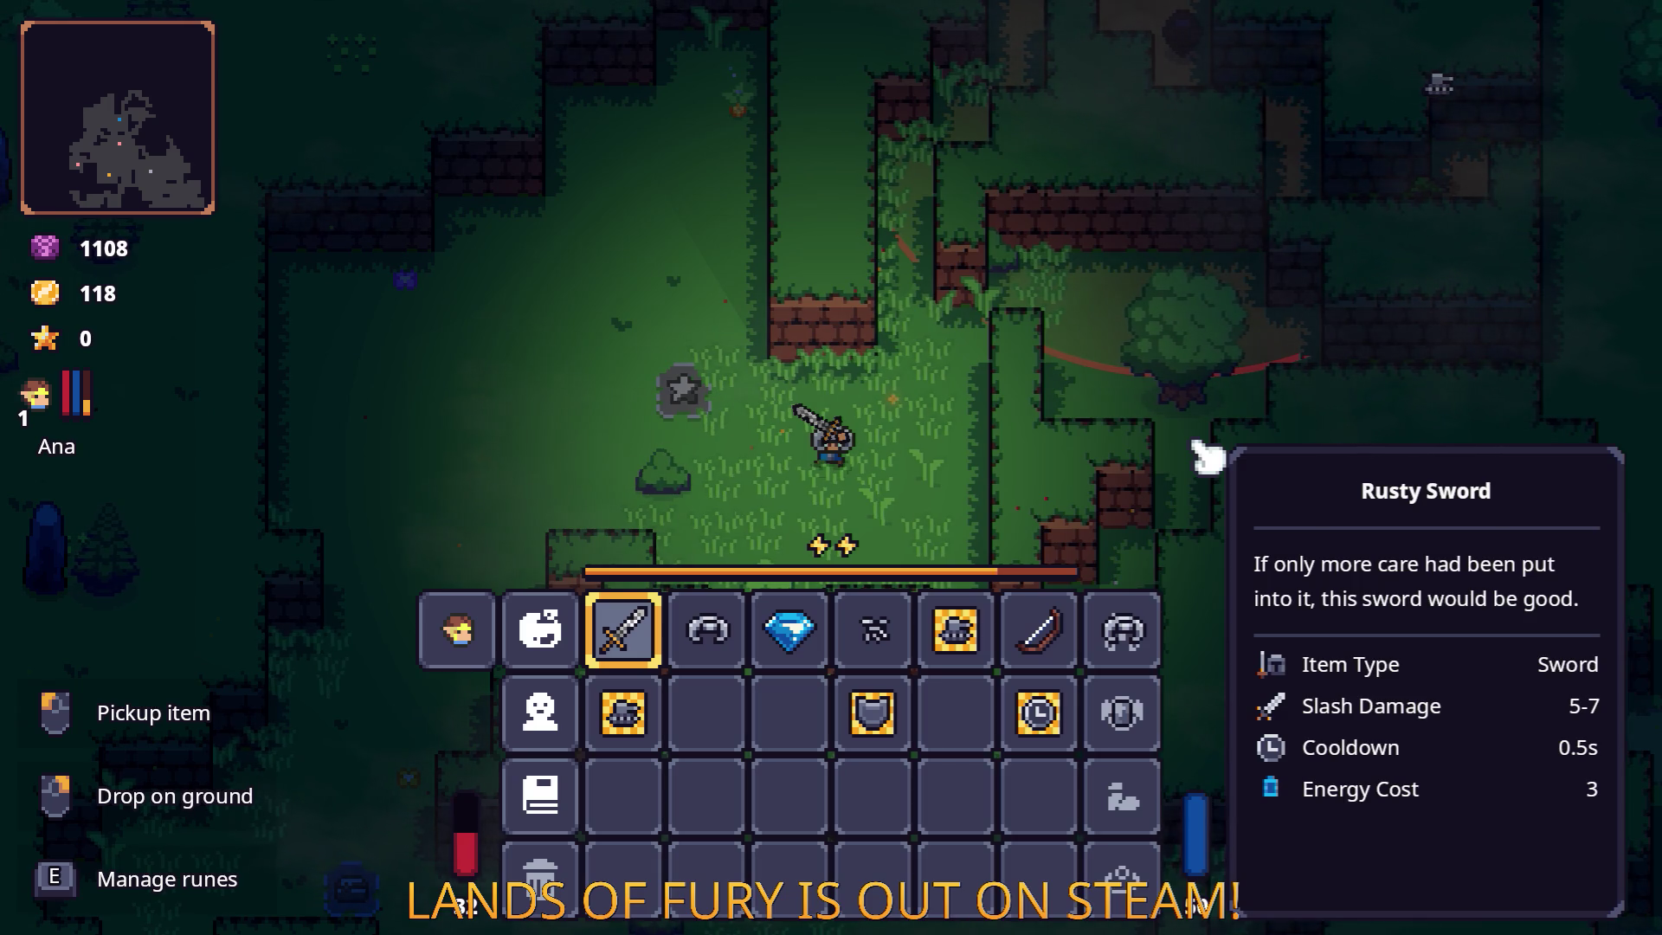
Close the inventory, walk right and cut down the tree with the sword.
{"action": "key", "text": "Tab"}
{"action": "key", "text": "w"}
{"action": "key", "text": "d"}
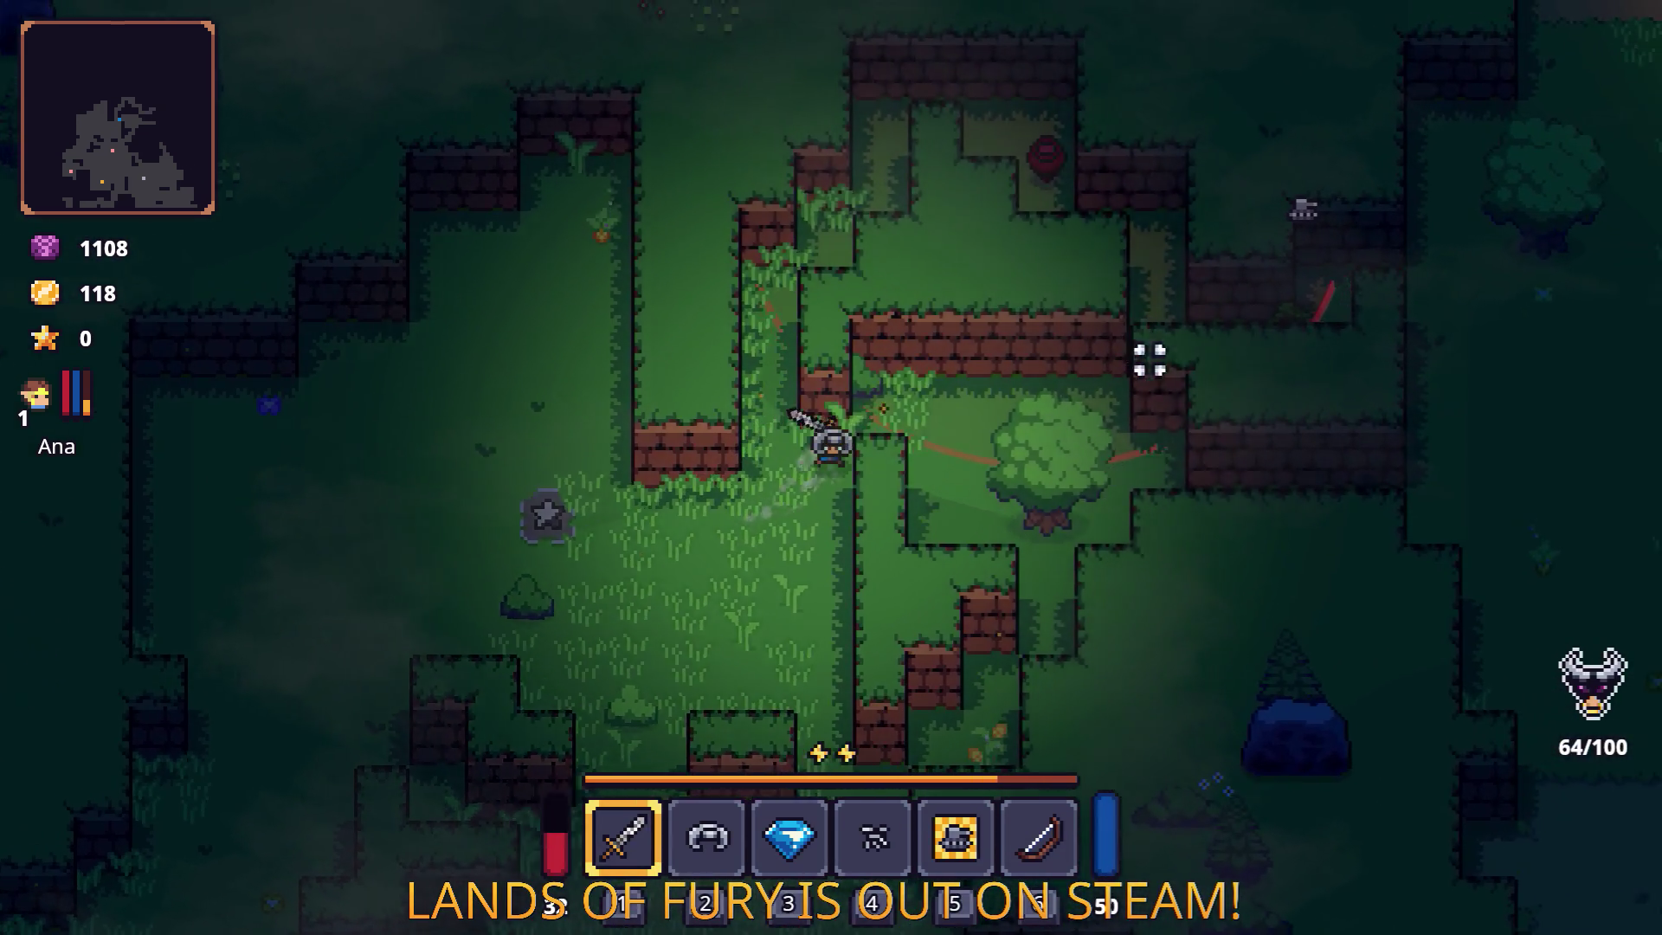
{"action": "key", "text": "d"}
{"action": "left_click", "coordinate": [1116, 392]}
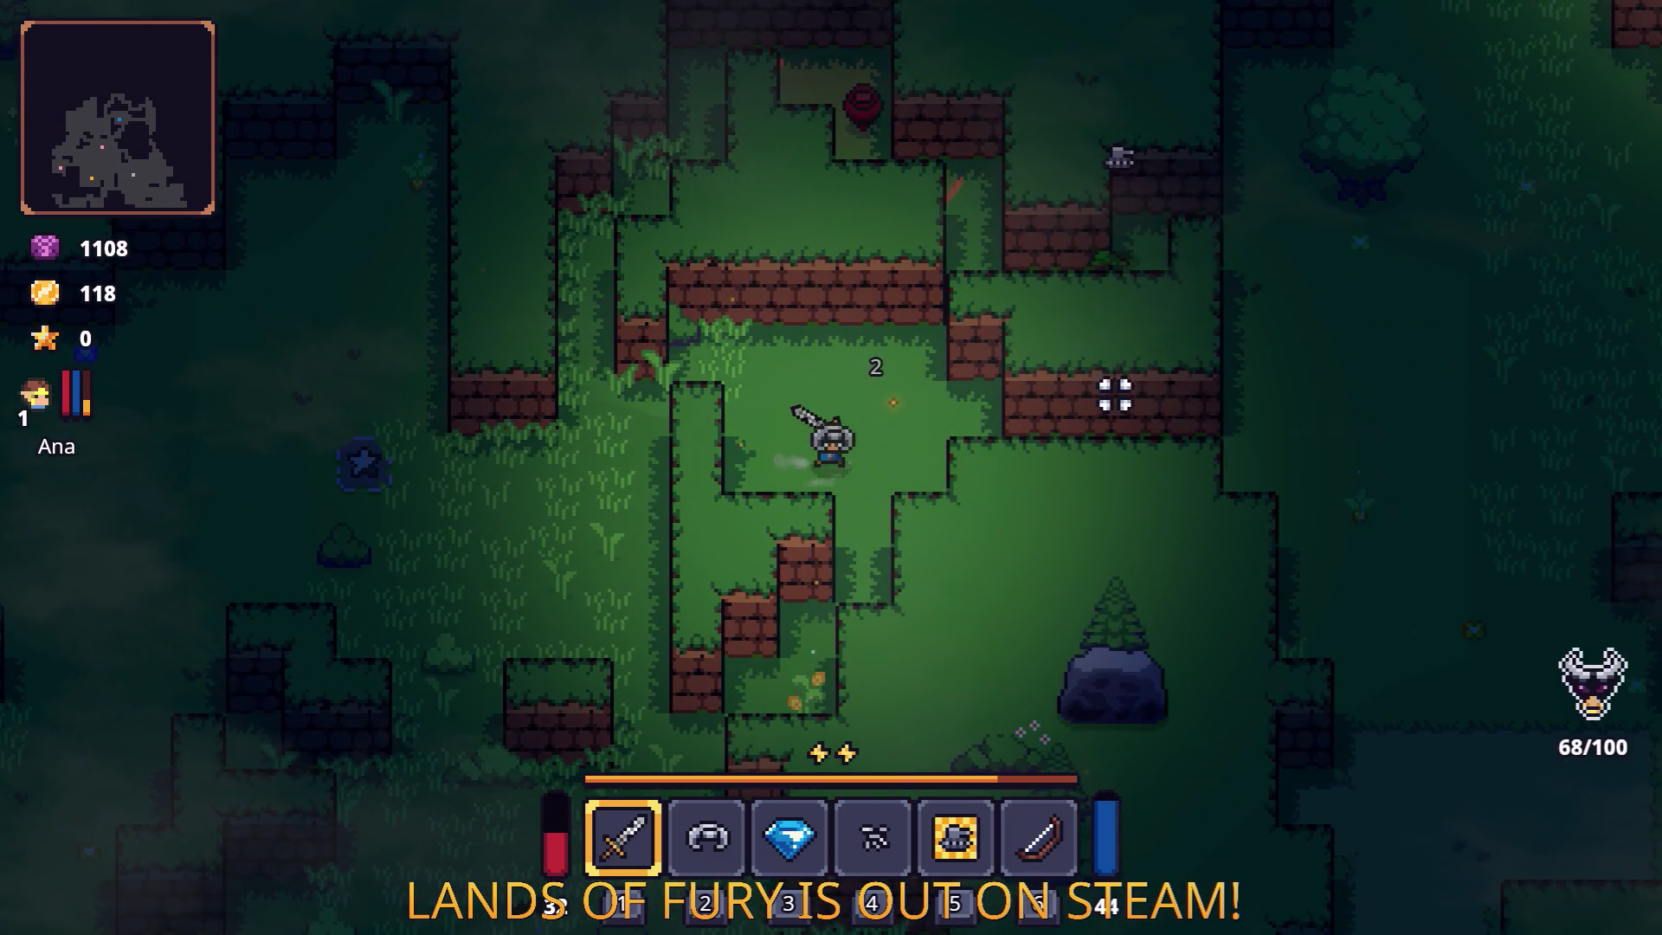
Attack the nearby enemy with the sword until it is killed.
{"action": "key", "text": "w"}
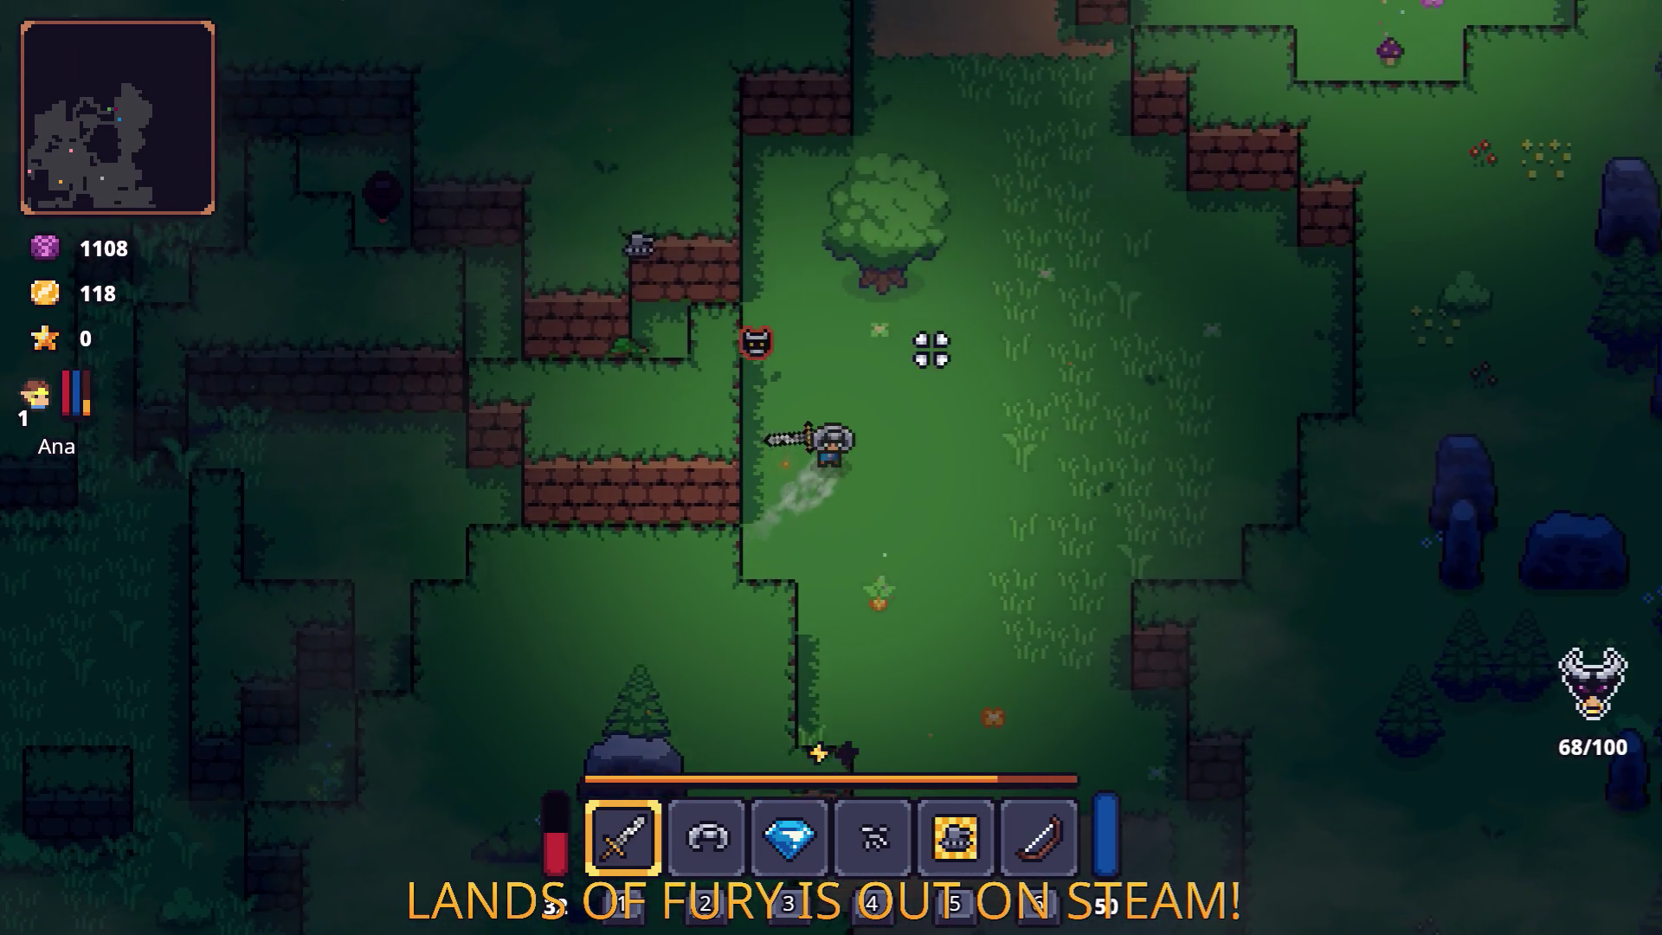
{"action": "left_click", "coordinate": [689, 346]}
{"action": "key", "text": "d"}
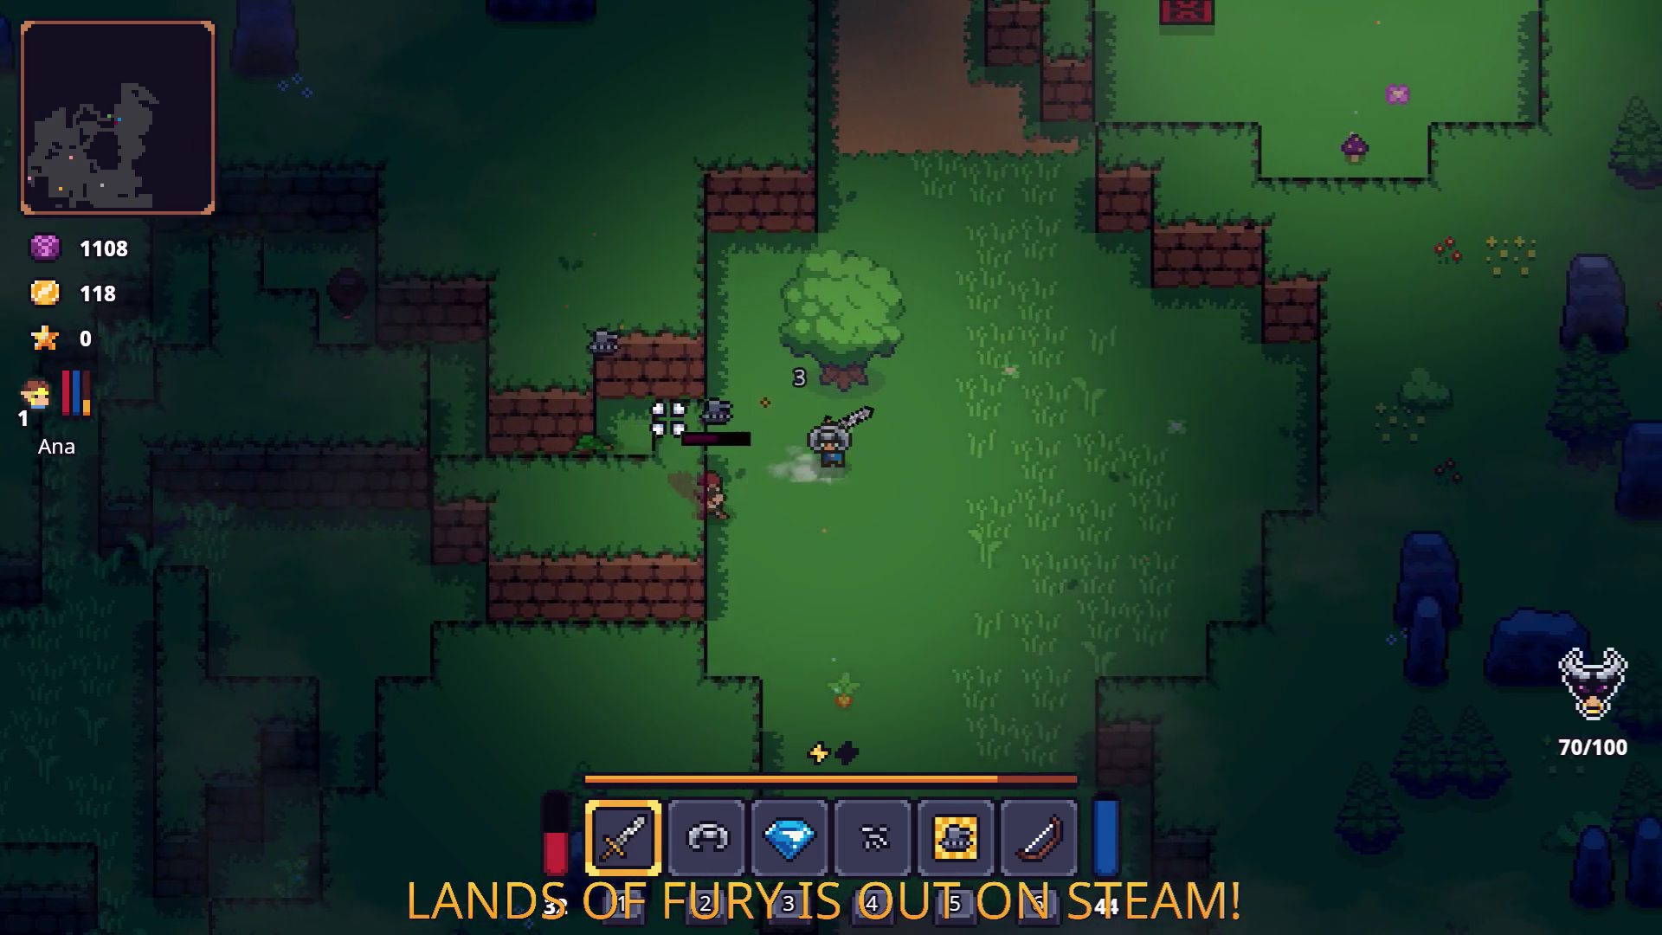
{"action": "left_click", "coordinate": [669, 419]}
{"action": "key", "text": "d"}
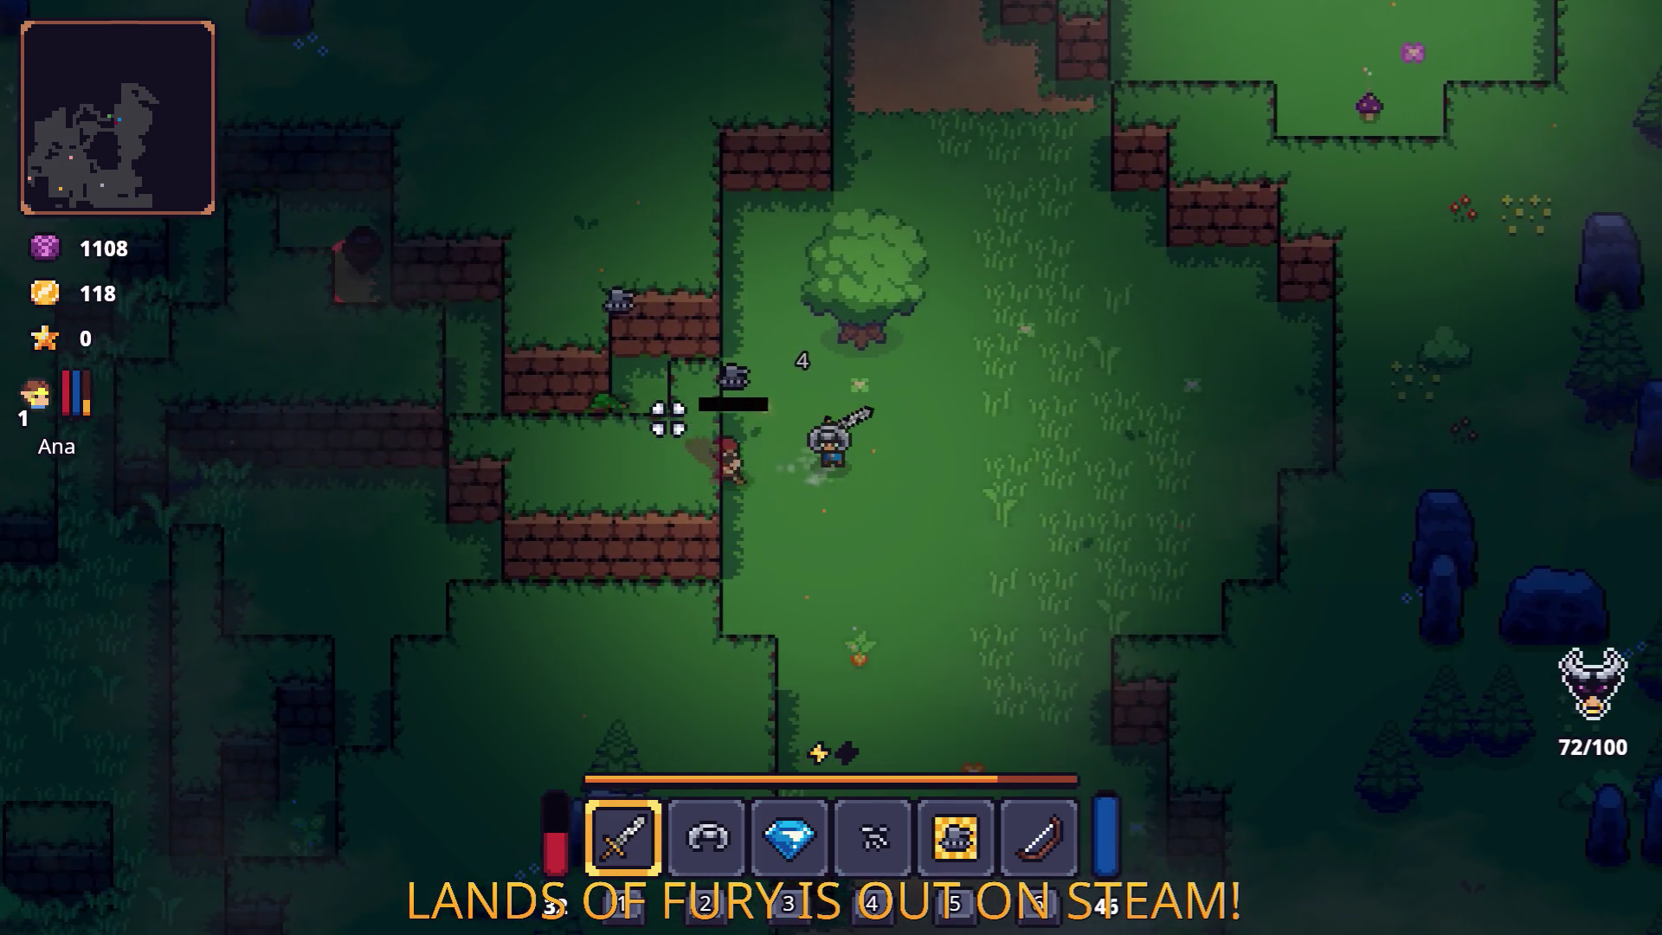
{"action": "key", "text": "a"}
{"action": "key", "text": "w"}
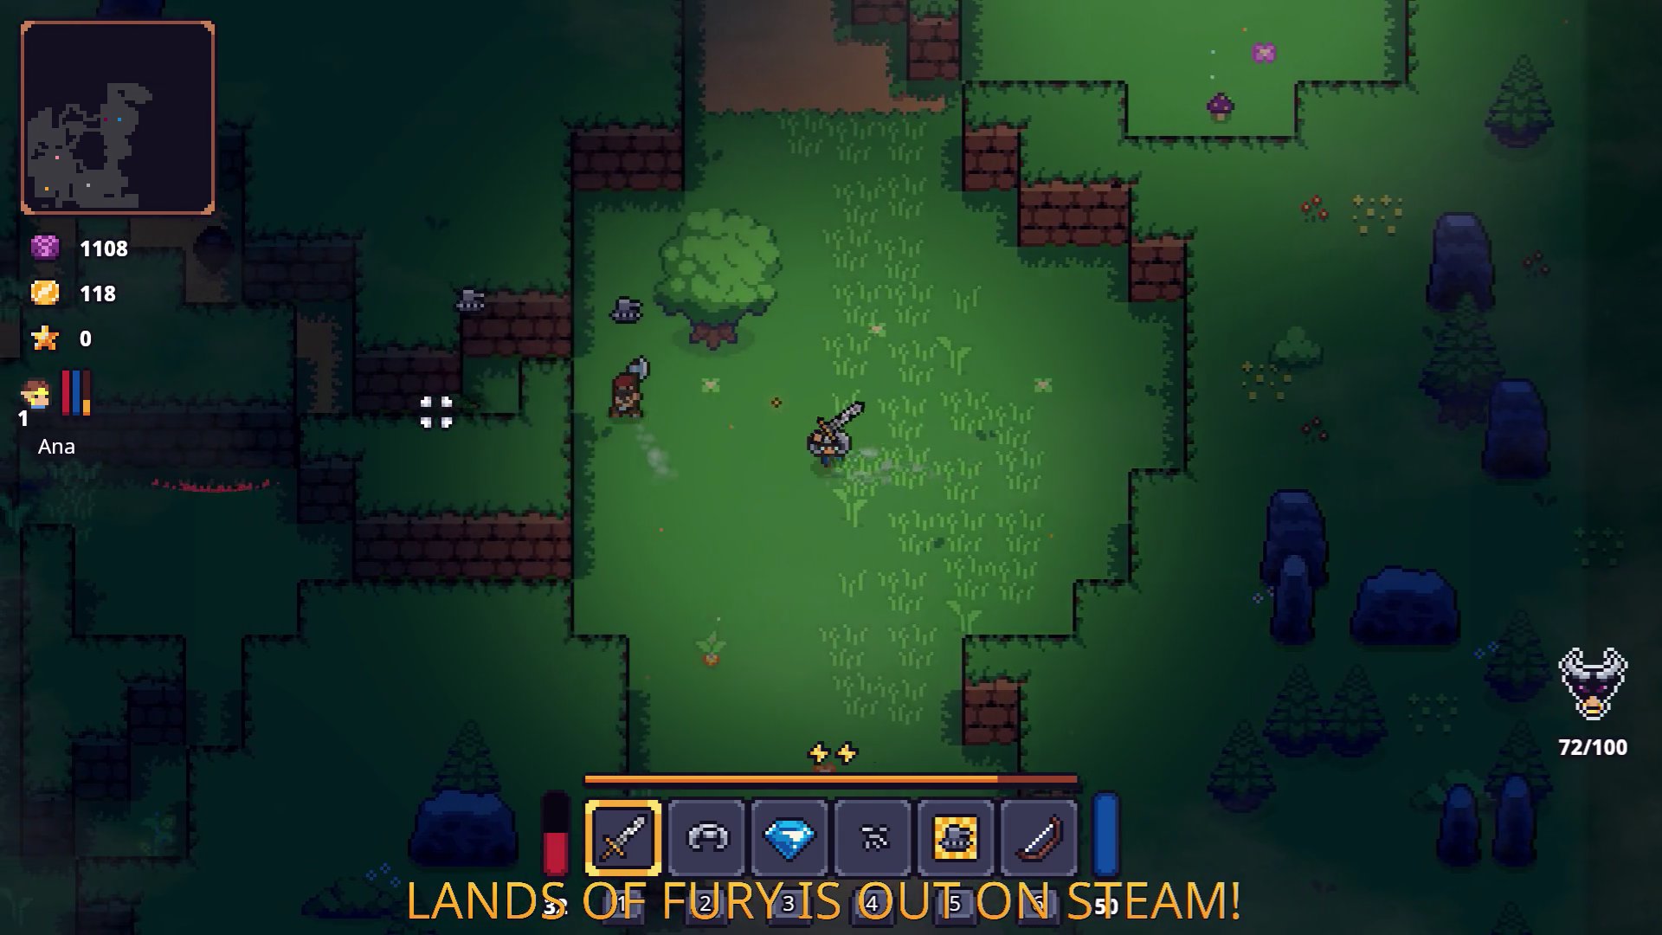
{"action": "left_click", "coordinate": [459, 431]}
{"action": "key", "text": "d"}
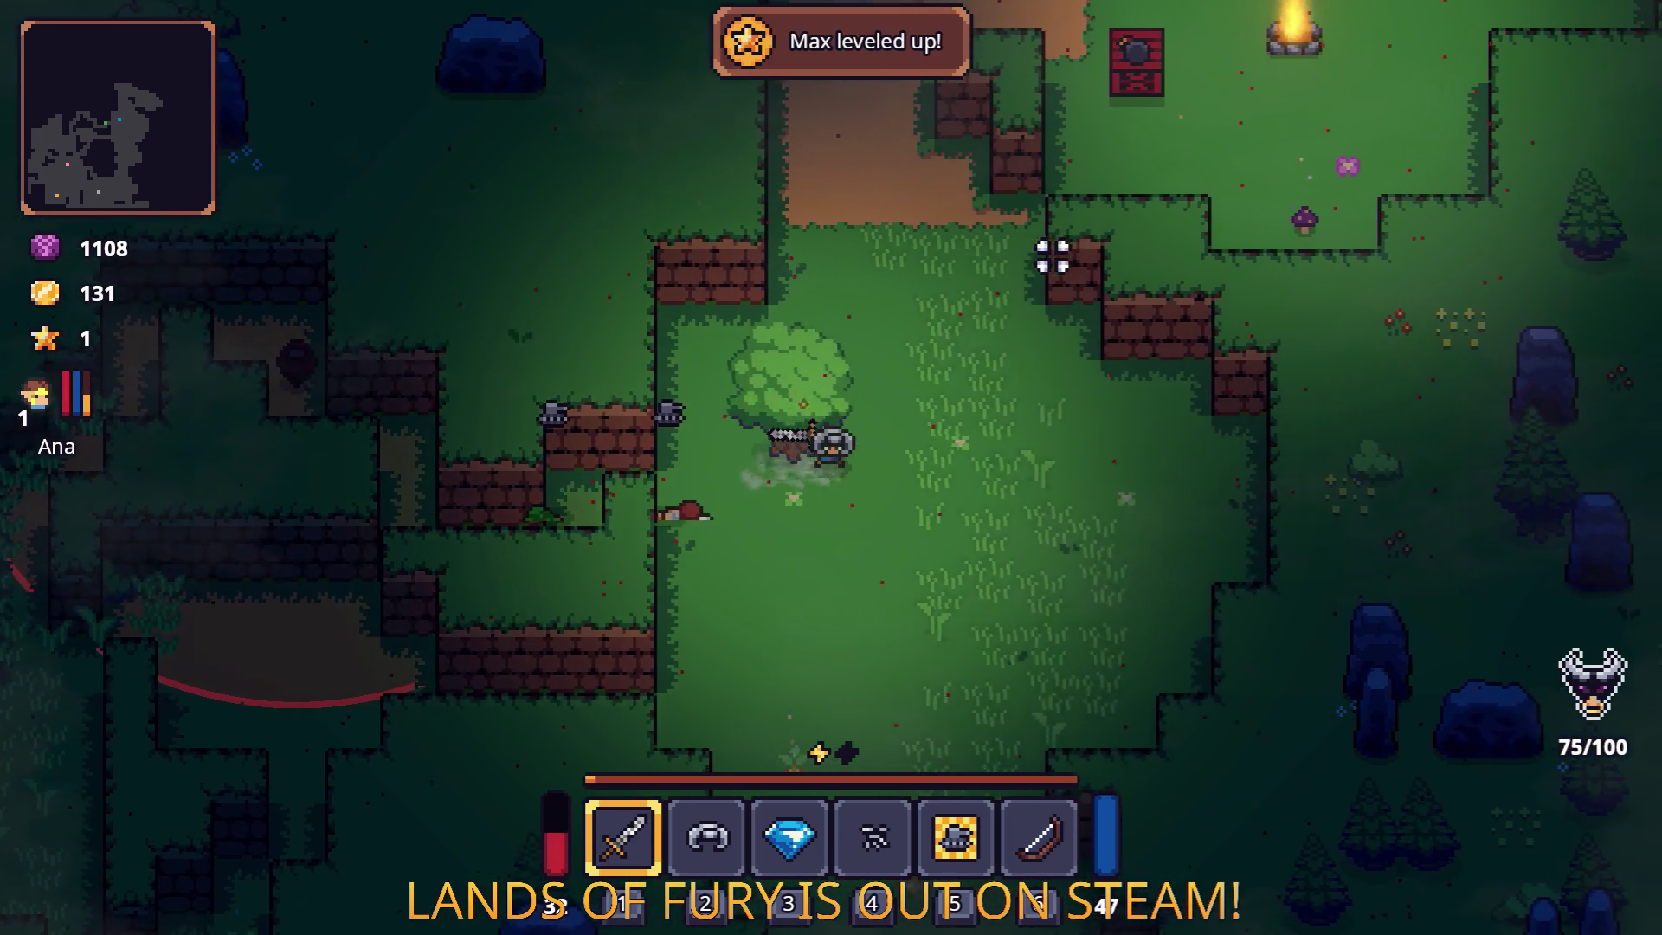
Equip the bow, move and dodge around, then switch back to the sword.
{"action": "key", "text": "6"}
{"action": "key", "text": "w"}
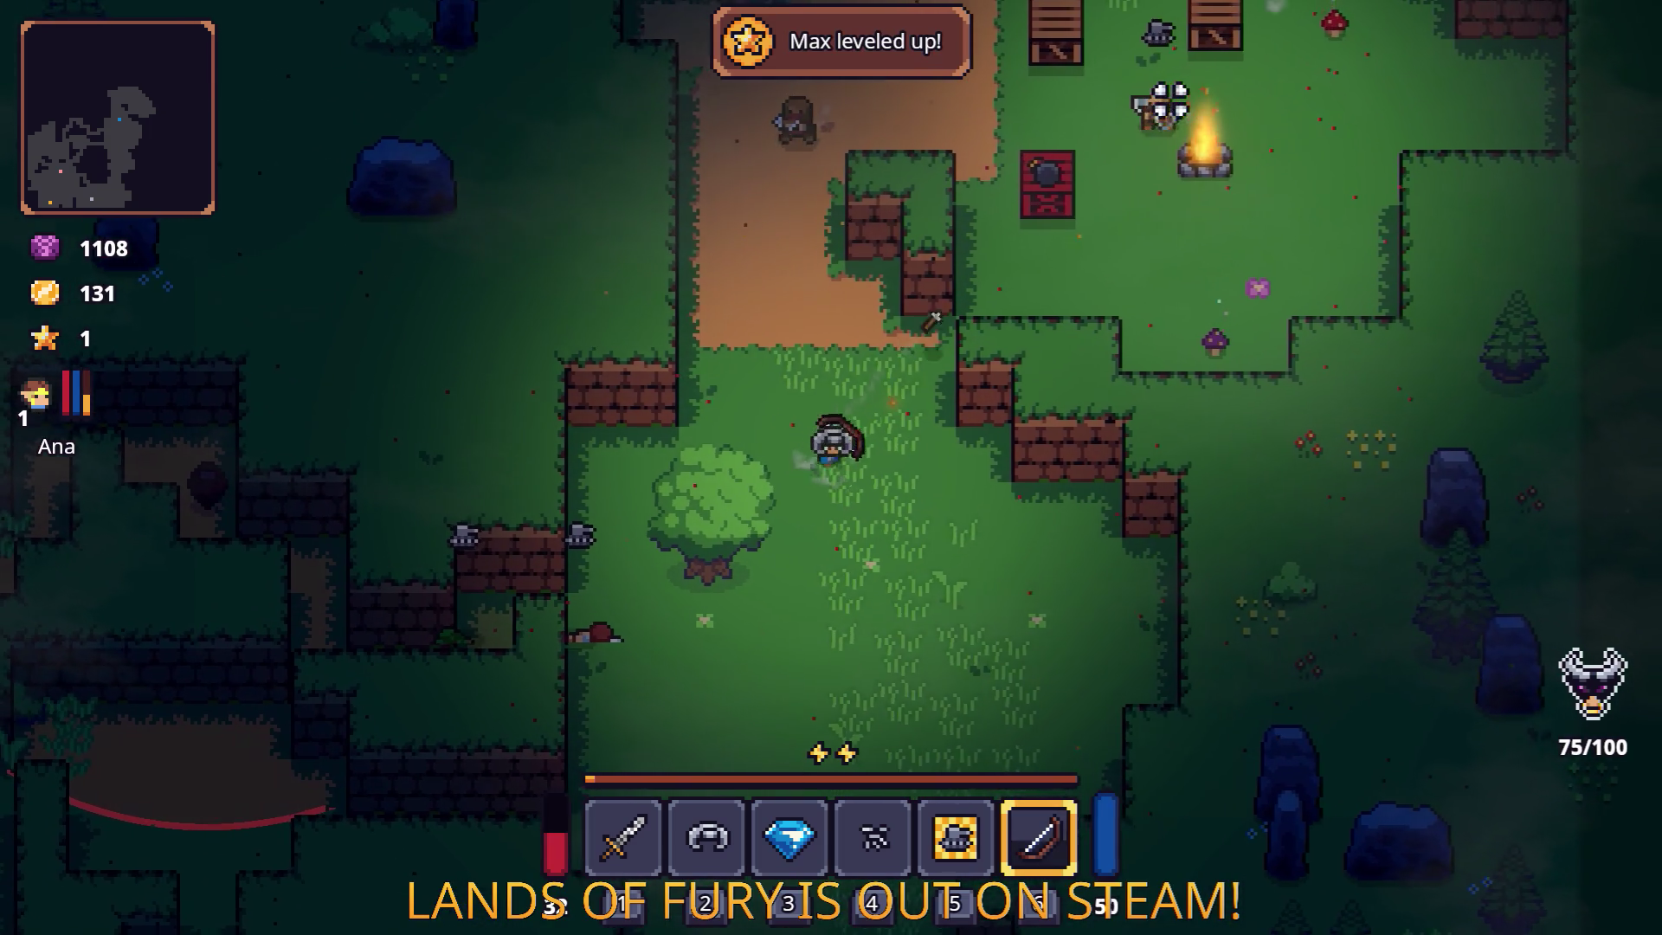
{"action": "key", "text": "a"}
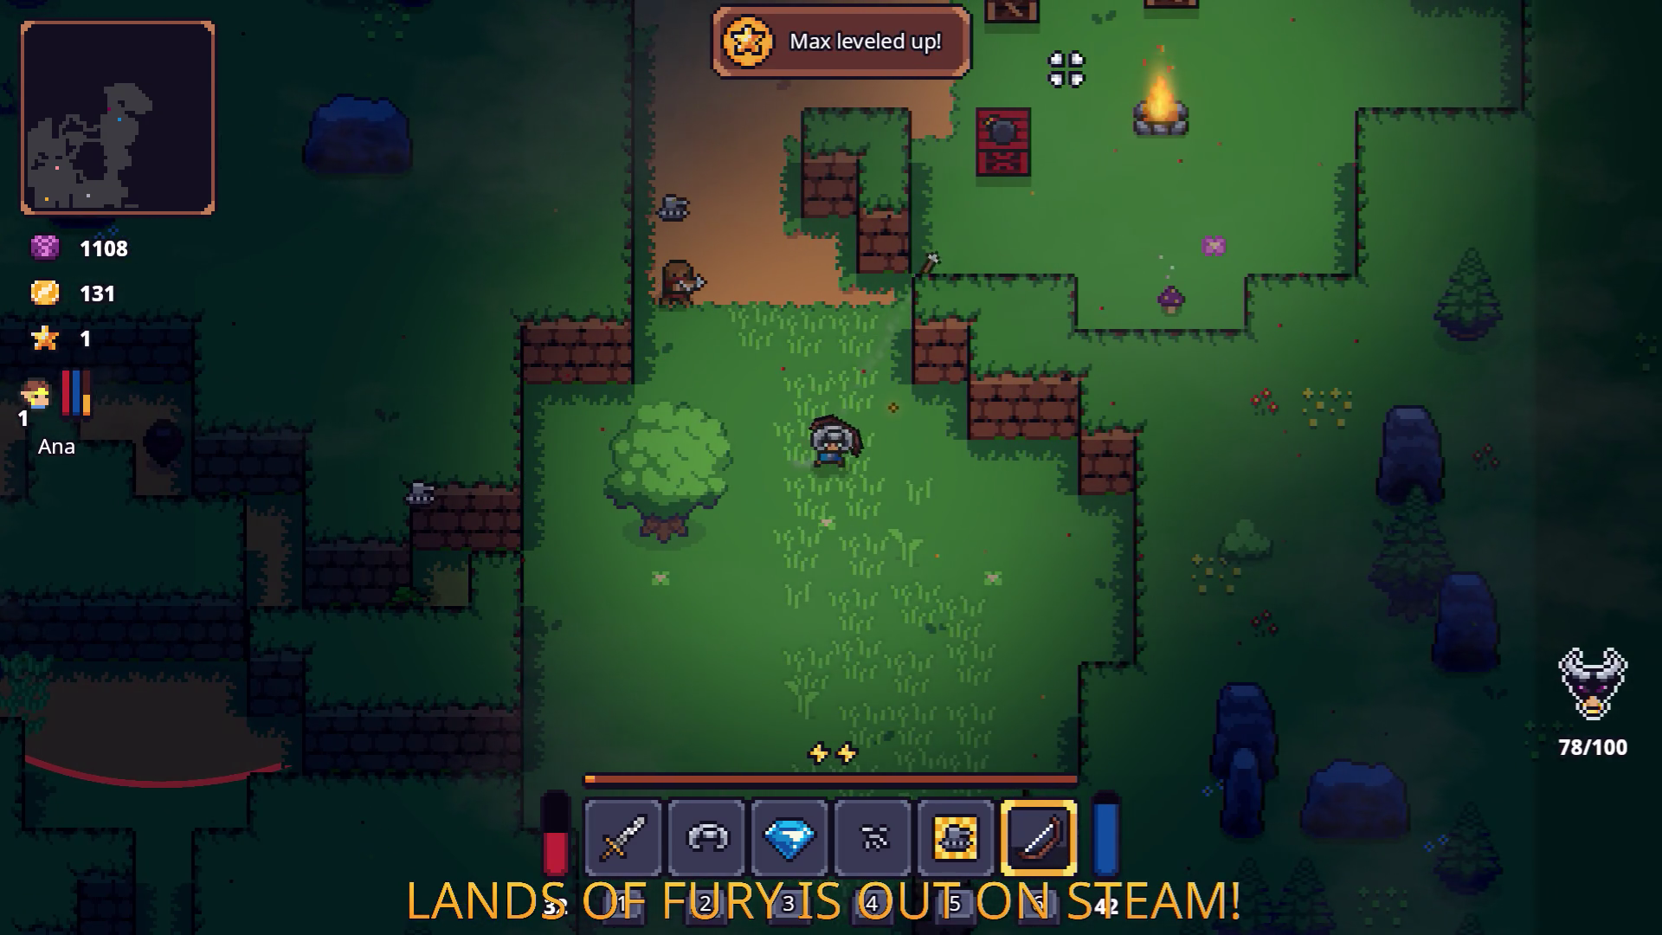
{"action": "key", "text": "s"}
{"action": "key", "text": "w"}
{"action": "key", "text": "w"}
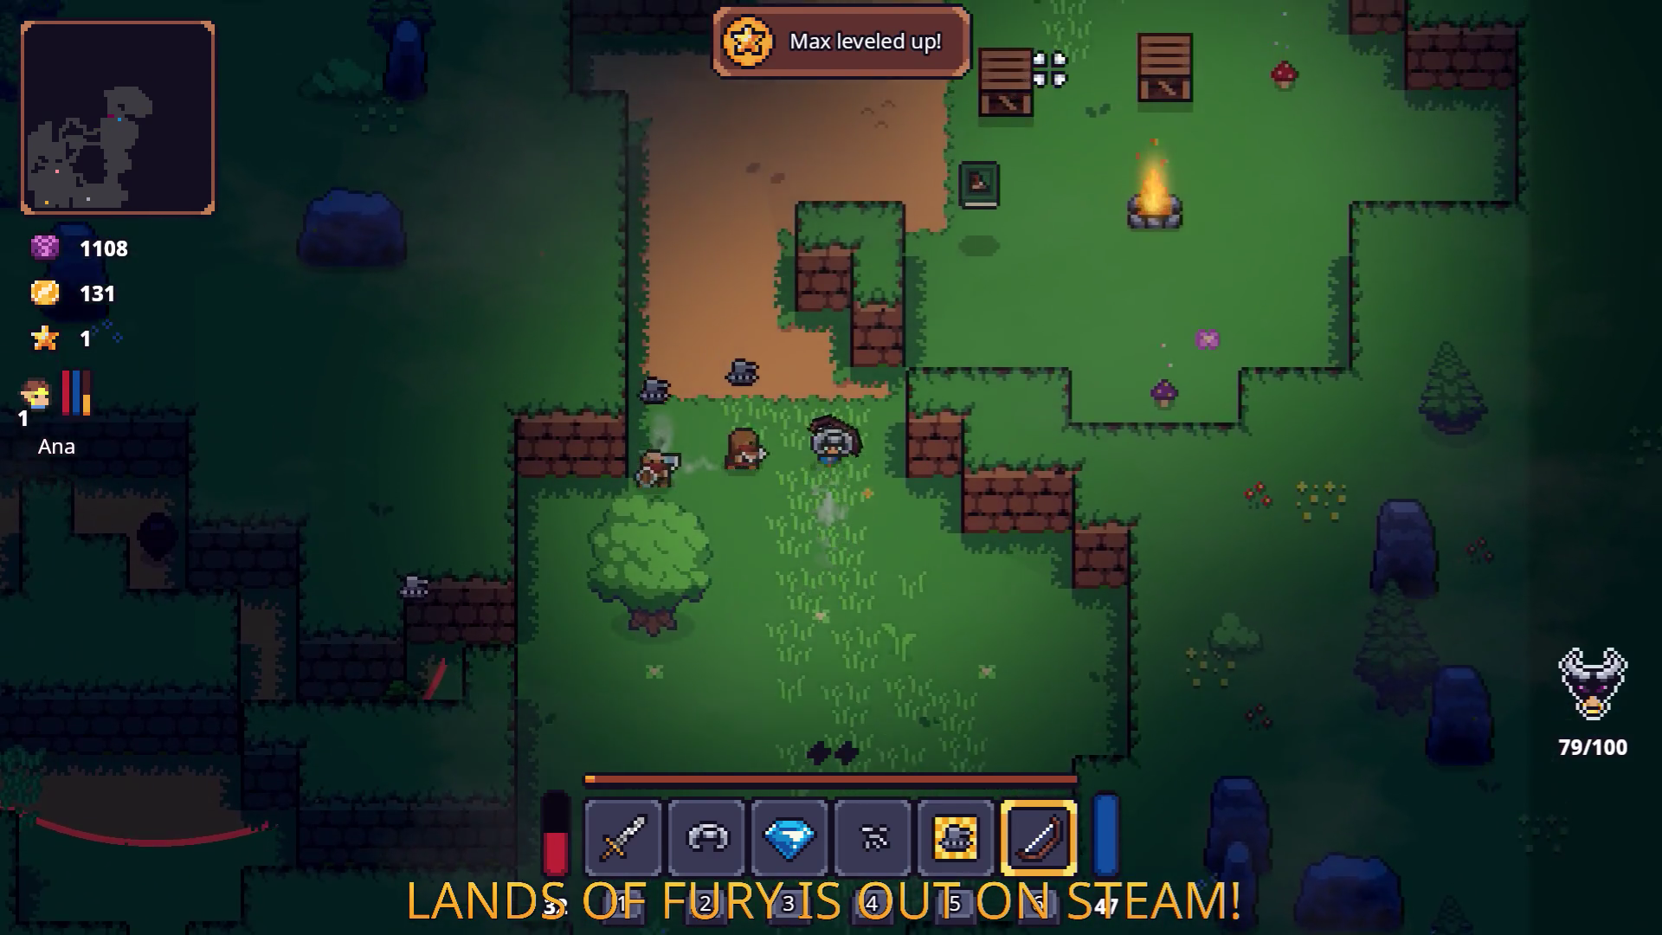
{"action": "key", "text": "1"}
Walk past the campfire and fight the enemies around the tree.
{"action": "key", "text": "d"}
{"action": "key", "text": "d"}
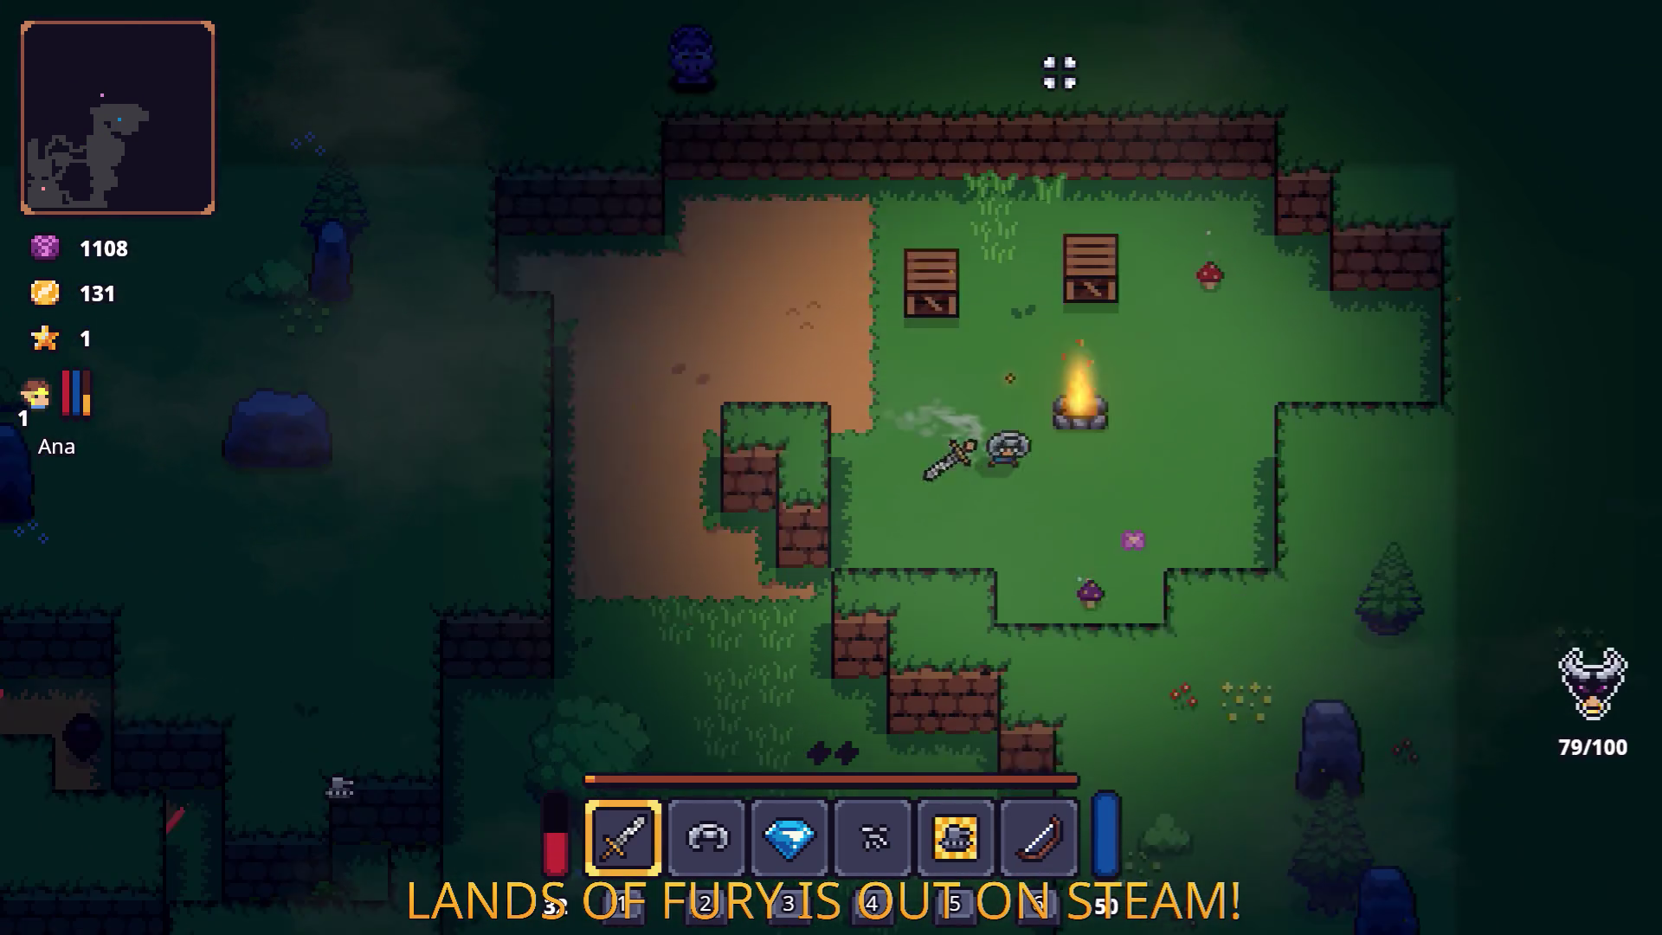
{"action": "key", "text": "s"}
{"action": "key", "text": "s"}
{"action": "key", "text": "a"}
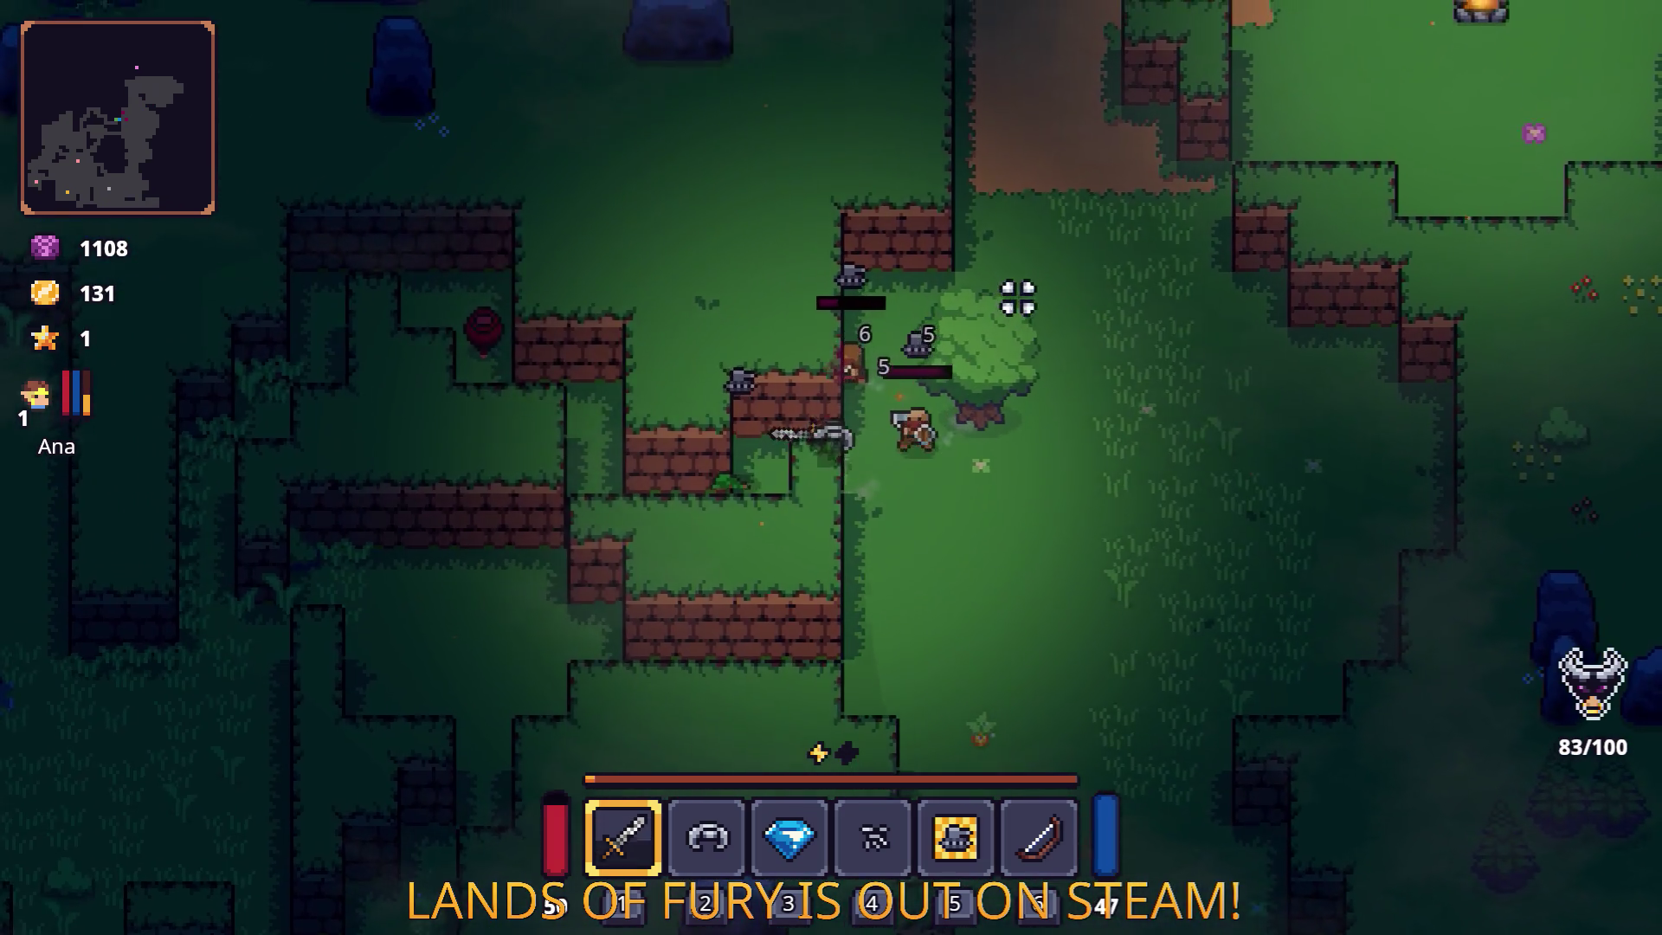
{"action": "key", "text": "s"}
{"action": "key", "text": "w"}
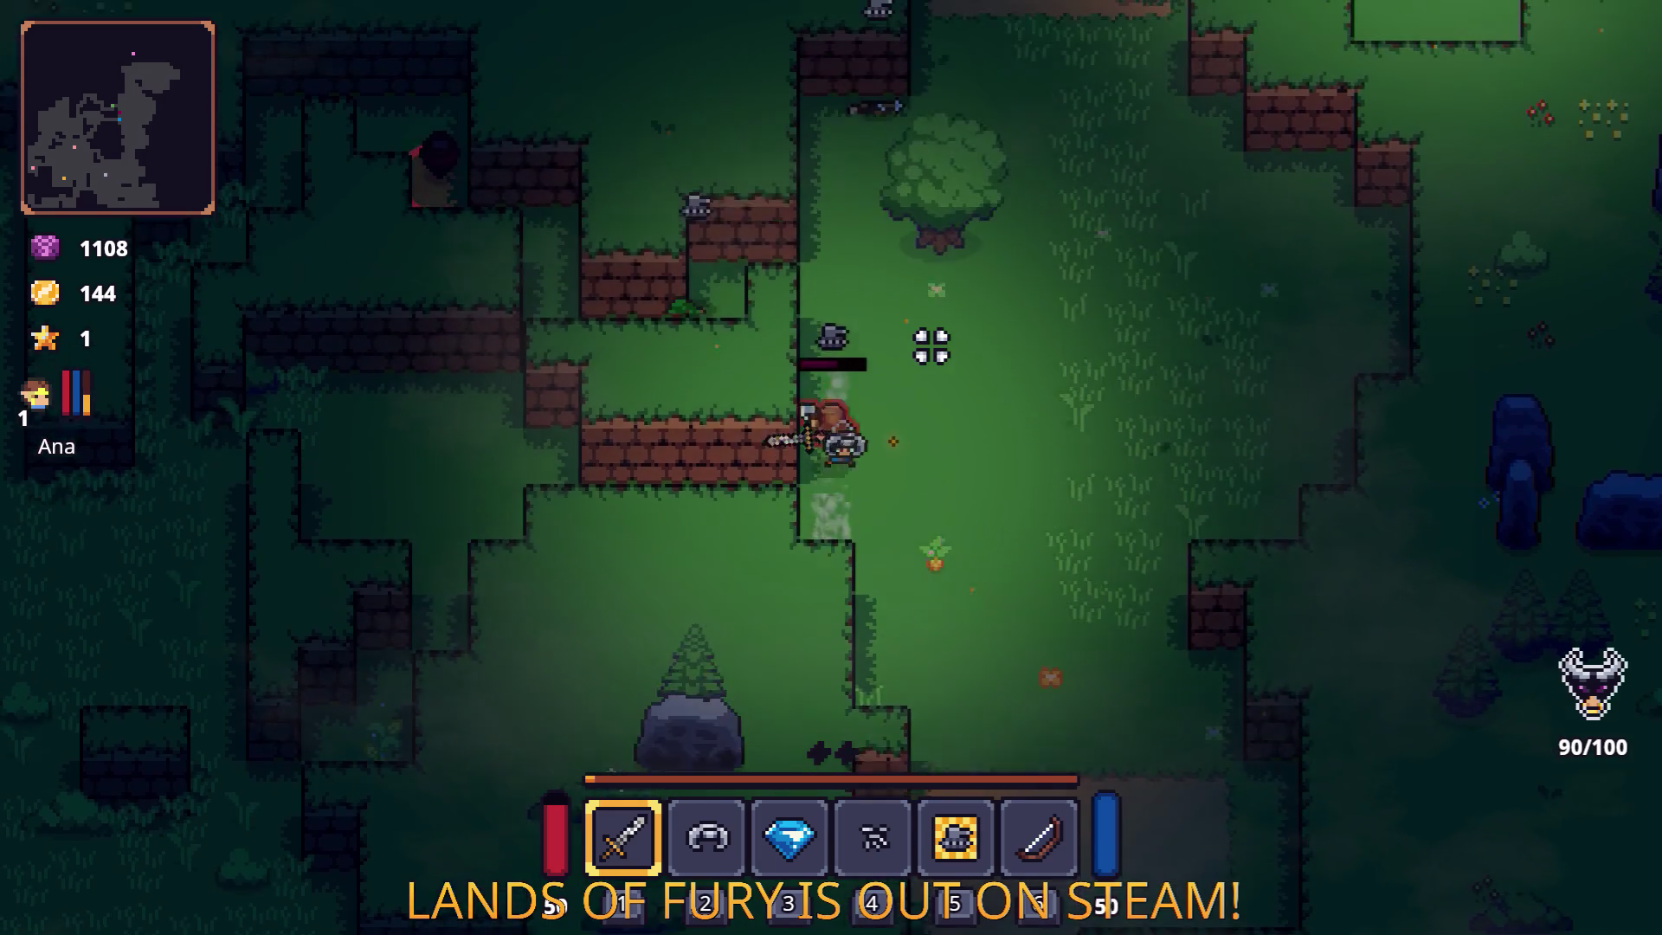
{"action": "key", "text": "d"}
{"action": "key", "text": "w"}
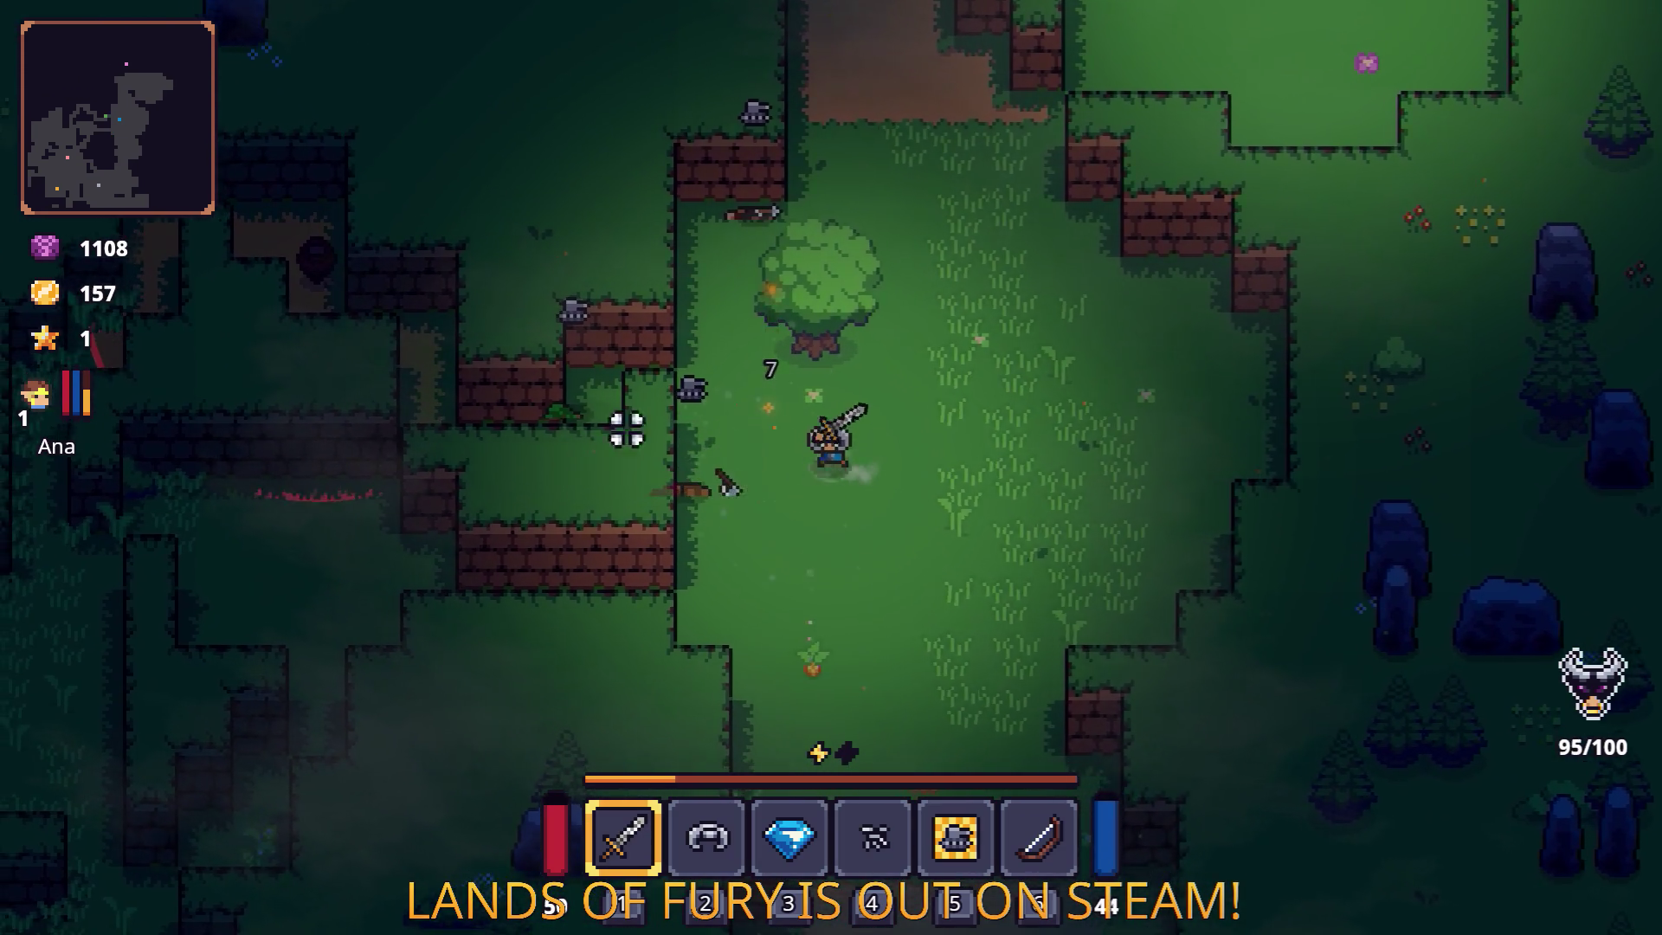
Break the crates near the campfire and collect the red spore.
{"action": "key", "text": "w"}
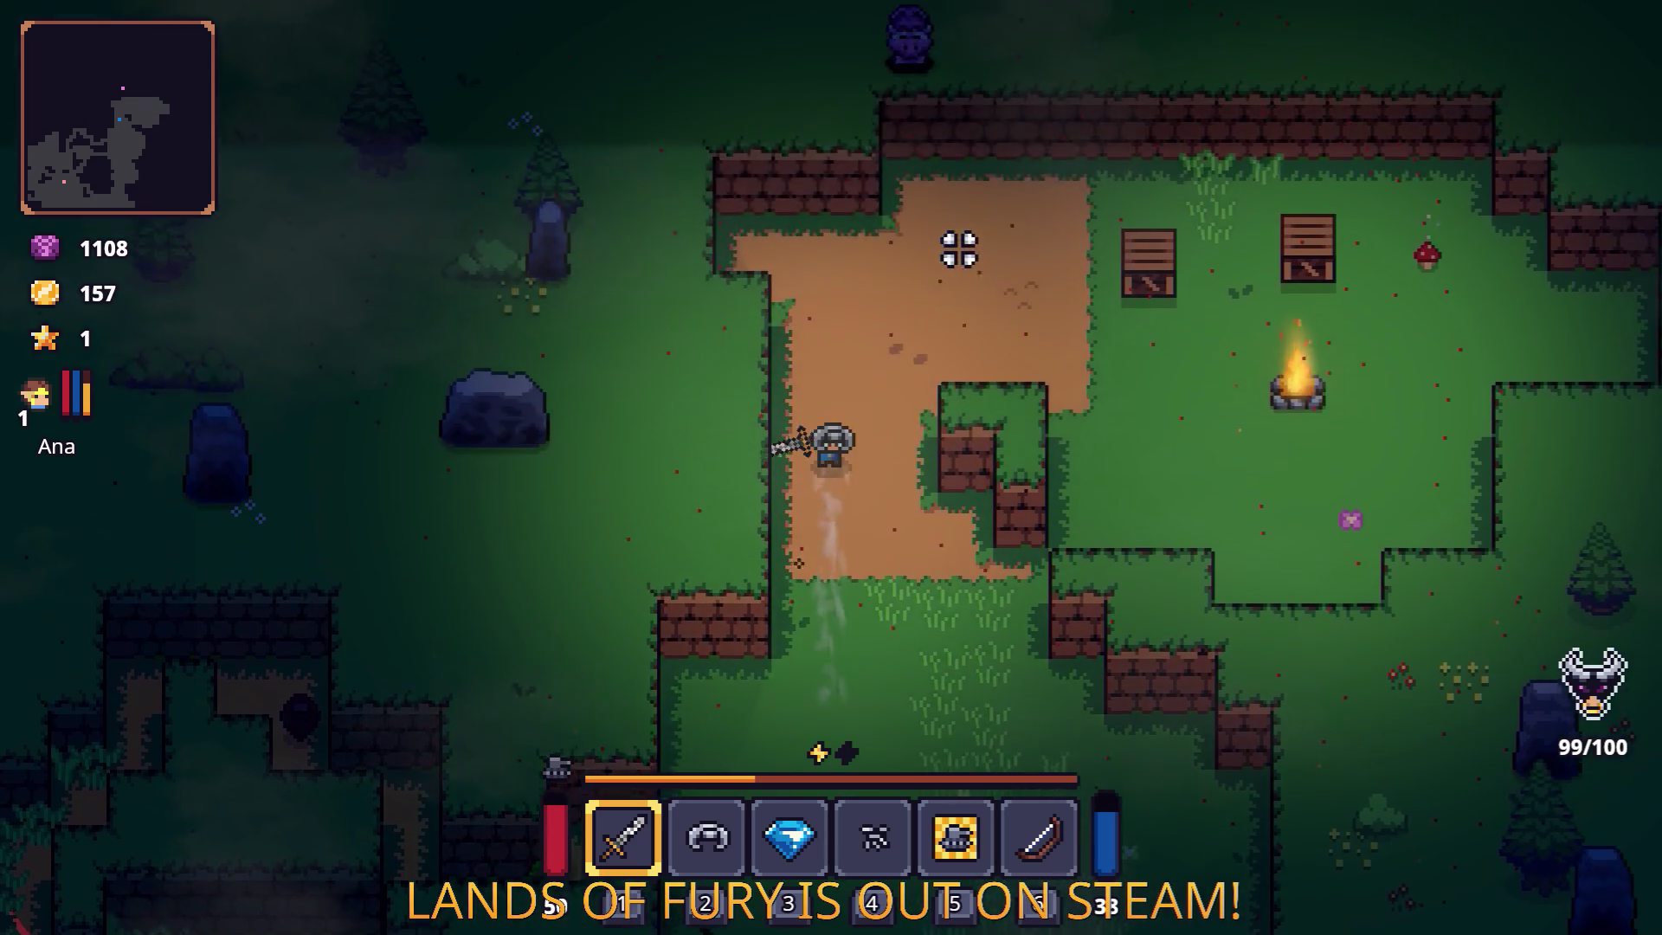
{"action": "key", "text": "d"}
{"action": "left_click", "coordinate": [1149, 273]}
{"action": "key", "text": "d"}
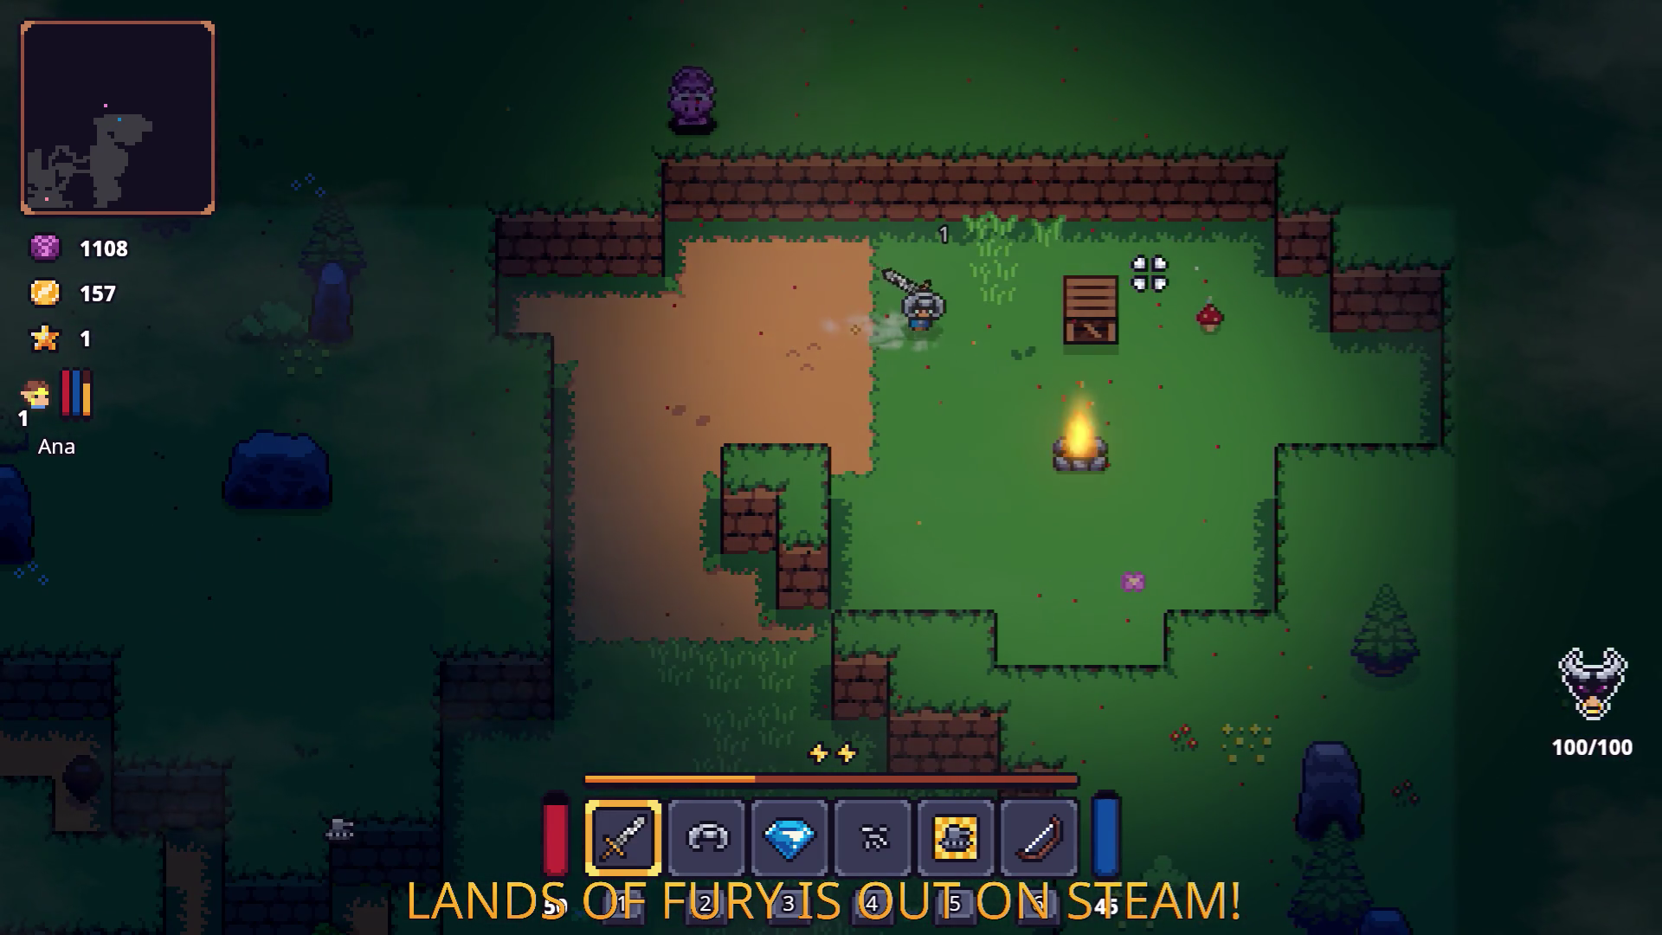
{"action": "left_click", "coordinate": [1212, 273]}
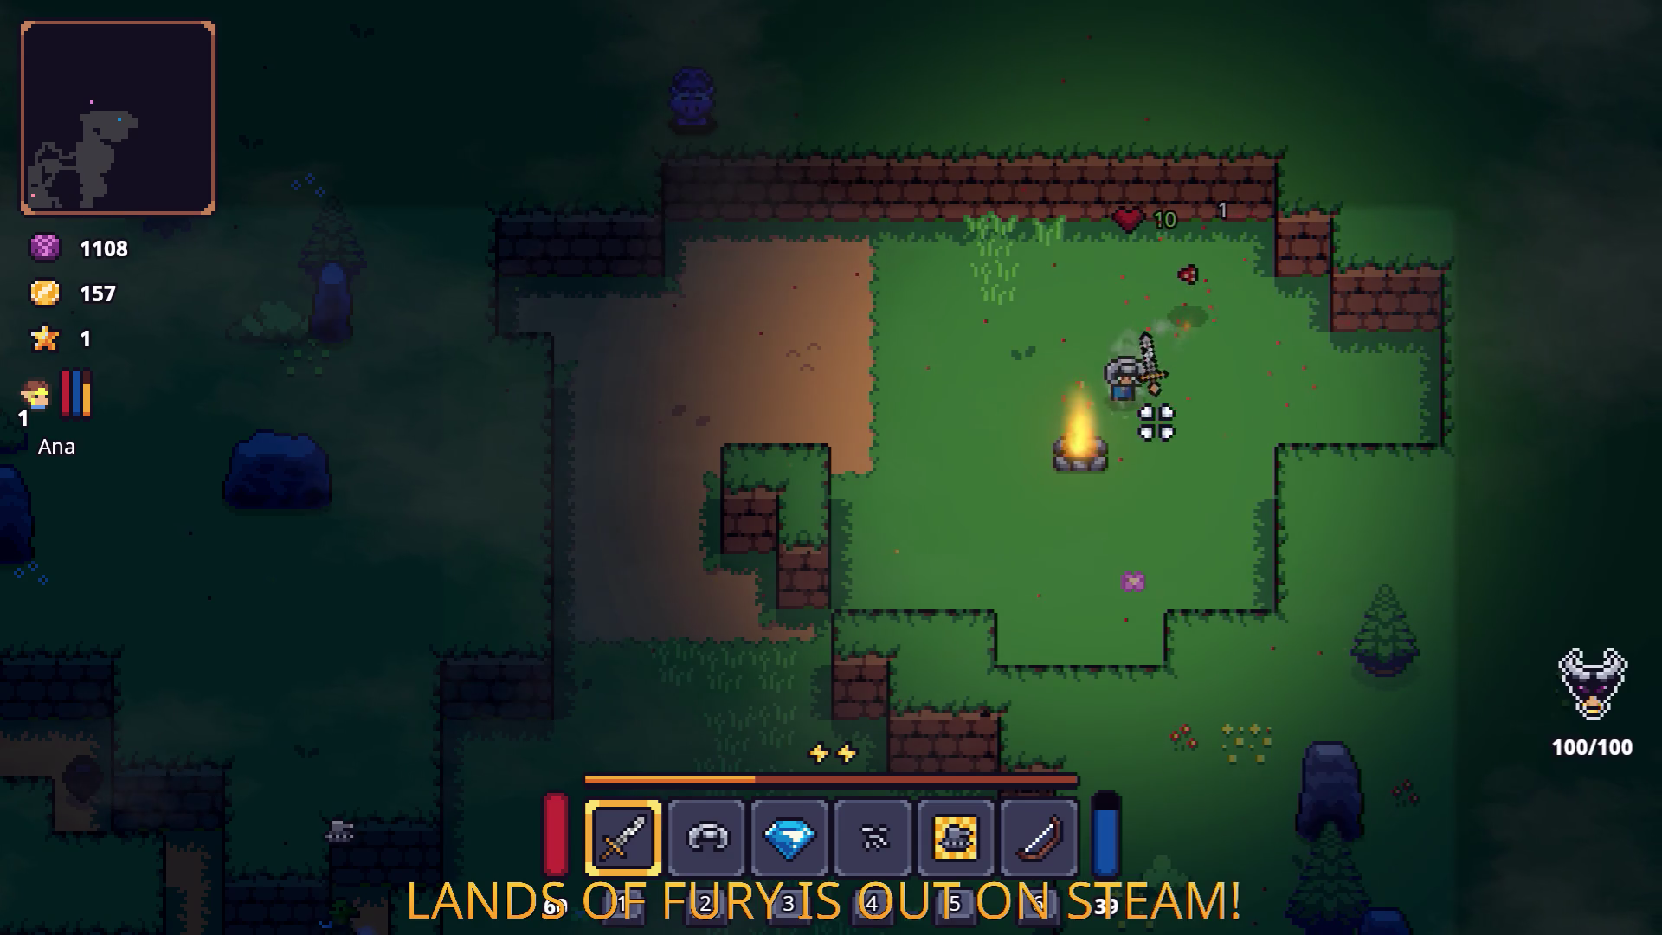
Walk down-left through the grass to merchant Snip and open his trade window.
{"action": "key", "text": "a"}
{"action": "left_click", "coordinate": [1079, 459]}
{"action": "key", "text": "s"}
{"action": "key", "text": "a"}
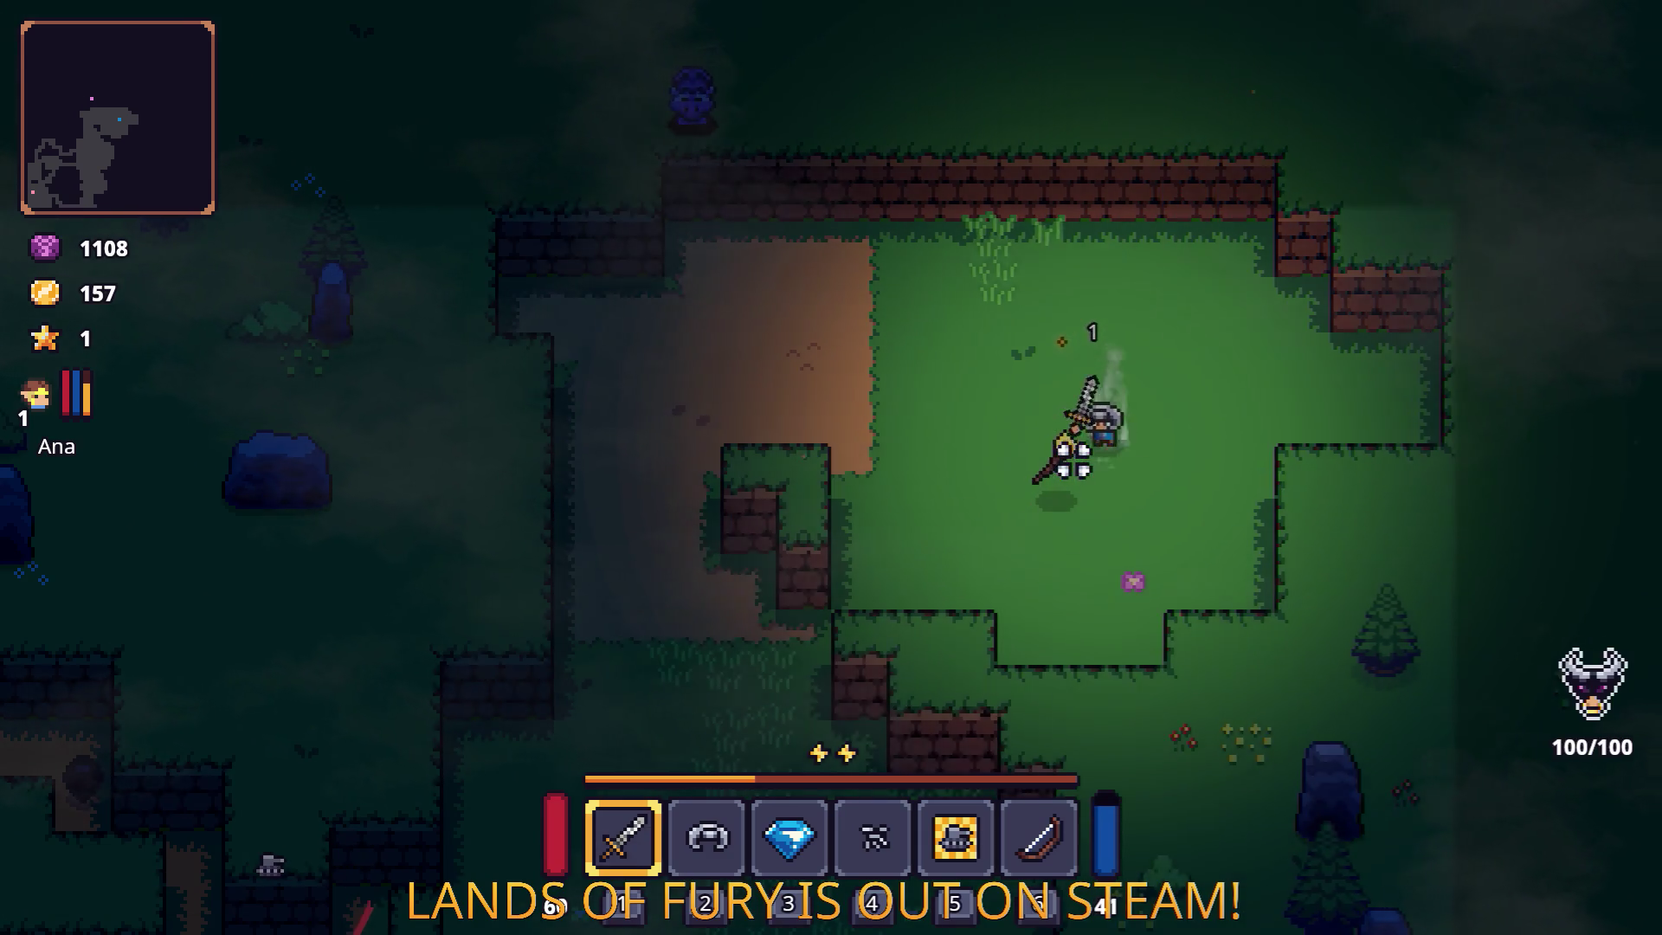
{"action": "key", "text": "s"}
{"action": "key", "text": "a"}
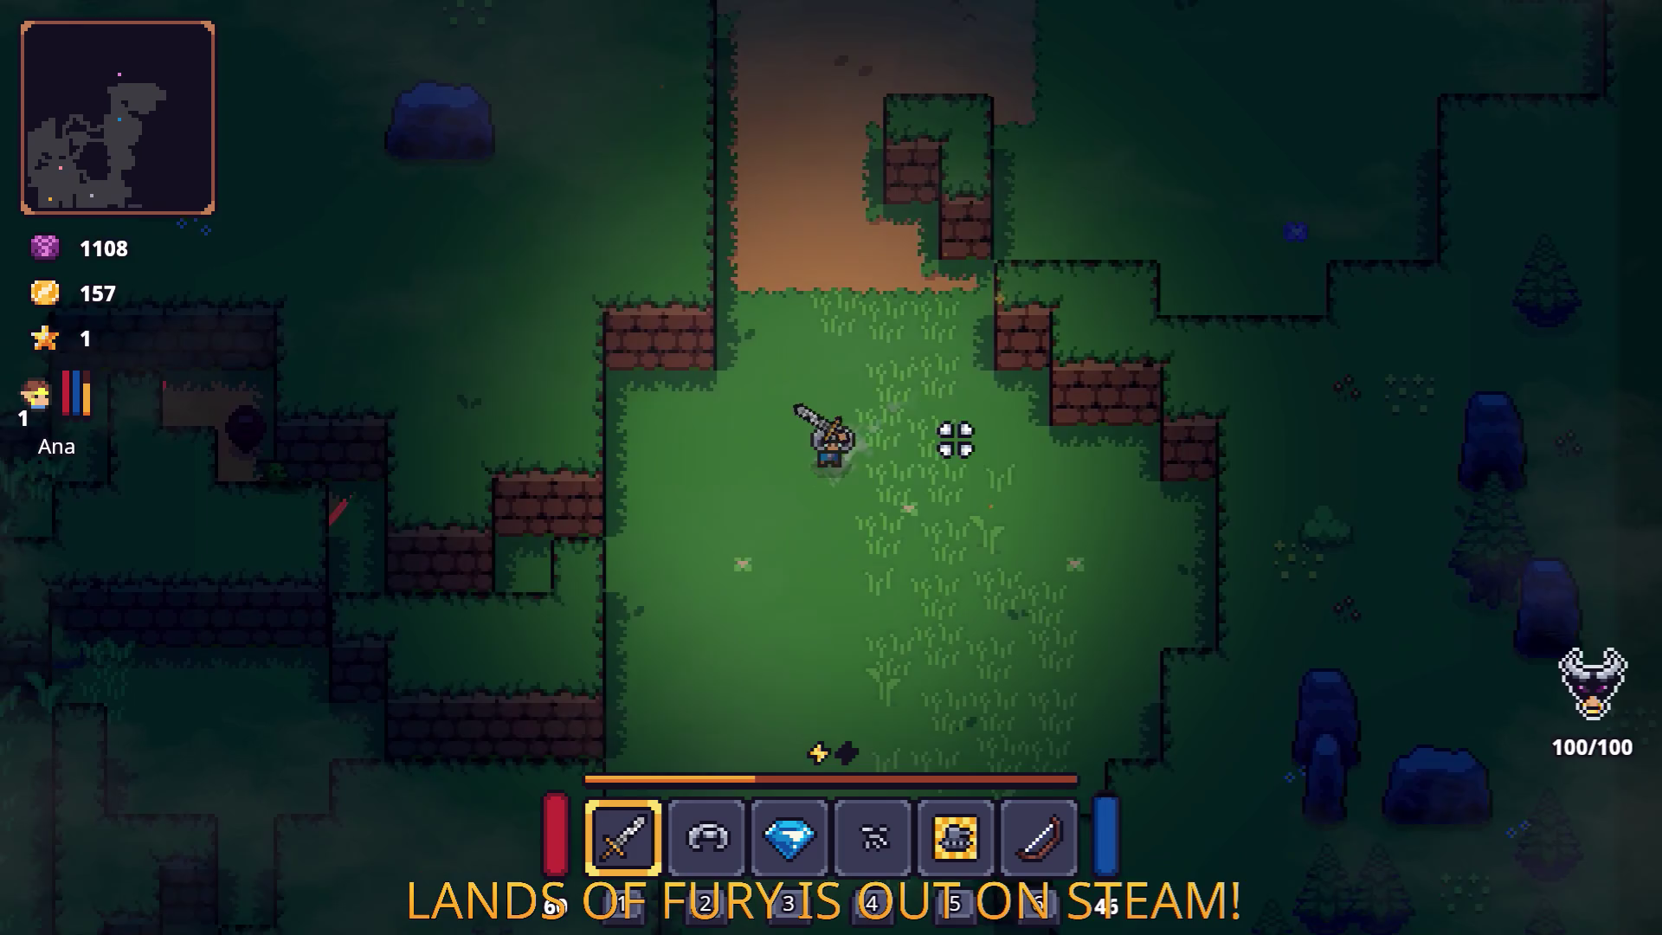
{"action": "key", "text": "a"}
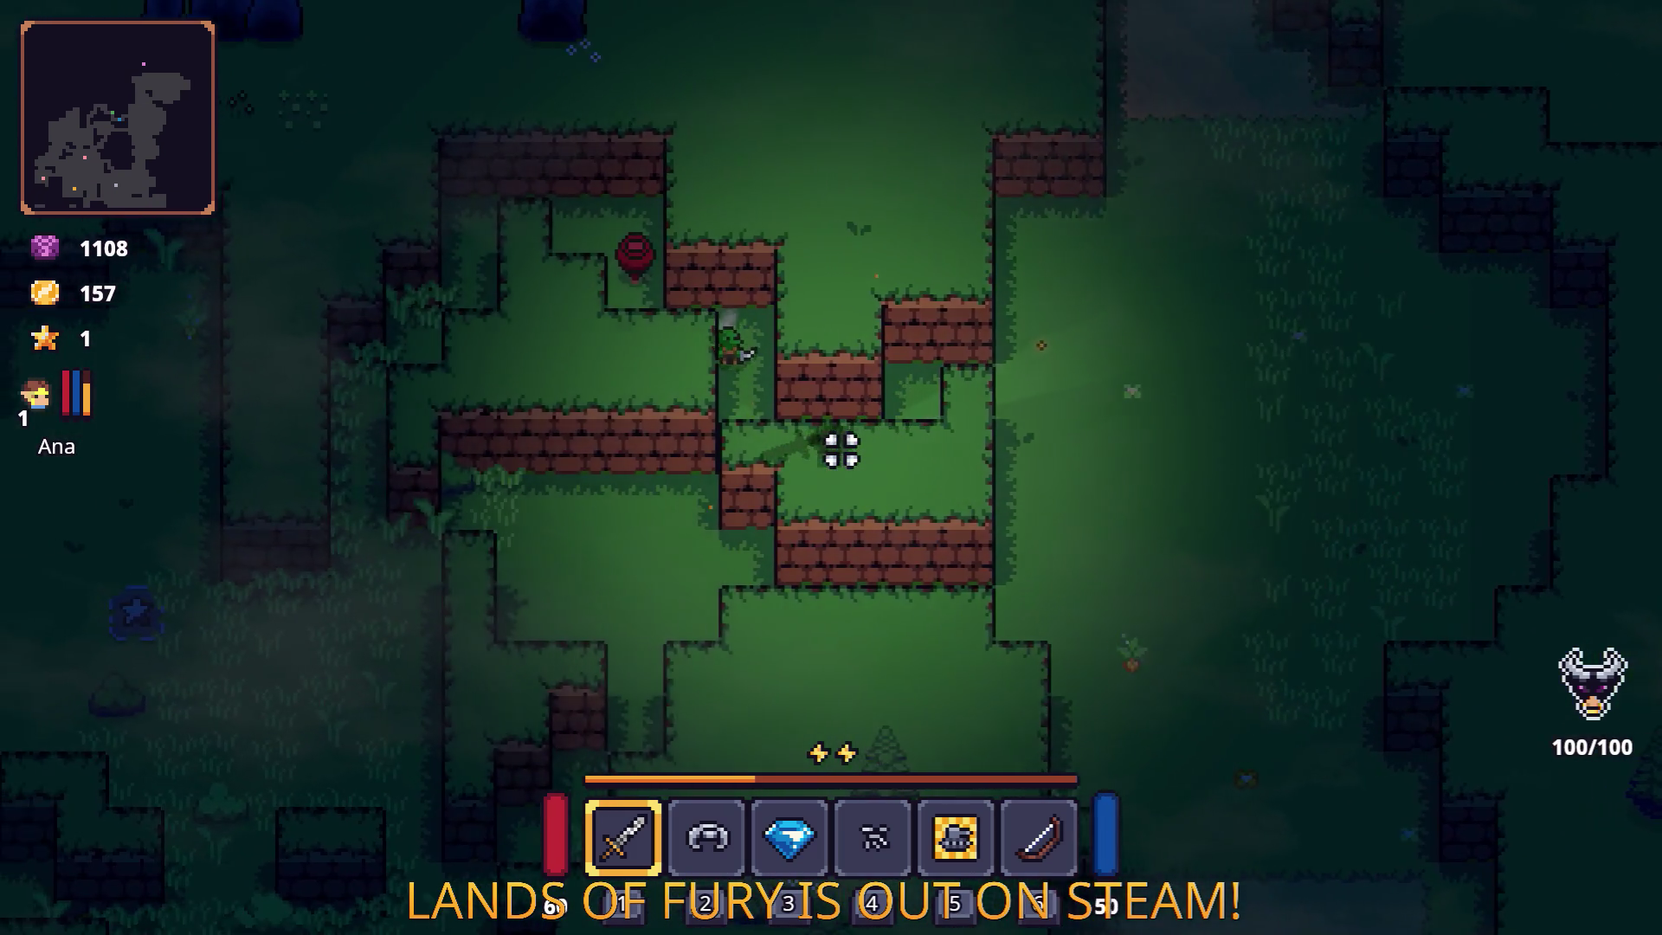
{"action": "key", "text": "e"}
{"action": "key", "text": "e"}
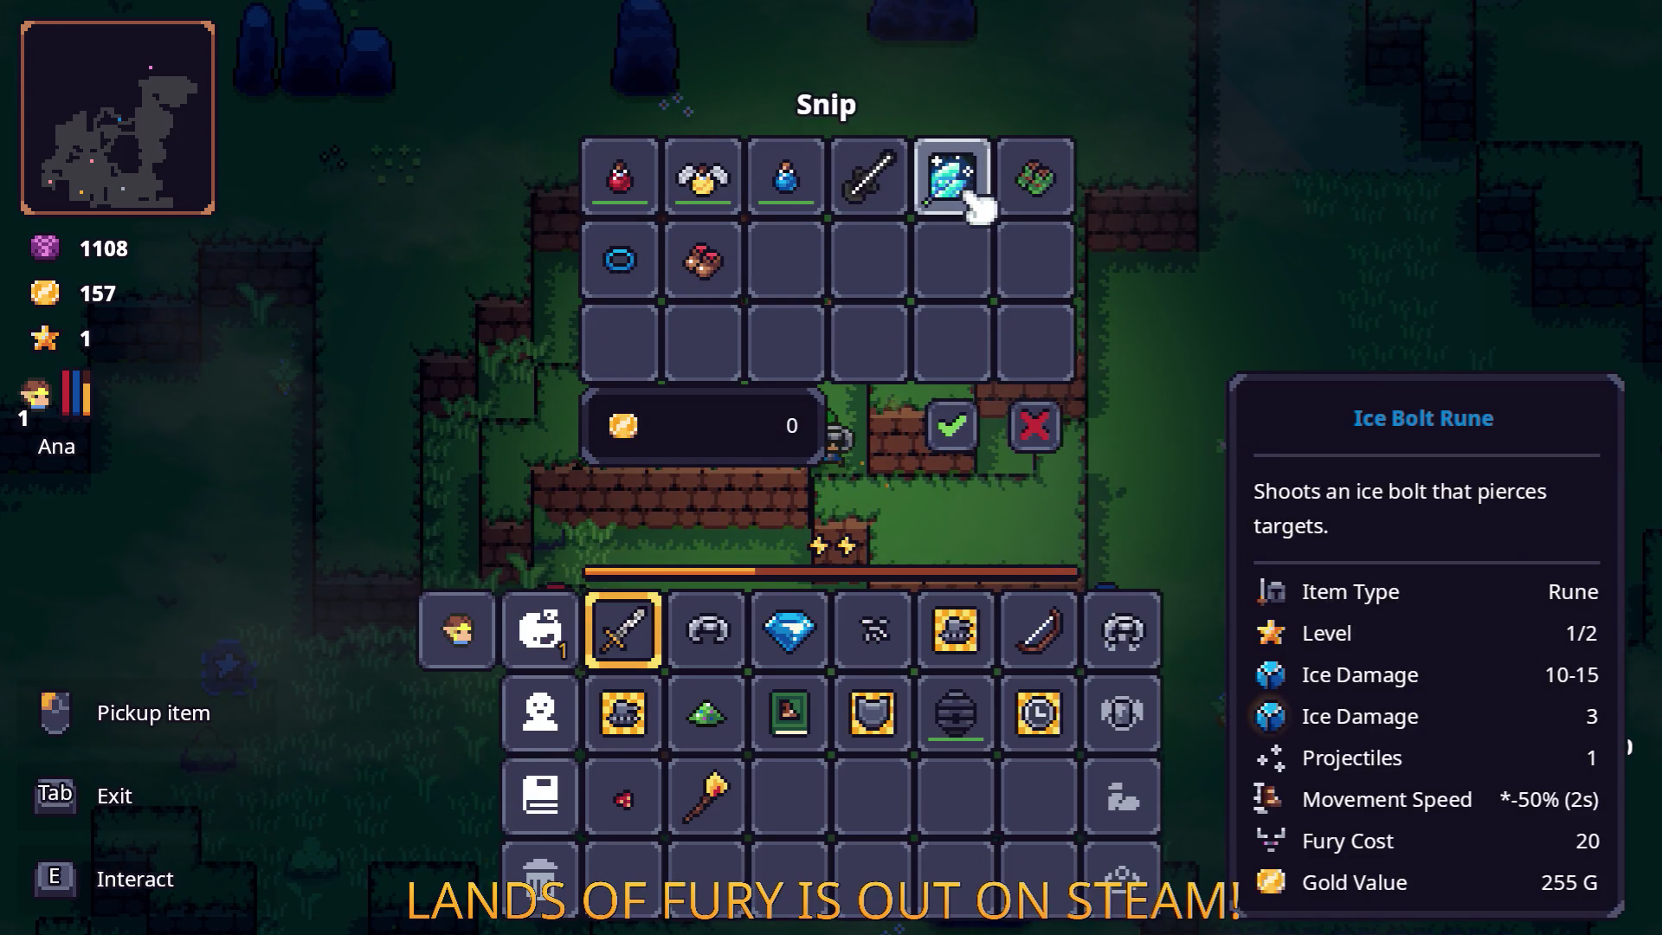
Close Snip's trade window and attack the nearby enemy while moving around.
{"action": "key", "text": "Tab"}
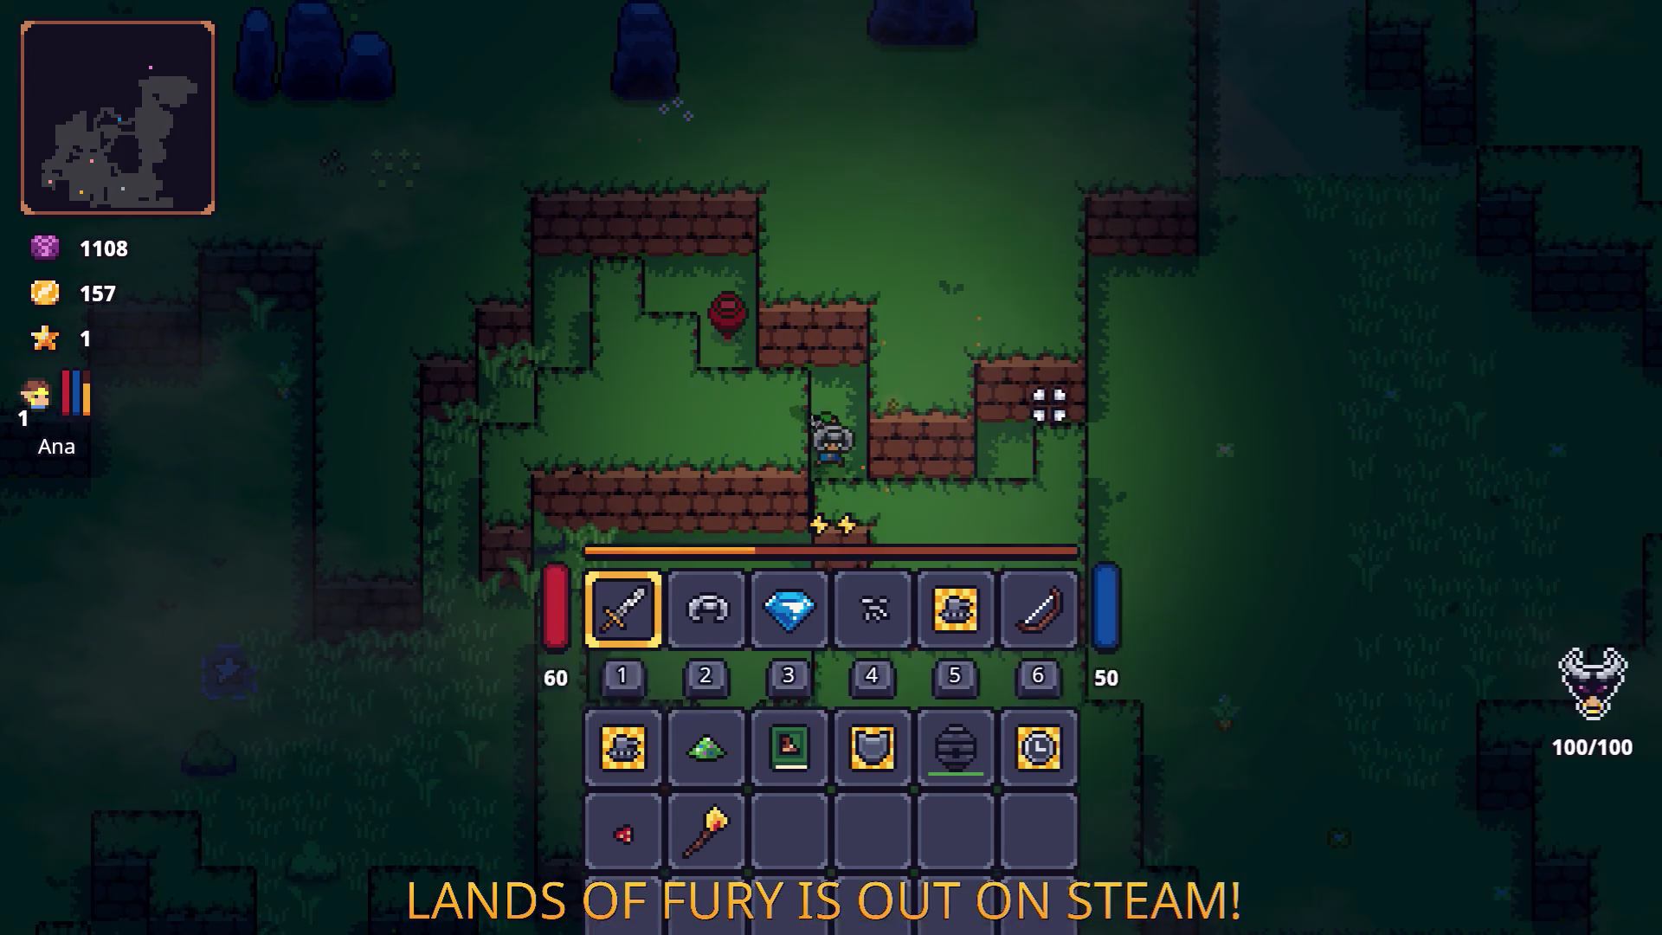
{"action": "key", "text": "w"}
{"action": "key", "text": "a"}
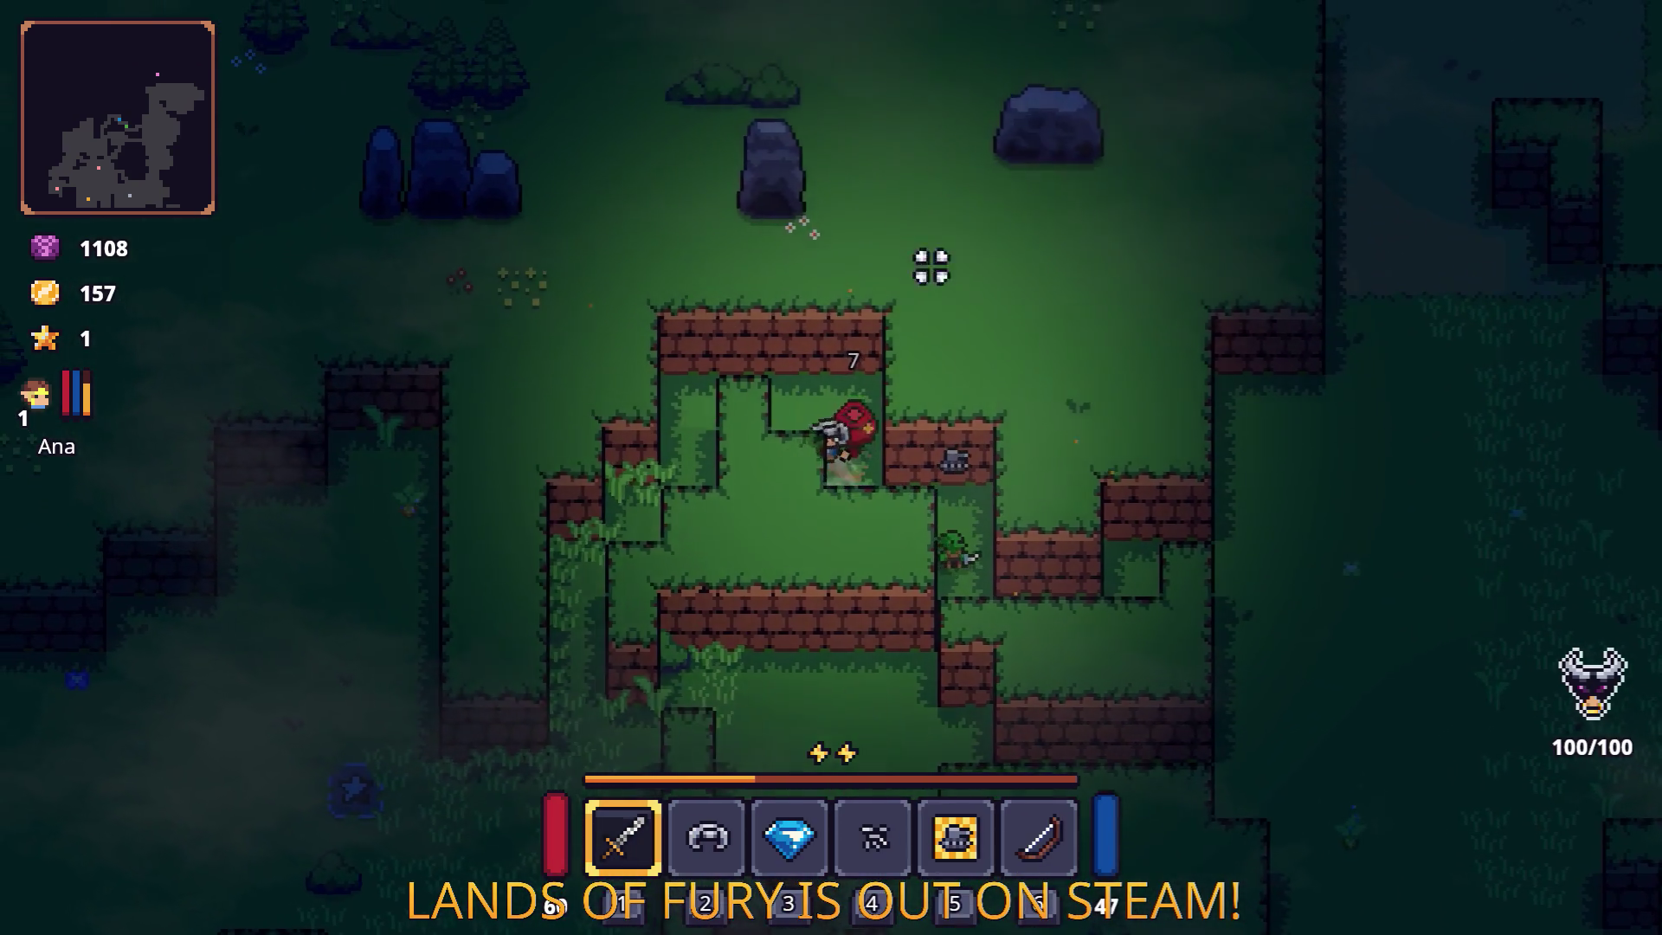
{"action": "left_click", "coordinate": [994, 445]}
{"action": "key", "text": "s"}
{"action": "key", "text": "a"}
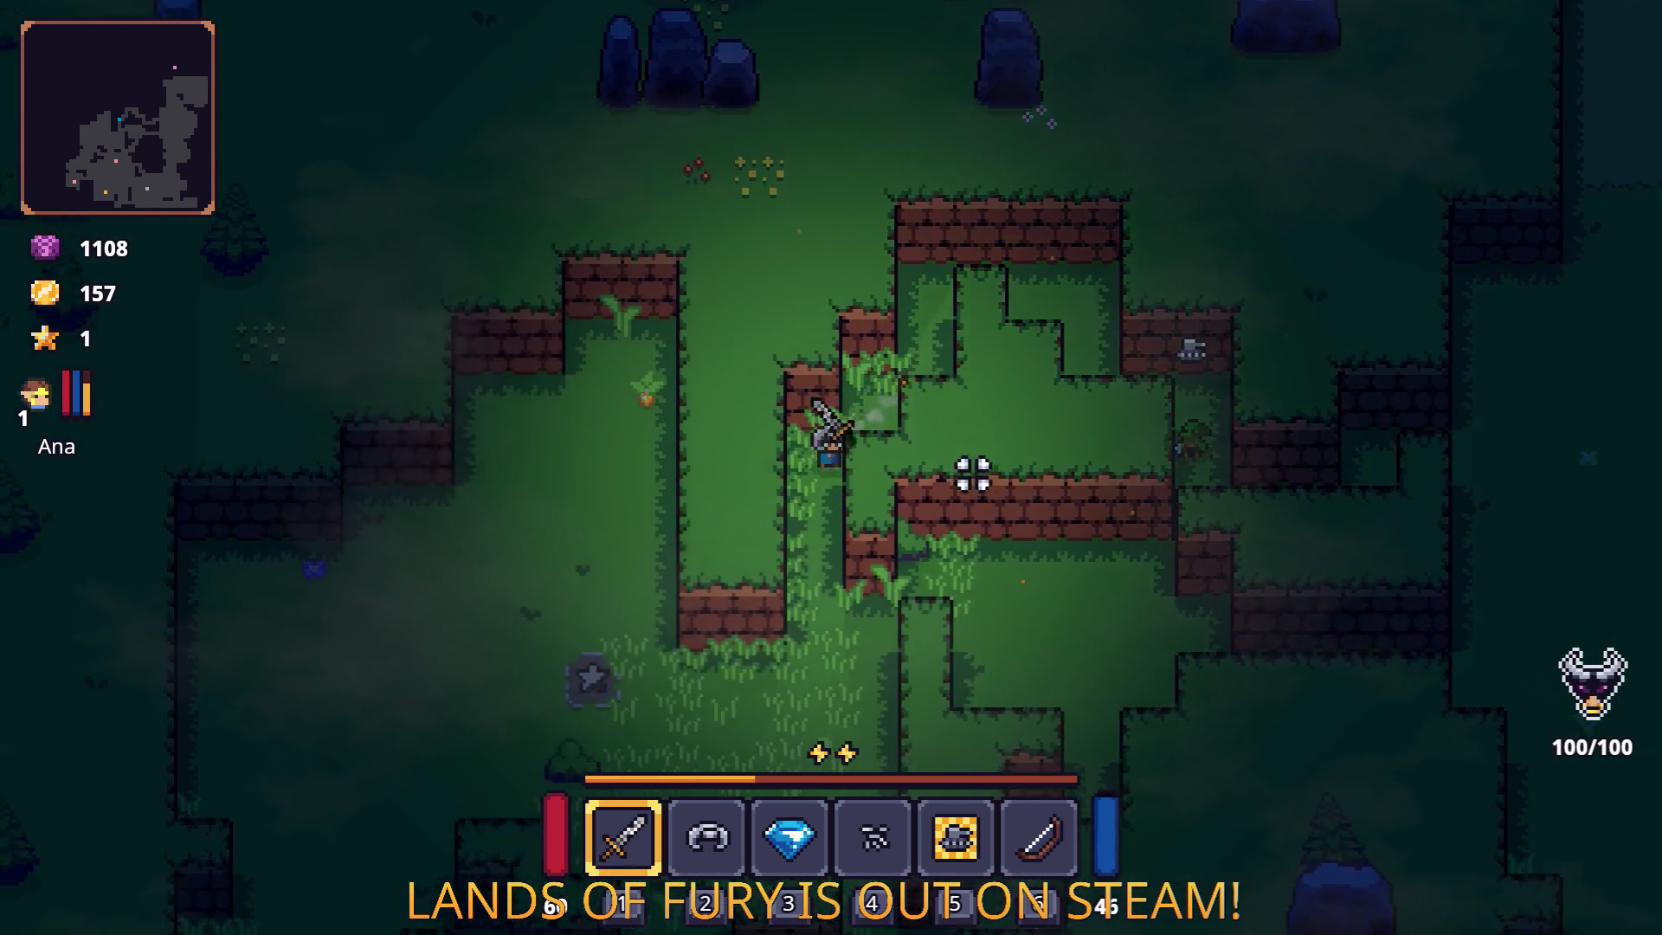
{"action": "key", "text": "w"}
{"action": "key", "text": "a"}
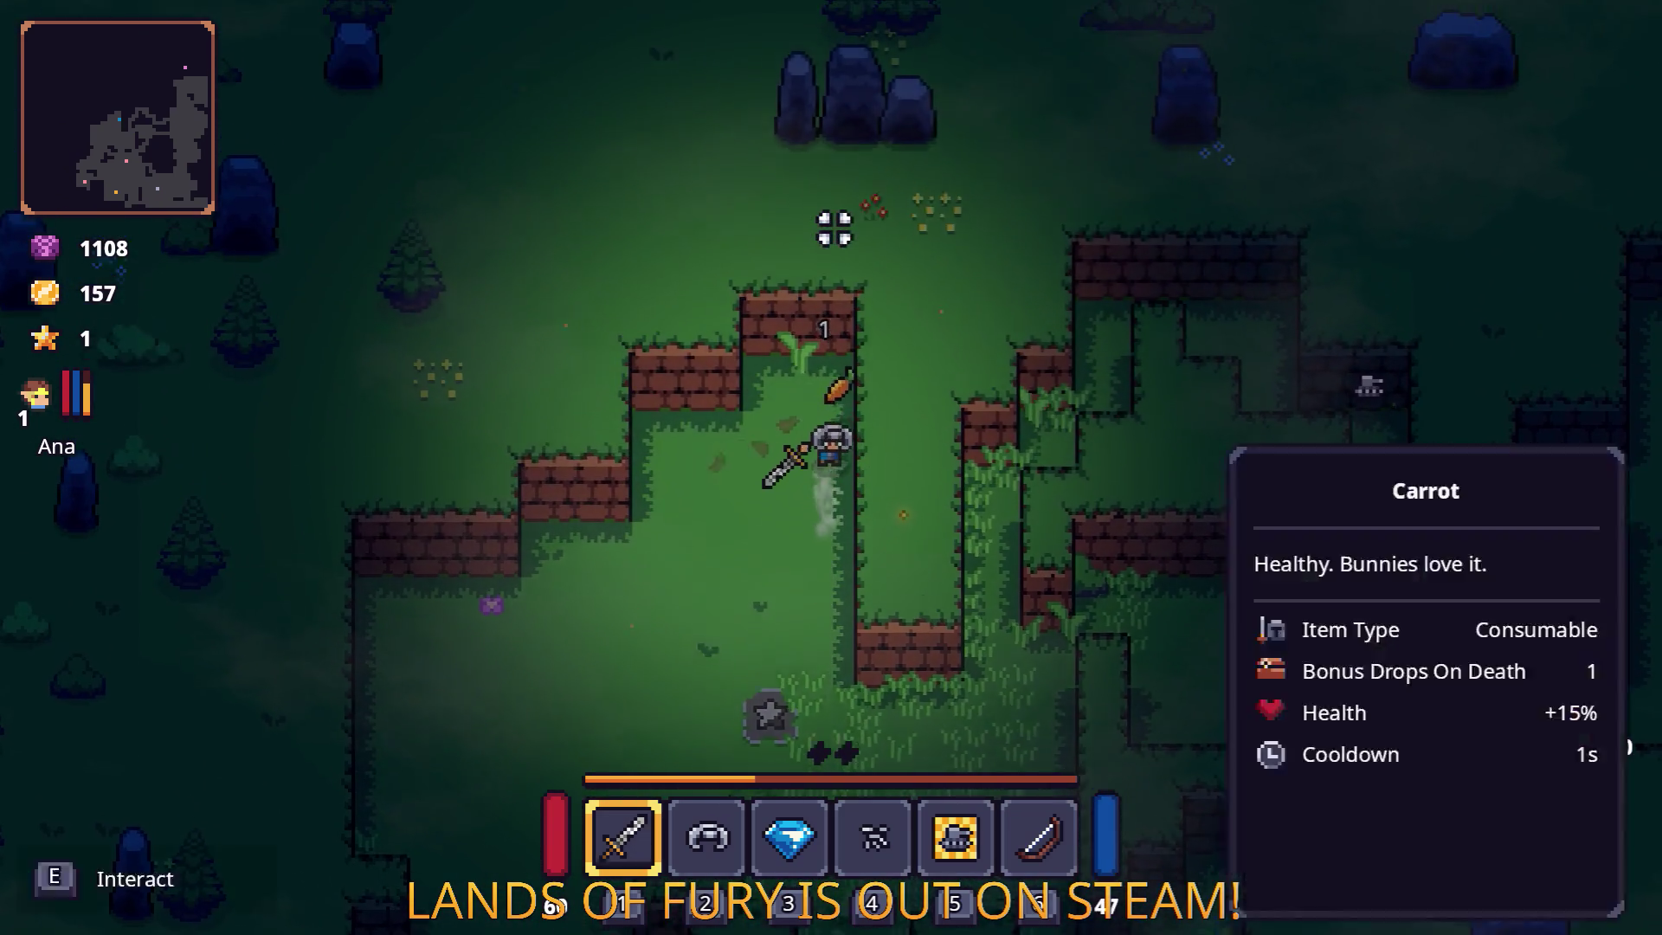
{"action": "key", "text": "s"}
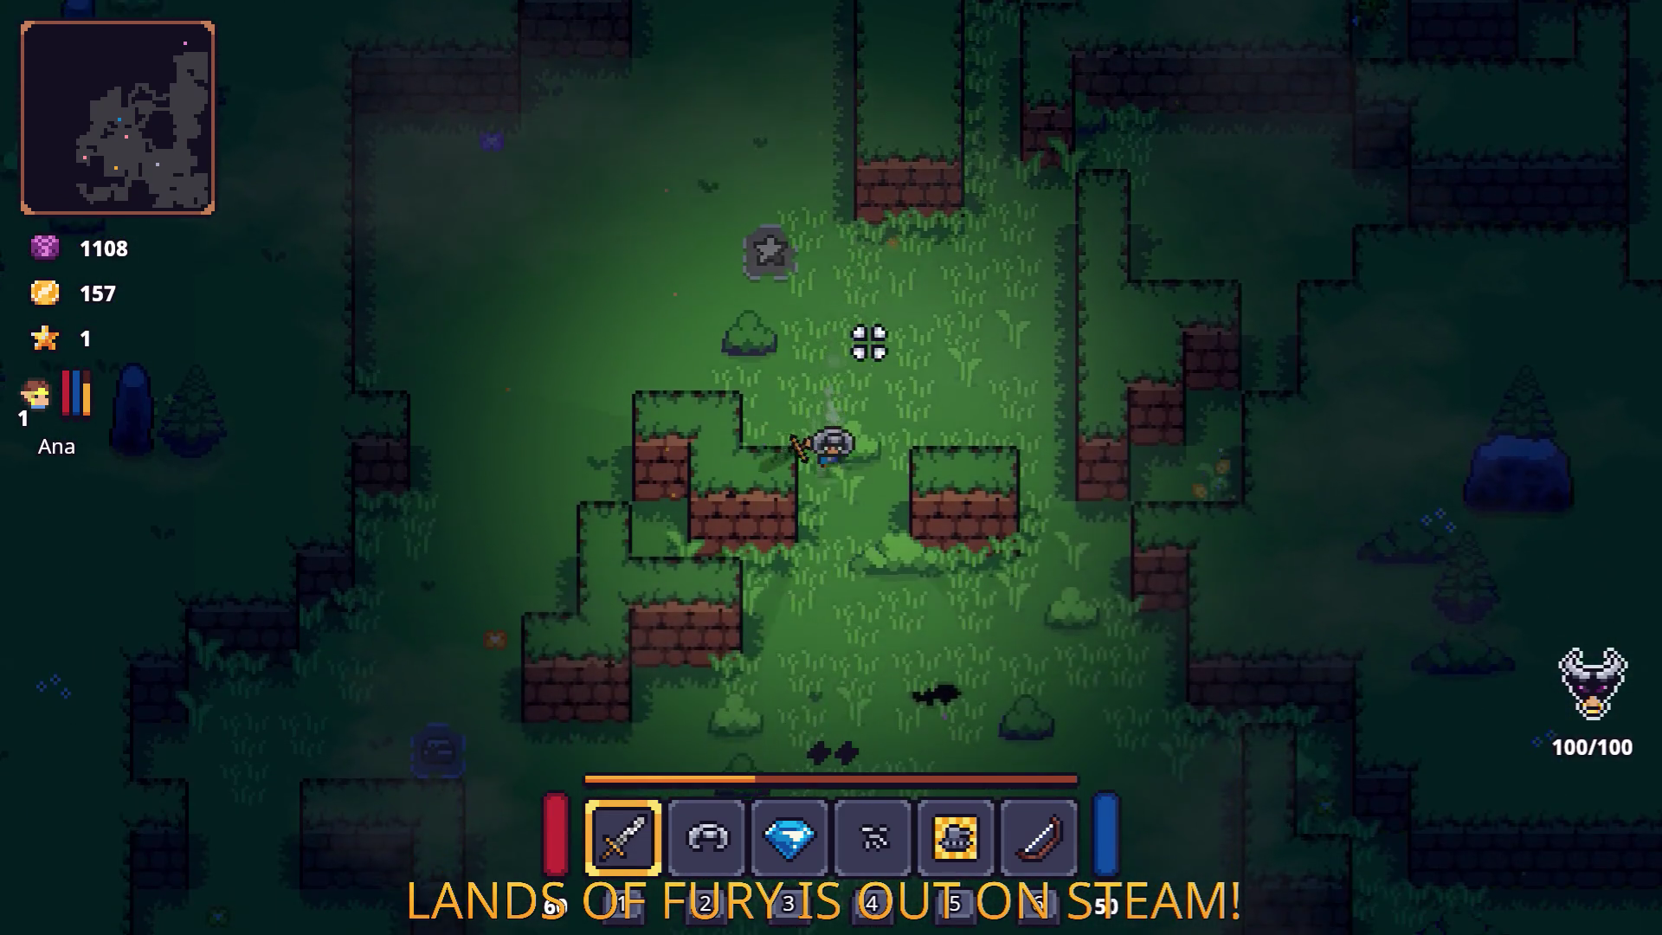
{"action": "key", "text": "d"}
Walk to the anvil and open and close its crafting panel.
{"action": "key", "text": "s"}
{"action": "key", "text": "d"}
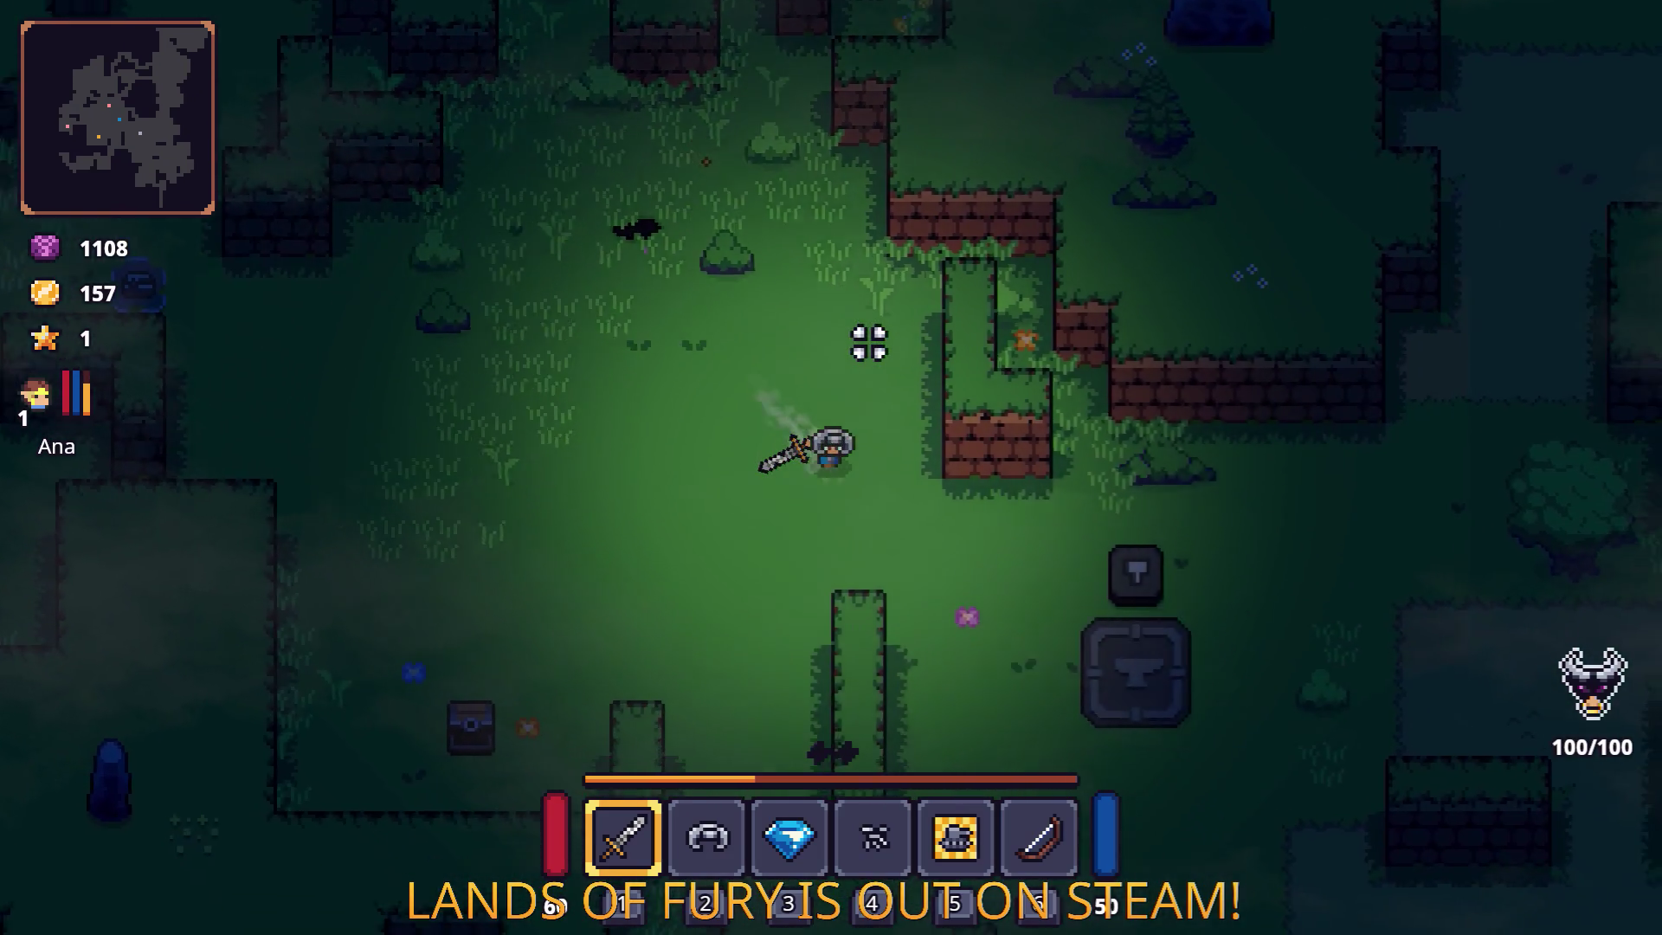
{"action": "key", "text": "d"}
{"action": "key", "text": "e"}
{"action": "key", "text": "e"}
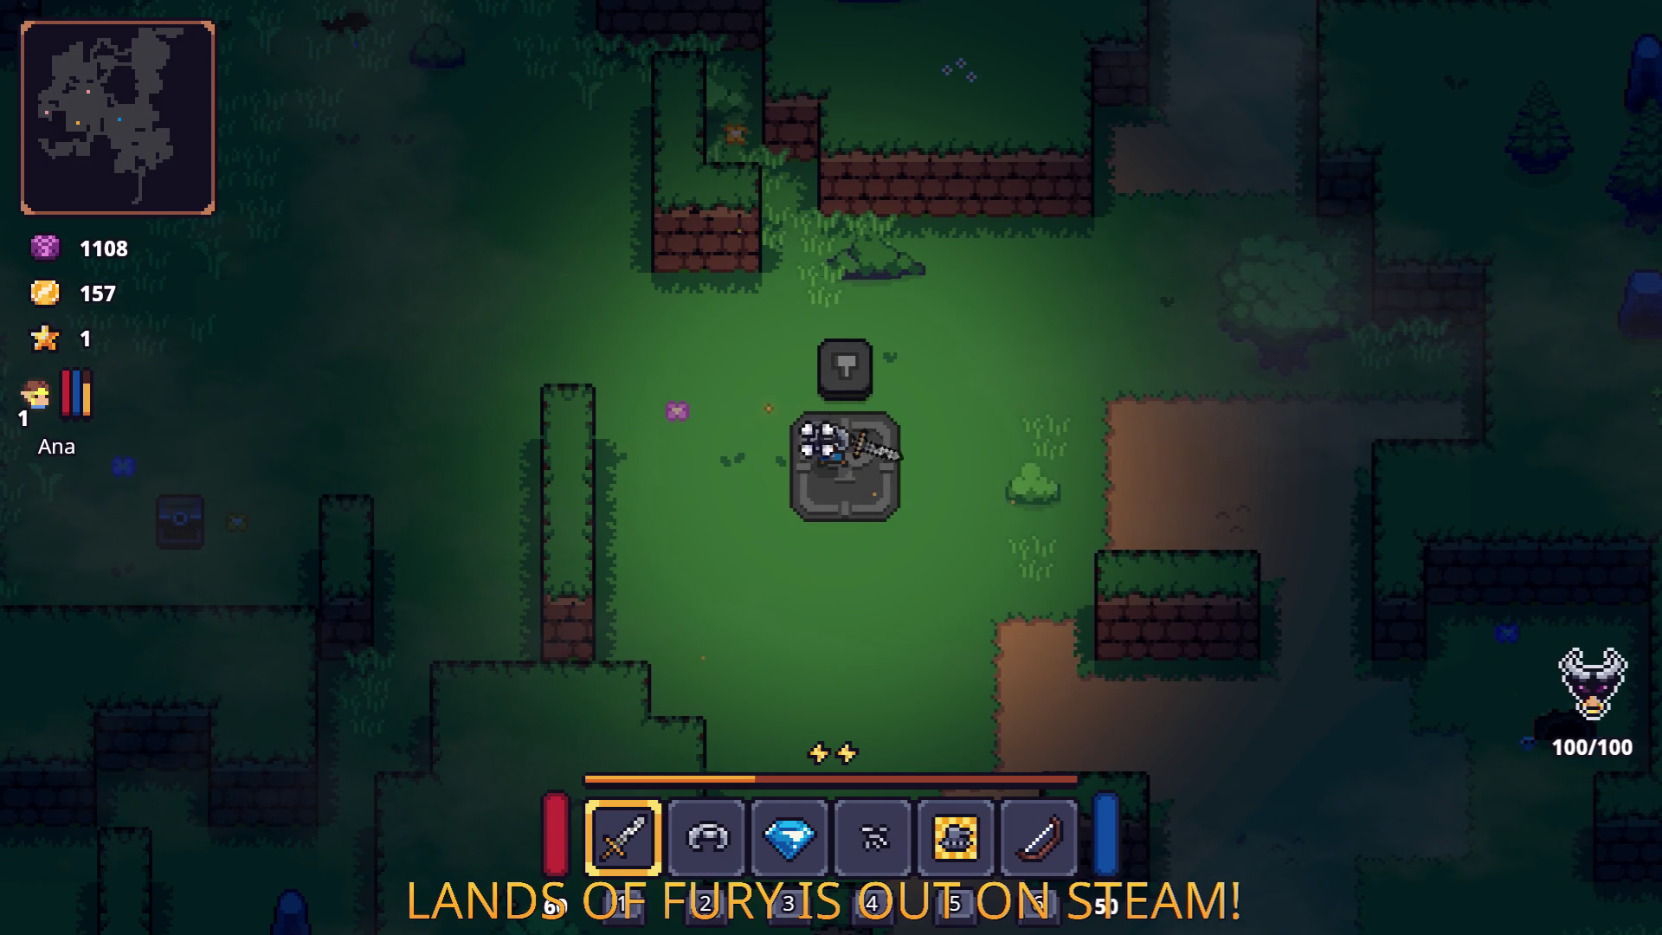
Dash off along the dirt path and pause the game with Esc.
{"action": "key", "text": "d"}
{"action": "key", "text": "s"}
{"action": "key", "text": "s"}
{"action": "key", "text": "space"}
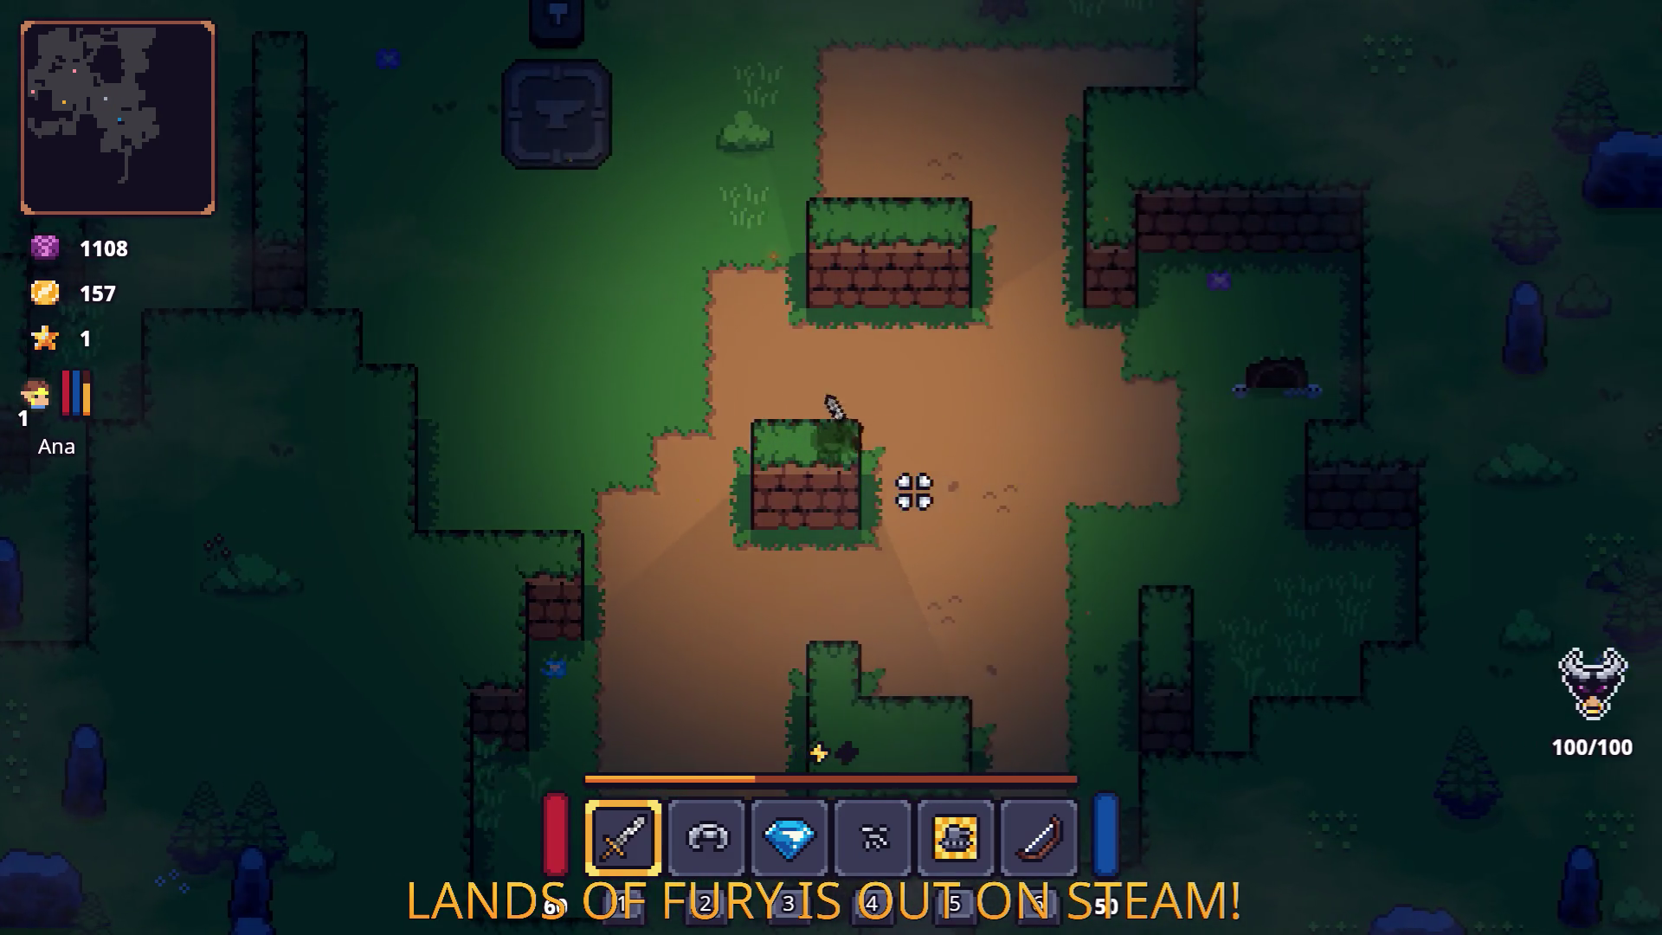
{"action": "key", "text": "d"}
{"action": "key", "text": "Escape"}
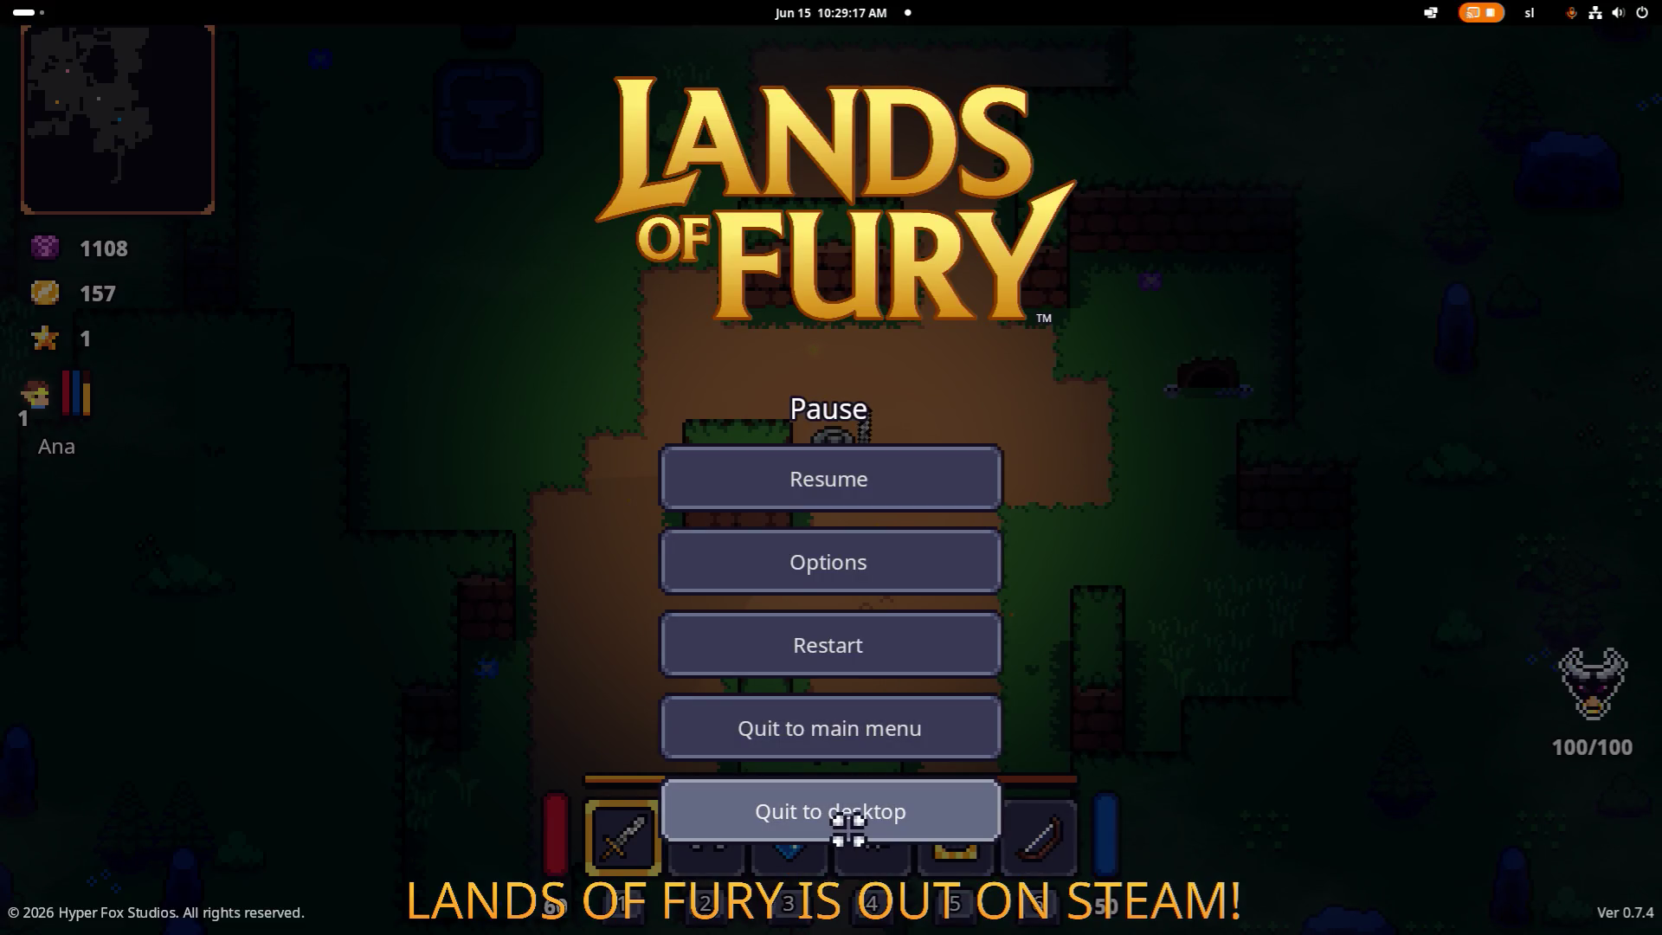
Quit the game, rerun Godot_v4.6.2-stable_mono_linux.x86_64 and open the LandsOfFury project.
{"action": "left_click", "coordinate": [848, 830]}
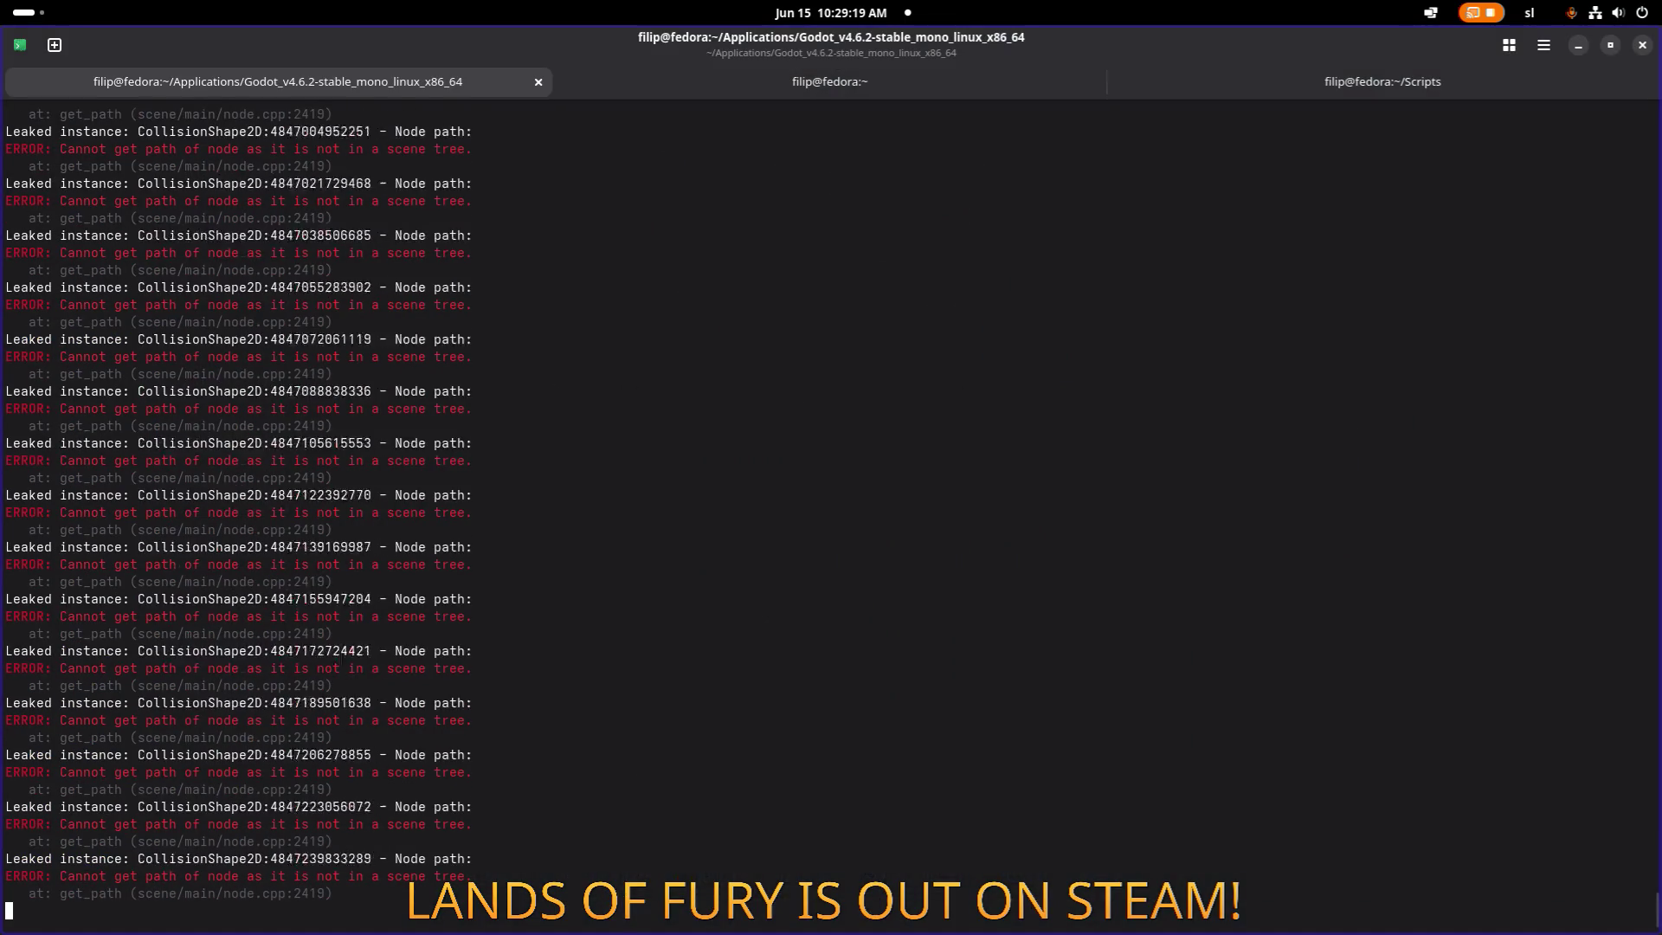
{"action": "key", "text": "ctrl+c"}
{"action": "key", "text": "Up"}
{"action": "key", "text": "Return"}
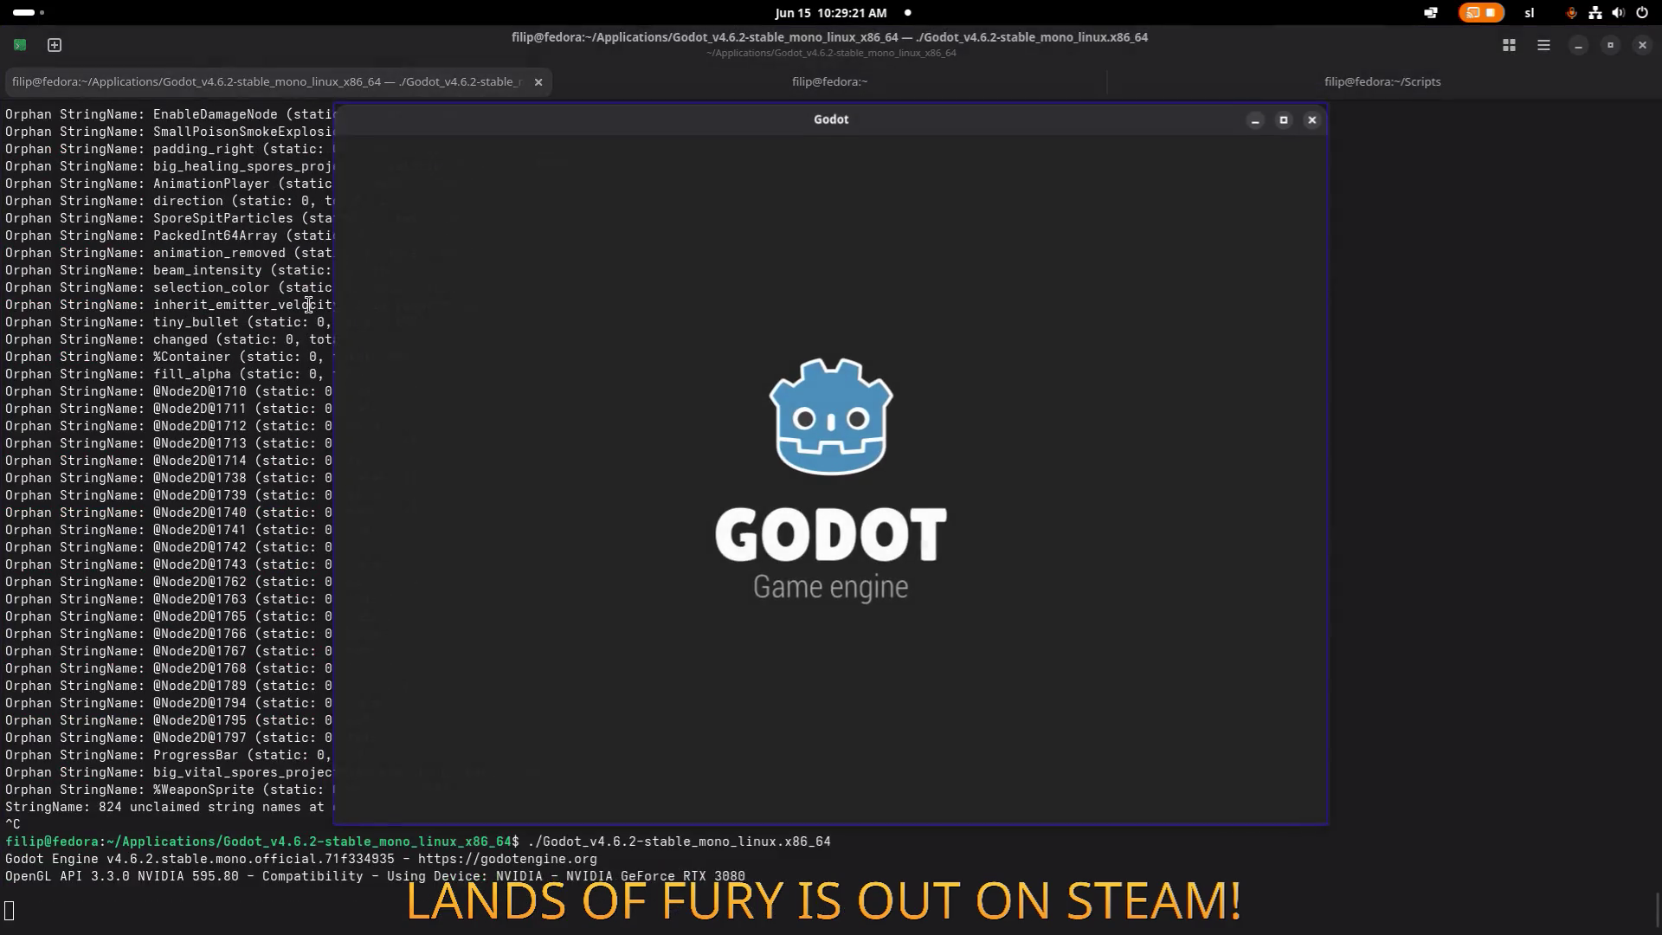
{"action": "double_click", "coordinate": [647, 225]}
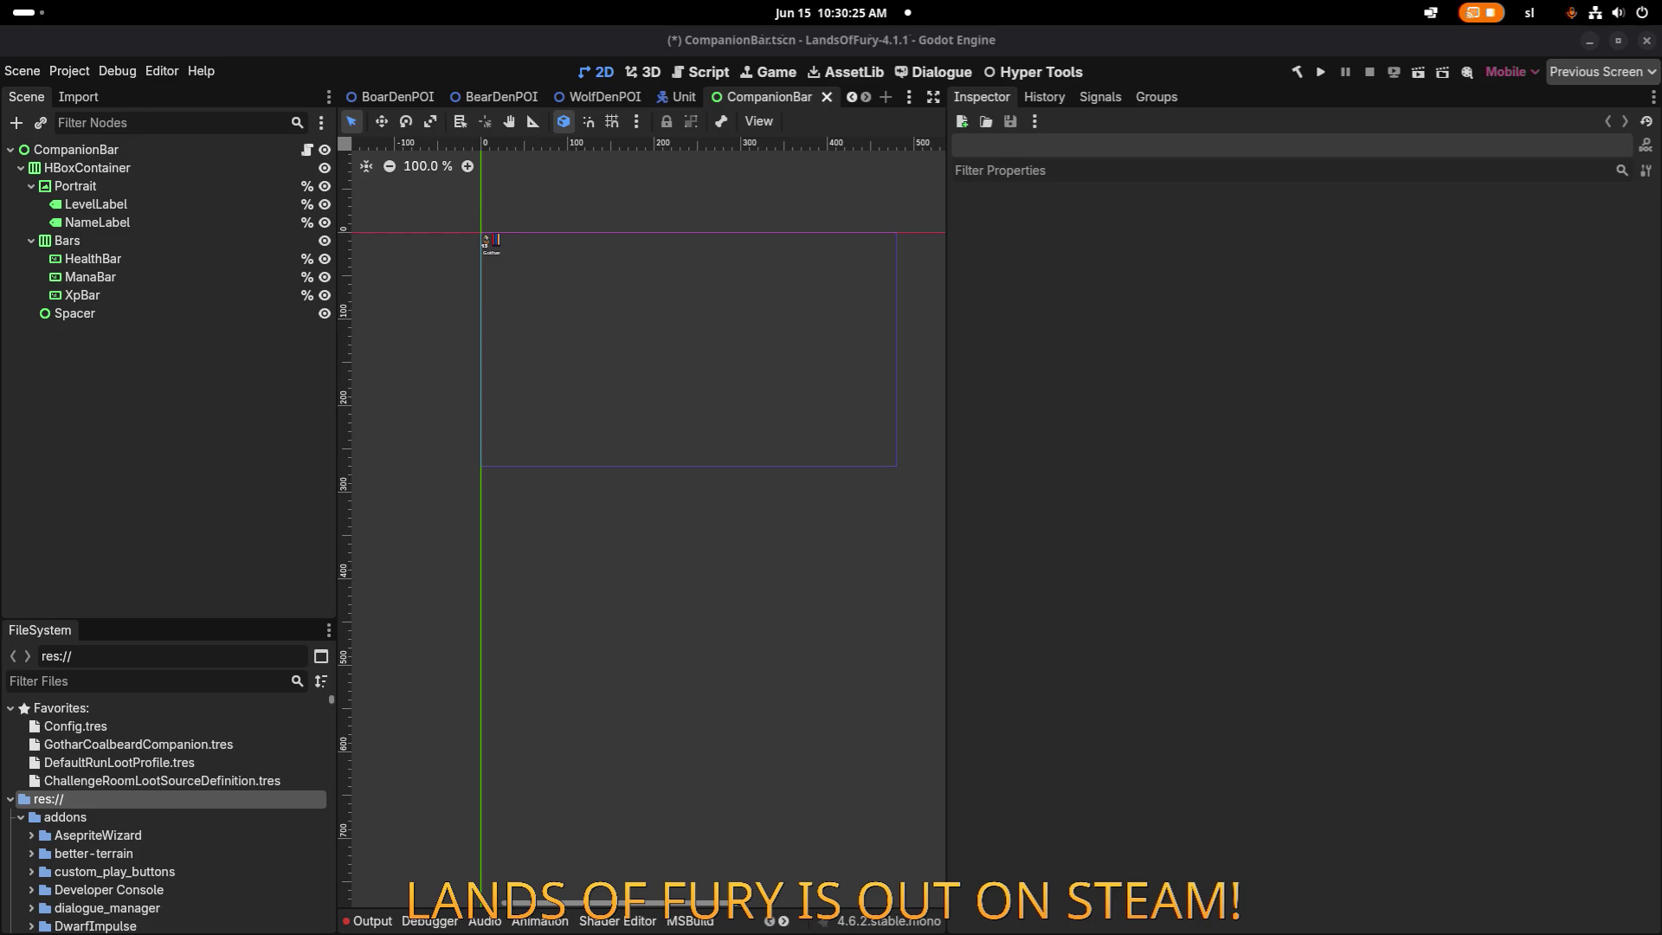
Filter the FileSystem for 'honey' and inspect Honey.tres and HoneyGlazedSteak.tres.
{"action": "left_click", "coordinate": [174, 680]}
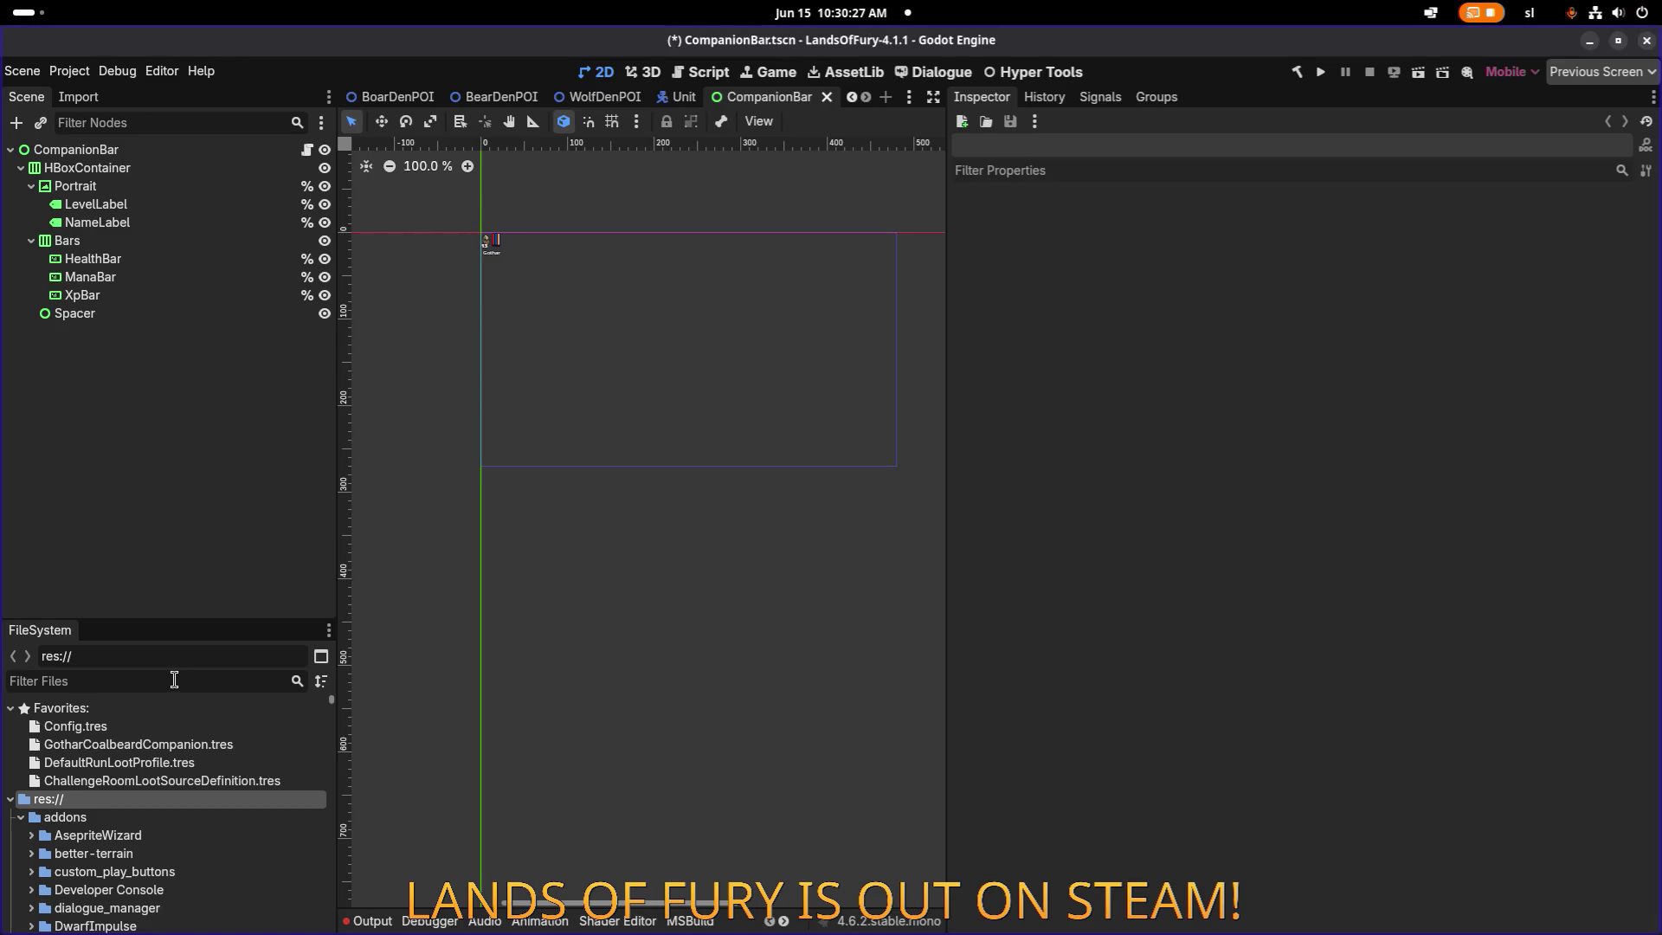
{"action": "type", "text": "honey"}
{"action": "left_click", "coordinate": [212, 890]}
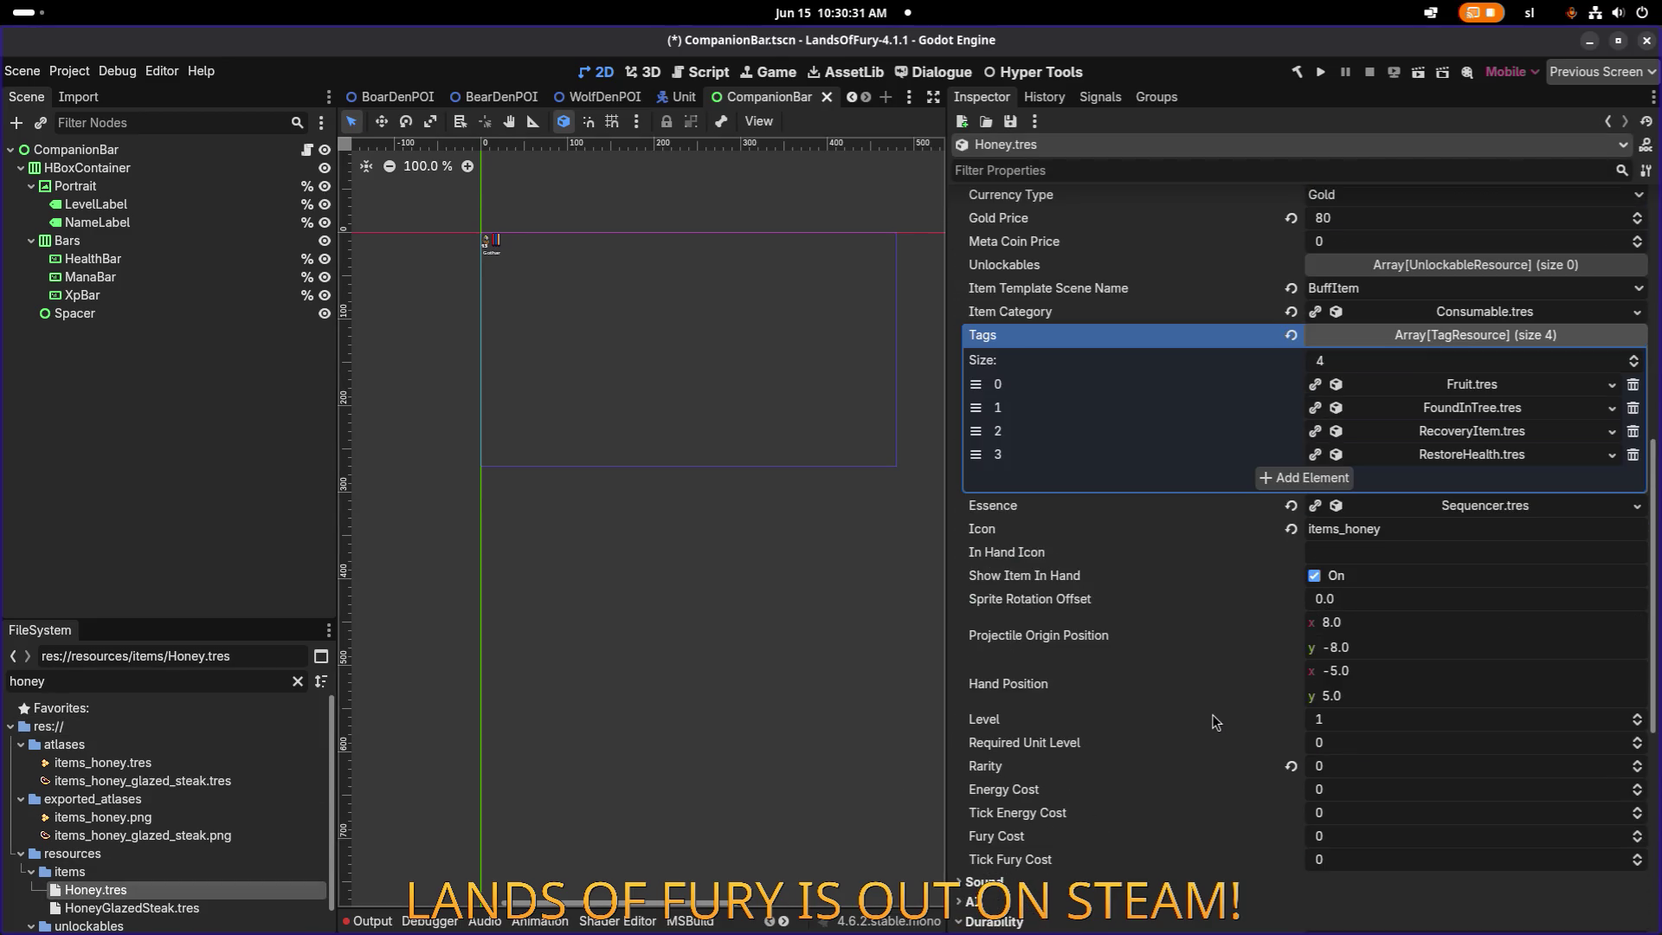
{"action": "left_click", "coordinate": [117, 909]}
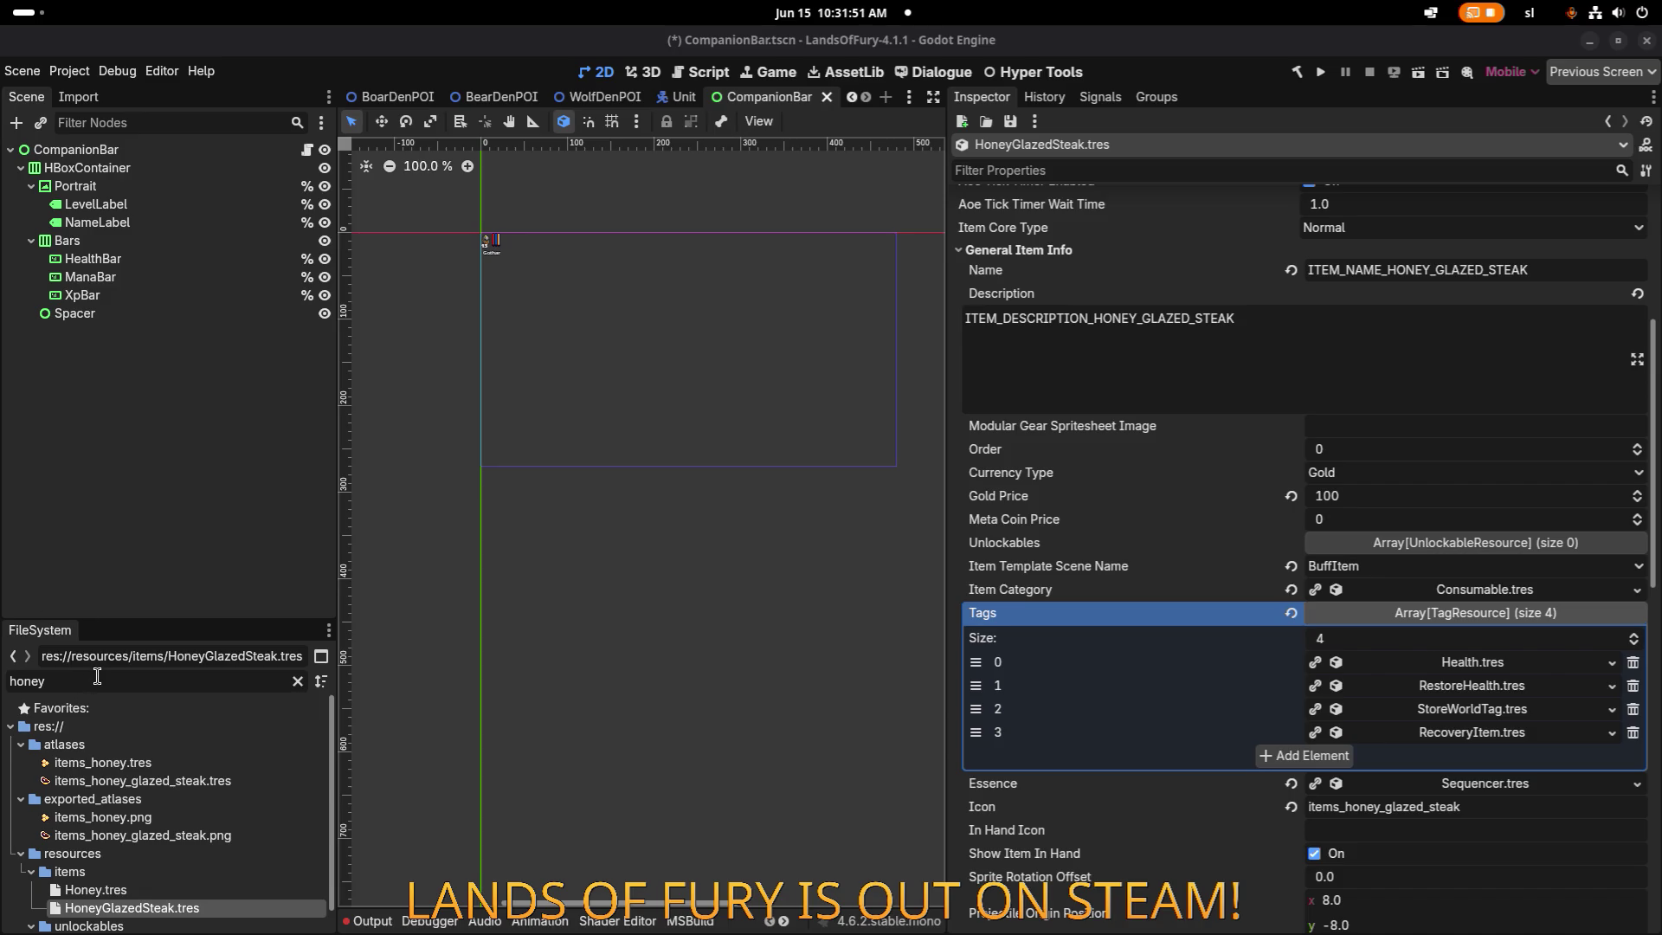
{"action": "double_click", "coordinate": [97, 680]}
{"action": "key", "text": "alt+Tab"}
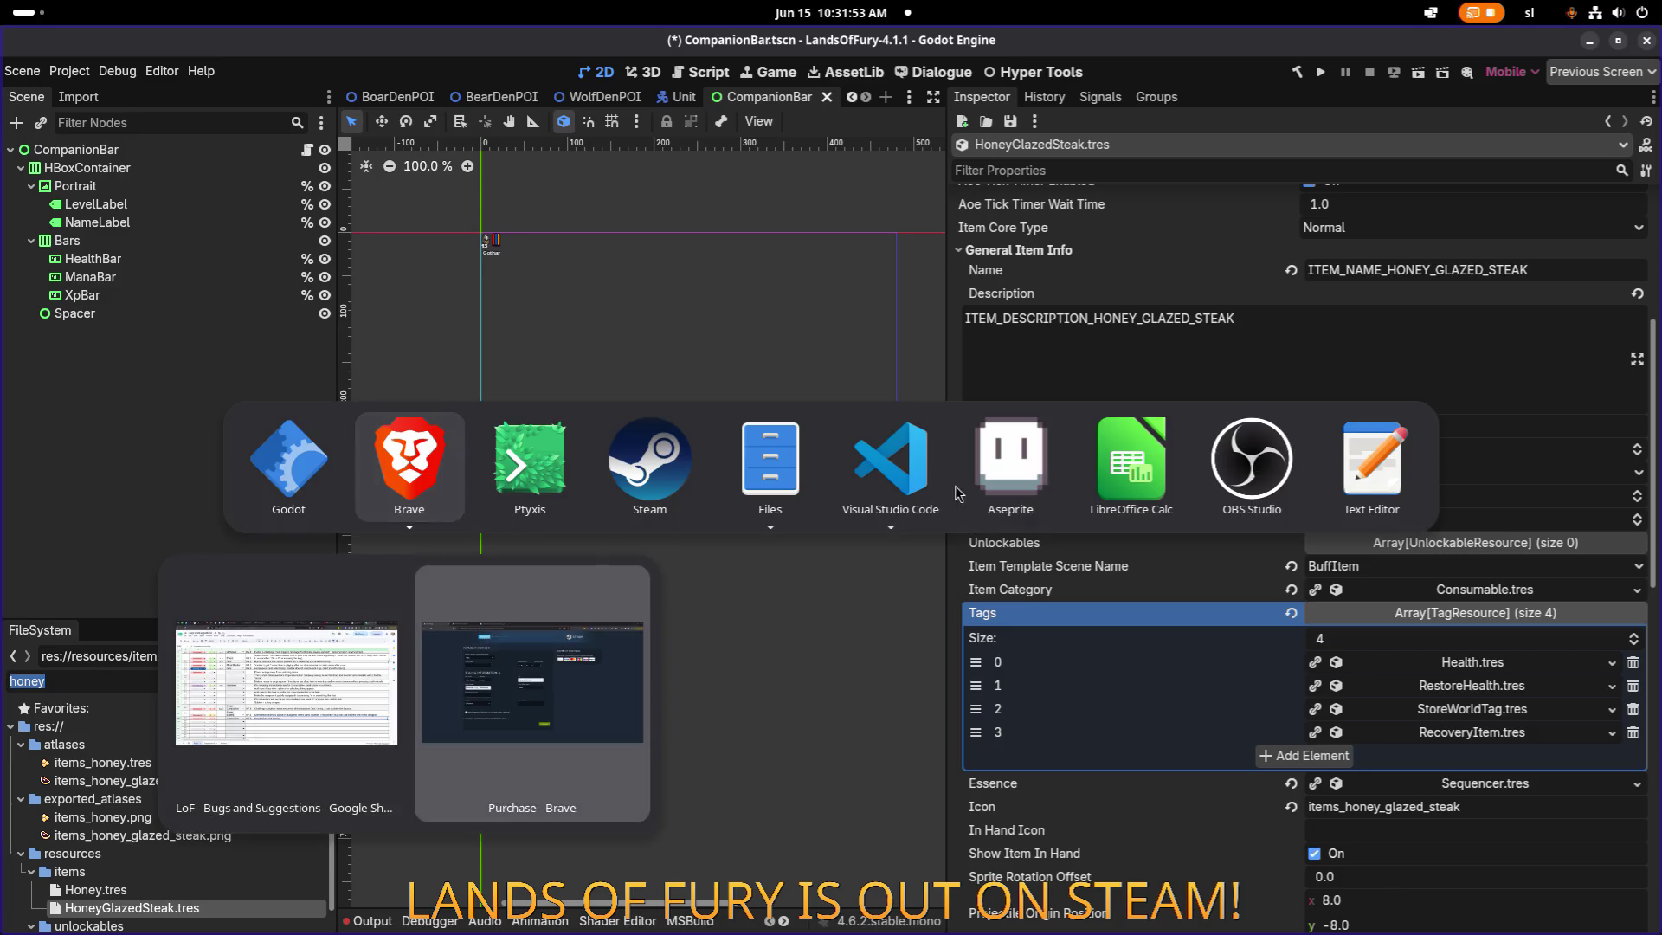
{"action": "left_click", "coordinate": [827, 485]}
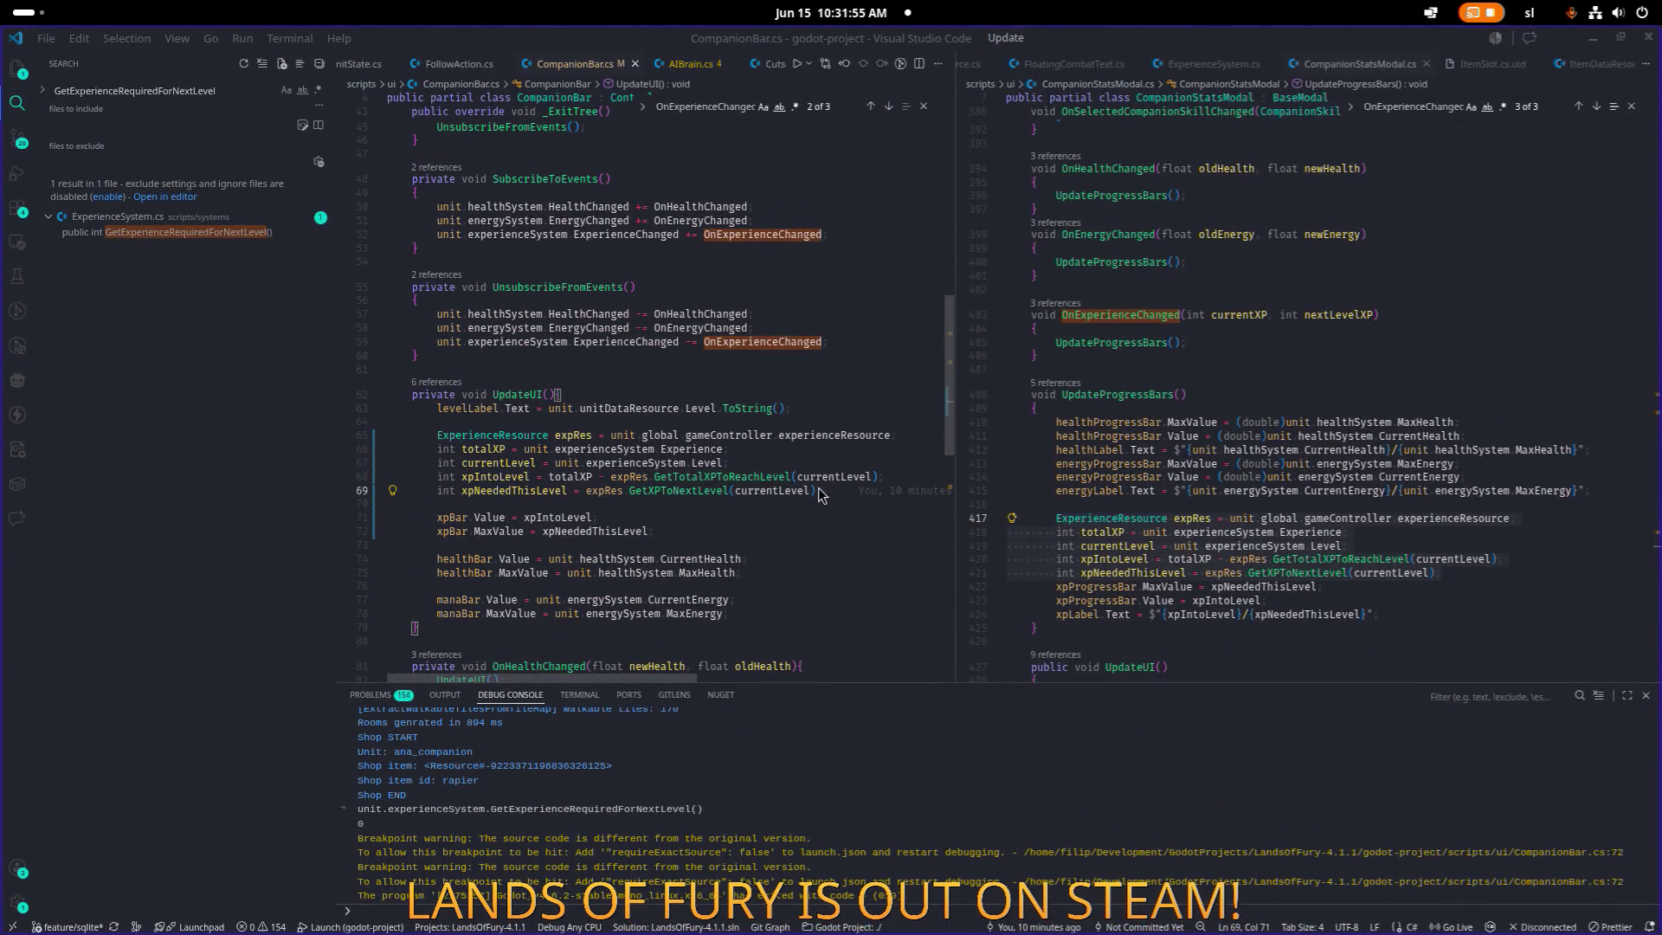
{"action": "key", "text": "alt+Tab"}
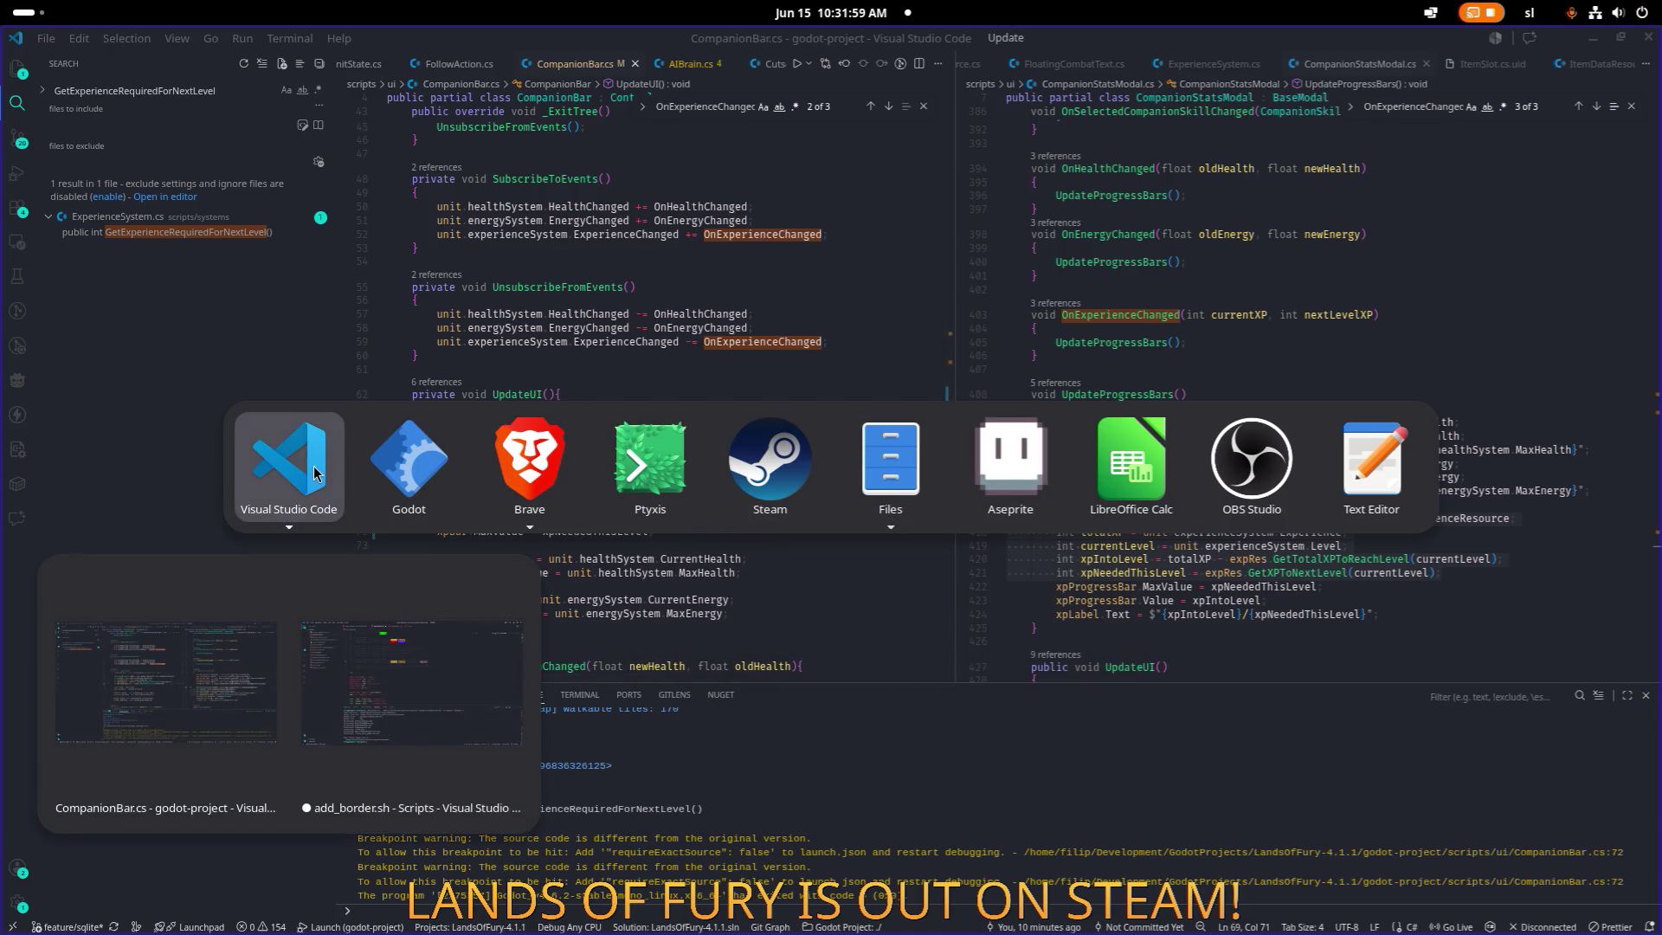
{"action": "left_click", "coordinate": [404, 464]}
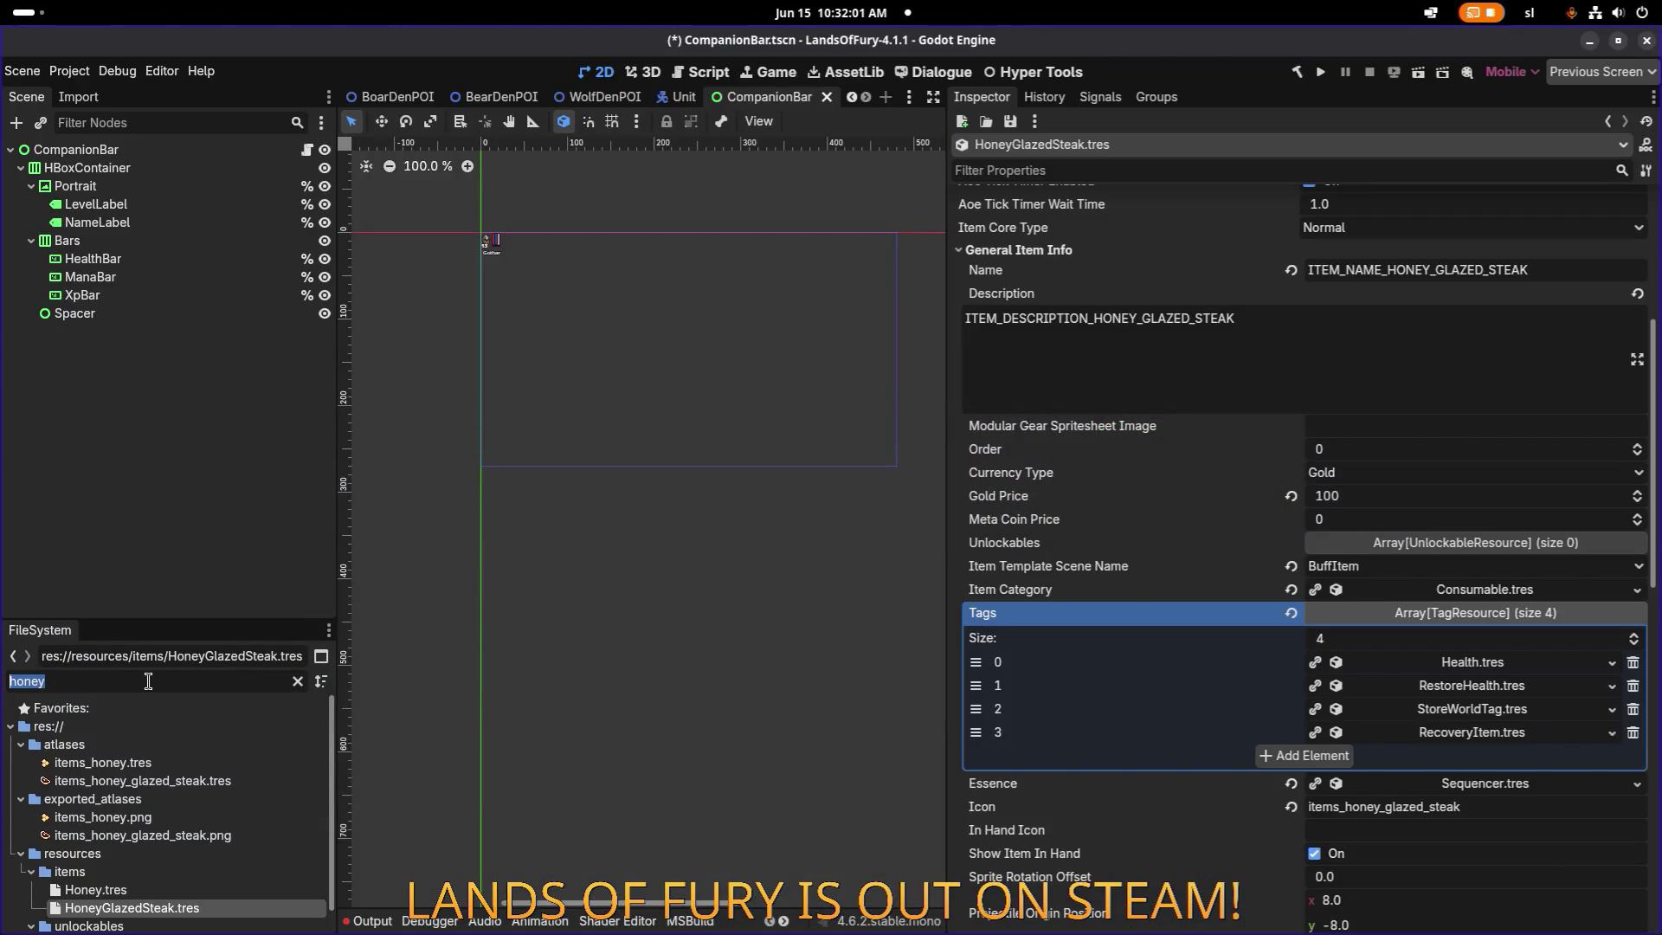
Filter the FileSystem for 'tombston' and select the BowTombstoneTrap scene.
{"action": "type", "text": "tombston"}
{"action": "scroll", "coordinate": [199, 774], "scroll_direction": "down", "scroll_amount": 5}
{"action": "left_click", "coordinate": [209, 834]}
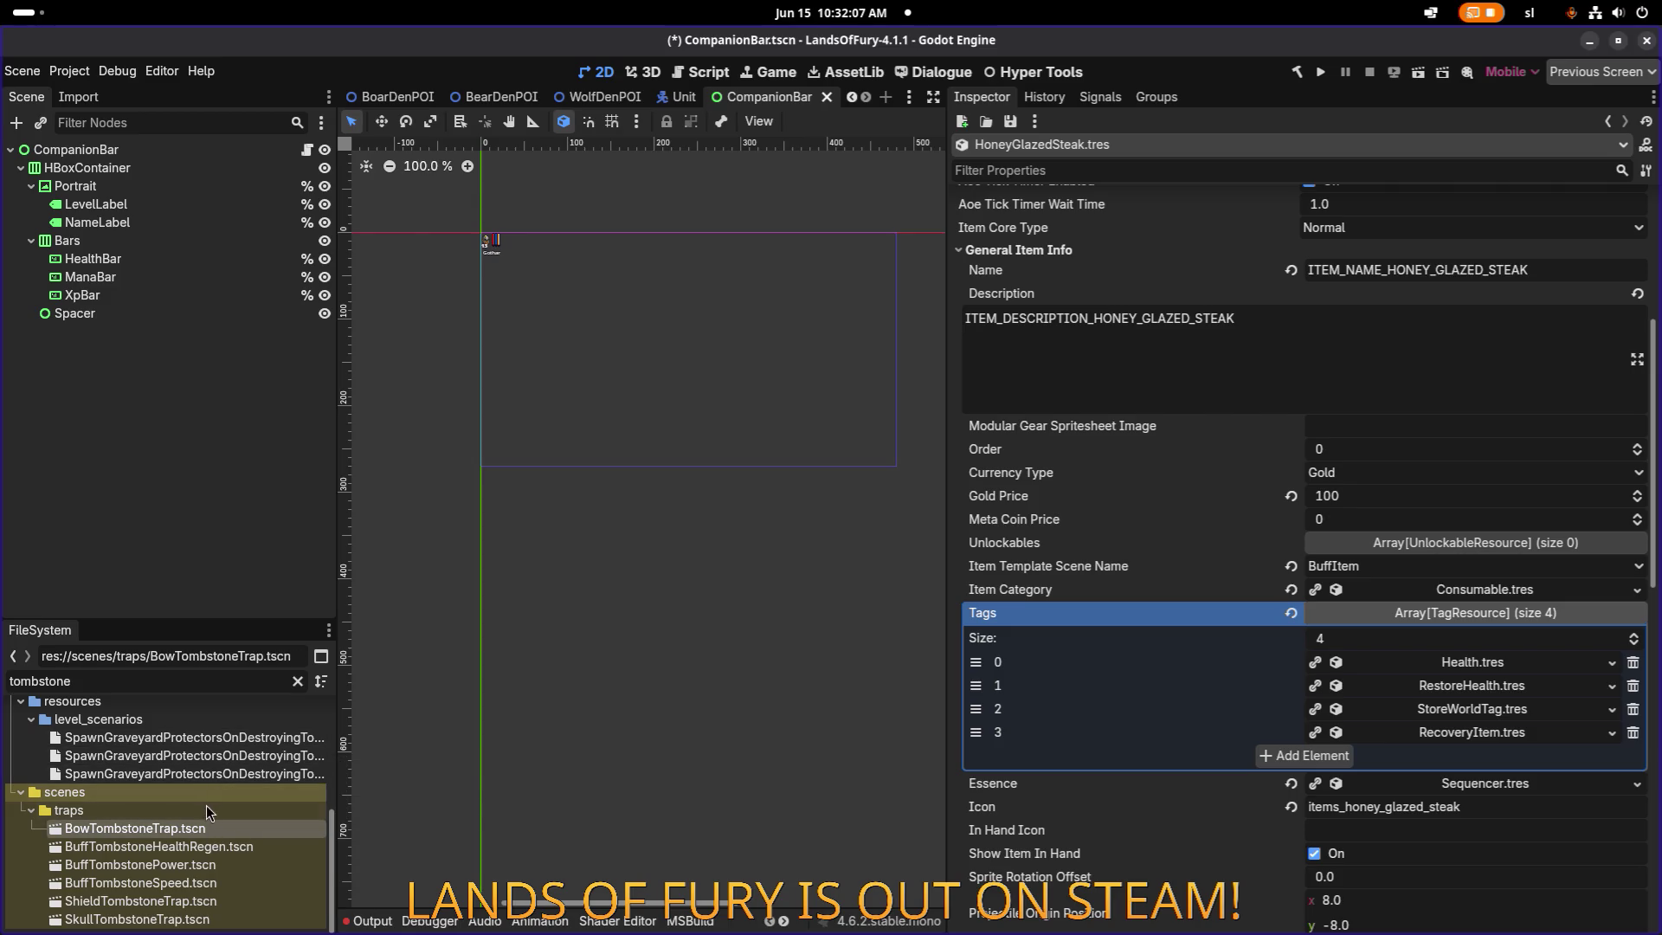
{"action": "scroll", "coordinate": [201, 844], "scroll_direction": "up", "scroll_amount": 5}
{"action": "scroll", "coordinate": [201, 839], "scroll_direction": "up", "scroll_amount": 1}
Refilter to 'tombrai' and expand TombRaiderAchievement's unlock condition element 0, then switch to VS Code.
{"action": "key", "text": "BackSpace"}
{"action": "key", "text": "BackSpace"}
{"action": "key", "text": "BackSpace"}
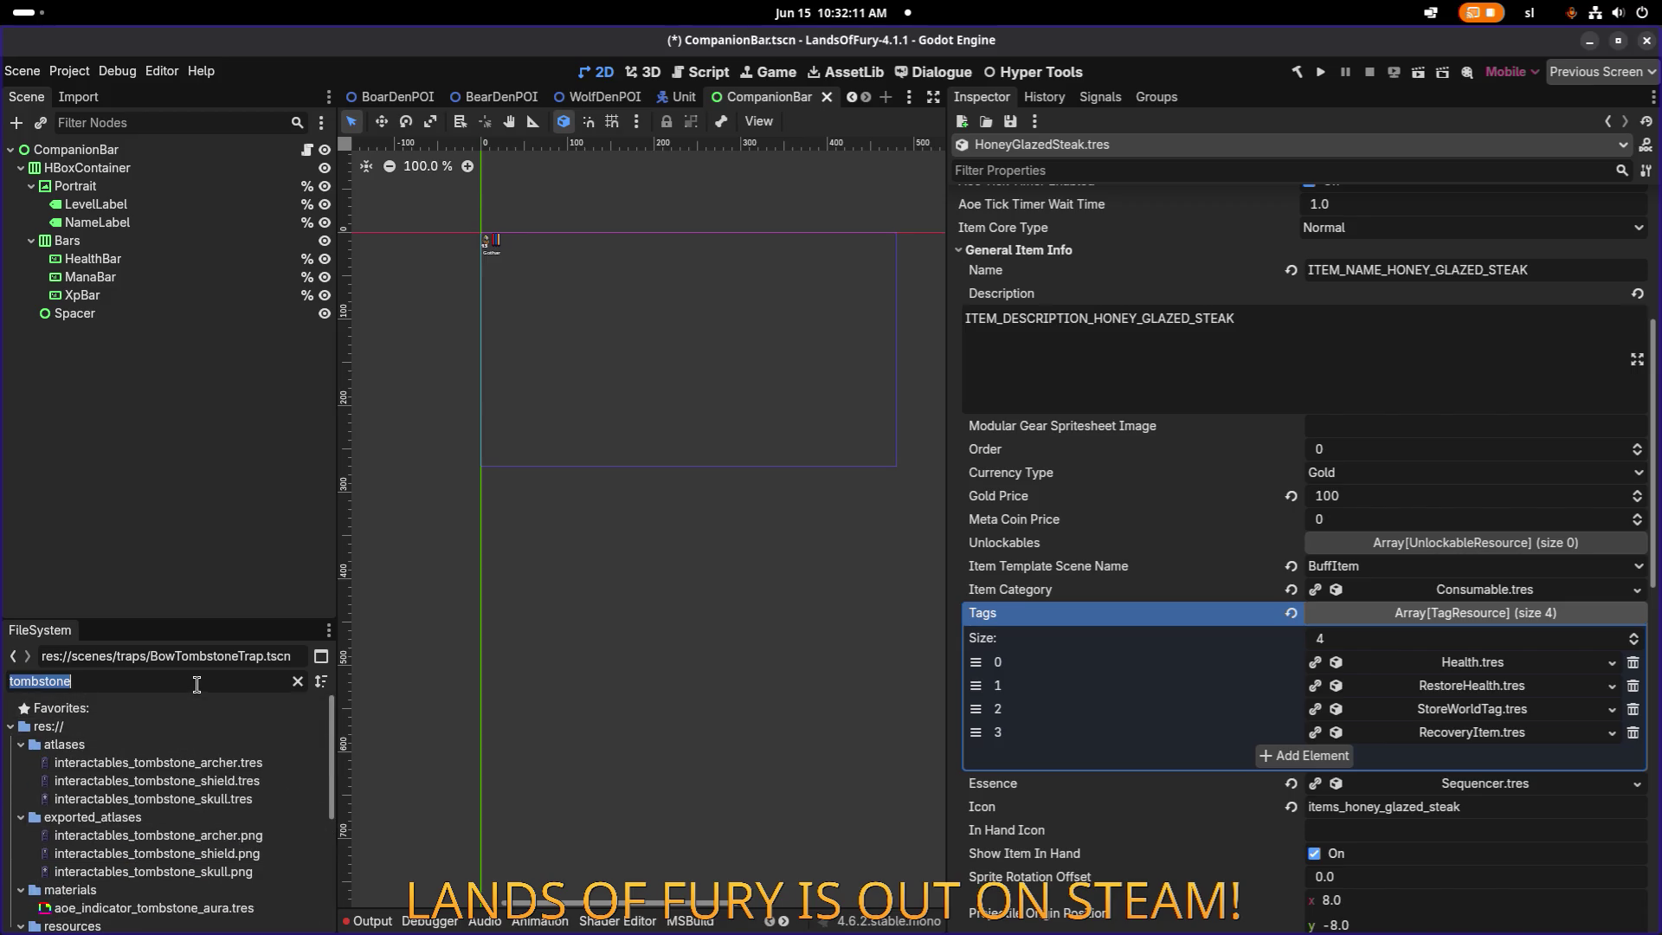
{"action": "type", "text": "tombrai"}
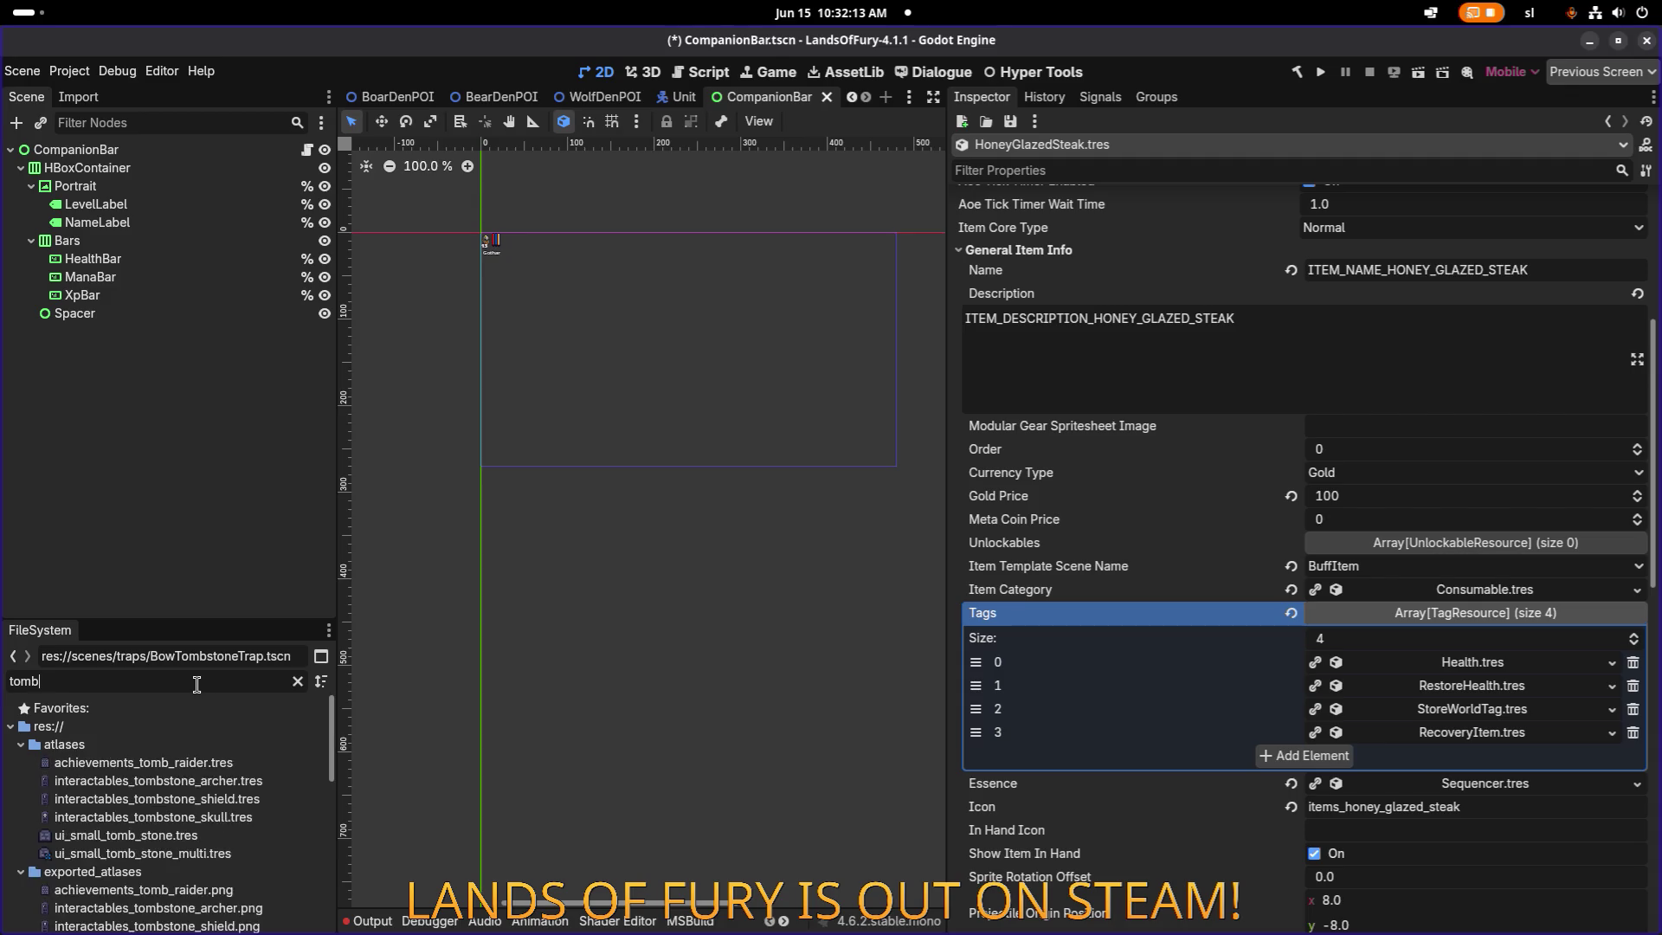
{"action": "left_click", "coordinate": [216, 782]}
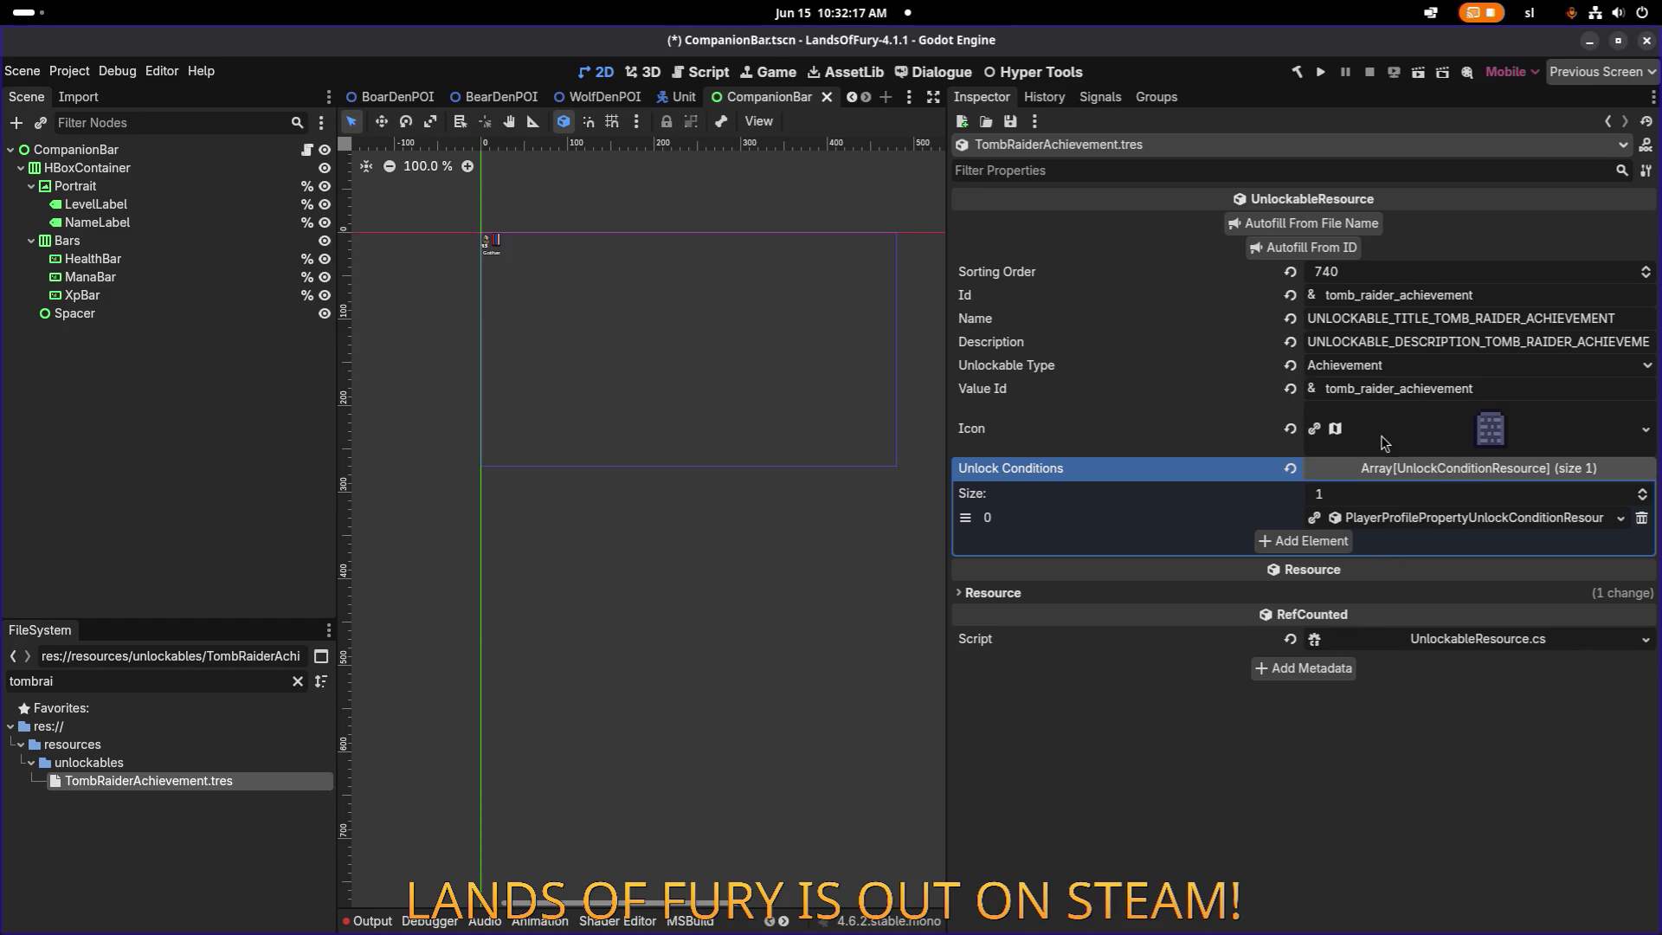
{"action": "left_click", "coordinate": [1408, 519]}
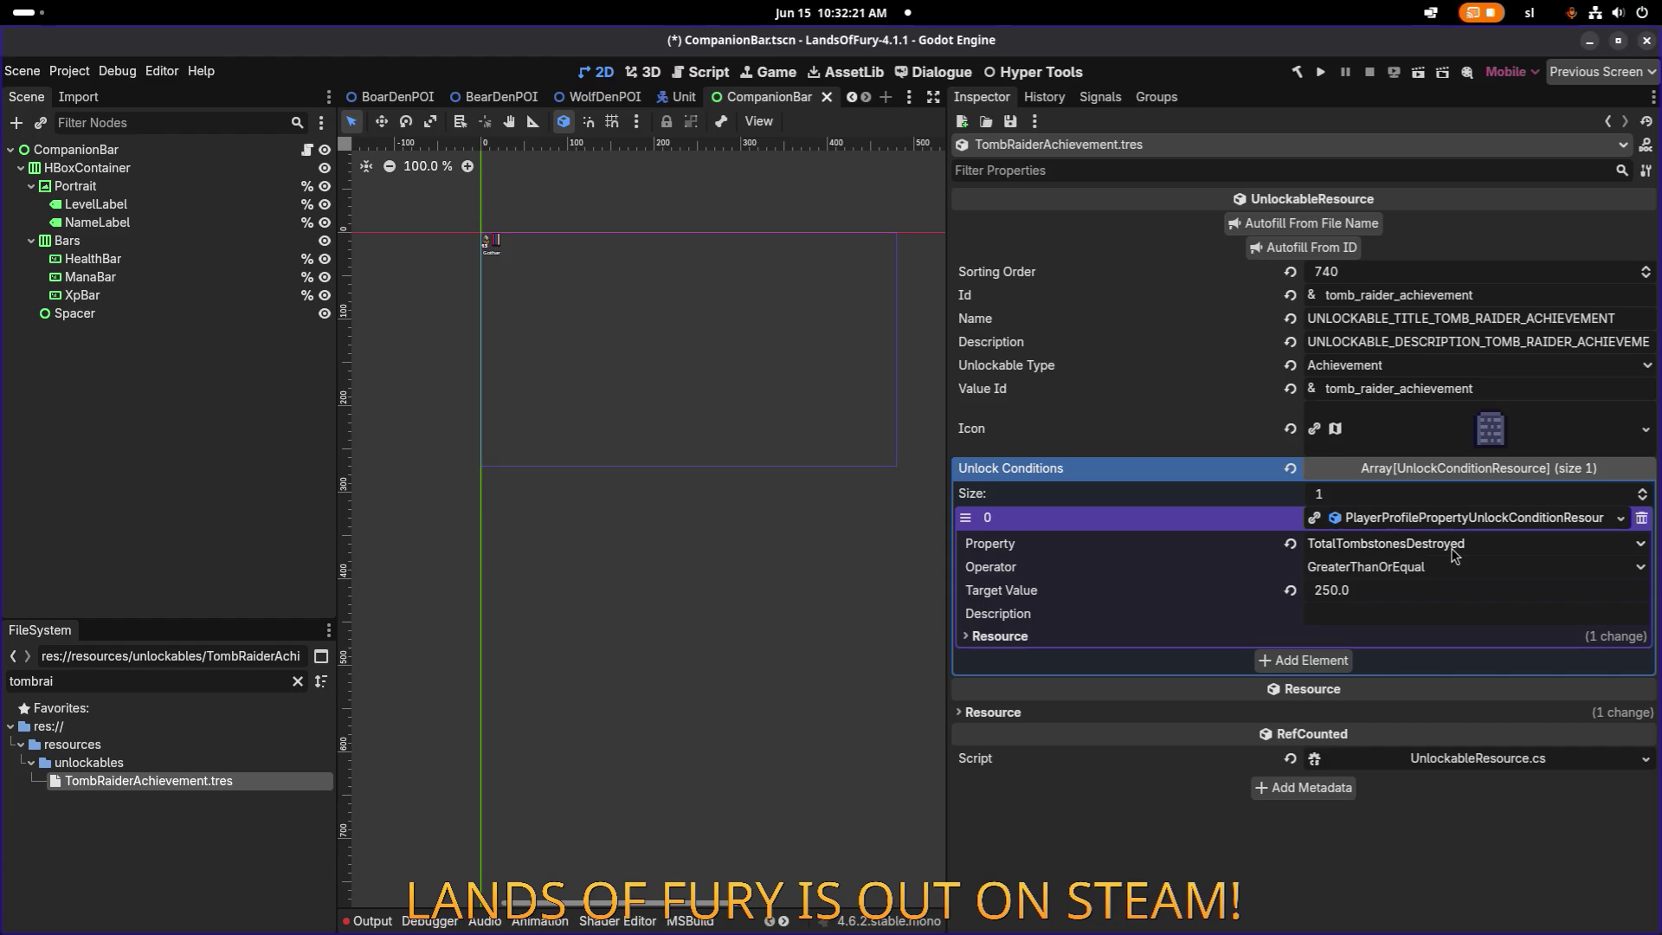
{"action": "key", "text": "alt+Tab"}
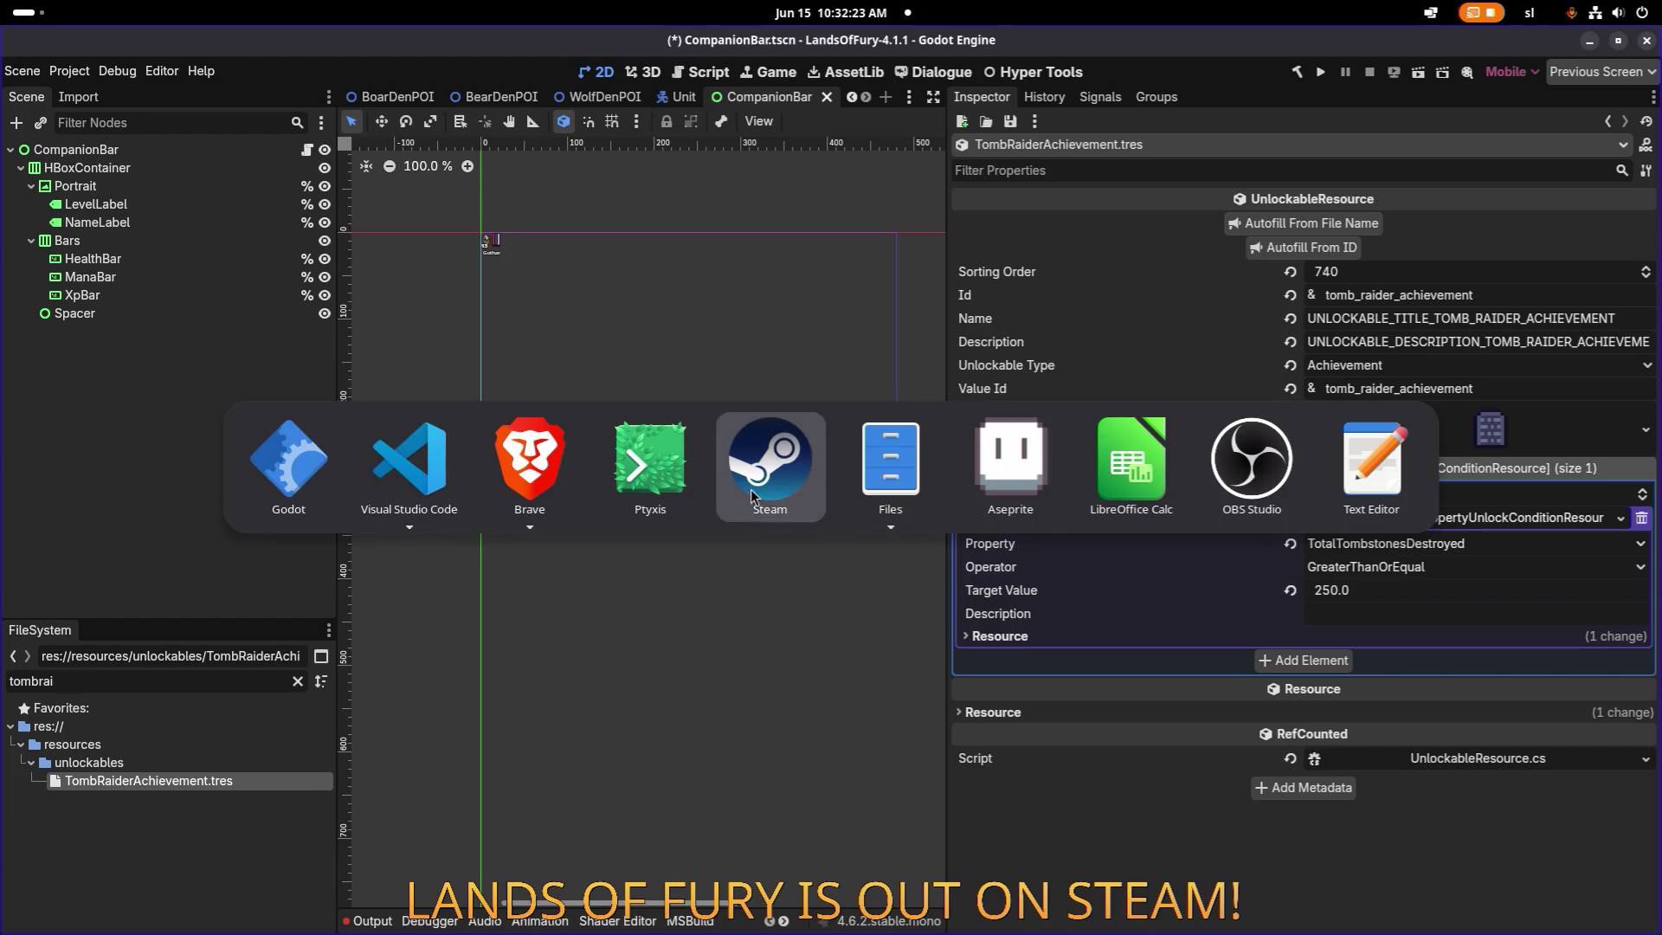
{"action": "key", "text": "alt+shift+Tab"}
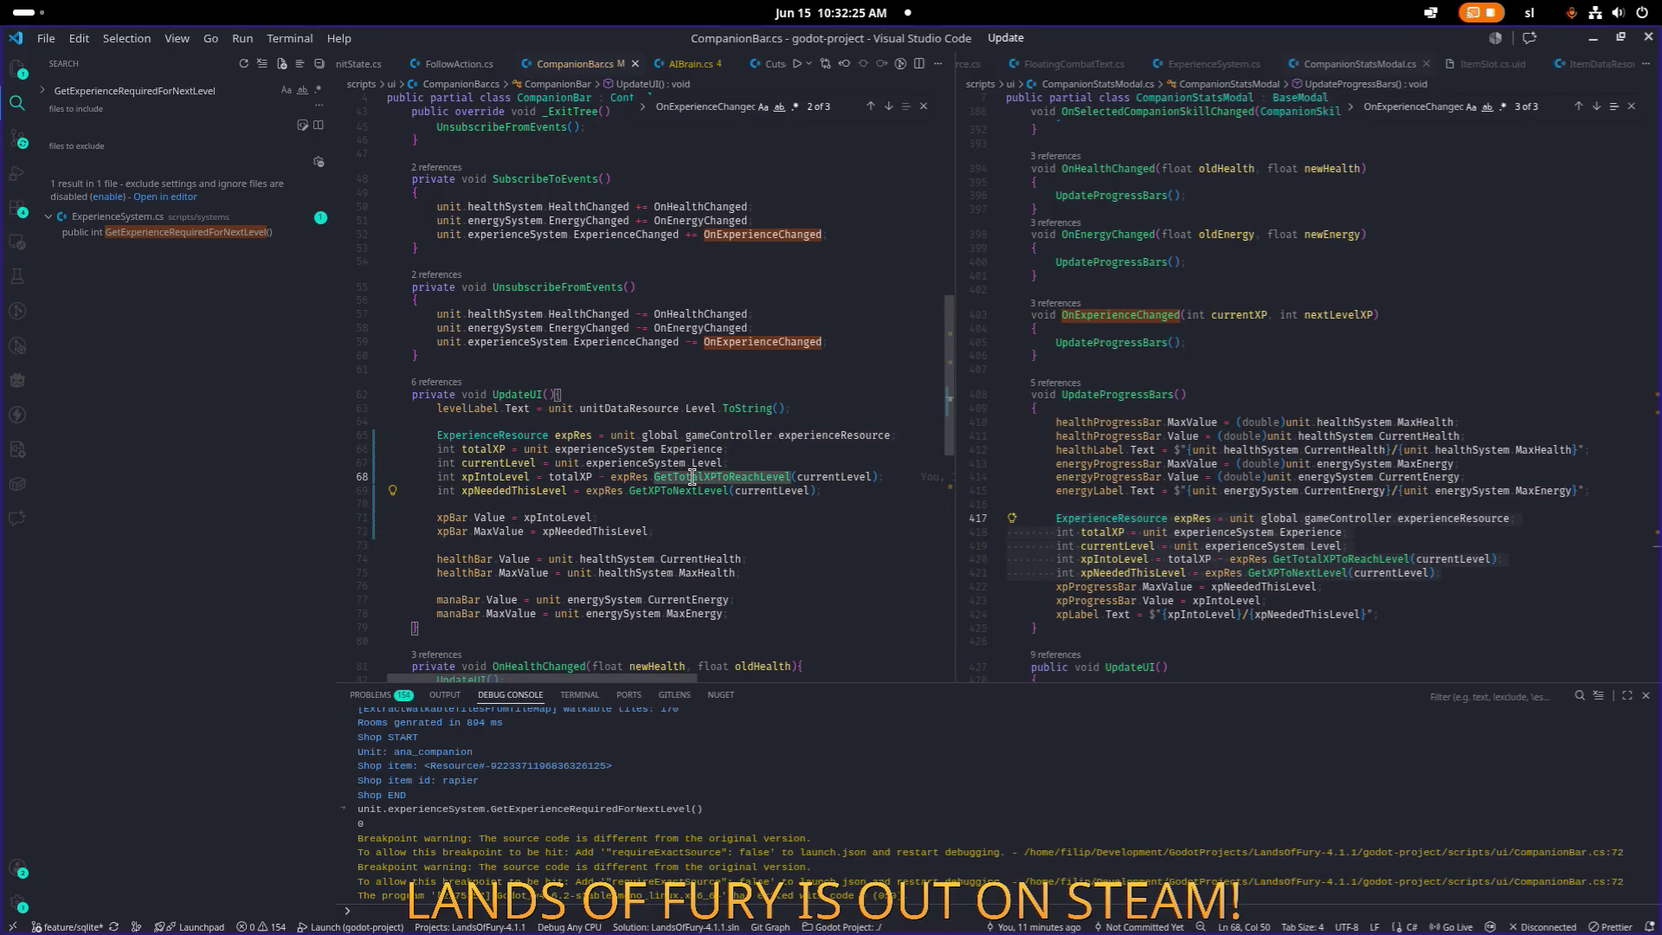
Search for TotalTombstonesDestroyed and open its PlayerProfileResource.cs and UnlockableController.cs matches side by side.
{"action": "type", "text": "totalto"}
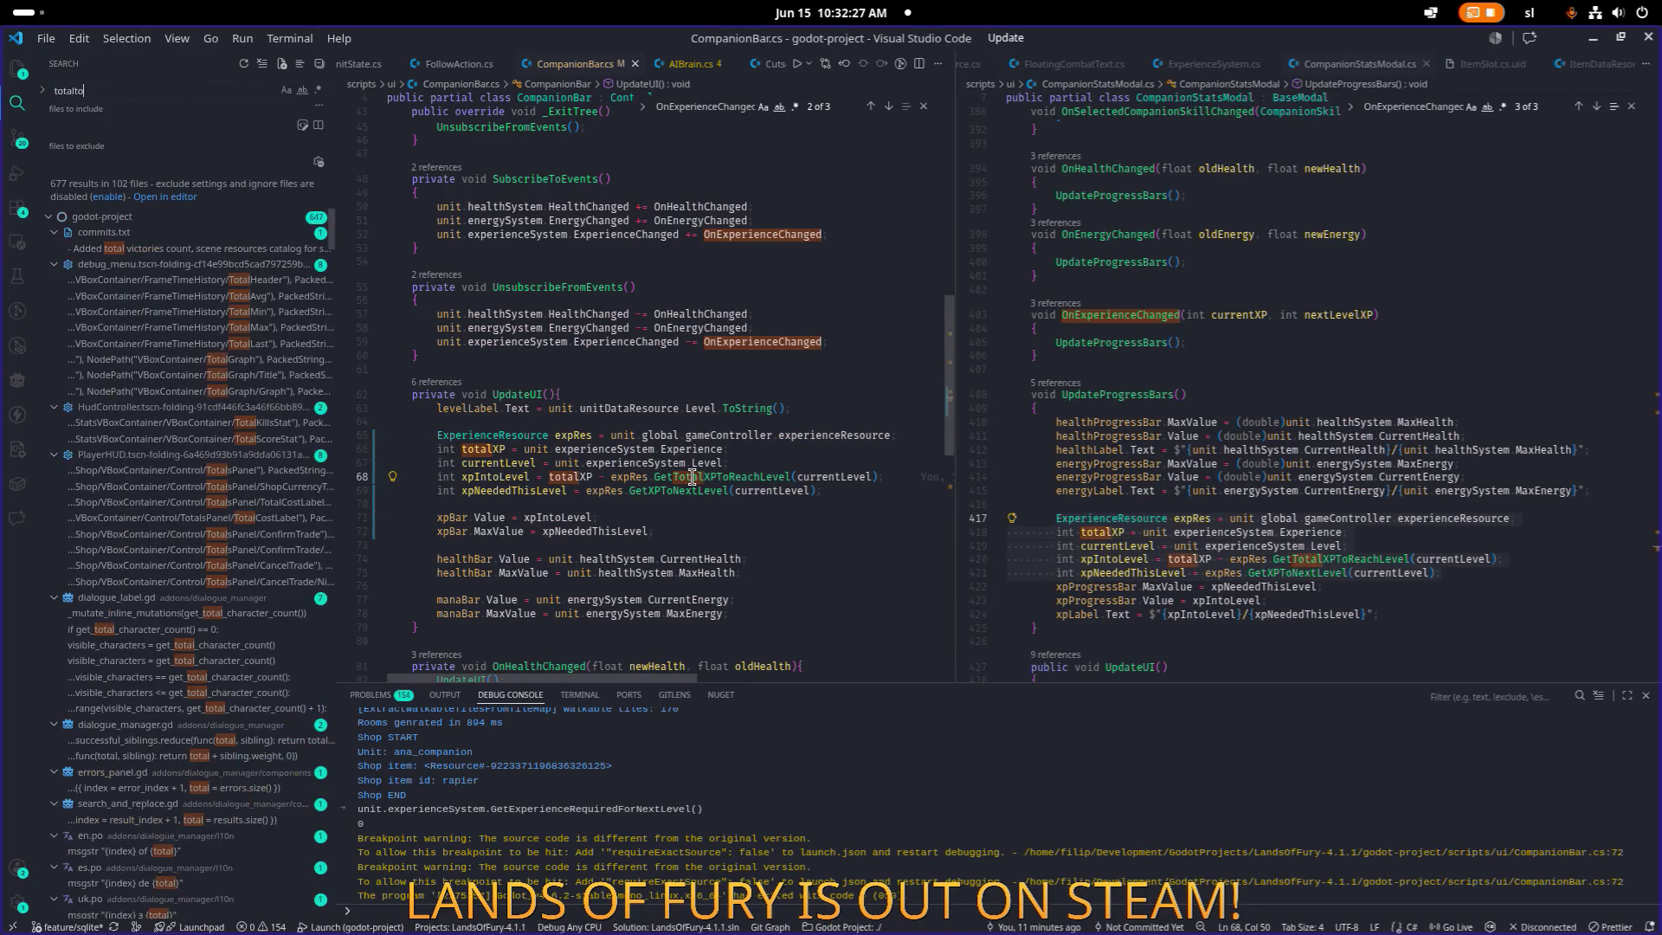
{"action": "type", "text": "mbsto"}
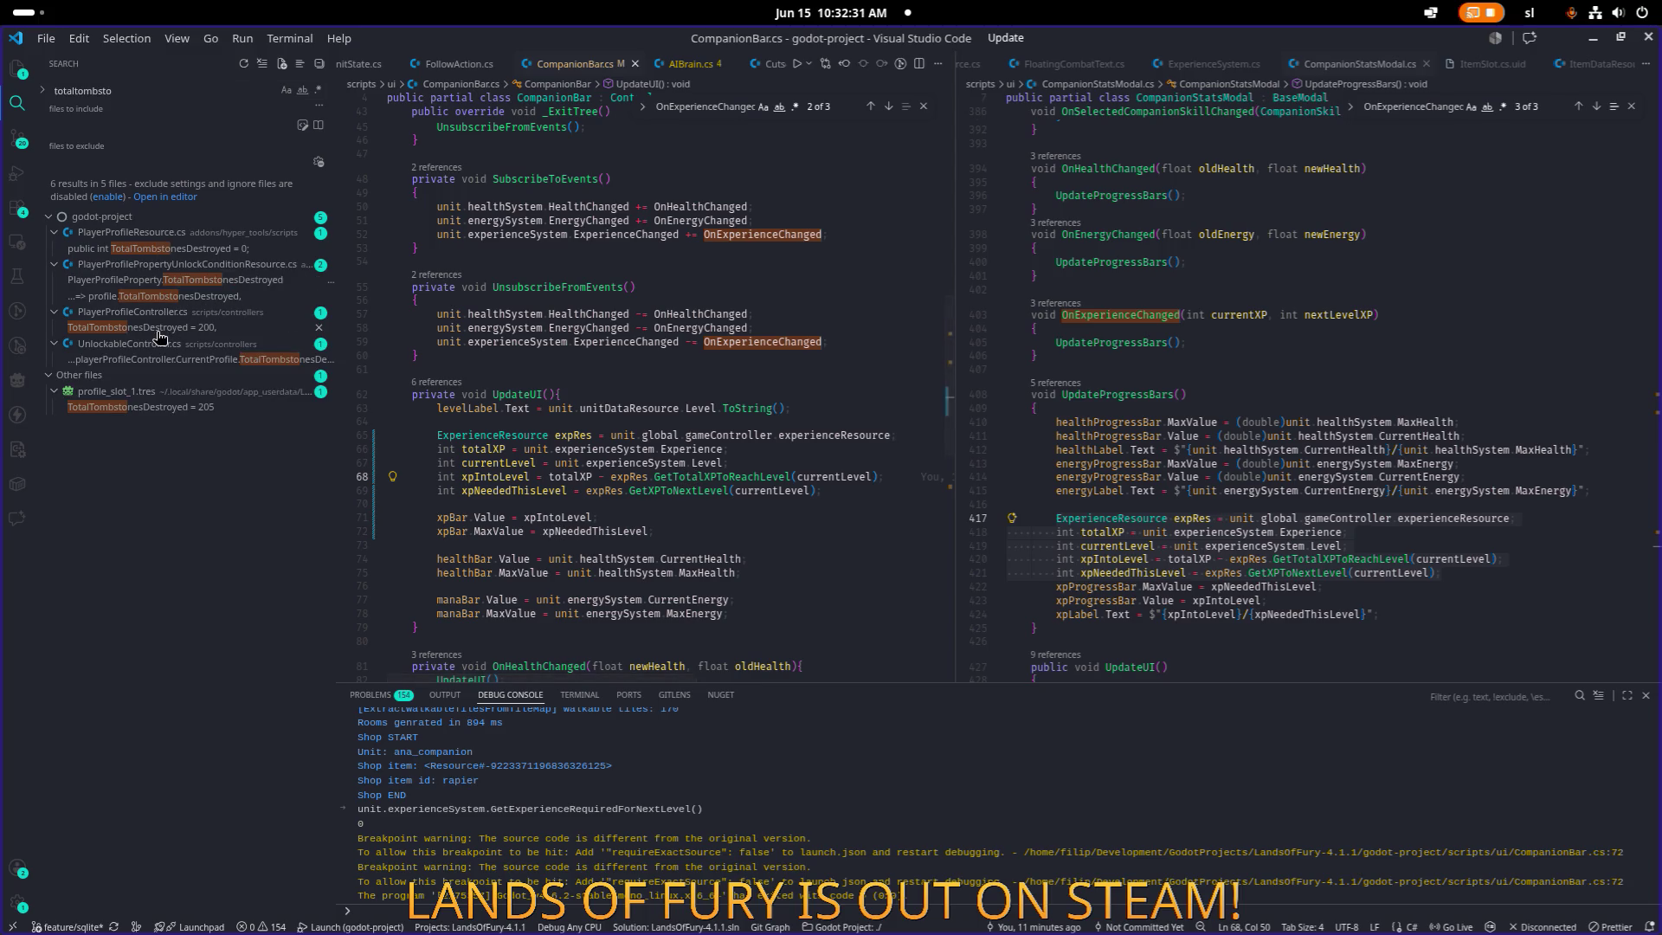
{"action": "left_click", "coordinate": [212, 299]}
{"action": "left_click", "coordinate": [209, 250]}
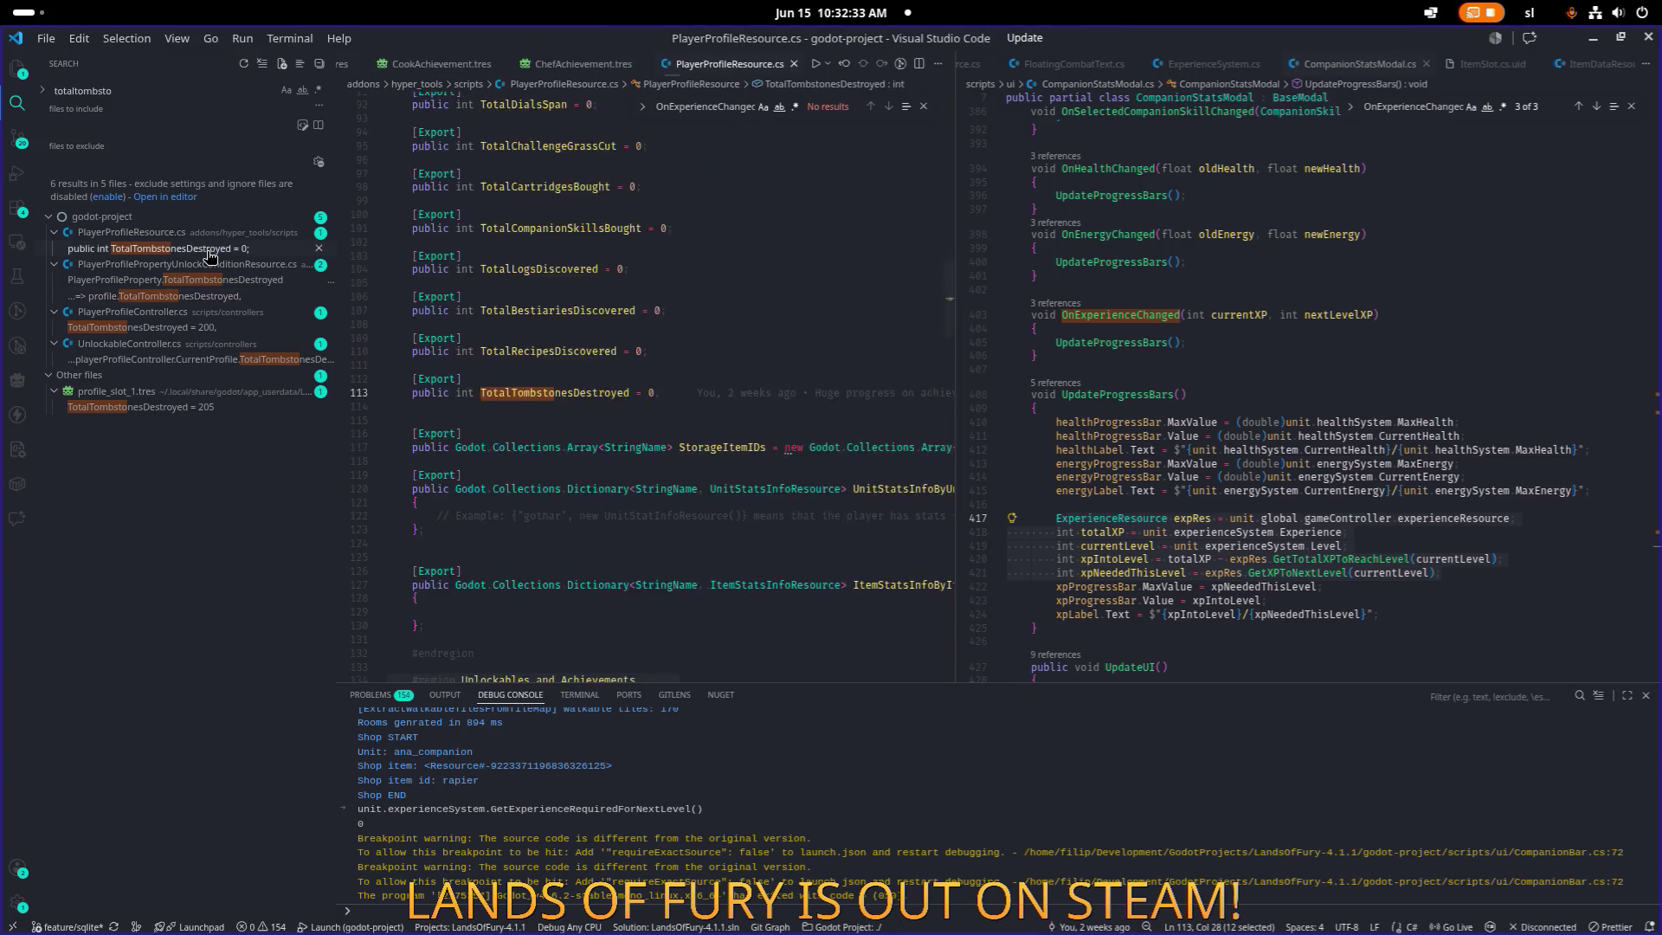
{"action": "left_click", "coordinate": [177, 360]}
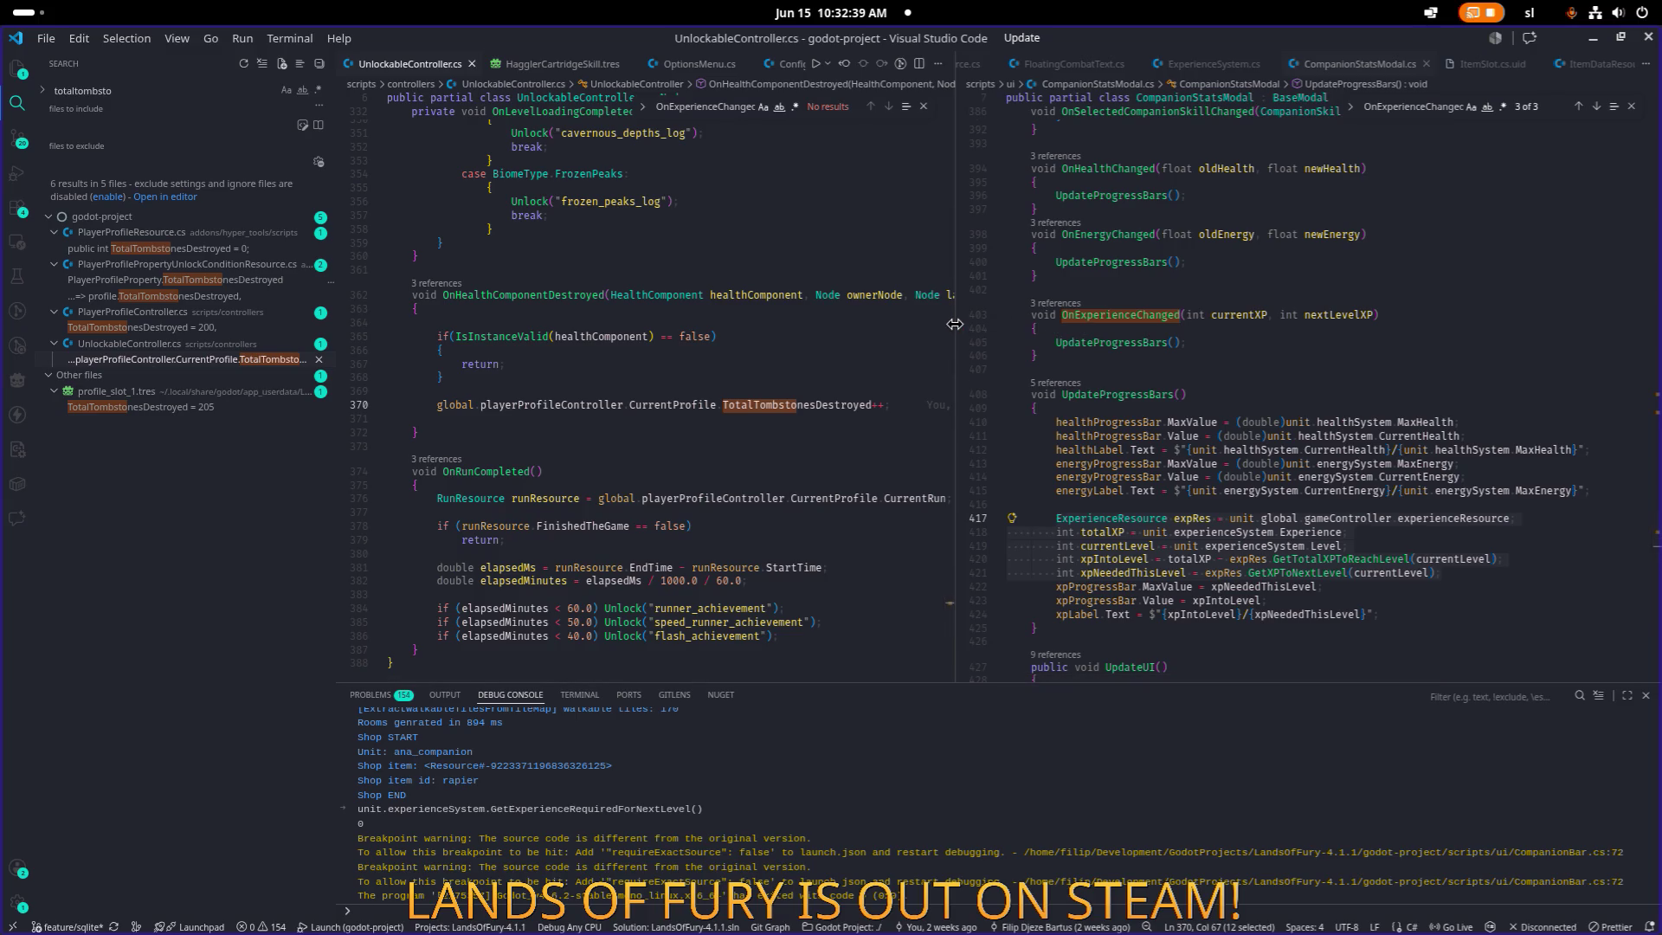
{"action": "left_click_drag", "start_coordinate": [955, 324], "coordinate": [1271, 322]}
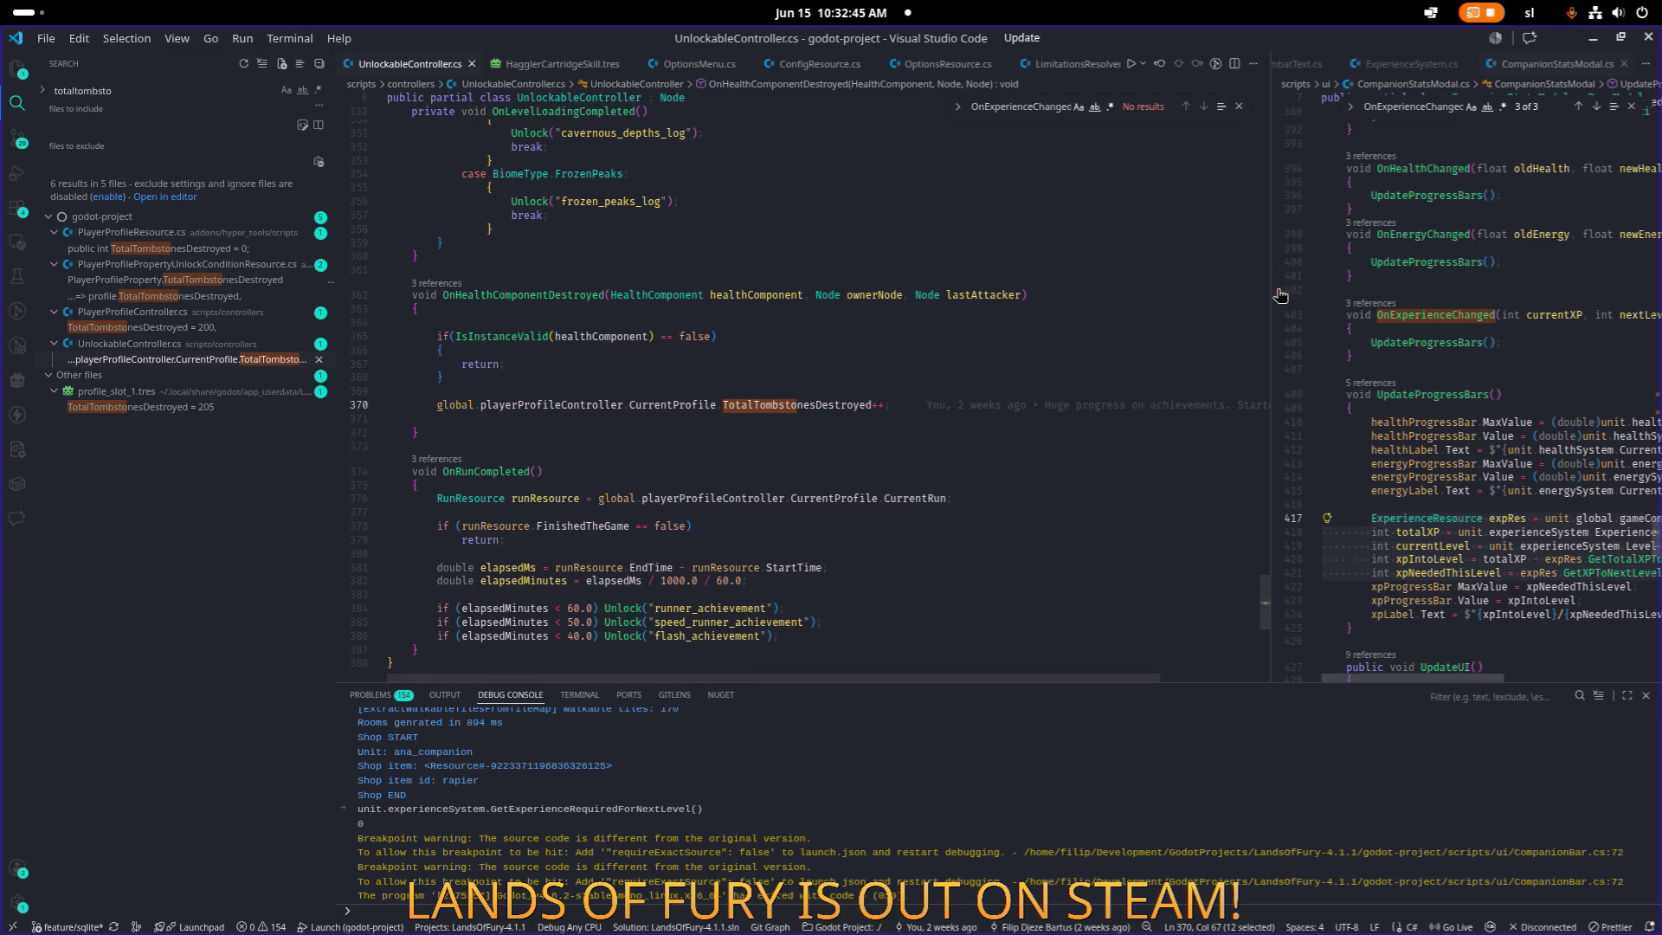
{"action": "left_click_drag", "start_coordinate": [1270, 295], "coordinate": [1070, 299]}
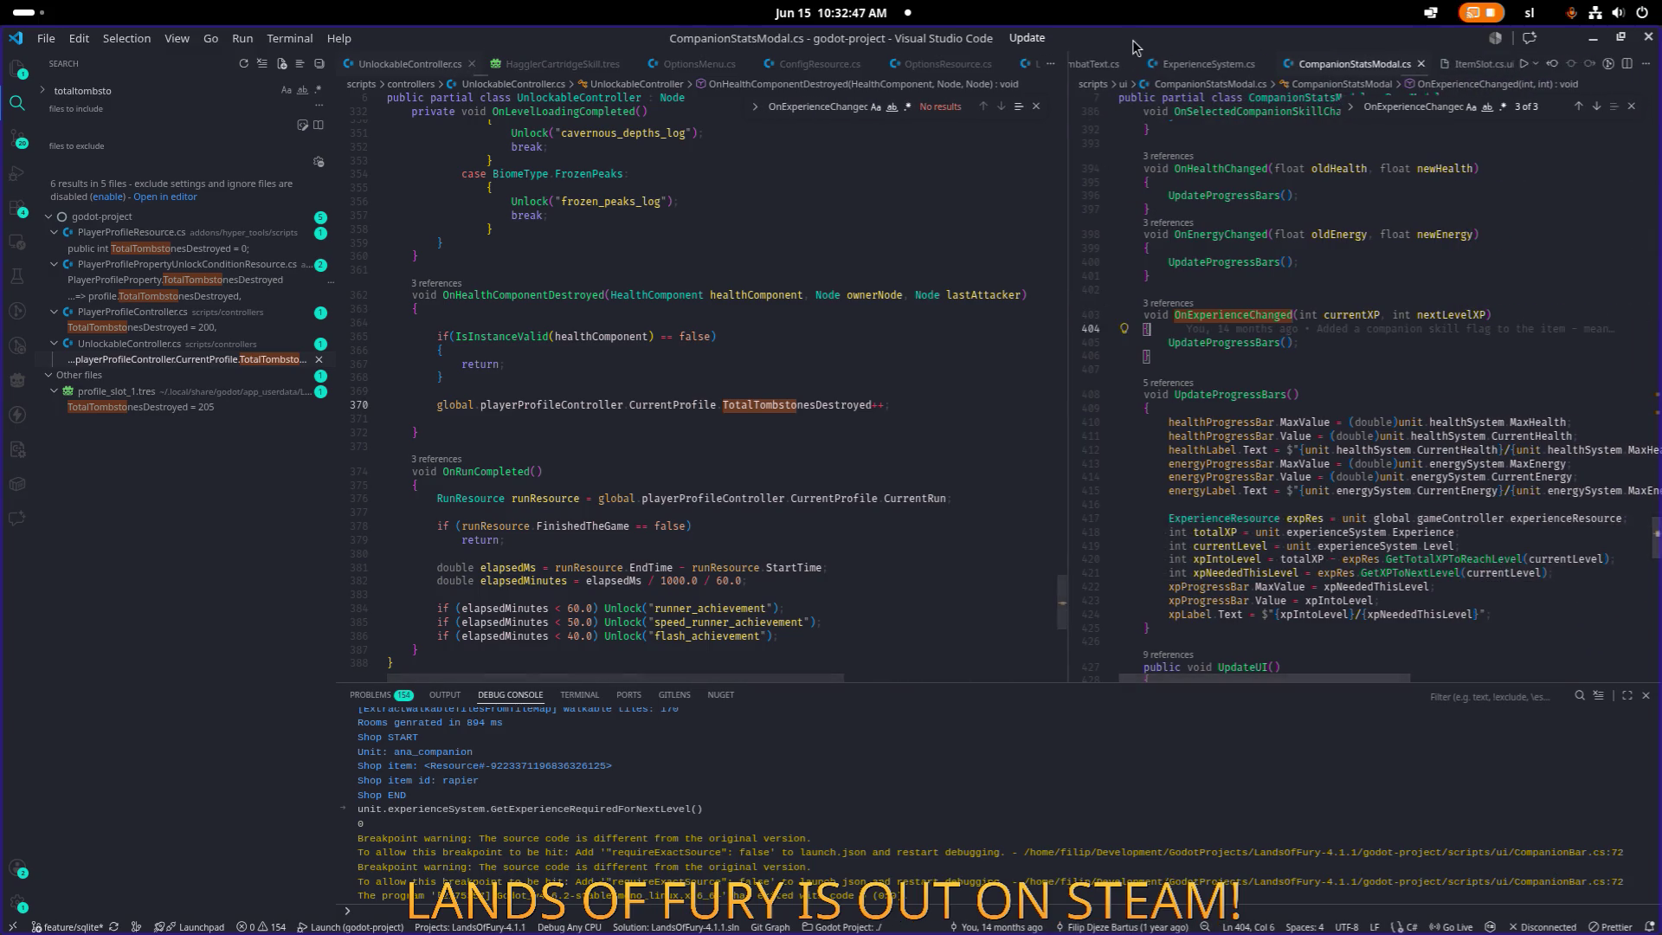
{"action": "key", "text": "alt+Tab"}
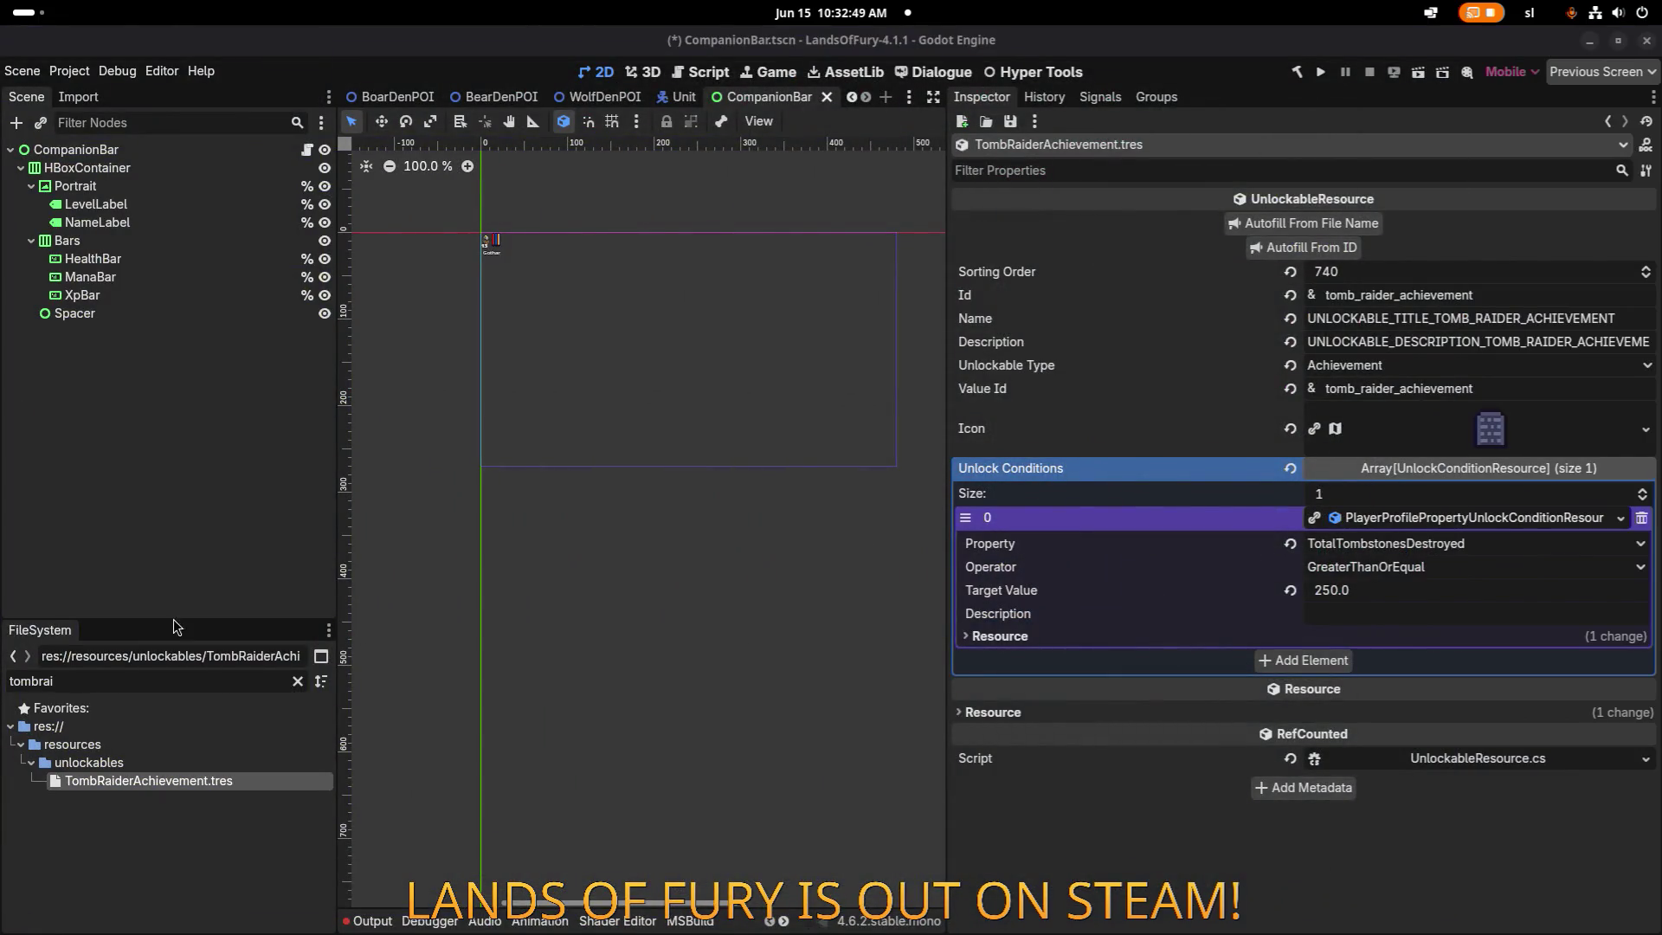
Filter for 'tombstone' and confirm the HealthComponent Id is tombstone in BowTombstoneTrap and BuffTombstoneHealthRegen.
{"action": "double_click", "coordinate": [178, 680]}
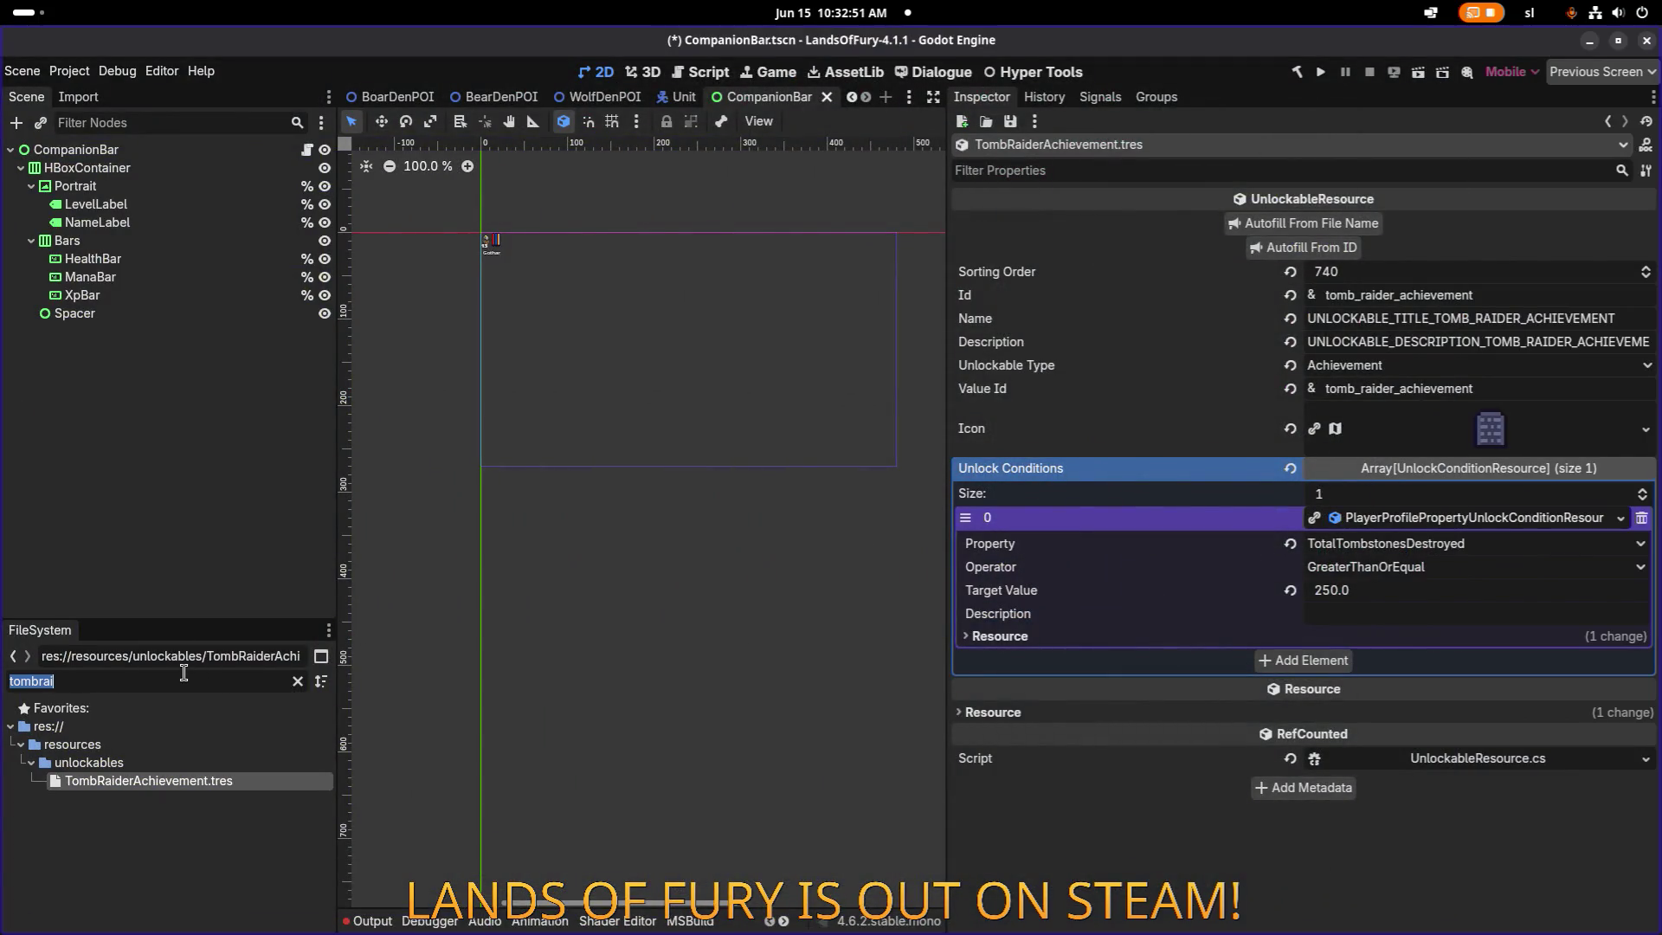
{"action": "type", "text": "tombstone"}
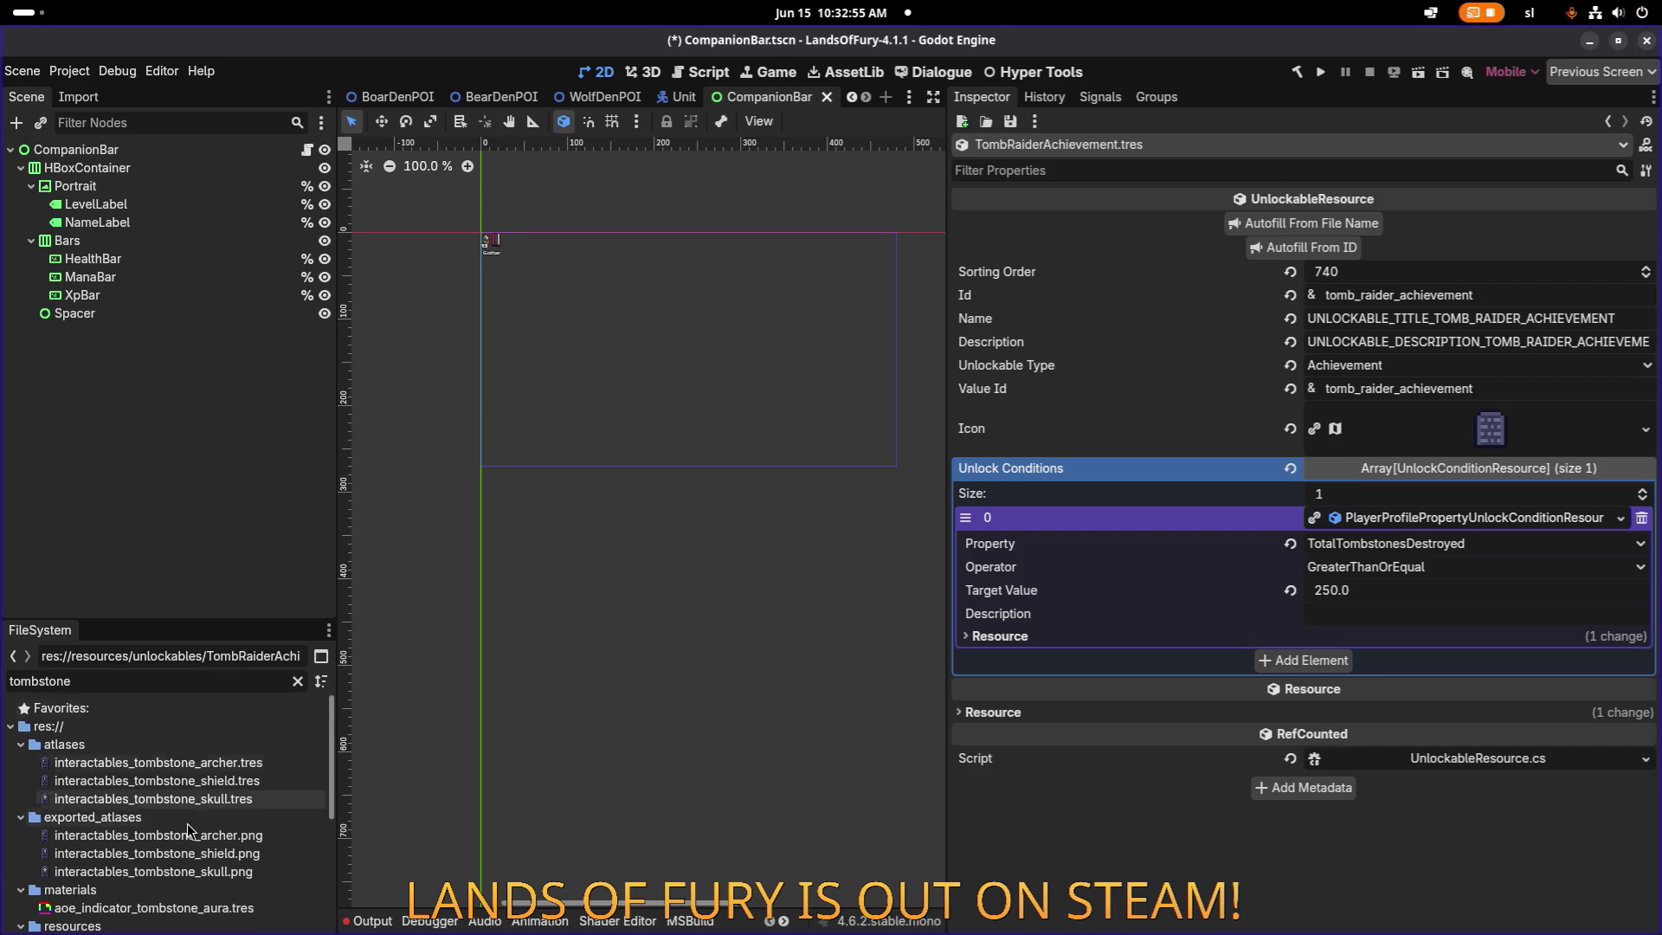
{"action": "scroll", "coordinate": [194, 831], "scroll_direction": "down", "scroll_amount": 5}
{"action": "double_click", "coordinate": [194, 831]}
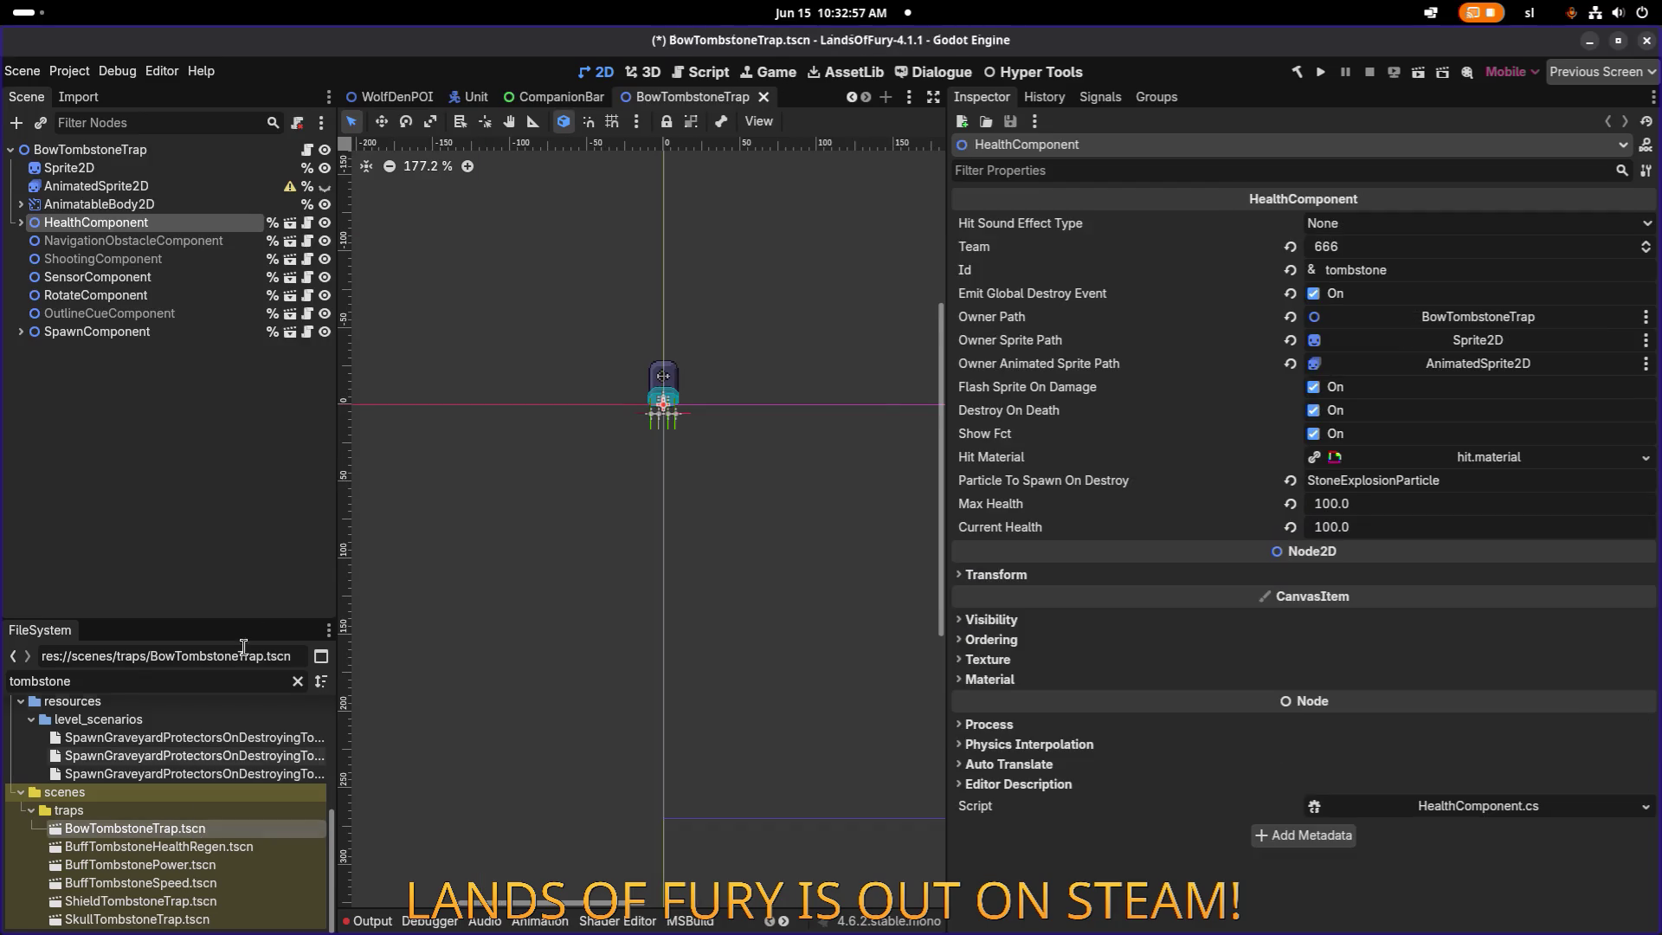
{"action": "double_click", "coordinate": [1421, 275]}
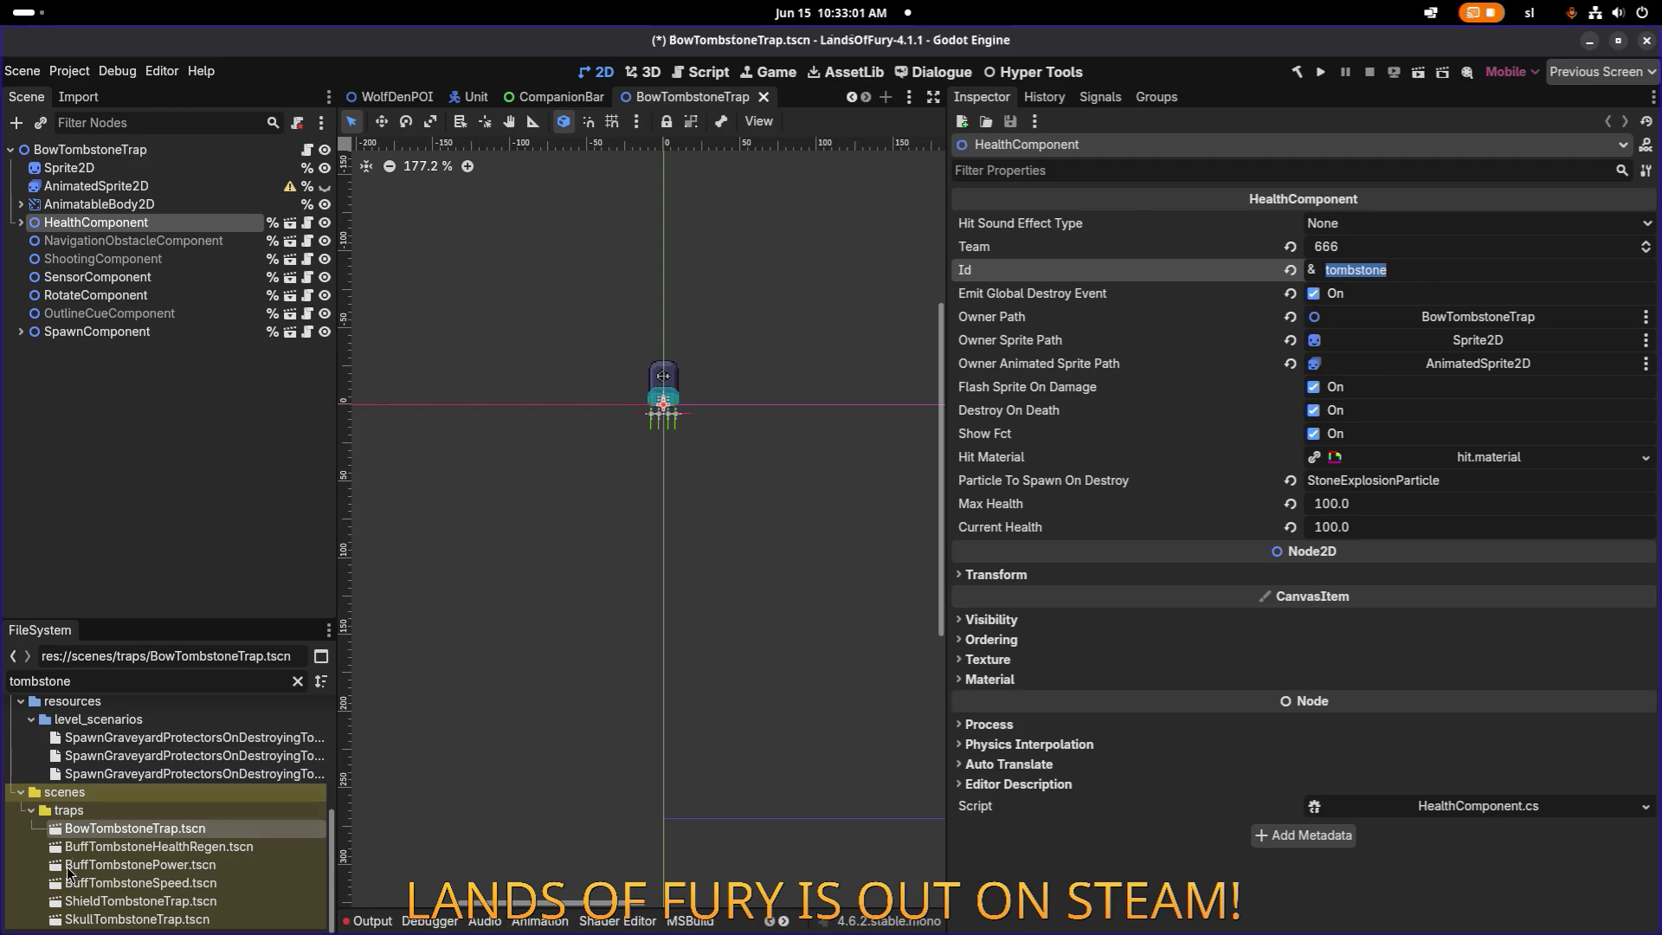
{"action": "double_click", "coordinate": [158, 850]}
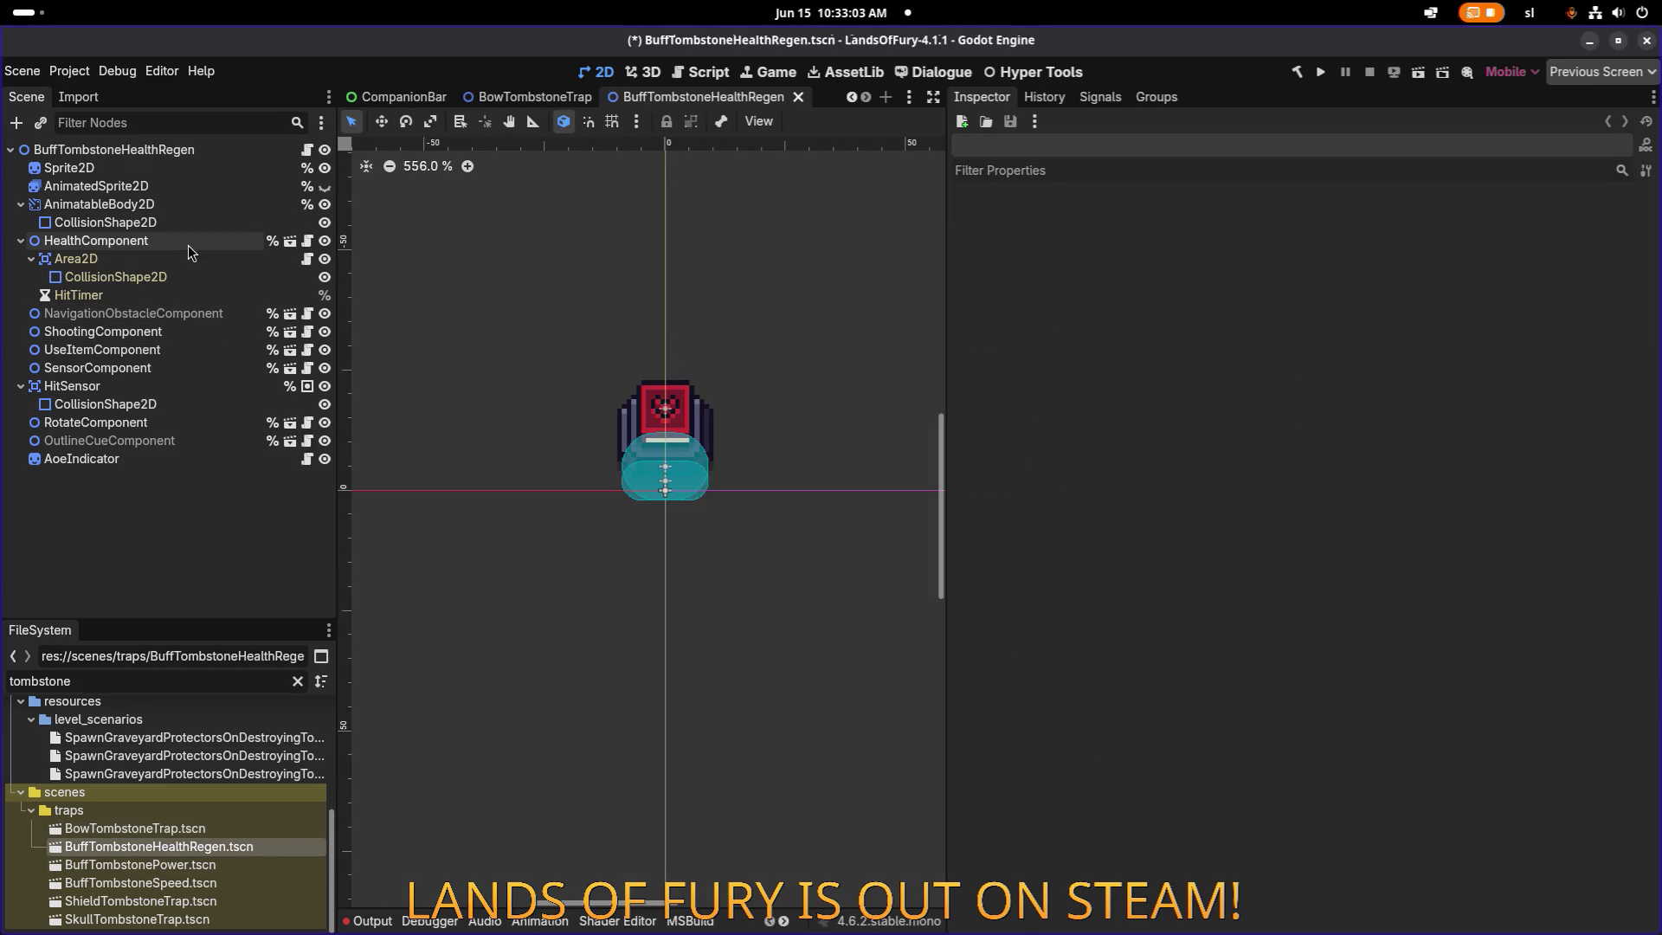
{"action": "left_click", "coordinate": [189, 242]}
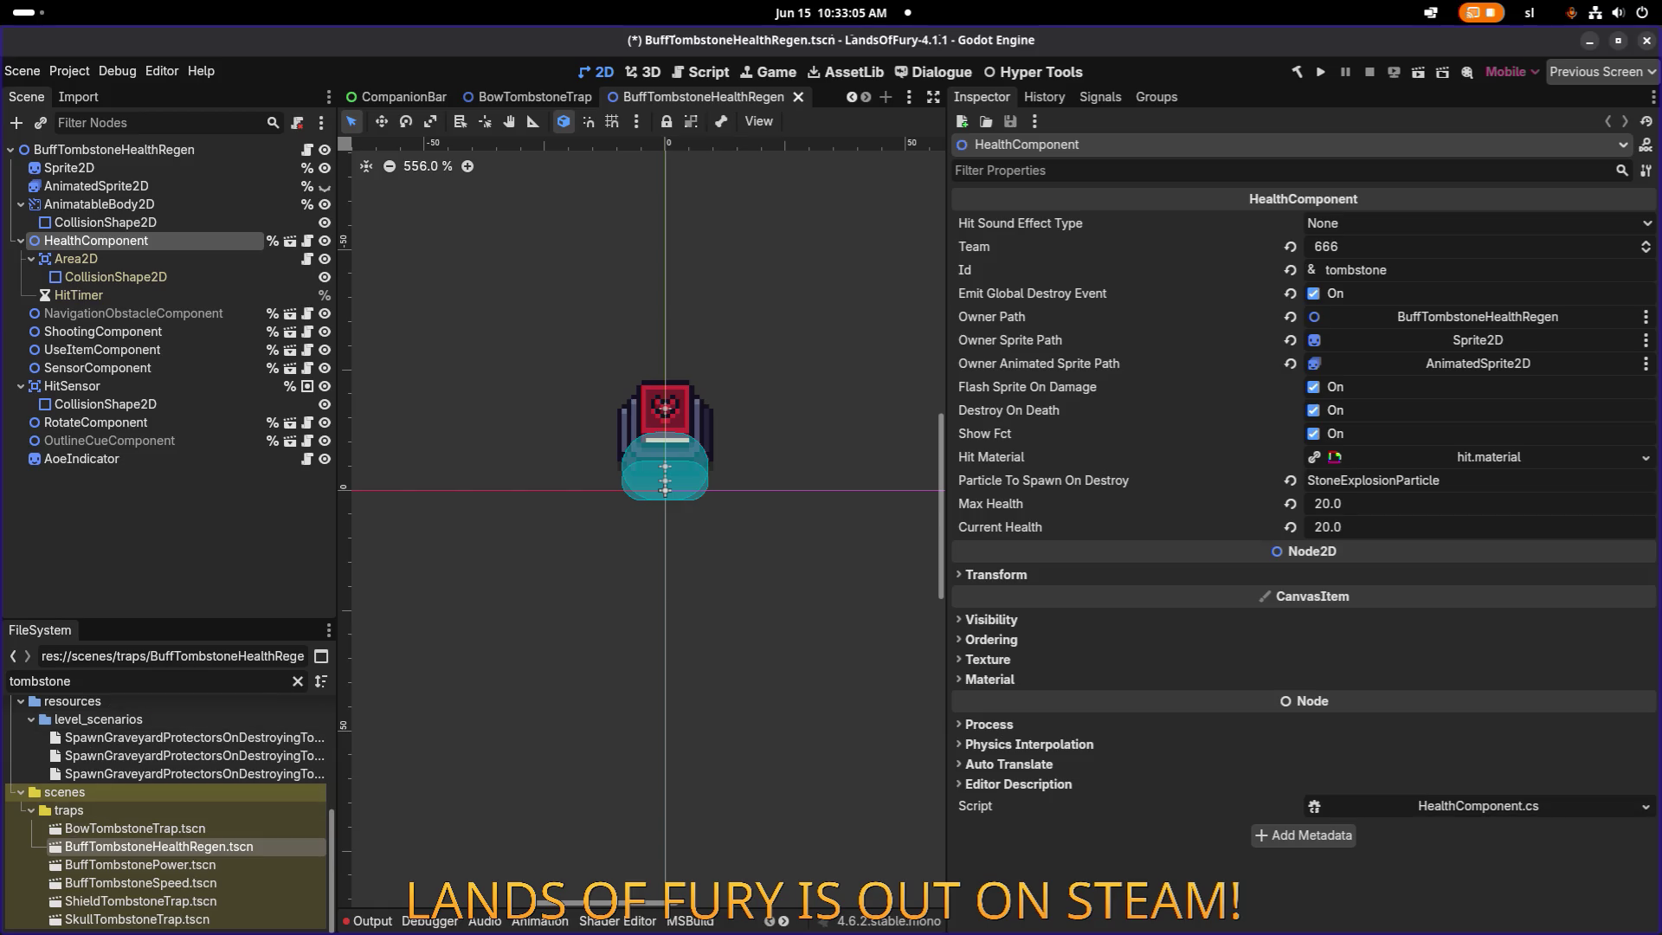
{"action": "key", "text": "alt+Tab"}
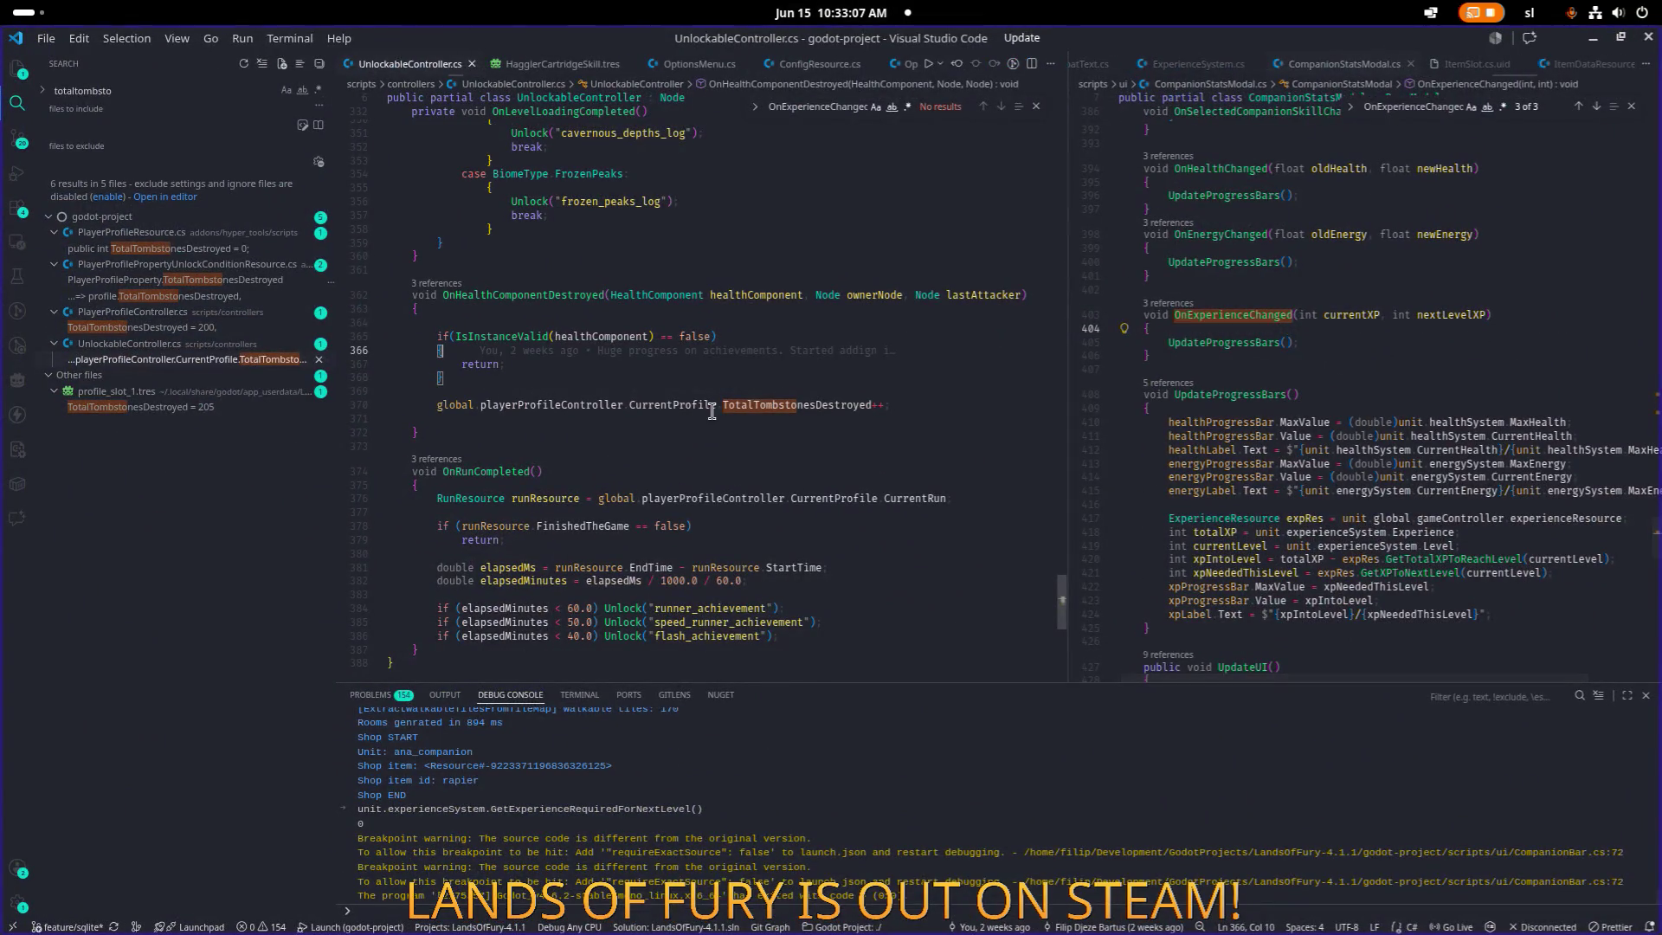
Guard the tombstone counter increment with if (healthComponent.Id == "tombstone").
{"action": "left_click", "coordinate": [776, 386]}
{"action": "key", "text": "Return"}
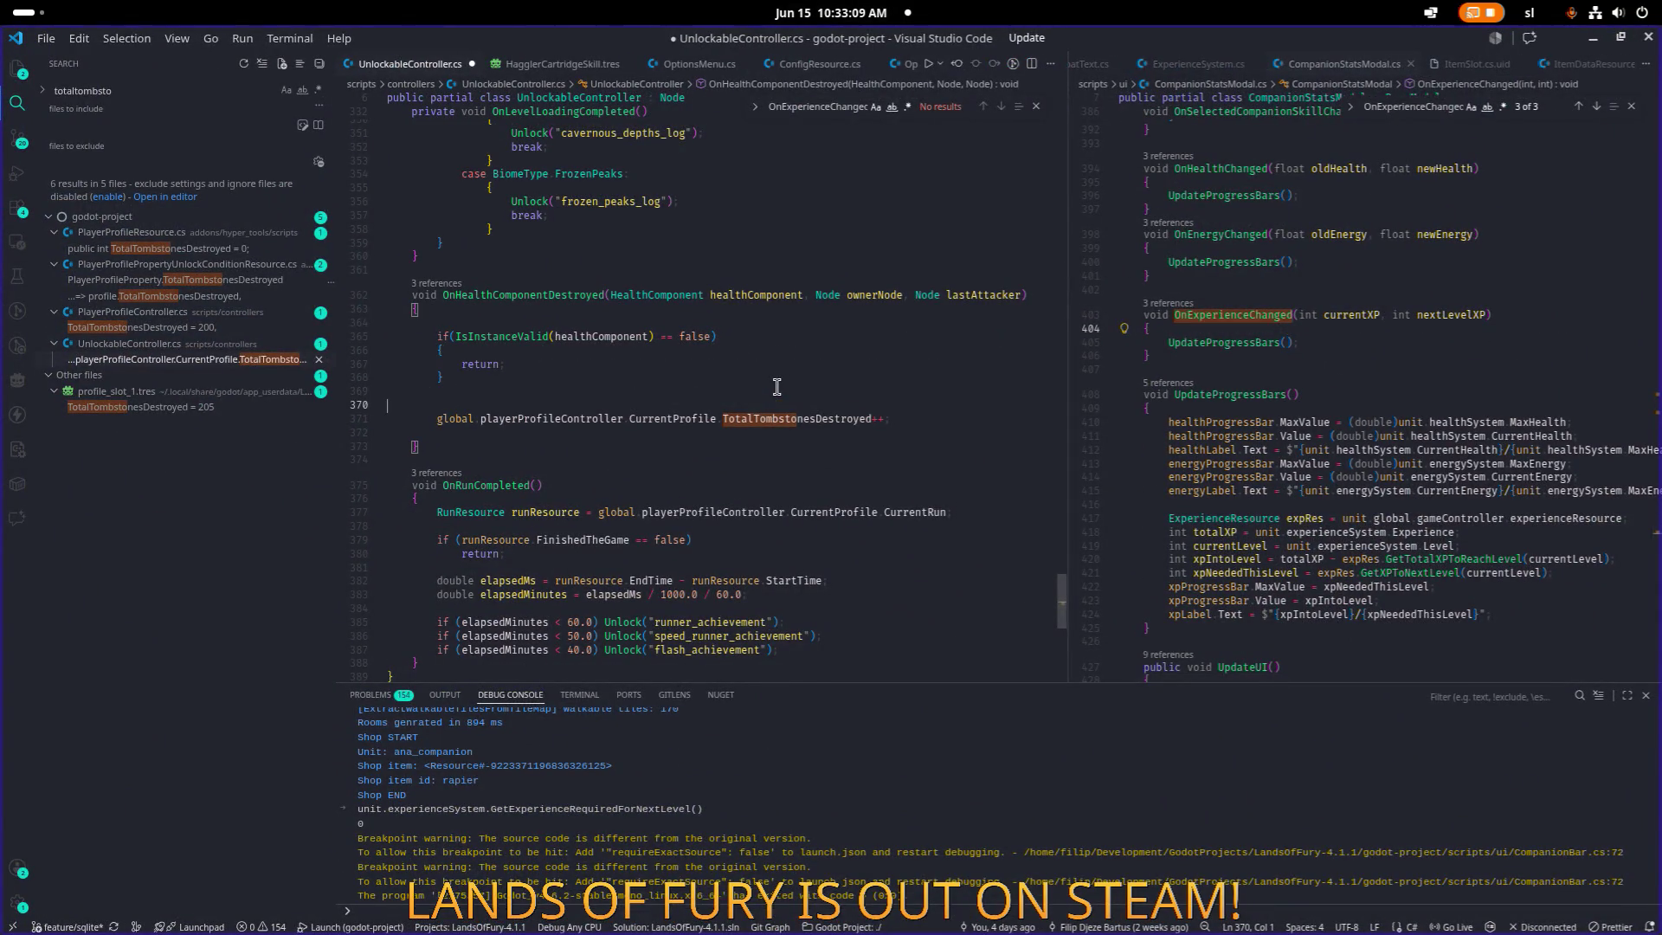
{"action": "type", "text": "if("}
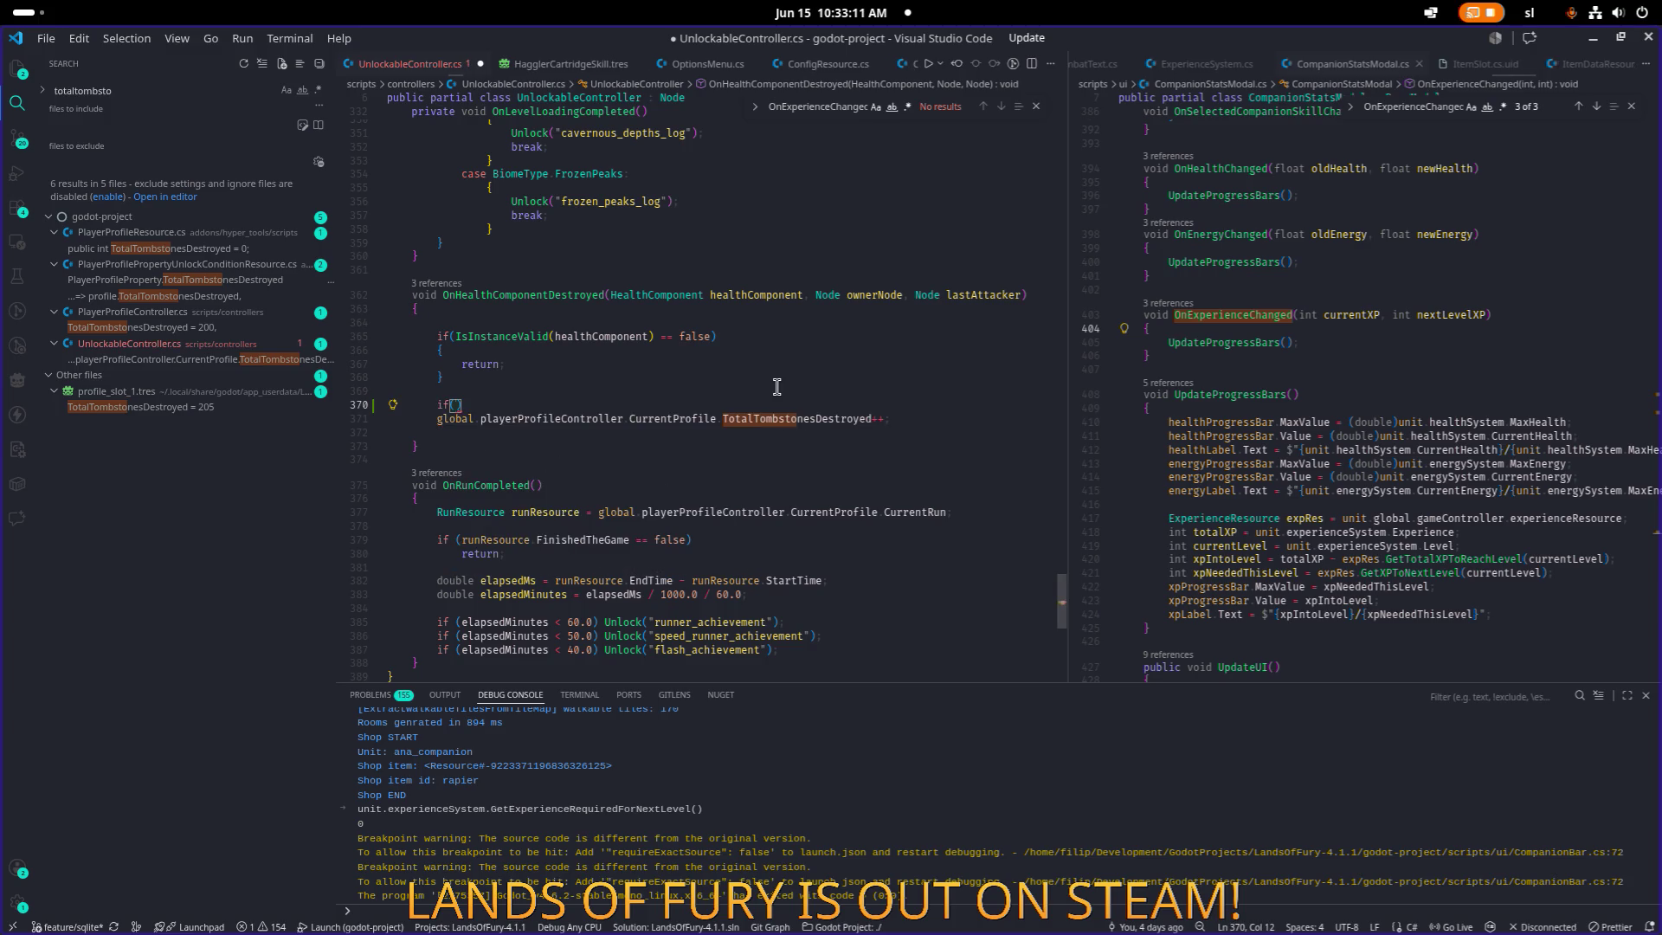
{"action": "type", "text": "healthComponent.tombstone"}
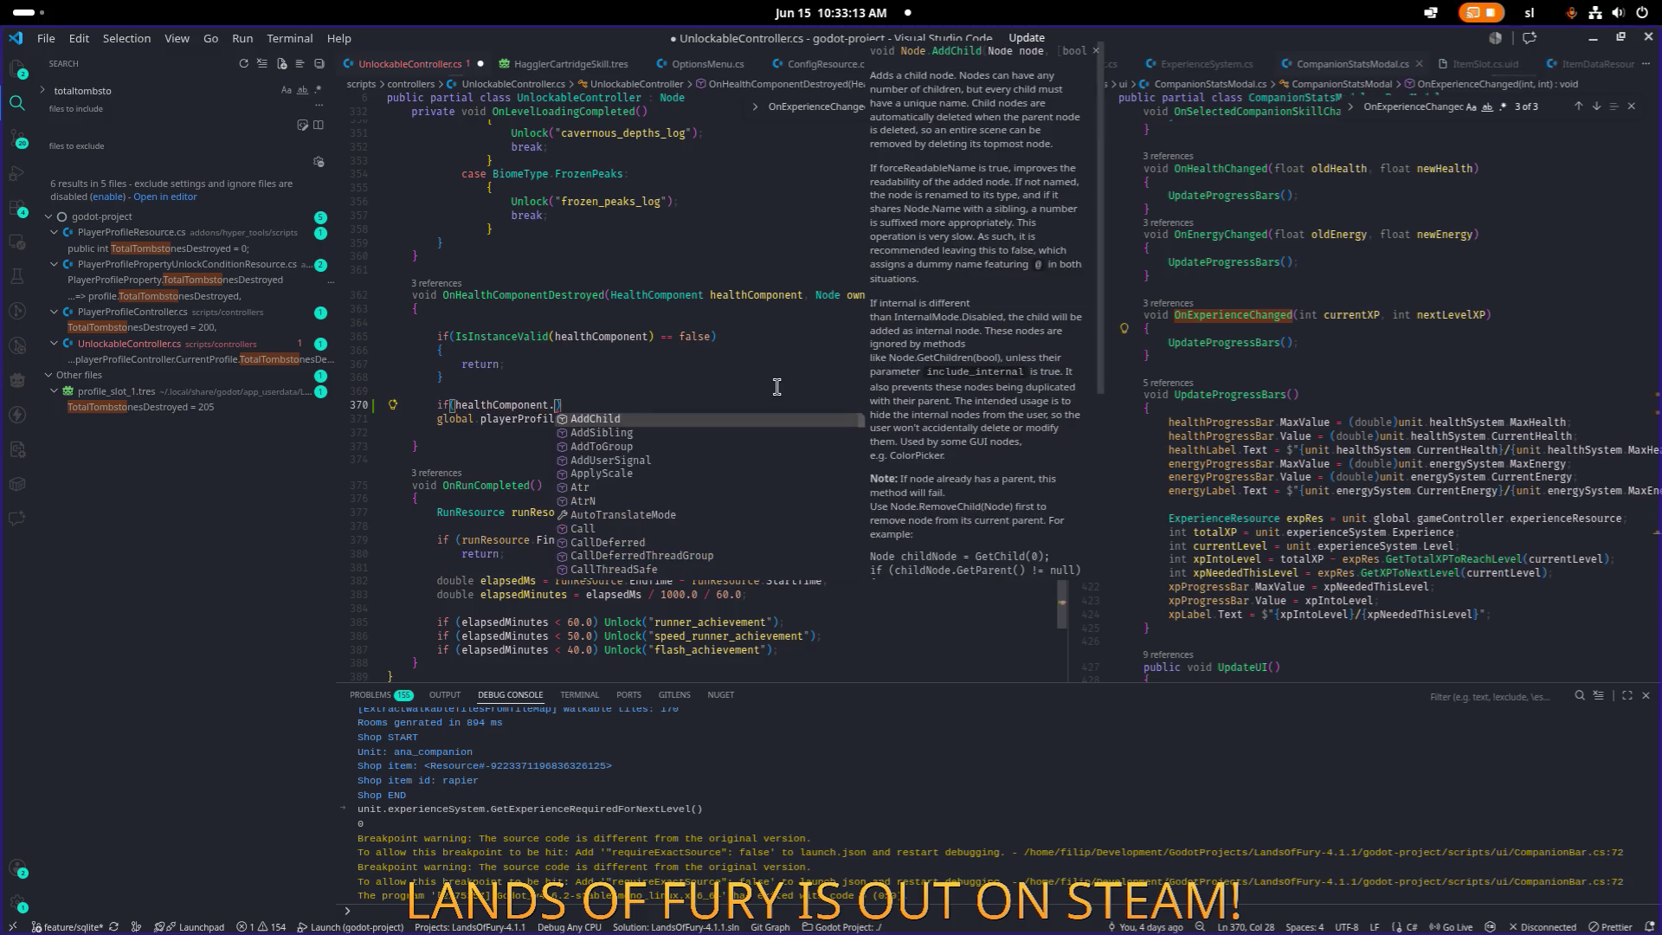
{"action": "key", "text": "BackSpace"}
{"action": "key", "text": "BackSpace"}
{"action": "key", "text": "BackSpace"}
{"action": "type", "text": "Id = "}
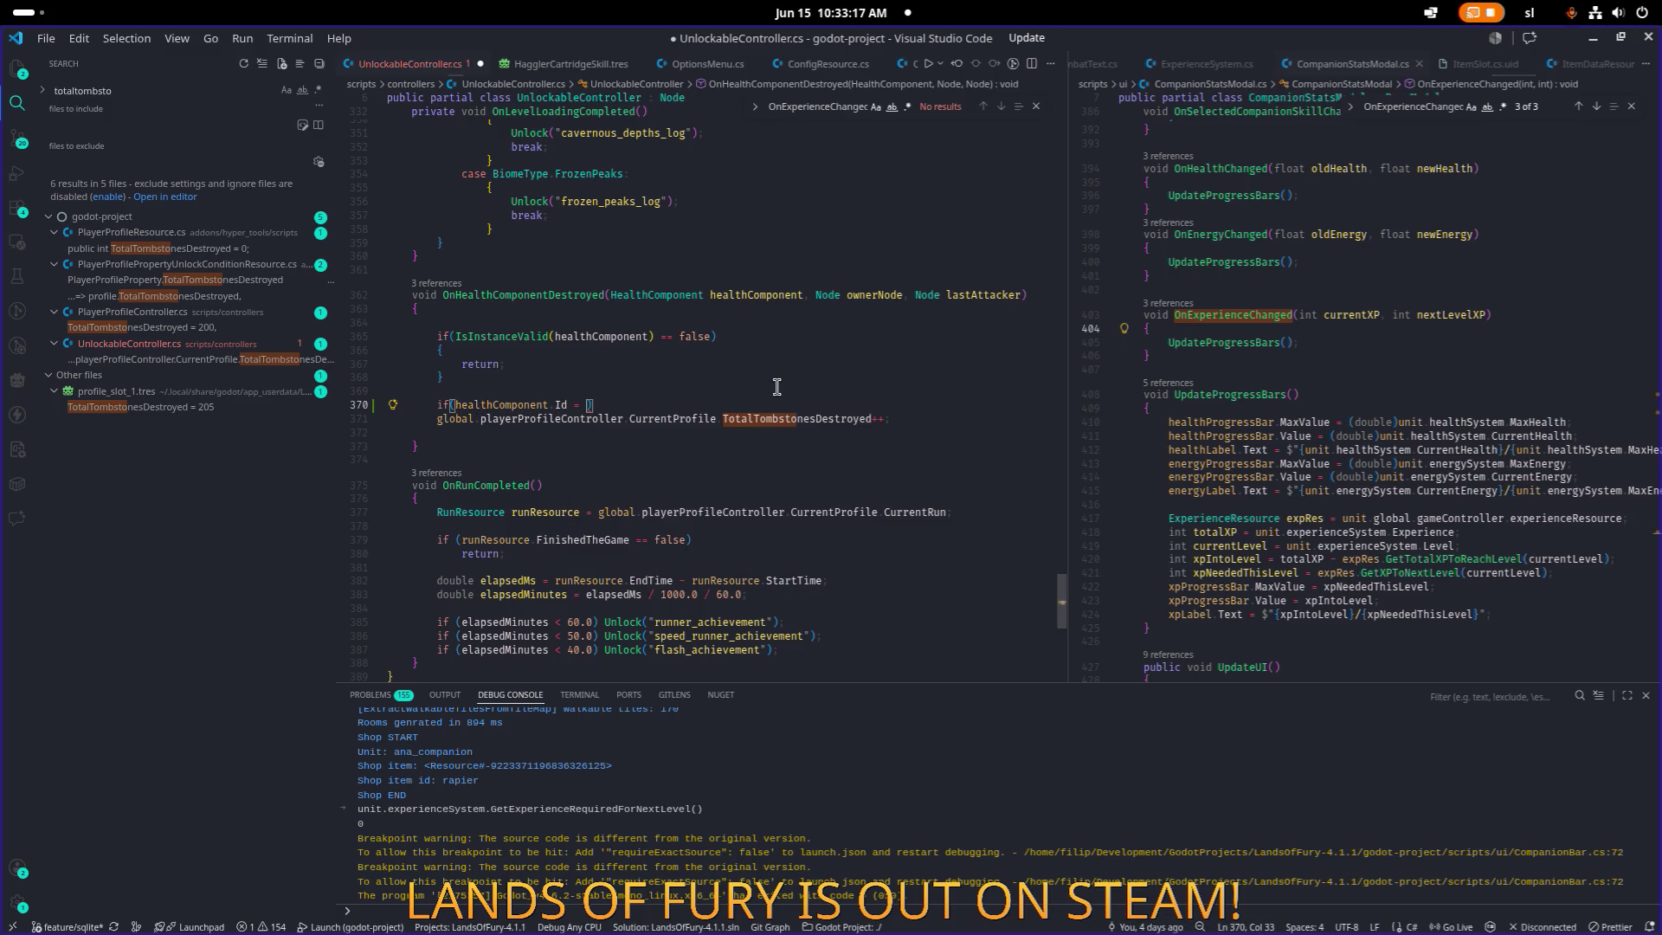
{"action": "type", "text": "= \"tombstone"}
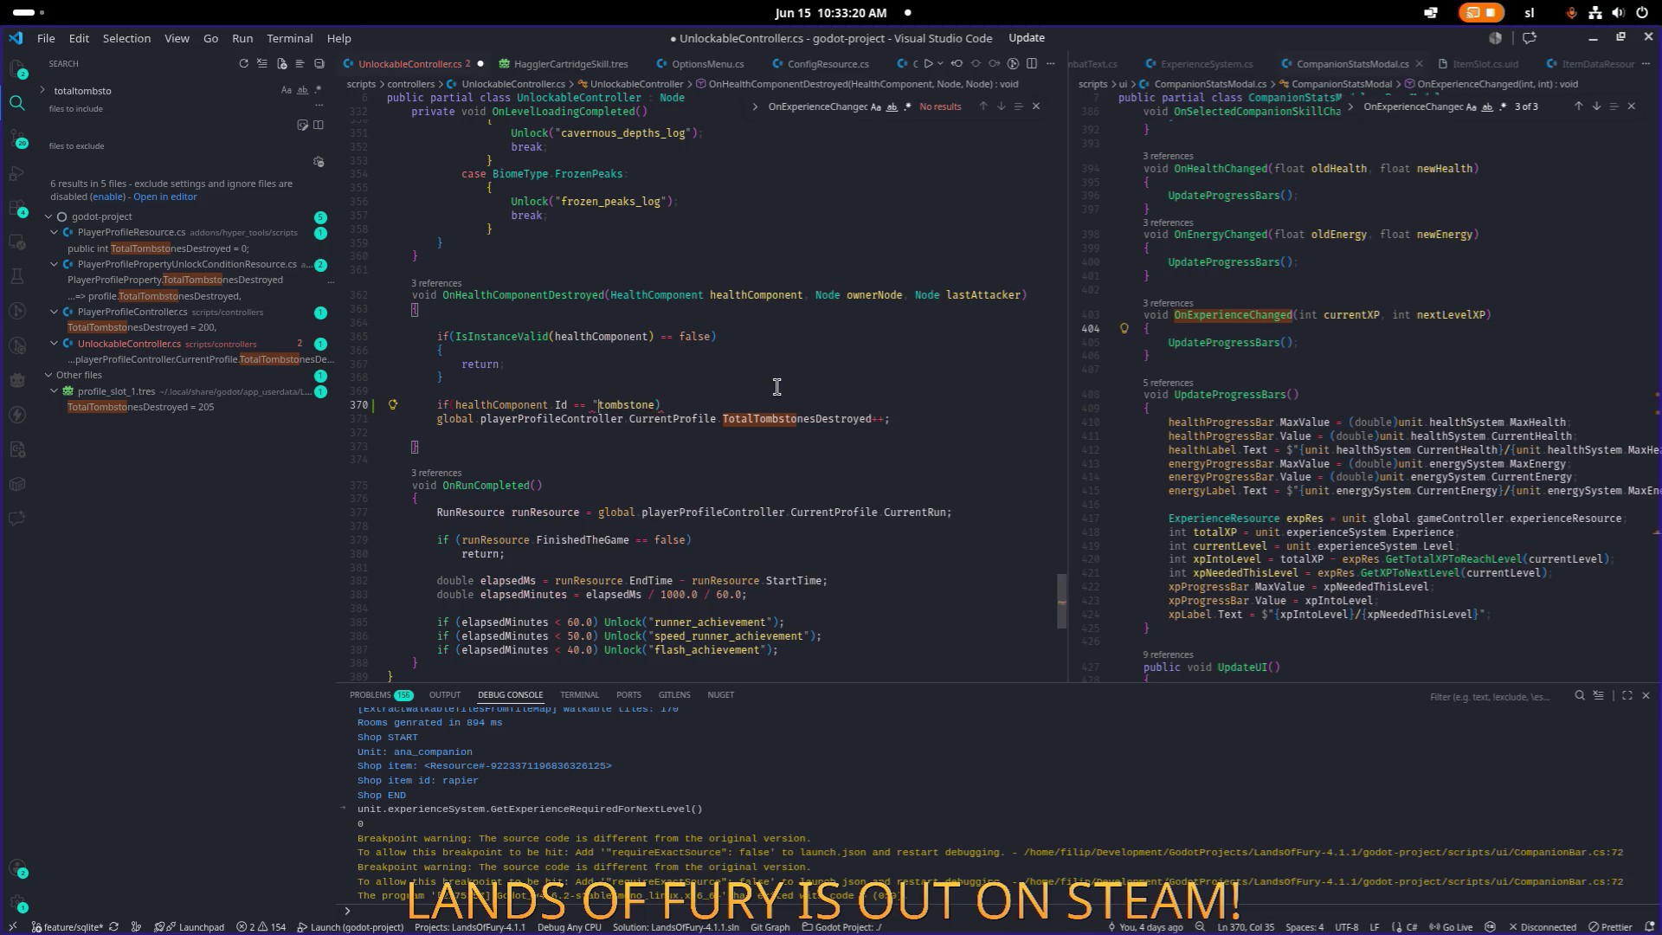
{"action": "key", "text": "Tab"}
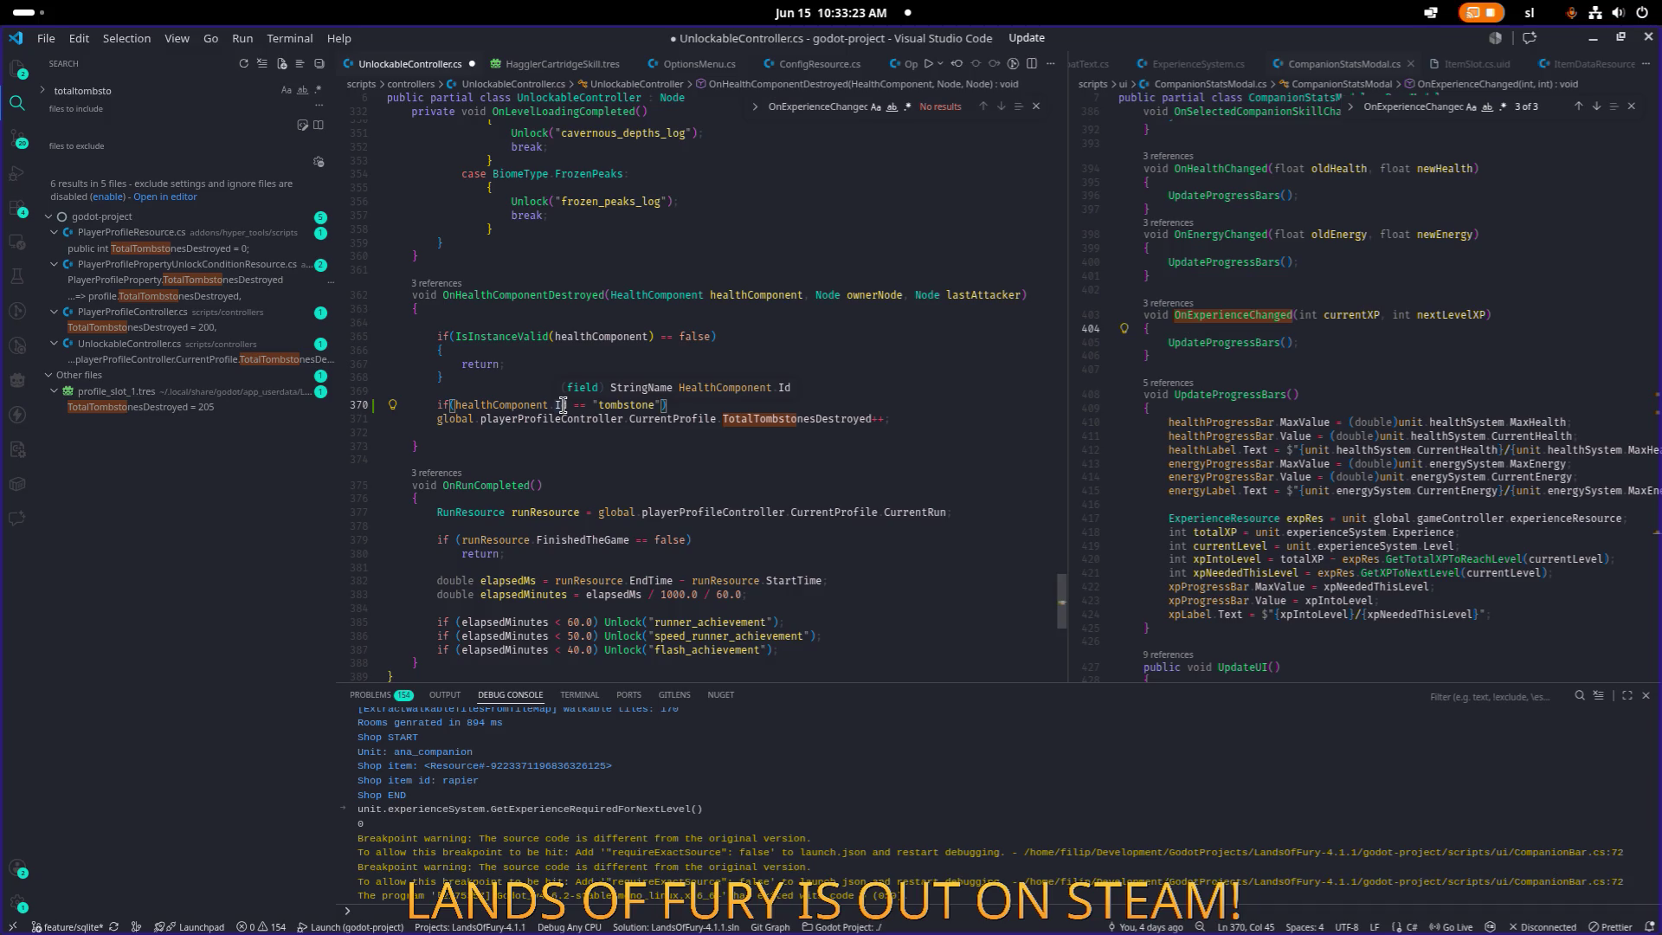
{"action": "left_click", "coordinate": [608, 404]}
{"action": "scroll", "coordinate": [675, 397], "scroll_direction": "up", "scroll_amount": 20}
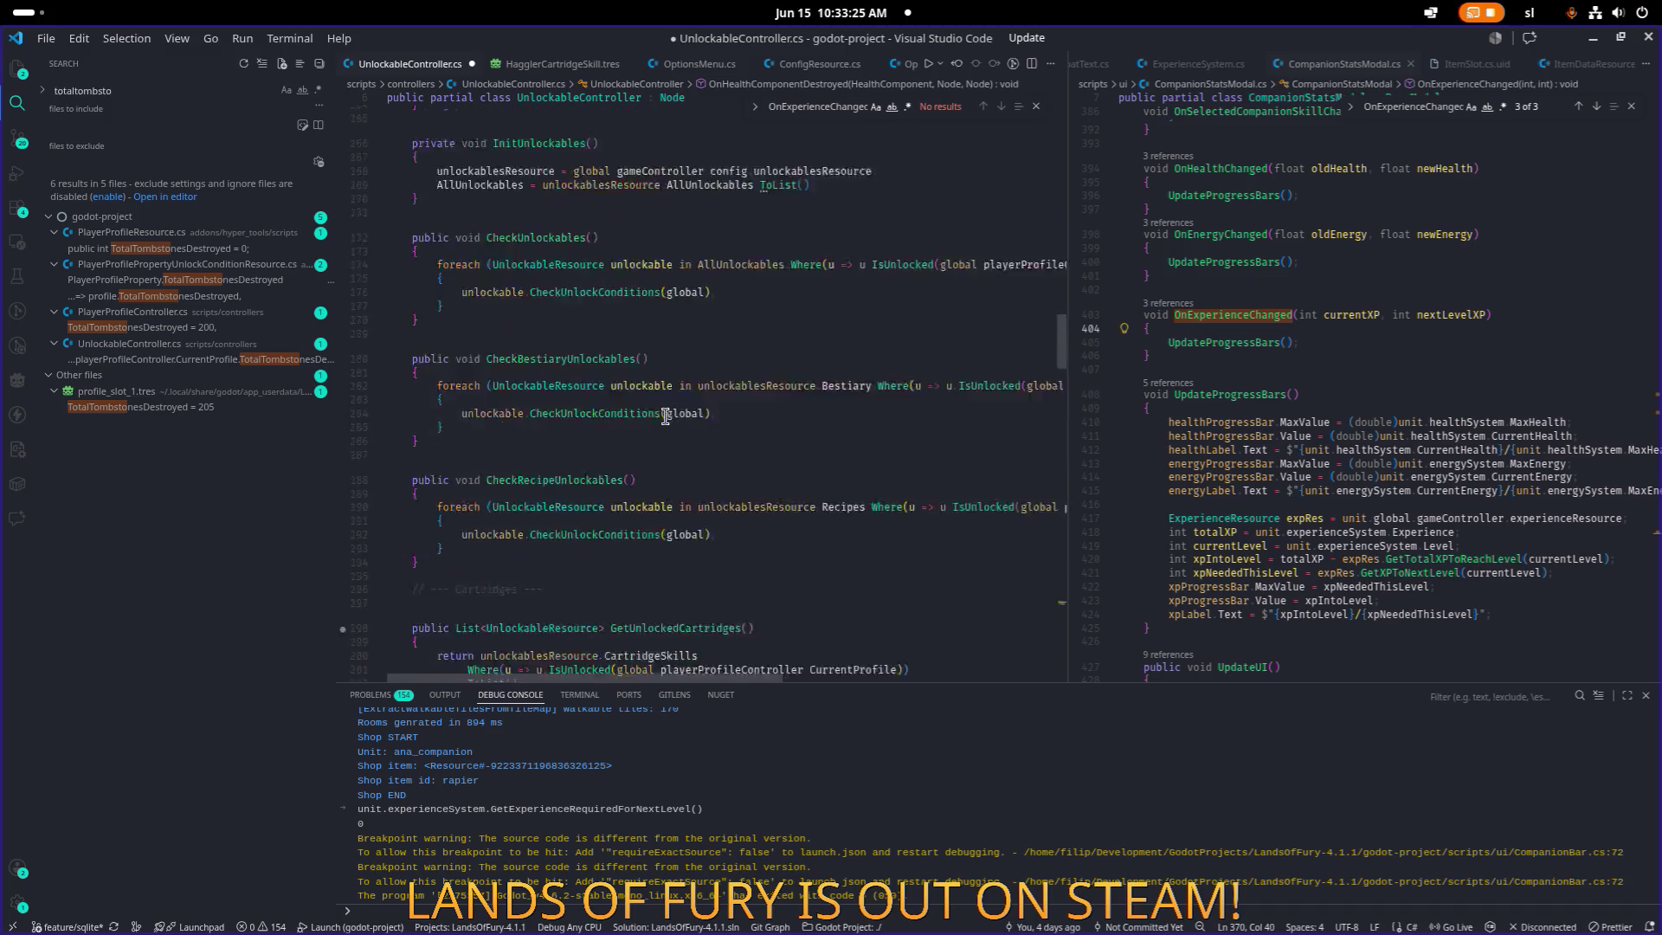
Declare private static StringName tombstoneSN = new StringName("tombstone") below unlockablesResource and save.
{"action": "scroll", "coordinate": [701, 397], "scroll_direction": "up", "scroll_amount": 2}
{"action": "left_click", "coordinate": [799, 309]}
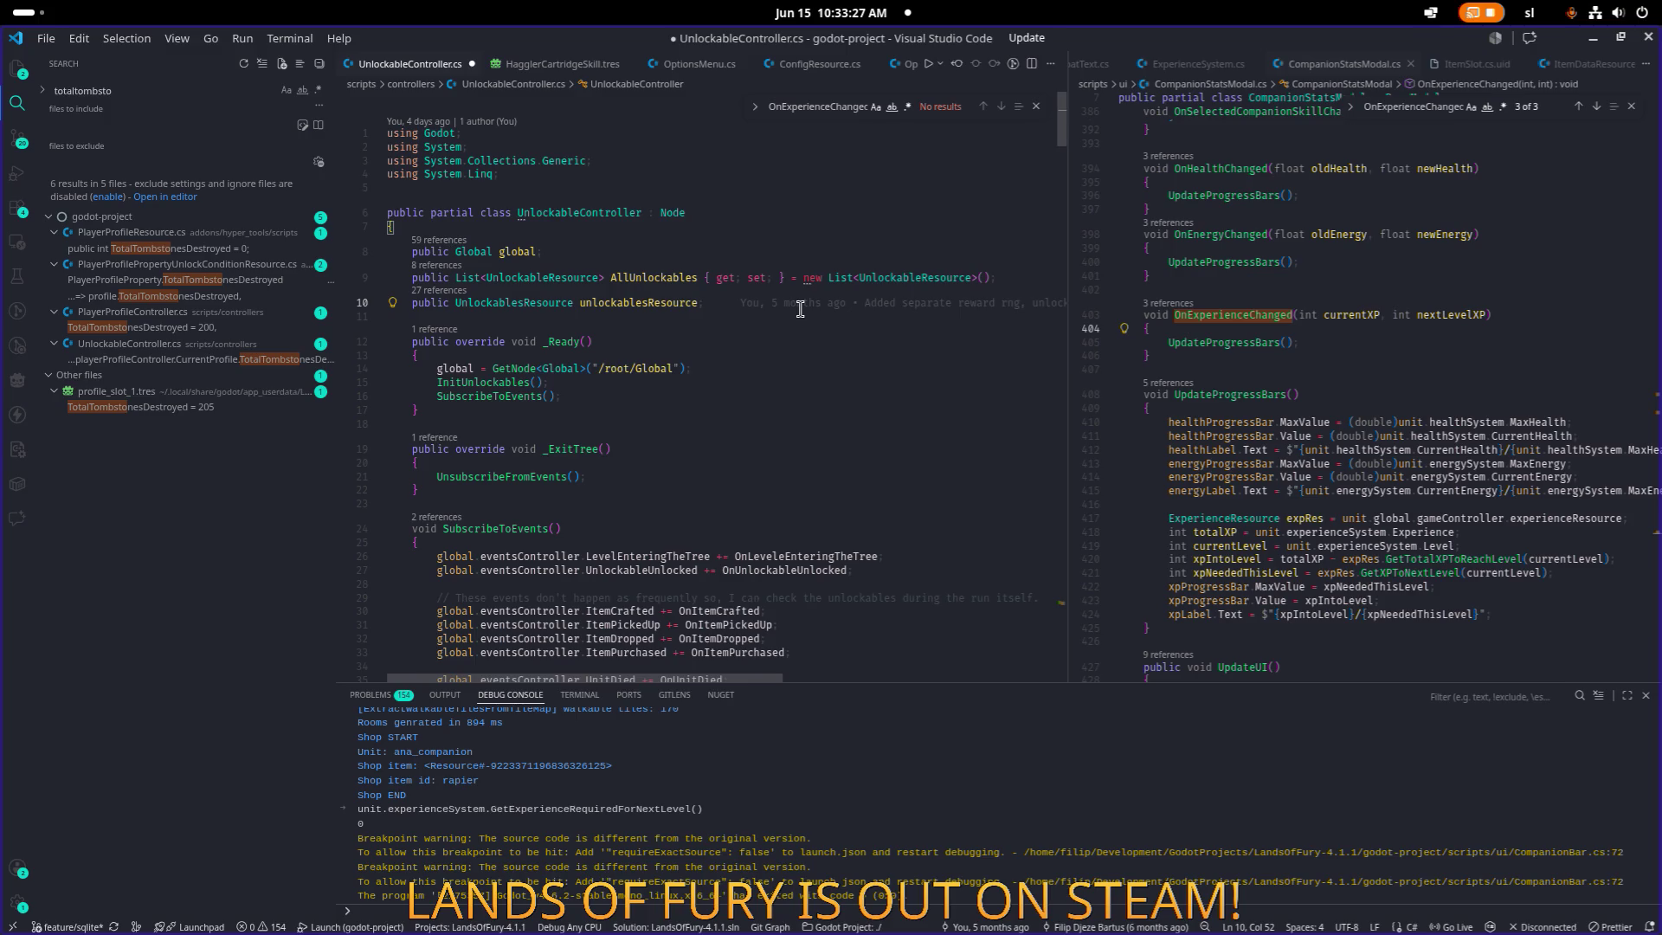
{"action": "key", "text": "Return"}
{"action": "key", "text": "Return"}
{"action": "type", "text": "priv"}
{"action": "key", "text": "Tab"}
{"action": "type", "text": "st"}
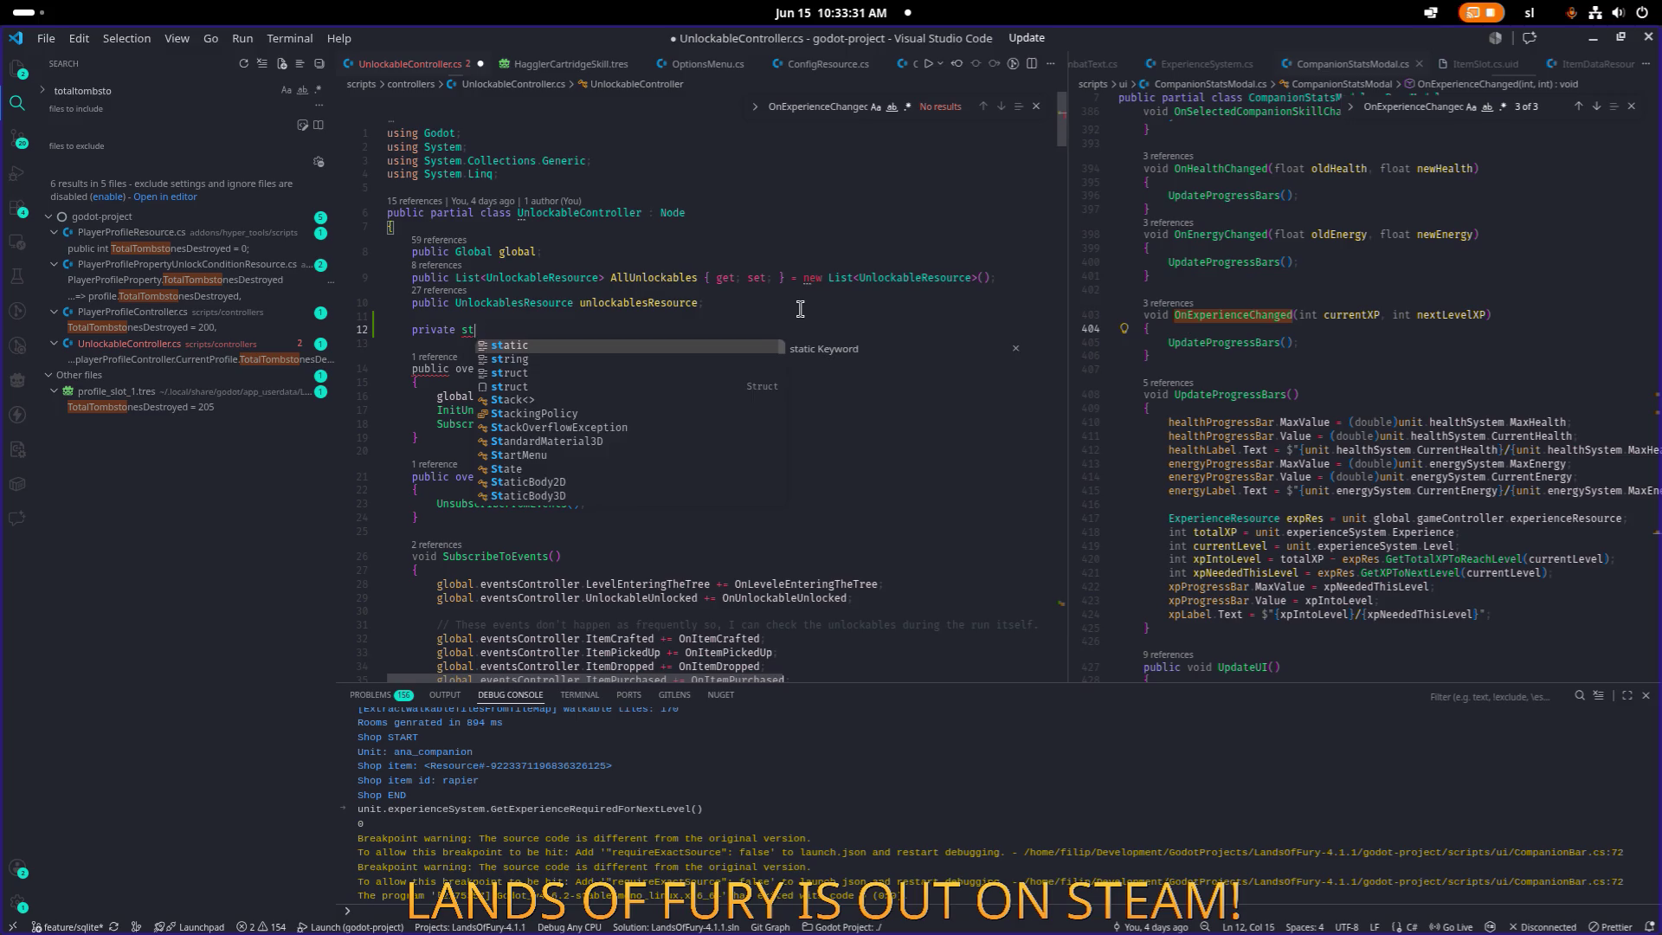
{"action": "type", "text": "atic StringNam"}
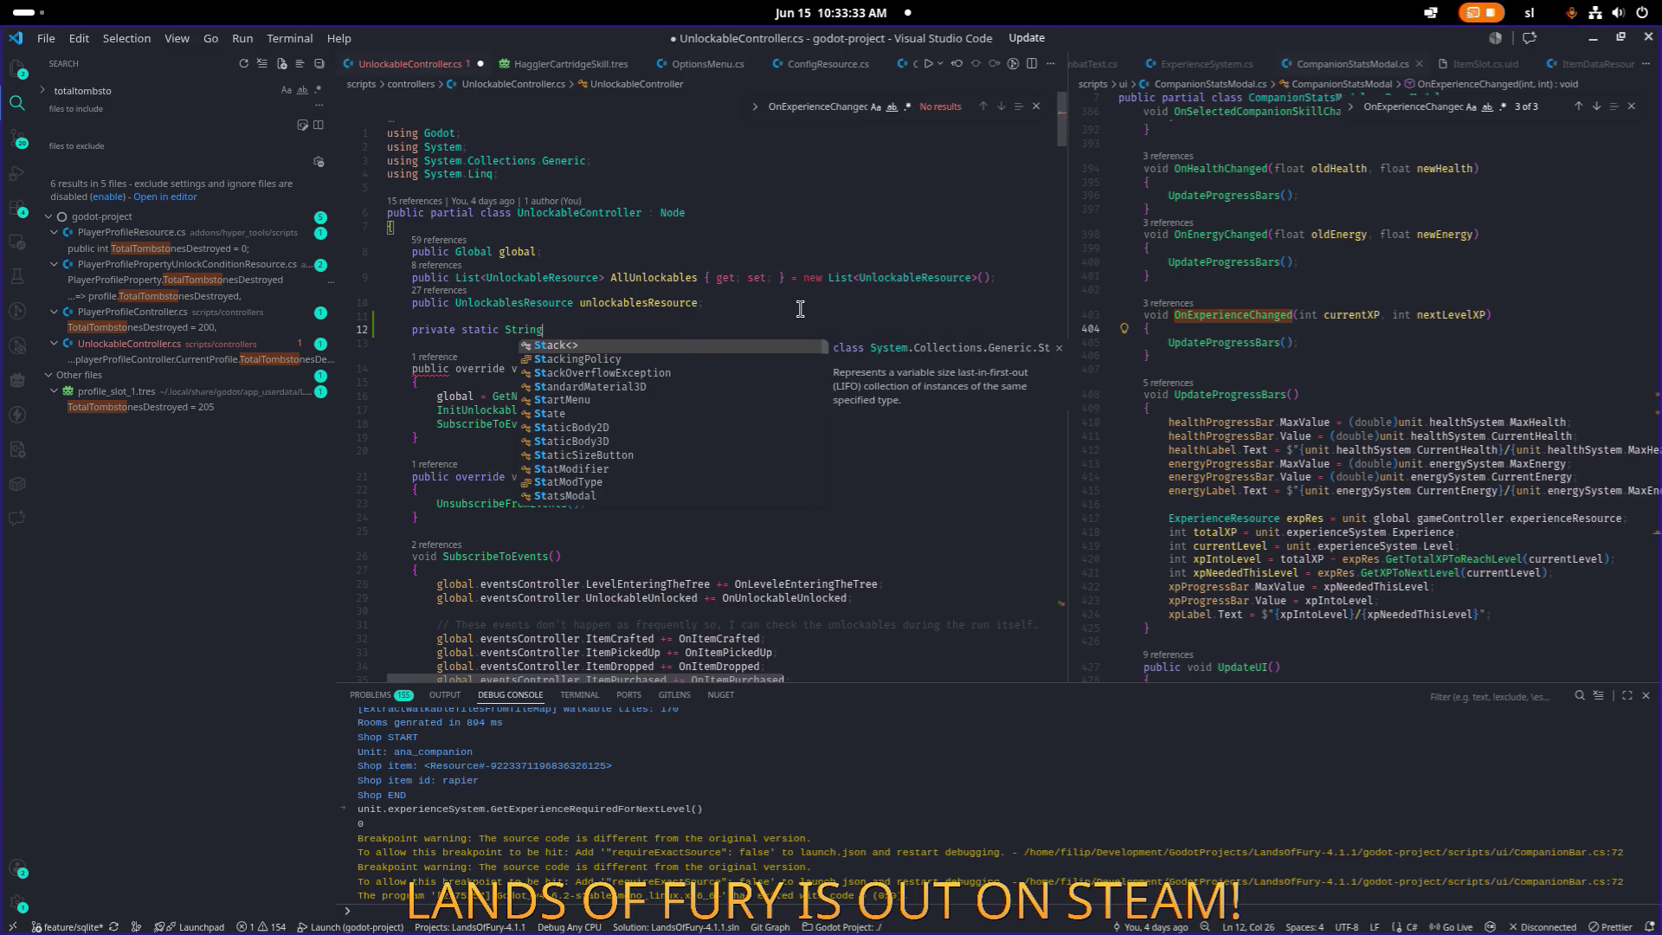
{"action": "key", "text": "Tab"}
{"action": "type", "text": "tomb"}
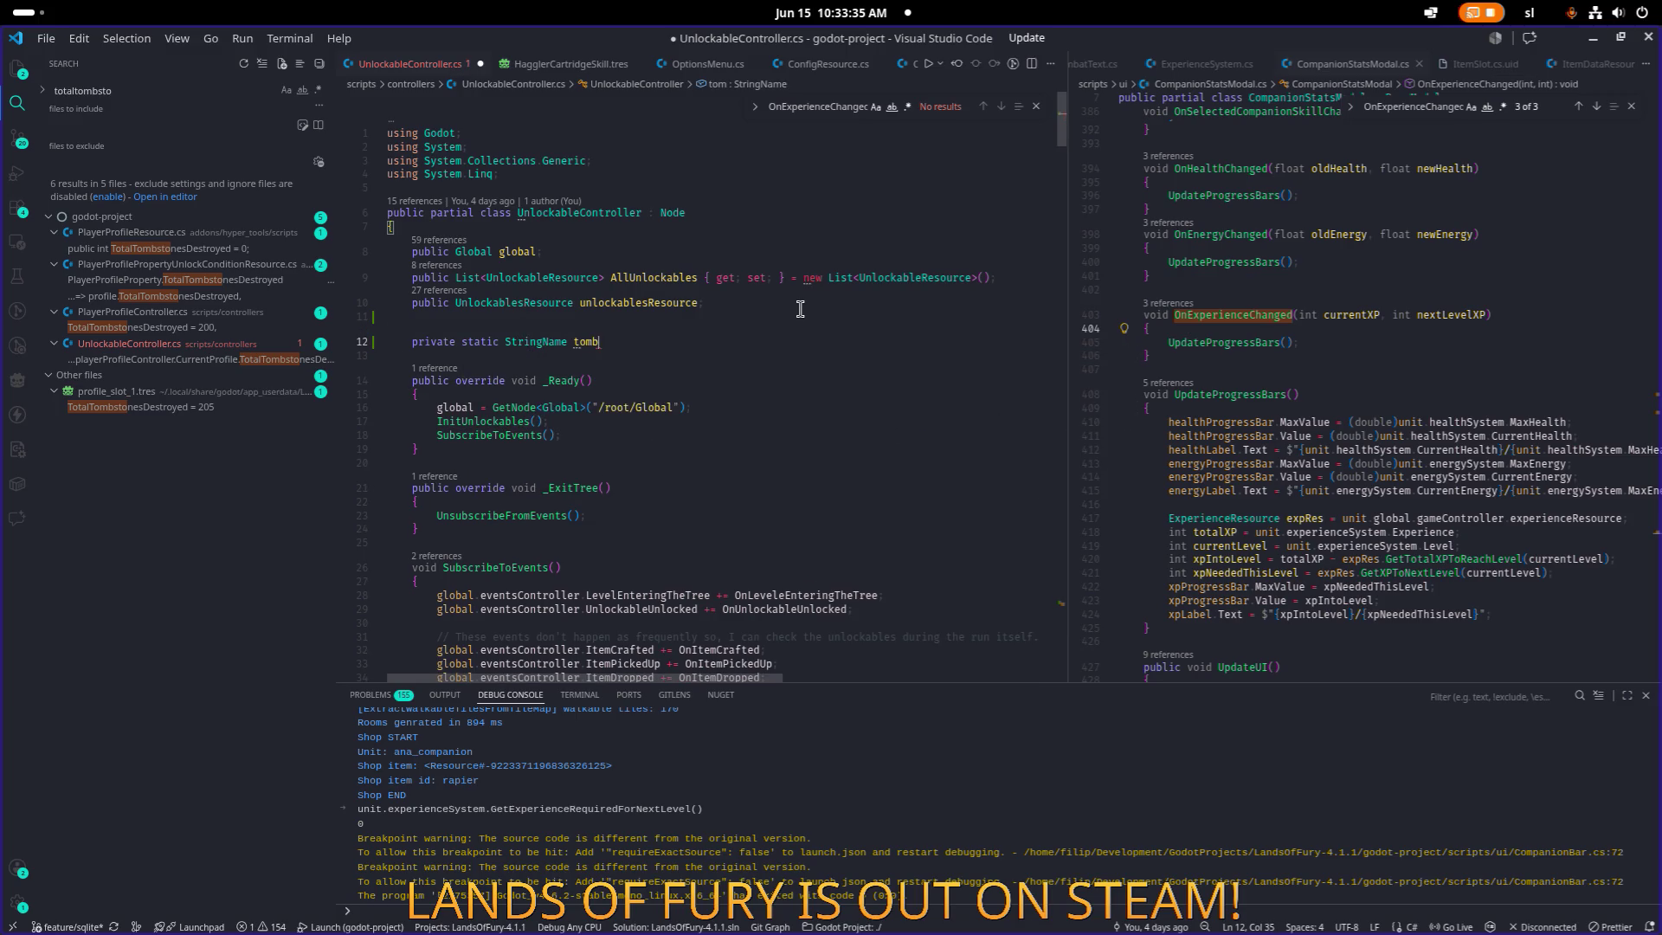
{"action": "type", "text": "StstoneSN"}
{"action": "type", "text": " = new"}
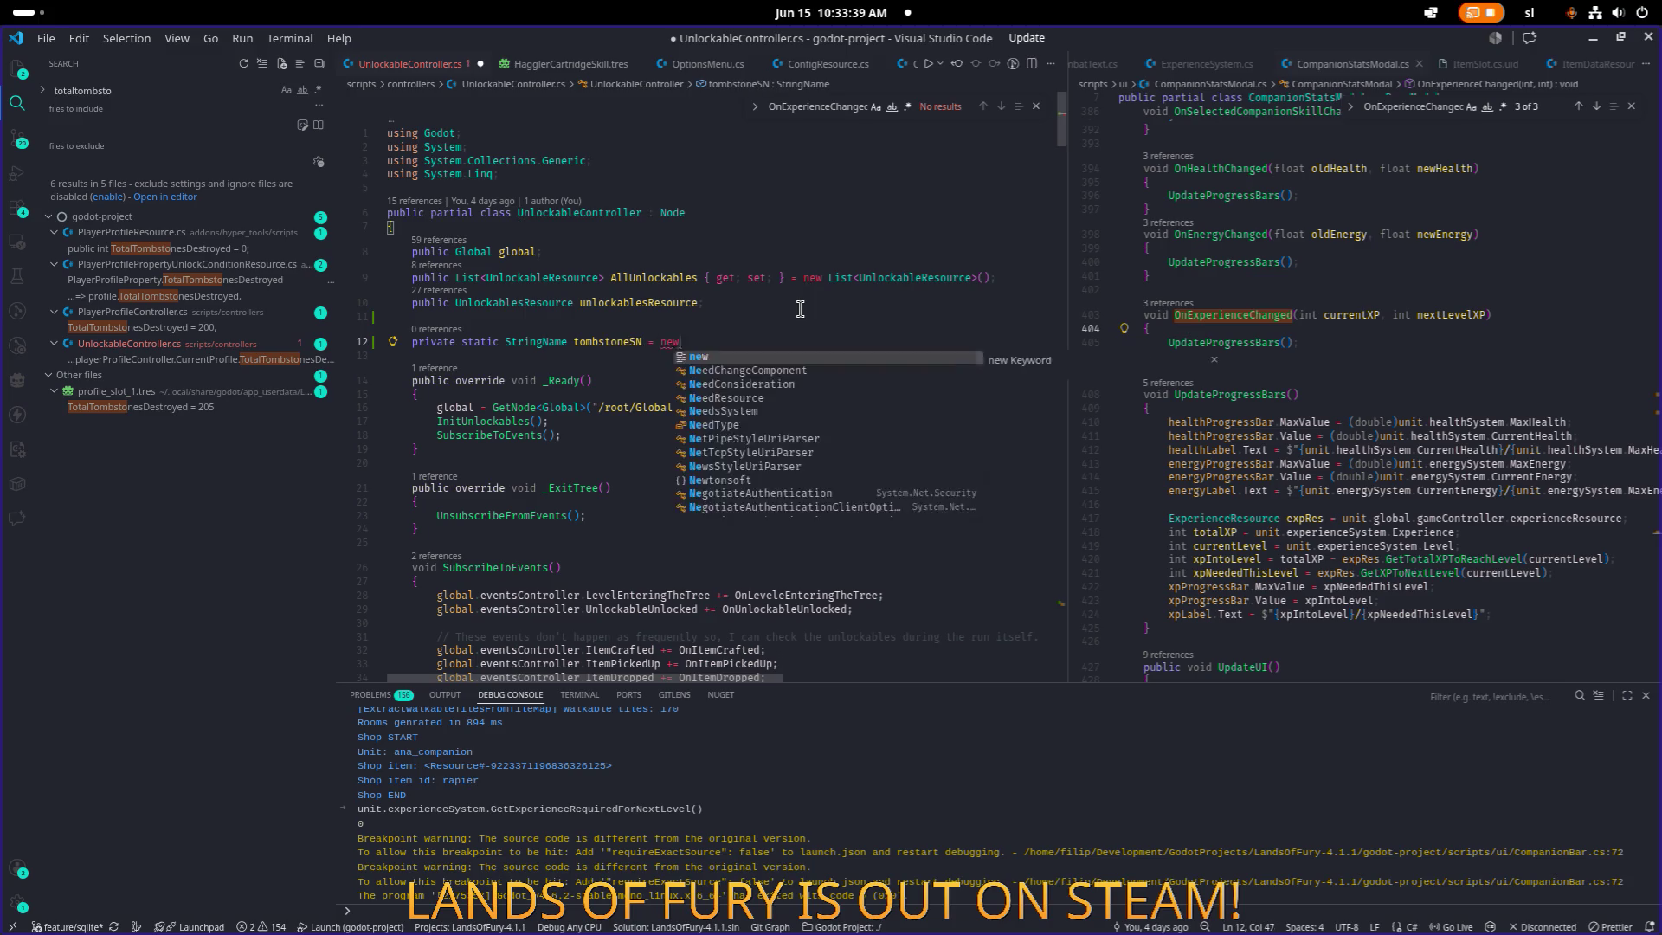
{"action": "type", "text": " StringName(\"tombston"}
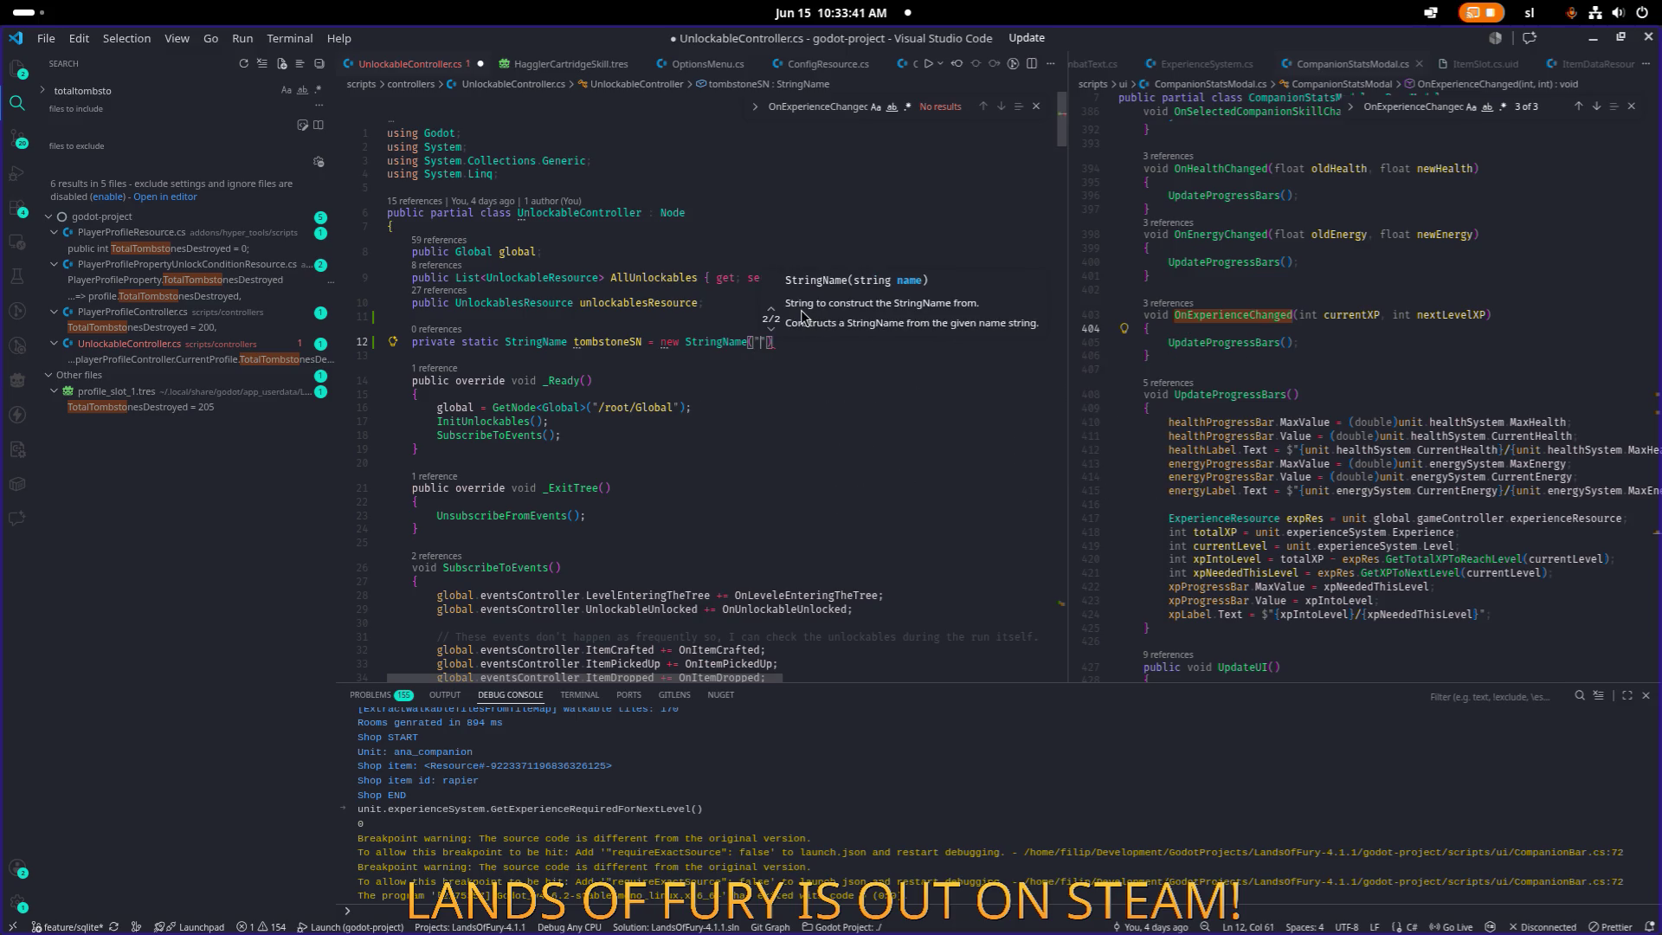
{"action": "type", "text": "e\")"}
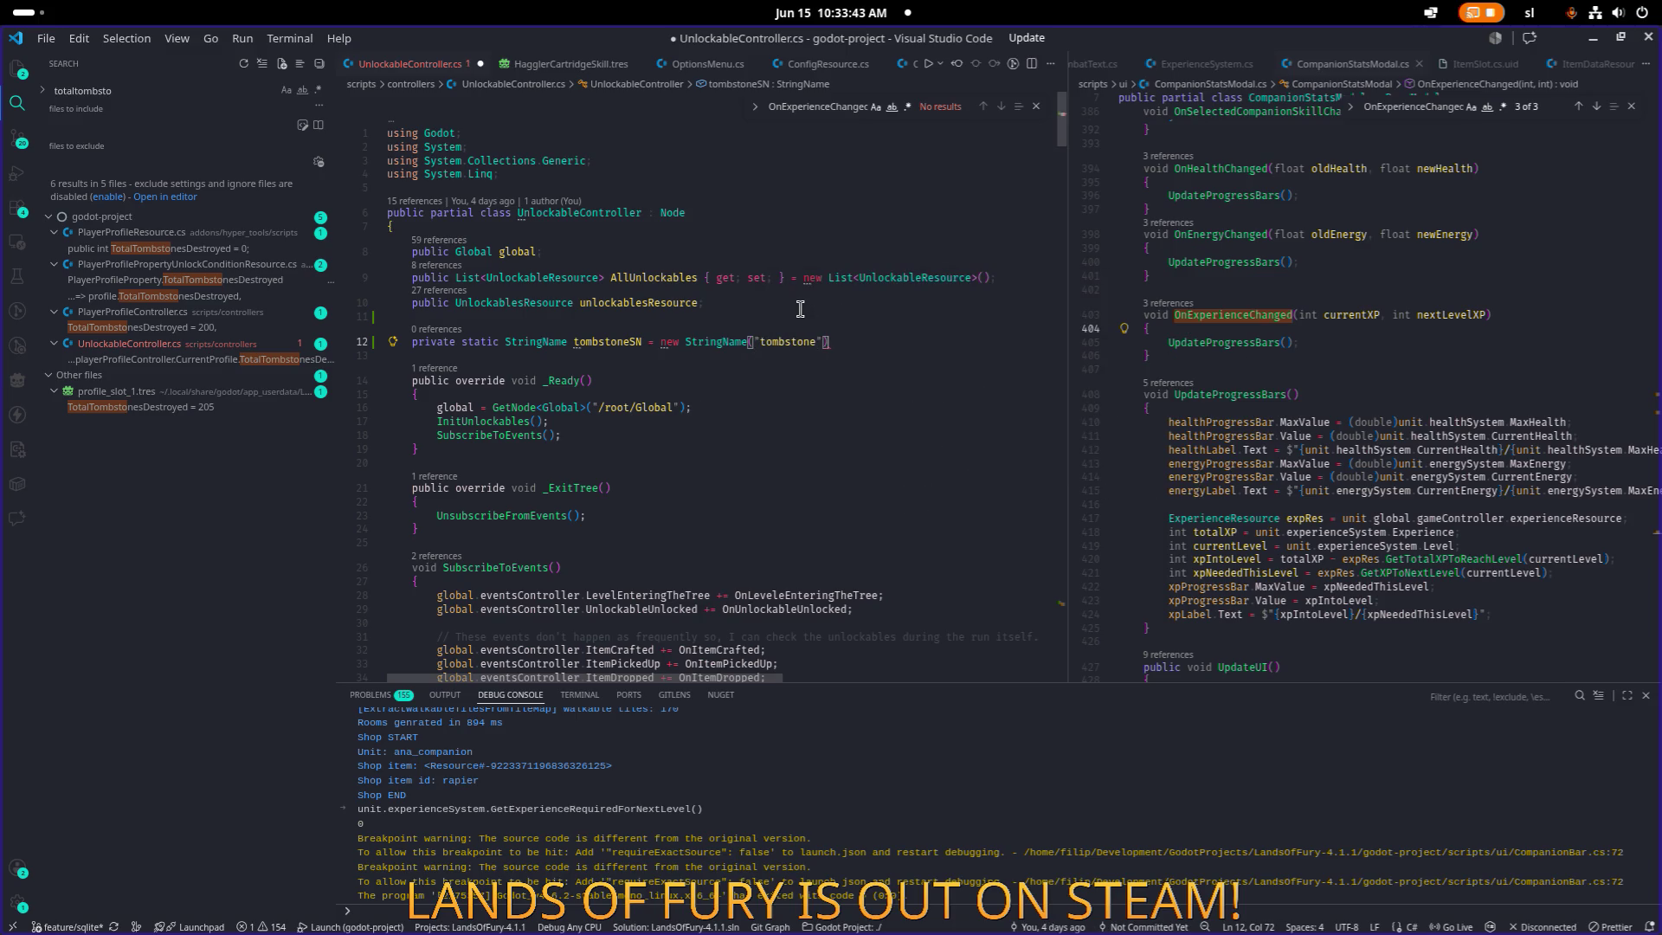
{"action": "type", "text": ";"}
{"action": "key", "text": "ctrl+s"}
Replace the "tombstone" literal with tombstoneSN, wrap the increment in braces, and save.
{"action": "double_click", "coordinate": [607, 342]}
{"action": "key", "text": "ctrl+c"}
{"action": "scroll", "coordinate": [651, 313], "scroll_direction": "down", "scroll_amount": 20}
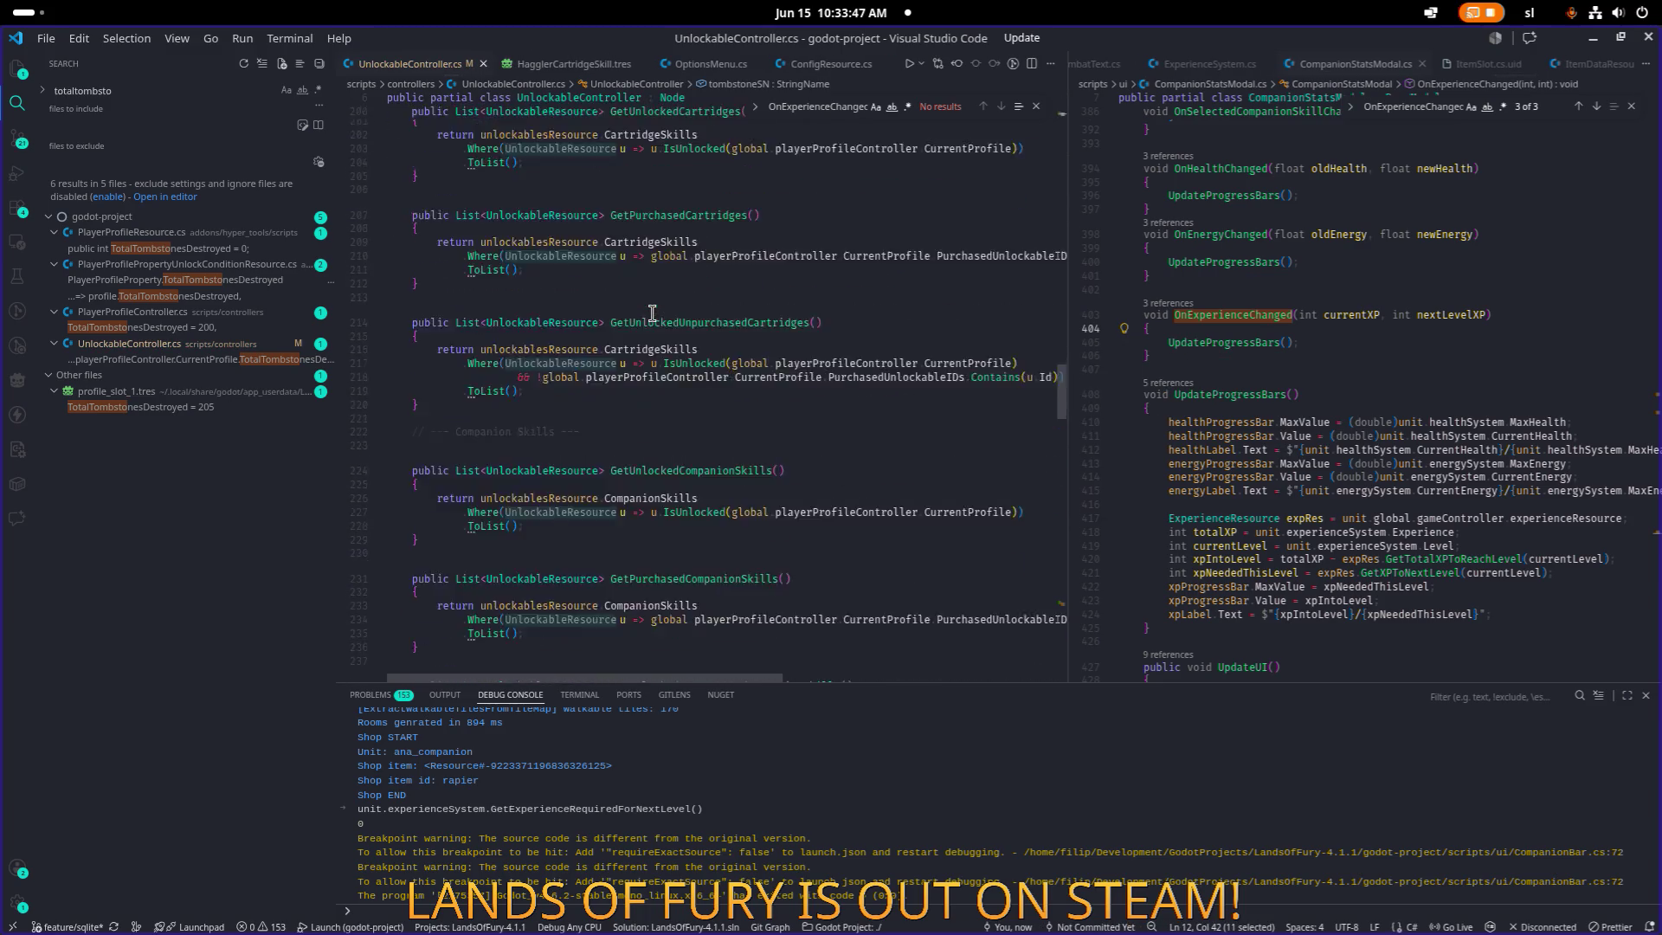
{"action": "scroll", "coordinate": [651, 313], "scroll_direction": "down", "scroll_amount": 10}
{"action": "double_click", "coordinate": [630, 387]}
{"action": "key", "text": "ctrl+v"}
{"action": "key", "text": "Return"}
{"action": "type", "text": "{"}
{"action": "key", "text": "Return"}
{"action": "key", "text": "Down"}
{"action": "key", "text": "alt+Up"}
{"action": "key", "text": "Up"}
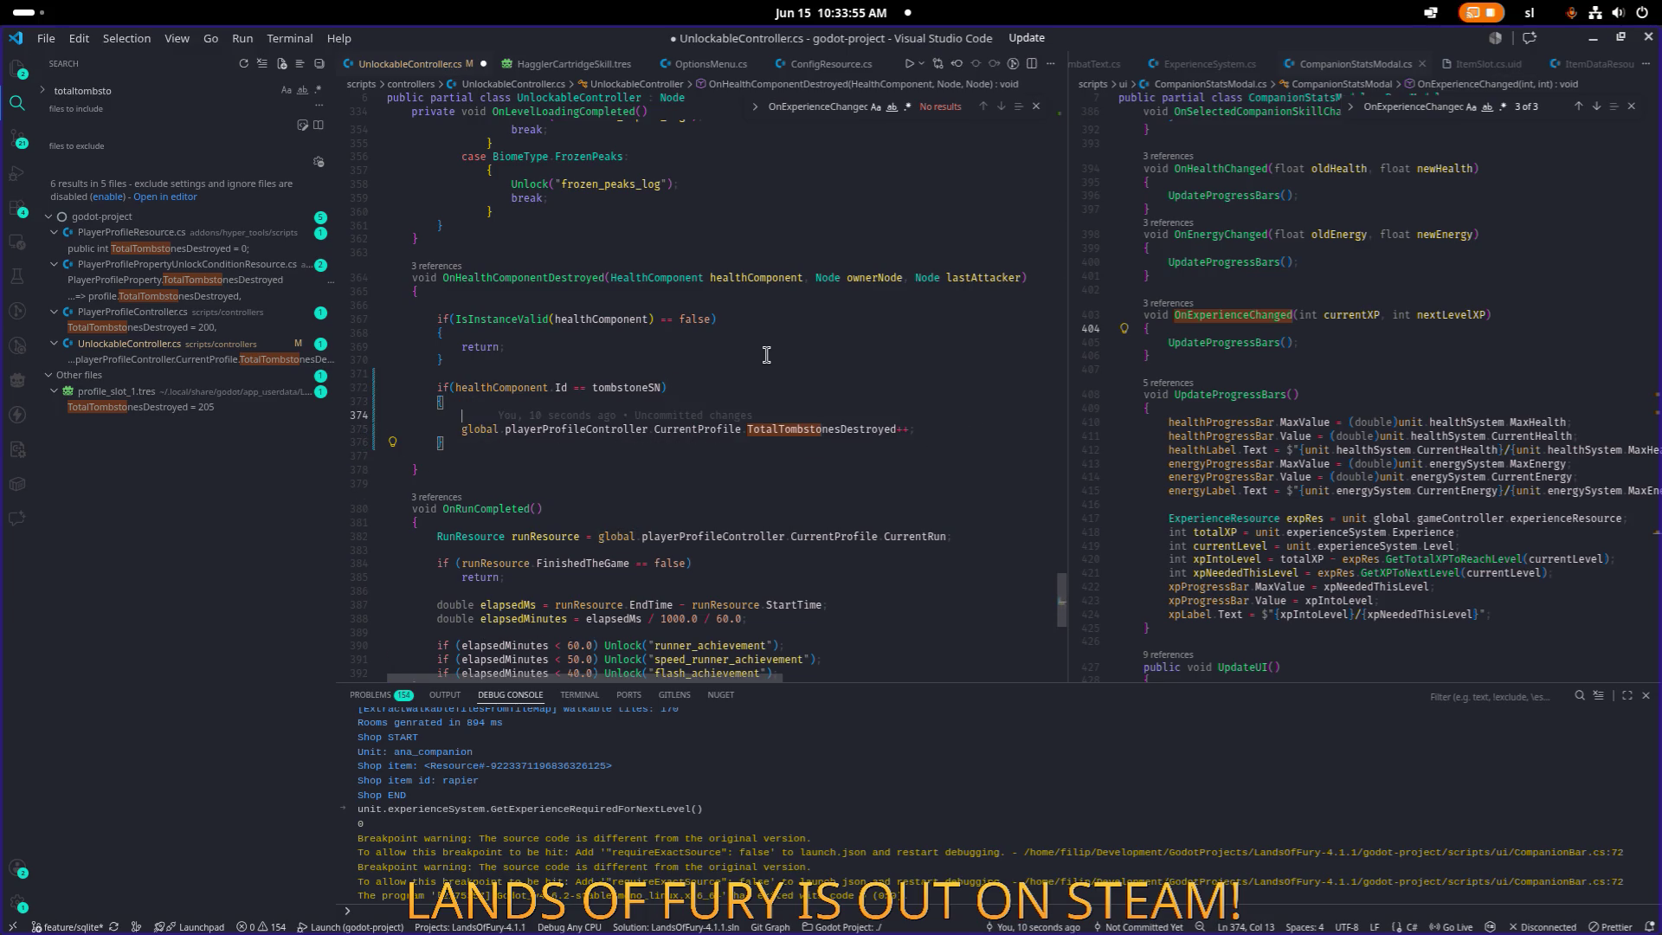
{"action": "key", "text": "BackSpace"}
{"action": "key", "text": "ctrl+s"}
Search the file for 'tombston' to check both uses, widen the right pane, and reveal Godot.
{"action": "key", "text": "ctrl+f"}
{"action": "type", "text": "tombston"}
{"action": "key", "text": "Return"}
{"action": "key", "text": "Return"}
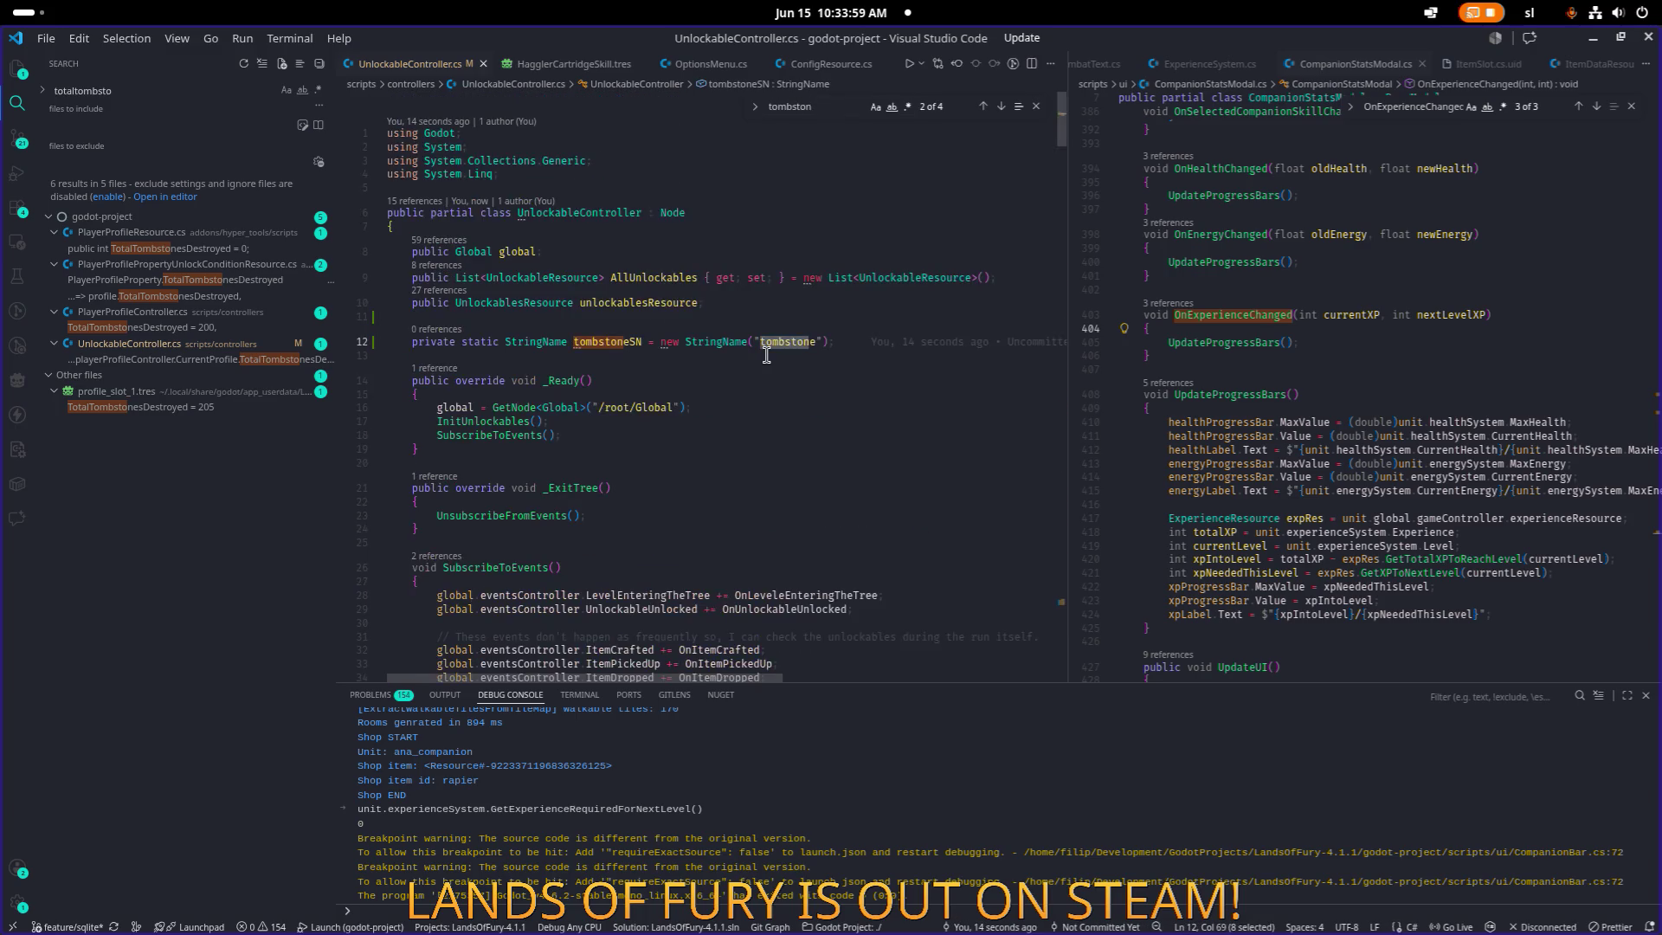
{"action": "key", "text": "Return"}
{"action": "left_click", "coordinate": [815, 337]}
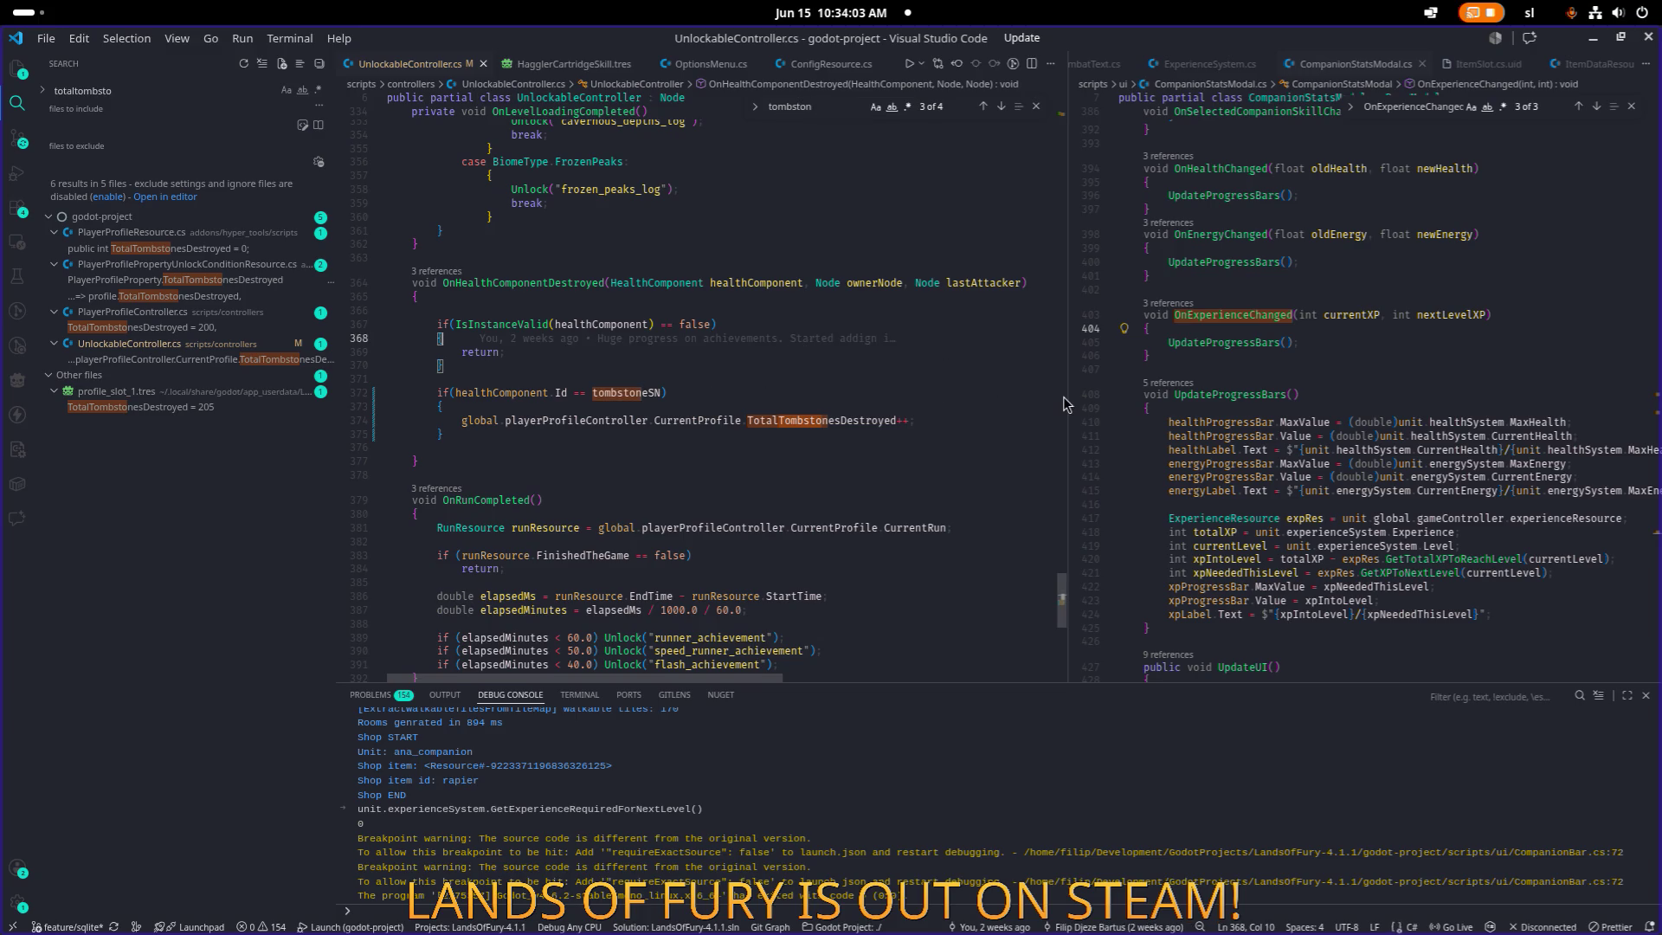
{"action": "left_click_drag", "start_coordinate": [1068, 399], "coordinate": [995, 391]}
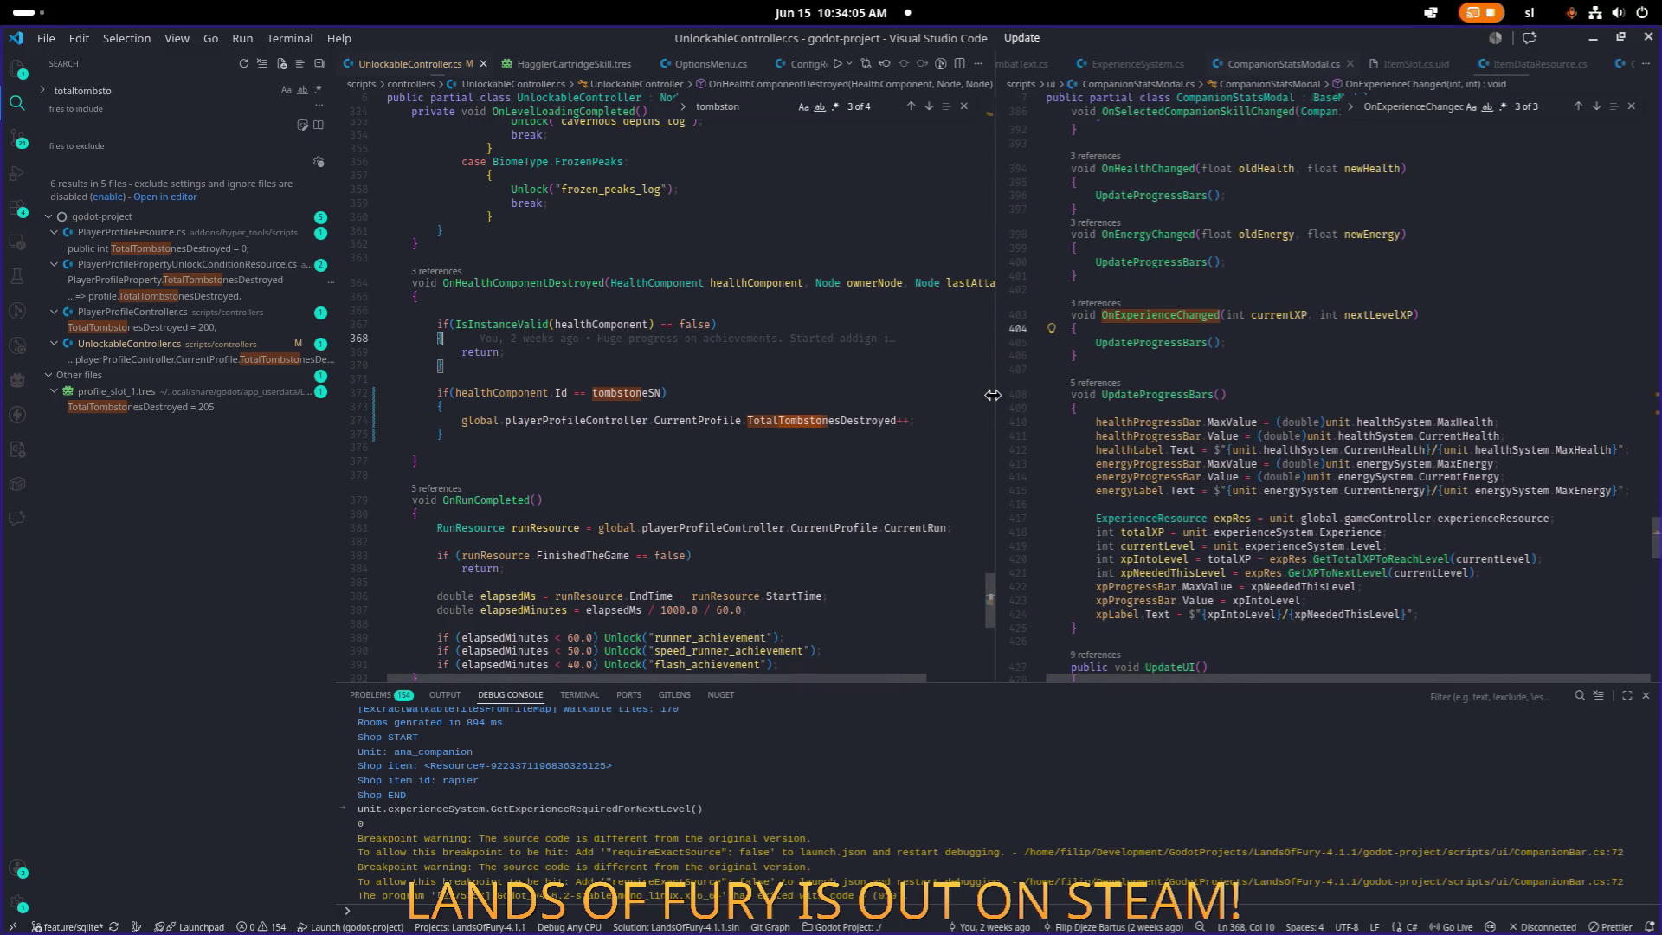
{"action": "left_click", "coordinate": [885, 389]}
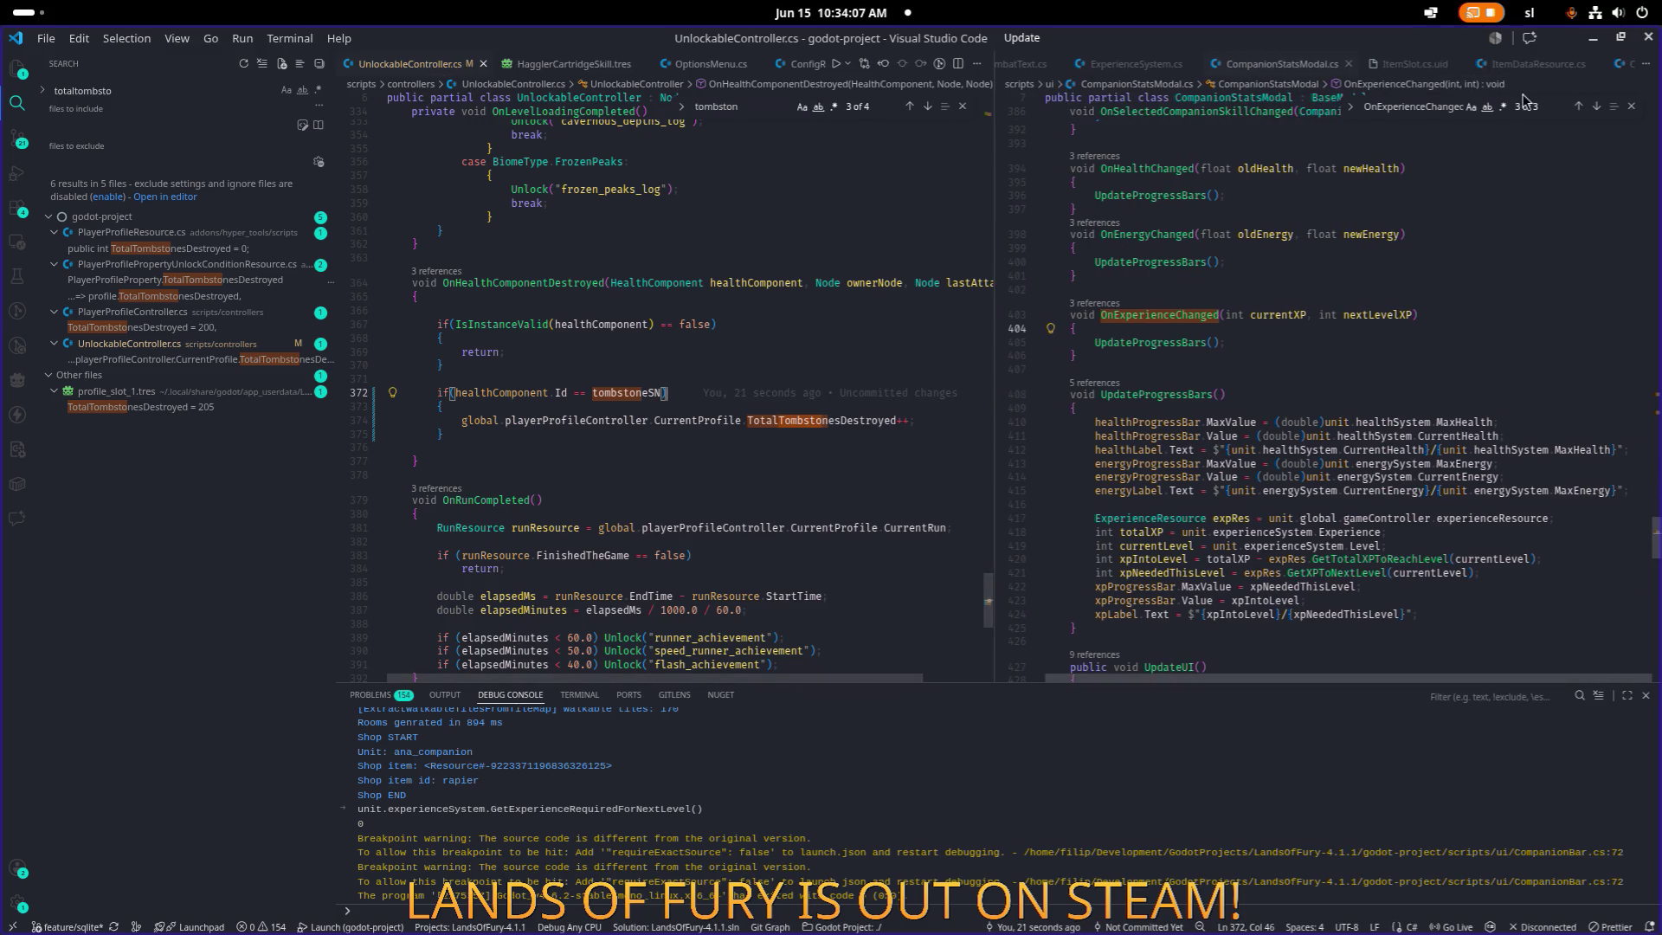
{"action": "left_click", "coordinate": [1592, 38]}
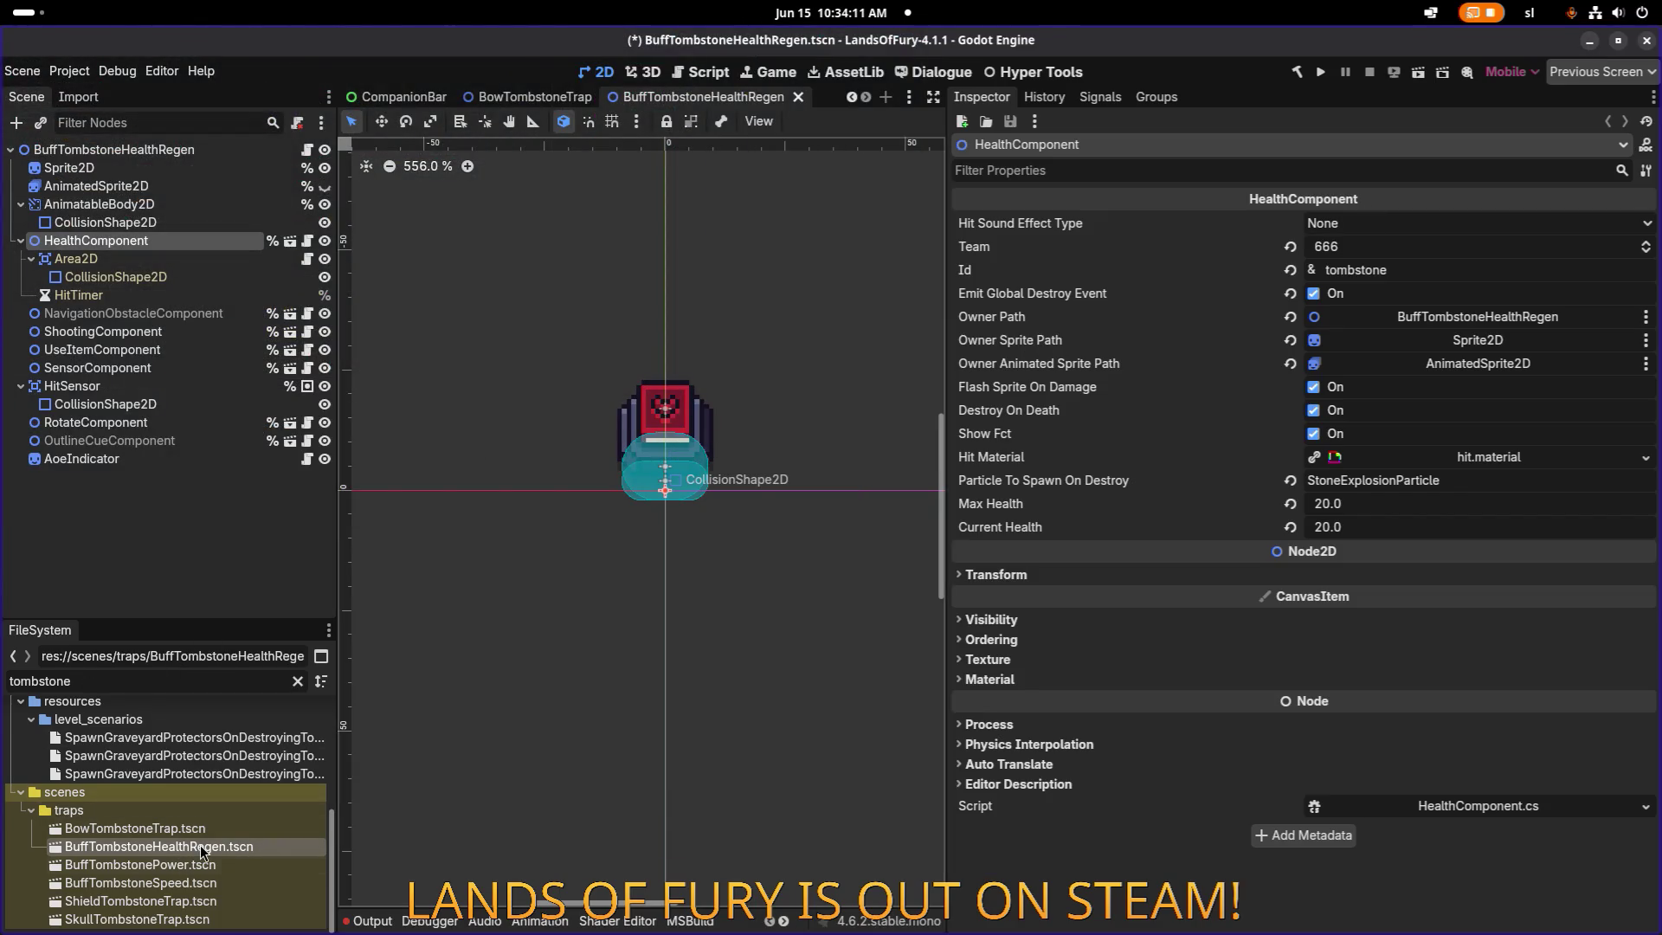
Check that ShieldTombstoneTrap's HealthComponent Id is tombstone, then return to OnRunCompleted in UnlockableController.cs.
{"action": "double_click", "coordinate": [176, 903]}
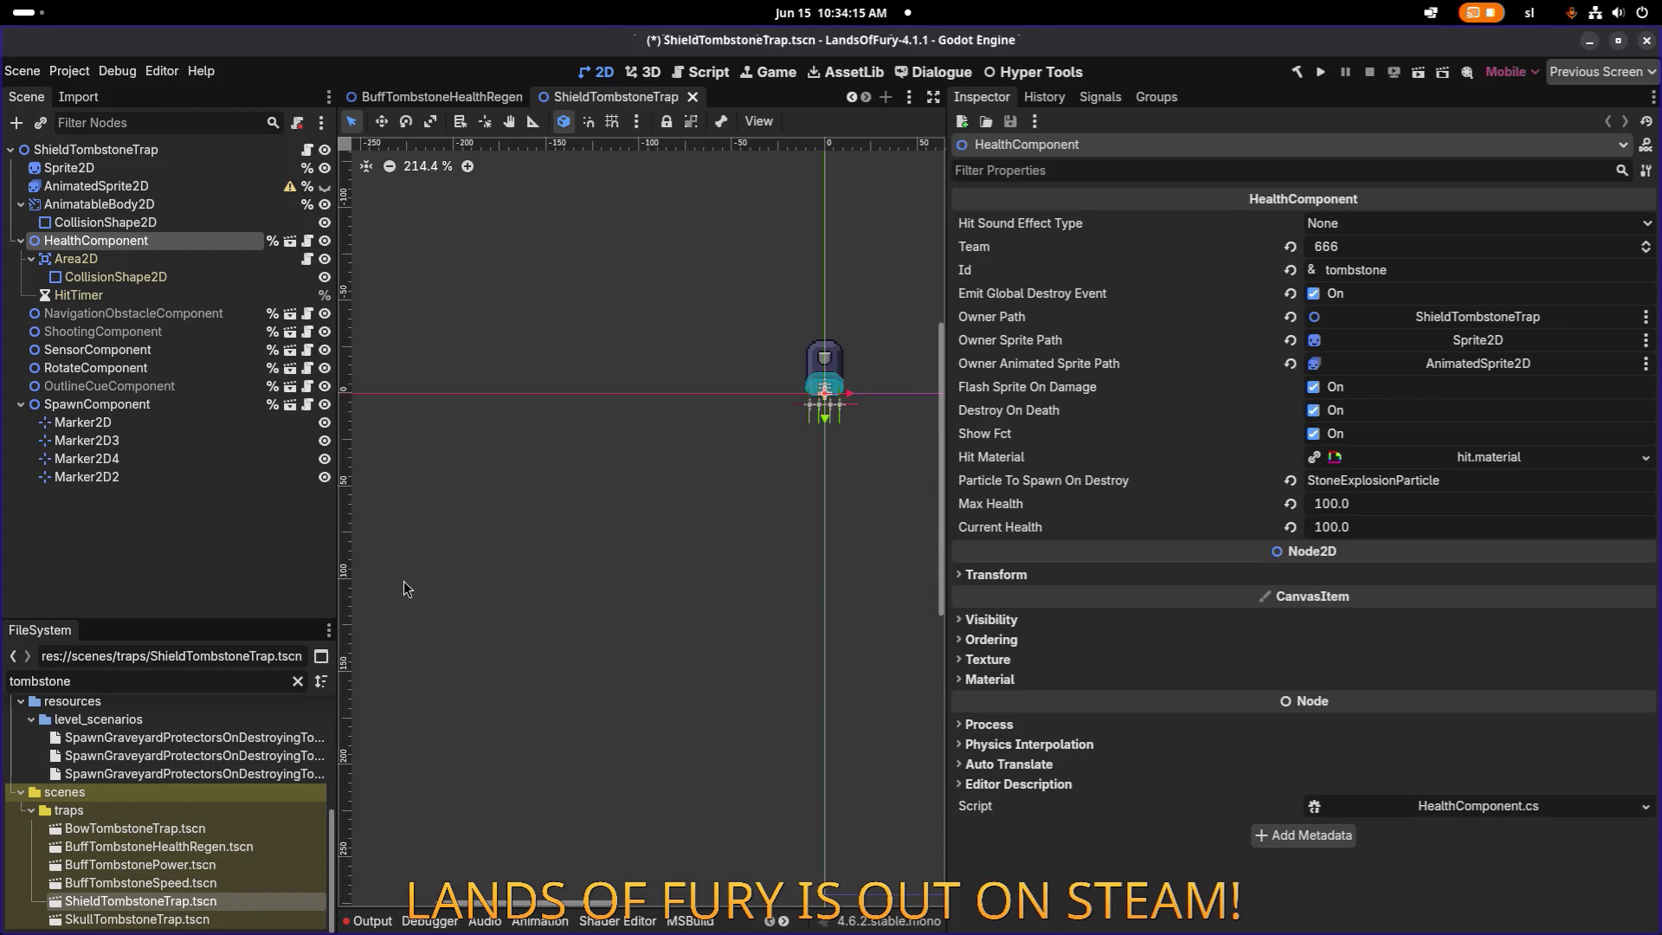
{"action": "key", "text": "alt+Tab"}
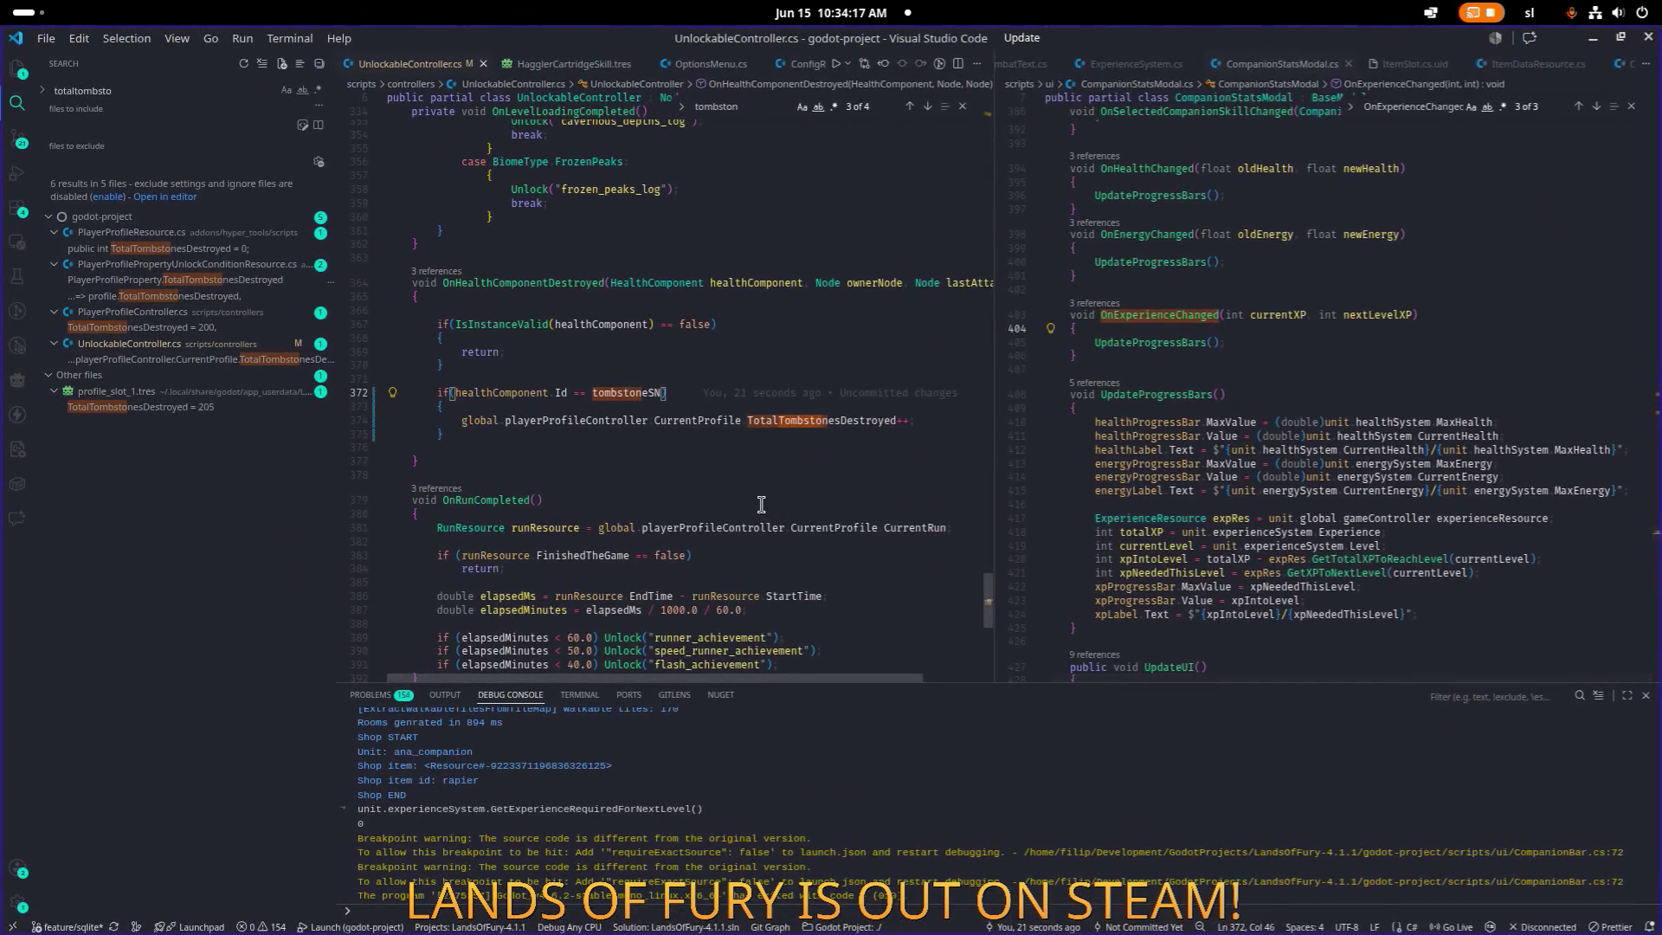
{"action": "left_click", "coordinate": [761, 503]}
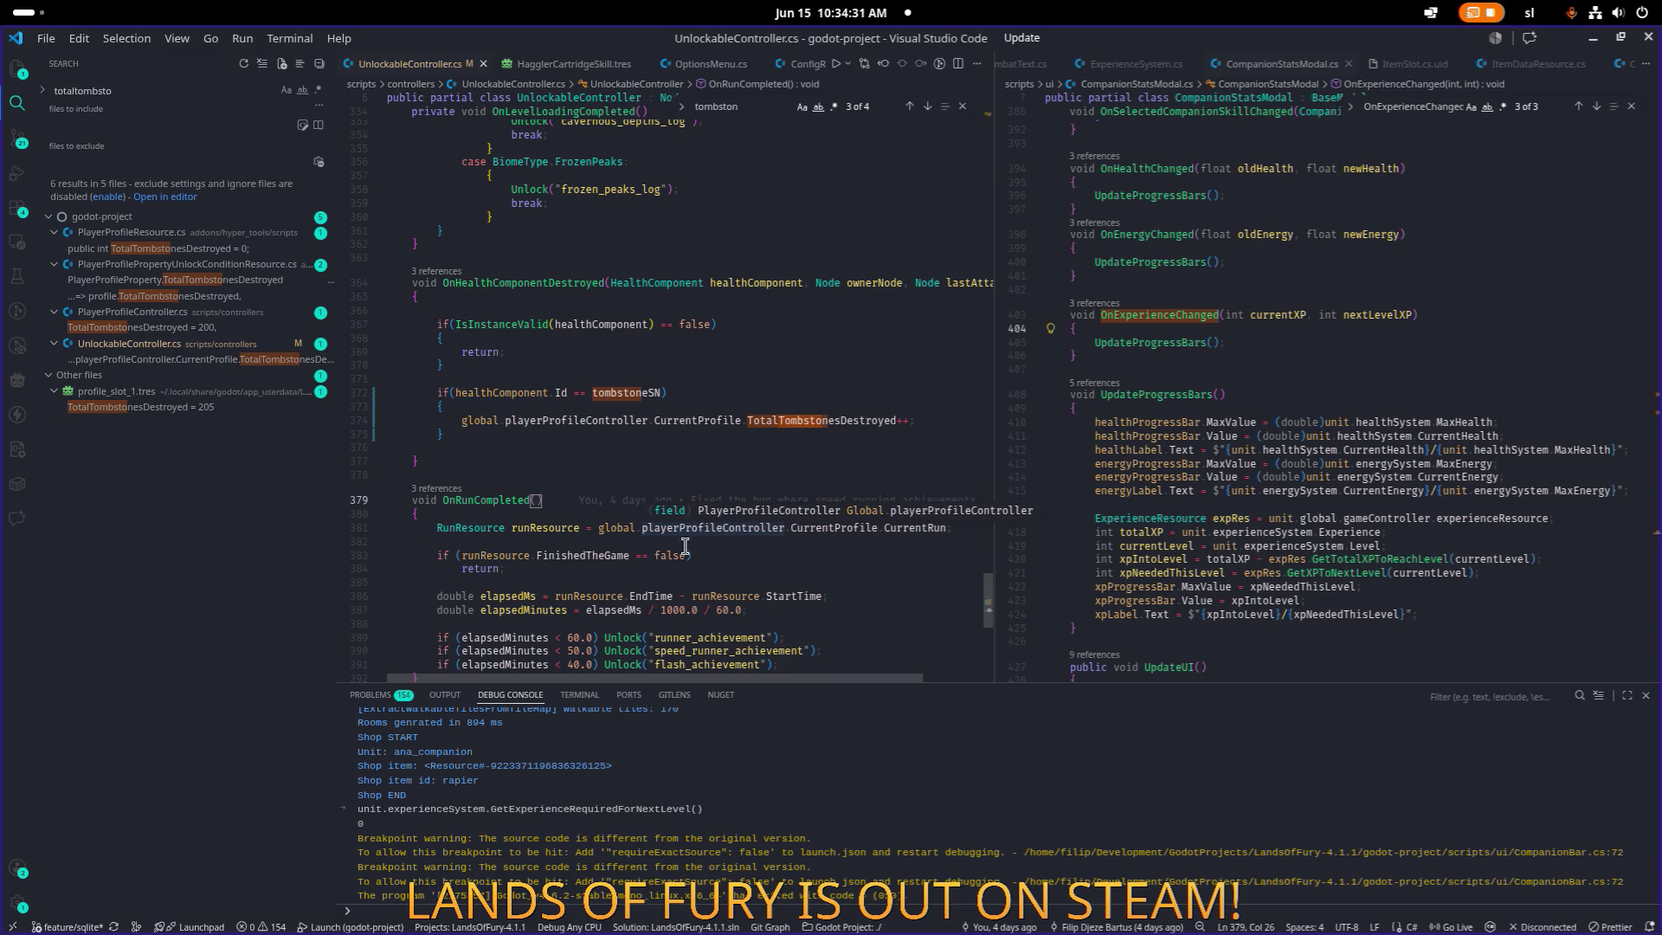
Open the PressurePlate.cs script with Quick Open.
{"action": "left_click", "coordinate": [647, 574]}
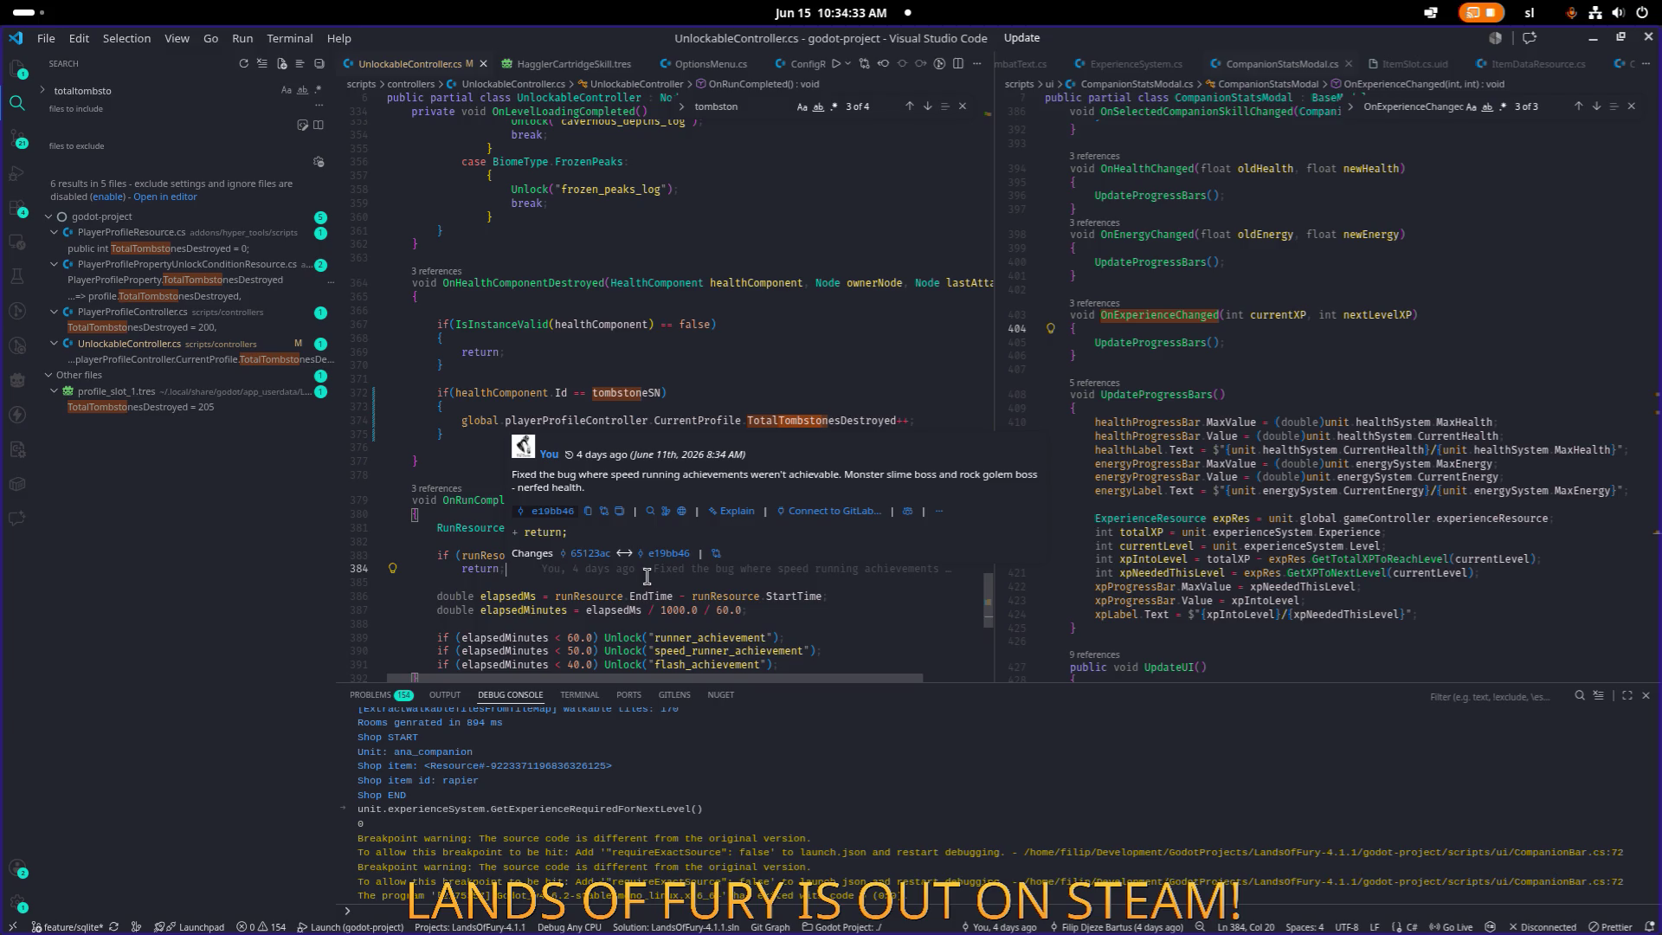
{"action": "left_click", "coordinate": [644, 580]}
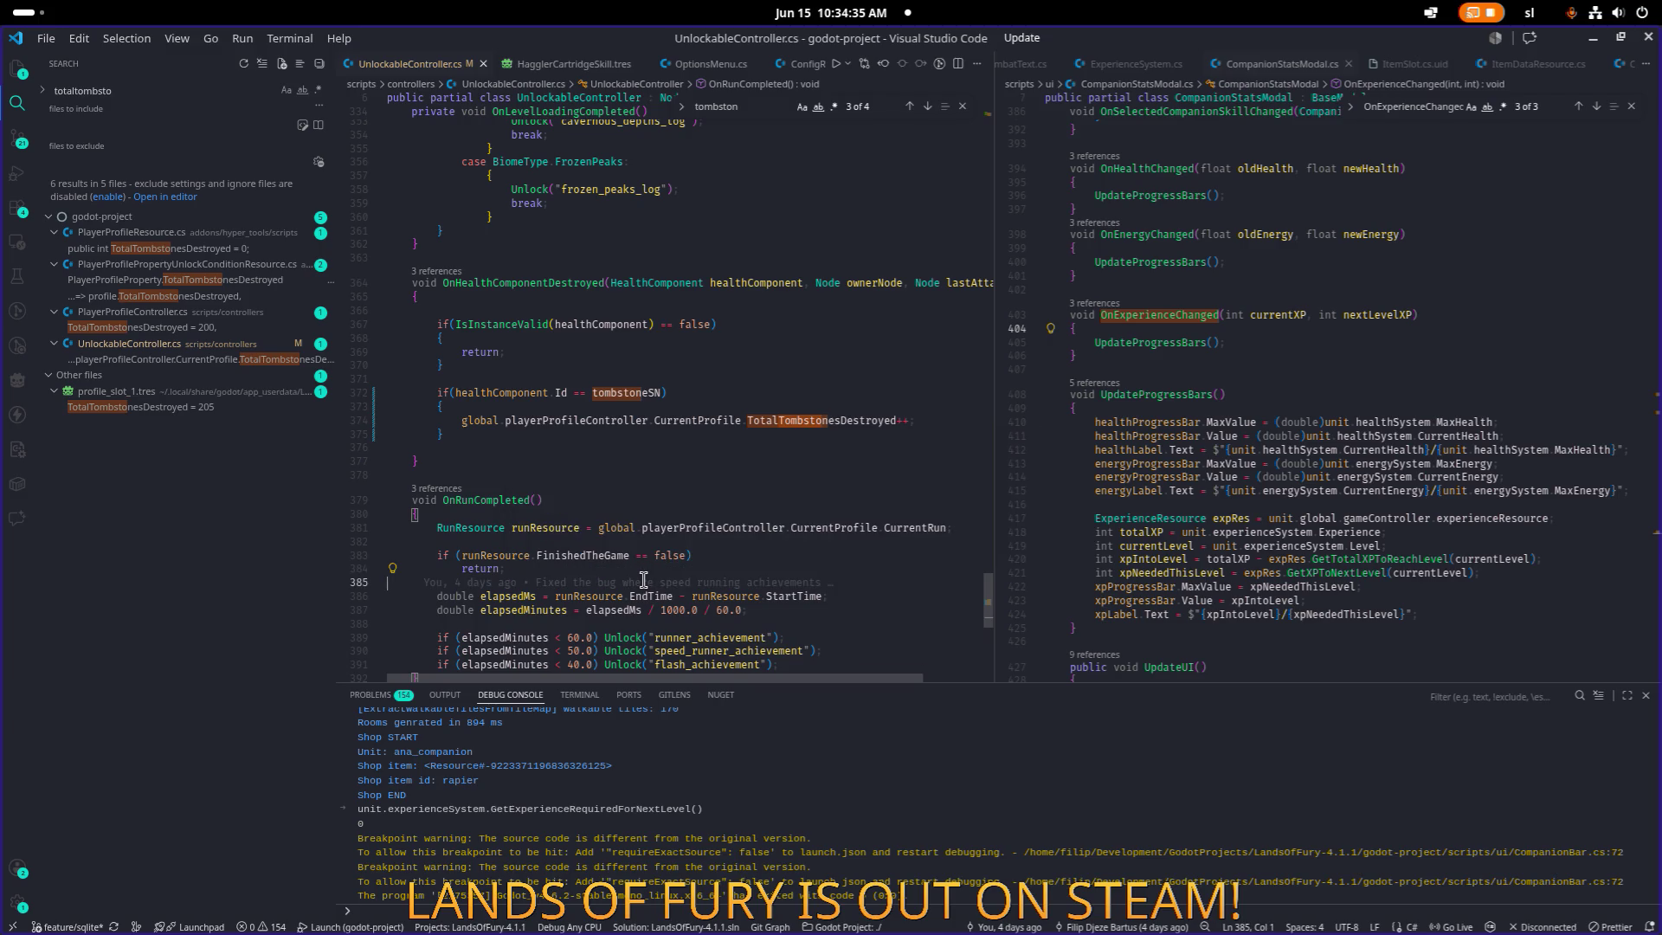
{"action": "key", "text": "ctrl+p"}
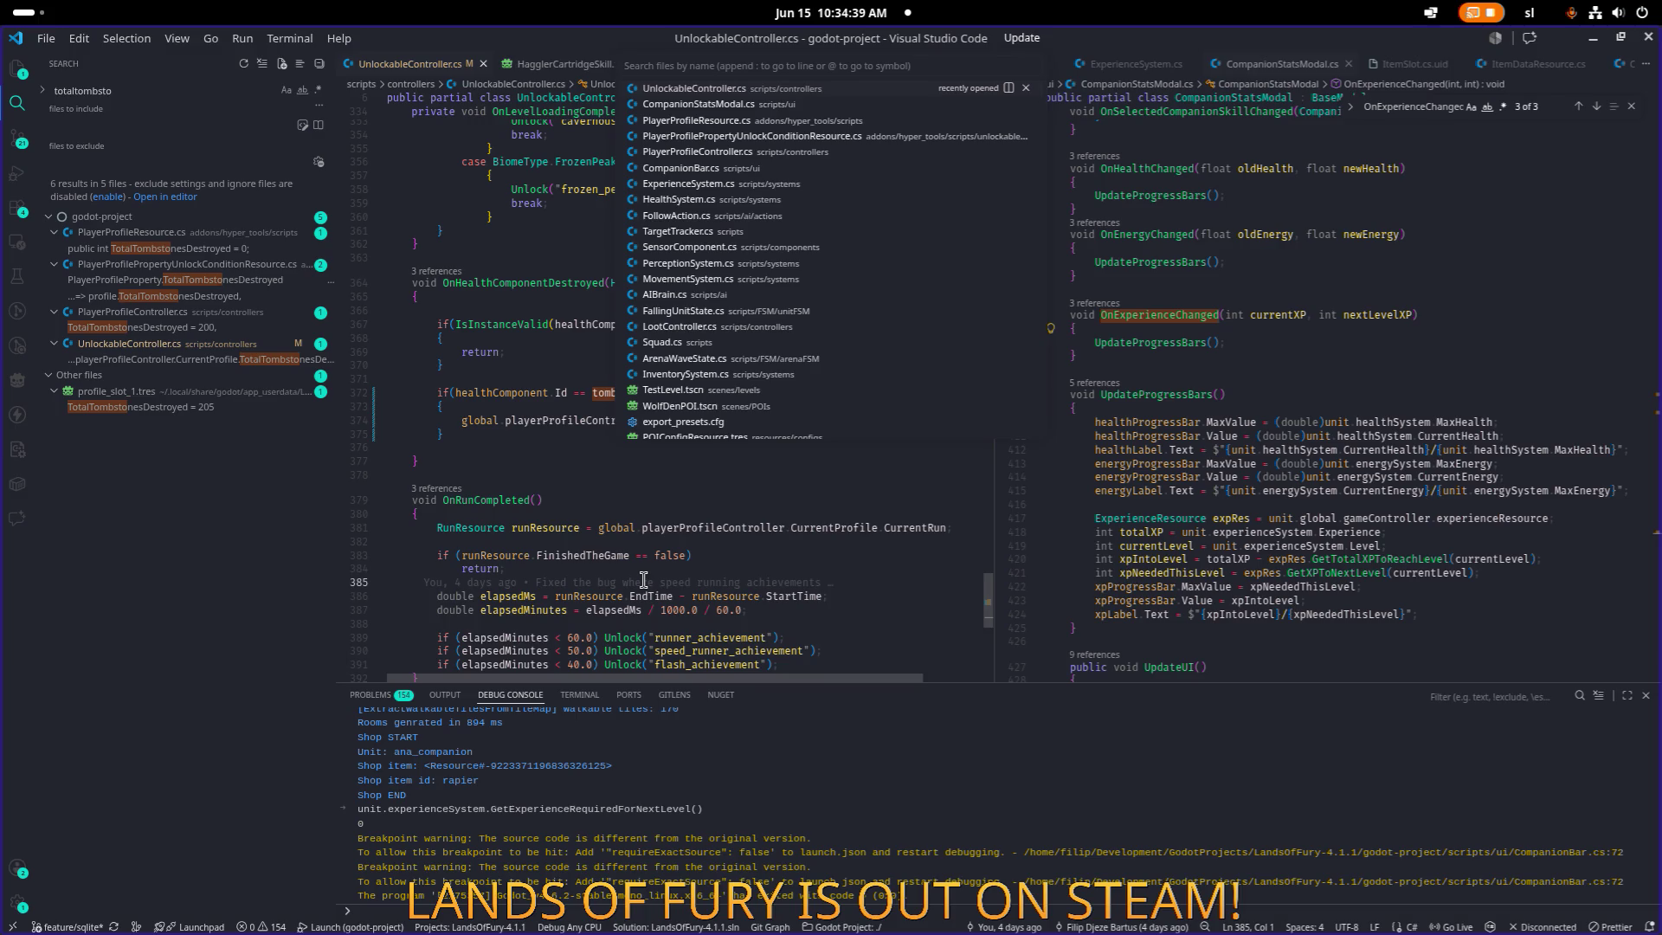
{"action": "type", "text": "pressurepl"}
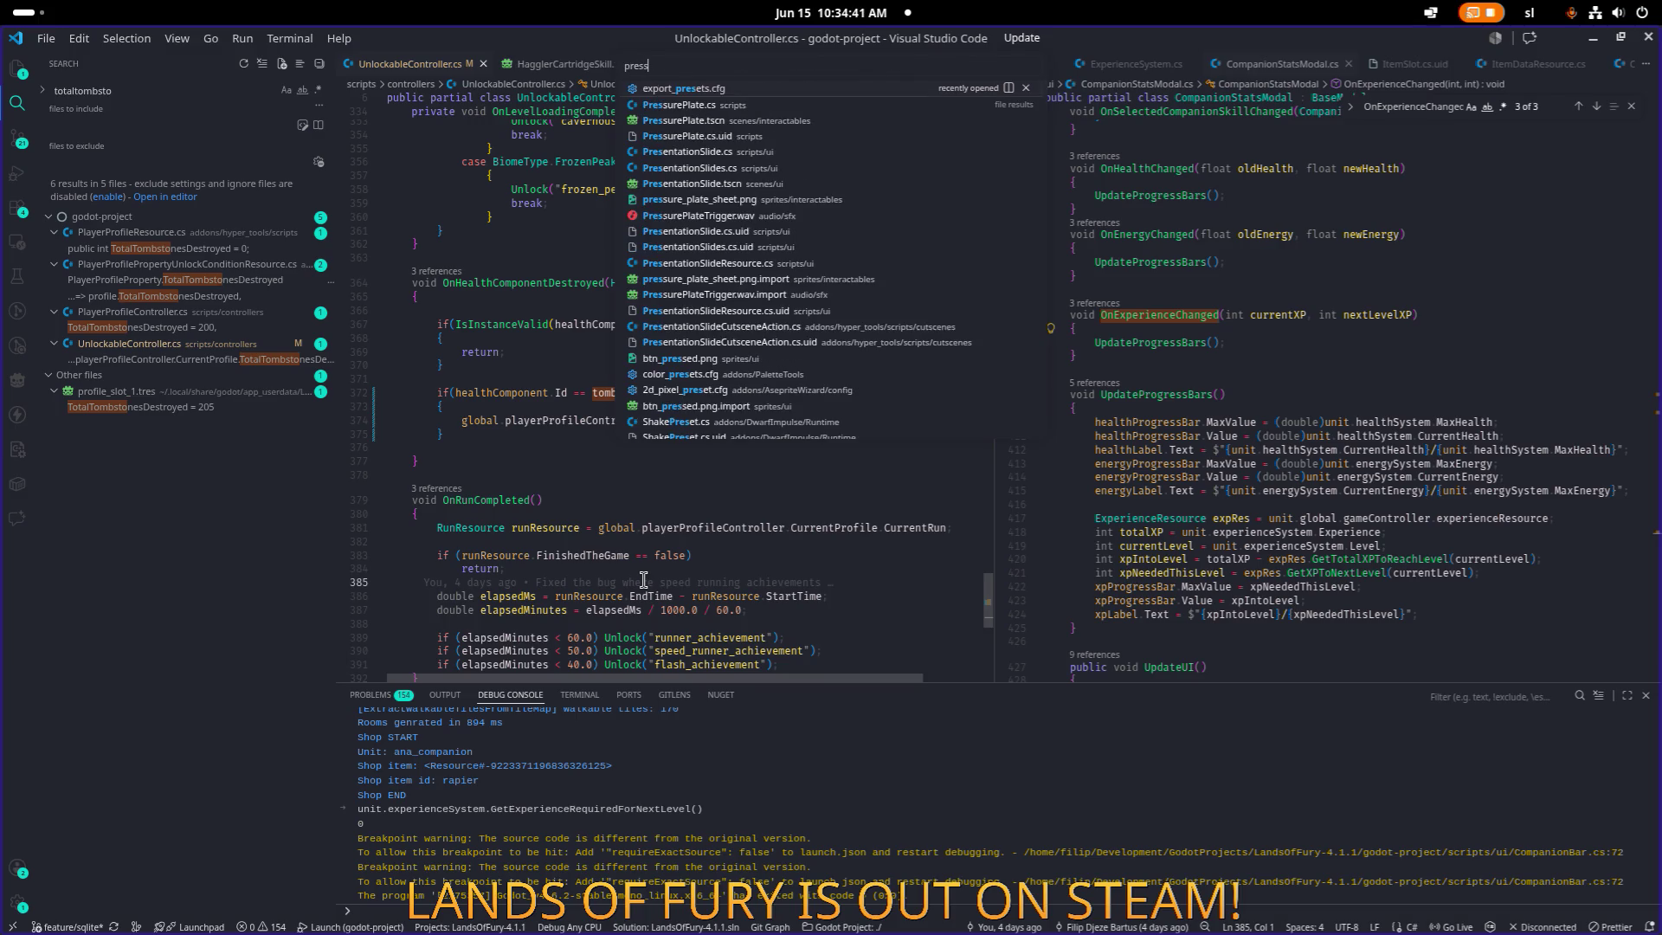
{"action": "key", "text": "Return"}
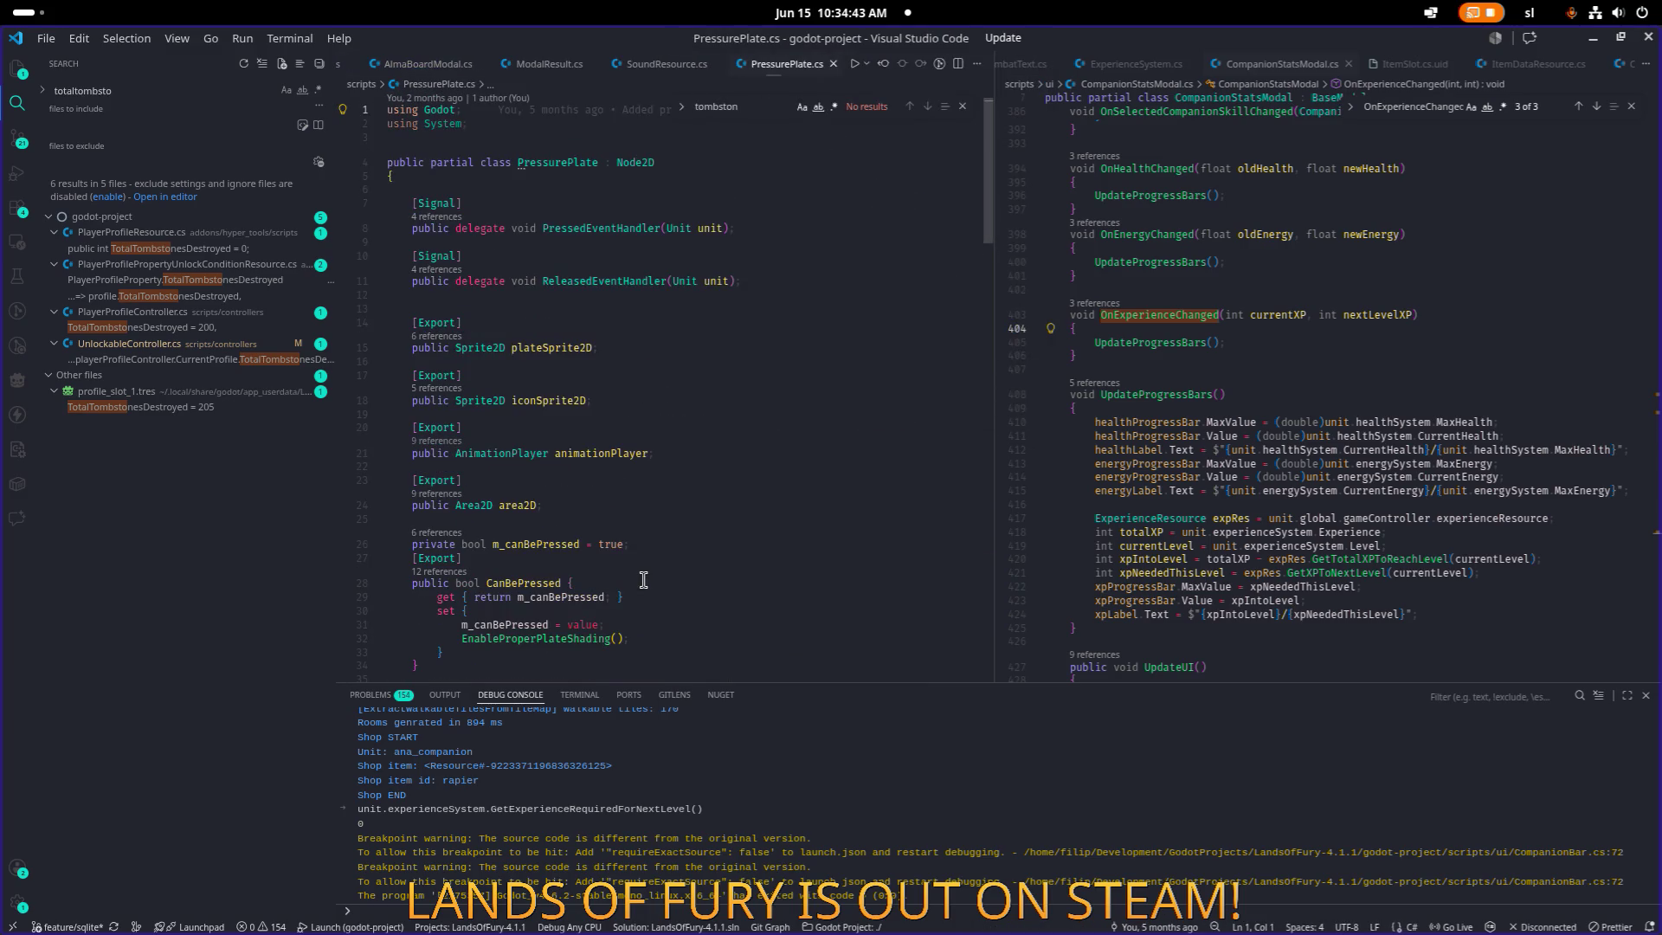
{"action": "scroll", "coordinate": [749, 497], "scroll_direction": "down", "scroll_amount": 10}
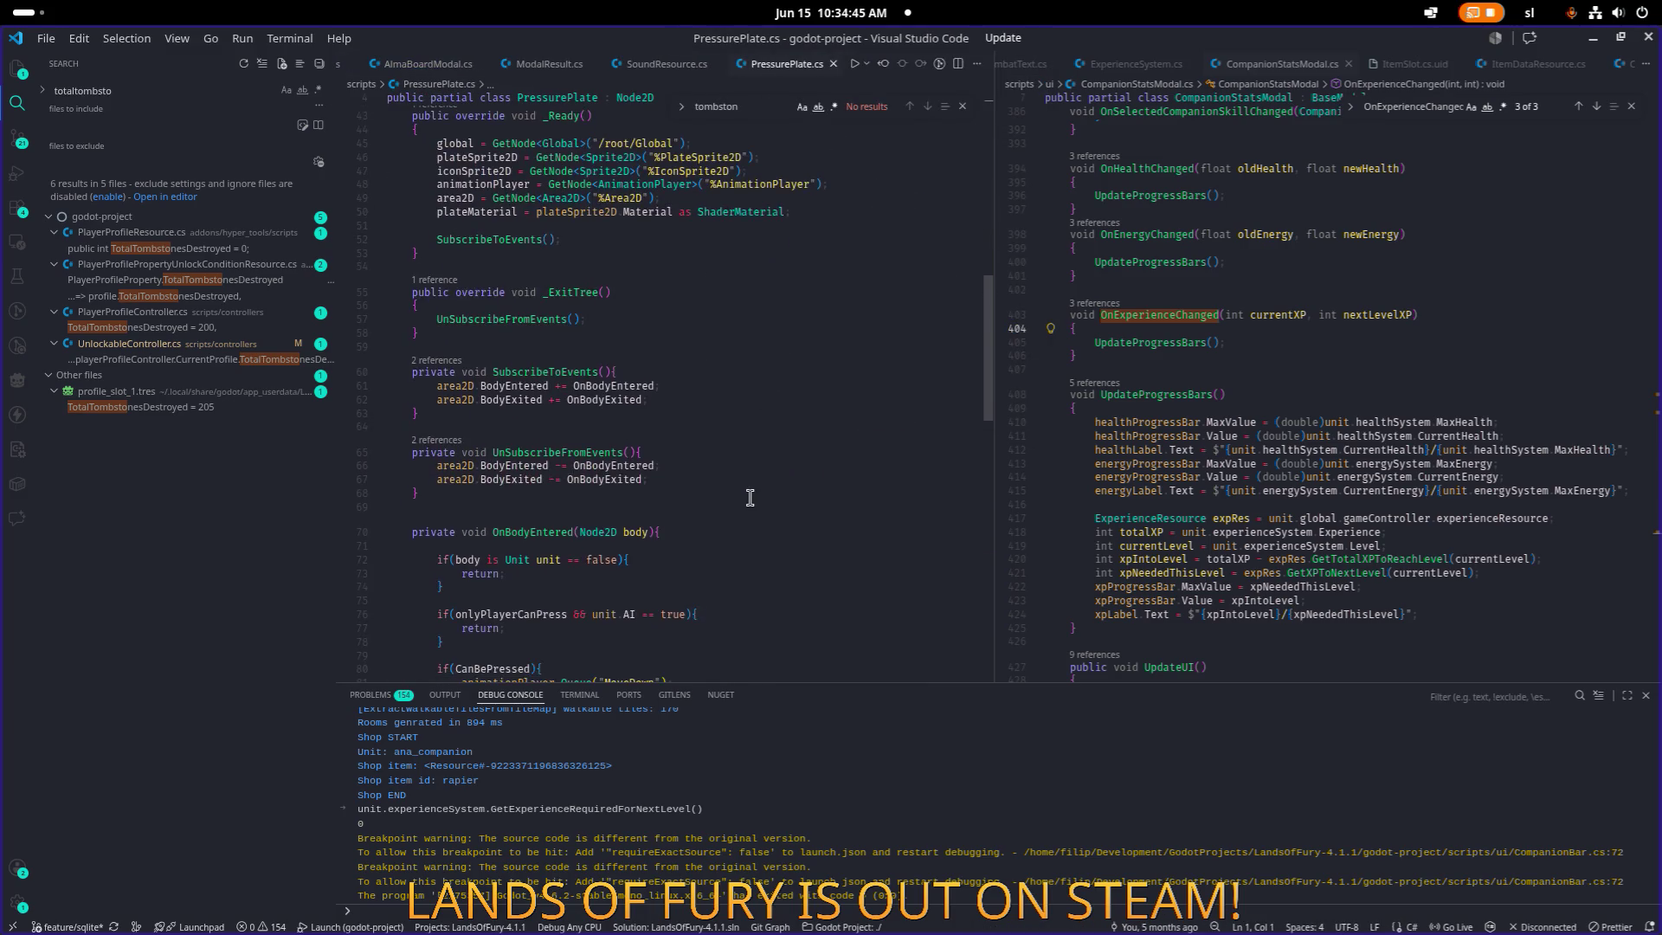
{"action": "scroll", "coordinate": [749, 497], "scroll_direction": "up", "scroll_amount": 1}
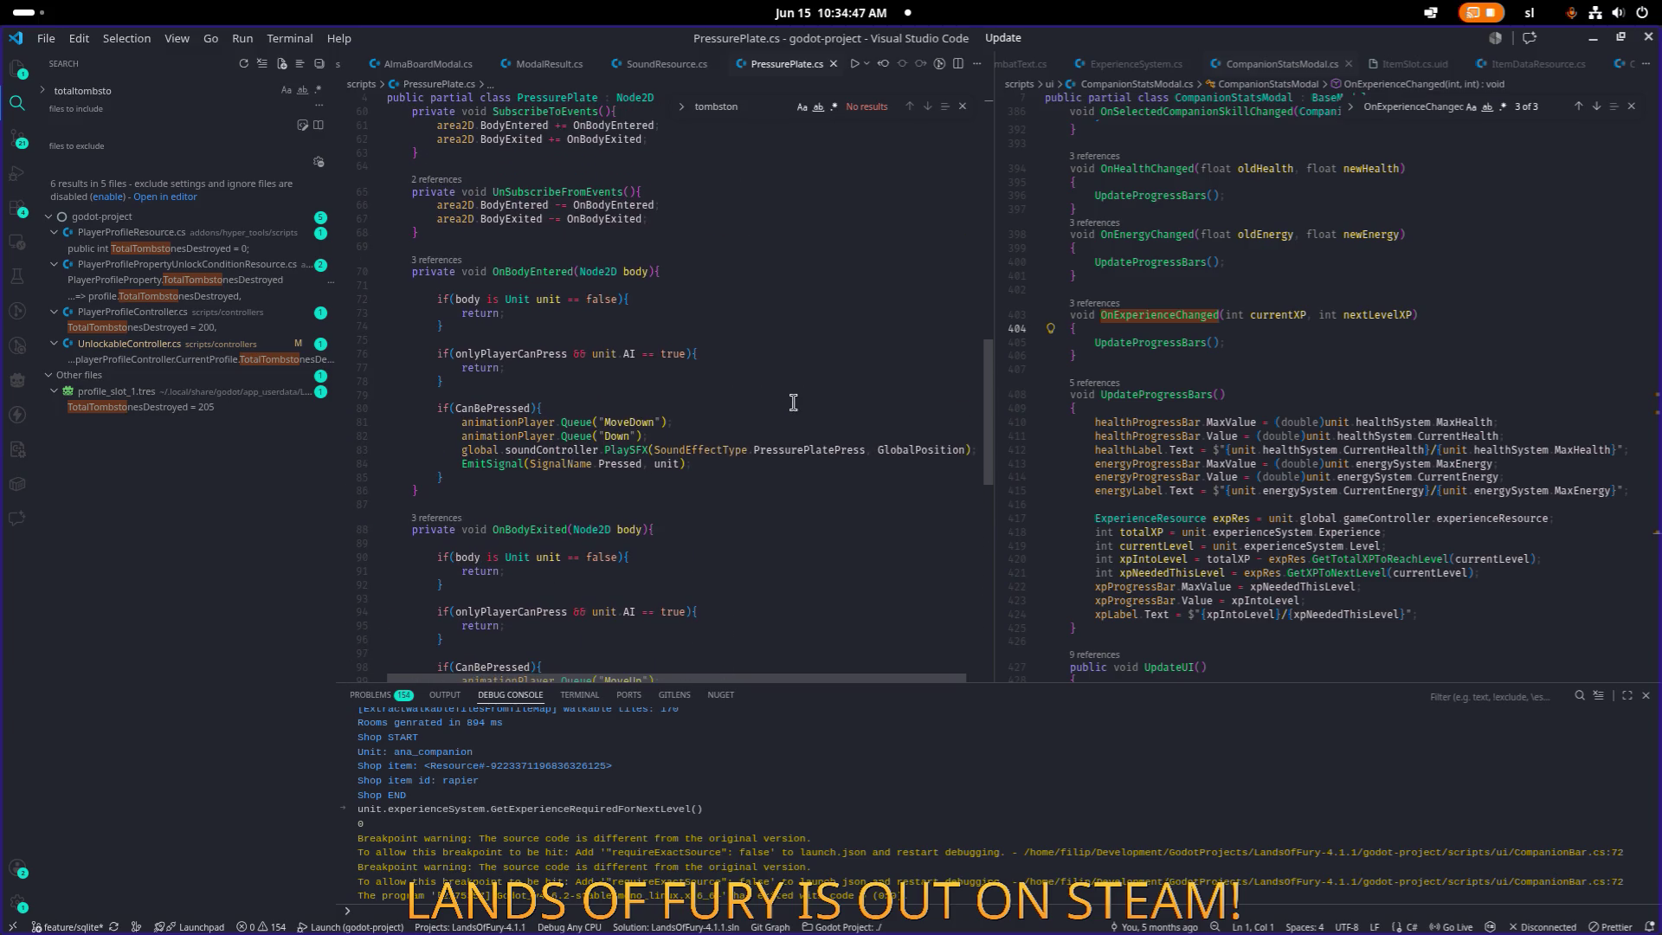
Highlight onlyPlayerCanPress in PressurePlate.cs to review where it is used.
{"action": "double_click", "coordinate": [545, 356]}
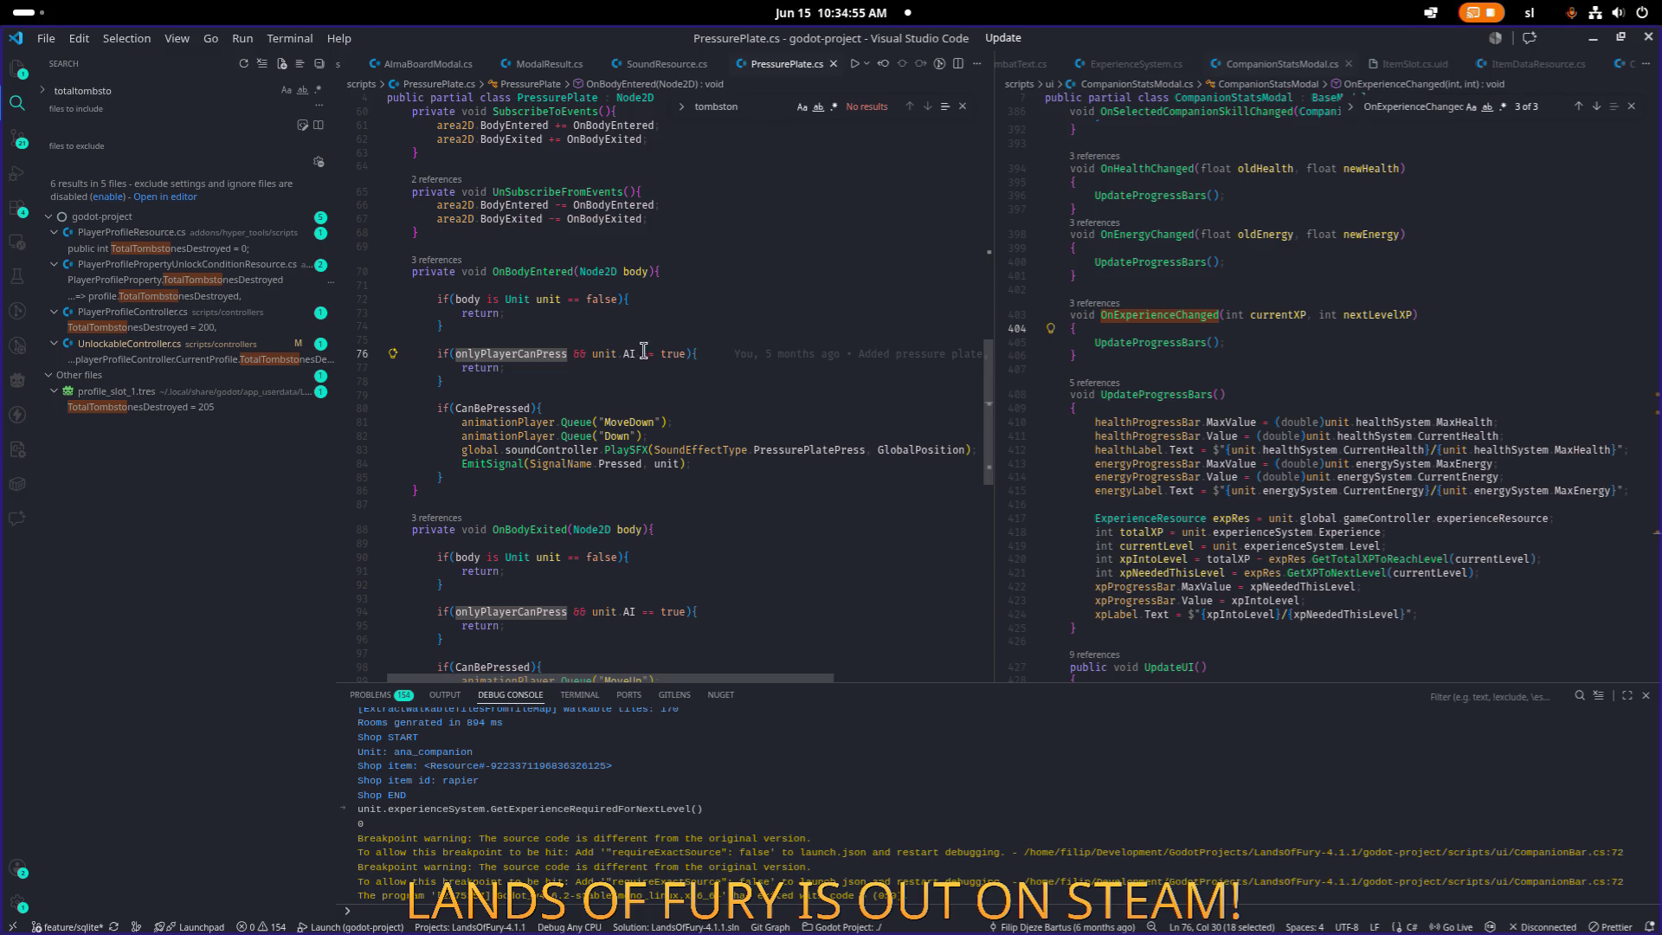
{"action": "left_click", "coordinate": [734, 338]}
{"action": "double_click", "coordinate": [496, 353]}
{"action": "left_click", "coordinate": [511, 357]}
{"action": "double_click", "coordinate": [514, 355]}
{"action": "scroll", "coordinate": [641, 404], "scroll_direction": "up", "scroll_amount": 15}
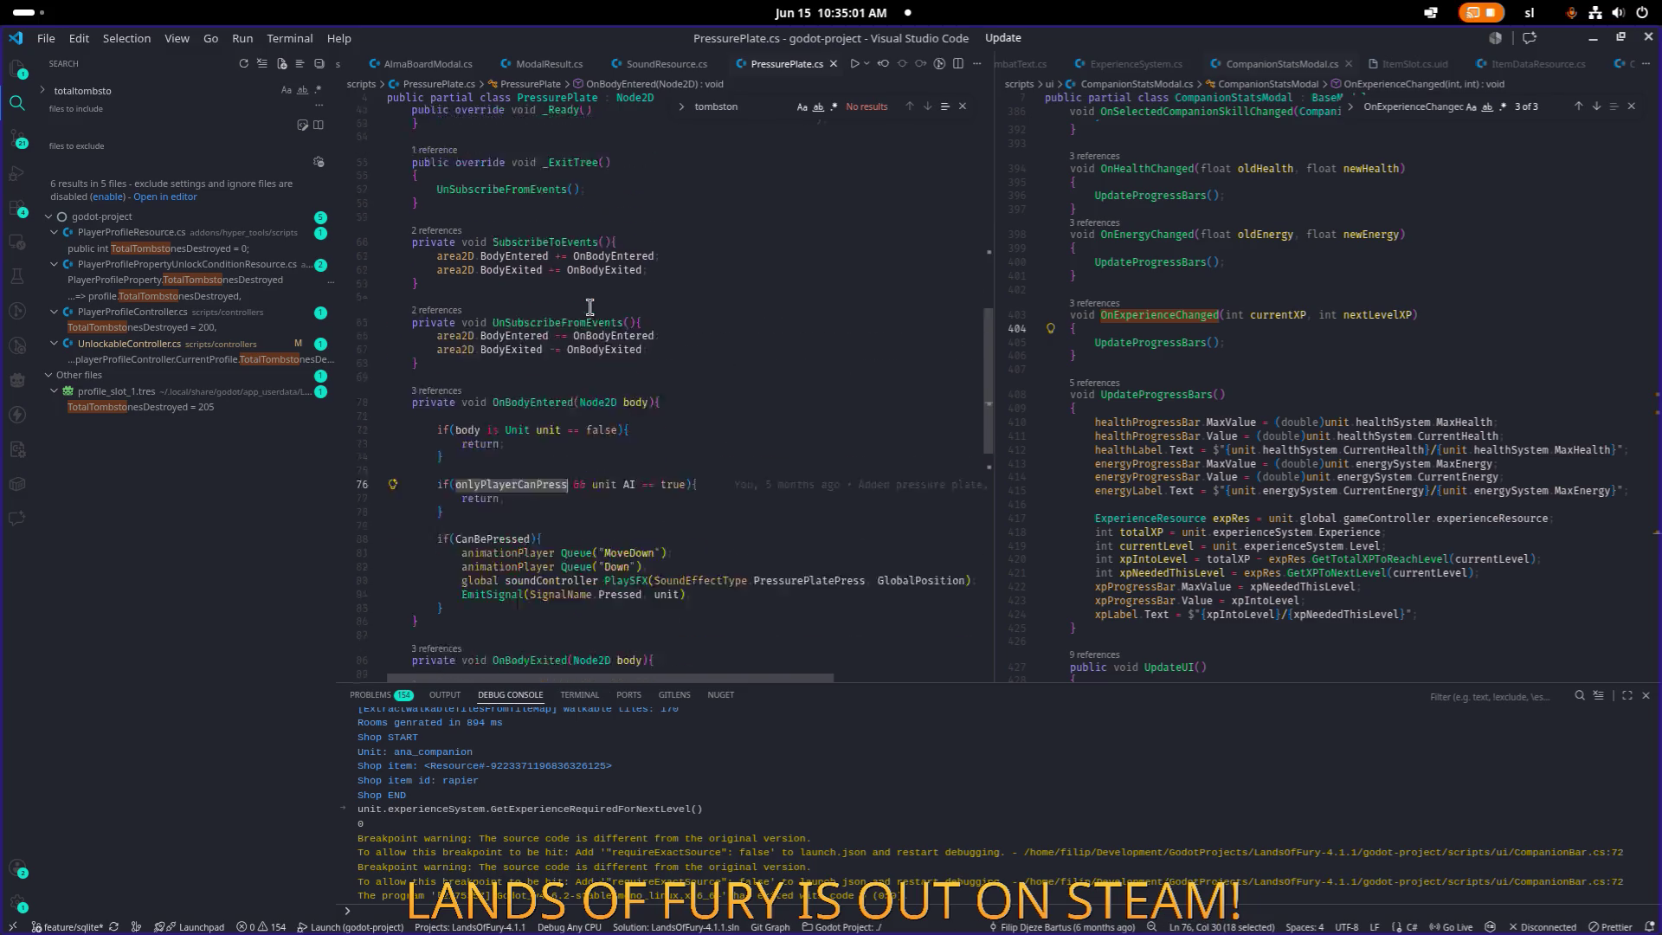
Search the whole project for PressurePlate and review the 61 results in 19 files.
{"action": "double_click", "coordinate": [554, 186]}
{"action": "key", "text": "ctrl+shift+f"}
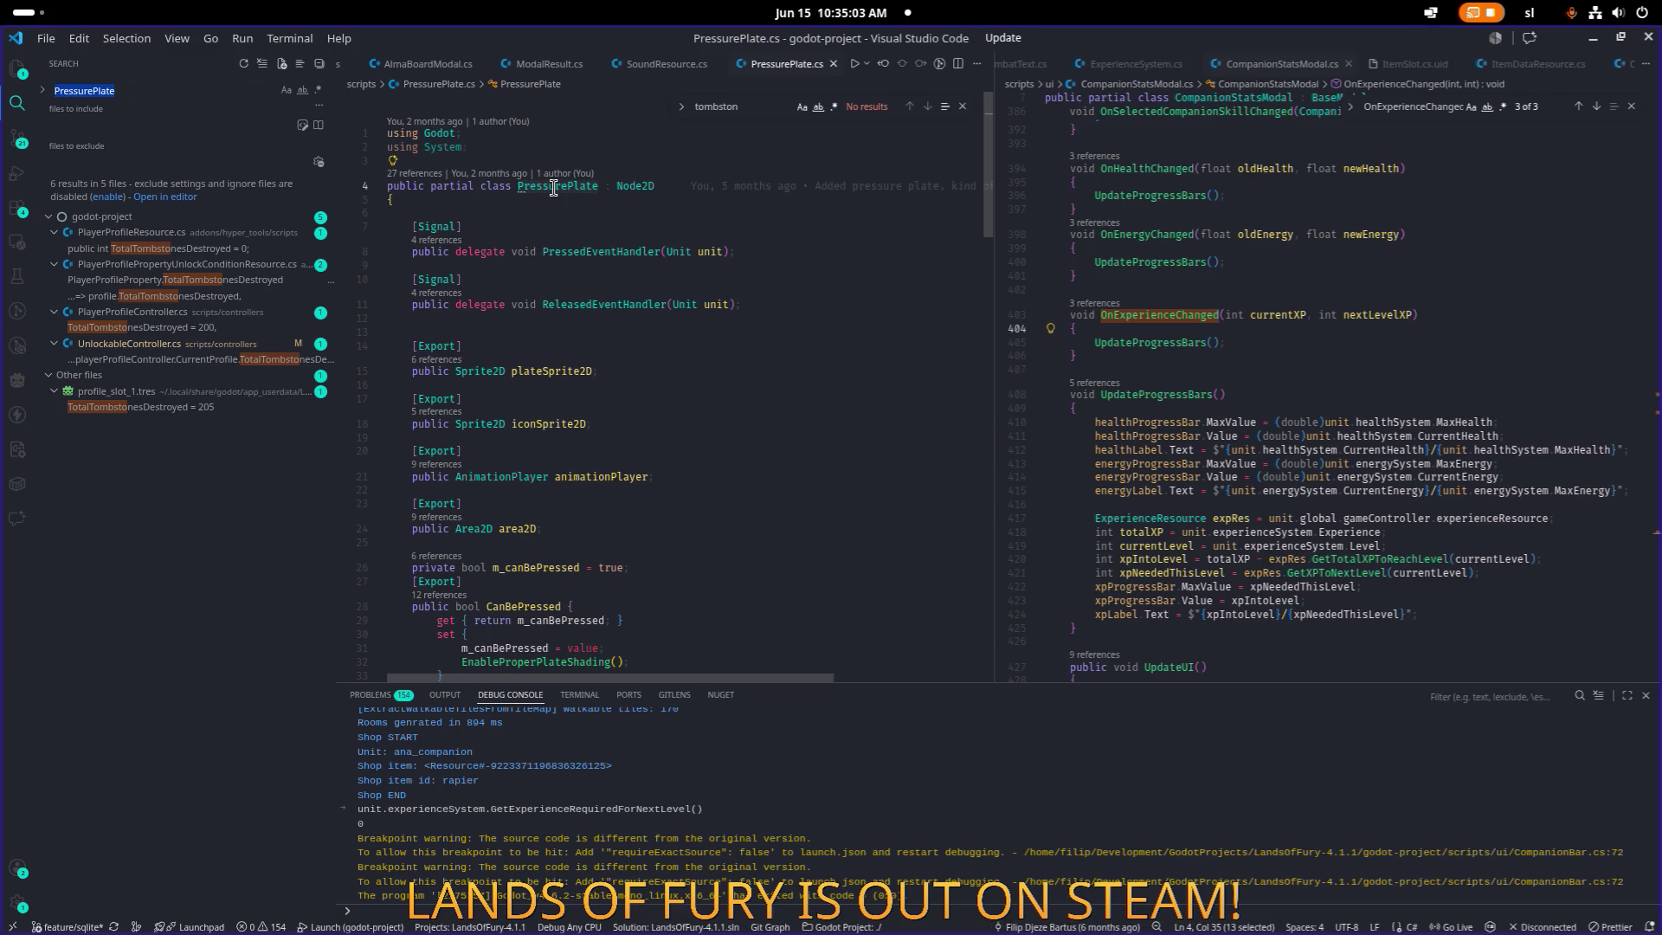
{"action": "scroll", "coordinate": [251, 563], "scroll_direction": "down", "scroll_amount": 10}
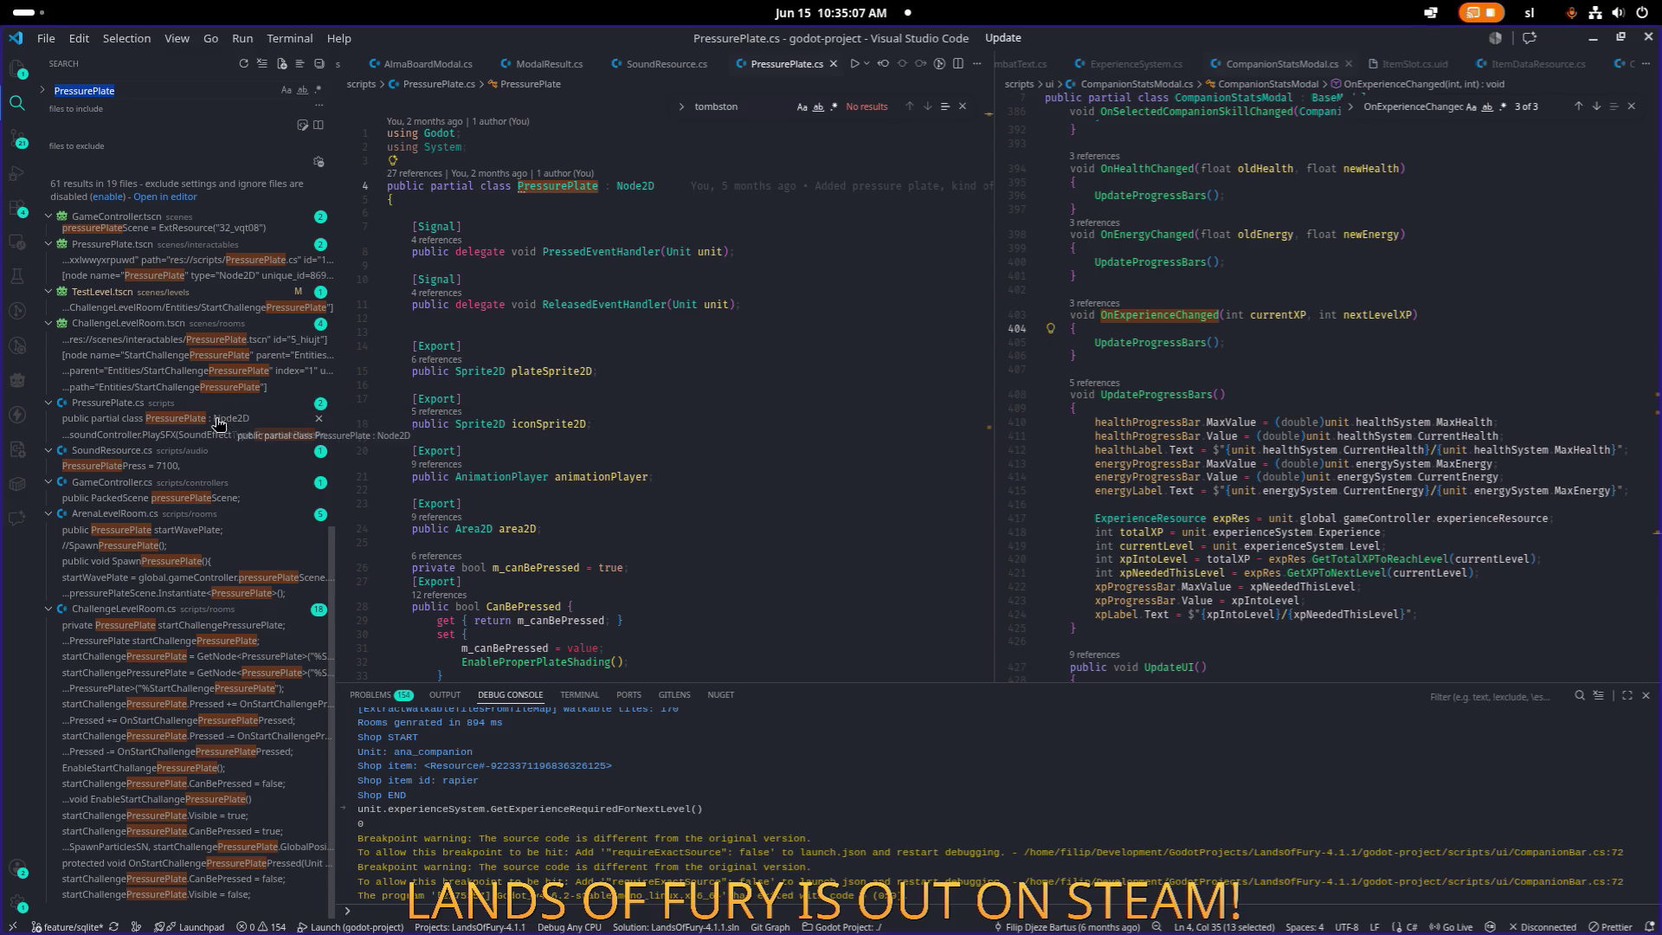
{"action": "scroll", "coordinate": [193, 418], "scroll_direction": "up", "scroll_amount": 2}
{"action": "scroll", "coordinate": [192, 418], "scroll_direction": "down", "scroll_amount": 2}
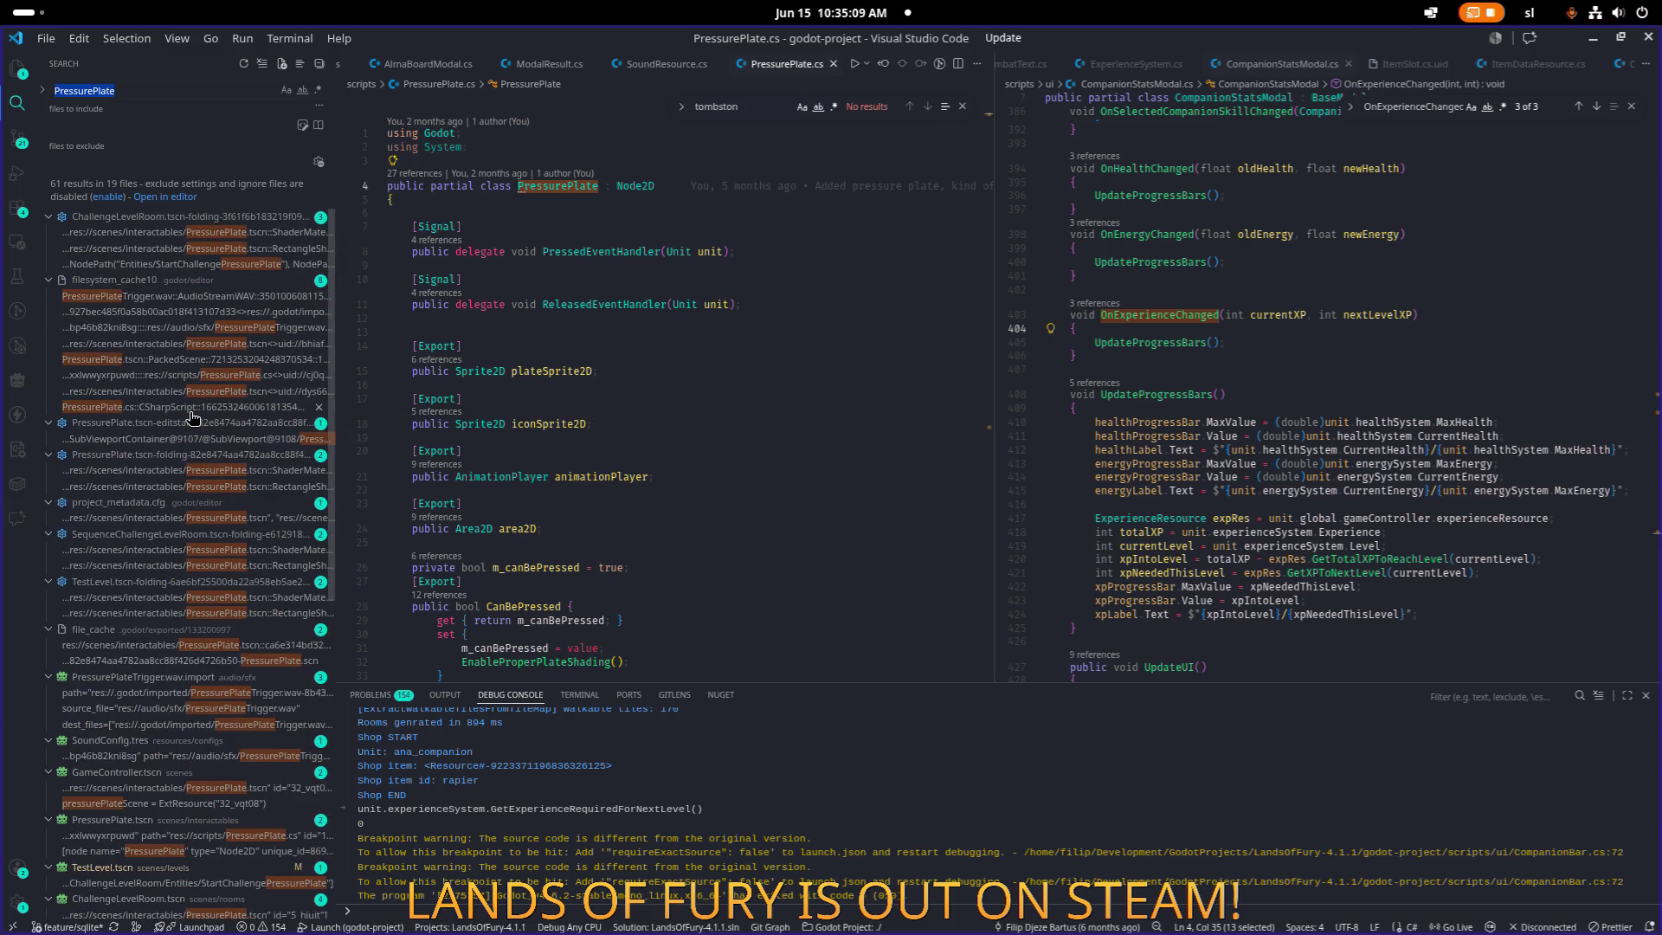
{"action": "scroll", "coordinate": [192, 418], "scroll_direction": "down", "scroll_amount": 1}
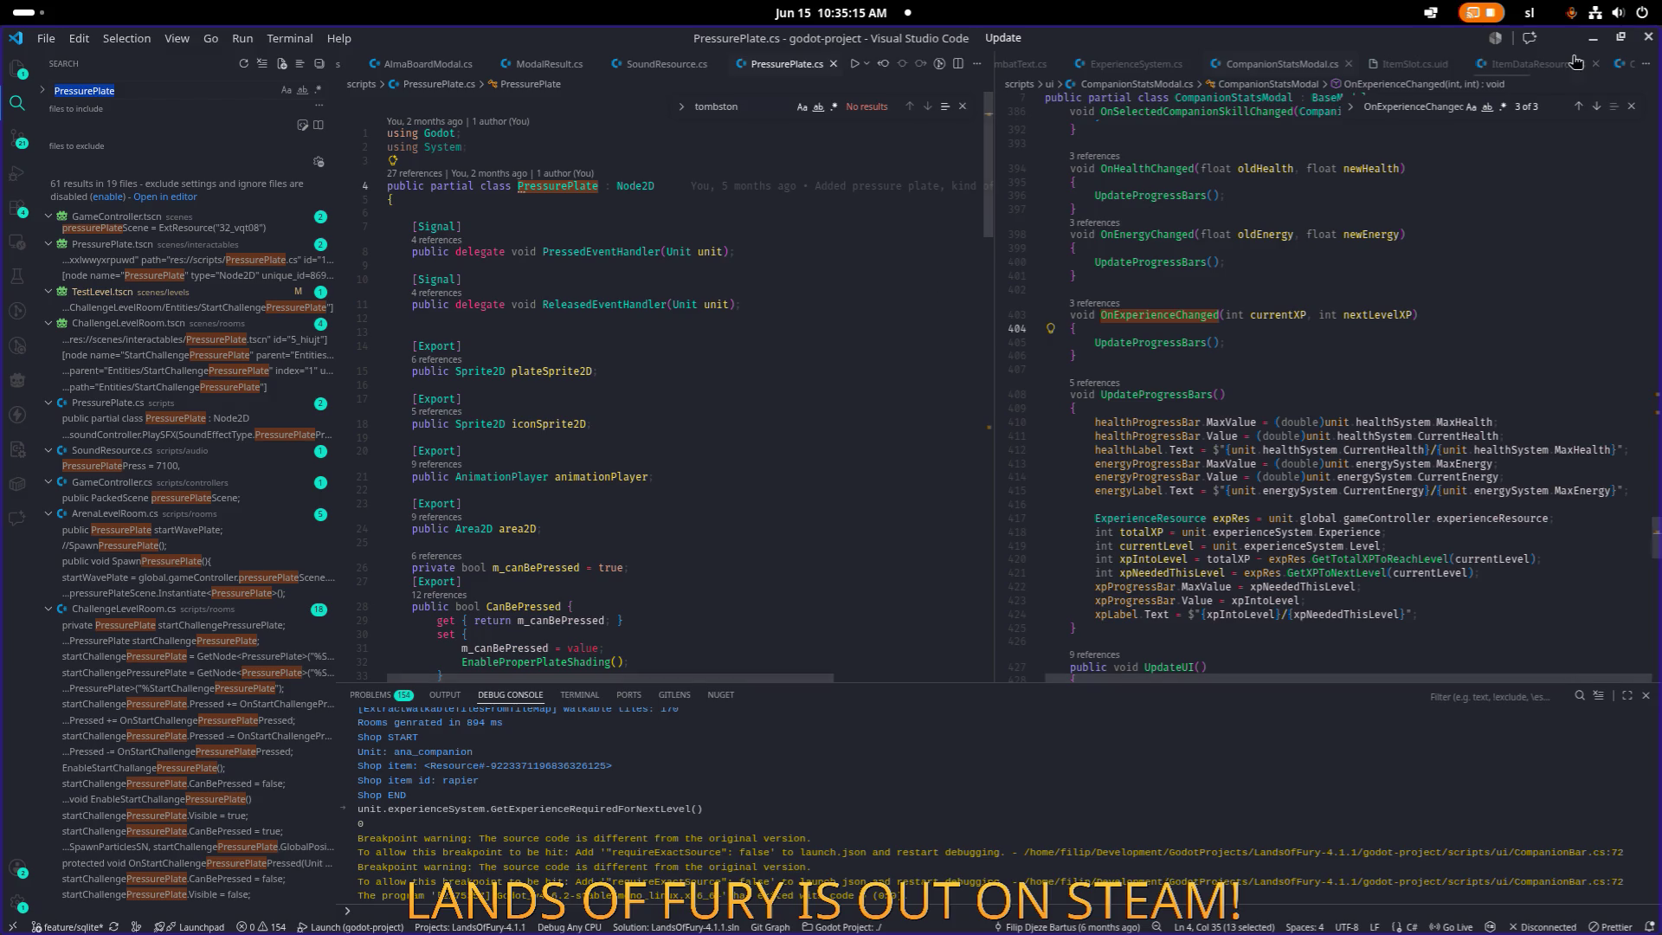
{"action": "left_click", "coordinate": [880, 257]}
{"action": "key", "text": "ctrl+p"}
Open SequencePlate.cs in the left editor pane.
{"action": "type", "text": "sequ"}
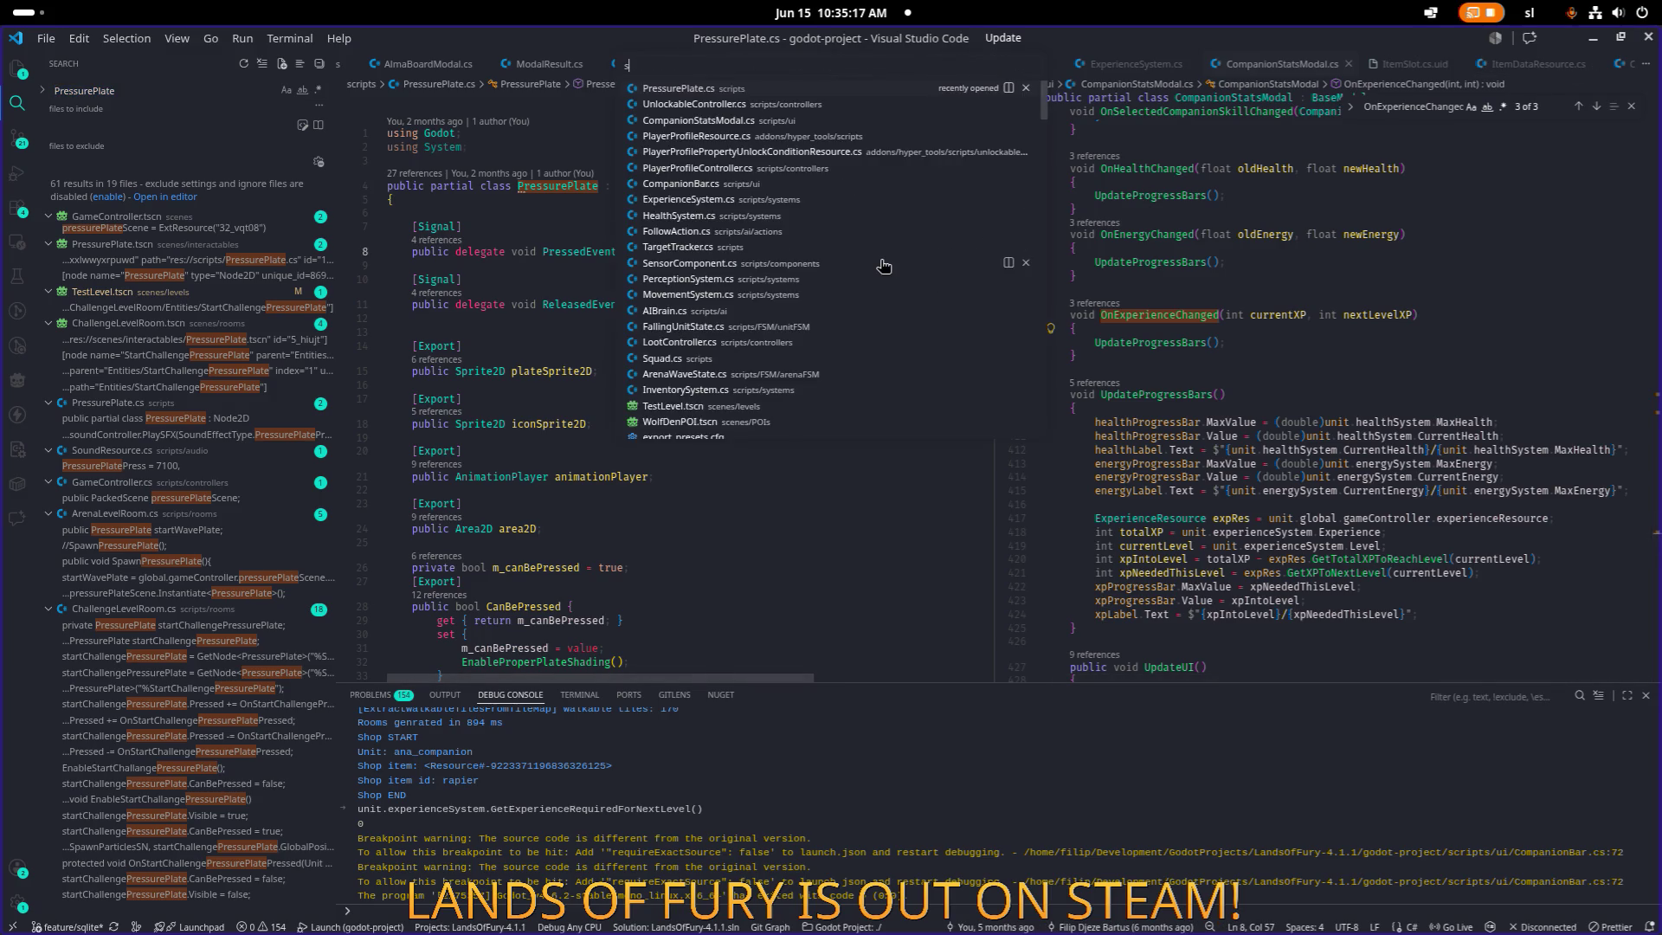
{"action": "key", "text": "Down"}
{"action": "key", "text": "Return"}
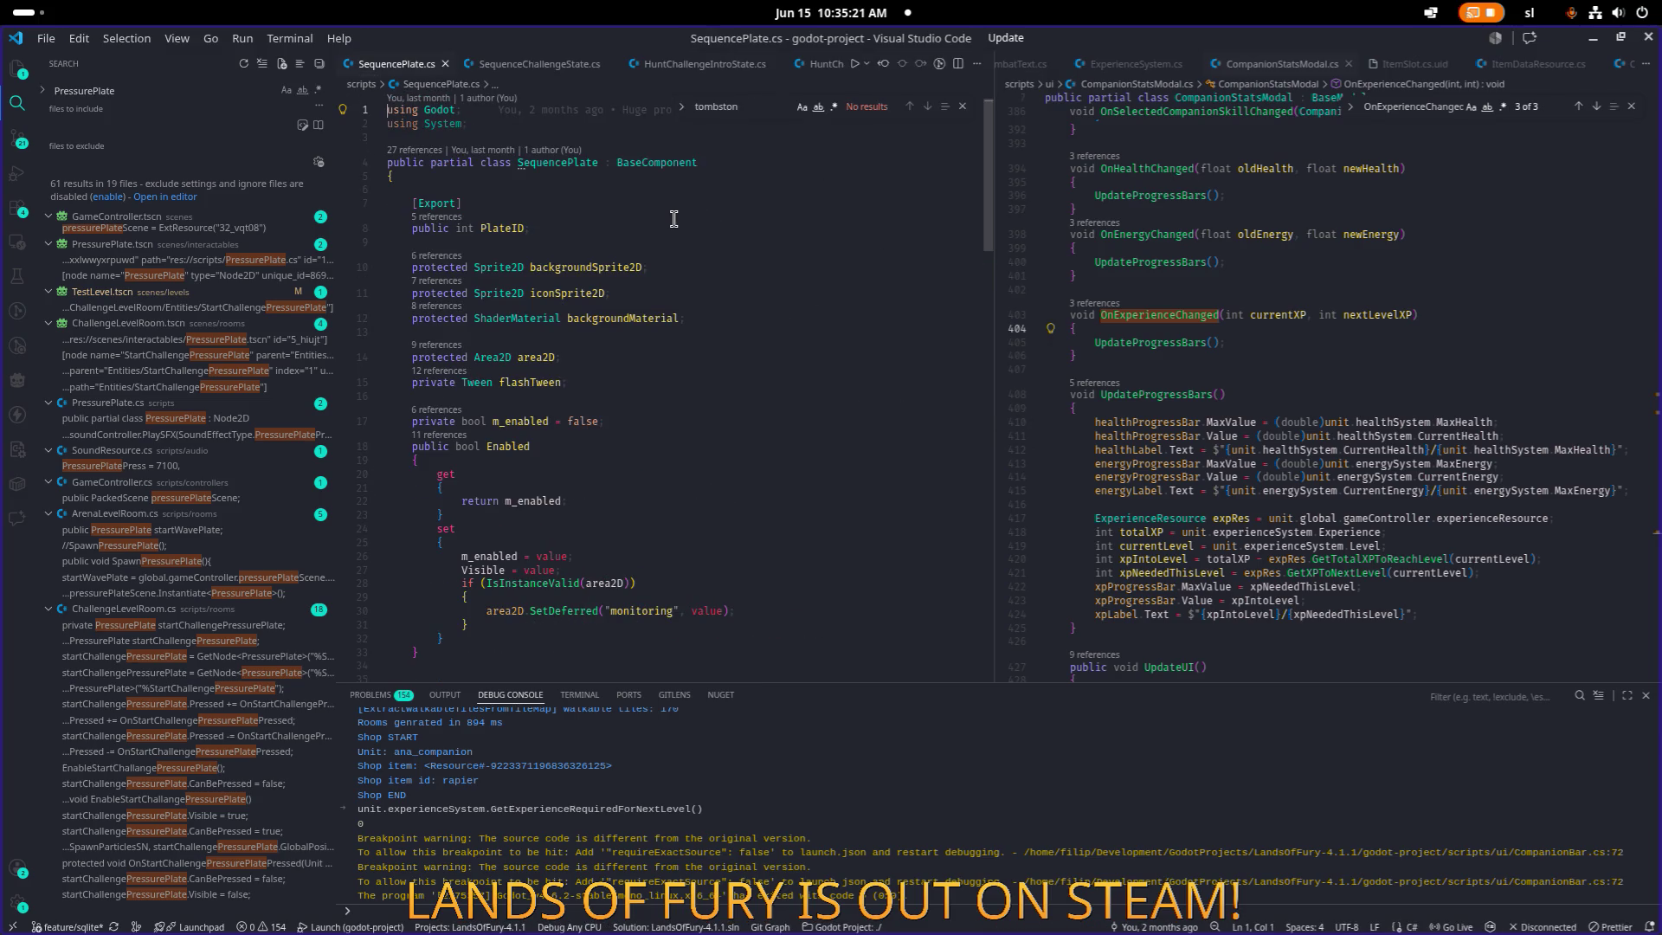
{"action": "scroll", "coordinate": [753, 267], "scroll_direction": "down", "scroll_amount": 13}
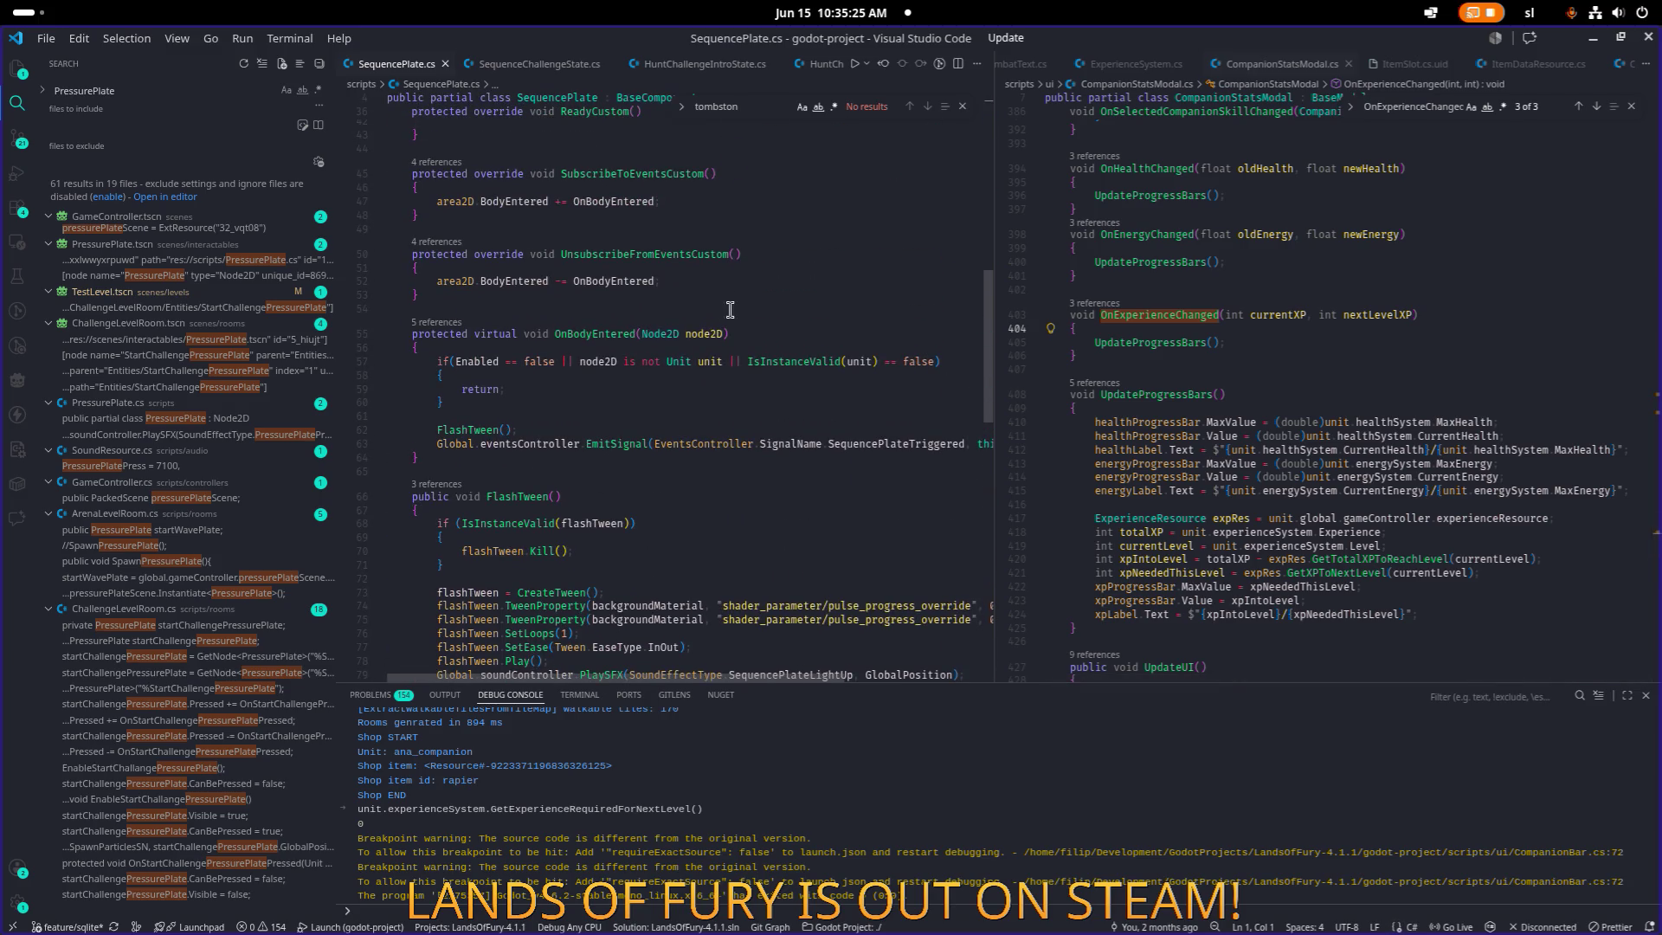
{"action": "left_click", "coordinate": [1427, 290]}
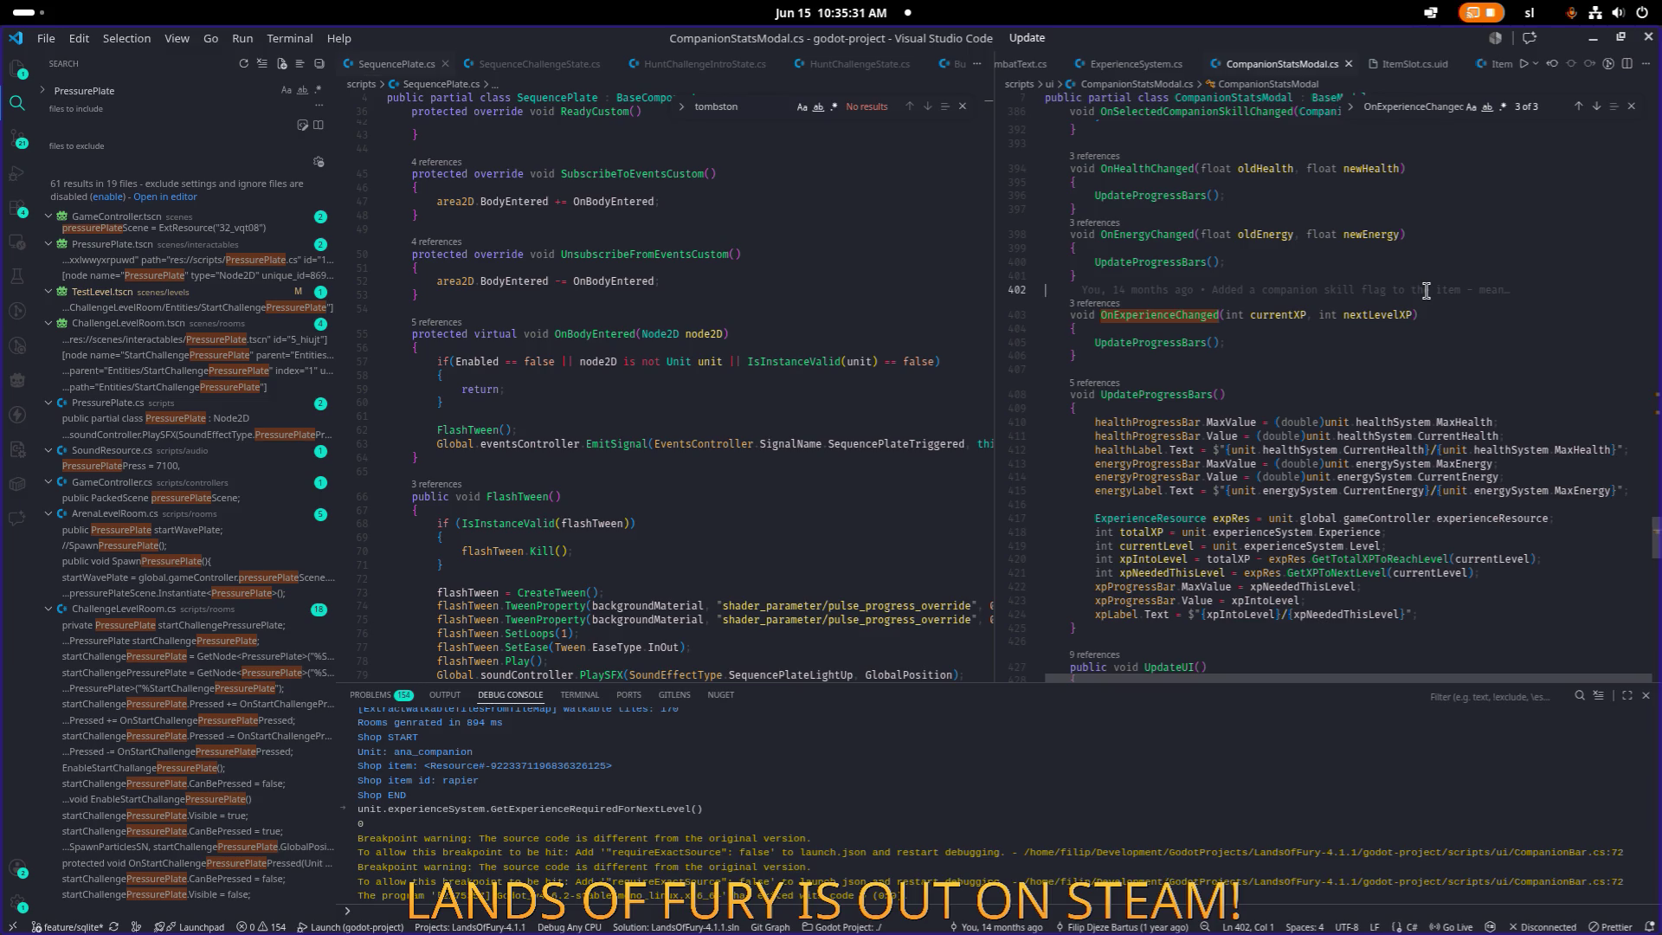
Load SequencePlate.cs, then PressurePlate.cs, into the right-hand editor pane.
{"action": "key", "text": "ctrl+p"}
{"action": "type", "text": "sequenceplate"}
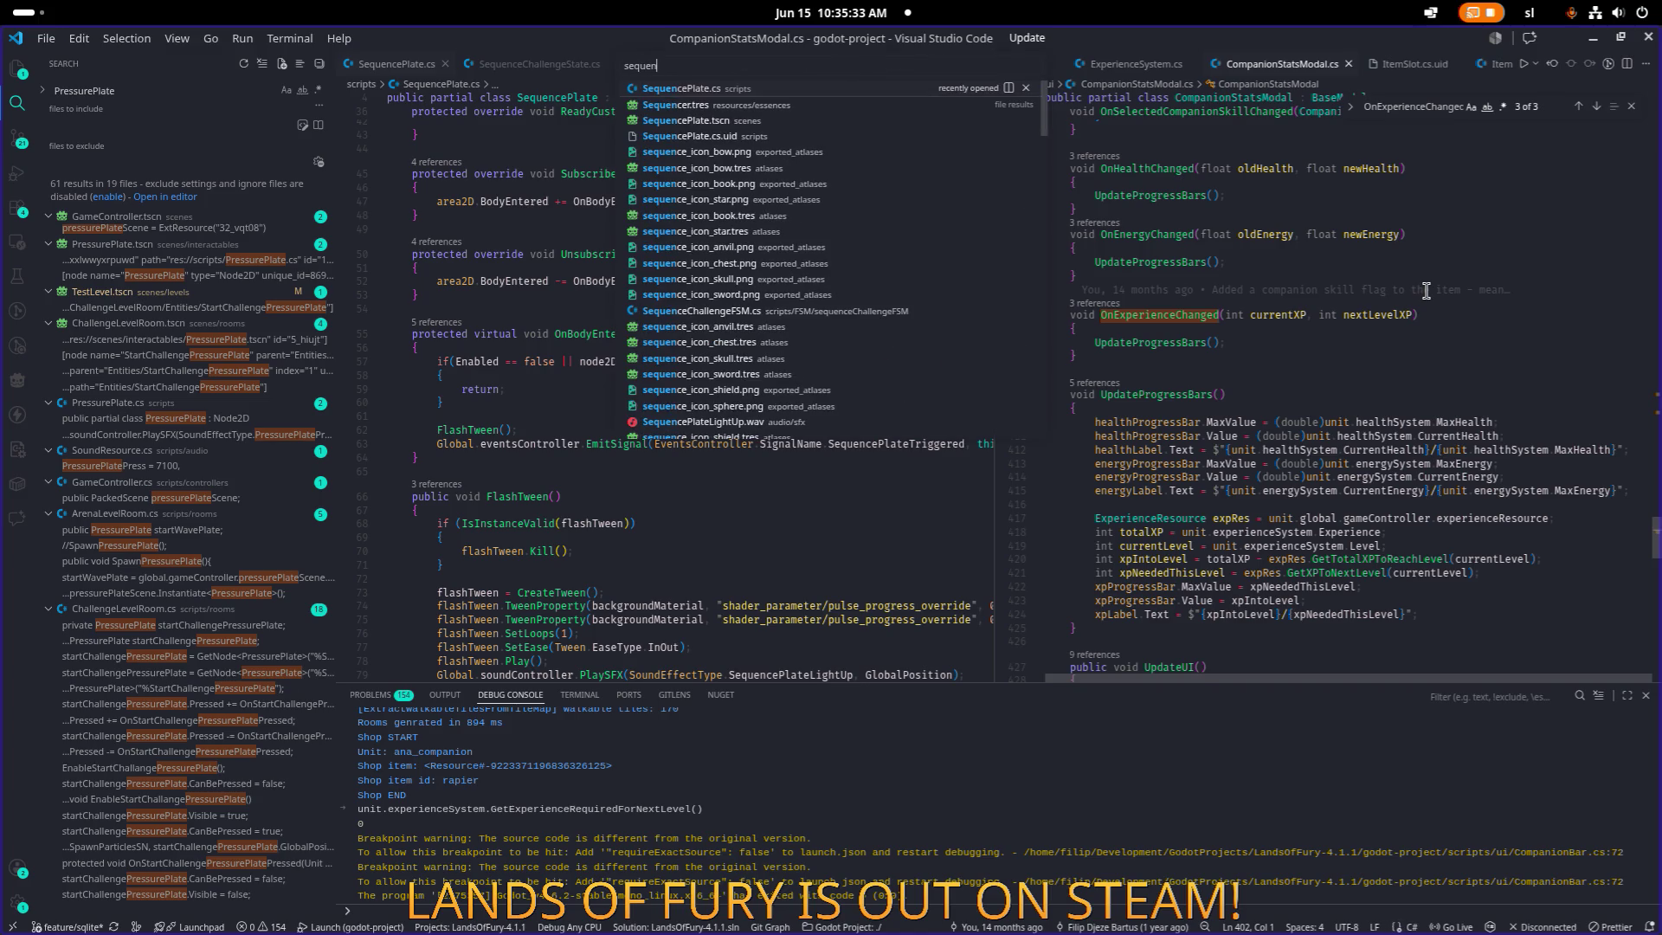
{"action": "key", "text": "Return"}
{"action": "left_click", "coordinate": [1296, 398]}
{"action": "scroll", "coordinate": [1336, 343], "scroll_direction": "down", "scroll_amount": 3}
{"action": "scroll", "coordinate": [1336, 343], "scroll_direction": "up", "scroll_amount": 3}
{"action": "left_click", "coordinate": [1424, 256]}
{"action": "key", "text": "ctrl+p"}
{"action": "type", "text": "pressureplate"}
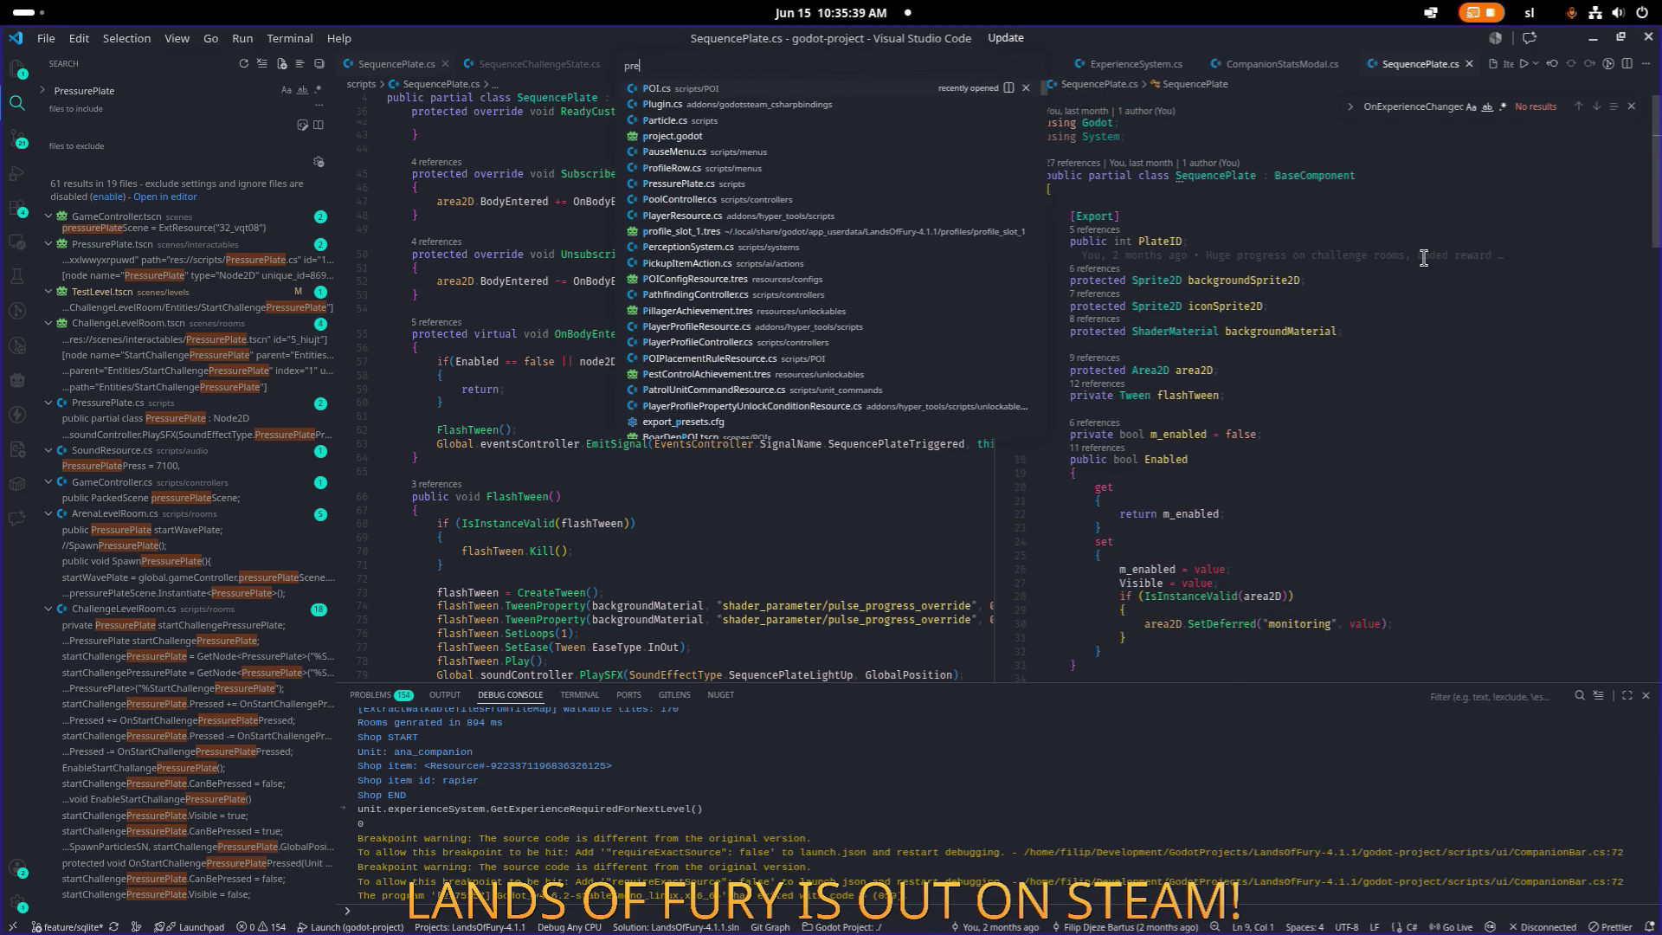
{"action": "key", "text": "Return"}
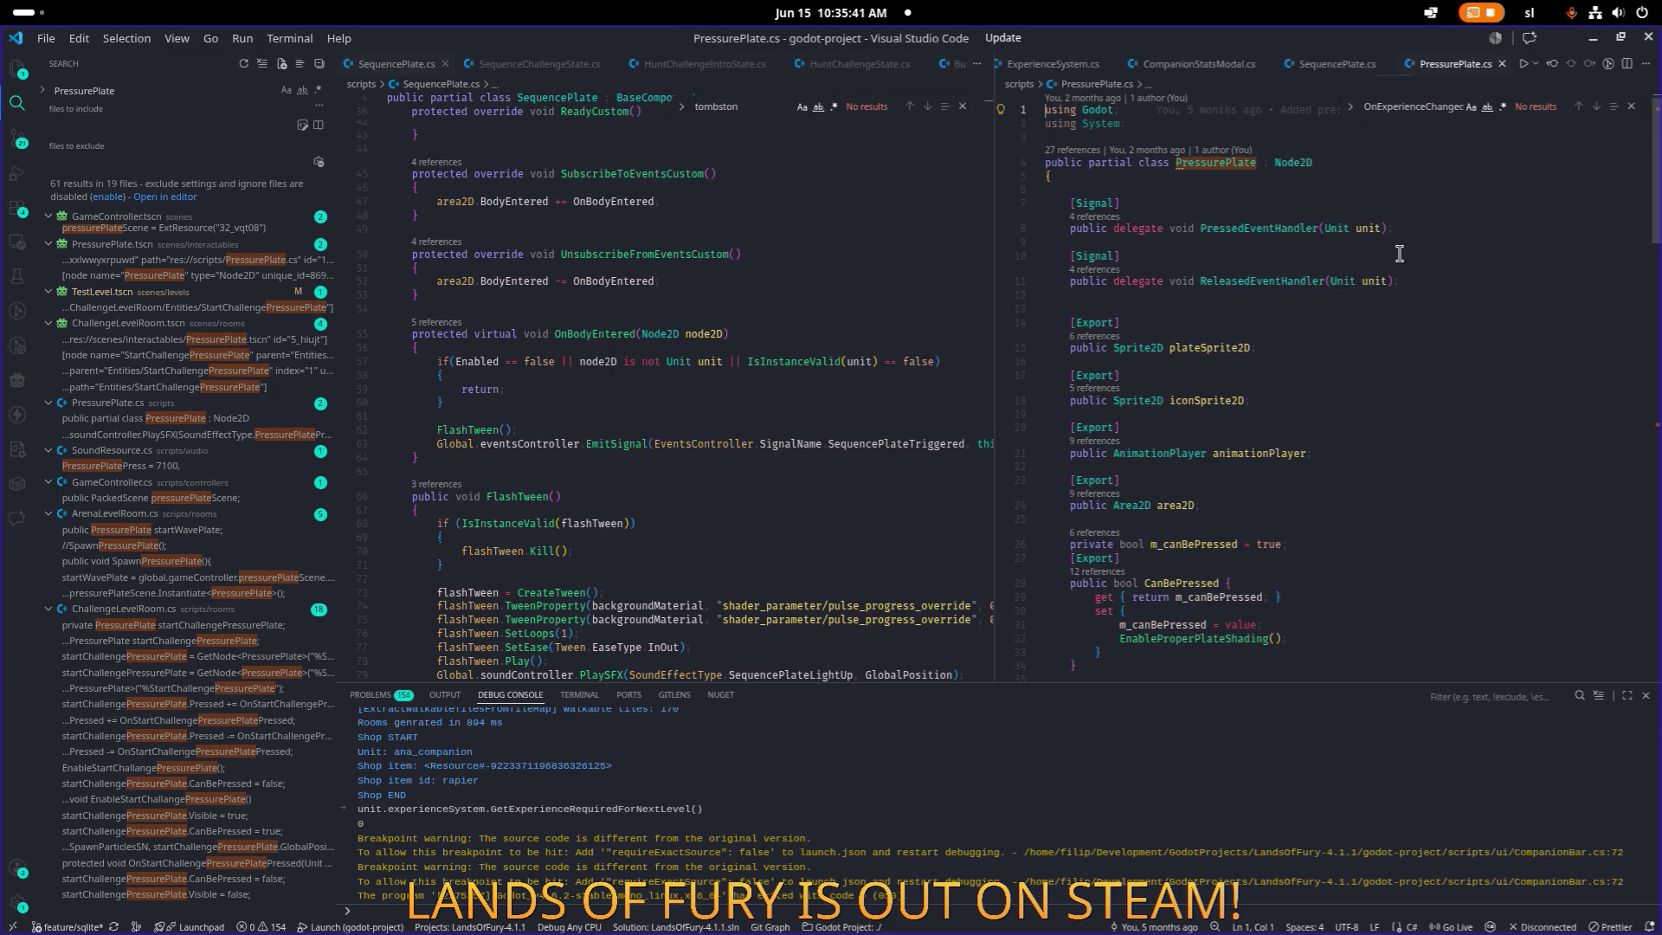
{"action": "scroll", "coordinate": [1275, 252], "scroll_direction": "down", "scroll_amount": 5}
Copy PressurePlate's [Export] onlyPlayerCanPress field declaration.
{"action": "left_click", "coordinate": [1366, 245]}
{"action": "mouse_move", "coordinate": [1365, 245]}
{"action": "key", "text": "shift+Up"}
{"action": "key", "text": "shift+Home"}
{"action": "key", "text": "ctrl+c"}
{"action": "left_click", "coordinate": [1330, 259]}
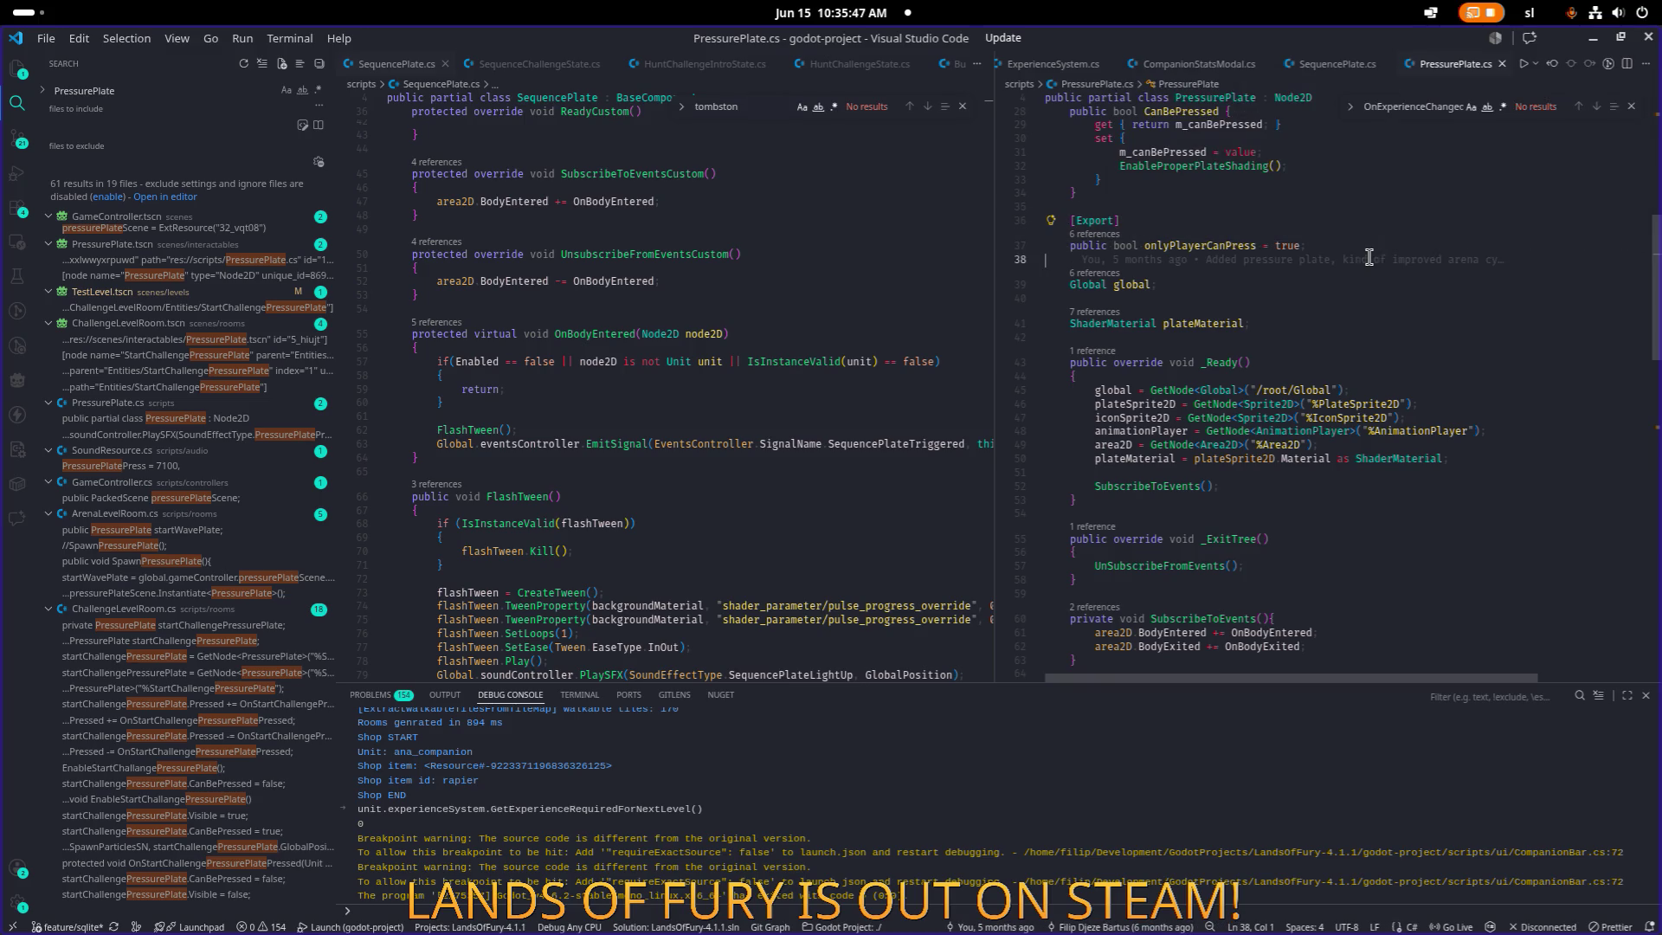
Paste the field after flashTween in SequencePlate, then delete that misplaced copy.
{"action": "left_click", "coordinate": [653, 308]}
{"action": "scroll", "coordinate": [652, 296], "scroll_direction": "up", "scroll_amount": 6}
{"action": "scroll", "coordinate": [658, 295], "scroll_direction": "up", "scroll_amount": 4}
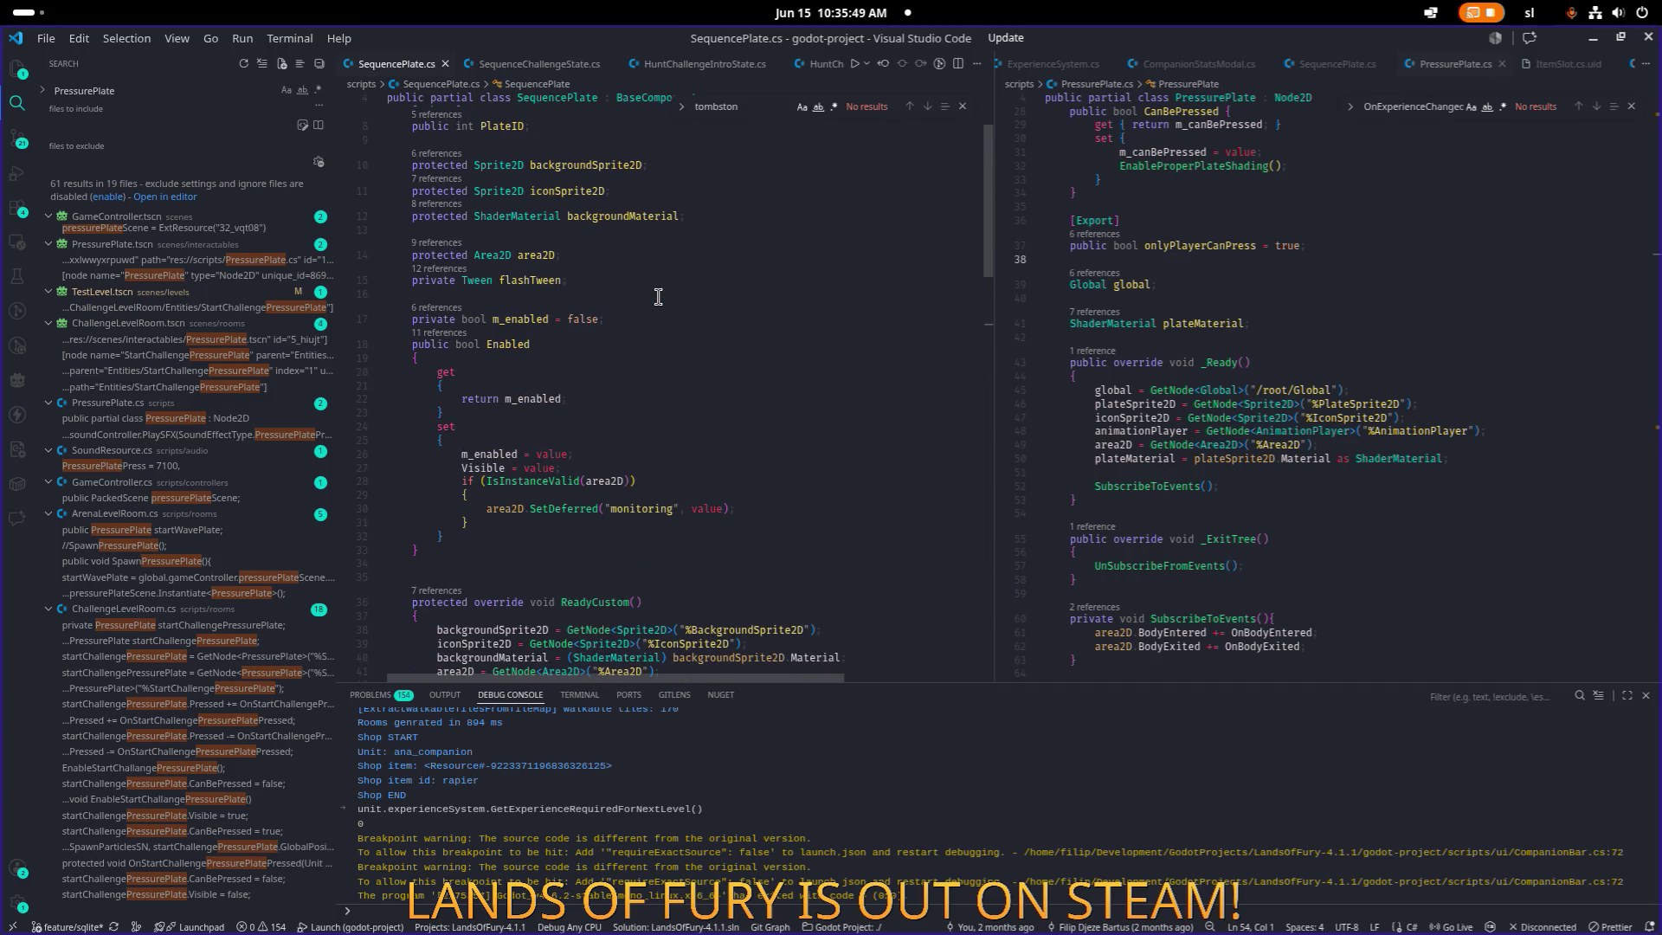
{"action": "left_click", "coordinate": [738, 283]}
{"action": "mouse_move", "coordinate": [739, 283]}
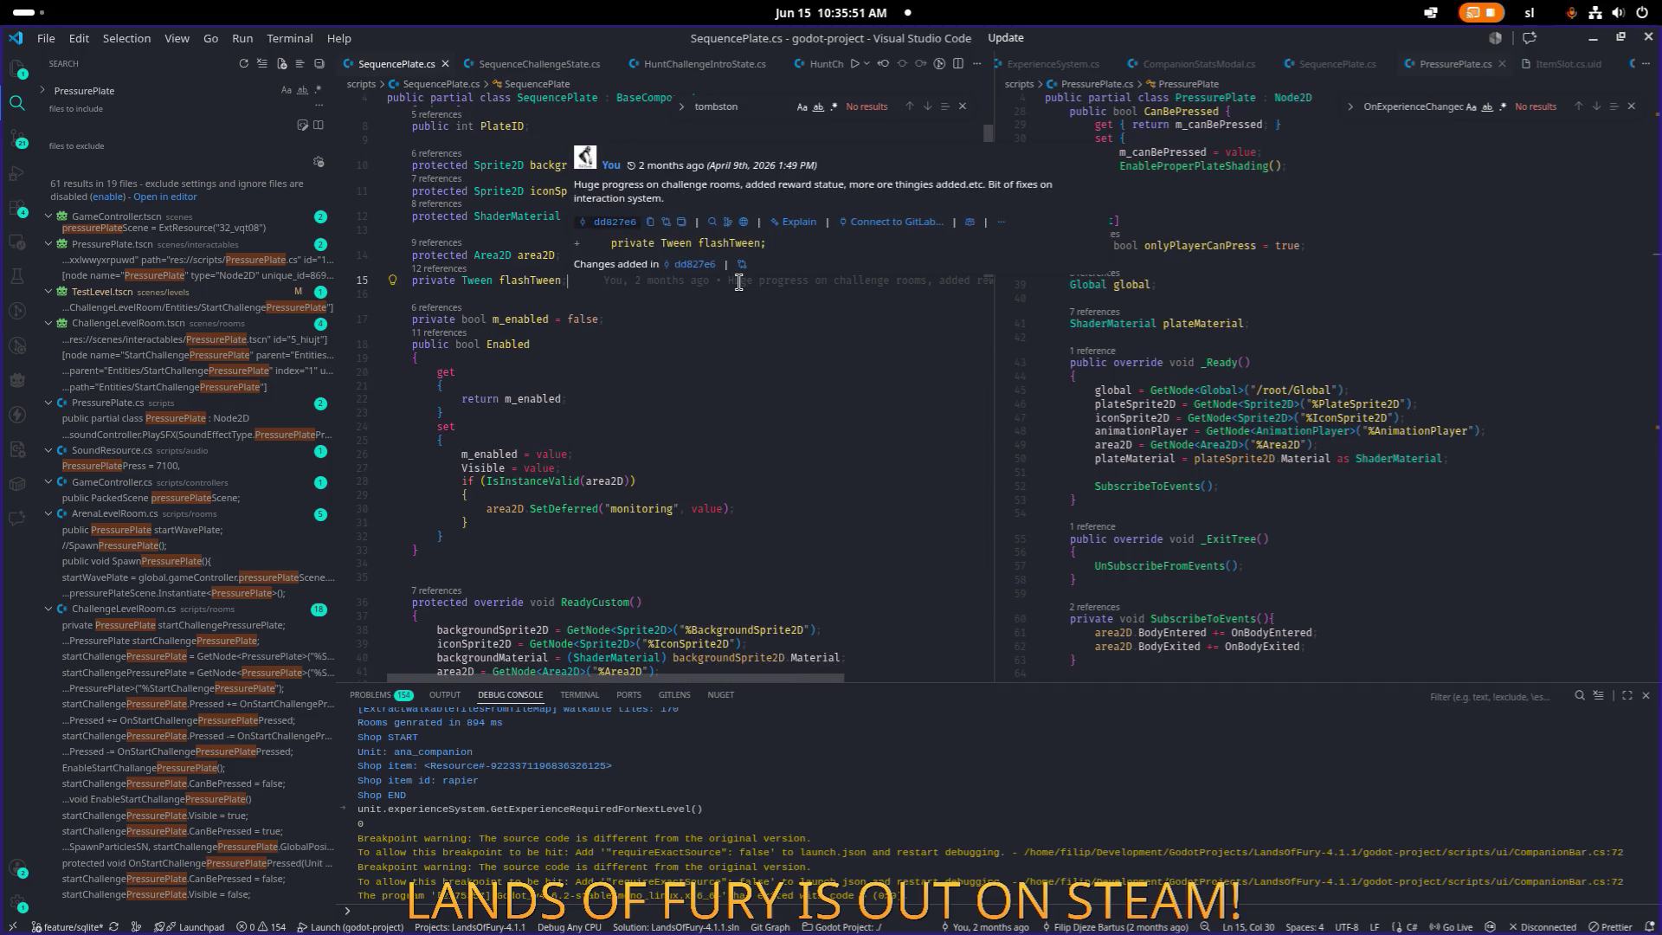
{"action": "key", "text": "ctrl+v"}
{"action": "key", "text": "shift+Home"}
{"action": "key", "text": "shift+Up"}
{"action": "key", "text": "shift+Up"}
{"action": "key", "text": "BackSpace"}
Paste the onlyPlayerCanPress field under PlateID and save SequencePlate.cs.
{"action": "scroll", "coordinate": [738, 283], "scroll_direction": "up", "scroll_amount": 3}
{"action": "left_click", "coordinate": [758, 216]}
{"action": "key", "text": "Down"}
{"action": "key", "text": "Down"}
{"action": "key", "text": "End"}
{"action": "key", "text": "ctrl+v"}
{"action": "key", "text": "ctrl+s"}
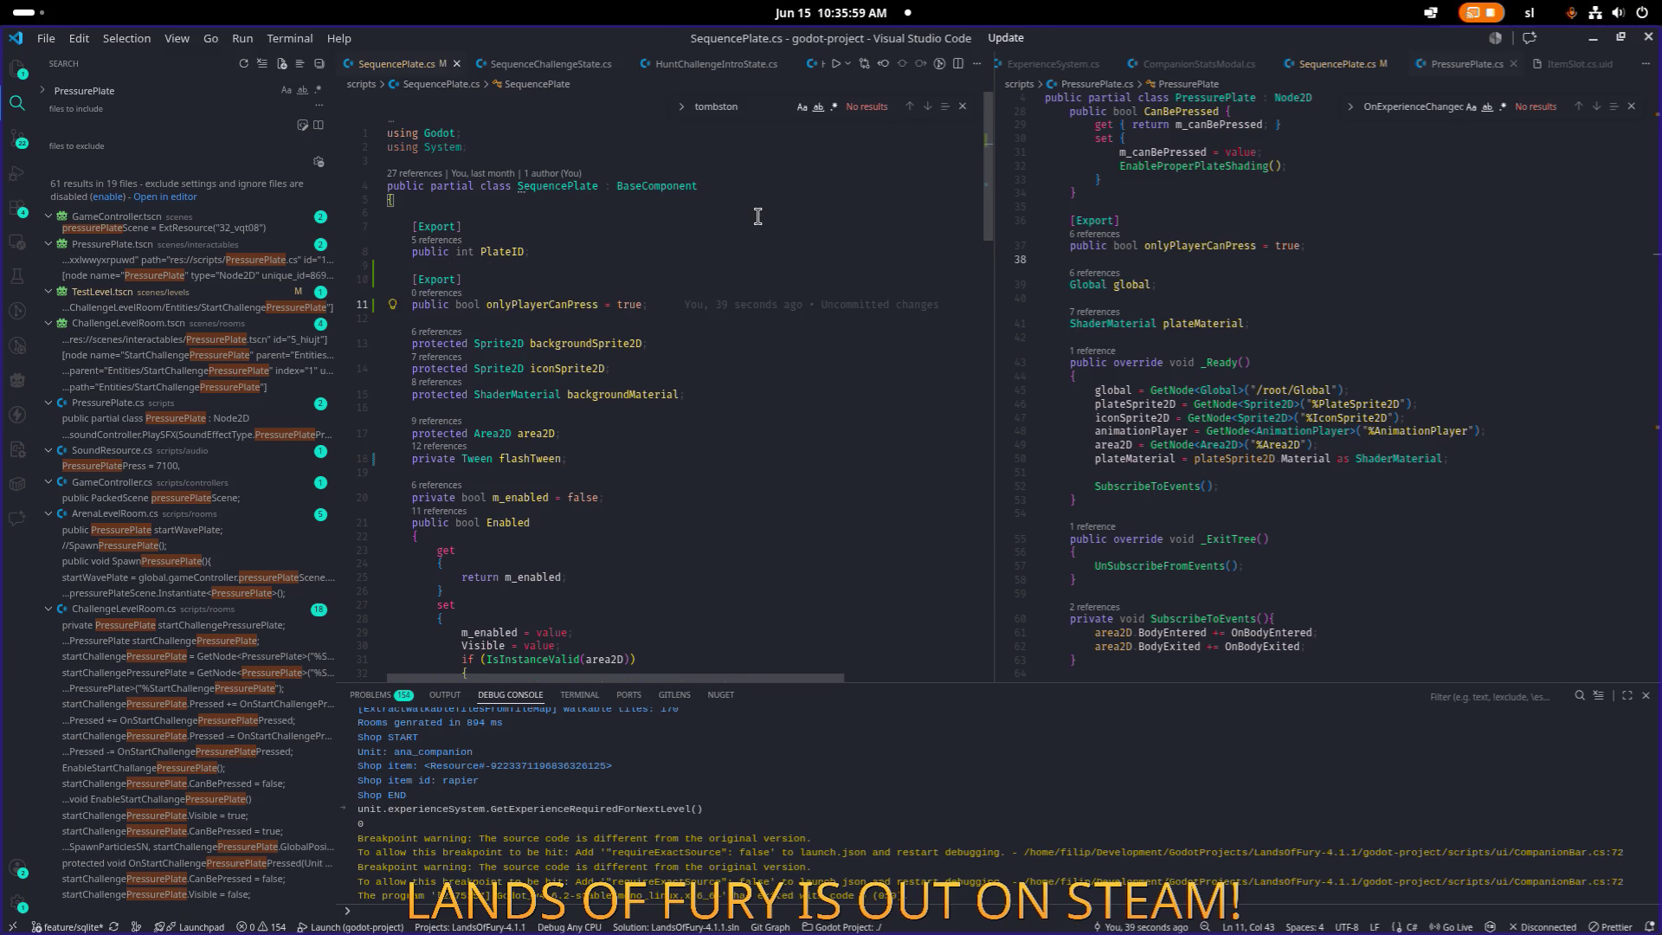
Select the new onlyPlayerCanPress field and compare it with PressurePlate's code.
{"action": "scroll", "coordinate": [753, 216], "scroll_direction": "down", "scroll_amount": 1}
{"action": "double_click", "coordinate": [565, 285]}
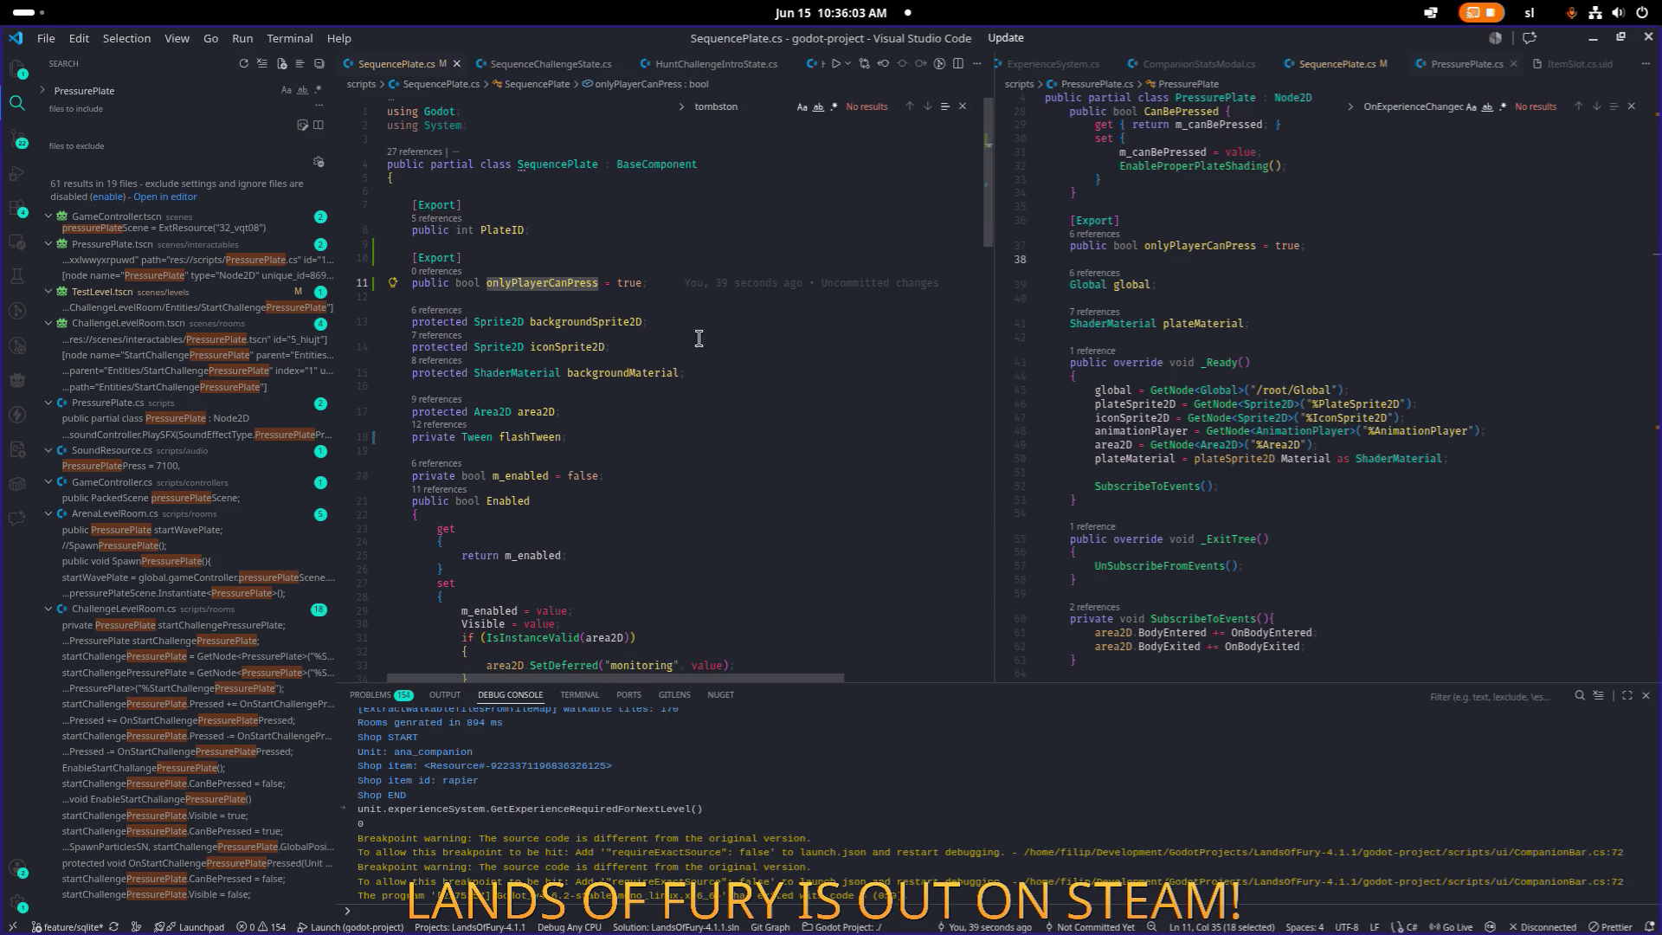
{"action": "key", "text": "ctrl+2"}
{"action": "key", "text": "Down"}
{"action": "key", "text": "Down"}
{"action": "key", "text": "Down"}
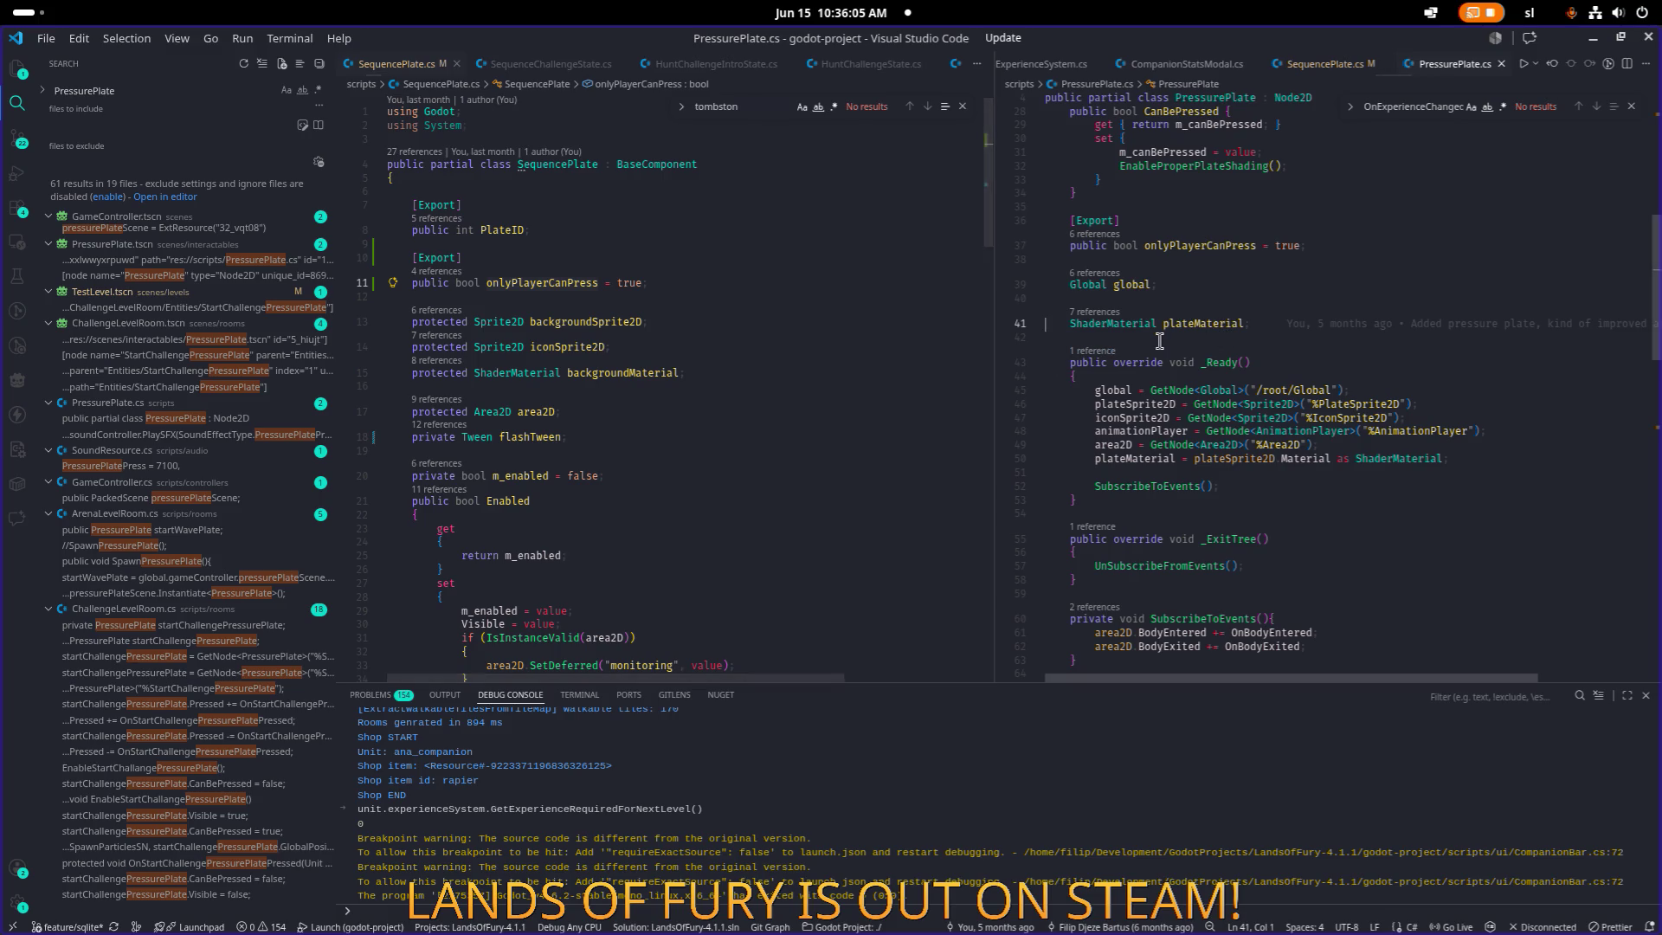
{"action": "scroll", "coordinate": [862, 432], "scroll_direction": "down", "scroll_amount": 20}
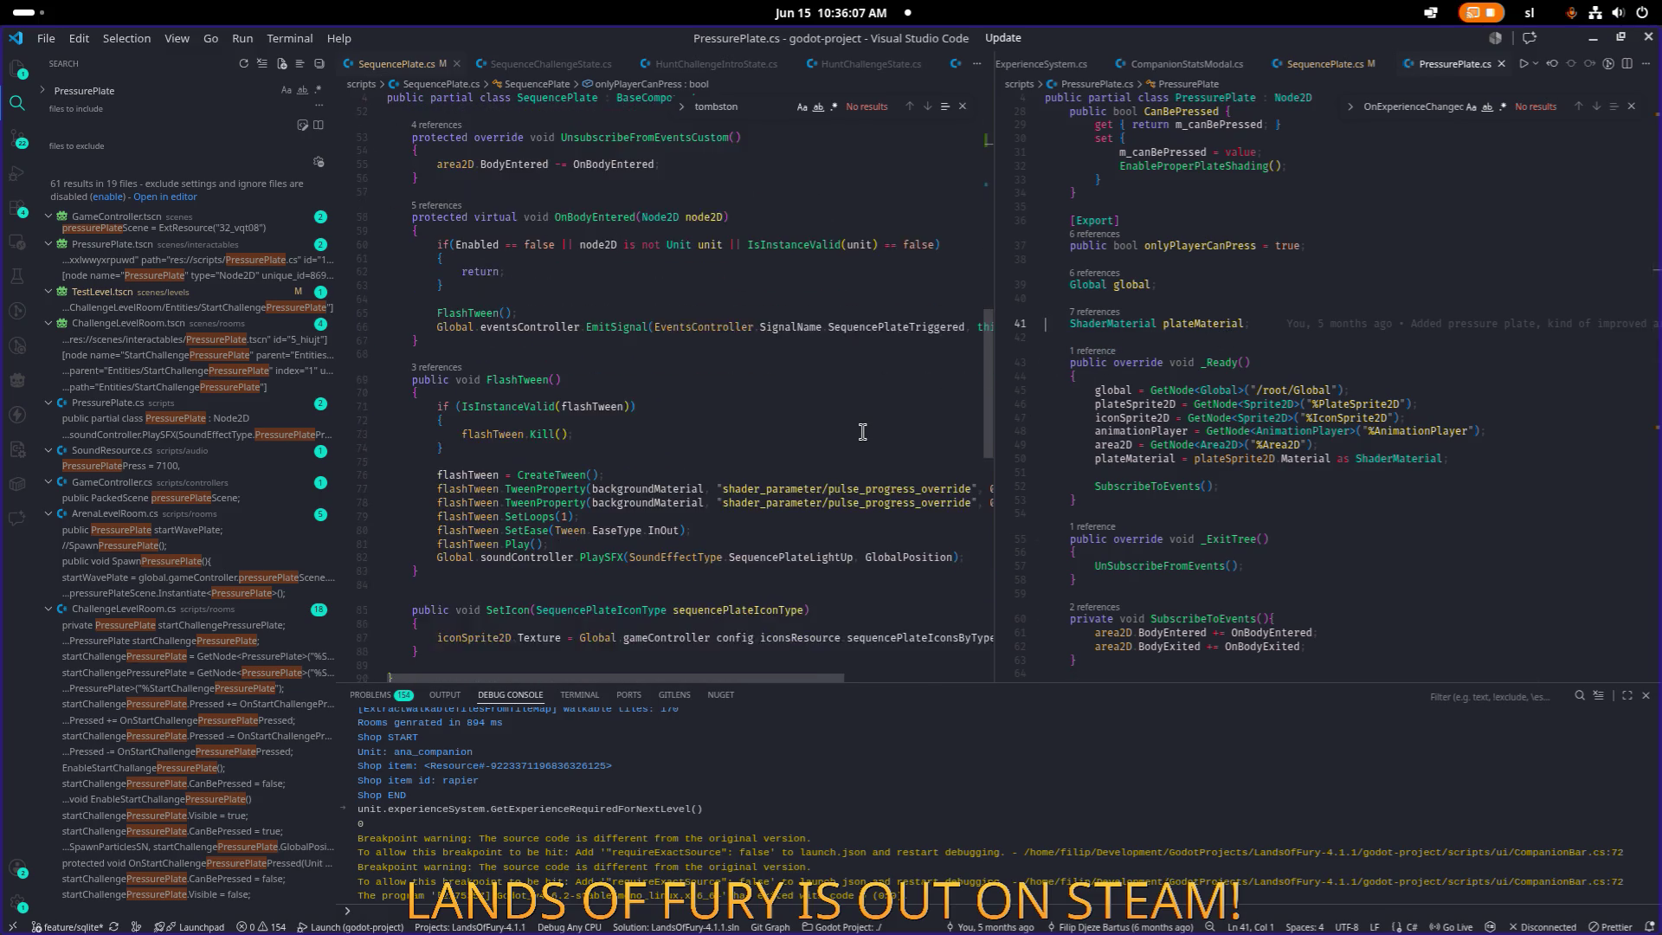
{"action": "scroll", "coordinate": [862, 432], "scroll_direction": "up", "scroll_amount": 10}
{"action": "scroll", "coordinate": [862, 432], "scroll_direction": "up", "scroll_amount": 1}
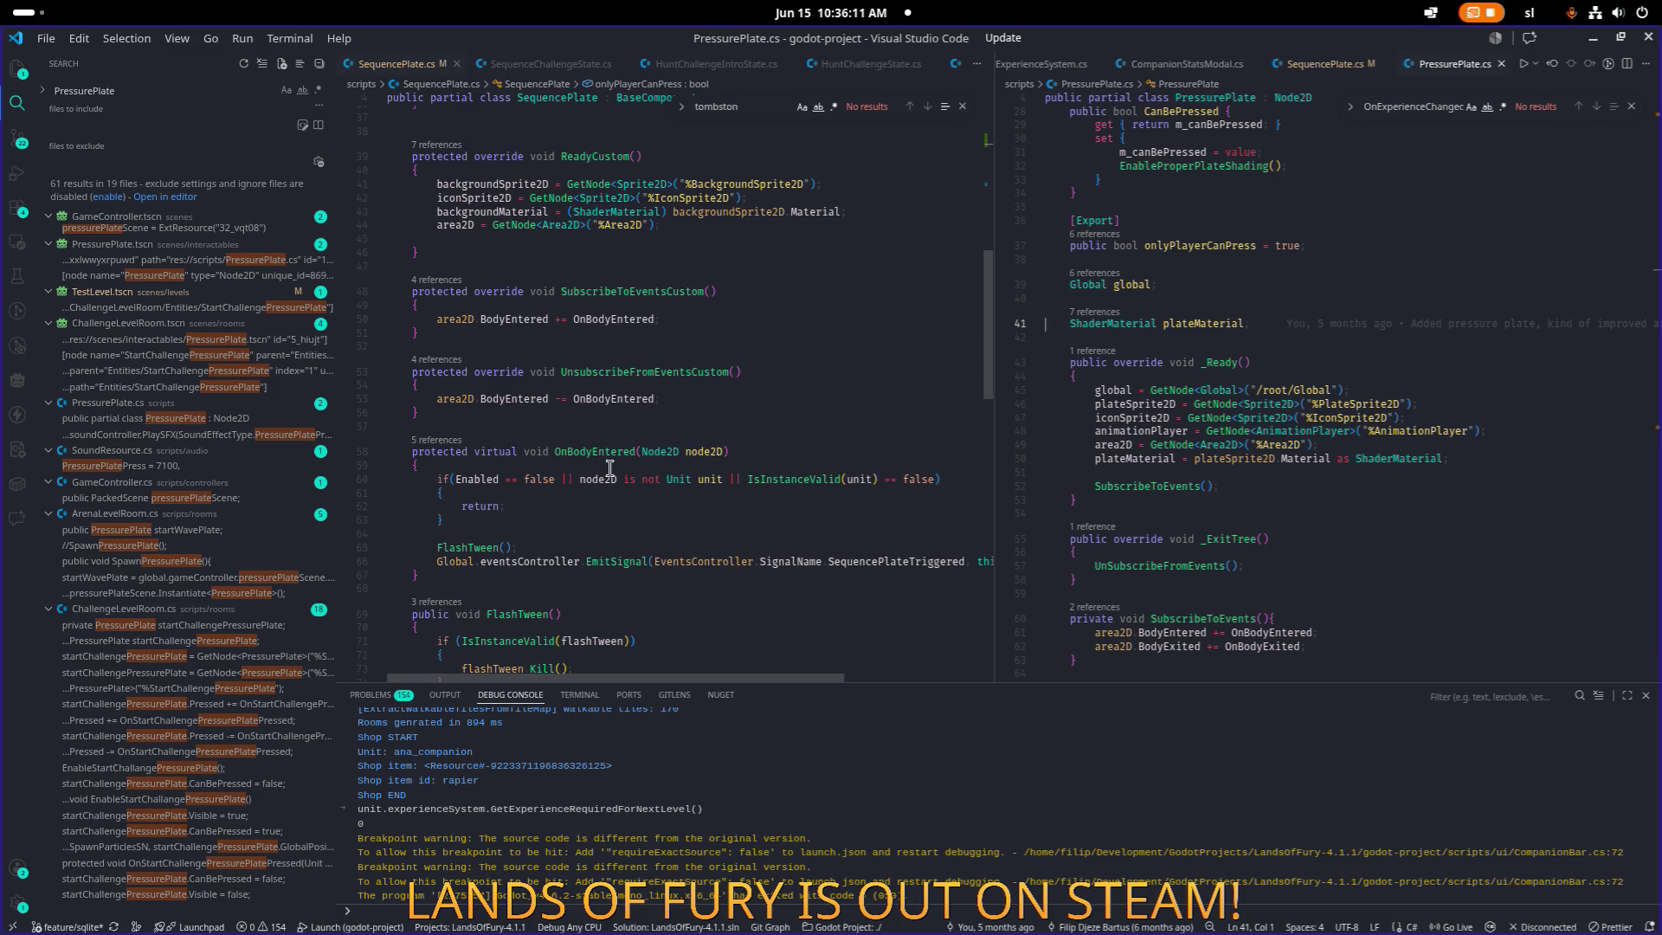
Split OnBodyEntered's if condition onto separate lines, with IsInstanceValid on its own line.
{"action": "left_click", "coordinate": [452, 479]}
{"action": "key", "text": "Return"}
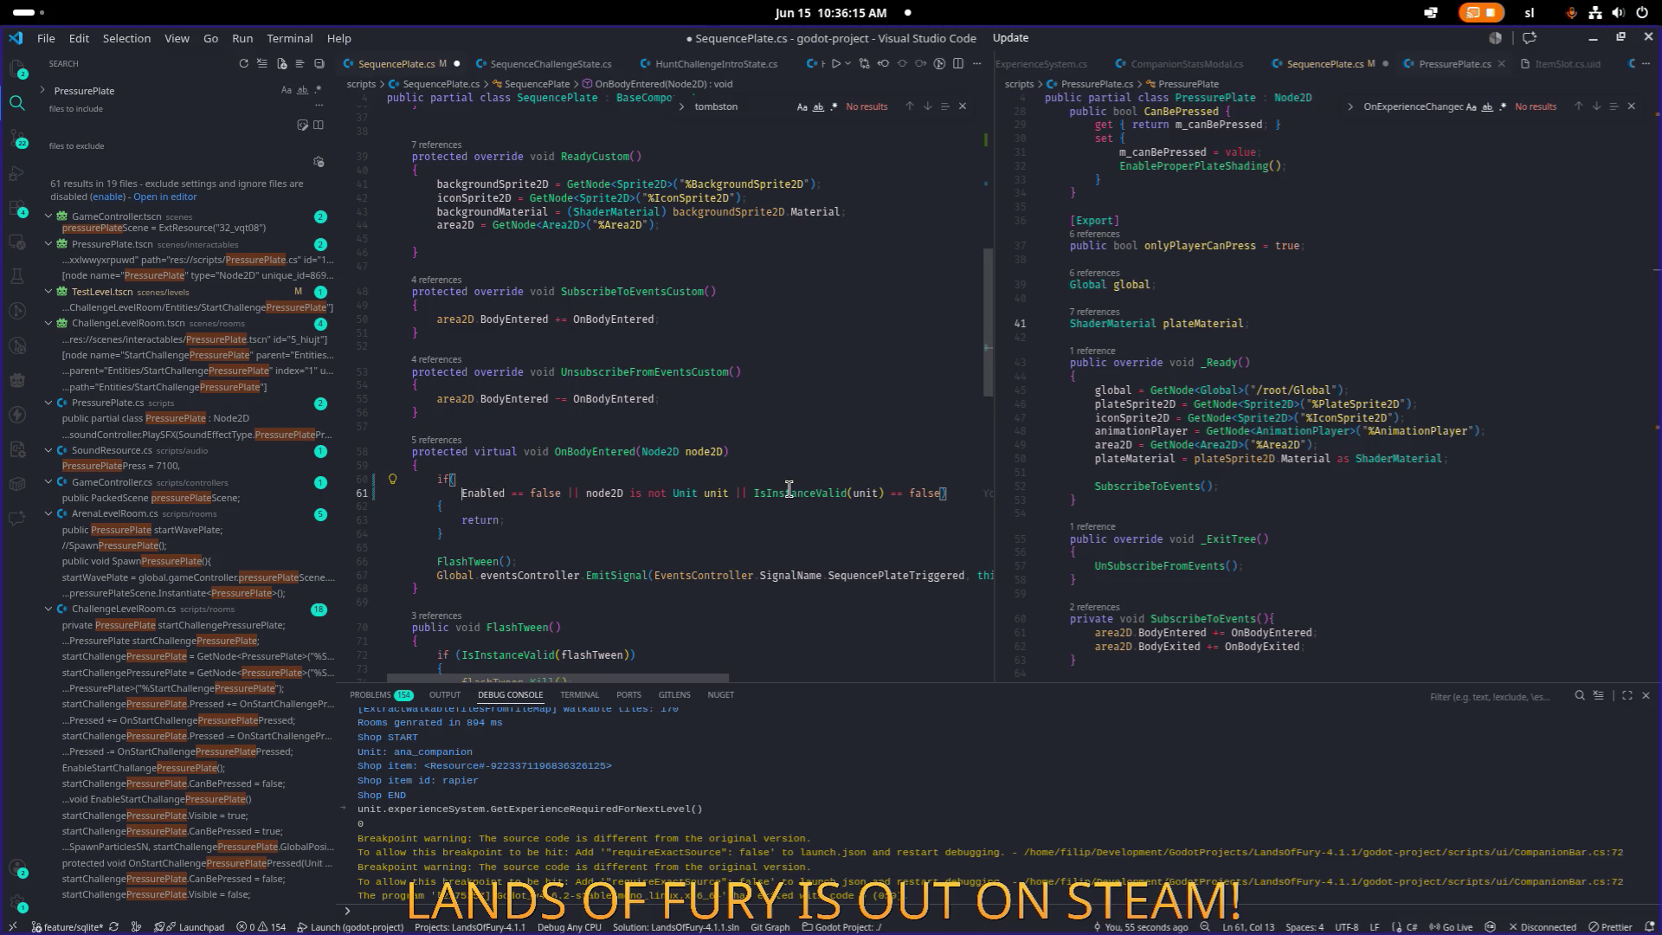
{"action": "key", "text": "ctrl+Right"}
{"action": "key", "text": "ctrl+Right"}
{"action": "key", "text": "ctrl+Right"}
{"action": "key", "text": "Right"}
{"action": "key", "text": "Return"}
{"action": "key", "text": "ctrl+Right"}
{"action": "key", "text": "ctrl+Right"}
{"action": "key", "text": "ctrl+Right"}
{"action": "key", "text": "ctrl+Right"}
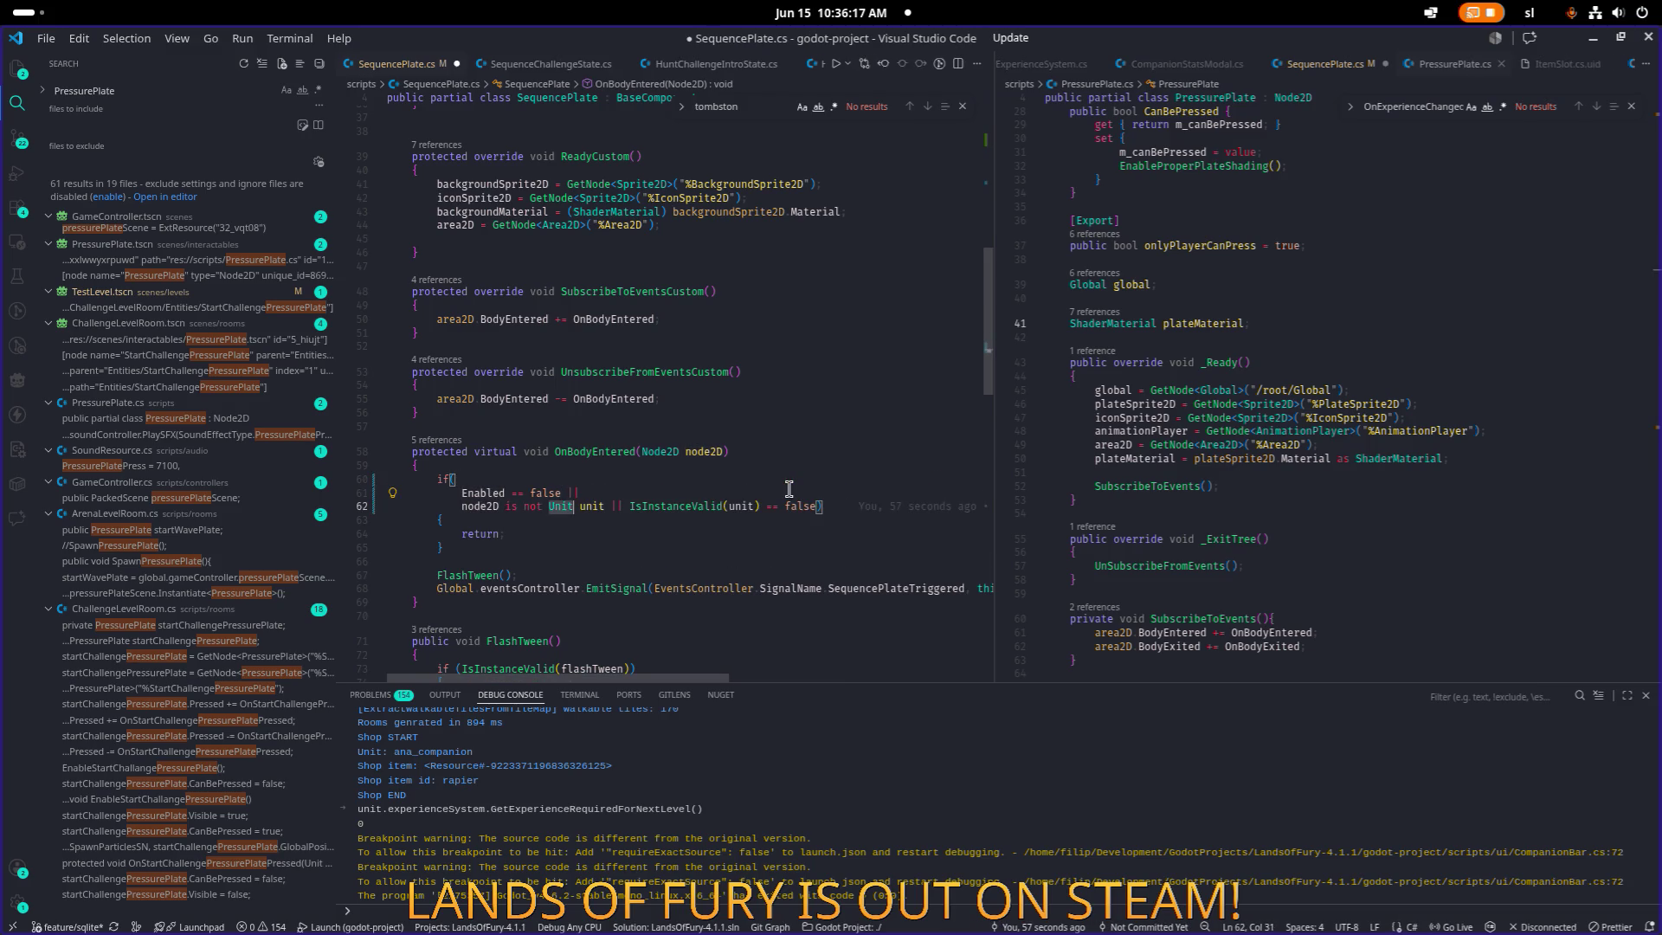
{"action": "key", "text": "Return"}
{"action": "key", "text": "ctrl+Right"}
{"action": "key", "text": "ctrl+Right"}
{"action": "key", "text": "ctrl+Right"}
{"action": "key", "text": "Return"}
{"action": "key", "text": "Up"}
{"action": "key", "text": "End"}
Append '|| (onlyPlayerCanPress && unit.AI)' to the early-exit condition.
{"action": "type", "text": "||"}
{"action": "key", "text": "Return"}
{"action": "type", "text": "("}
{"action": "type", "text": "onlyPlayerCanPress "}
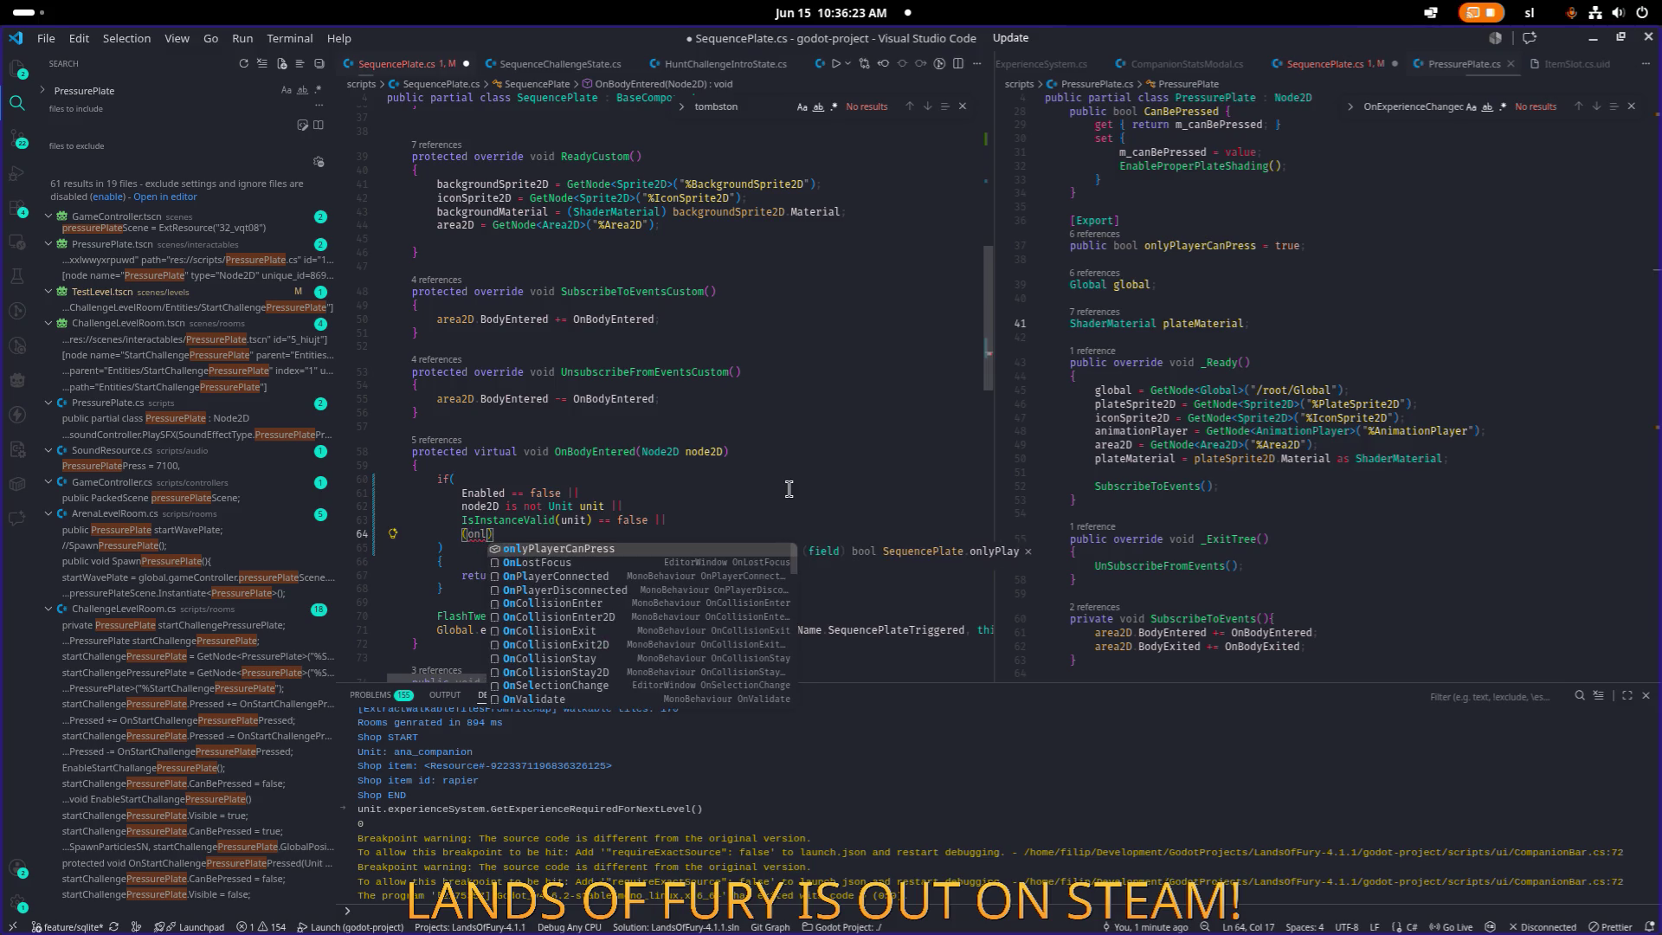
{"action": "type", "text": "&& "}
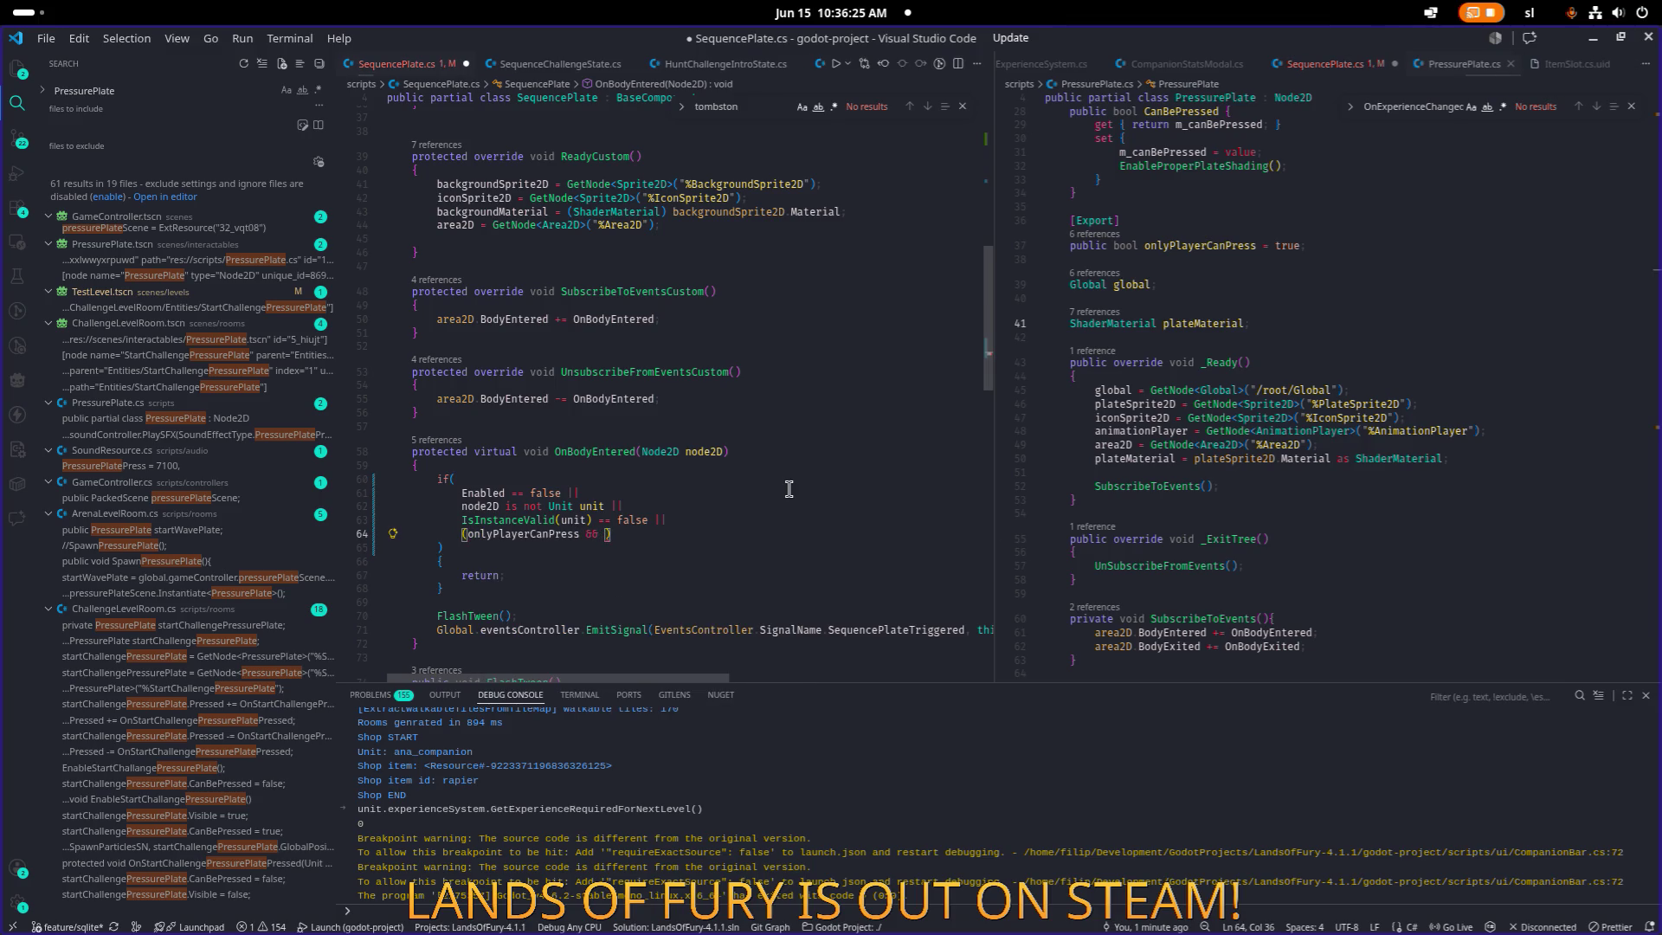
{"action": "type", "text": "unit."}
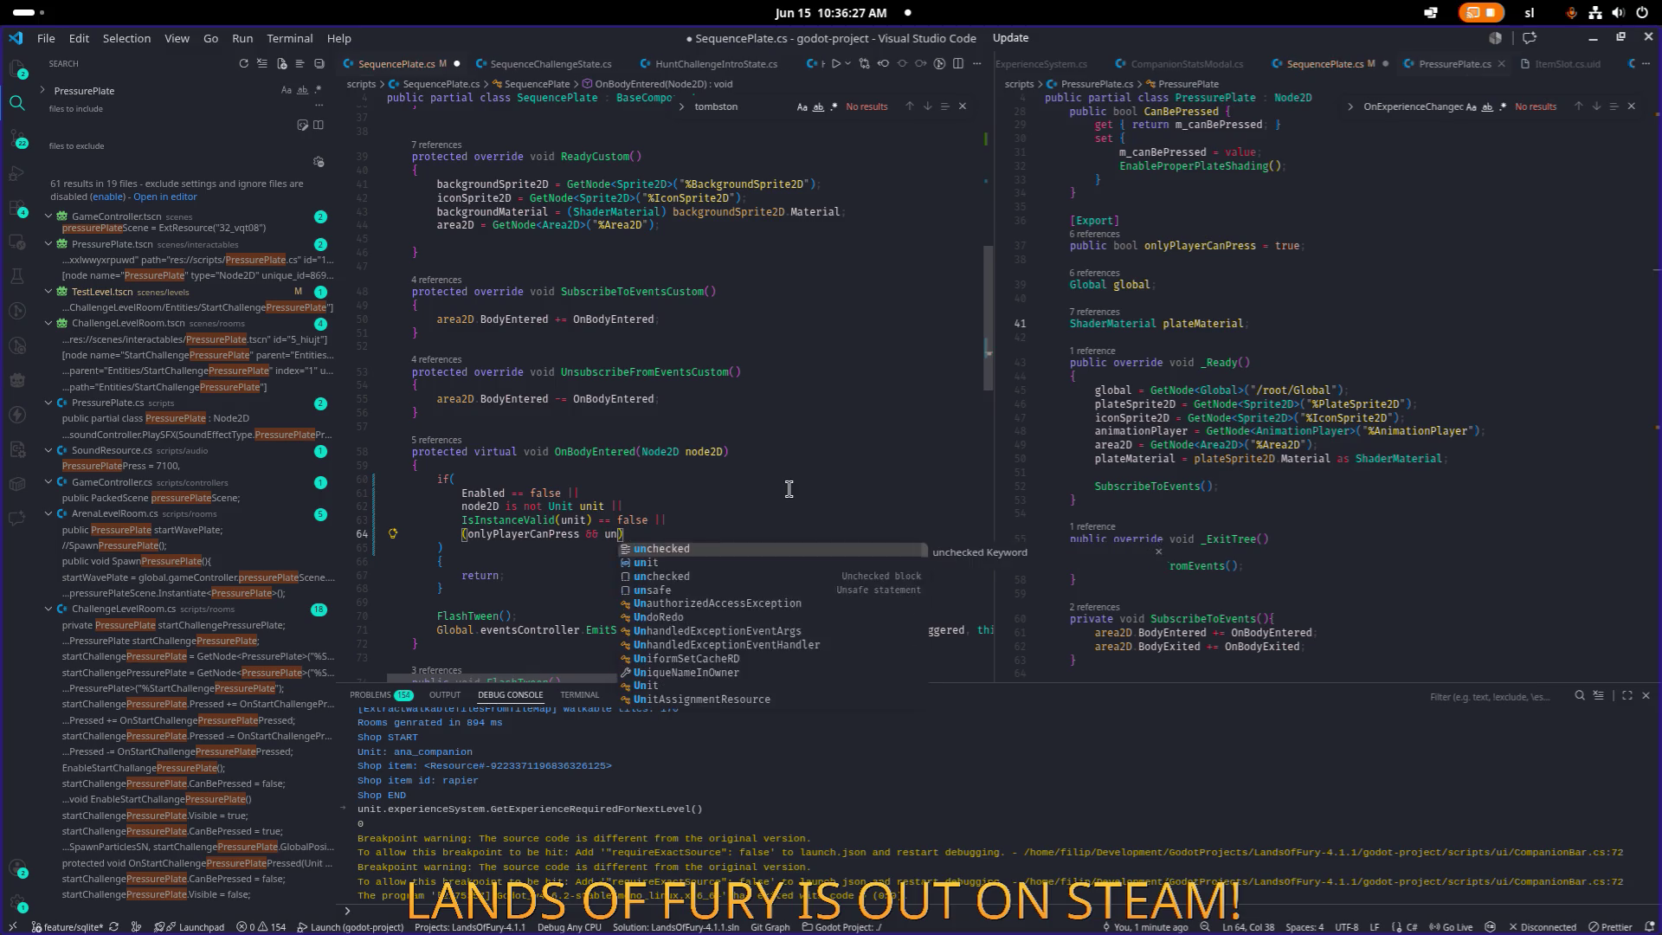
{"action": "type", "text": "AI =="}
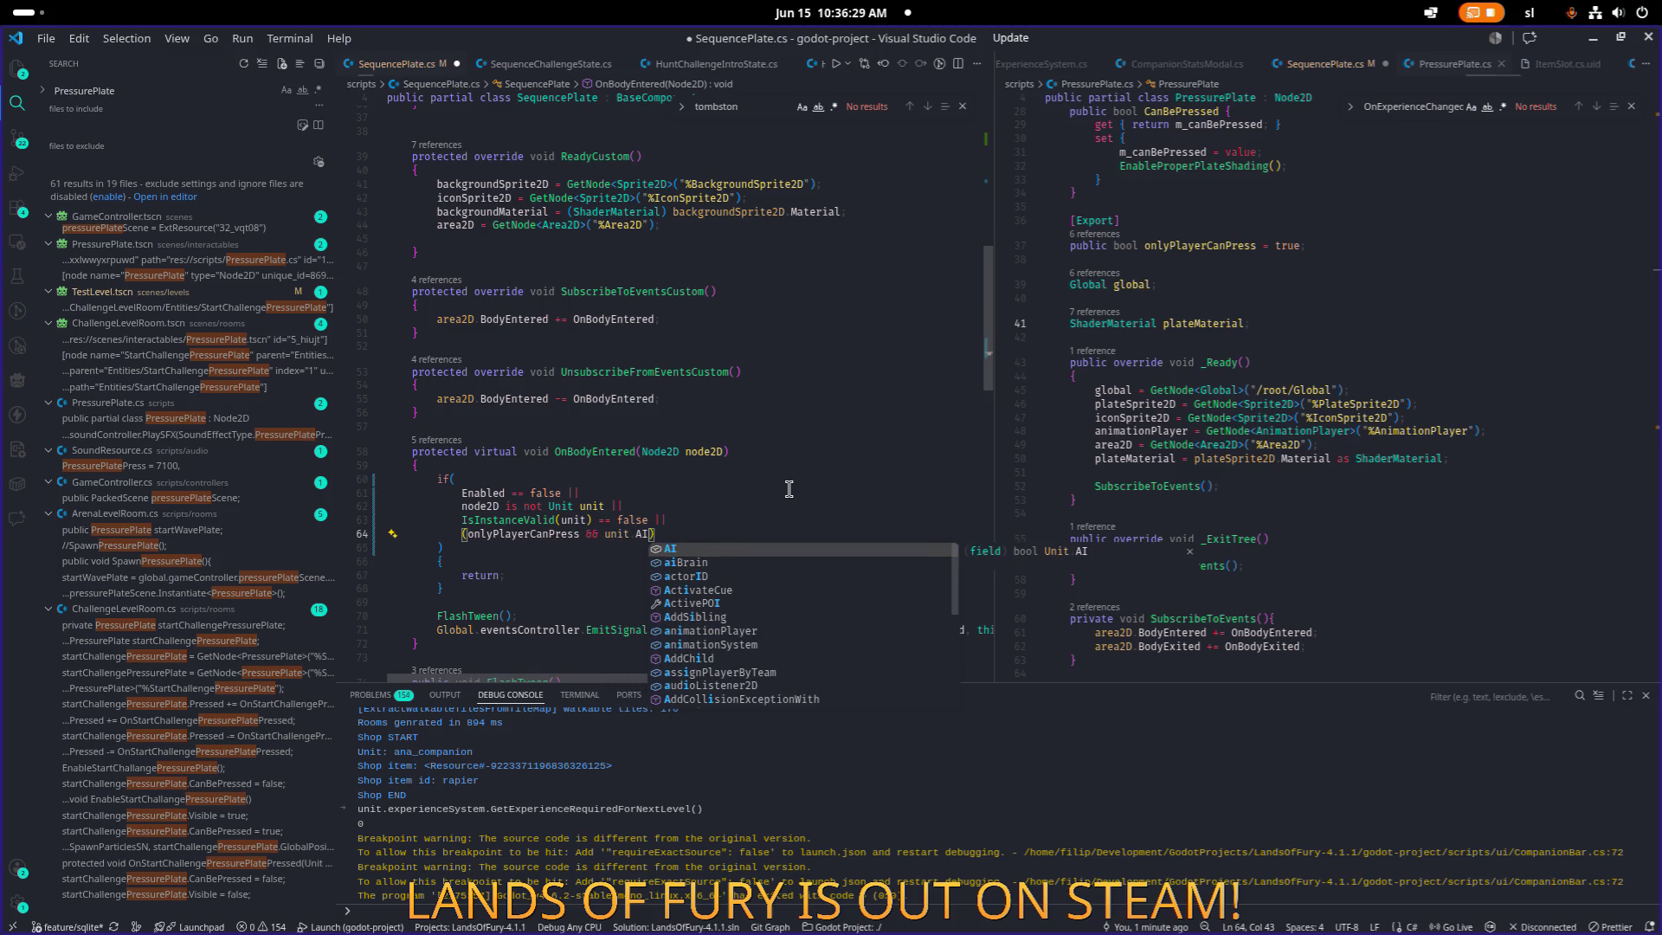
{"action": "key", "text": "BackSpace"}
{"action": "key", "text": "BackSpace"}
{"action": "key", "text": "BackSpace"}
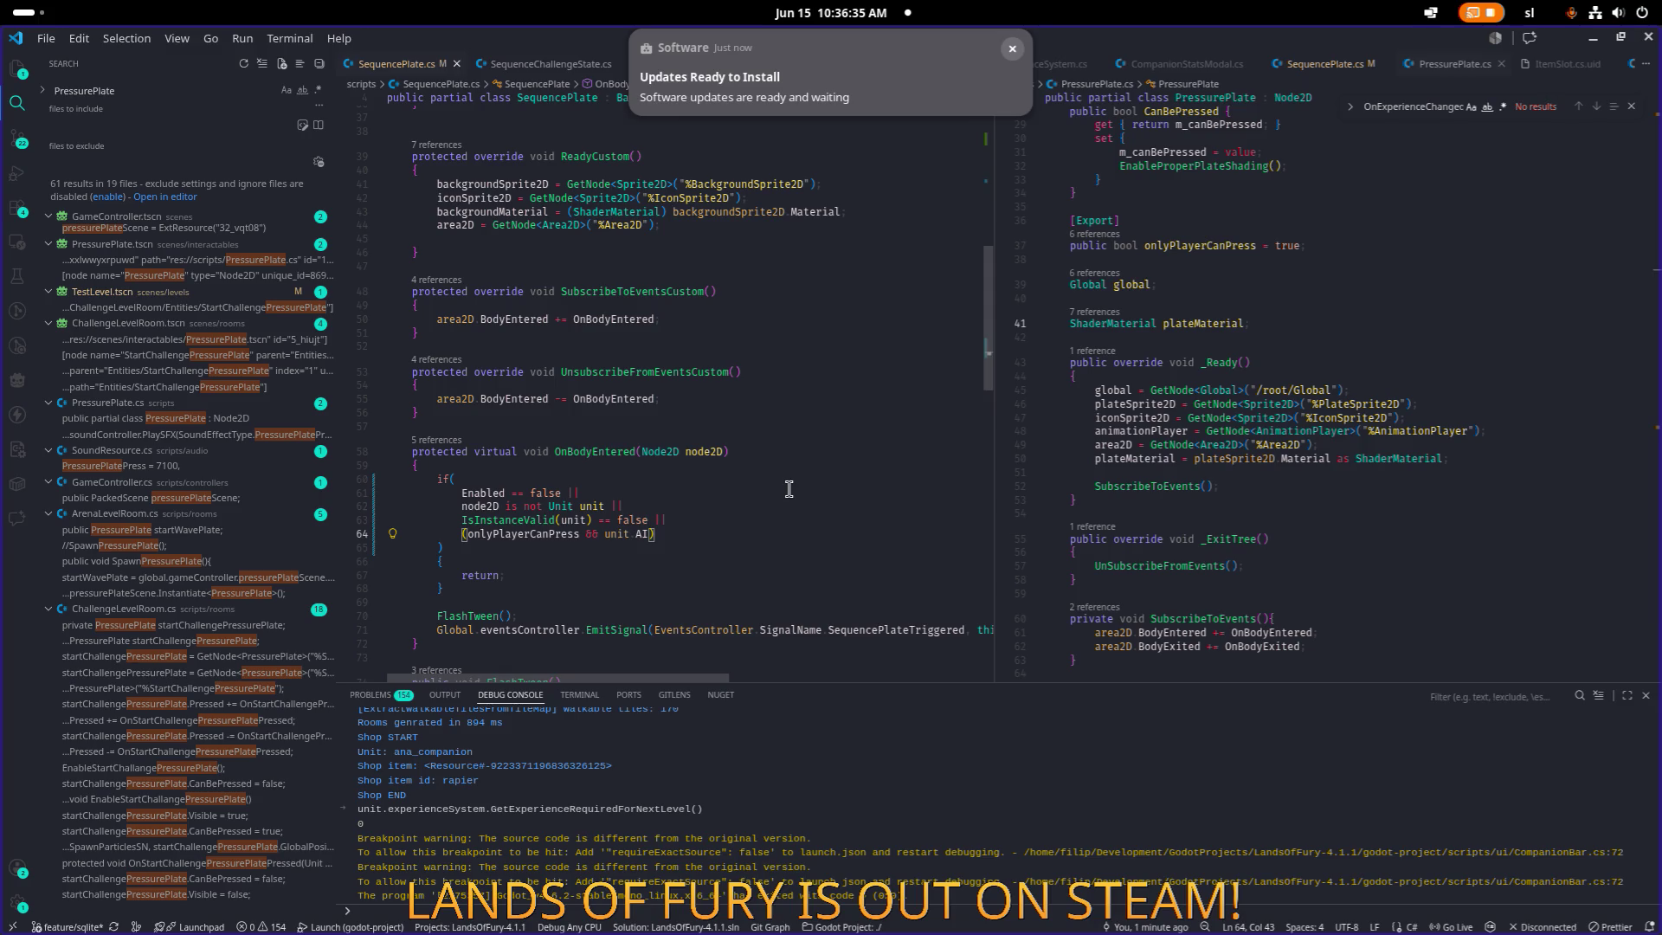
{"action": "left_click", "coordinate": [669, 547]}
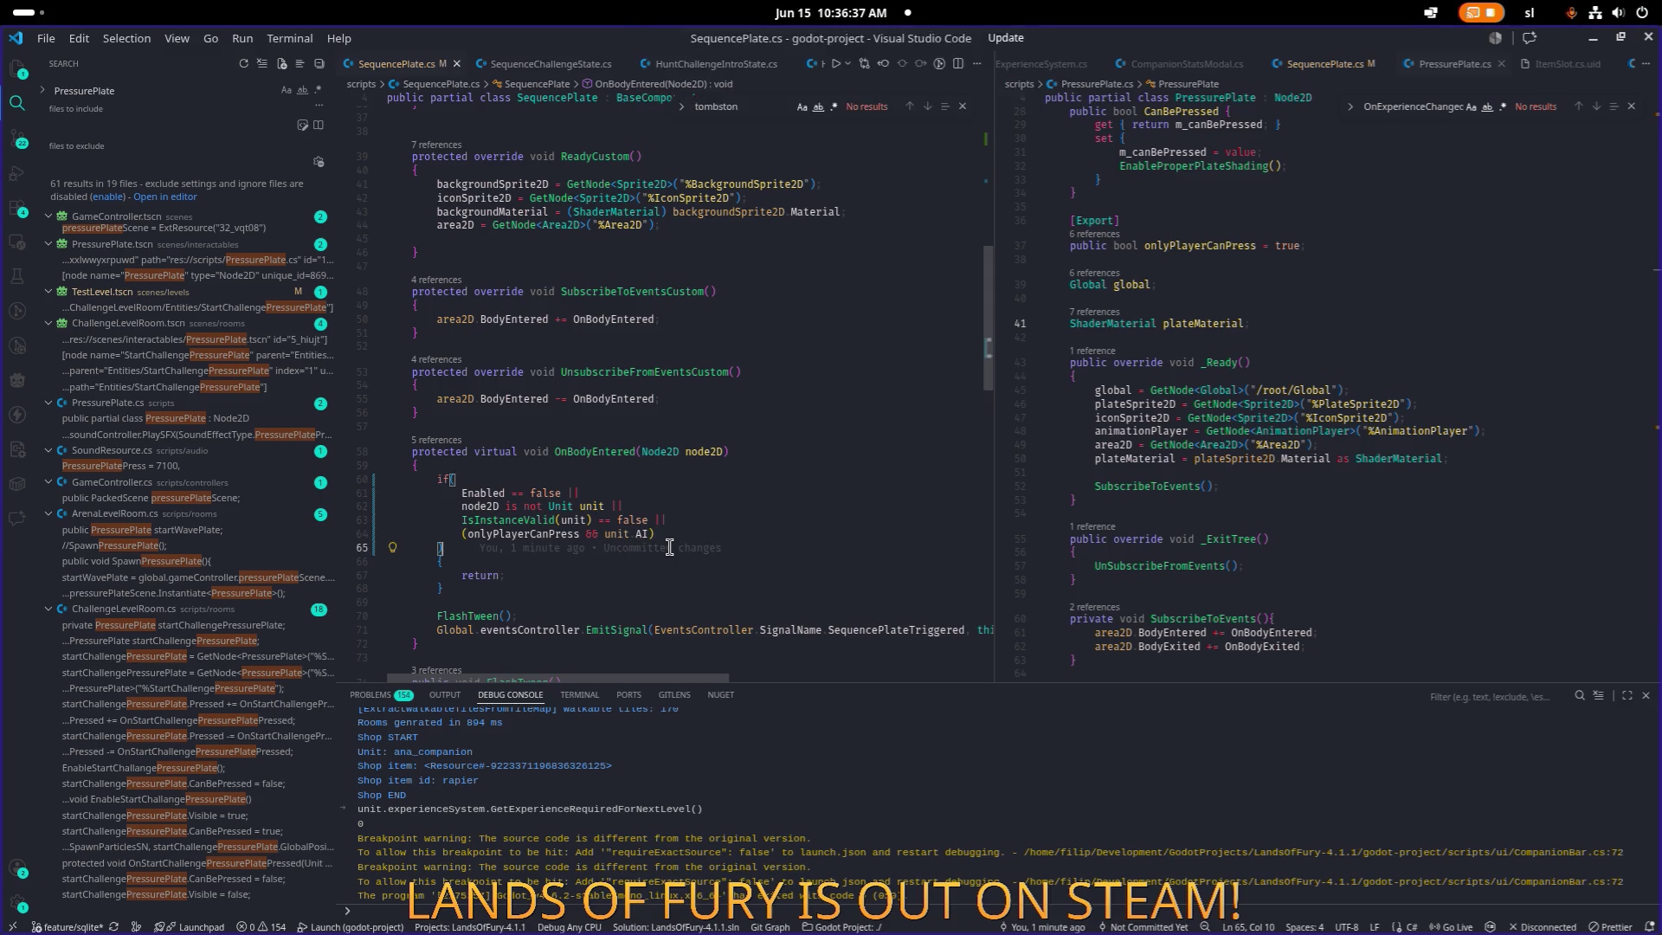
Close the ShieldTombstoneTrap scene and open SequencePlate.tscn from a FileSystem search.
{"action": "left_click", "coordinate": [1594, 44]}
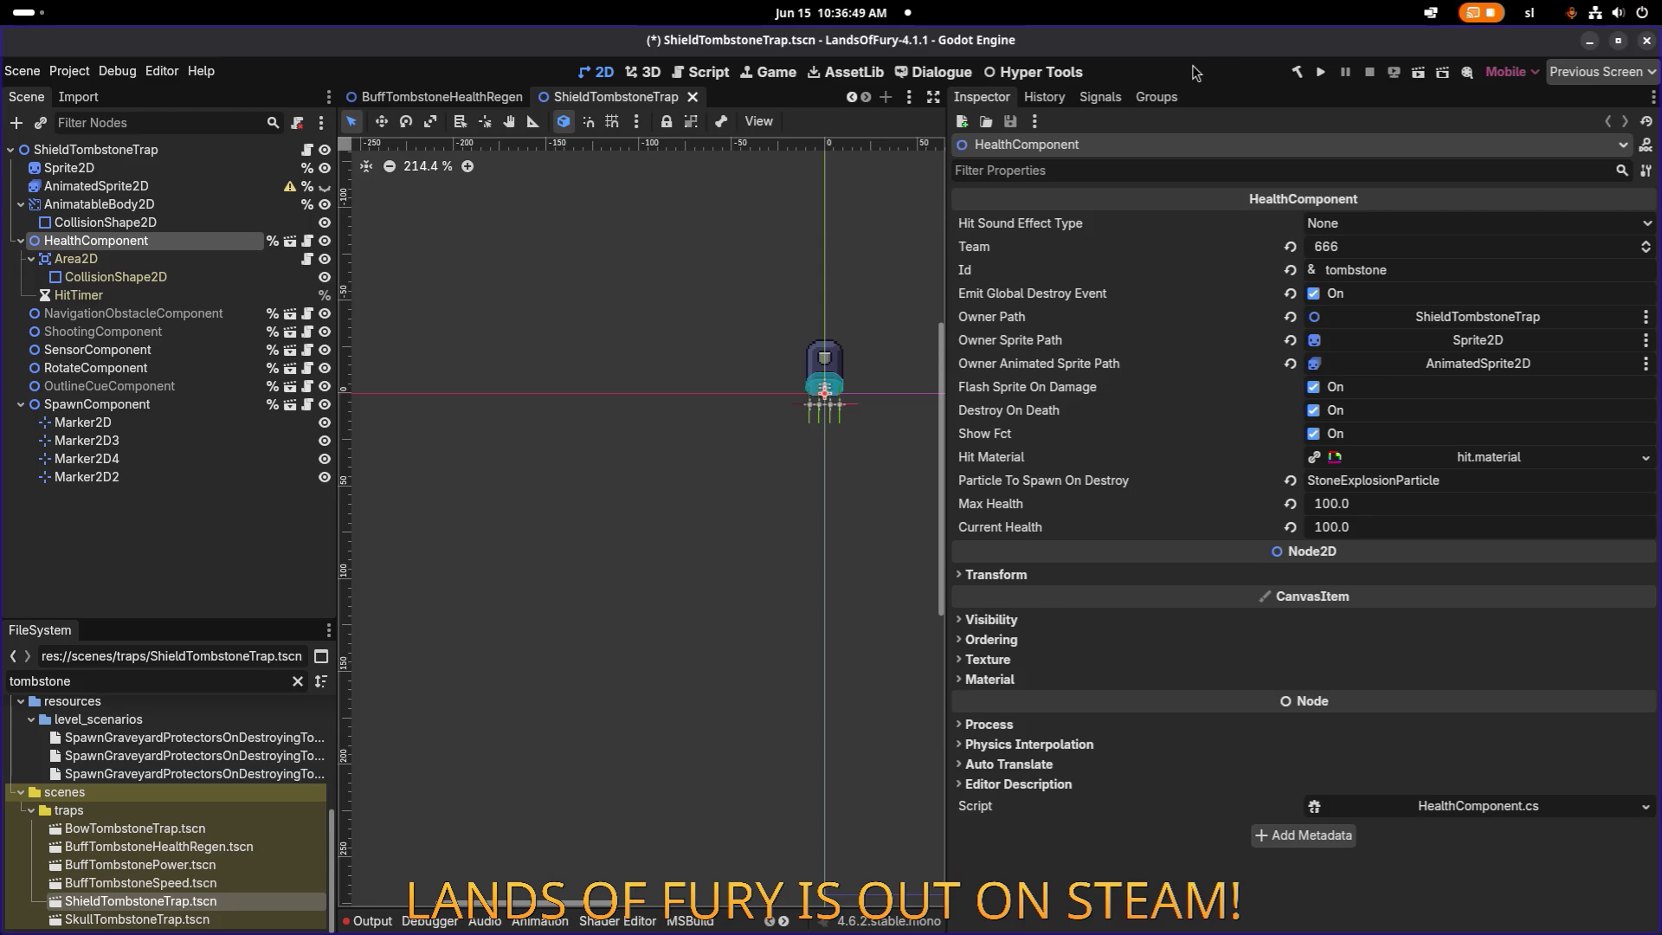
{"action": "left_click", "coordinate": [696, 99]}
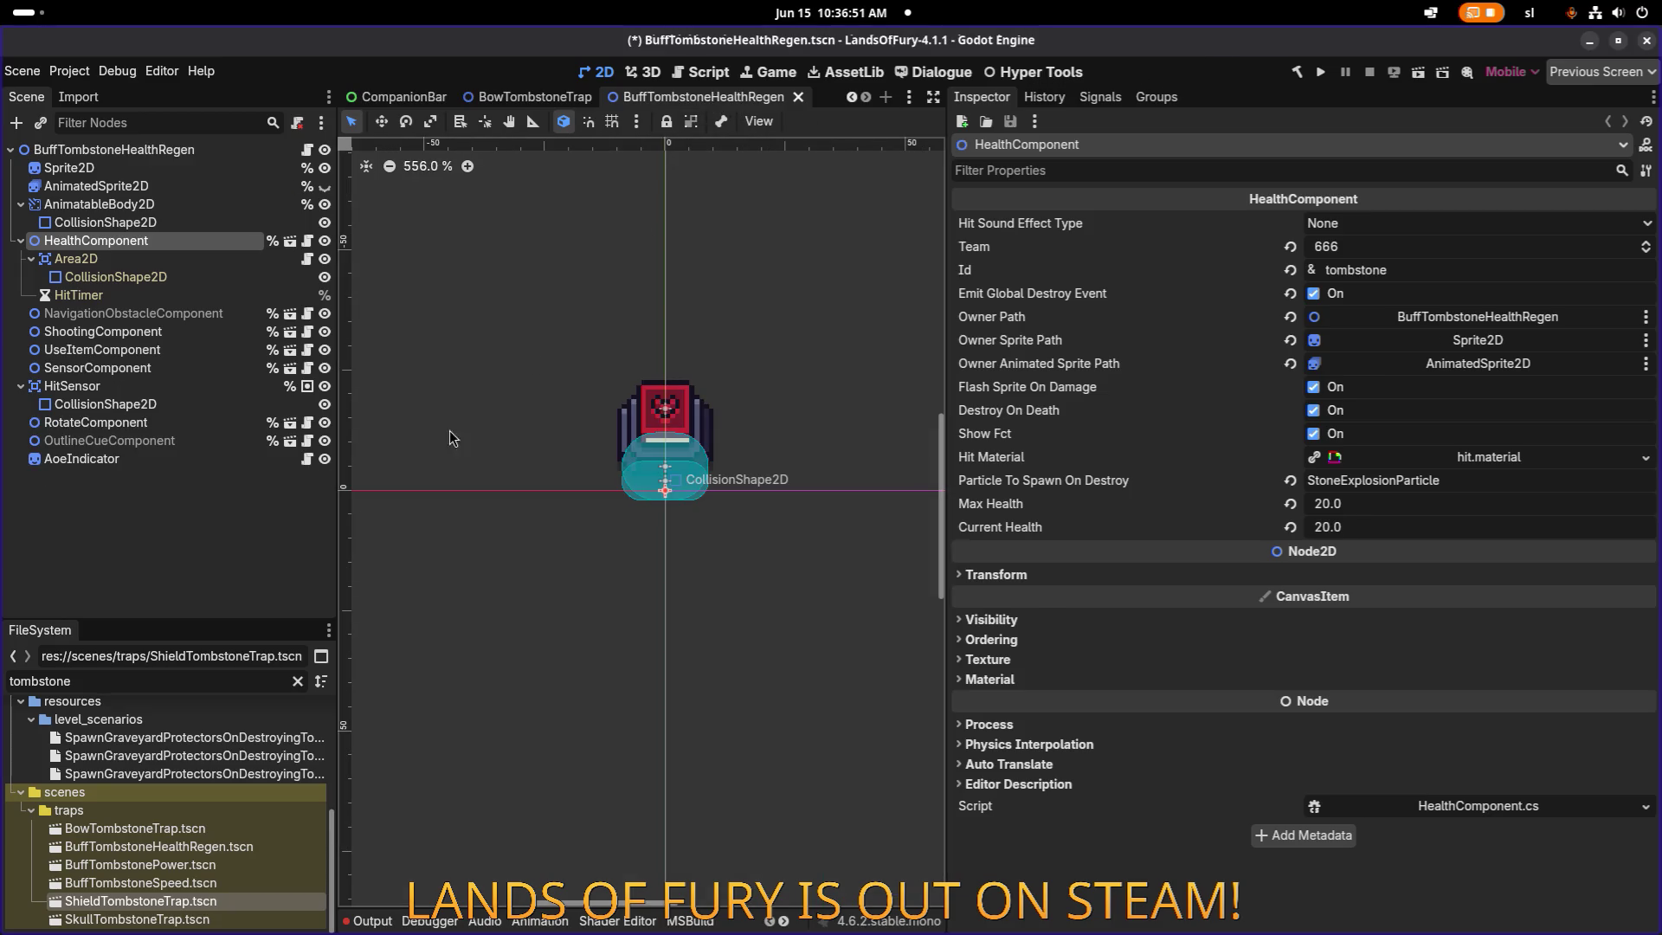
{"action": "key", "text": "ctrl+a"}
{"action": "type", "text": "se"}
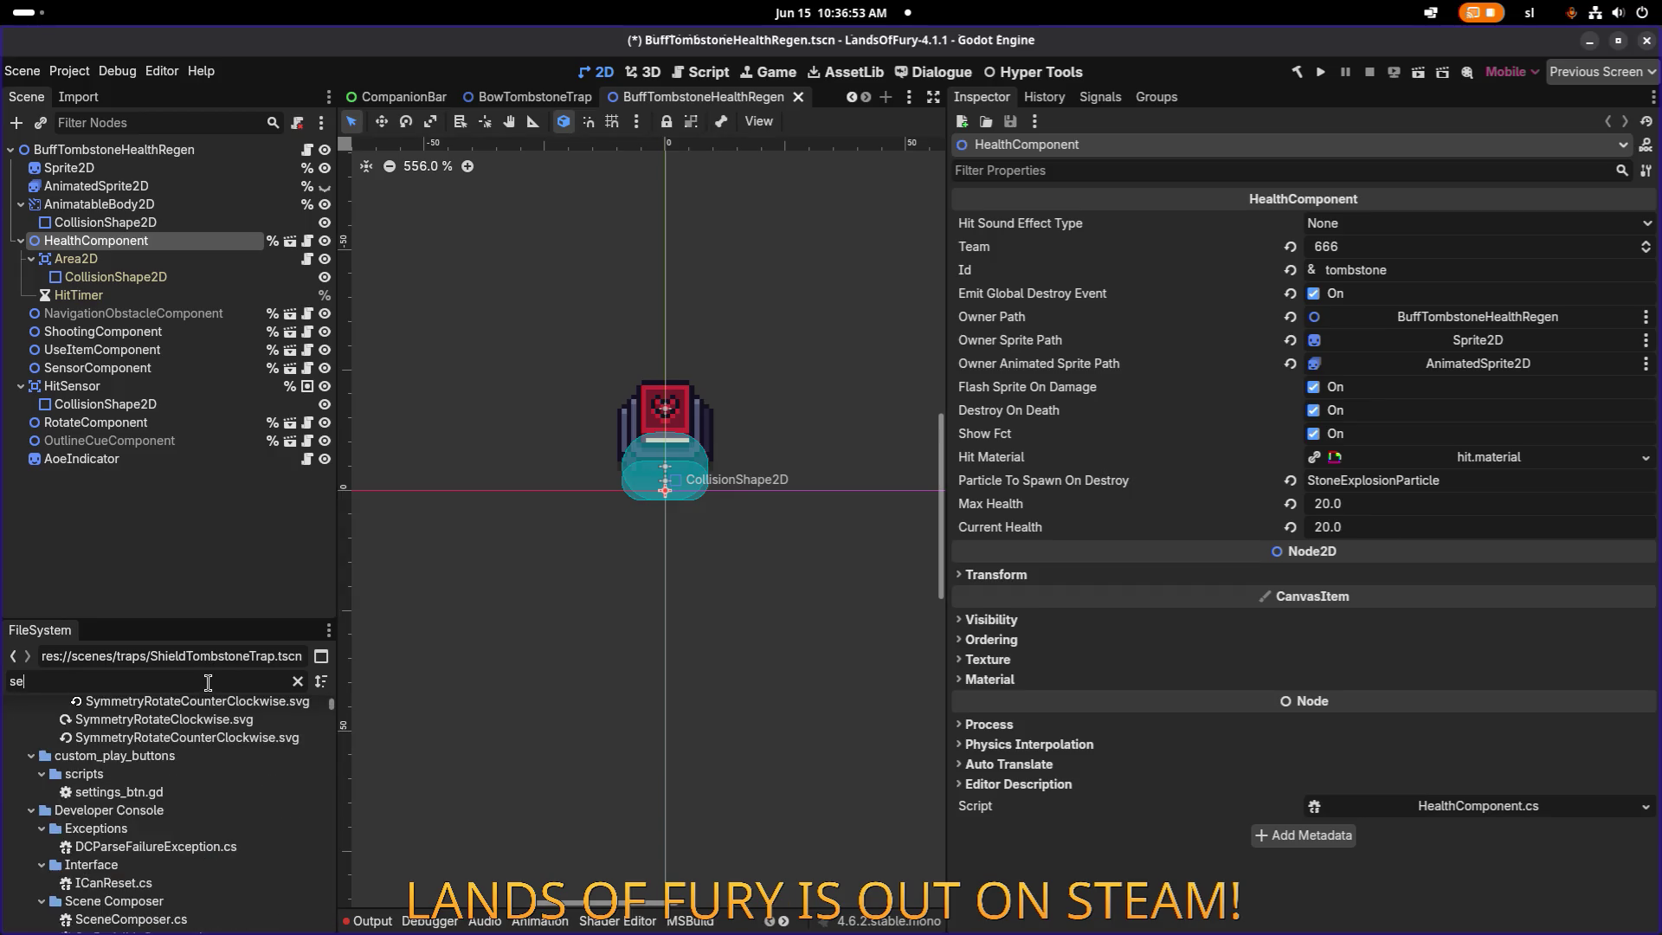
{"action": "type", "text": "qnce"}
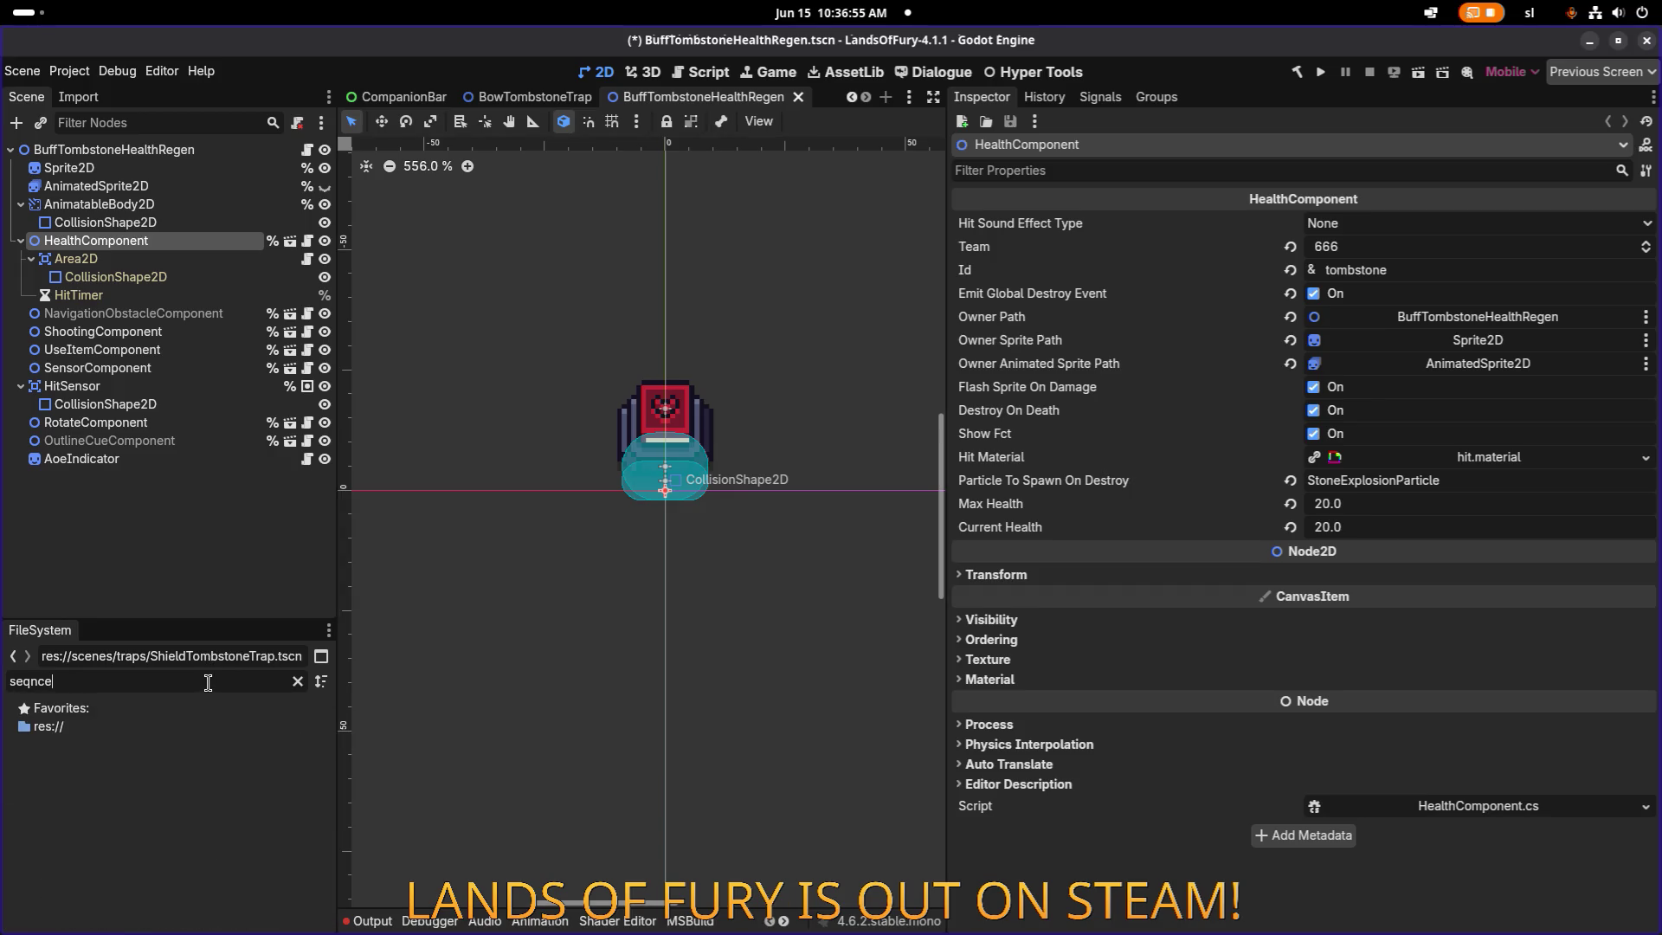
{"action": "key", "text": "BackSpace"}
{"action": "key", "text": "BackSpace"}
{"action": "type", "text": "zu"}
{"action": "key", "text": "BackSpace"}
{"action": "type", "text": "uencepla"}
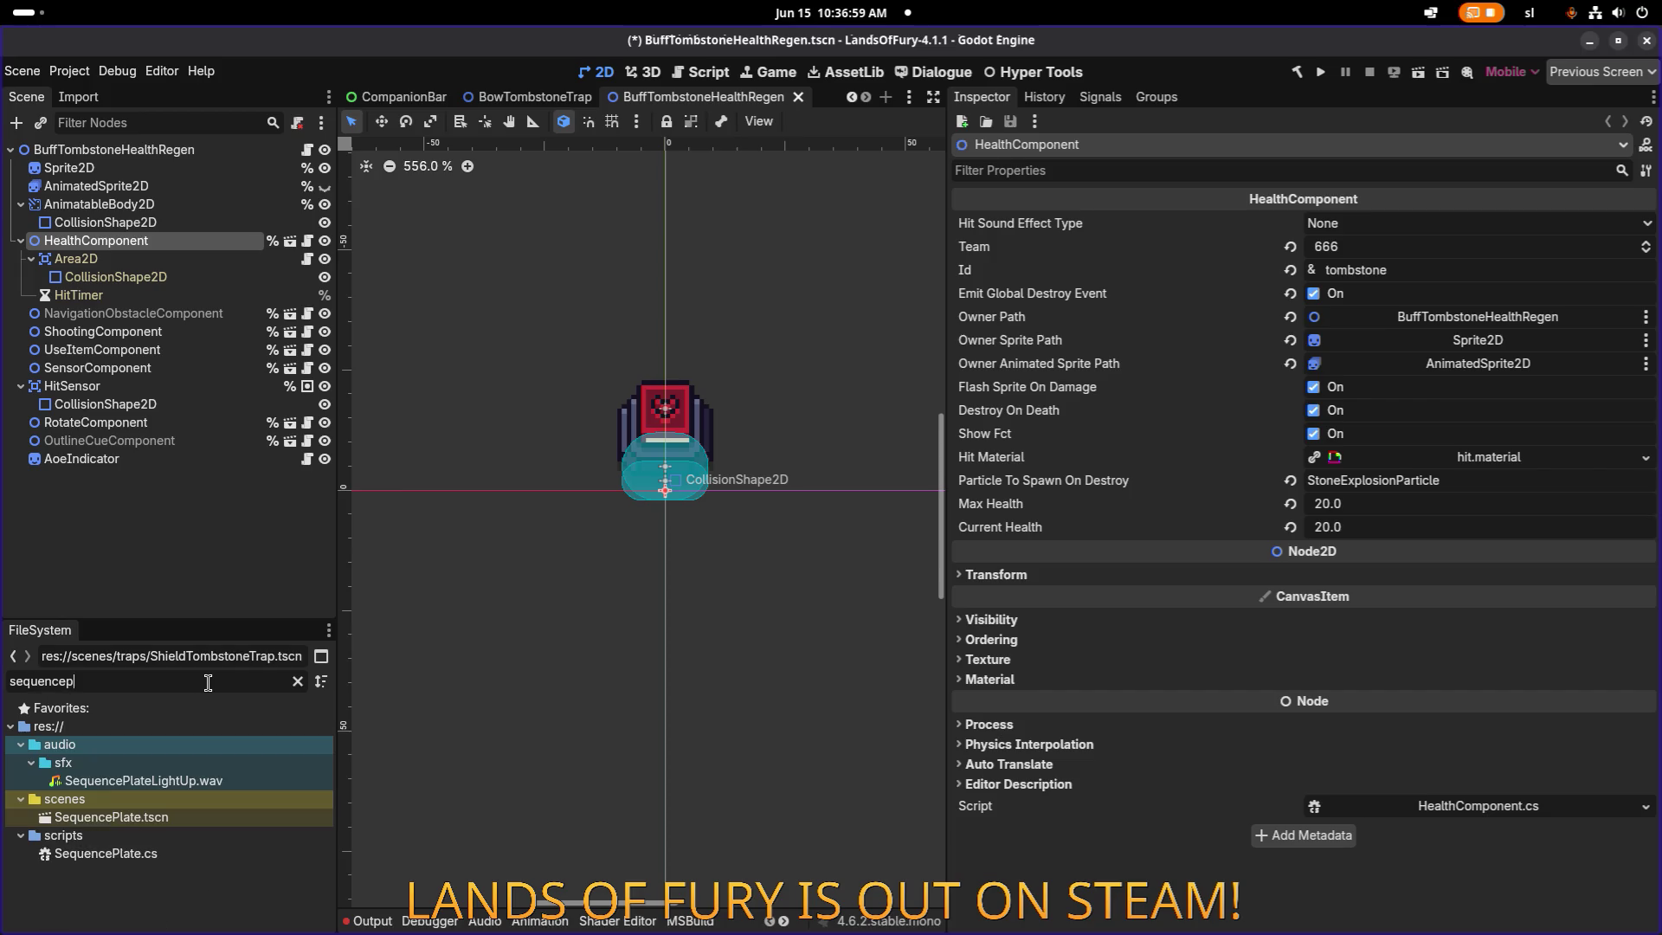
{"action": "double_click", "coordinate": [225, 820]}
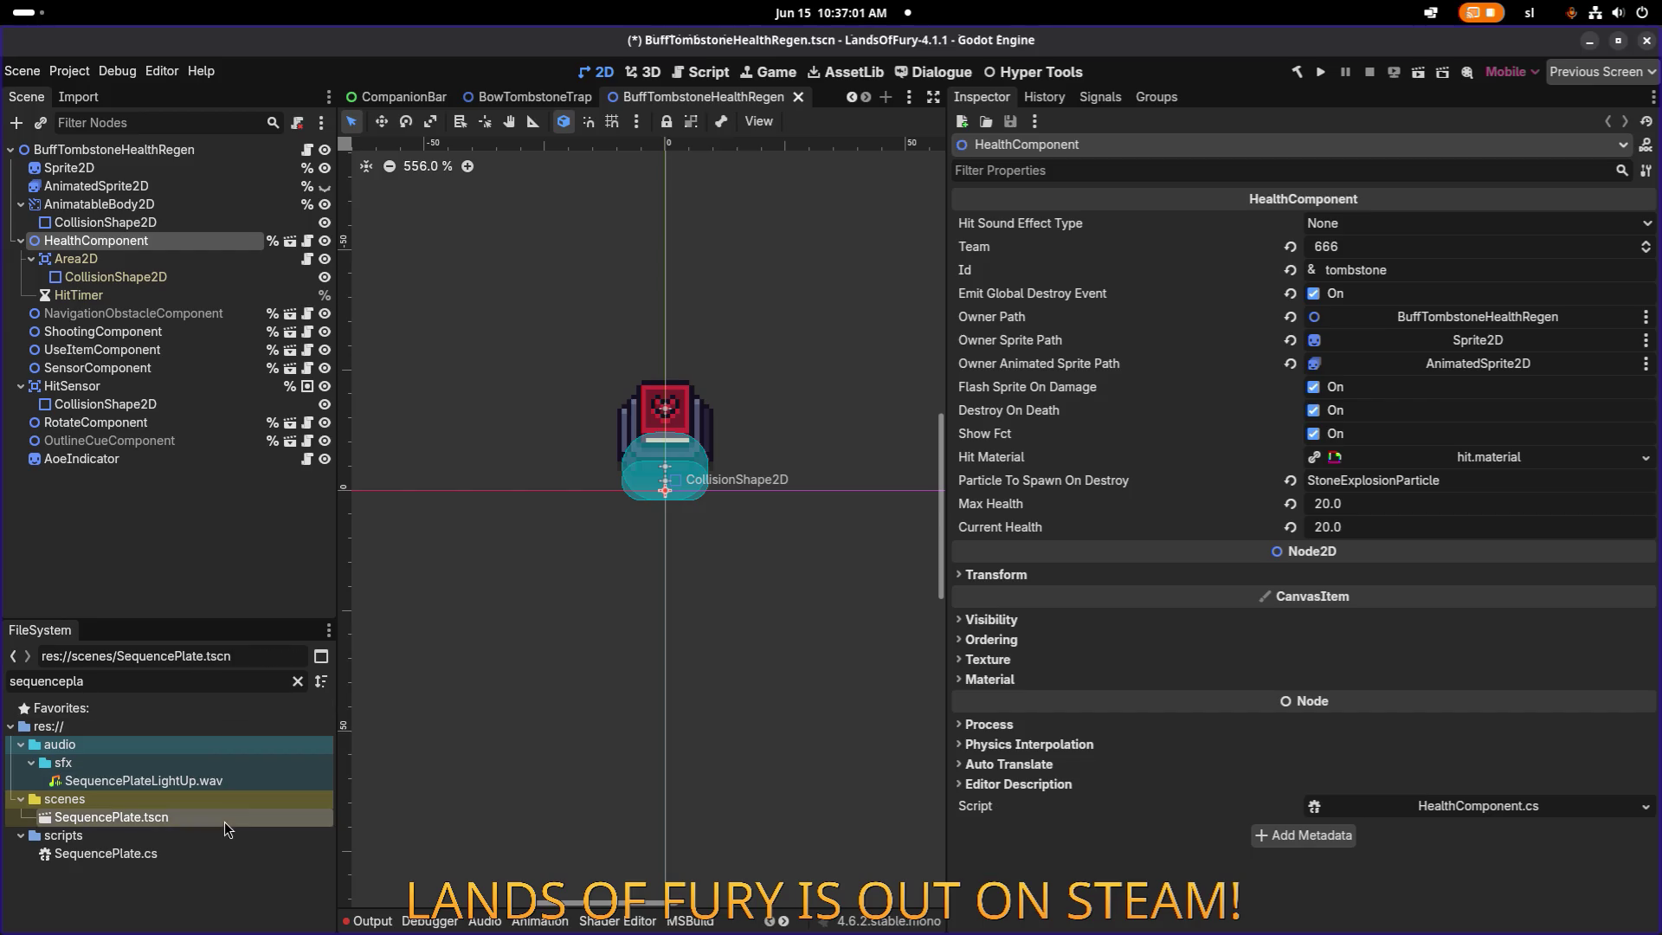
Start the C# build, then kill the stalled Godot process from the terminal.
{"action": "left_click", "coordinate": [1297, 72]}
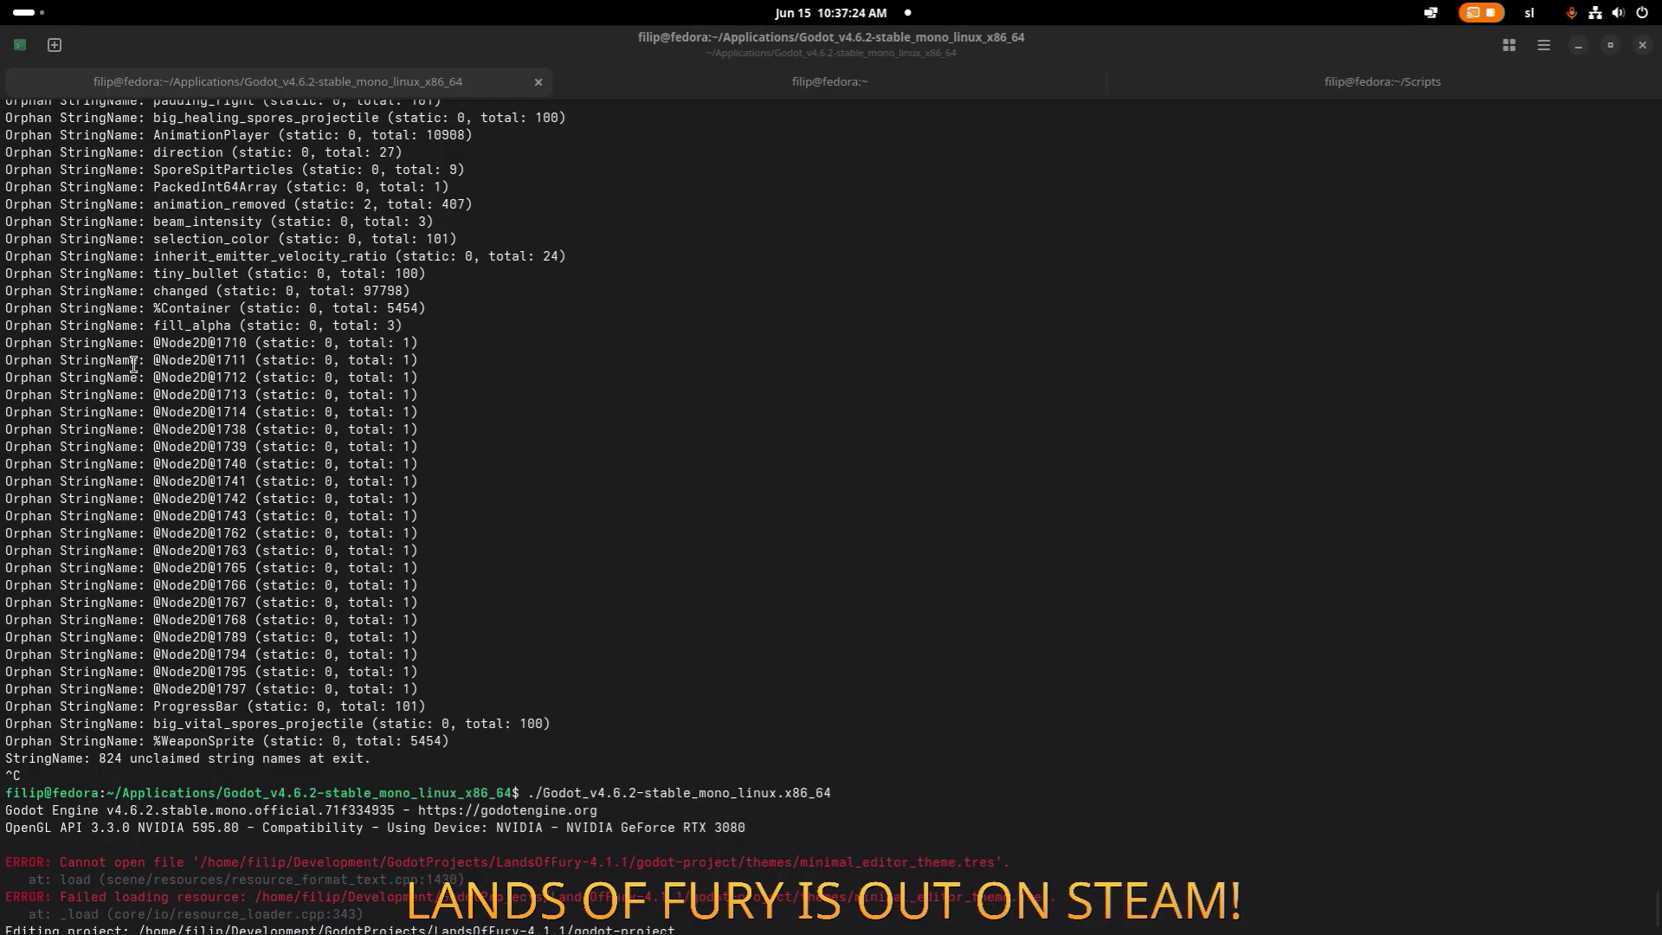
{"action": "left_click", "coordinate": [133, 364]}
{"action": "key", "text": "ctrl+c"}
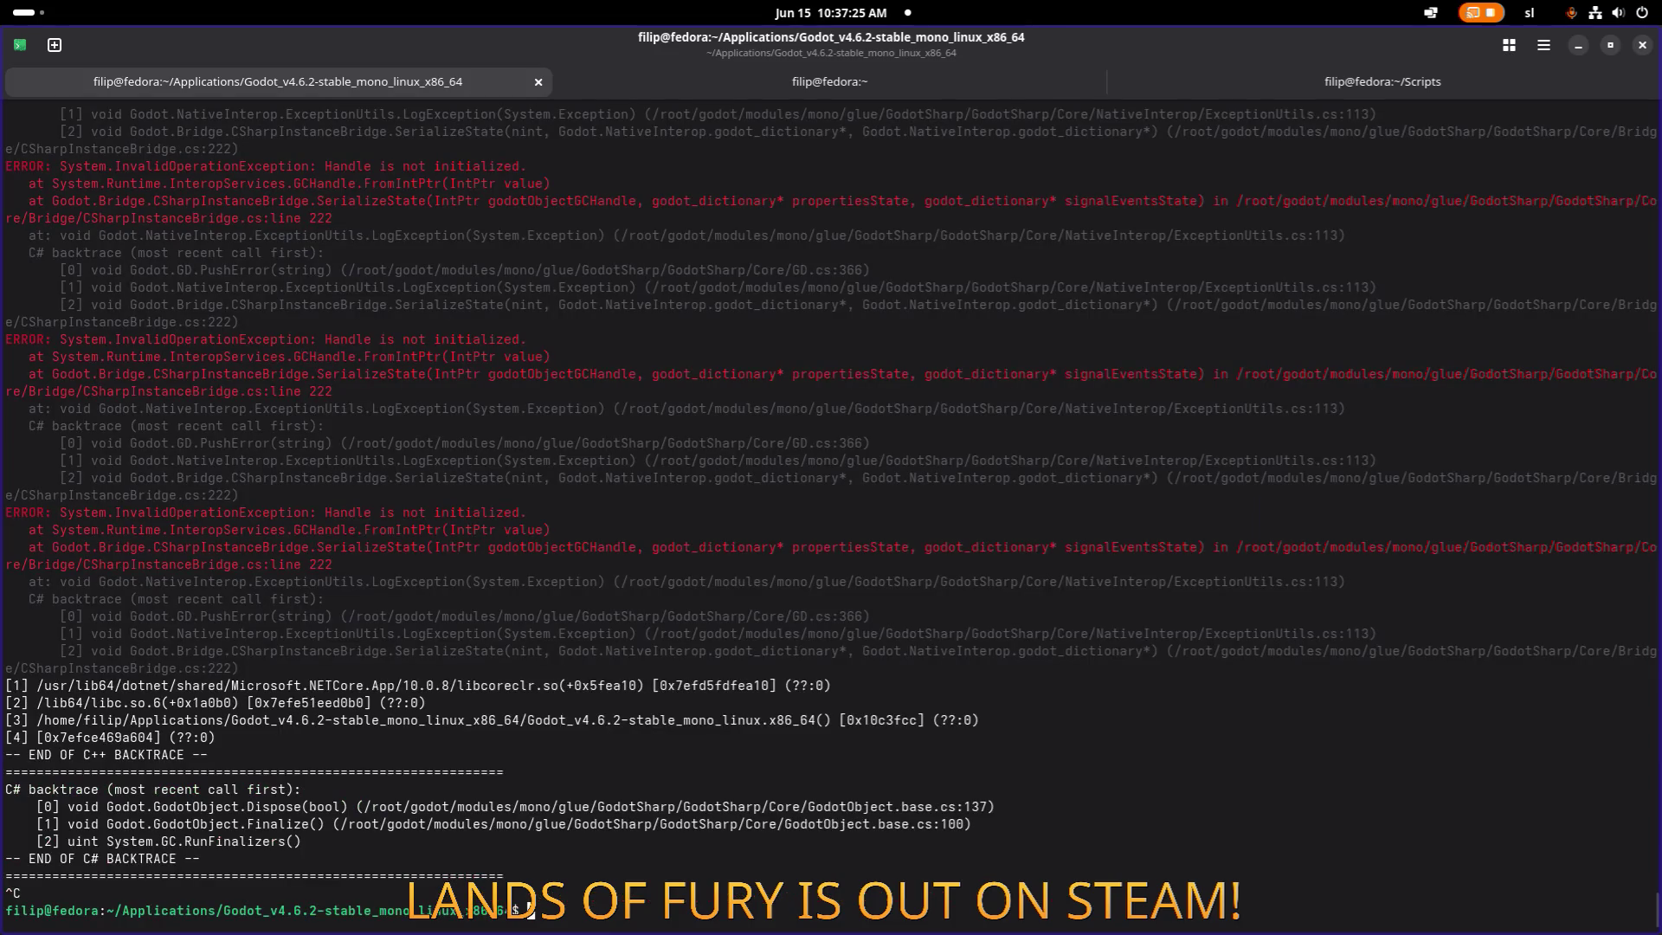
Rerun the previous Godot launch command and reopen the LandsOfFury project.
{"action": "key", "text": "Up"}
{"action": "key", "text": "Return"}
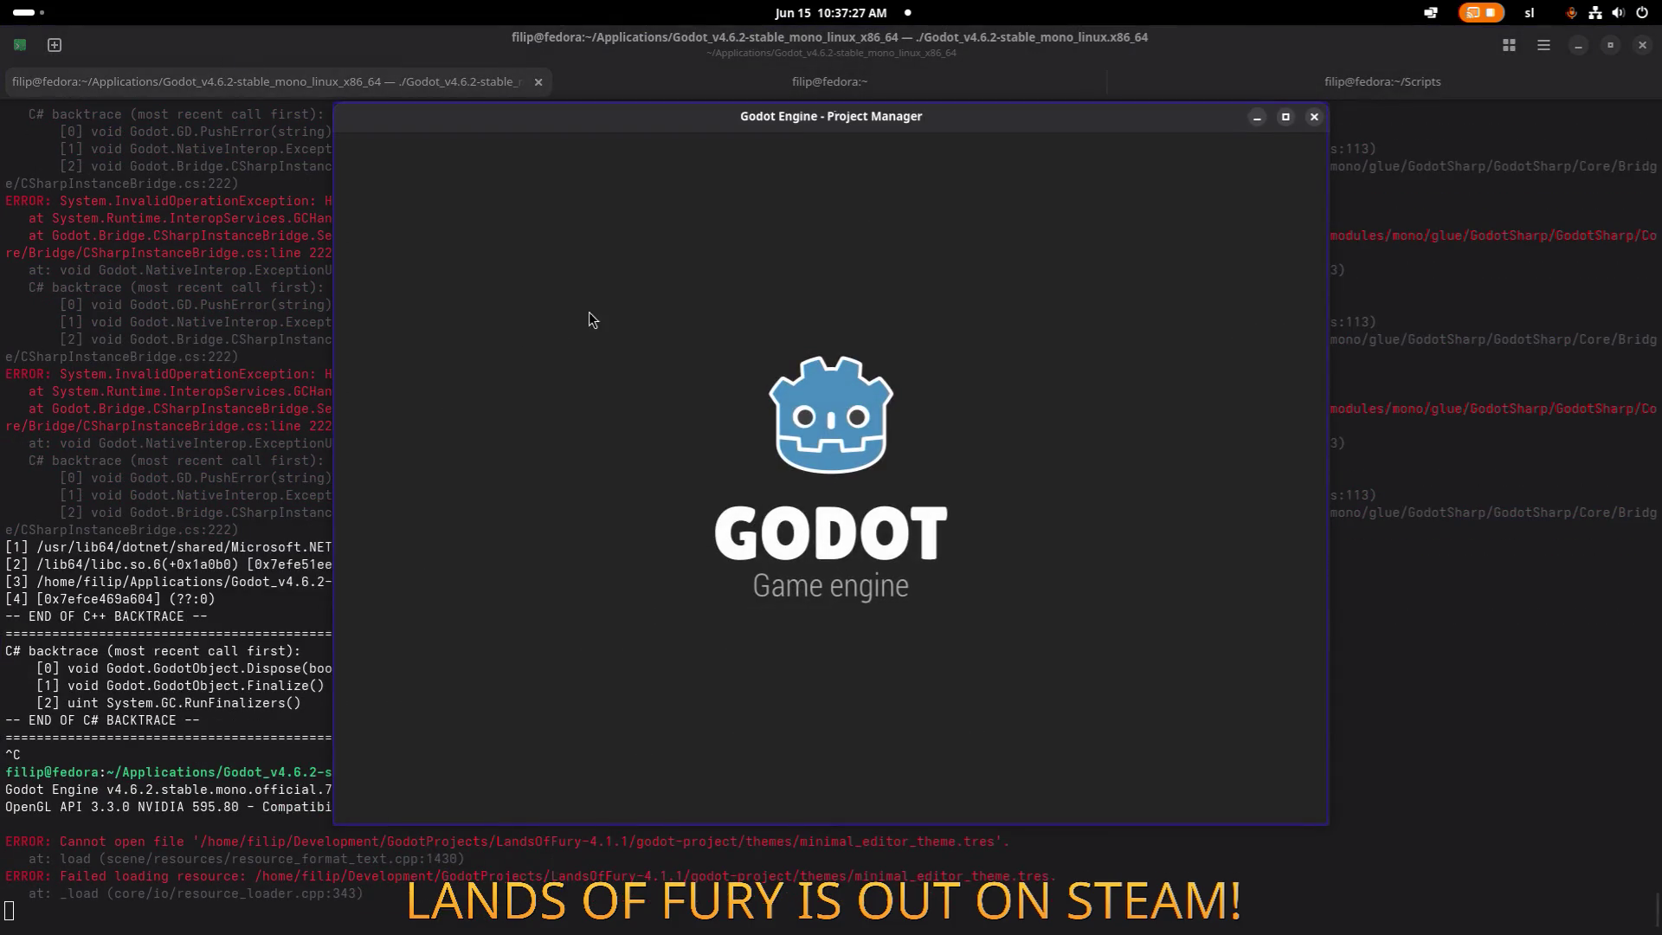
{"action": "double_click", "coordinate": [582, 225]}
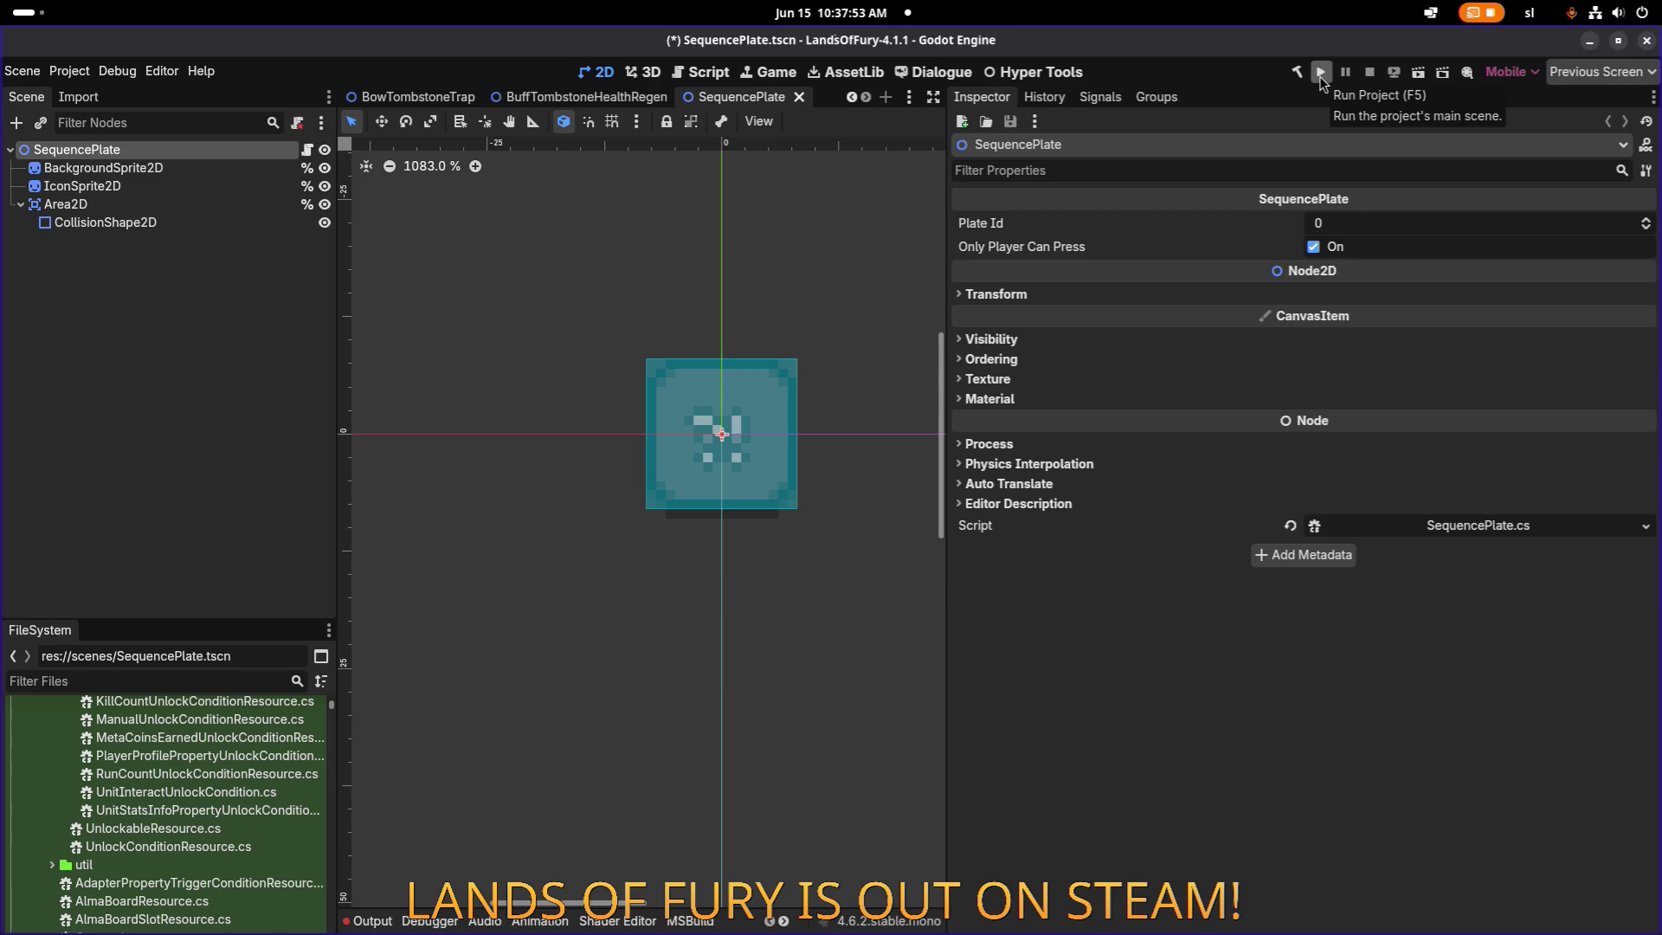
Run the game, load the first profile and equip the Ram Bam helmet.
{"action": "left_click", "coordinate": [1321, 73]}
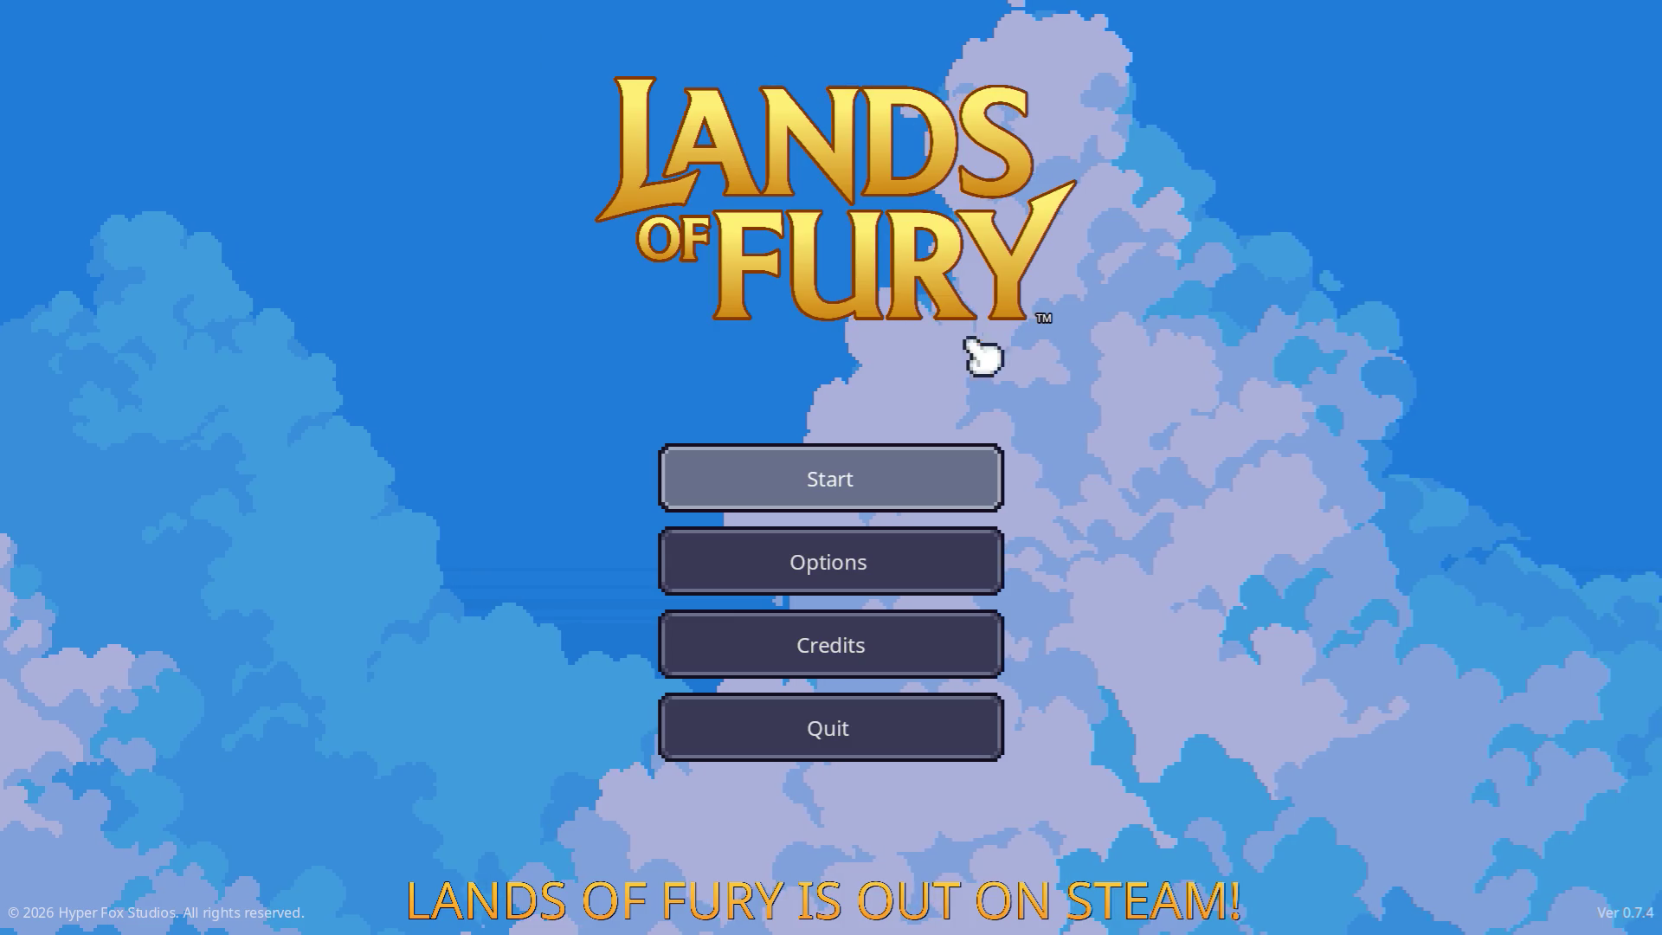
{"action": "left_click", "coordinate": [857, 482]}
{"action": "left_click", "coordinate": [738, 472]}
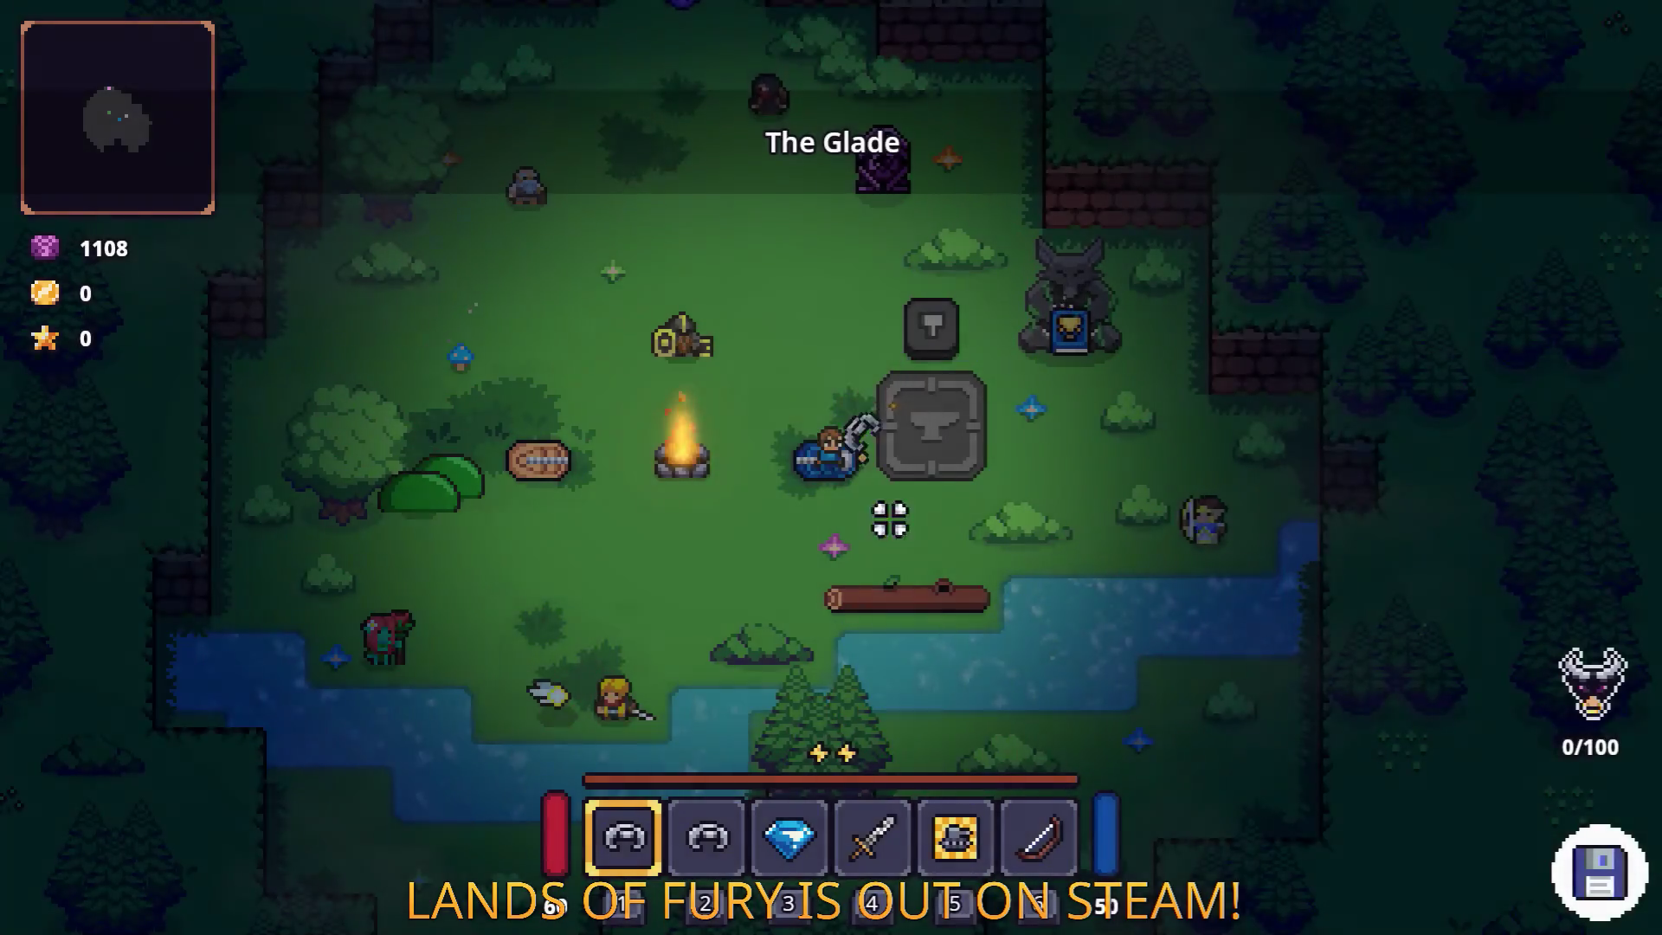
{"action": "key", "text": "i"}
{"action": "mouse_move", "coordinate": [625, 636]}
{"action": "left_mouse_down"}
{"action": "mouse_move", "coordinate": [651, 659]}
{"action": "mouse_move", "coordinate": [1116, 671]}
{"action": "left_mouse_up"}
{"action": "key", "text": "i"}
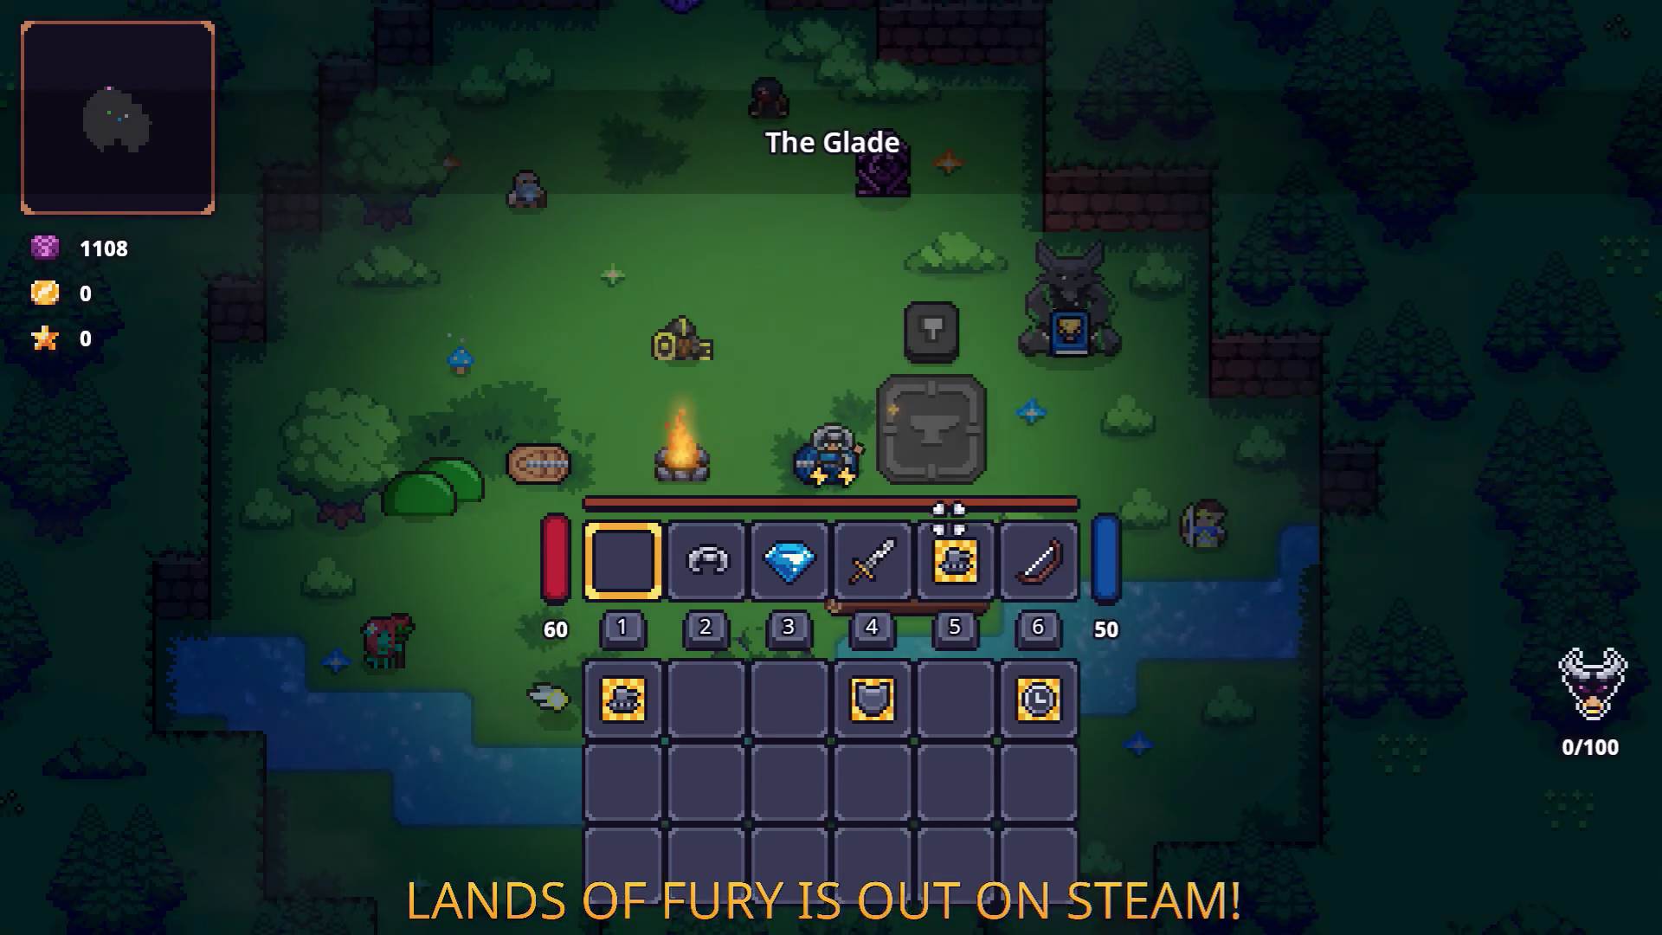
Select the sword and travel through the purple portal to Elderglade Forest.
{"action": "key", "text": "4"}
{"action": "key", "text": "w"}
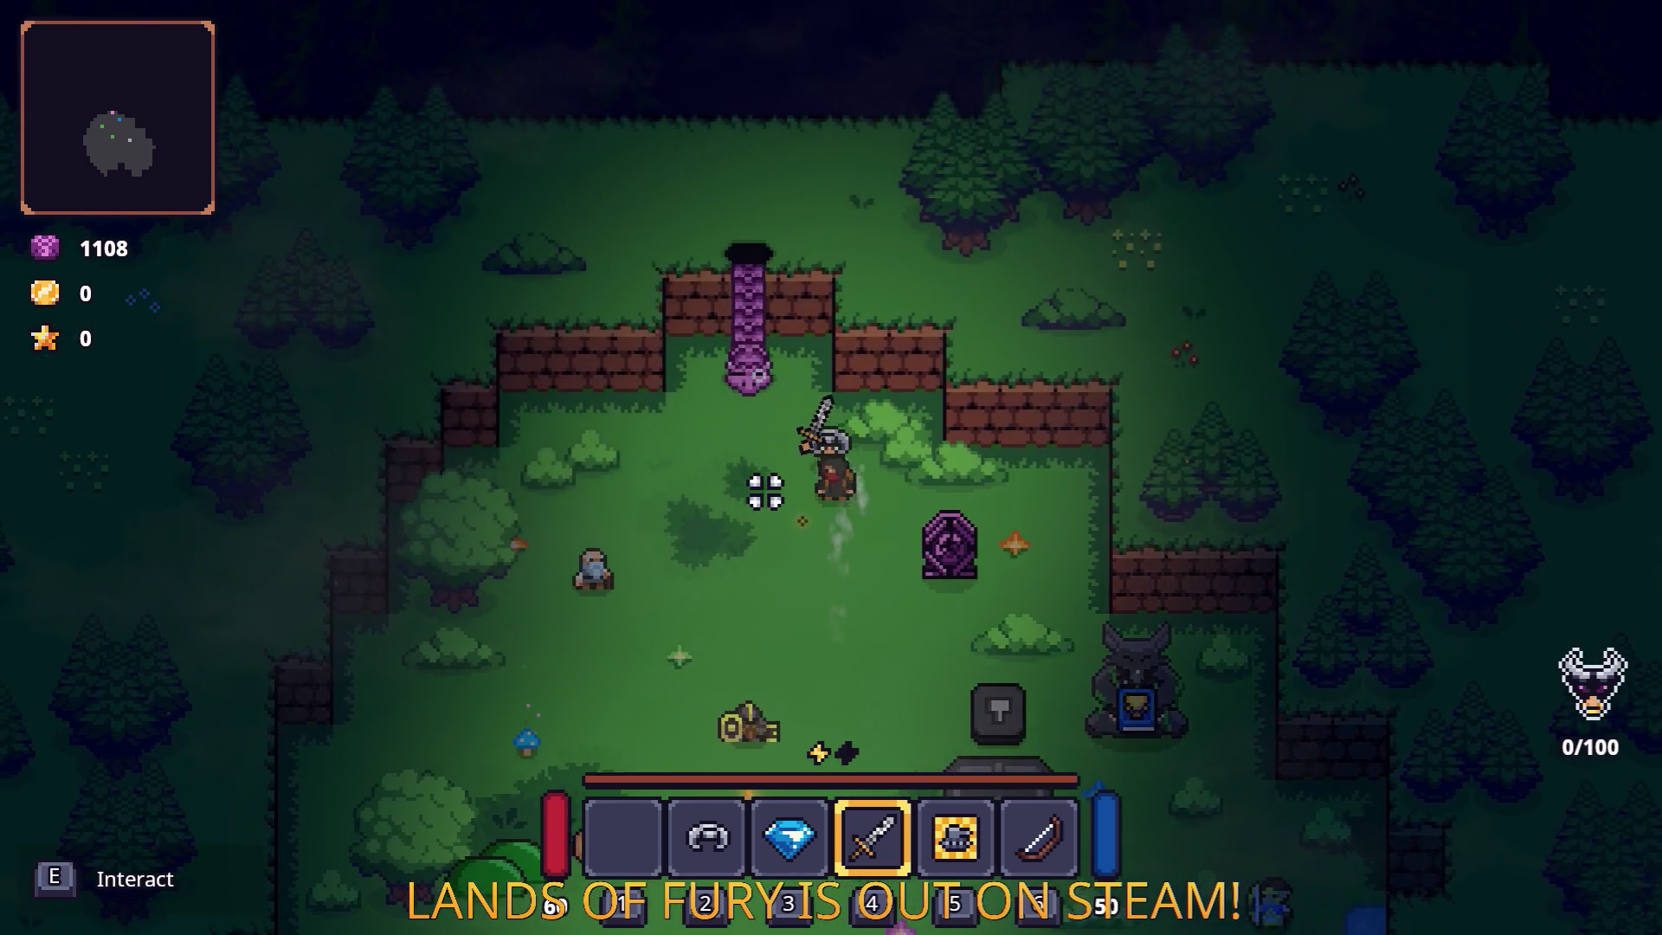
{"action": "key", "text": "e"}
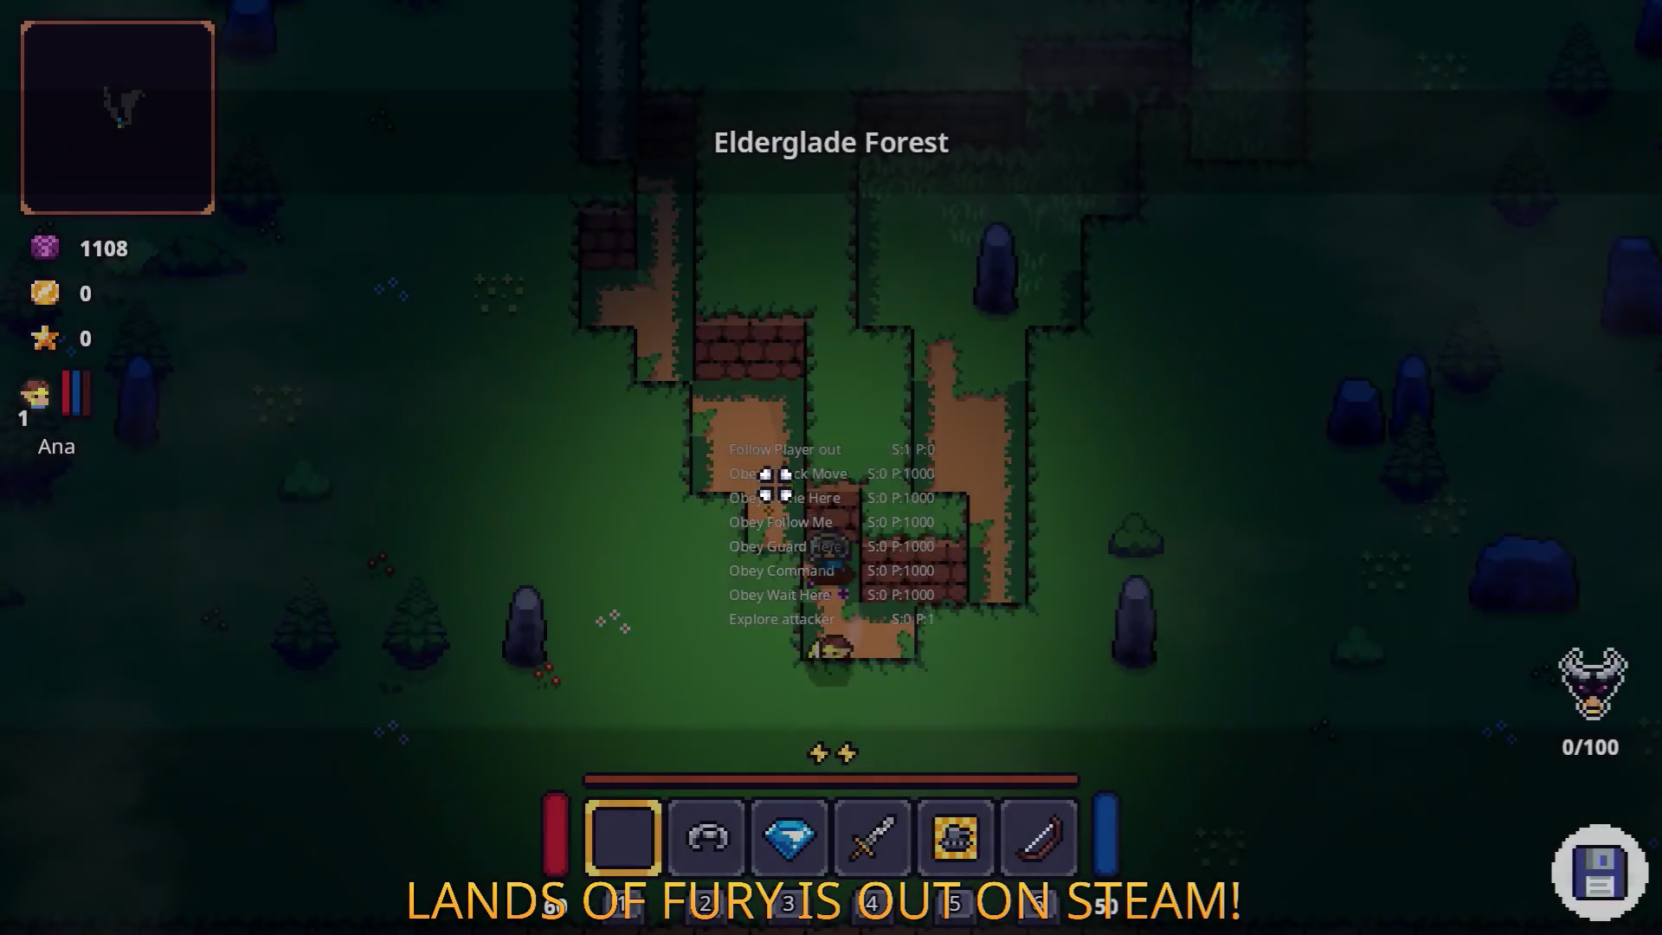
{"action": "key", "text": "3"}
{"action": "key", "text": "5"}
{"action": "key", "text": "4"}
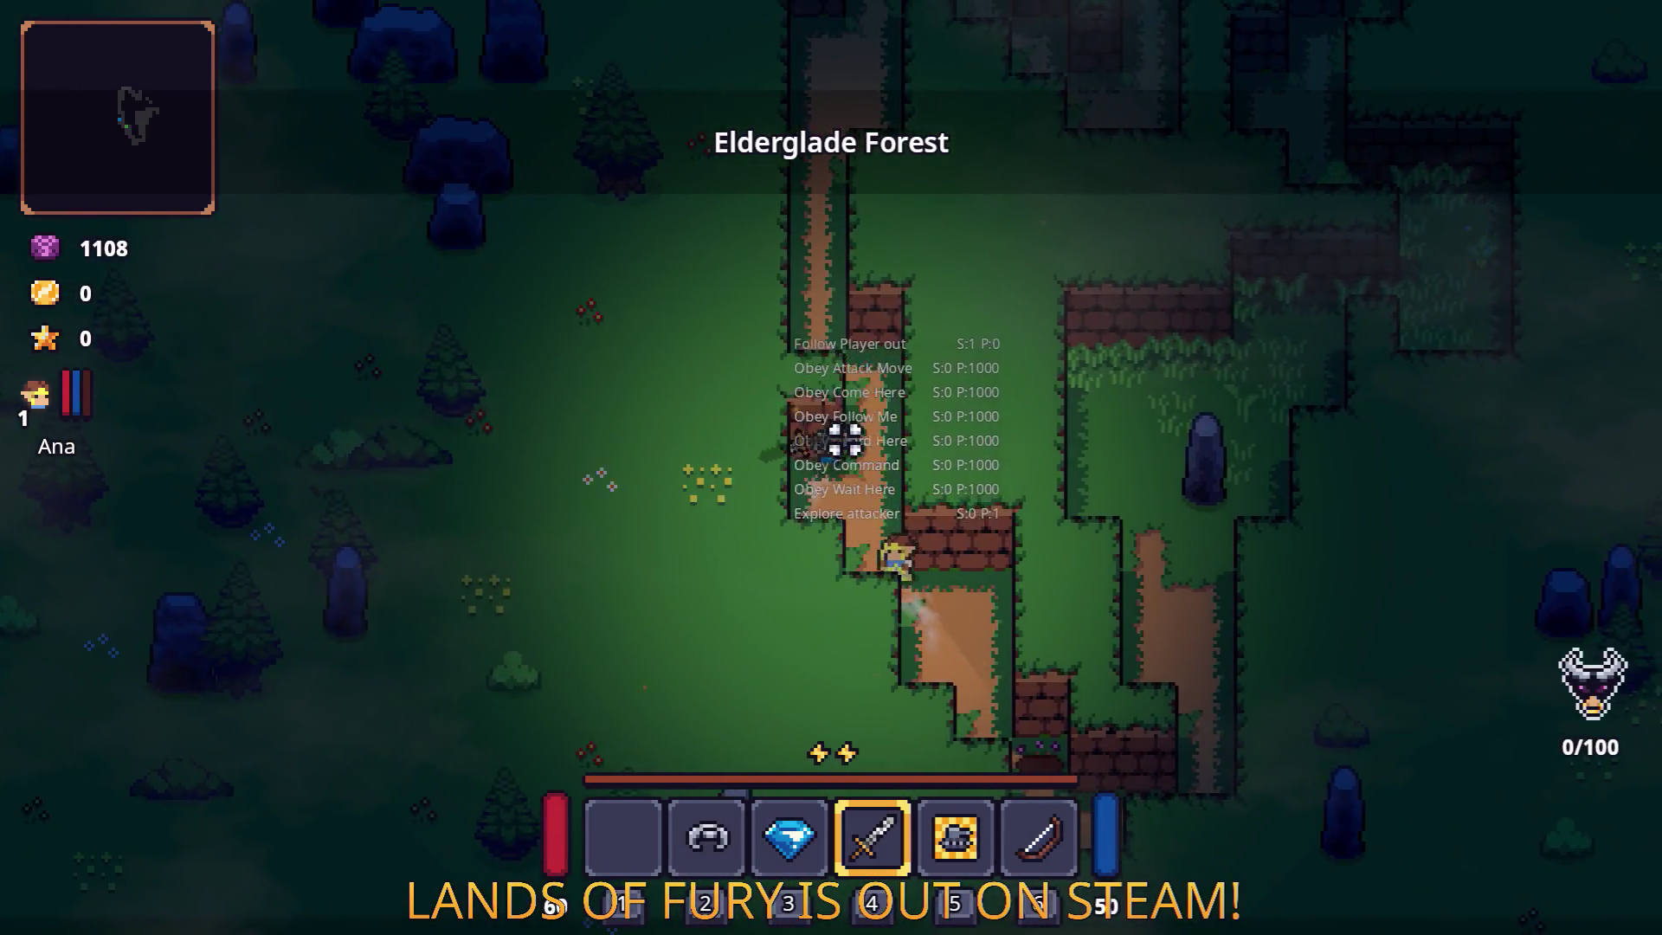
Walk through the forest maze to the campfire clearing.
{"action": "key", "text": "w"}
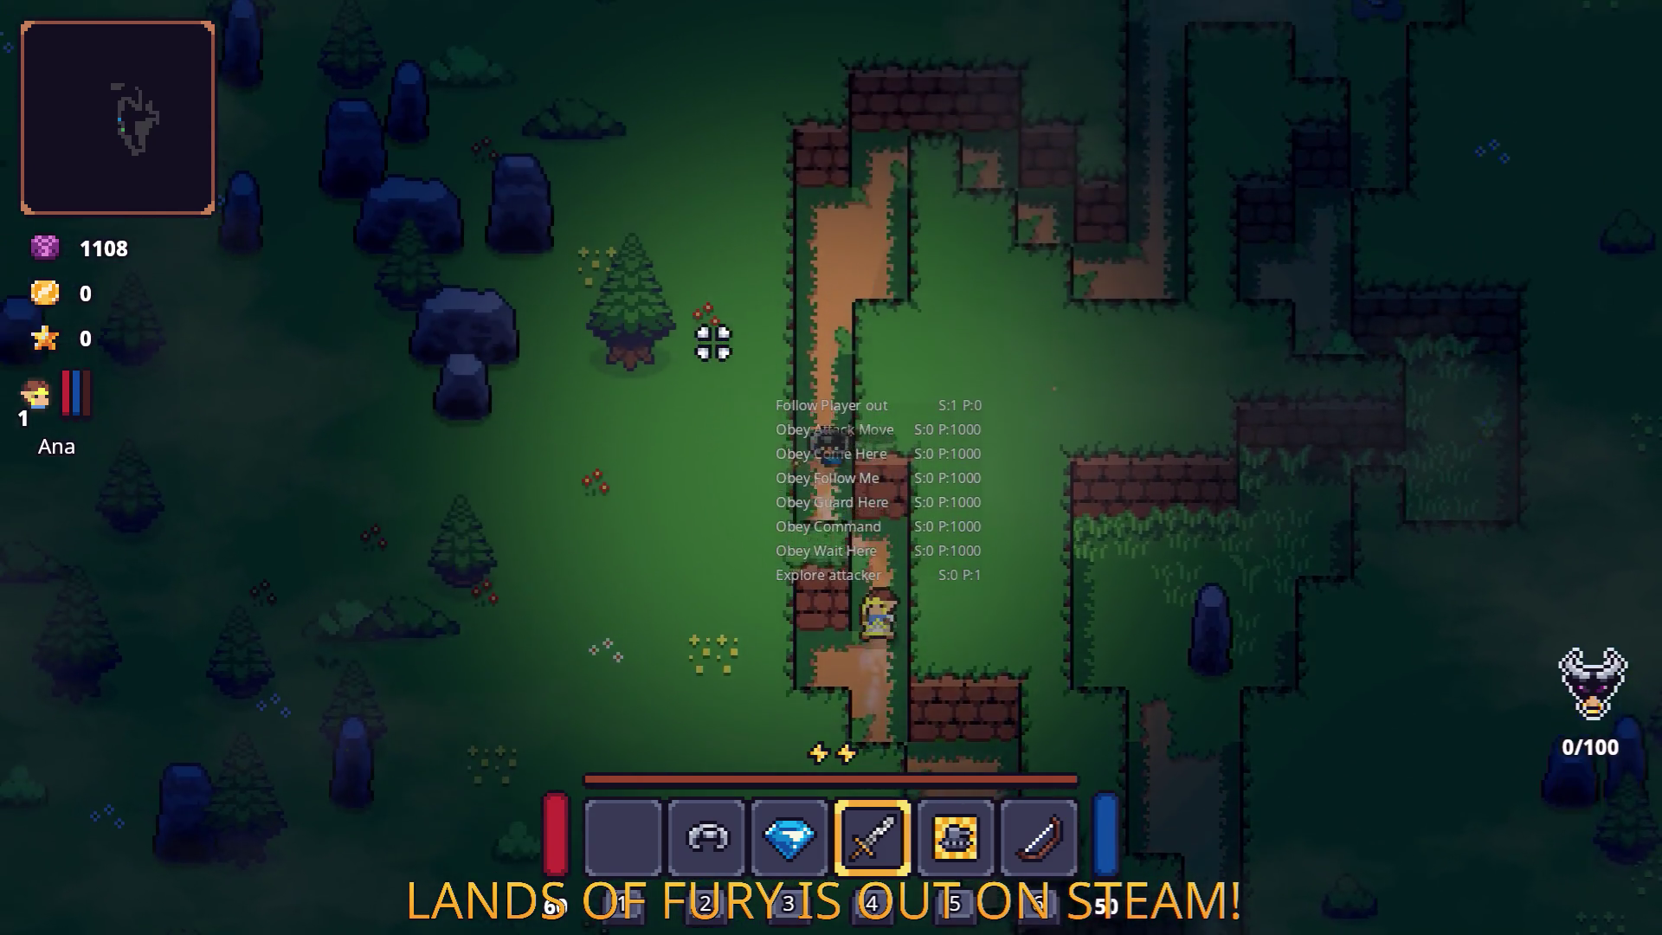
{"action": "key", "text": "w"}
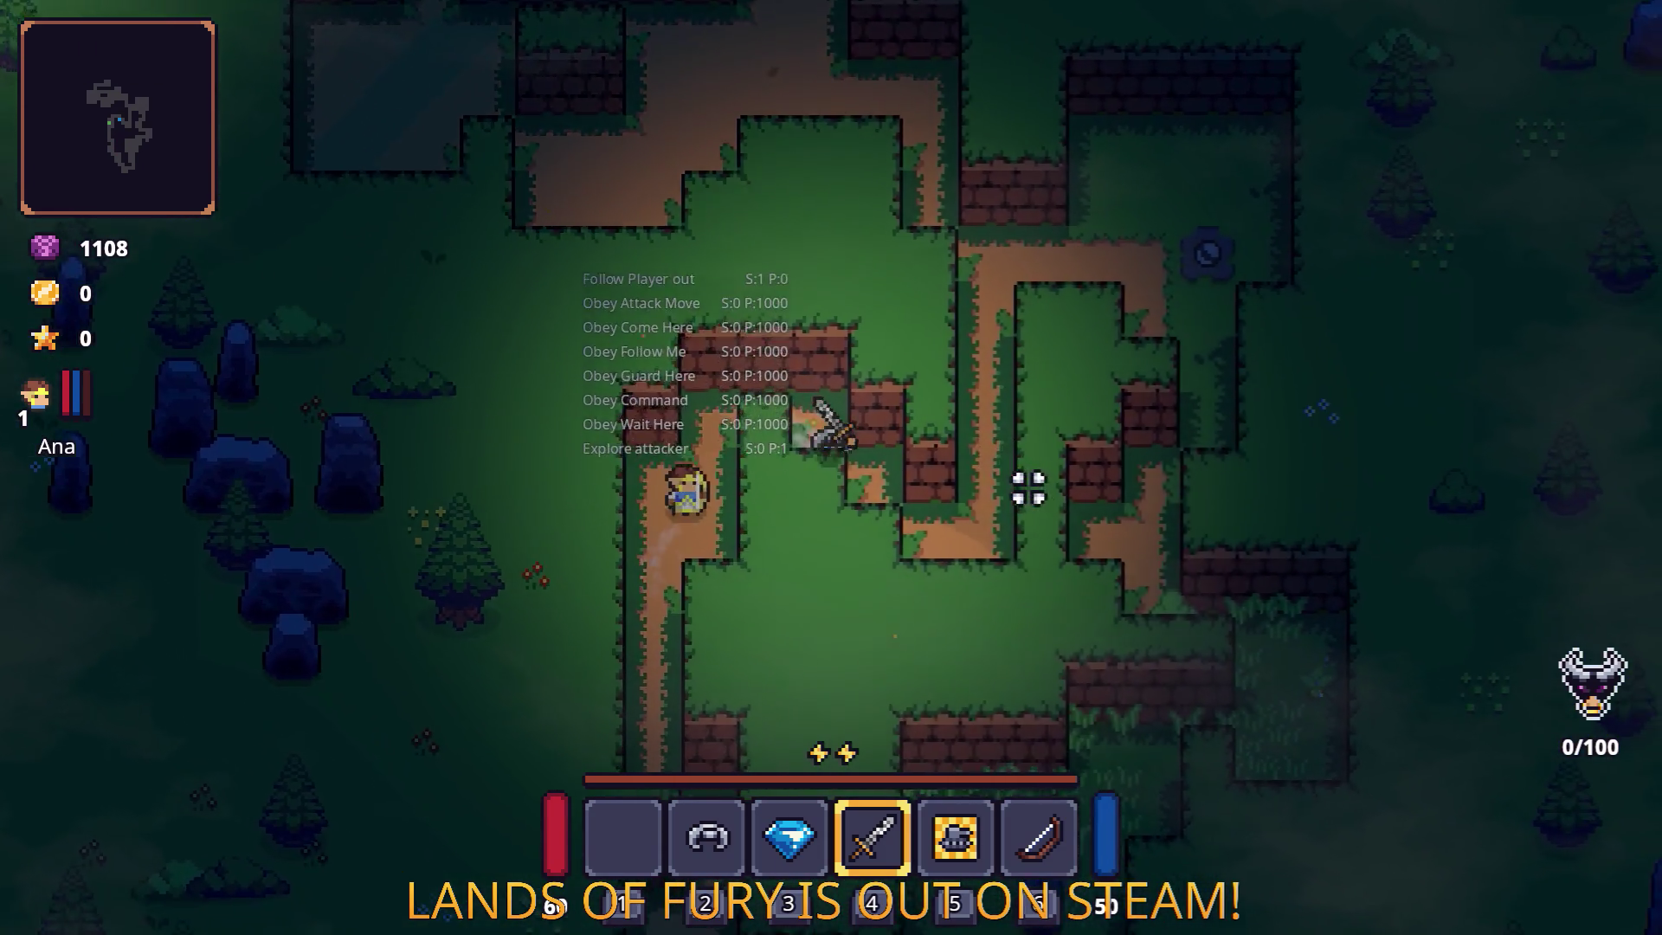
{"action": "key", "text": "w"}
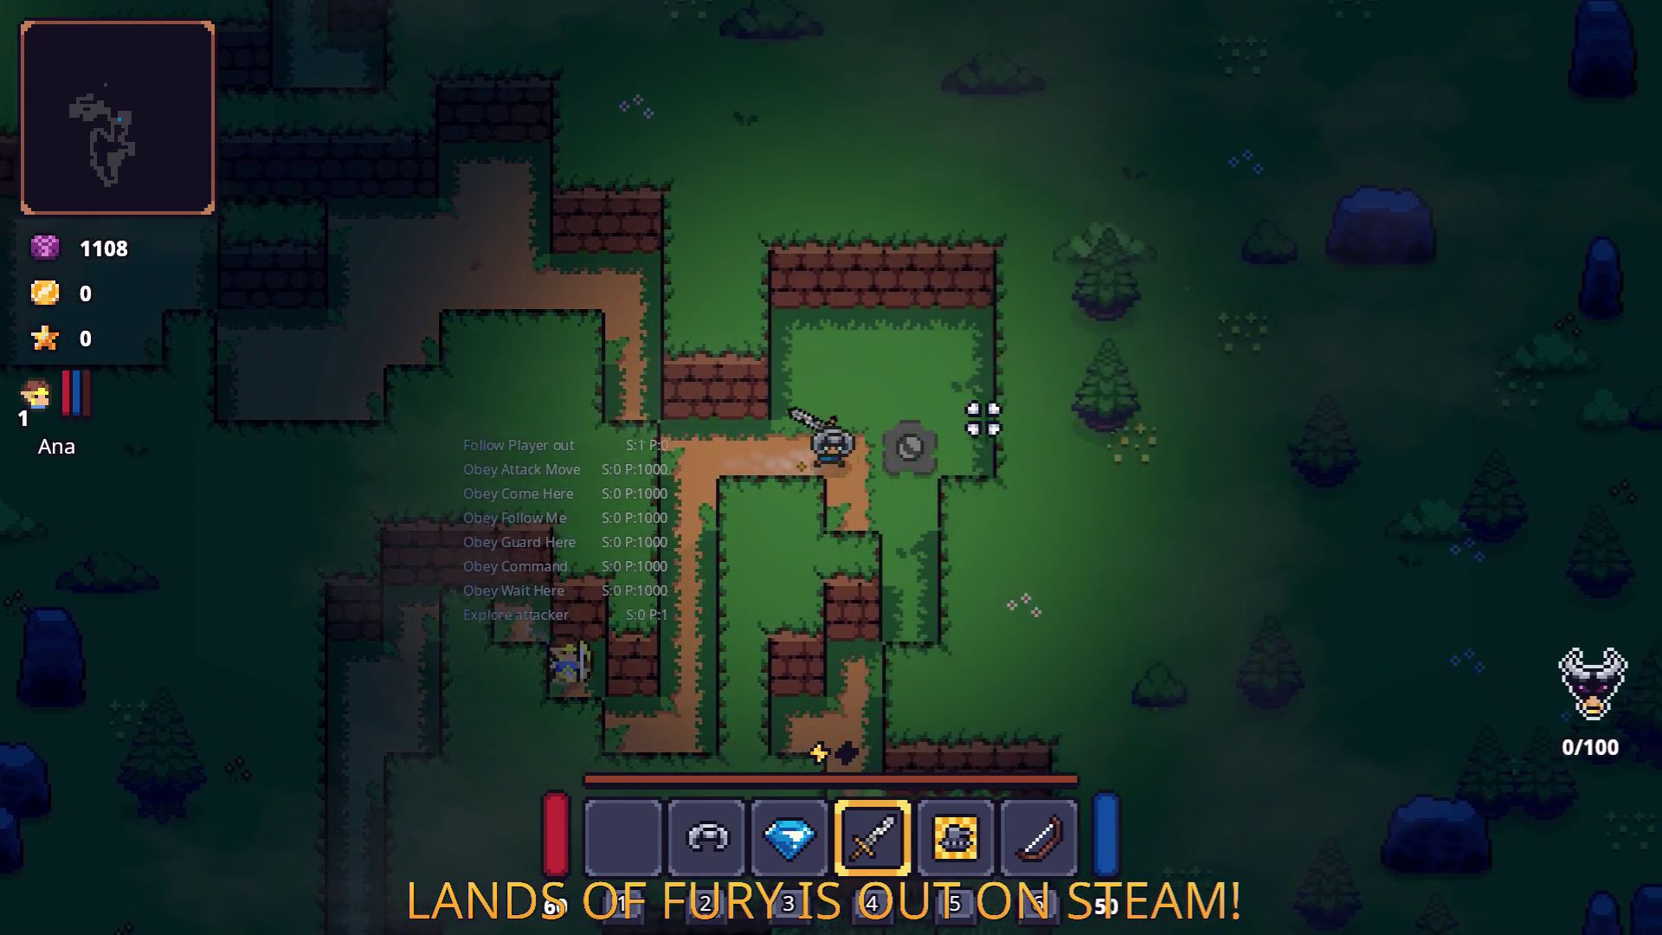
{"action": "key", "text": "d"}
{"action": "key", "text": "a"}
{"action": "key", "text": "w"}
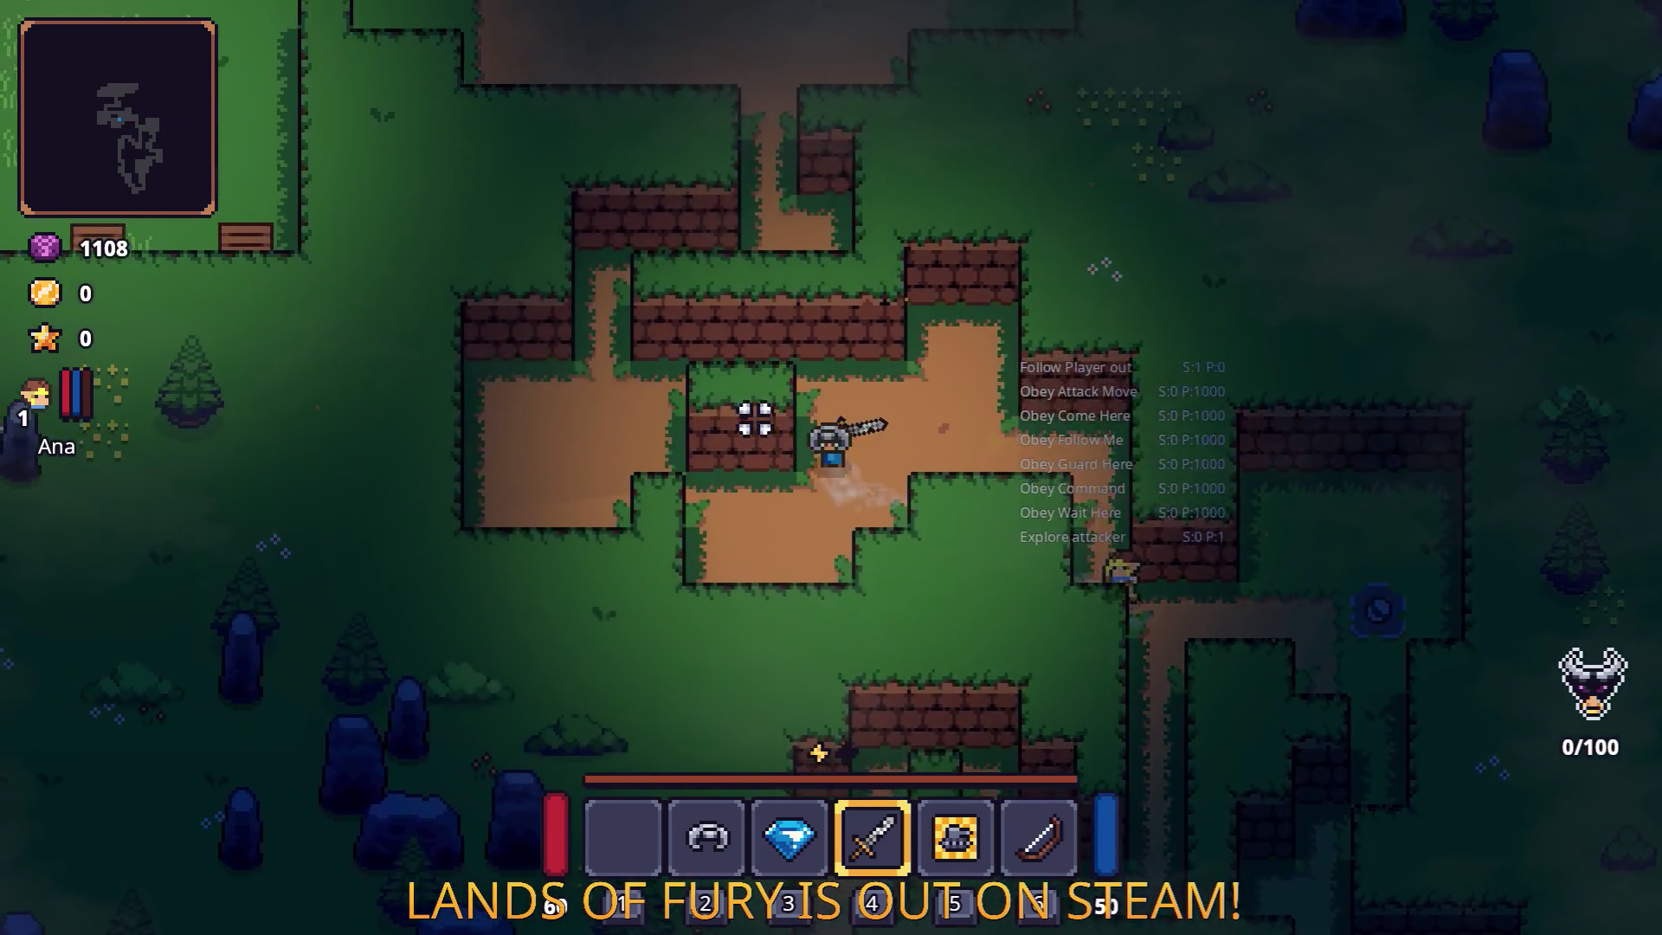
{"action": "key", "text": "a"}
{"action": "key", "text": "w"}
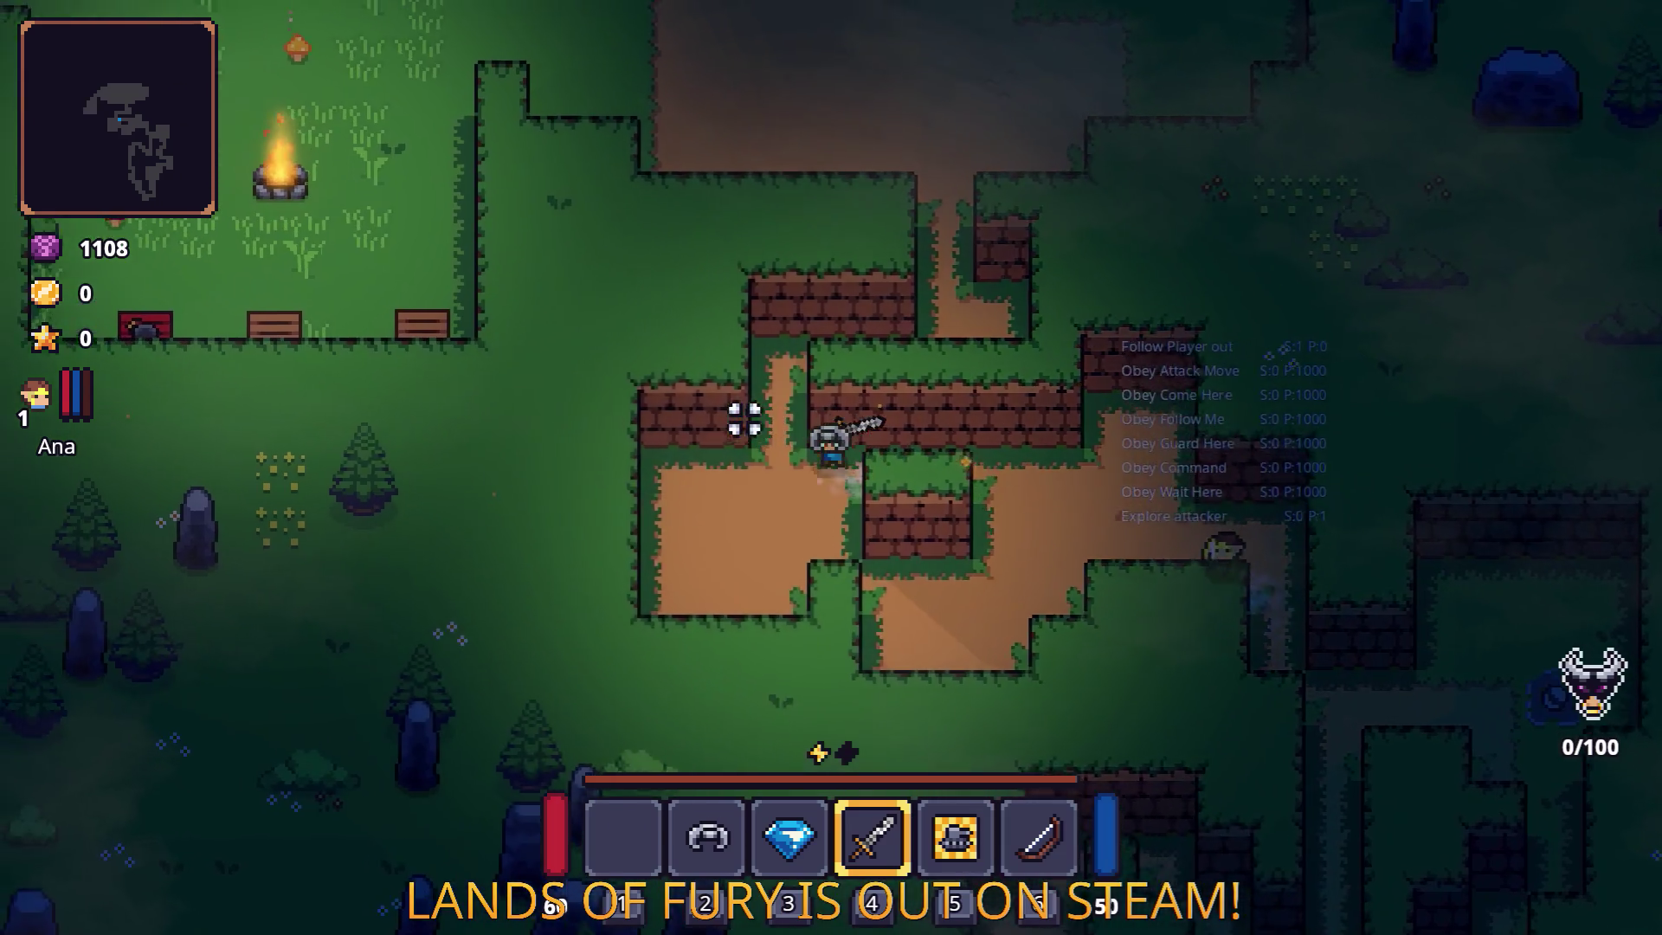
{"action": "key", "text": "w"}
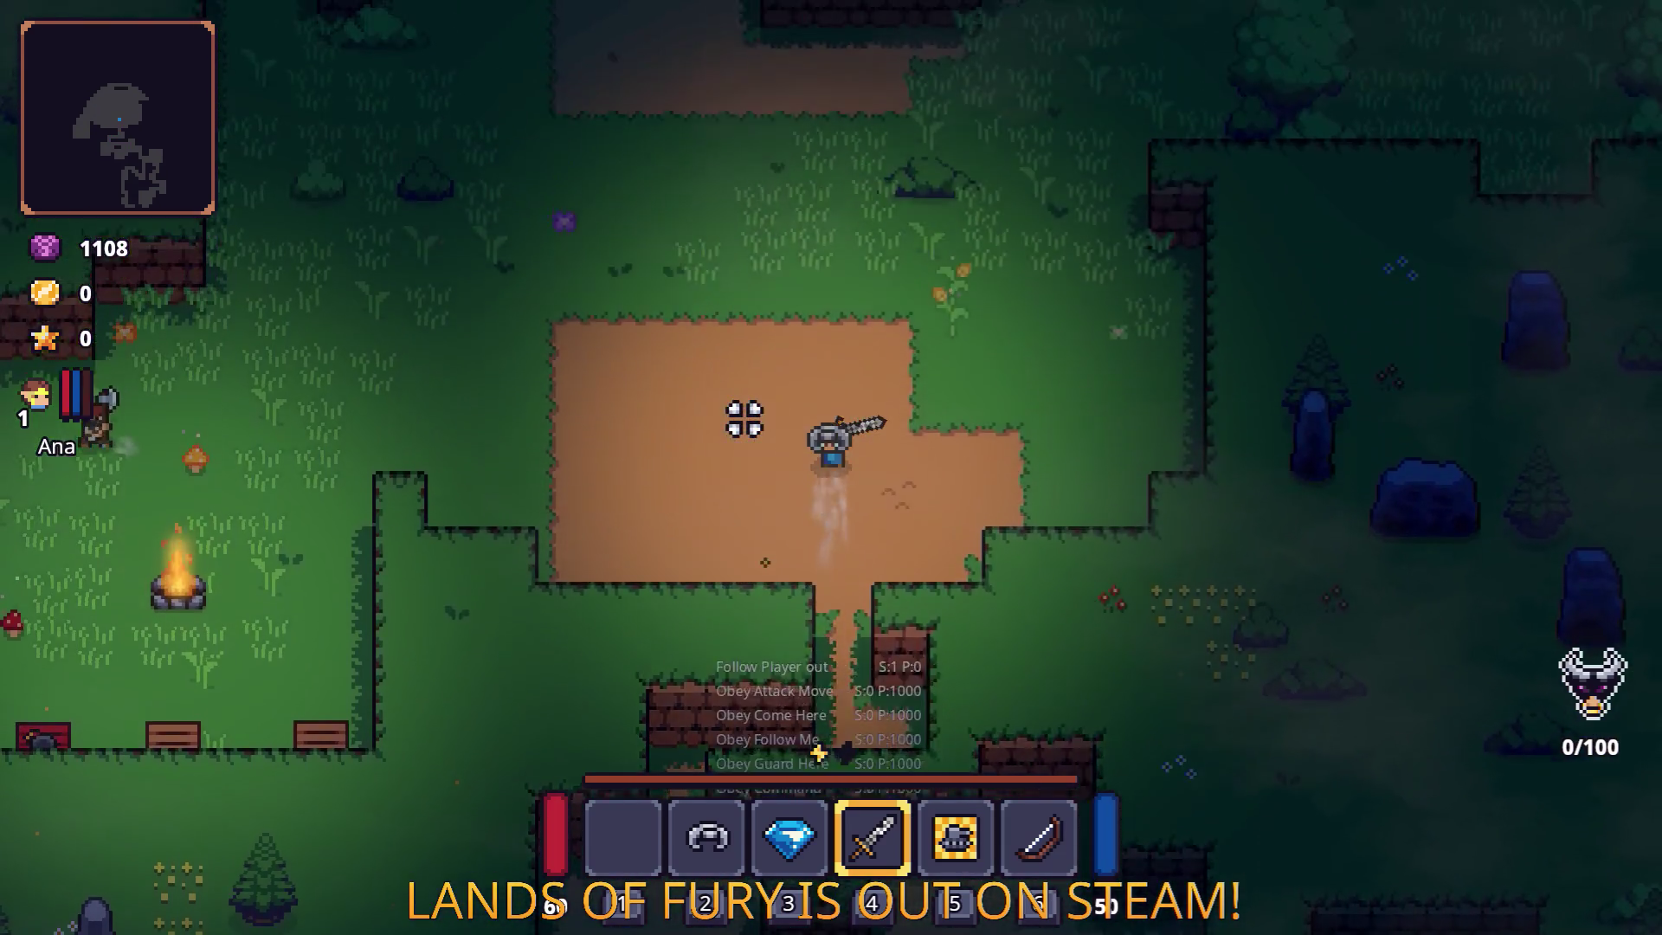
{"action": "key", "text": "a"}
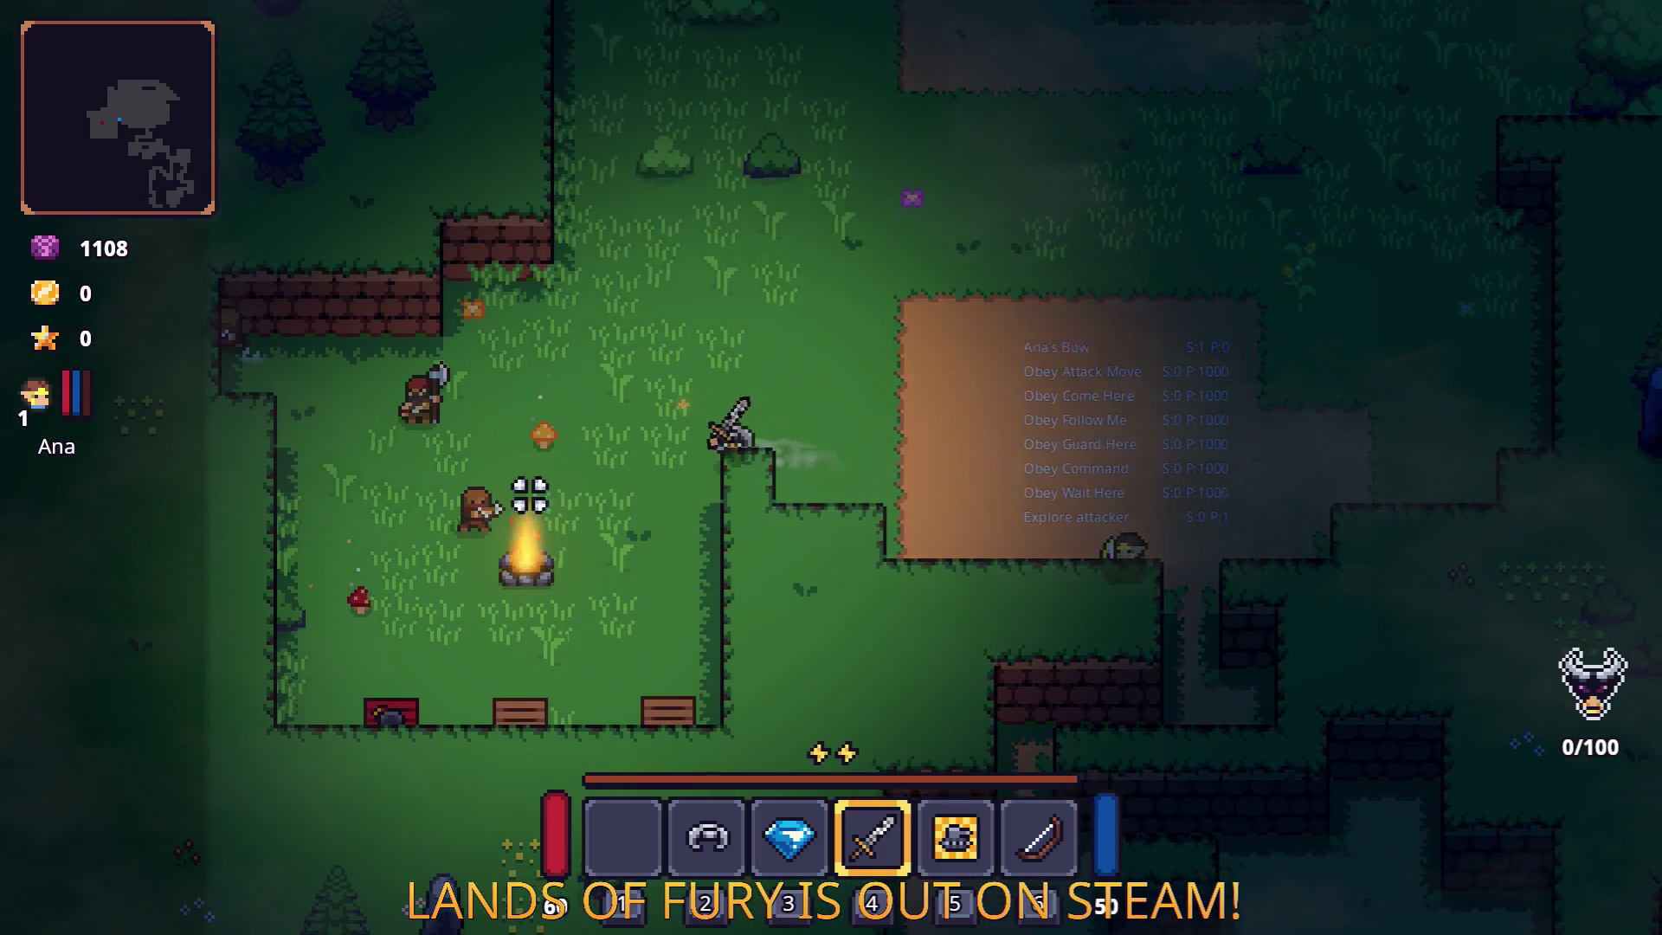
{"action": "key", "text": "a"}
Kill the campfire enemies with the sword and collect the dropped Small Potion.
{"action": "left_click", "coordinate": [427, 482]}
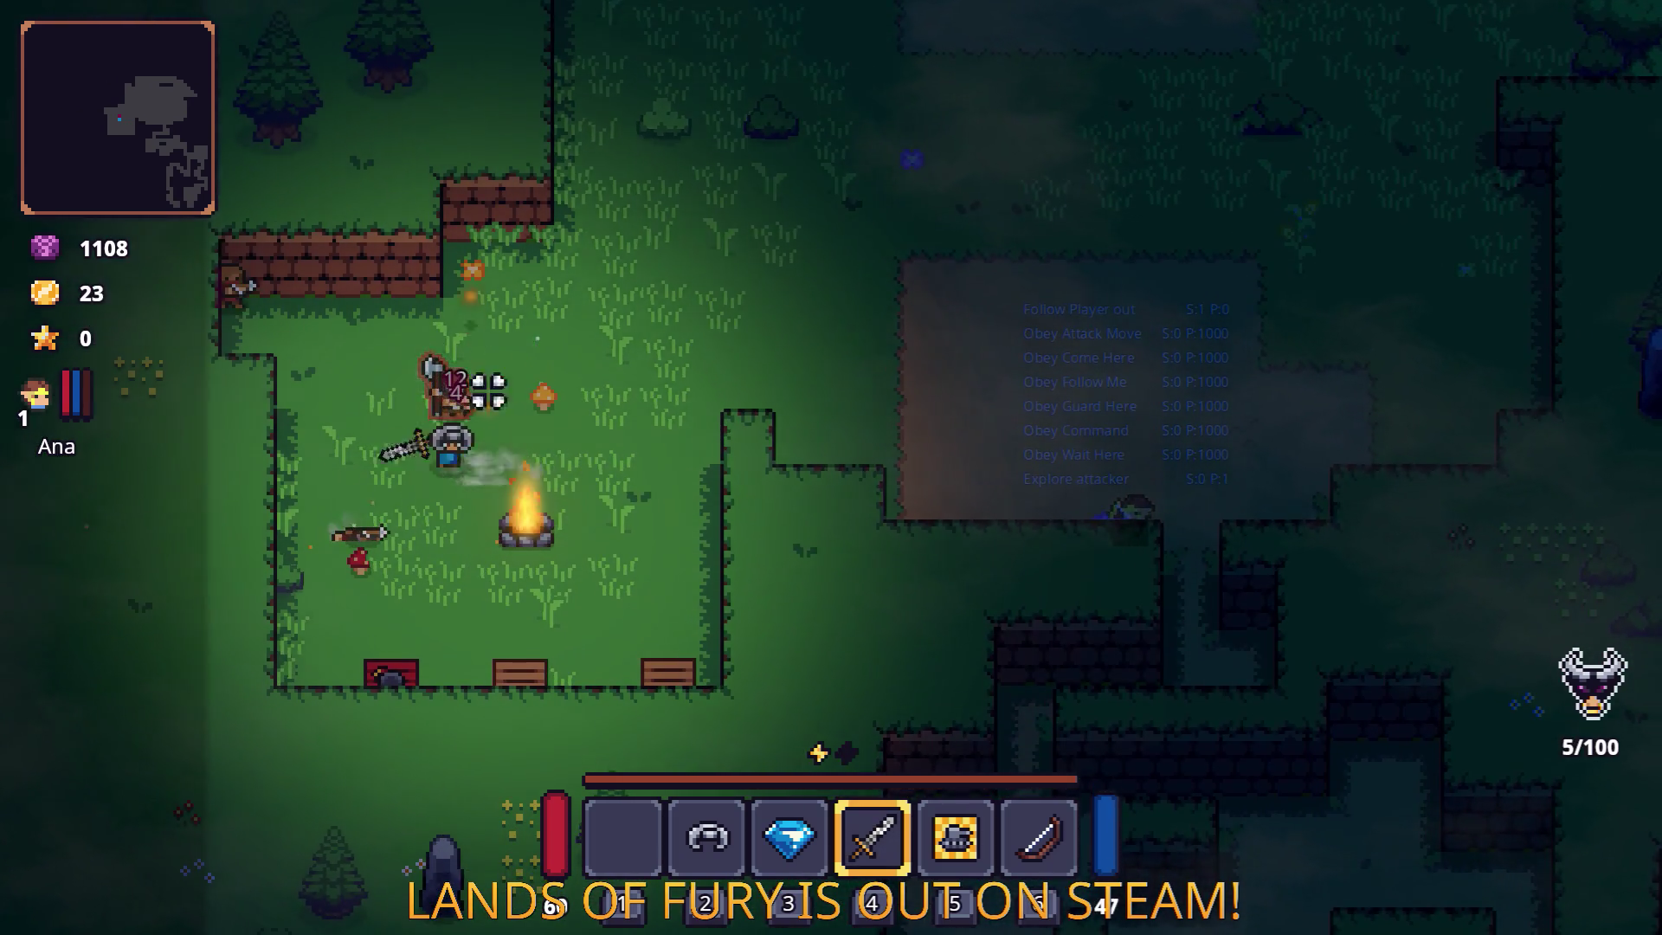
{"action": "key", "text": "a"}
{"action": "left_click", "coordinate": [602, 440]}
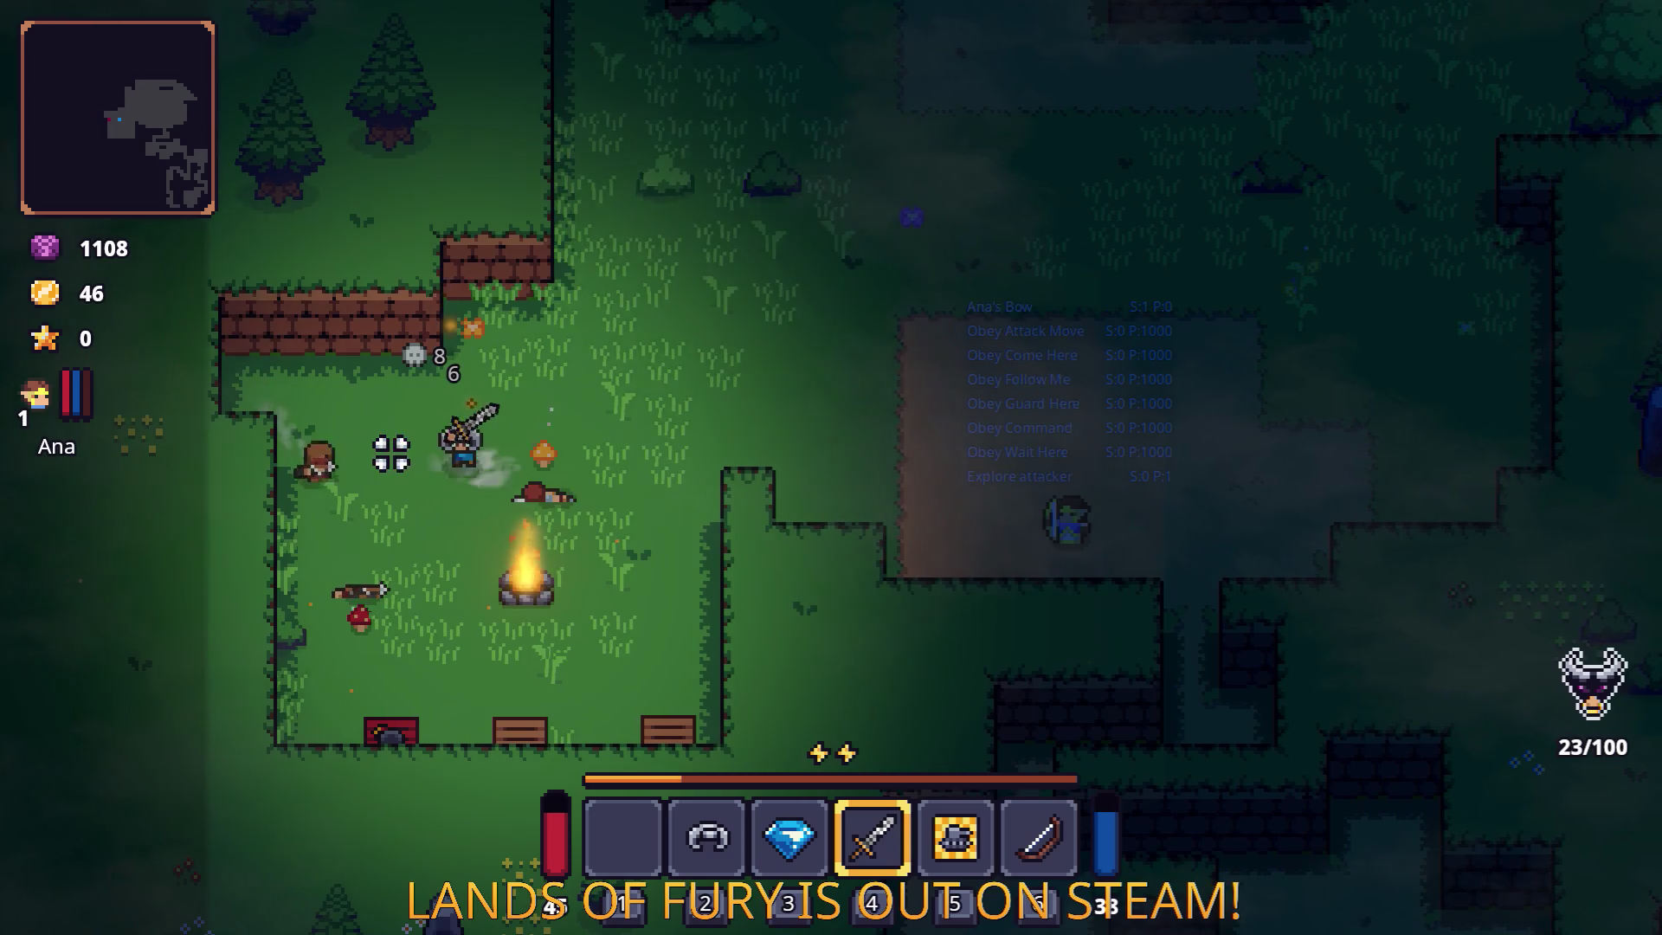
{"action": "key", "text": "s"}
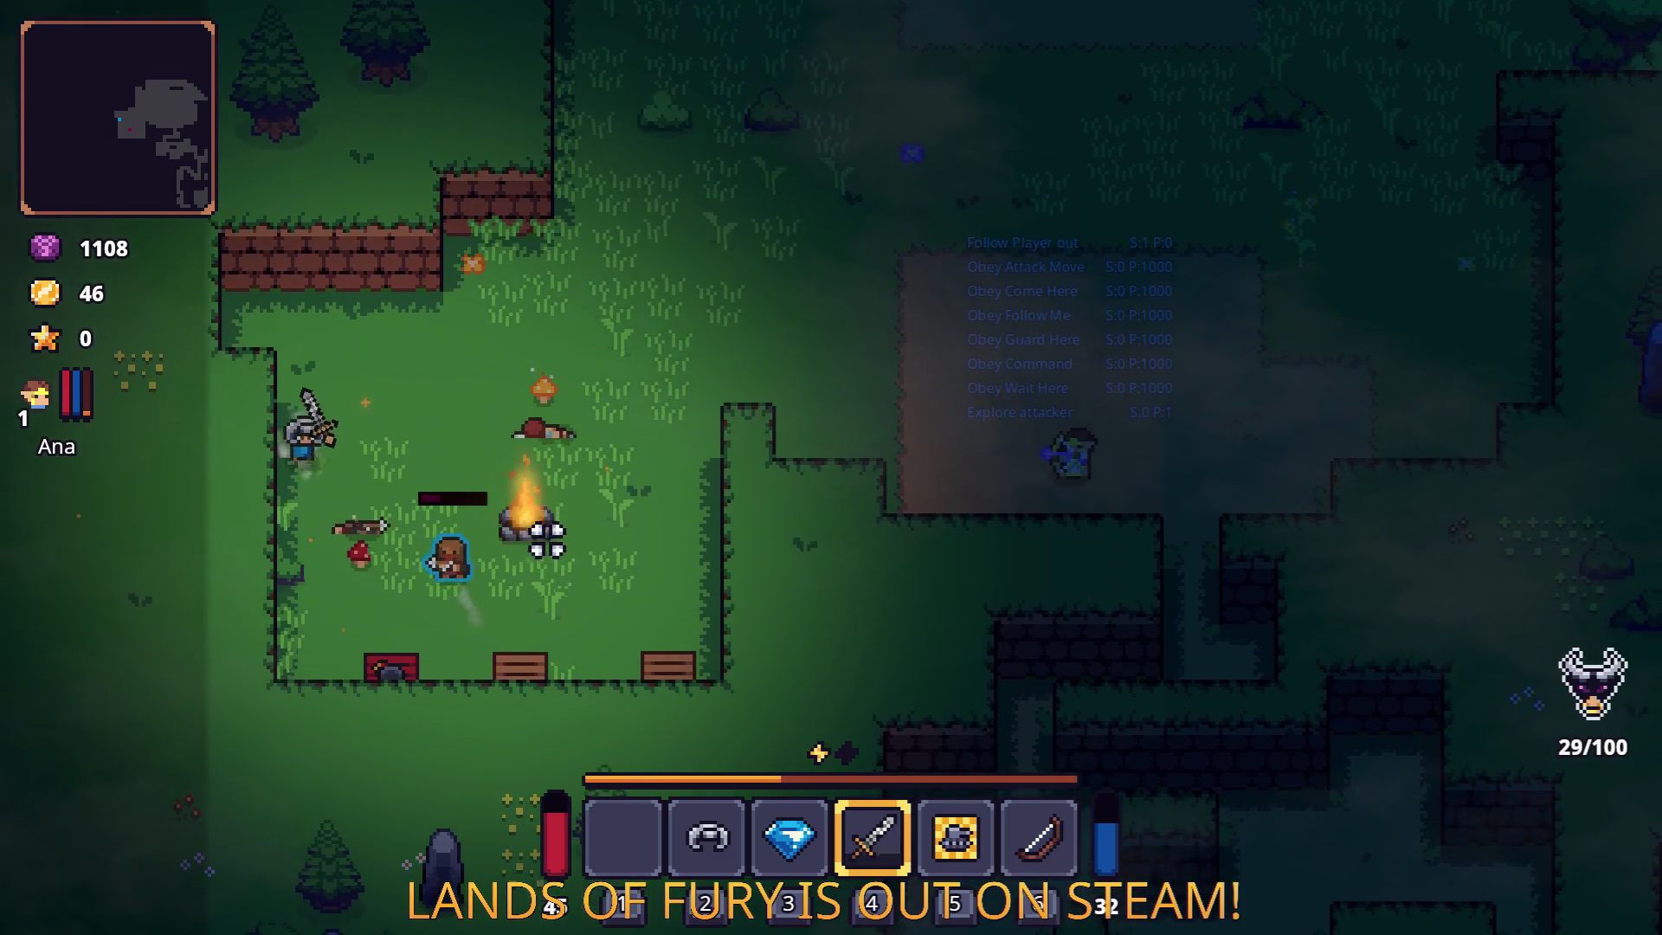
{"action": "key", "text": "a"}
{"action": "left_click", "coordinate": [532, 530]}
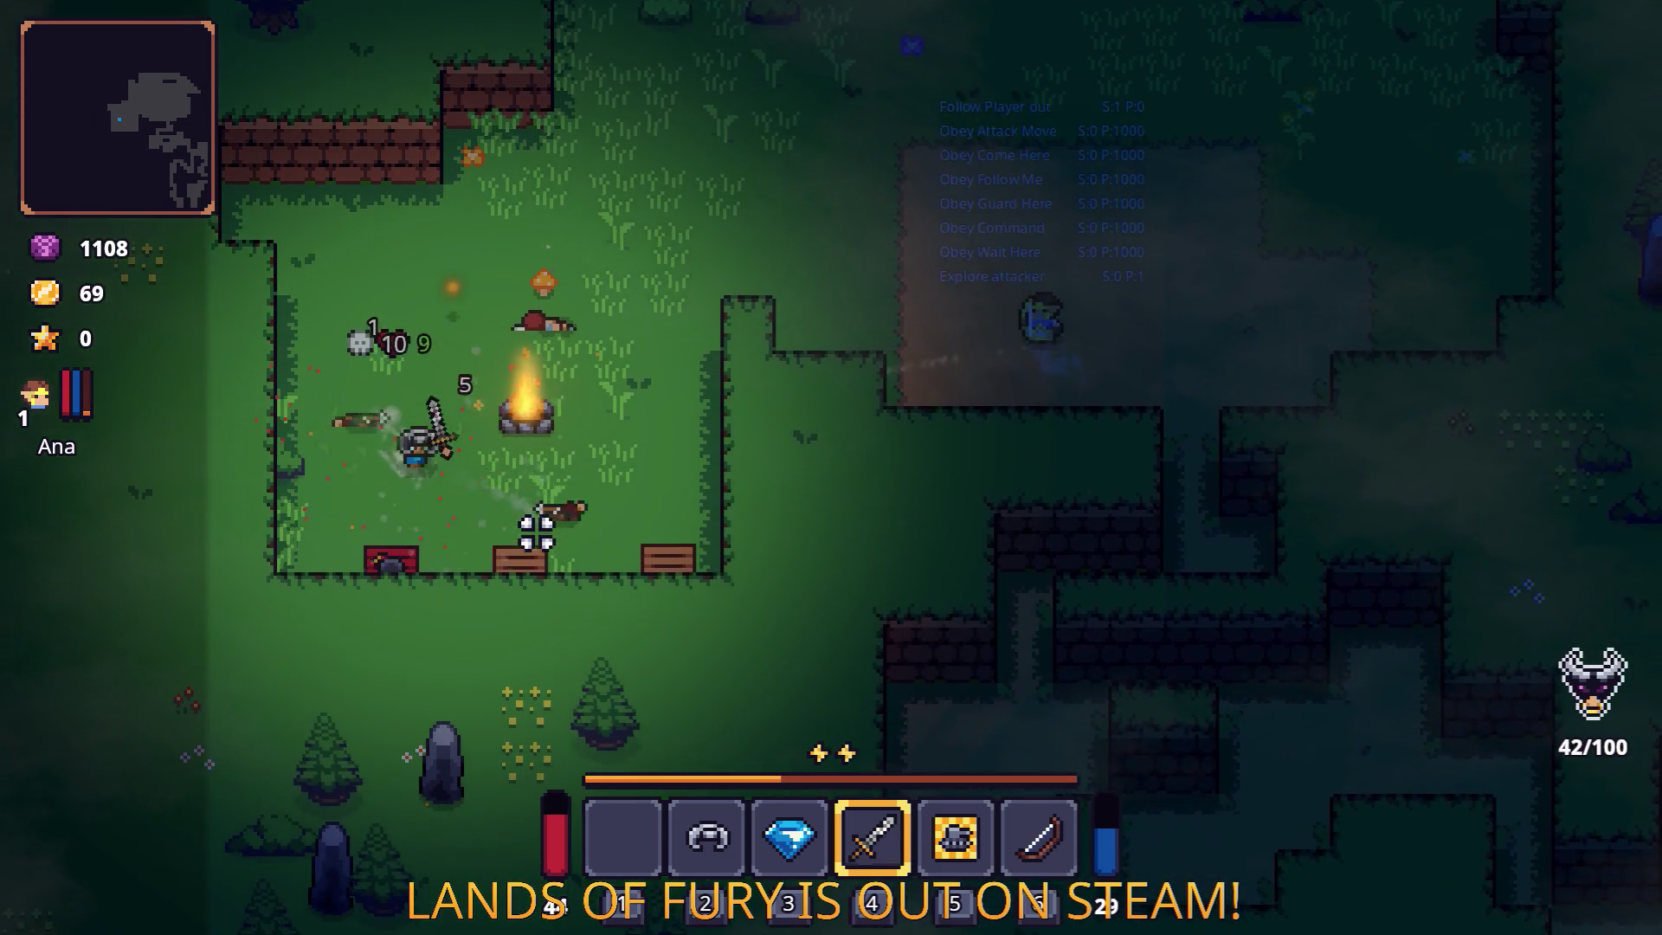
{"action": "key", "text": "s"}
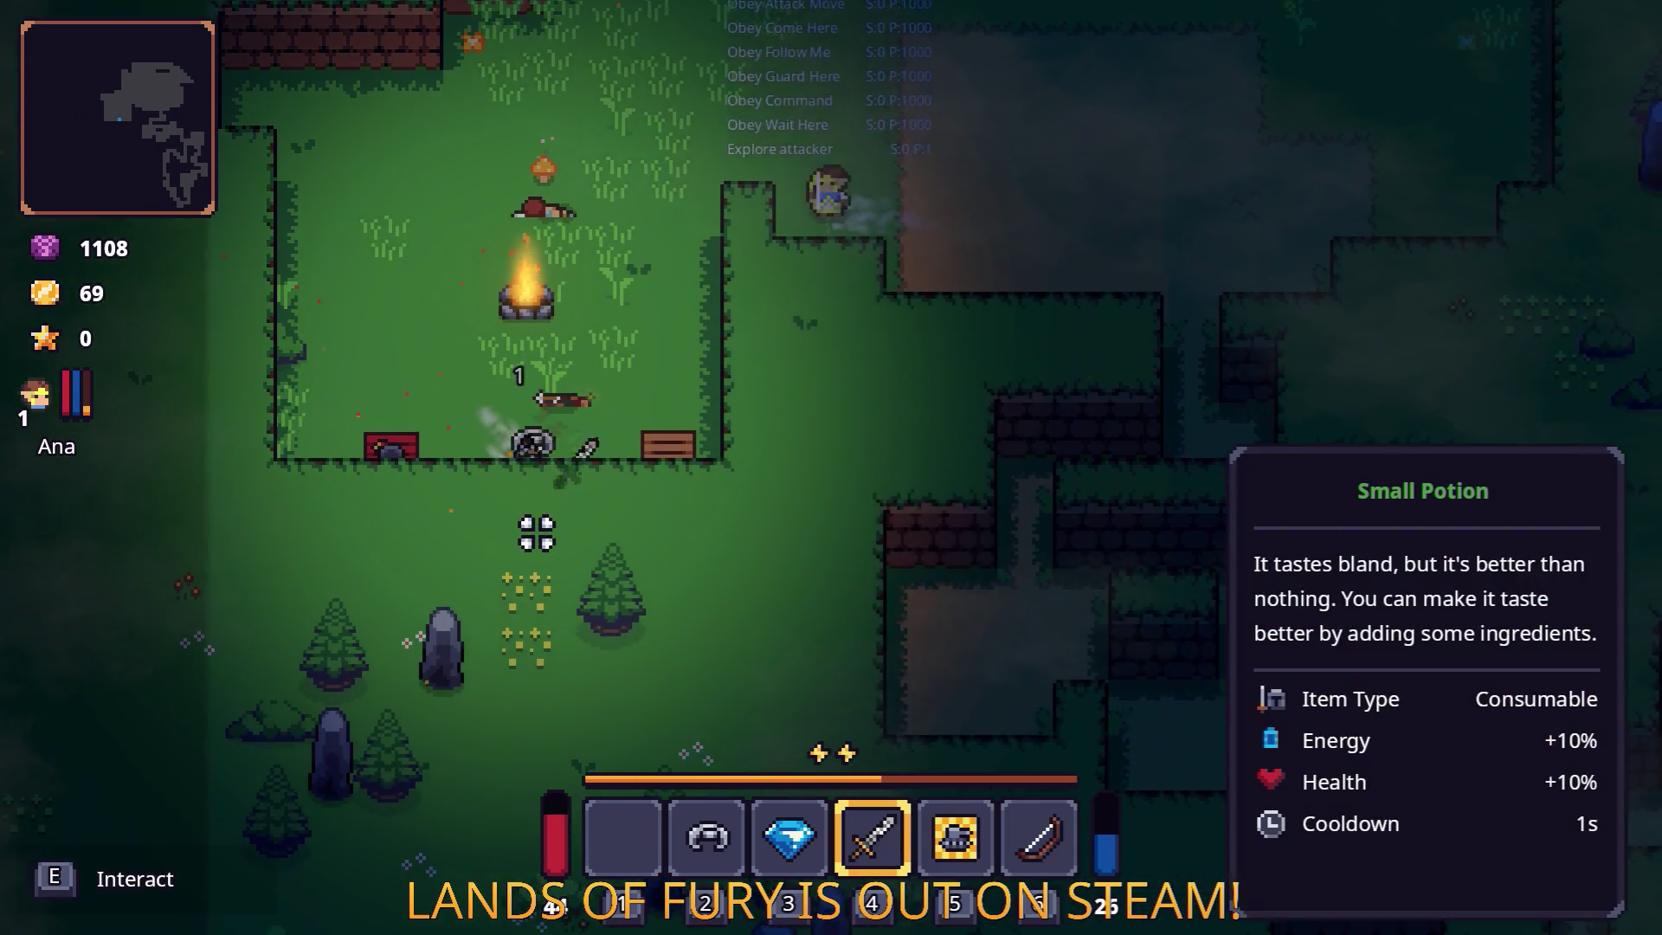
{"action": "key", "text": "s"}
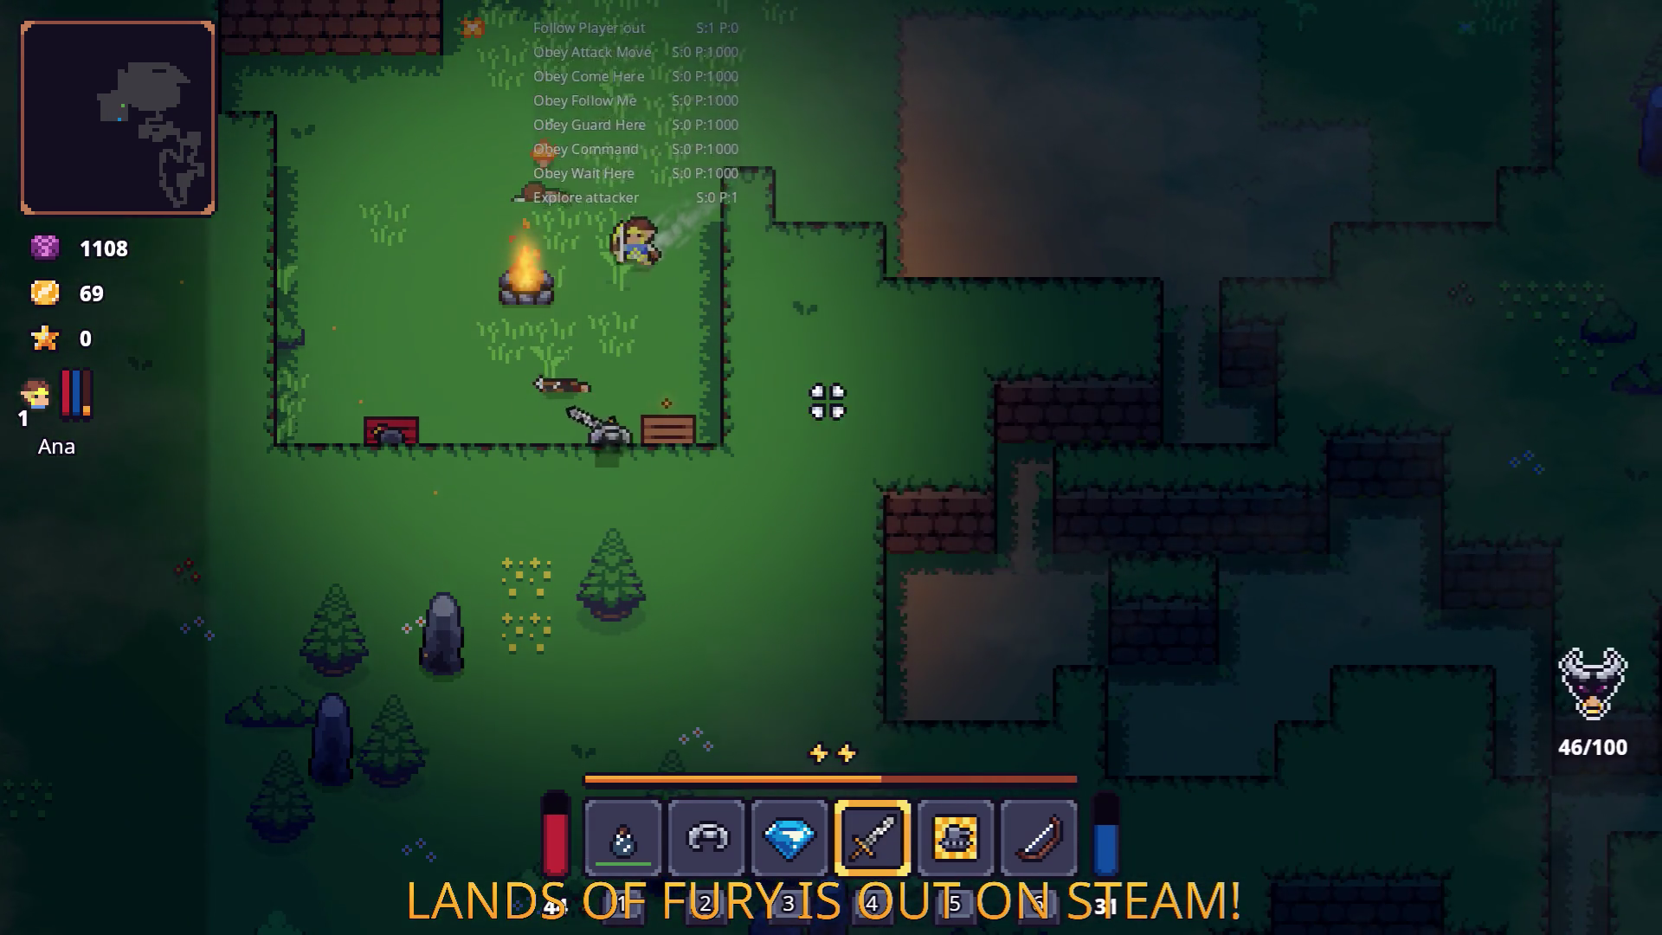
{"action": "key", "text": "s"}
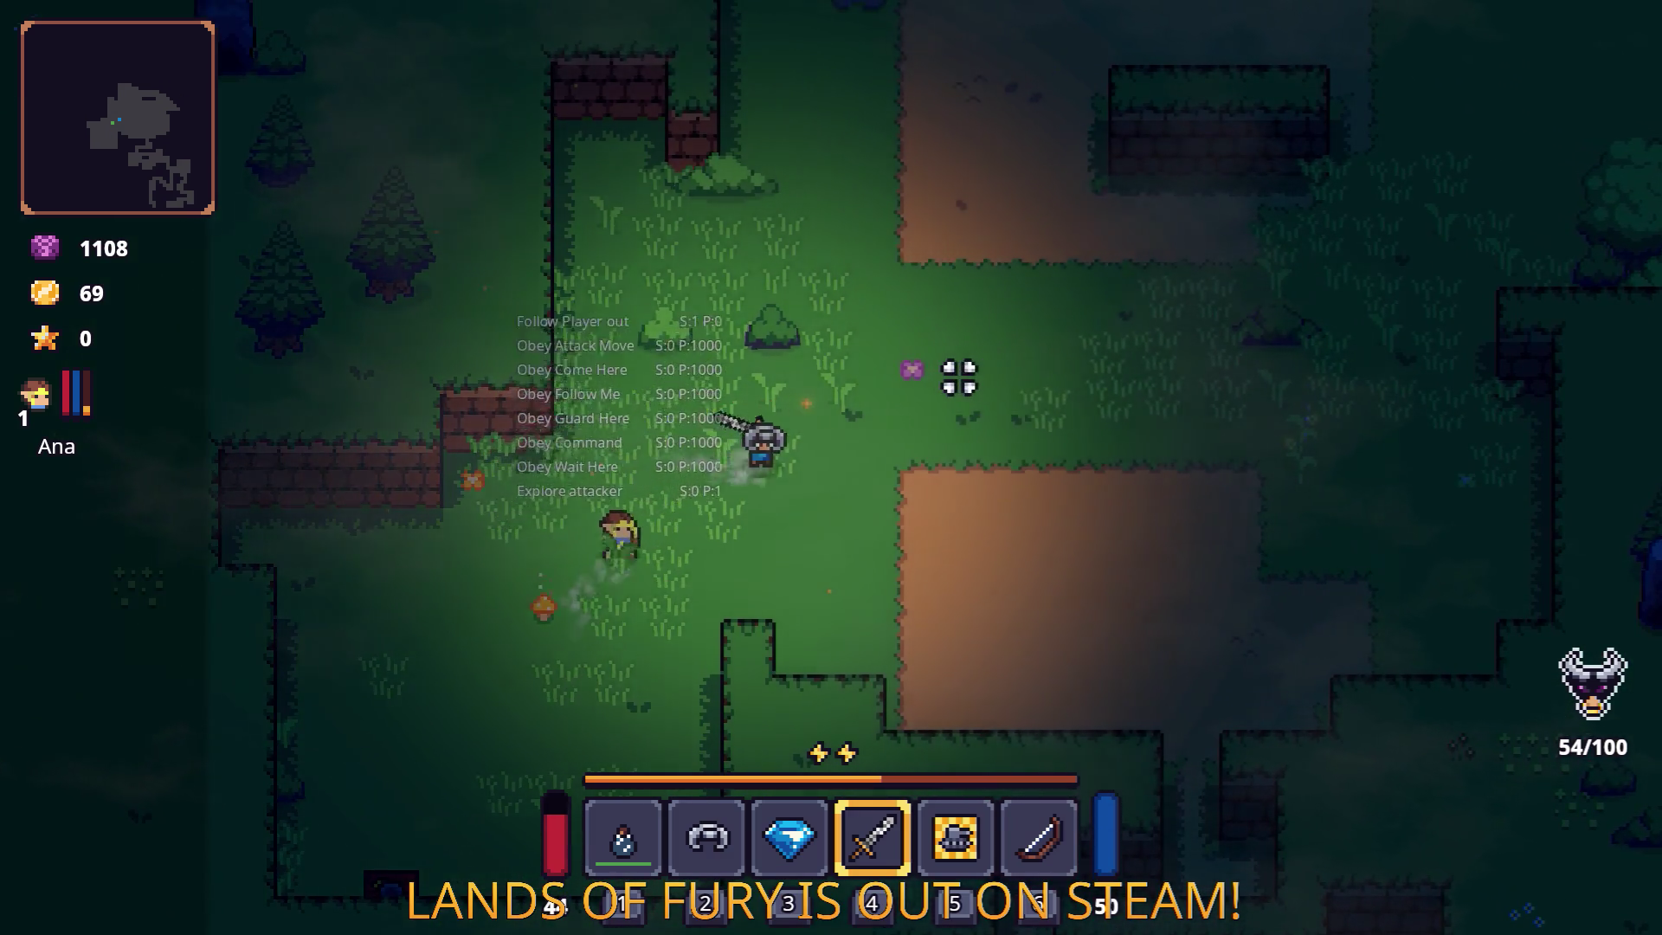
Walk the player north past the stone shrine and Corn item to the crates by the brick wall.
{"action": "key", "text": "w"}
{"action": "key", "text": "a"}
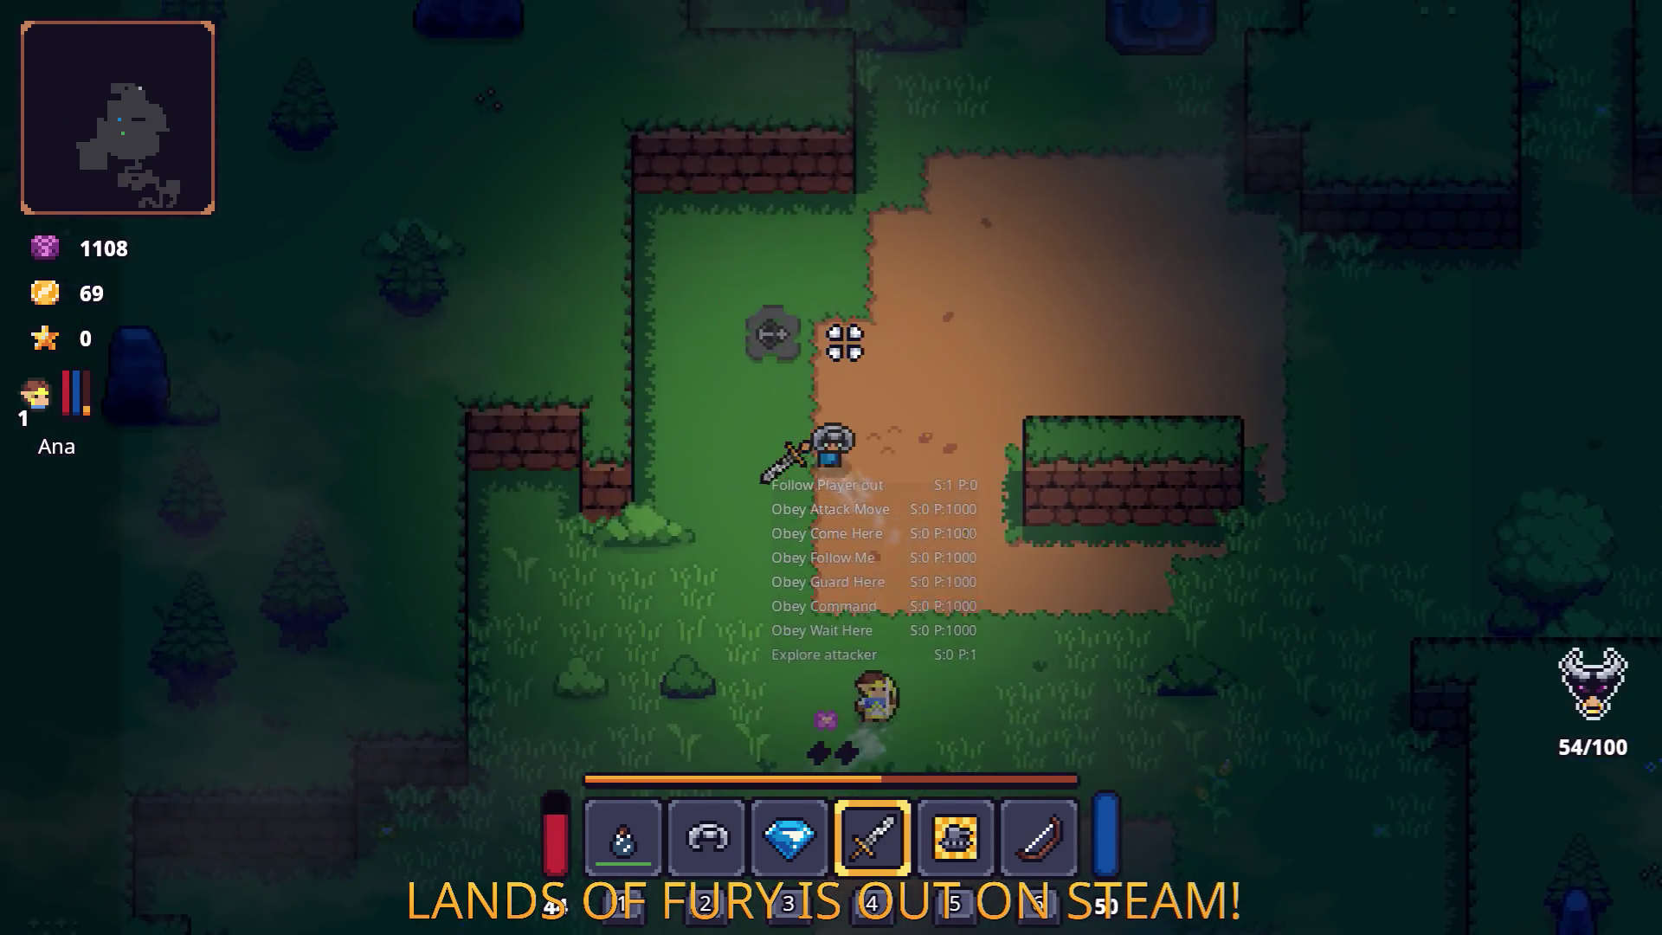
{"action": "key", "text": "w"}
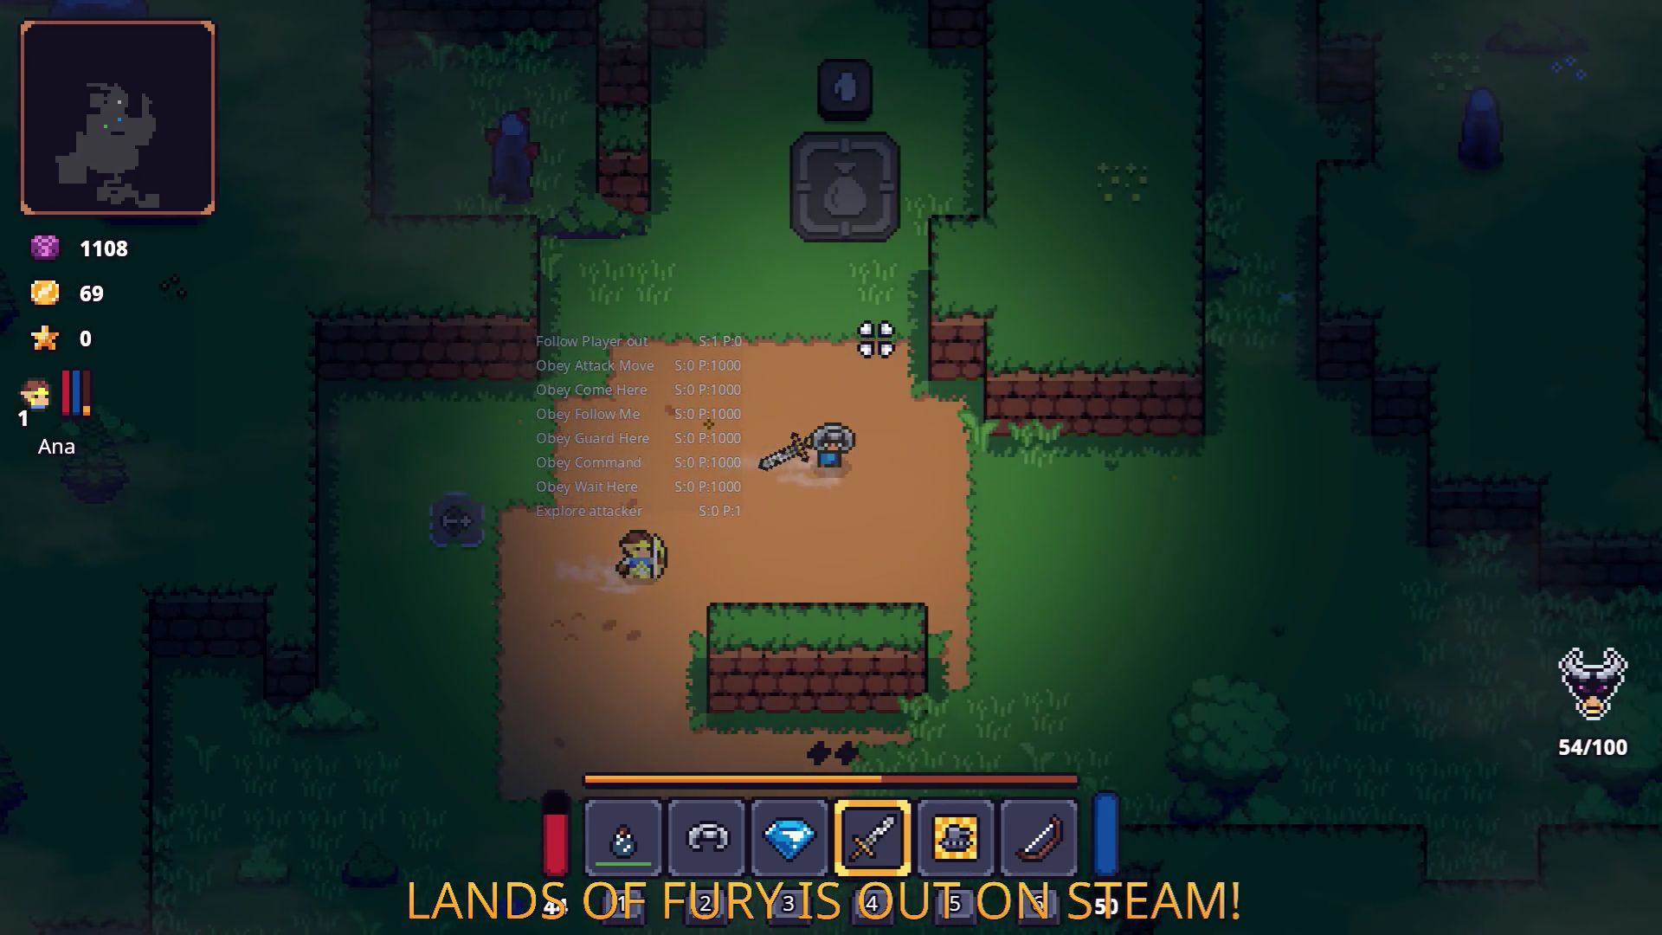
{"action": "key", "text": "w"}
{"action": "key", "text": "d"}
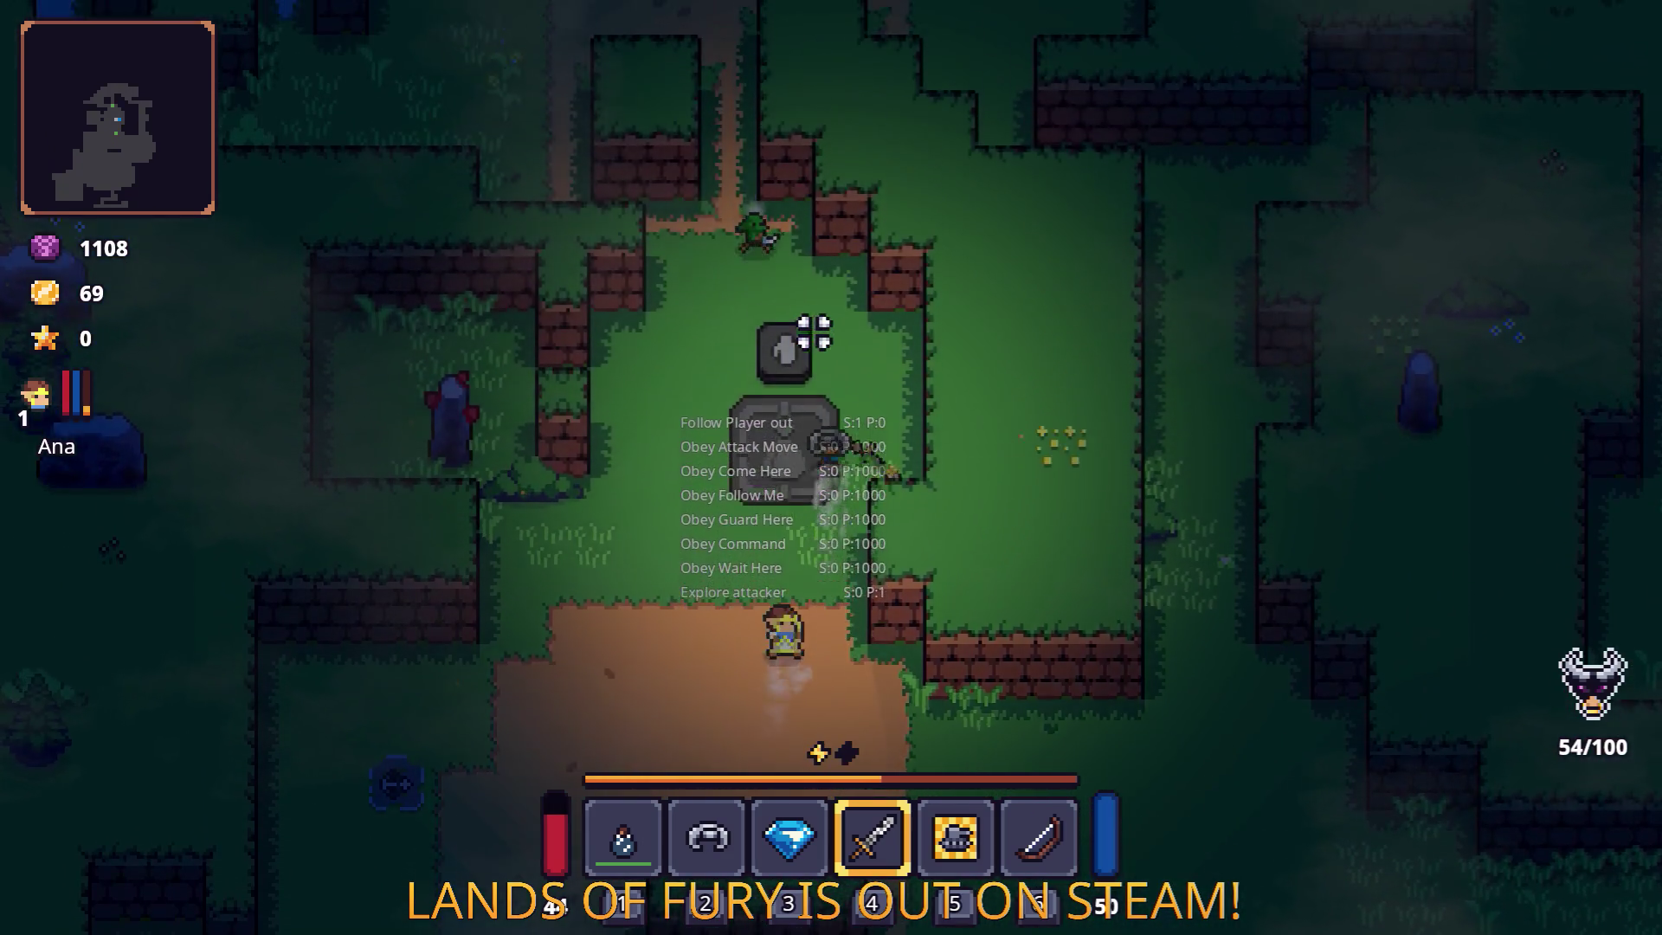
{"action": "key", "text": "w"}
{"action": "key", "text": "a"}
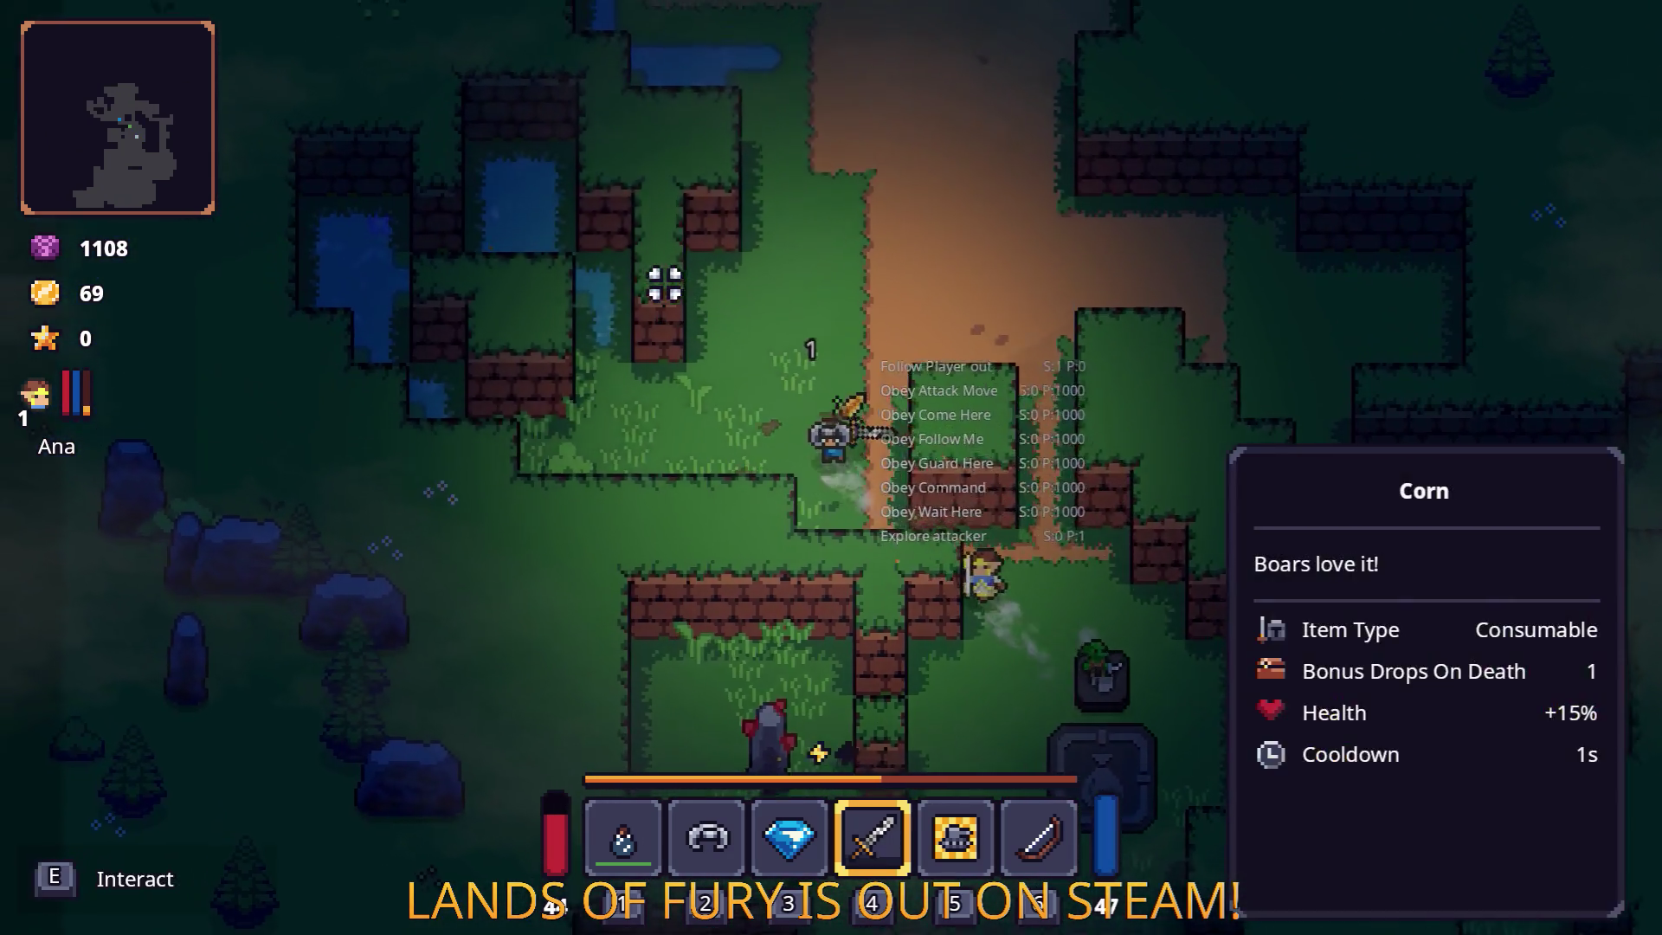
{"action": "key", "text": "w"}
{"action": "key", "text": "d"}
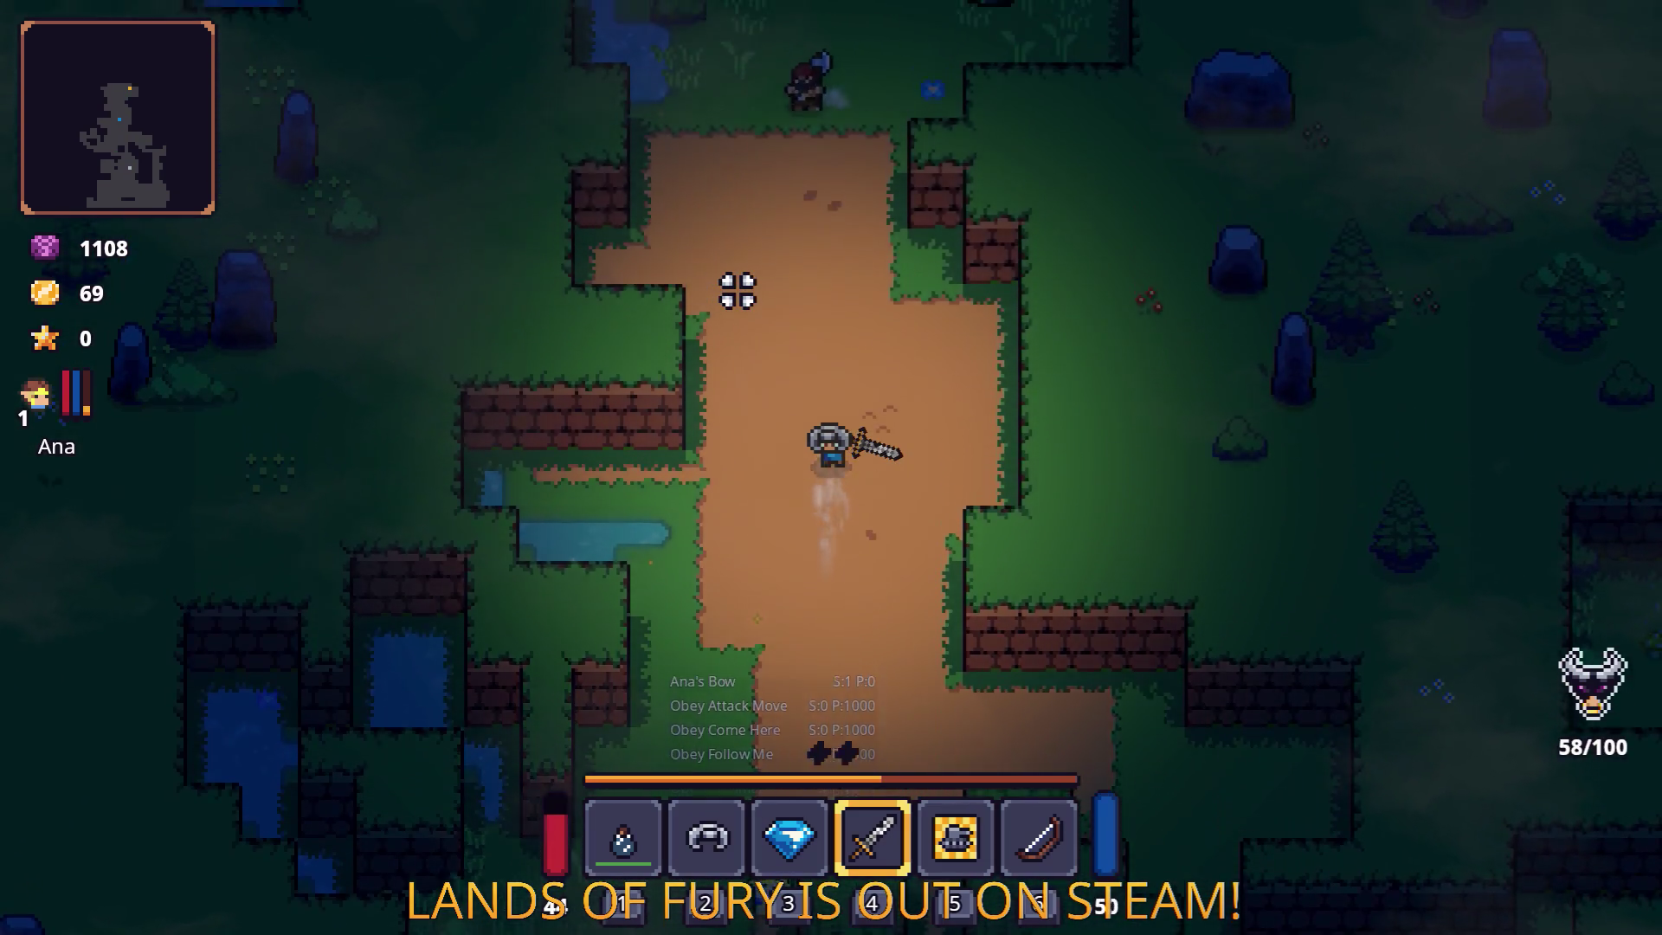
{"action": "key", "text": "w"}
{"action": "key", "text": "d"}
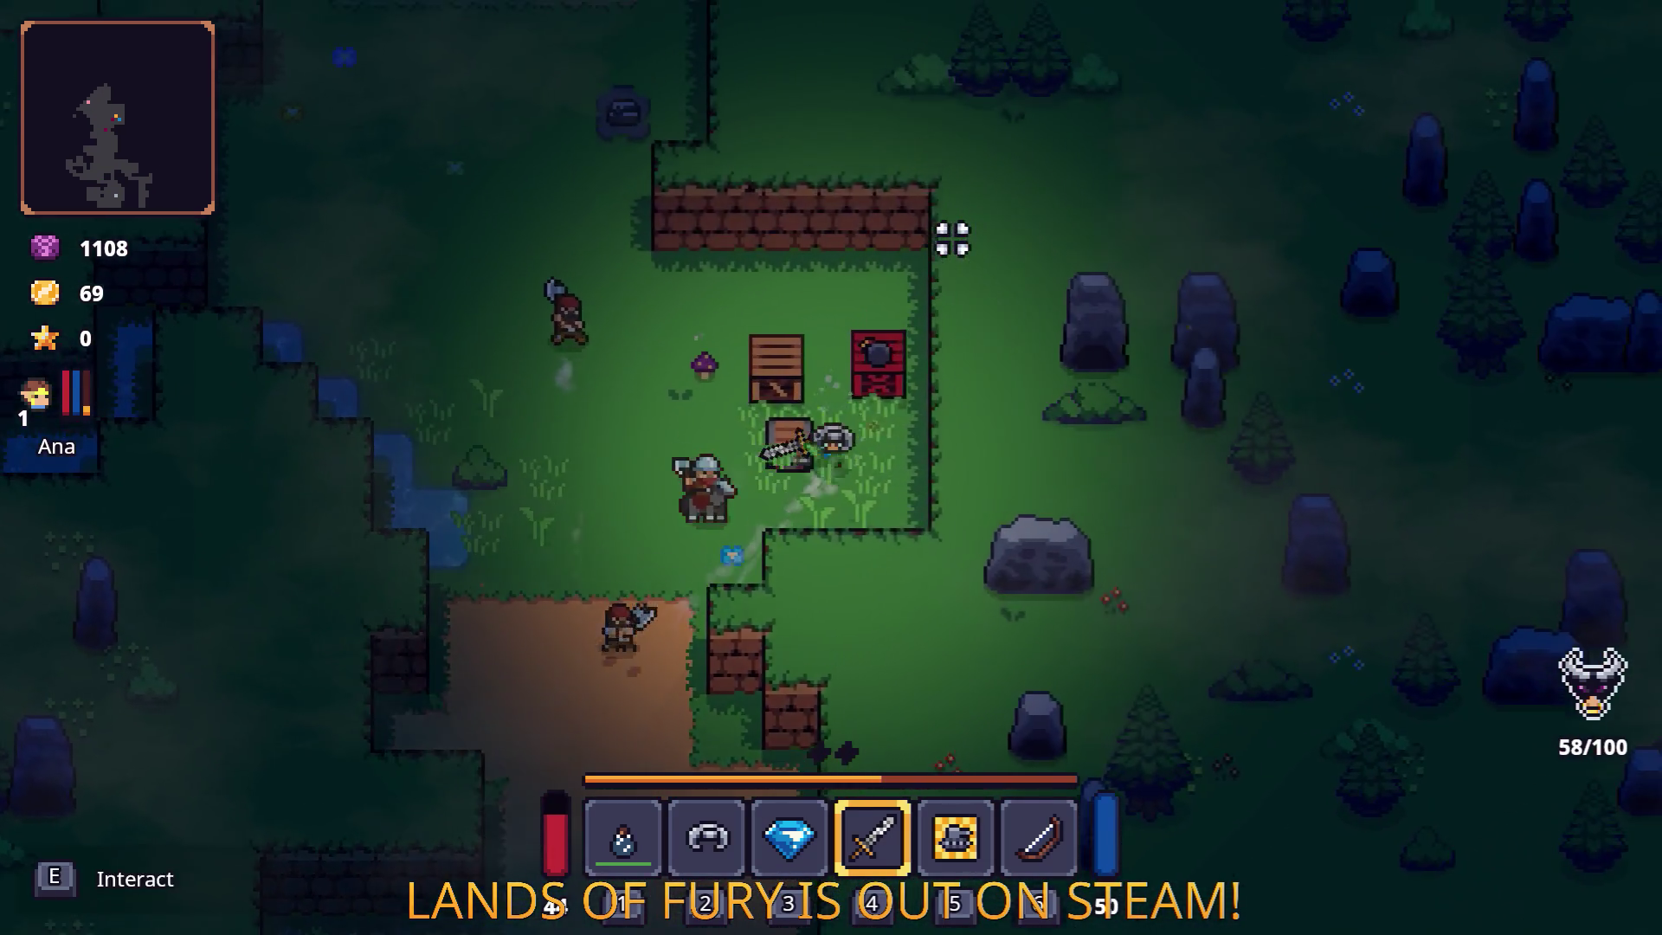
{"action": "key", "text": "w"}
{"action": "key", "text": "a"}
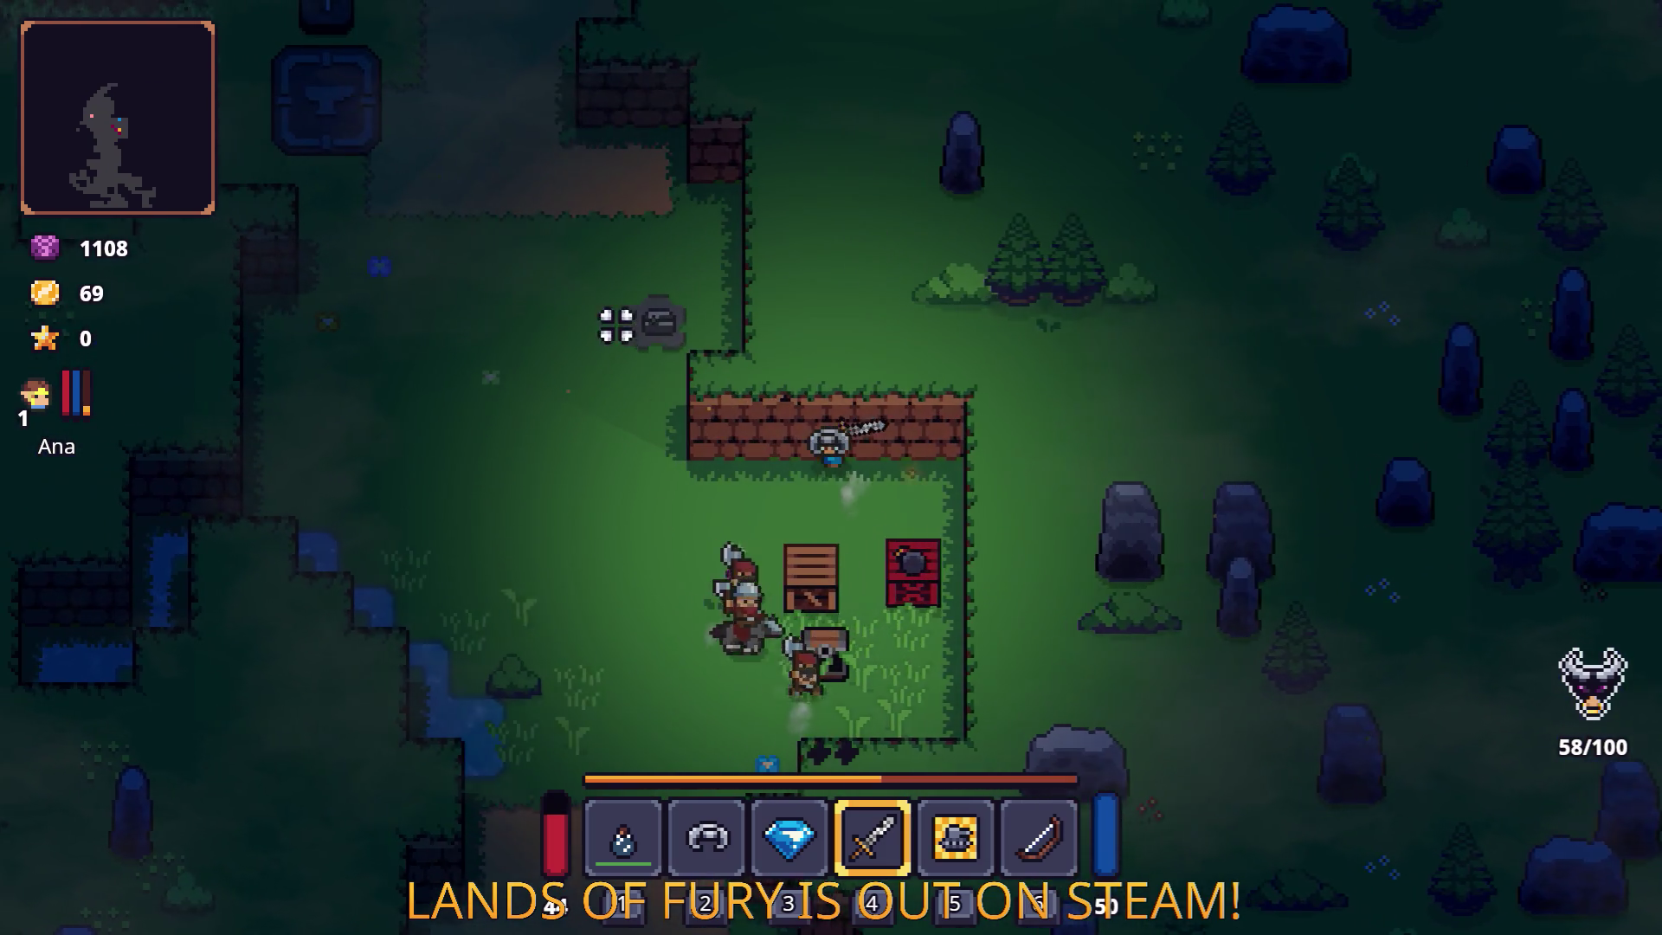
Put the mace into hotbar slot 1 and equip it.
{"action": "key", "text": "Tab"}
{"action": "left_click", "coordinate": [640, 662]}
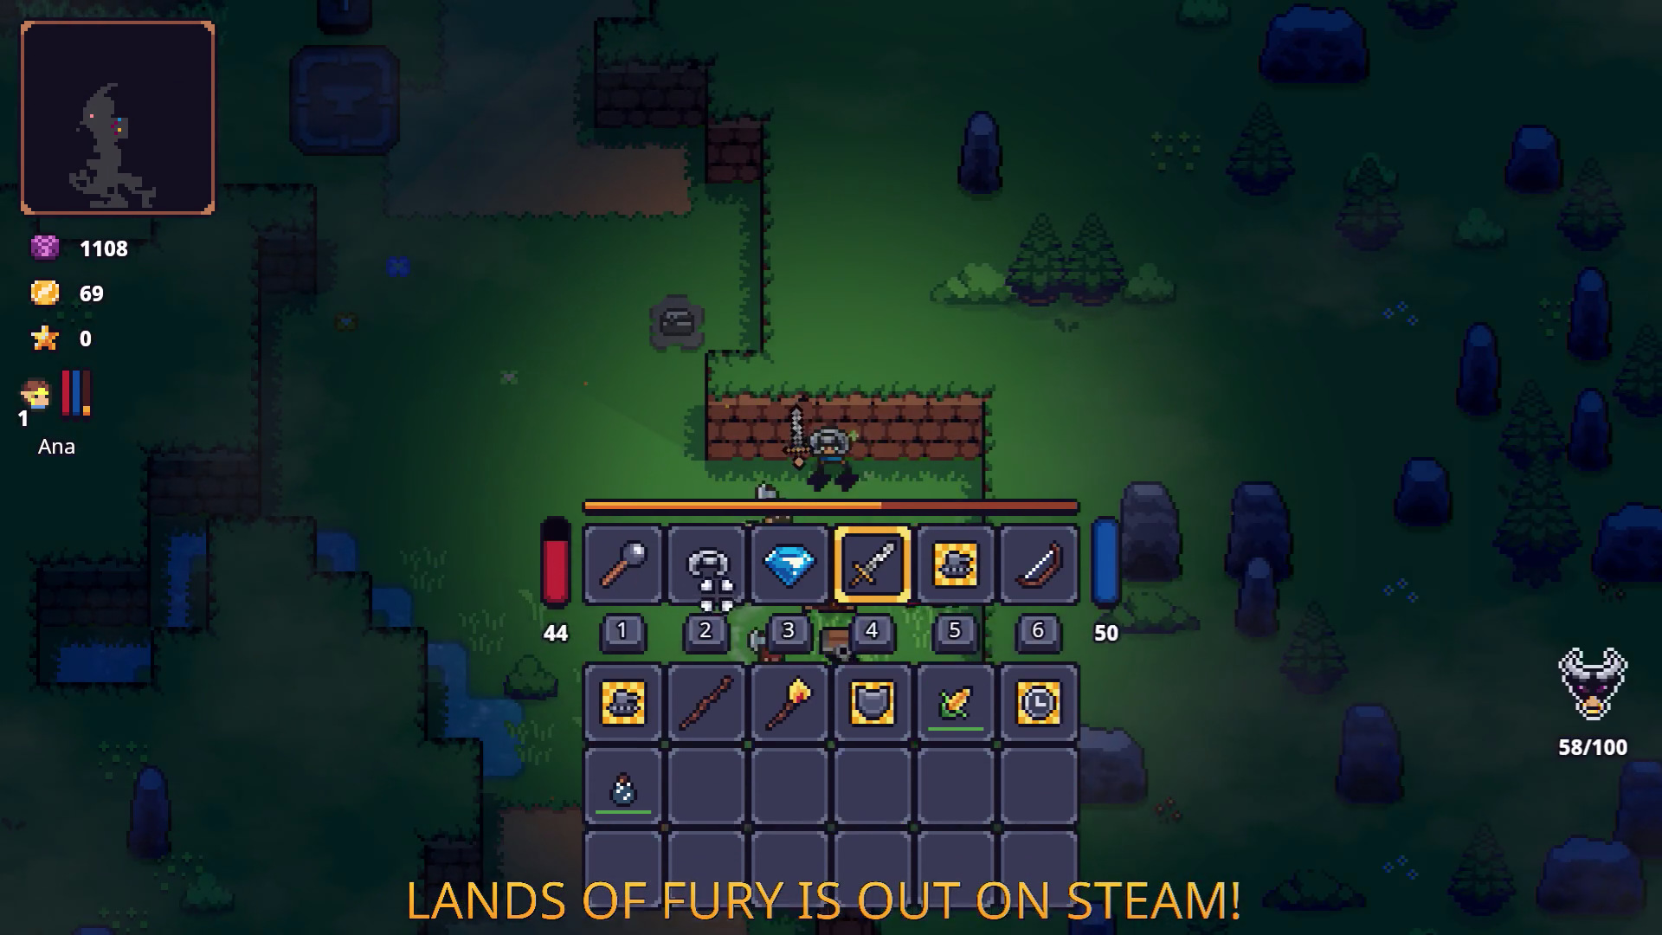
{"action": "key", "text": "Tab"}
{"action": "key", "text": "2"}
{"action": "key", "text": "a"}
{"action": "key", "text": "1"}
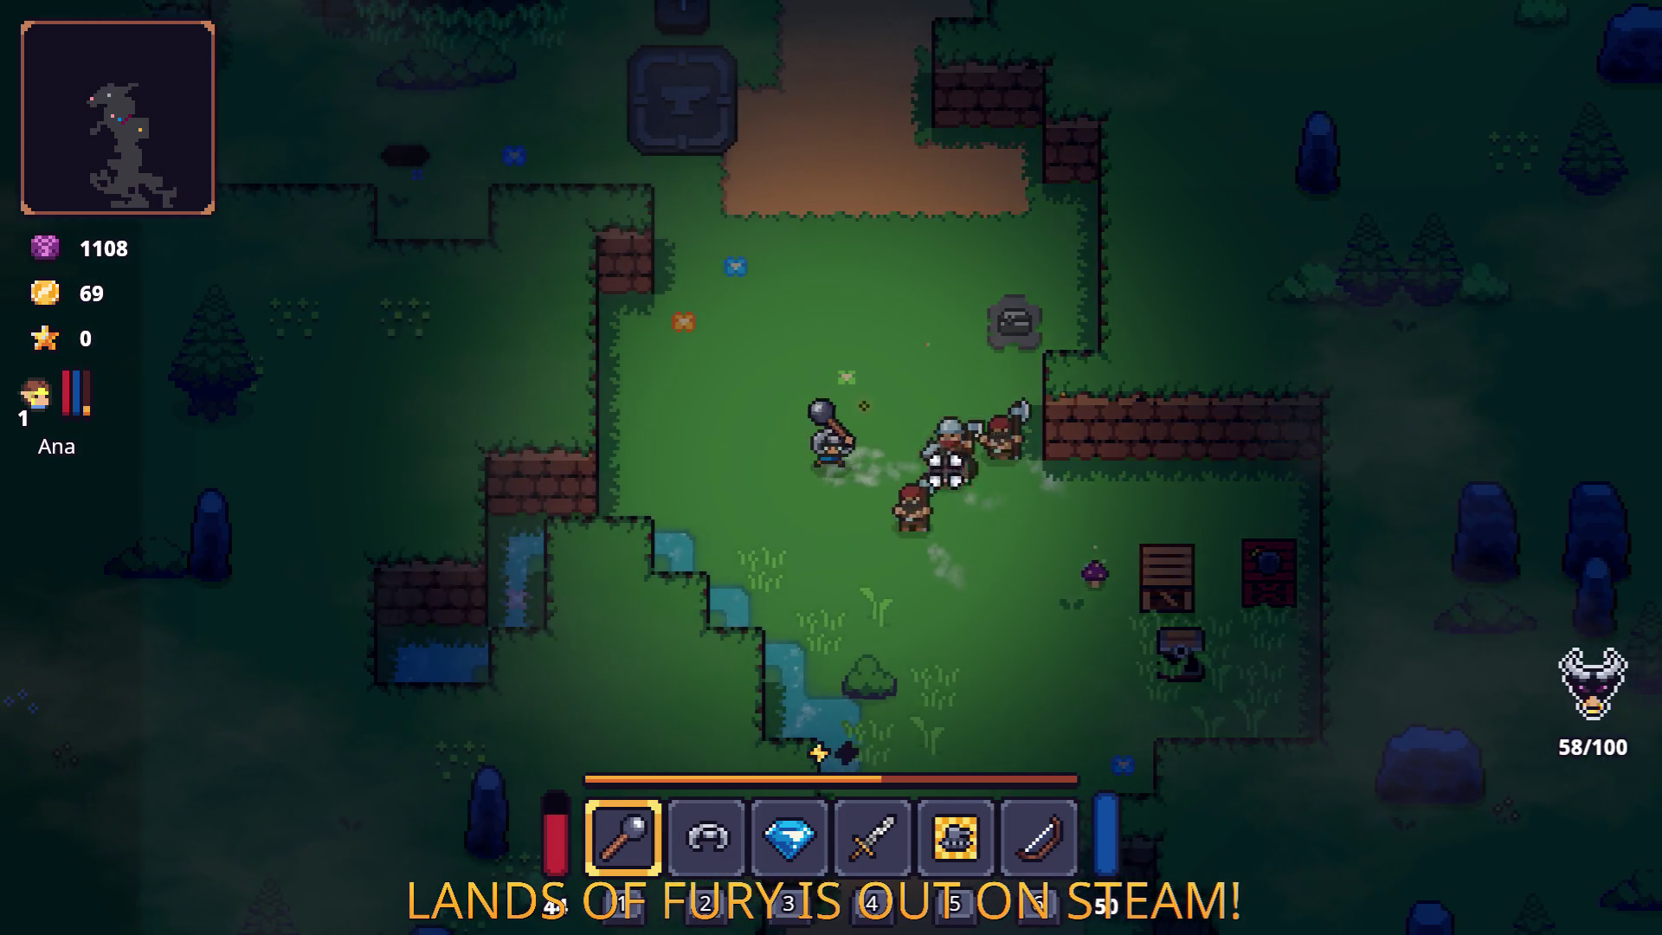
Fight the nearby rock and dwarf enemies with the mace.
{"action": "left_click", "coordinate": [947, 465]}
{"action": "key", "text": "a"}
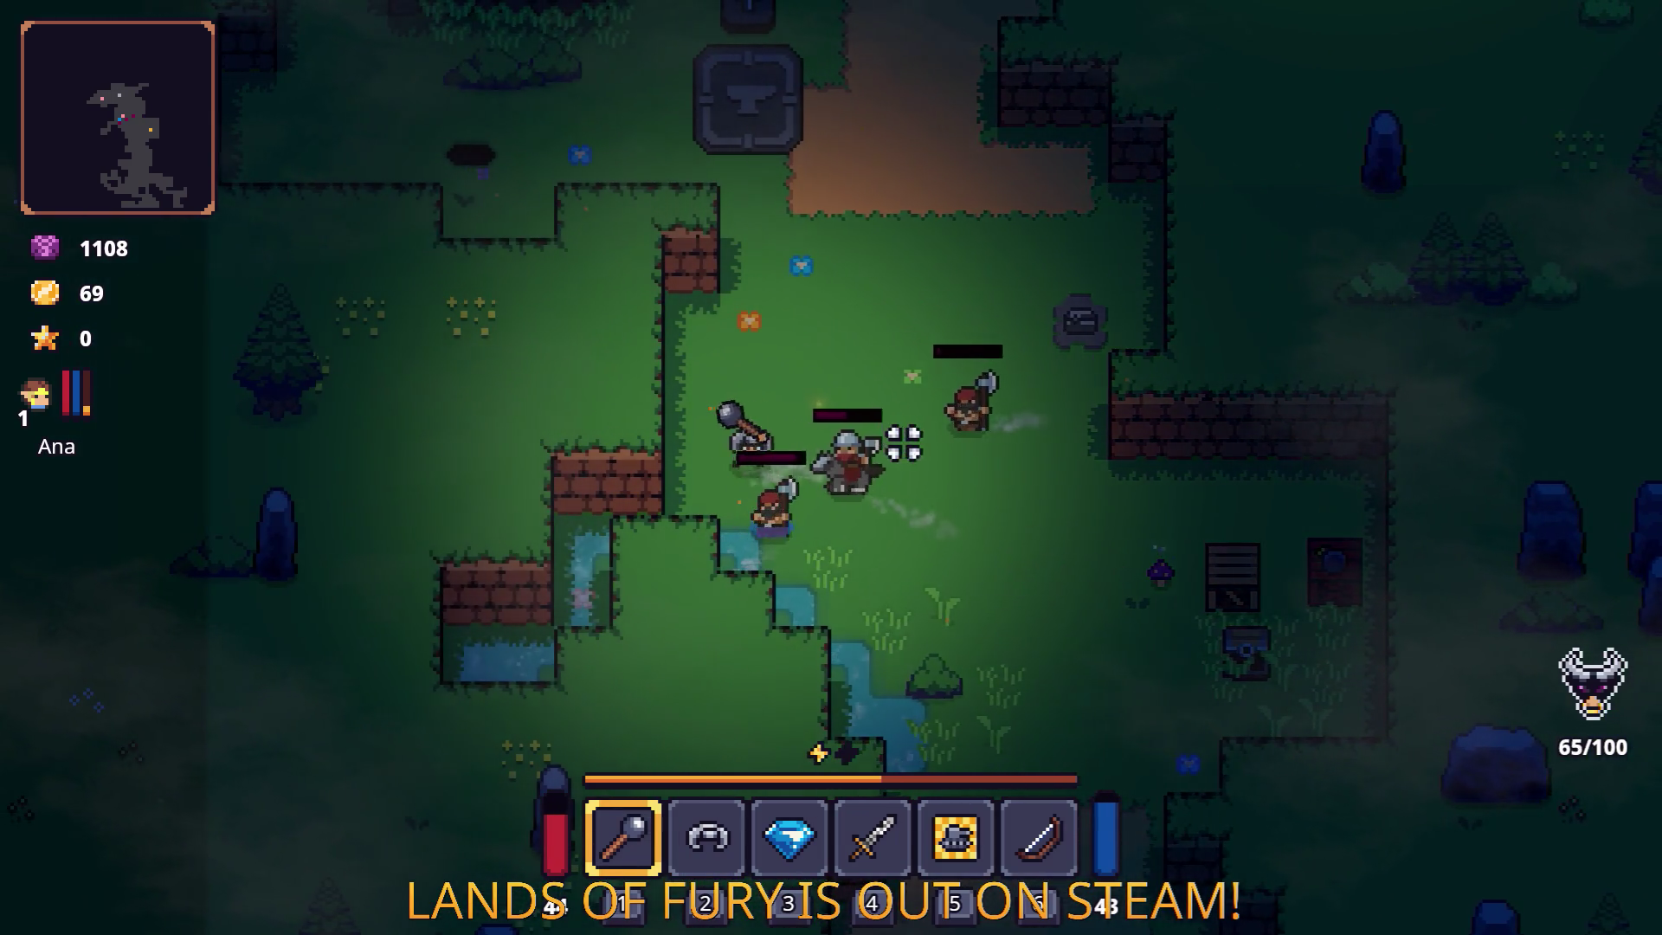
{"action": "left_click", "coordinate": [836, 520]}
{"action": "key", "text": "space"}
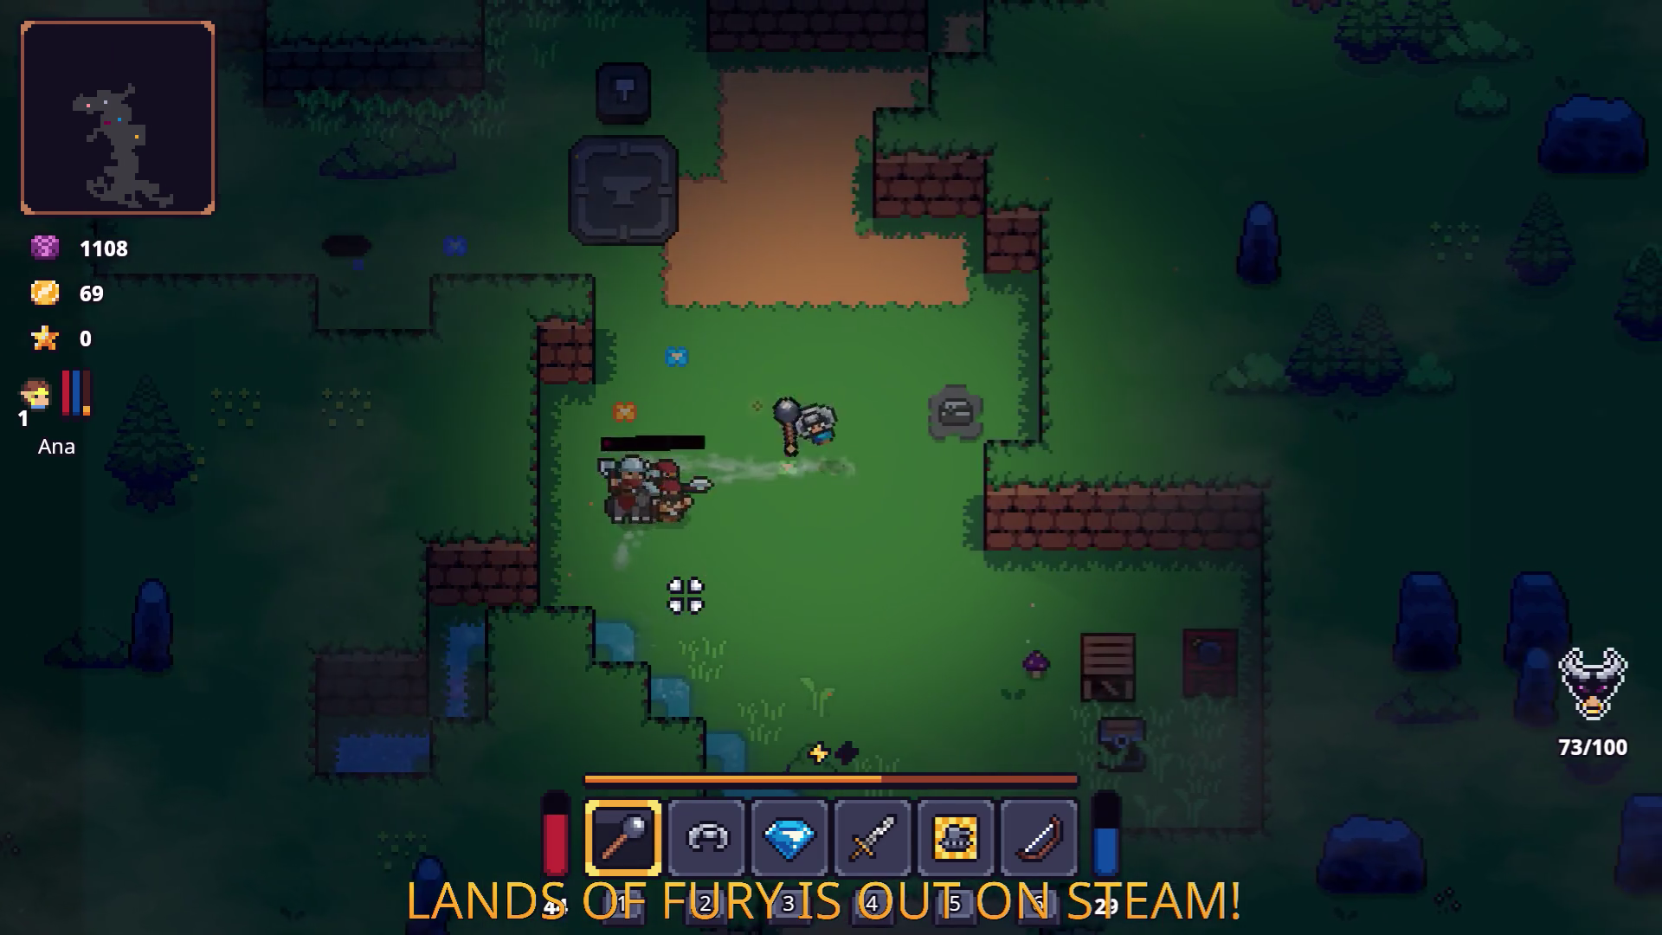
{"action": "left_click", "coordinate": [706, 554]}
{"action": "left_click", "coordinate": [730, 490]}
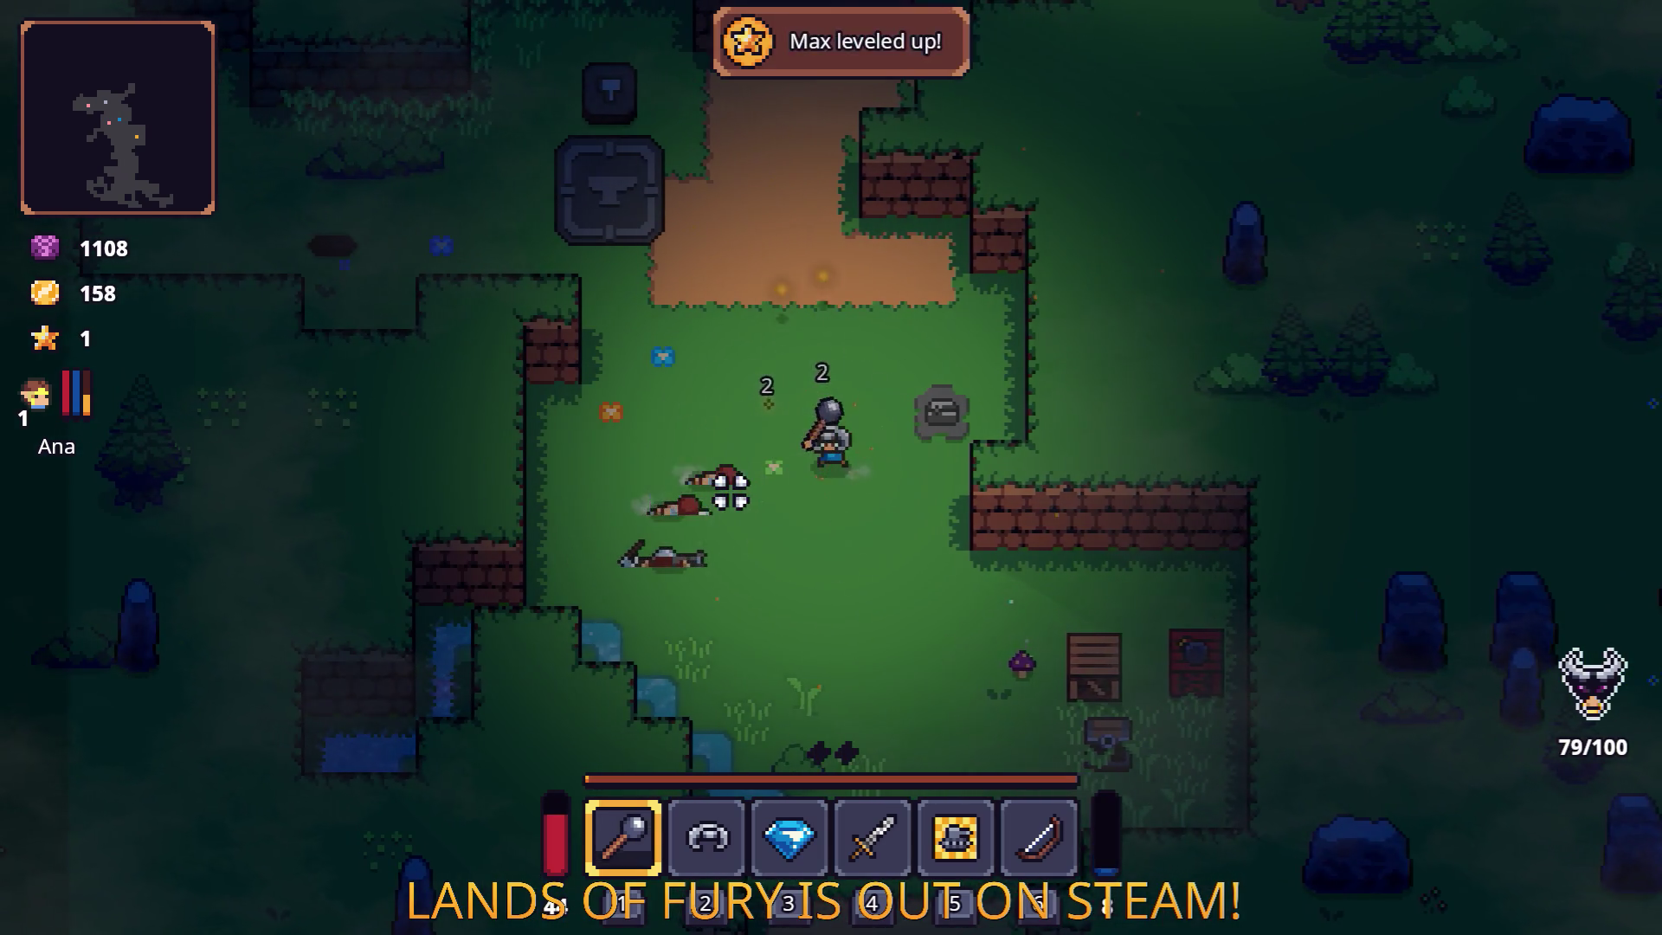
{"action": "key", "text": "d"}
{"action": "key", "text": "d"}
{"action": "key", "text": "s"}
{"action": "left_click", "coordinate": [917, 507]}
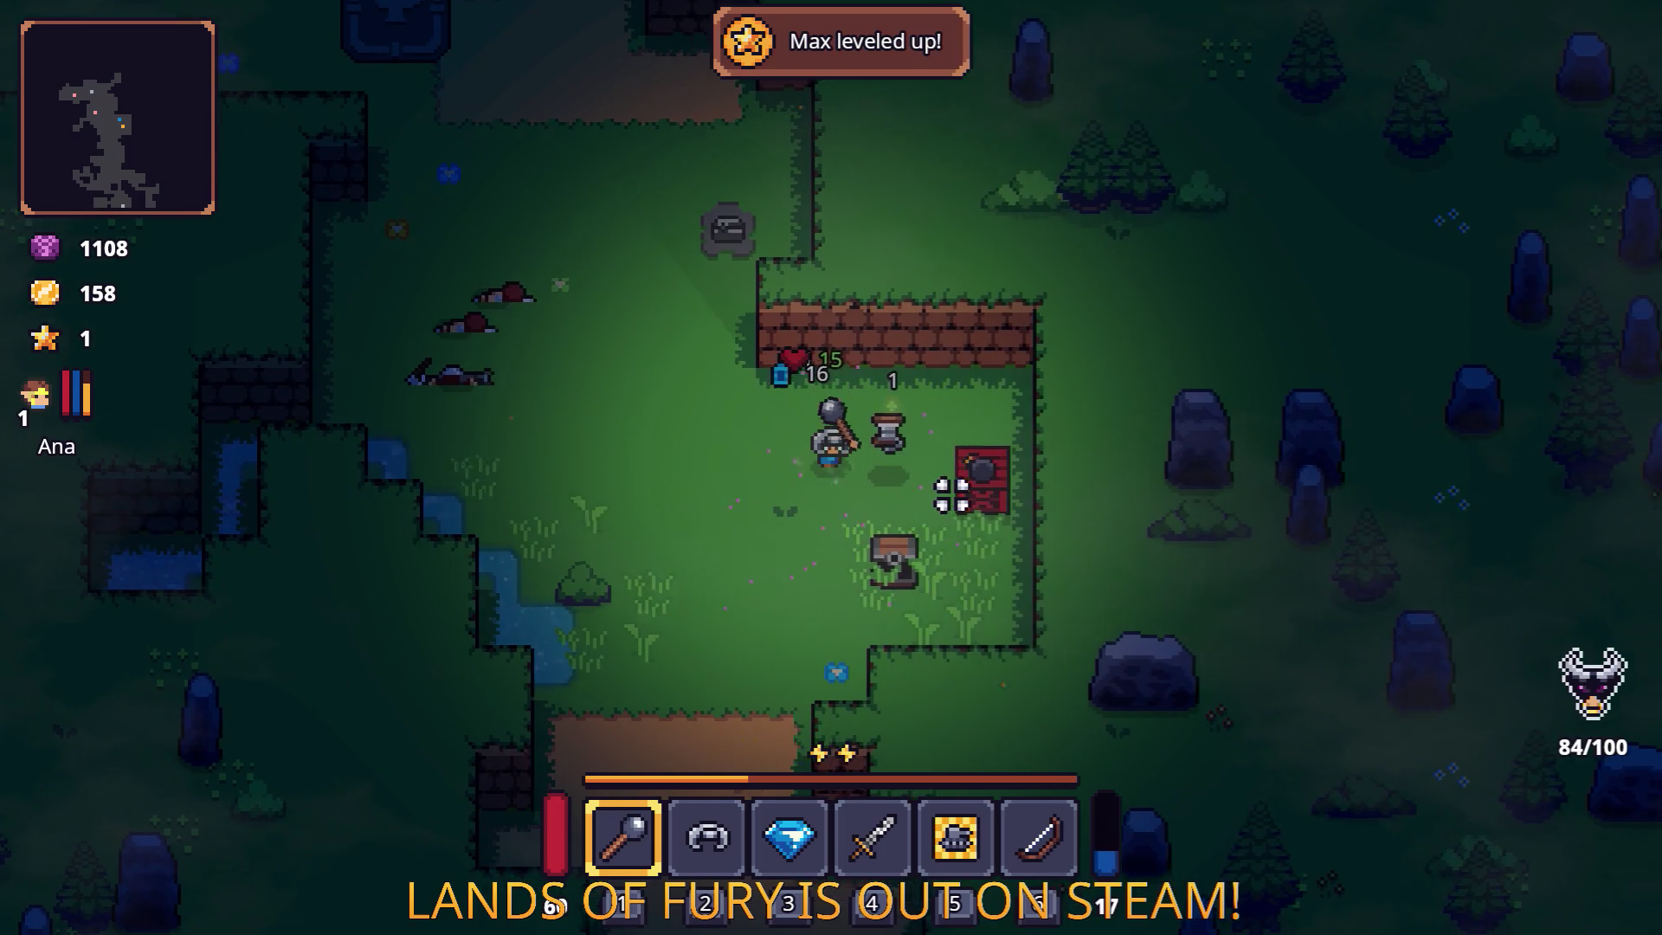
Walk north-west, then south-west into the pit and onward inside the cave.
{"action": "key", "text": "w"}
{"action": "key", "text": "a"}
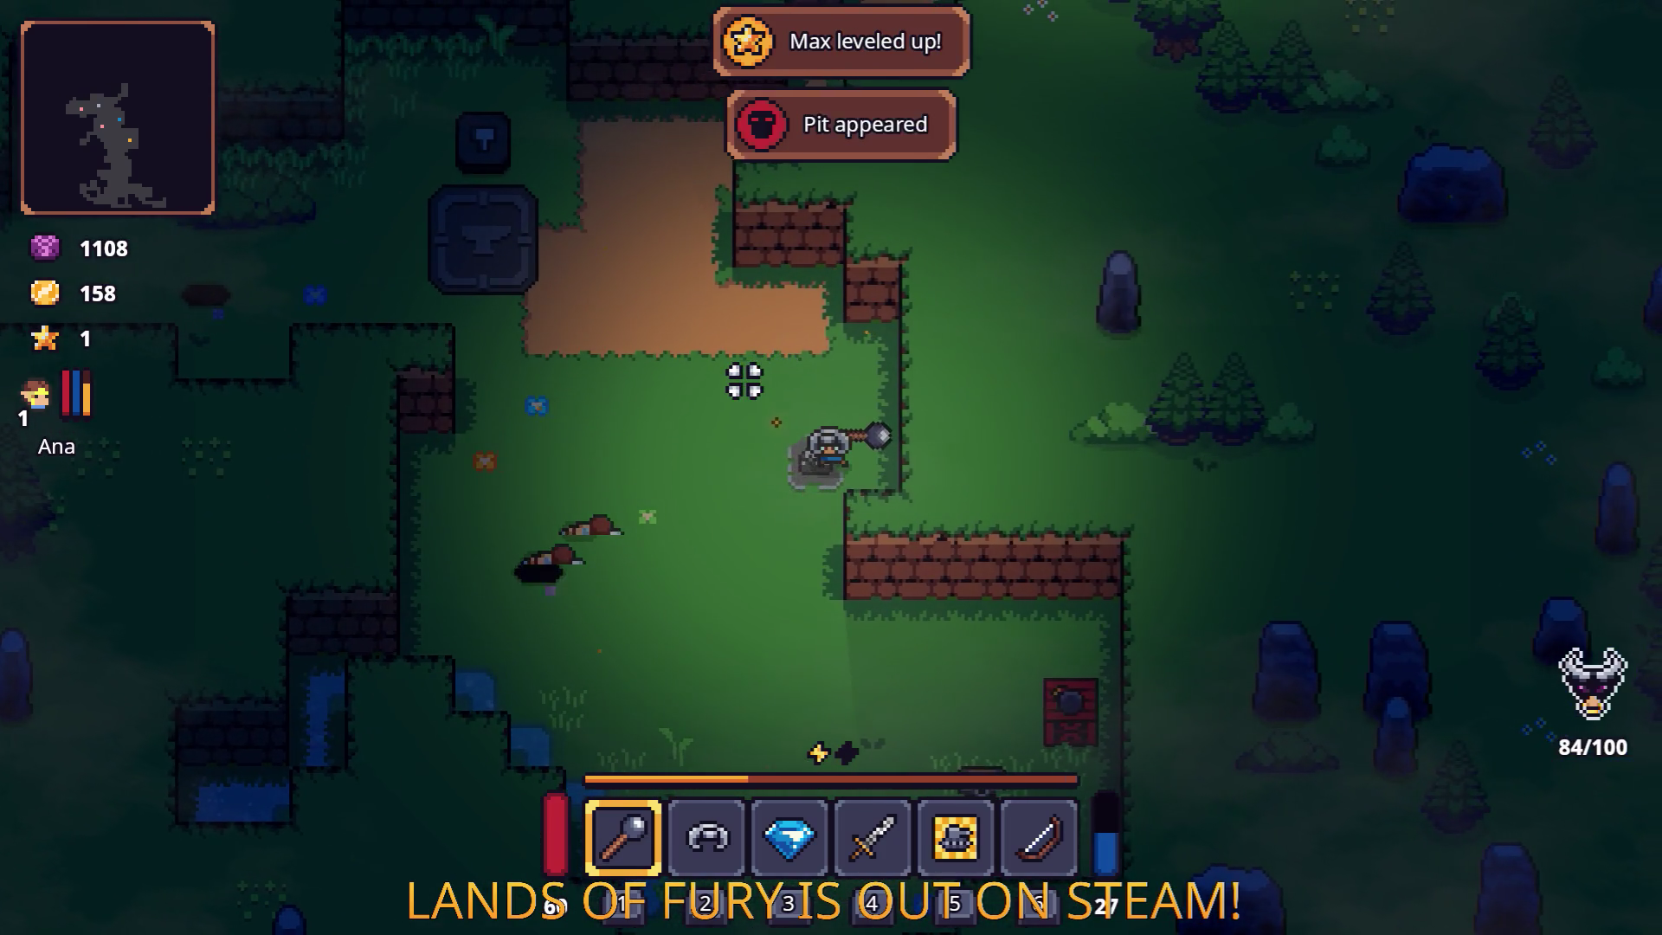
{"action": "key", "text": "s"}
{"action": "key", "text": "a"}
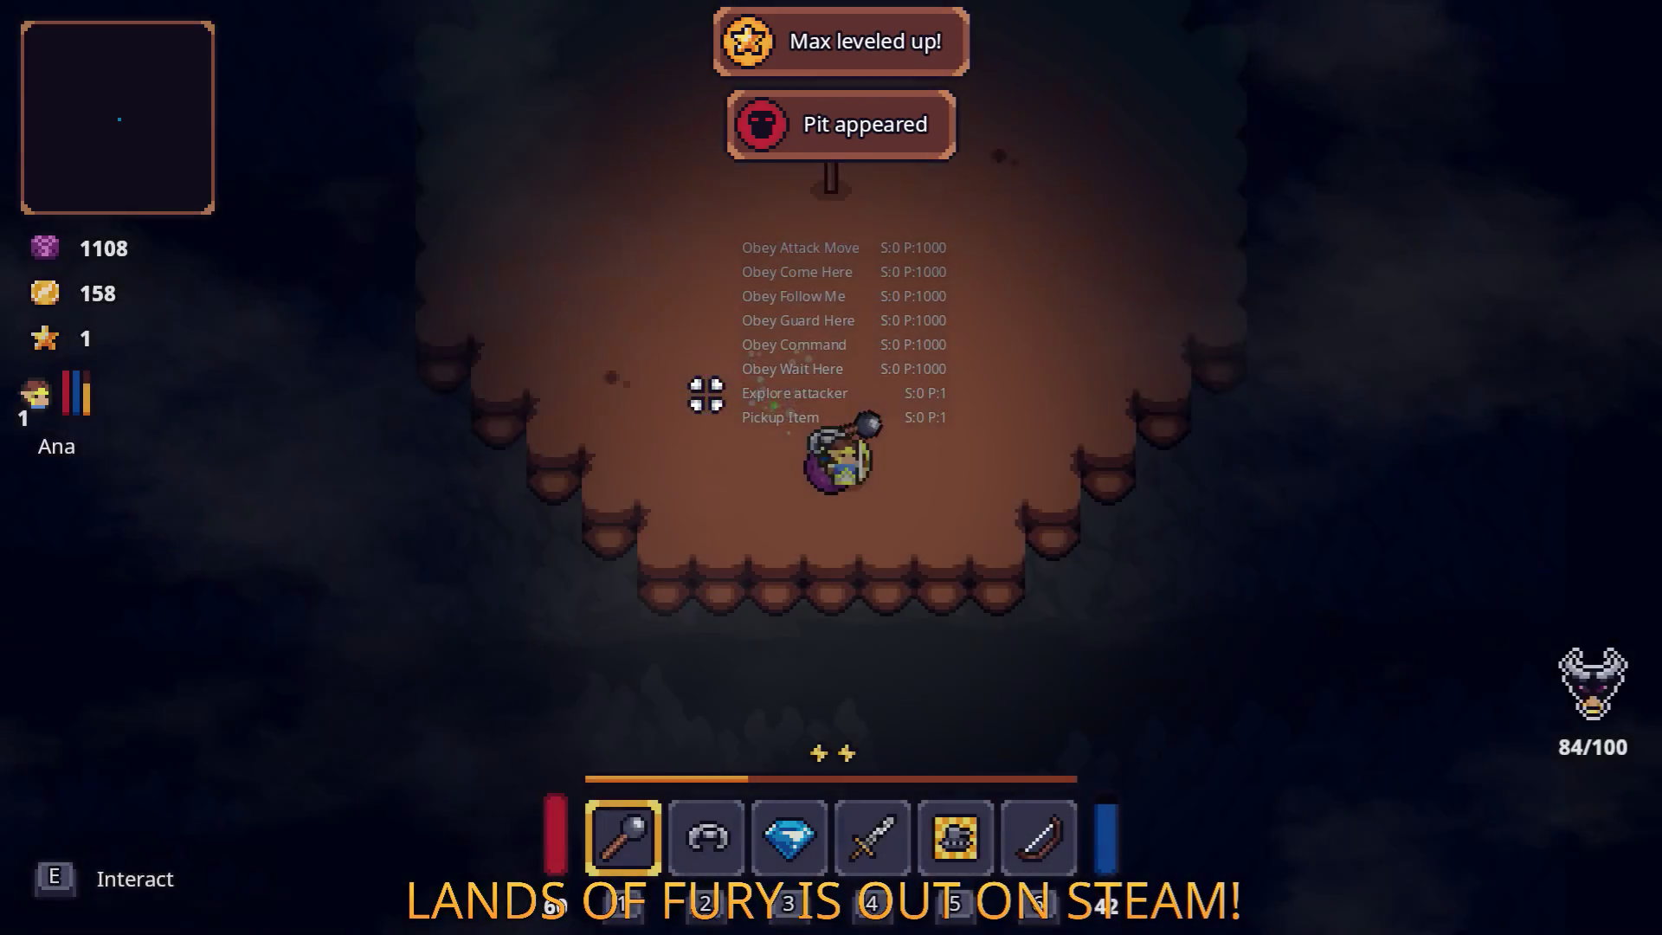
{"action": "key", "text": "w"}
{"action": "key", "text": "a"}
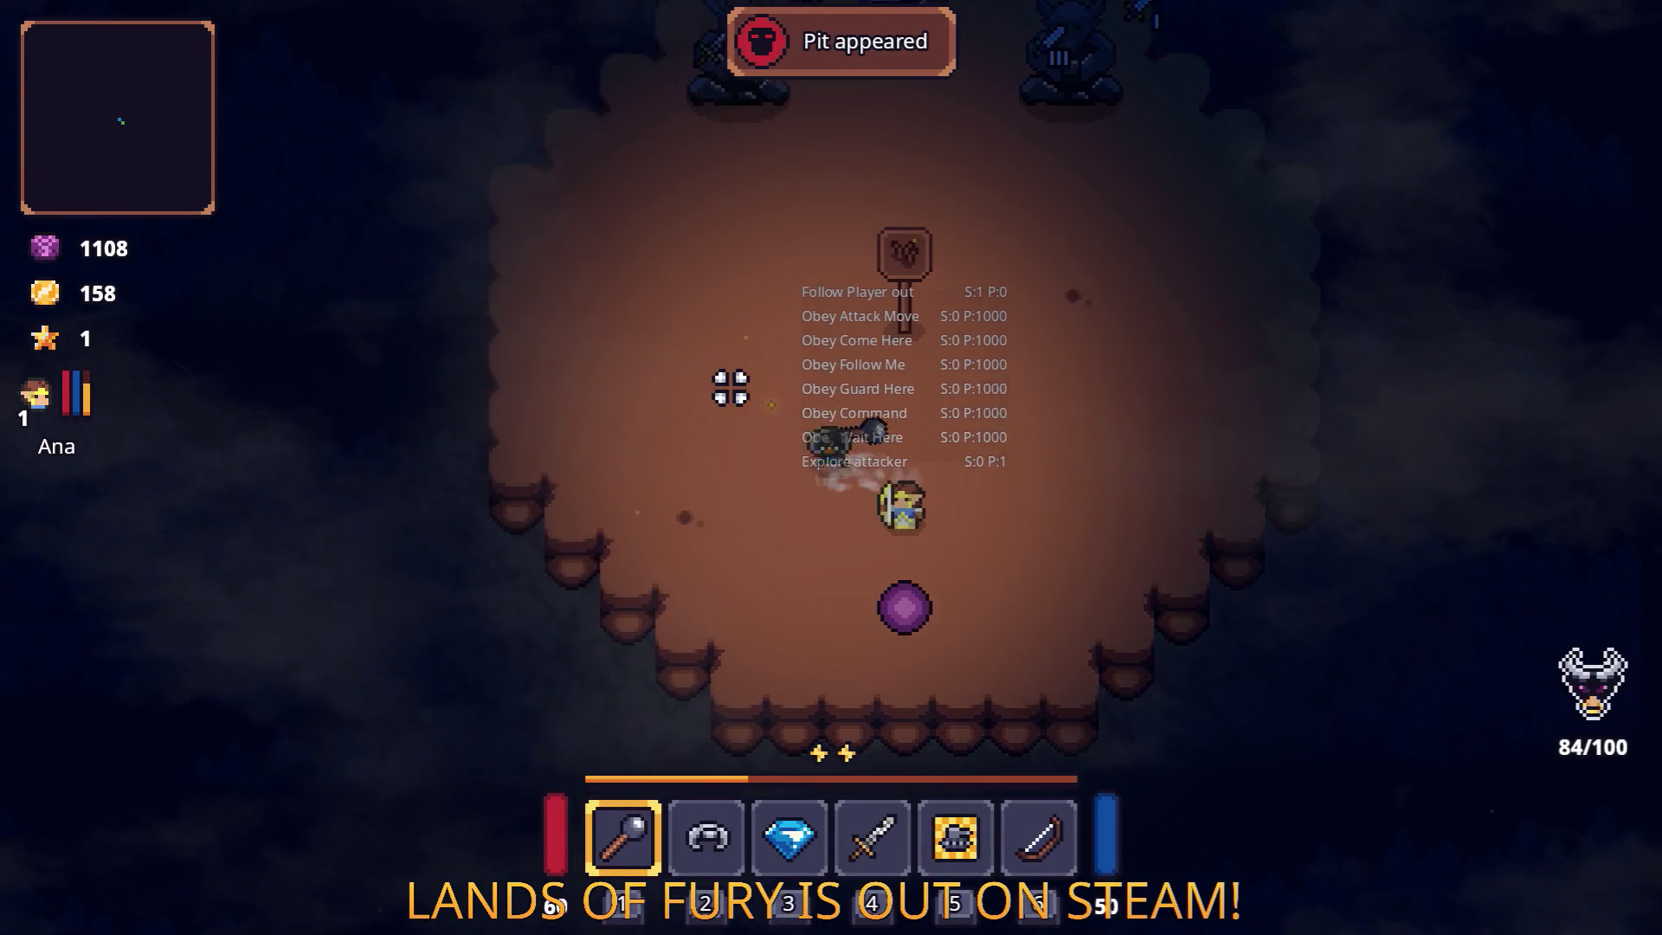
Head toward the statues, then restart the run from the Pause menu.
{"action": "key", "text": "w"}
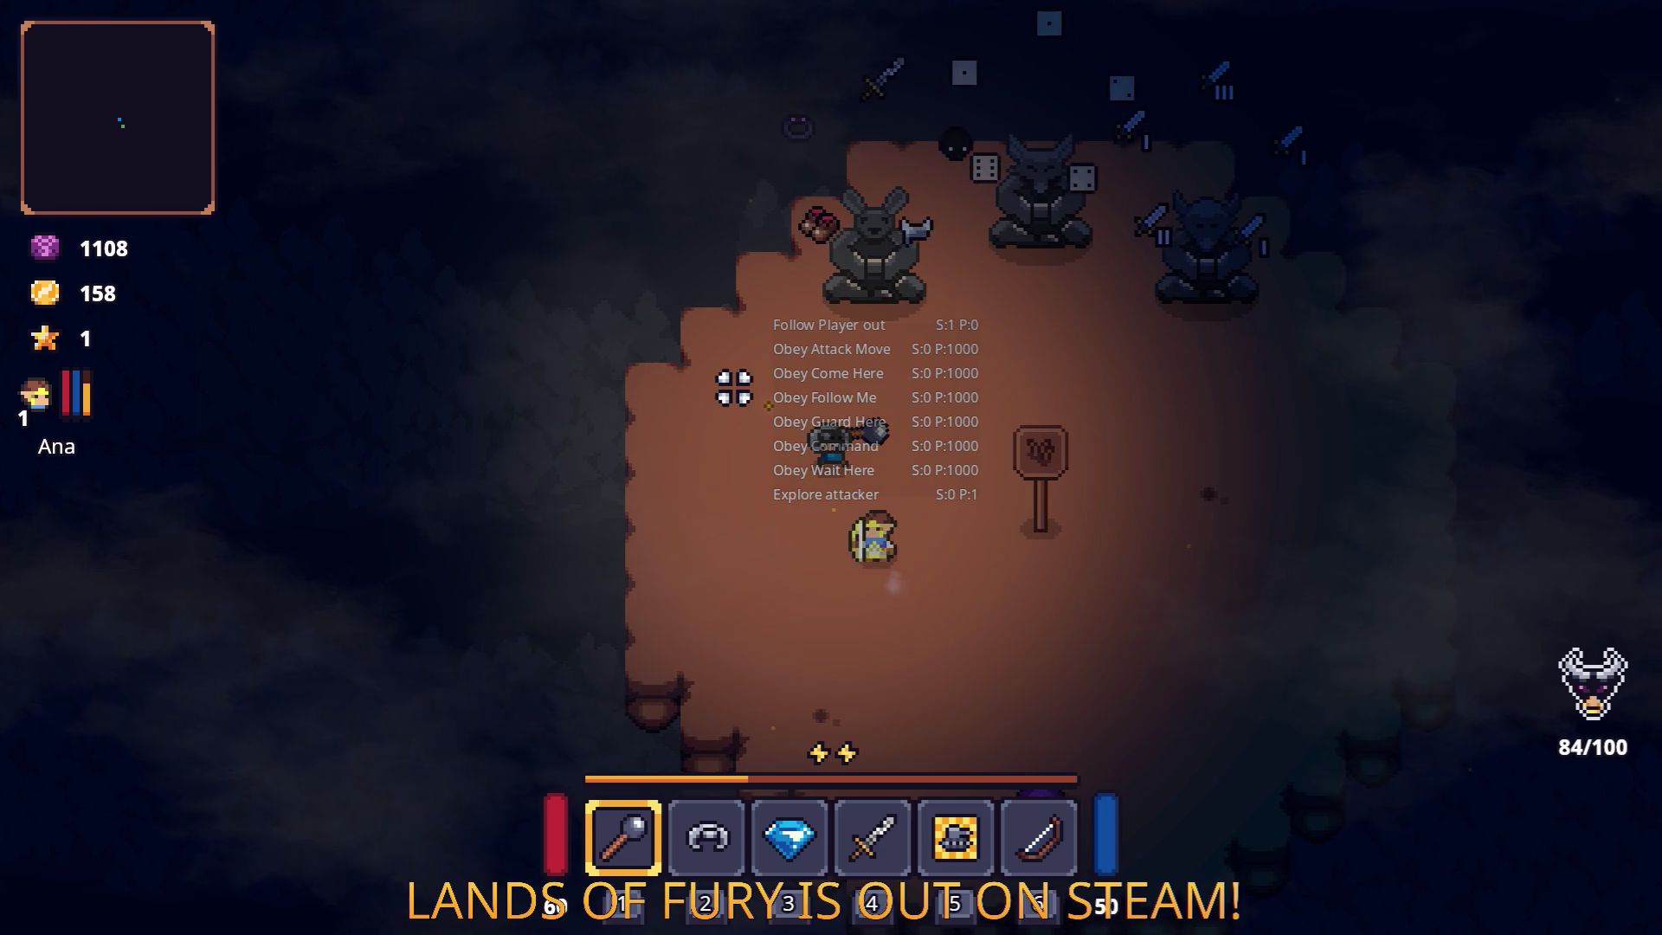
{"action": "key", "text": "d"}
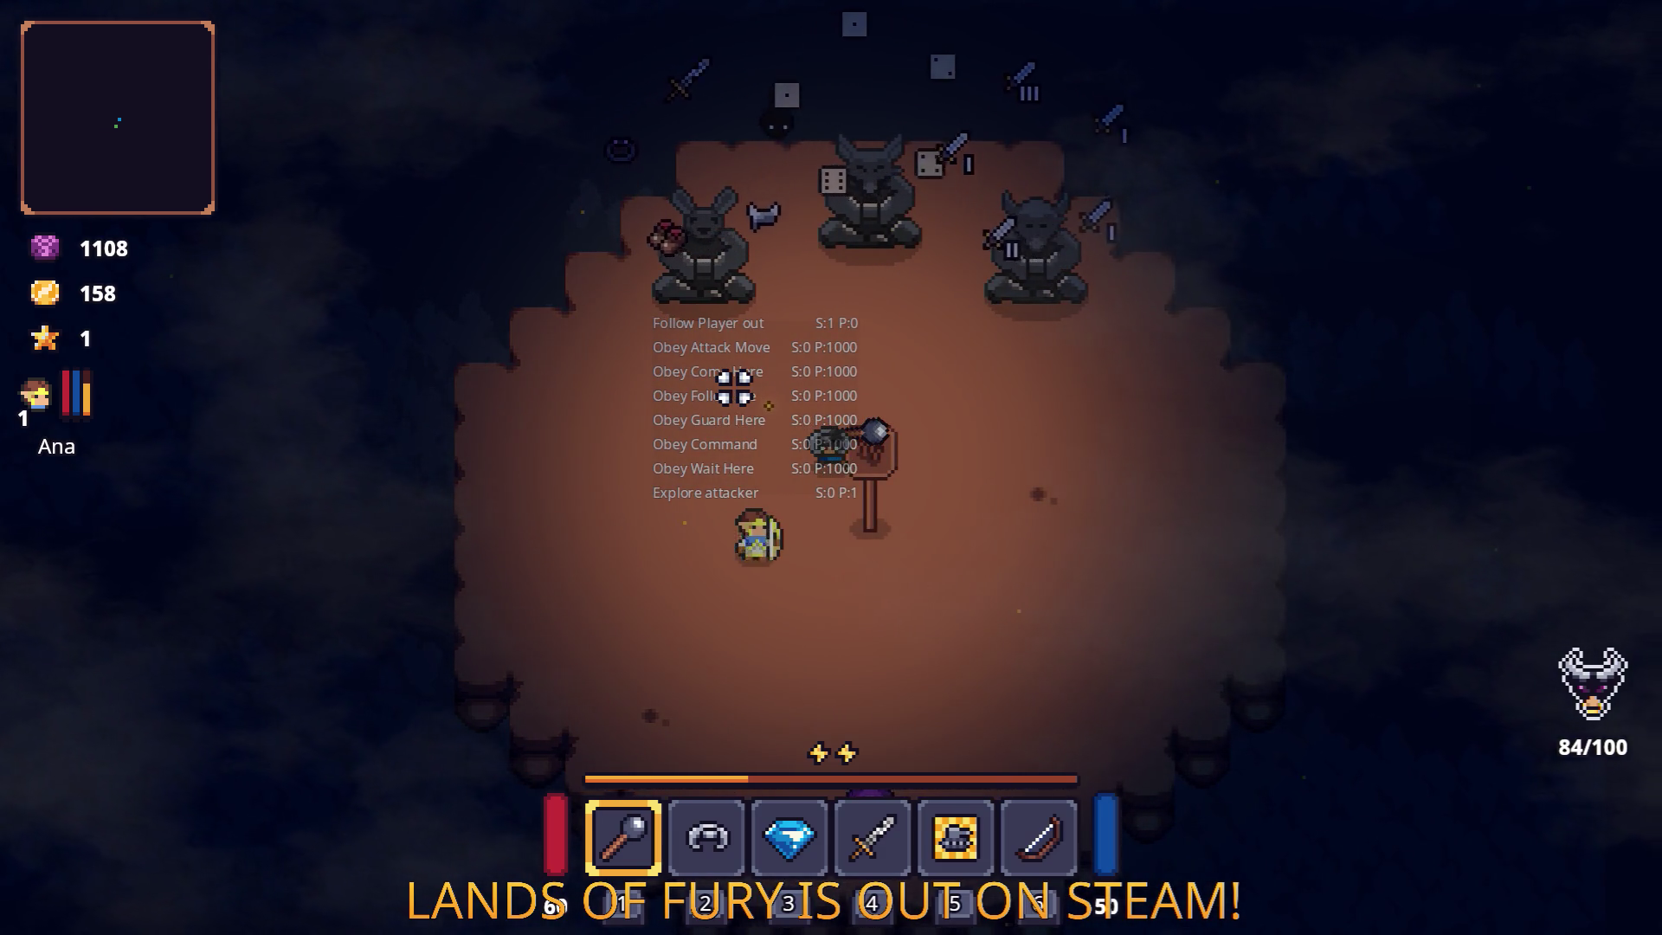
{"action": "key", "text": "Escape"}
{"action": "left_click", "coordinate": [859, 641]}
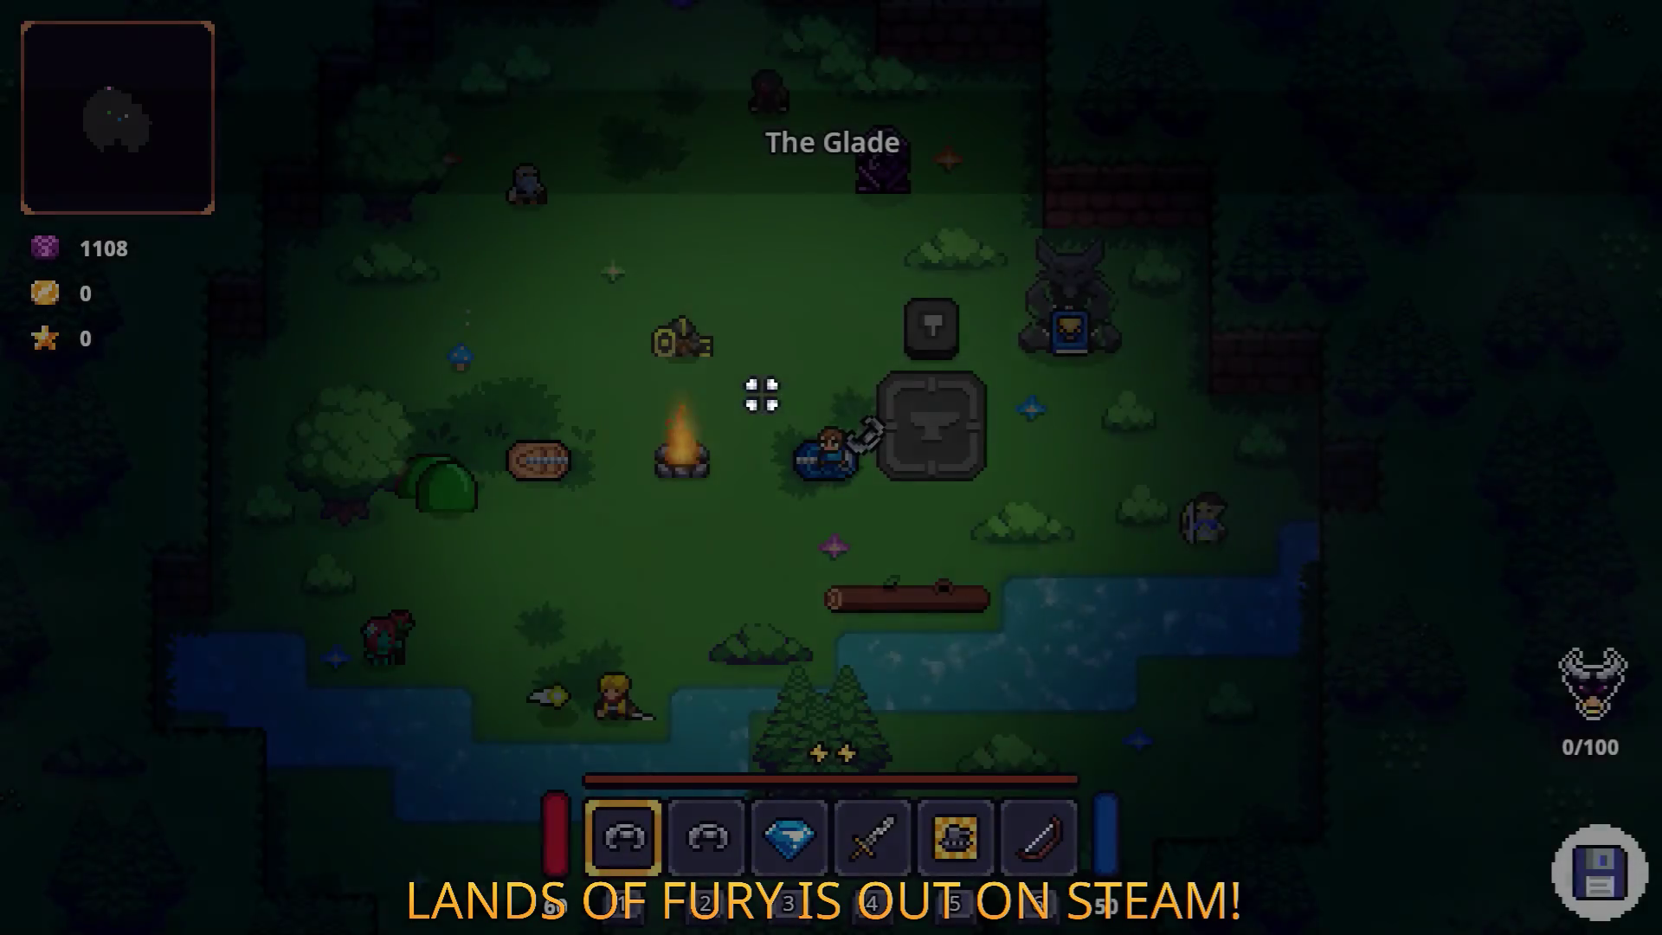
Walk up through the Glade and enter the purple portal into Elderglade Forest.
{"action": "key", "text": "w"}
{"action": "key", "text": "a"}
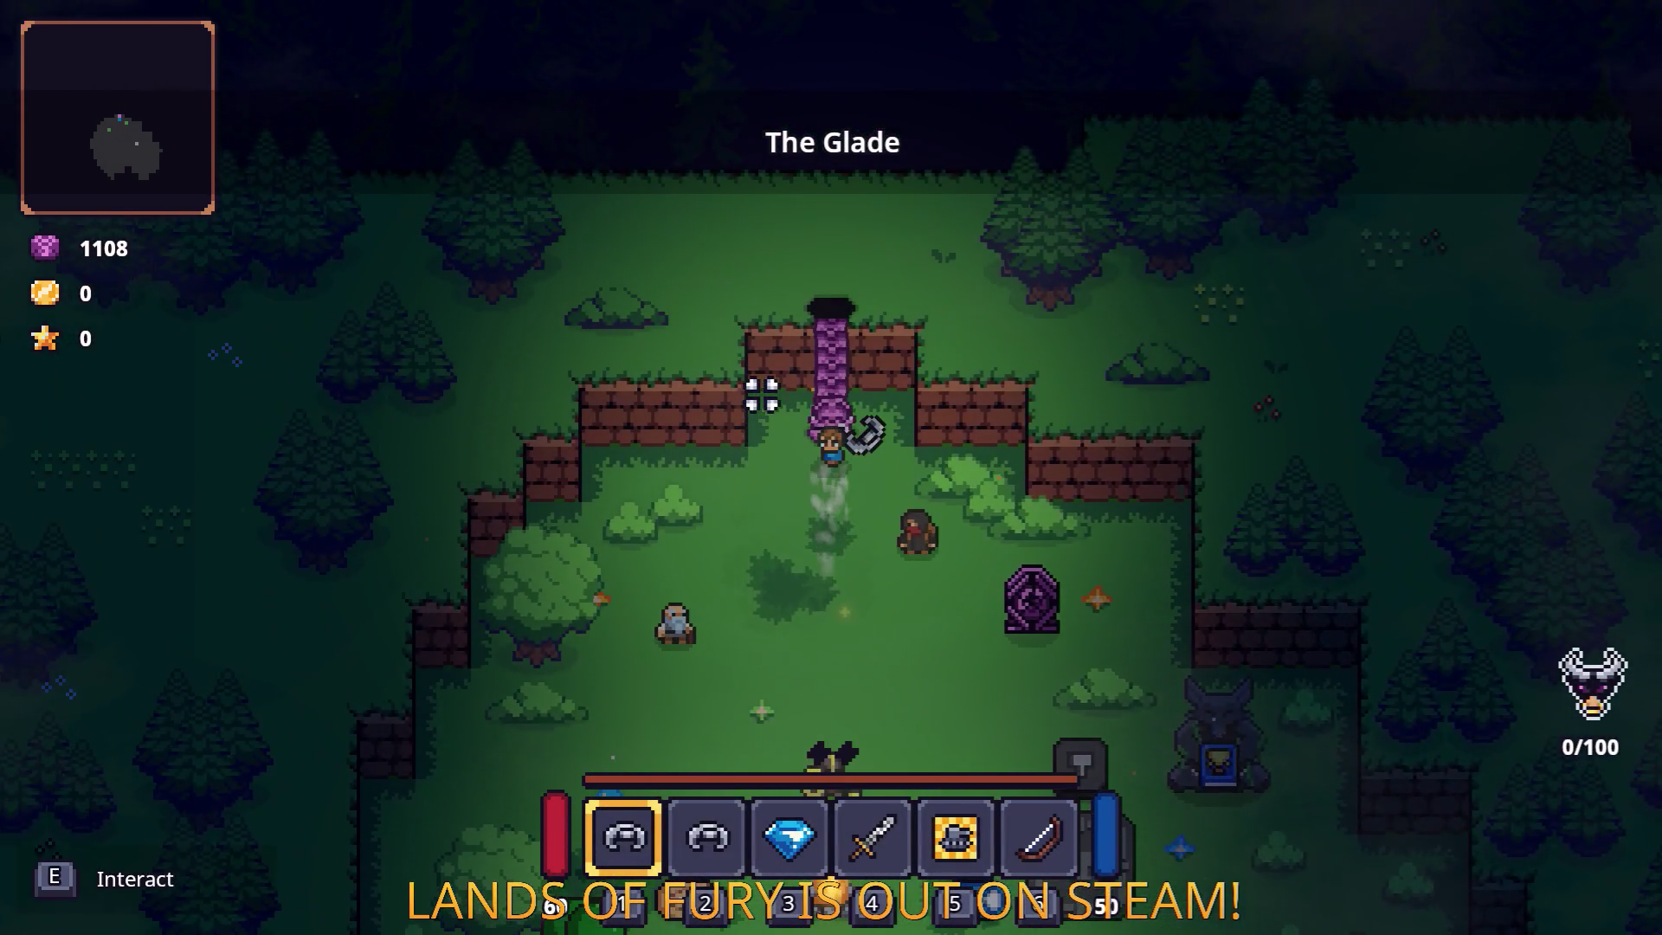
{"action": "key", "text": "e"}
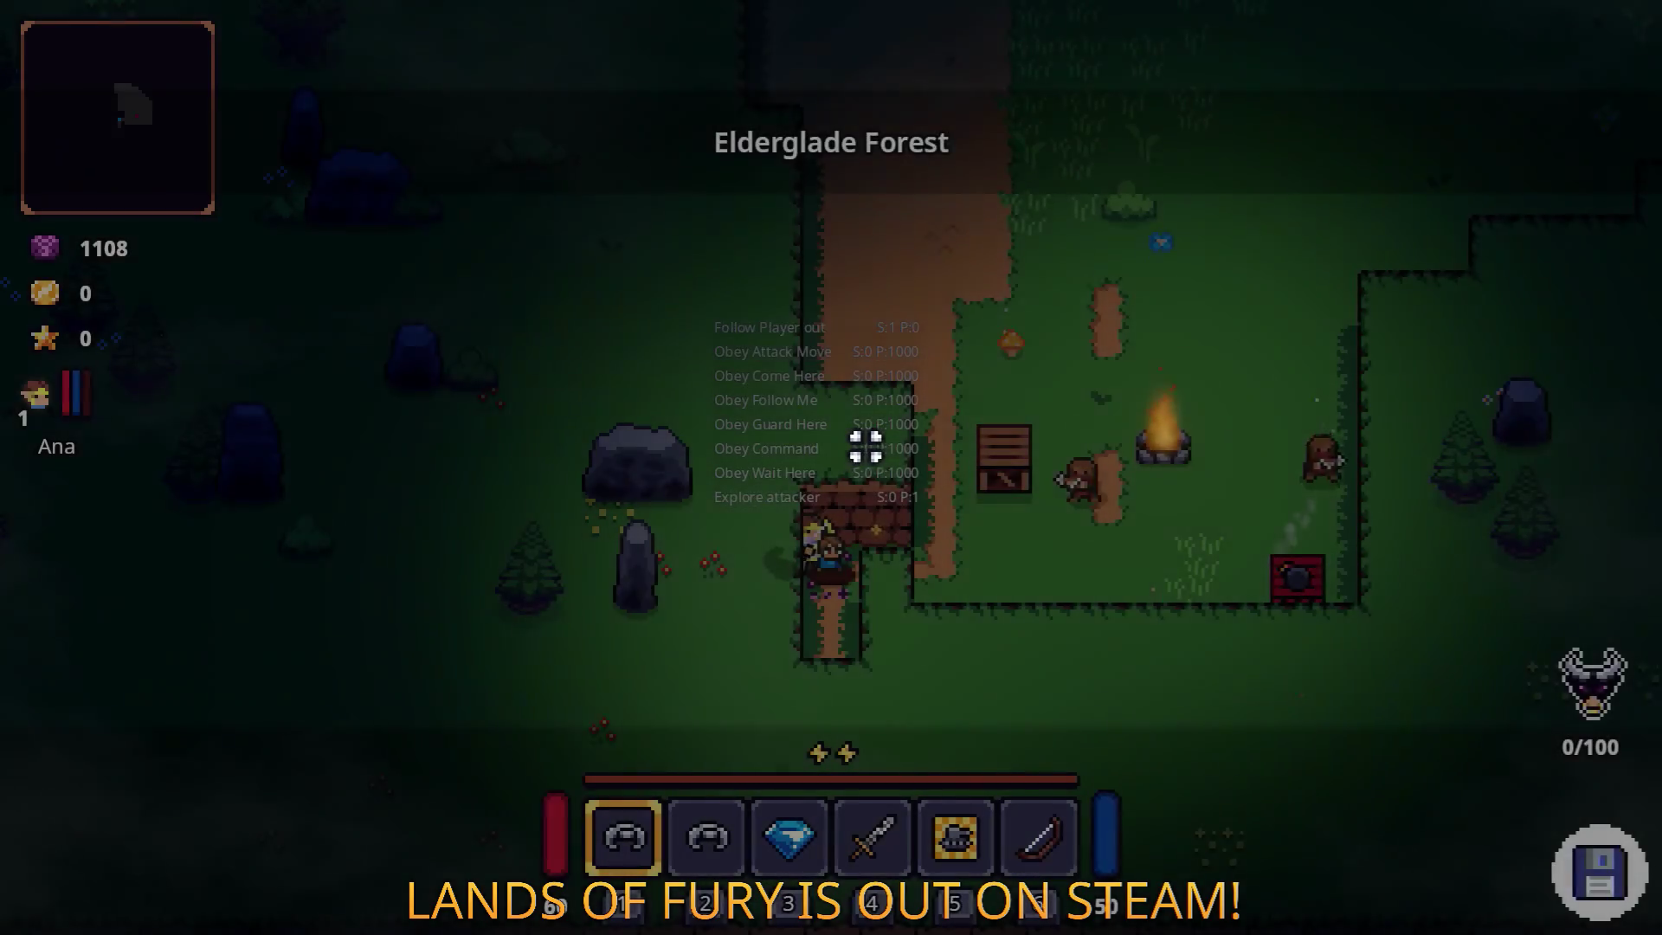
{"action": "key", "text": "d"}
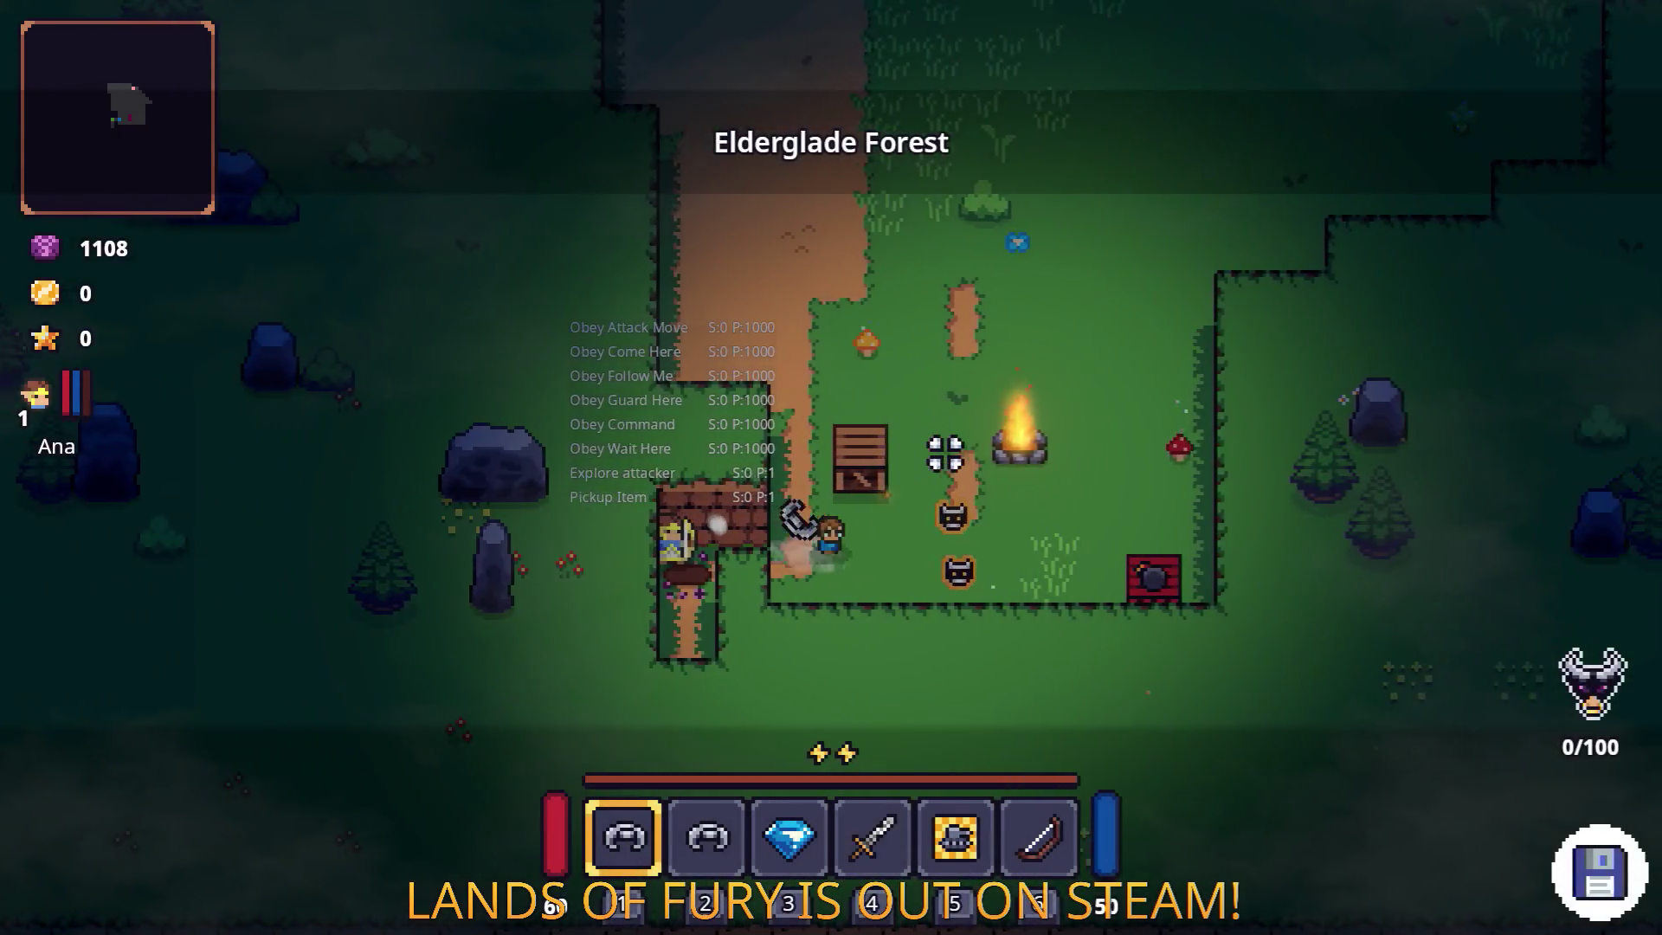
Switch to the sword and kill the first enemy.
{"action": "key", "text": "3"}
{"action": "key", "text": "4"}
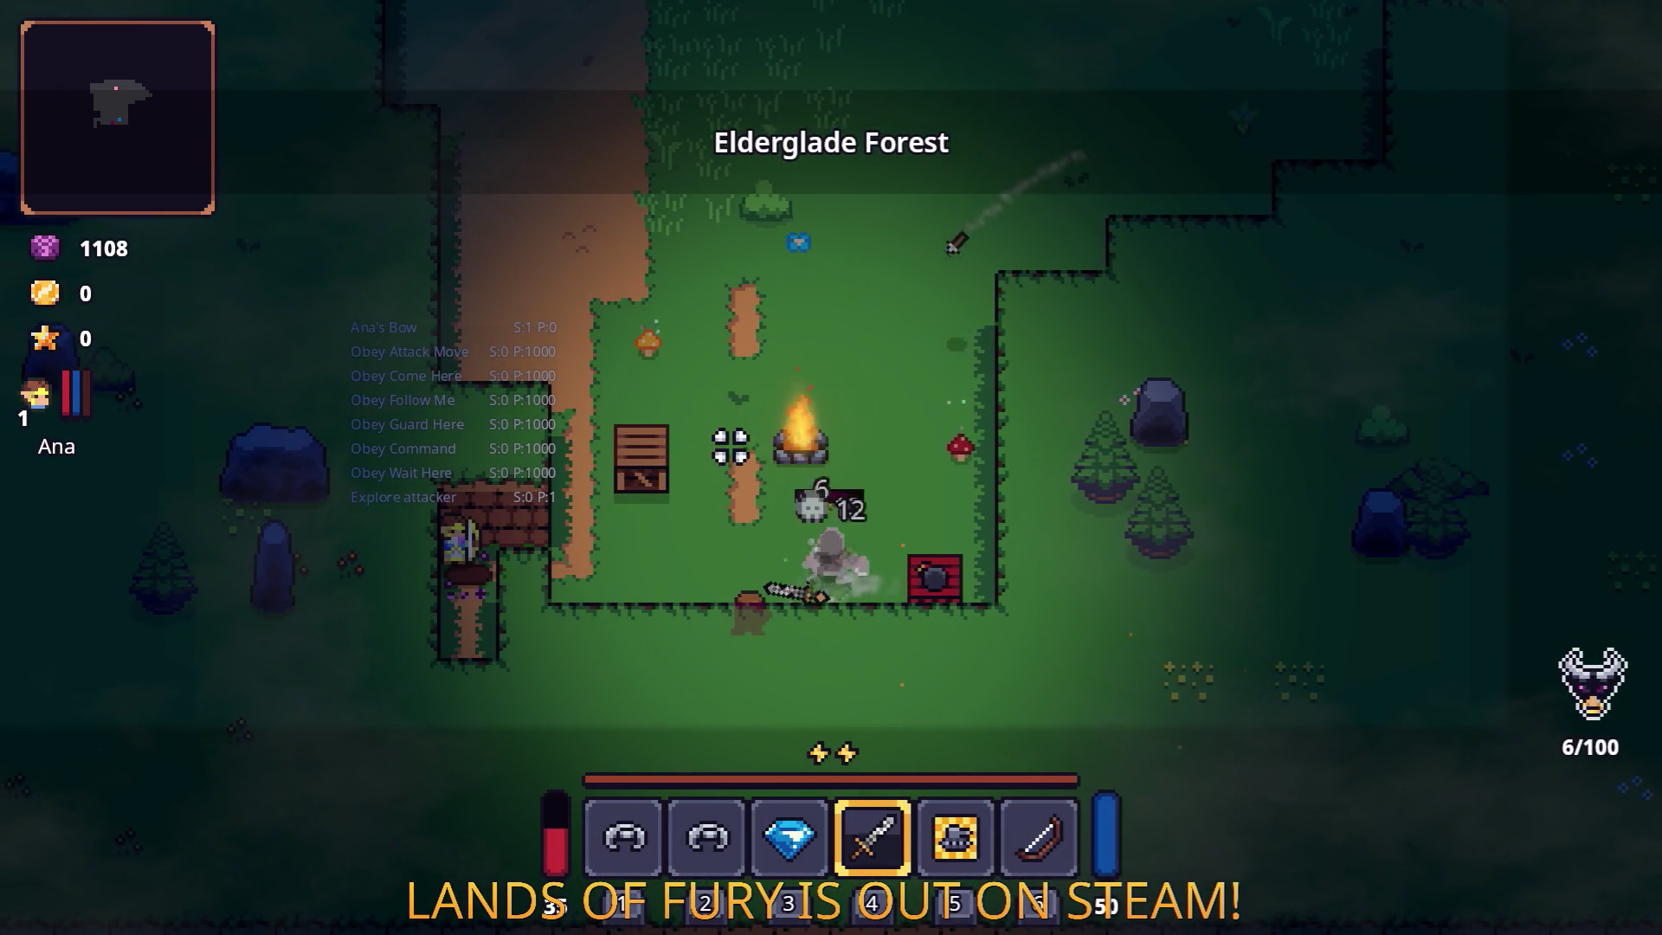
{"action": "left_click", "coordinate": [914, 581]}
{"action": "key", "text": "a"}
{"action": "left_click", "coordinate": [982, 687]}
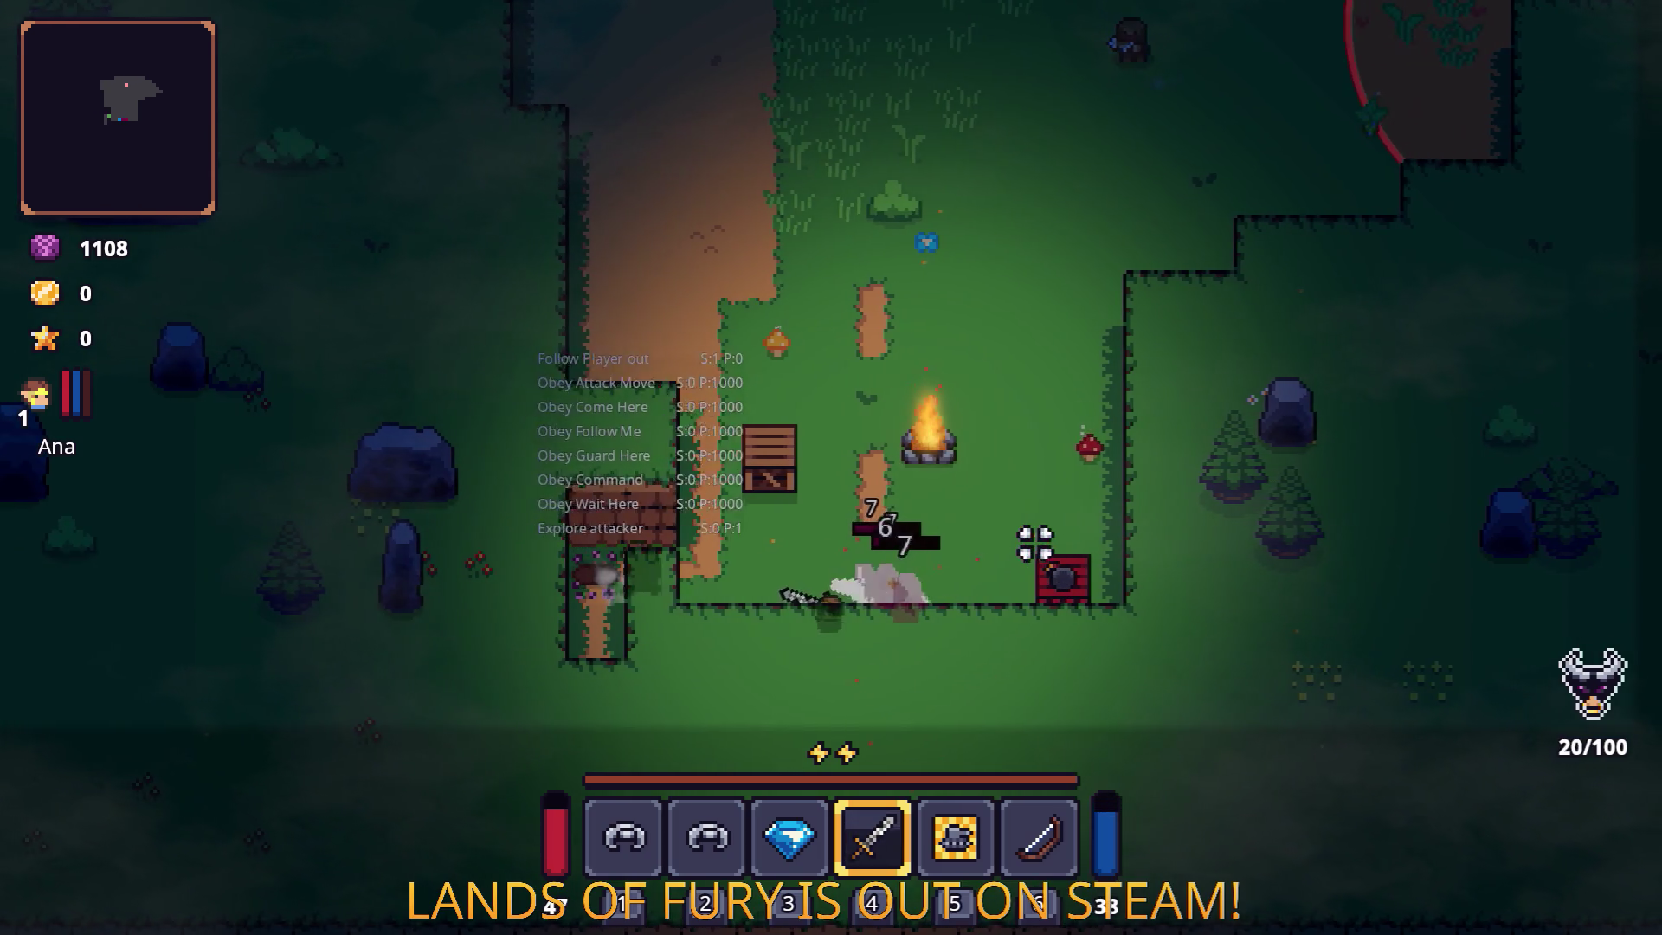
{"action": "left_click", "coordinate": [976, 530]}
Strike the next enemy up the path, then quit the game back to the editor.
{"action": "key", "text": "a"}
{"action": "key", "text": "w"}
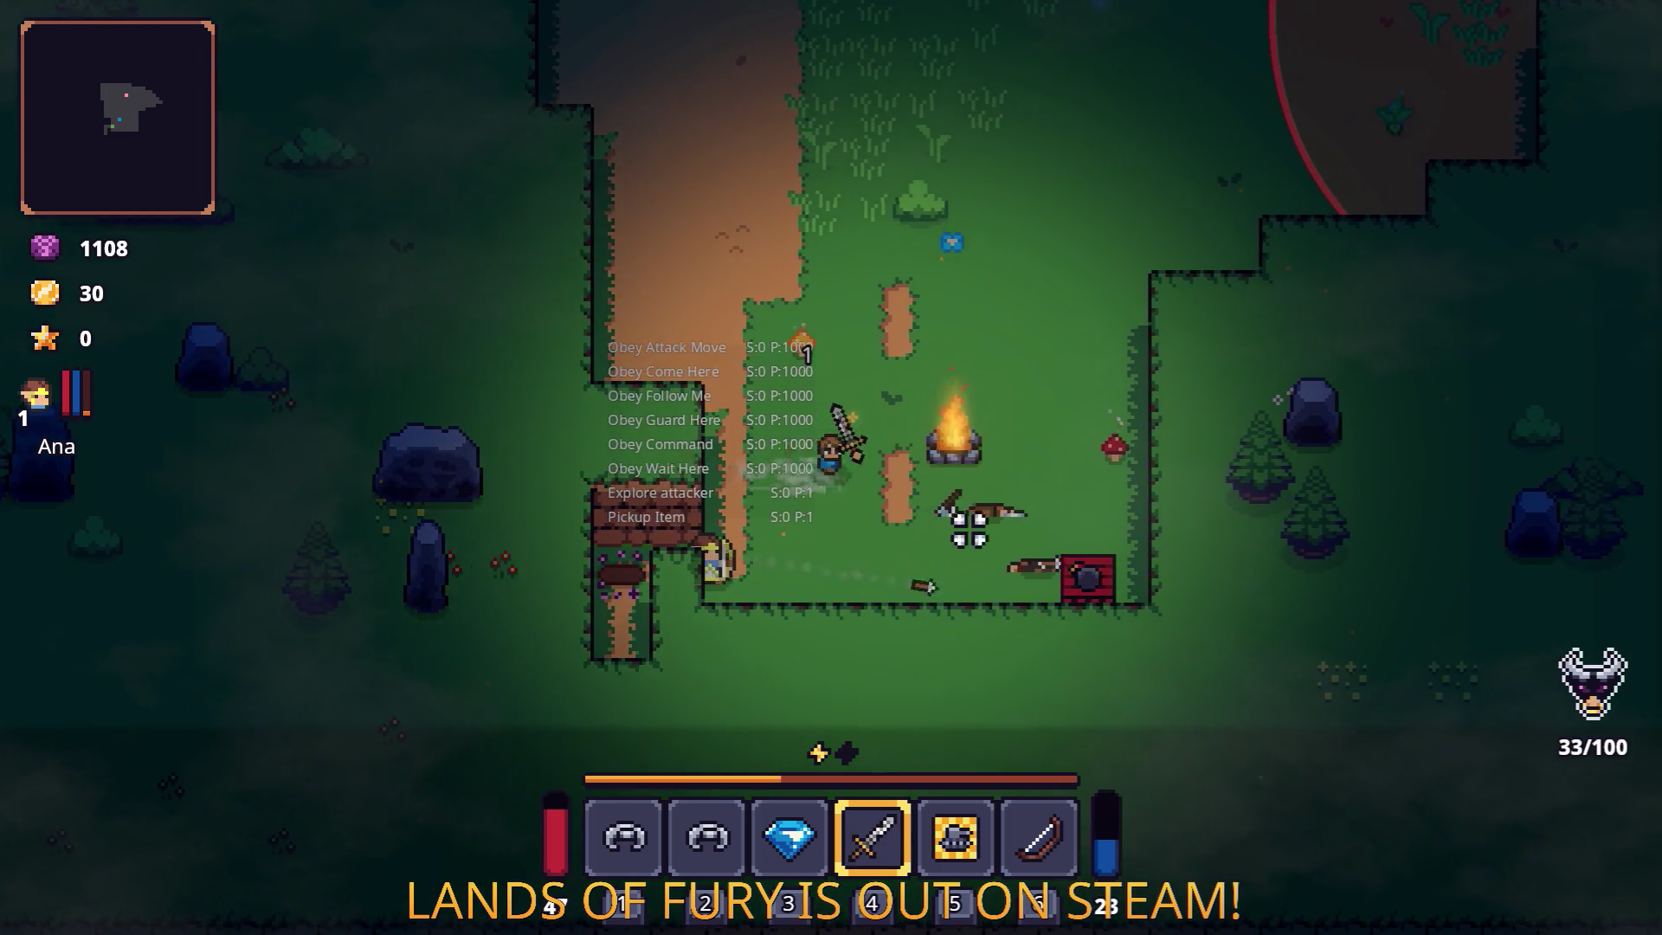
{"action": "key", "text": "d"}
{"action": "key", "text": "w"}
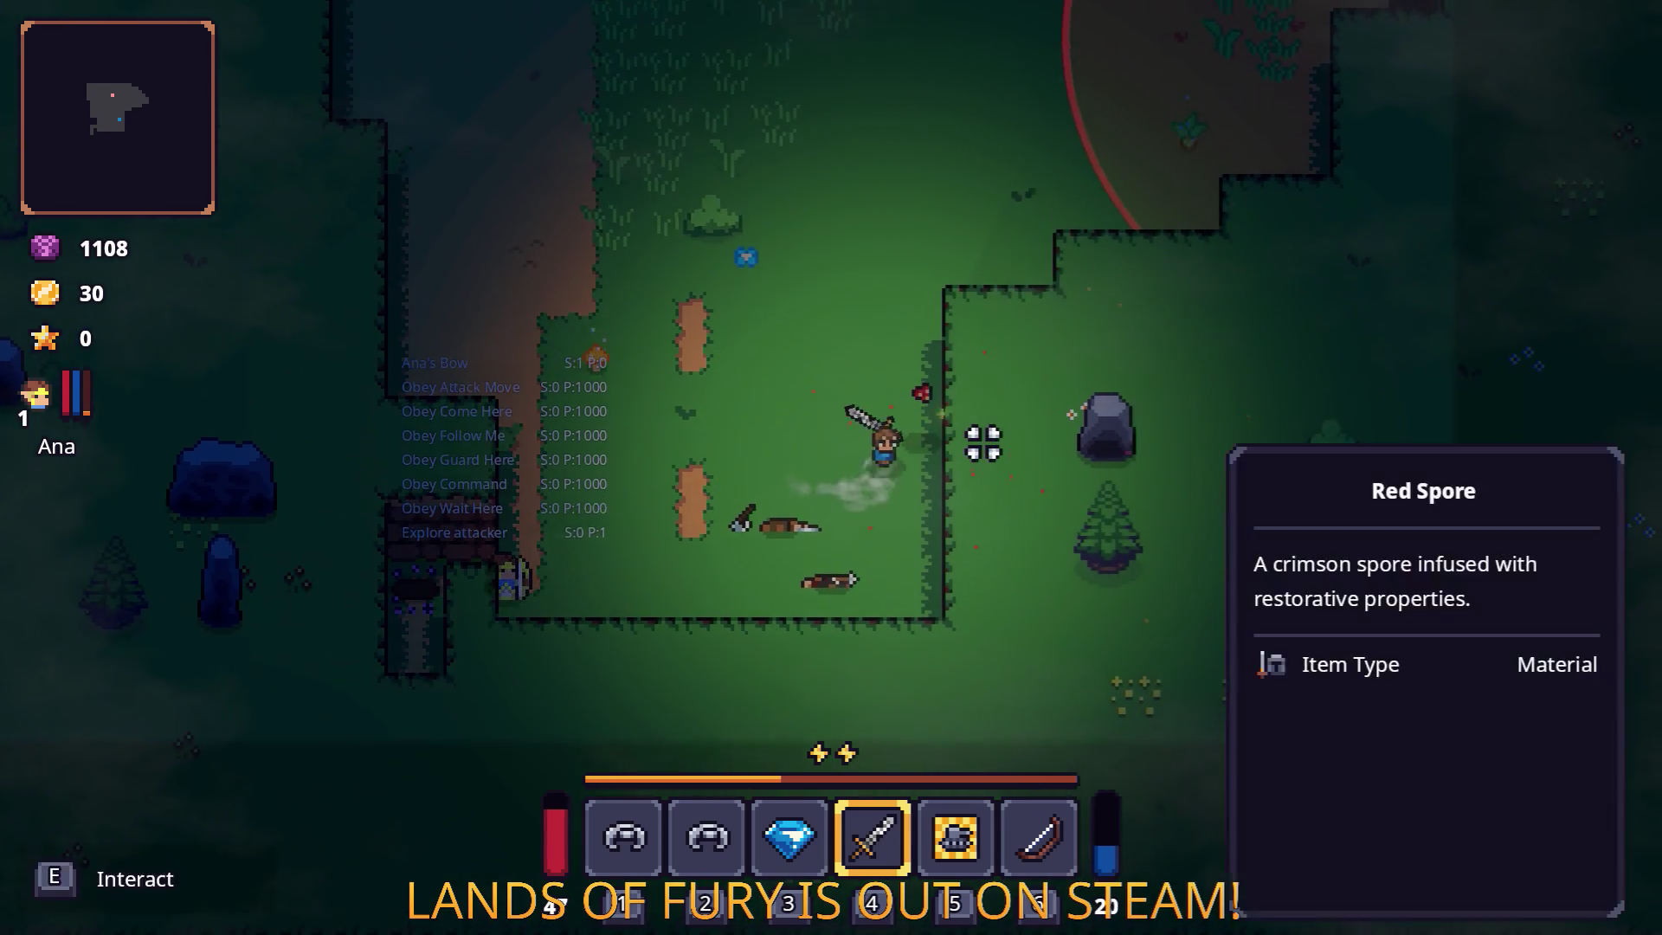
{"action": "key", "text": "w"}
{"action": "left_click", "coordinate": [824, 364]}
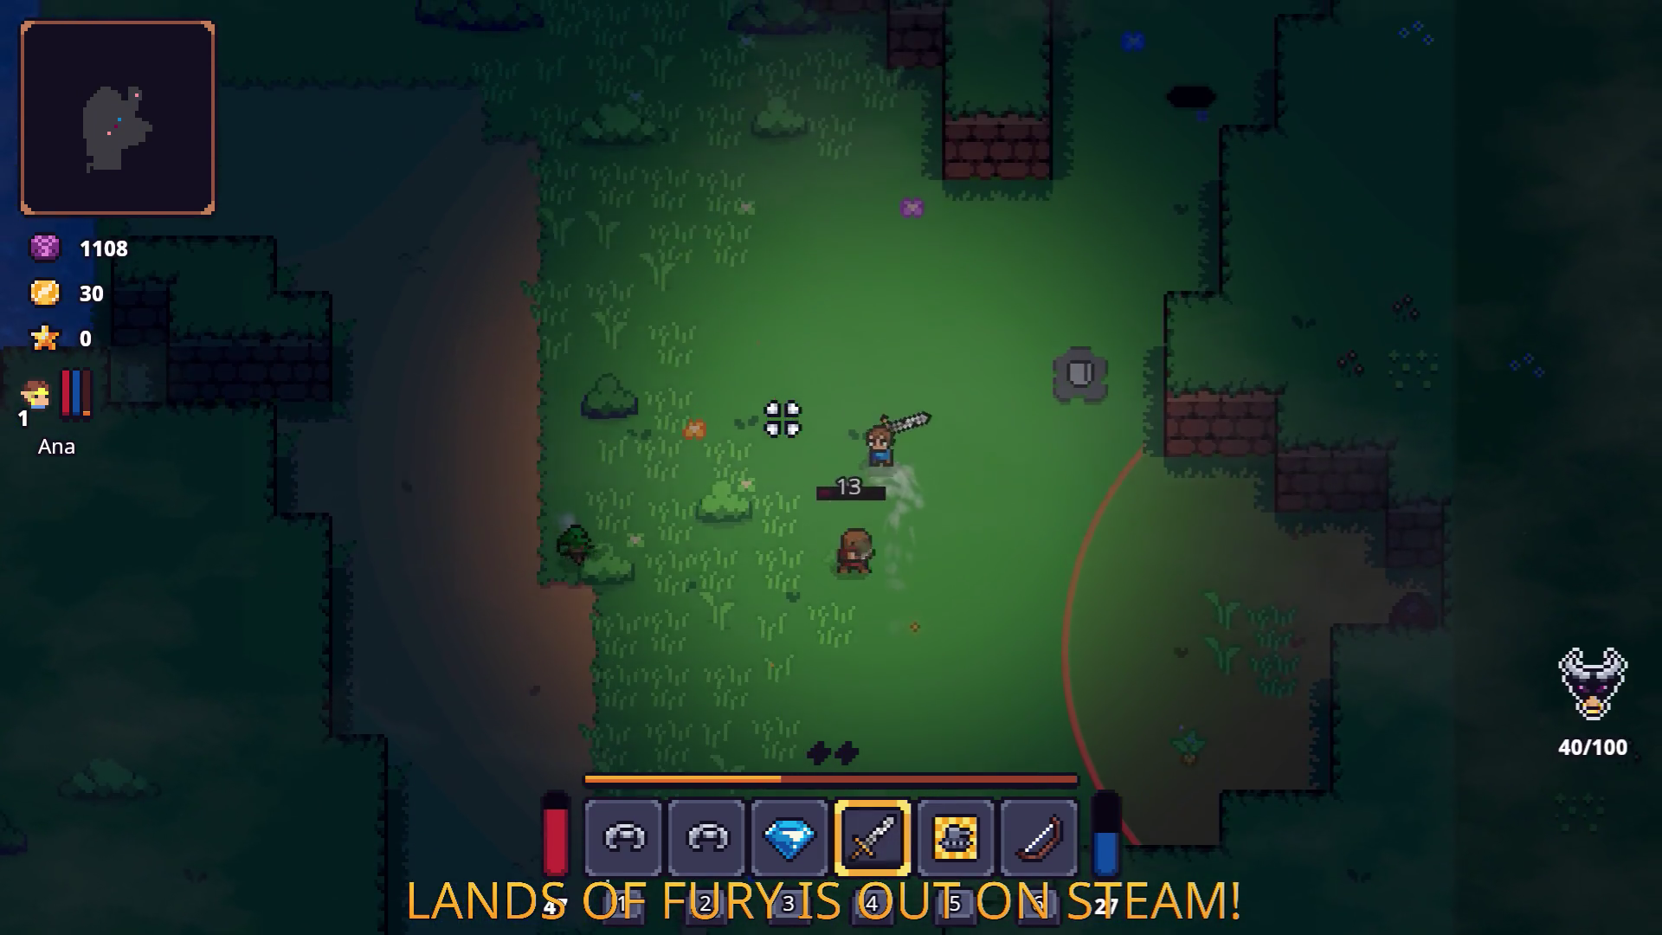
{"action": "key", "text": "Escape"}
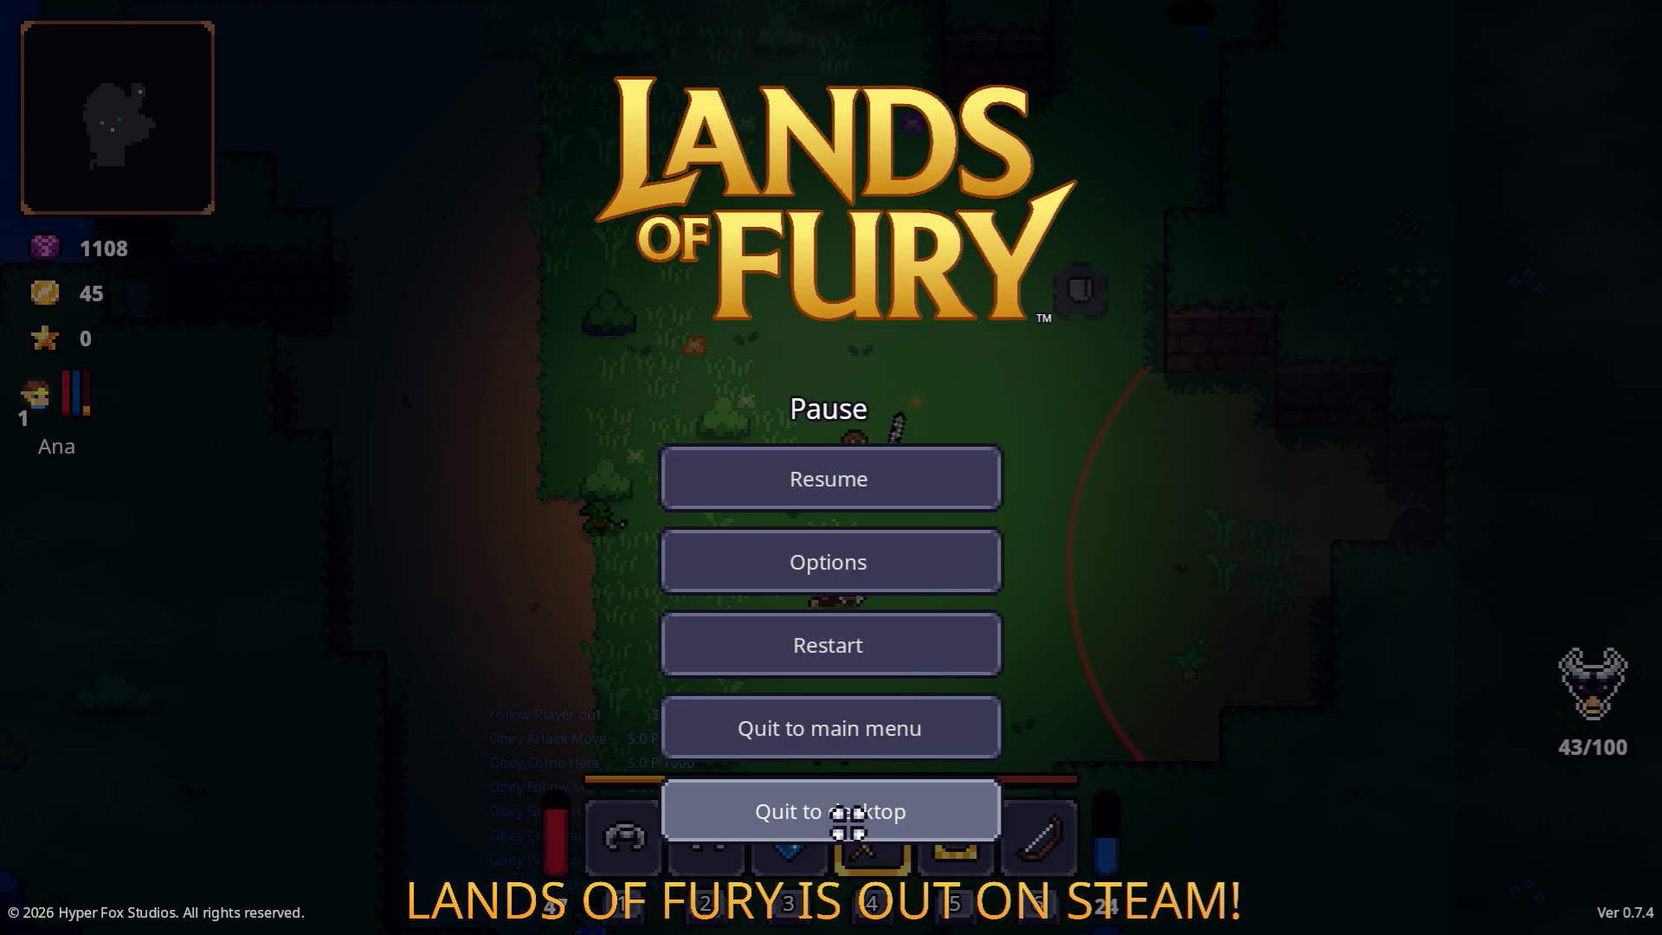
{"action": "left_click", "coordinate": [848, 818]}
Filter files for 'bombcr', open BombCrateShooter.tres, and inspect its first DealDamage effect.
{"action": "left_click", "coordinate": [187, 681]}
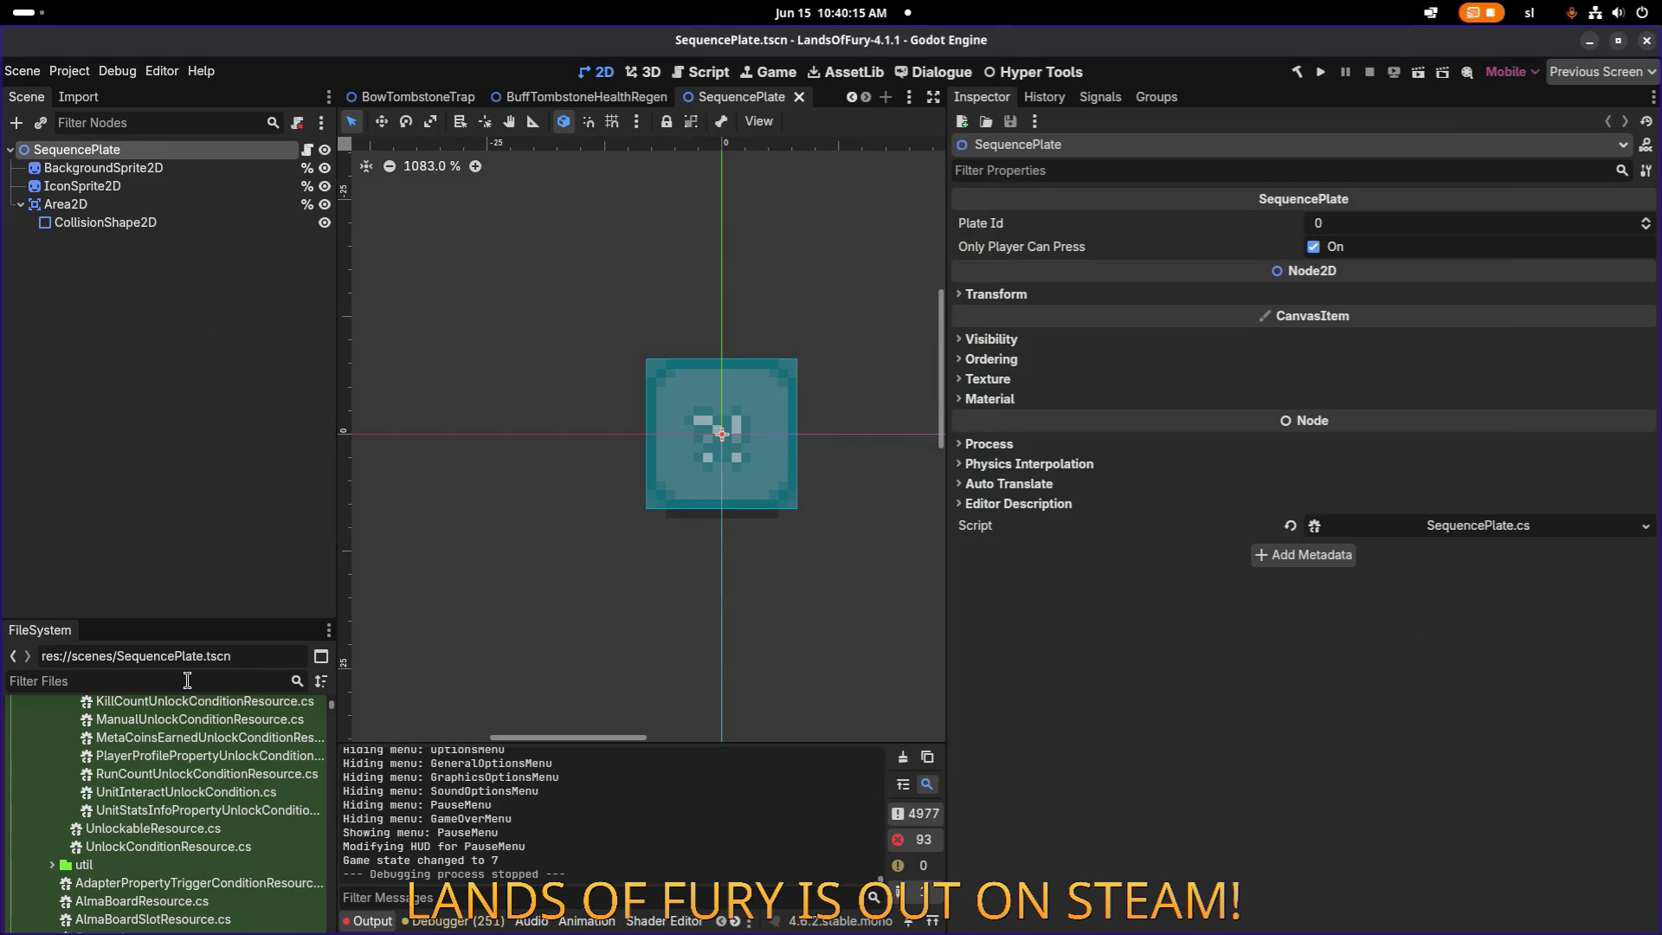
{"action": "type", "text": "bomb"}
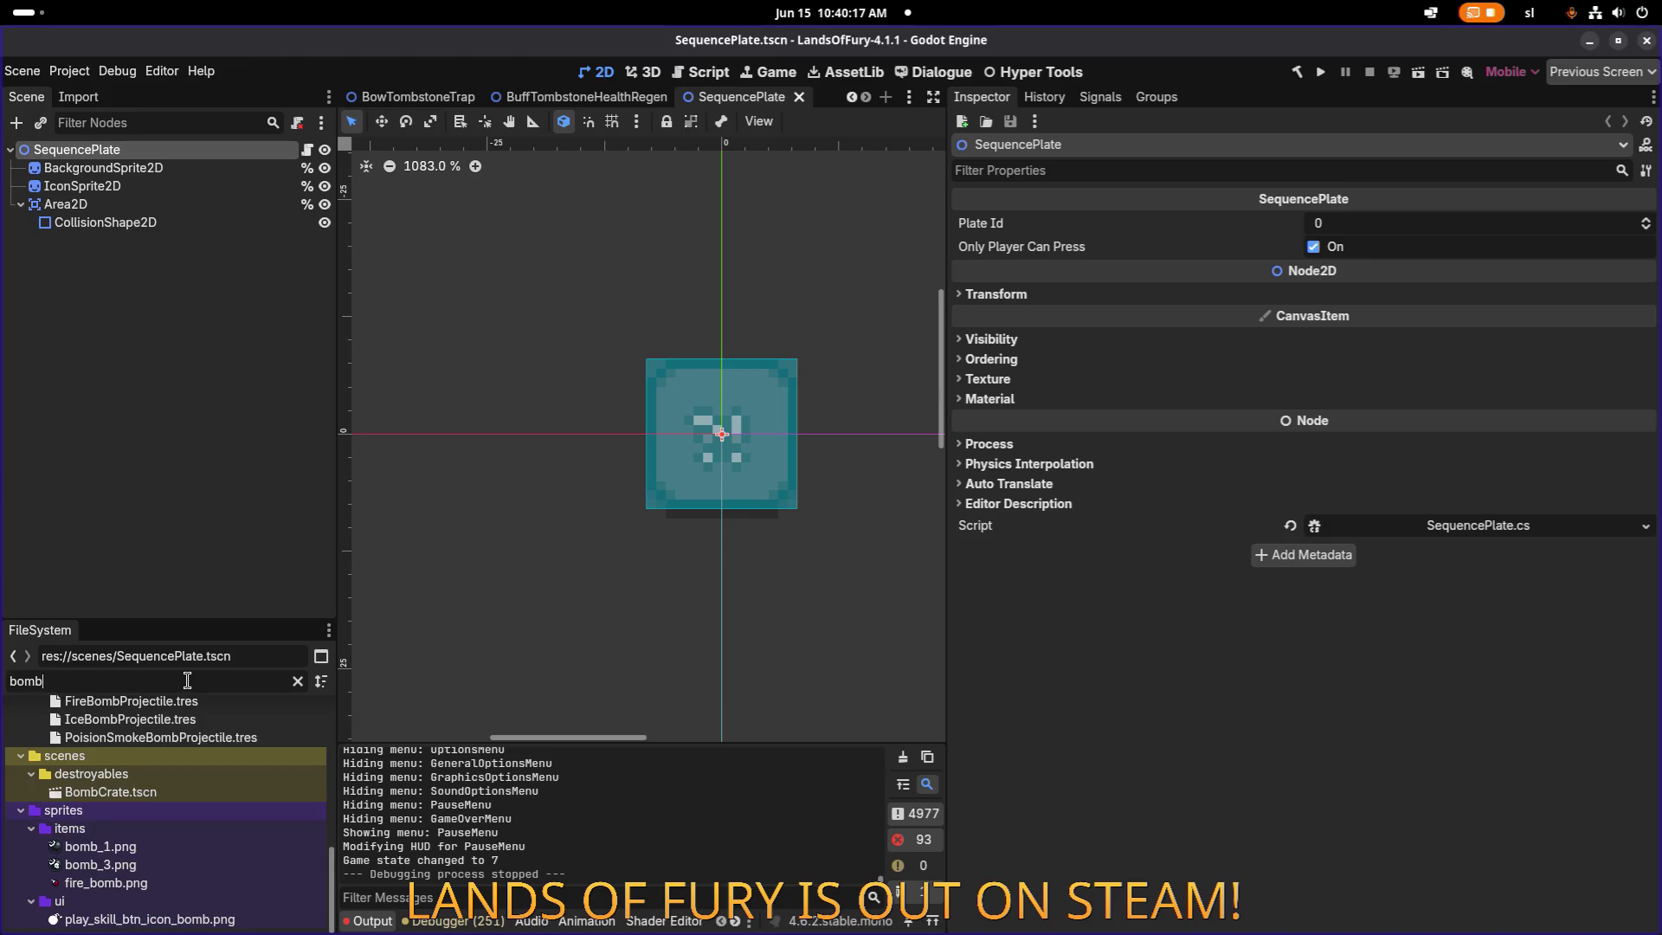
{"action": "type", "text": "cra"}
{"action": "left_click", "coordinate": [215, 786]}
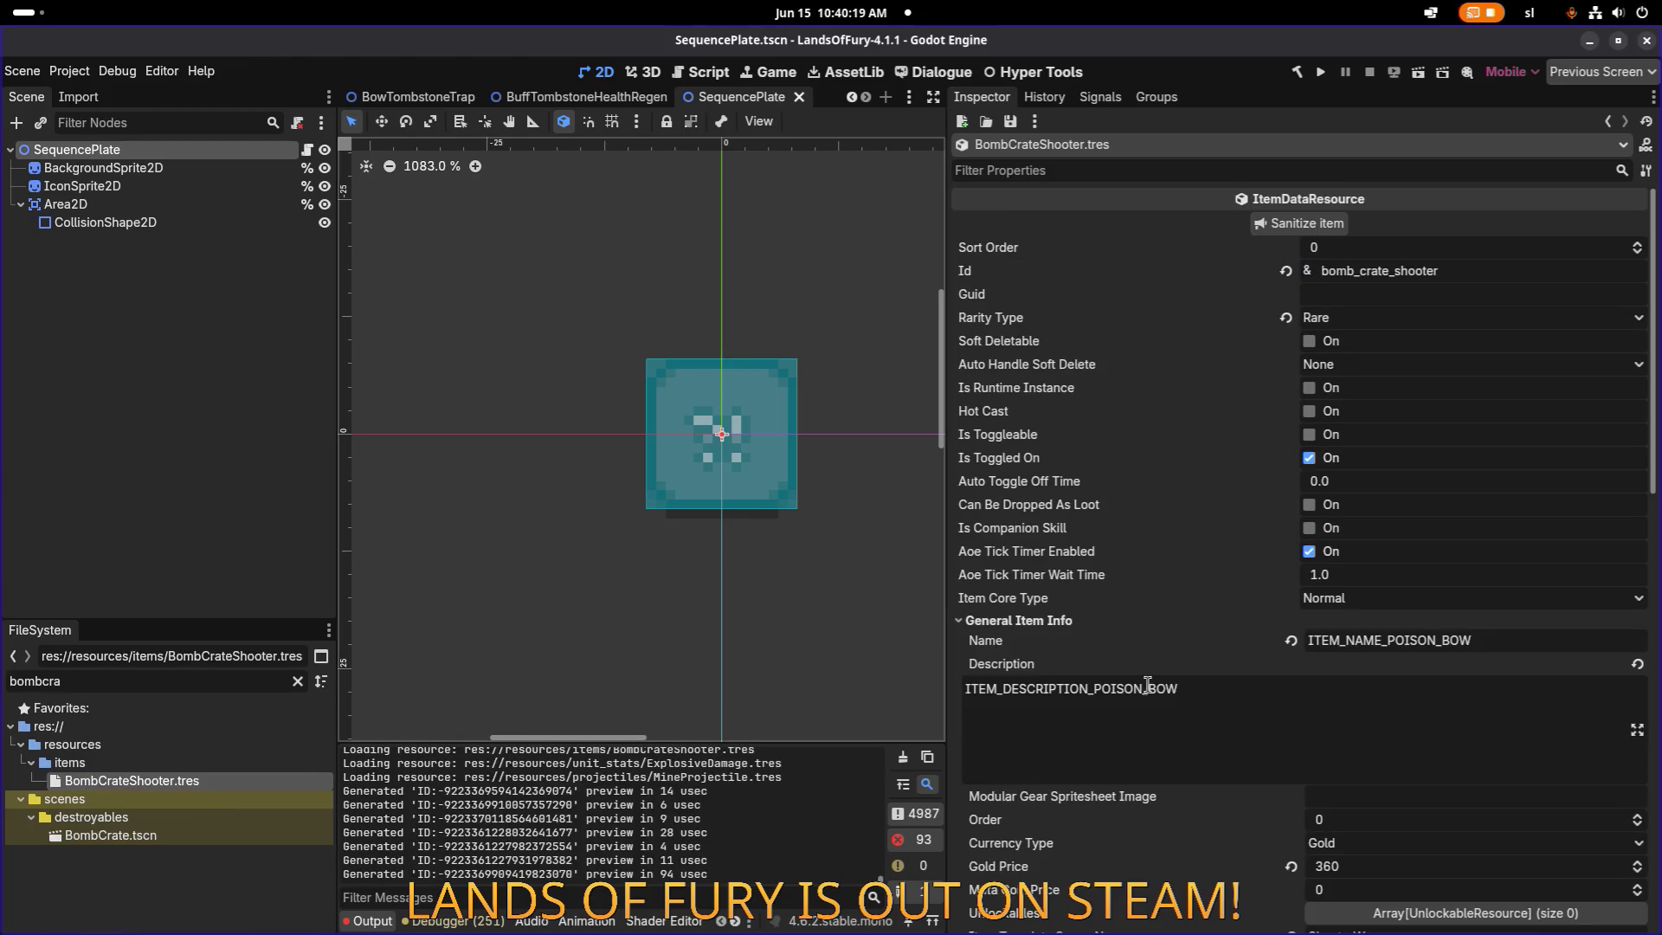
{"action": "scroll", "coordinate": [1226, 668], "scroll_direction": "down", "scroll_amount": 15}
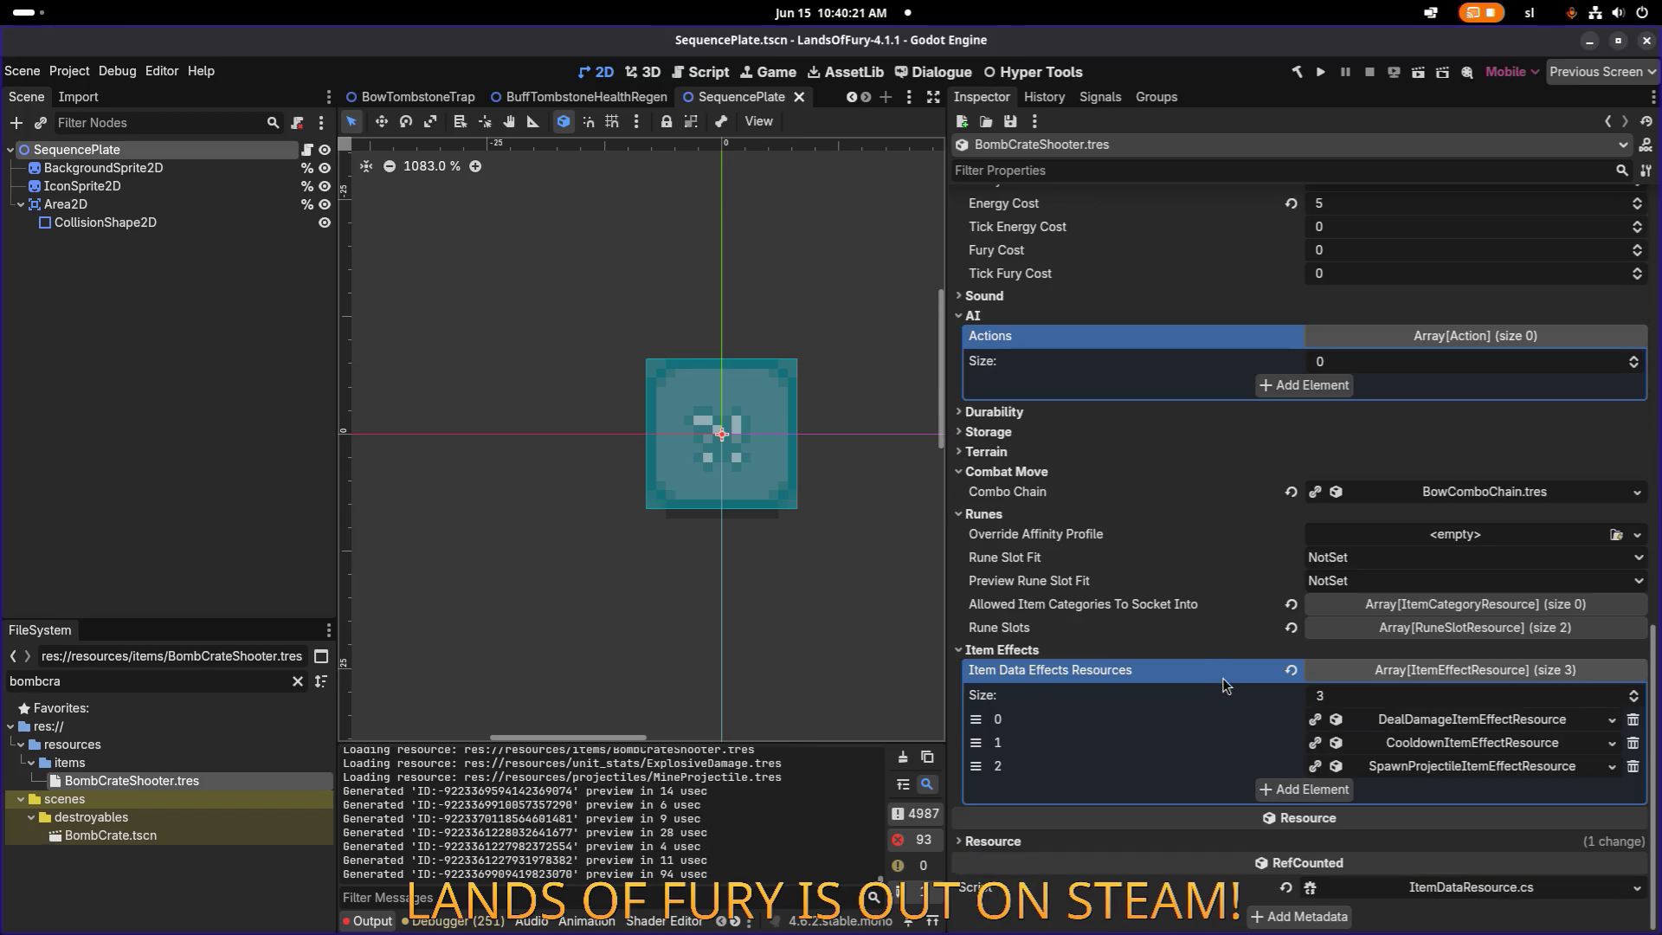
{"action": "left_click", "coordinate": [1411, 722]}
{"action": "left_click", "coordinate": [1421, 724]}
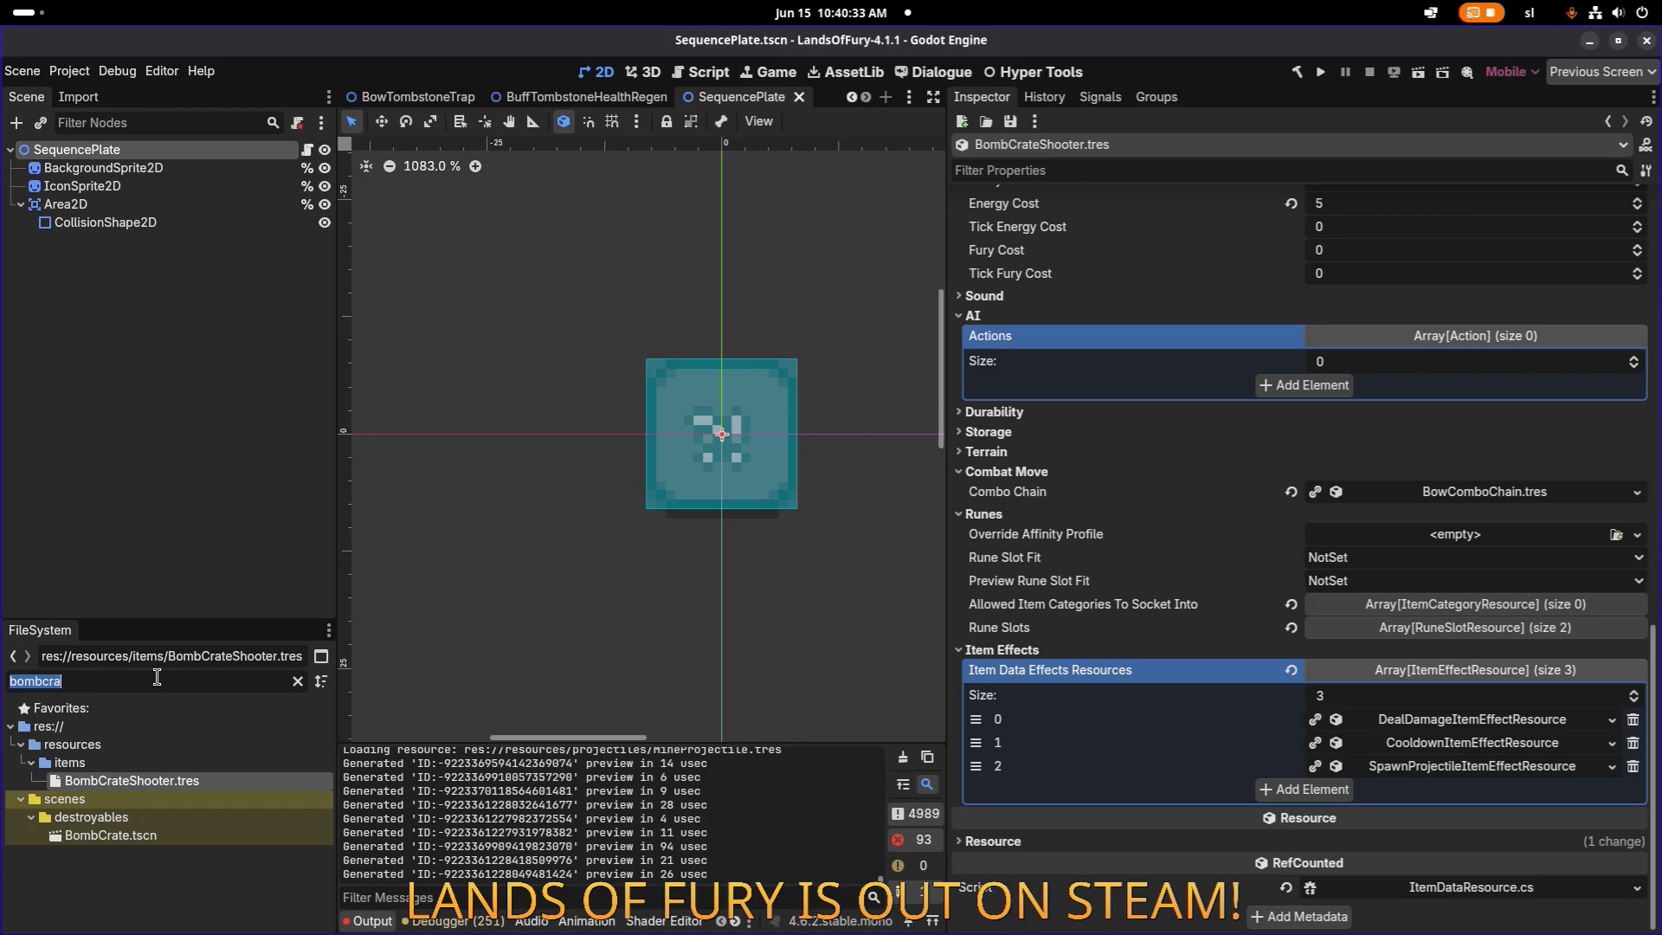
Open ExplosiveTracerCartridgeSkill.tres via the 'explosive' filter and copy its second DealDamage effect.
{"action": "type", "text": "explo"}
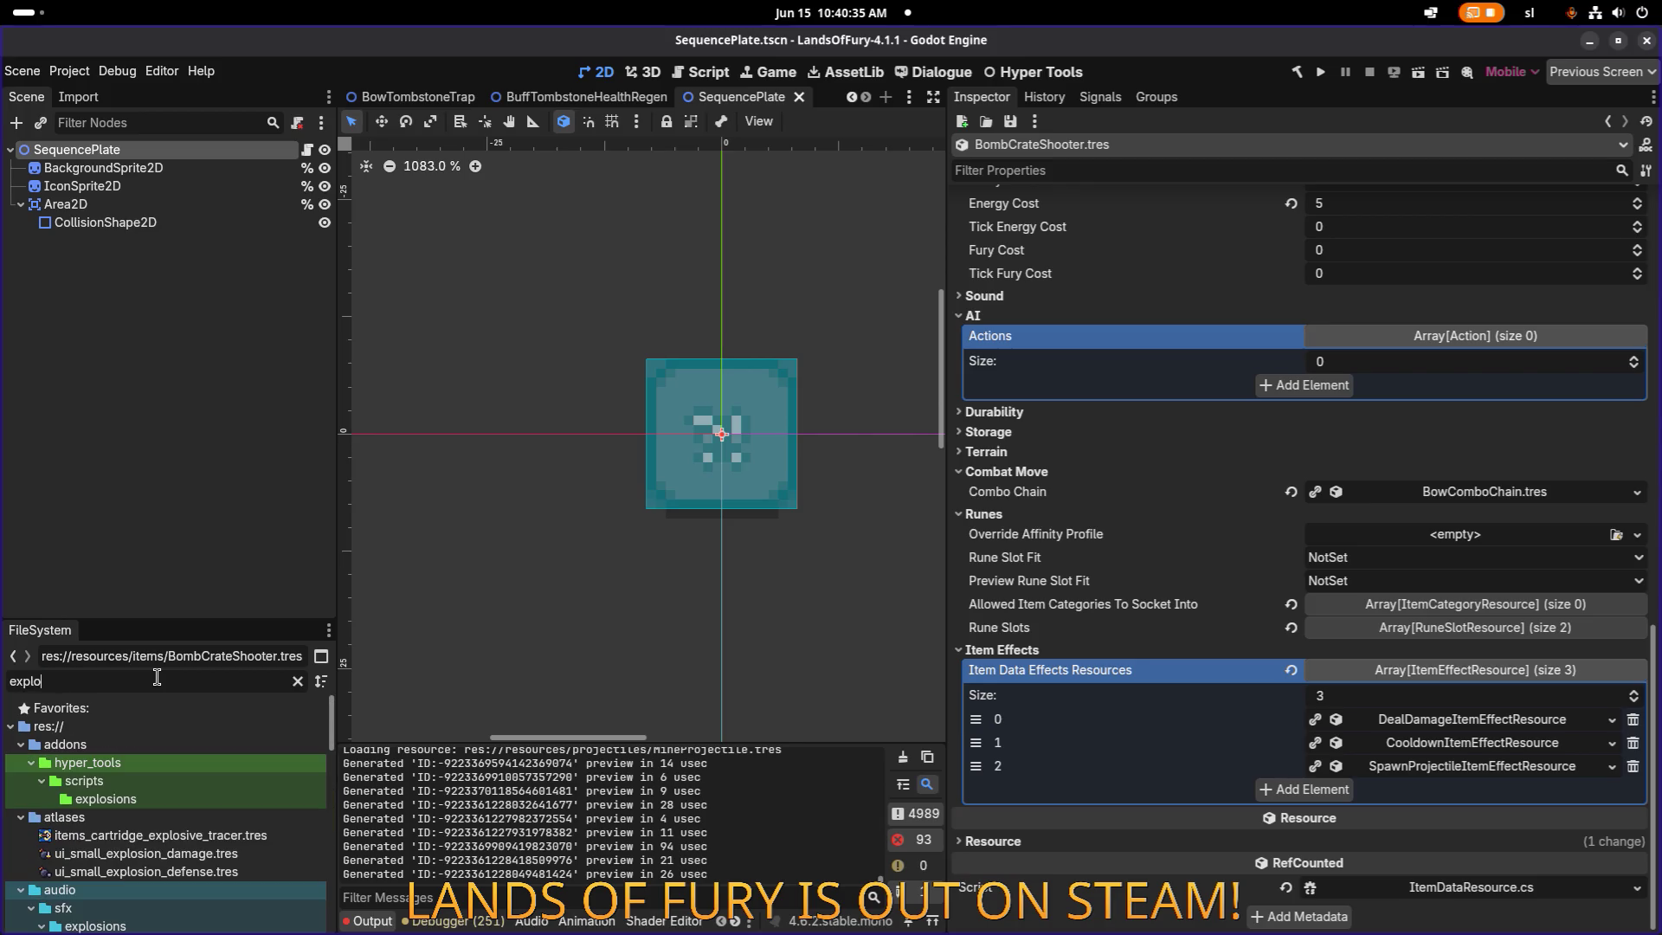
{"action": "type", "text": "sive"}
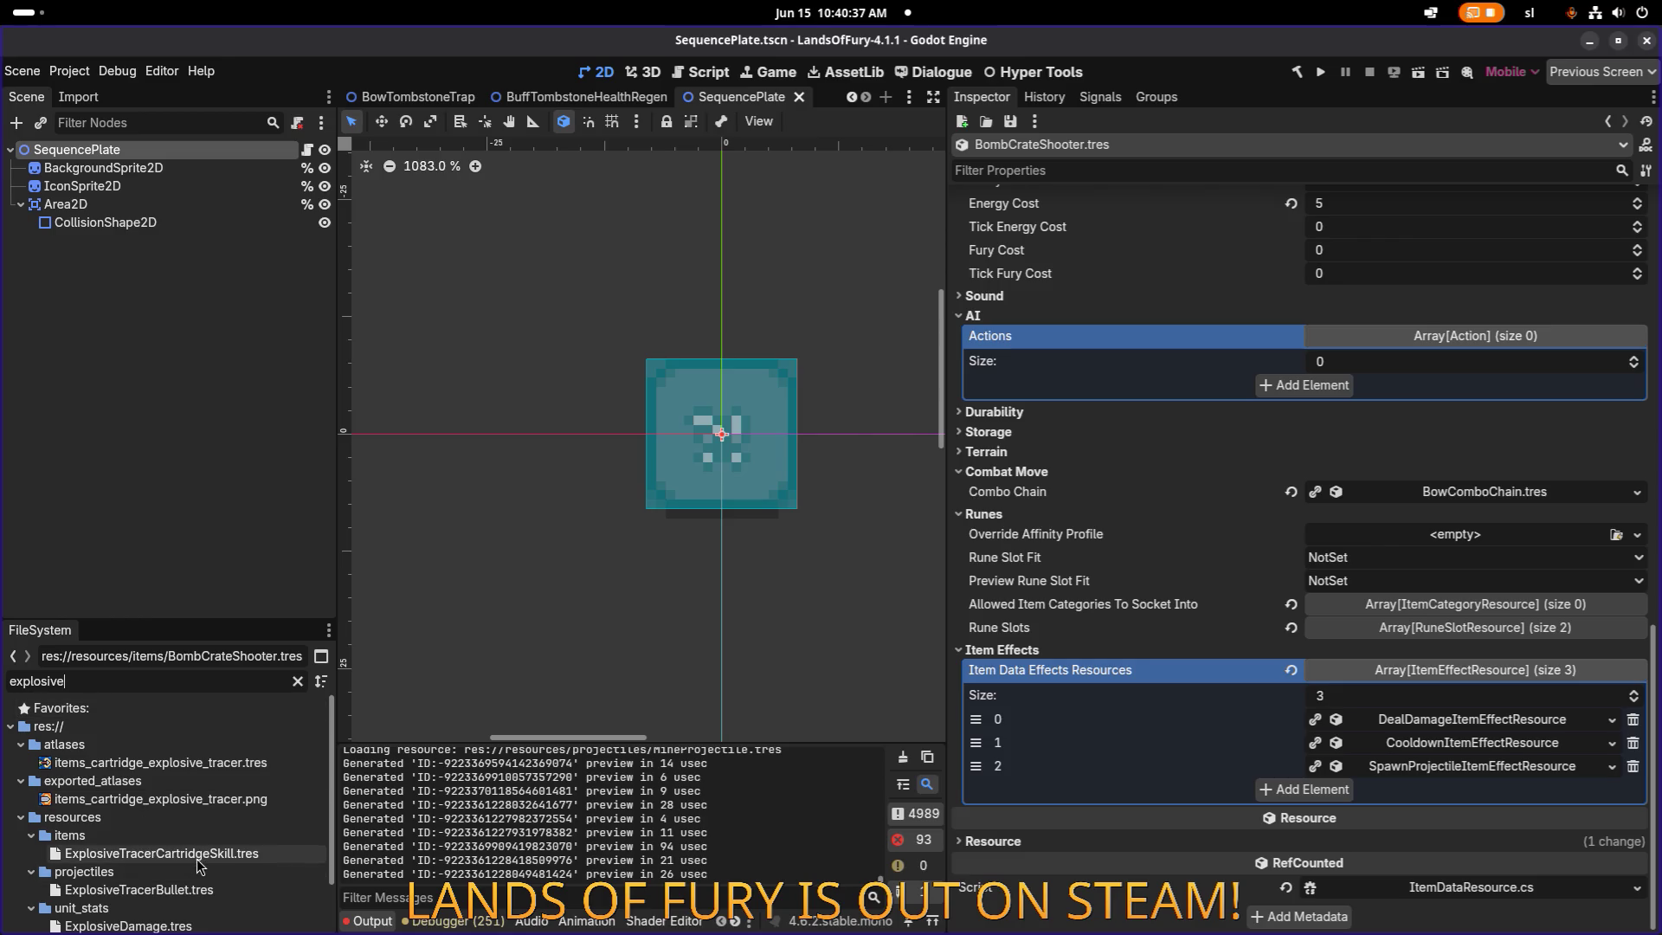
{"action": "left_click", "coordinate": [199, 855]}
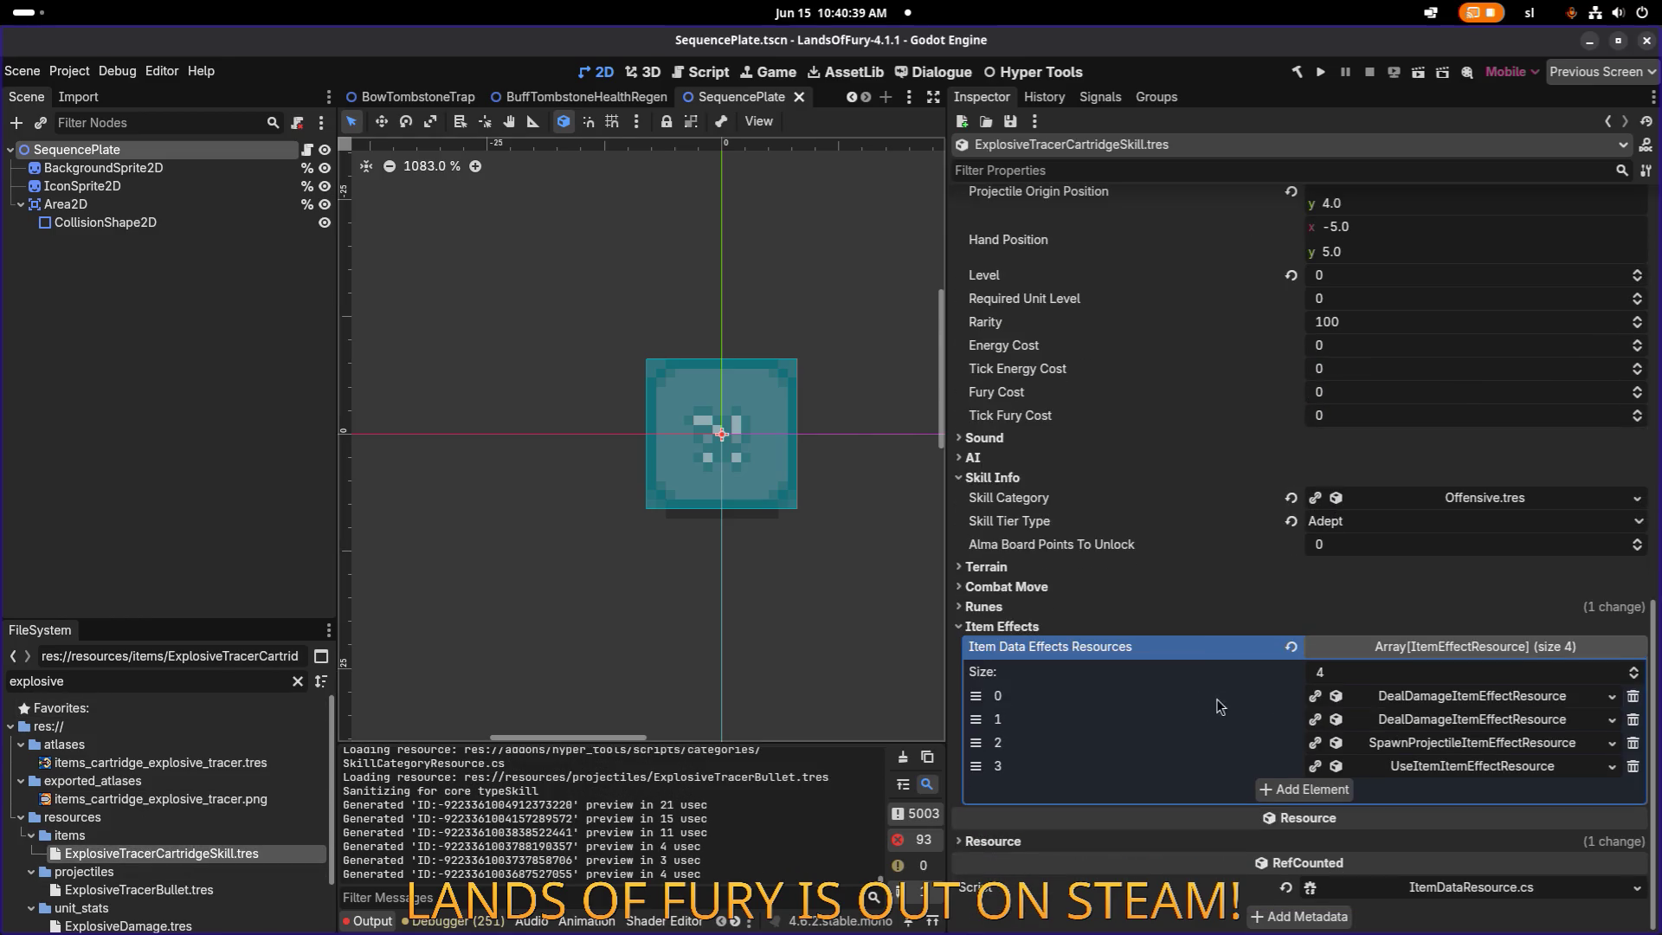
{"action": "left_click", "coordinate": [1506, 720]}
{"action": "left_click", "coordinate": [1489, 725]}
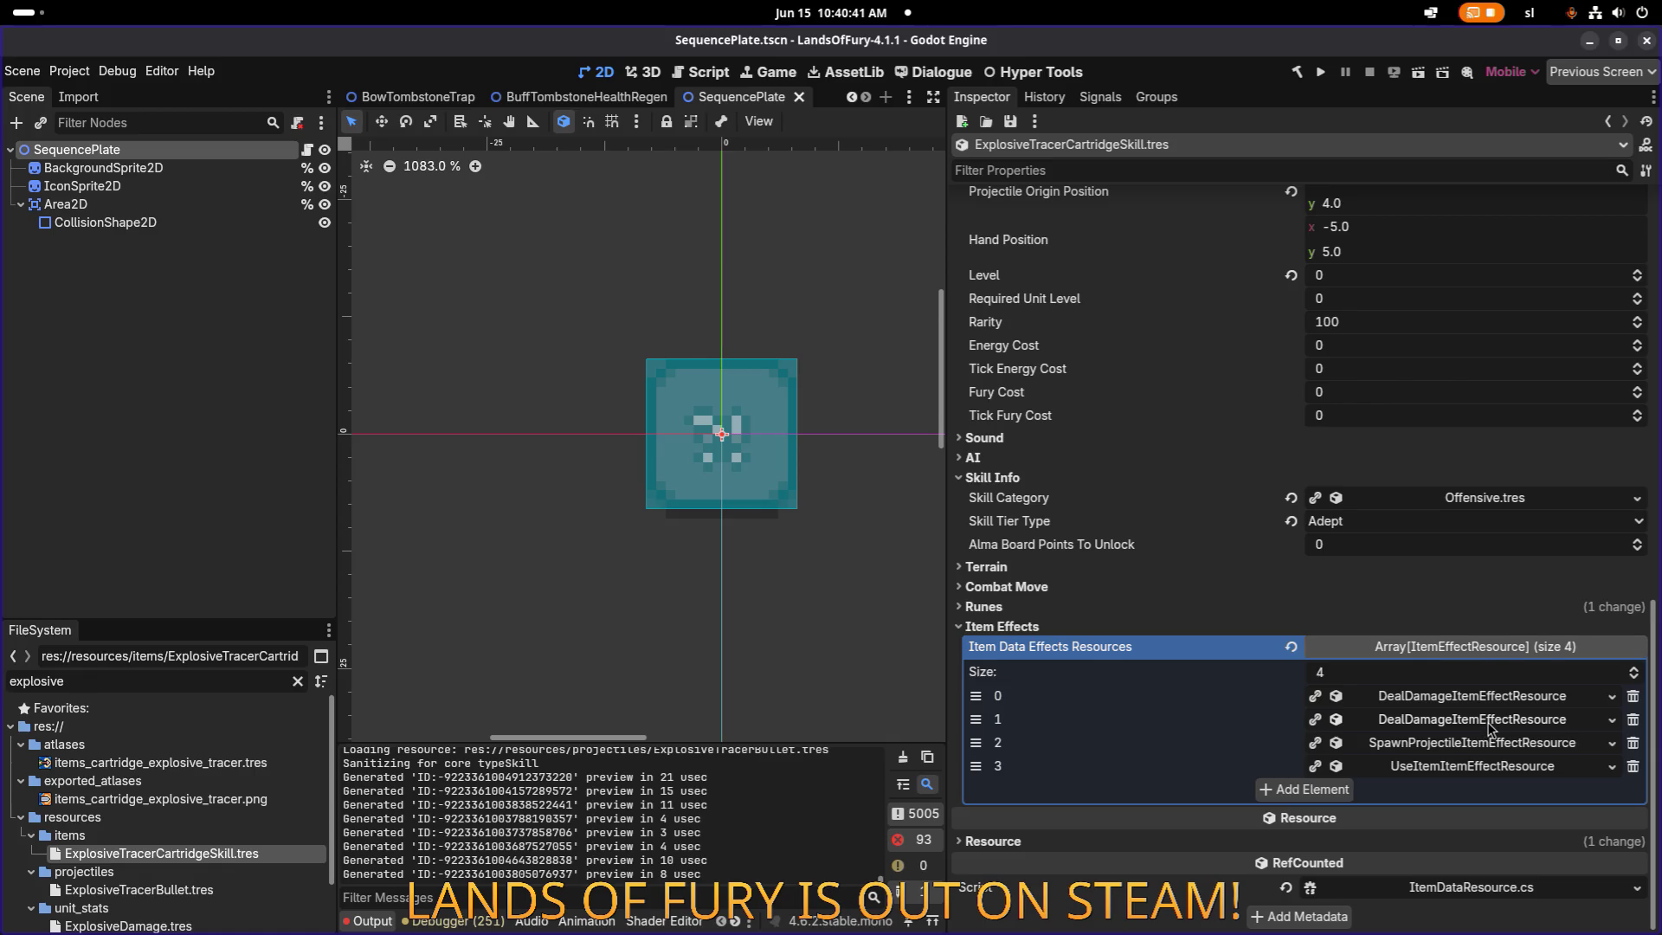
{"action": "right_click", "coordinate": [1489, 725]}
{"action": "left_click", "coordinate": [1463, 928]}
{"action": "left_click", "coordinate": [167, 684]}
Paste the copied DealDamage into BombCrateShooter as unique, keeping its stat resource shared, and move it to index 0.
{"action": "type", "text": "bombcra"}
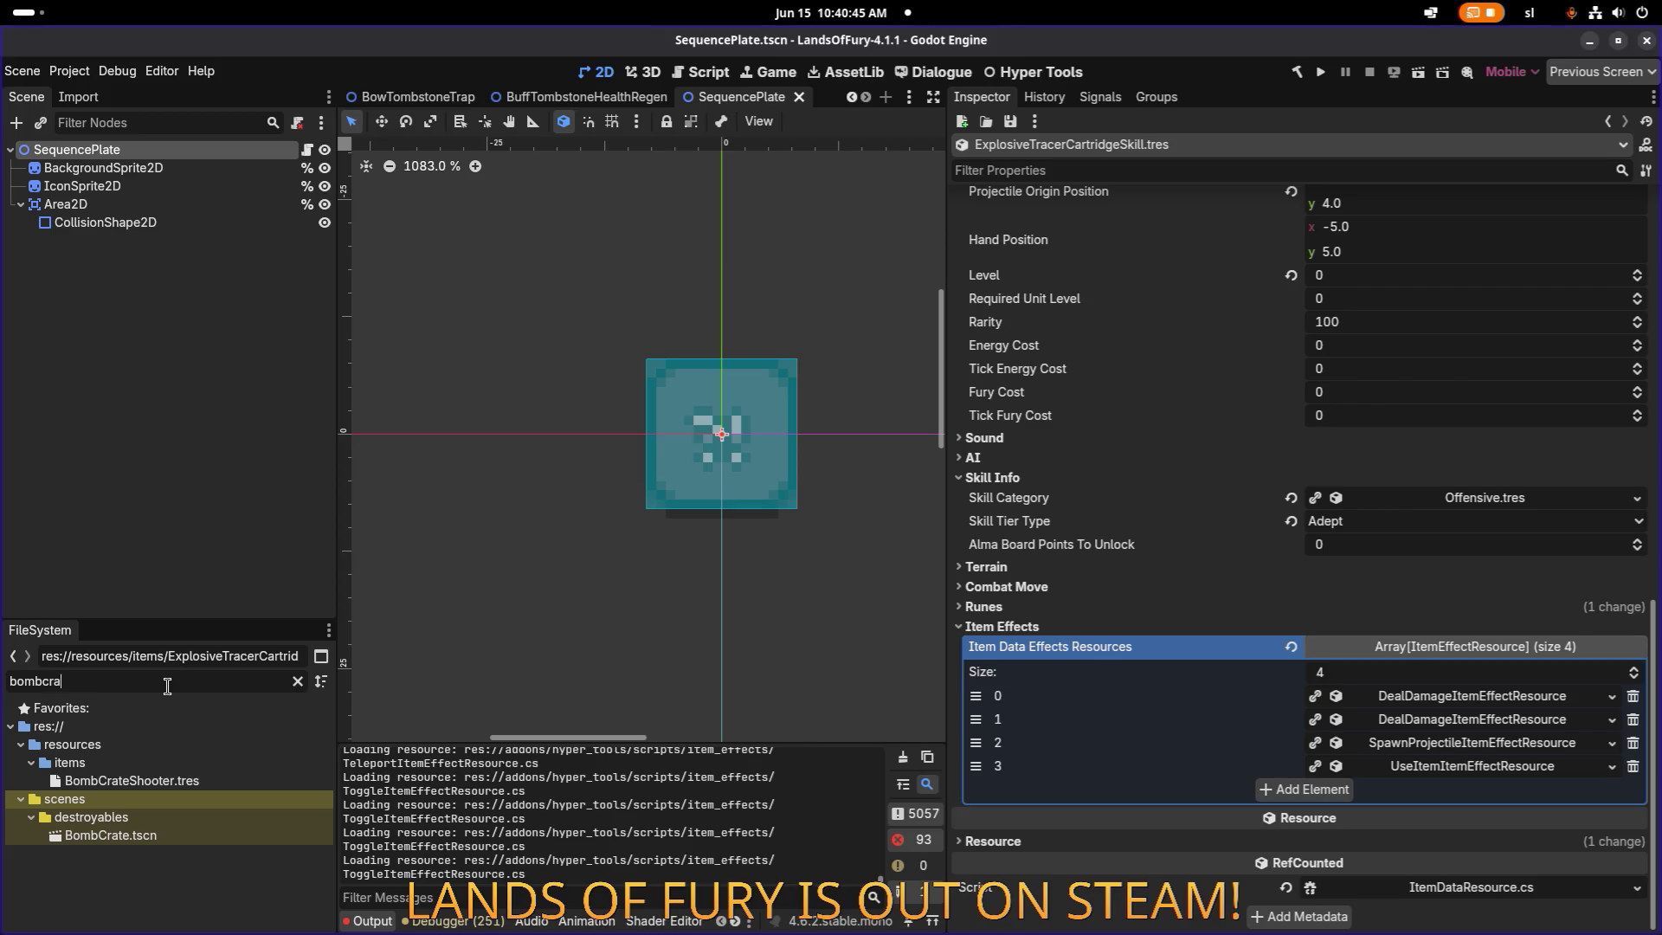
{"action": "left_click", "coordinate": [175, 781]}
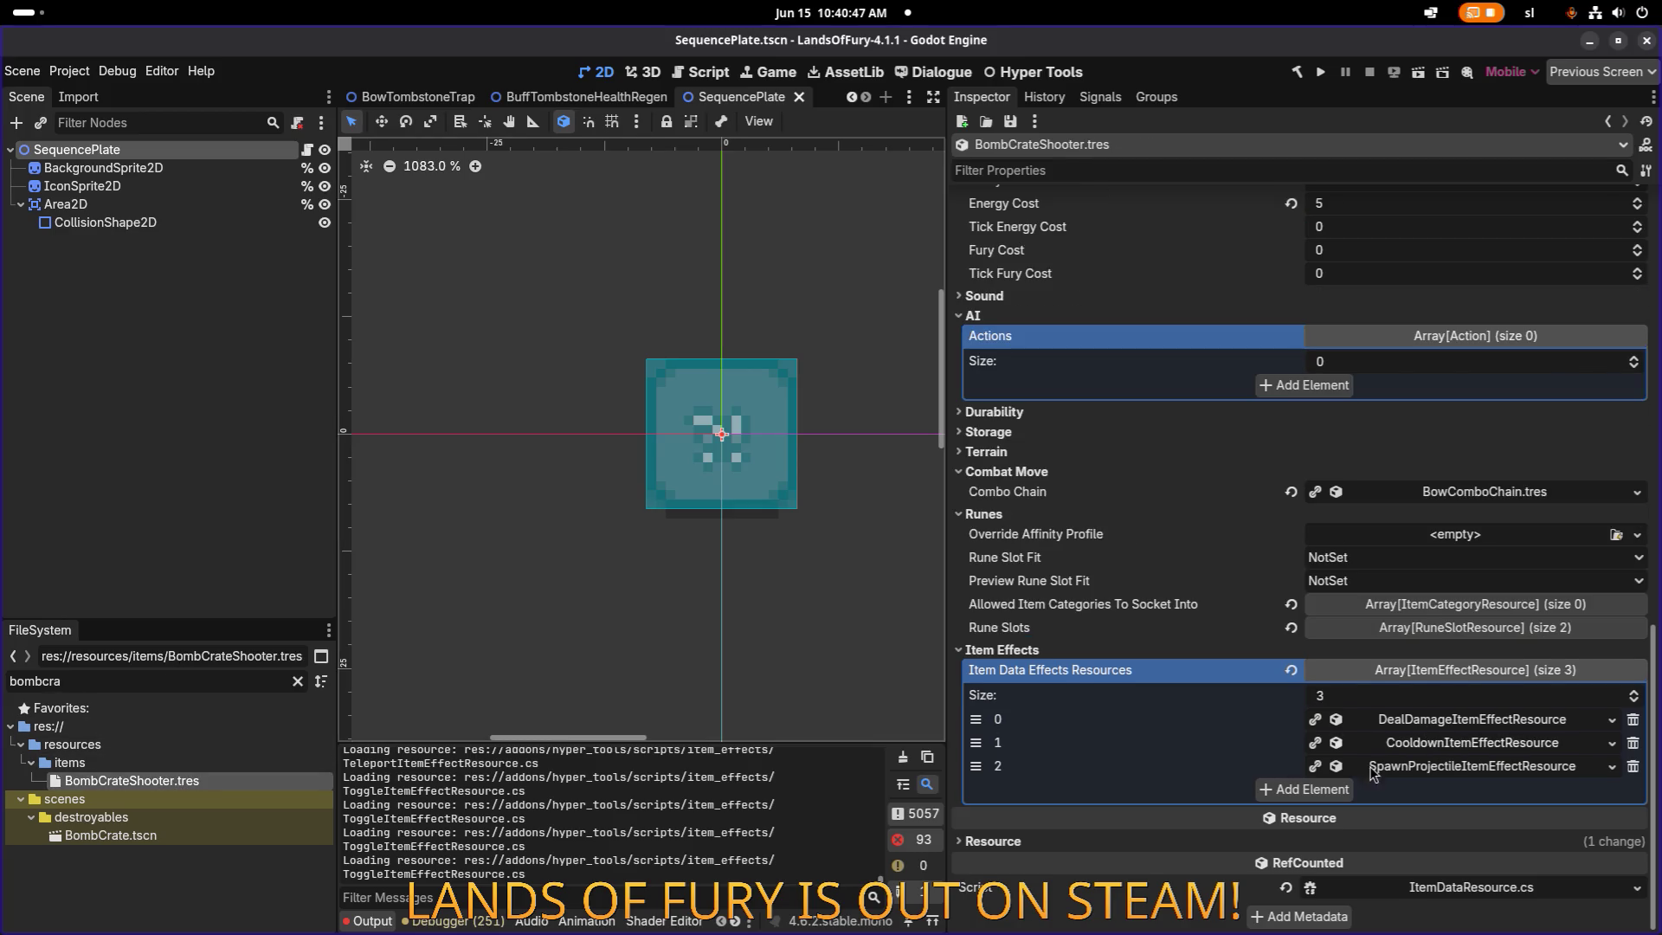
{"action": "left_click", "coordinate": [1370, 792]}
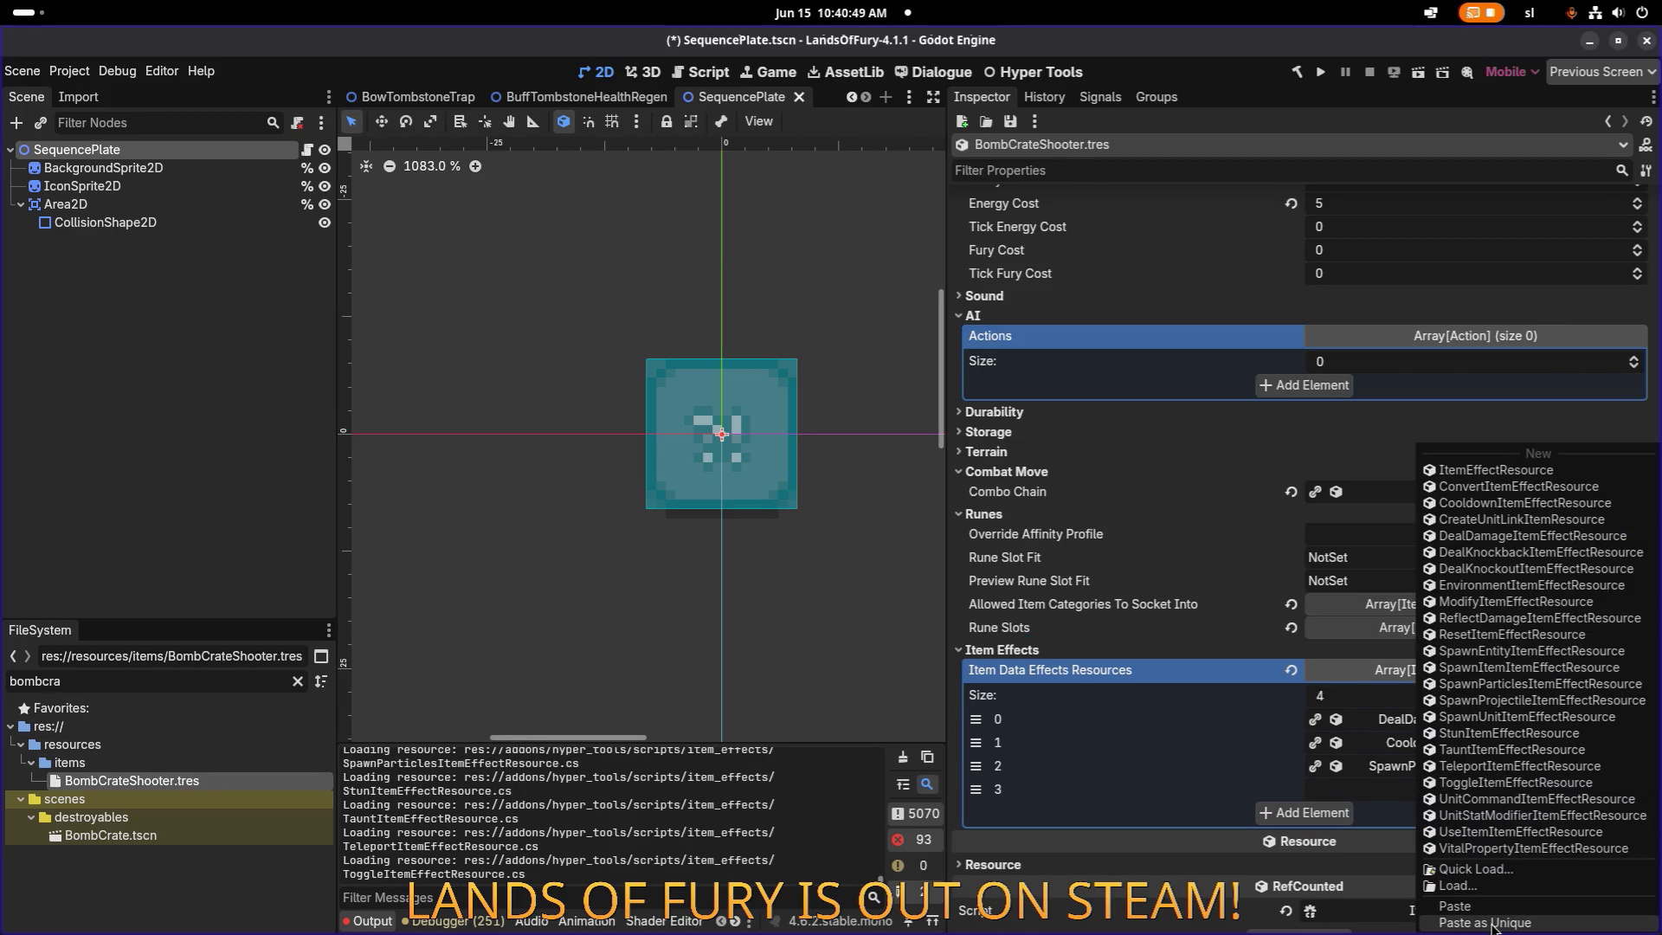
{"action": "left_click", "coordinate": [1489, 924]}
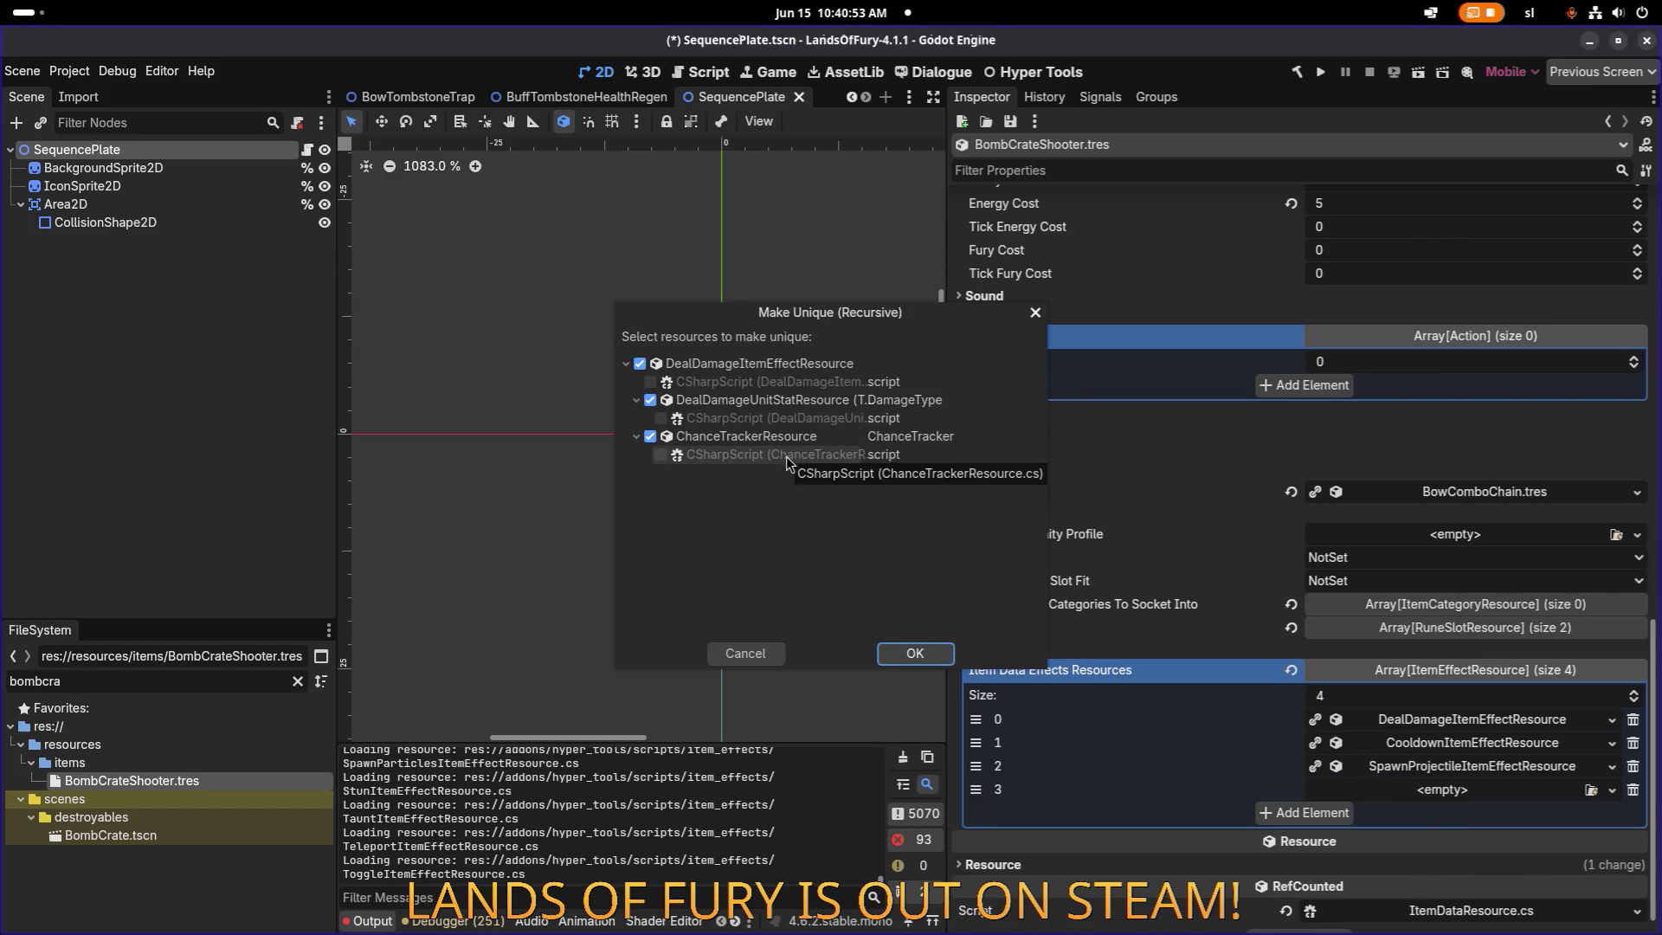
{"action": "left_click", "coordinate": [775, 403]}
{"action": "left_click", "coordinate": [948, 659]}
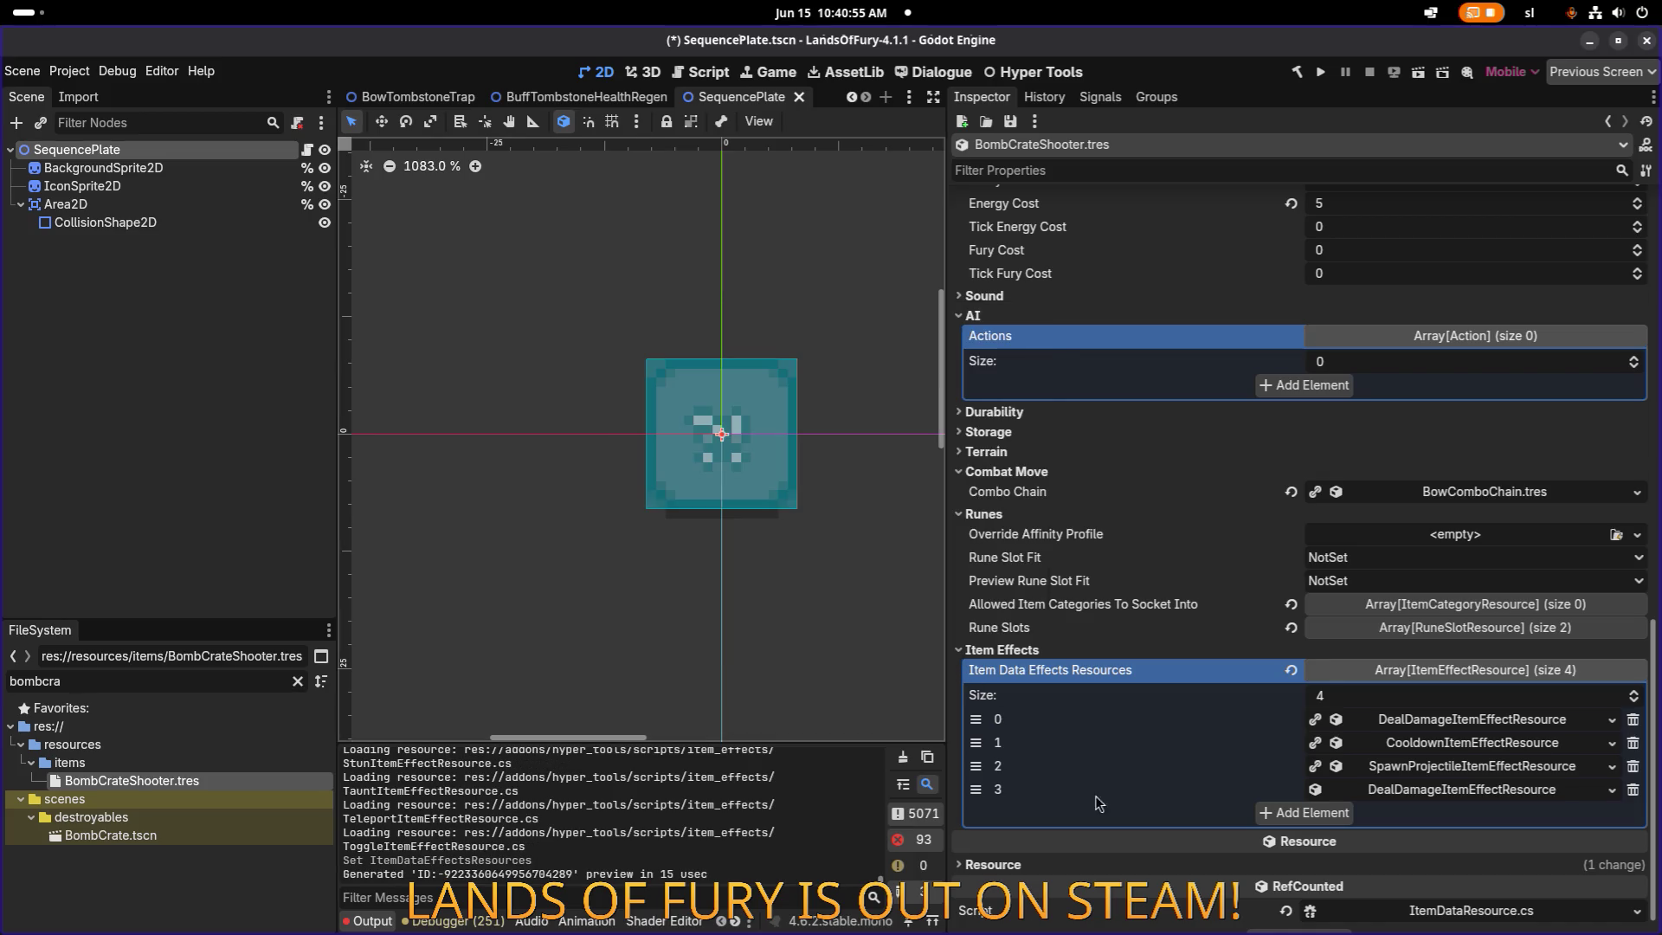
{"action": "left_click_drag", "start_coordinate": [984, 797], "coordinate": [1013, 730]}
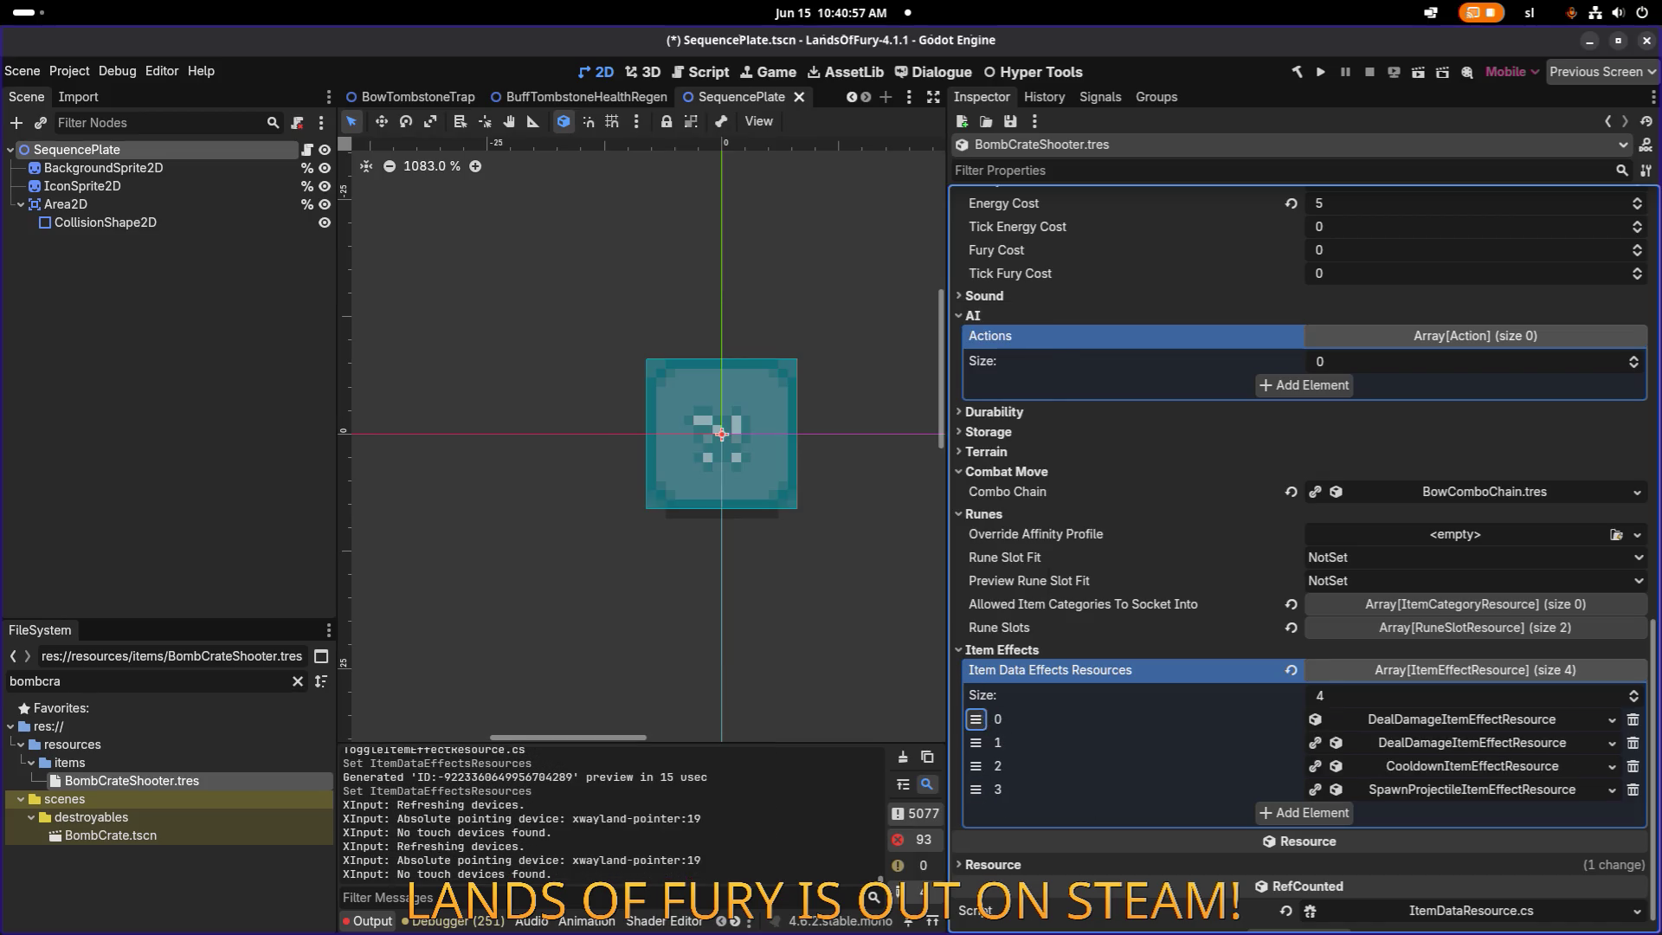
Expand both DealDamage effects and review their trigger conditions and general info.
{"action": "left_click", "coordinate": [1401, 744]}
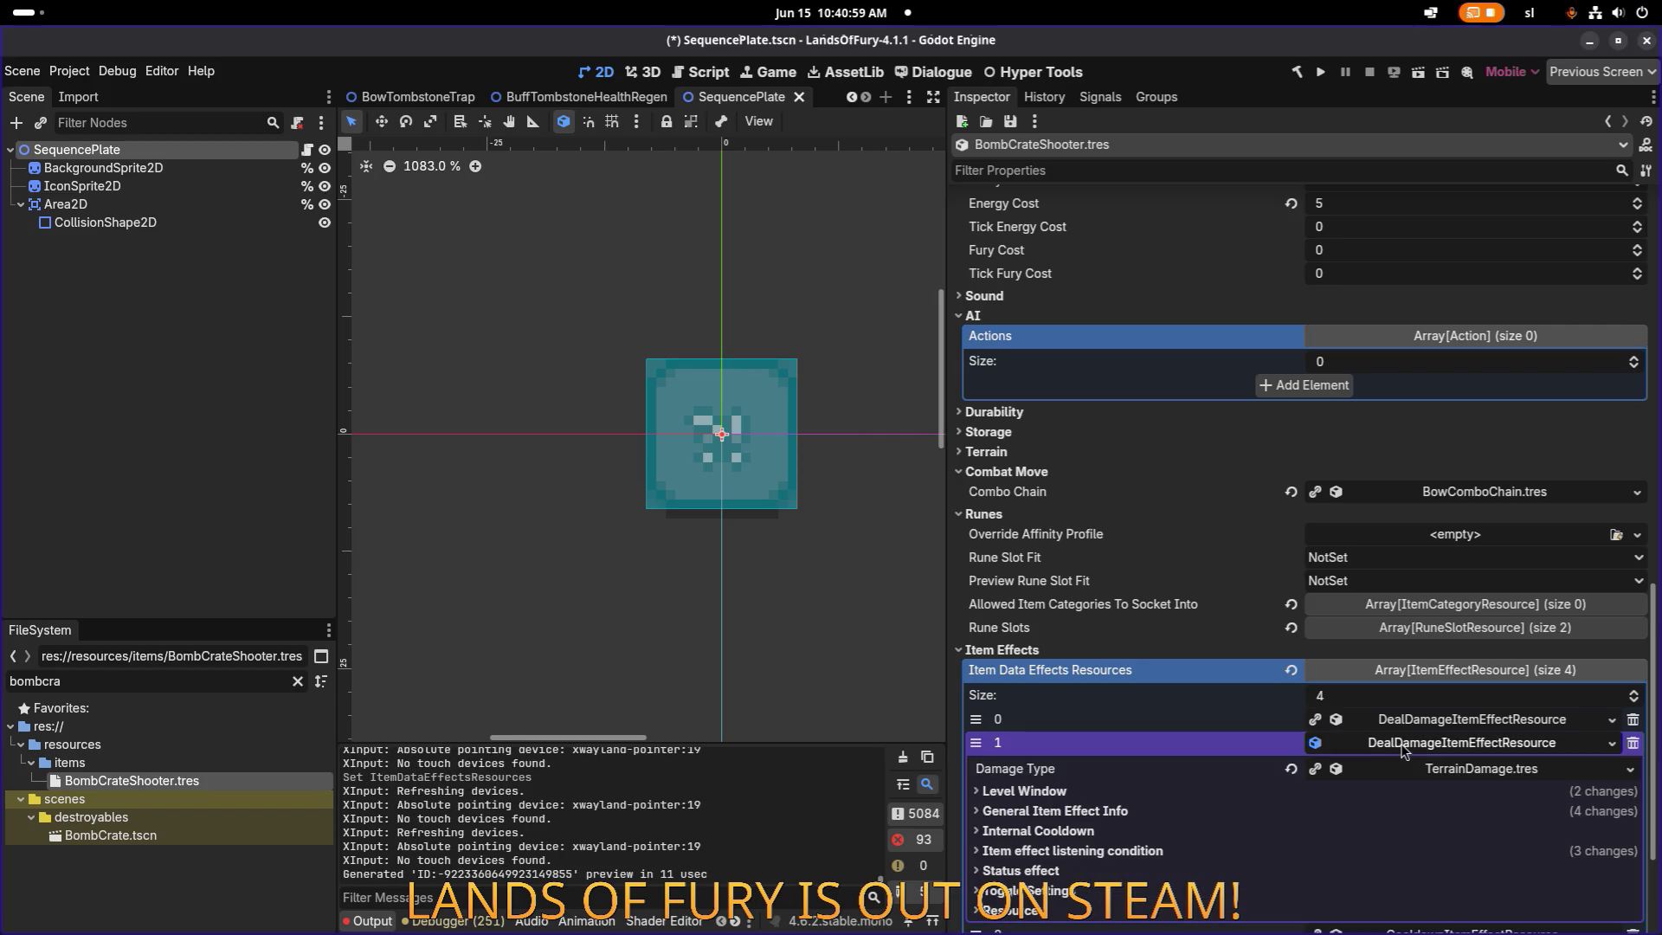
{"action": "left_click", "coordinate": [1099, 851]}
{"action": "scroll", "coordinate": [1104, 849], "scroll_direction": "down", "scroll_amount": 3}
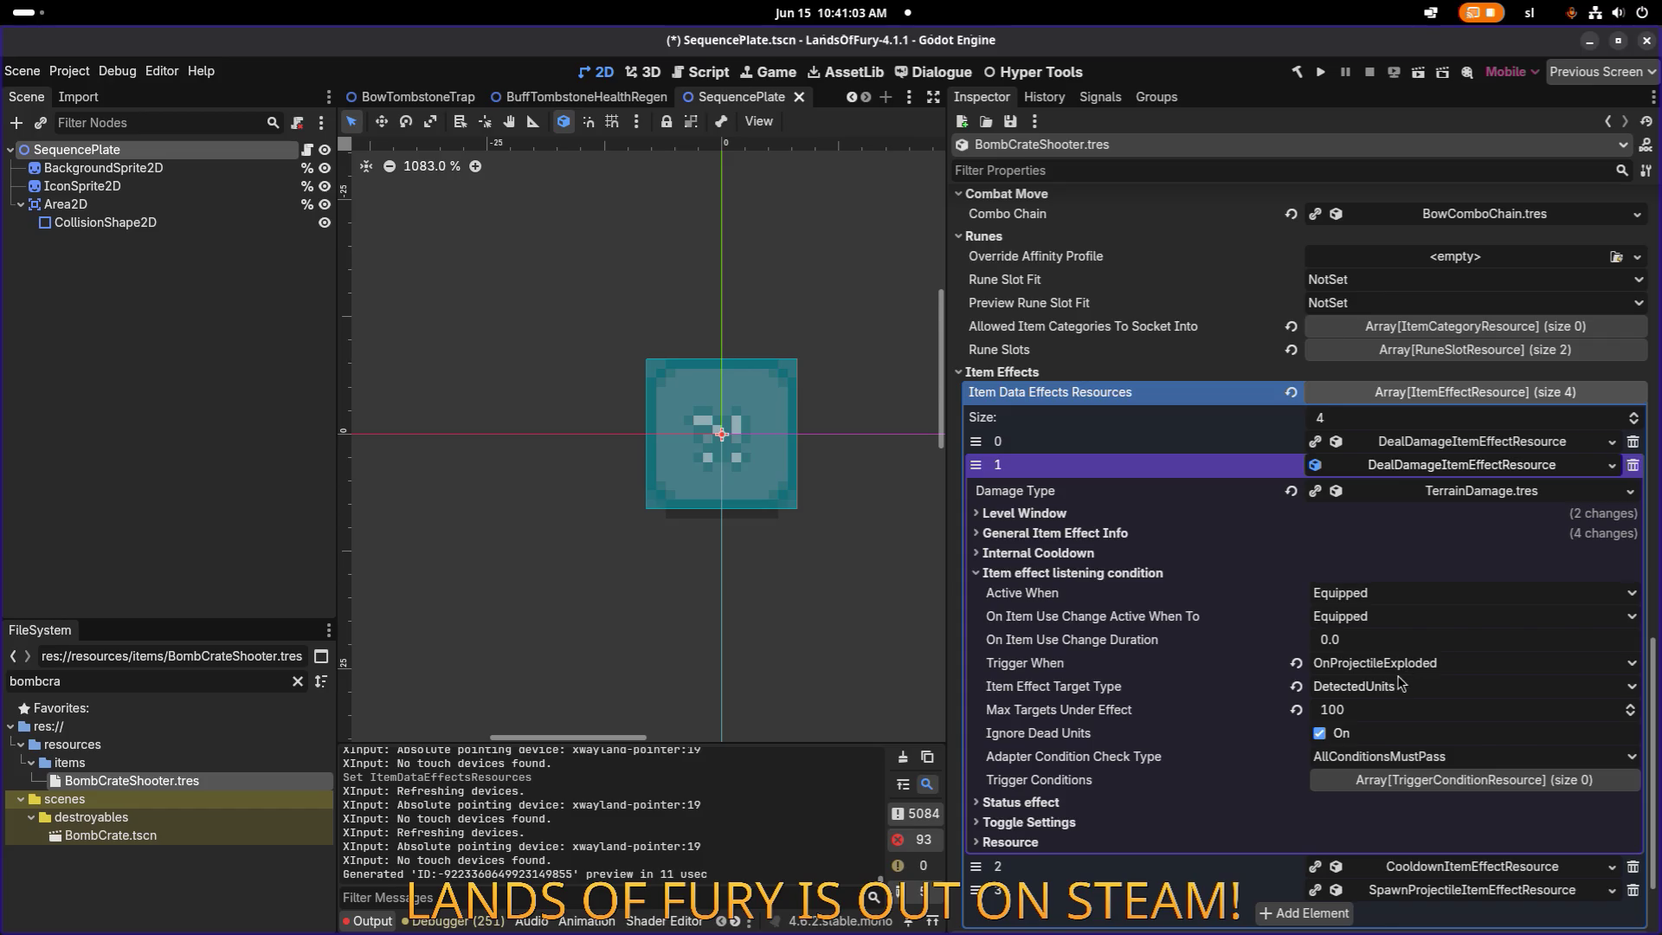
{"action": "left_click", "coordinate": [1469, 443]}
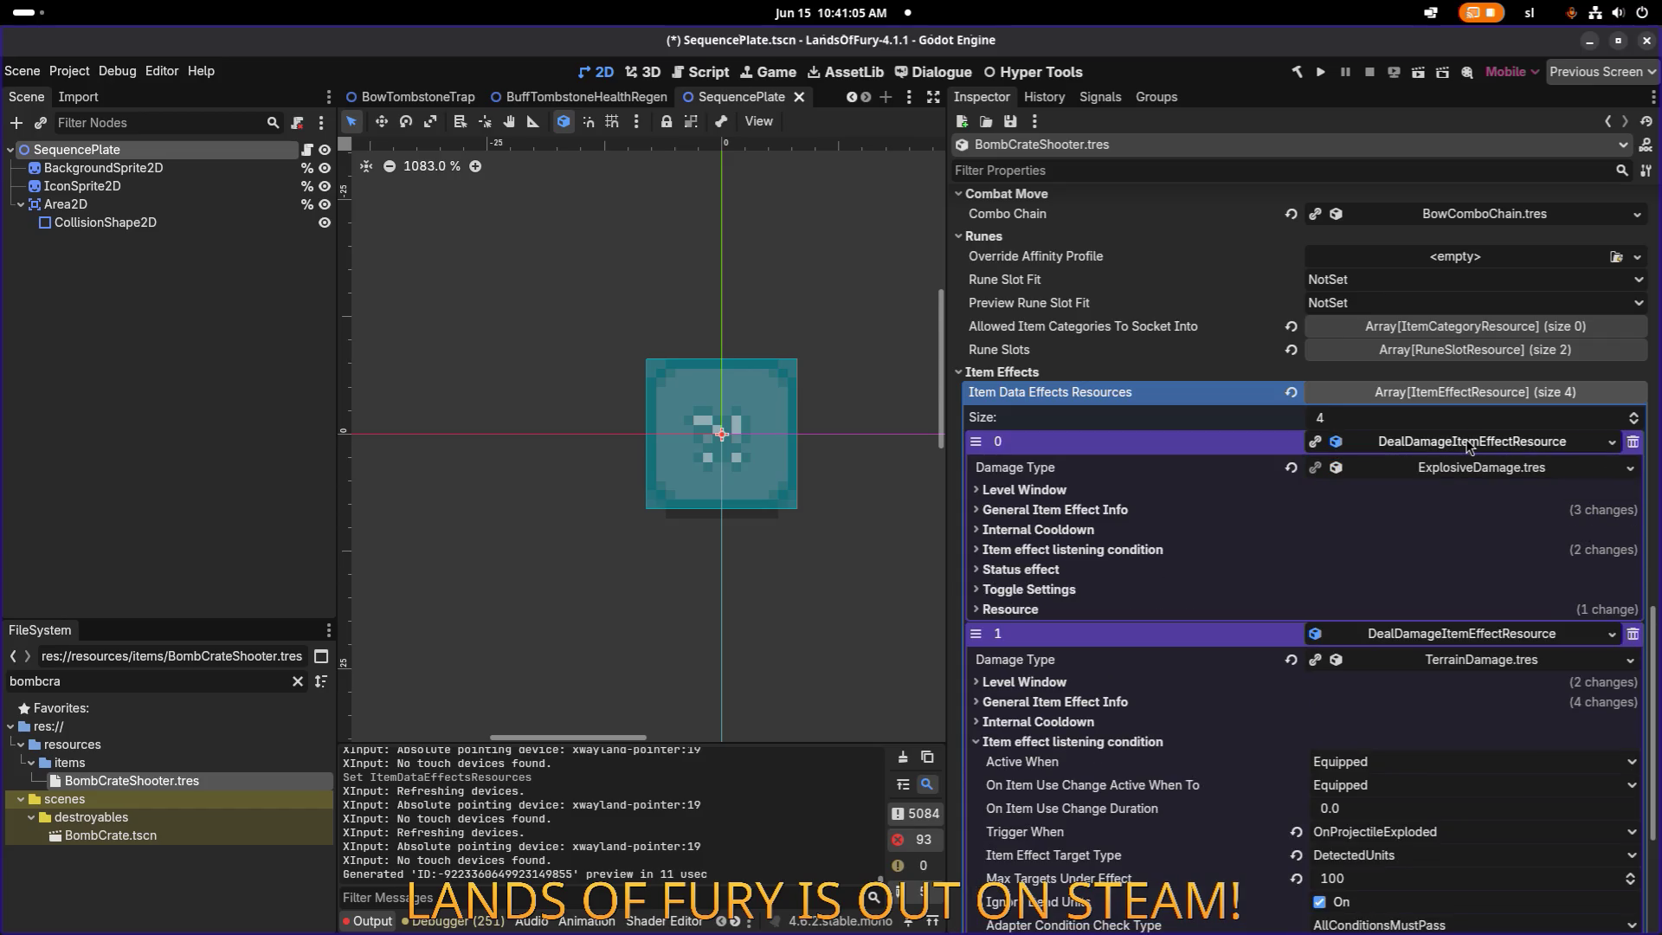
{"action": "left_click", "coordinate": [1105, 550]}
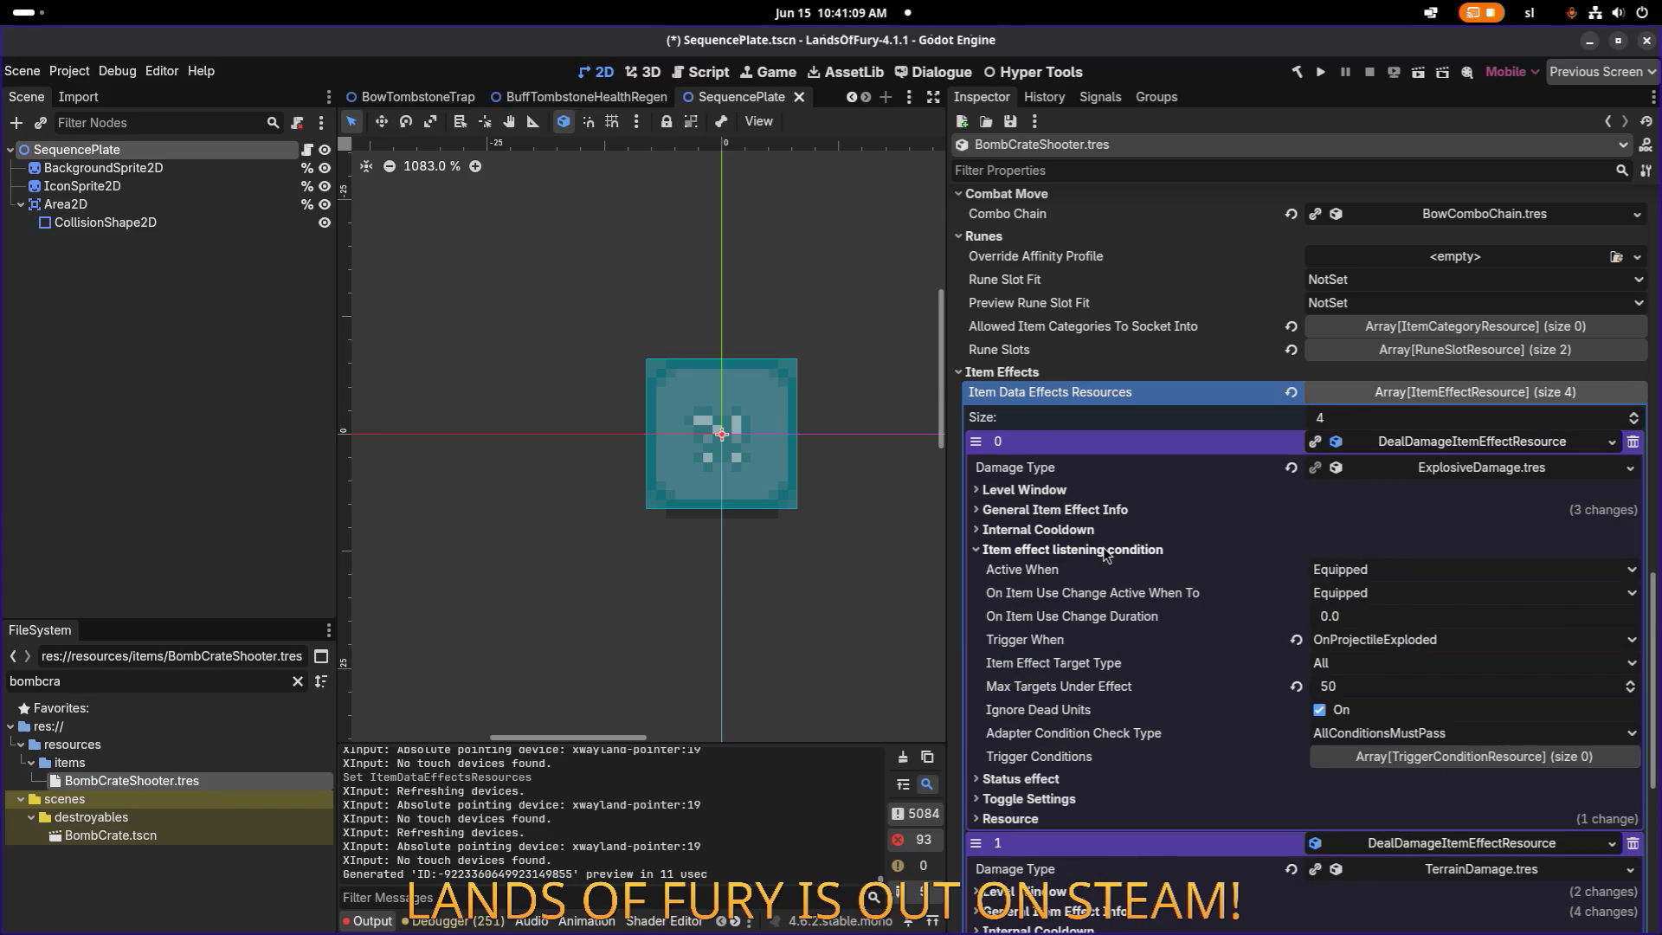
{"action": "left_click", "coordinate": [1103, 549]}
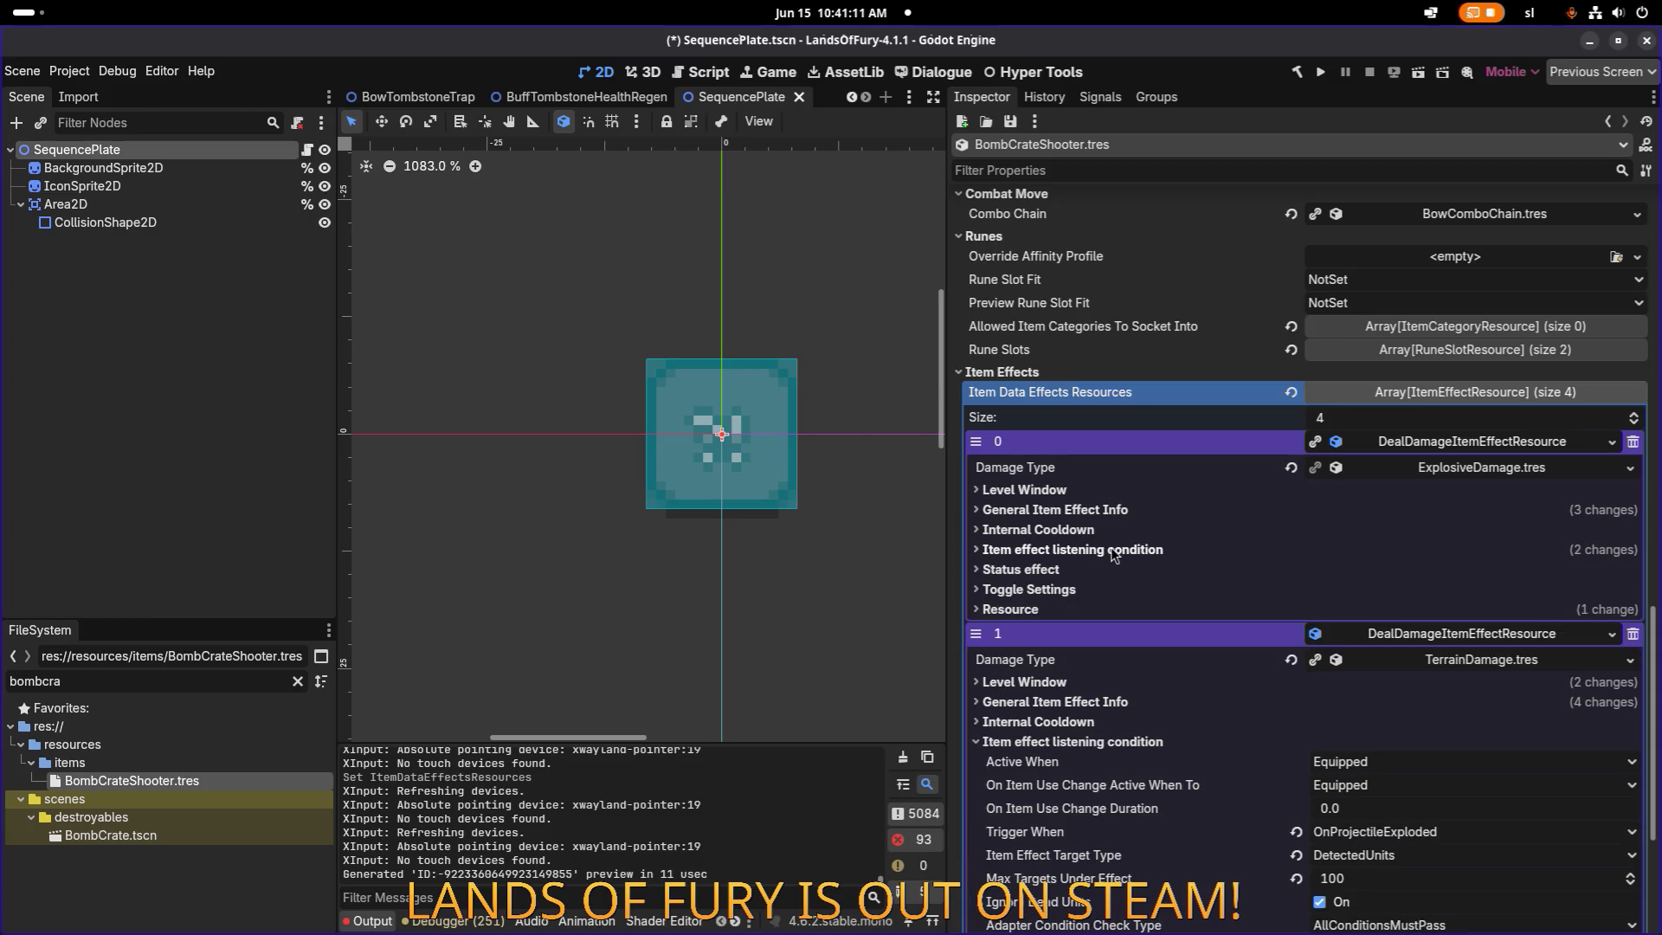
{"action": "scroll", "coordinate": [1185, 619], "scroll_direction": "down", "scroll_amount": 4}
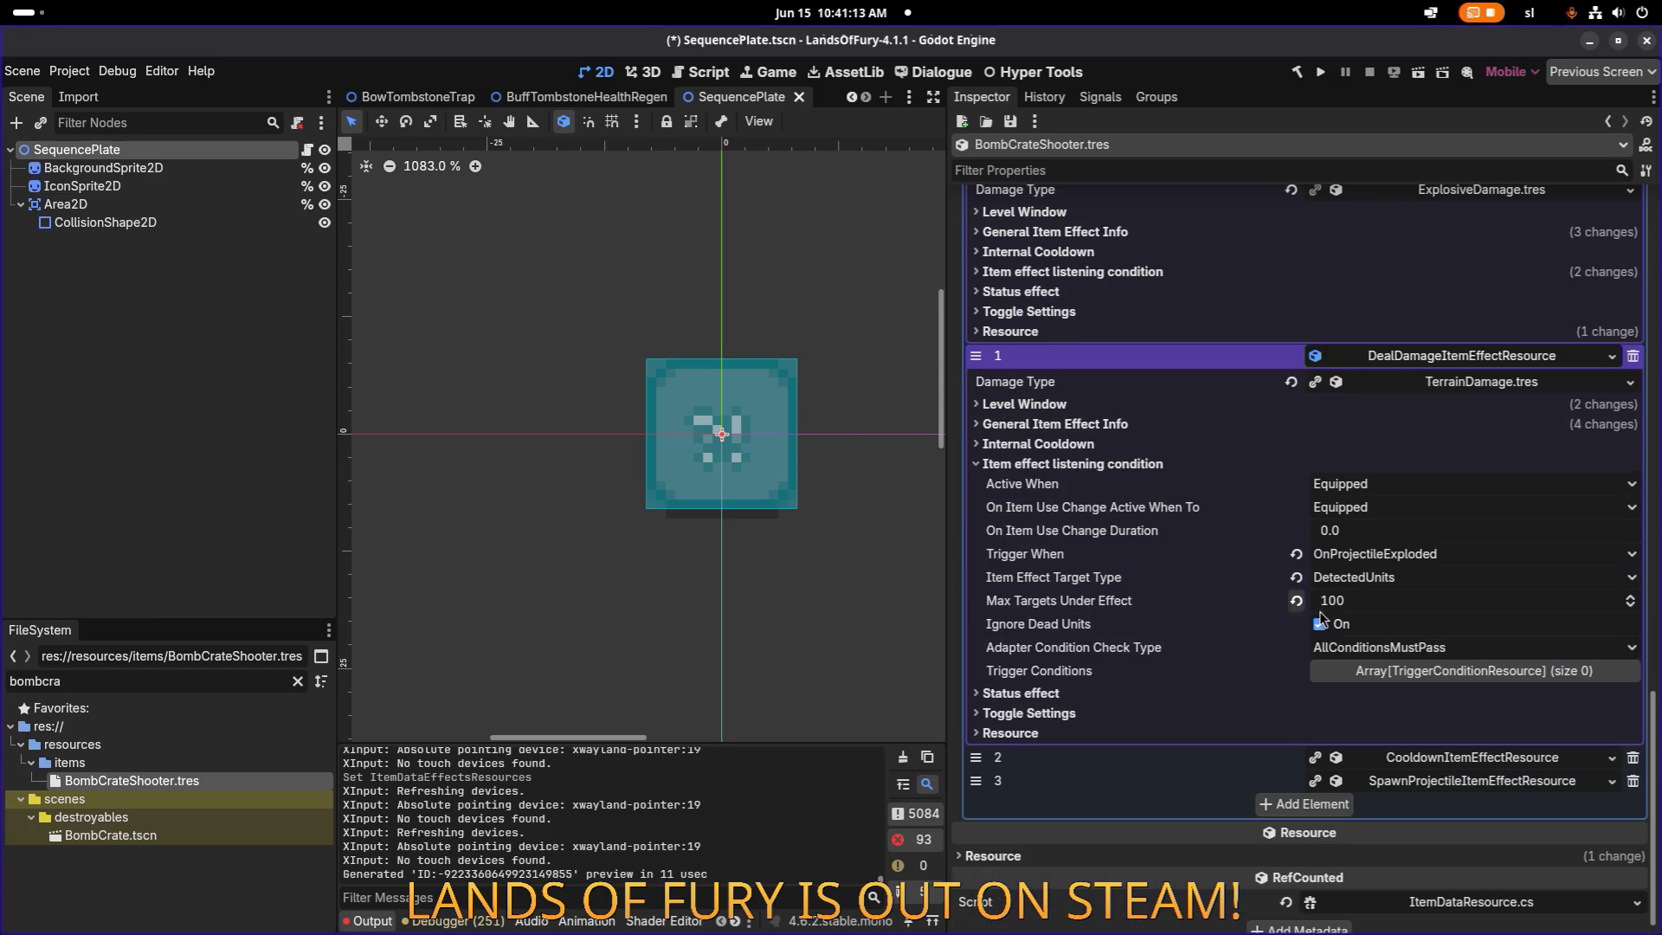
{"action": "left_click", "coordinate": [1143, 423]}
{"action": "left_click", "coordinate": [1141, 422]}
Check the level window settings, collapse both effects, save with Ctrl+S, and run the project.
{"action": "left_click", "coordinate": [1141, 403]}
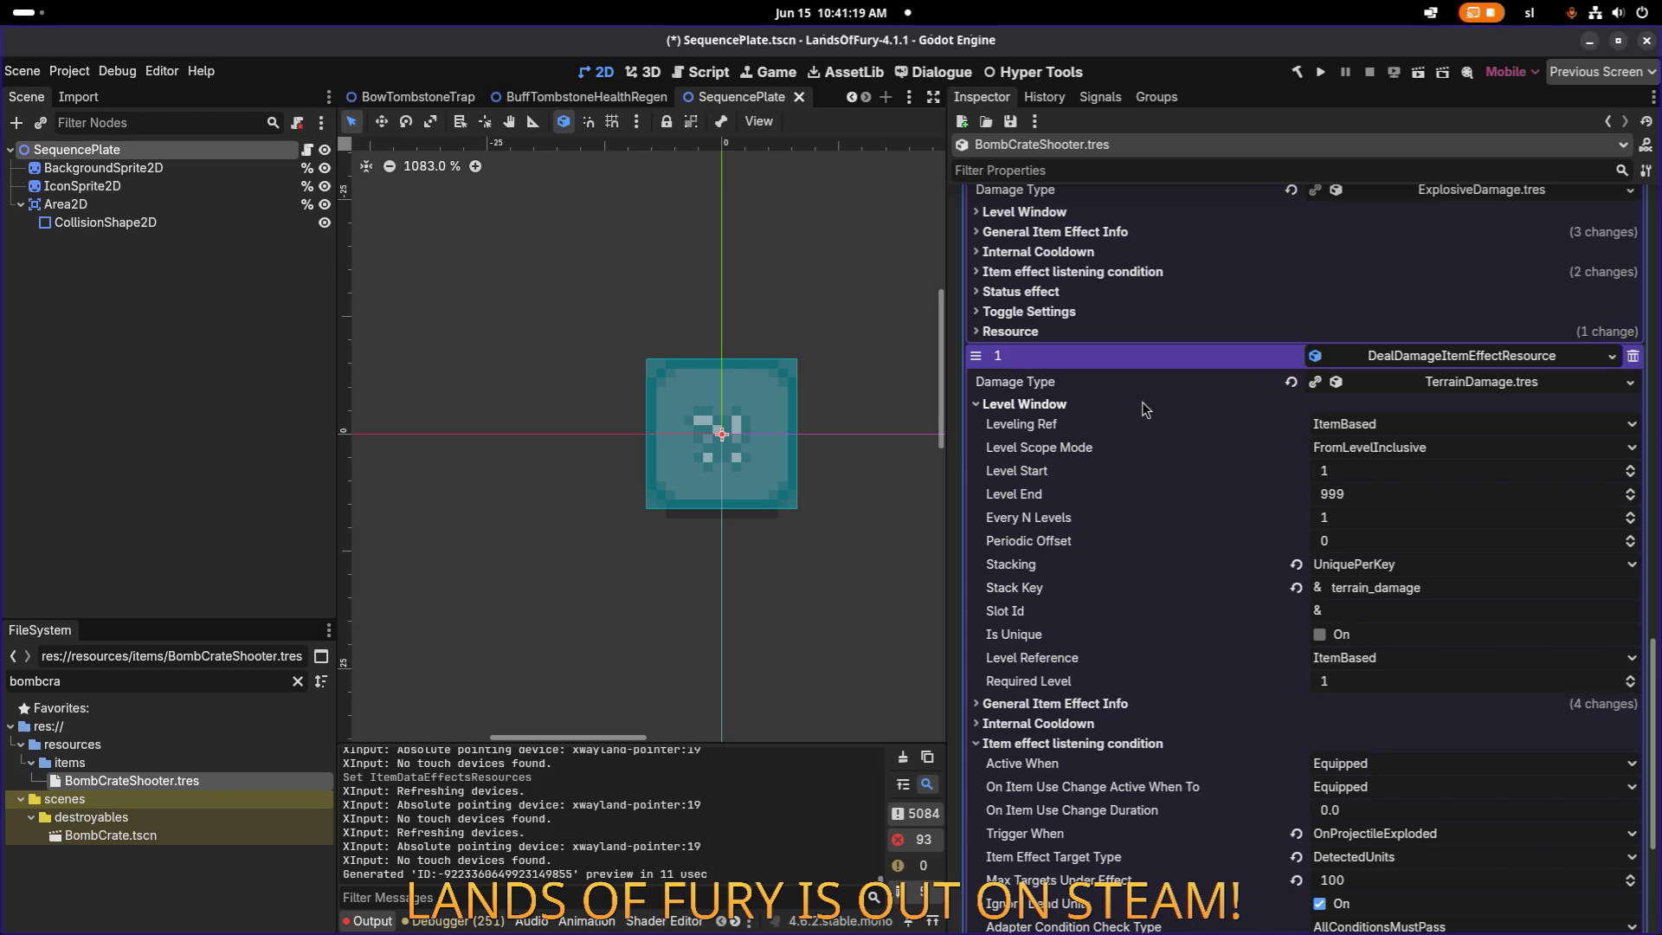
{"action": "left_click", "coordinate": [1141, 402]}
{"action": "left_click", "coordinate": [1420, 355]}
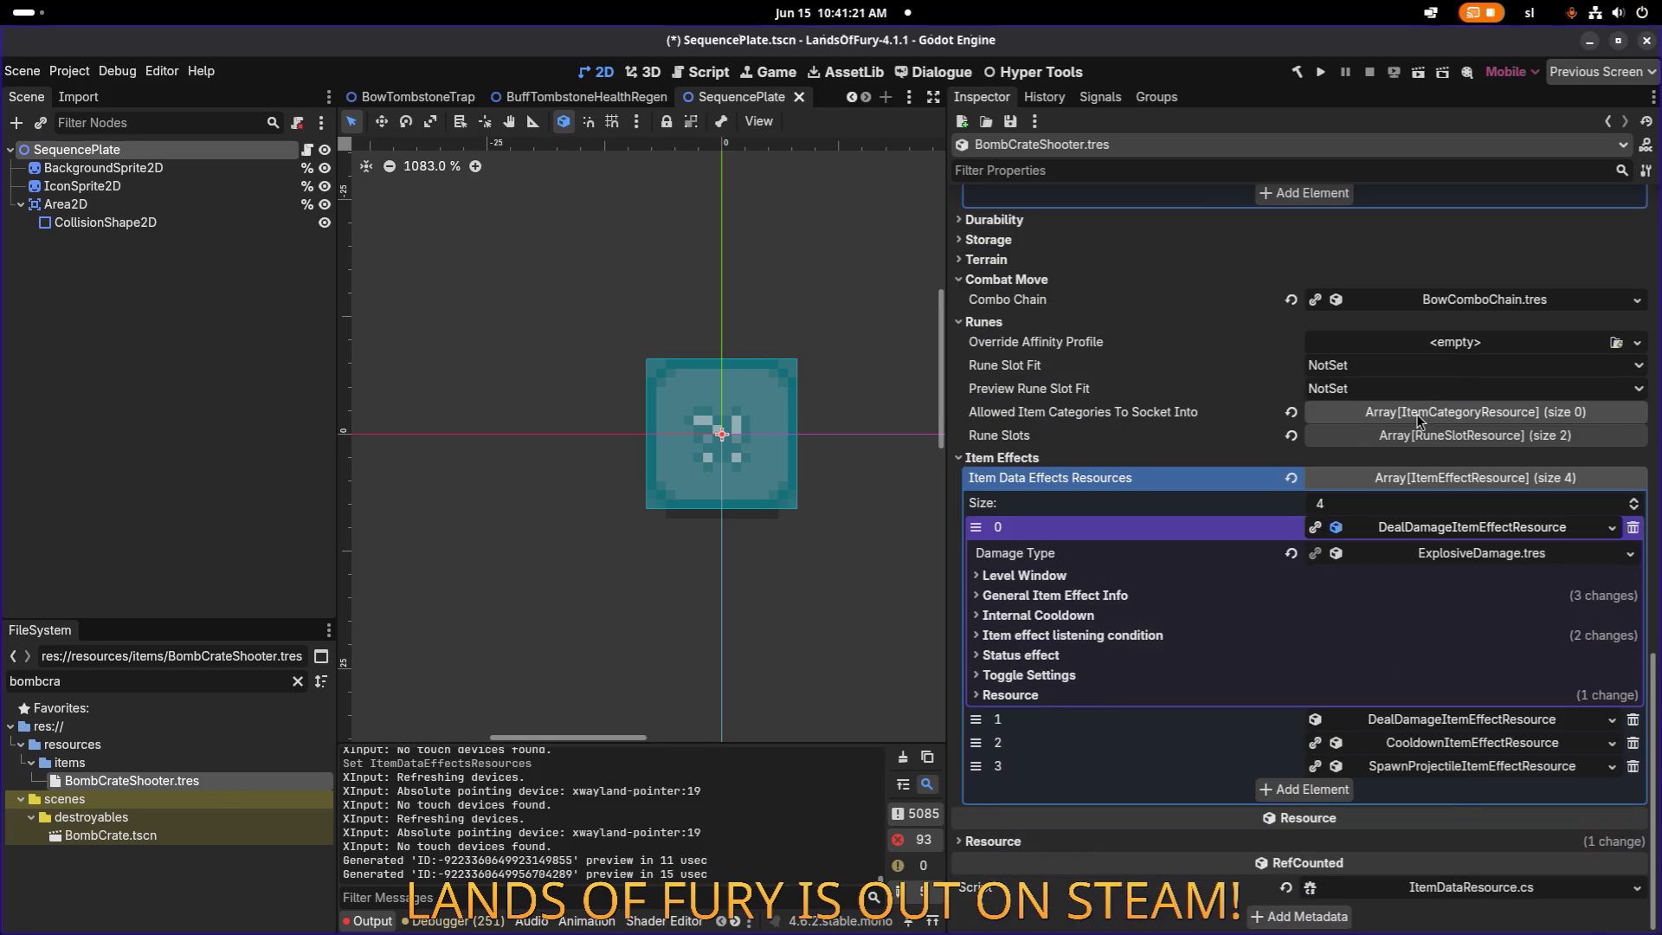
{"action": "scroll", "coordinate": [1429, 476], "scroll_direction": "up", "scroll_amount": 2}
{"action": "left_click", "coordinate": [1454, 629]}
{"action": "key", "text": "ctrl+s"}
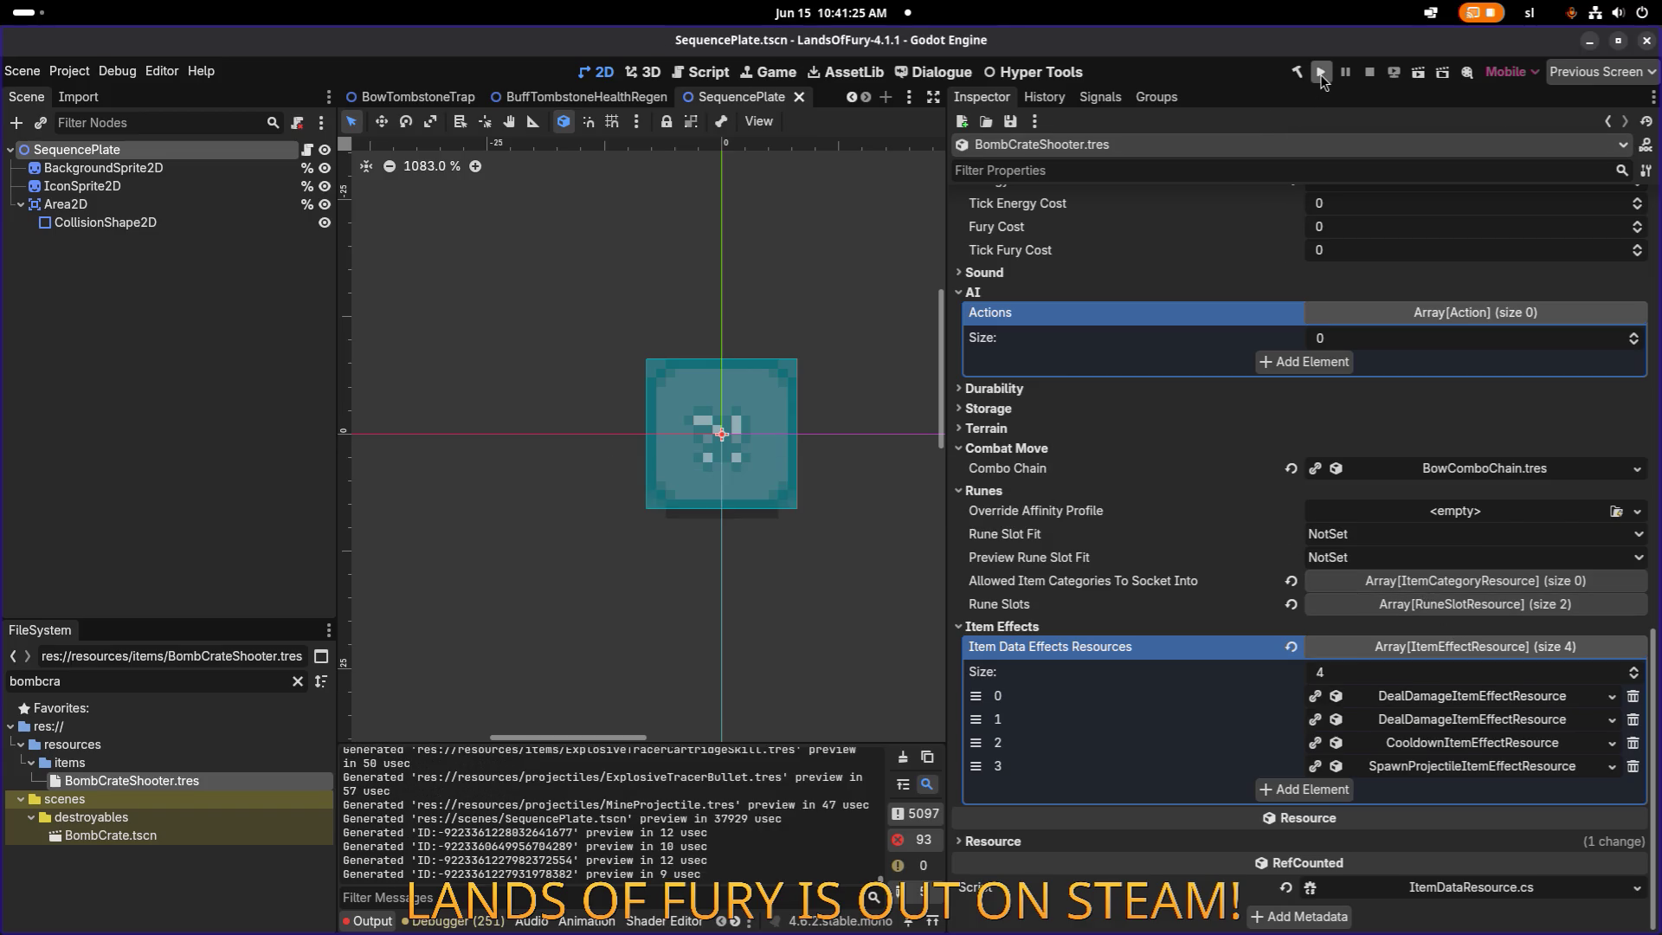
{"action": "left_click", "coordinate": [1321, 75]}
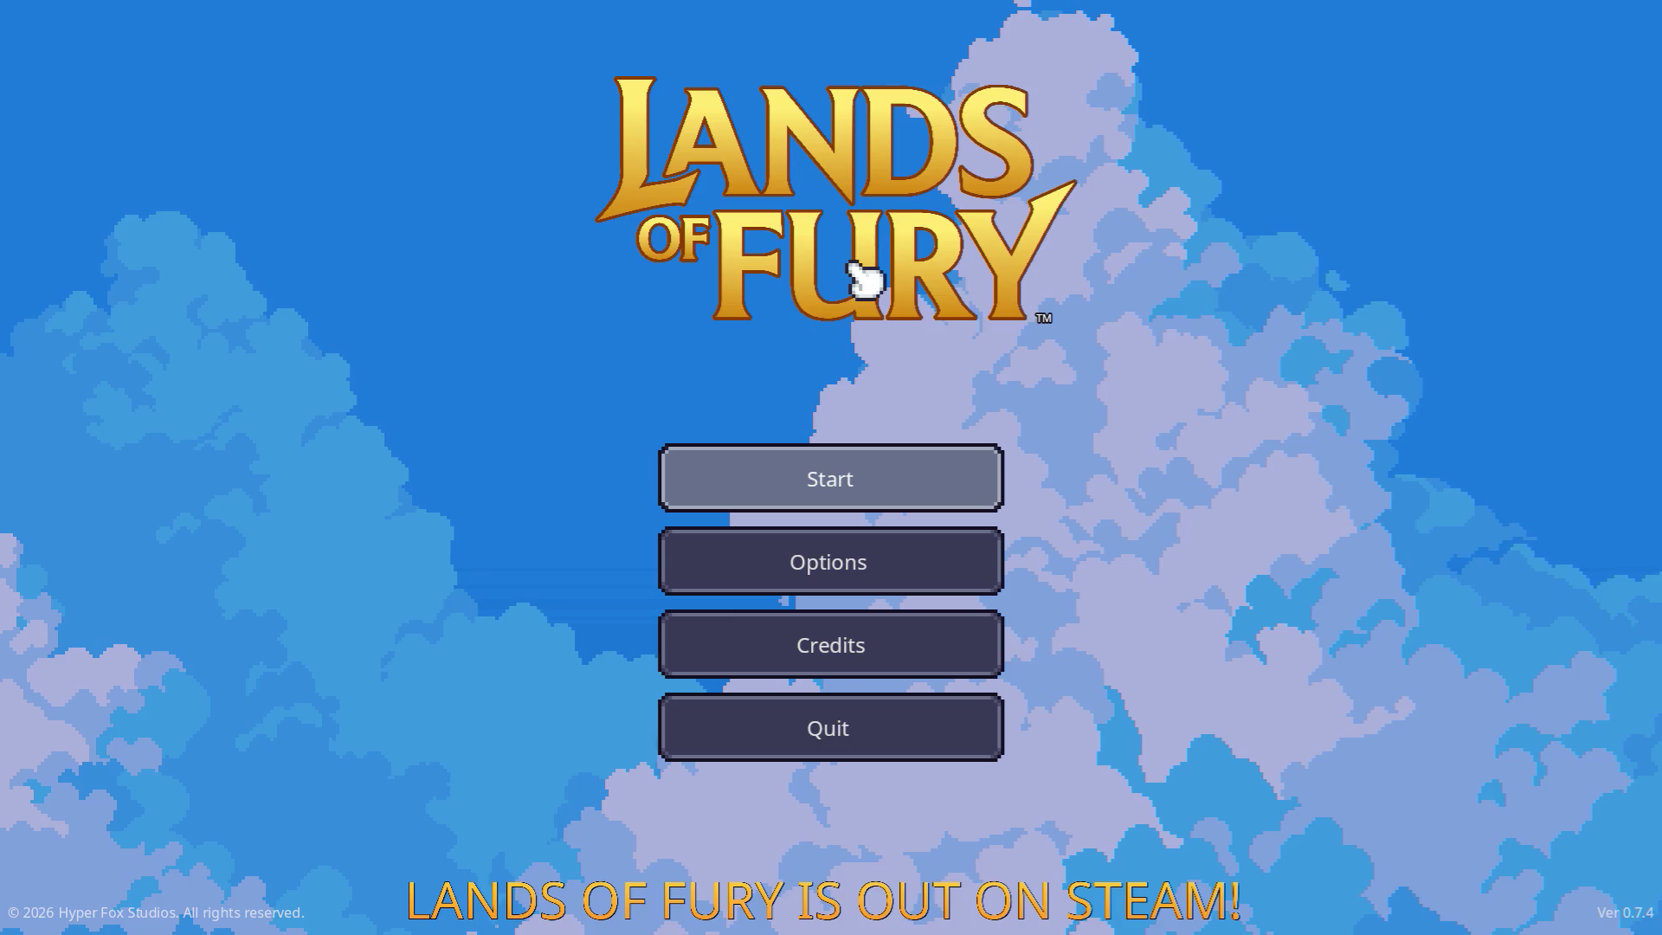
Start the first save profile, equip the helmet, and walk north into the portal.
{"action": "left_click", "coordinate": [853, 475]}
{"action": "left_click", "coordinate": [755, 493]}
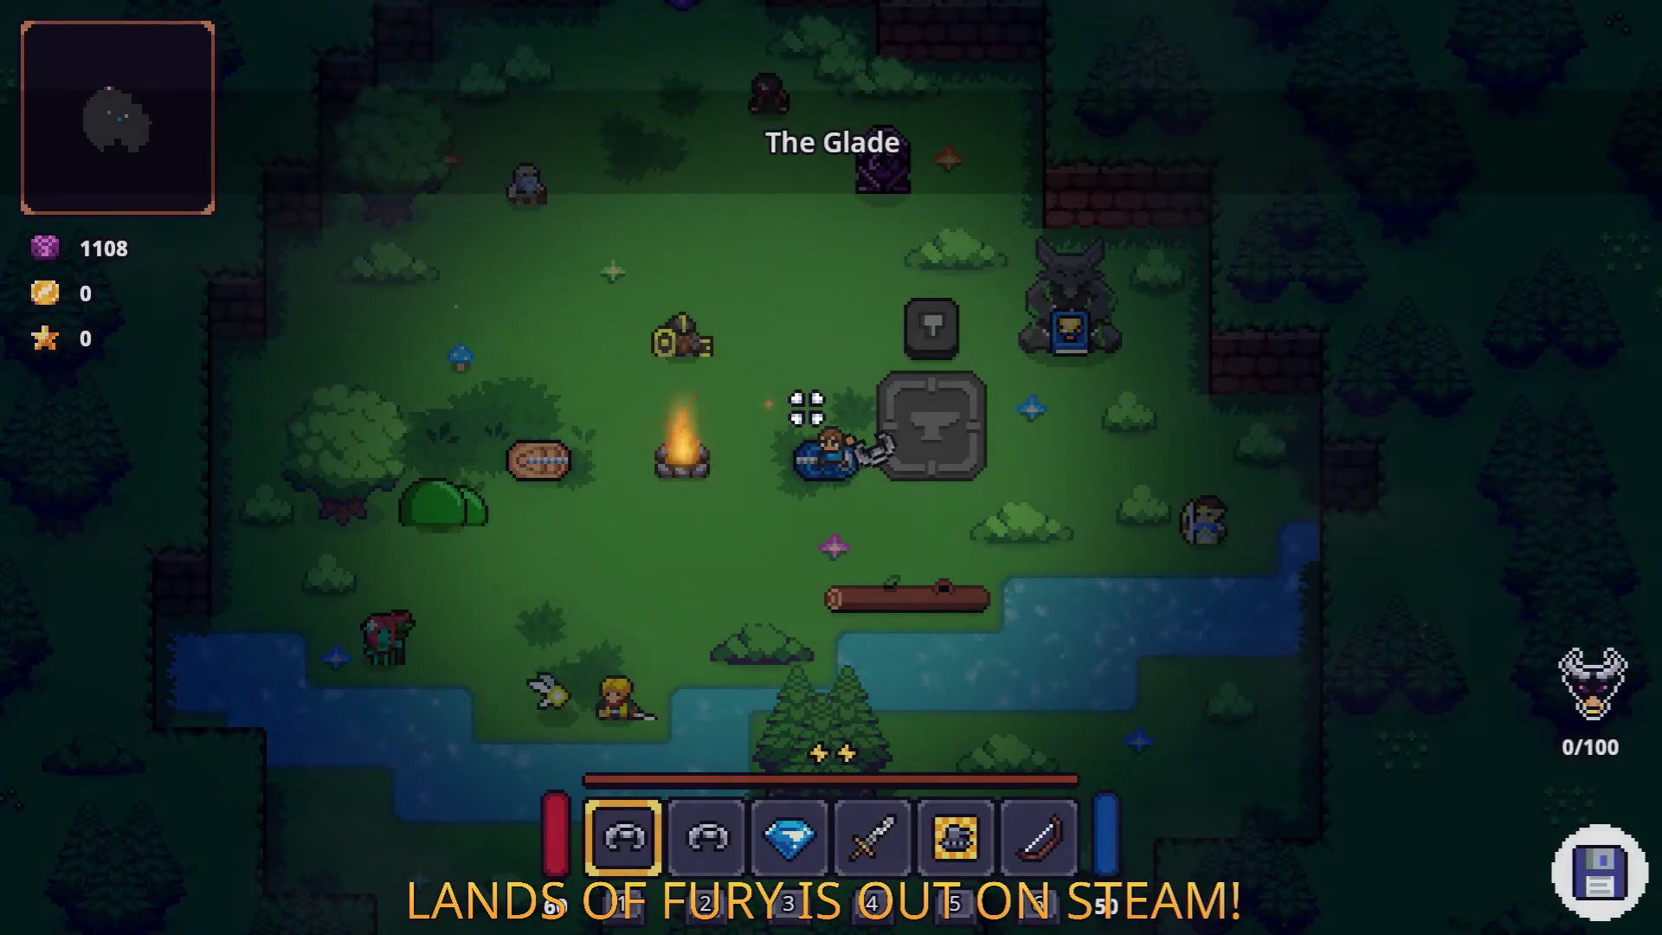
{"action": "left_click_drag", "start_coordinate": [667, 631], "coordinate": [1131, 650]}
{"action": "key", "text": "Tab"}
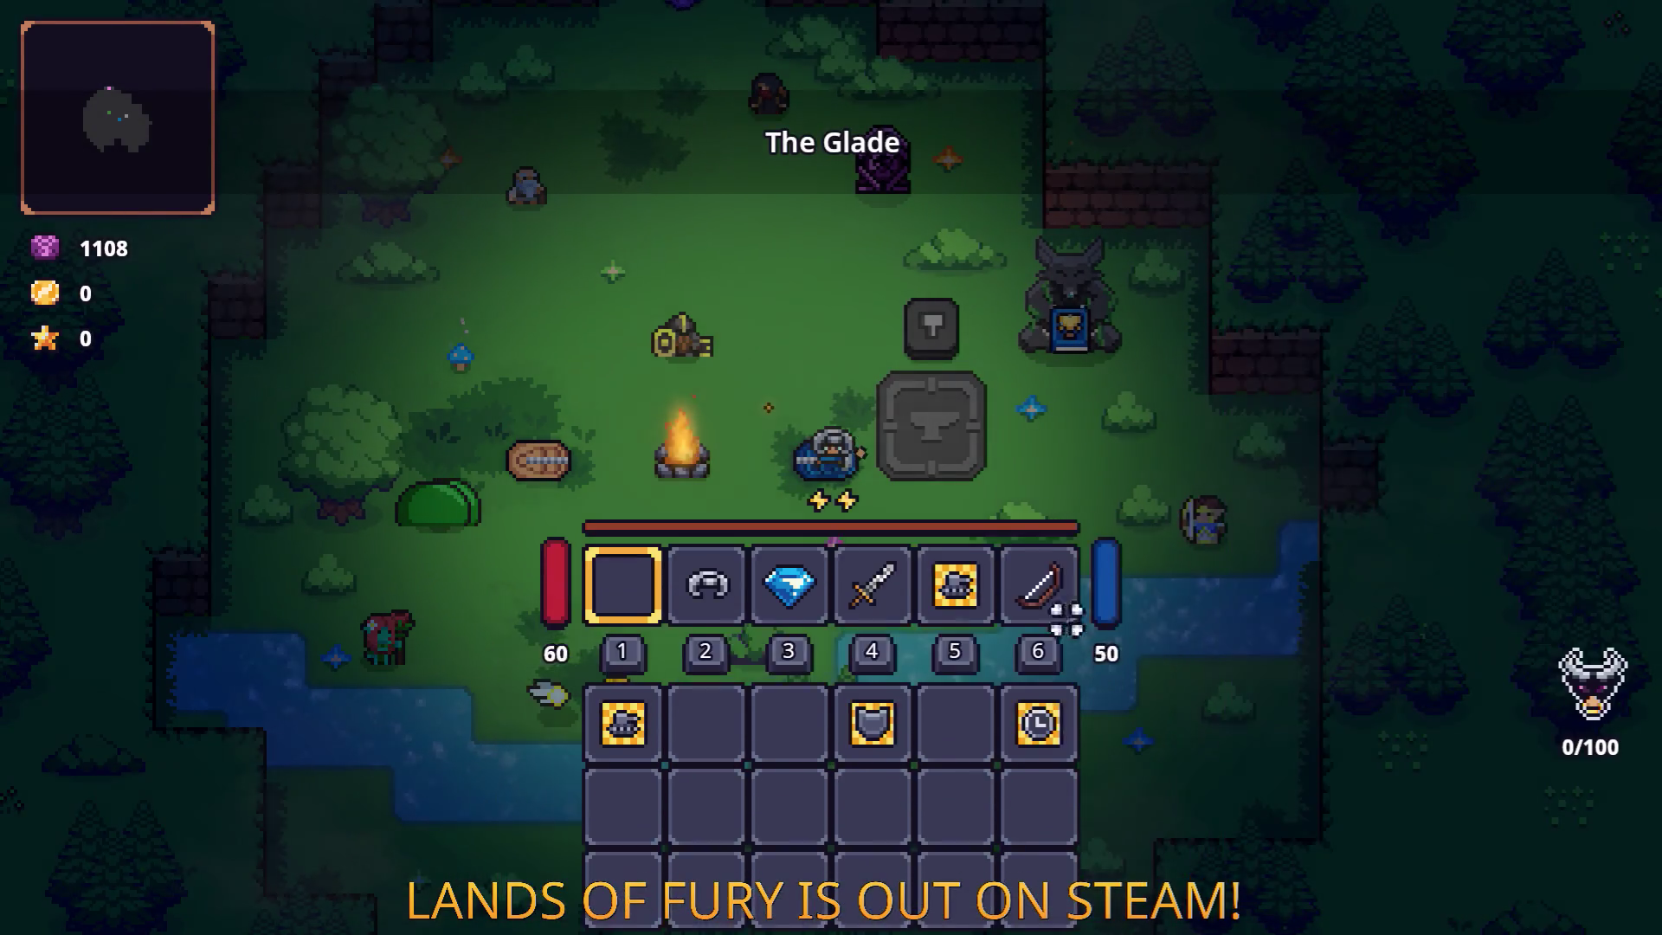
{"action": "key", "text": "w"}
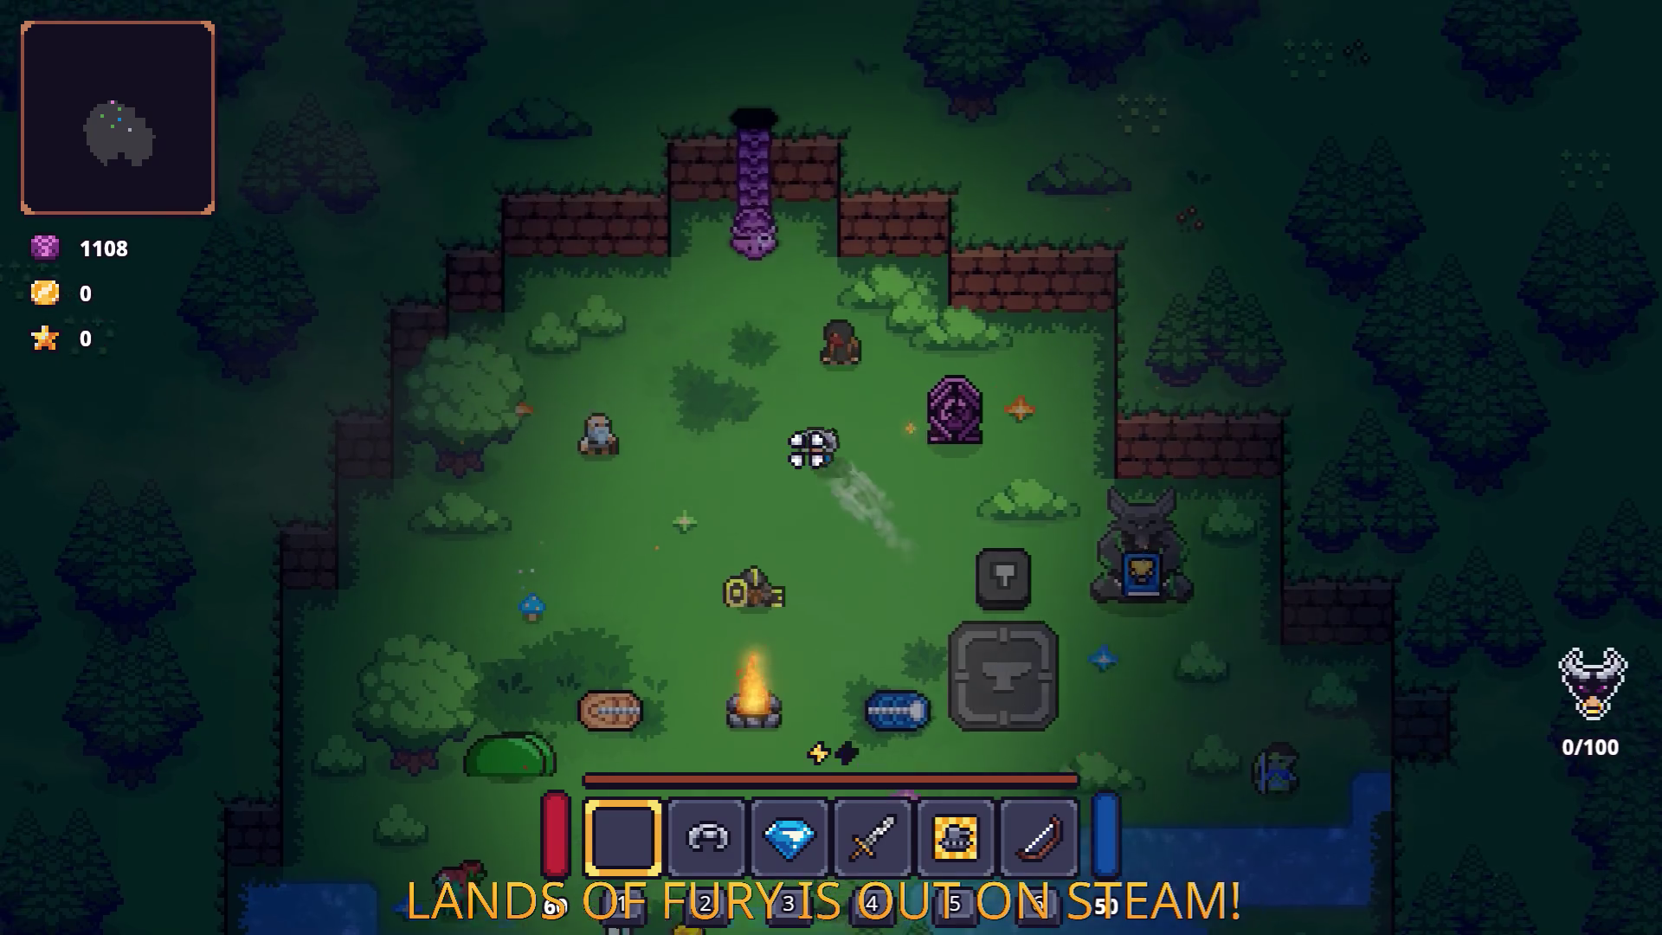
{"action": "key", "text": "e"}
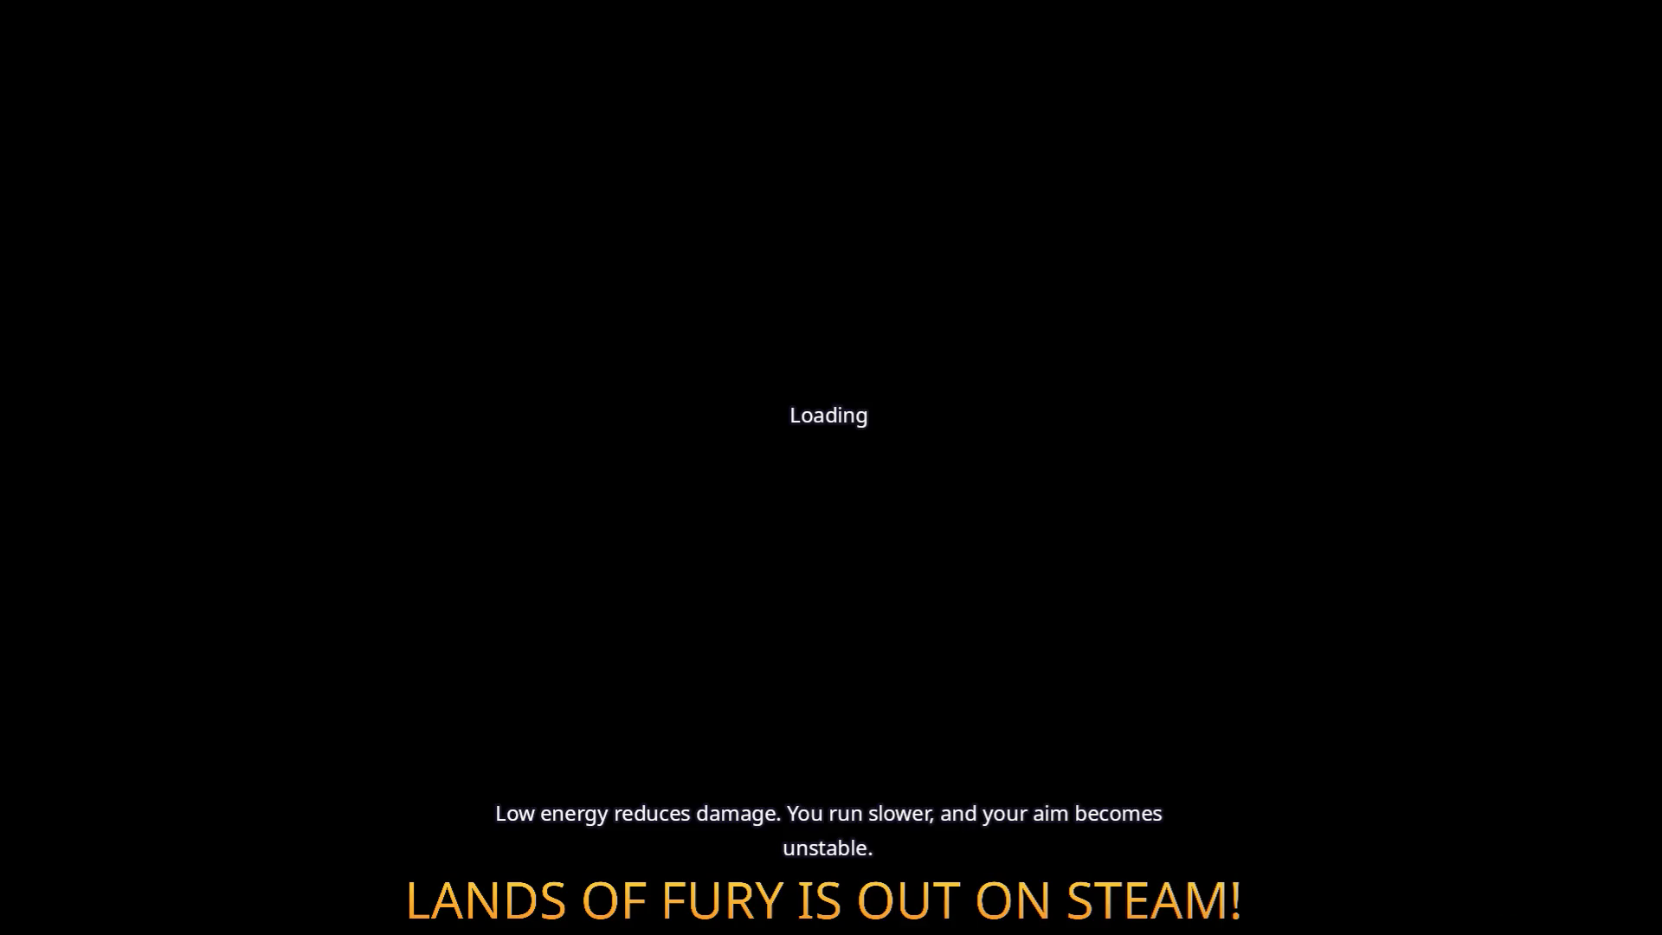
Put the Rusty Sword in hotbar slot 1 and walk through the forest toward the crates.
{"action": "key", "text": "i"}
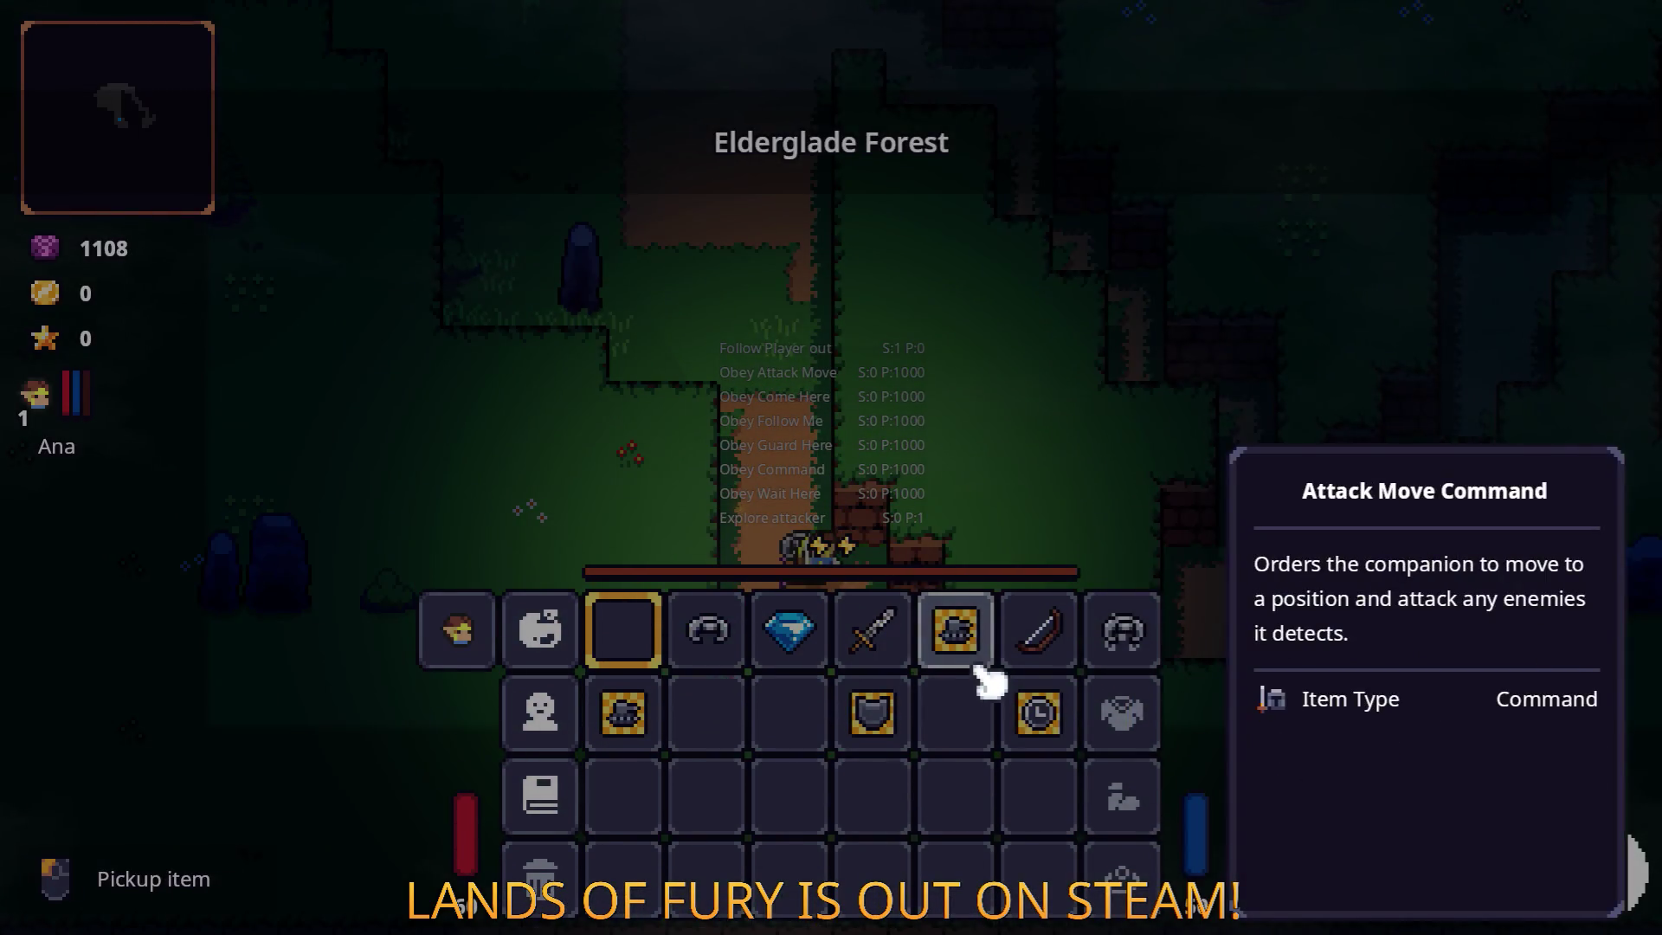
{"action": "left_click_drag", "start_coordinate": [872, 630], "coordinate": [651, 642]}
{"action": "key", "text": "i"}
{"action": "key", "text": "w"}
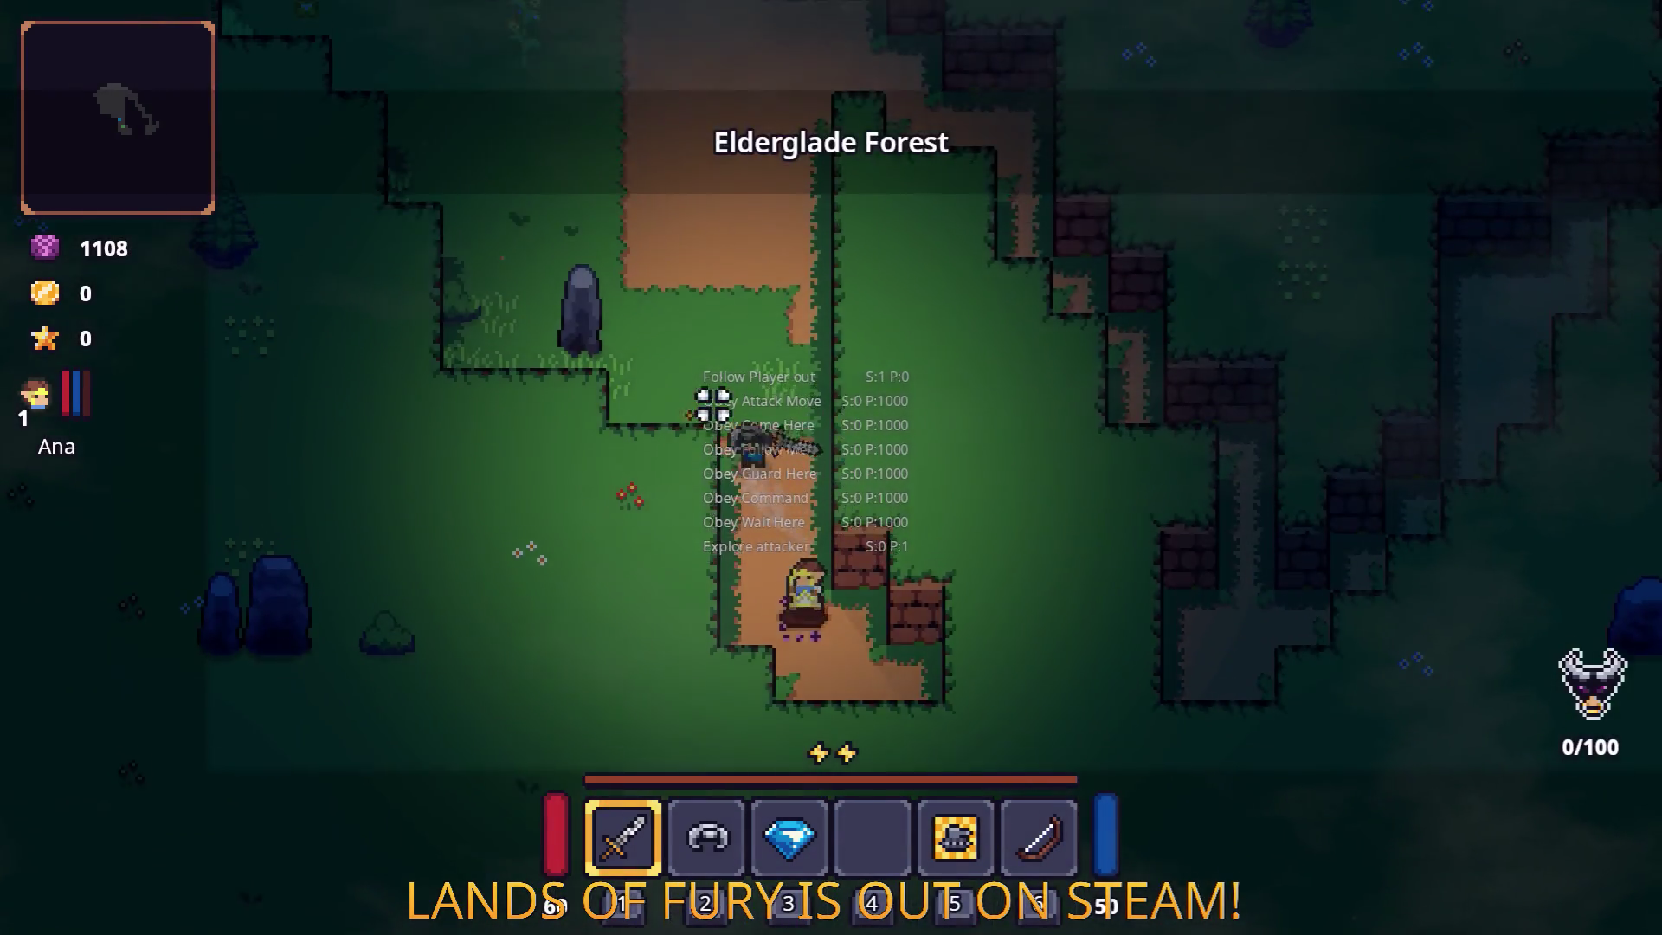
{"action": "key", "text": "d"}
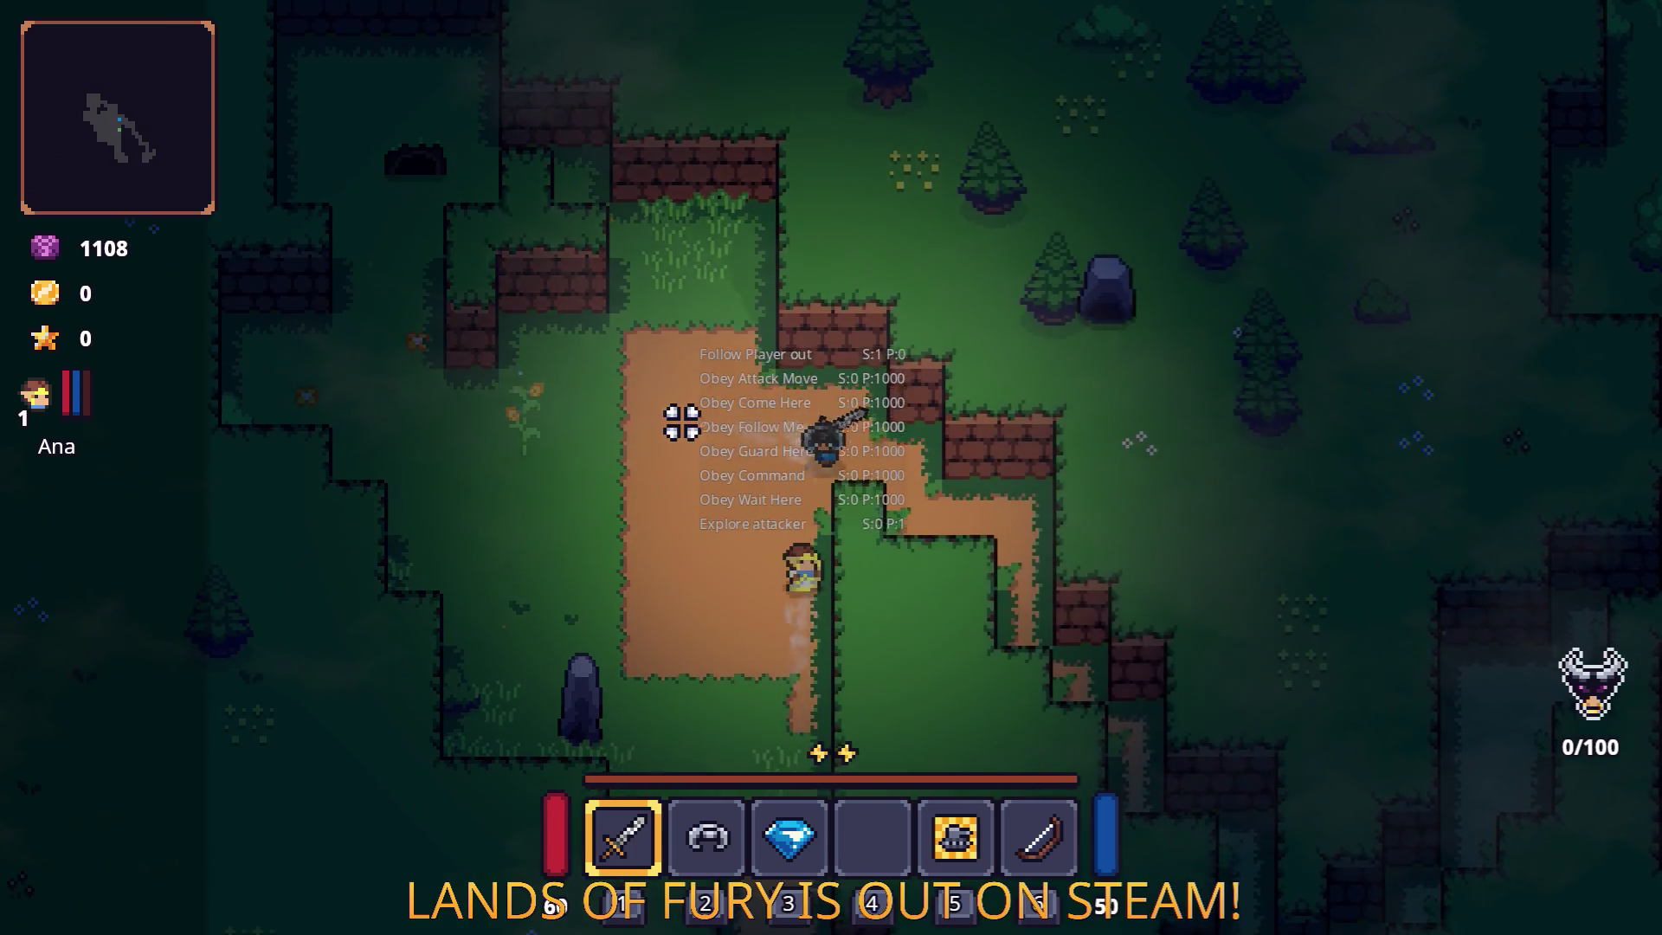
{"action": "key", "text": "s"}
{"action": "key", "text": "d"}
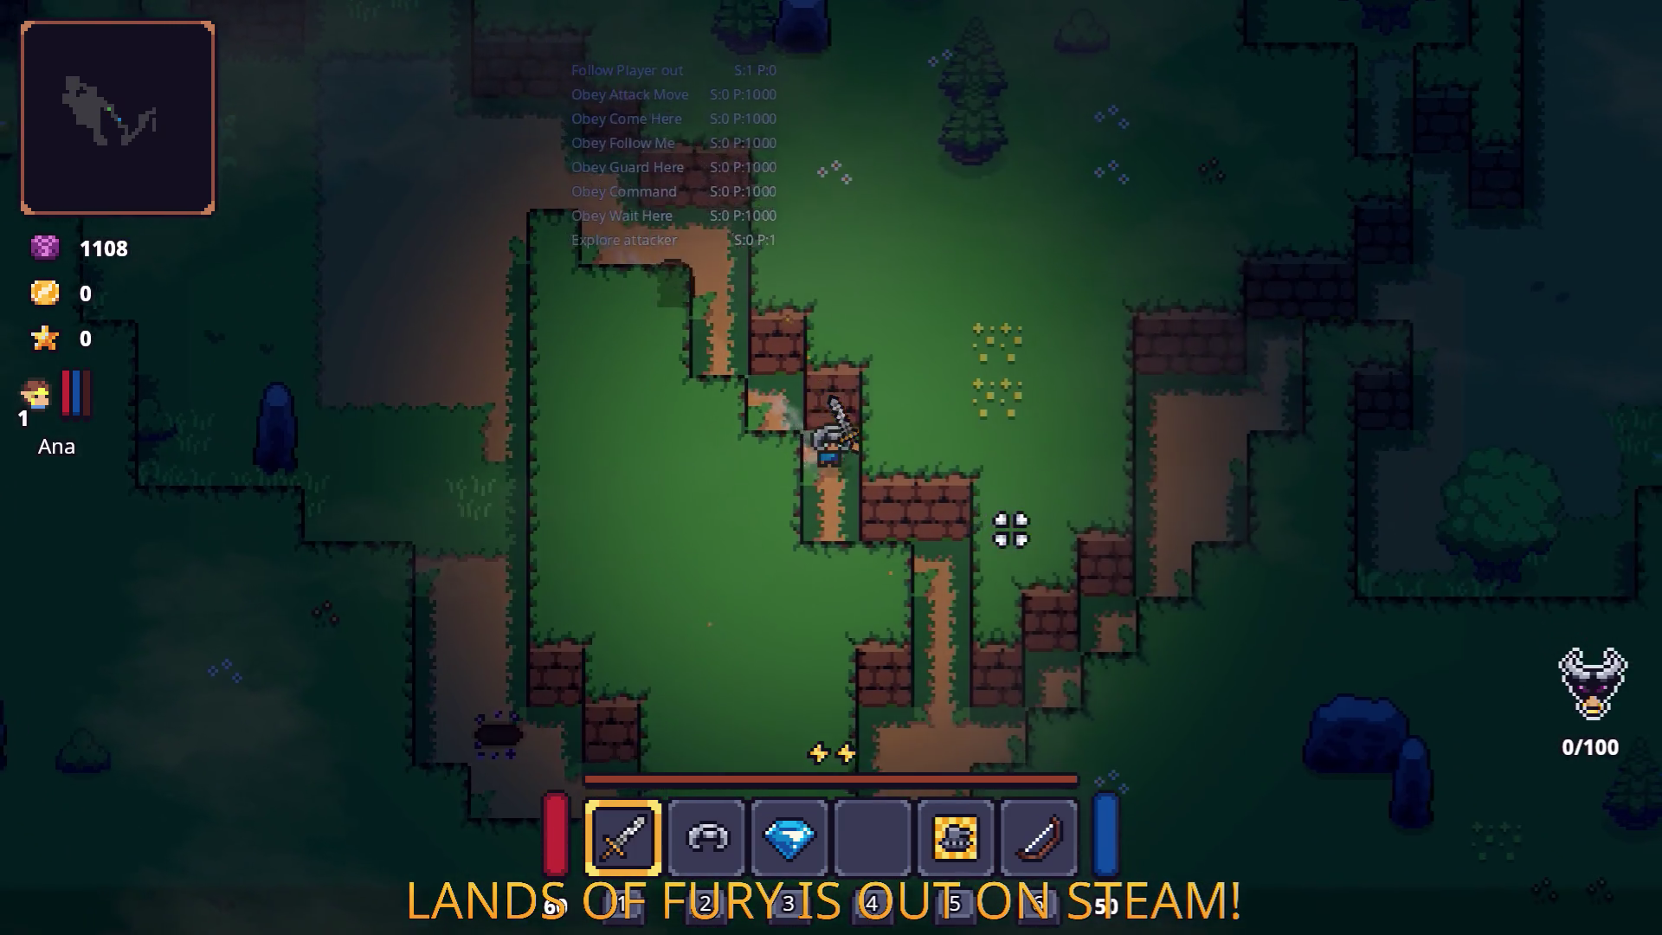
{"action": "key", "text": "d"}
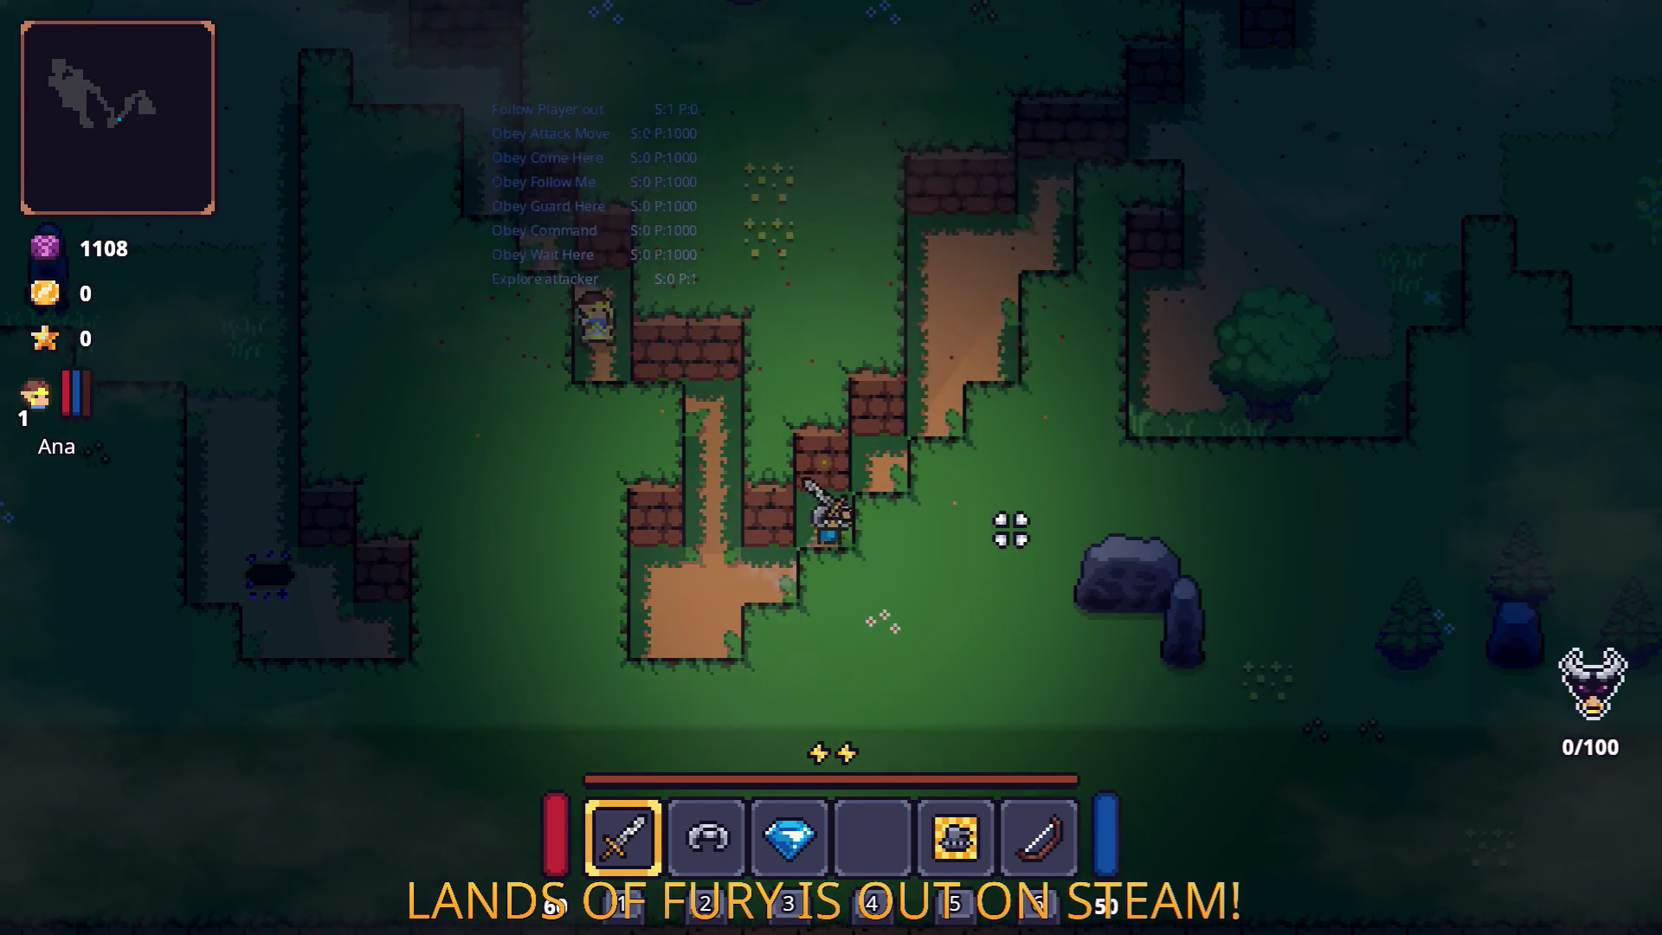
{"action": "key", "text": "w"}
{"action": "key", "text": "w"}
{"action": "key", "text": "d"}
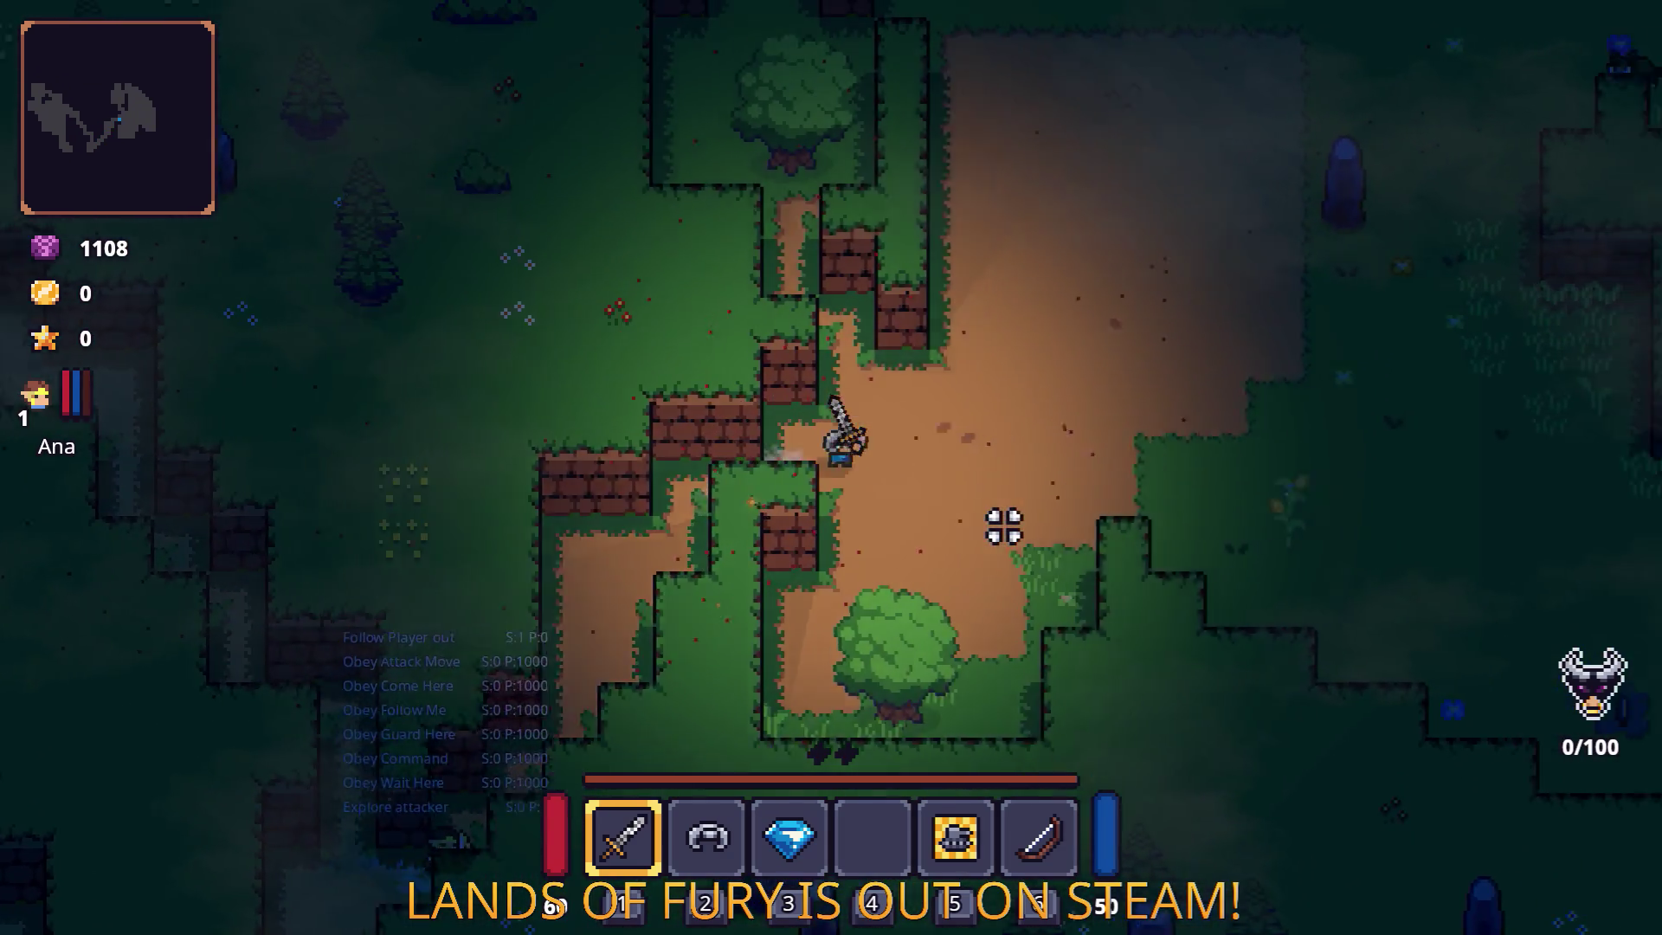
{"action": "key", "text": "d"}
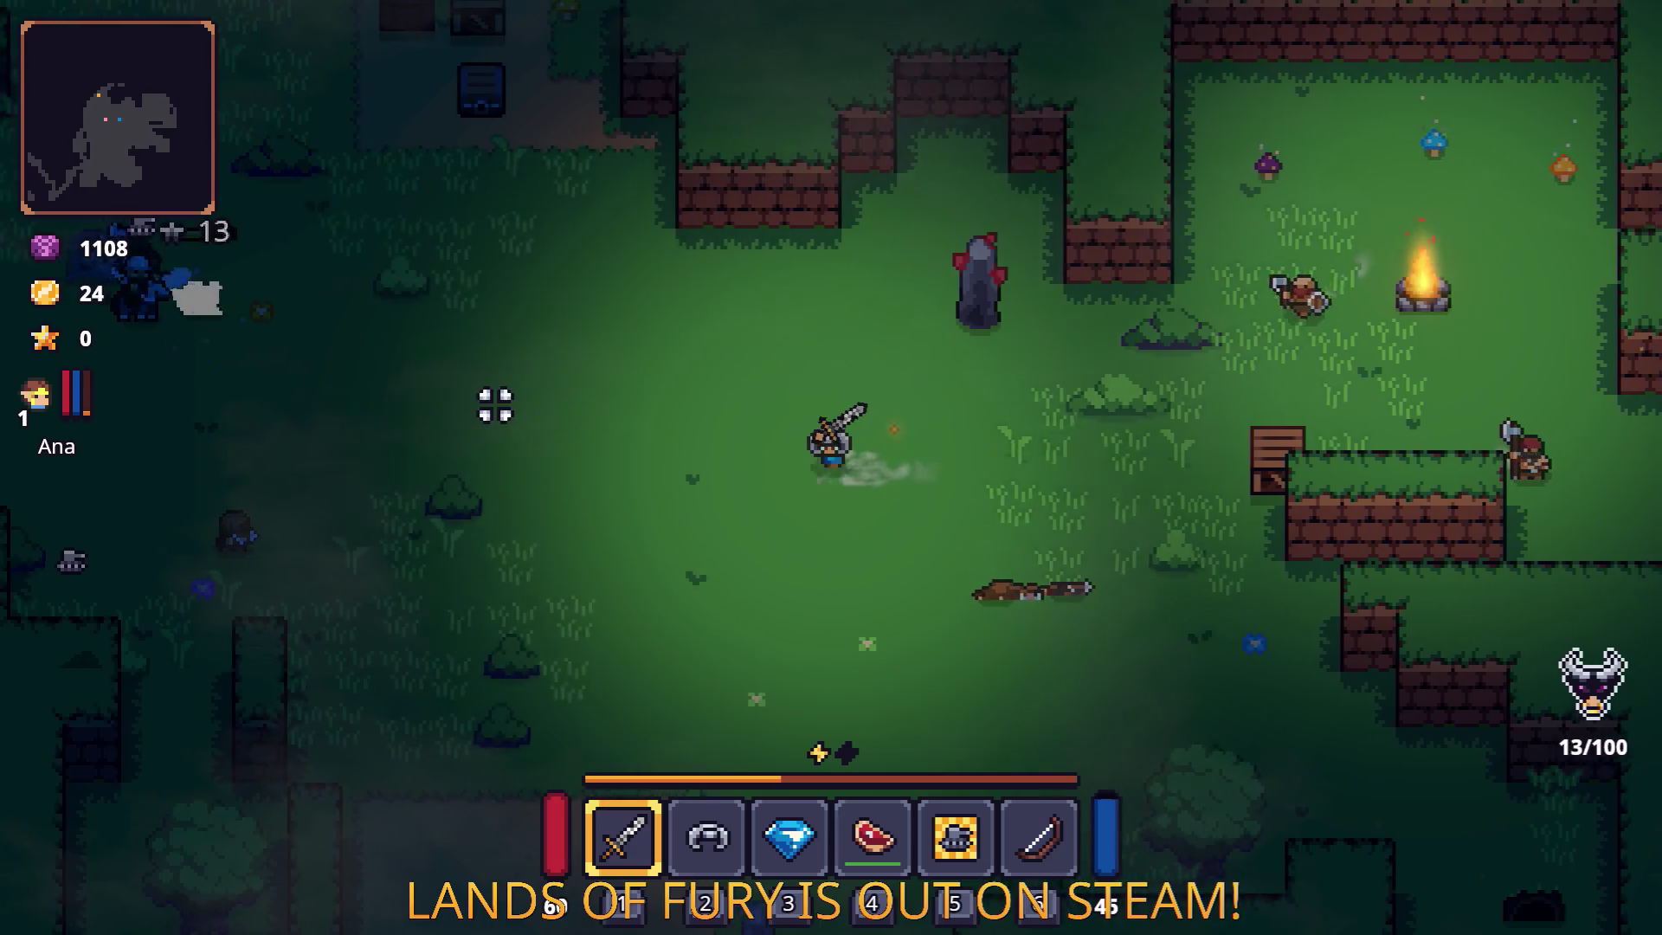
{"action": "key", "text": "a"}
{"action": "key", "text": "w"}
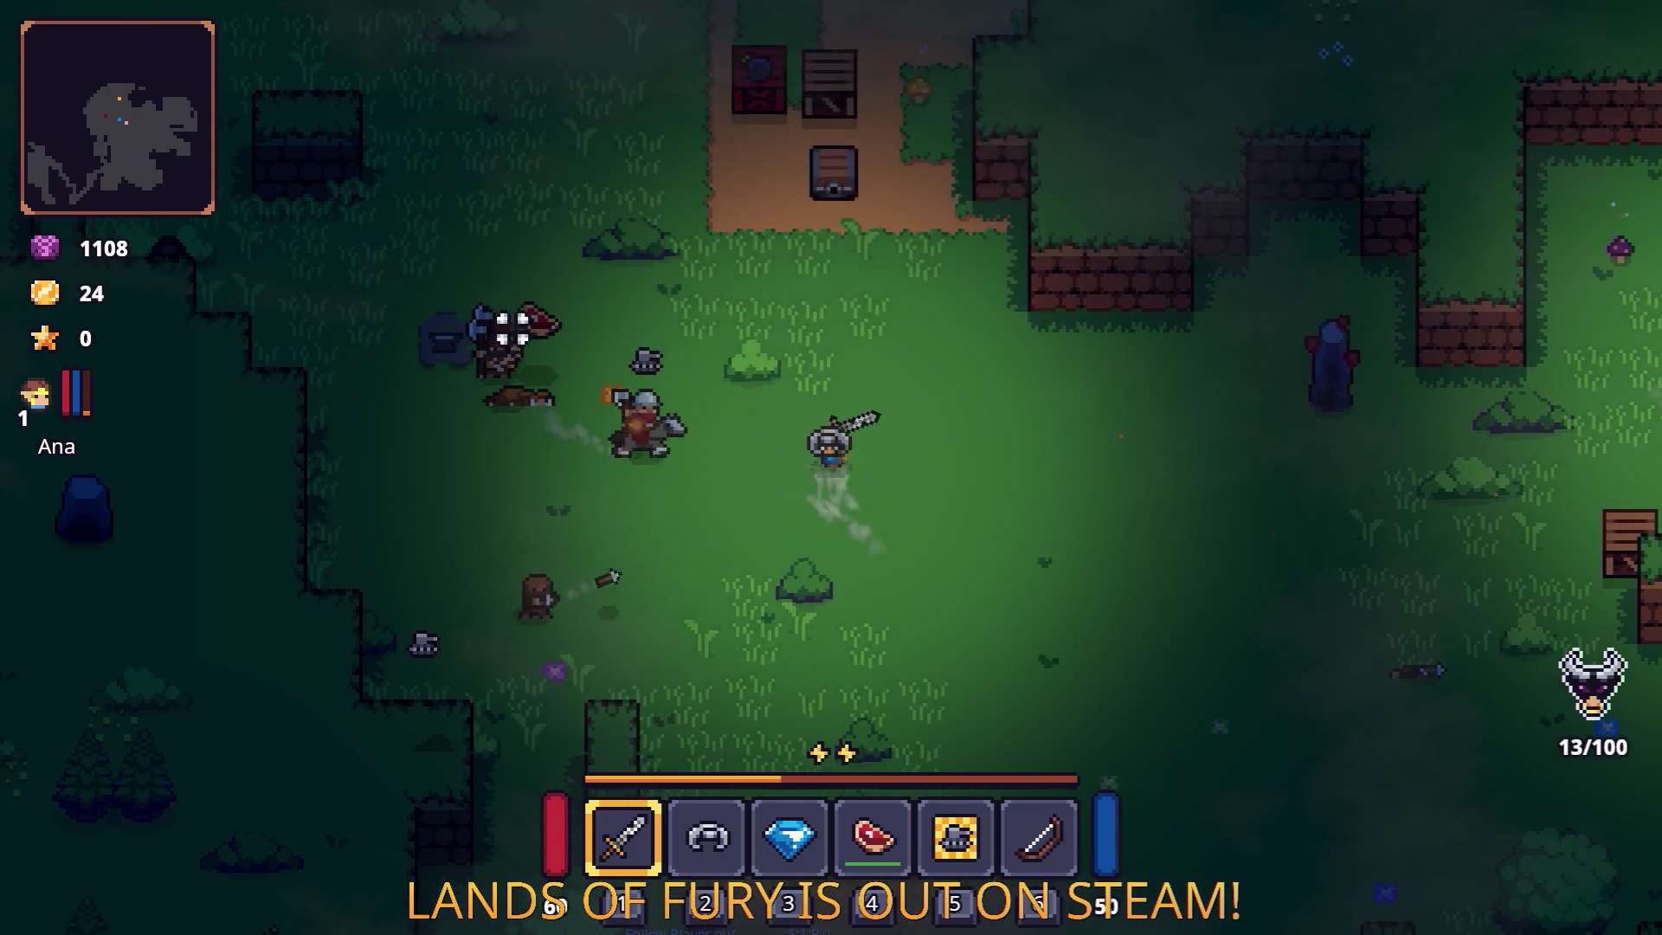
Switch to the bow in slot 6 and shoot the enemies near the crates.
{"action": "key", "text": "a"}
{"action": "key", "text": "4"}
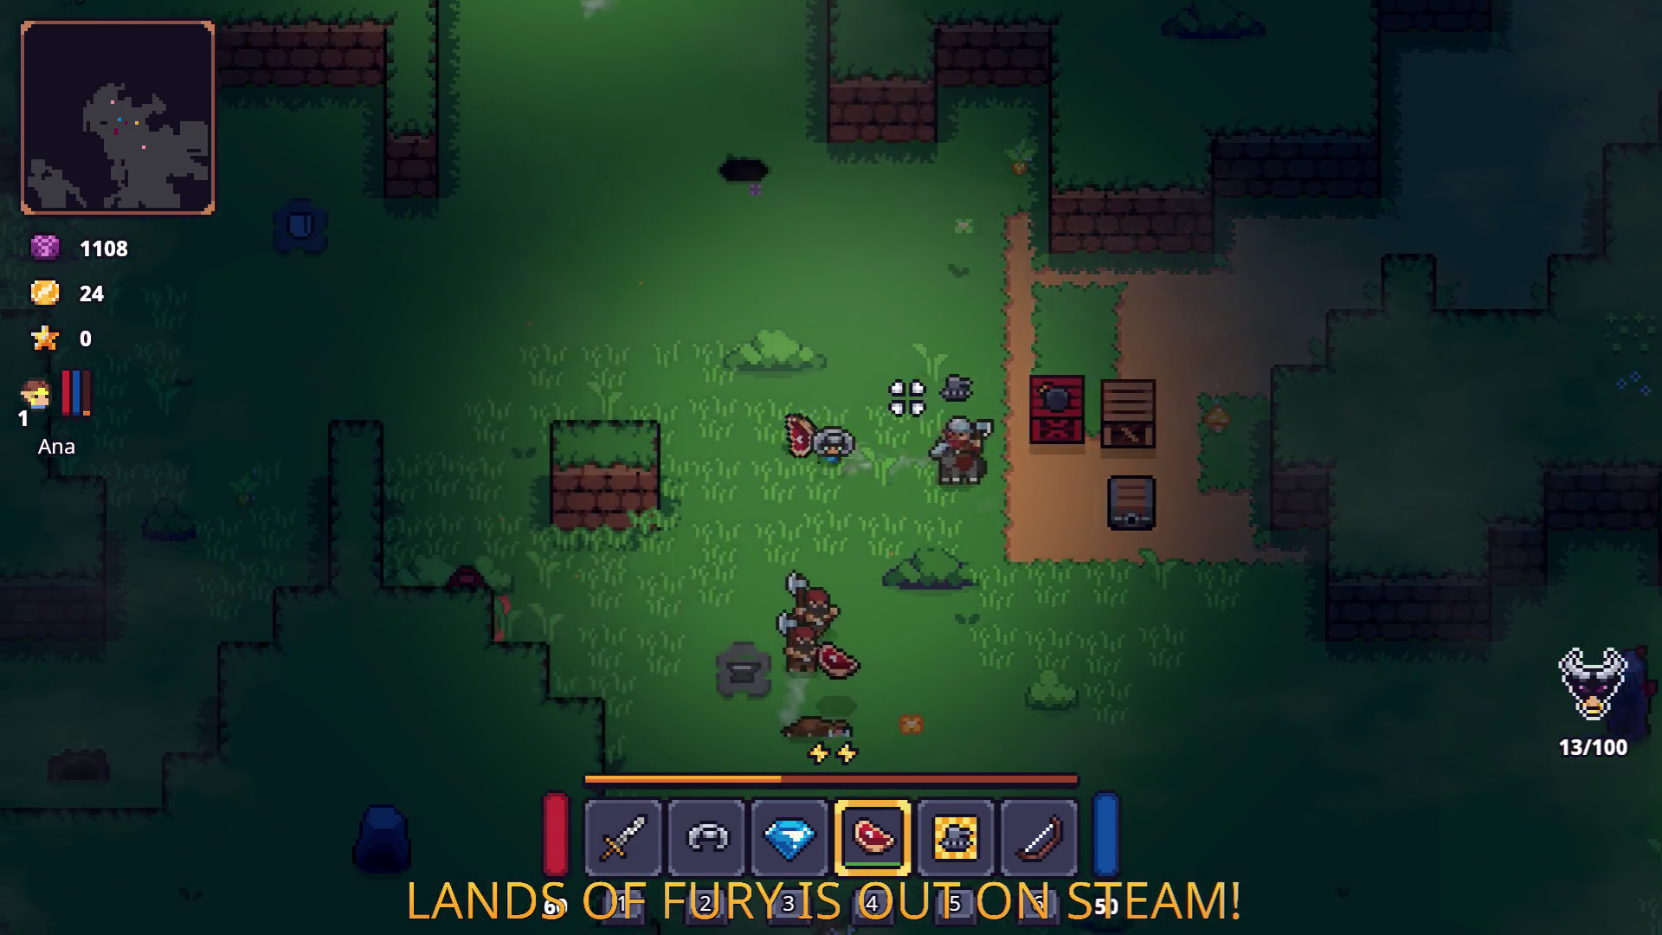
{"action": "key", "text": "6"}
{"action": "key", "text": "d"}
{"action": "key", "text": "d"}
{"action": "key", "text": "s"}
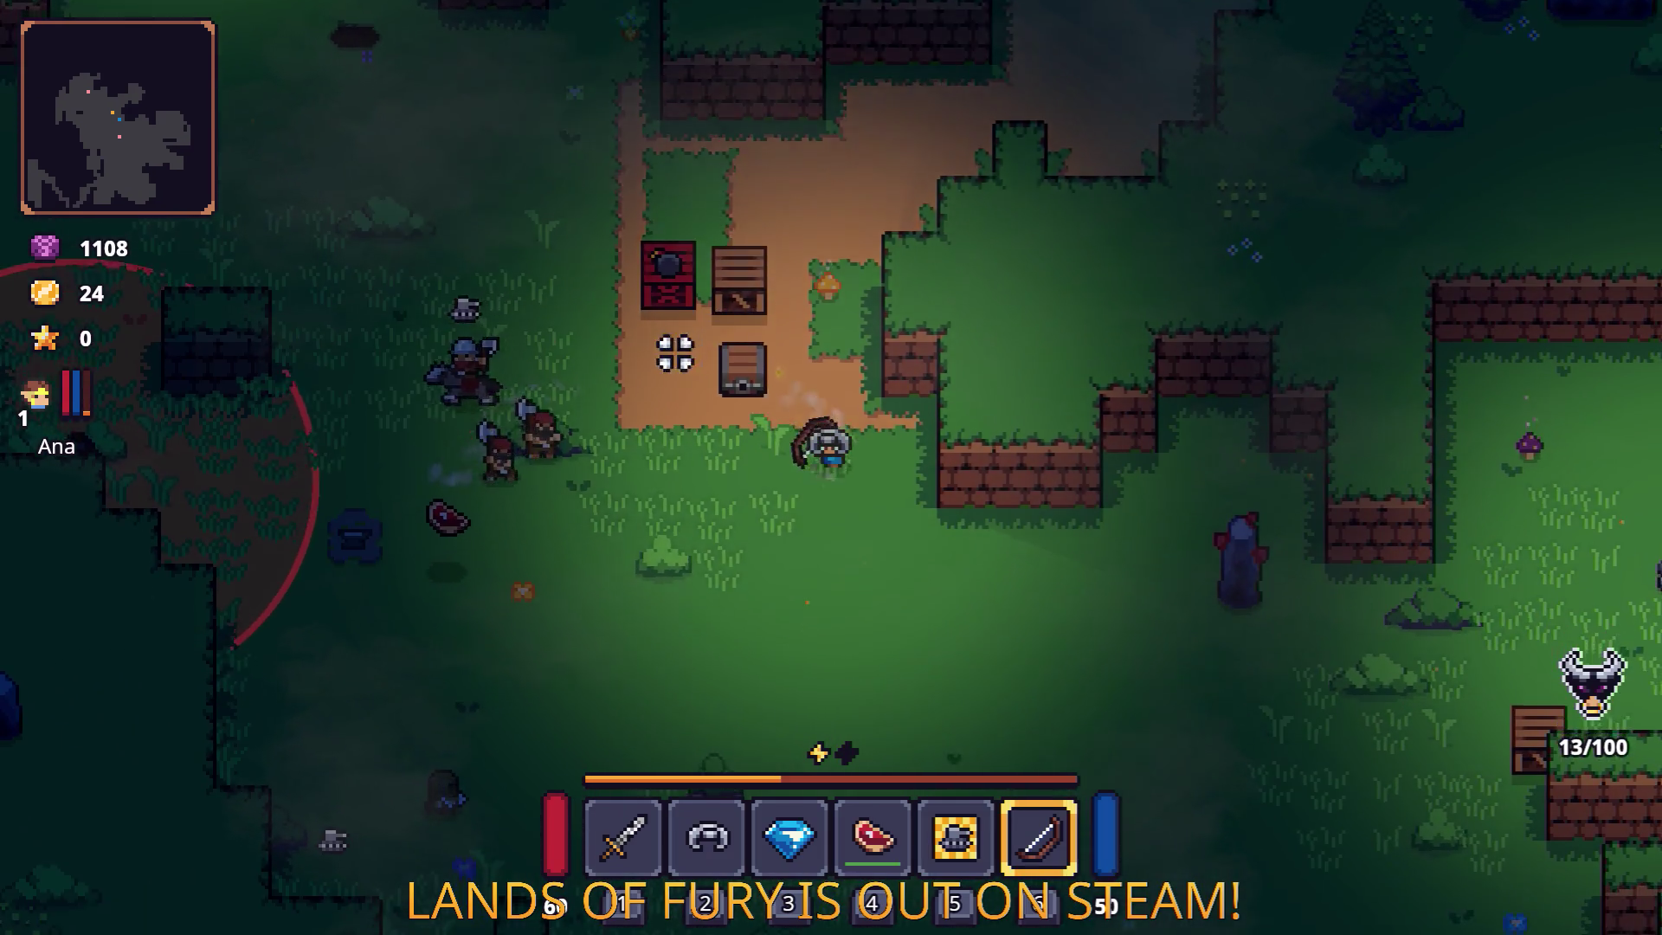
{"action": "key", "text": "a"}
{"action": "left_click", "coordinate": [643, 230]}
{"action": "left_click", "coordinate": [690, 149]}
{"action": "key", "text": "w"}
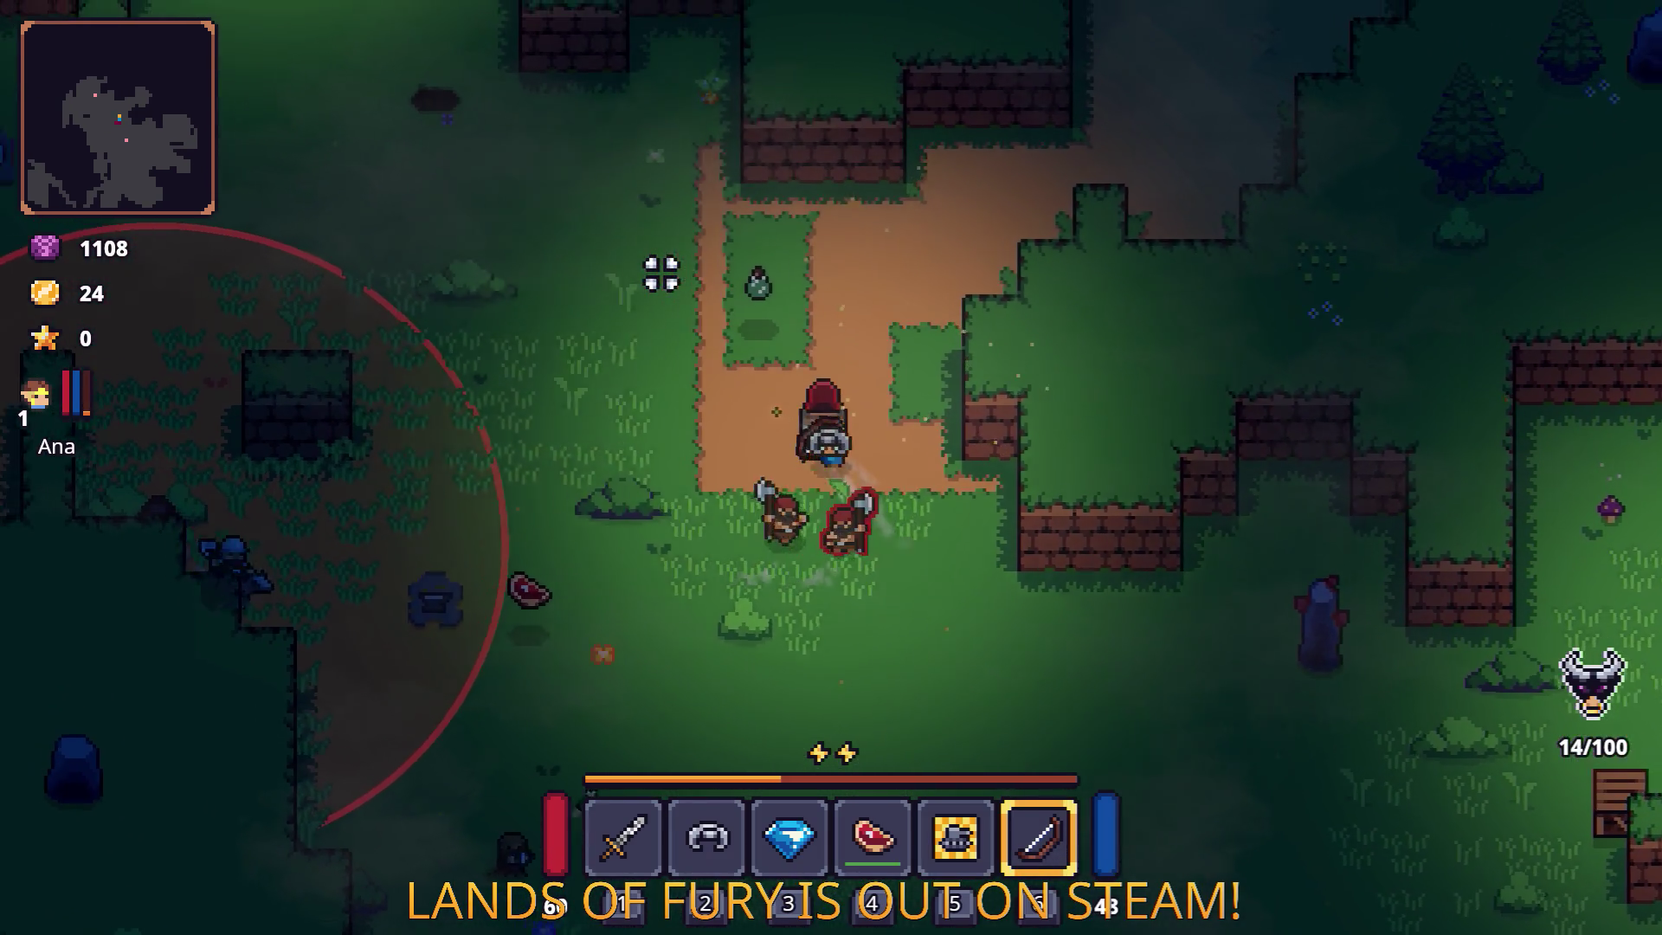
{"action": "key", "text": "i"}
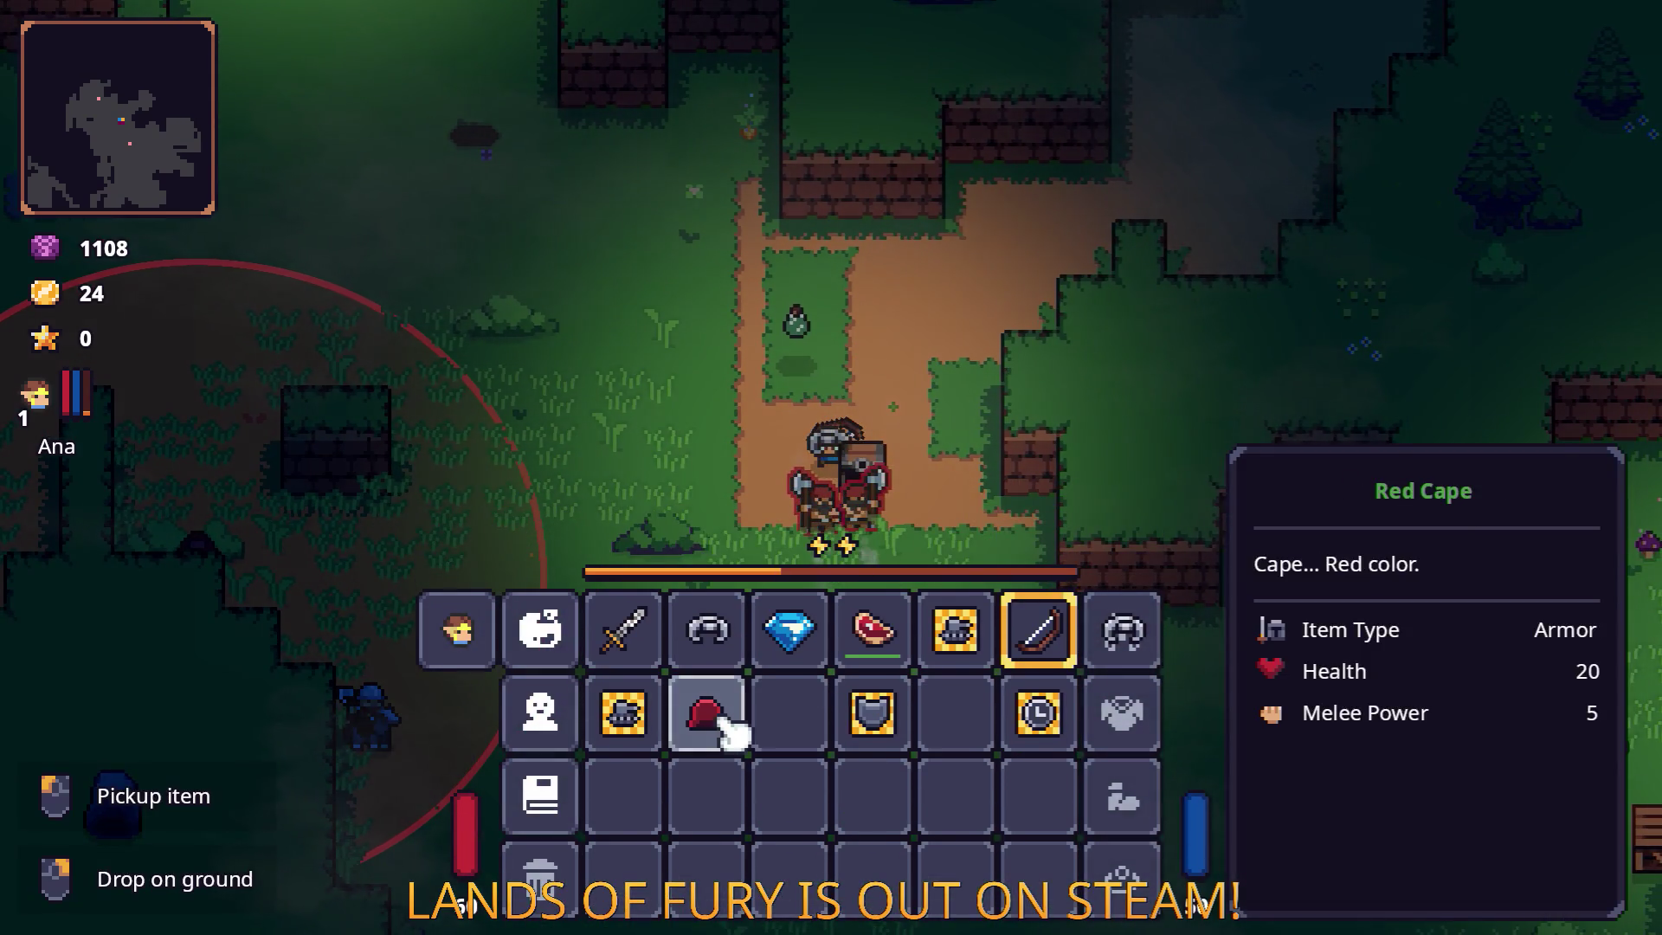
{"action": "key", "text": "i"}
Fight into the walled campfire clearing with the bow and shoot the chasing enemies.
{"action": "key", "text": "a"}
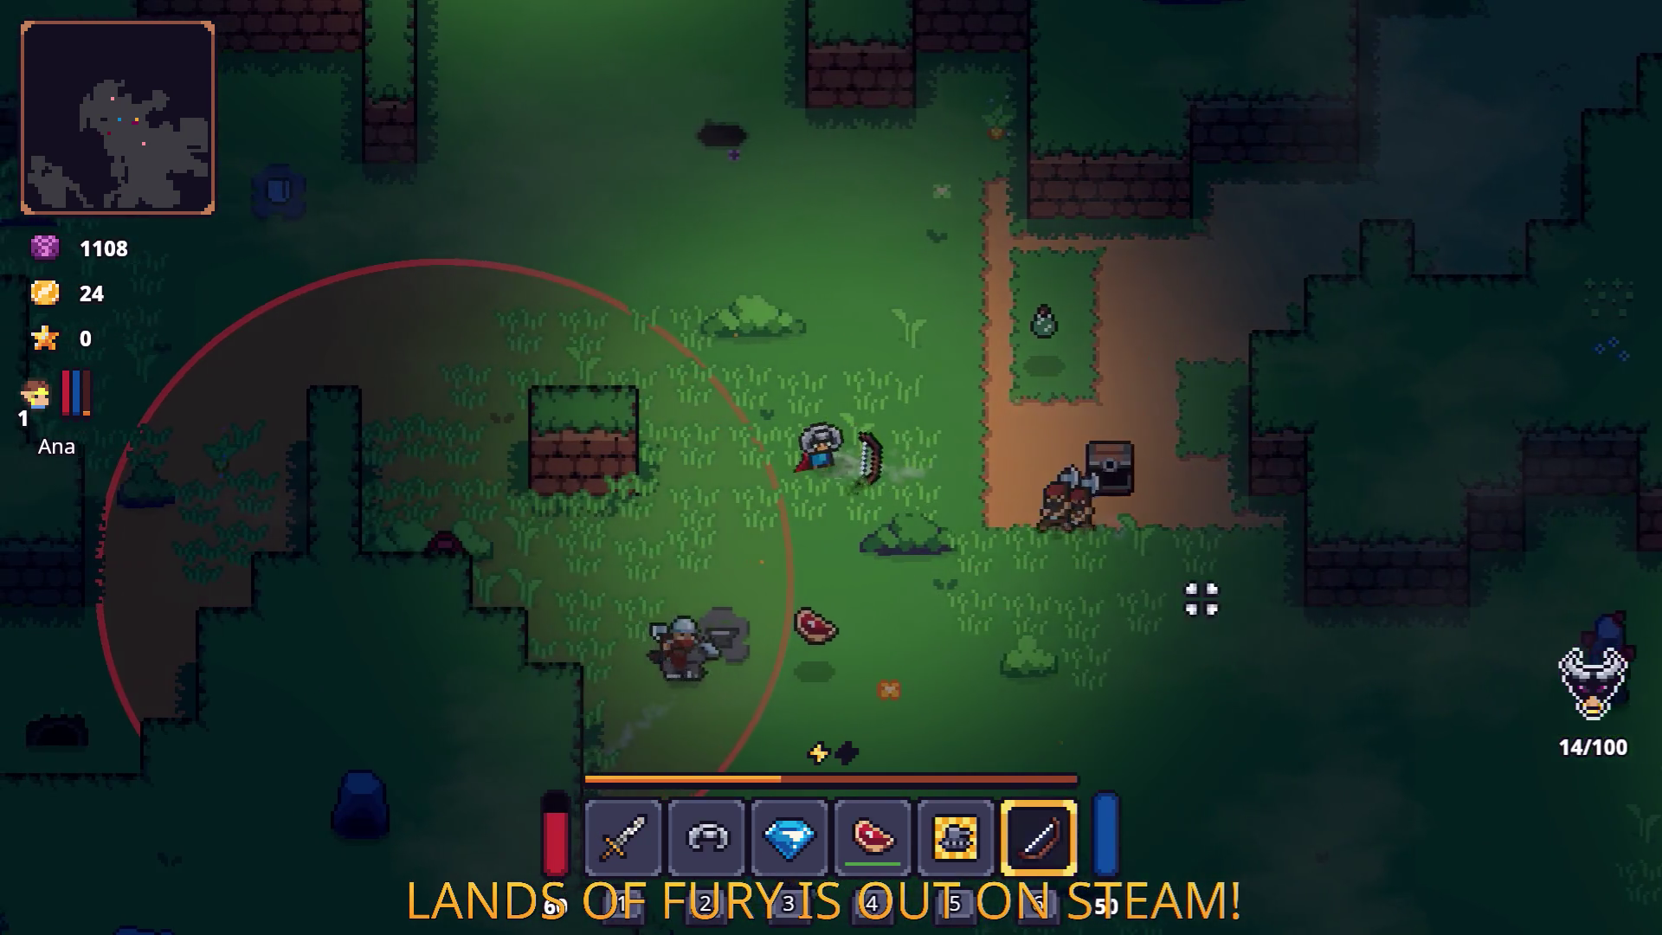
{"action": "key", "text": "d"}
{"action": "key", "text": "w"}
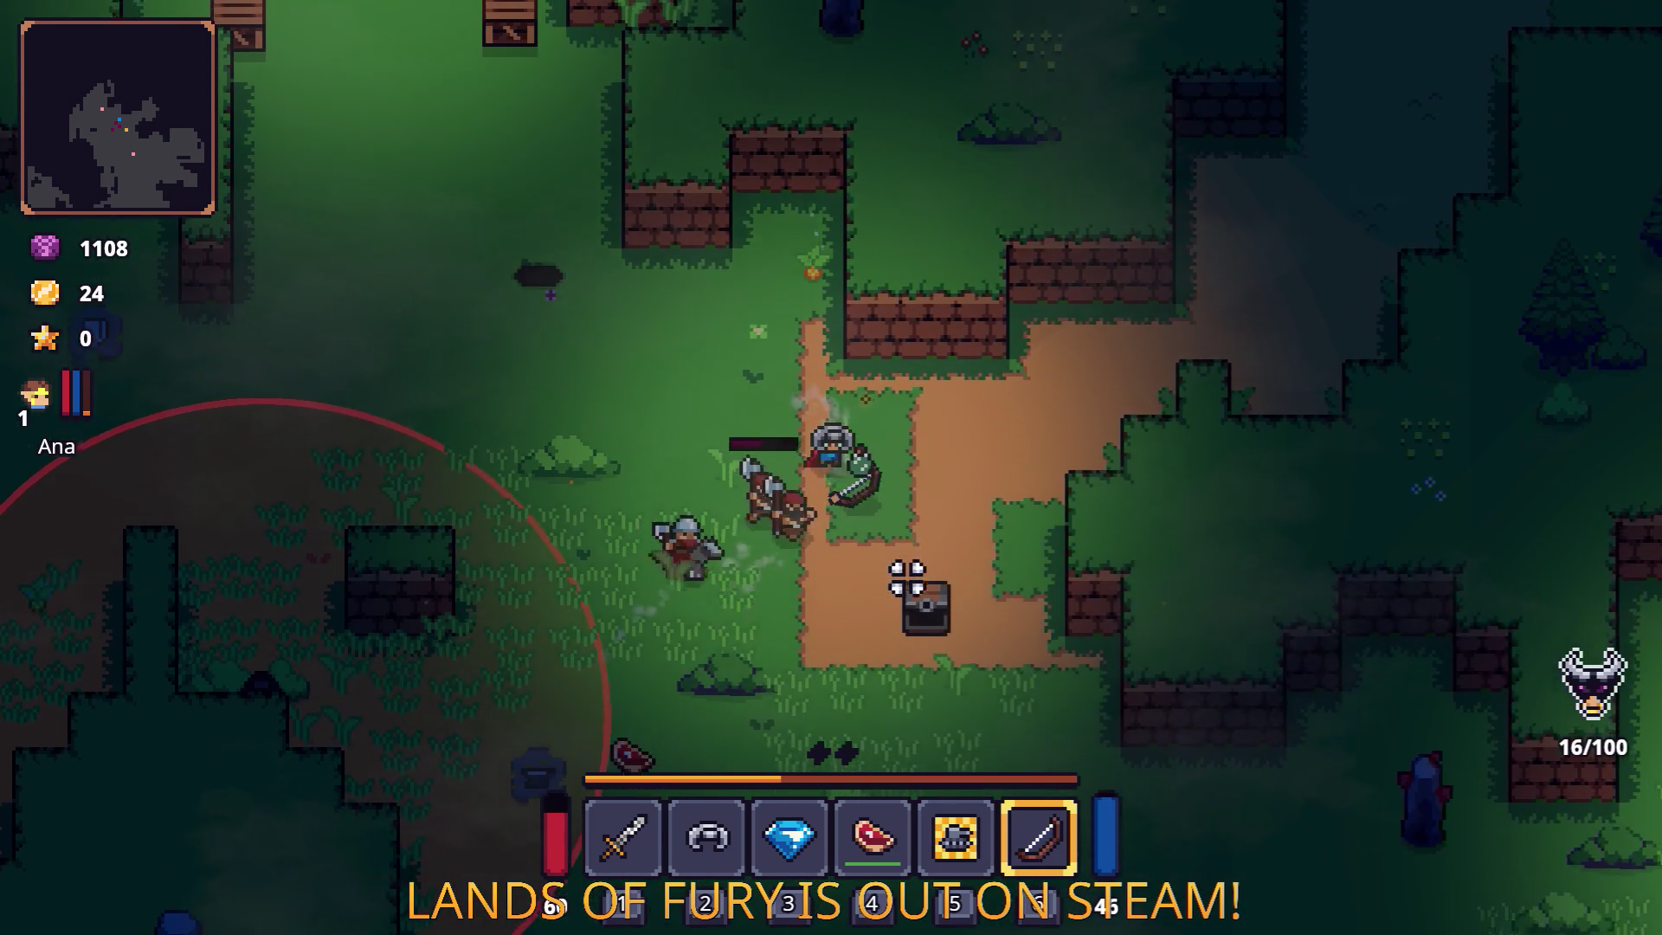
{"action": "key", "text": "a"}
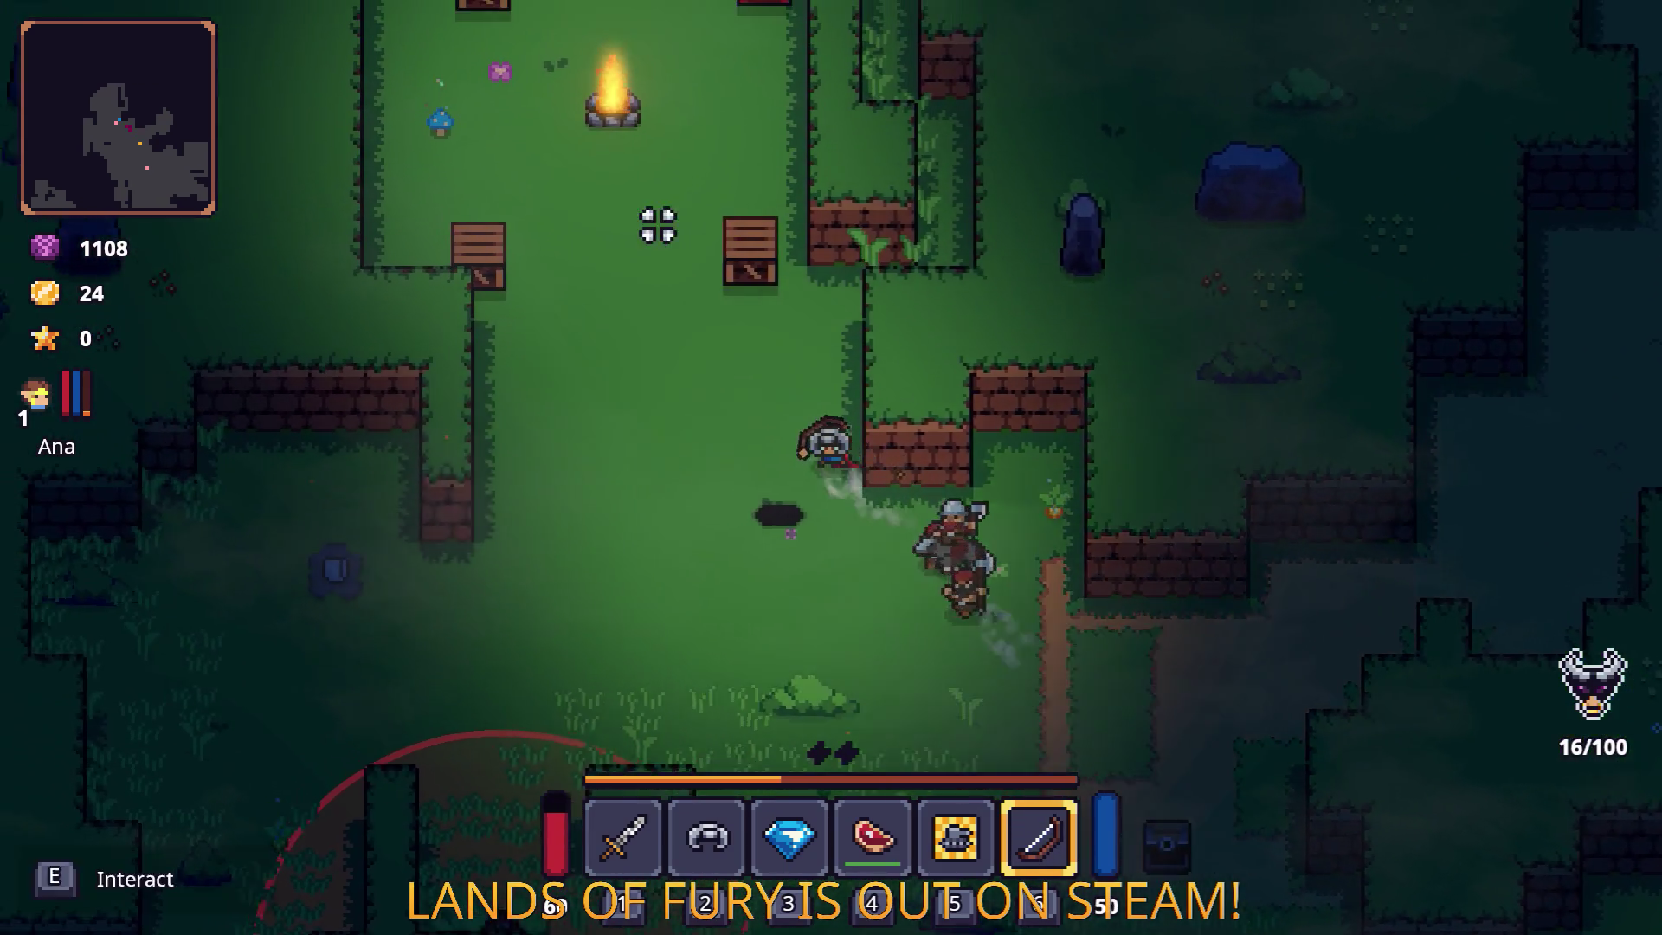
{"action": "key", "text": "w"}
{"action": "left_click", "coordinate": [1050, 178]}
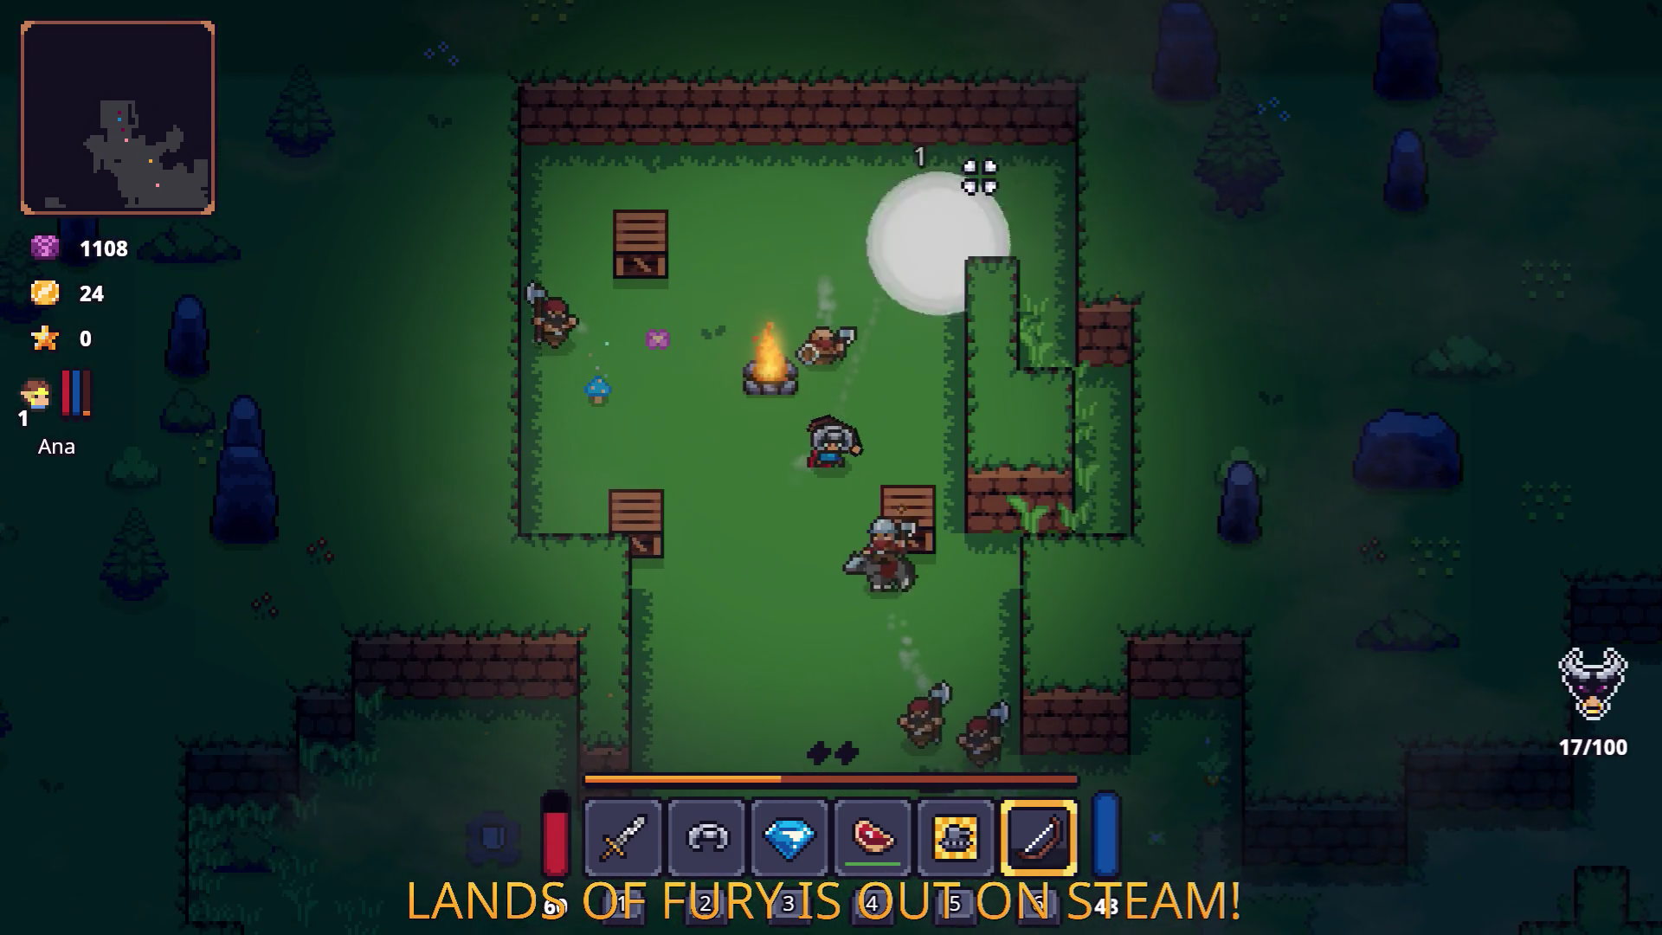
{"action": "key", "text": "w"}
{"action": "key", "text": "a"}
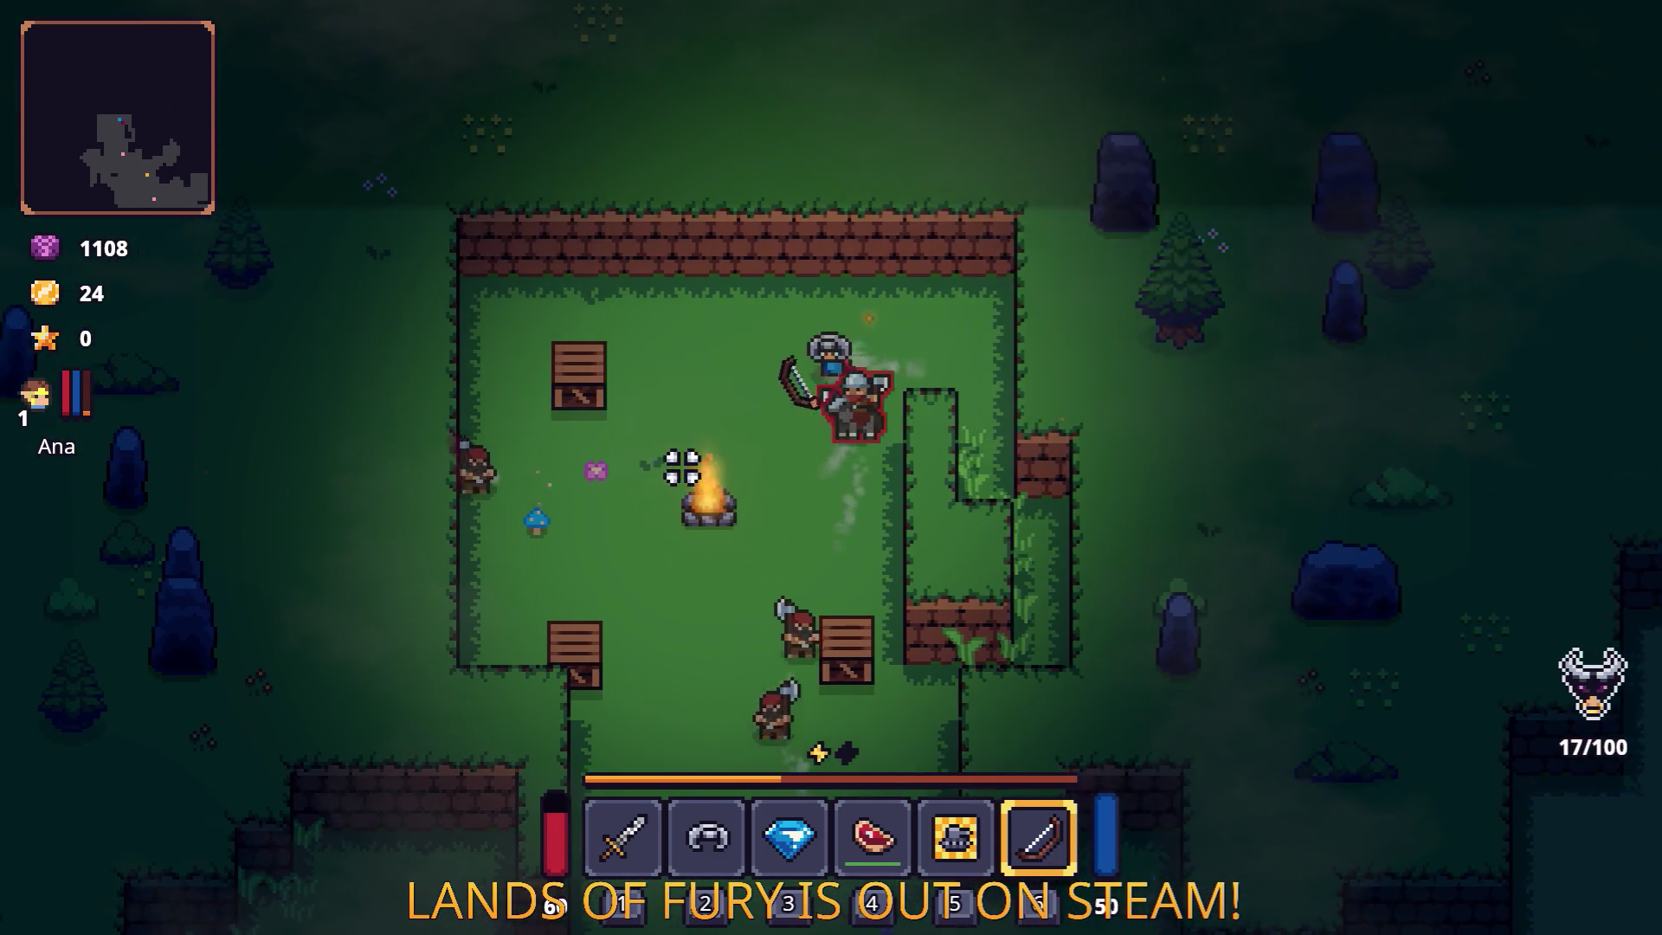
{"action": "key", "text": "s"}
{"action": "key", "text": "d"}
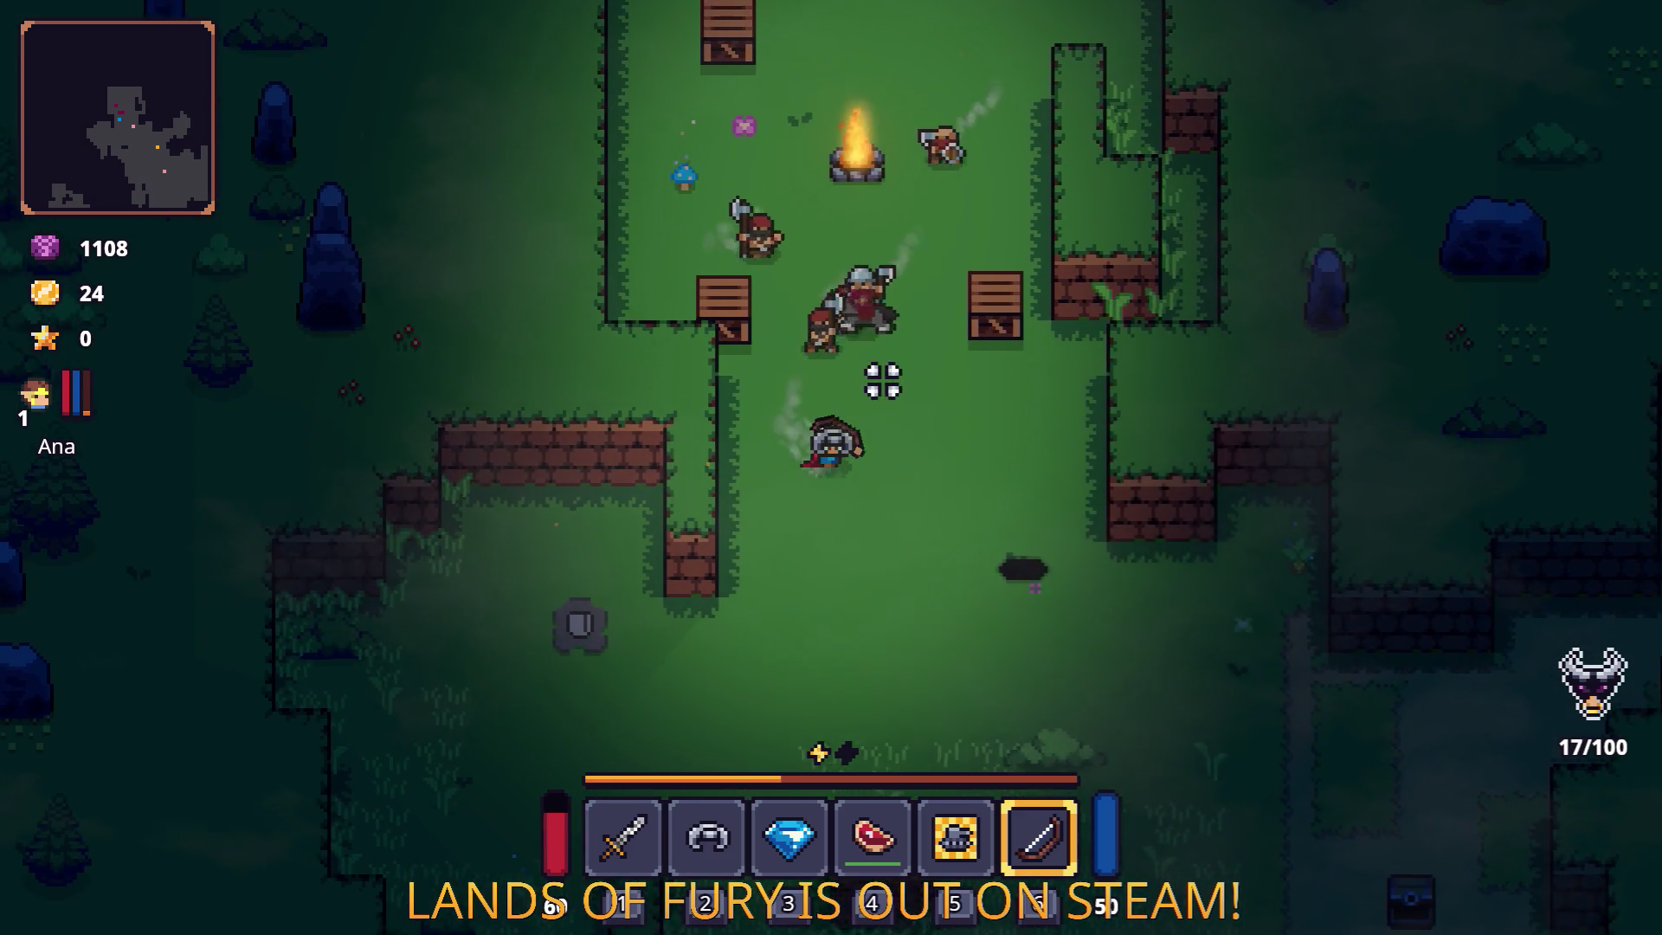
{"action": "left_click", "coordinate": [626, 330]}
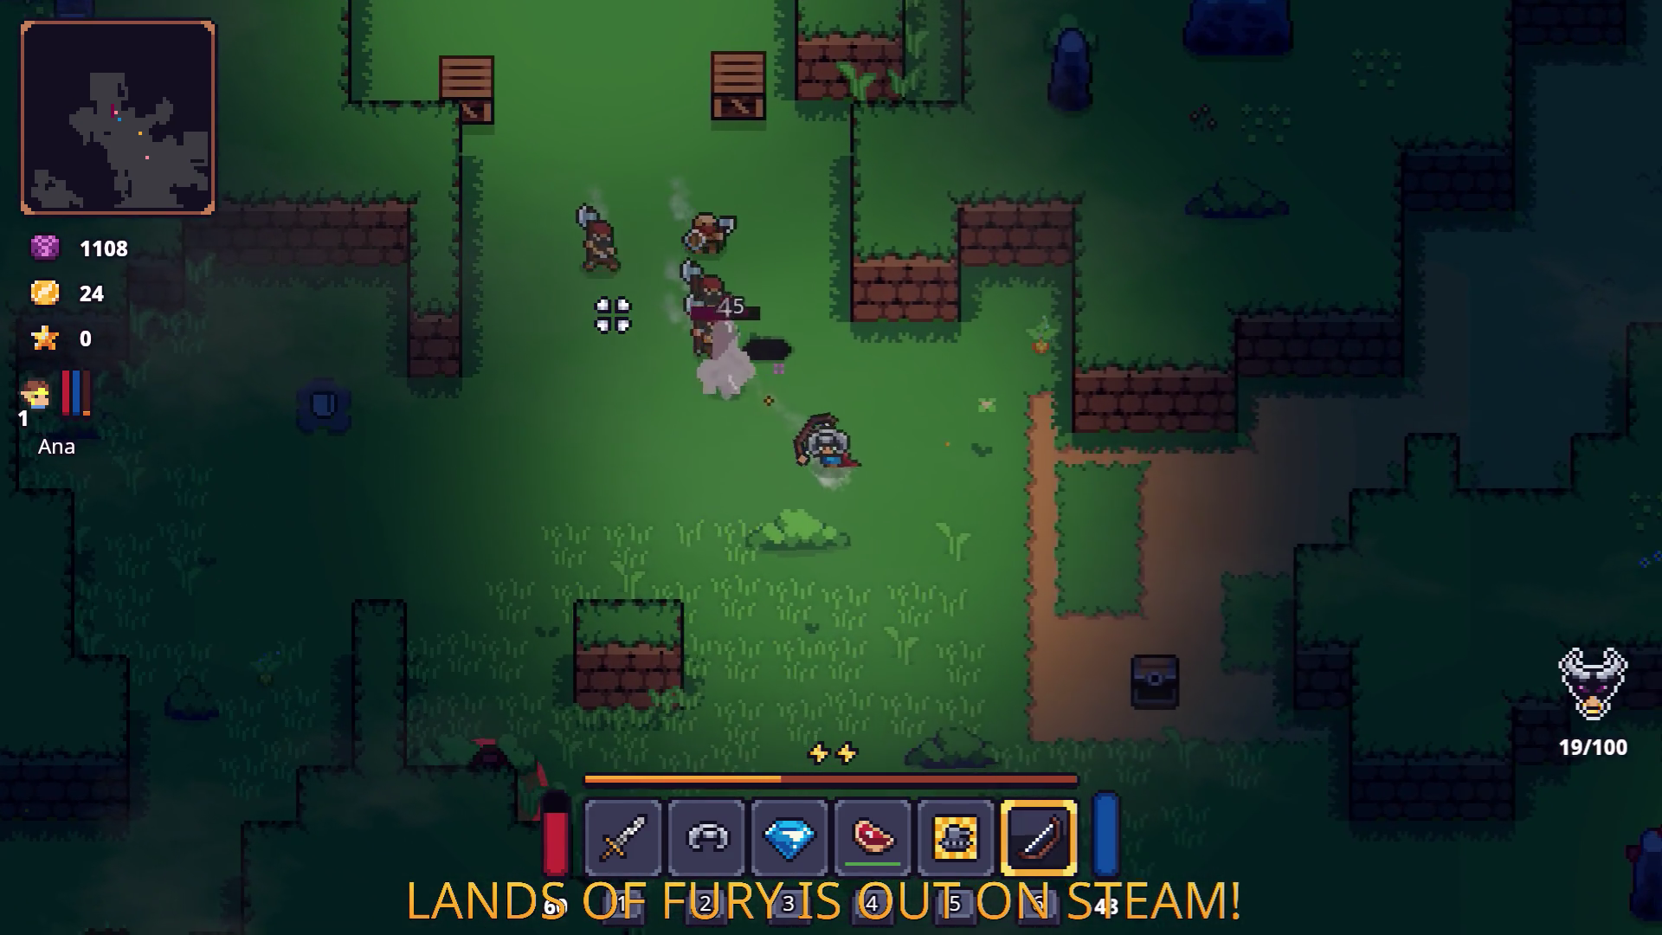
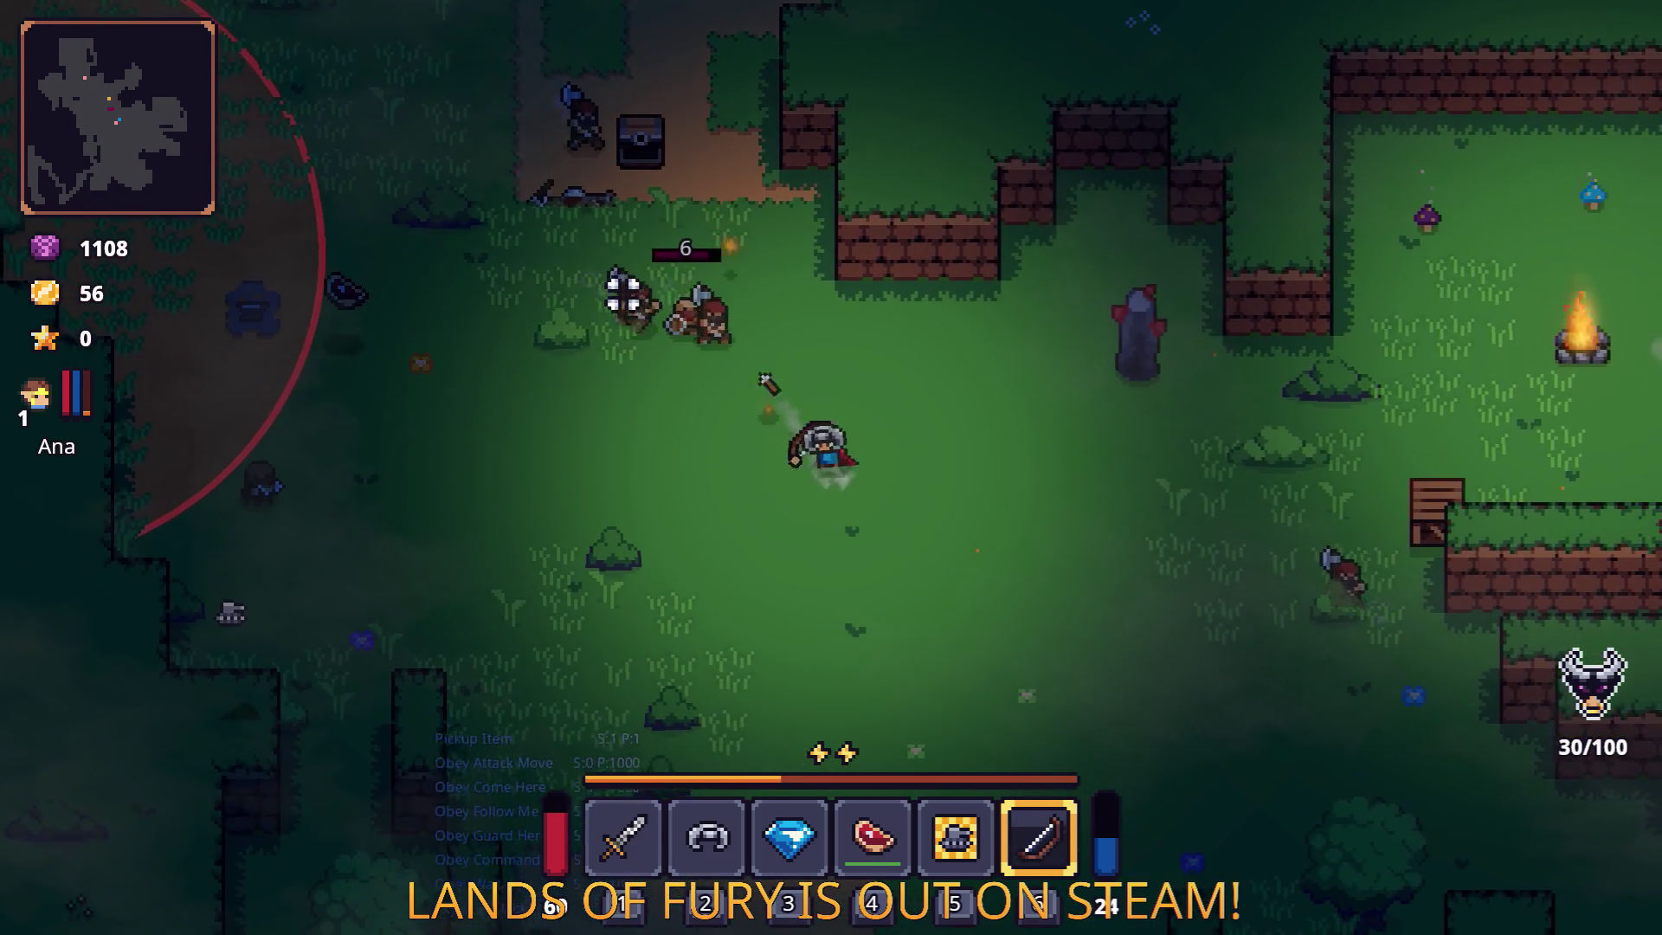
Shoot arrows at the approaching enemies, then move up to fight near the chest.
{"action": "left_click", "coordinate": [623, 295]}
{"action": "left_click", "coordinate": [834, 297]}
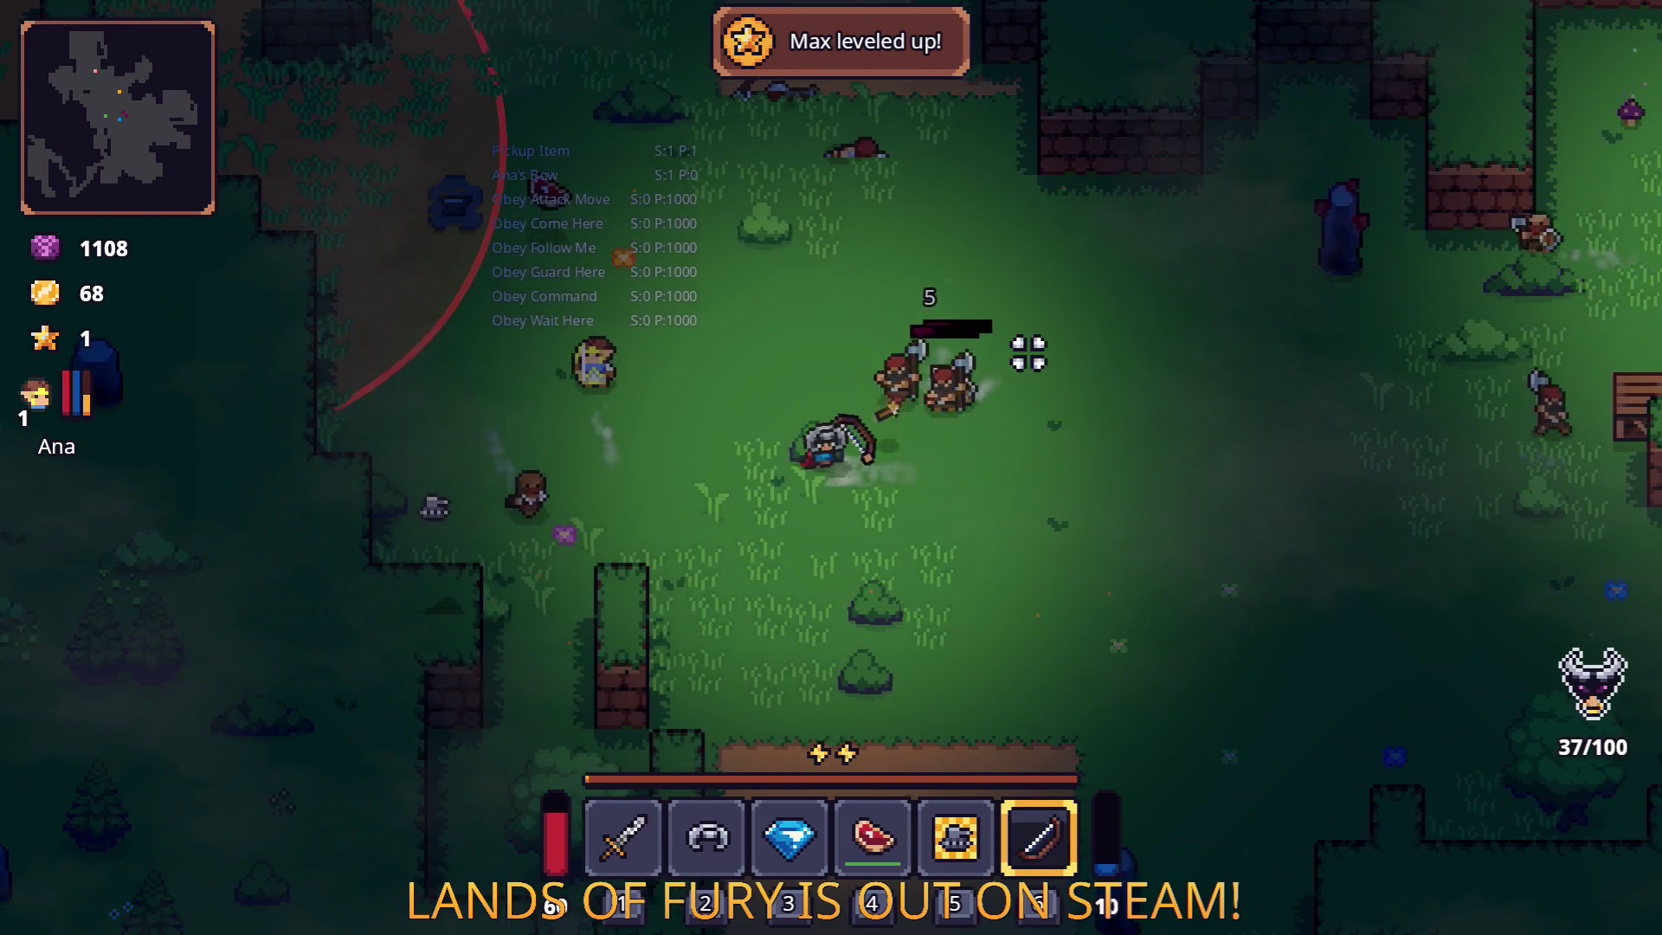
{"action": "left_click", "coordinate": [1028, 352]}
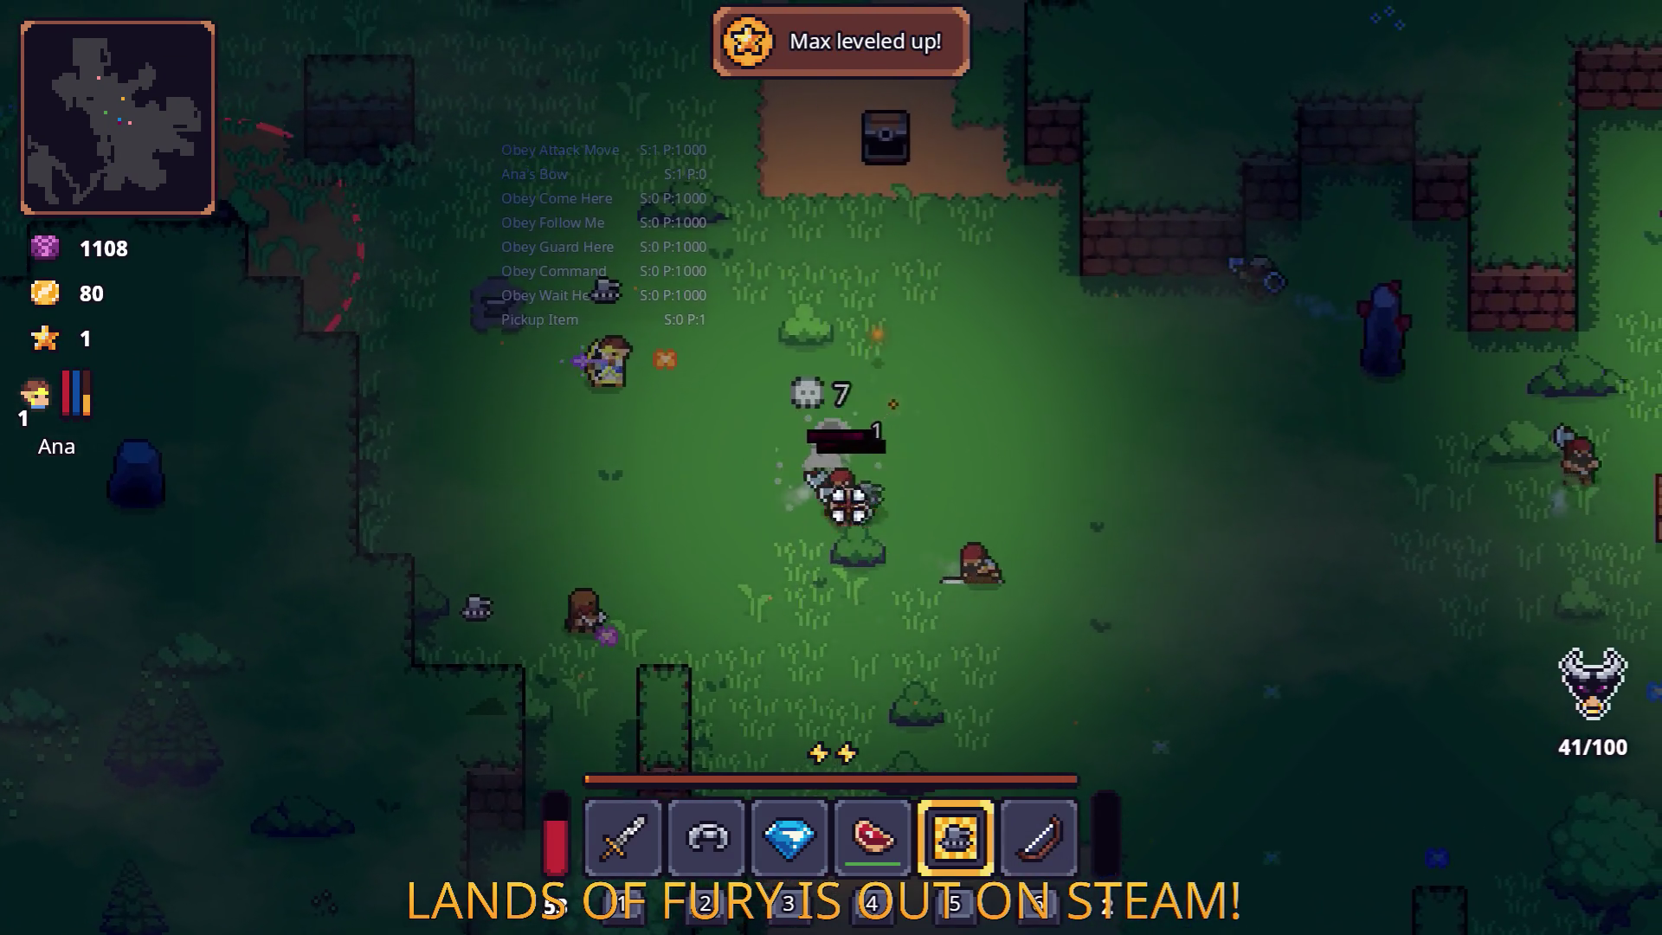
{"action": "key", "text": "w"}
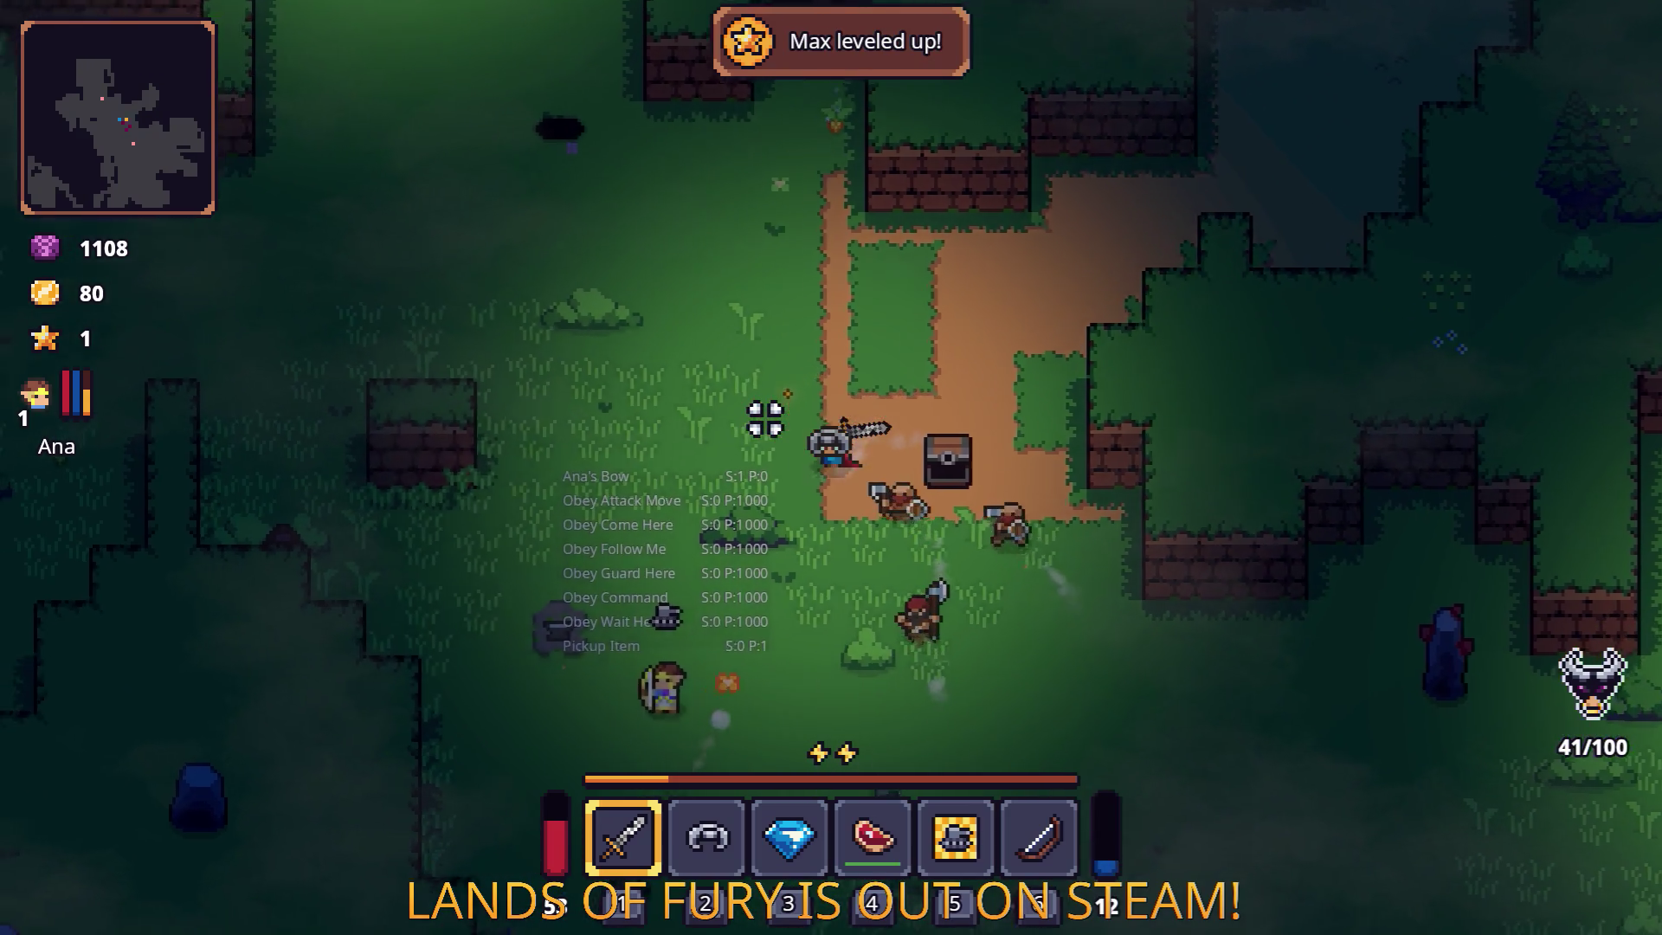
{"action": "key", "text": "d"}
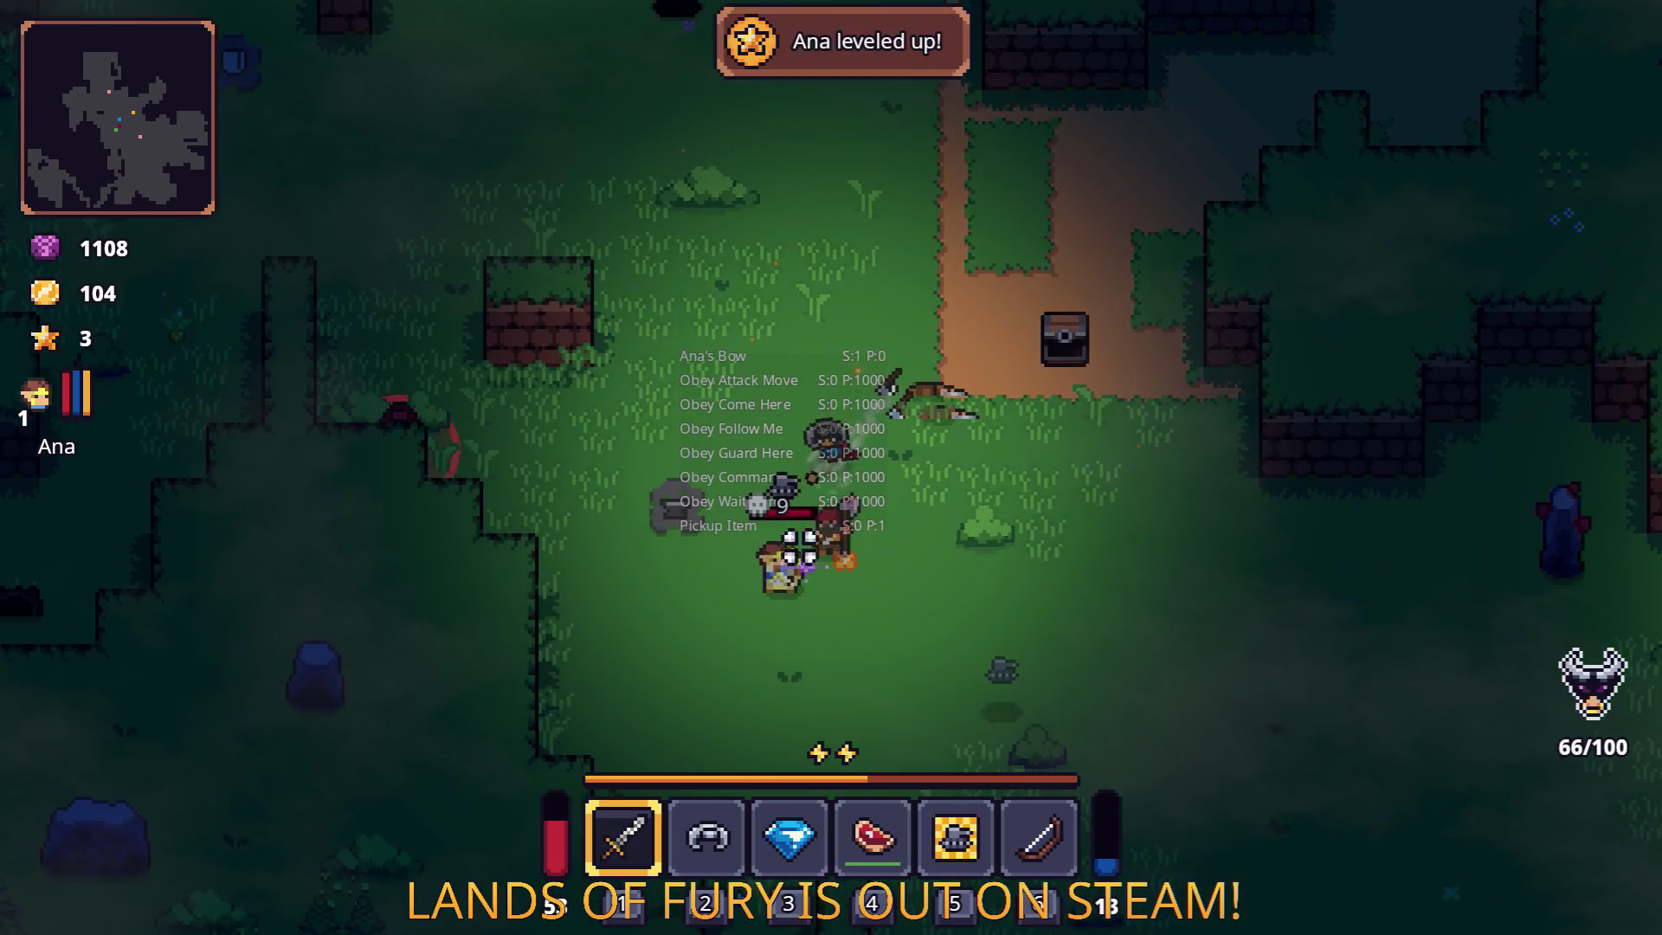
{"action": "key", "text": "a"}
Keep firing while retreating, then fight your way up toward the campfire clearing.
{"action": "left_click", "coordinate": [602, 440]}
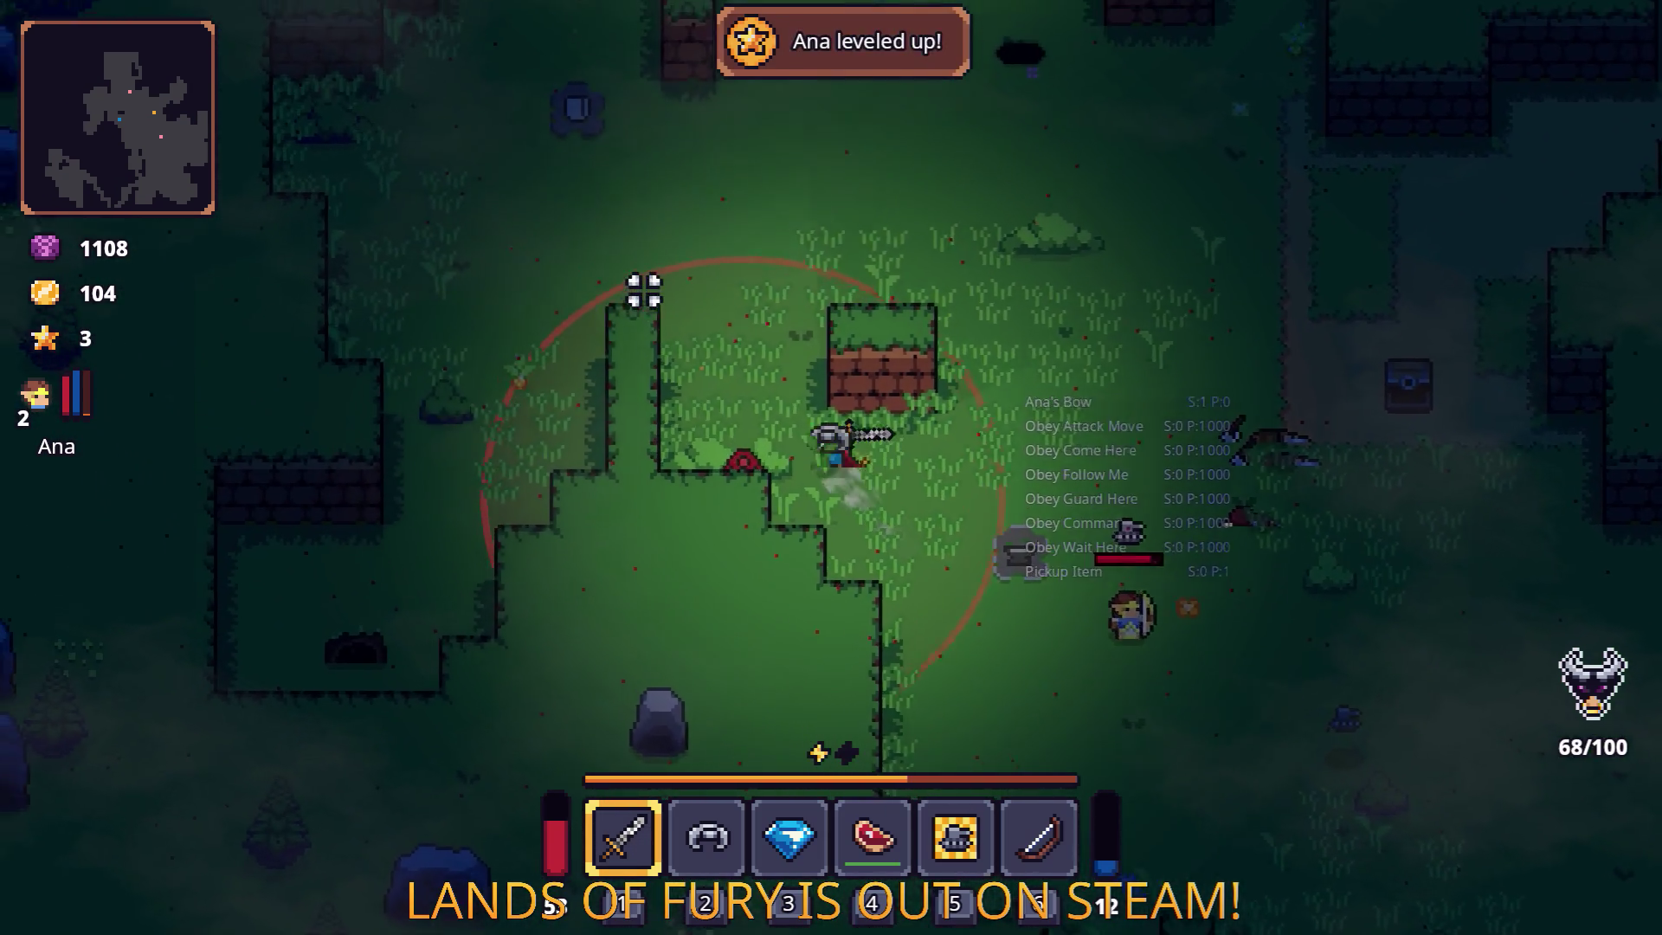
{"action": "key", "text": "w"}
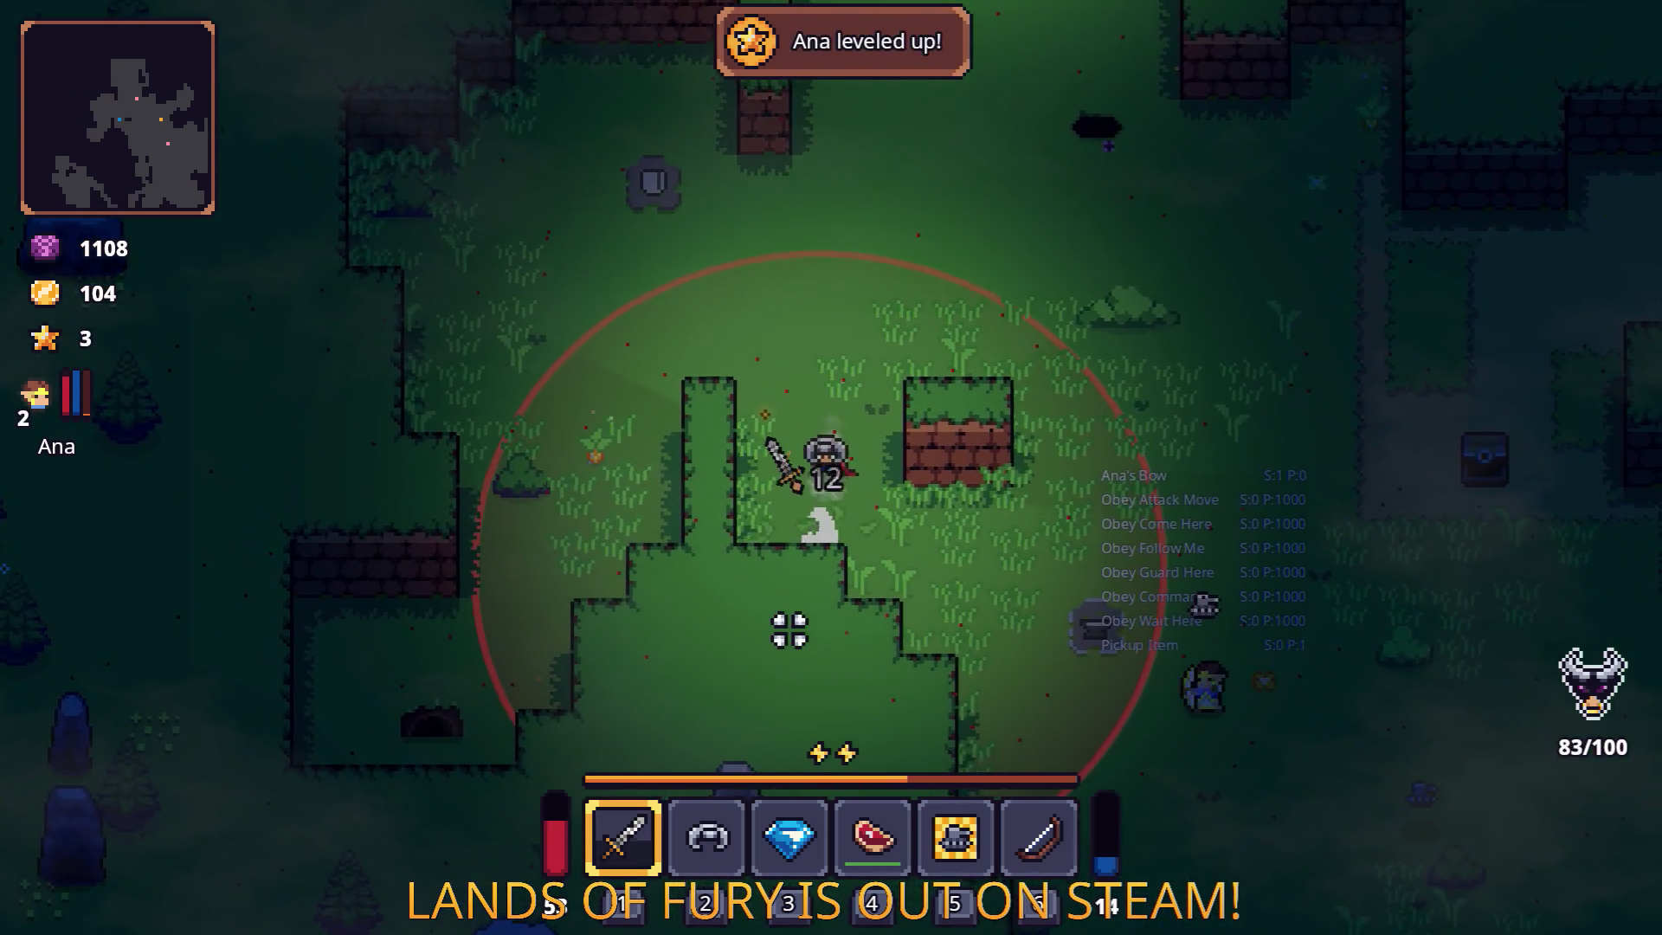
{"action": "key", "text": "s"}
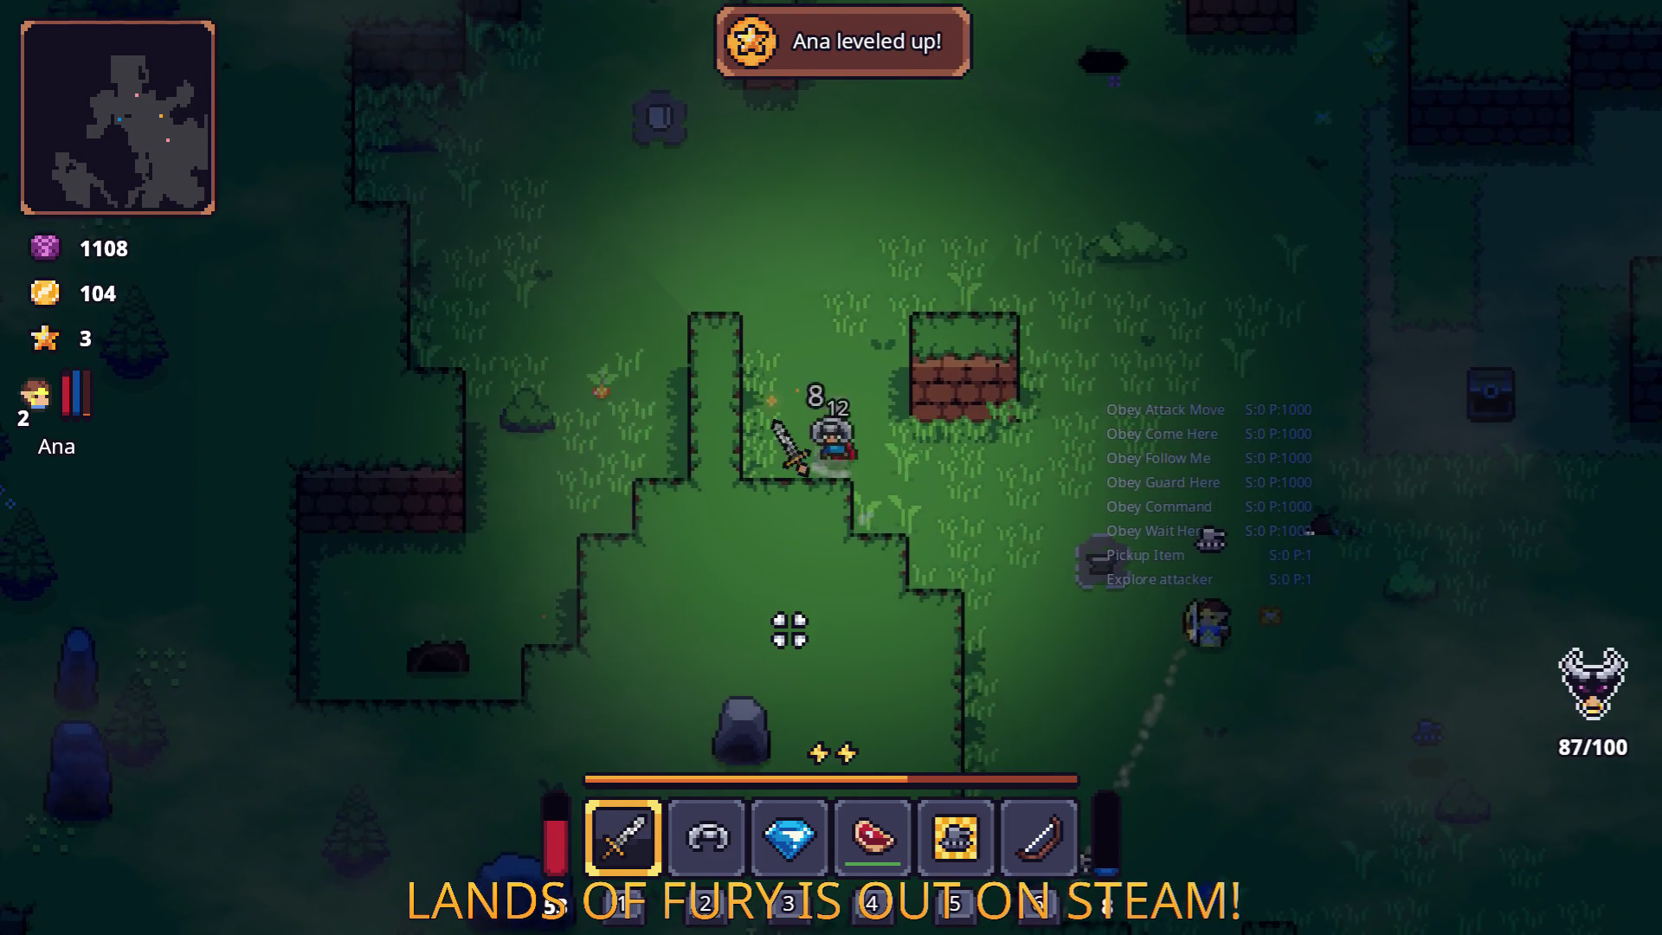
{"action": "key", "text": "a"}
{"action": "key", "text": "w"}
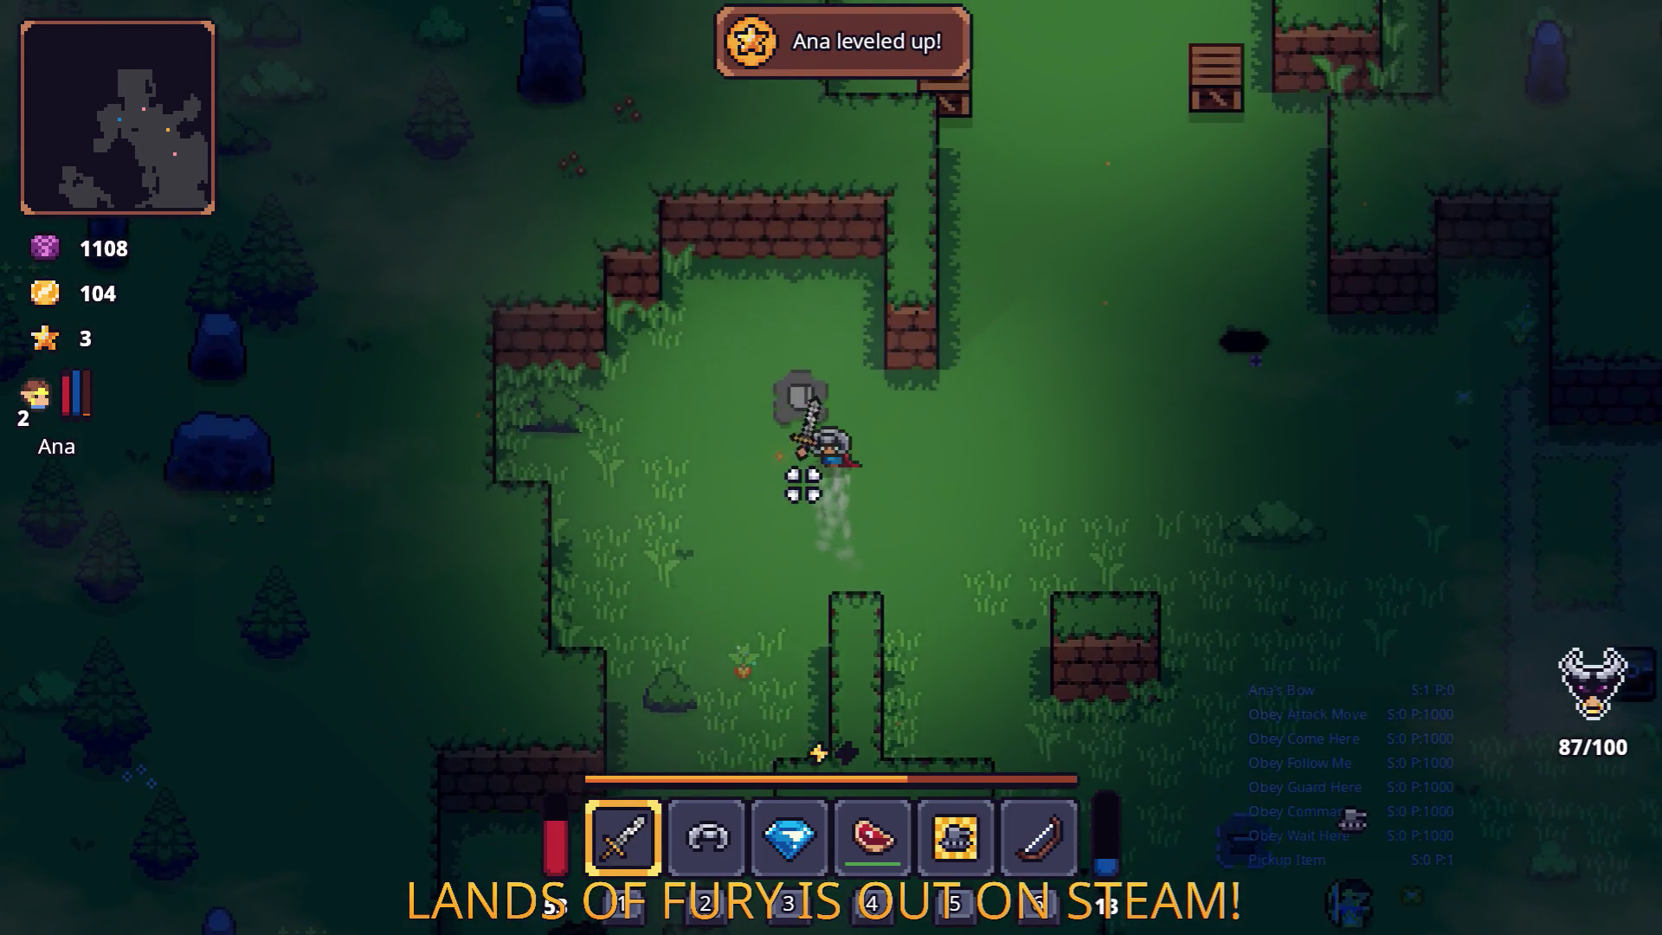
{"action": "key", "text": "d"}
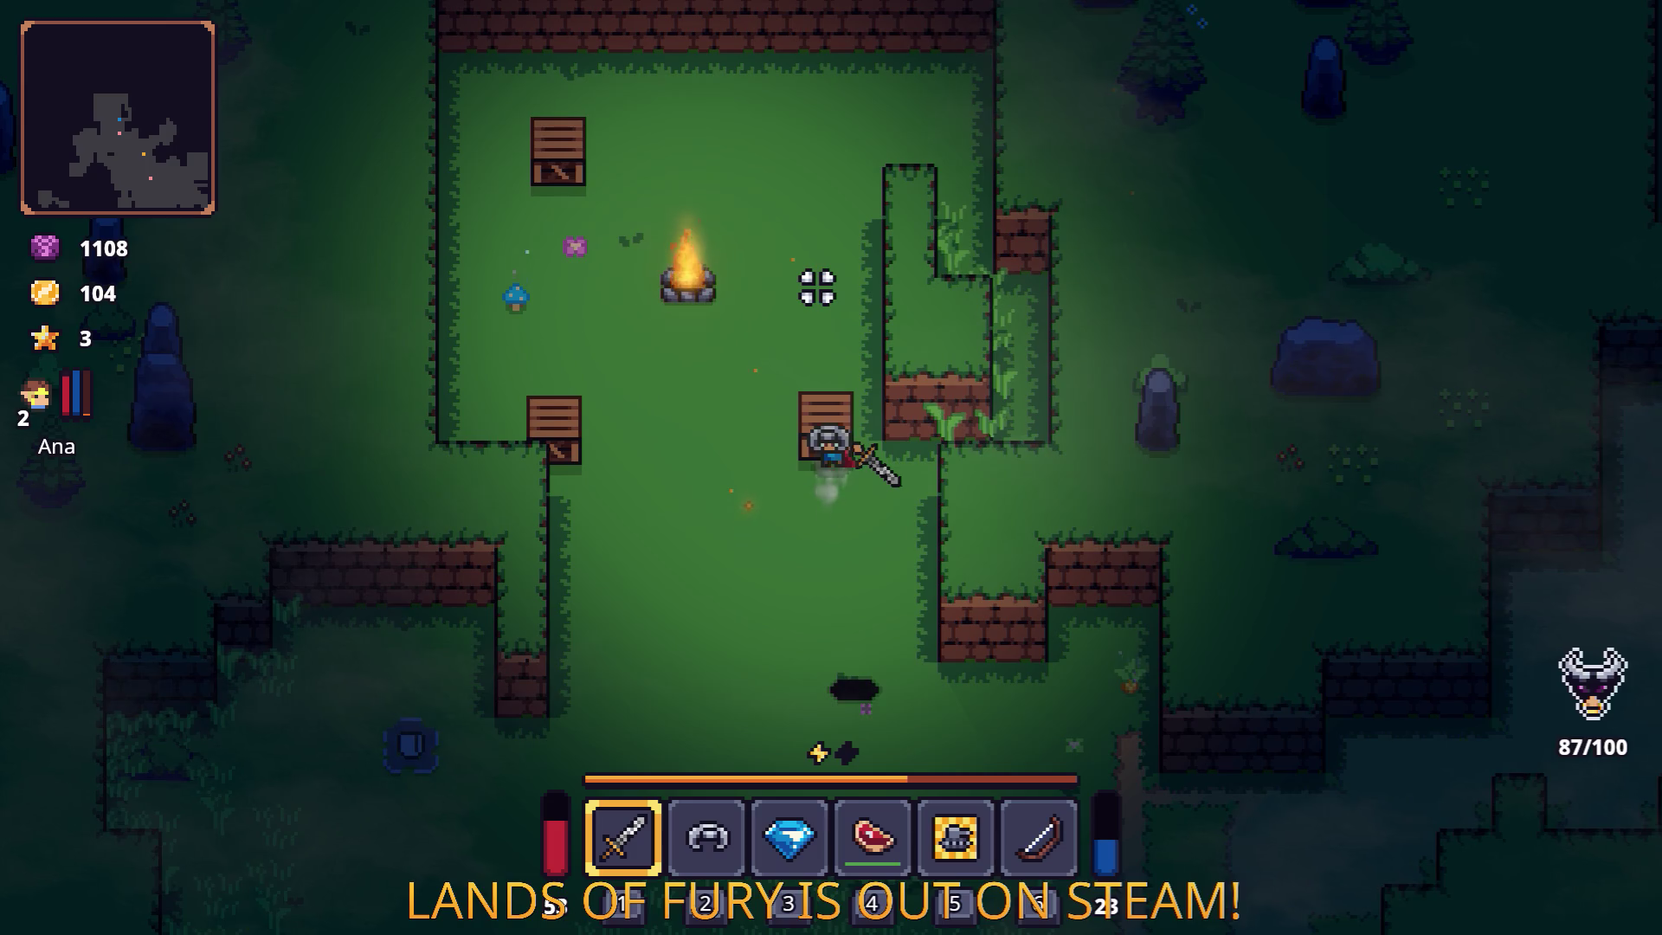
Explore from the campfire clearing, dashing down and right past the chest to hunt remaining enemies.
{"action": "key", "text": "w"}
{"action": "key", "text": "d"}
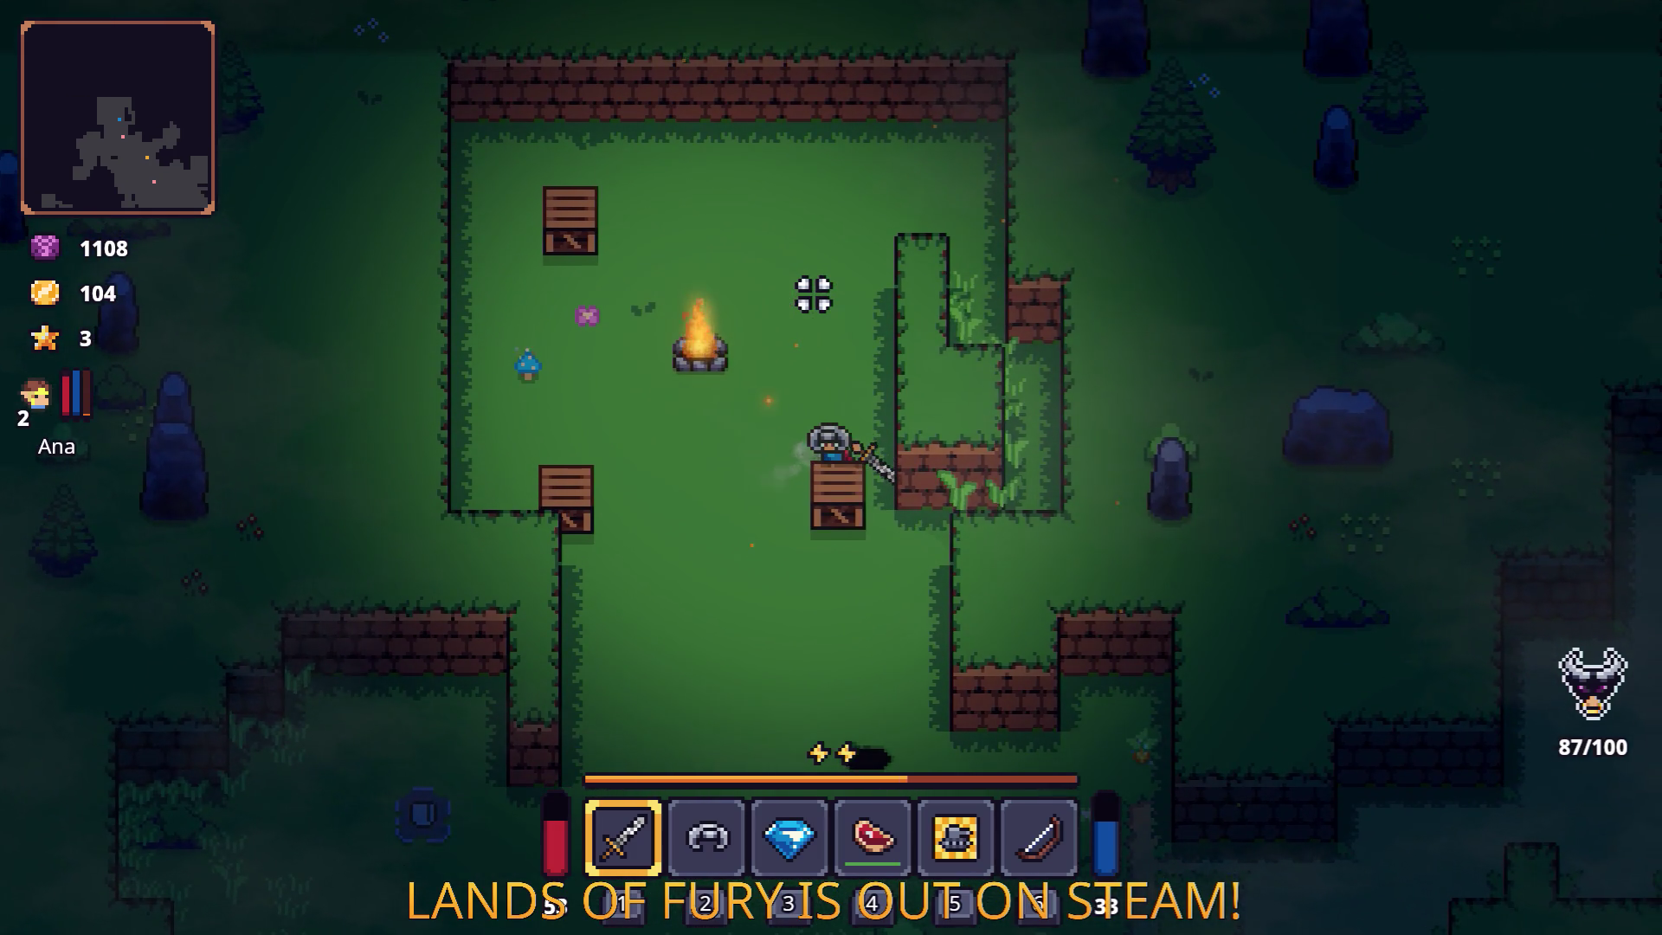
{"action": "key", "text": "s"}
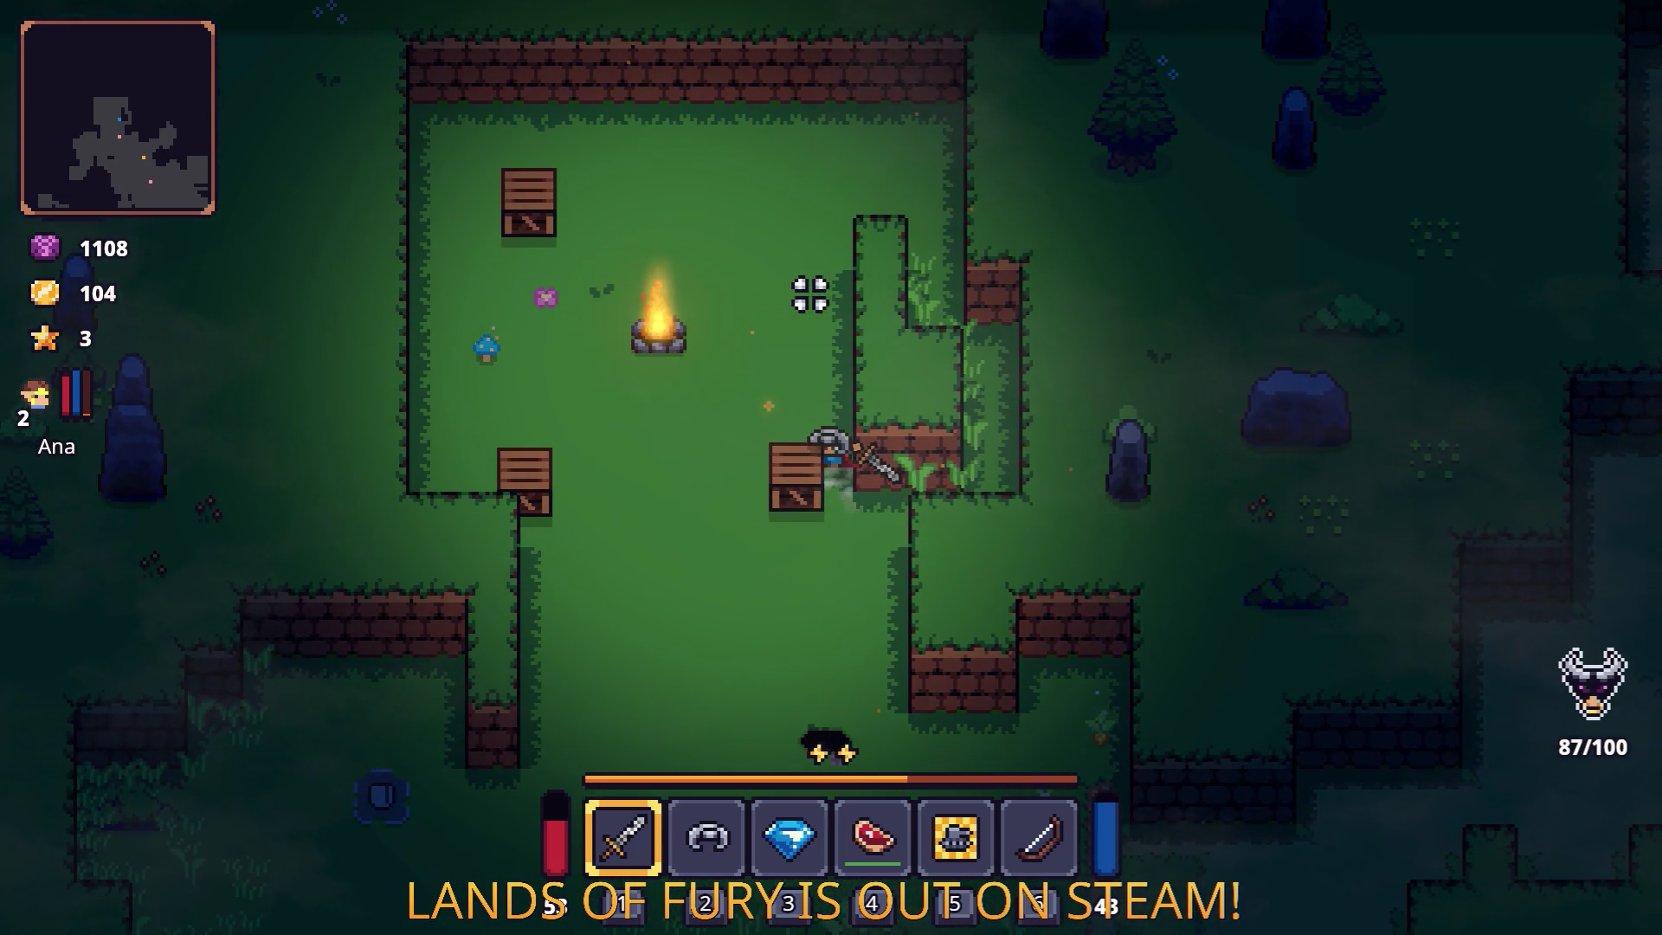
{"action": "key", "text": "s"}
{"action": "key", "text": "a"}
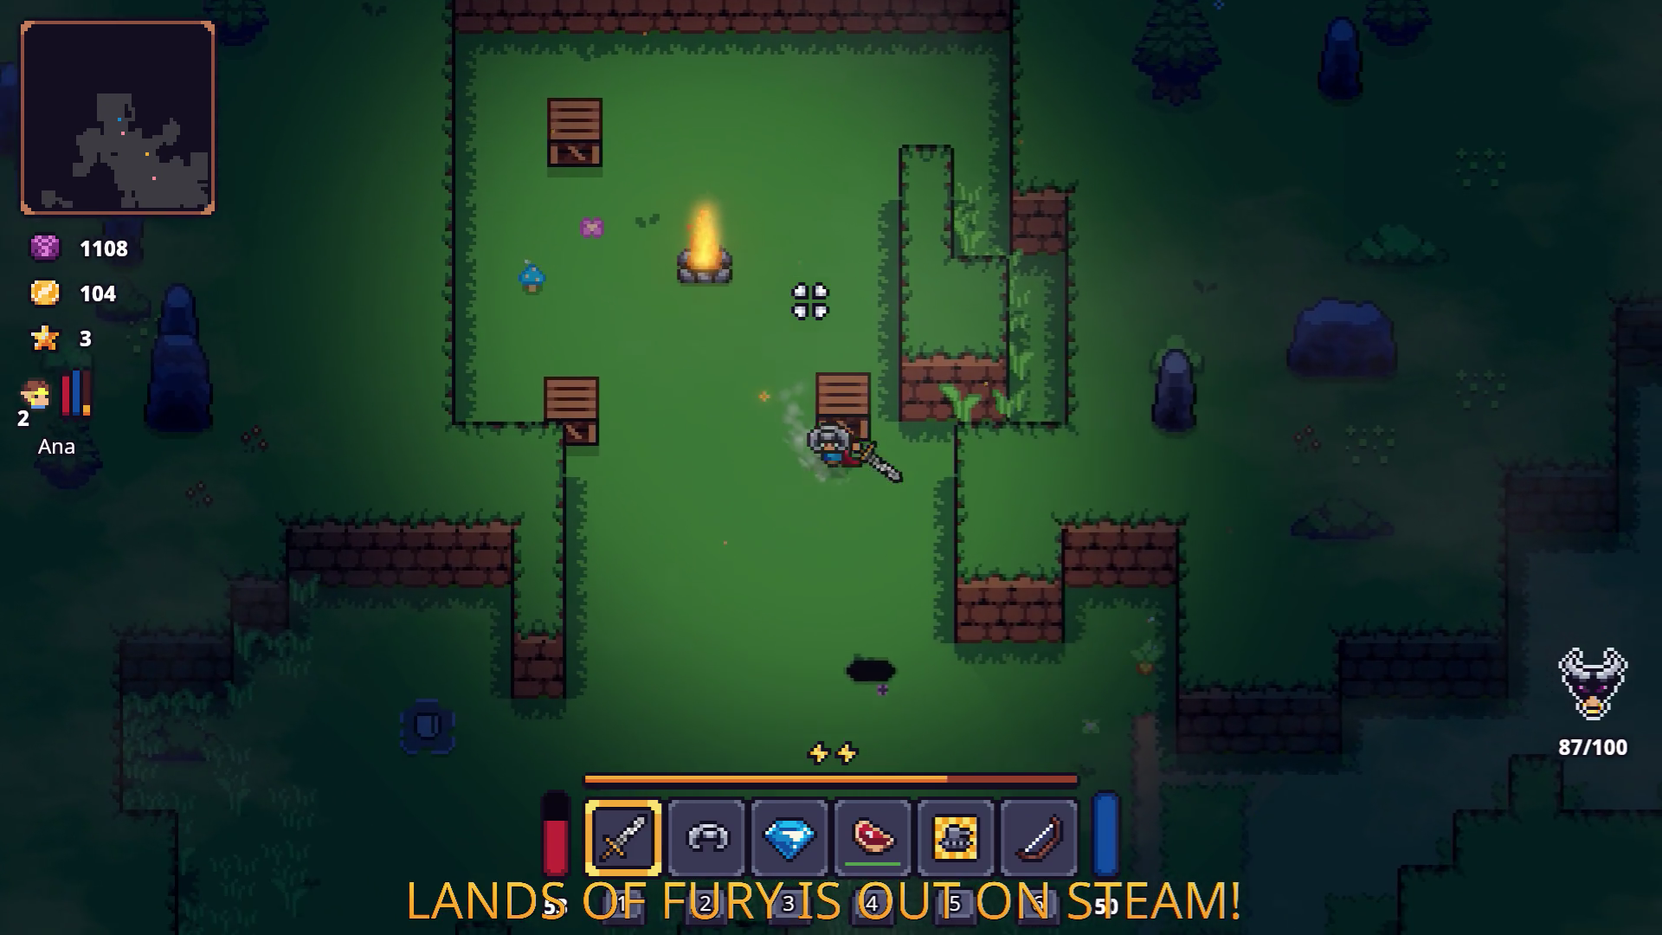
{"action": "key", "text": "s"}
{"action": "key", "text": "d"}
{"action": "key", "text": "space"}
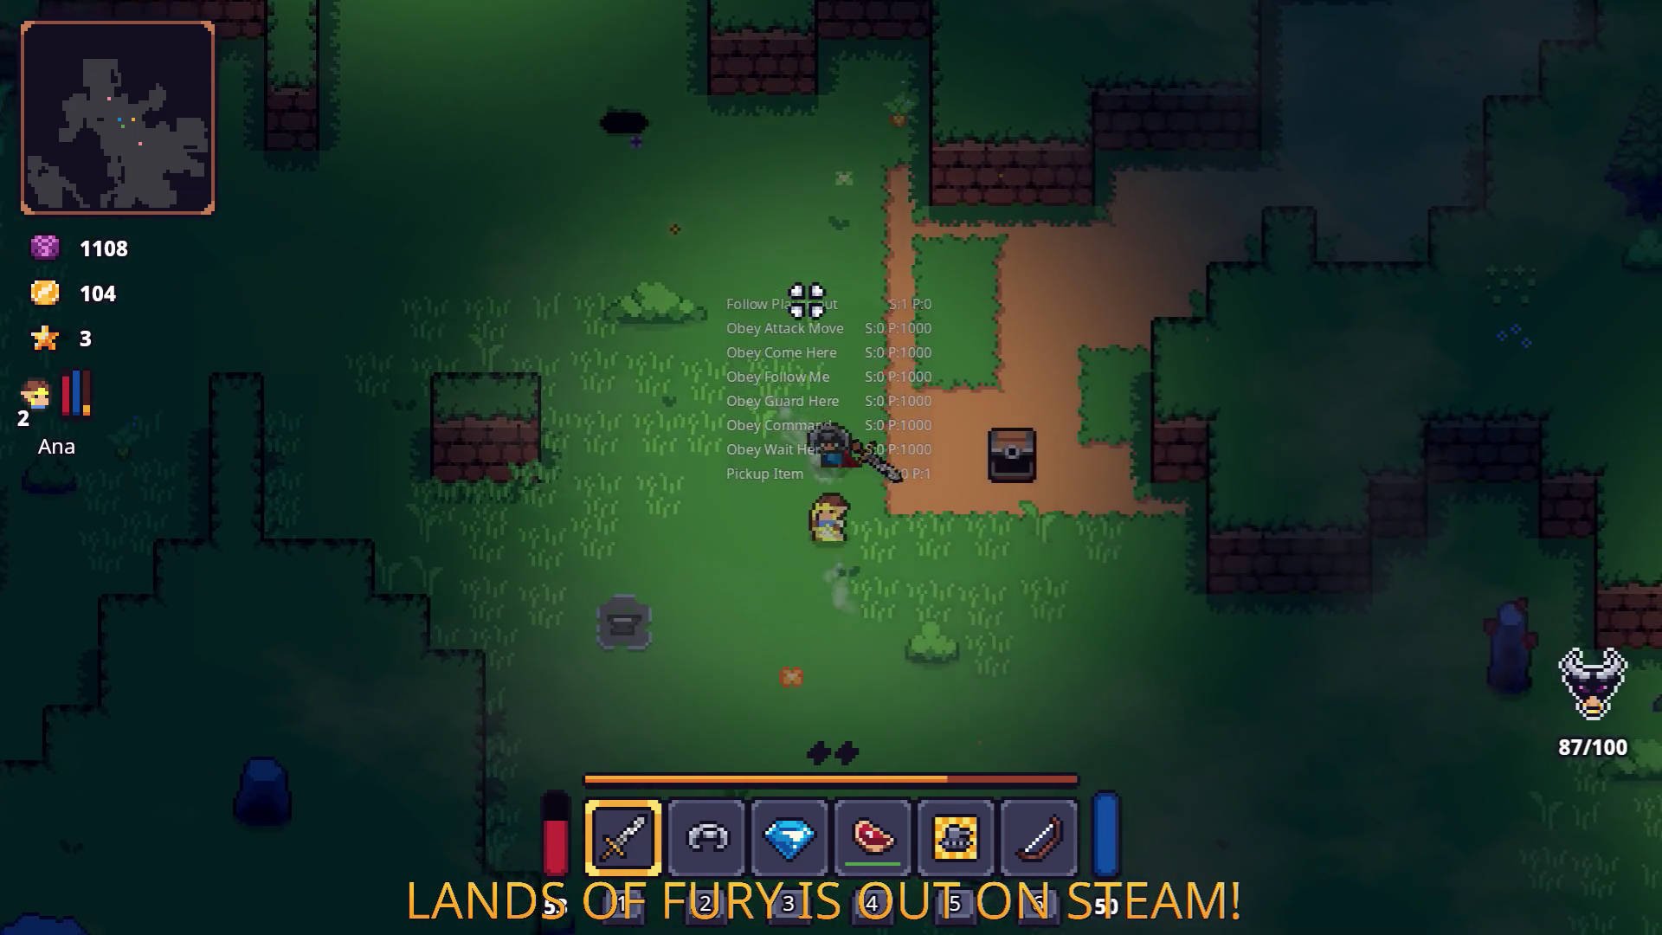
{"action": "key", "text": "s"}
{"action": "key", "text": "d"}
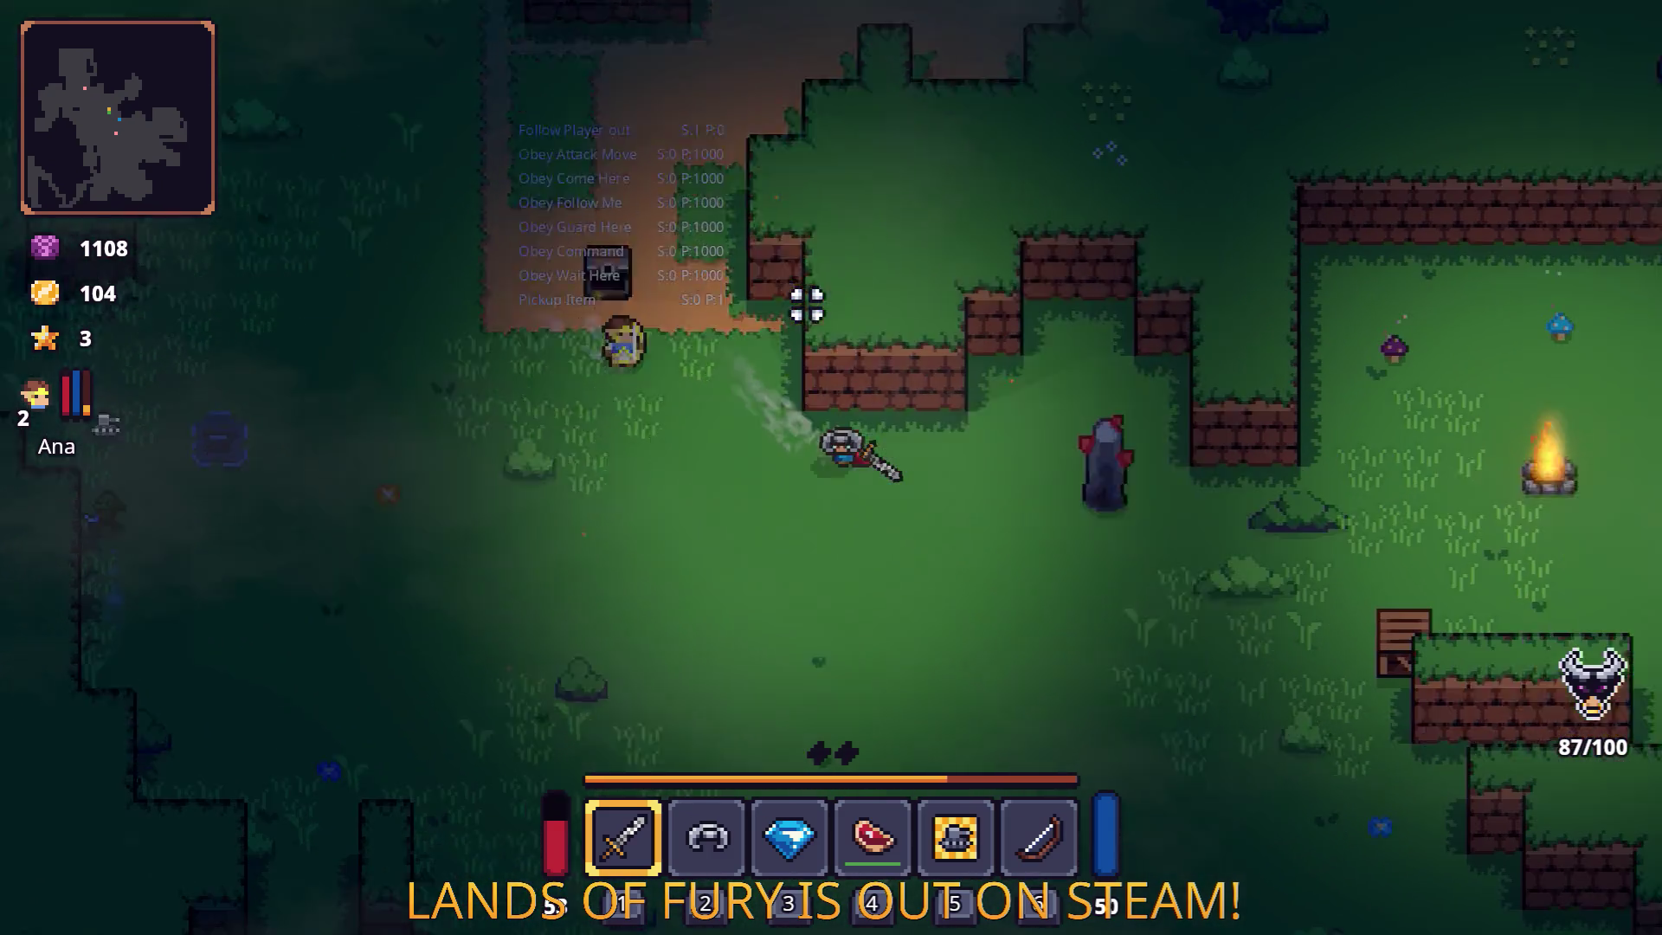
{"action": "key", "text": "d"}
{"action": "key", "text": "s"}
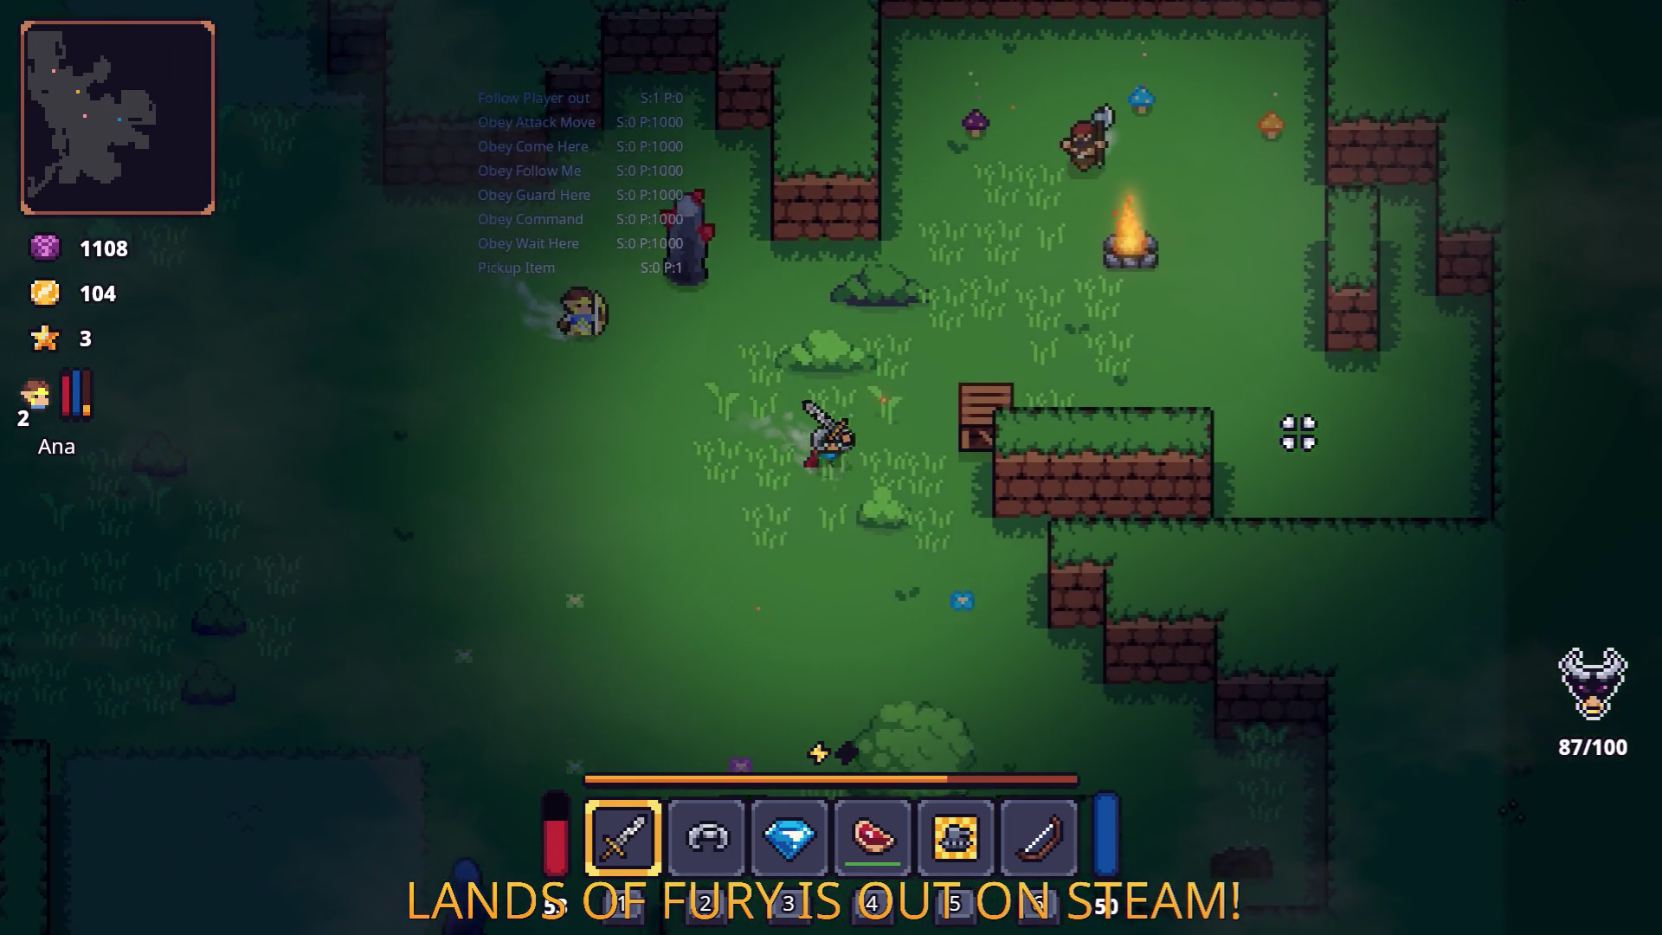
Head back past the campfire and through the forest, slashing a target with the sword.
{"action": "key", "text": "w"}
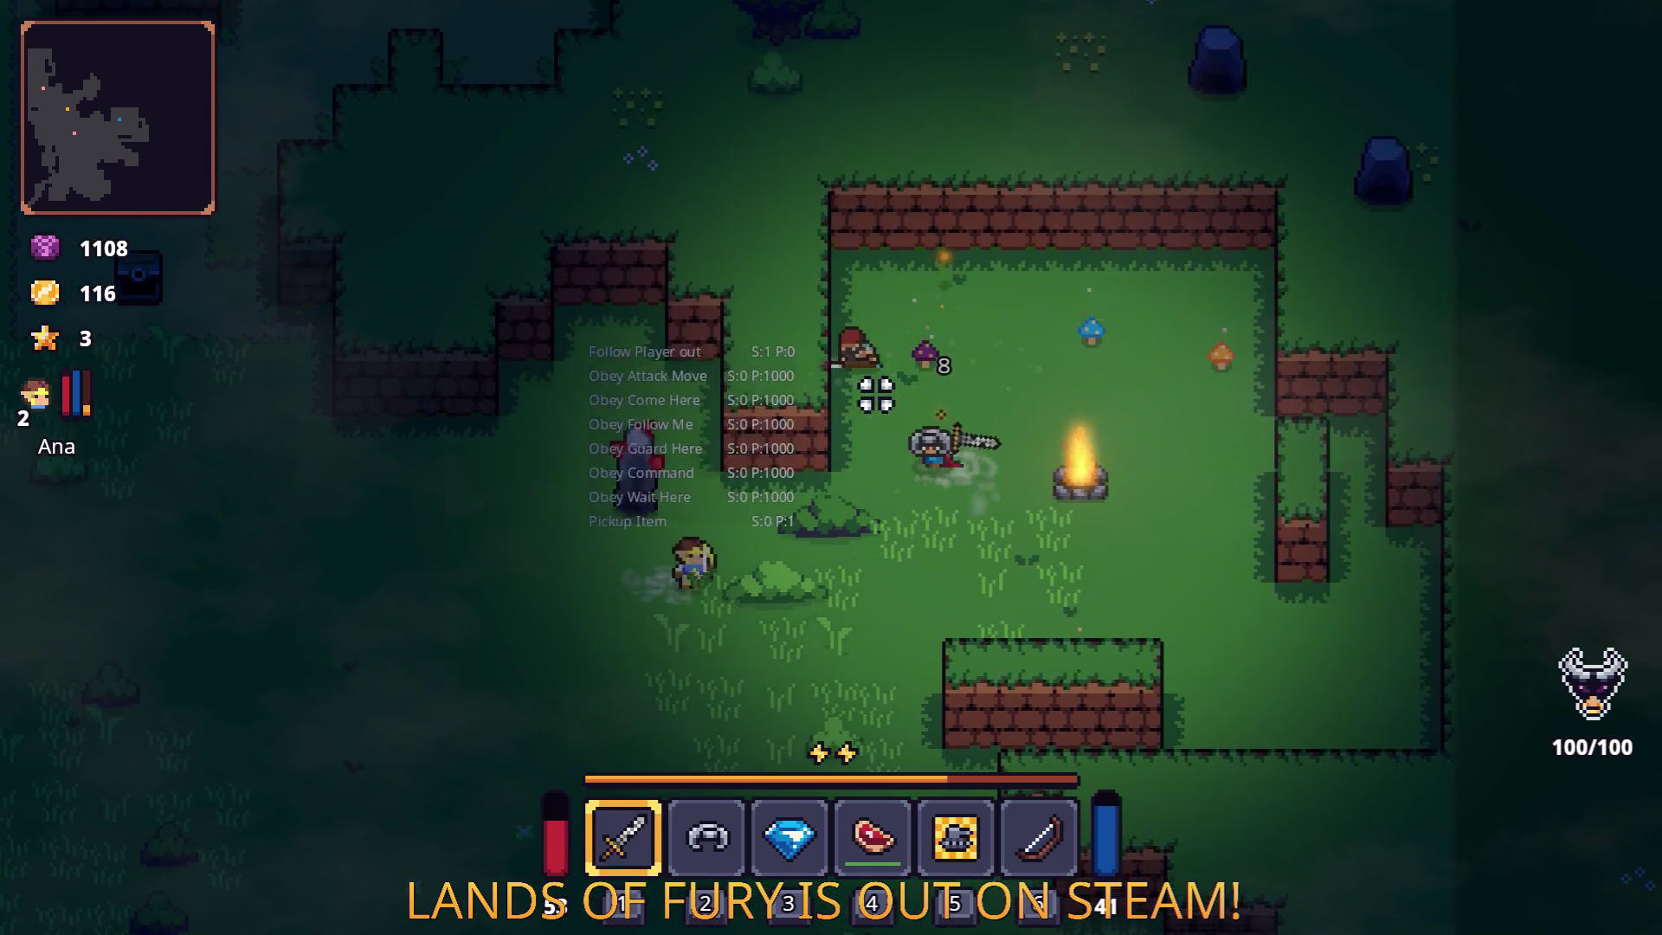
{"action": "key", "text": "s"}
{"action": "key", "text": "a"}
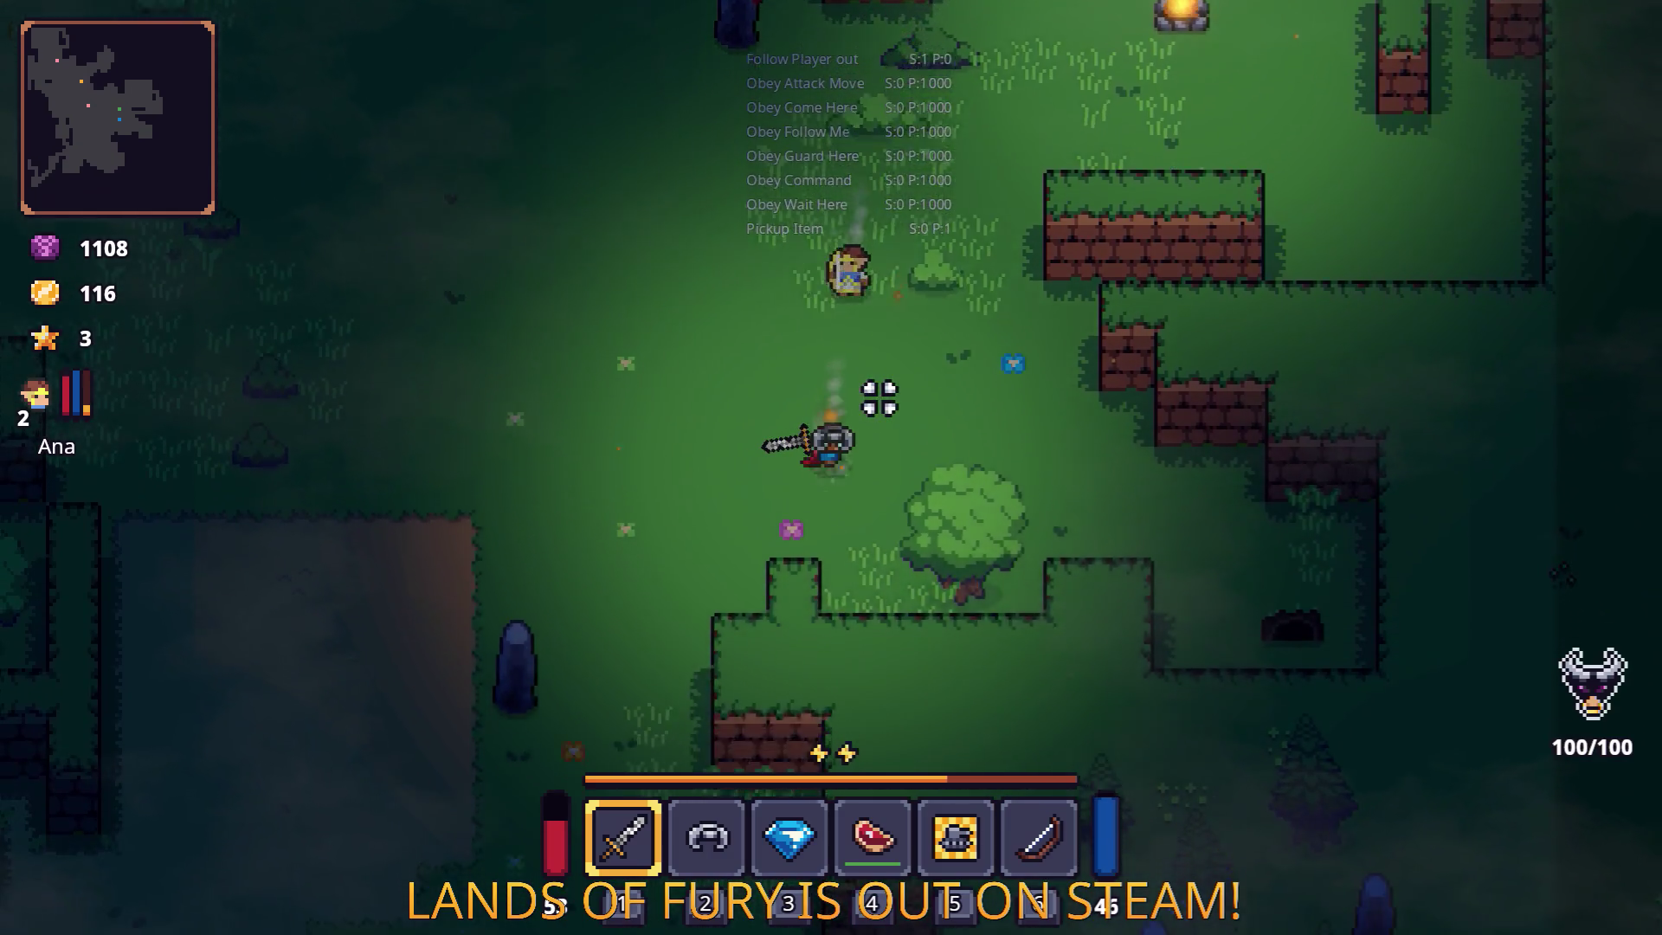
{"action": "key", "text": "s"}
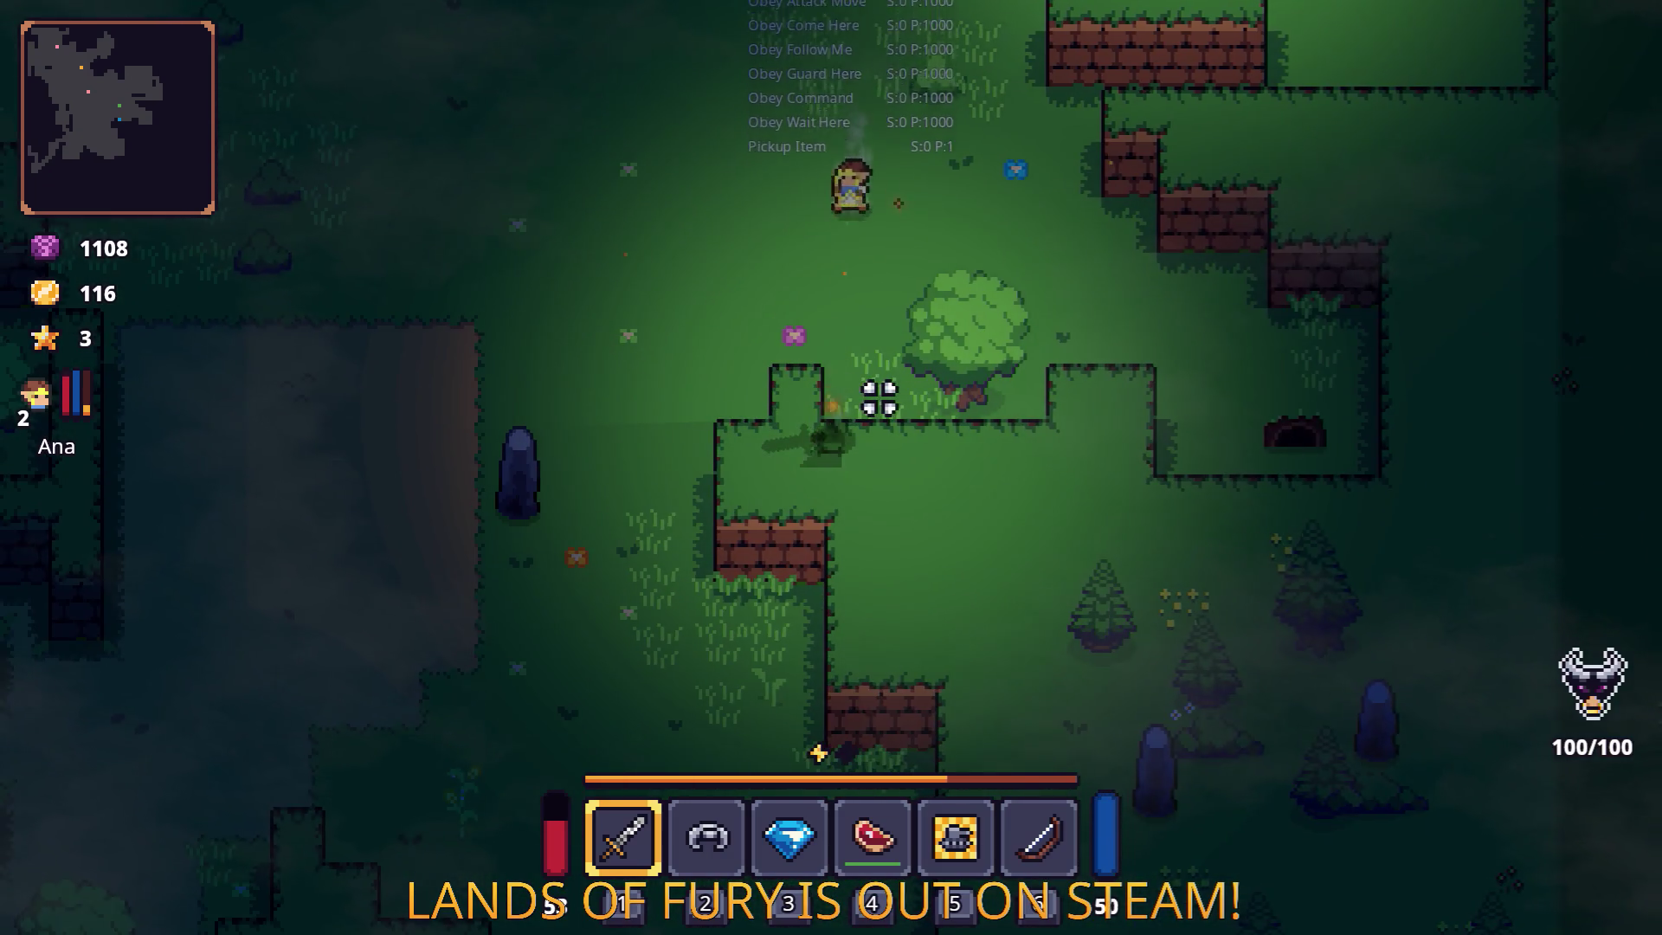
{"action": "key", "text": "w"}
{"action": "key", "text": "a"}
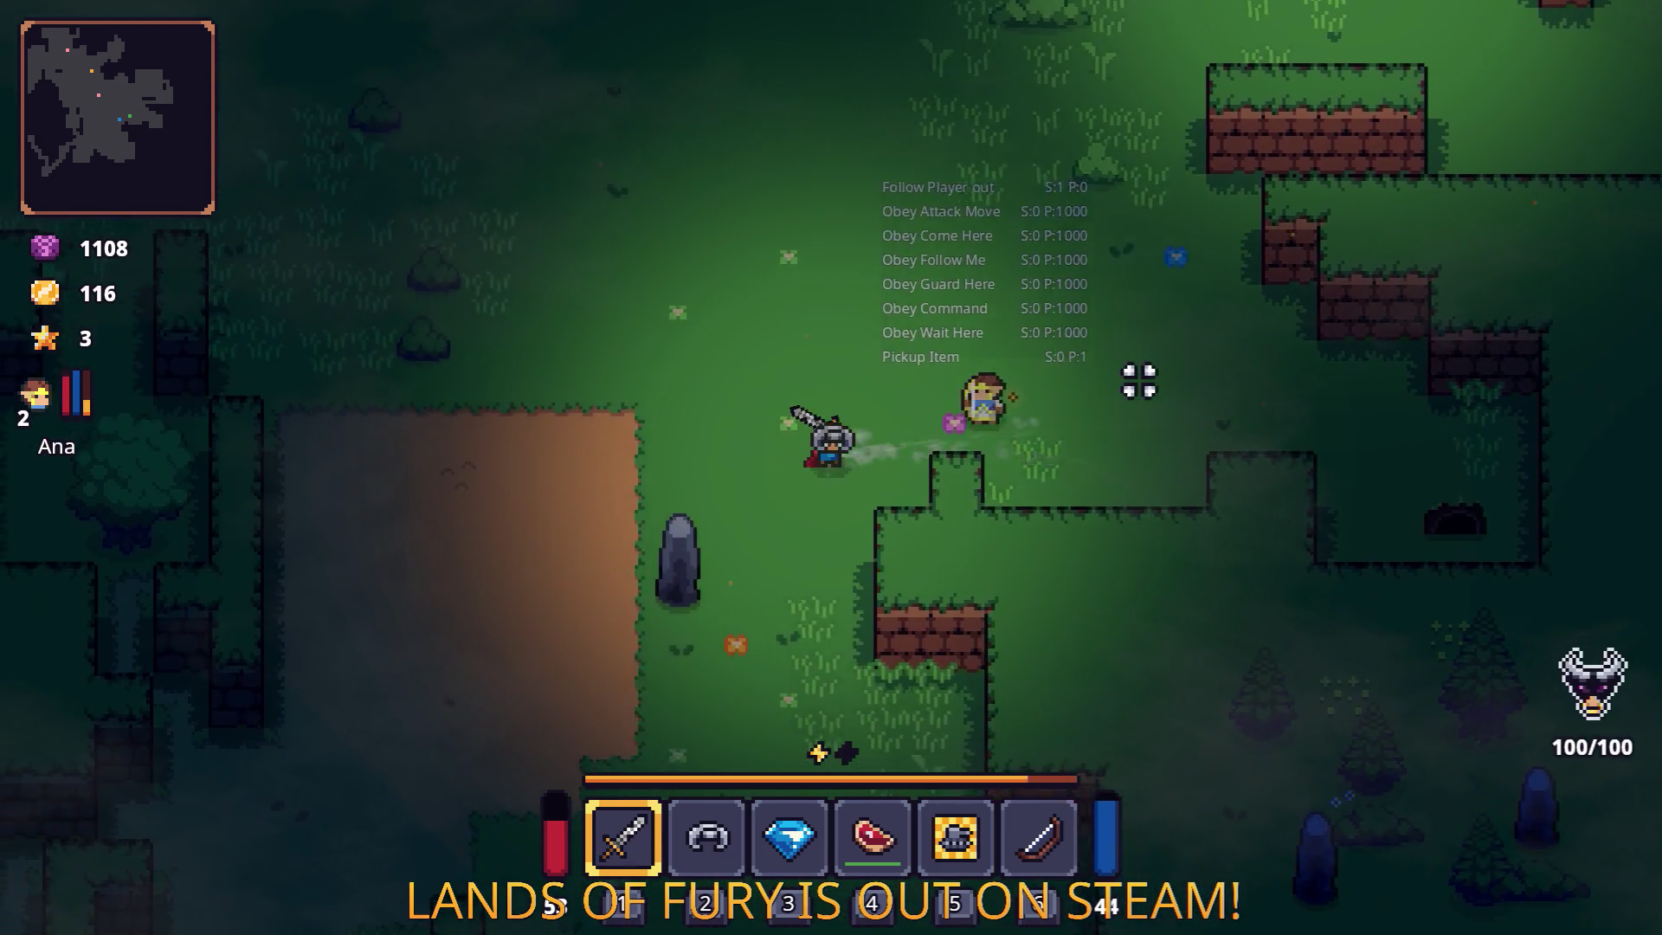
{"action": "key", "text": "s"}
{"action": "key", "text": "a"}
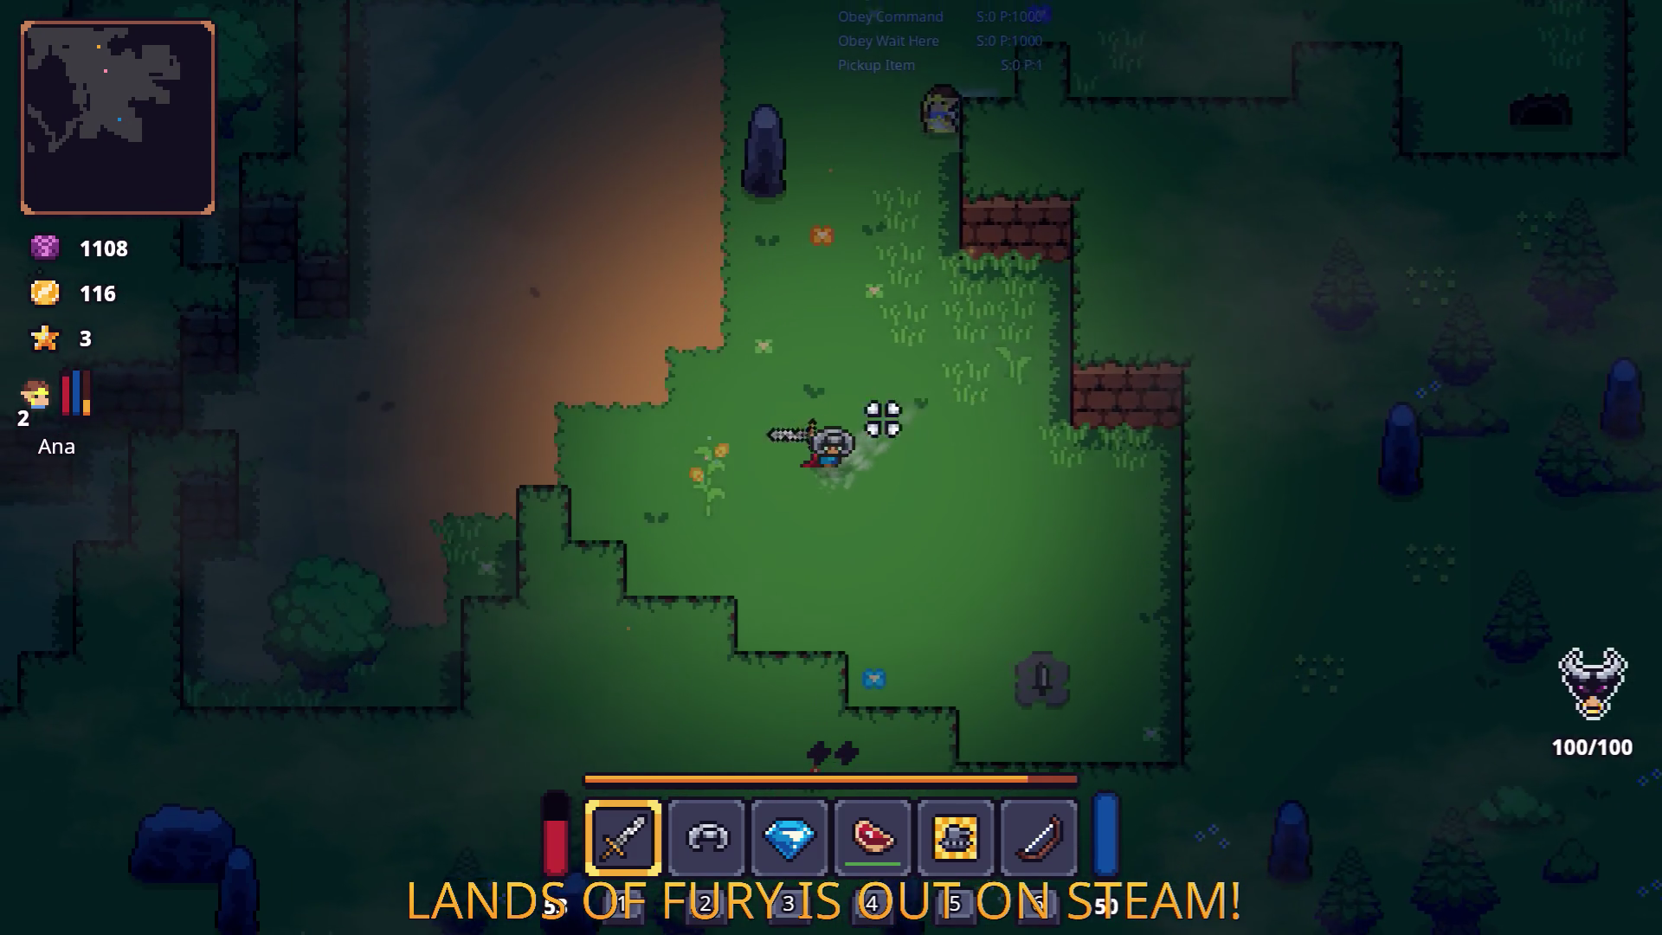
{"action": "left_click", "coordinate": [664, 651]}
Walk up to the newly appeared pit and drop into it.
{"action": "key", "text": "s"}
{"action": "key", "text": "d"}
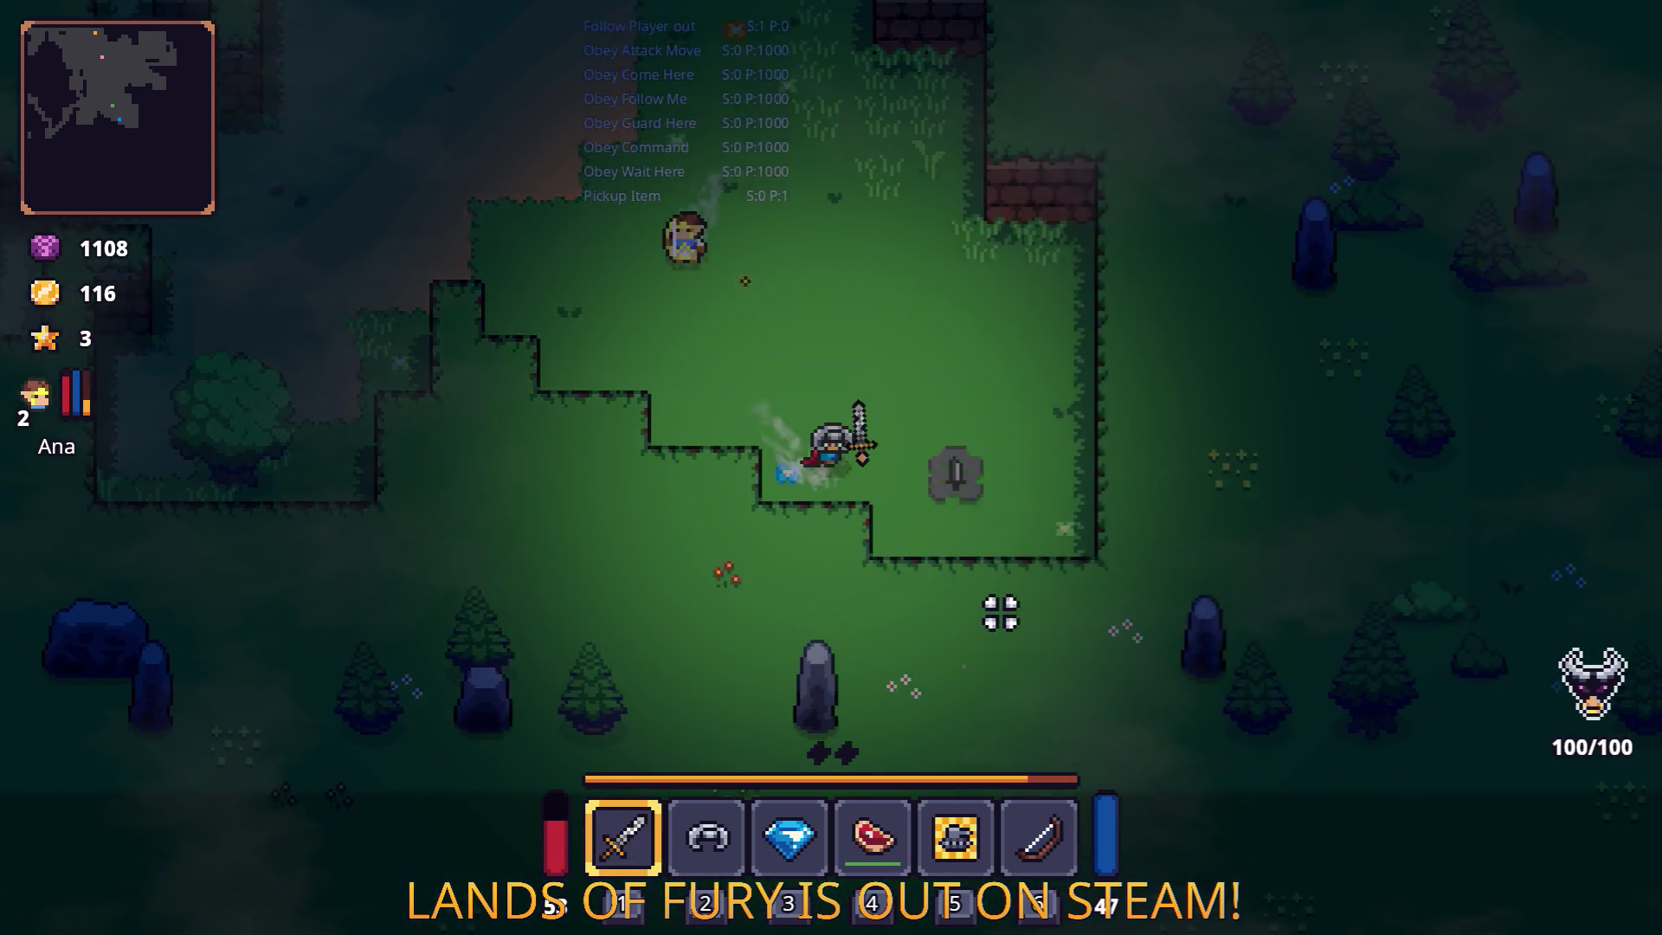
{"action": "key", "text": "w"}
{"action": "key", "text": "a"}
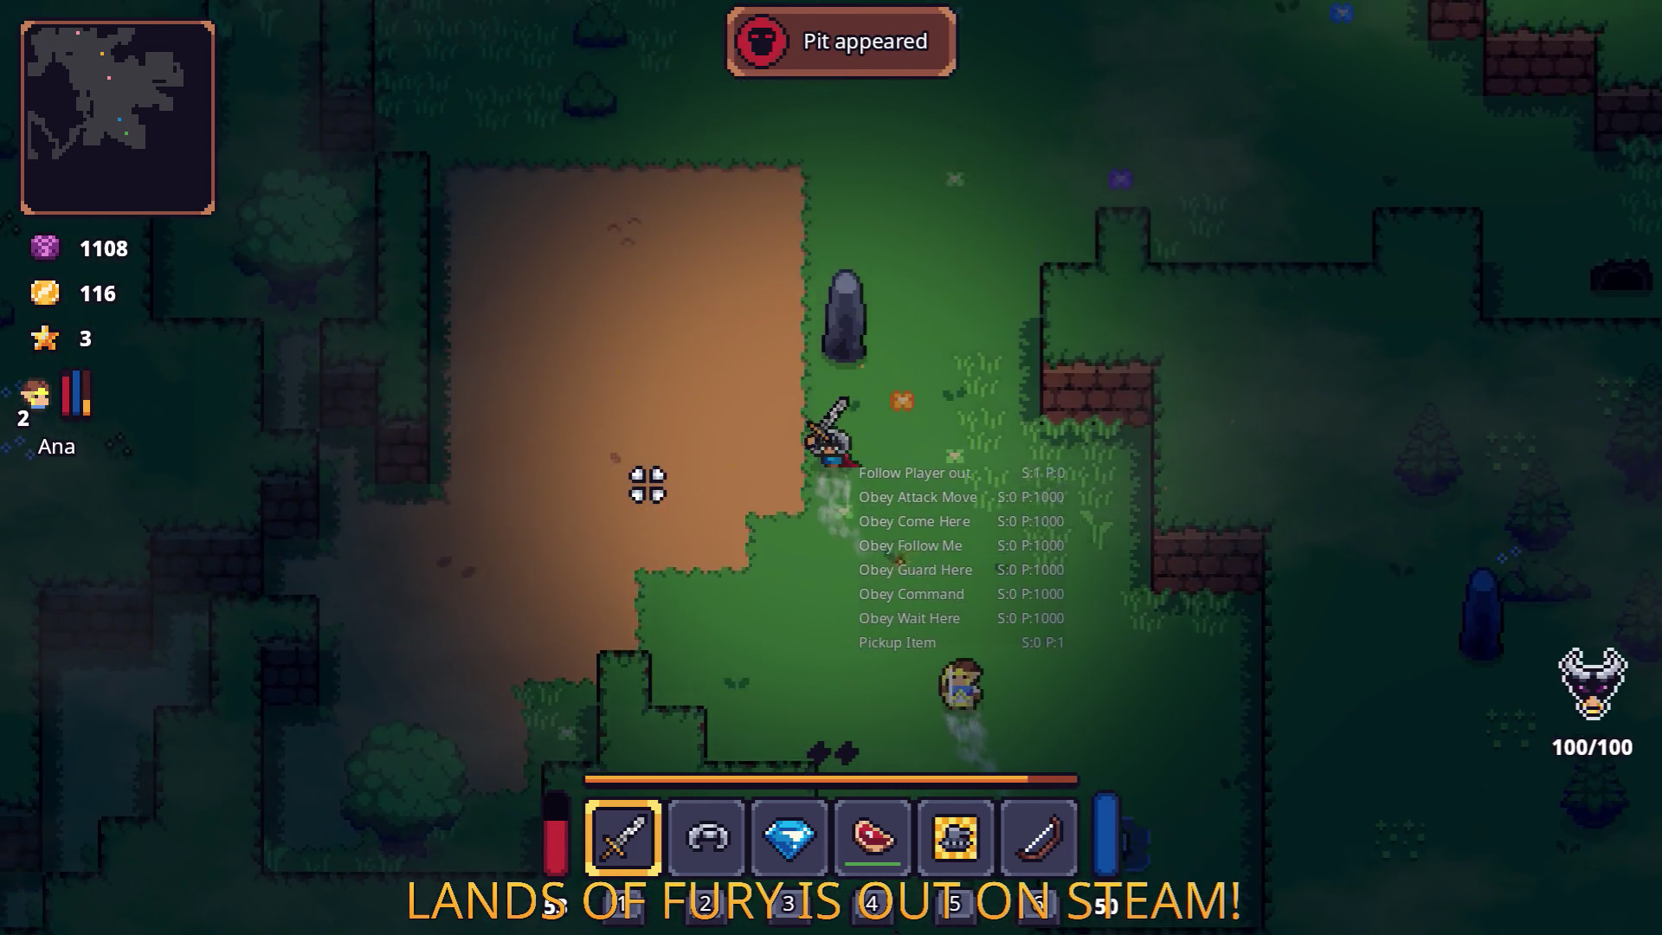
{"action": "key", "text": "w"}
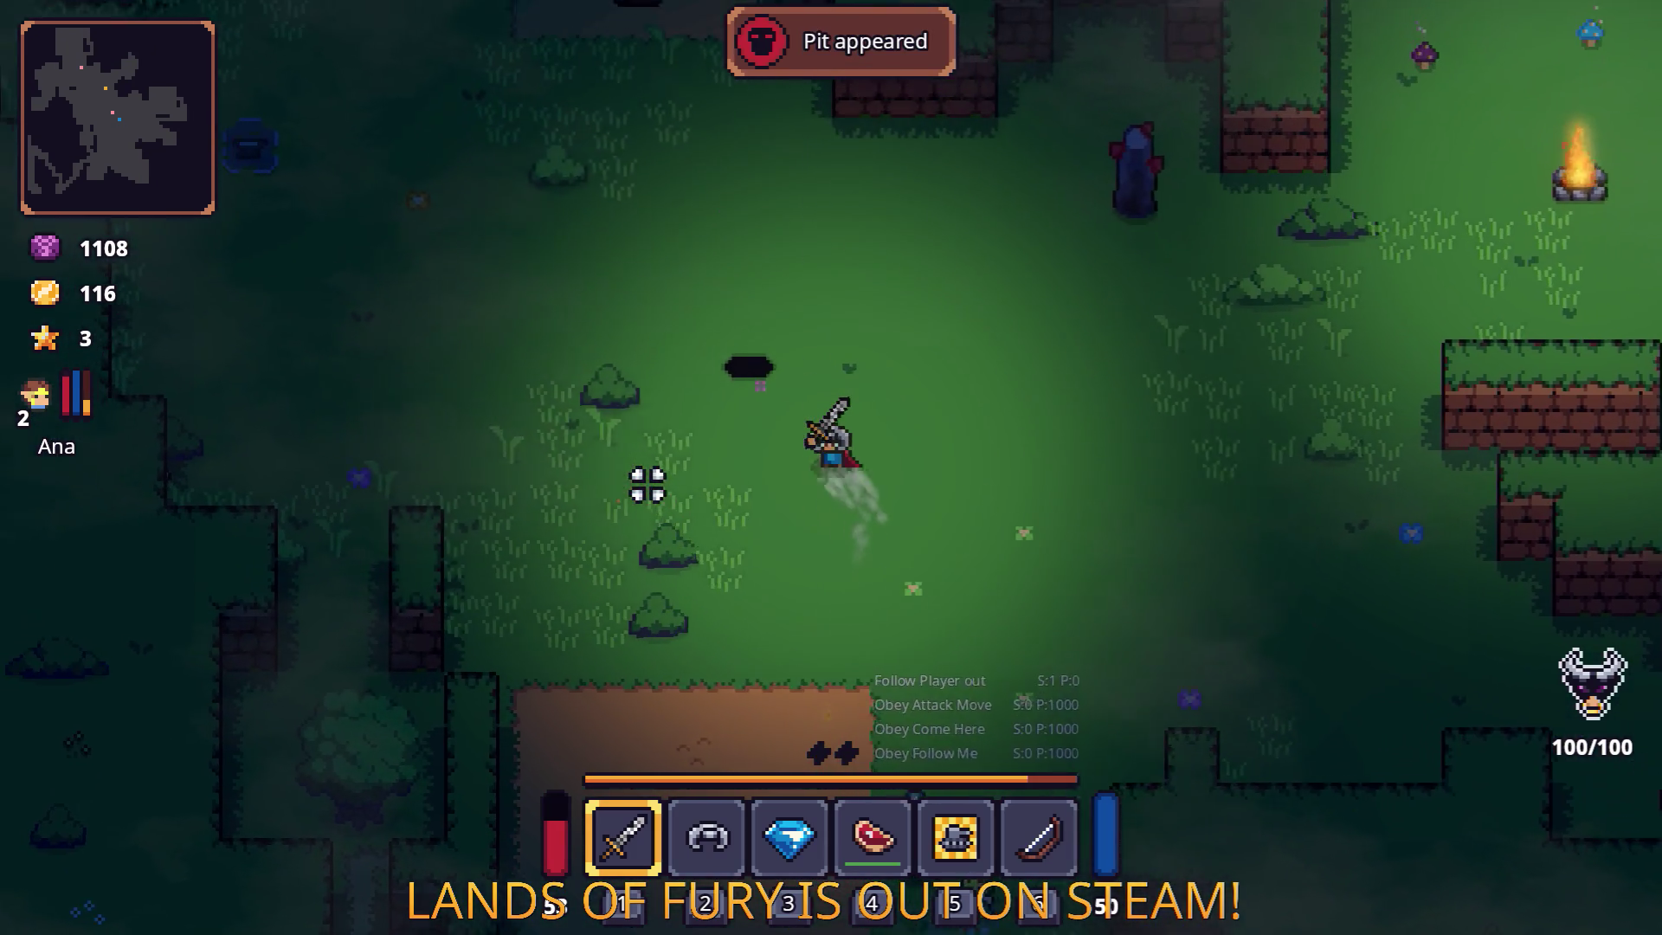
{"action": "key", "text": "w"}
{"action": "key", "text": "a"}
{"action": "key", "text": "e"}
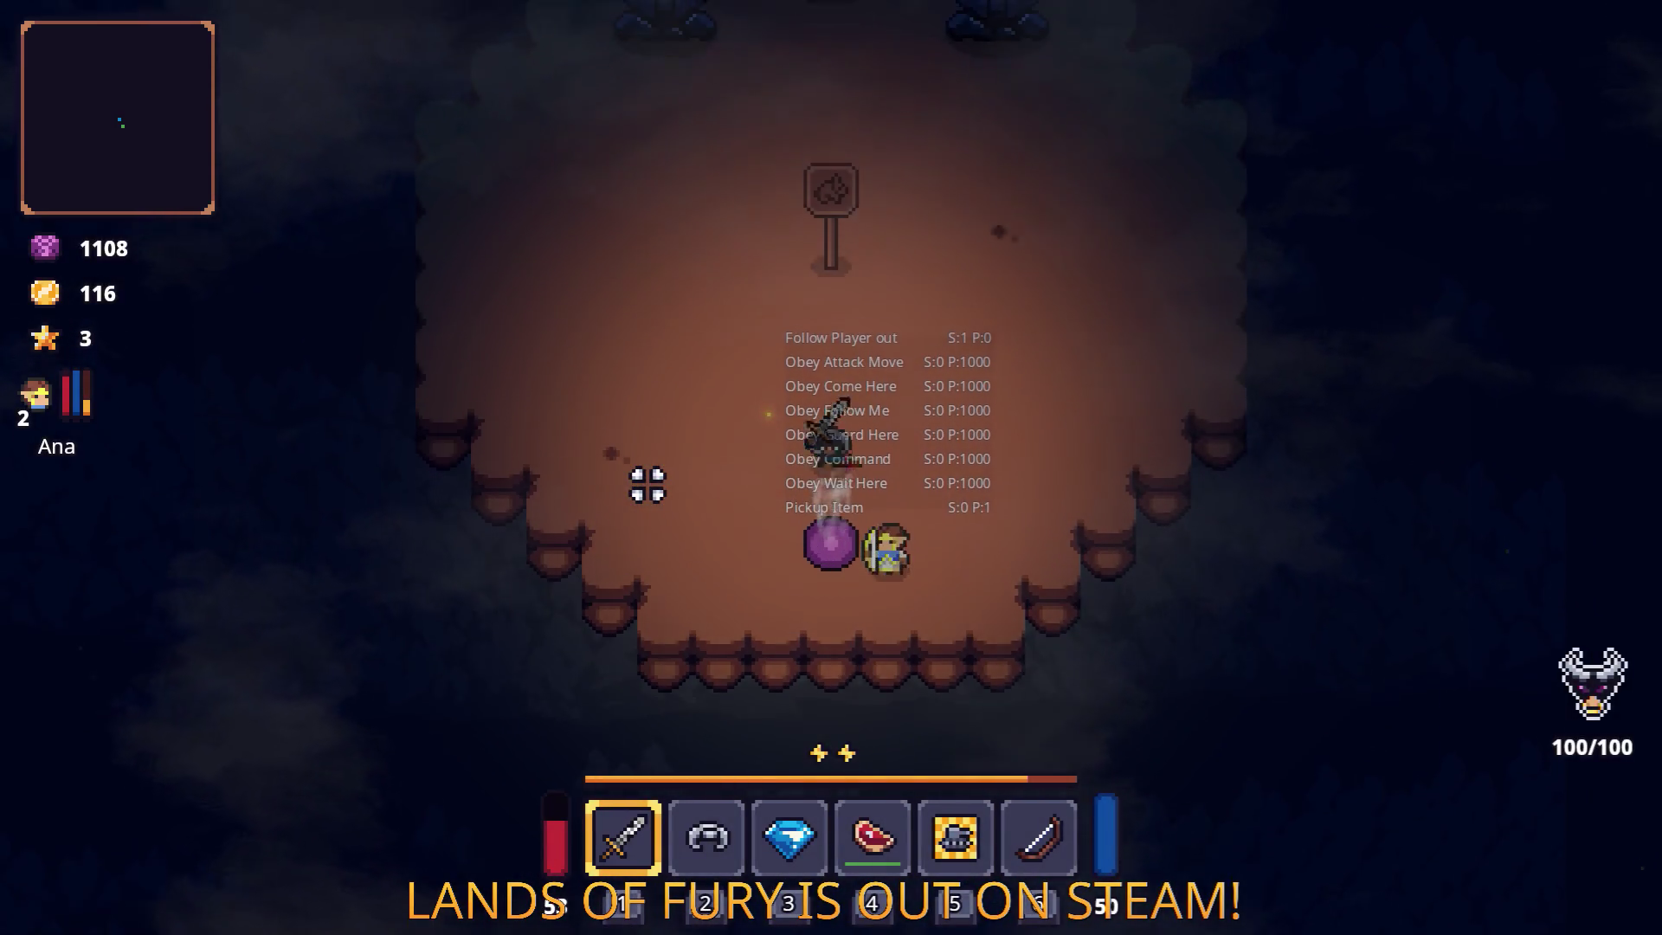
Restart from the Pause menu and enter Elderglade Forest through The Glade's purple portal.
{"action": "key", "text": "Escape"}
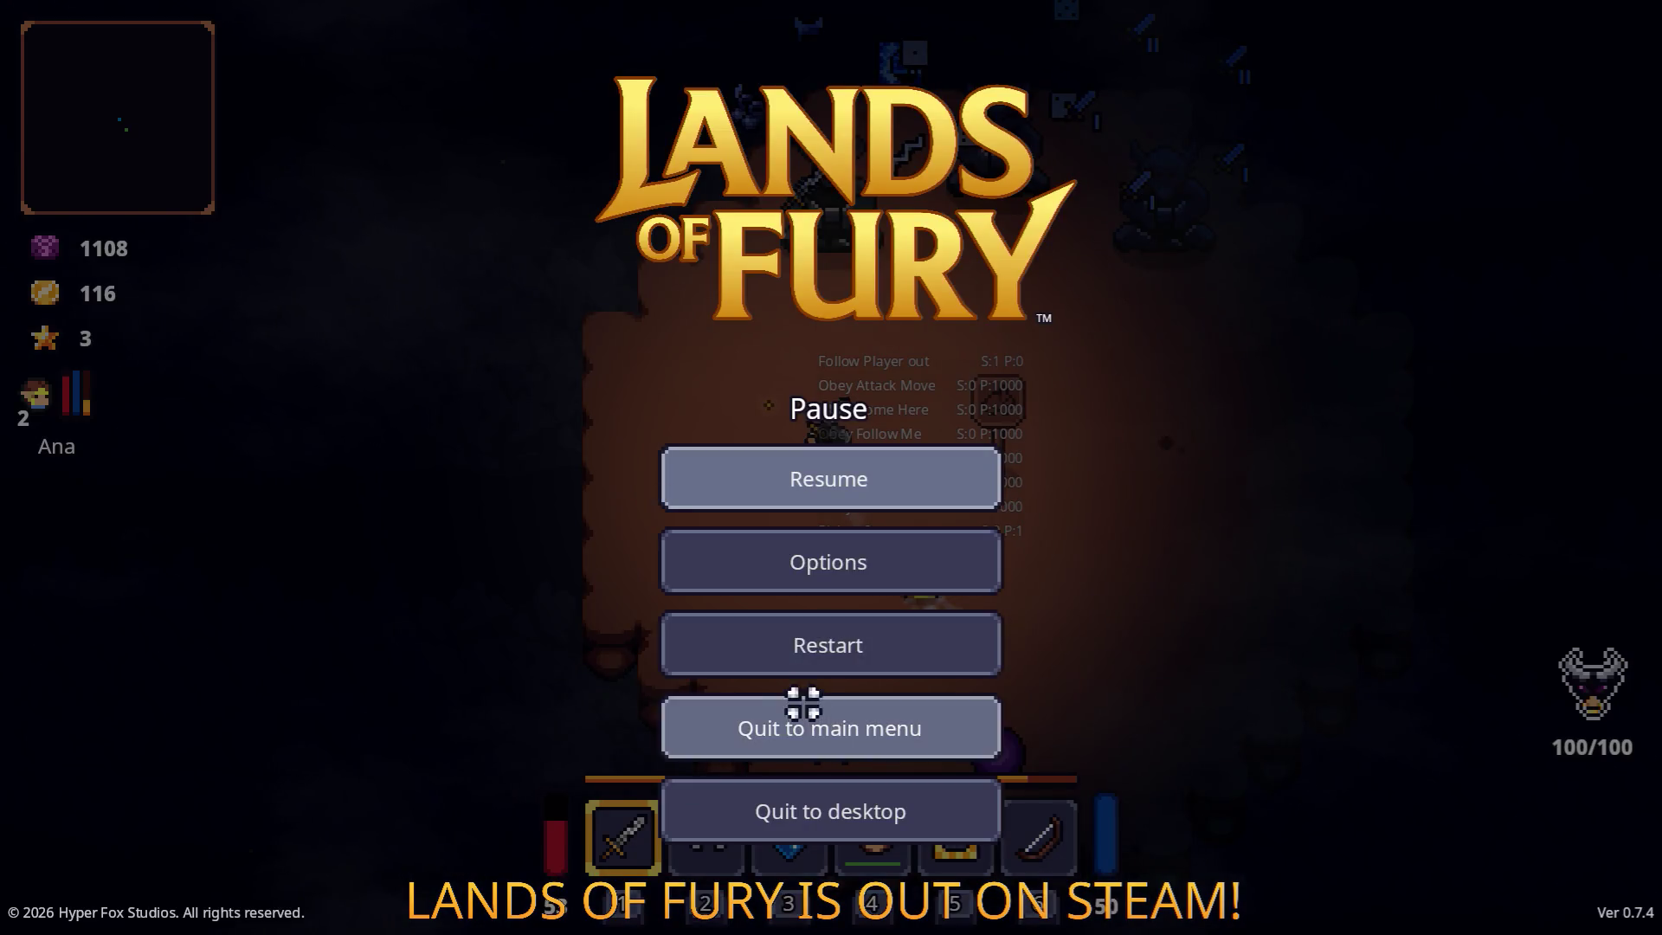
{"action": "left_click", "coordinate": [809, 671]}
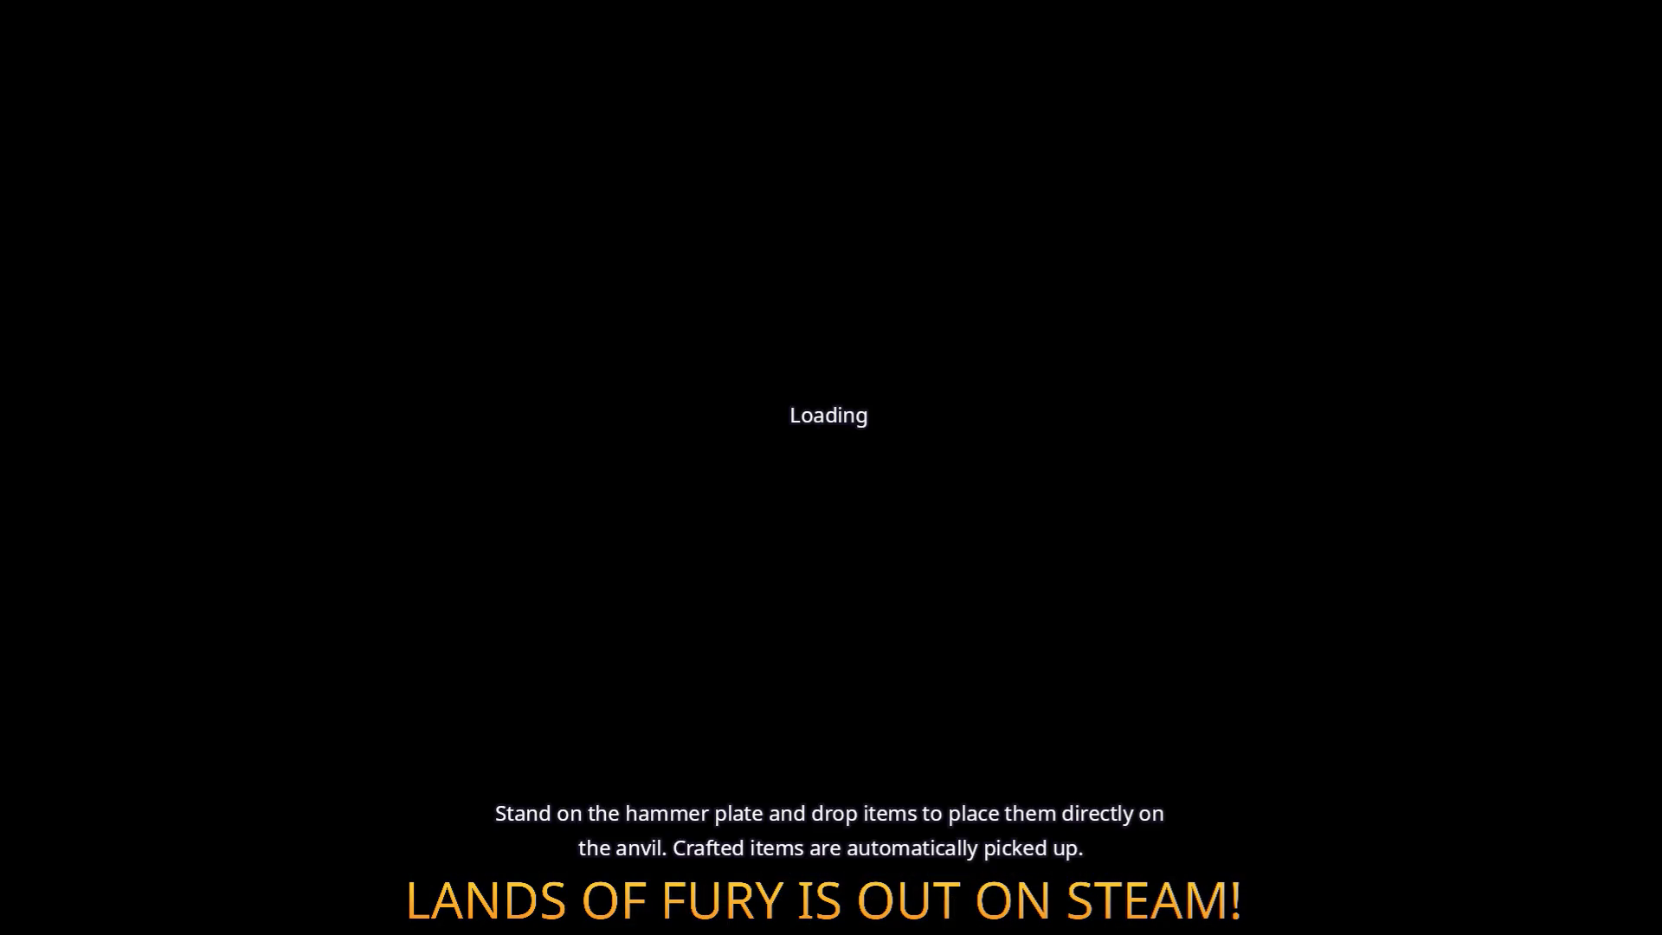
{"action": "key", "text": "w+a"}
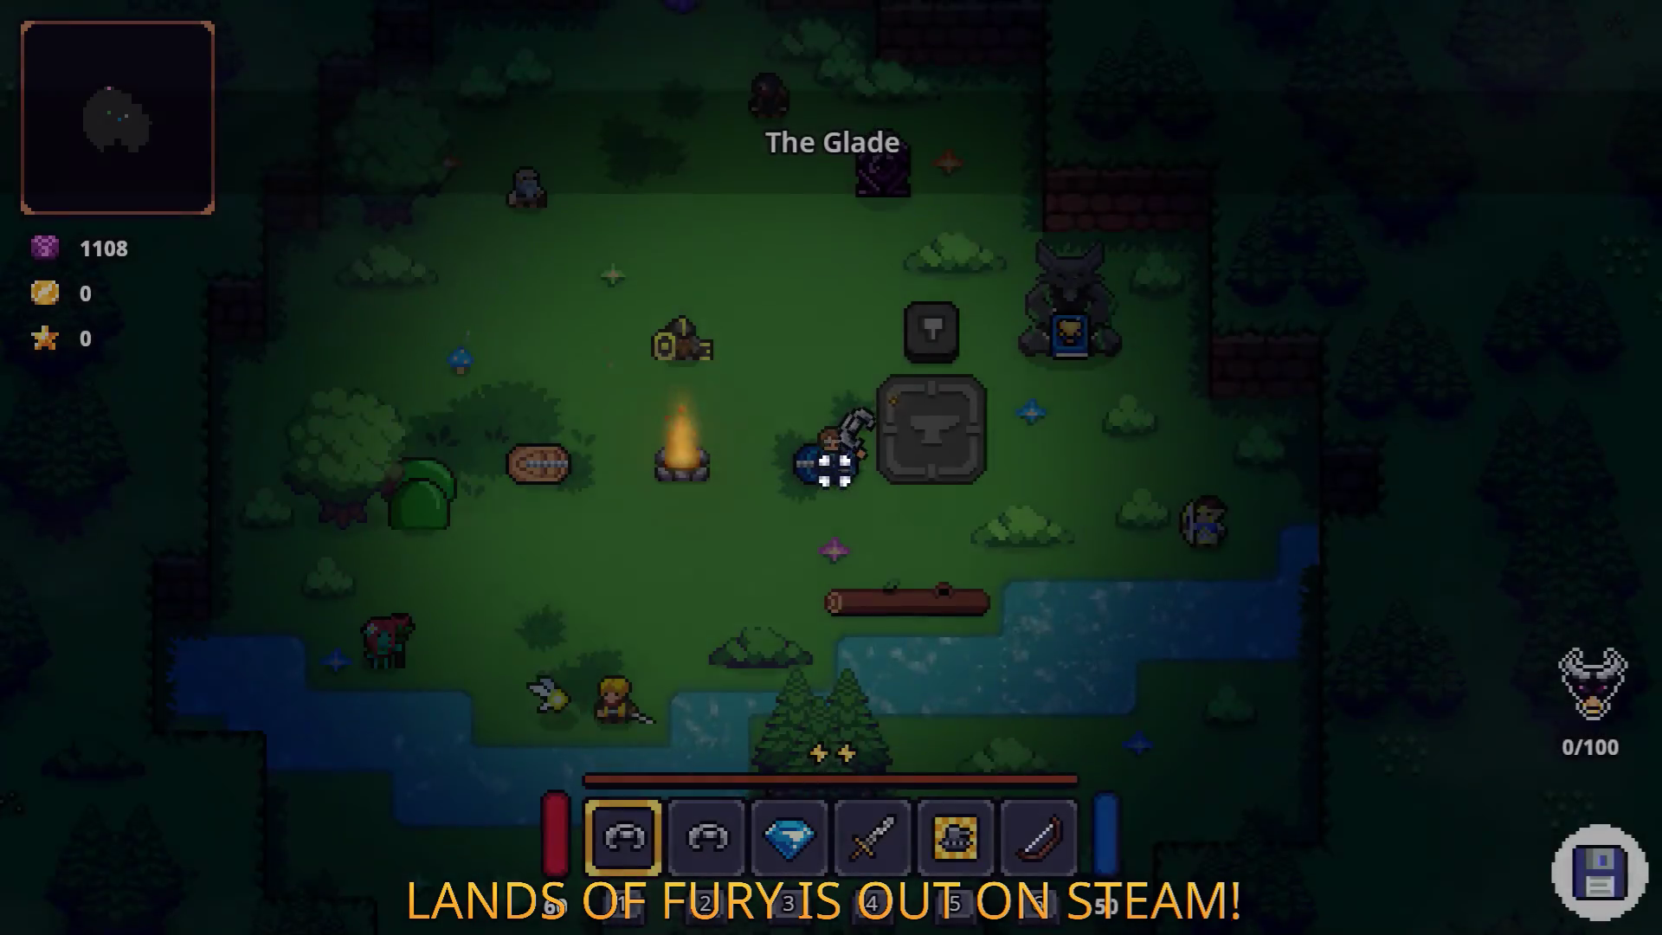
{"action": "key", "text": "w"}
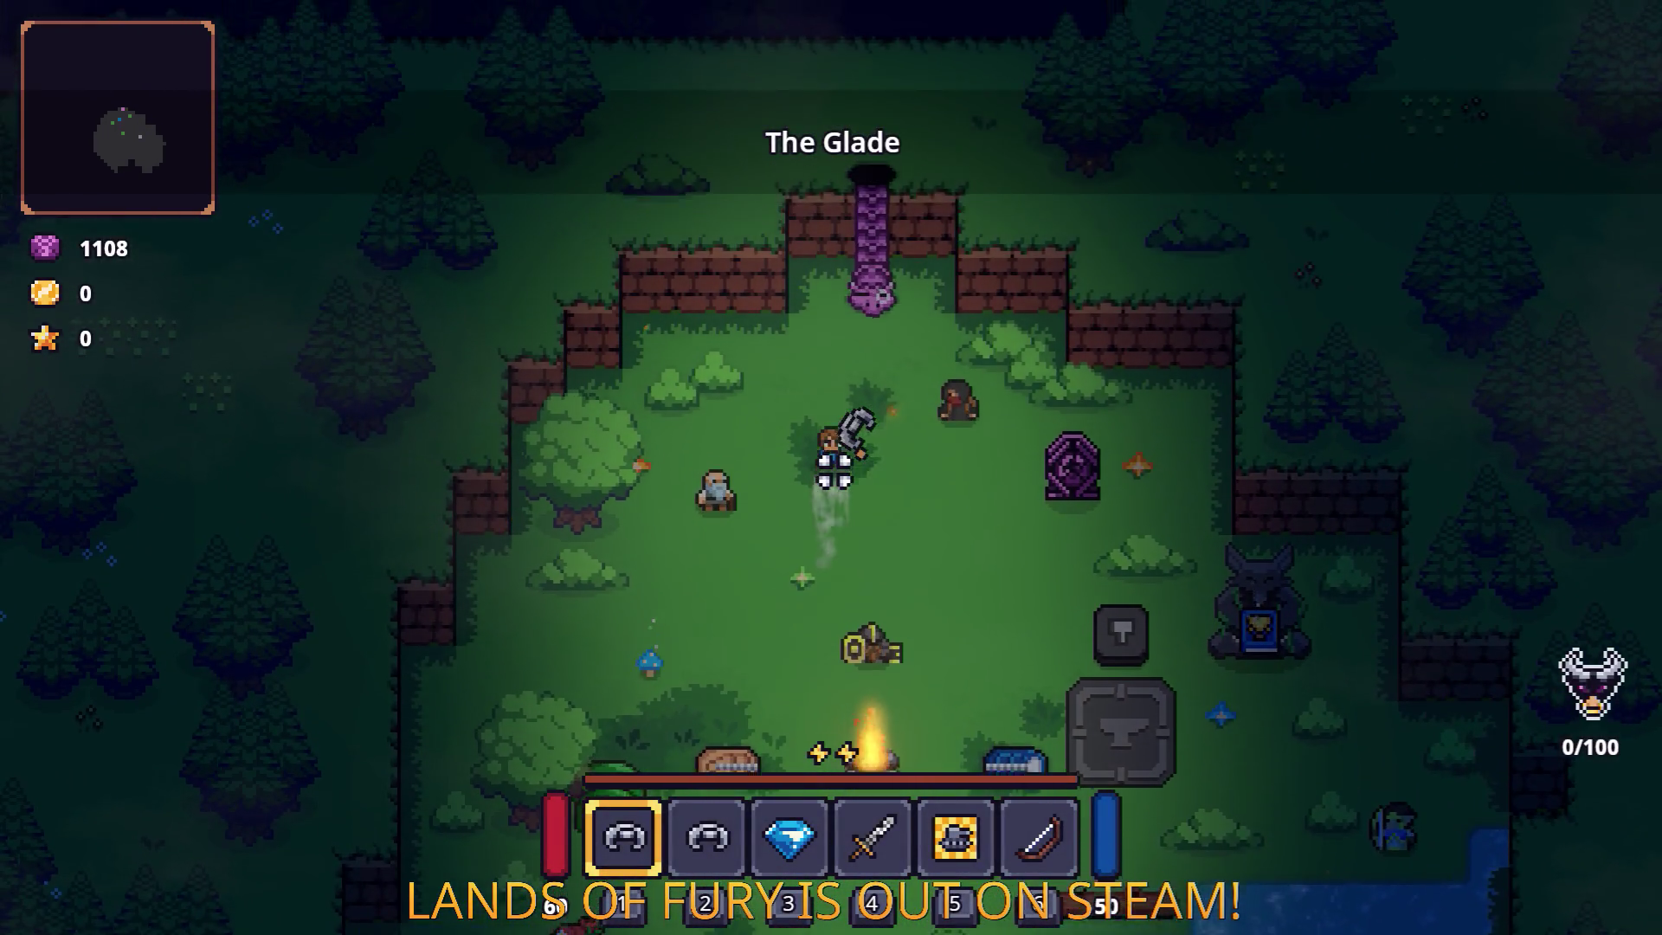
{"action": "key", "text": "e"}
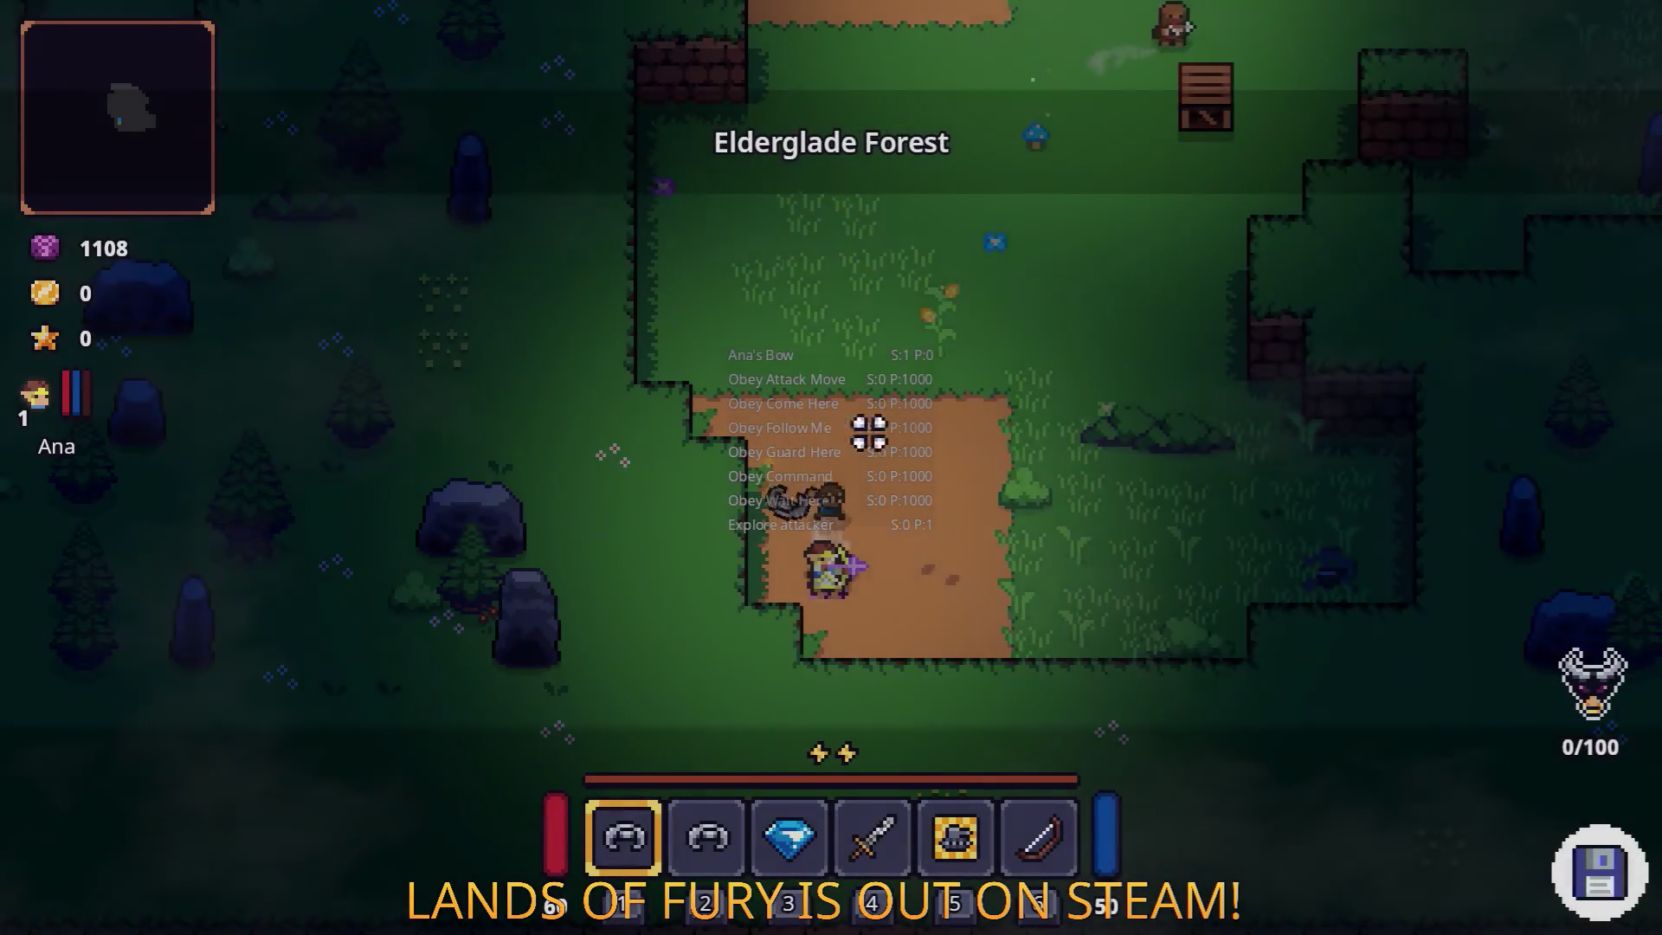
Walk into the forest, switch to the sword, and strike the enemy group.
{"action": "key", "text": "d"}
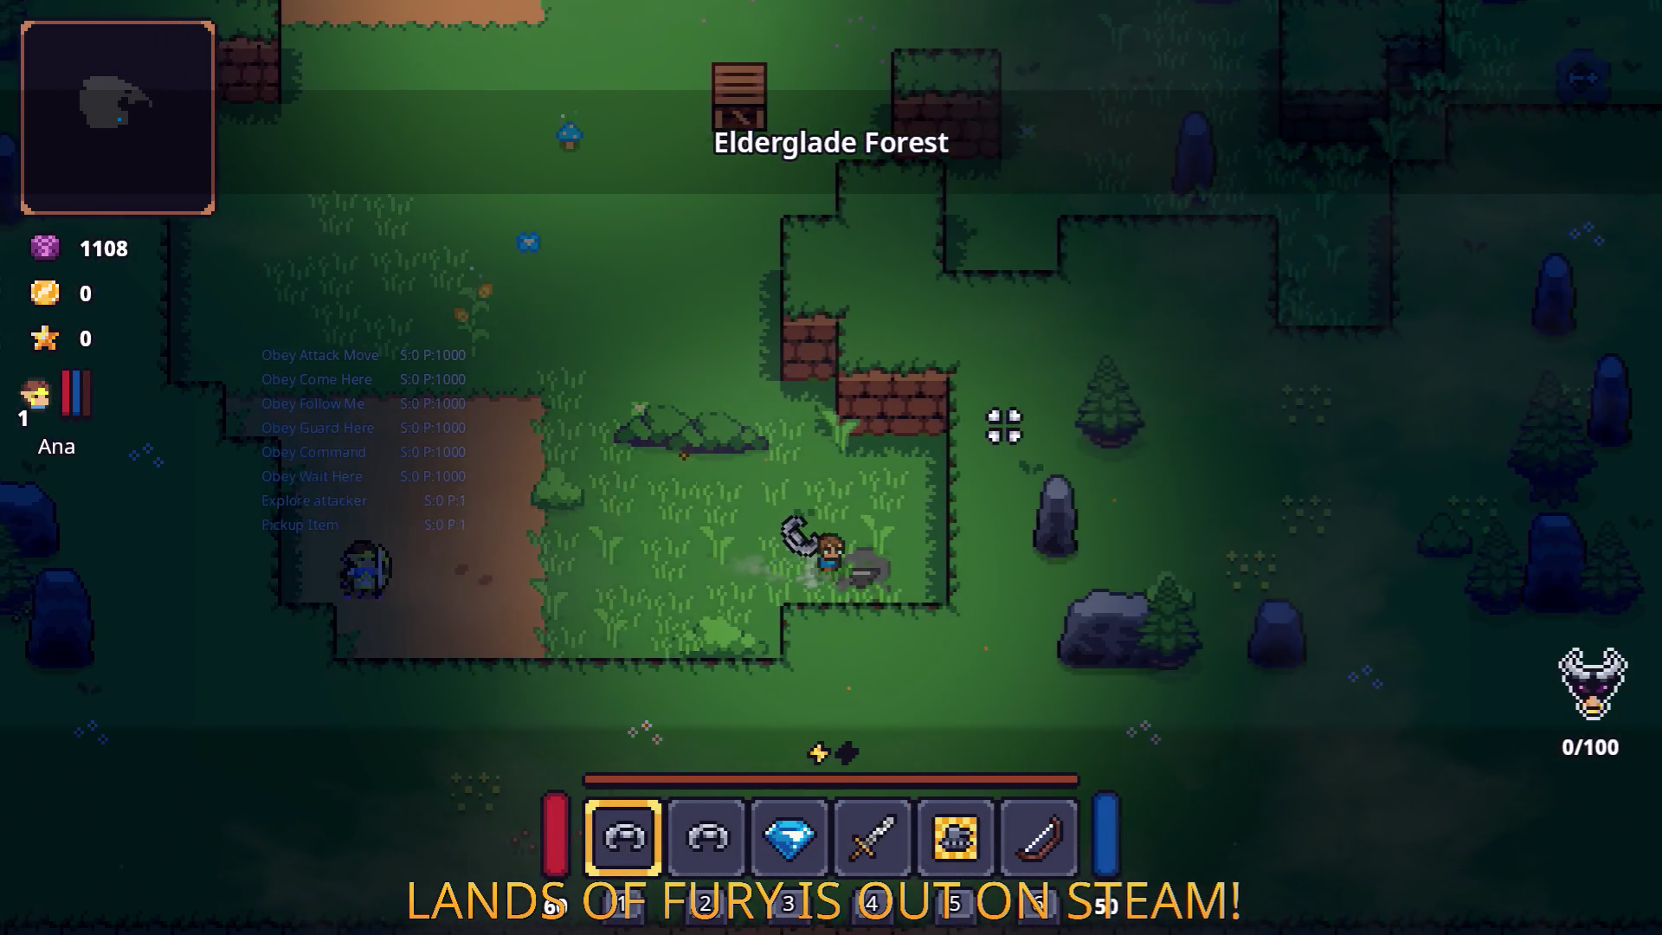
{"action": "key", "text": "w"}
{"action": "key", "text": "4"}
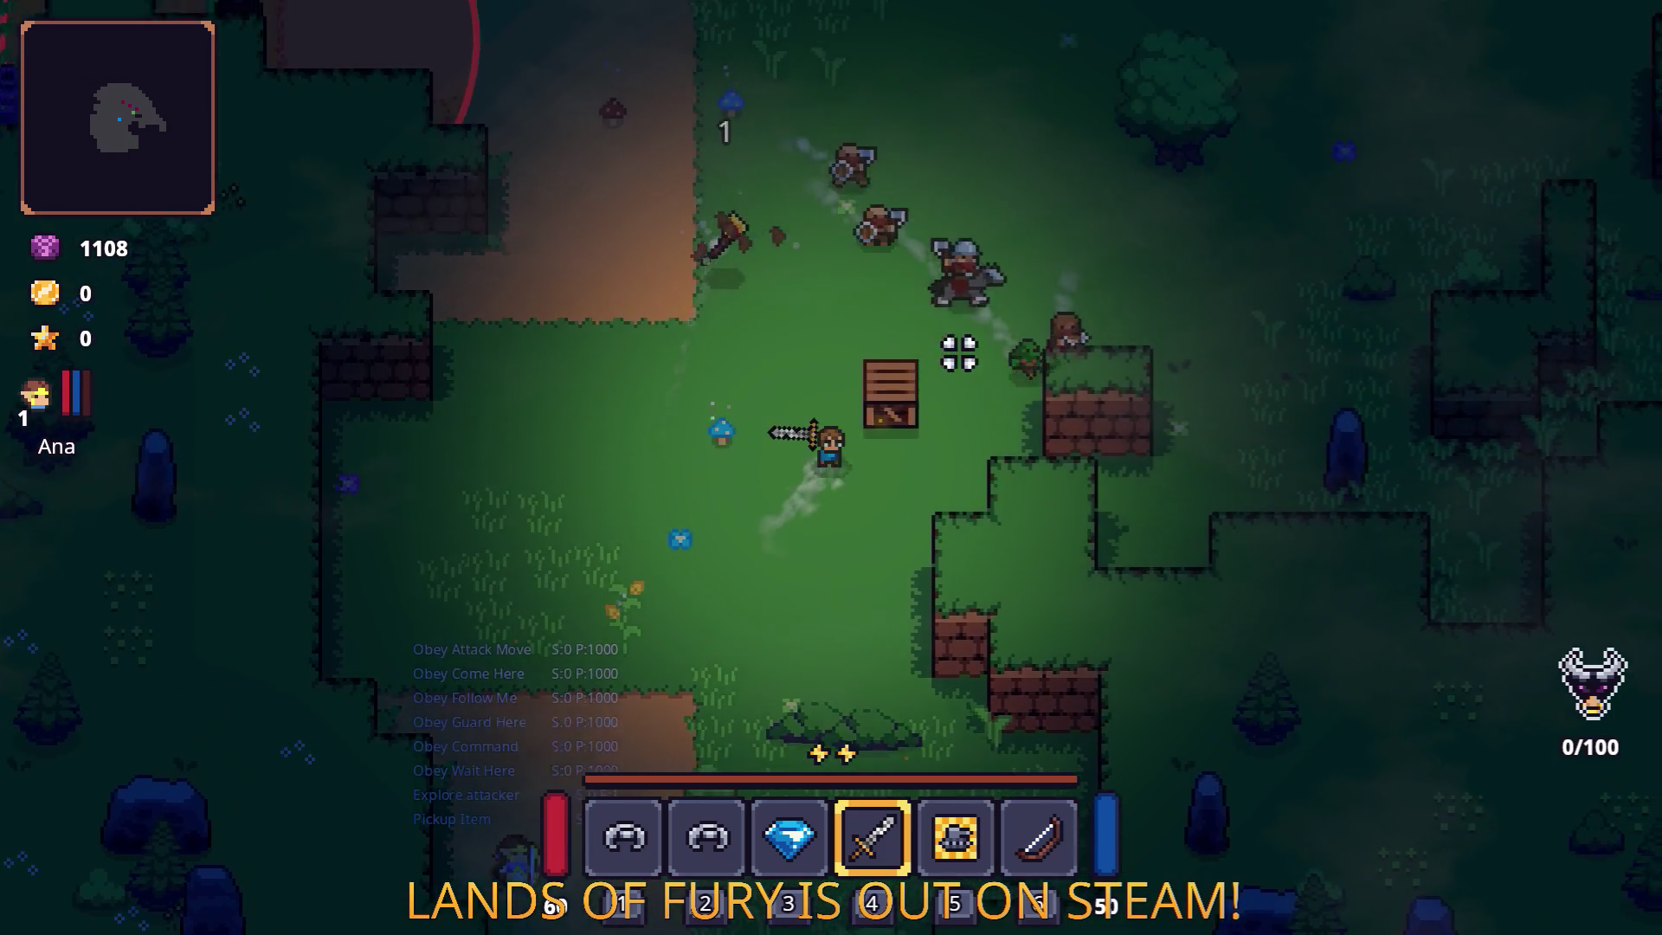
{"action": "key", "text": "d"}
{"action": "left_click", "coordinate": [846, 486]}
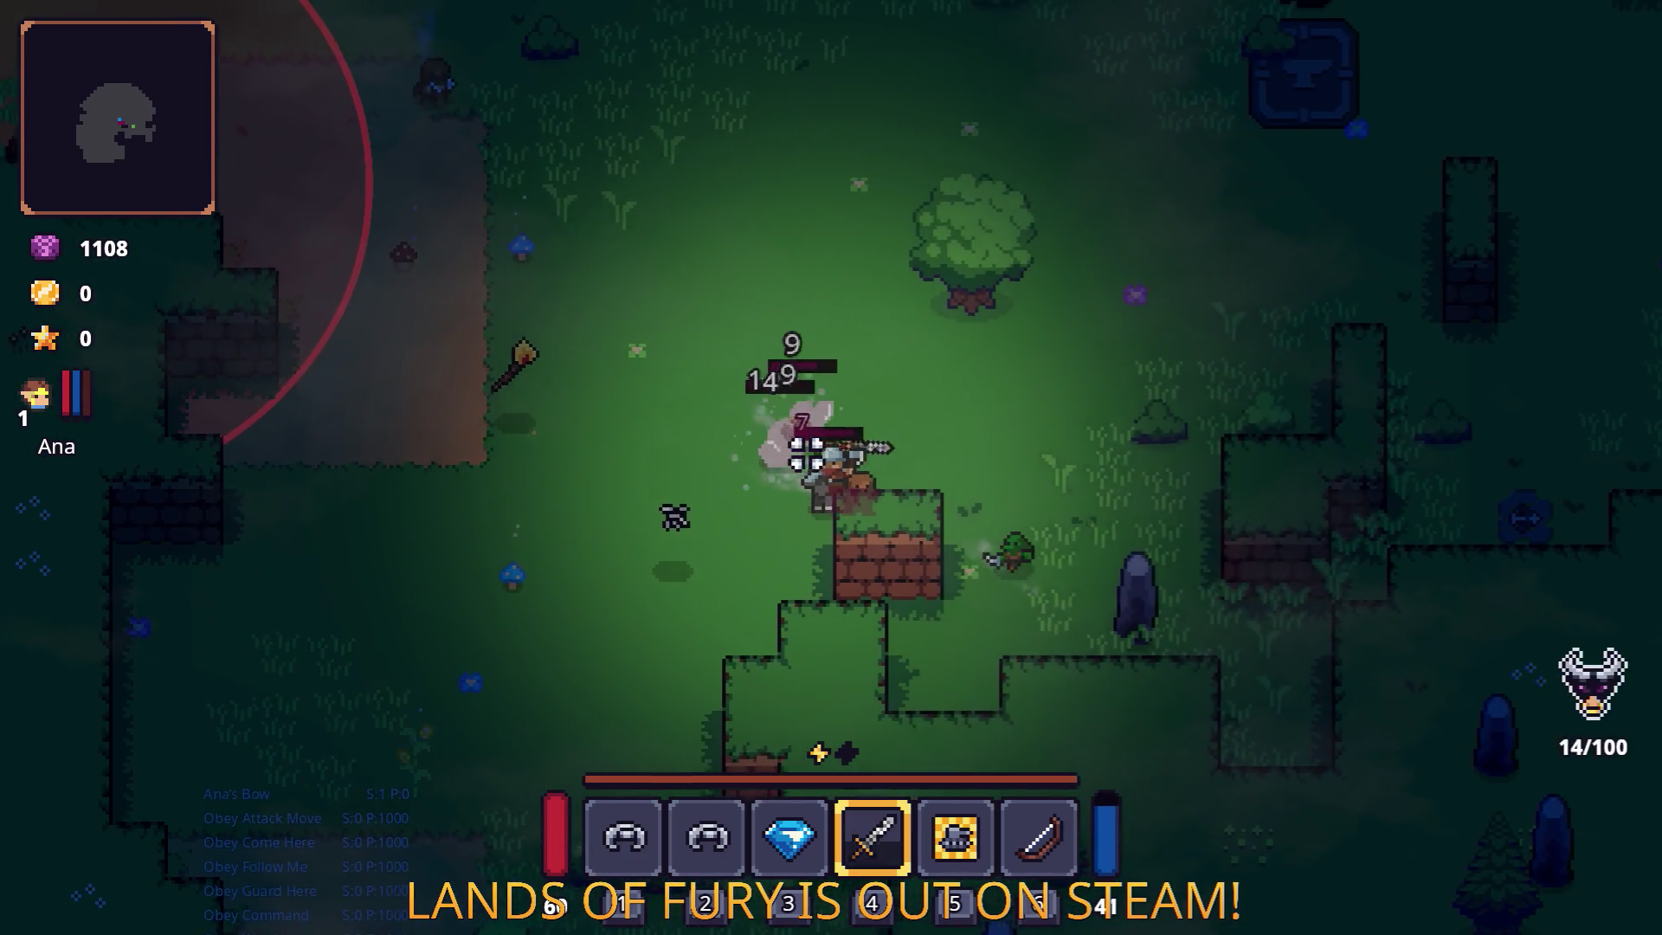
Equip the Ram helmet in the Helmet Slot from the inventory.
{"action": "key", "text": "i"}
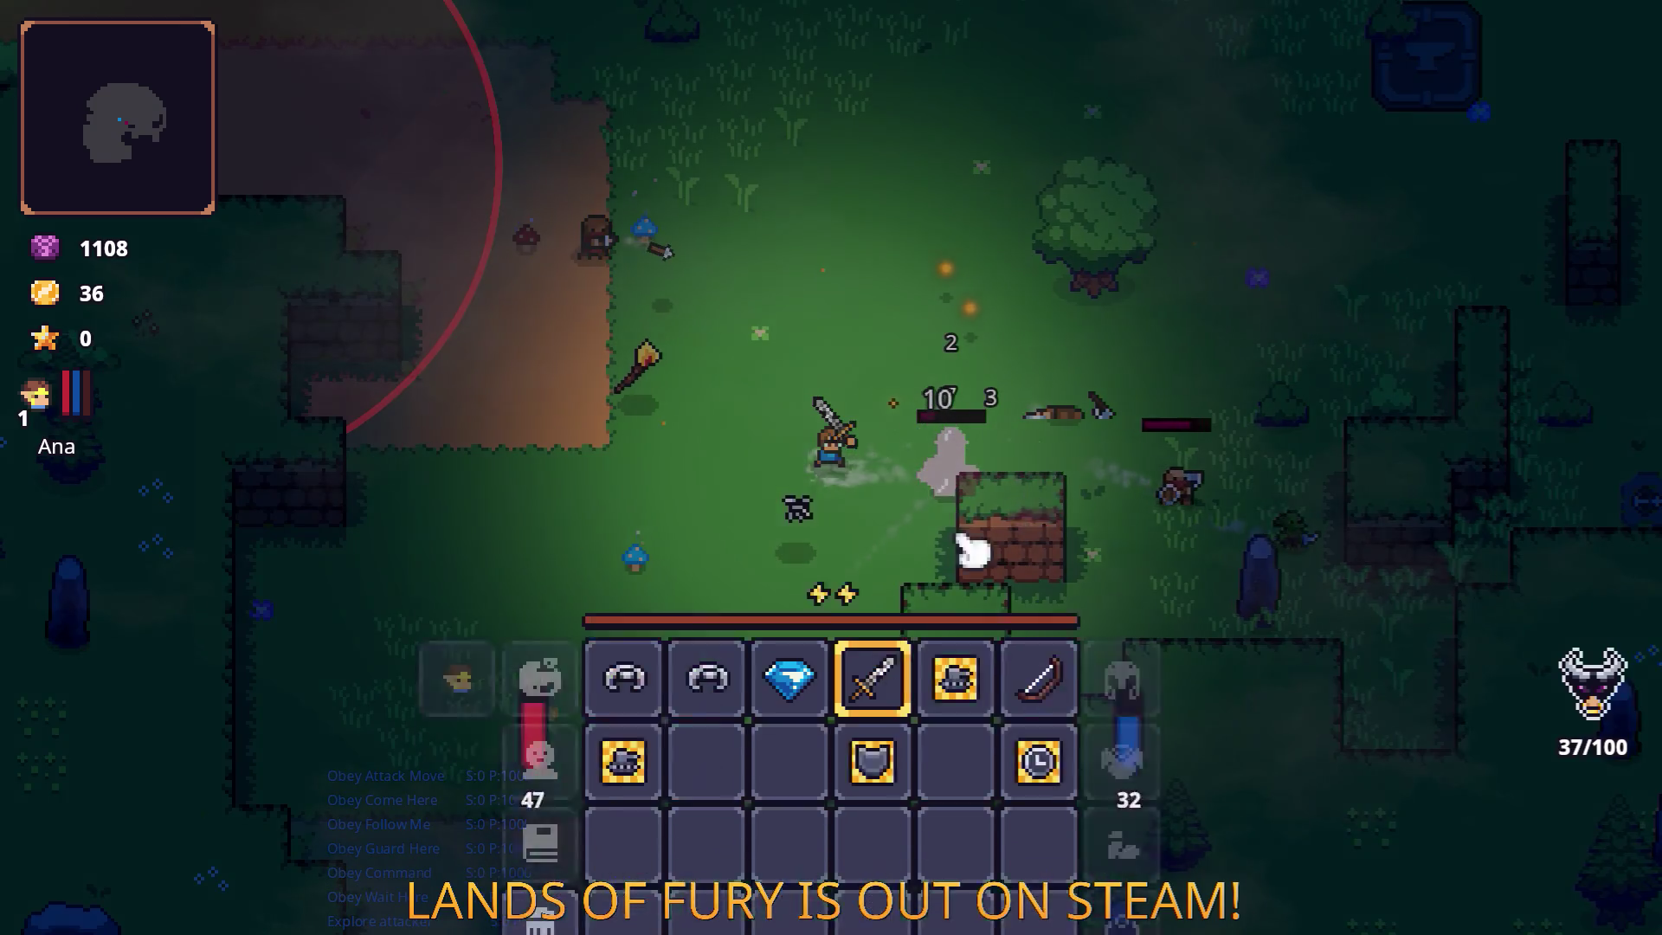
{"action": "left_click", "coordinate": [625, 632]}
{"action": "left_click", "coordinate": [1123, 645]}
{"action": "key", "text": "i"}
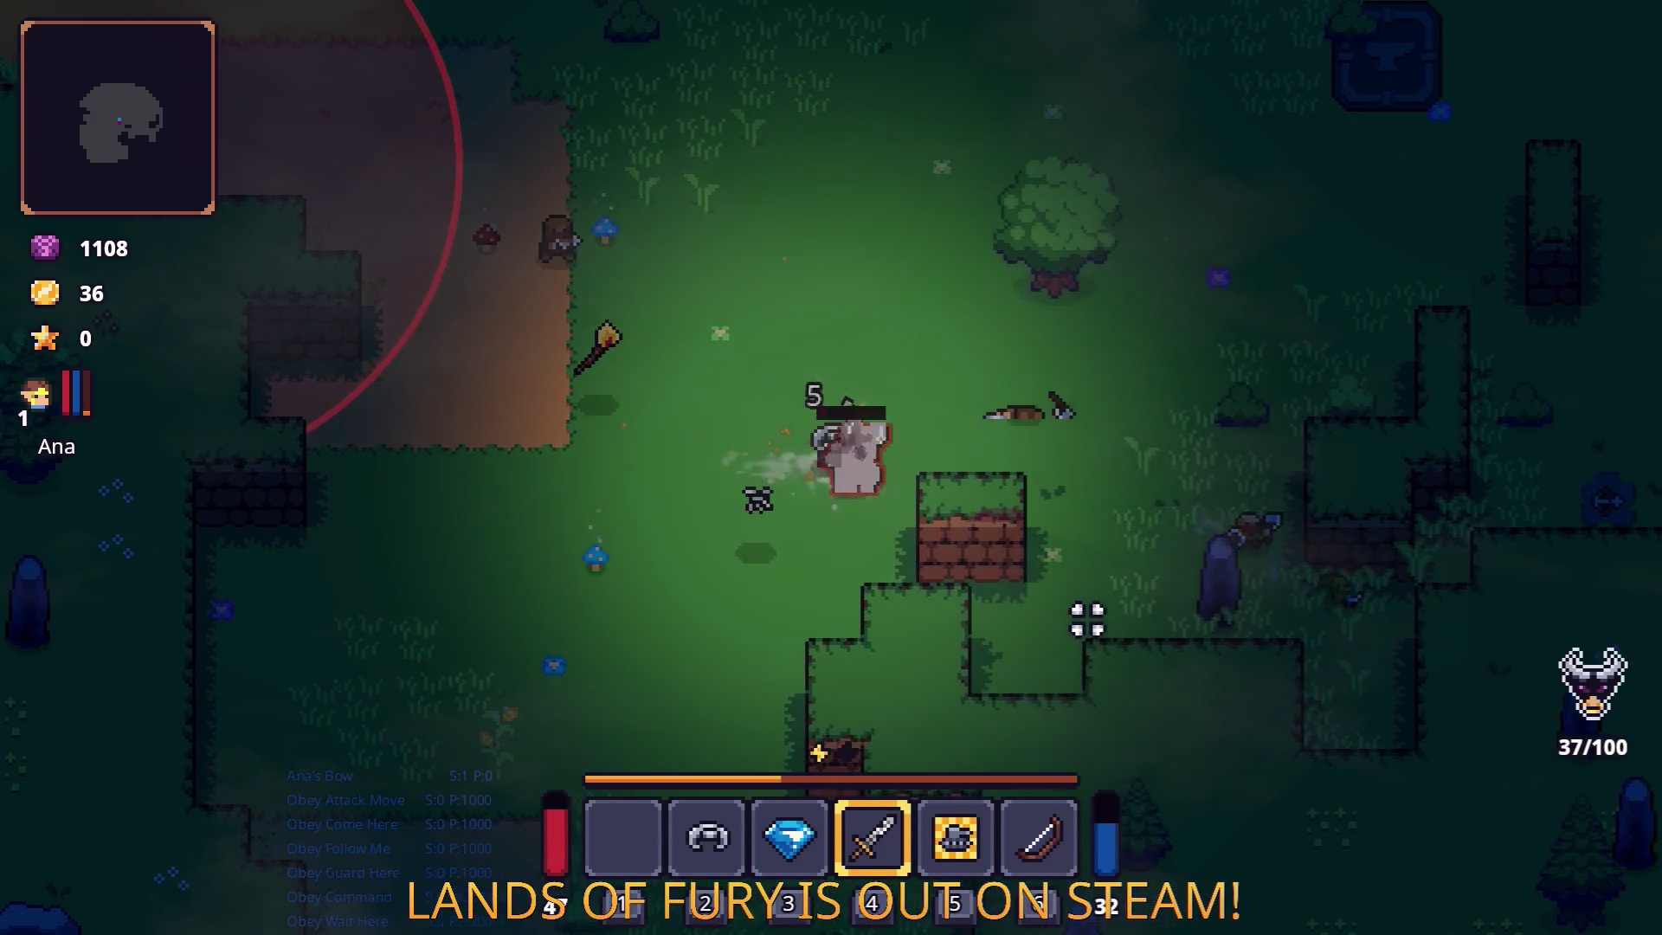
Close in on the nearby enemy and kill it with the sword.
{"action": "key", "text": "s"}
{"action": "key", "text": "a"}
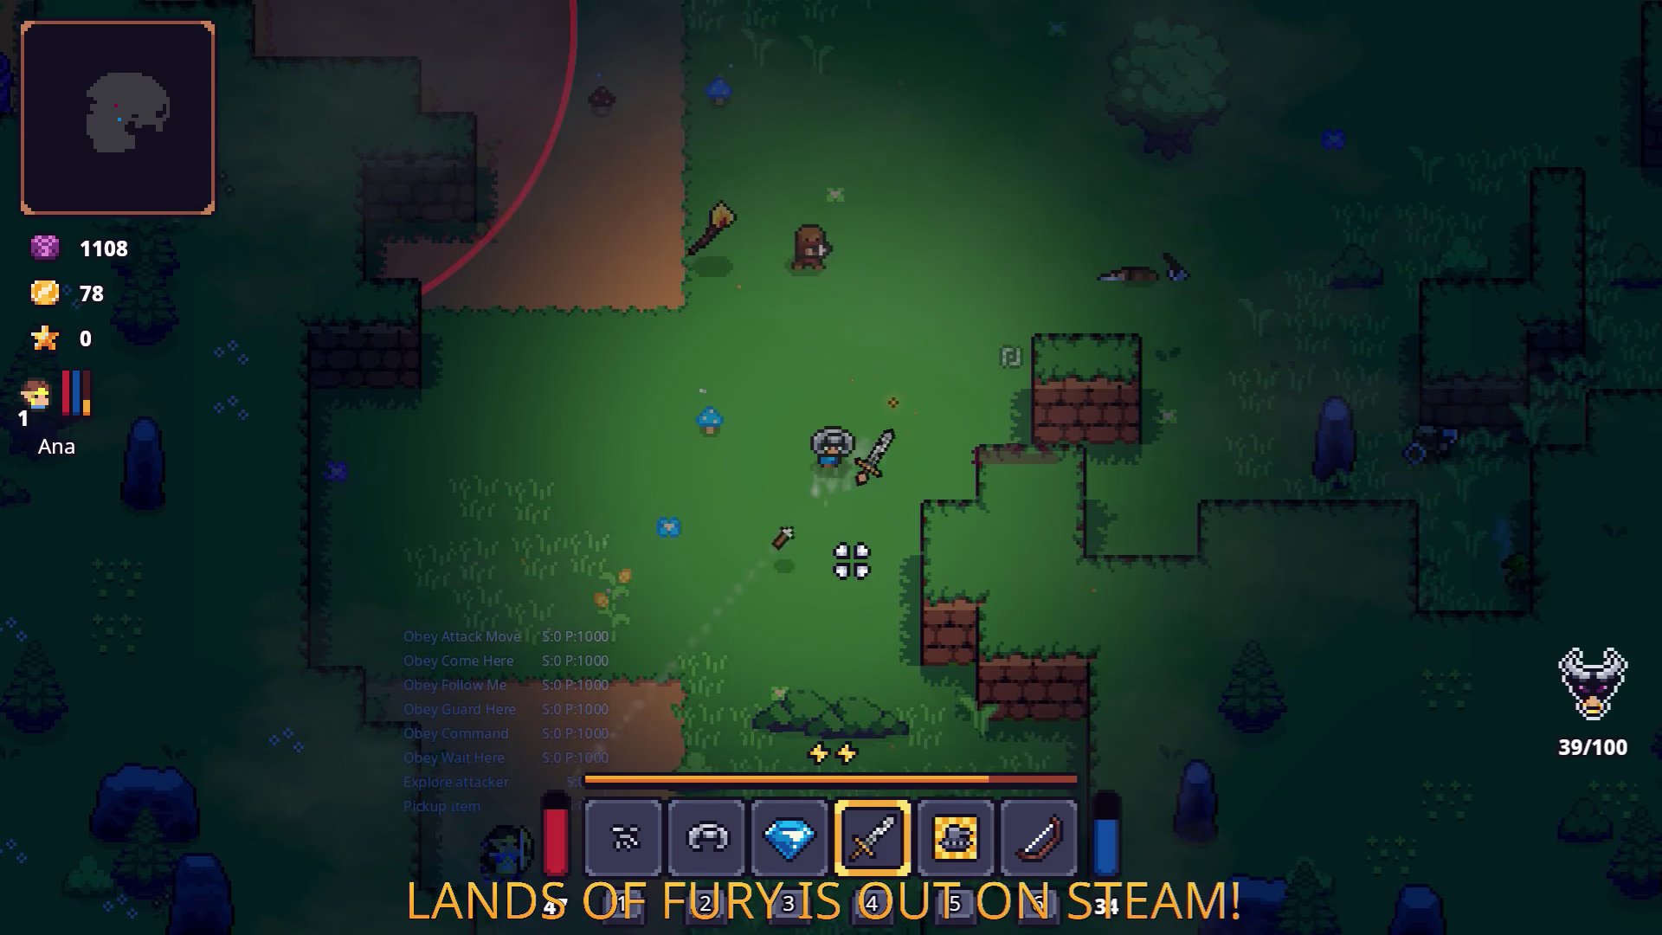
{"action": "key", "text": "w"}
{"action": "left_click", "coordinate": [704, 386]}
{"action": "key", "text": "a"}
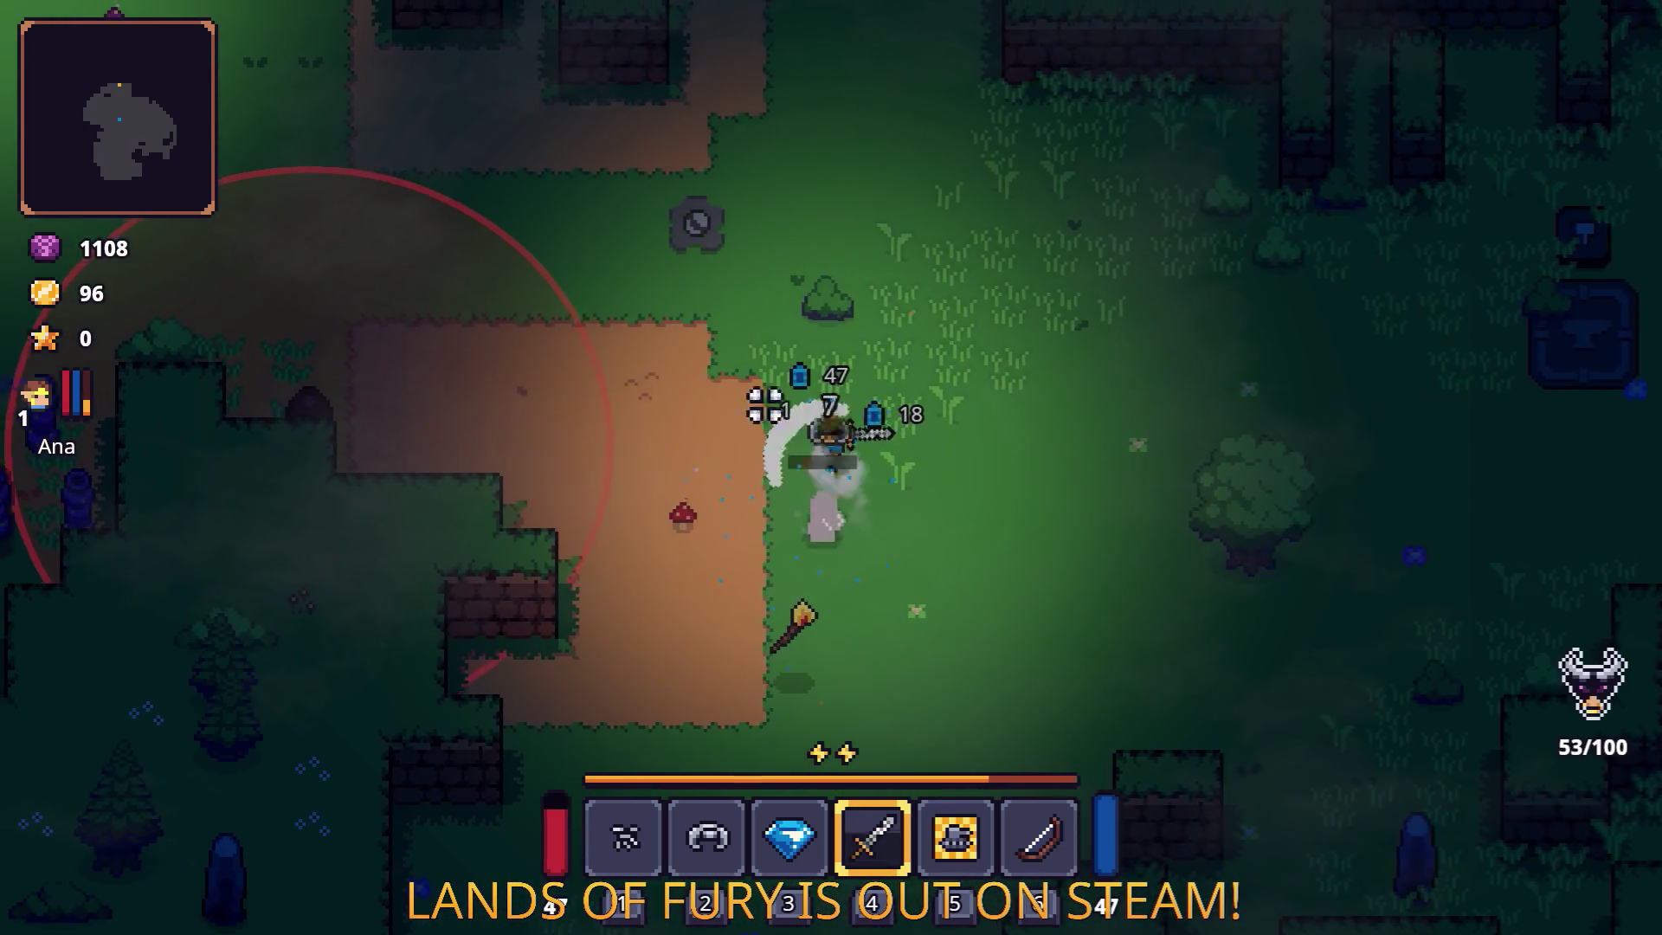
{"action": "left_click", "coordinate": [714, 516]}
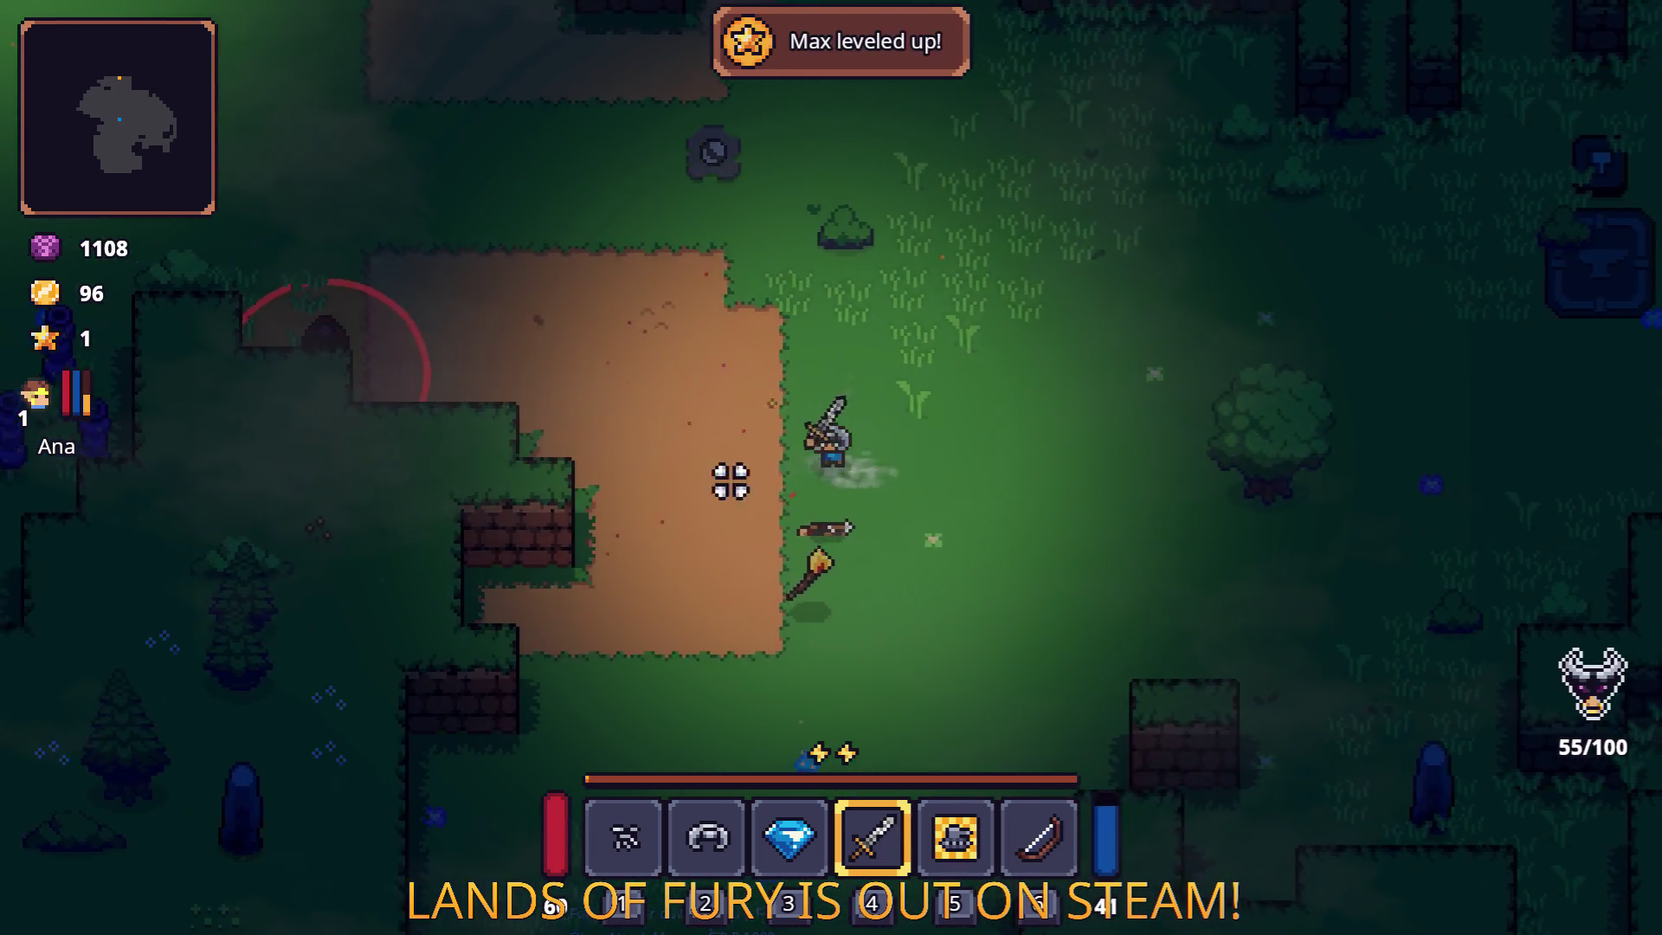
Roam the forest fighting nearby enemies, then head north toward the campfire area.
{"action": "key", "text": "w"}
{"action": "key", "text": "a"}
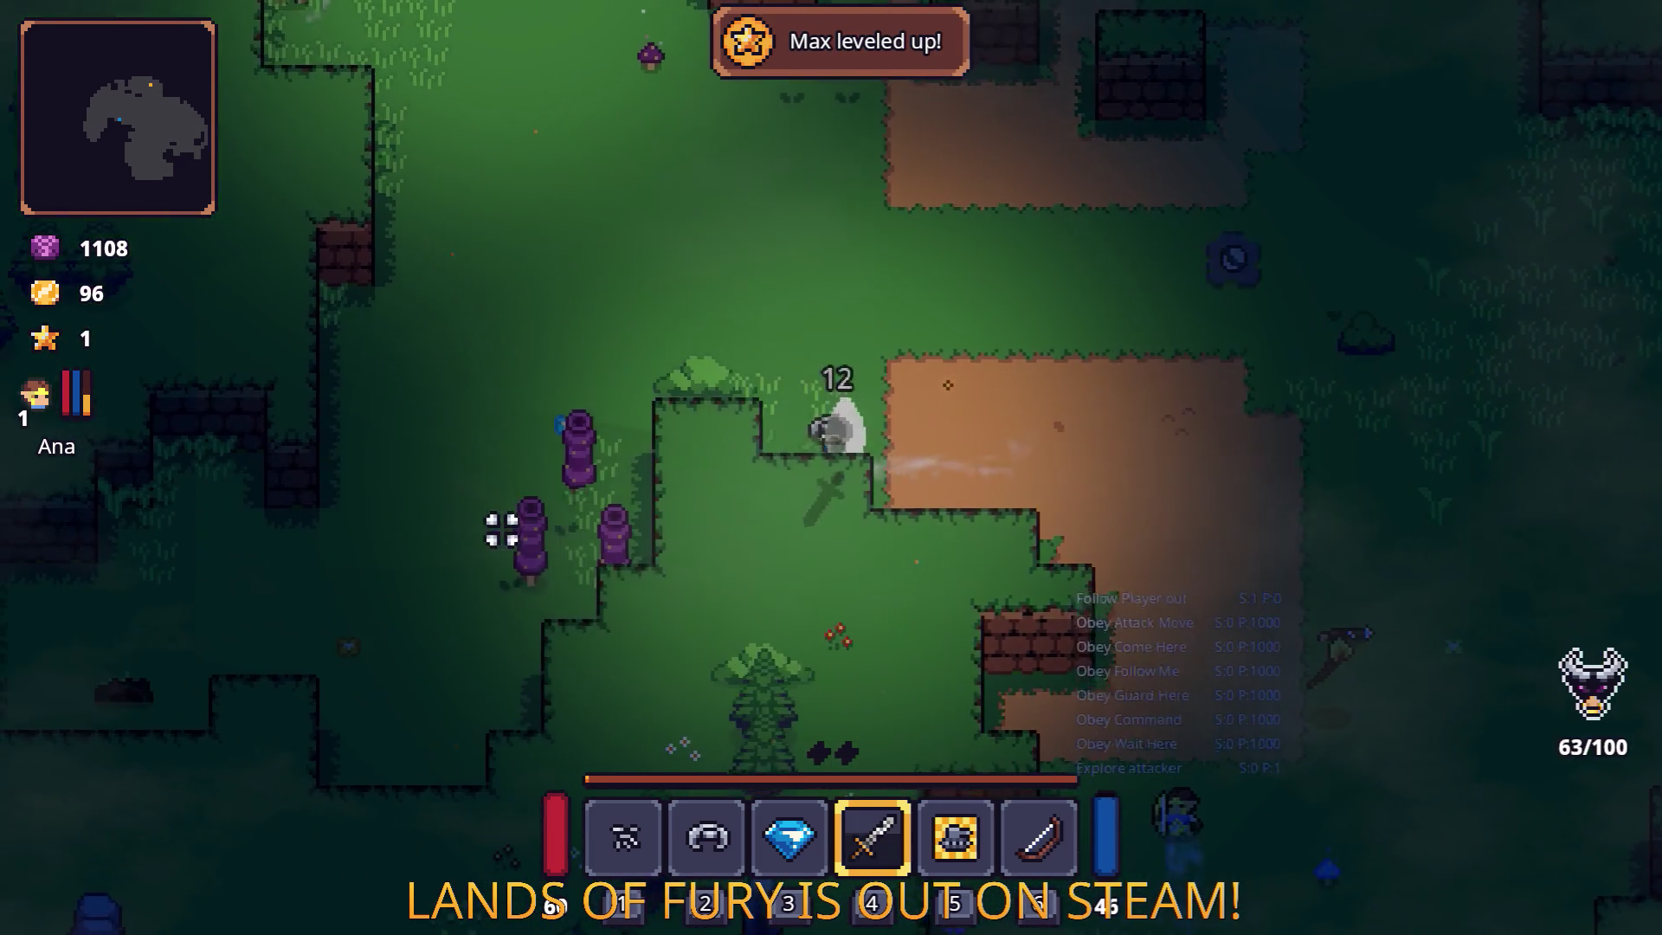
{"action": "key", "text": "w"}
{"action": "key", "text": "a"}
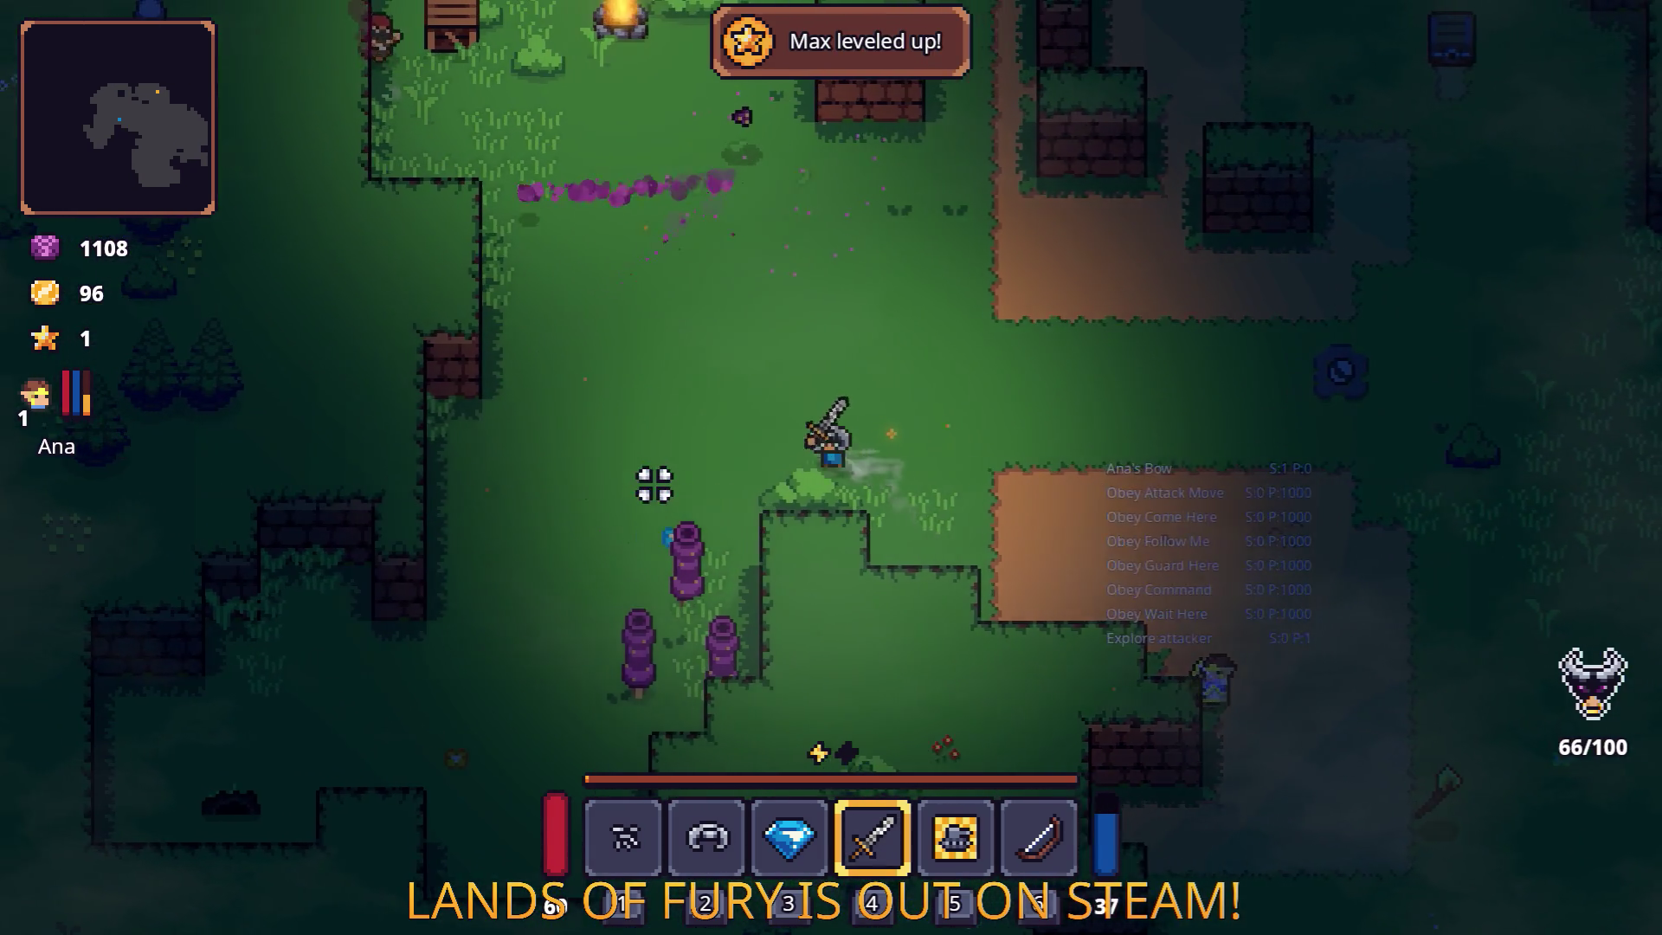
{"action": "key", "text": "s"}
{"action": "key", "text": "a"}
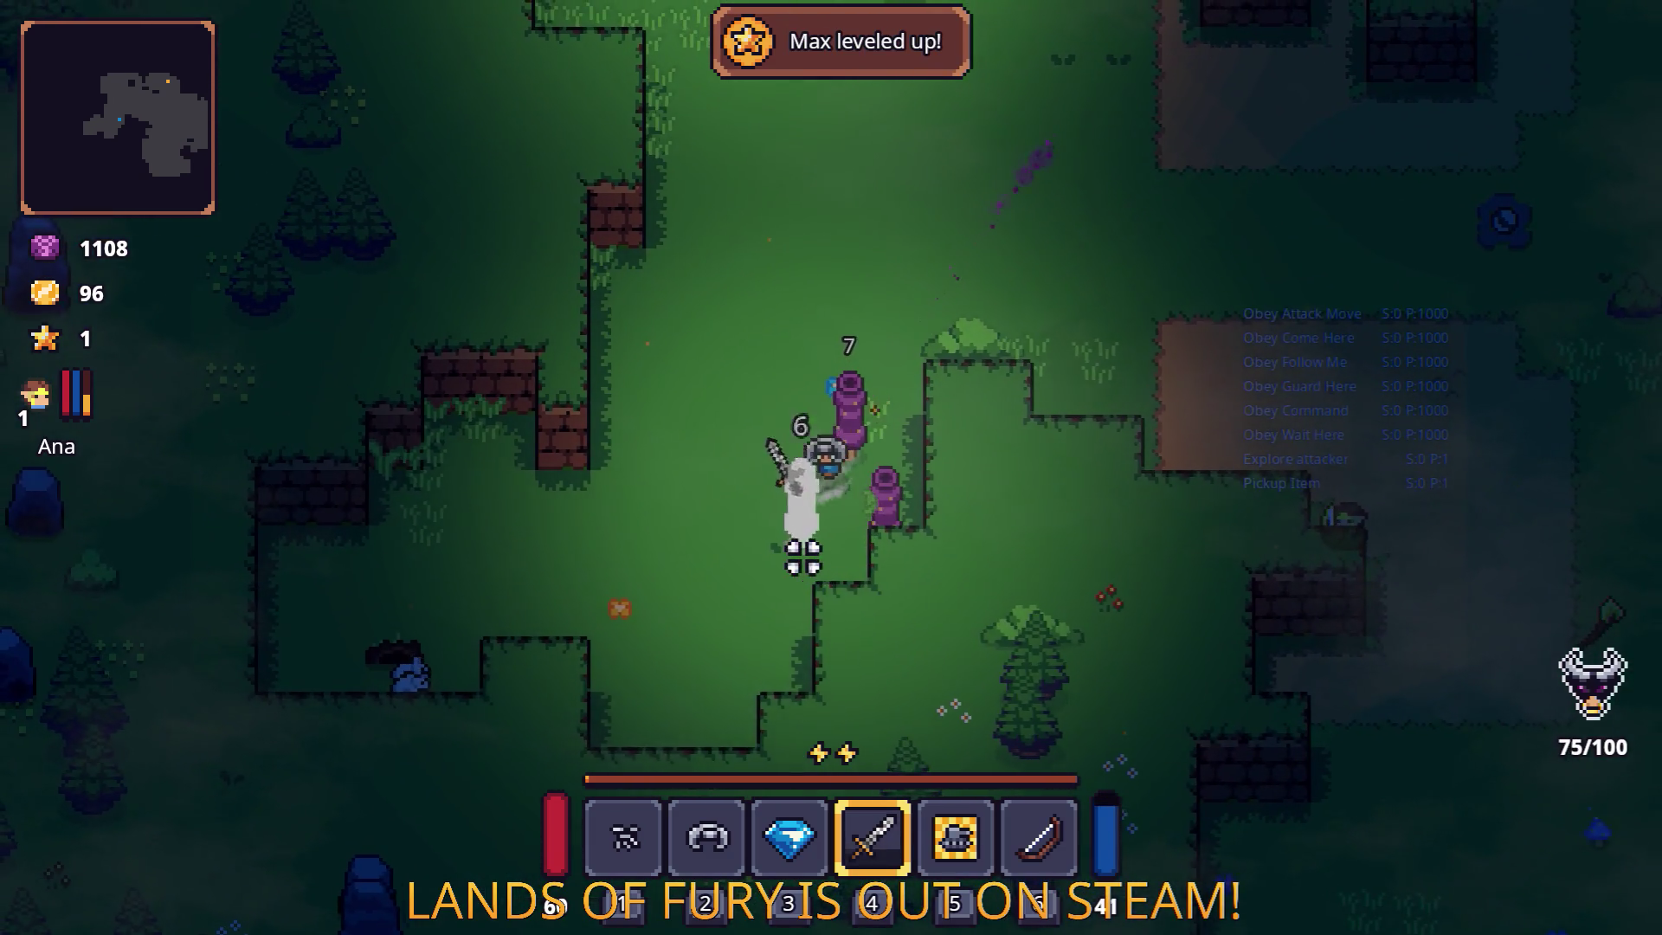
{"action": "key", "text": "d"}
{"action": "key", "text": "s"}
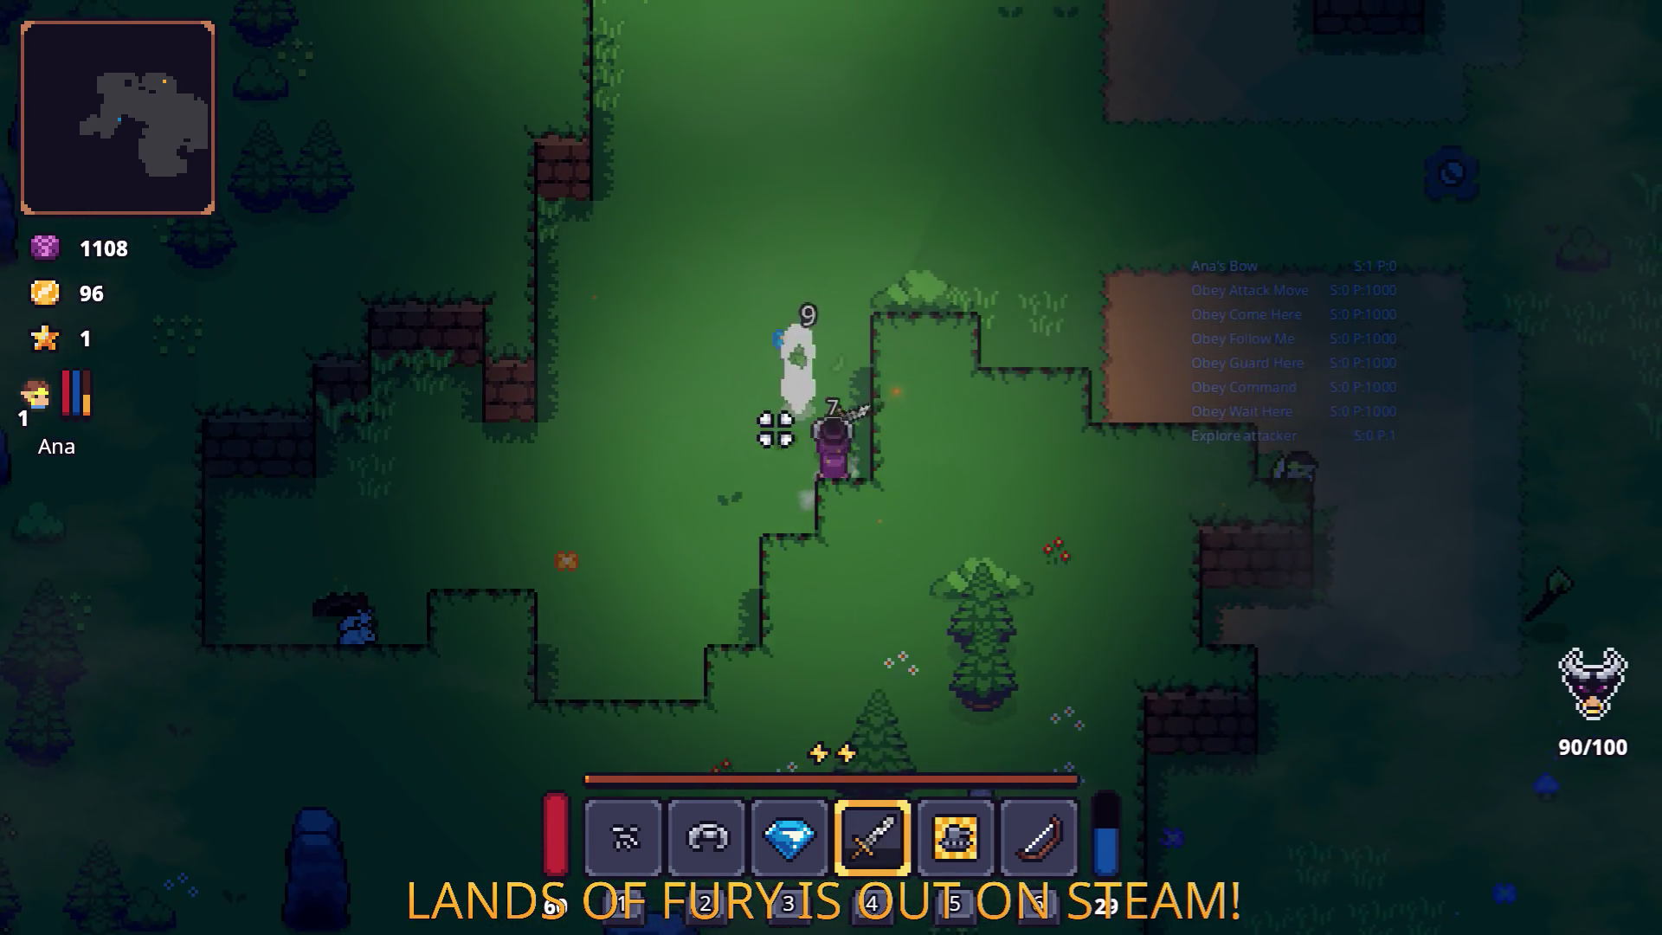
{"action": "key", "text": "w"}
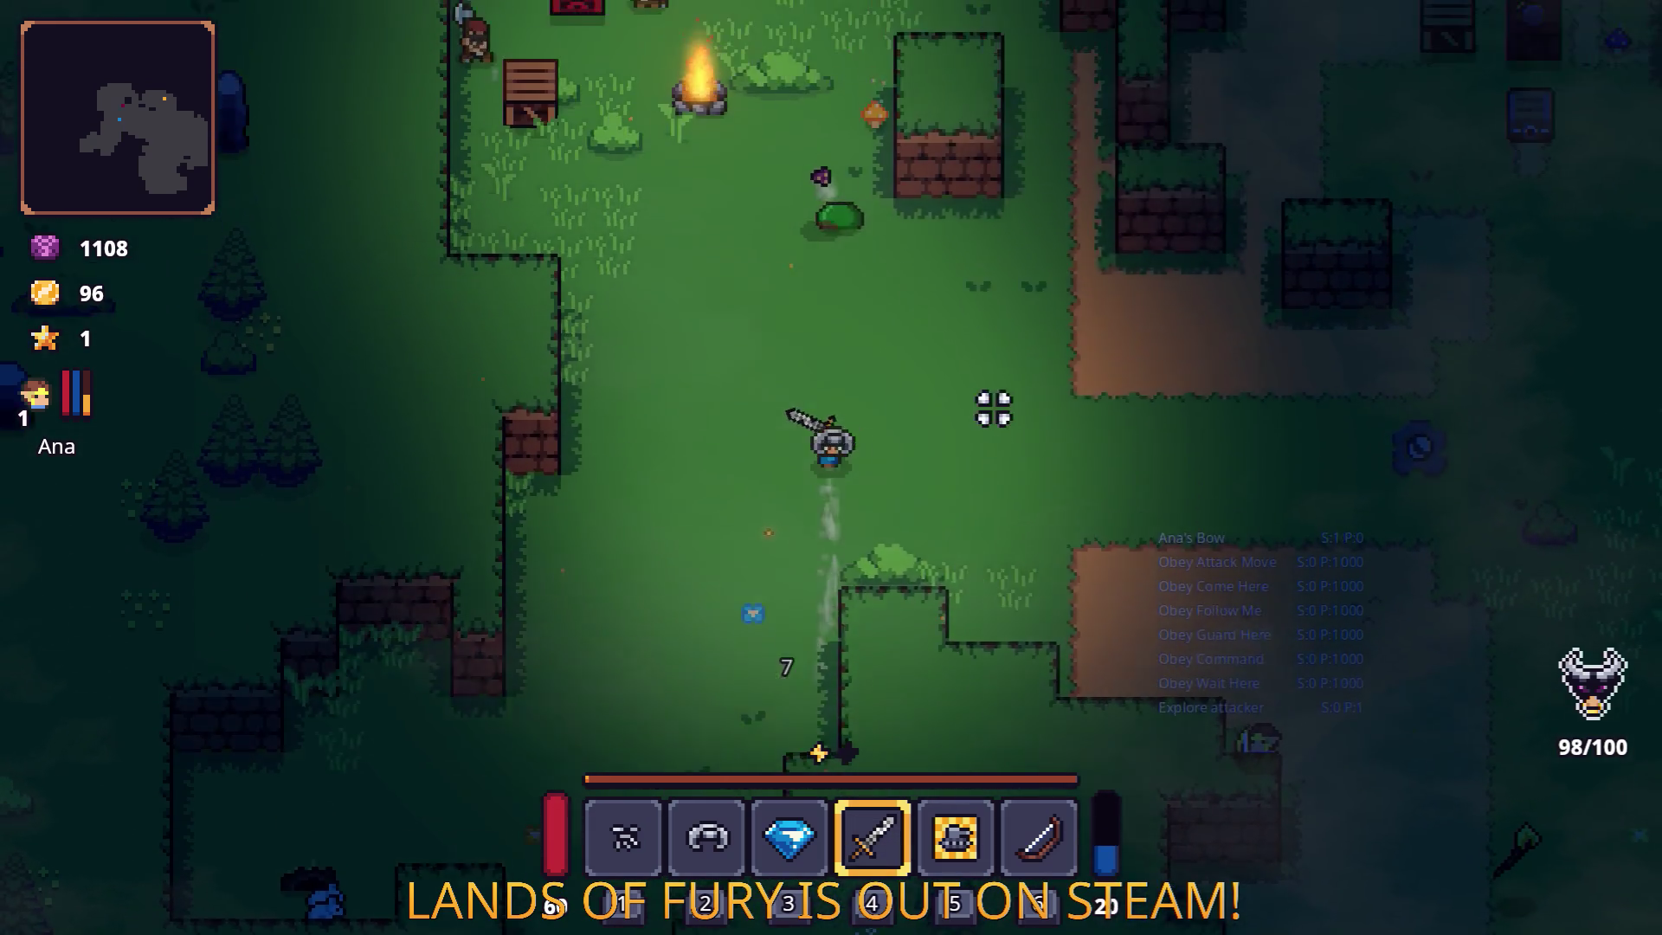
Cycle through the hotbar items, settle back on the sword, and swing at the enemies.
{"action": "key", "text": "a"}
{"action": "key", "text": "2"}
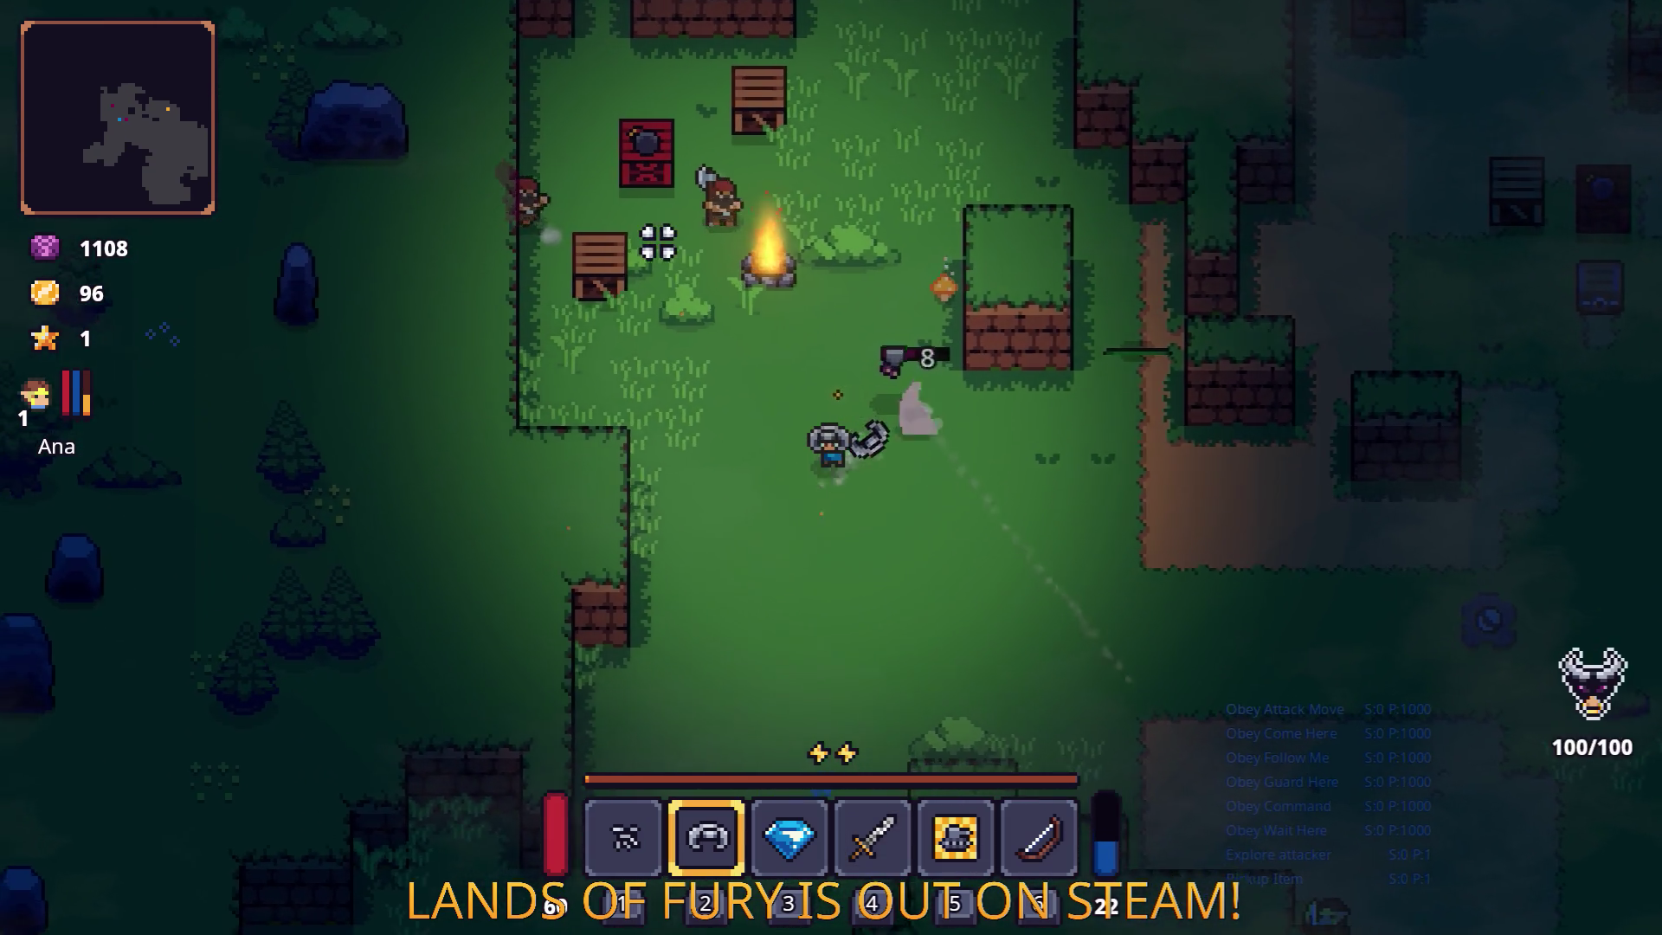
{"action": "key", "text": "4"}
{"action": "key", "text": "5"}
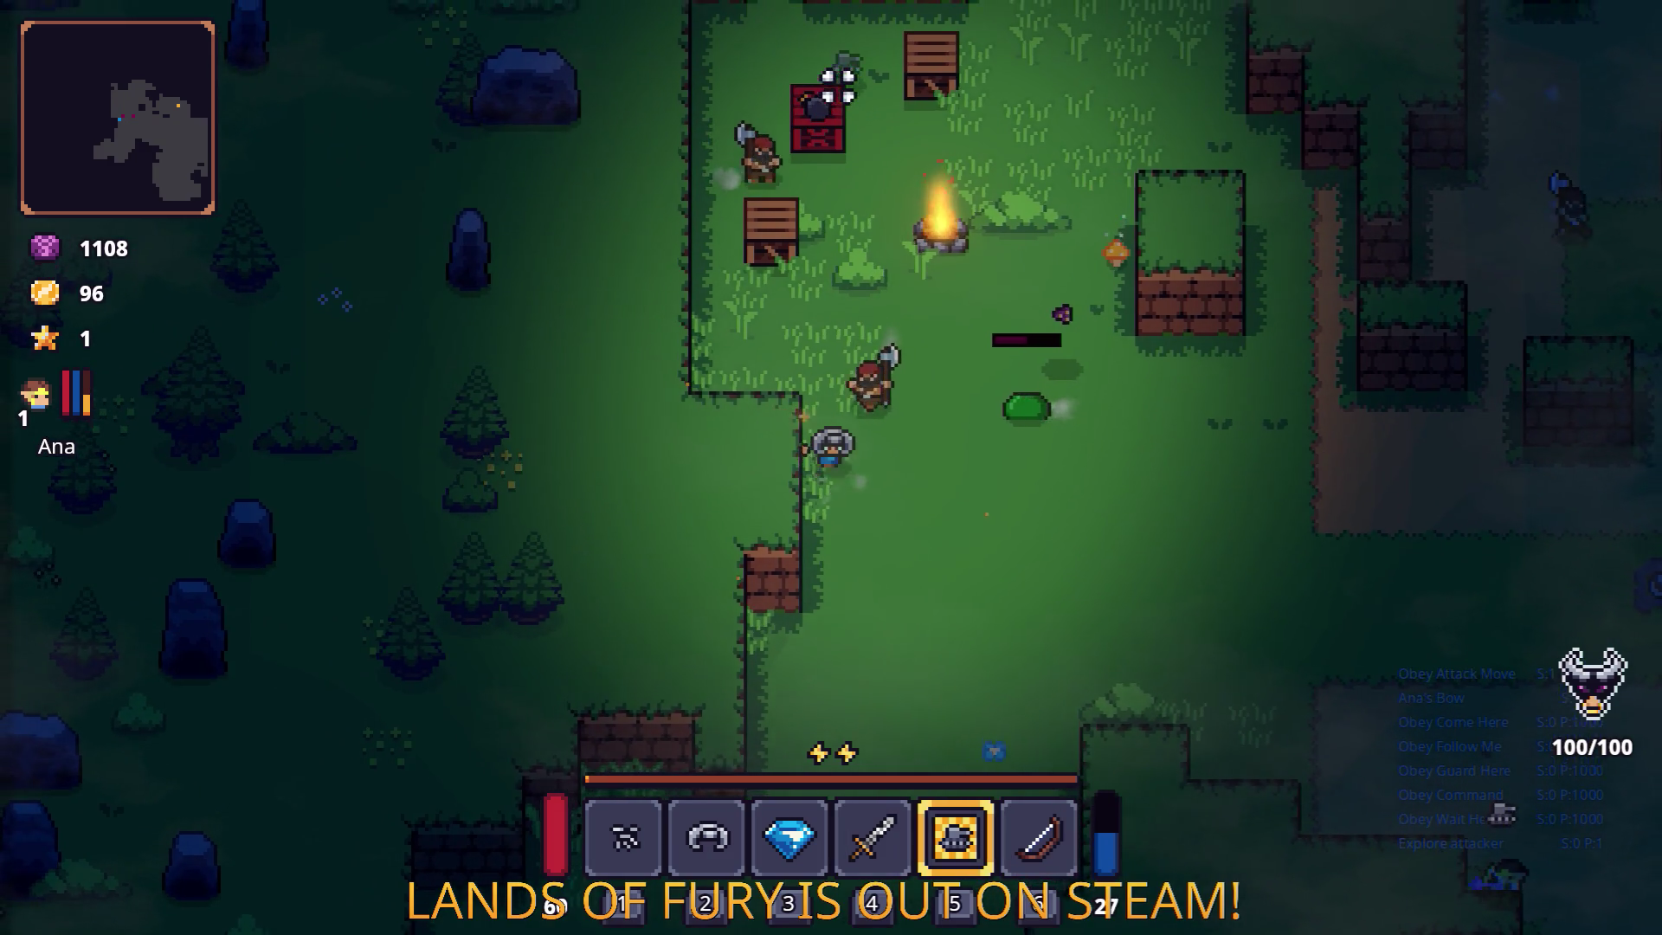
{"action": "key", "text": "w"}
{"action": "key", "text": "6"}
{"action": "key", "text": "d"}
{"action": "key", "text": "d"}
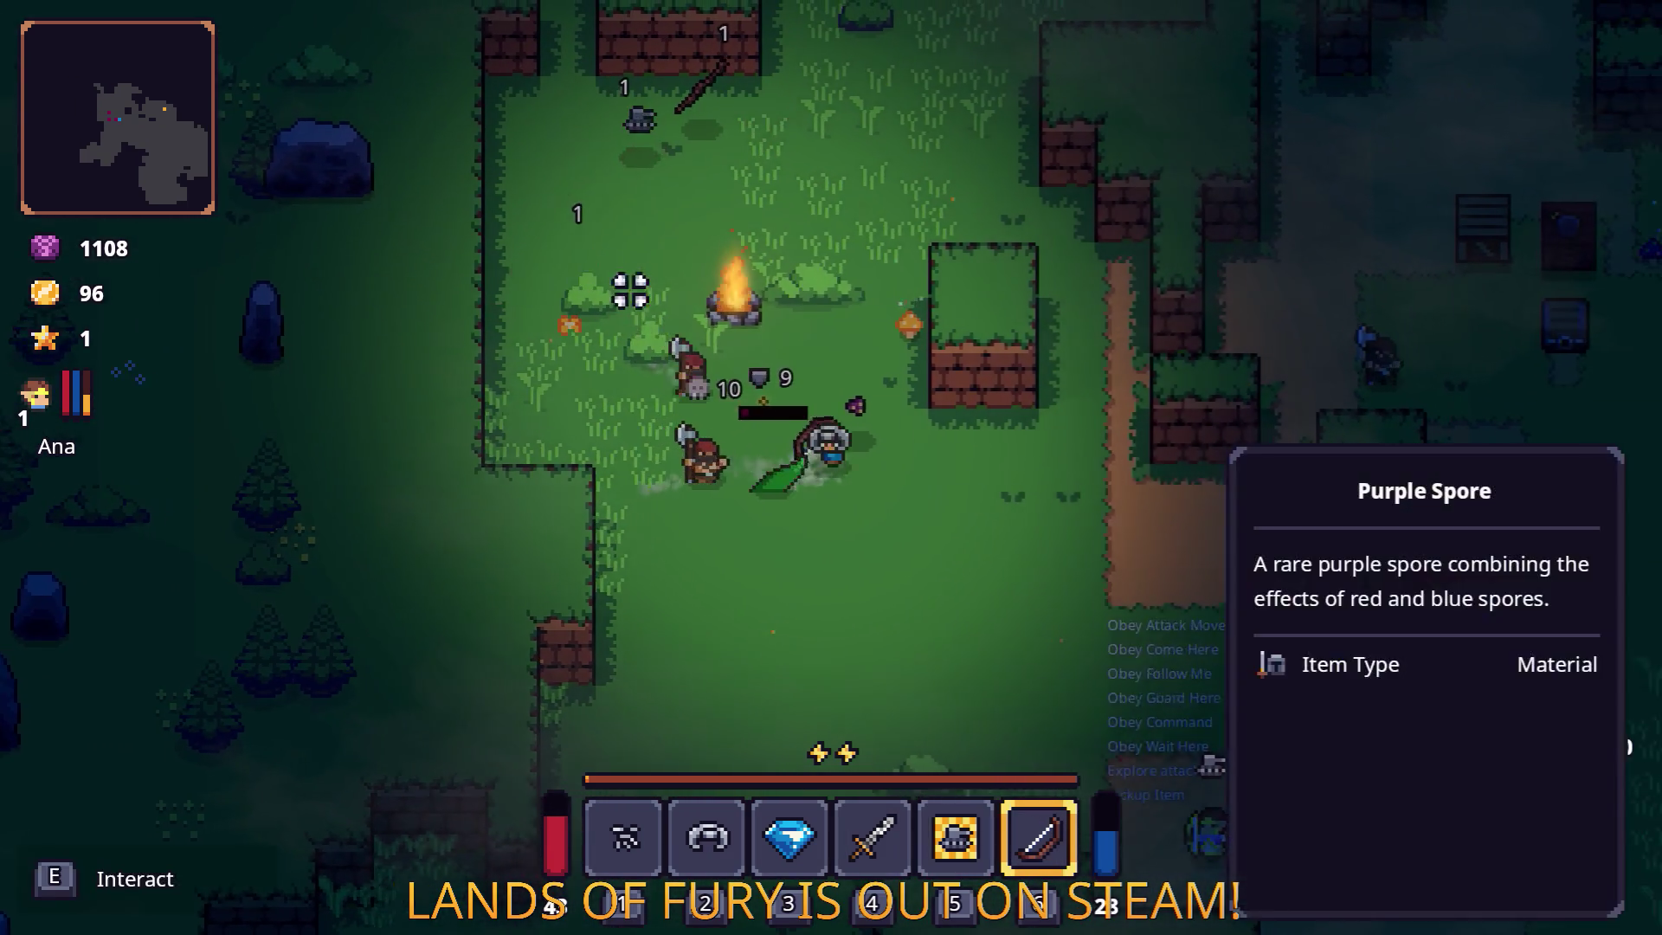
{"action": "key", "text": "1"}
{"action": "key", "text": "2"}
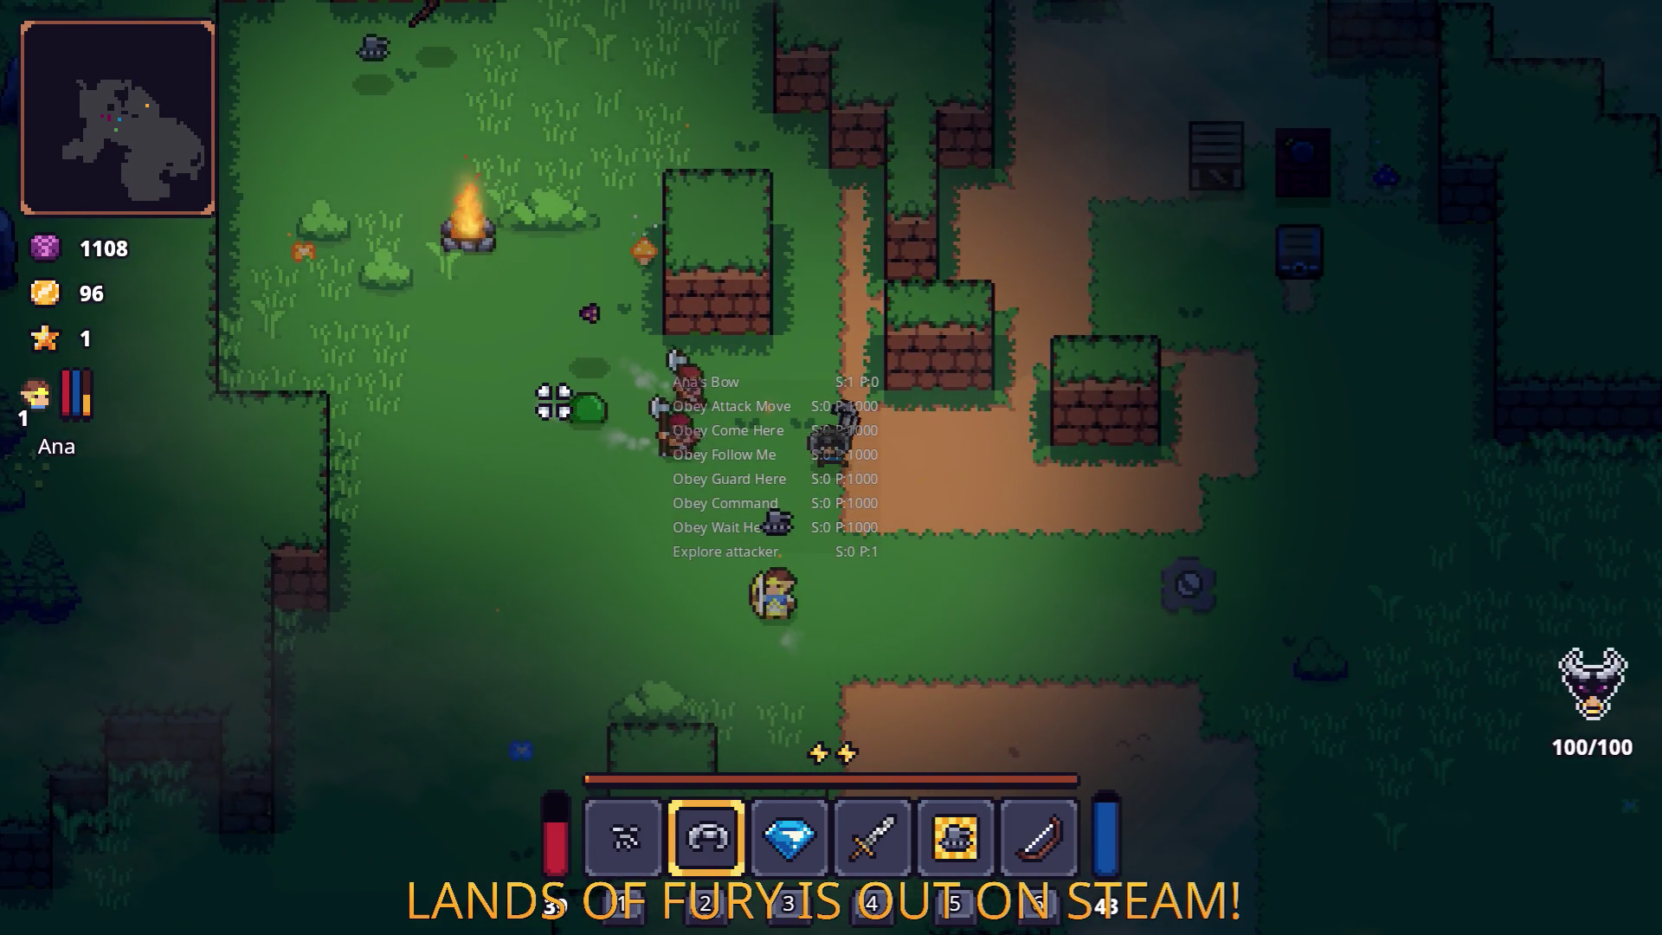
{"action": "key", "text": "a"}
{"action": "key", "text": "3"}
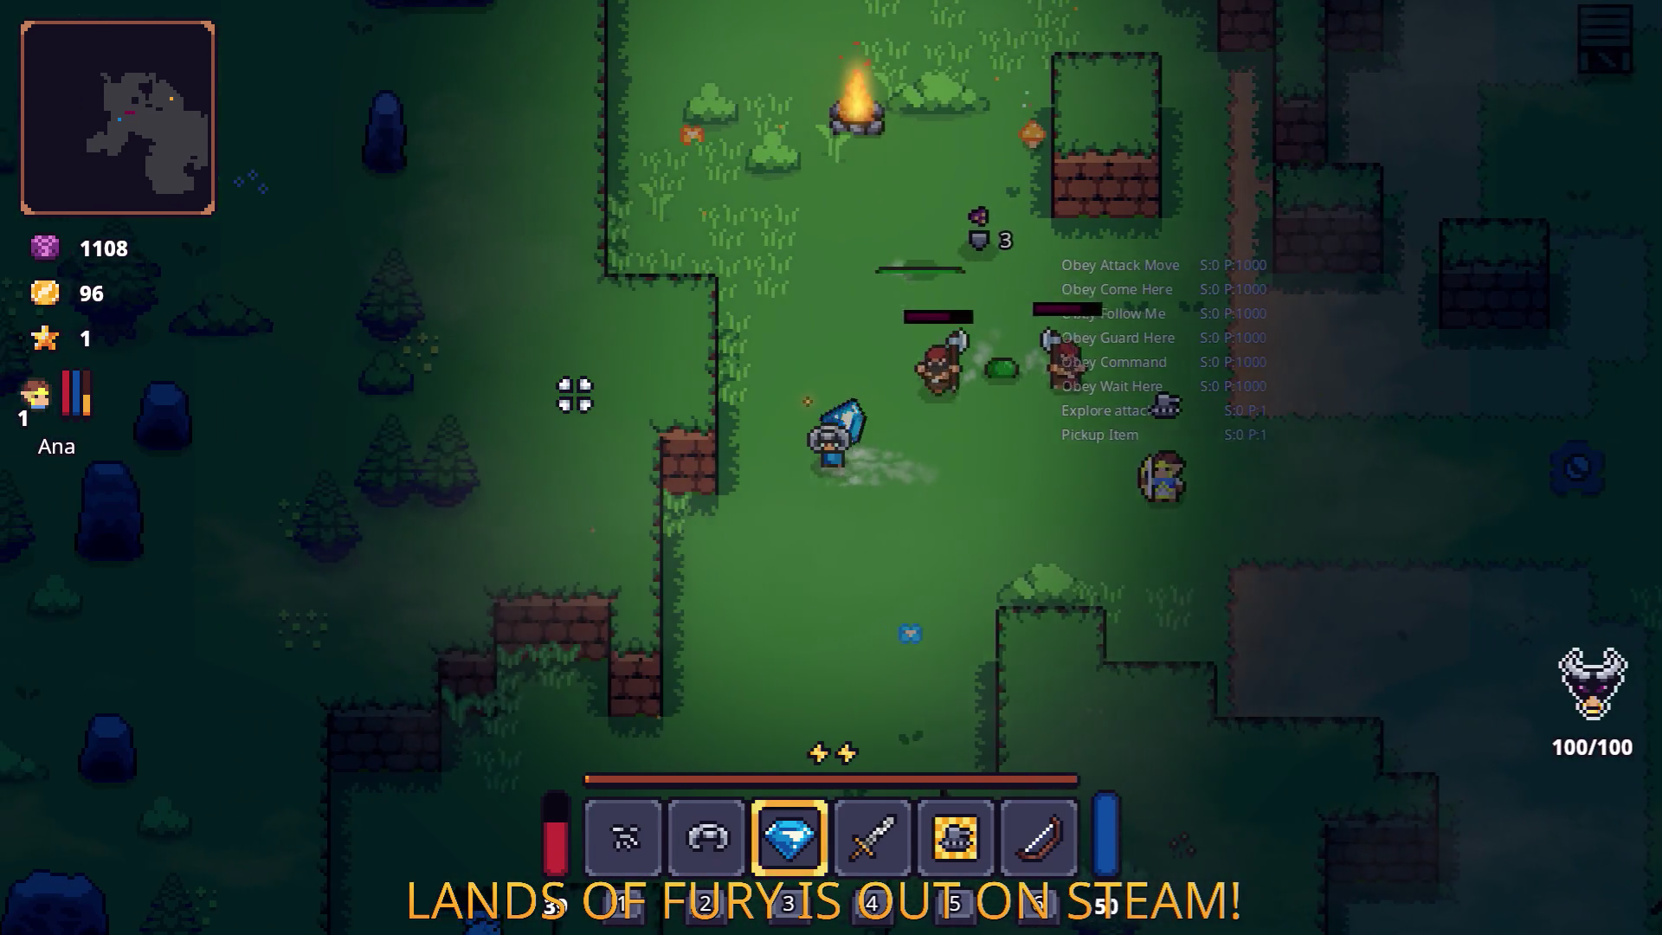
{"action": "key", "text": "4"}
{"action": "left_click", "coordinate": [1191, 606]}
Move past the campfire and the ghost onto the dirt path, collecting gold at the chests.
{"action": "key", "text": "w"}
{"action": "key", "text": "d"}
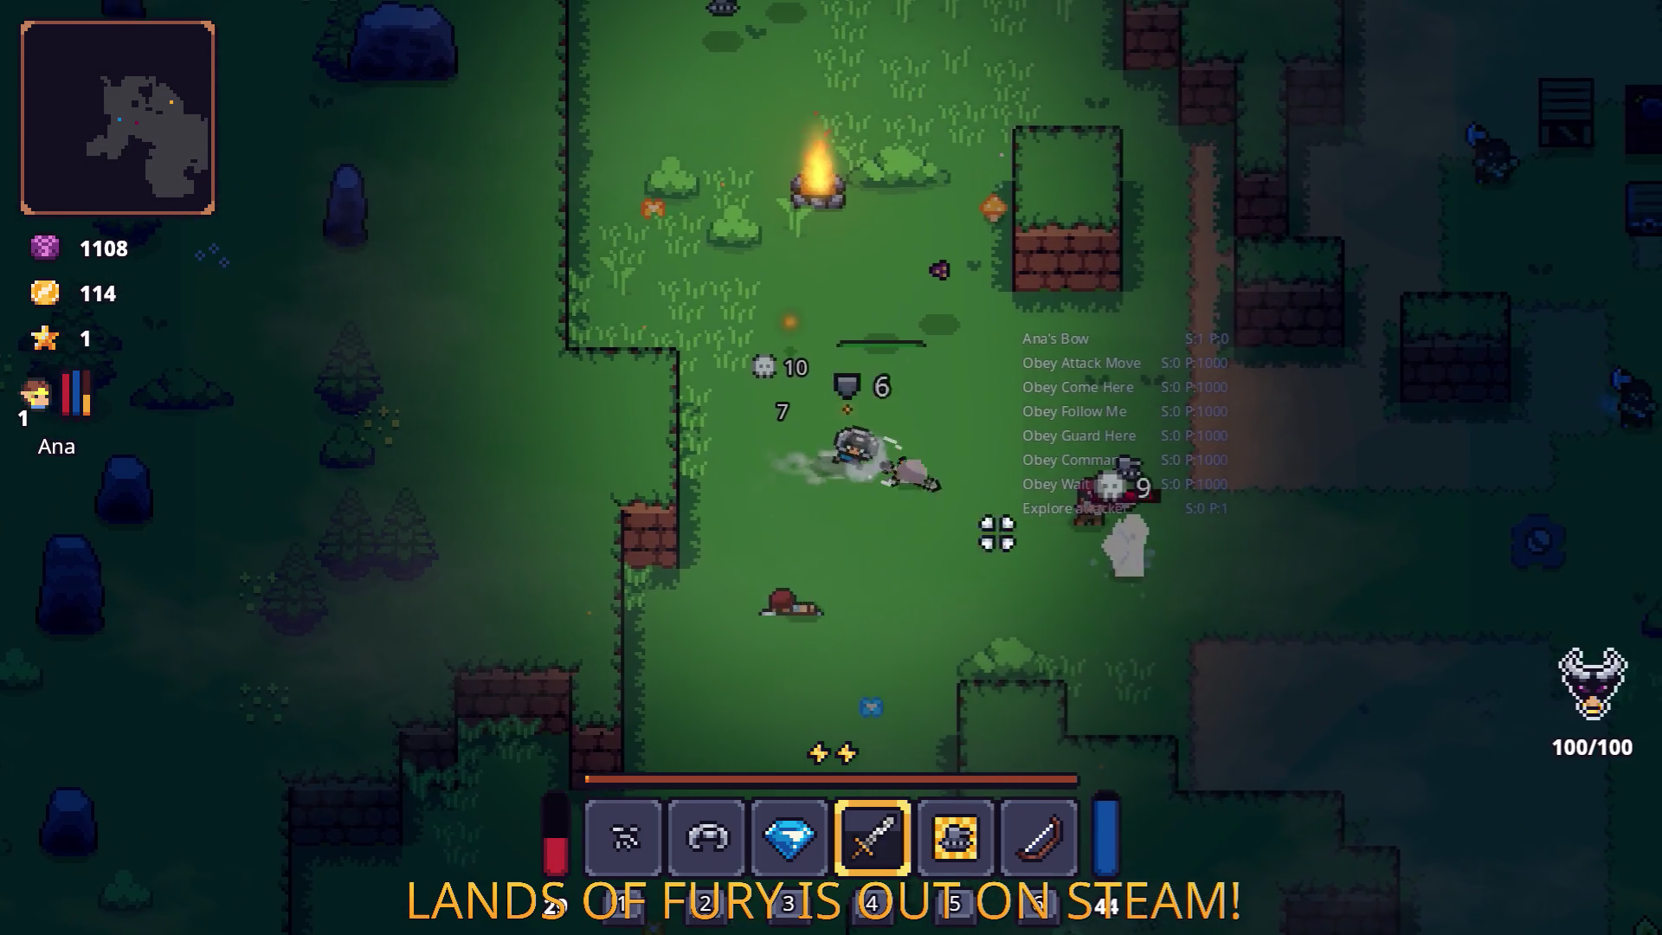
{"action": "key", "text": "w"}
{"action": "key", "text": "a"}
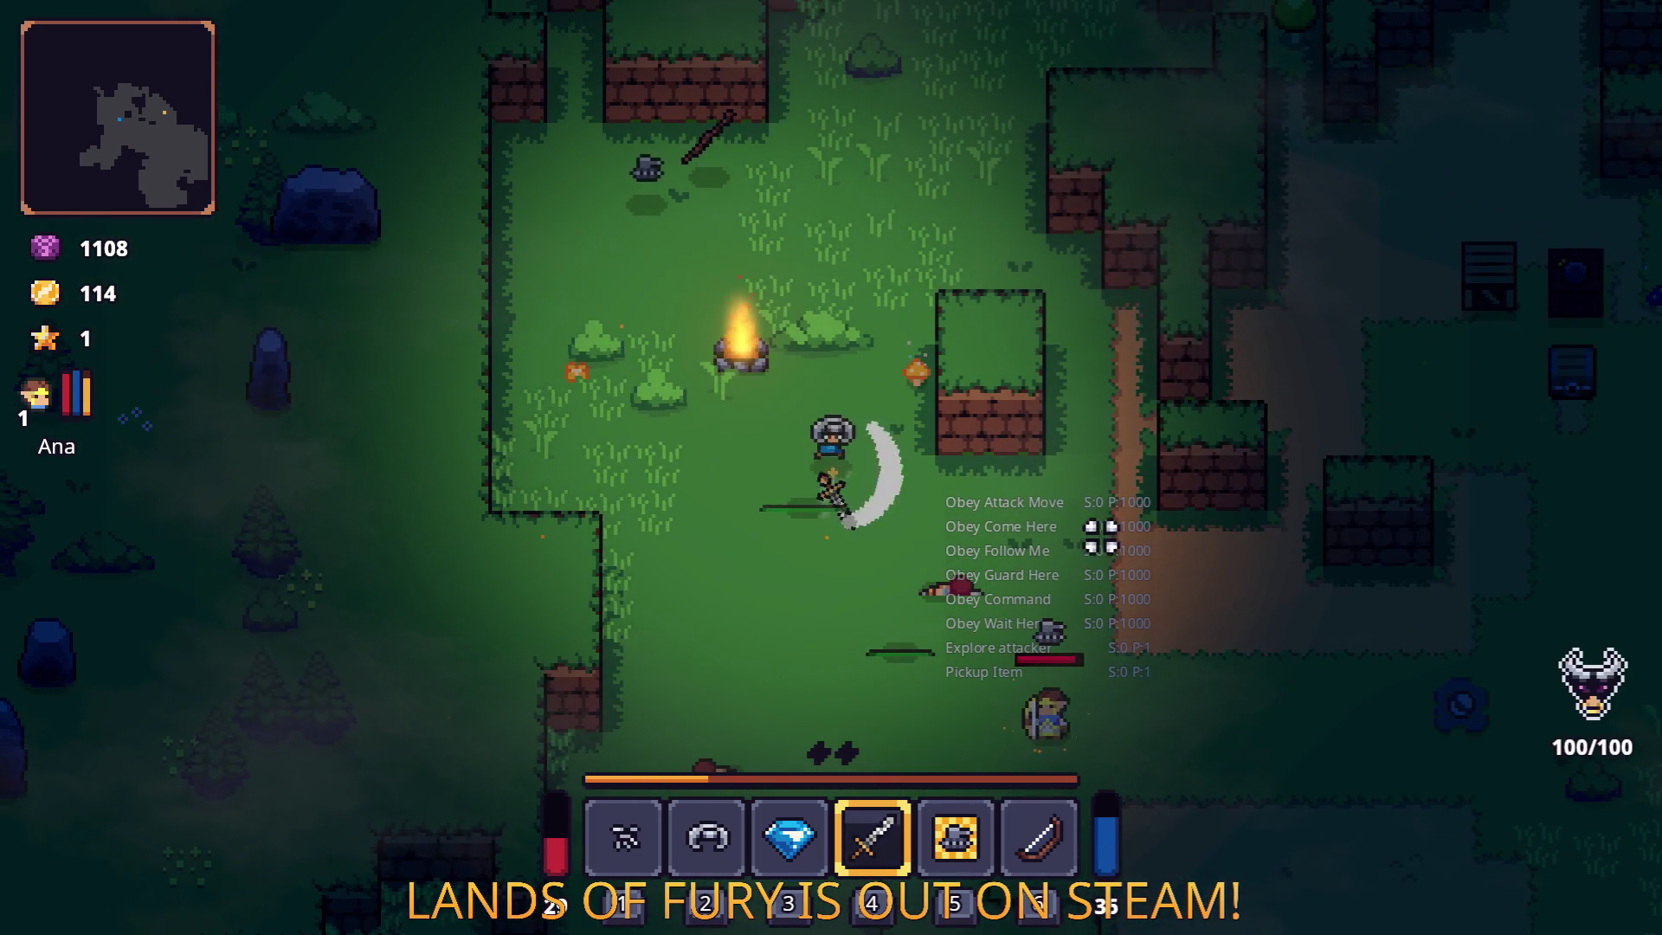
{"action": "key", "text": "s"}
{"action": "key", "text": "d"}
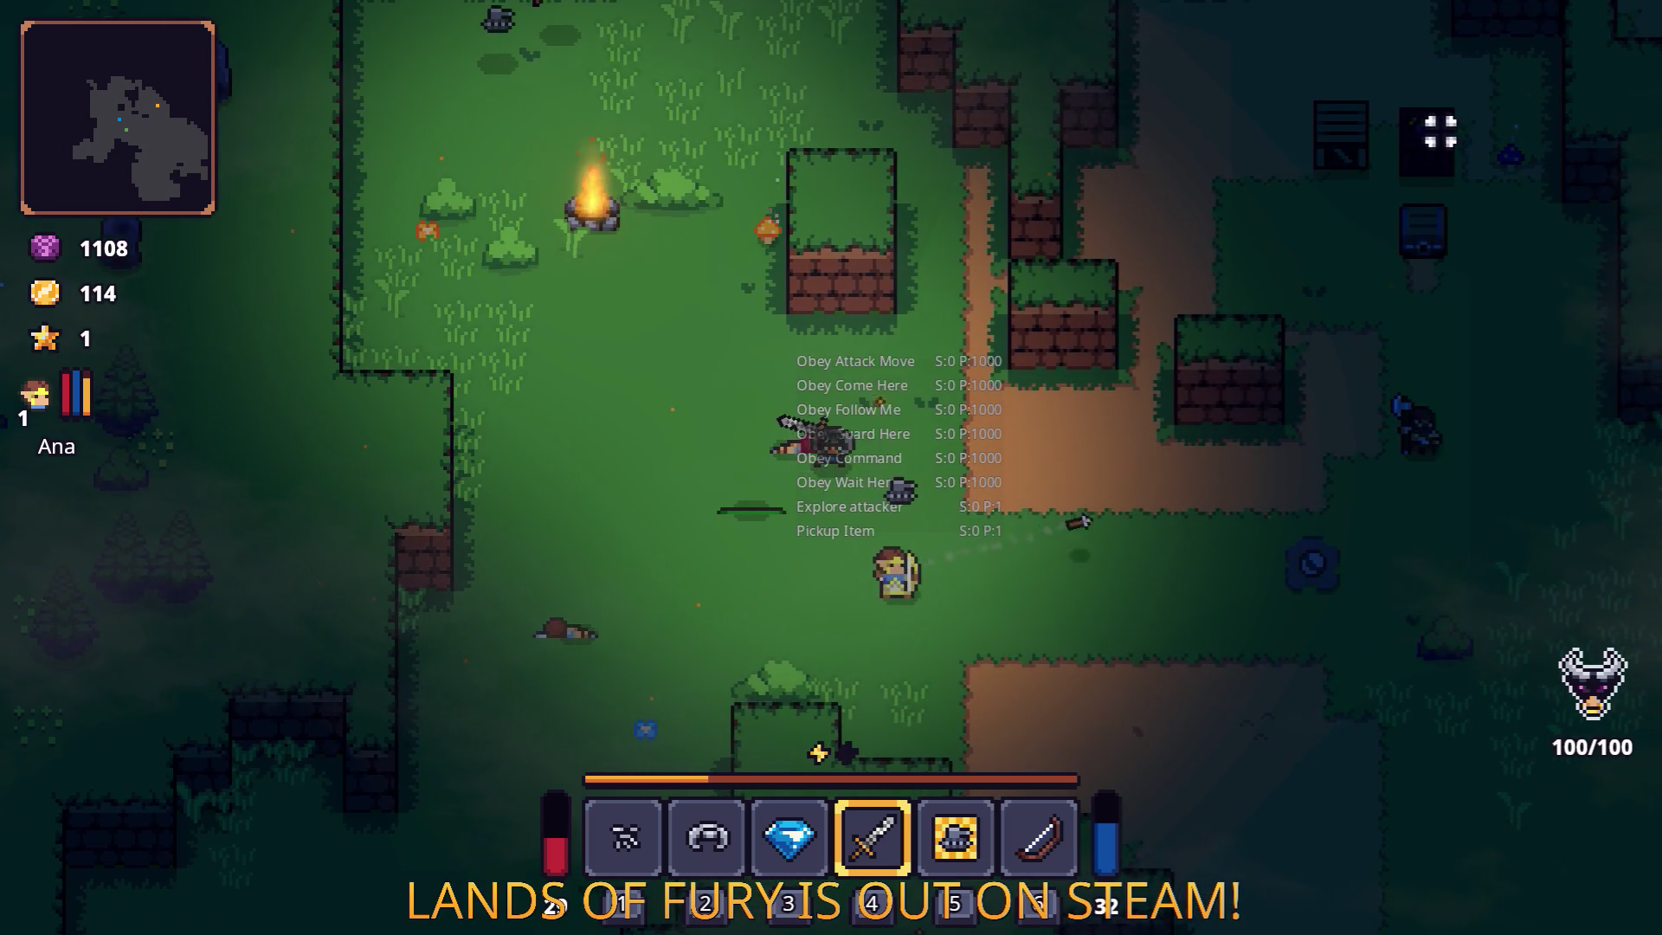
{"action": "key", "text": "w"}
{"action": "key", "text": "d"}
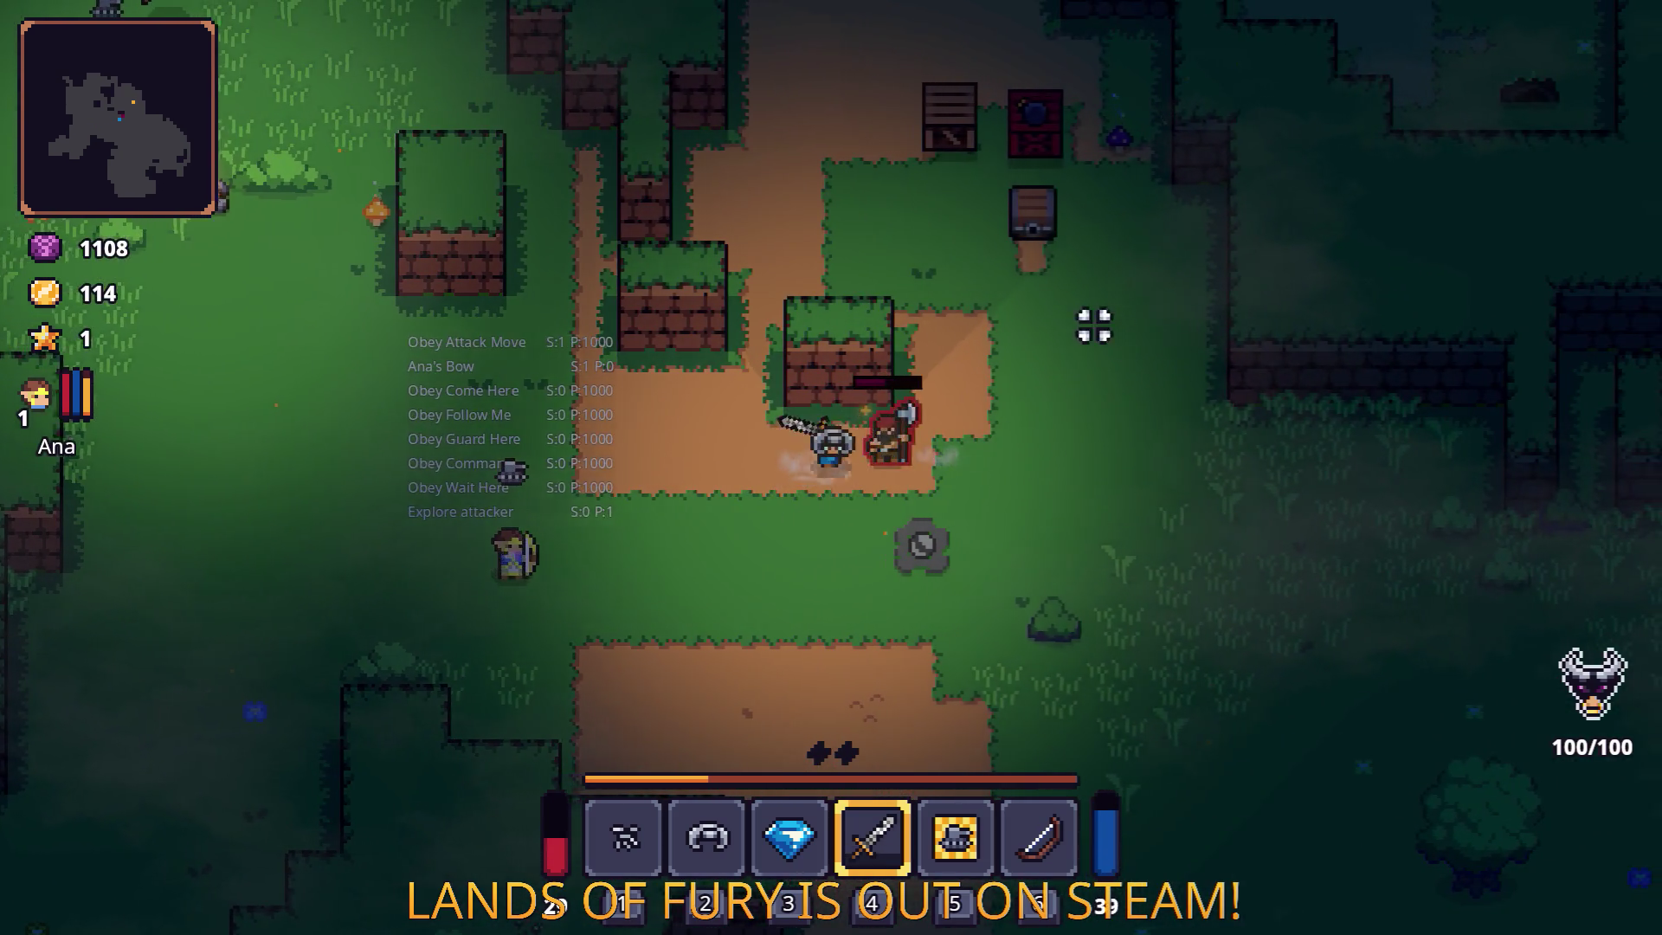
{"action": "key", "text": "w"}
{"action": "key", "text": "d"}
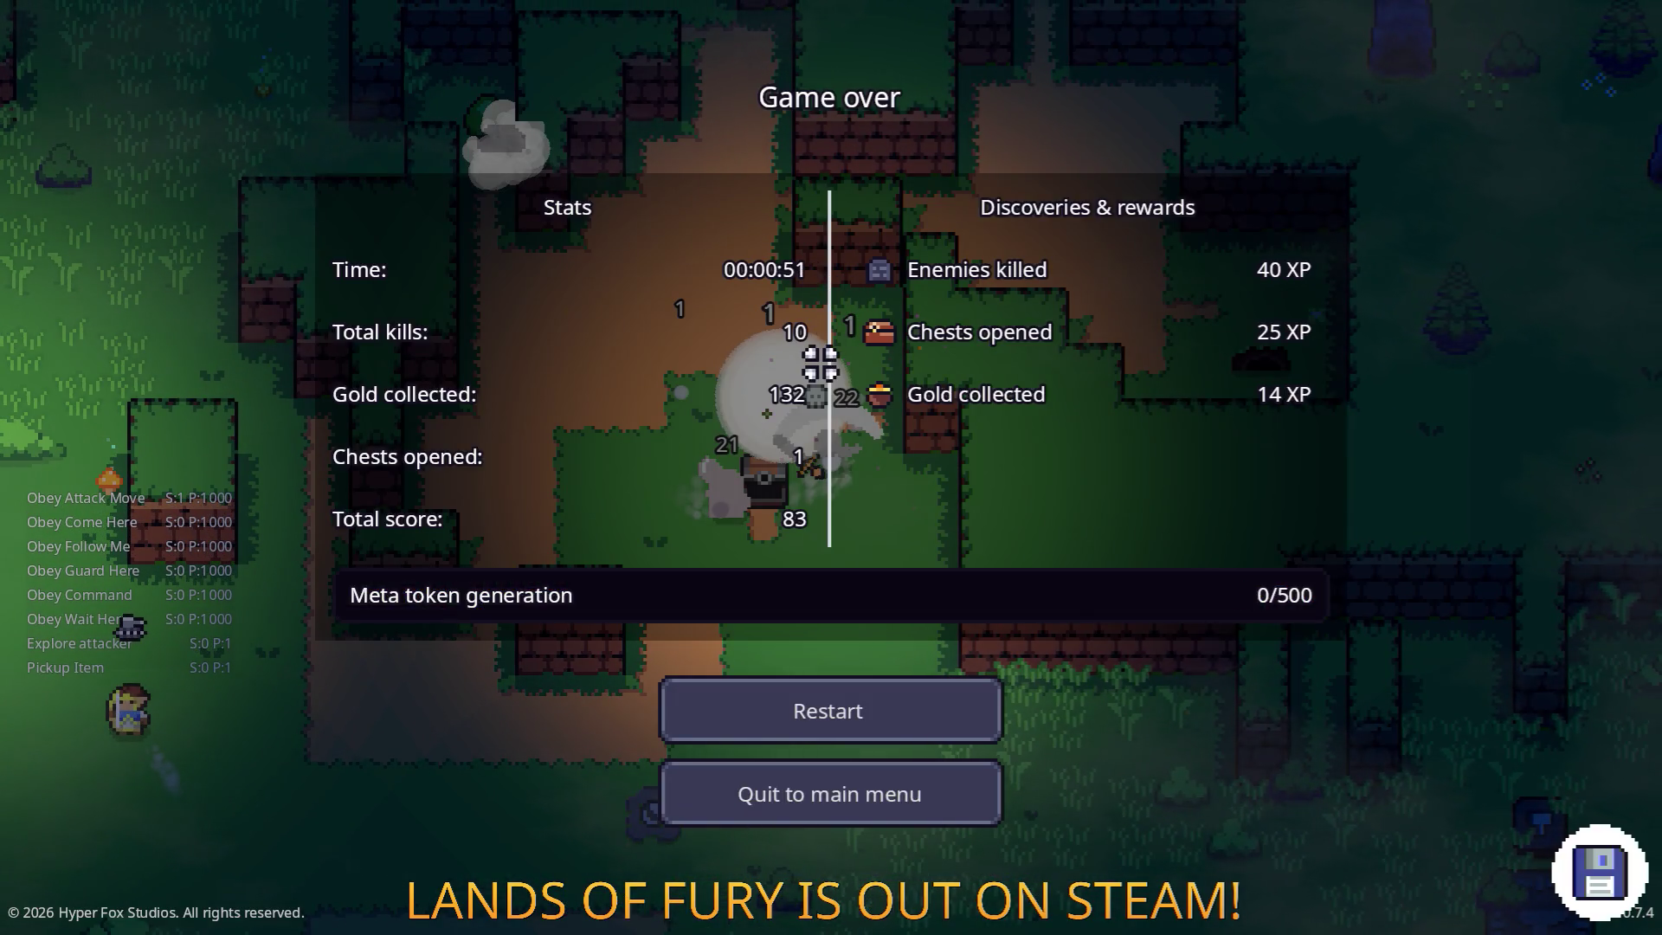
Restart after the game over and use The Glade's pillar to start a new forest run.
{"action": "left_click", "coordinate": [879, 716]}
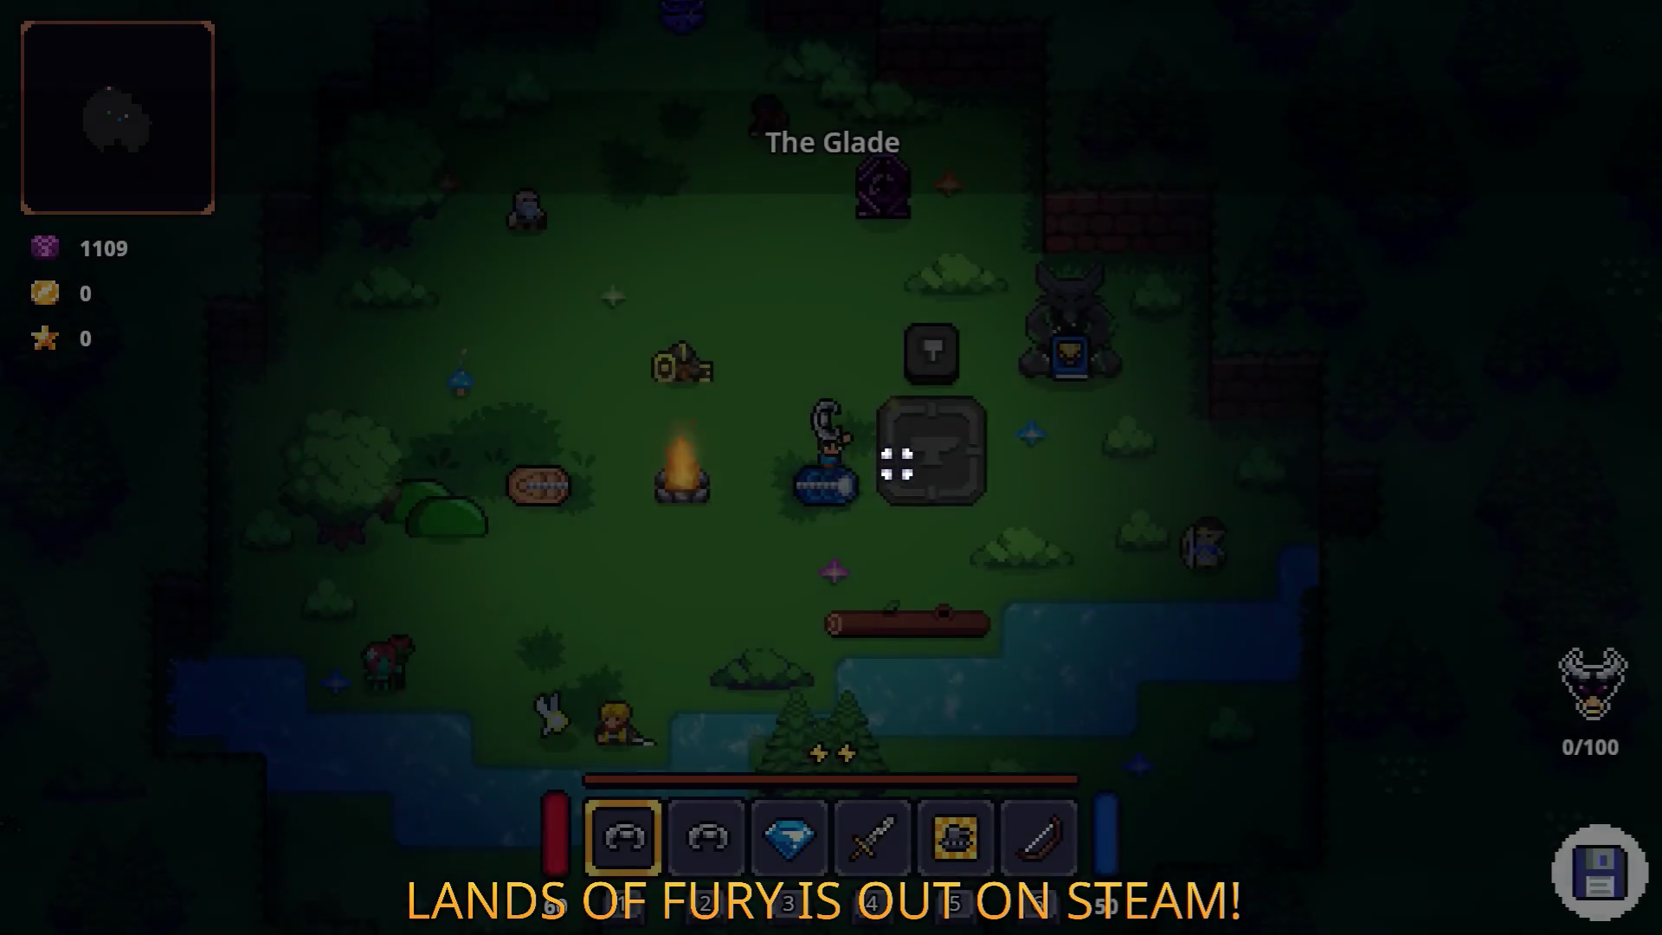
{"action": "key", "text": "w"}
{"action": "key", "text": "w"}
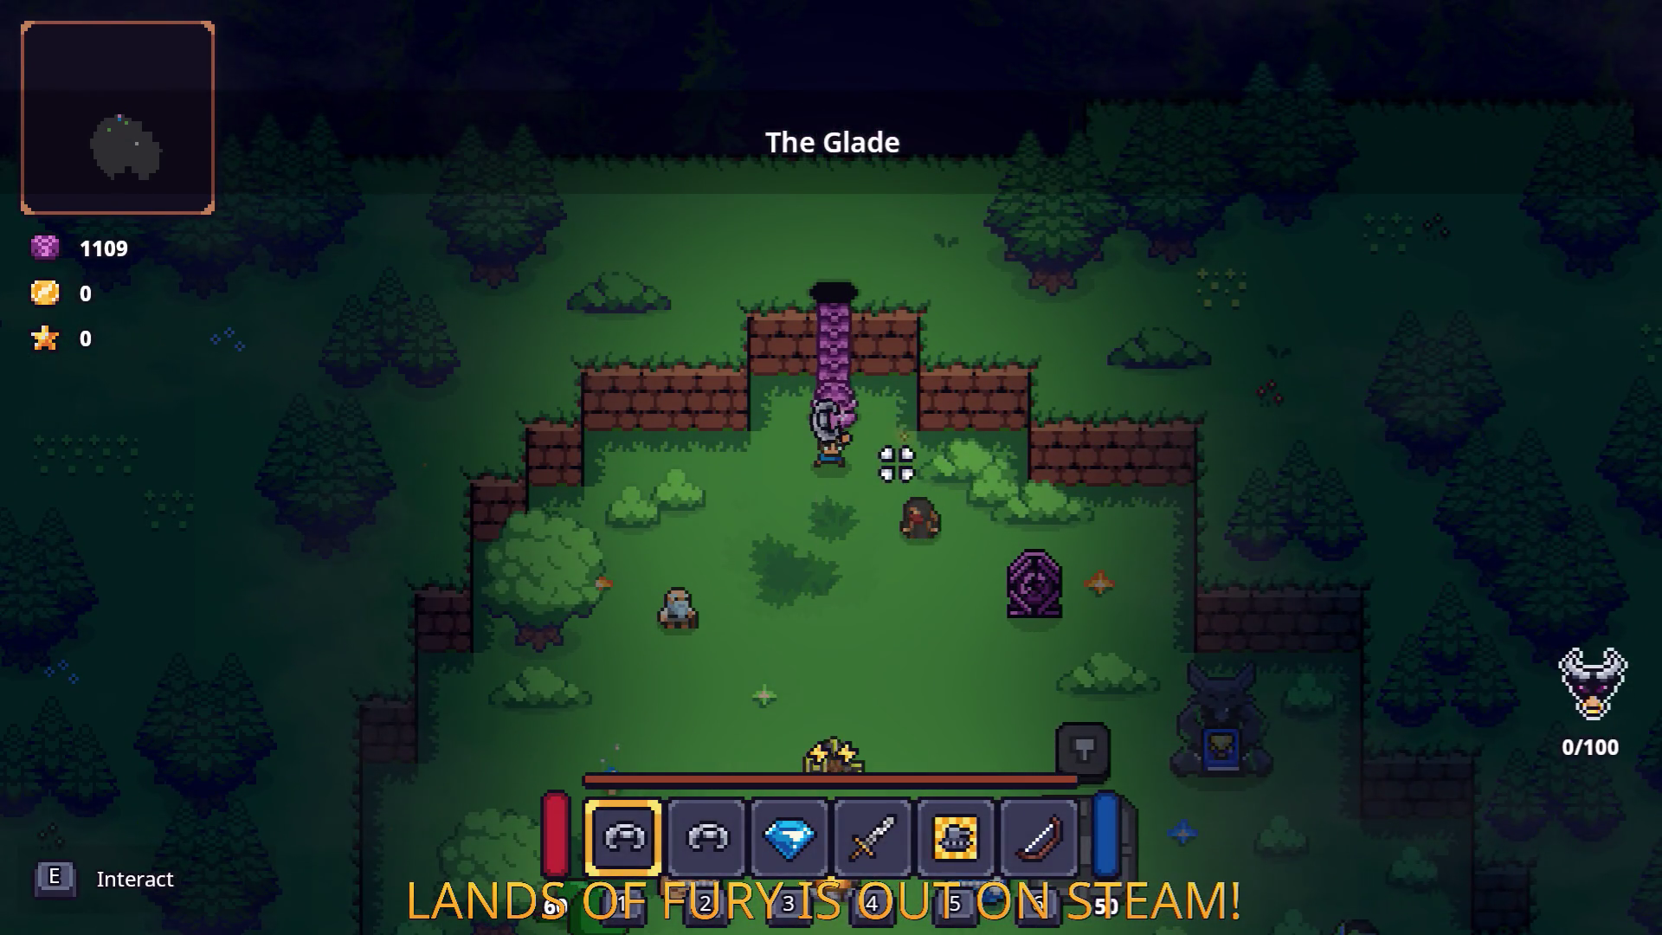
{"action": "key", "text": "e"}
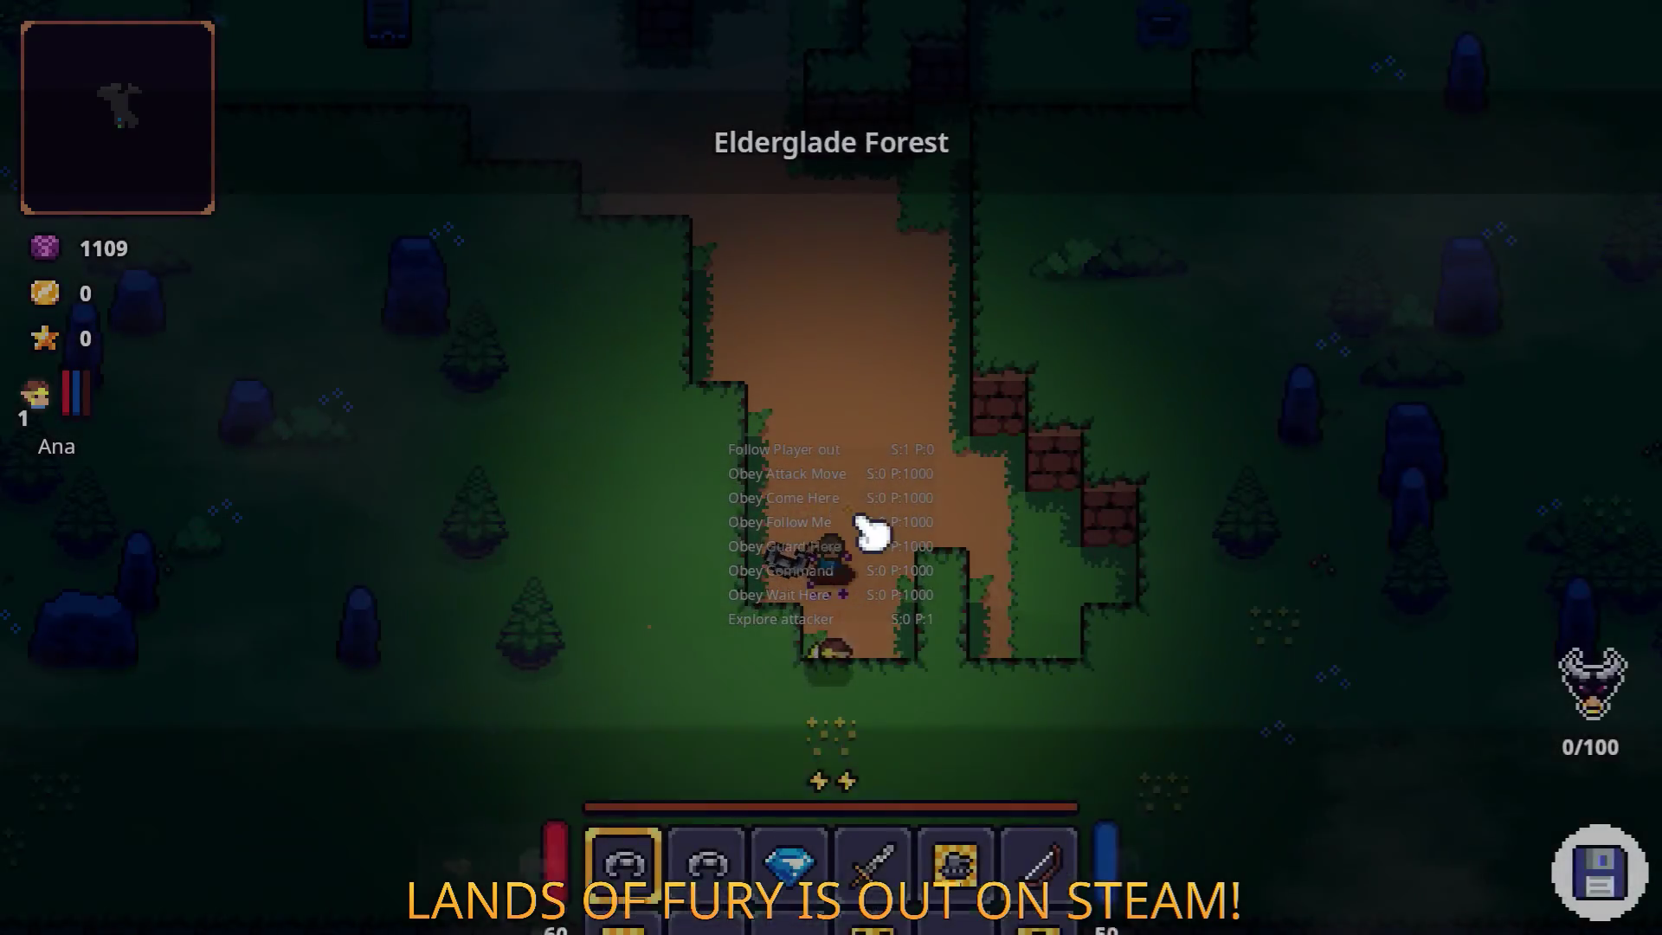
Equip the ram helmet and place the bow in the first quickslot.
{"action": "key", "text": "i"}
{"action": "key", "text": "i"}
{"action": "key", "text": "i"}
{"action": "left_click", "coordinate": [634, 632]}
{"action": "left_click", "coordinate": [1098, 649]}
{"action": "left_click", "coordinate": [1043, 636]}
{"action": "left_click", "coordinate": [645, 636]}
{"action": "key", "text": "i"}
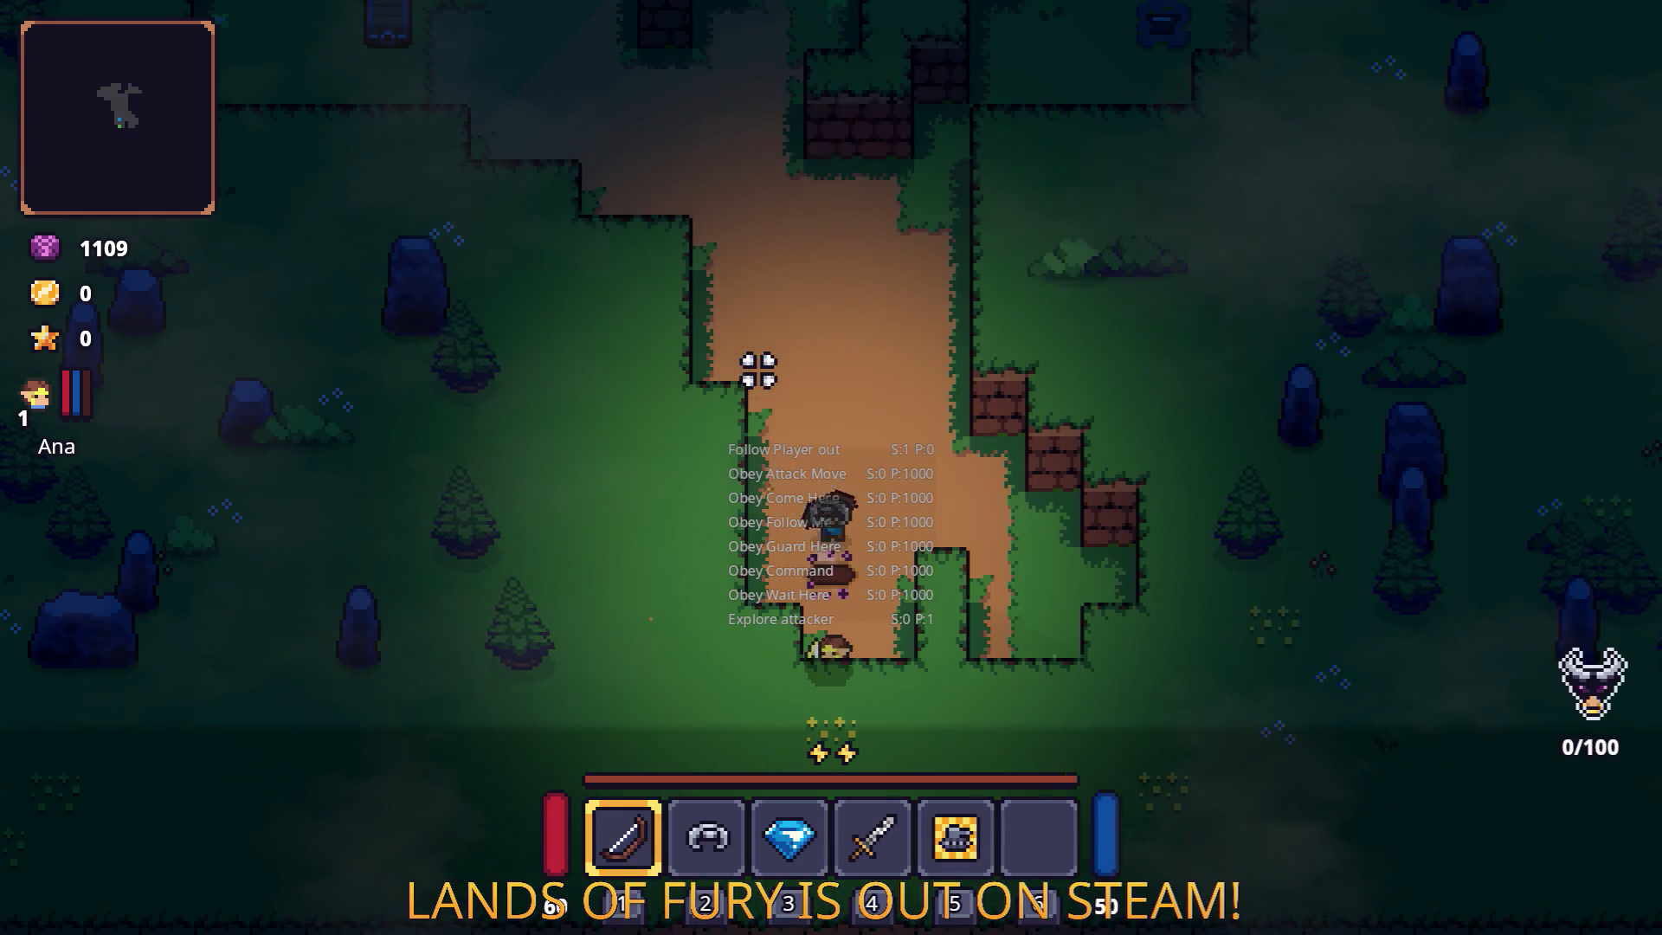
Walk north and northwest along the path and shoot the bow at an enemy.
{"action": "key", "text": "w"}
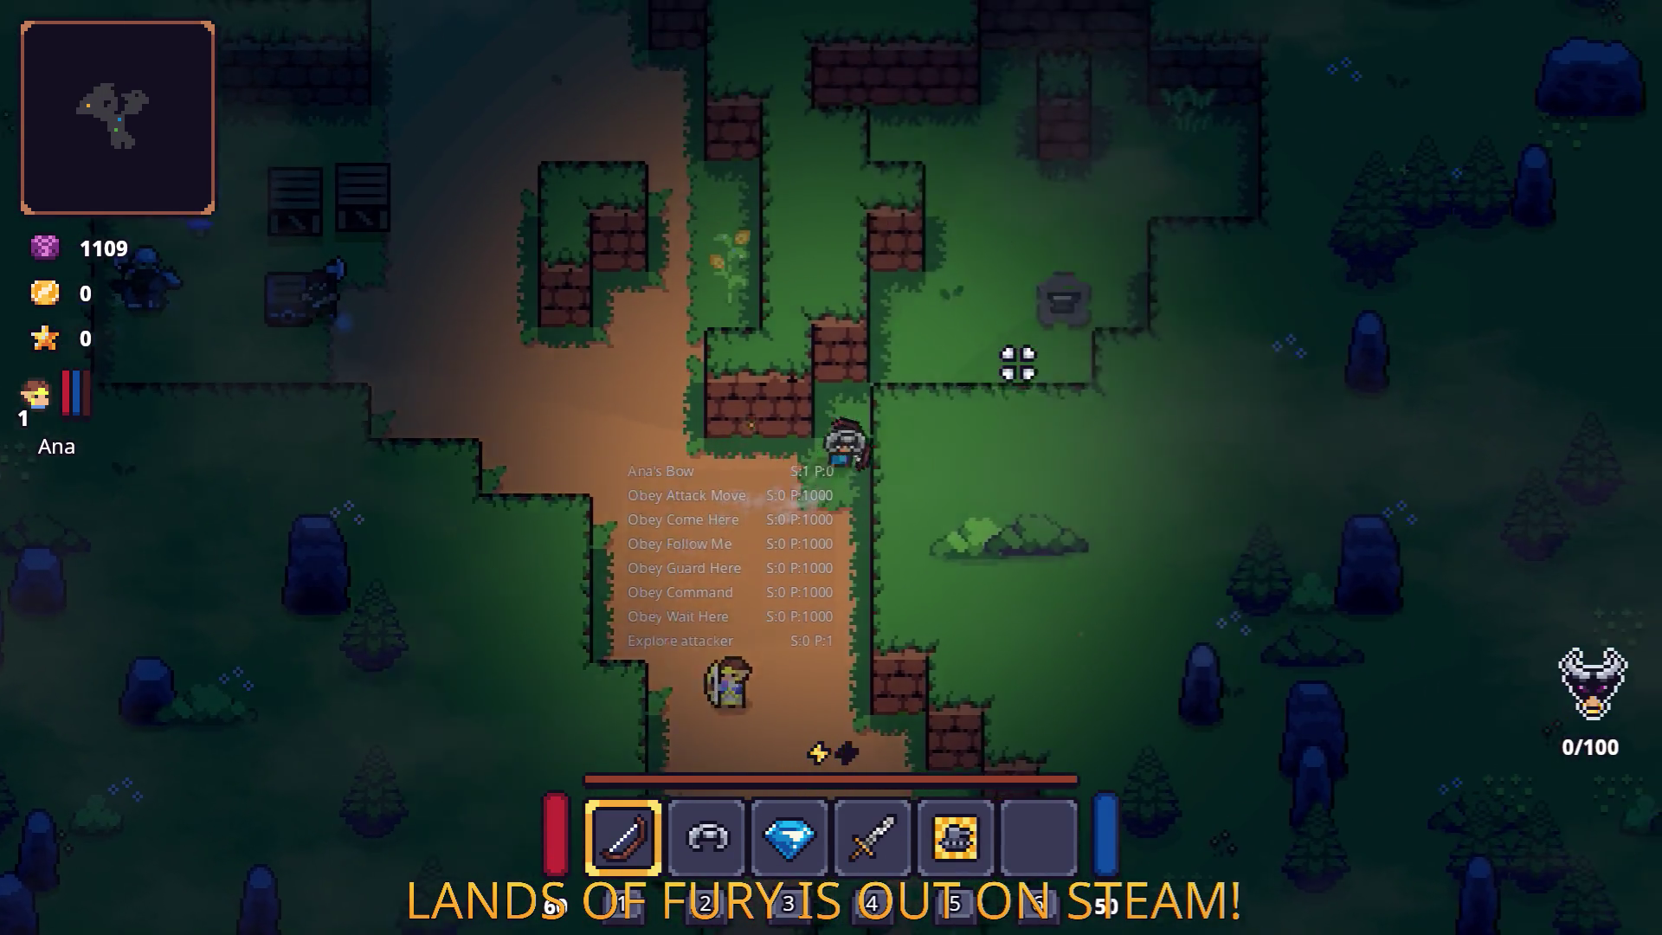
{"action": "key", "text": "w"}
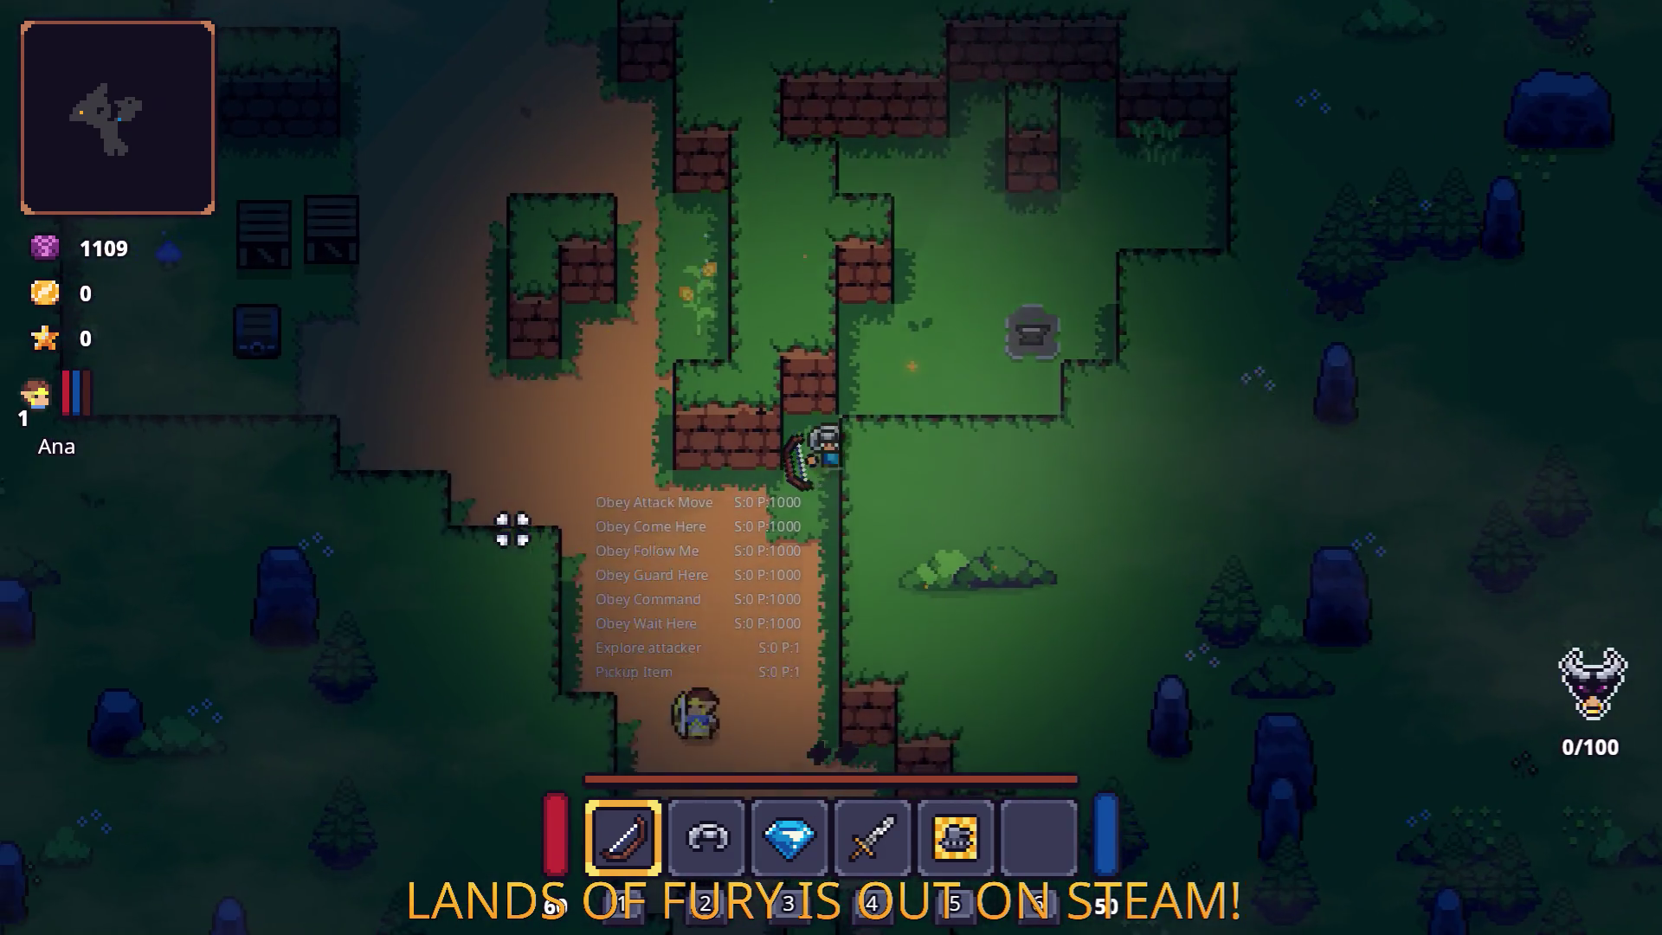
{"action": "key", "text": "a"}
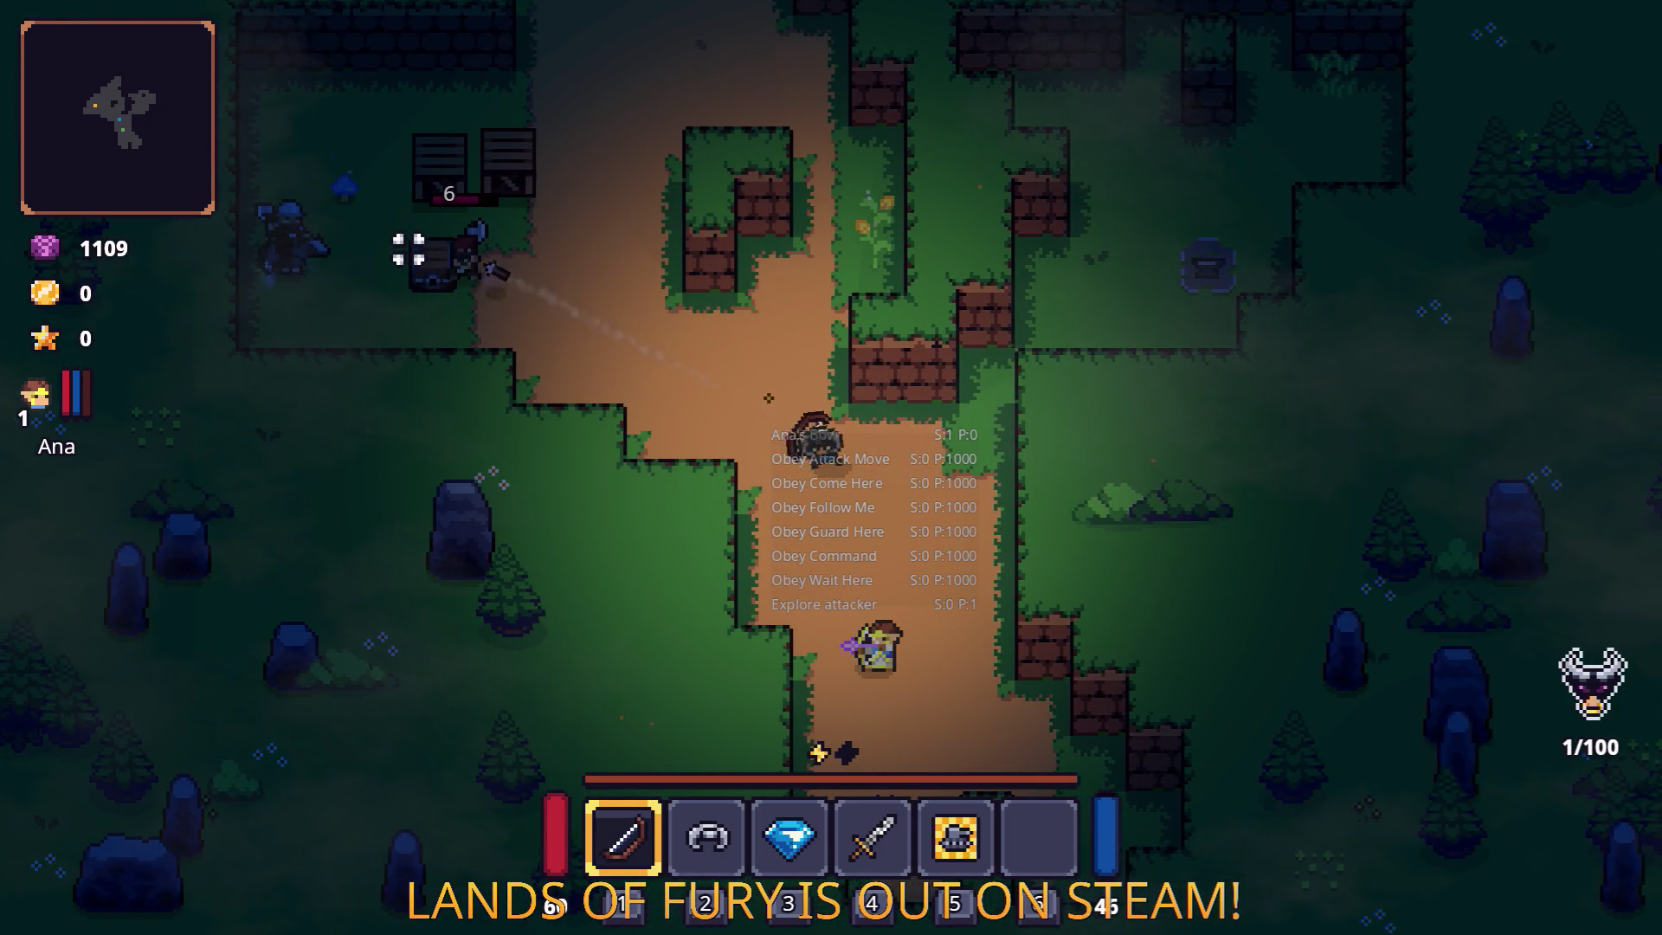
{"action": "key", "text": "w"}
{"action": "key", "text": "a"}
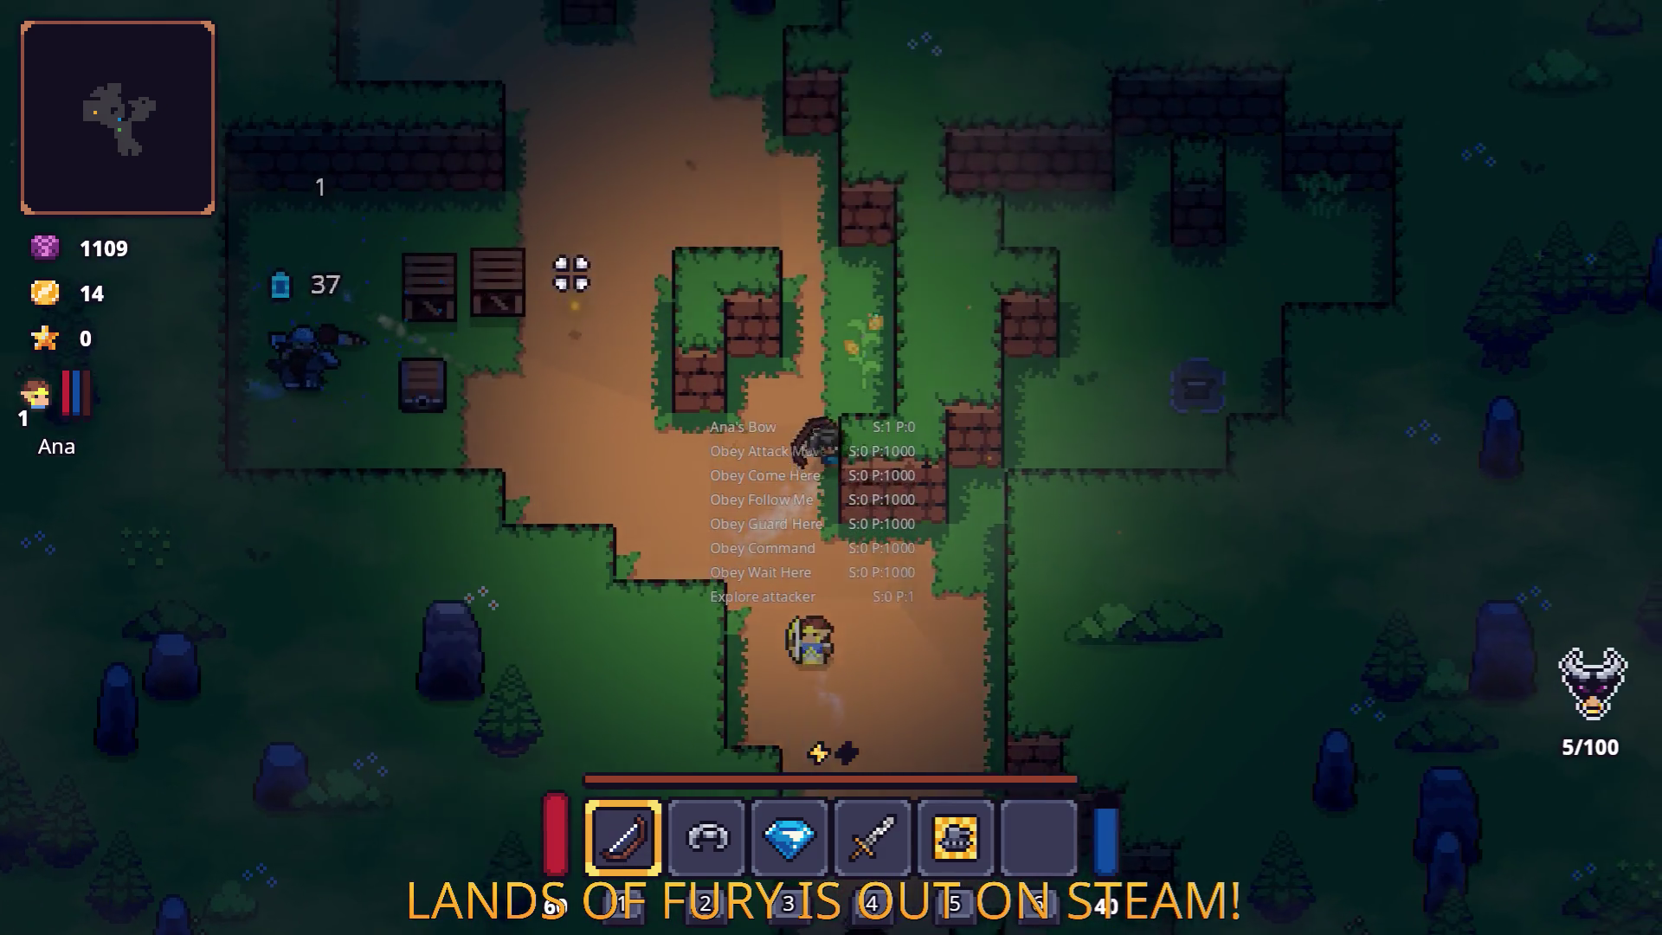
{"action": "left_click", "coordinate": [378, 342]}
{"action": "key", "text": "a"}
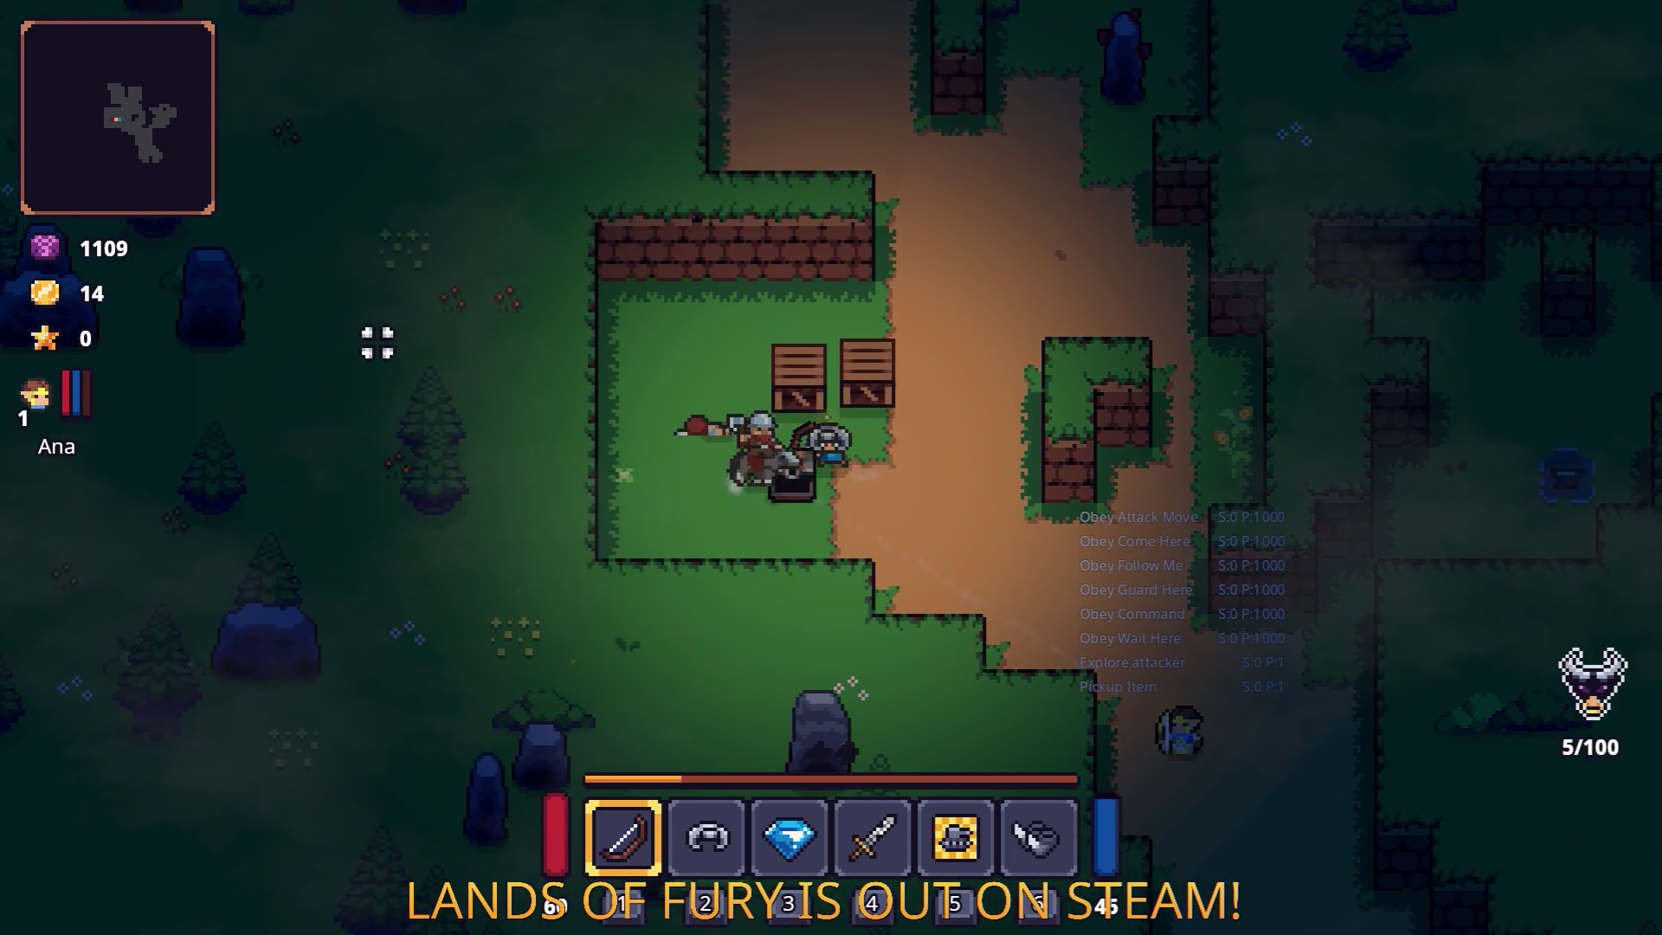
Check the inventory, then fight the enemy to the west and collect its dropped gold.
{"action": "key", "text": "Tab"}
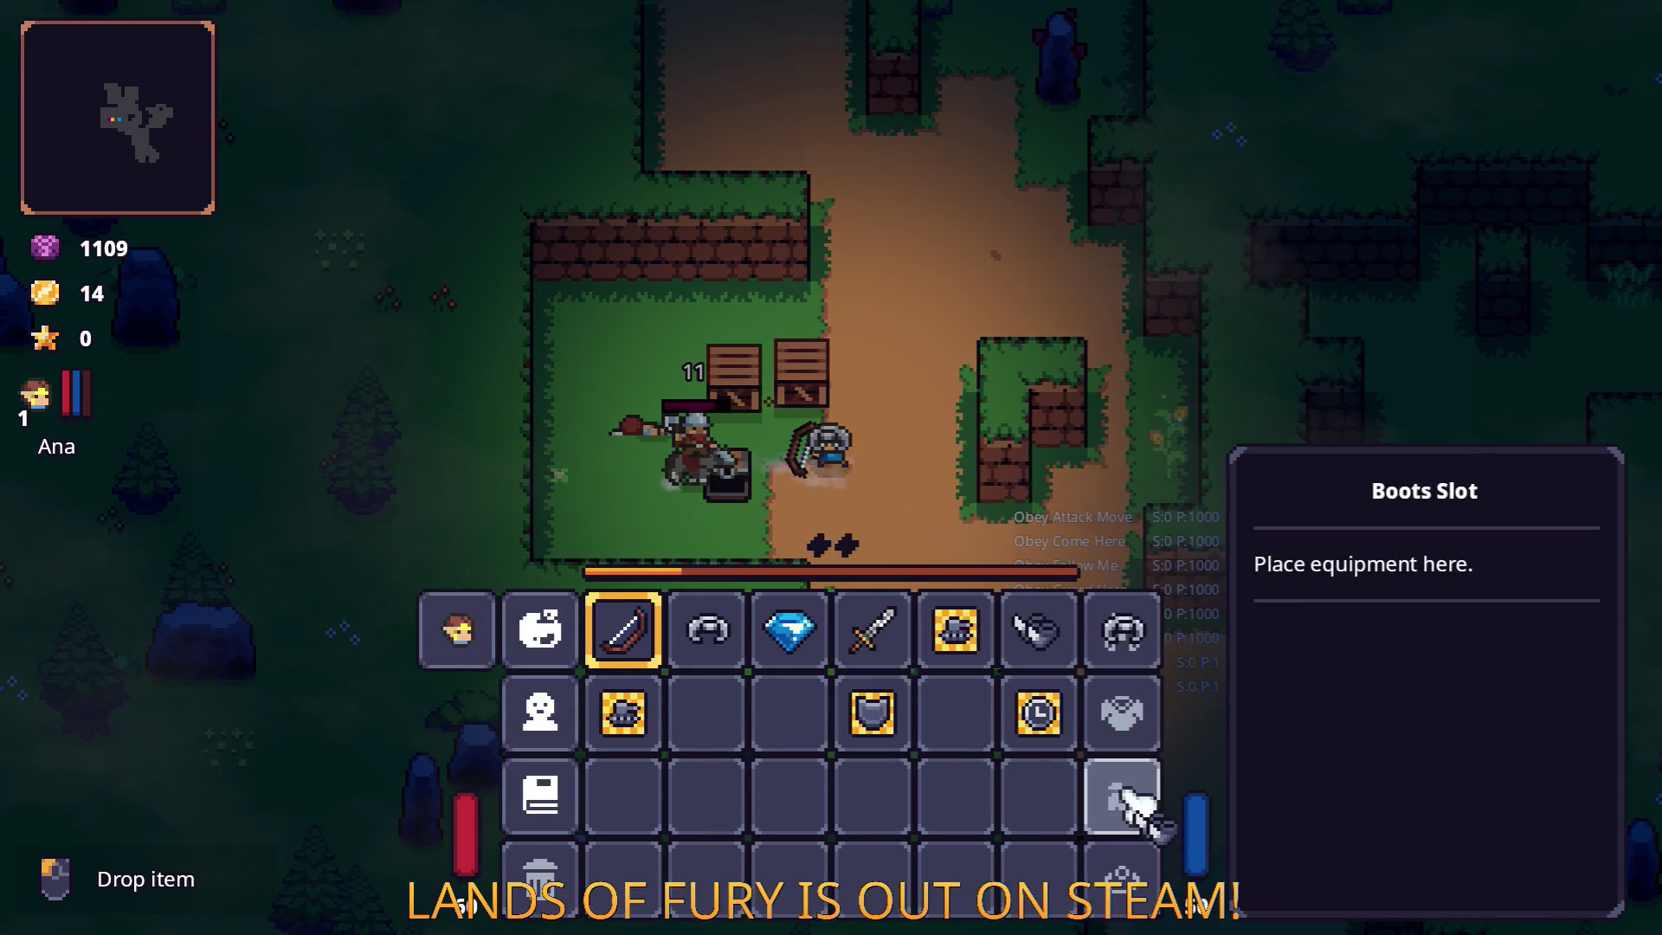
{"action": "key", "text": "Tab"}
{"action": "key", "text": "d"}
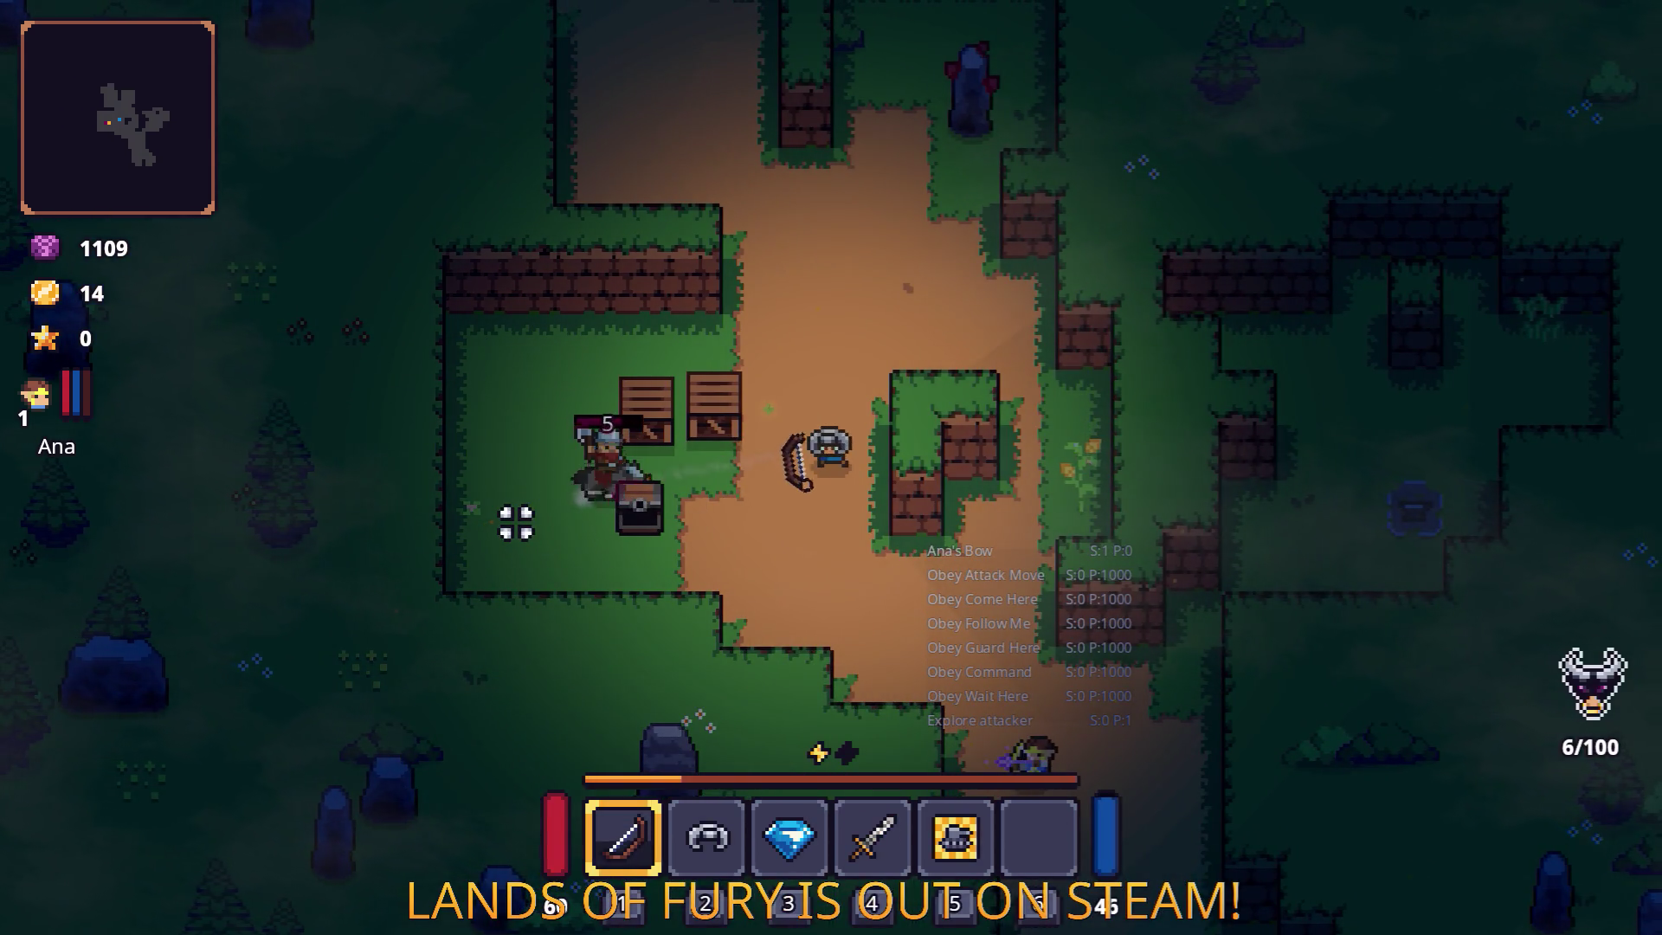
{"action": "key", "text": "a"}
{"action": "left_click", "coordinate": [516, 522]}
{"action": "key", "text": "d"}
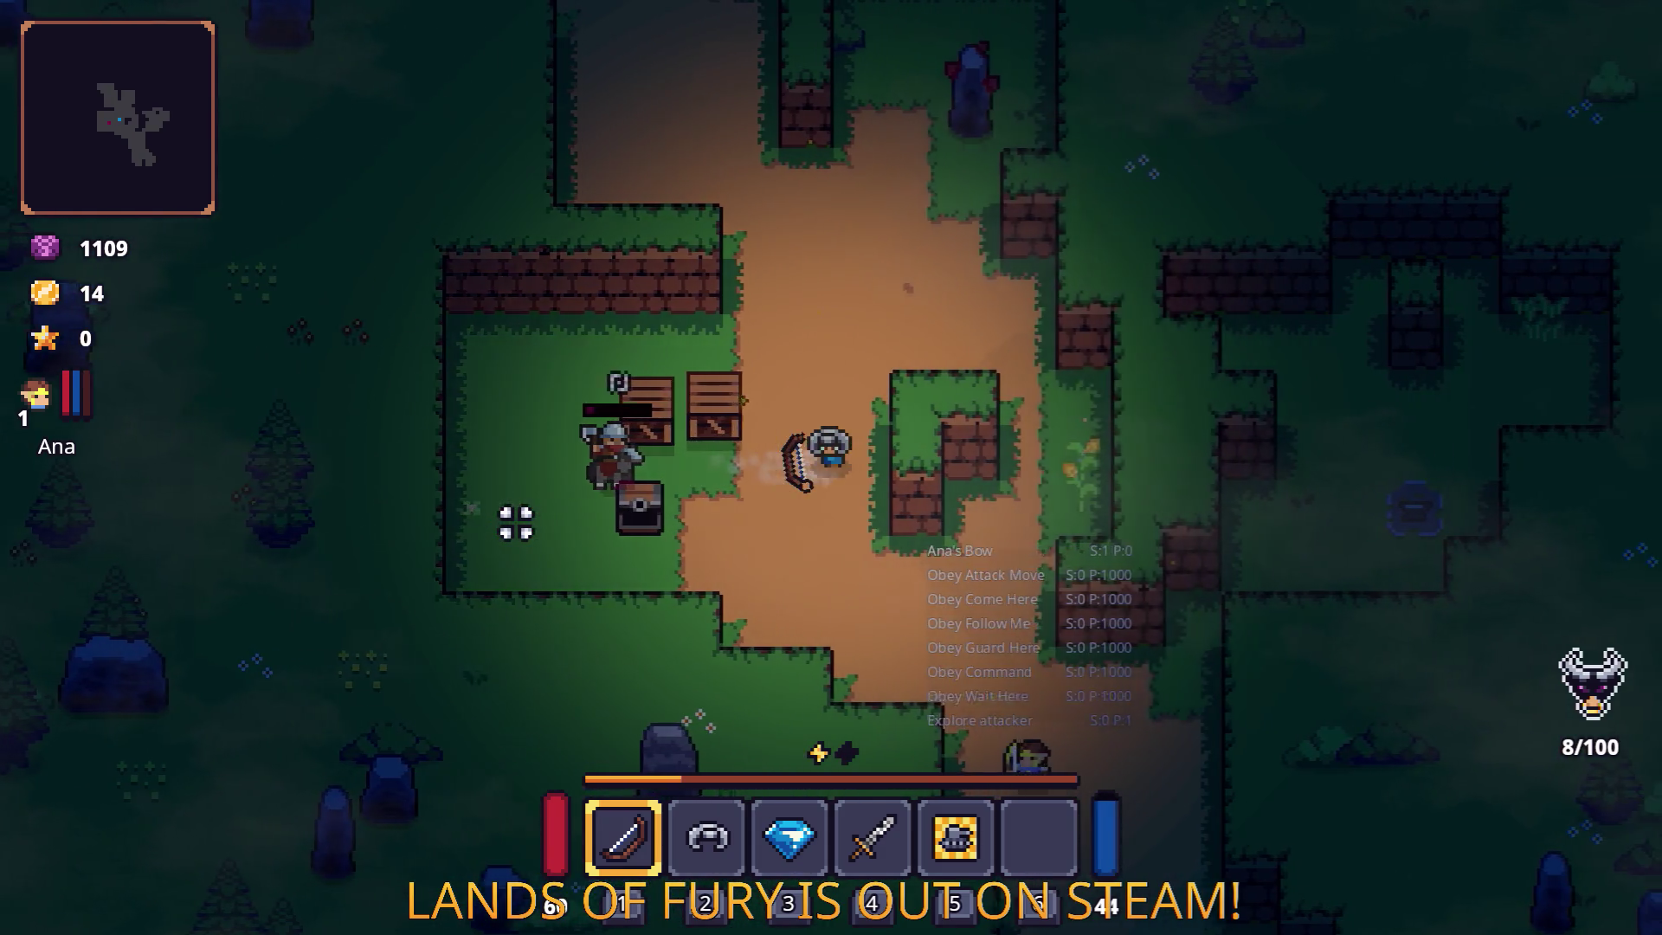
{"action": "key", "text": "a"}
{"action": "key", "text": "d"}
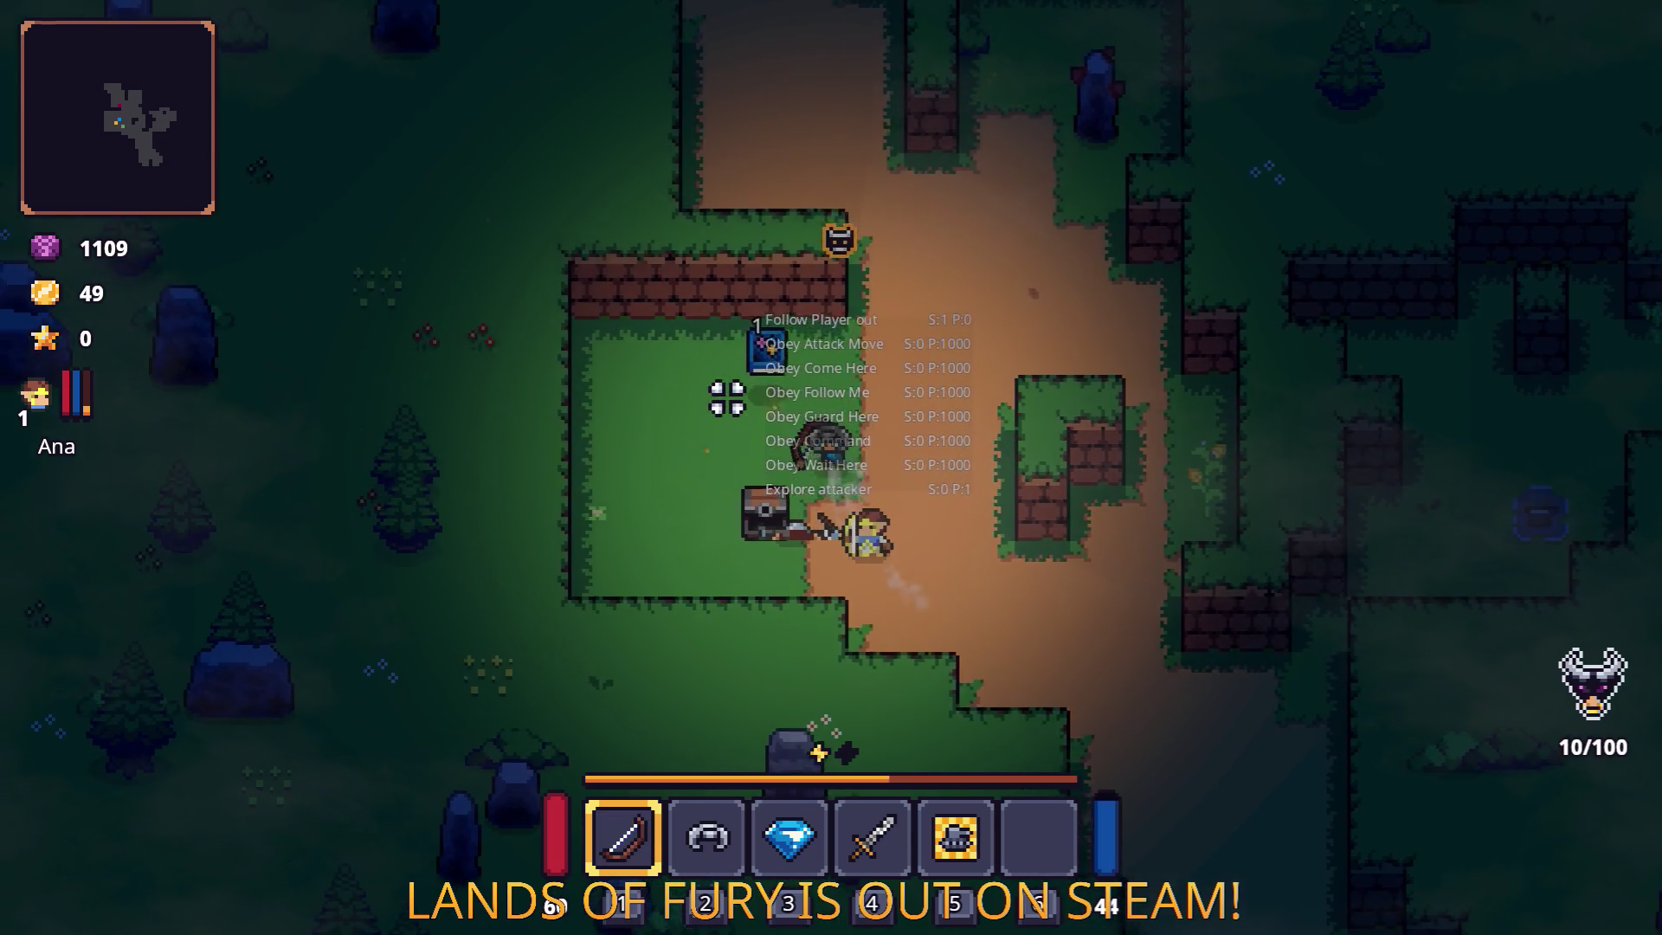
Switch to the second item and weave northwest toward the statue, gathering dropped coins.
{"action": "key", "text": "w"}
{"action": "key", "text": "a"}
{"action": "key", "text": "2"}
{"action": "key", "text": "a"}
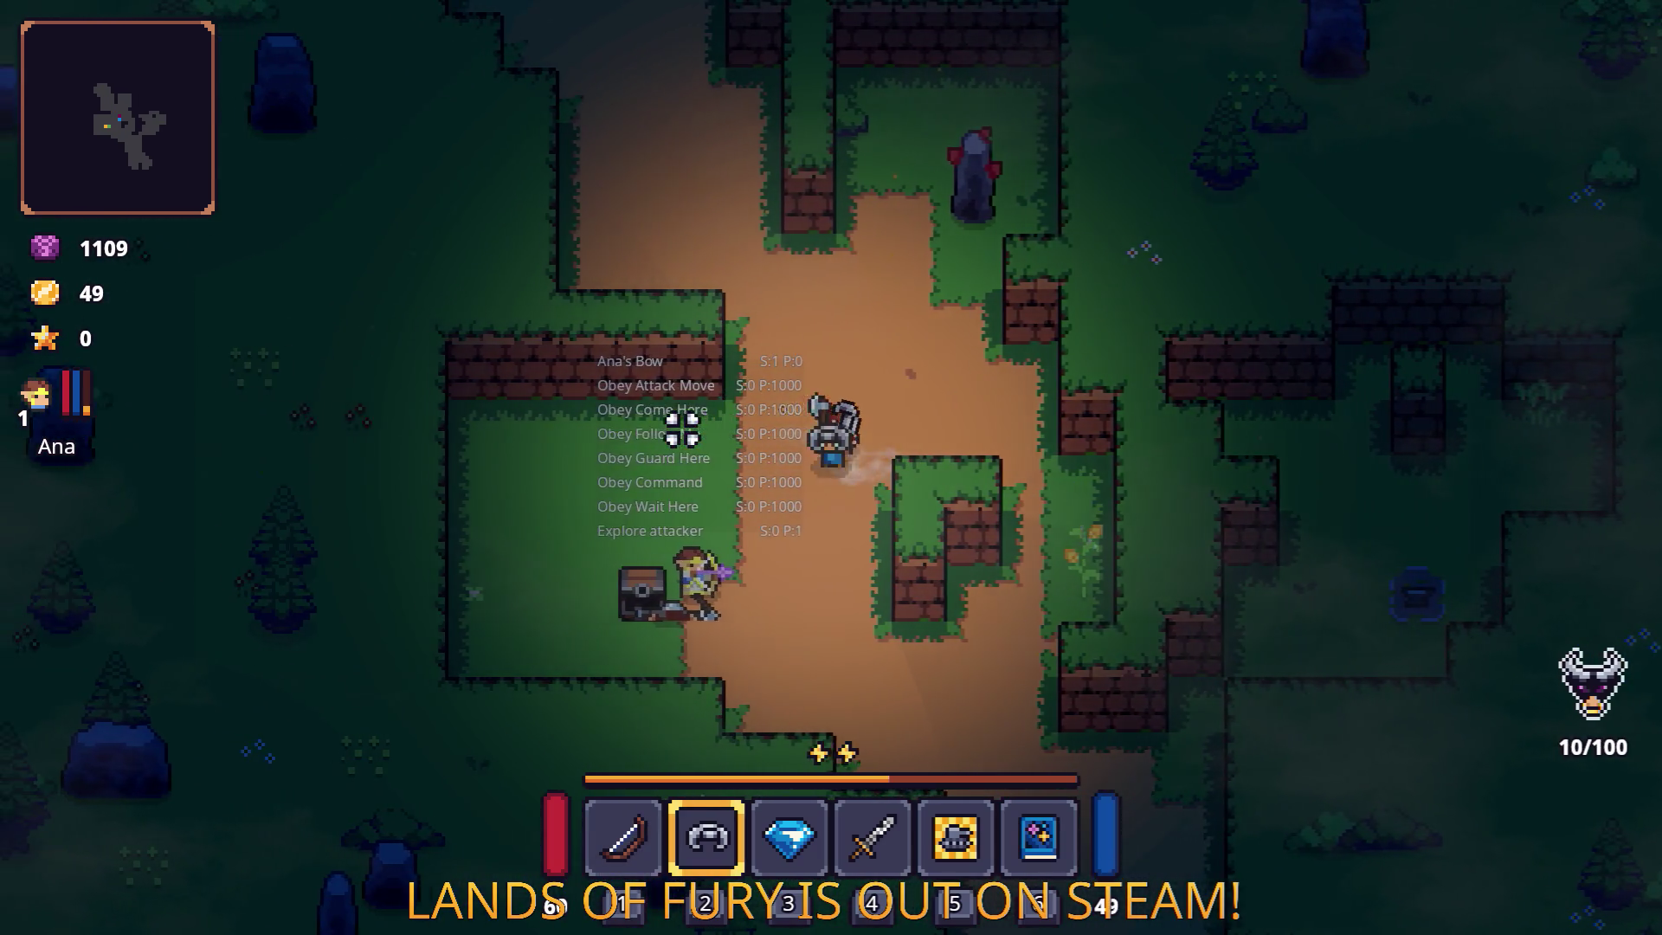
{"action": "key", "text": "w"}
{"action": "key", "text": "d"}
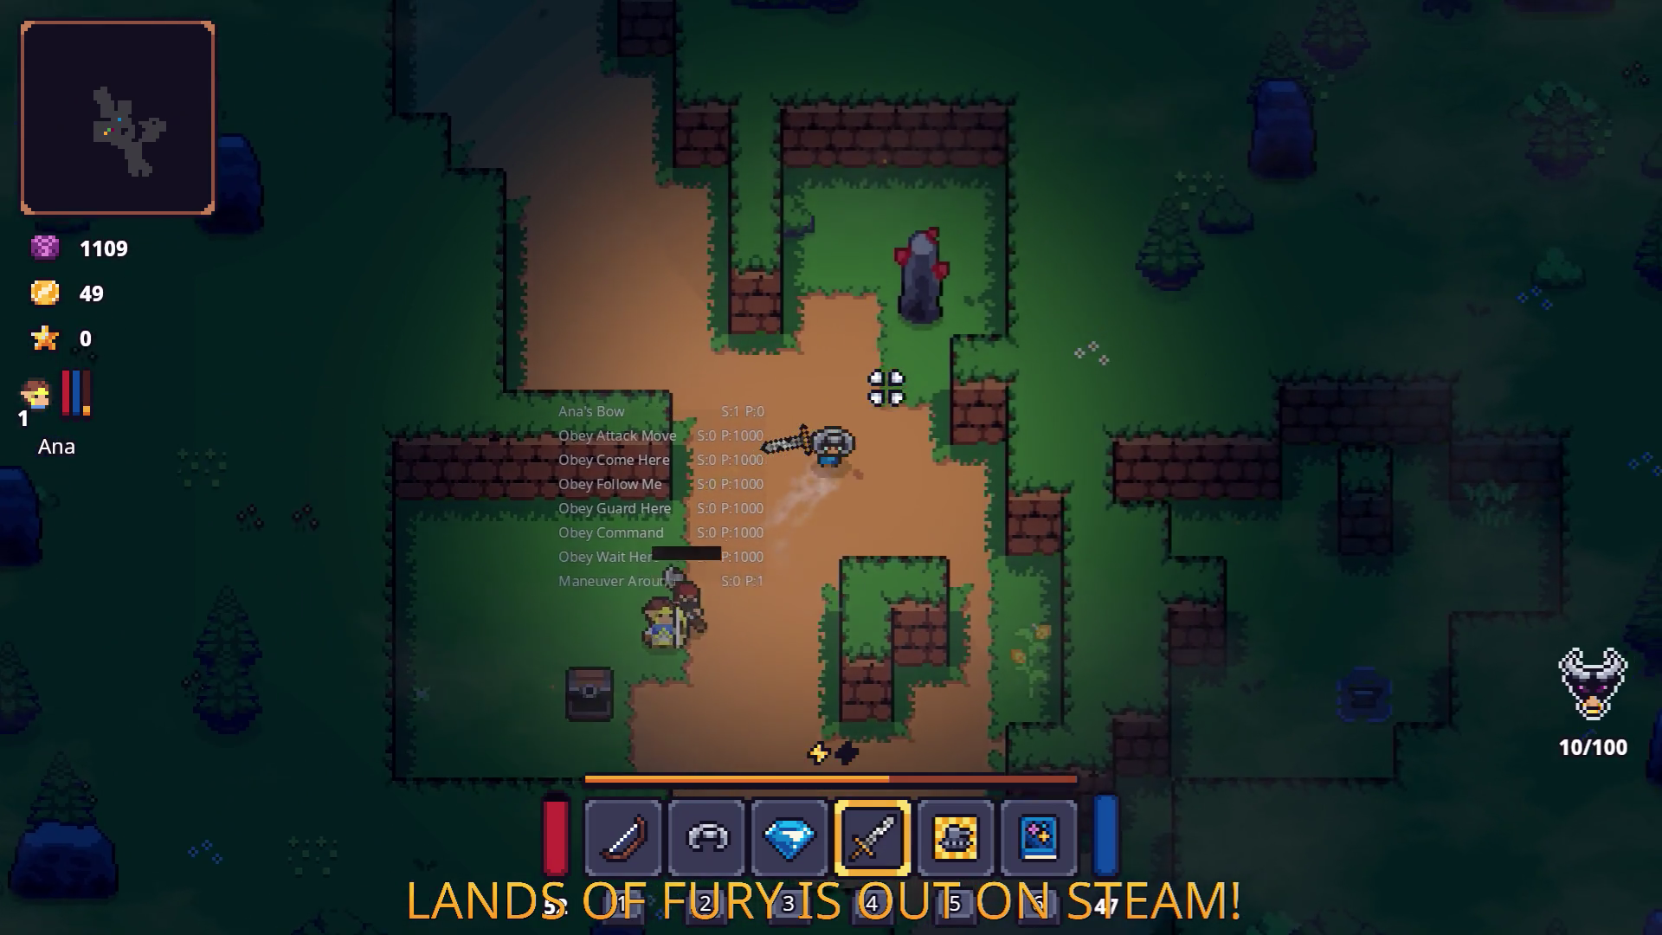
{"action": "key", "text": "s"}
{"action": "key", "text": "a"}
{"action": "key", "text": "w"}
{"action": "key", "text": "d"}
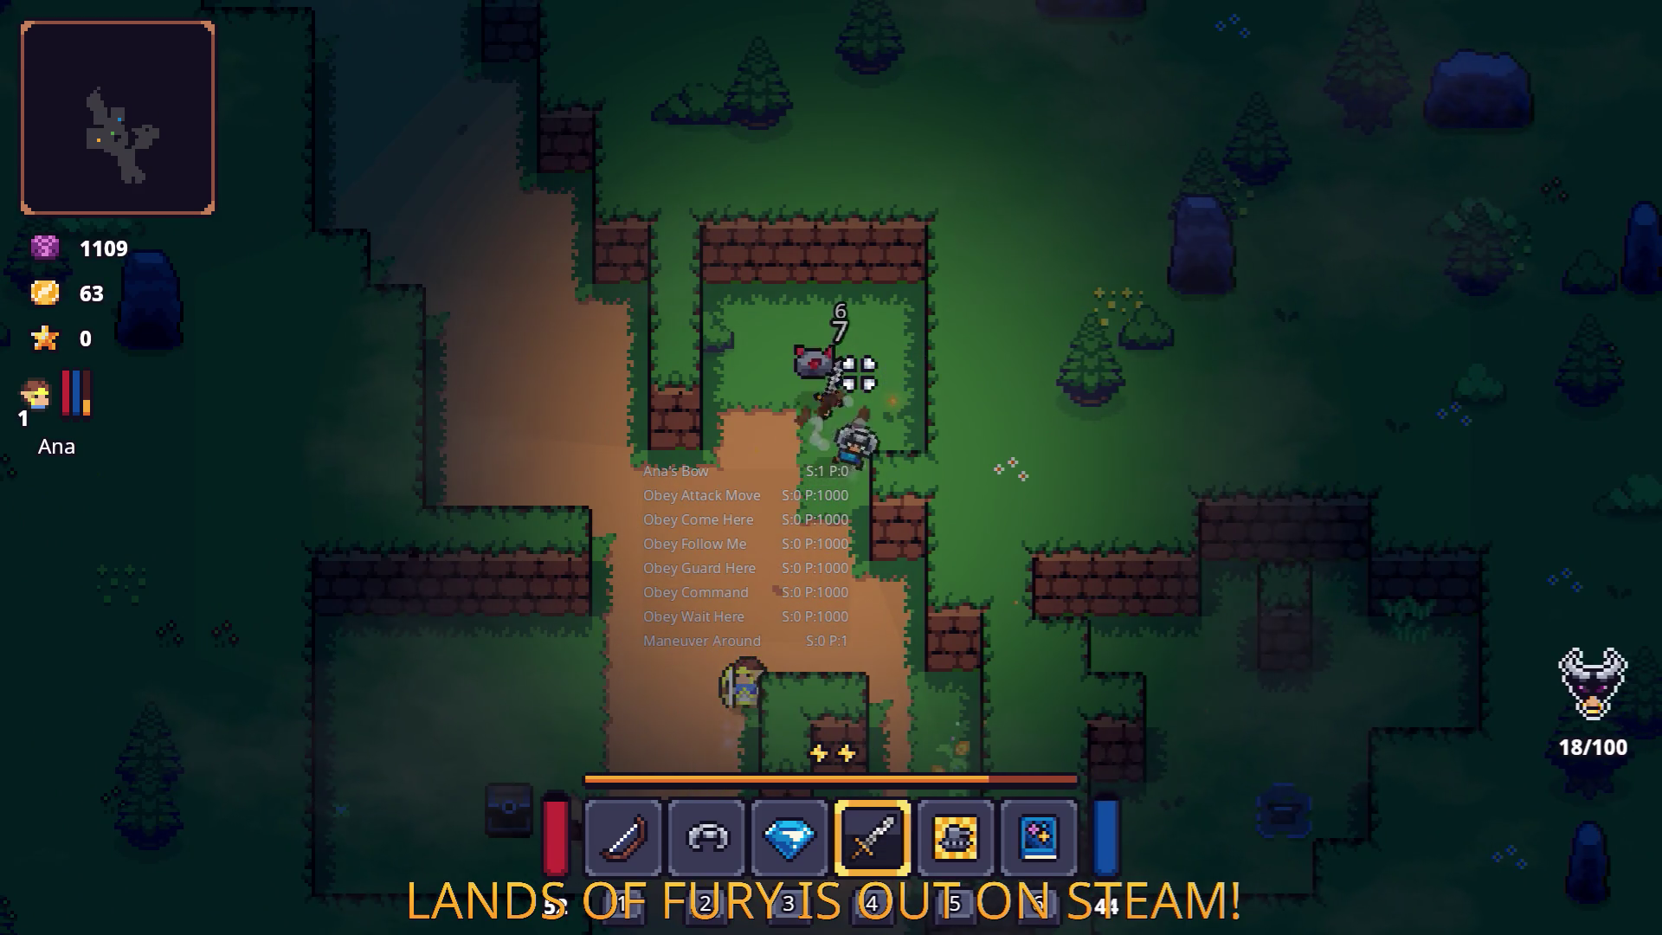
Advance northwest along the dirt path into the grassy clearing, defeating enemies for coins.
{"action": "key", "text": "s"}
{"action": "key", "text": "a"}
{"action": "key", "text": "w"}
{"action": "key", "text": "a"}
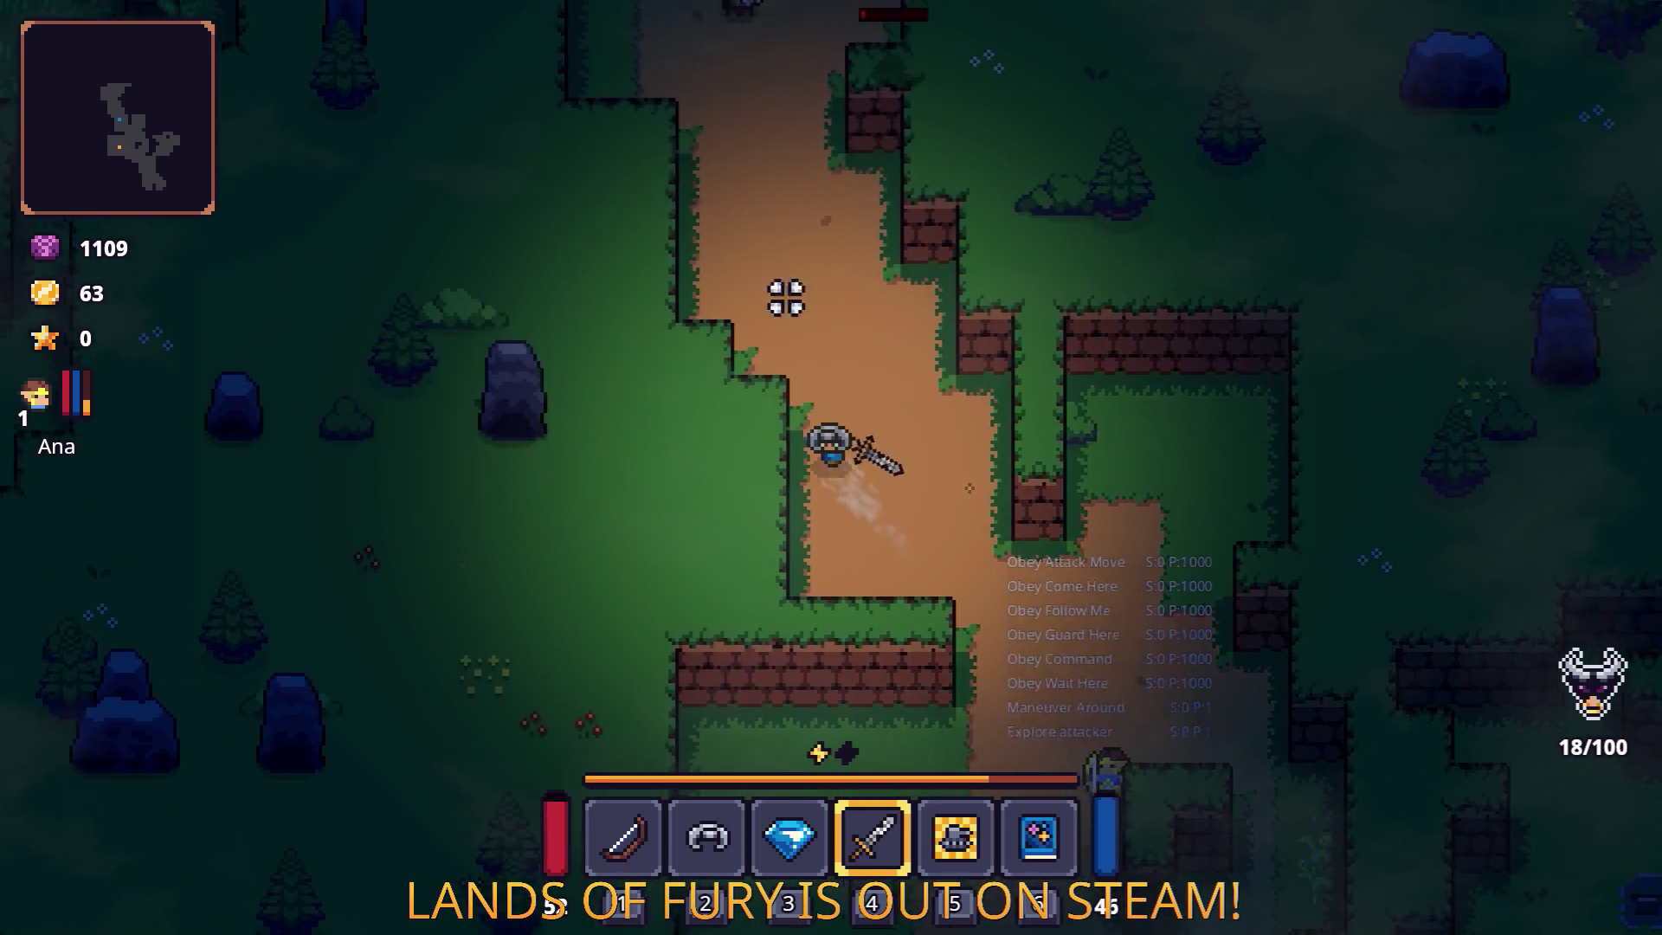
{"action": "key", "text": "w"}
{"action": "key", "text": "a"}
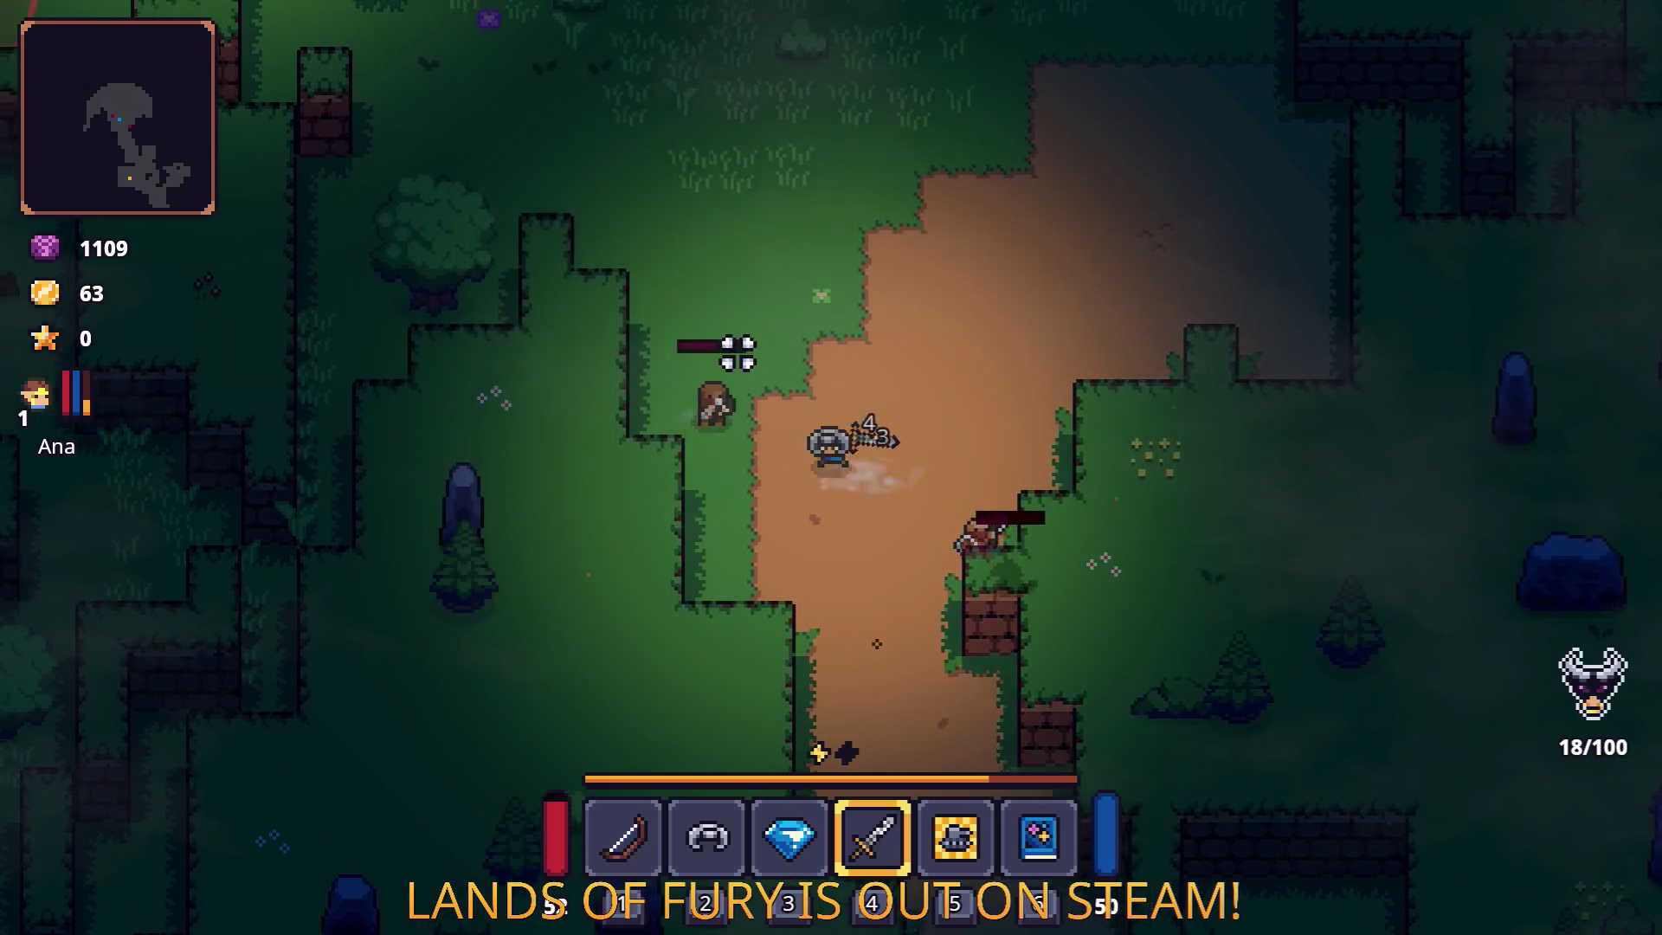
{"action": "key", "text": "w"}
{"action": "key", "text": "a"}
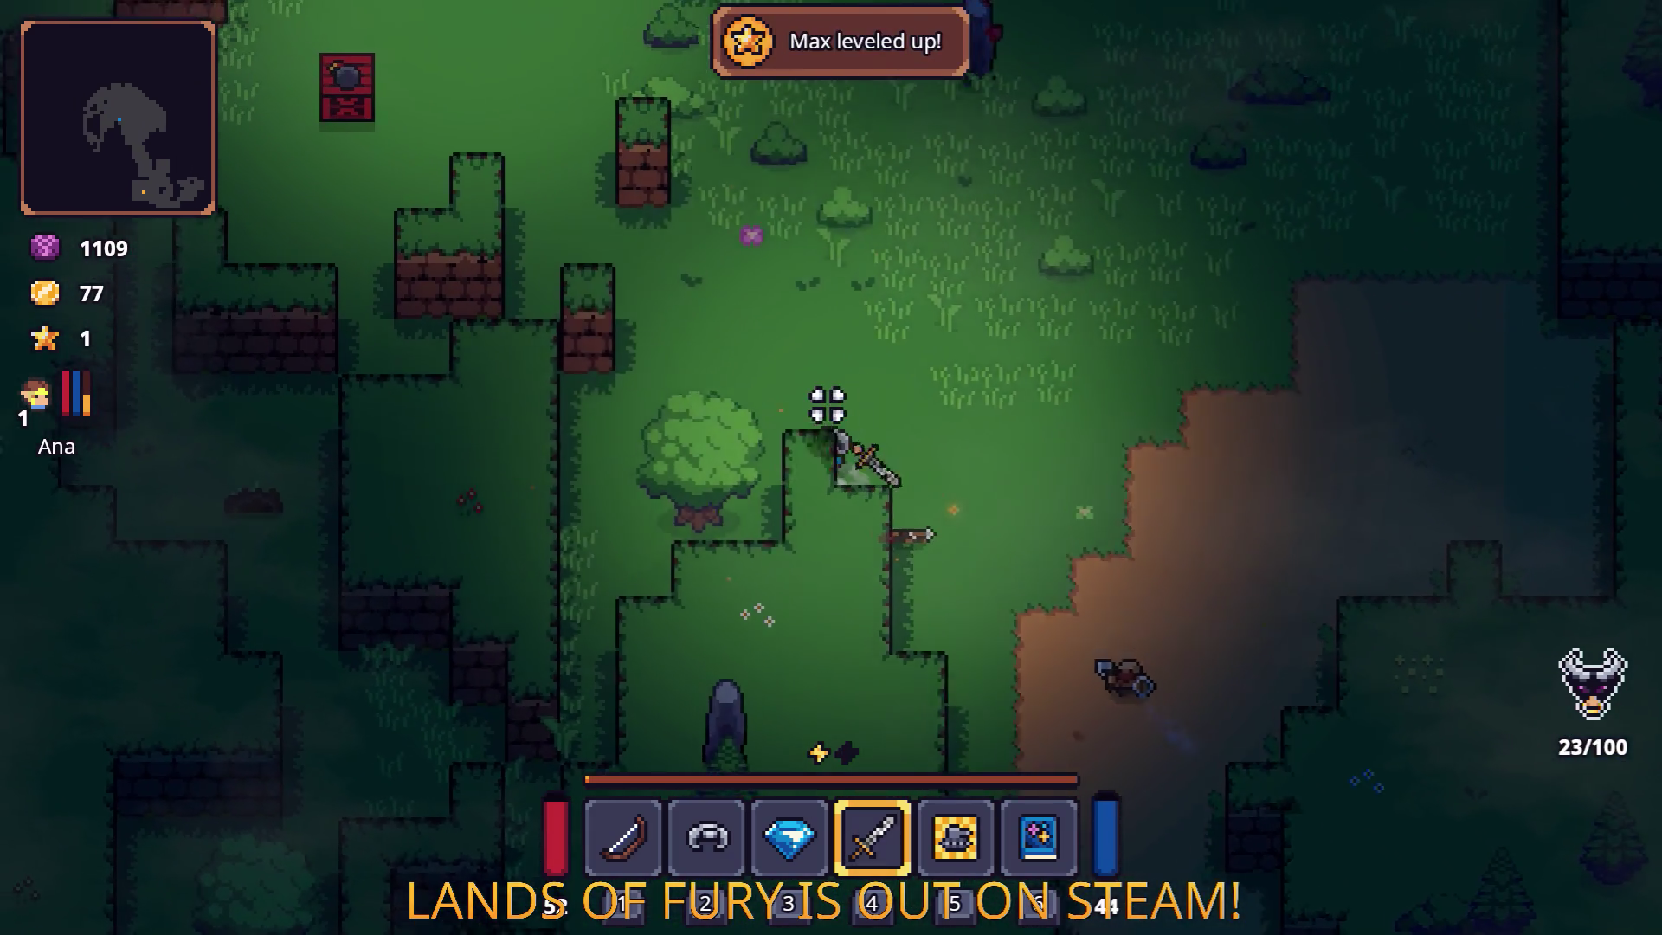
Head southwest past the Honey pickup, dash clear of enemies and hit the adjacent one.
{"action": "key", "text": "s"}
{"action": "key", "text": "a"}
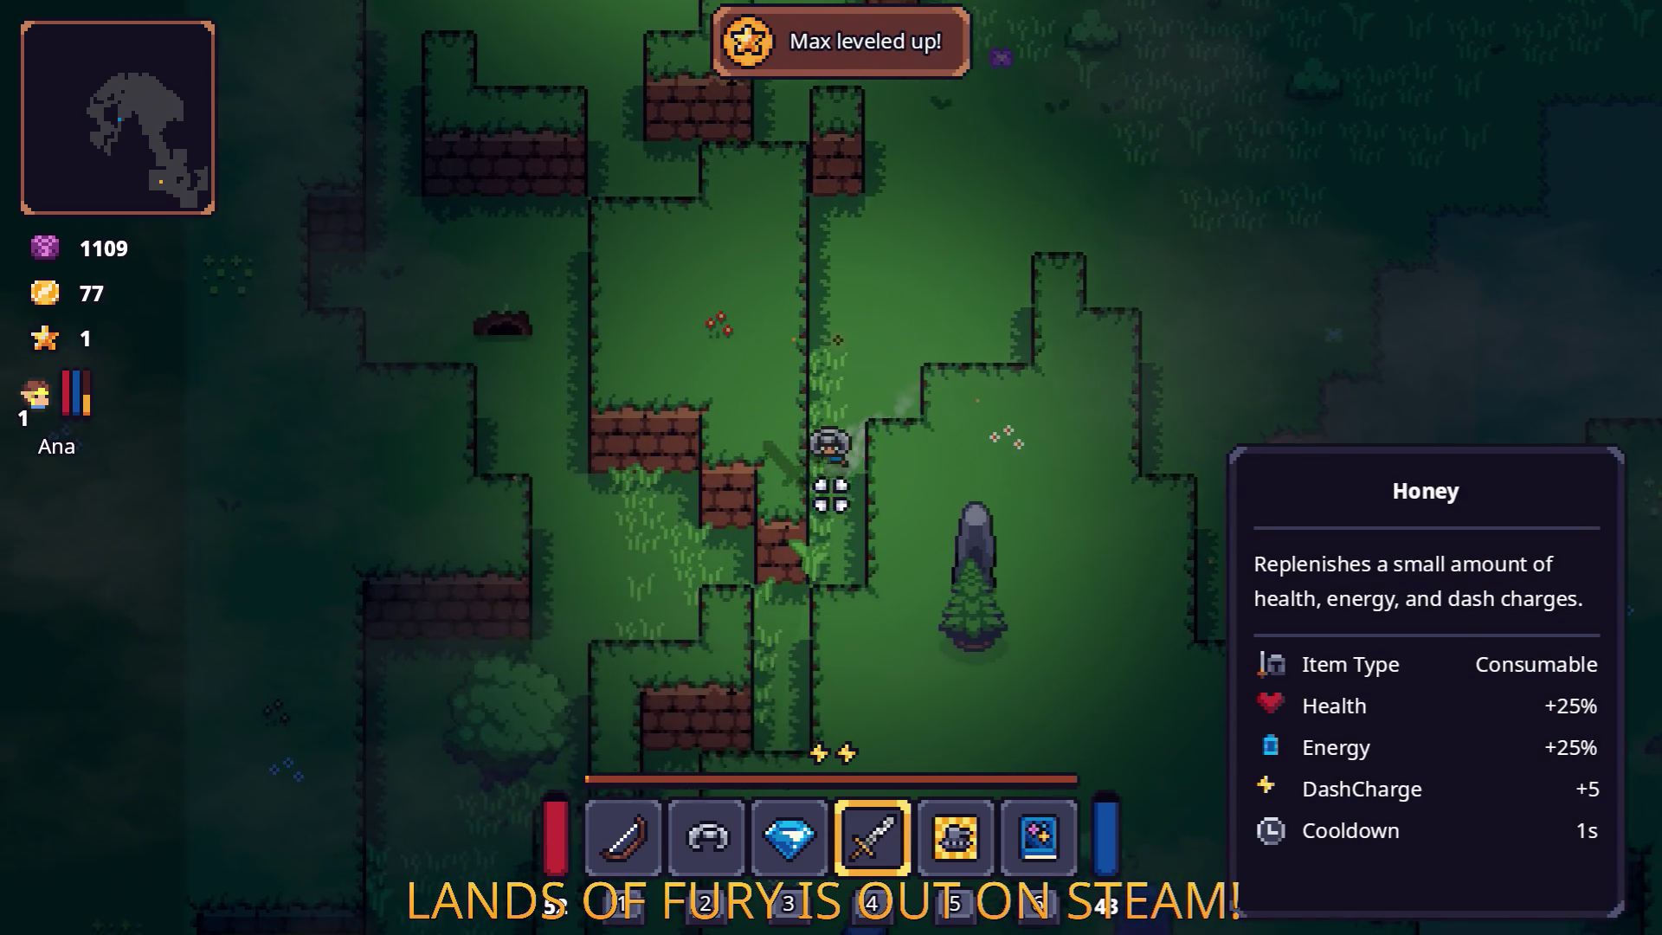
{"action": "key", "text": "s"}
{"action": "key", "text": "a"}
{"action": "key", "text": "space"}
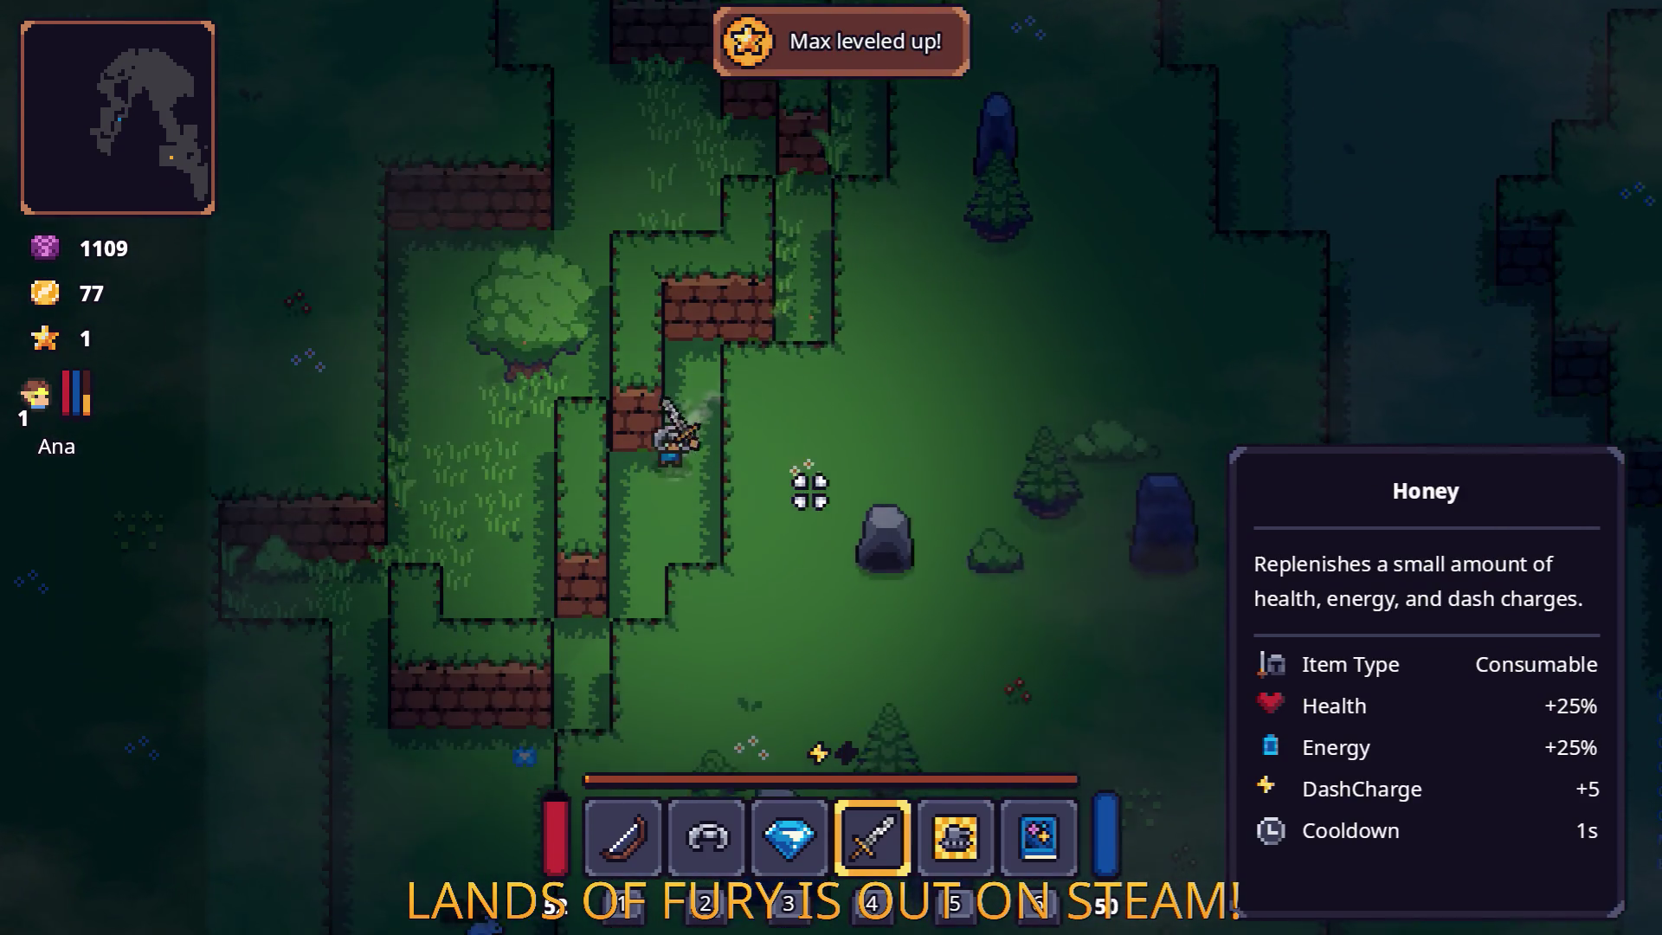
{"action": "key", "text": "s"}
{"action": "key", "text": "a"}
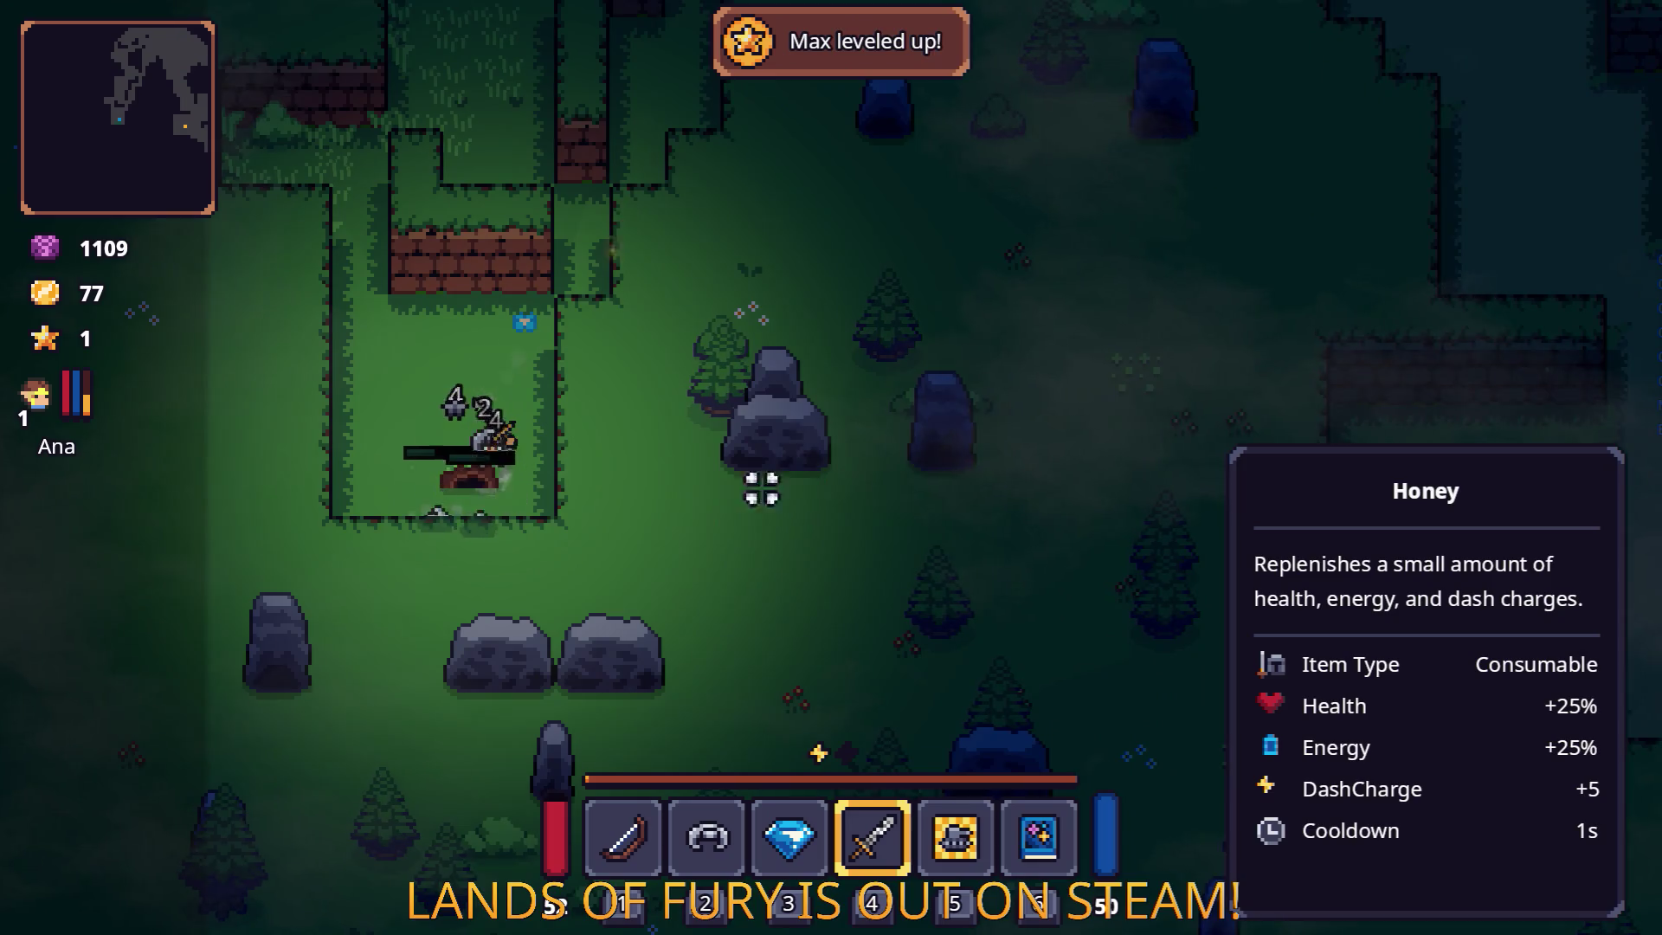
Walk north collecting the dropped coins, dashing north twice.
{"action": "key", "text": "w"}
{"action": "key", "text": "d"}
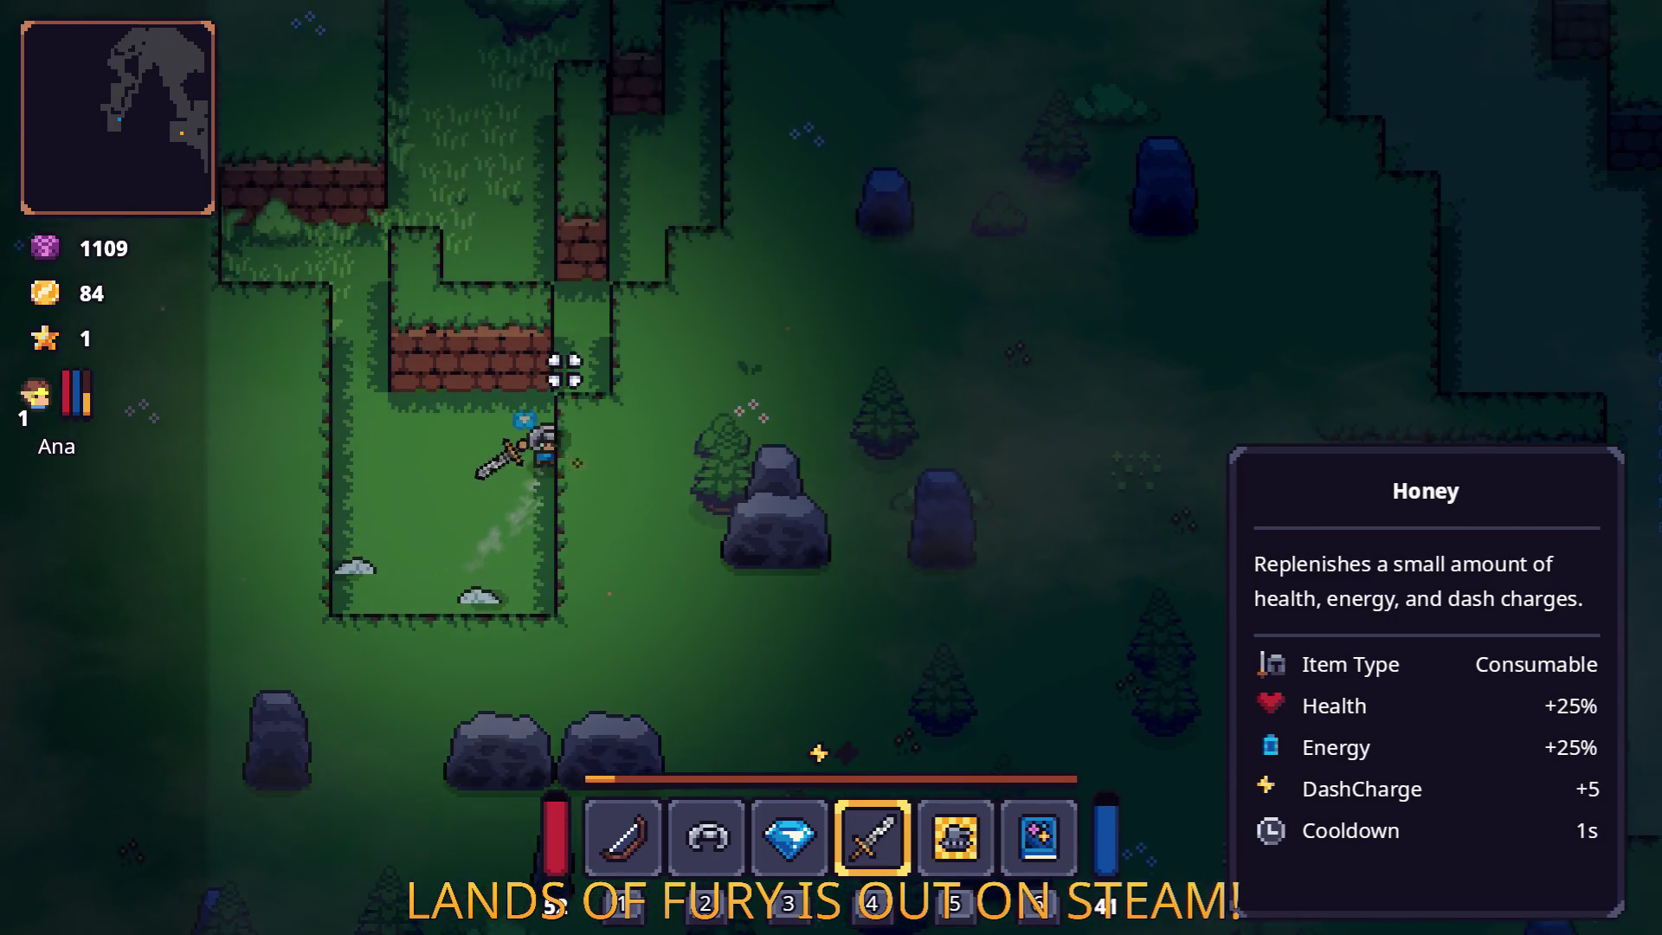
{"action": "key", "text": "w"}
{"action": "key", "text": "a"}
{"action": "key", "text": "space"}
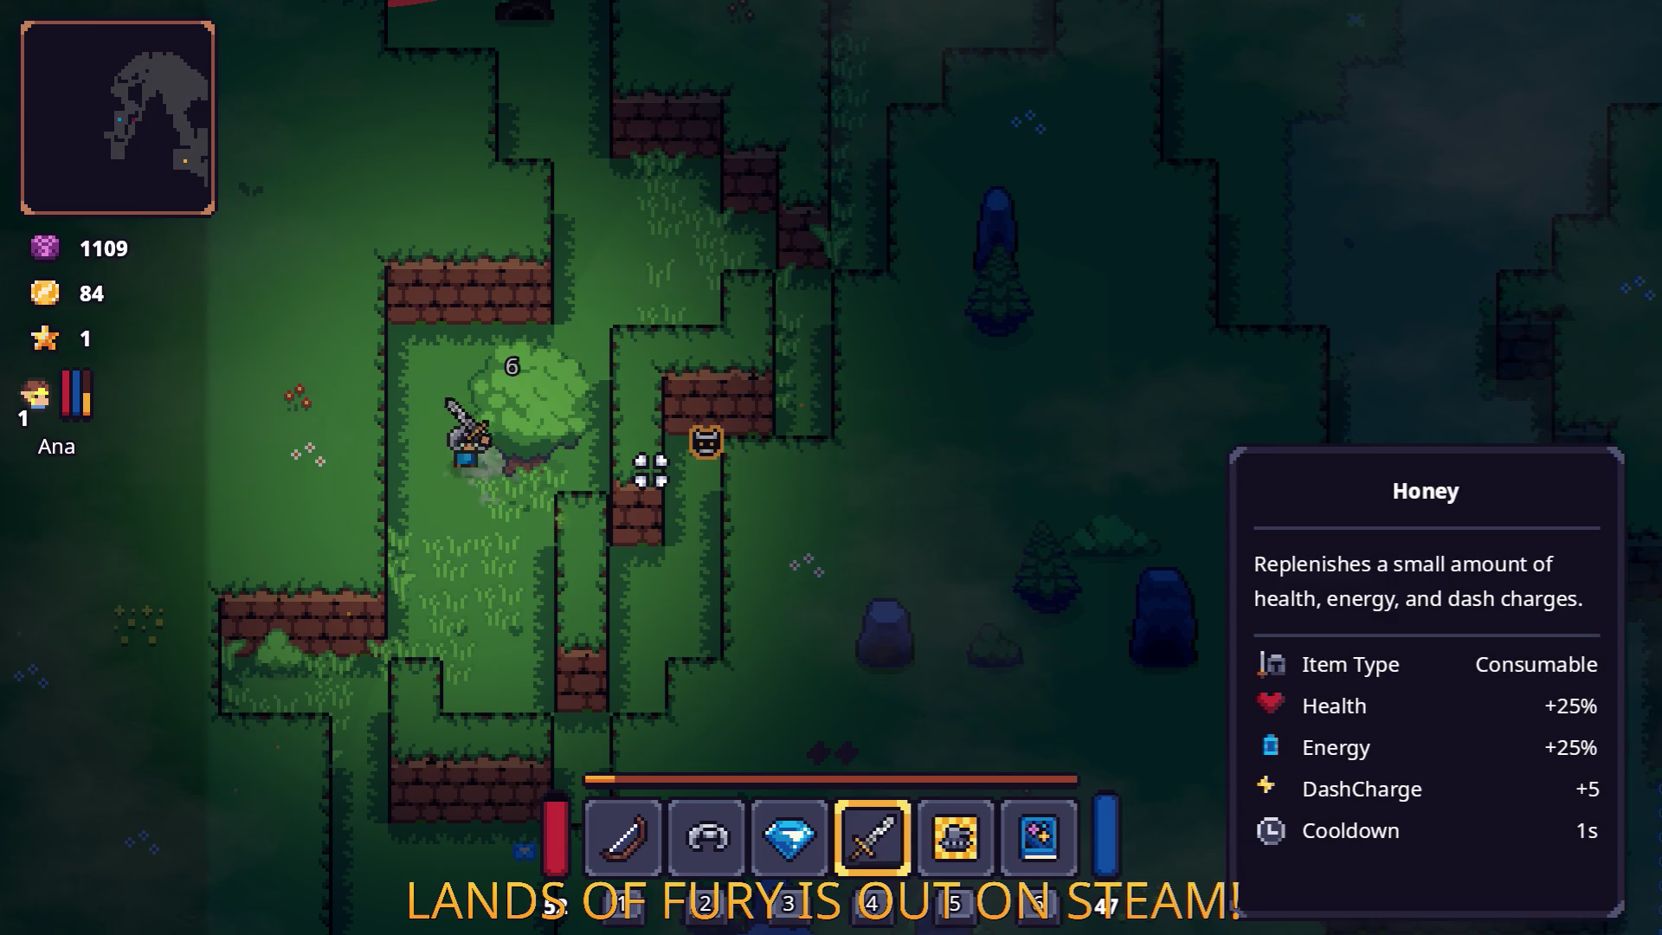
{"action": "key", "text": "s"}
{"action": "key", "text": "d"}
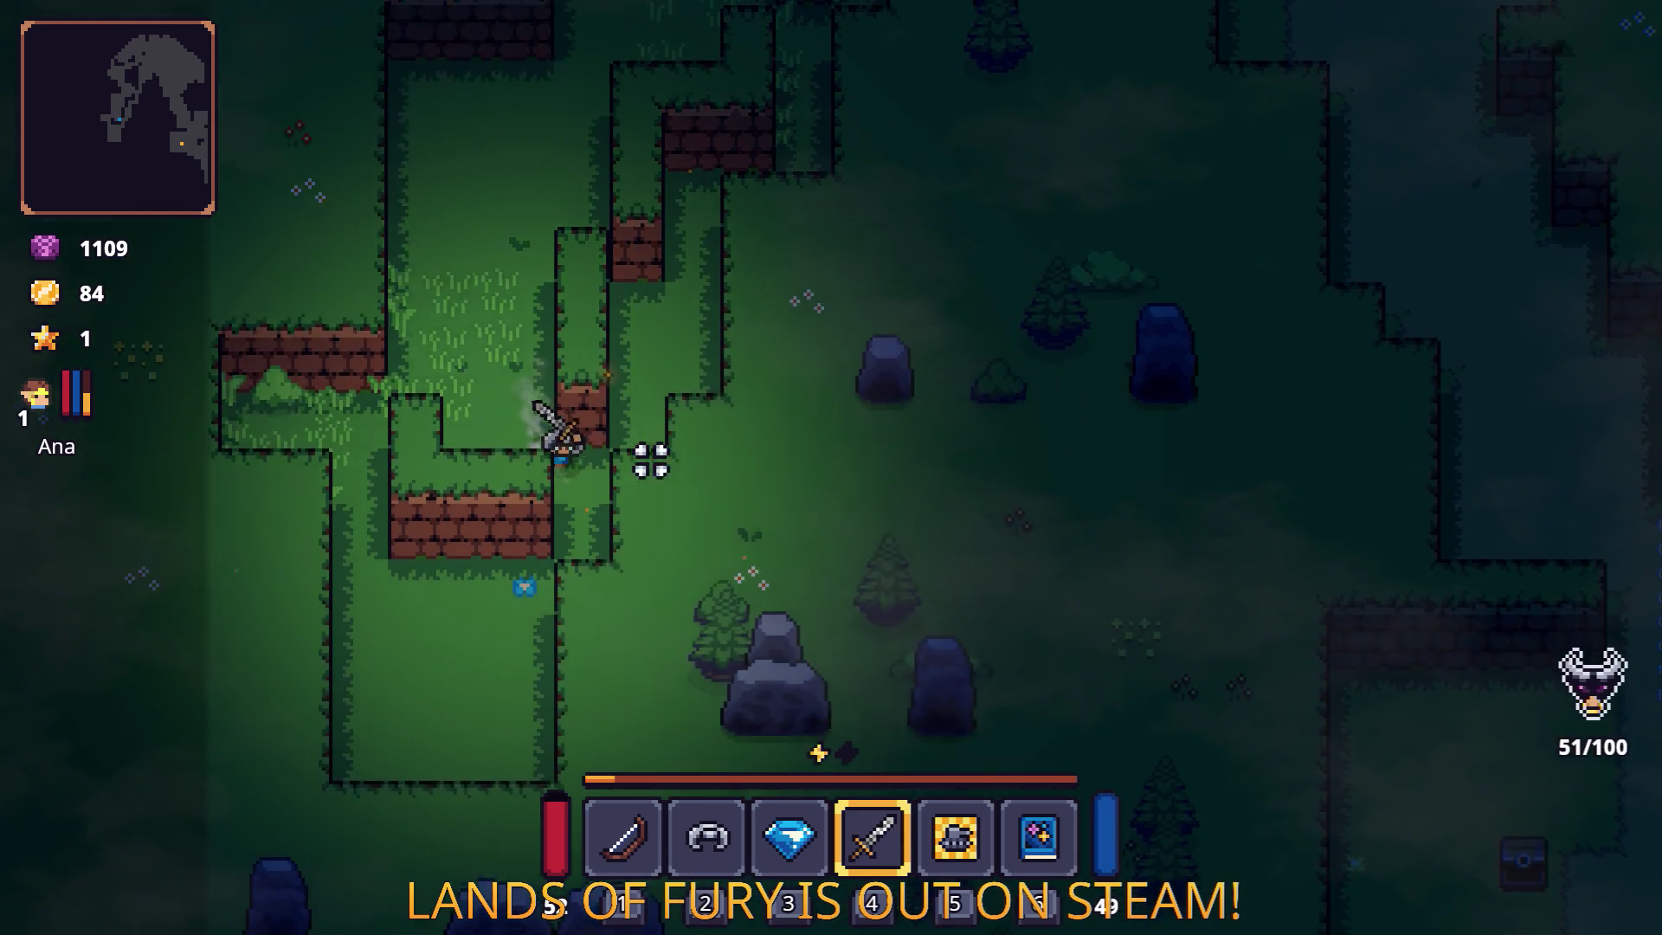
Close in on the axe-wielding enemy, defeat it and collect its coins.
{"action": "key", "text": "d"}
{"action": "key", "text": "w"}
{"action": "left_click", "coordinate": [780, 297]}
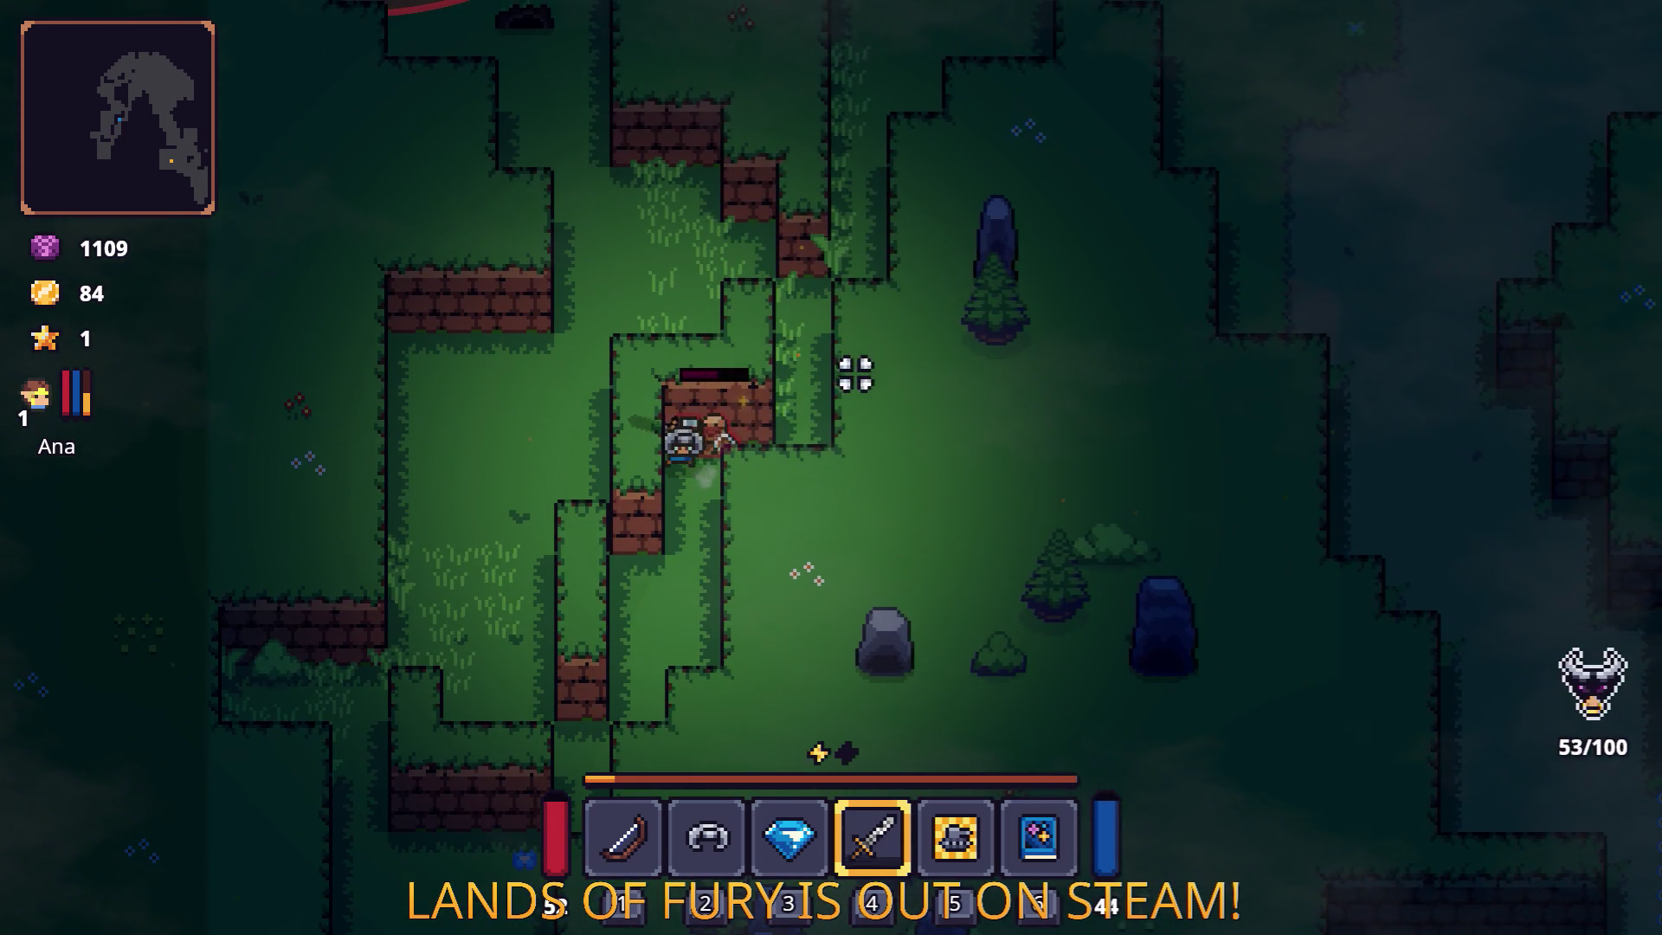
{"action": "key", "text": "s"}
{"action": "key", "text": "space"}
{"action": "key", "text": "w"}
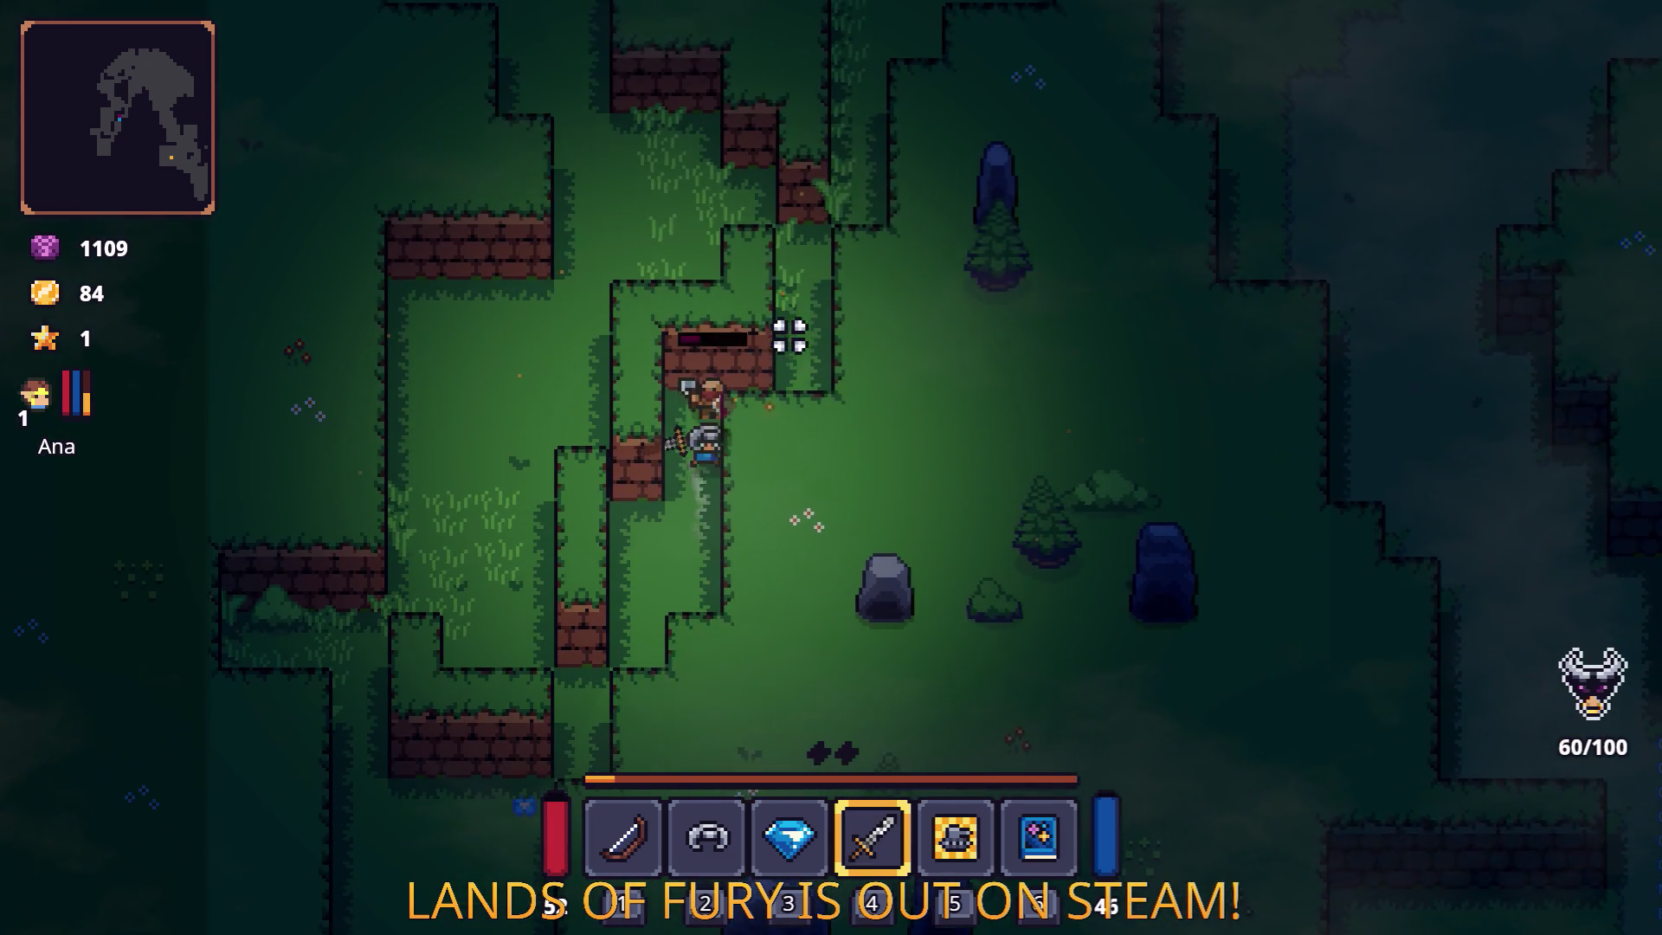
{"action": "key", "text": "s"}
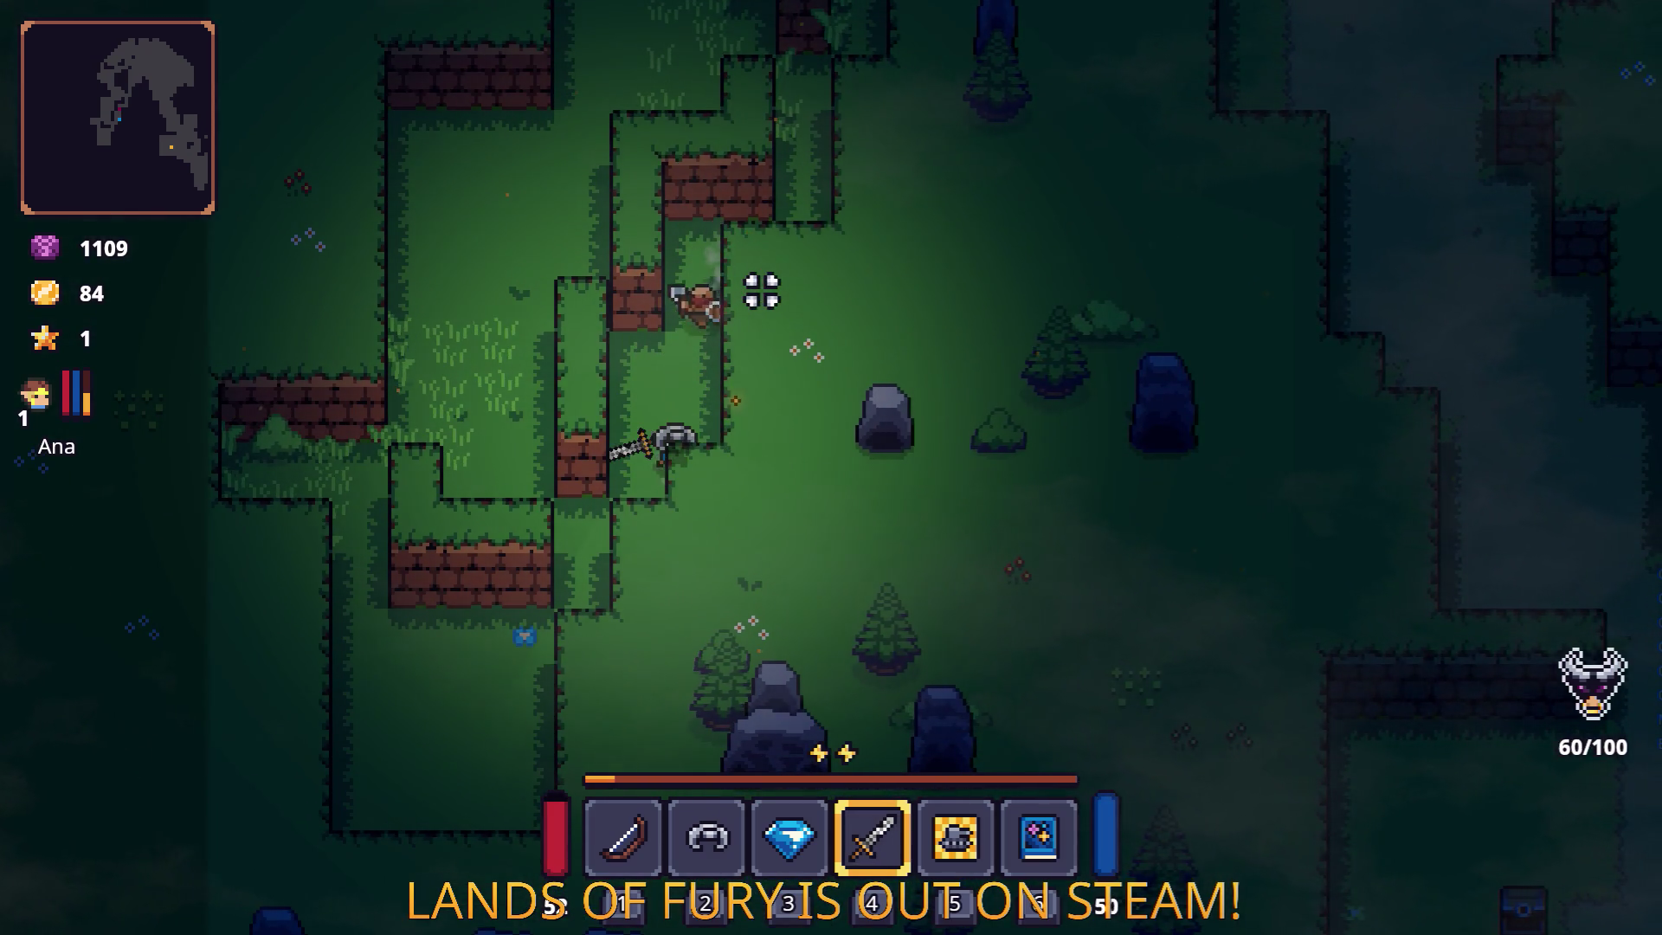
{"action": "key", "text": "w"}
{"action": "key", "text": "d"}
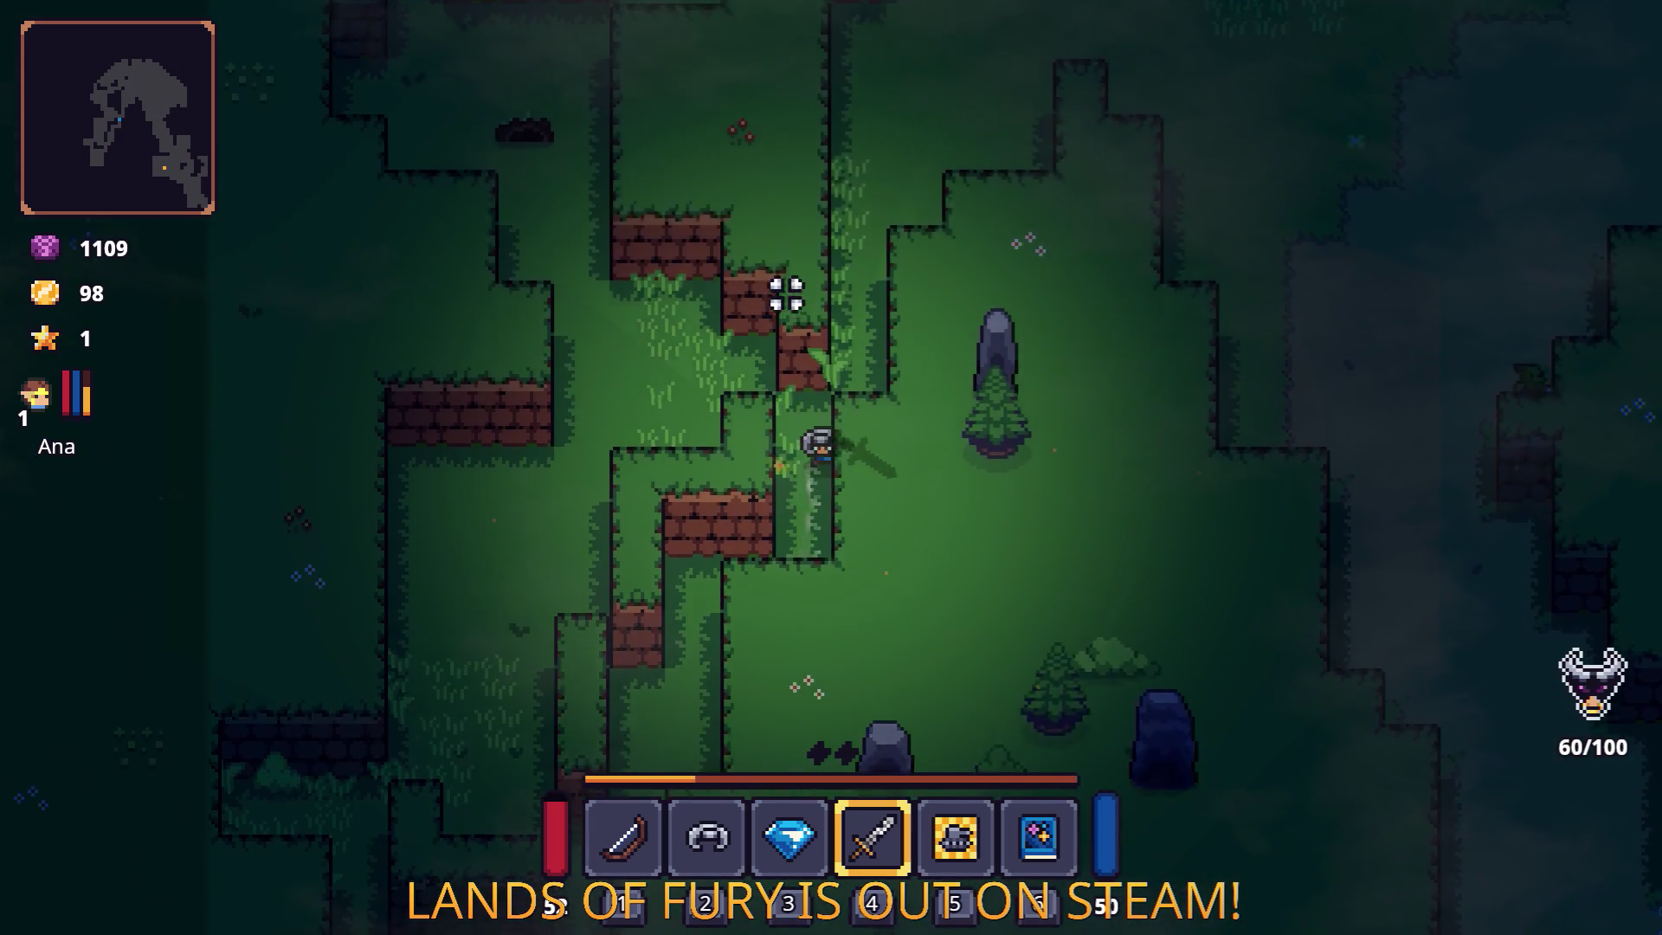
Attack the skeleton and nearby enemies until the Fluffy Entity Incoming warning appears.
{"action": "key", "text": "w"}
{"action": "key", "text": "a"}
{"action": "left_click", "coordinate": [416, 467]}
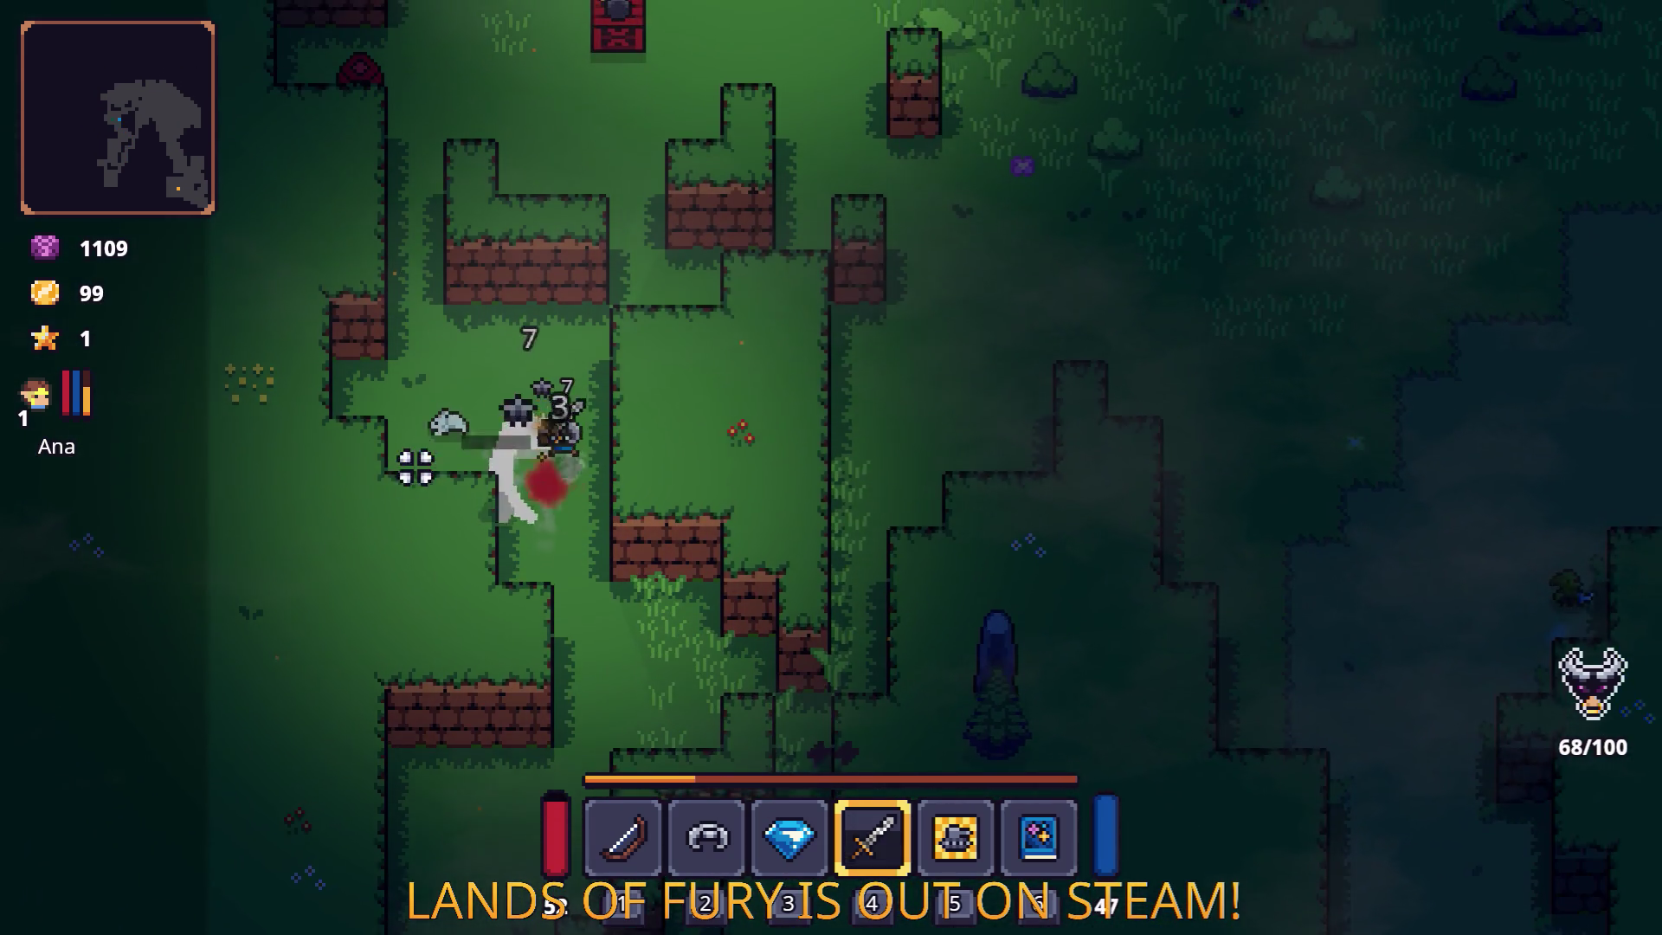
{"action": "key", "text": "w"}
{"action": "left_click", "coordinate": [401, 491]}
{"action": "key", "text": "a"}
{"action": "left_click", "coordinate": [346, 476]}
{"action": "key", "text": "s"}
{"action": "key", "text": "d"}
{"action": "key", "text": "w"}
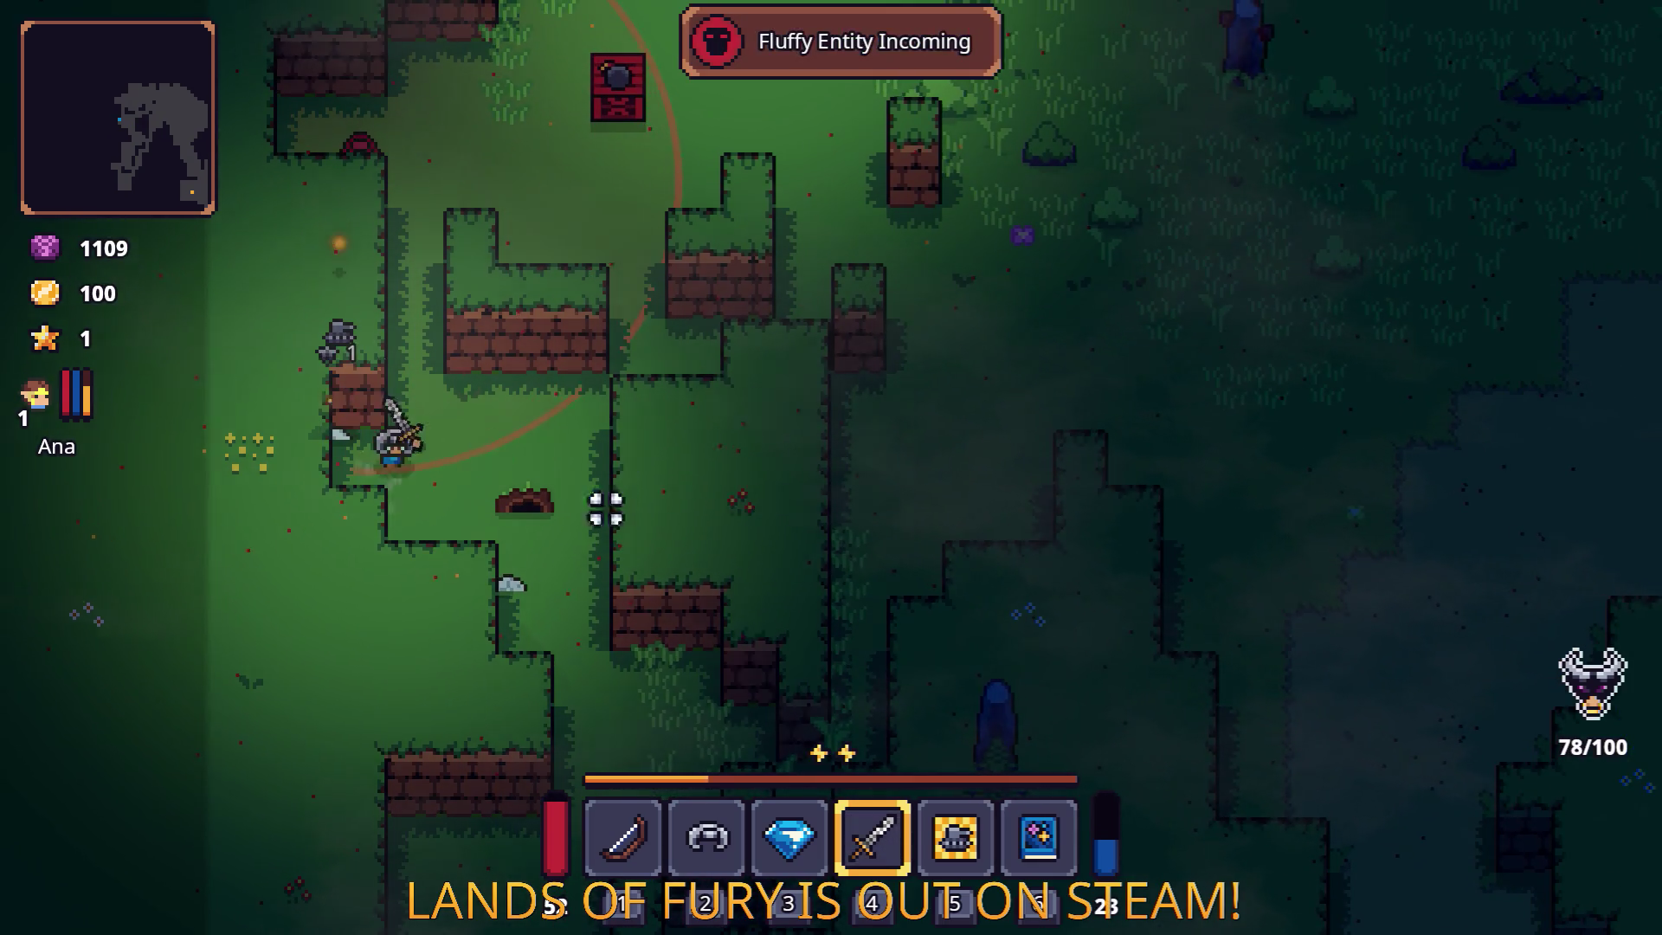
{"action": "left_click", "coordinate": [549, 482]}
Walk northwest, switch to the sword with key 4 and swing it.
{"action": "key", "text": "a"}
{"action": "key", "text": "w"}
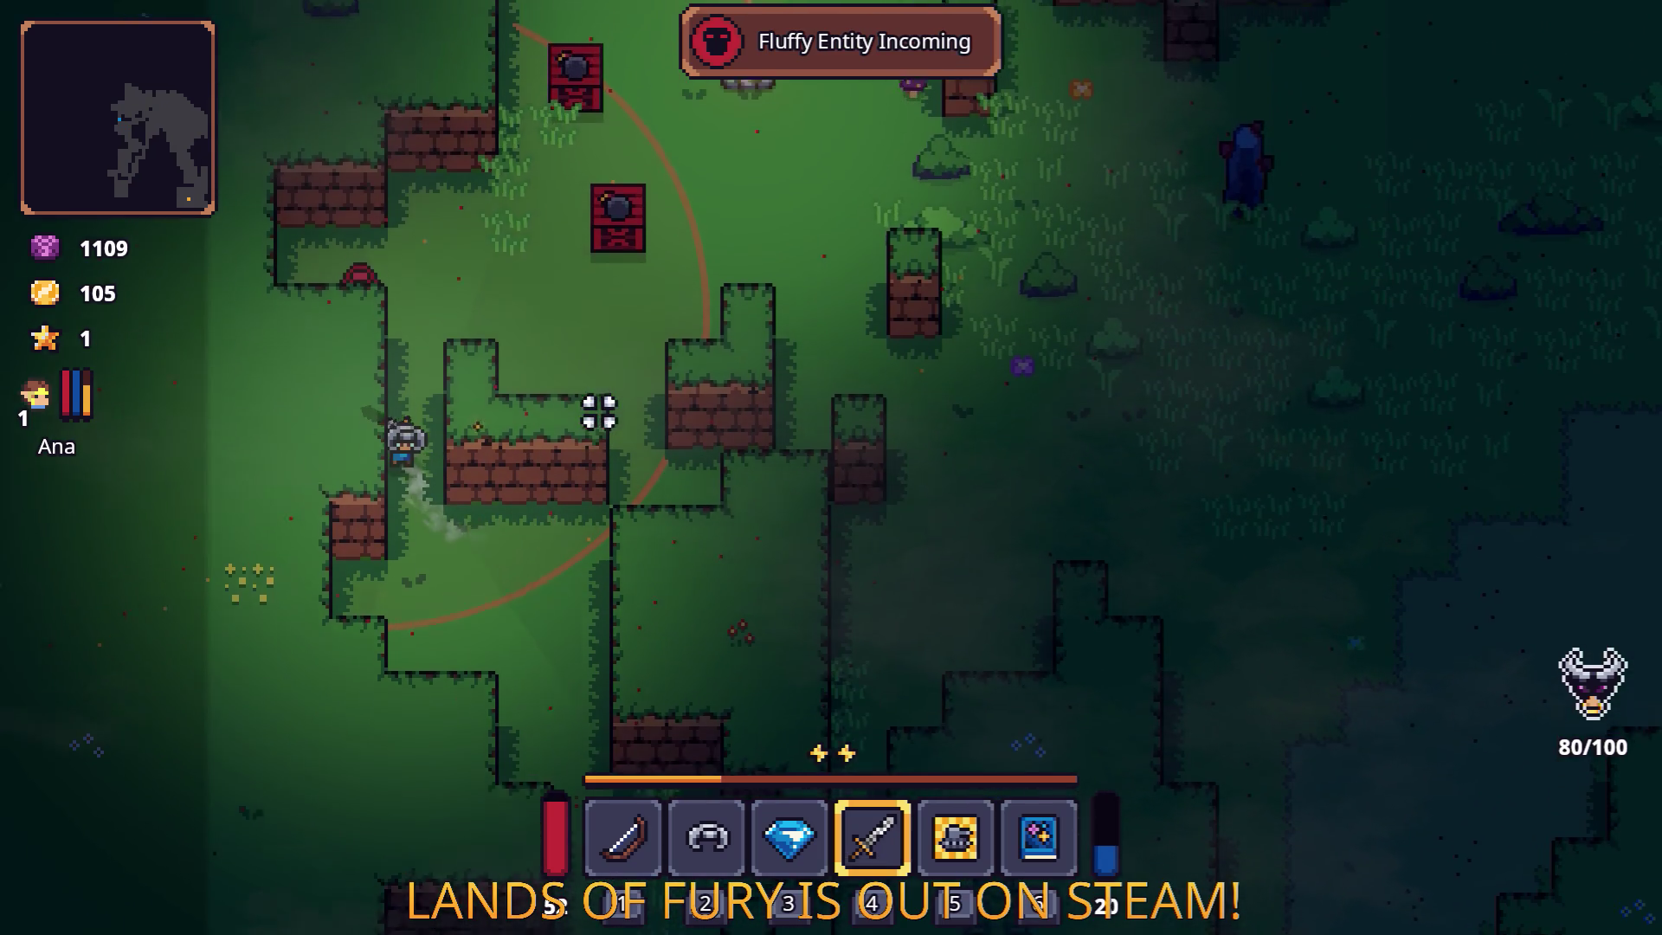
{"action": "key", "text": "4"}
{"action": "key", "text": "s"}
{"action": "key", "text": "5"}
{"action": "key", "text": "4"}
{"action": "left_click", "coordinate": [603, 370]}
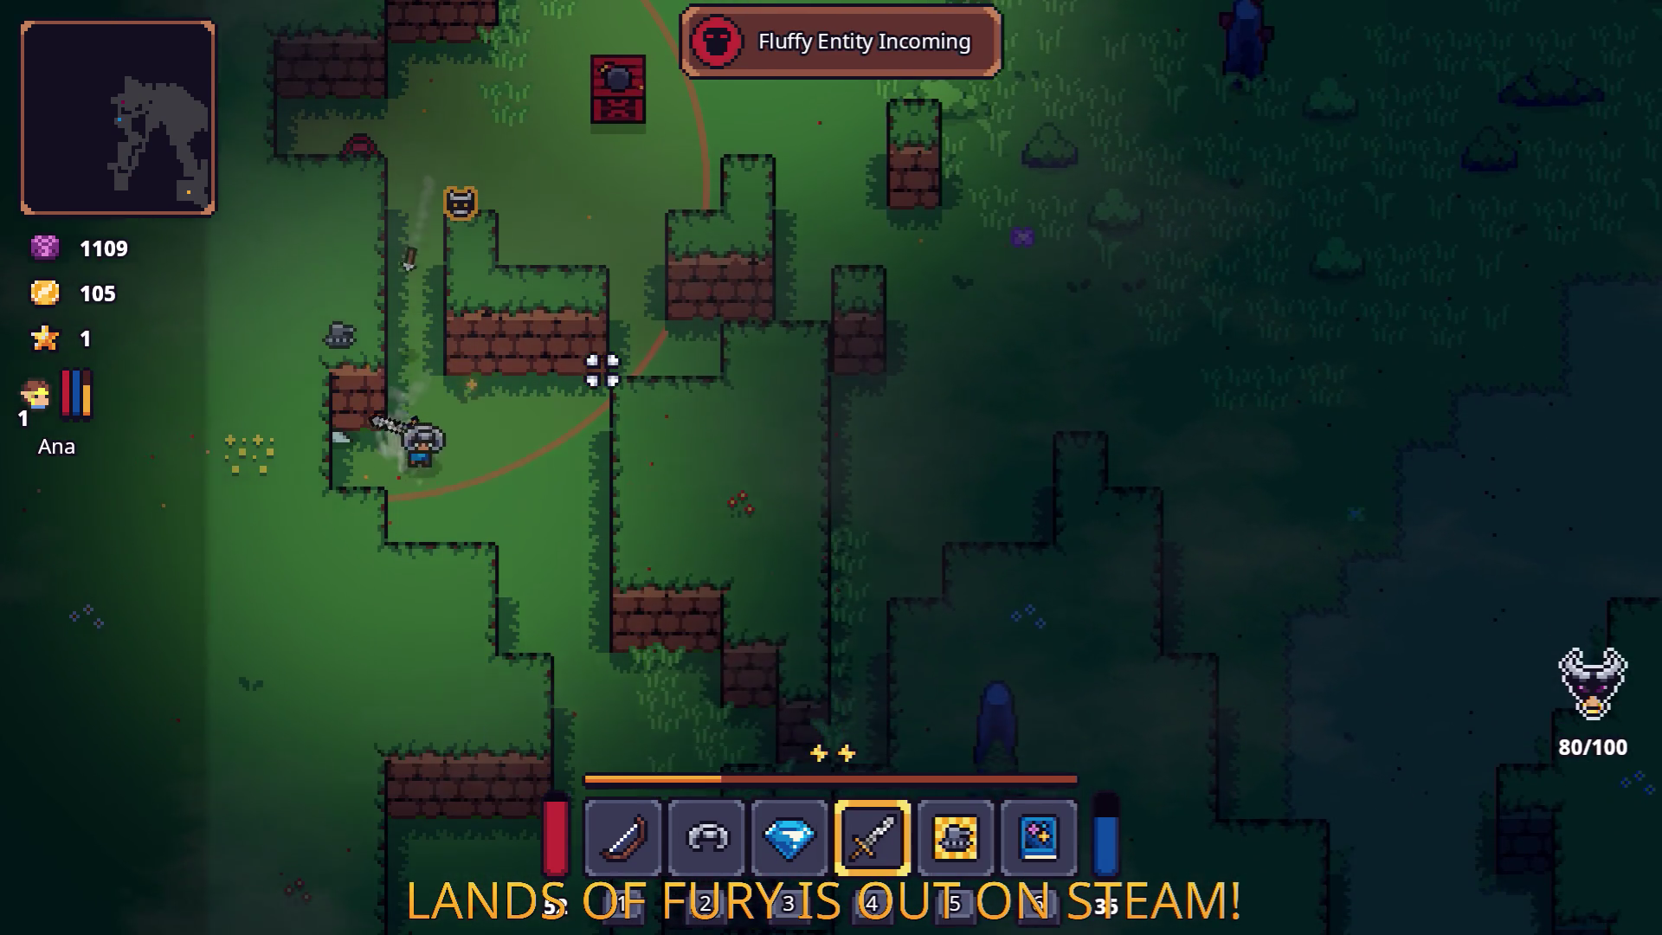
Walk to the campfire and smash it along with the nearby crates.
{"action": "key", "text": "w"}
{"action": "key", "text": "d"}
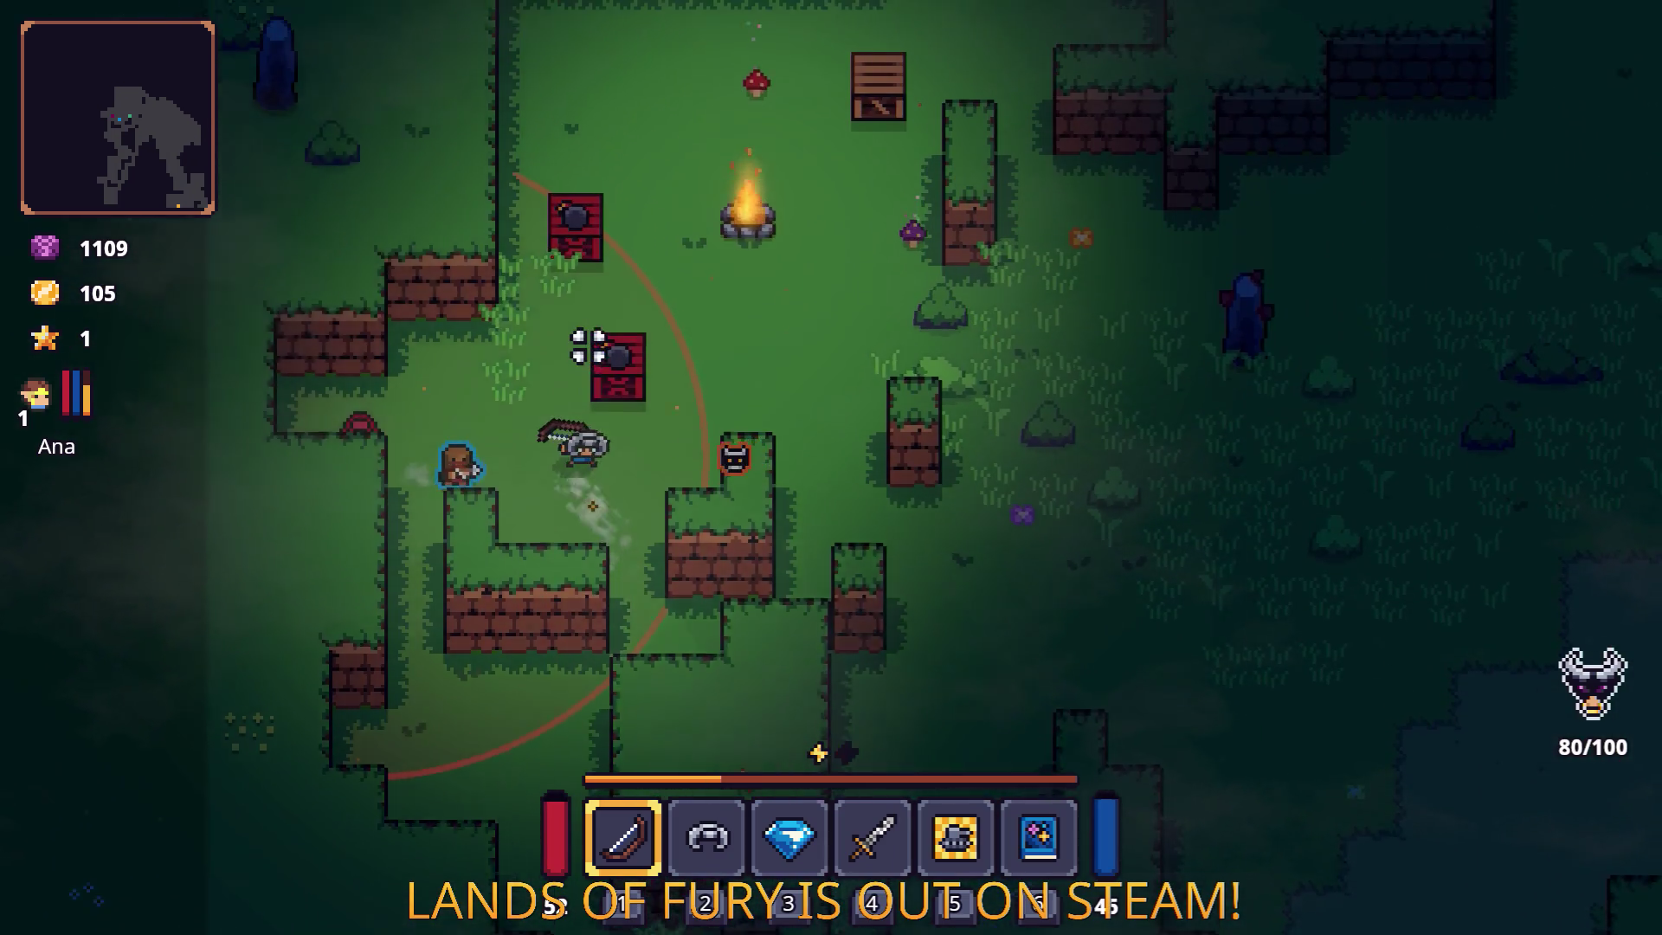
{"action": "key", "text": "w"}
{"action": "key", "text": "d"}
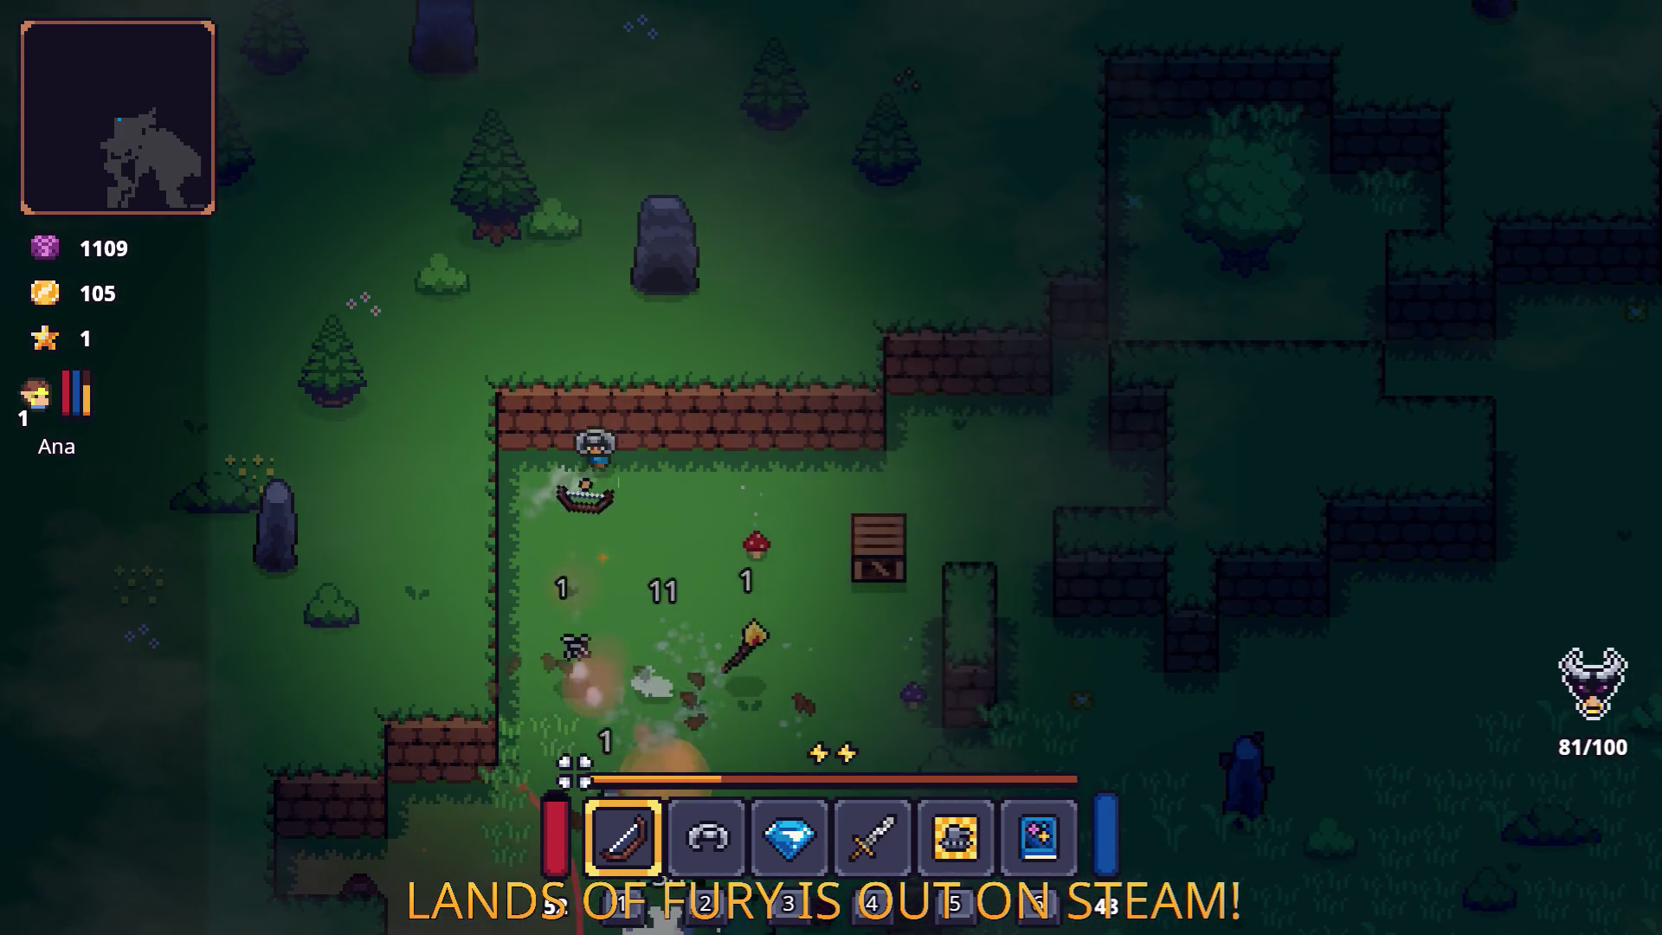
{"action": "key", "text": "s"}
{"action": "key", "text": "a"}
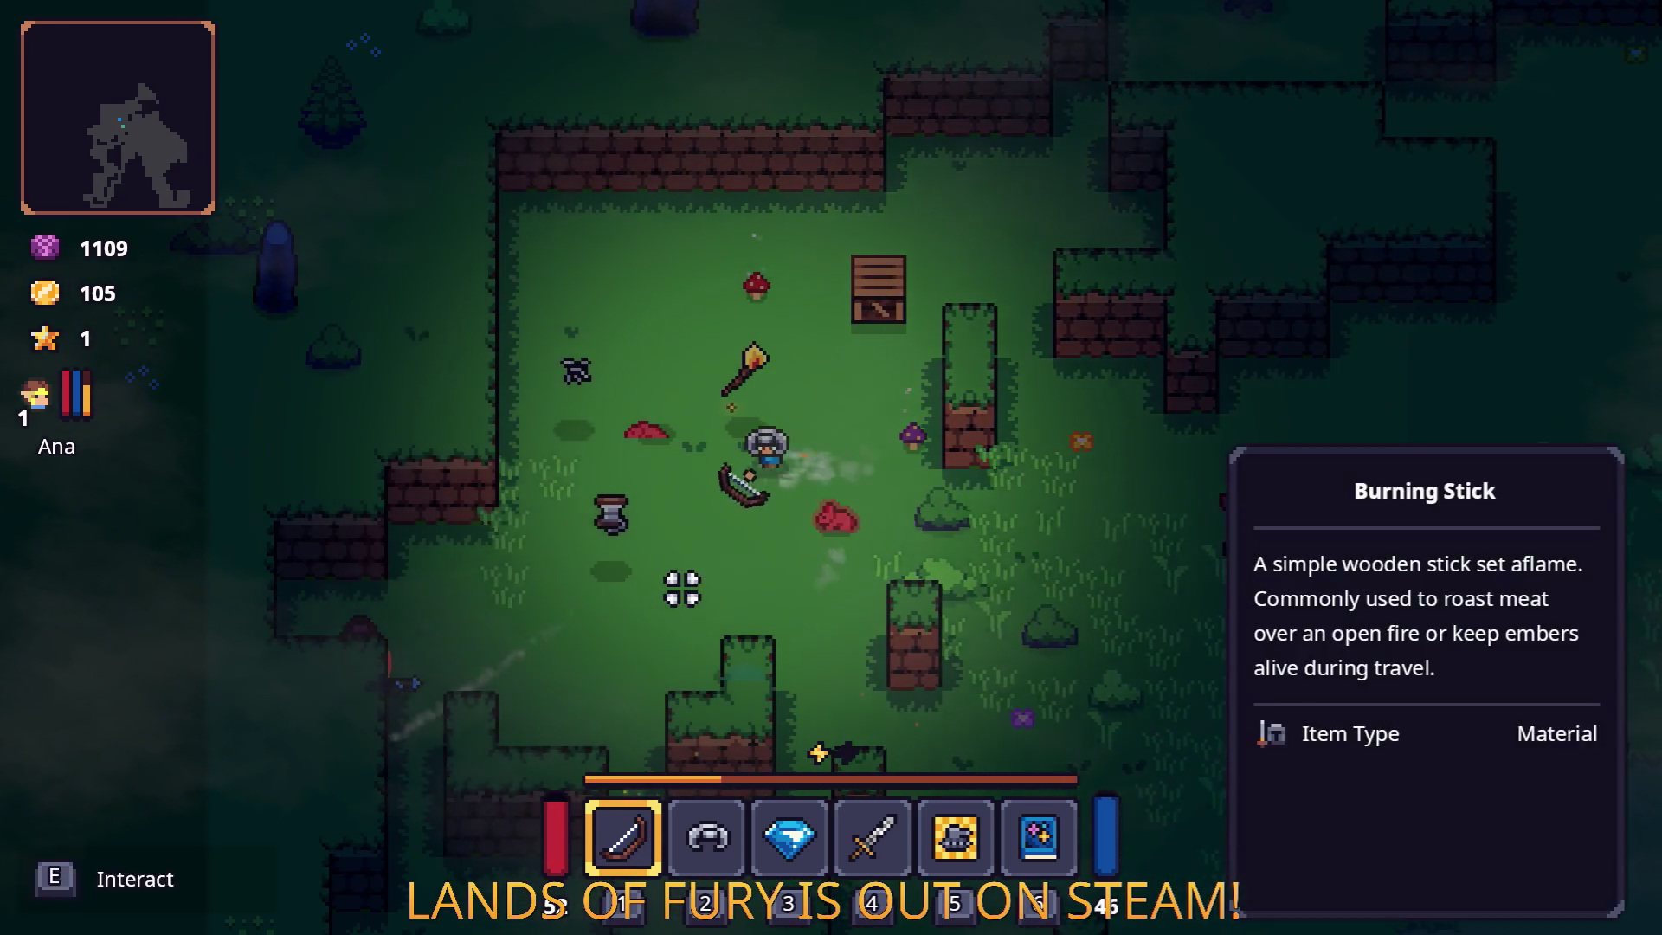
Move southeast then north, shooting bow arrows at the approaching enemy.
{"action": "key", "text": "s"}
{"action": "key", "text": "d"}
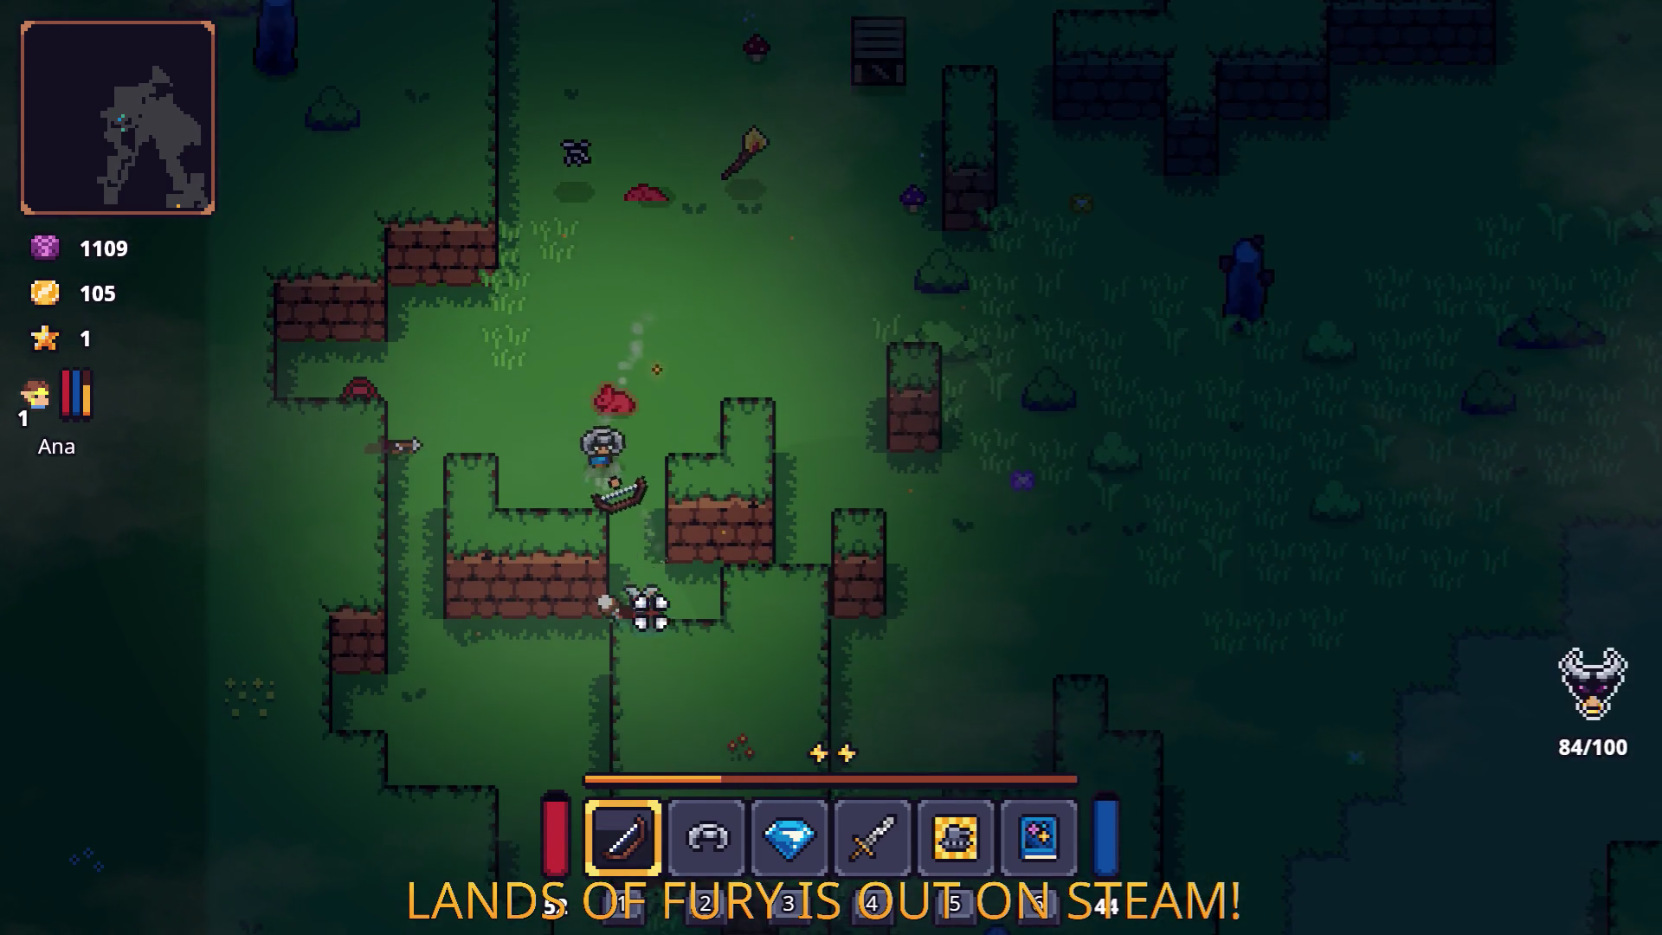
{"action": "left_click", "coordinate": [640, 630]}
{"action": "key", "text": "w"}
{"action": "key", "text": "d"}
{"action": "key", "text": "w"}
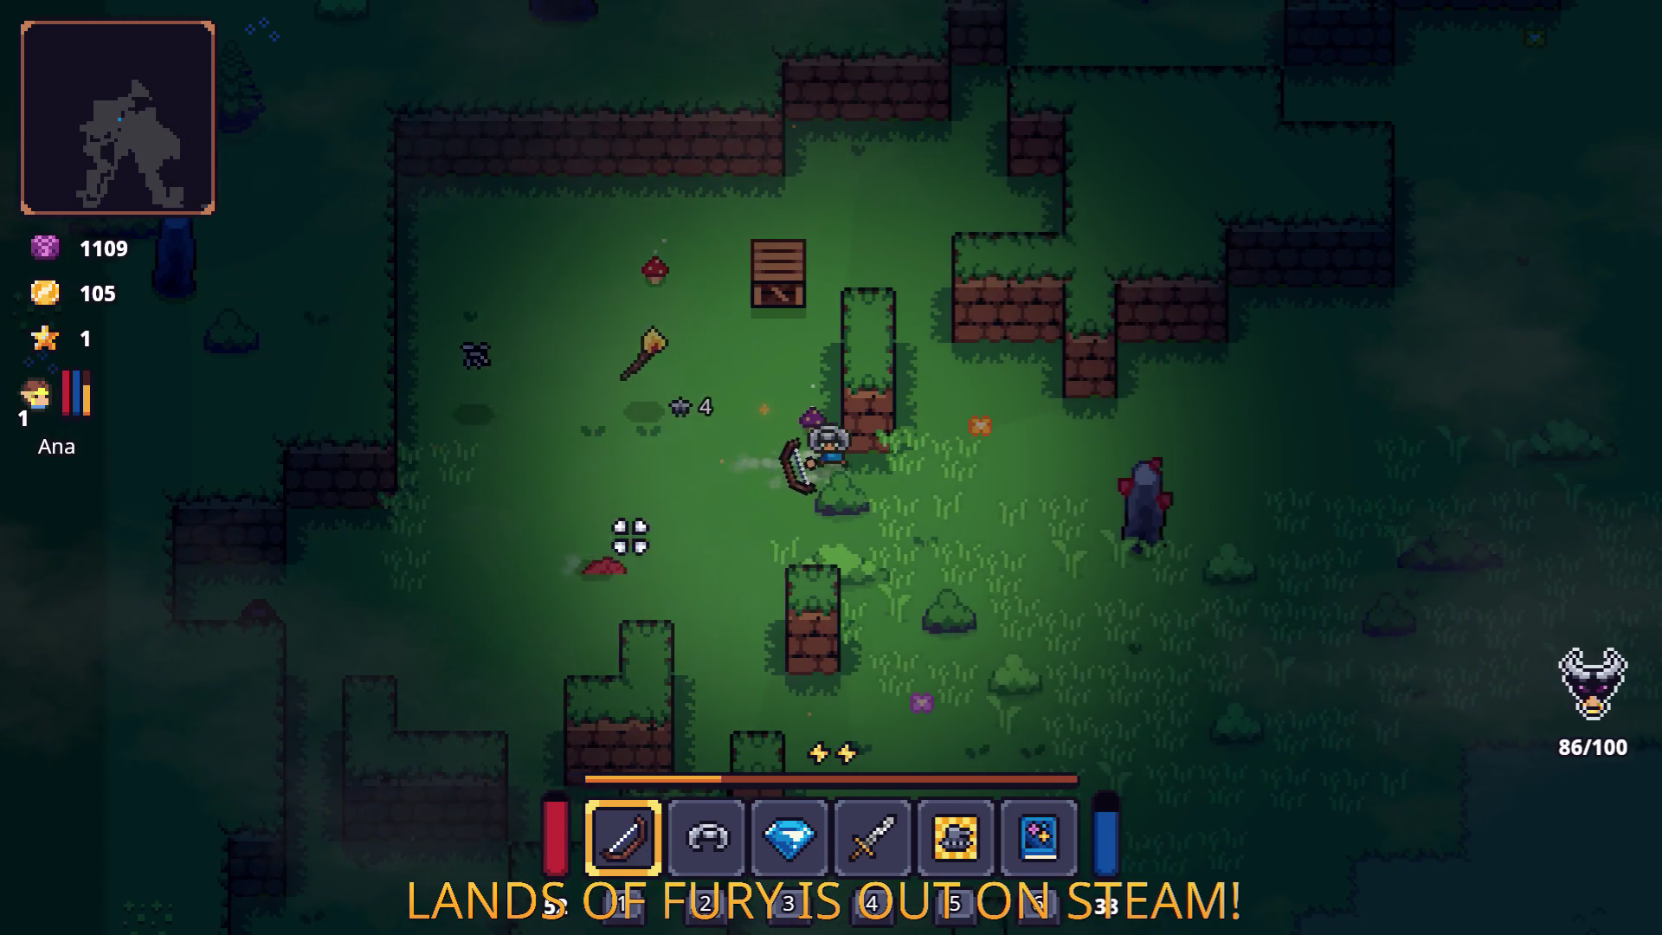
{"action": "left_click", "coordinate": [897, 395]}
{"action": "key", "text": "w"}
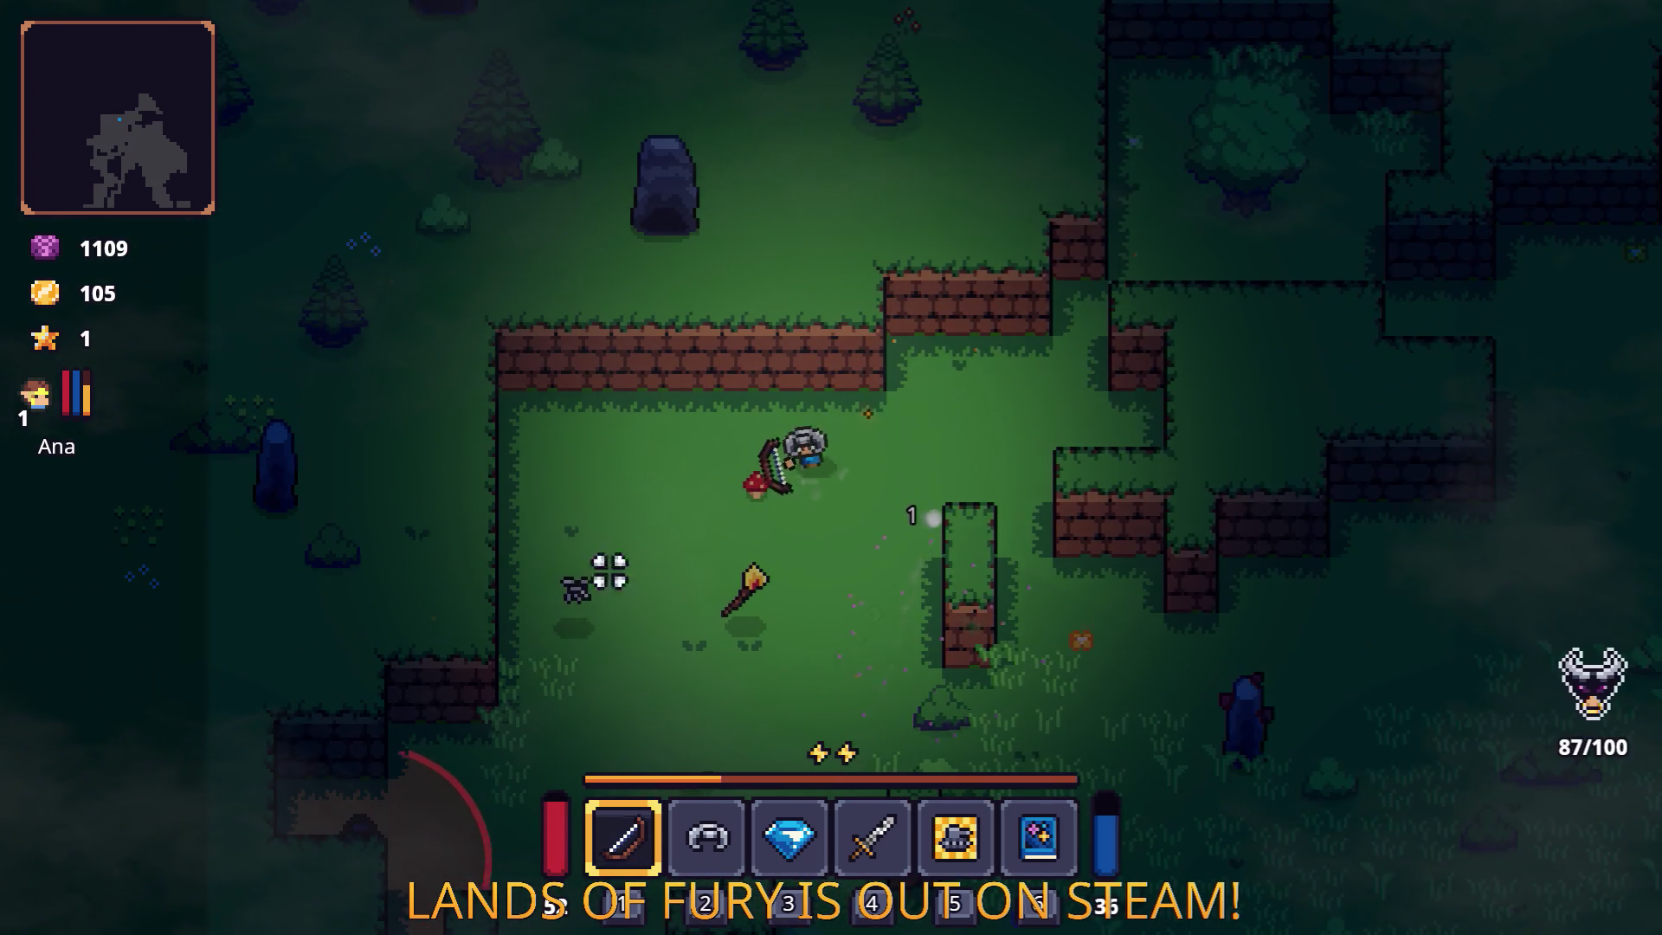
Head toward the Nails pickup and fire arrows at enemies southeast and to the west.
{"action": "key", "text": "s"}
{"action": "key", "text": "a"}
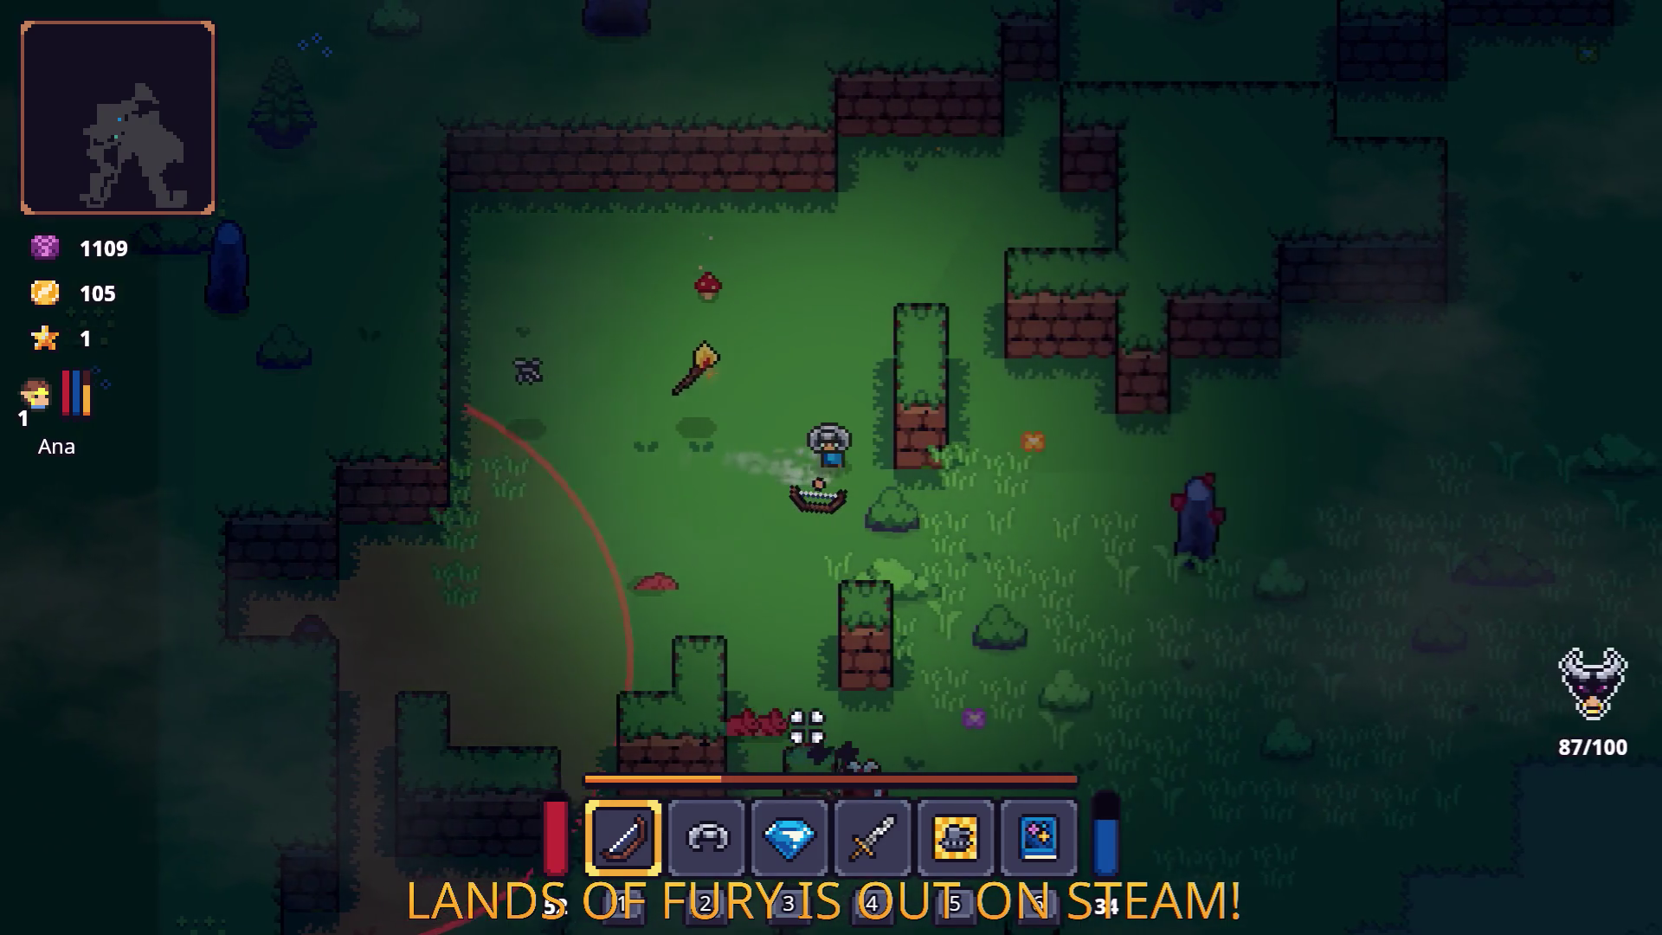
{"action": "key", "text": "s"}
{"action": "key", "text": "d"}
{"action": "left_click", "coordinate": [549, 594]}
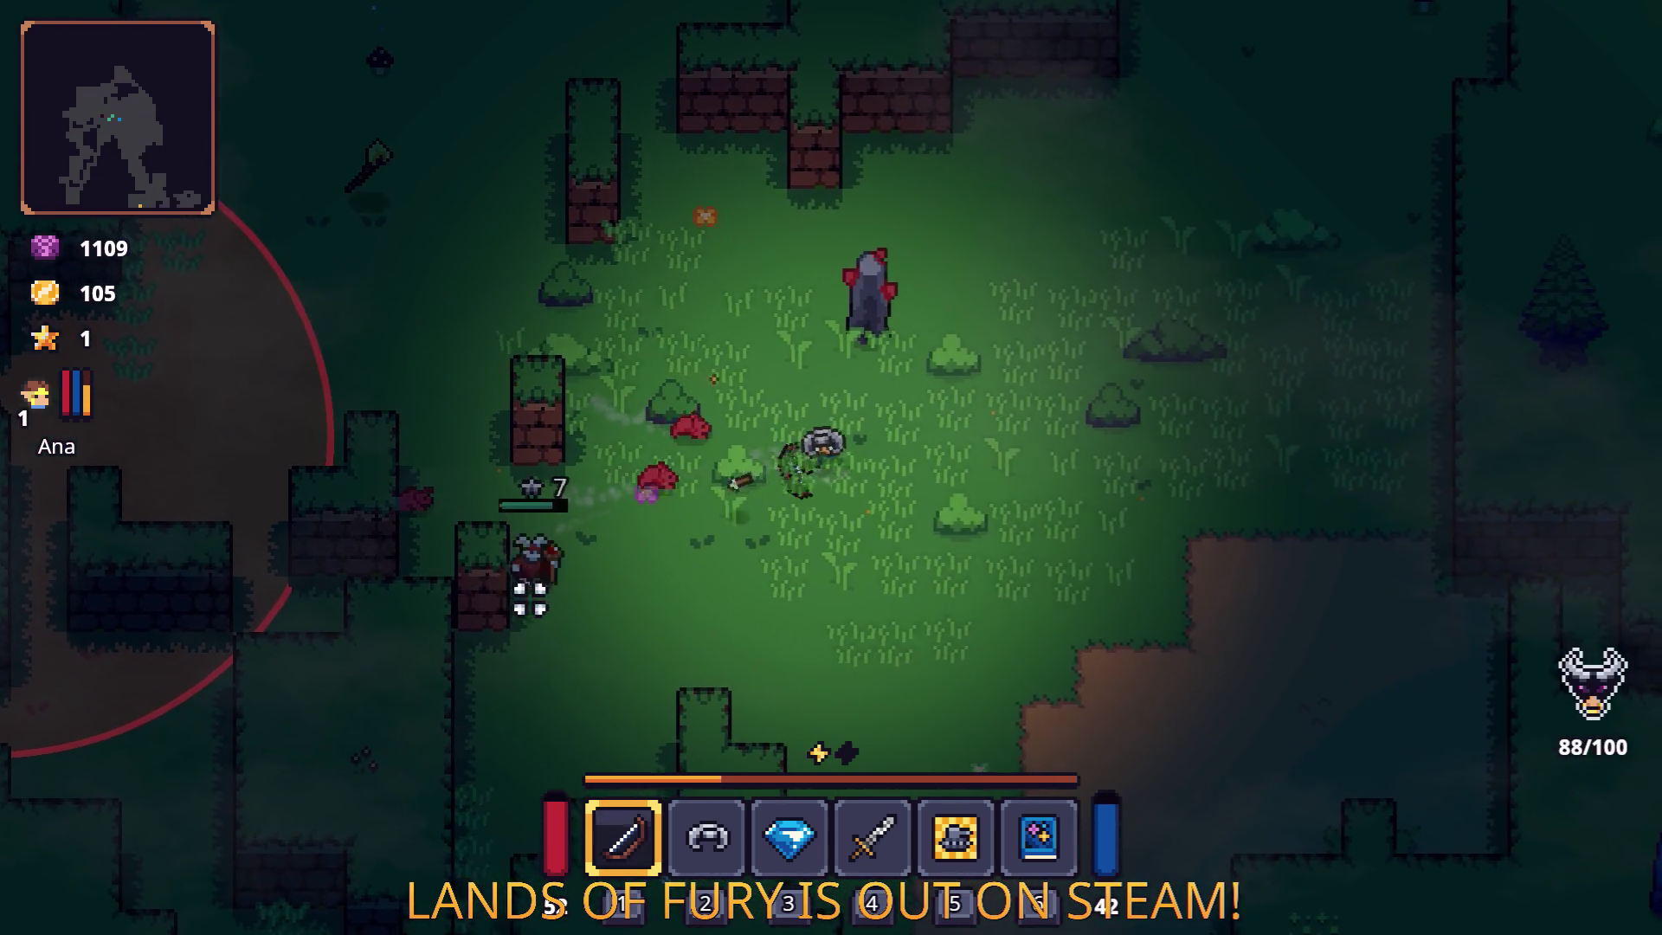
{"action": "key", "text": "s"}
{"action": "key", "text": "d"}
{"action": "left_click", "coordinate": [533, 600]}
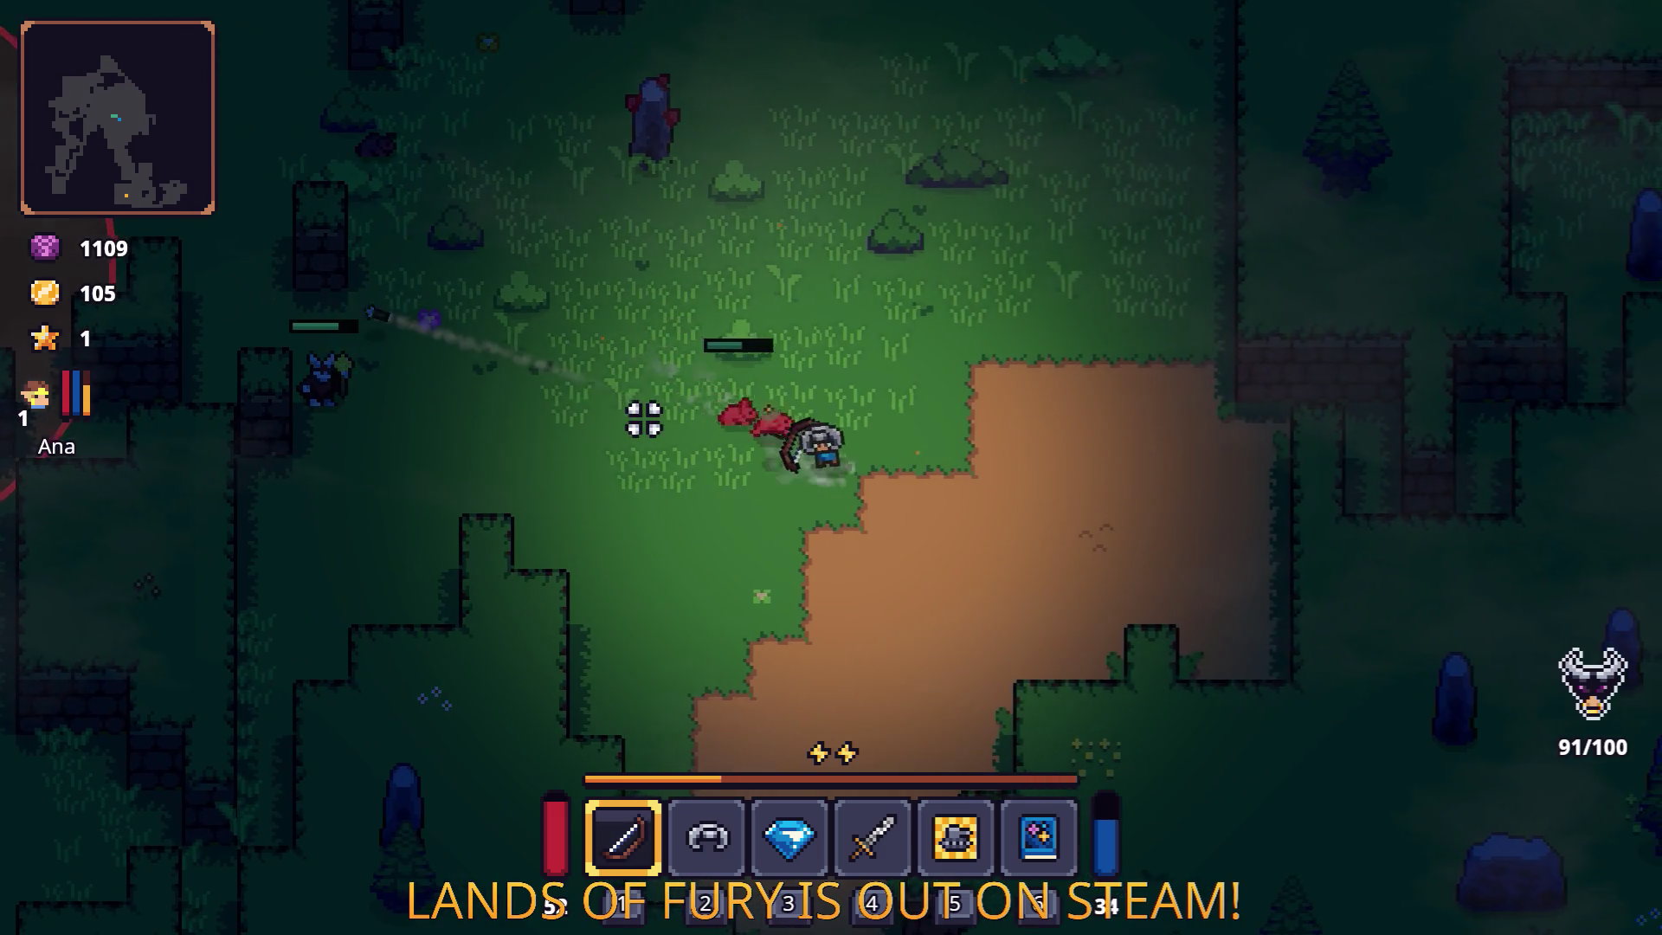
{"action": "key", "text": "d"}
{"action": "left_click", "coordinate": [643, 419]}
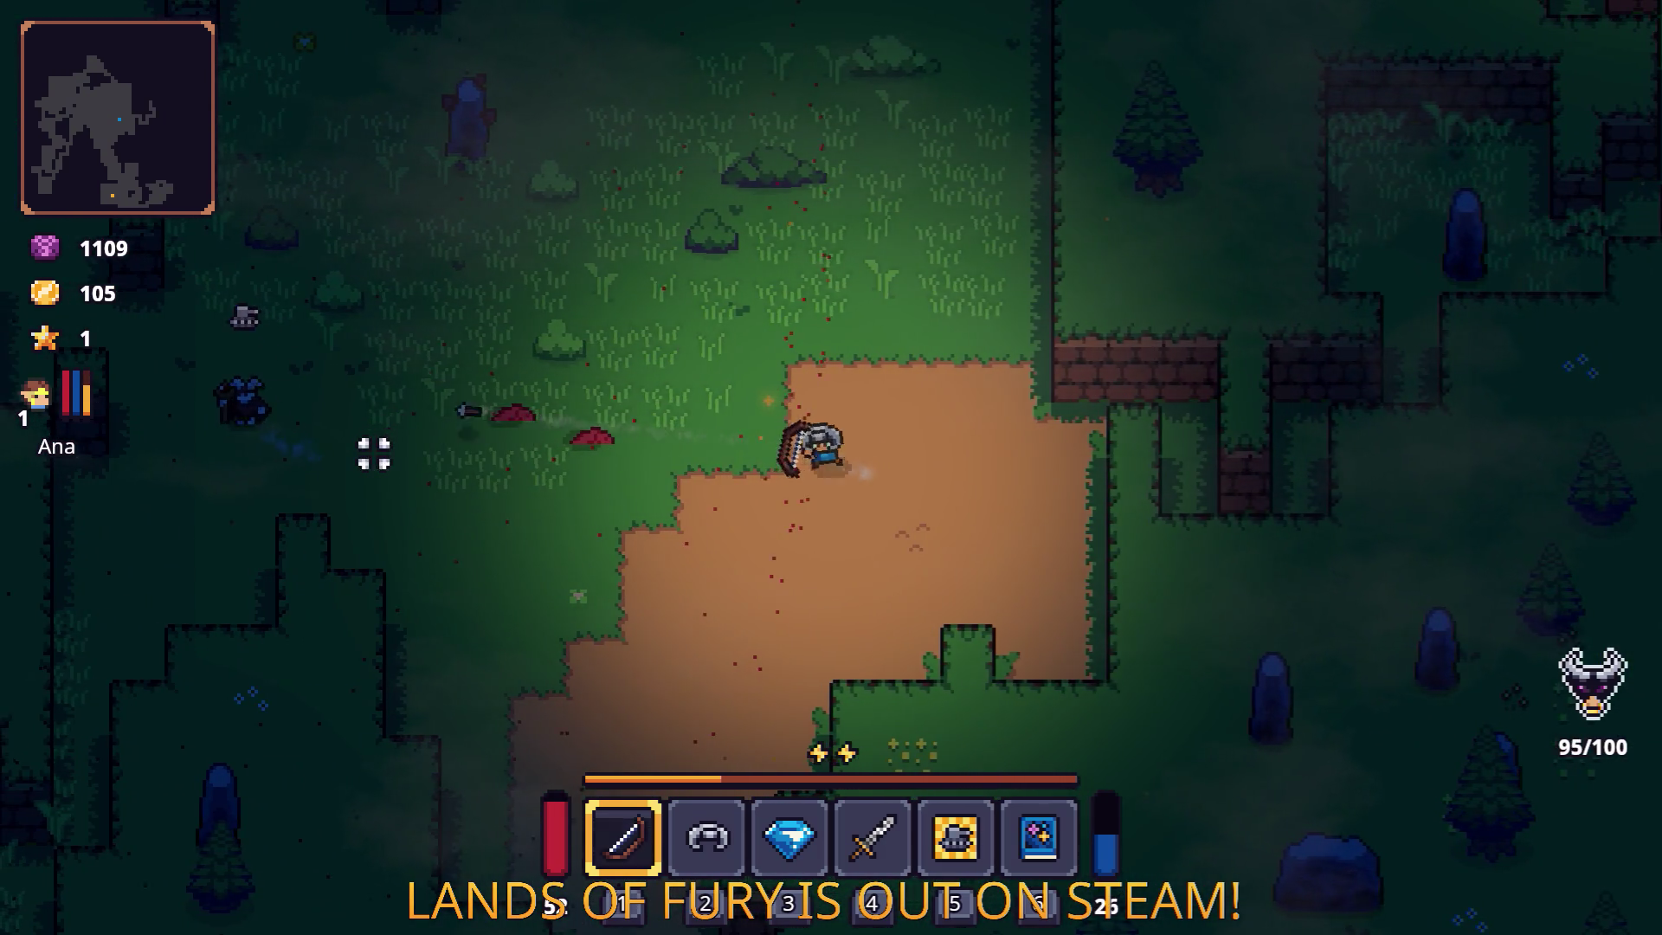
{"action": "left_click", "coordinate": [374, 453]}
Retreat northwest while shooting arrows at the enemies on the left.
{"action": "key", "text": "a"}
{"action": "key", "text": "w"}
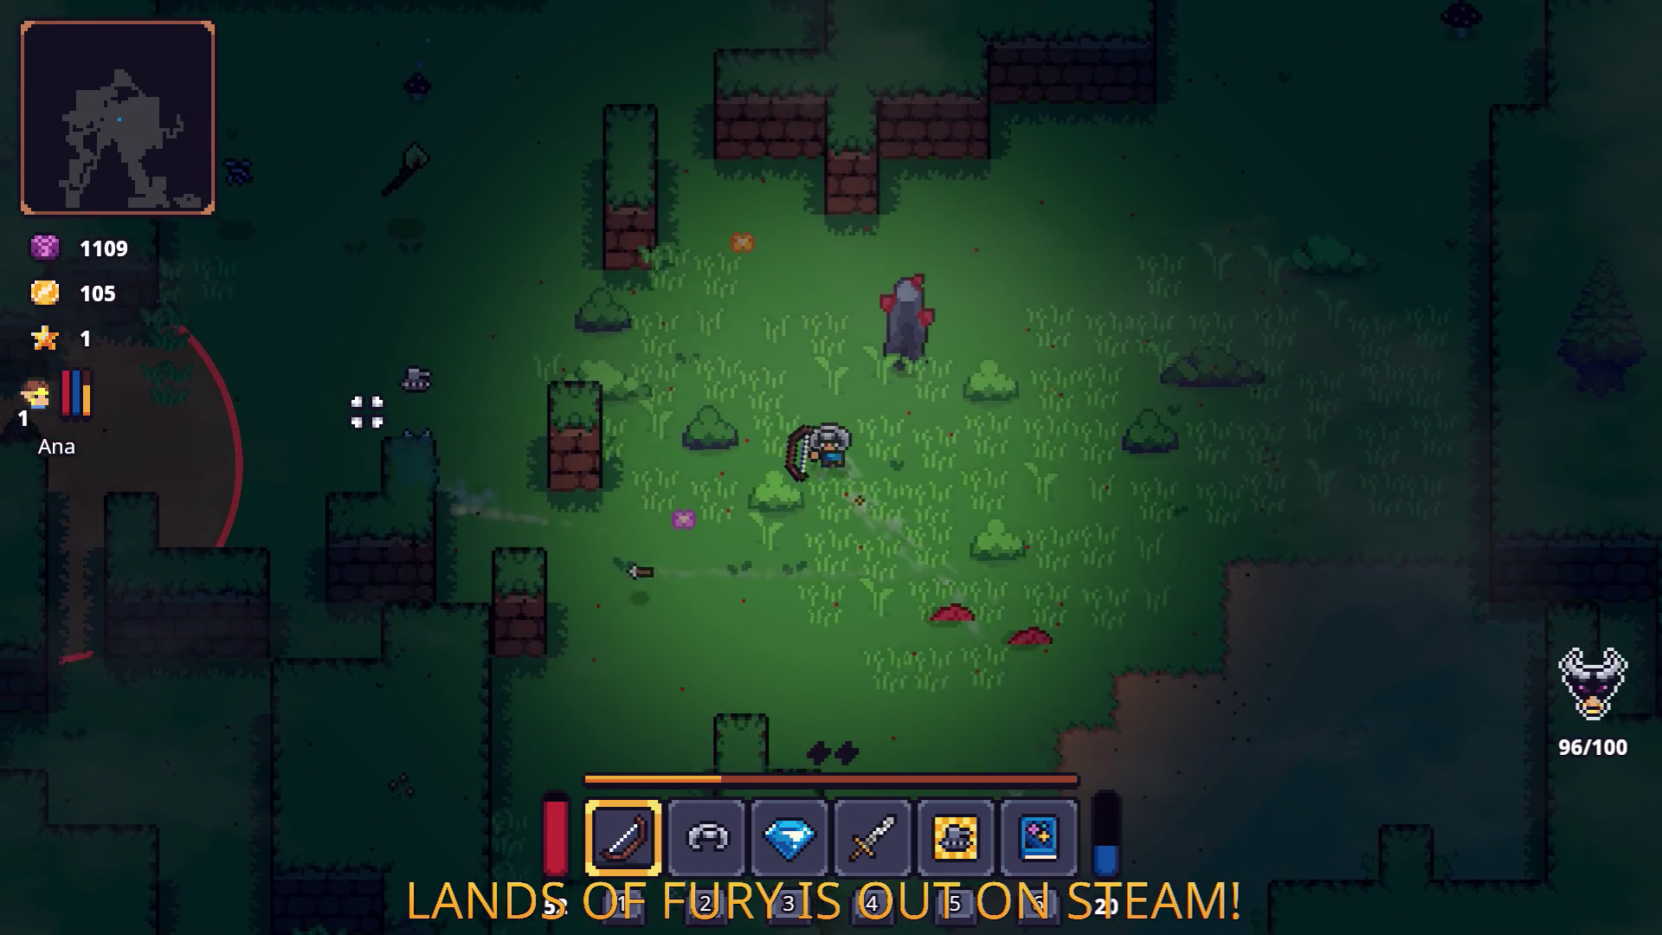
{"action": "key", "text": "a"}
{"action": "key", "text": "w"}
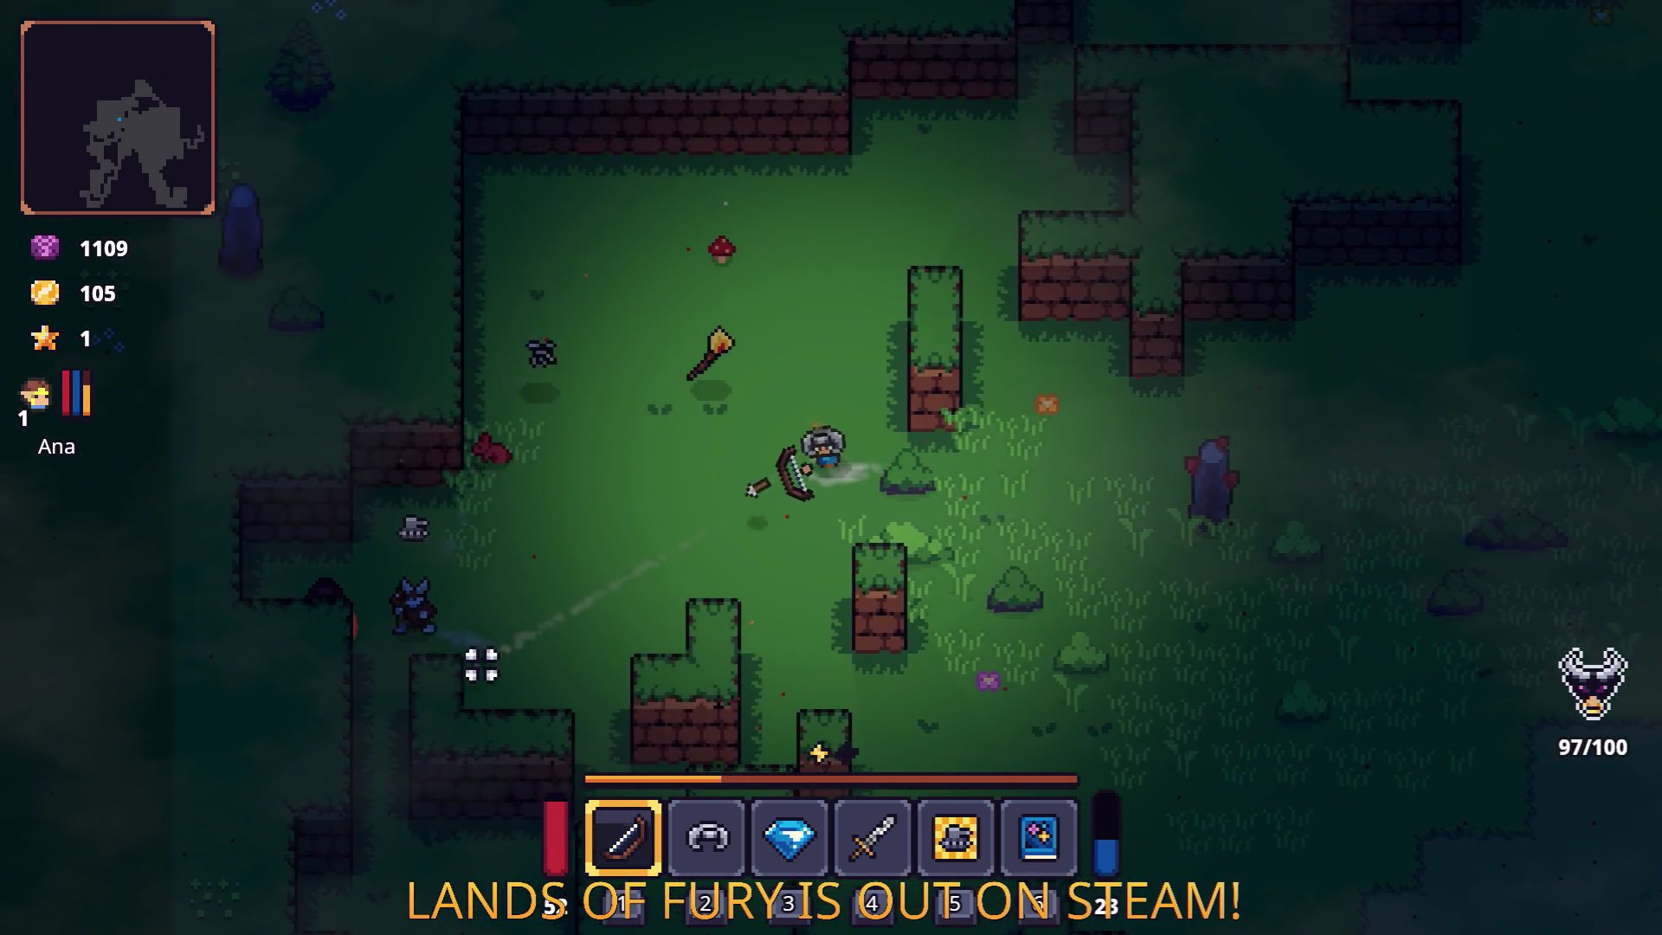
{"action": "key", "text": "a"}
{"action": "left_click", "coordinate": [482, 665]}
{"action": "key", "text": "w"}
{"action": "key", "text": "d"}
{"action": "left_click", "coordinate": [409, 633]}
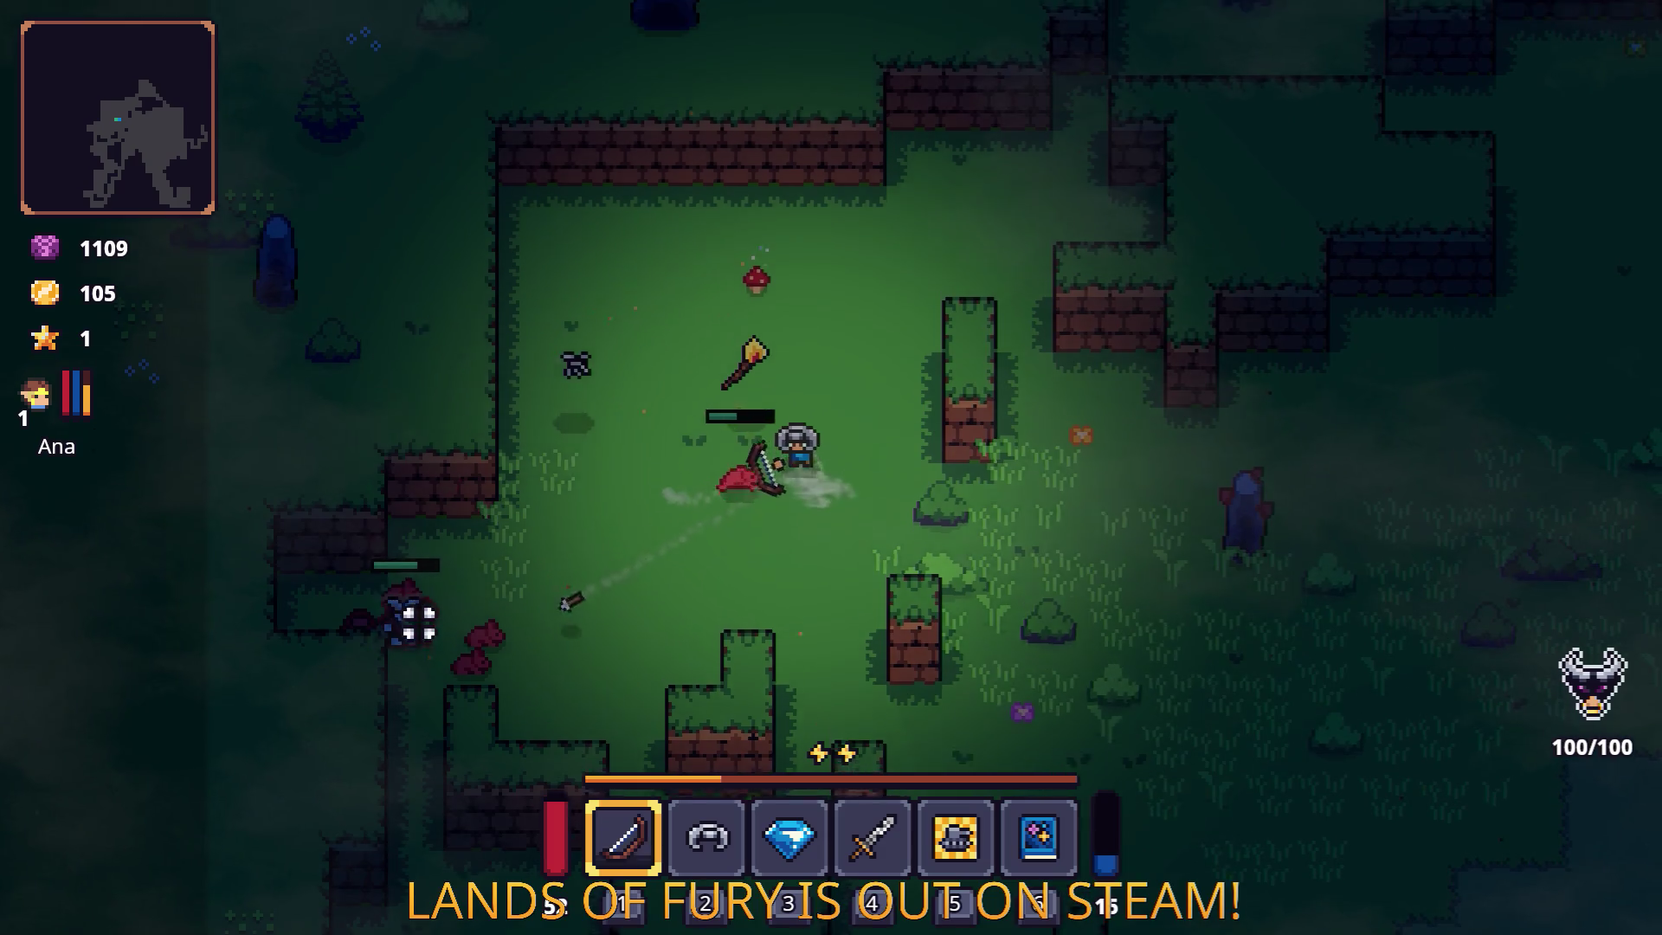
Circle the clearing shooting the remaining enemies until kills reach 100/100.
{"action": "key", "text": "a"}
{"action": "key", "text": "s"}
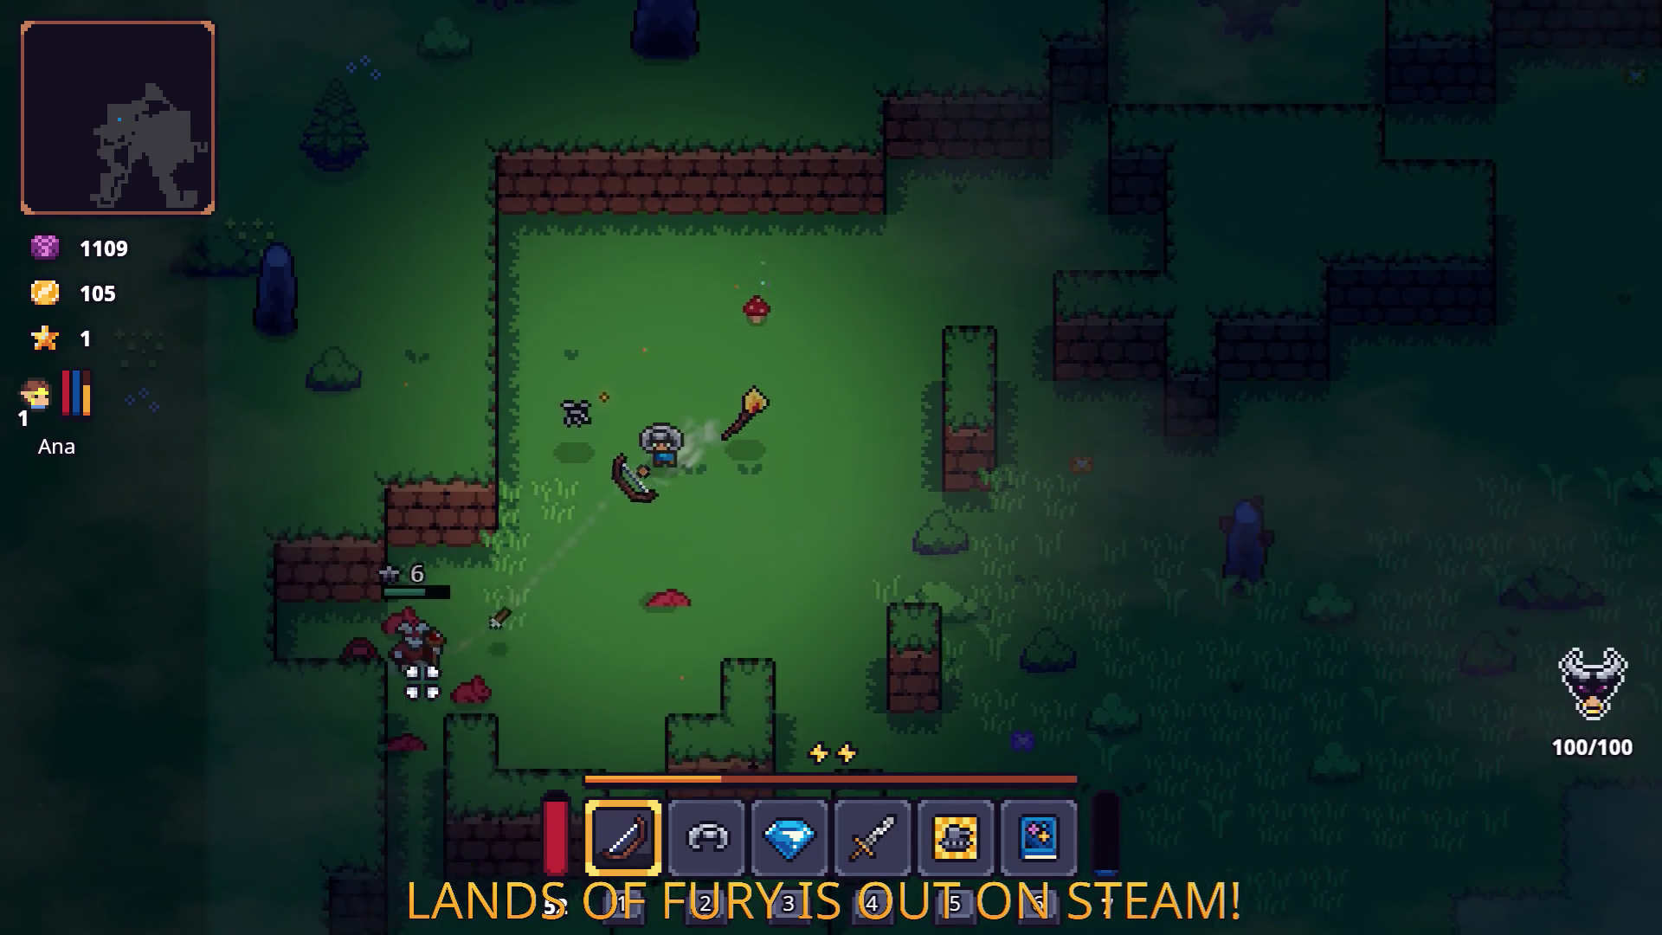
{"action": "left_click", "coordinate": [391, 637]}
{"action": "key", "text": "s"}
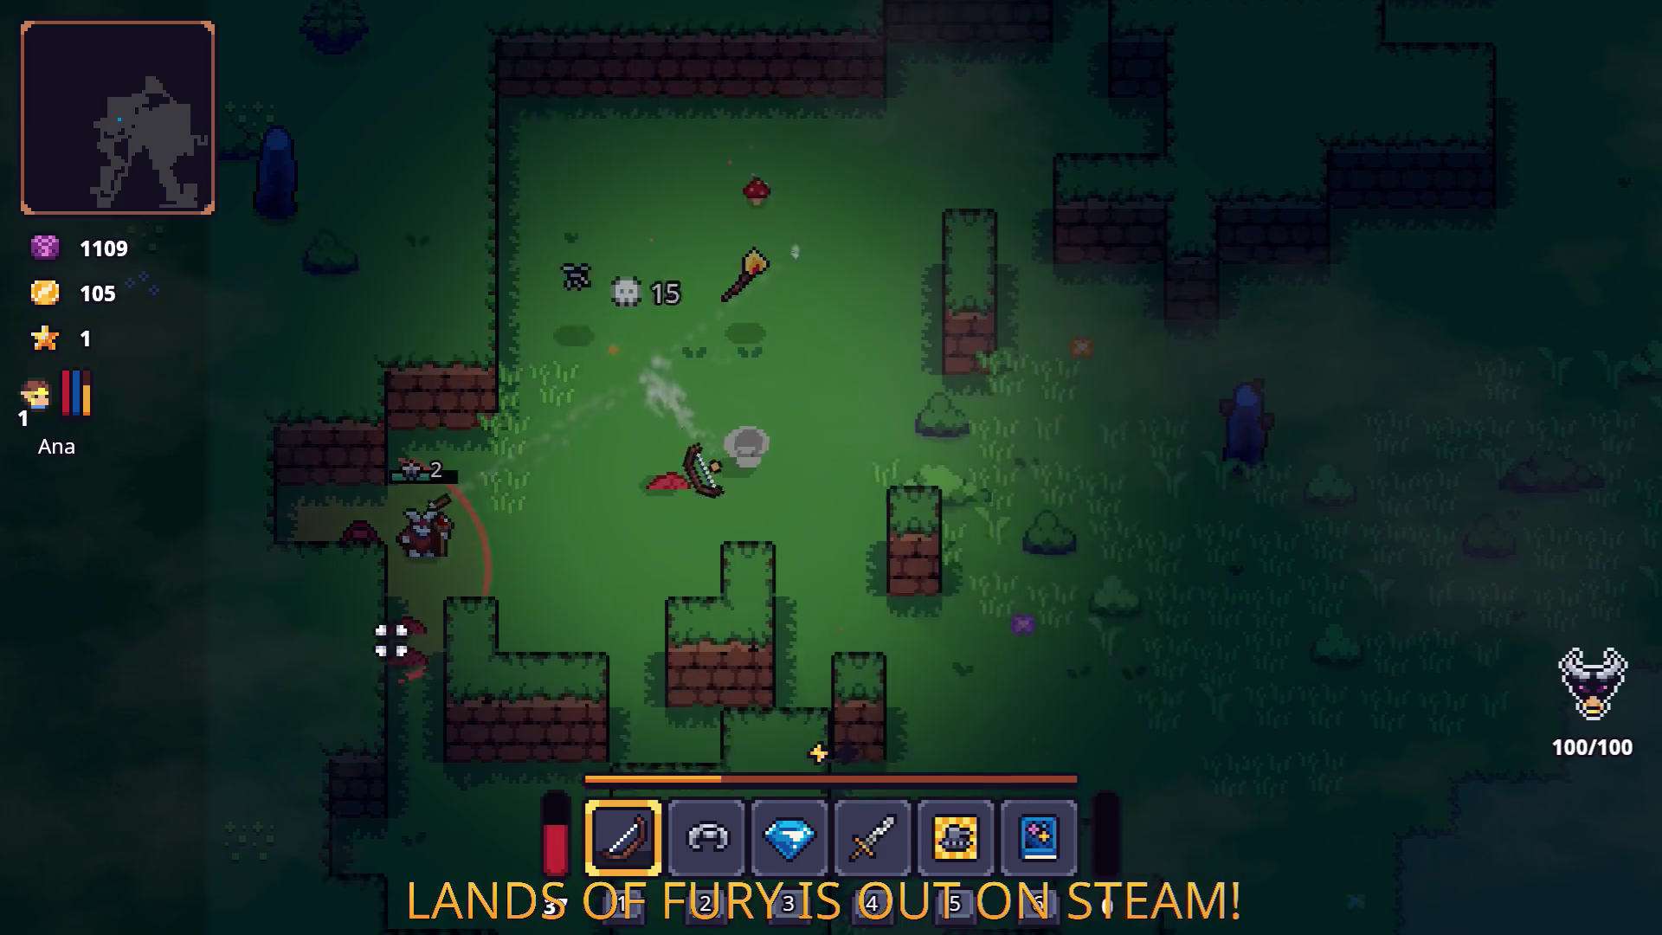
{"action": "key", "text": "d"}
{"action": "left_click", "coordinate": [395, 561]}
{"action": "key", "text": "w"}
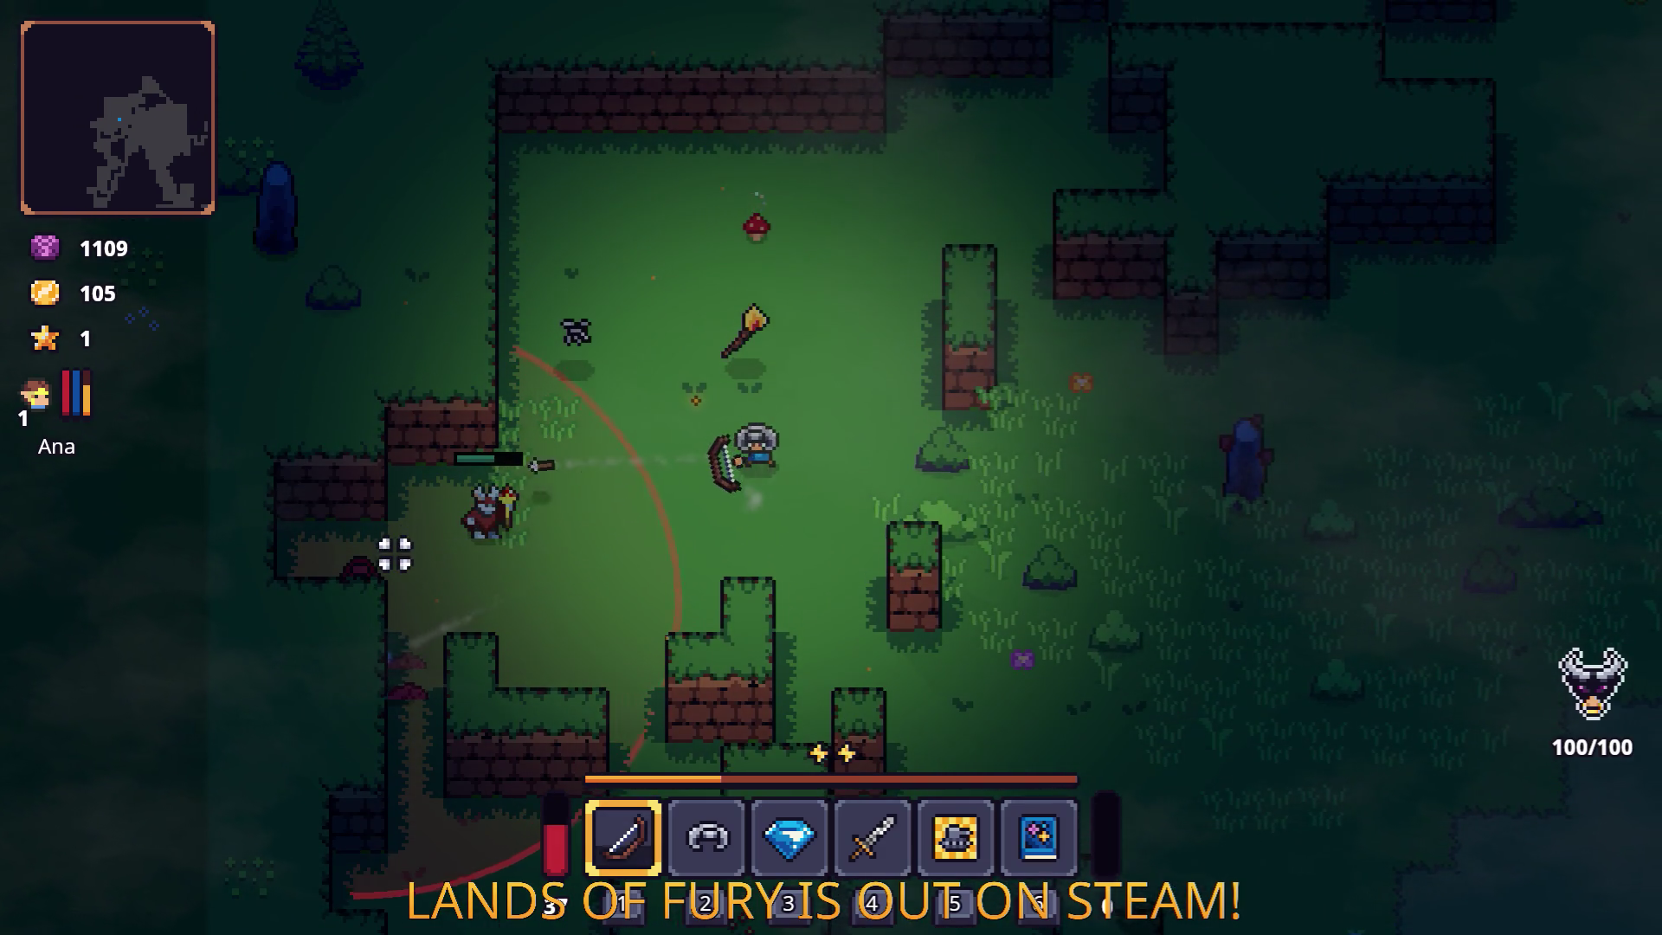
{"action": "key", "text": "d"}
{"action": "left_click", "coordinate": [471, 685]}
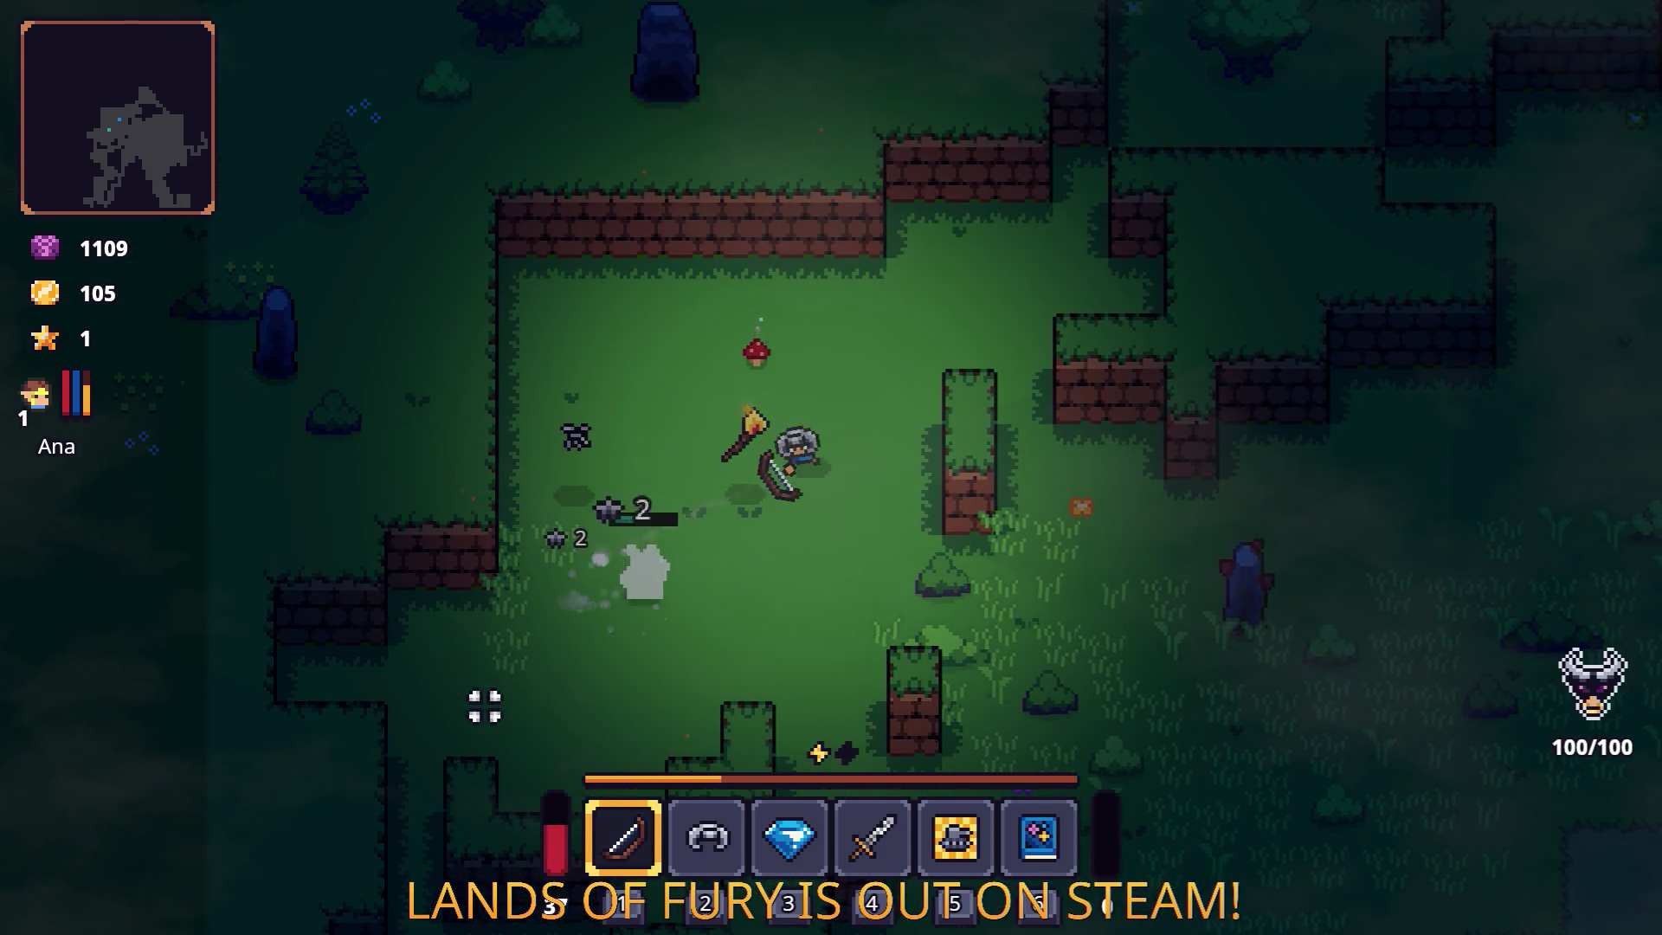
Shoot arrows at the two grouped enemies near the standing stone.
{"action": "key", "text": "s"}
{"action": "key", "text": "a"}
{"action": "key", "text": "w"}
{"action": "key", "text": "a"}
{"action": "left_click", "coordinate": [534, 597]}
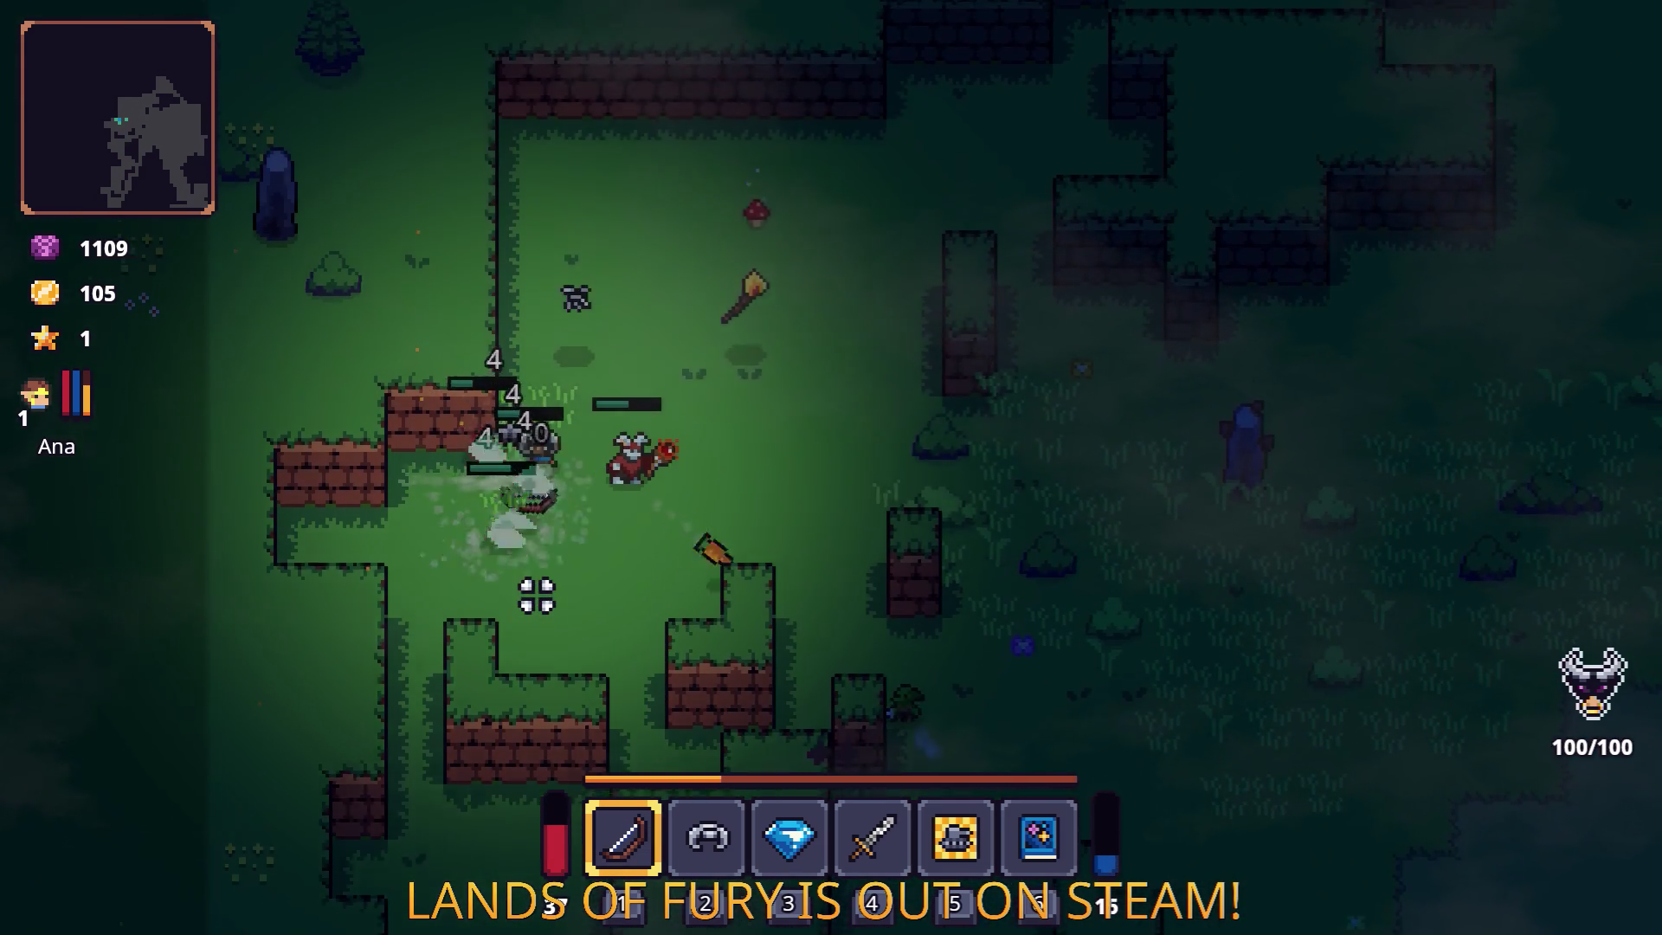
{"action": "key", "text": "d"}
{"action": "left_click", "coordinate": [537, 589]}
{"action": "left_click", "coordinate": [586, 679]}
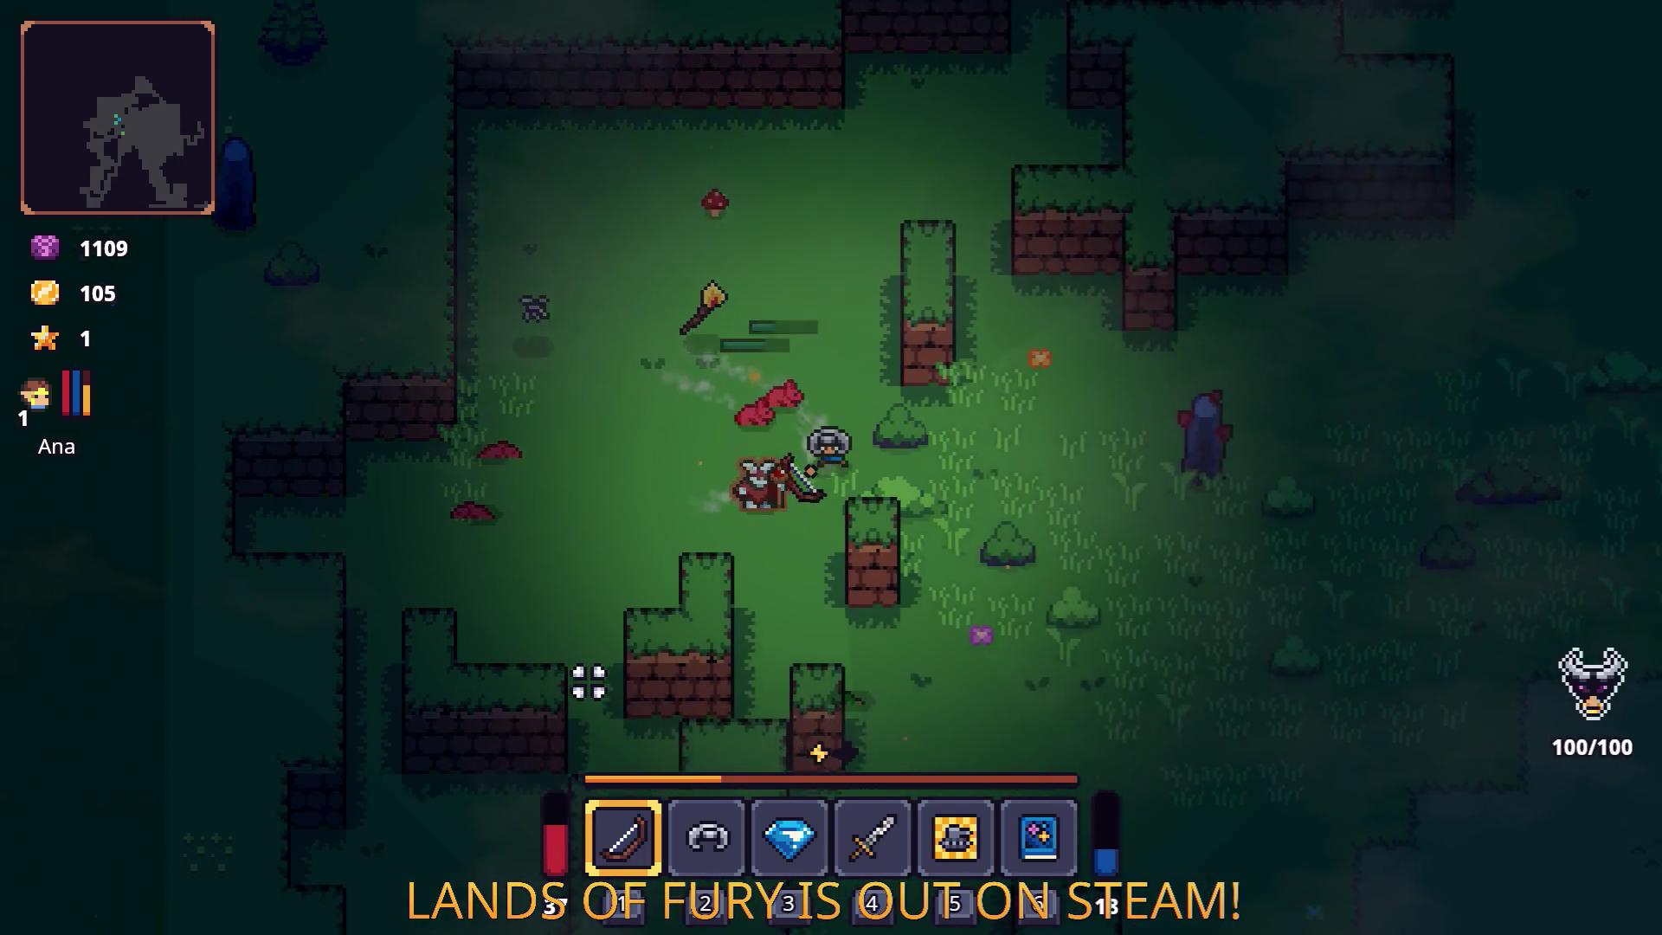
Move south and shoot the enemies to the left and upper left.
{"action": "key", "text": "a"}
{"action": "key", "text": "s"}
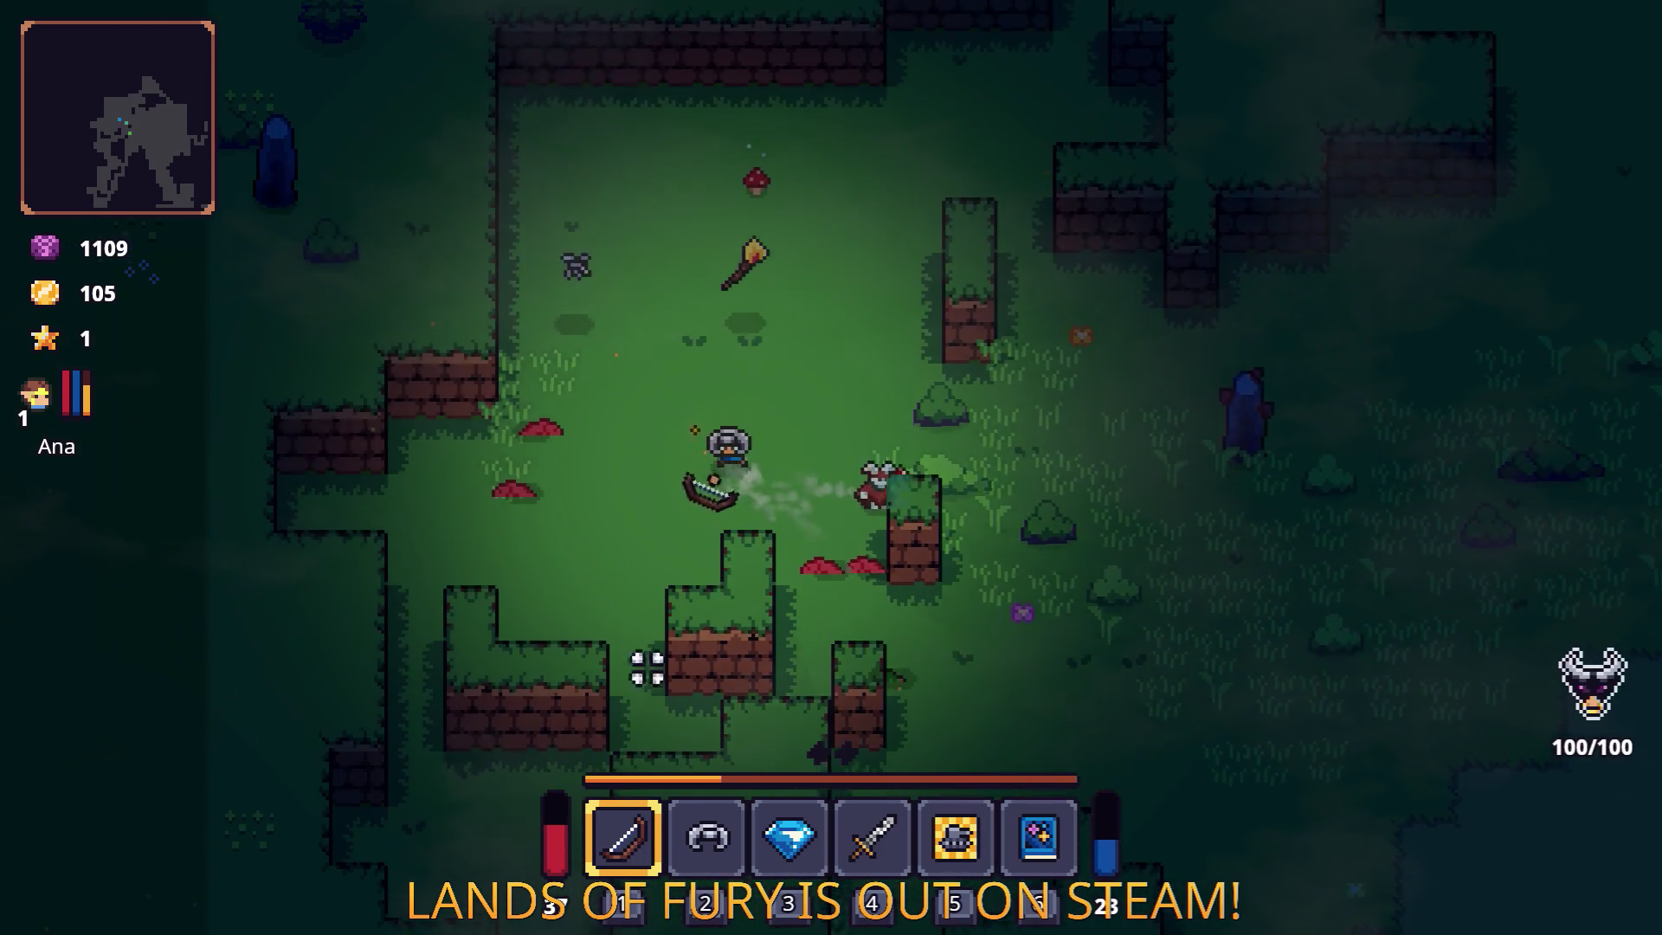
{"action": "key", "text": "d"}
{"action": "key", "text": "s"}
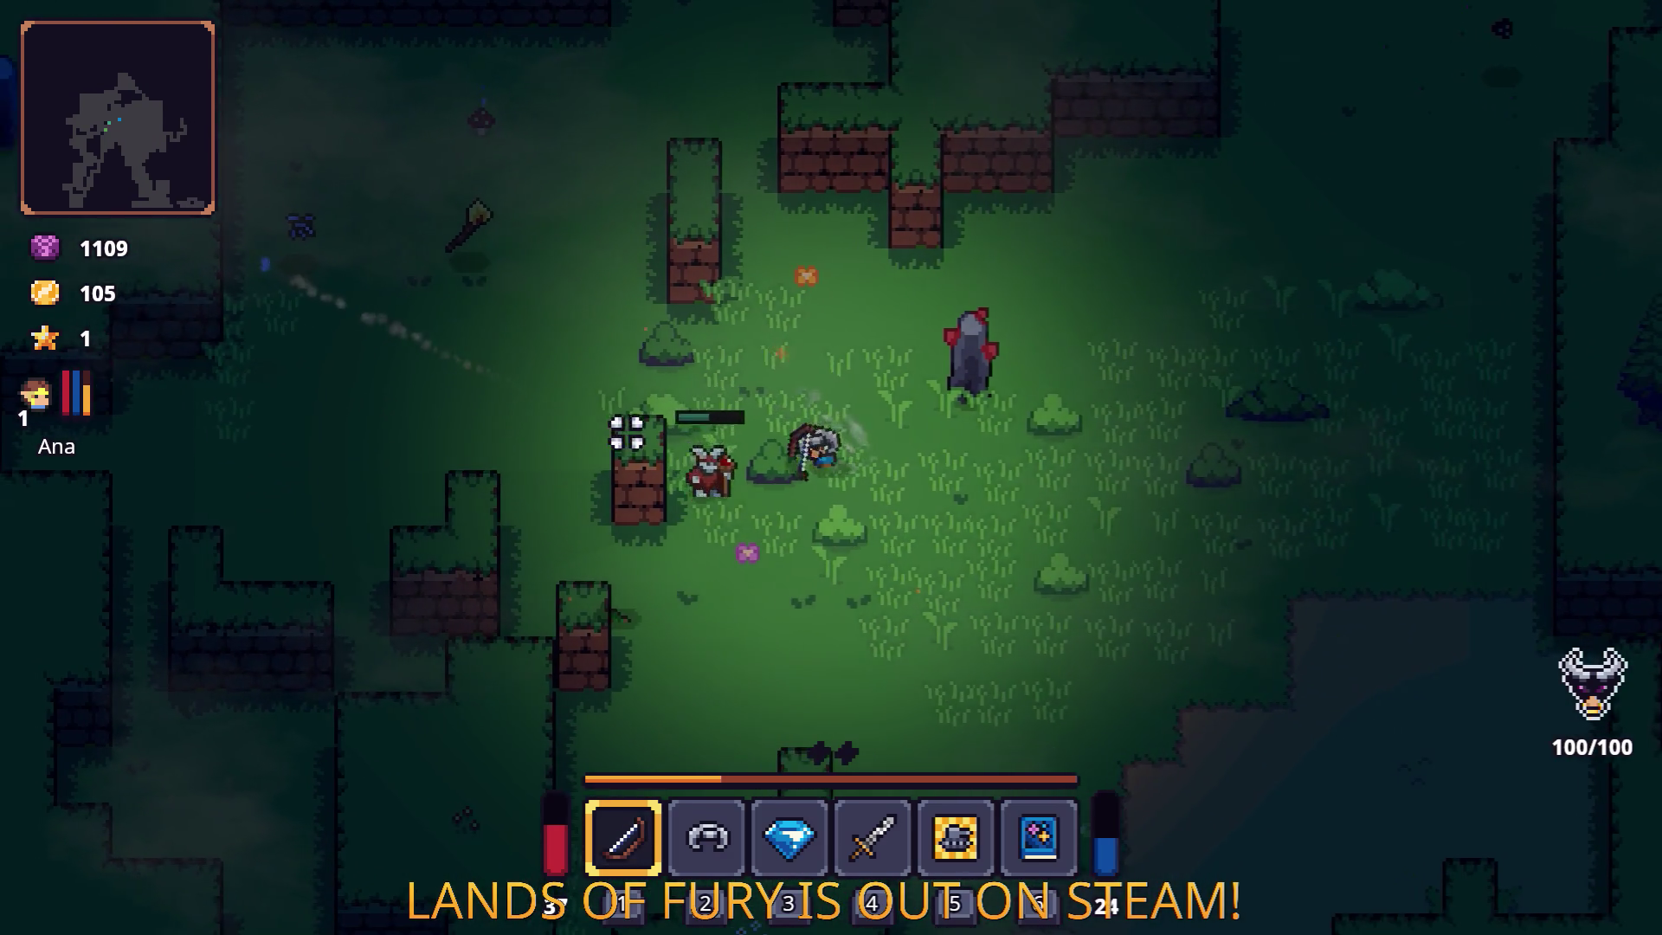
{"action": "left_click", "coordinate": [631, 435]}
{"action": "left_click", "coordinate": [619, 561]}
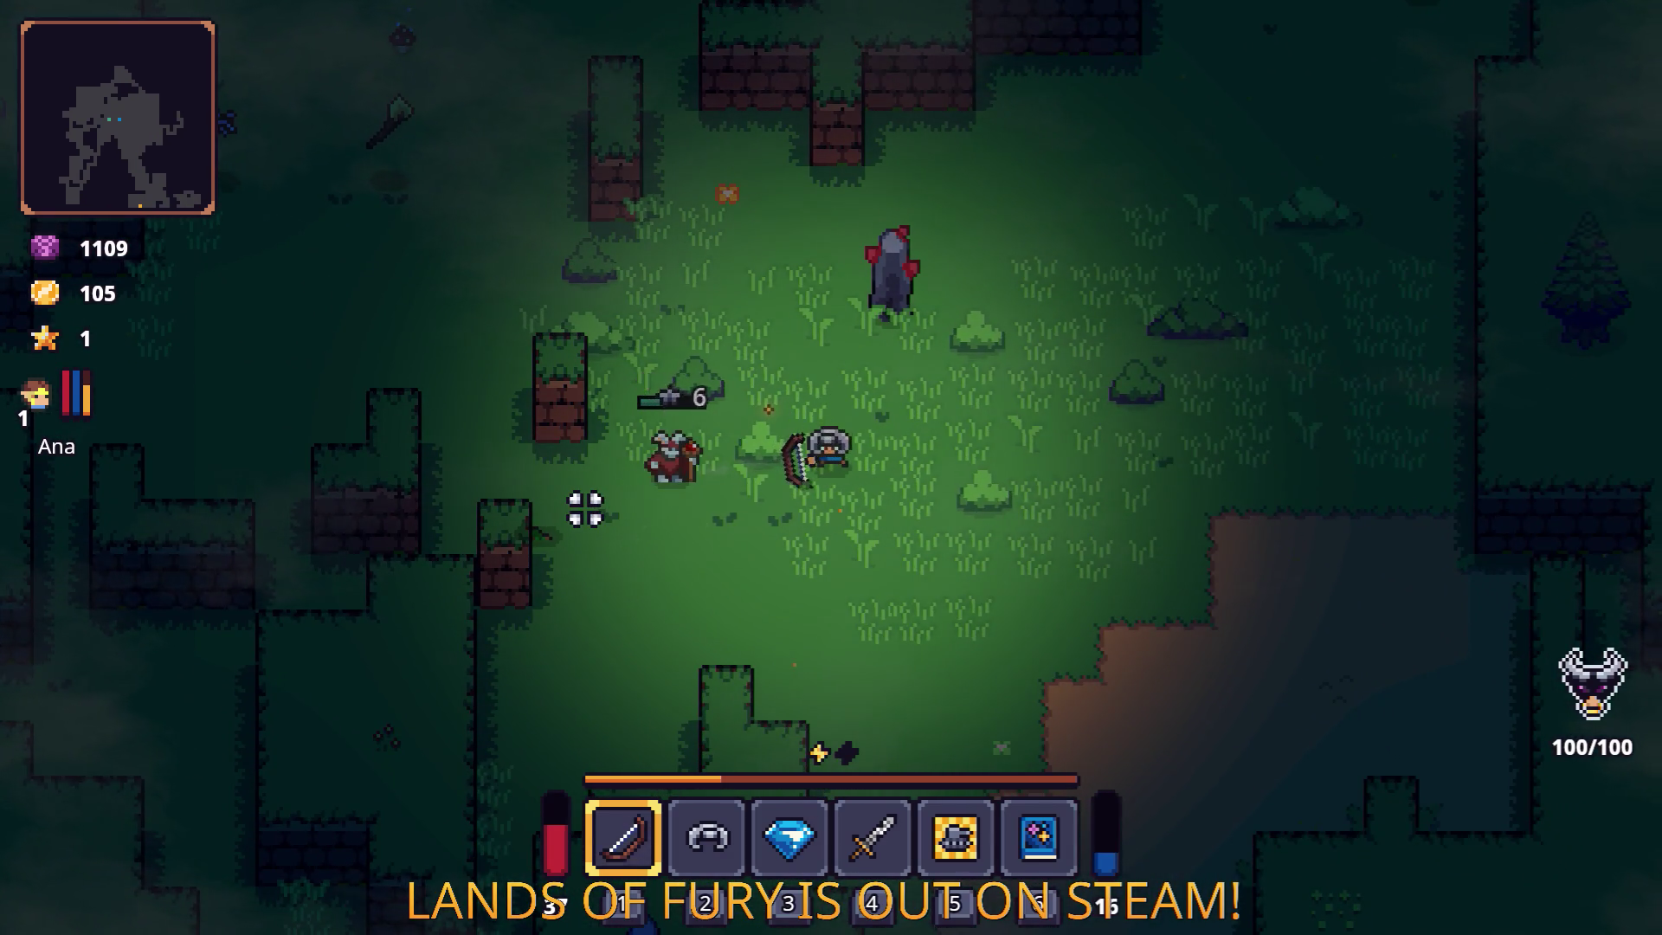
{"action": "key", "text": "s"}
{"action": "left_click", "coordinate": [638, 252]}
{"action": "left_click", "coordinate": [661, 260]}
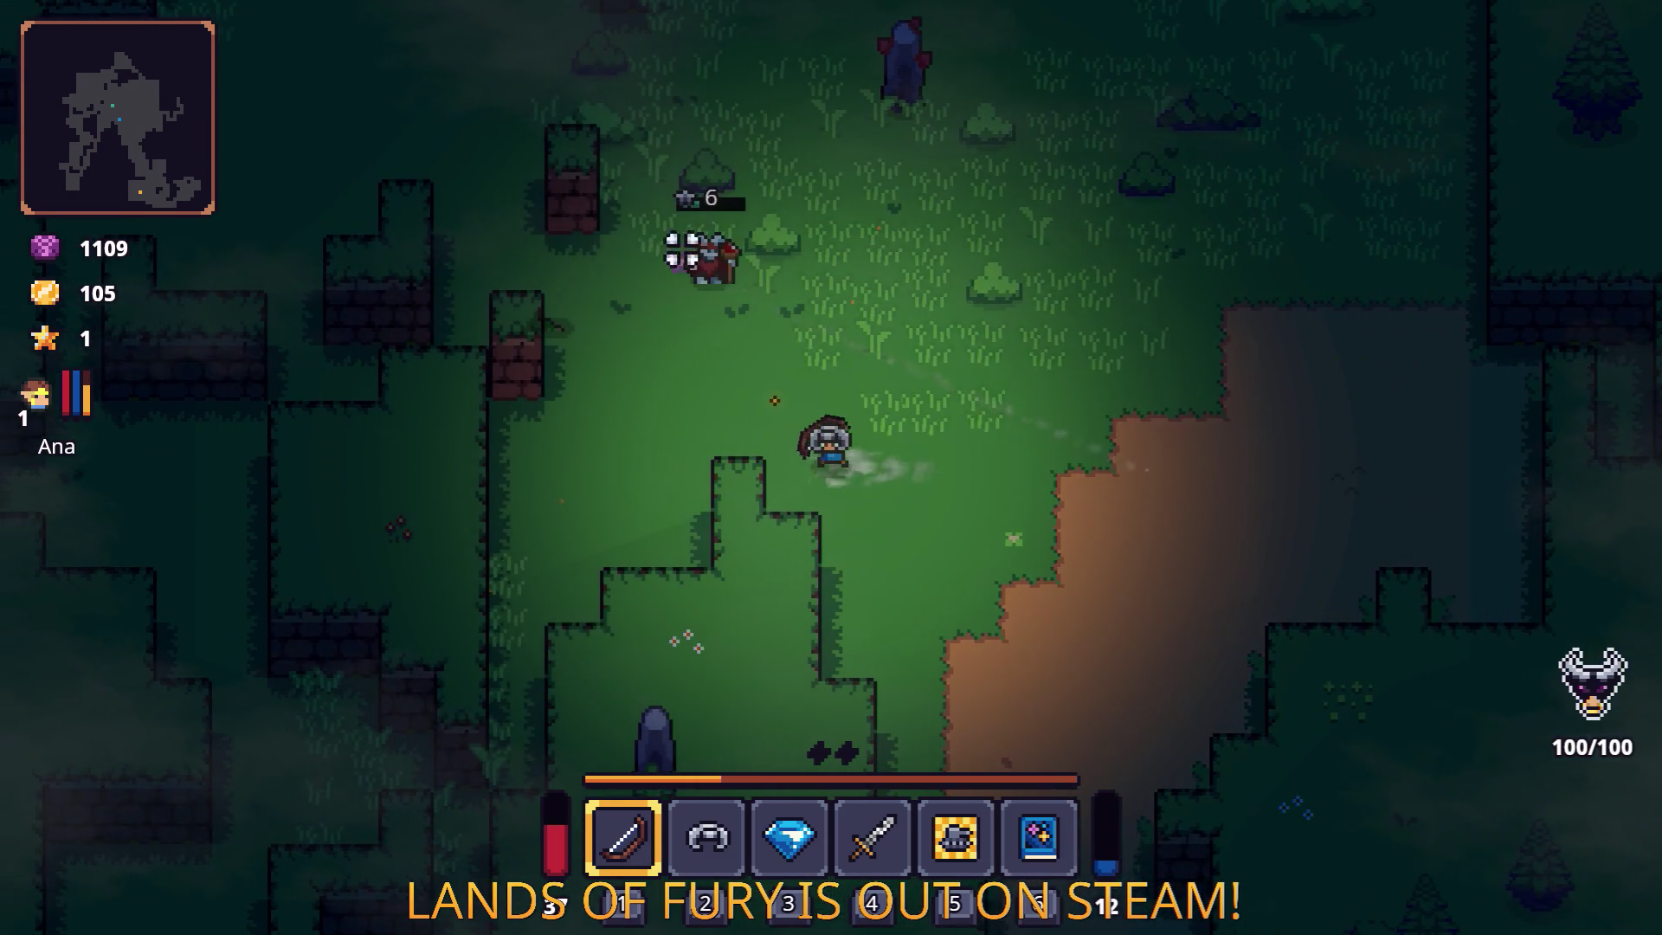
Shoot the surrounding red enemies to the south-east.
{"action": "key", "text": "w"}
{"action": "key", "text": "a"}
{"action": "left_click", "coordinate": [953, 374]}
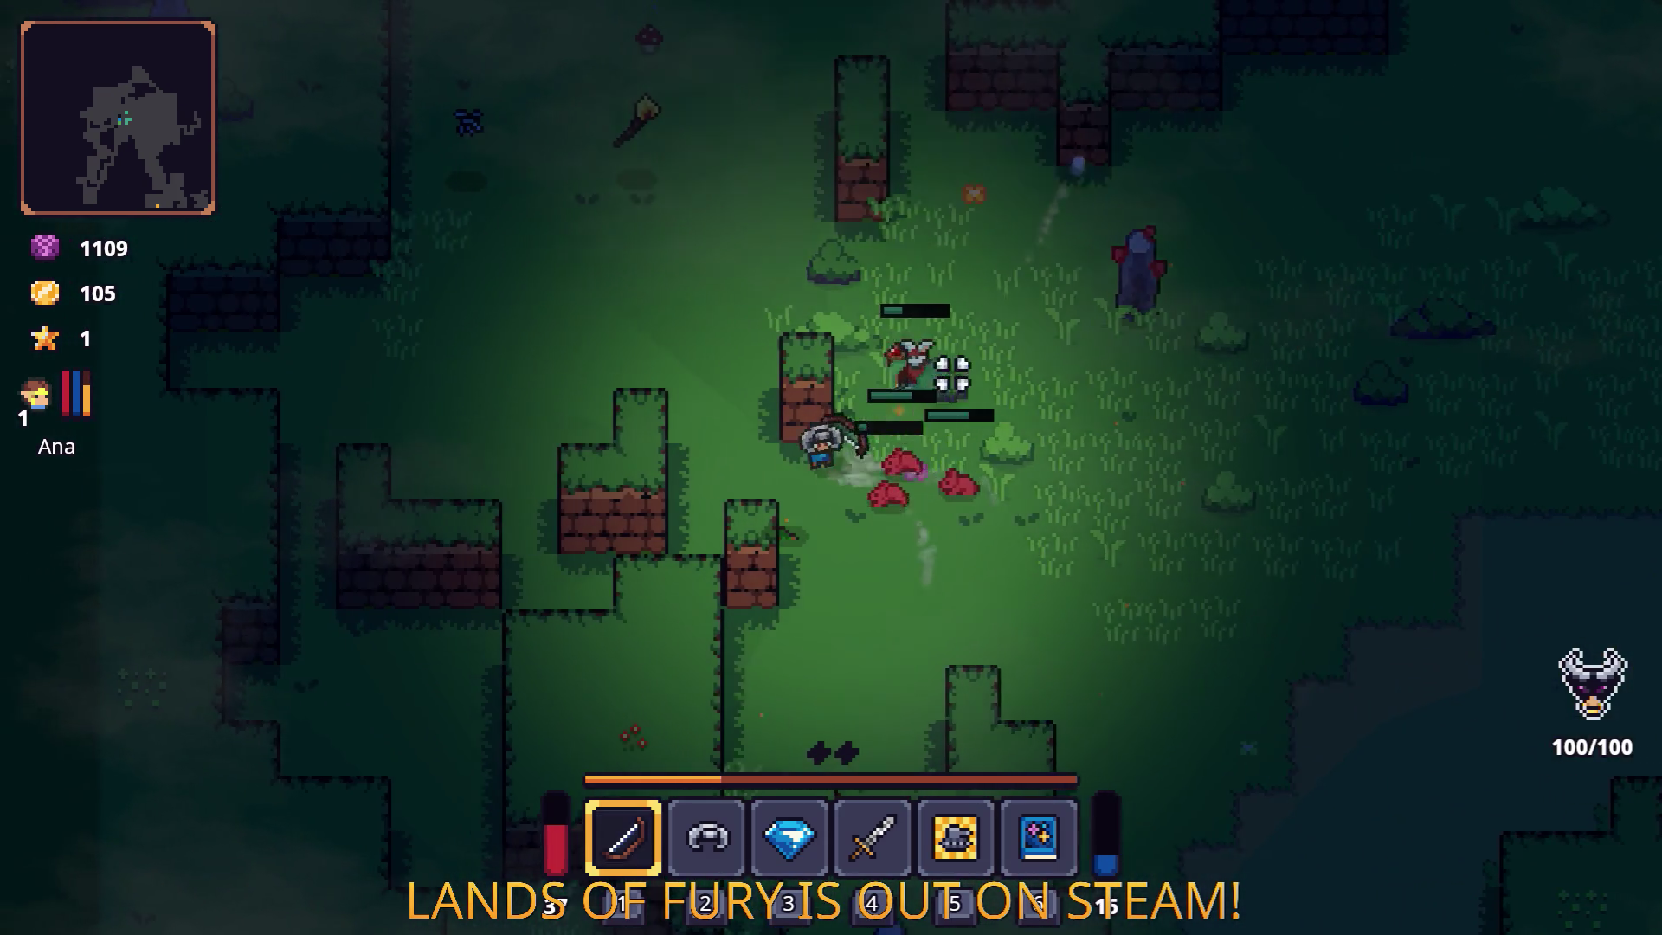
{"action": "key", "text": "d"}
{"action": "left_click", "coordinate": [957, 368]}
{"action": "left_click", "coordinate": [894, 356]}
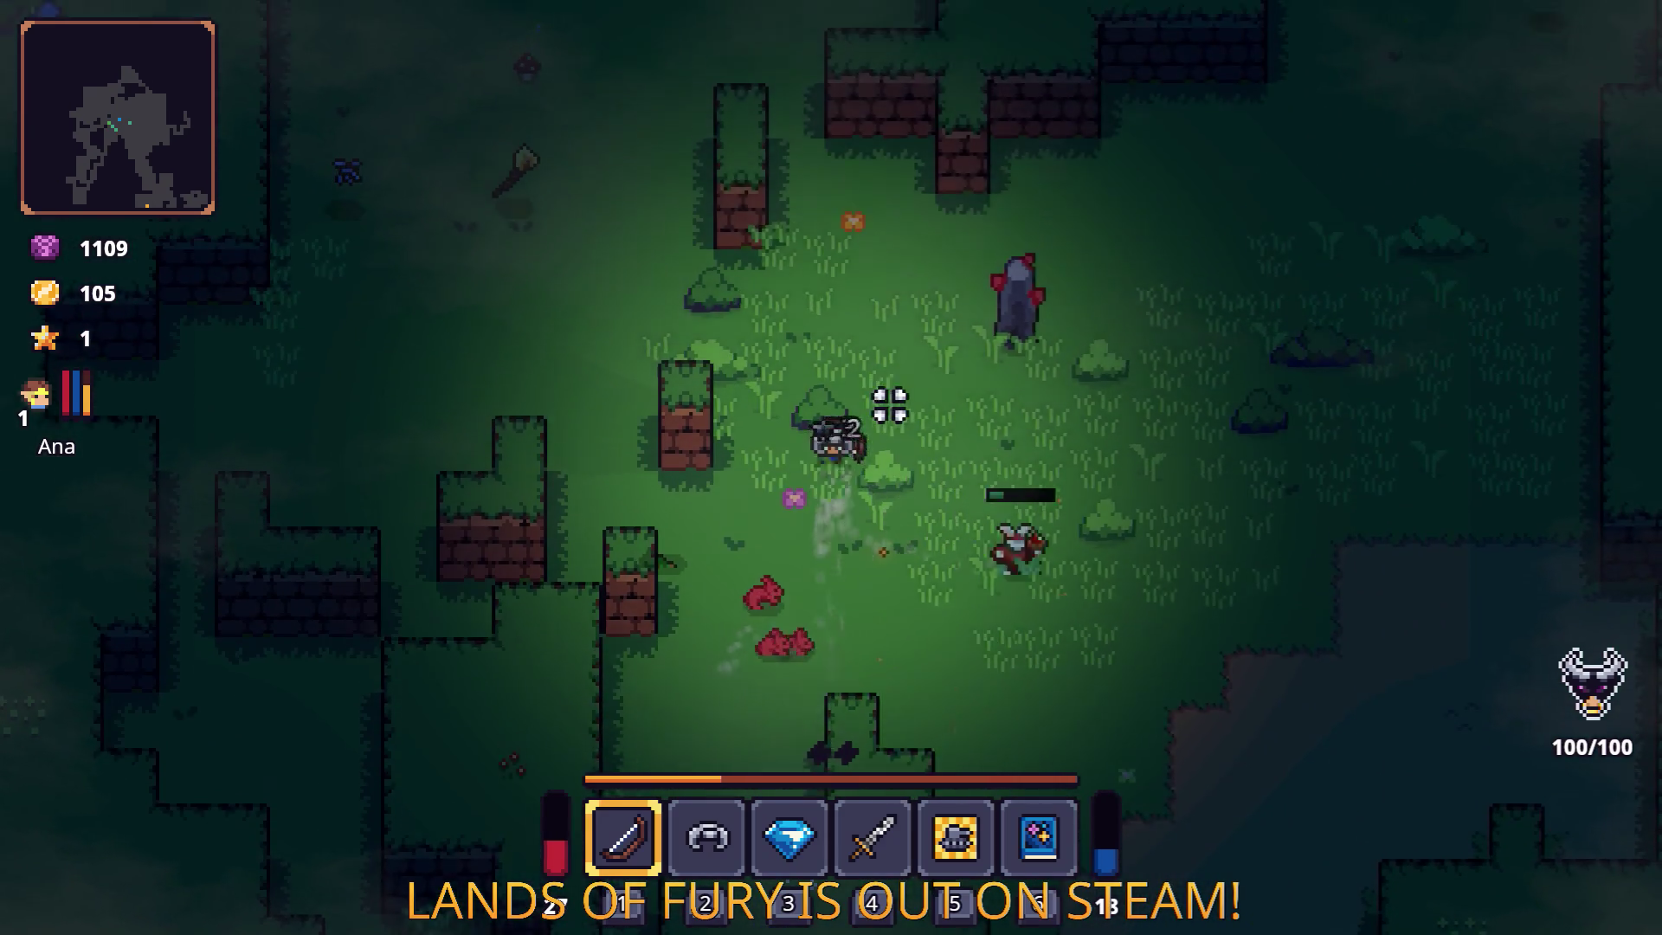
Walk east and finish off the remaining red enemies with arrows.
{"action": "key", "text": "d"}
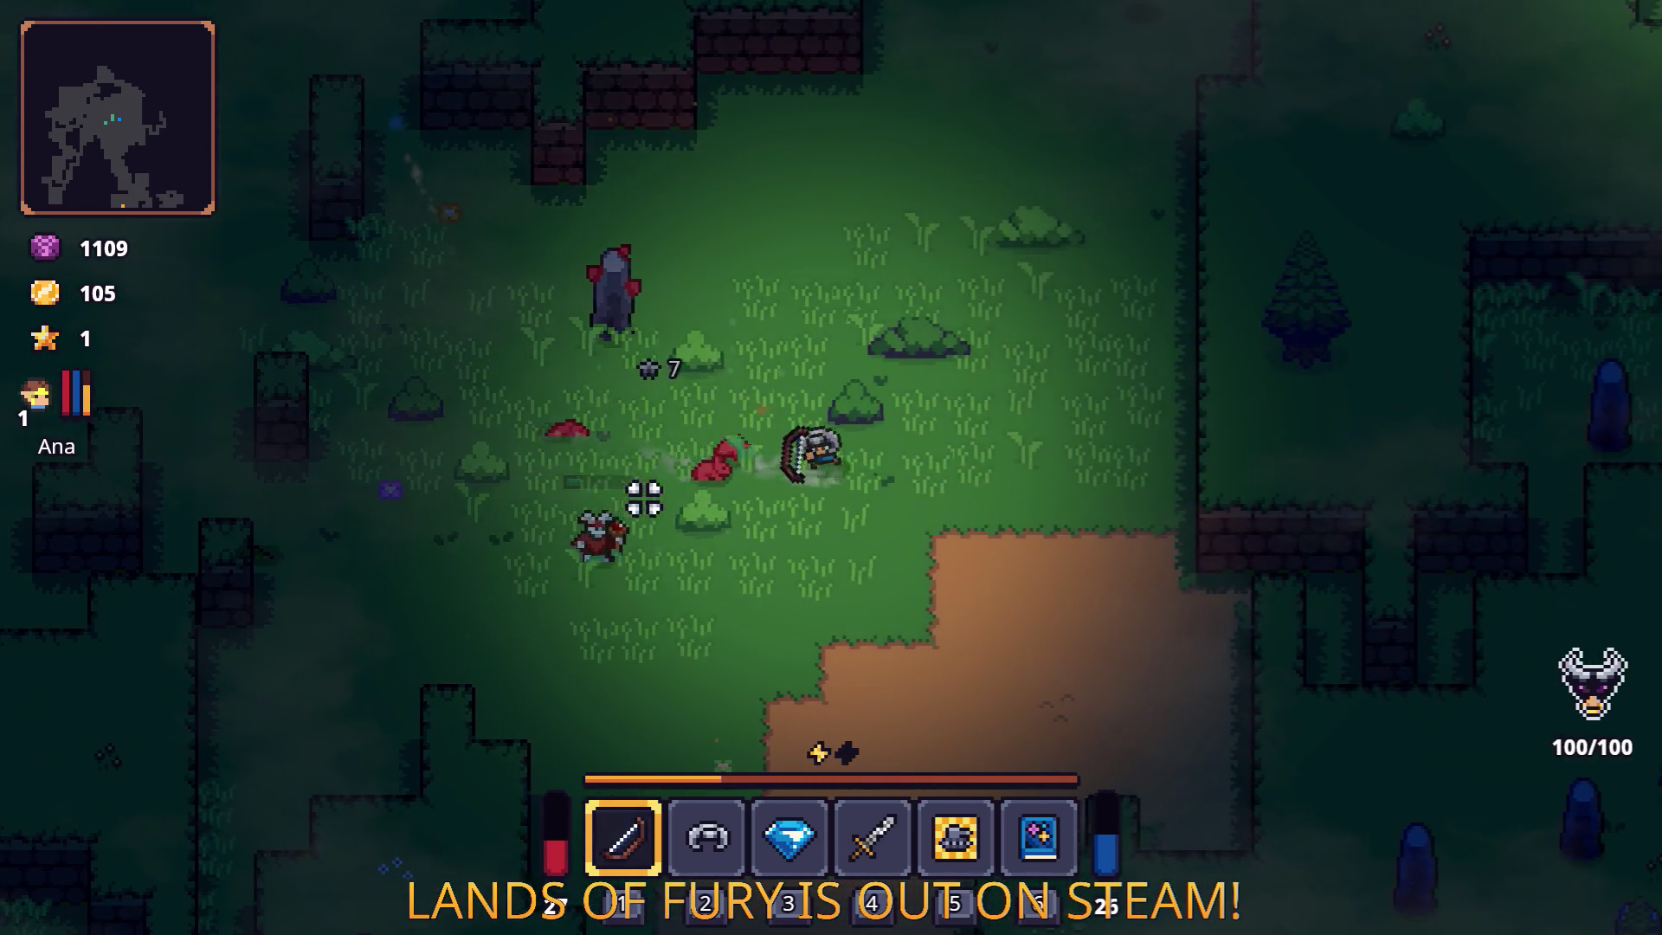
{"action": "key", "text": "d"}
{"action": "left_click", "coordinate": [641, 475]}
{"action": "key", "text": "s"}
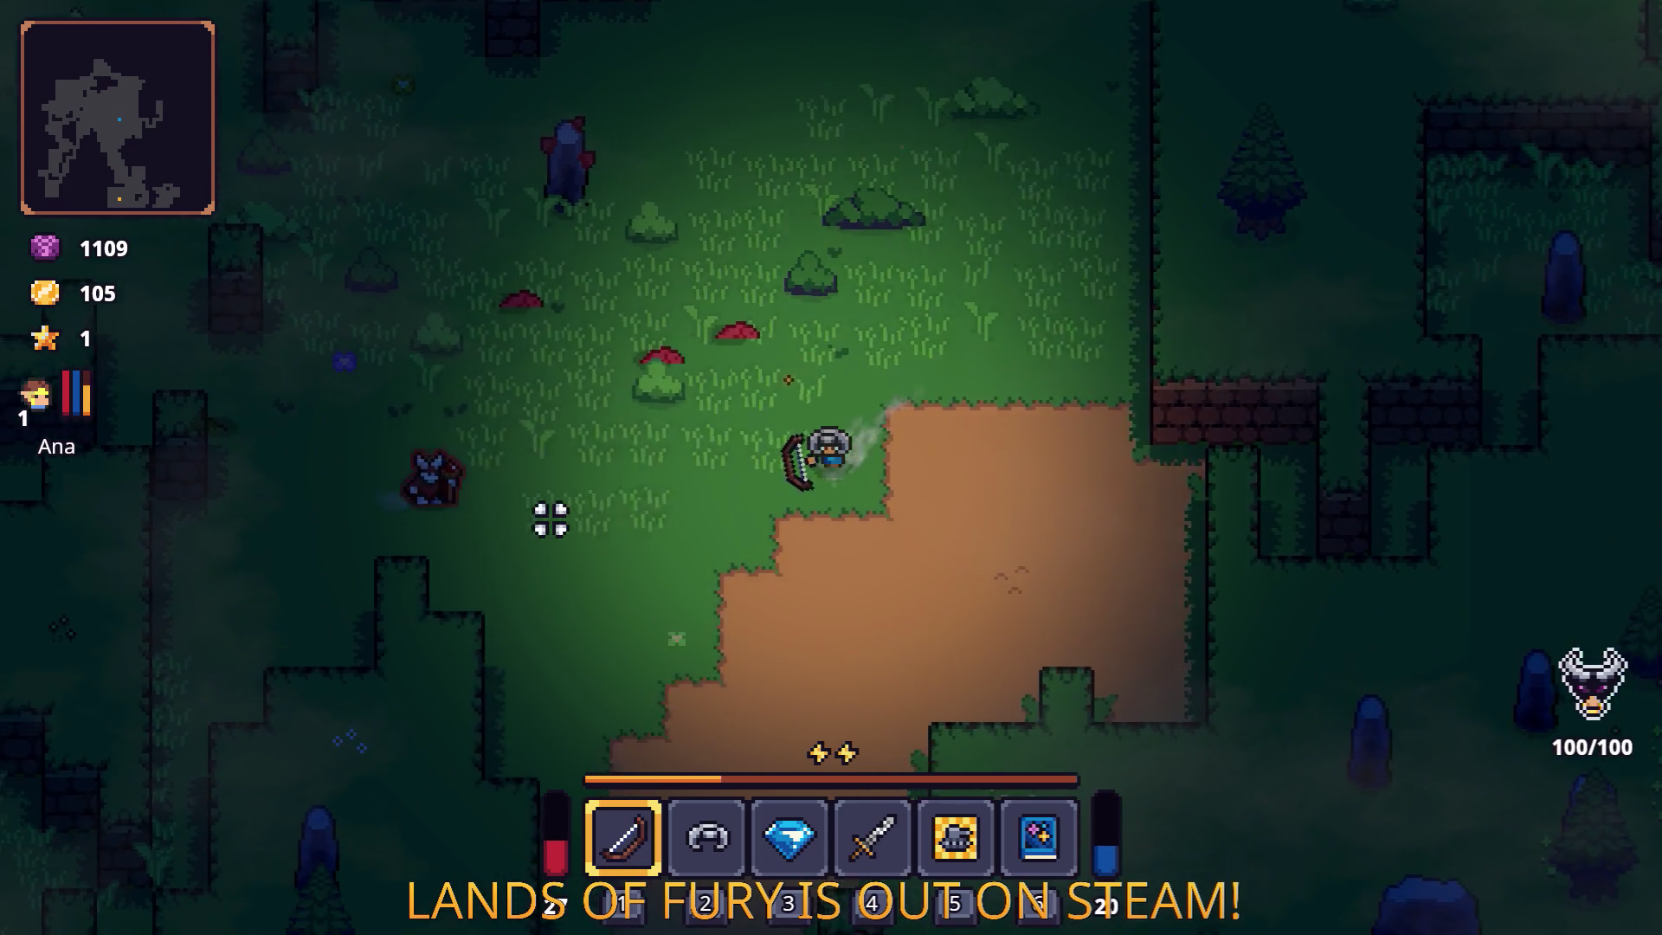
{"action": "key", "text": "a"}
{"action": "left_click", "coordinate": [509, 472]}
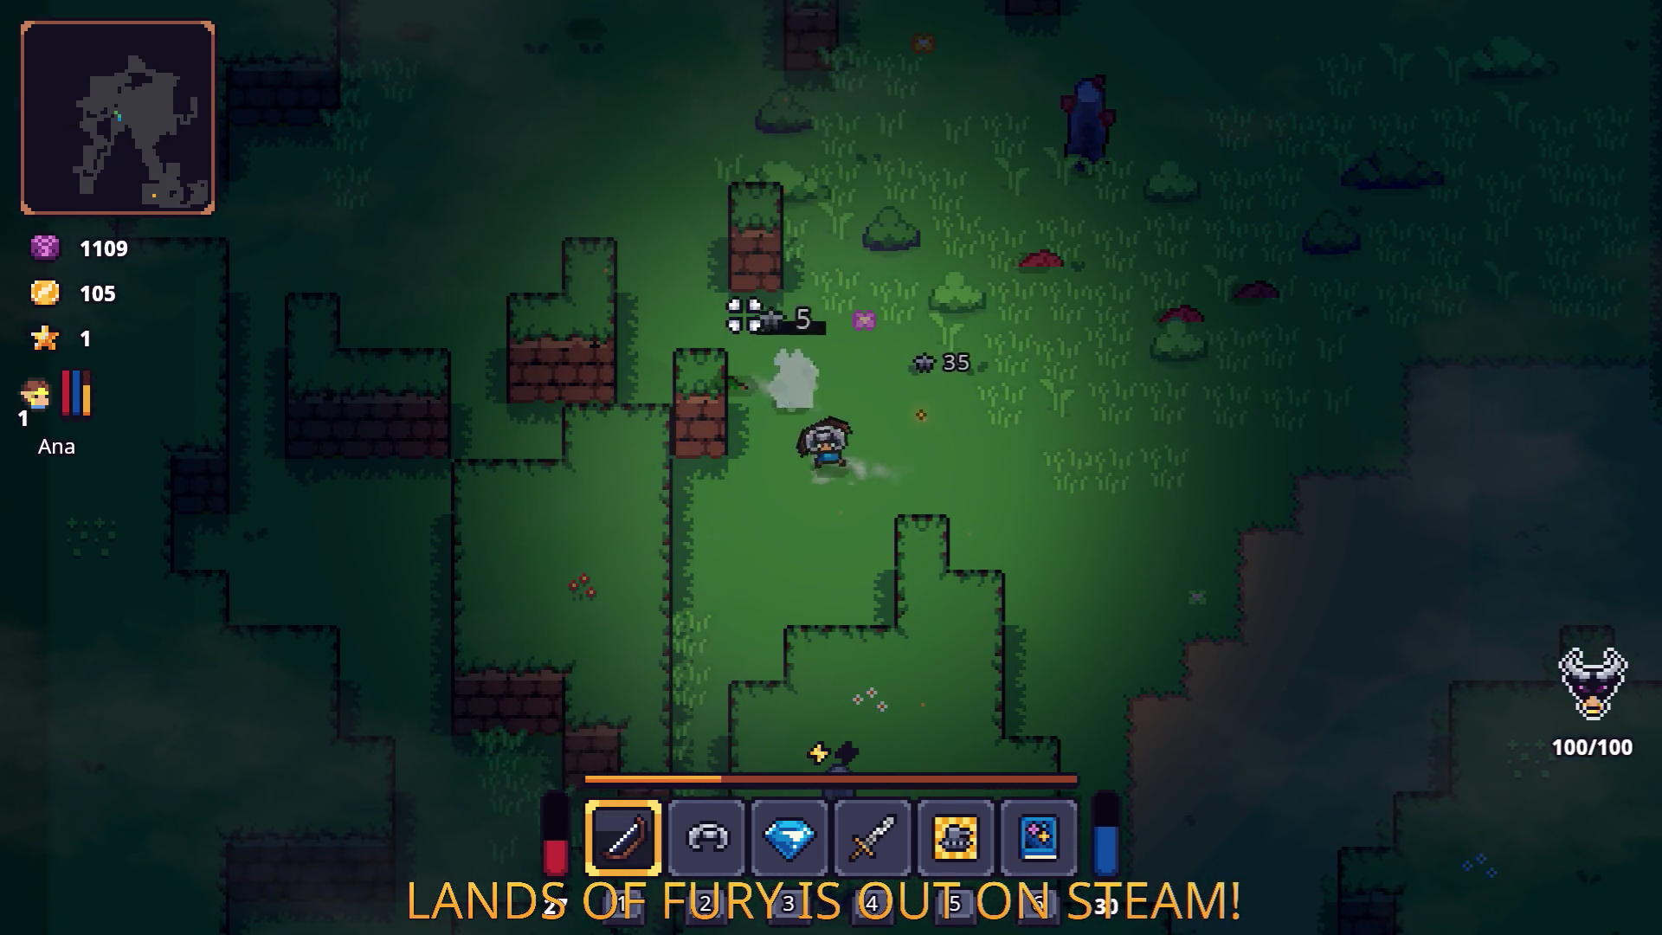
Walk past the pillars and close in on the enemy.
{"action": "key", "text": "w"}
{"action": "key", "text": "d"}
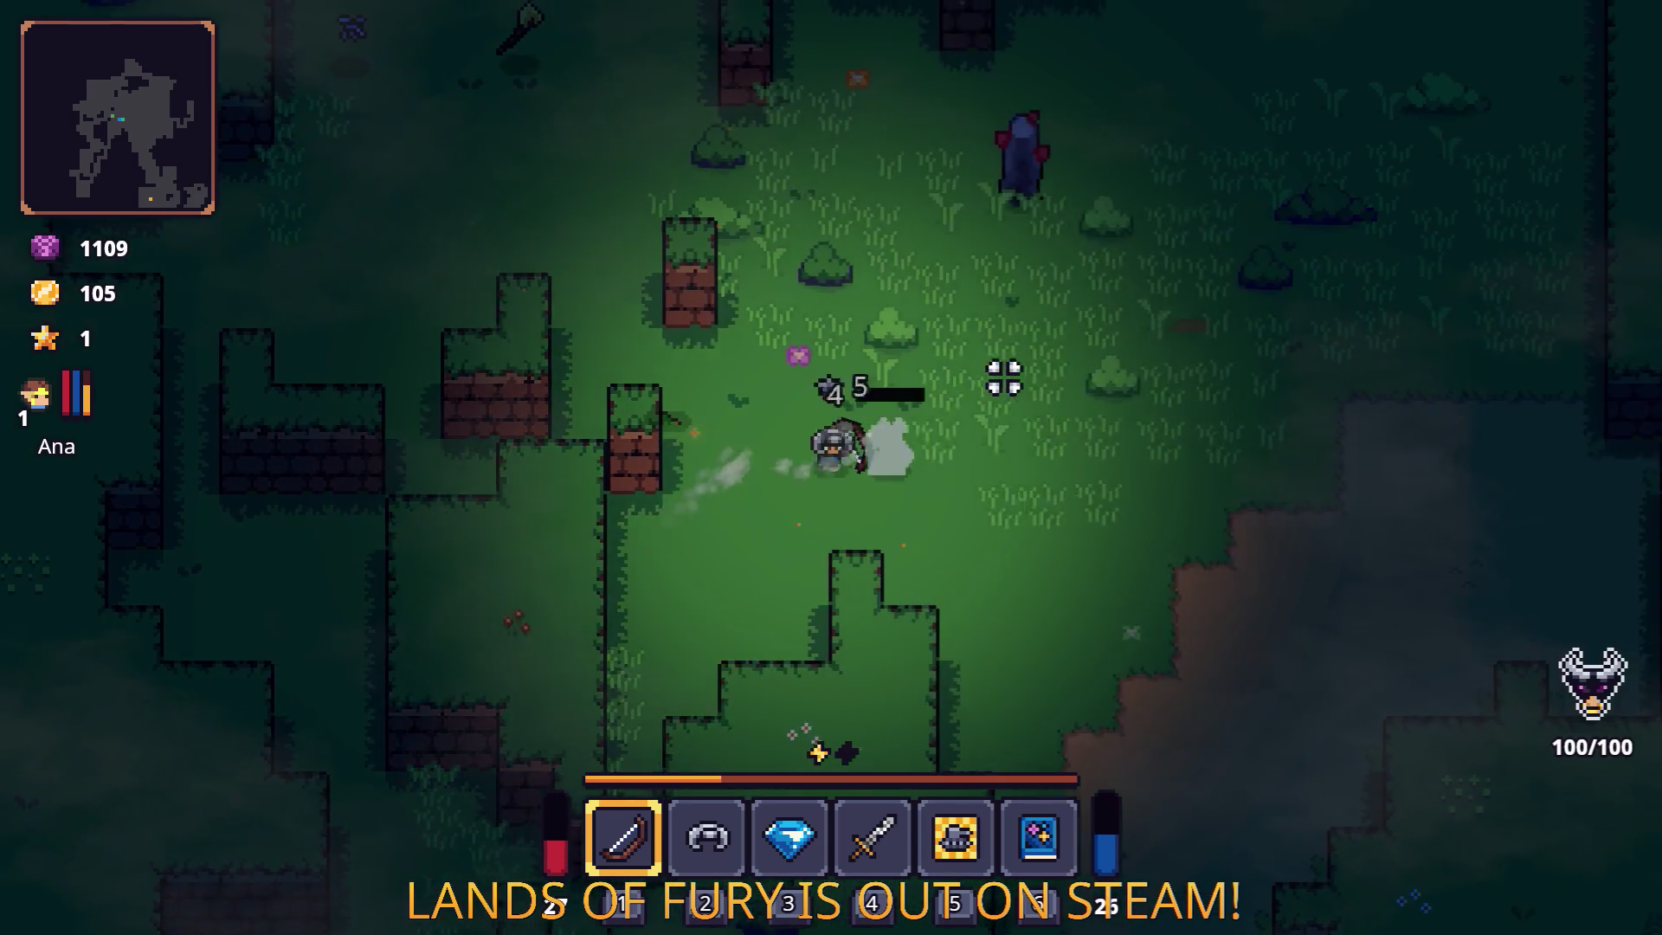
{"action": "key", "text": "d"}
{"action": "key", "text": "s"}
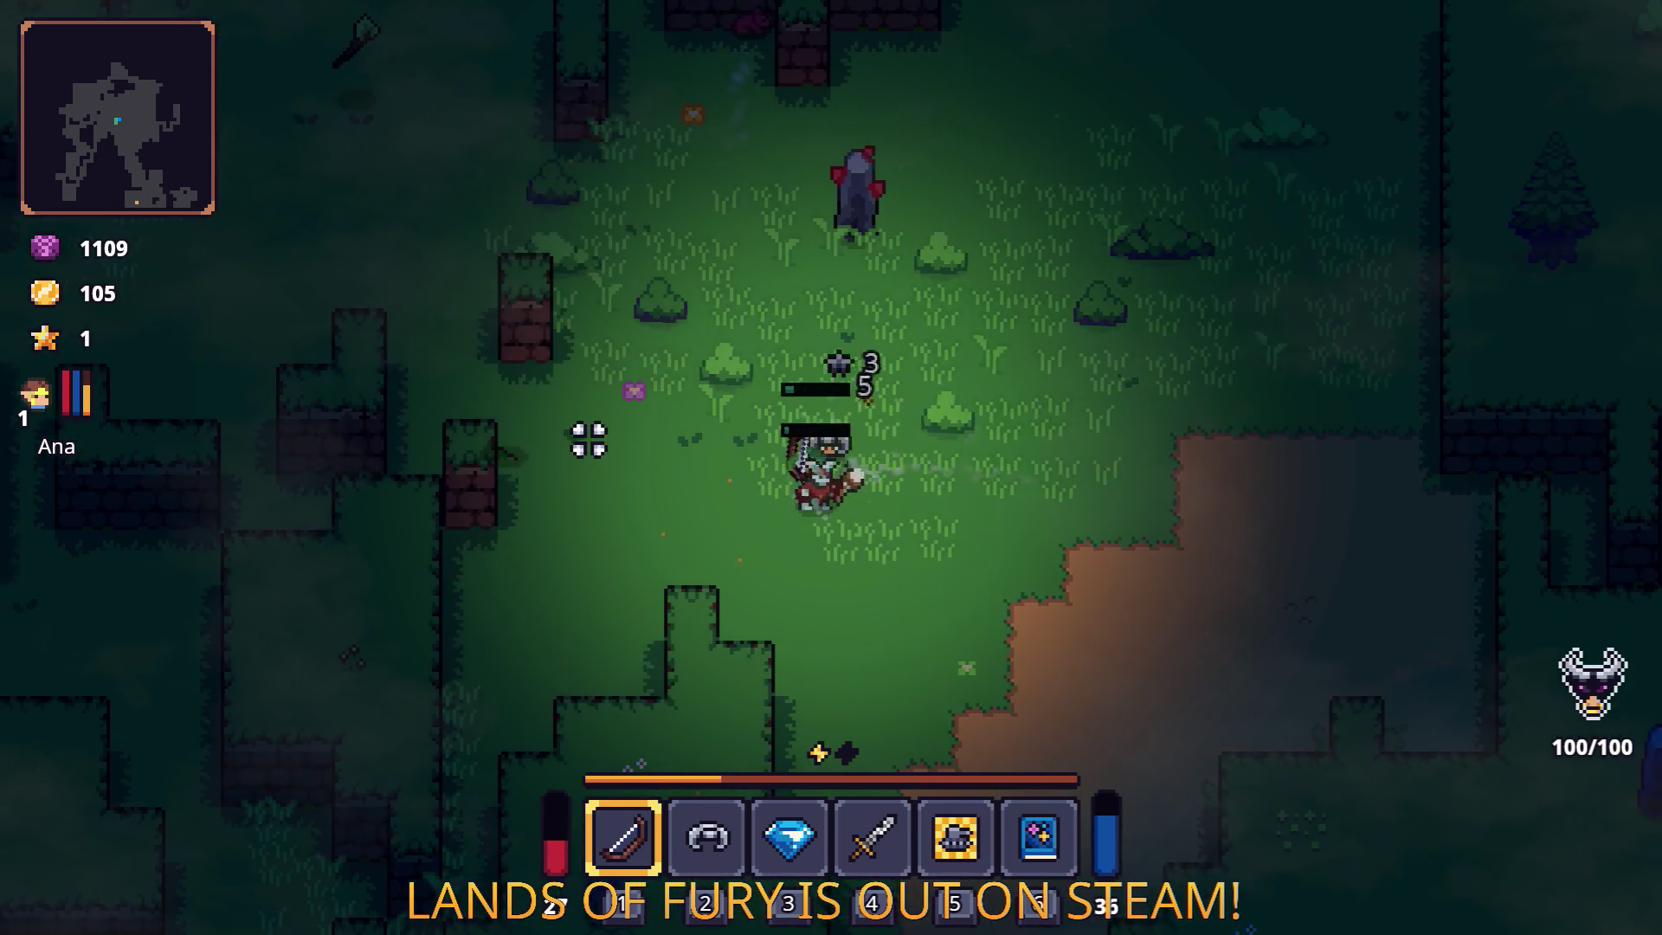
{"action": "key", "text": "w"}
{"action": "key", "text": "d"}
Eat the Honey from the inventory for +15 health and +12 mana.
{"action": "key", "text": "i"}
{"action": "mouse_move", "coordinate": [703, 750]}
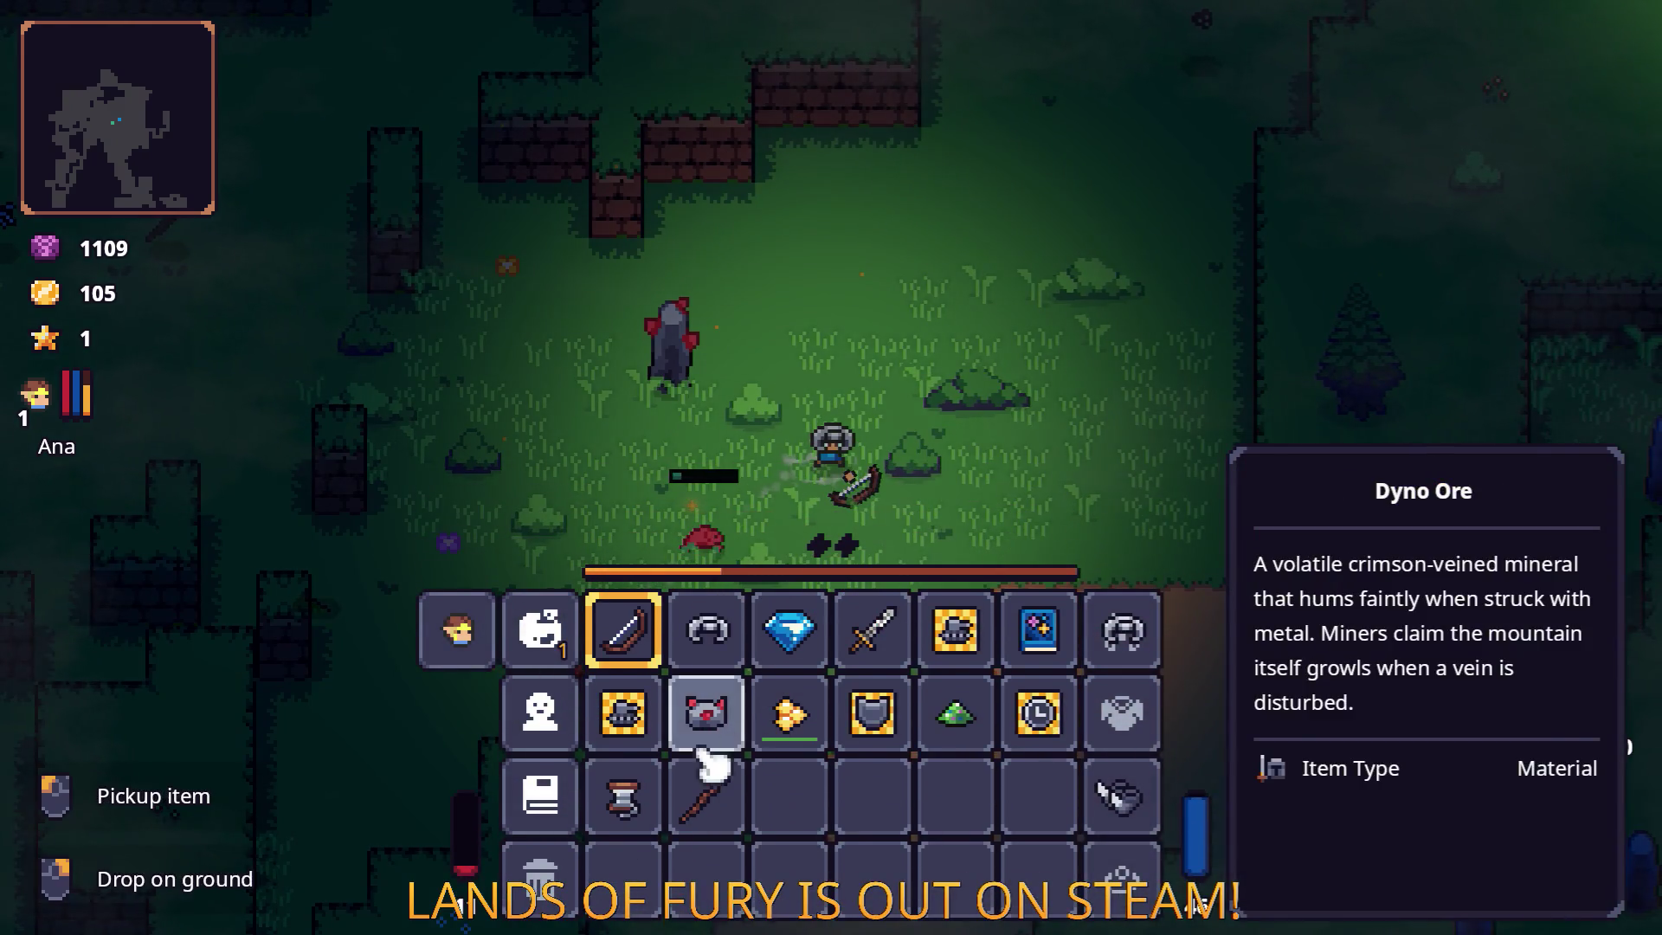
{"action": "key", "text": "e"}
{"action": "key", "text": "i"}
{"action": "key", "text": "d"}
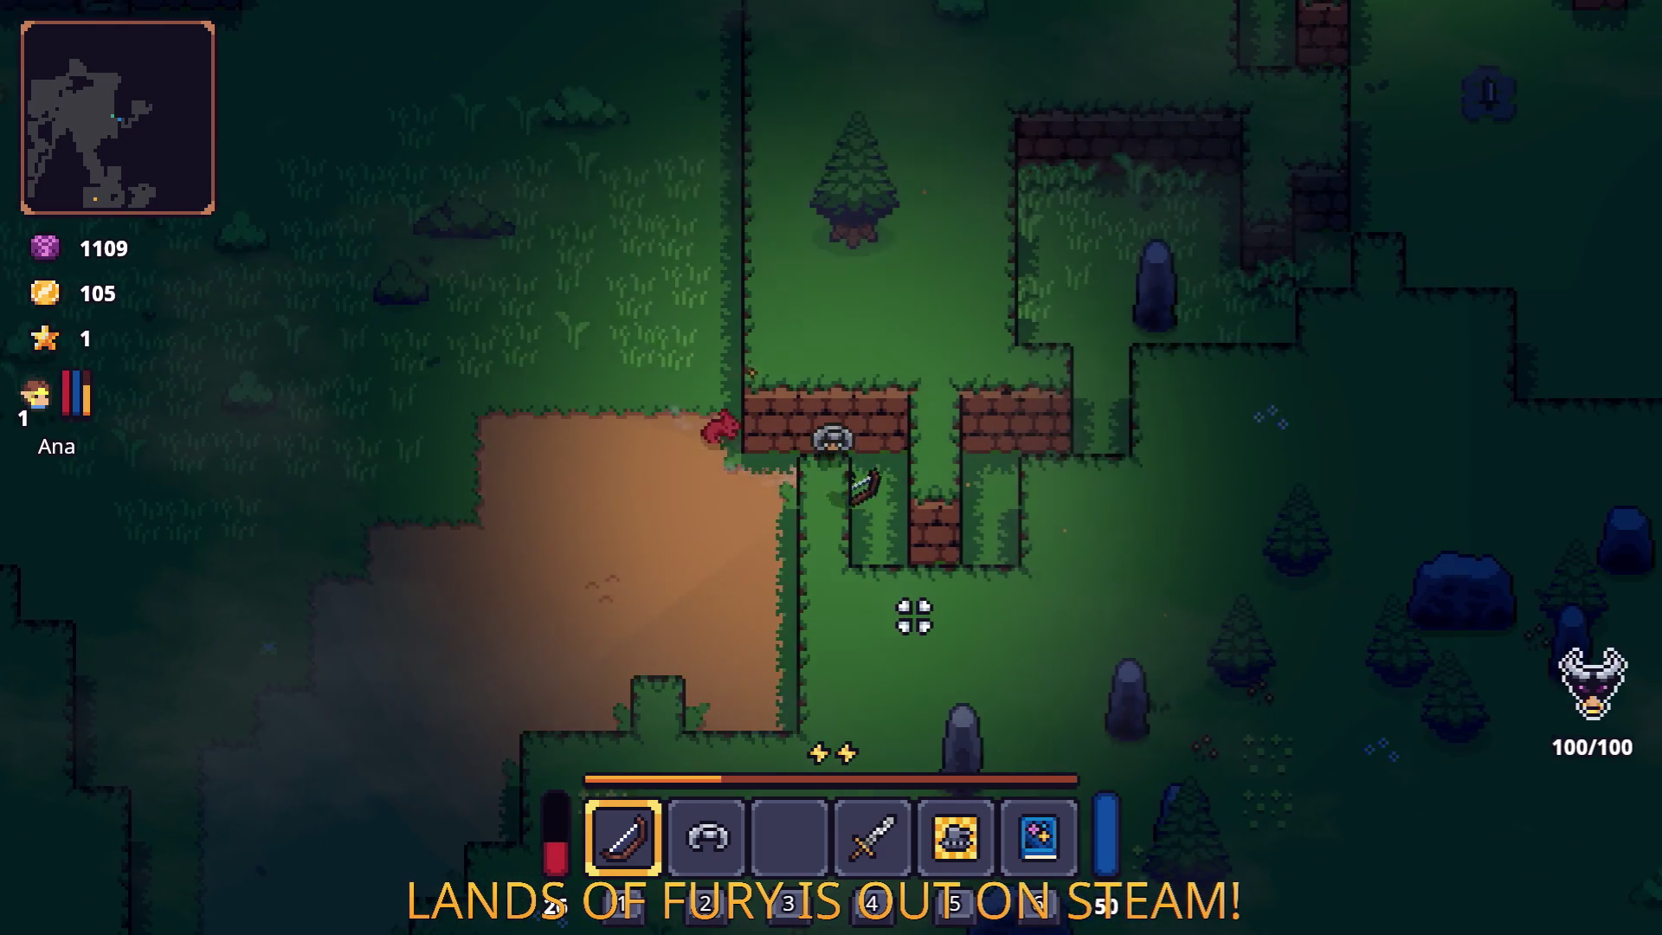
Walk up to the grassy enclosure past the standing stone and switch to the sword.
{"action": "key", "text": "w"}
{"action": "key", "text": "d"}
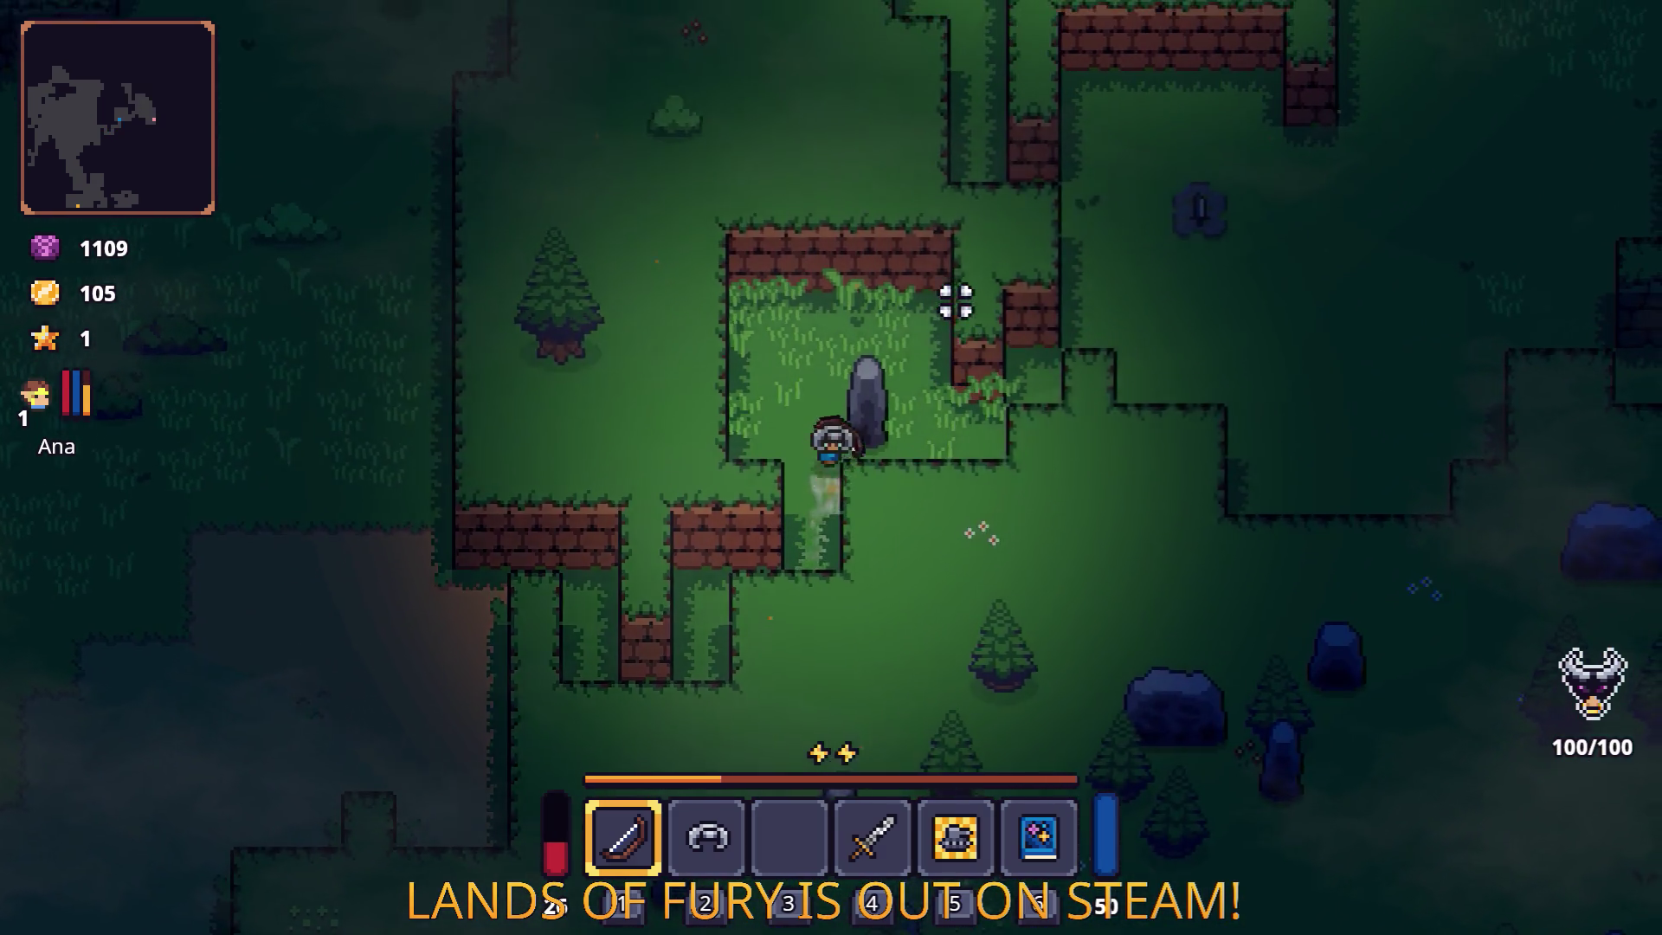
{"action": "key", "text": "d"}
{"action": "key", "text": "2"}
{"action": "key", "text": "4"}
{"action": "key", "text": "w"}
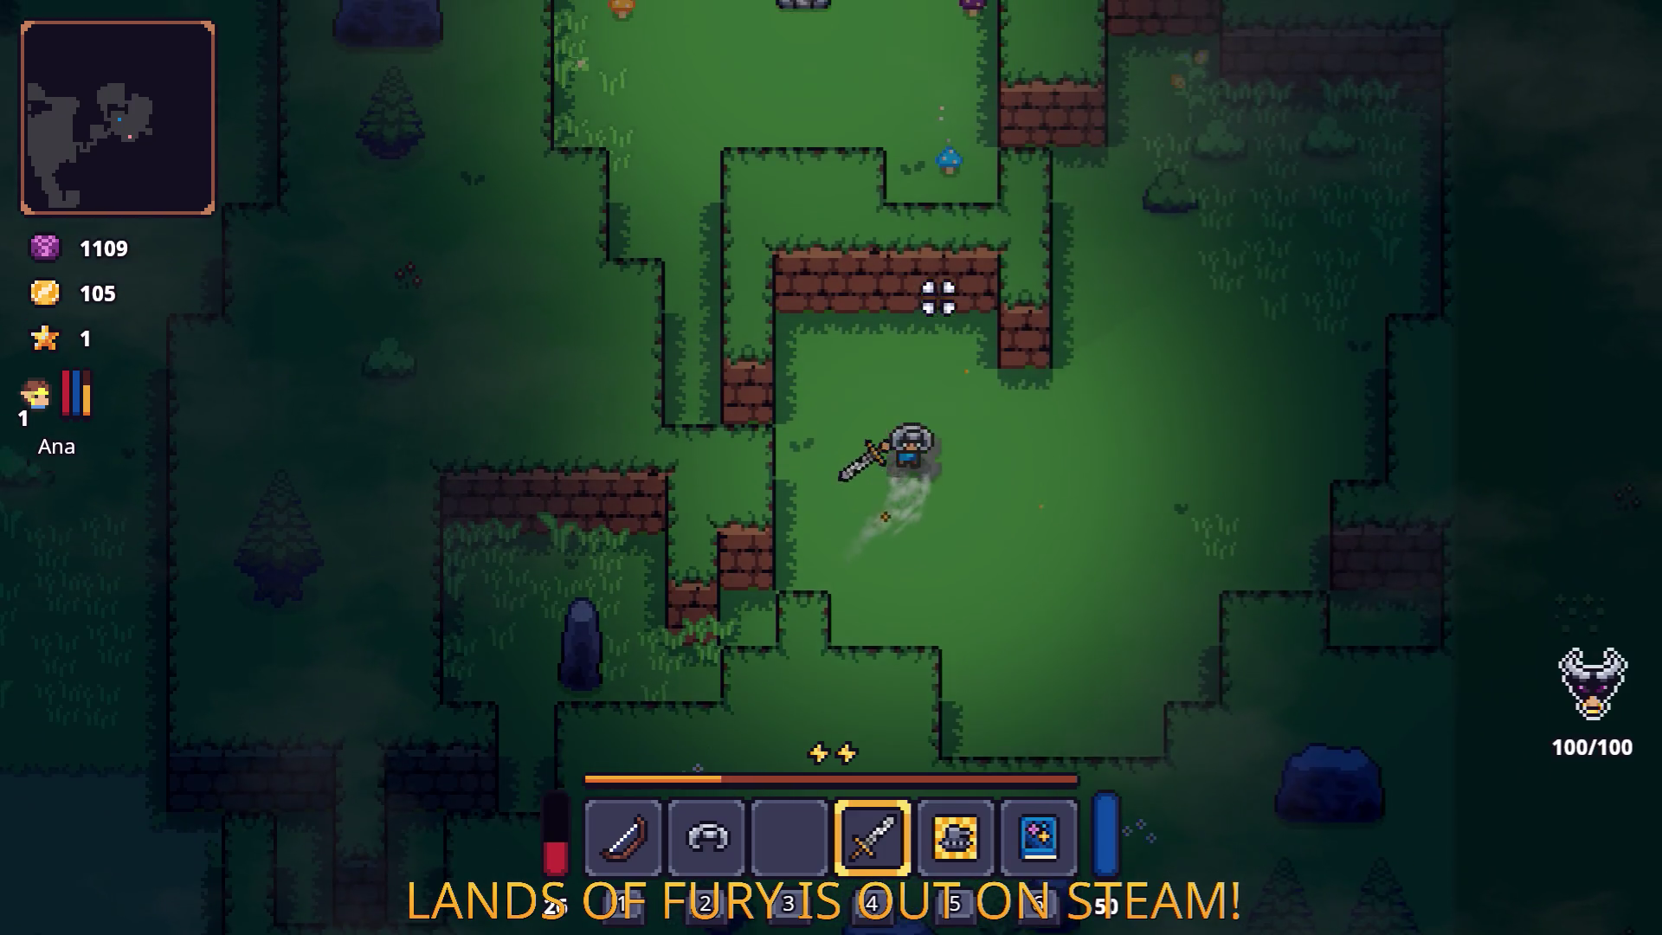
{"action": "key", "text": "d"}
Circle the campfire and strike the axe enemies with the sword.
{"action": "key", "text": "w"}
{"action": "key", "text": "a"}
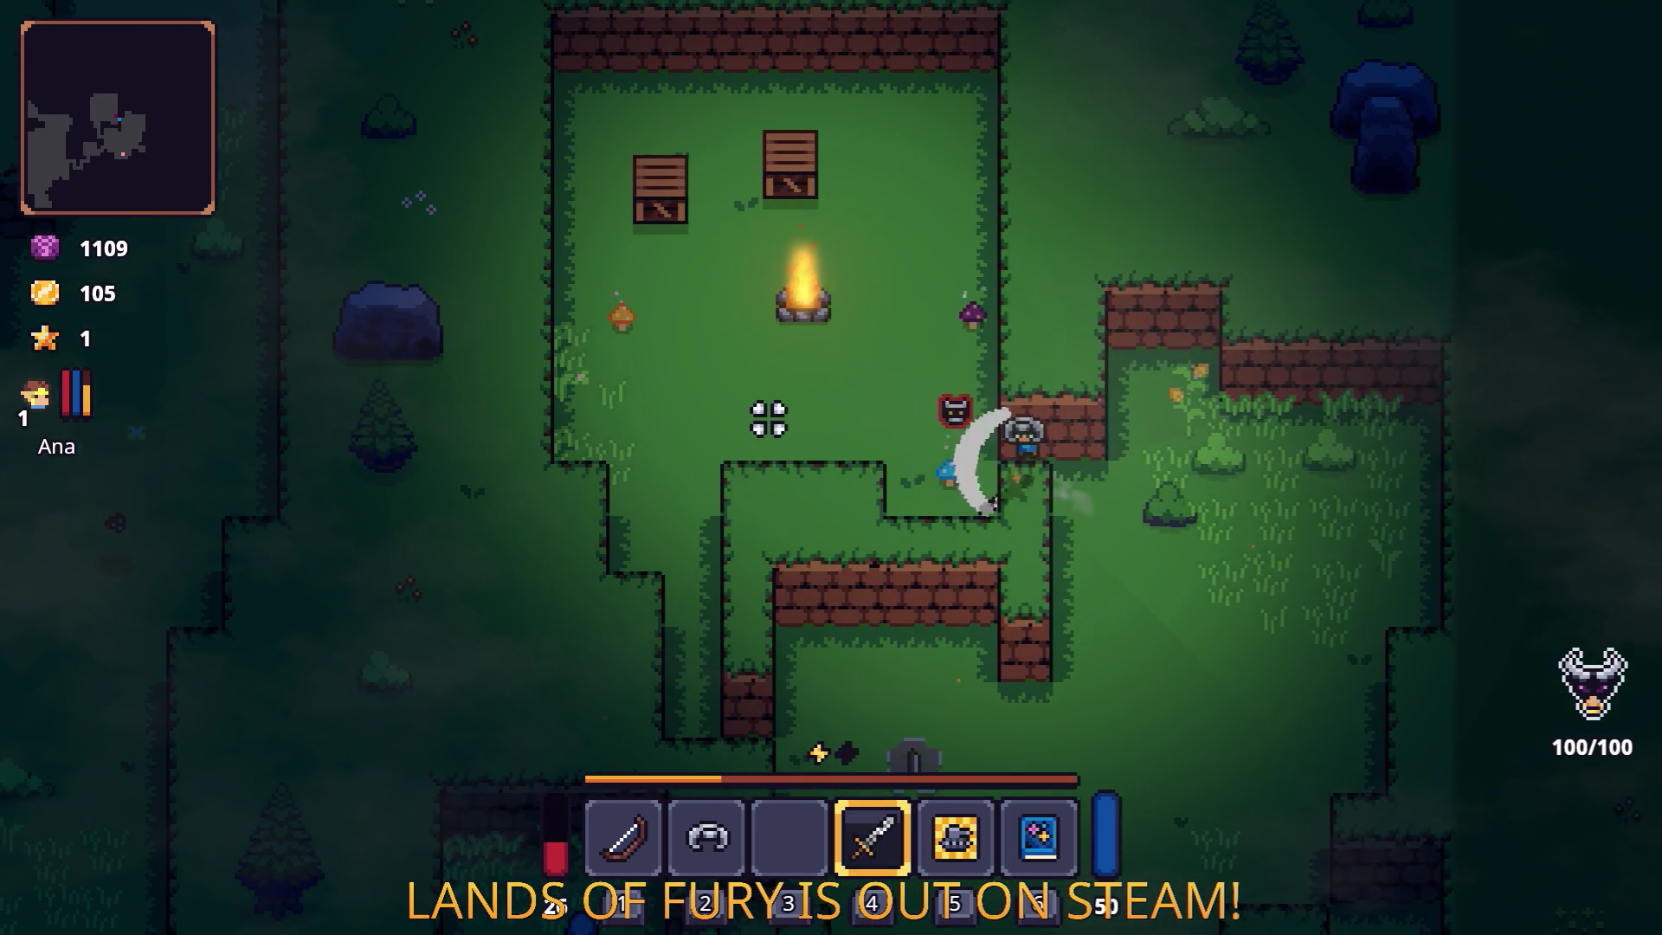
{"action": "key", "text": "w"}
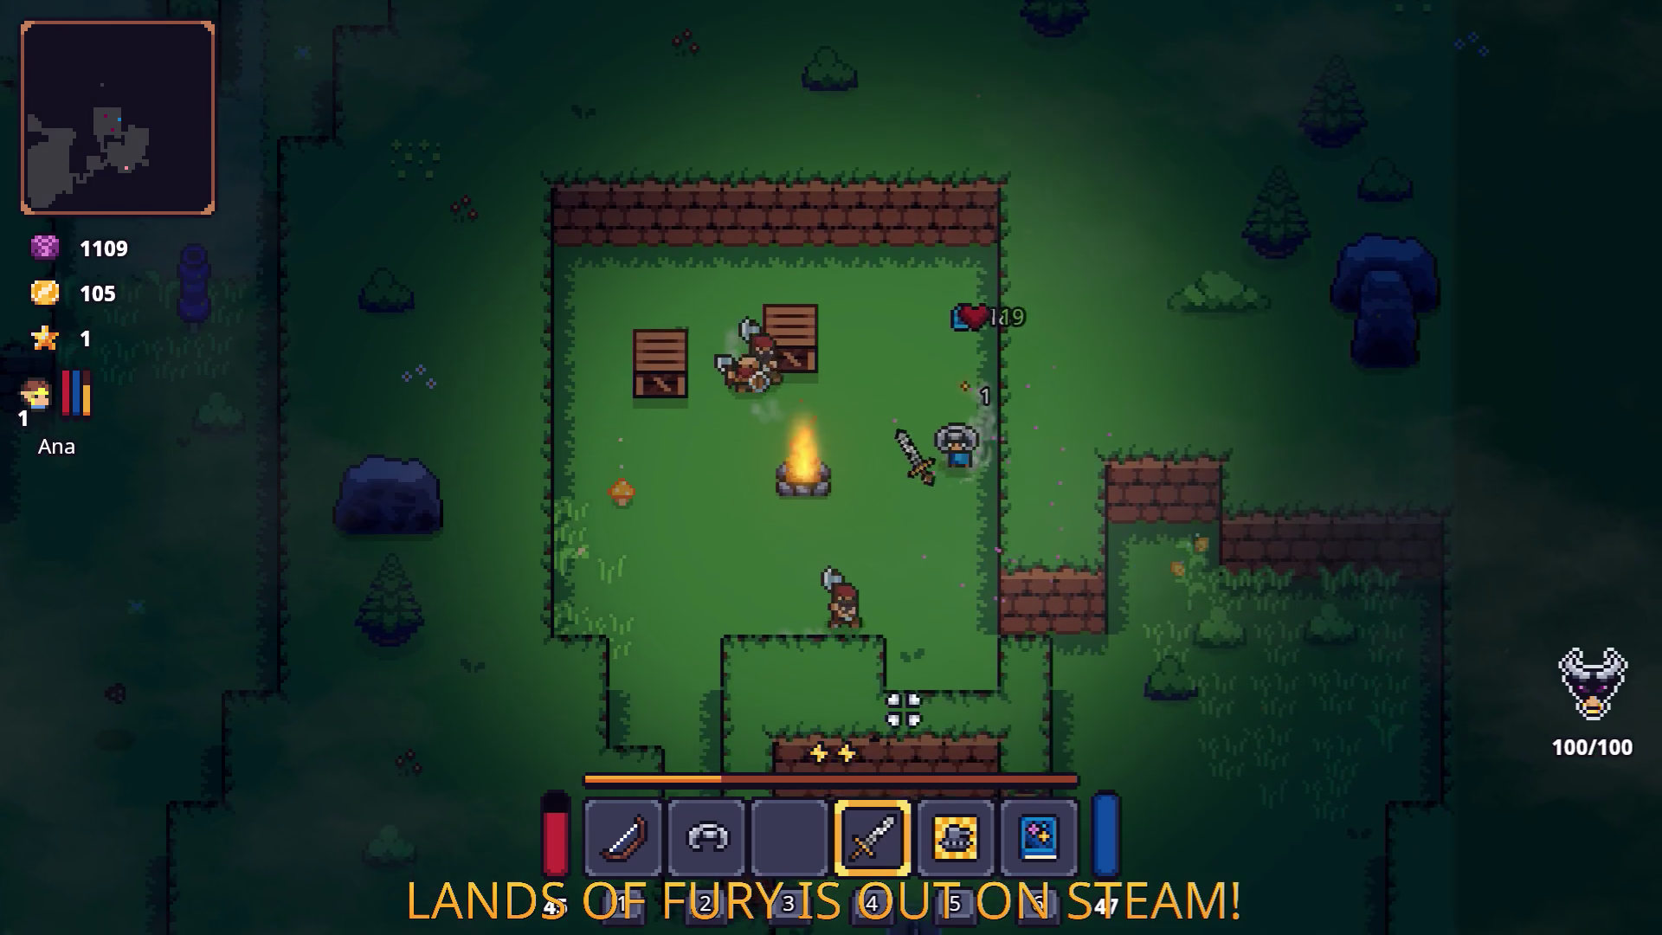
{"action": "key", "text": "s"}
{"action": "key", "text": "a"}
{"action": "key", "text": "w"}
{"action": "left_click", "coordinate": [973, 438]}
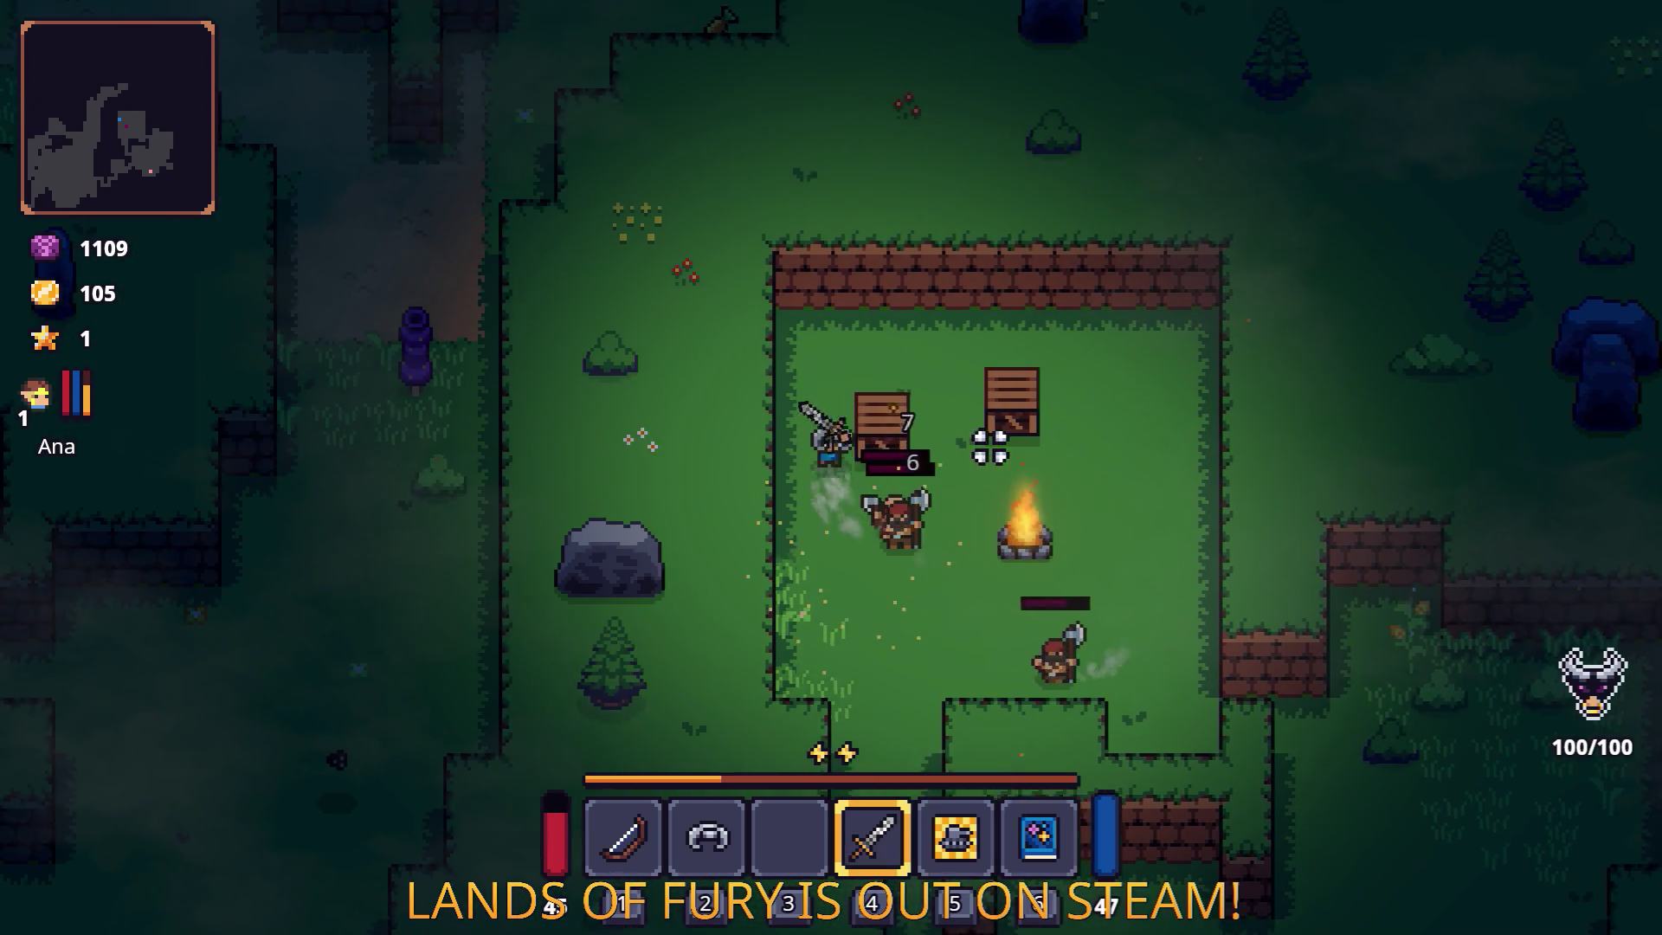
Leave the camp past the campfire, crossing the corn to the standing stone.
{"action": "key", "text": "w"}
{"action": "key", "text": "d"}
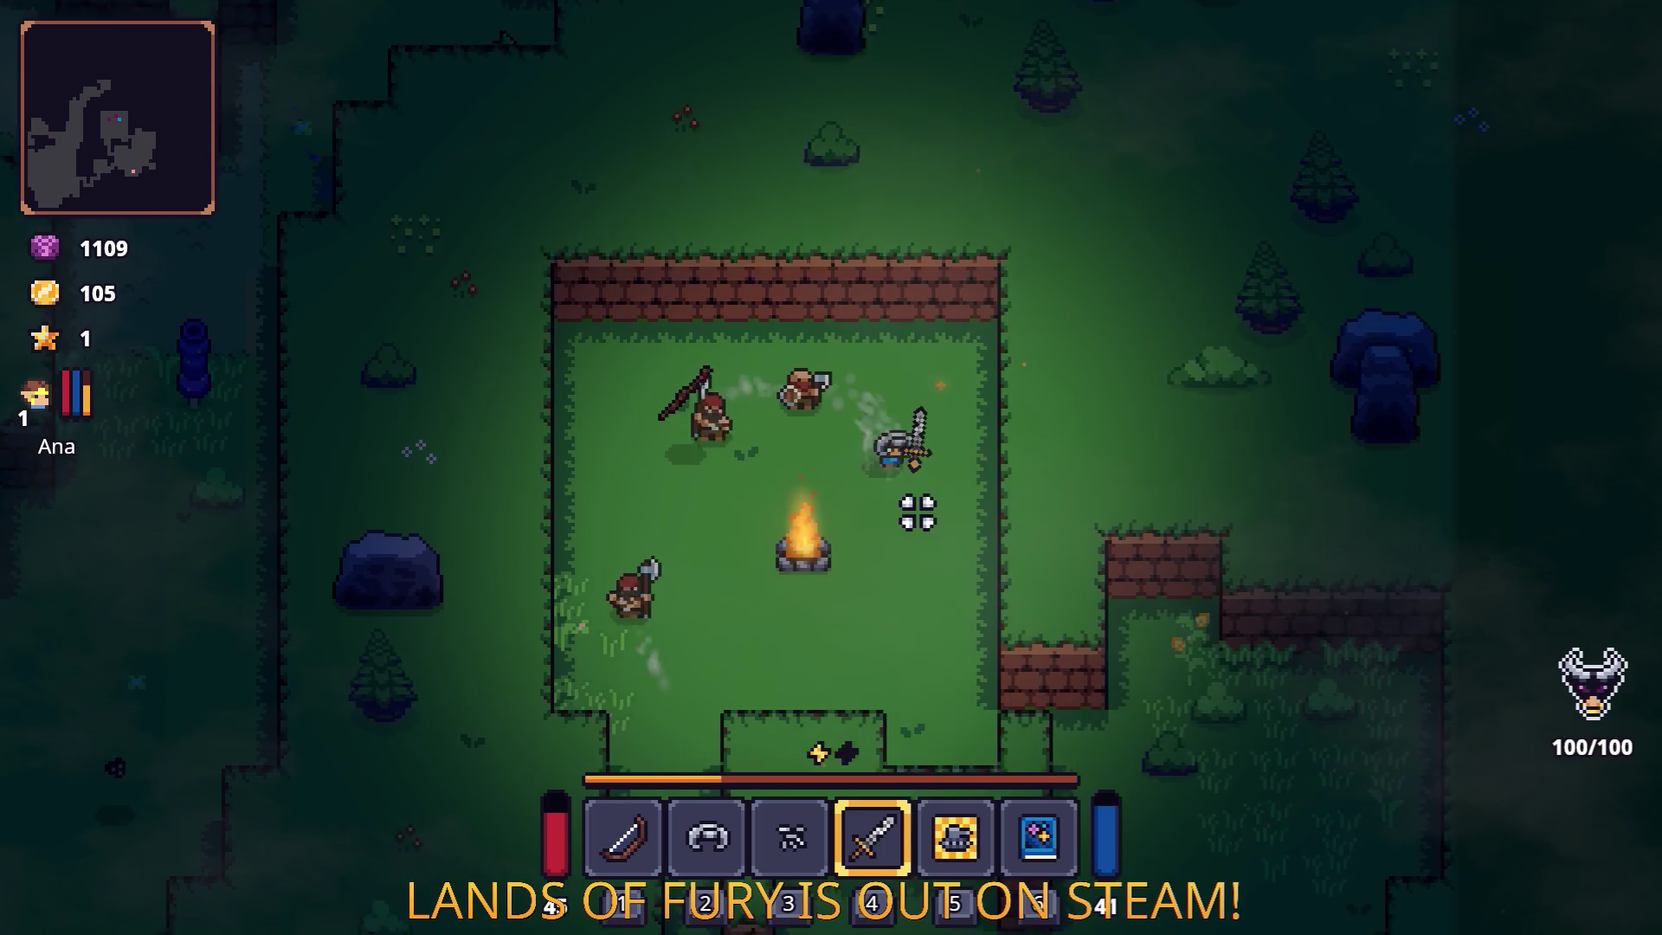
{"action": "key", "text": "s"}
{"action": "key", "text": "a"}
{"action": "key", "text": "s"}
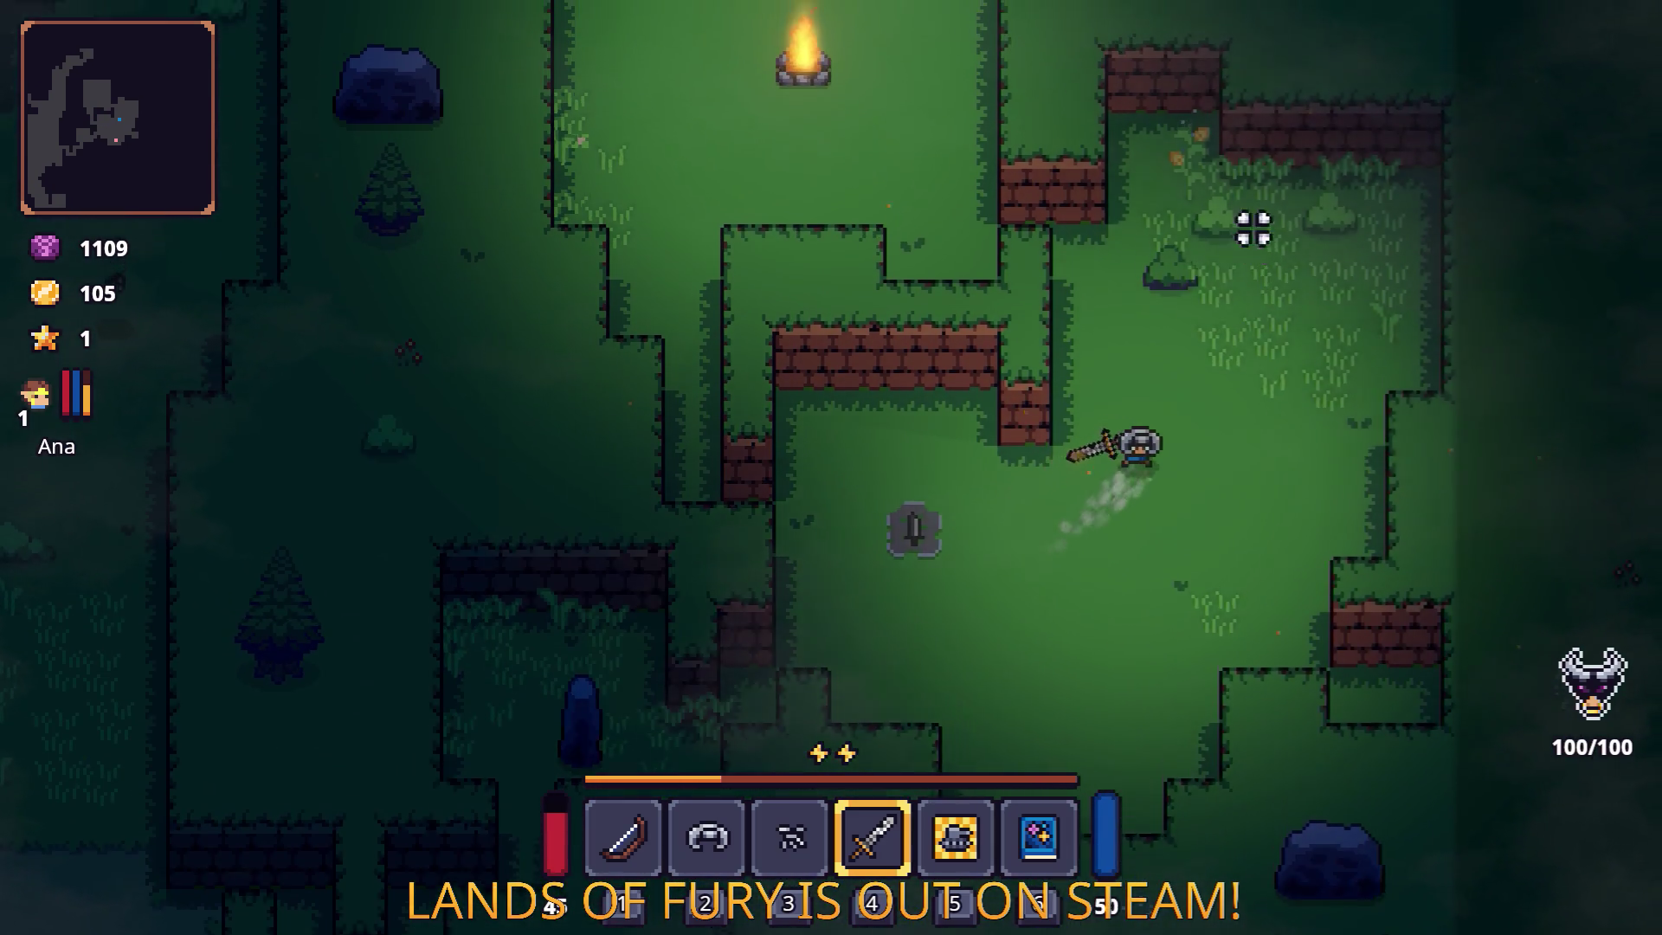
{"action": "key", "text": "w"}
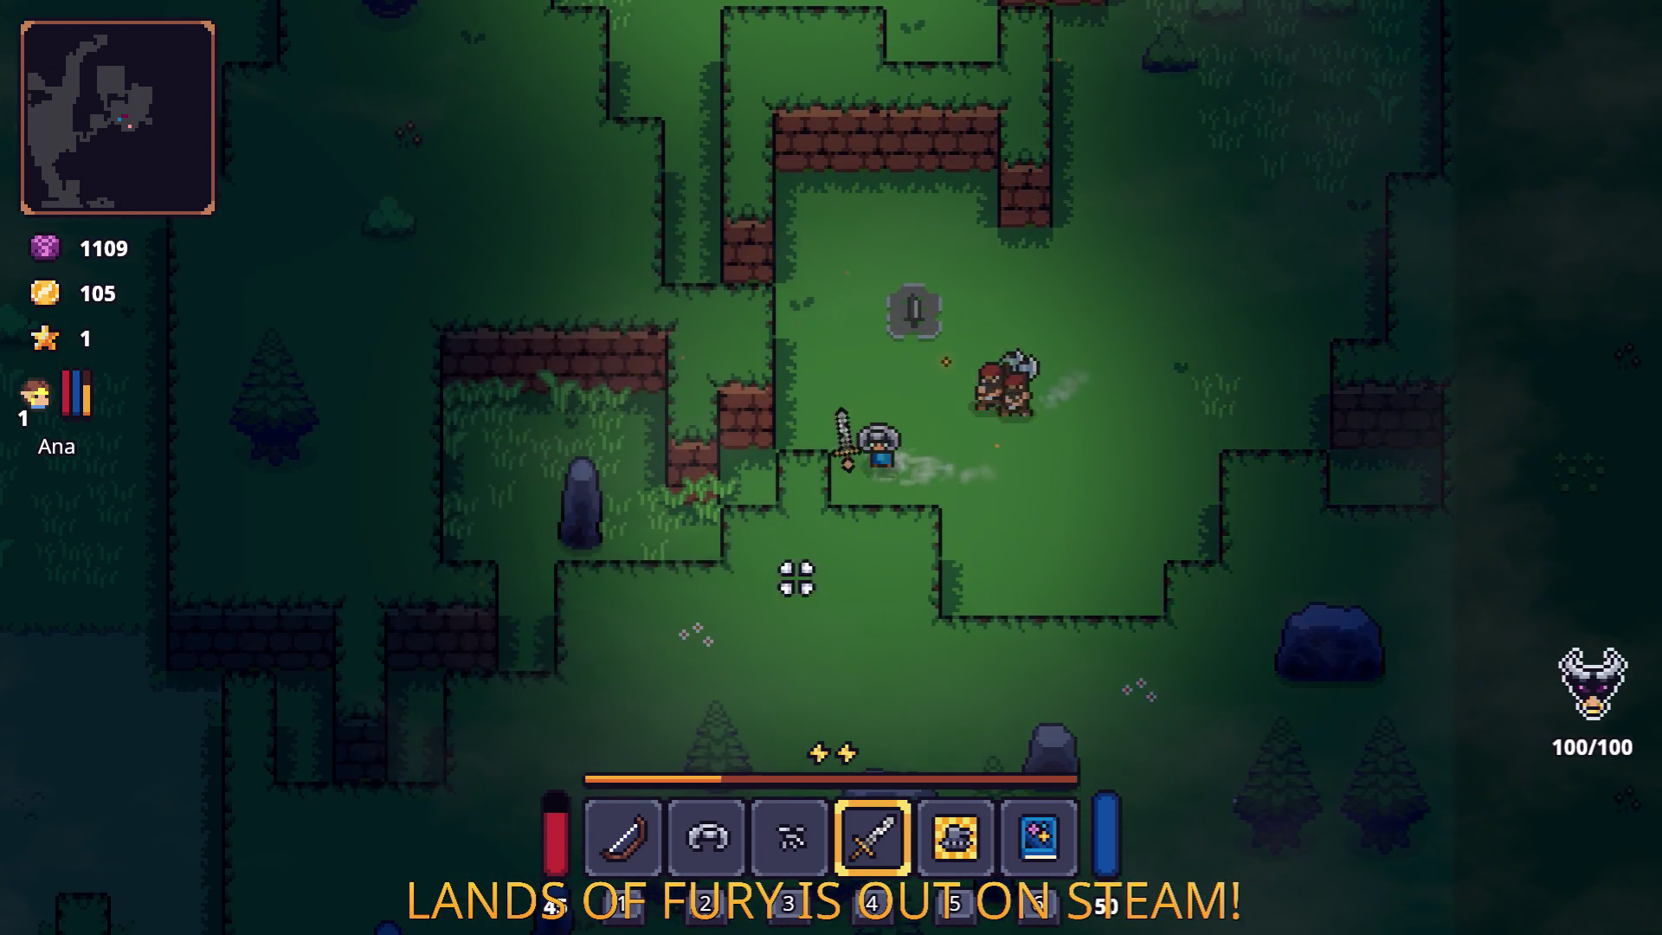
{"action": "key", "text": "a"}
{"action": "key", "text": "s"}
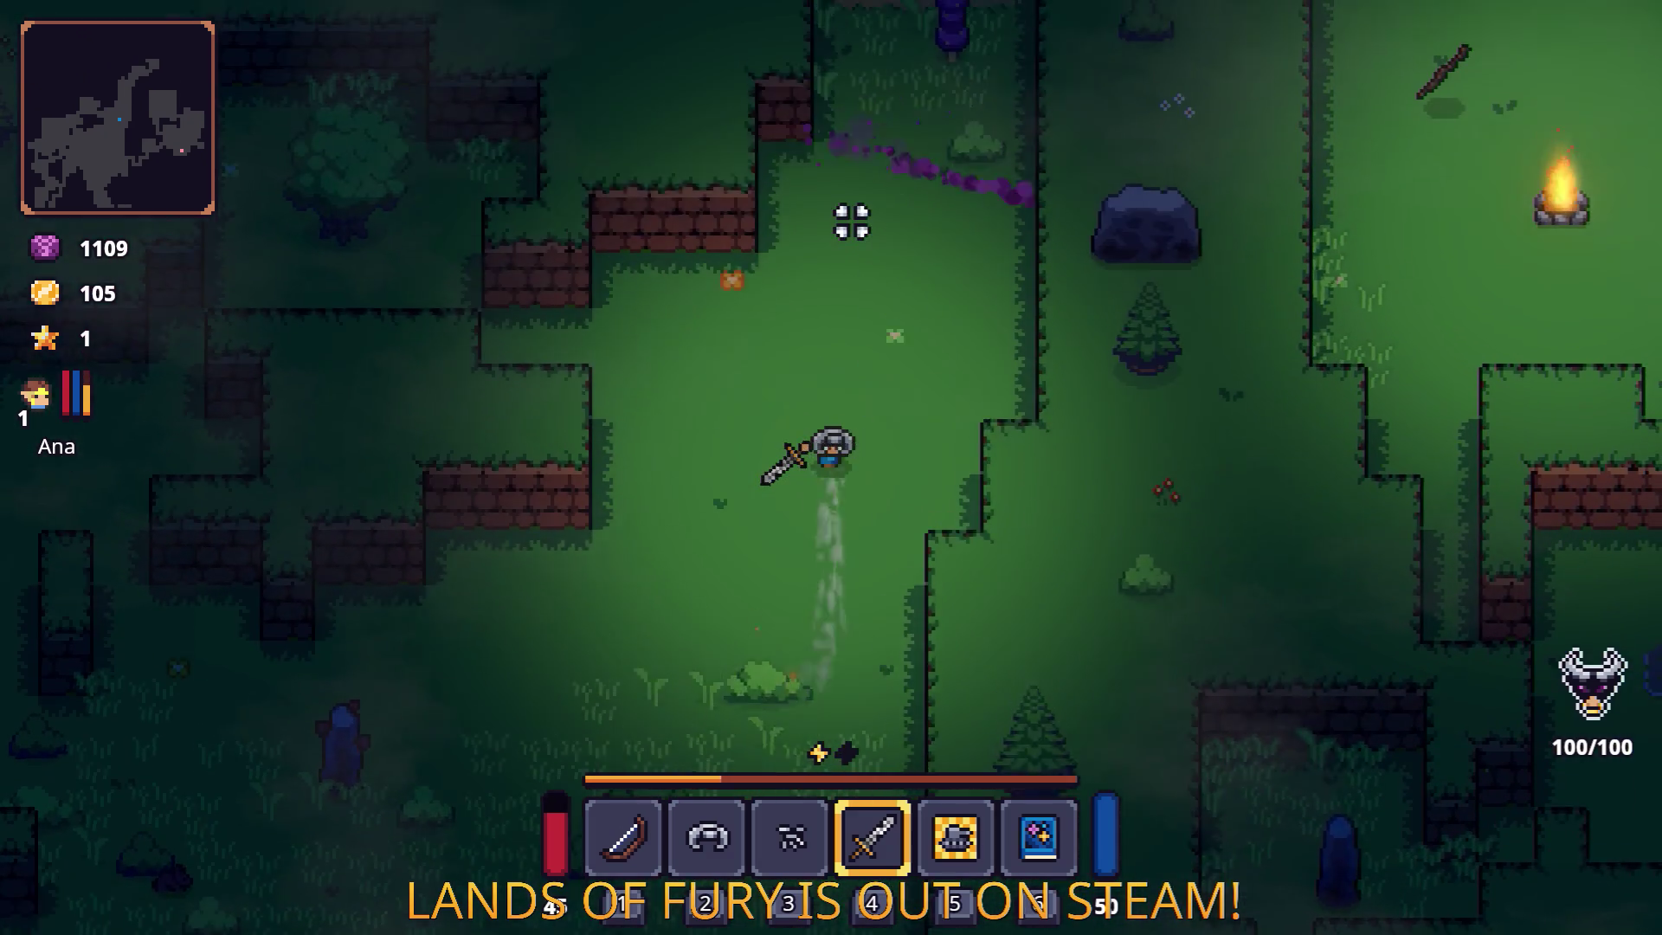
Walk down-left, then dash right and up-right through the forest.
{"action": "key", "text": "a"}
{"action": "key", "text": "s"}
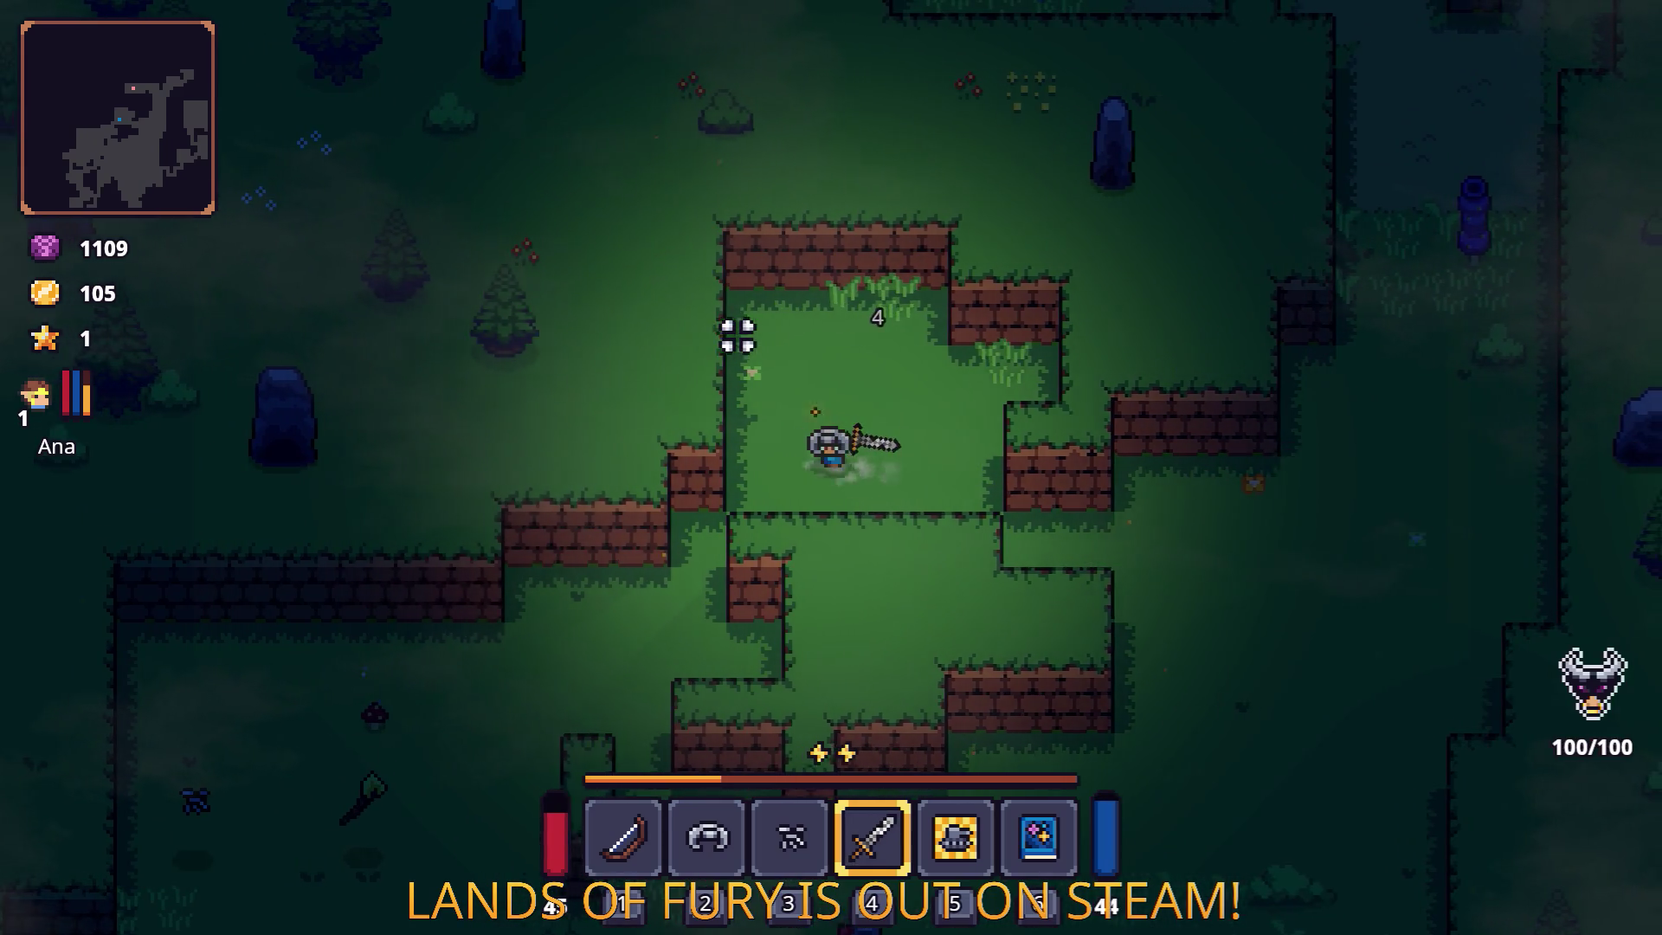
{"action": "key", "text": "d"}
{"action": "key", "text": "space"}
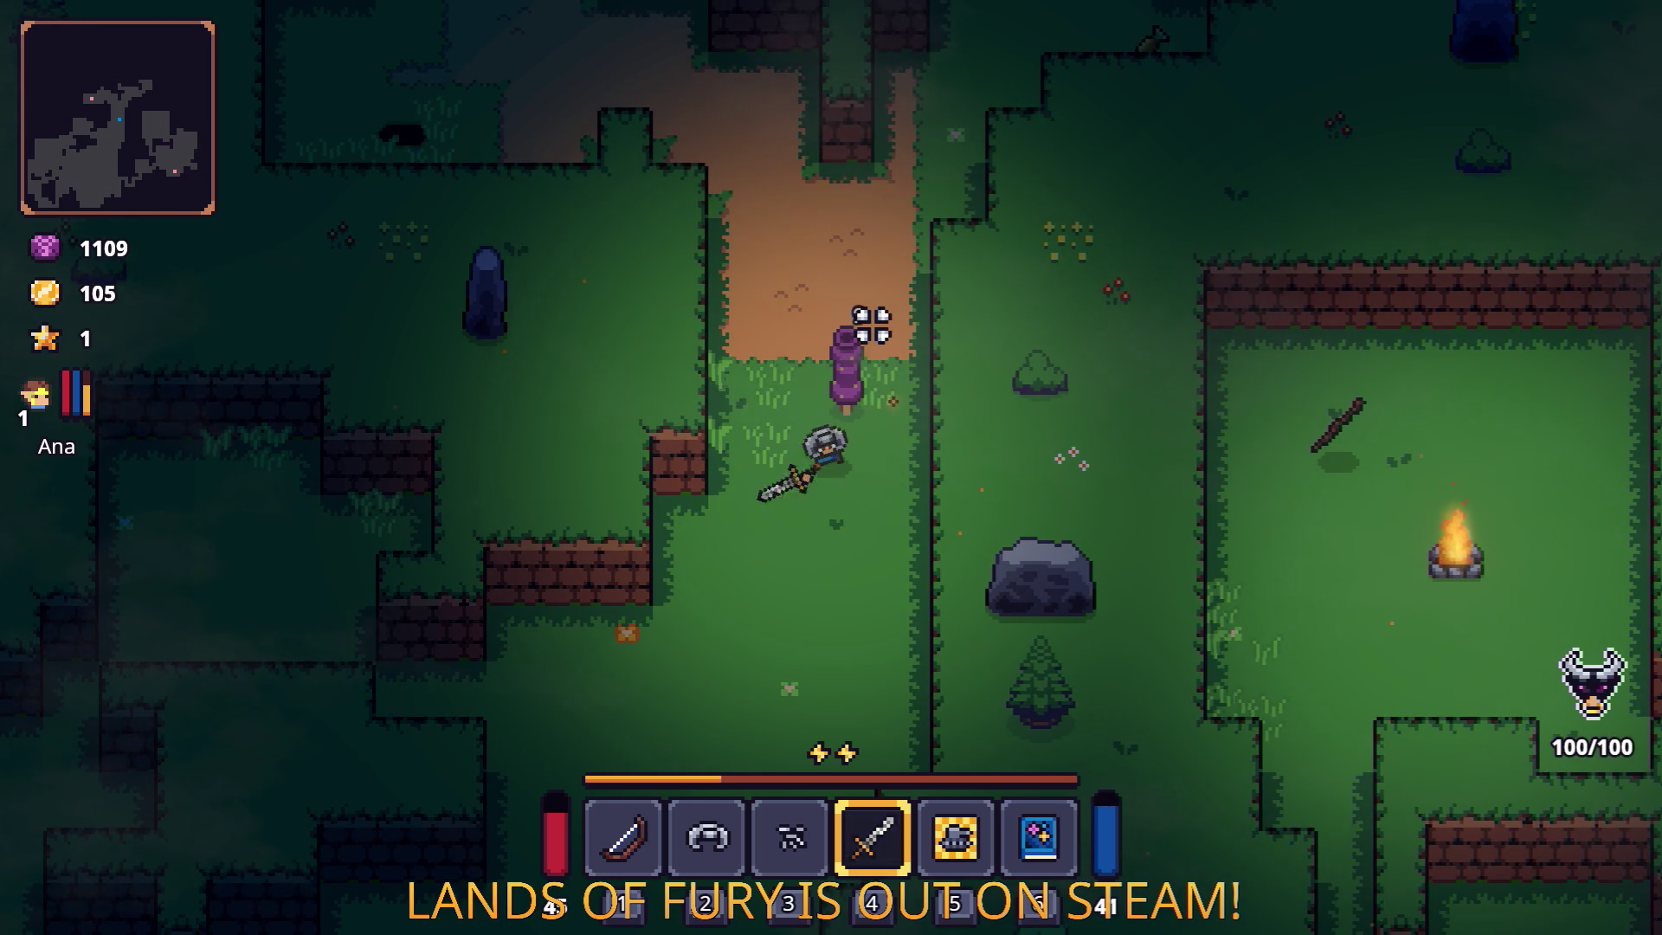
{"action": "key", "text": "w"}
{"action": "key", "text": "d"}
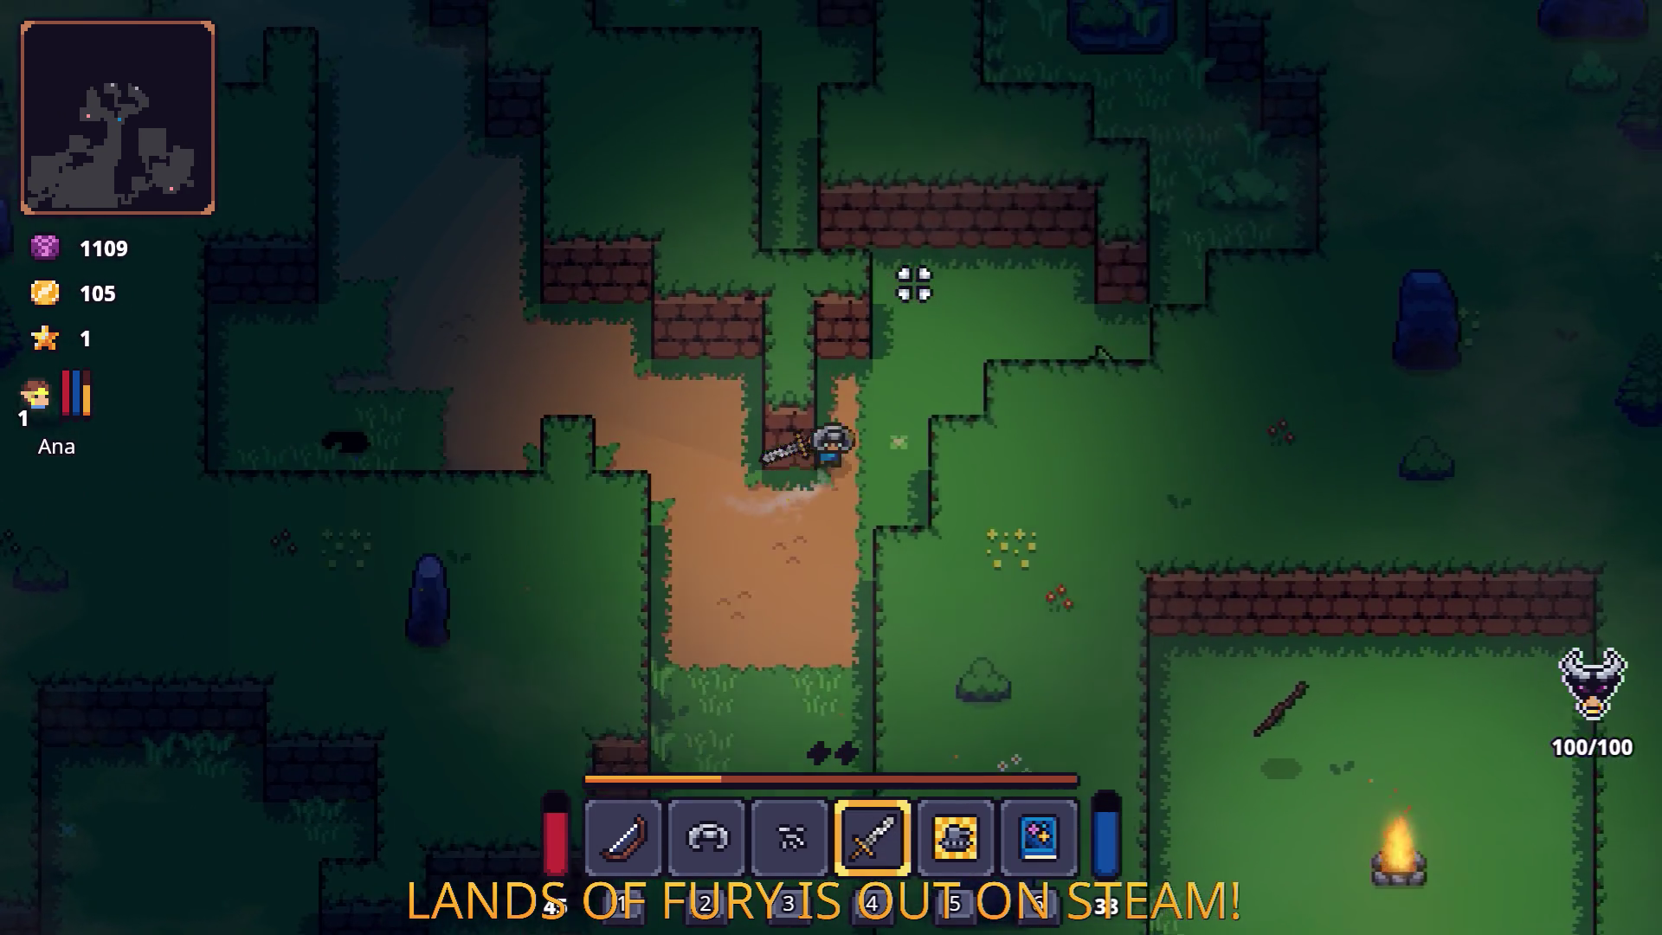
{"action": "key", "text": "space"}
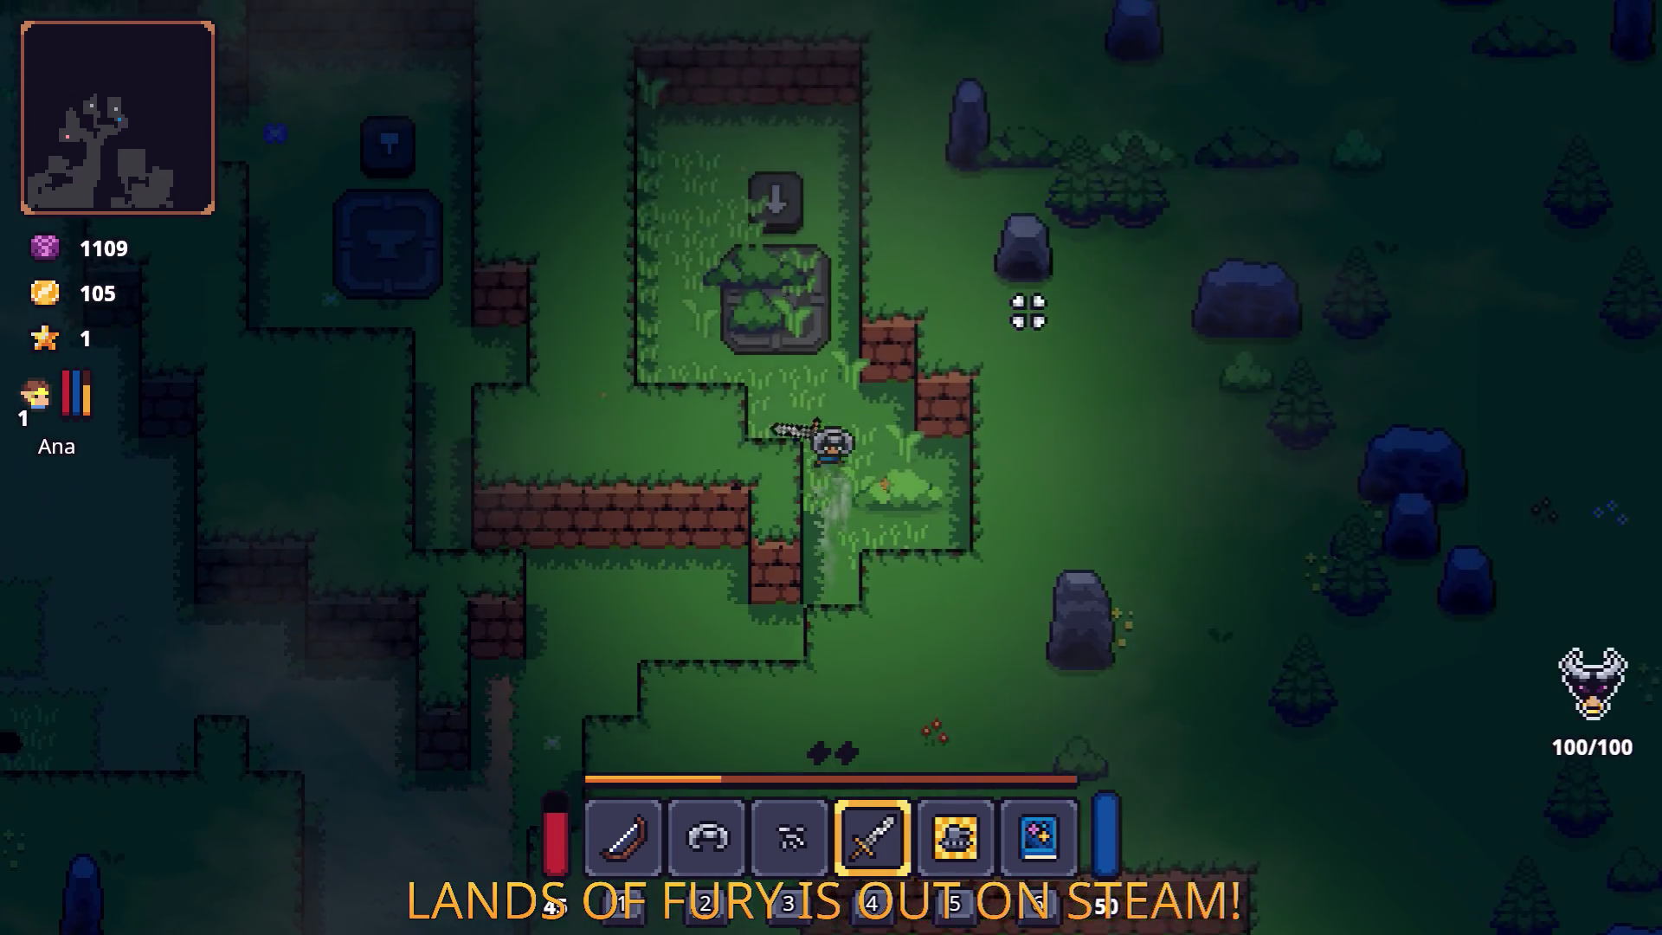
Slash with the sword, walk onto the anvil, and check the inventory.
{"action": "key", "text": "w"}
{"action": "key", "text": "a"}
{"action": "left_click", "coordinate": [880, 259]}
{"action": "key", "text": "s"}
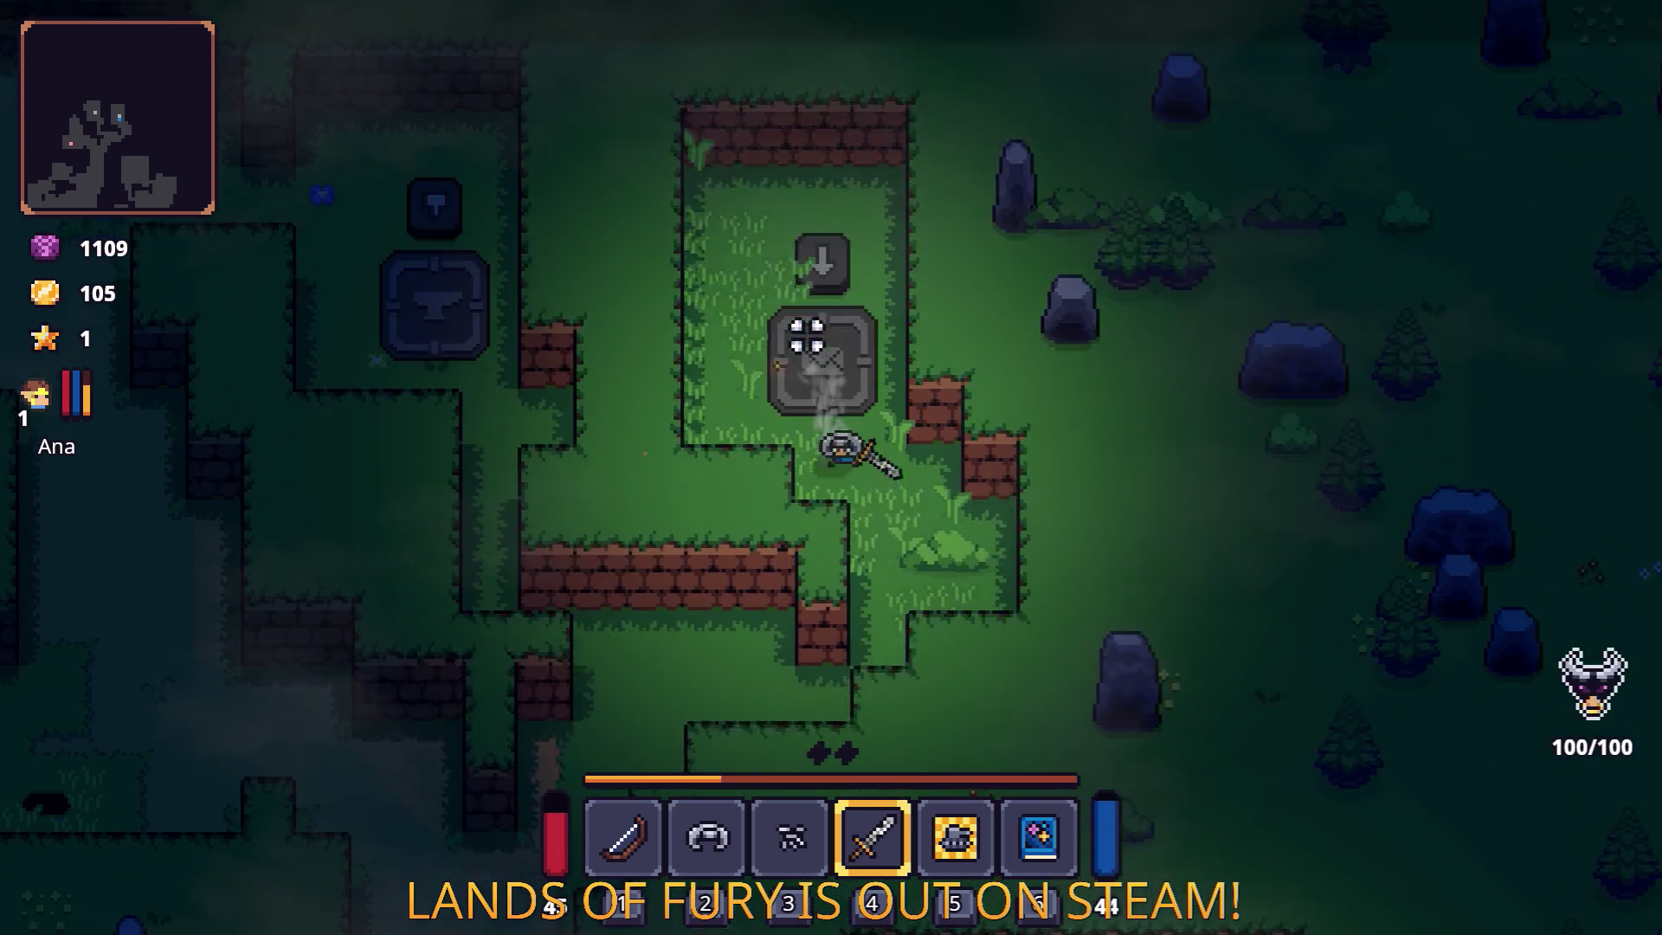
{"action": "key", "text": "a"}
{"action": "key", "text": "w"}
{"action": "key", "text": "a"}
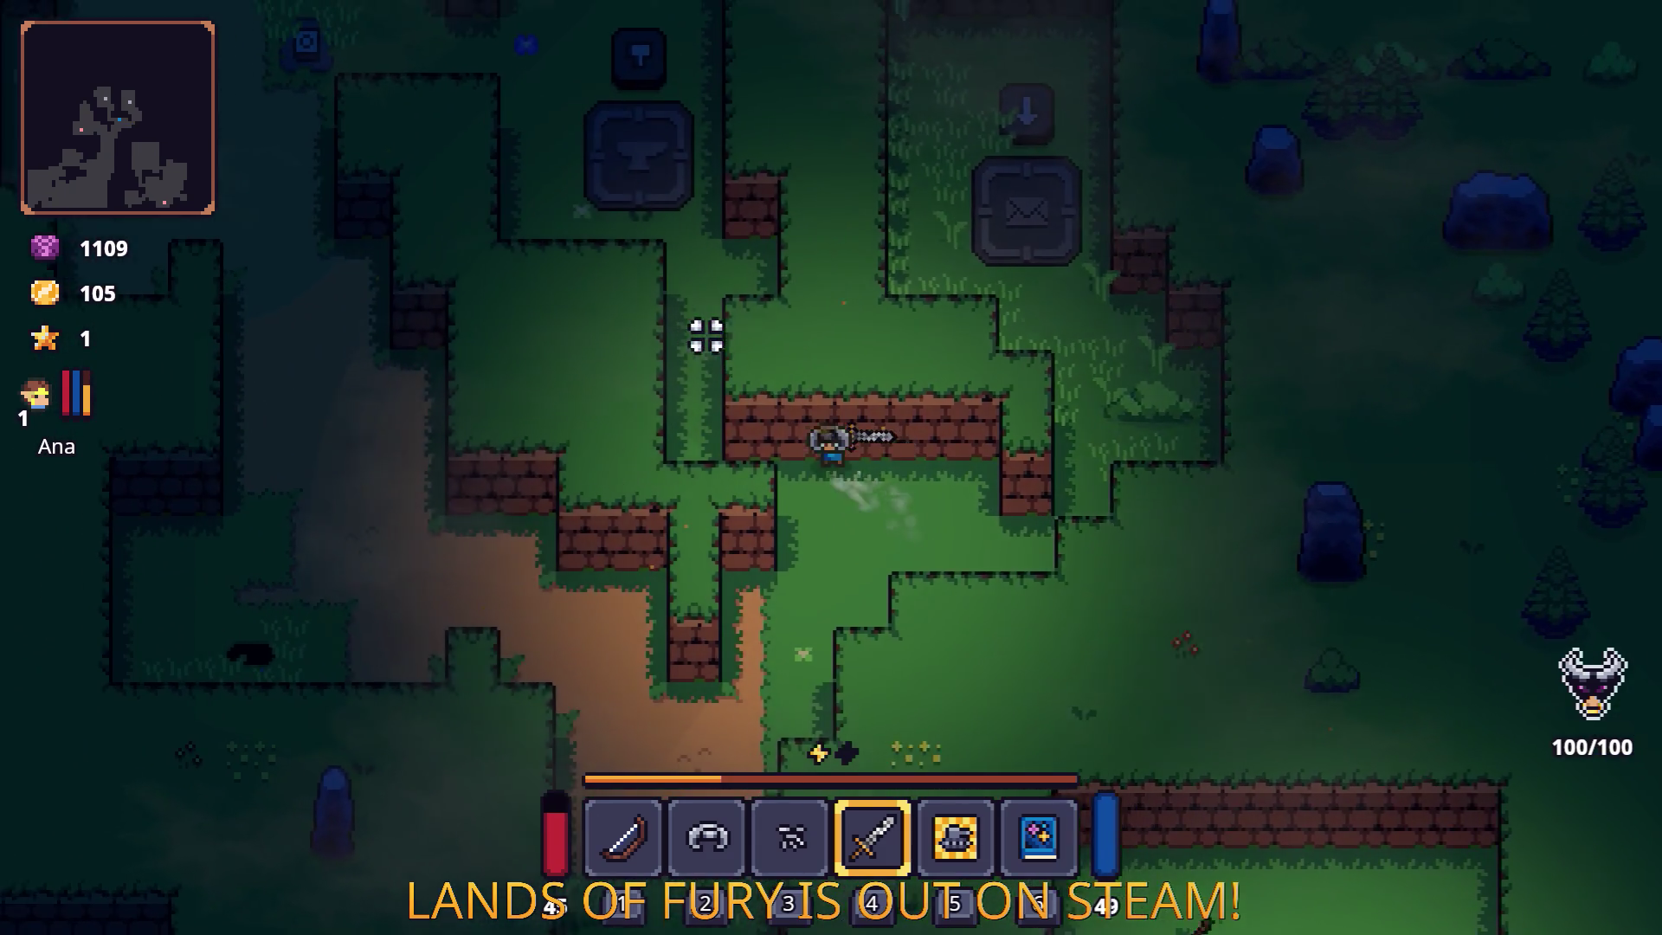
{"action": "key", "text": "w"}
{"action": "key", "text": "a"}
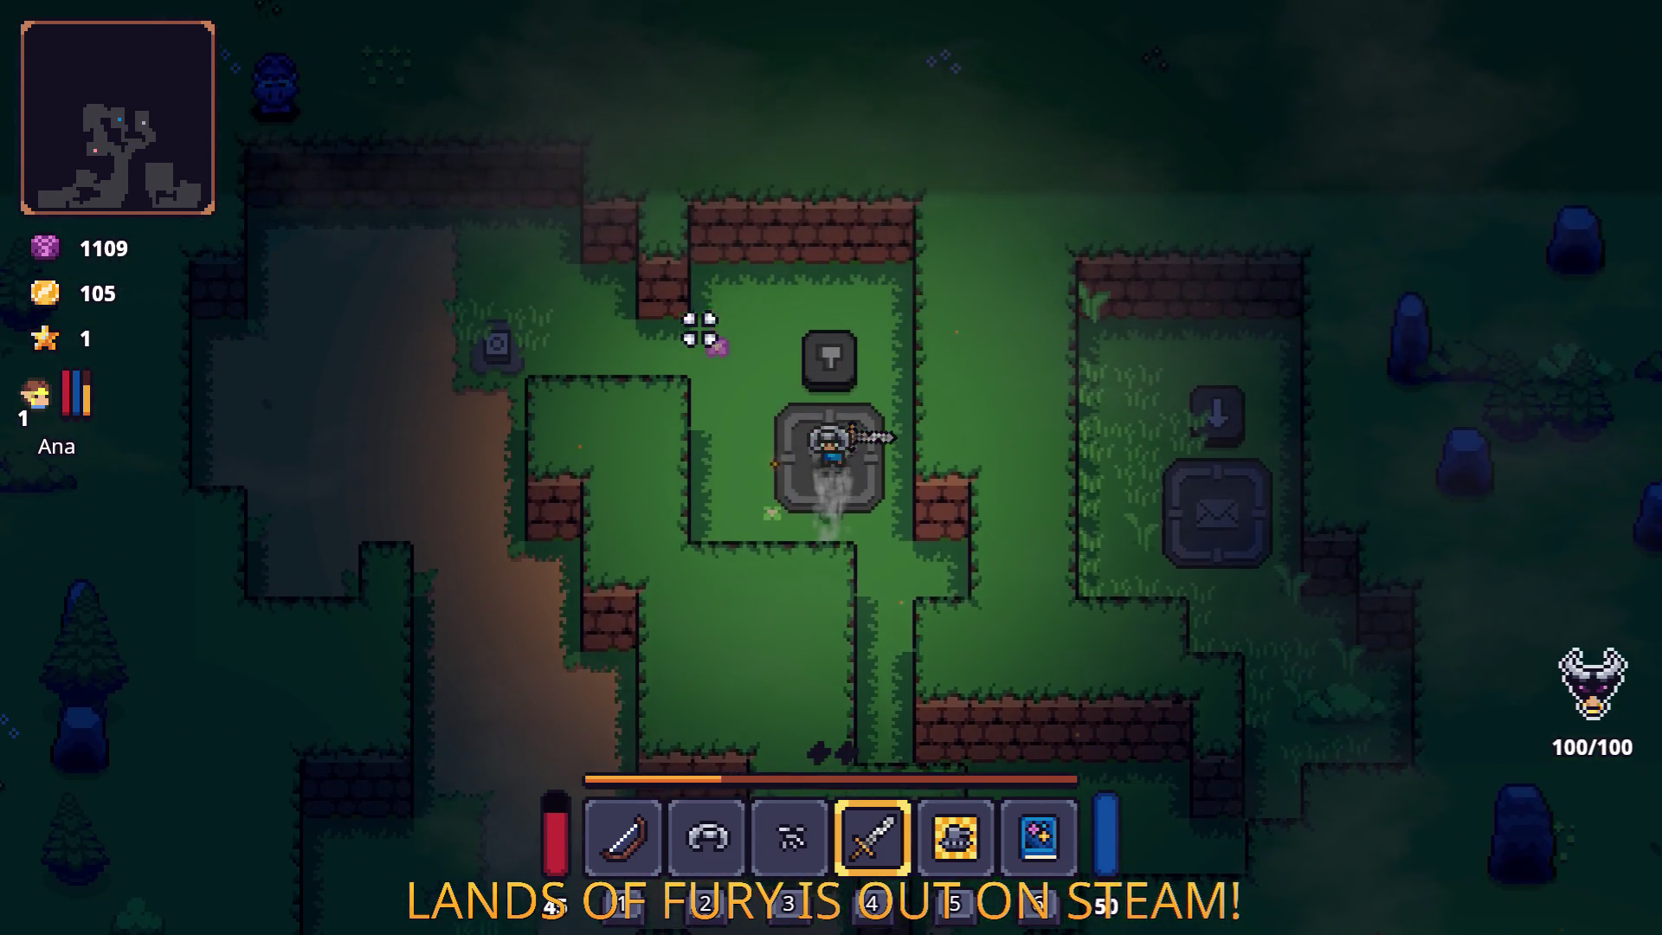
{"action": "key", "text": "i"}
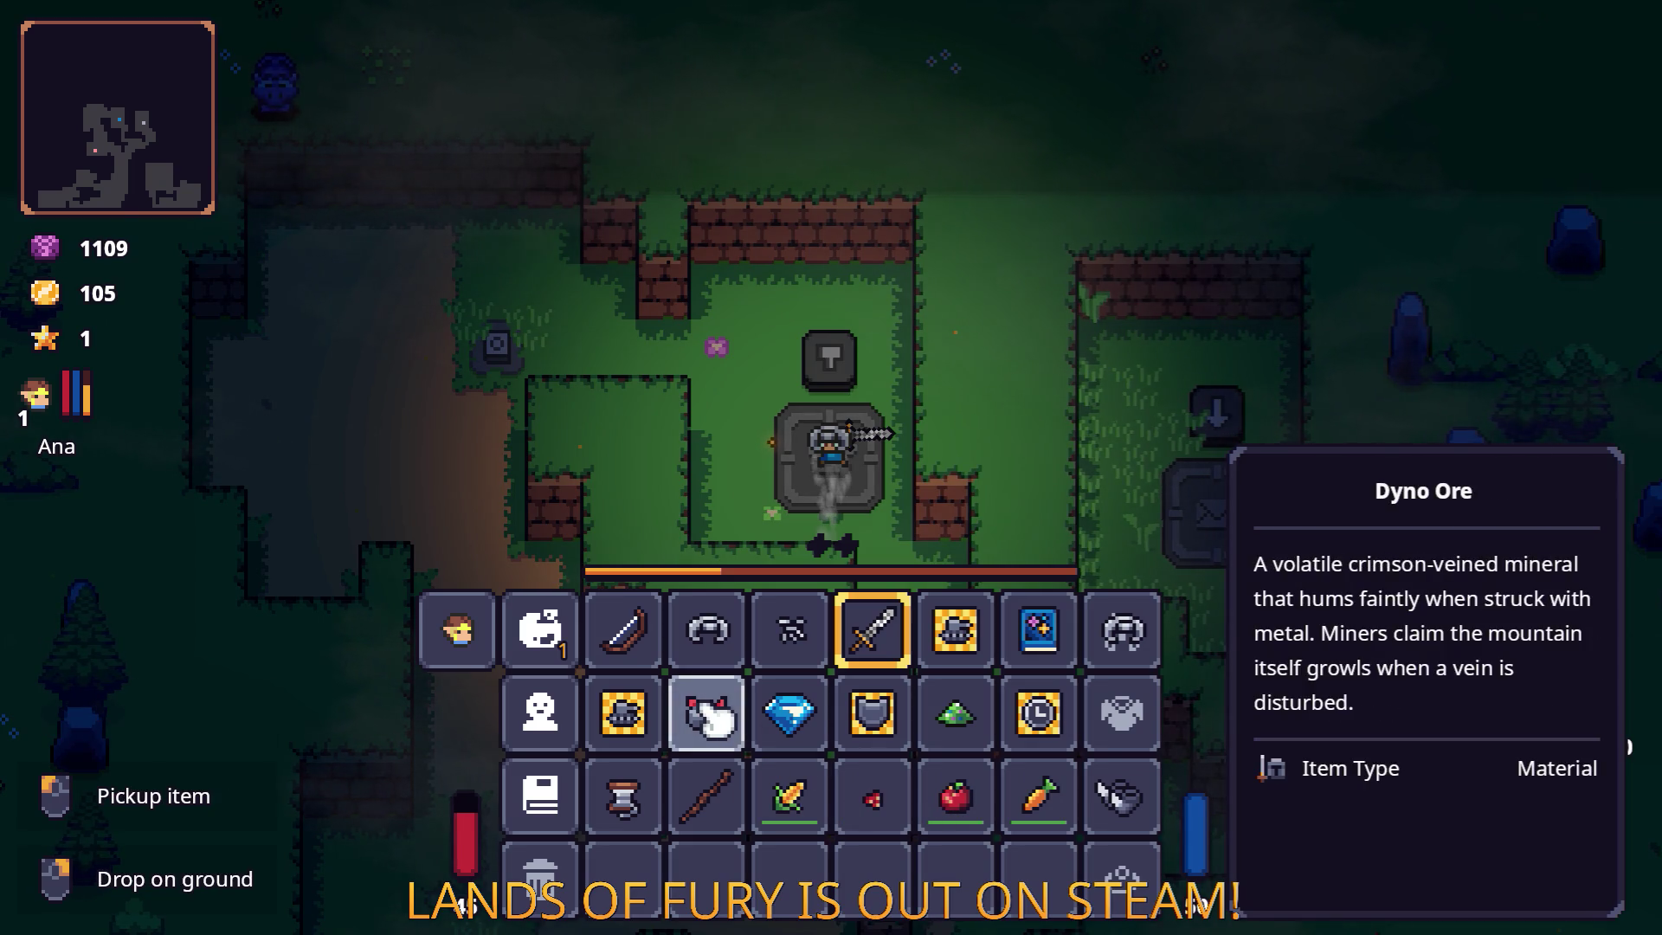
Close the inventory and walk off the anvil, down the dirt path through the forest.
{"action": "key", "text": "i"}
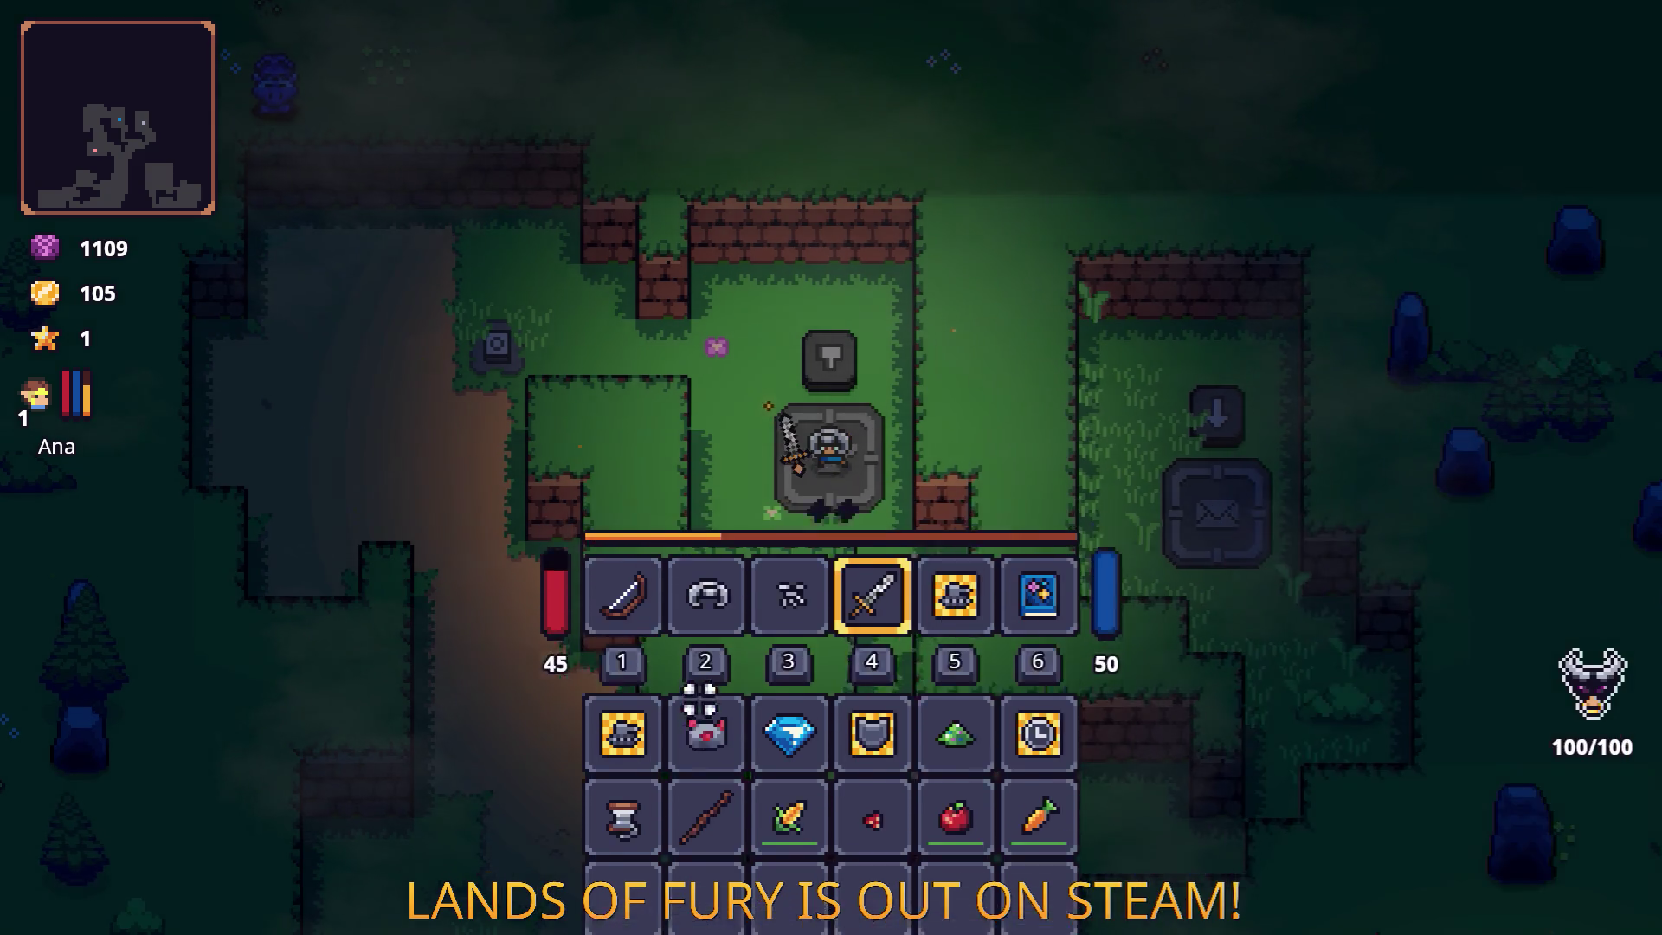
{"action": "key", "text": "a"}
{"action": "key", "text": "s"}
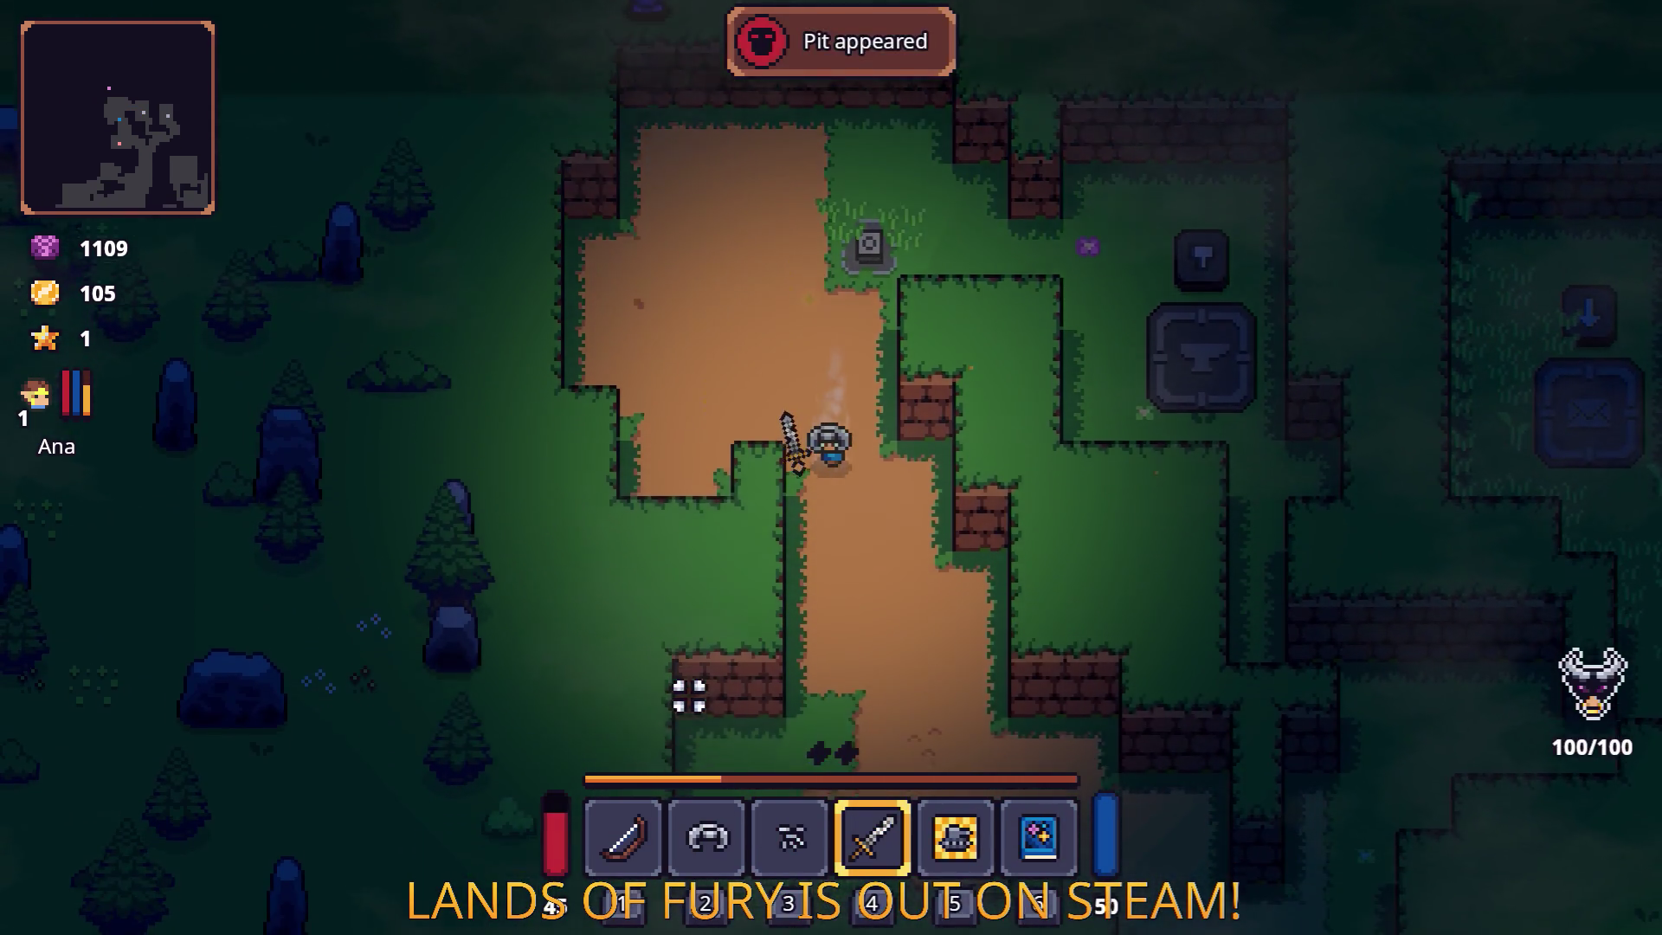
{"action": "key", "text": "d"}
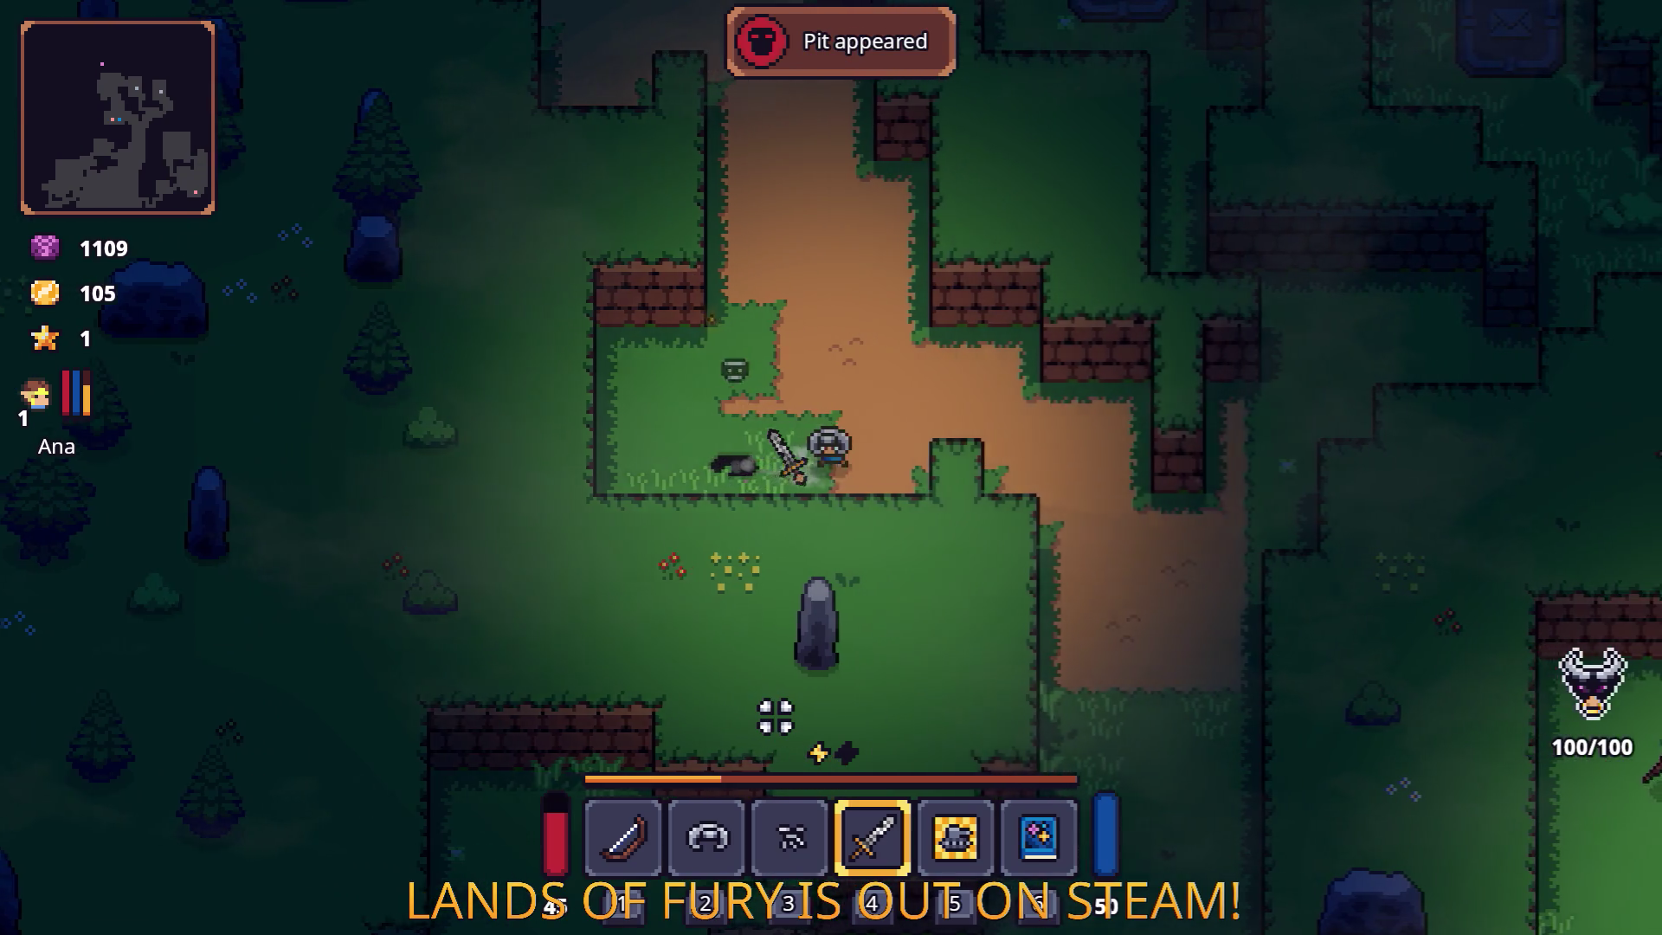
{"action": "key", "text": "s"}
{"action": "key", "text": "s"}
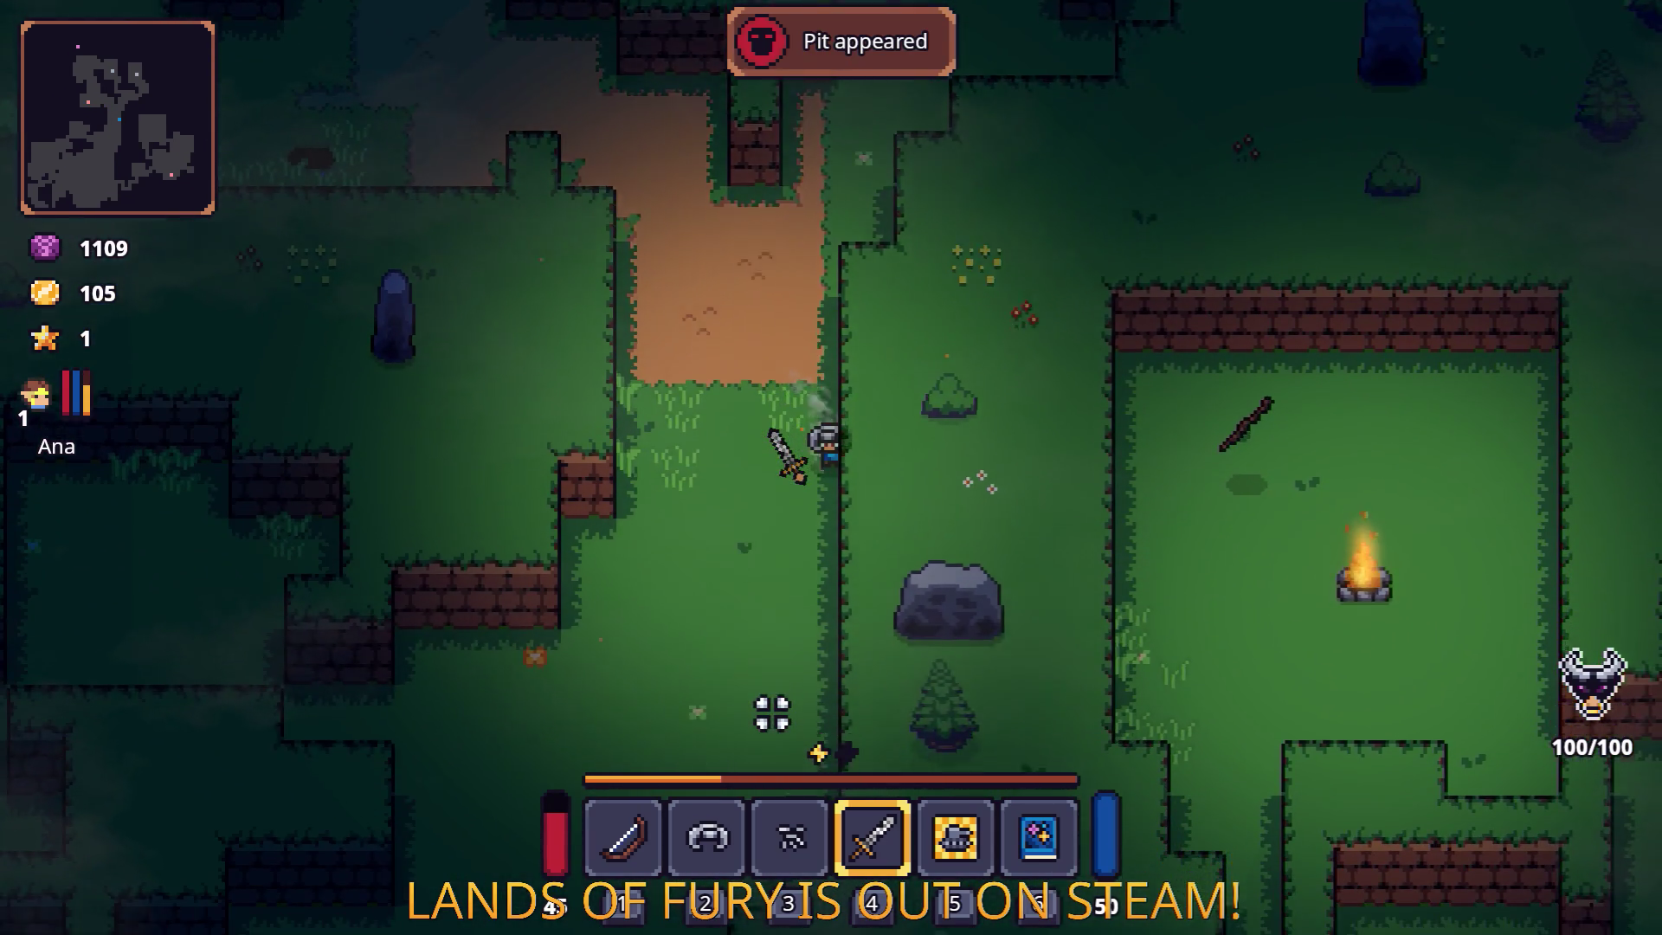
{"action": "key", "text": "s"}
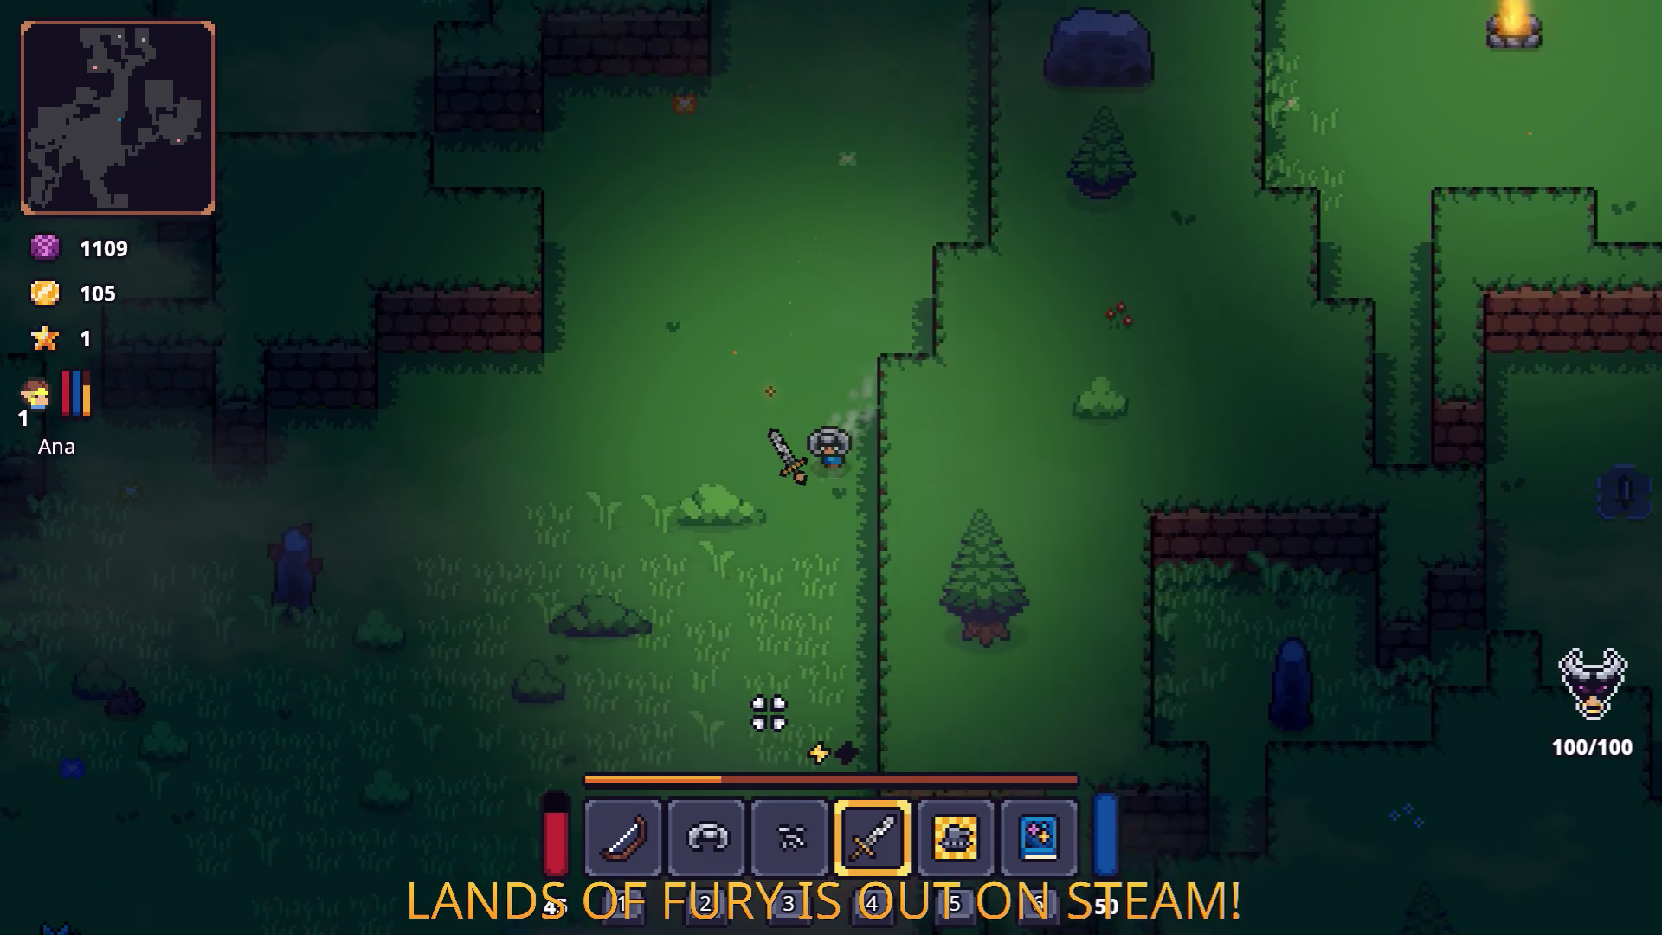
{"action": "key", "text": "a"}
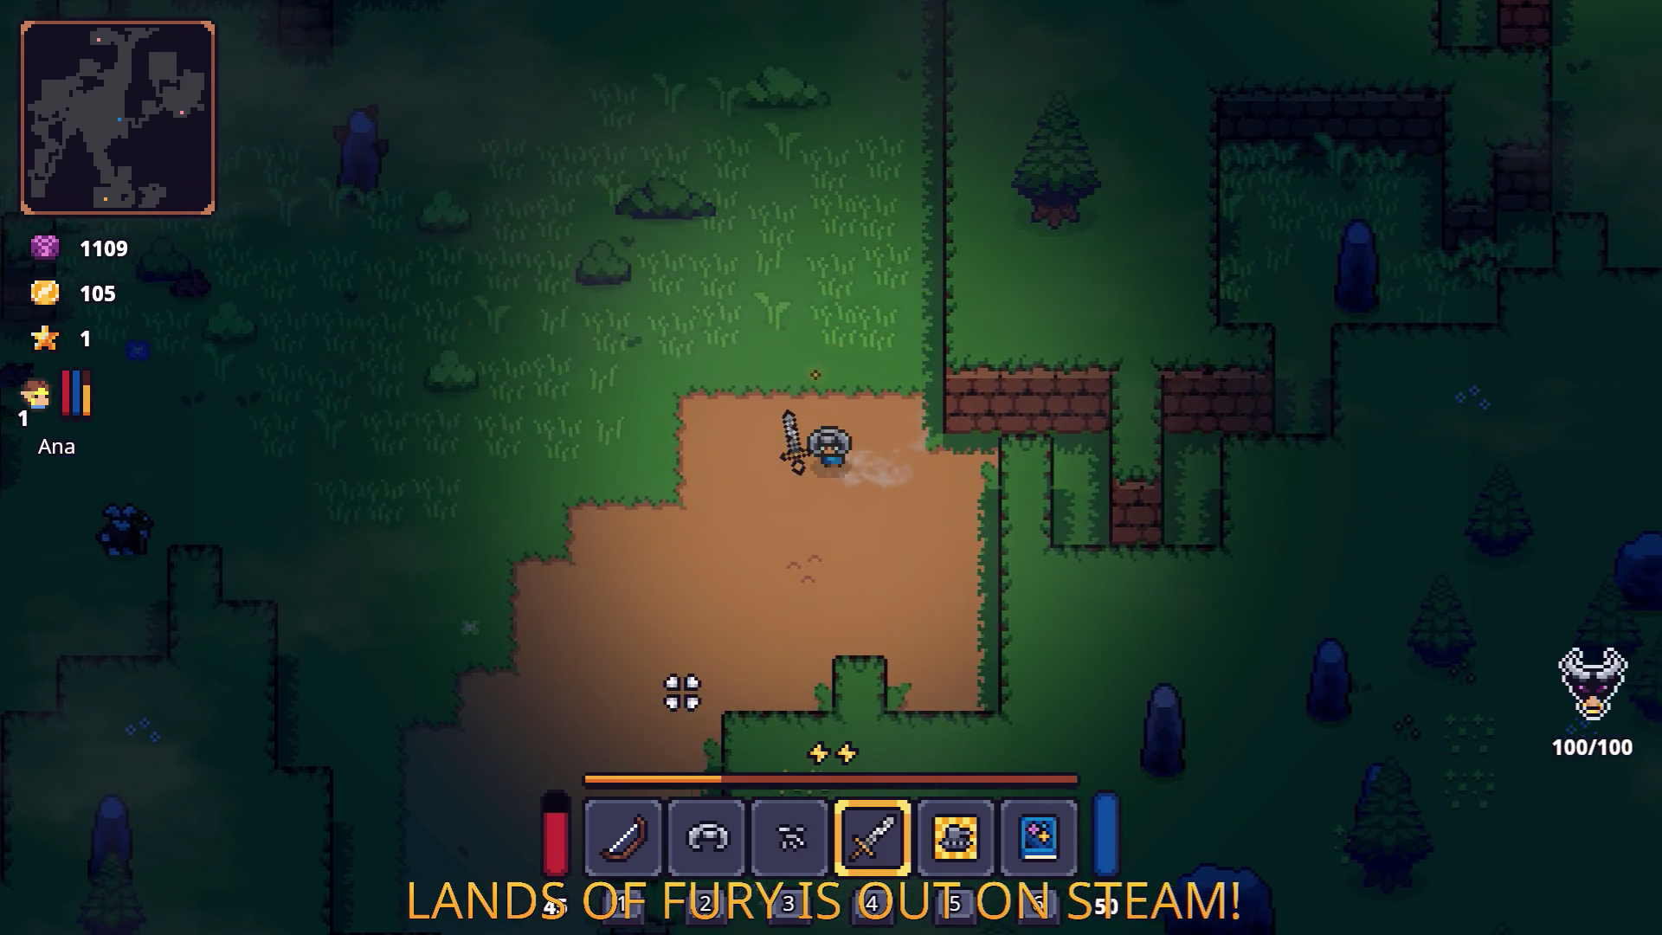
Switch to the bow, shoot the enemies to the left, then dash away.
{"action": "key", "text": "1"}
{"action": "left_click", "coordinate": [227, 547]}
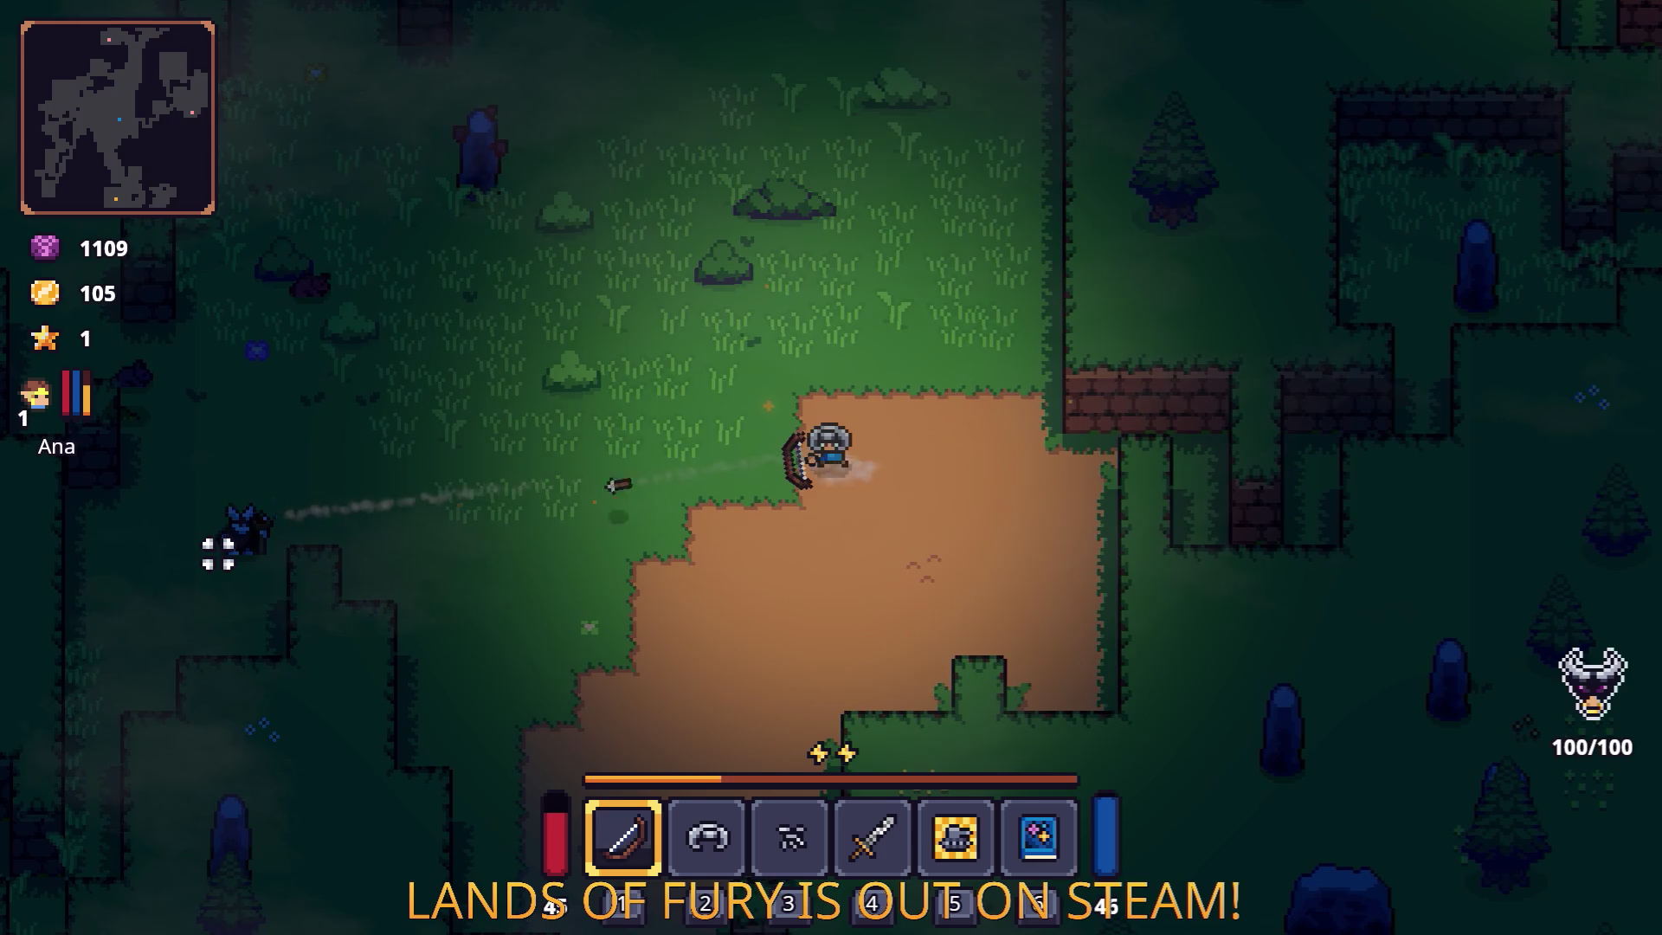
{"action": "key", "text": "a"}
{"action": "left_click", "coordinate": [218, 554]}
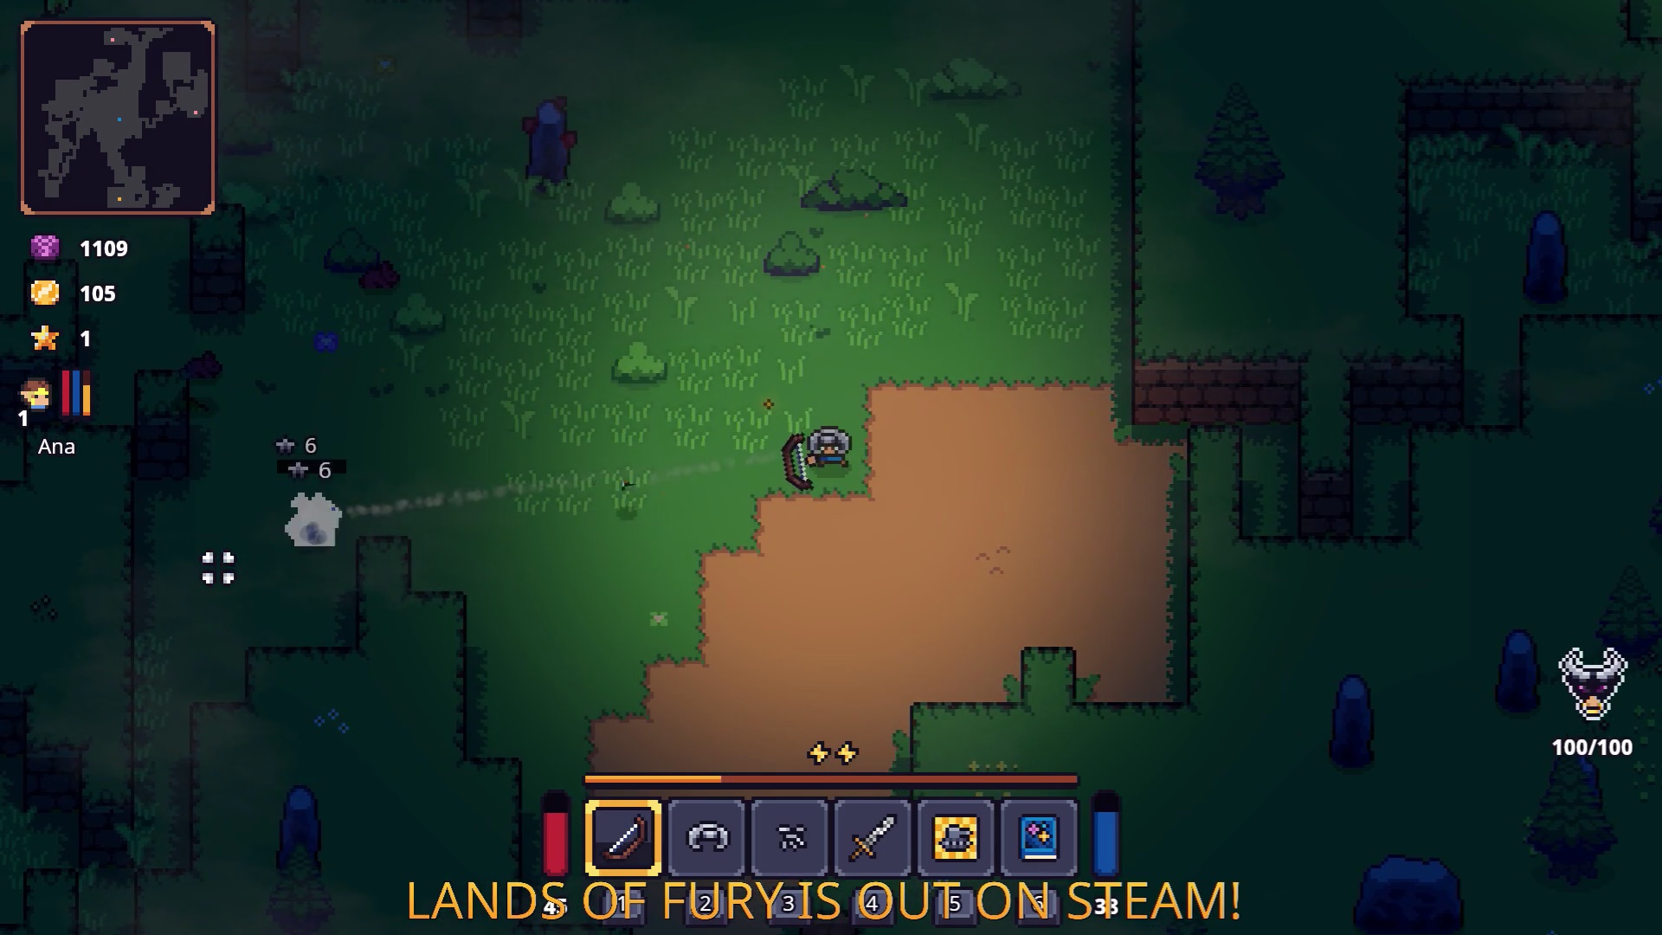
{"action": "key", "text": "a"}
{"action": "left_click", "coordinate": [218, 568]}
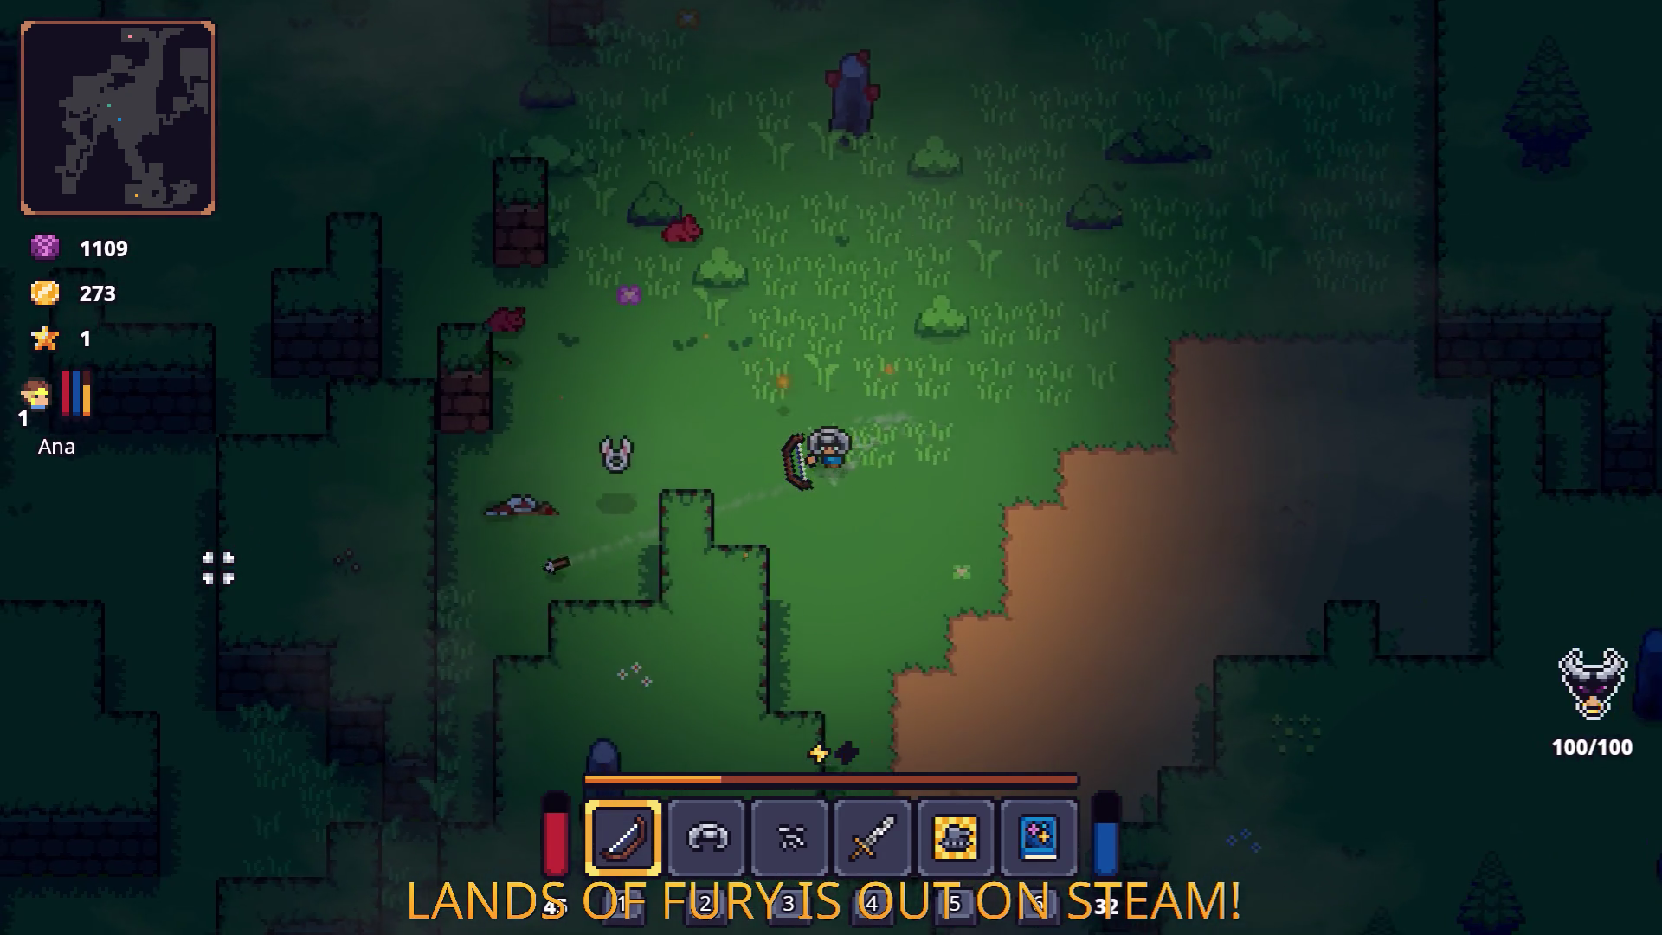
{"action": "left_click", "coordinate": [221, 568]}
{"action": "key", "text": "space"}
{"action": "key", "text": "d"}
Equip the bunny item in the ring slot.
{"action": "key", "text": "Tab"}
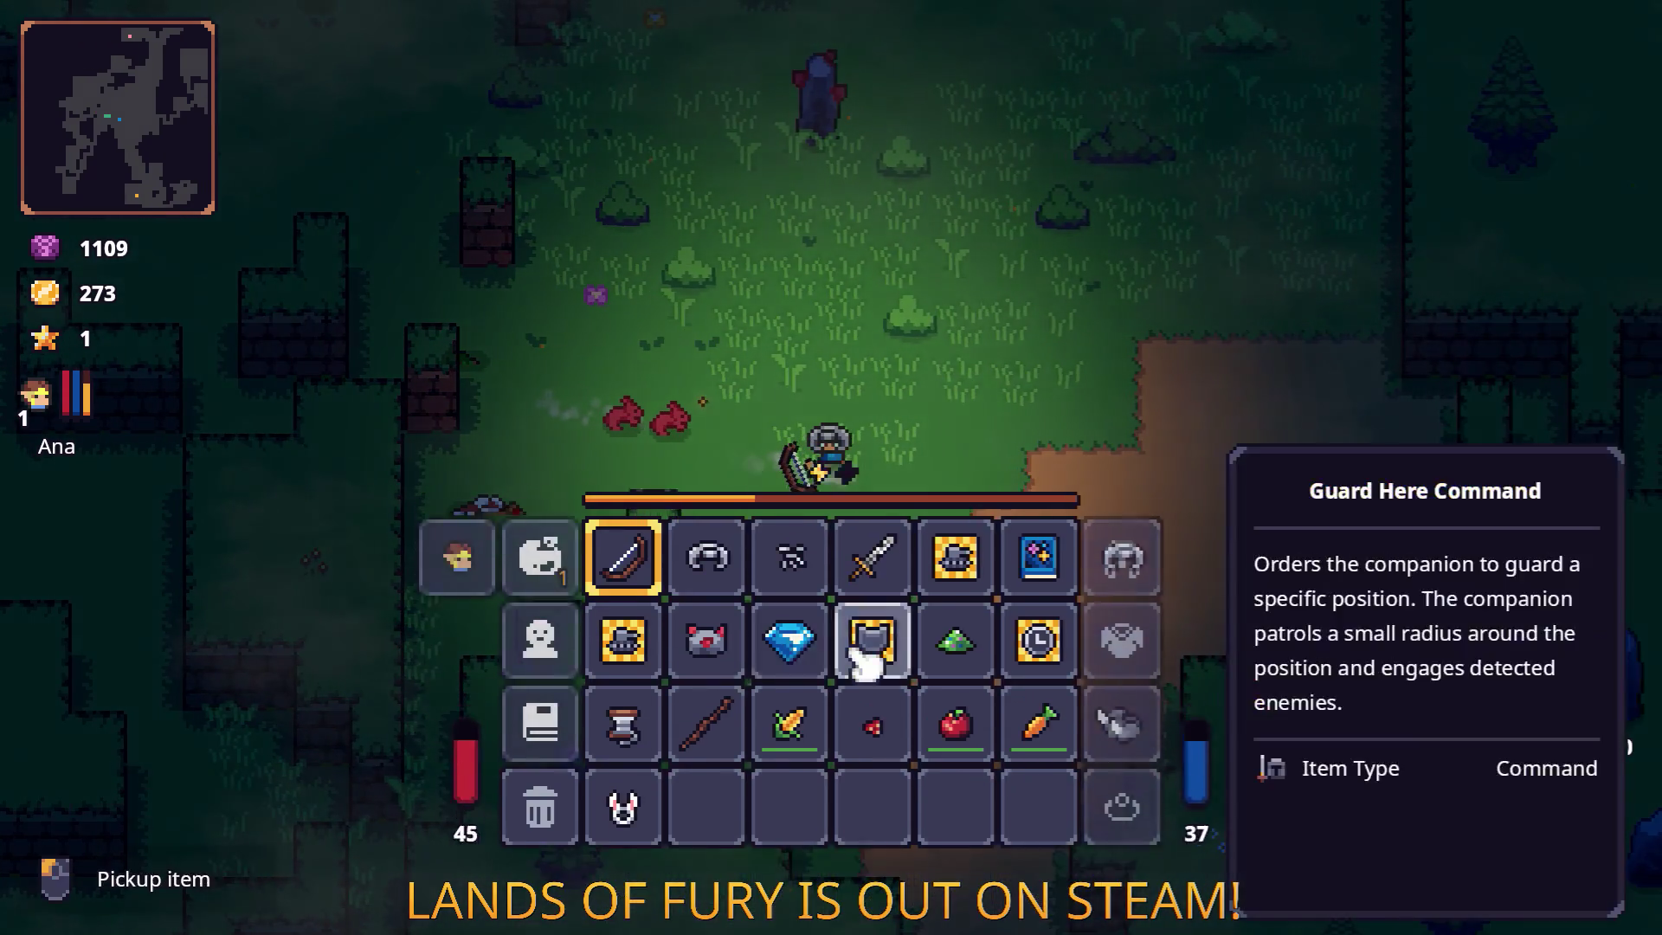
{"action": "left_click", "coordinate": [625, 861]}
{"action": "left_click", "coordinate": [1112, 876]}
{"action": "key", "text": "Tab"}
Shoot the rats with the bow and walk right past the wall.
{"action": "key", "text": "d"}
{"action": "key", "text": "2"}
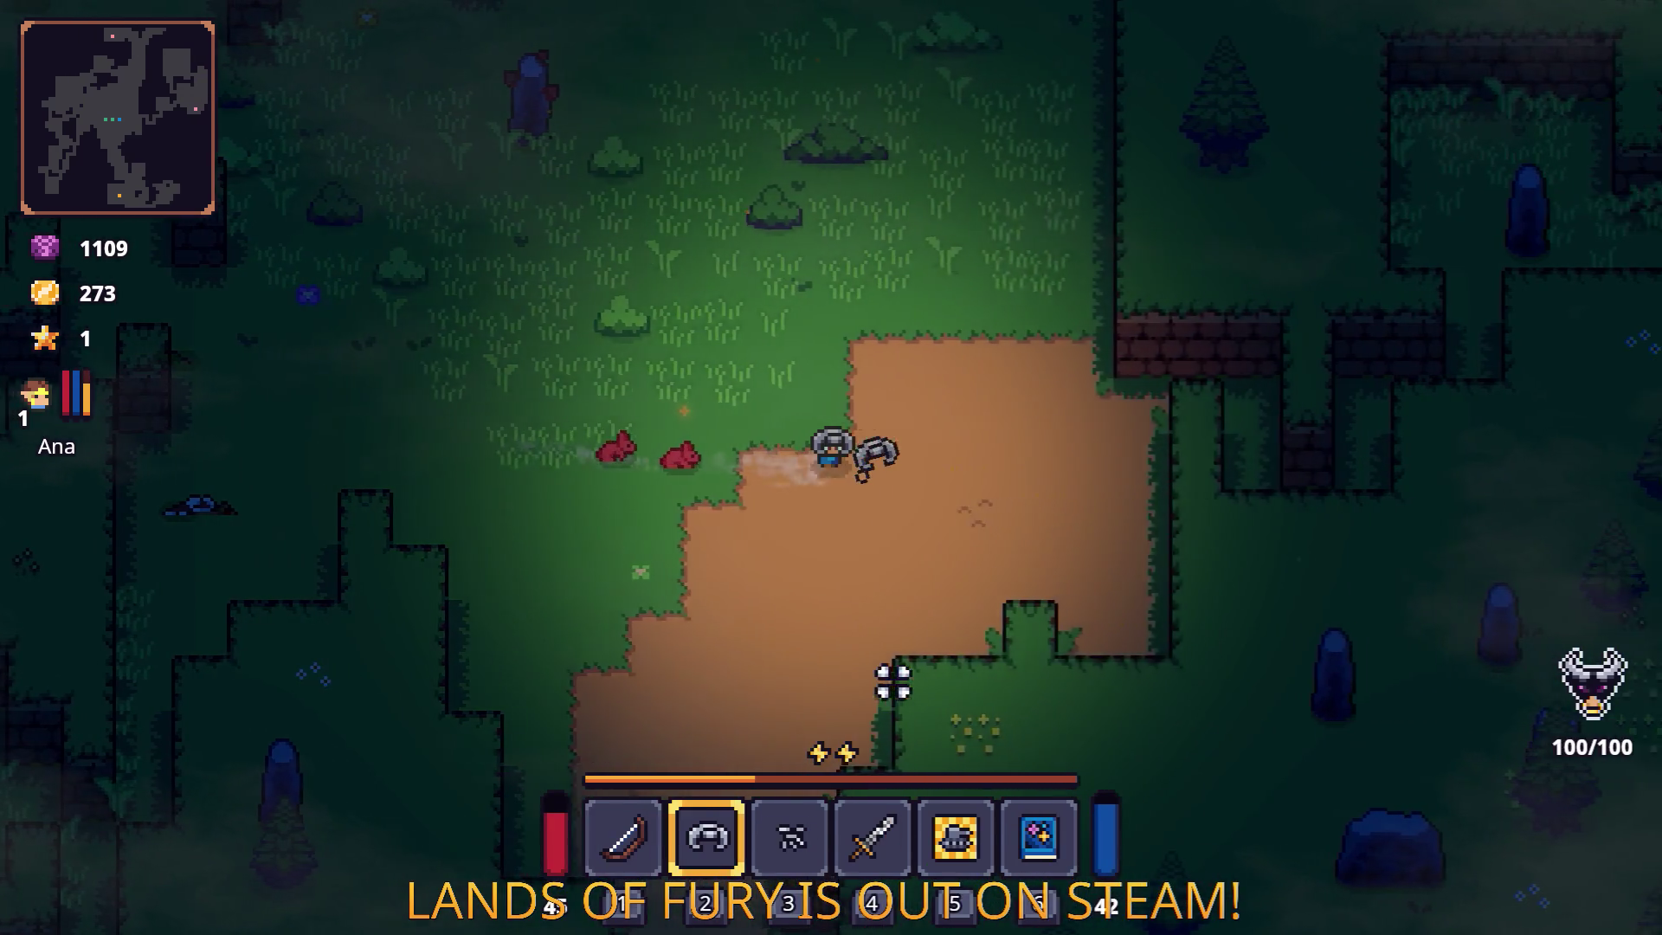
{"action": "key", "text": "1"}
{"action": "left_click", "coordinate": [539, 520]}
{"action": "key", "text": "d"}
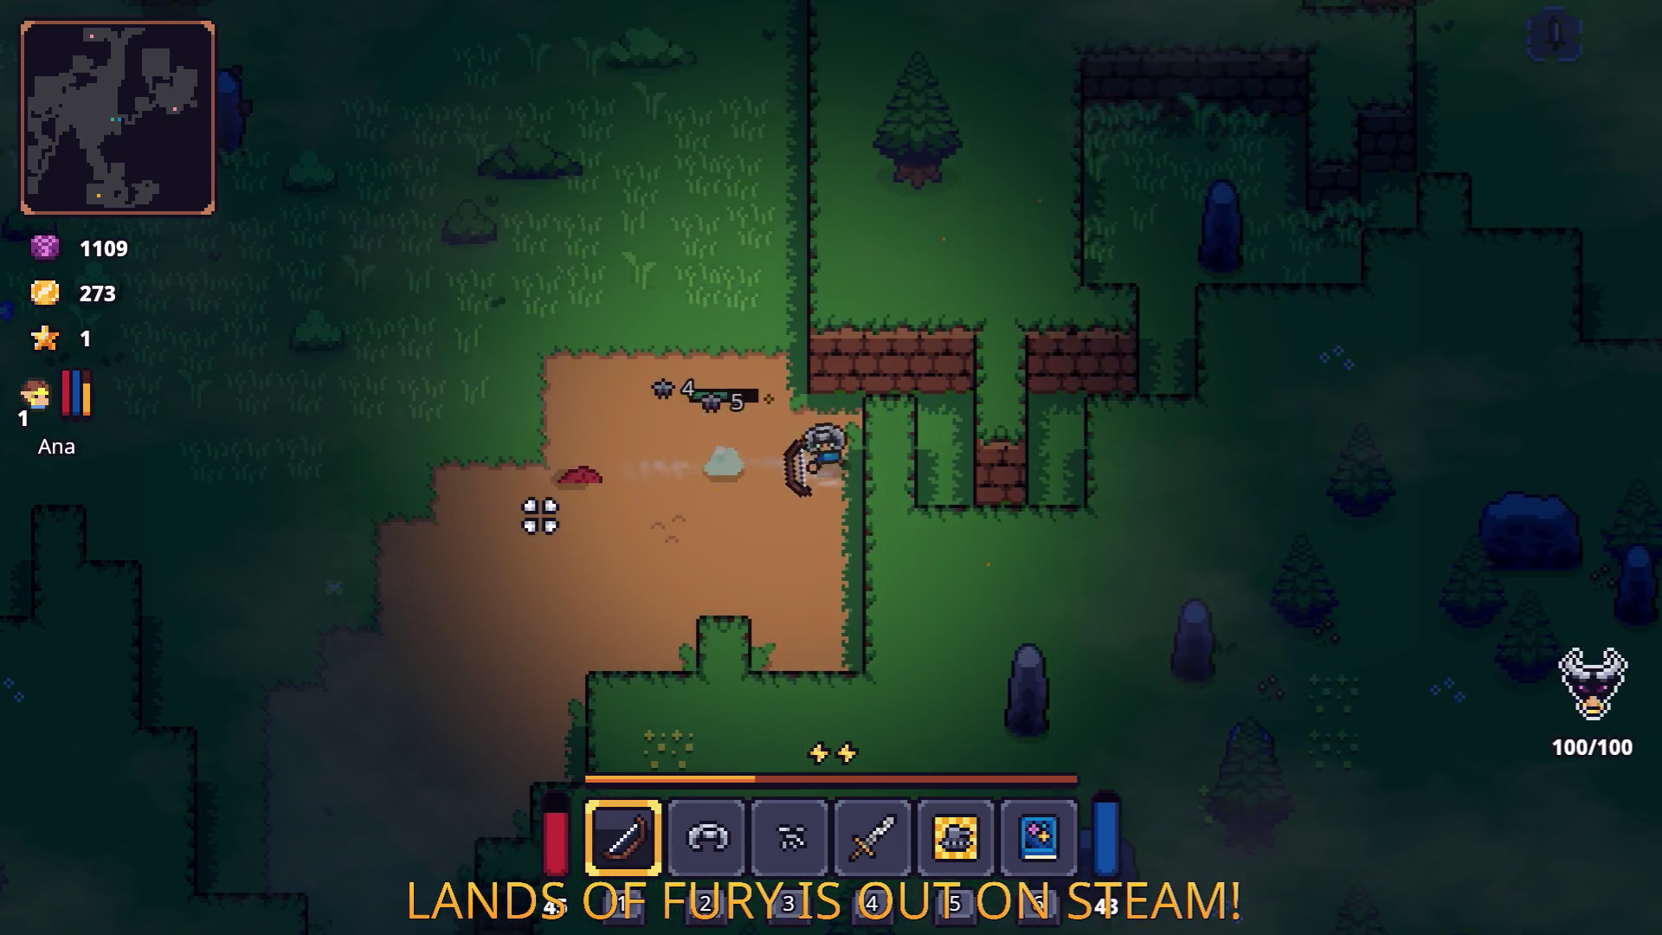
{"action": "key", "text": "w"}
{"action": "left_click", "coordinate": [559, 580]}
{"action": "key", "text": "d"}
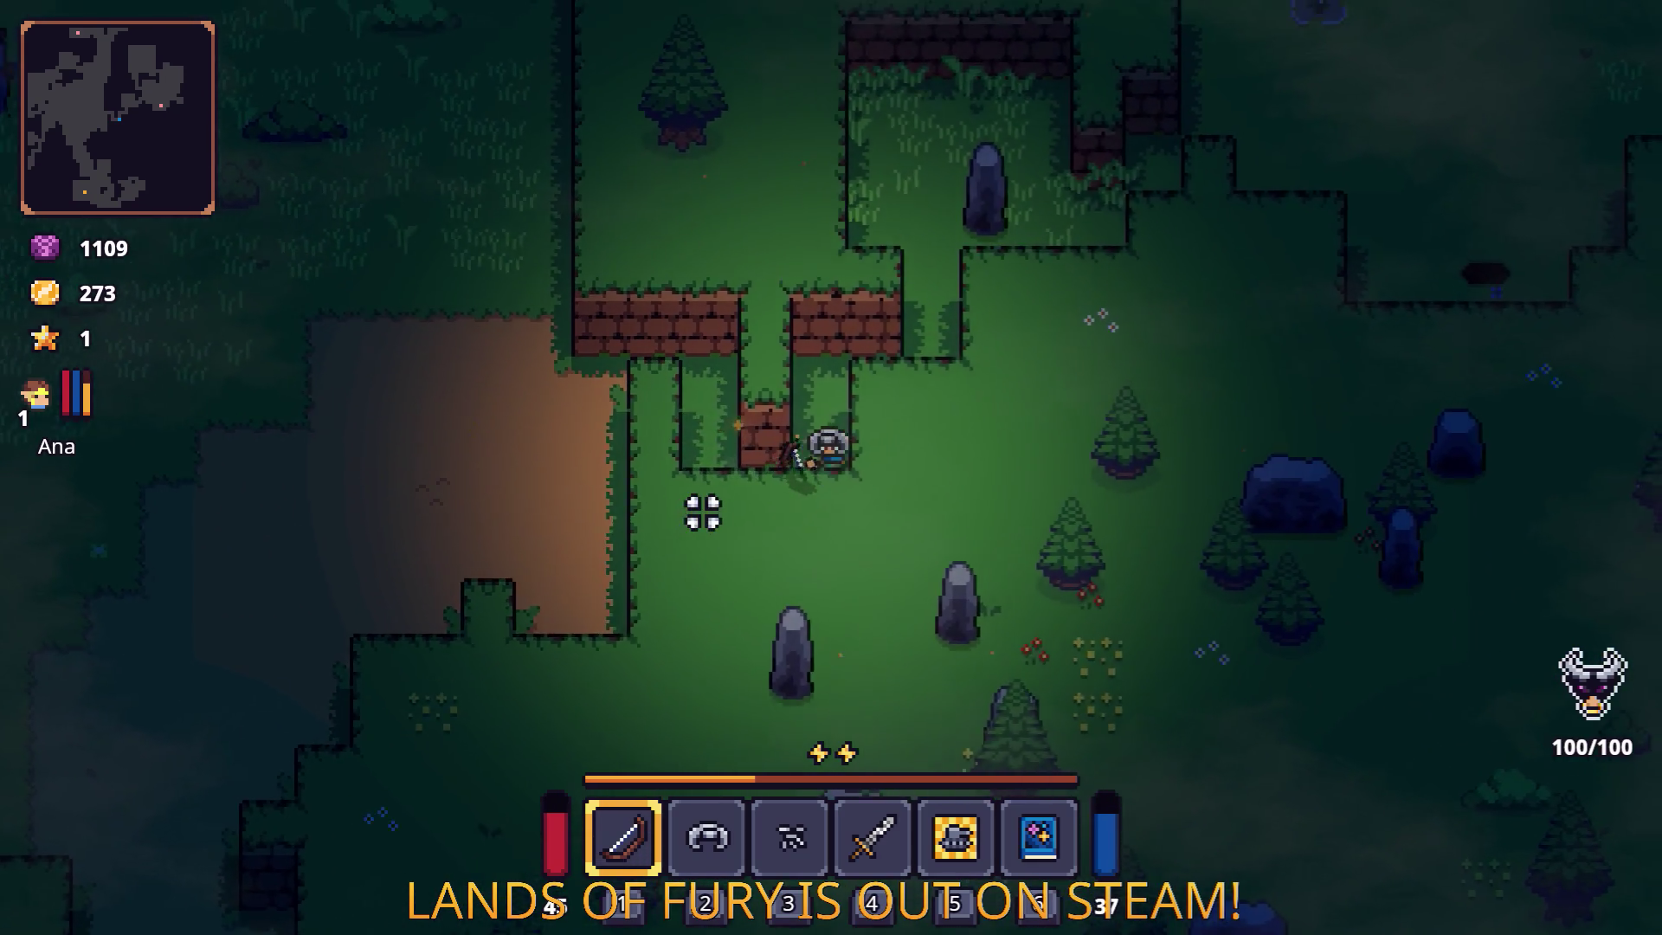
{"action": "key", "text": "w"}
{"action": "key", "text": "d"}
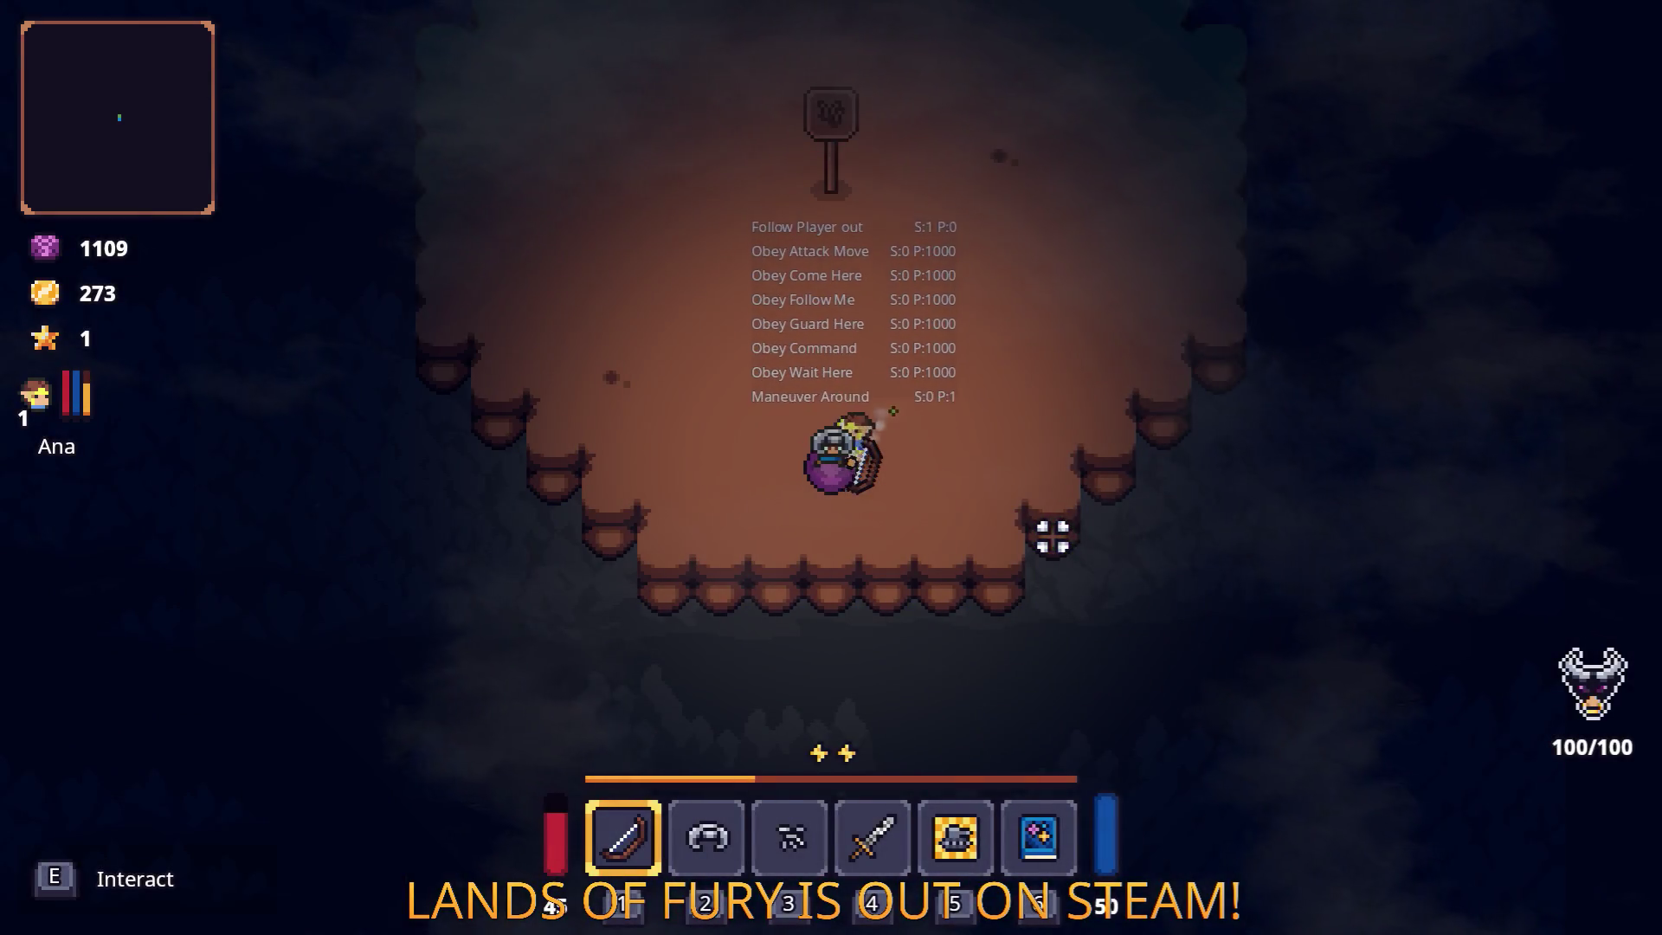
Restart the run from the Pause menu and enter the purple portal.
{"action": "key", "text": "Escape"}
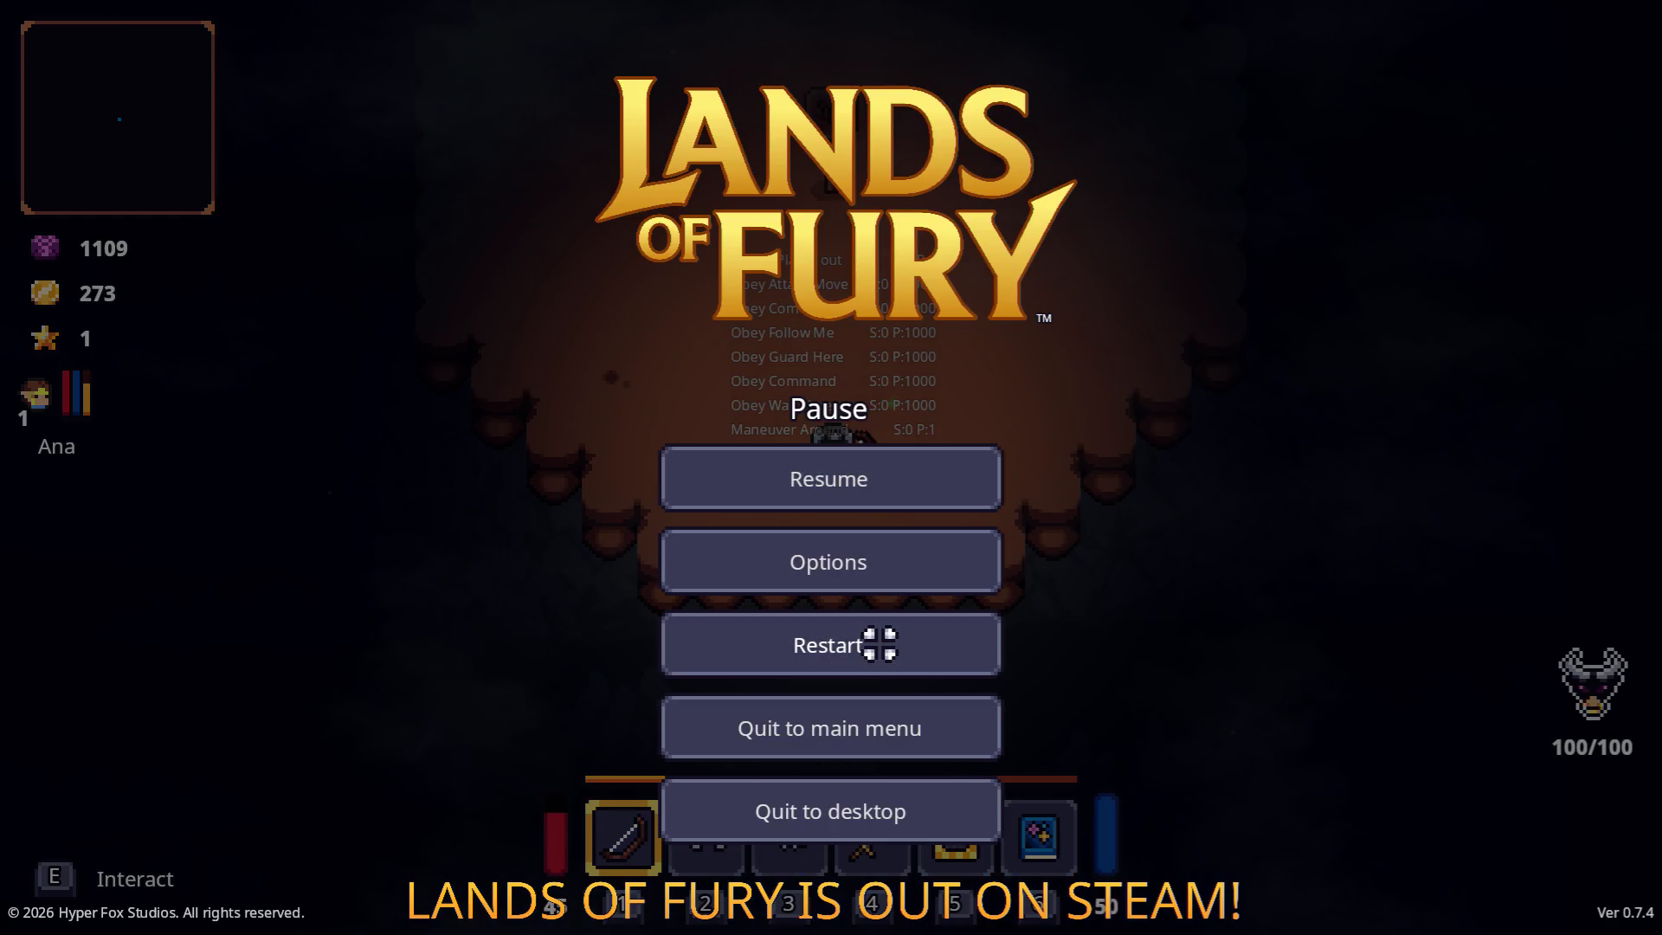
{"action": "left_click", "coordinate": [879, 642]}
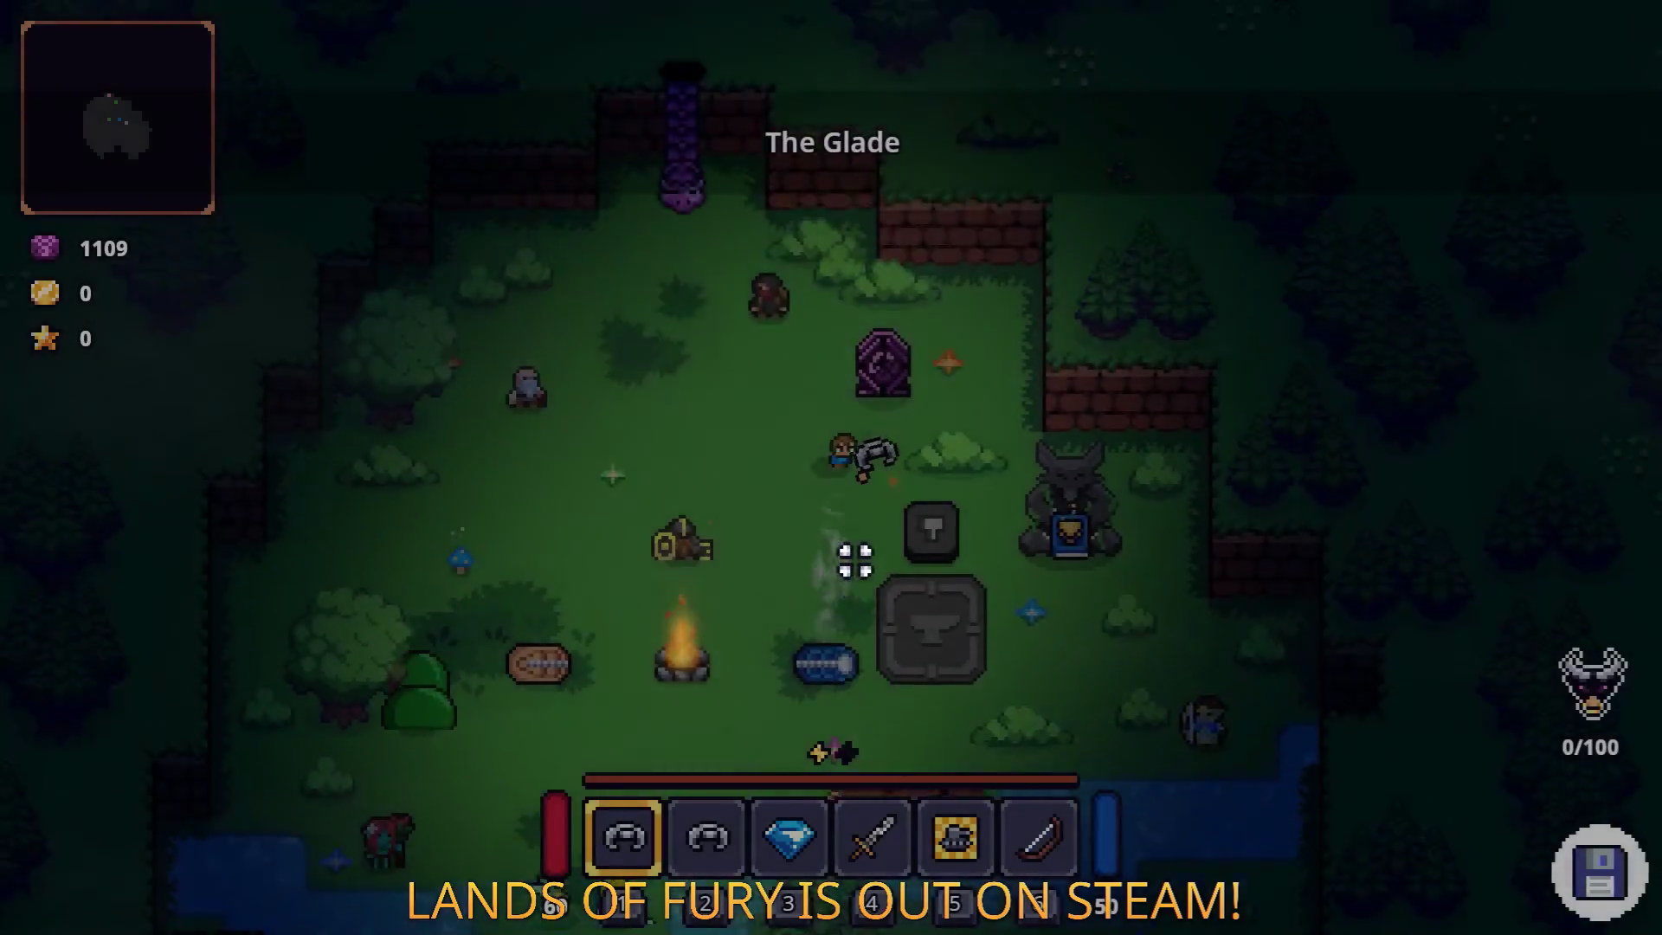
{"action": "key", "text": "w"}
{"action": "key", "text": "e"}
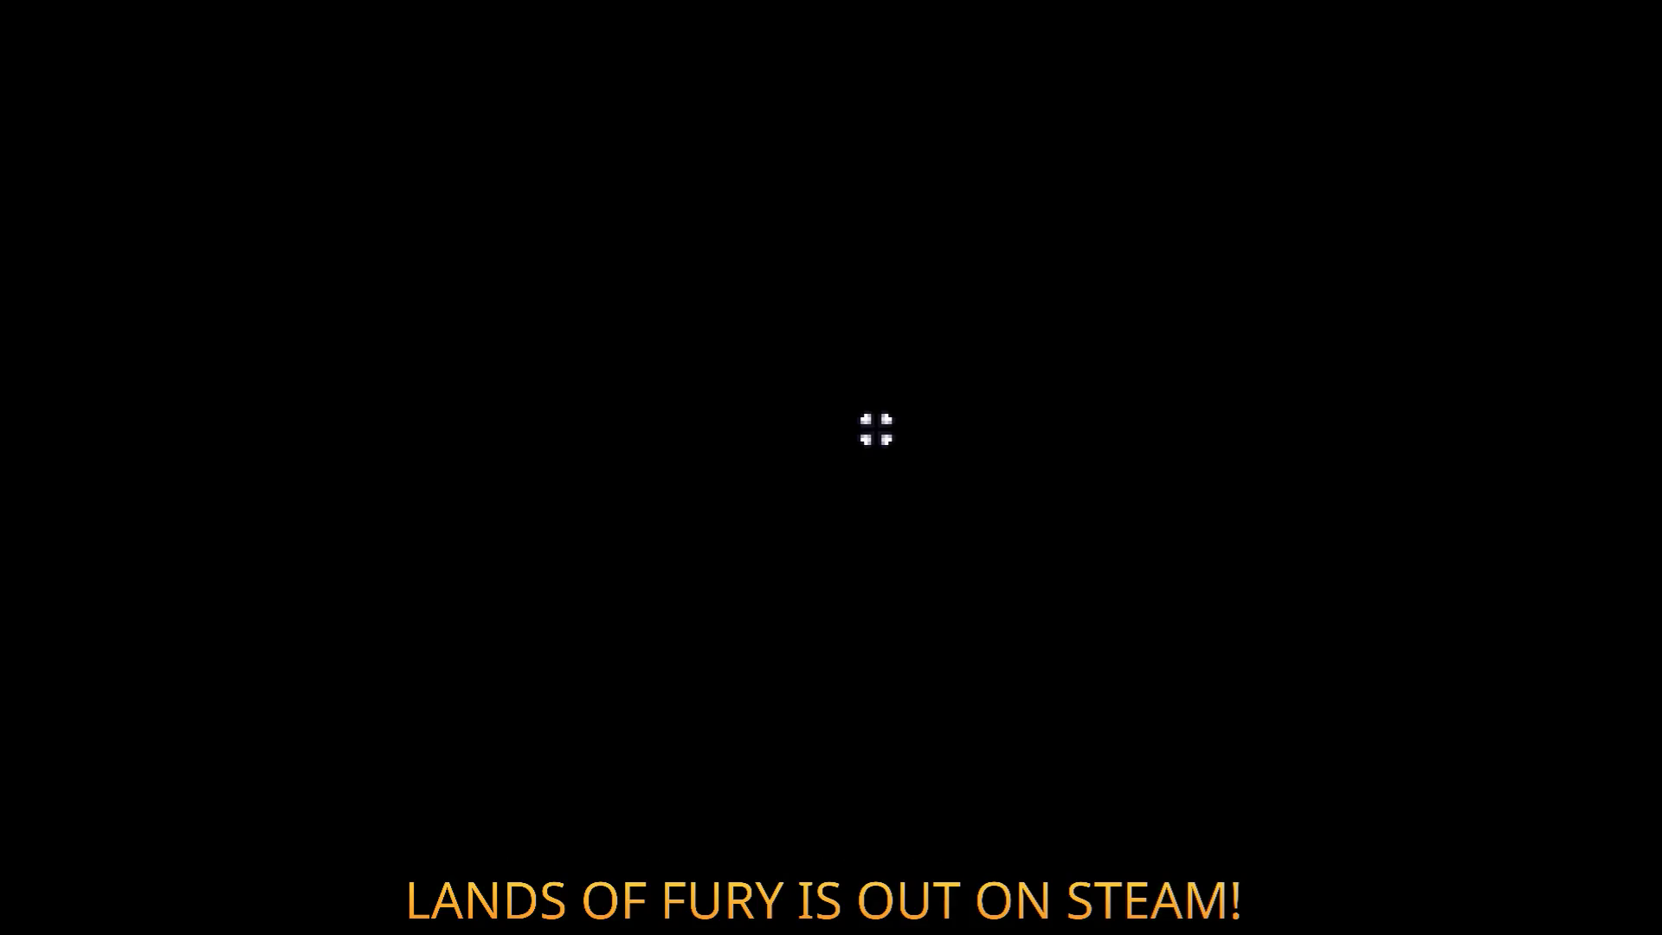
Restart the run again so the hero is back in The Glade.
{"action": "key", "text": "Escape"}
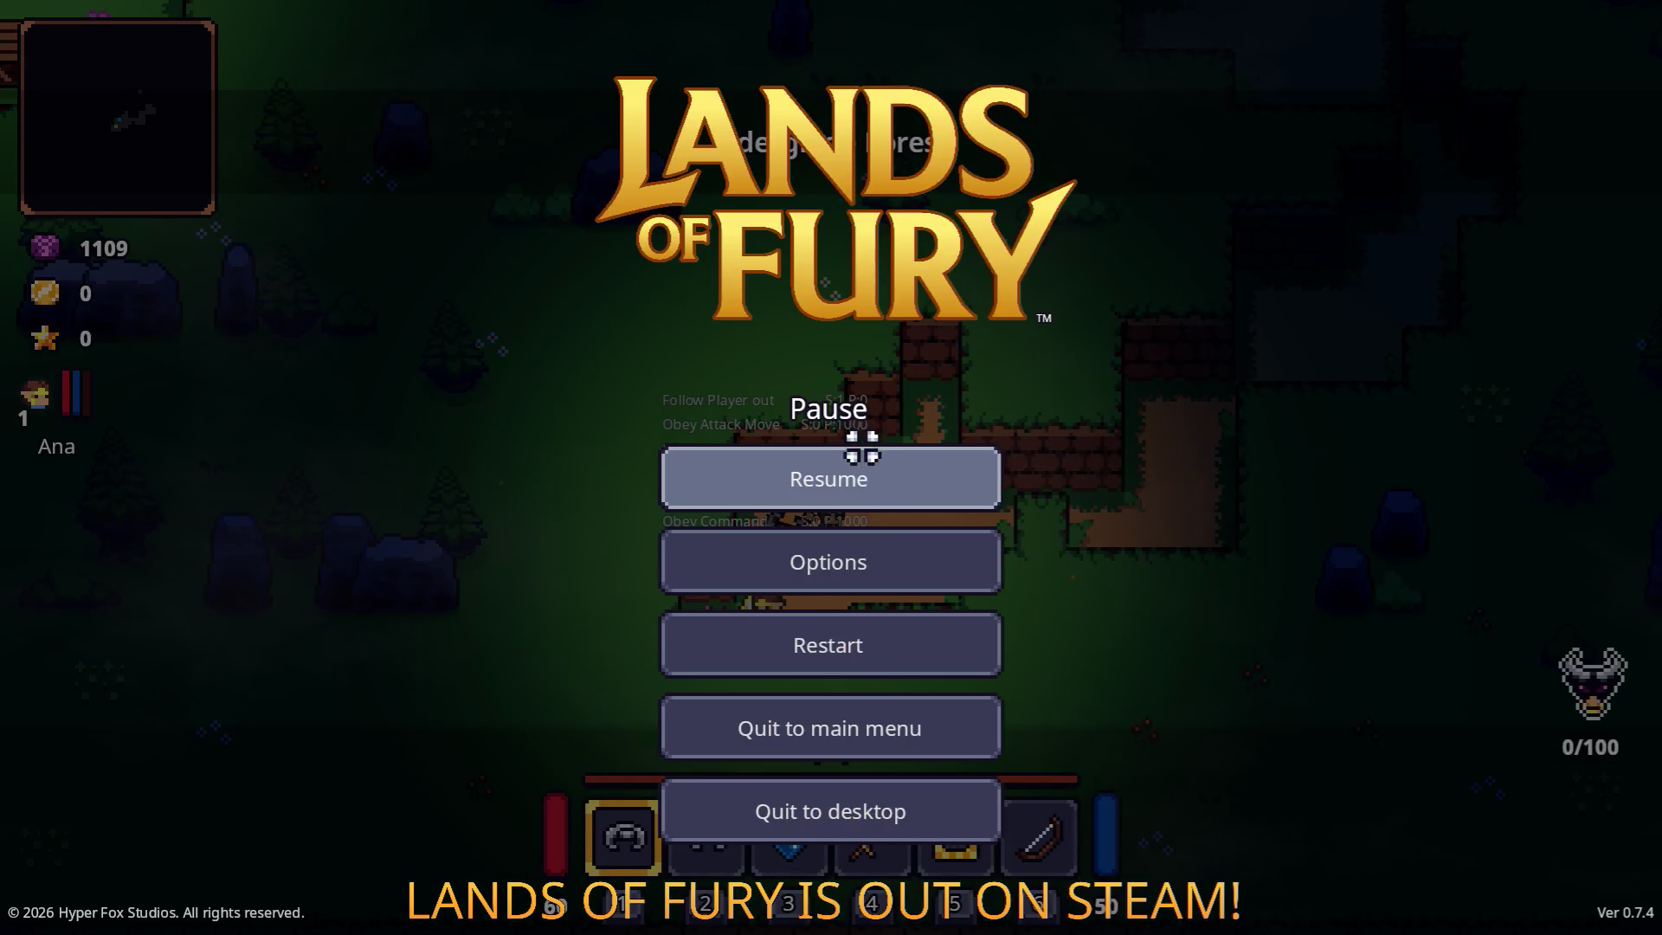
{"action": "left_click", "coordinate": [891, 653]}
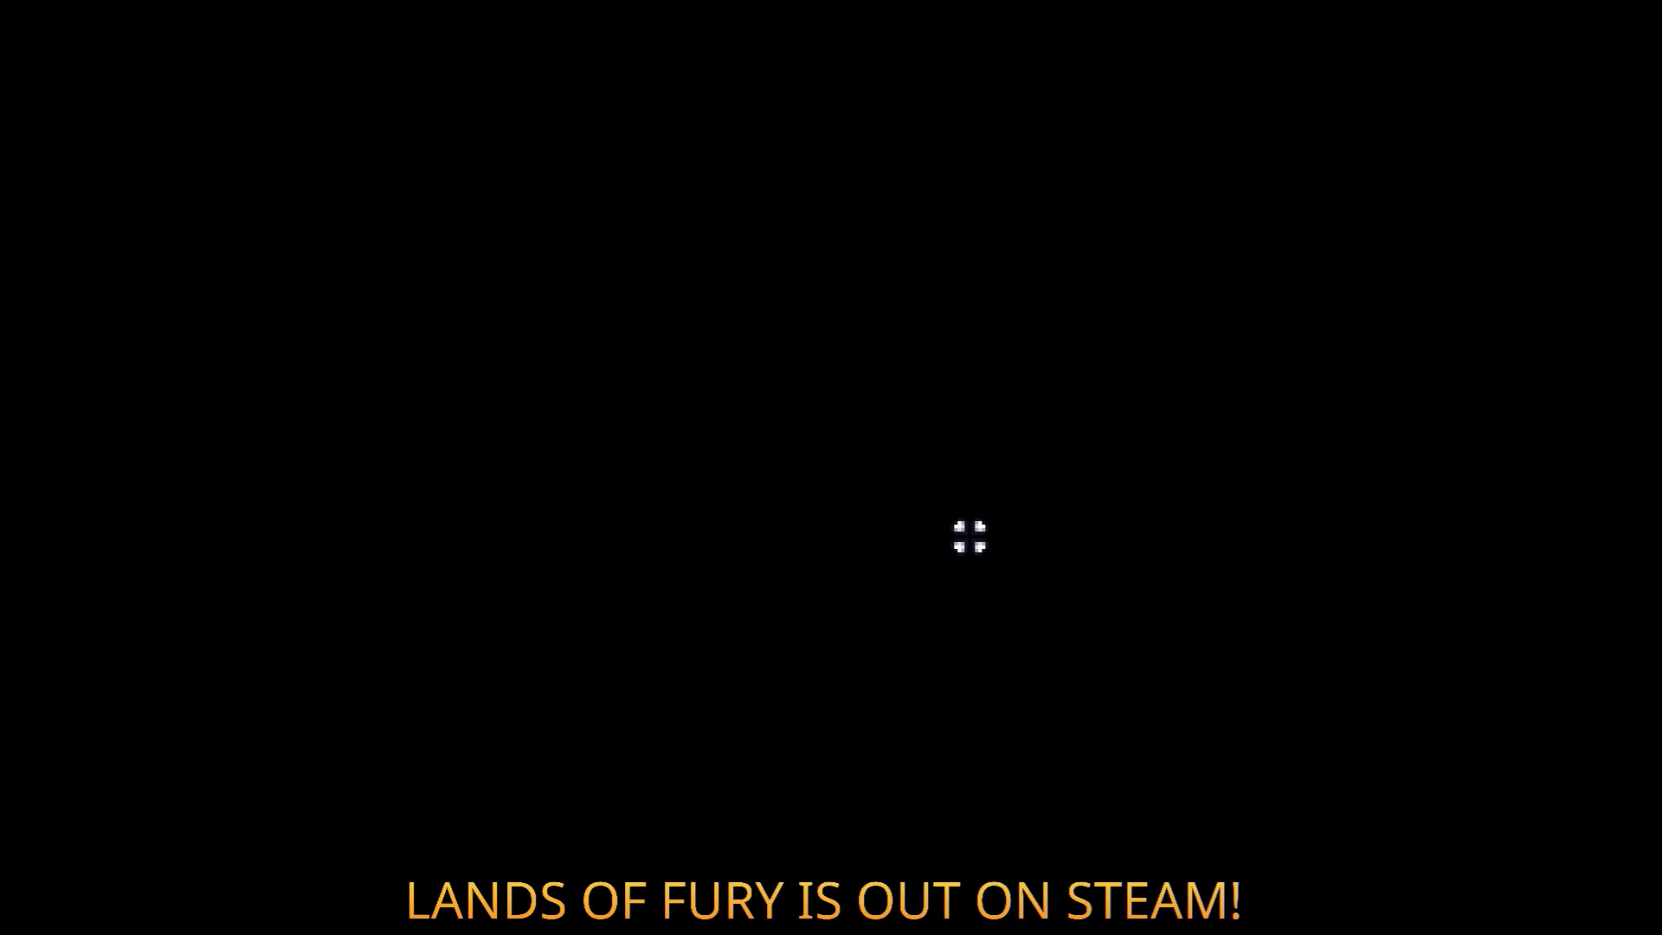
{"action": "key", "text": "w"}
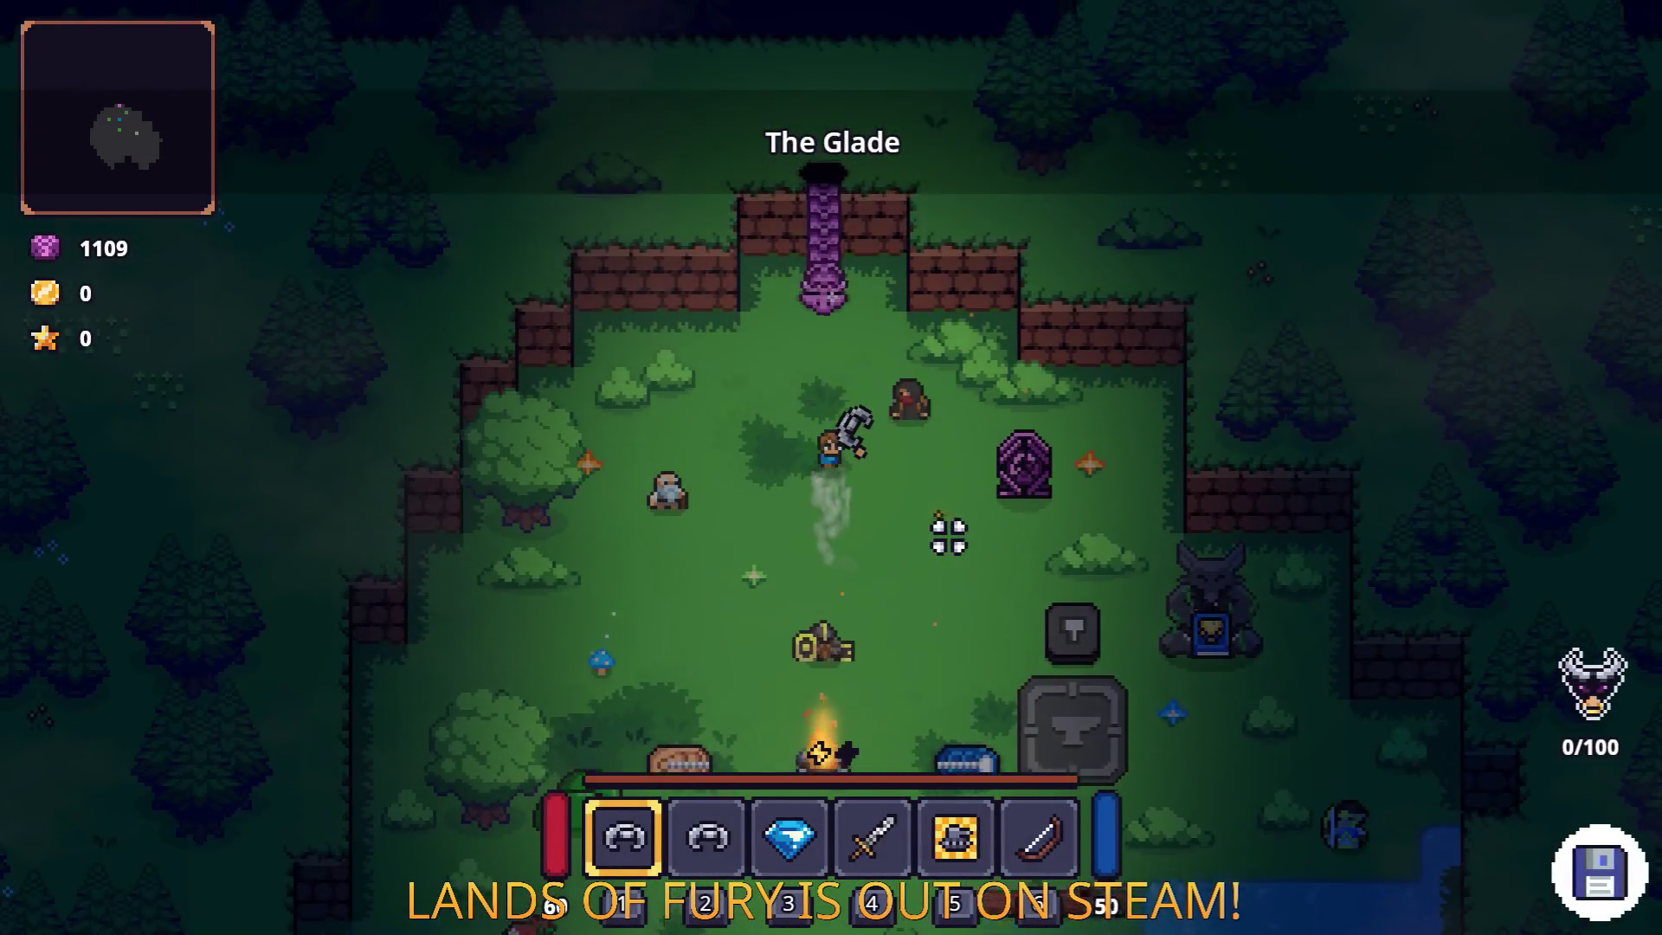
Enter the portal, equip the horned helmet, and put the sword in the first hotbar slot.
{"action": "key", "text": "e"}
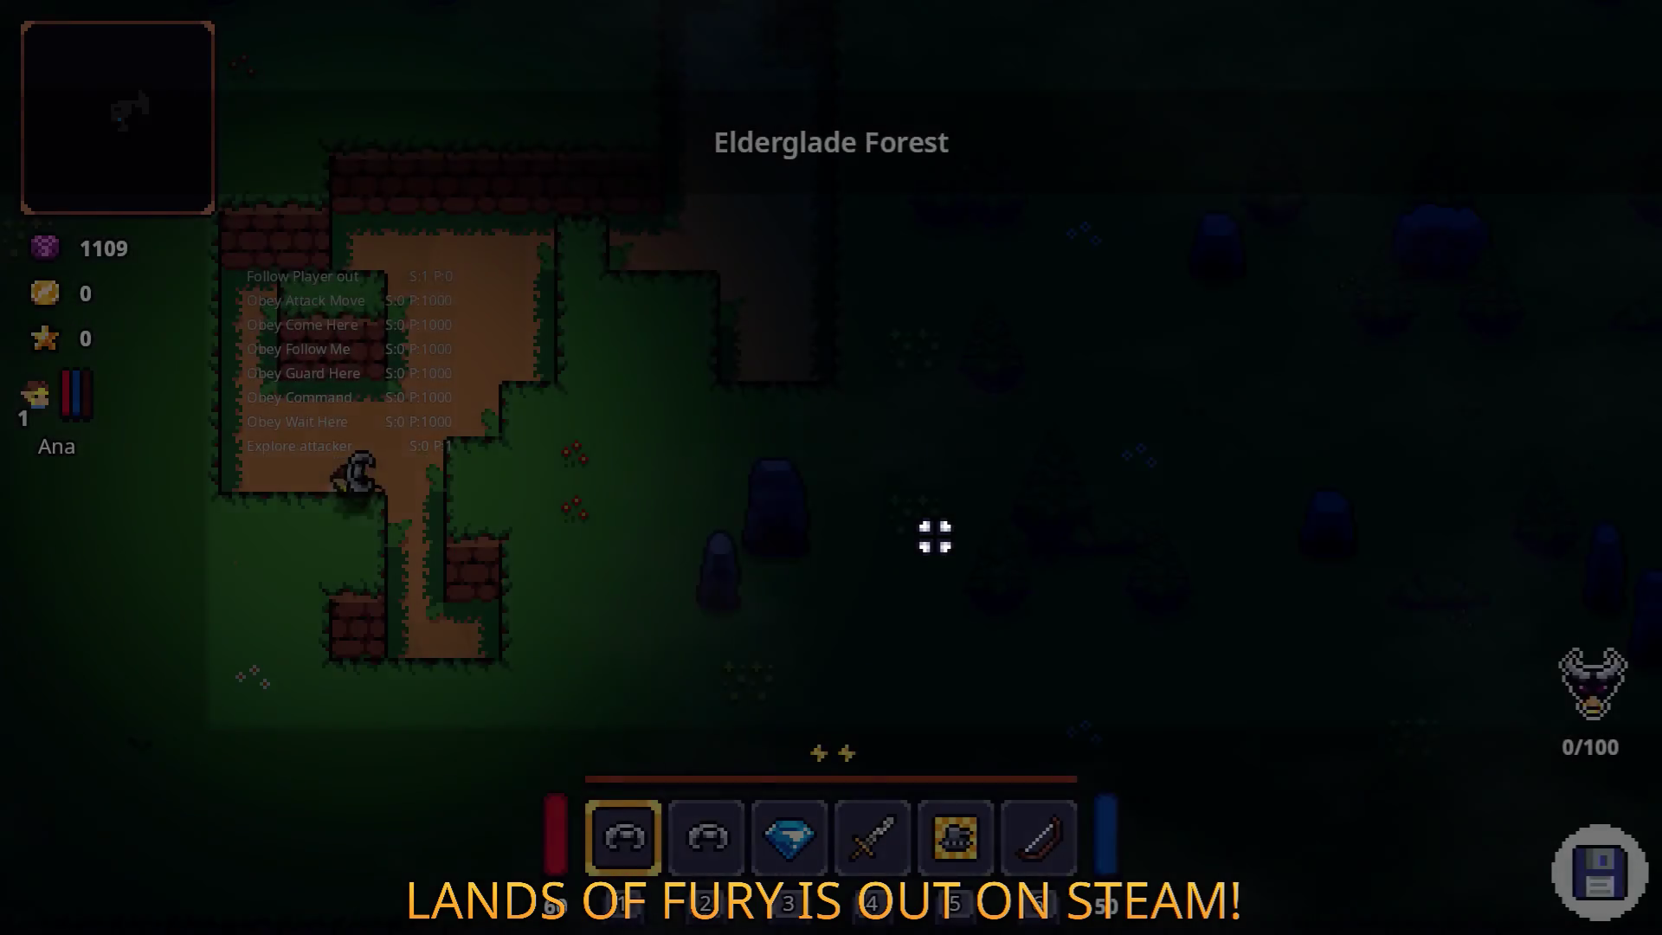
{"action": "key", "text": "w"}
{"action": "key", "text": "Tab"}
{"action": "left_click_drag", "start_coordinate": [623, 630], "coordinate": [1122, 630]}
{"action": "left_click_drag", "start_coordinate": [896, 641], "coordinate": [628, 632]}
{"action": "left_click_drag", "start_coordinate": [1039, 629], "coordinate": [707, 632]}
{"action": "key", "text": "Tab"}
Walk right along the dirt path through the forest.
{"action": "key", "text": "w"}
{"action": "key", "text": "d"}
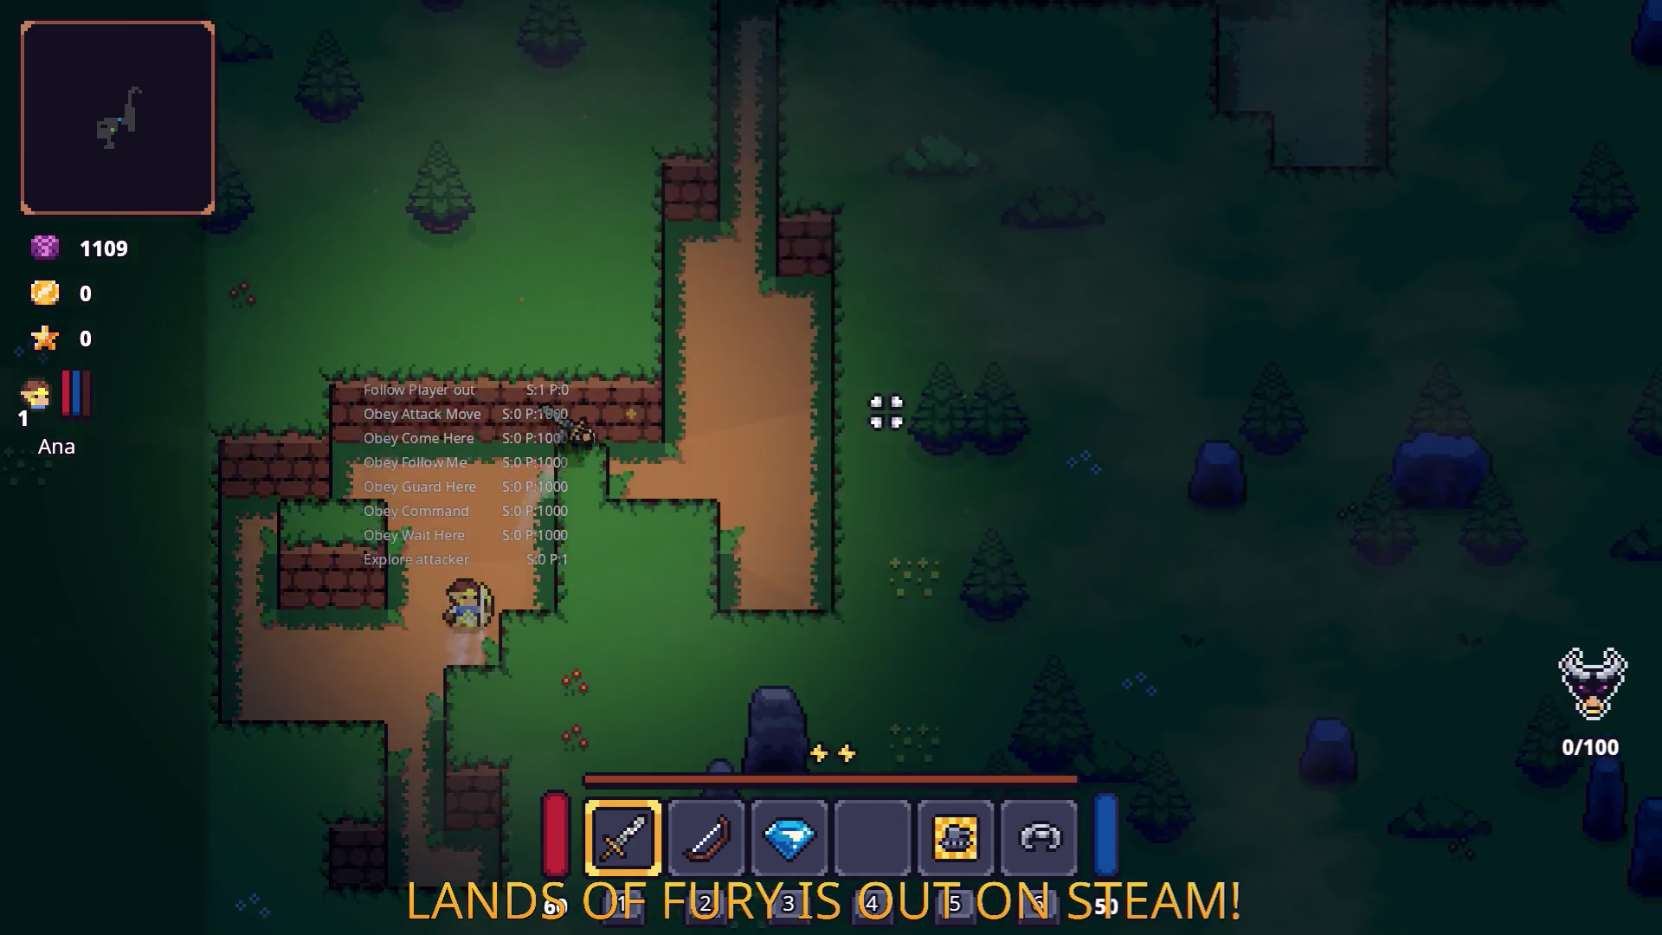
{"action": "key", "text": "w"}
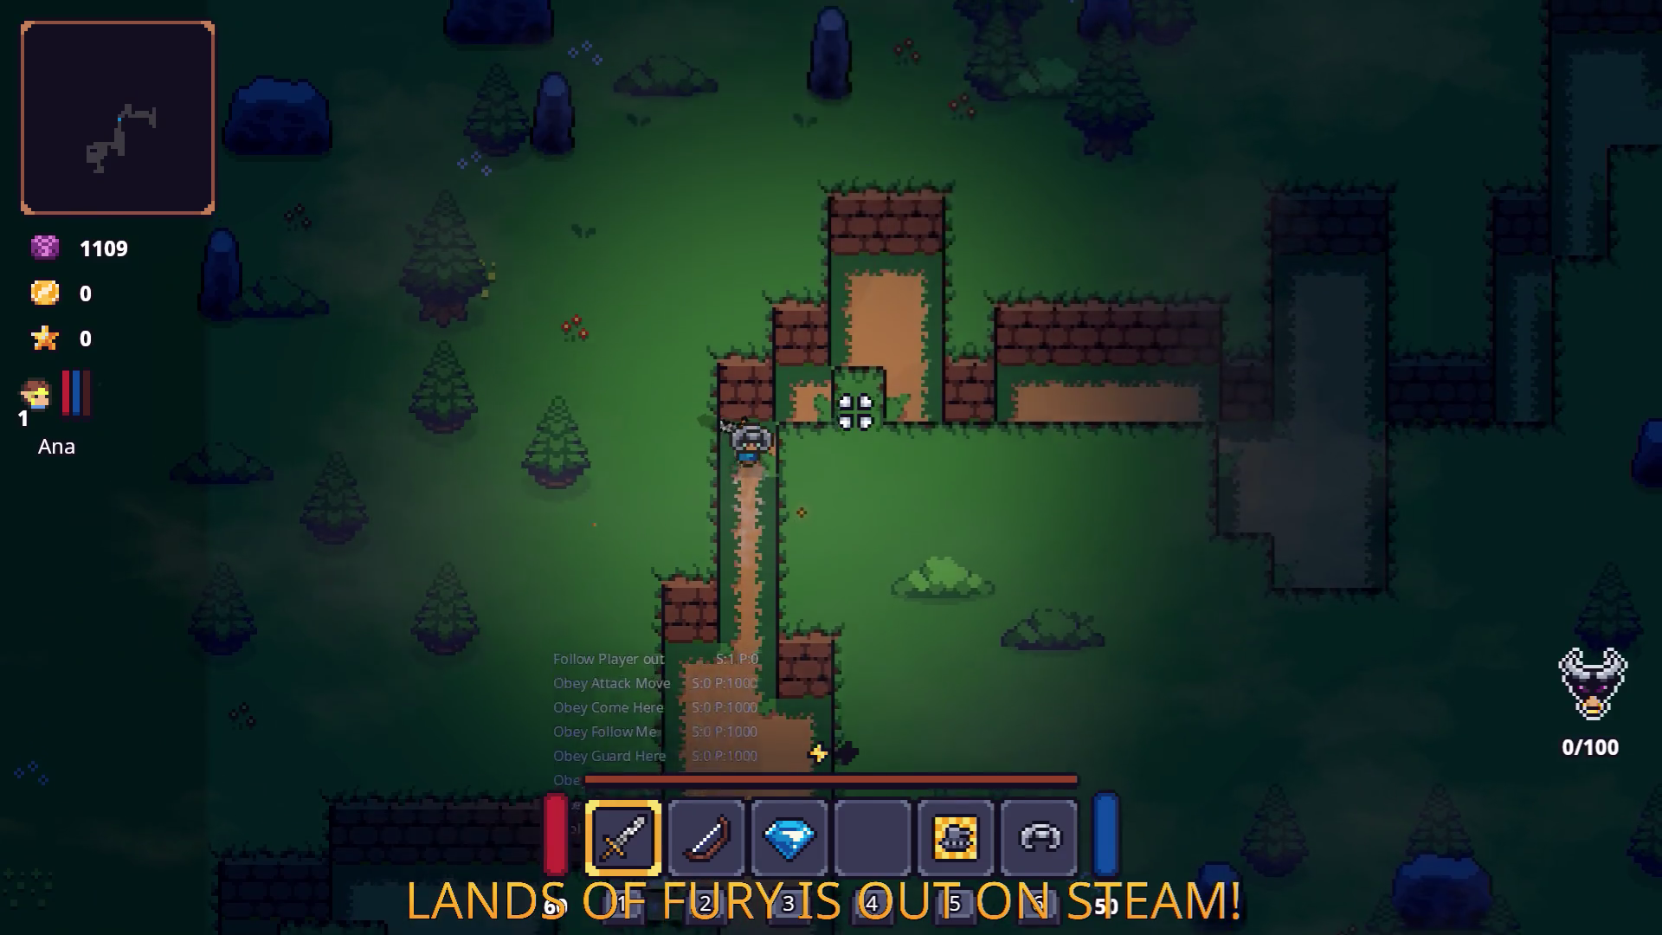
{"action": "key", "text": "d"}
{"action": "key", "text": "d"}
{"action": "key", "text": "s"}
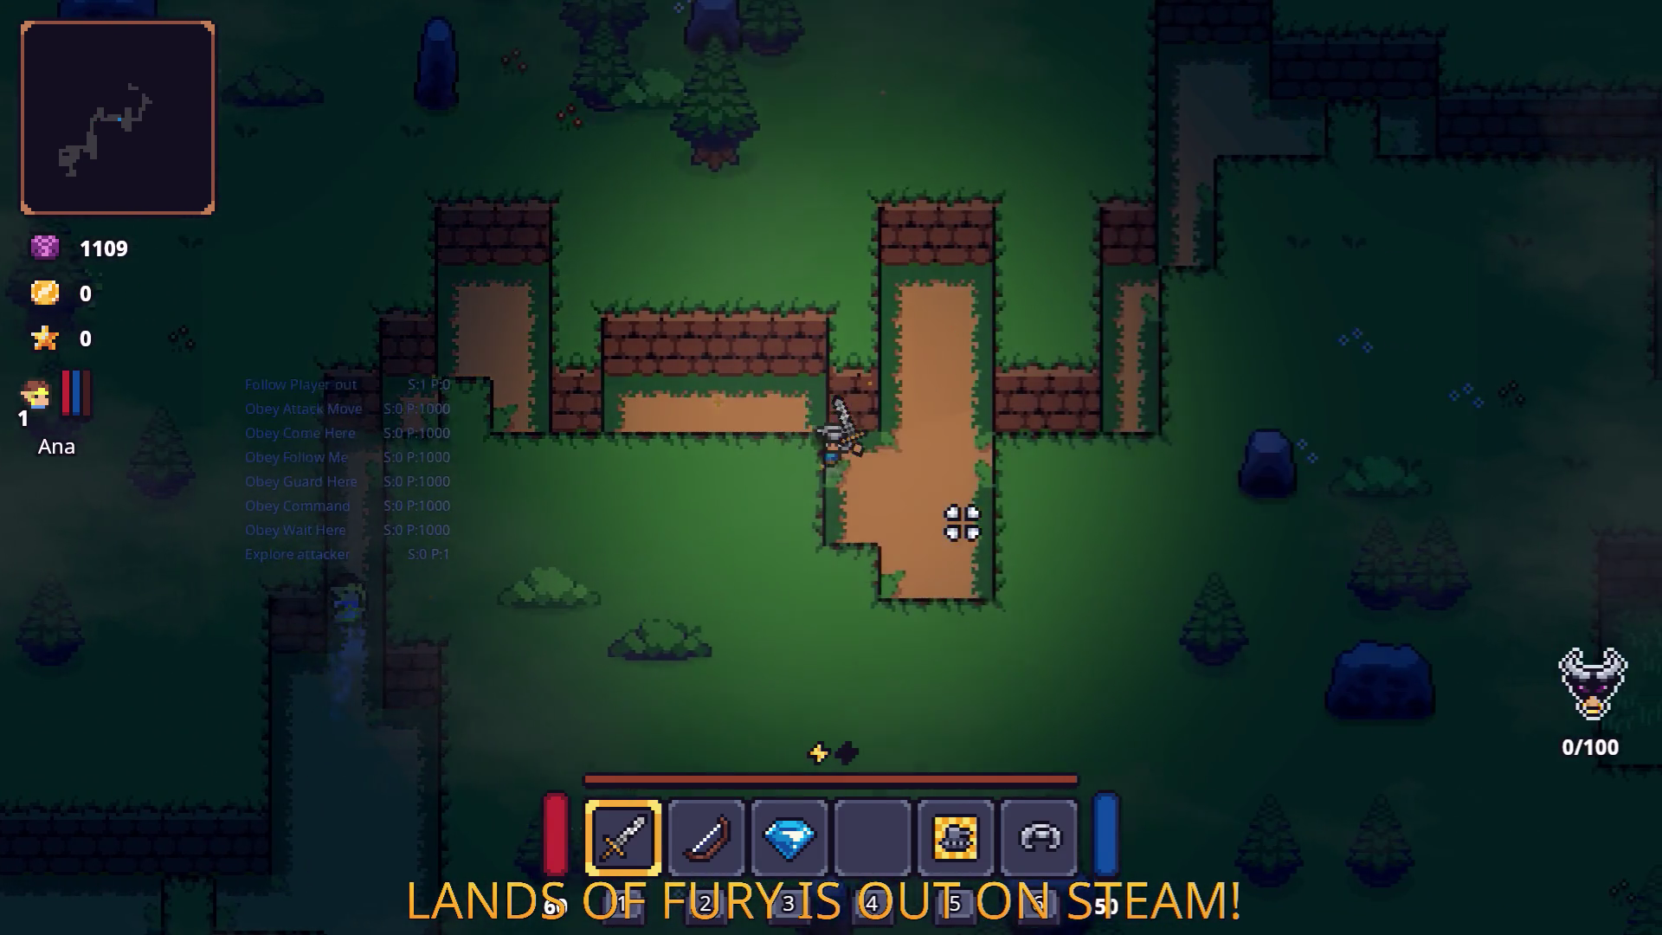
{"action": "key", "text": "w"}
{"action": "key", "text": "d"}
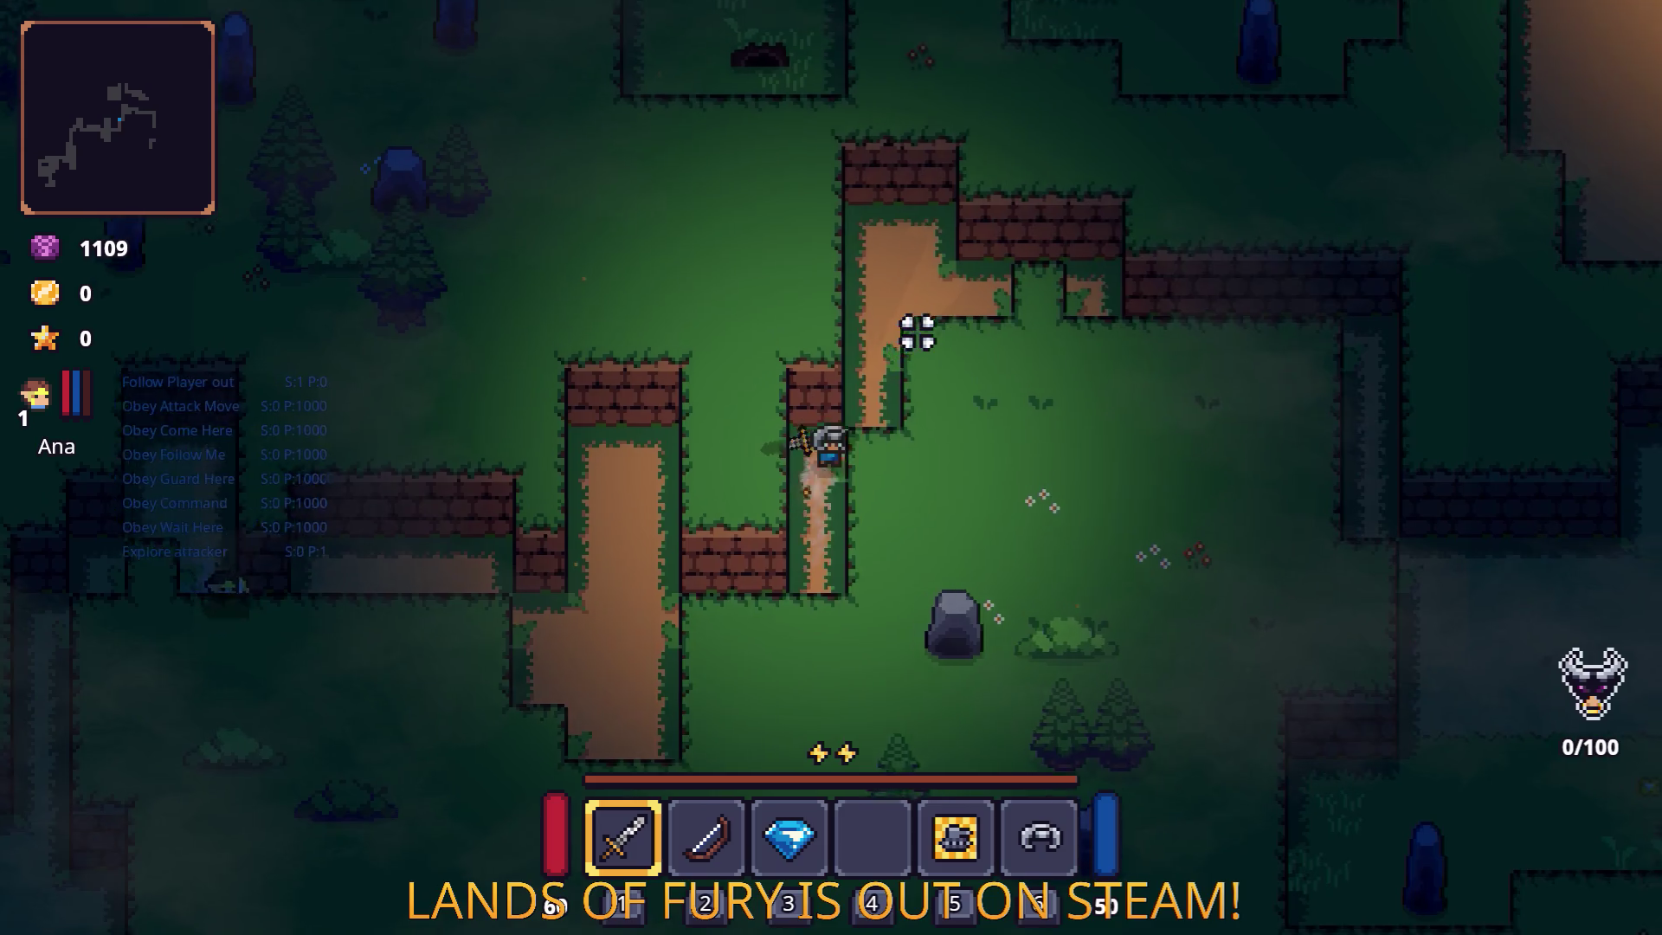
{"action": "key", "text": "d"}
{"action": "key", "text": "s"}
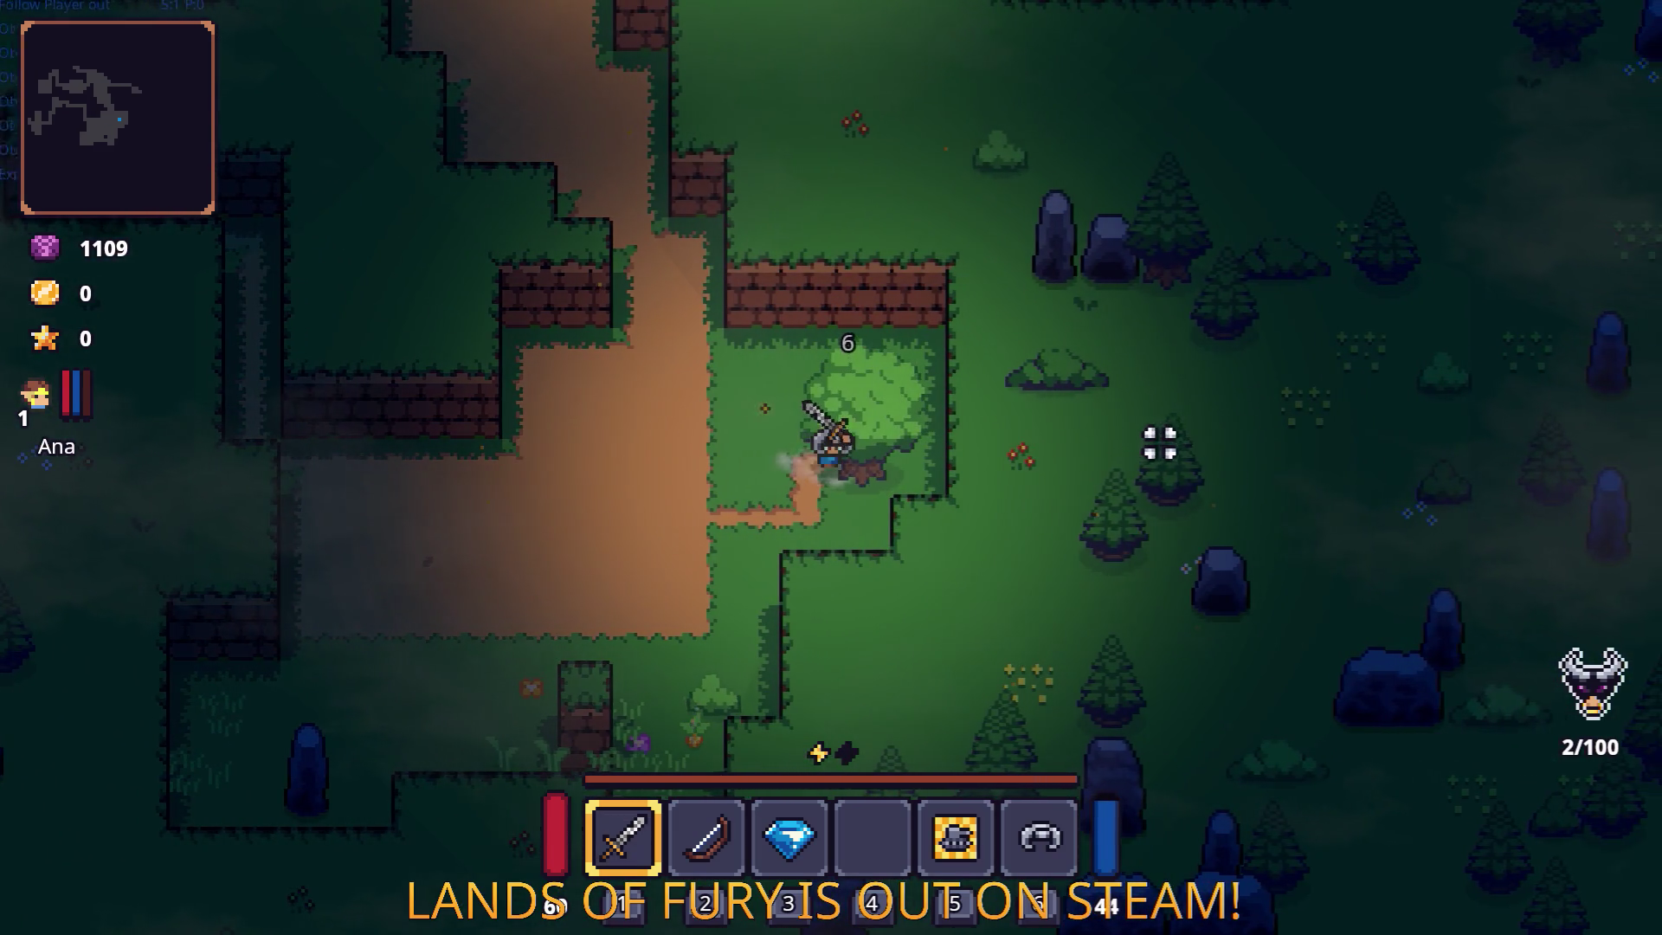
Walk to the campfire clearing, equip the bow, and head toward the red chest.
{"action": "key", "text": "w"}
{"action": "key", "text": "a"}
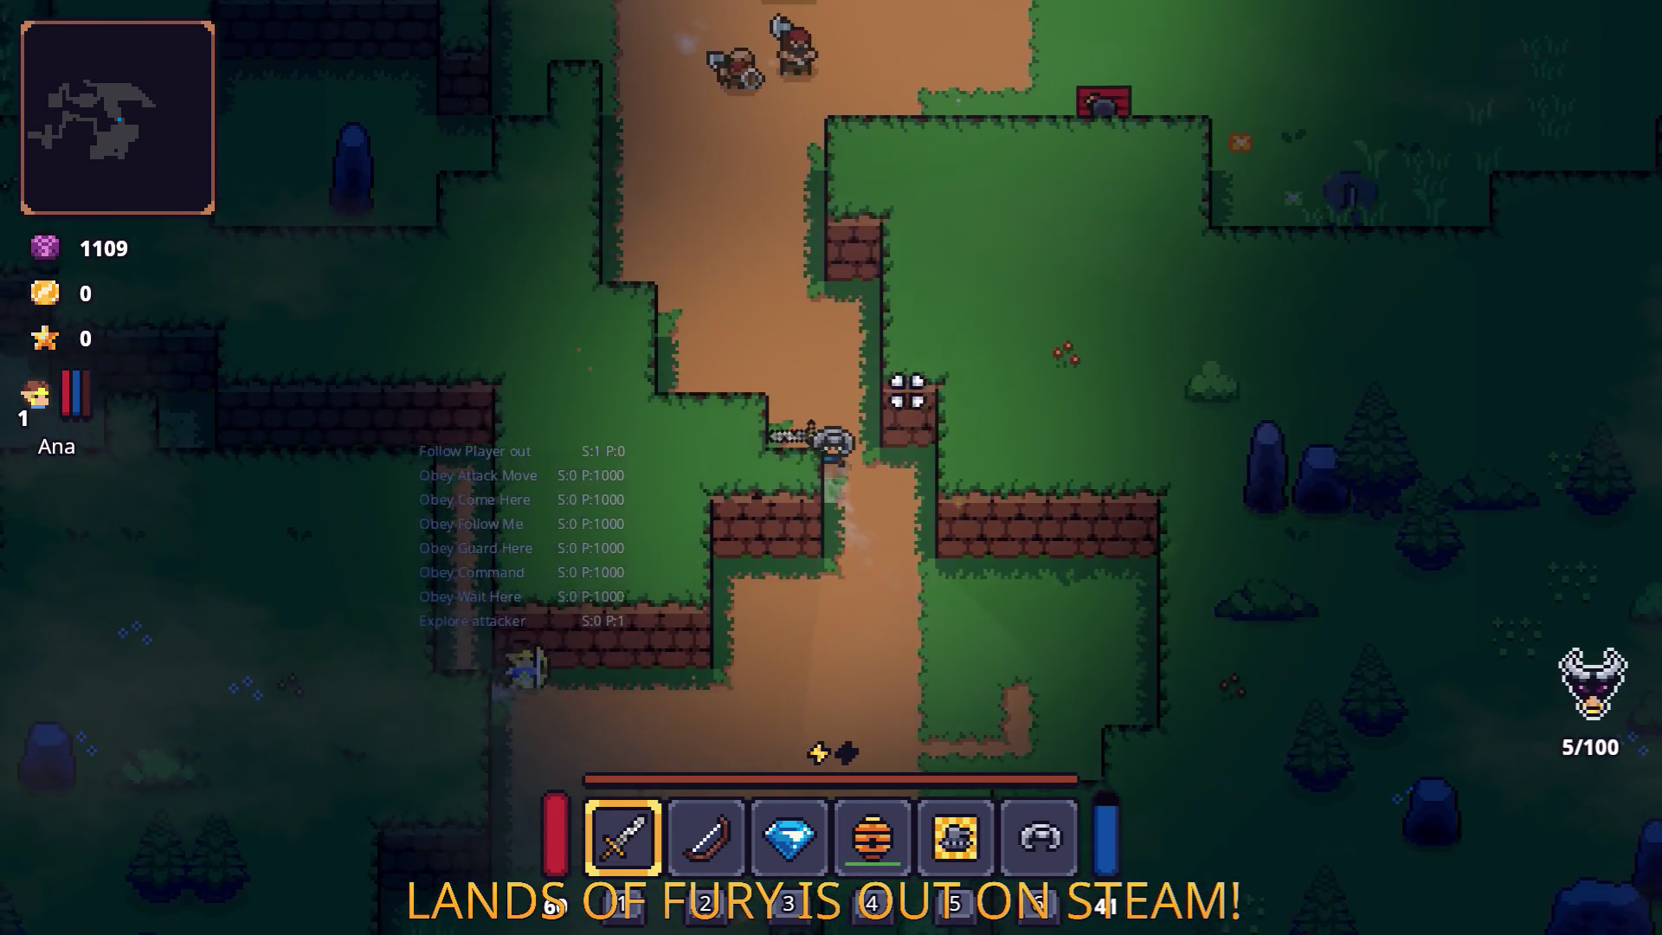
{"action": "key", "text": "w"}
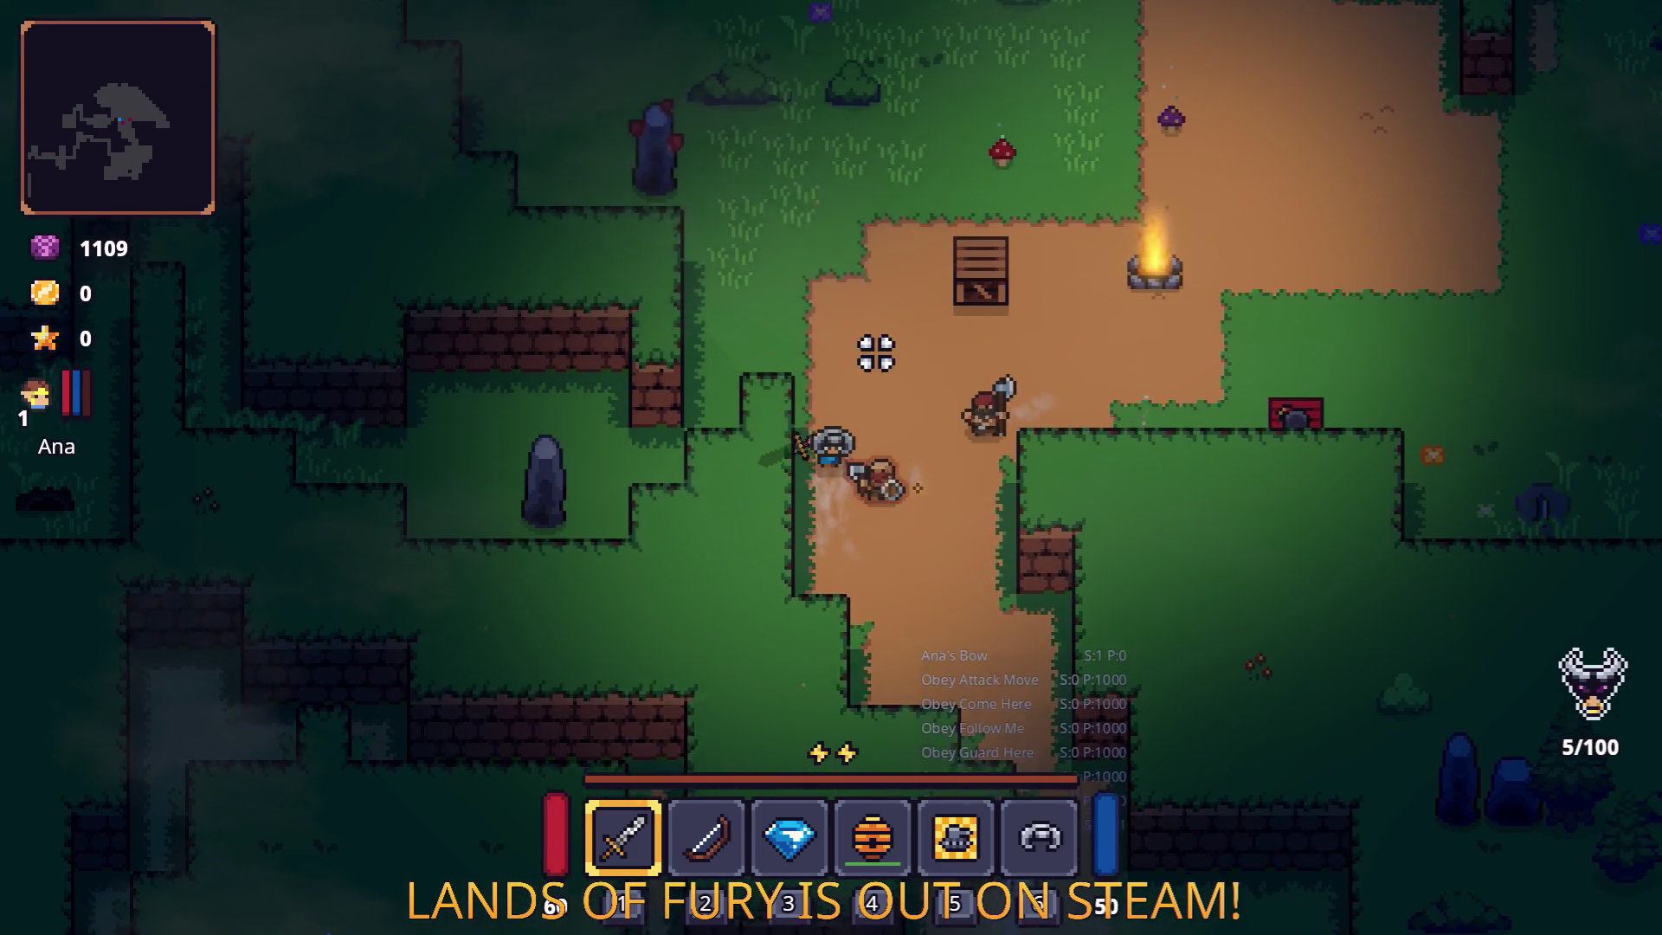
{"action": "key", "text": "d"}
{"action": "key", "text": "d"}
{"action": "key", "text": "w"}
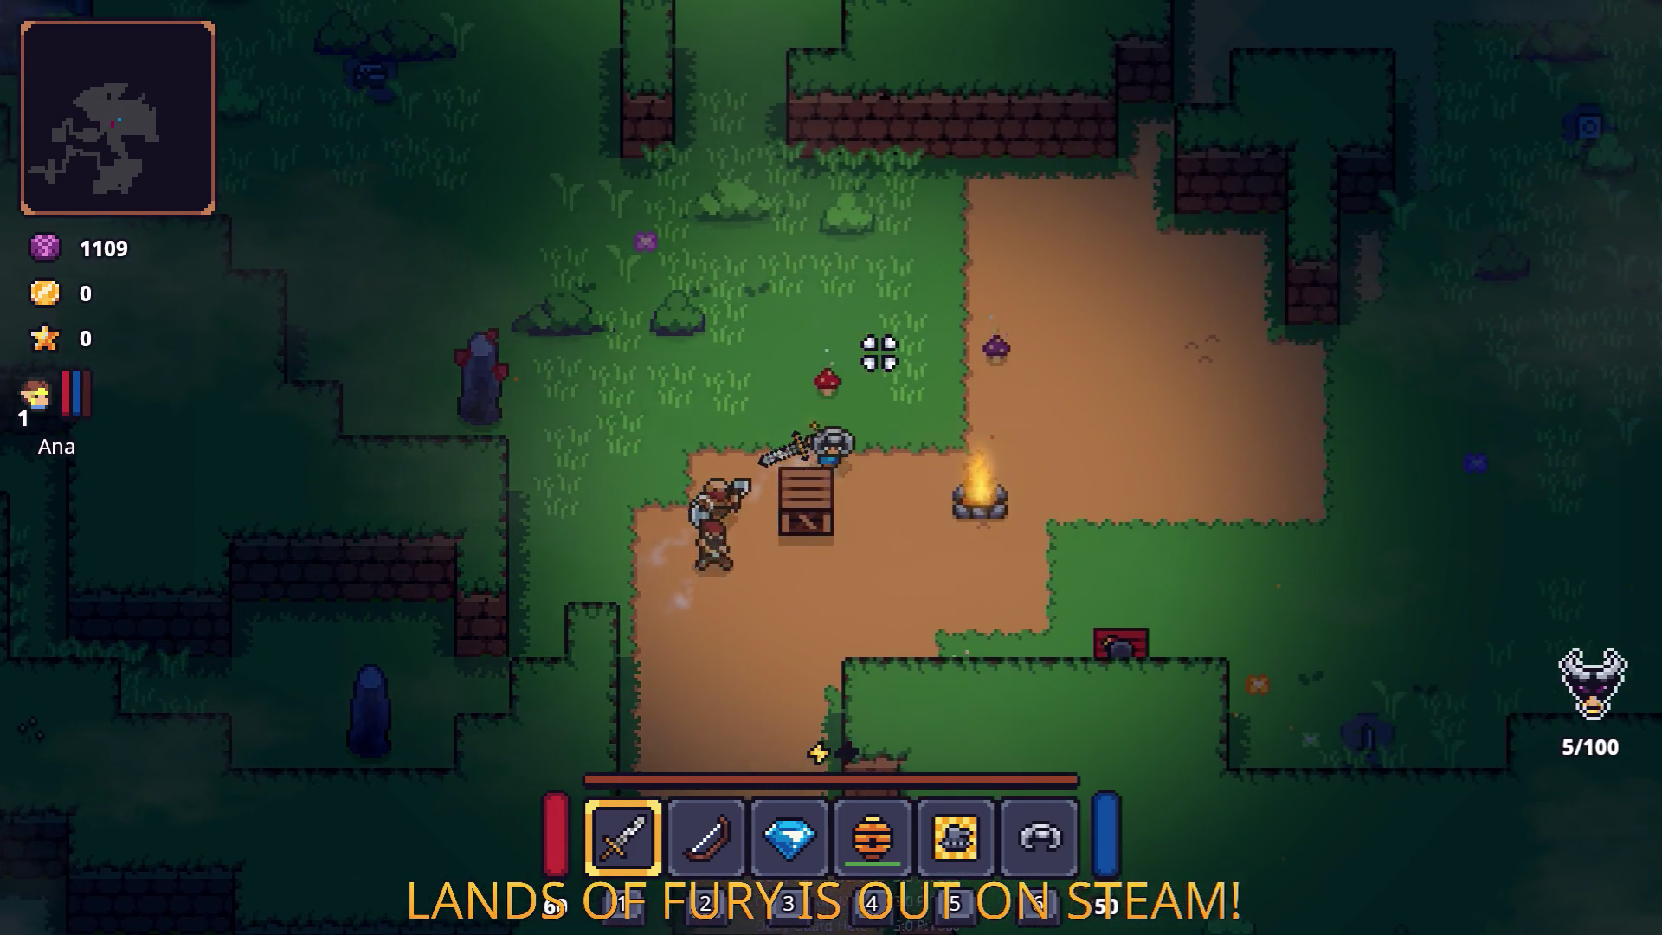
{"action": "key", "text": "s"}
{"action": "key", "text": "2"}
{"action": "key", "text": "d"}
{"action": "key", "text": "s"}
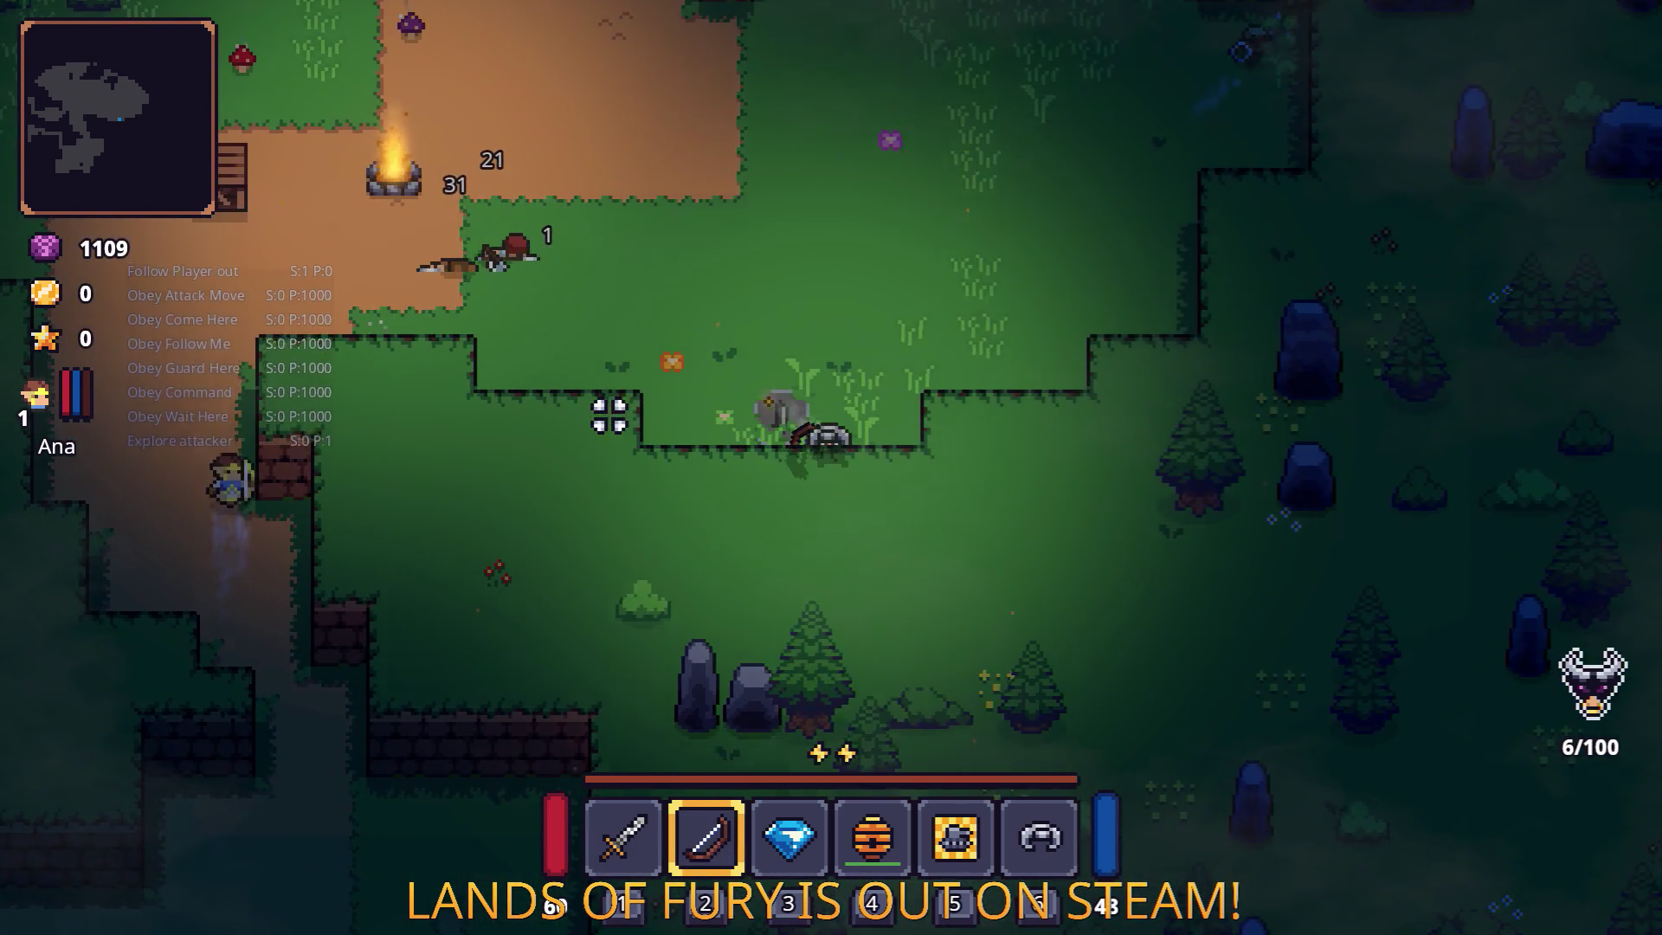
Dash north along the wall past the rock and through the wall gap.
{"action": "key", "text": "w"}
{"action": "key", "text": "space"}
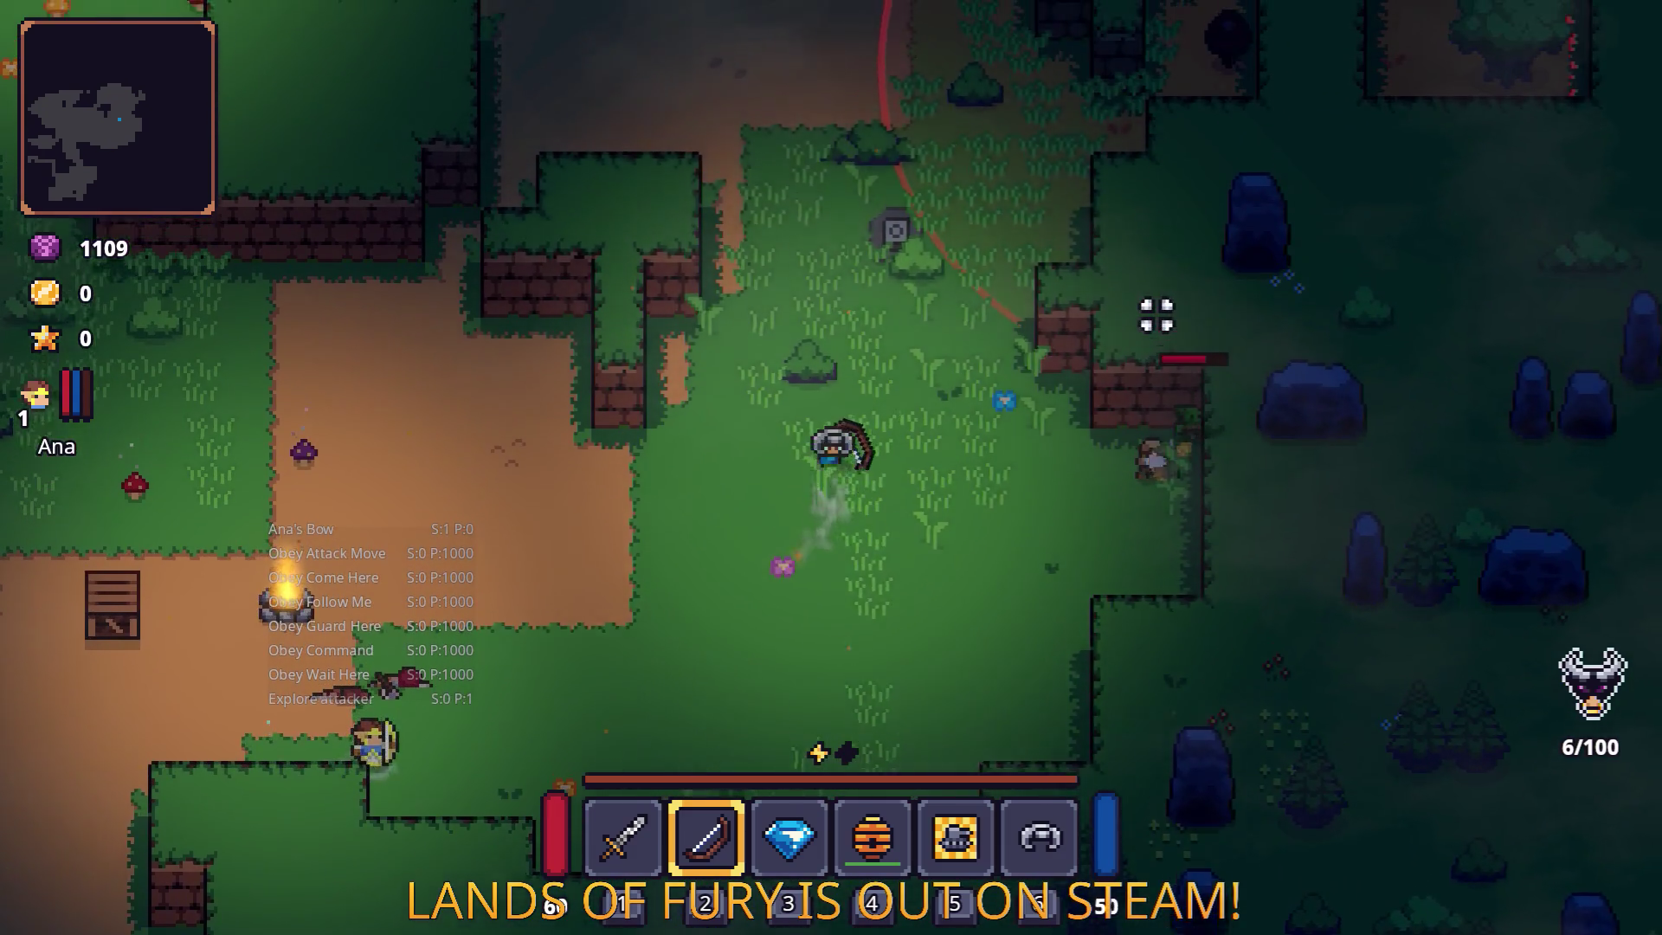
{"action": "key", "text": "w"}
{"action": "key", "text": "space"}
{"action": "key", "text": "d"}
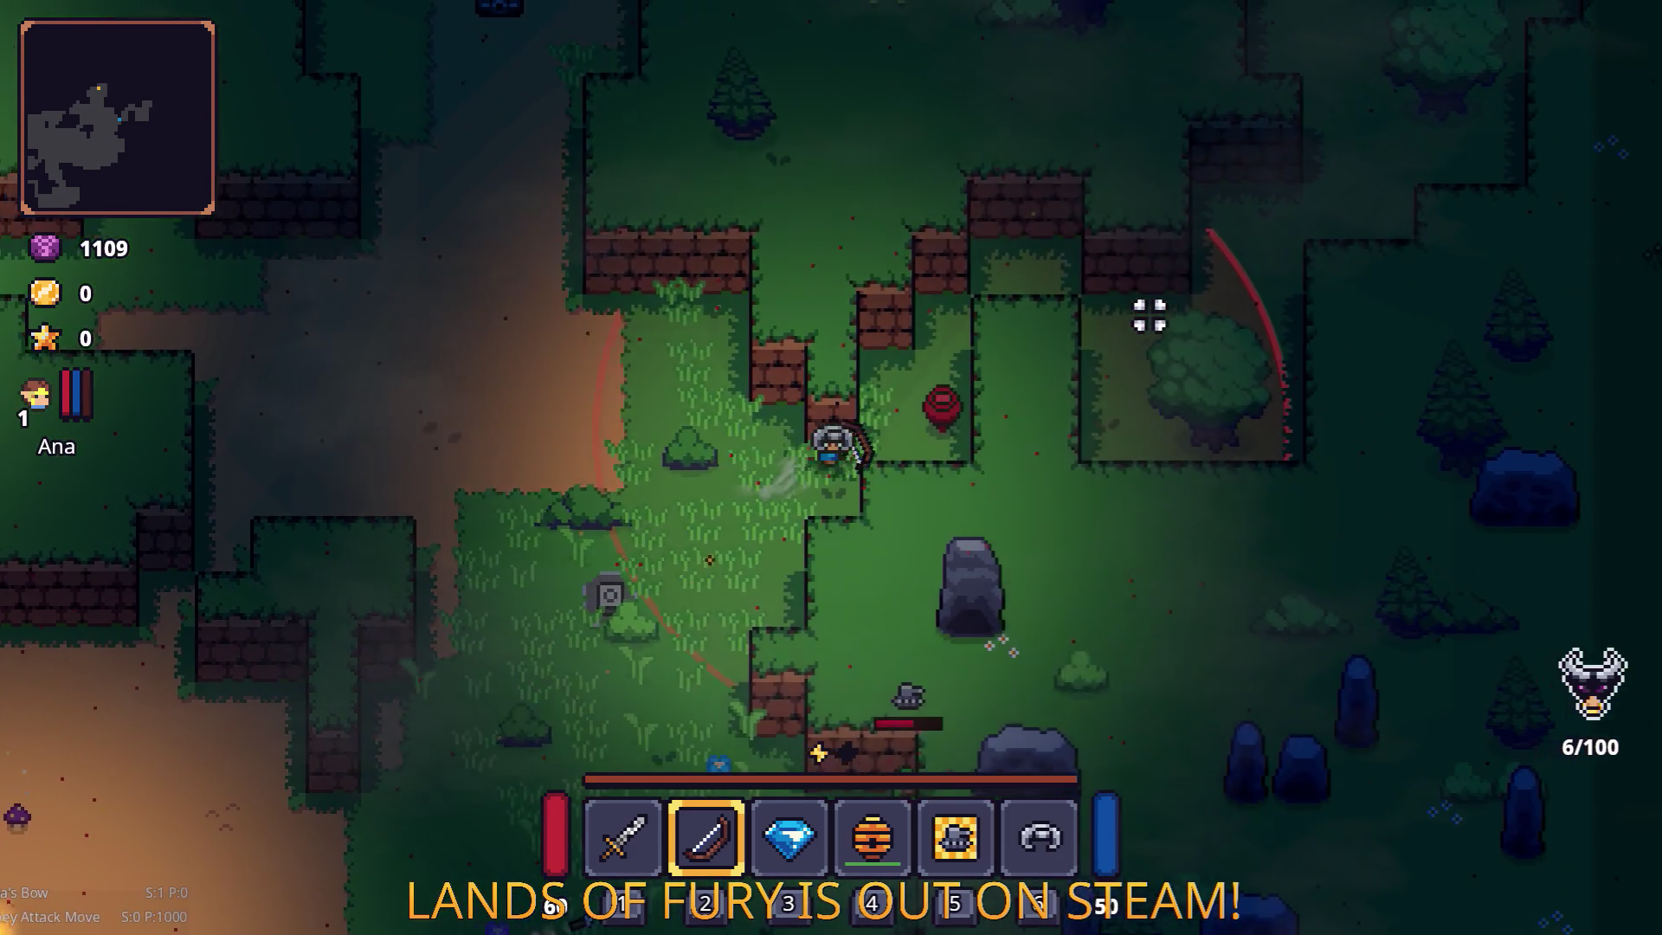
{"action": "key", "text": "w"}
{"action": "key", "text": "space"}
{"action": "key", "text": "w"}
{"action": "key", "text": "d"}
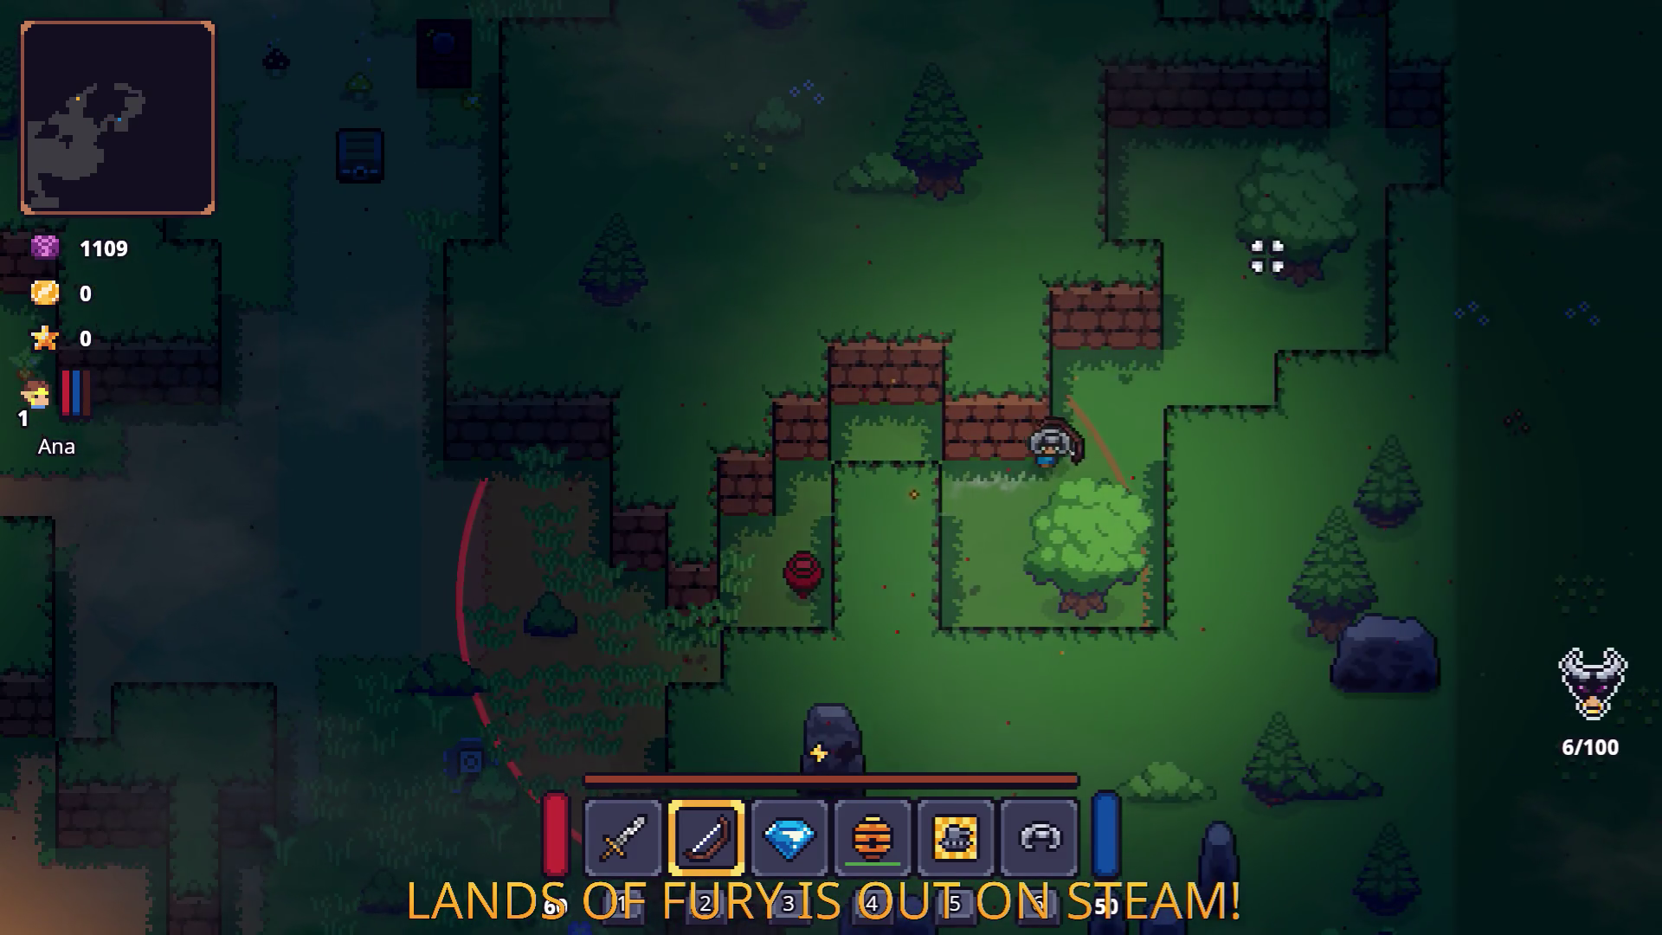
{"action": "key", "text": "space"}
{"action": "key", "text": "w"}
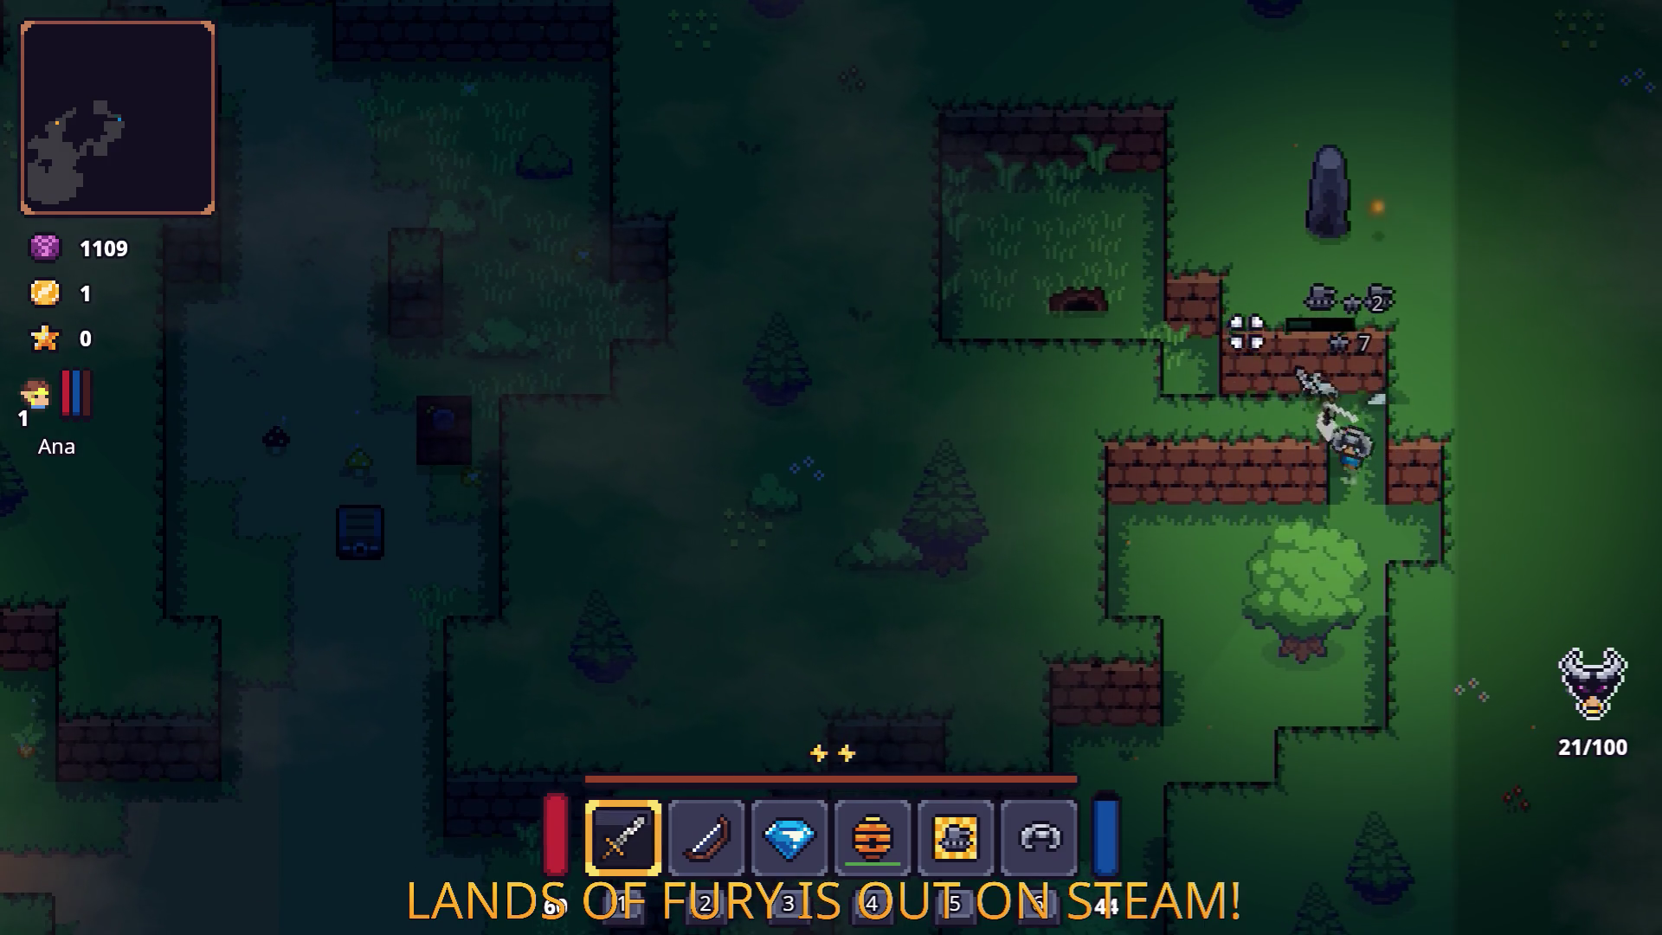
{"action": "key", "text": "s"}
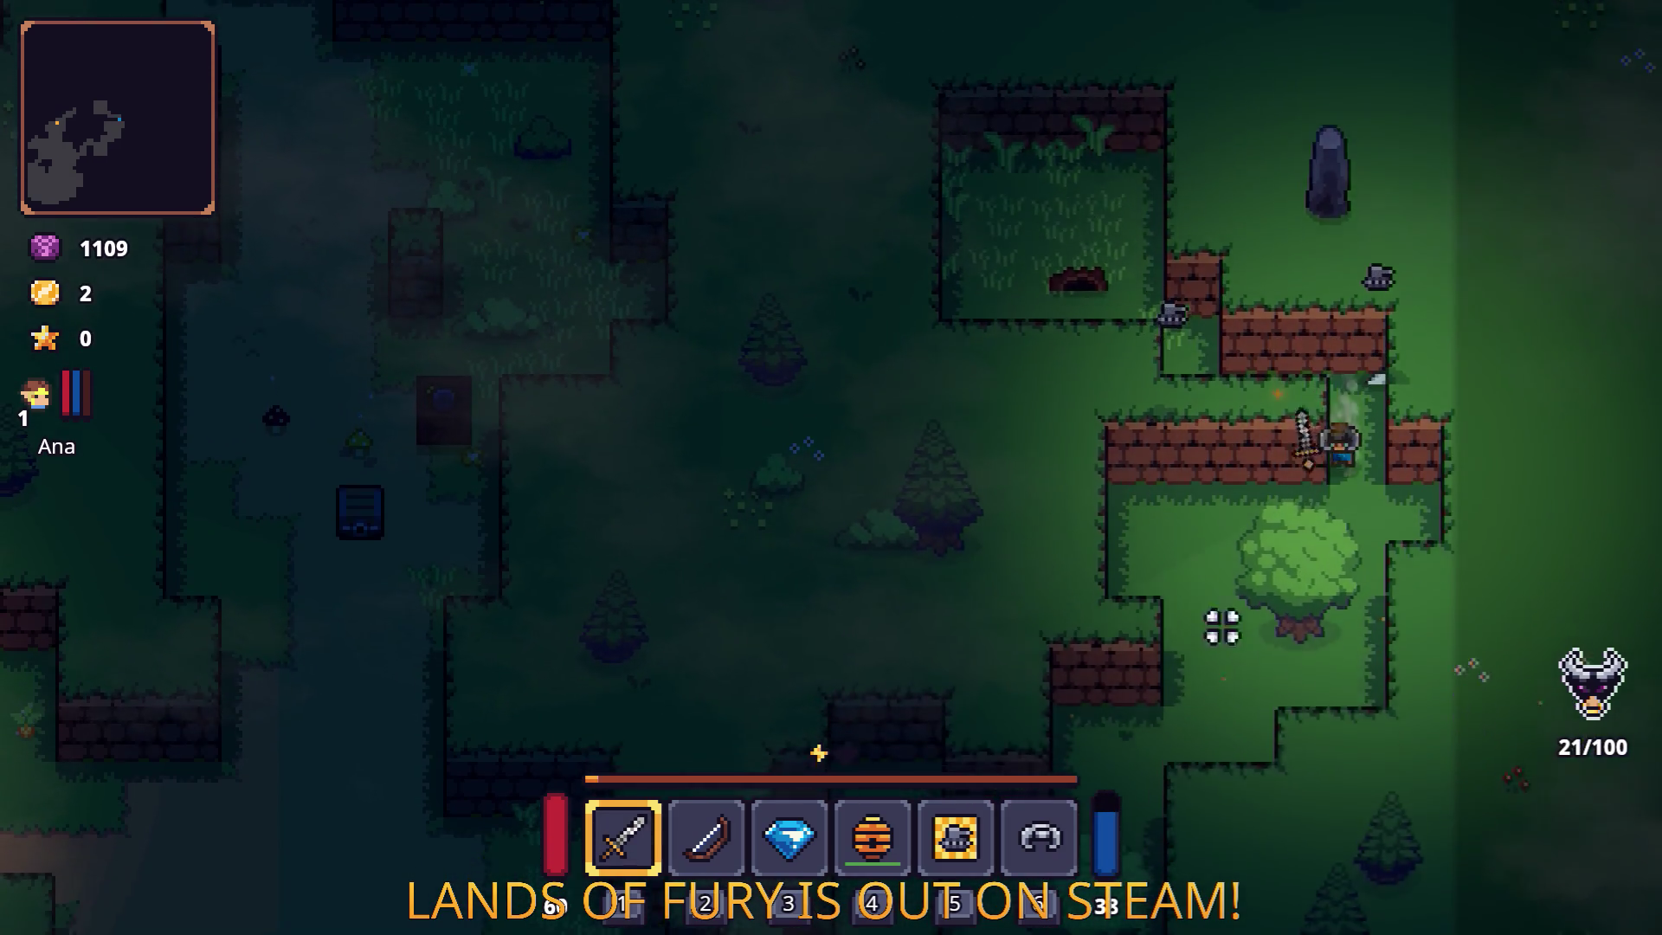
Grab the apple, smash the red pot, and strike the helmeted enemies with the sword.
{"action": "key", "text": "s"}
{"action": "key", "text": "a"}
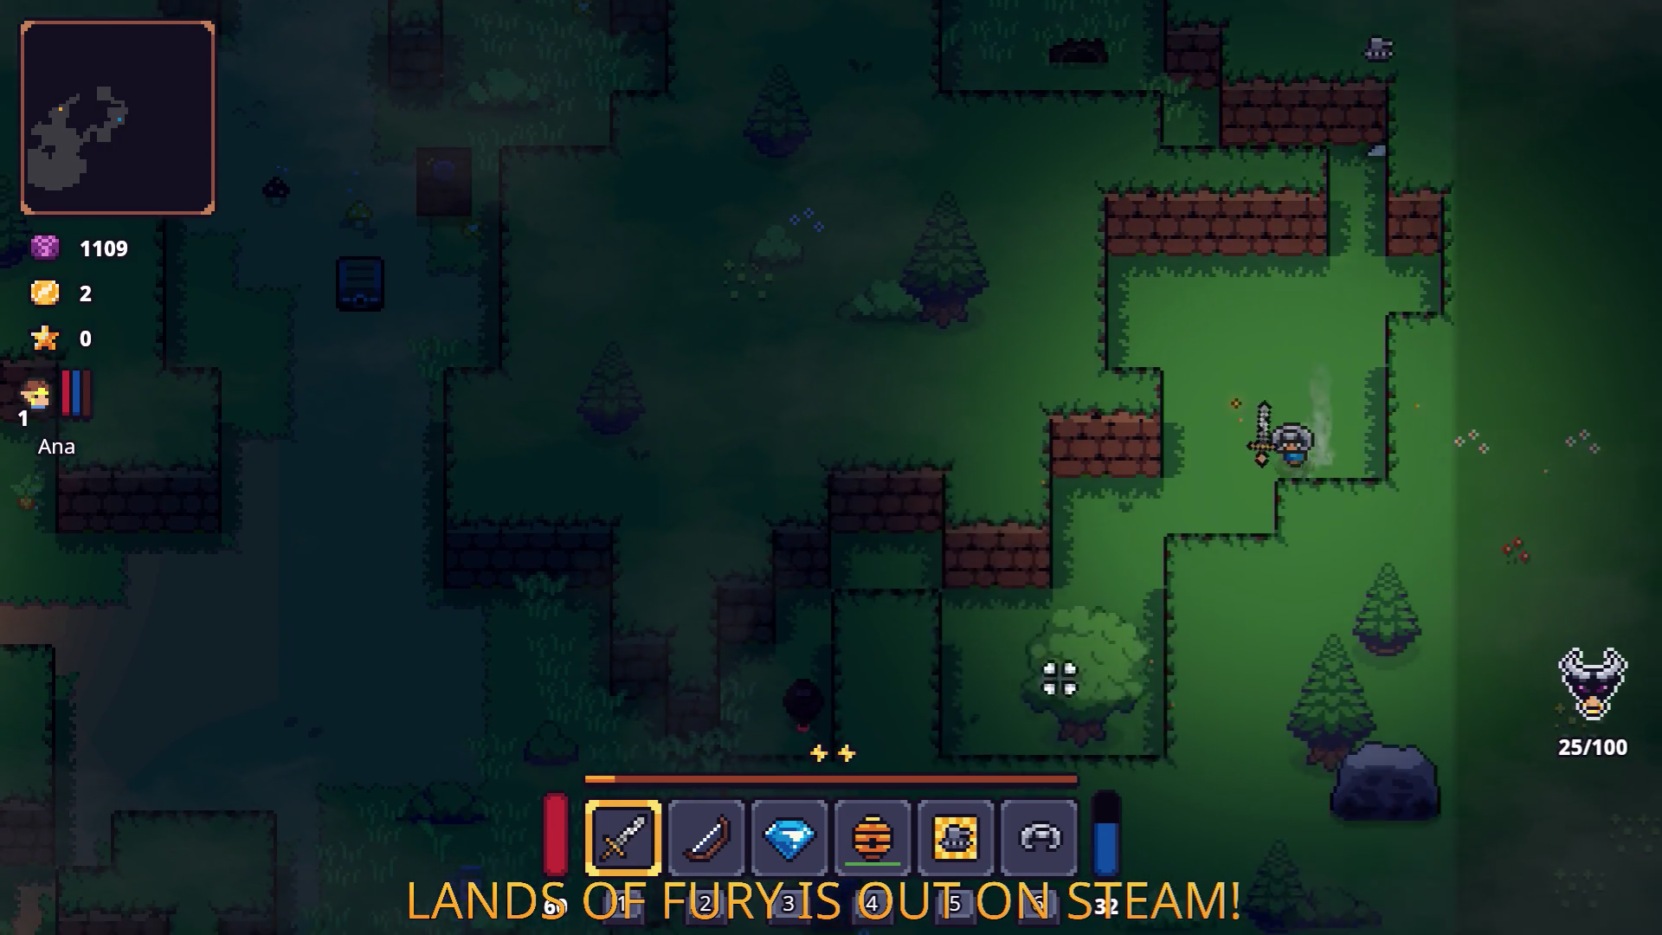
{"action": "key", "text": "s"}
{"action": "key", "text": "a"}
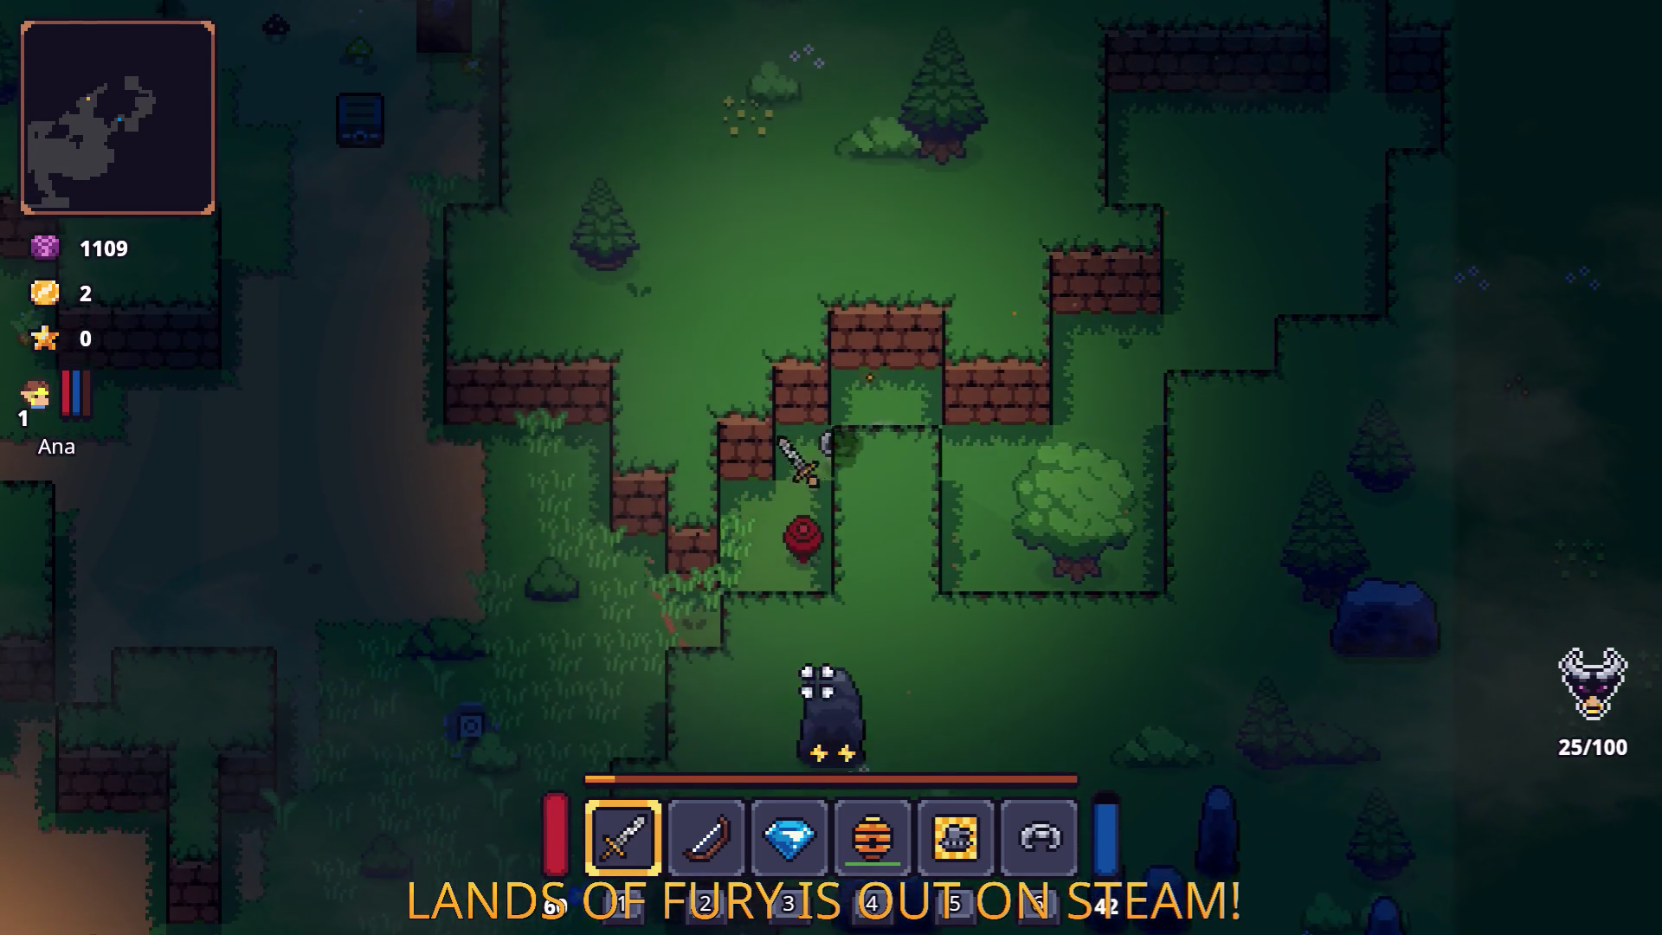
{"action": "left_click", "coordinate": [823, 700]}
{"action": "key", "text": "a"}
{"action": "left_click", "coordinate": [772, 565]}
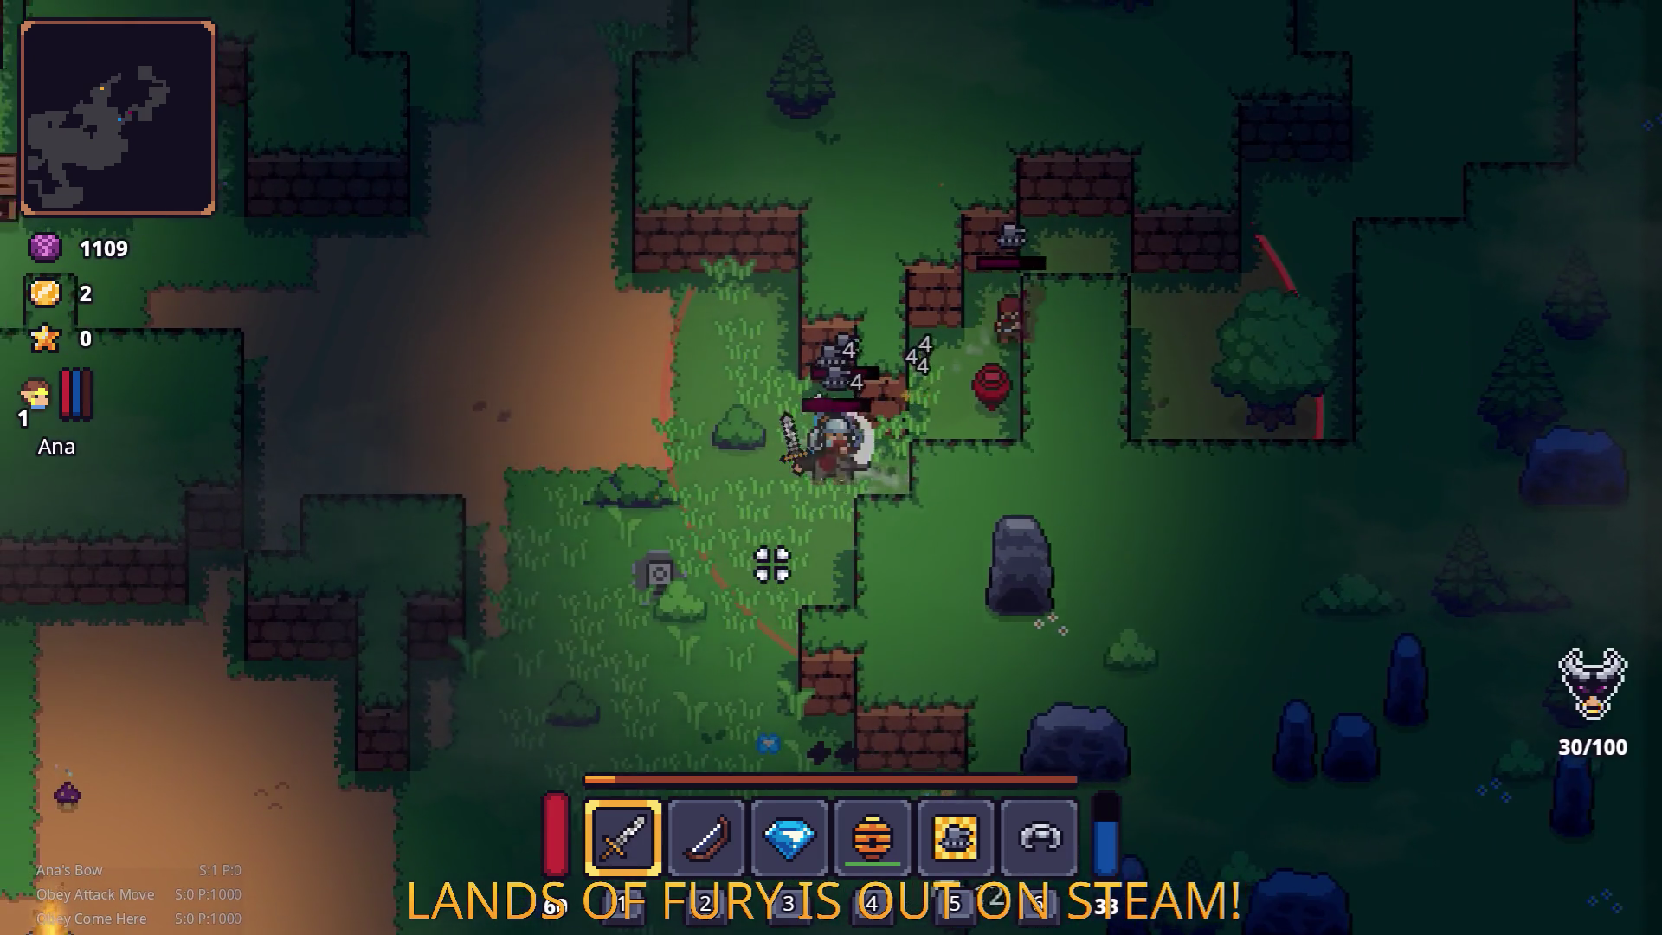
{"action": "key", "text": "a"}
{"action": "key", "text": "w"}
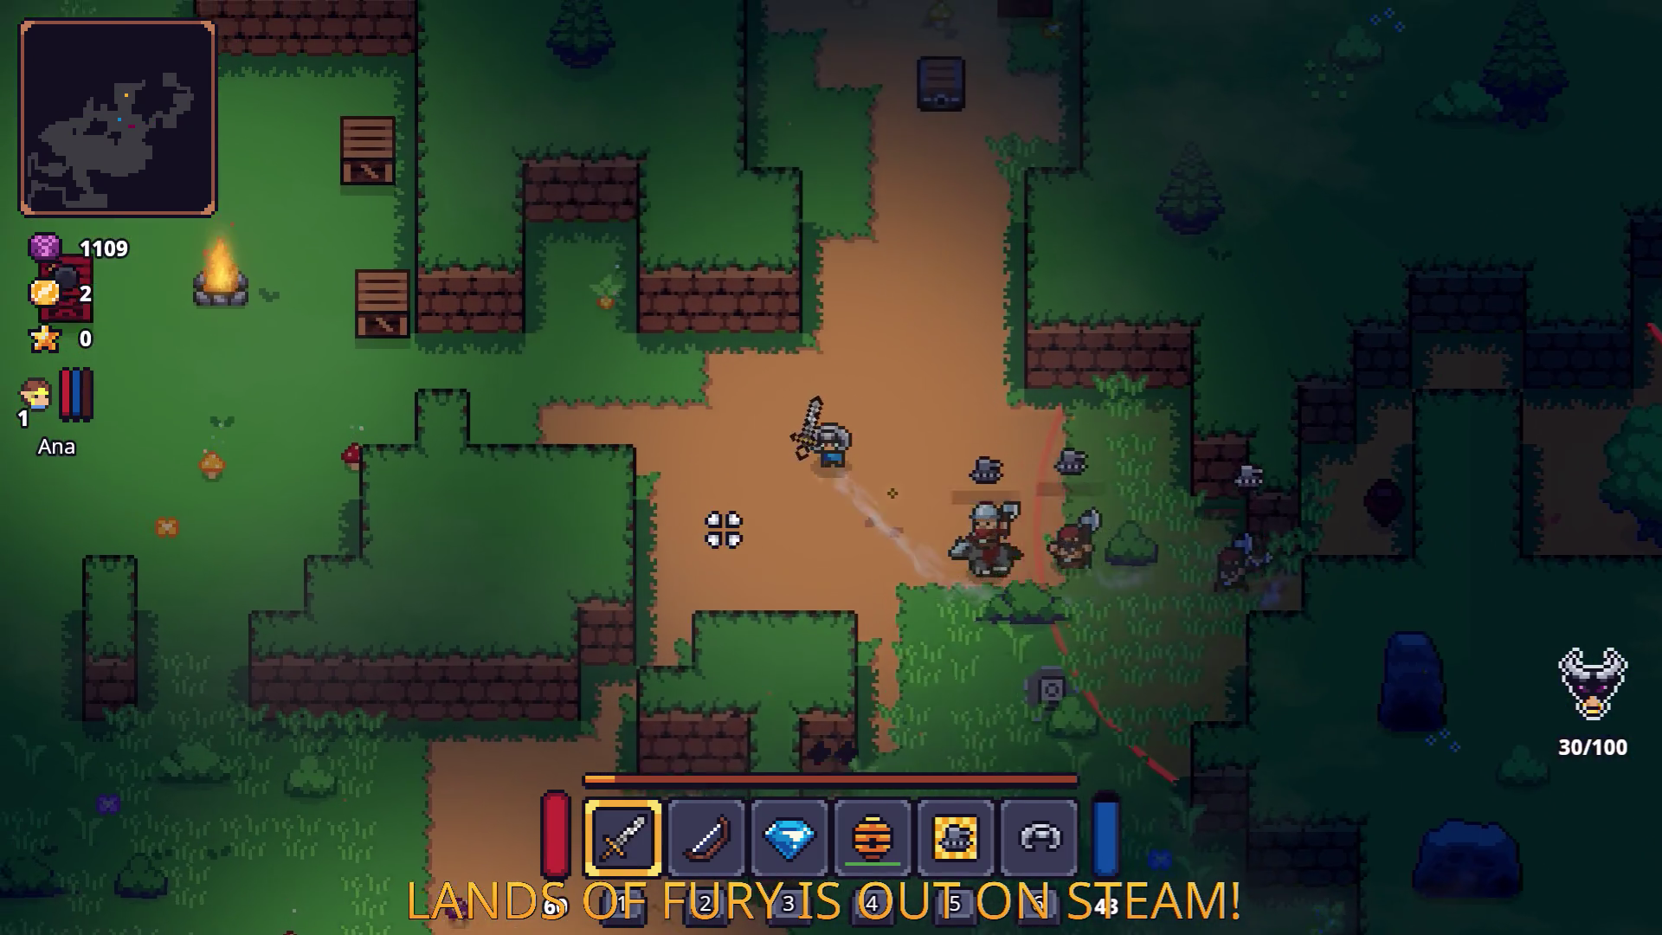
Walk through the forest collecting the corn, heading to the bomb crate.
{"action": "key", "text": "w"}
{"action": "key", "text": "d"}
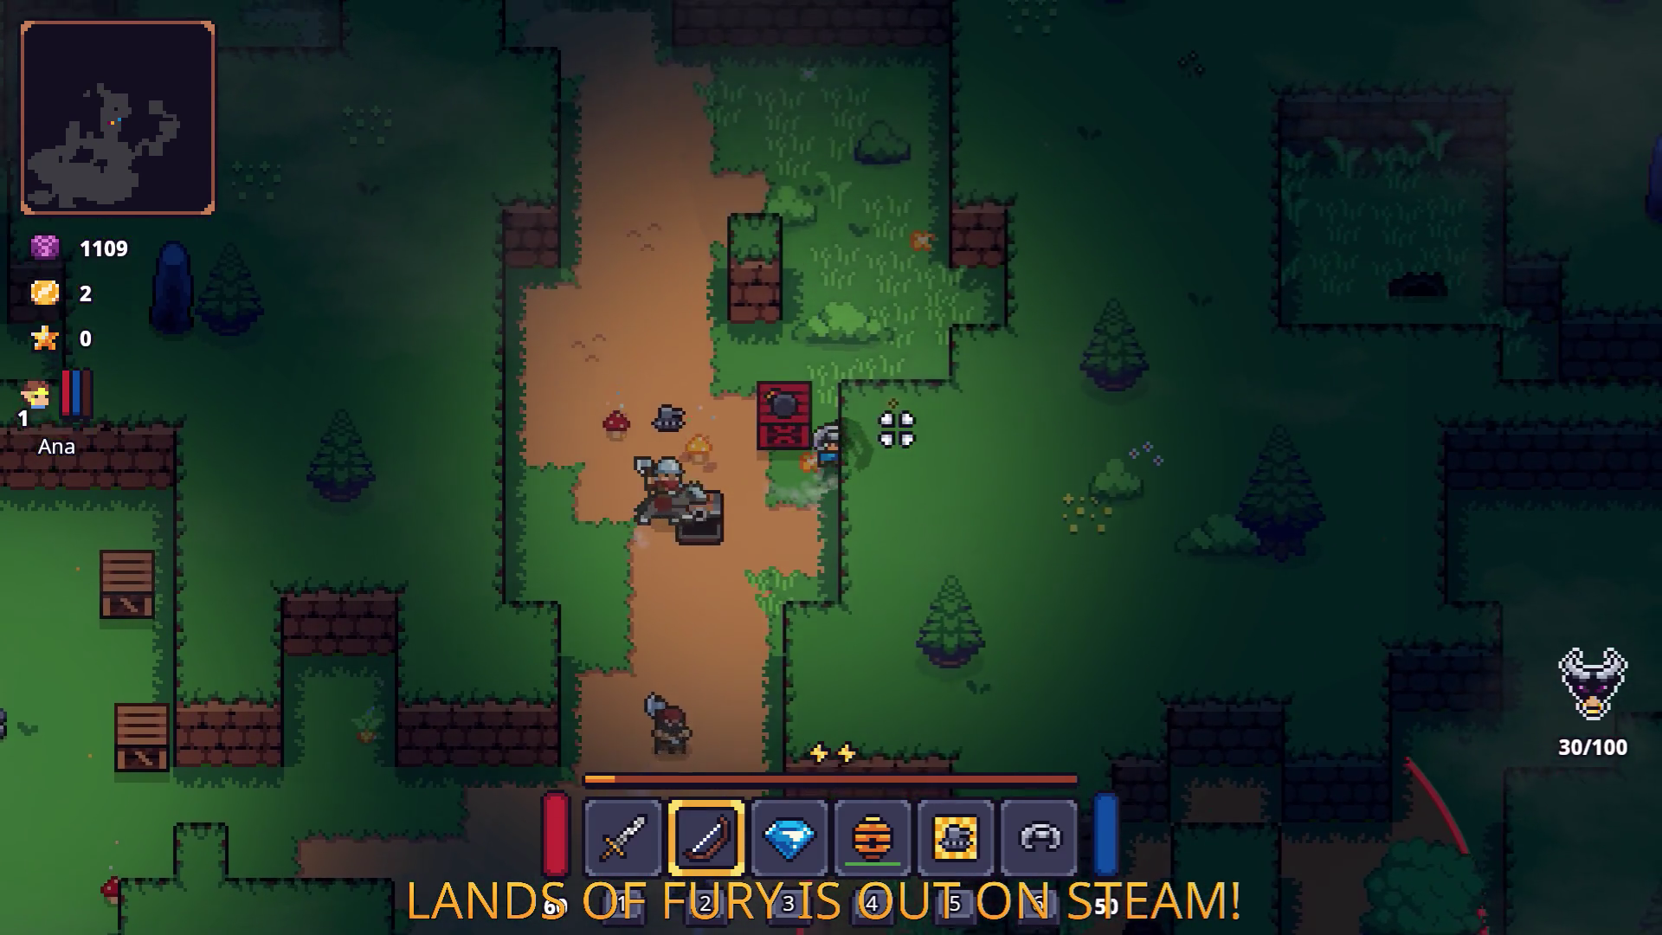
{"action": "key", "text": "w"}
{"action": "key", "text": "a"}
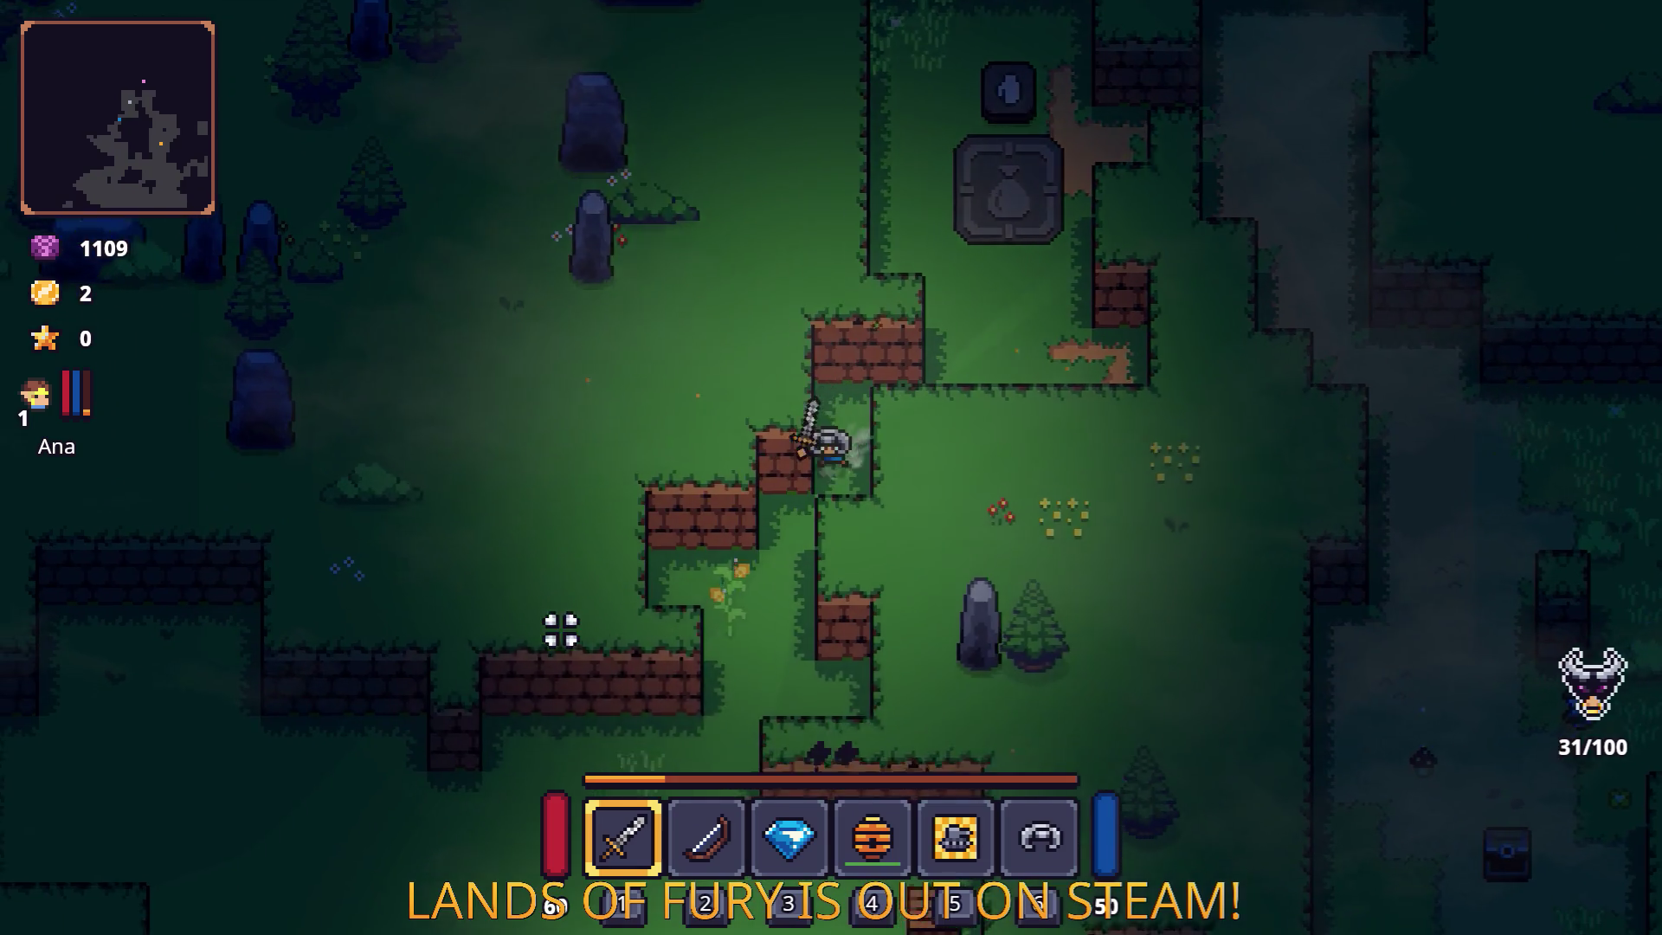
{"action": "key", "text": "s"}
{"action": "key", "text": "a"}
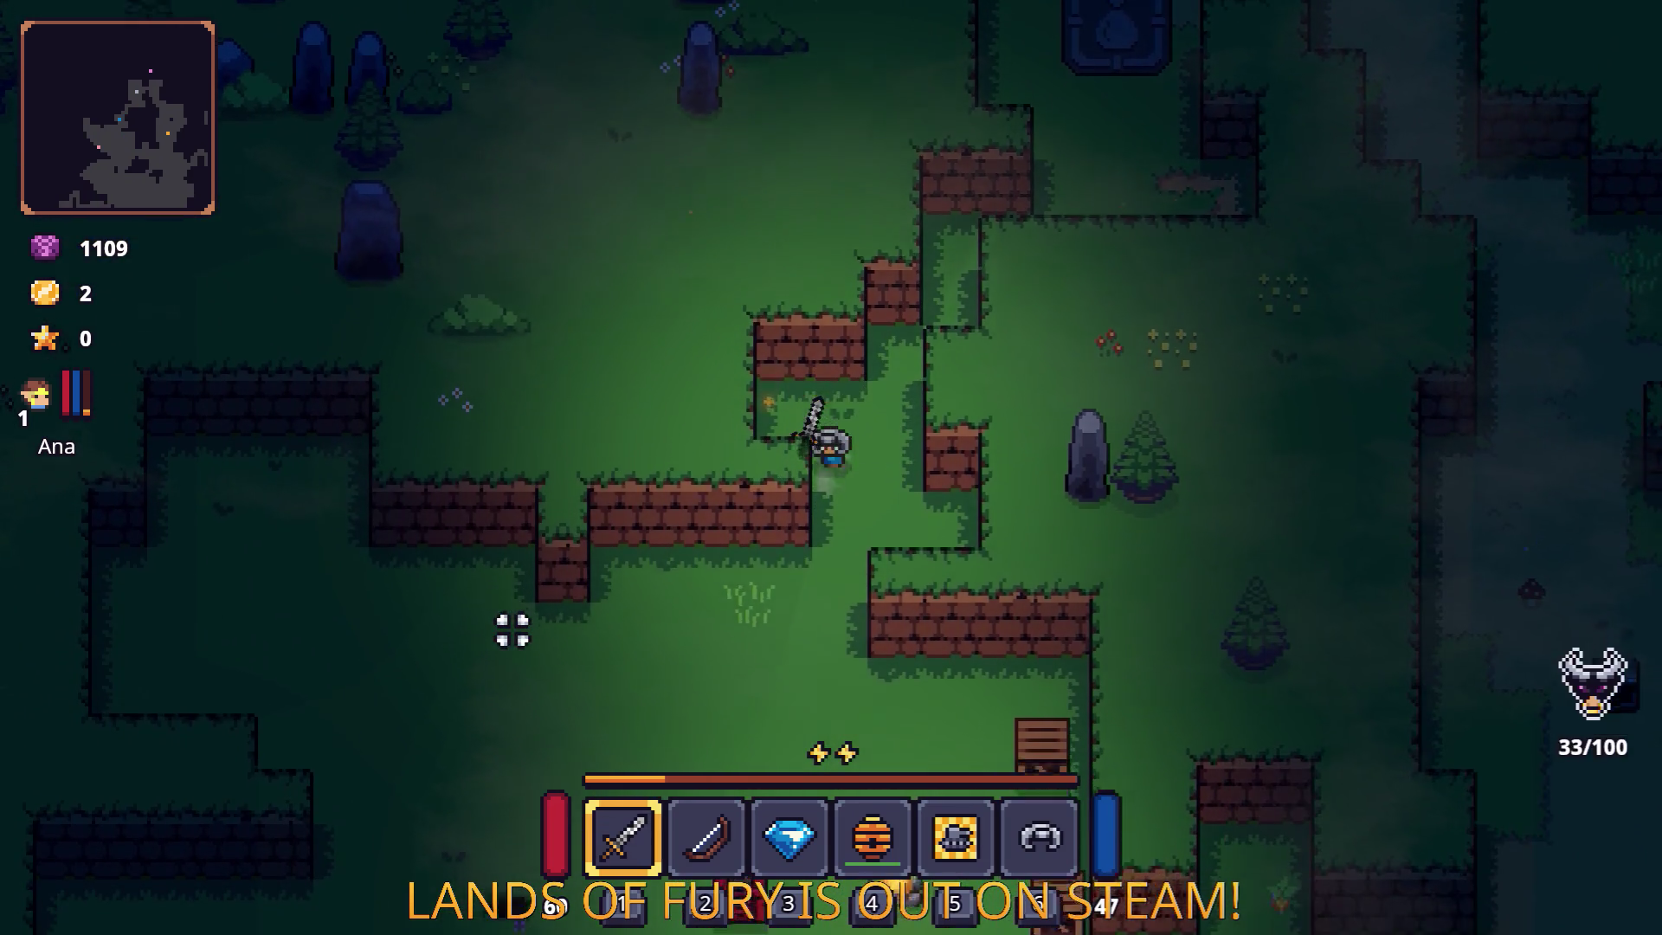
{"action": "key", "text": "s"}
{"action": "key", "text": "d"}
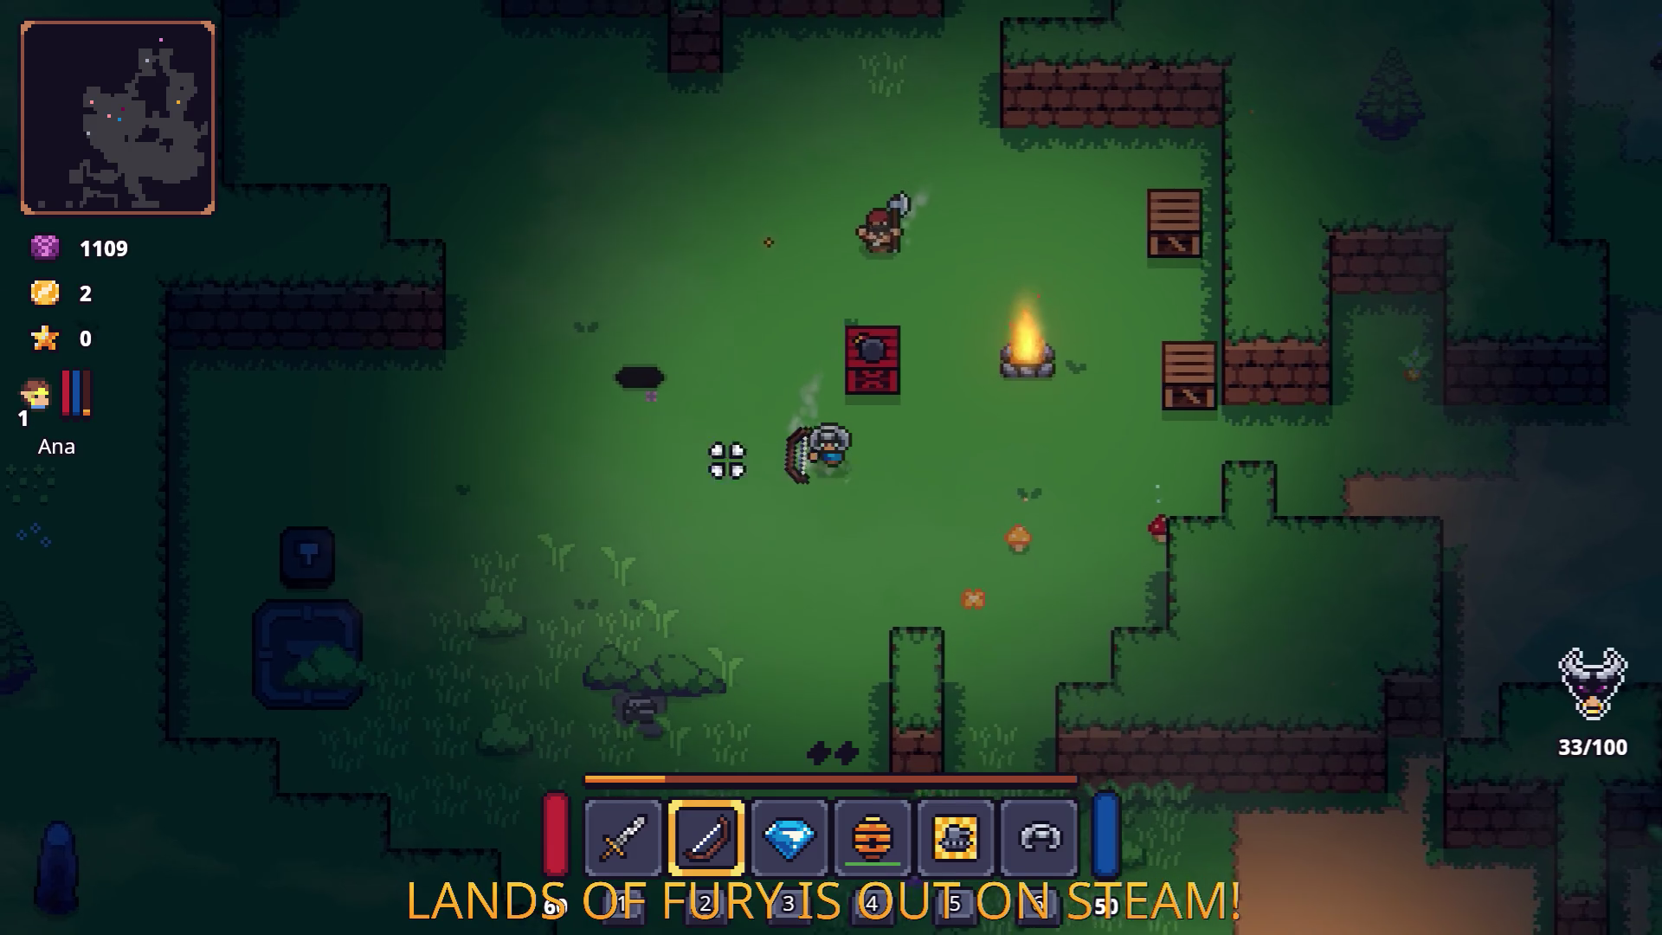
Shoot the bomb crate at the axe enemy, switch back to the sword, and run to the pit.
{"action": "left_click", "coordinate": [622, 221]}
{"action": "key", "text": "a"}
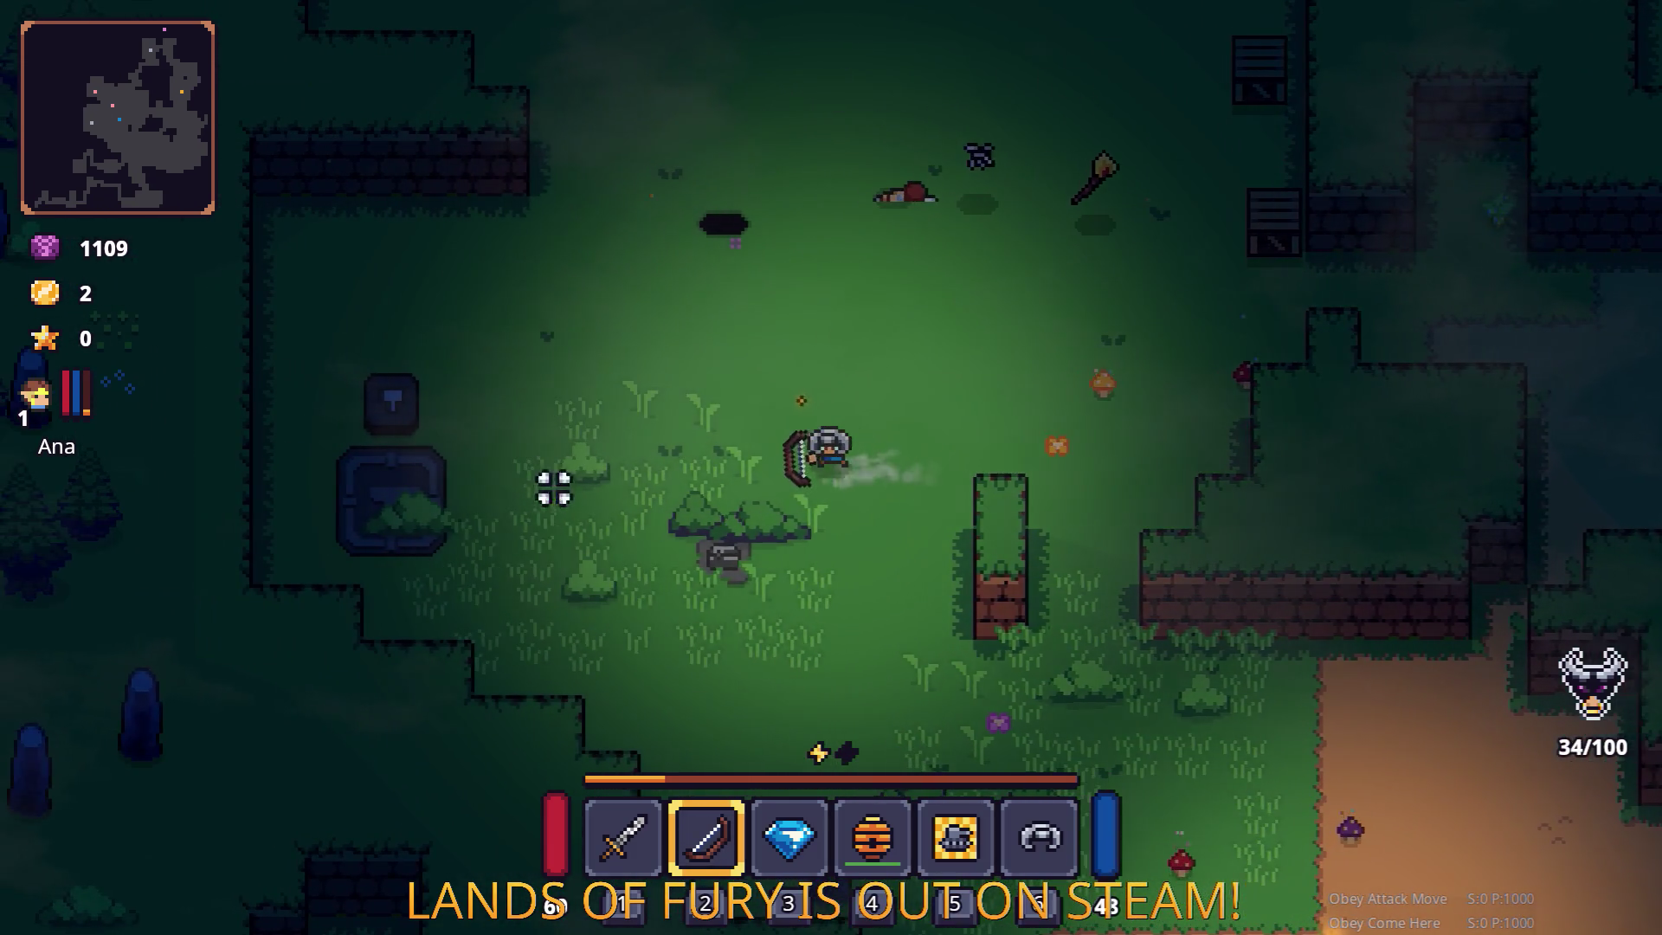
{"action": "key", "text": "1"}
{"action": "key", "text": "s"}
{"action": "key", "text": "w"}
{"action": "key", "text": "d"}
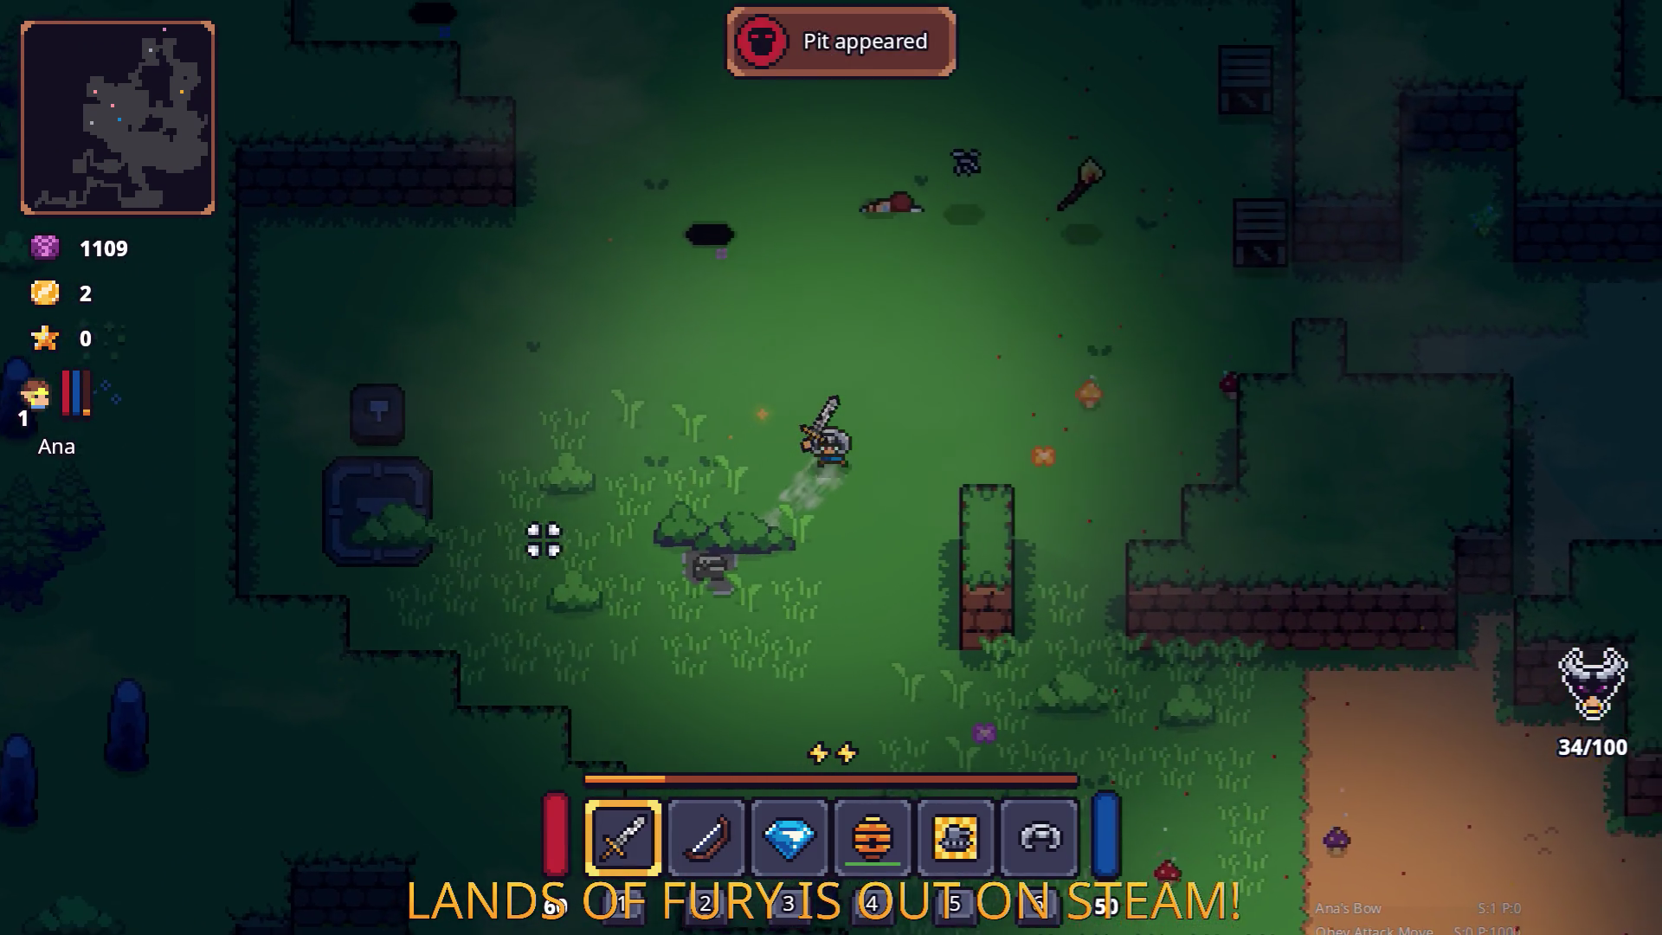
{"action": "key", "text": "a"}
{"action": "key", "text": "a"}
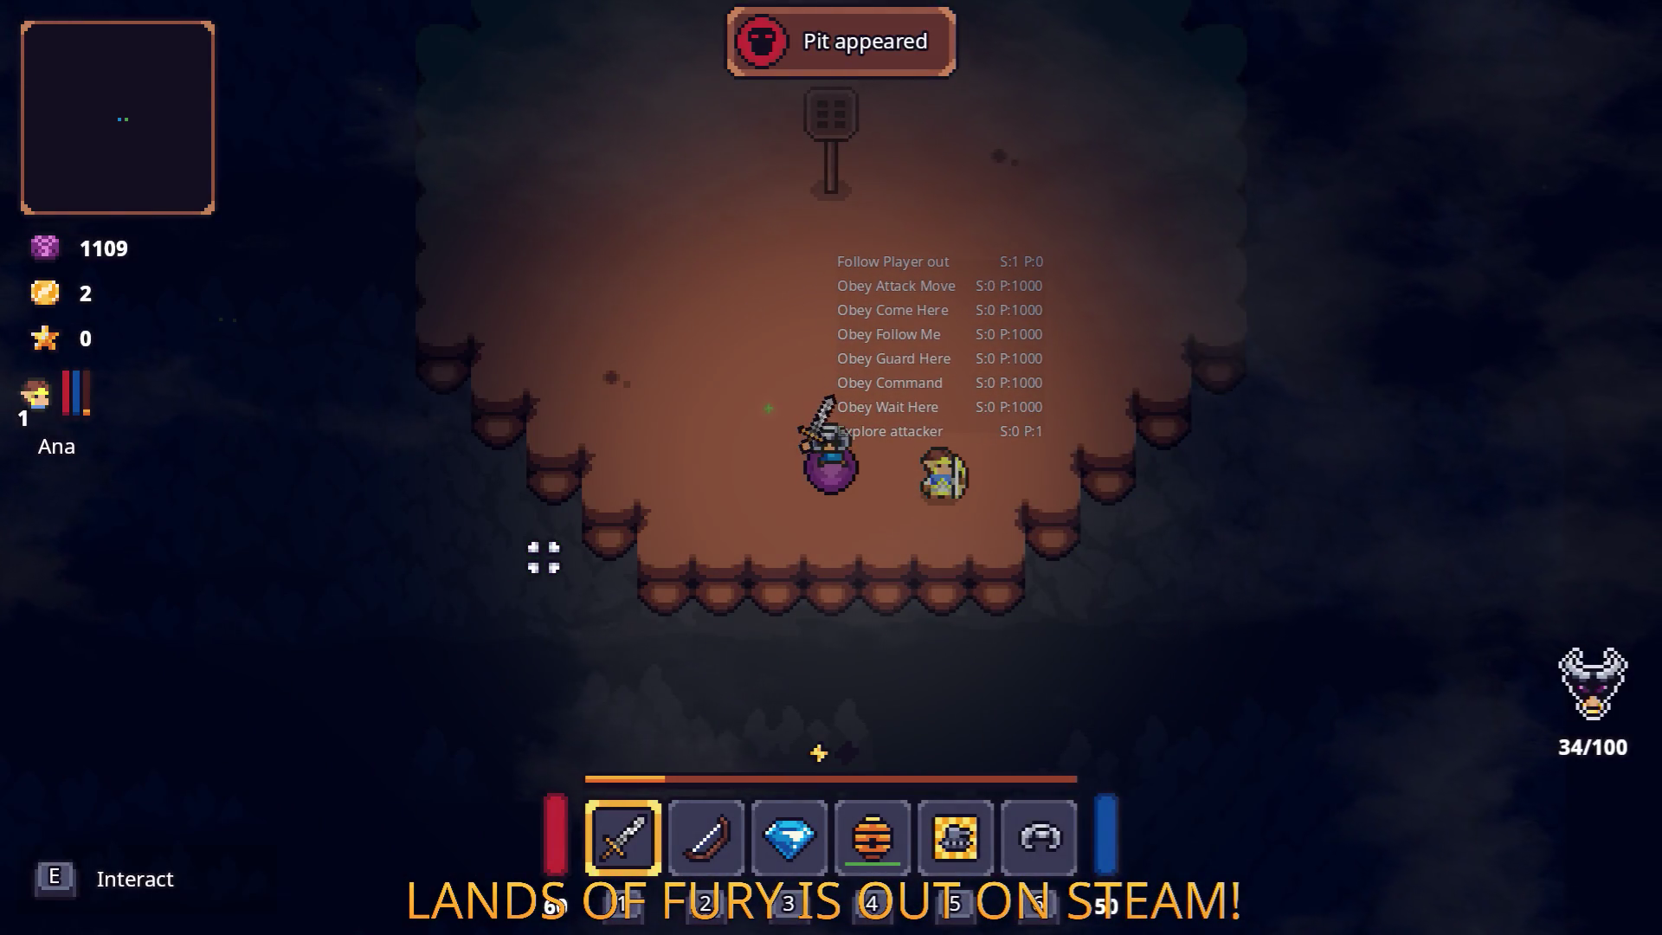
Walk into the pit arena, around the statues and across the floor.
{"action": "key", "text": "w"}
{"action": "key", "text": "a"}
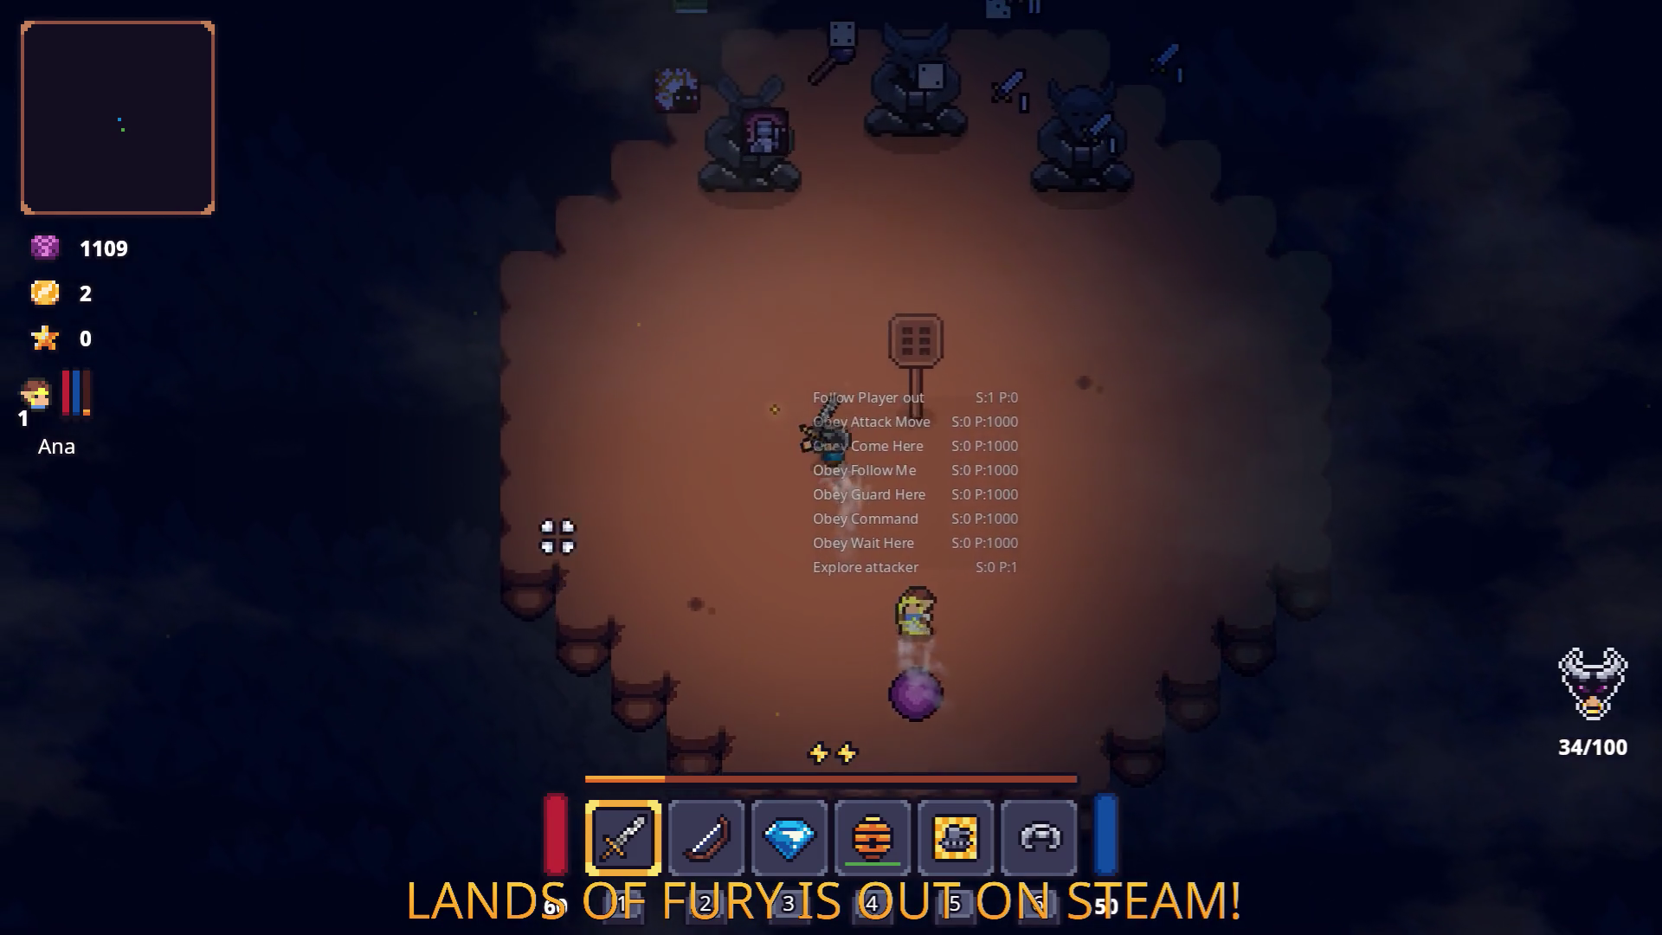
{"action": "key", "text": "w"}
{"action": "key", "text": "a"}
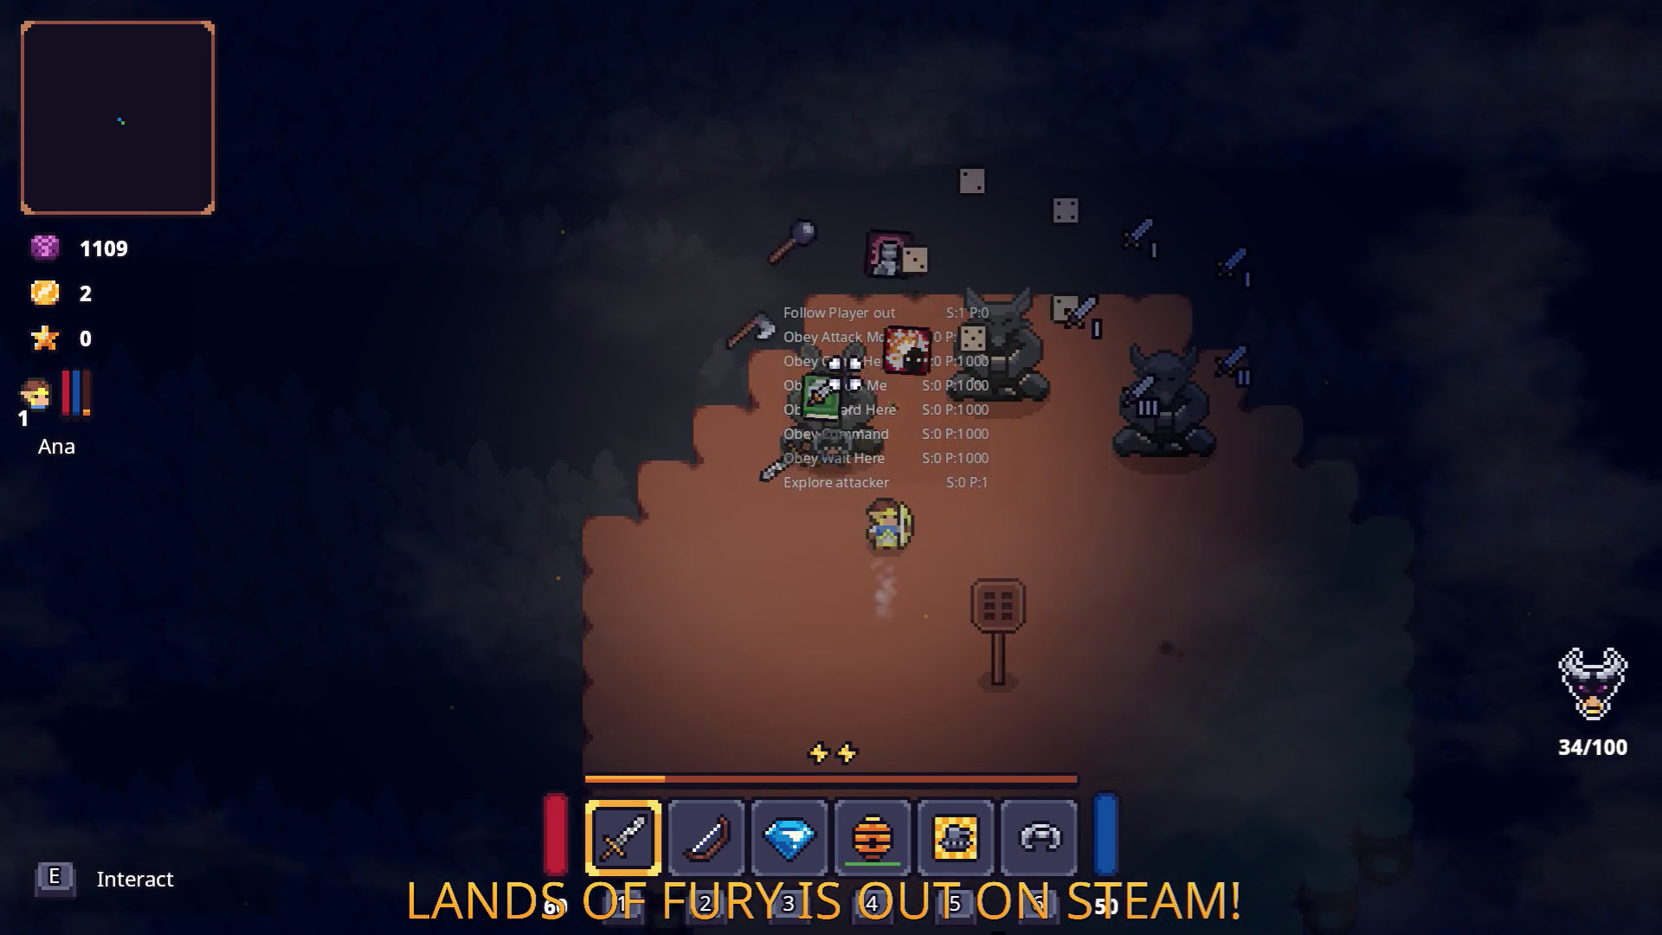
{"action": "key", "text": "d"}
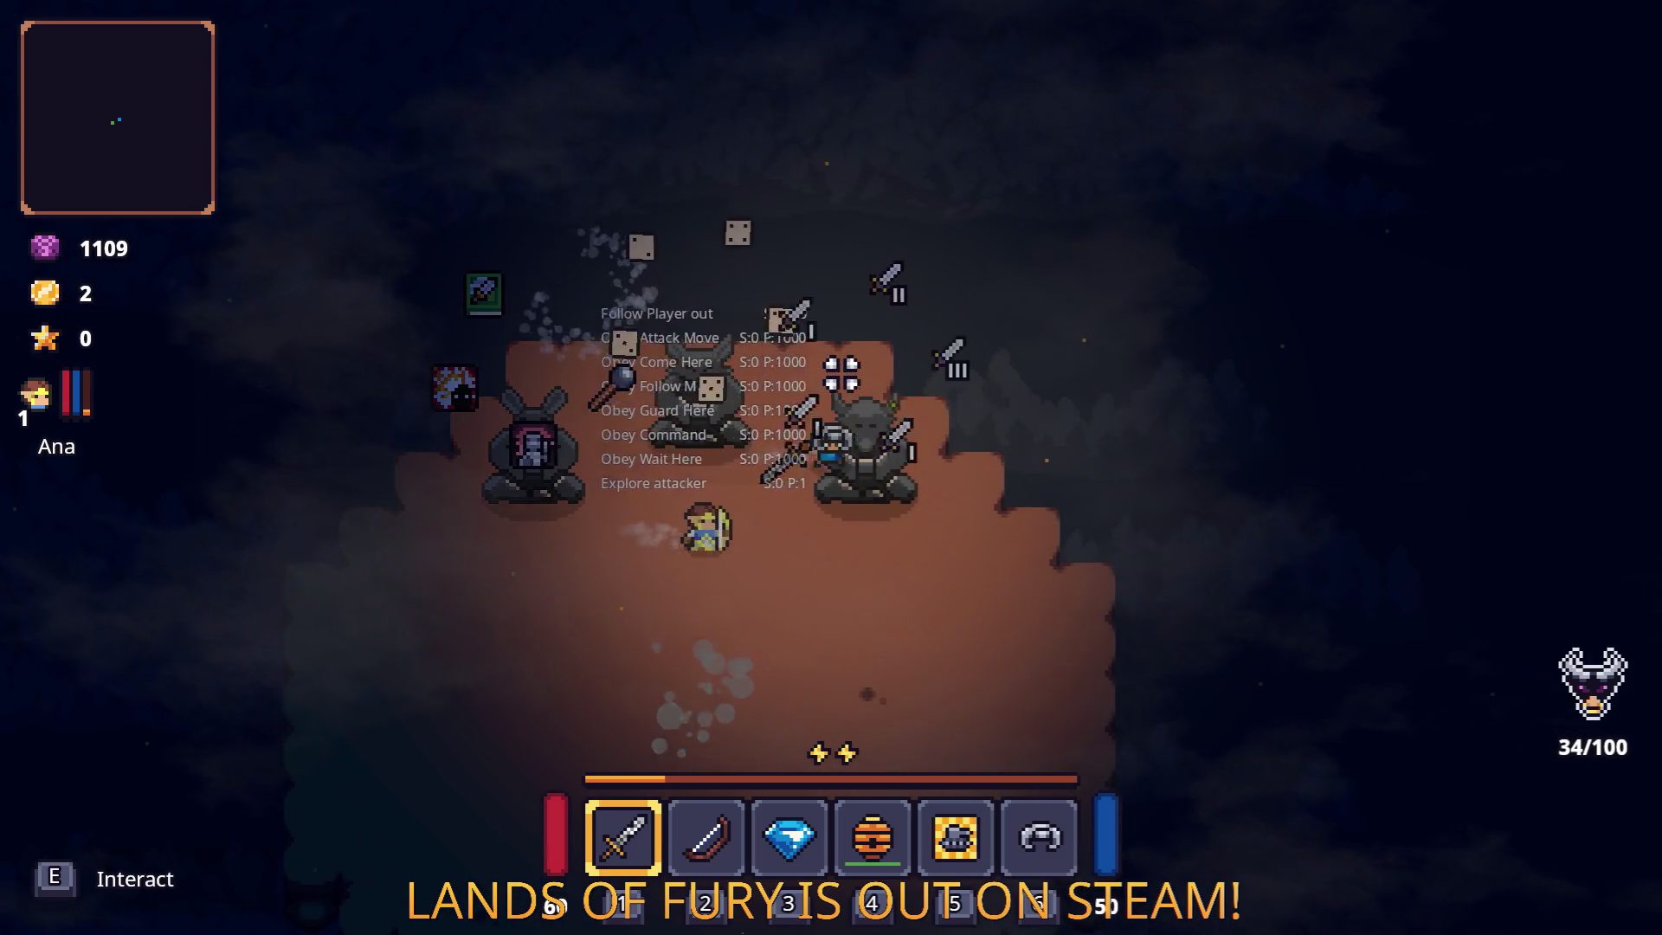
{"action": "key", "text": "d"}
{"action": "key", "text": "w"}
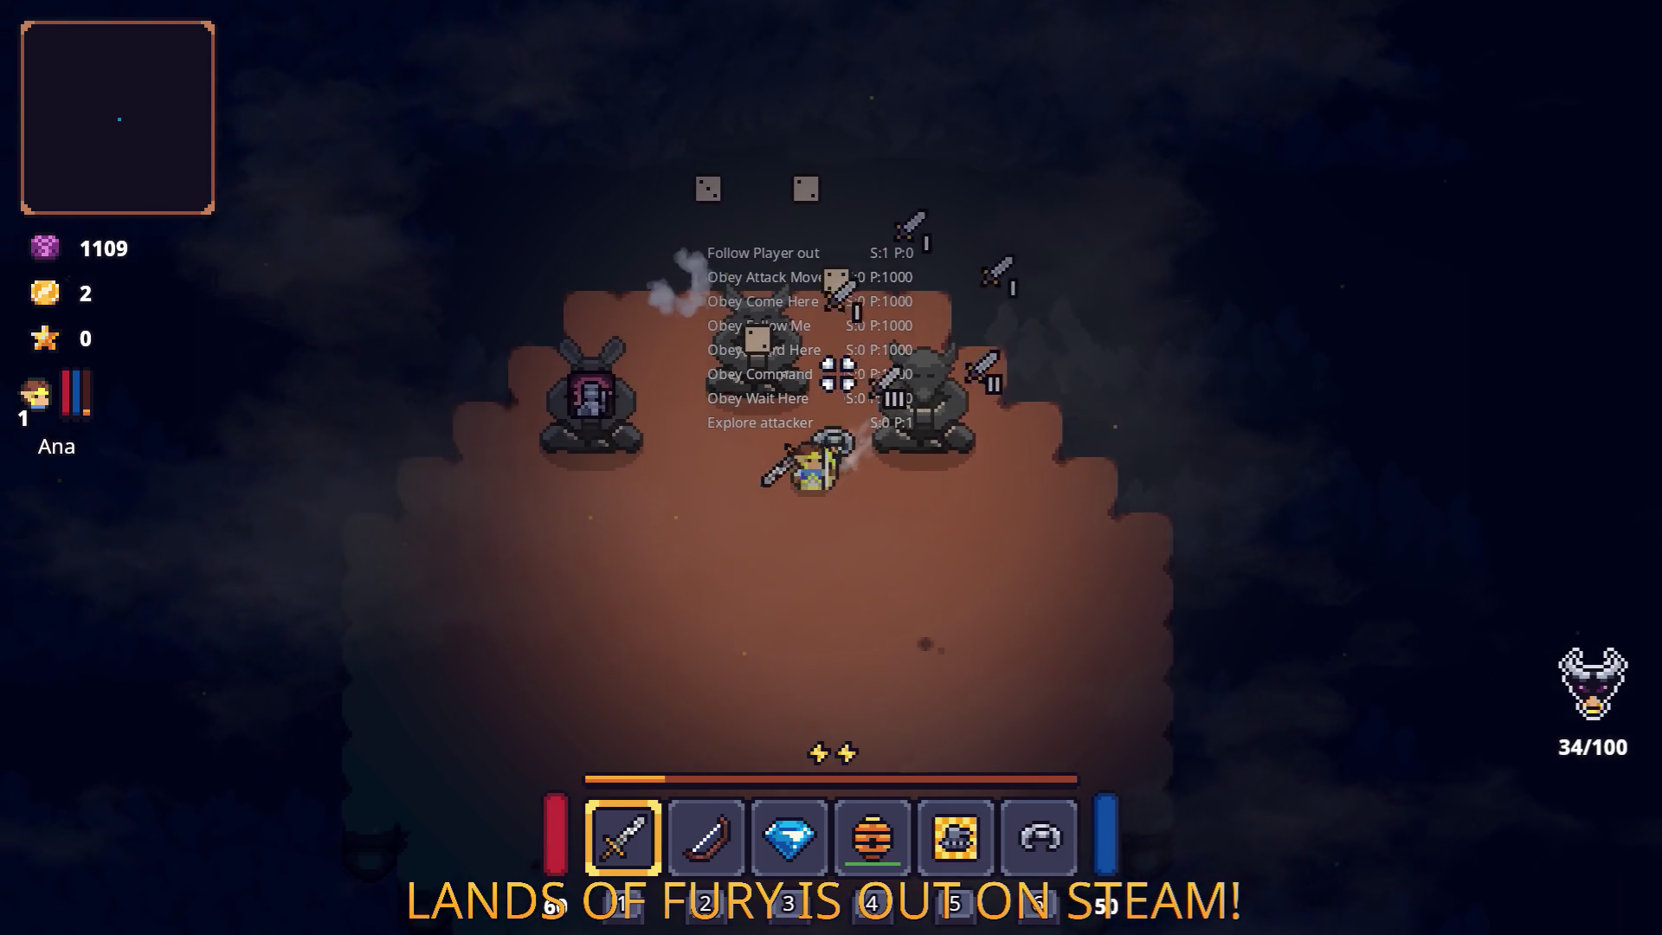
{"action": "key", "text": "s"}
{"action": "key", "text": "a"}
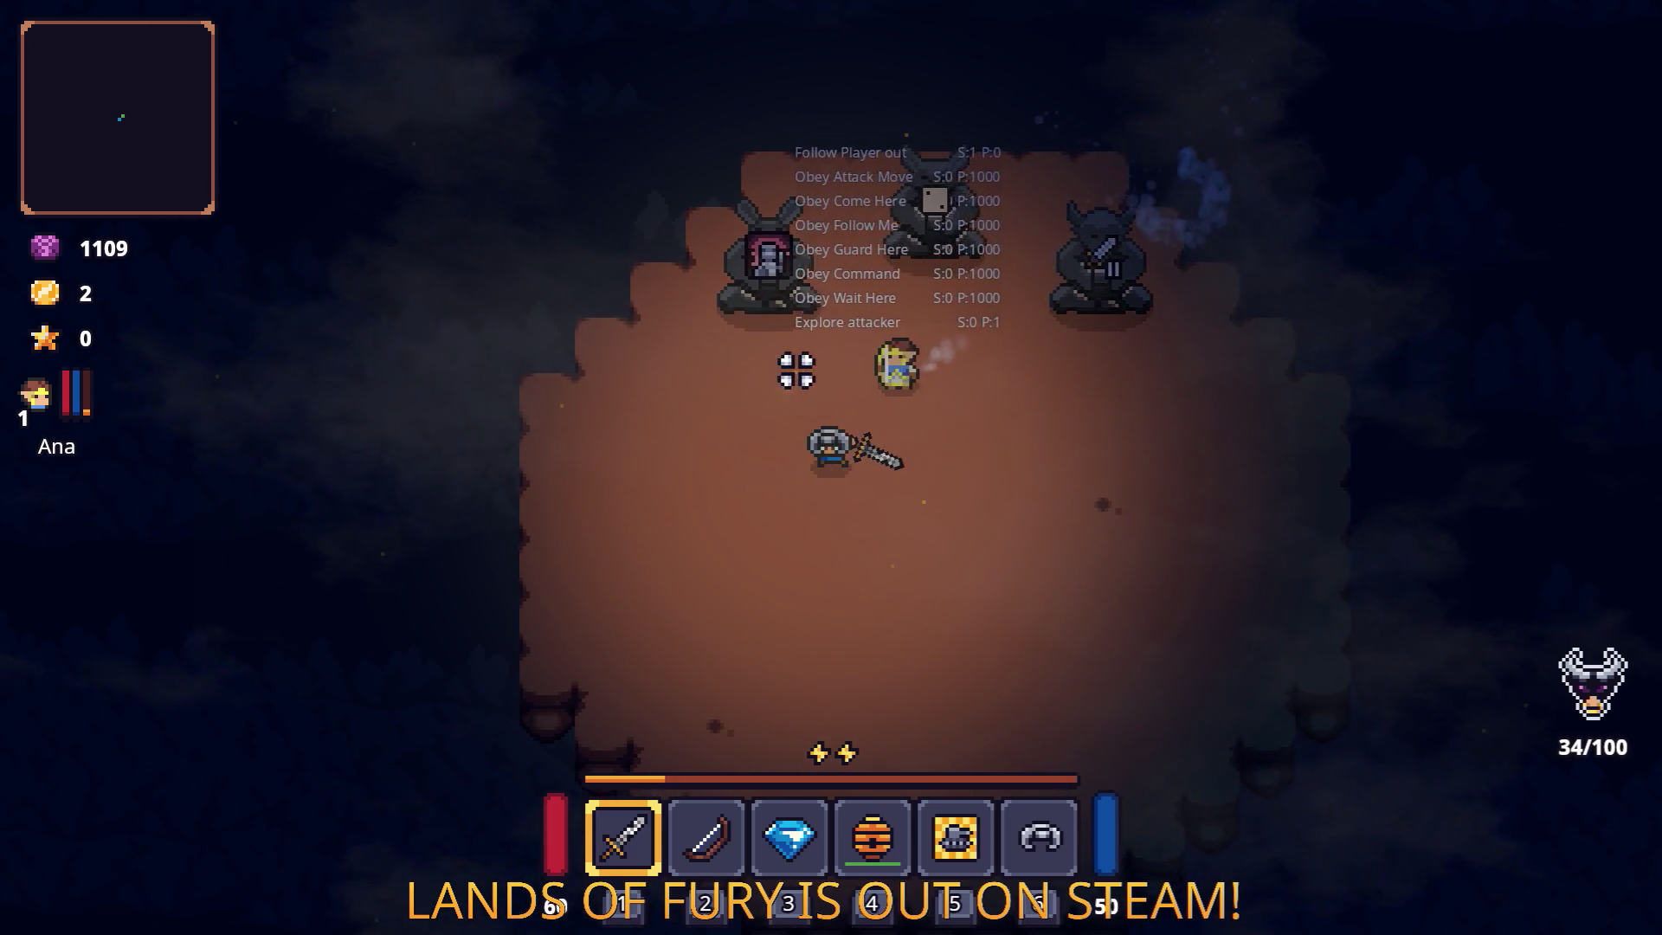
{"action": "key", "text": "s"}
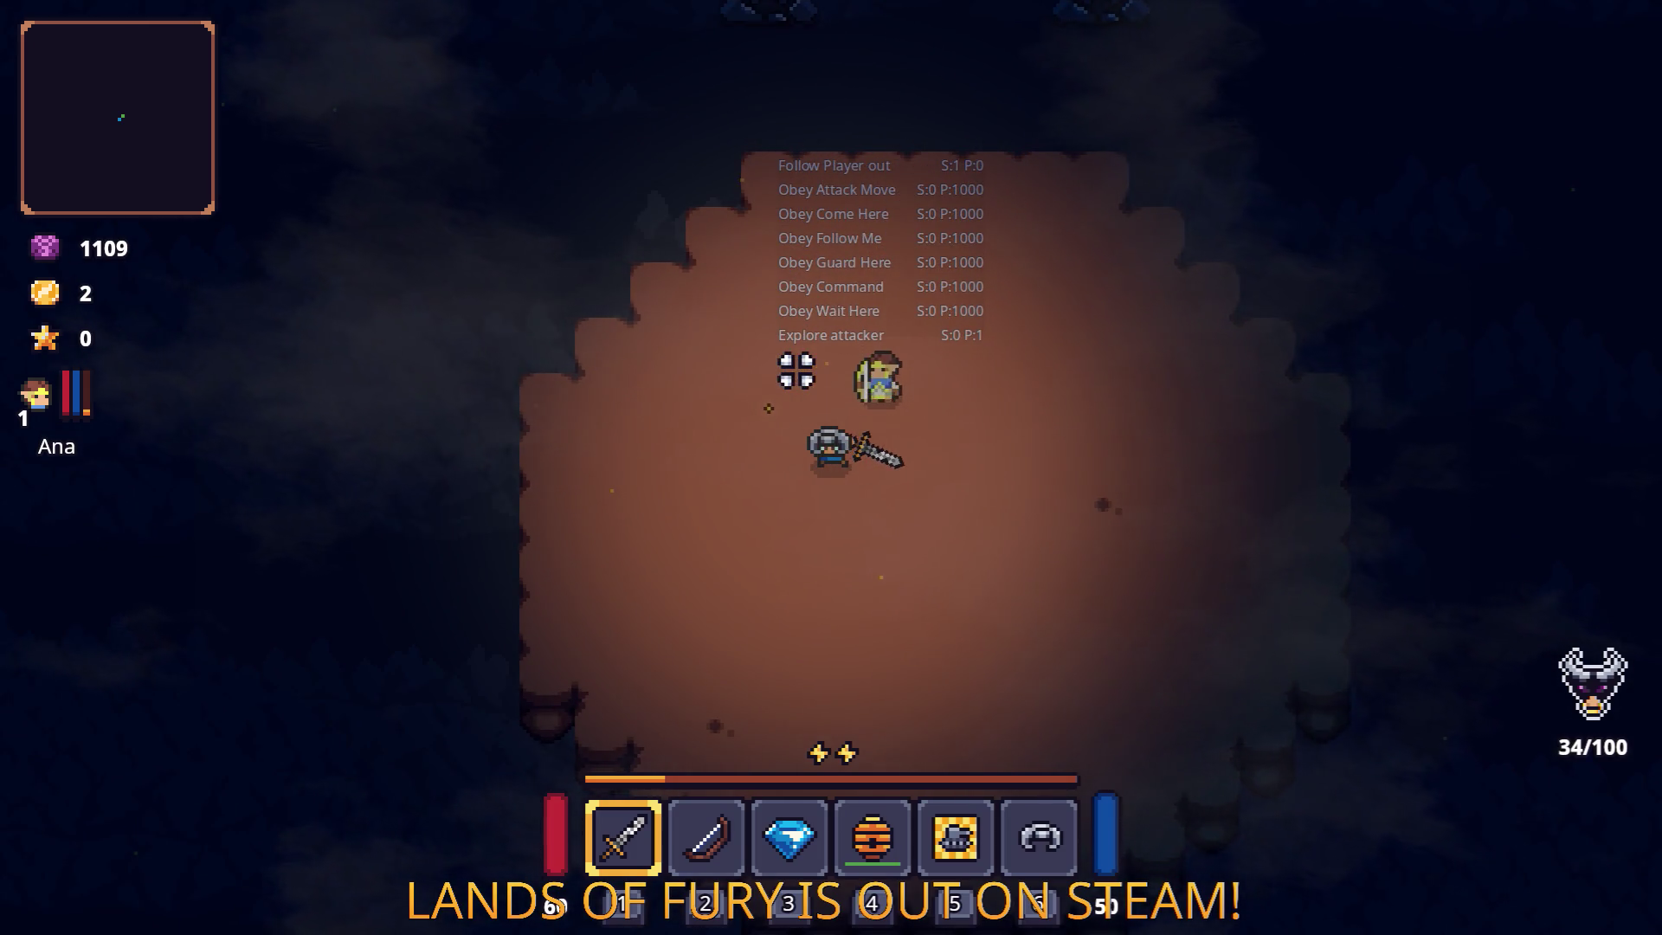
{"action": "key", "text": "a"}
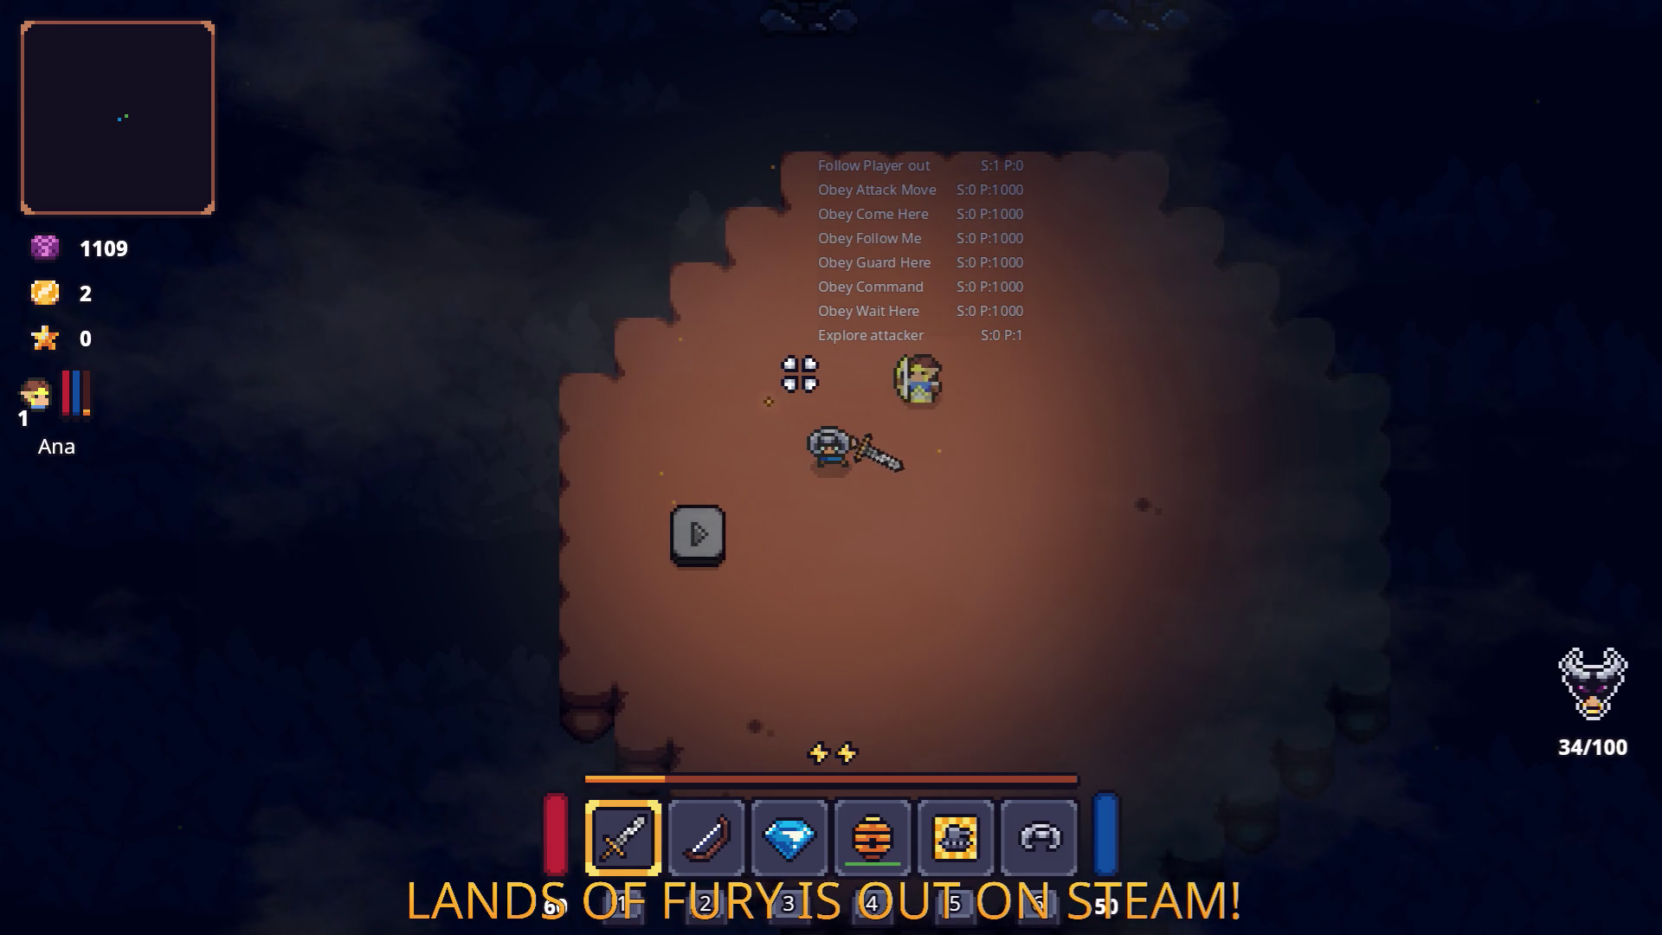
Replace the Attack Move quick command in slot 5 with Go There.
{"action": "key", "text": "i"}
{"action": "left_click", "coordinate": [956, 706]}
{"action": "left_click", "coordinate": [956, 788]}
{"action": "left_click", "coordinate": [956, 629]}
{"action": "left_click", "coordinate": [955, 712]}
{"action": "left_click", "coordinate": [955, 629]}
{"action": "left_click", "coordinate": [790, 372]}
Switch to the flag command item and order the ally to come here.
{"action": "key", "text": "i"}
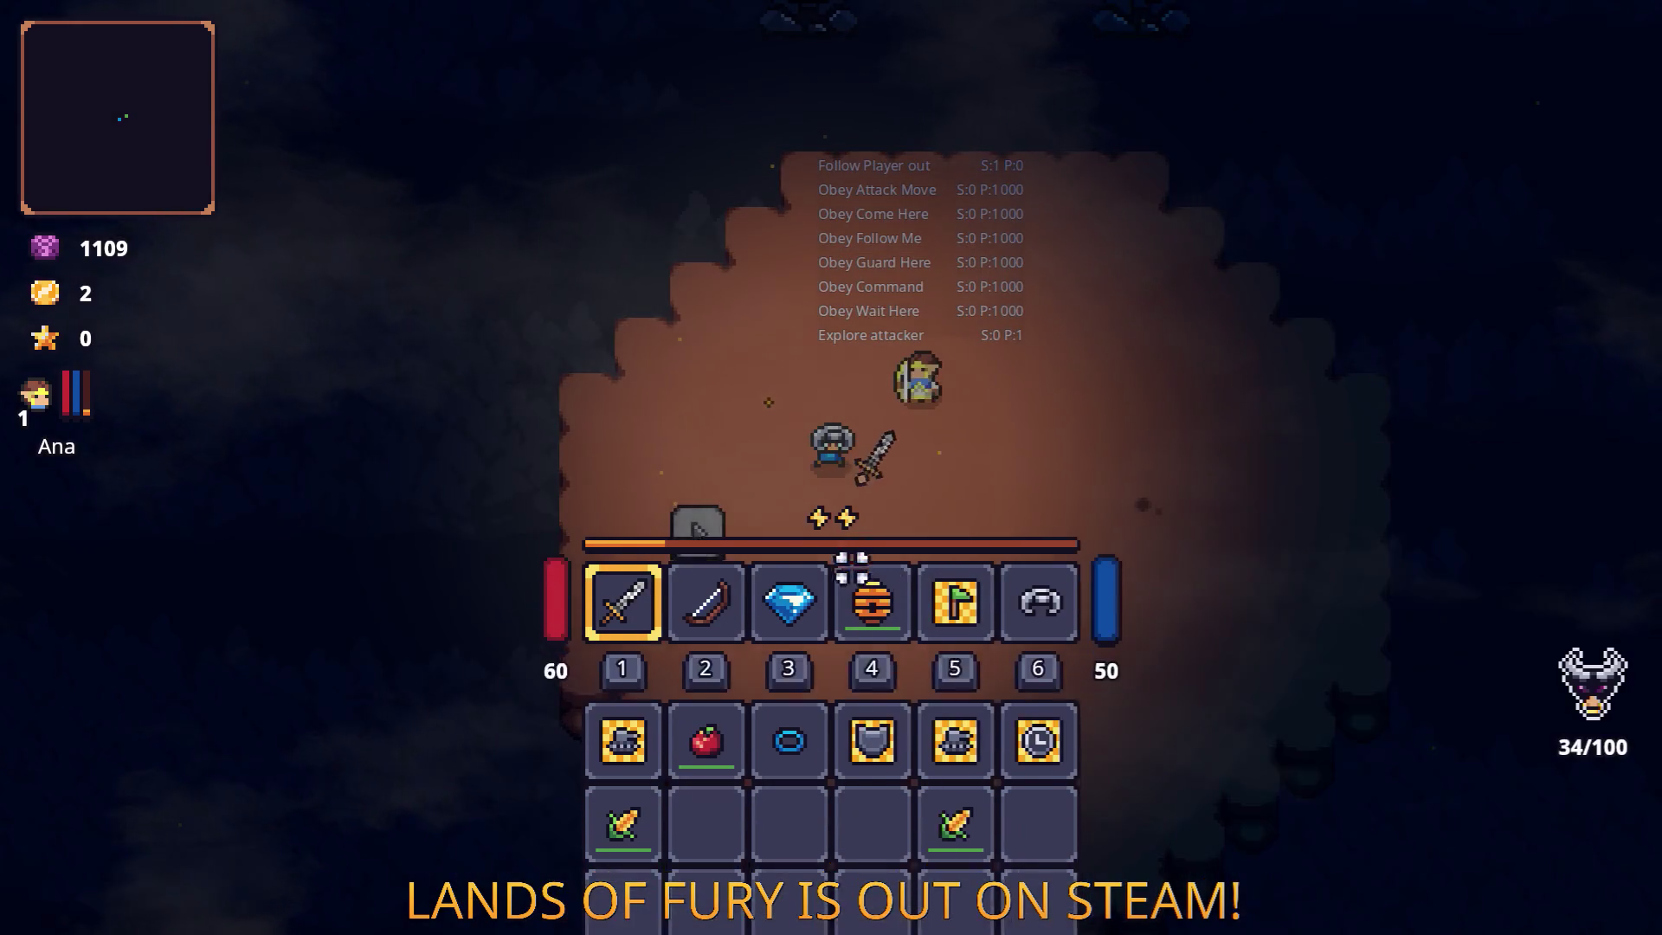
{"action": "scroll", "coordinate": [844, 528], "scroll_direction": "down", "scroll_amount": 3}
{"action": "key", "text": "a"}
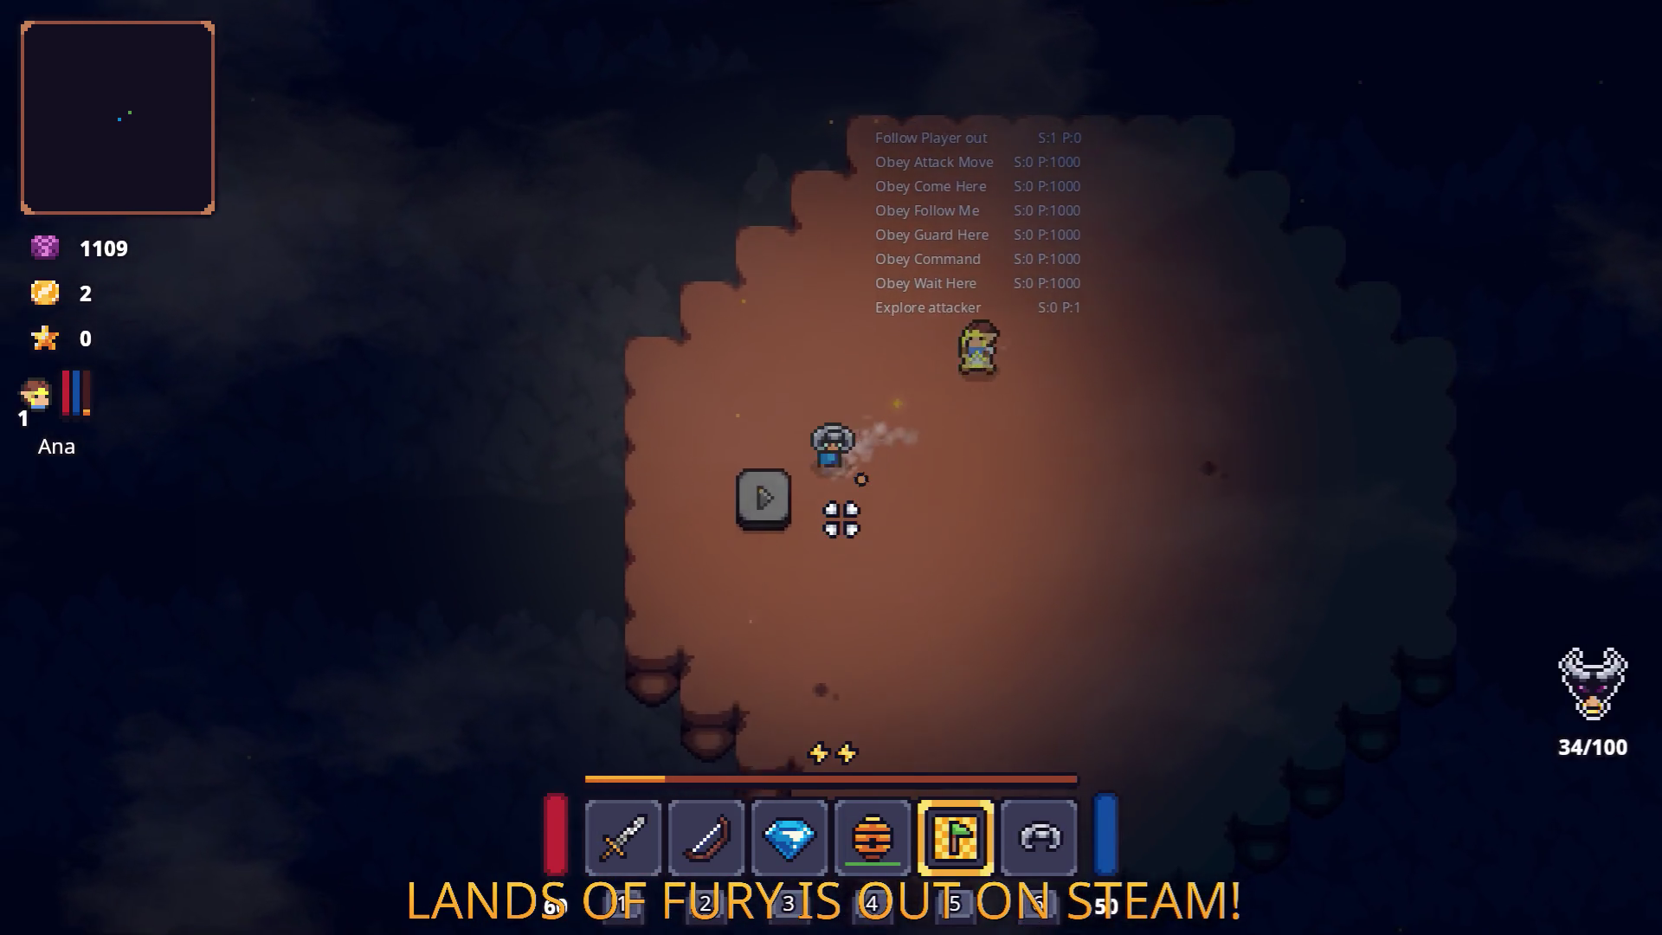
{"action": "left_click", "coordinate": [1024, 485]}
{"action": "left_click", "coordinate": [1176, 571]}
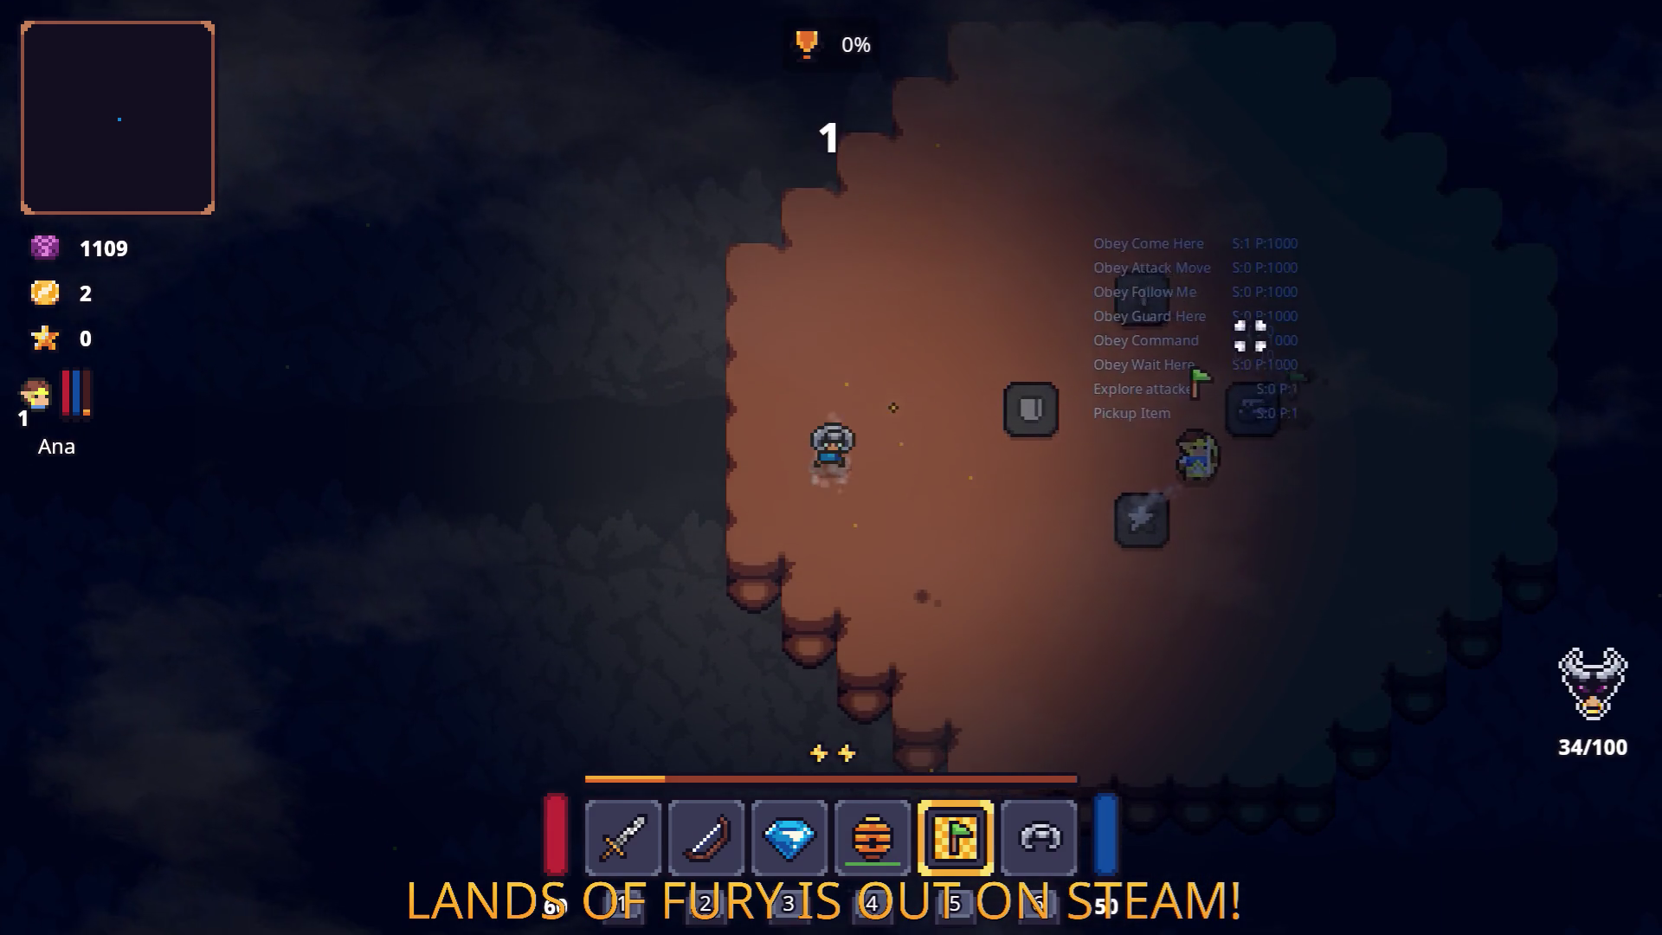
Plant several command flags to send the ally to different spots.
{"action": "left_click", "coordinate": [968, 472]}
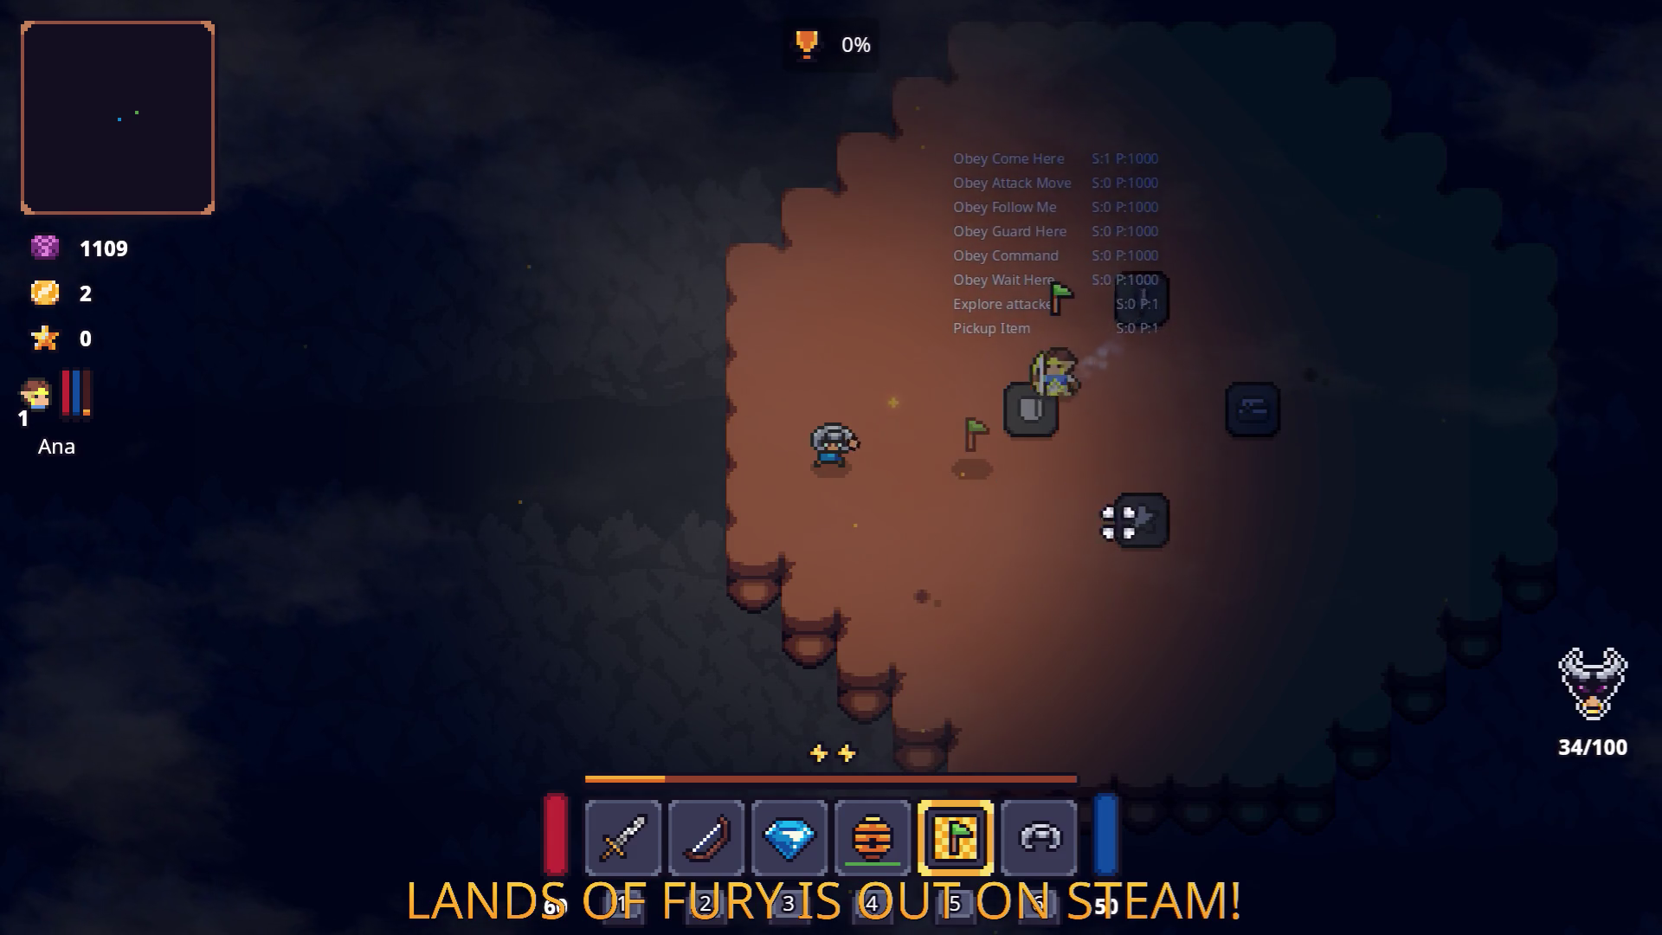
{"action": "left_click", "coordinate": [1267, 385]}
{"action": "left_click", "coordinate": [1013, 438]}
{"action": "left_click", "coordinate": [1151, 528]}
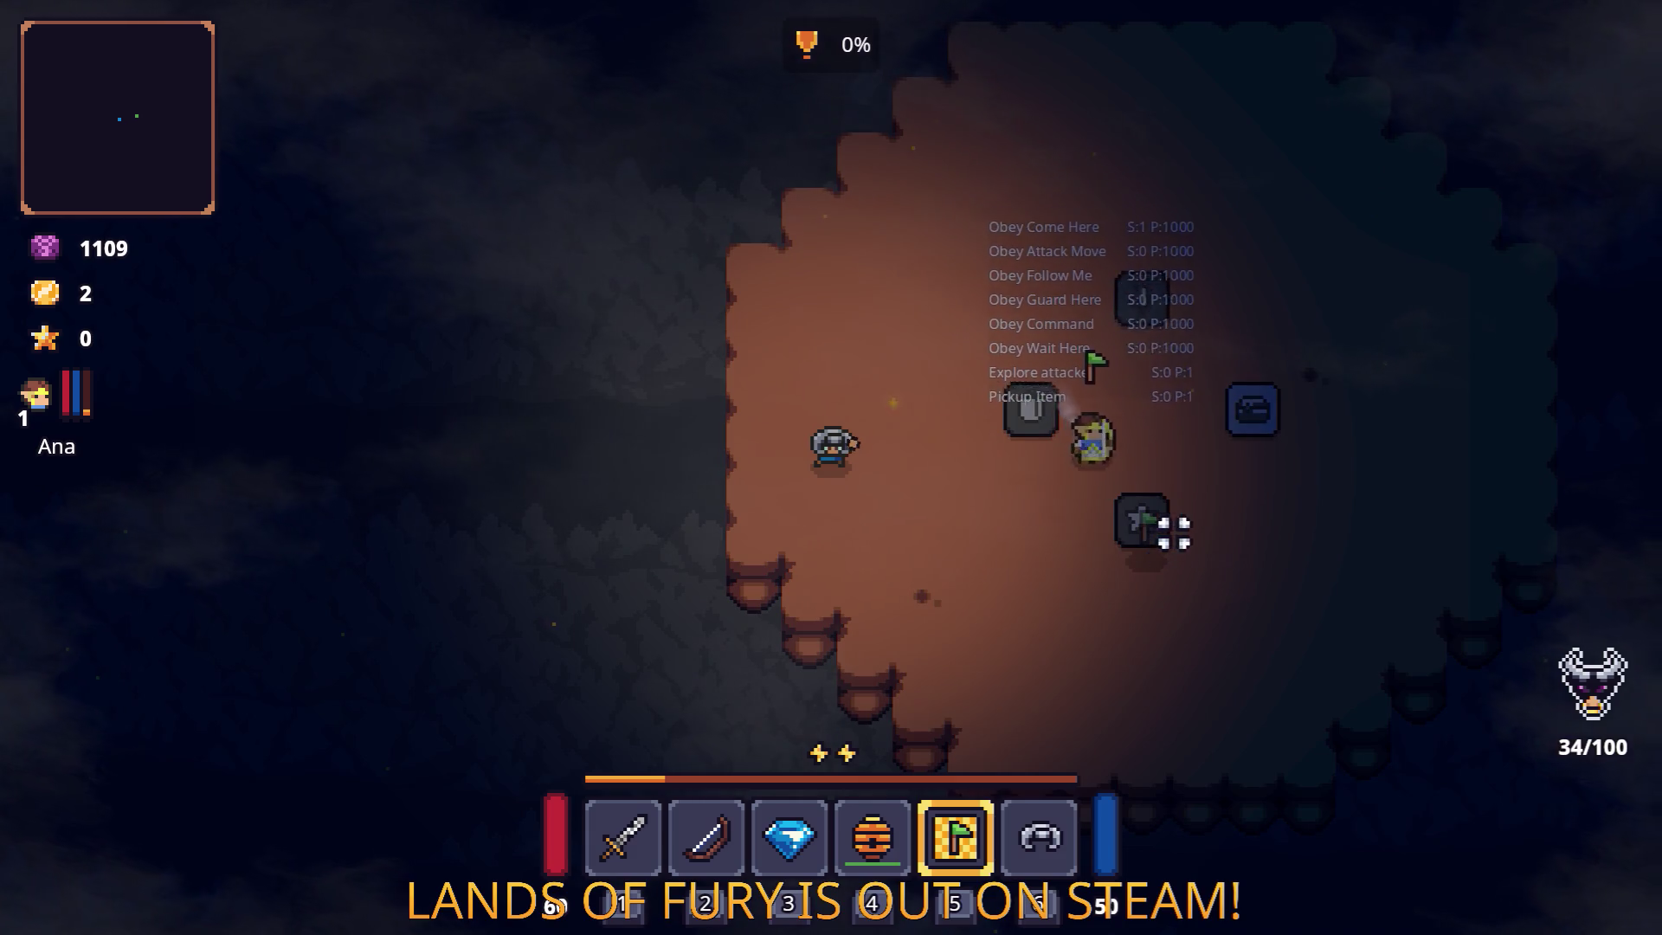
{"action": "left_click", "coordinate": [1172, 356]}
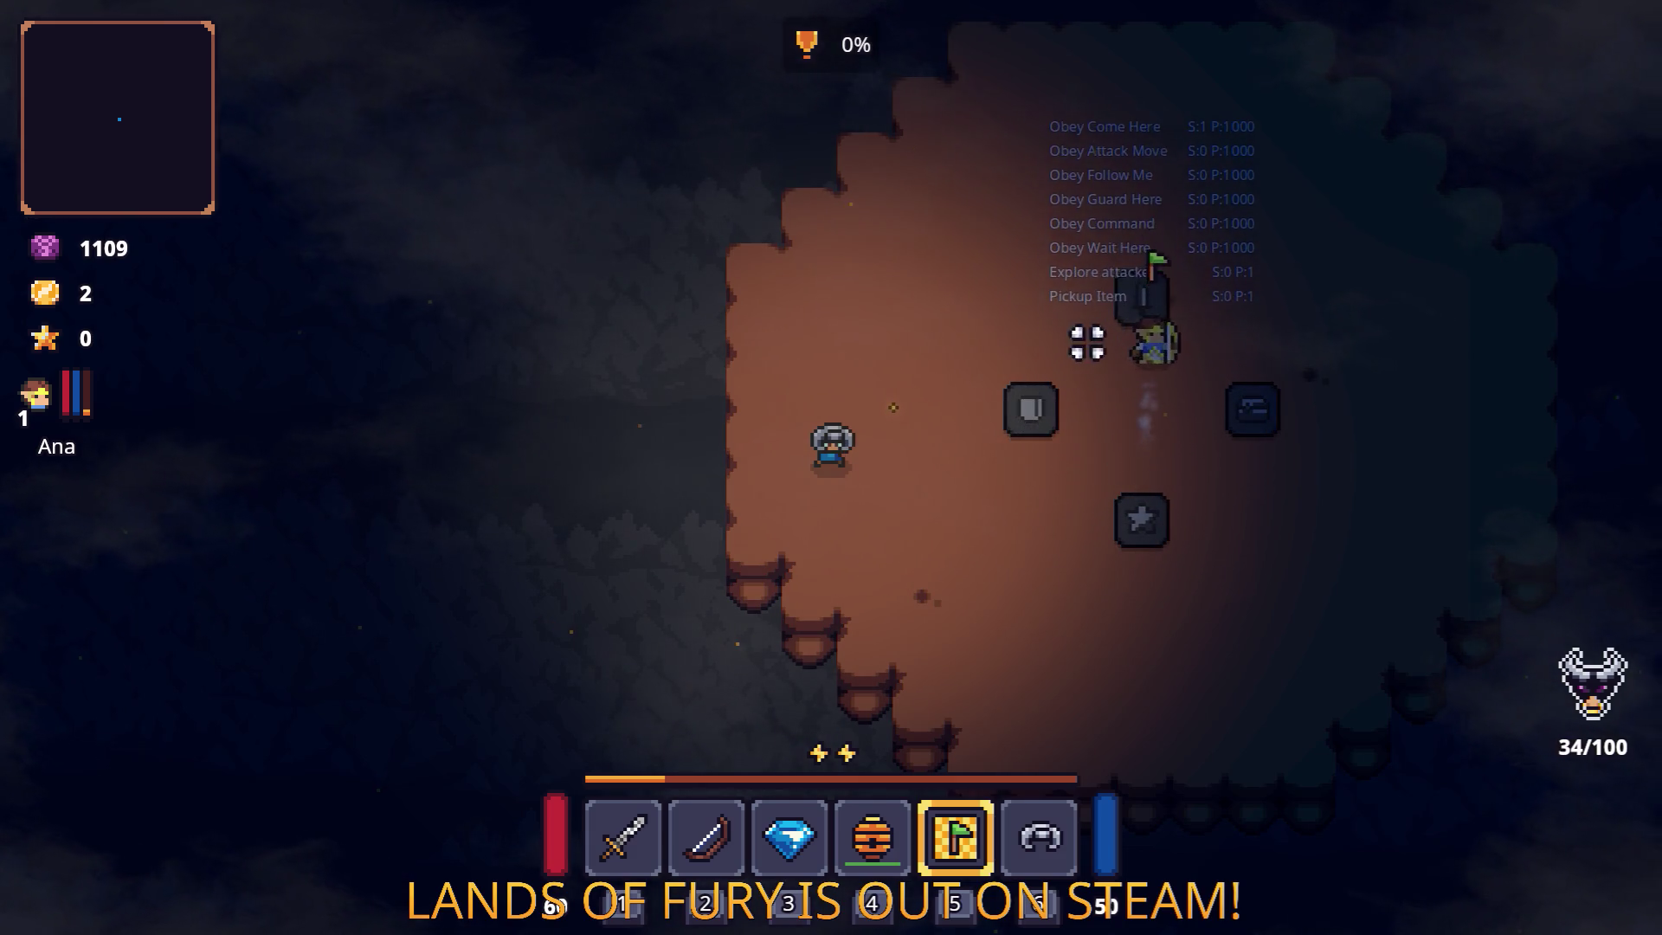
{"action": "left_click", "coordinate": [957, 598]}
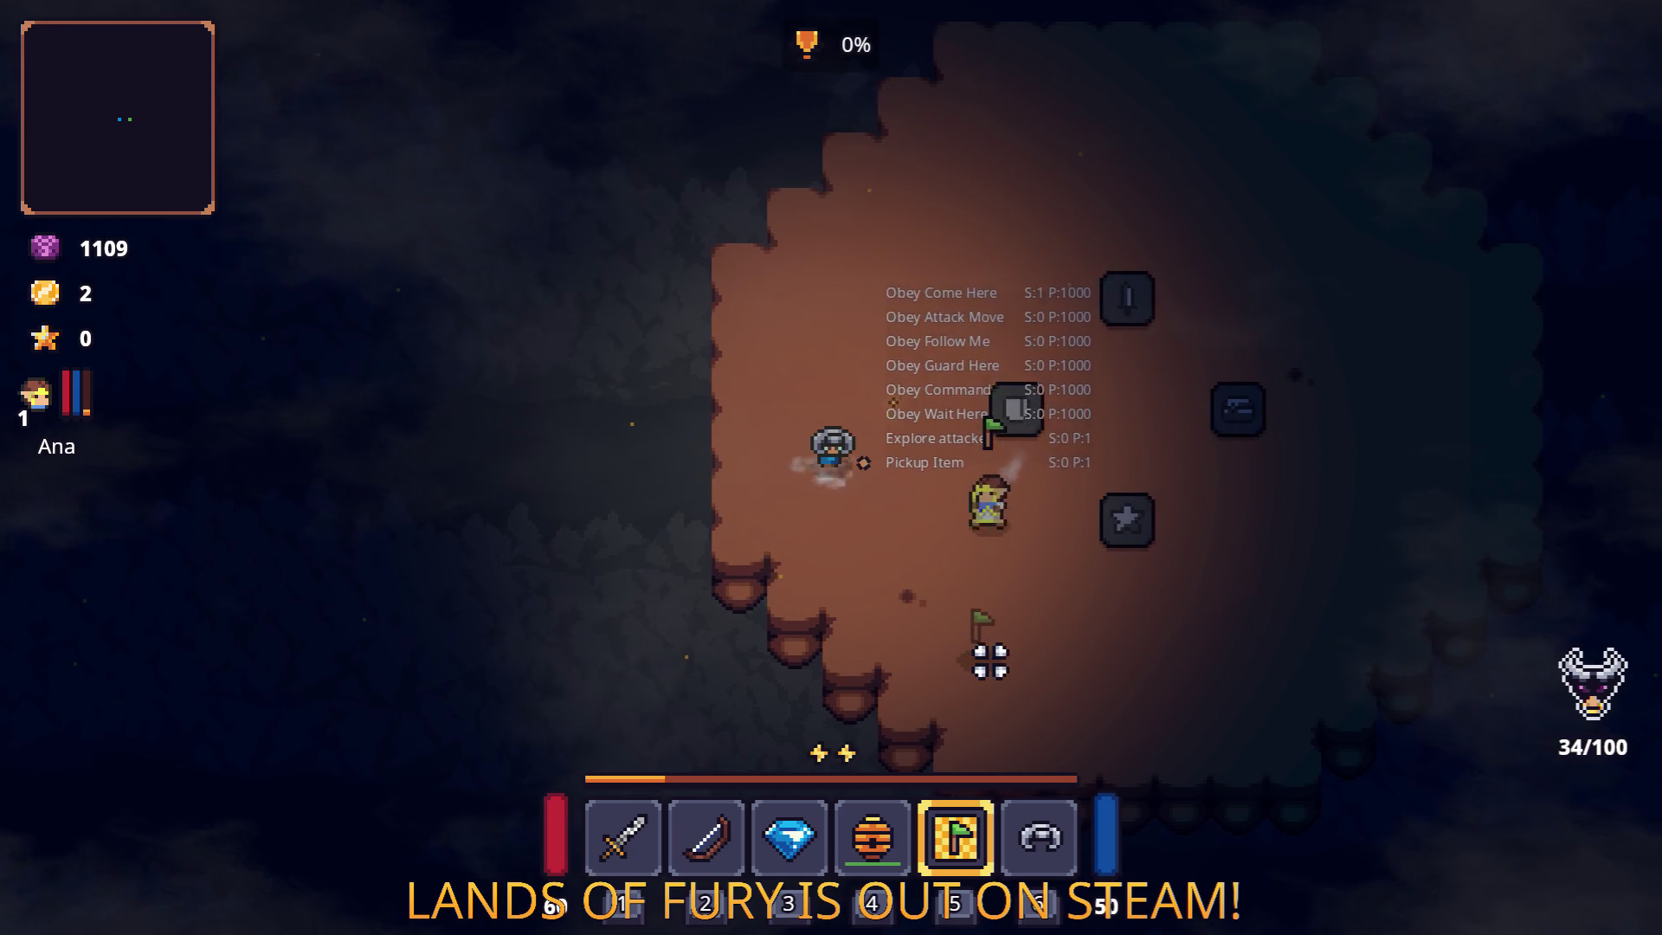
Walk across the clearing, then pause and quit the game to the desktop.
{"action": "key", "text": "d"}
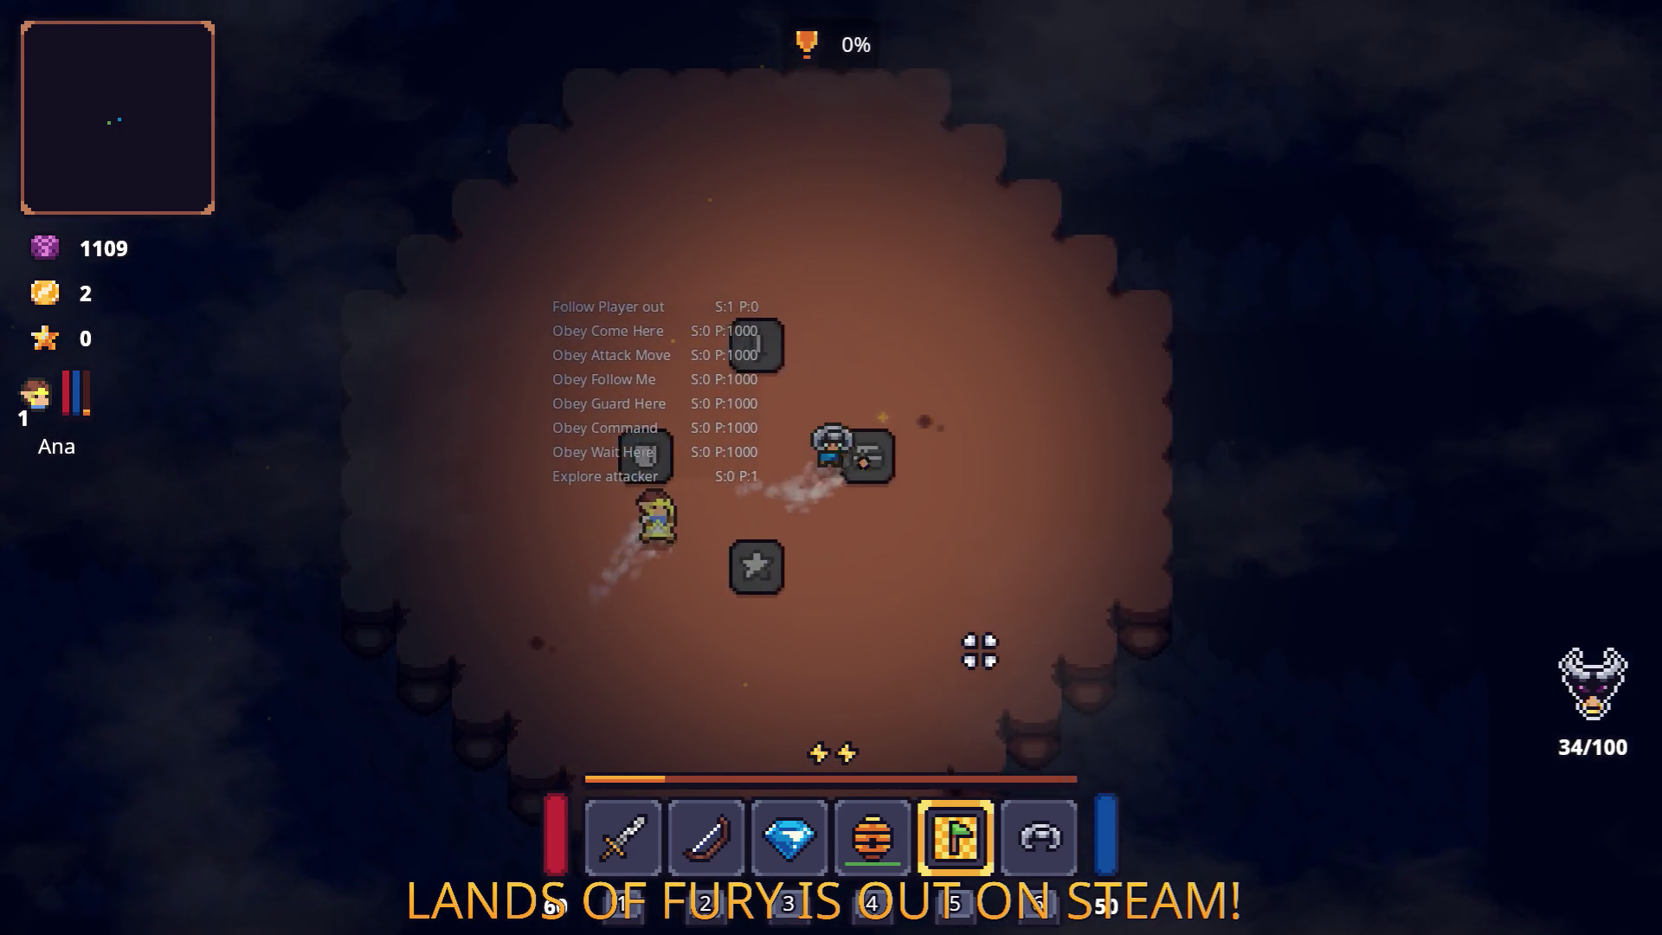
{"action": "key", "text": "Escape"}
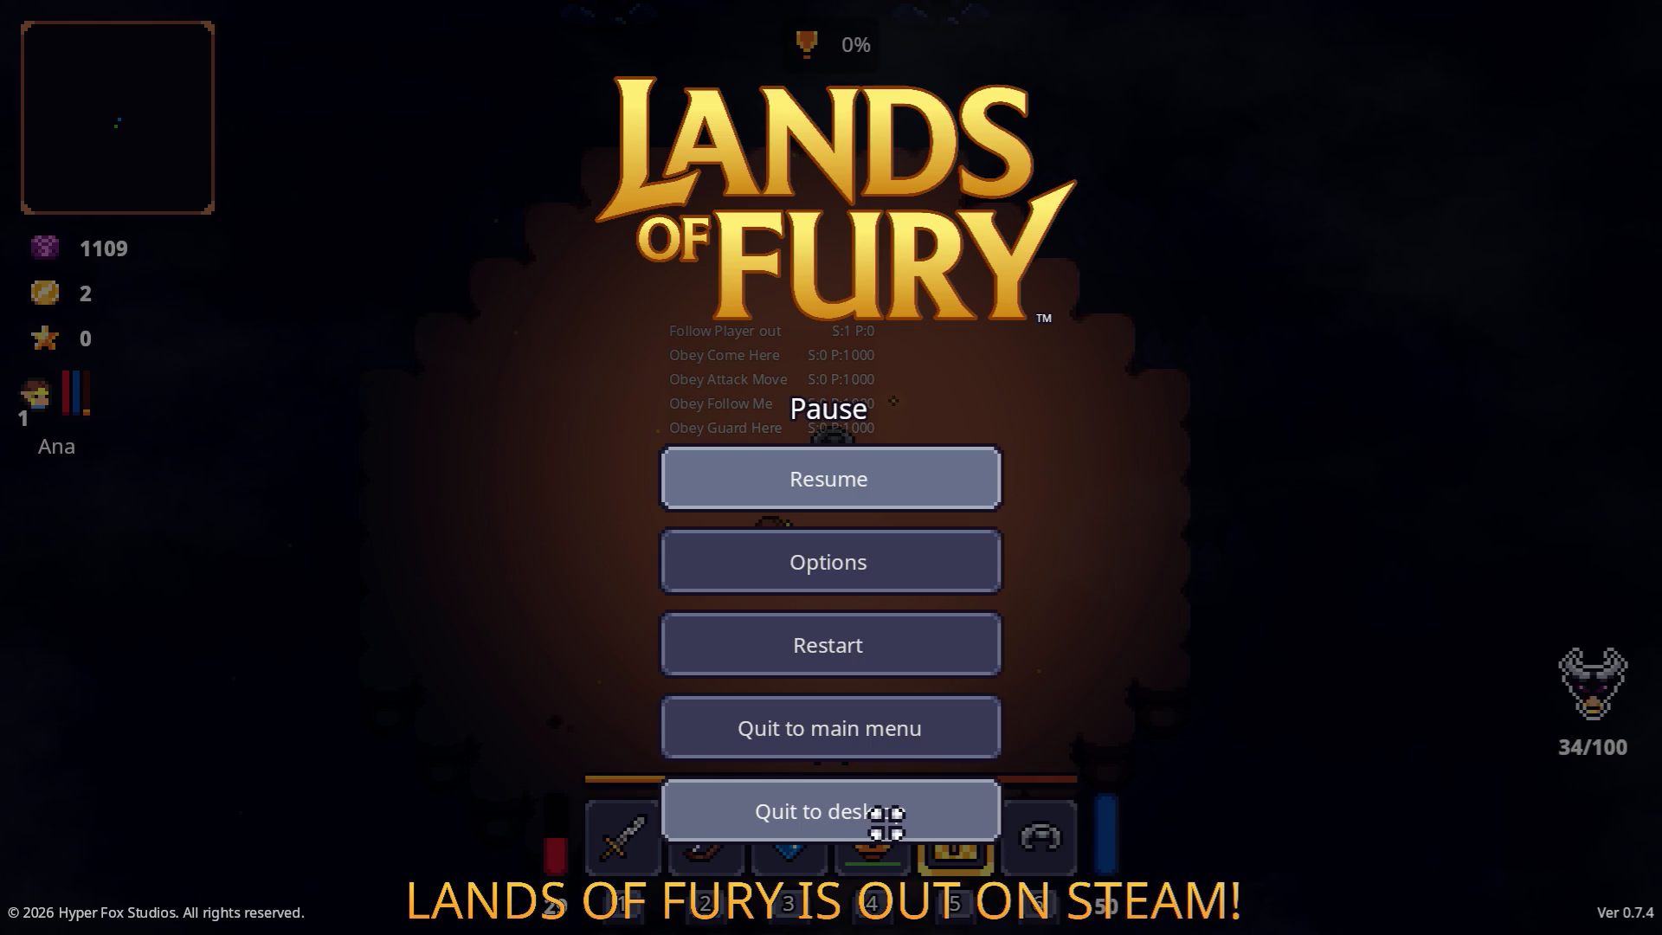
{"action": "left_click", "coordinate": [890, 823]}
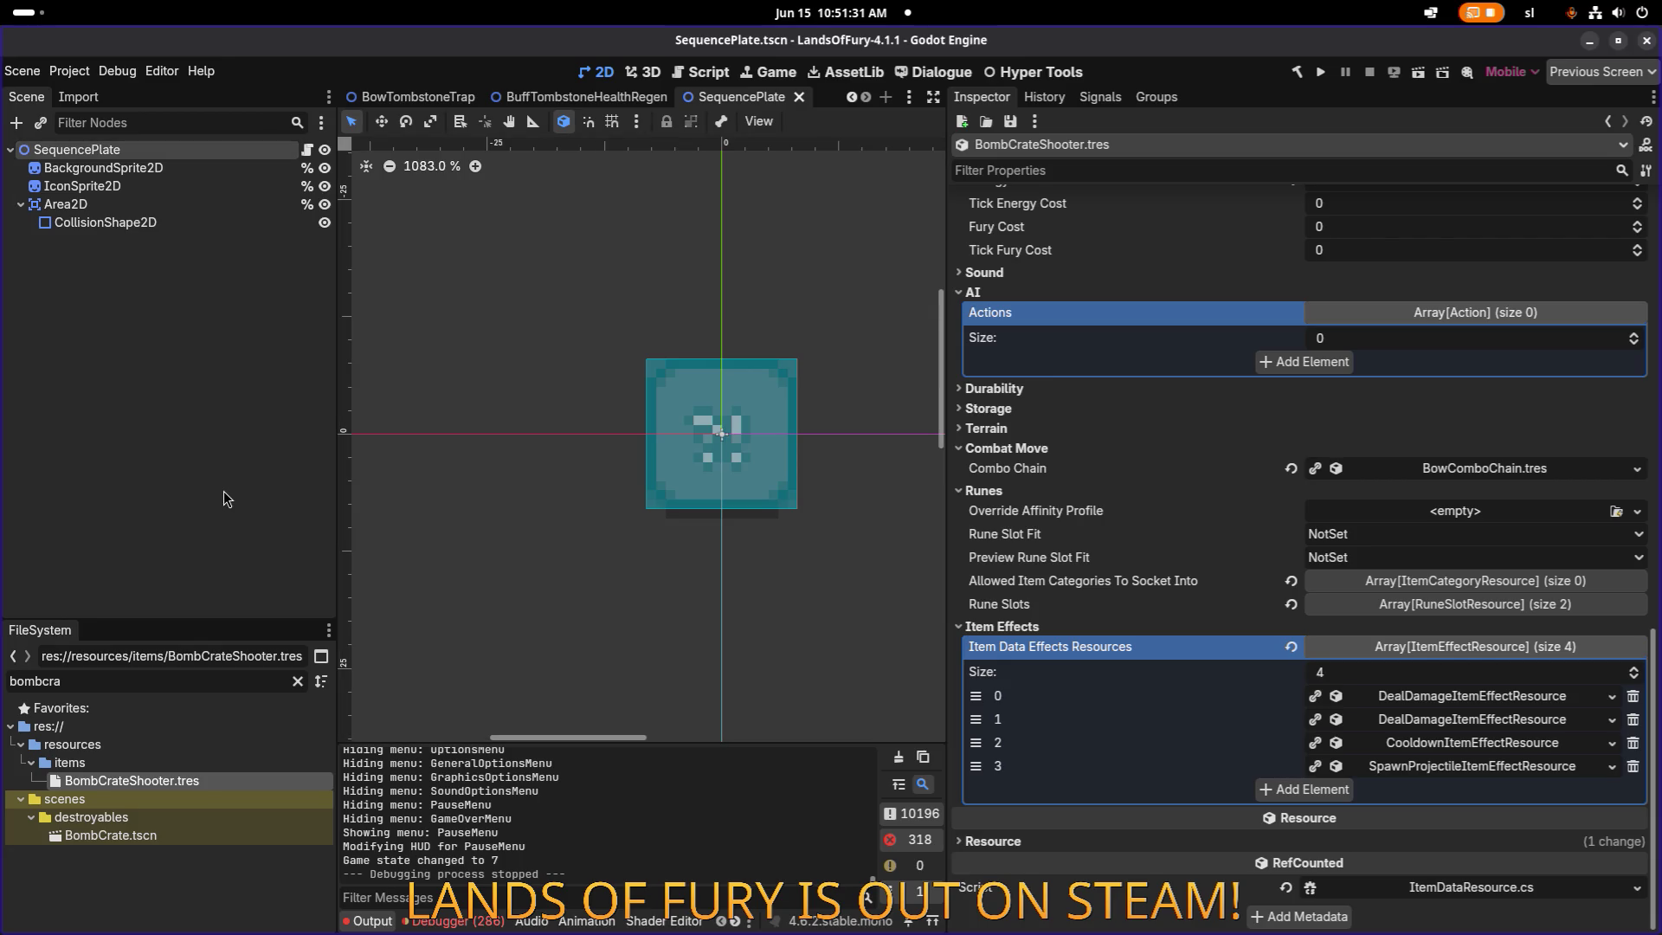
Open and dismiss the Quick Open Scene search, then switch to Aseprite with Items.png.
{"action": "key", "text": "ctrl+shift+o"}
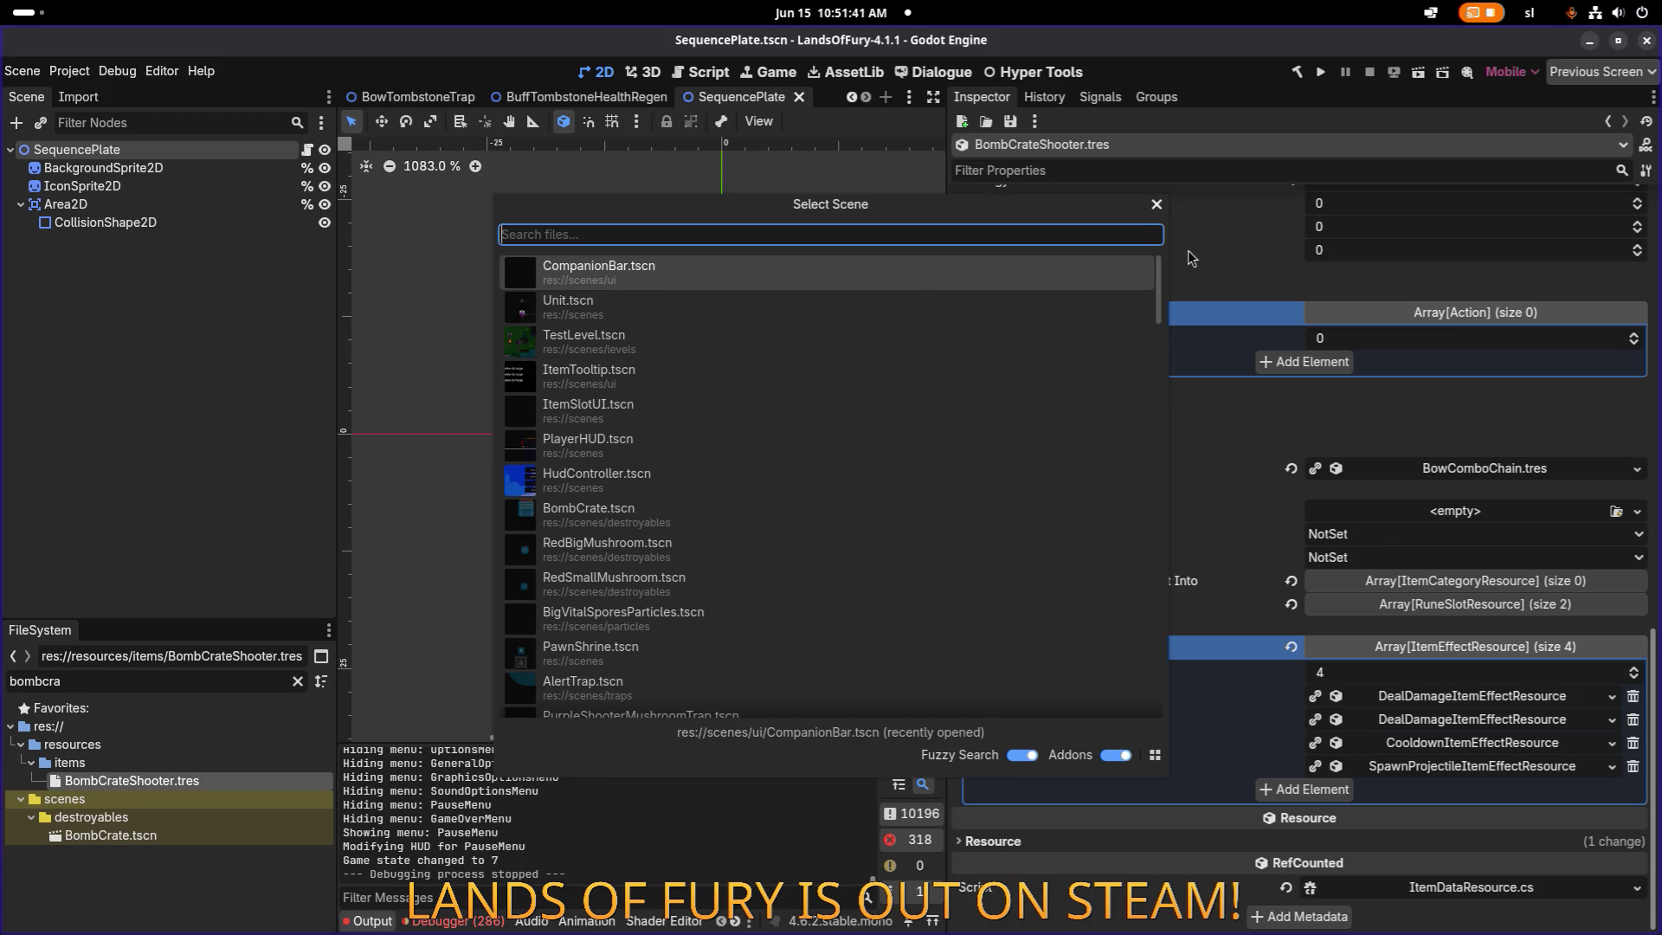
{"action": "left_click", "coordinate": [1158, 206]}
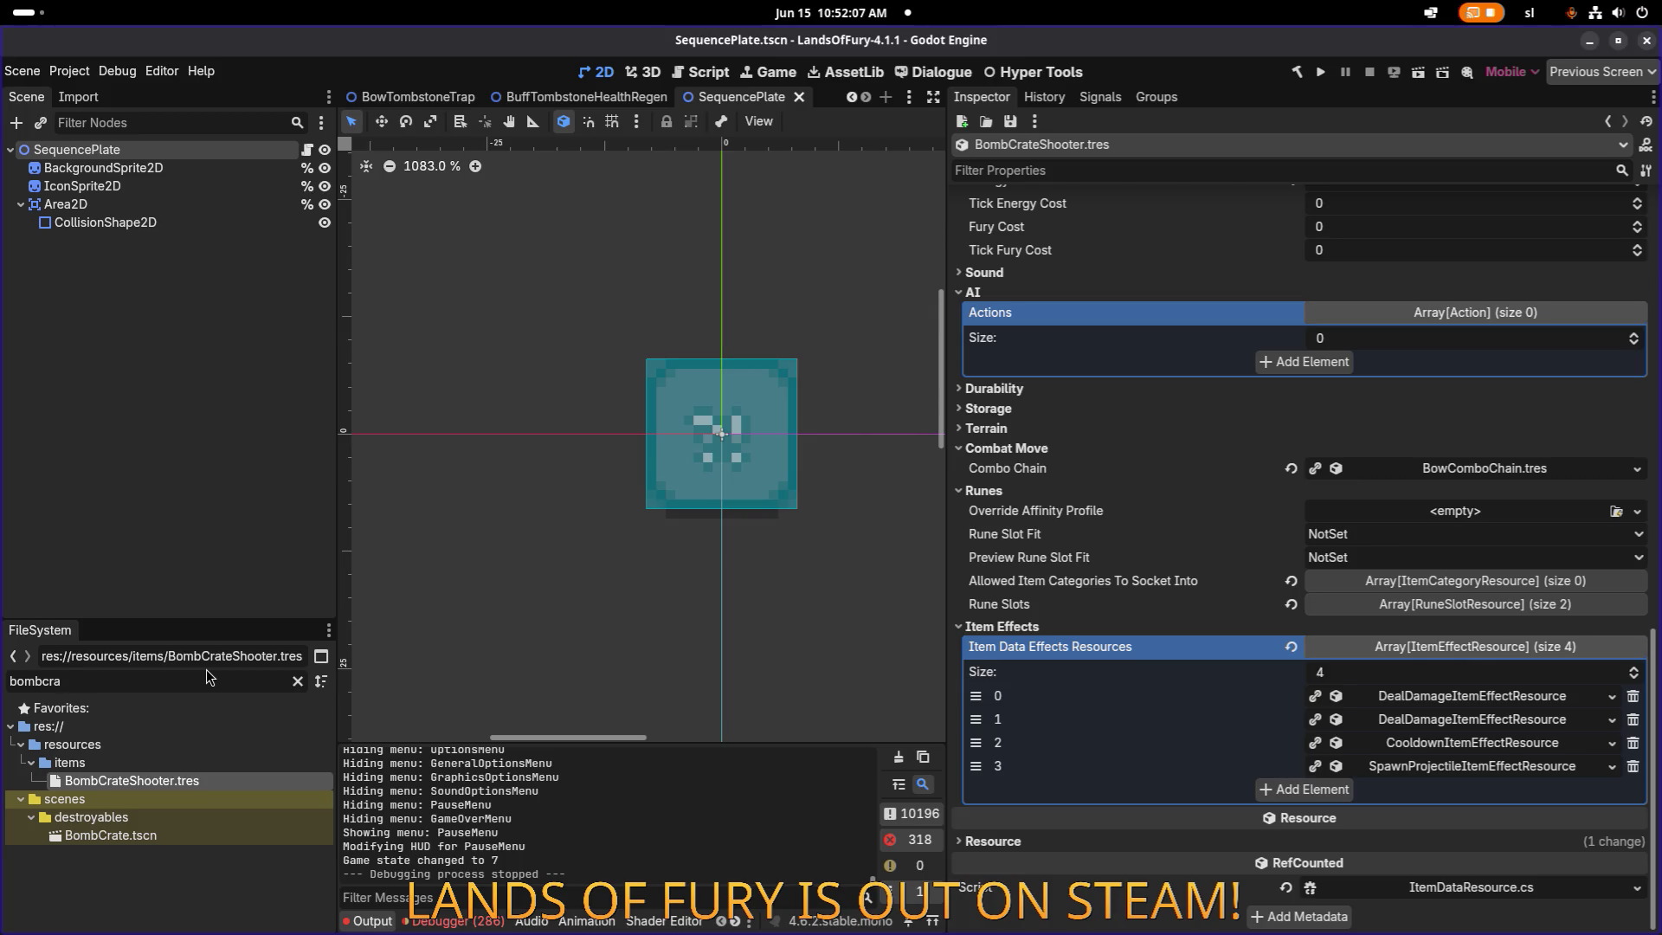
{"action": "key", "text": "alt+Tab"}
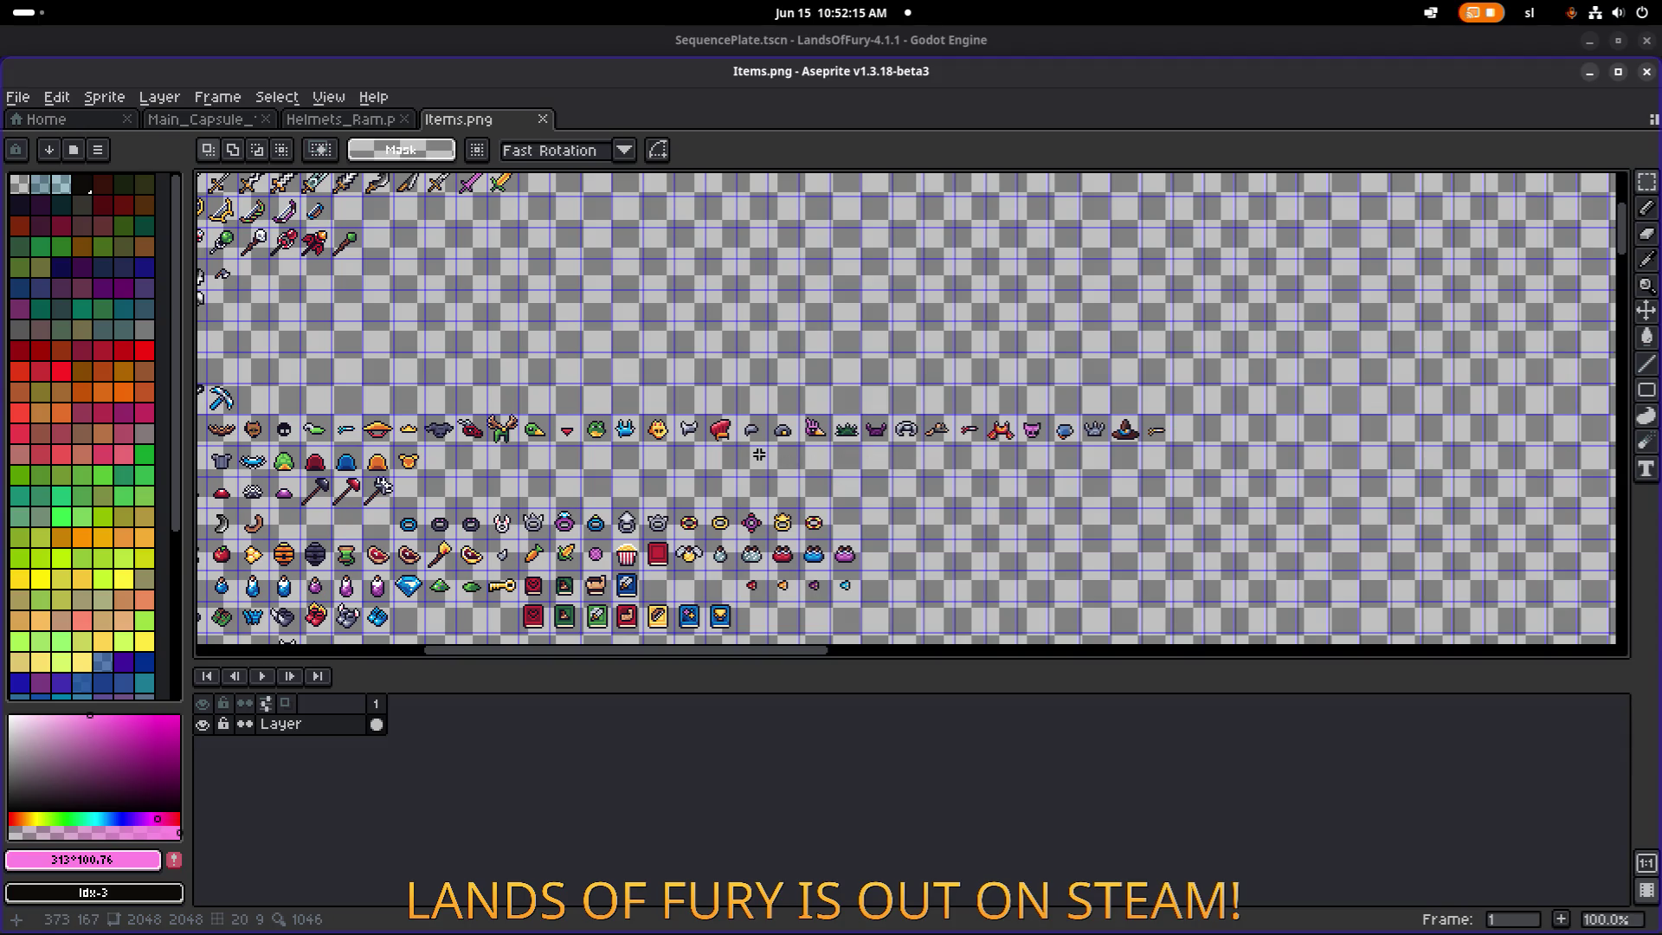
Scroll and zoom the Items.png canvas toward the helmet row.
{"action": "scroll", "coordinate": [753, 422], "scroll_direction": "left", "scroll_amount": 2}
{"action": "scroll", "coordinate": [753, 422], "scroll_direction": "down", "scroll_amount": 1}
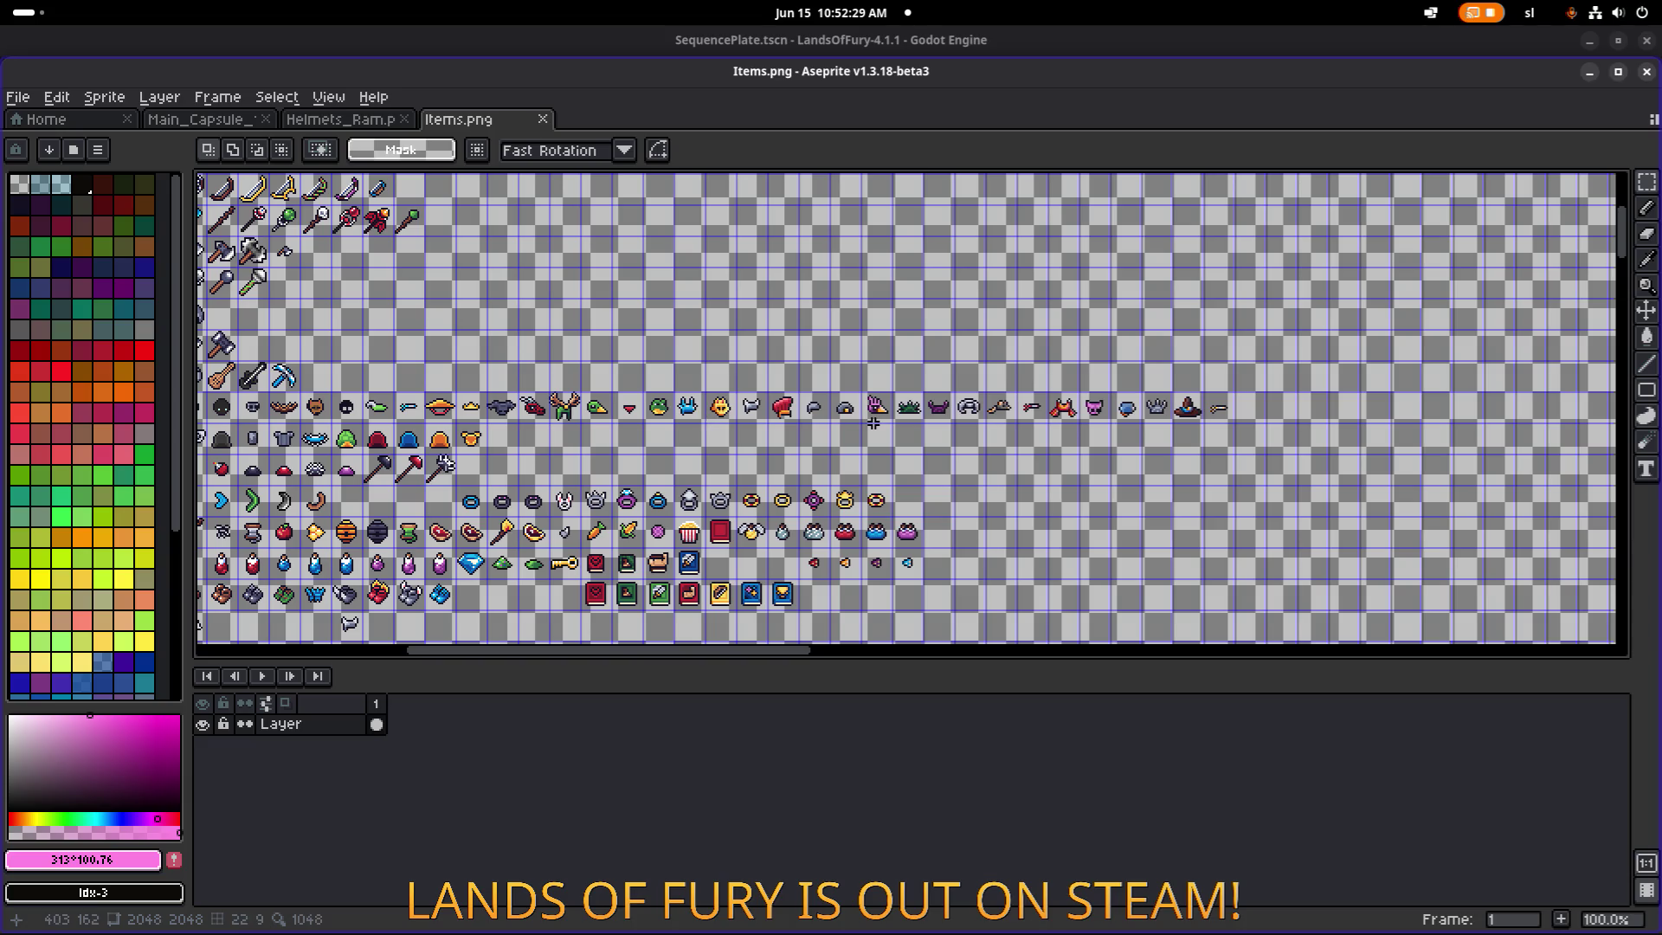
{"action": "scroll", "coordinate": [700, 419], "scroll_direction": "up", "scroll_amount": 1}
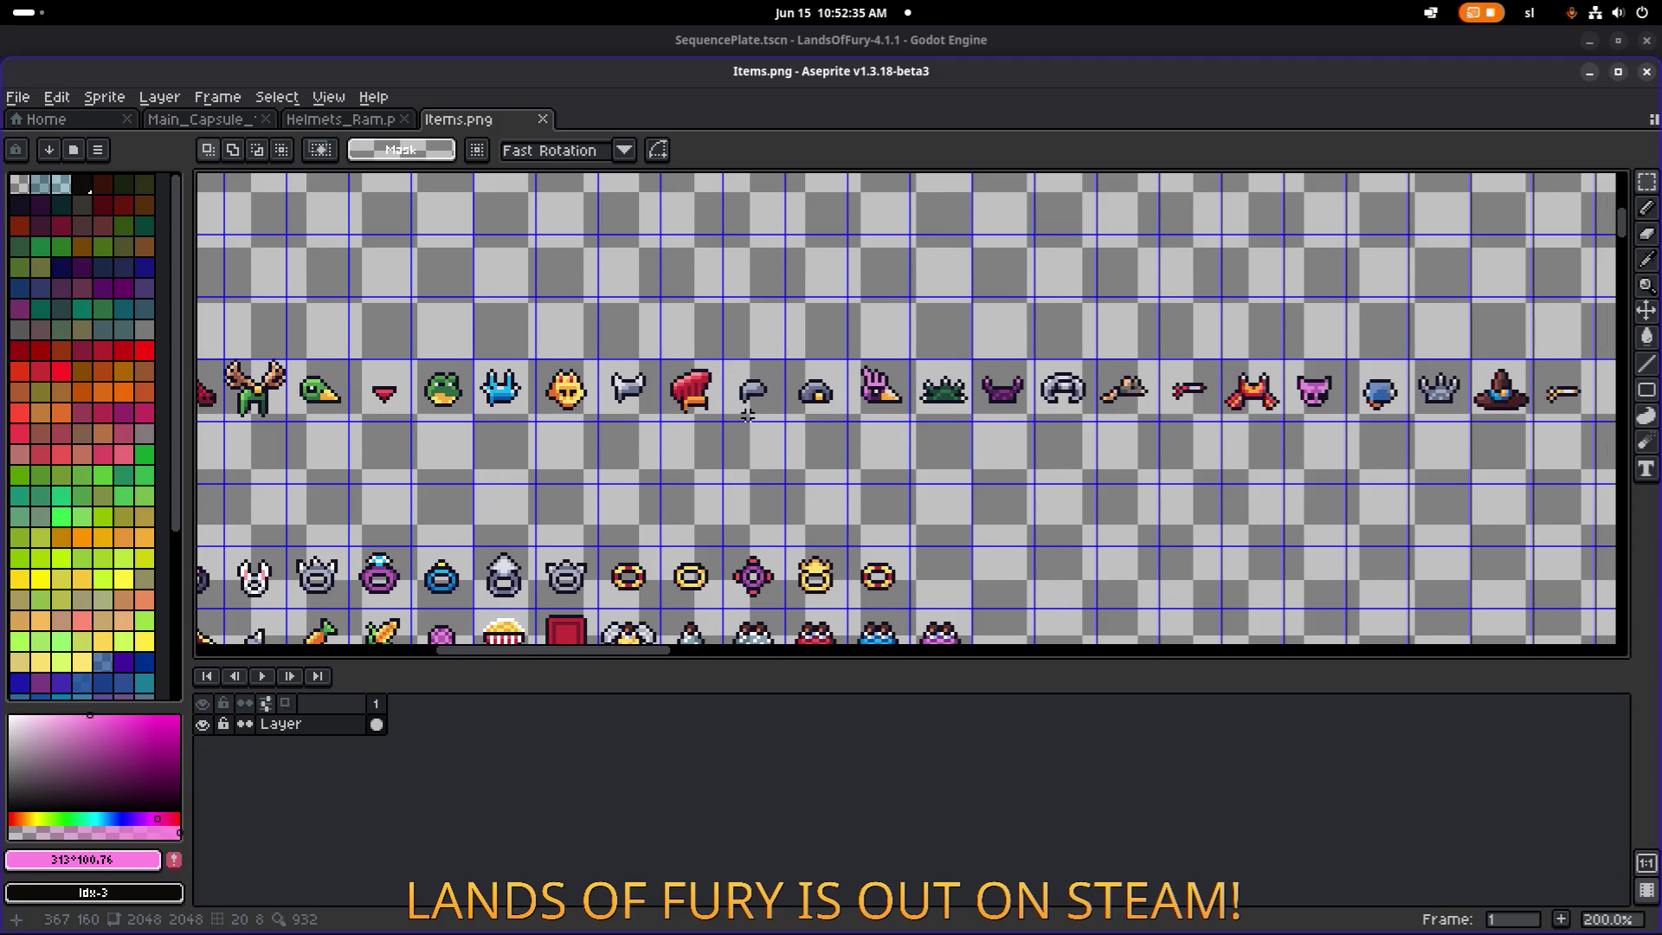
Pan along the headgear row around the red bandana and pick the Rectangular Marquee tool.
{"action": "left_click_drag", "start_coordinate": [748, 415], "coordinate": [838, 390]}
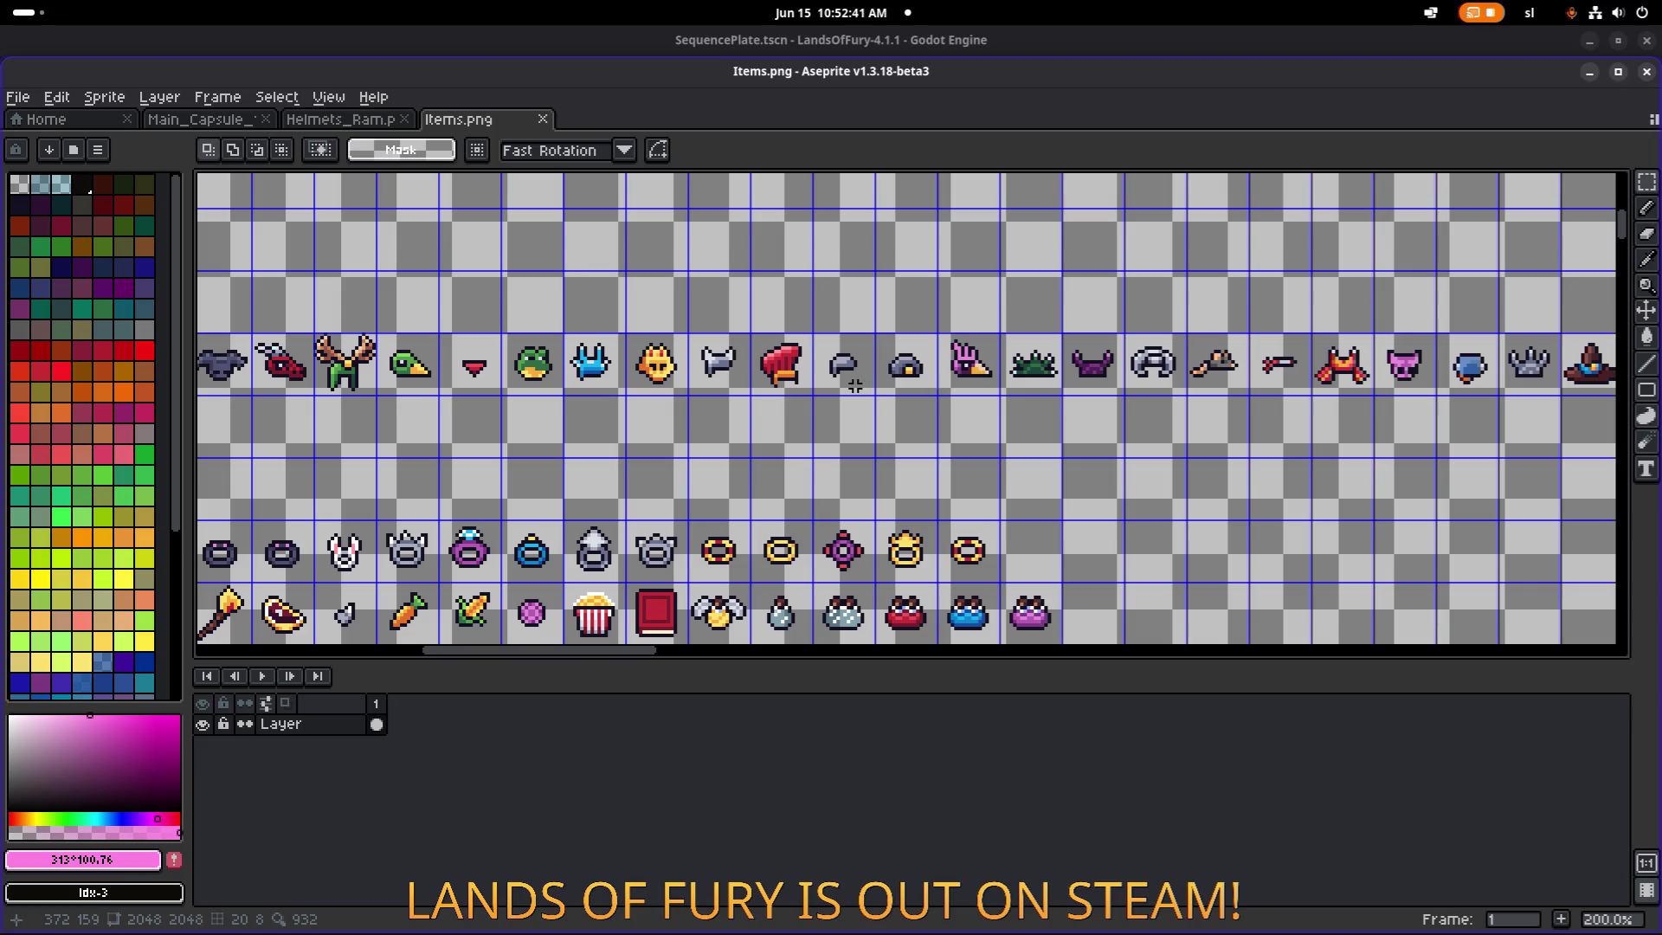
{"action": "left_click_drag", "start_coordinate": [987, 381], "coordinate": [906, 370]}
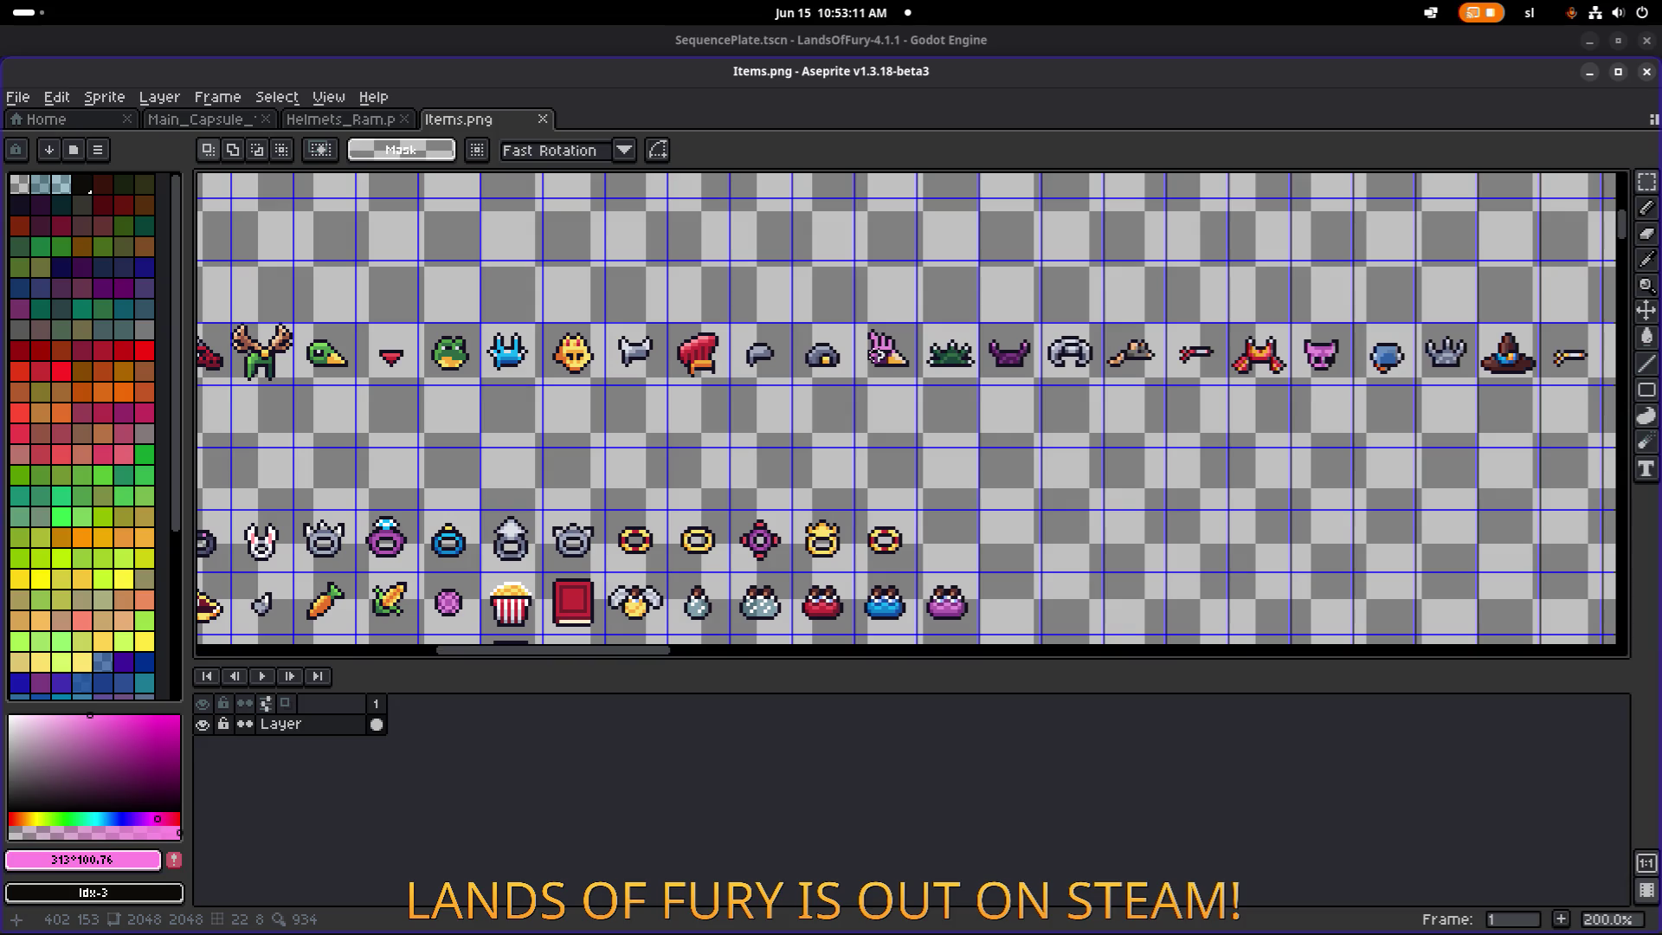
{"action": "left_click_drag", "start_coordinate": [739, 343], "coordinate": [816, 335]}
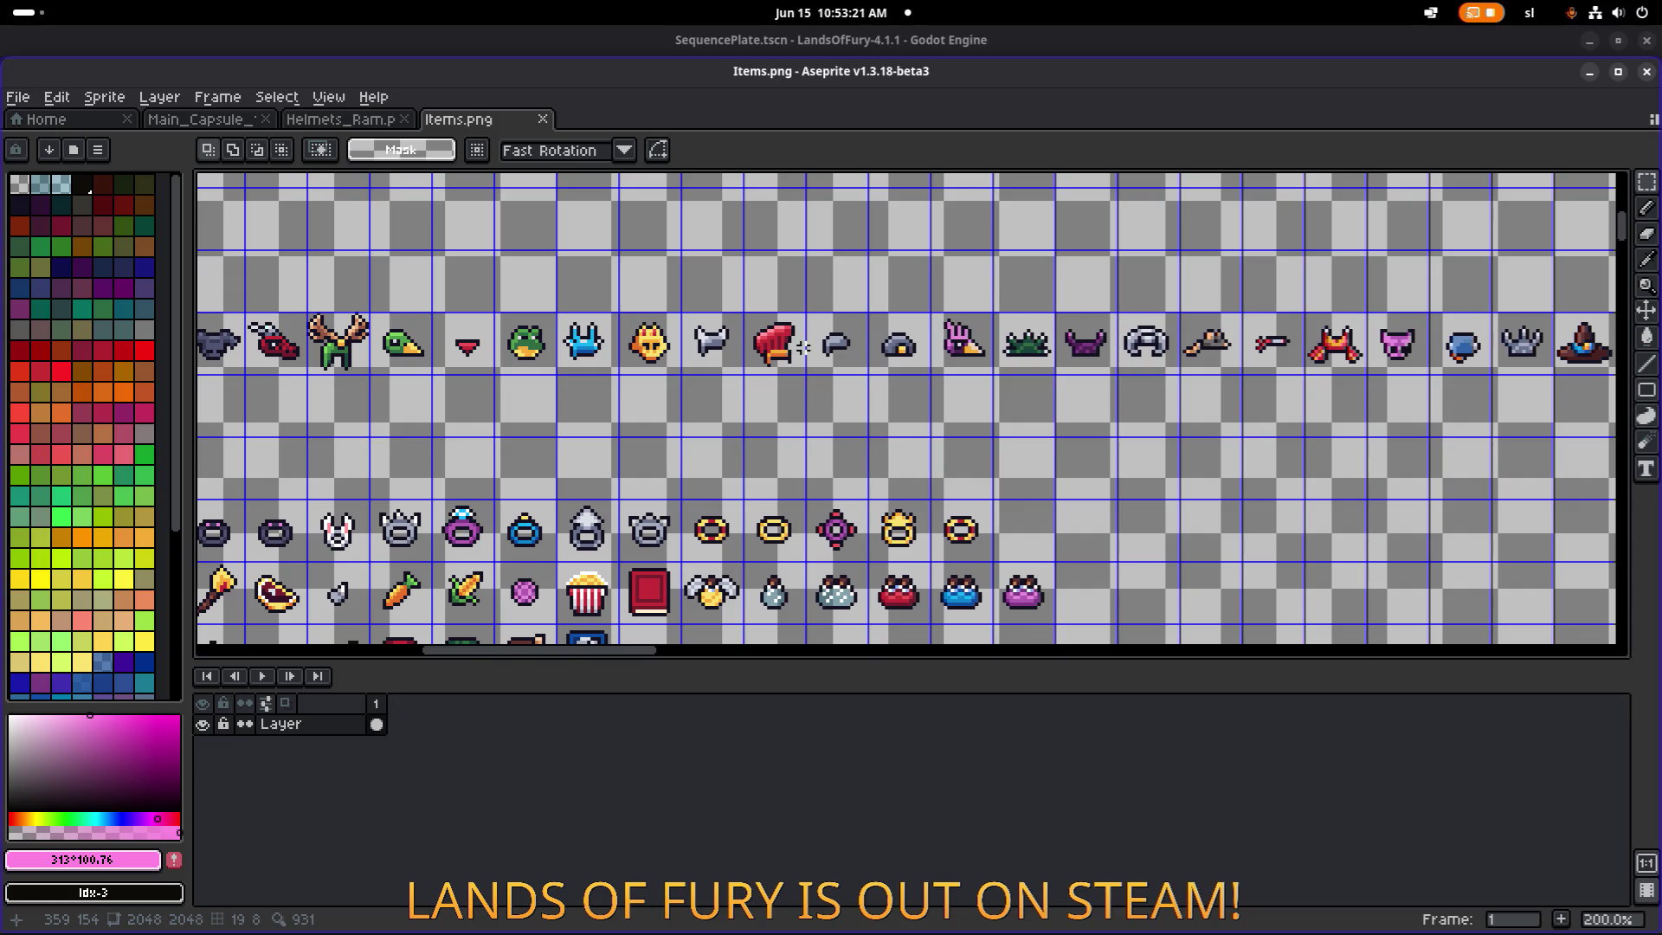
{"action": "scroll", "coordinate": [804, 348], "scroll_direction": "left", "scroll_amount": 5}
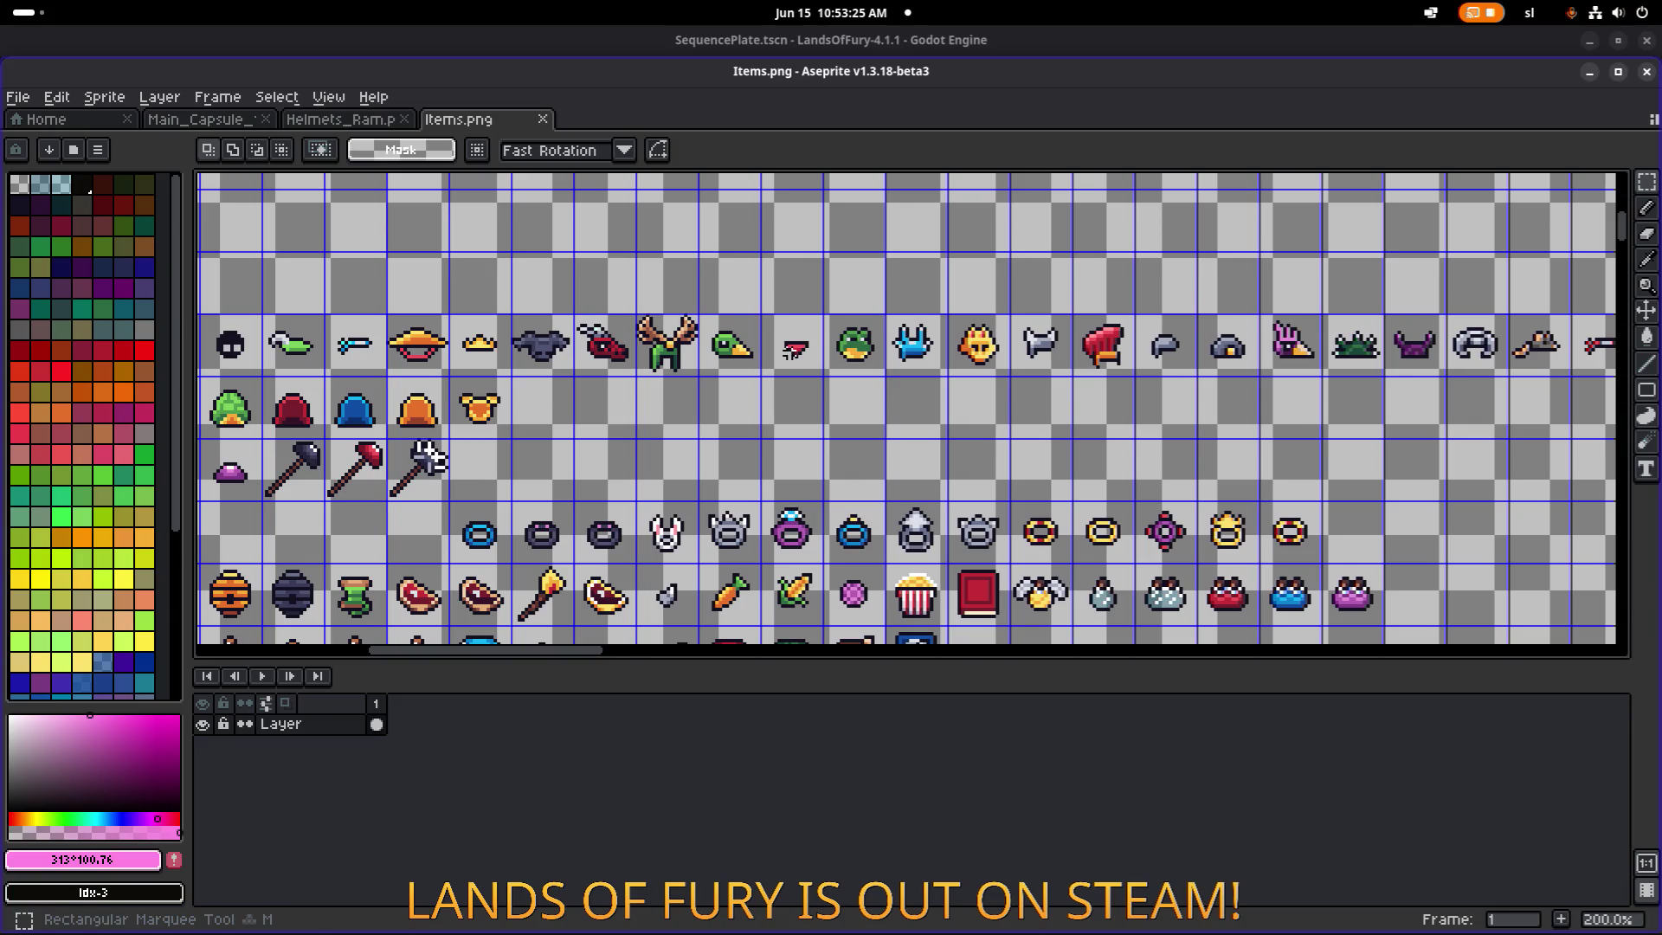
{"action": "key", "text": "m"}
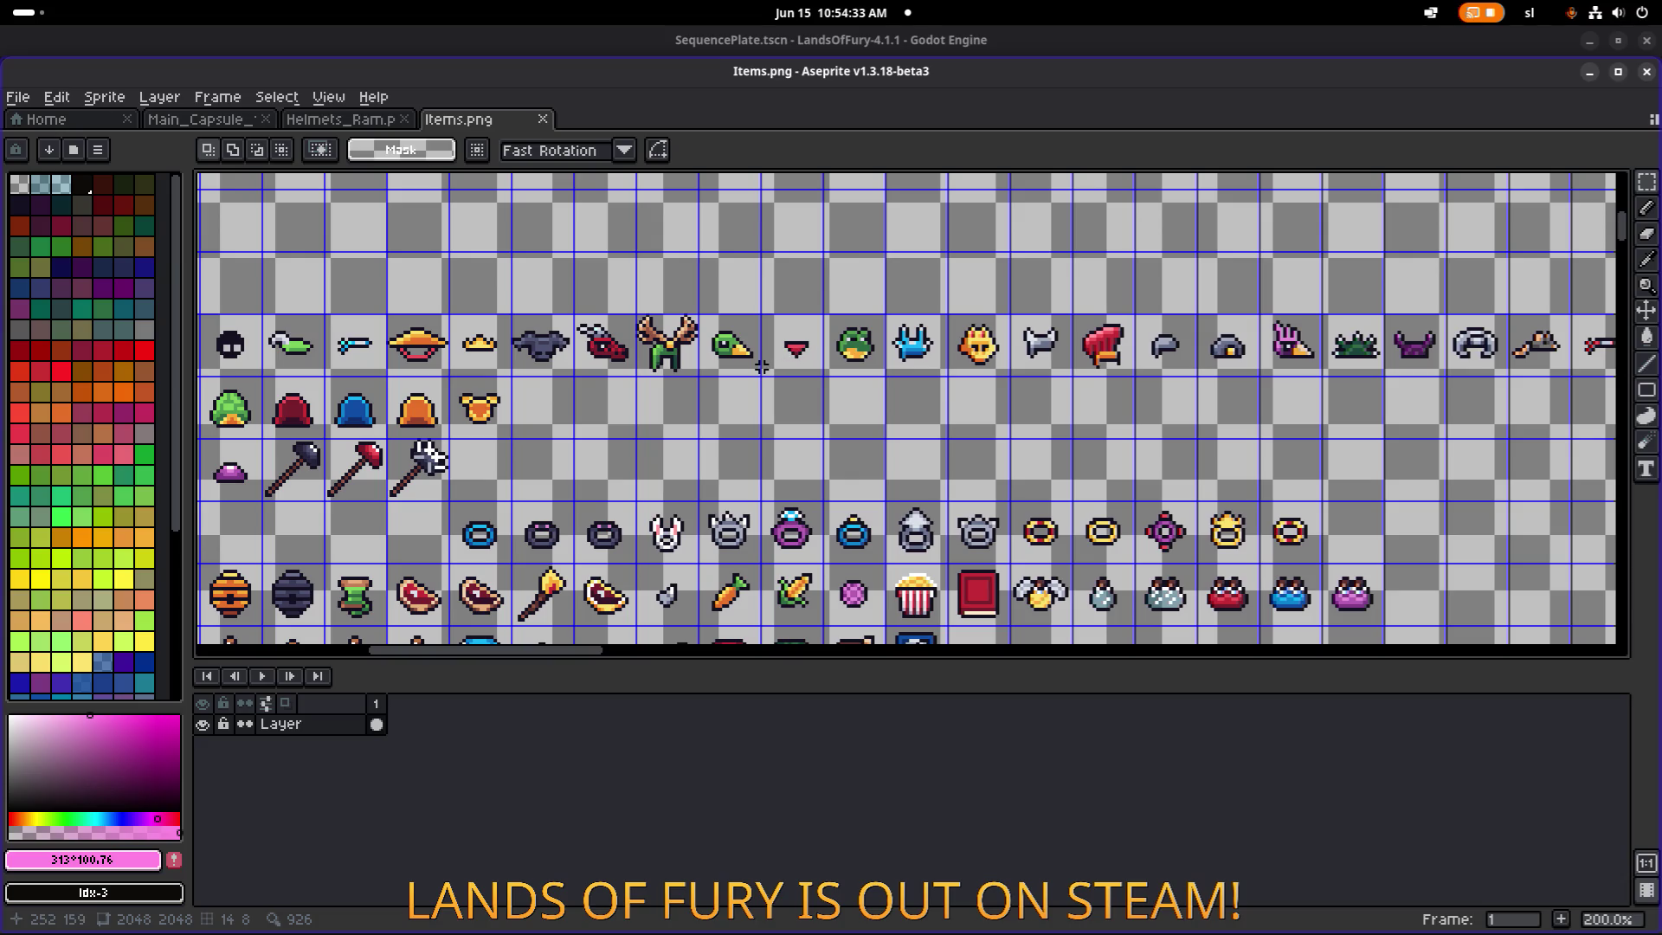
Minimize Aseprite to bring the Godot editor back.
{"action": "left_click", "coordinate": [1589, 72]}
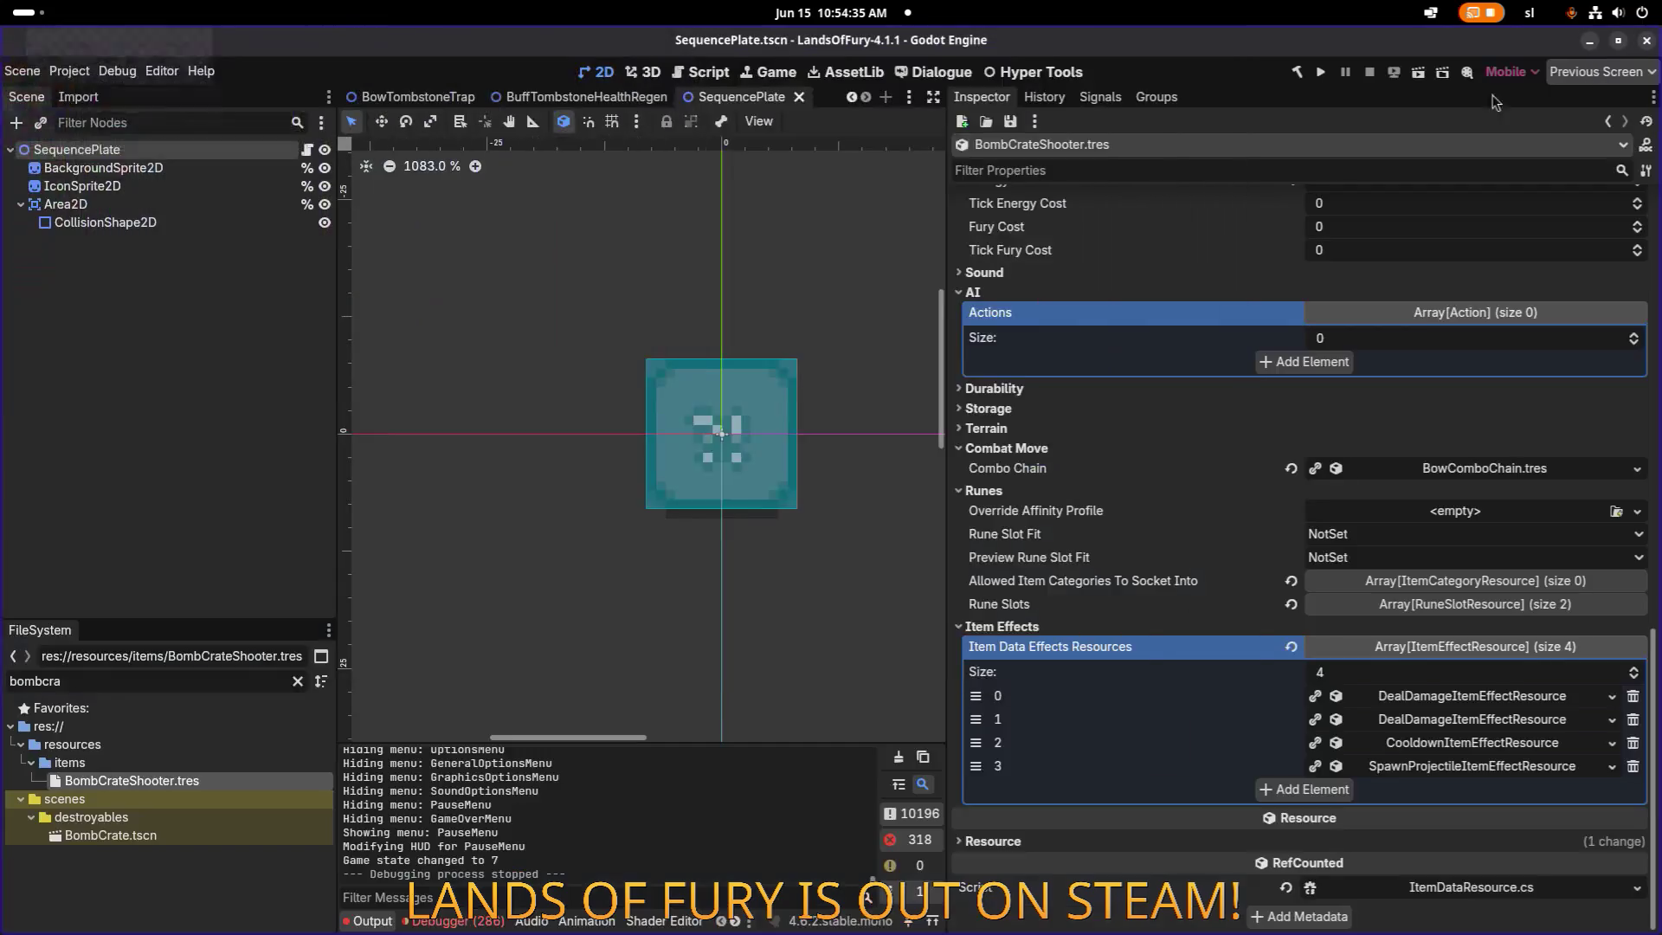
Filter FileSystem by 'face' and select Helmets_FaceBandana.png.
{"action": "type", "text": "fce"}
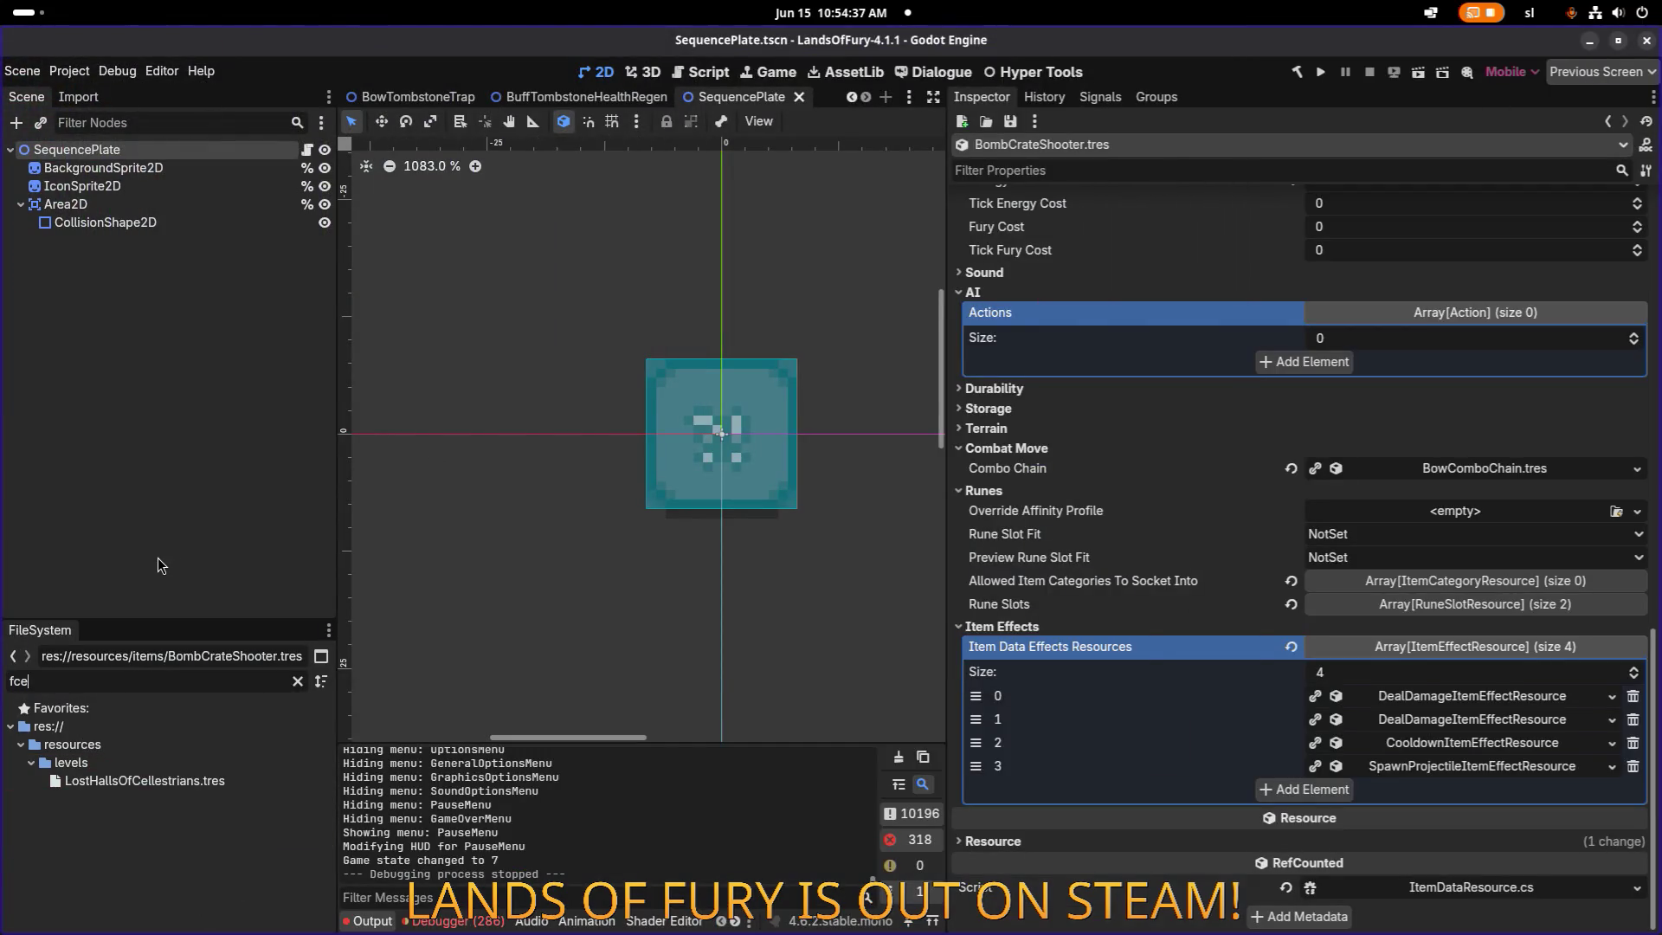
{"action": "key", "text": "BackSpace"}
{"action": "key", "text": "BackSpace"}
{"action": "type", "text": "ace"}
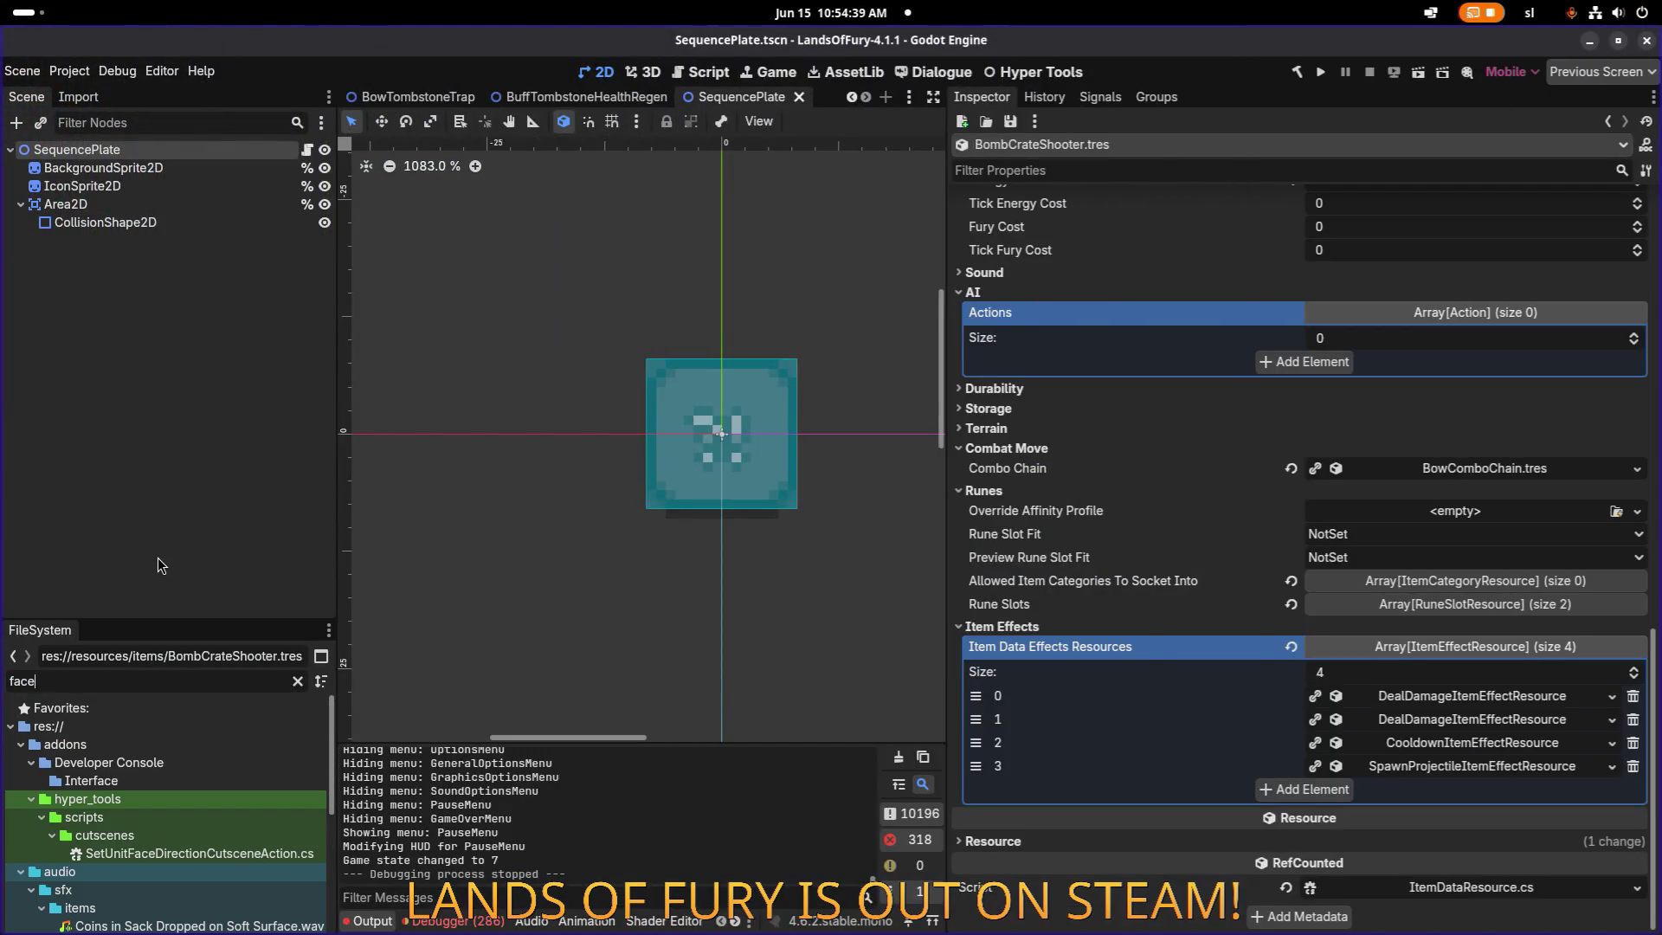
{"action": "scroll", "coordinate": [158, 734], "scroll_direction": "down", "scroll_amount": 6}
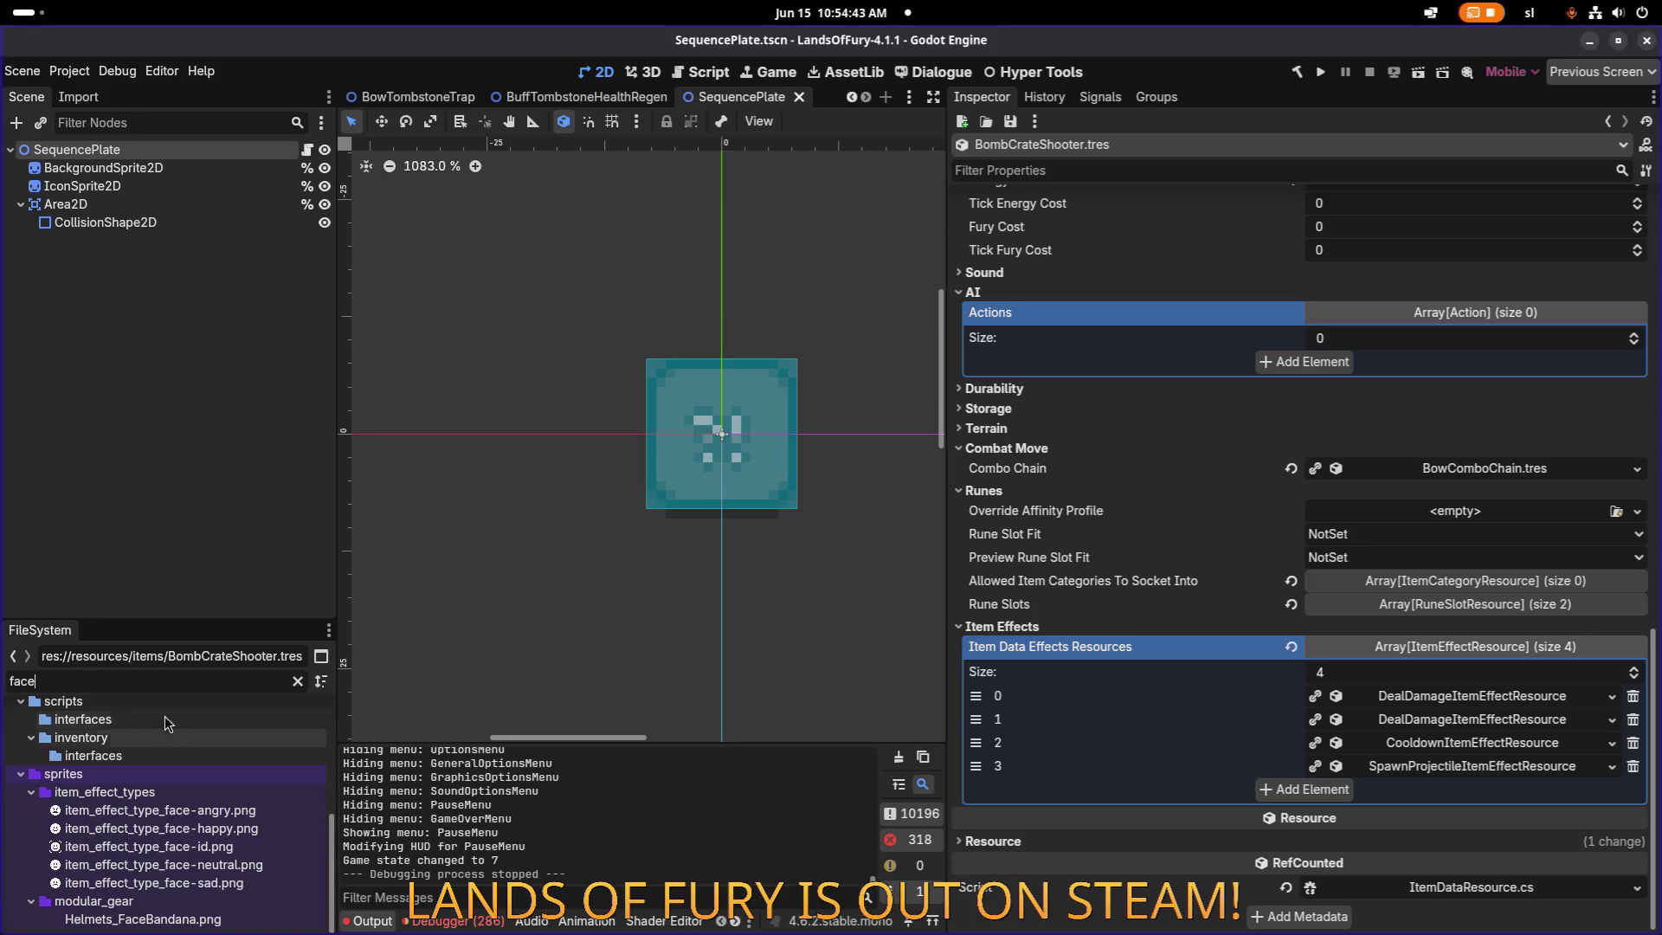
{"action": "left_click", "coordinate": [212, 921]}
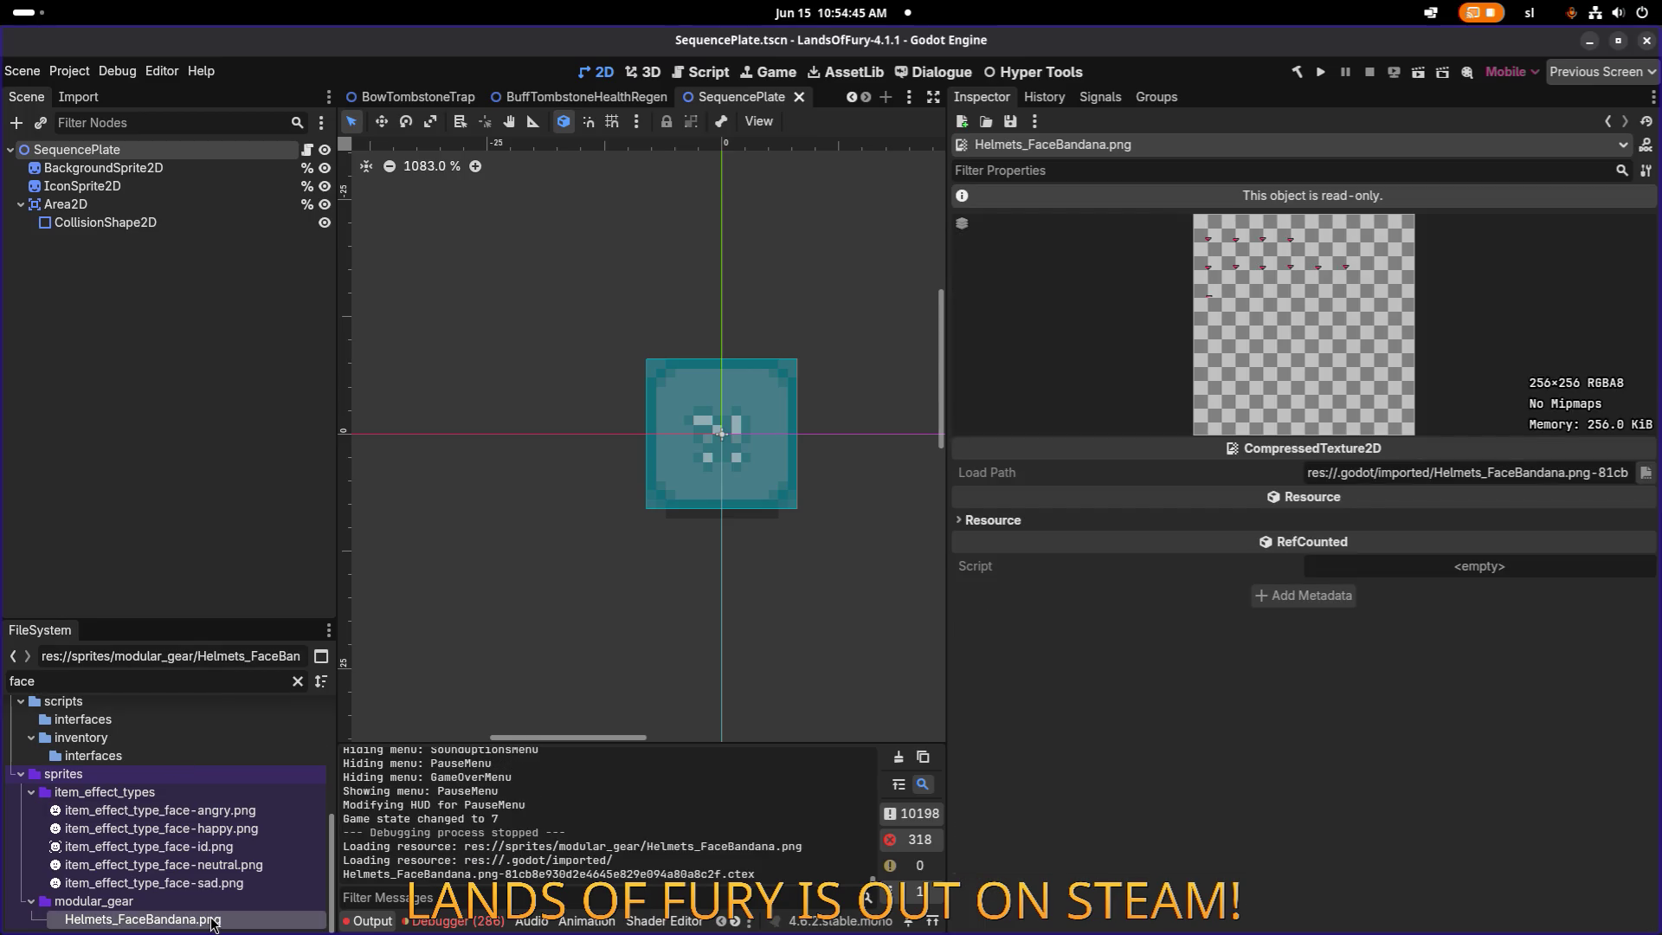
Filter by 'redbandana', open RedBandana.tres, then clear the filter.
{"action": "left_click", "coordinate": [298, 683]}
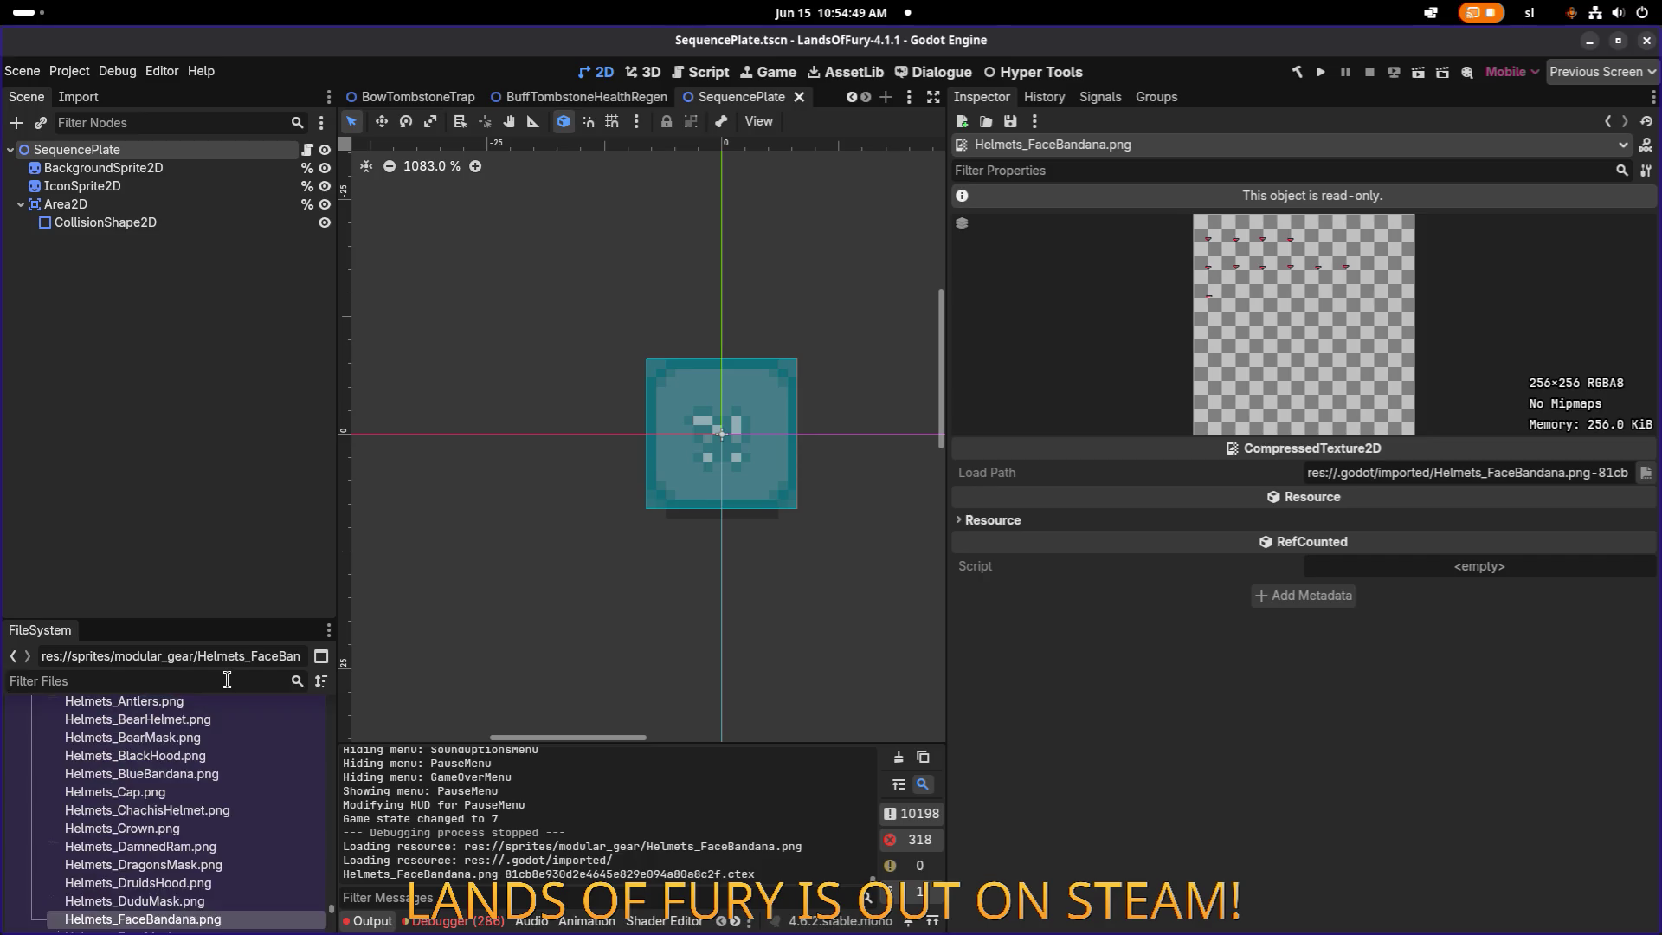
{"action": "type", "text": "redbandana"}
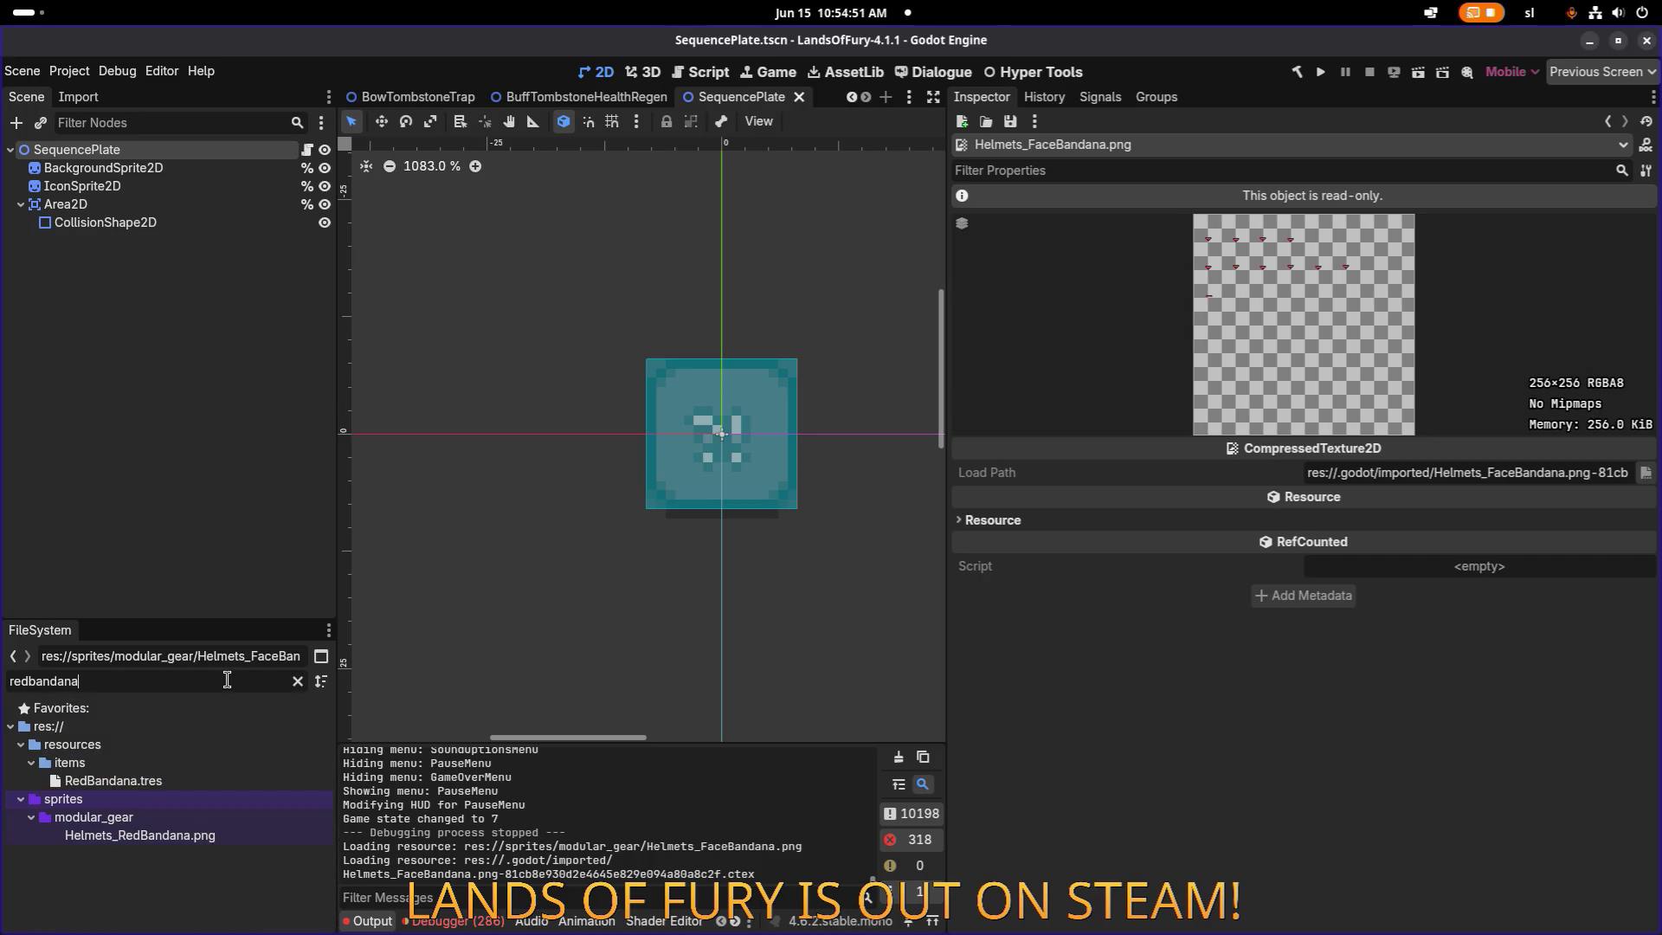
{"action": "double_click", "coordinate": [180, 777]}
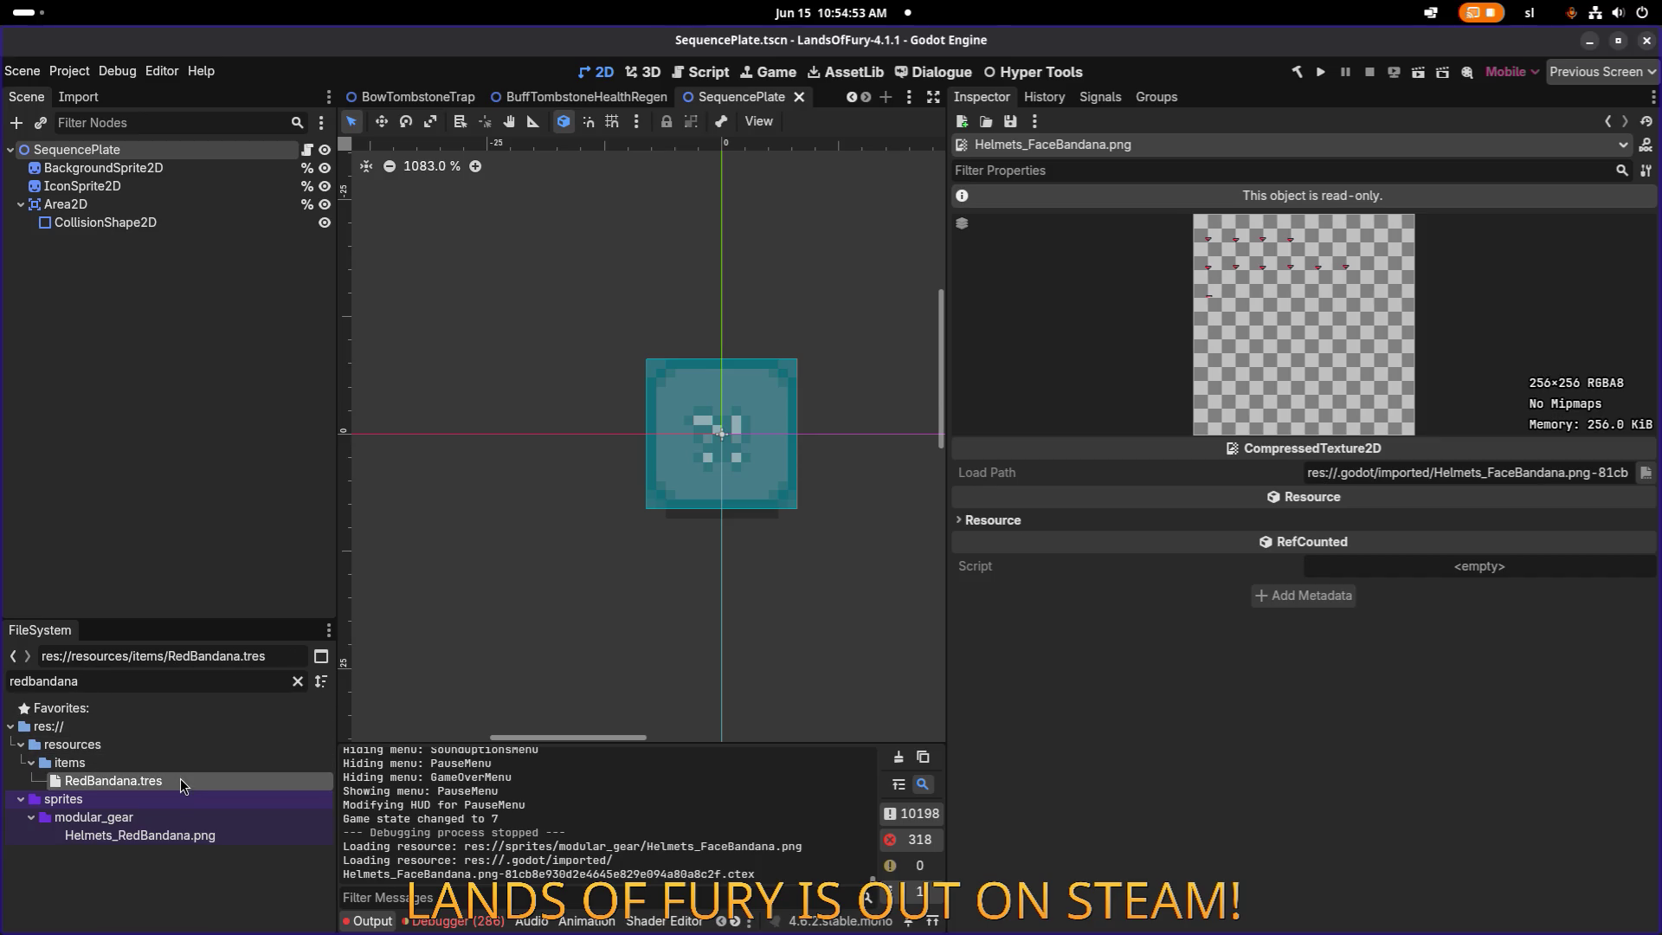
{"action": "left_click", "coordinate": [298, 683]}
Duplicate RedBandana.tres as FaceBandana.tres in res://resources/items.
{"action": "left_click", "coordinate": [173, 812]}
{"action": "left_click", "coordinate": [228, 832]}
{"action": "key", "text": "ctrl+d"}
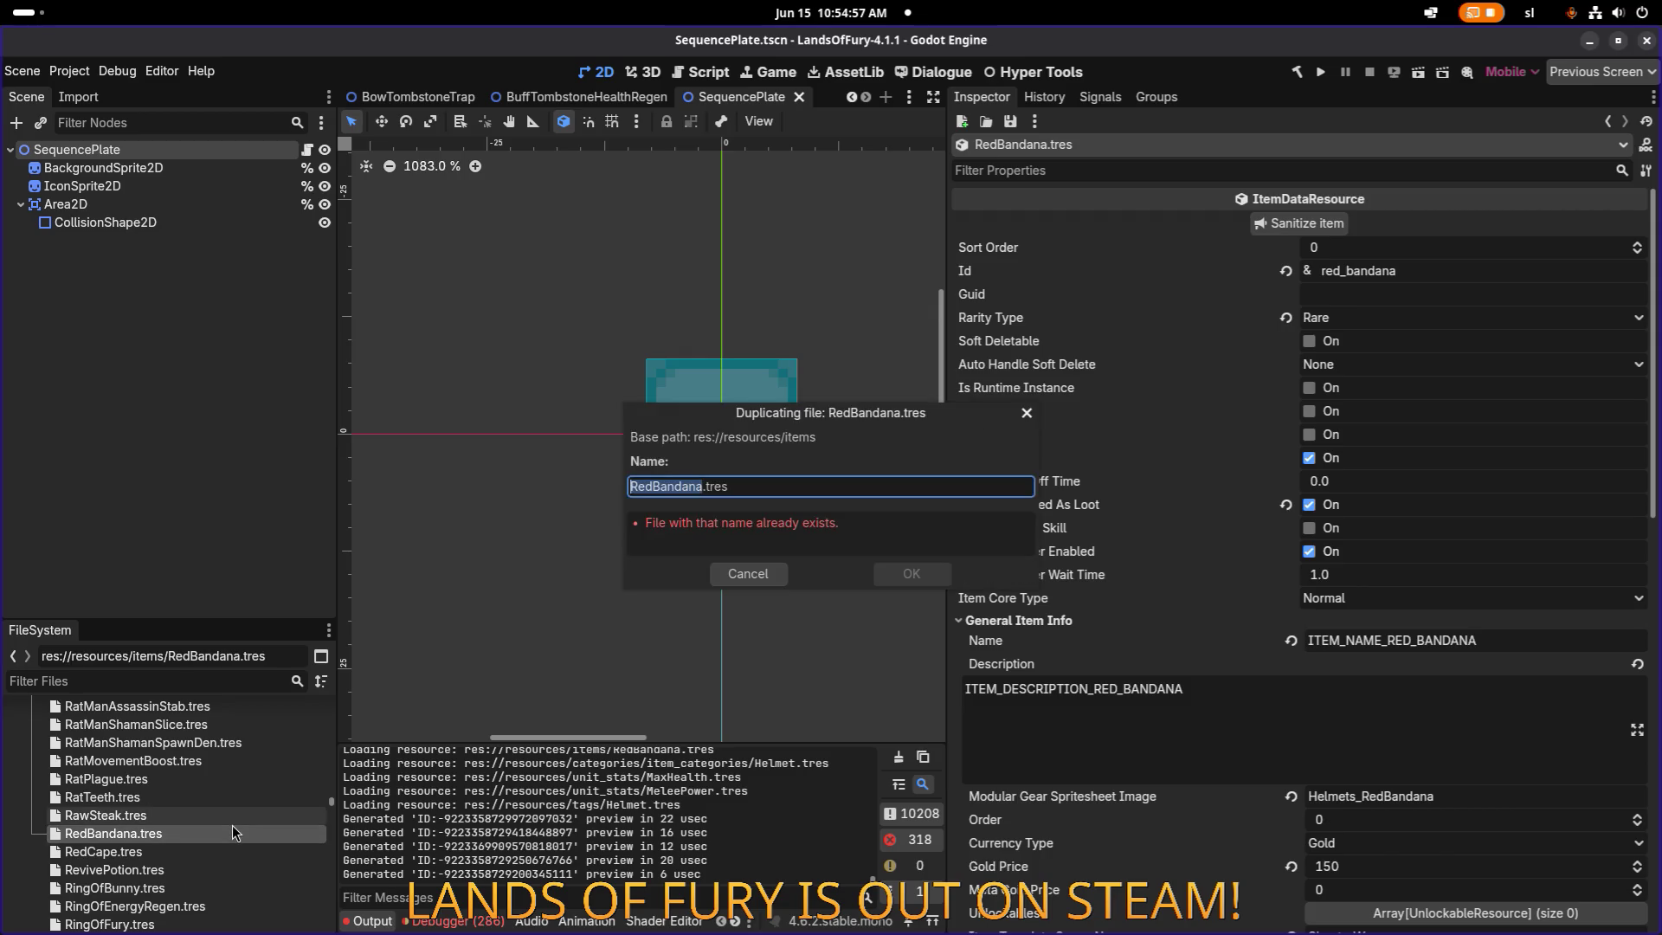
{"action": "key", "text": "Right"}
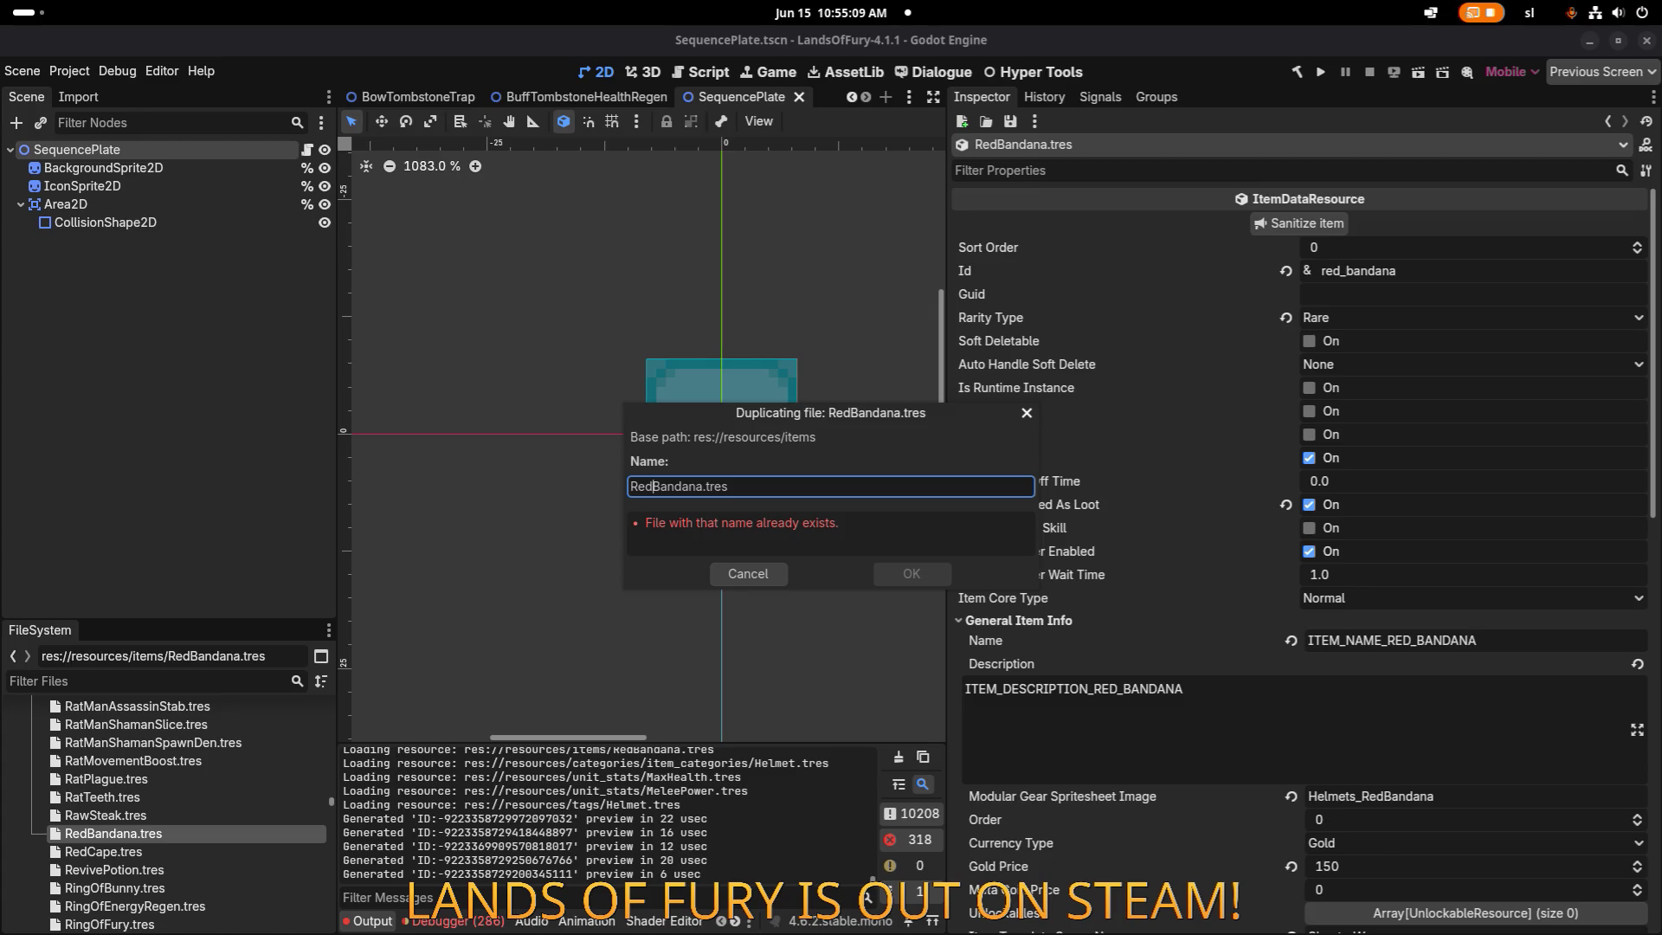
{"action": "key", "text": "alt+Tab"}
{"action": "left_click", "coordinate": [651, 486]}
{"action": "key", "text": "shift+Home"}
{"action": "key", "text": "BackSpace"}
{"action": "type", "text": "Face"}
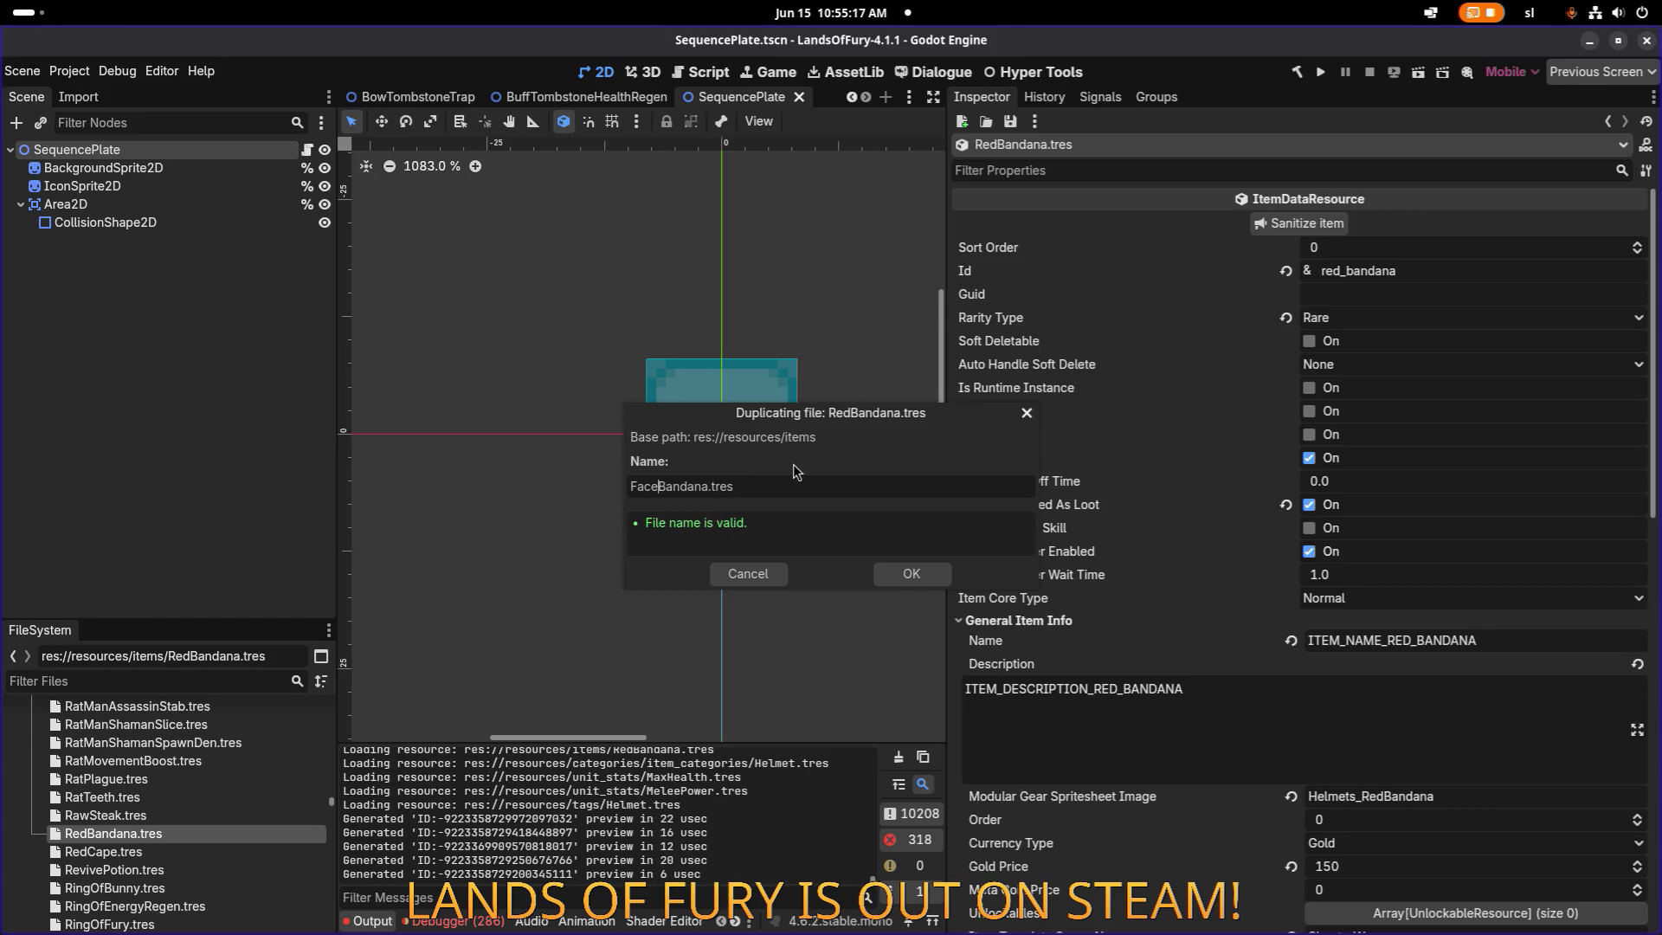
{"action": "left_click", "coordinate": [918, 575]}
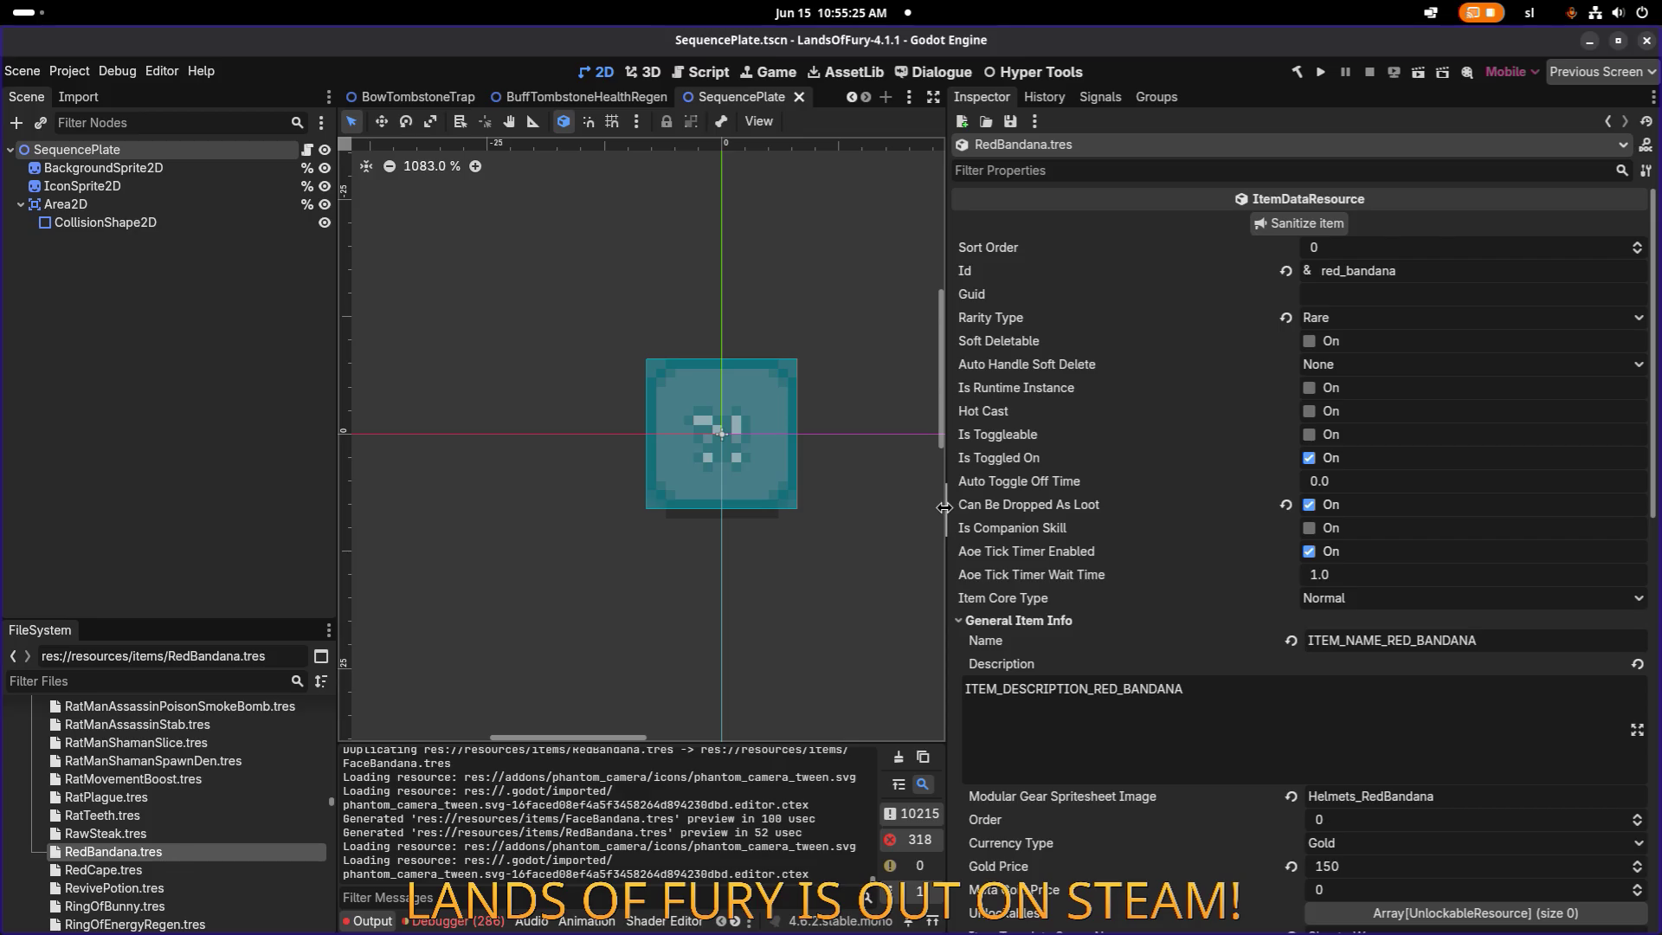
Change the item's Id to face_bandana, keeping its rarity as Rare.
{"action": "left_click_drag", "start_coordinate": [904, 505], "coordinate": [903, 506]}
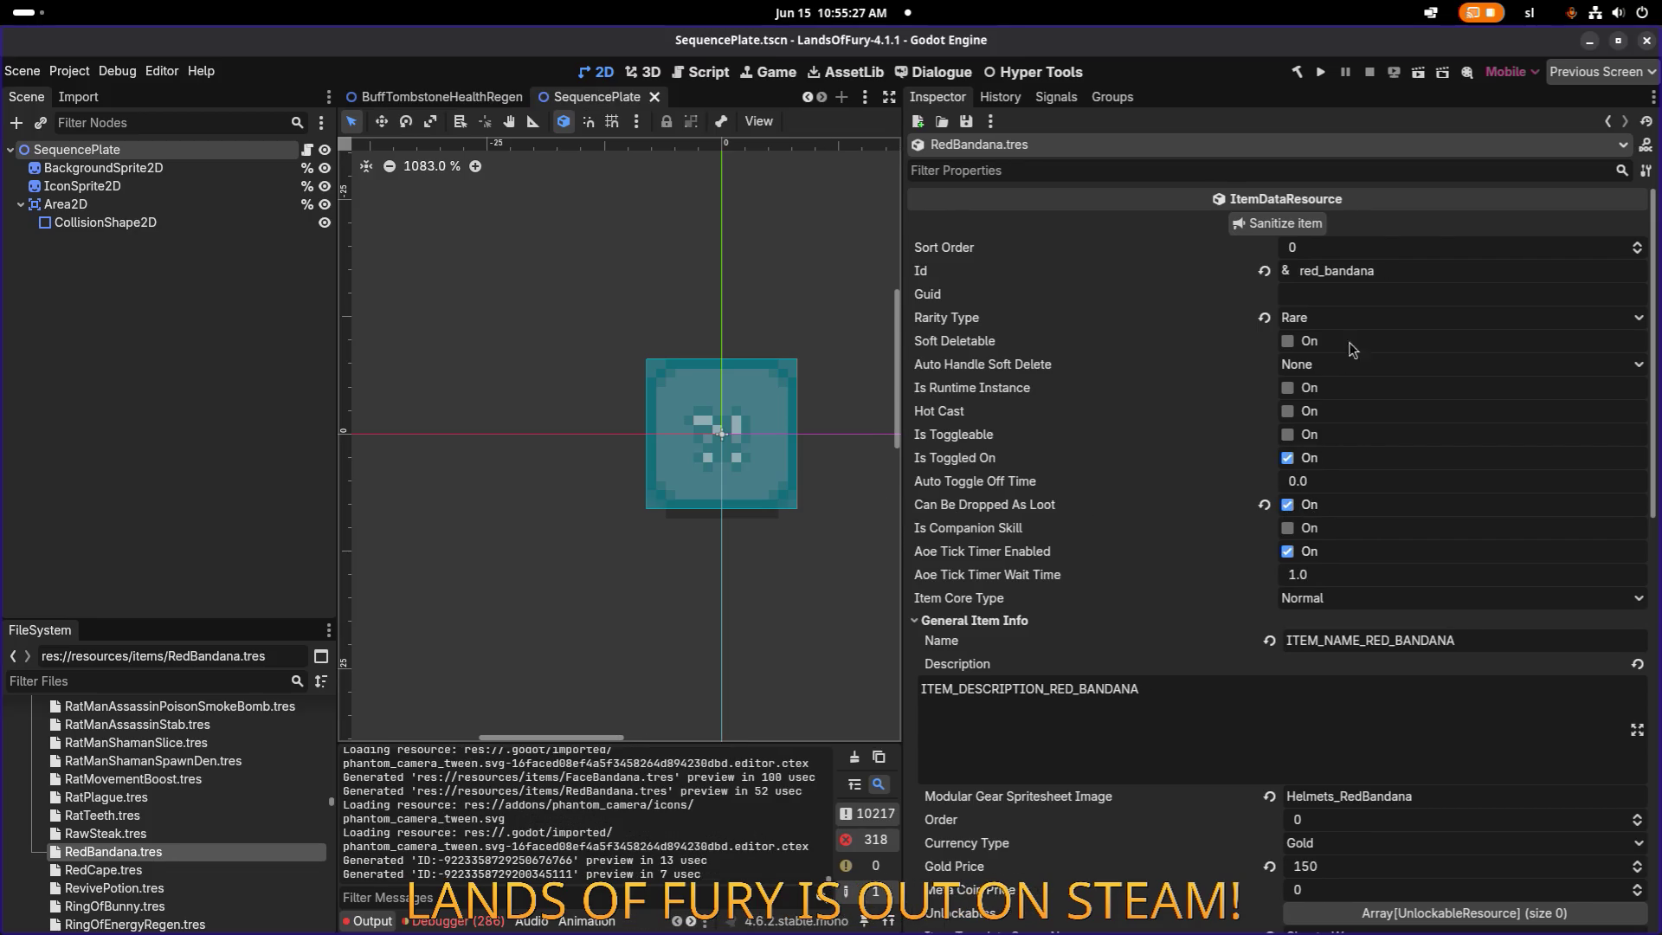
{"action": "left_click", "coordinate": [1321, 276]}
{"action": "key", "text": "shift+Home"}
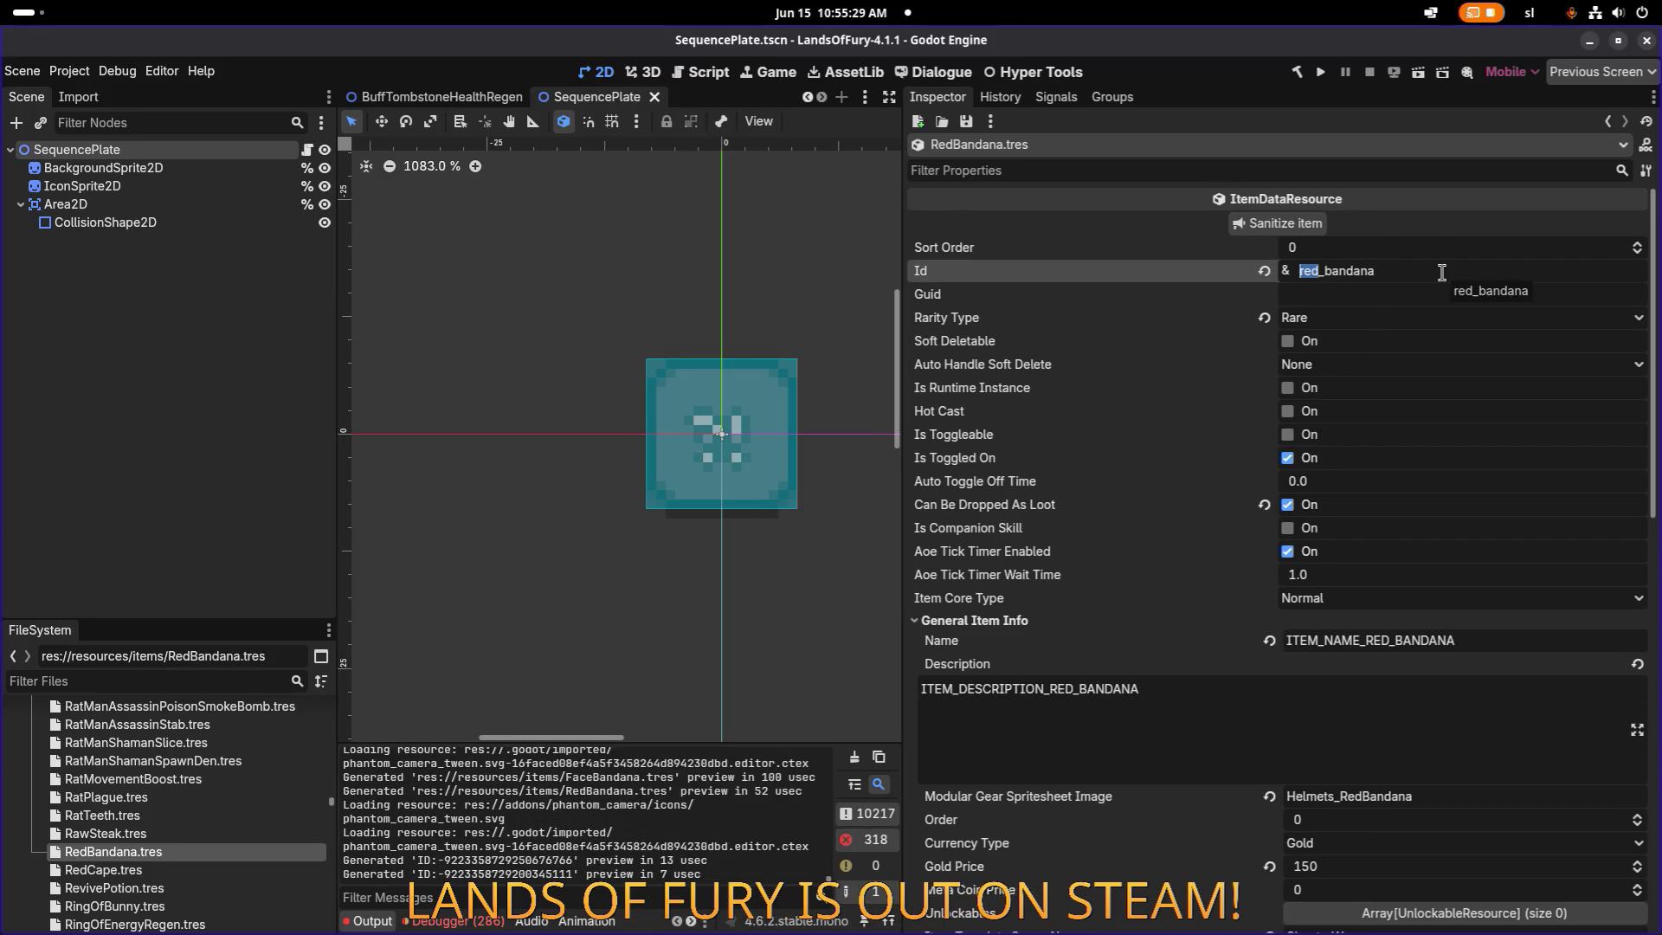
{"action": "key", "text": "BackSpace"}
{"action": "key", "text": "BackSpace"}
{"action": "type", "text": "face"}
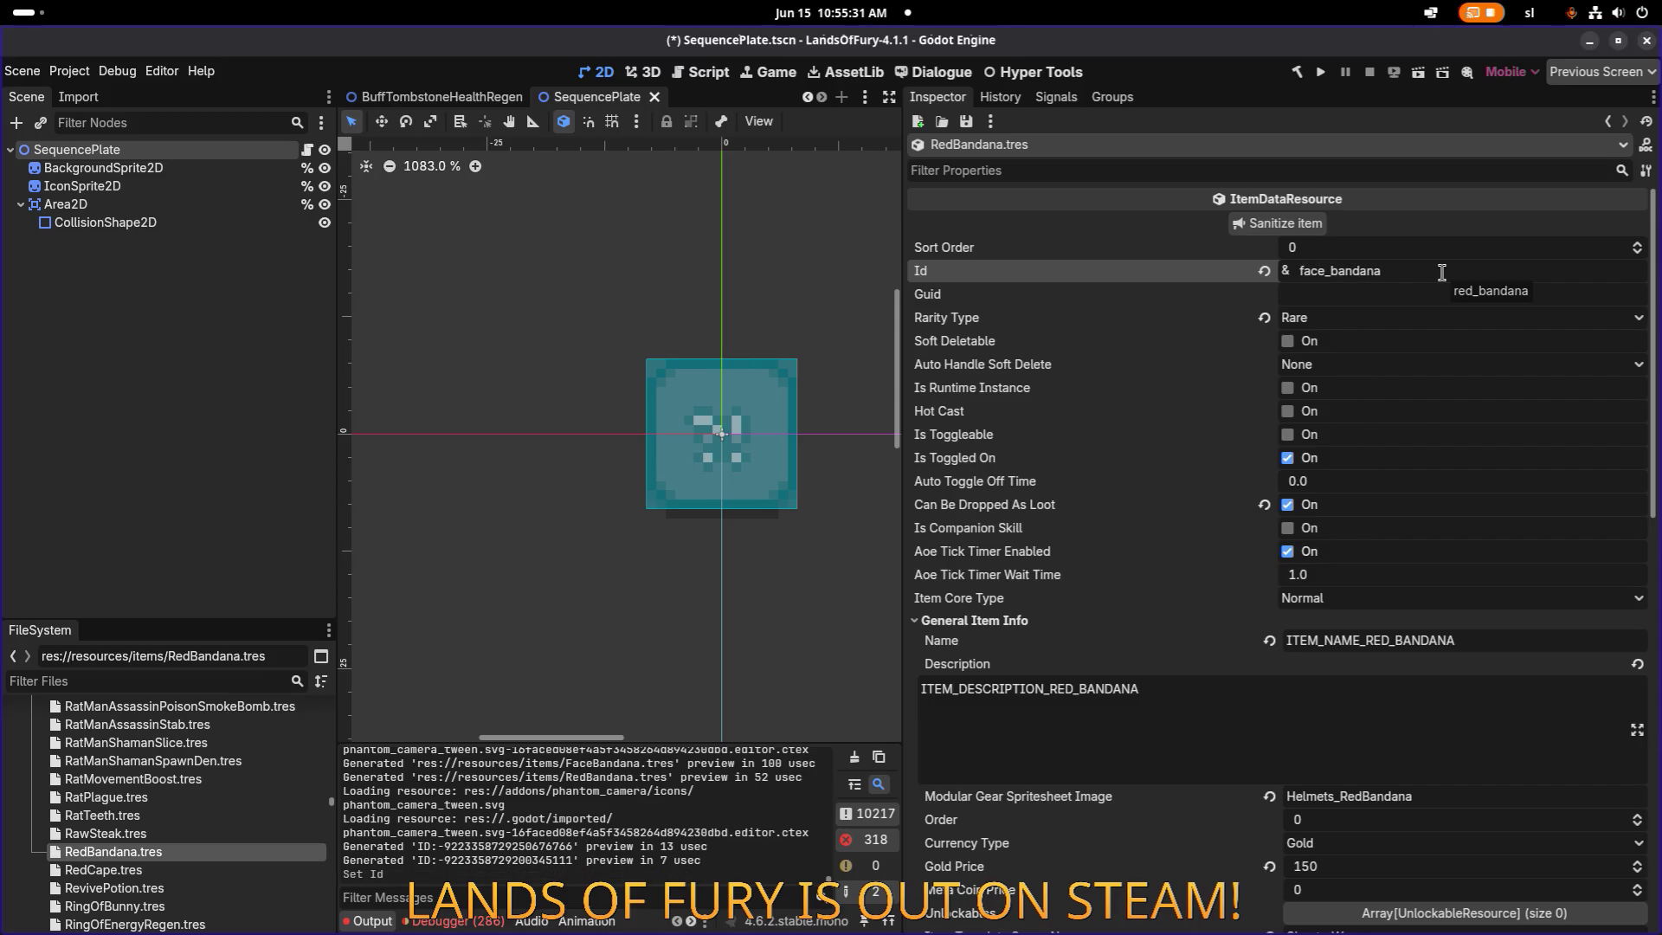
{"action": "left_click", "coordinate": [1353, 314]}
{"action": "left_click", "coordinate": [1352, 317]}
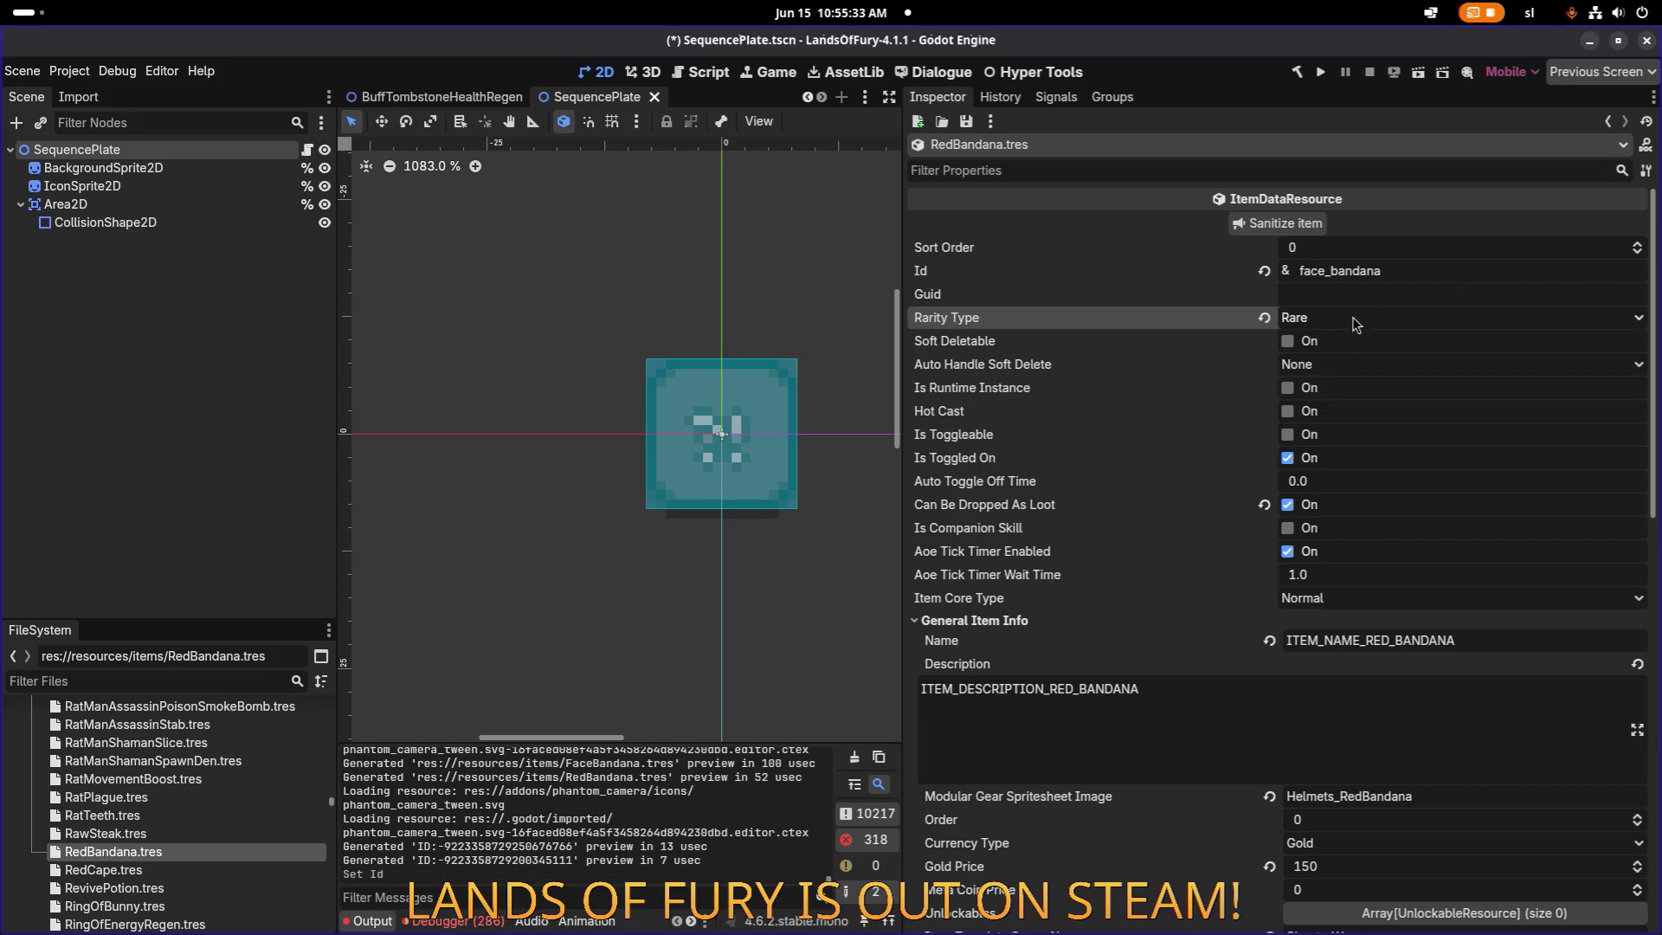
{"action": "scroll", "coordinate": [1385, 537], "scroll_direction": "down", "scroll_amount": 2}
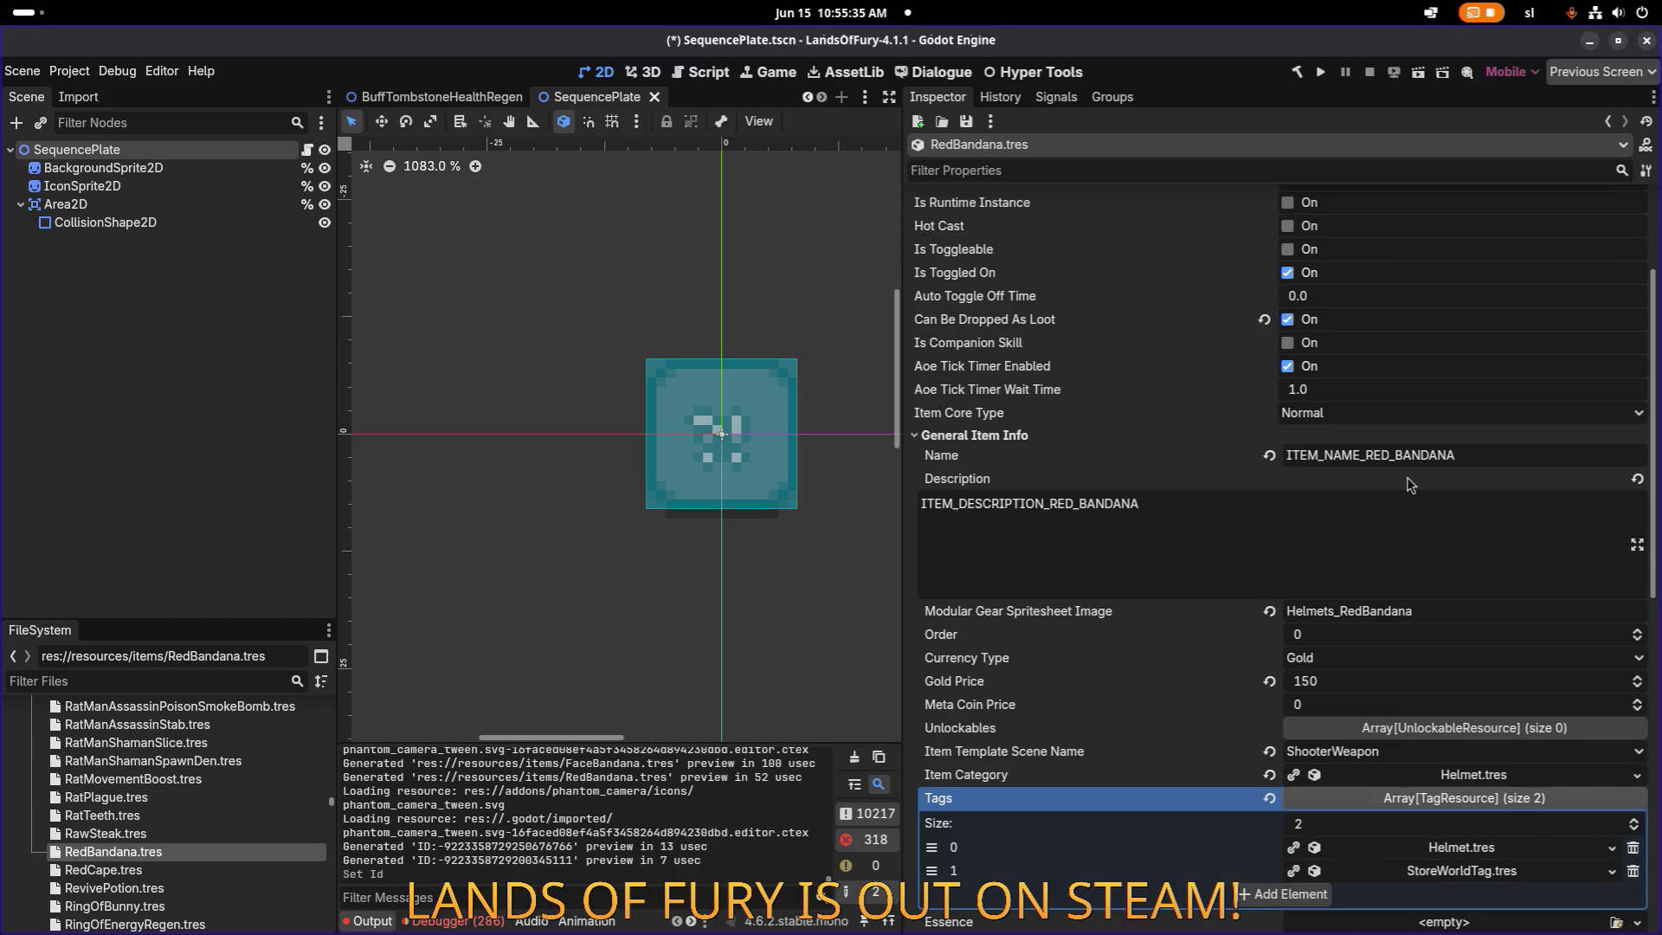
Change the name and description keys to ITEM_NAME_FACE_BANDANA and ITEM_DESCRIPTION_FACE_BANDANA, then save.
{"action": "left_click", "coordinate": [1385, 455]}
{"action": "key", "text": "BackSpace"}
{"action": "key", "text": "BackSpace"}
{"action": "key", "text": "BackSpace"}
{"action": "type", "text": "FACE"}
{"action": "key", "text": "Tab"}
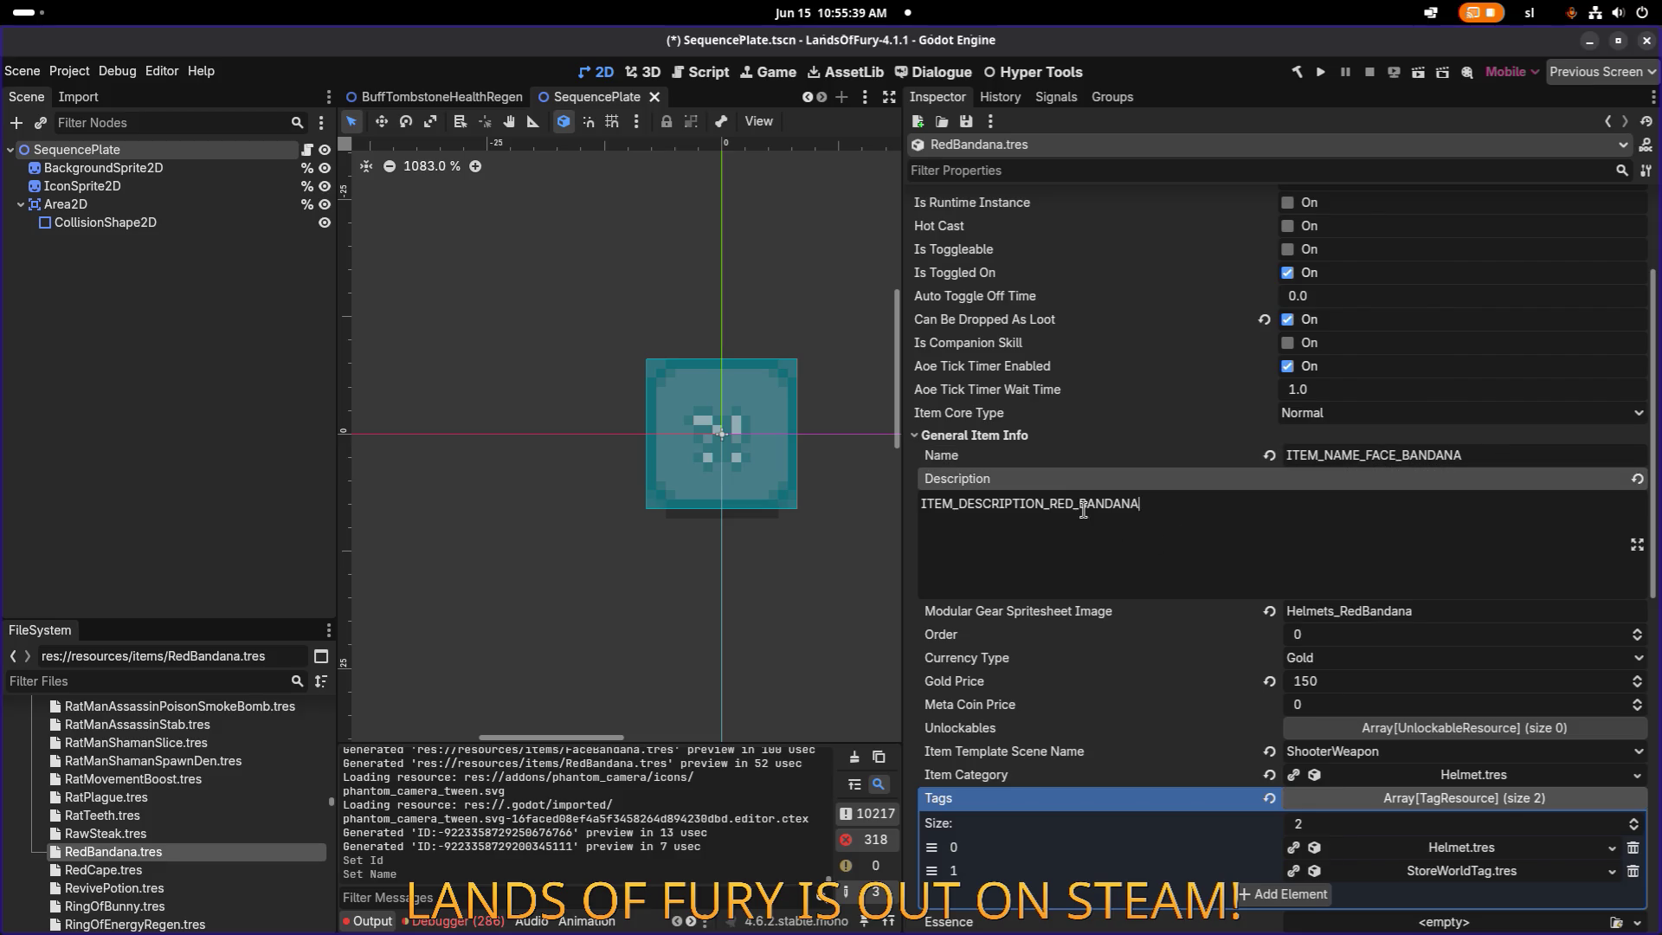
{"action": "left_click", "coordinate": [1078, 502]}
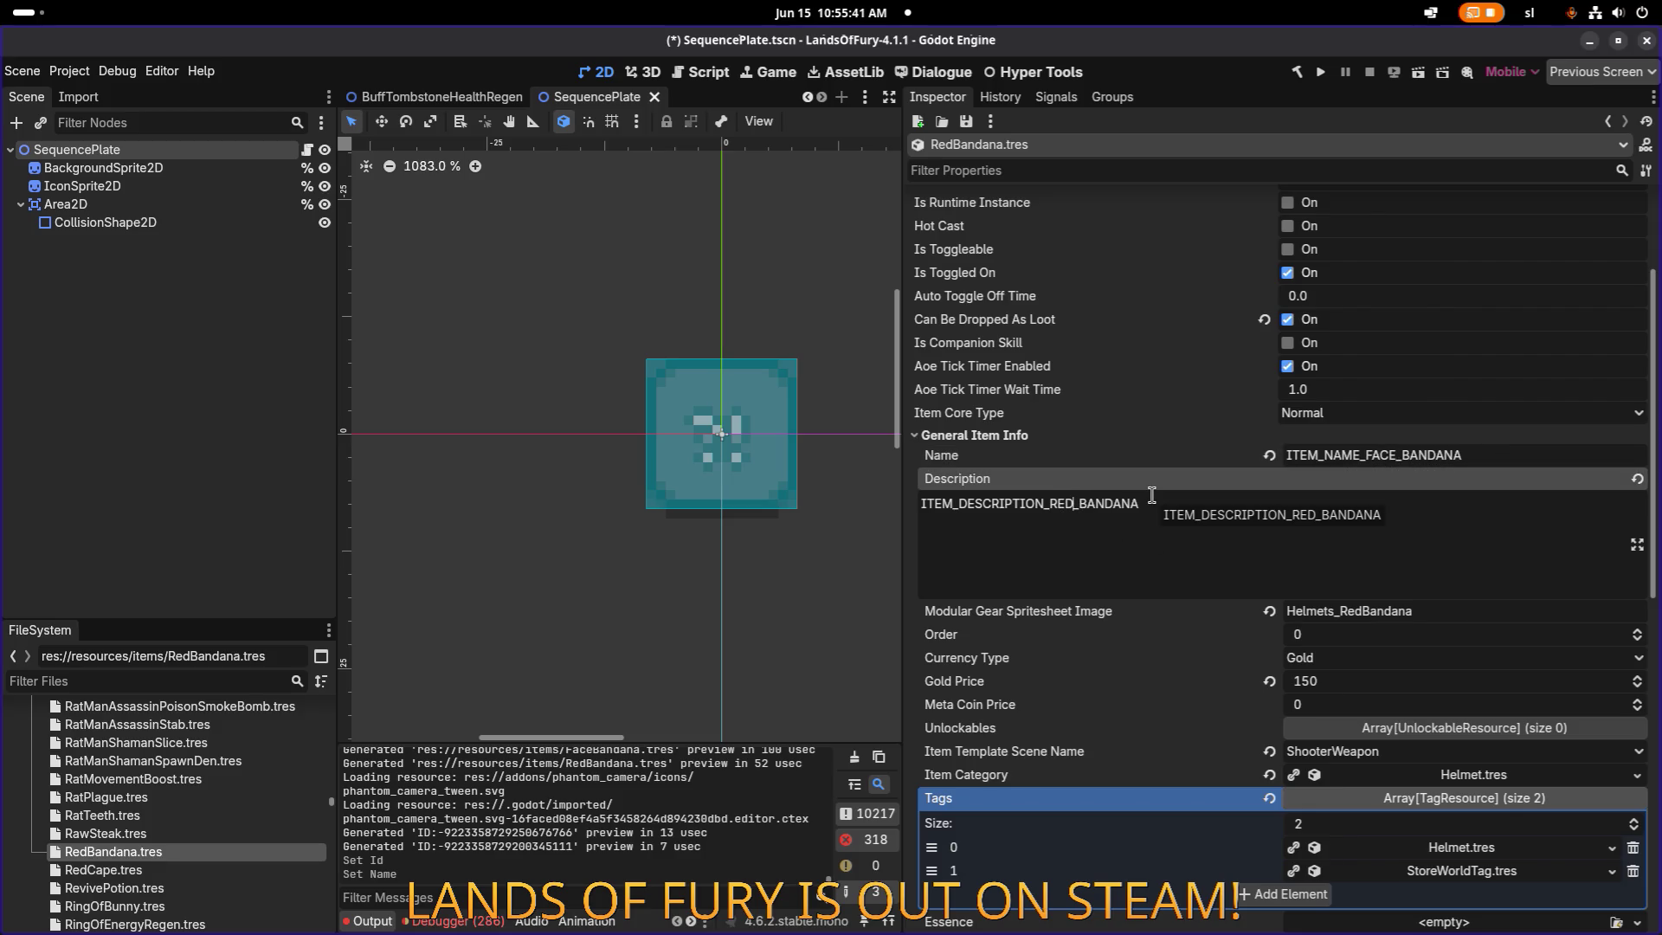
{"action": "key", "text": "BackSpace"}
{"action": "key", "text": "BackSpace"}
{"action": "key", "text": "BackSpace"}
{"action": "type", "text": "FACE"}
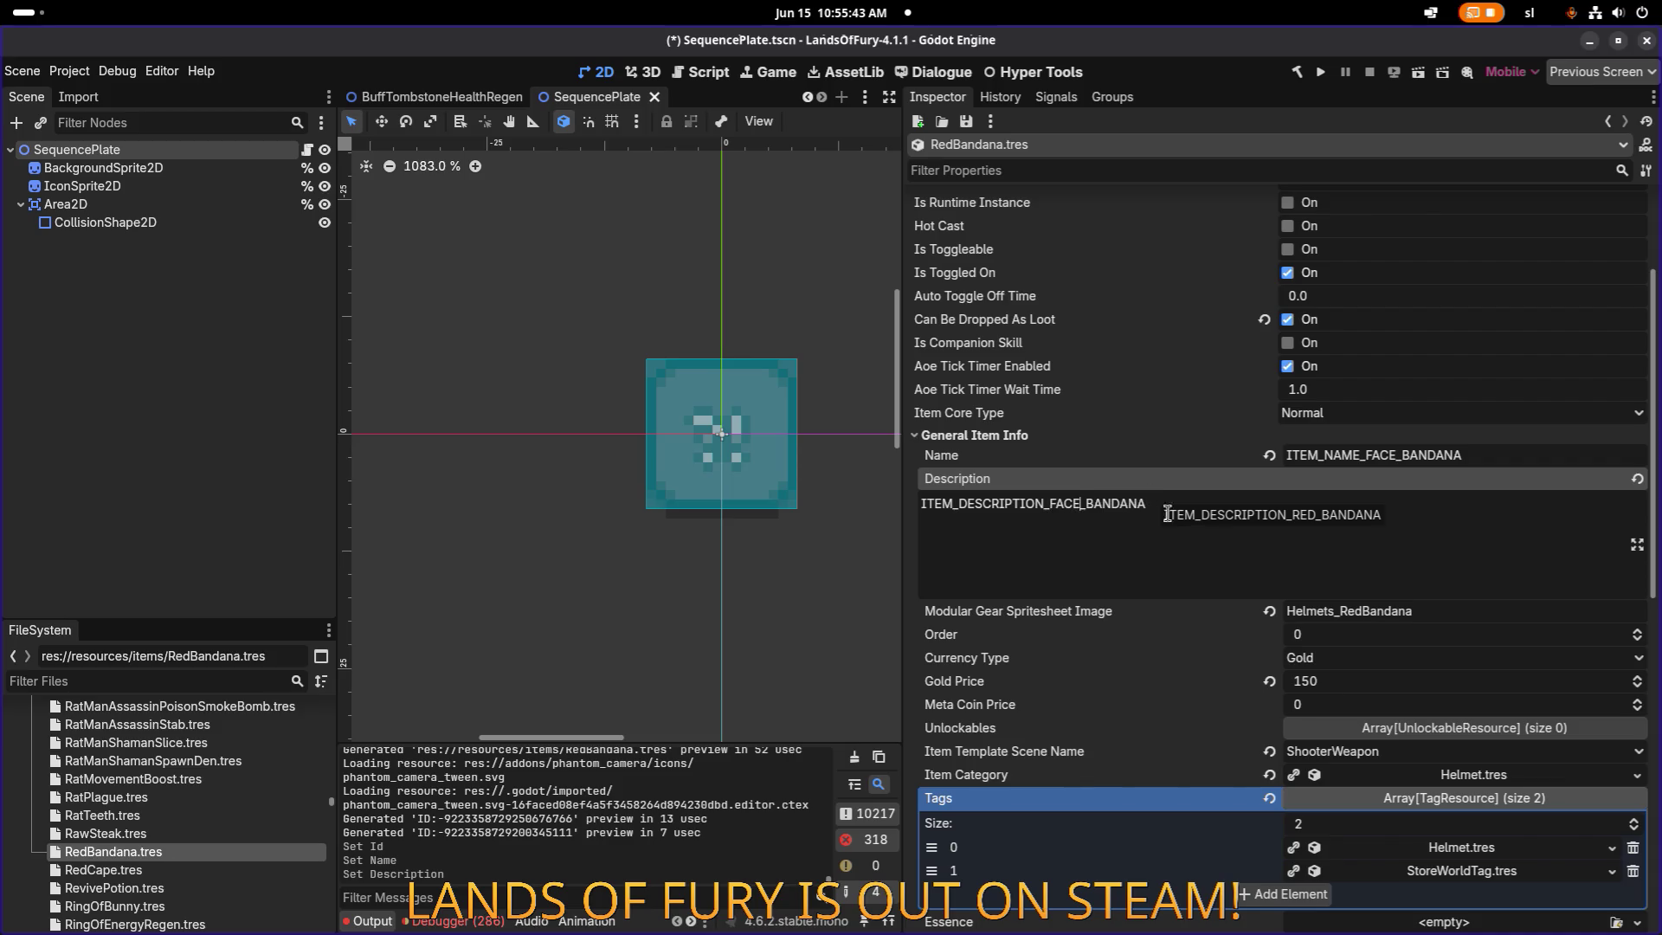
{"action": "key", "text": "ctrl+s"}
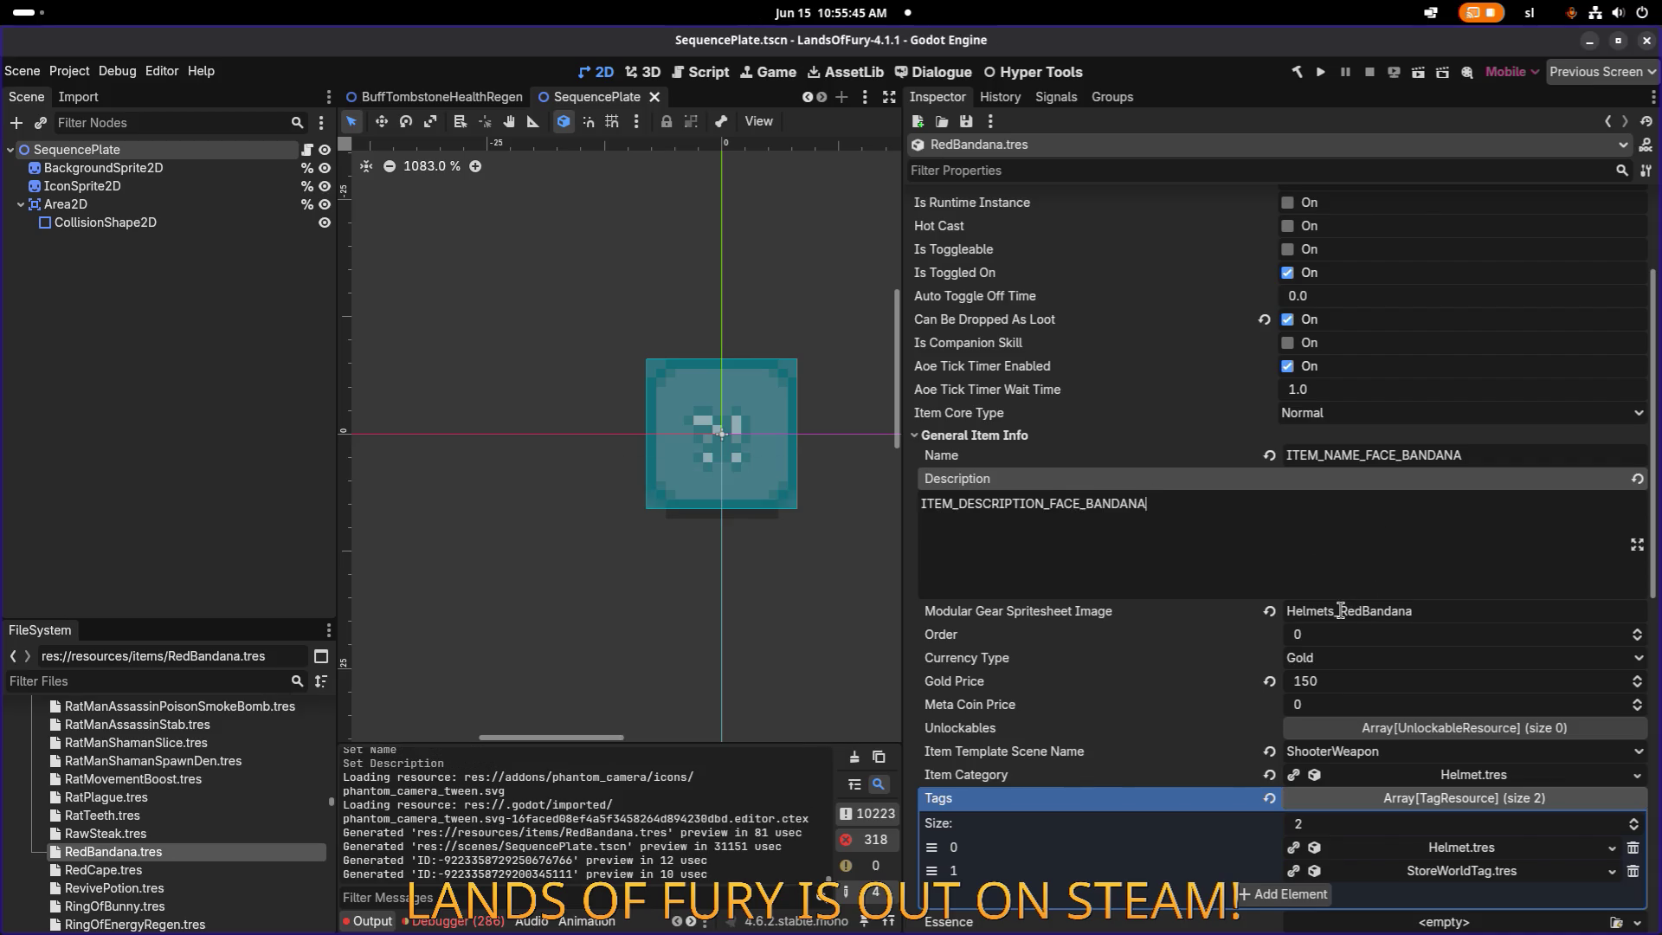
{"action": "left_click", "coordinate": [1340, 610]}
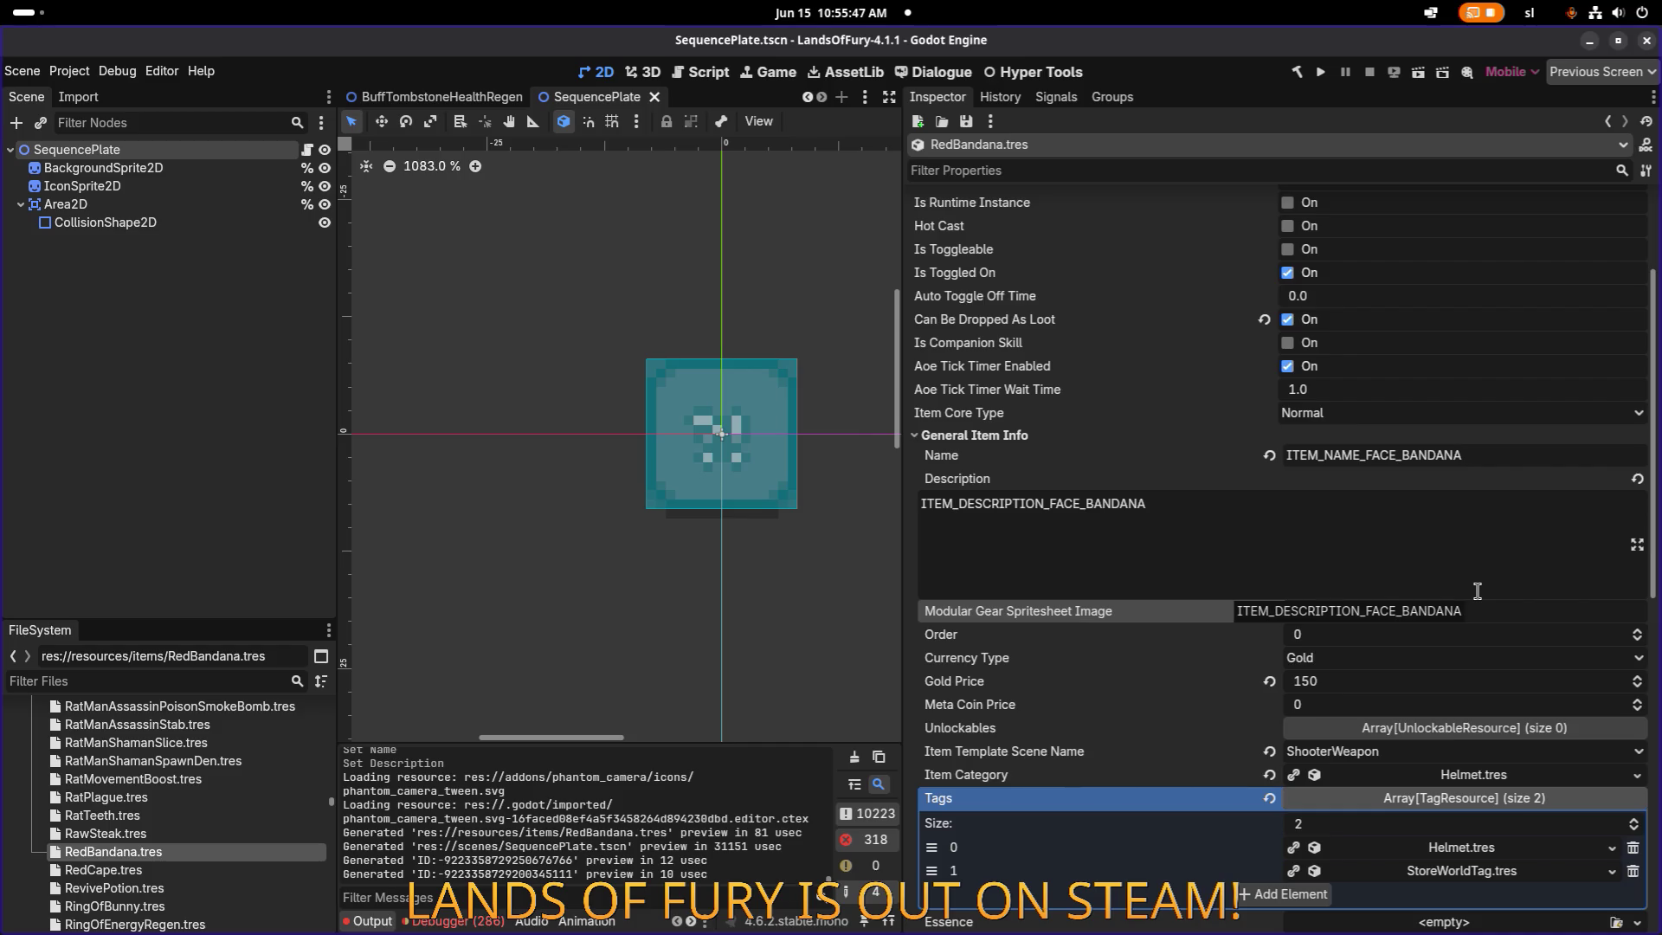
Set the spritesheet image to Helmets_FaceBandana and save.
{"action": "left_click", "coordinate": [238, 680]}
{"action": "type", "text": "faceb"}
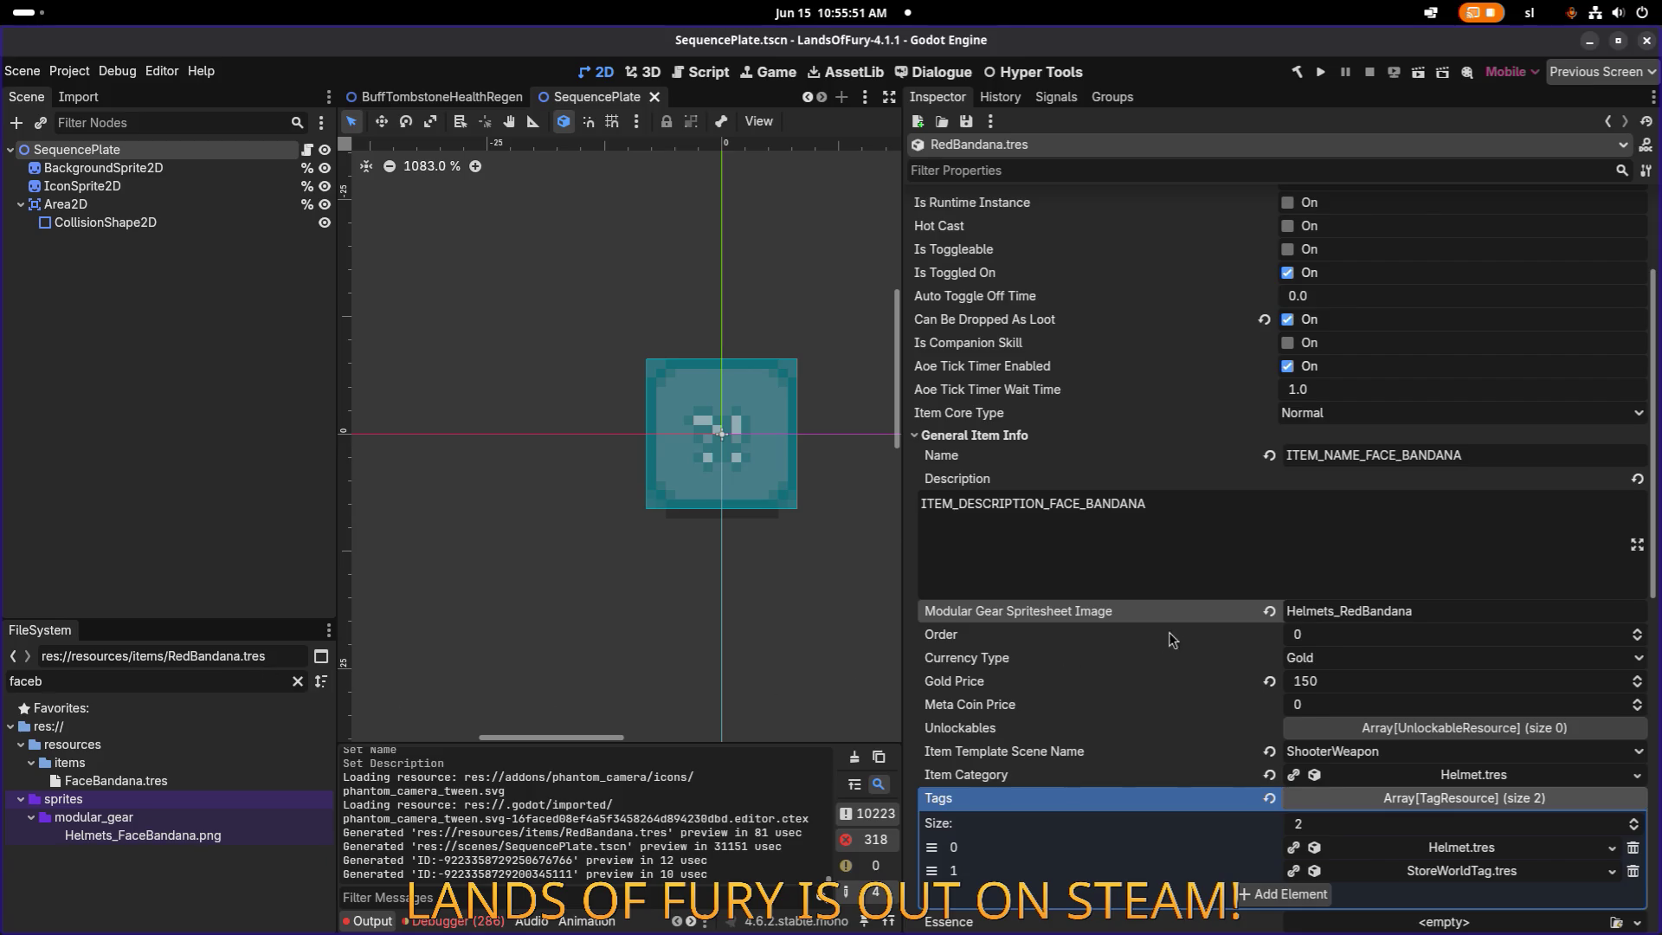
{"action": "double_click", "coordinate": [1379, 610]}
{"action": "type", "text": "Face"}
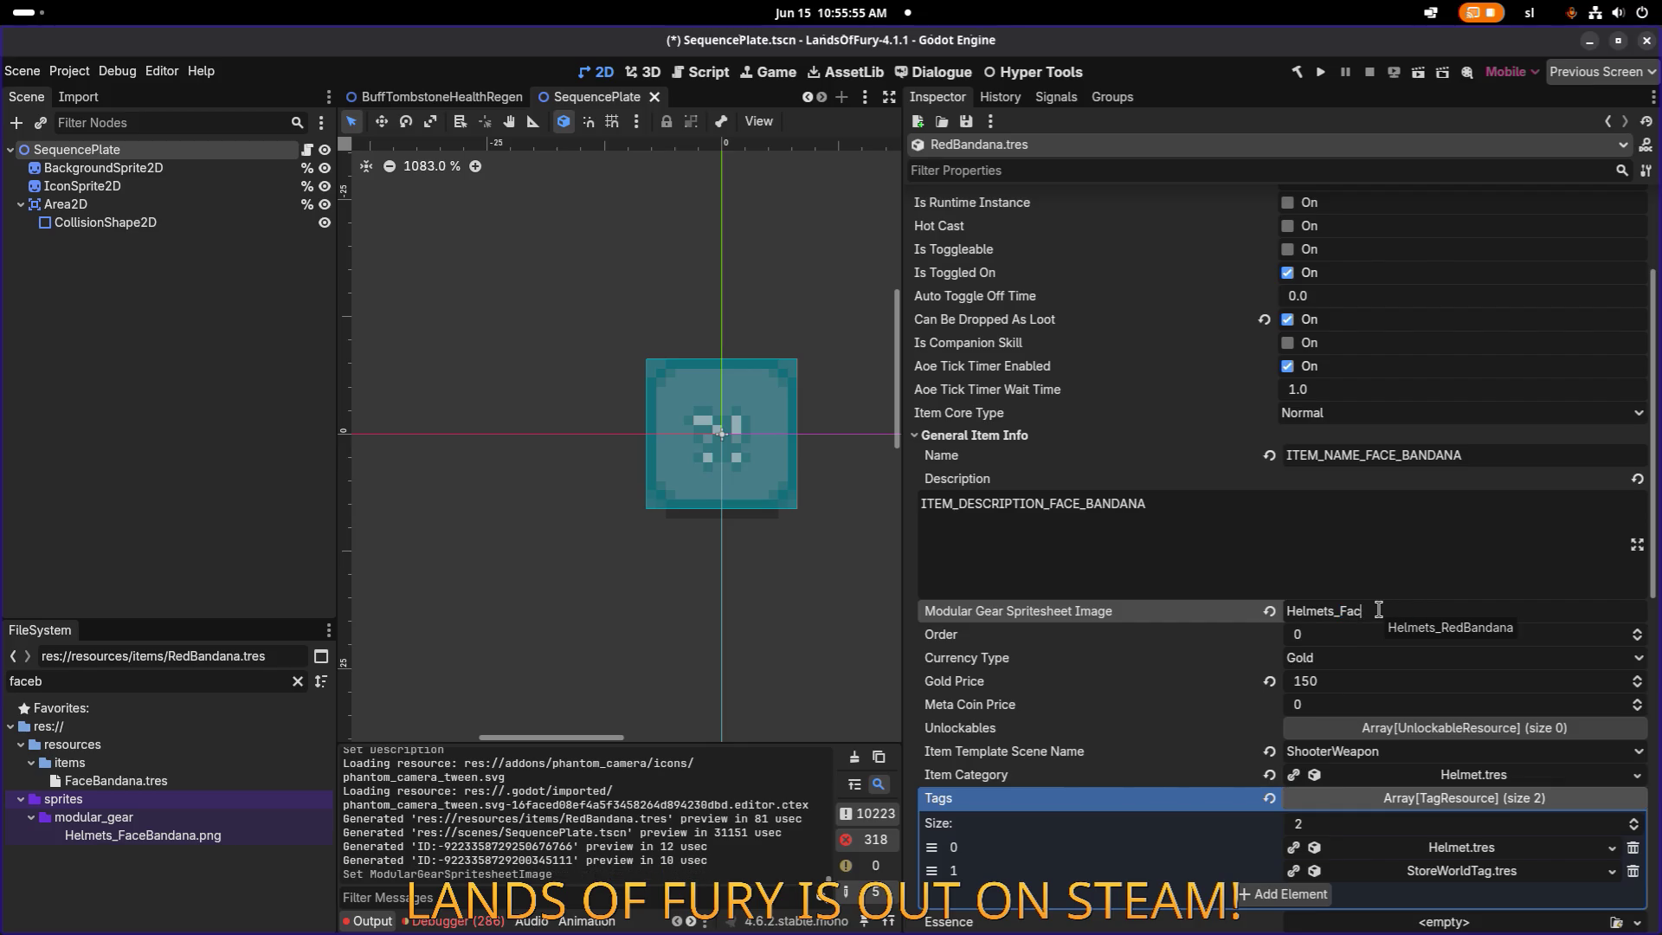
{"action": "type", "text": "Bandana"}
{"action": "left_click", "coordinate": [1387, 541]}
{"action": "key", "text": "ctrl+s"}
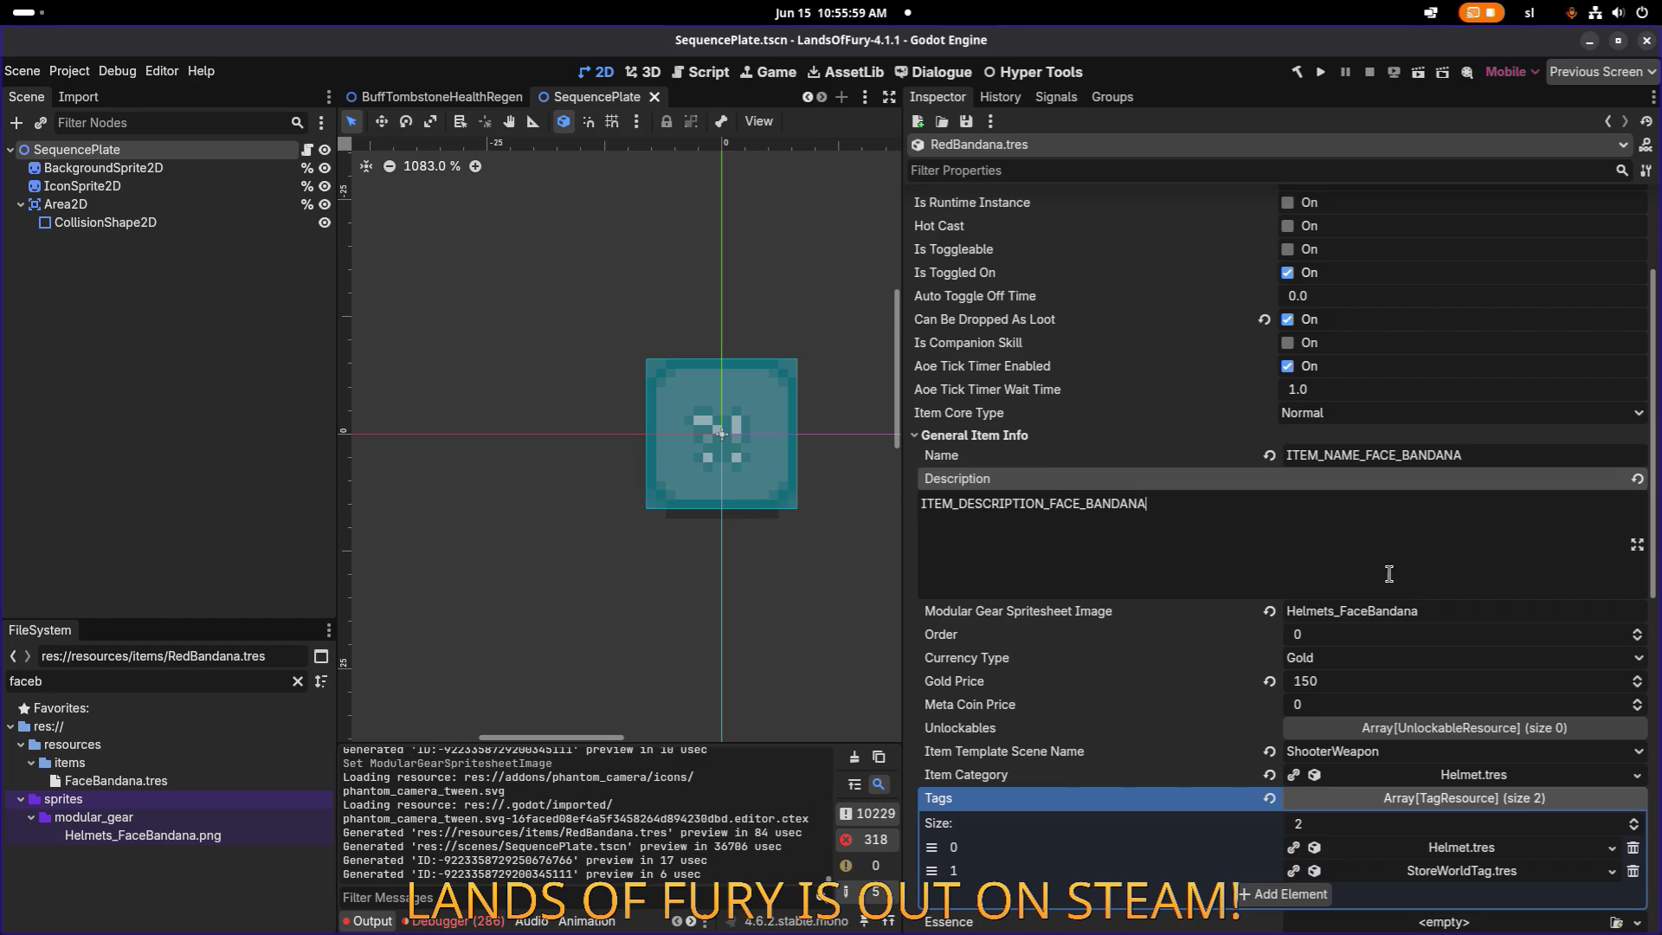
{"action": "scroll", "coordinate": [1385, 589], "scroll_direction": "down", "scroll_amount": 5}
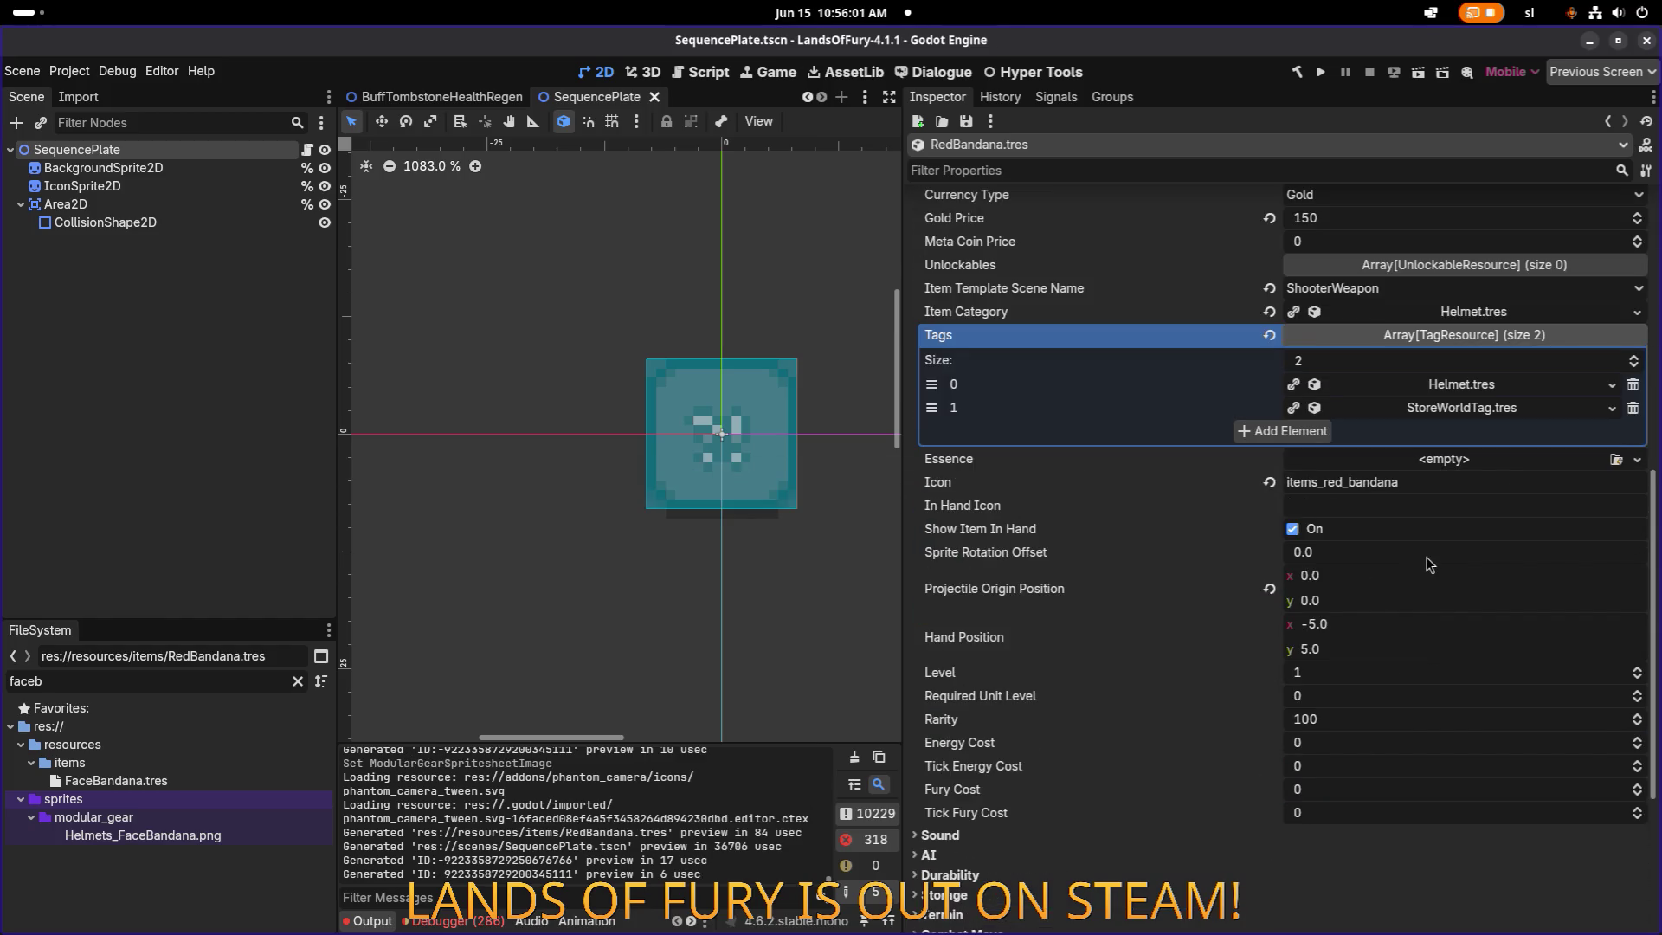
Make the first UnitStatModifier item effect unique (recursive).
{"action": "scroll", "coordinate": [1472, 484], "scroll_direction": "down", "scroll_amount": 4}
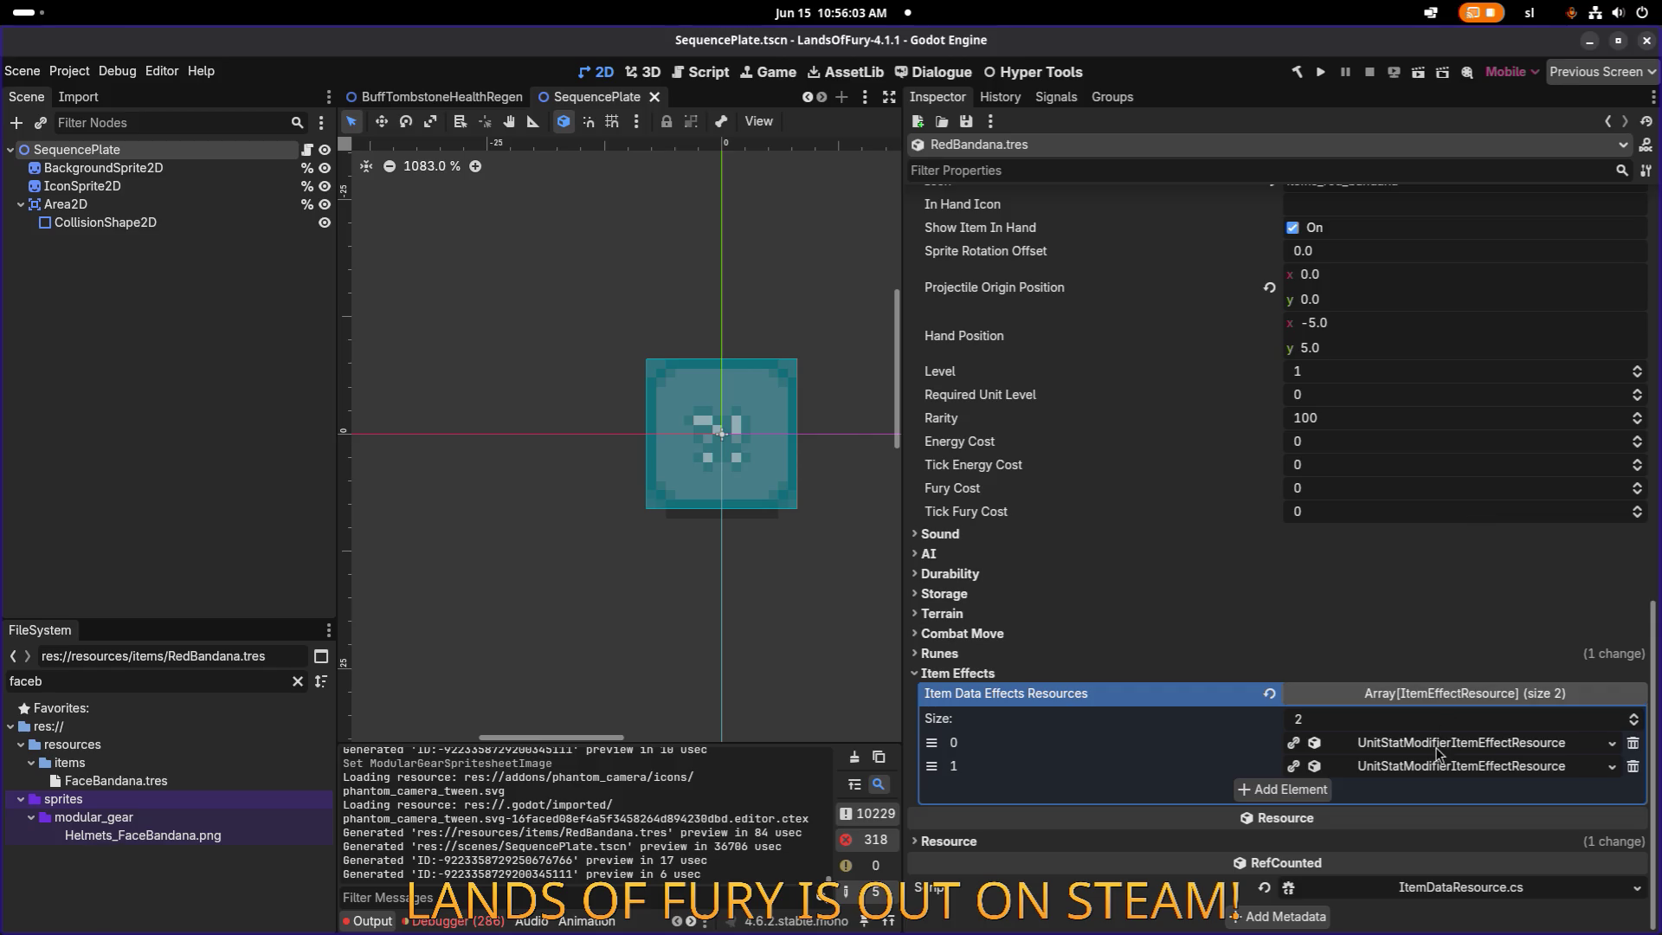
{"action": "right_click", "coordinate": [1442, 746]}
{"action": "left_click", "coordinate": [1472, 852]}
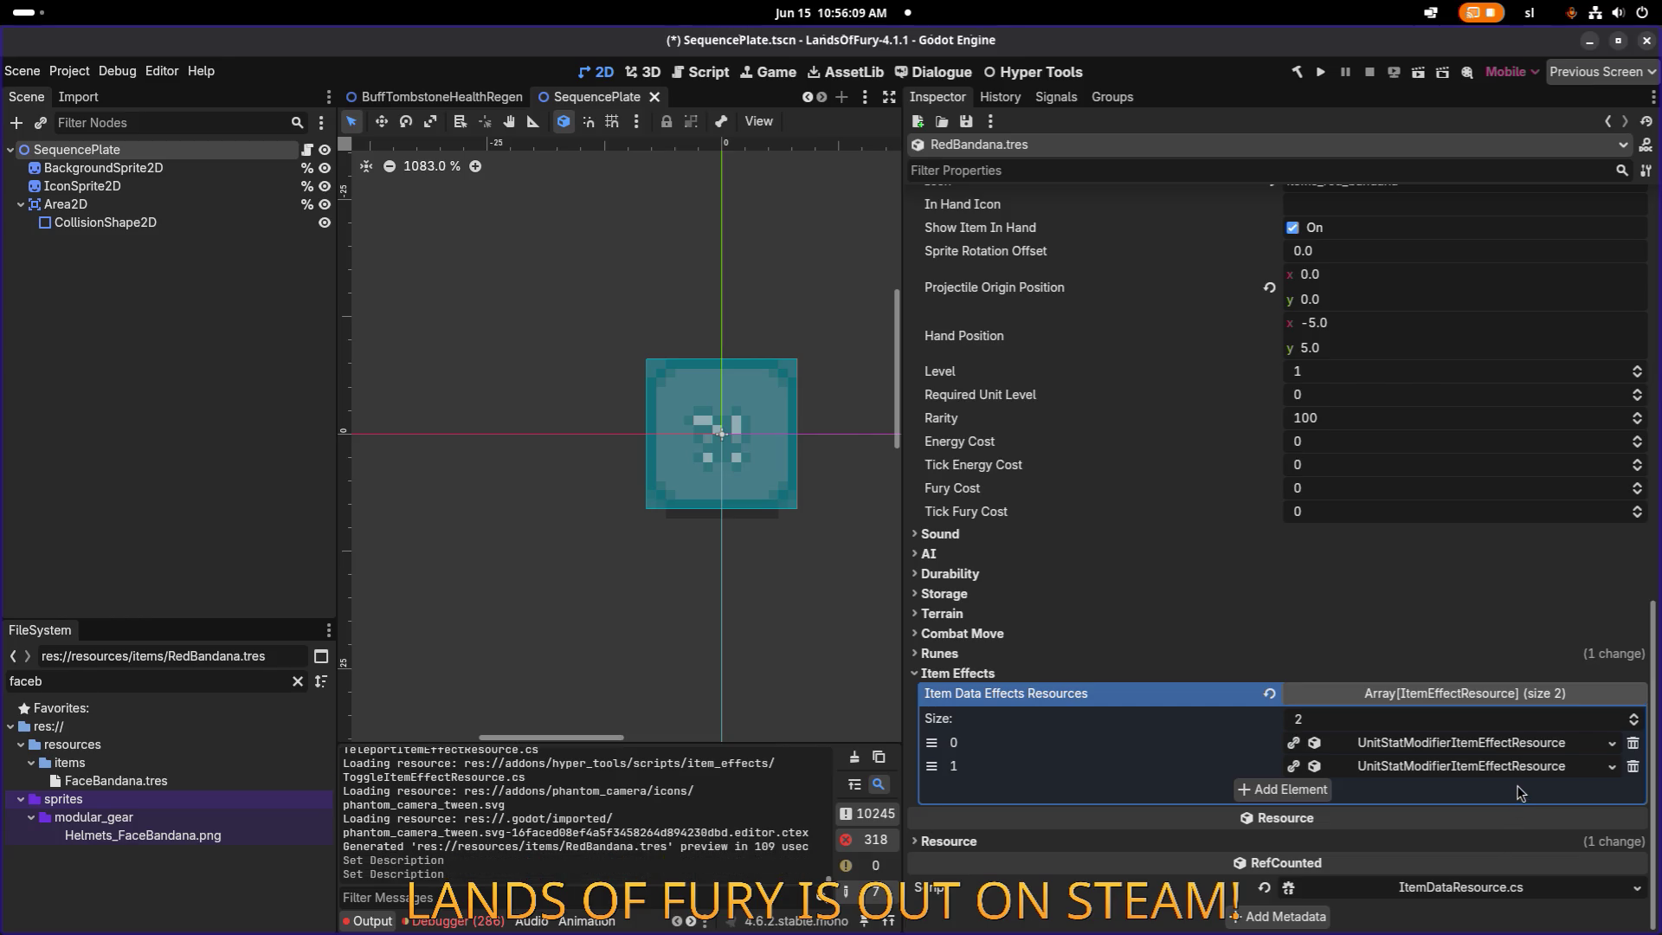
{"action": "right_click", "coordinate": [1512, 742]}
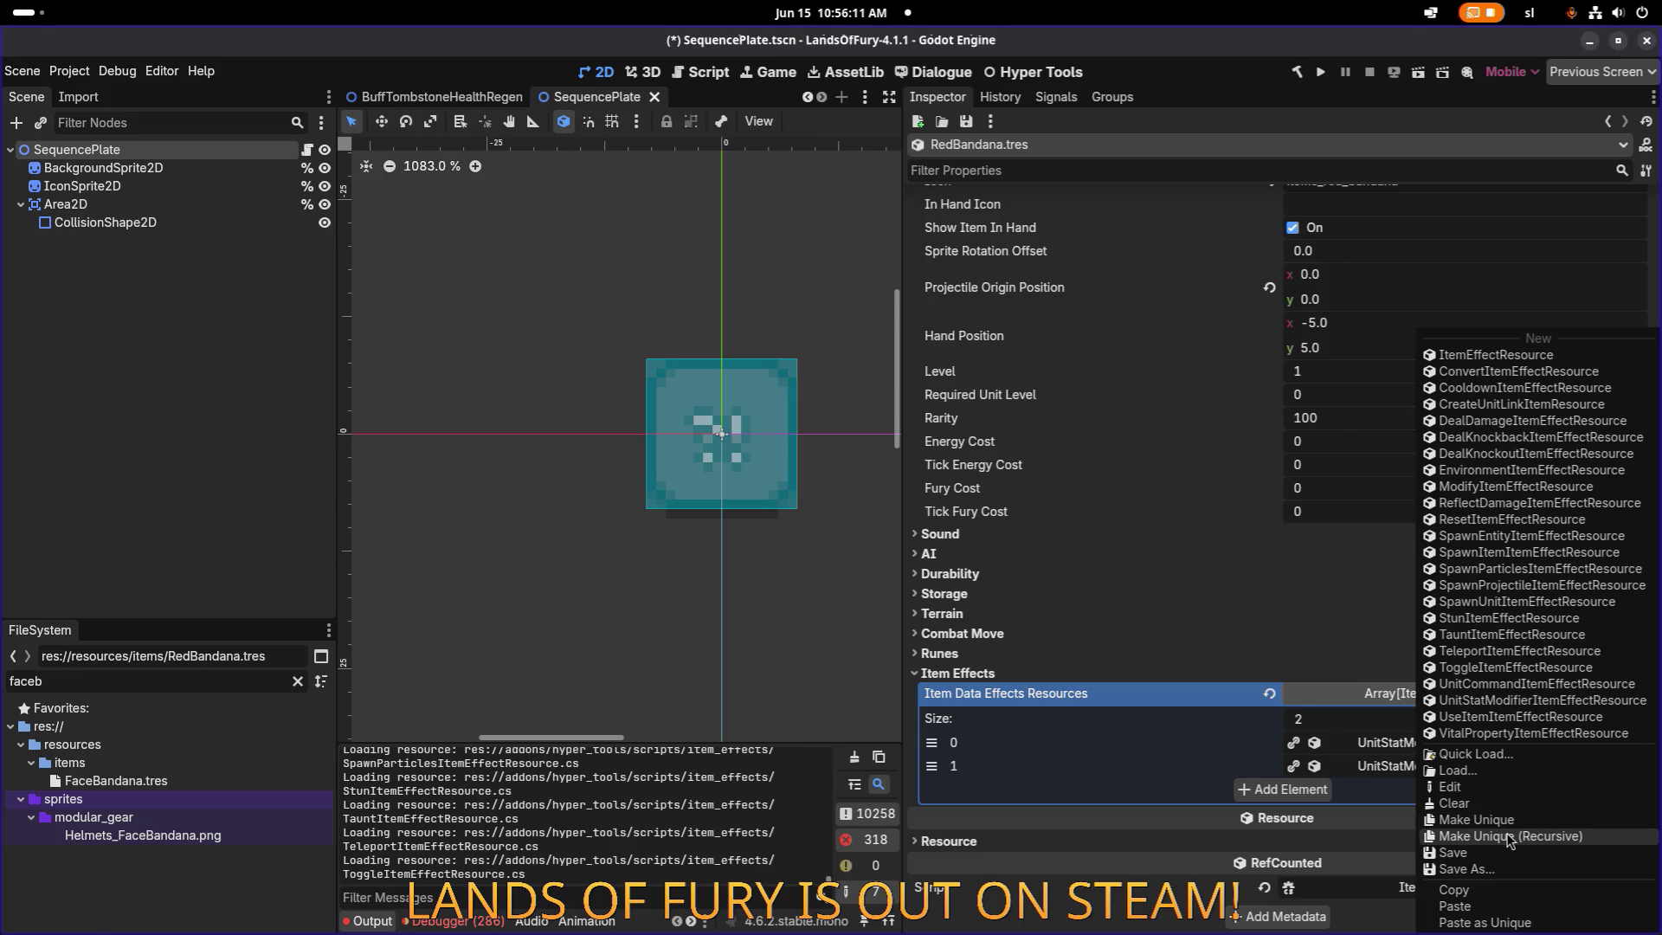
{"action": "left_click", "coordinate": [1510, 842]}
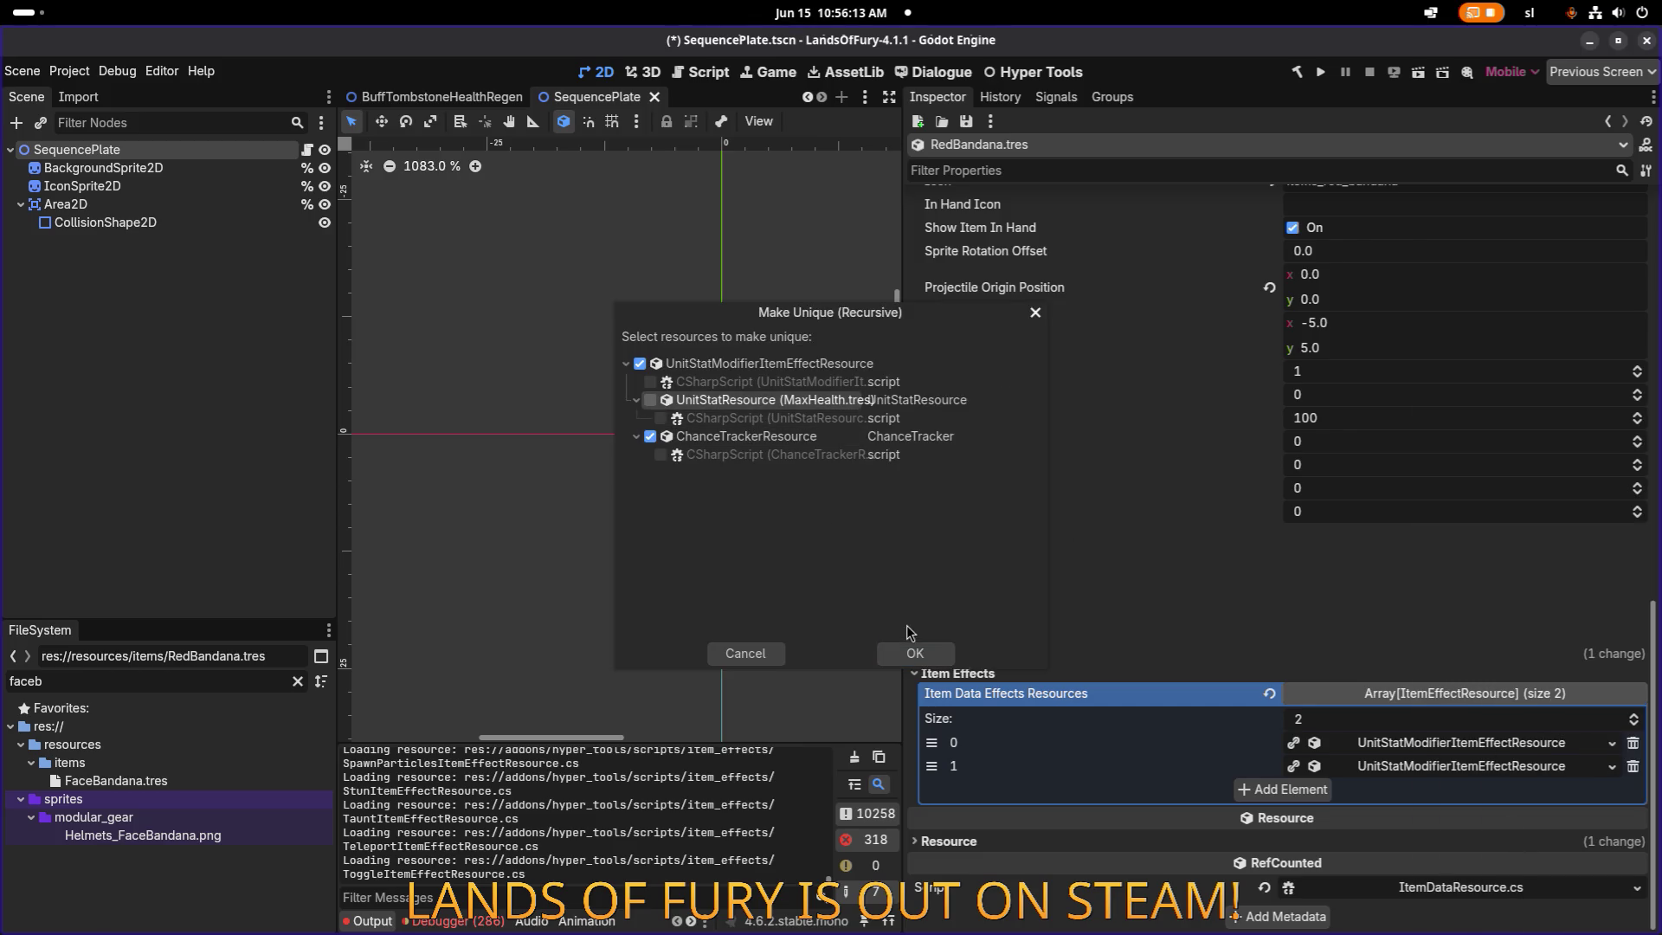
{"action": "left_click", "coordinate": [915, 653]}
Make the second stat-modifier effect unique too, then expand the first effect's settings.
{"action": "right_click", "coordinate": [1419, 773]}
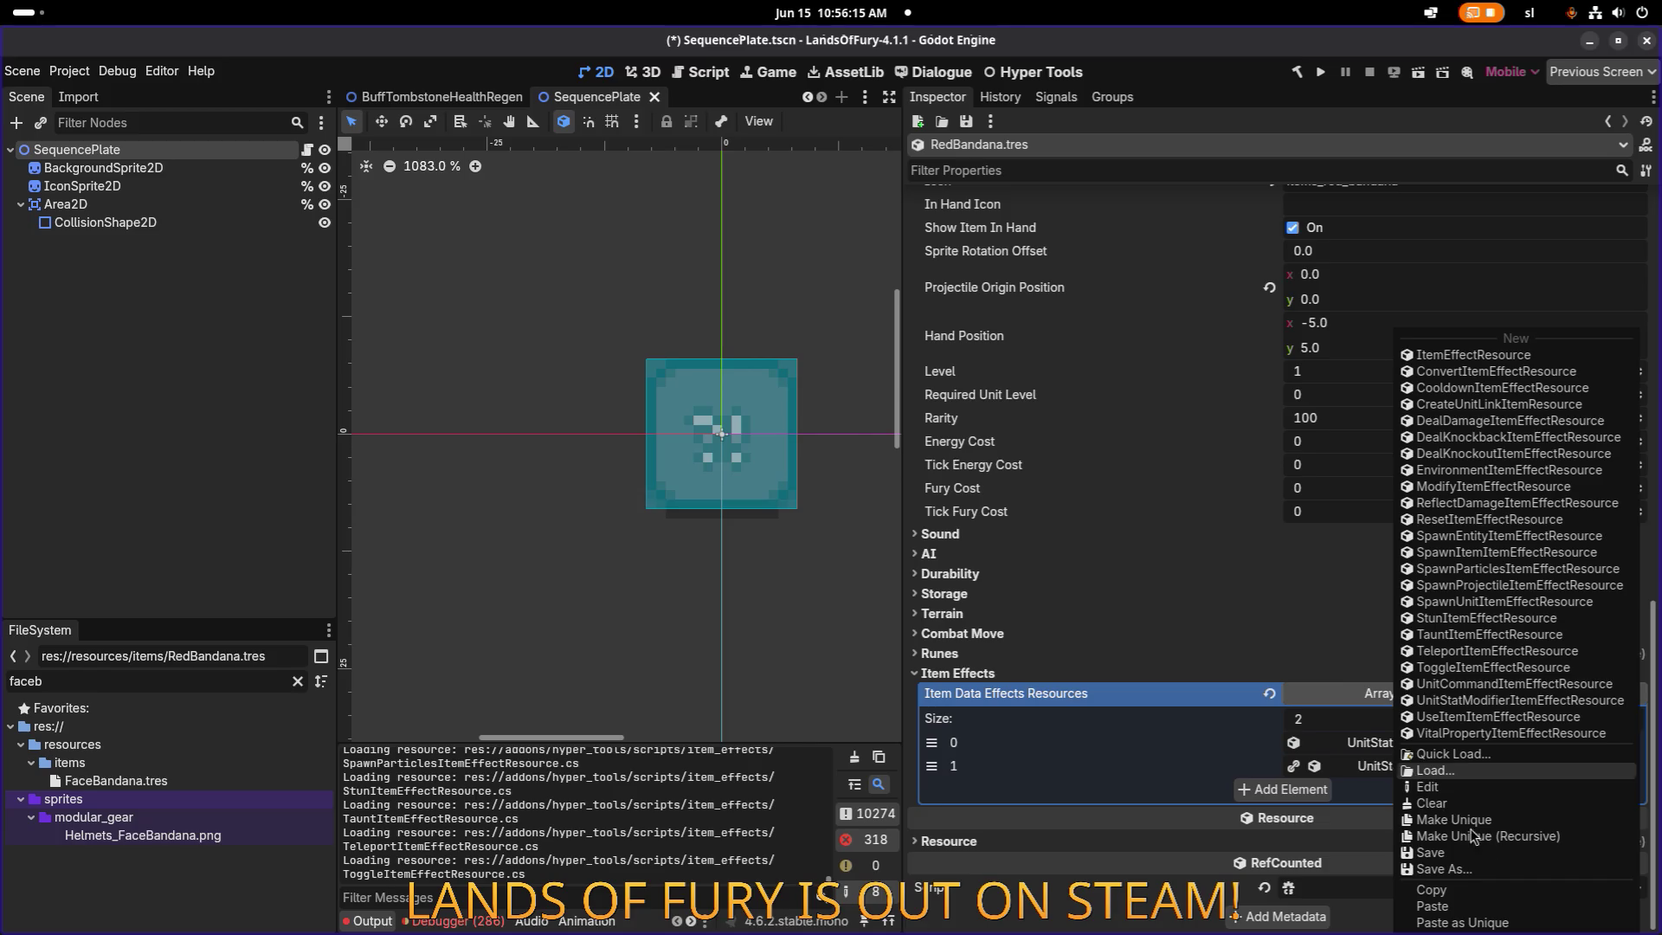
{"action": "left_click", "coordinate": [1494, 844]}
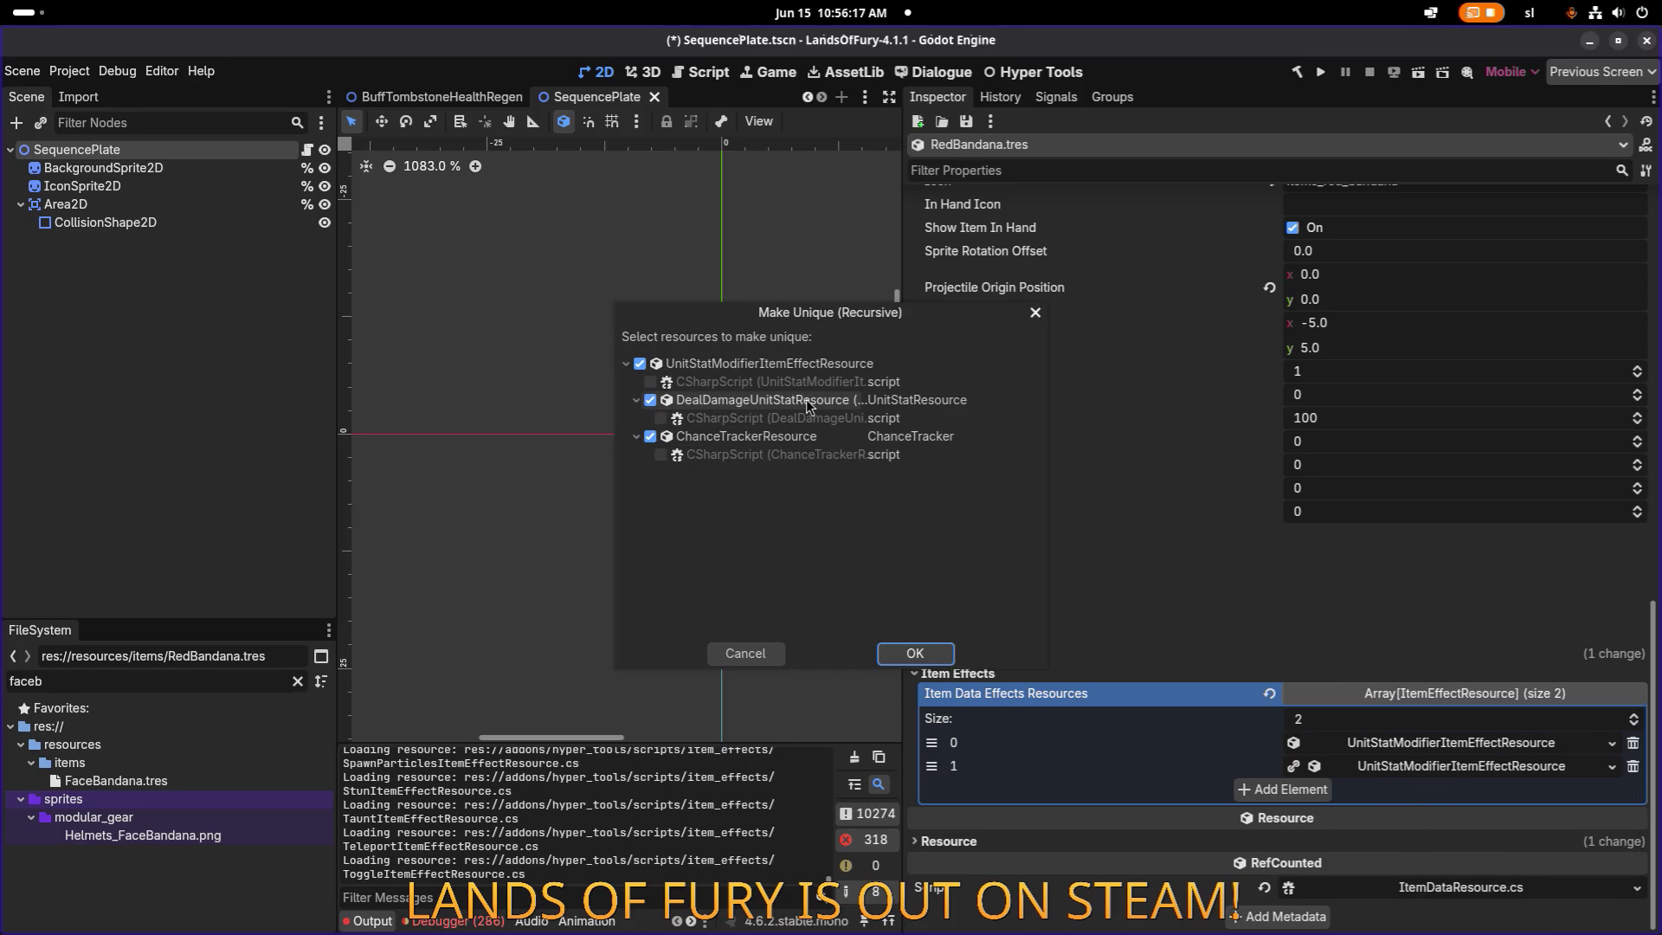
{"action": "left_click", "coordinate": [915, 654]}
{"action": "left_click_drag", "start_coordinate": [905, 609], "coordinate": [851, 591]}
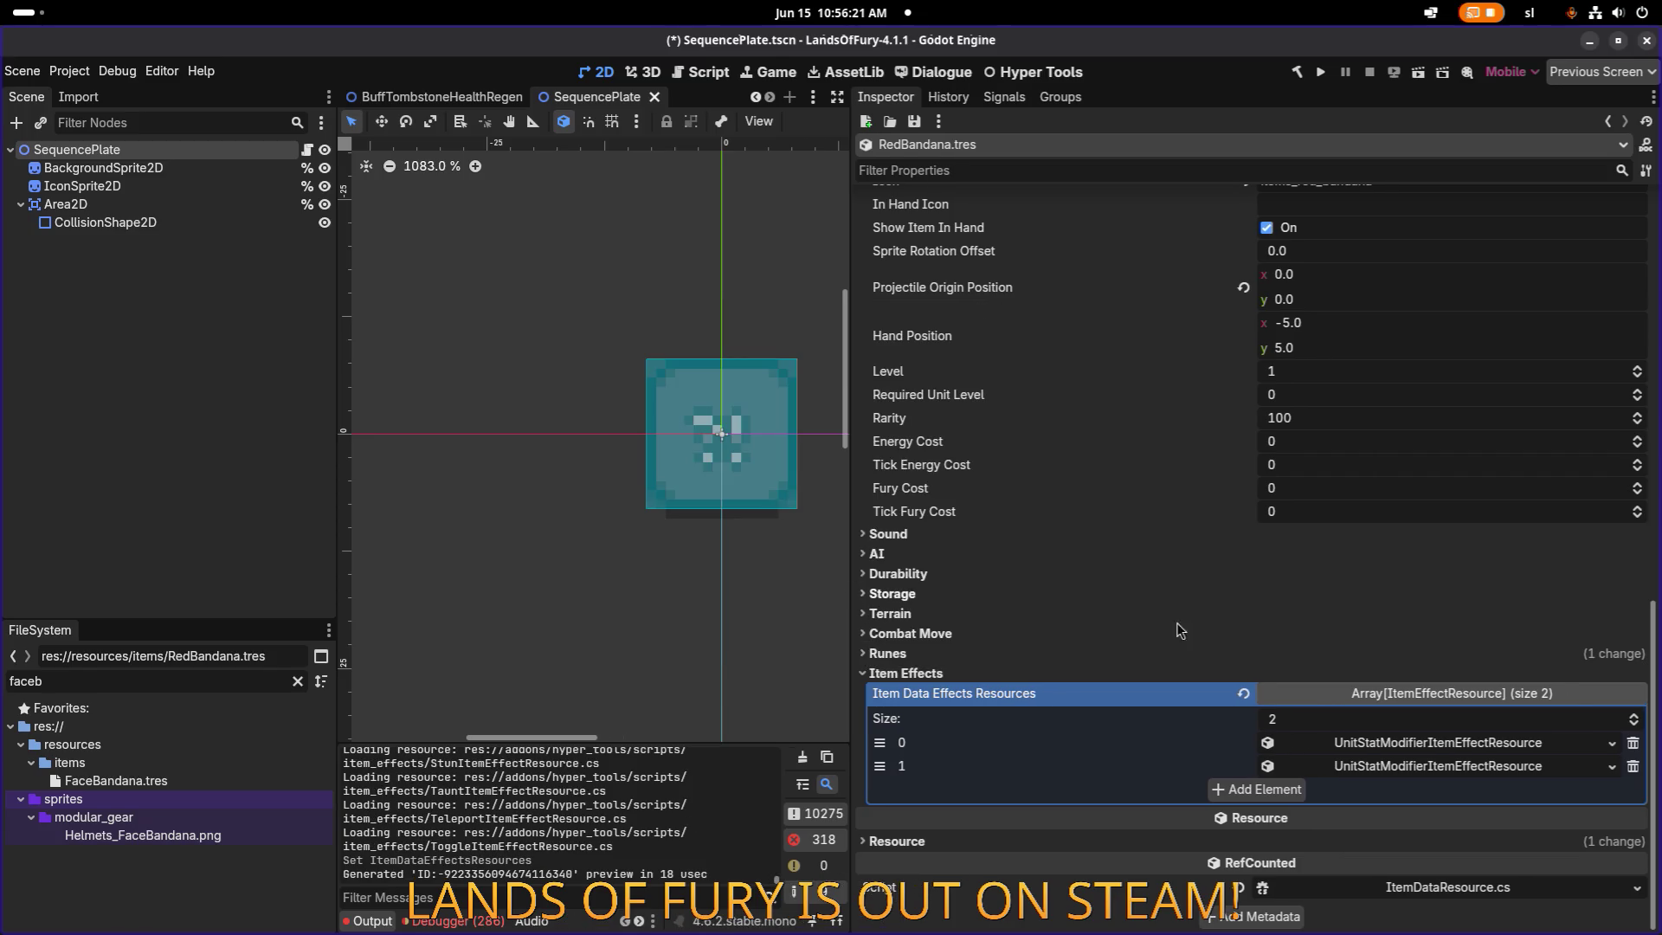
{"action": "left_click", "coordinate": [1480, 745]}
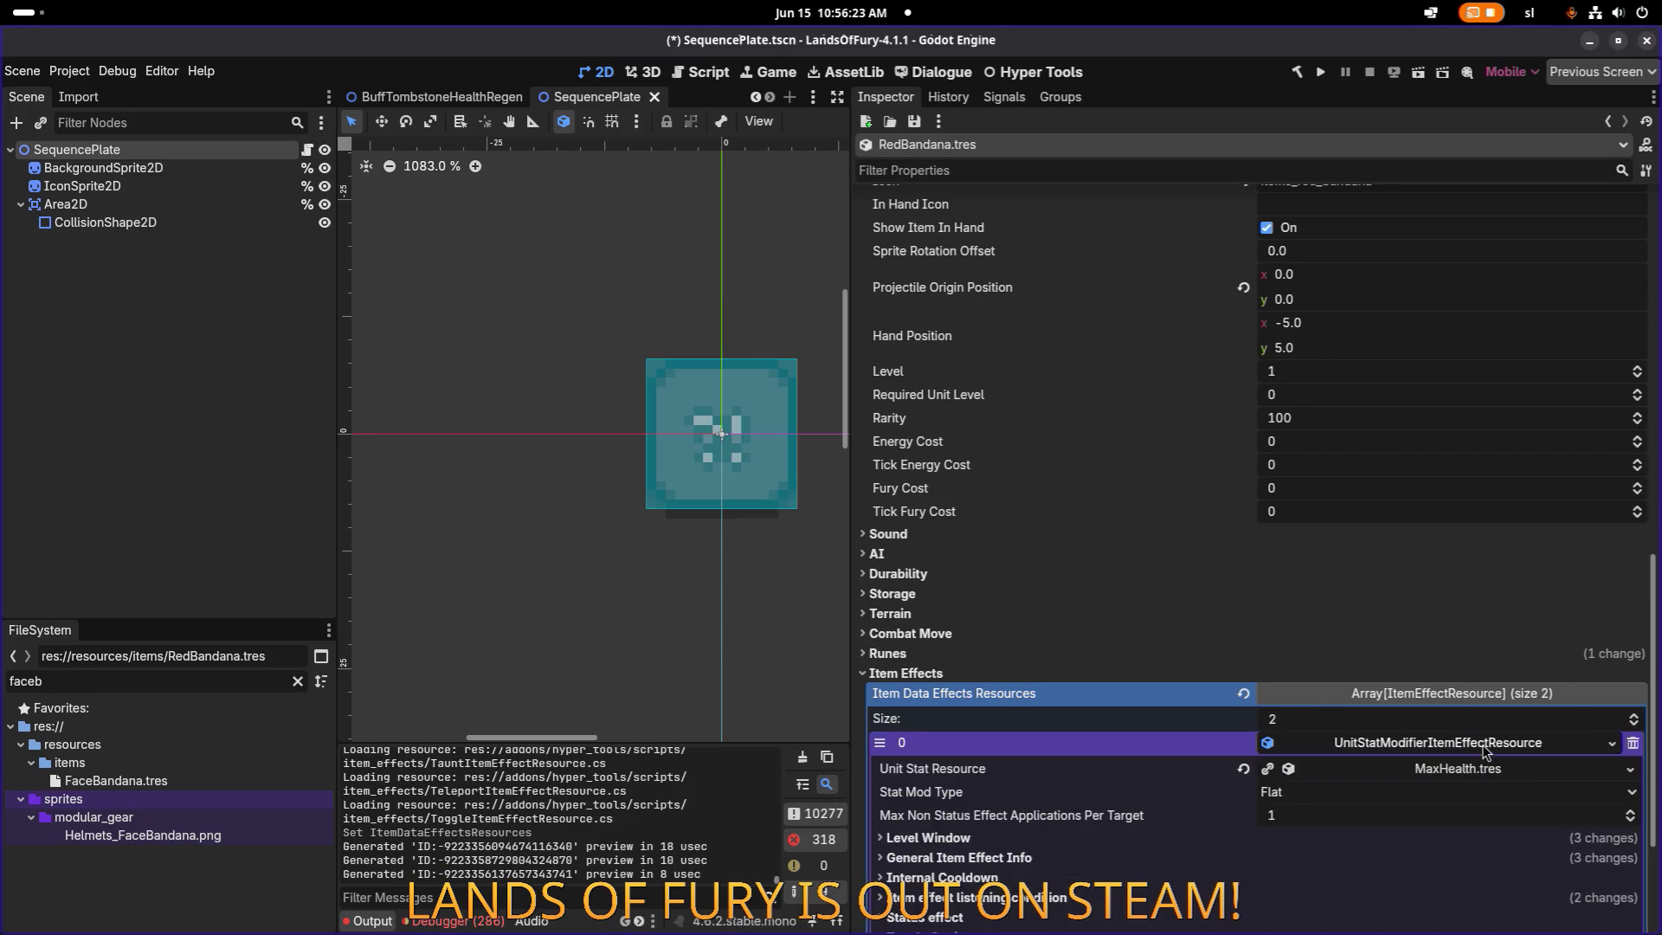
Collapse the first effect's settings and expand the second effect, array element 1.
{"action": "scroll", "coordinate": [1479, 749], "scroll_direction": "down", "scroll_amount": 3}
{"action": "left_click", "coordinate": [1182, 649]}
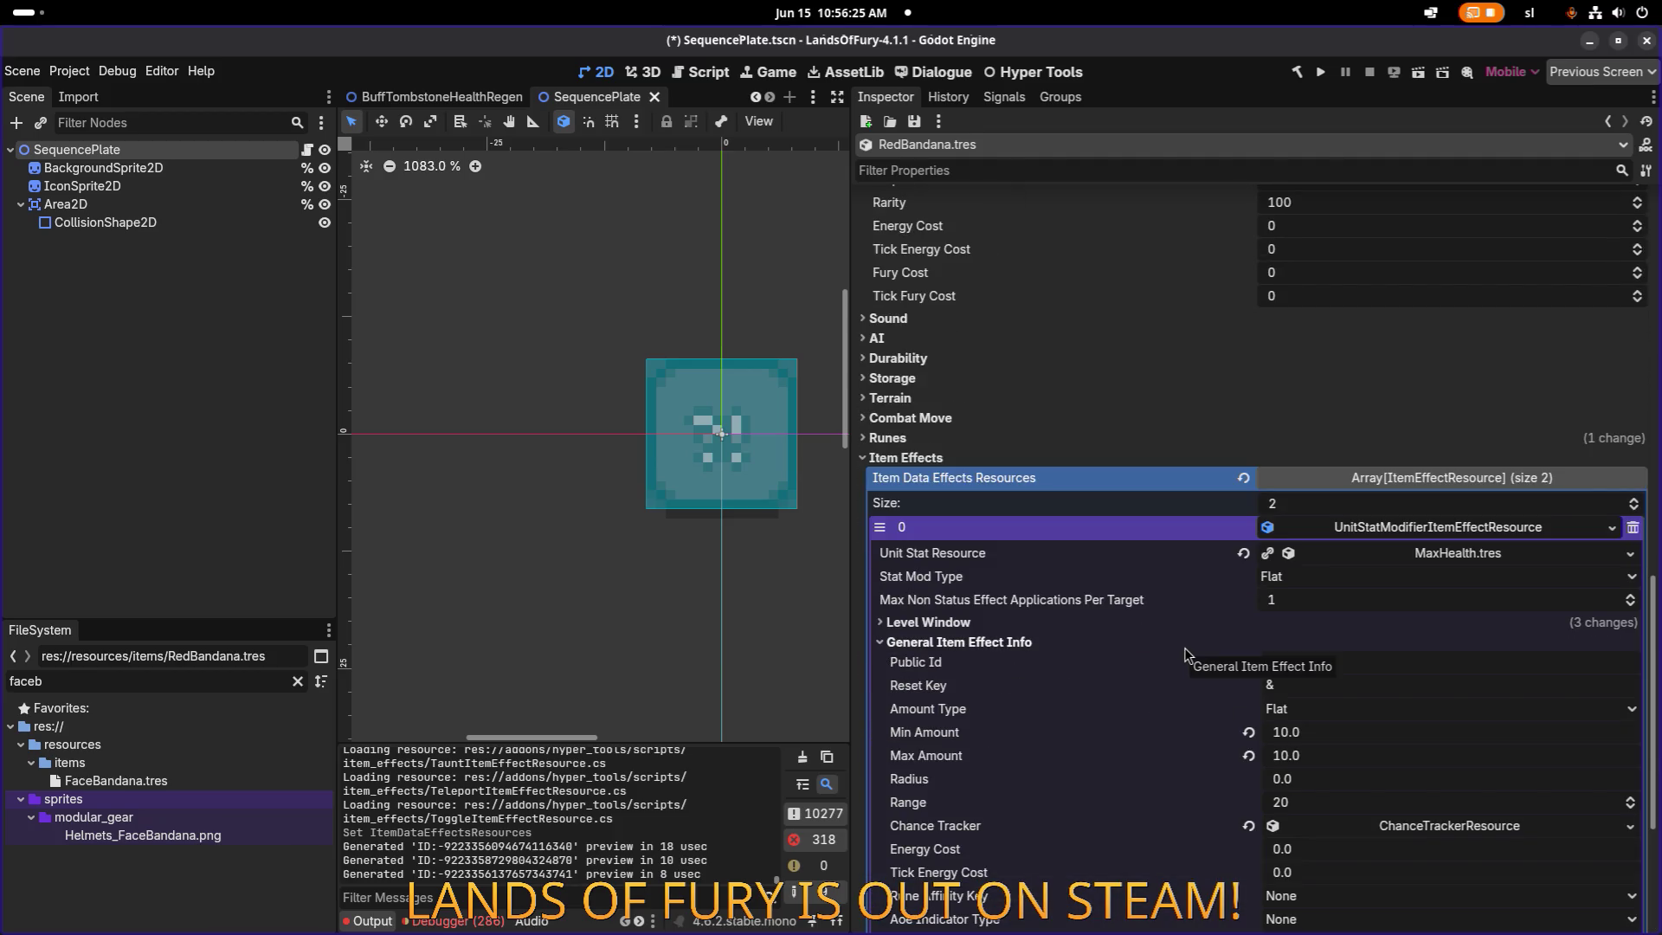
{"action": "left_click", "coordinate": [1184, 649]}
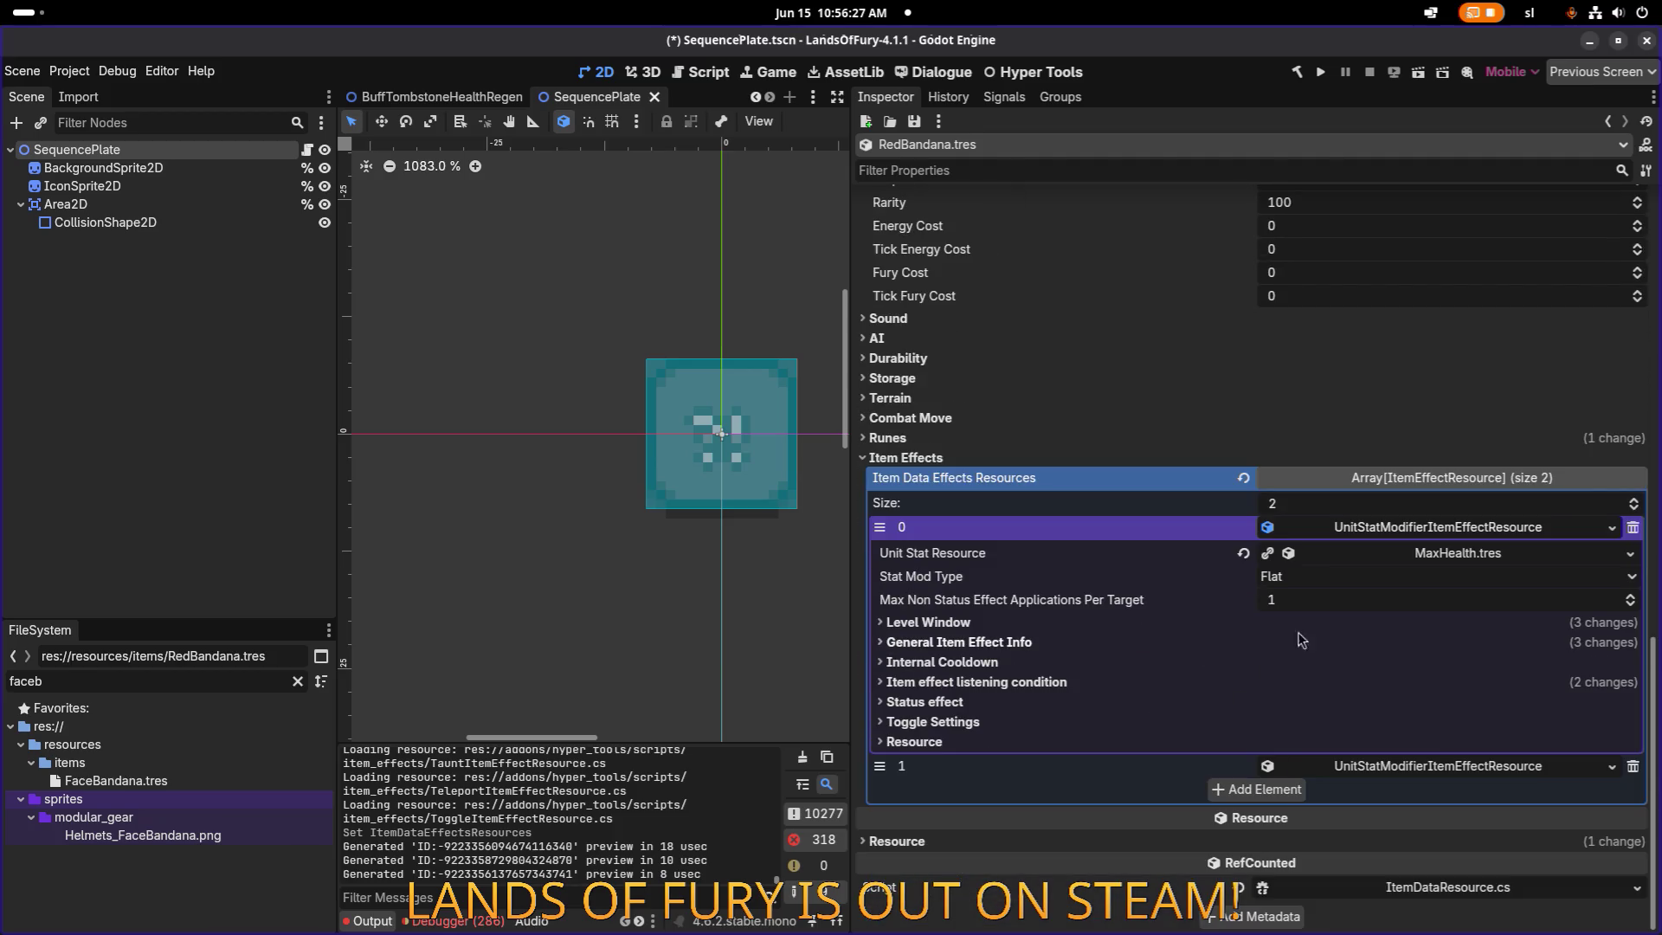
{"action": "left_click", "coordinate": [1450, 527]}
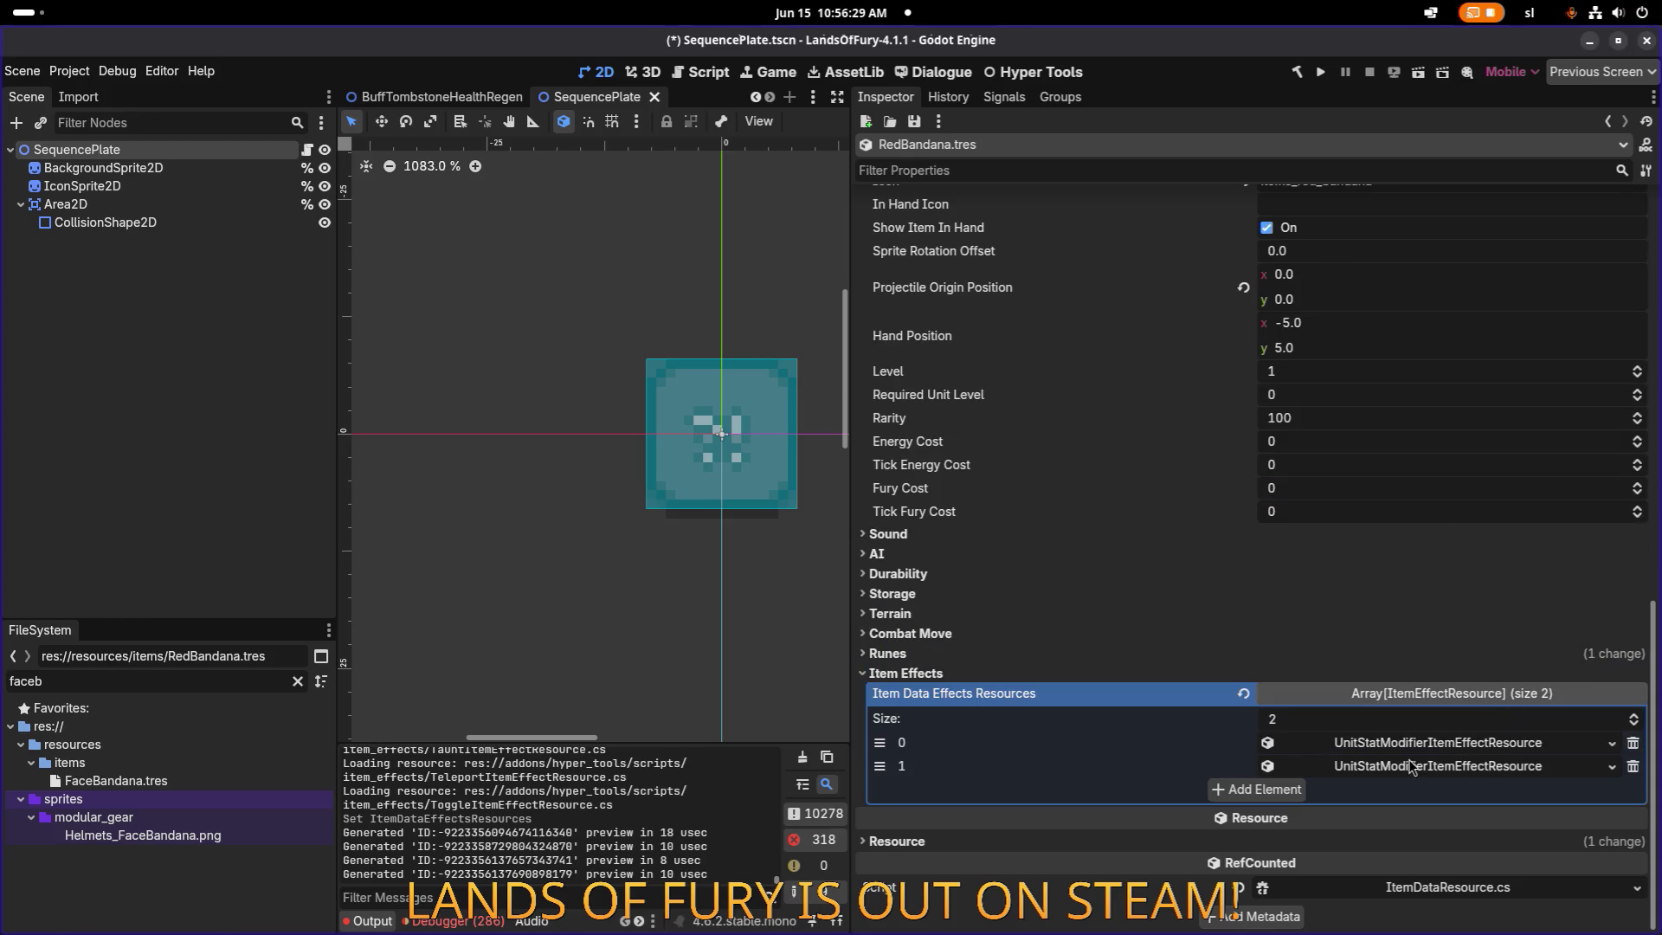
{"action": "left_click", "coordinate": [1506, 767]}
Quick Load a replacement for the MeleePower stat, filtering the resource list by 'bonus'.
{"action": "scroll", "coordinate": [1554, 751], "scroll_direction": "down", "scroll_amount": 2}
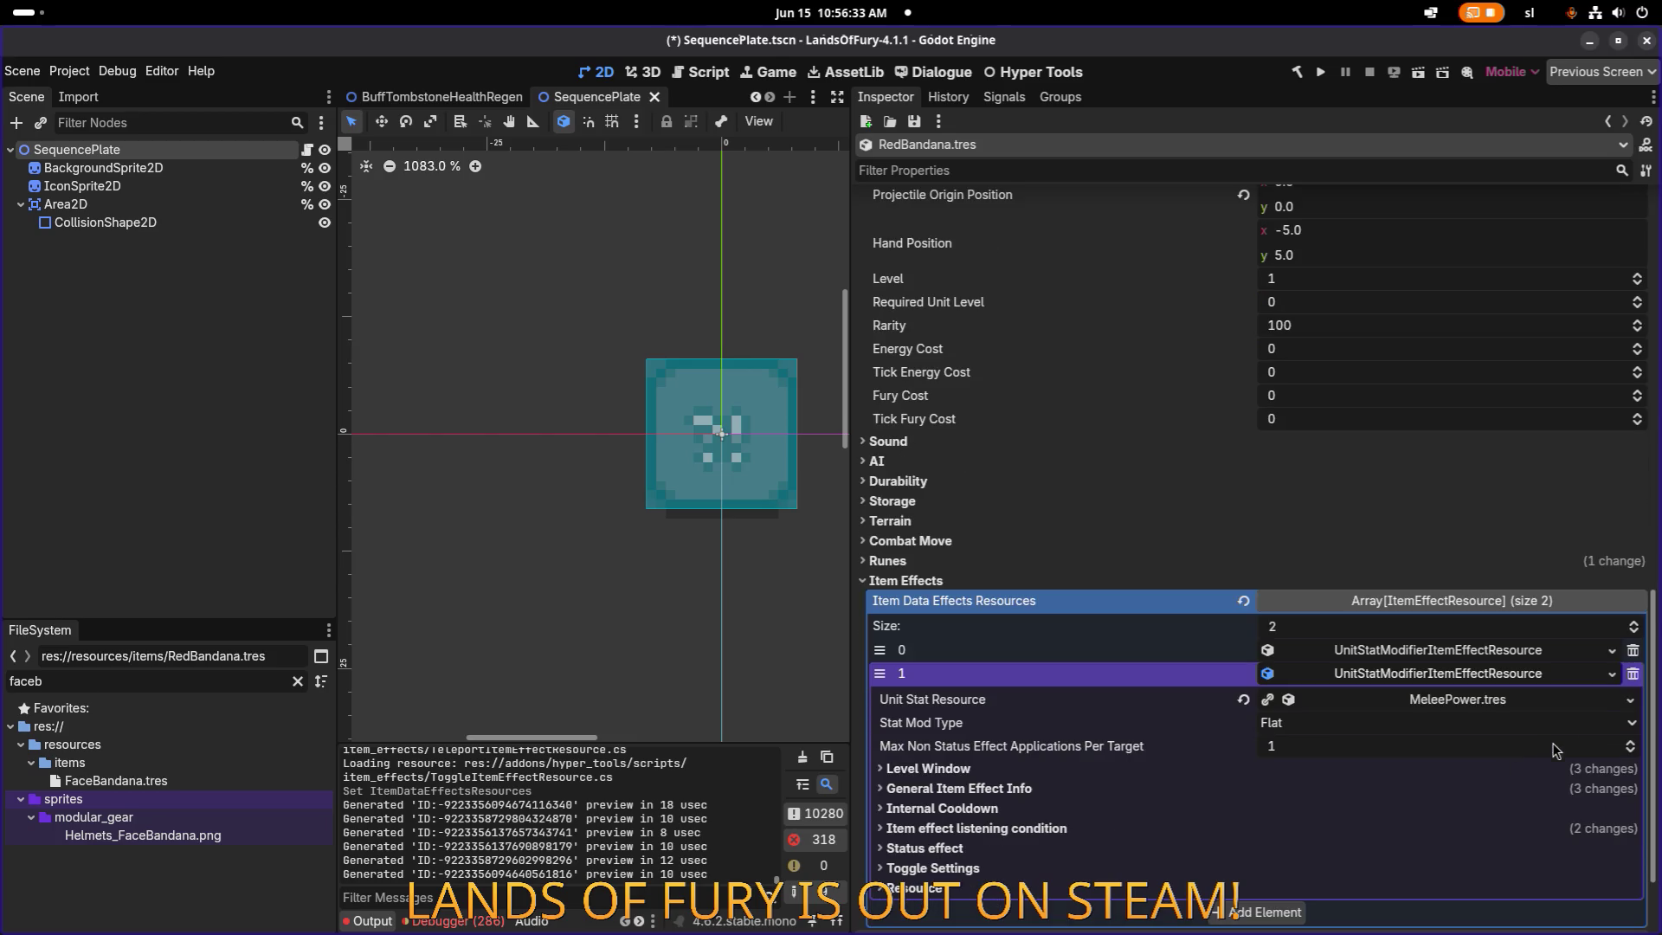
{"action": "left_click", "coordinate": [1631, 700]}
{"action": "left_click", "coordinate": [1488, 775]}
{"action": "type", "text": "bonus"}
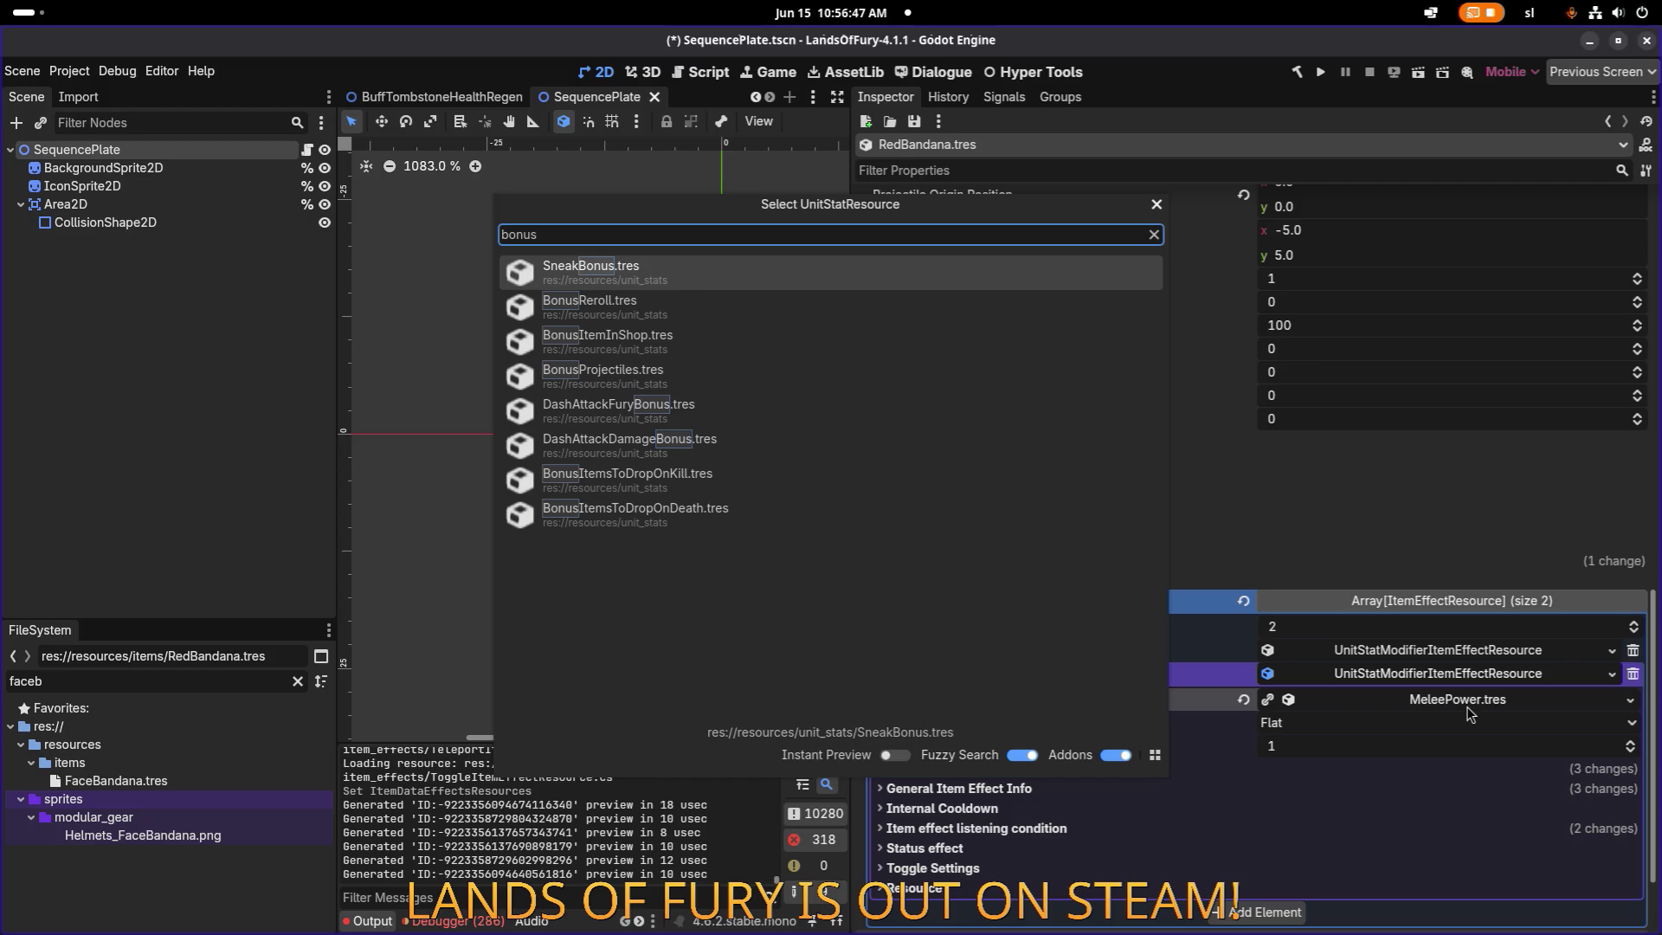
Assign ShopDiscount as the second effect's stat and expand its General Item Effect Info.
{"action": "key", "text": "ctrl+a"}
{"action": "type", "text": "discoun"}
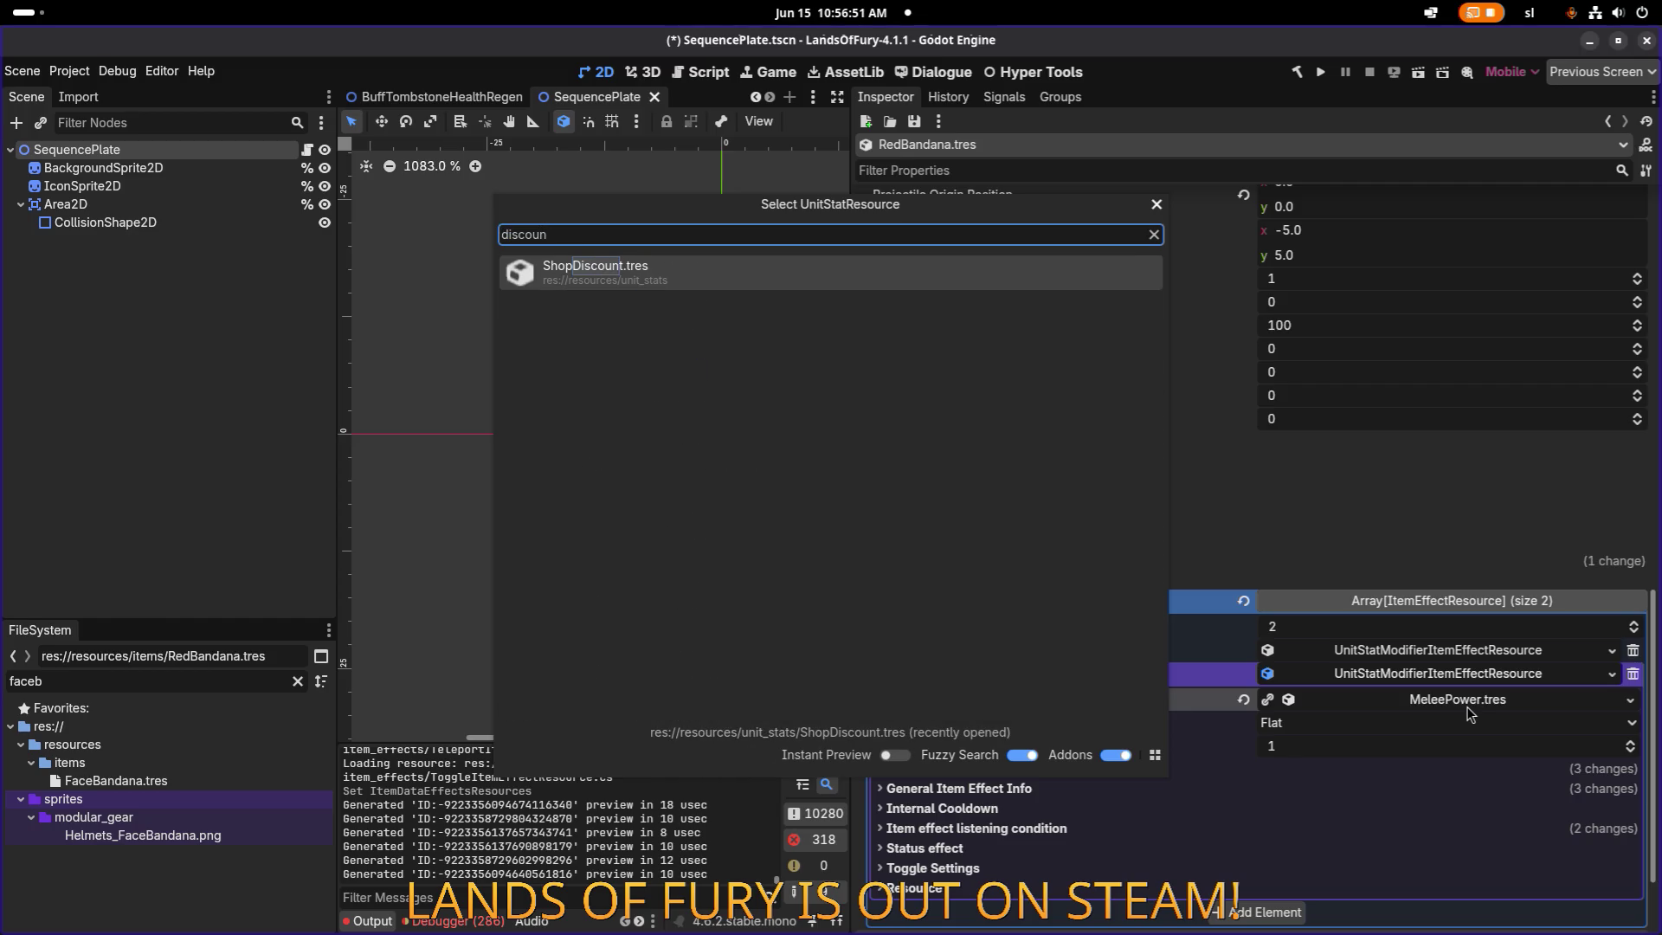
{"action": "key", "text": "Return"}
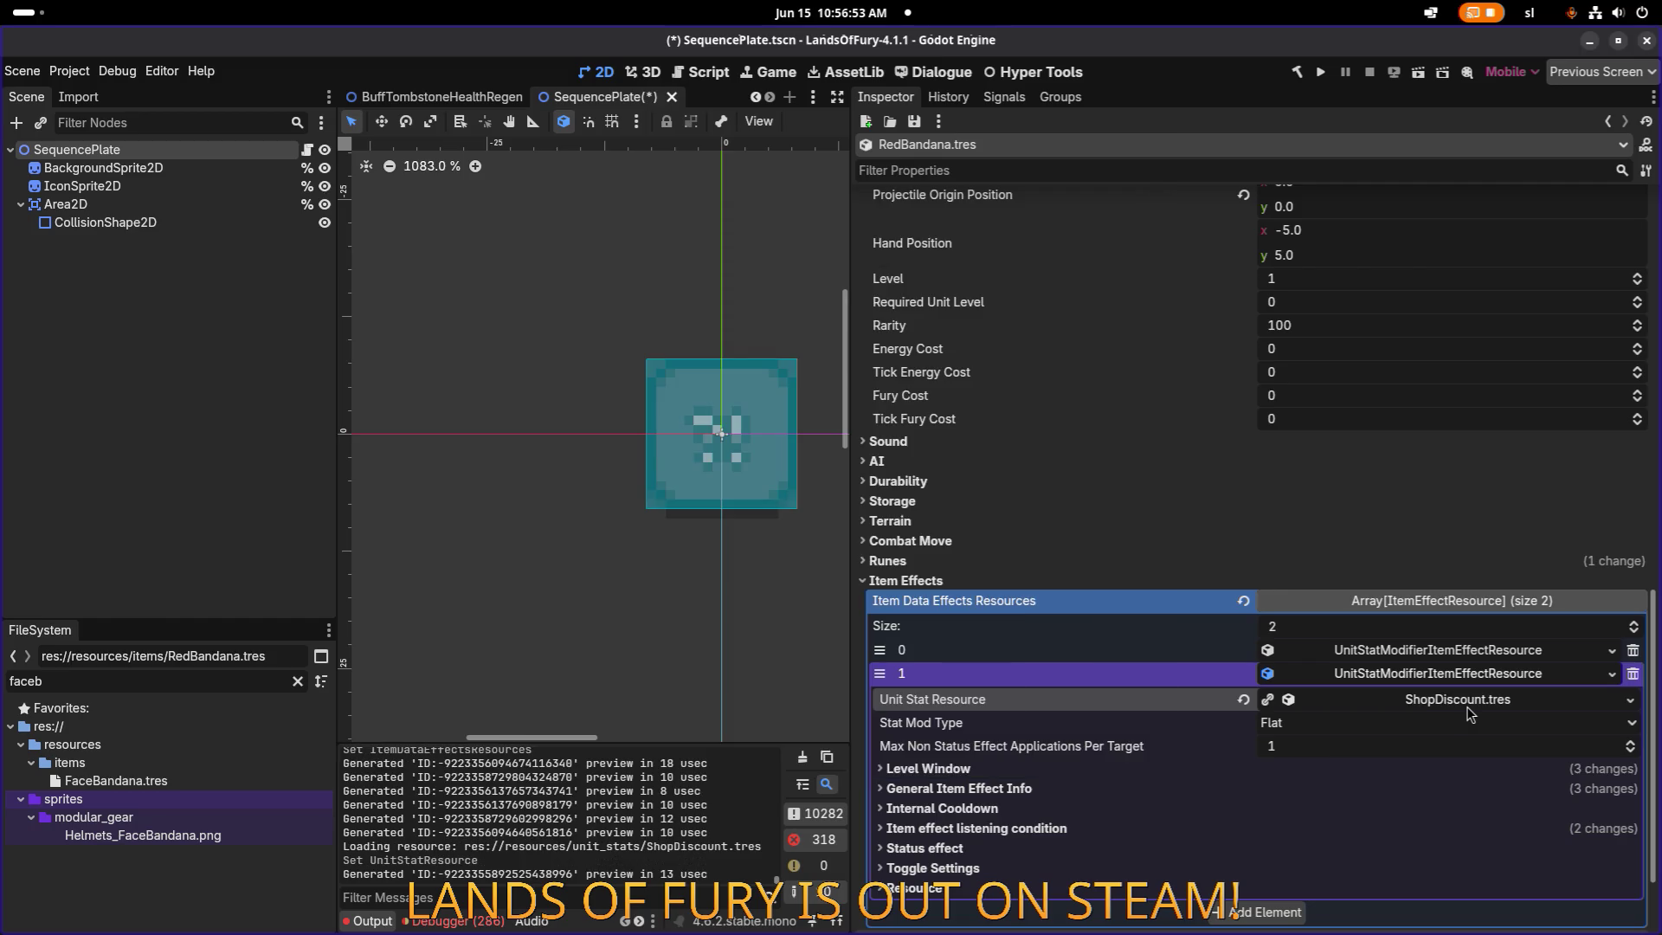
{"action": "left_click", "coordinate": [1249, 787]}
{"action": "scroll", "coordinate": [1299, 744], "scroll_direction": "down", "scroll_amount": 3}
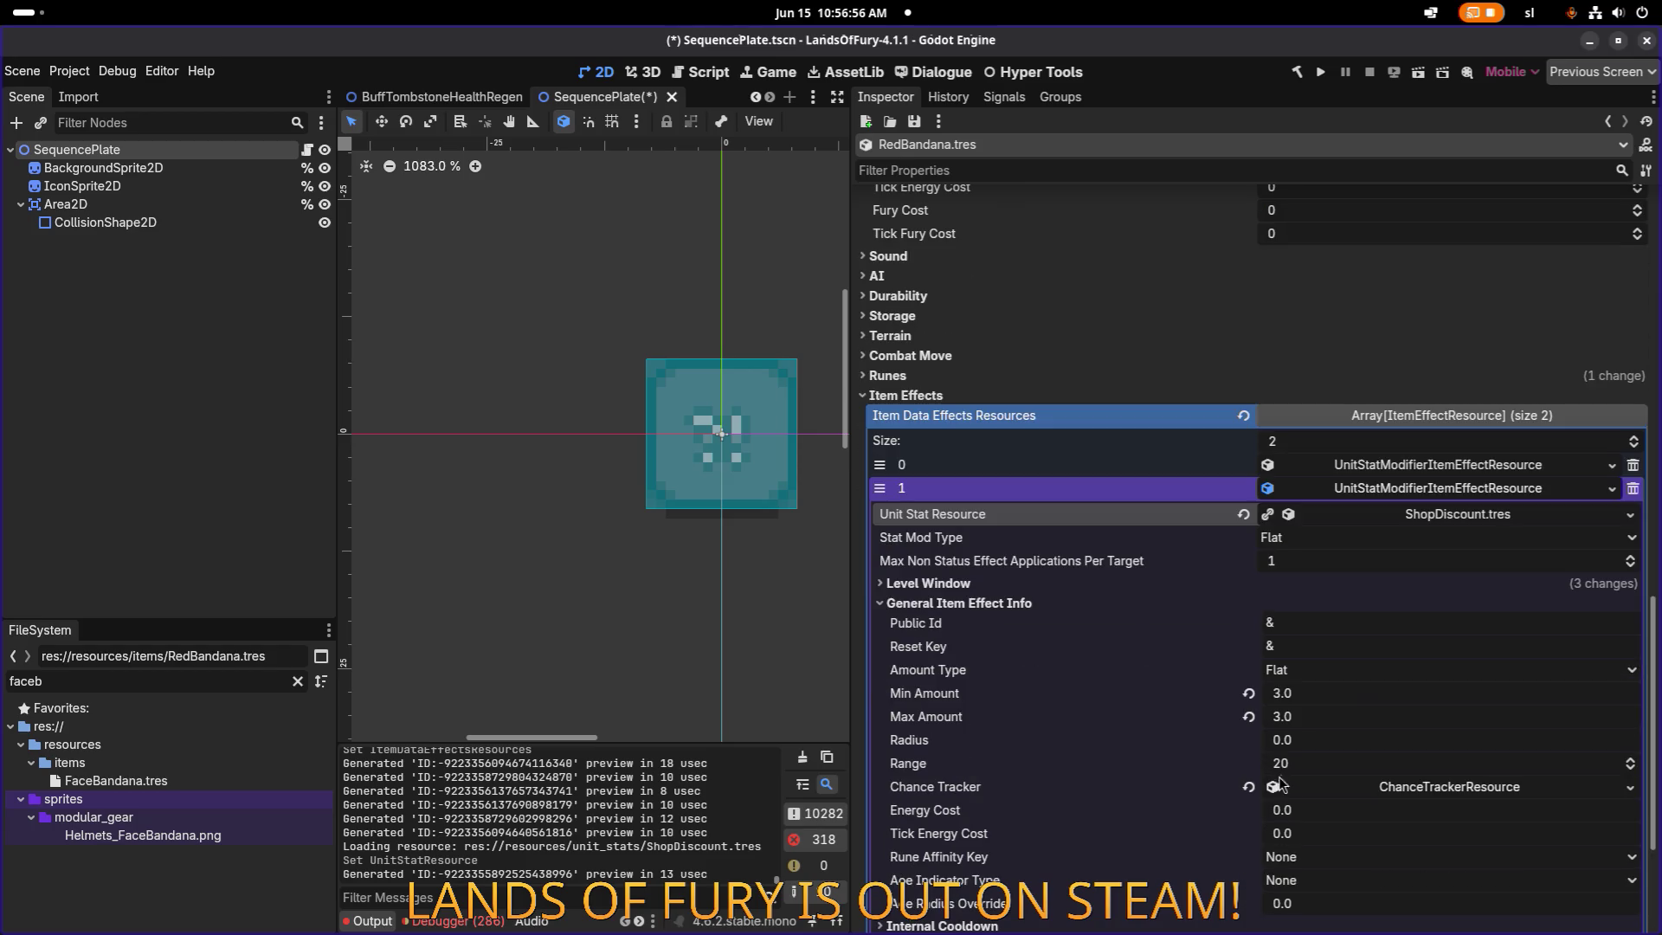
Set the effect's Min Amount and Max Amount to 0.75.
{"action": "left_click", "coordinate": [1378, 693]}
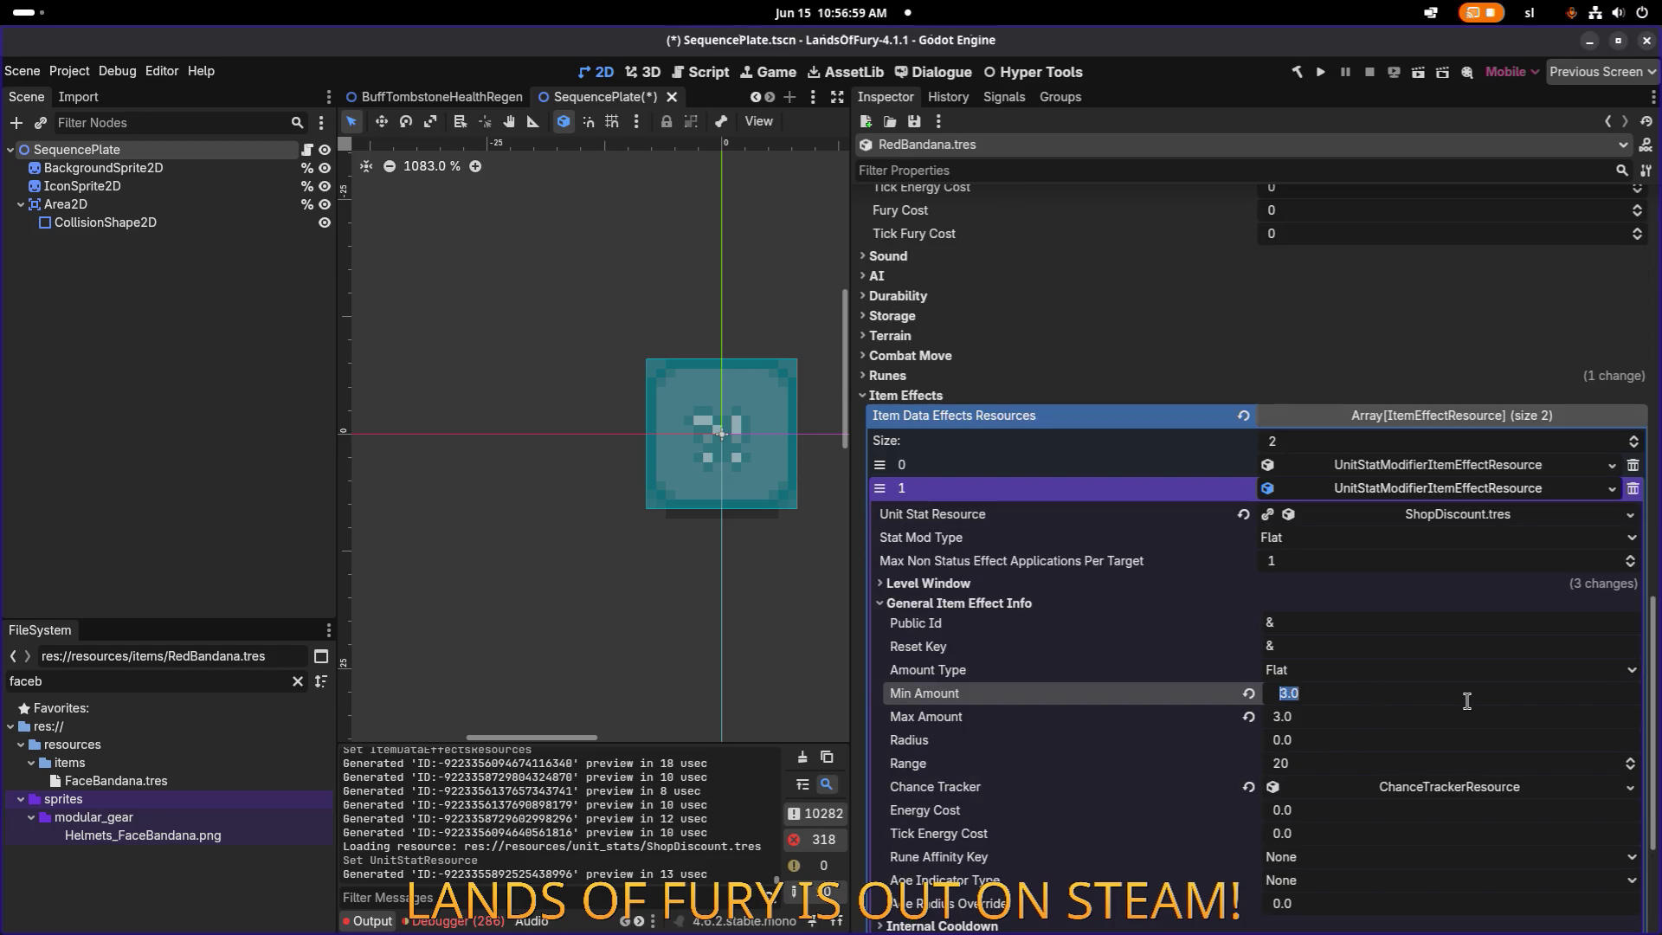
{"action": "type", "text": "0.75"}
{"action": "key", "text": "Return"}
{"action": "left_click", "coordinate": [1386, 726]}
{"action": "type", "text": "0.75"}
{"action": "key", "text": "Return"}
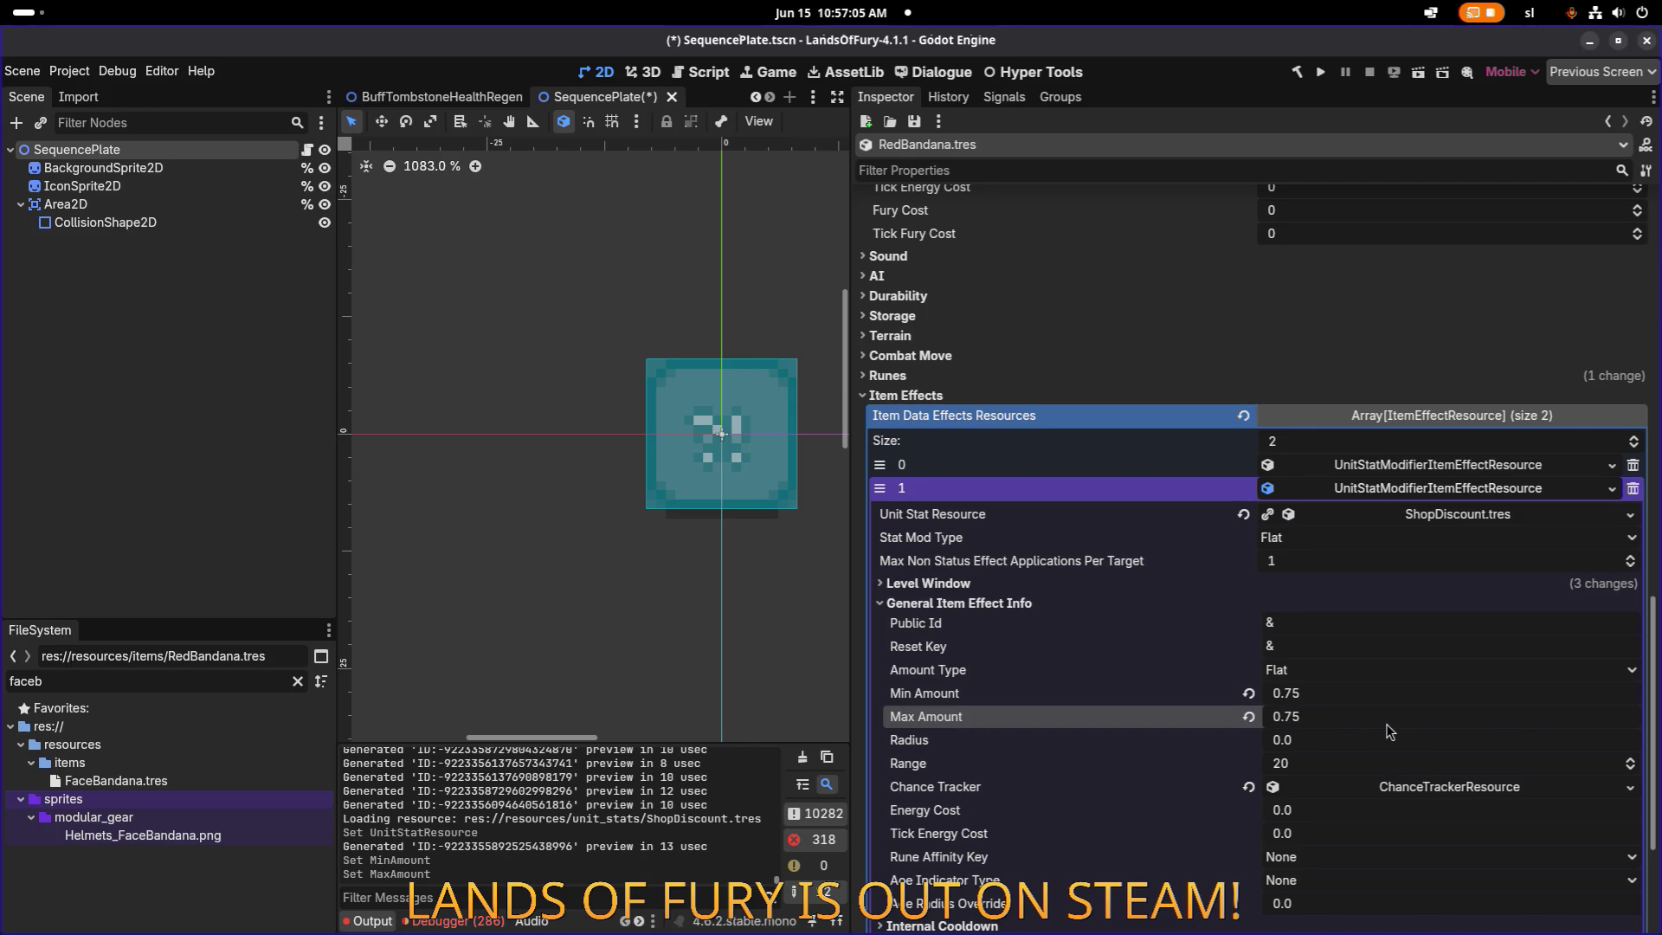
Keep amount type and stat modifier type Flat, set Min Amount to 20, and save.
{"action": "left_click", "coordinate": [1404, 676]}
{"action": "left_click", "coordinate": [1407, 678]}
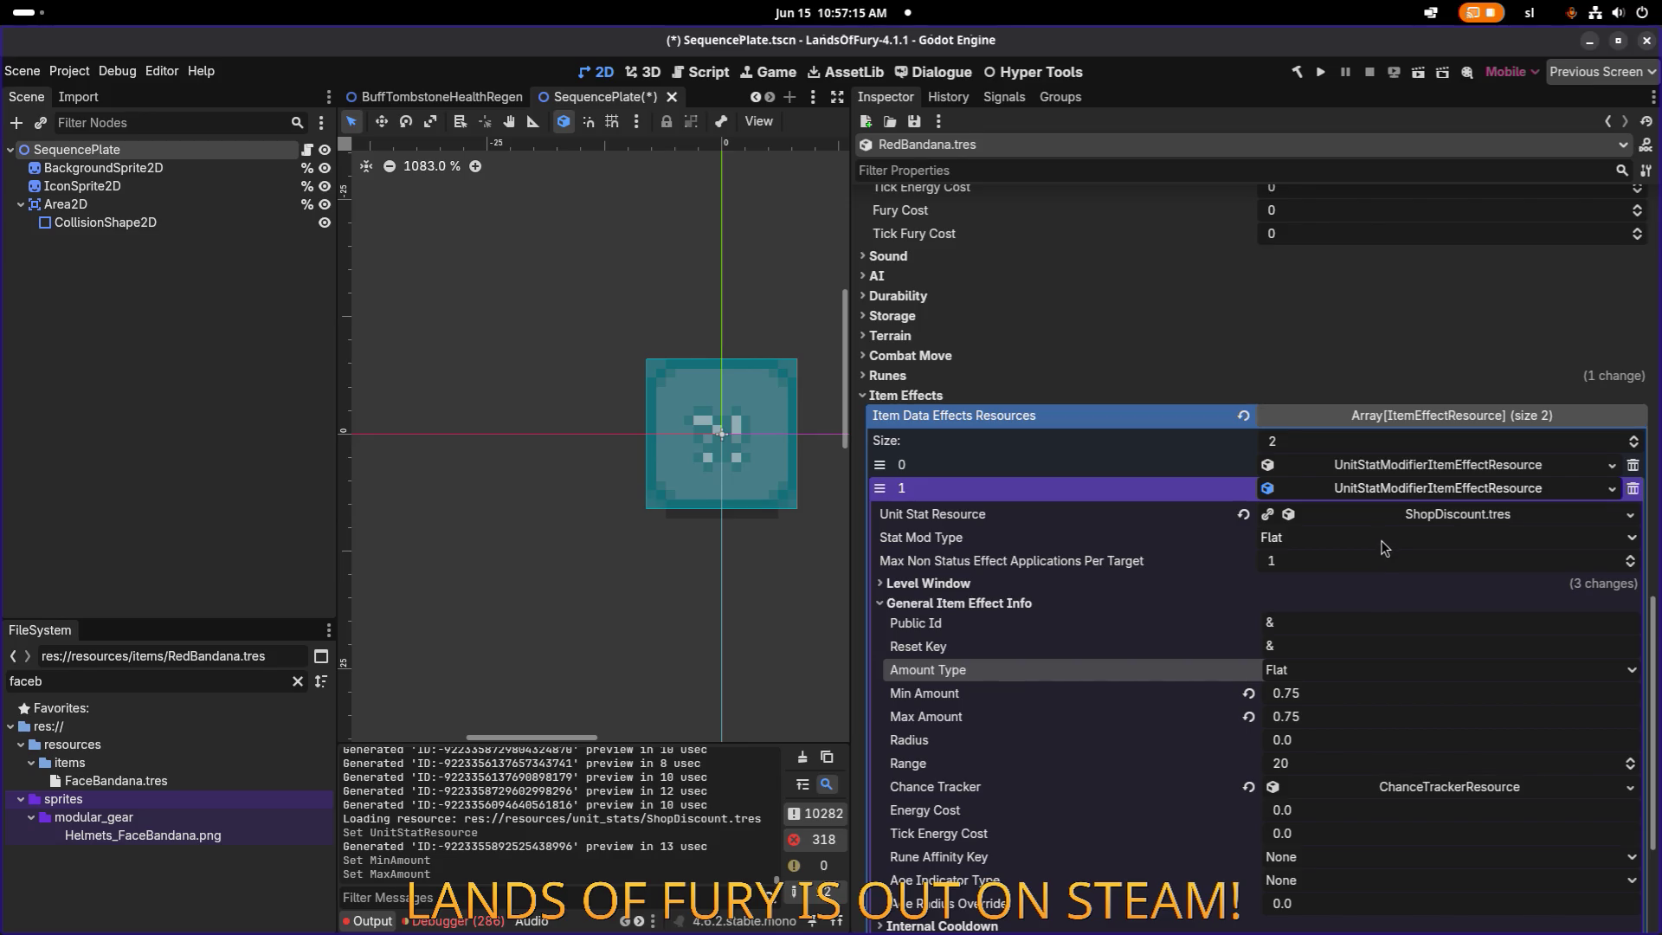
{"action": "left_click", "coordinate": [1381, 541]}
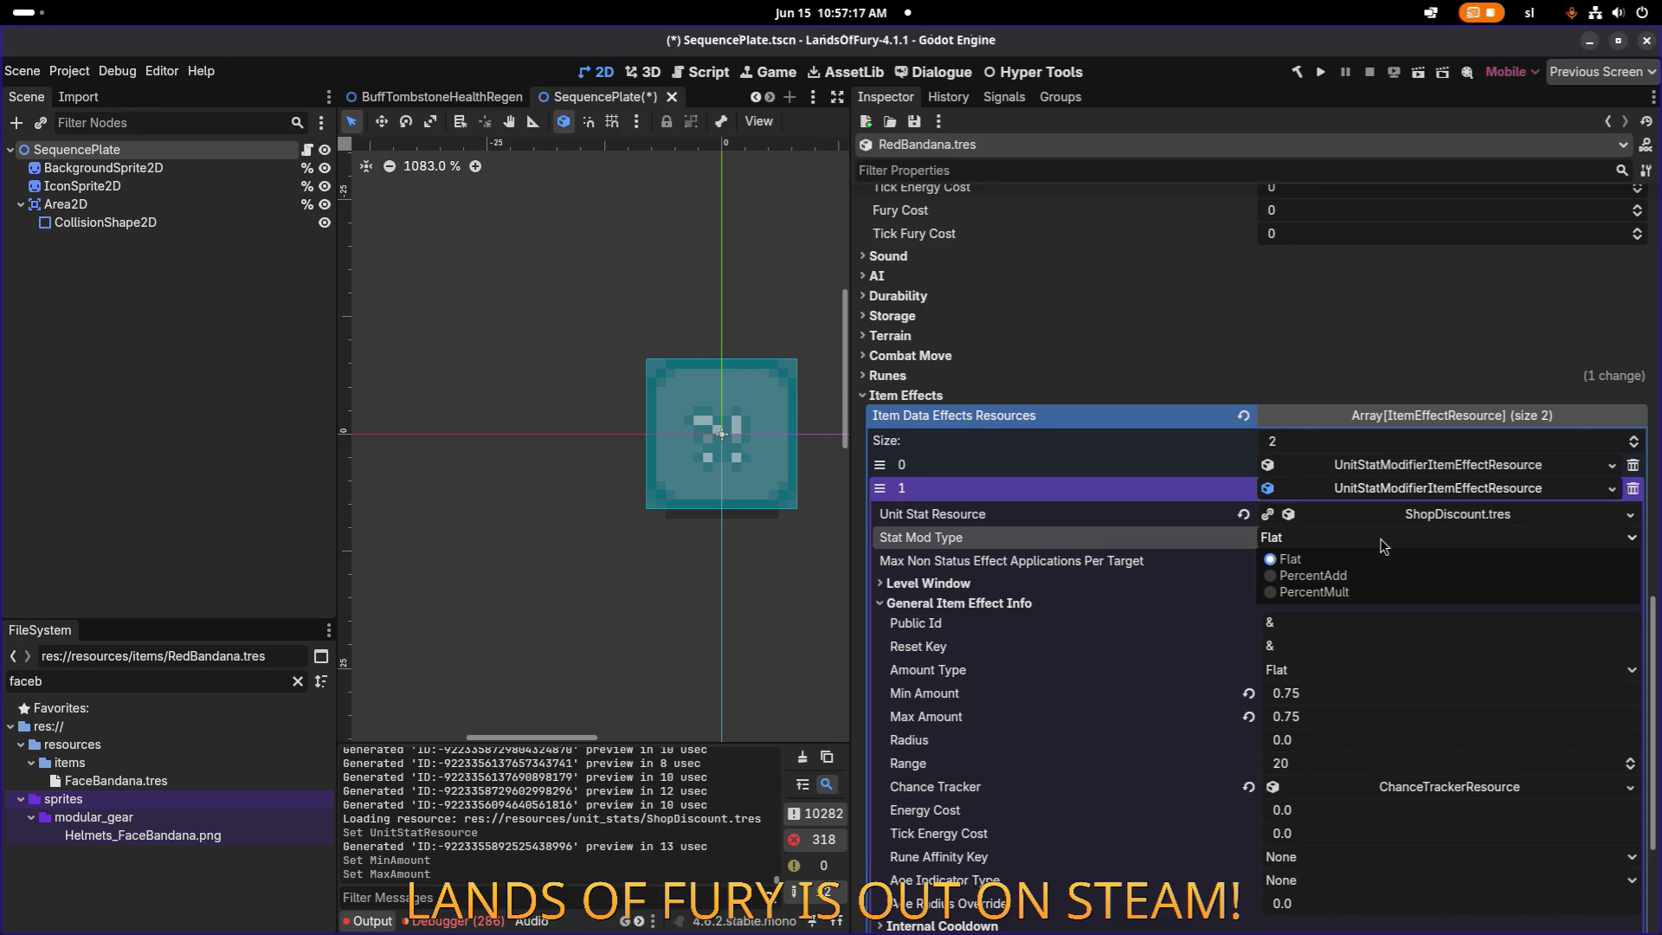
{"action": "left_click", "coordinate": [1382, 545]}
{"action": "left_click", "coordinate": [1343, 694]}
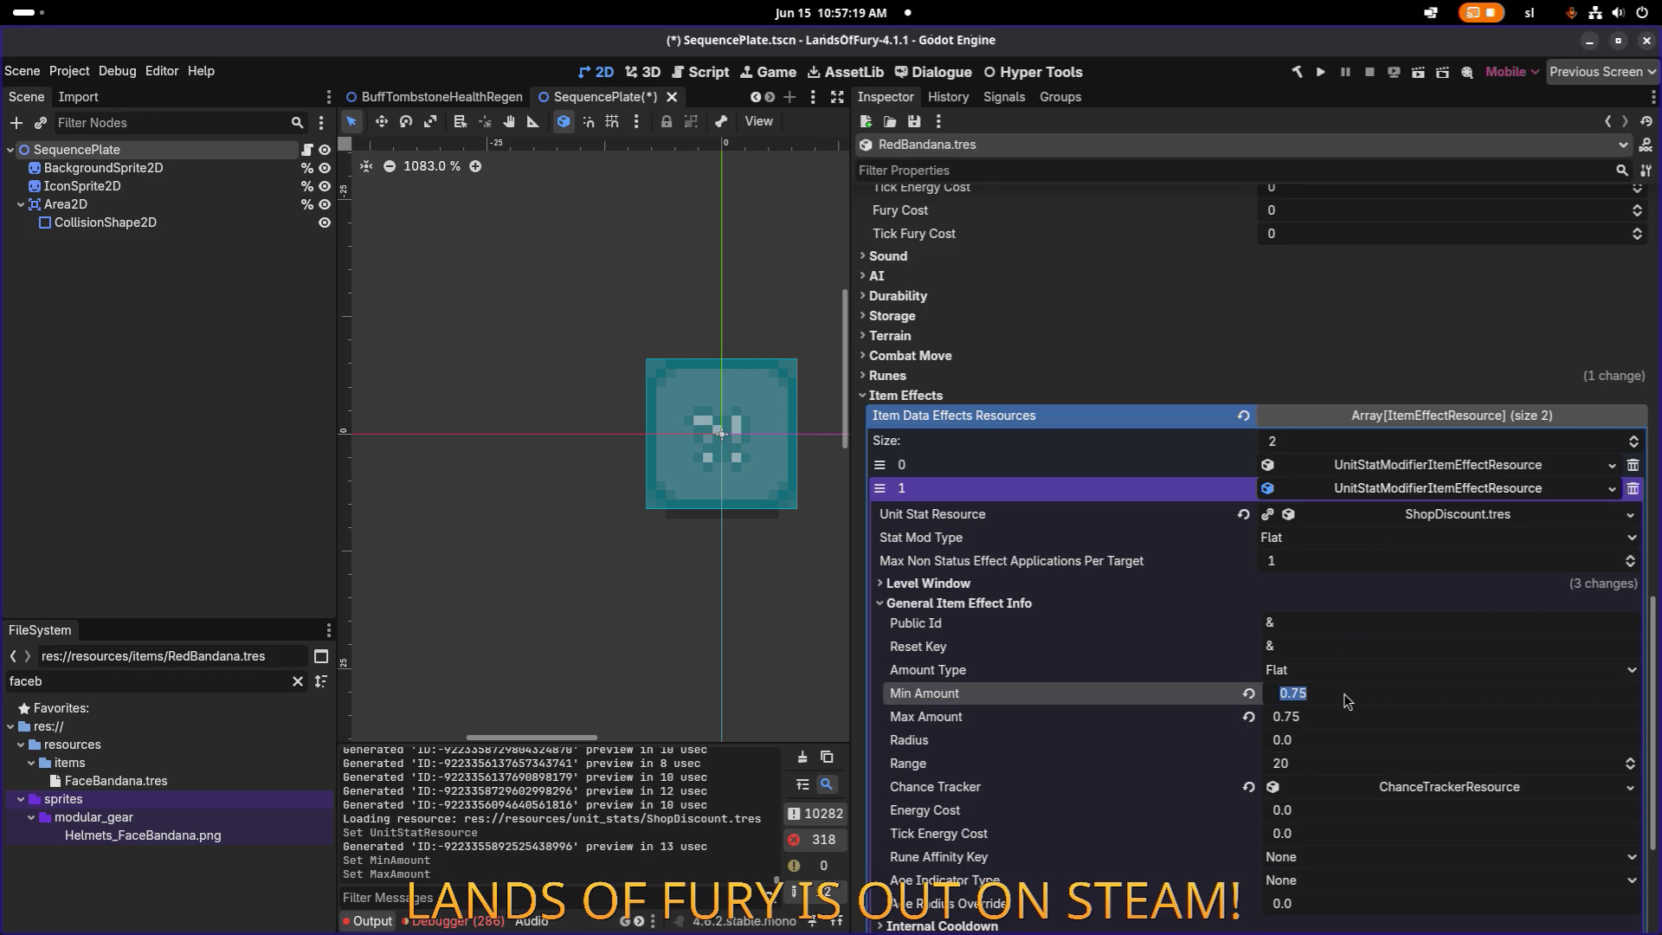
{"action": "type", "text": "20"}
{"action": "key", "text": "Tab"}
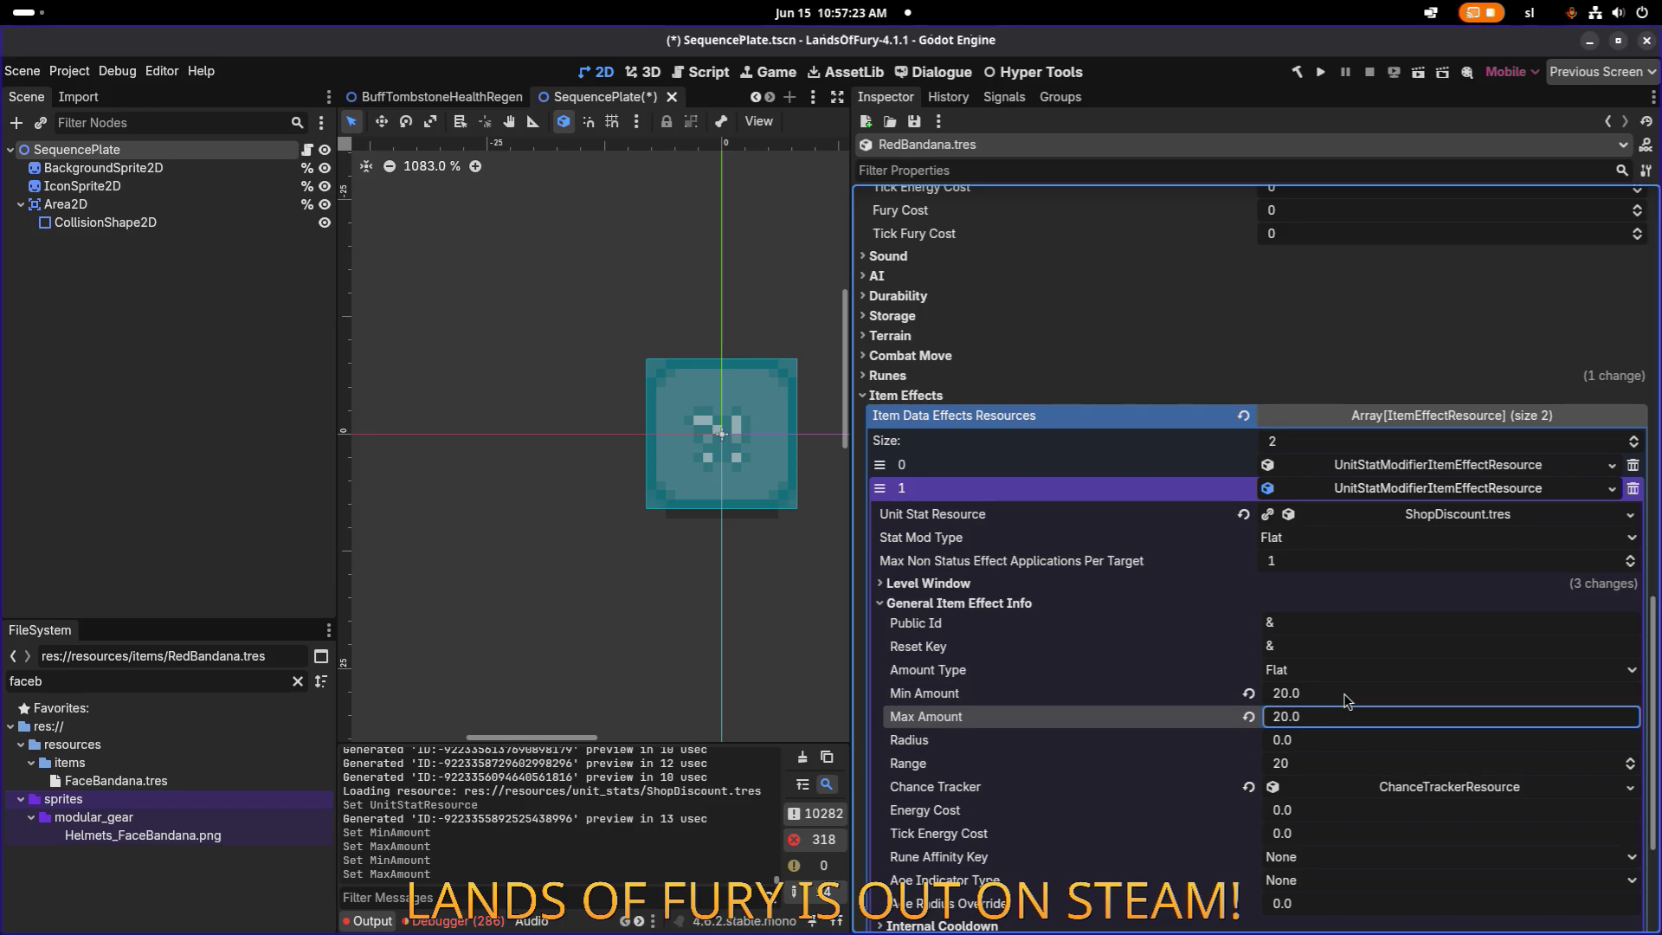
{"action": "key", "text": "ctrl+s"}
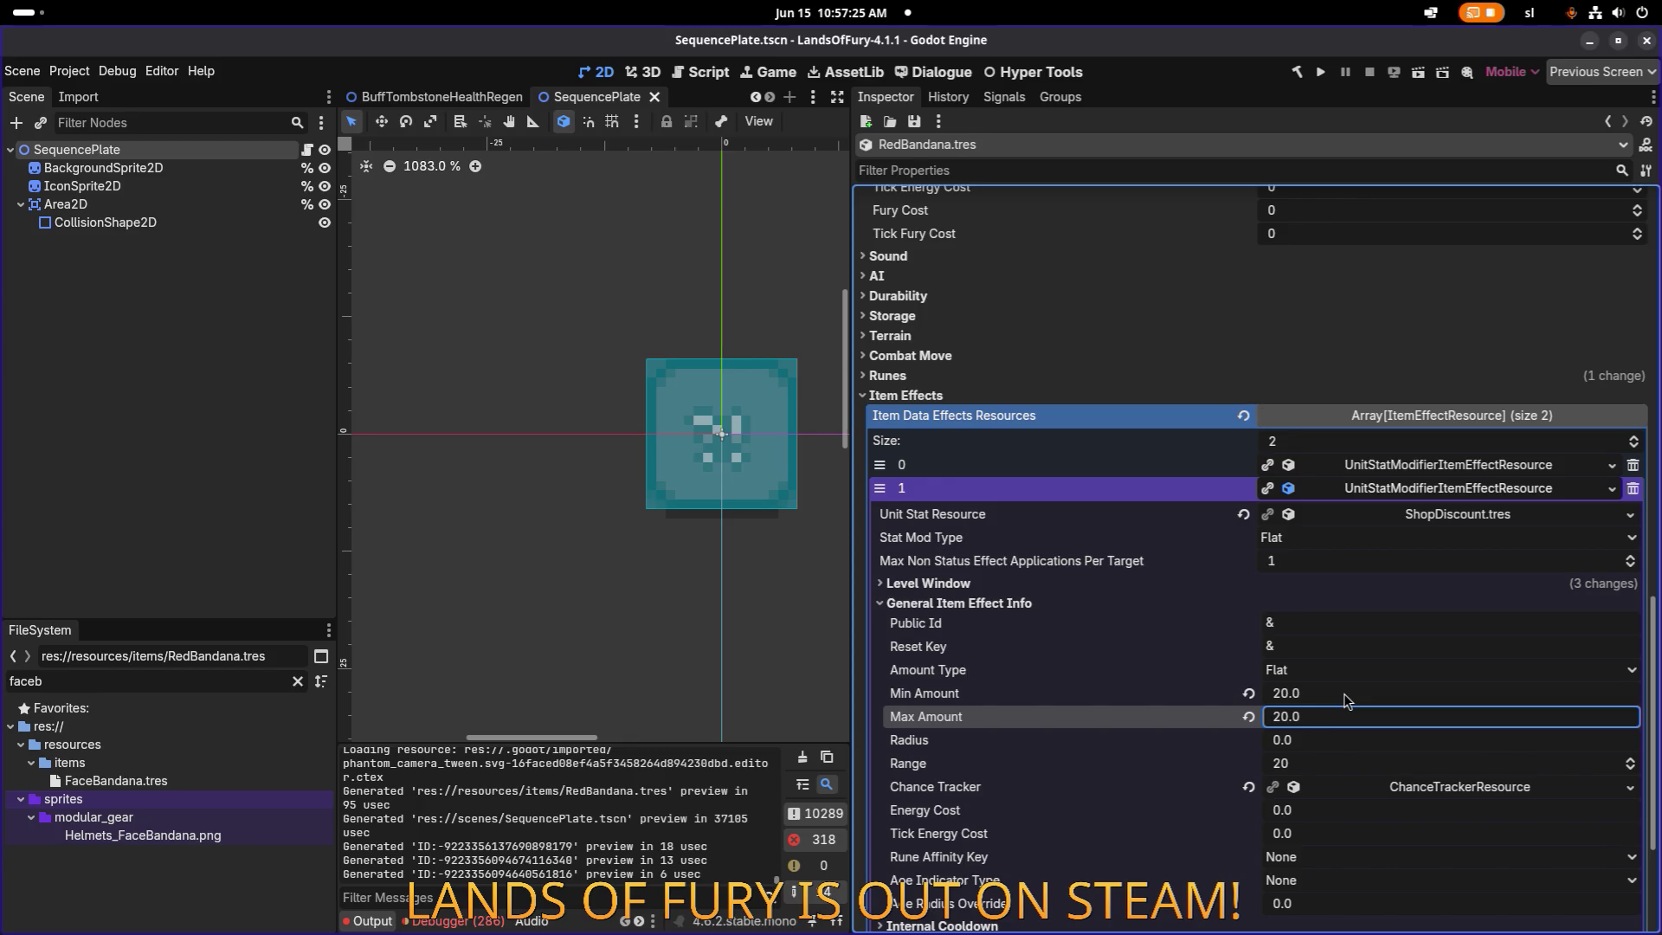
Set the ShopDiscount effect's Min and Max Amount to 50 and save.
{"action": "left_click", "coordinate": [1349, 693]}
{"action": "left_click", "coordinate": [1354, 691]}
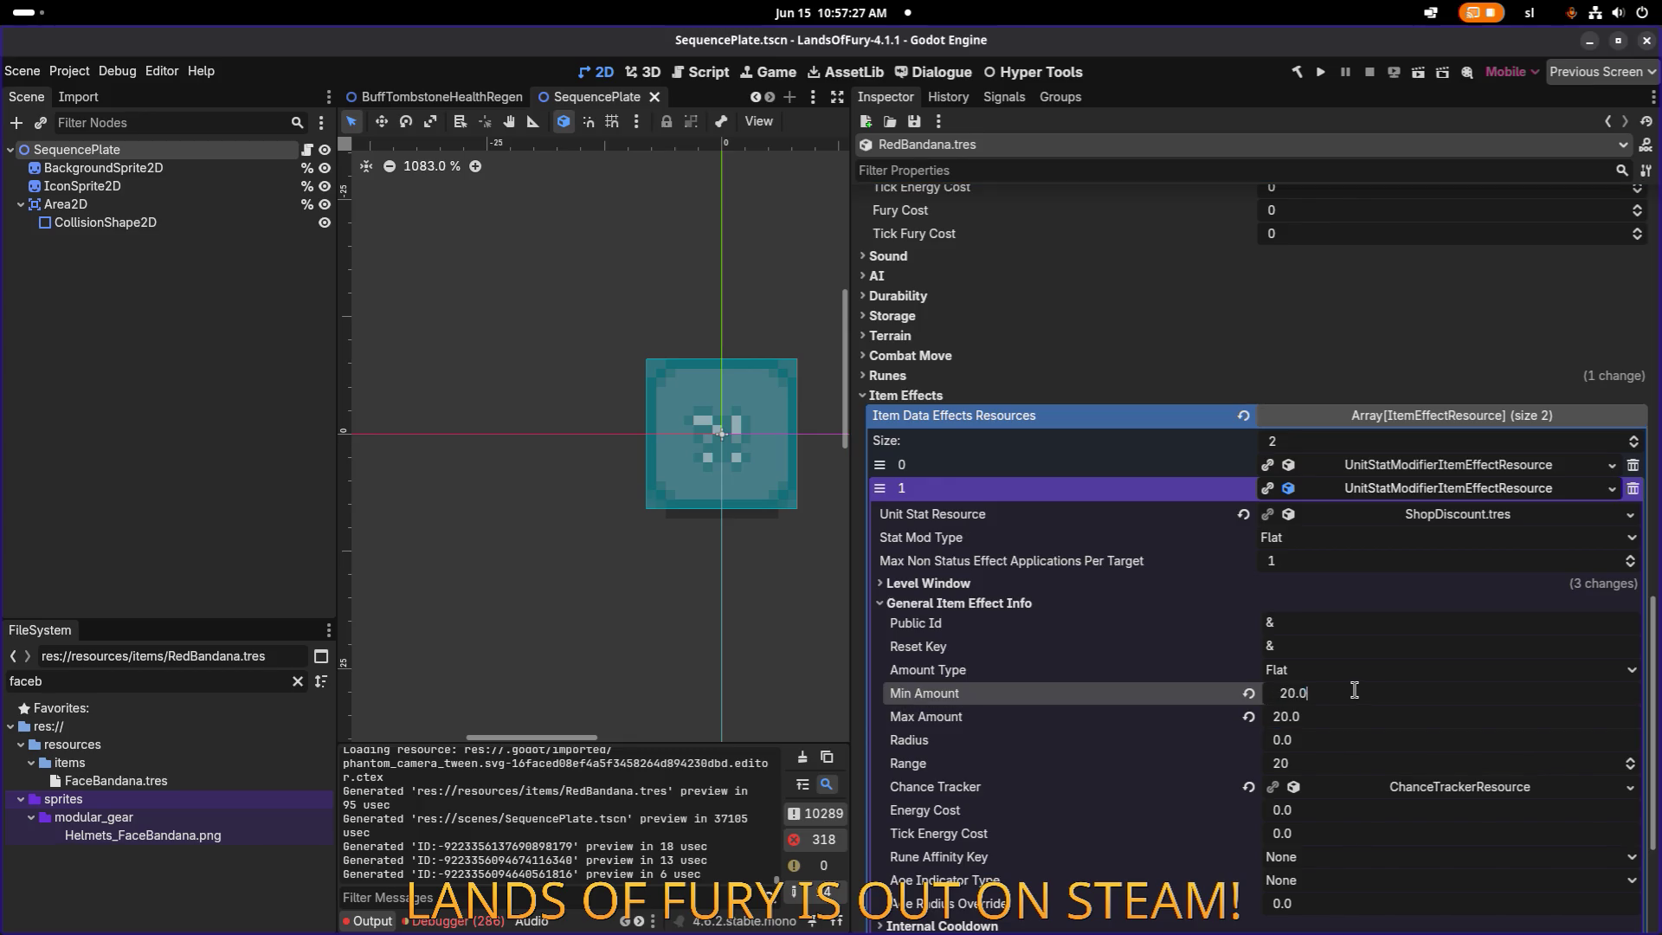
{"action": "double_click", "coordinate": [1362, 687]}
{"action": "type", "text": "50"}
{"action": "key", "text": "Tab"}
{"action": "type", "text": "50"}
{"action": "key", "text": "ctrl+s"}
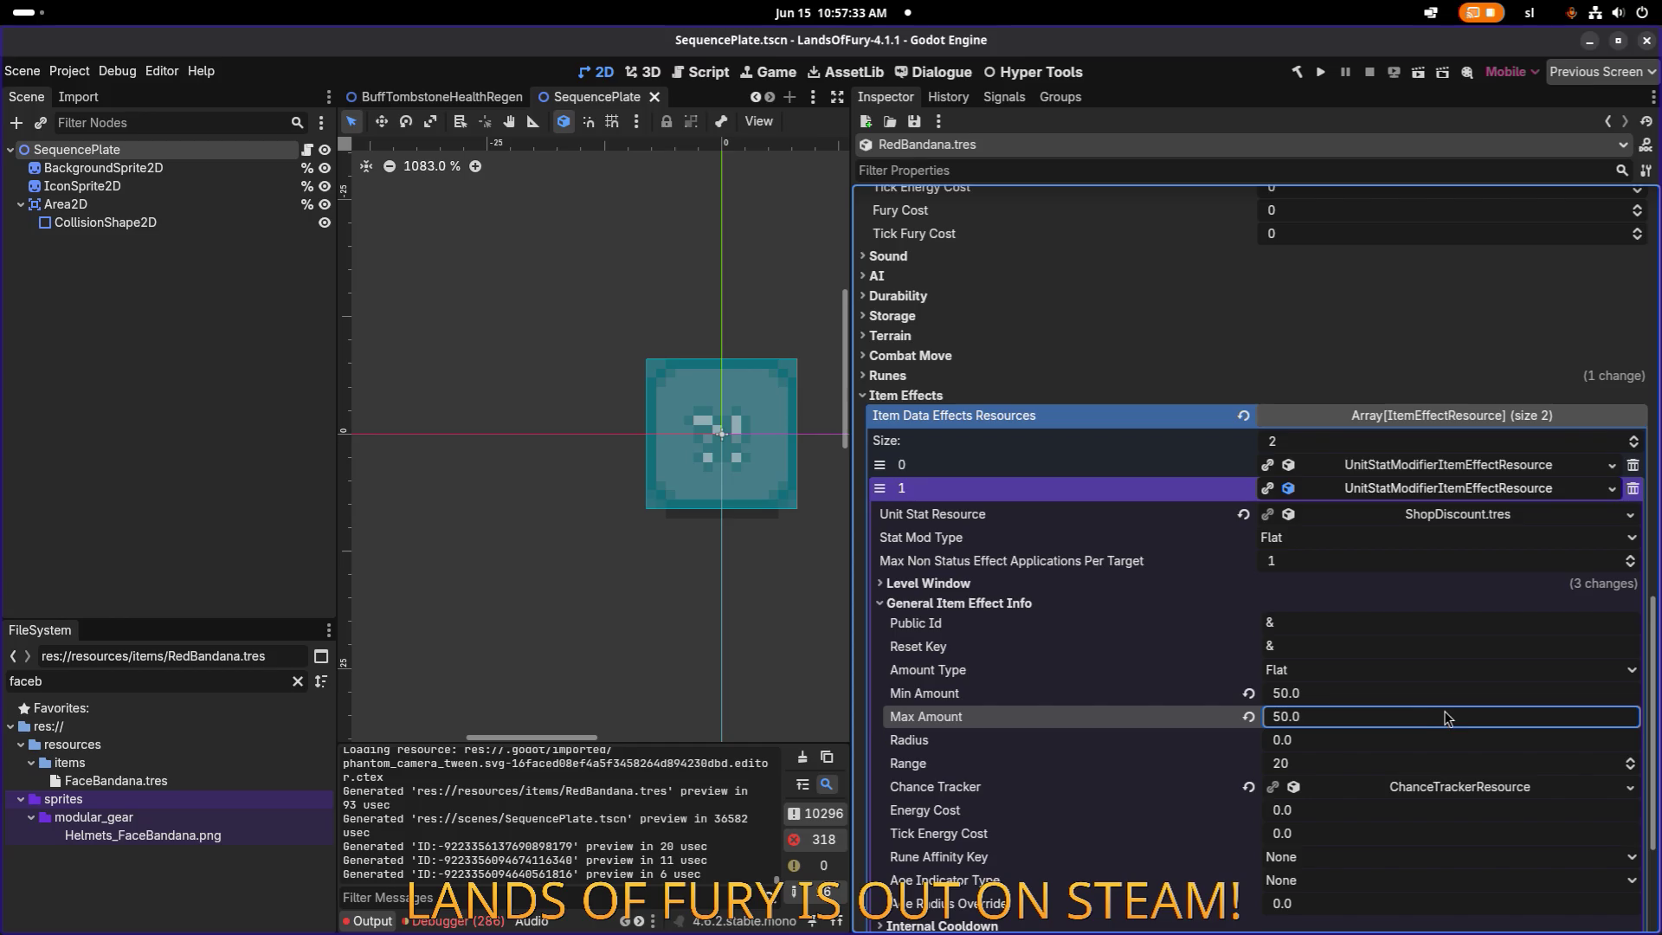
Inspect the effect's Item Effect Listening Condition section, leaving it collapsed.
{"action": "scroll", "coordinate": [1420, 714], "scroll_direction": "down", "scroll_amount": 3}
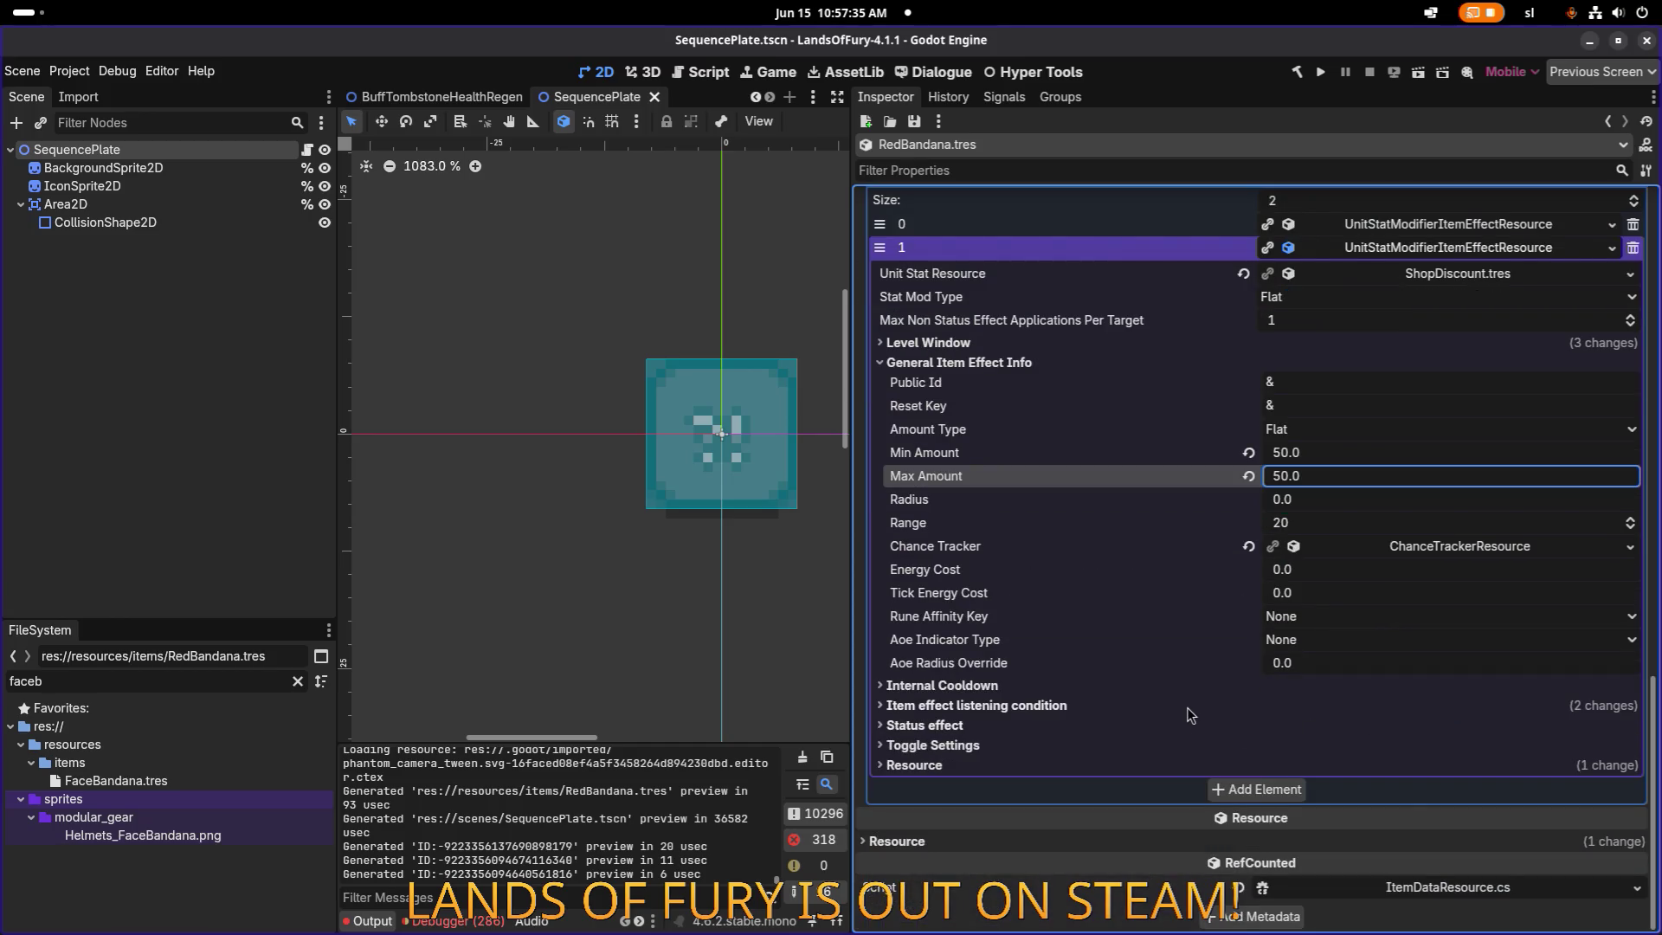
{"action": "left_click", "coordinate": [1188, 706]}
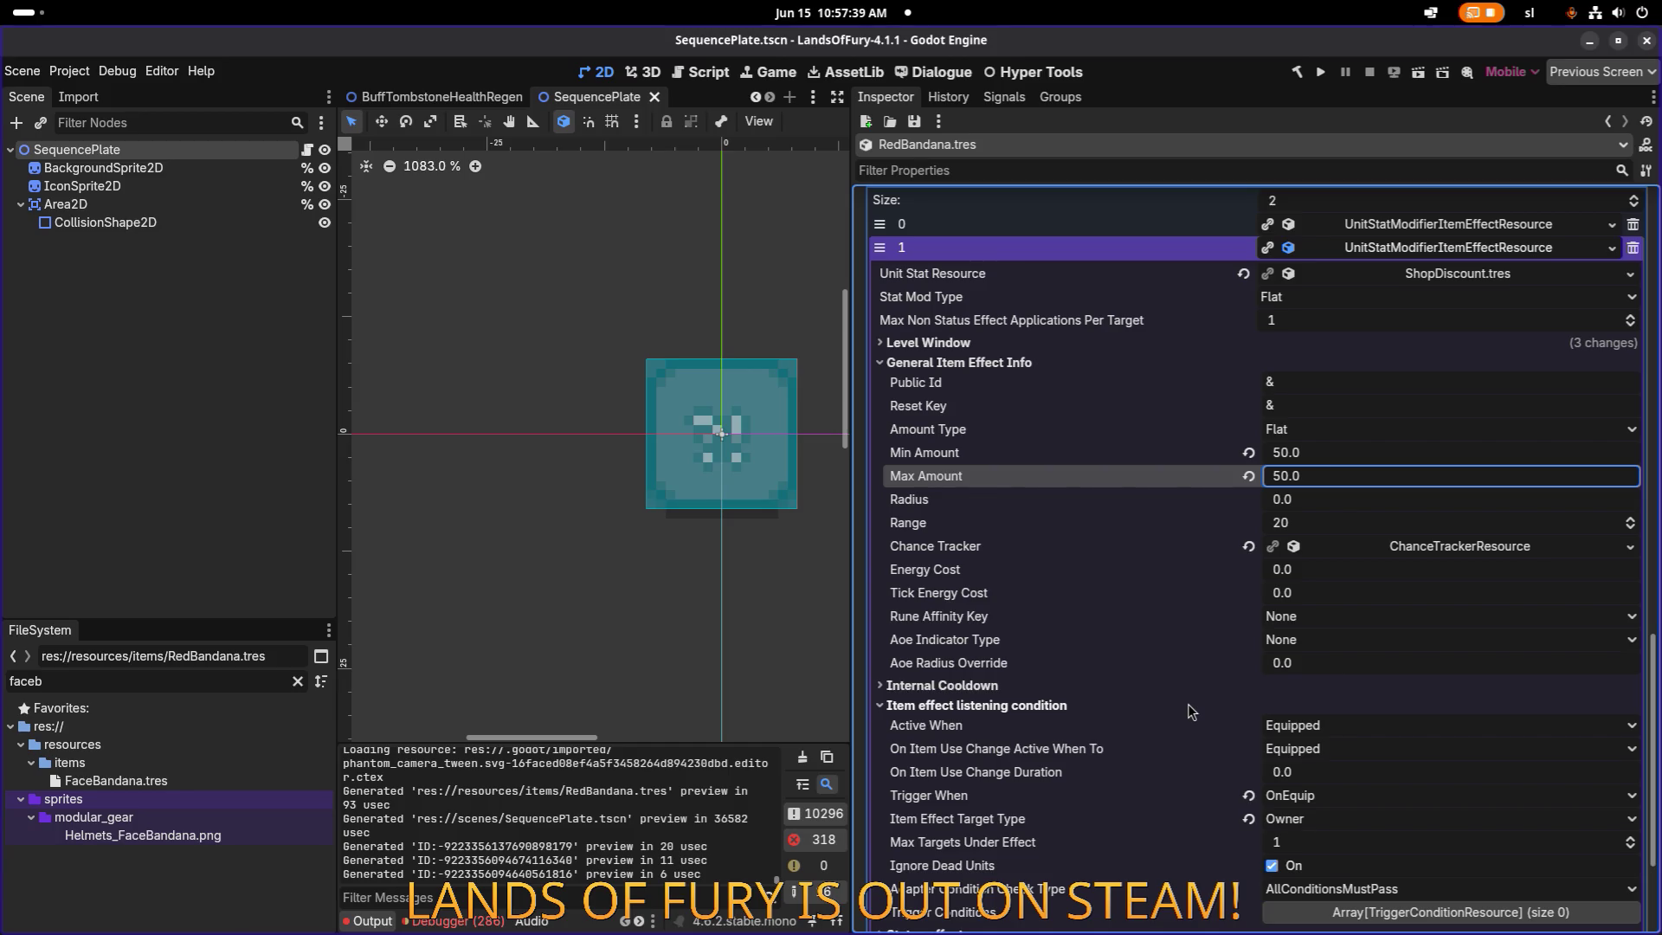
{"action": "left_click", "coordinate": [1188, 704]}
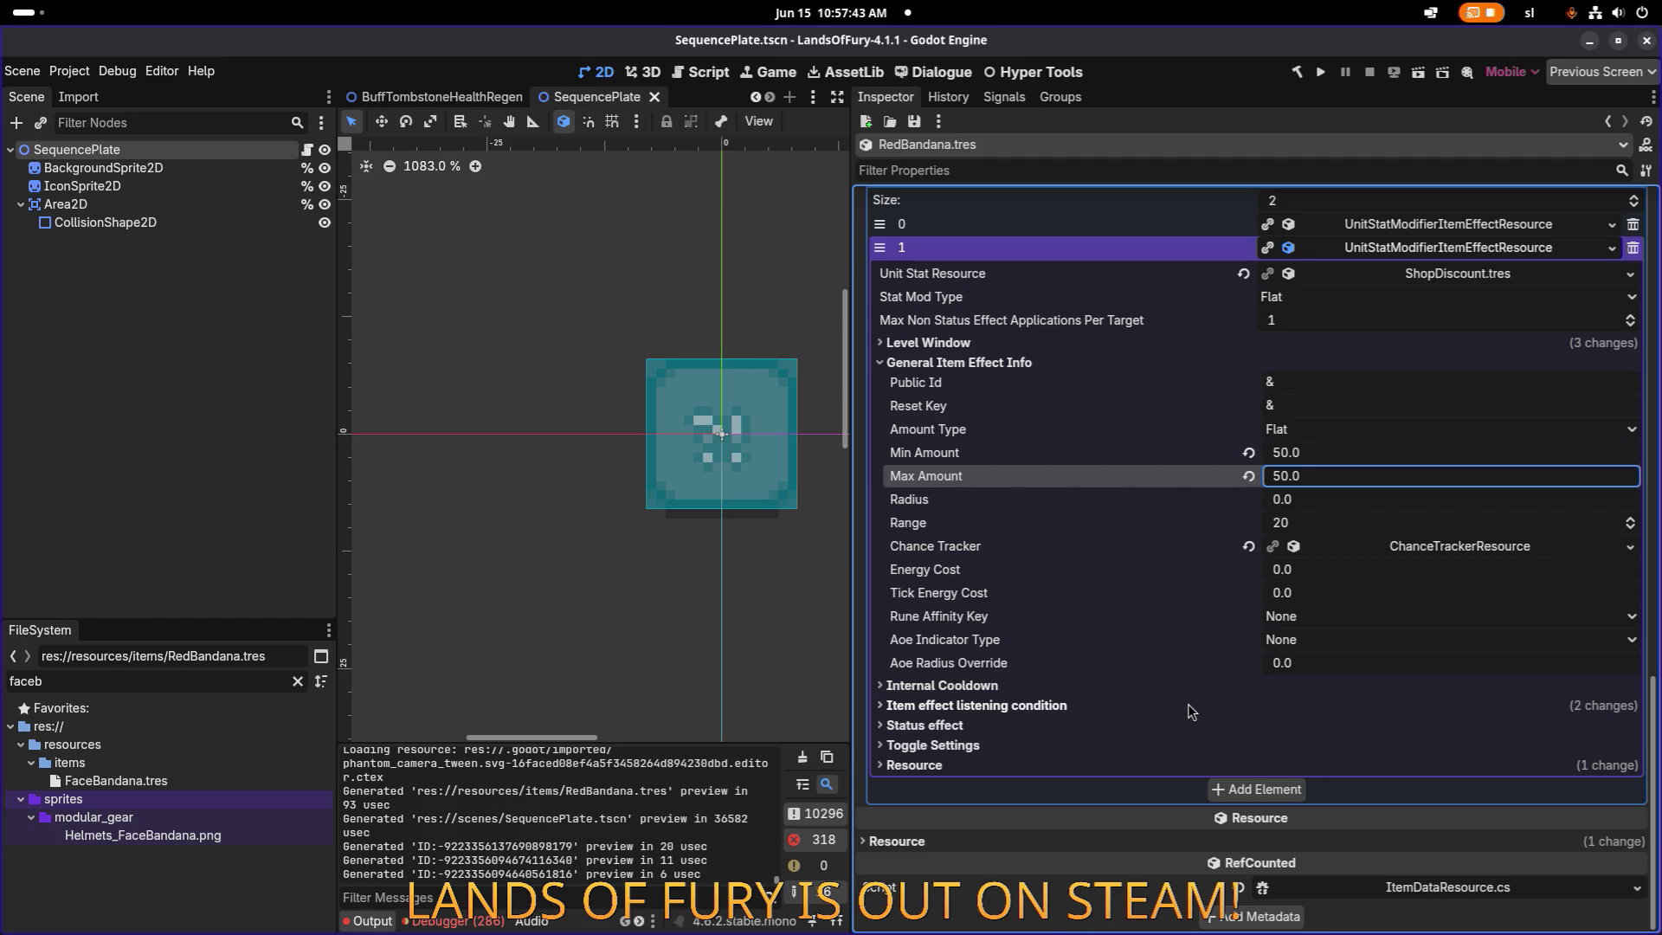
{"action": "left_click", "coordinate": [1188, 704]}
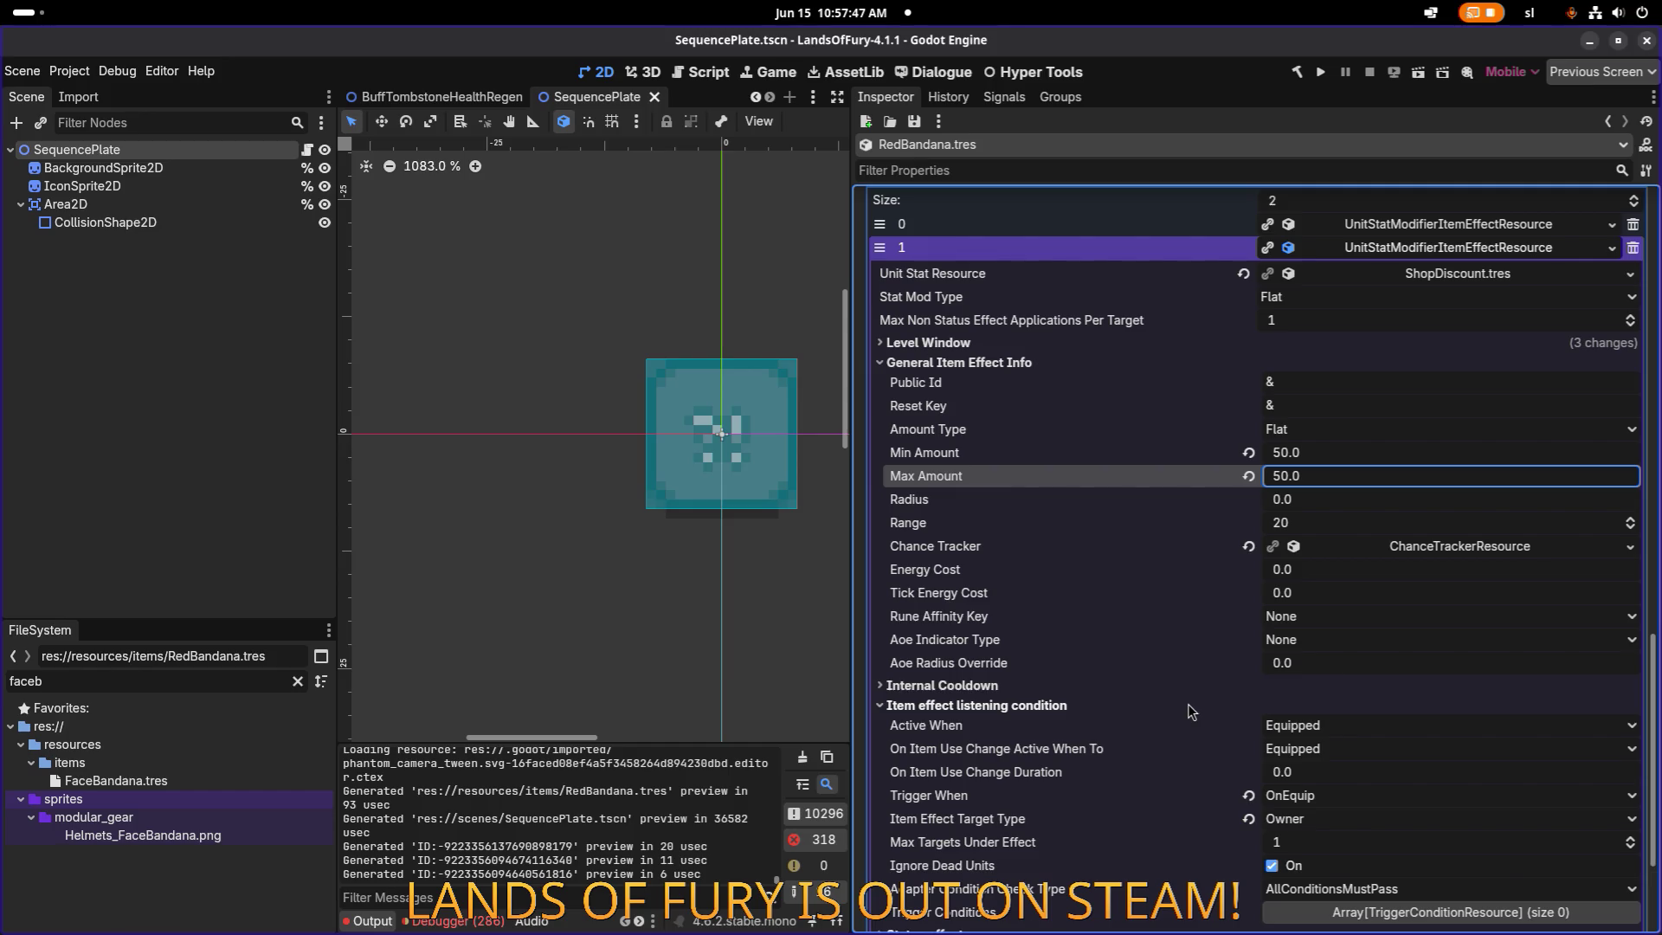
{"action": "left_click", "coordinate": [1188, 706]}
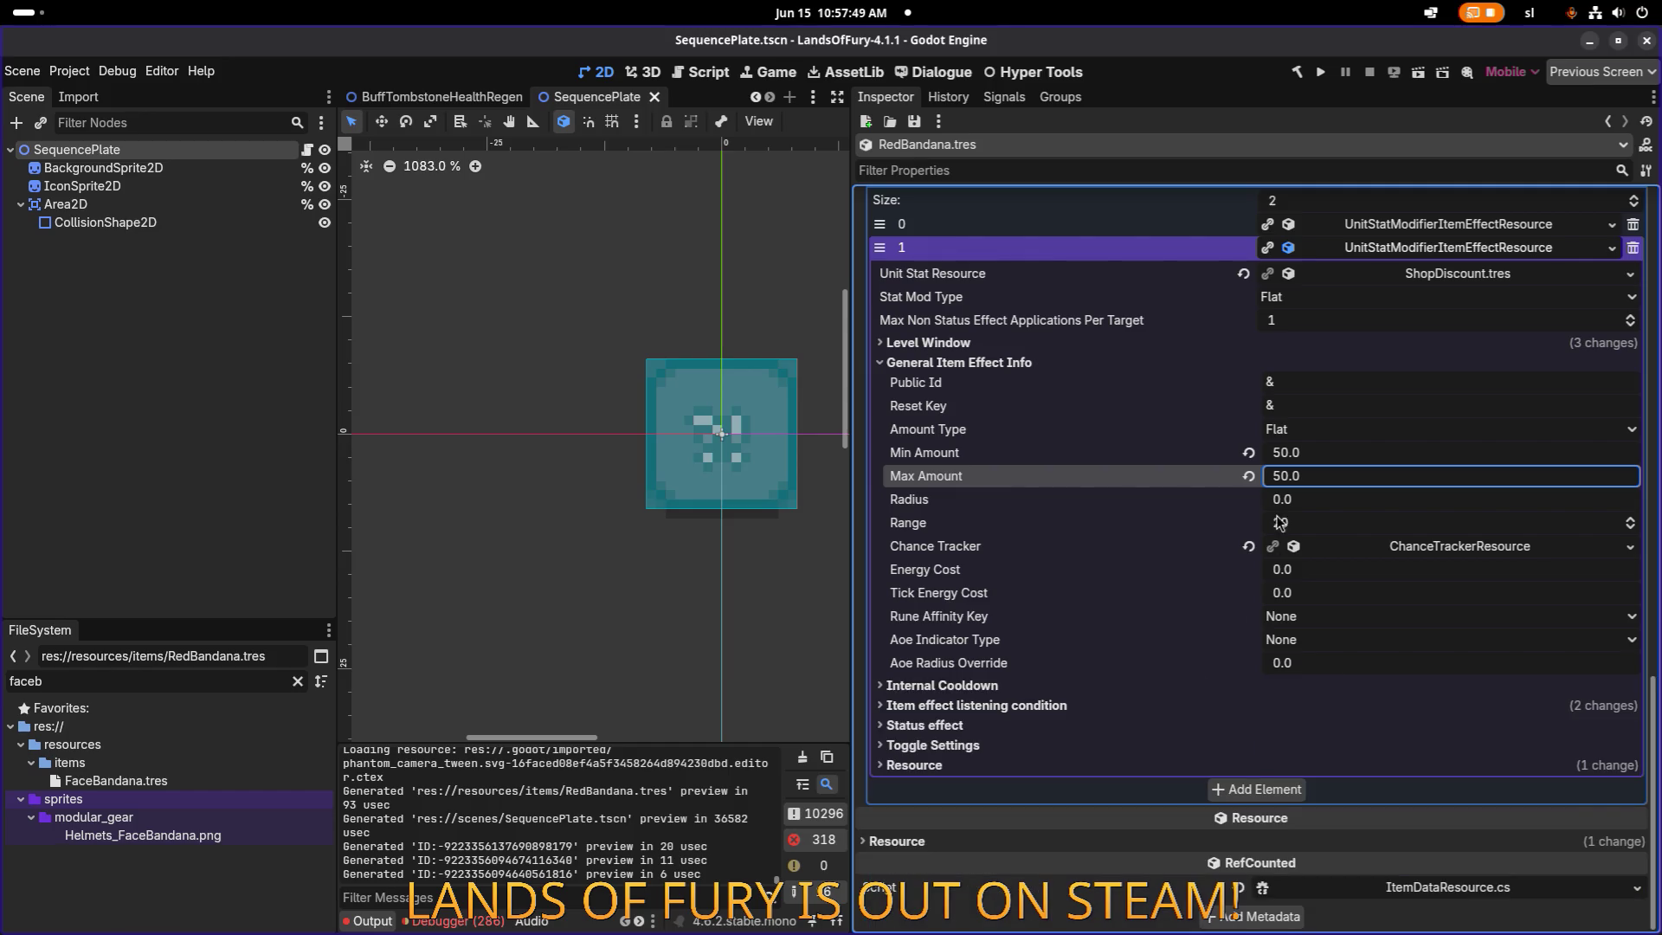
{"action": "scroll", "coordinate": [1307, 511], "scroll_direction": "up", "scroll_amount": 10}
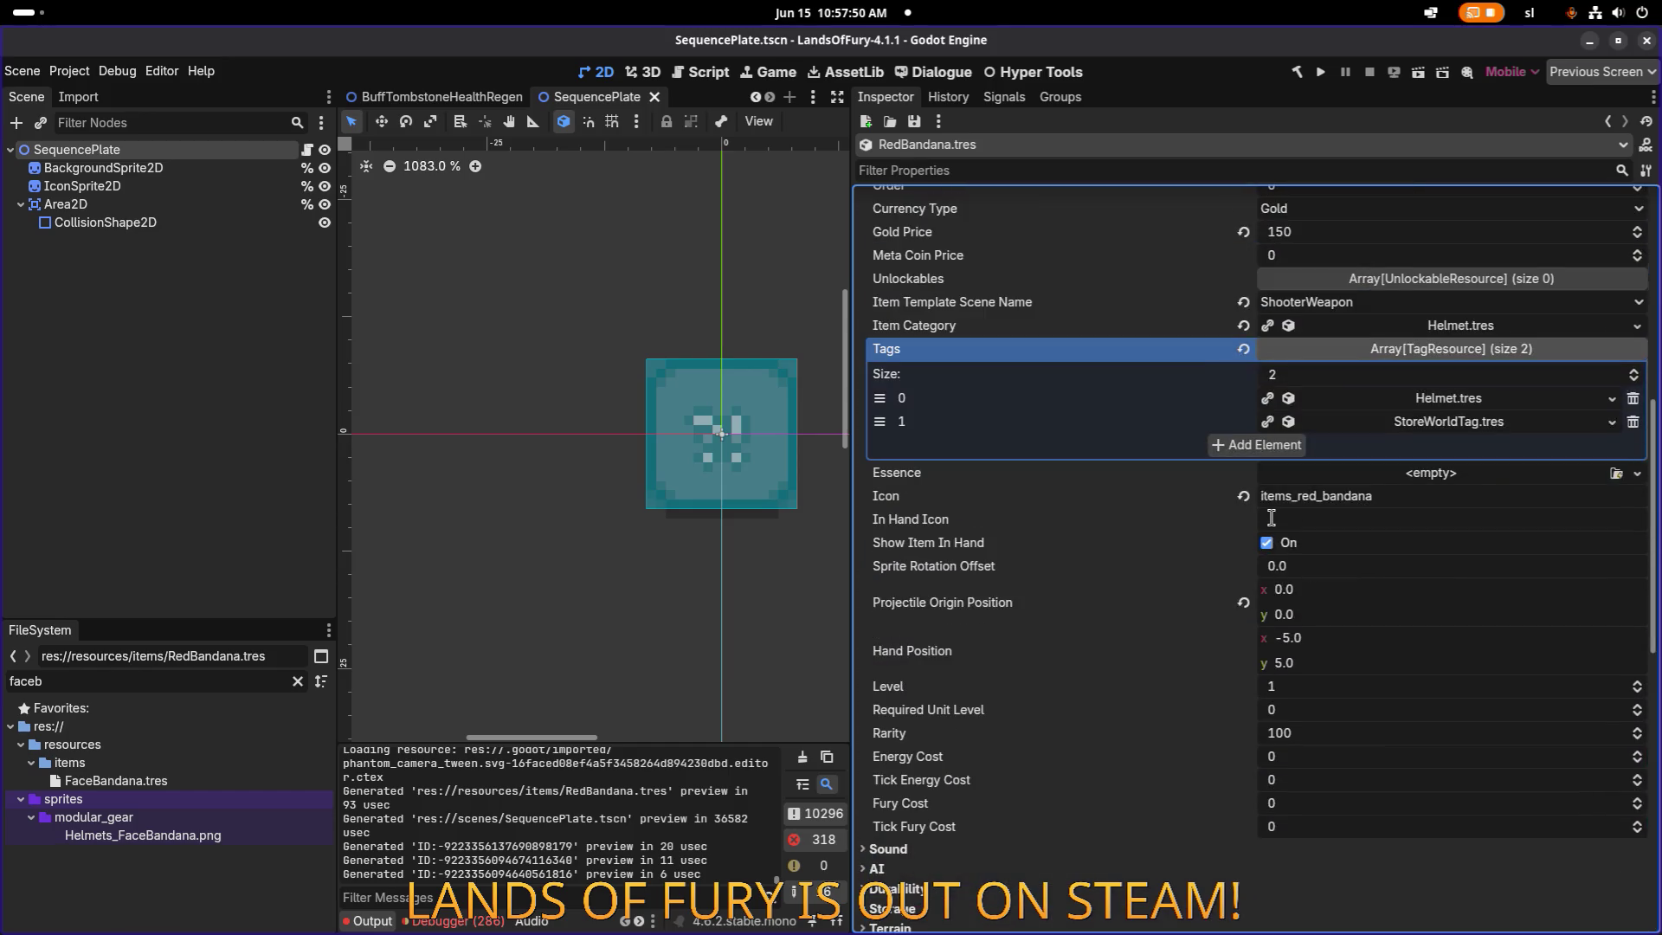
Copy the icon name items_red_bandana and filter the FileSystem dock by it.
{"action": "double_click", "coordinate": [1414, 499]}
{"action": "key", "text": "ctrl+c"}
{"action": "scroll", "coordinate": [1405, 511], "scroll_direction": "up", "scroll_amount": 5}
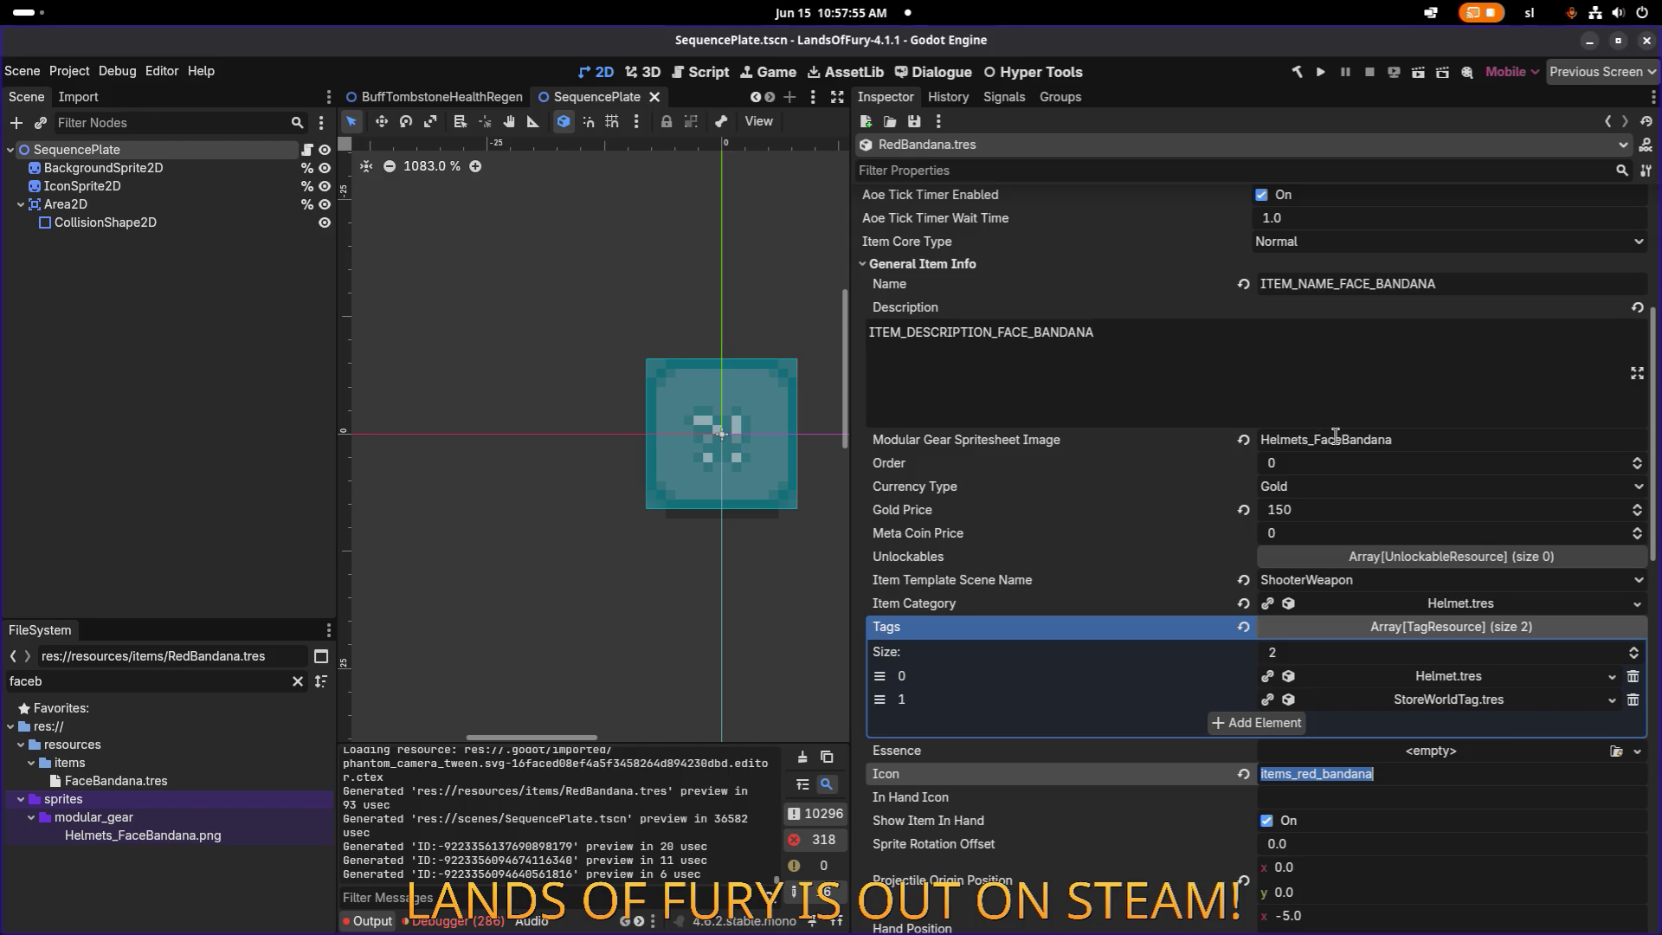
{"action": "left_click", "coordinate": [1385, 783]}
{"action": "triple_click", "coordinate": [158, 681]}
{"action": "key", "text": "ctrl+v"}
Duplicate items_red_bandana.tres as items_face_bandana.tres.
{"action": "key", "text": "ctrl+d"}
{"action": "key", "text": "Right"}
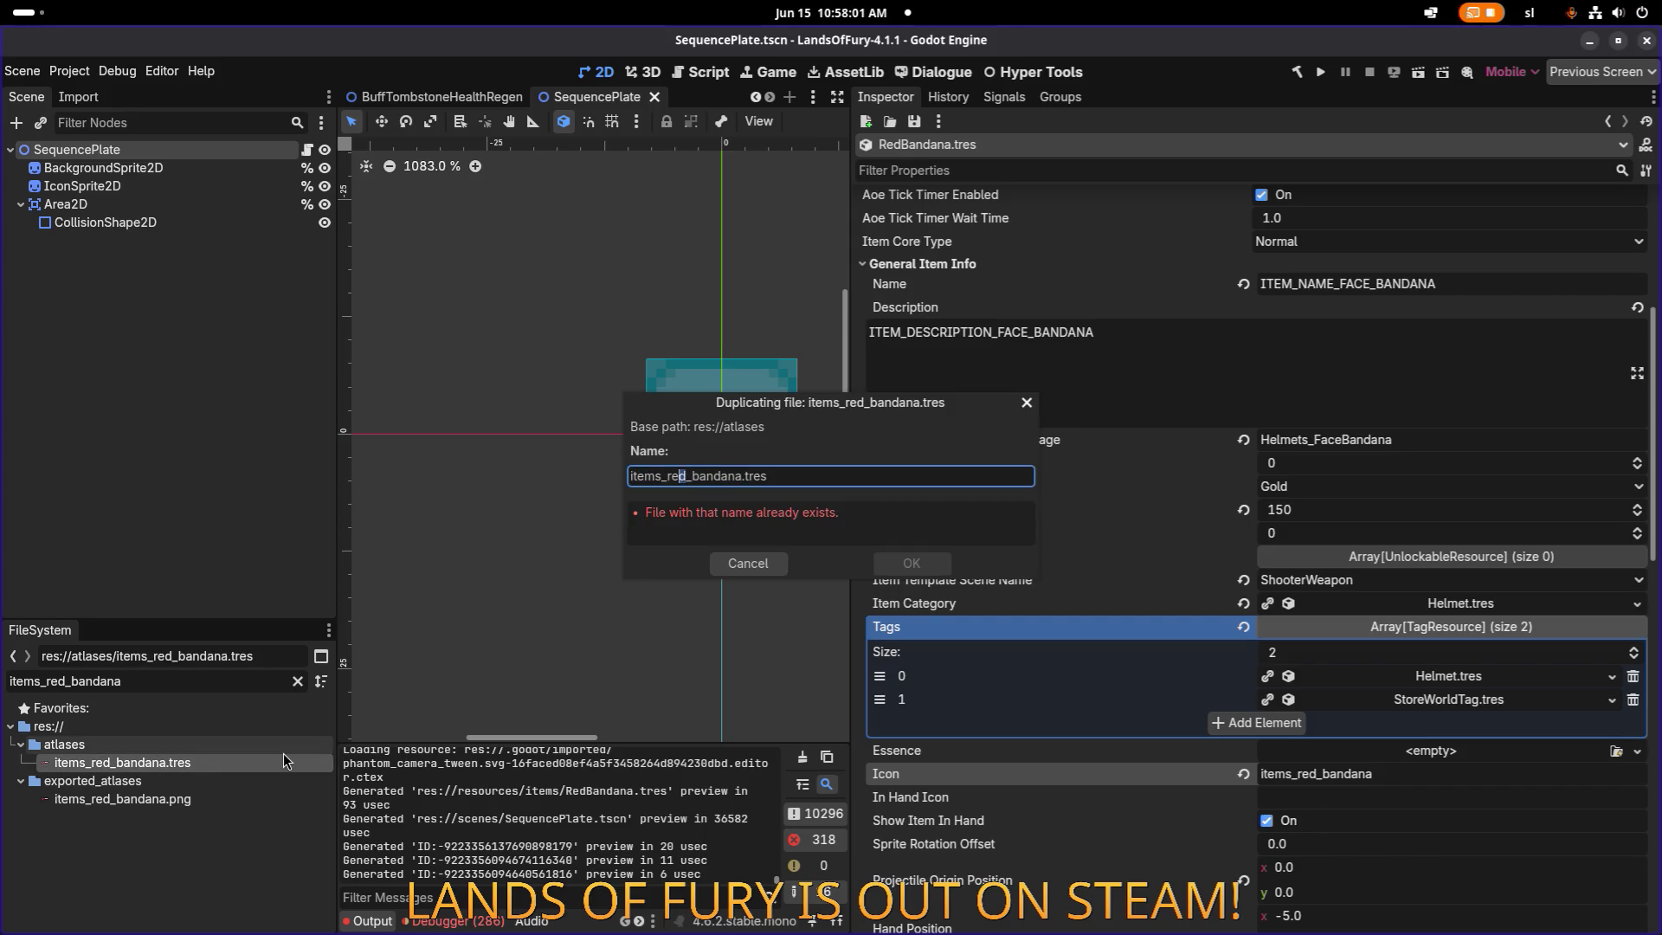
{"action": "type", "text": "face"}
{"action": "key", "text": "Return"}
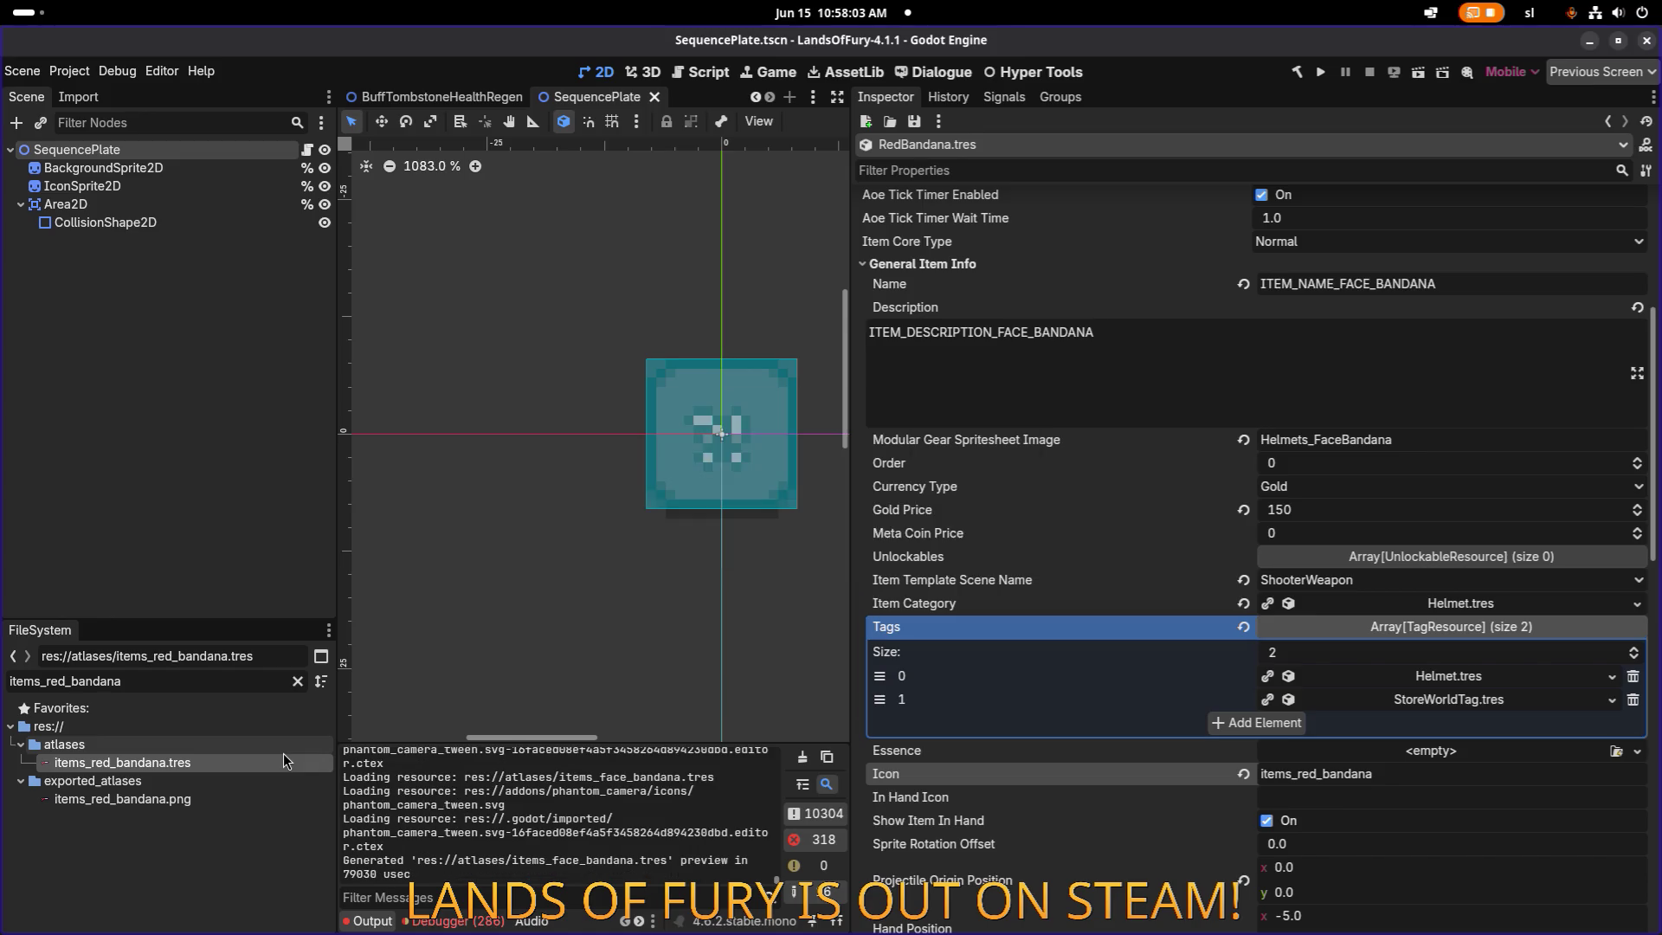
Filter files by 'faceba' and open FaceBandana.tres in the Inspector.
{"action": "key", "text": "ctrl+a"}
{"action": "type", "text": "faceba"}
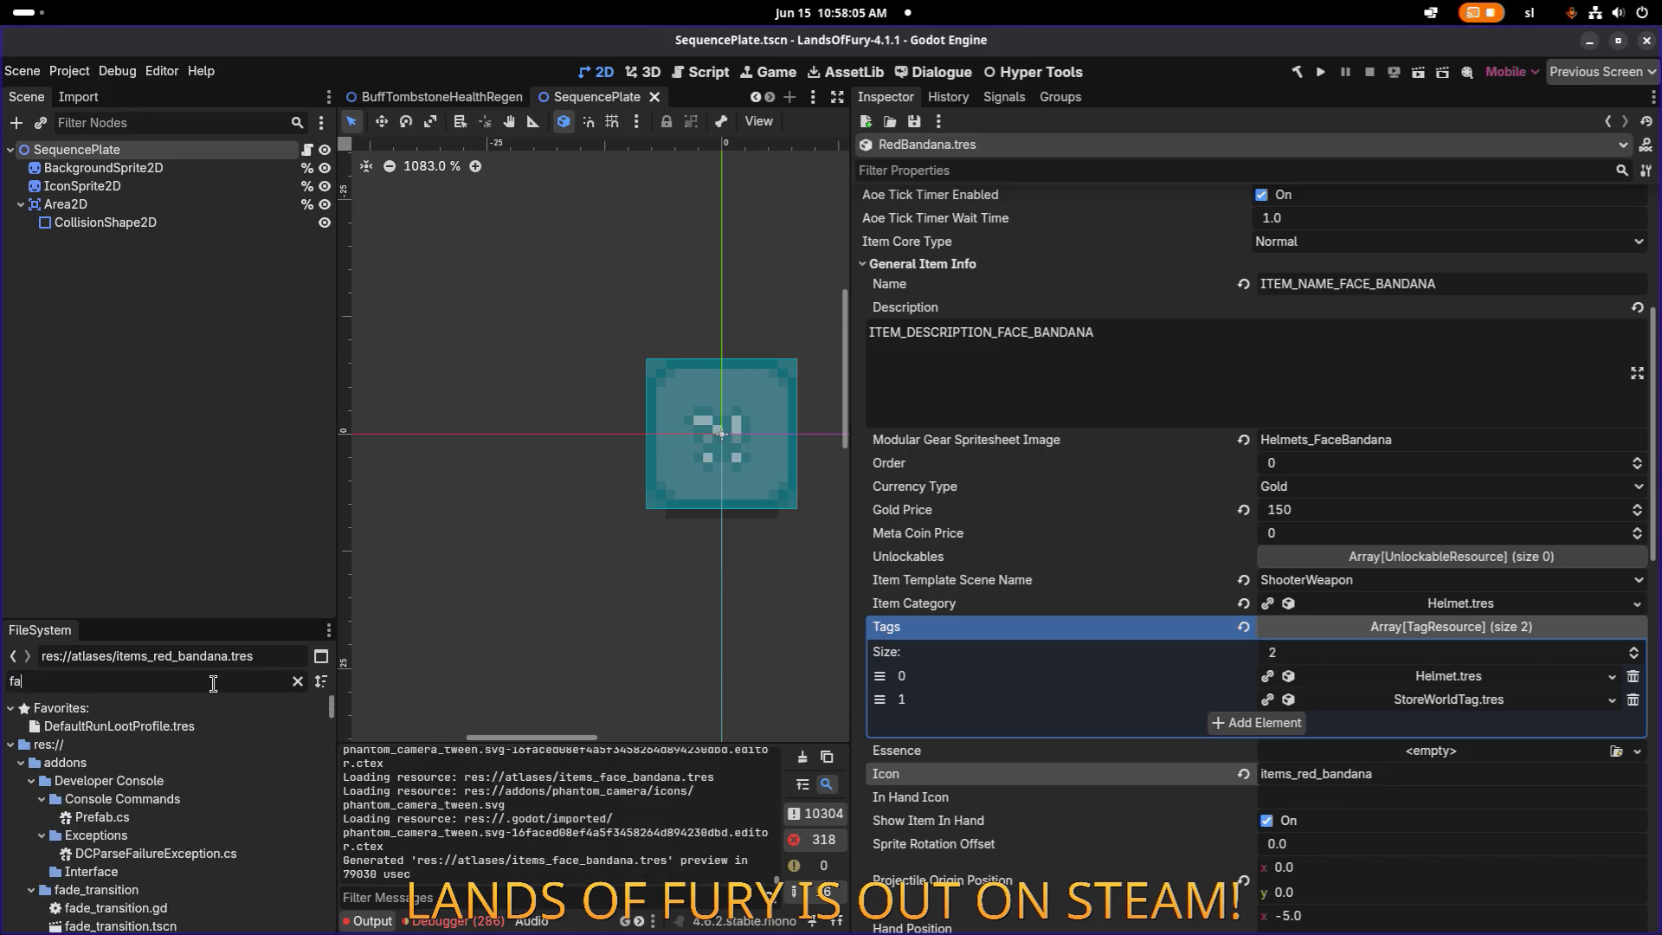
{"action": "left_click", "coordinate": [153, 782]}
{"action": "double_click", "coordinate": [154, 780]}
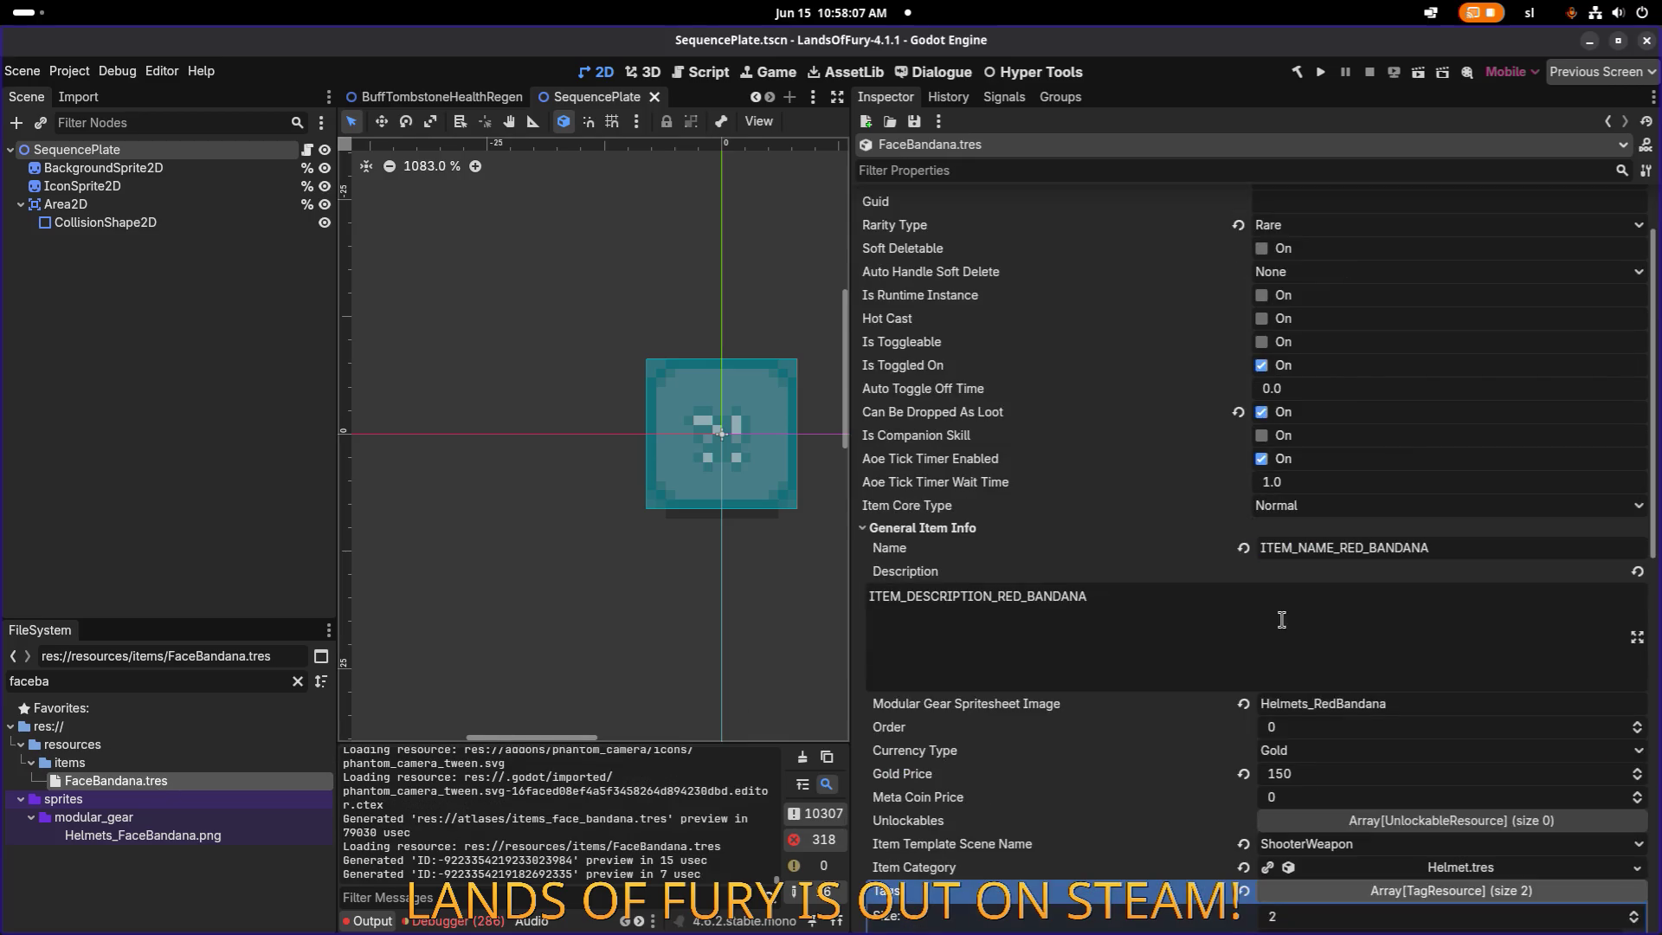
Undo and redo the amount changes, then dismiss the FaceBandana.tres name-conflict warning.
{"action": "scroll", "coordinate": [1381, 512], "scroll_direction": "up", "scroll_amount": 2}
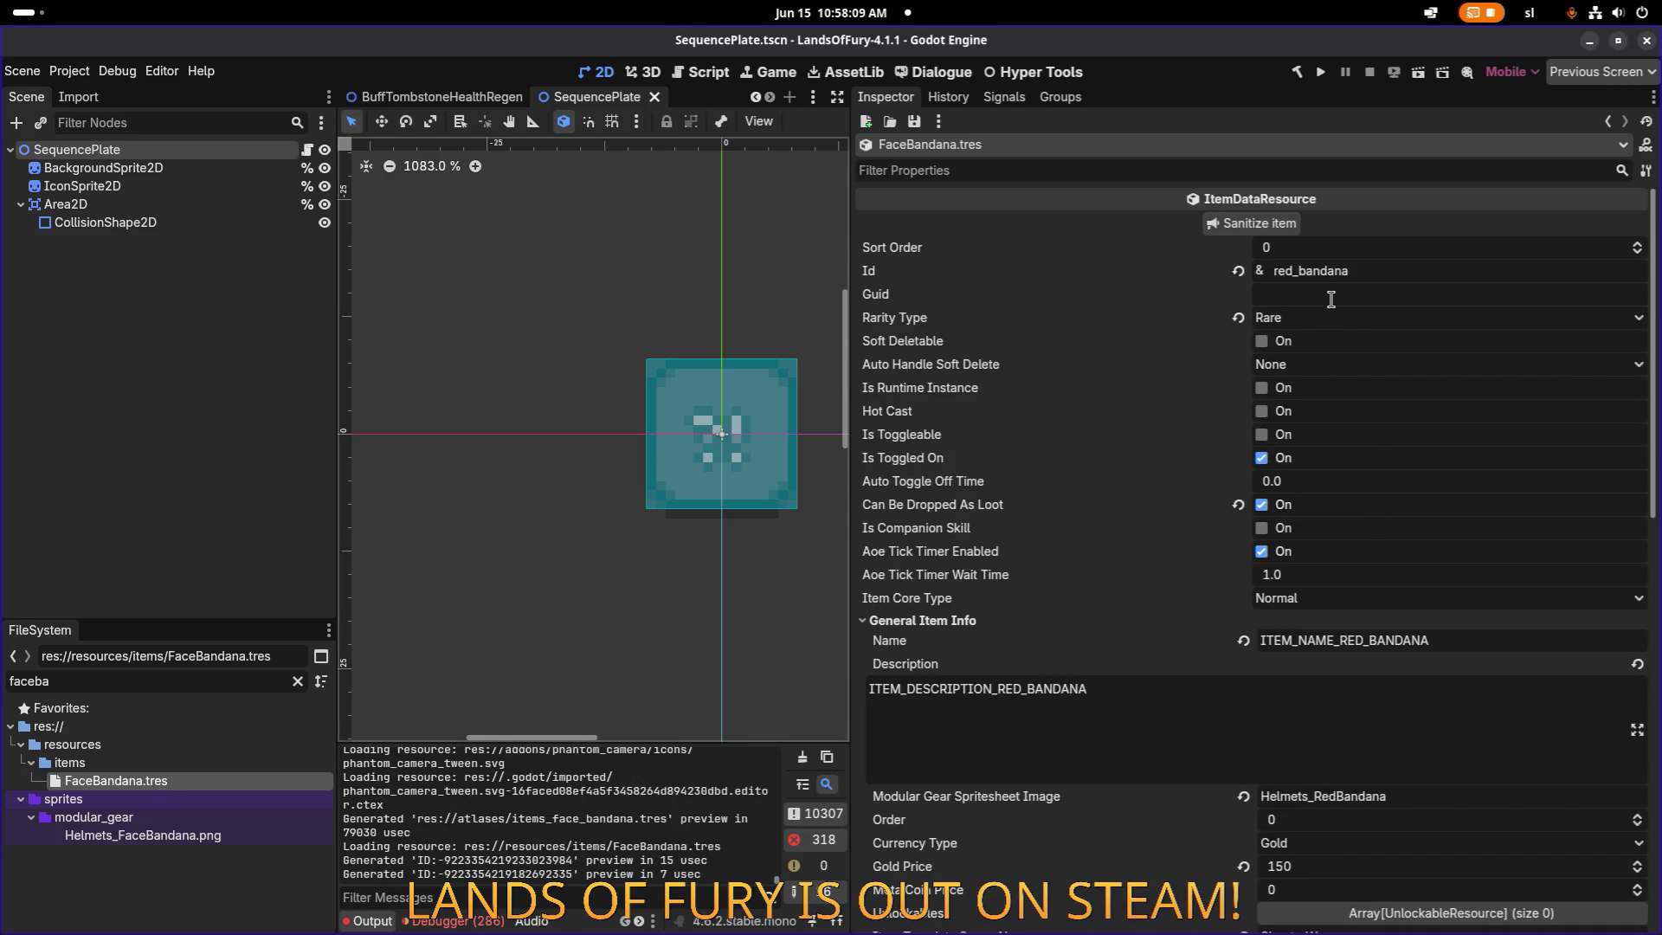
{"action": "left_click", "coordinate": [262, 781]}
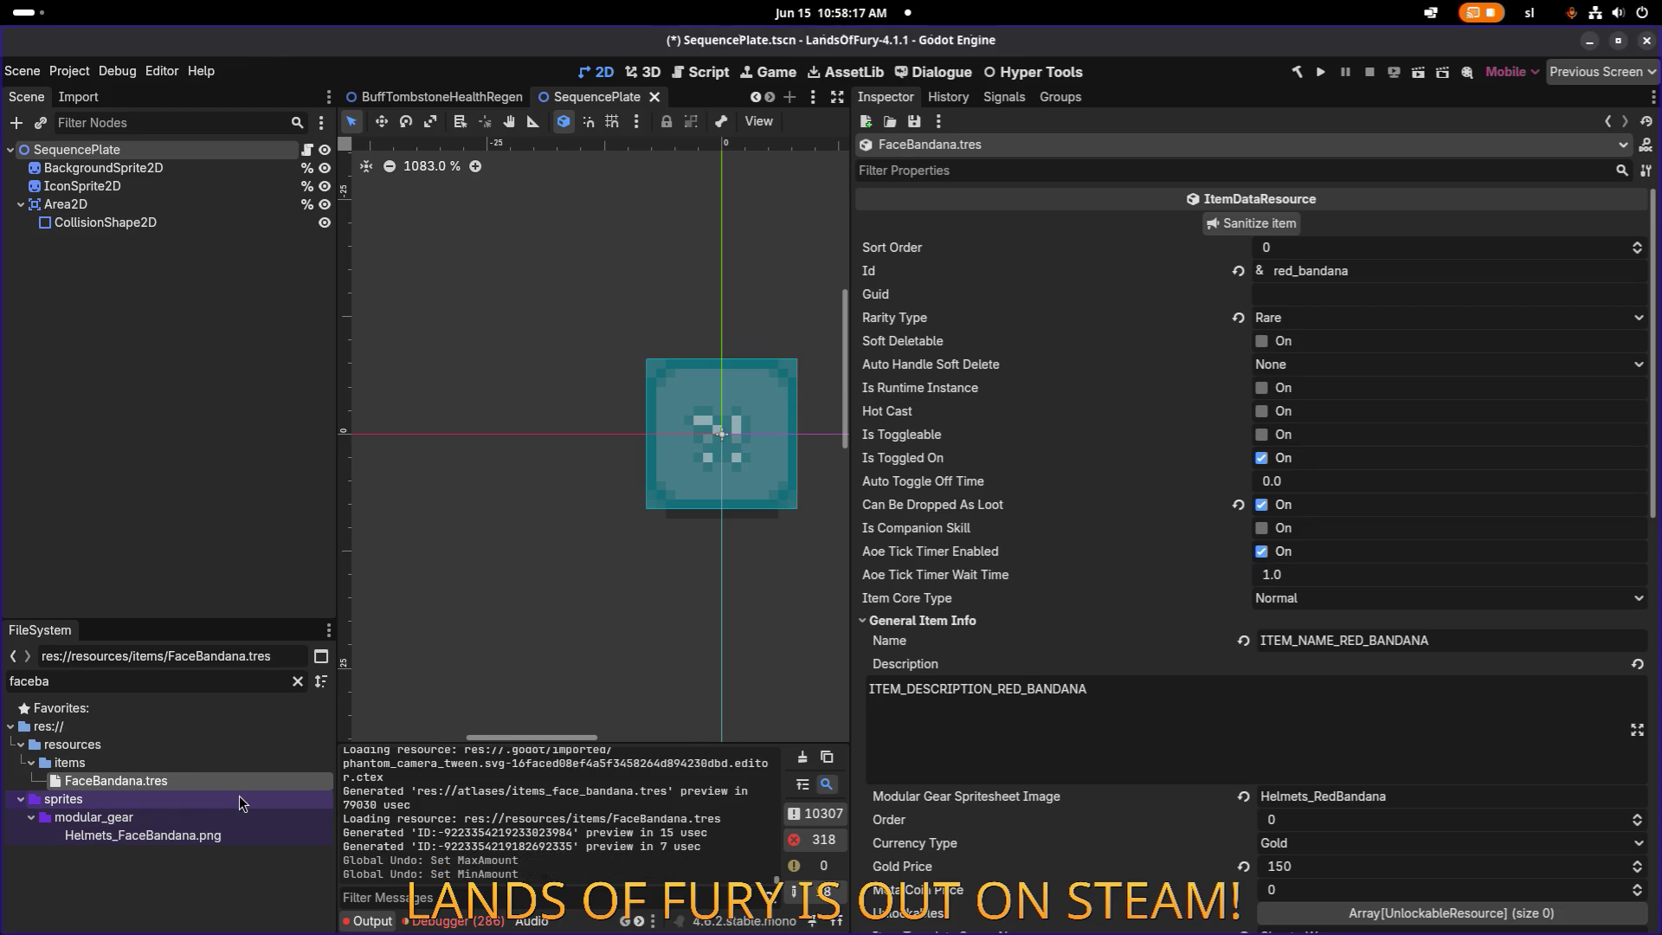
{"action": "key", "text": "ctrl+shift+z"}
{"action": "key", "text": "ctrl+shift+z"}
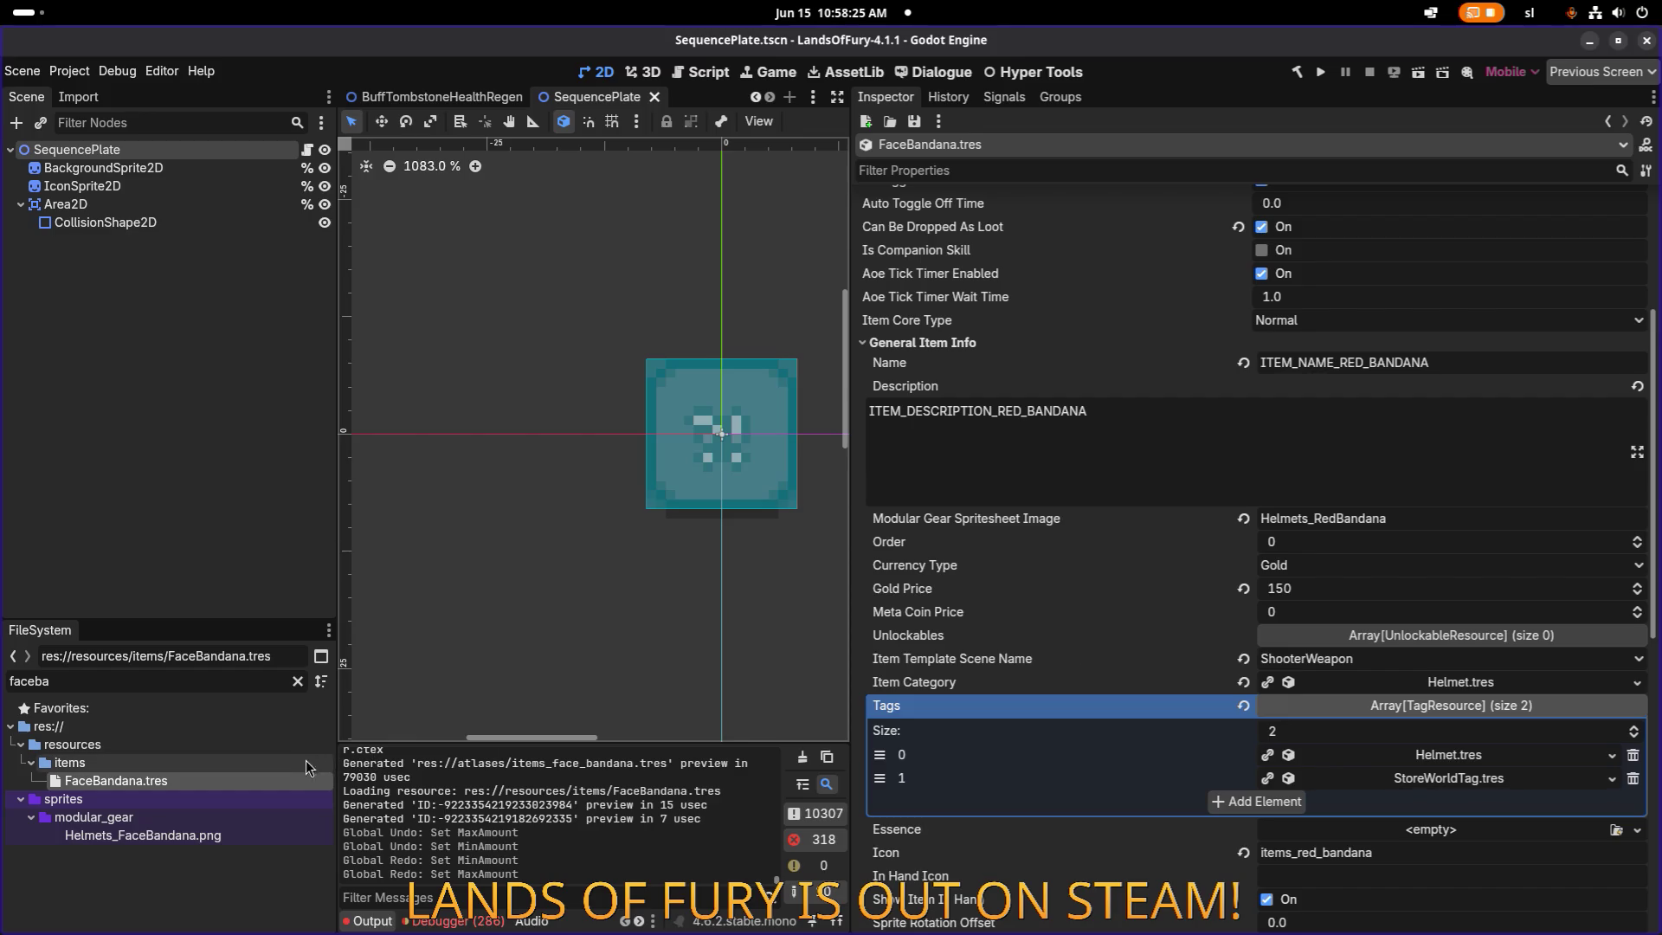
{"action": "left_click", "coordinate": [135, 775]}
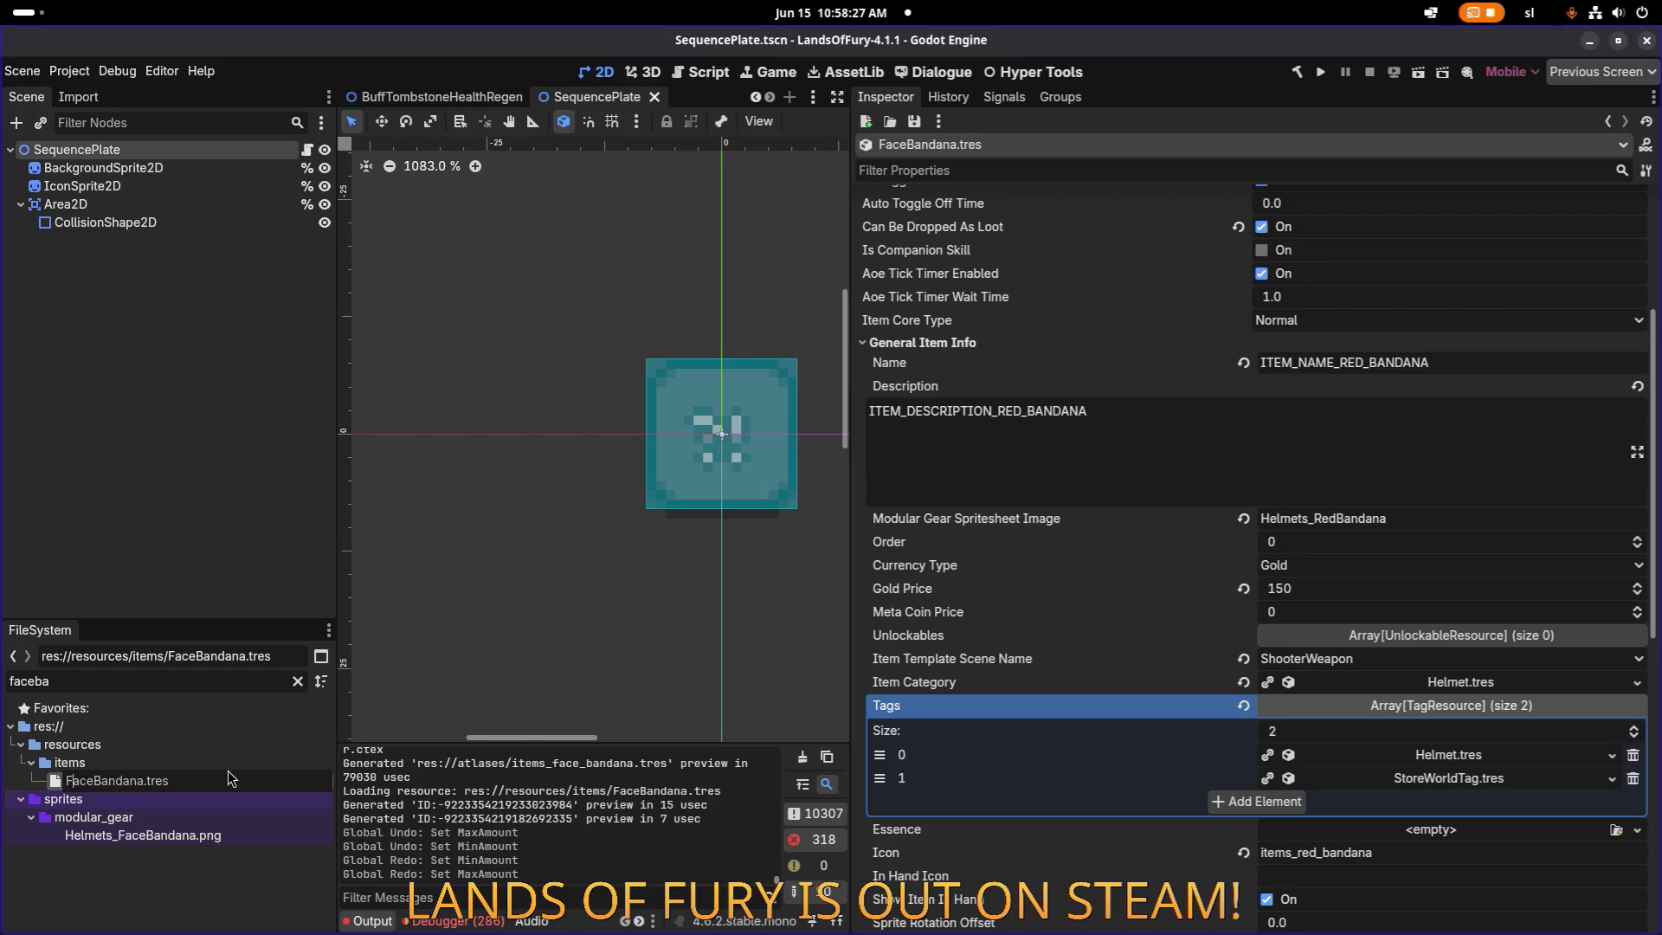
{"action": "type", "text": "R"}
{"action": "key", "text": "Return"}
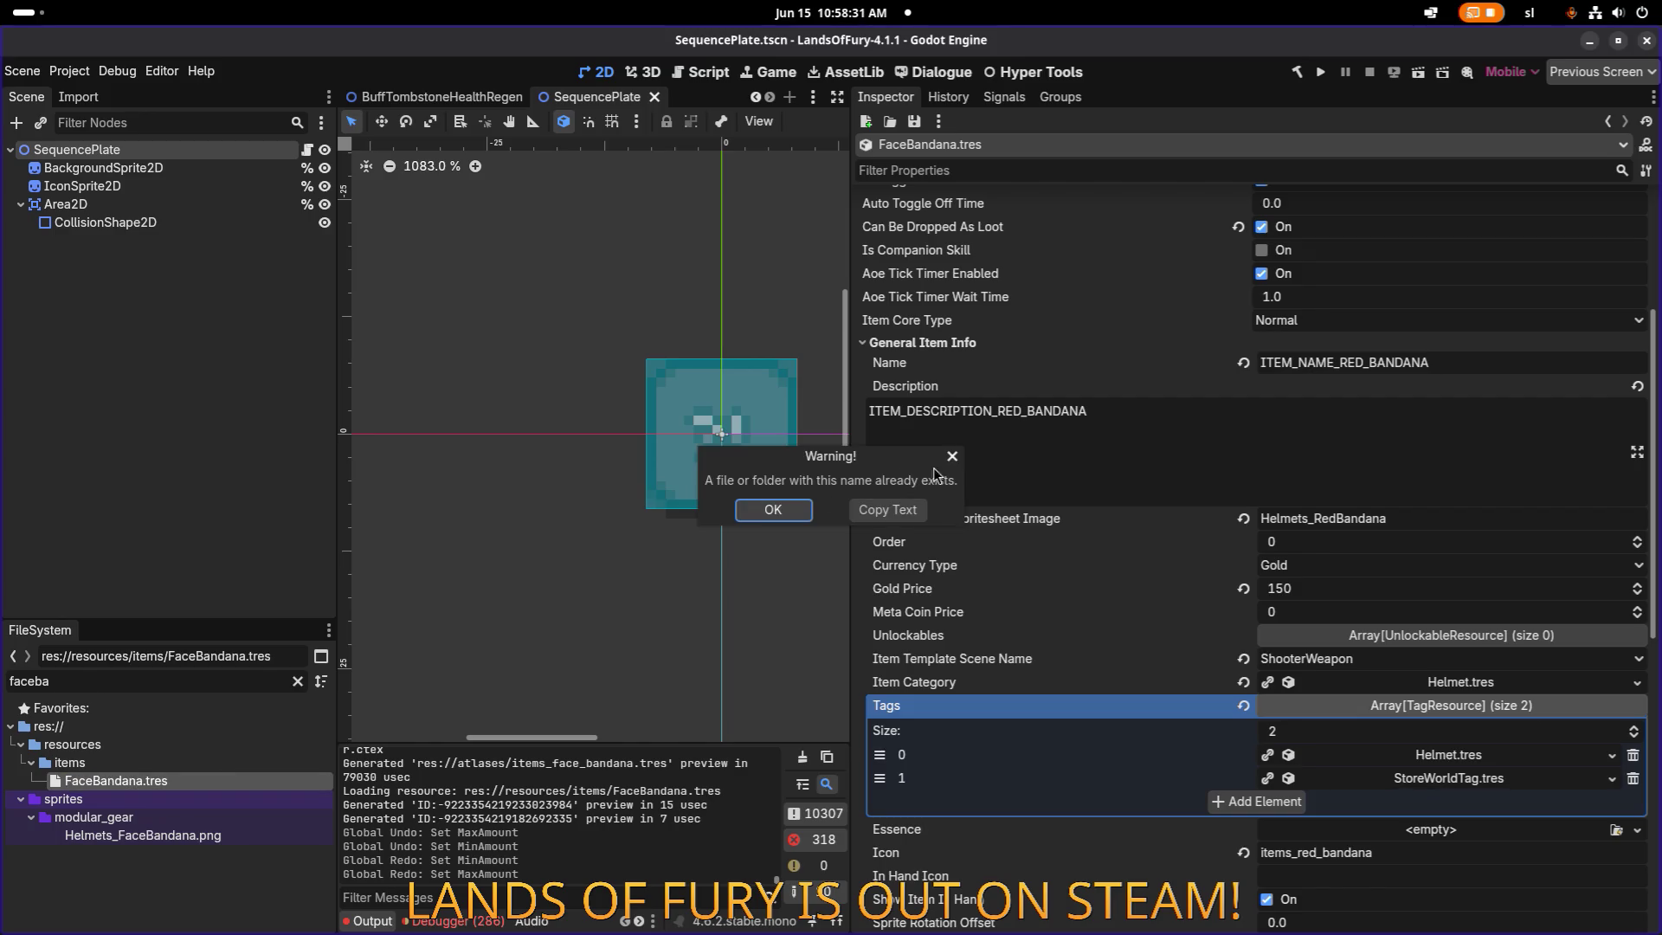
{"action": "left_click", "coordinate": [773, 509]}
{"action": "left_click", "coordinate": [298, 681]}
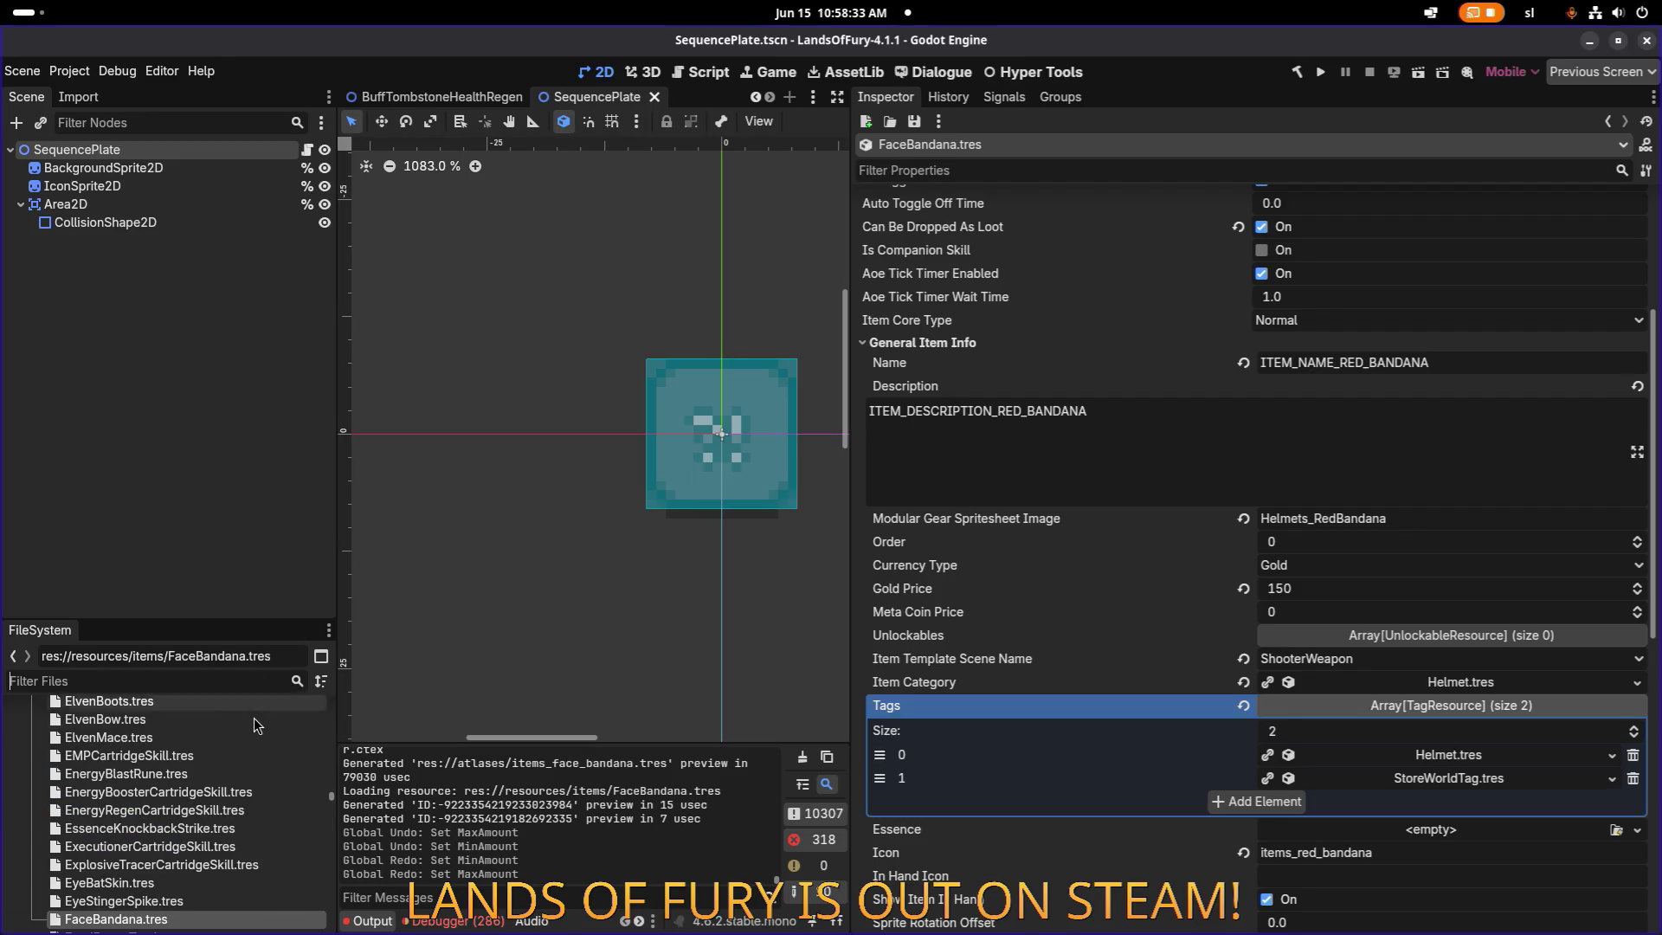
Review FaceBandana's second item effect, then switch to Visual Studio Code.
{"action": "scroll", "coordinate": [257, 723], "scroll_direction": "down", "scroll_amount": 2}
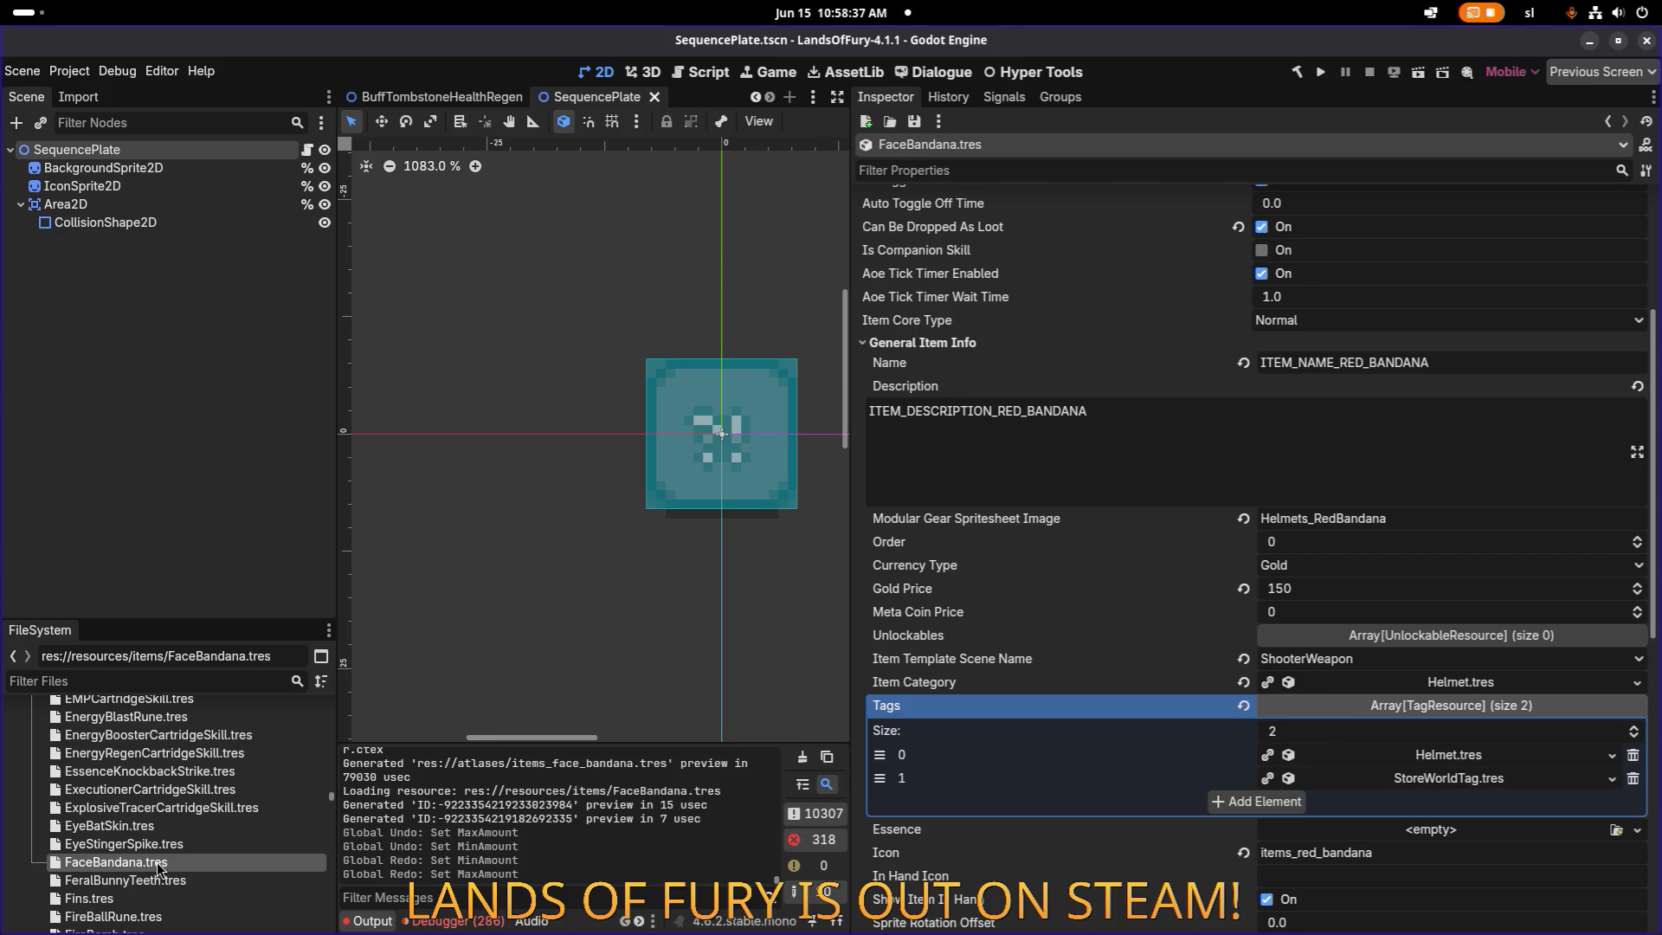
{"action": "scroll", "coordinate": [1309, 684], "scroll_direction": "down", "scroll_amount": 10}
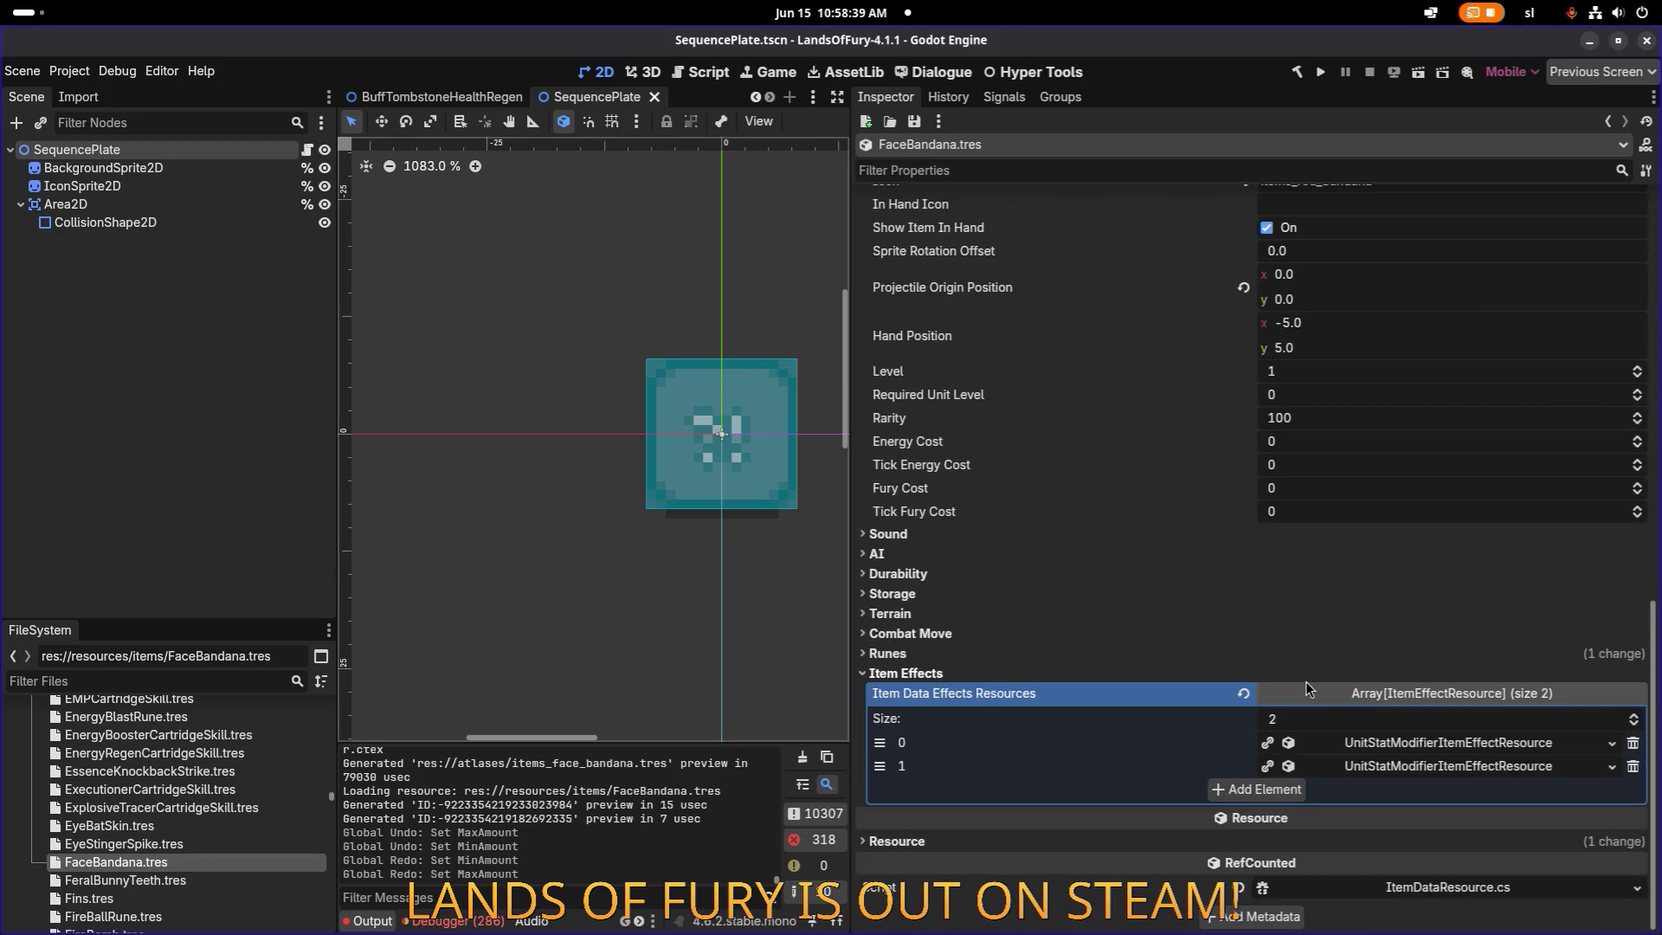
{"action": "left_click", "coordinate": [1436, 766]}
{"action": "left_click", "coordinate": [1436, 767]}
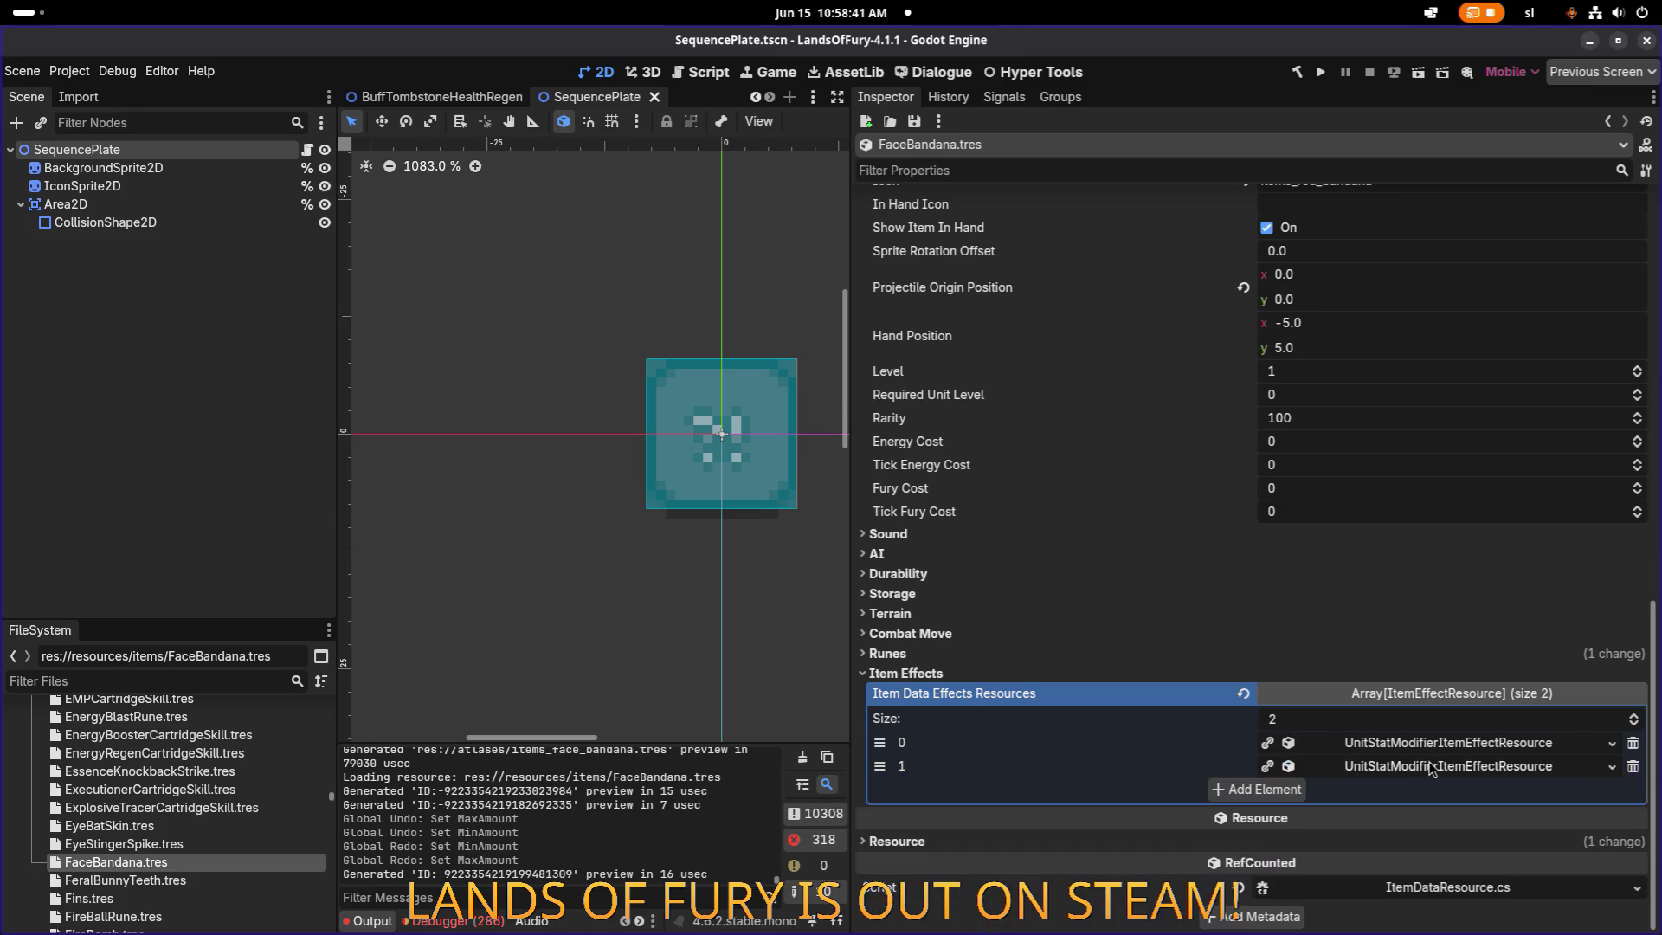
{"action": "left_click", "coordinate": [199, 839]}
{"action": "left_click", "coordinate": [173, 861]}
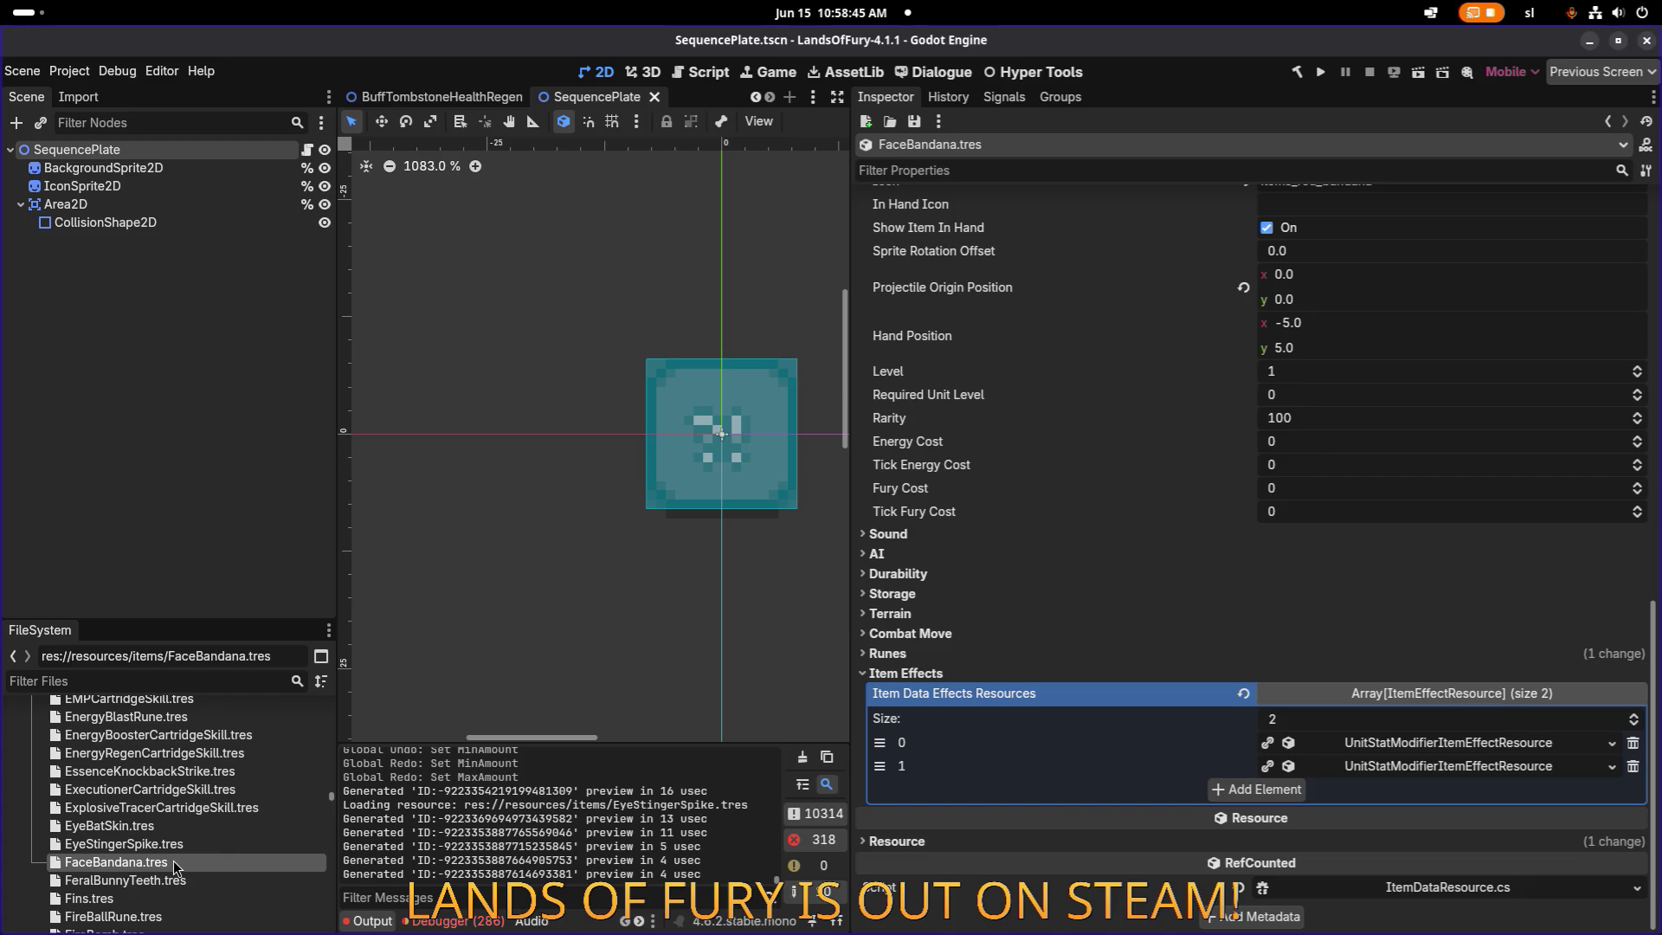
{"action": "key", "text": "alt+Tab"}
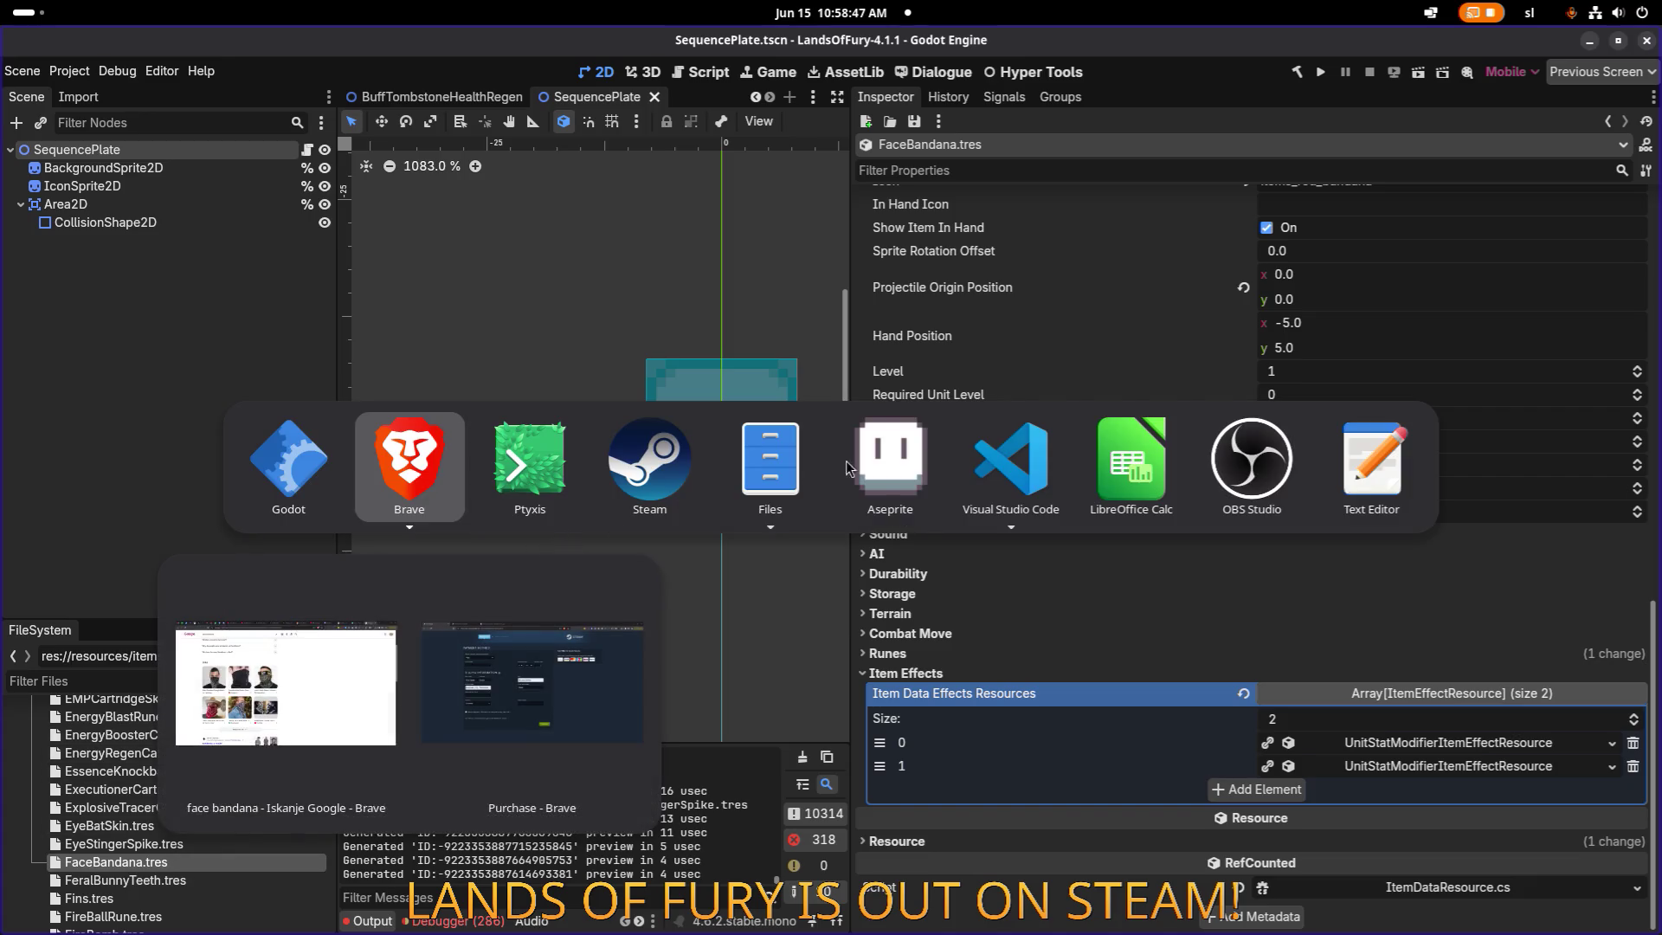
{"action": "left_click", "coordinate": [1011, 458]}
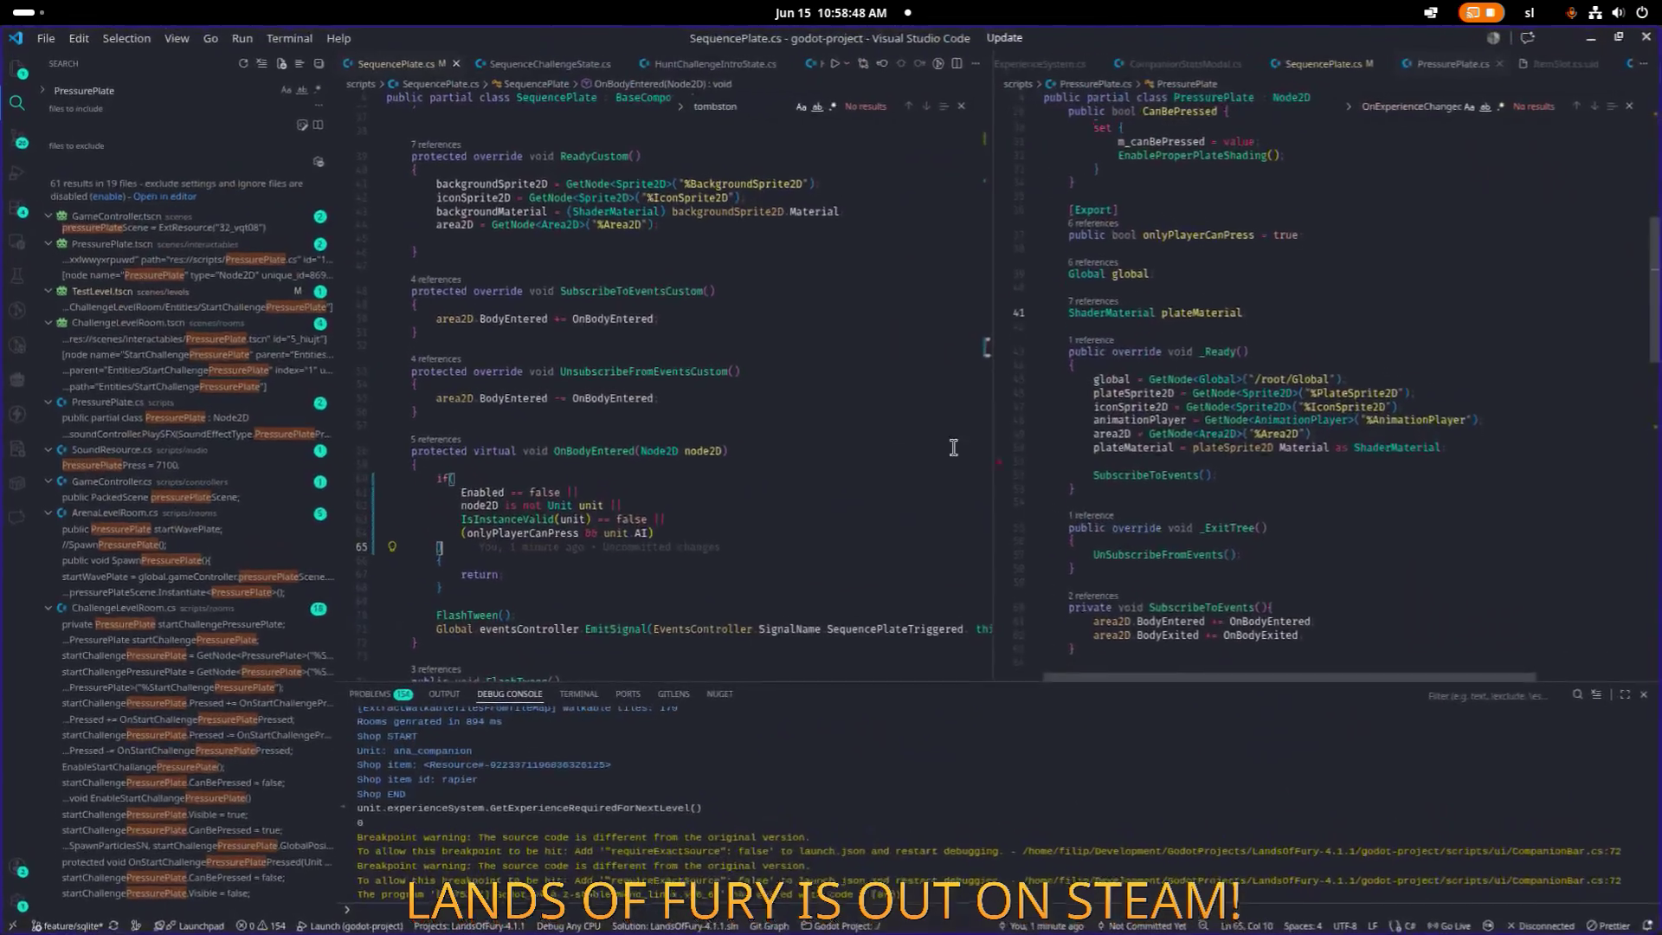
Discard RedBandana.tres's uncommitted changes in Source Control, then return to Godot.
{"action": "left_click", "coordinate": [19, 138]}
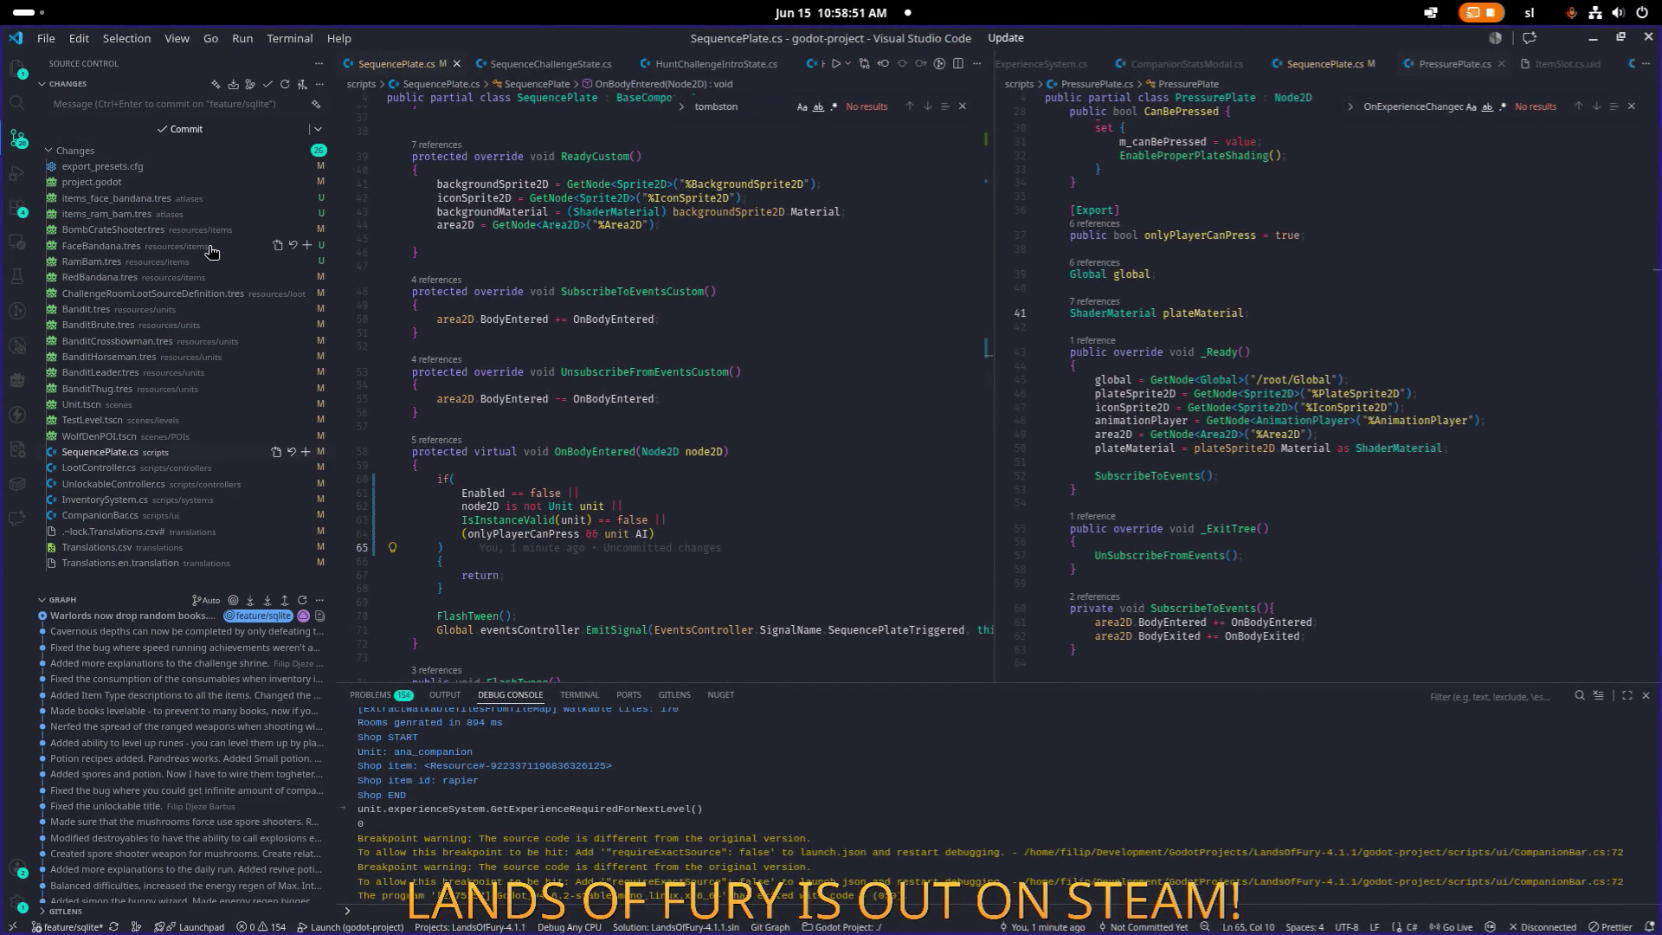
{"action": "left_click", "coordinate": [125, 277]}
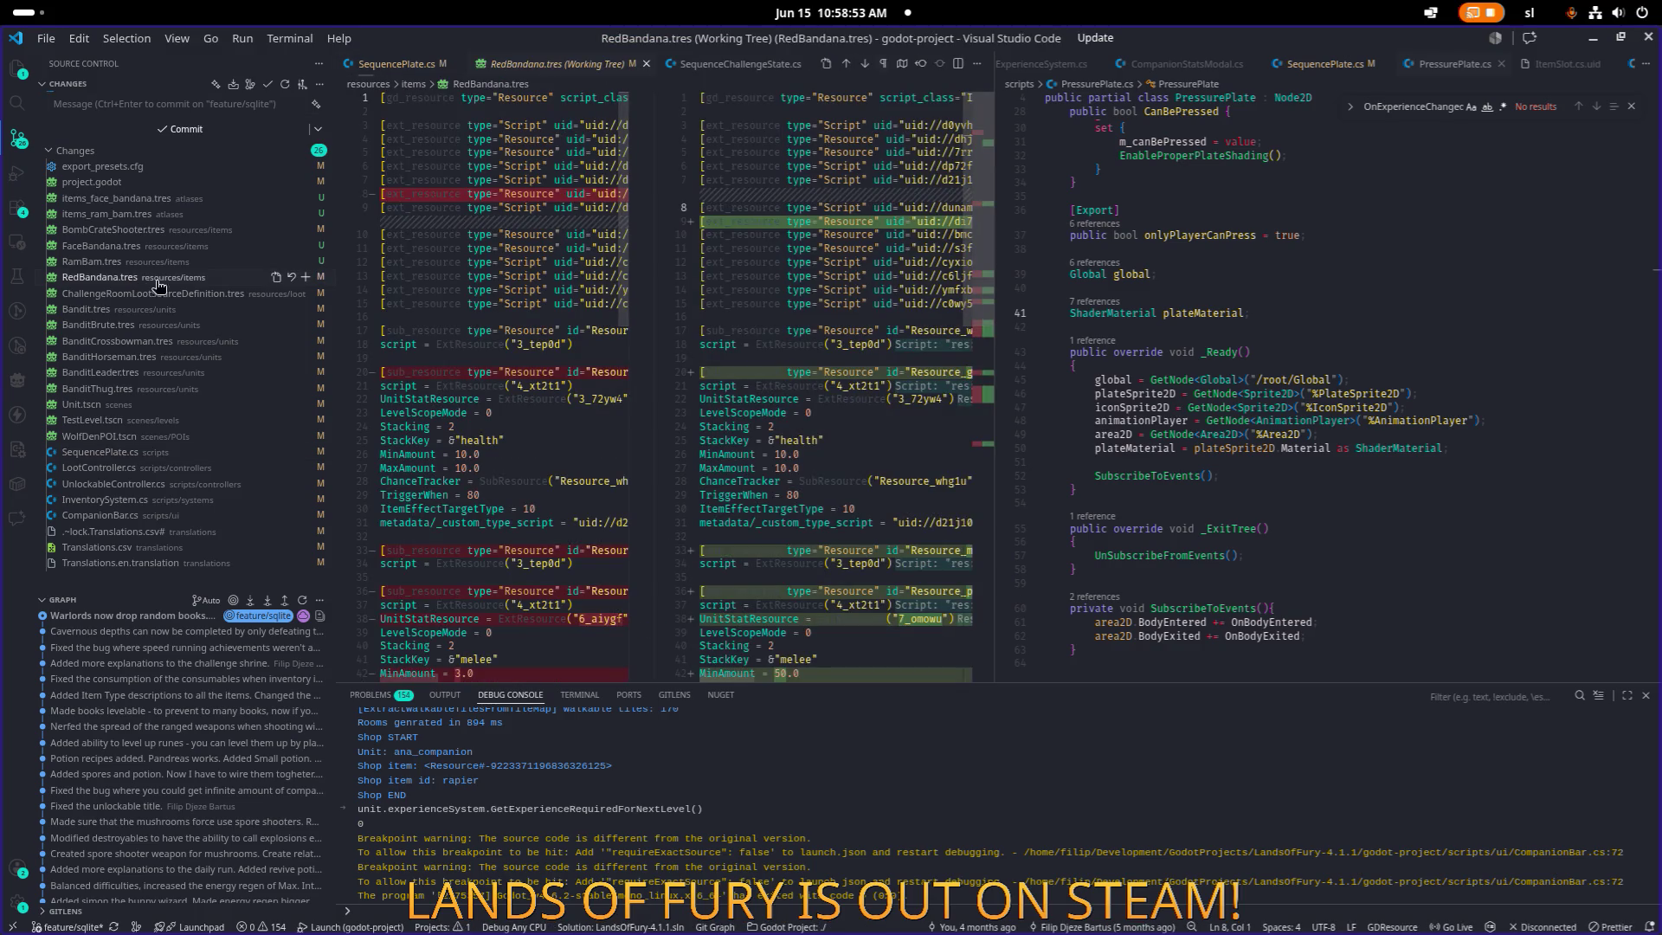
{"action": "left_click", "coordinate": [292, 277]}
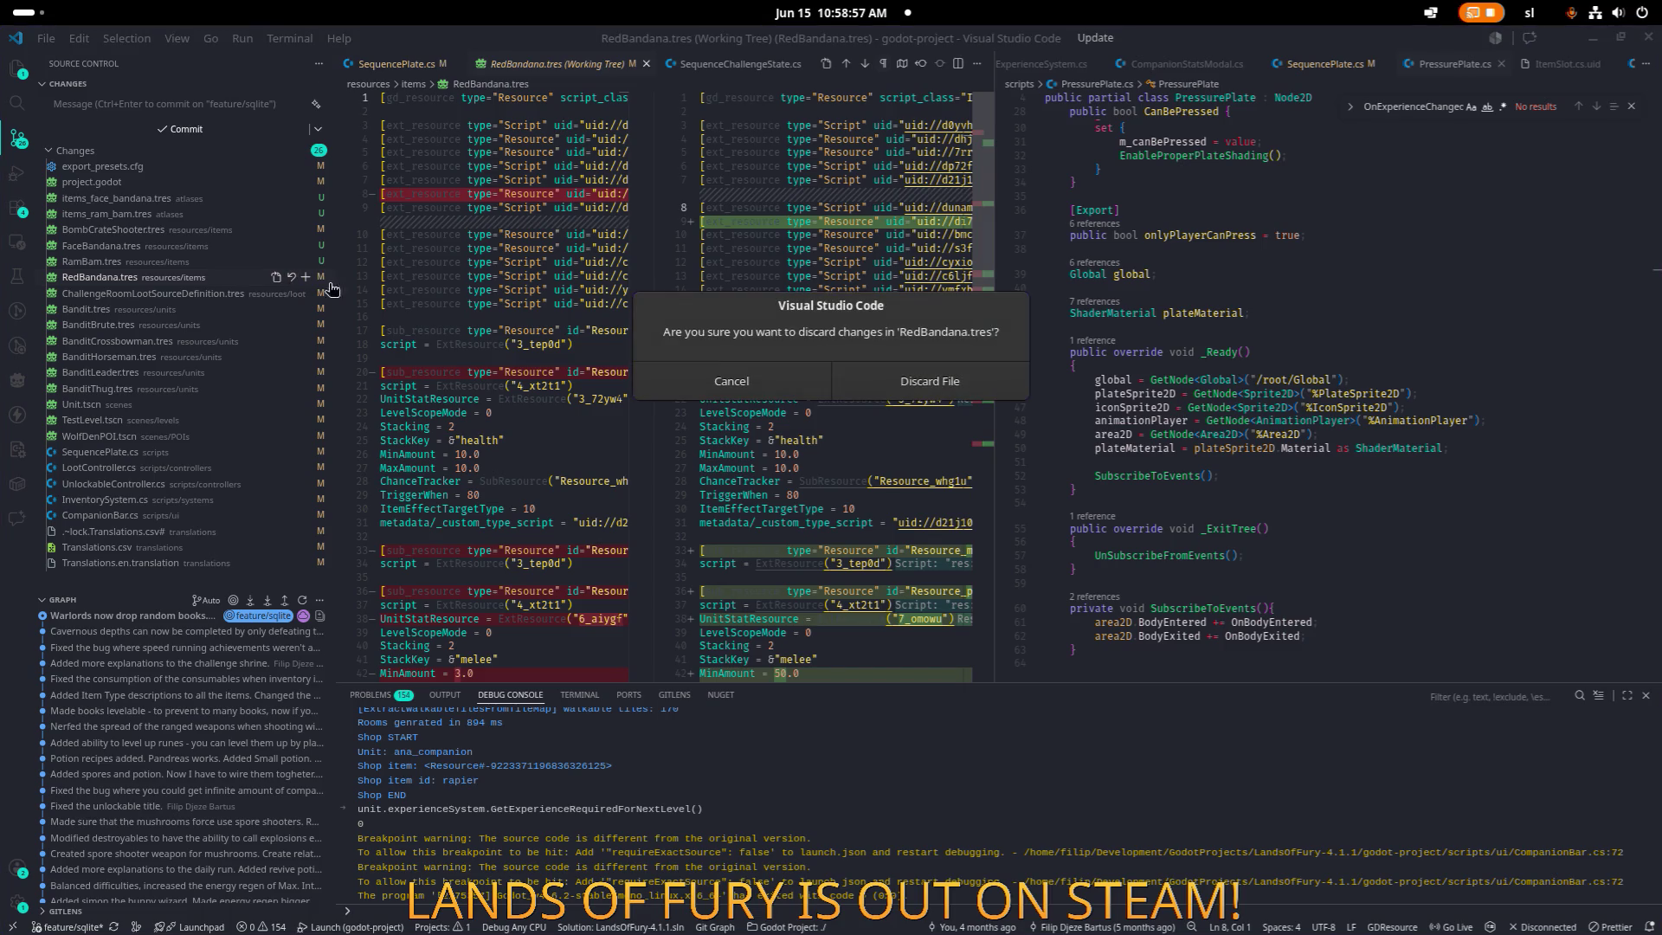
{"action": "left_click", "coordinate": [965, 390]}
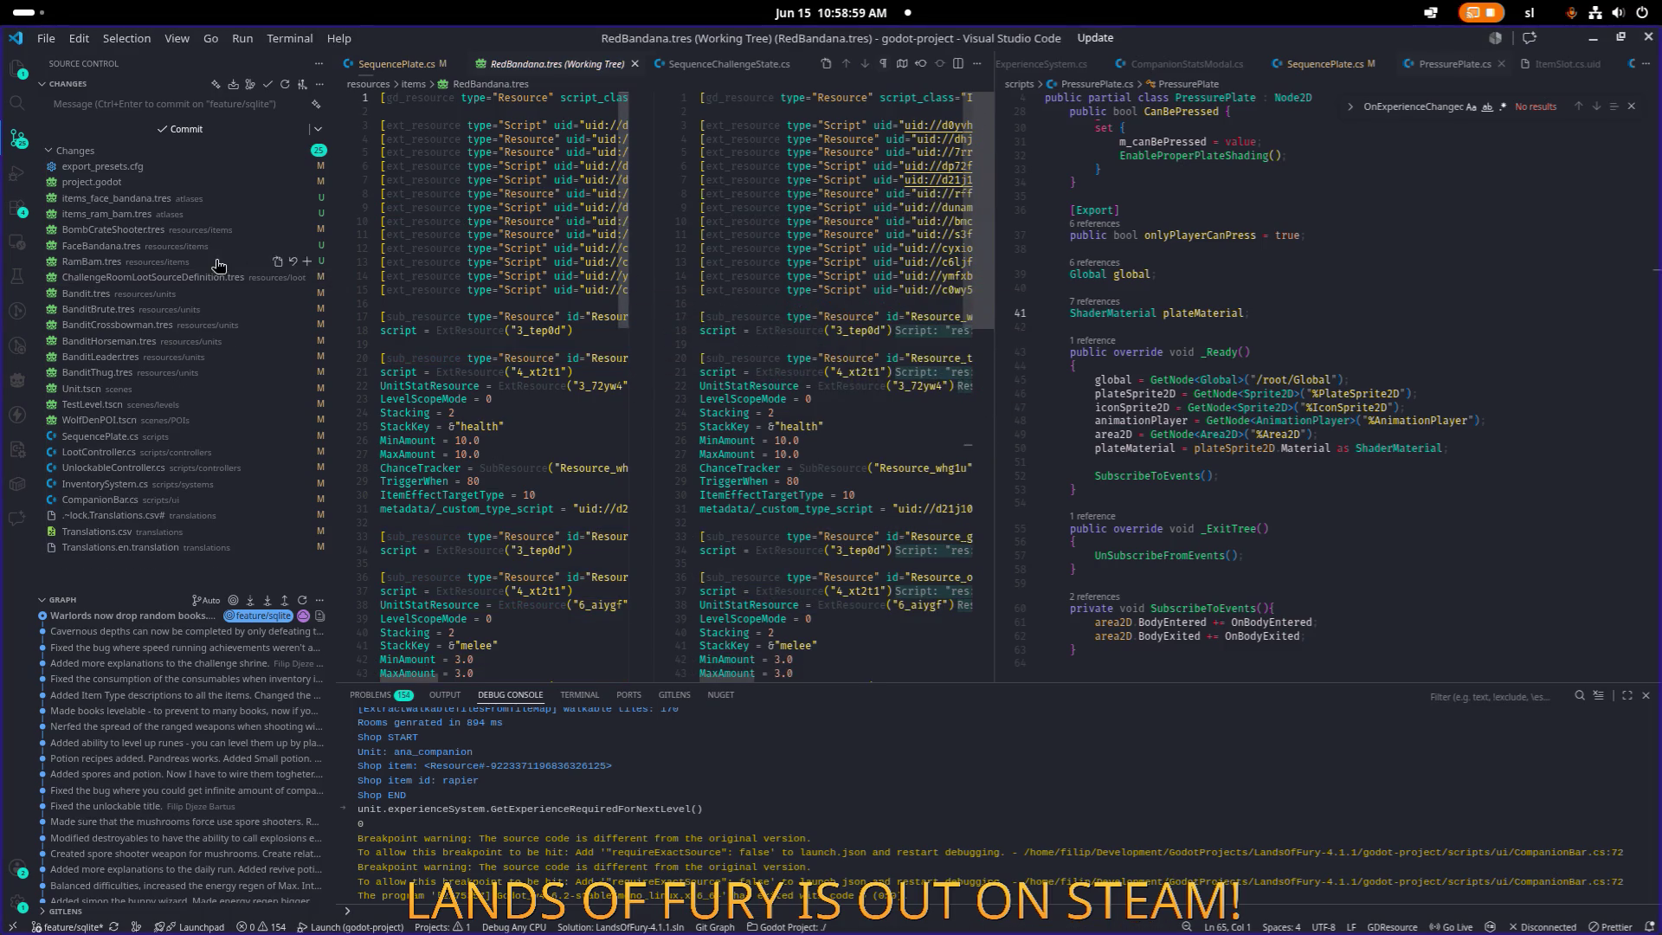
{"action": "left_click", "coordinate": [152, 250]}
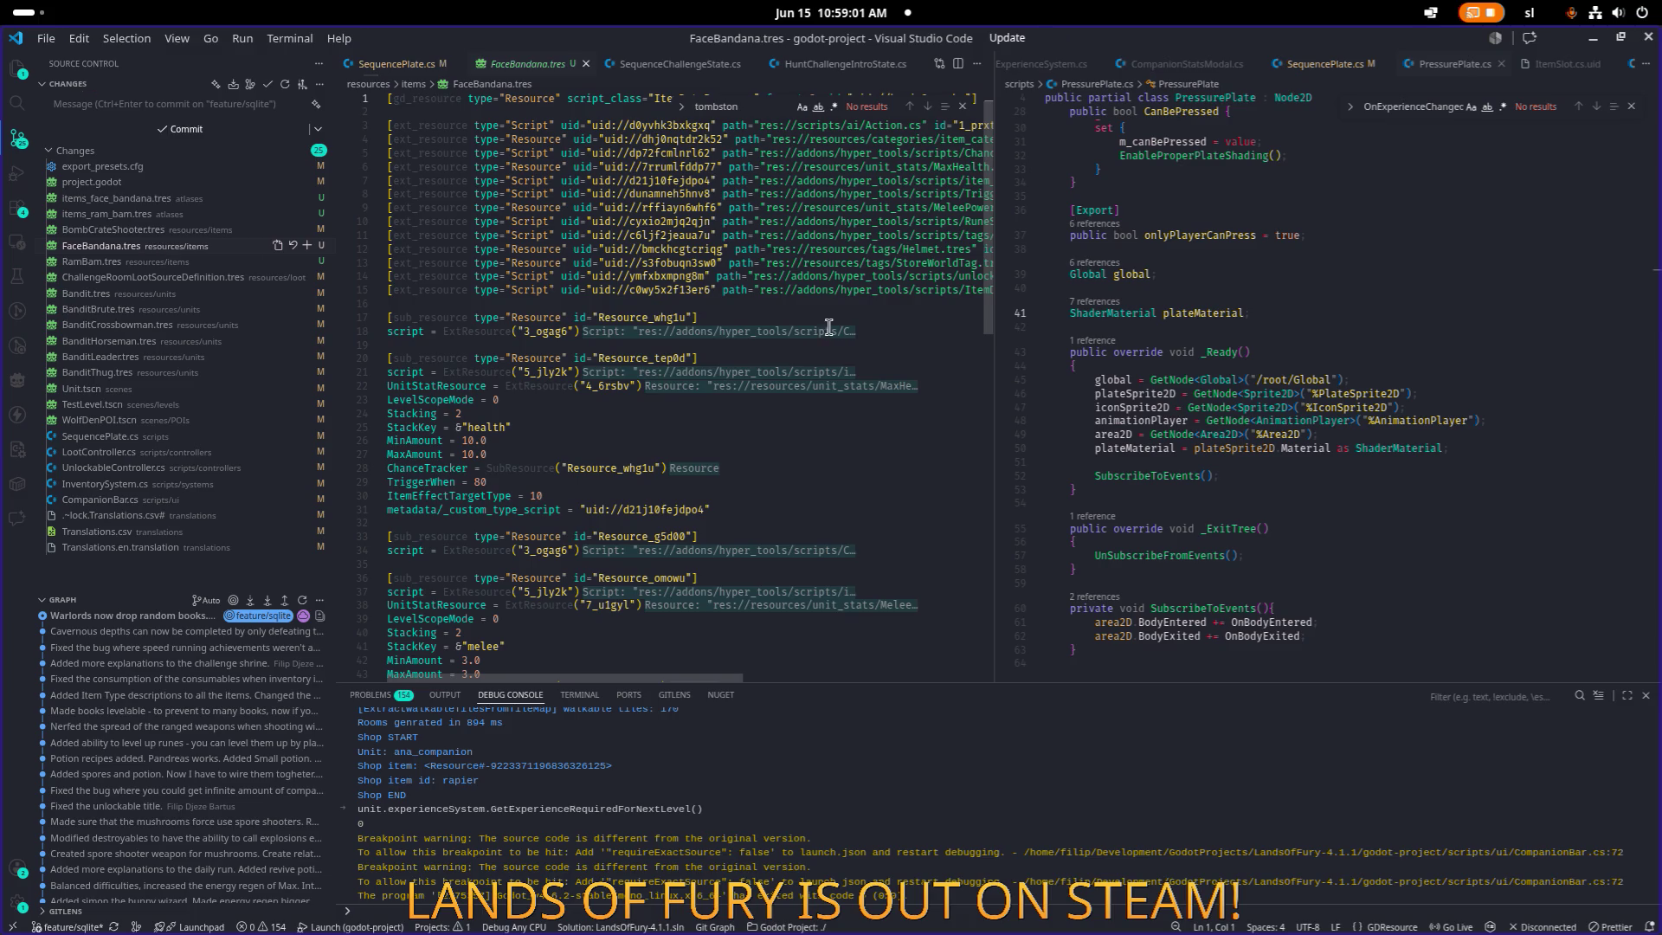
{"action": "key", "text": "alt+Tab"}
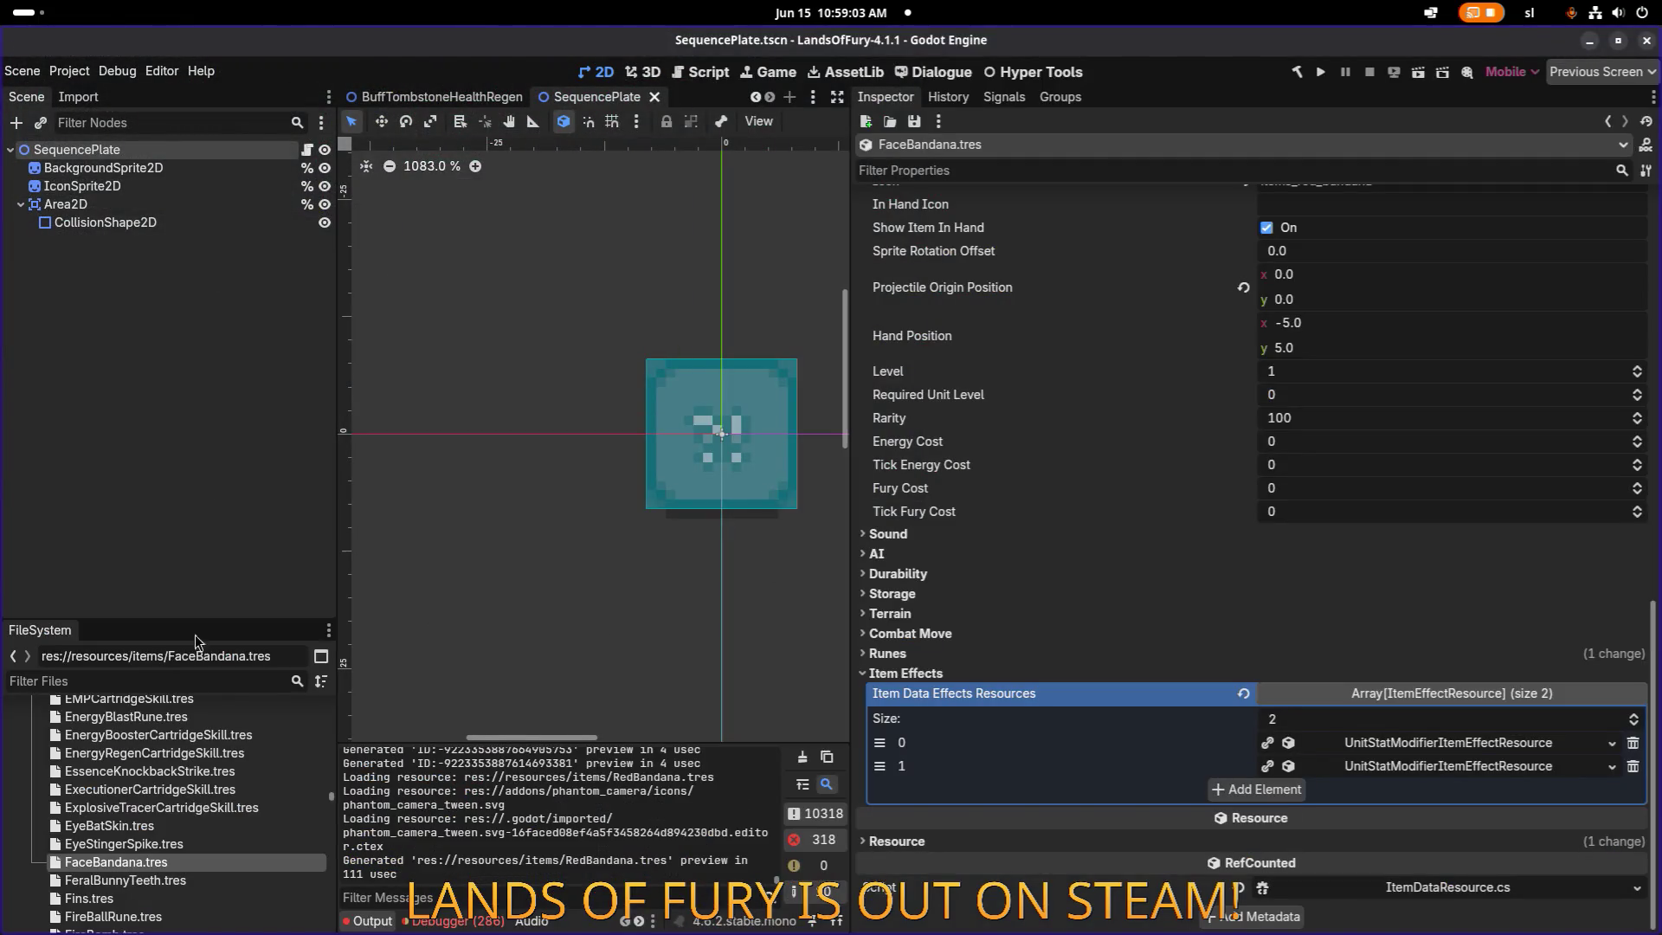
Filter files by 'redba' and load the restored RedBandana.tres in the Inspector.
{"action": "left_click", "coordinate": [130, 827]}
{"action": "left_click", "coordinate": [116, 862]}
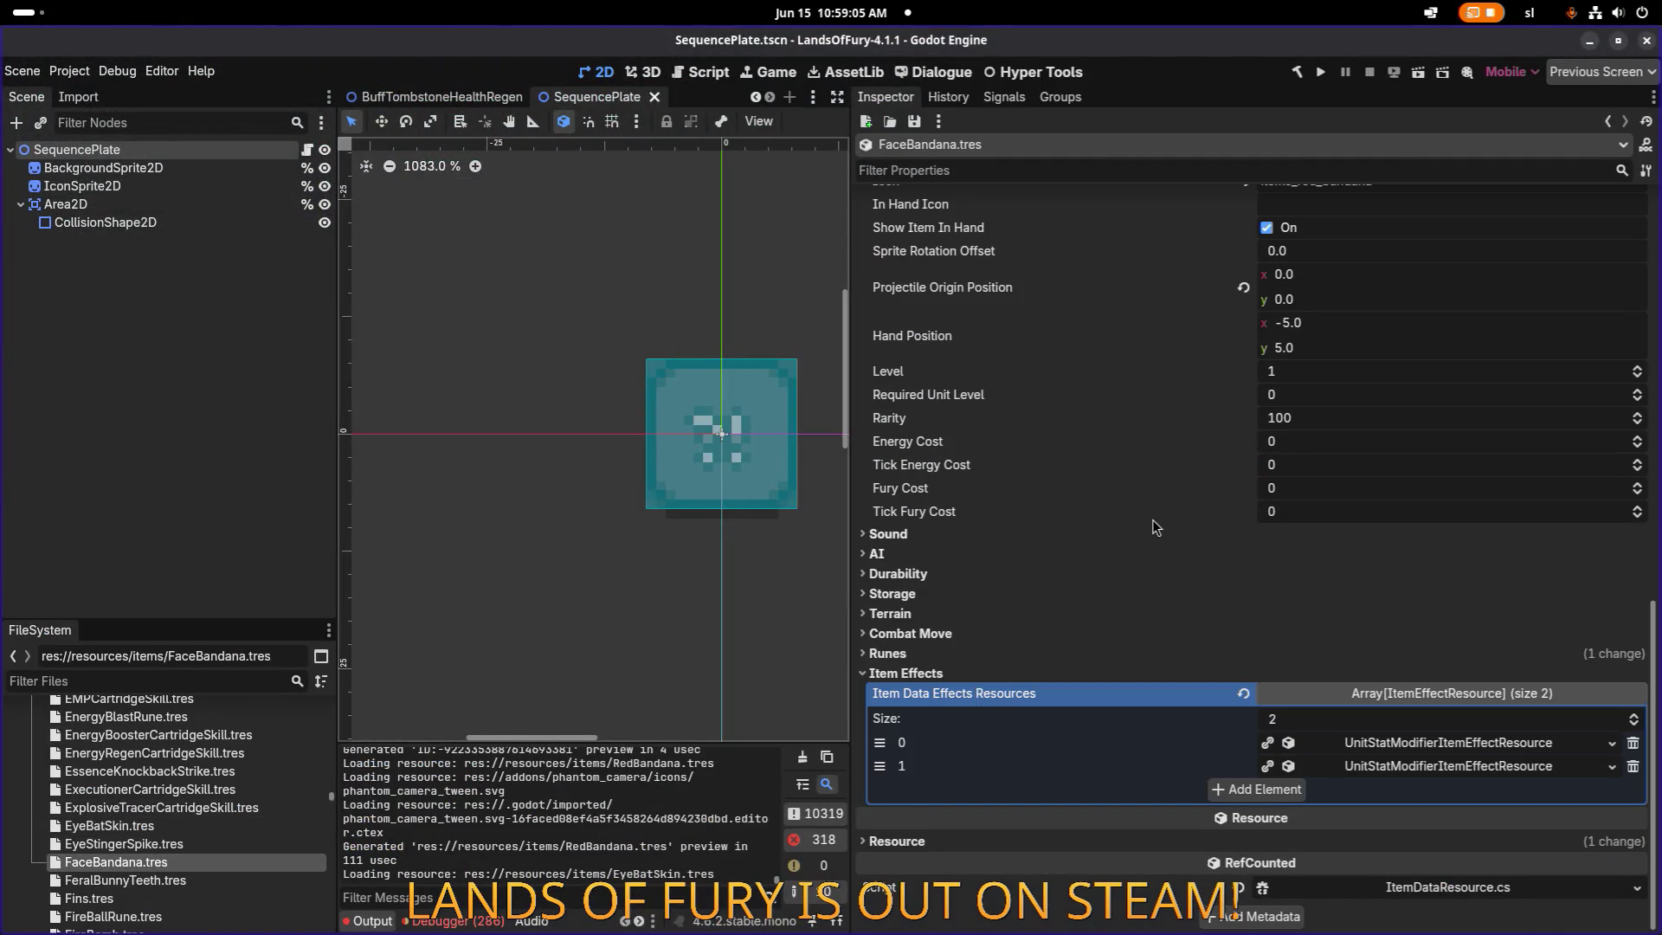
{"action": "scroll", "coordinate": [1153, 520], "scroll_direction": "up", "scroll_amount": 15}
{"action": "left_click", "coordinate": [168, 681]}
{"action": "type", "text": "red"}
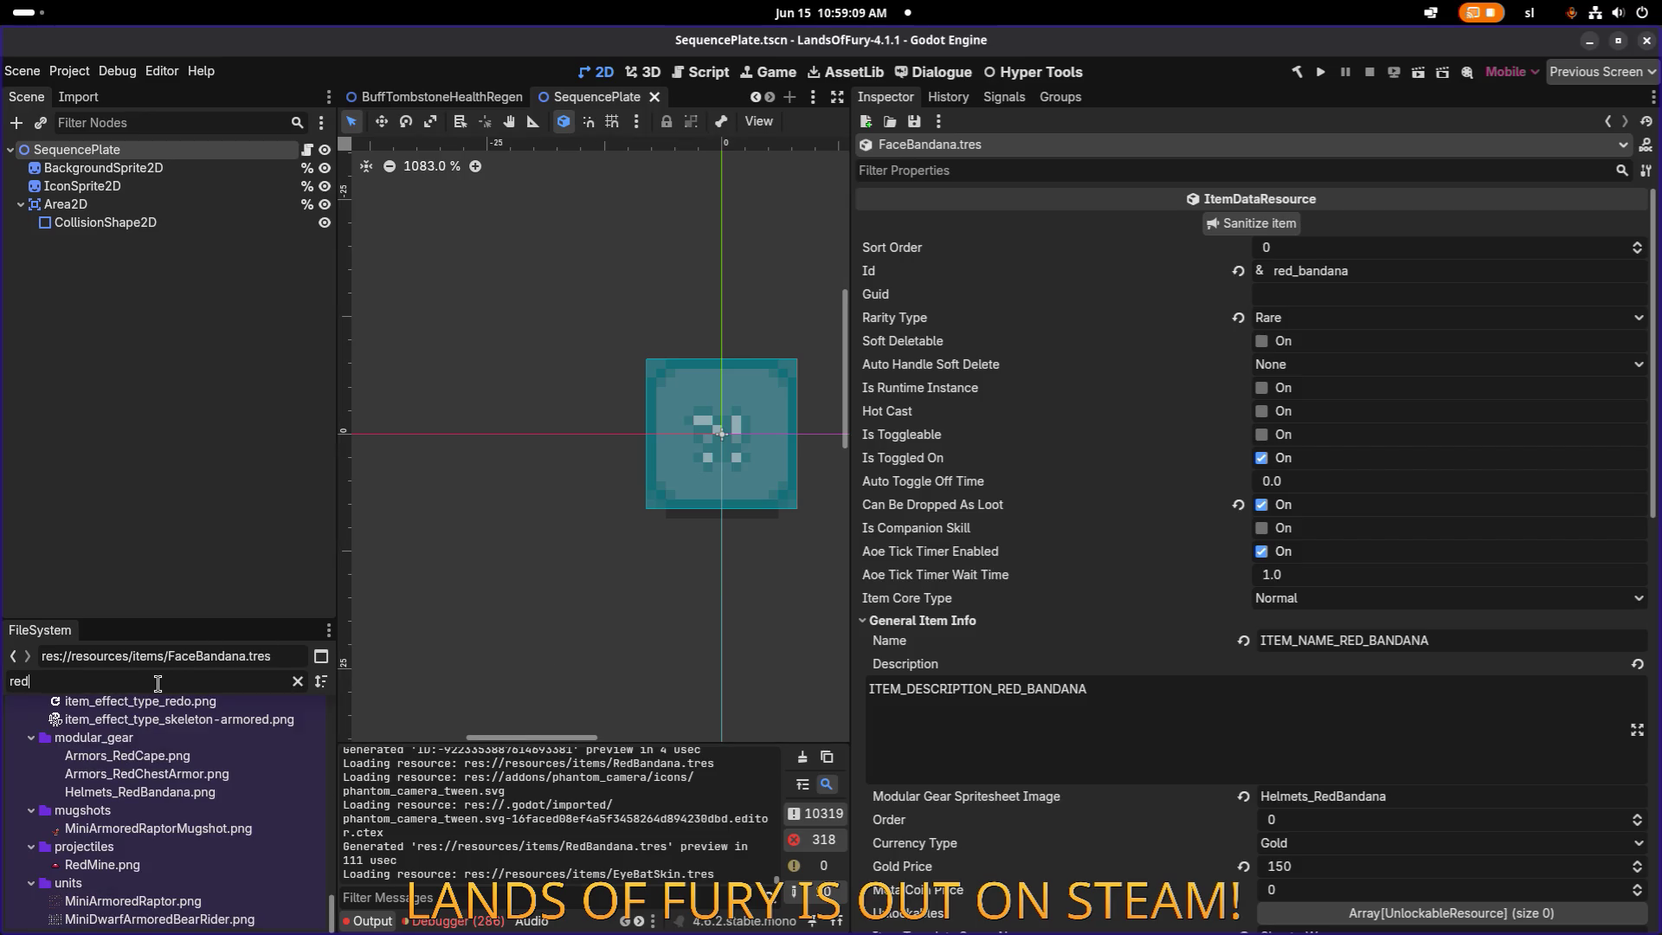
{"action": "type", "text": "ba"}
{"action": "left_click", "coordinate": [137, 779]}
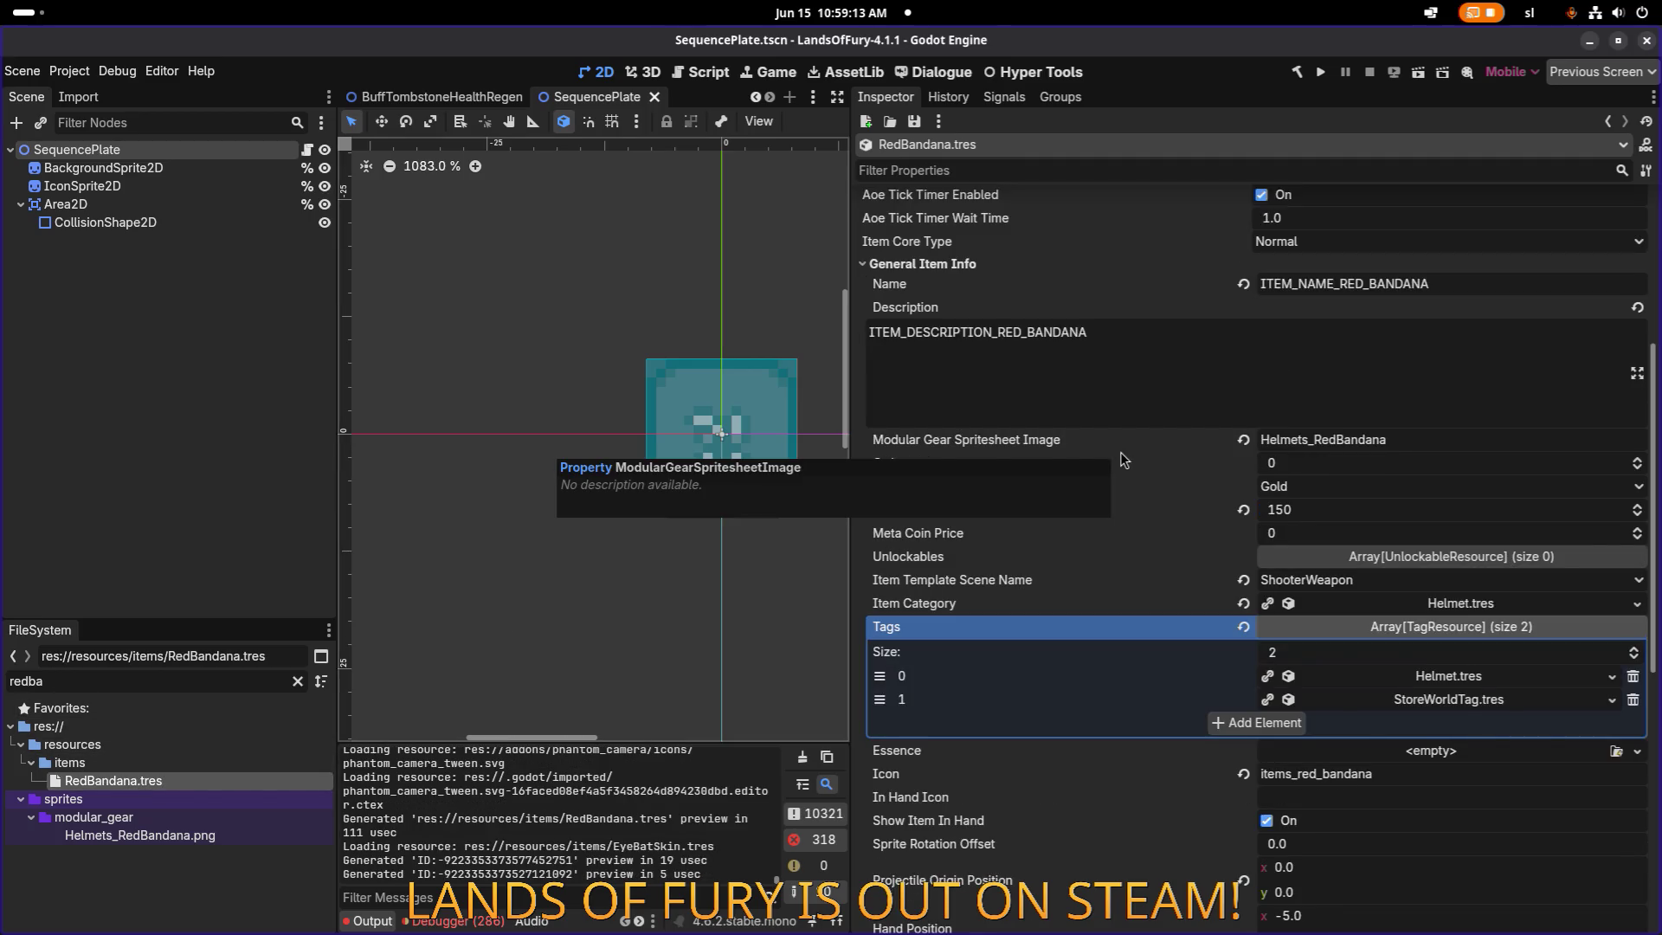
{"action": "scroll", "coordinate": [1119, 459], "scroll_direction": "down", "scroll_amount": 4}
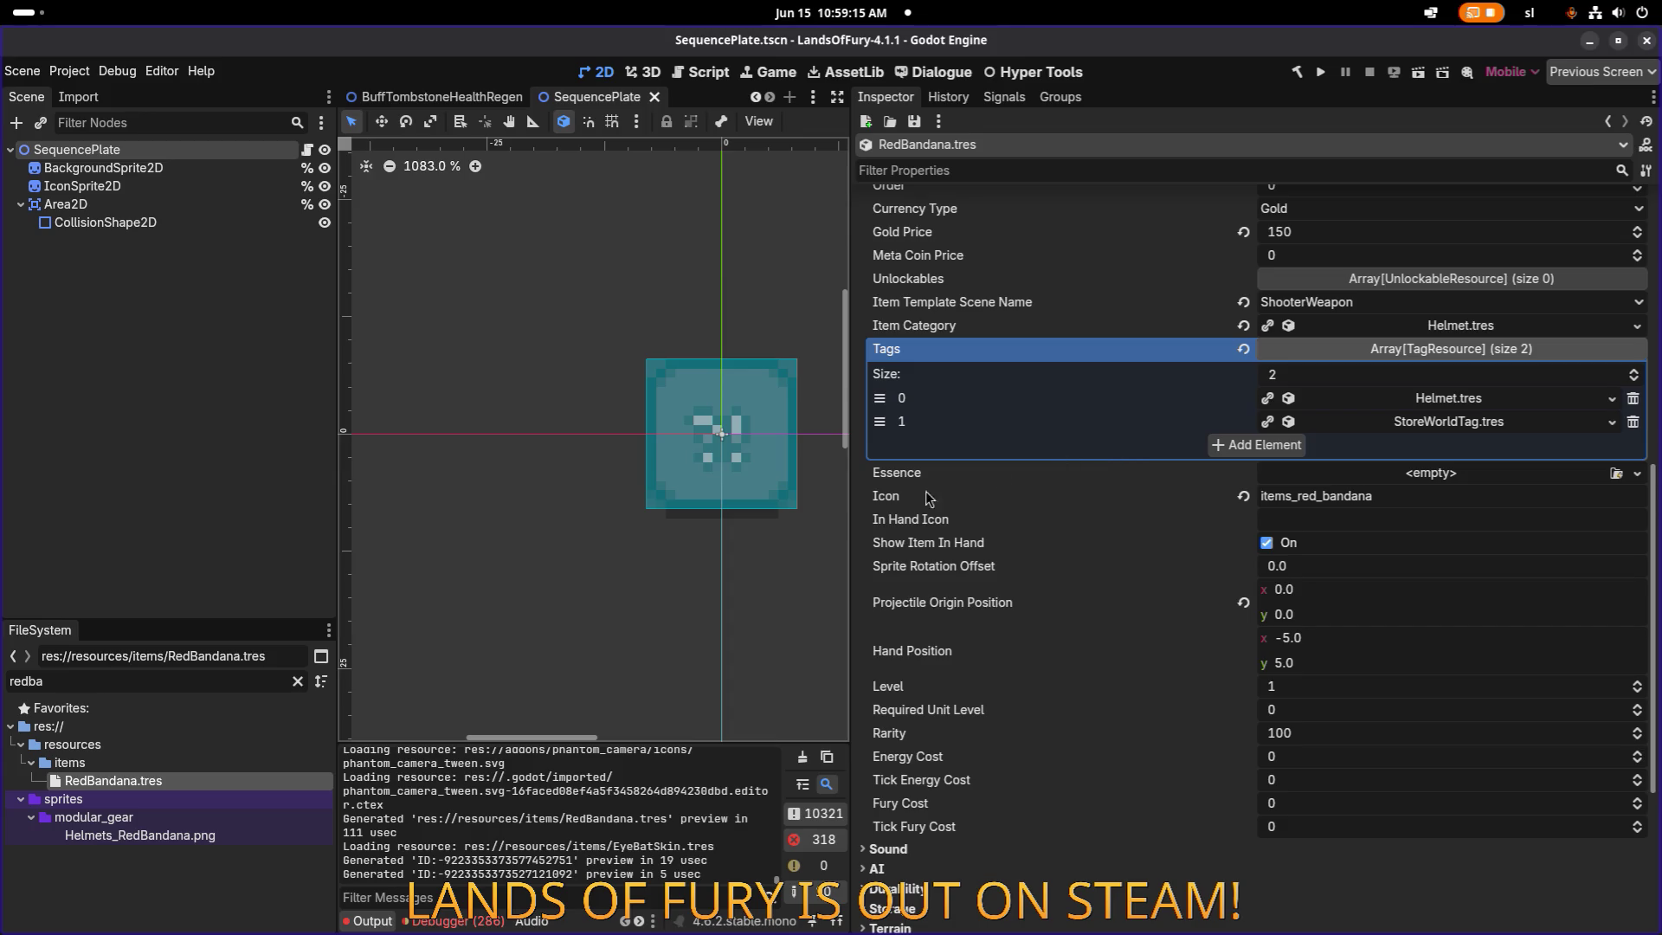
{"action": "double_click", "coordinate": [154, 682]}
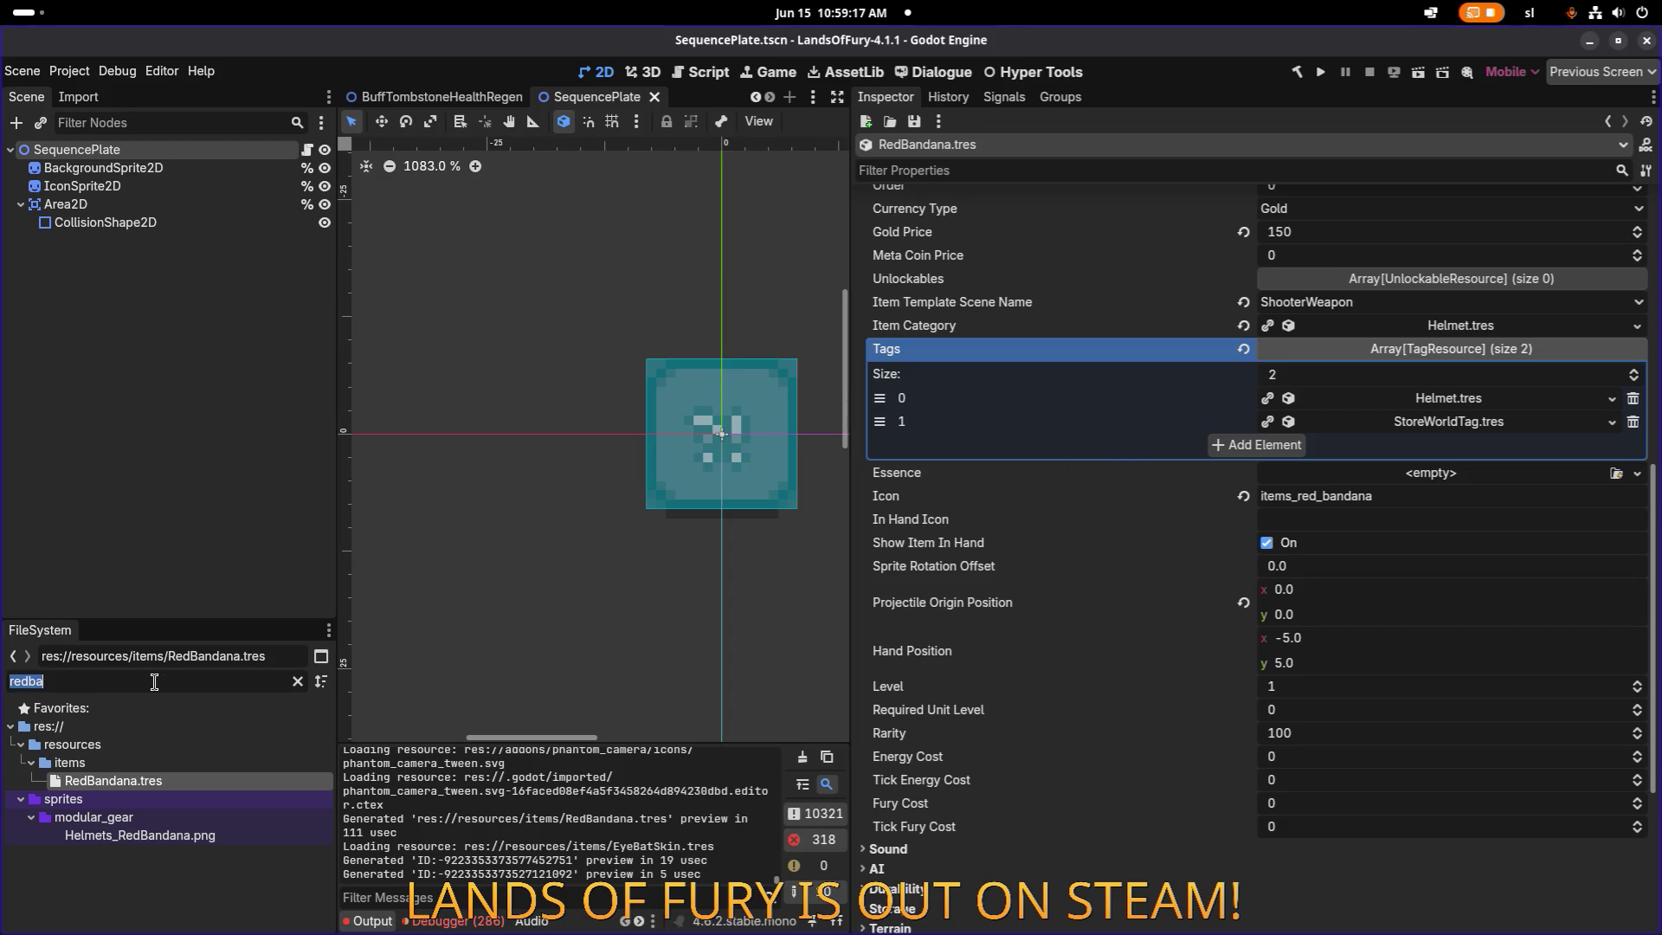
Open FaceBandana.tres and change its Id from red to face.
{"action": "type", "text": "faceba"}
{"action": "left_click", "coordinate": [134, 782]}
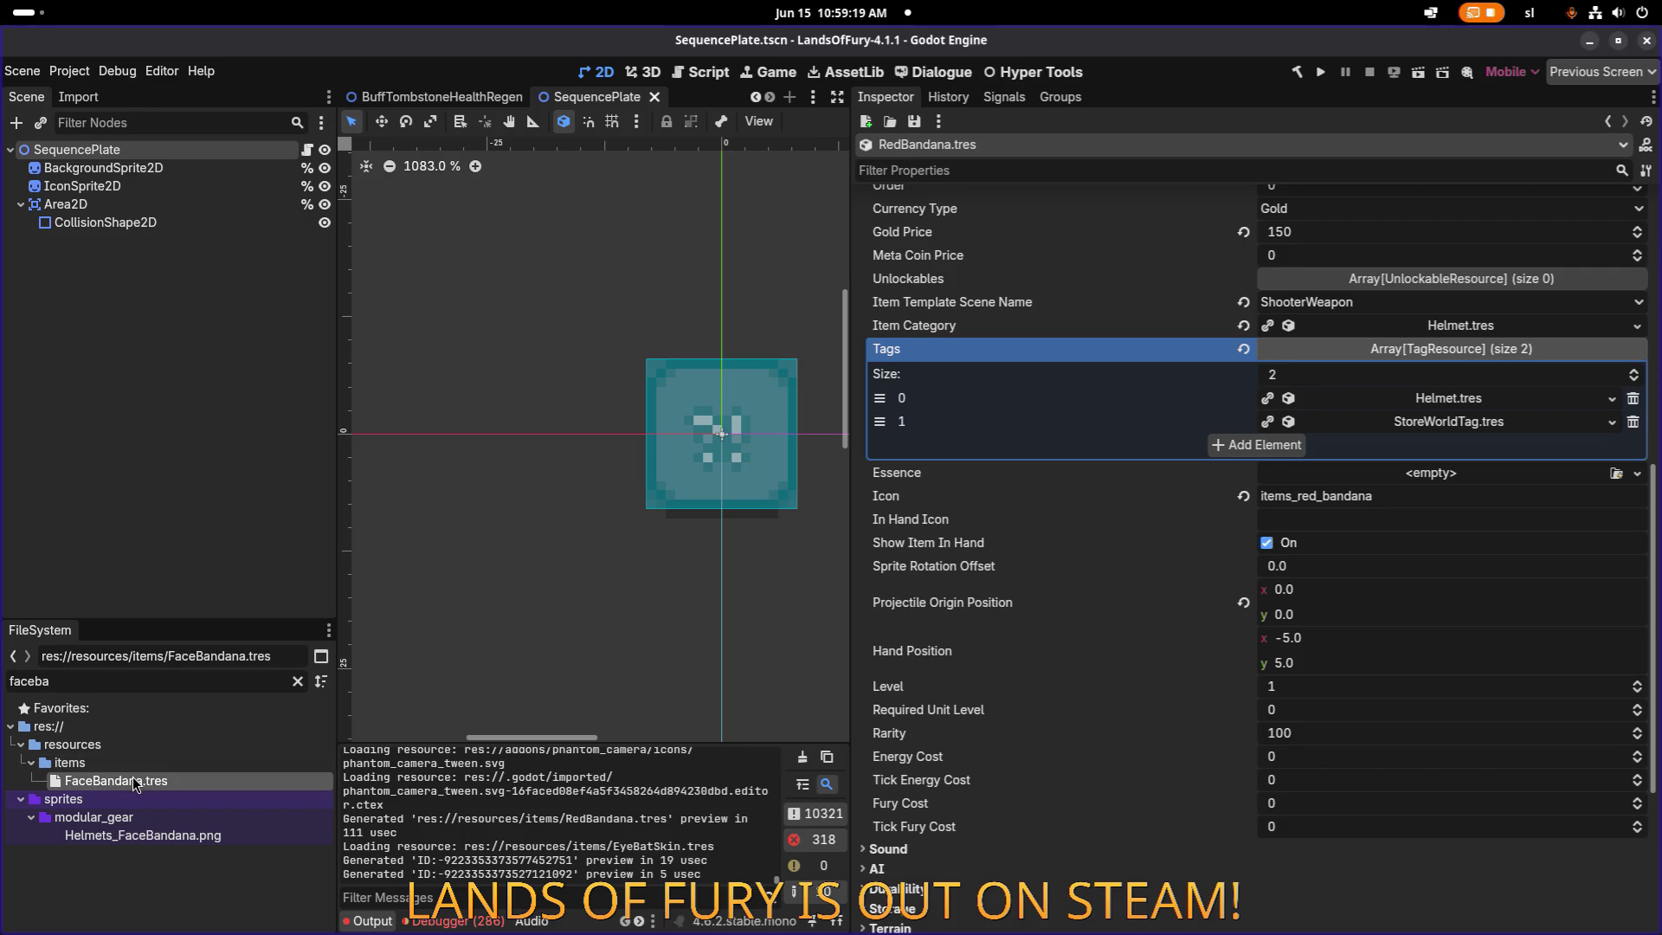
{"action": "left_click", "coordinate": [1295, 273]}
{"action": "key", "text": "shift+Home"}
{"action": "type", "text": "face"}
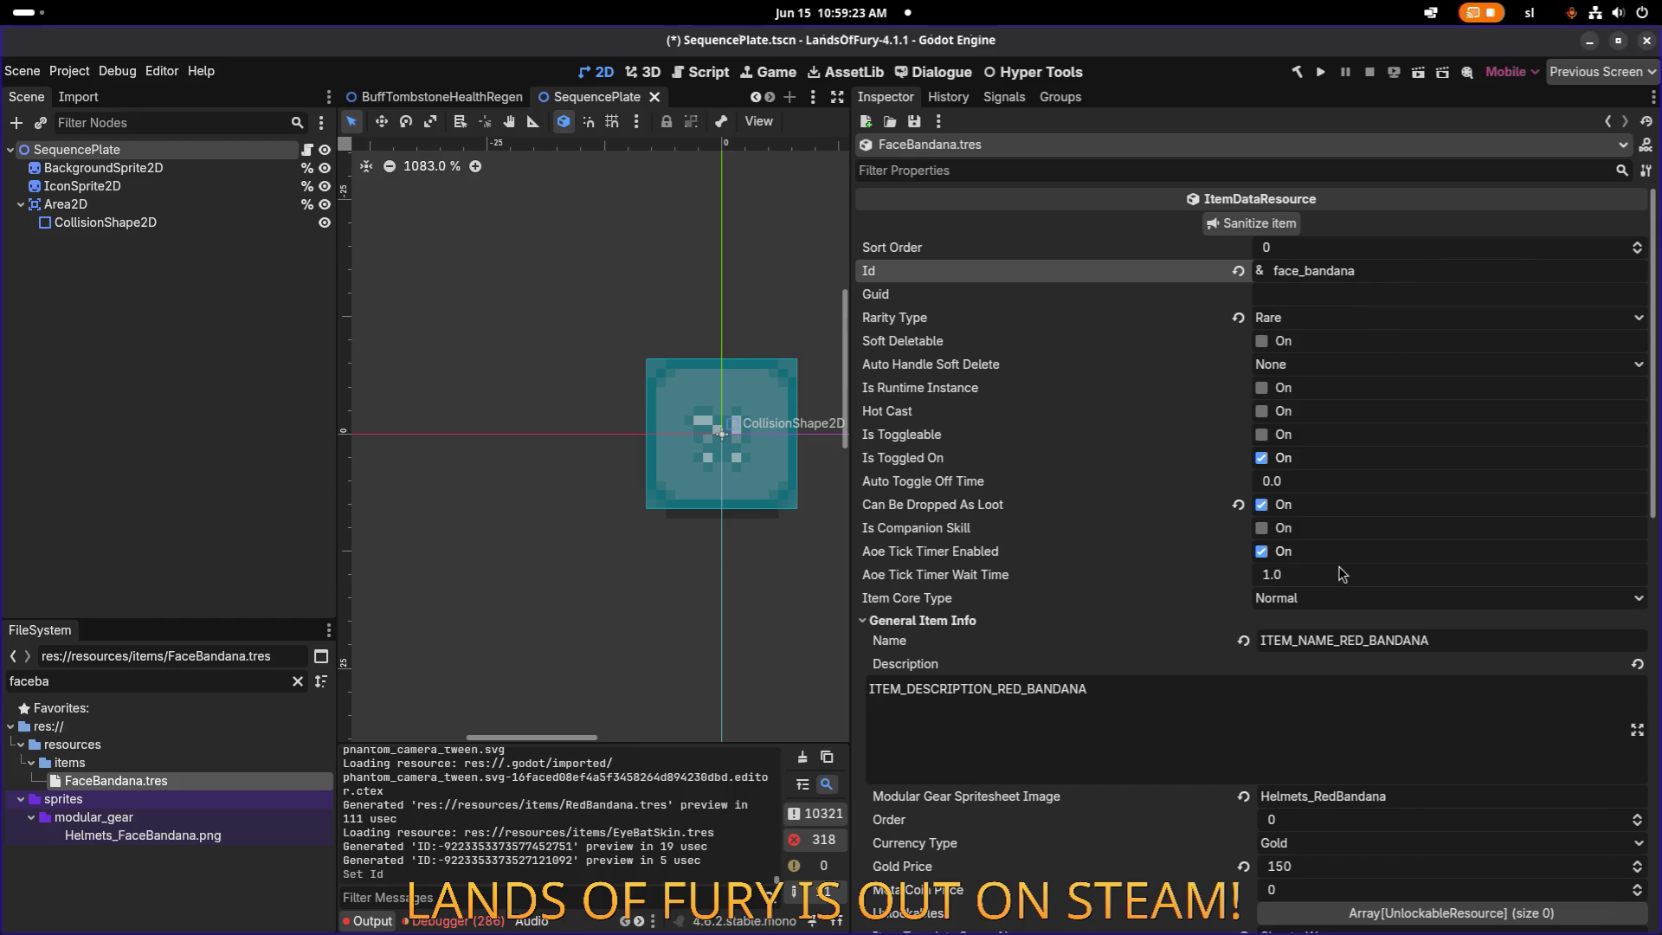
Replace RED with FACE in the item's Name and Description.
{"action": "left_click", "coordinate": [1349, 639]}
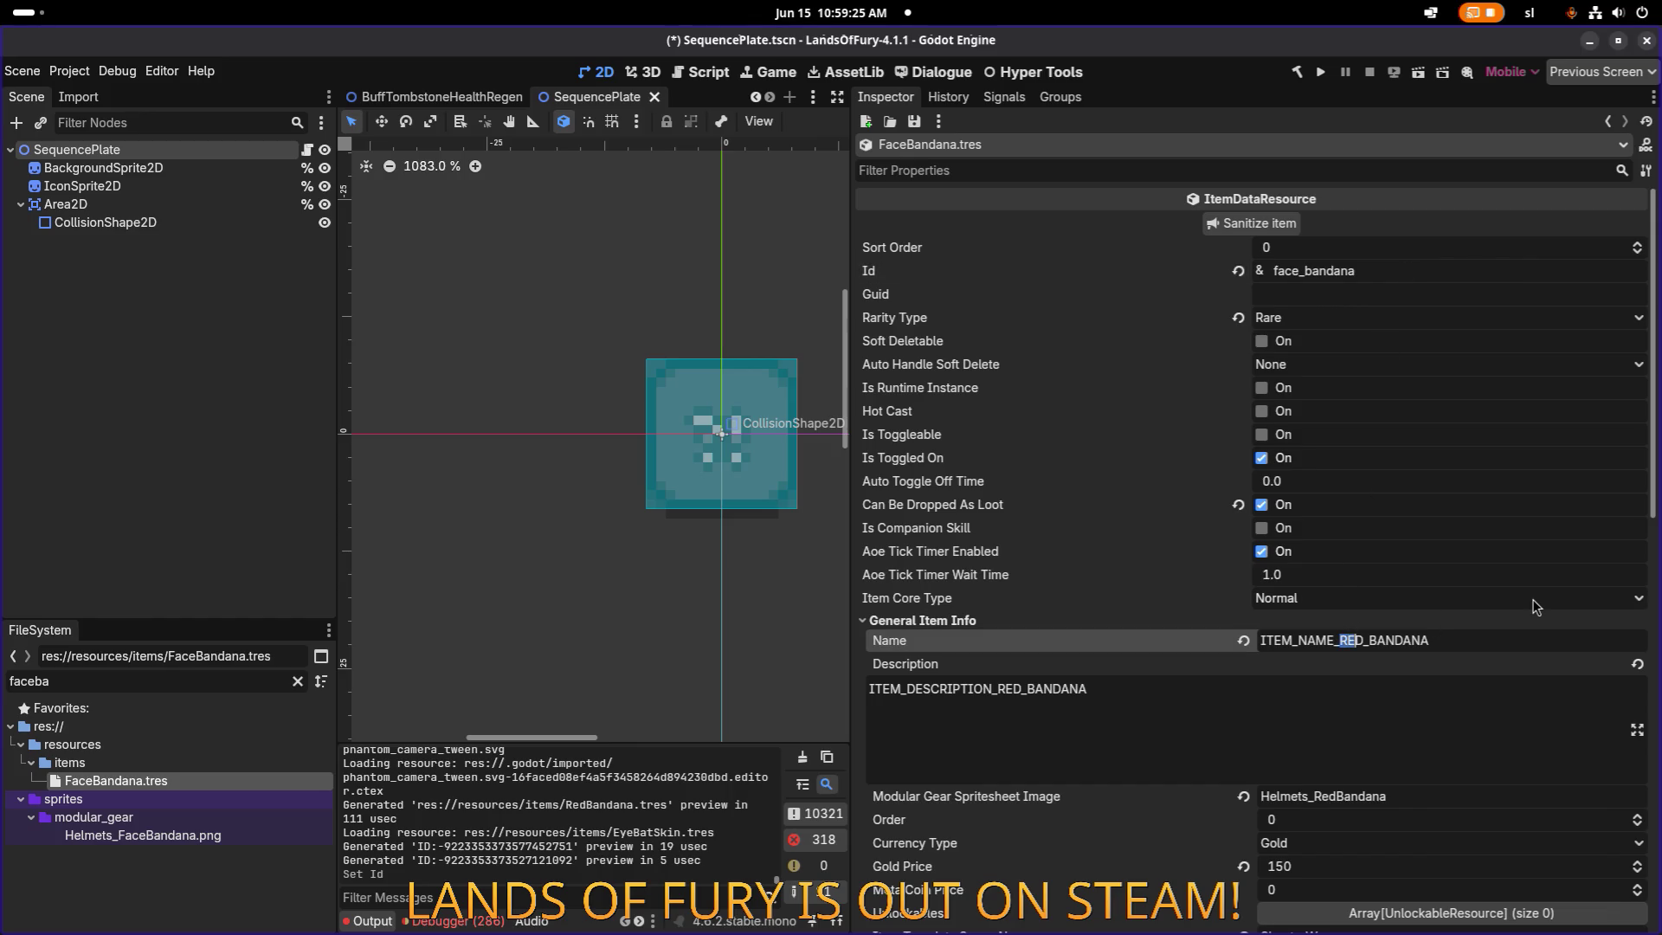
{"action": "type", "text": "FACE"}
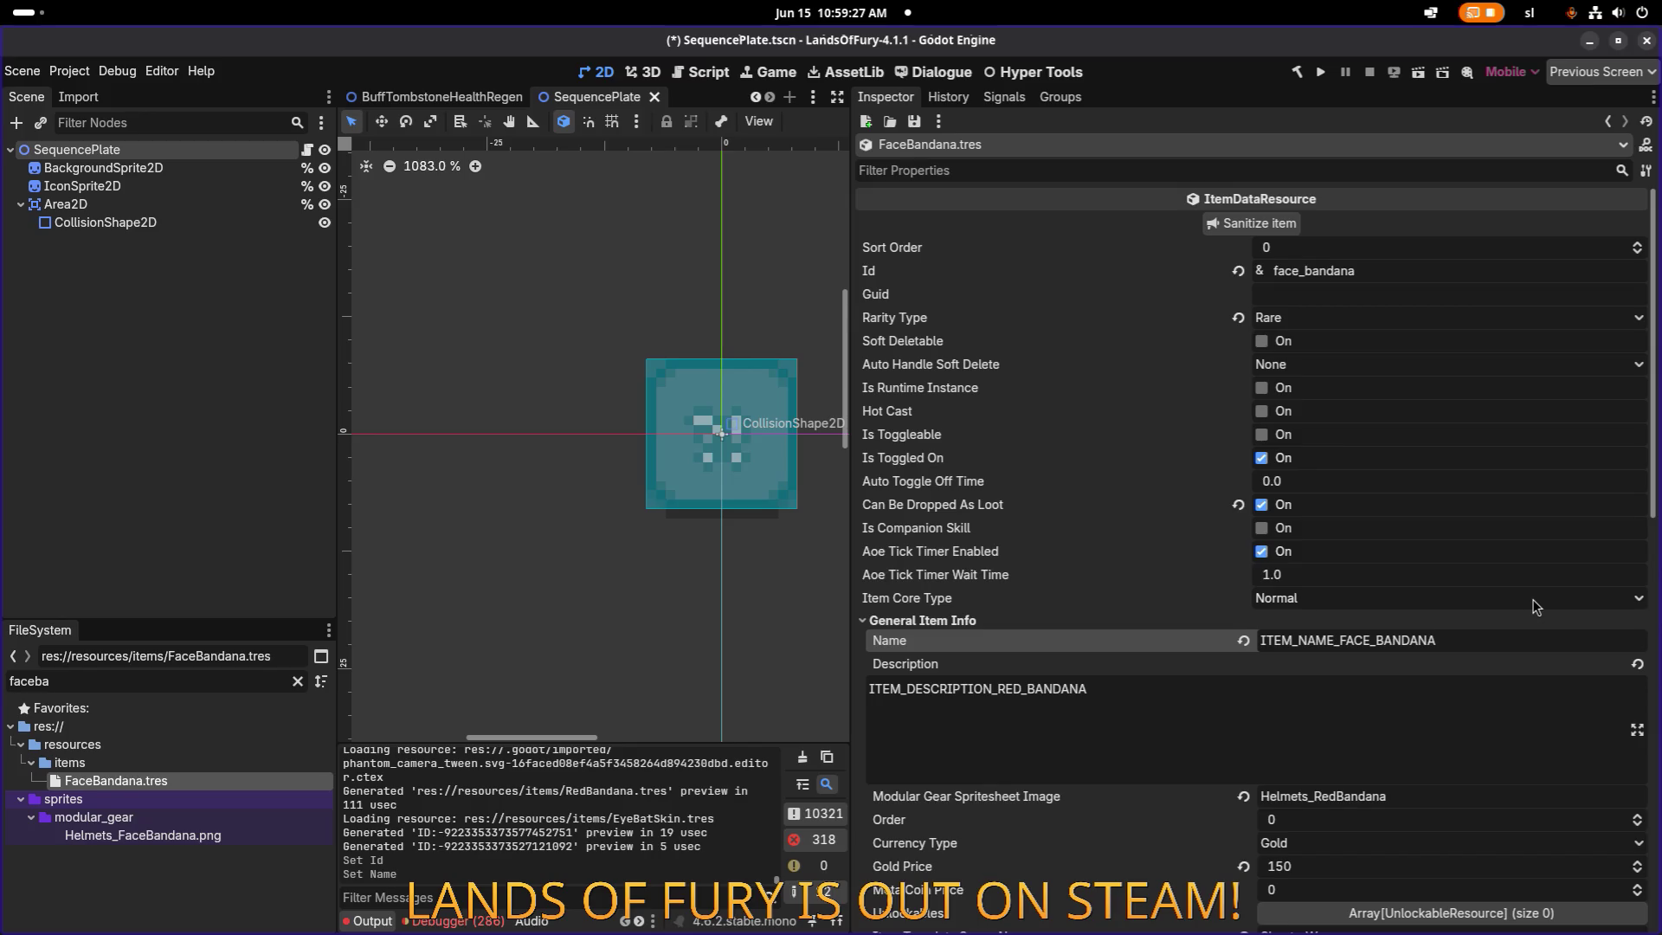
{"action": "left_click_drag", "start_coordinate": [1344, 639], "coordinate": [1368, 639]}
{"action": "left_click", "coordinate": [1004, 689]}
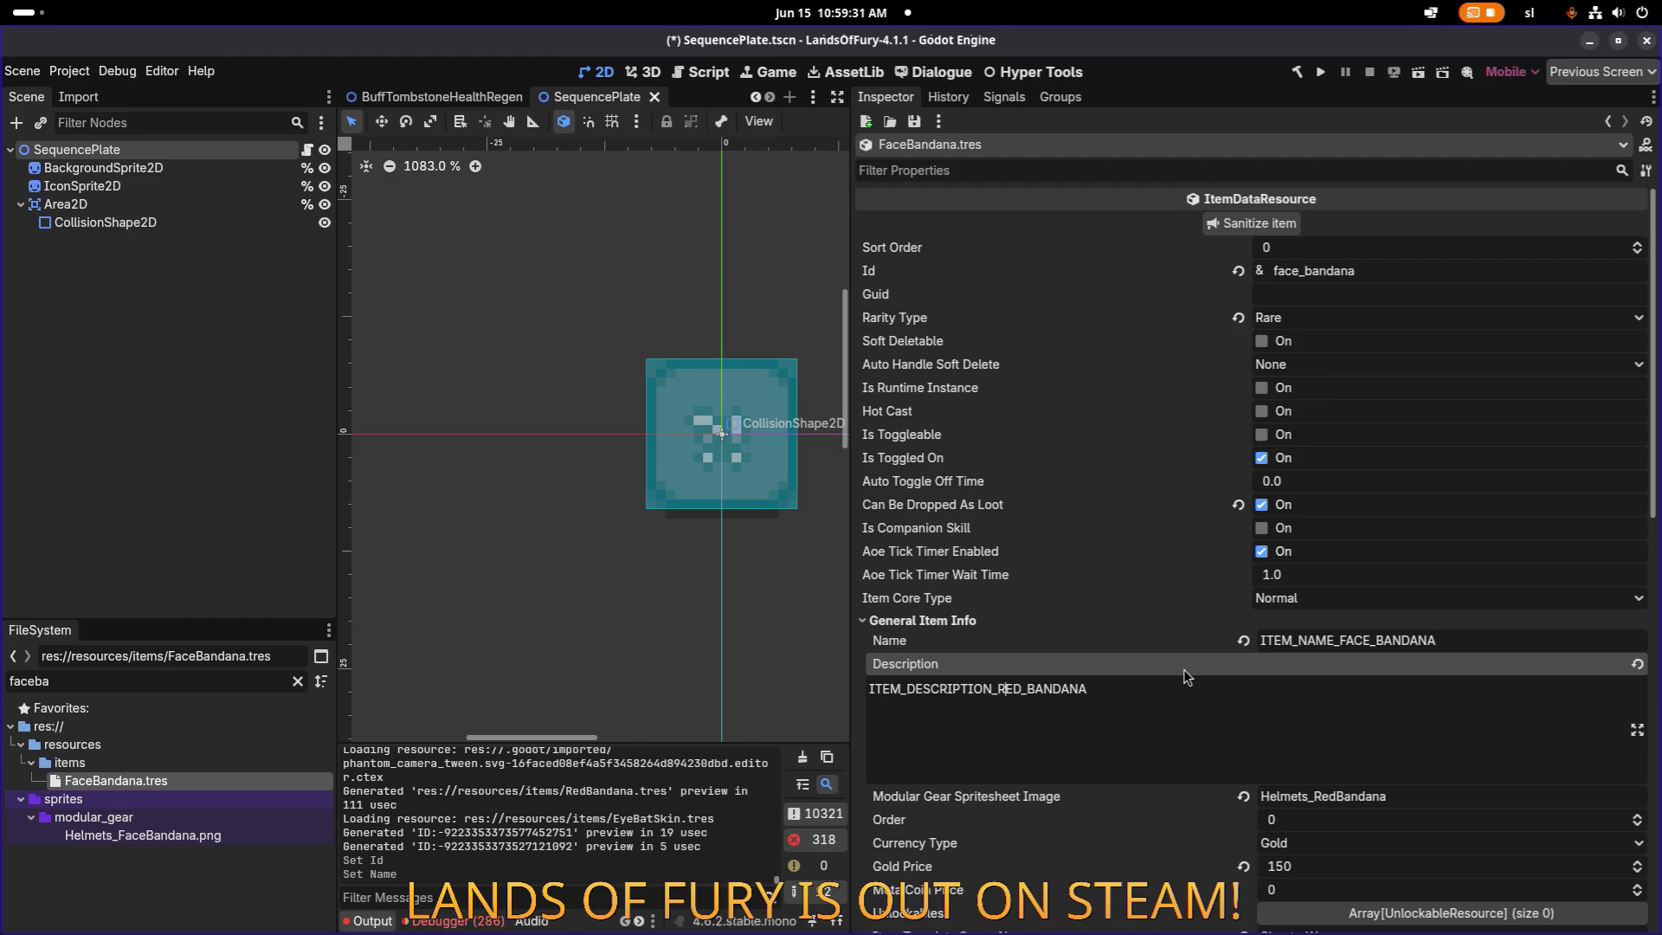
{"action": "key", "text": "shift+Right"}
{"action": "key", "text": "shift+Right"}
{"action": "key", "text": "shift+Right"}
{"action": "type", "text": "FACE"}
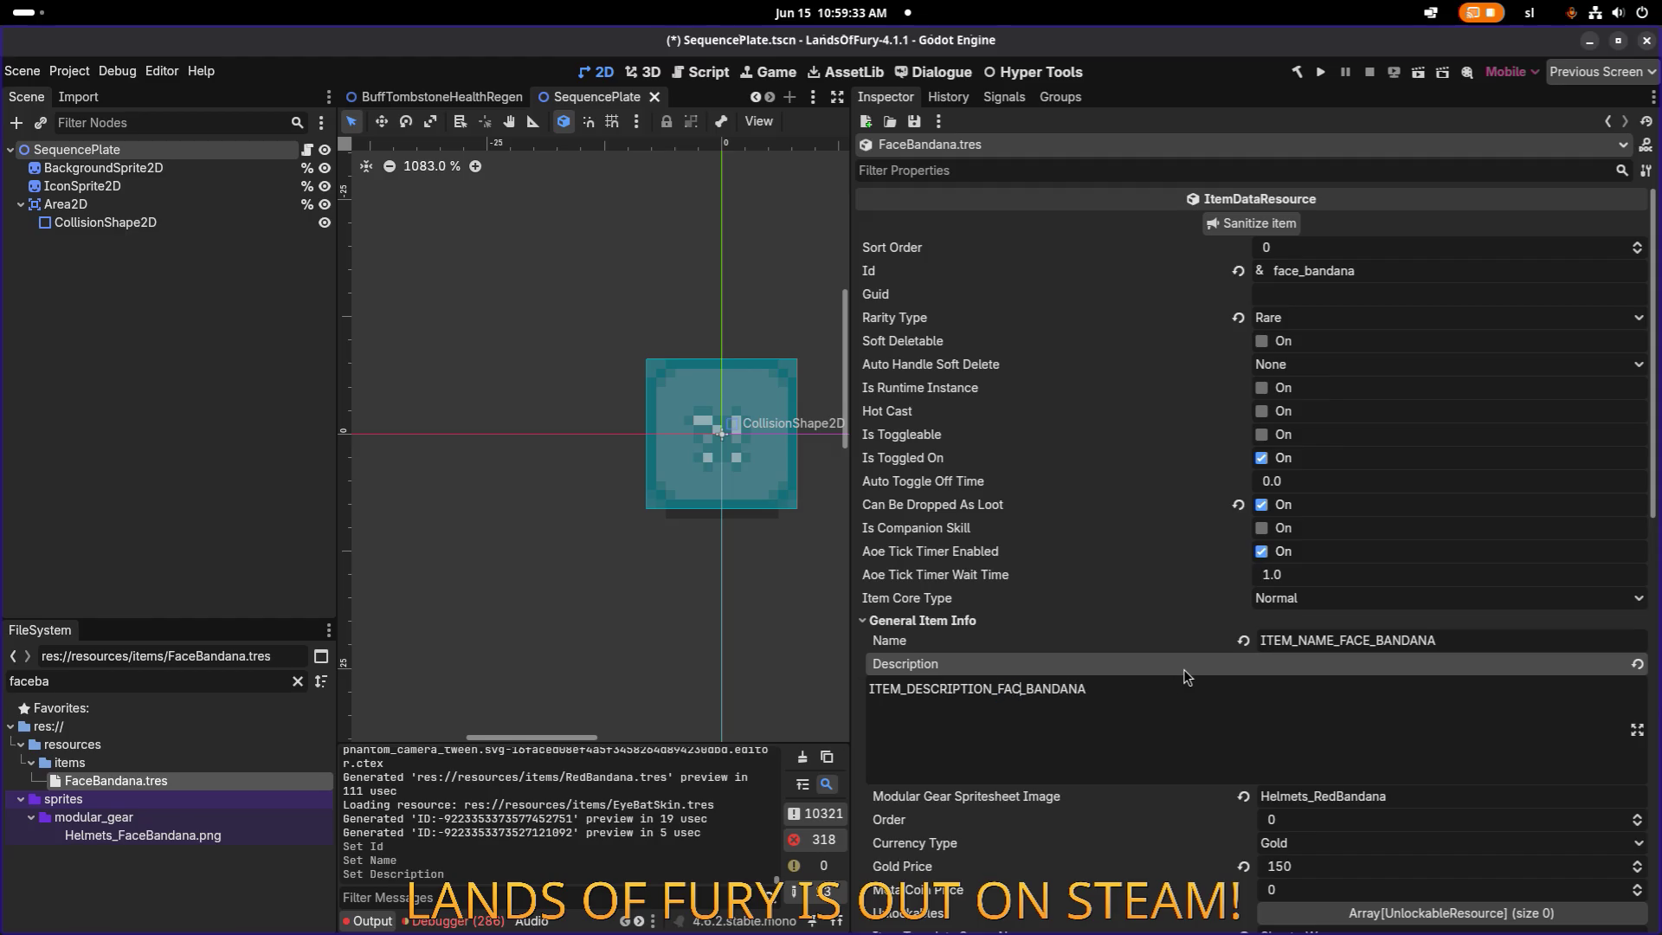
{"action": "left_click", "coordinate": [1277, 693]}
Rename the spritesheet image from Red to Face and save.
{"action": "left_click", "coordinate": [1334, 795]}
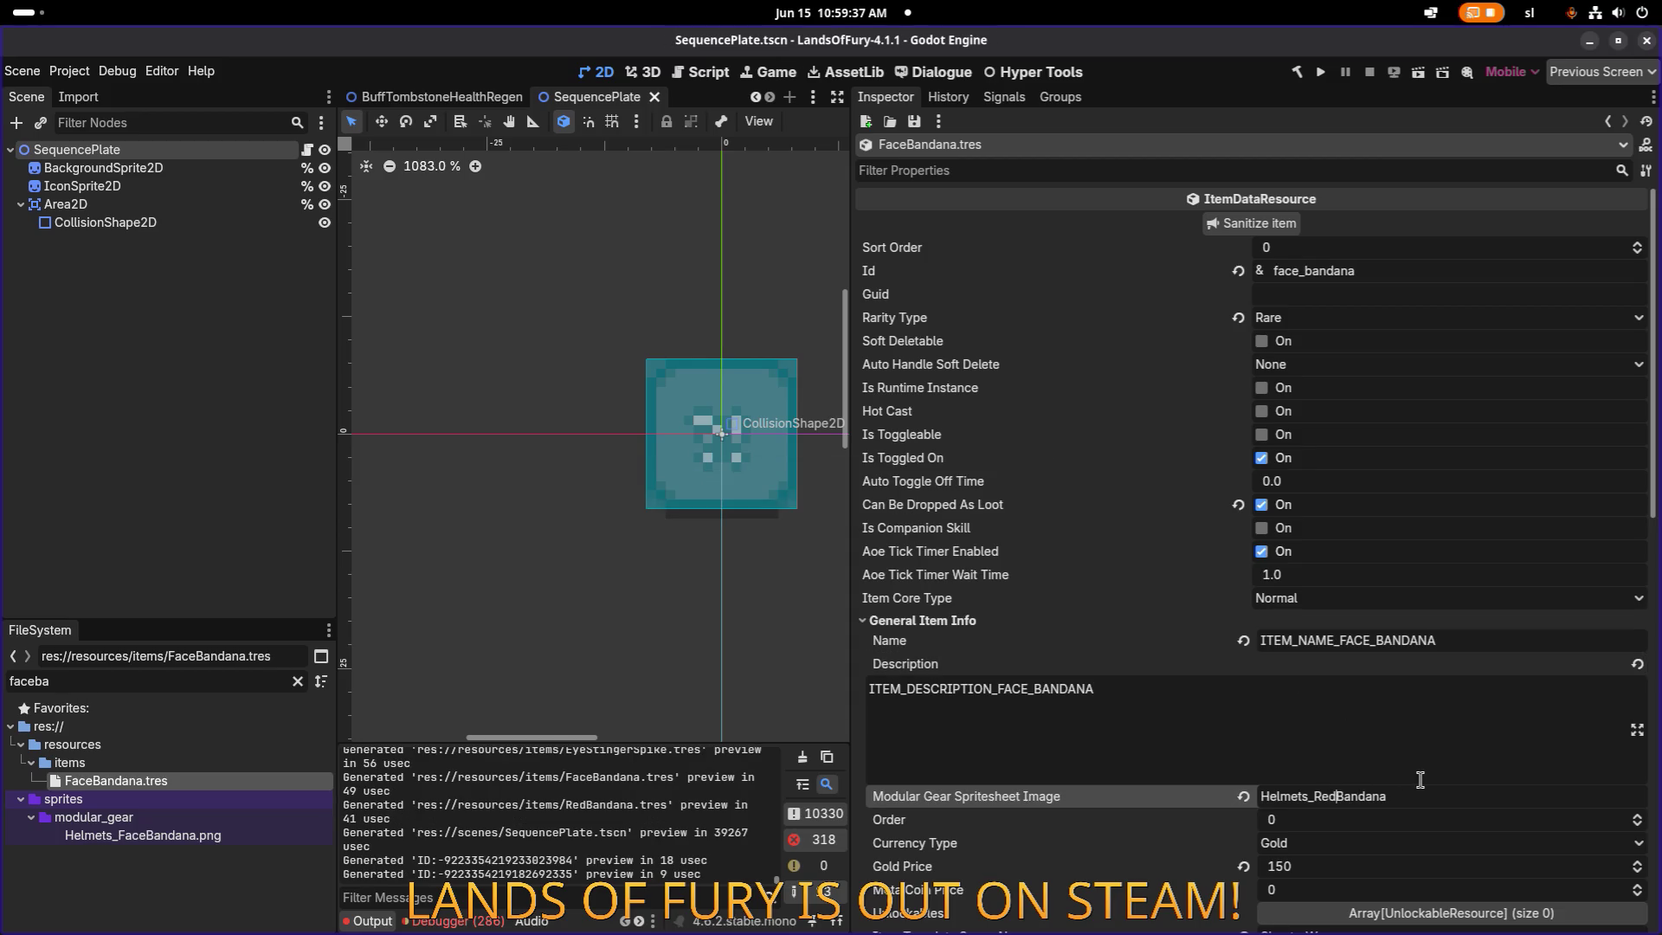
{"action": "key", "text": "BackSpace"}
{"action": "key", "text": "BackSpace"}
{"action": "key", "text": "BackSpace"}
{"action": "type", "text": "Face"}
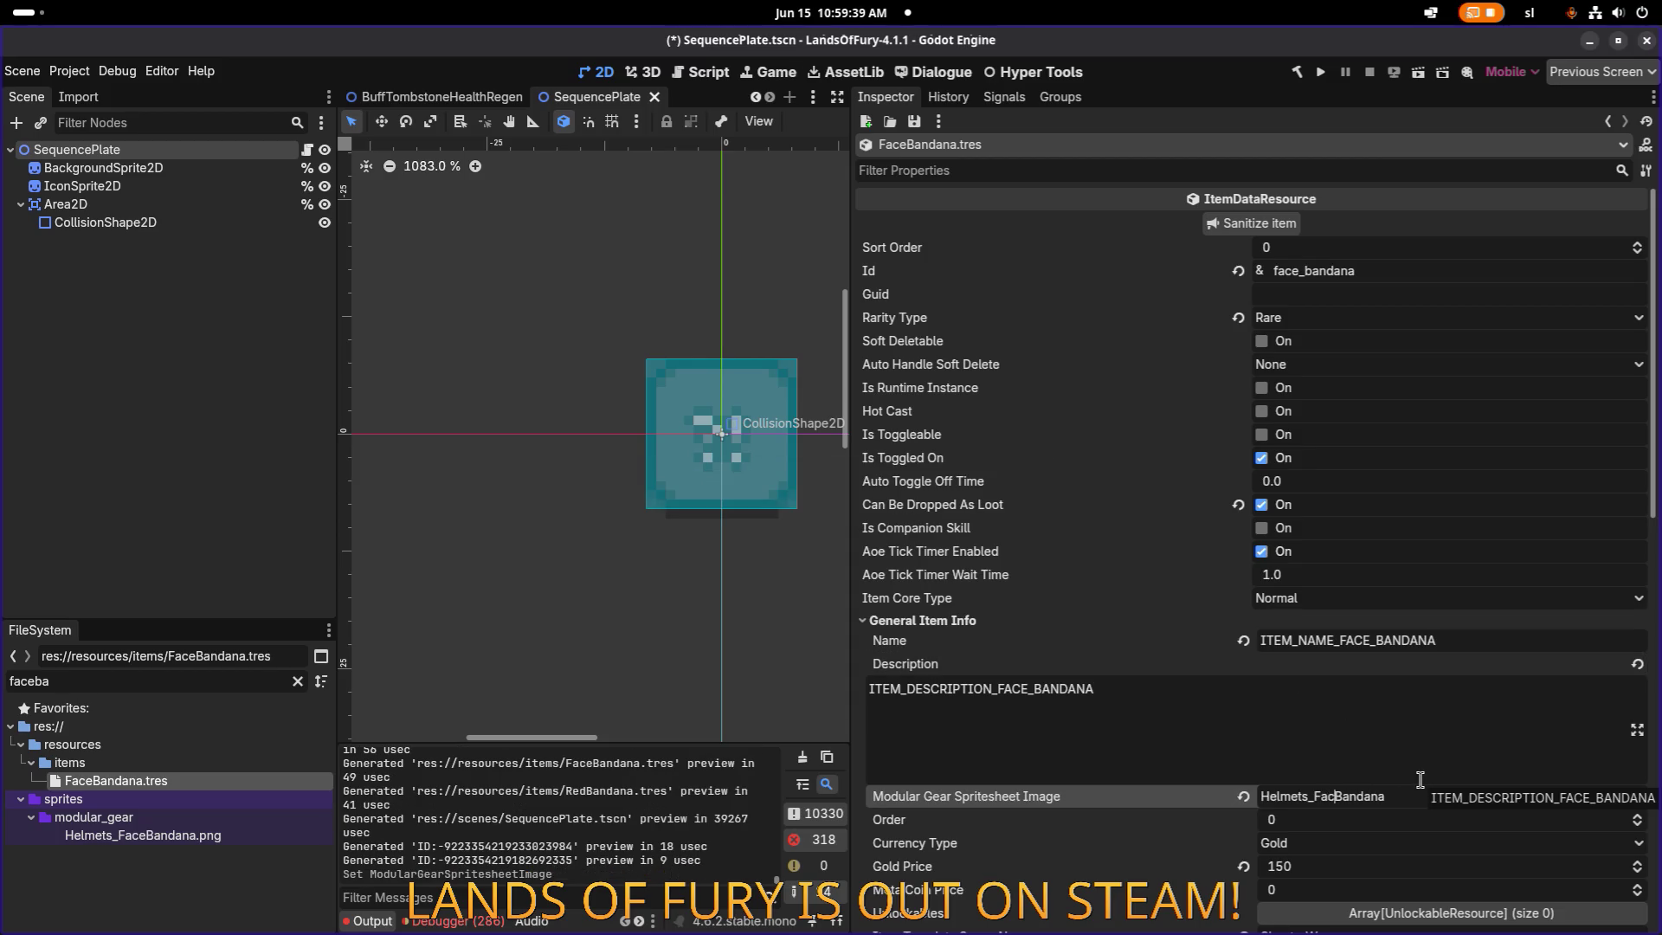
{"action": "left_click", "coordinate": [1360, 723]}
{"action": "key", "text": "ctrl+s"}
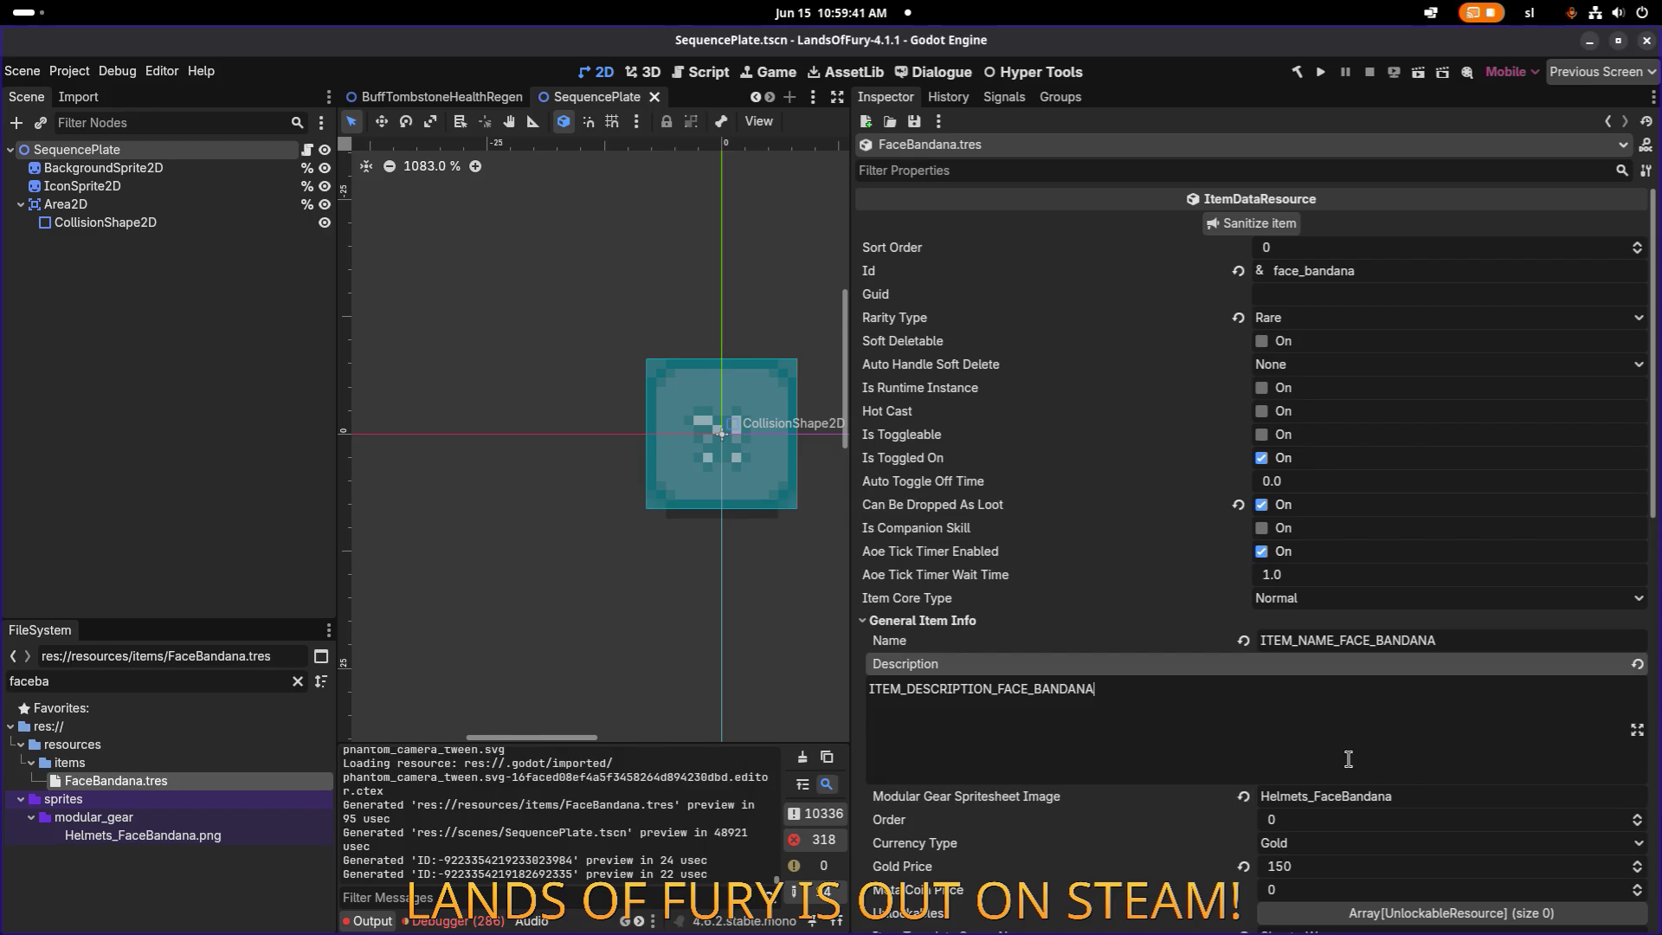
Raise the item's Gold Price from 150 to 400 and save.
{"action": "left_click", "coordinate": [1313, 869]}
{"action": "scroll", "coordinate": [1346, 774], "scroll_direction": "down", "scroll_amount": 3}
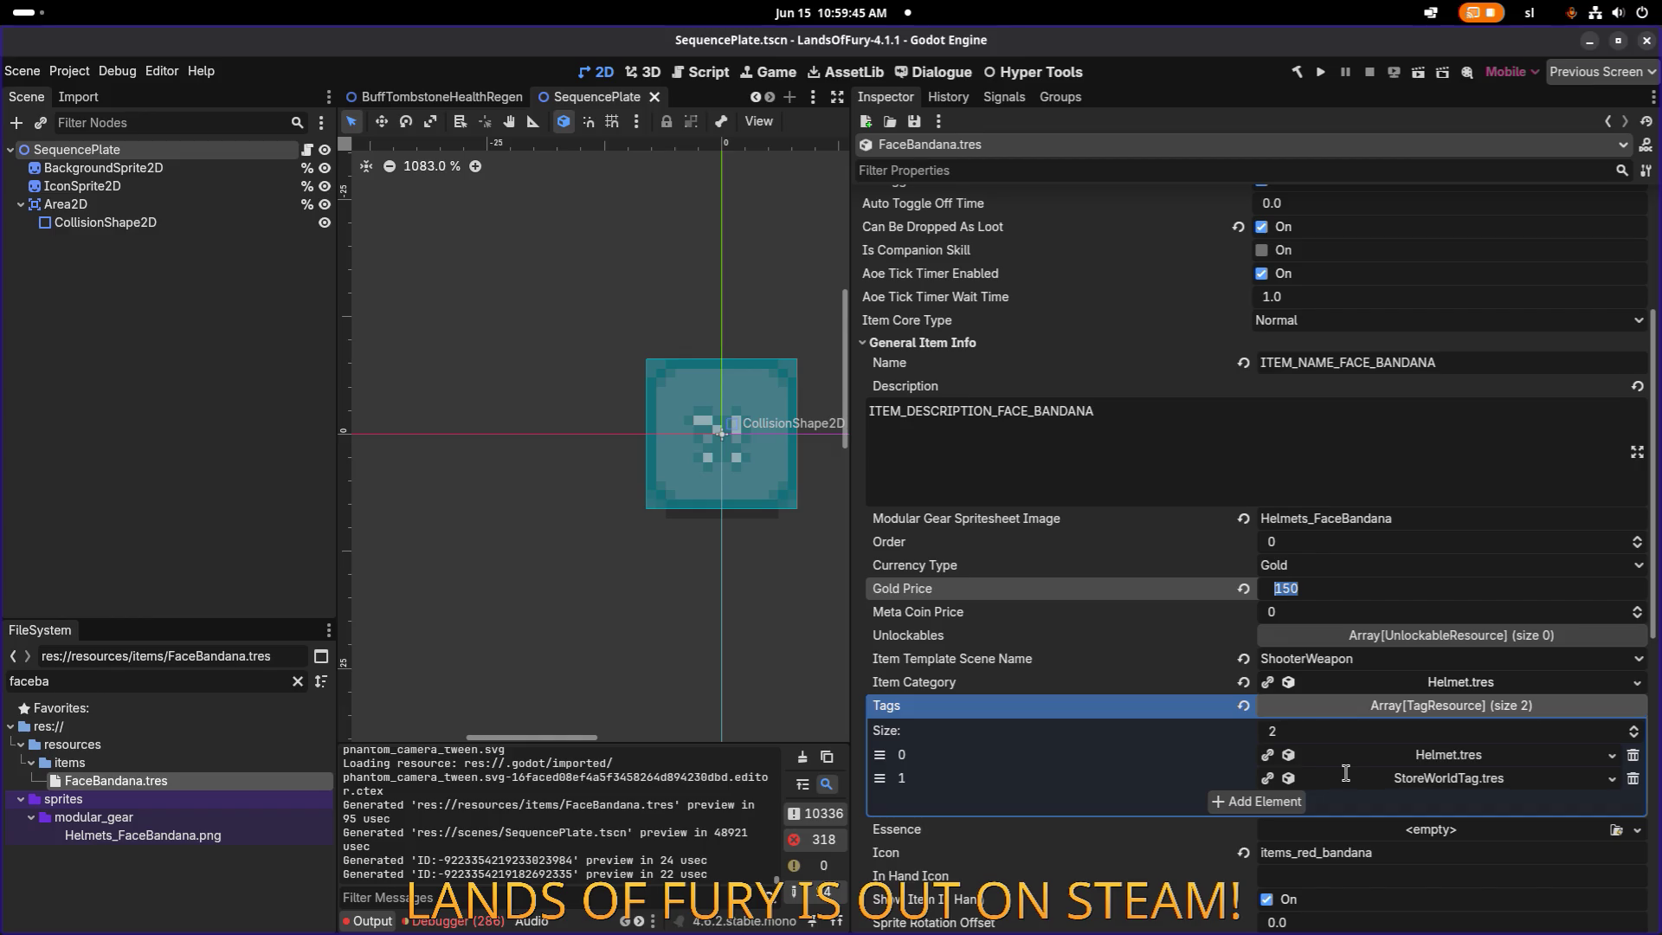
{"action": "type", "text": "400"}
{"action": "key", "text": "Return"}
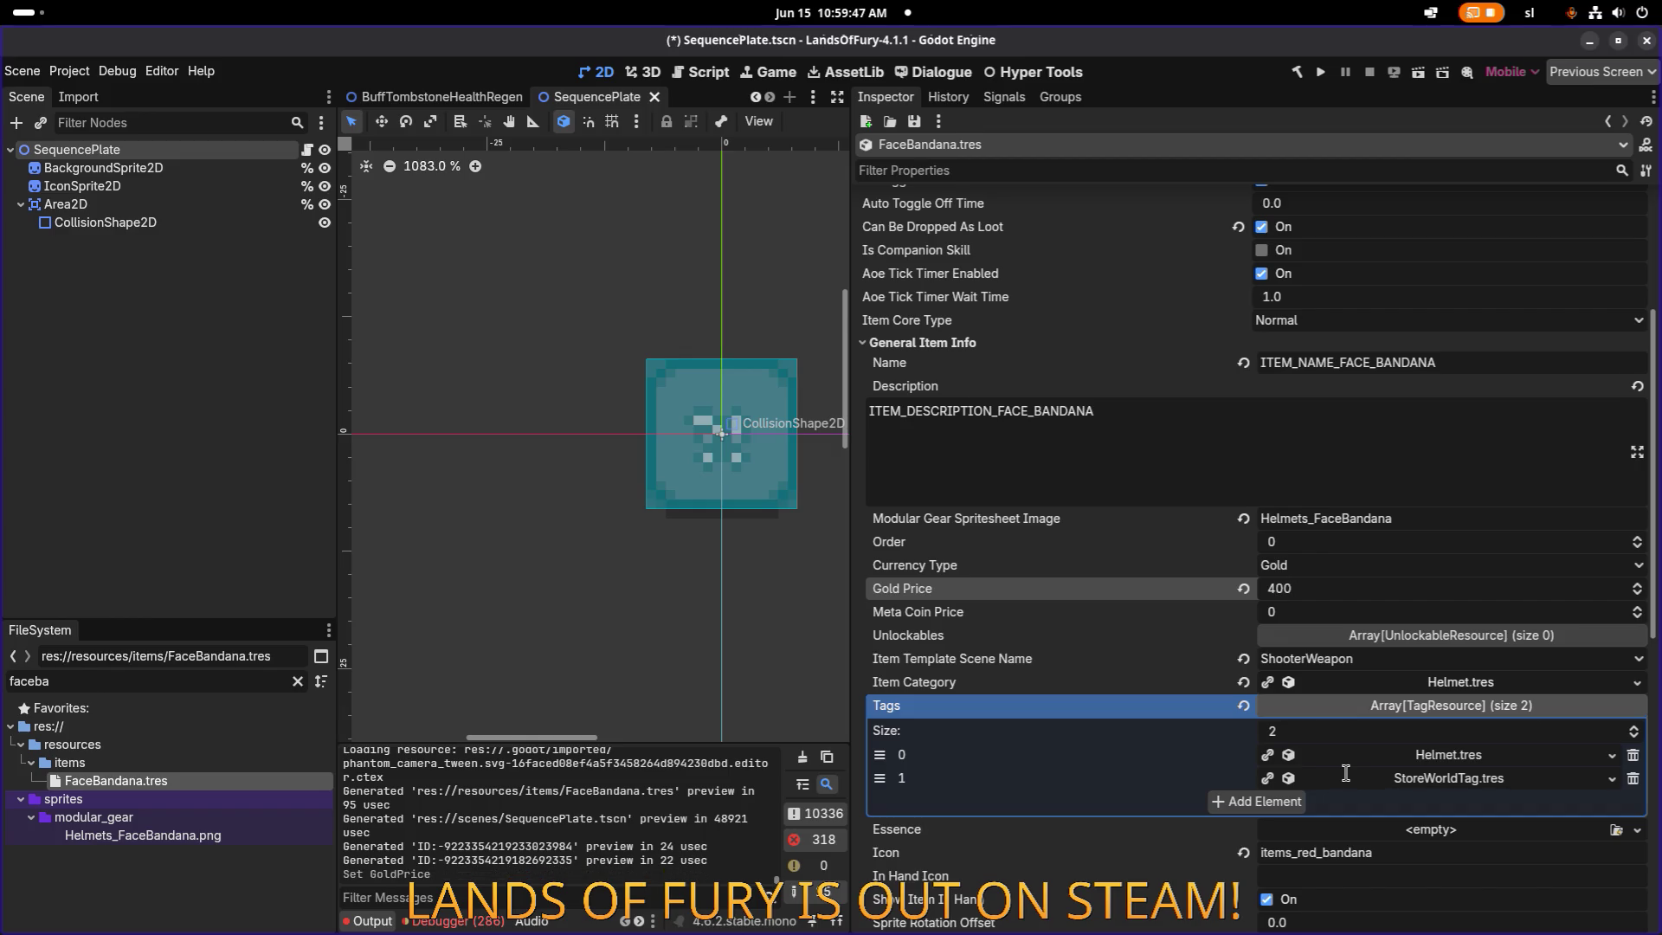
{"action": "key", "text": "ctrl+s"}
Switch the icon from items_red_bandana to items_face_bandana and save.
{"action": "scroll", "coordinate": [1418, 747], "scroll_direction": "down", "scroll_amount": 5}
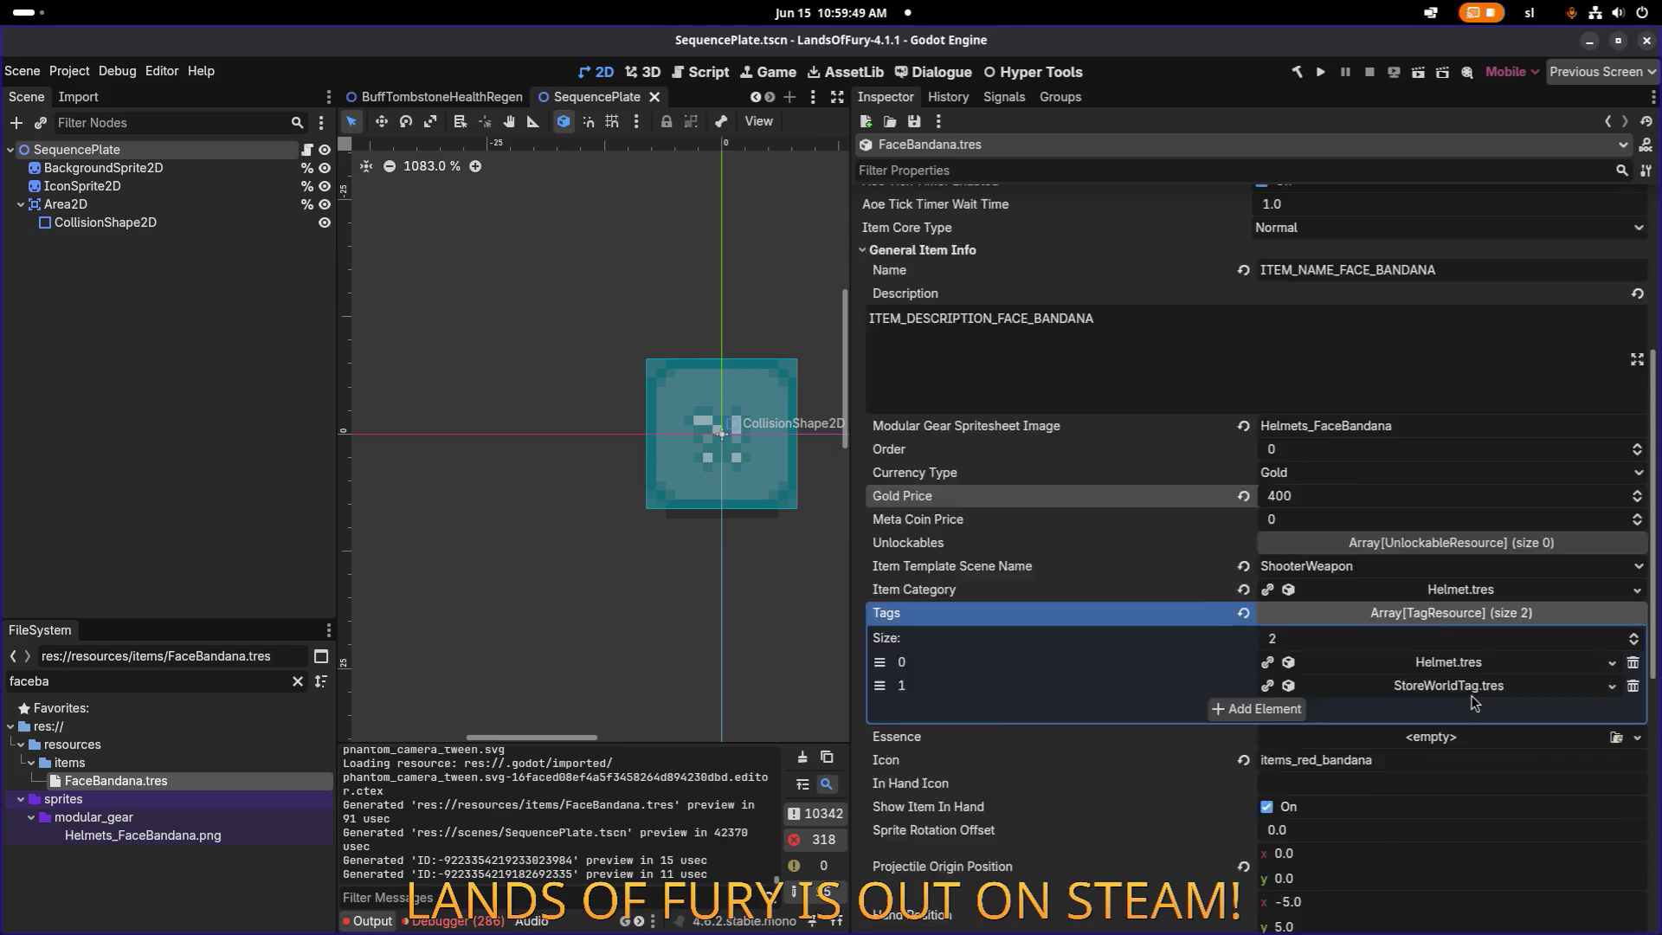
{"action": "mouse_move", "coordinate": [1298, 389]}
{"action": "left_mouse_down"}
{"action": "mouse_move", "coordinate": [1352, 391]}
{"action": "mouse_move", "coordinate": [1307, 391]}
{"action": "left_mouse_up"}
{"action": "type", "text": "face"}
{"action": "key", "text": "ctrl+s"}
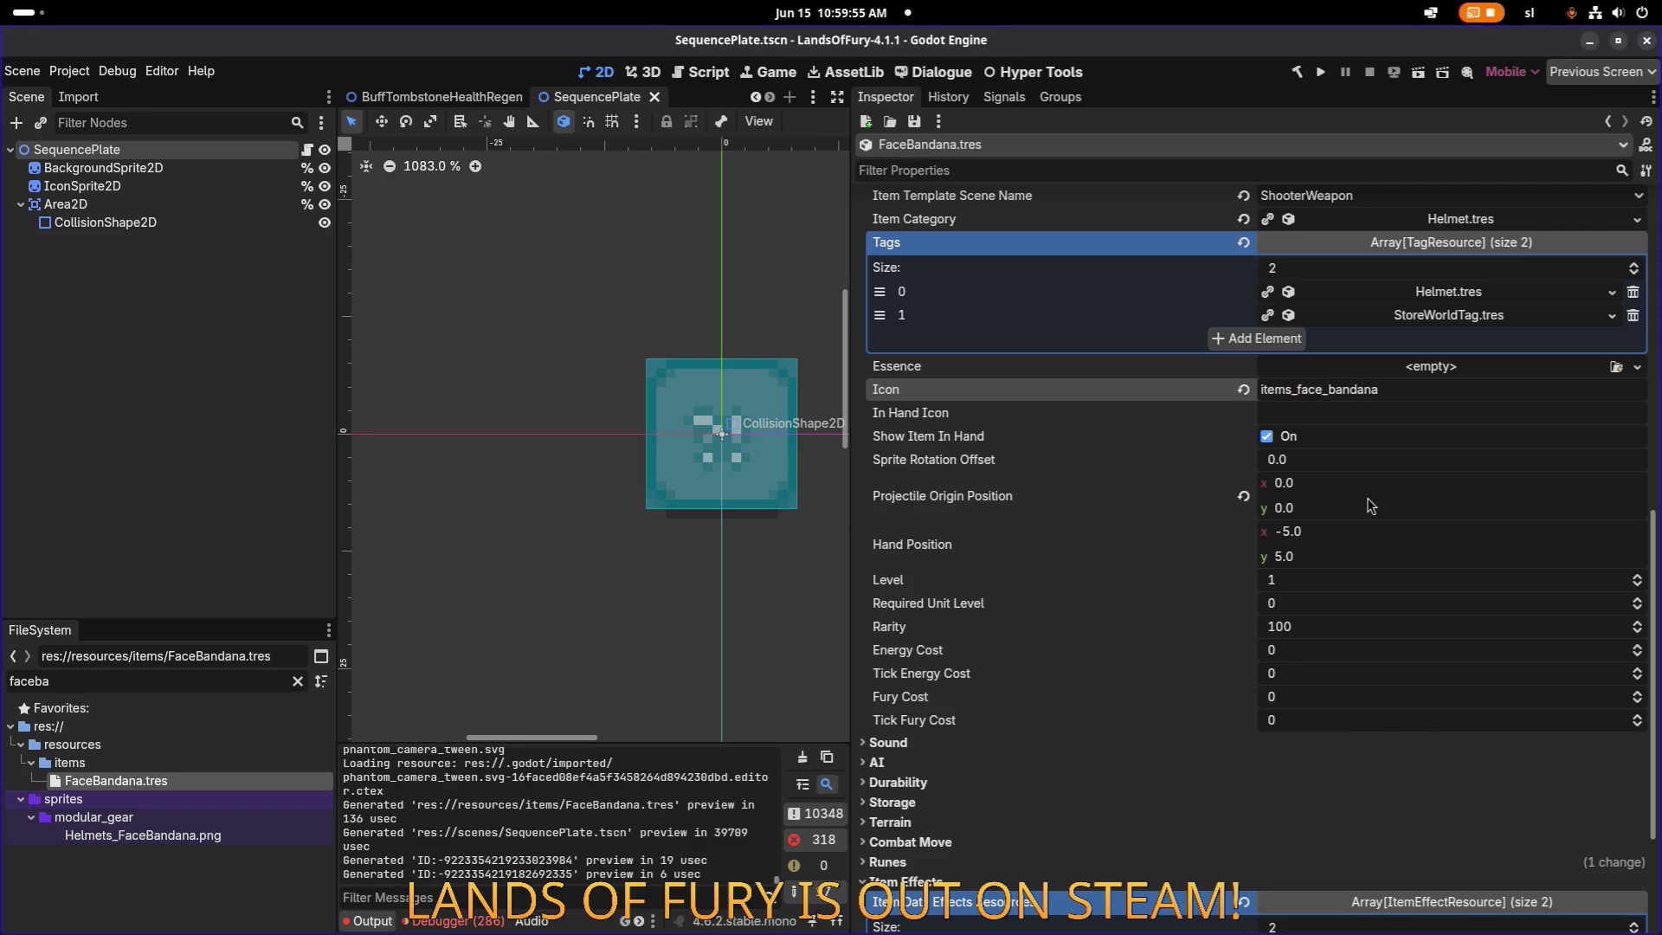
{"action": "scroll", "coordinate": [1416, 736], "scroll_direction": "down", "scroll_amount": 2}
Make both item effects unique (recursive), keeping the stat resource shared.
{"action": "right_click", "coordinate": [1425, 742]}
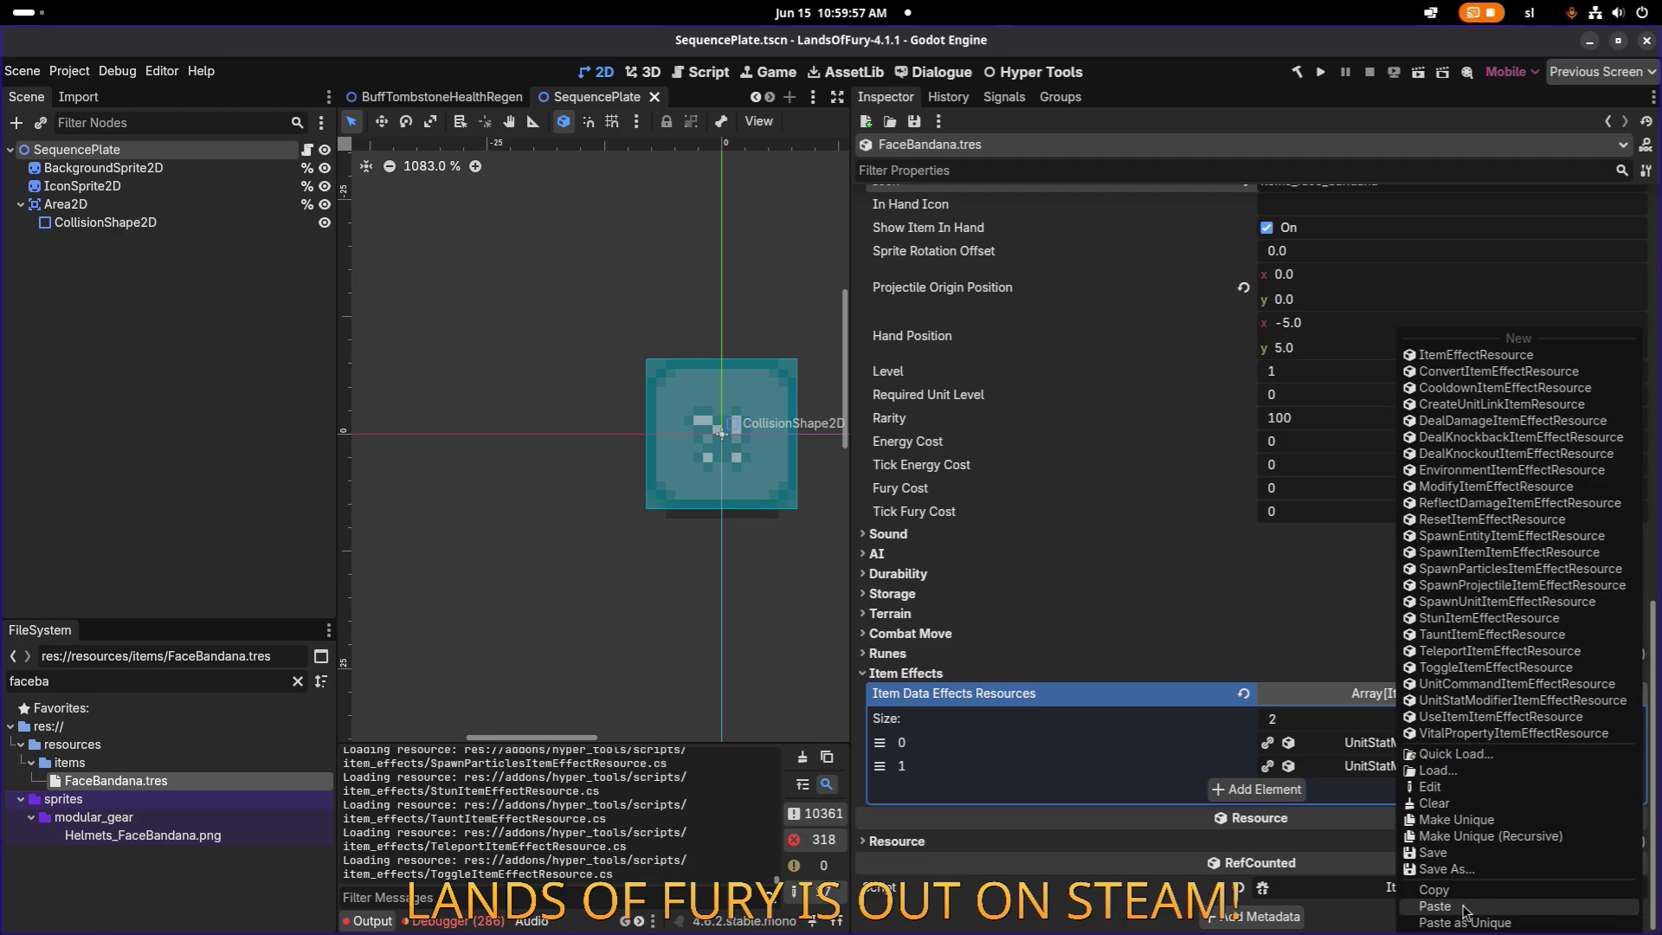
{"action": "left_click", "coordinate": [1455, 836]}
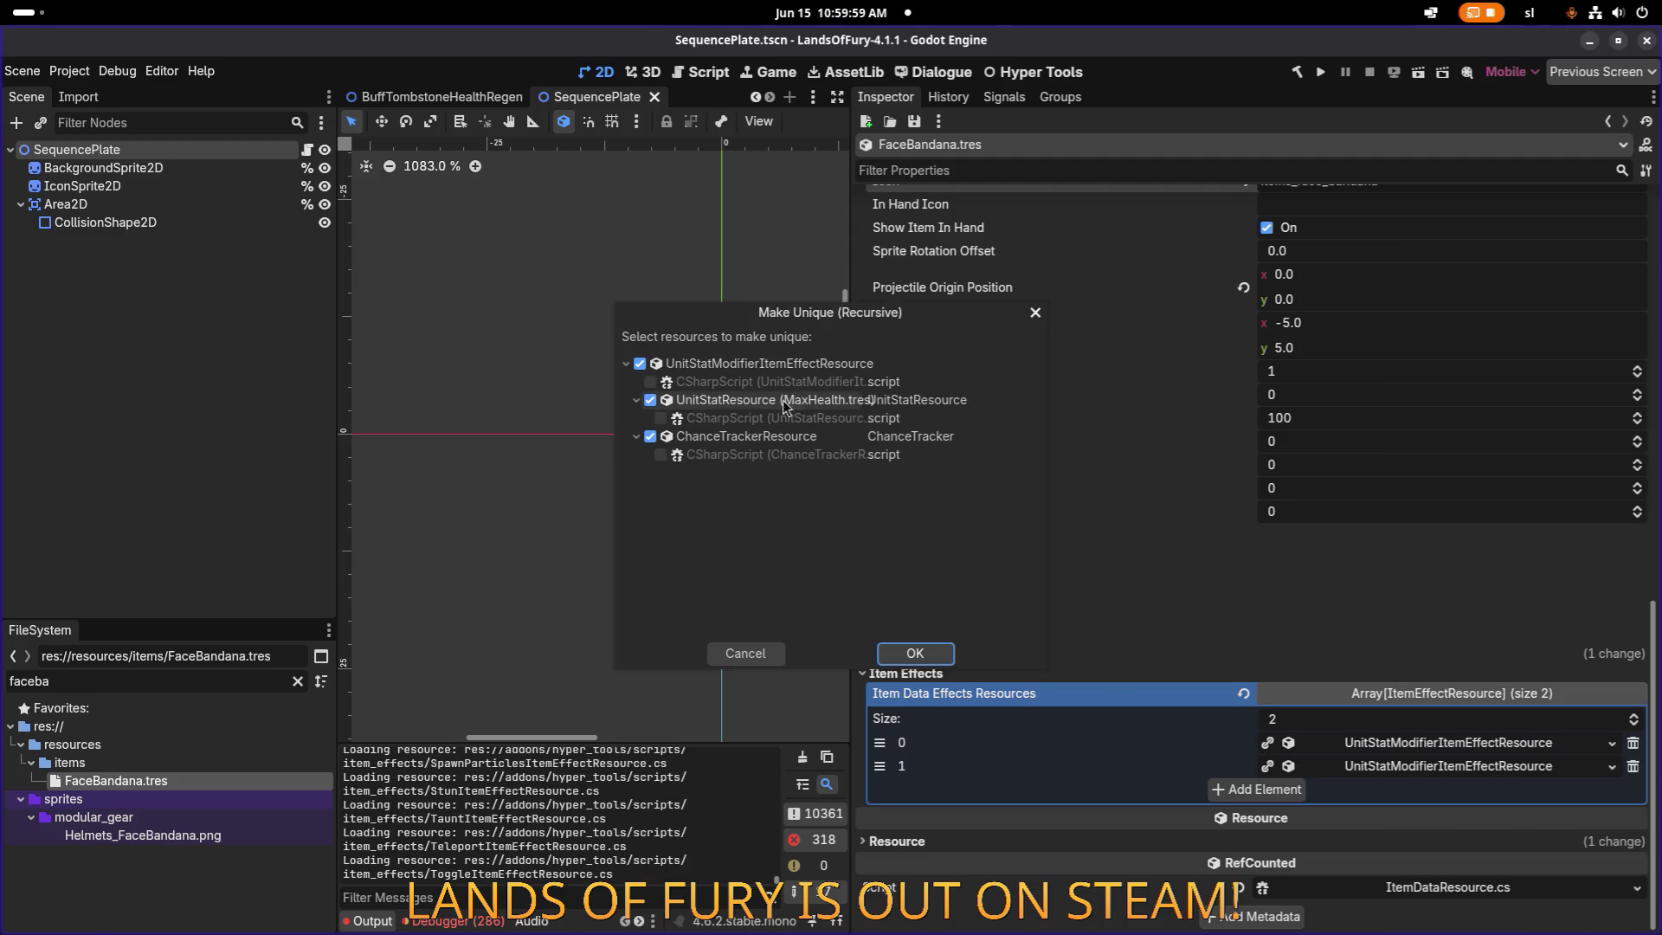
{"action": "left_click", "coordinate": [915, 653]}
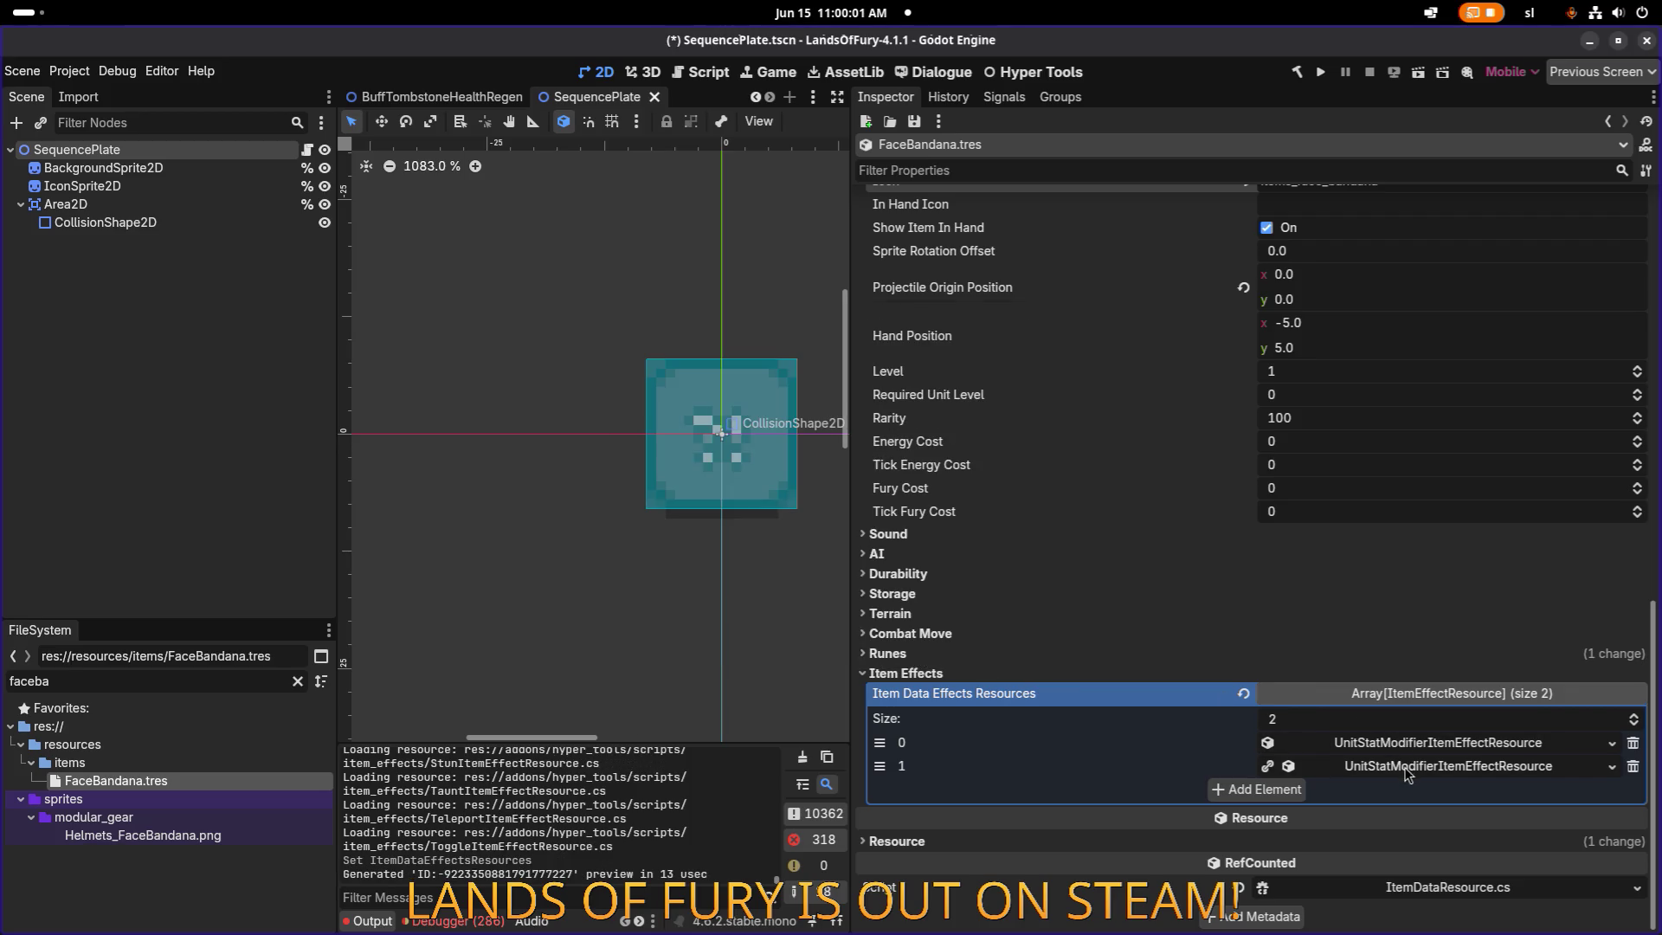
{"action": "right_click", "coordinate": [1404, 767]}
{"action": "left_click", "coordinate": [1497, 836]}
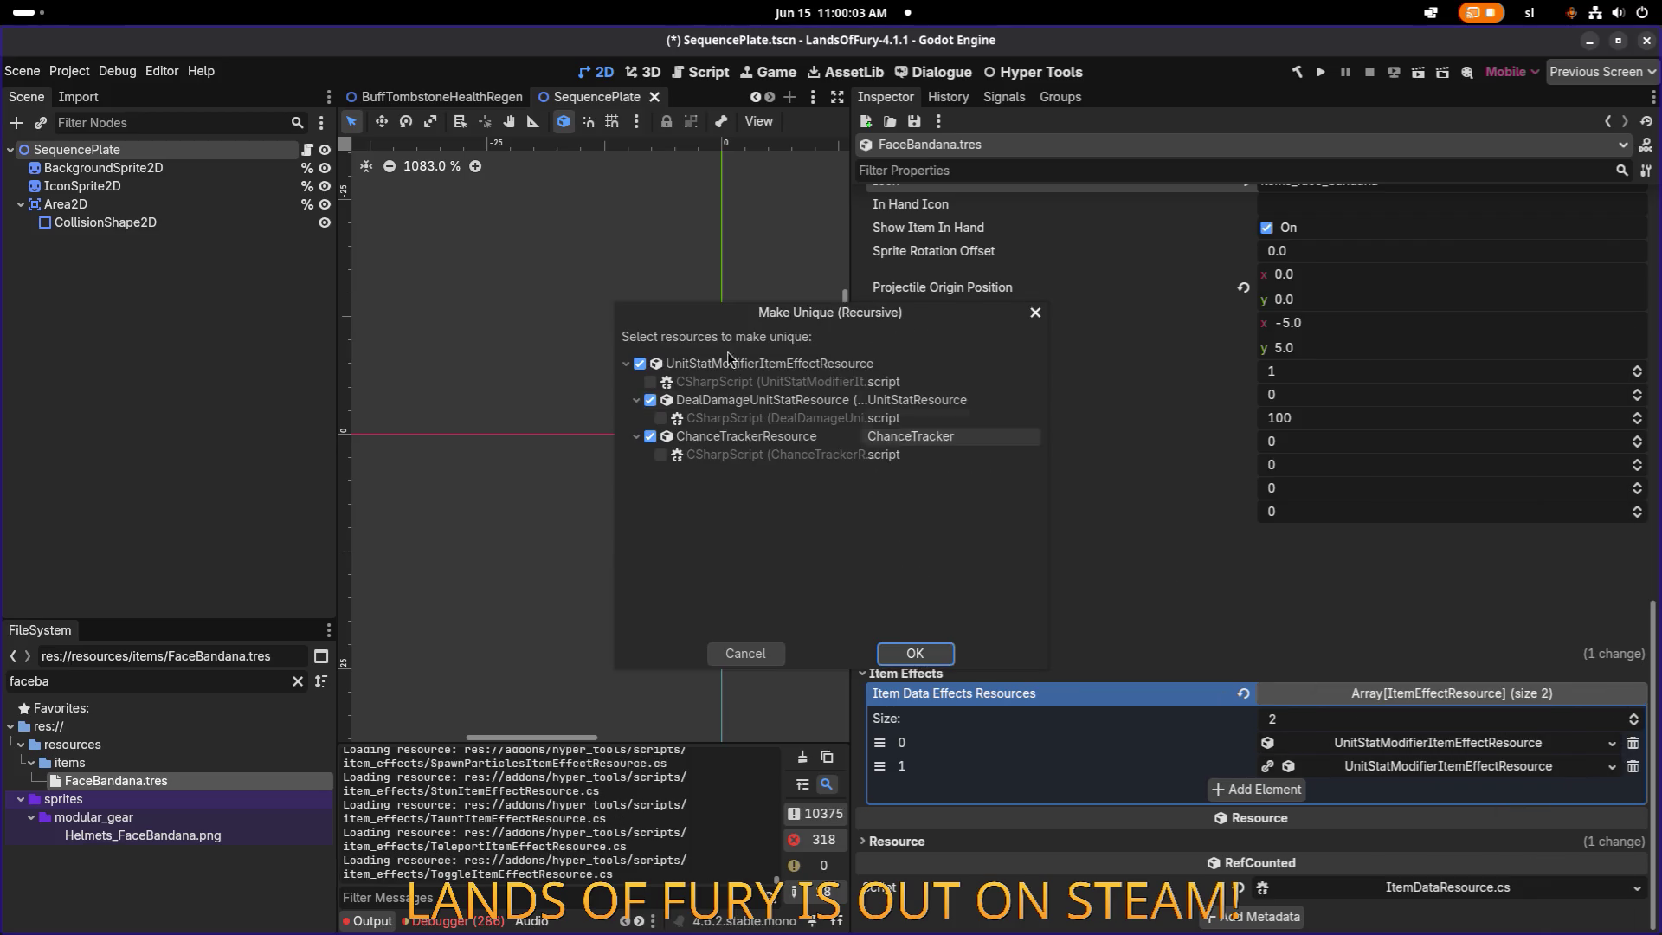
{"action": "left_click", "coordinate": [650, 400]}
{"action": "left_click", "coordinate": [902, 642]}
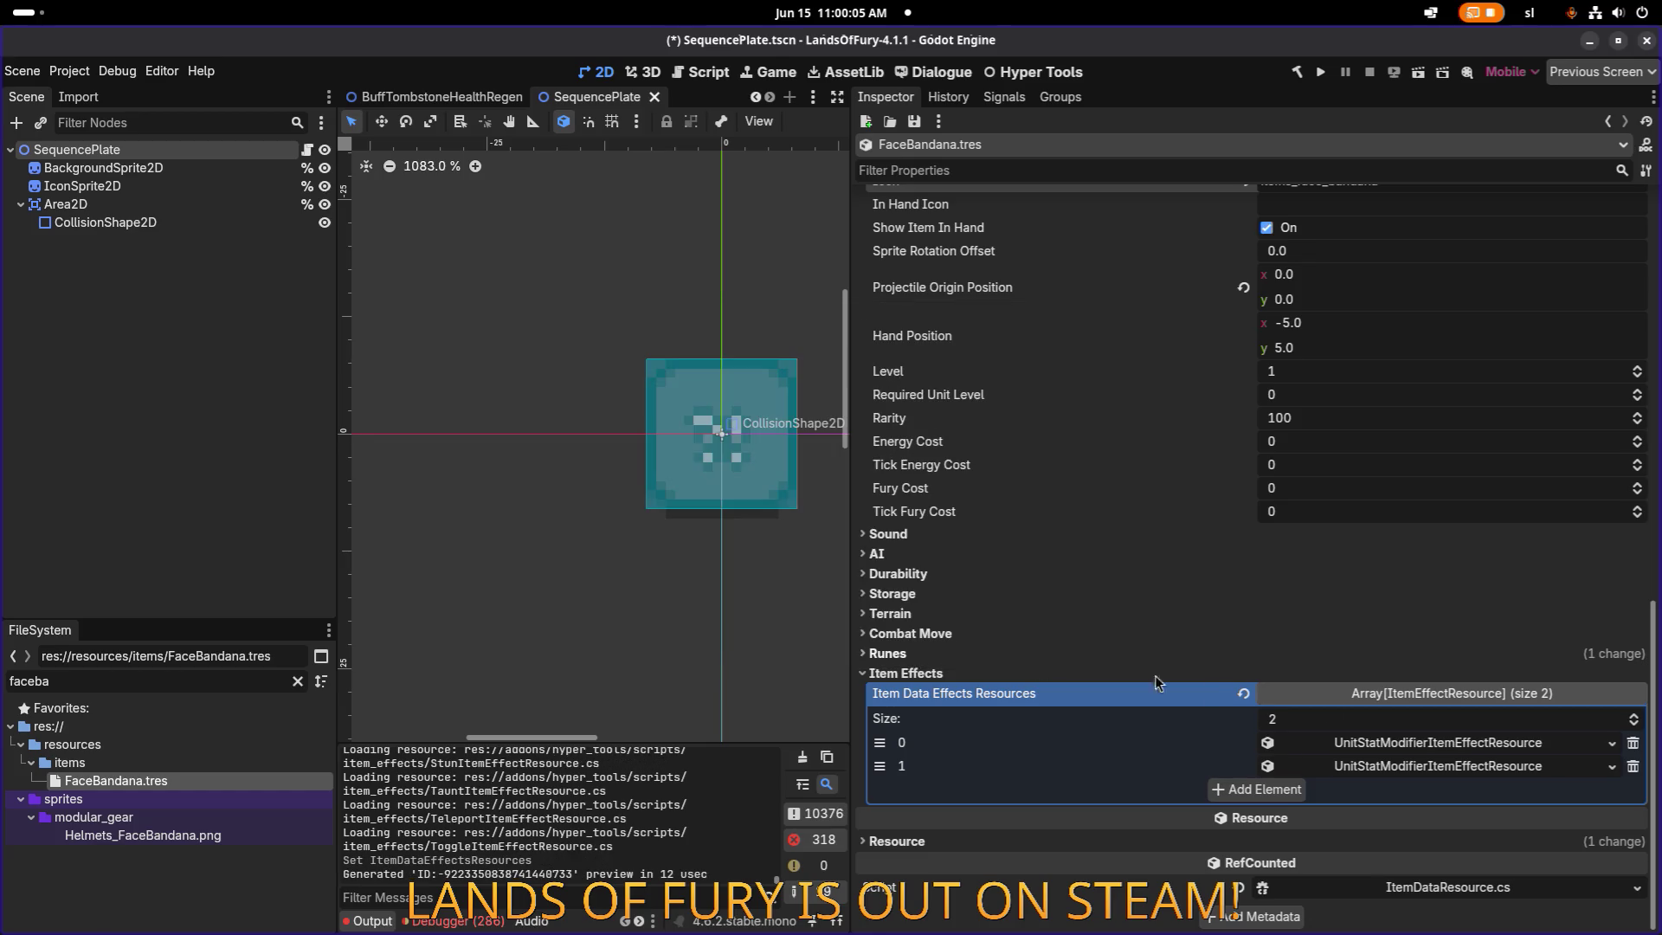
Replace the second effect's MeleePower stat with ShopDiscount.tres via Quick Load.
{"action": "left_click", "coordinate": [1461, 746]}
{"action": "scroll", "coordinate": [1462, 747], "scroll_direction": "down", "scroll_amount": 2}
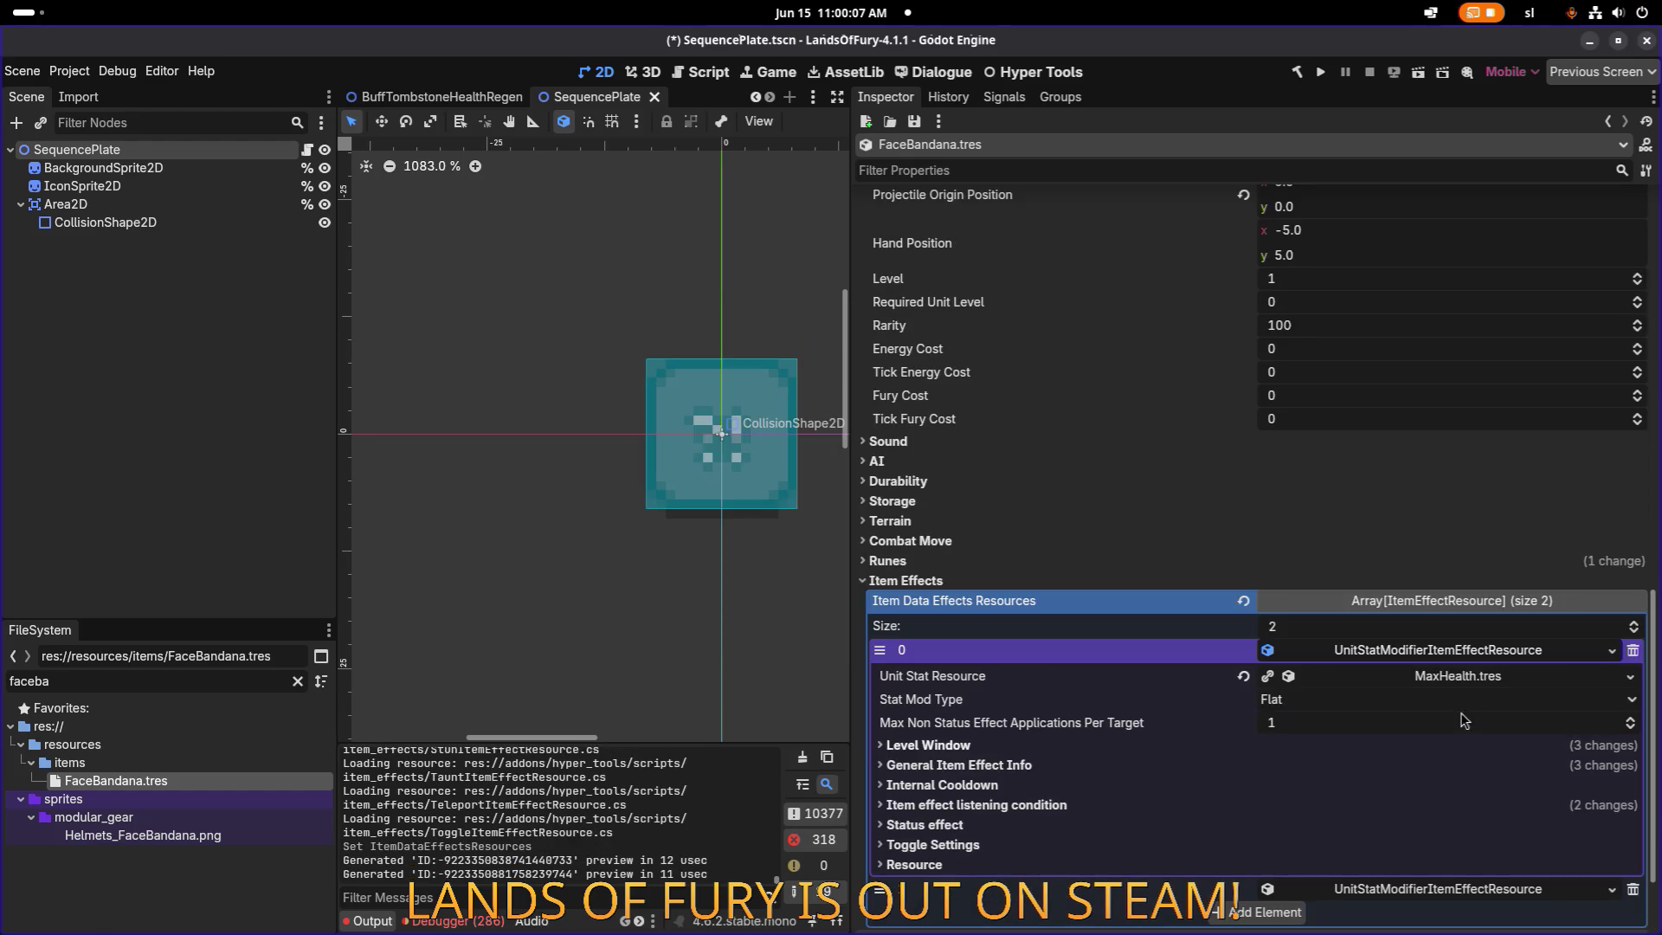
{"action": "left_click", "coordinate": [1470, 658]}
{"action": "left_click", "coordinate": [1435, 766]}
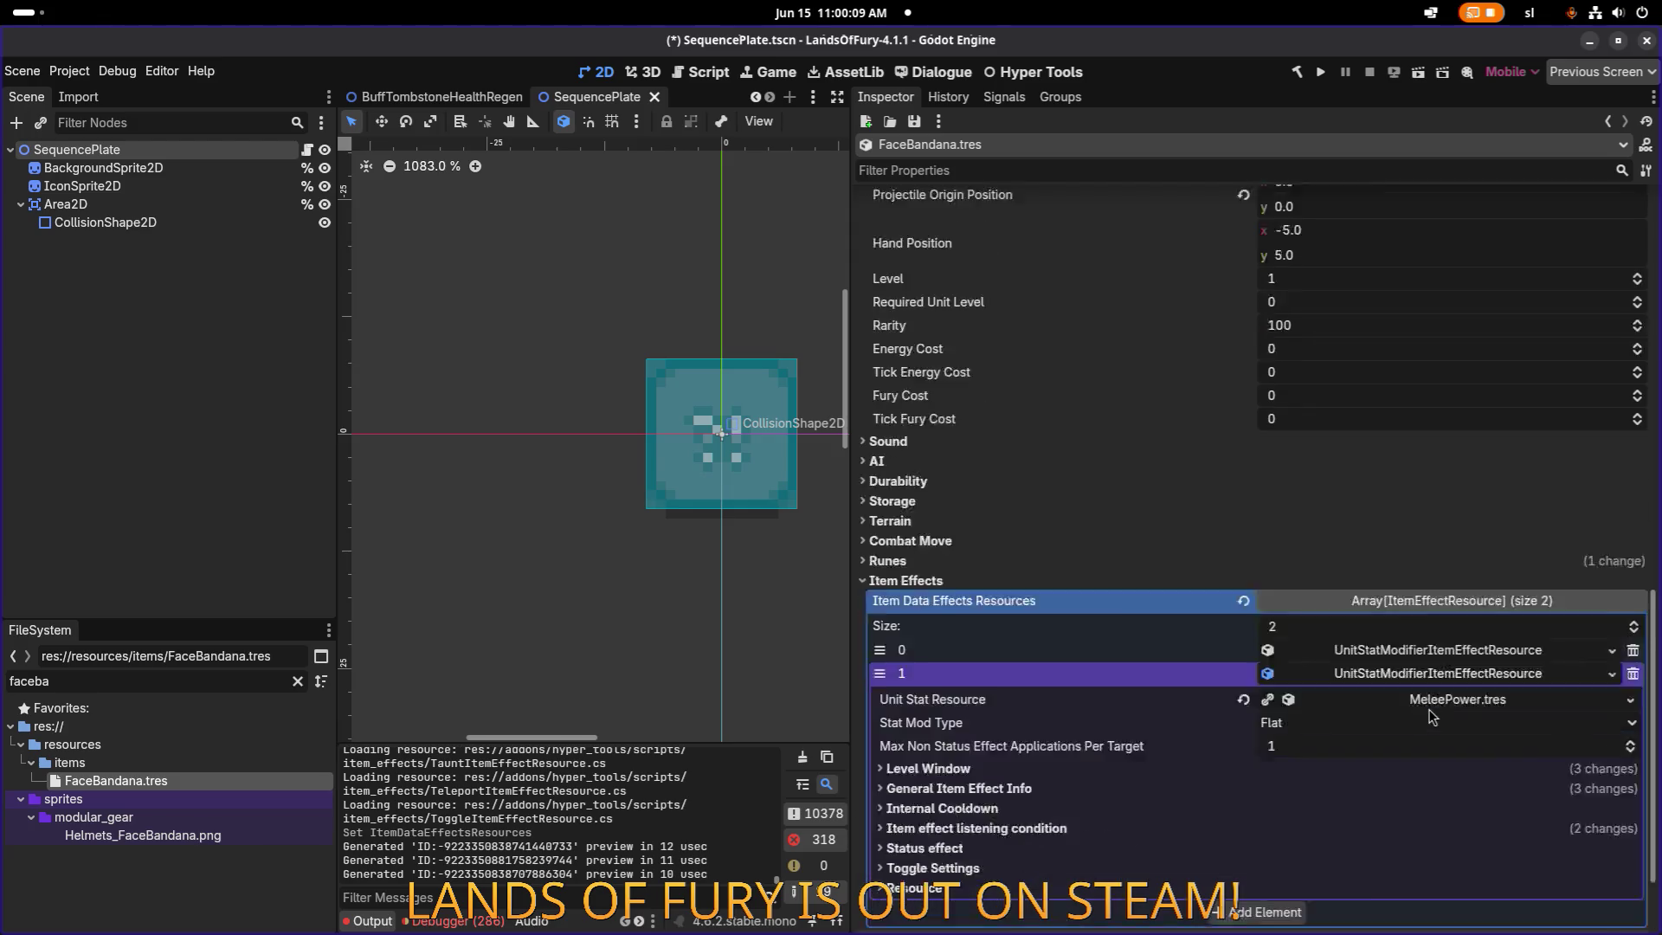
{"action": "left_click", "coordinate": [1630, 576]}
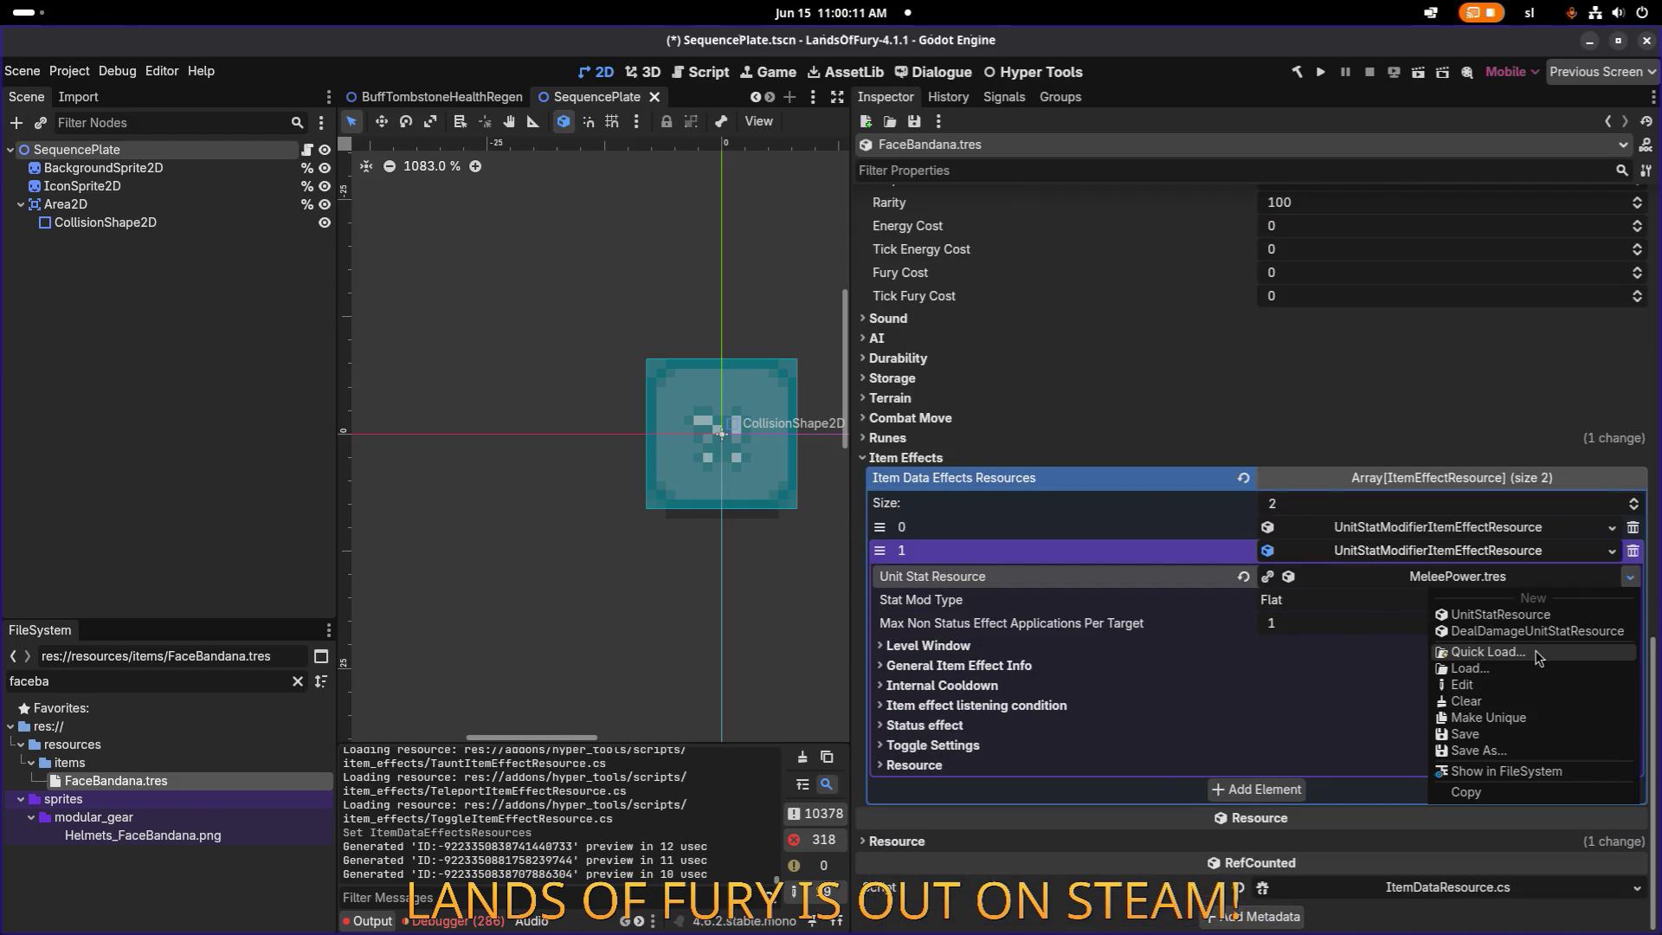
{"action": "left_click", "coordinate": [1538, 653]}
{"action": "type", "text": "shop"}
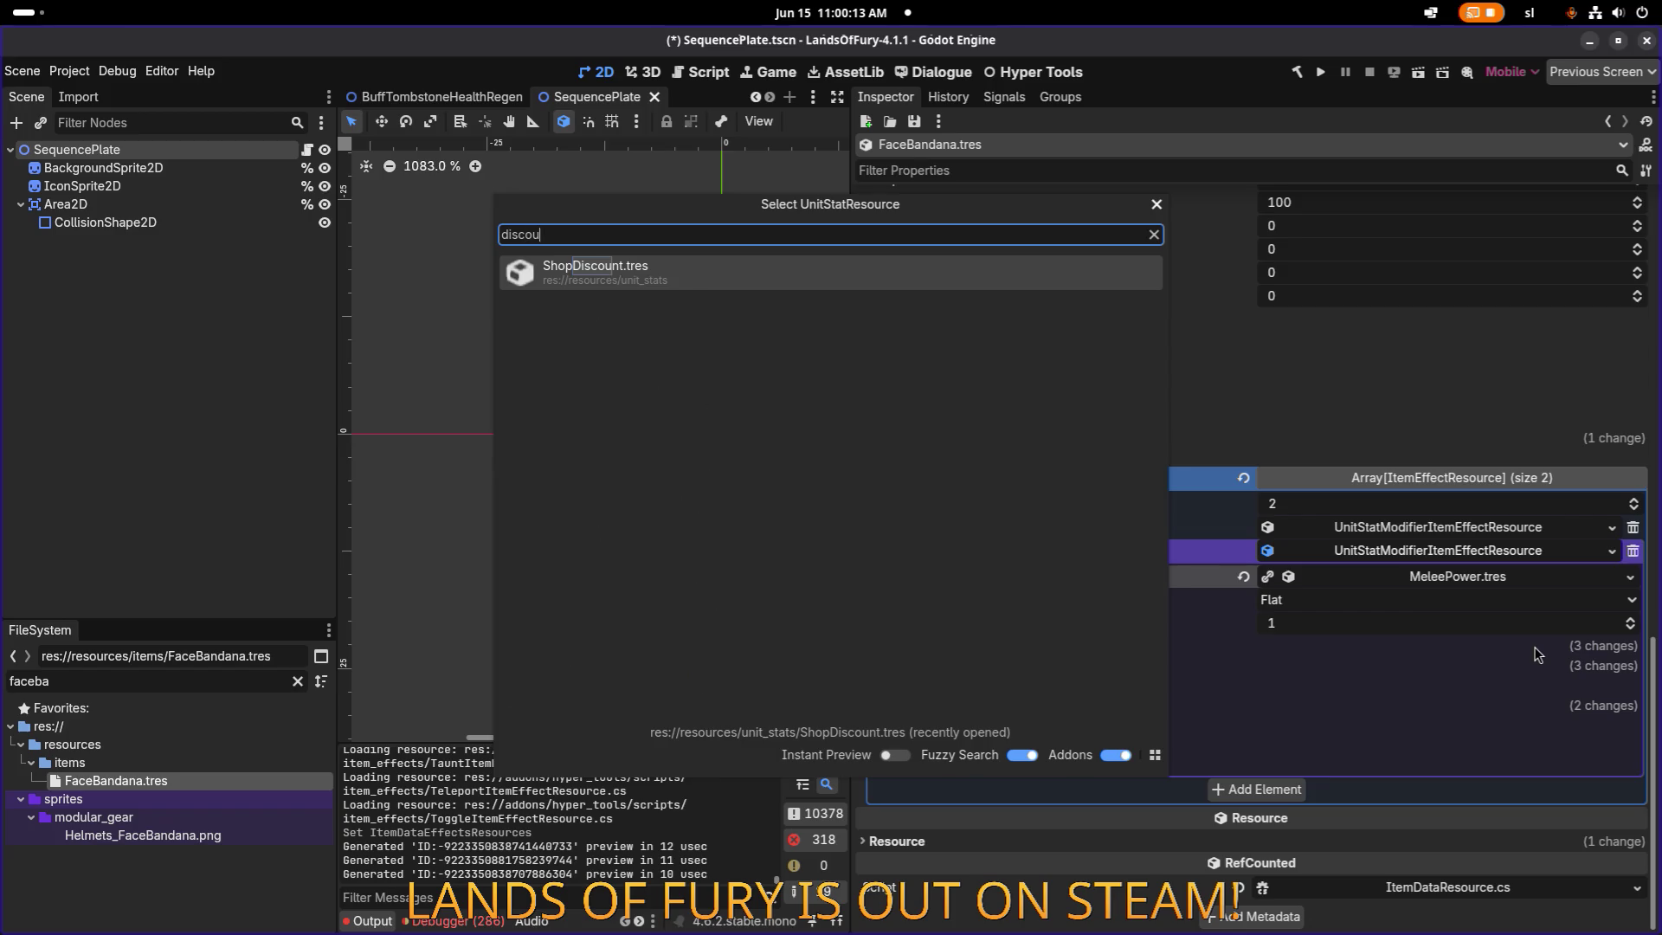
{"action": "key", "text": "Return"}
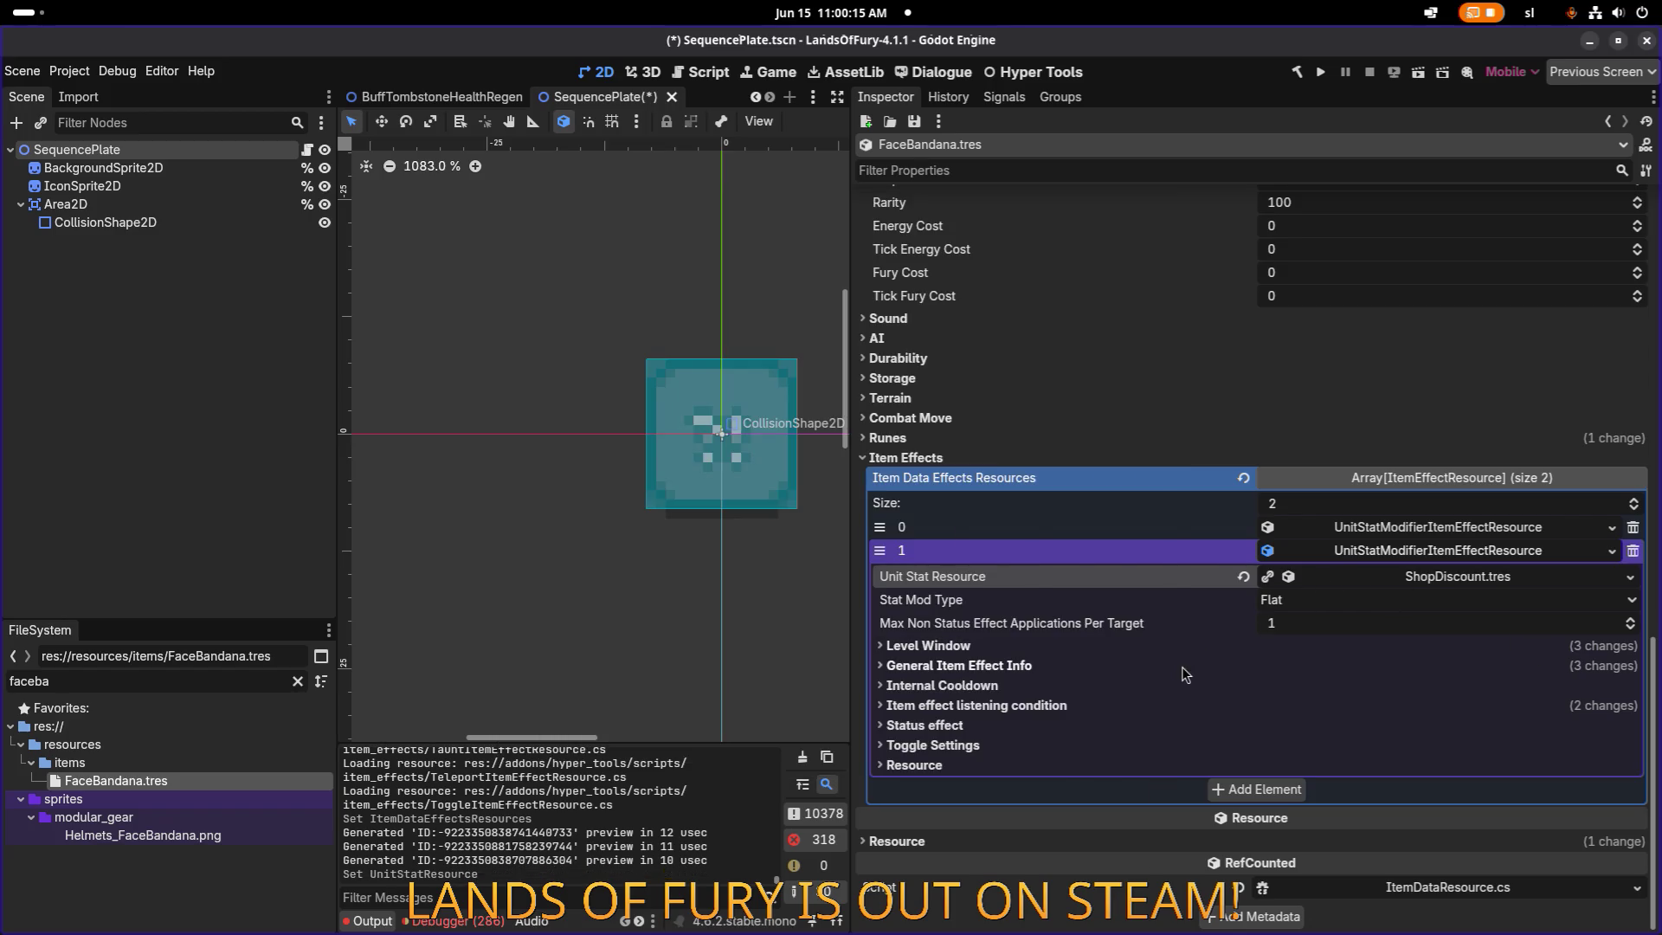
Set the ShopDiscount effect's Min and Max Amount to 75 and save.
{"action": "left_click", "coordinate": [1179, 667]}
{"action": "scroll", "coordinate": [1233, 670], "scroll_direction": "down", "scroll_amount": 3}
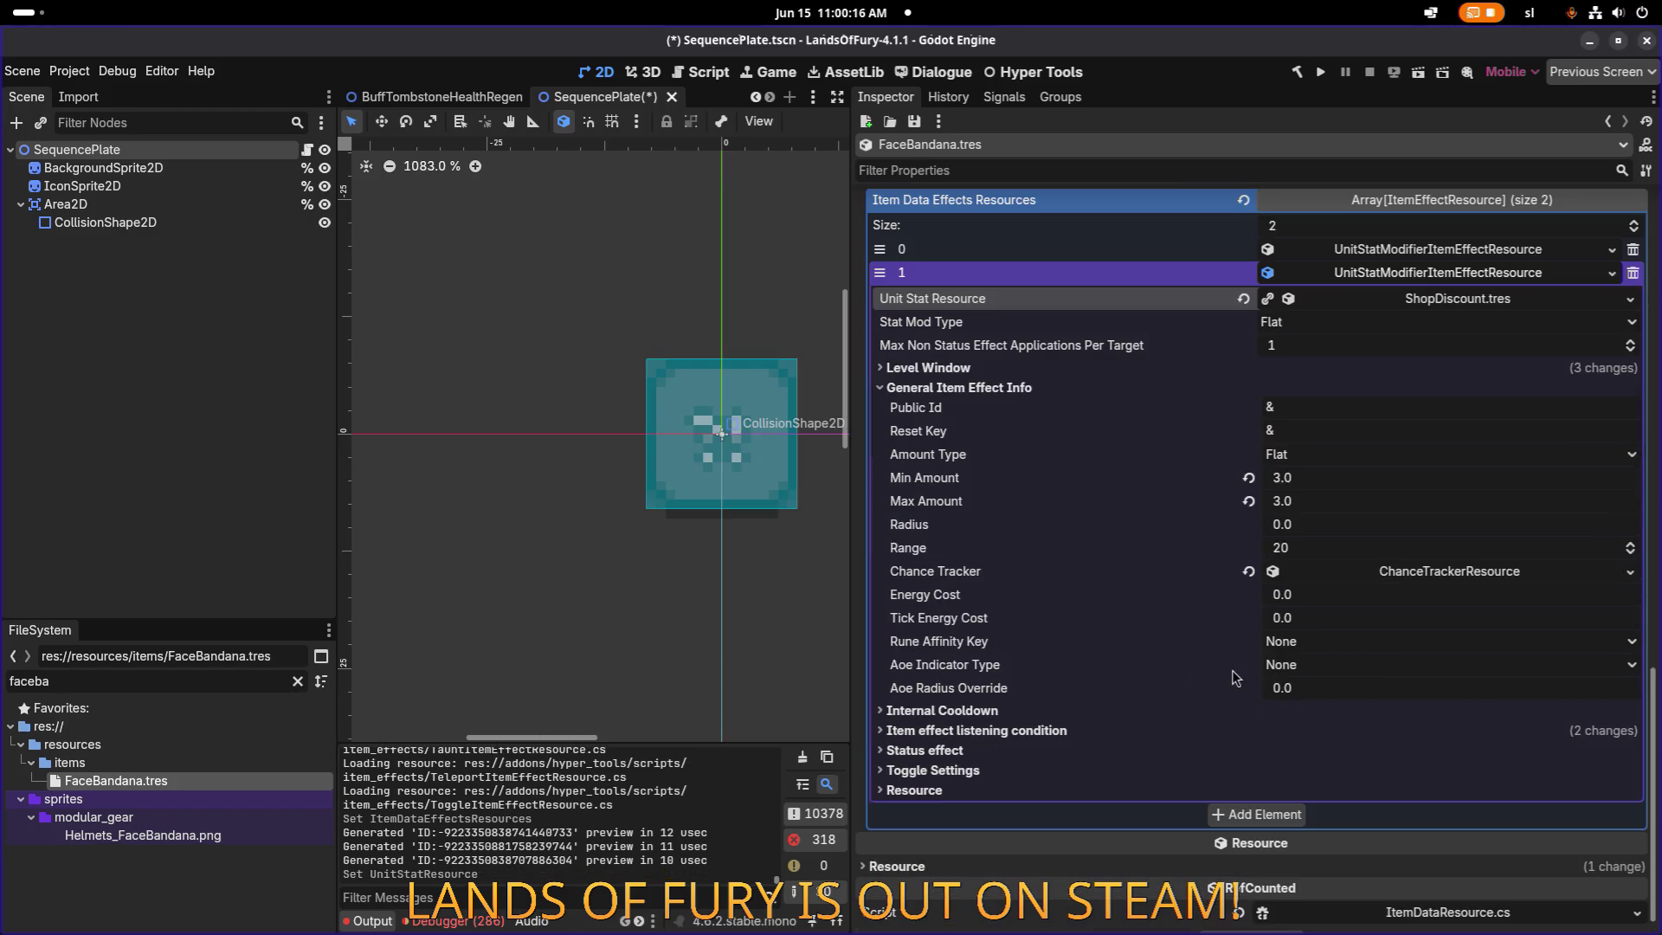
{"action": "left_click", "coordinate": [1344, 486]}
{"action": "type", "text": "75"}
{"action": "key", "text": "Tab"}
{"action": "type", "text": "75"}
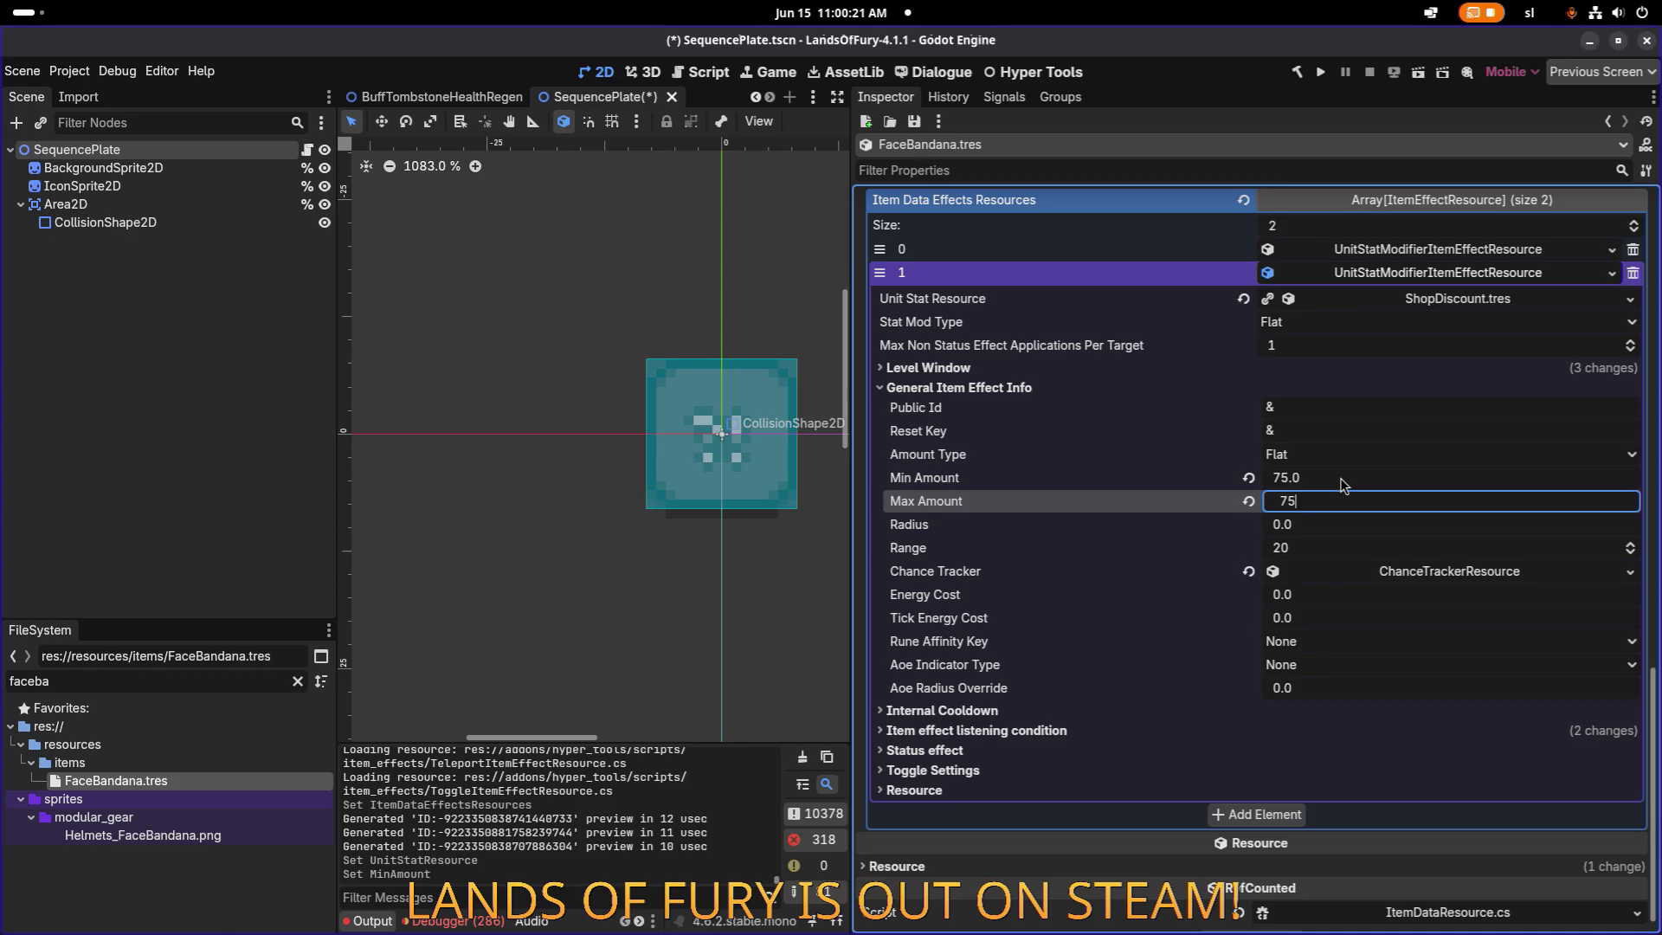
{"action": "key", "text": "Return"}
{"action": "key", "text": "ctrl+s"}
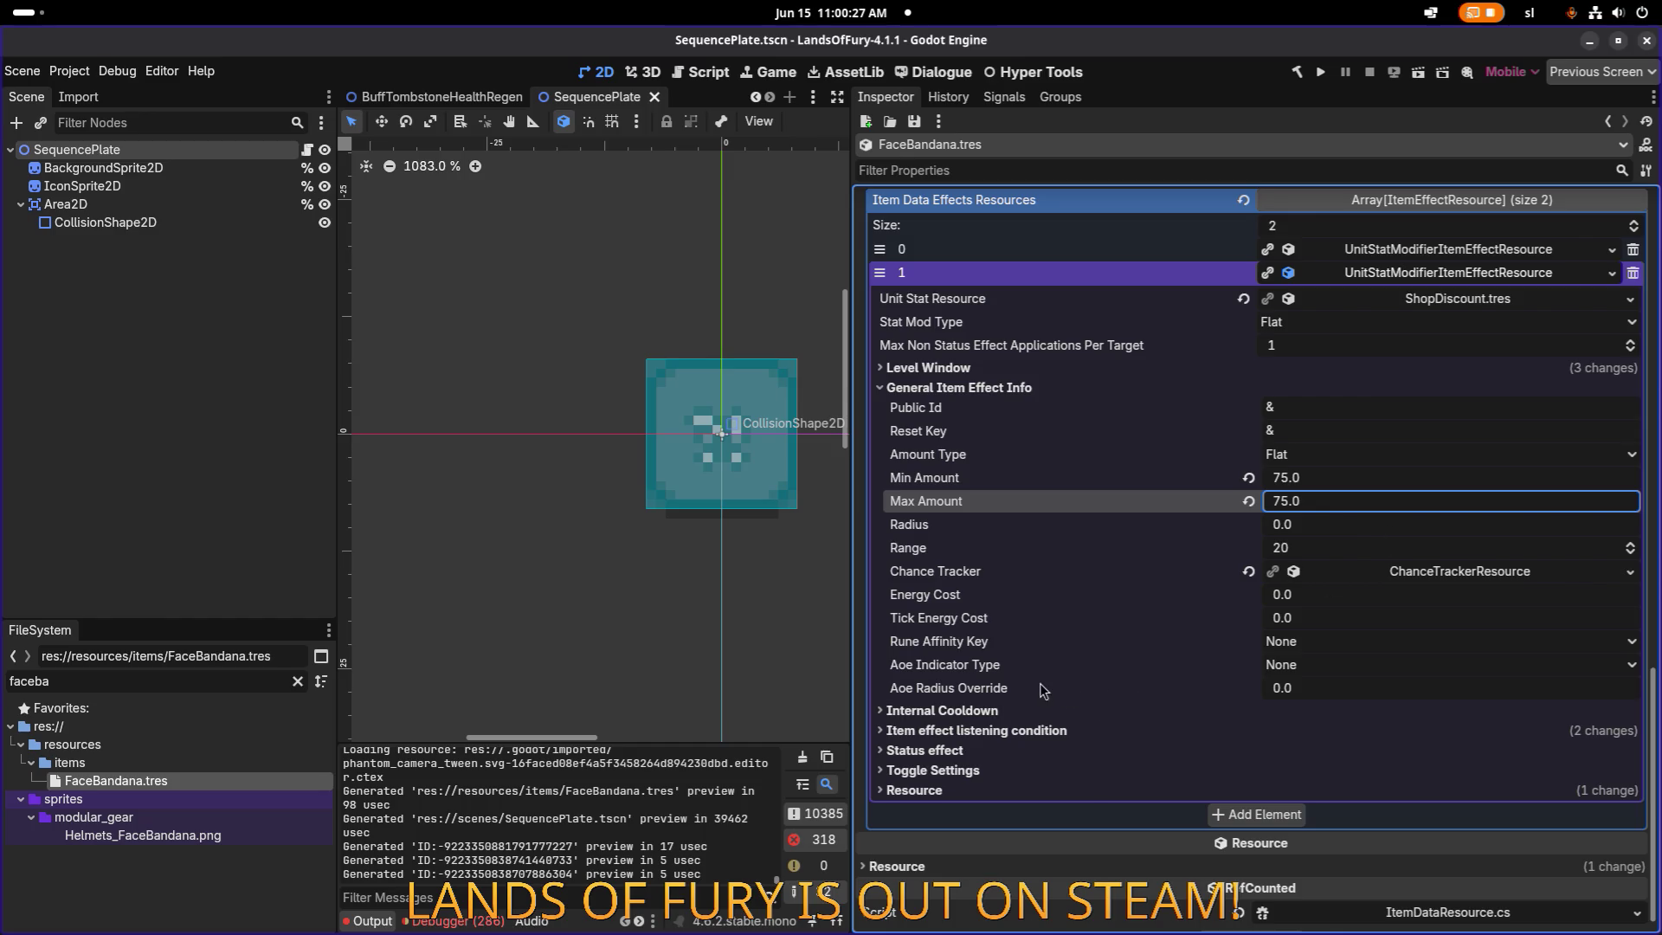
Filter the FileSystem for 'items_face' and select items_face_bandana.tres.
{"action": "left_click", "coordinate": [213, 678]}
{"action": "key", "text": "ctrl+a"}
{"action": "type", "text": "item_re"}
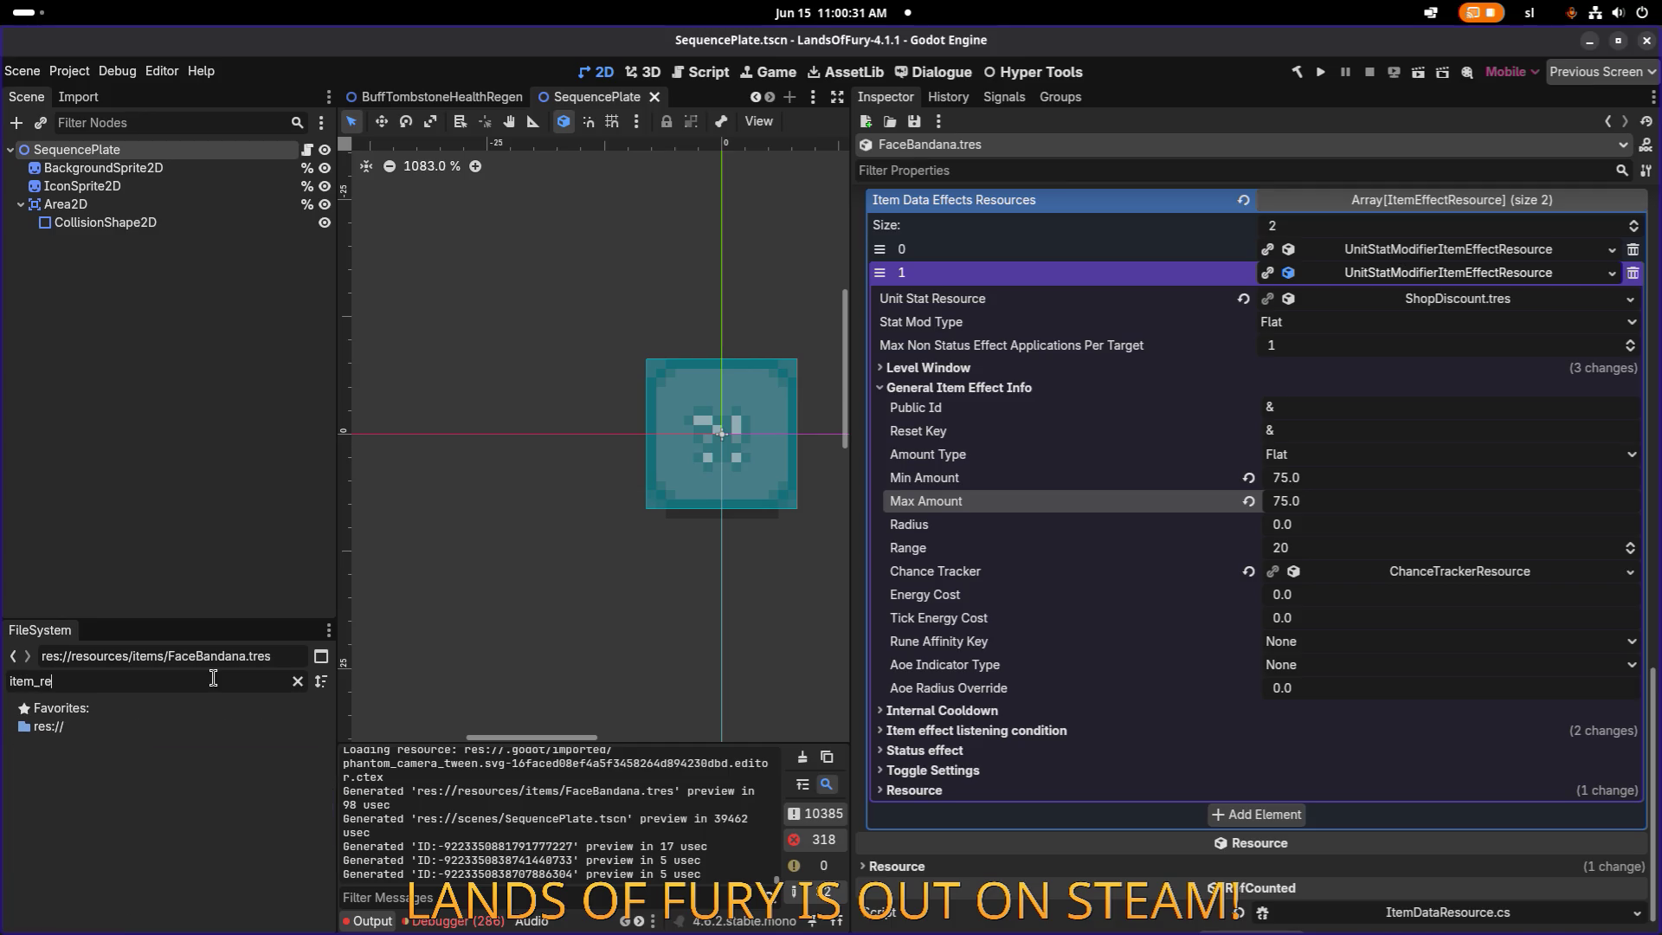
{"action": "key", "text": "BackSpace"}
{"action": "key", "text": "BackSpace"}
{"action": "key", "text": "BackSpace"}
{"action": "type", "text": "r"}
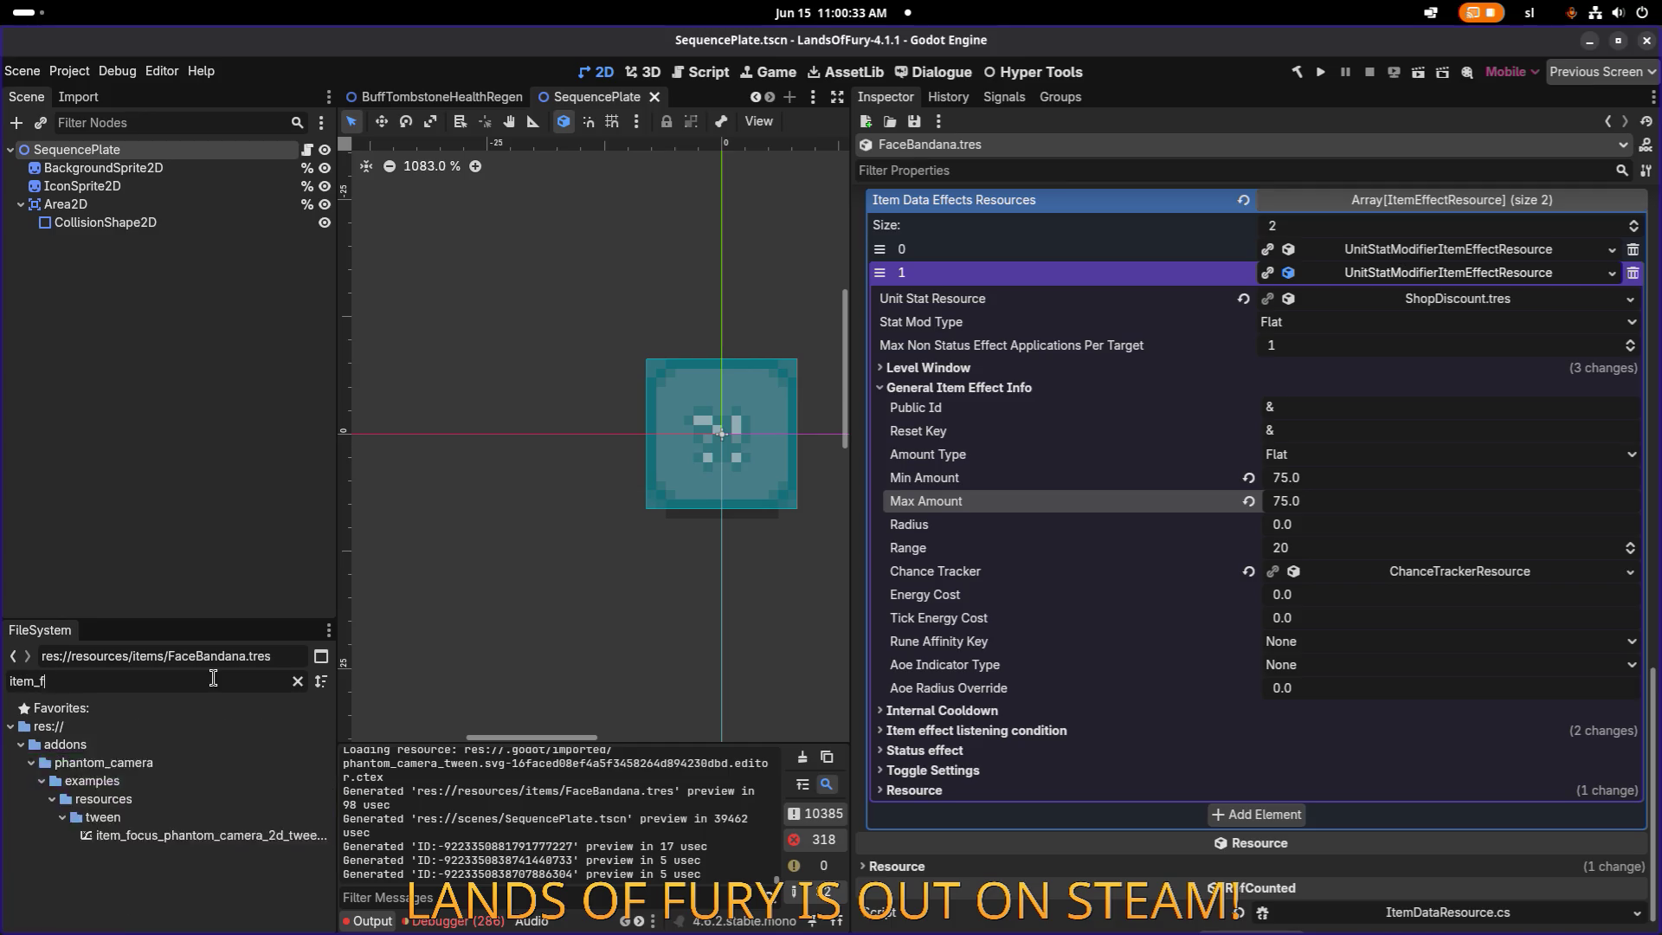
{"action": "key", "text": "BackSpace"}
{"action": "key", "text": "BackSpace"}
{"action": "type", "text": "s_face"}
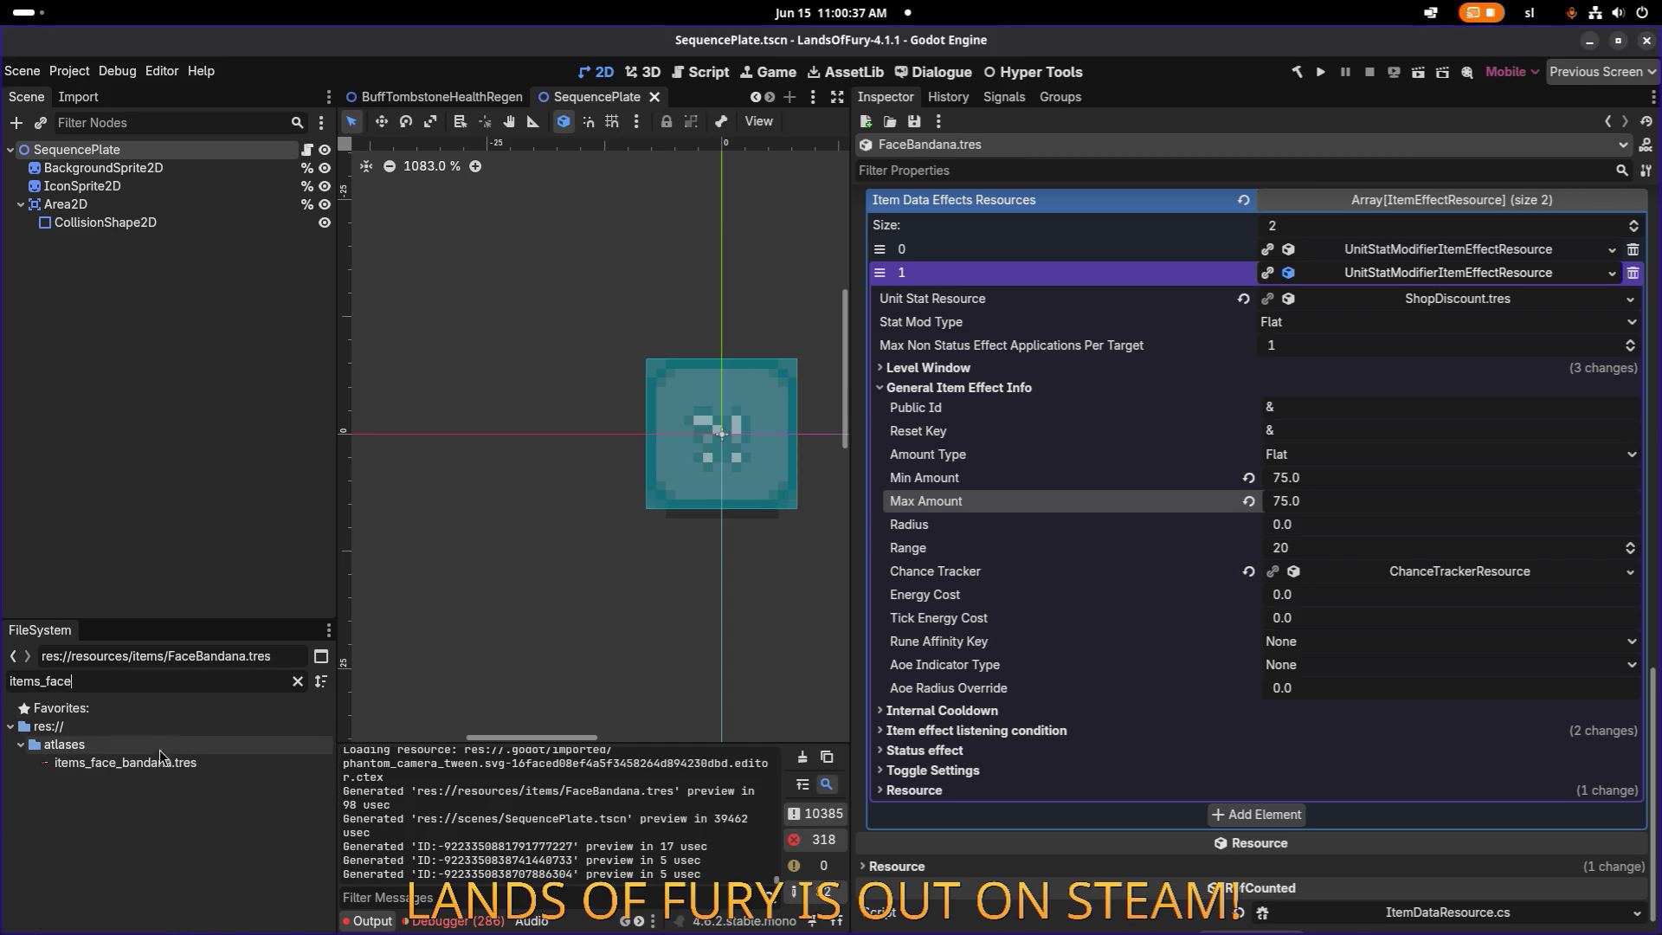
{"action": "left_click", "coordinate": [126, 763]}
Draw an atlas region box around the red bandana sprite.
{"action": "left_click", "coordinate": [1264, 575]}
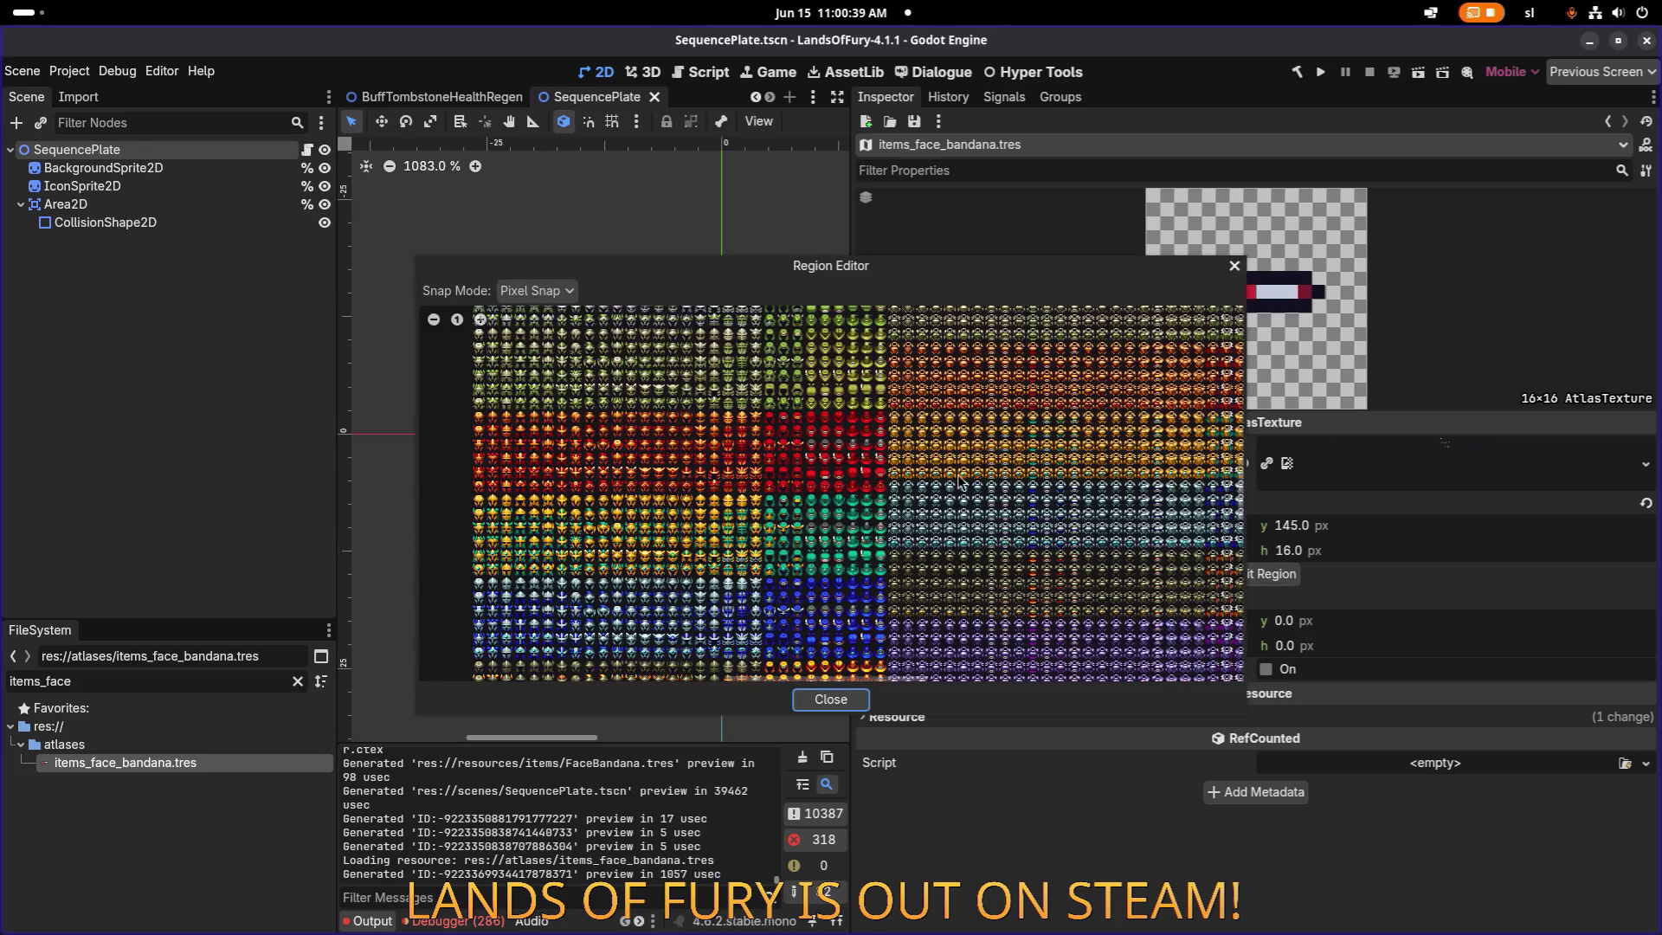
{"action": "scroll", "coordinate": [833, 520], "scroll_direction": "up", "scroll_amount": 6}
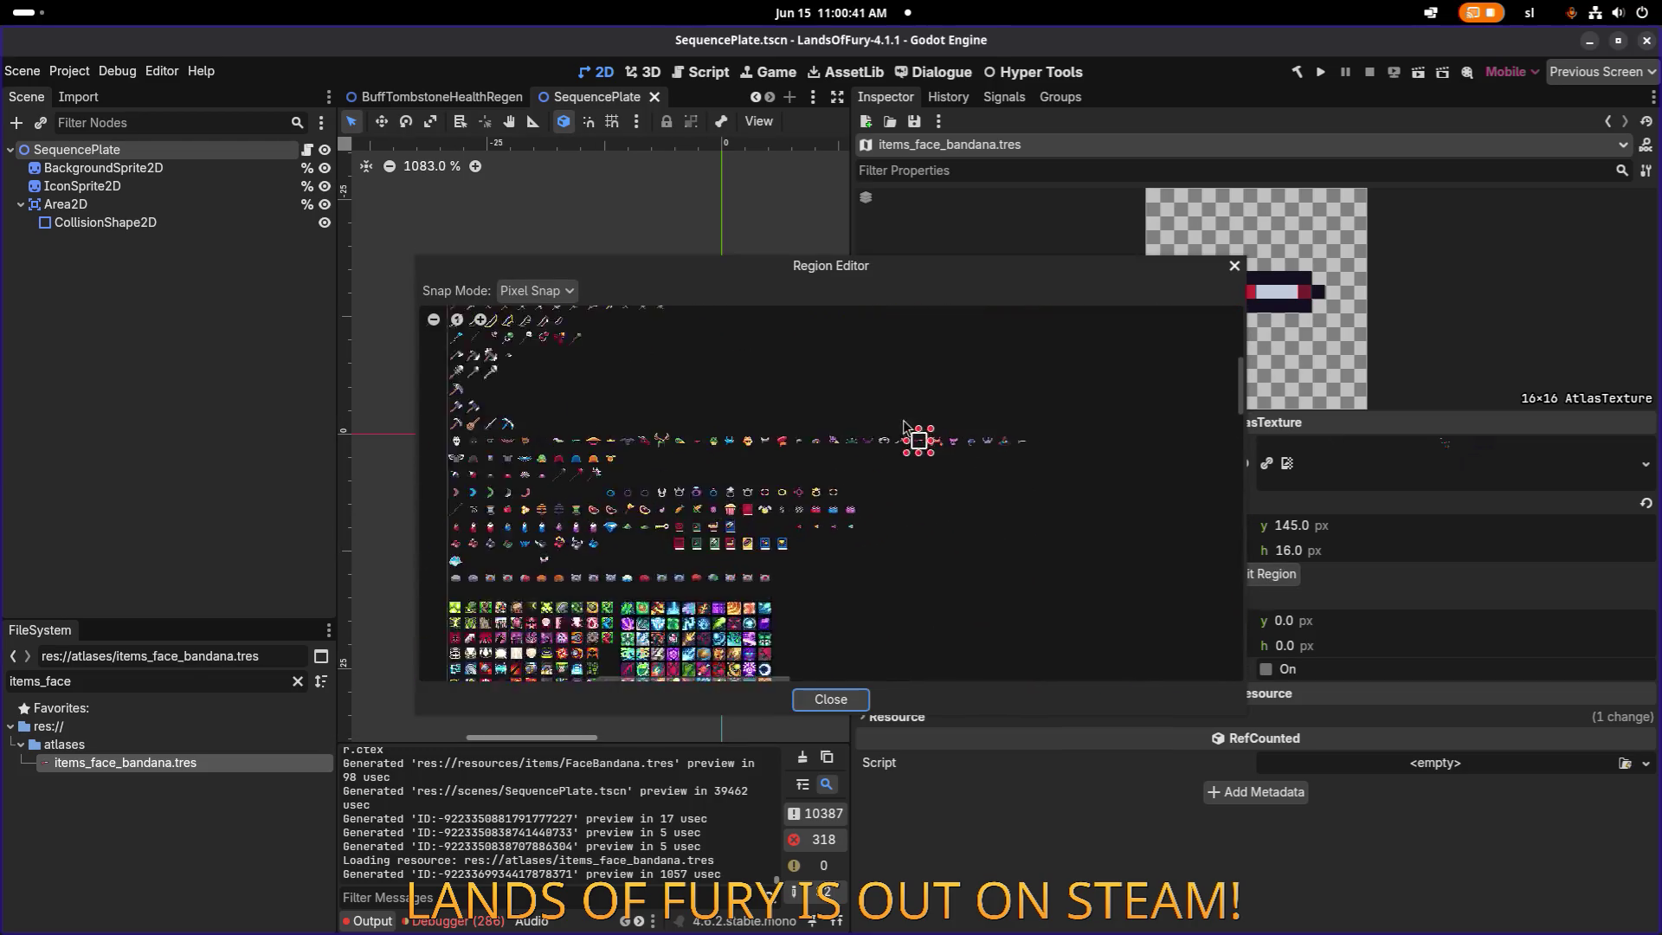
{"action": "scroll", "coordinate": [773, 463], "scroll_direction": "up", "scroll_amount": 1}
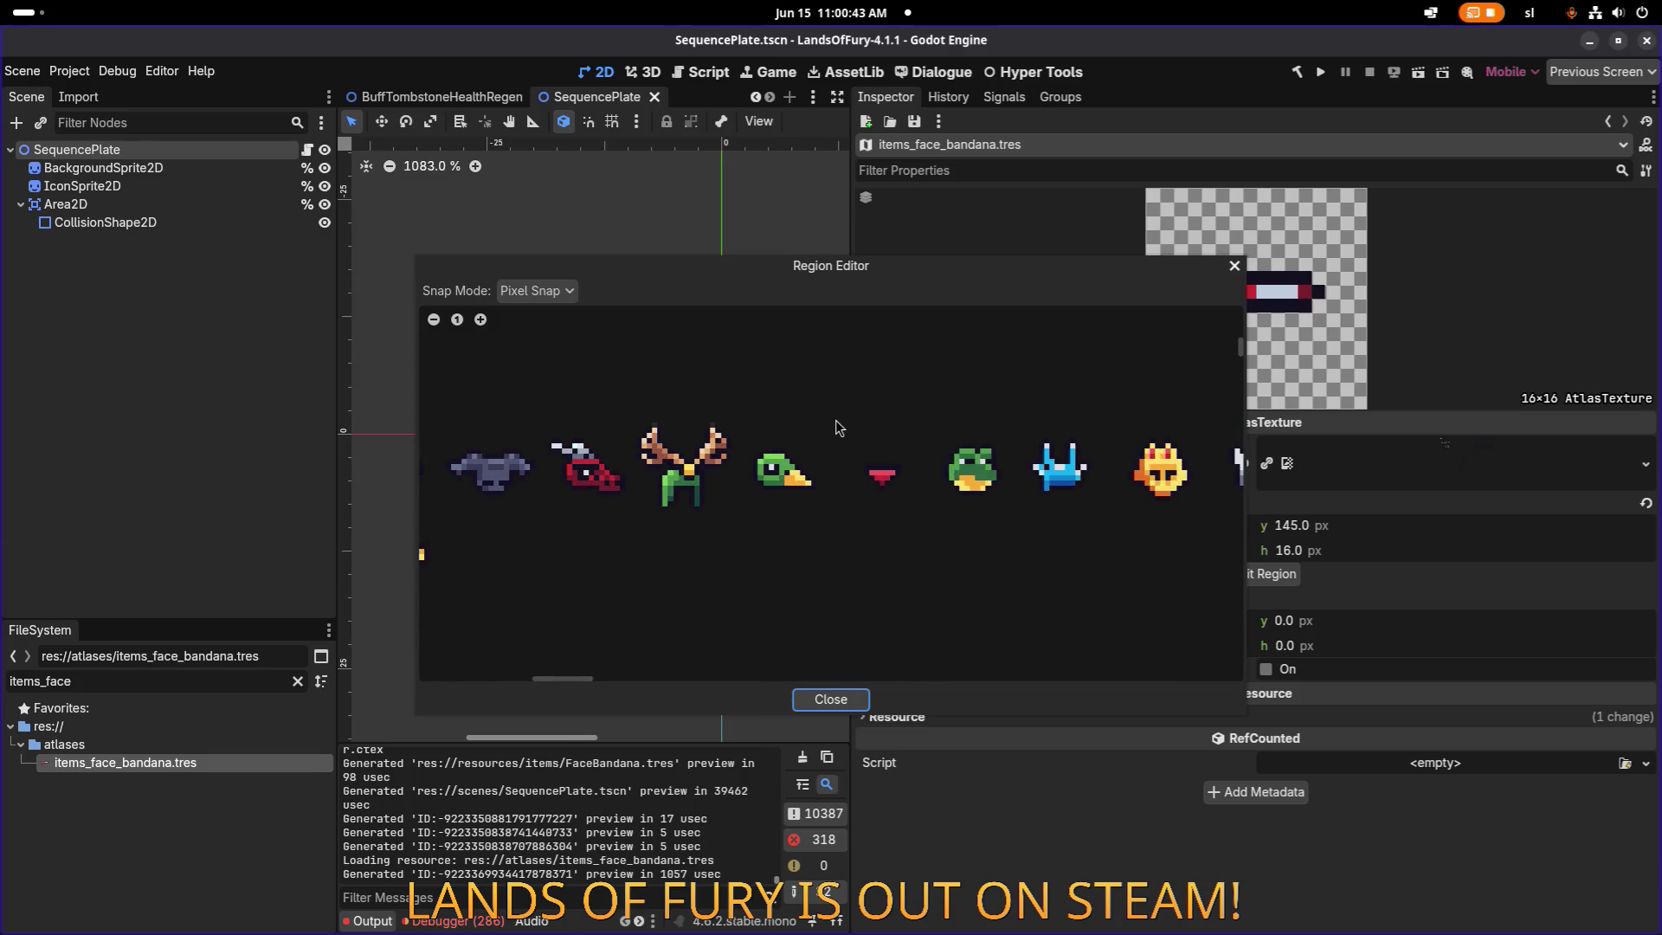
{"action": "left_click_drag", "start_coordinate": [836, 428], "coordinate": [937, 516]}
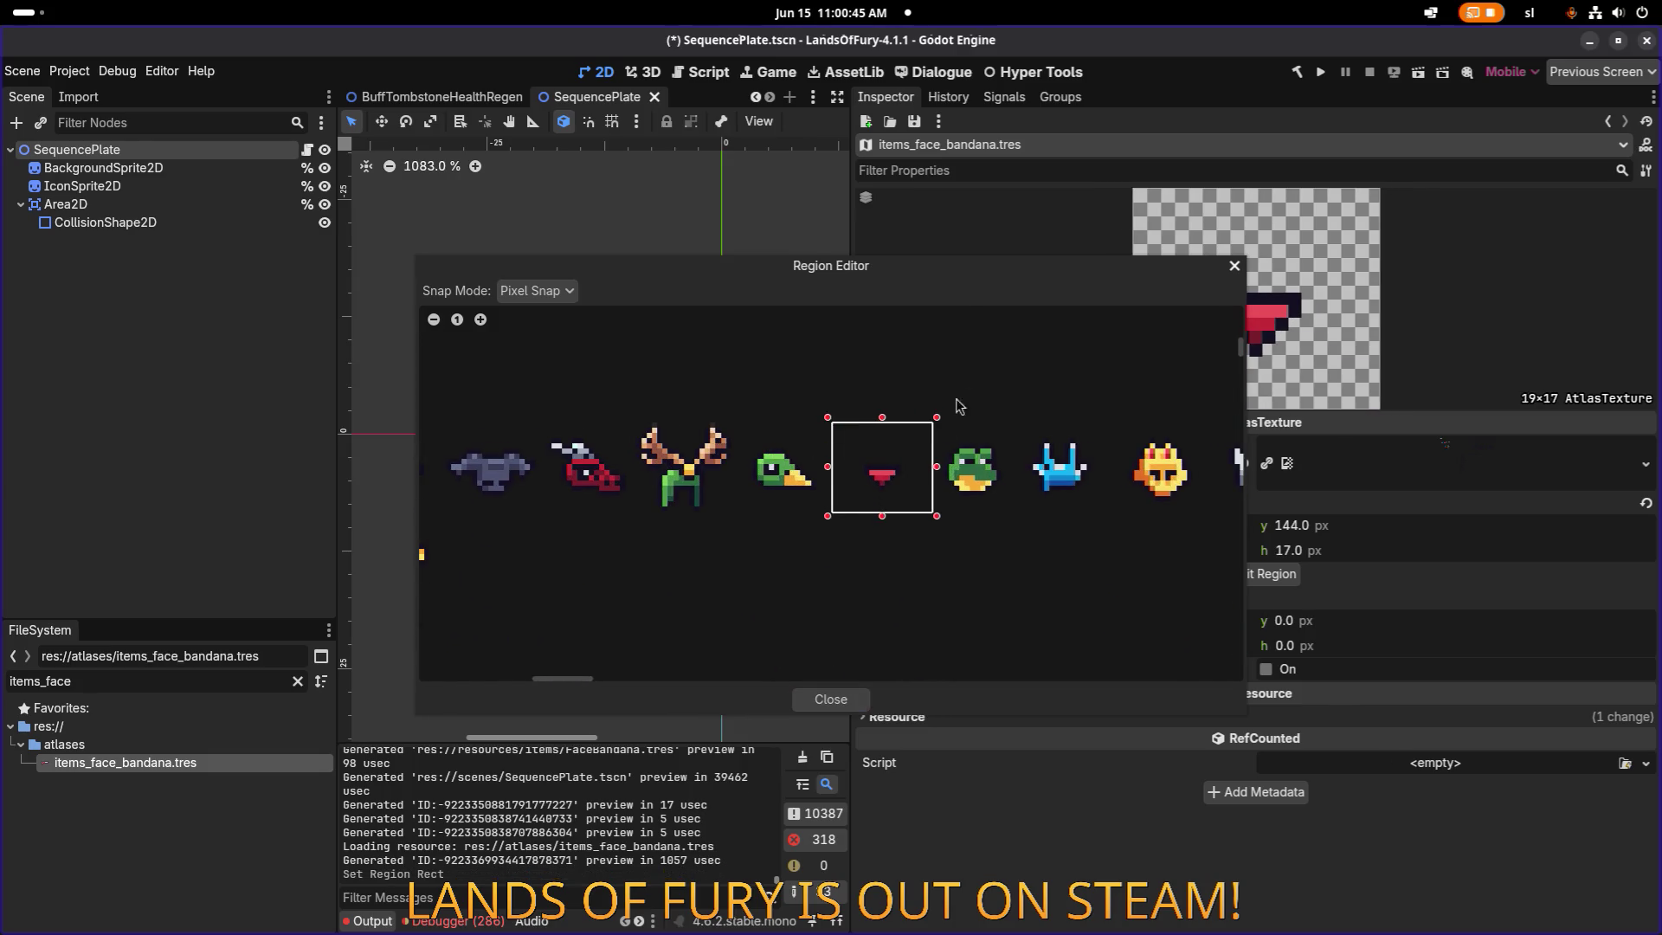
{"action": "mouse_move", "coordinate": [840, 268]}
{"action": "left_mouse_down"}
{"action": "mouse_move", "coordinate": [473, 124]}
{"action": "mouse_move", "coordinate": [394, 127]}
{"action": "mouse_move", "coordinate": [390, 104]}
{"action": "mouse_move", "coordinate": [448, 181]}
{"action": "left_mouse_up"}
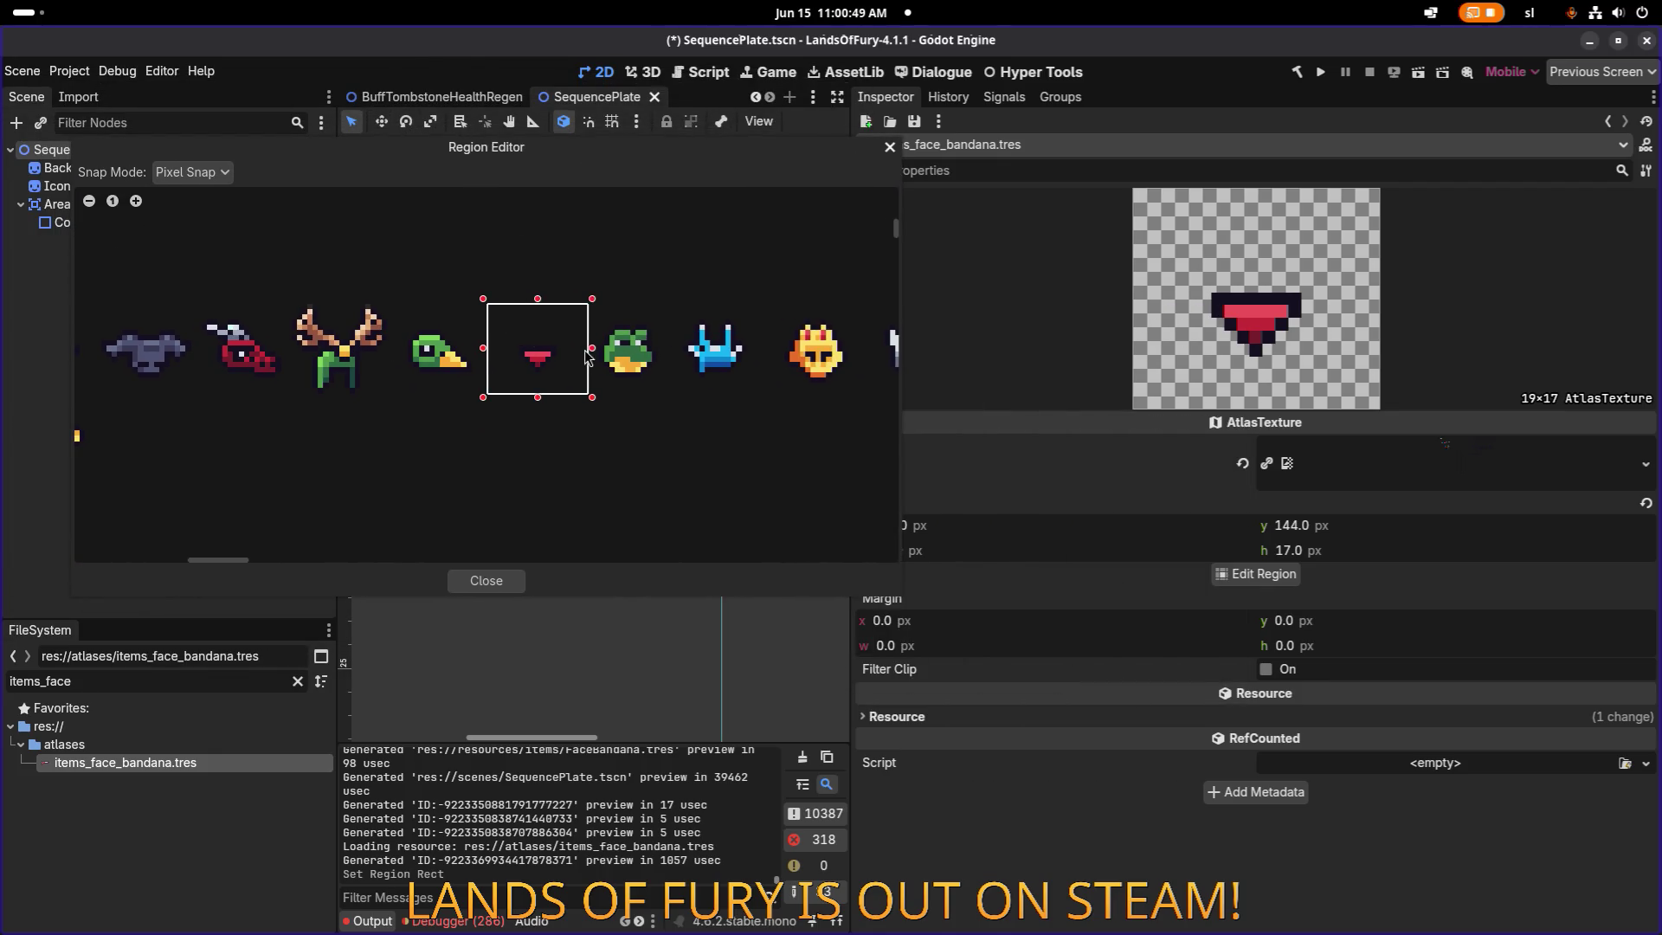
Trim the region to exactly 16×16 at x 254, y 145 and save the scene.
{"action": "left_click_drag", "start_coordinate": [593, 355], "coordinate": [587, 356]}
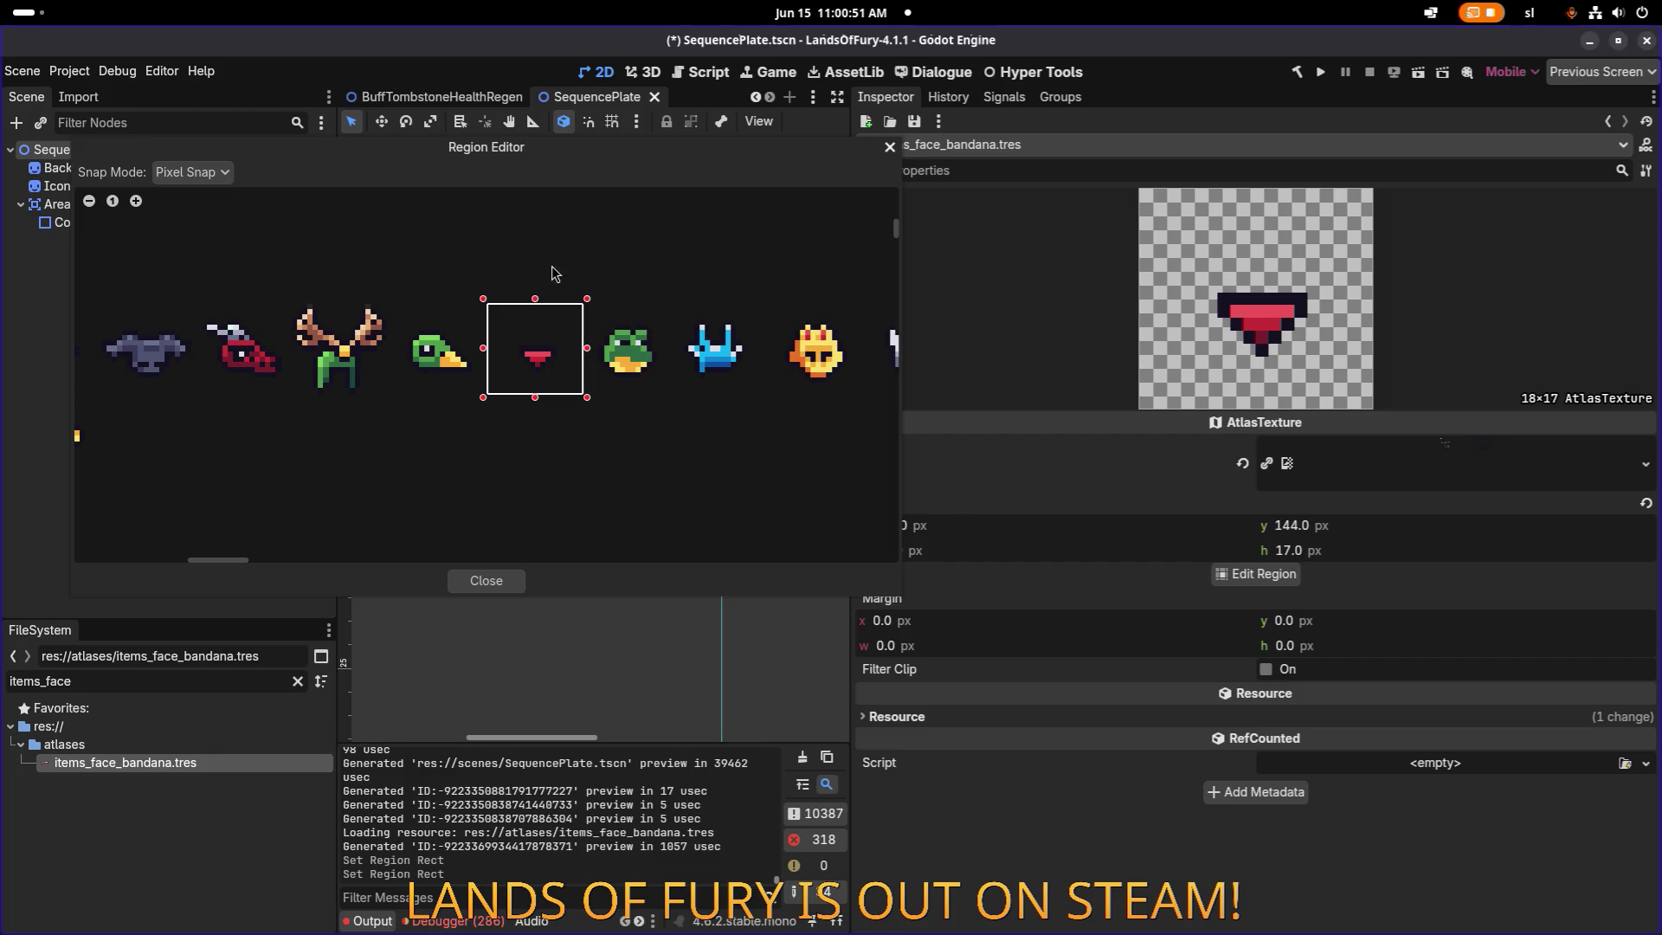
{"action": "left_click_drag", "start_coordinate": [571, 159], "coordinate": [554, 130]}
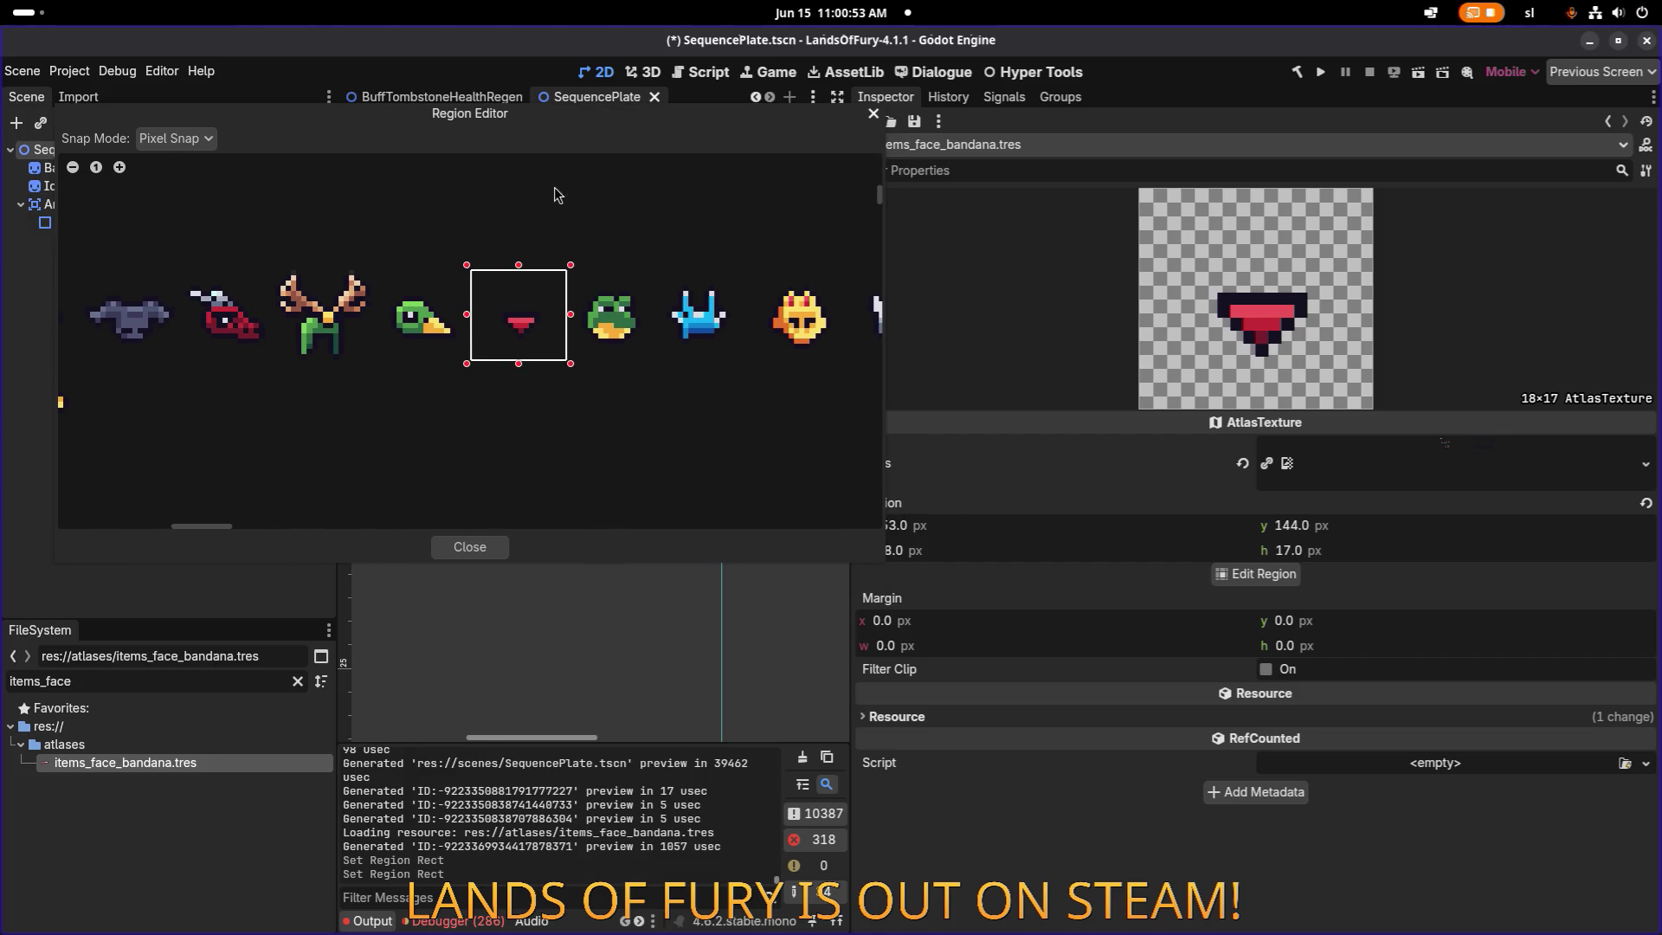
{"action": "left_click_drag", "start_coordinate": [476, 322], "coordinate": [481, 322]}
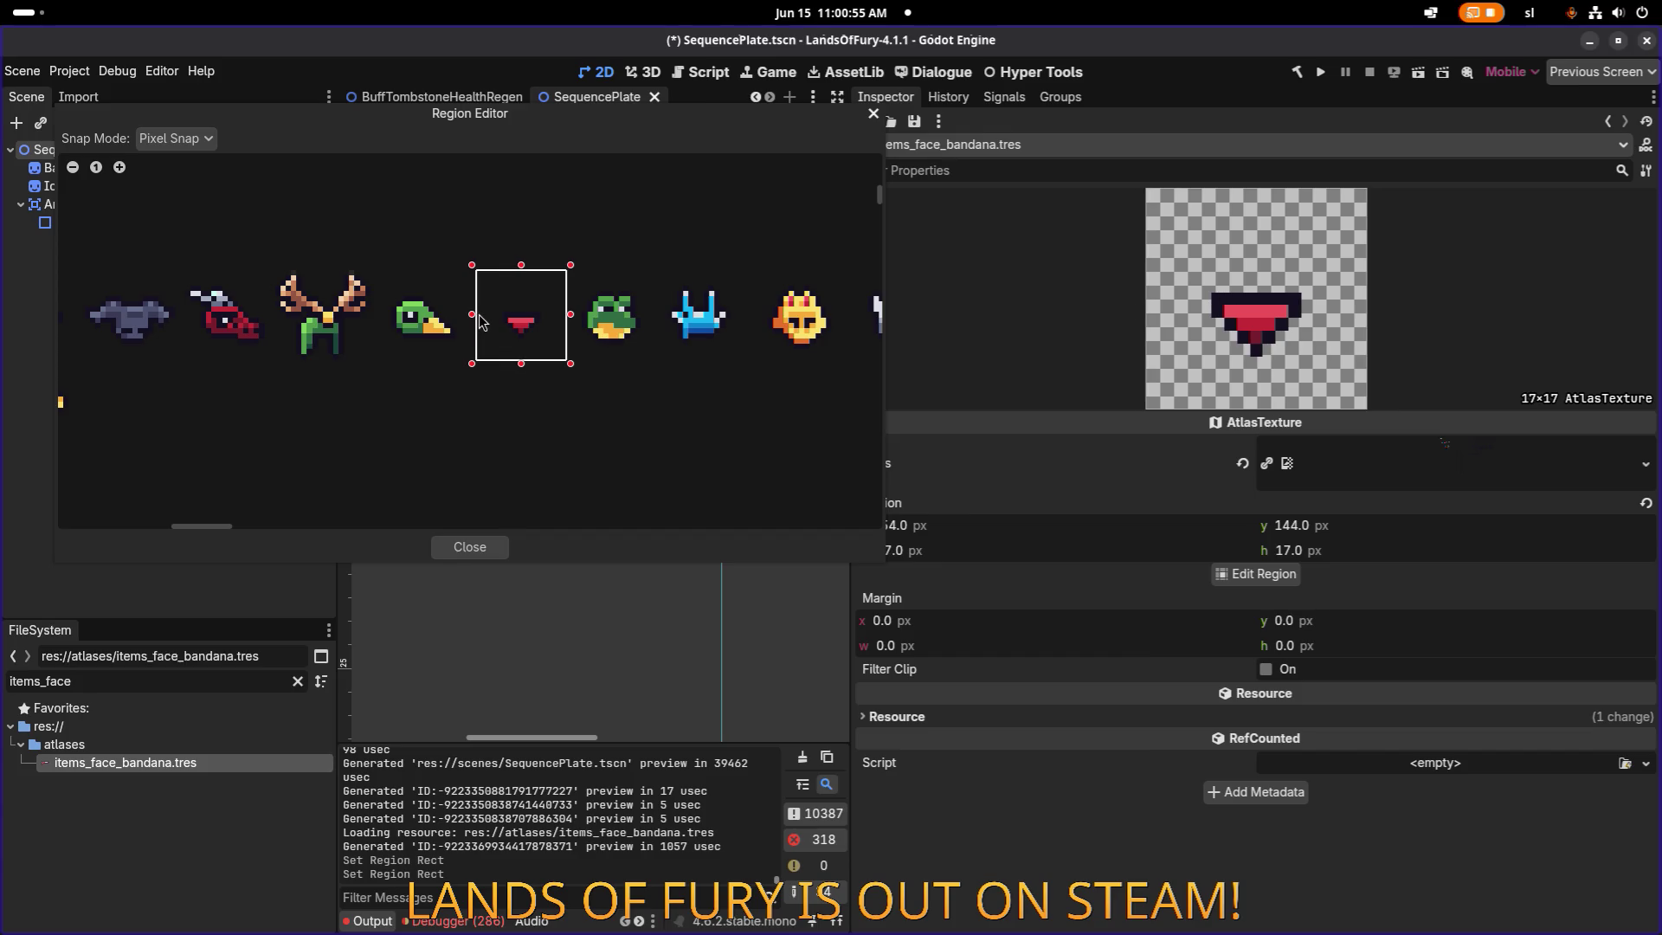
{"action": "left_click_drag", "start_coordinate": [656, 121], "coordinate": [564, 75]}
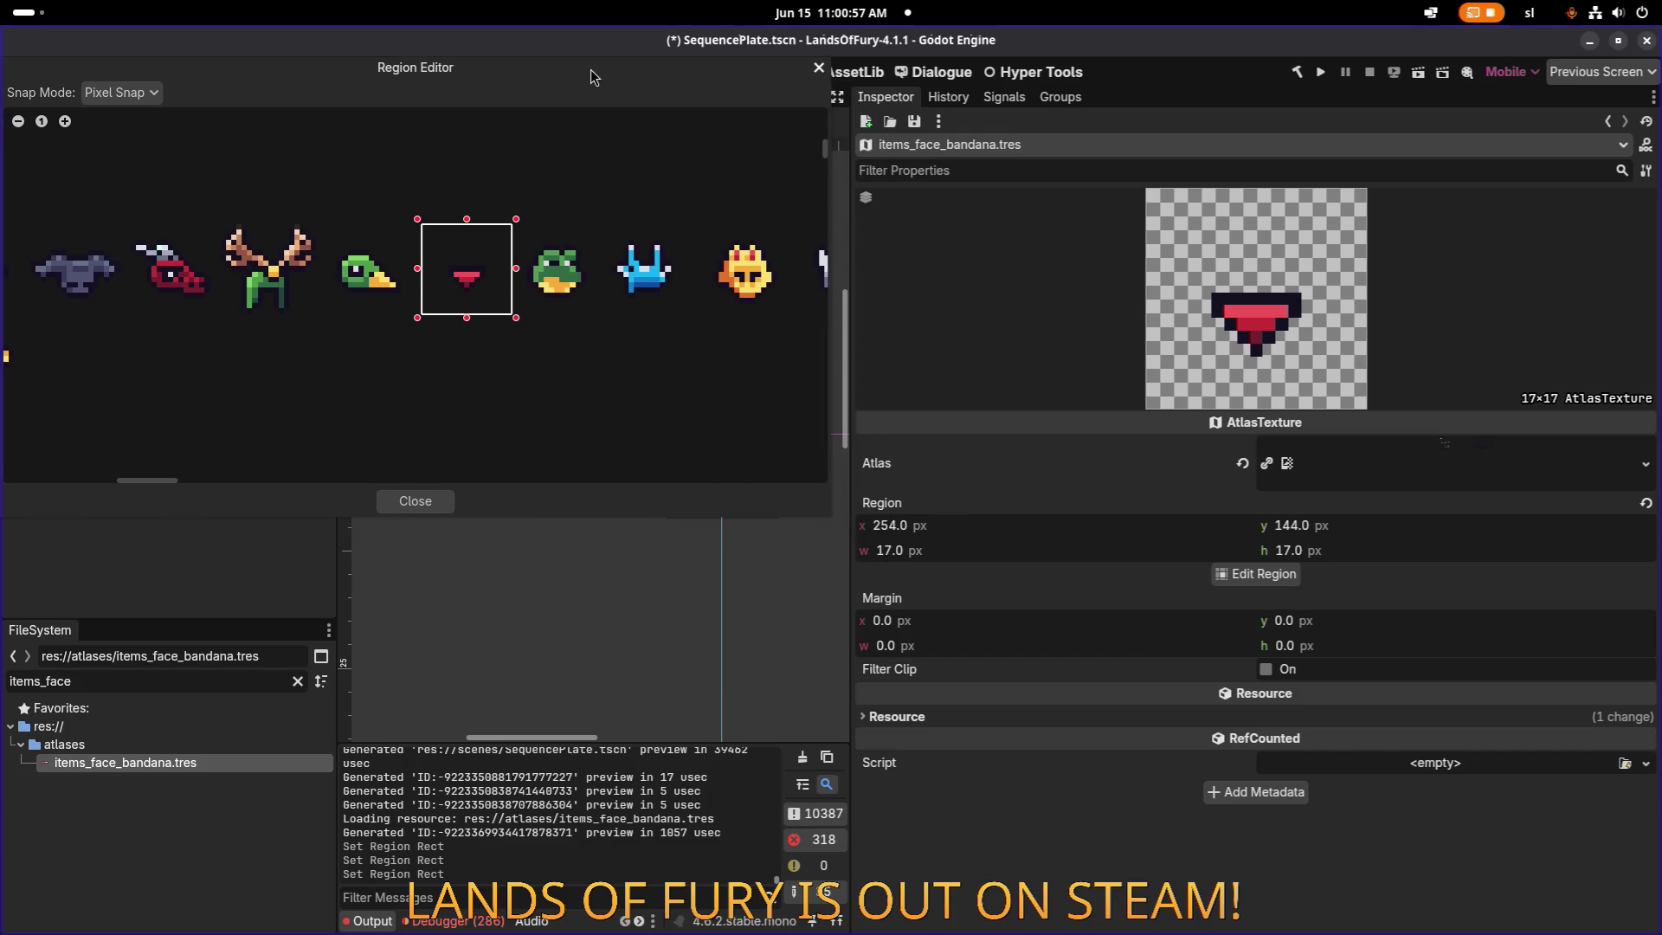
{"action": "left_click_drag", "start_coordinate": [466, 219], "coordinate": [471, 231]}
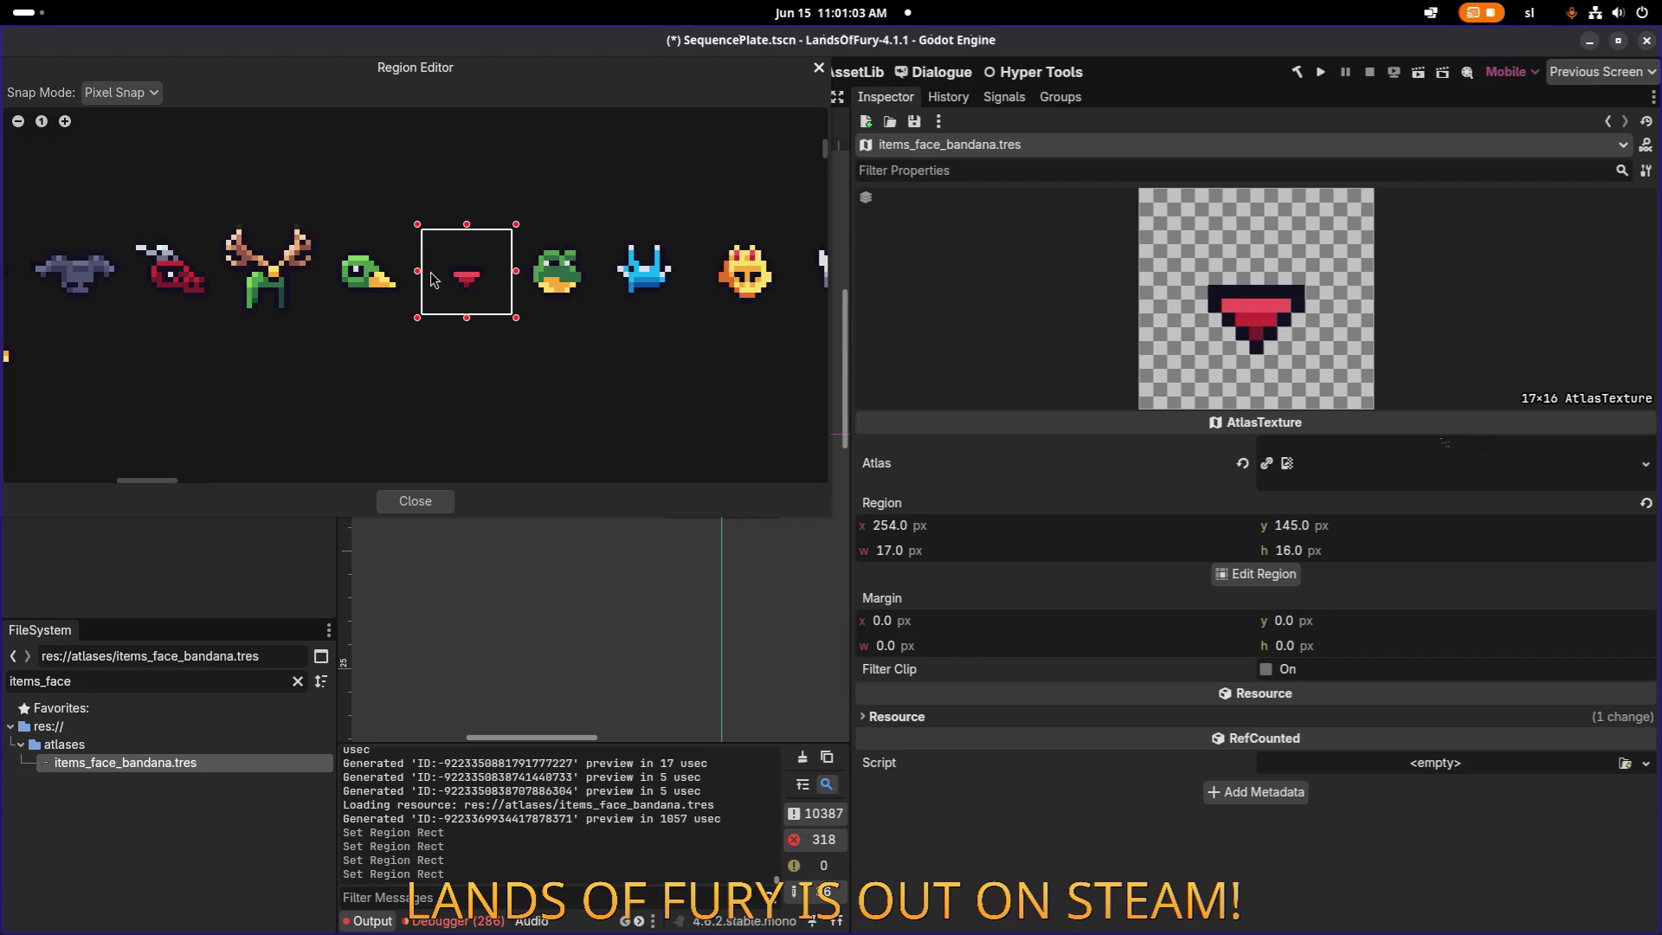
{"action": "left_click_drag", "start_coordinate": [425, 277], "coordinate": [508, 279]}
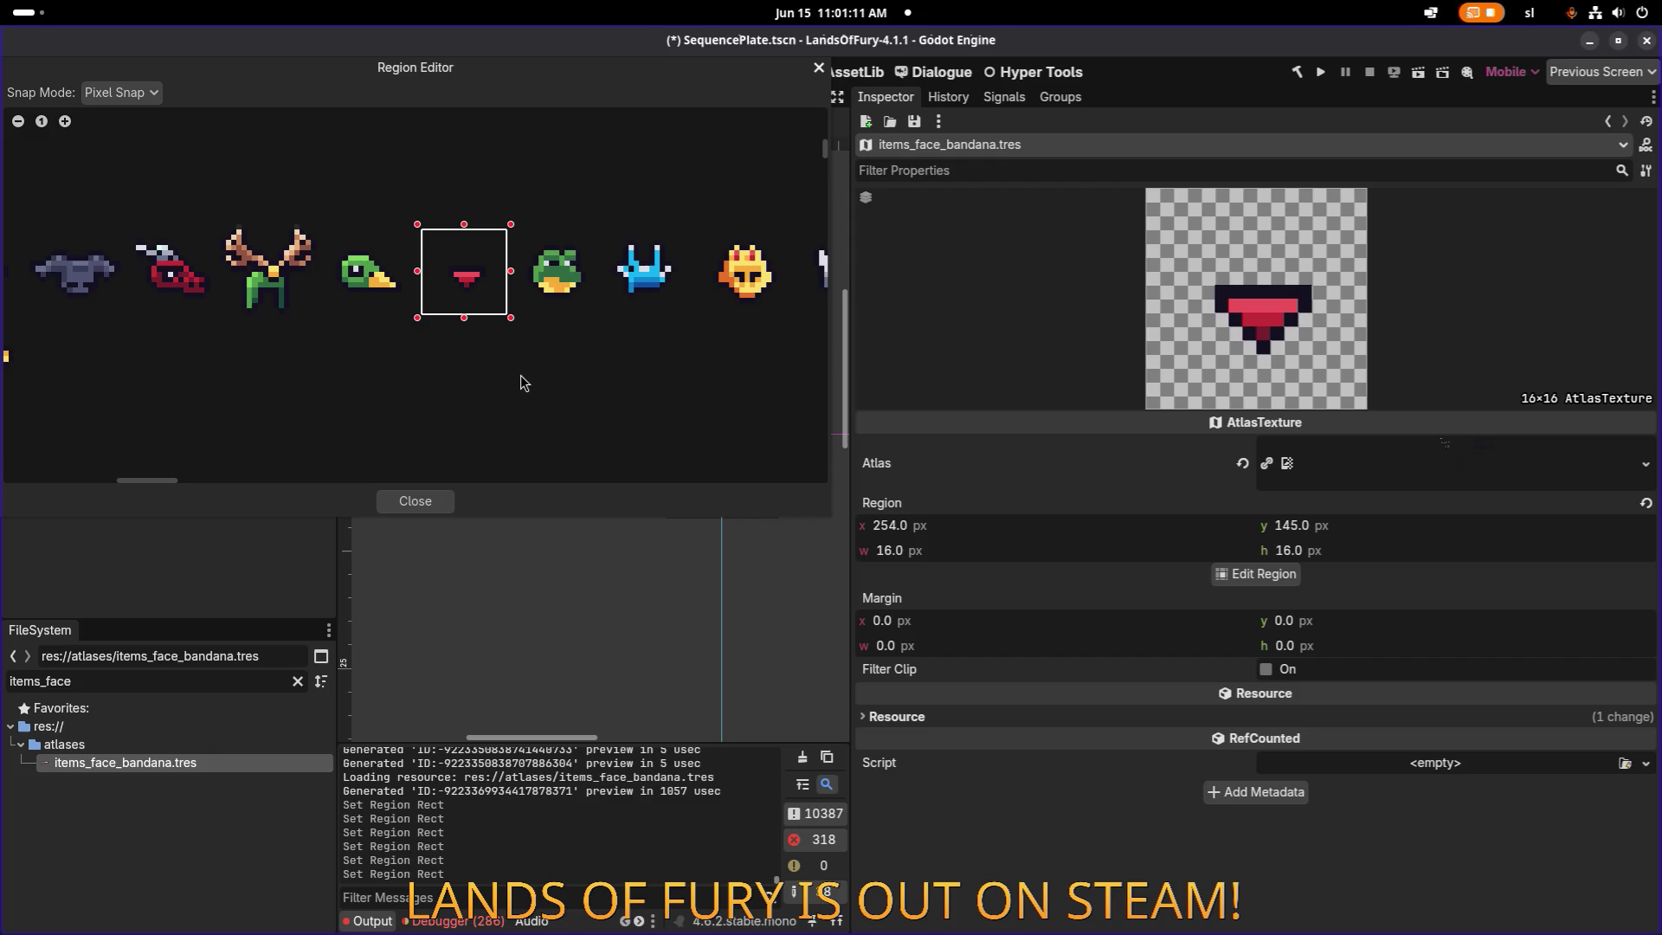
{"action": "left_click", "coordinate": [415, 501]}
{"action": "key", "text": "ctrl+s"}
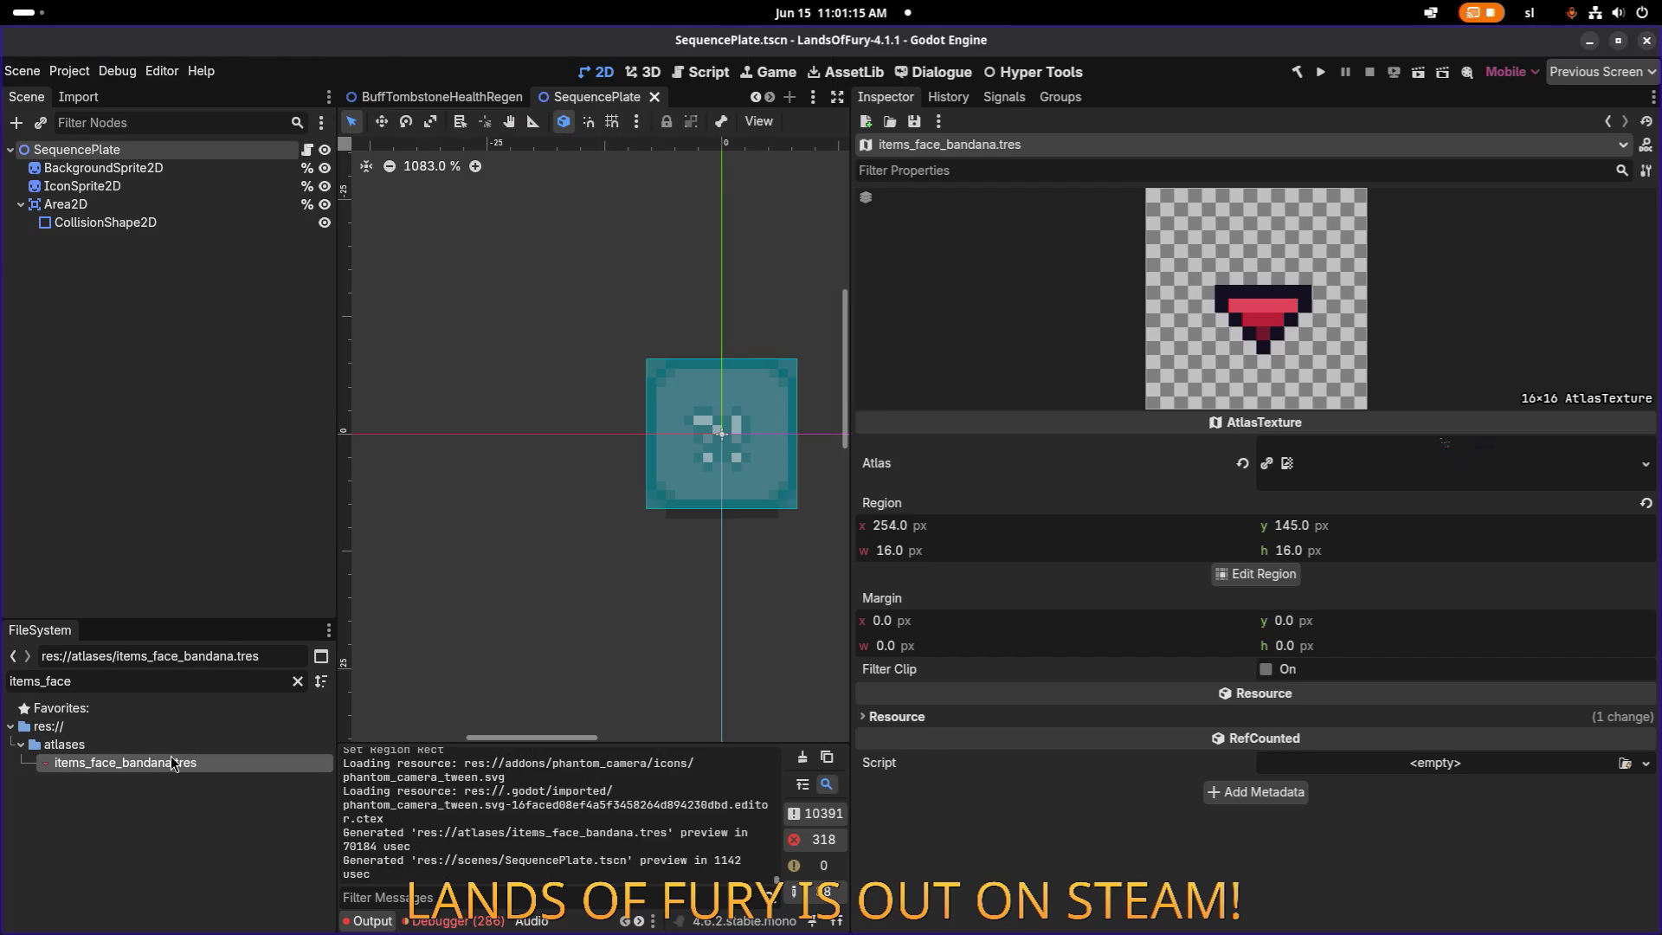
Rename items_face_bandana.tres to items_bandit_bandana.tres.
{"action": "key", "text": "F2"}
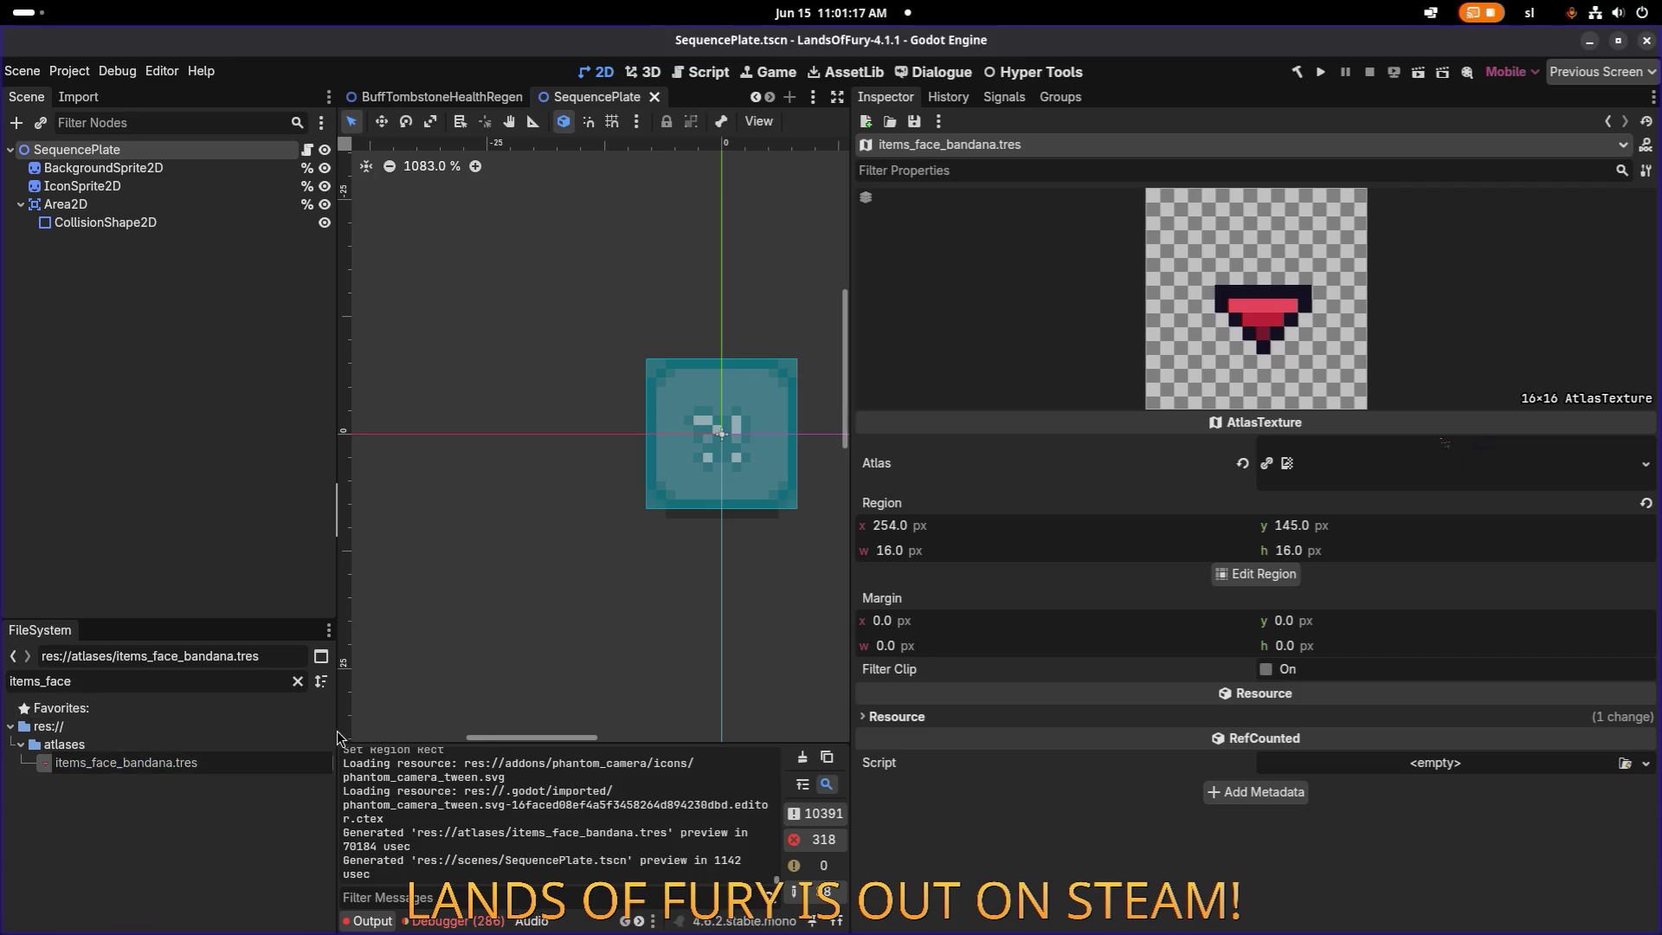
{"action": "key", "text": "Delete"}
{"action": "key", "text": "Delete"}
{"action": "key", "text": "Delete"}
{"action": "type", "text": "bandito"}
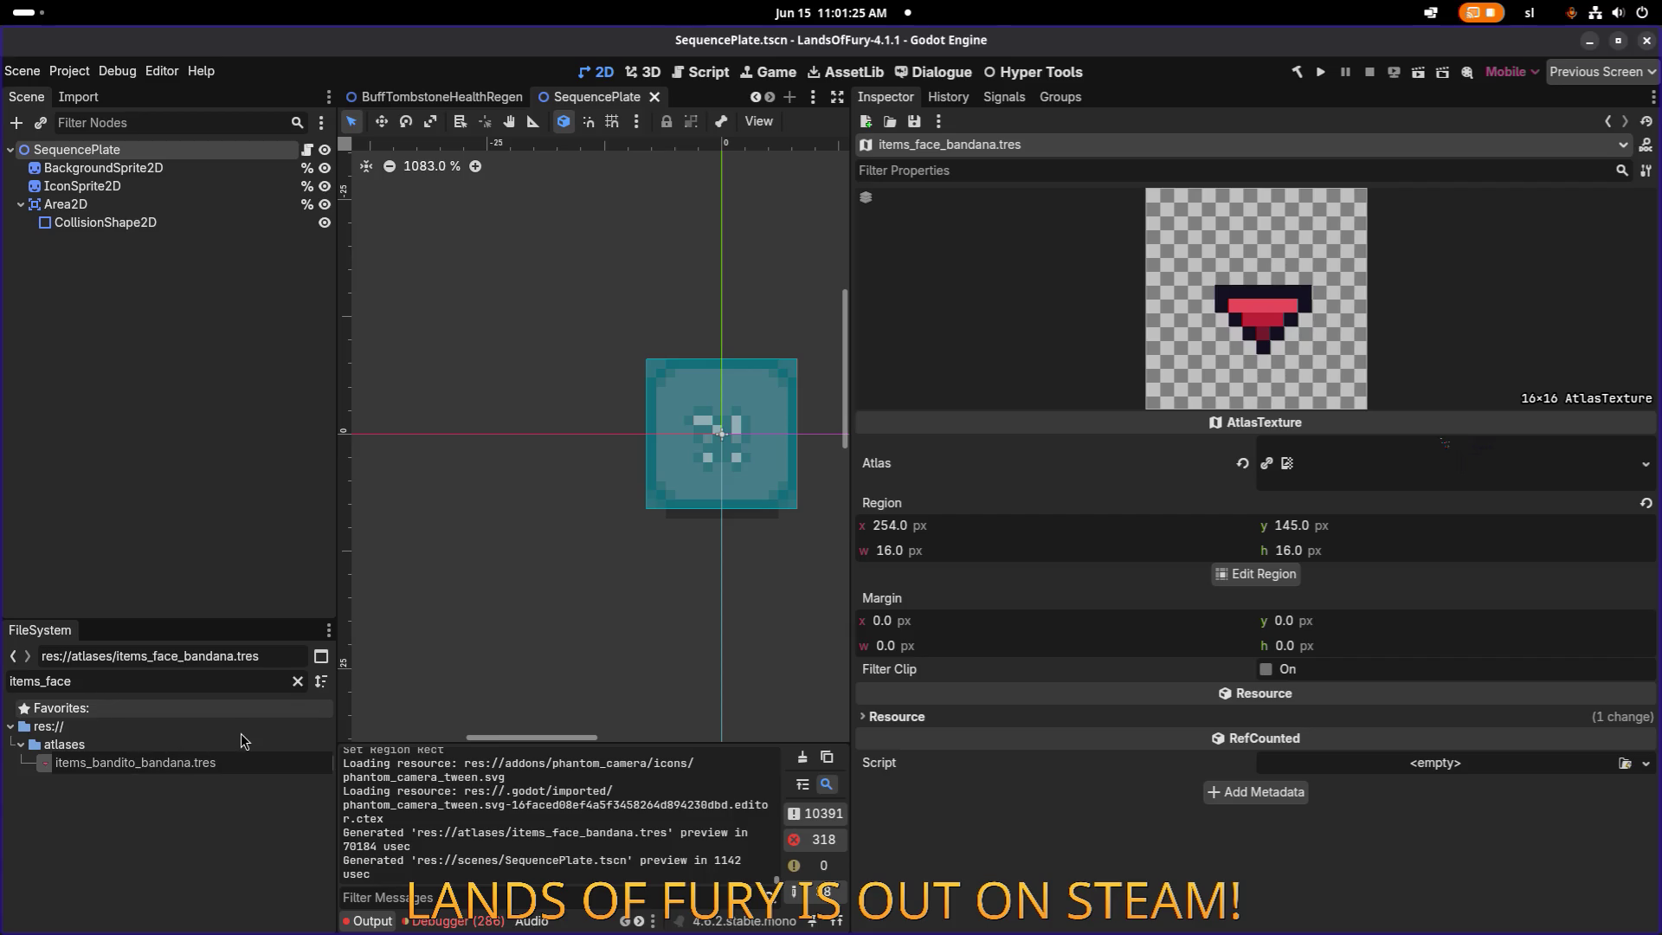
{"action": "key", "text": "BackSpace"}
{"action": "key", "text": "Return"}
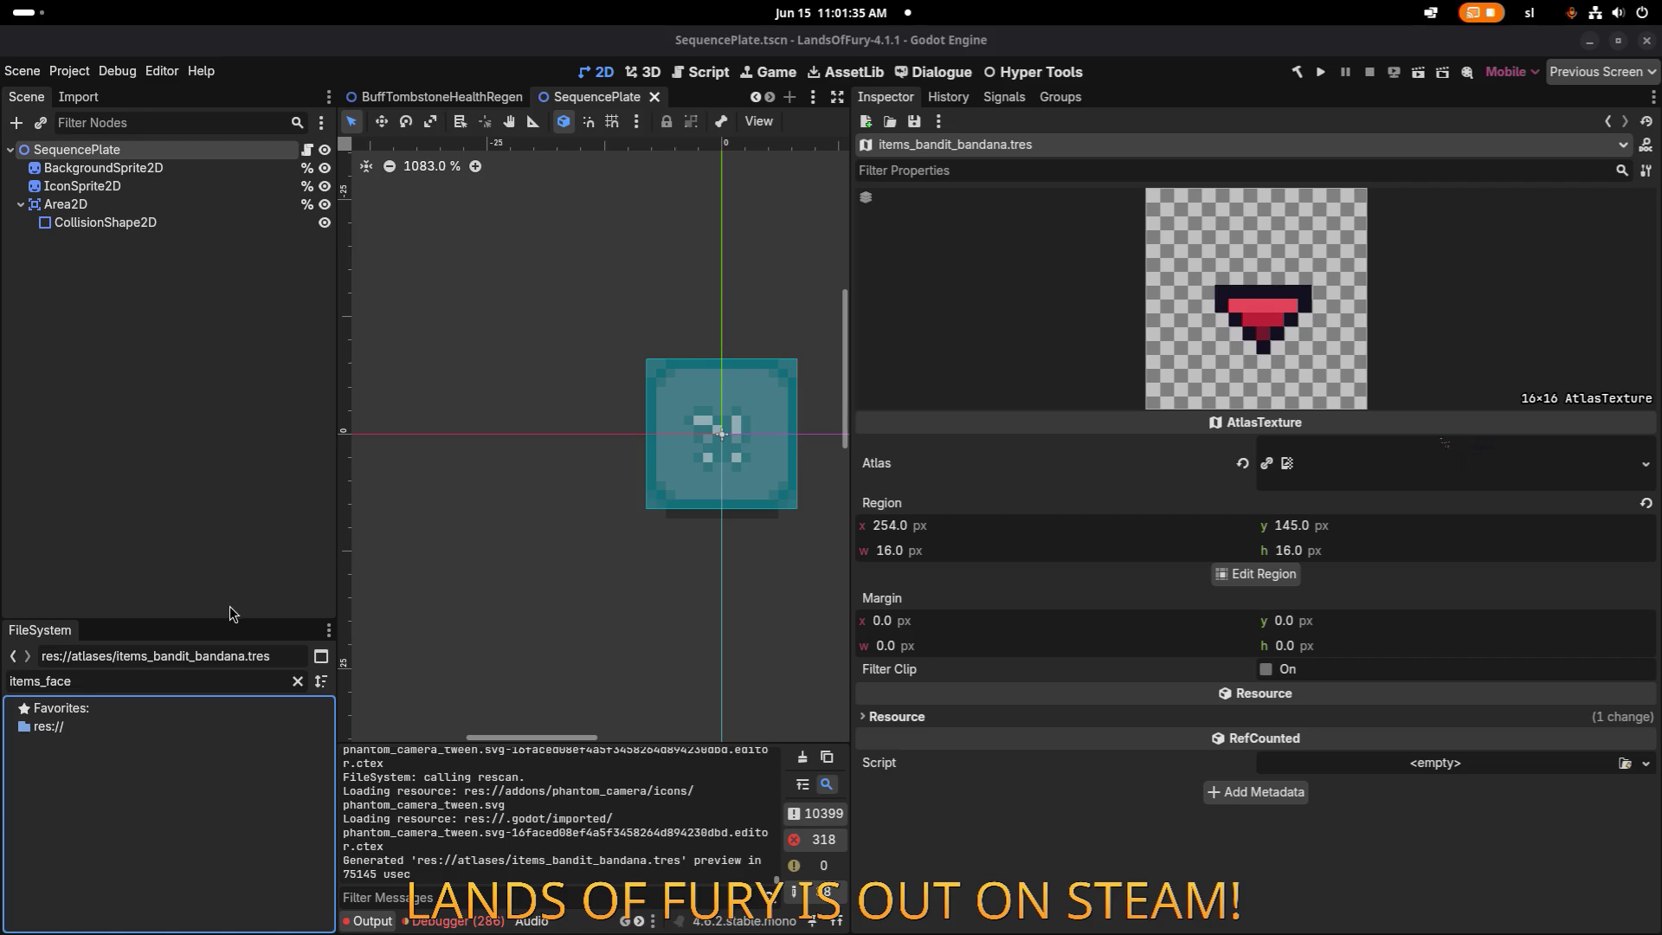
Filter for 'faceb' and rename FaceBandana.tres to BanditBandana.tres.
{"action": "left_click", "coordinate": [222, 685]}
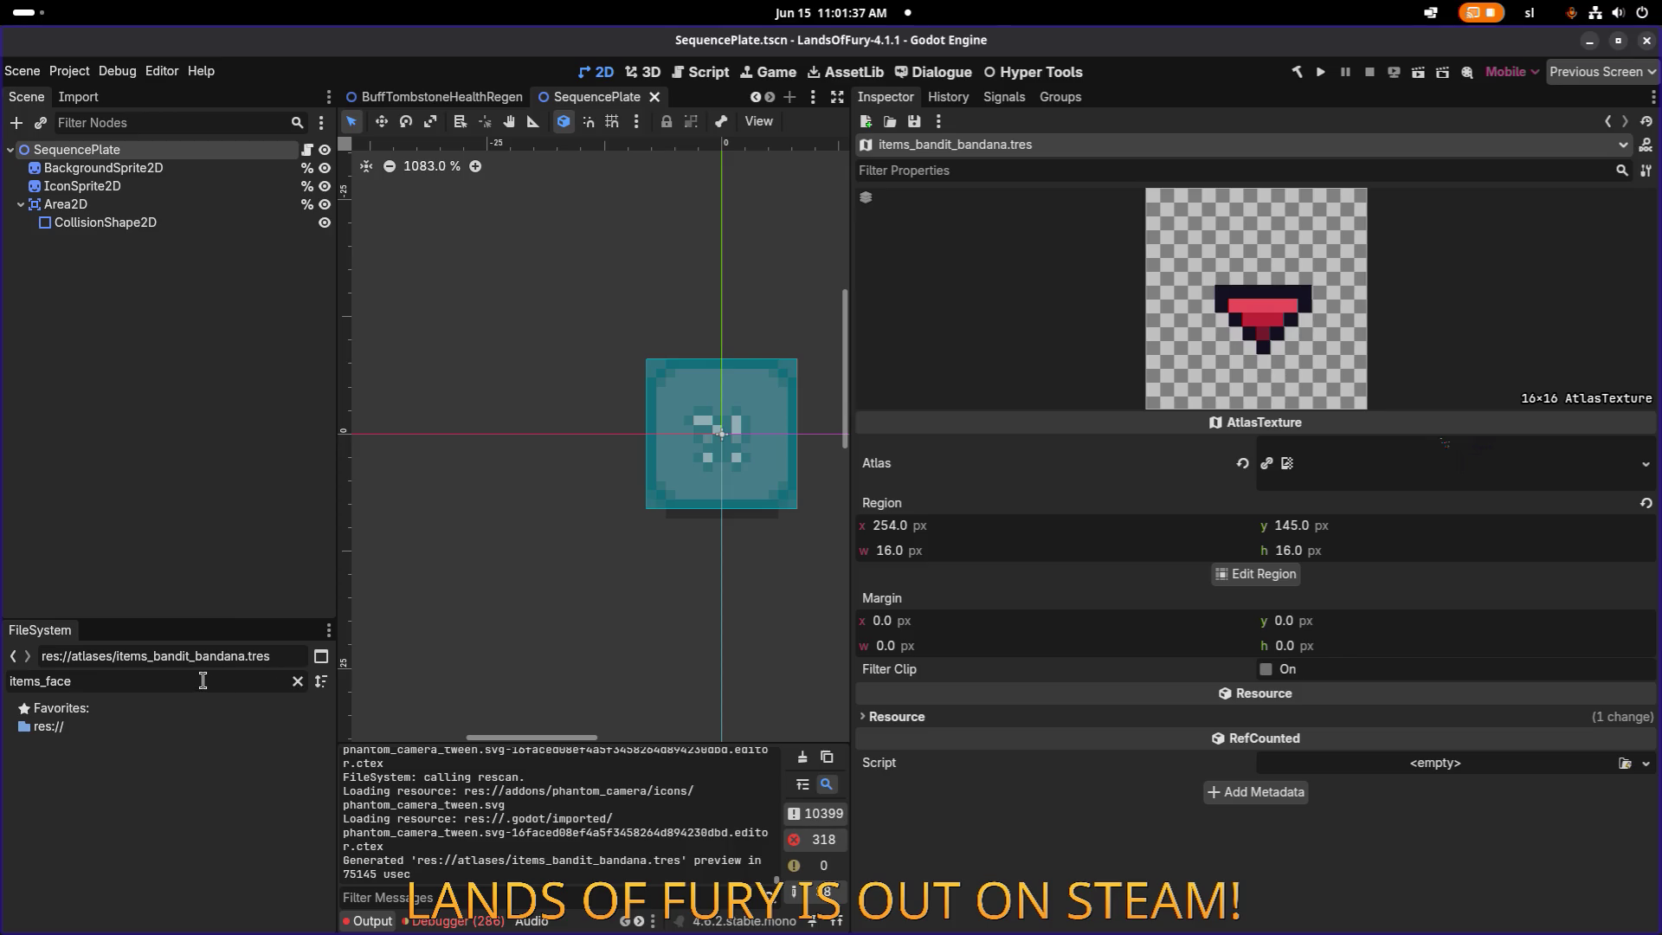
{"action": "left_click", "coordinate": [298, 682]}
{"action": "type", "text": "faceb"}
{"action": "left_click", "coordinate": [143, 782]}
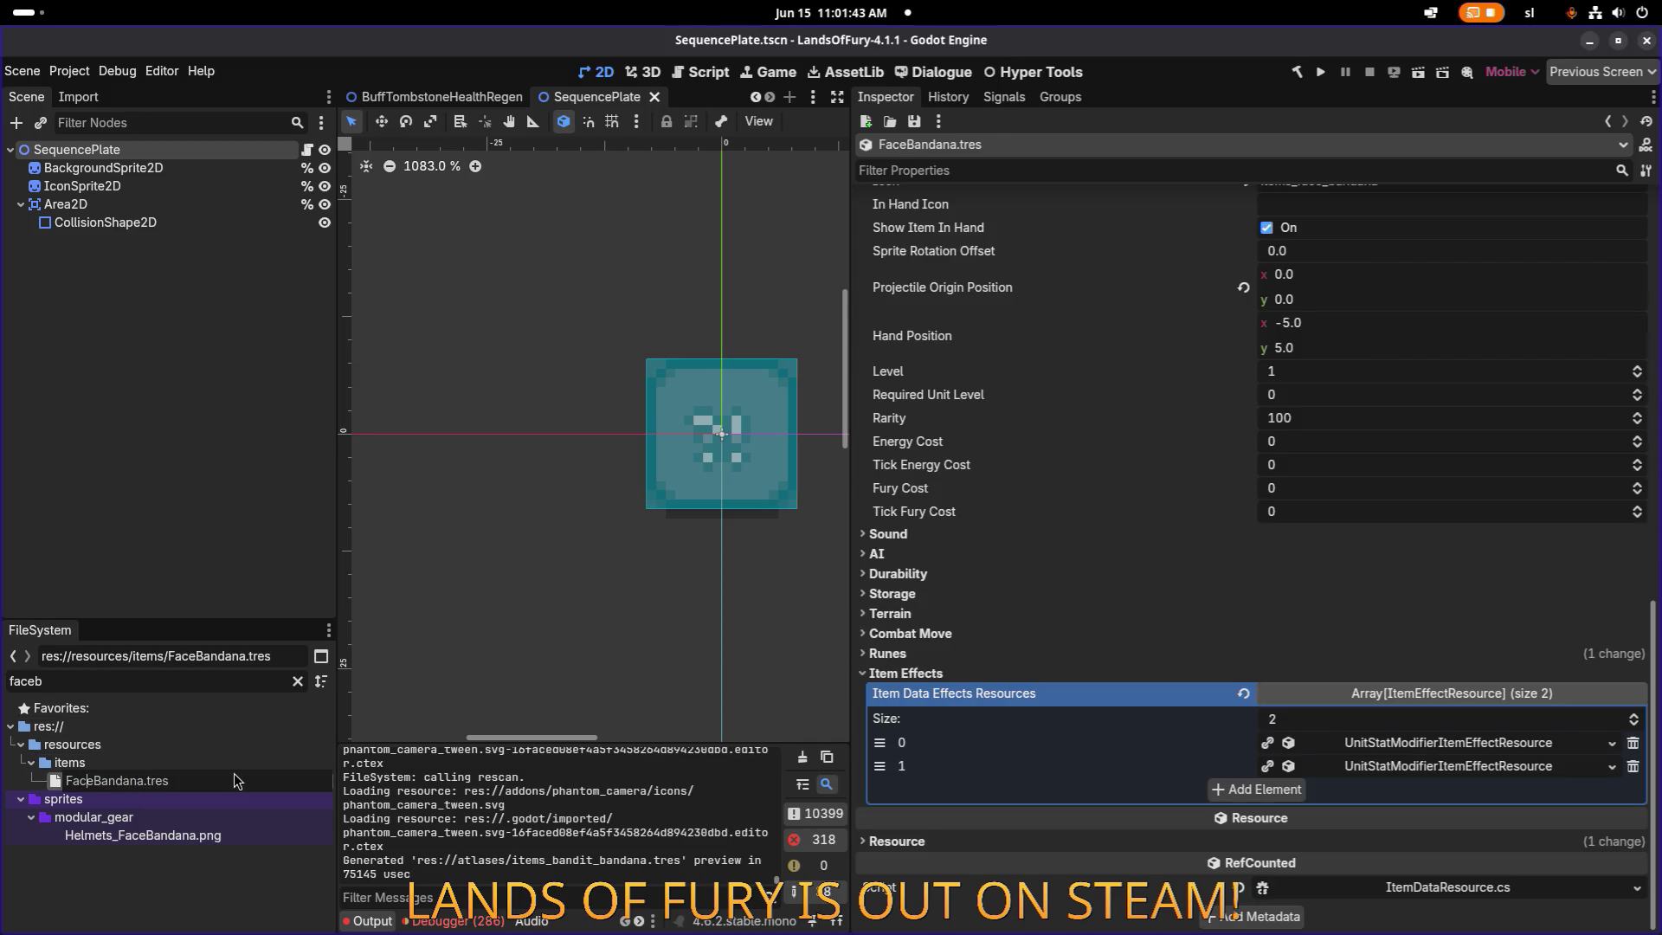
{"action": "key", "text": "shift+Home"}
{"action": "type", "text": "Bandit"}
{"action": "key", "text": "Return"}
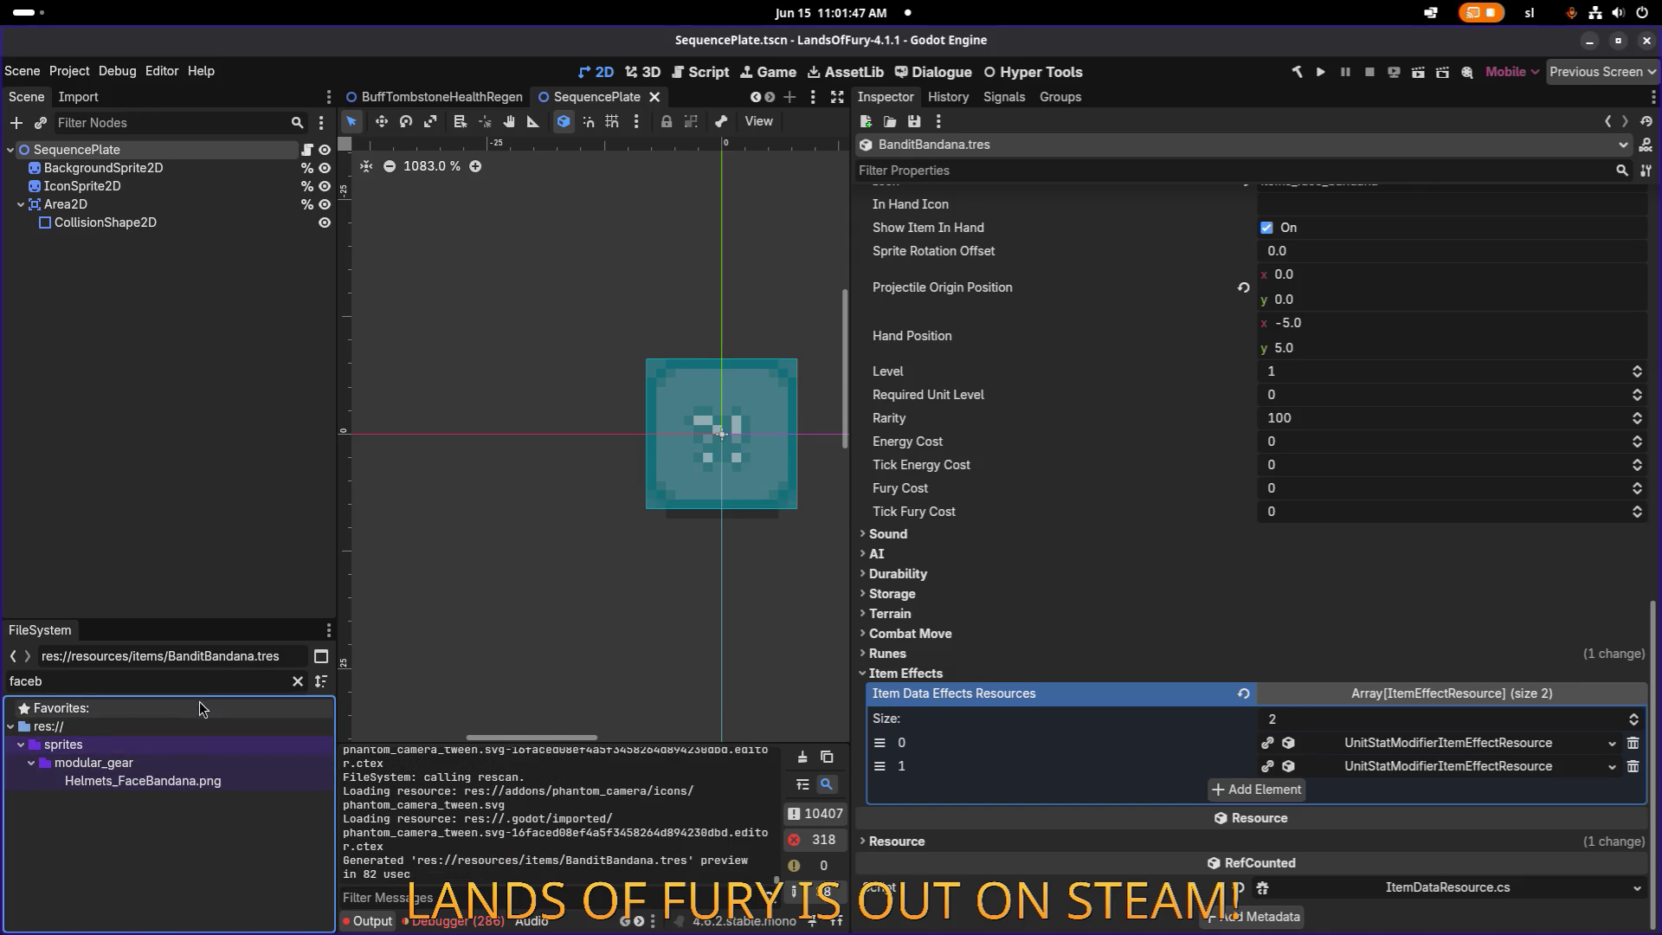
Inspect the Helmets_FaceBandana.png sprite sheet and search for 'banditban'.
{"action": "left_click", "coordinate": [194, 781]}
{"action": "double_click", "coordinate": [195, 782]}
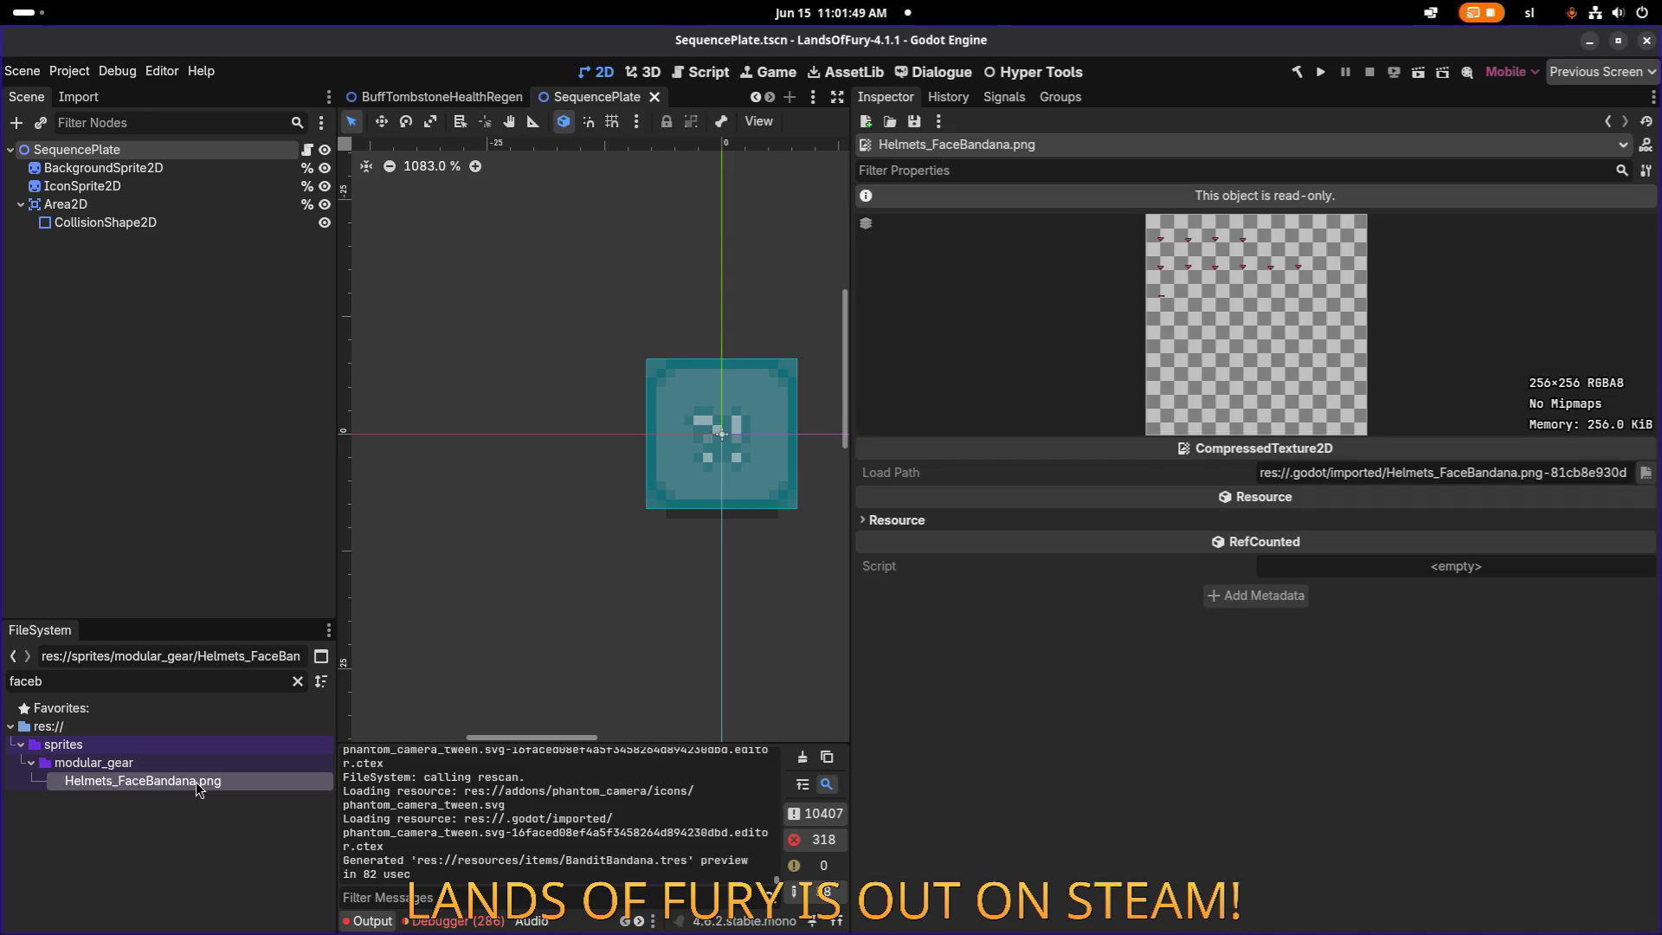
{"action": "type", "text": "bandit"}
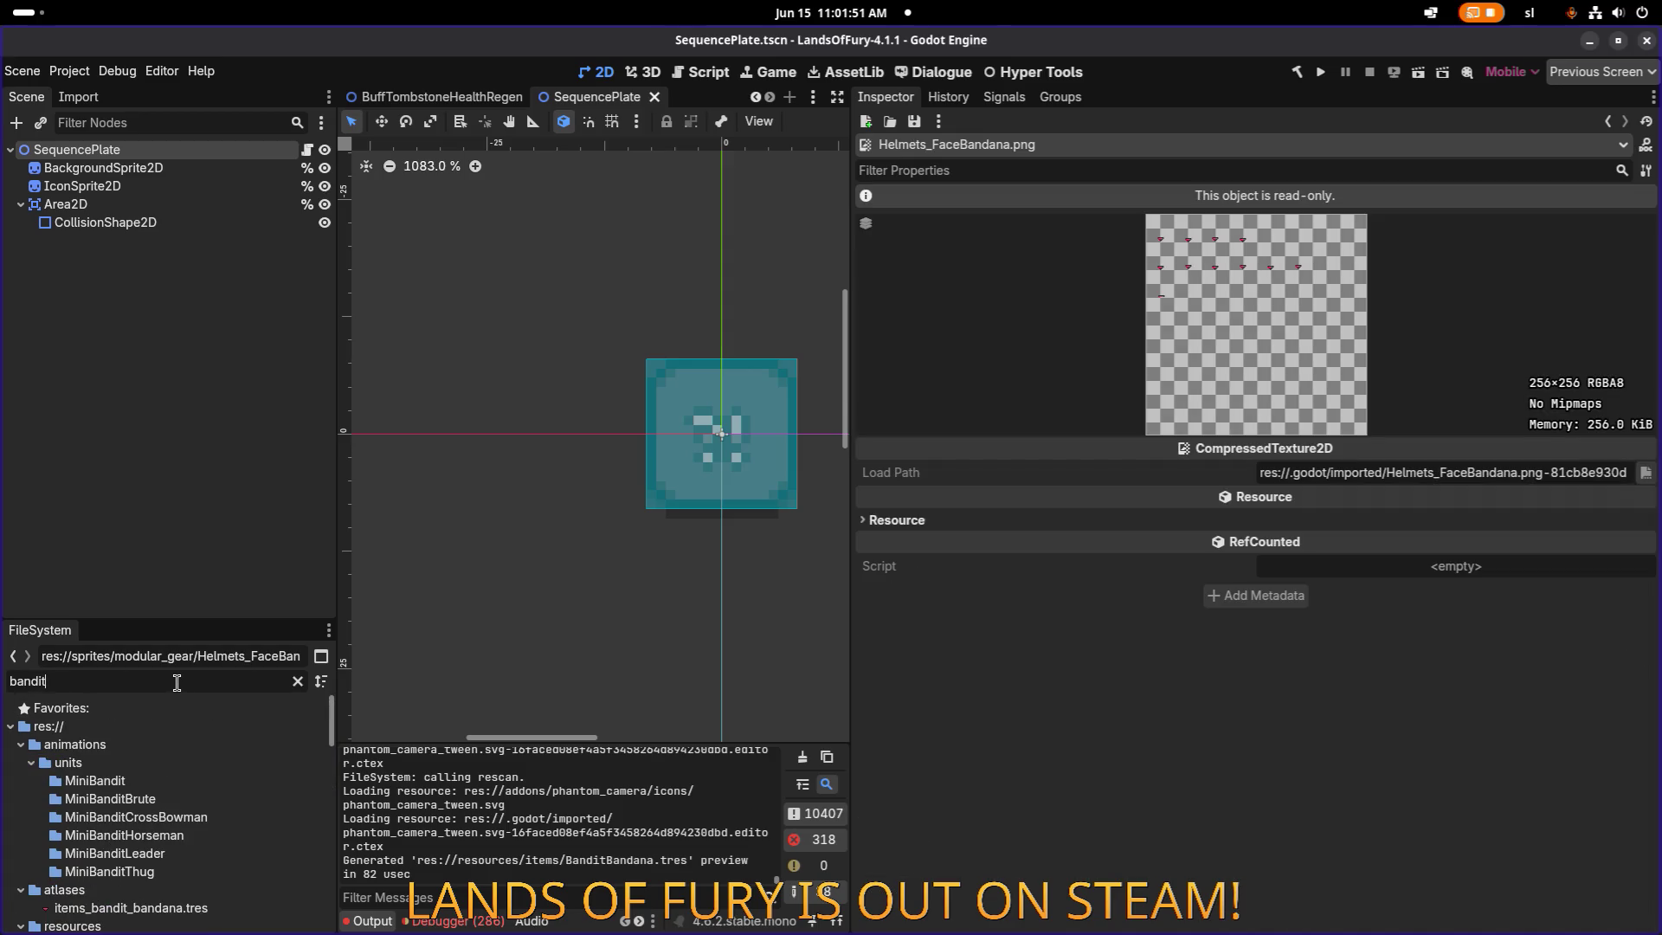
{"action": "type", "text": "ban"}
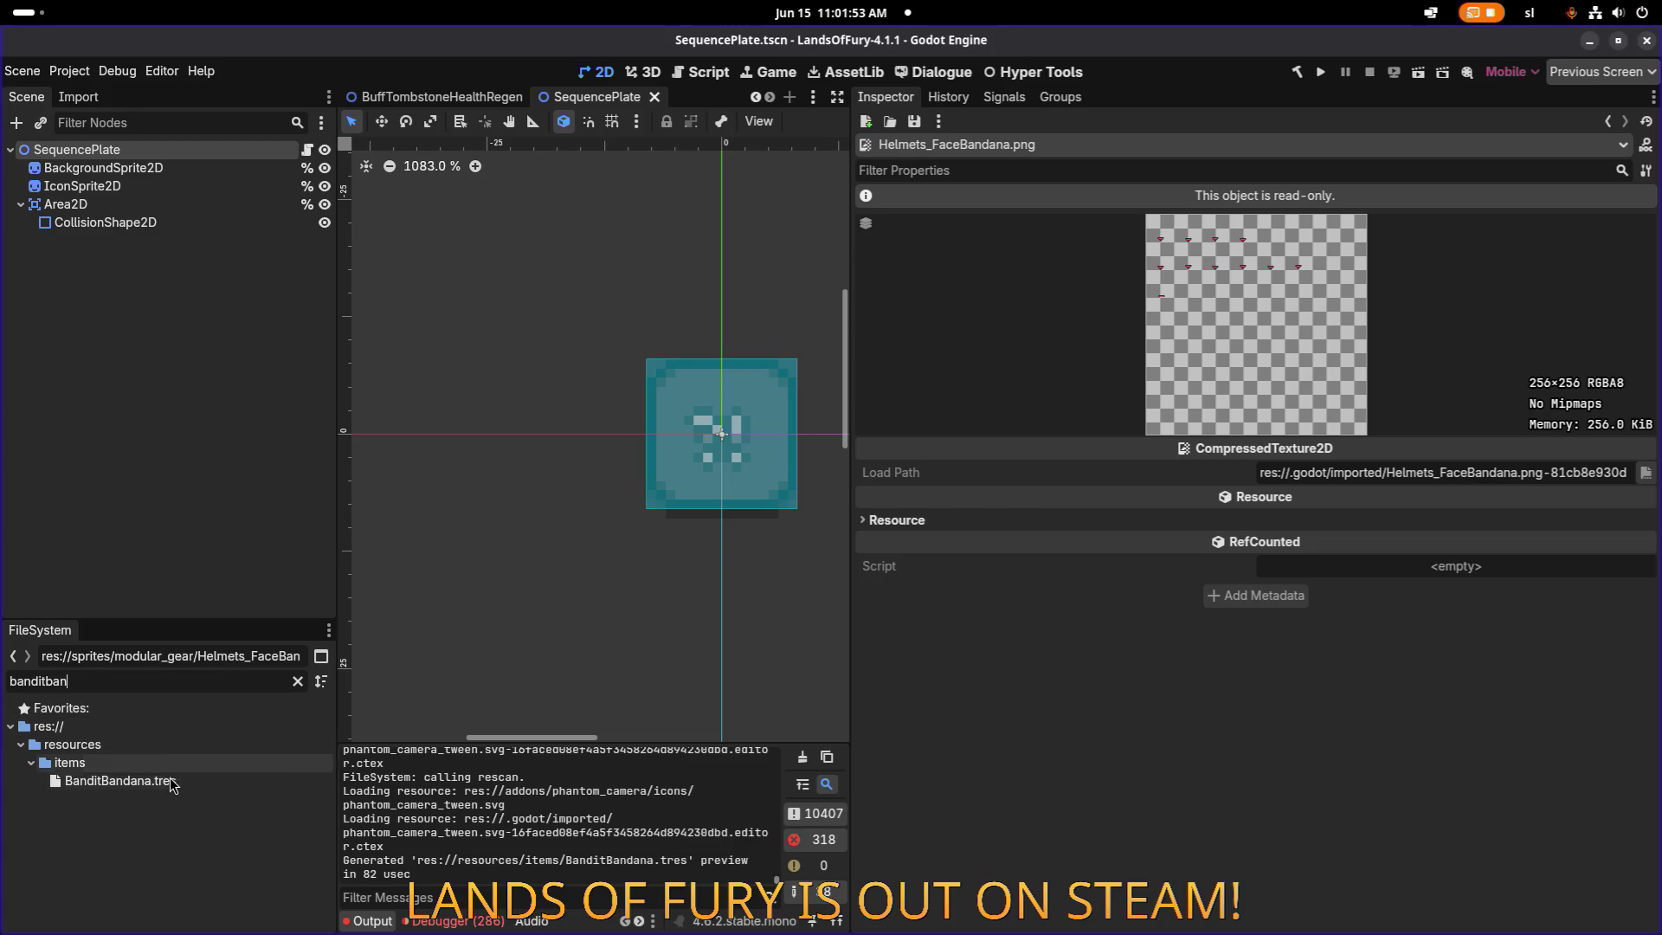
Change the BanditBandana item's Id from face to bandit and save.
{"action": "left_click", "coordinate": [173, 782]}
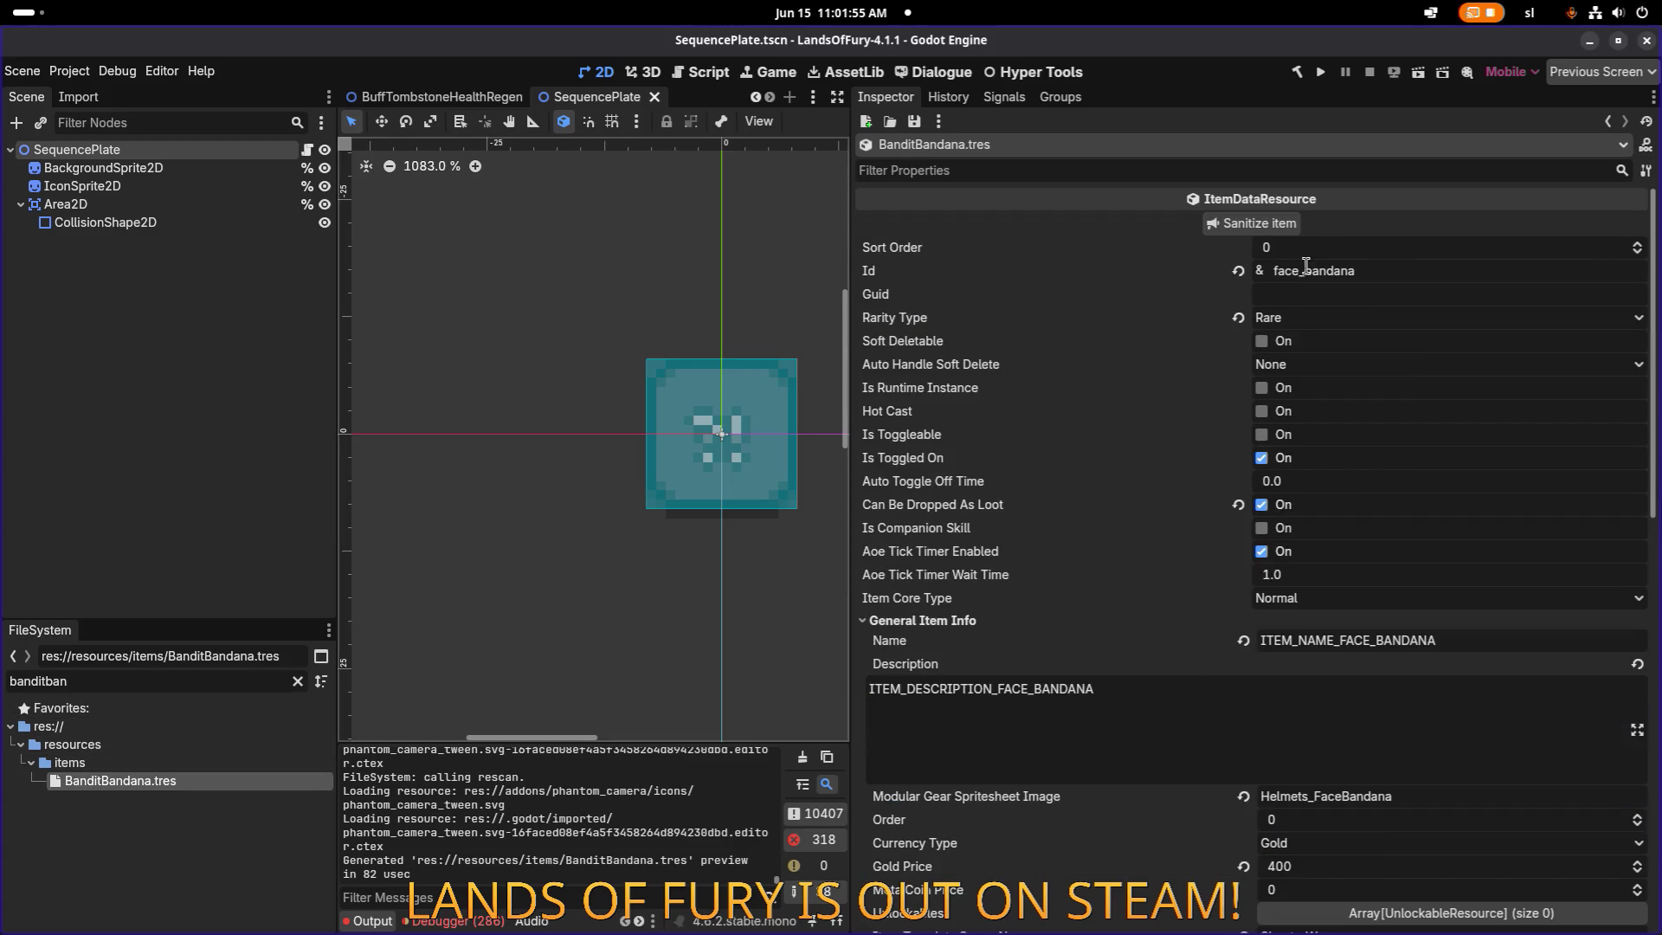
{"action": "left_click", "coordinate": [1306, 265]}
{"action": "type", "text": "band"}
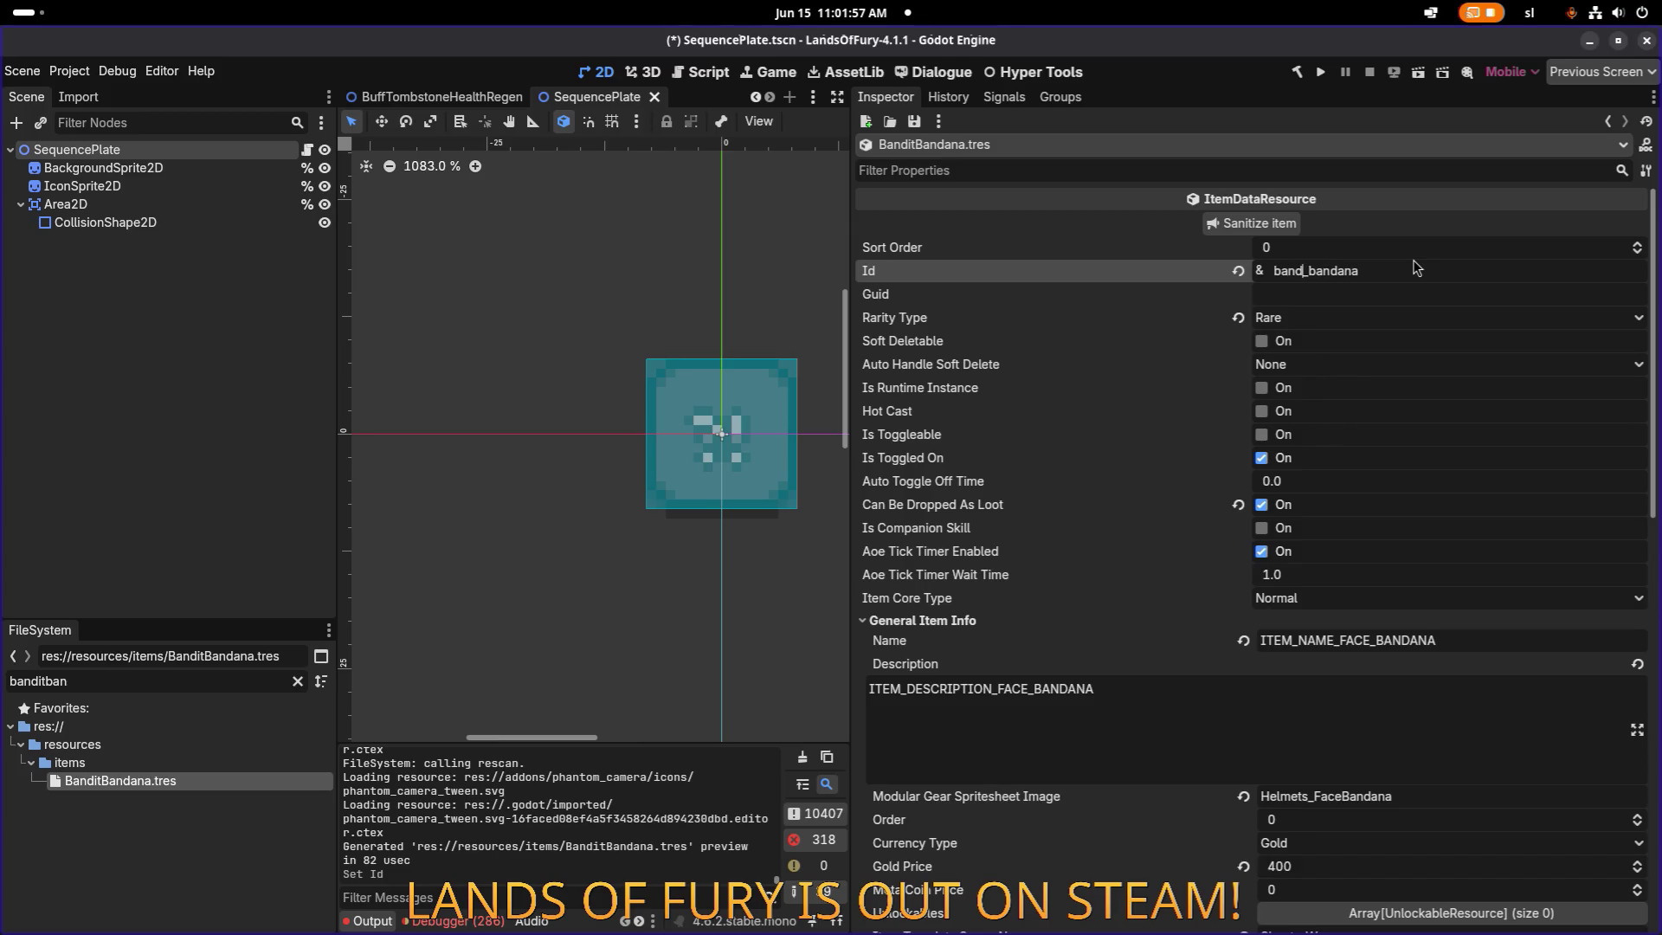
{"action": "type", "text": "it"}
{"action": "key", "text": "ctrl+s"}
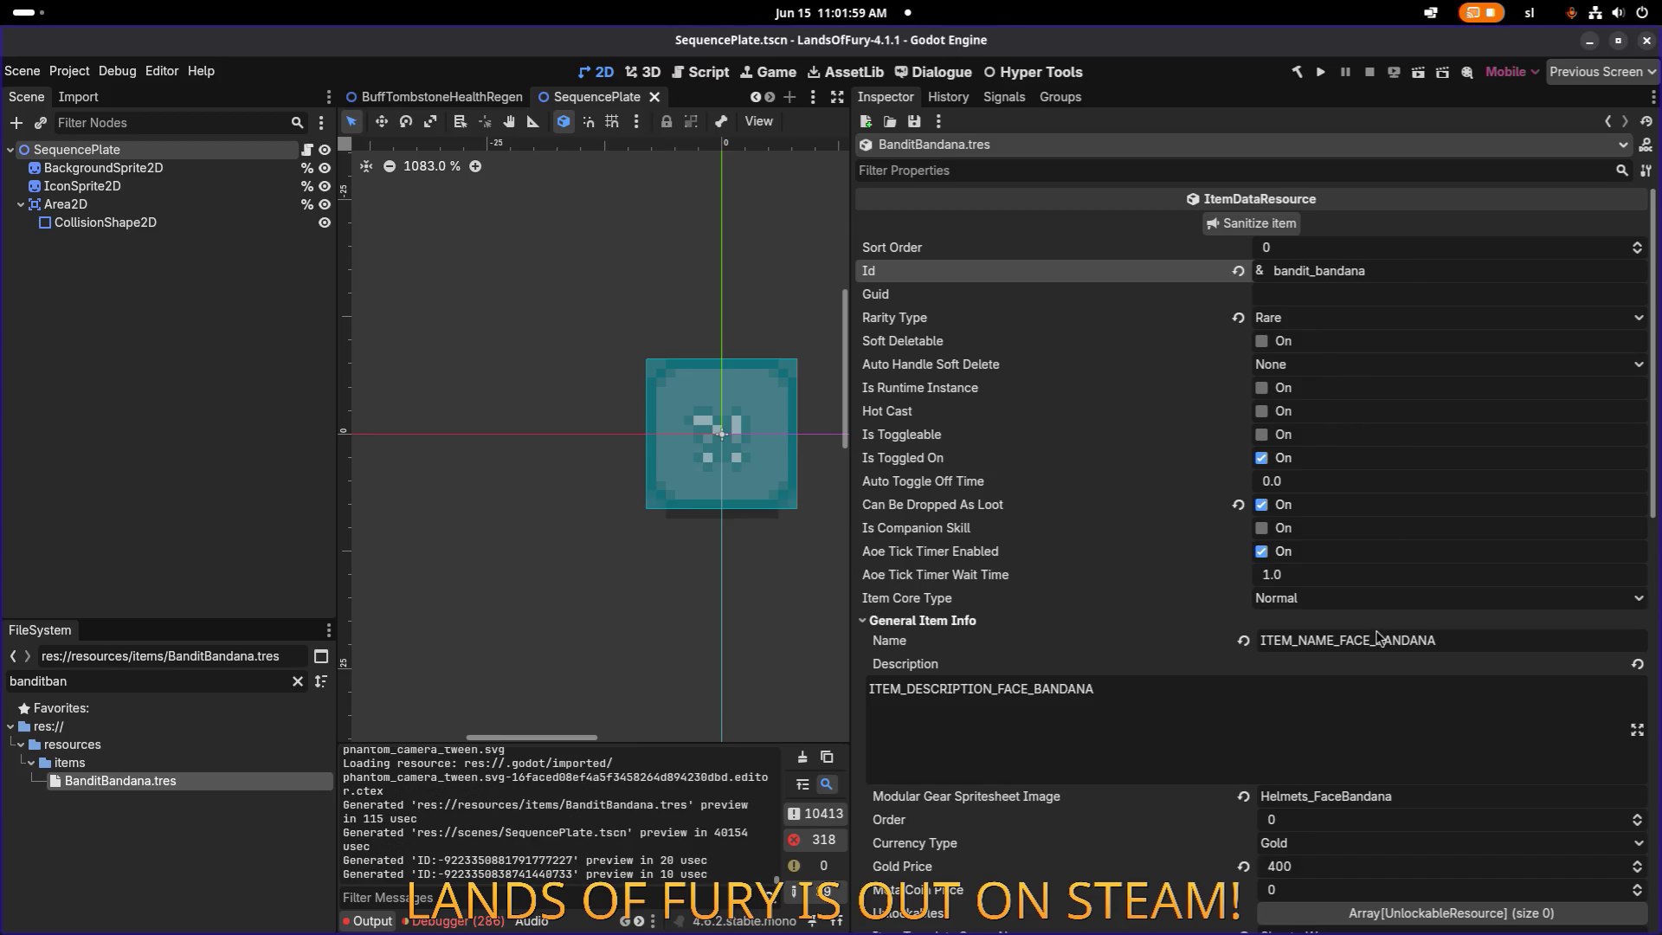
Replace FACE with BANDIT in the item's Name and Description keys and save.
{"action": "left_click", "coordinate": [1365, 641]}
{"action": "key", "text": "shift+Left"}
{"action": "key", "text": "shift+Left"}
{"action": "key", "text": "shift+Left"}
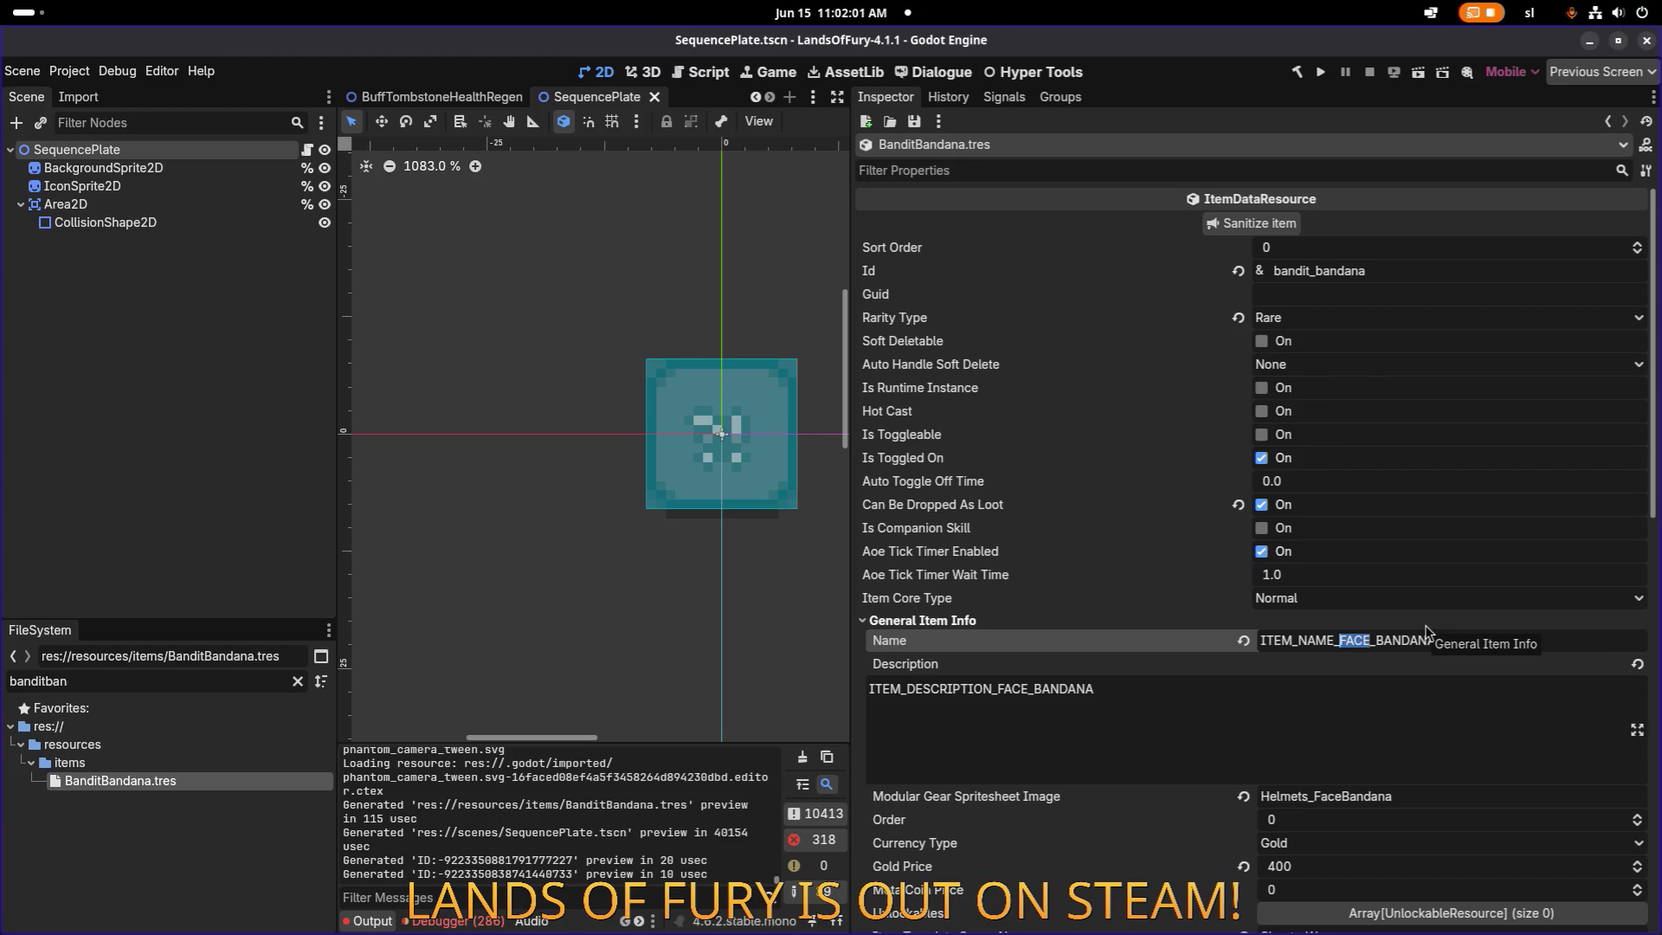
{"action": "type", "text": "BANDIT"}
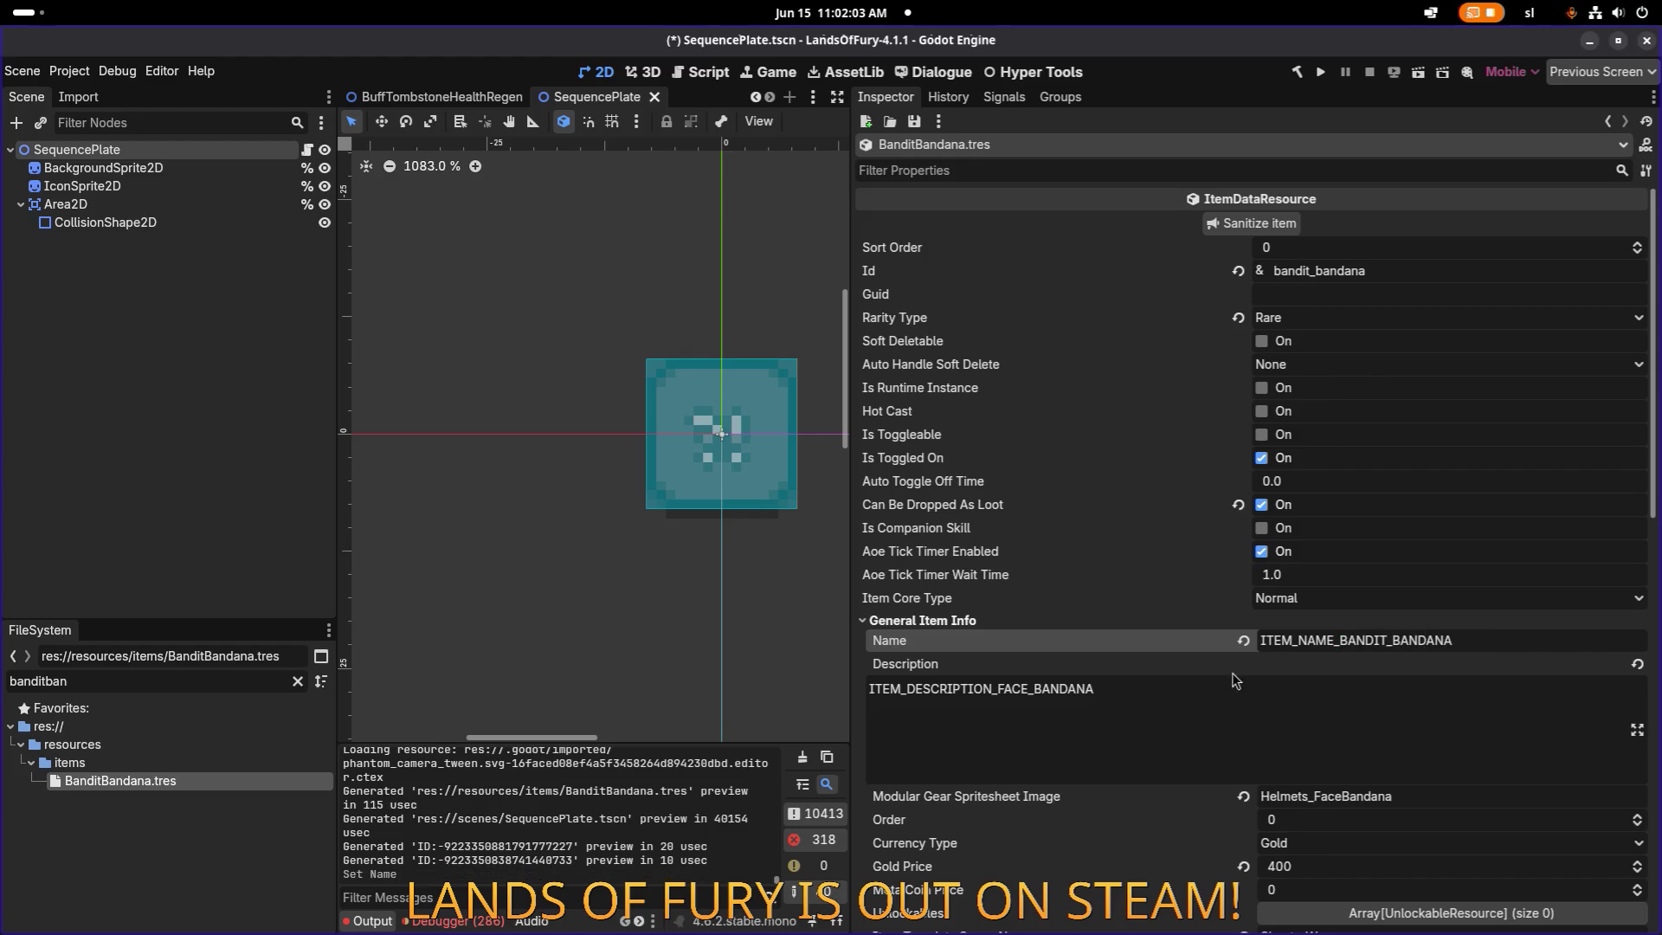
{"action": "left_click", "coordinate": [1094, 693]}
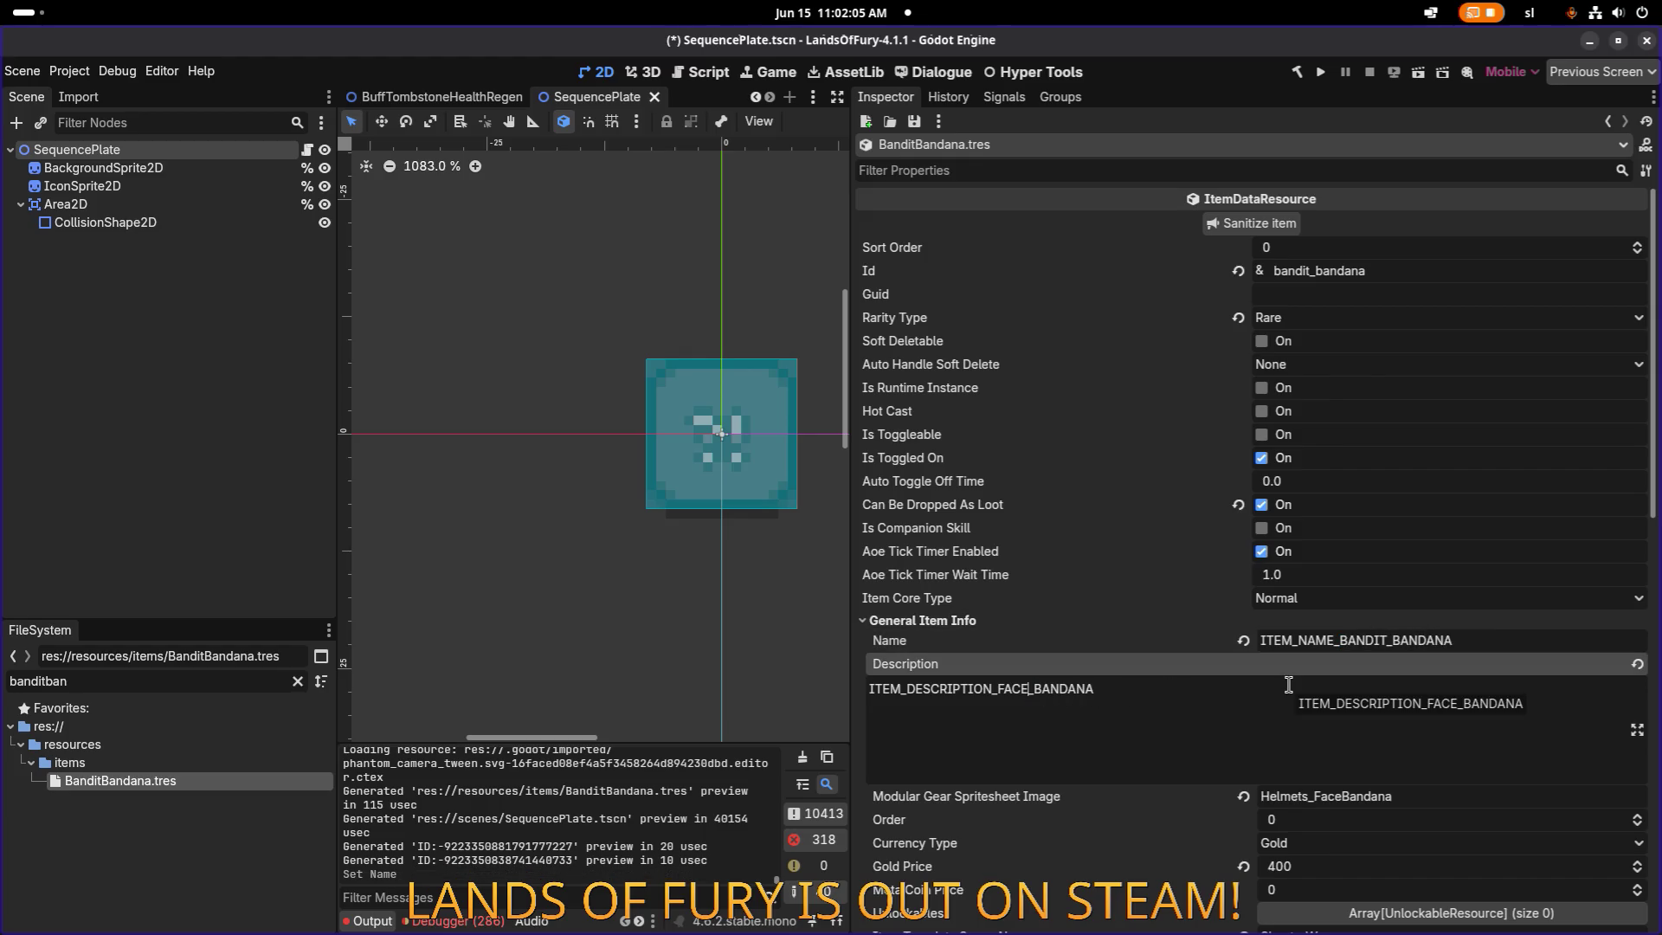
{"action": "key", "text": "BackSpace"}
{"action": "key", "text": "BackSpace"}
{"action": "key", "text": "BackSpace"}
{"action": "type", "text": "BANDIT"}
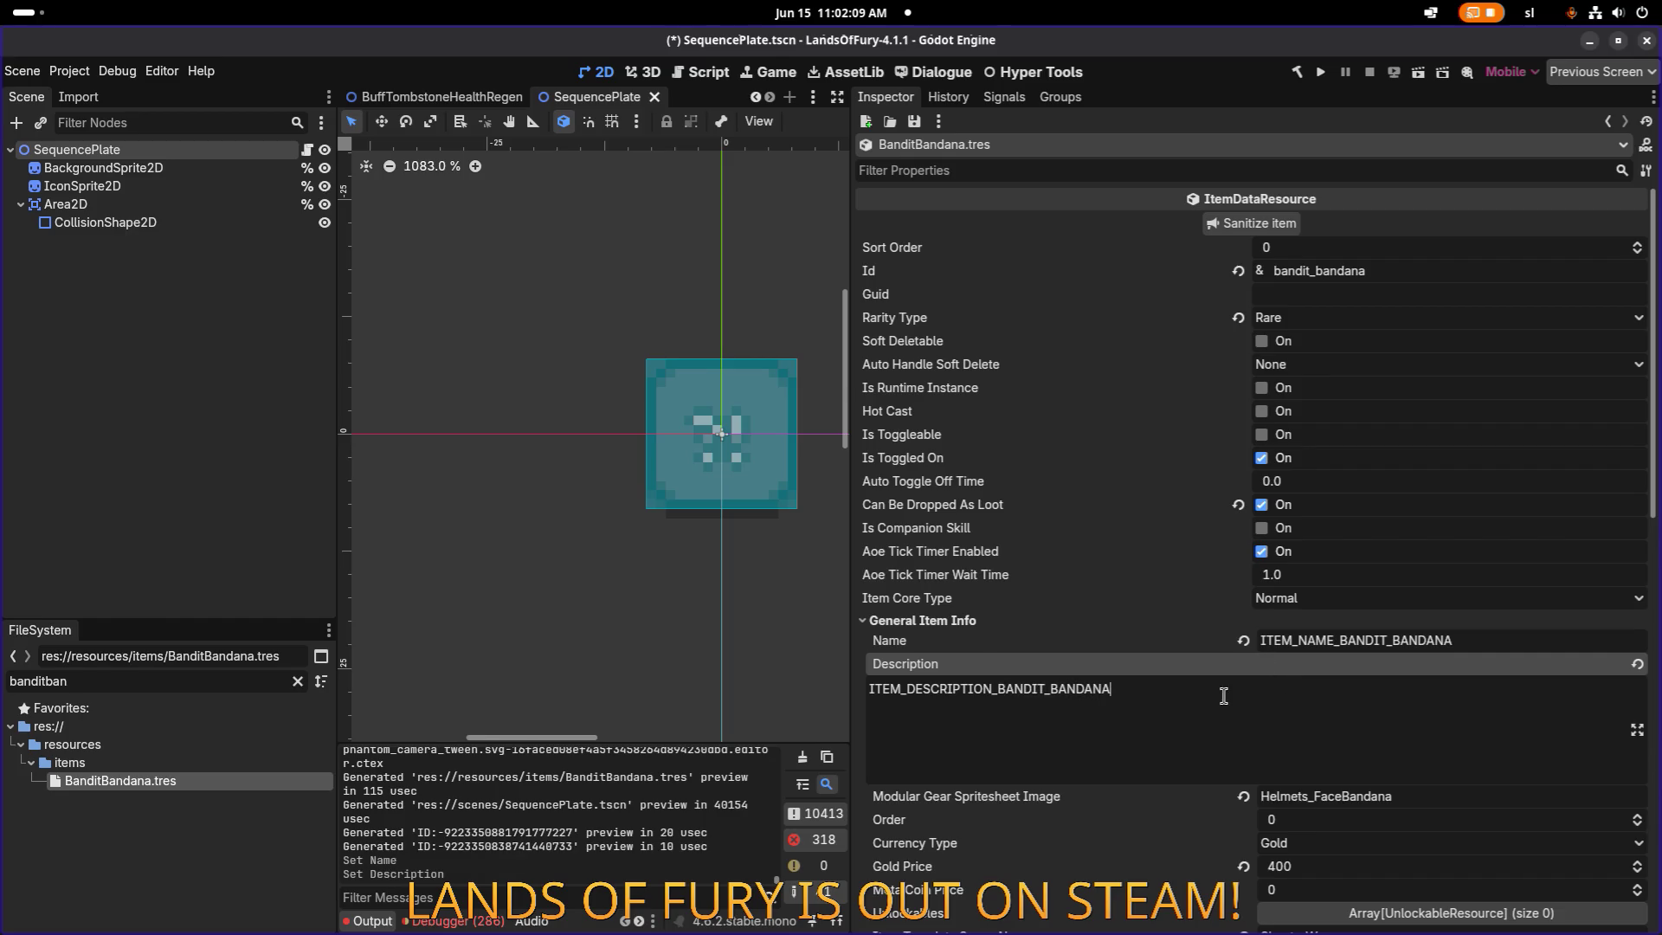
{"action": "scroll", "coordinate": [1357, 789], "scroll_direction": "down", "scroll_amount": 3}
{"action": "key", "text": "ctrl+s"}
Point the icon to items_bandit_bandana, save, and return to Visual Studio Code.
{"action": "scroll", "coordinate": [1395, 523], "scroll_direction": "up", "scroll_amount": 5}
{"action": "scroll", "coordinate": [1396, 526], "scroll_direction": "down", "scroll_amount": 11}
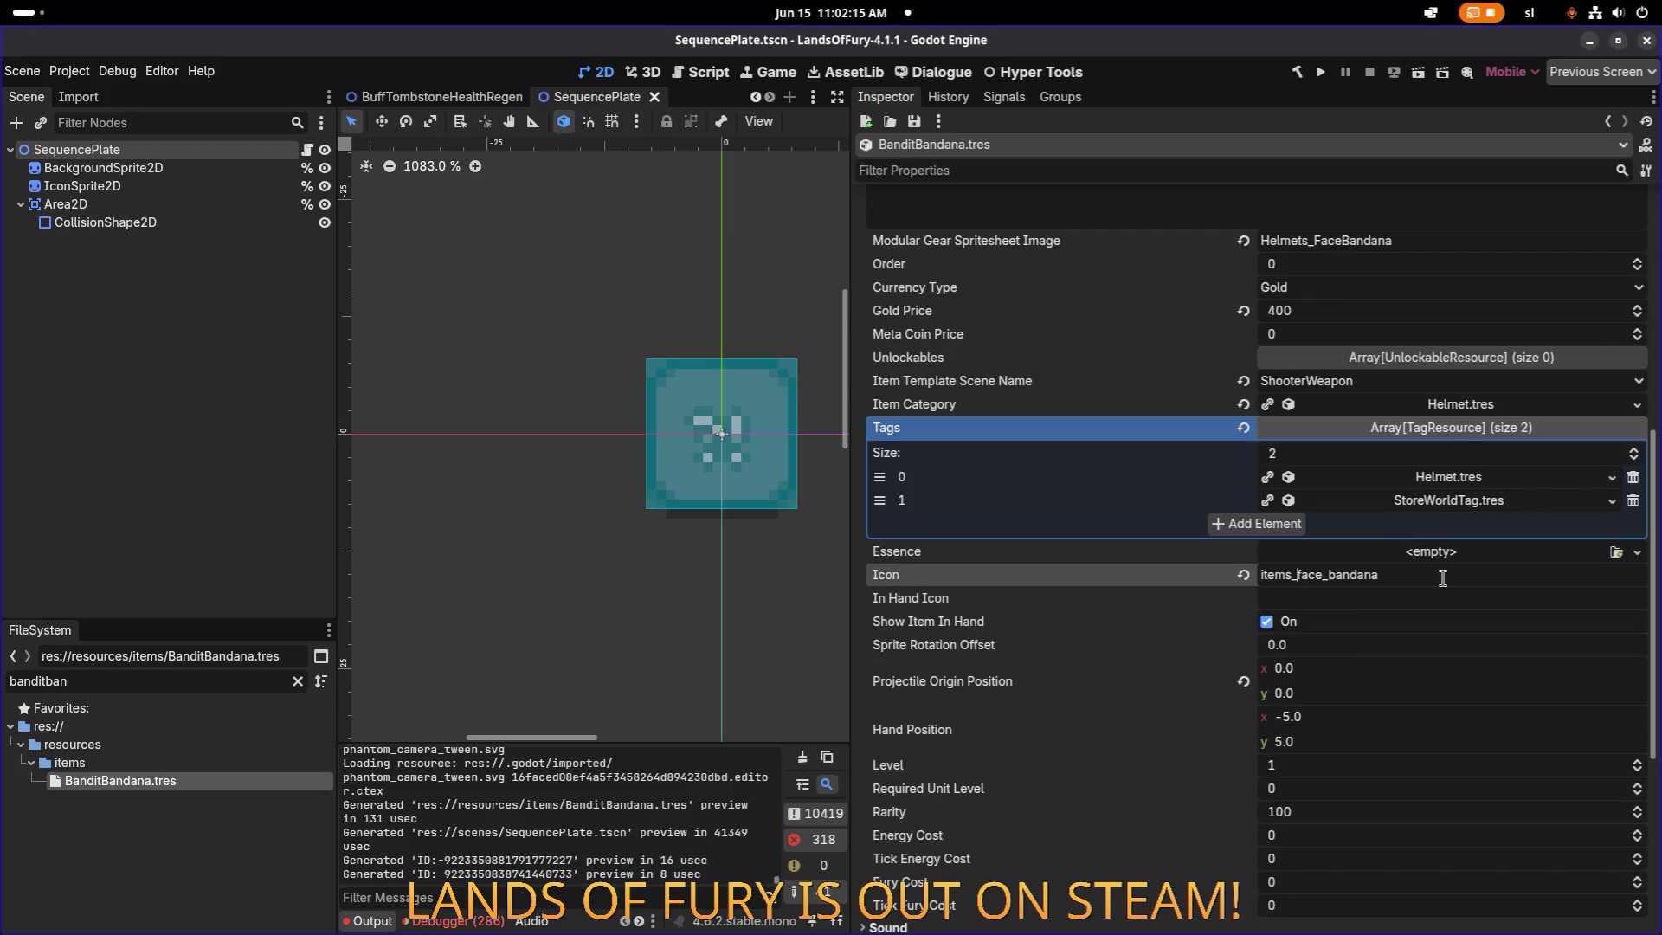
{"action": "key", "text": "shift+Right"}
{"action": "key", "text": "shift+Right"}
{"action": "key", "text": "shift+Right"}
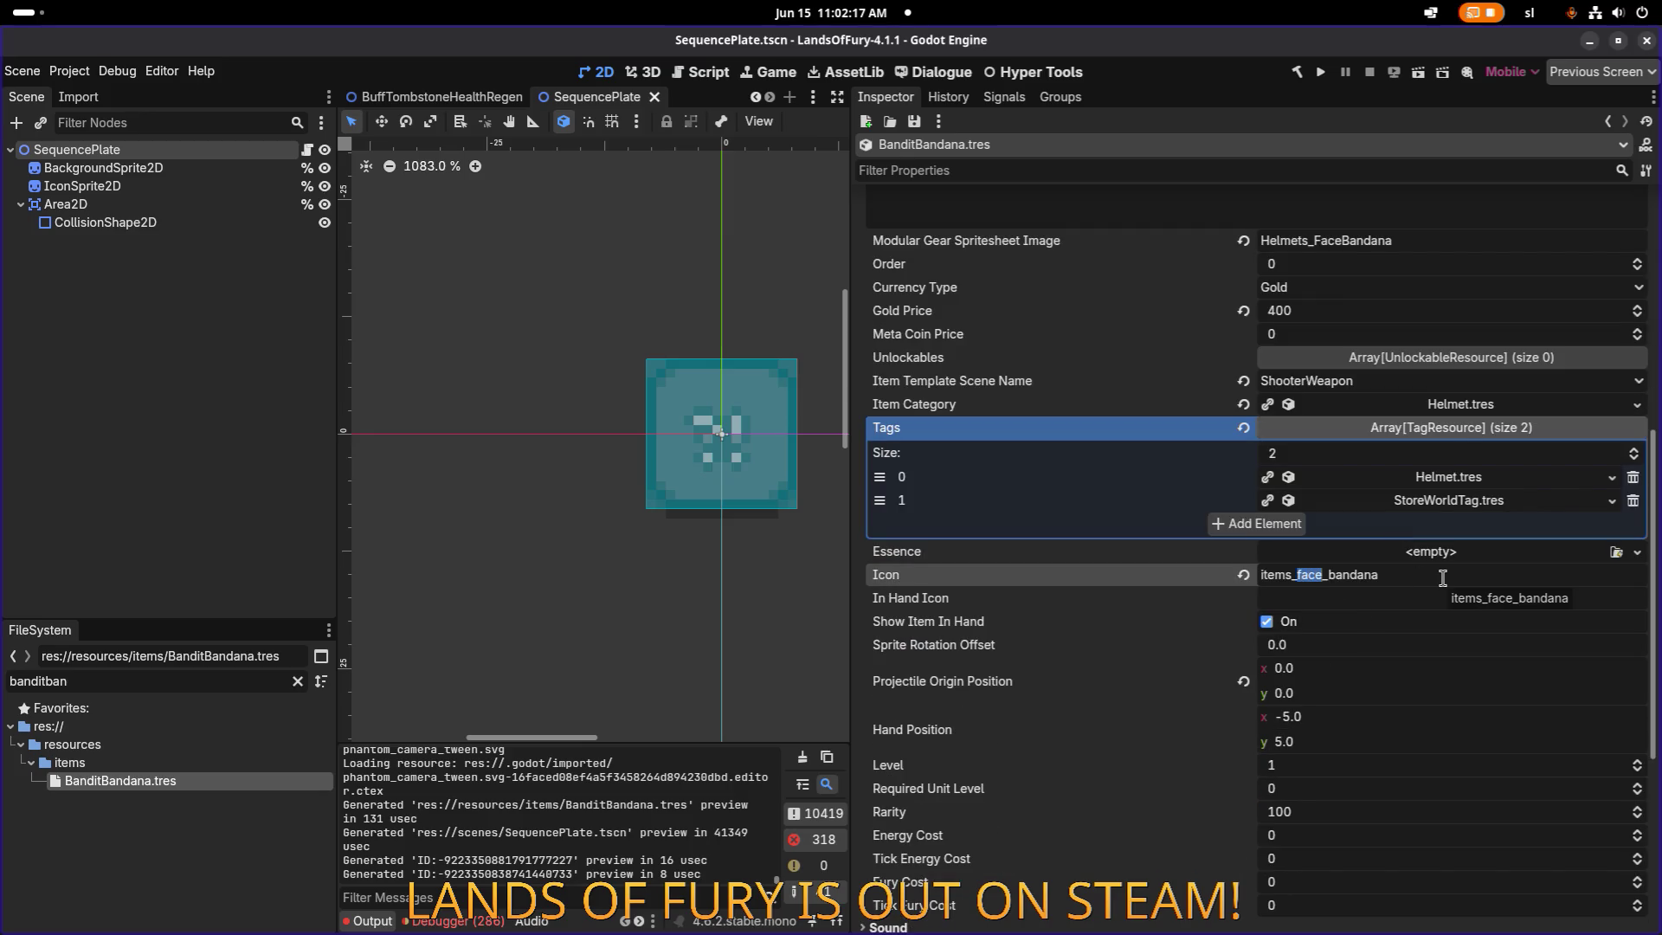
{"action": "type", "text": "bandit"}
{"action": "key", "text": "ctrl+s"}
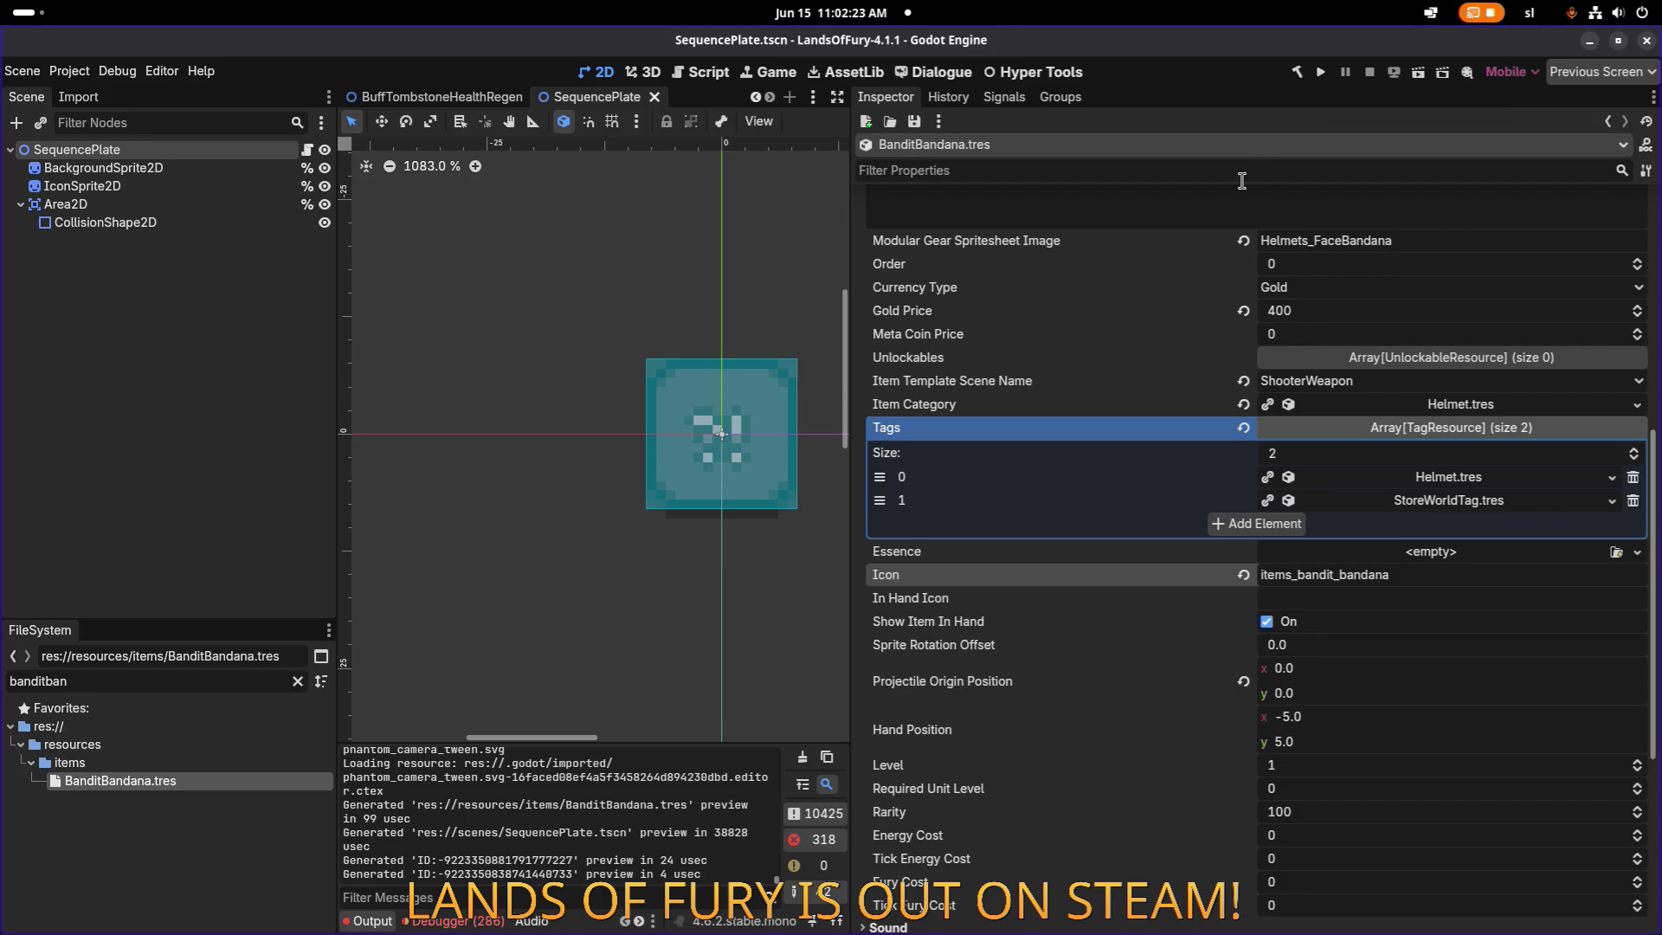
{"action": "key", "text": "alt+Tab"}
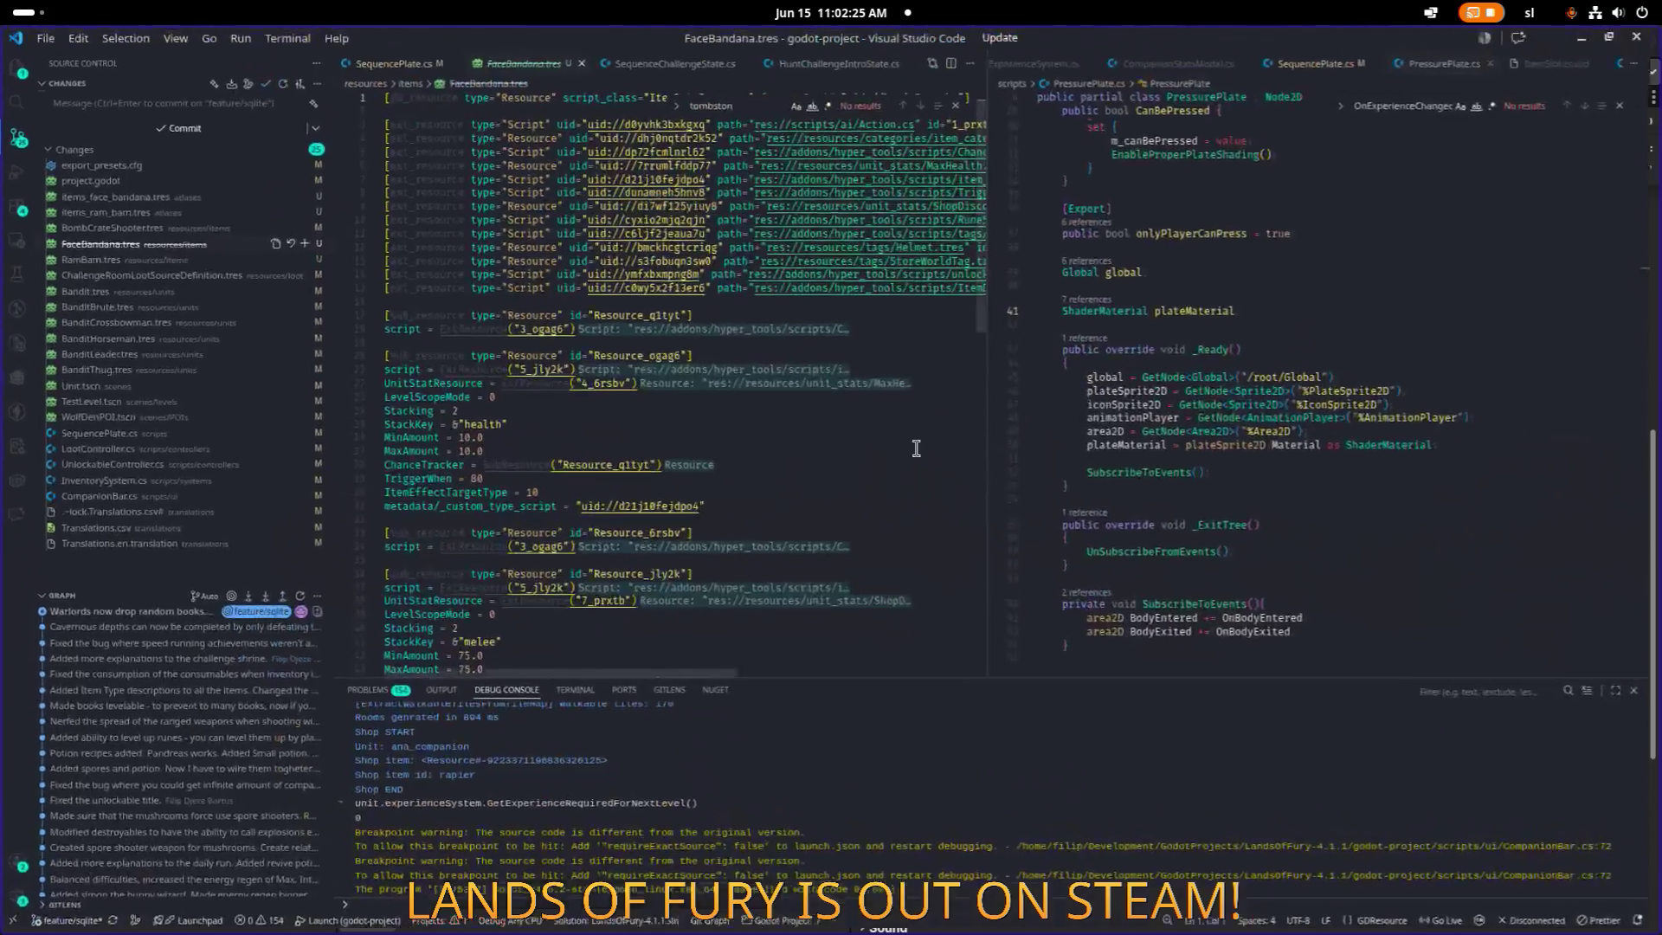
In AddDebugStartingItems, swap the first 'ram_bam' for 'bandit_bandana', save InventorySystem.cs, return to Godot.
{"action": "key", "text": "ctrl+t"}
{"action": "type", "text": "AddDebug"}
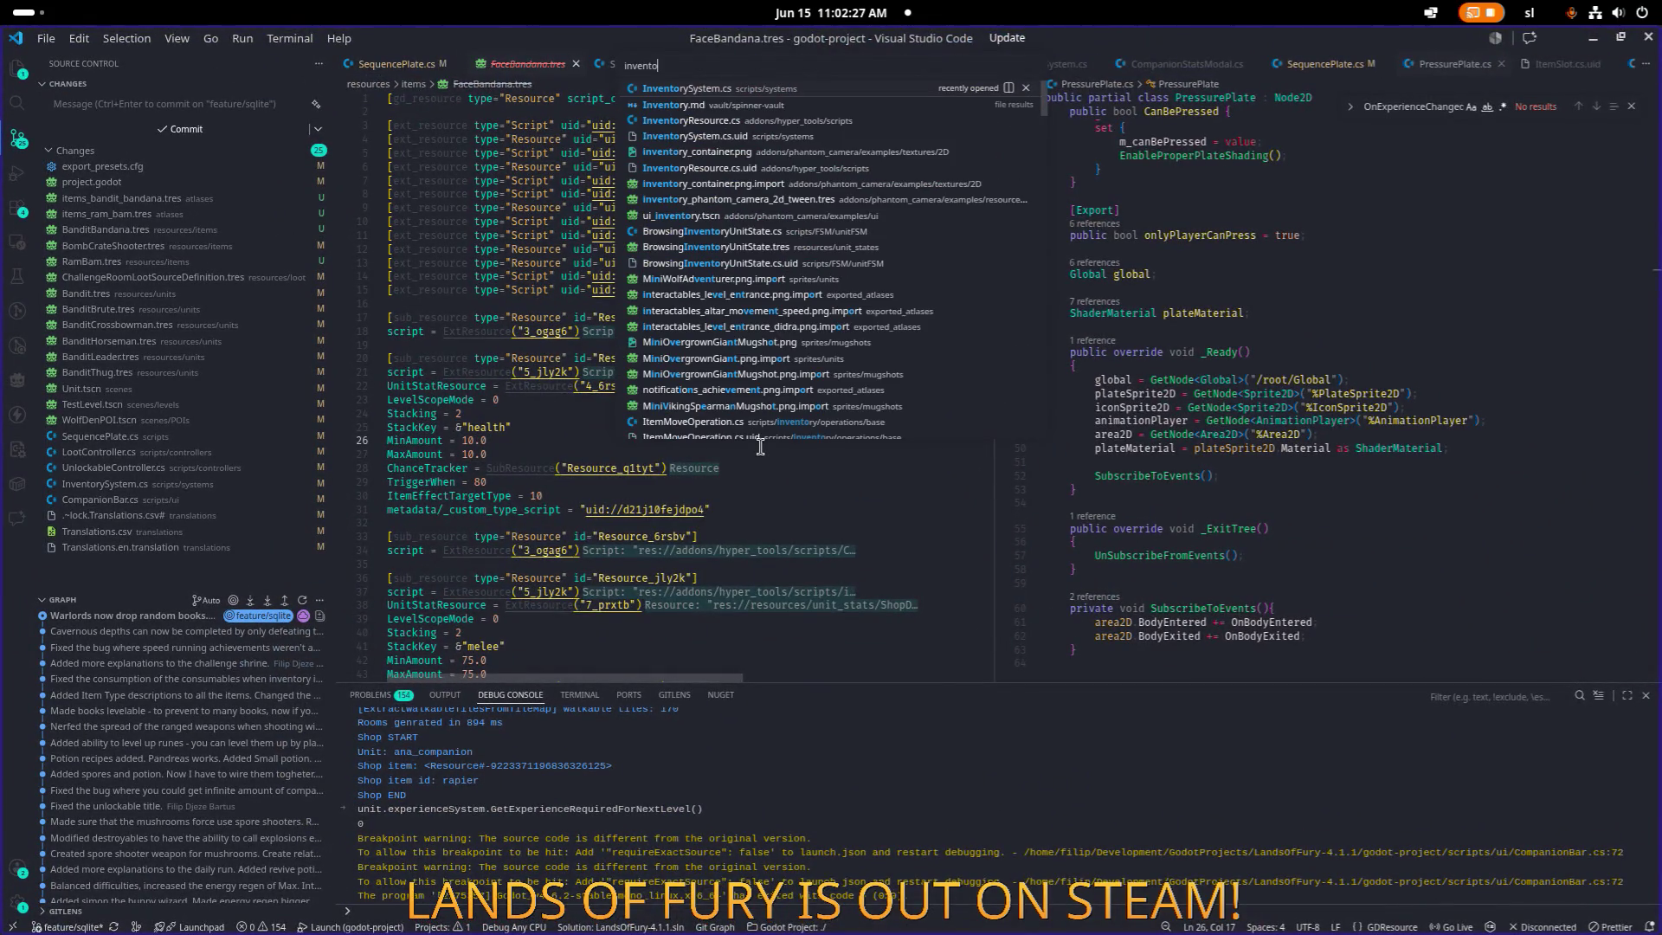
{"action": "key", "text": "Return"}
{"action": "key", "text": "Down"}
{"action": "key", "text": "Down"}
{"action": "key", "text": "Down"}
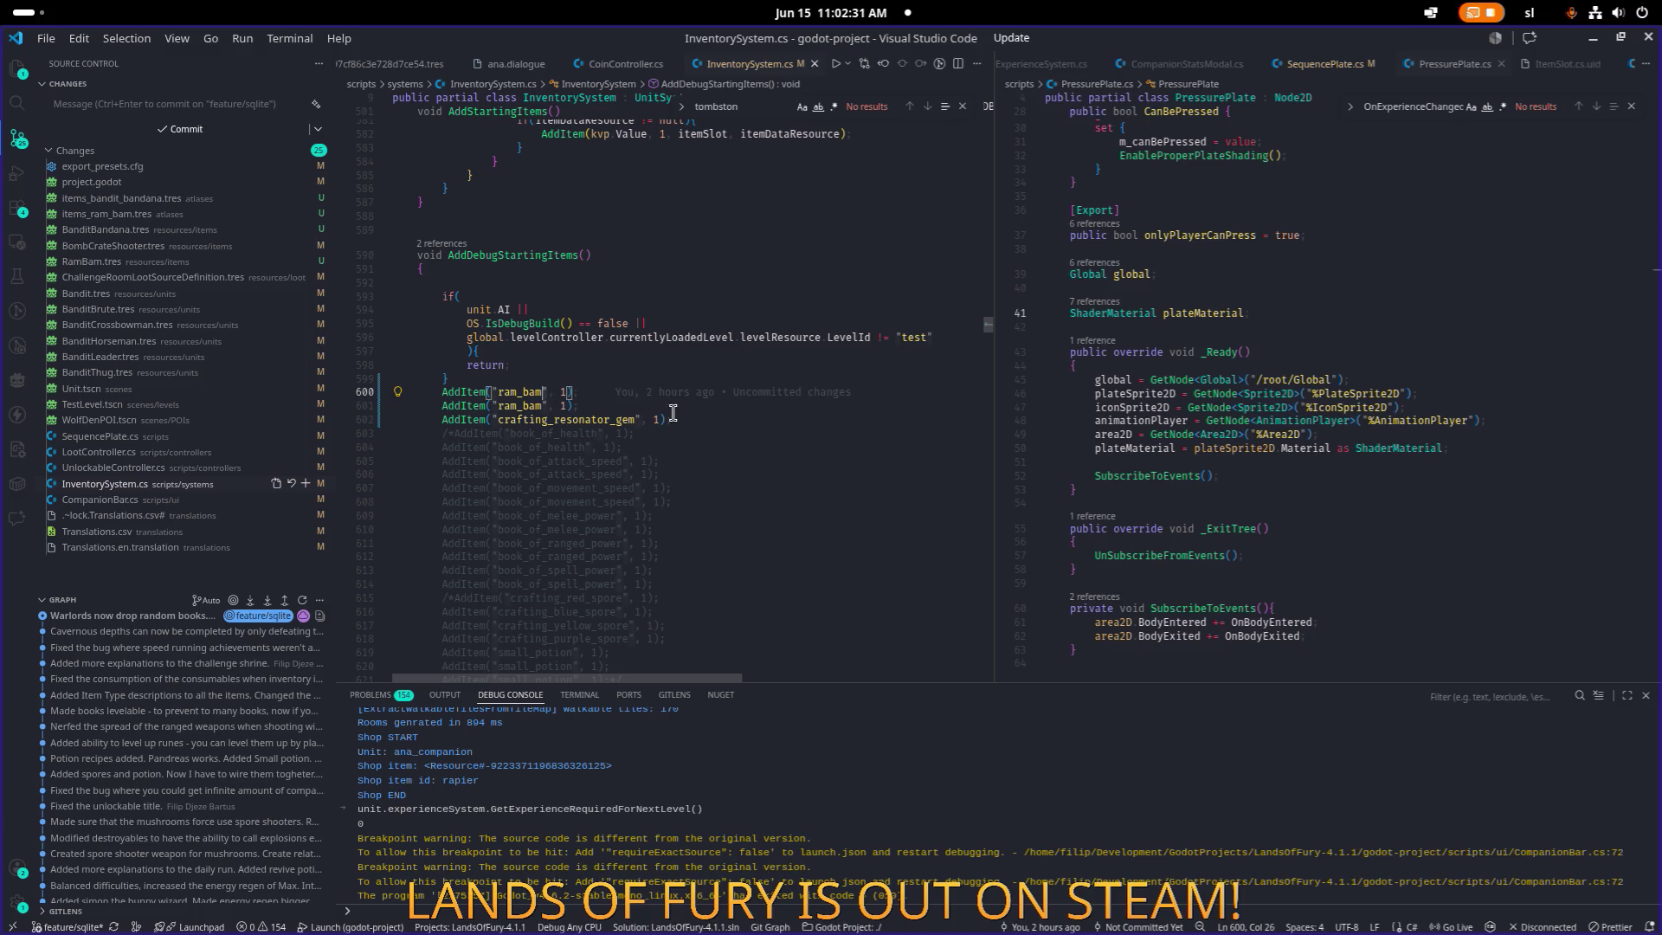
{"action": "key", "text": "ctrl+shift+Left"}
{"action": "type", "text": "bandit"}
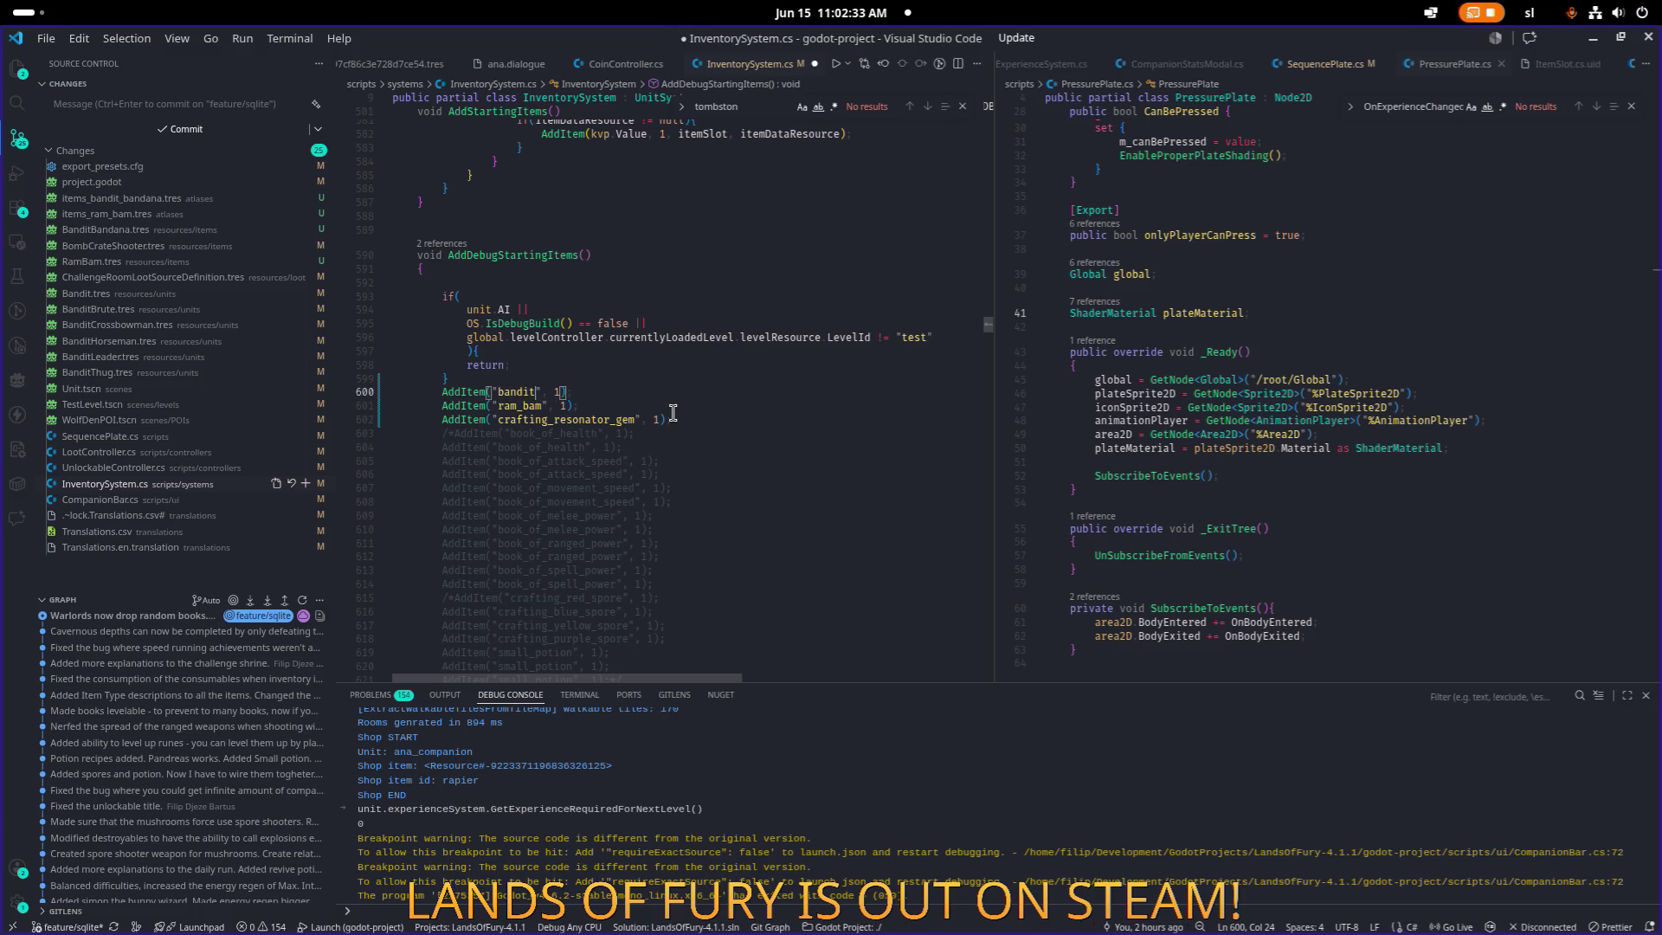
{"action": "key", "text": "Down"}
{"action": "key", "text": "ctrl+s"}
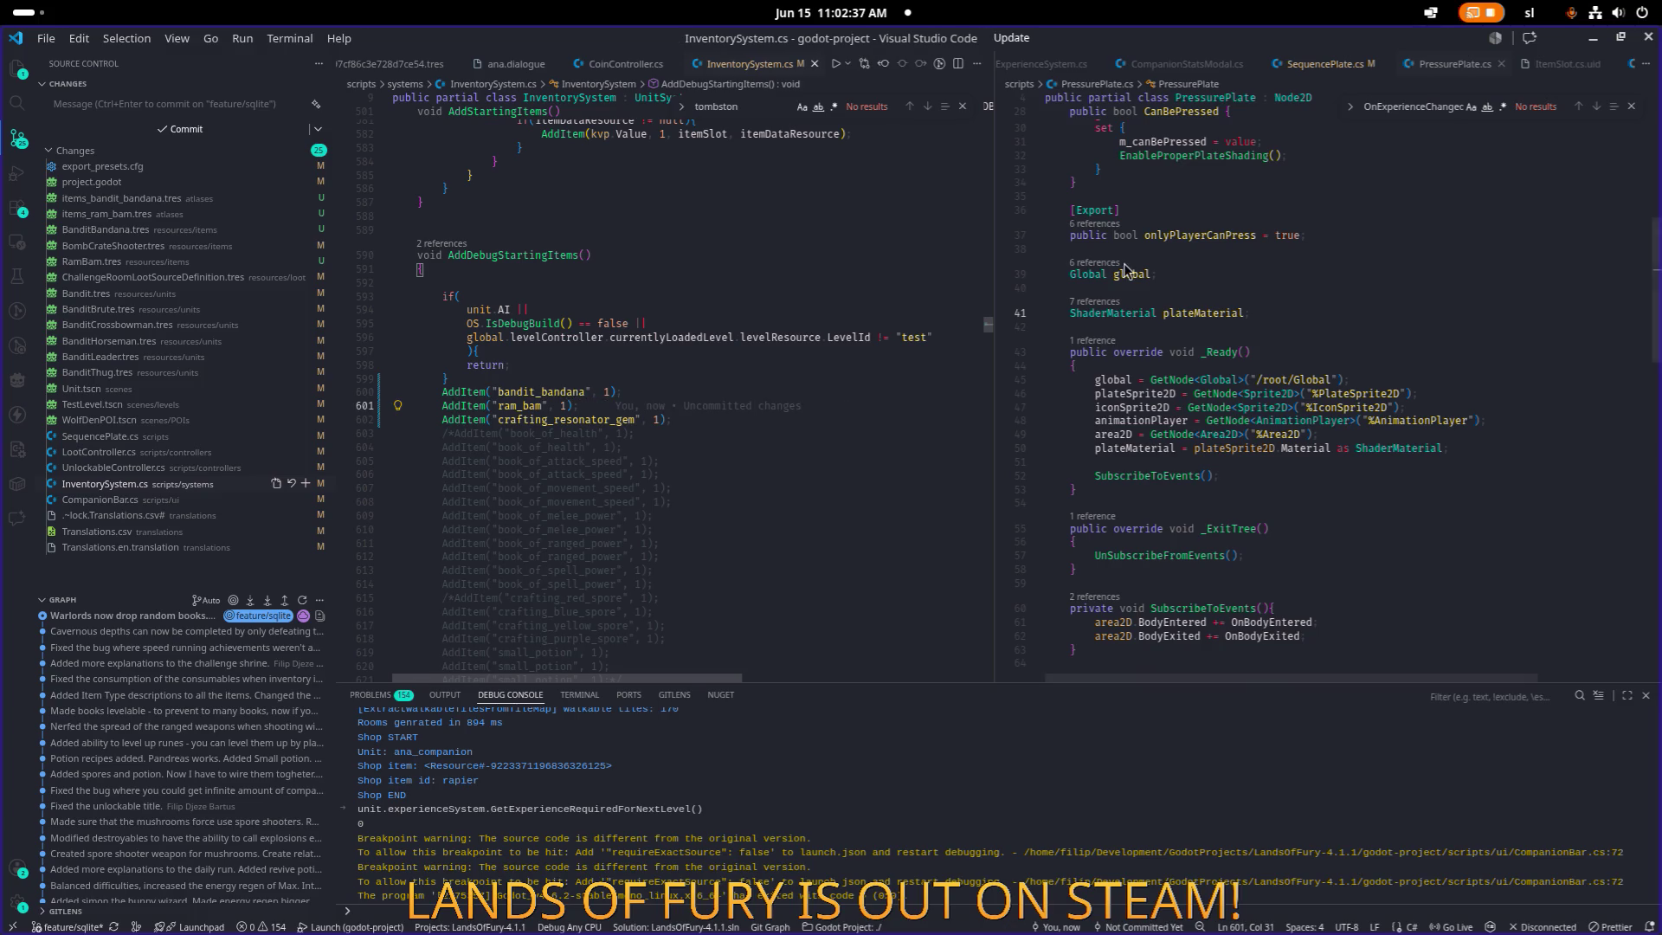
{"action": "key", "text": "alt+Tab"}
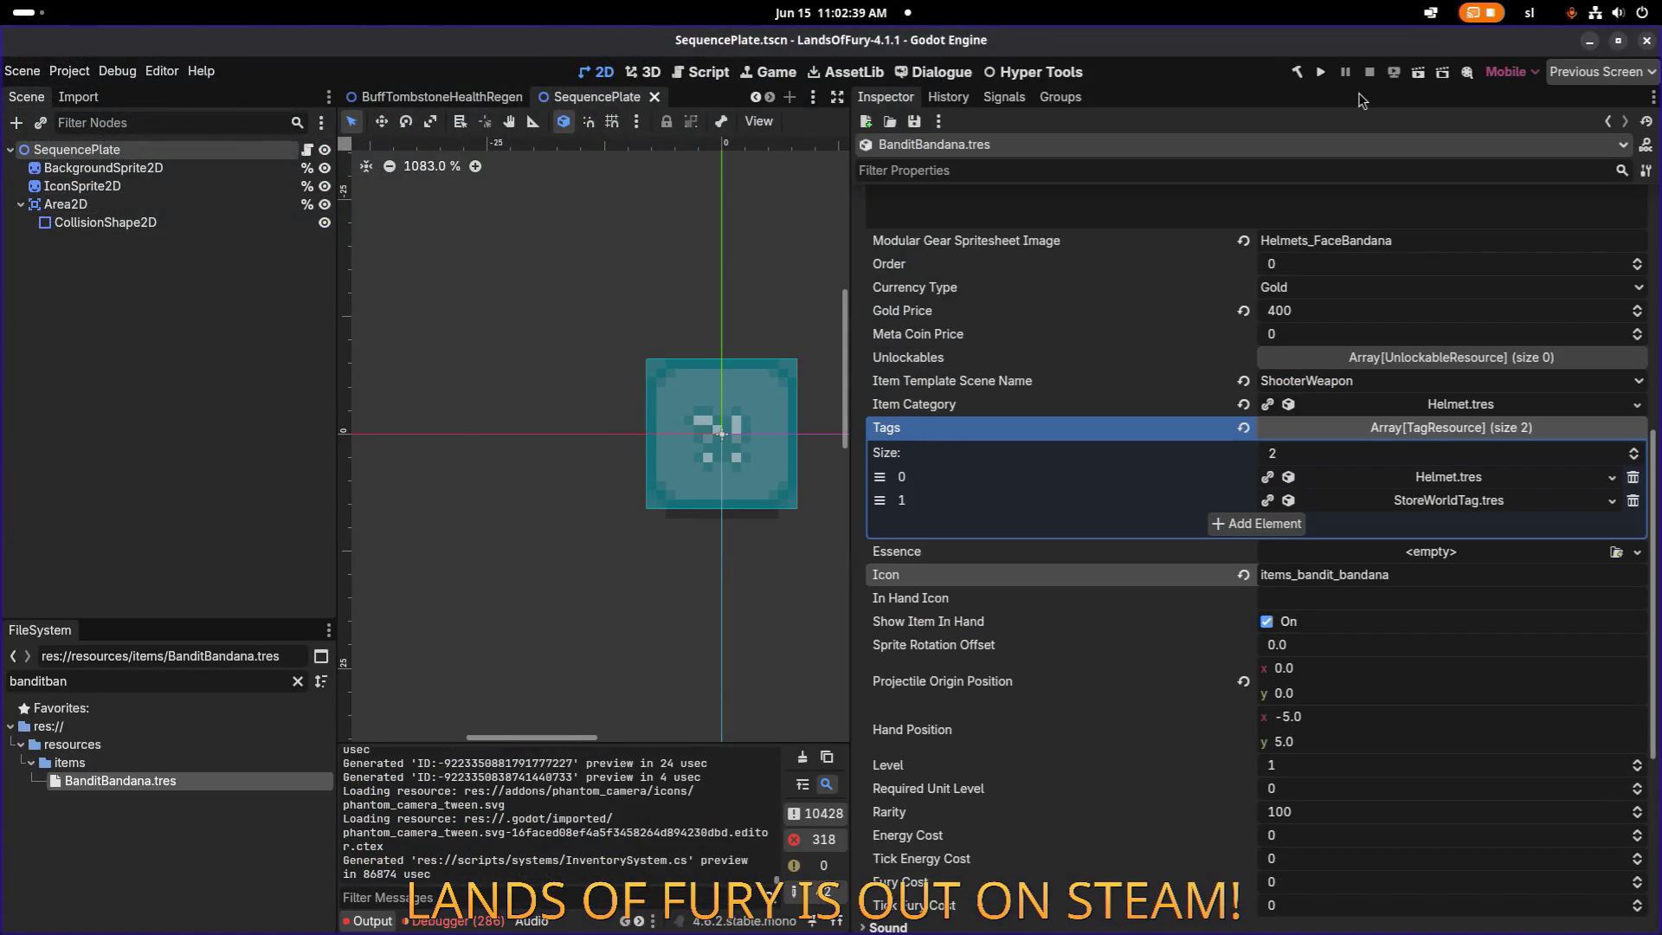
Build and launch Lands of Fury, then press Start on its main menu.
{"action": "left_click", "coordinate": [1320, 72]}
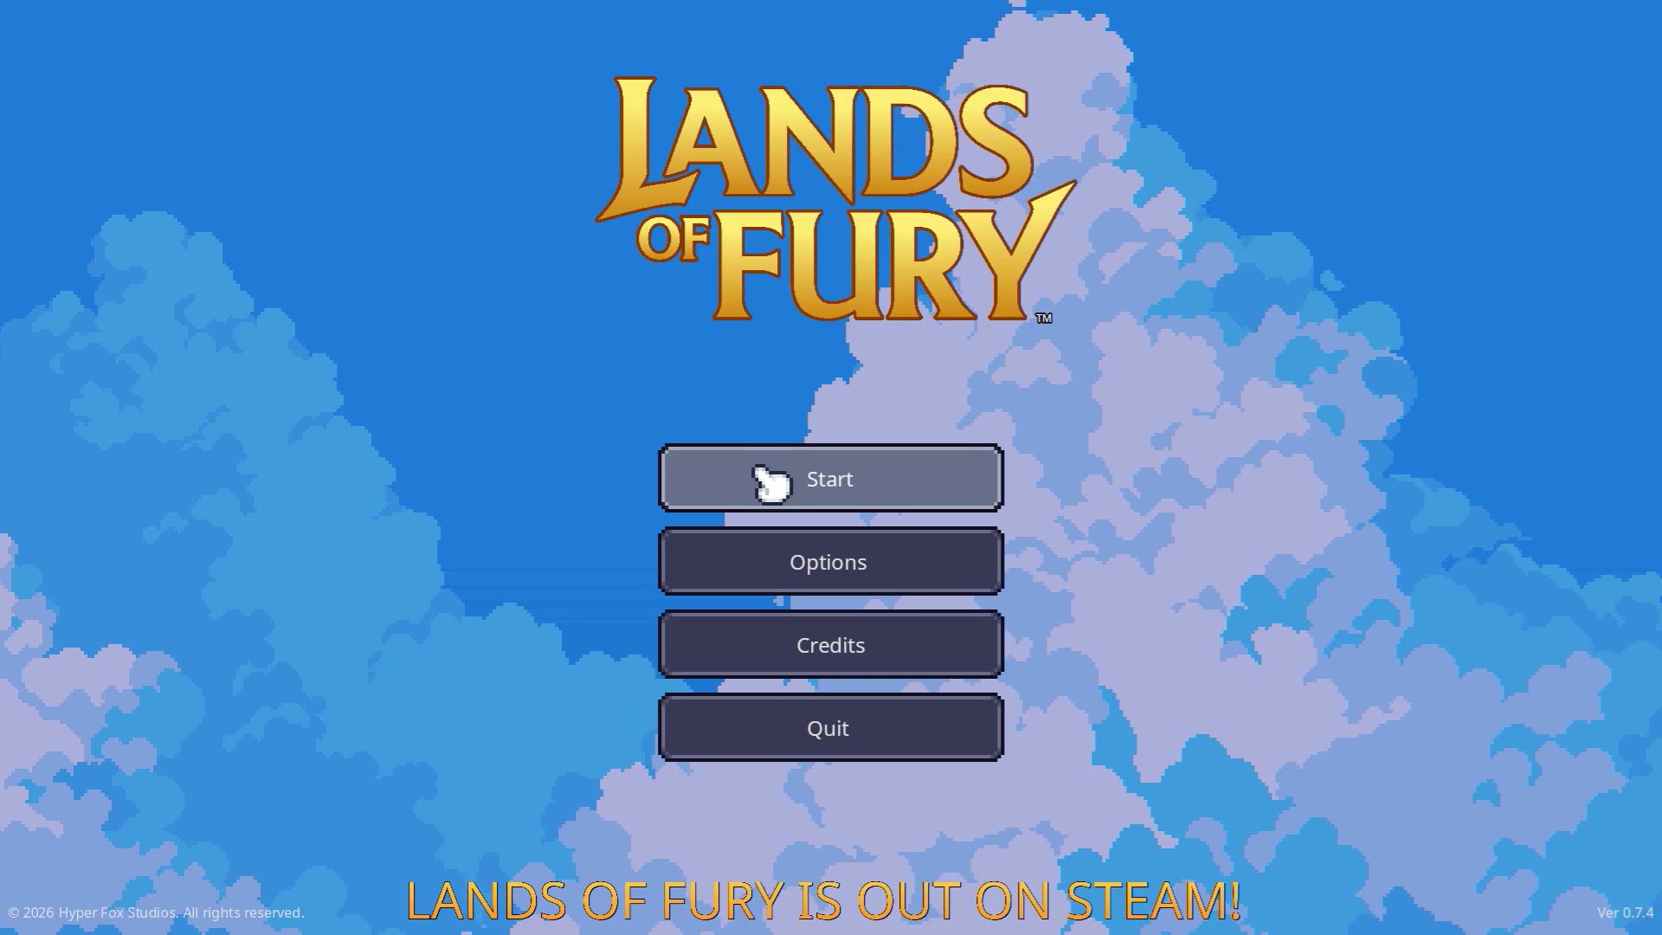
{"action": "left_click", "coordinate": [750, 475]}
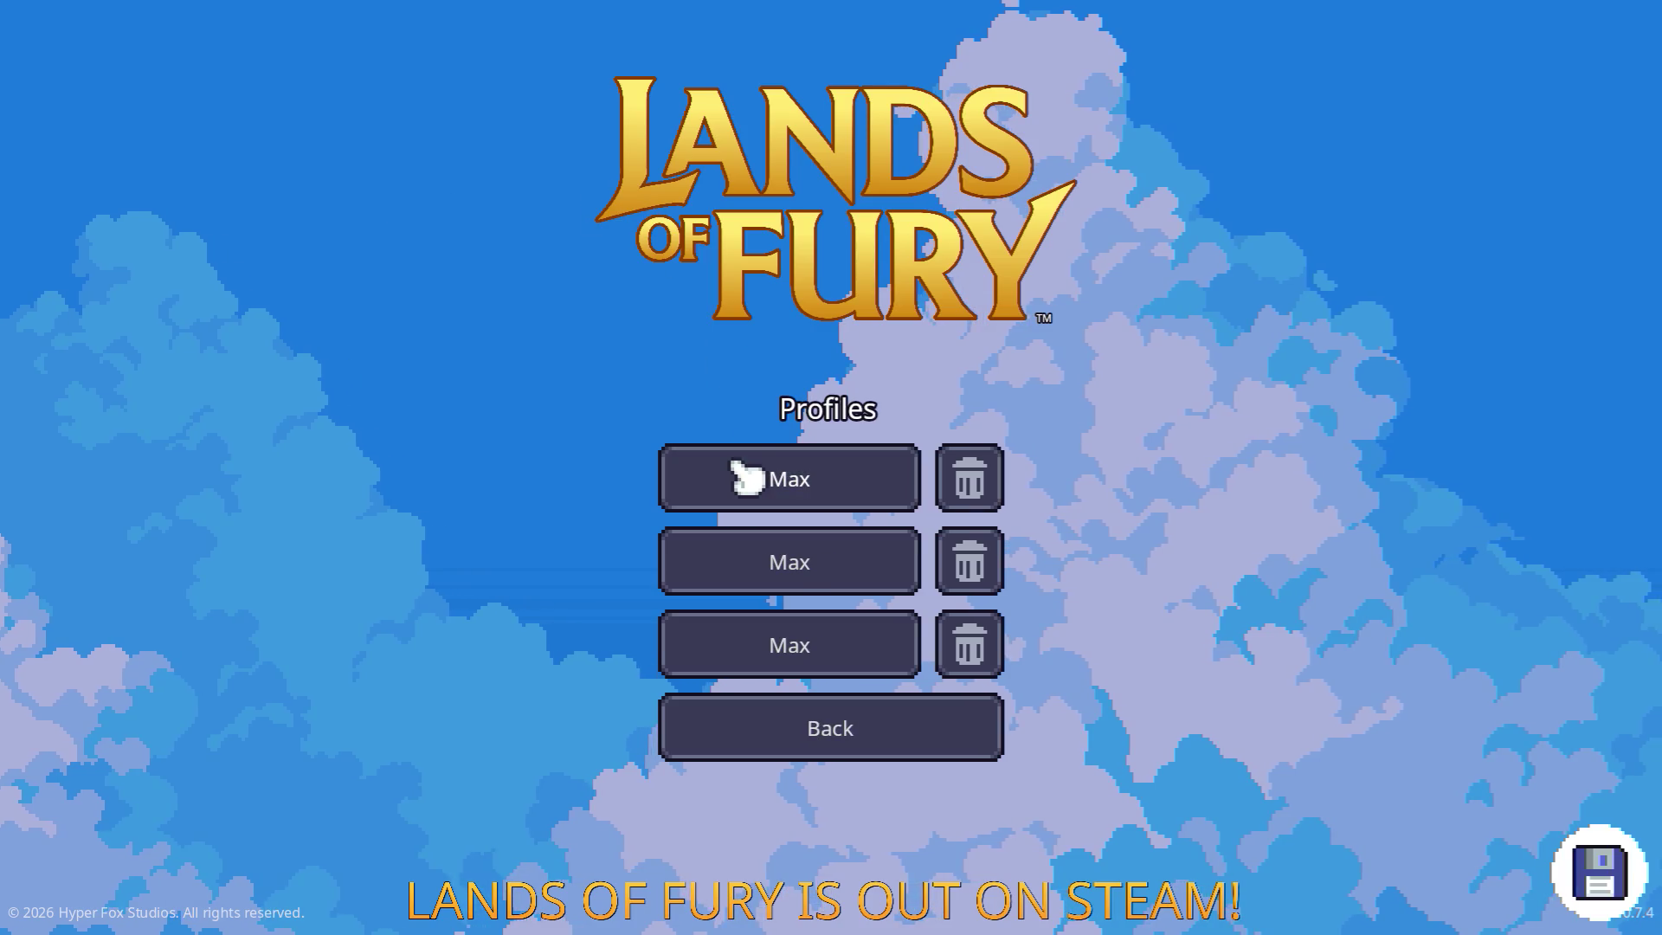
Load the first saved profile and check the inventory.
{"action": "left_click", "coordinate": [746, 477]}
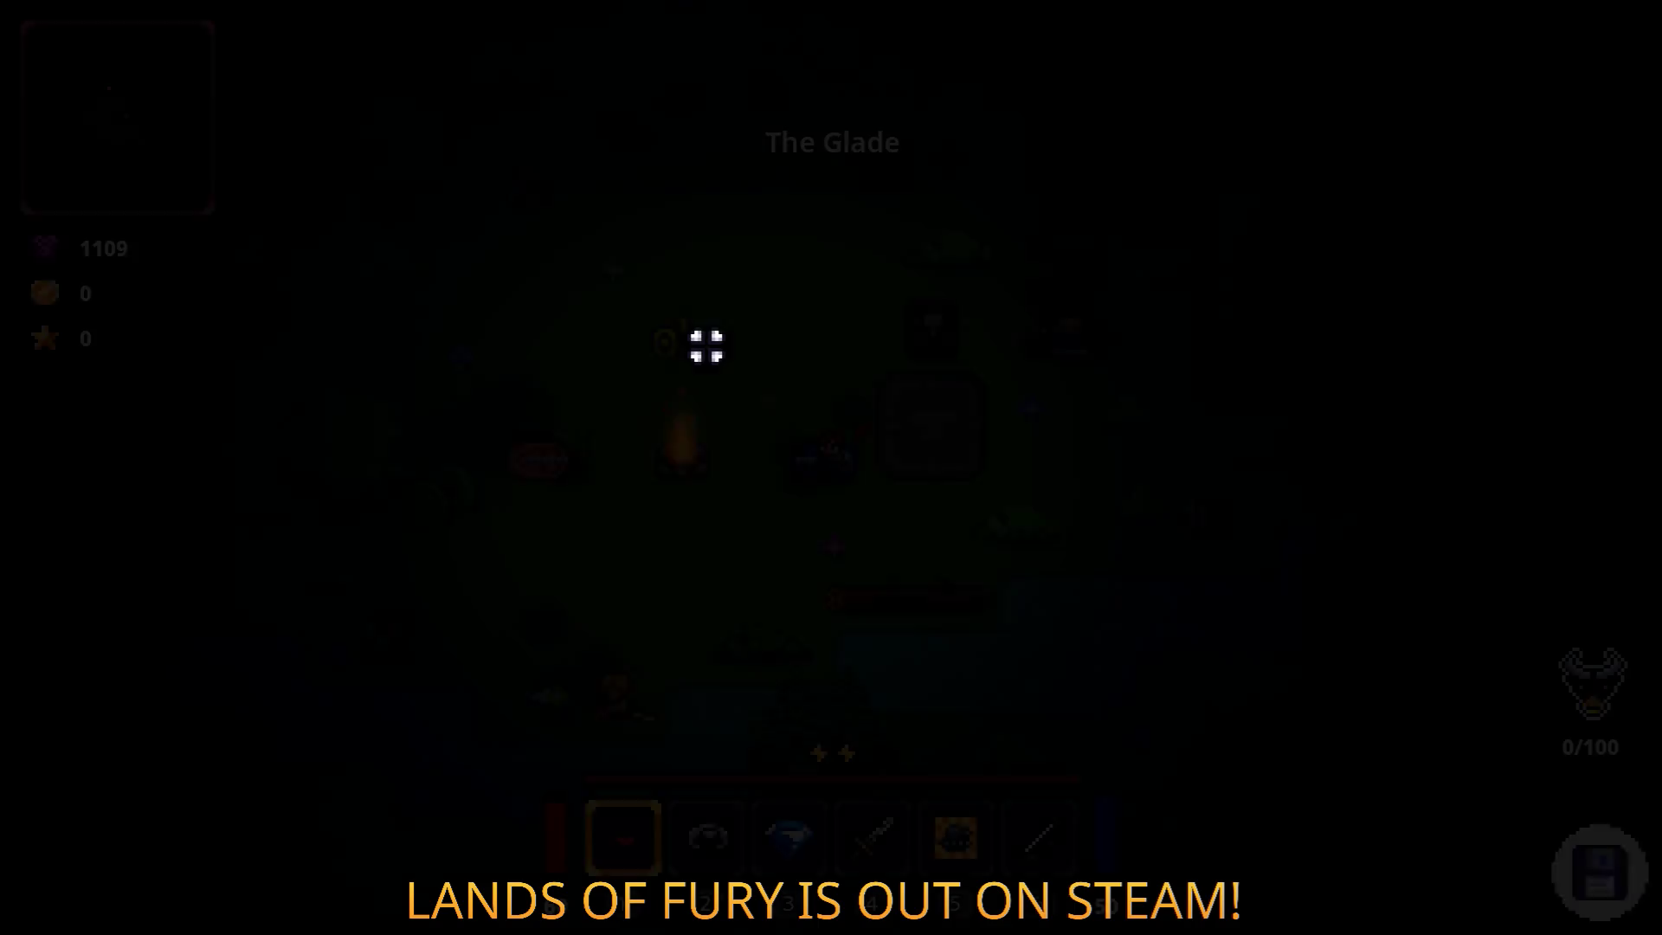
{"action": "key", "text": "Tab"}
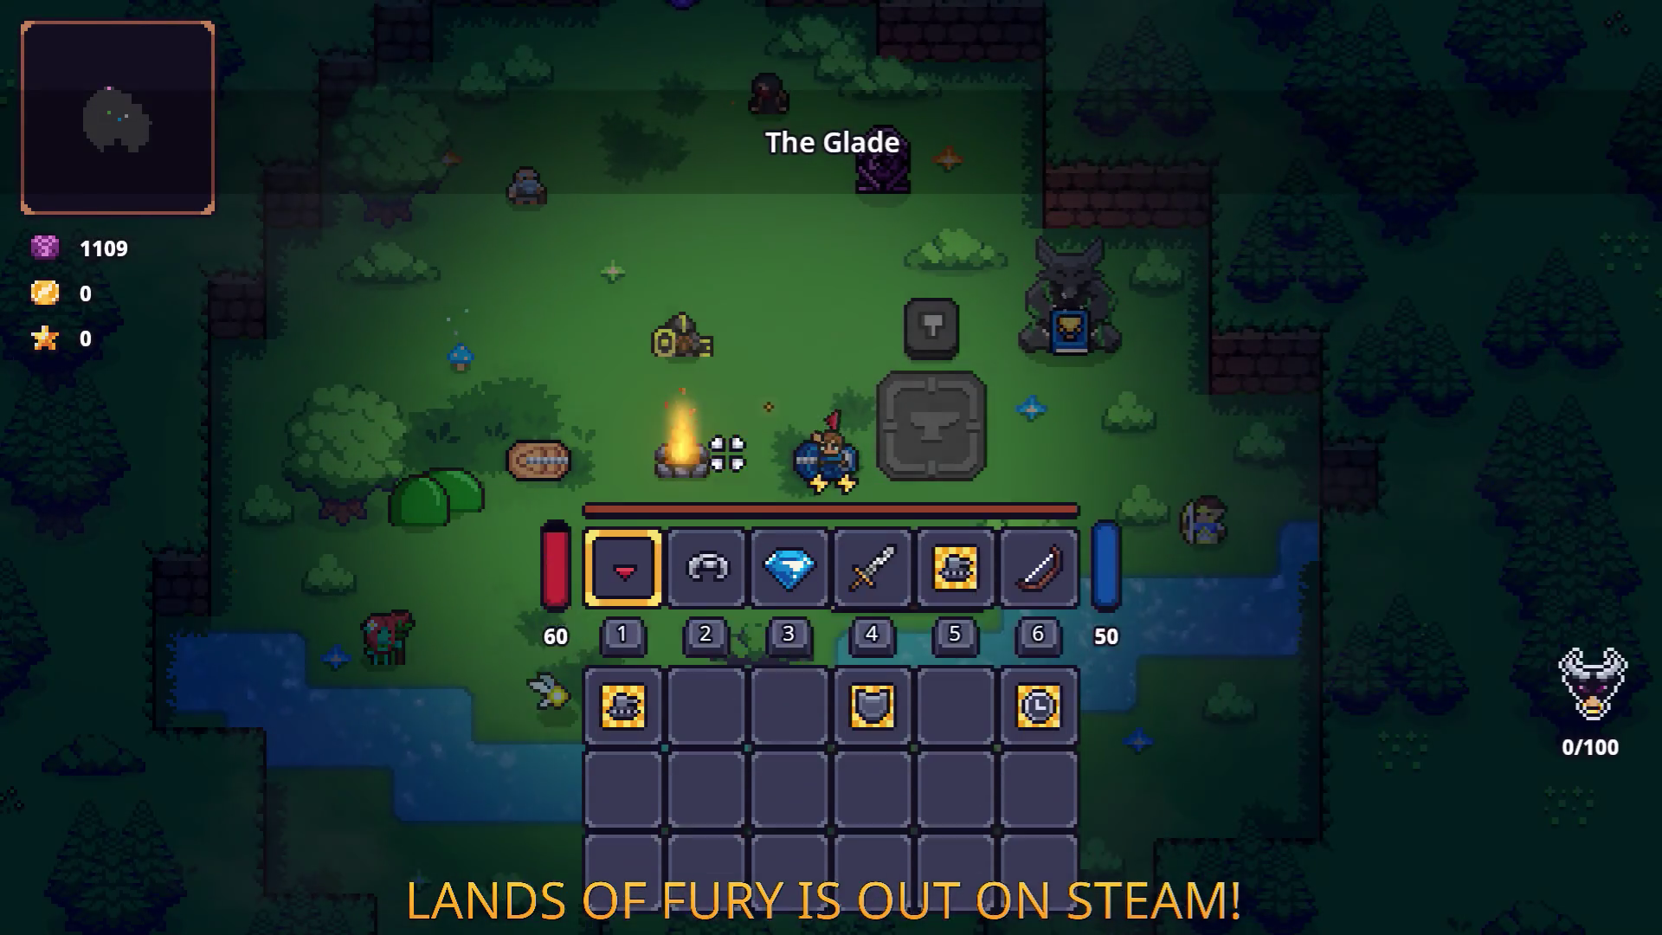
{"action": "key", "text": "Tab"}
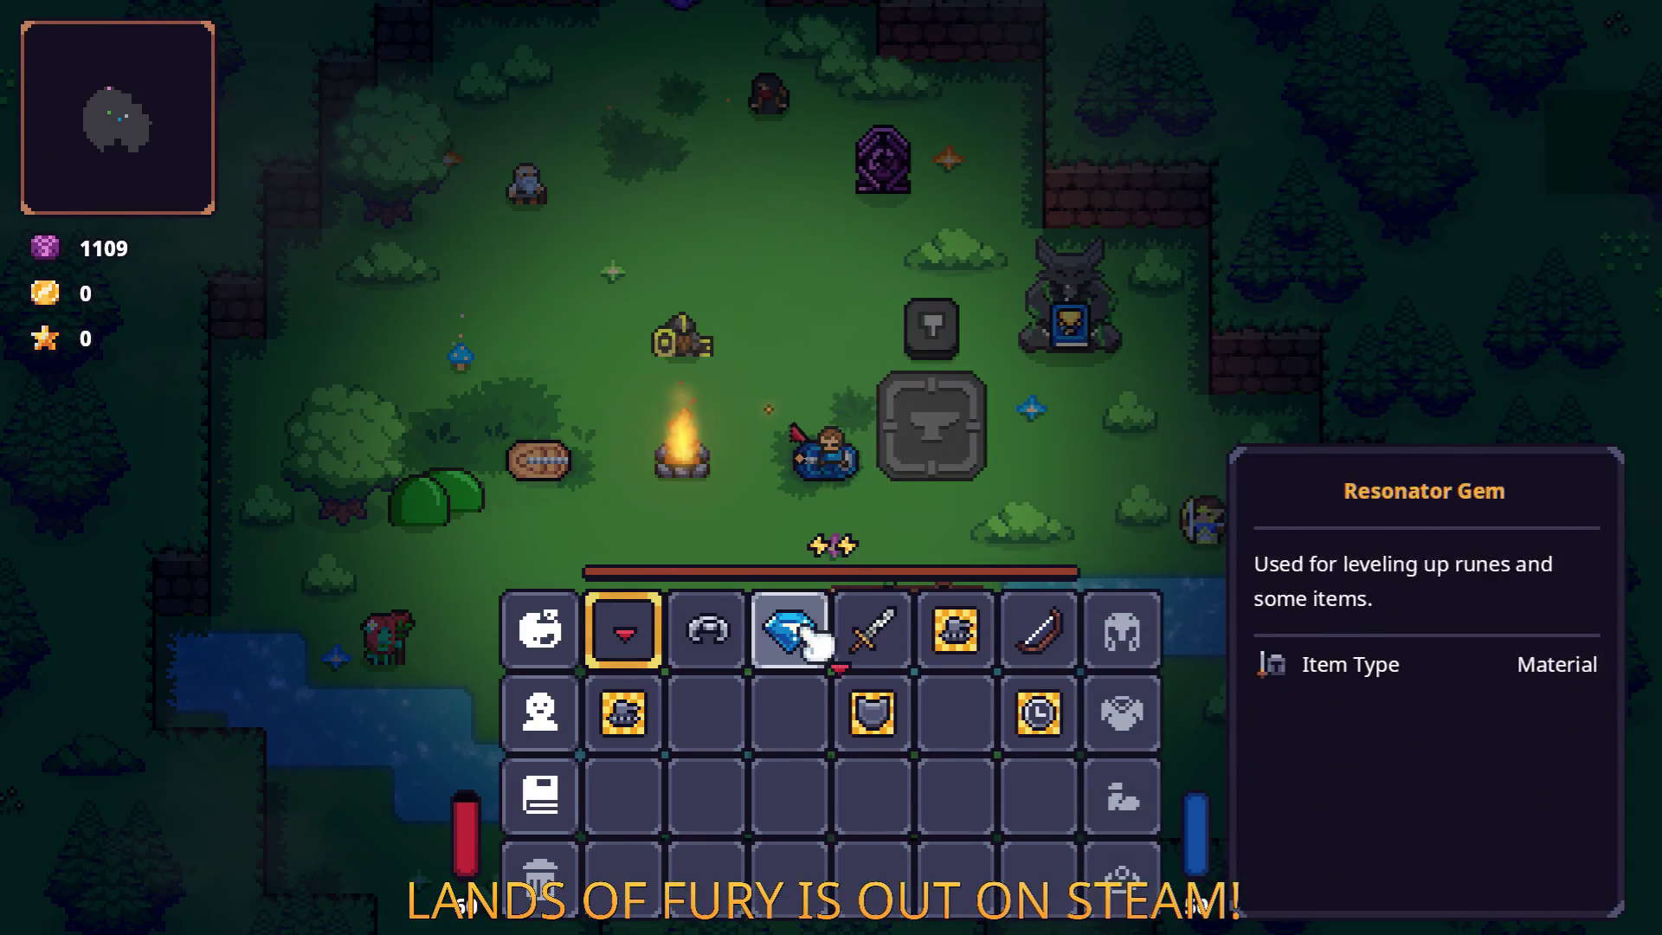
{"action": "key", "text": "Tab"}
Walk through the glade into the purple portal and up into Elderglade Forest.
{"action": "key", "text": "w"}
{"action": "key", "text": "a"}
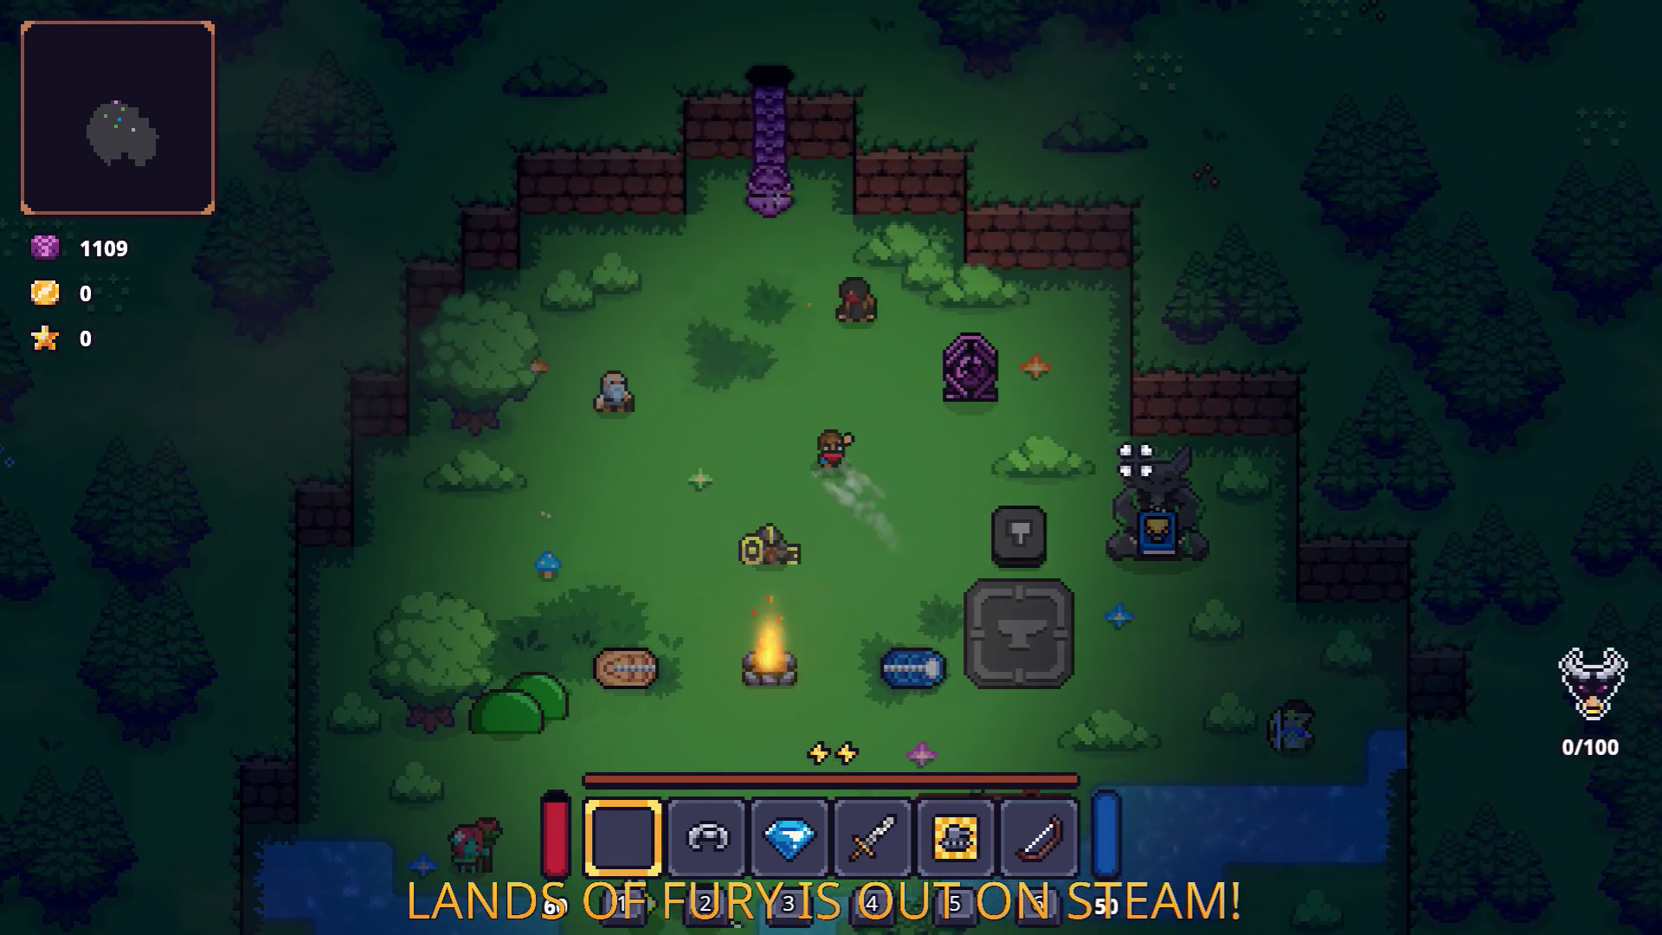
{"action": "key", "text": "w"}
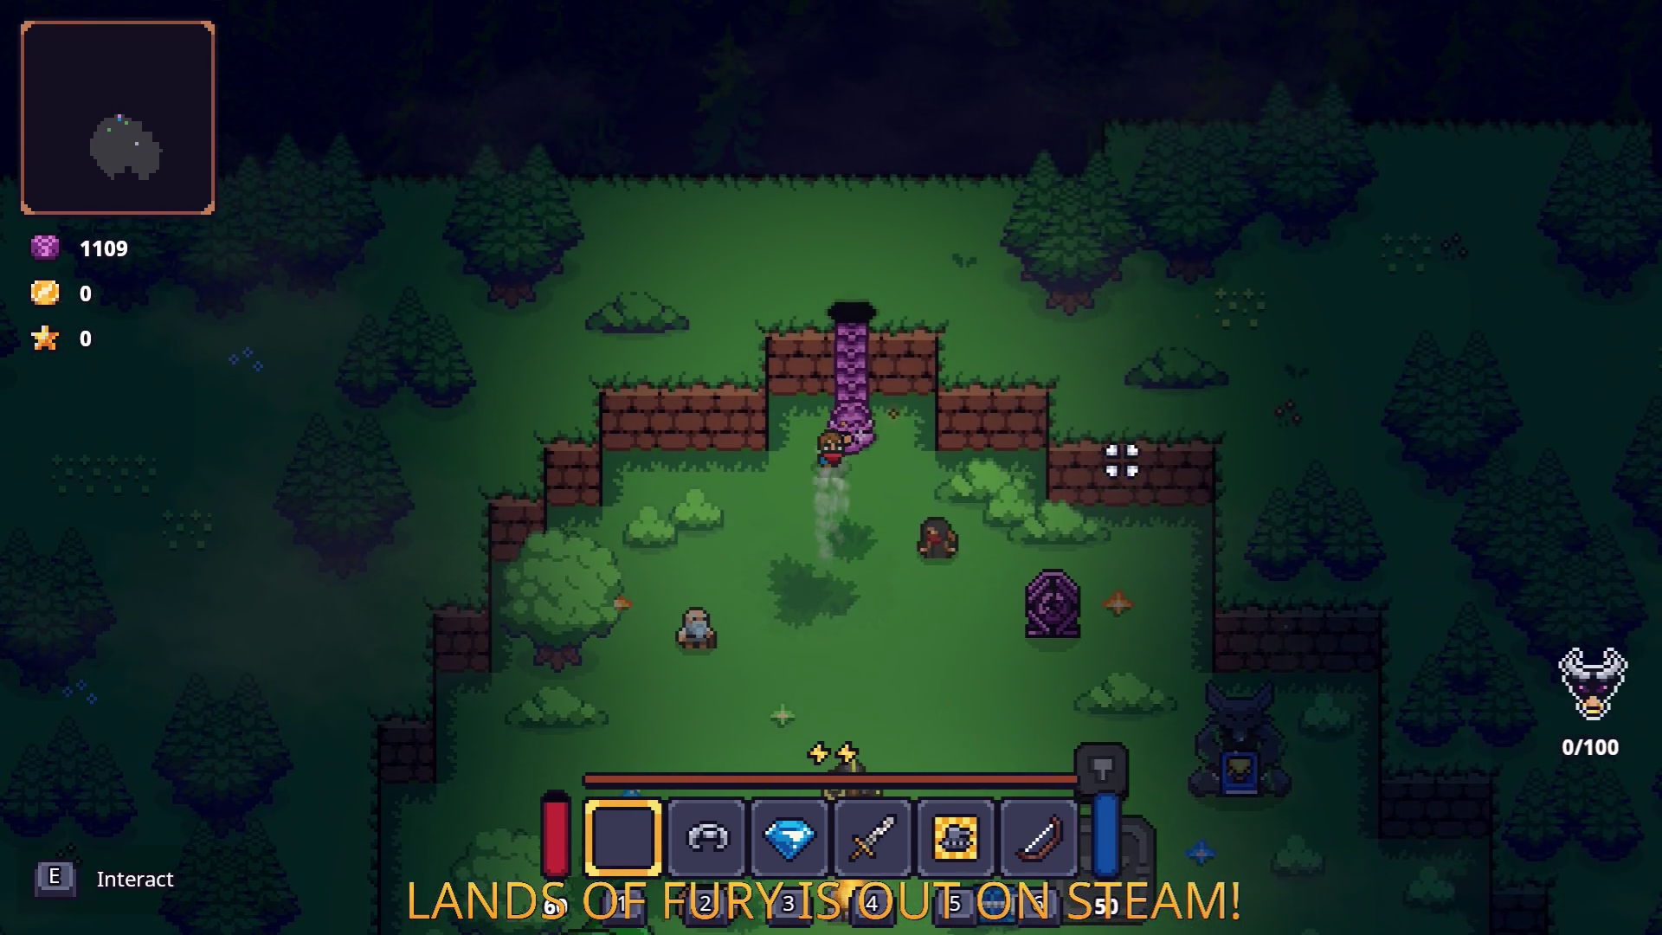
{"action": "key", "text": "e"}
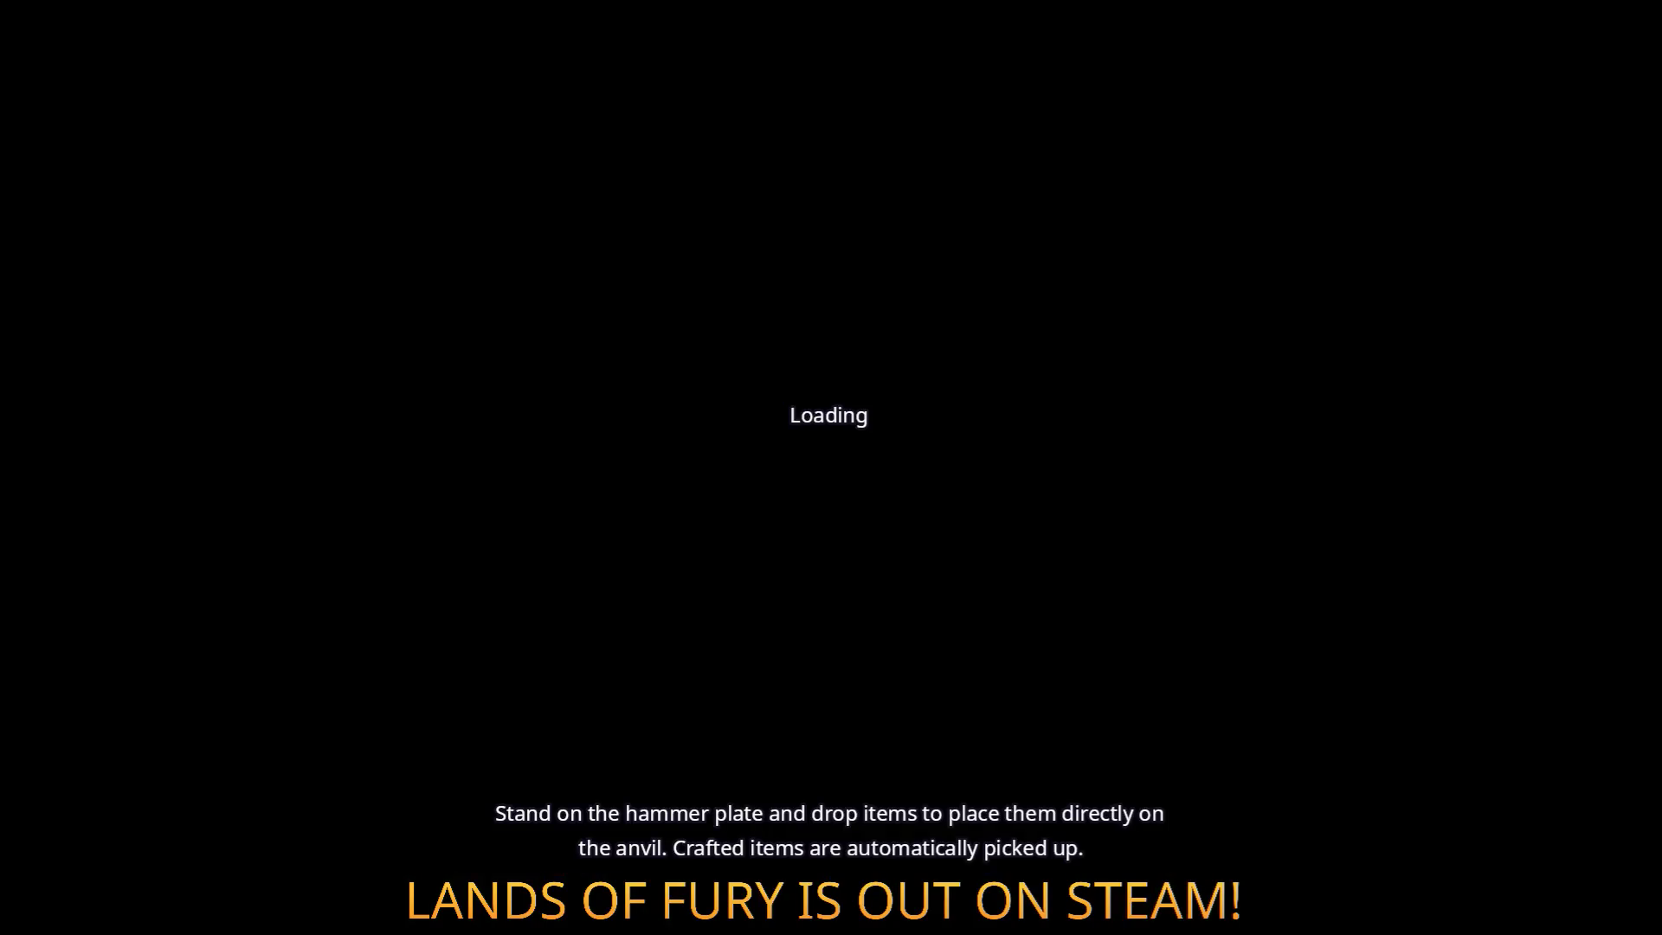
{"action": "key", "text": "d"}
{"action": "key", "text": "w"}
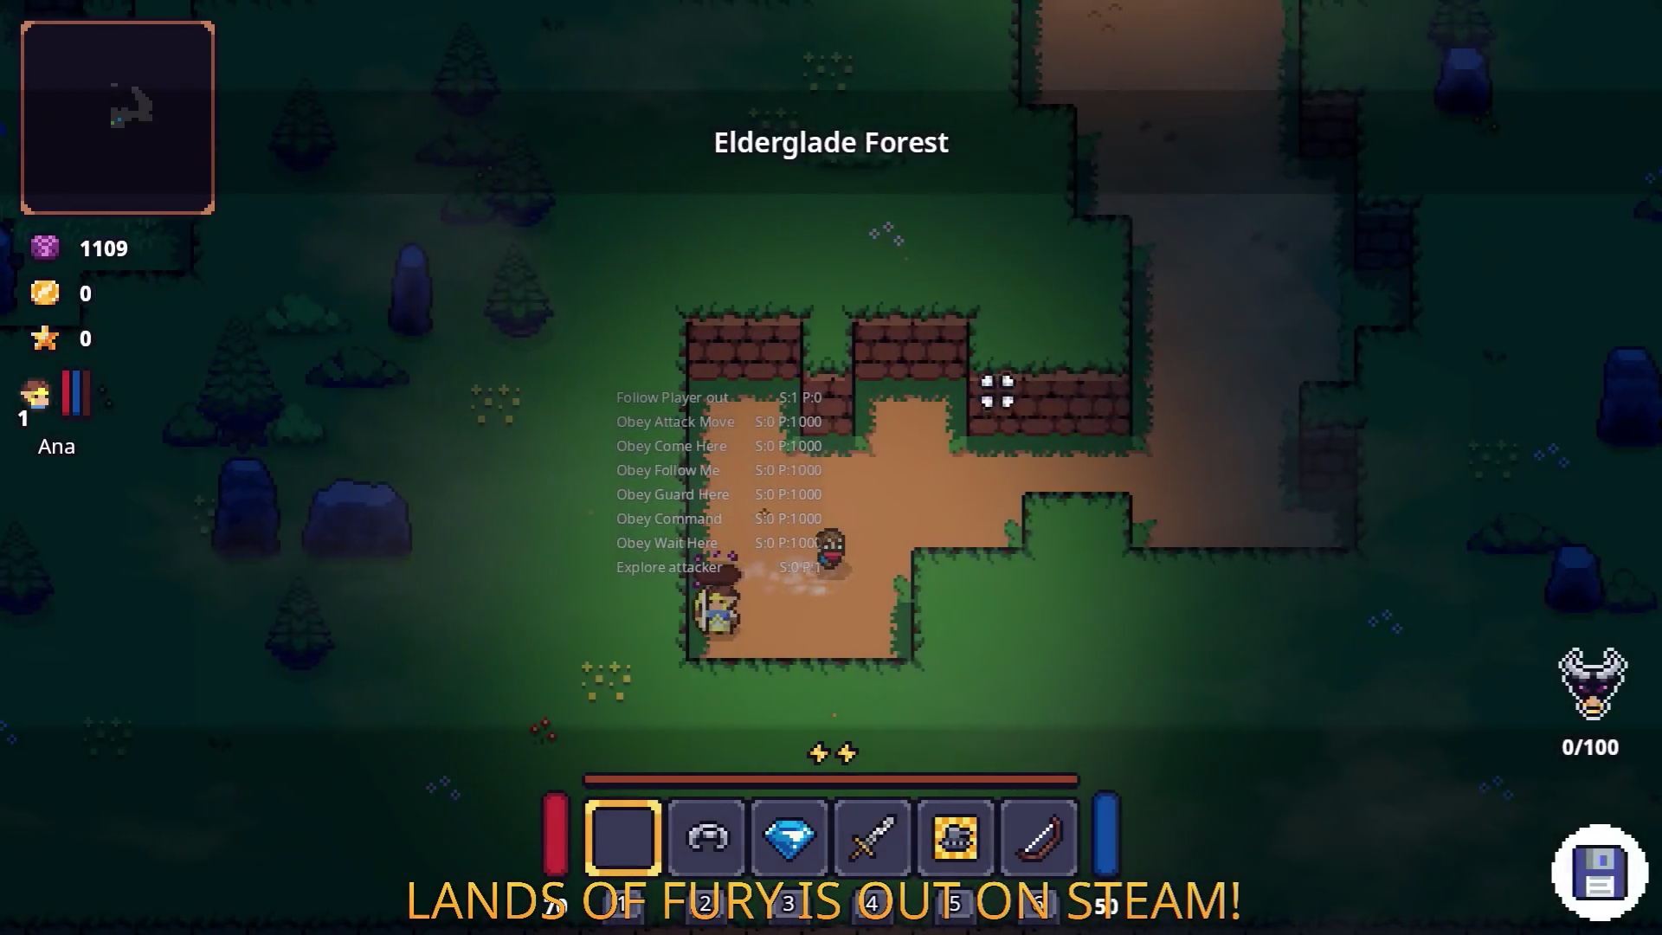
Fight the axe enemies with the sword.
{"action": "scroll", "coordinate": [987, 397], "scroll_direction": "down", "scroll_amount": 2}
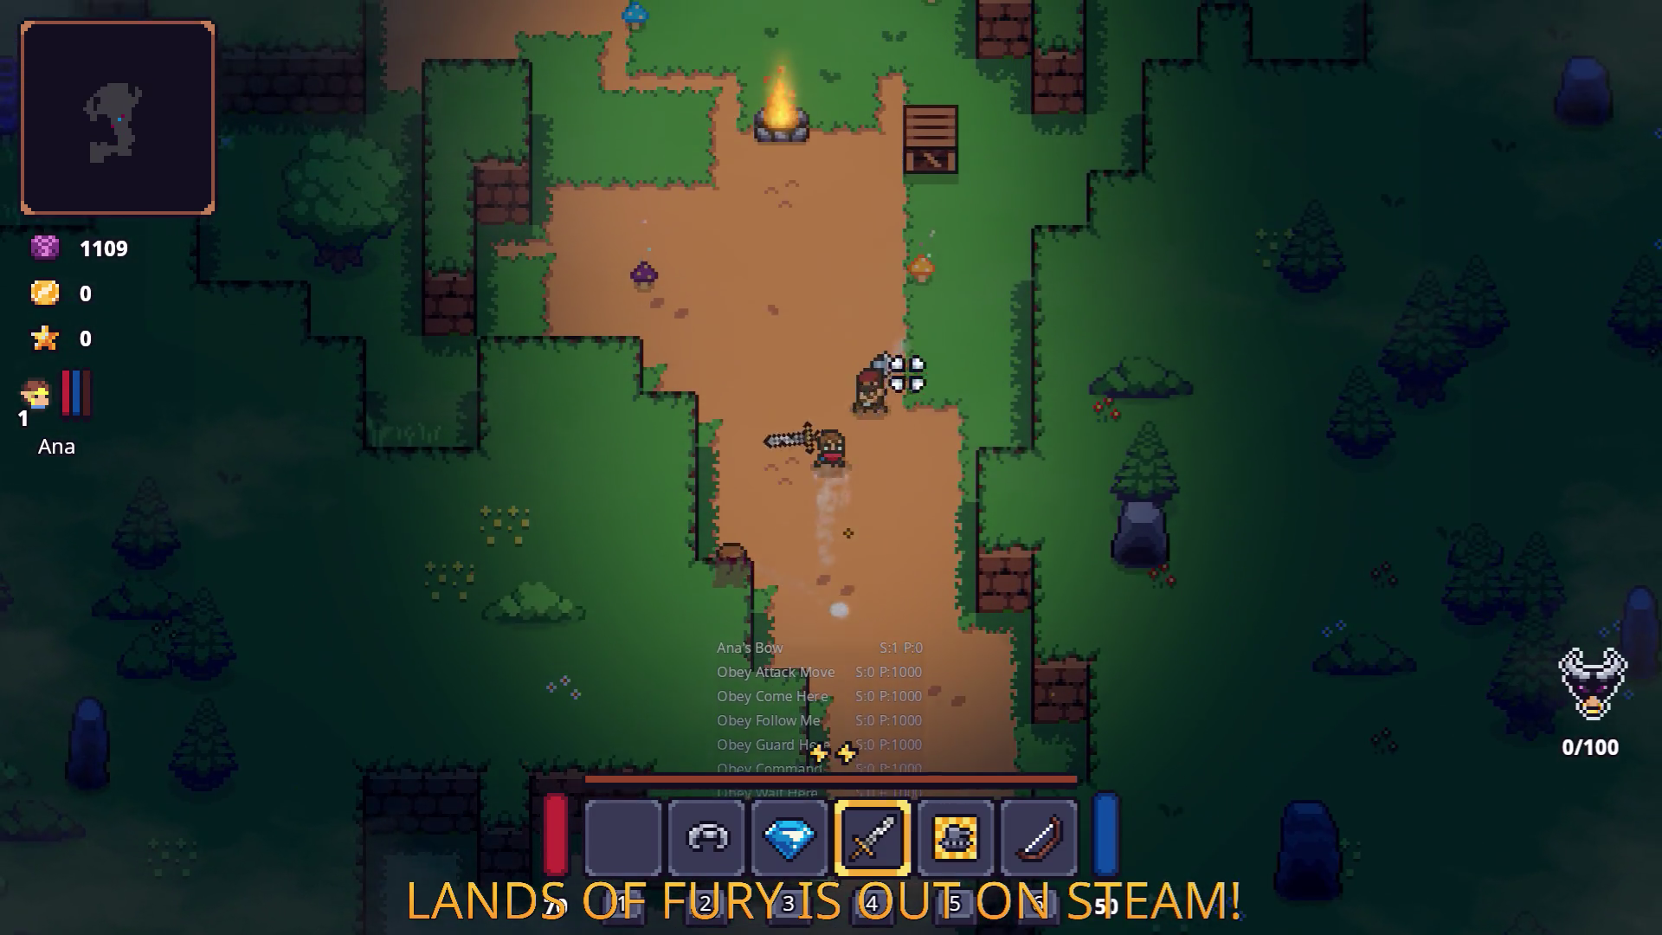
{"action": "left_click", "coordinate": [957, 419]}
{"action": "left_click", "coordinate": [824, 355]}
{"action": "left_click", "coordinate": [825, 355]}
{"action": "key", "text": "a"}
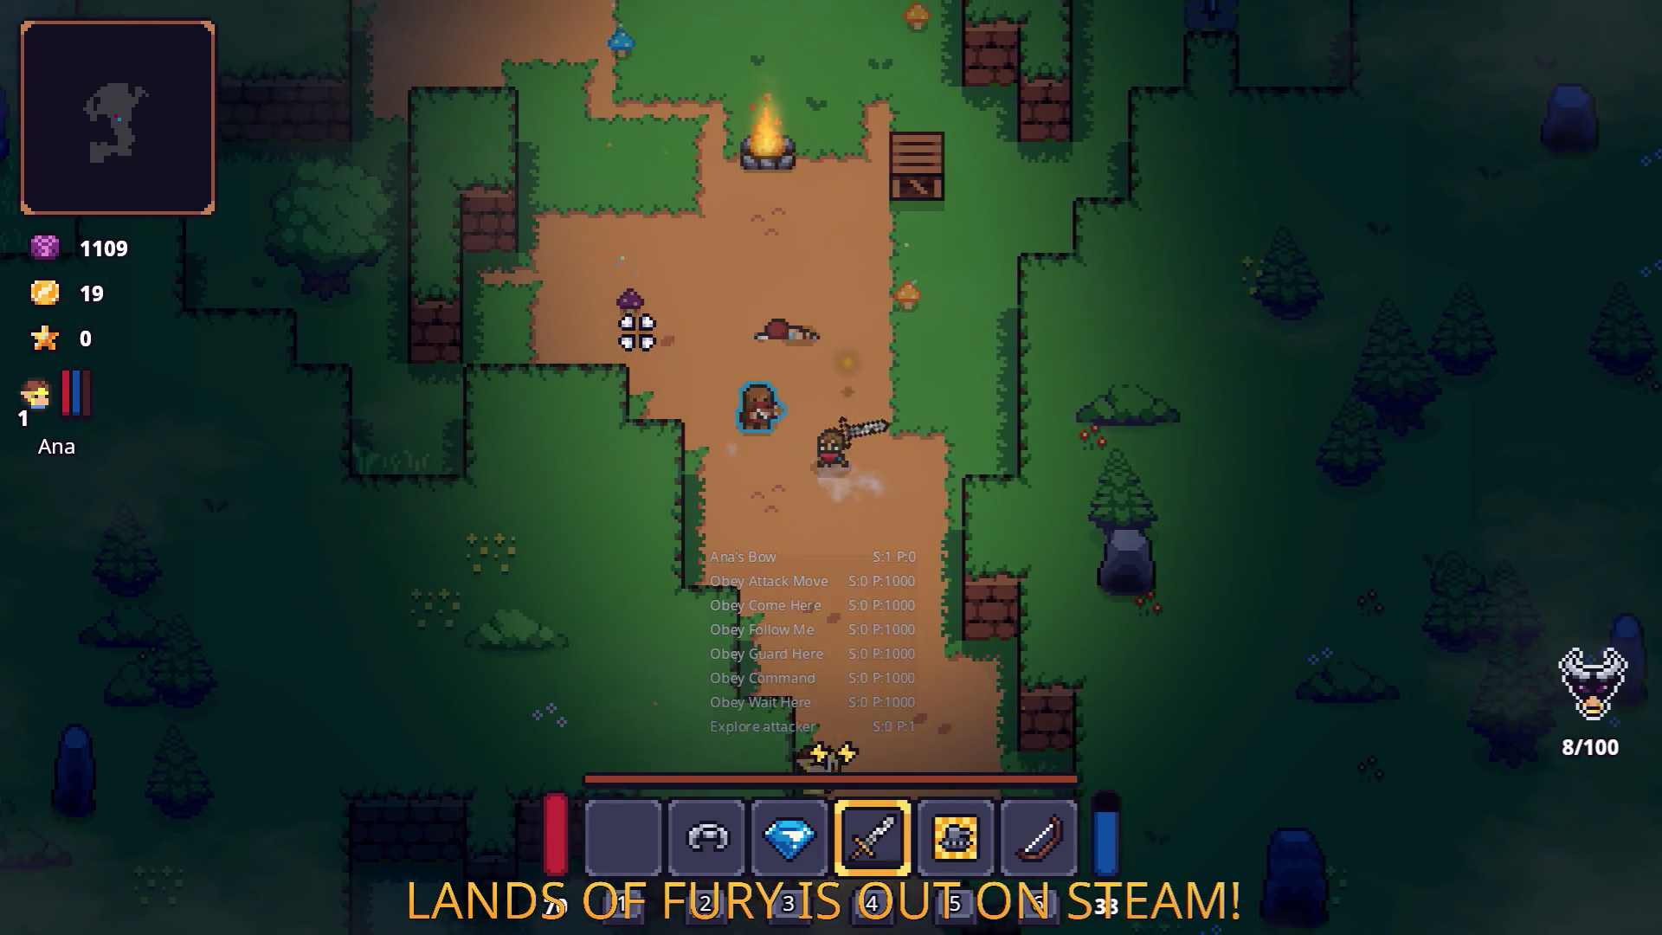
{"action": "left_click", "coordinate": [638, 431]}
{"action": "left_click", "coordinate": [773, 408]}
Walk past the campfire to Snip and open his shop.
{"action": "key", "text": "w"}
{"action": "key", "text": "d"}
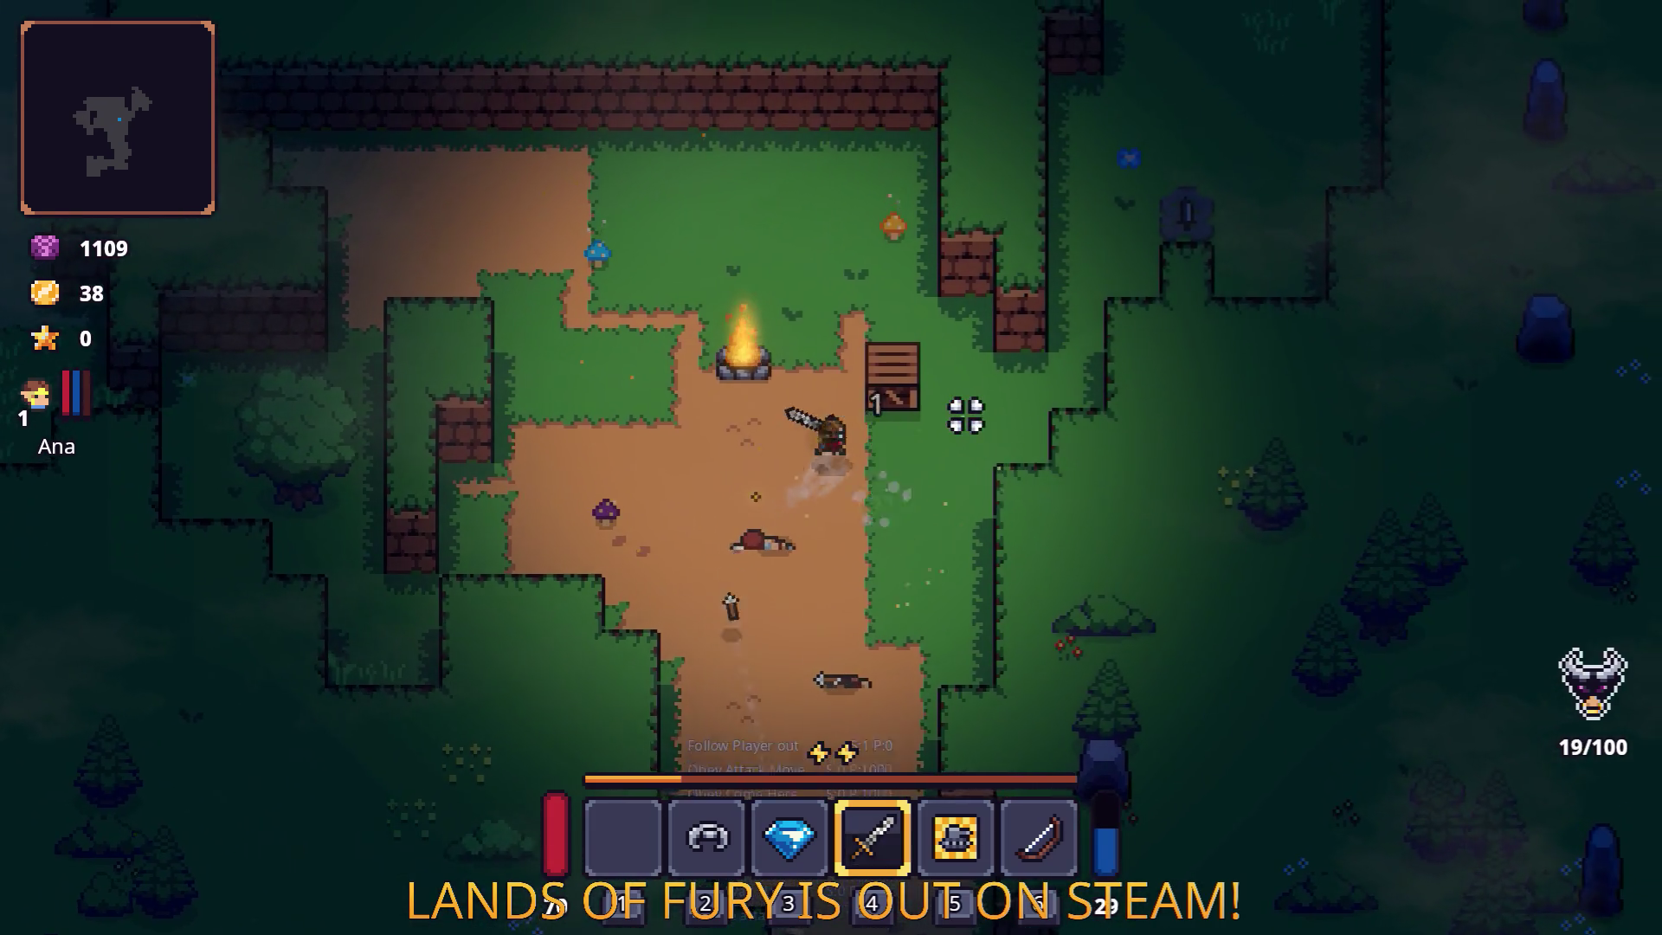
{"action": "key", "text": "a"}
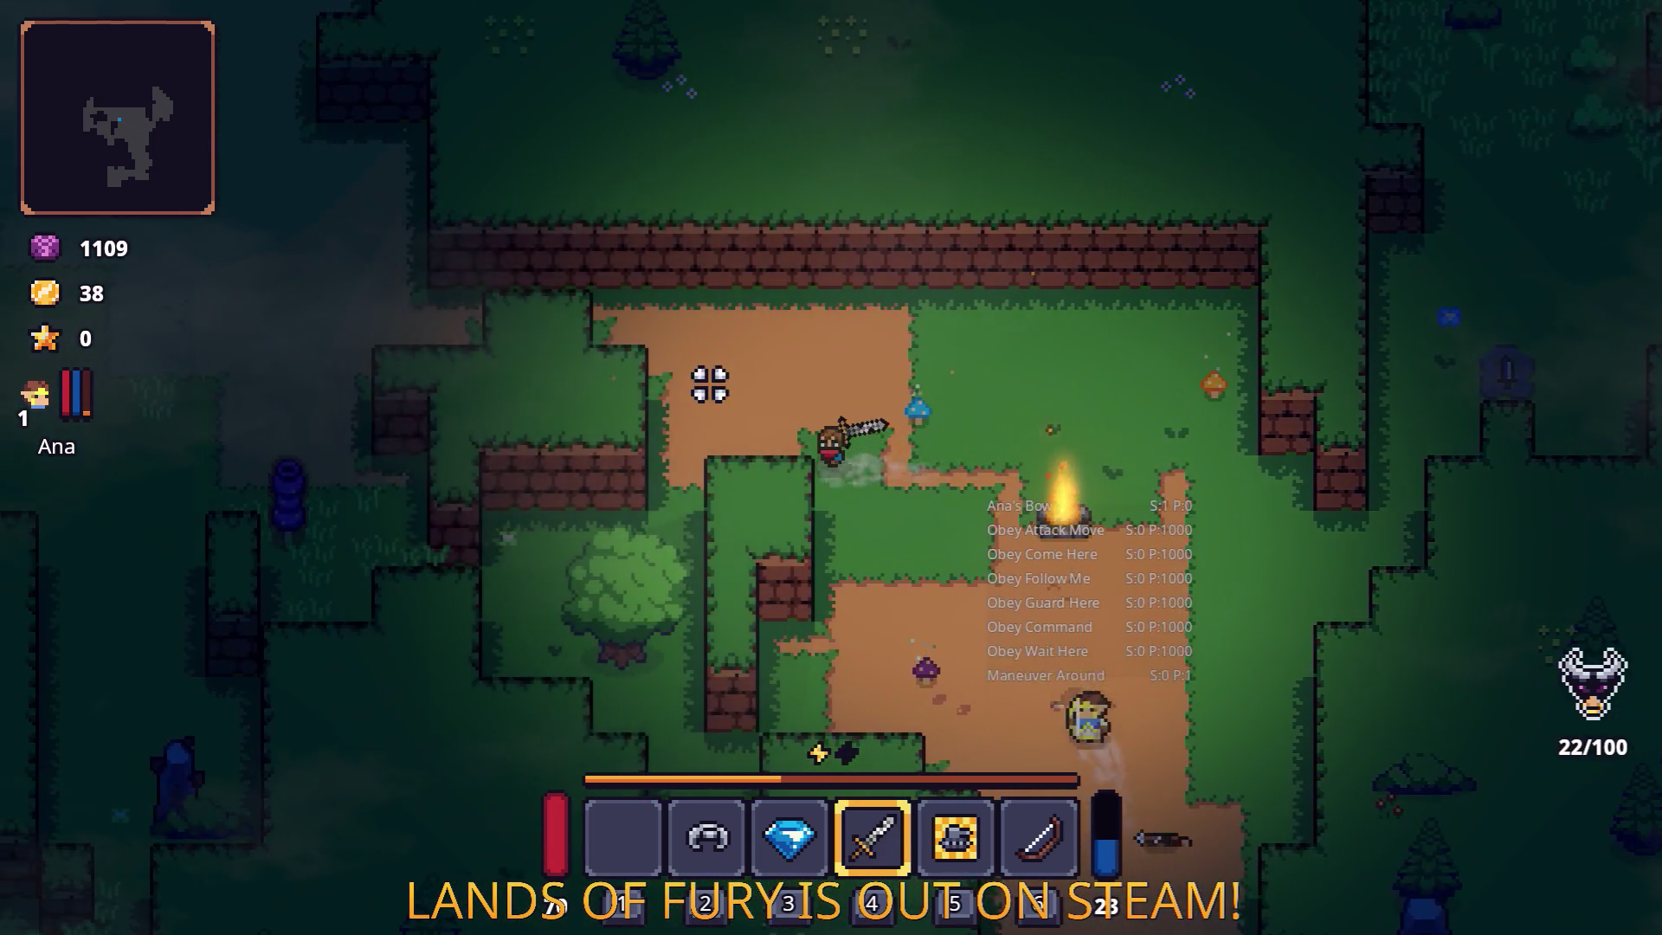
{"action": "key", "text": "w"}
{"action": "key", "text": "a"}
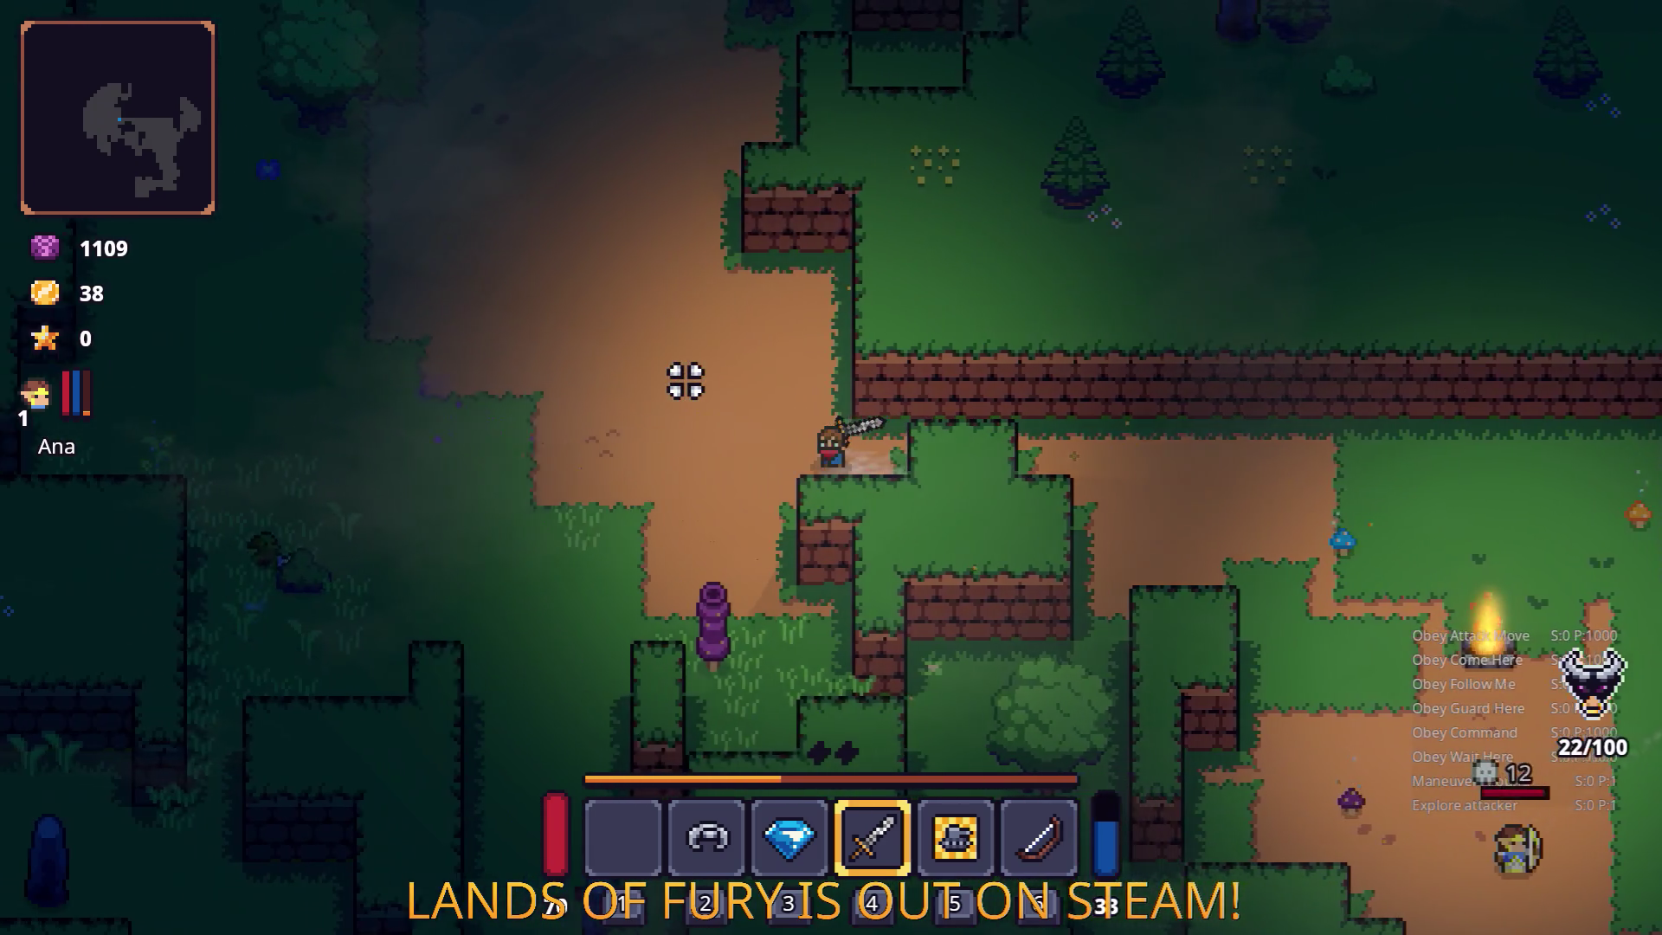
{"action": "key", "text": "a"}
{"action": "key", "text": "e"}
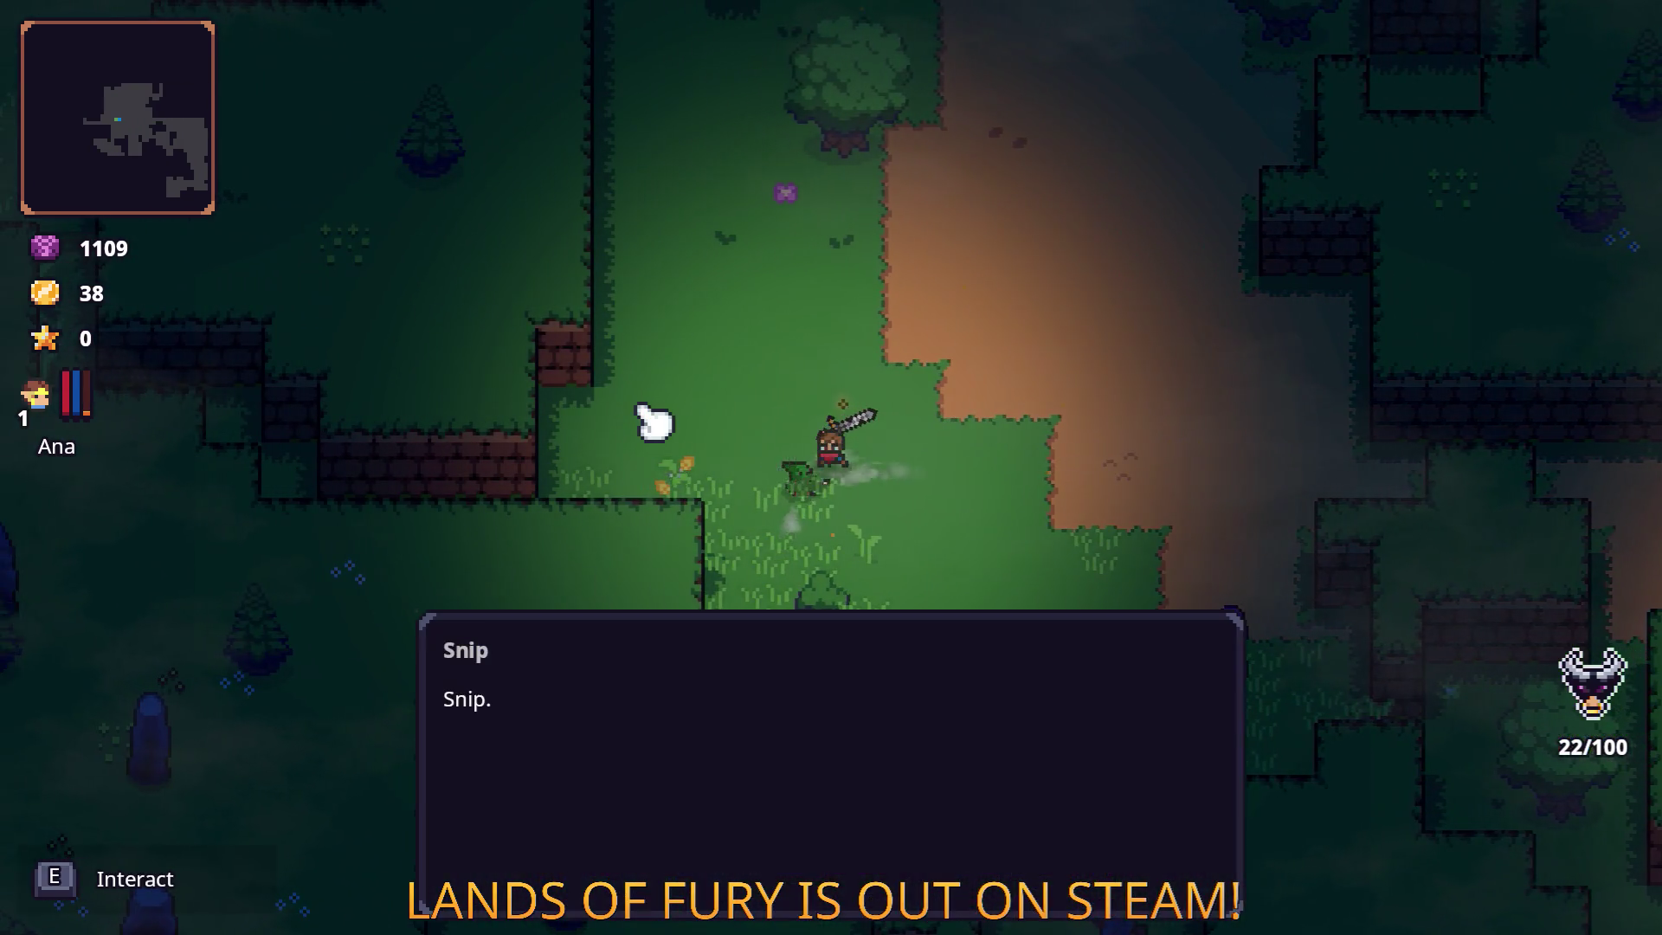
{"action": "key", "text": "e"}
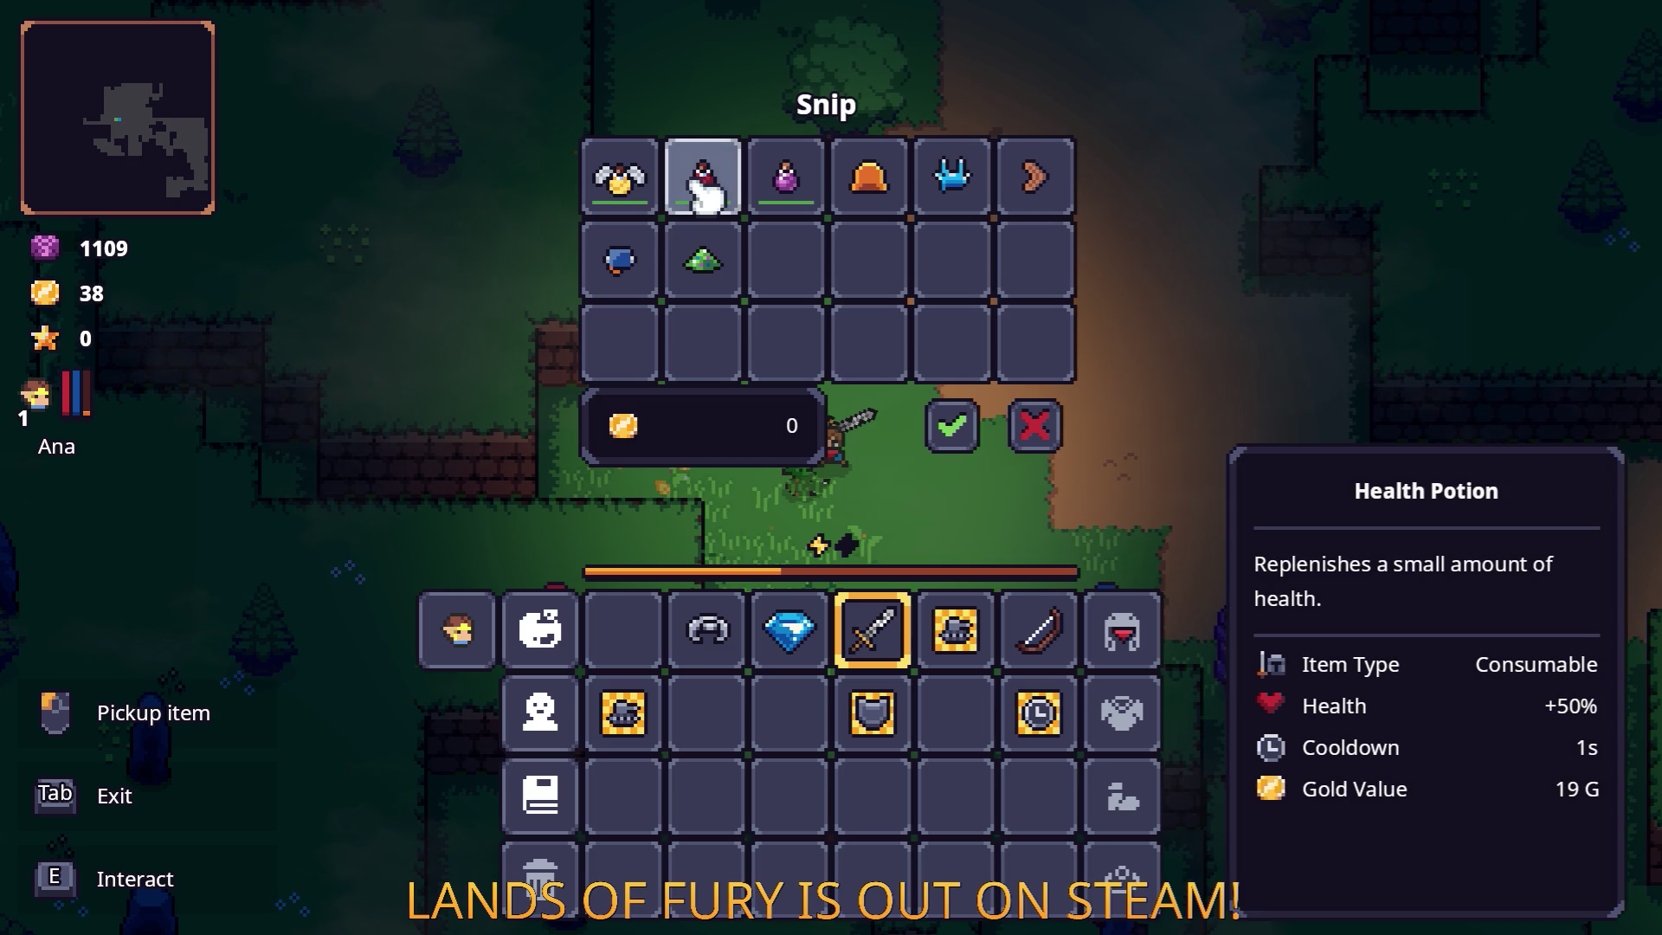
Close the shop and equip the Bandit Bandana in the helmet slot.
{"action": "left_click", "coordinate": [1052, 433]}
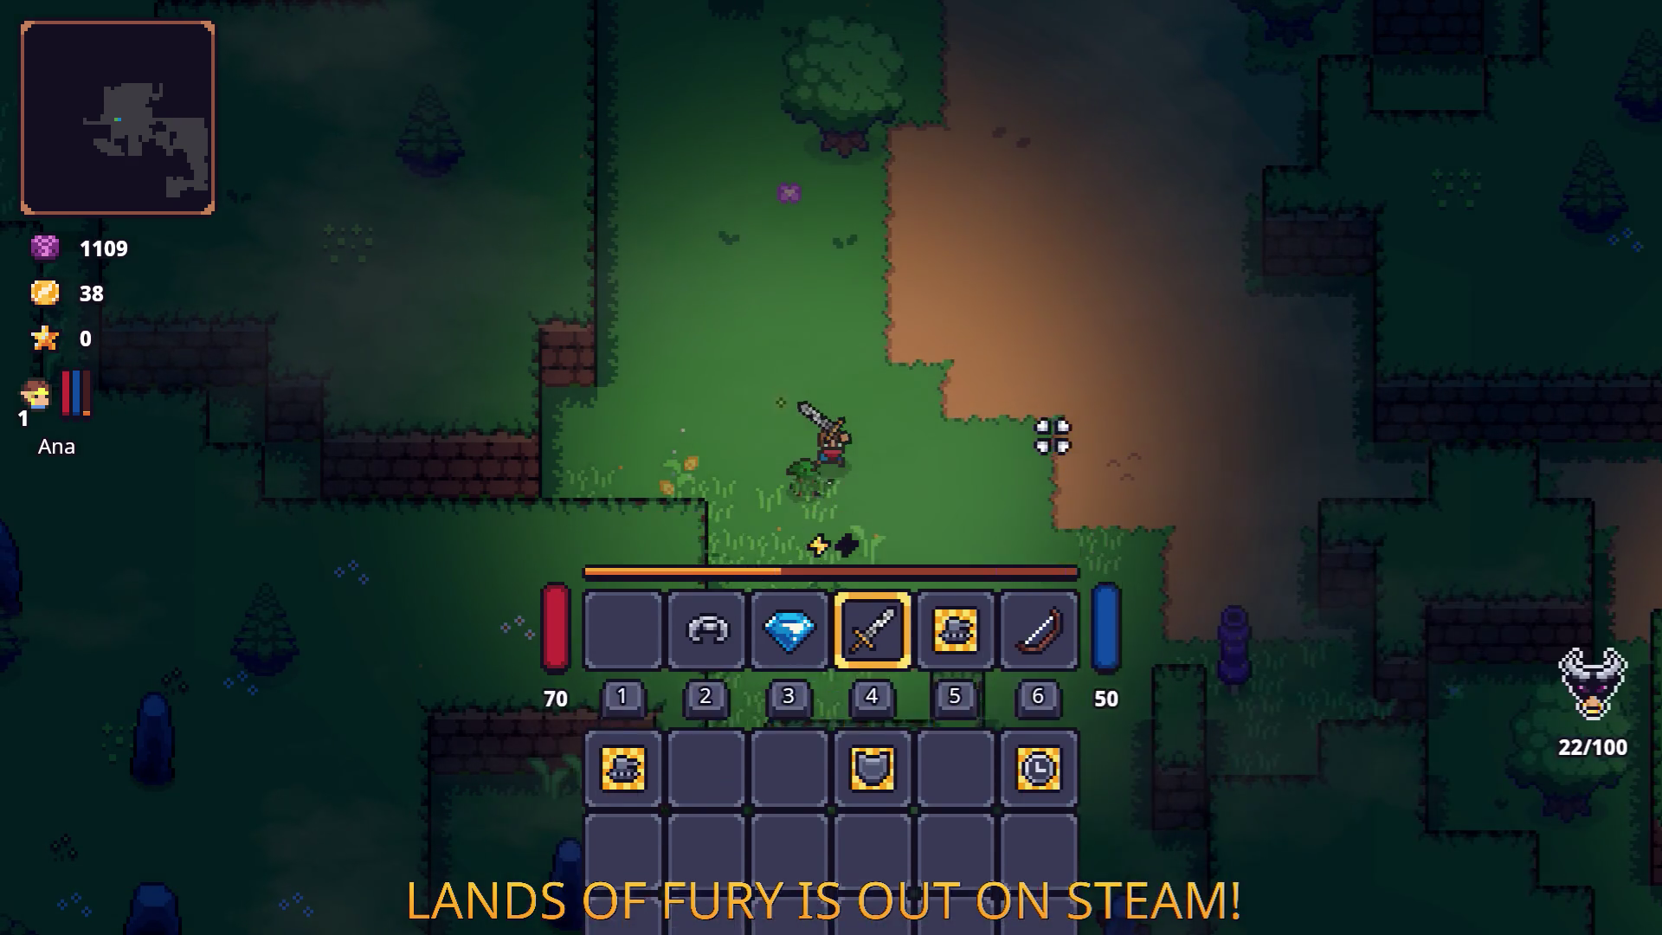
{"action": "key", "text": "Tab"}
{"action": "key", "text": "Tab"}
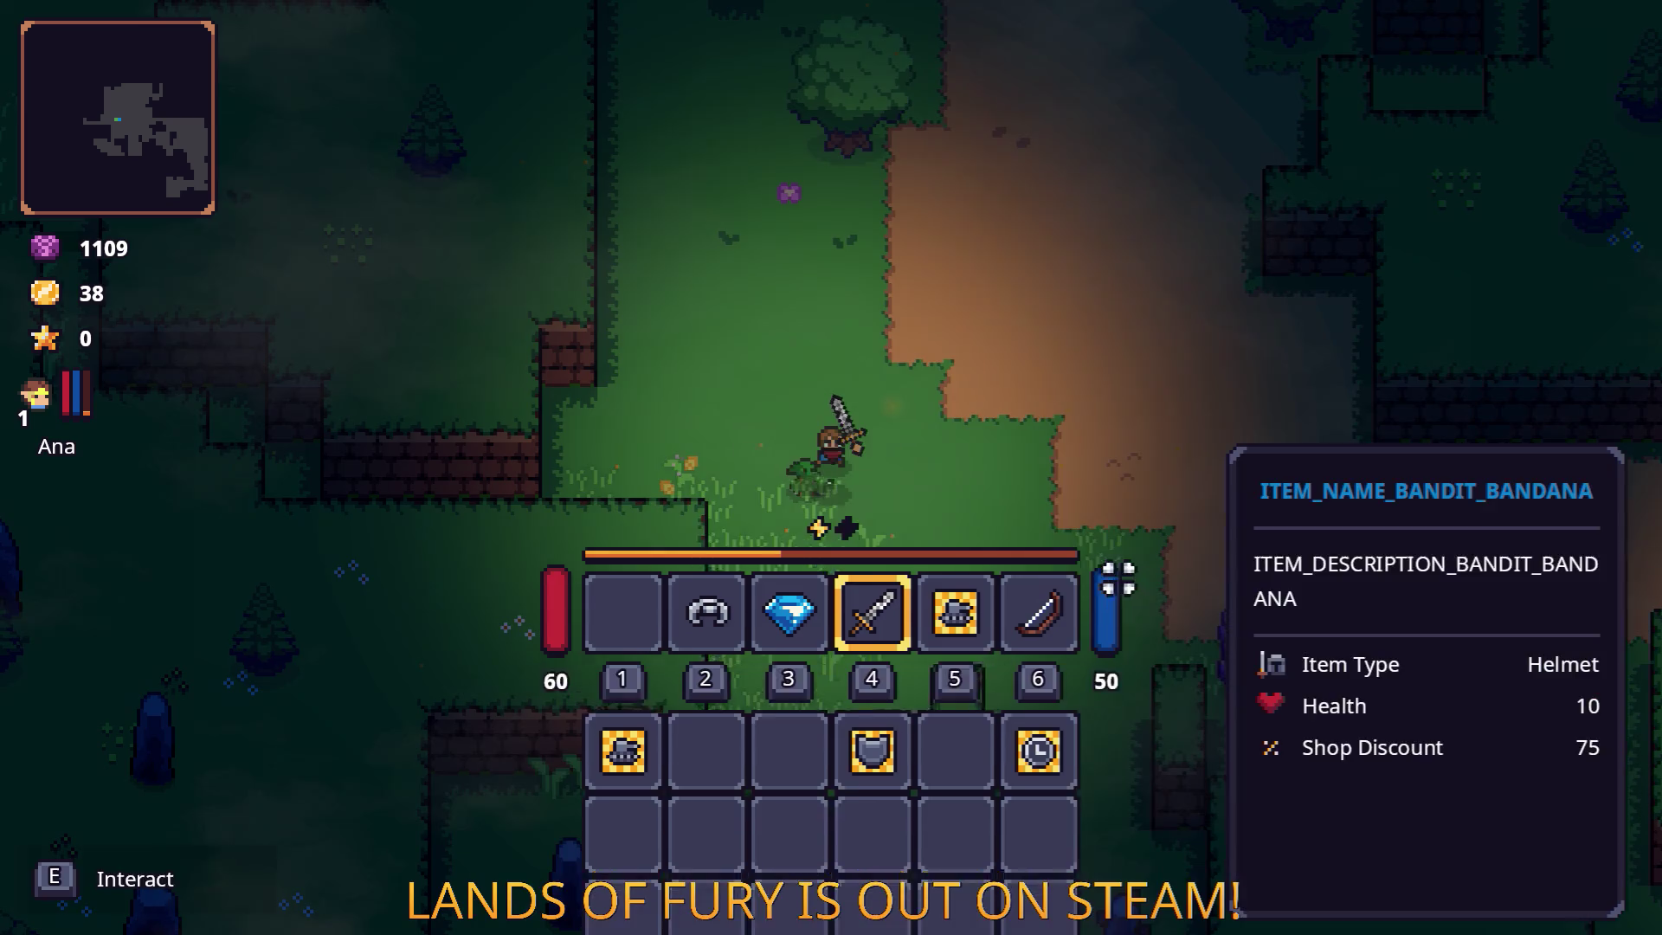
{"action": "key", "text": "Tab"}
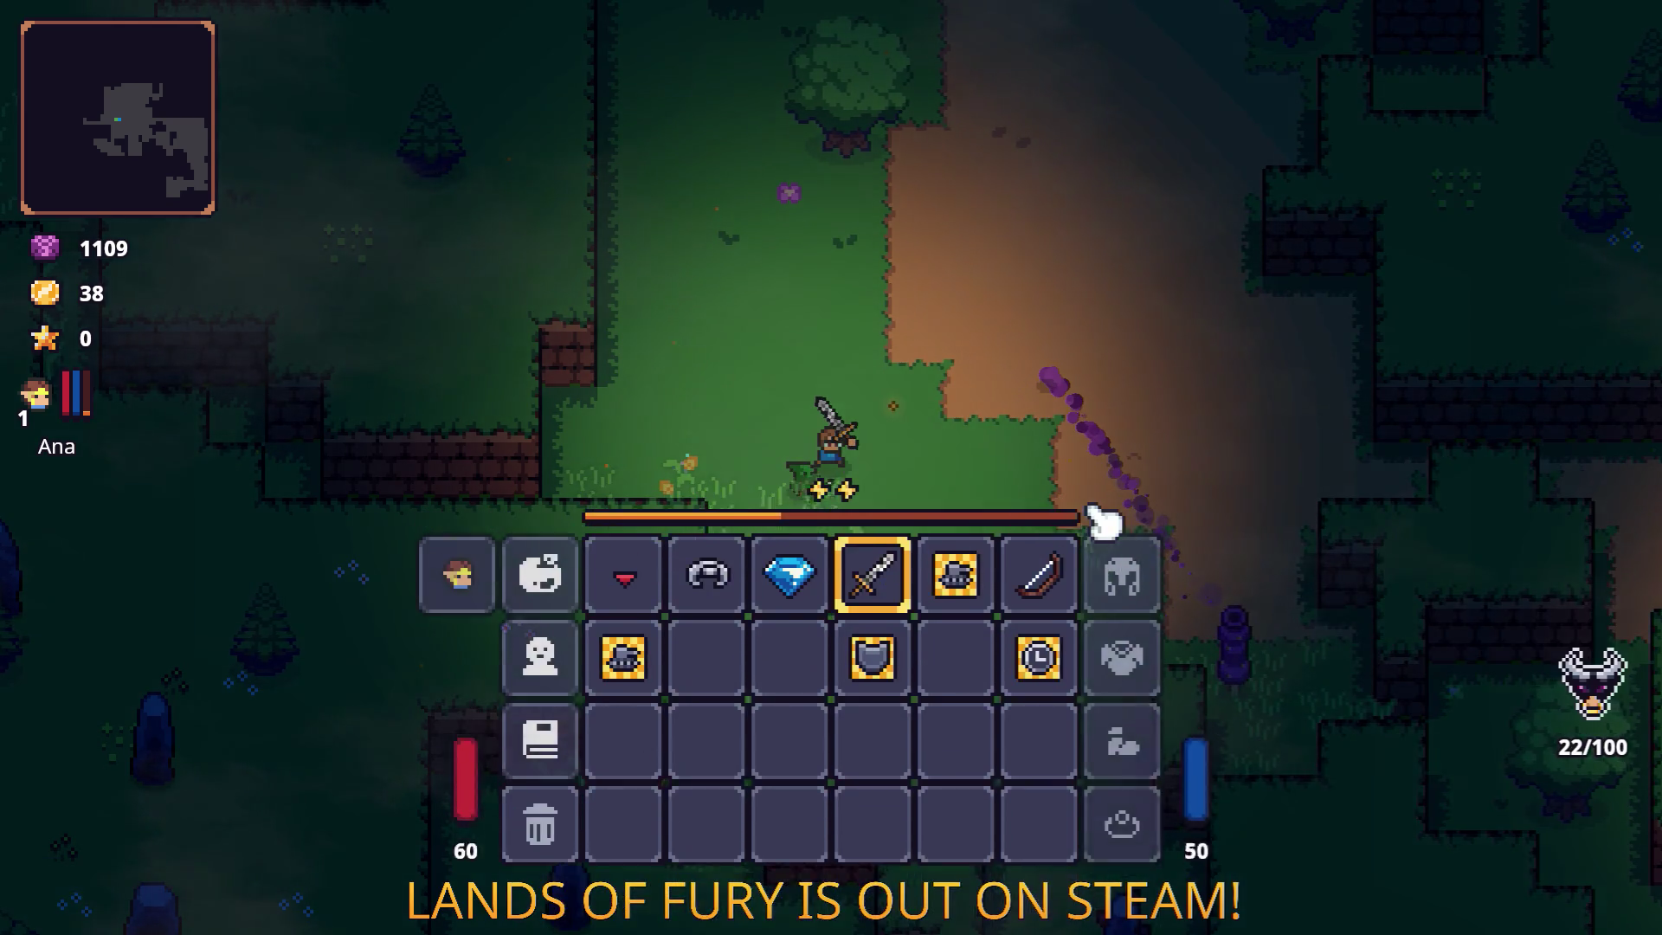
{"action": "left_click", "coordinate": [671, 666]}
{"action": "left_click", "coordinate": [1121, 638]}
{"action": "key", "text": "Tab"}
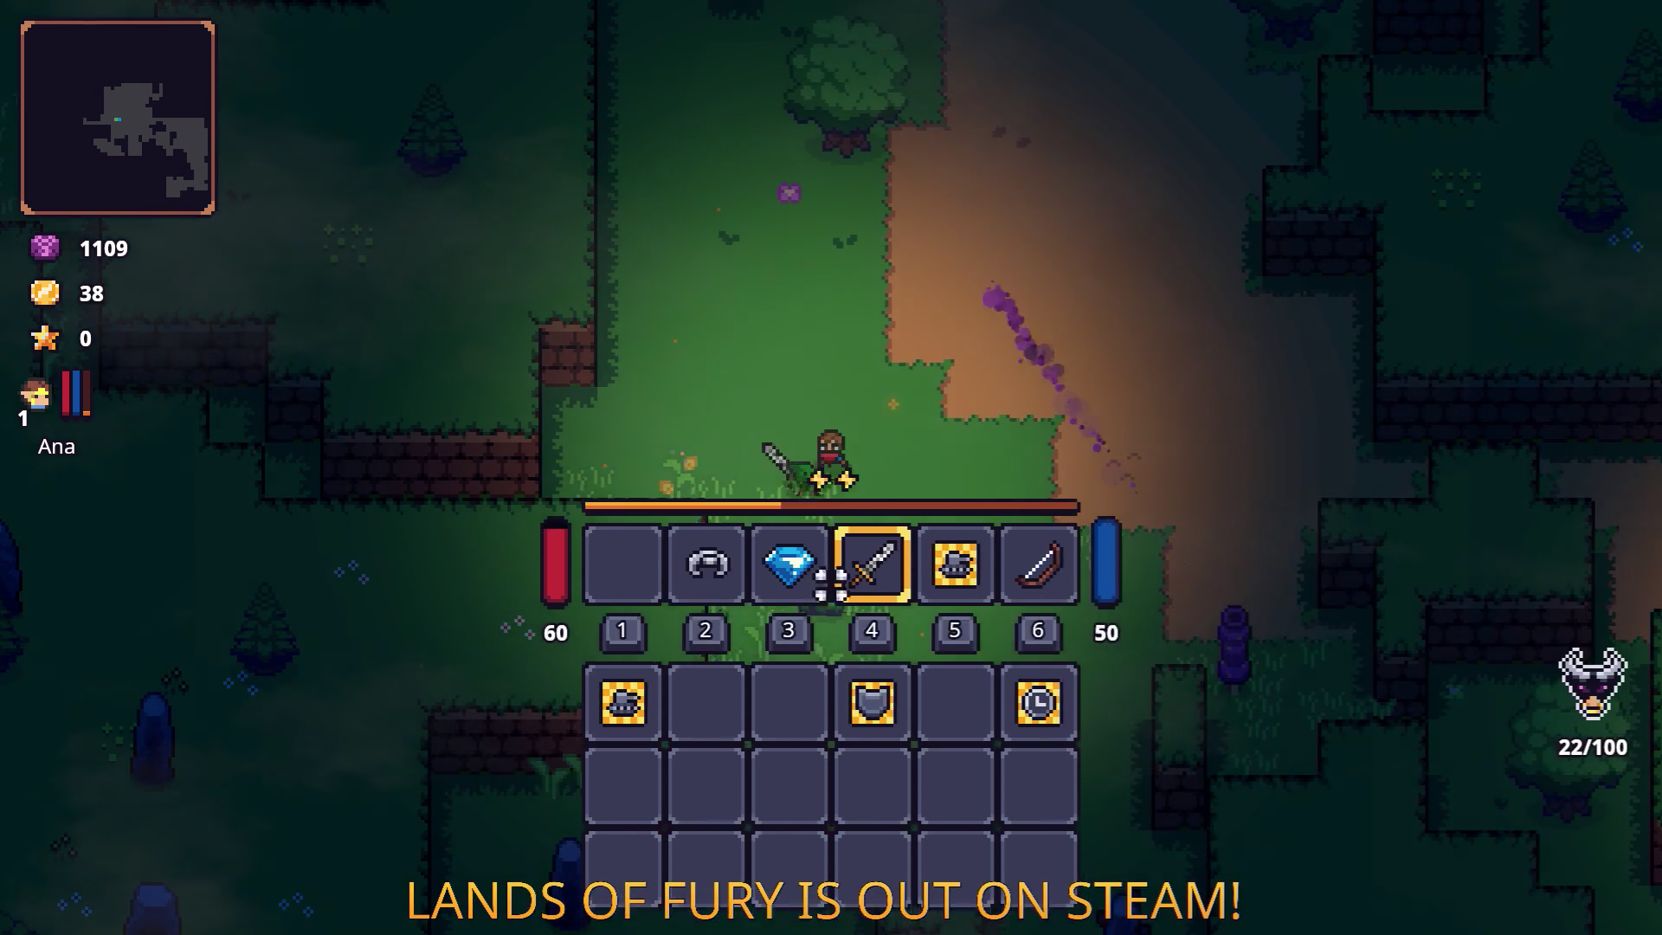
{"action": "key", "text": "e"}
{"action": "key", "text": "e"}
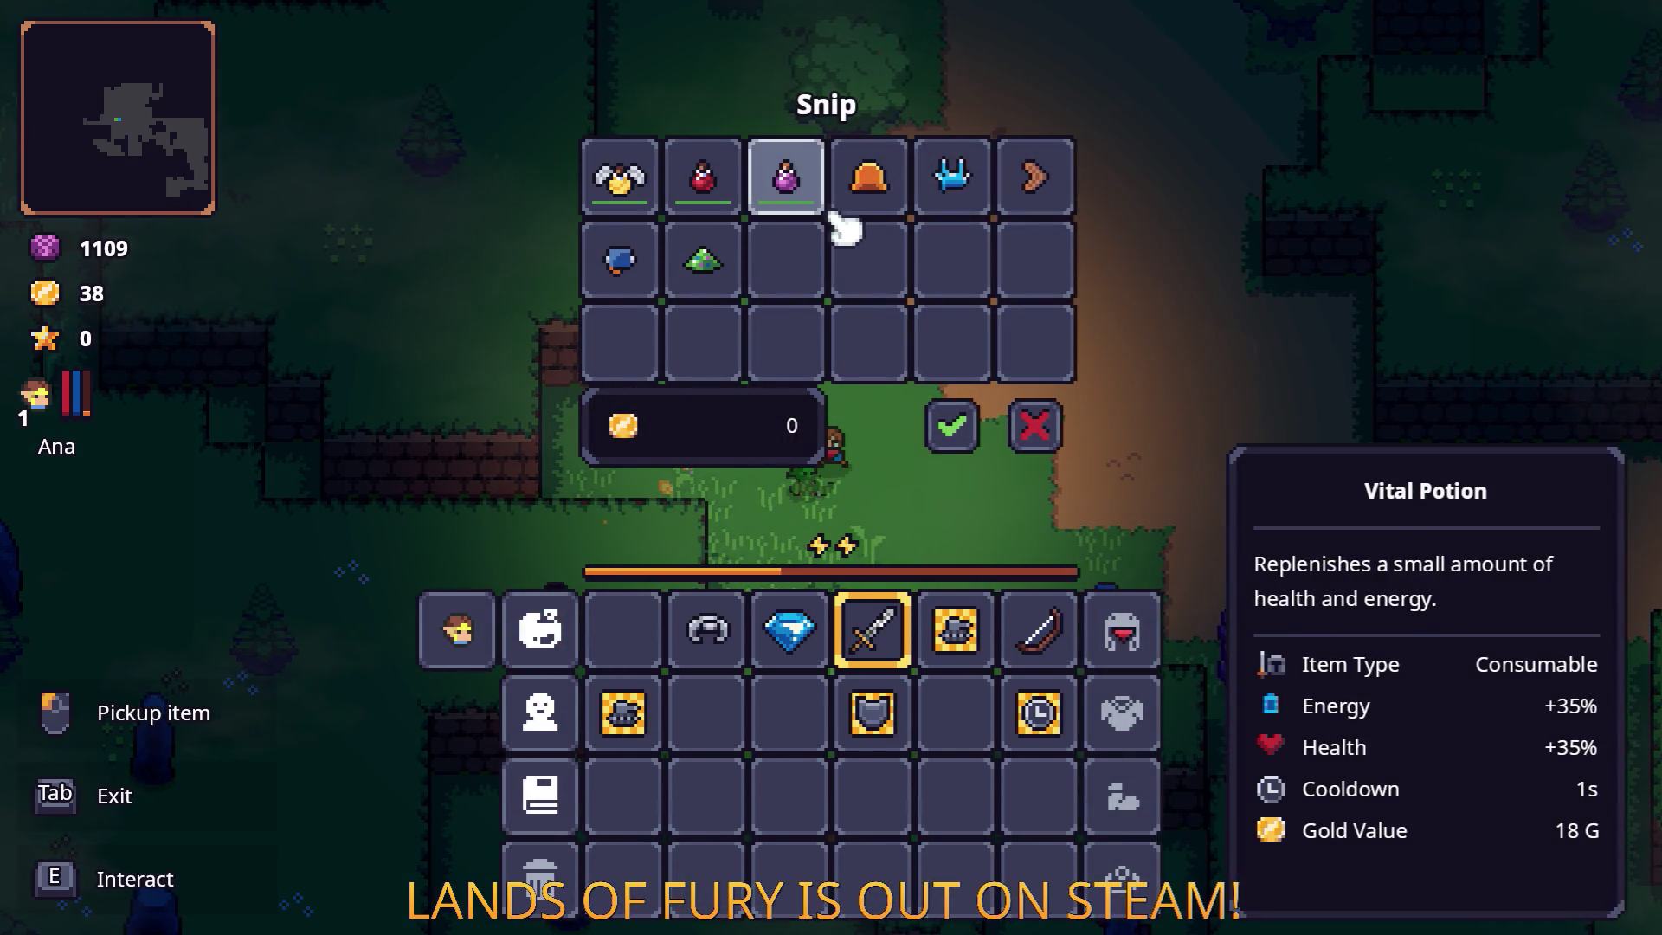
Review the ALMA skills panel and the character stats.
{"action": "left_click", "coordinate": [554, 636]}
{"action": "left_click", "coordinate": [899, 818]}
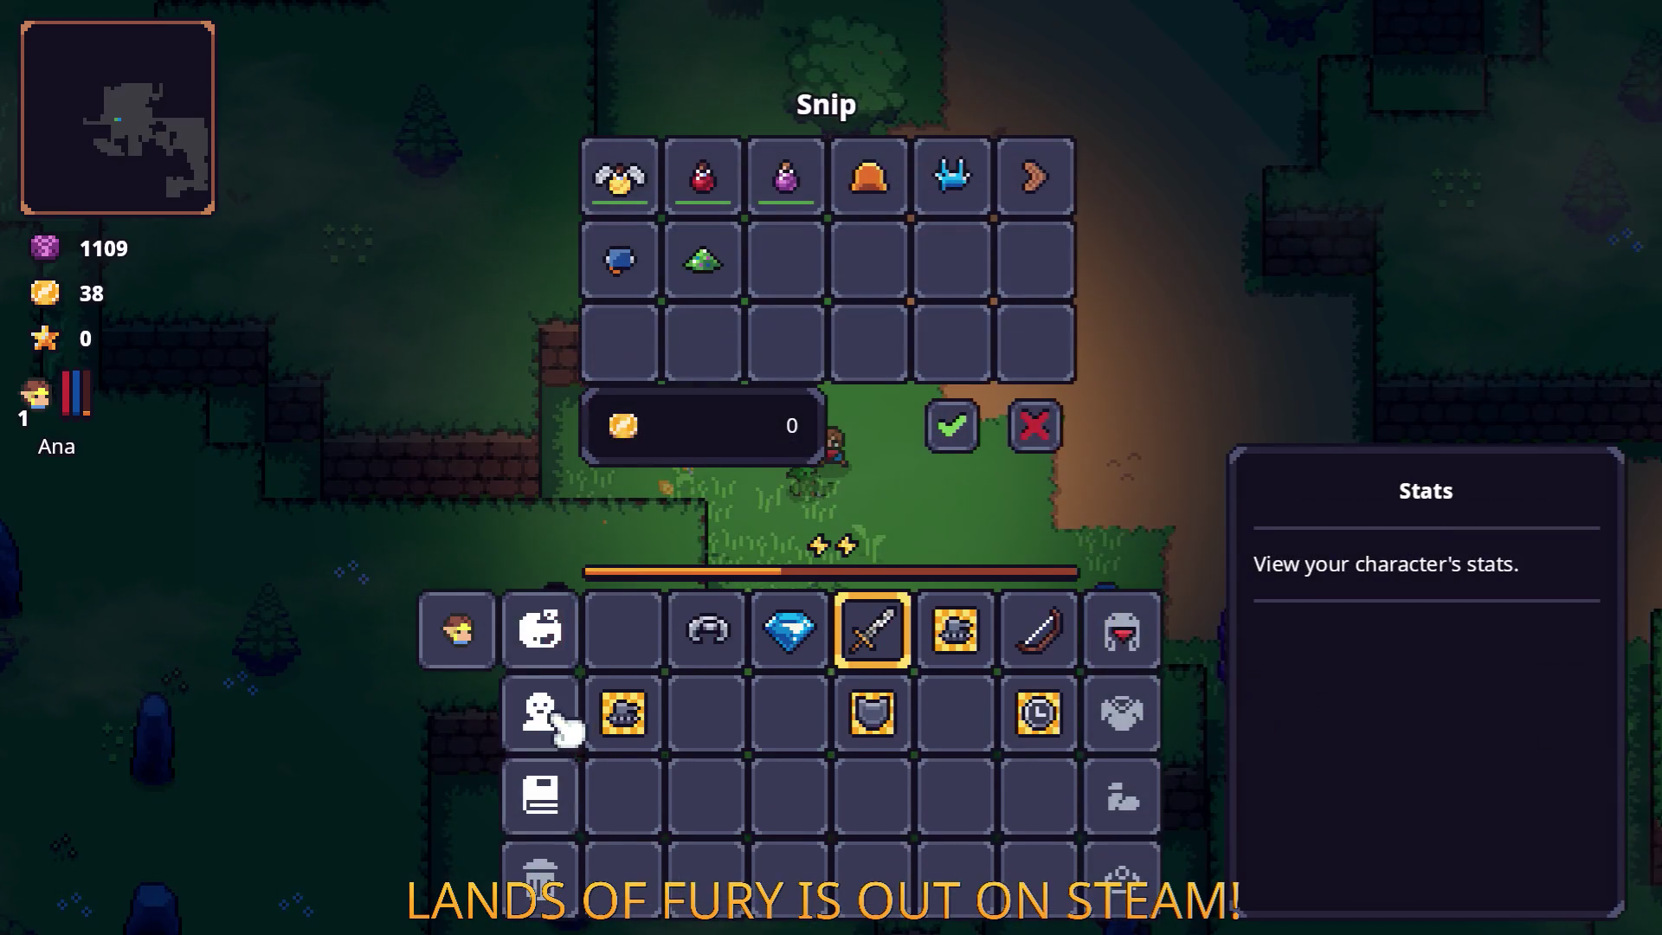
{"action": "left_click", "coordinate": [535, 712]}
{"action": "left_click", "coordinate": [831, 818]}
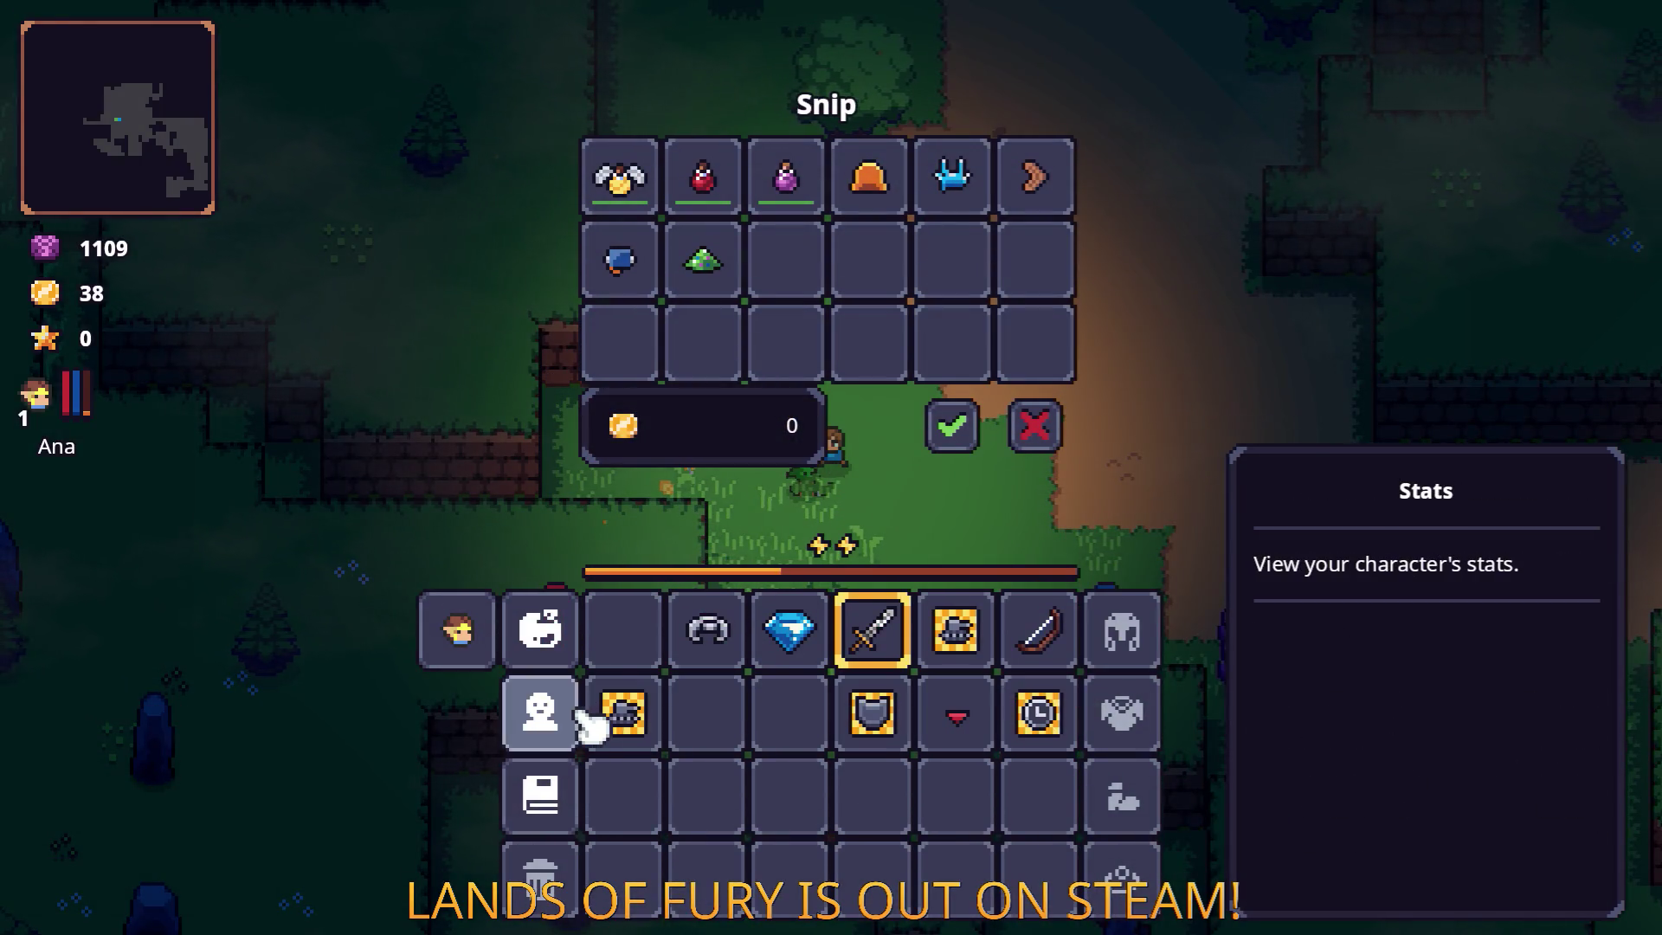
{"action": "left_click", "coordinate": [567, 710]}
{"action": "scroll", "coordinate": [751, 520], "scroll_direction": "down", "scroll_amount": 3}
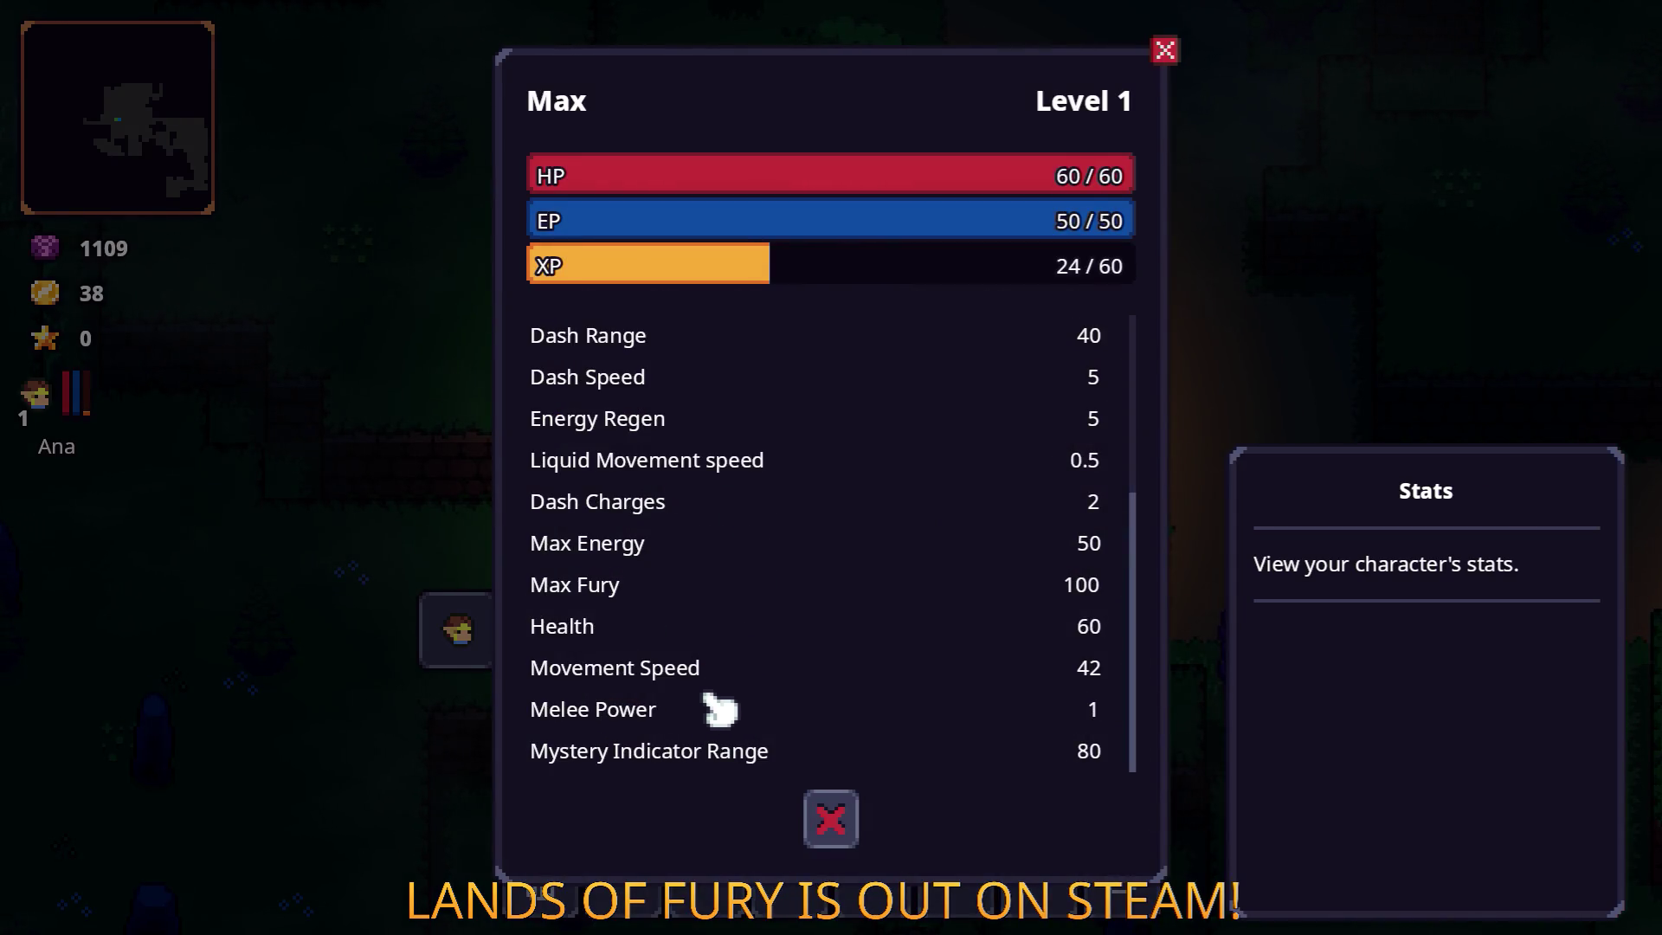
{"action": "left_click", "coordinate": [831, 818]}
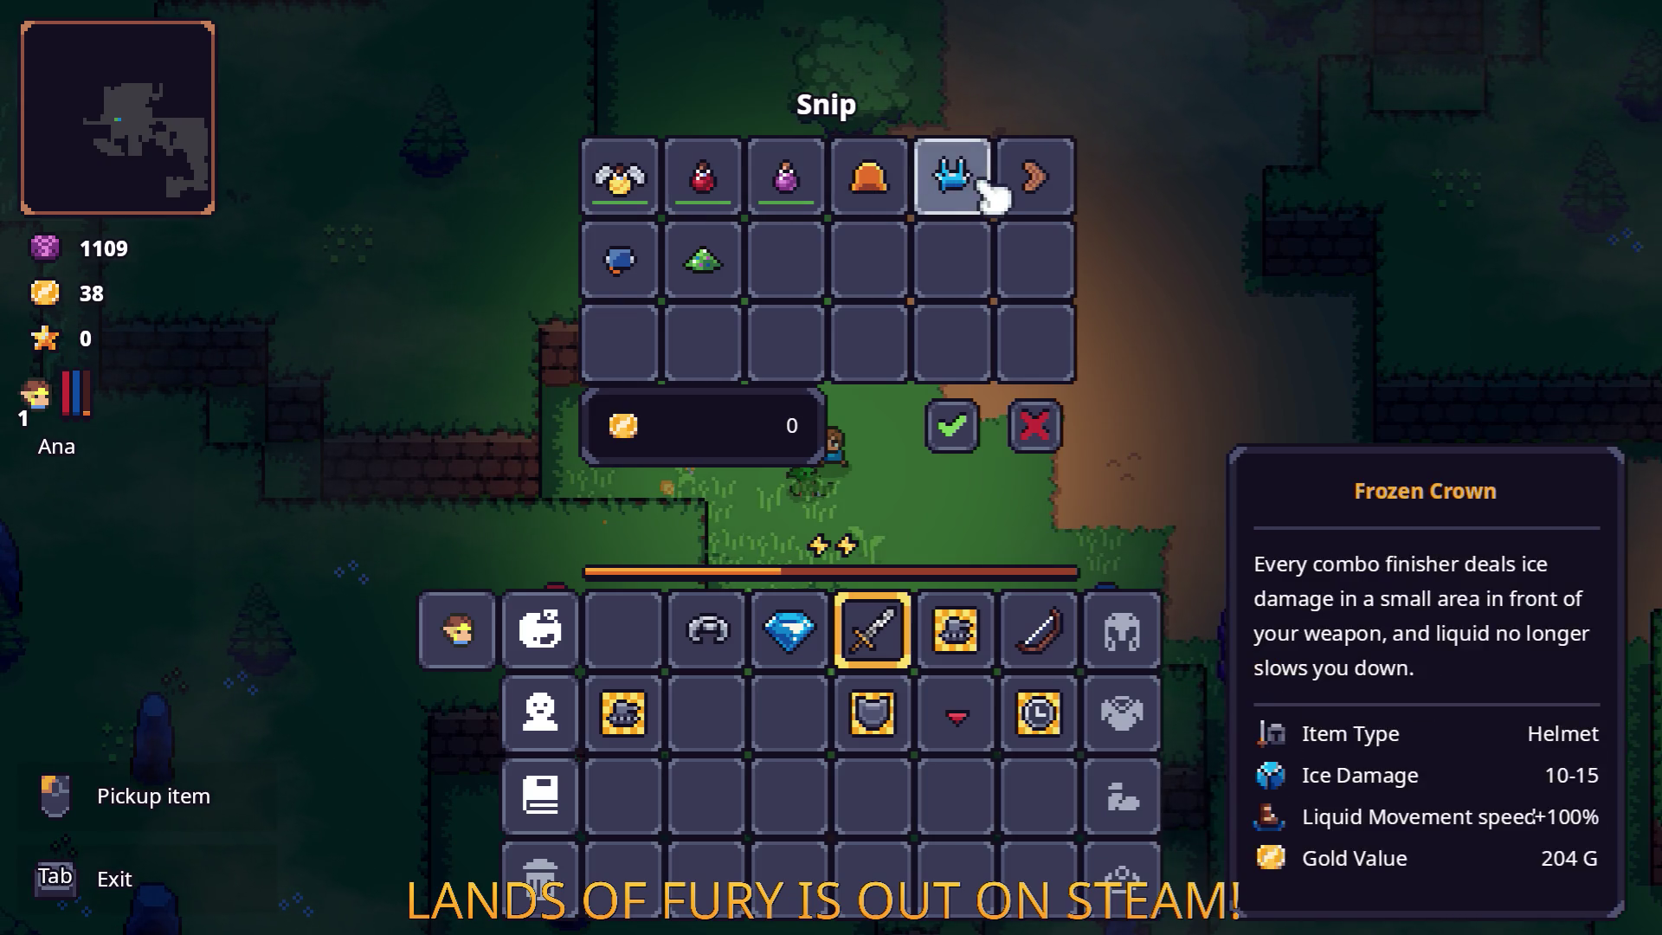
Re-equip the bandana and verify the Shop Discount in the character stats.
{"action": "left_click", "coordinate": [957, 716]}
{"action": "left_click", "coordinate": [1134, 636]}
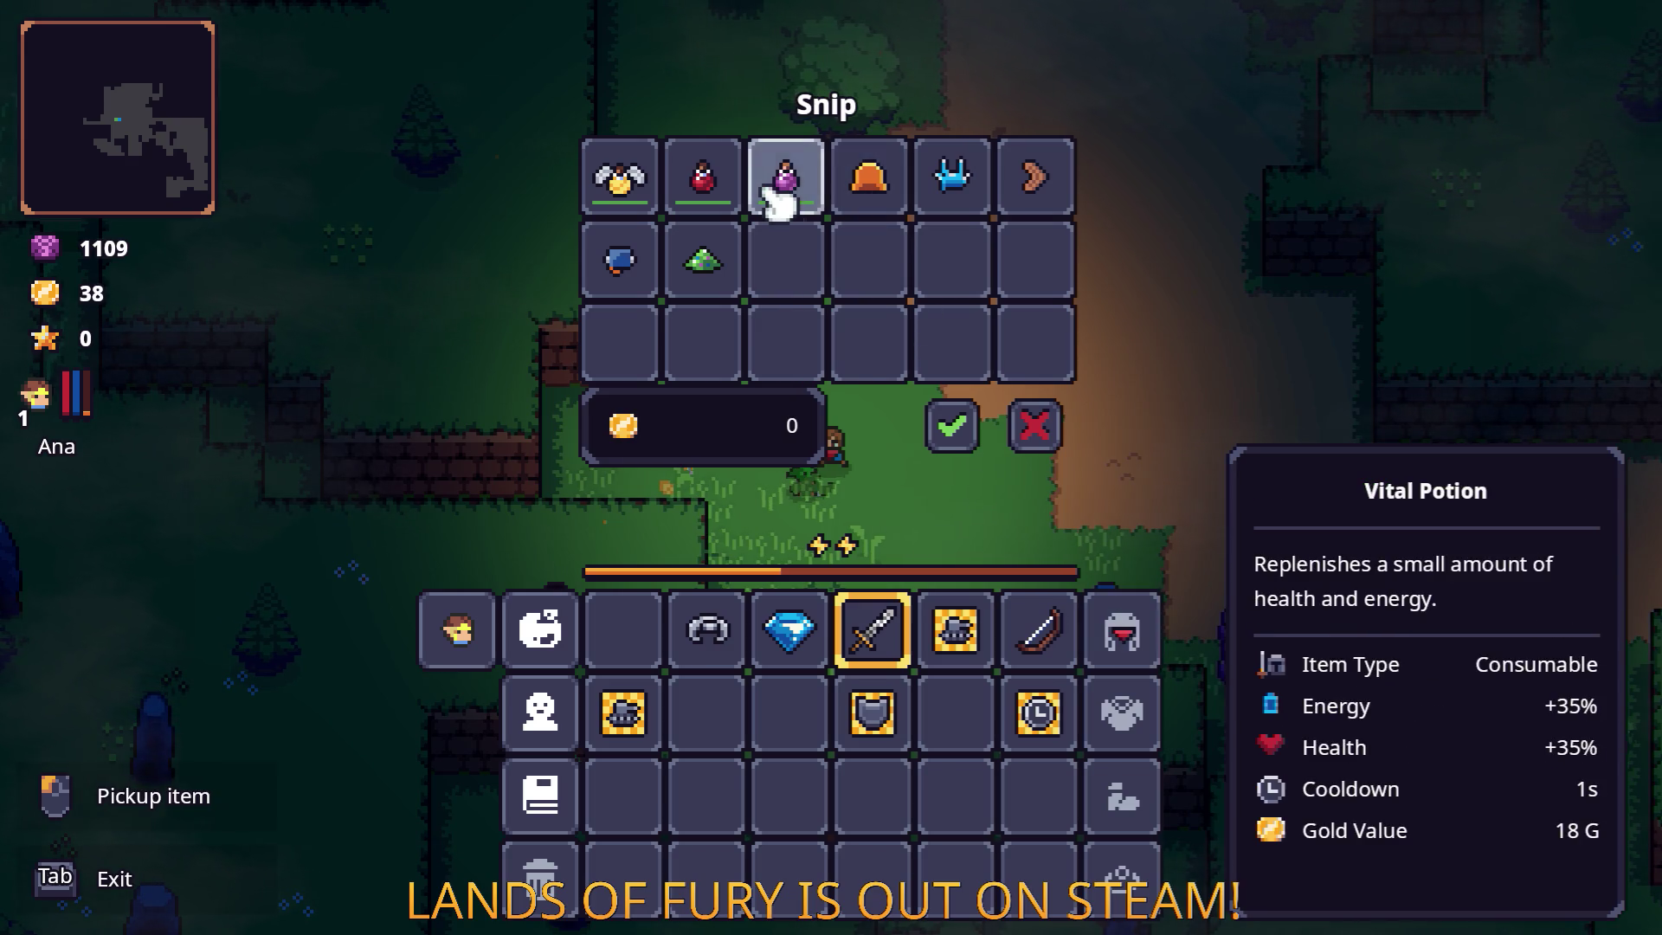
{"action": "left_click", "coordinate": [1124, 628]}
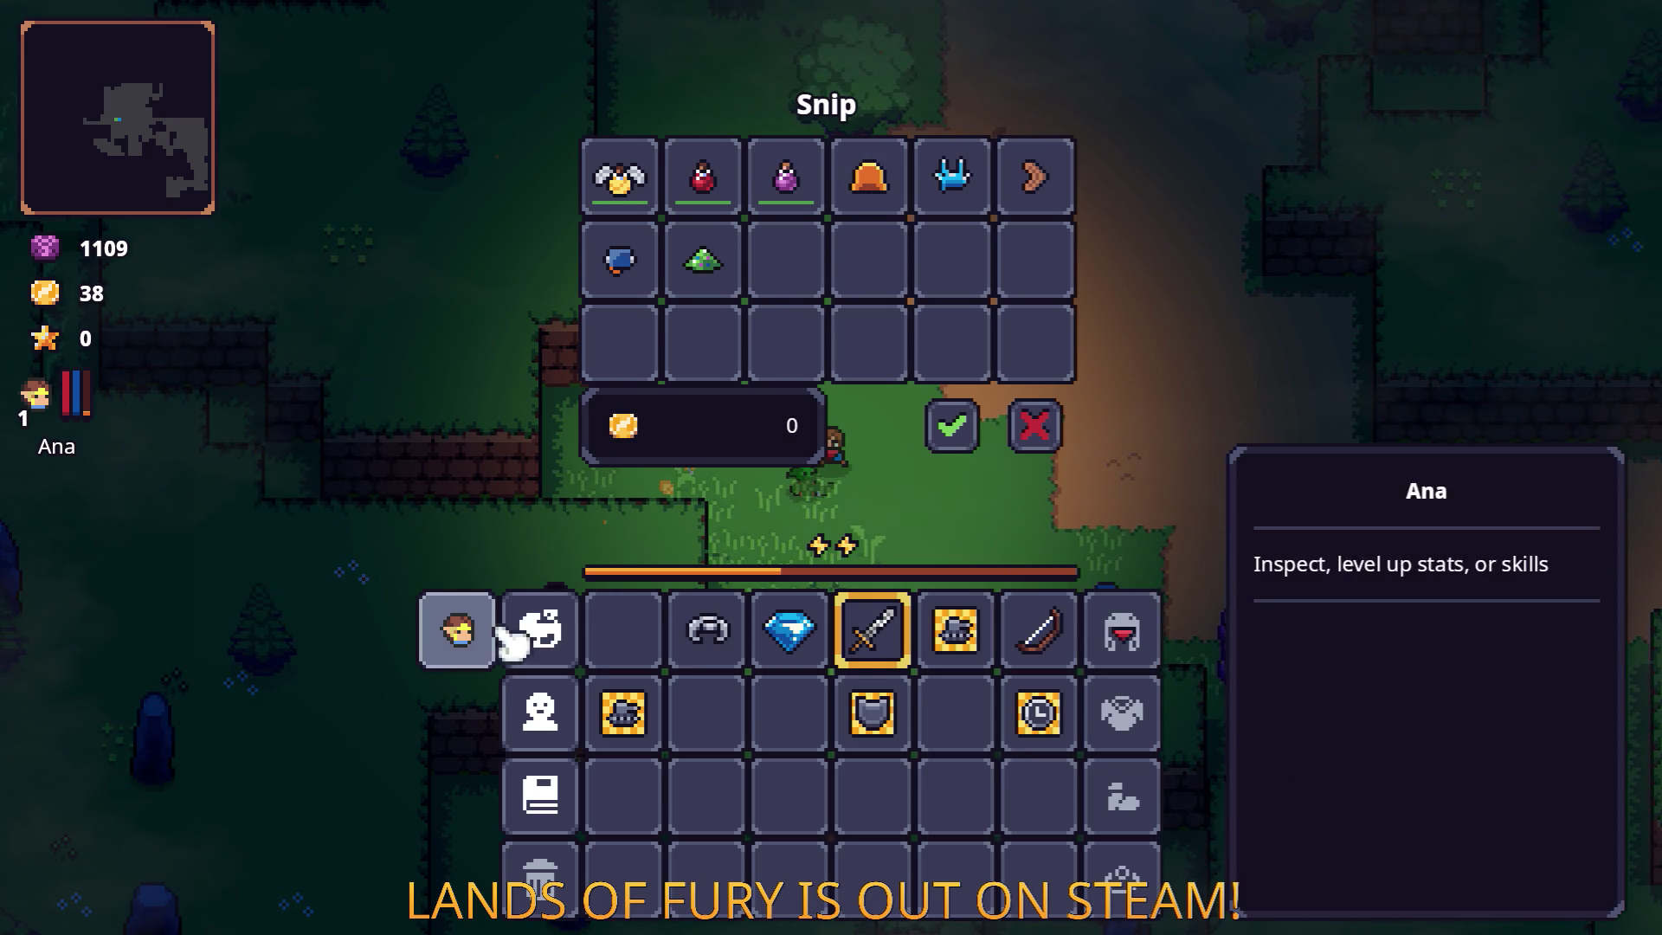
{"action": "left_click", "coordinate": [540, 705]}
{"action": "scroll", "coordinate": [892, 761], "scroll_direction": "down", "scroll_amount": 3}
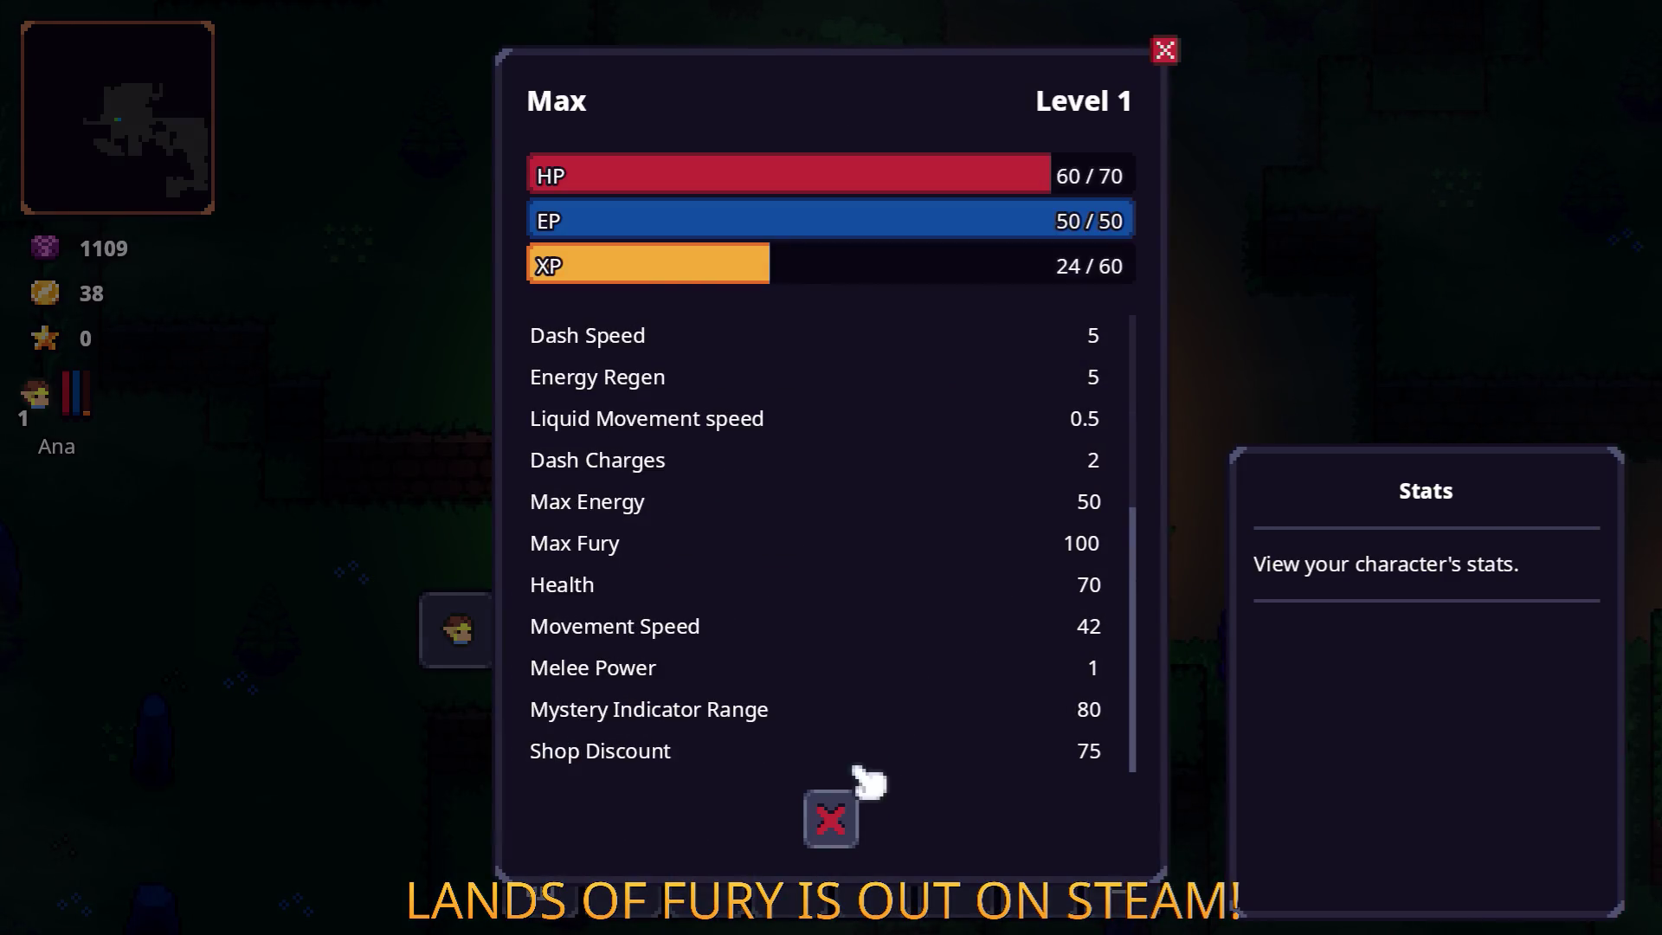
{"action": "left_click", "coordinate": [832, 819]}
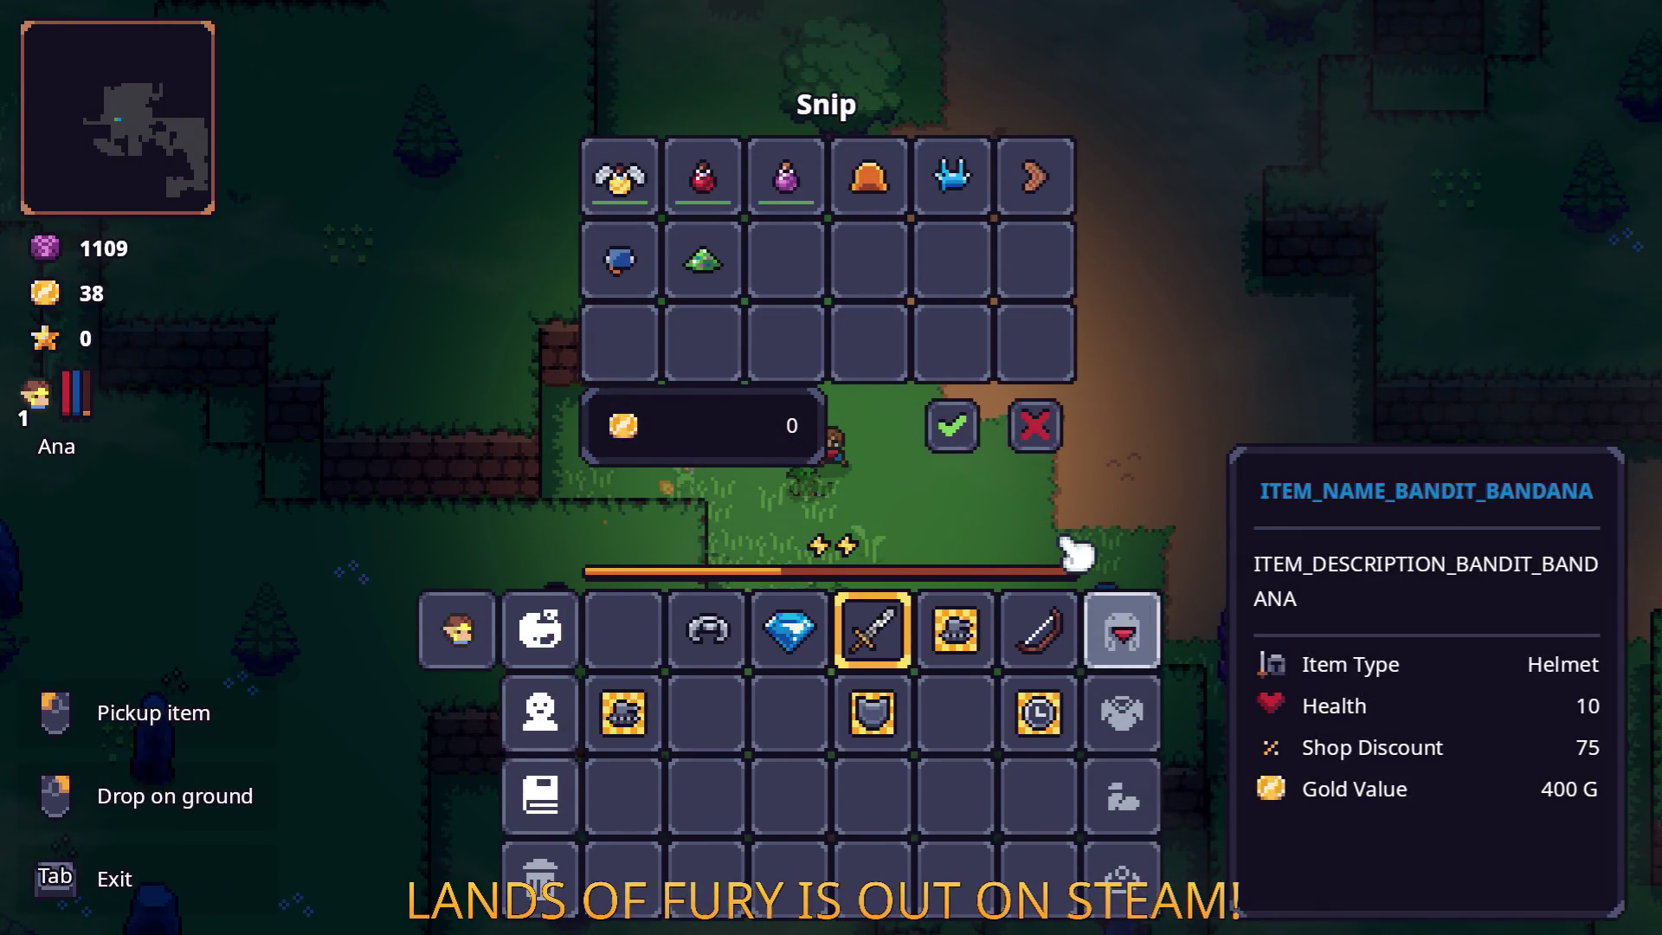
{"action": "key", "text": "Tab"}
Unequip the bandana into the inventory and reopen Snip's shop.
{"action": "key", "text": "Tab"}
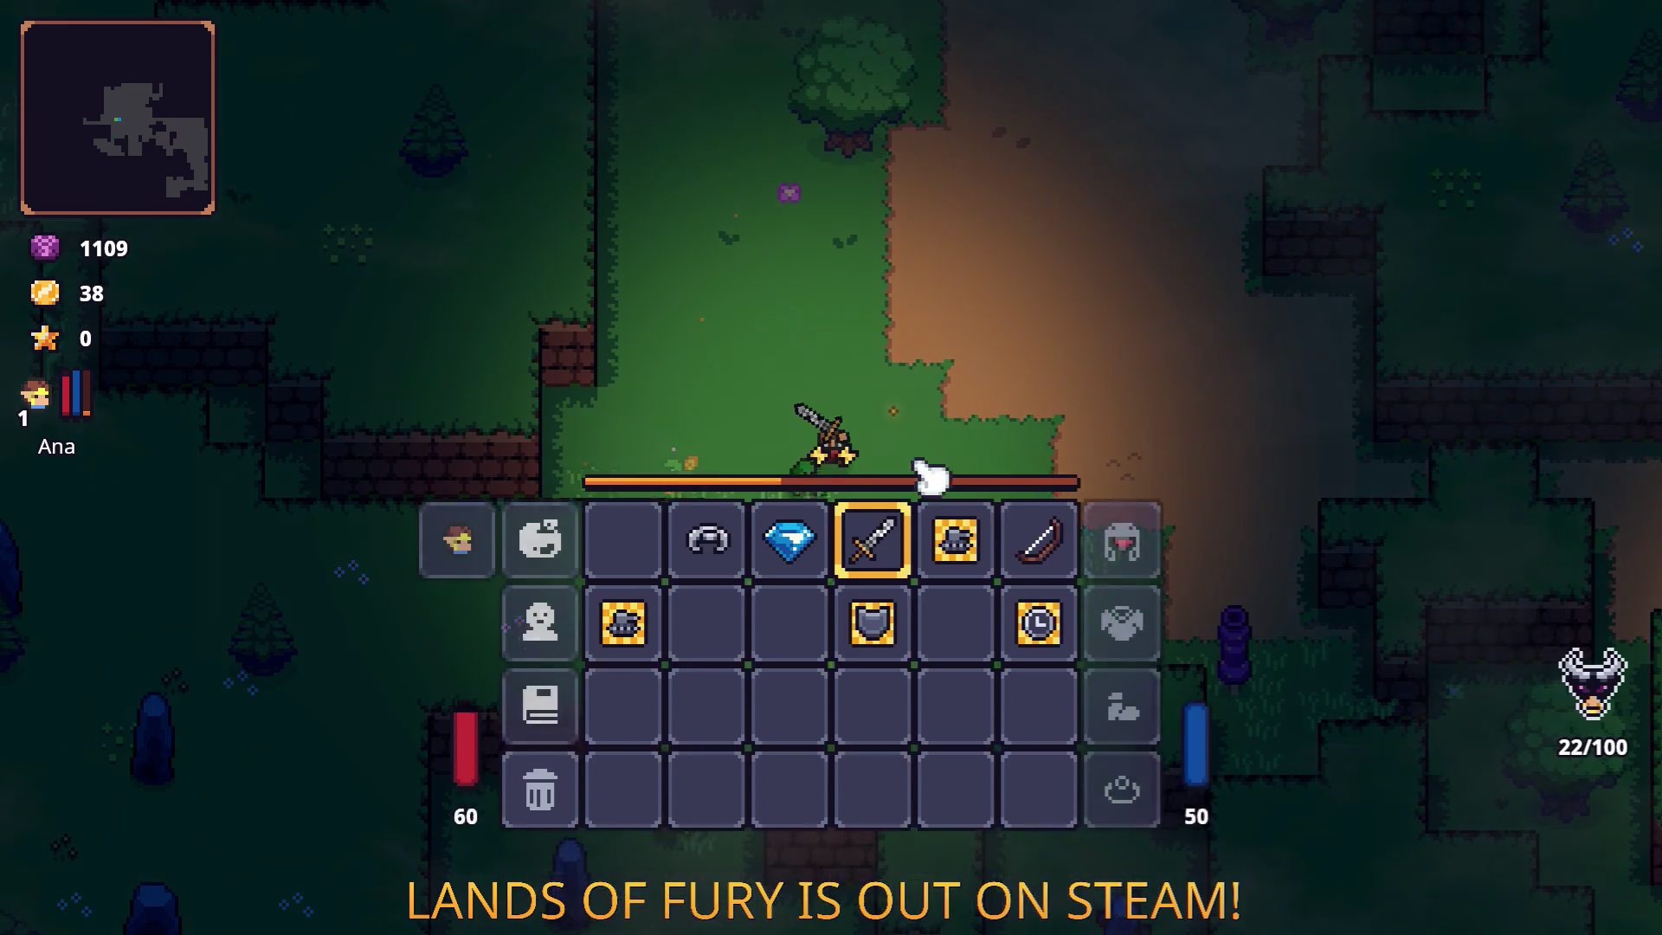
{"action": "left_click_drag", "start_coordinate": [1124, 638], "coordinate": [956, 758]}
{"action": "key", "text": "Tab"}
{"action": "key", "text": "e"}
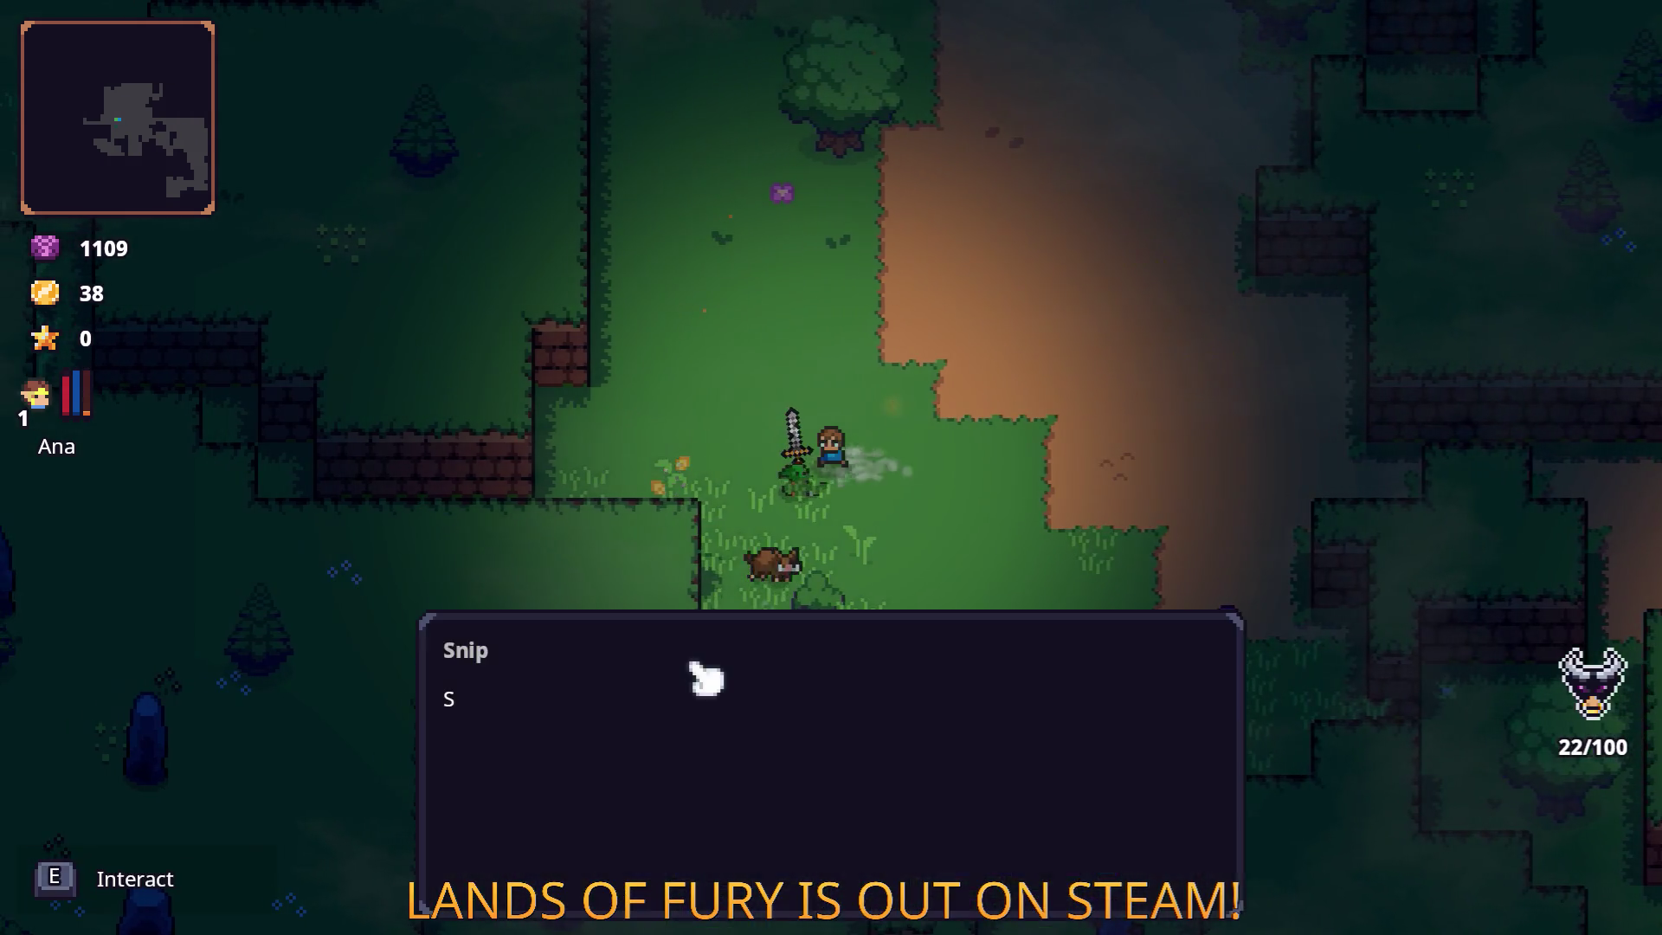
{"action": "key", "text": "e"}
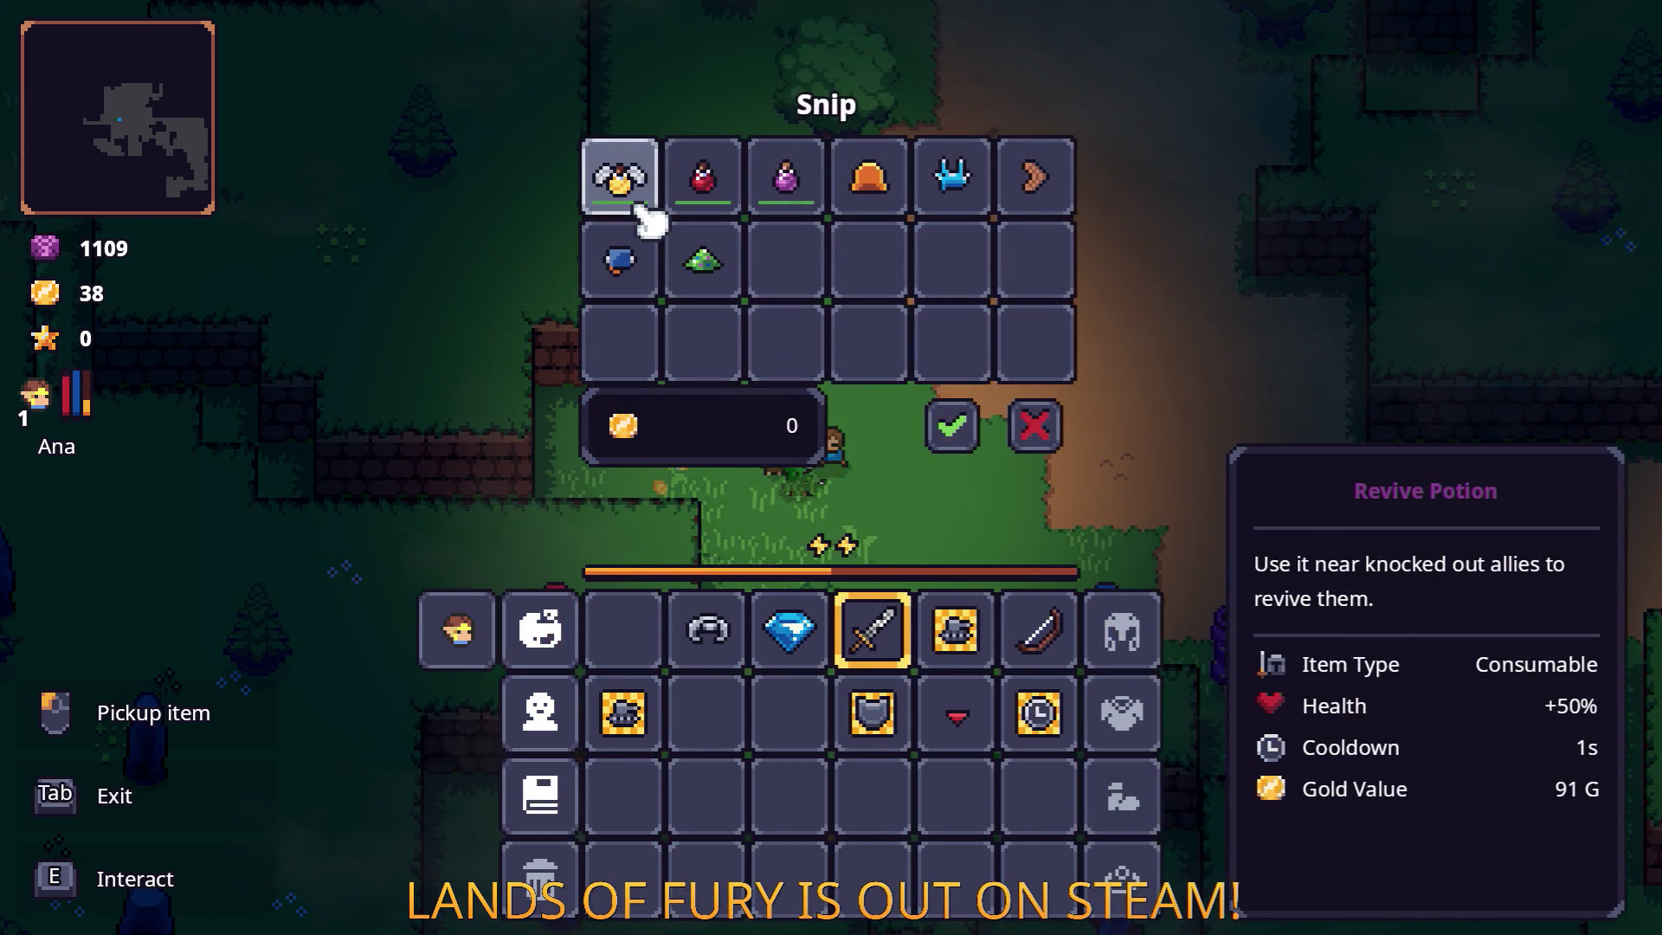
{"action": "mouse_move", "coordinate": [948, 198]}
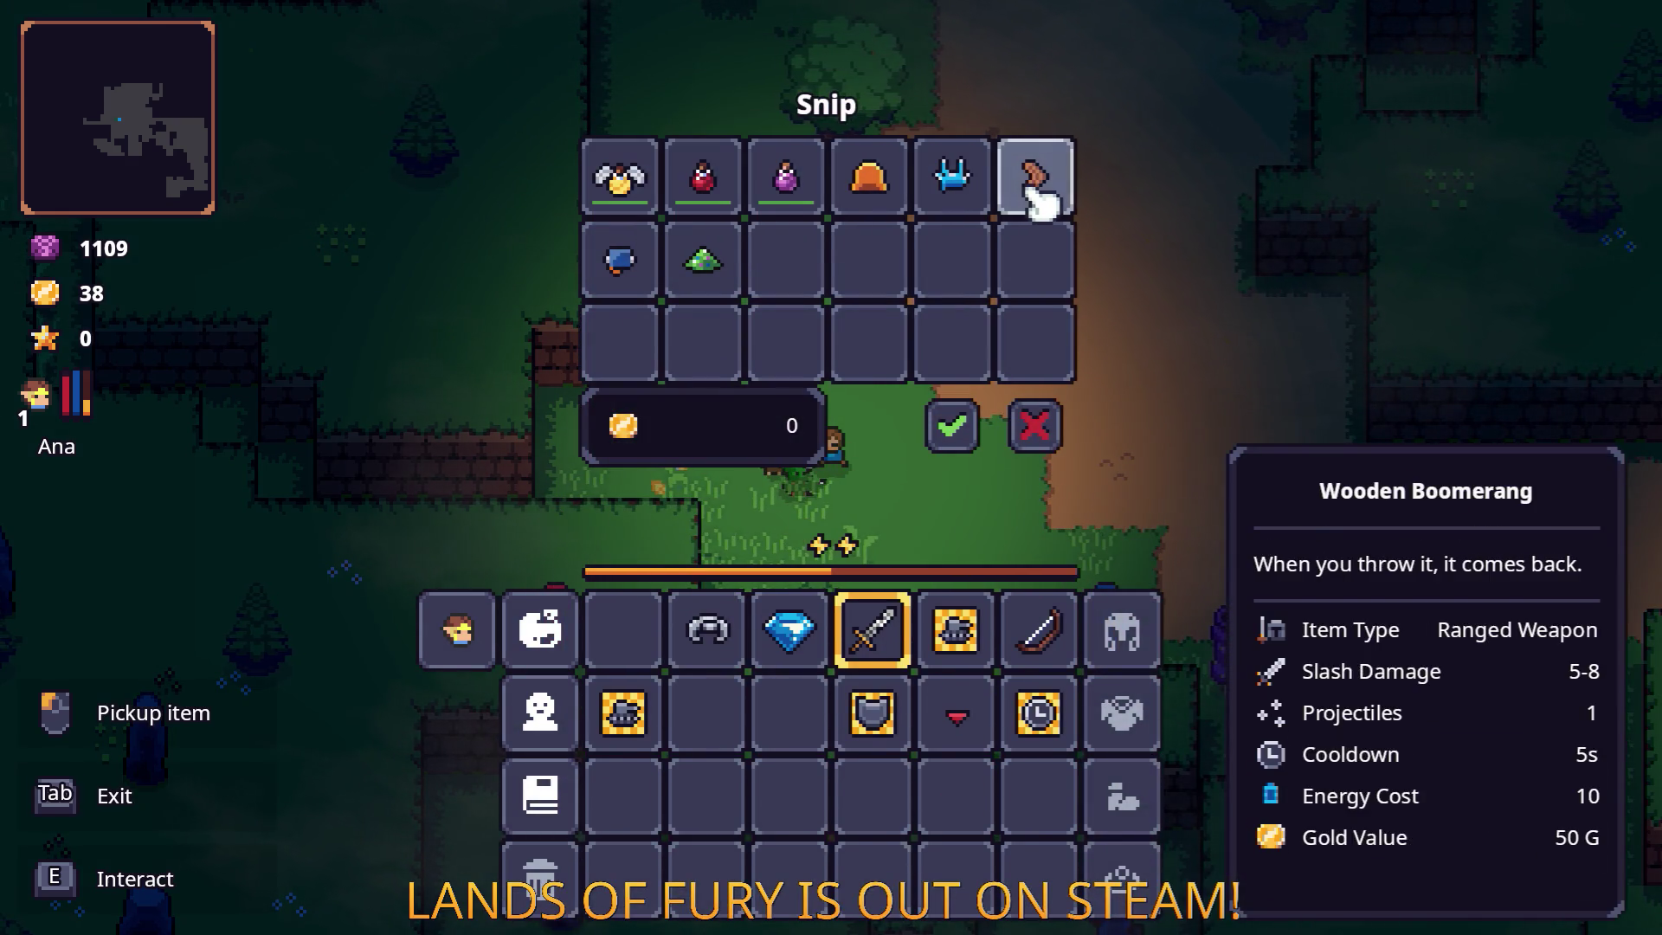
Check the ALMA skills and stats once more, then return to the shop.
{"action": "left_click", "coordinate": [539, 624]}
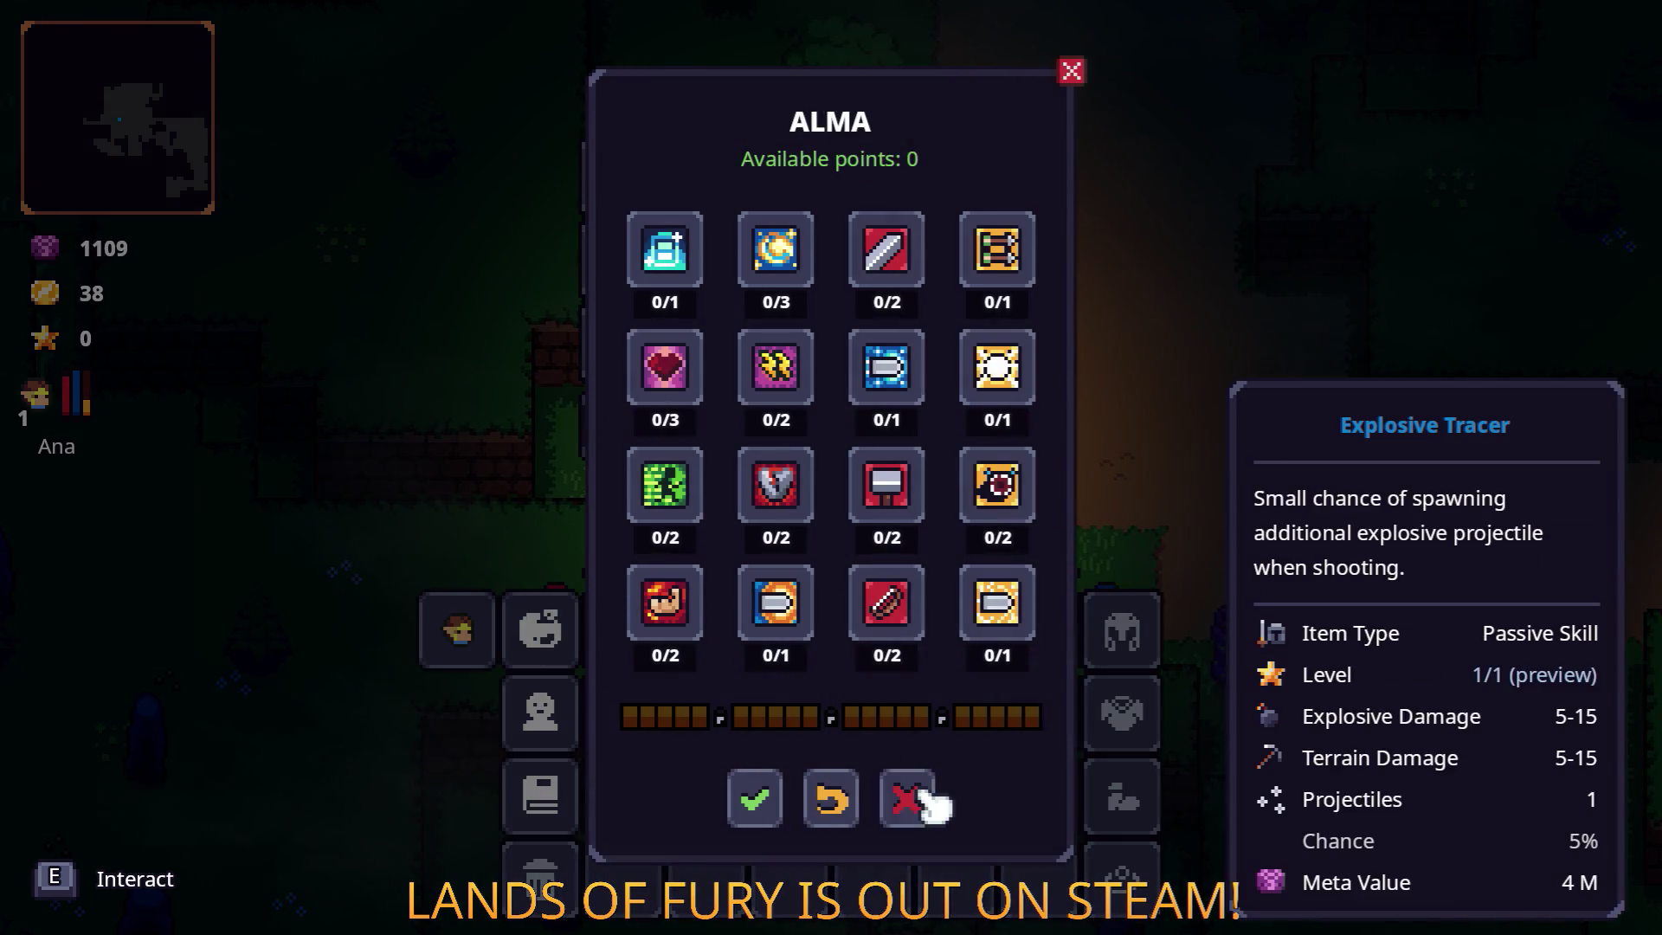
{"action": "left_click", "coordinate": [906, 798]}
{"action": "left_click", "coordinate": [540, 713]}
{"action": "scroll", "coordinate": [684, 658], "scroll_direction": "down", "scroll_amount": 3}
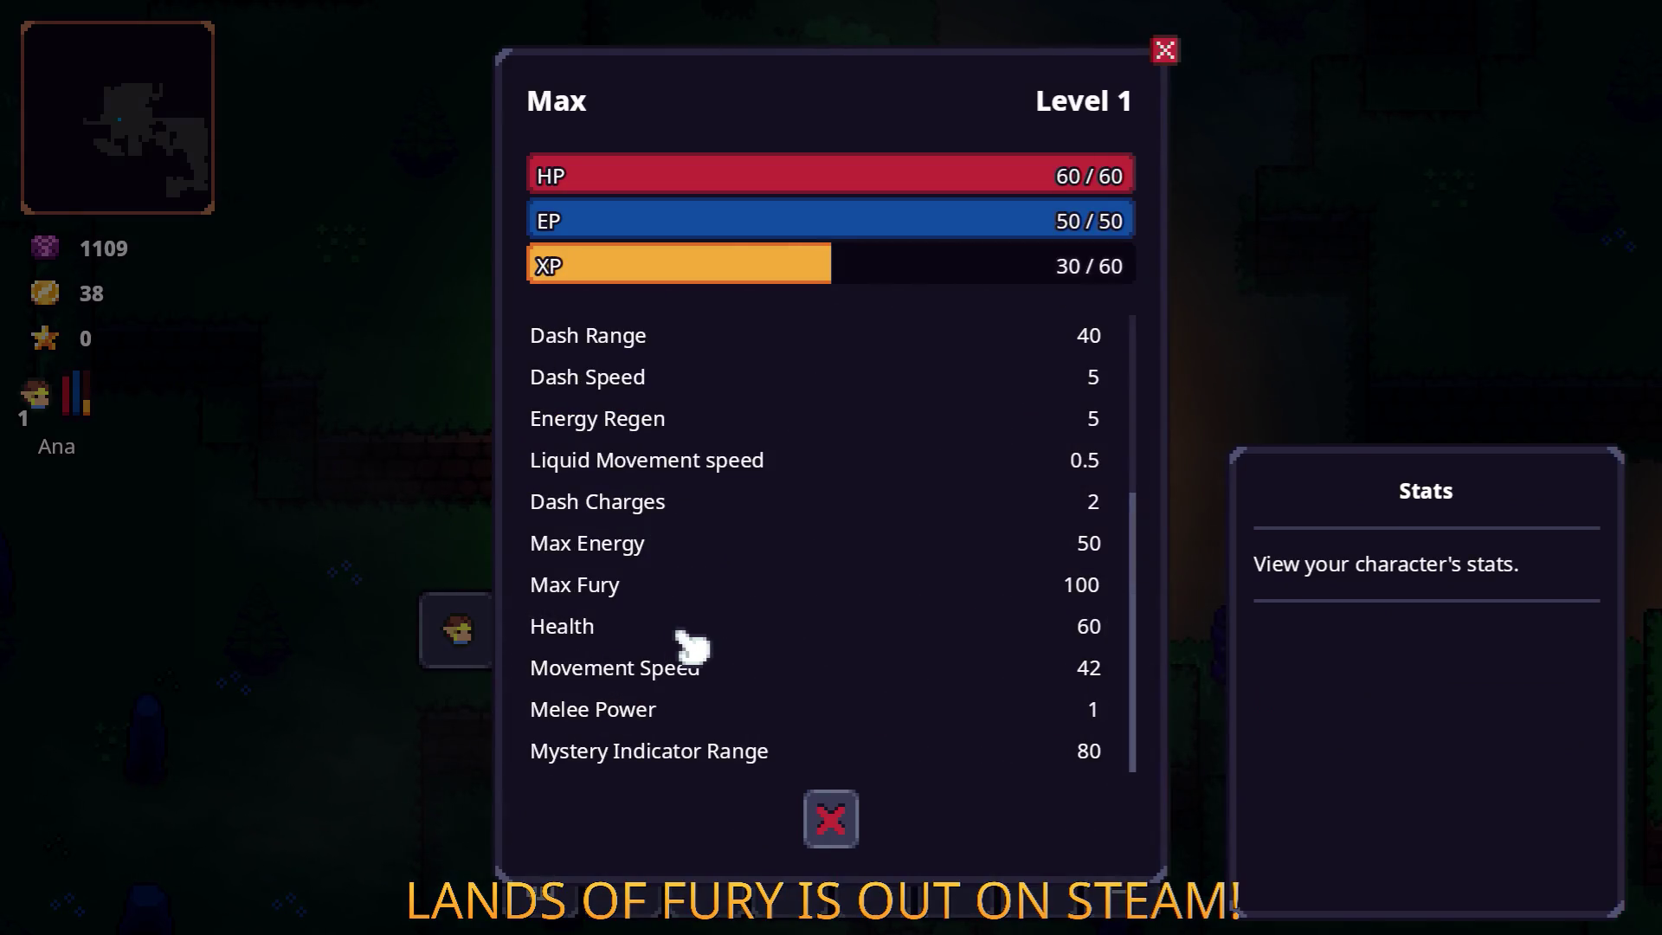
{"action": "scroll", "coordinate": [771, 730], "scroll_direction": "up", "scroll_amount": 3}
{"action": "left_click", "coordinate": [831, 818]}
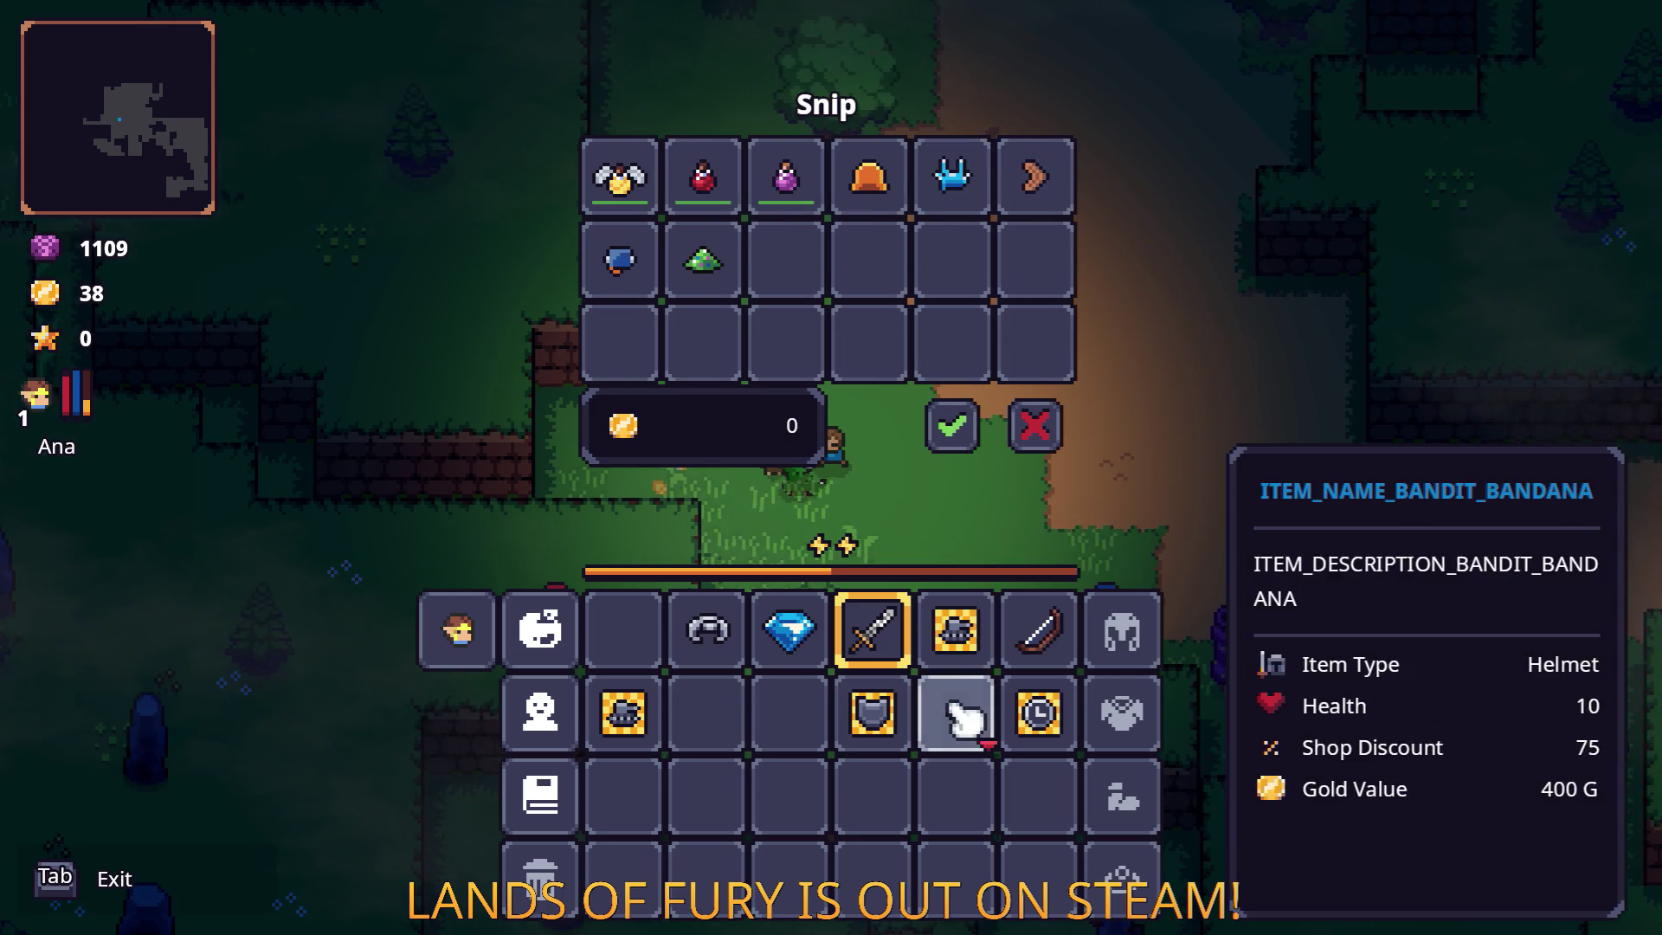
Equip the Bandit Bandana as the helmet, confirm the trade, and walk toward the campfire.
{"action": "left_click_drag", "start_coordinate": [957, 714], "coordinate": [1127, 642]}
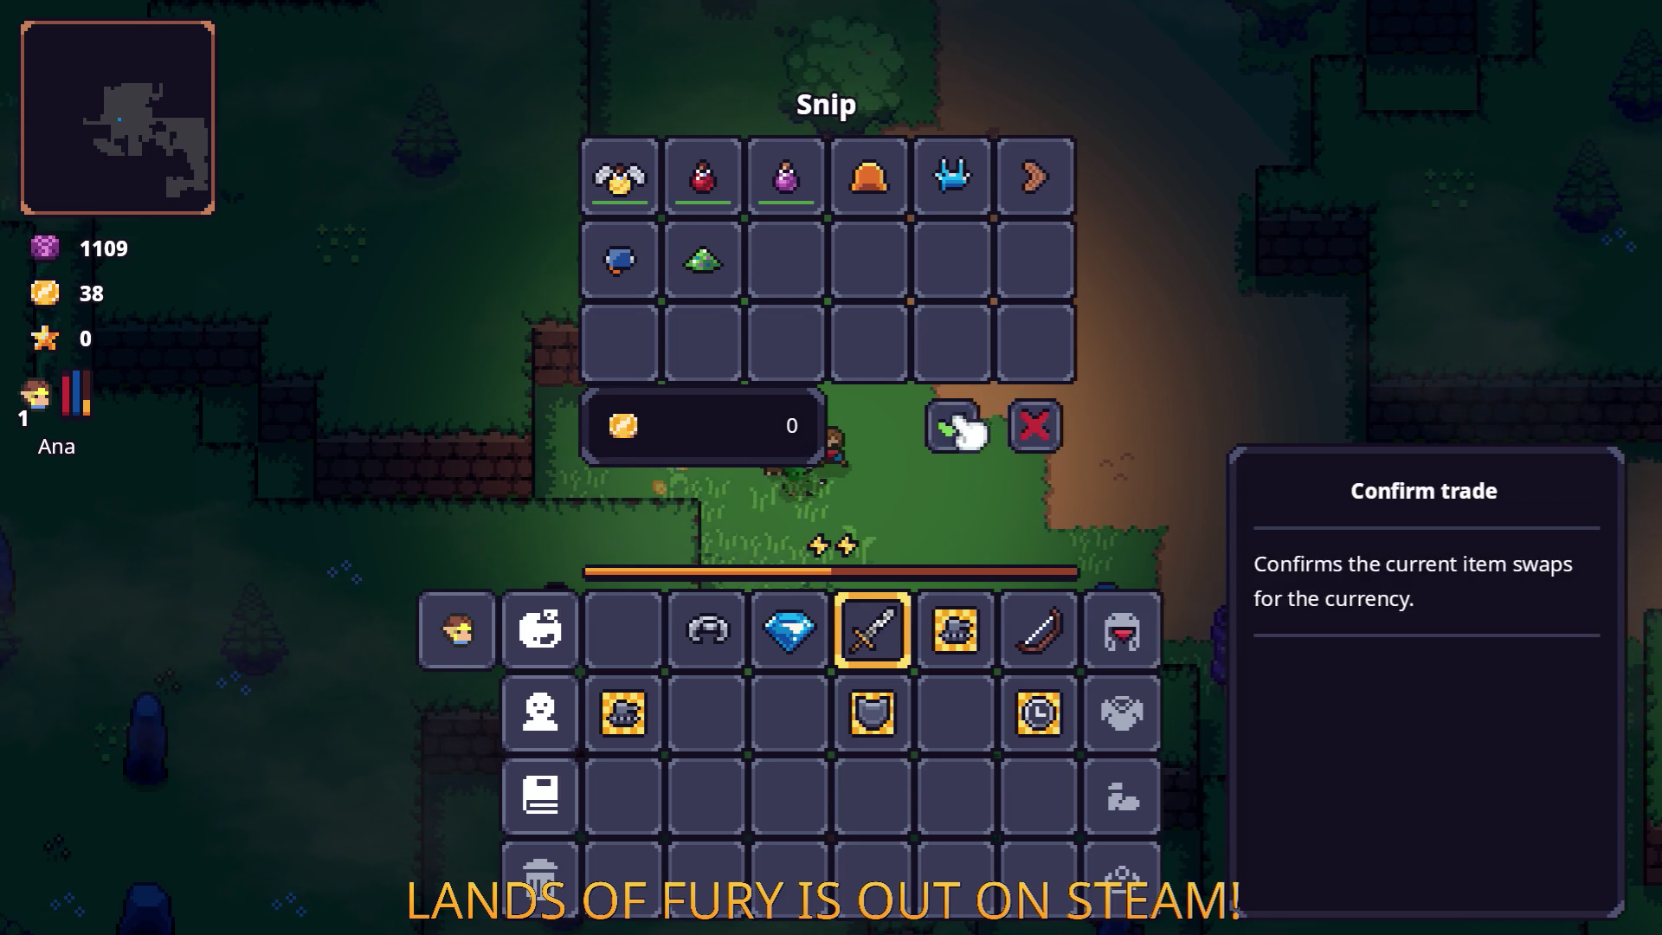
{"action": "left_click", "coordinate": [952, 425]}
{"action": "key", "text": "d"}
{"action": "key", "text": "s"}
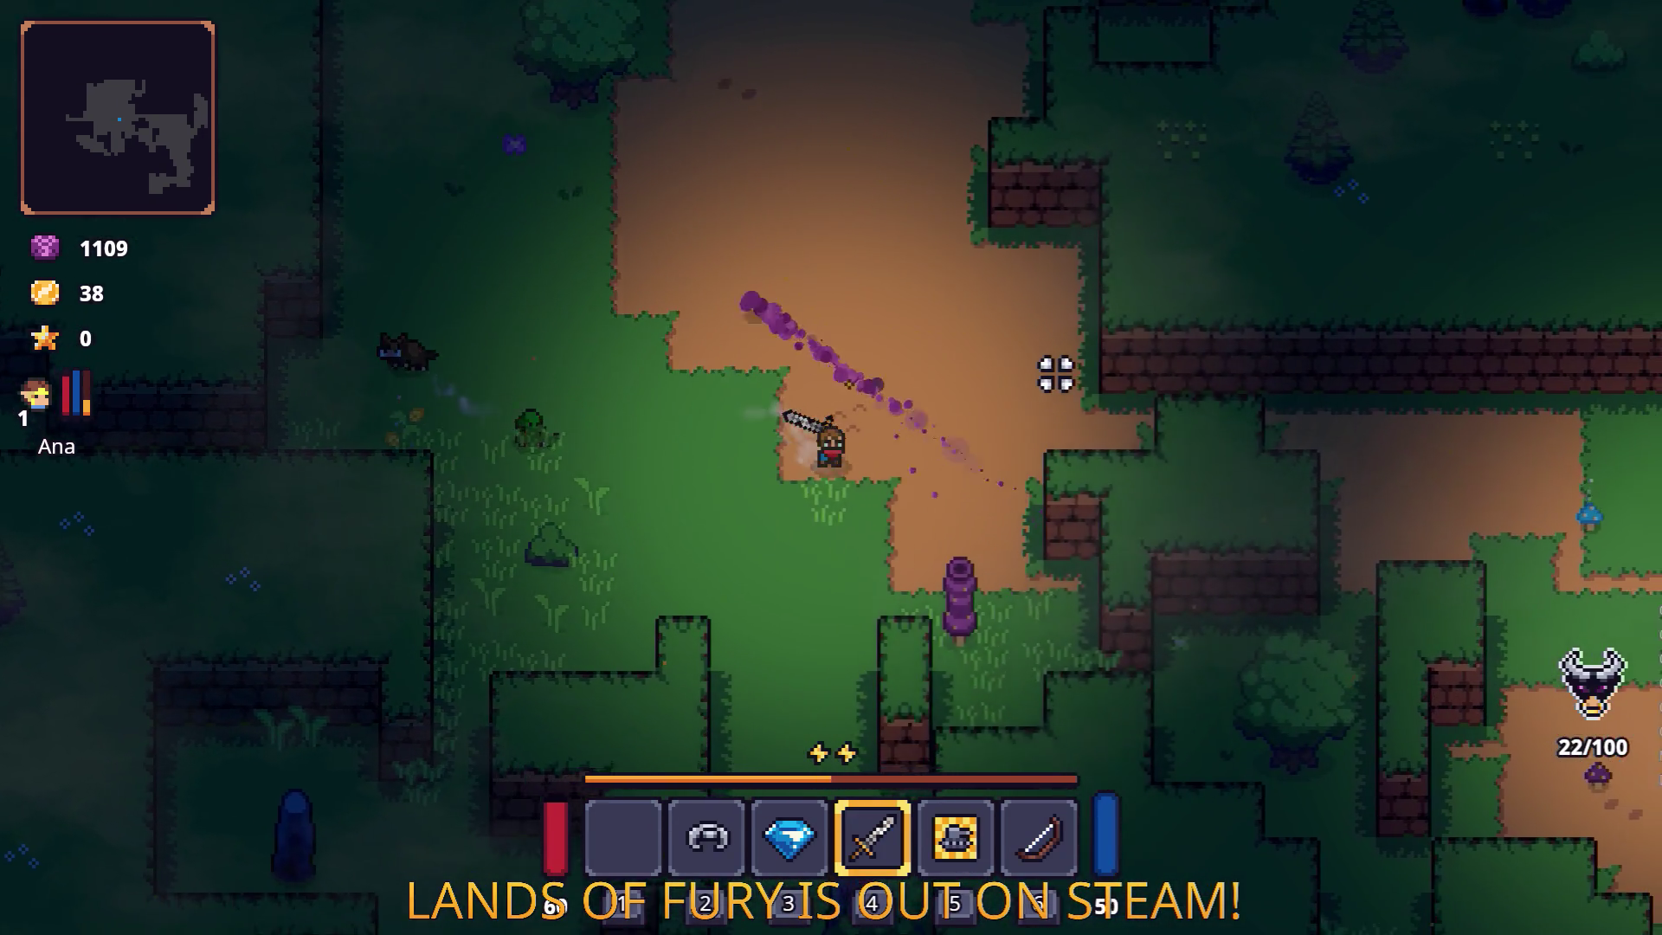
{"action": "key", "text": "s"}
{"action": "key", "text": "d"}
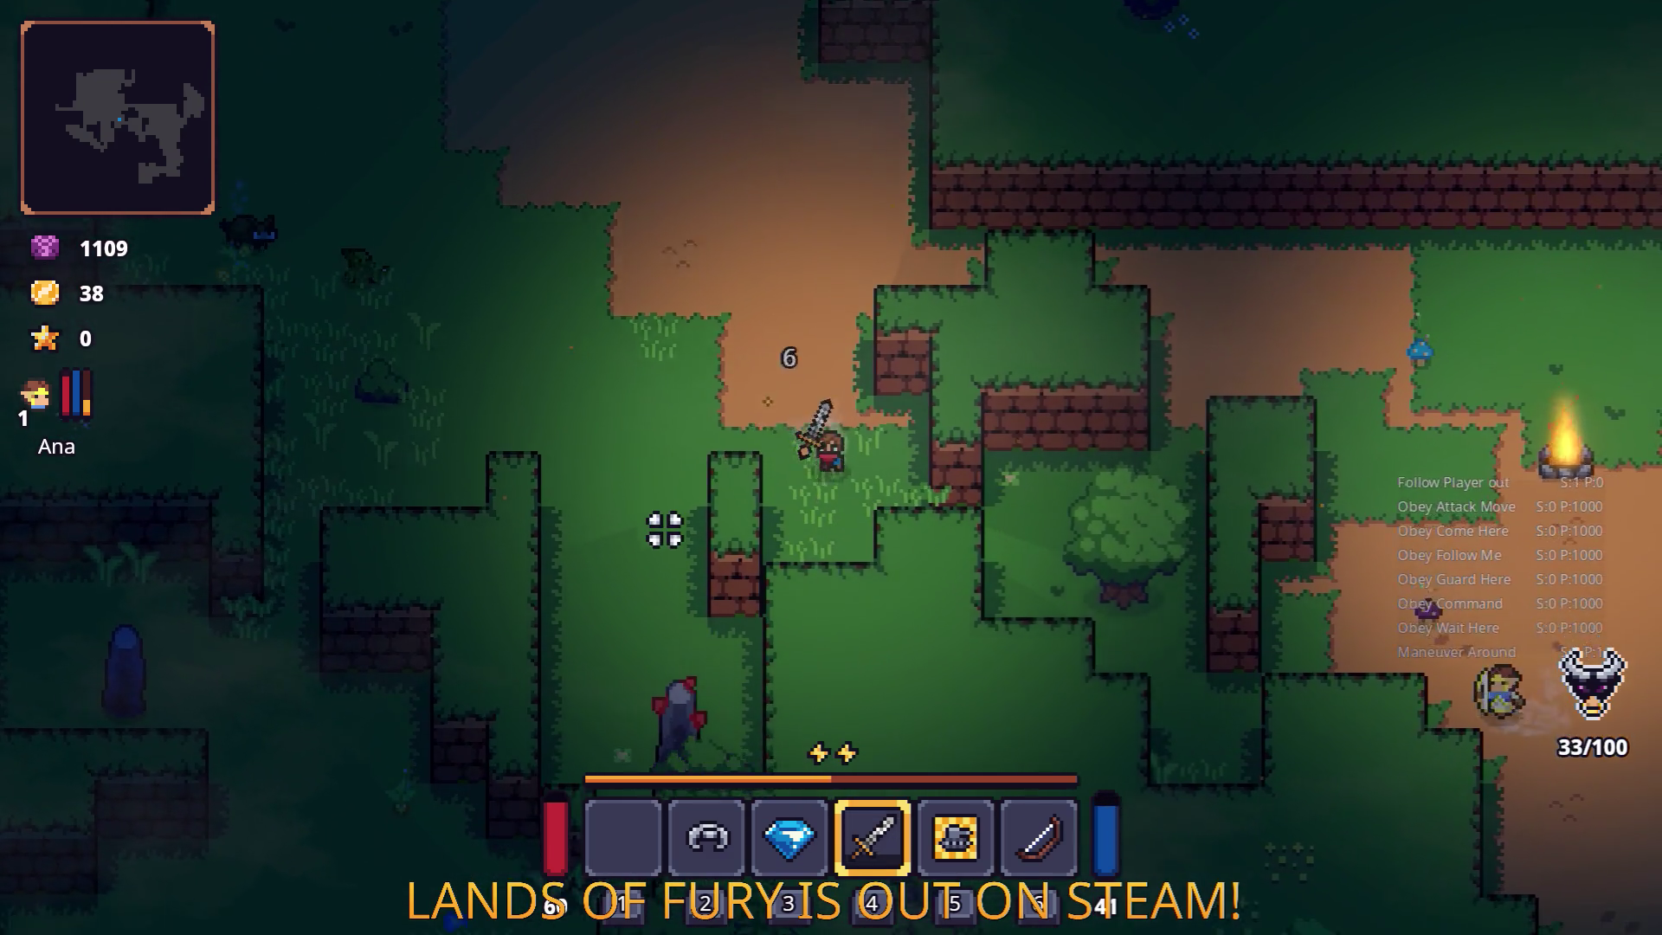
{"action": "key", "text": "d"}
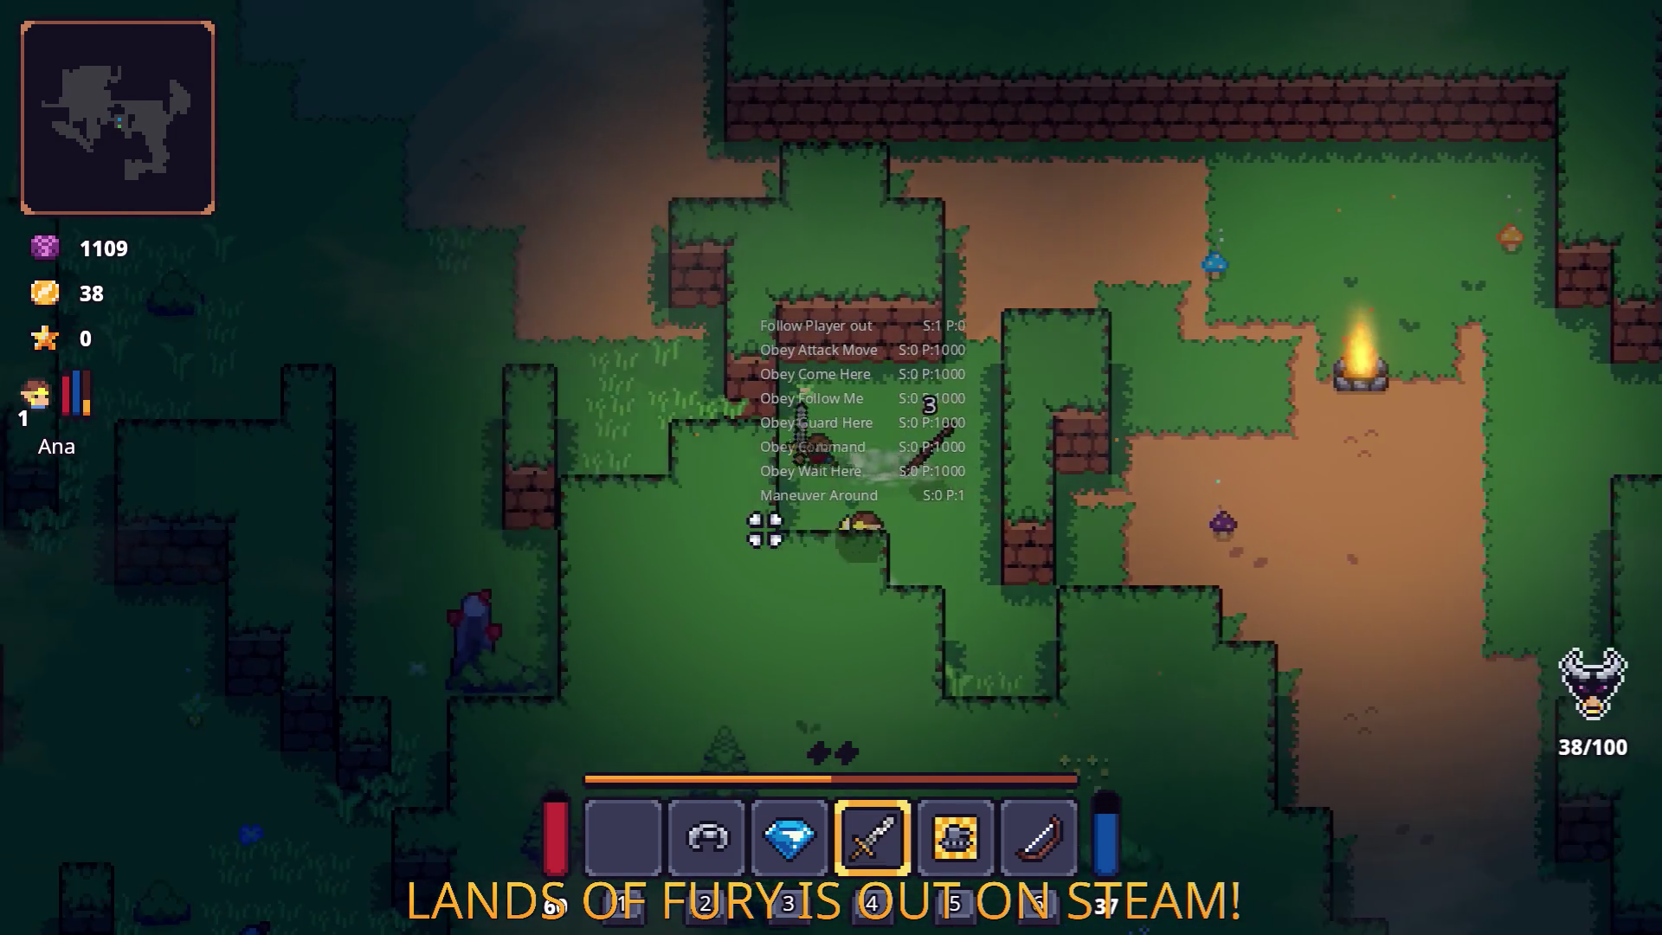
Walk around Elderglade Forest to the Dark Hive and pick it up.
{"action": "key", "text": "a"}
{"action": "key", "text": "w"}
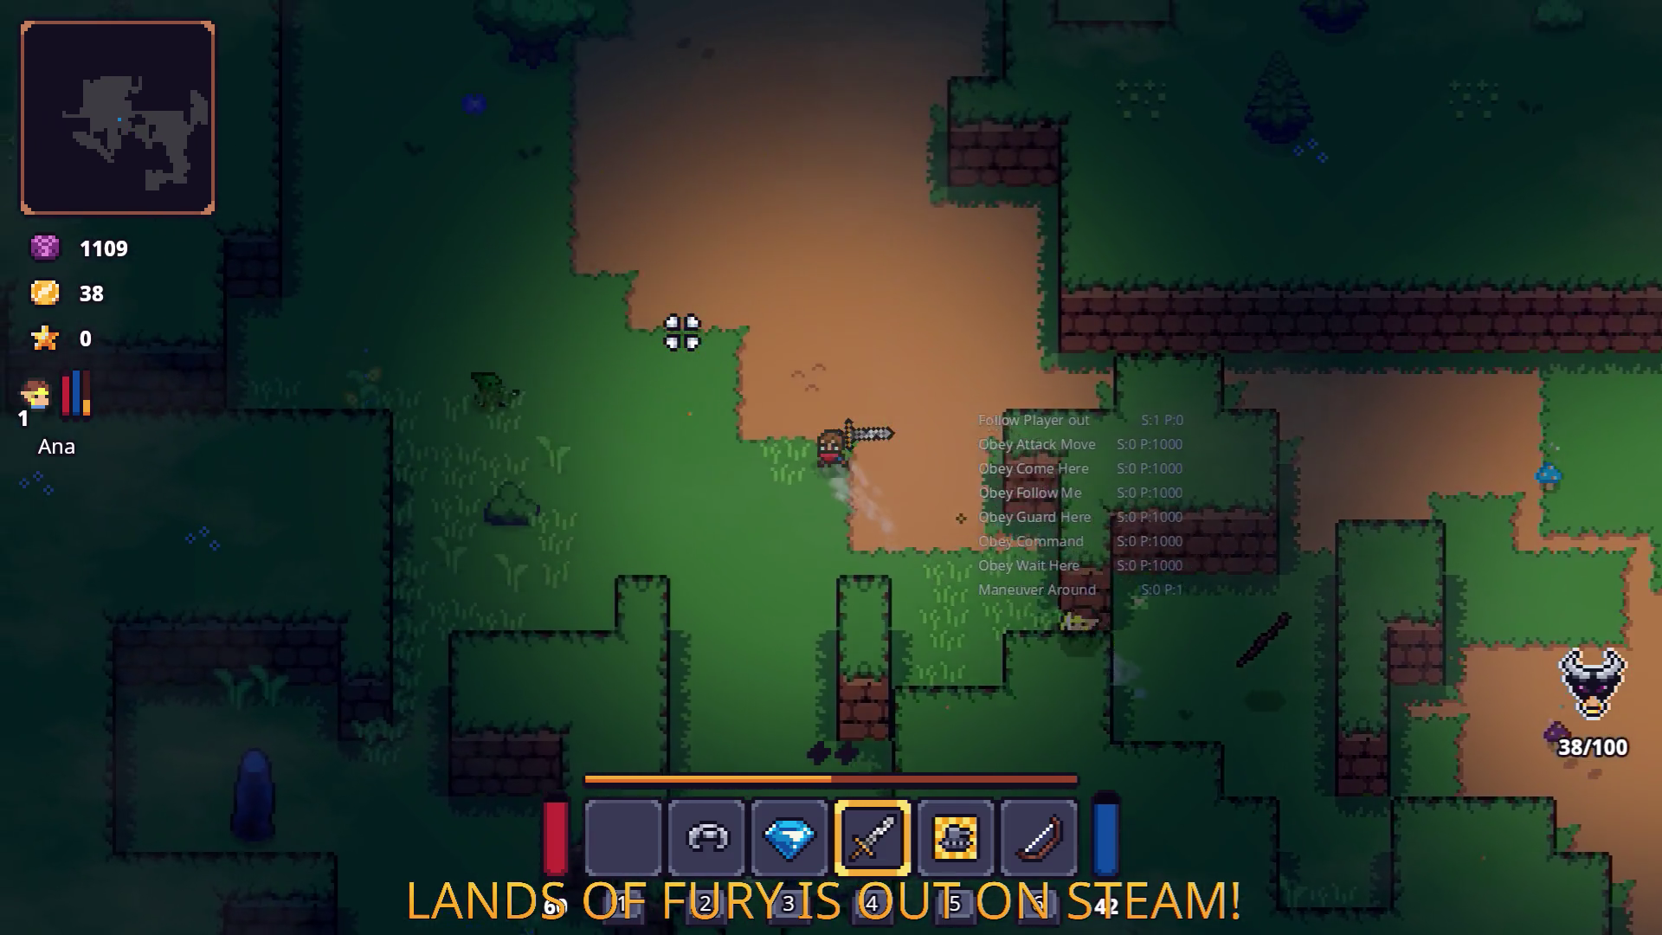
{"action": "key", "text": "w"}
{"action": "key", "text": "a"}
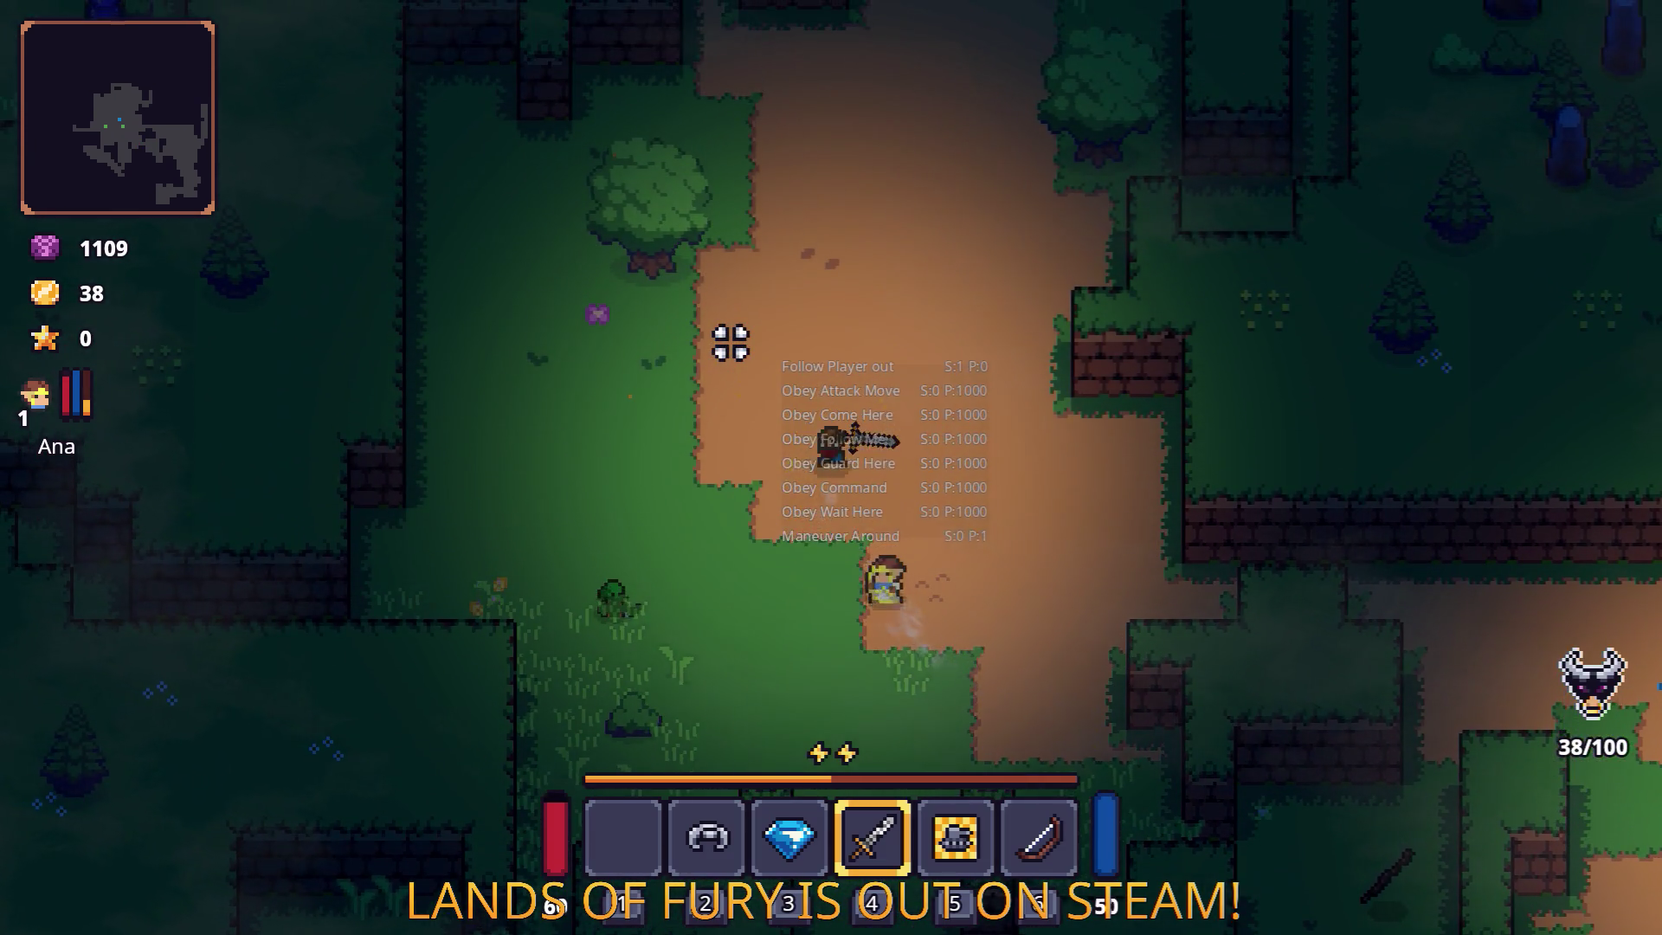
{"action": "key", "text": "a"}
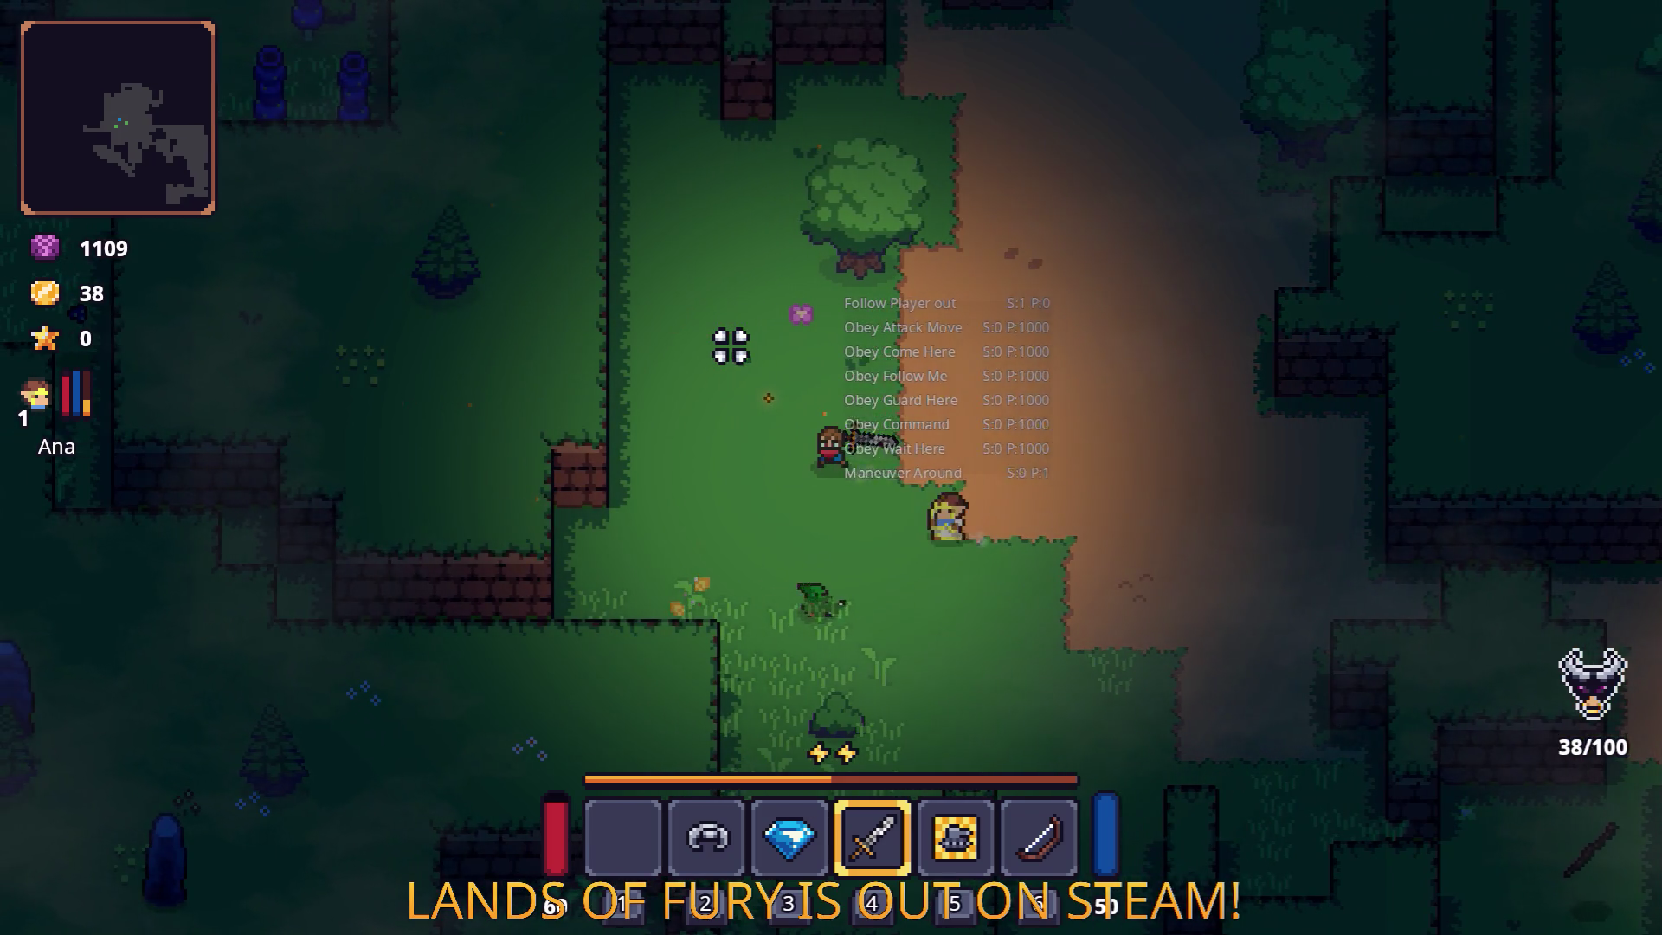
{"action": "key", "text": "a"}
{"action": "key", "text": "s"}
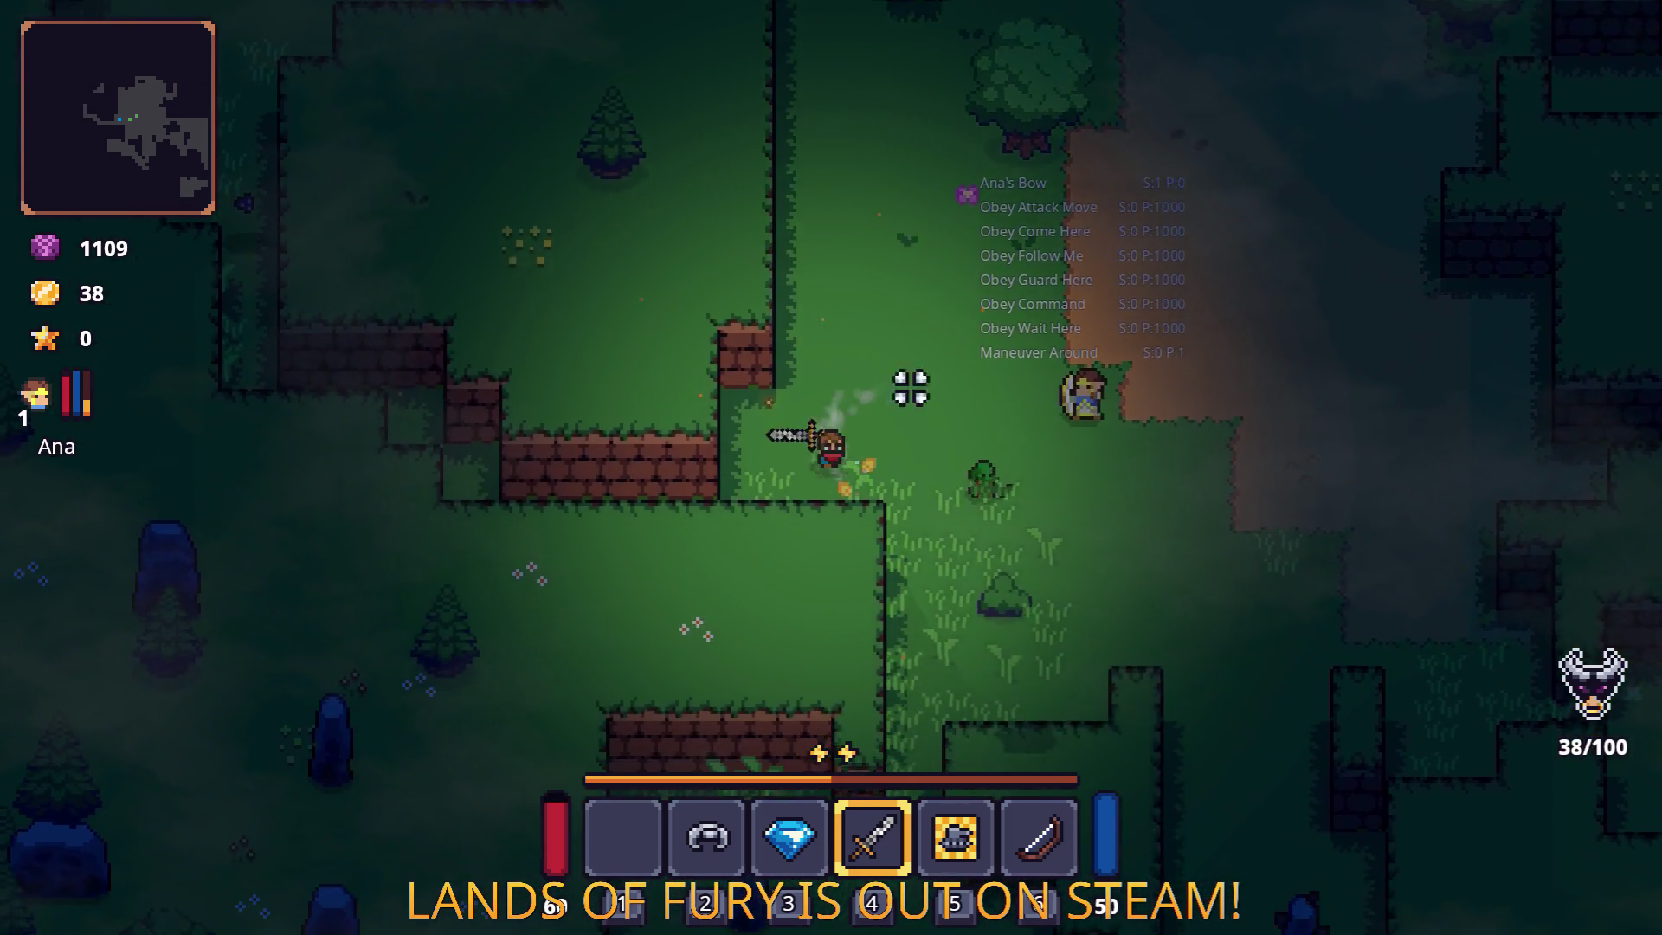
{"action": "key", "text": "d"}
{"action": "key", "text": "w"}
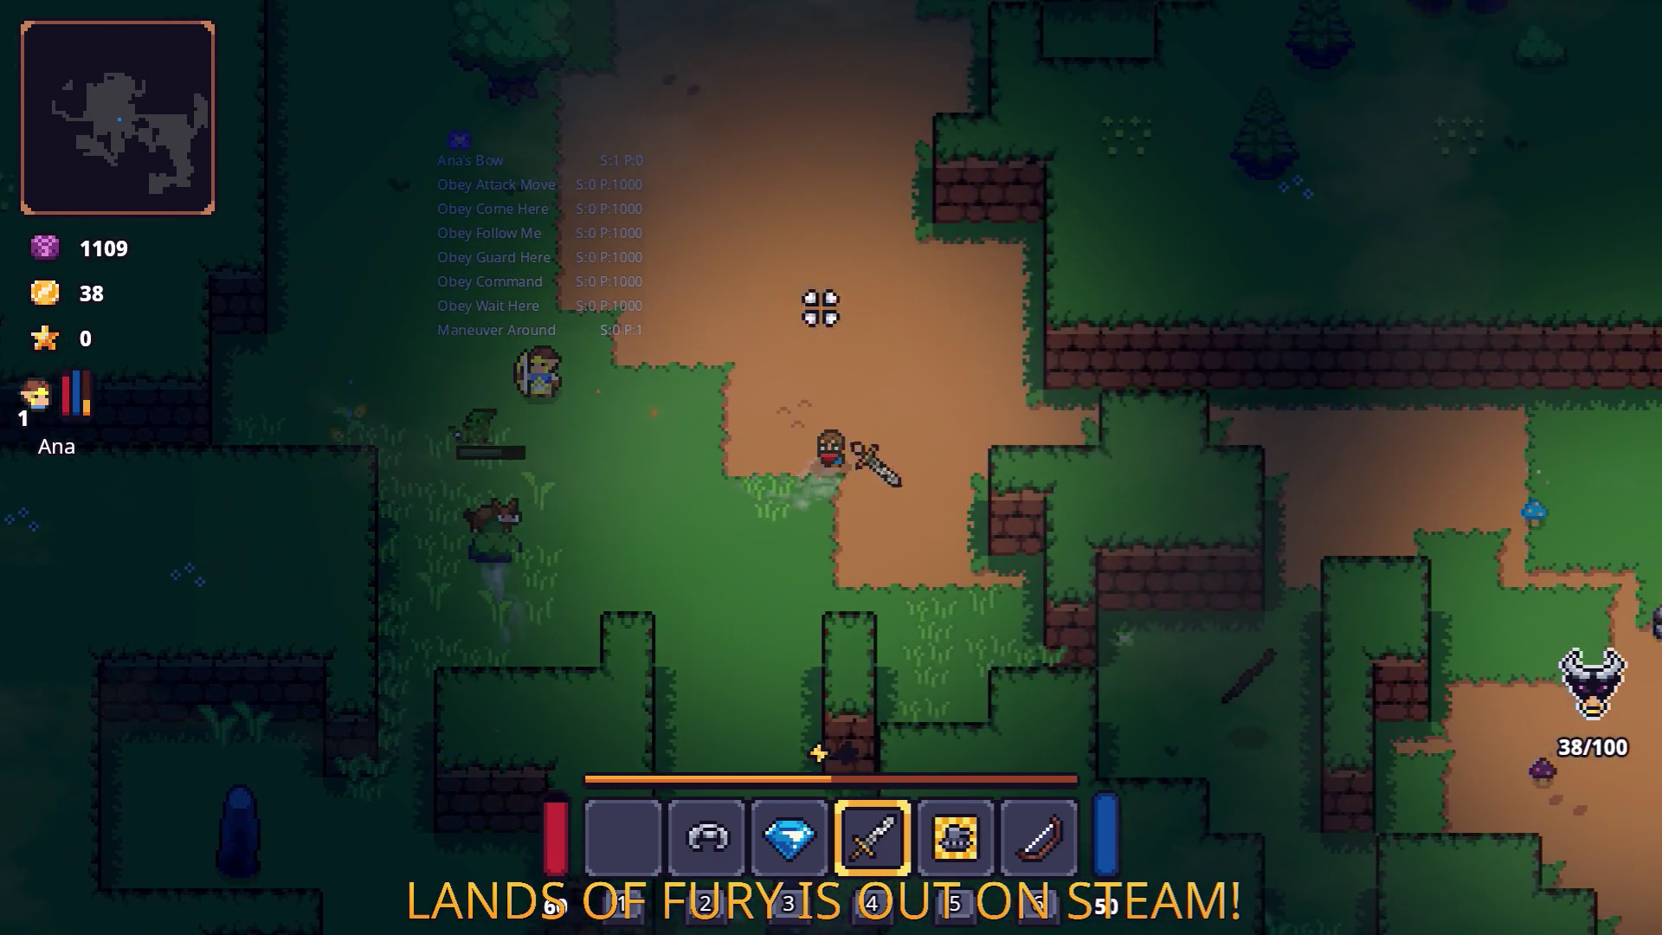
{"action": "key", "text": "w"}
{"action": "key", "text": "d"}
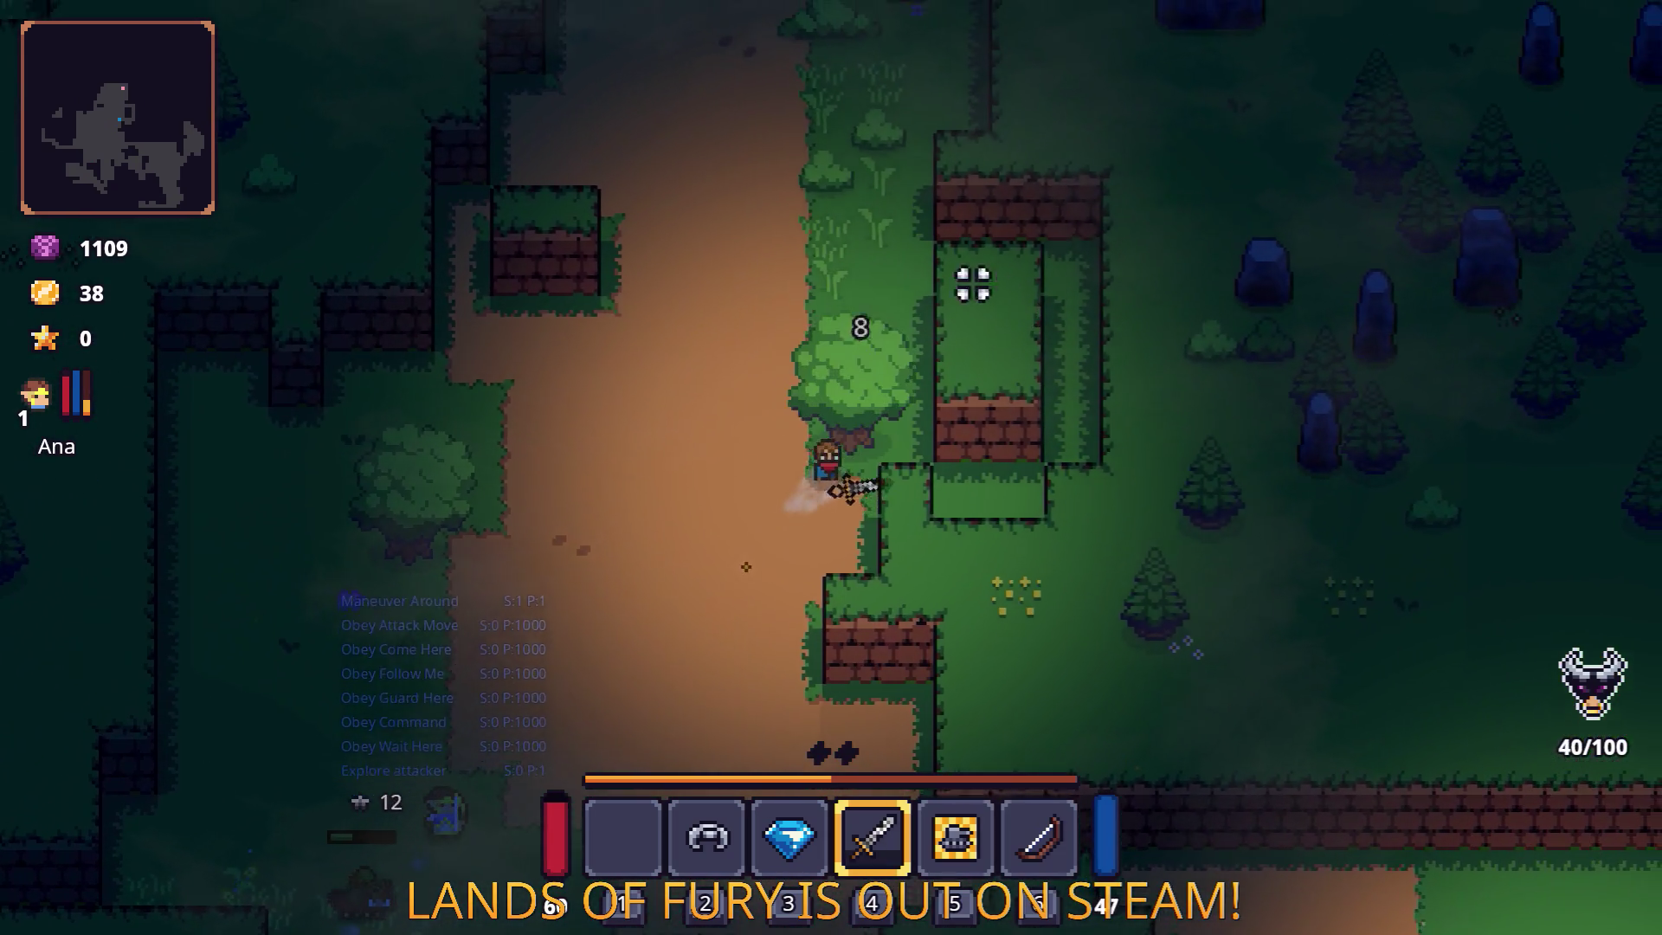
{"action": "key", "text": "e"}
Step away and pause the game with Escape.
{"action": "key", "text": "a"}
{"action": "key", "text": "s"}
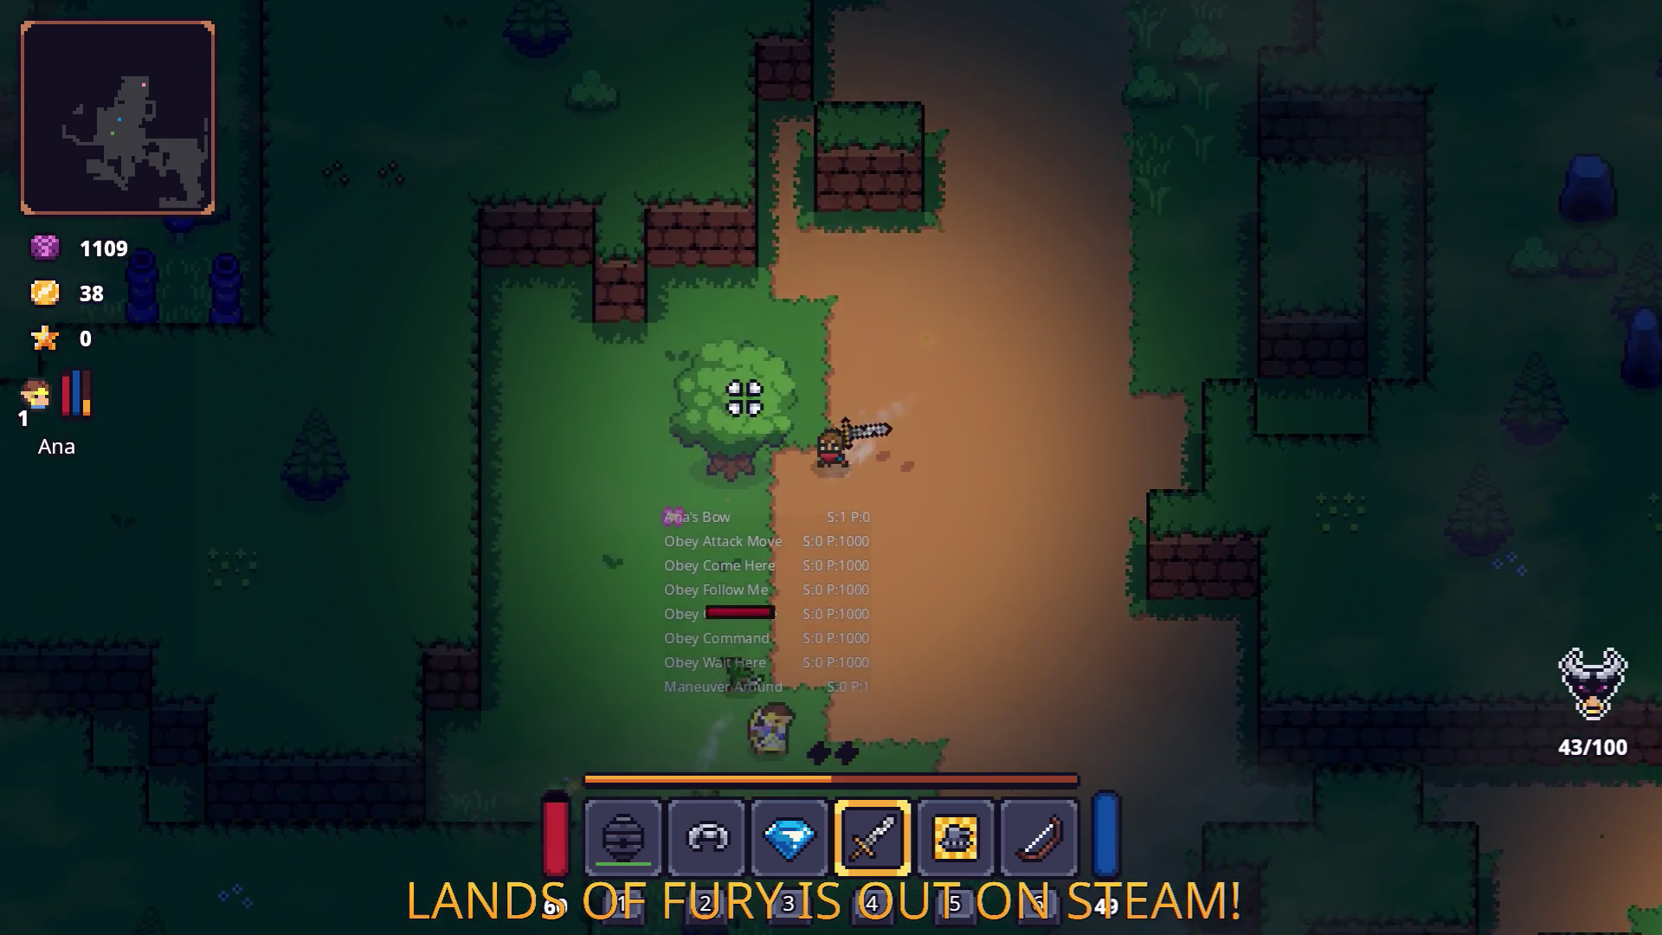
{"action": "key", "text": "Escape"}
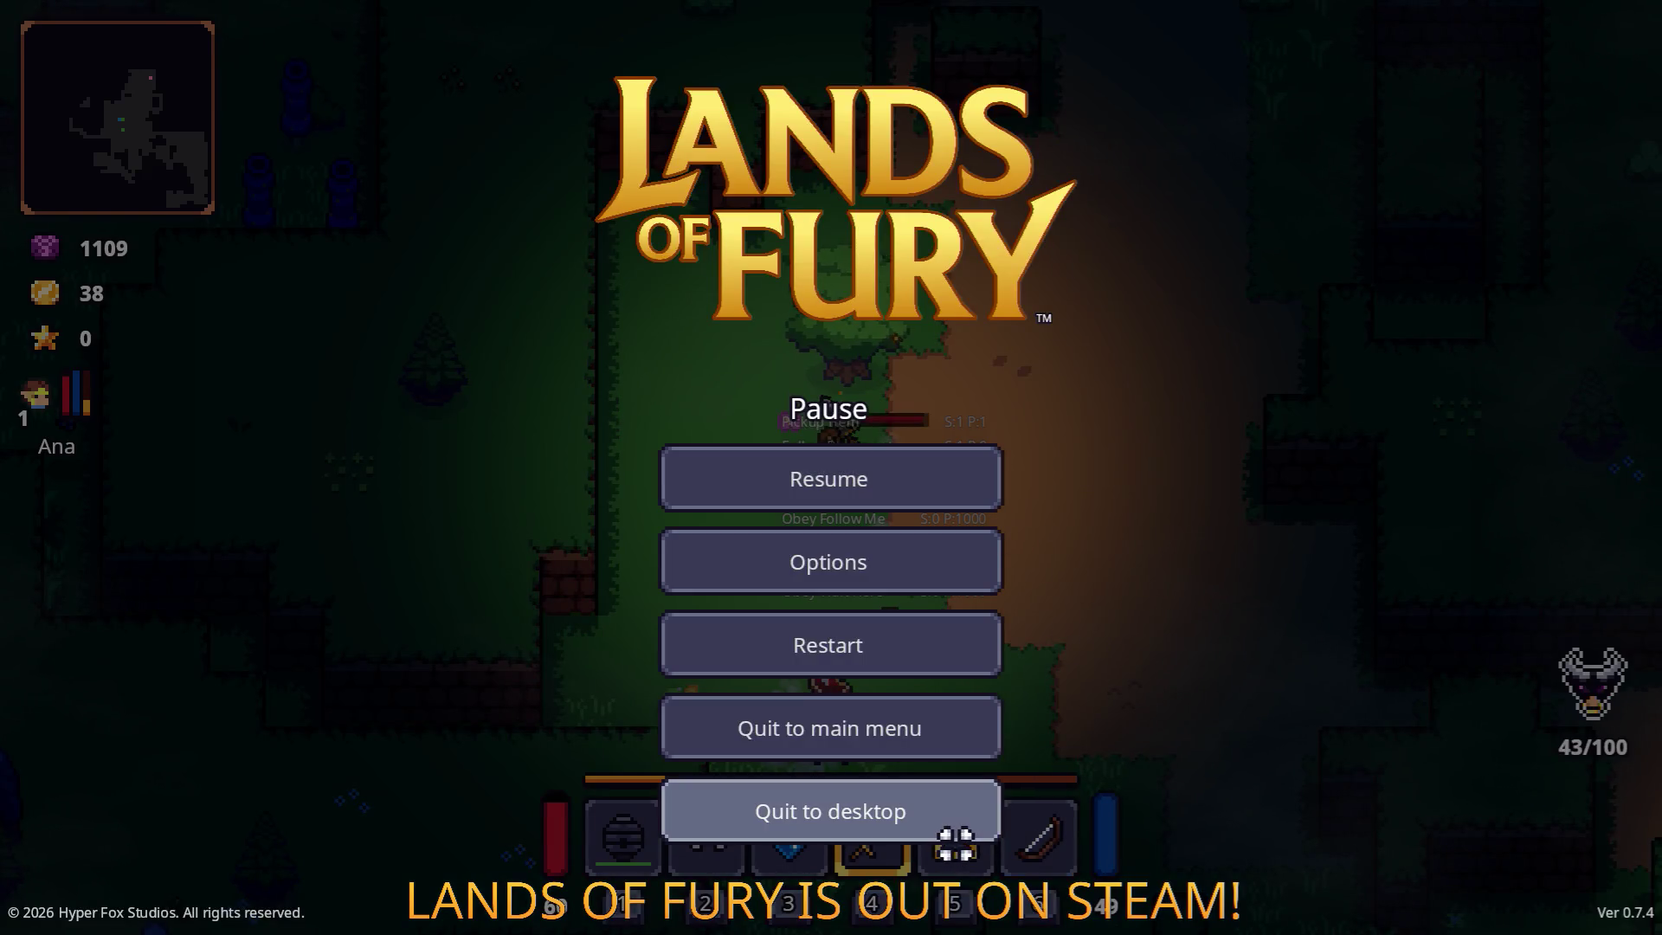
Quit the game to desktop, switch to VS Code and open ShopSystem.cs.
{"action": "left_click", "coordinate": [958, 835]}
{"action": "key", "text": "alt+Tab"}
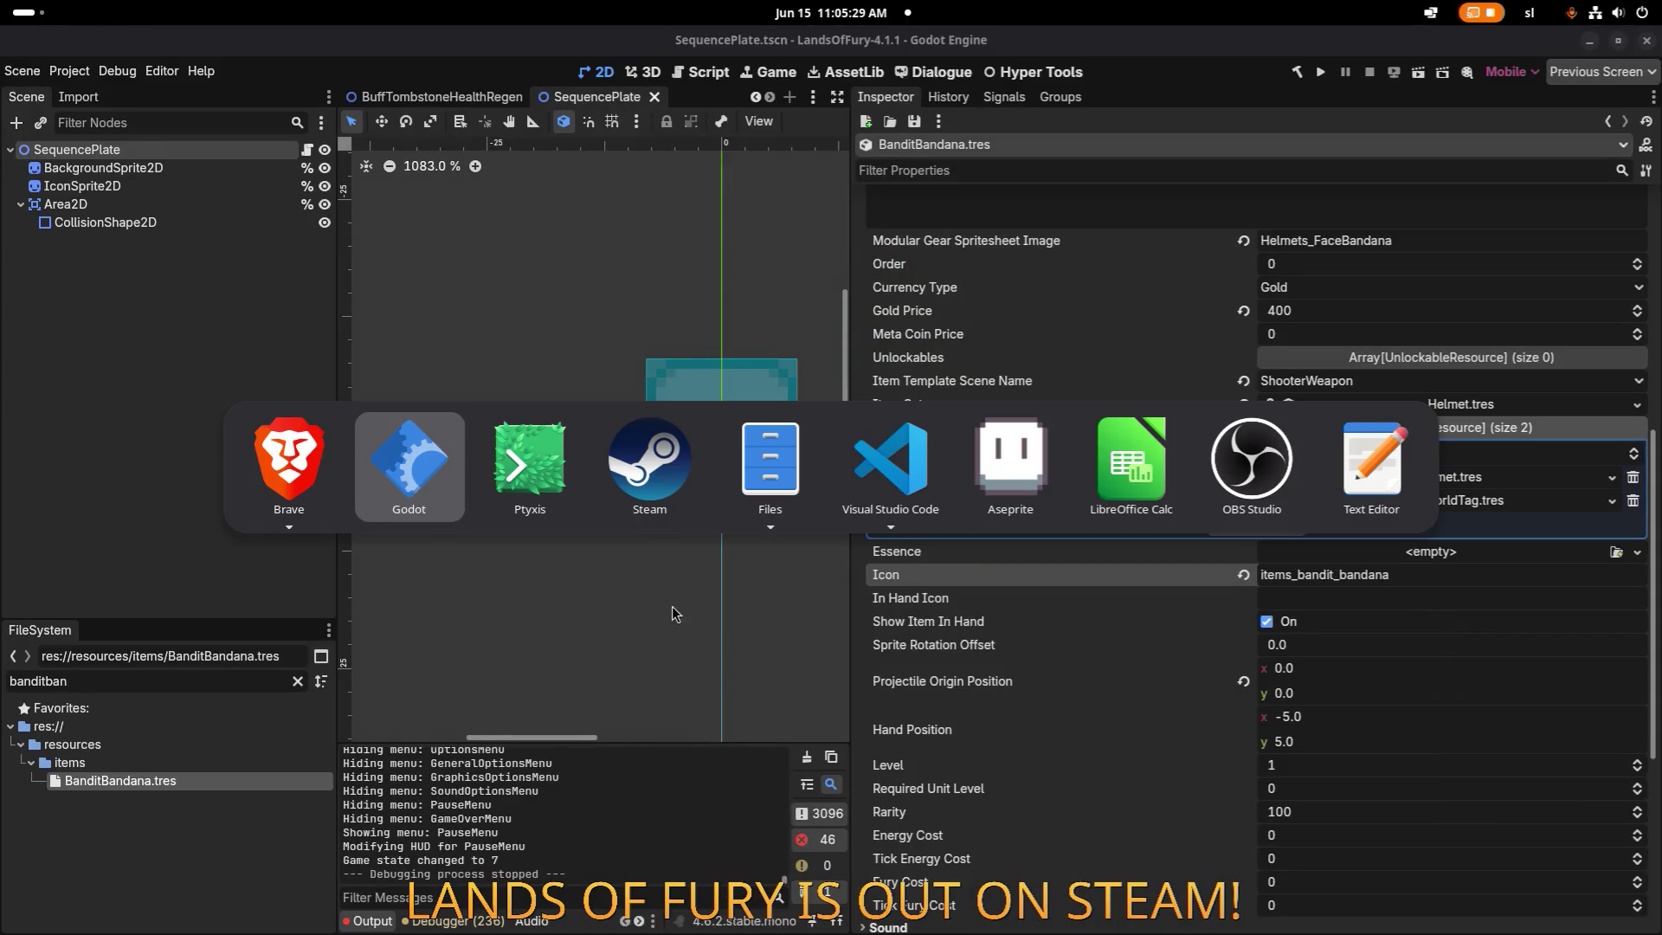
{"action": "left_click", "coordinate": [843, 436]}
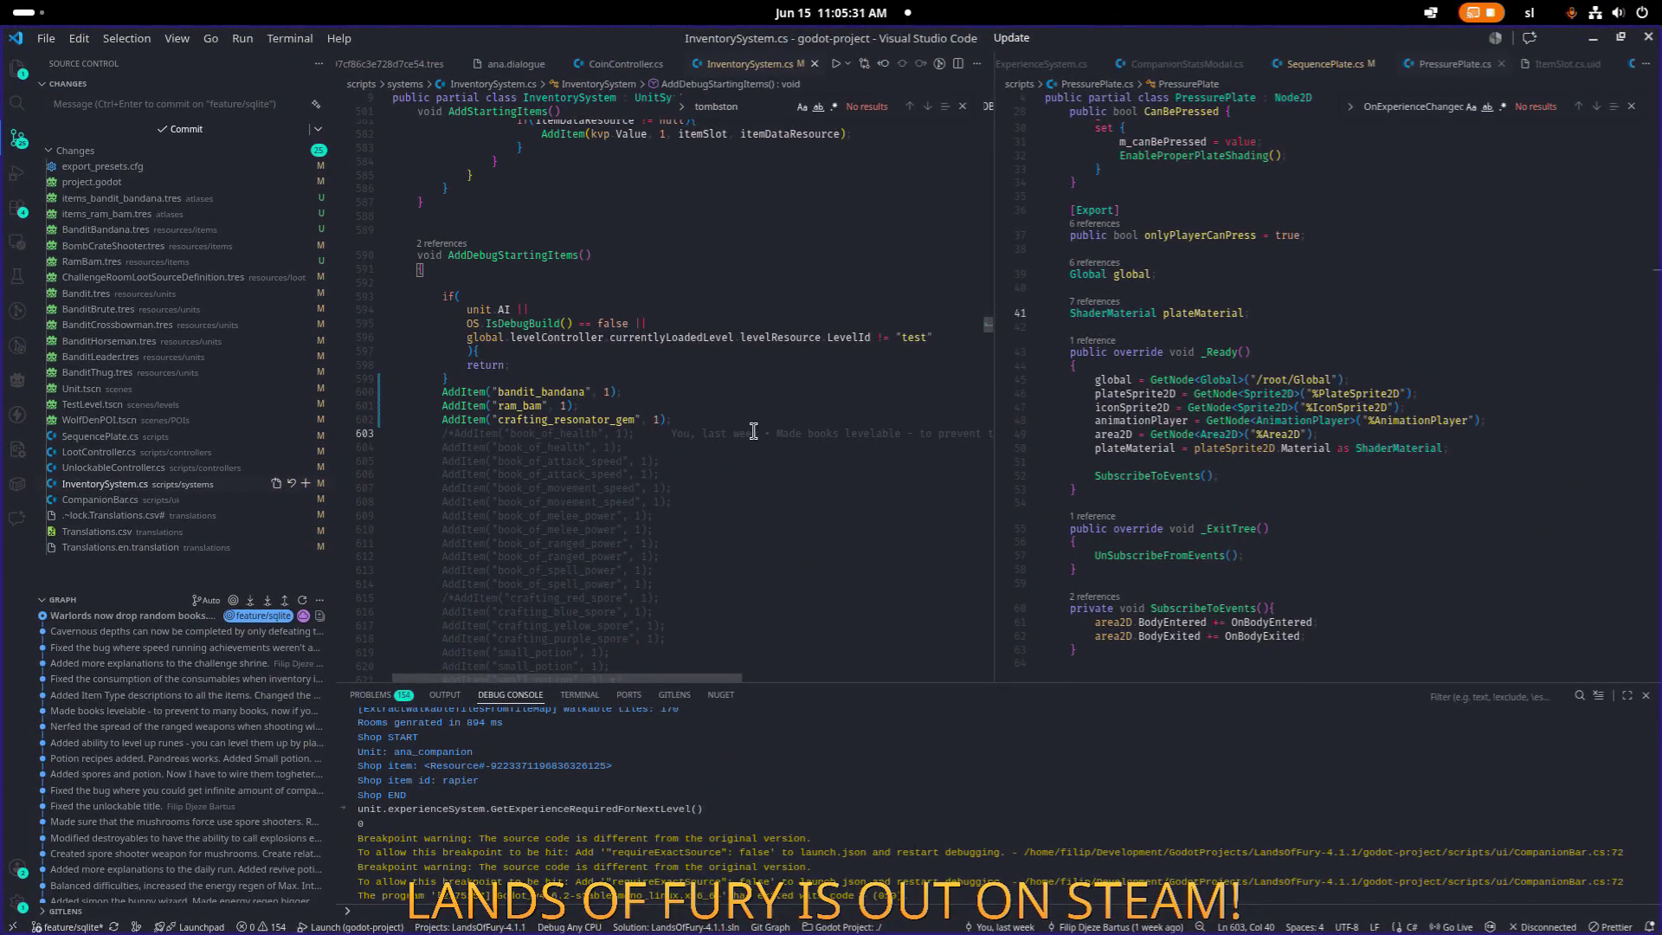
{"action": "key", "text": "ctrl+p"}
{"action": "type", "text": "shop"}
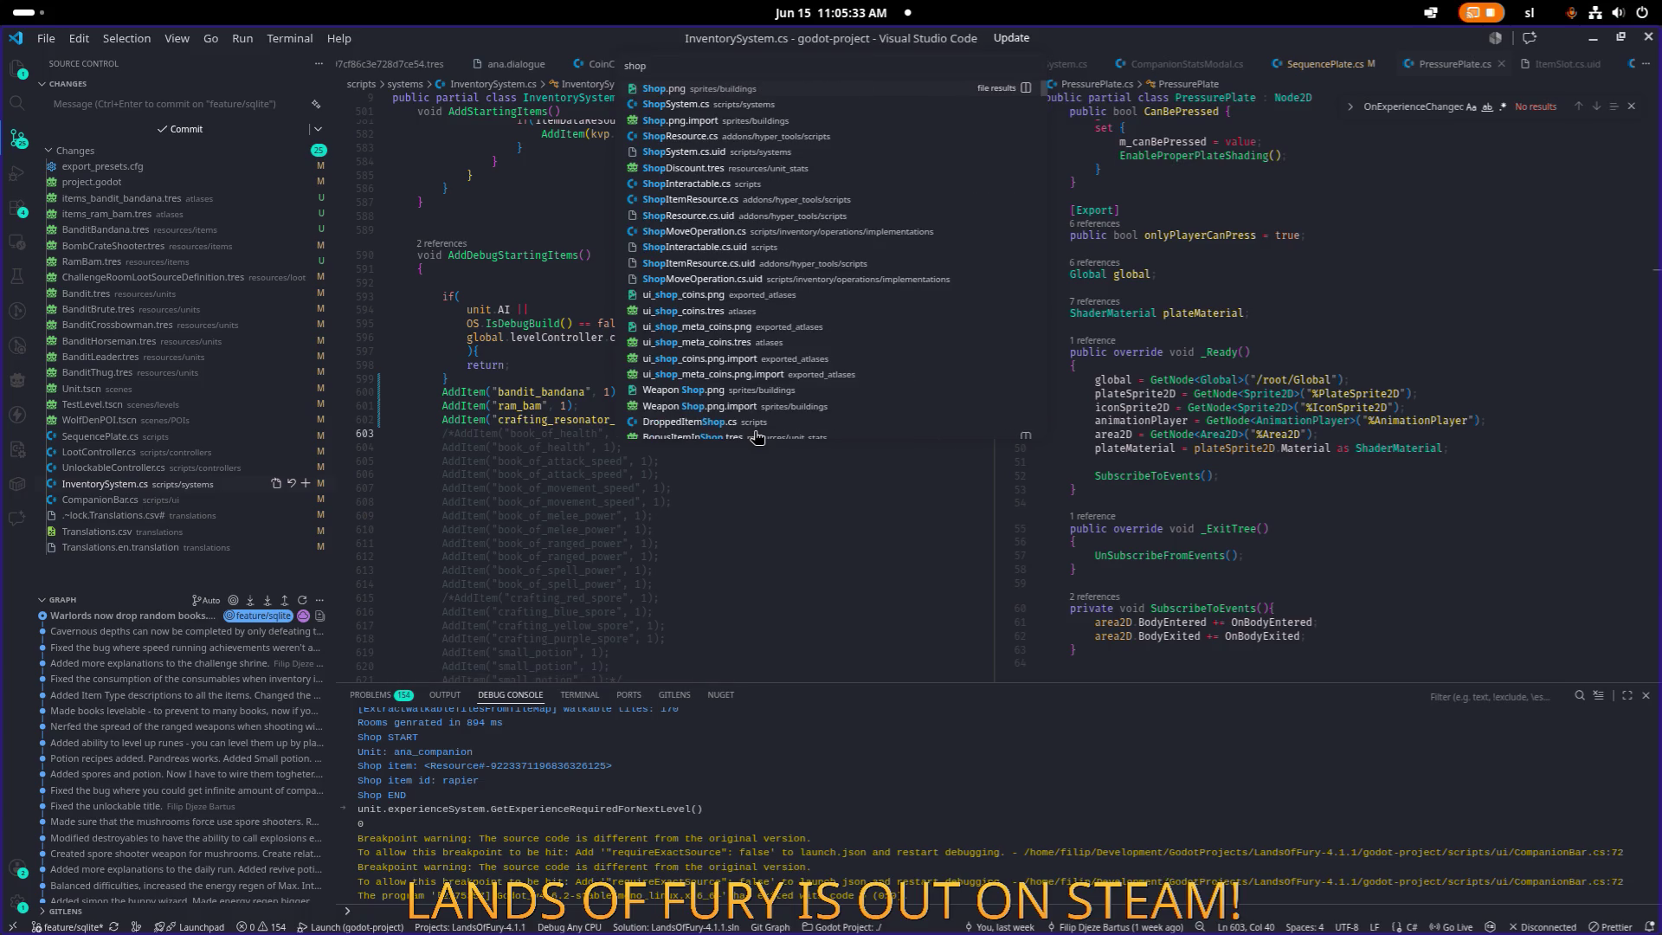
{"action": "key", "text": "Down"}
{"action": "key", "text": "Return"}
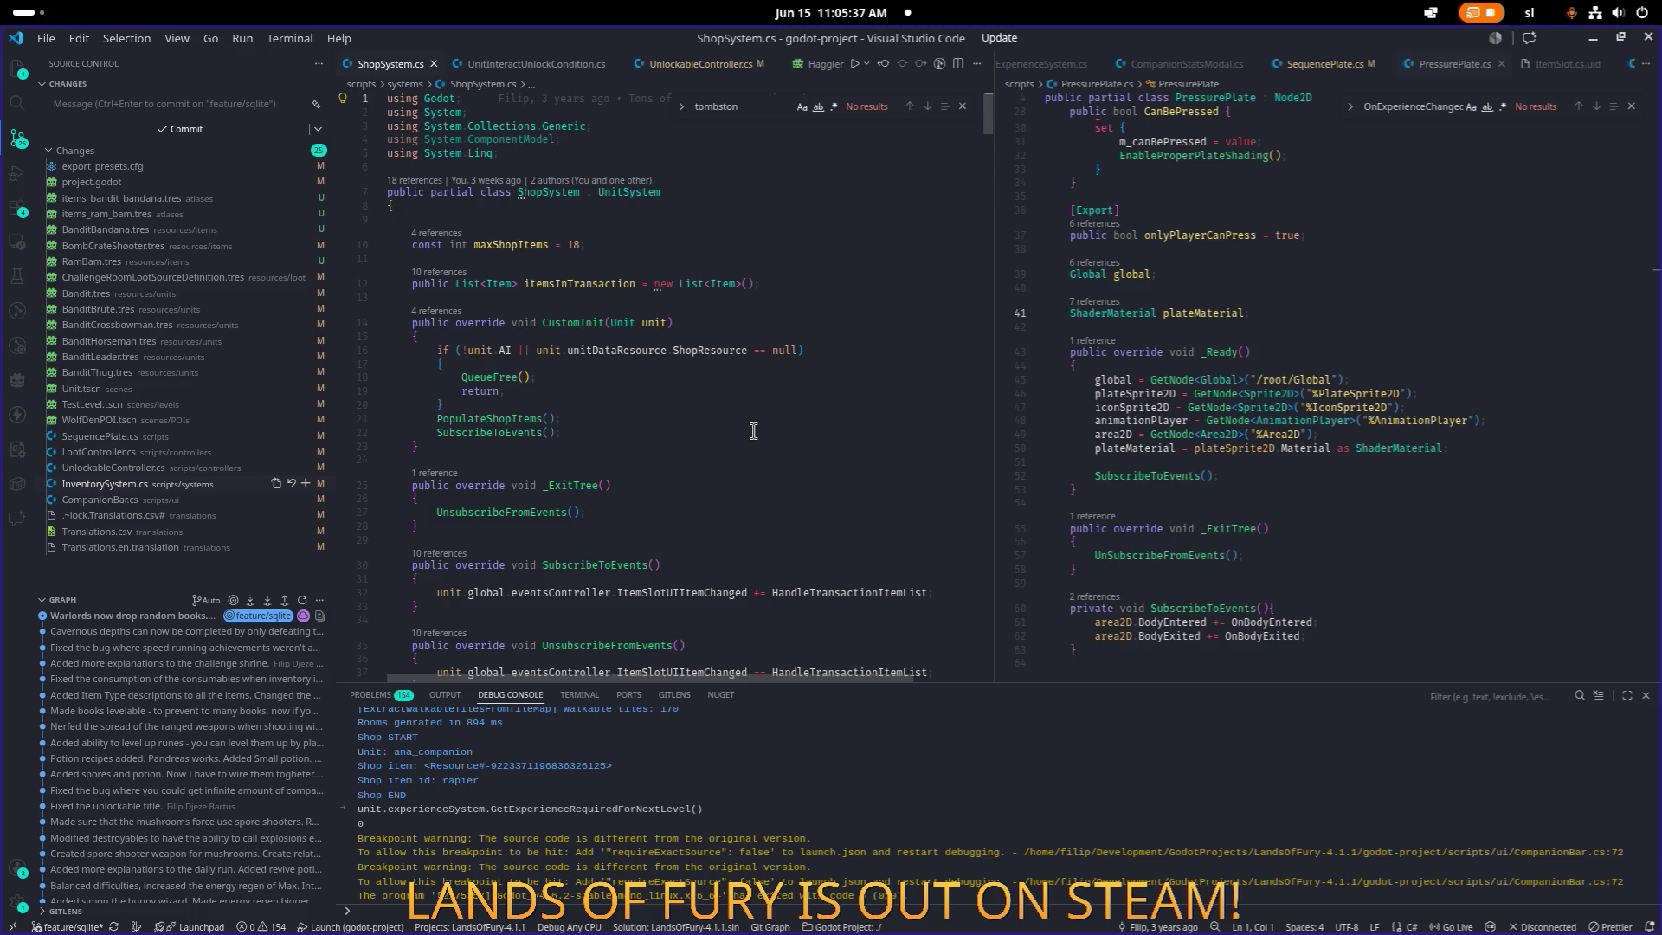
Search ShopSystem.cs for 'price' and 'discount', widen the editor, and select PopulateShopItems.
{"action": "key", "text": "ctrl+f"}
{"action": "type", "text": "price"}
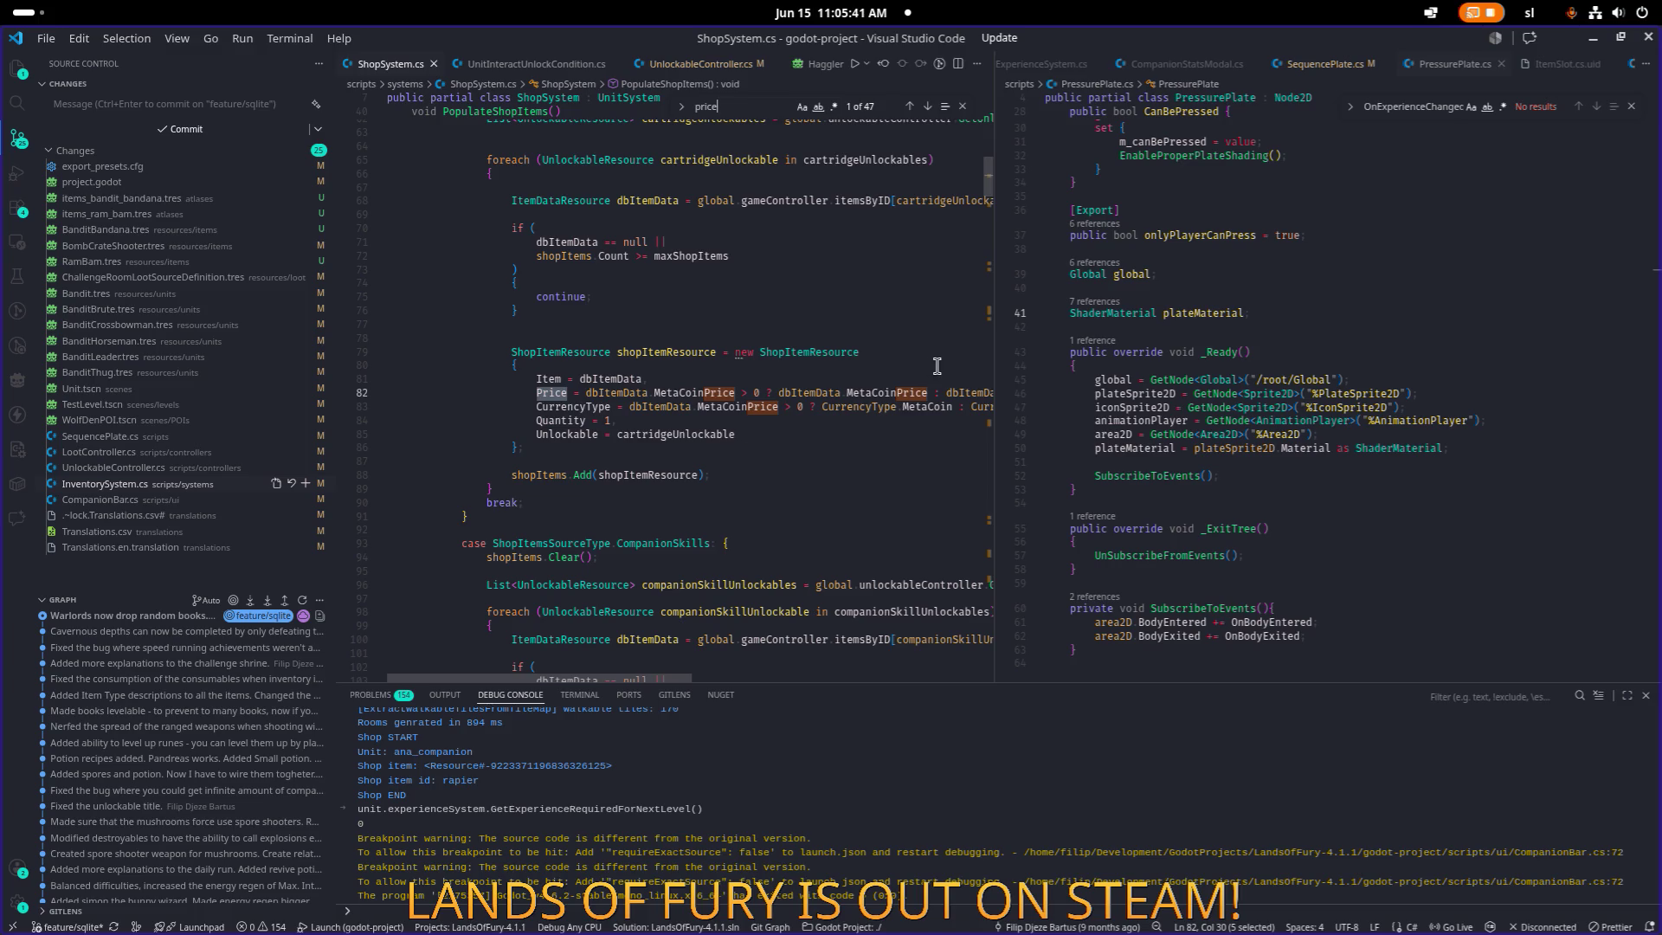
{"action": "left_click_drag", "start_coordinate": [993, 370], "coordinate": [1285, 353]}
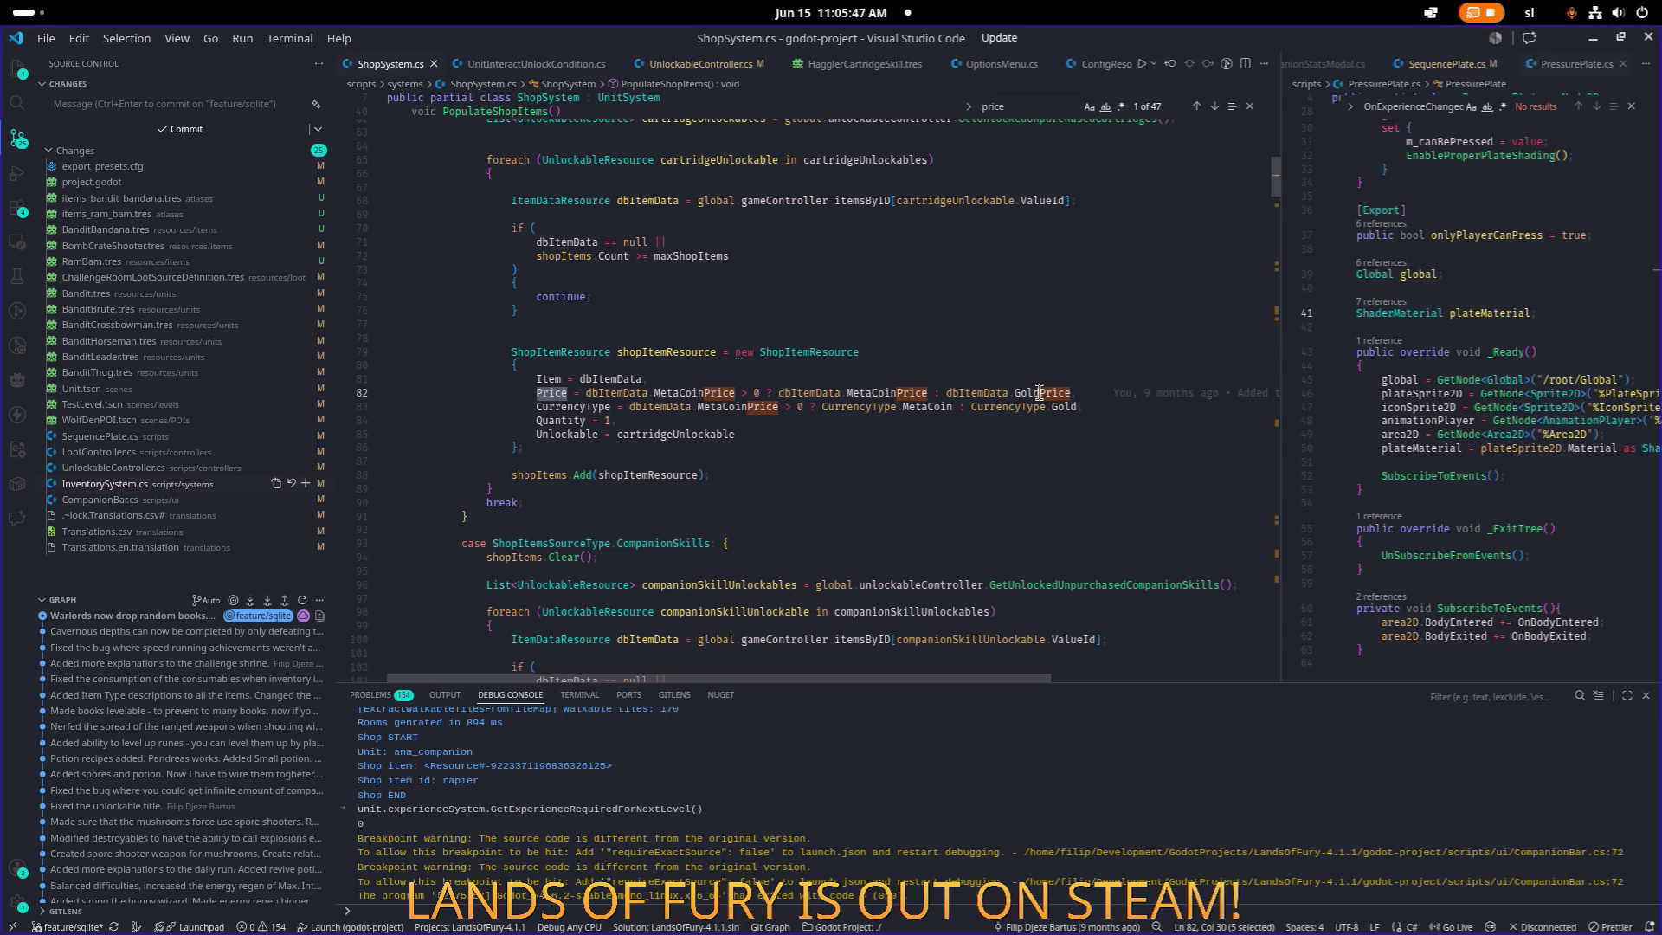
{"action": "scroll", "coordinate": [857, 429], "scroll_direction": "down", "scroll_amount": 3}
{"action": "left_click", "coordinate": [894, 383]}
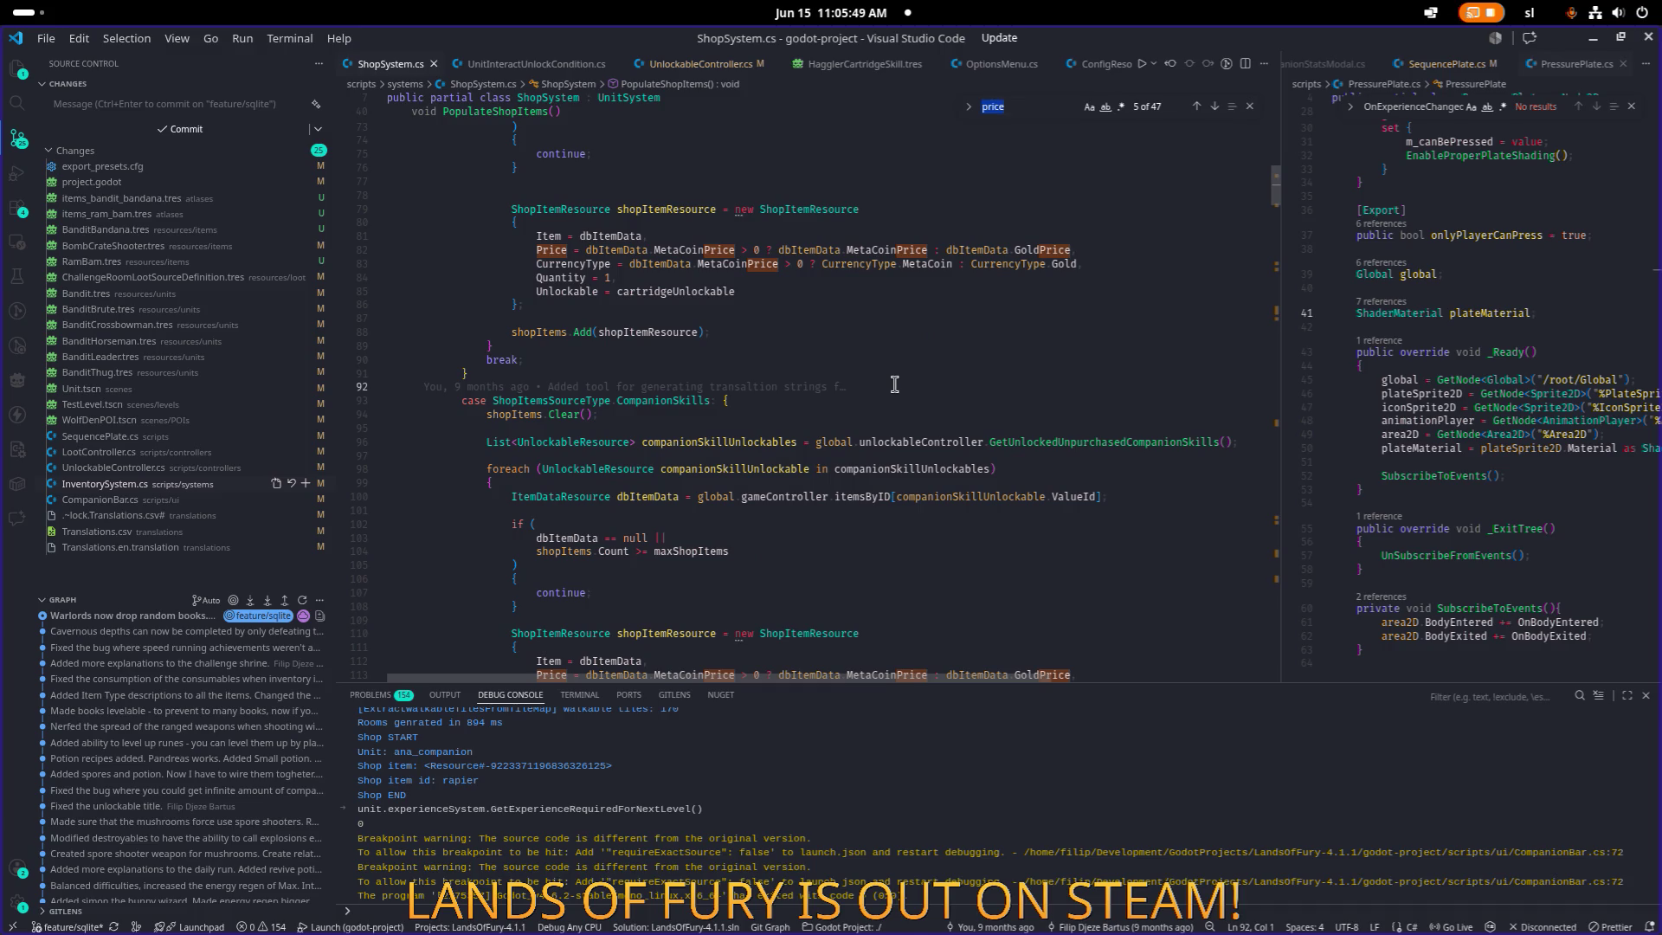
{"action": "type", "text": "discount"}
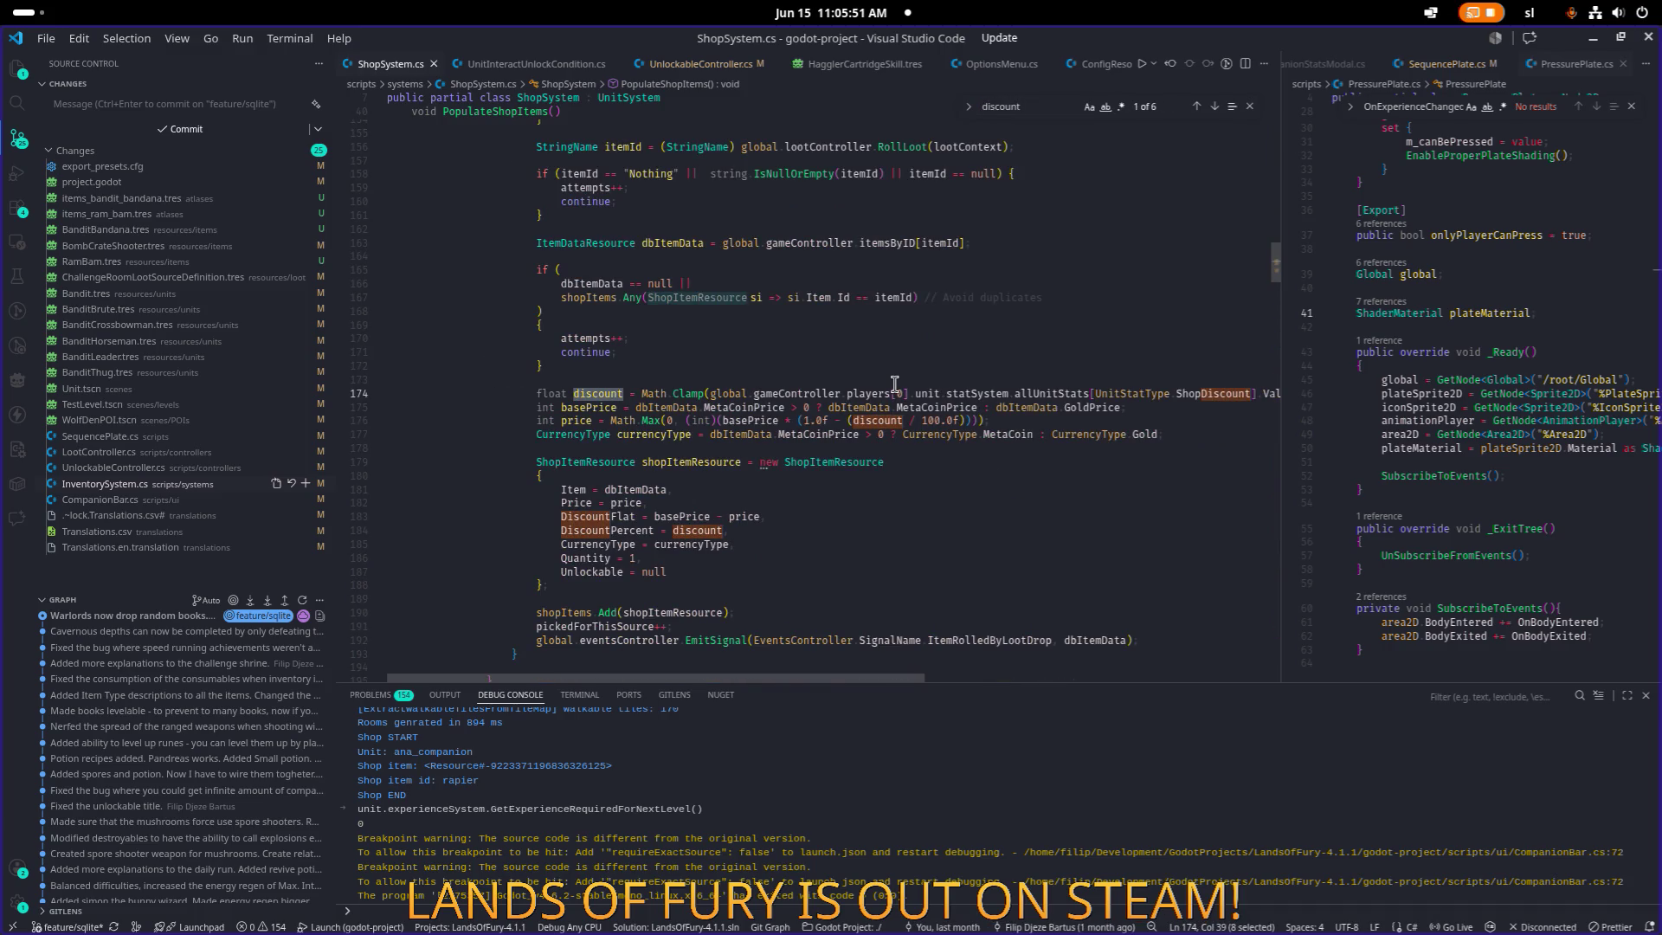
{"action": "scroll", "coordinate": [857, 384], "scroll_direction": "up", "scroll_amount": 5}
{"action": "scroll", "coordinate": [855, 383], "scroll_direction": "up", "scroll_amount": 11}
{"action": "scroll", "coordinate": [597, 367], "scroll_direction": "up", "scroll_amount": 20}
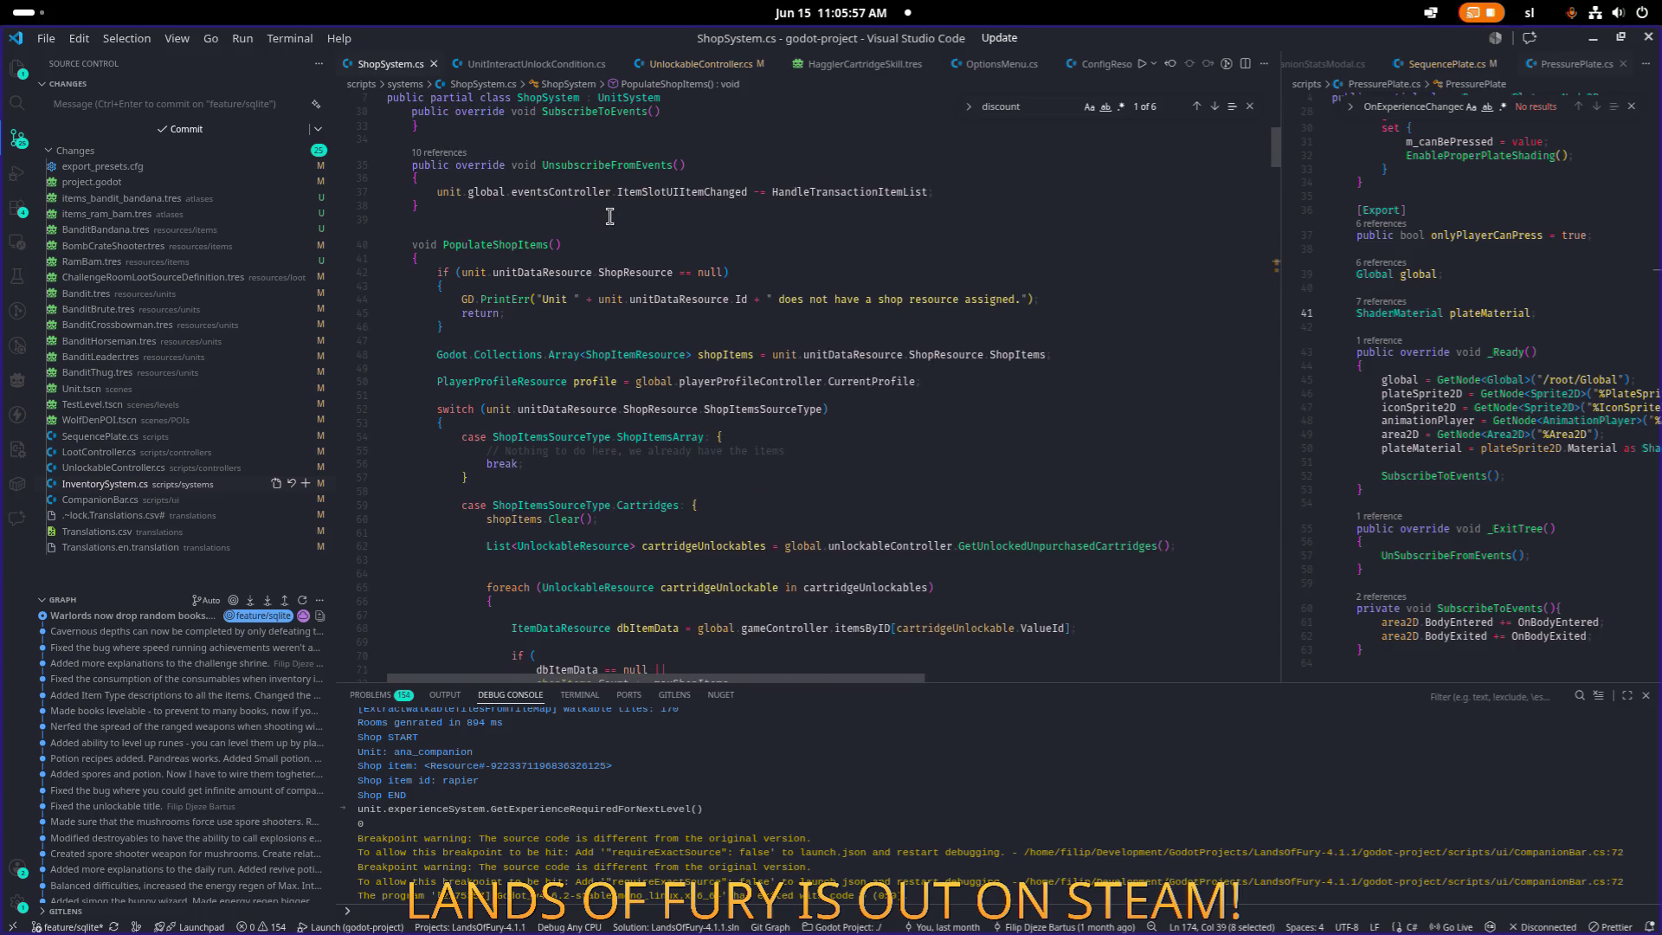
{"action": "scroll", "coordinate": [609, 216], "scroll_direction": "down", "scroll_amount": 1}
{"action": "double_click", "coordinate": [489, 227]}
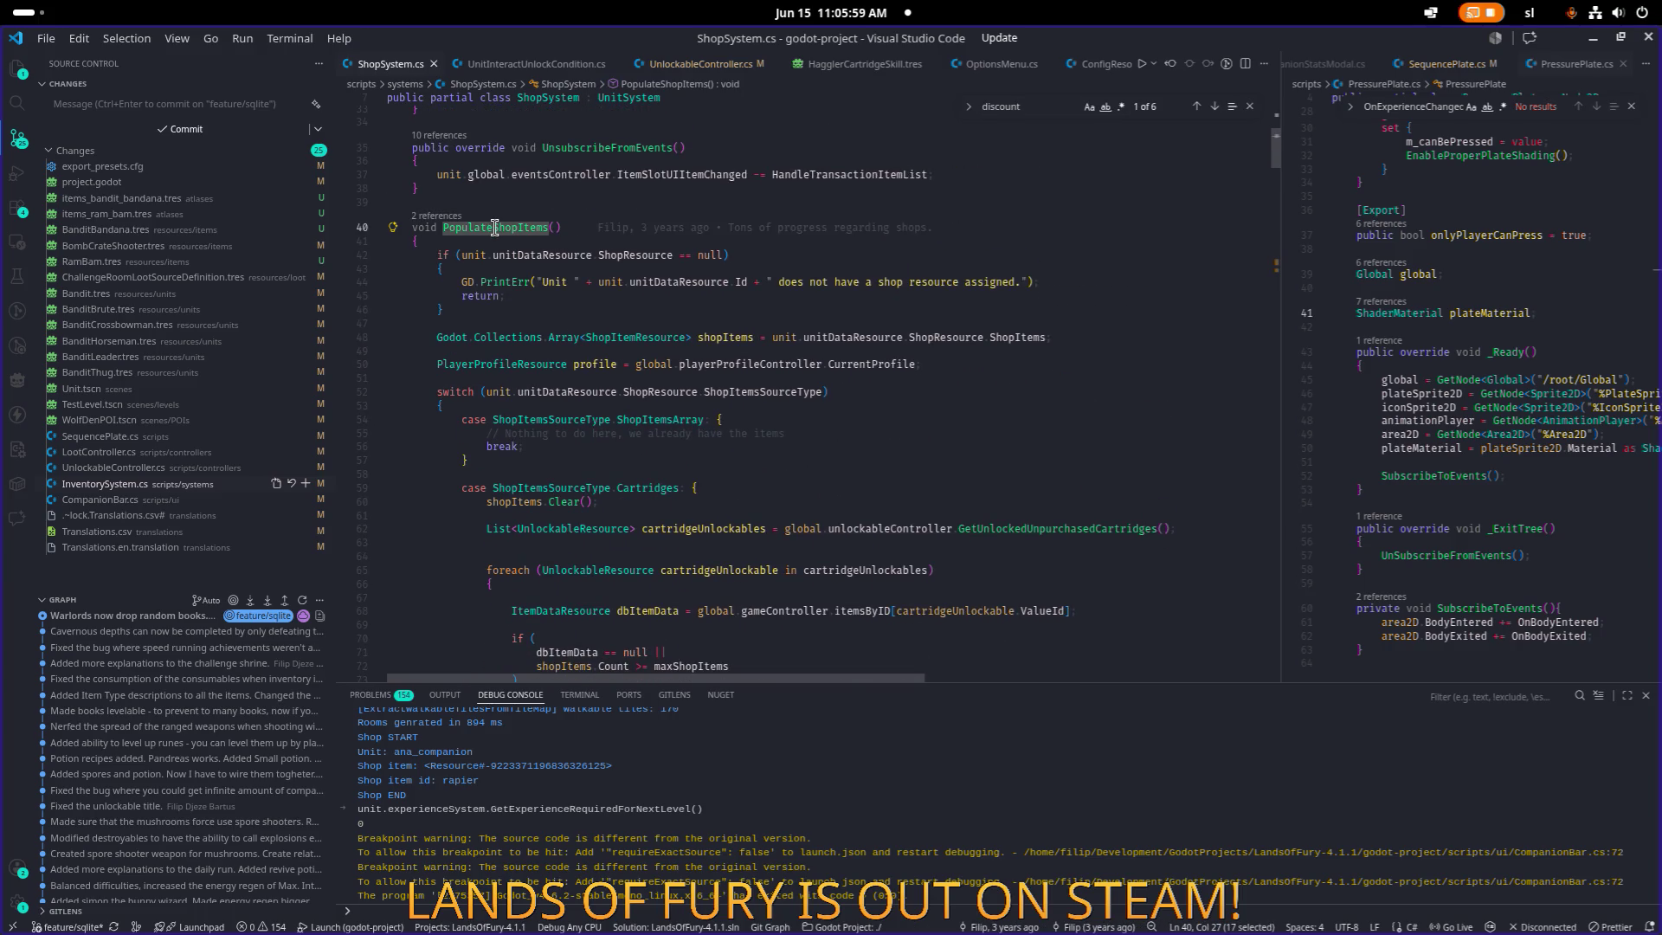
Search for PopulateShopItems and cycle through its matches in ShopSystem.cs.
{"action": "key", "text": "ctrl+f"}
{"action": "key", "text": "Return"}
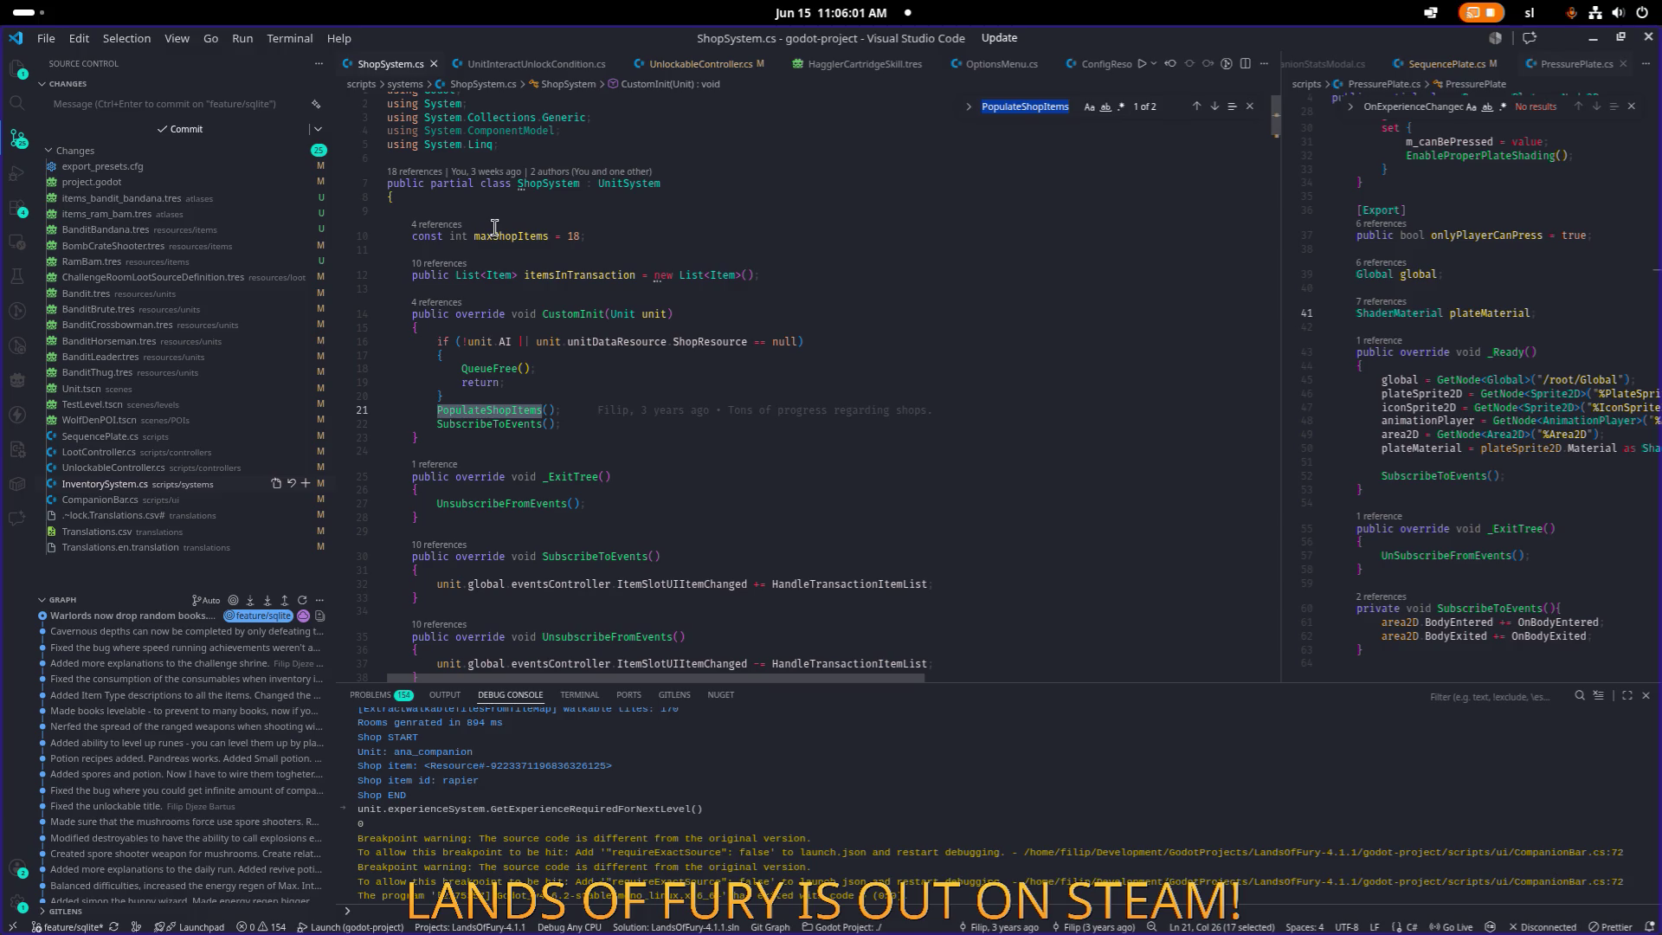
{"action": "key", "text": "Return"}
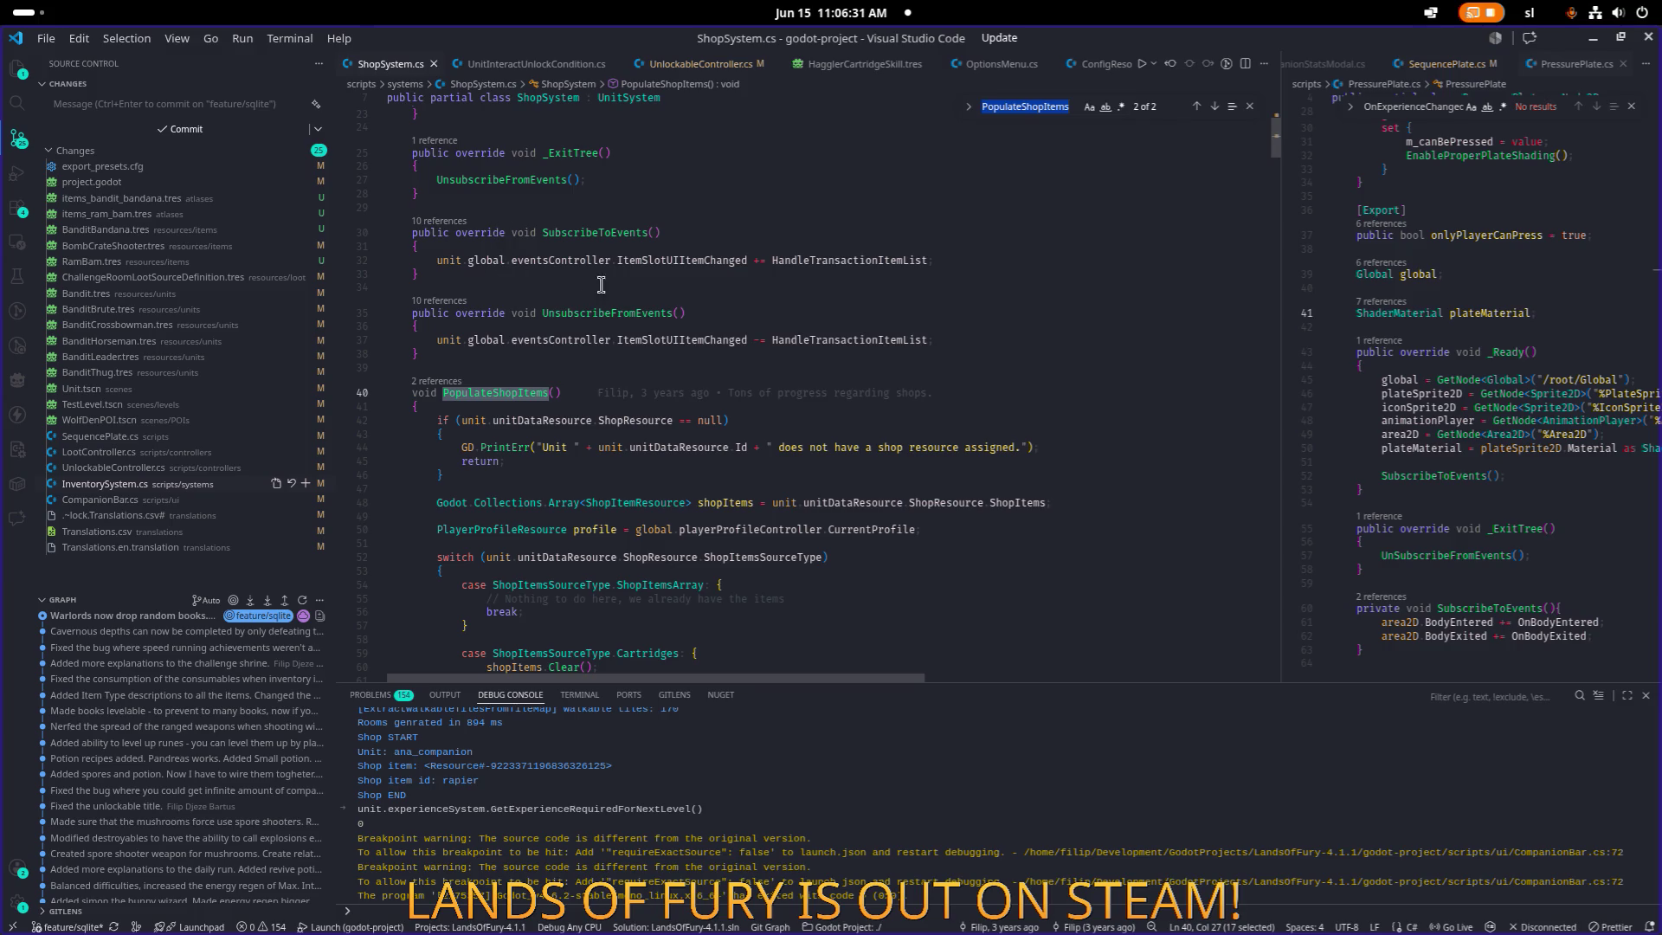
{"action": "scroll", "coordinate": [587, 279], "scroll_direction": "up", "scroll_amount": 2}
{"action": "key", "text": "ctrl+f"}
{"action": "key", "text": "Return"}
{"action": "key", "text": "Return"}
{"action": "key", "text": "Return"}
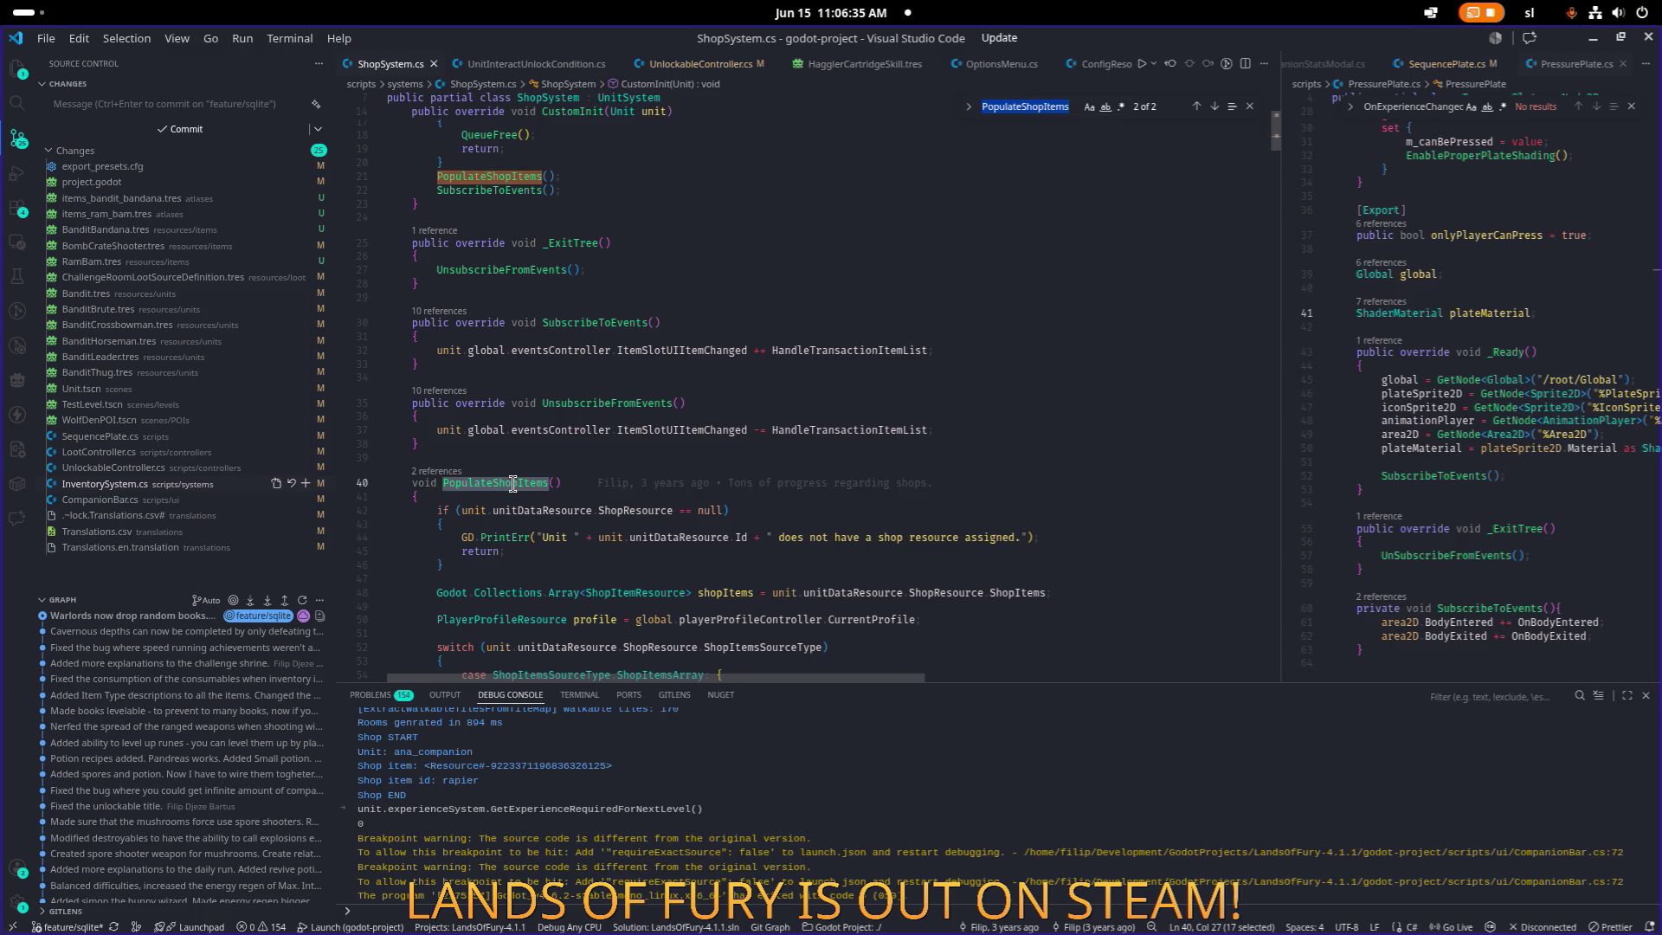
Scroll down the shop code and search for the discount calculation ('discounrt').
{"action": "scroll", "coordinate": [513, 483], "scroll_direction": "down", "scroll_amount": 20}
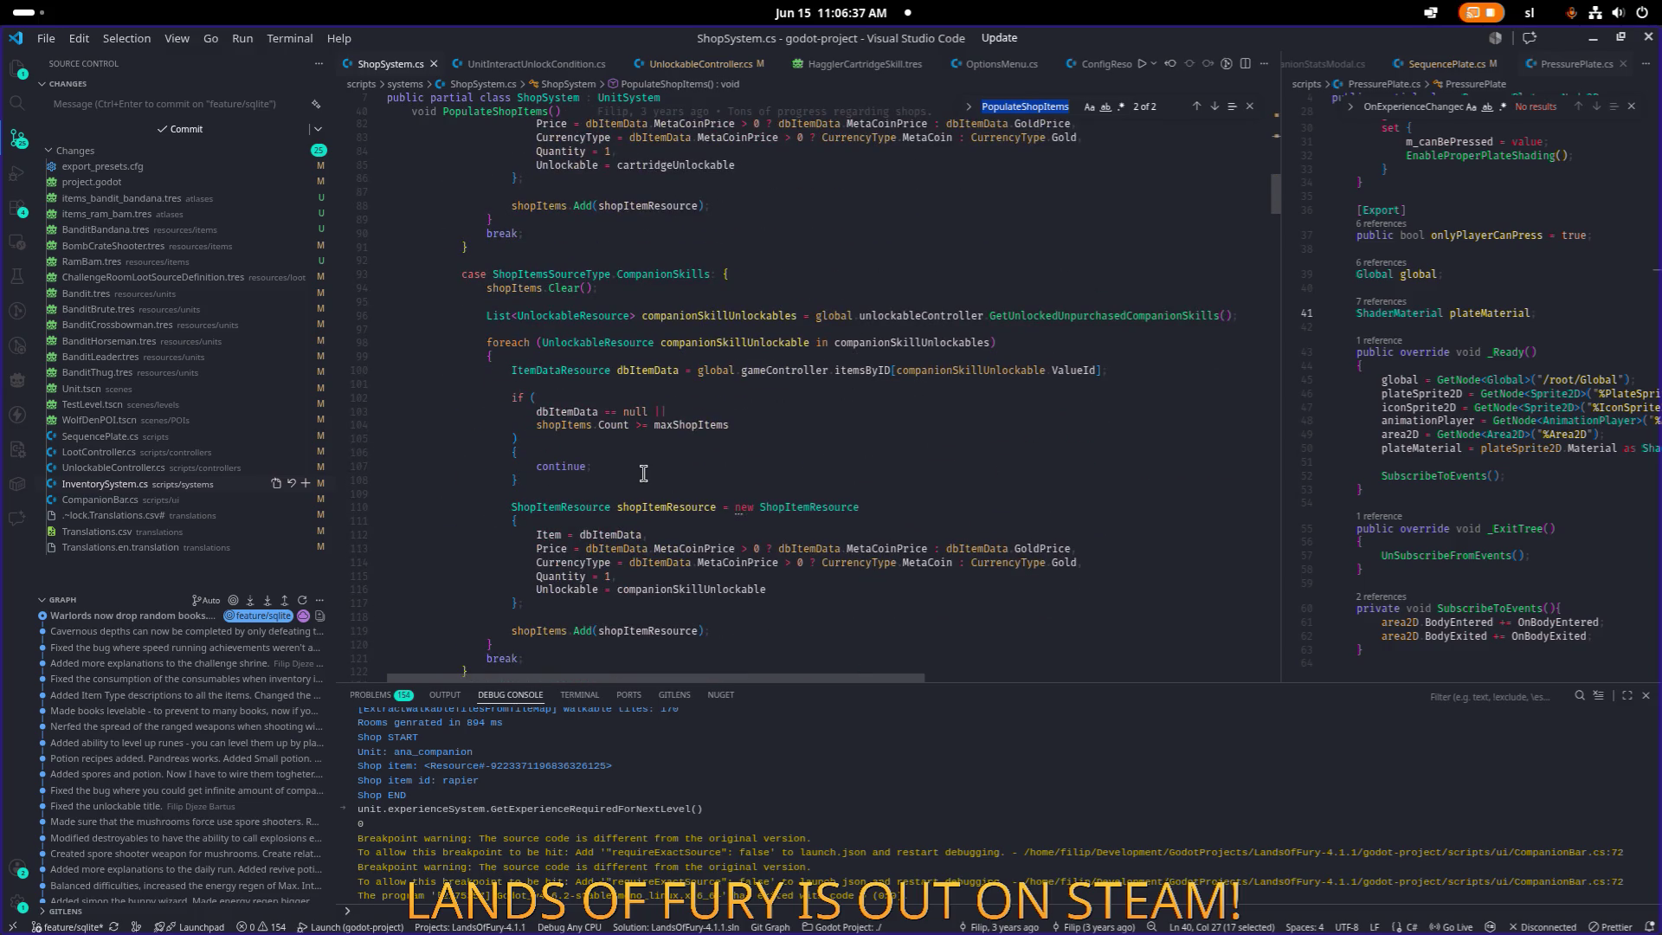
{"action": "scroll", "coordinate": [643, 473], "scroll_direction": "down", "scroll_amount": 4}
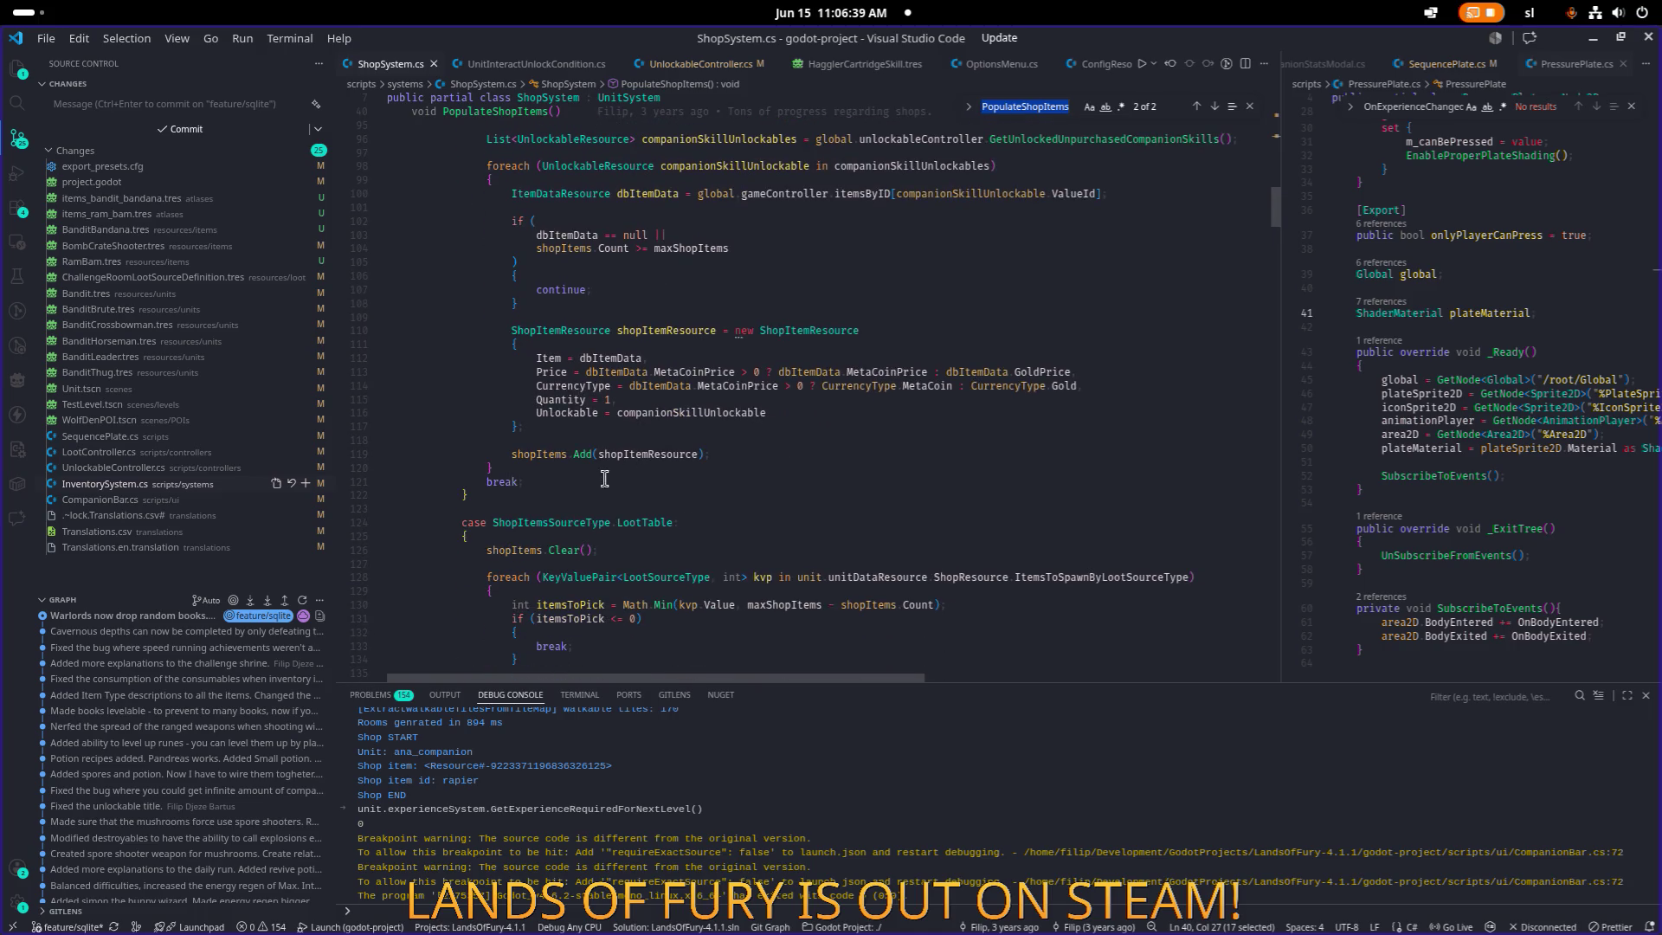
{"action": "left_click", "coordinate": [734, 491]}
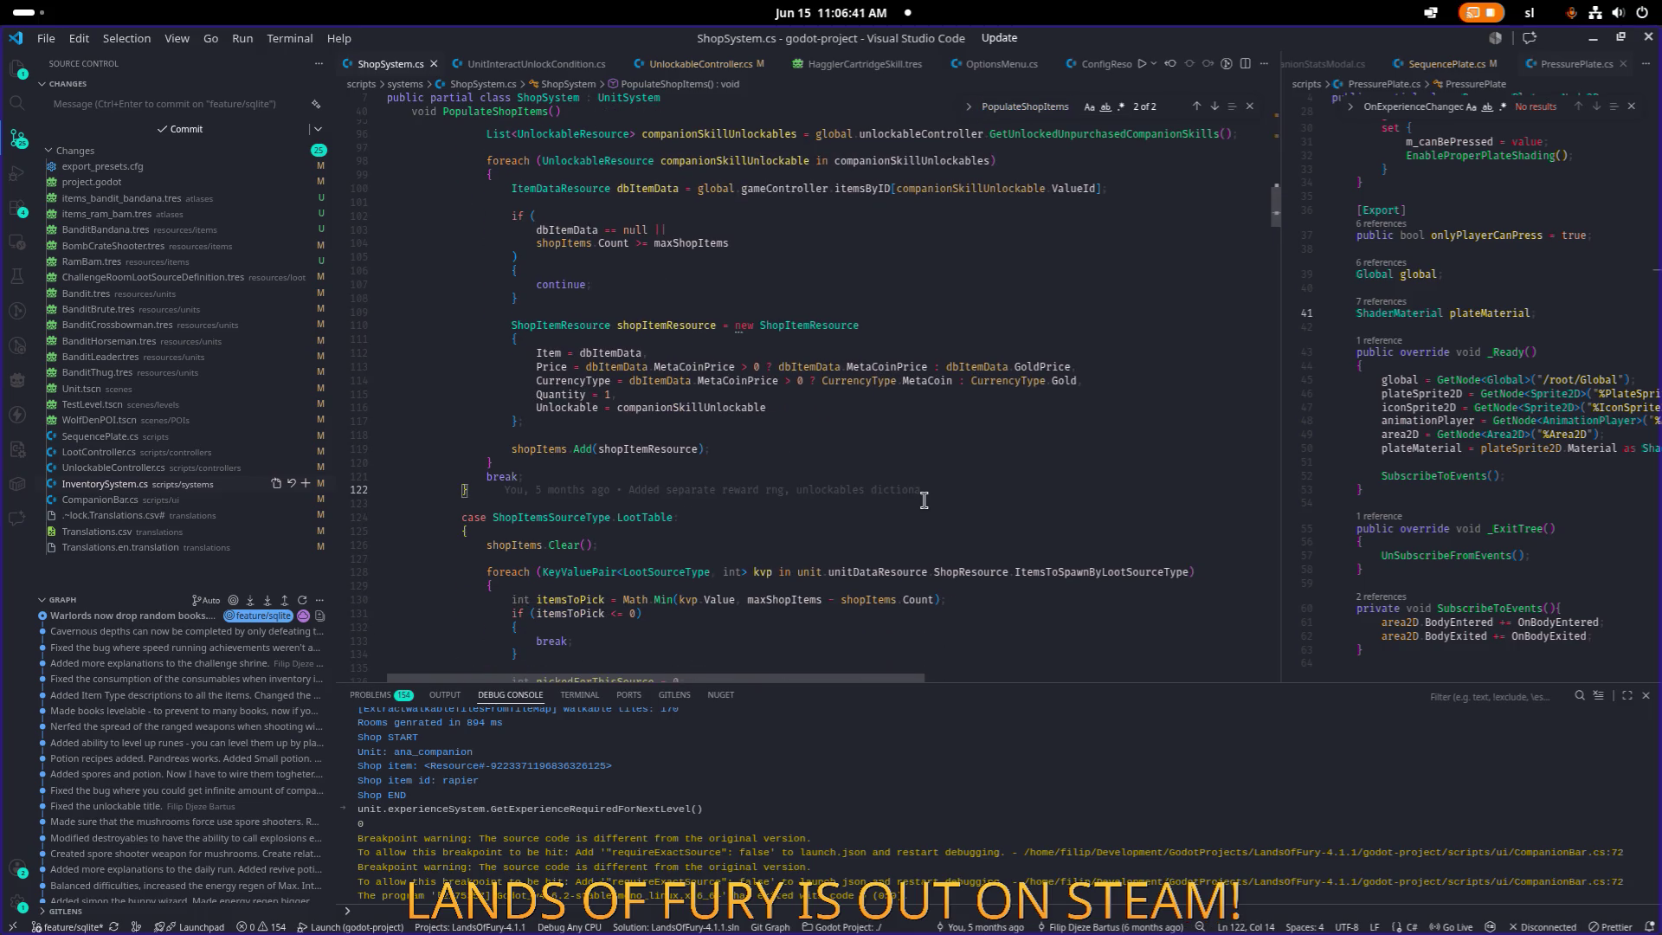
{"action": "key", "text": "ctrl+a"}
{"action": "scroll", "coordinate": [895, 506], "scroll_direction": "down", "scroll_amount": 3}
{"action": "left_click", "coordinate": [895, 506]}
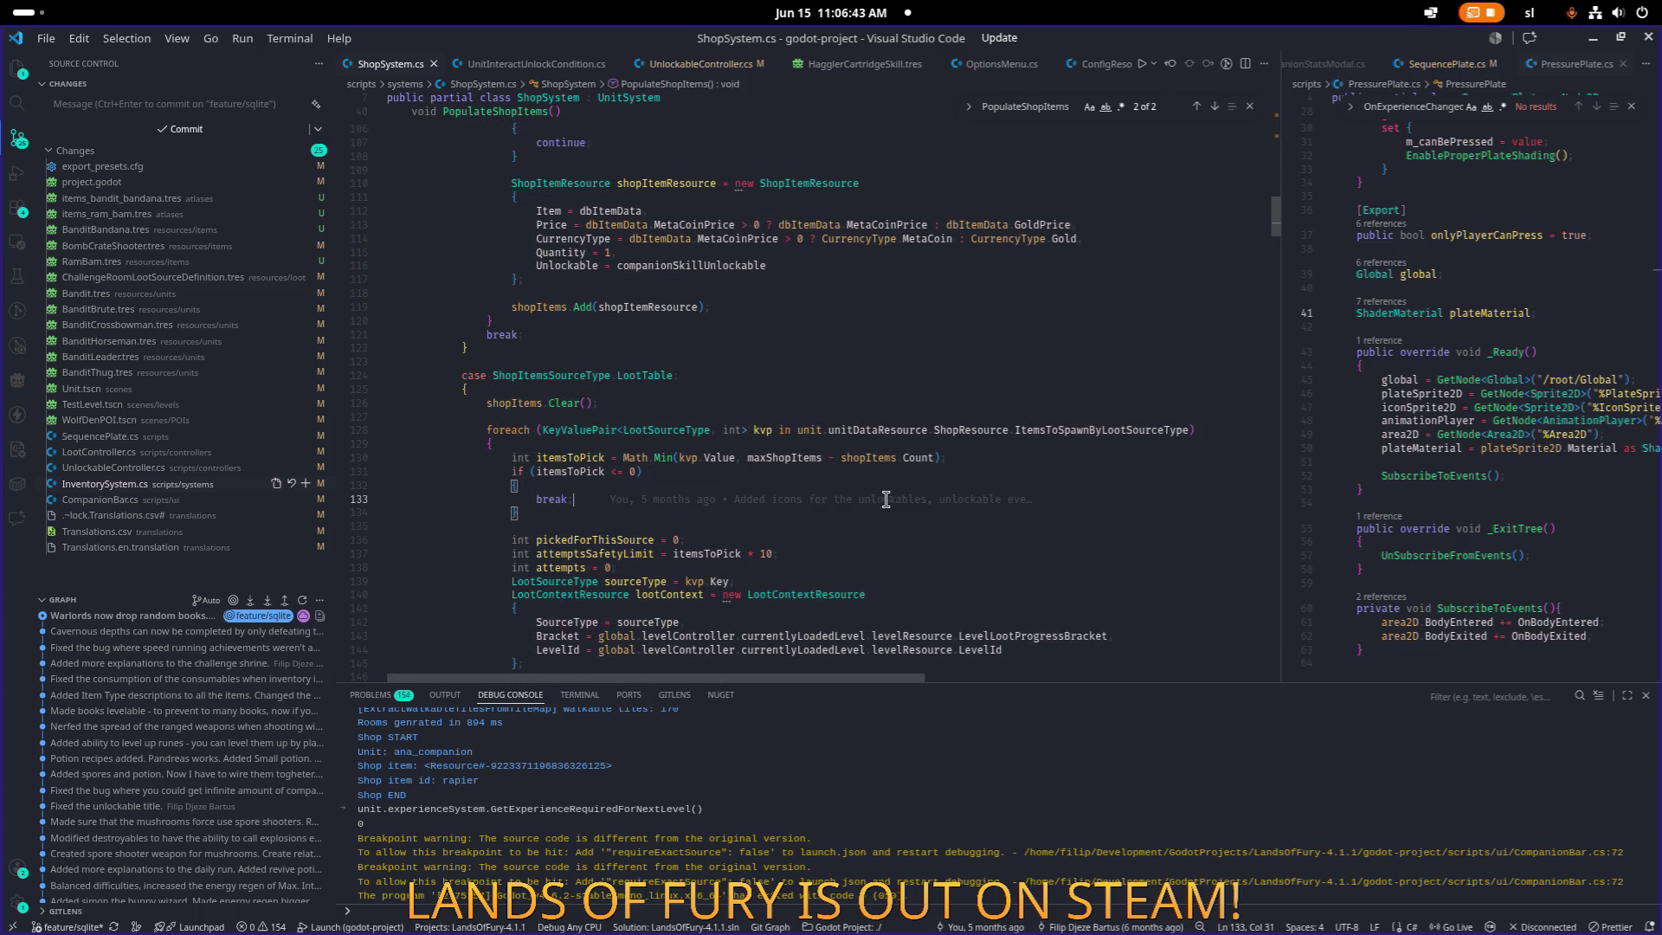
{"action": "mouse_move", "coordinate": [854, 499]}
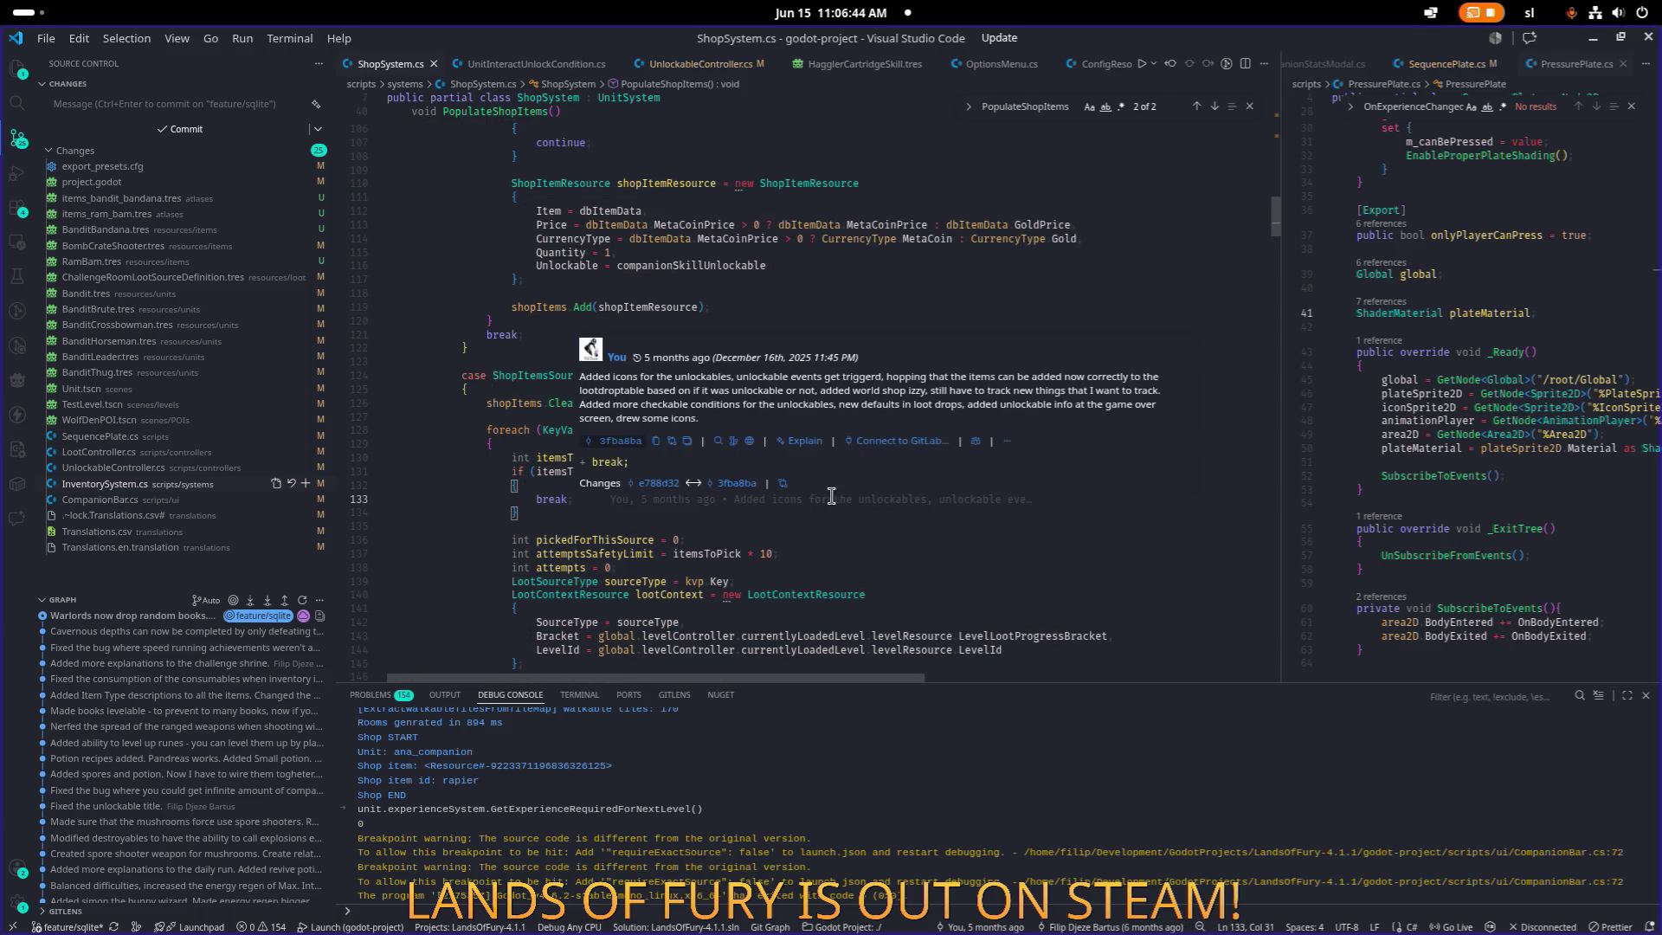
{"action": "scroll", "coordinate": [601, 516], "scroll_direction": "down", "scroll_amount": 4}
{"action": "left_click", "coordinate": [601, 520]}
{"action": "key", "text": "ctrl+f"}
{"action": "type", "text": "discounrt"}
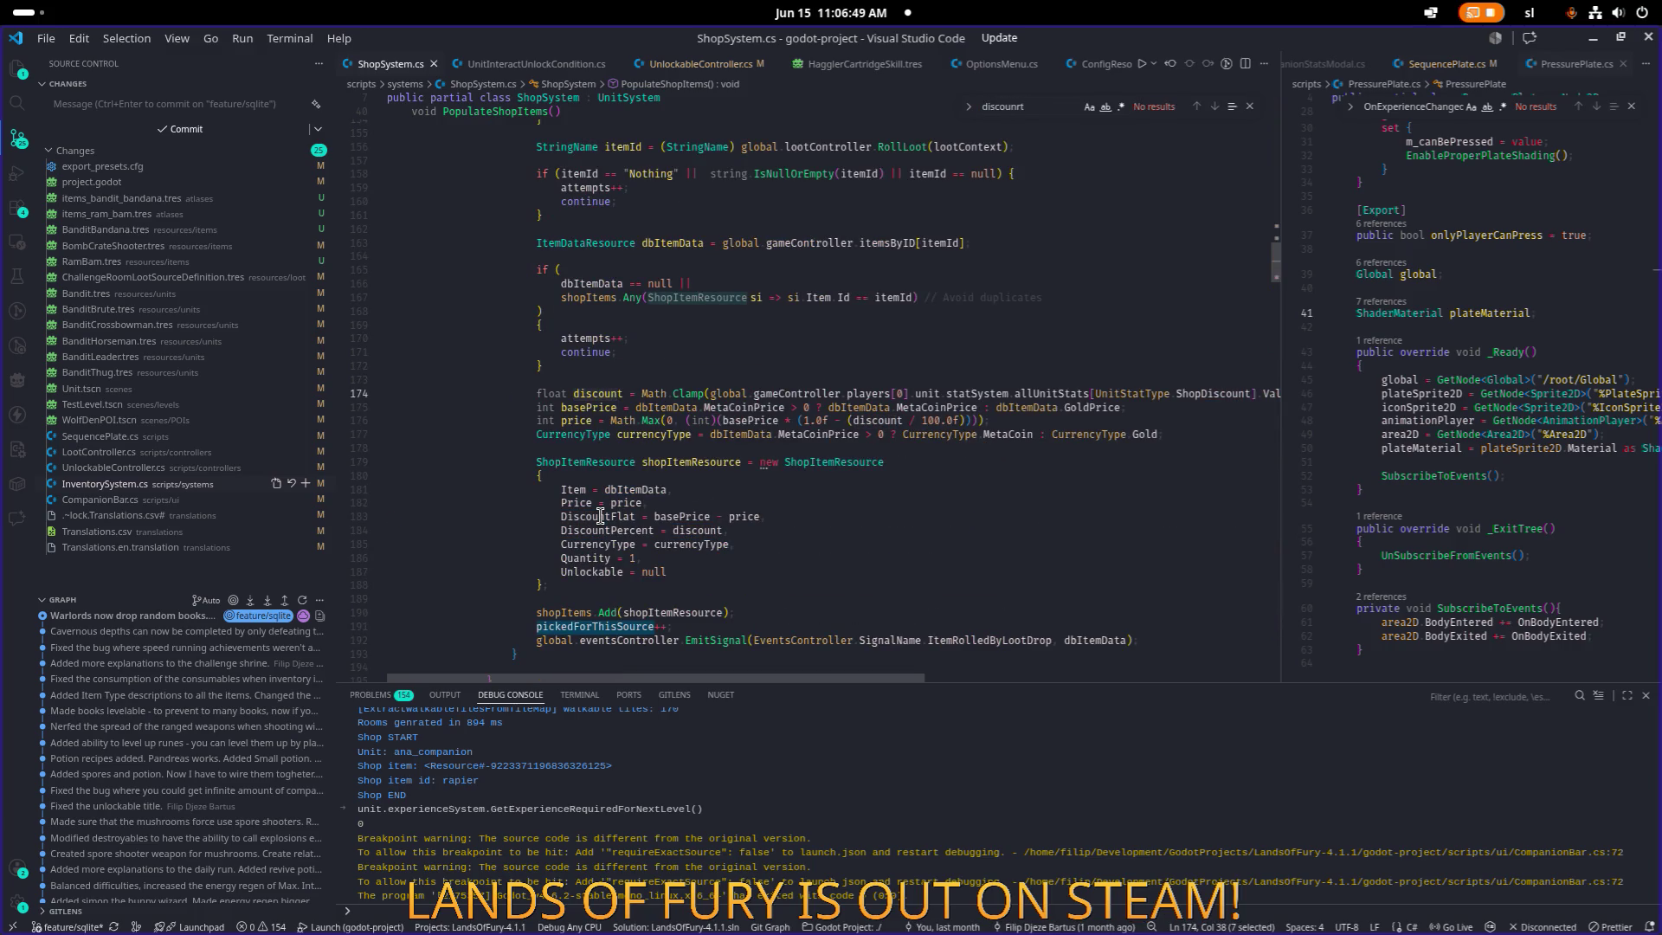
{"action": "key", "text": "BackSpace"}
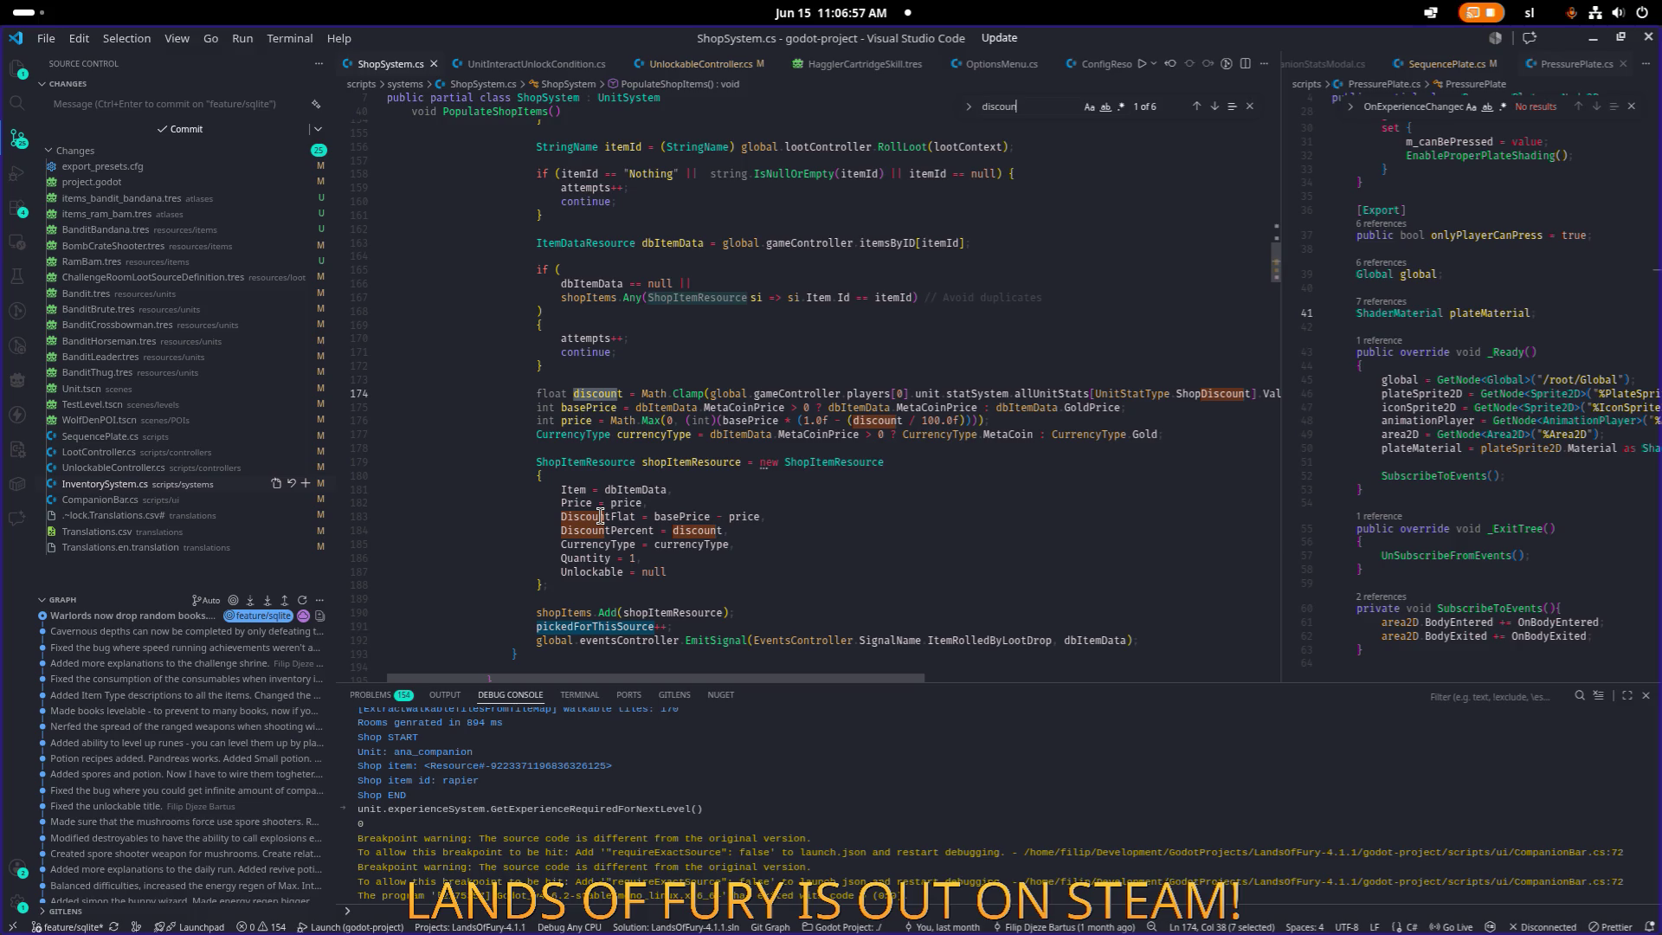
{"action": "left_click", "coordinate": [767, 502]}
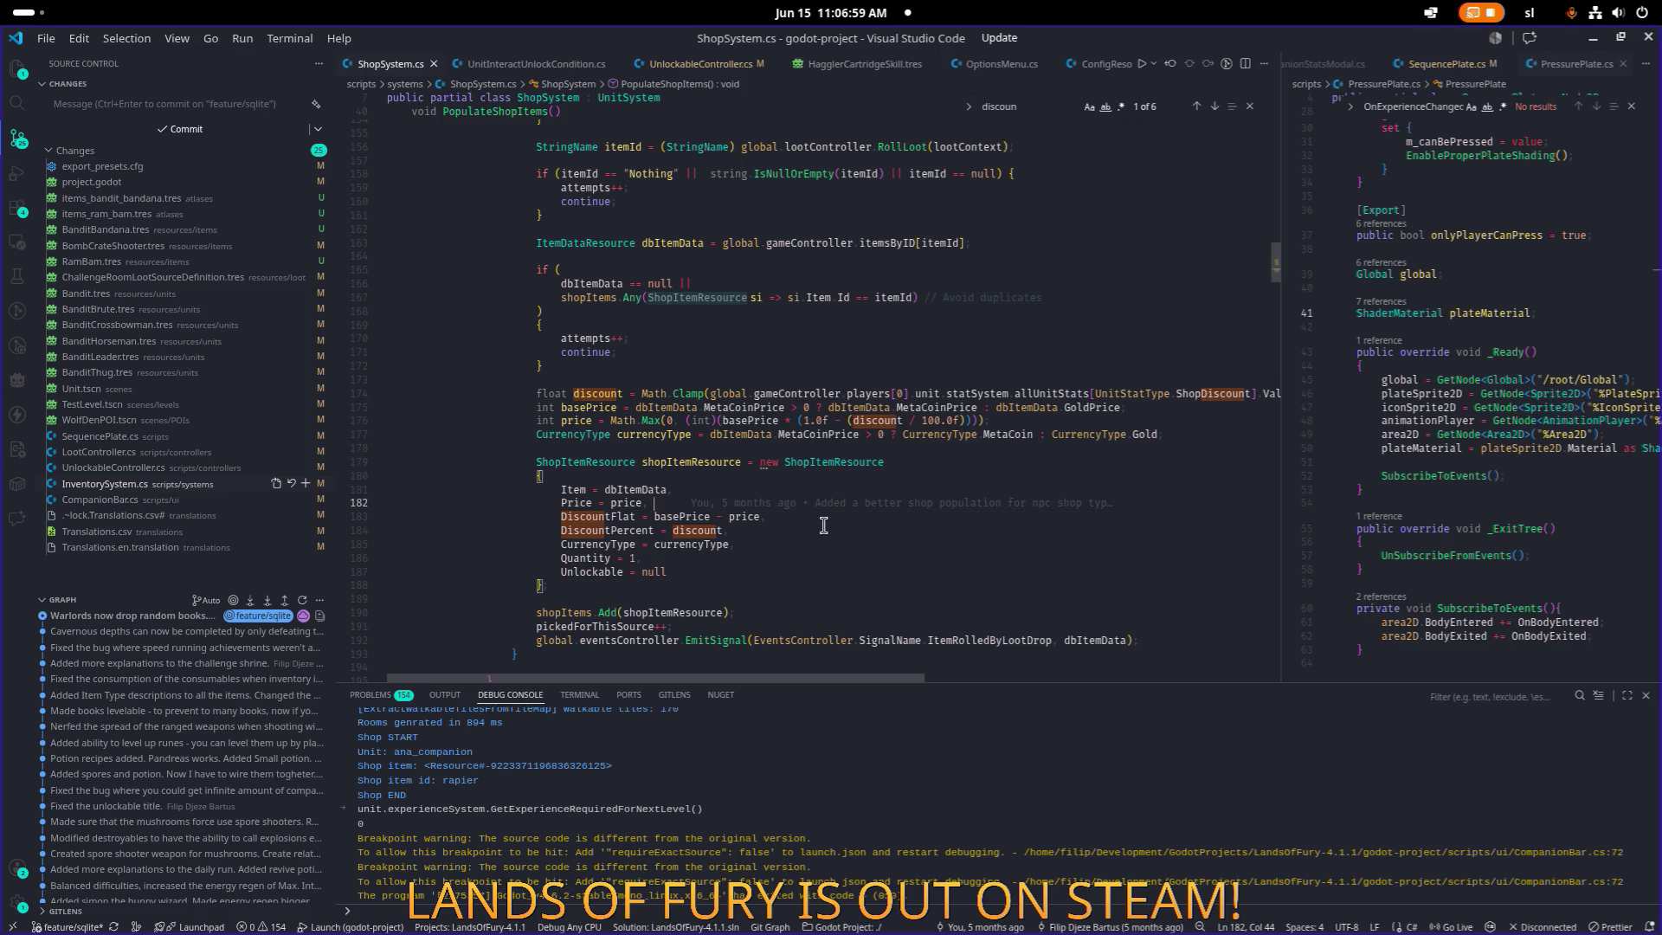
{"action": "double_click", "coordinate": [684, 516]}
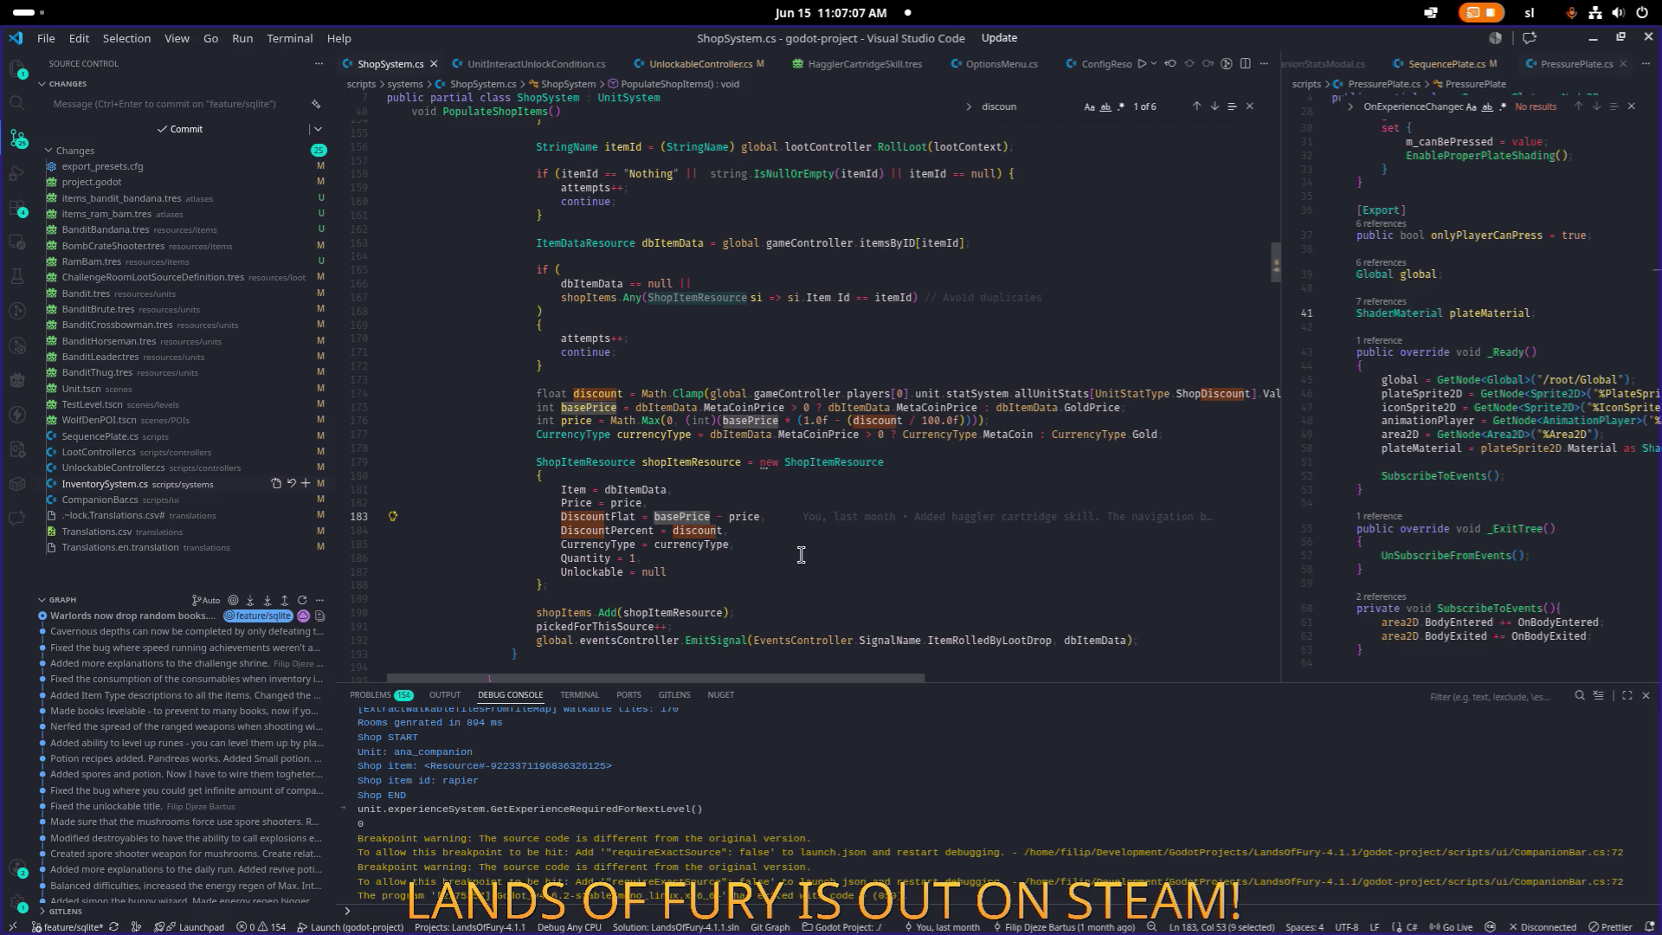
{"action": "left_click", "coordinate": [848, 545]}
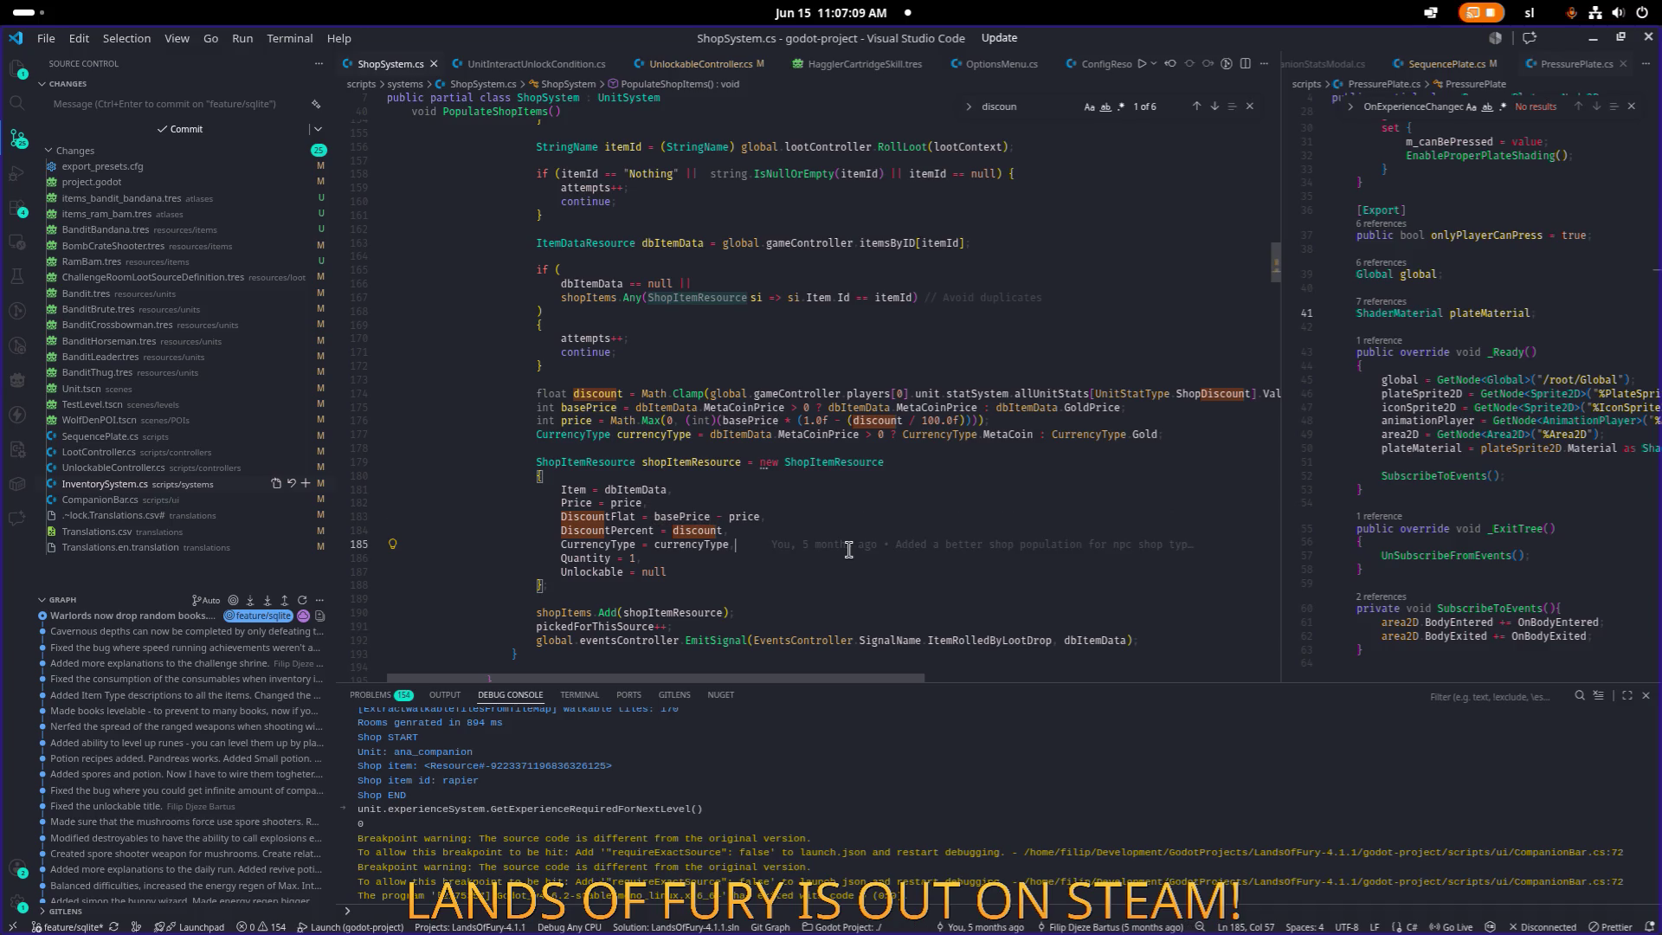
{"action": "key", "text": "ctrl+a"}
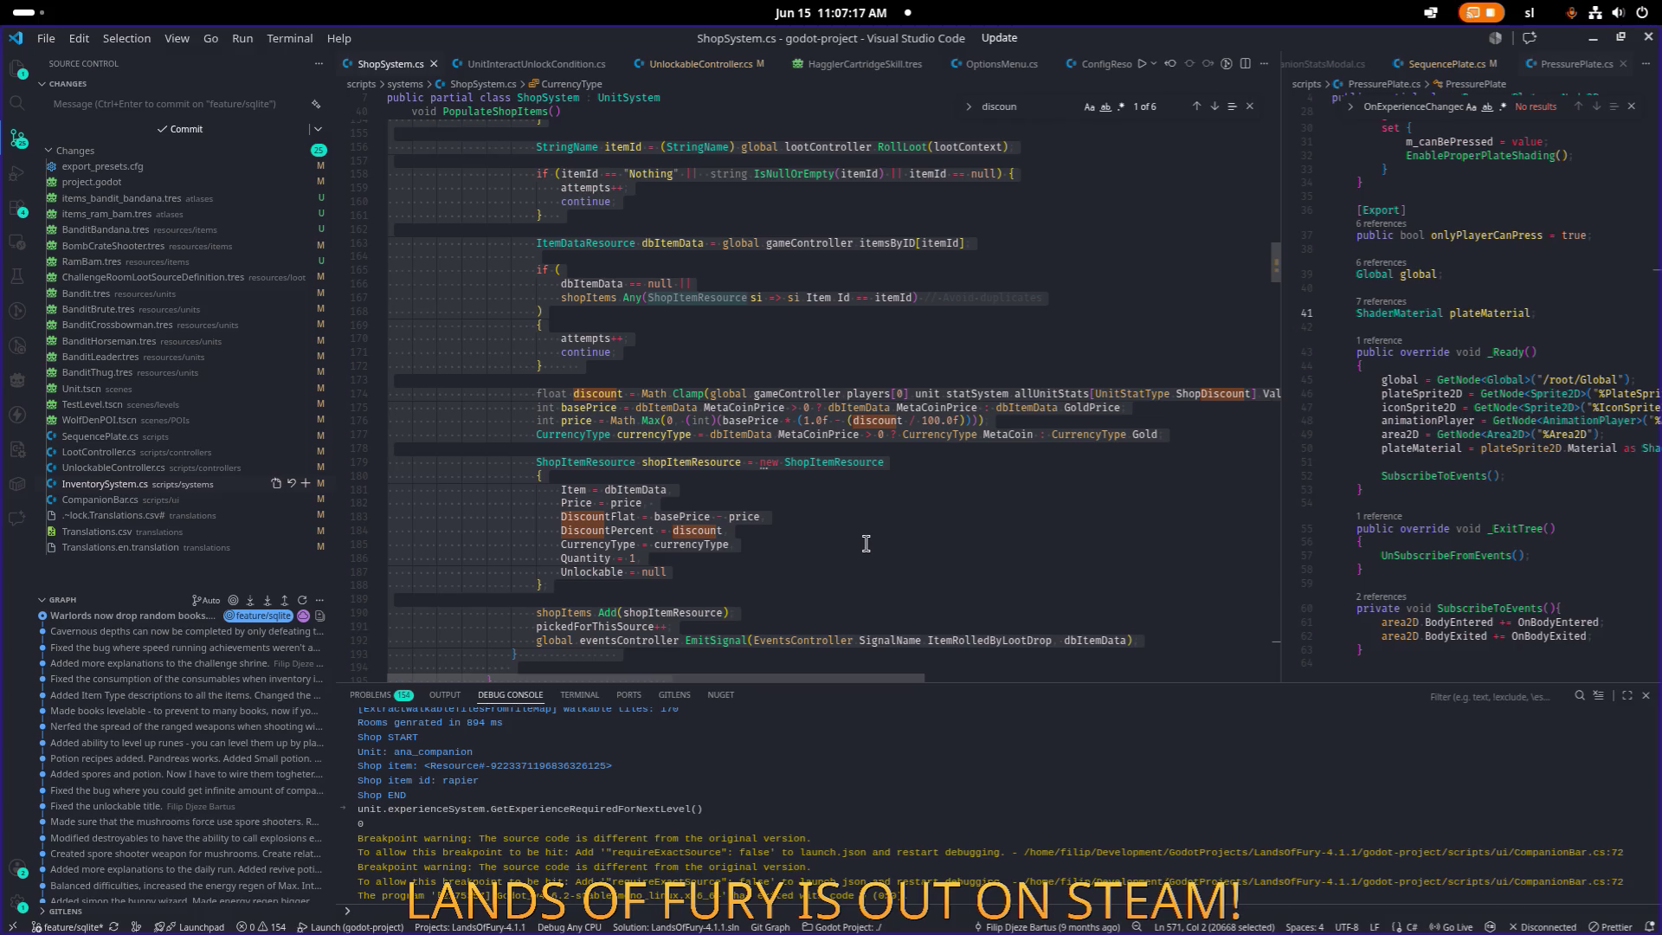
{"action": "left_click", "coordinate": [862, 542]}
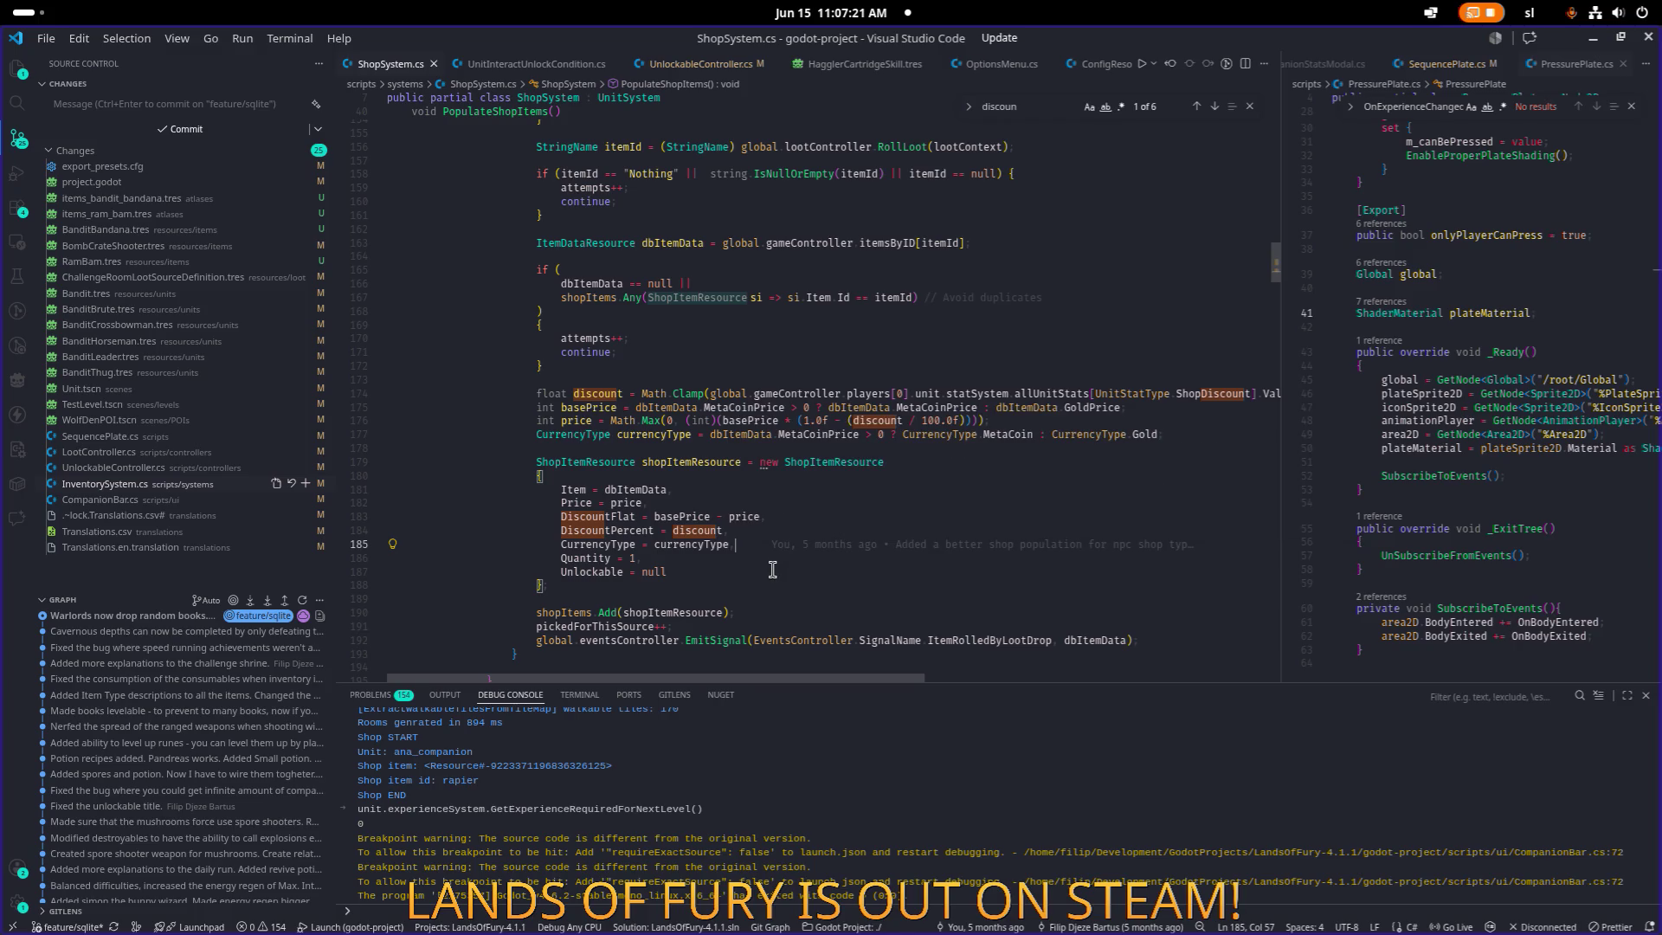
{"action": "key", "text": "alt+Tab"}
{"action": "key", "text": "Tab"}
{"action": "key", "text": "Tab"}
{"action": "key", "text": "Tab"}
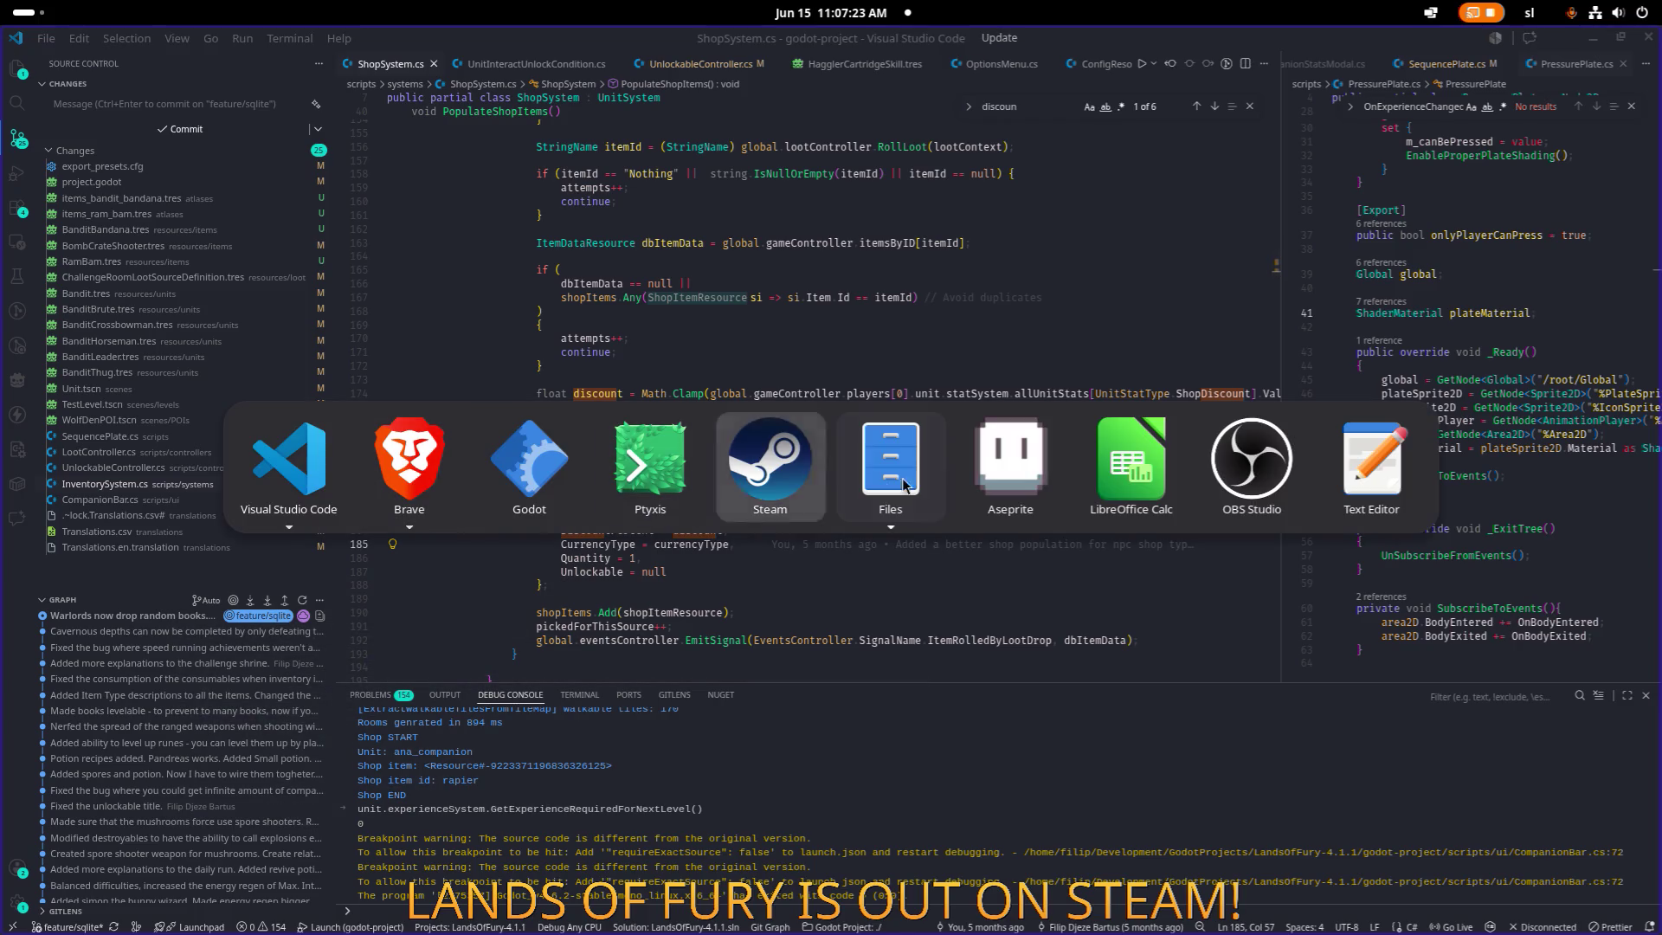
{"action": "left_click", "coordinate": [530, 454]}
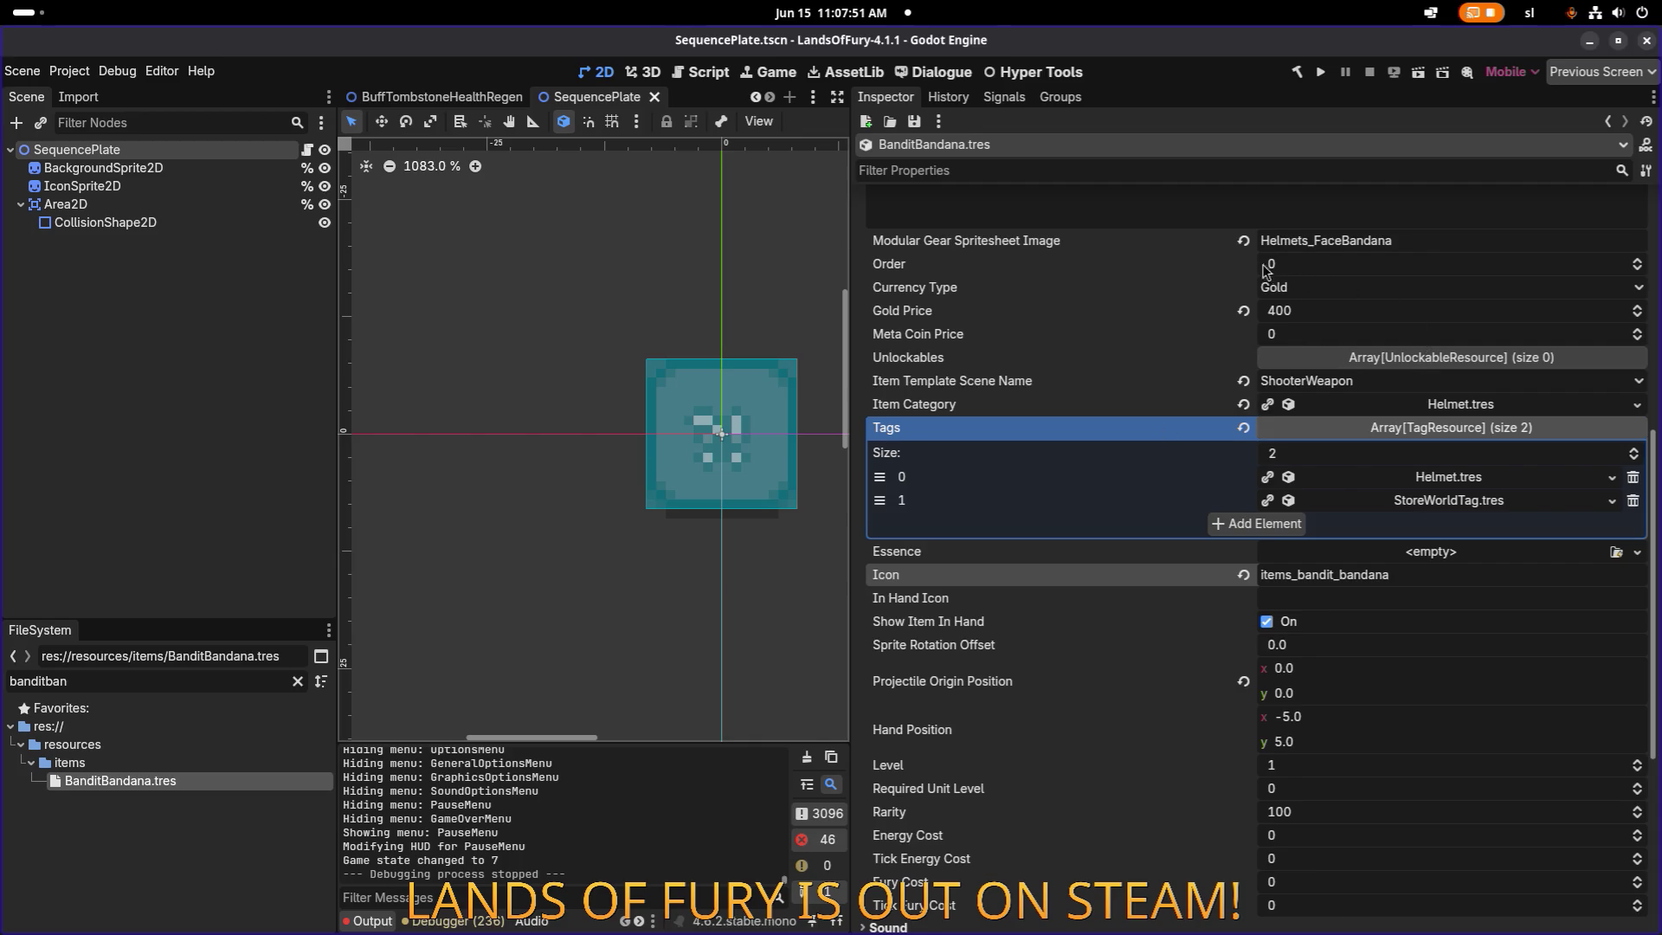
{"action": "key", "text": "alt+Tab"}
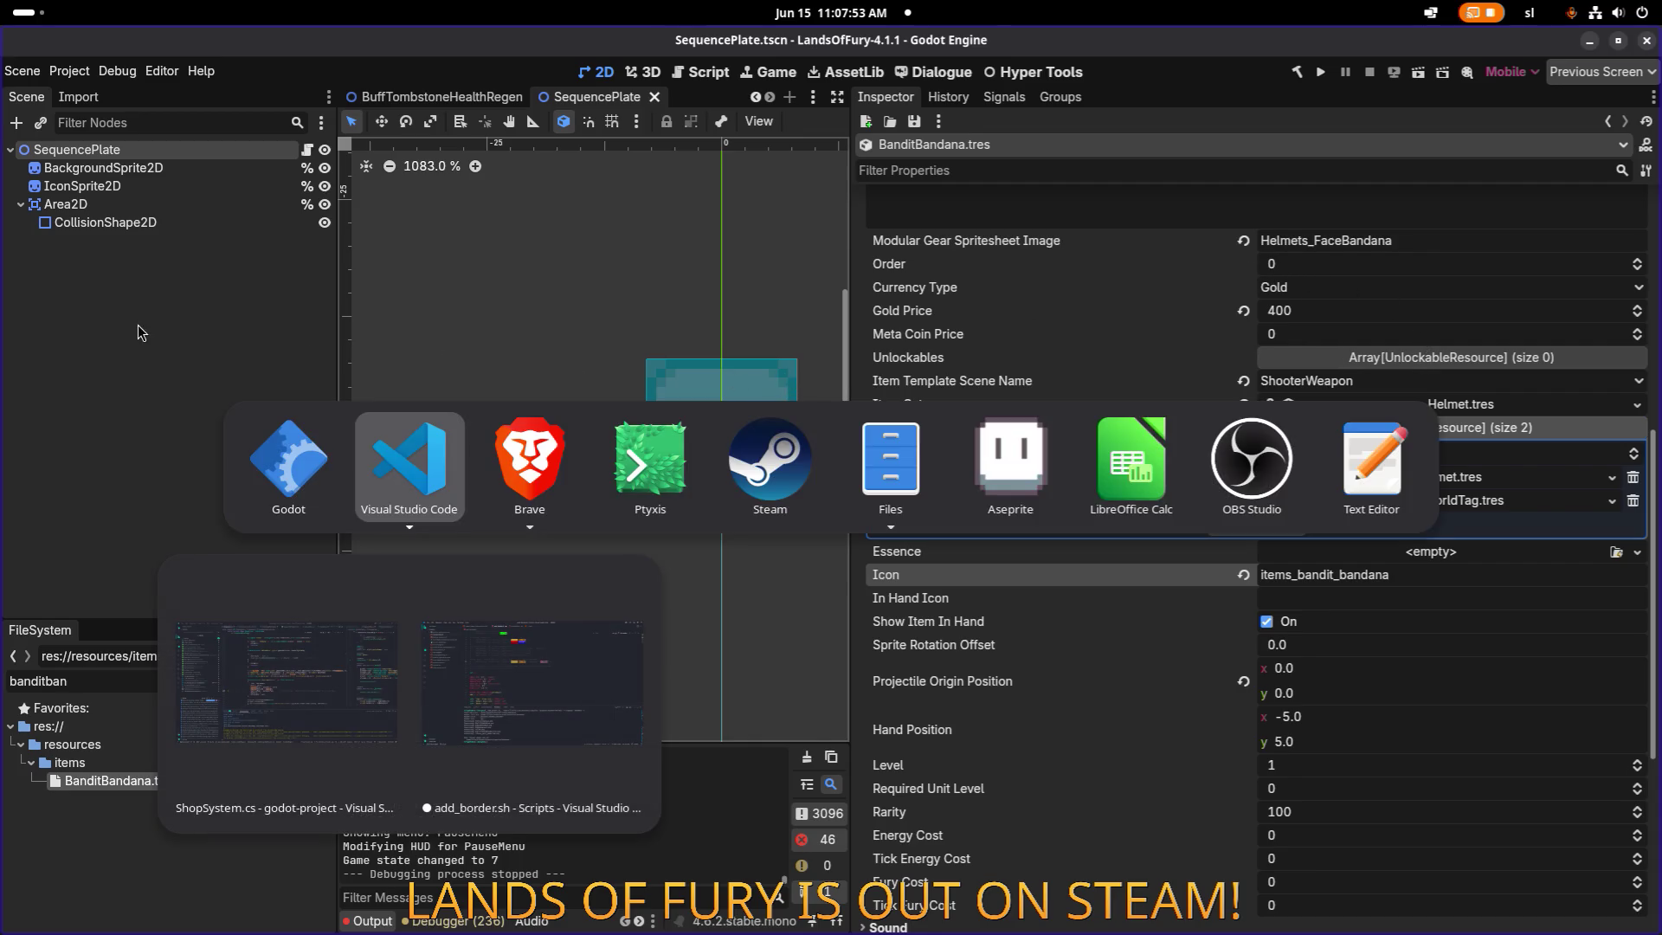
{"action": "left_click", "coordinate": [400, 451]}
{"action": "left_click", "coordinate": [743, 449]}
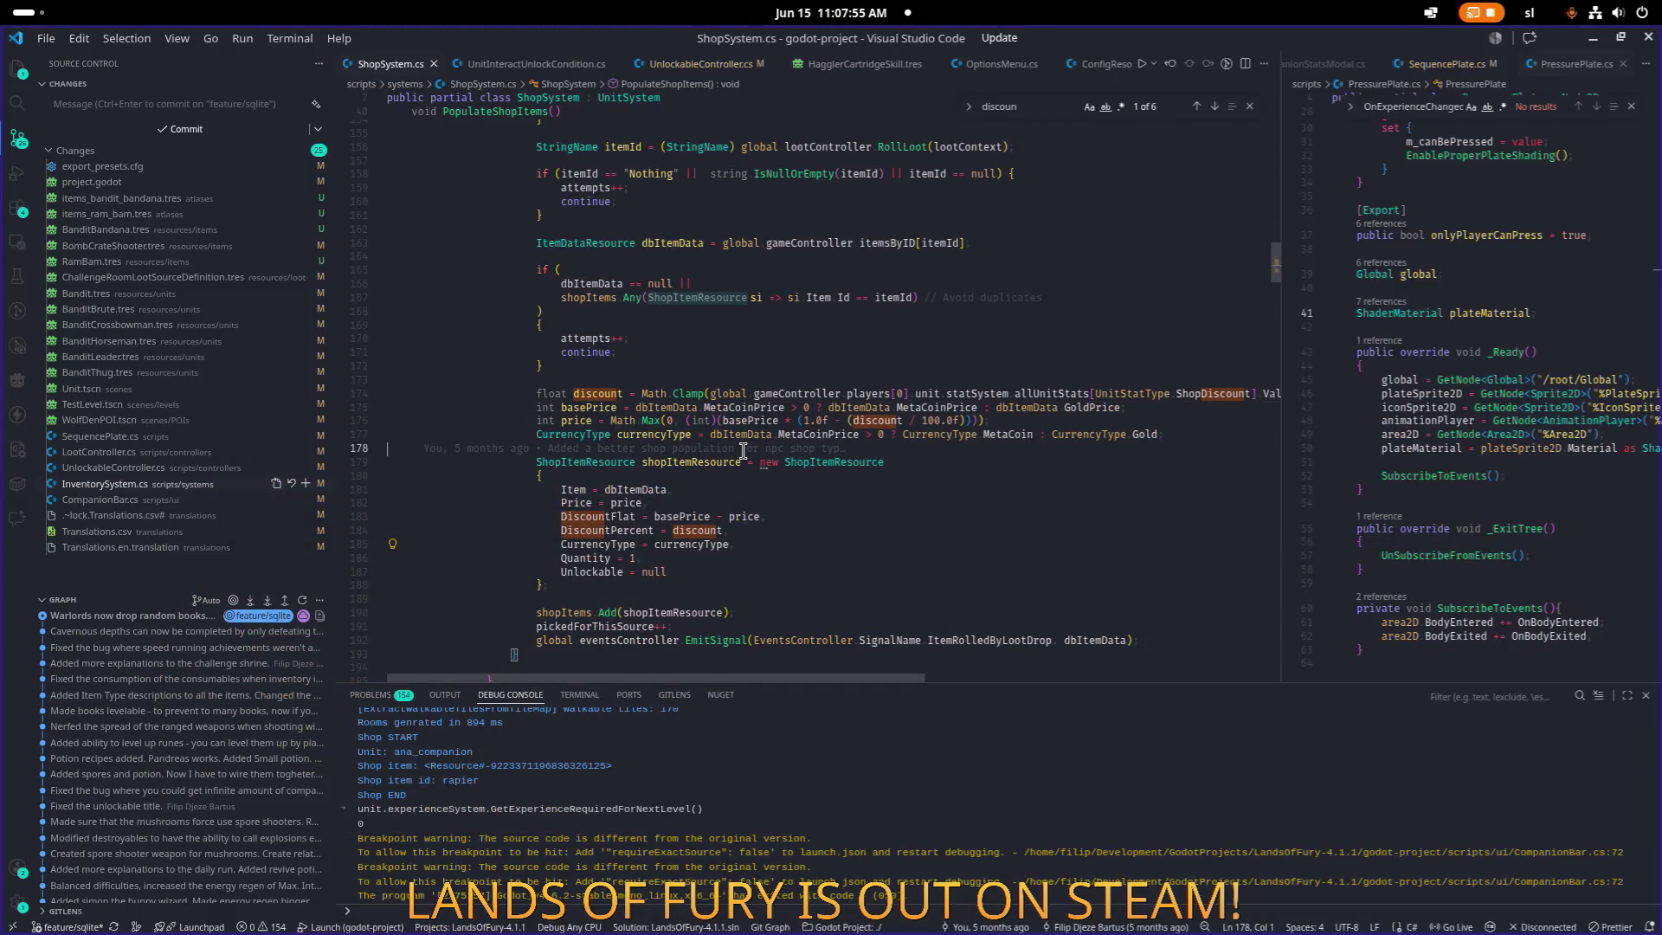
{"action": "key", "text": "alt+Tab"}
{"action": "key", "text": "super+Up"}
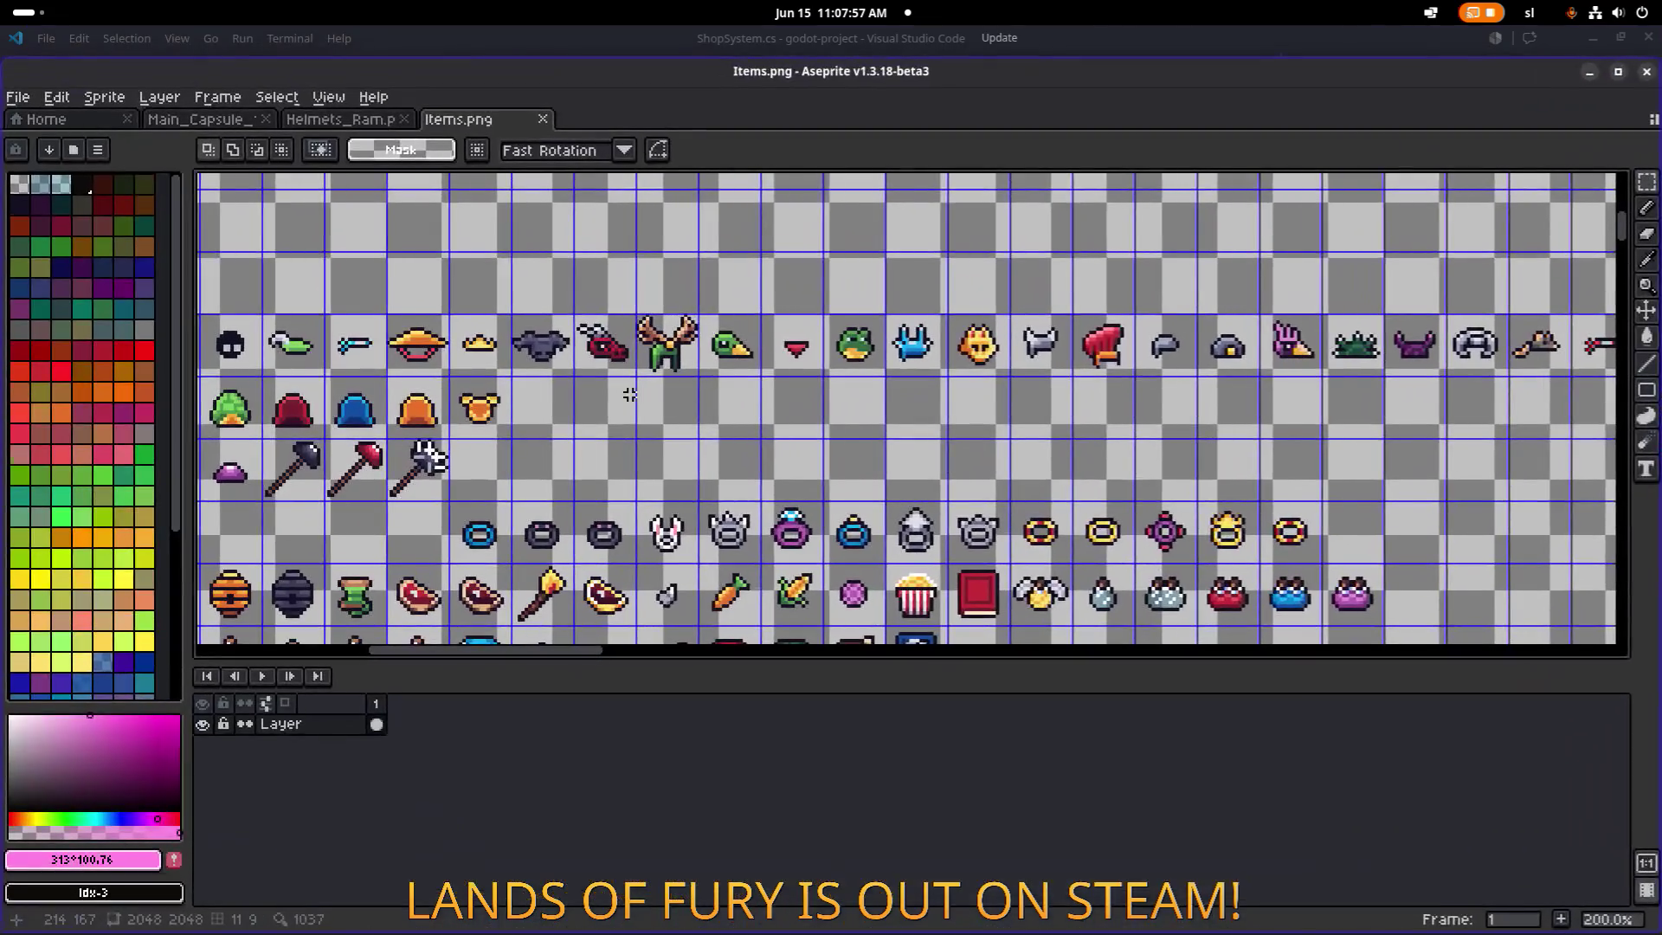
{"action": "left_click_drag", "start_coordinate": [586, 359], "coordinate": [689, 363]}
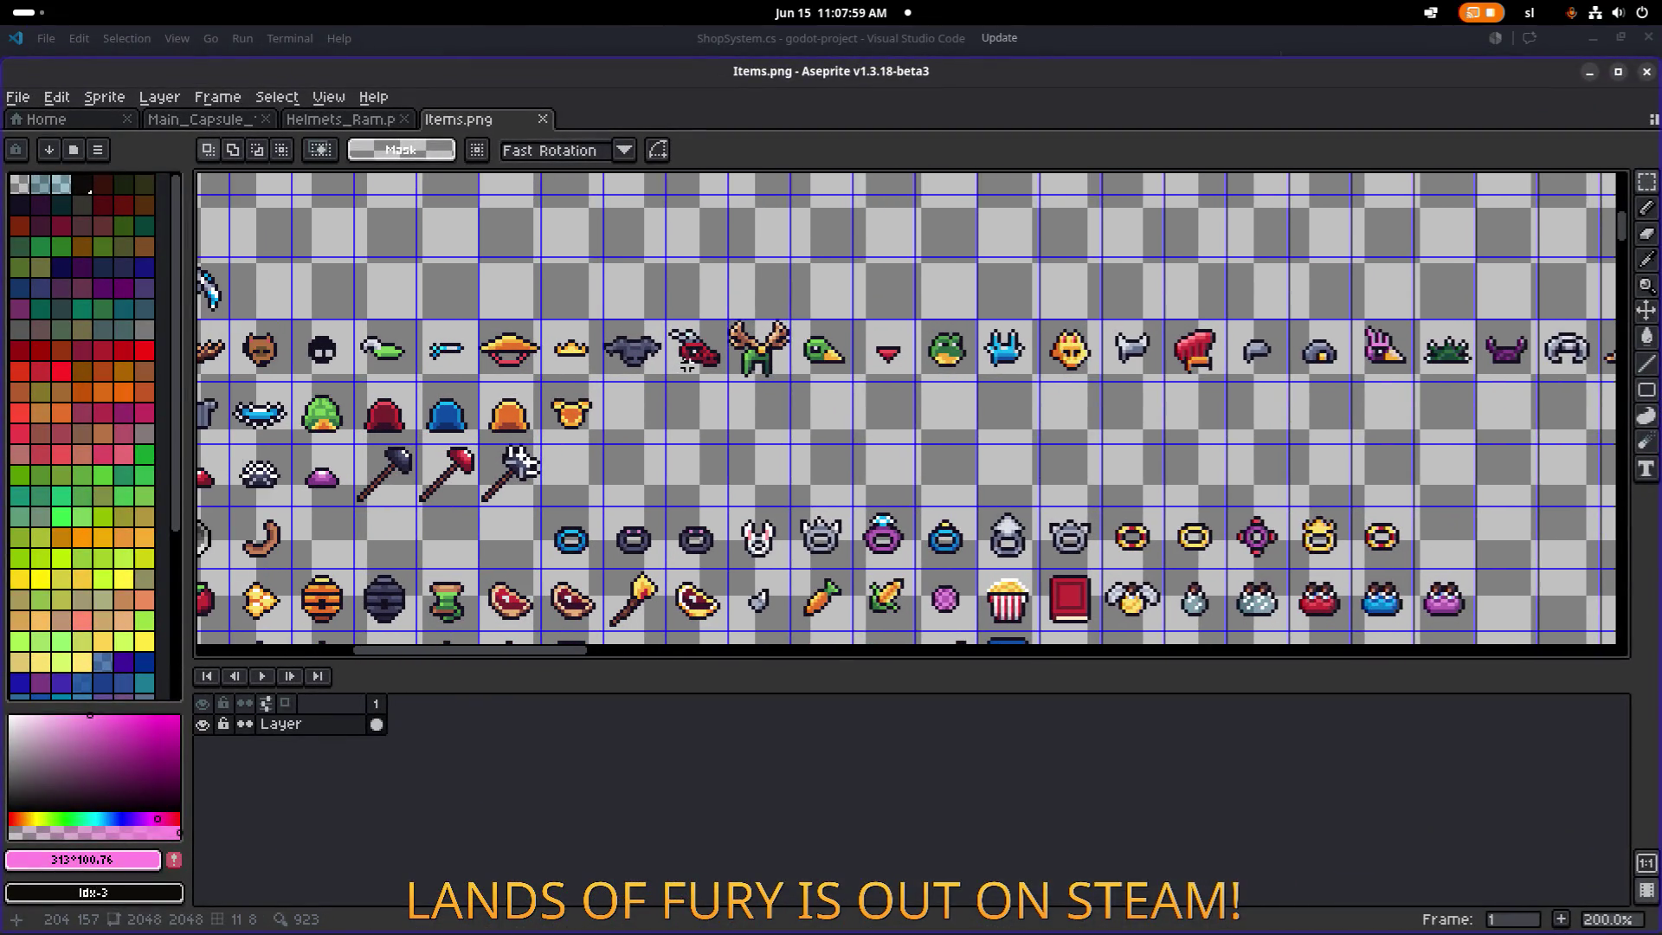
{"action": "scroll", "coordinate": [518, 461], "scroll_direction": "down", "scroll_amount": 2}
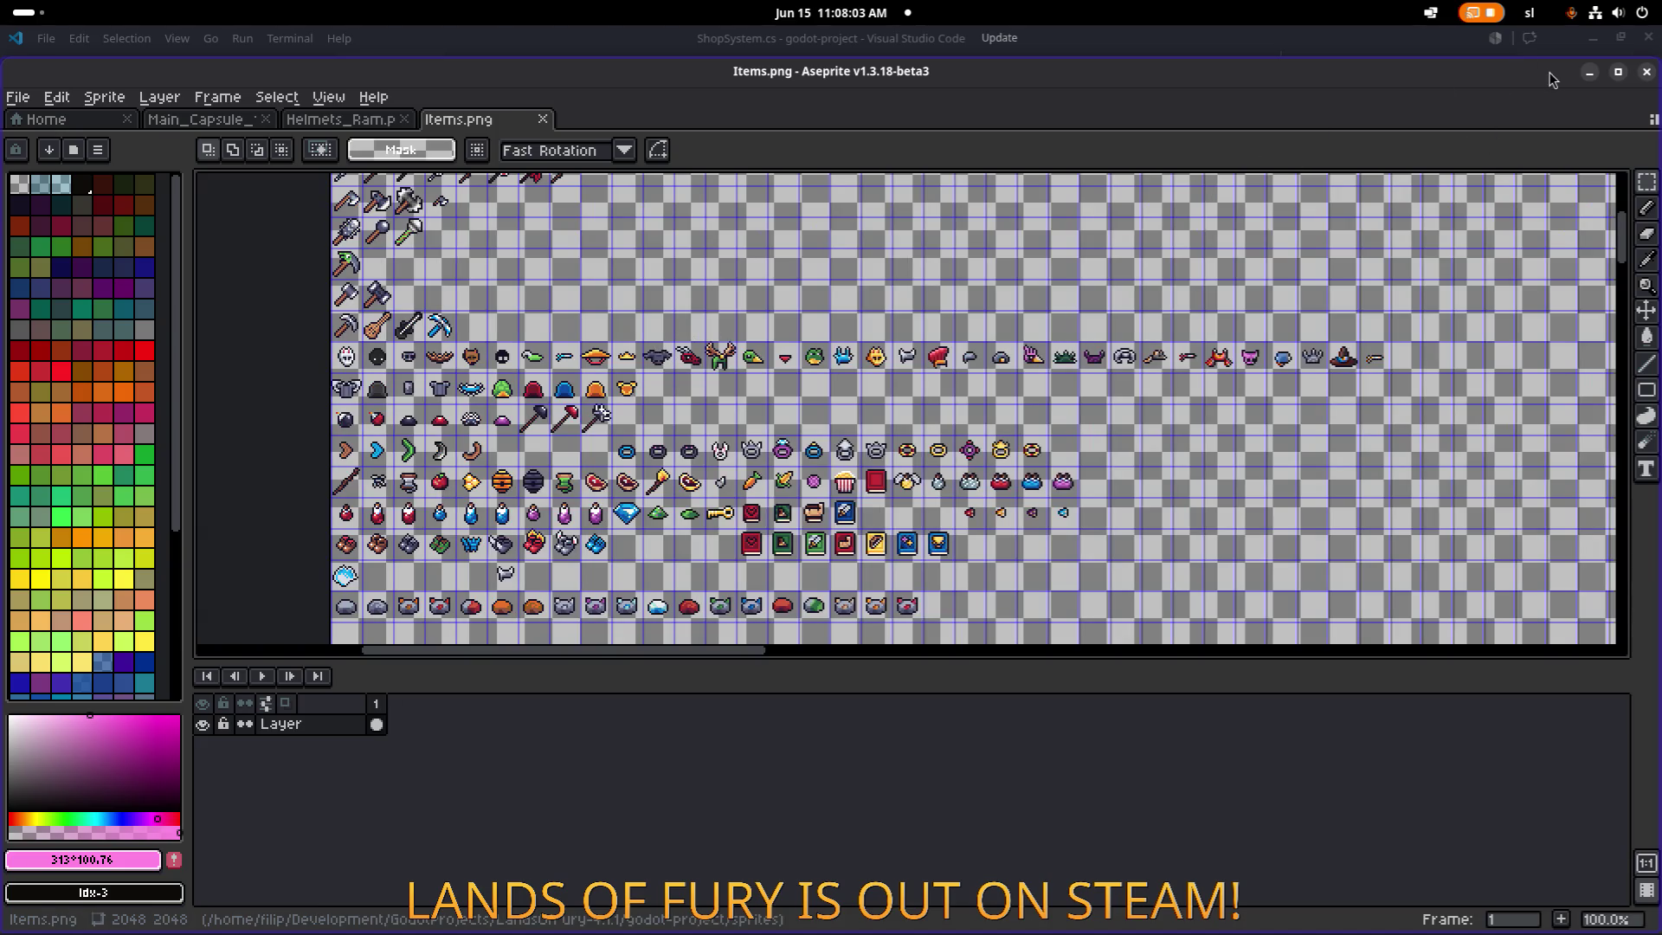
{"action": "left_click", "coordinate": [1592, 74]}
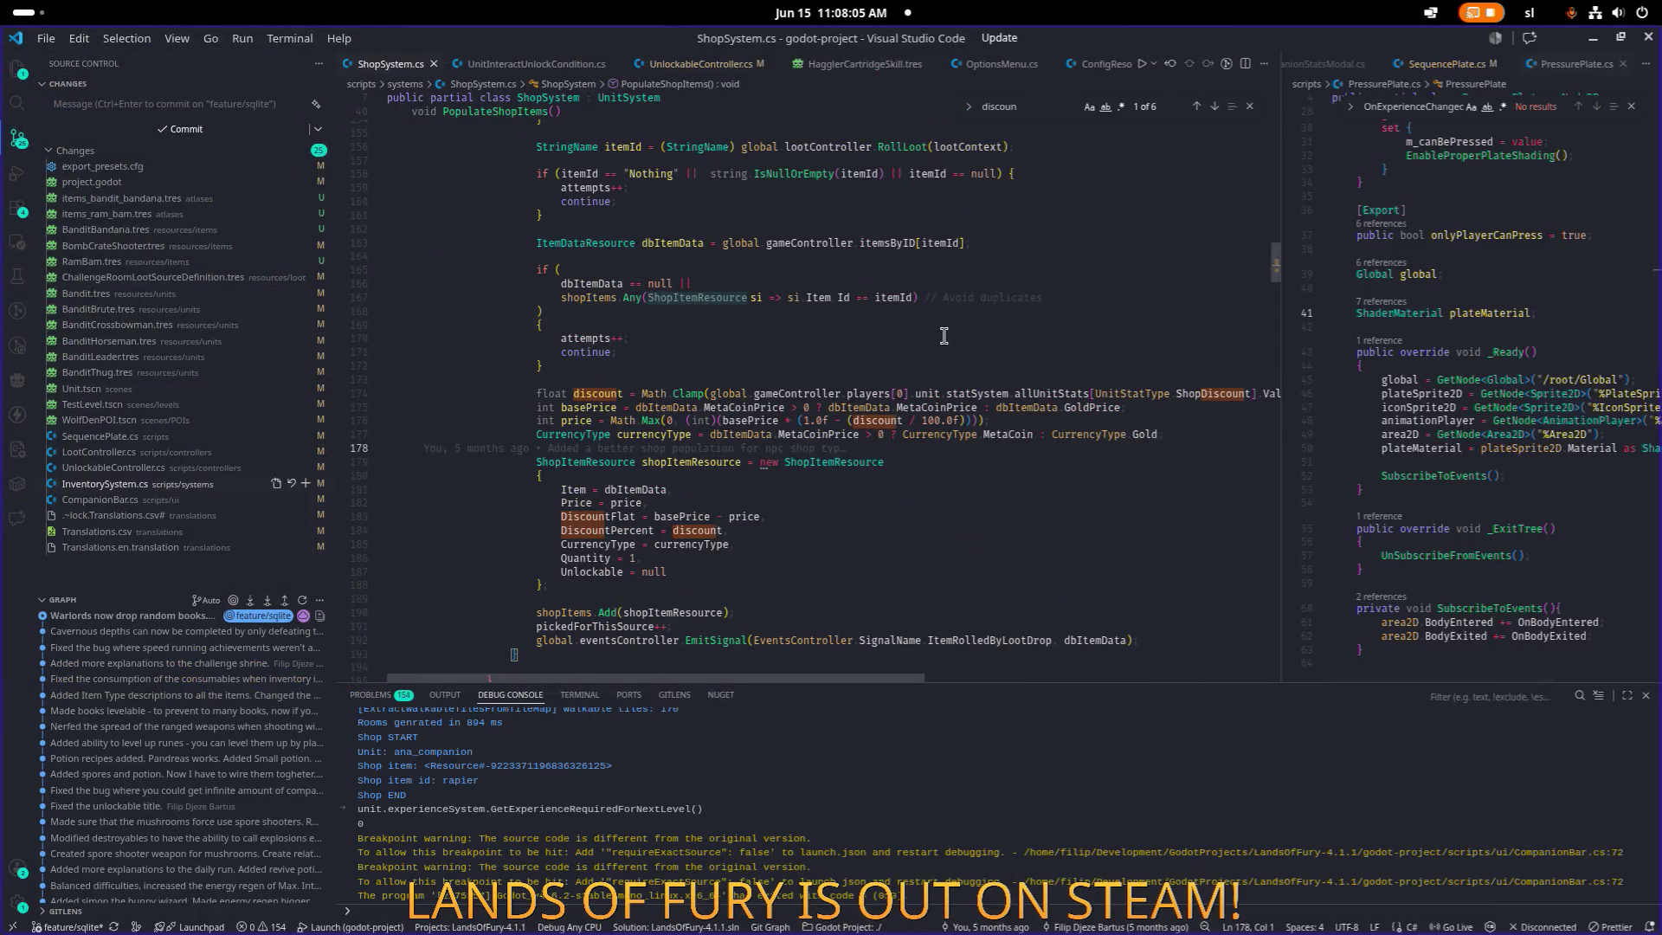
{"action": "key", "text": "alt+Tab"}
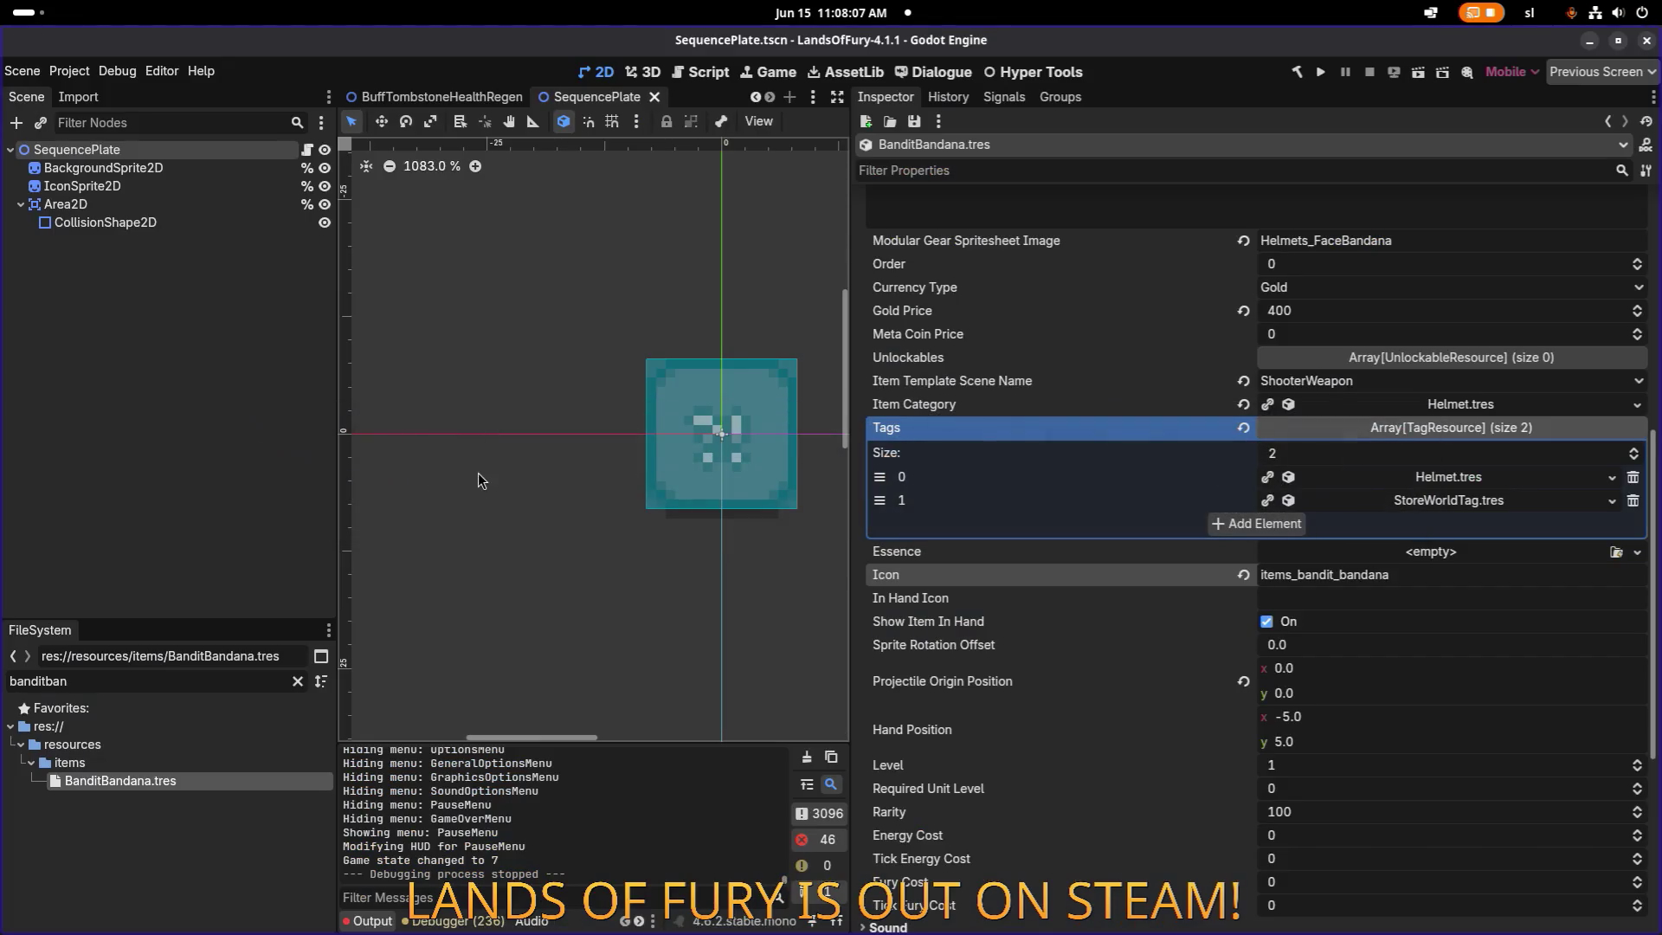
Quick-open the TestLevel scene in Godot.
{"action": "left_click", "coordinate": [409, 459]}
{"action": "key", "text": "ctrl+shift+o"}
{"action": "type", "text": "testl"}
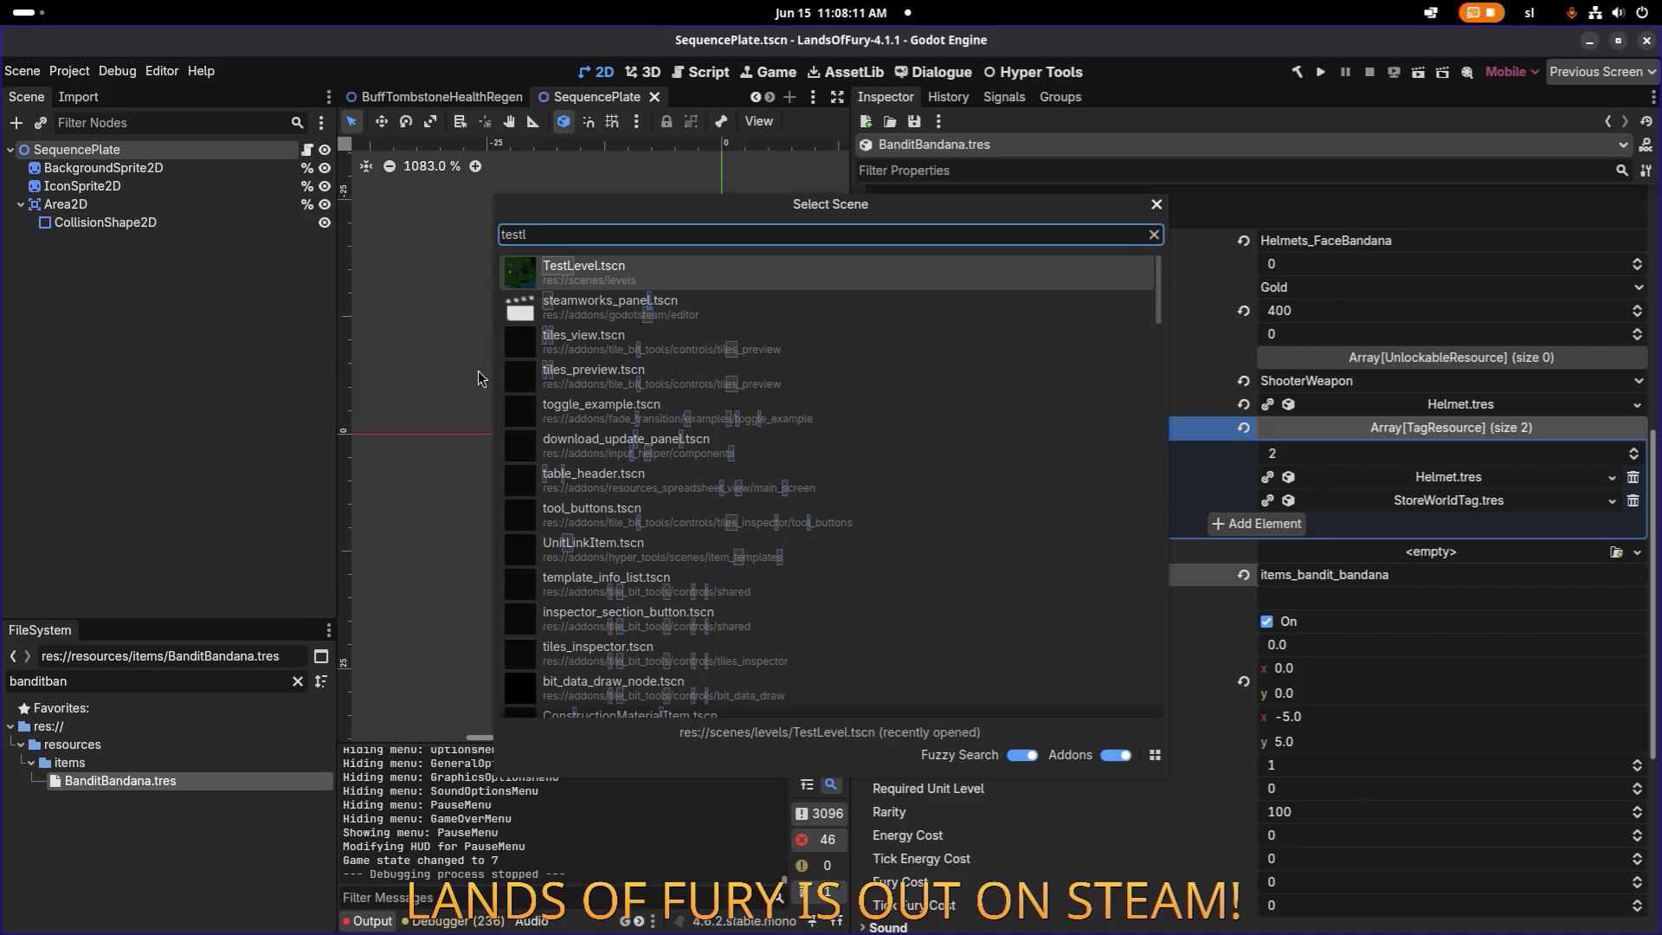
{"action": "key", "text": "Return"}
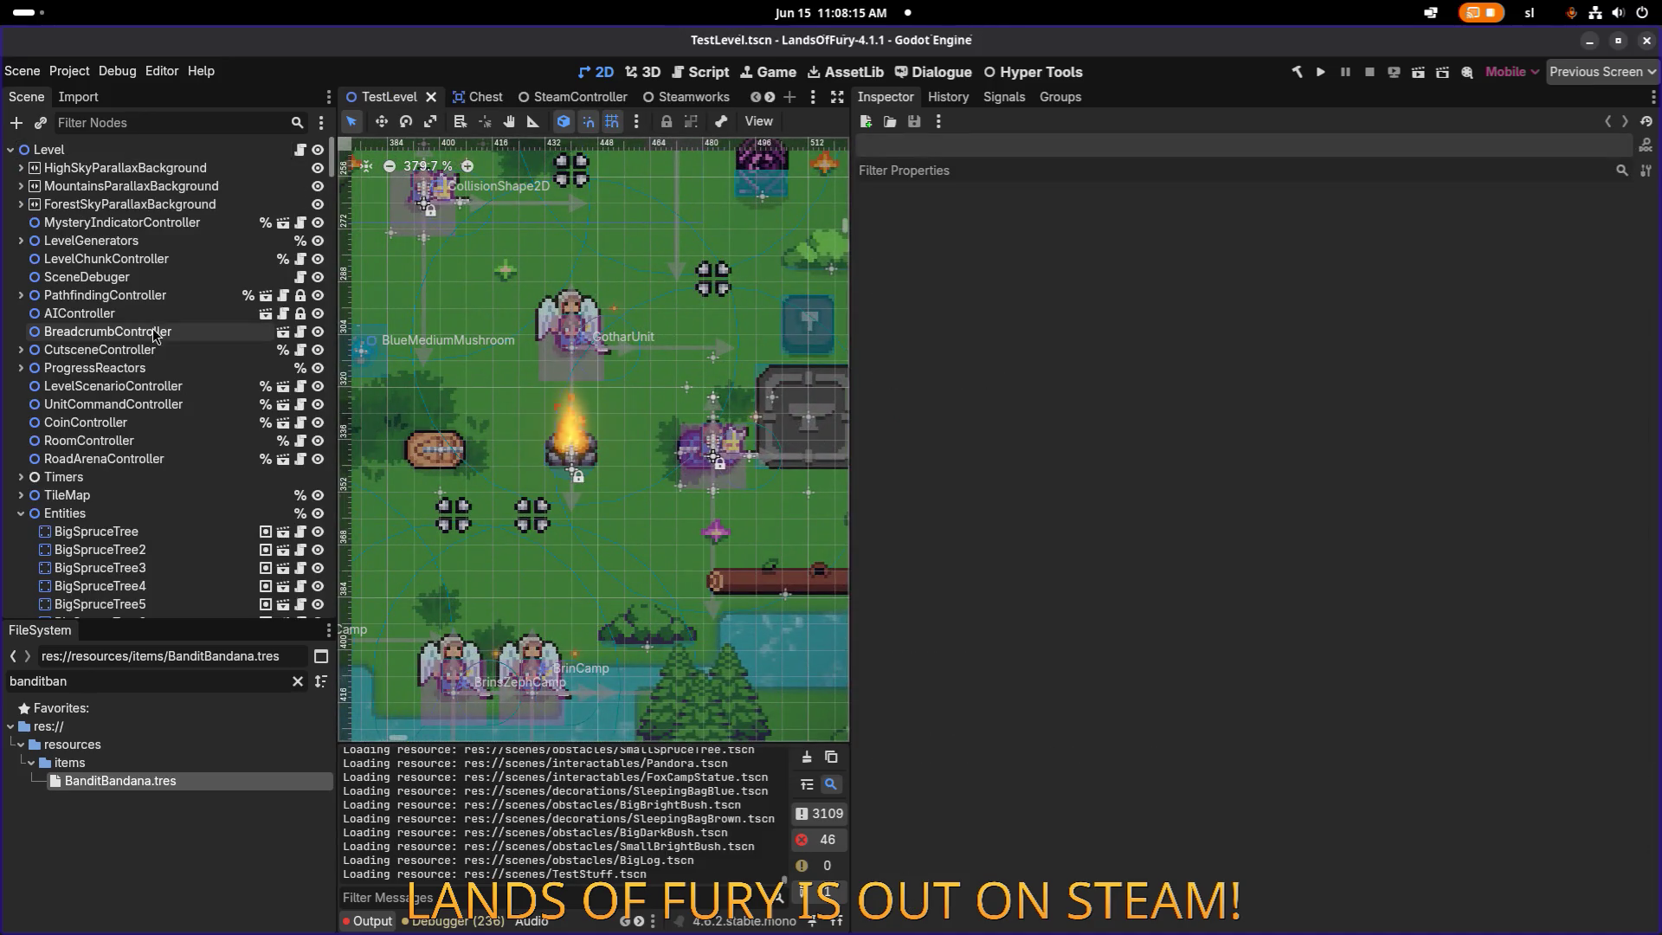
Filter the scene tree for 'forg' and move the Forge down and left.
{"action": "left_click", "coordinate": [177, 123]}
{"action": "type", "text": "forg"}
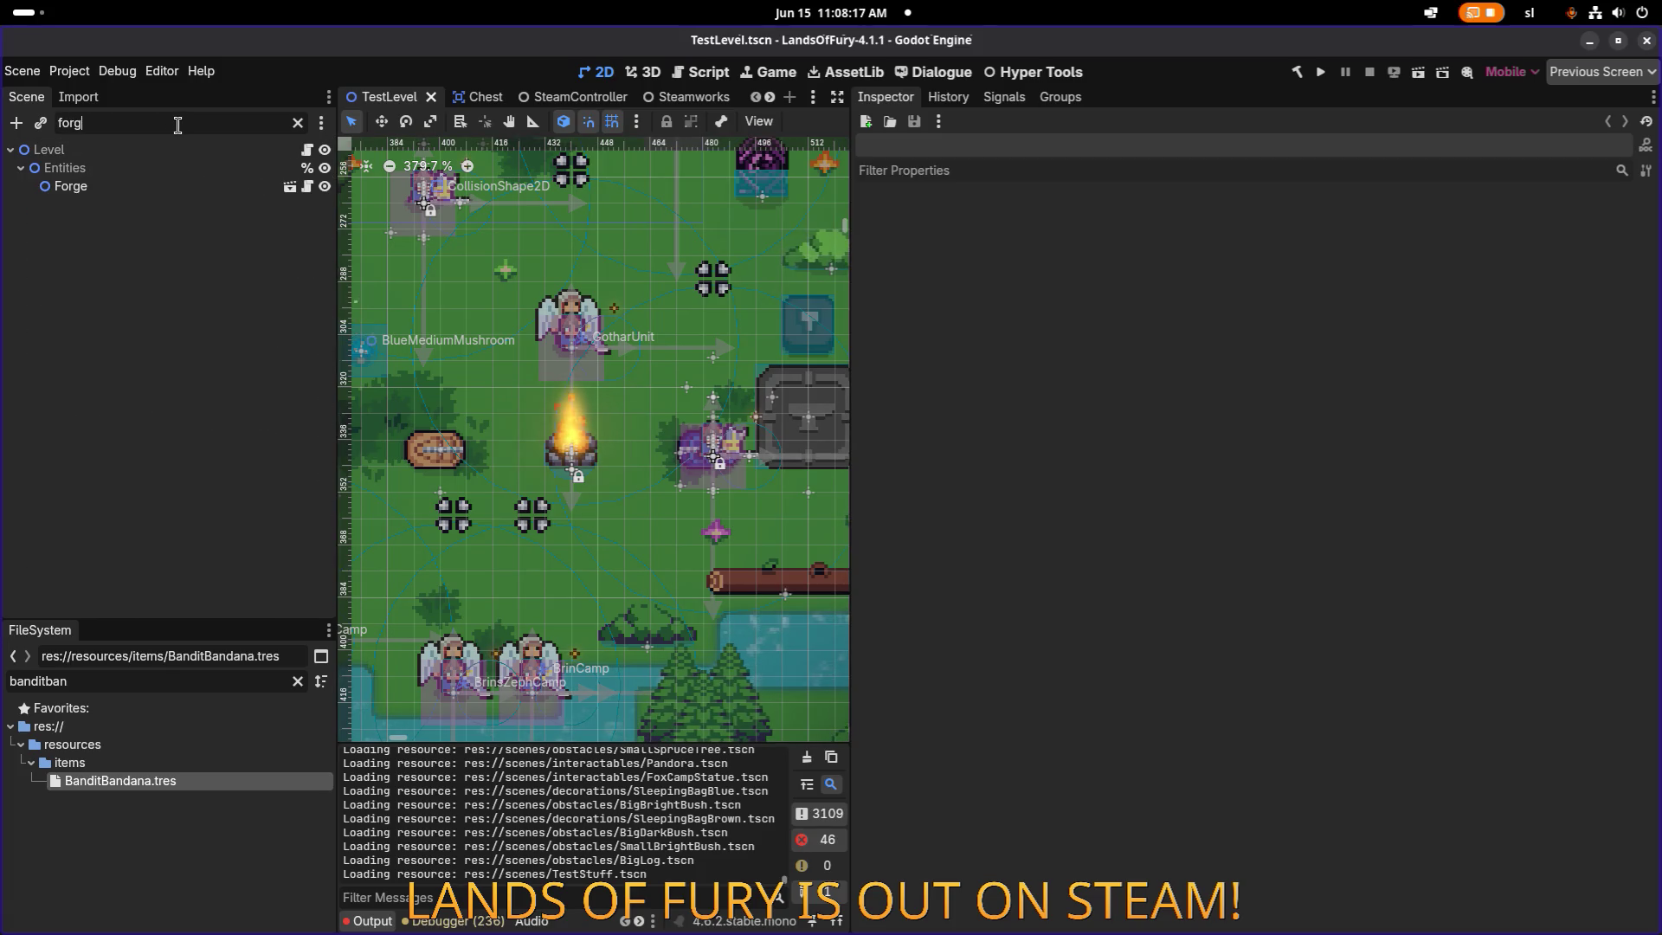
{"action": "double_click", "coordinate": [142, 191]}
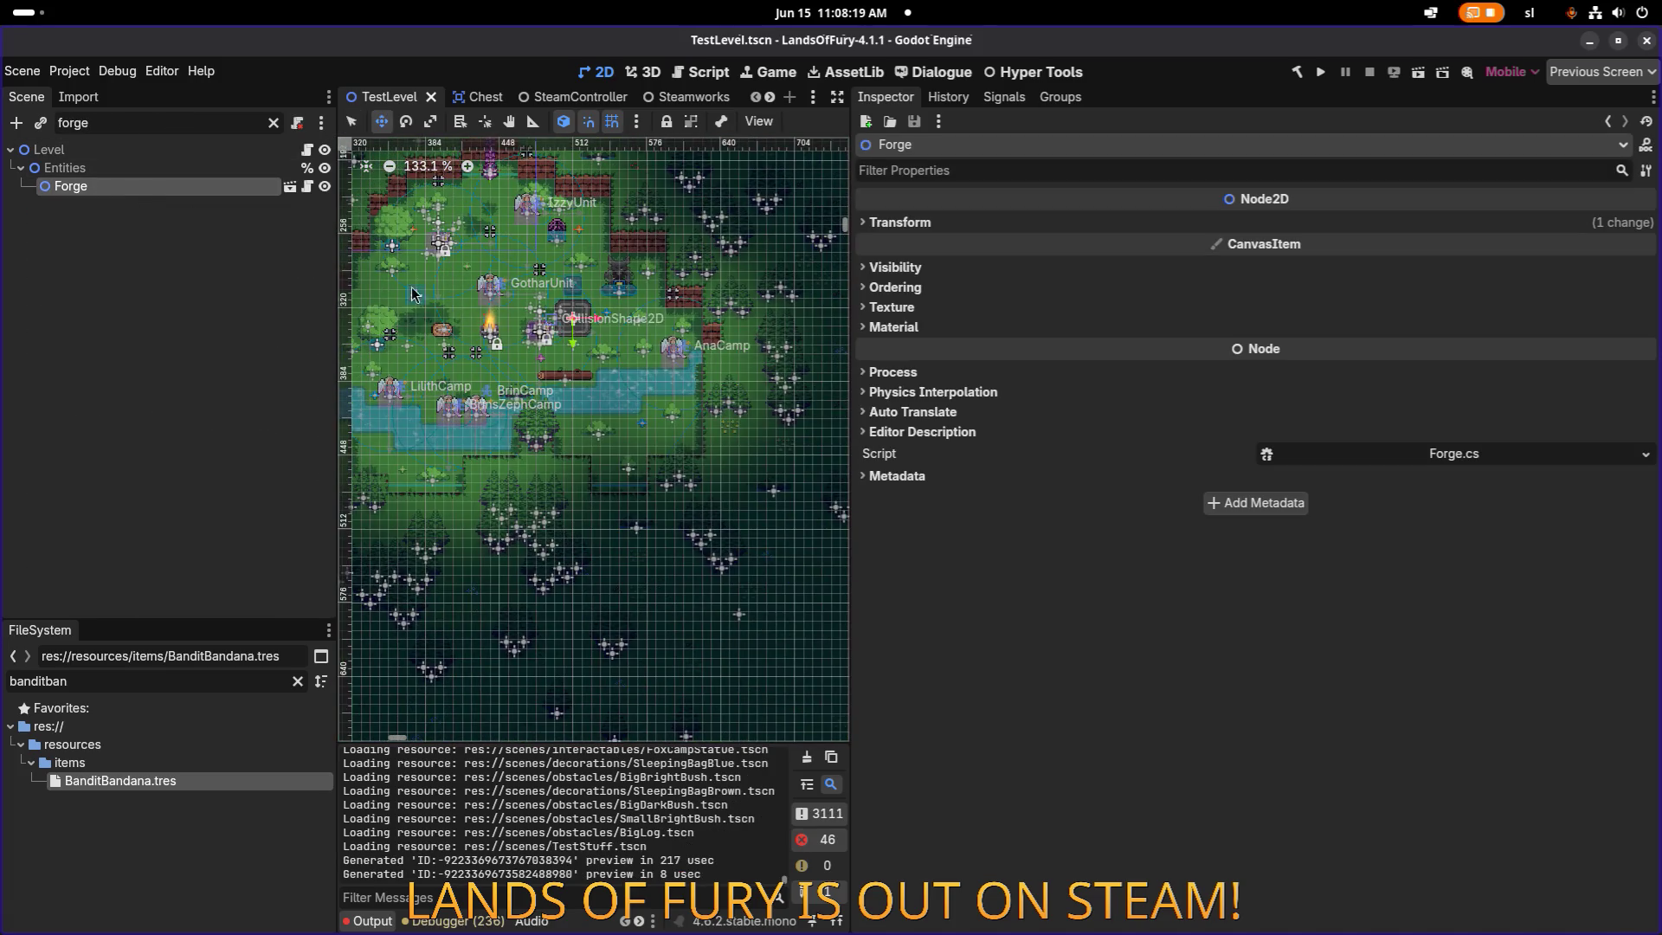
{"action": "key", "text": "w"}
{"action": "scroll", "coordinate": [438, 283], "scroll_direction": "down", "scroll_amount": 2}
{"action": "scroll", "coordinate": [416, 260], "scroll_direction": "down", "scroll_amount": 3}
{"action": "mouse_move", "coordinate": [744, 372]}
{"action": "left_mouse_down"}
{"action": "mouse_move", "coordinate": [364, 279]}
{"action": "mouse_move", "coordinate": [384, 270]}
{"action": "left_mouse_up"}
{"action": "scroll", "coordinate": [759, 396], "scroll_direction": "up", "scroll_amount": 4}
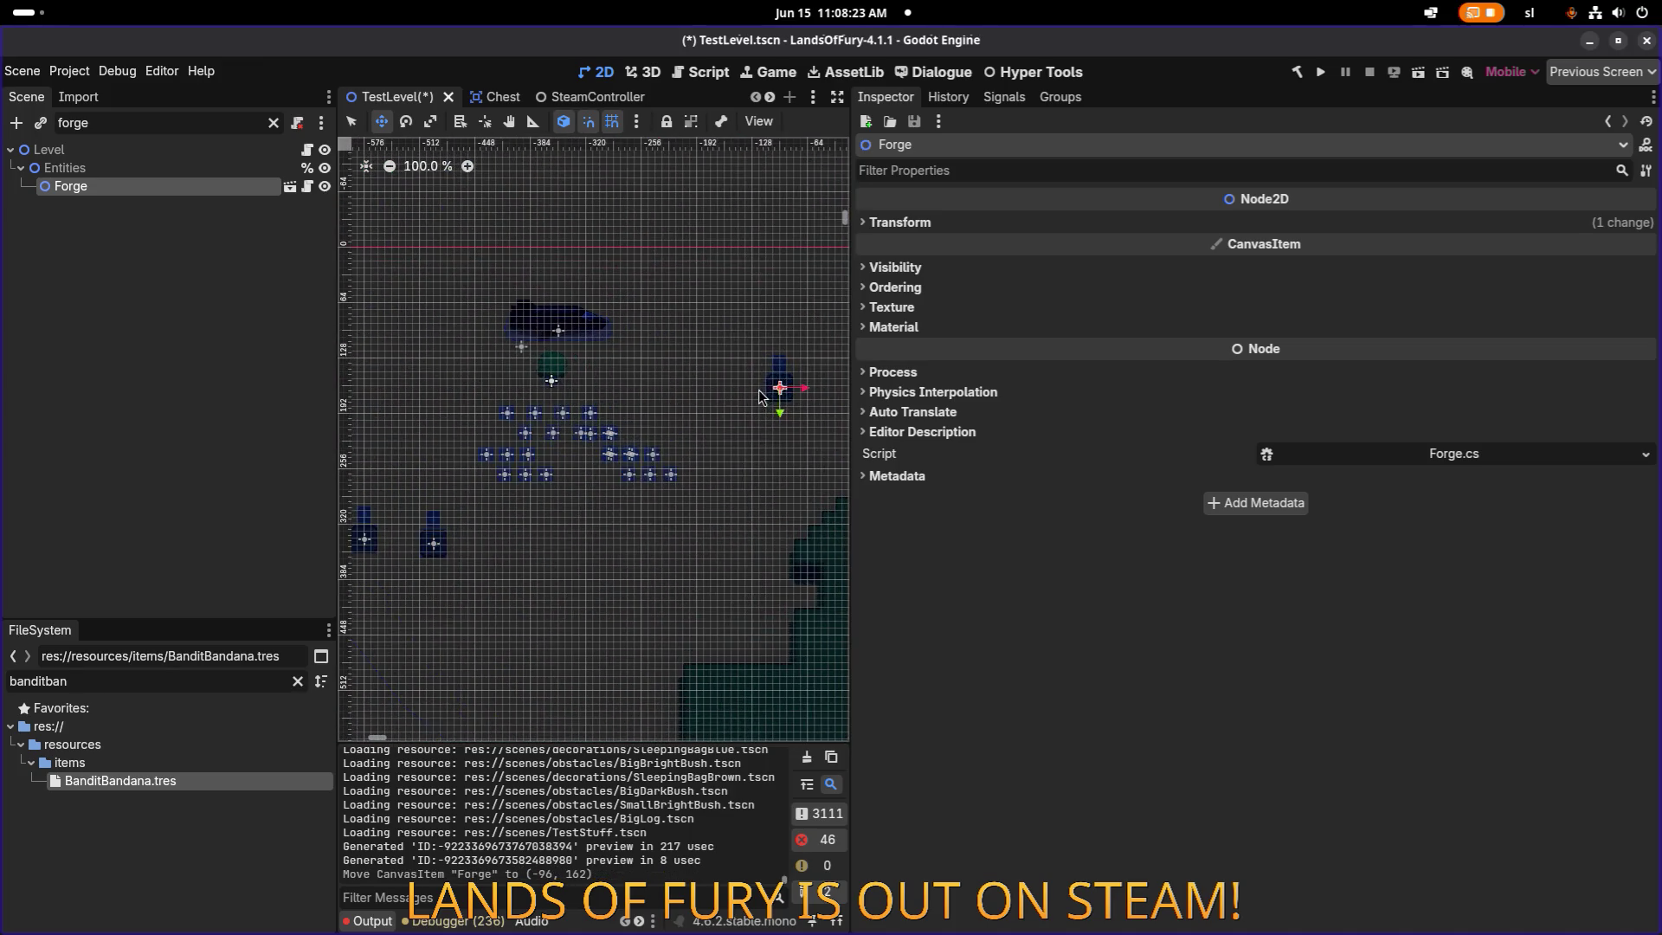
{"action": "left_click_drag", "start_coordinate": [780, 395], "coordinate": [525, 546]}
{"action": "scroll", "coordinate": [606, 485], "scroll_direction": "right", "scroll_amount": 5}
{"action": "scroll", "coordinate": [606, 485], "scroll_direction": "down", "scroll_amount": 1}
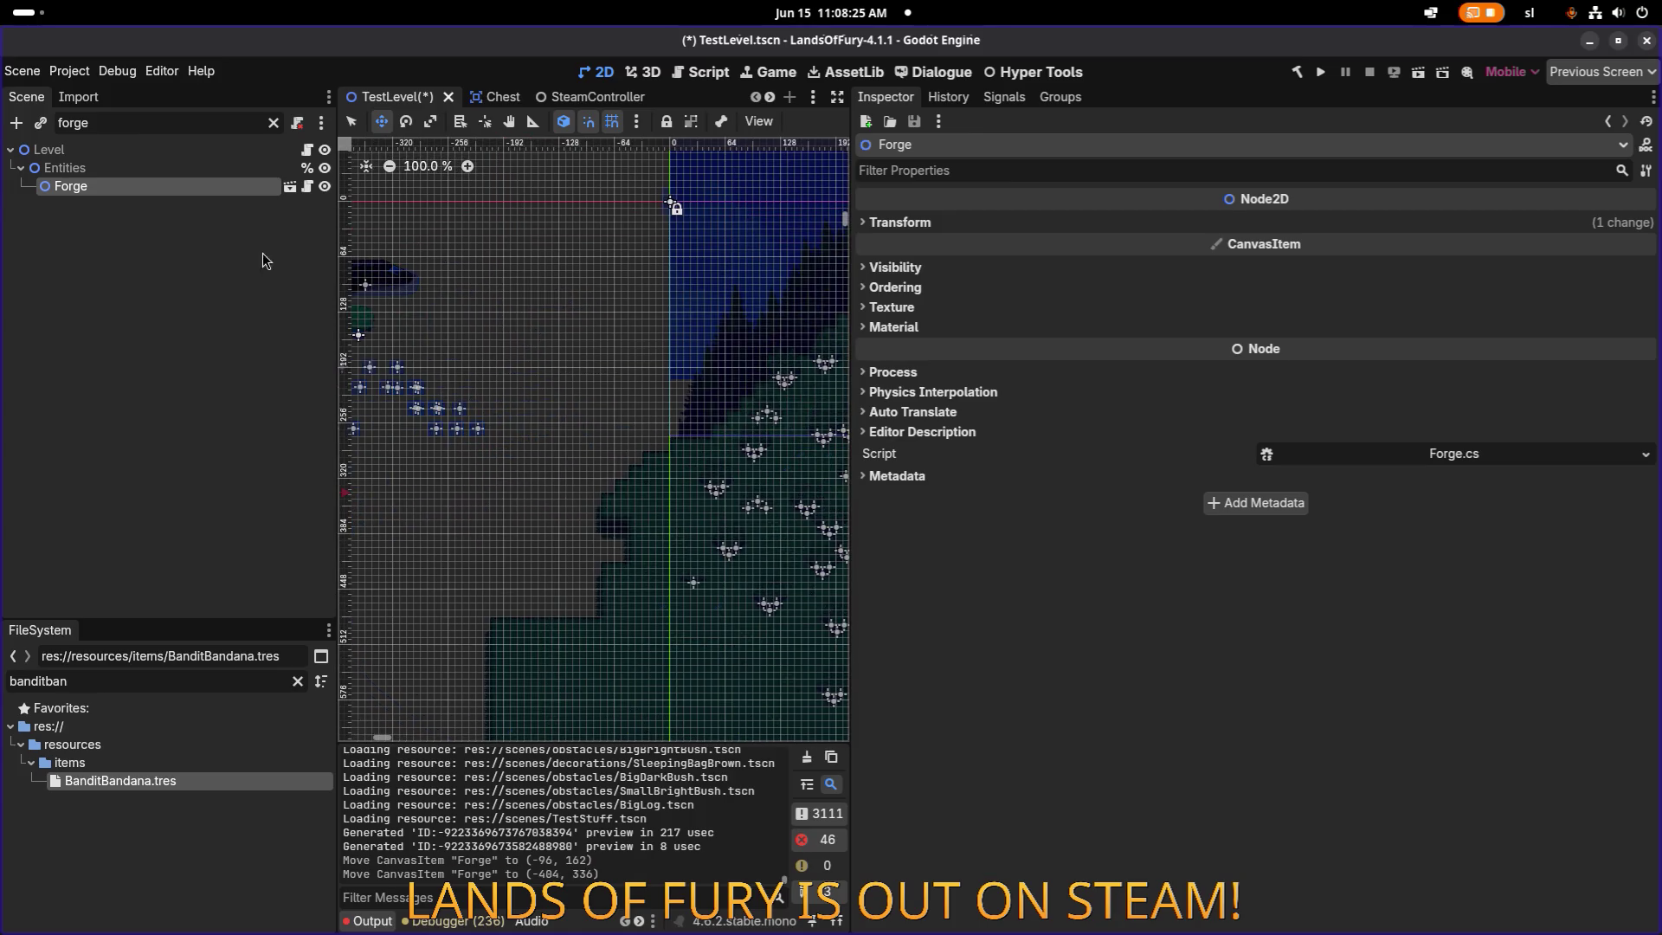
Set the Spawn node's Max Active Entities to 0 and save TestLevel.
{"action": "double_click", "coordinate": [144, 123]}
{"action": "type", "text": "spawn"}
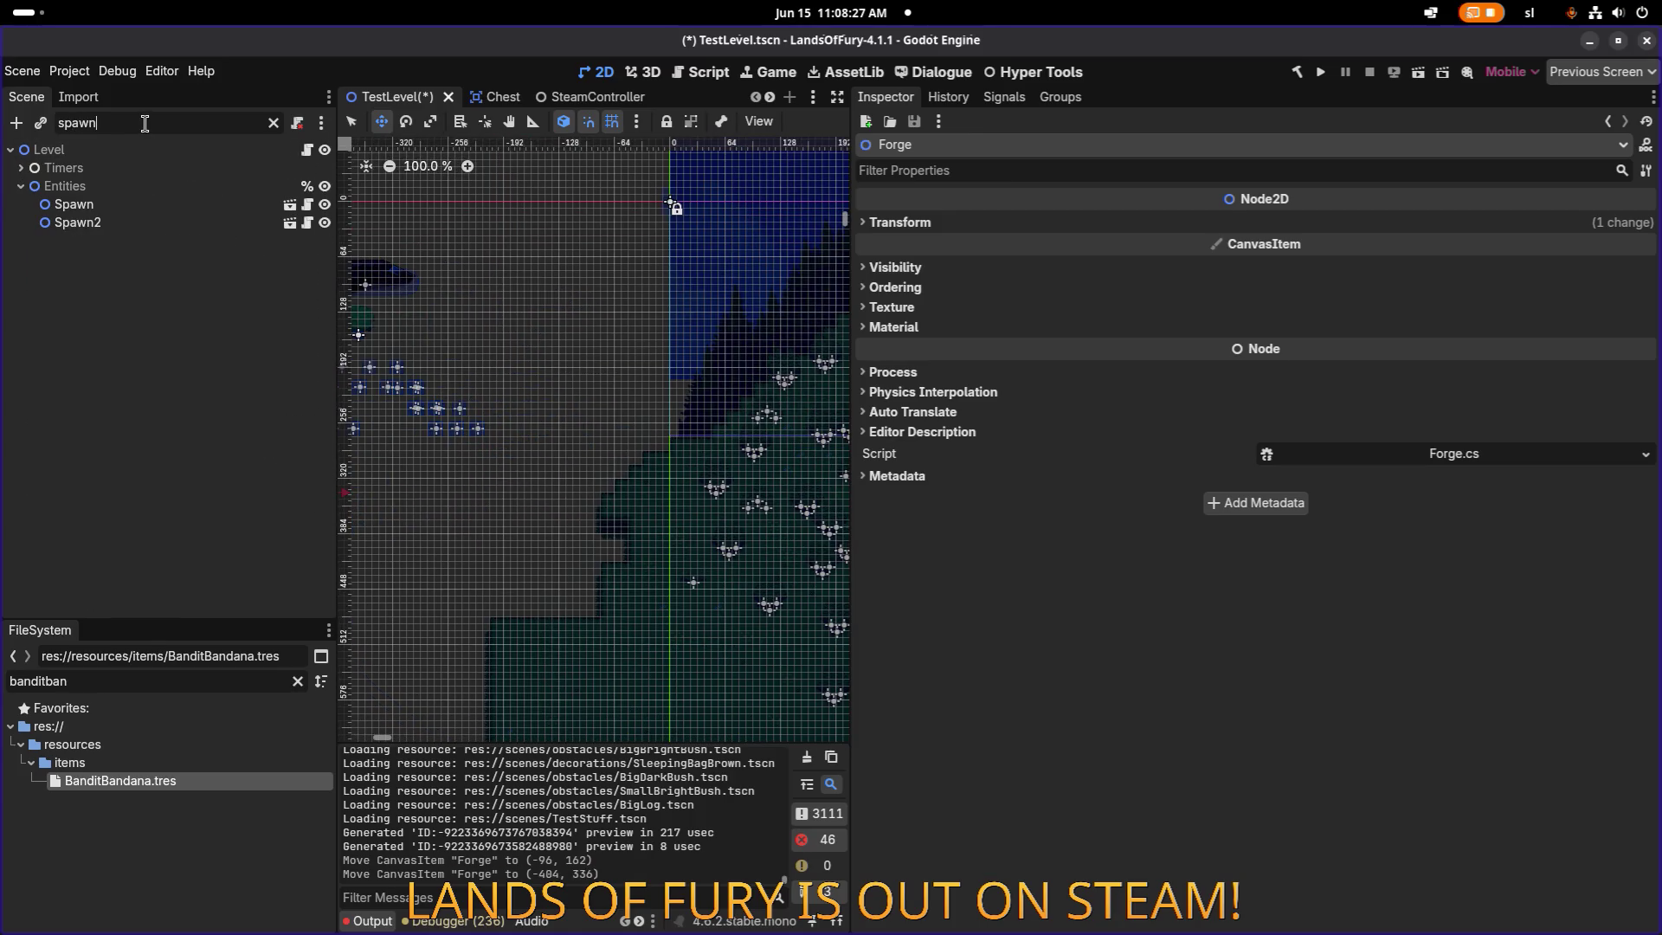
{"action": "left_click", "coordinate": [73, 205]}
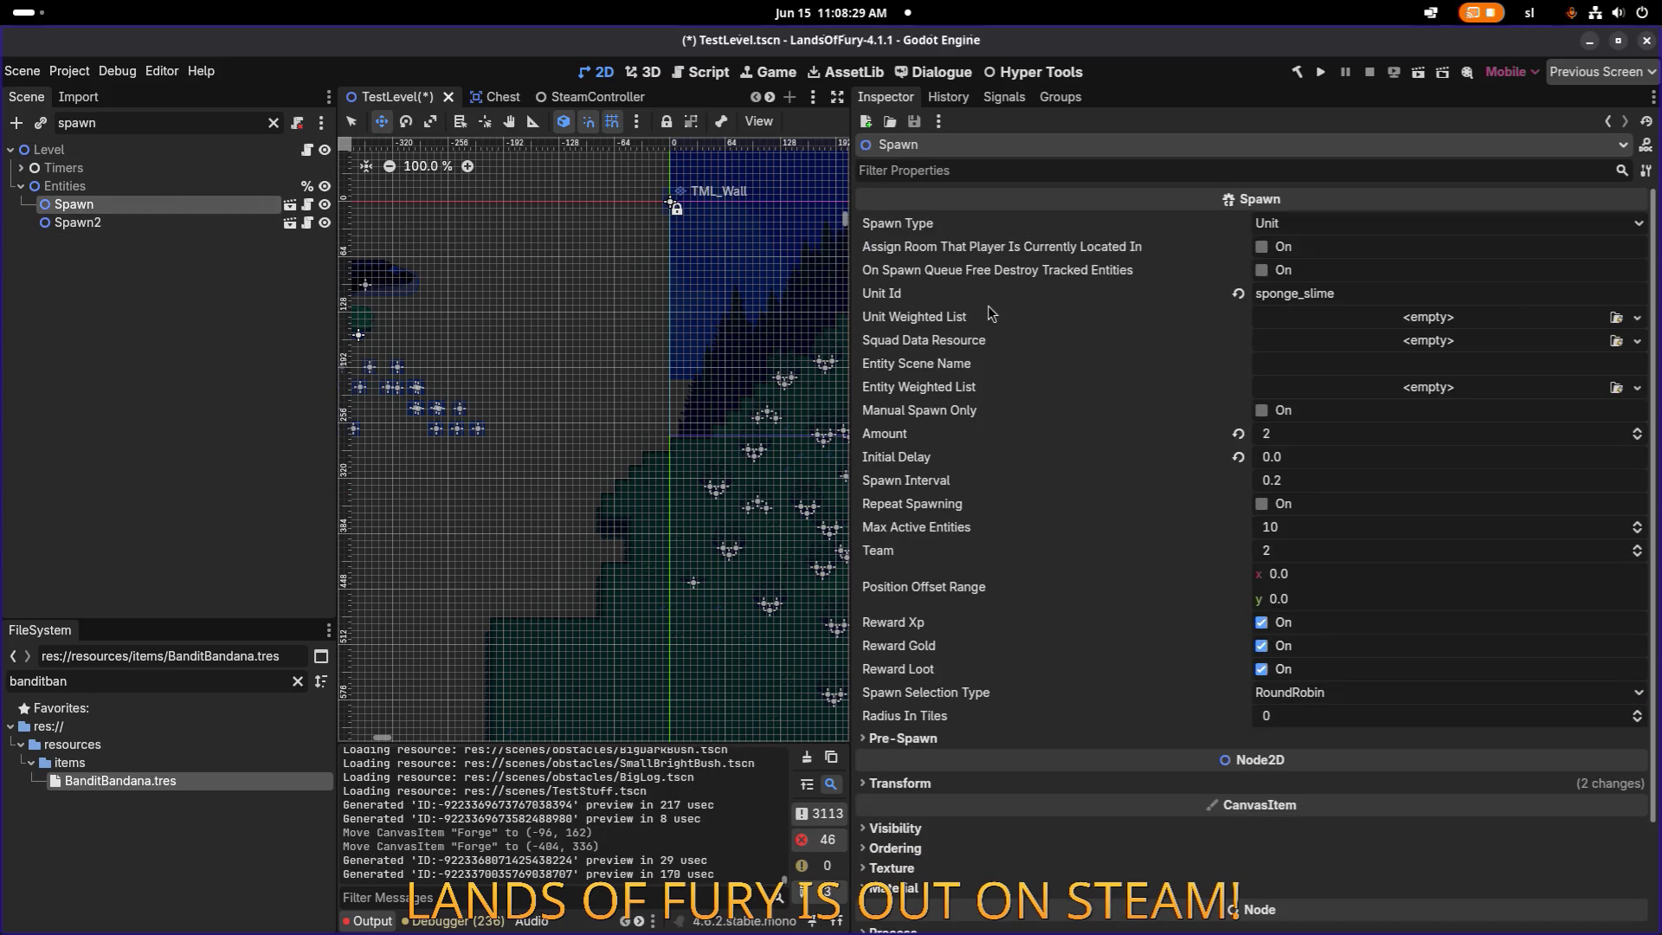
{"action": "left_click", "coordinate": [1310, 545]}
{"action": "left_click", "coordinate": [1317, 531]}
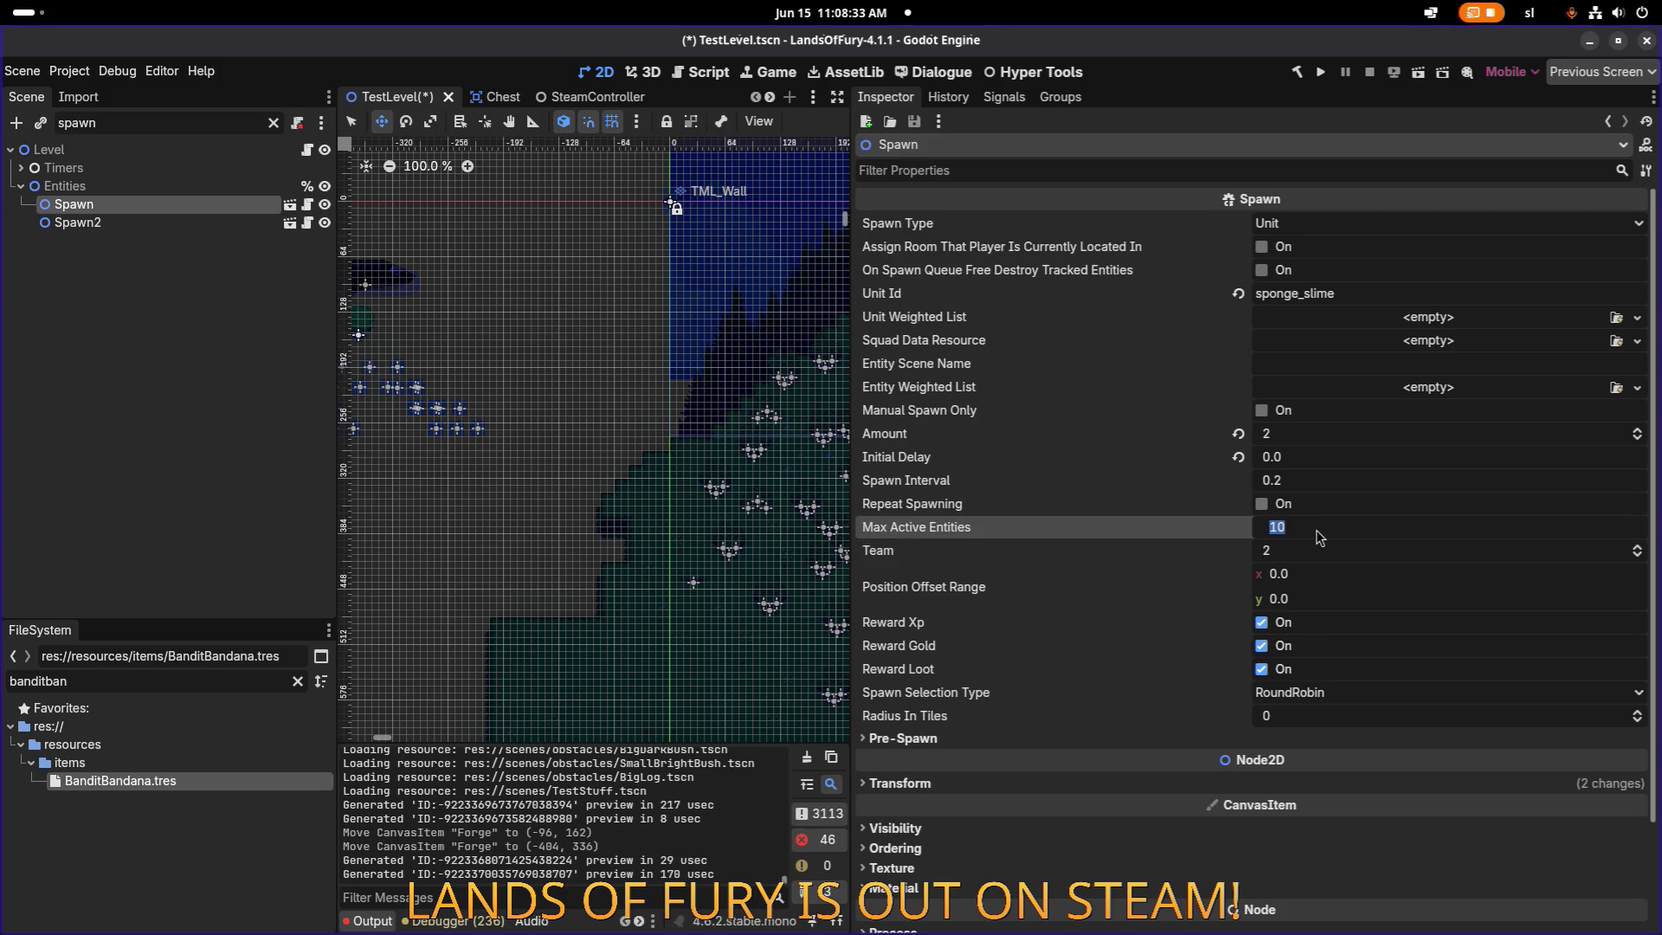
{"action": "type", "text": "0"}
{"action": "key", "text": "Return"}
{"action": "key", "text": "ctrl+s"}
{"action": "left_click", "coordinate": [131, 362]}
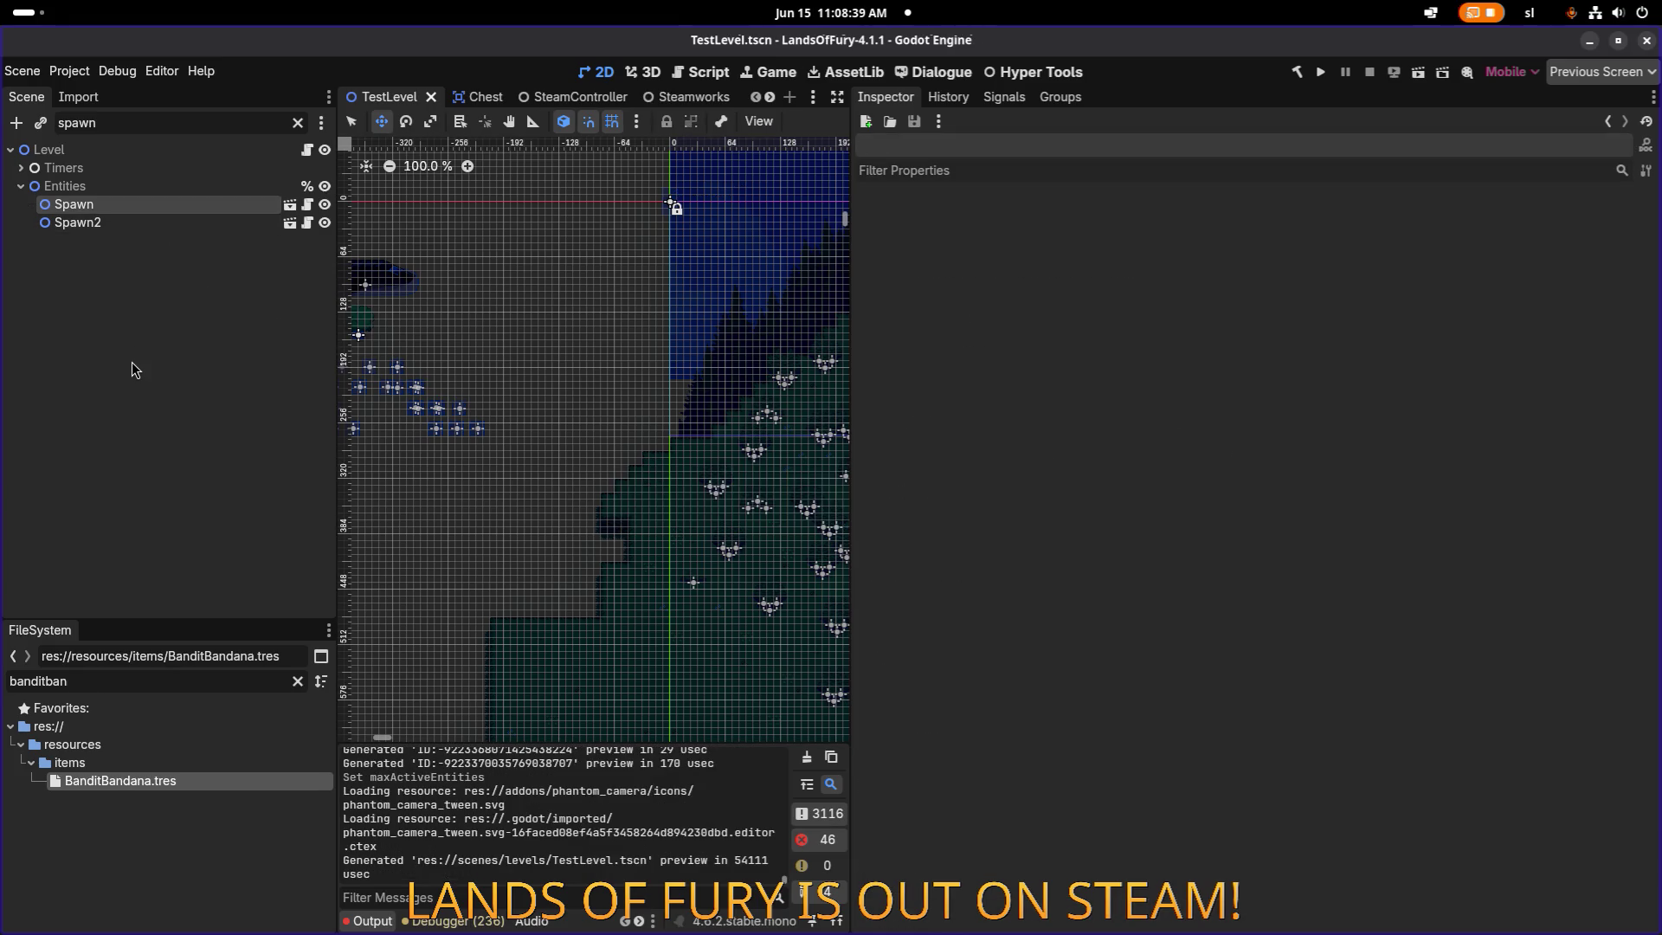
{"action": "key", "text": "ctrl+shift+o"}
Open Unit.tscn, set AIBrain's Debug Mode to None, and save the scene.
{"action": "type", "text": "unit"}
{"action": "key", "text": "Return"}
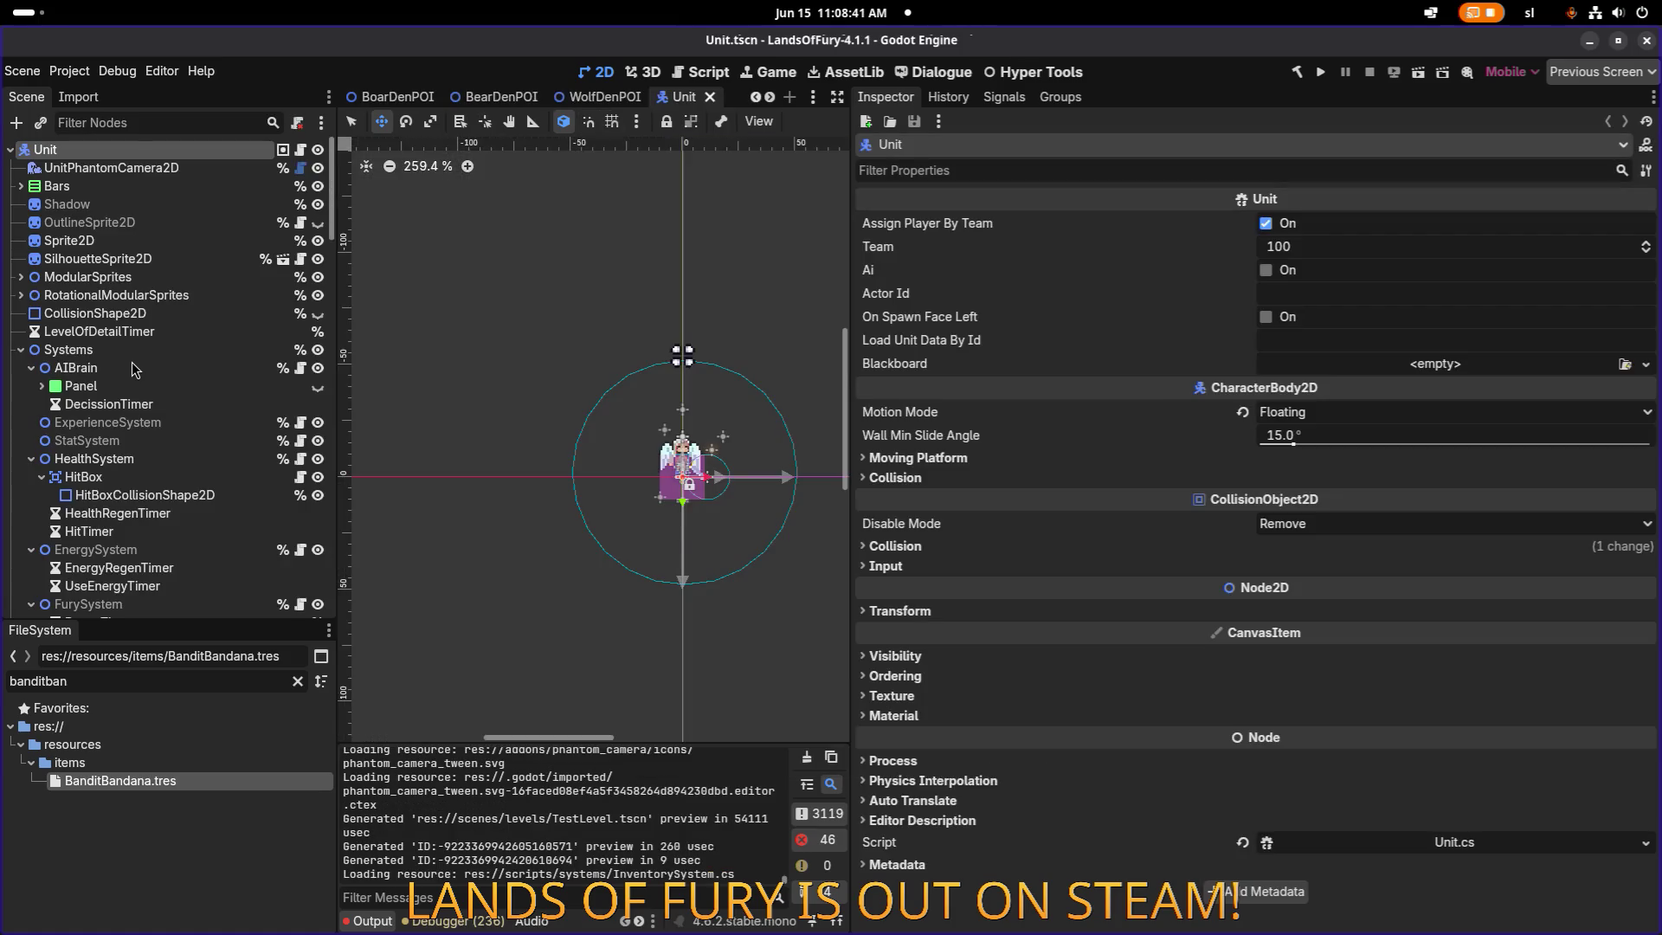
{"action": "left_click", "coordinate": [132, 364]}
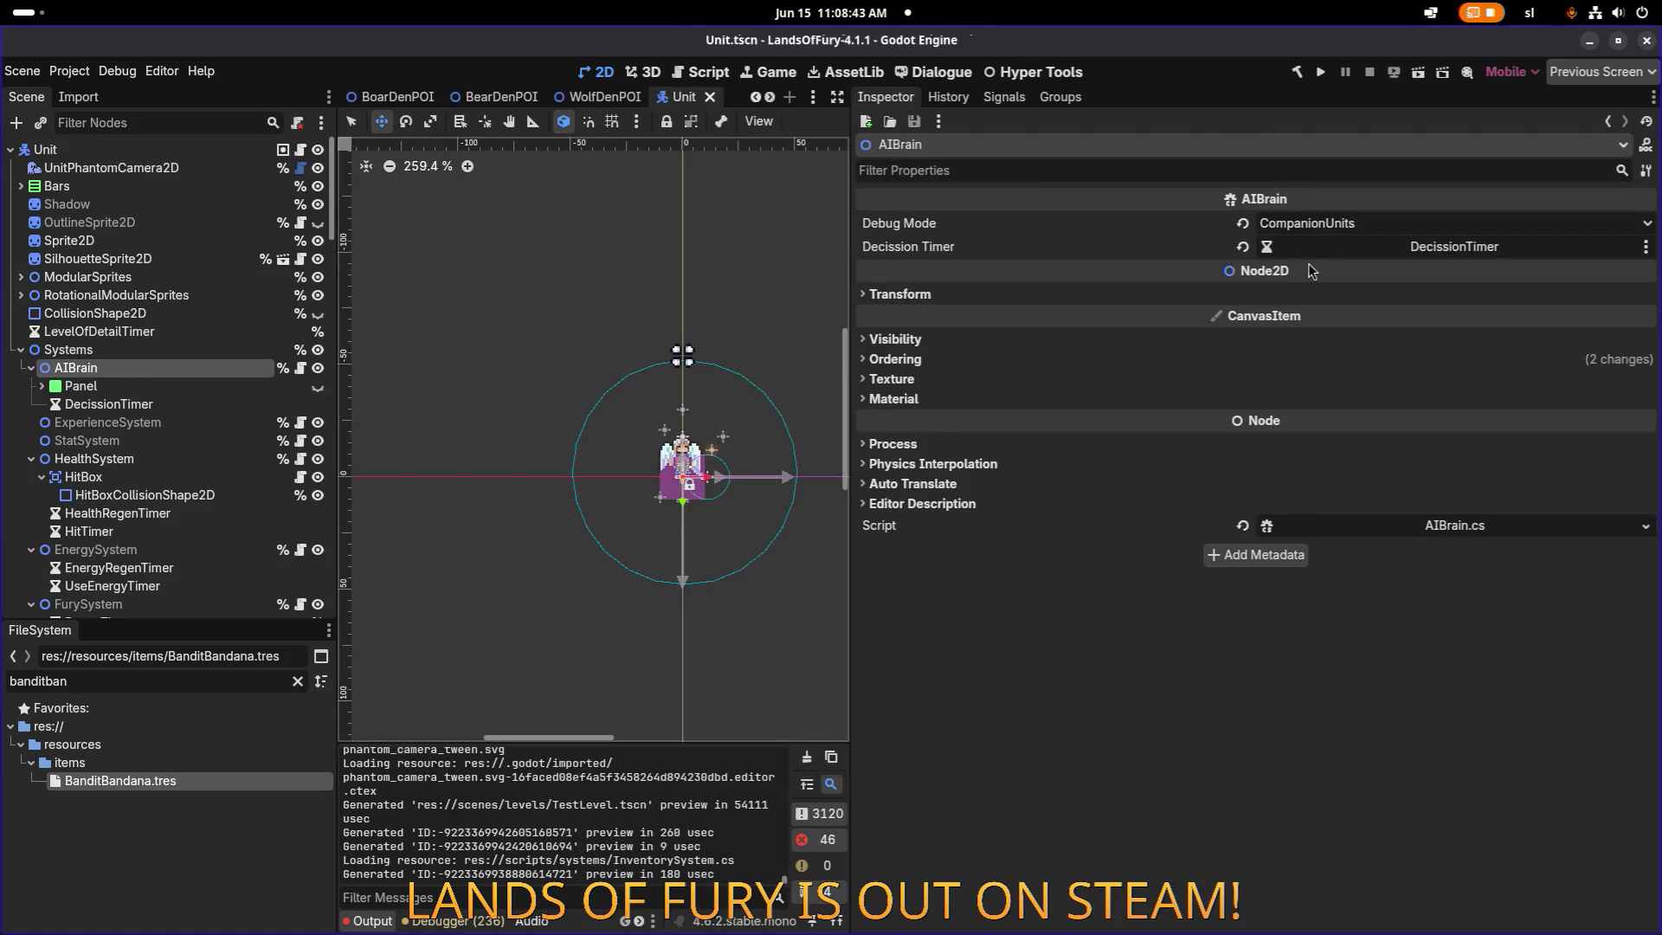
{"action": "left_click", "coordinate": [1334, 223]}
{"action": "left_click", "coordinate": [1316, 250]}
{"action": "key", "text": "ctrl+s"}
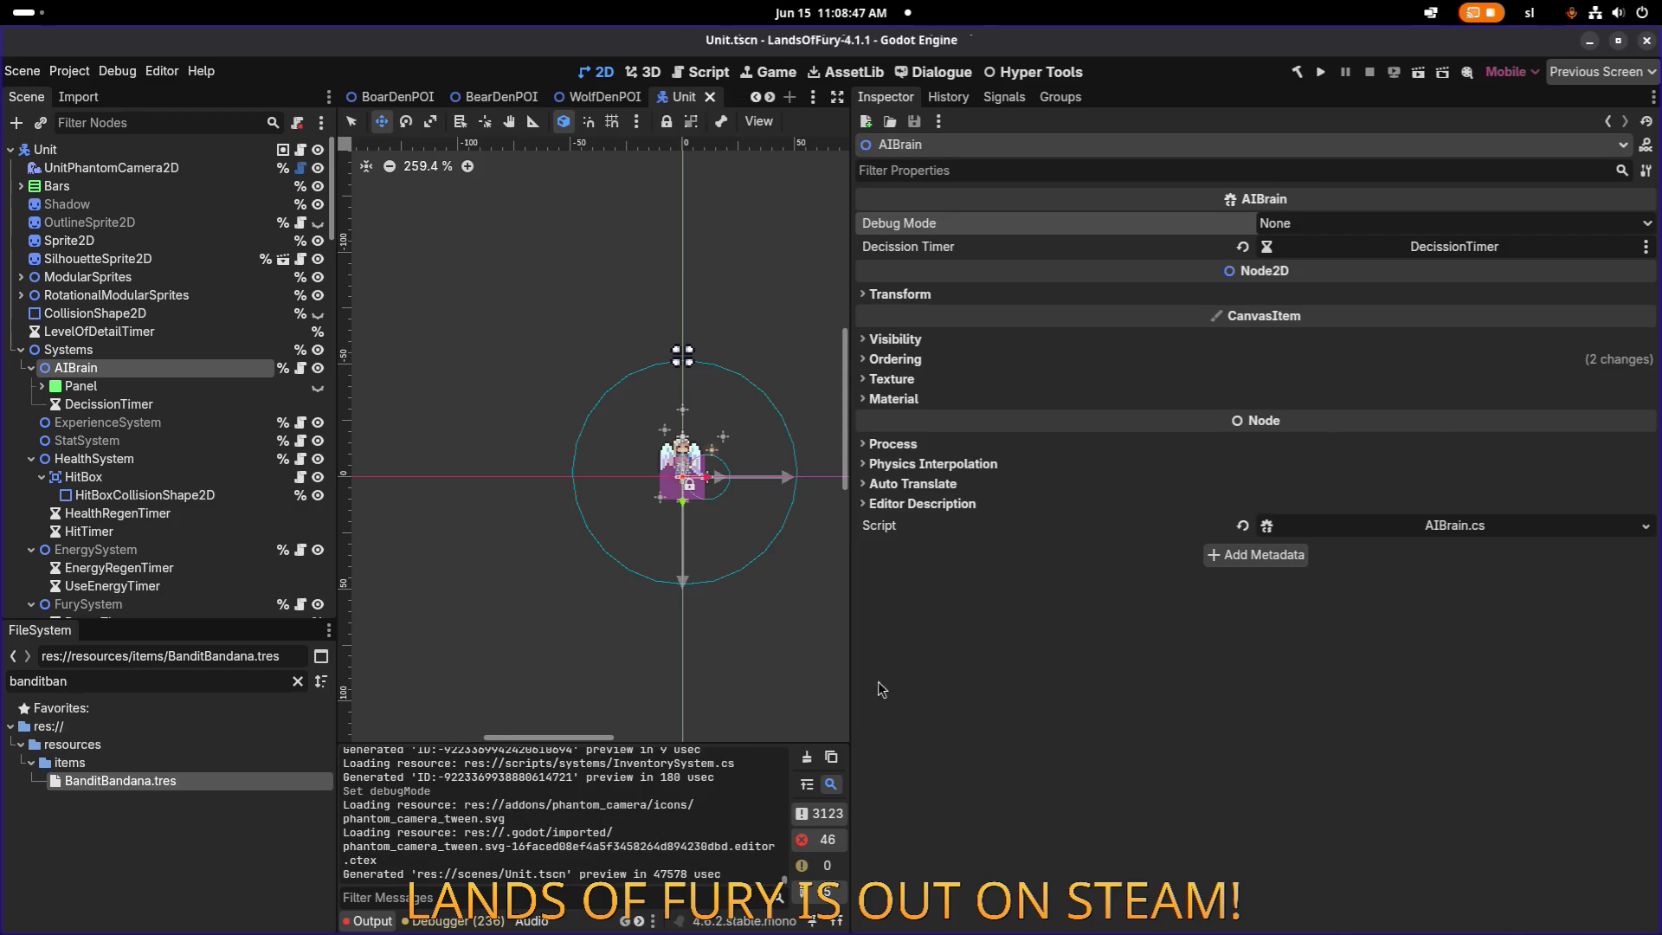
Switch back to ShopSystem.cs in VS Code at line 181.
{"action": "key", "text": "alt+Tab"}
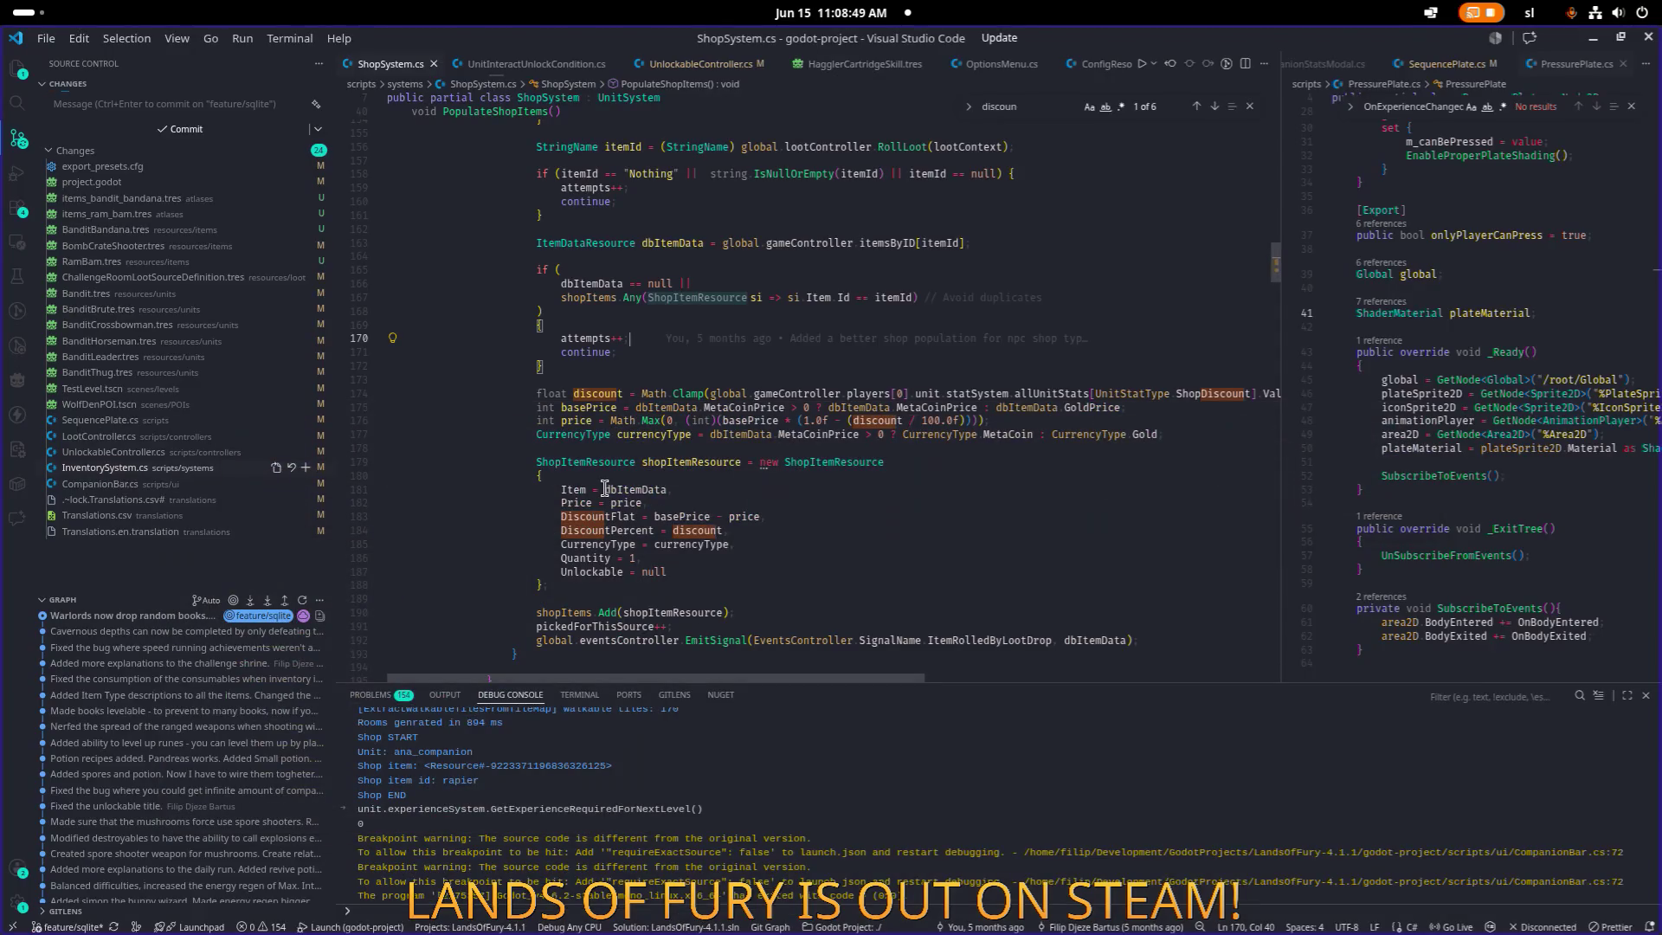
{"action": "left_click", "coordinate": [605, 490]}
{"action": "key", "text": "ctrl+p"}
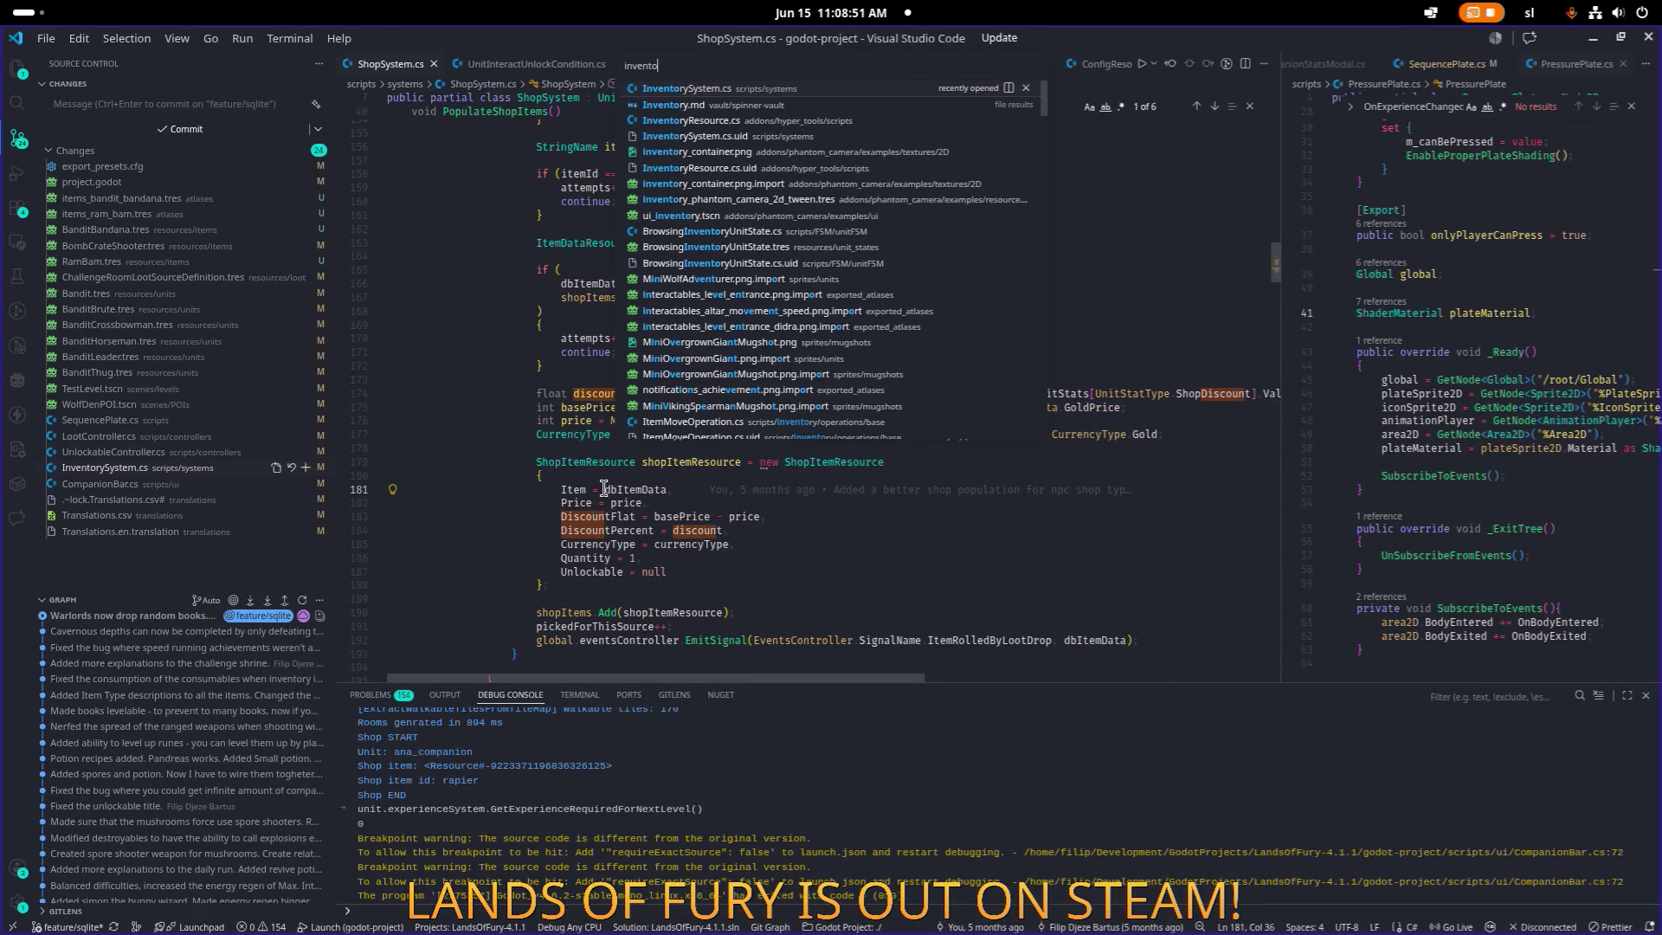
Open InventorySystem.cs and wrap debug AddItem lines 600–602 in a /* */ comment.
{"action": "key", "text": "Return"}
{"action": "key", "text": "shift+Up"}
{"action": "key", "text": "shift+Up"}
{"action": "key", "text": "shift+Home"}
{"action": "key", "text": "F5"}
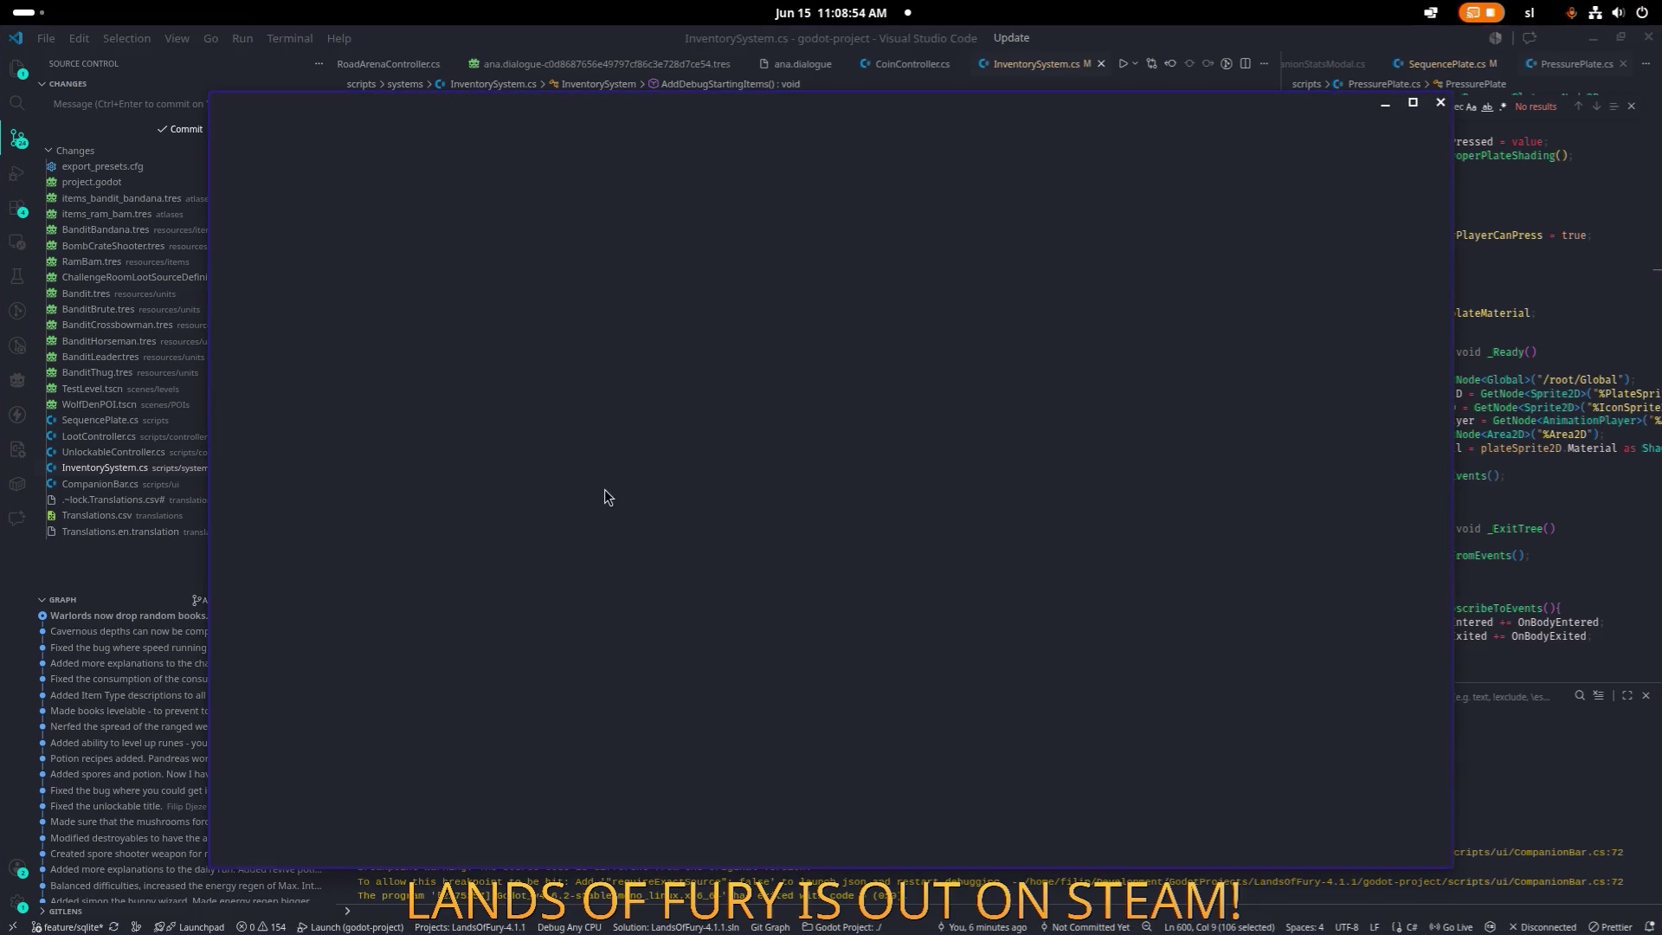
{"action": "key", "text": "alt+Tab"}
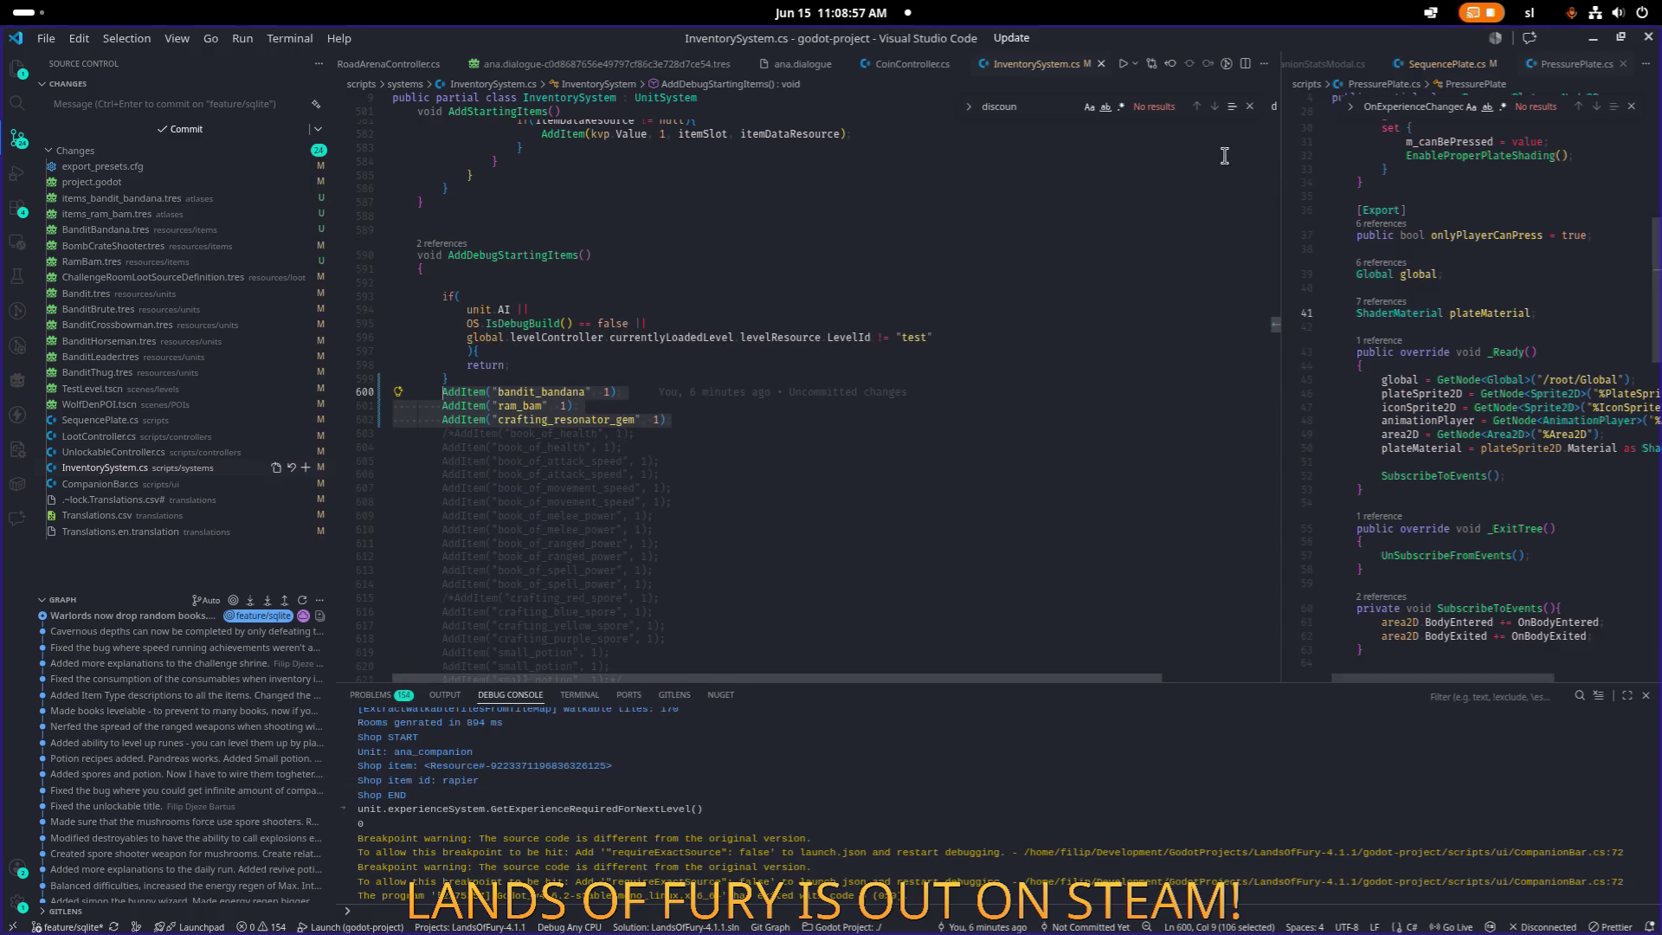
{"action": "key", "text": "Right"}
{"action": "key", "text": "Up"}
{"action": "key", "text": "Up"}
{"action": "key", "text": "Home"}
{"action": "type", "text": "/*"}
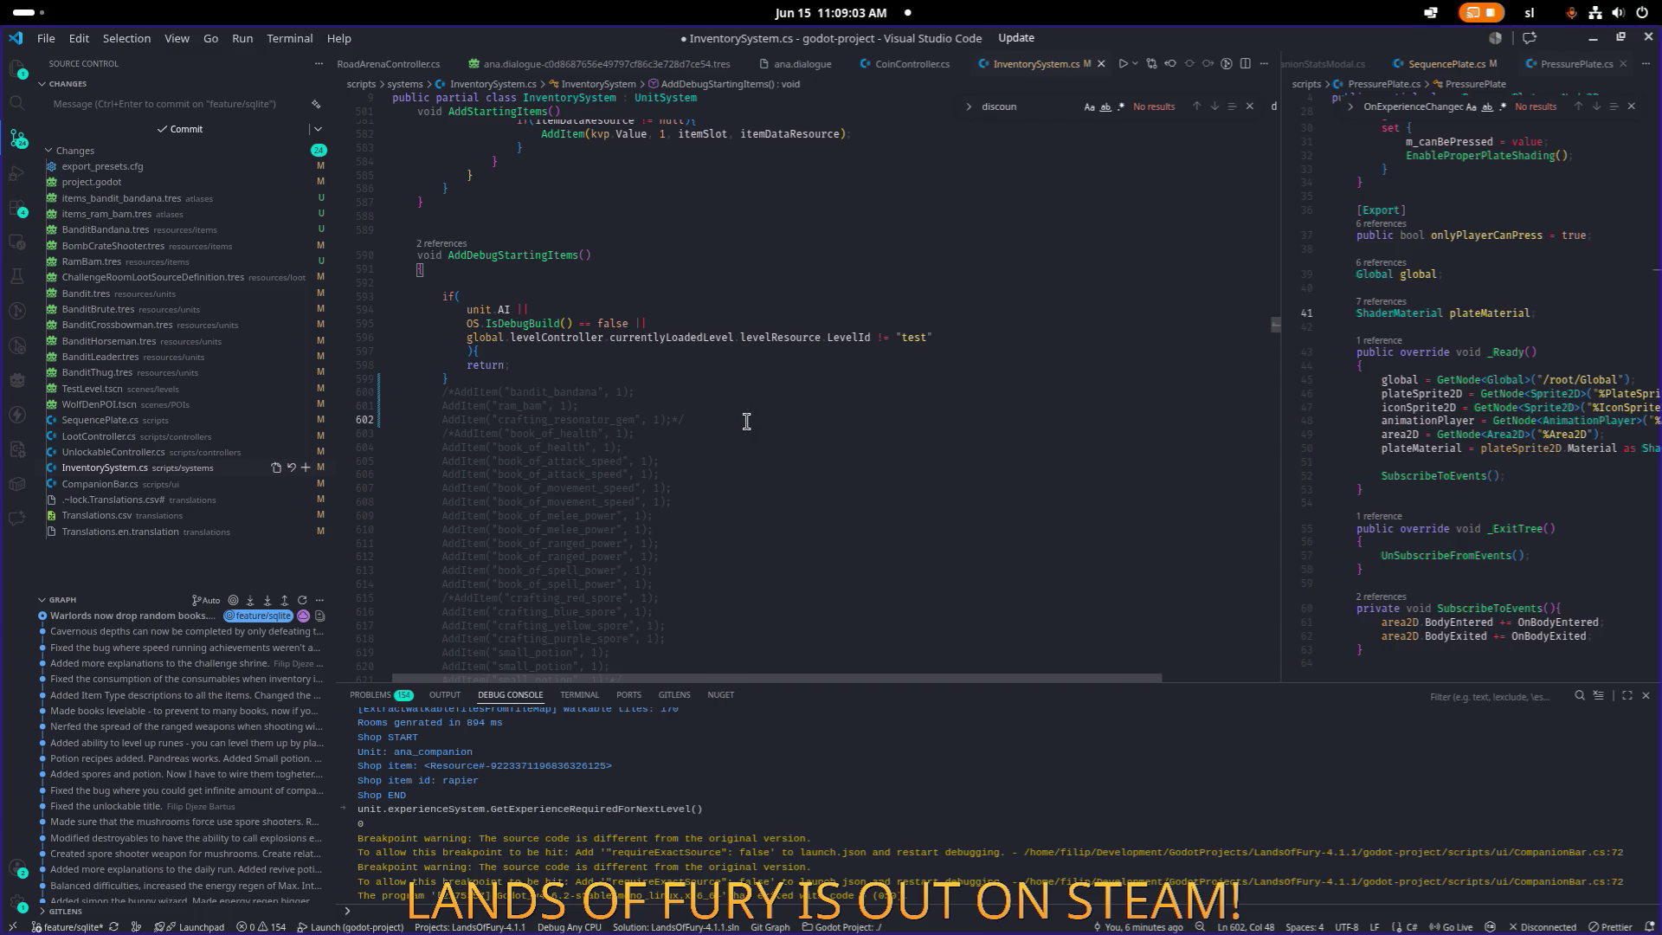
{"action": "key", "text": "alt+Tab"}
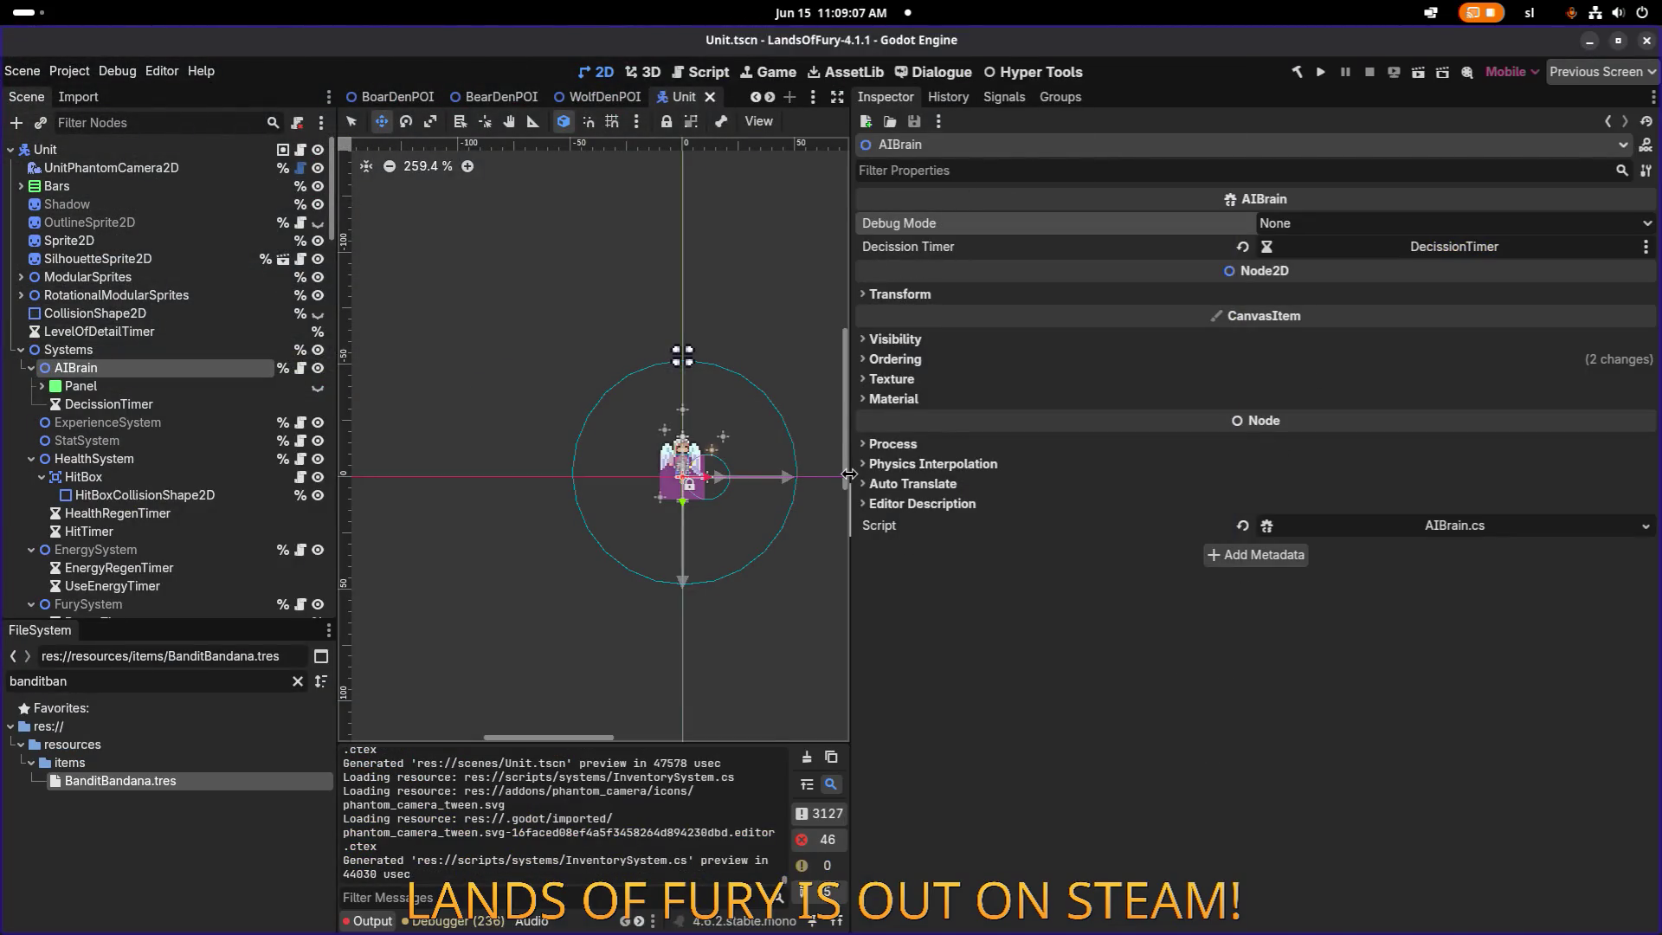
Widen the scene viewport and launch the project with Run Project.
{"action": "left_click_drag", "start_coordinate": [850, 473], "coordinate": [1084, 474]}
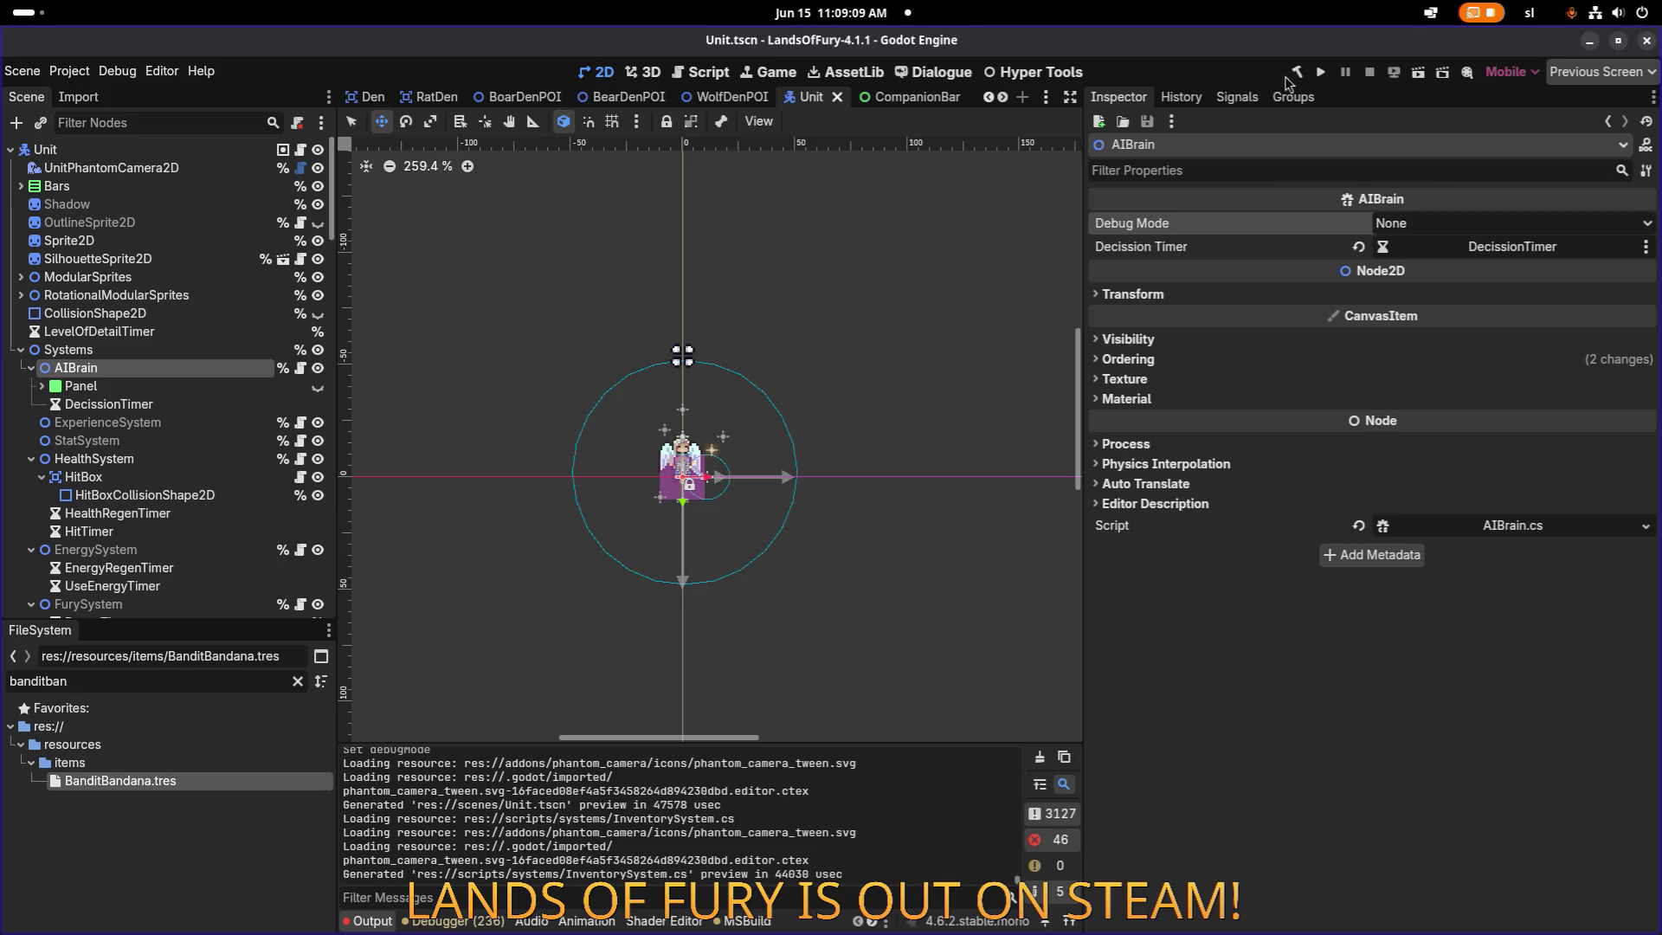
{"action": "left_click", "coordinate": [1318, 72]}
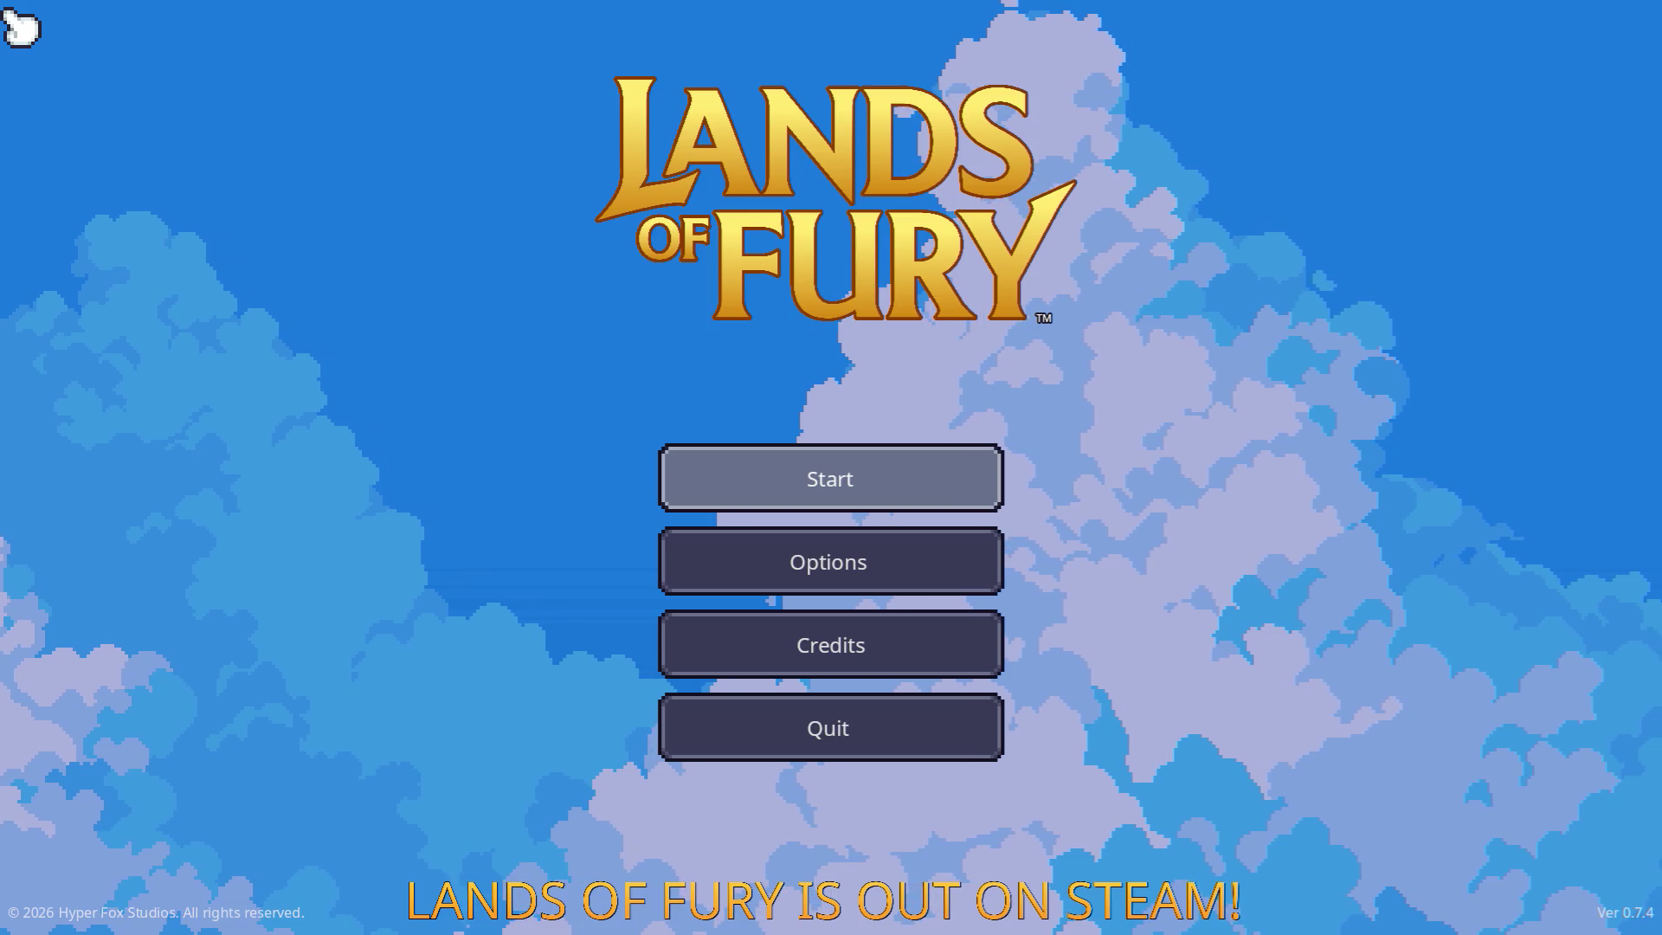
Load a profile, check the inventory, and walk through the Glade's purple portal.
{"action": "key", "text": "Return"}
{"action": "key", "text": "Return"}
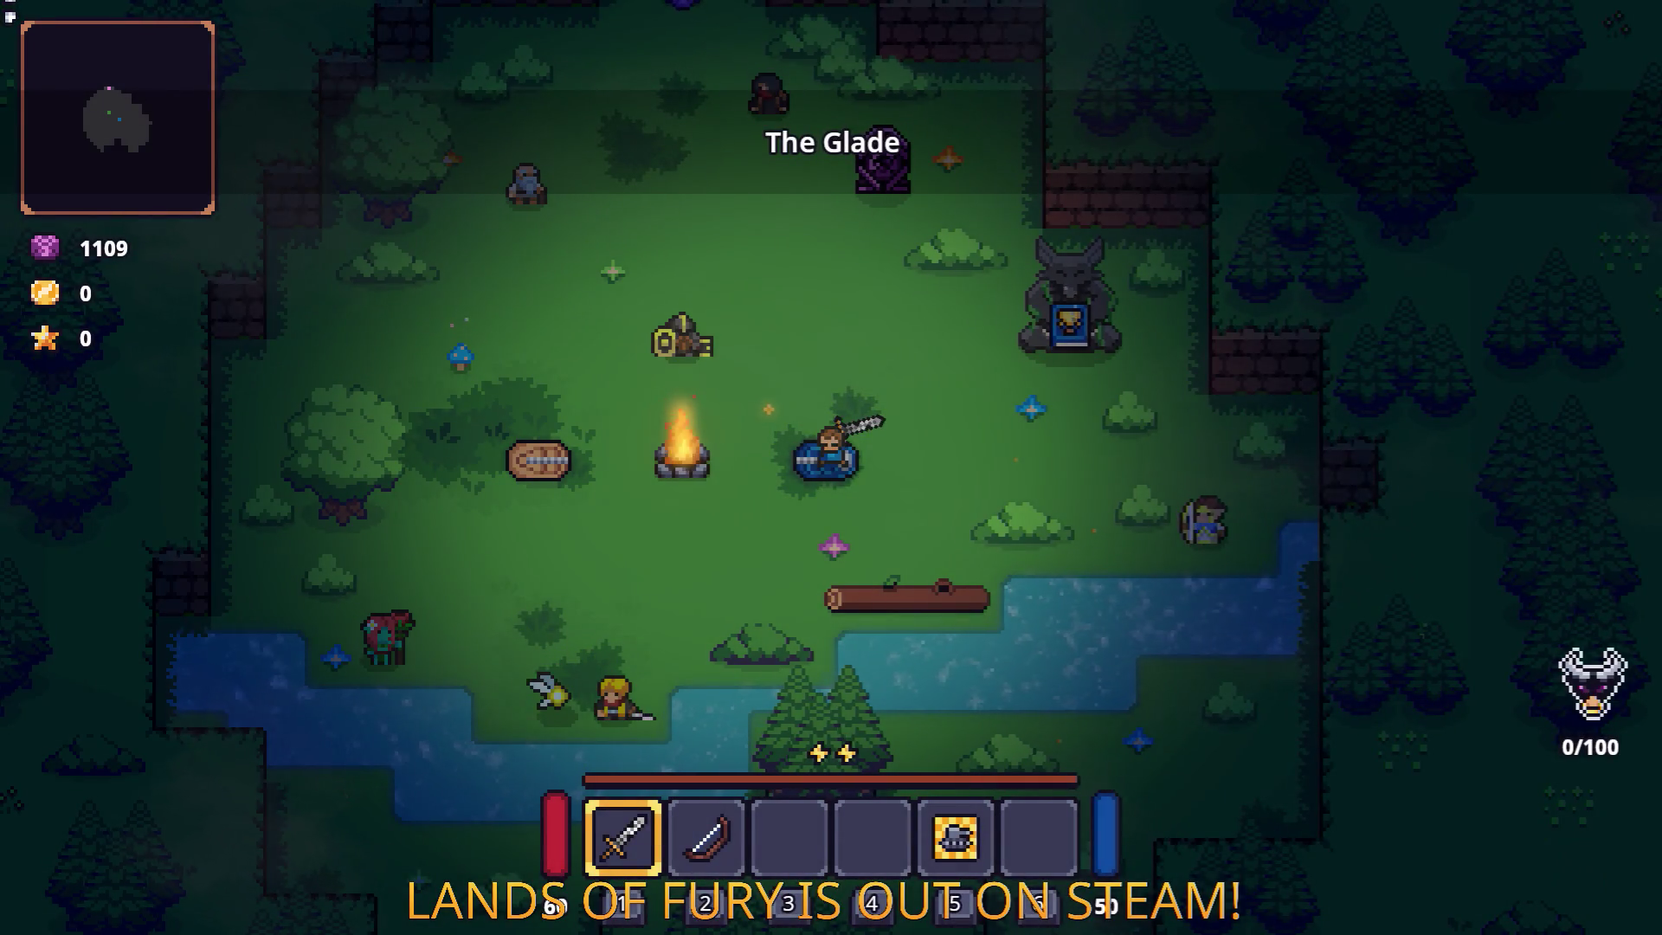
{"action": "key", "text": "Tab"}
{"action": "key", "text": "Tab"}
{"action": "key", "text": "w"}
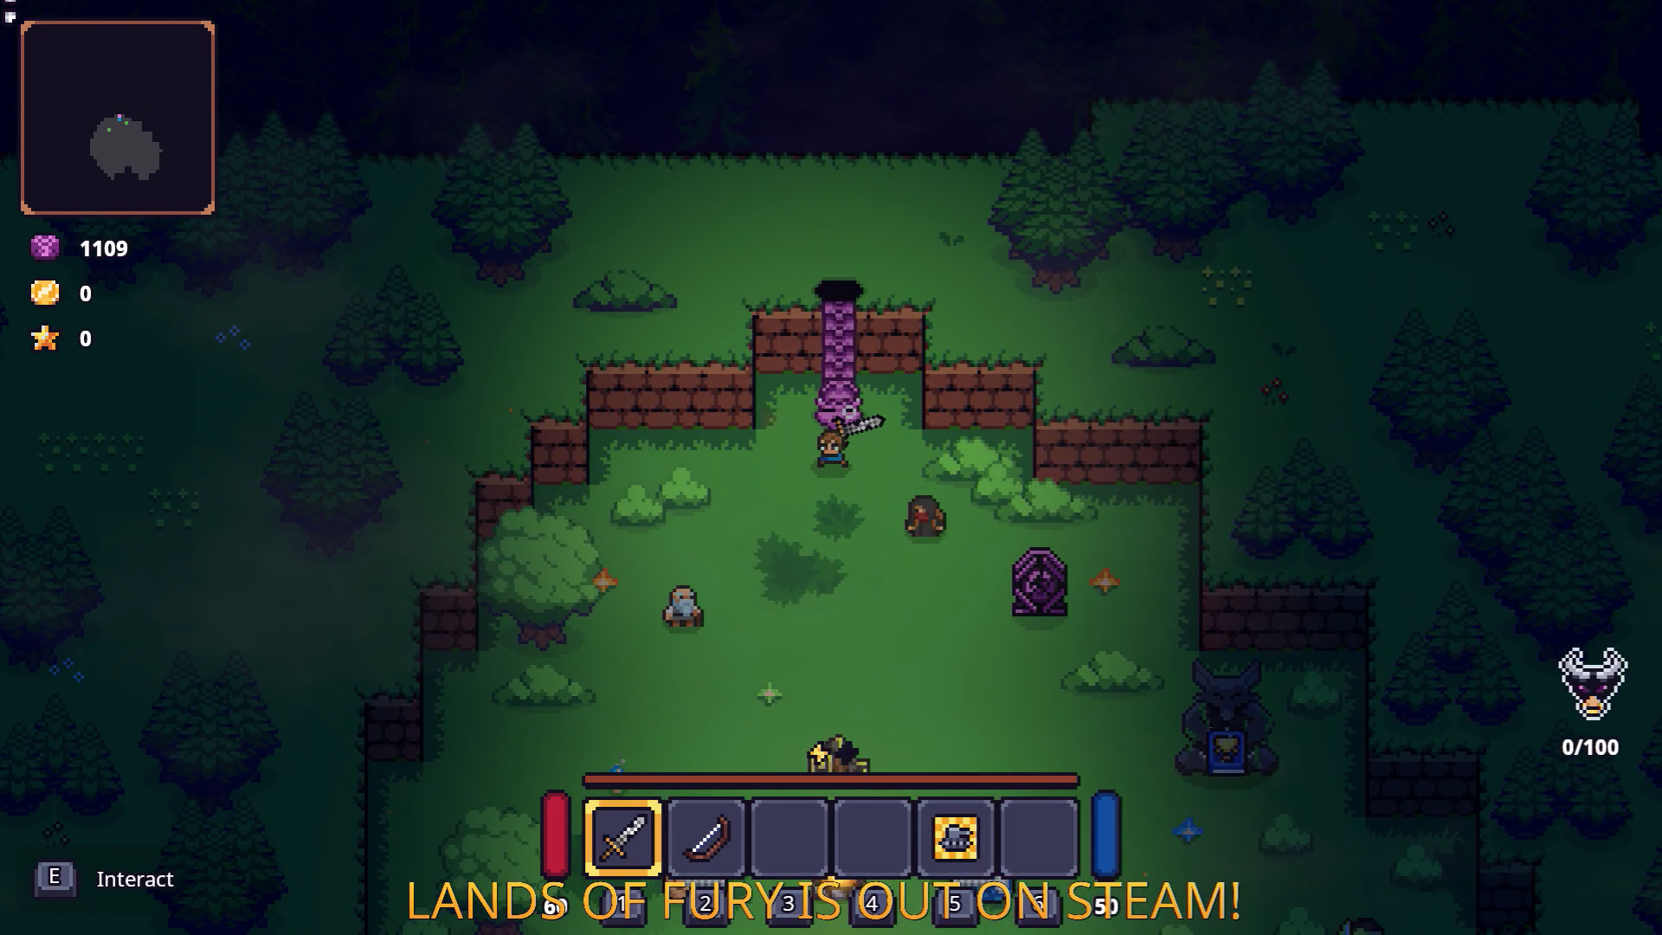
{"action": "key", "text": "e"}
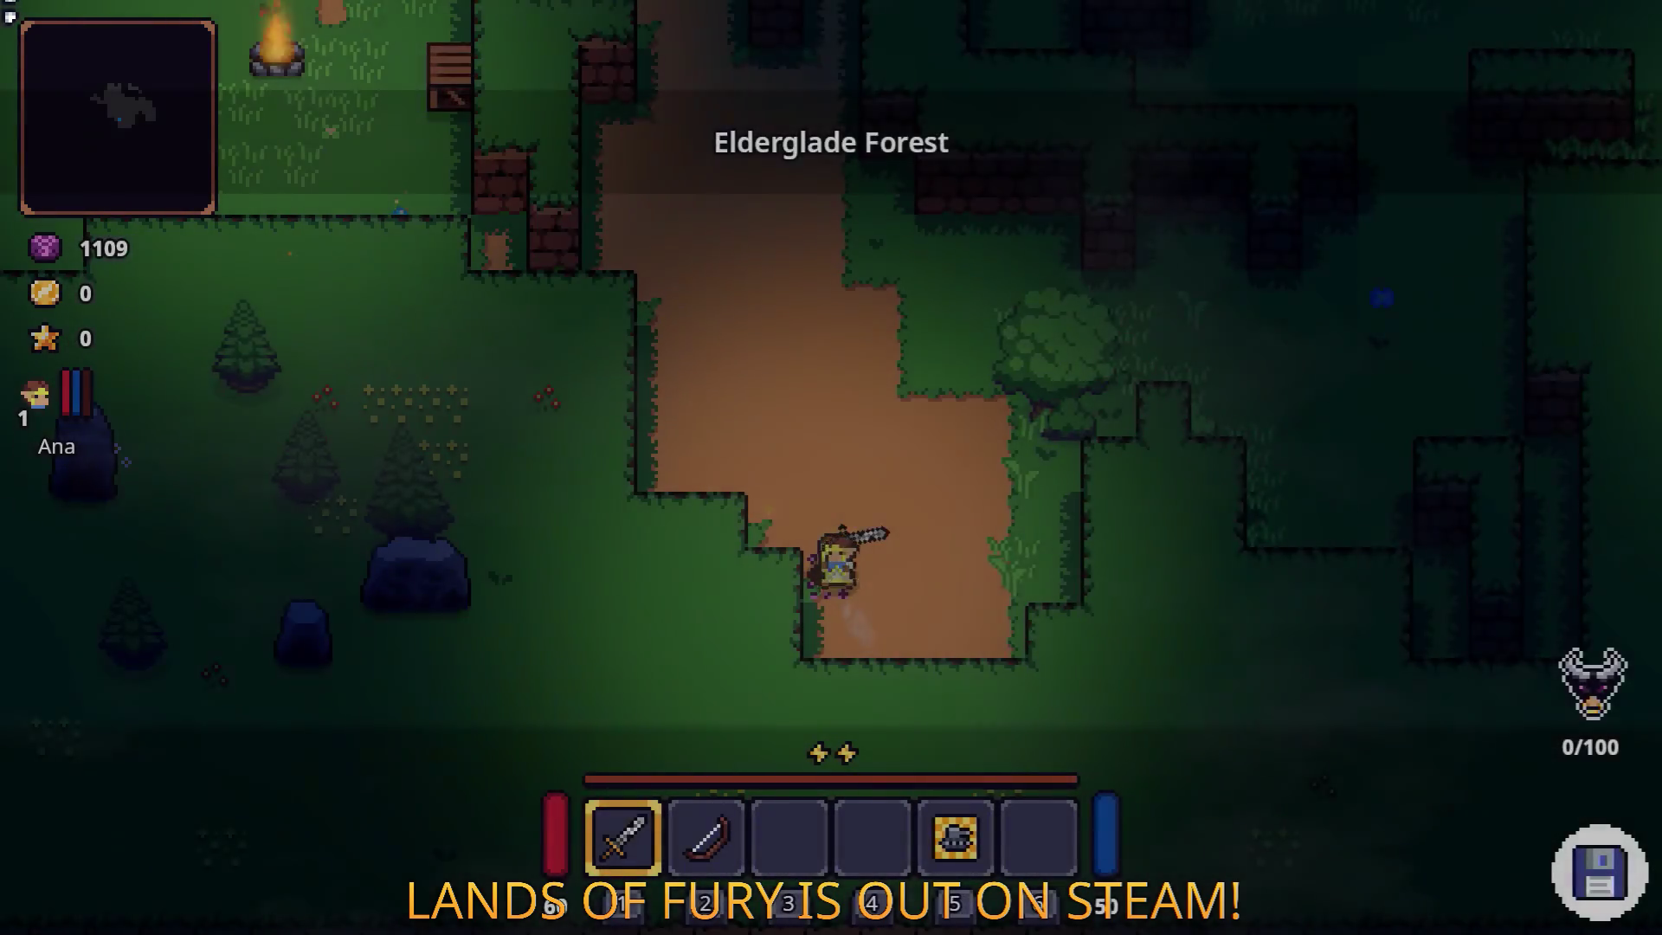
Walk up the forest path, equip the bow with 2, and approach the axe enemies.
{"action": "key", "text": "w"}
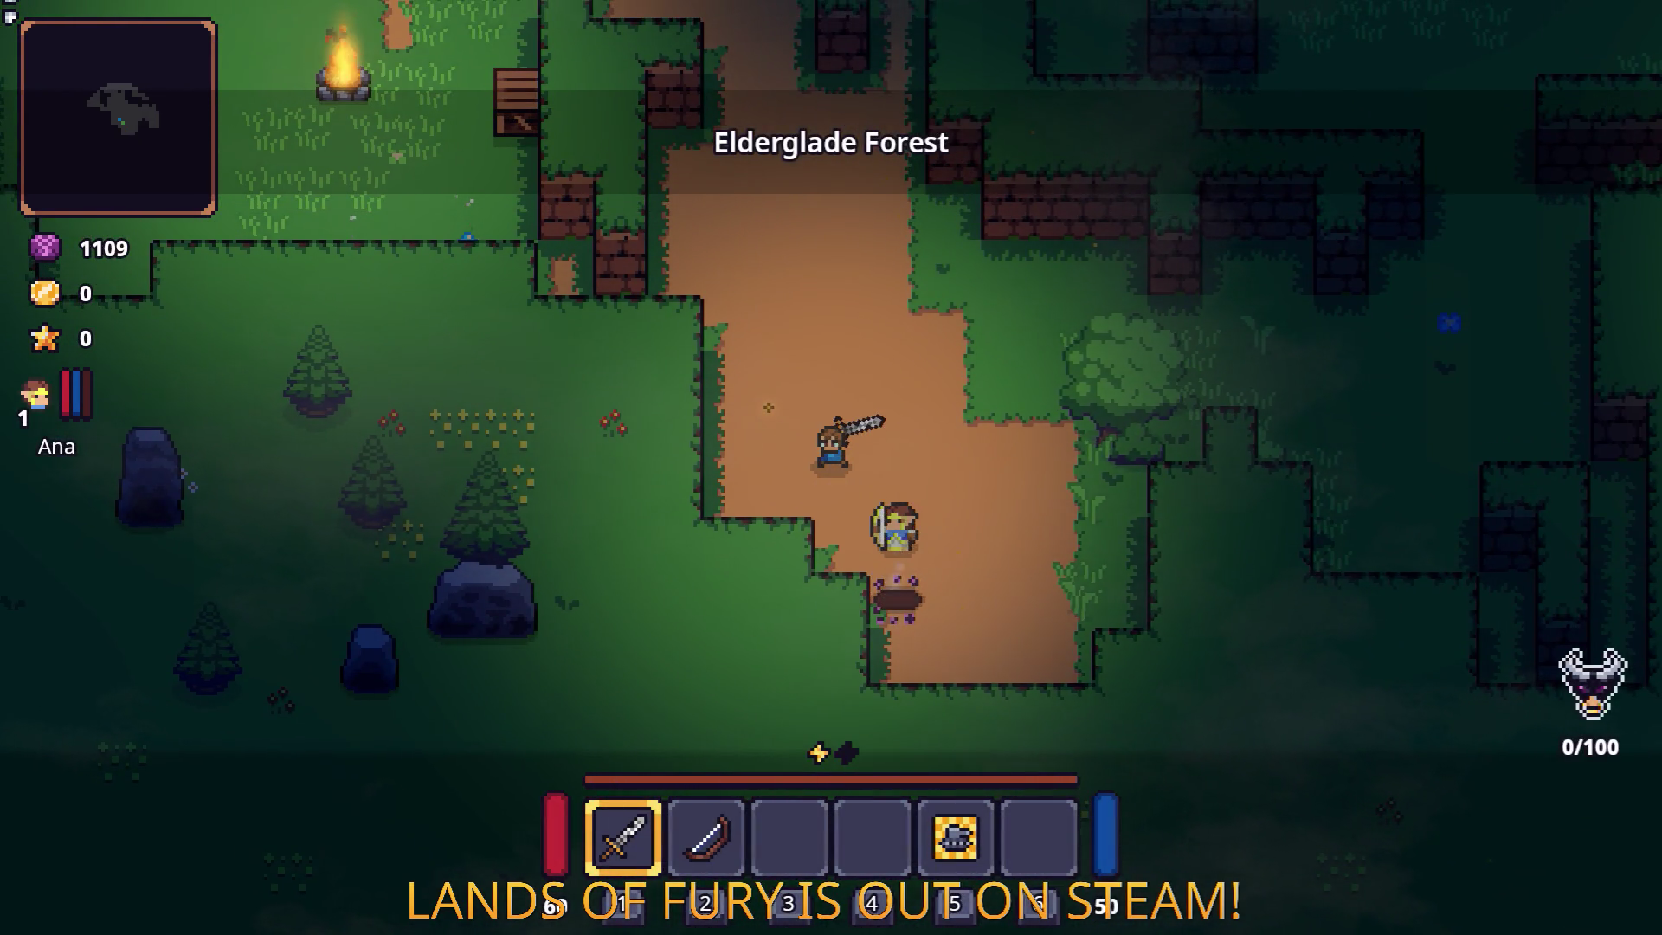
{"action": "key", "text": "w"}
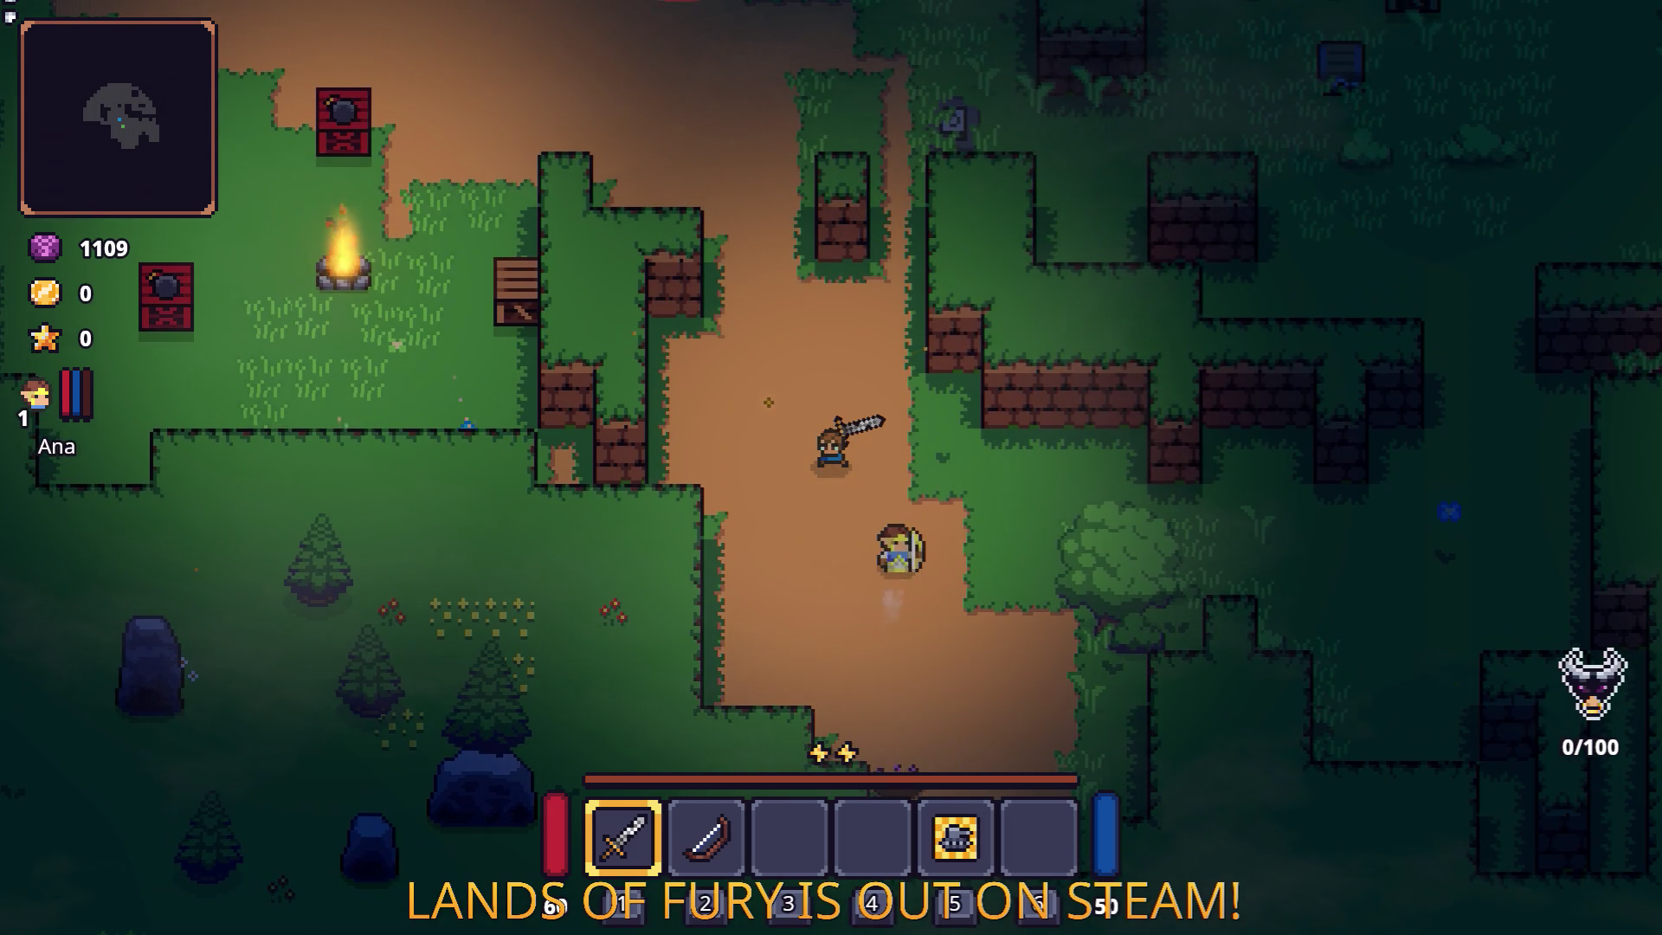
{"action": "key", "text": "w"}
{"action": "key", "text": "a"}
{"action": "key", "text": "w"}
{"action": "key", "text": "a"}
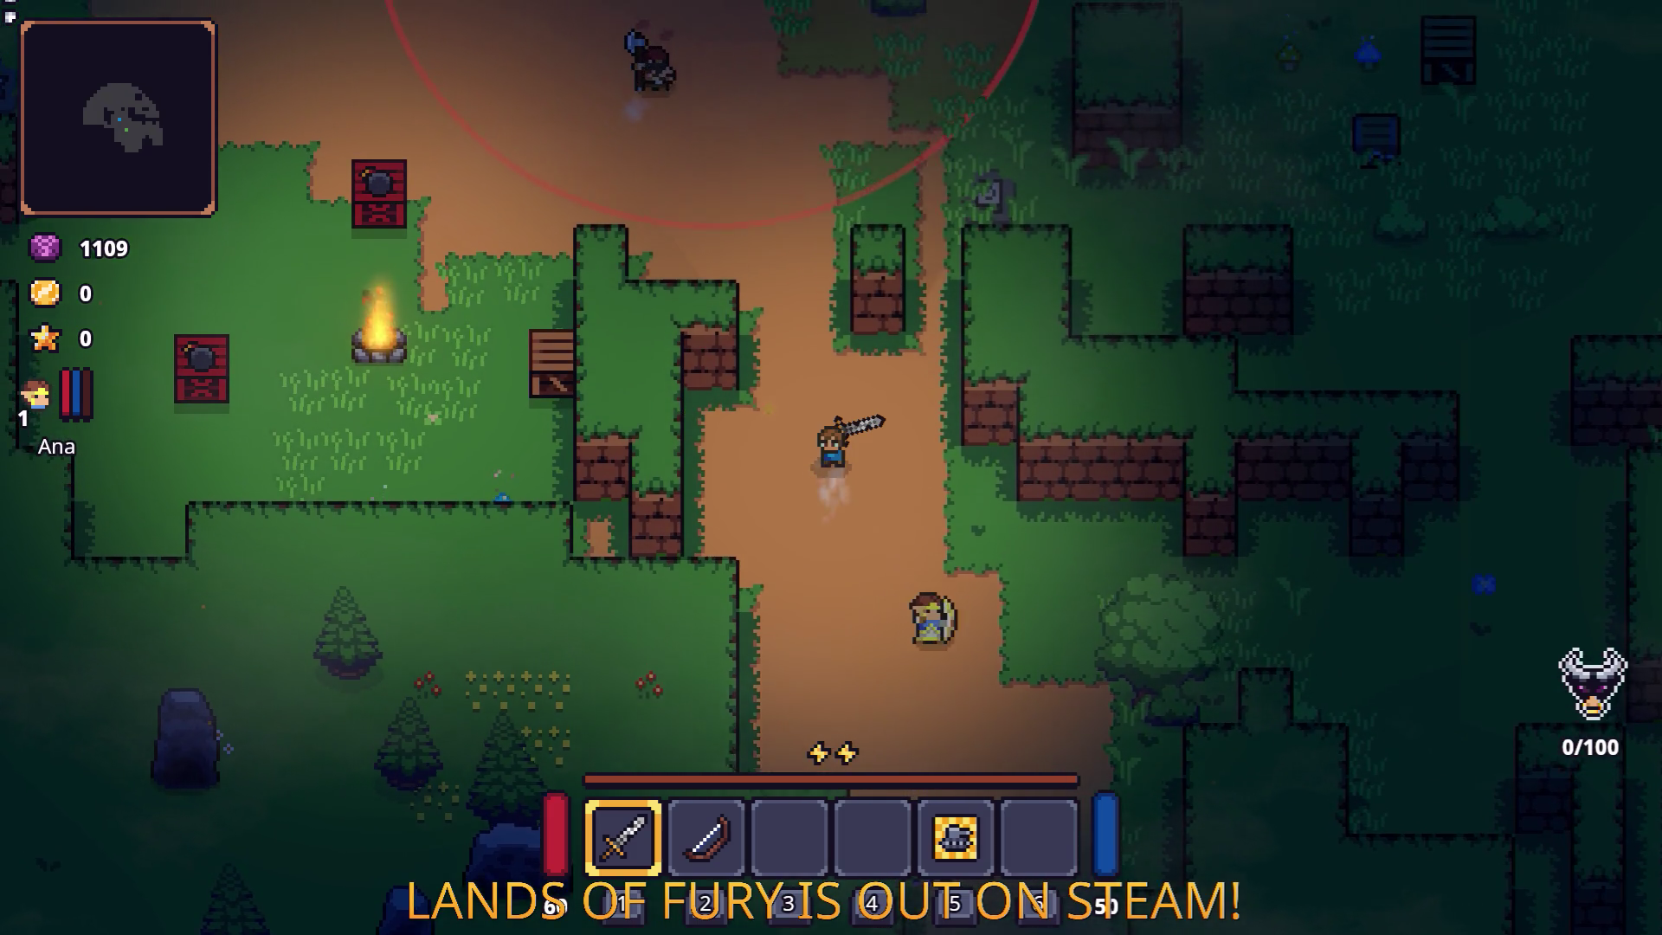
{"action": "key", "text": "2"}
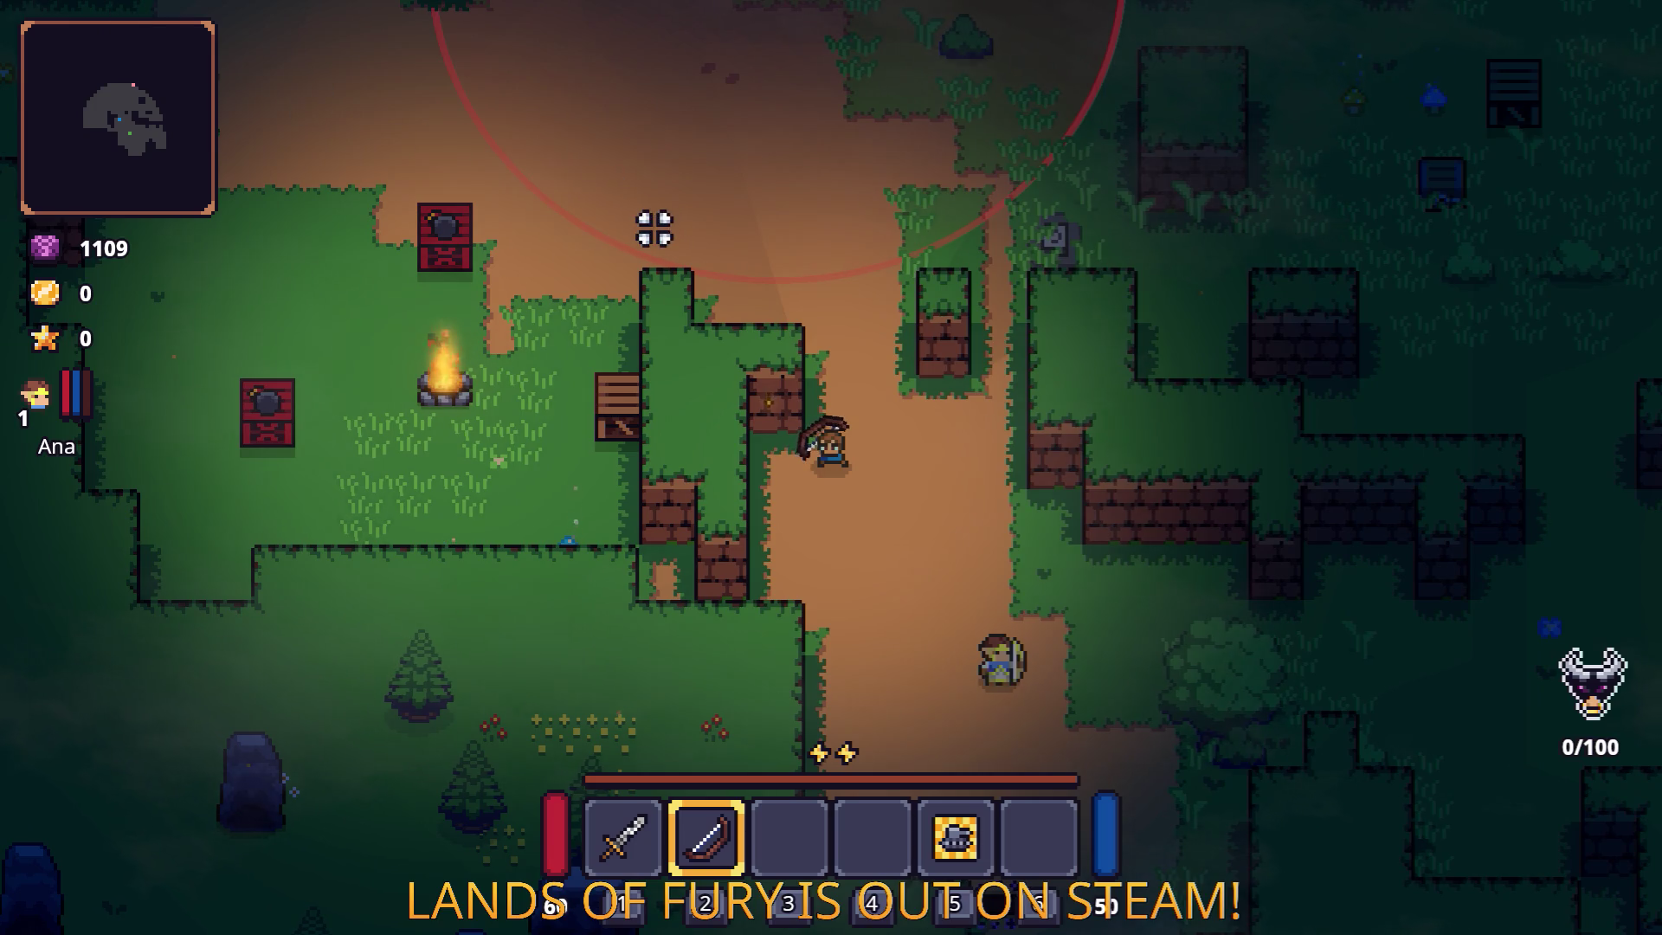
{"action": "key", "text": "w"}
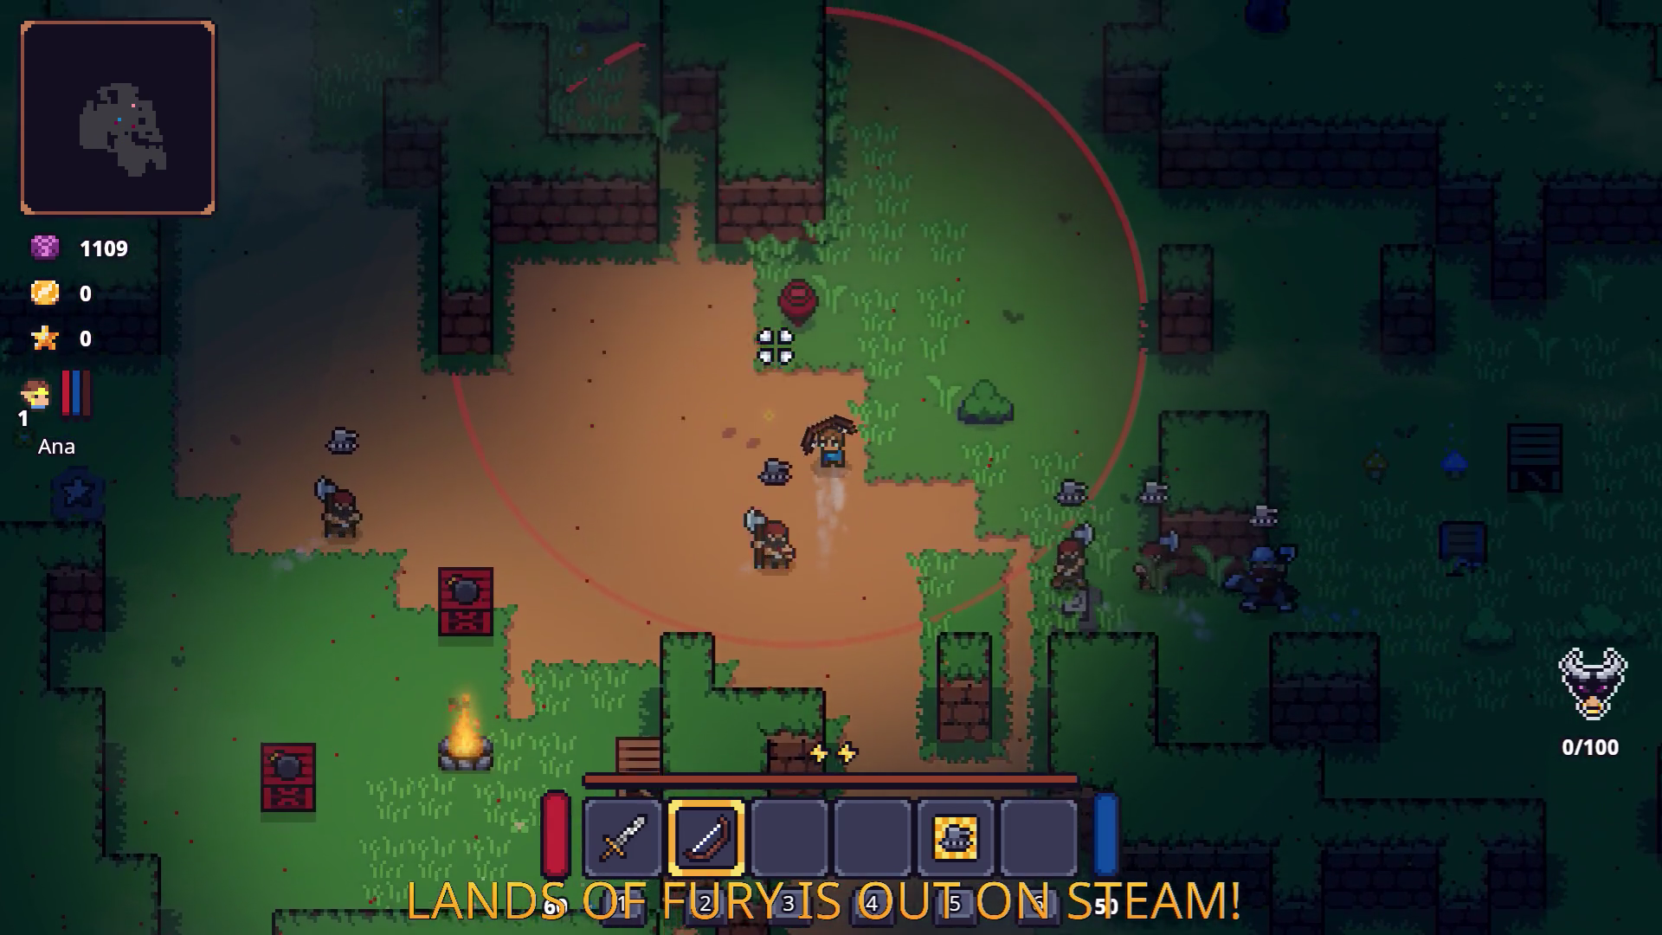
{"action": "key", "text": "a"}
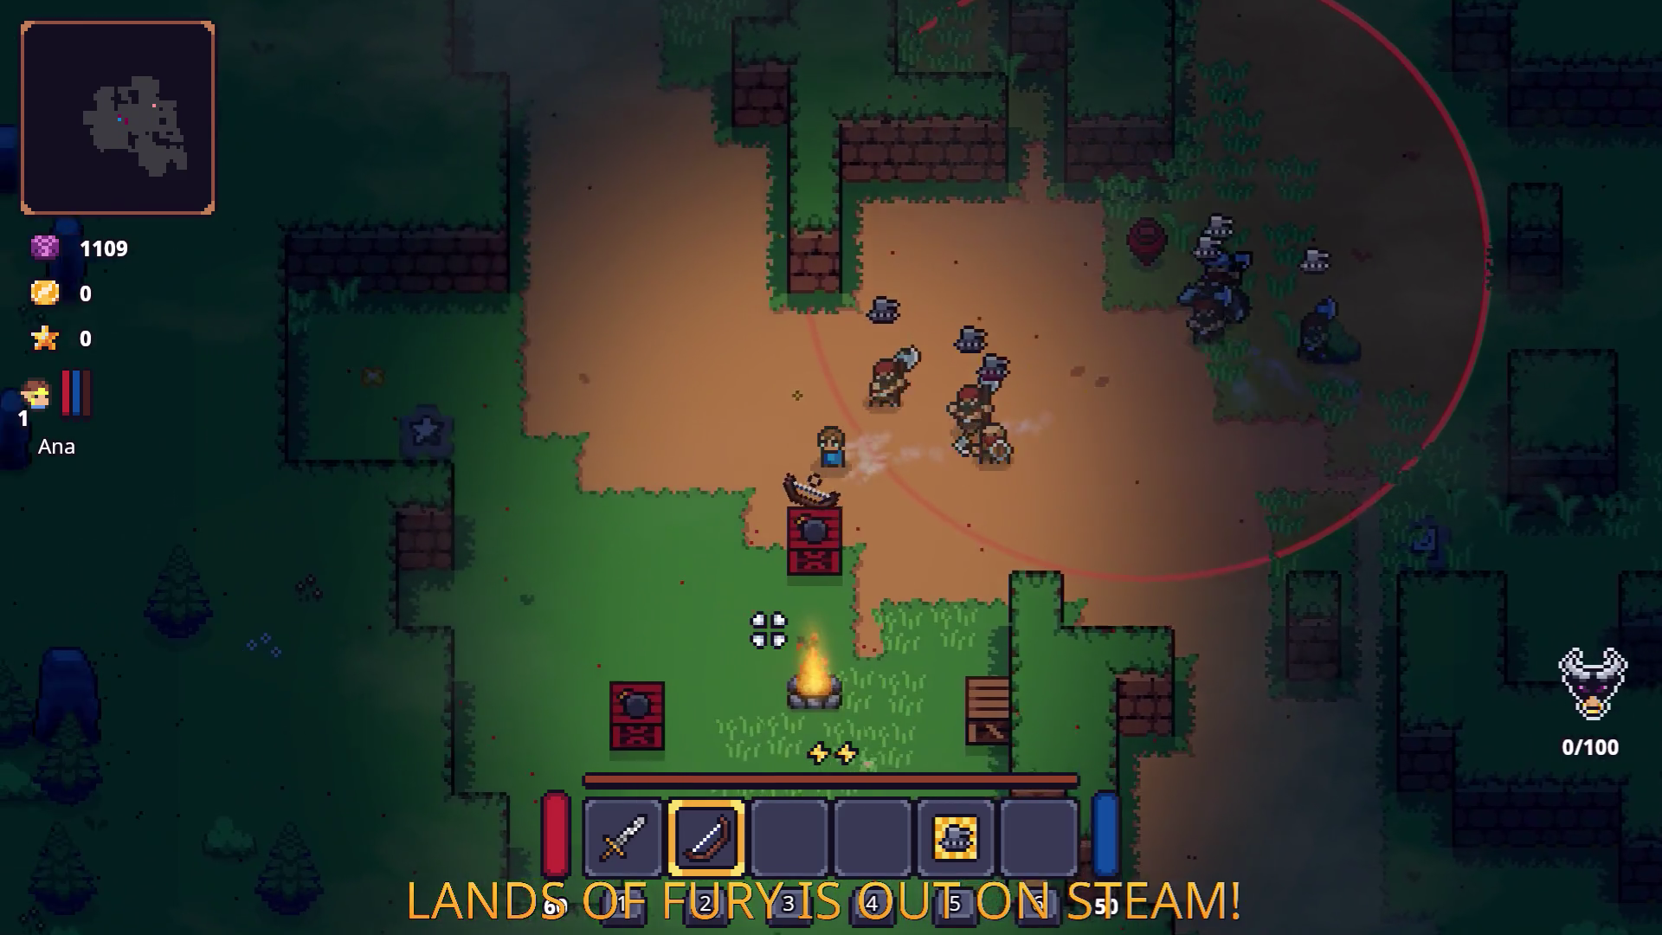
{"action": "key", "text": "s"}
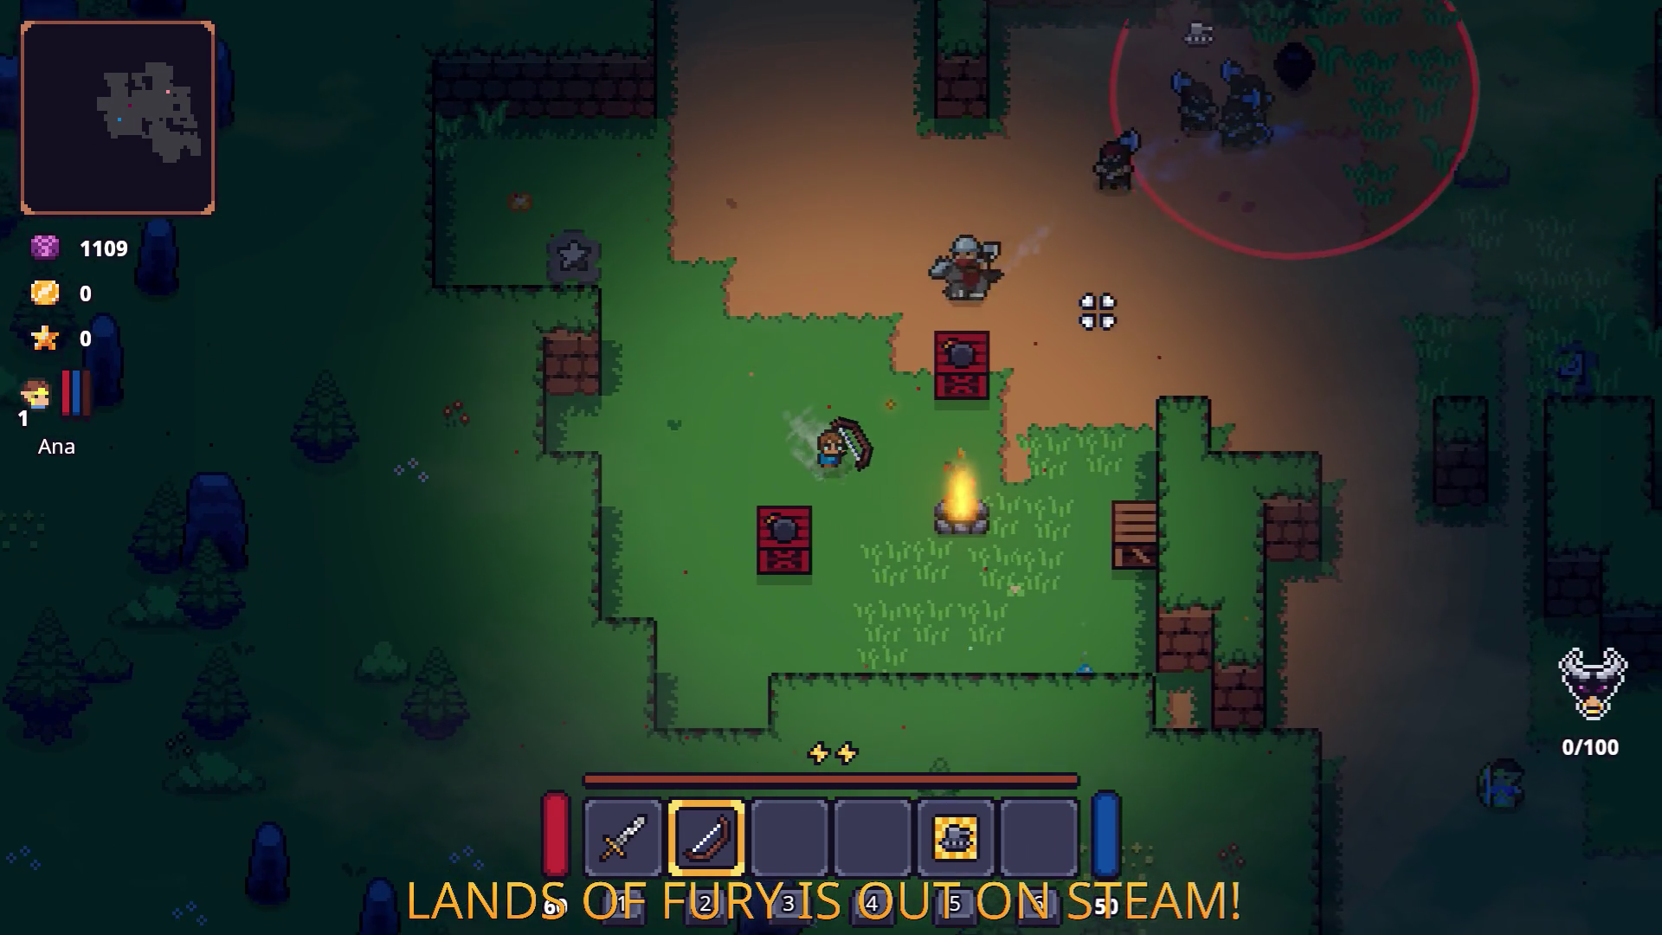
{"action": "key", "text": "d"}
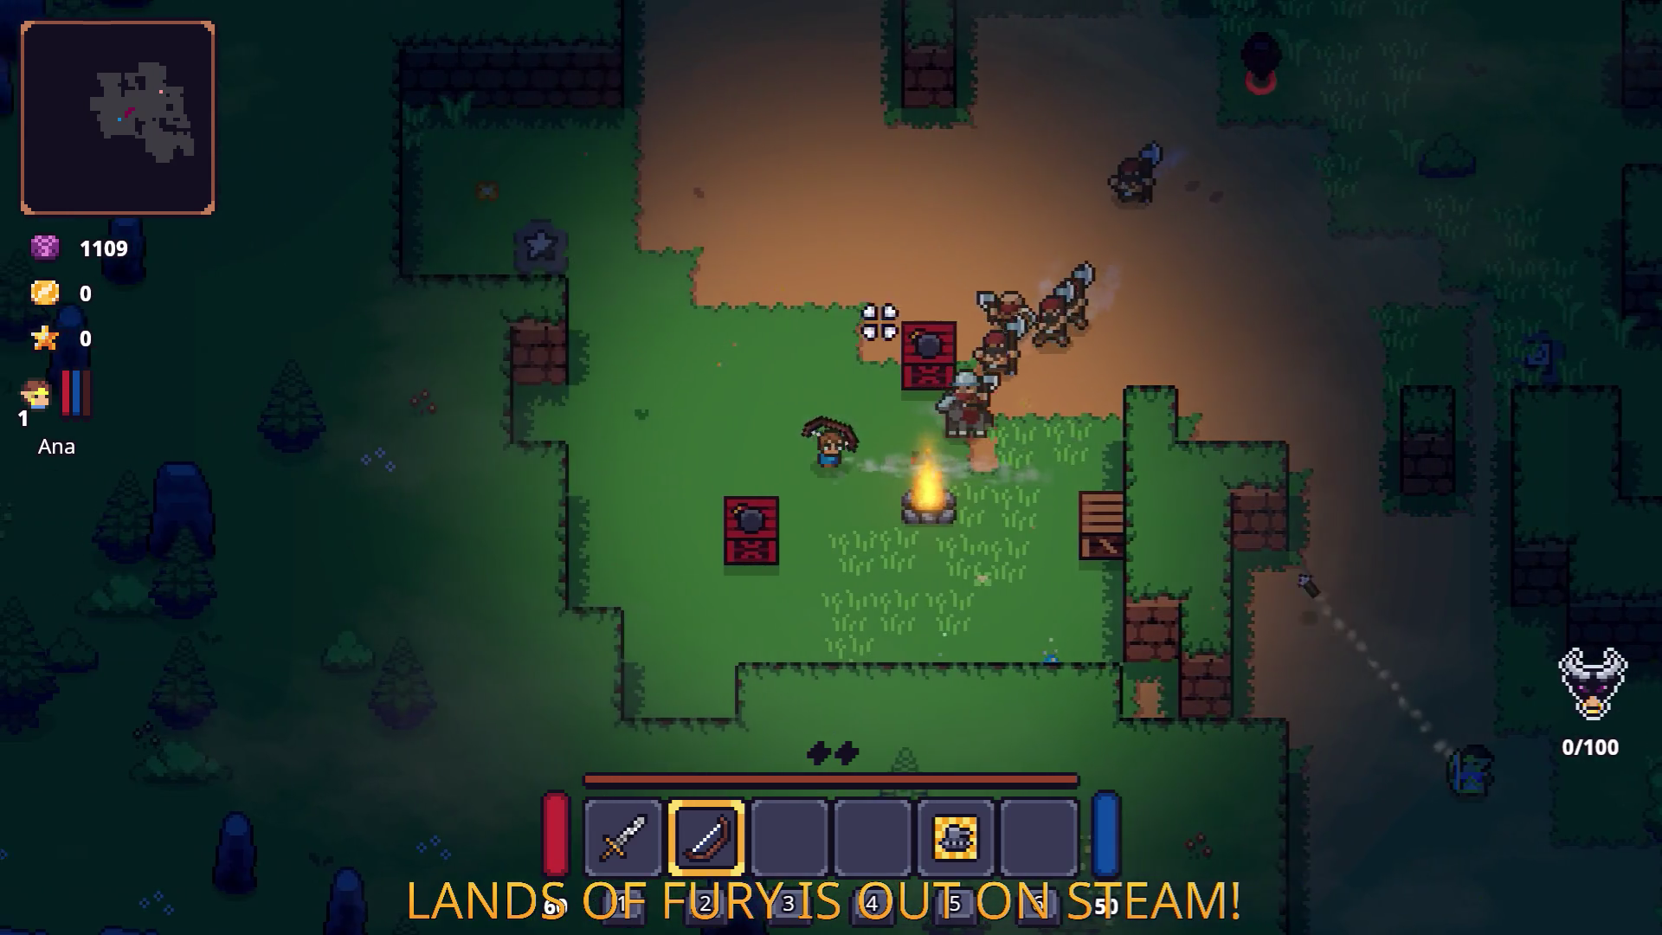
Shoot the axe enemies while moving, reaching 45 gold and 6/100 kills.
{"action": "key", "text": "a"}
{"action": "left_click", "coordinate": [1120, 393]}
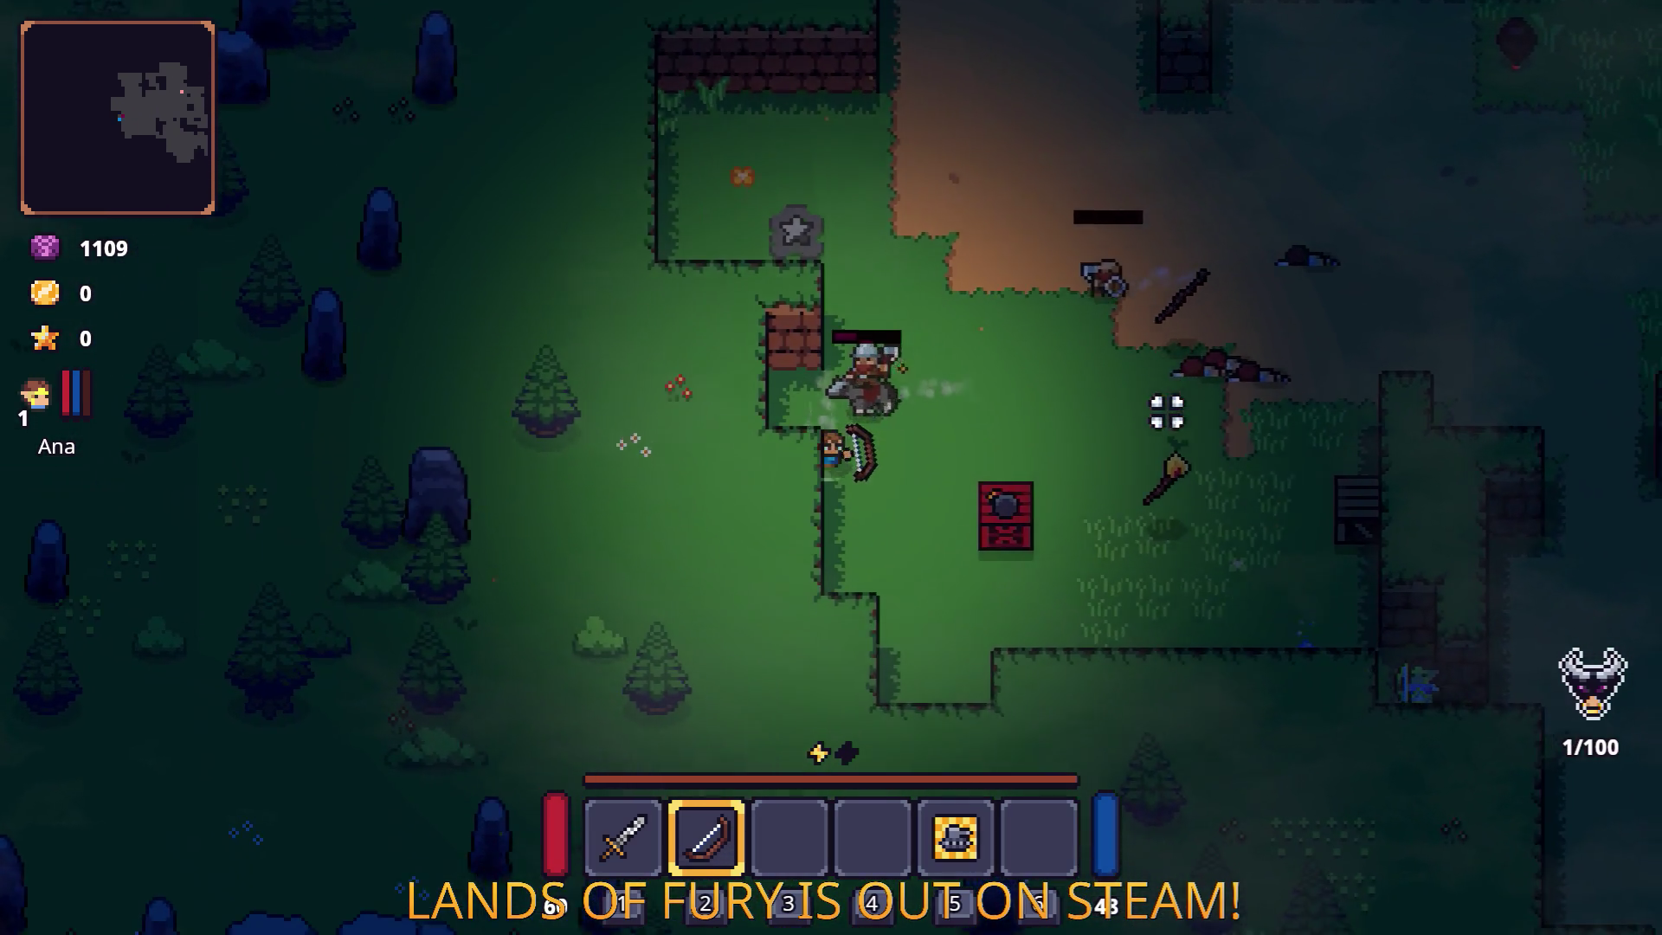
{"action": "key", "text": "s"}
{"action": "left_click", "coordinate": [716, 278]}
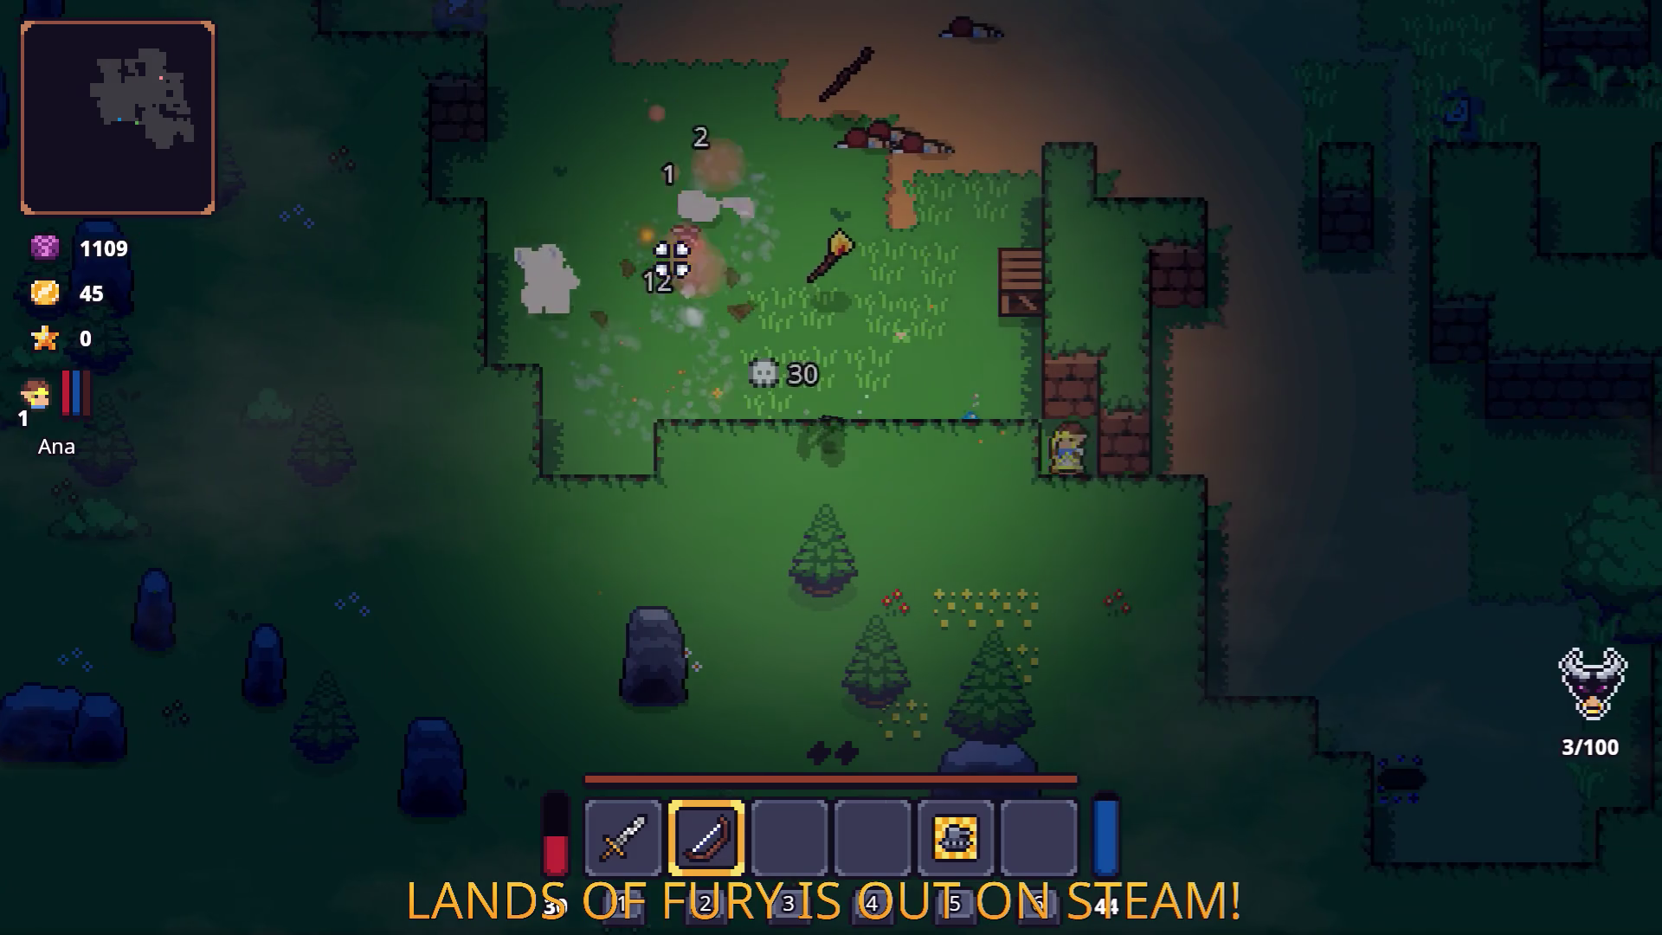
{"action": "key", "text": "w"}
{"action": "key", "text": "d"}
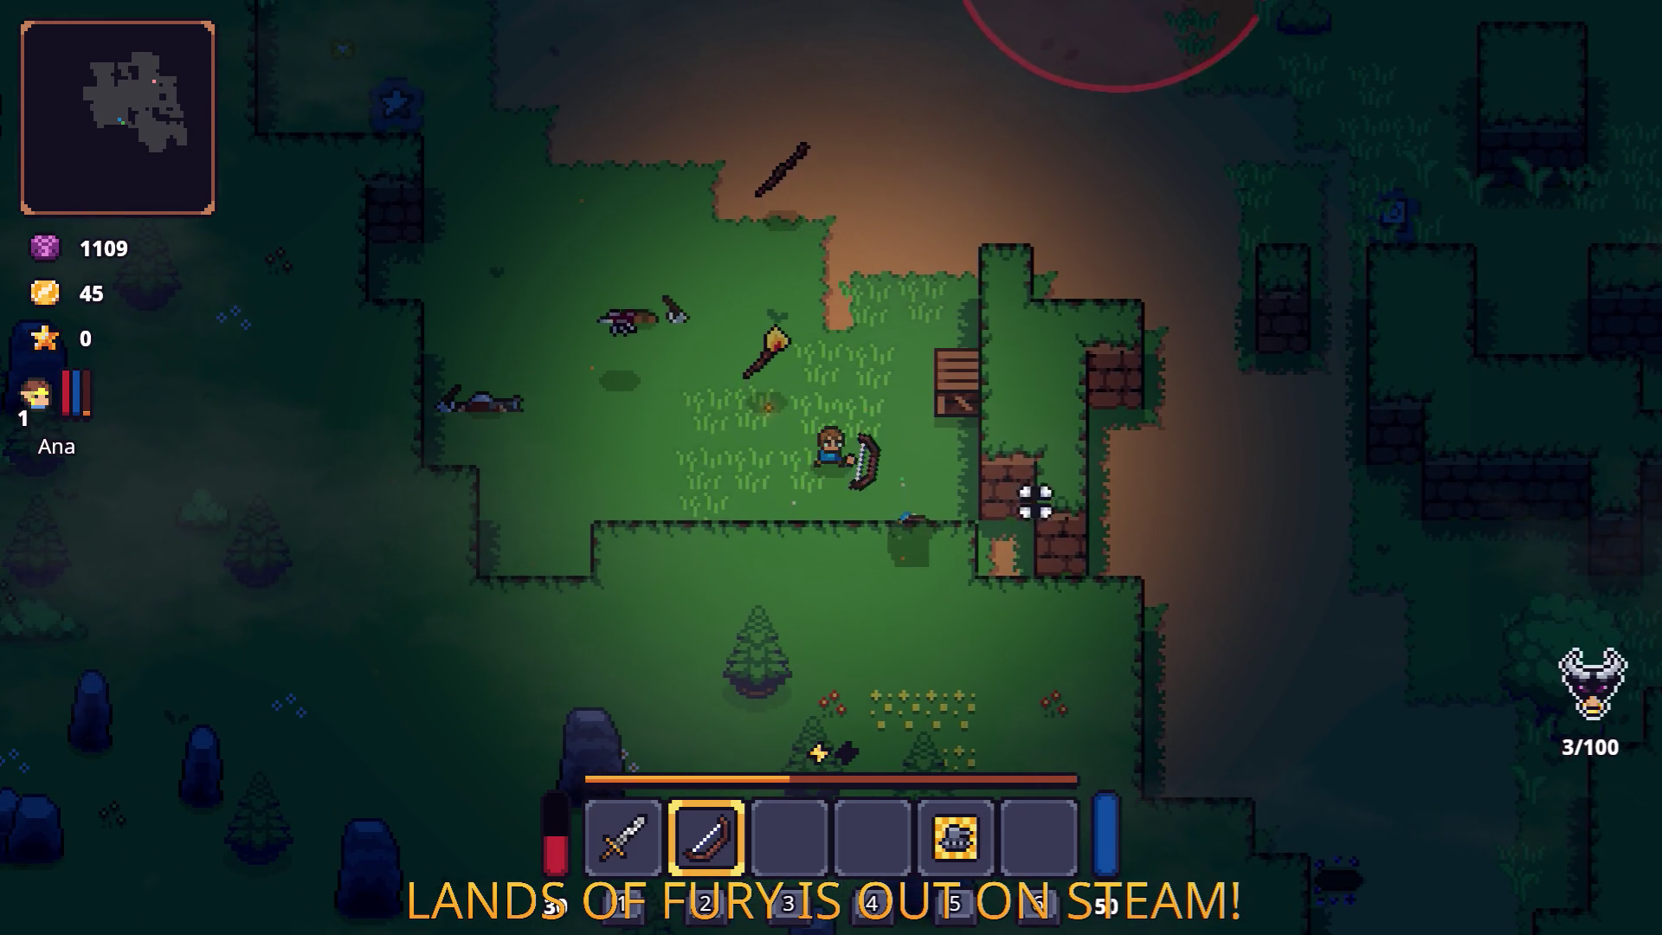
{"action": "key", "text": "w"}
{"action": "key", "text": "d"}
{"action": "left_click", "coordinate": [990, 408]}
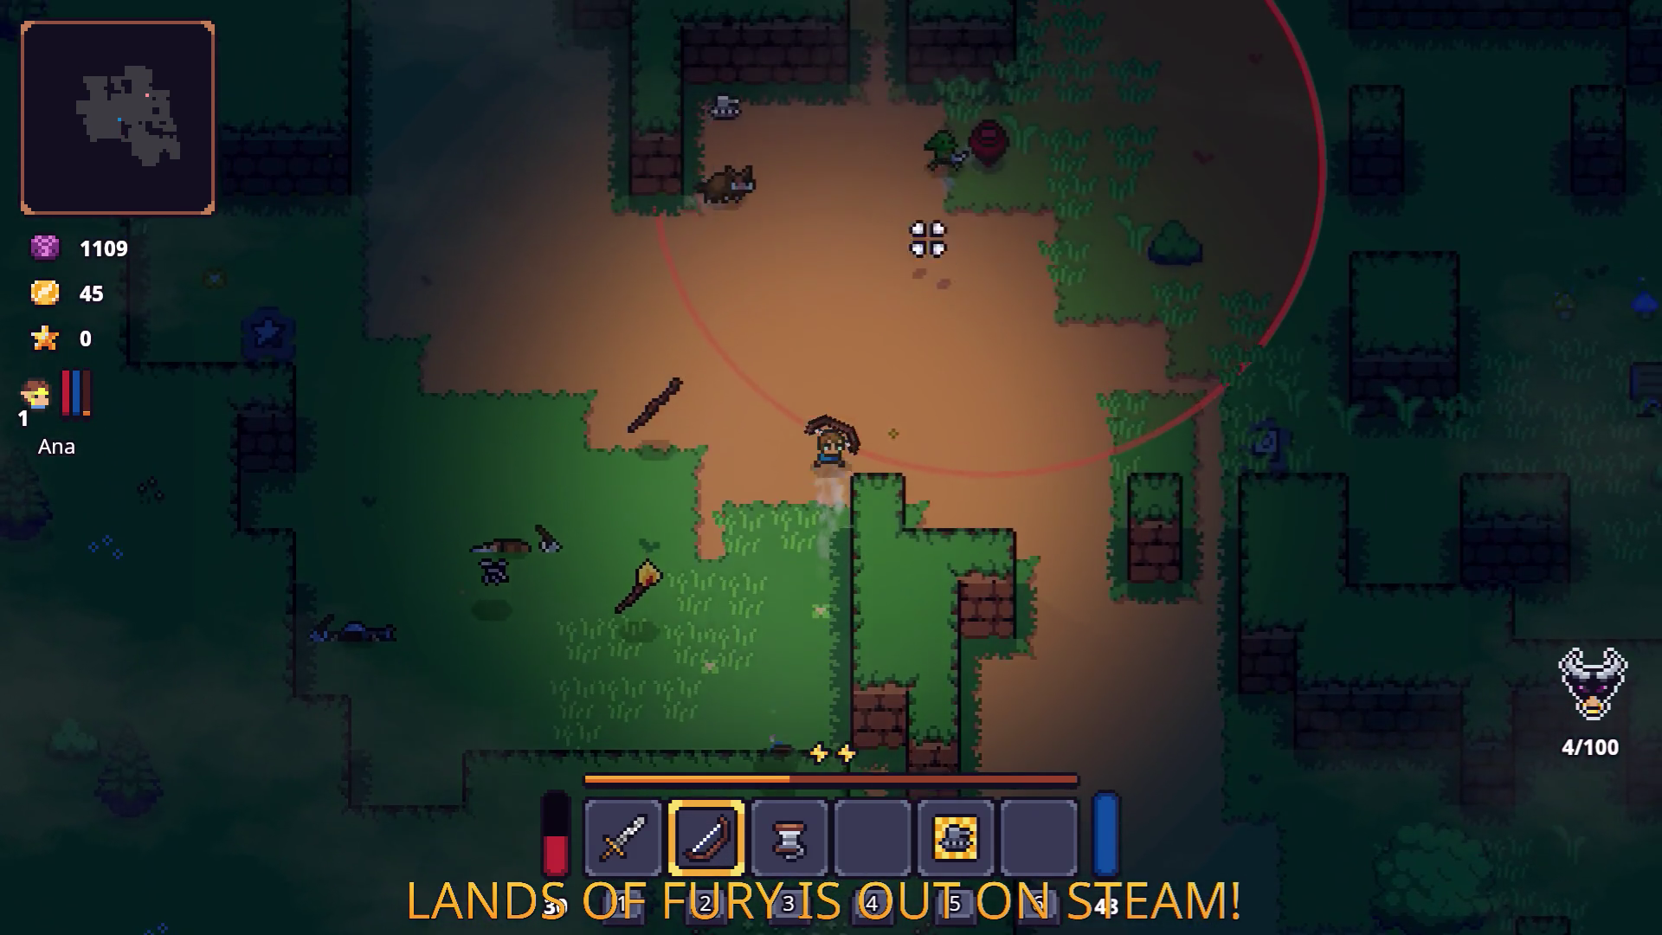
{"action": "key", "text": "d"}
{"action": "left_click", "coordinate": [901, 138]}
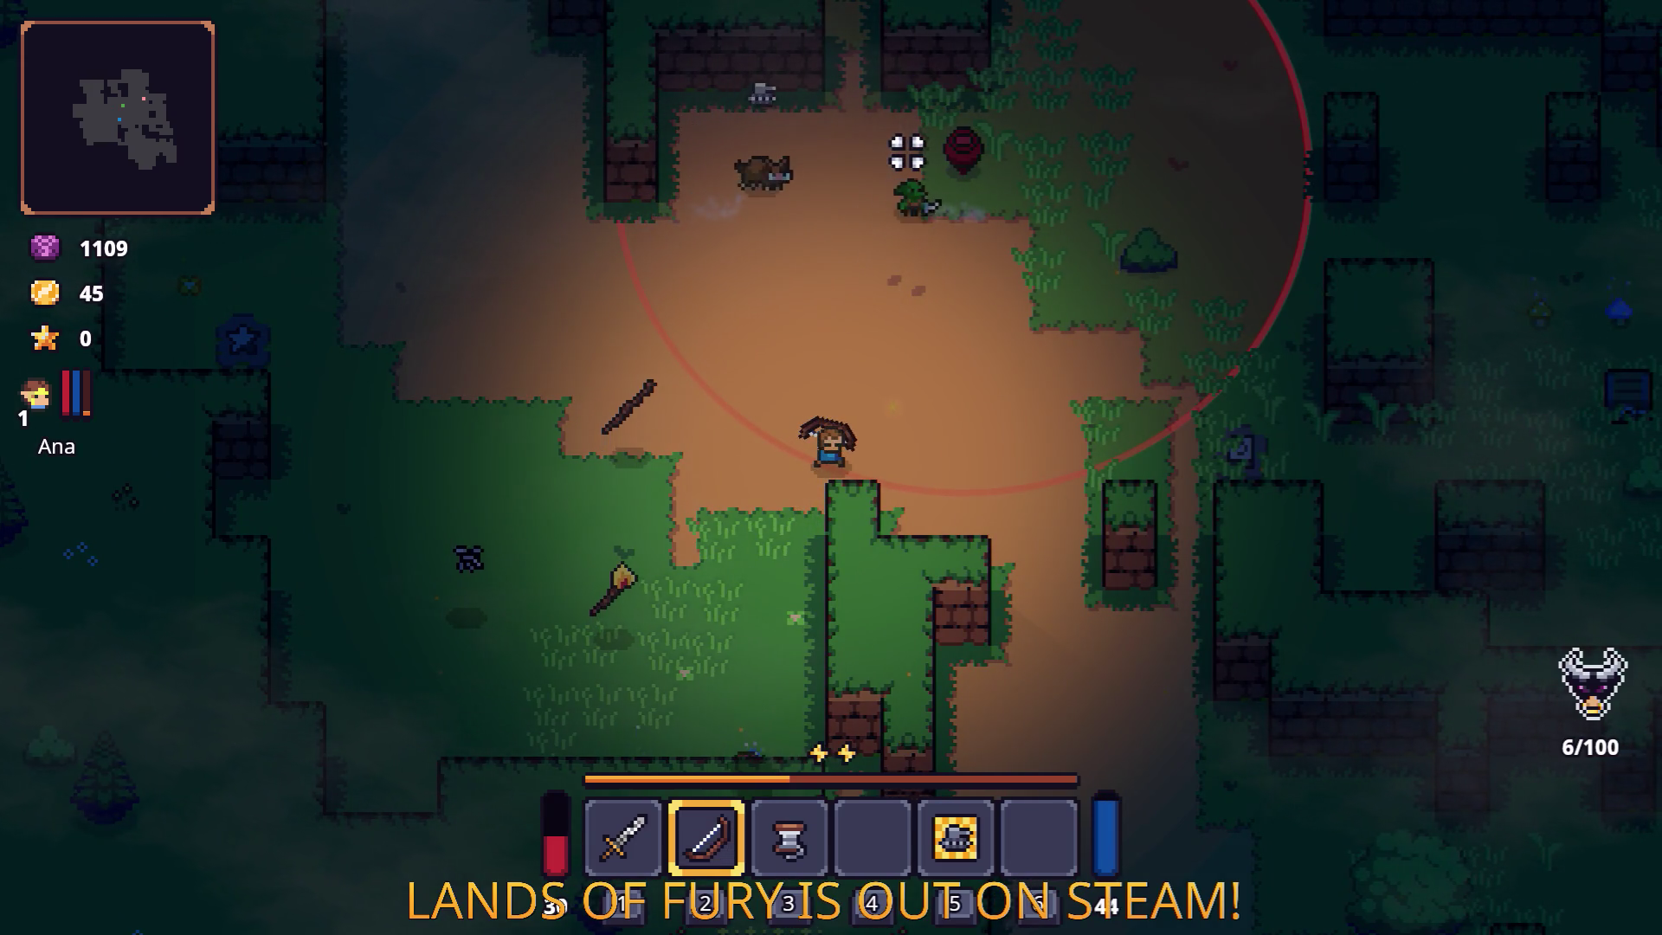
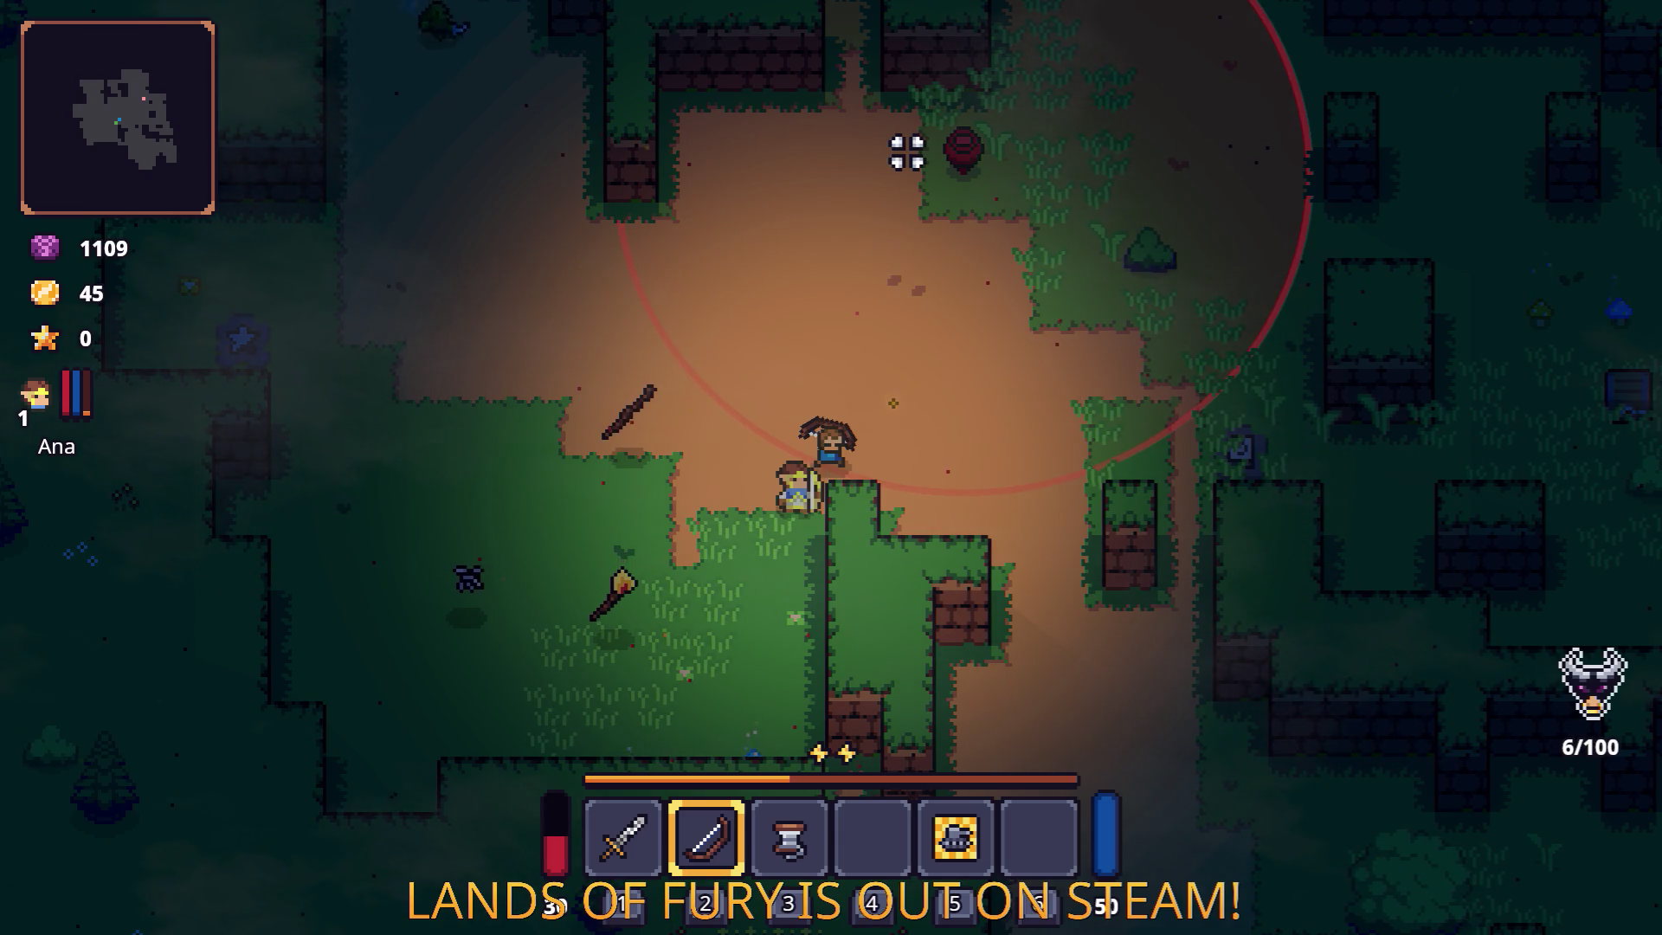
Run right toward the campfire, shooting arrows at the enemies along the way.
{"action": "key", "text": "d"}
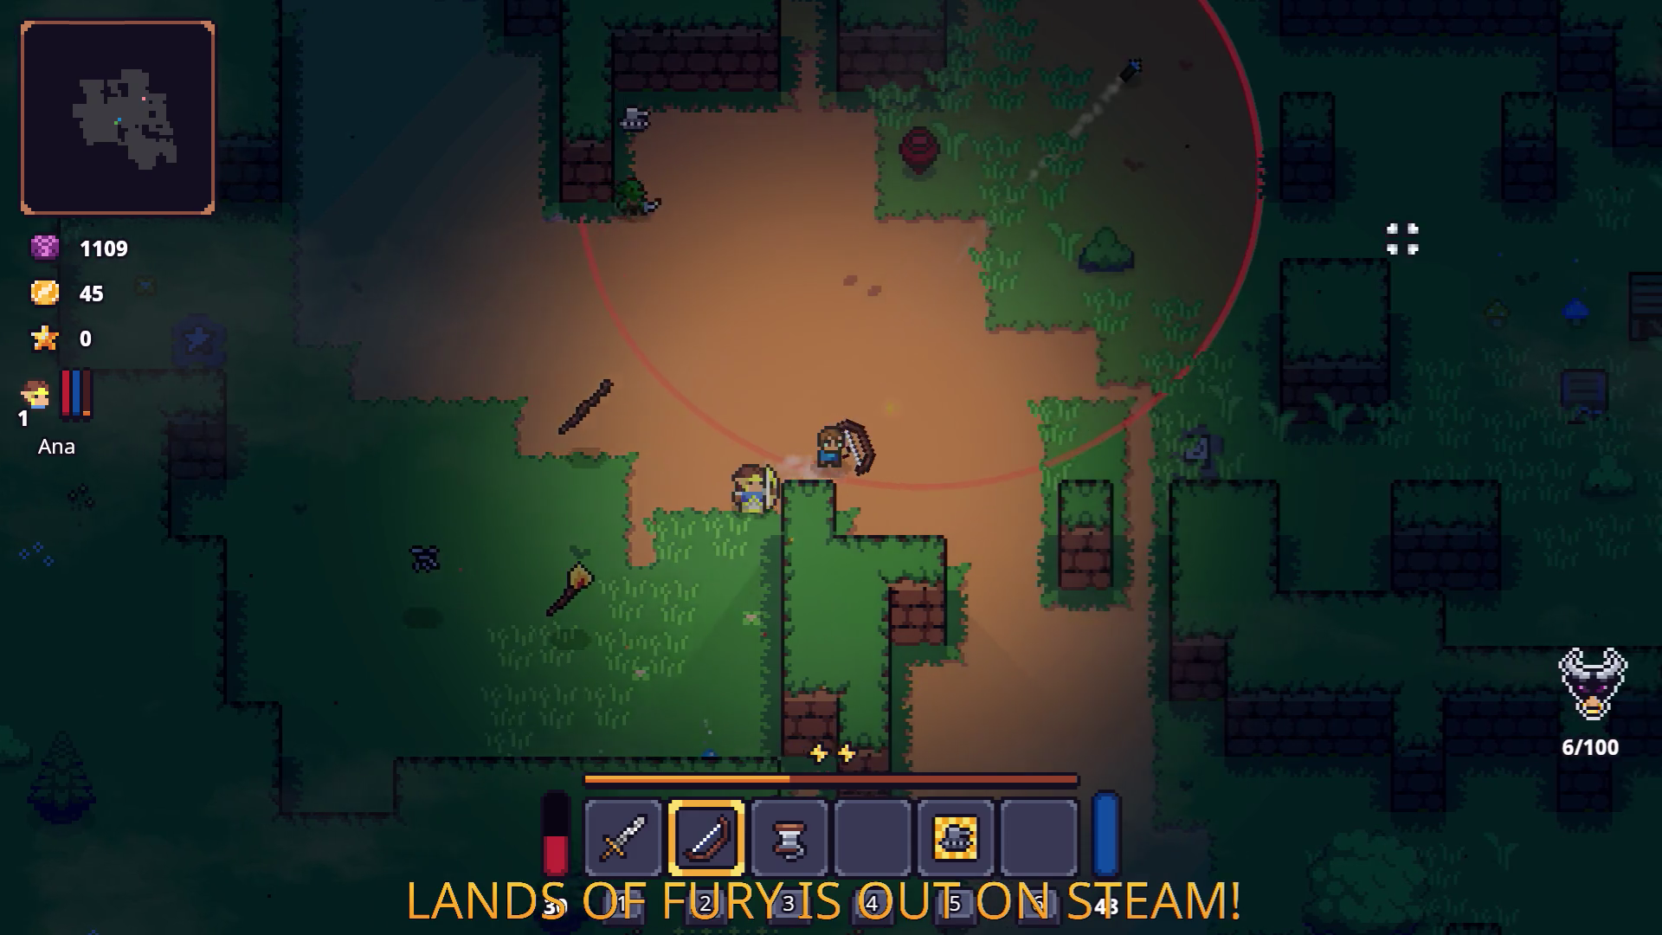
{"action": "key", "text": "d"}
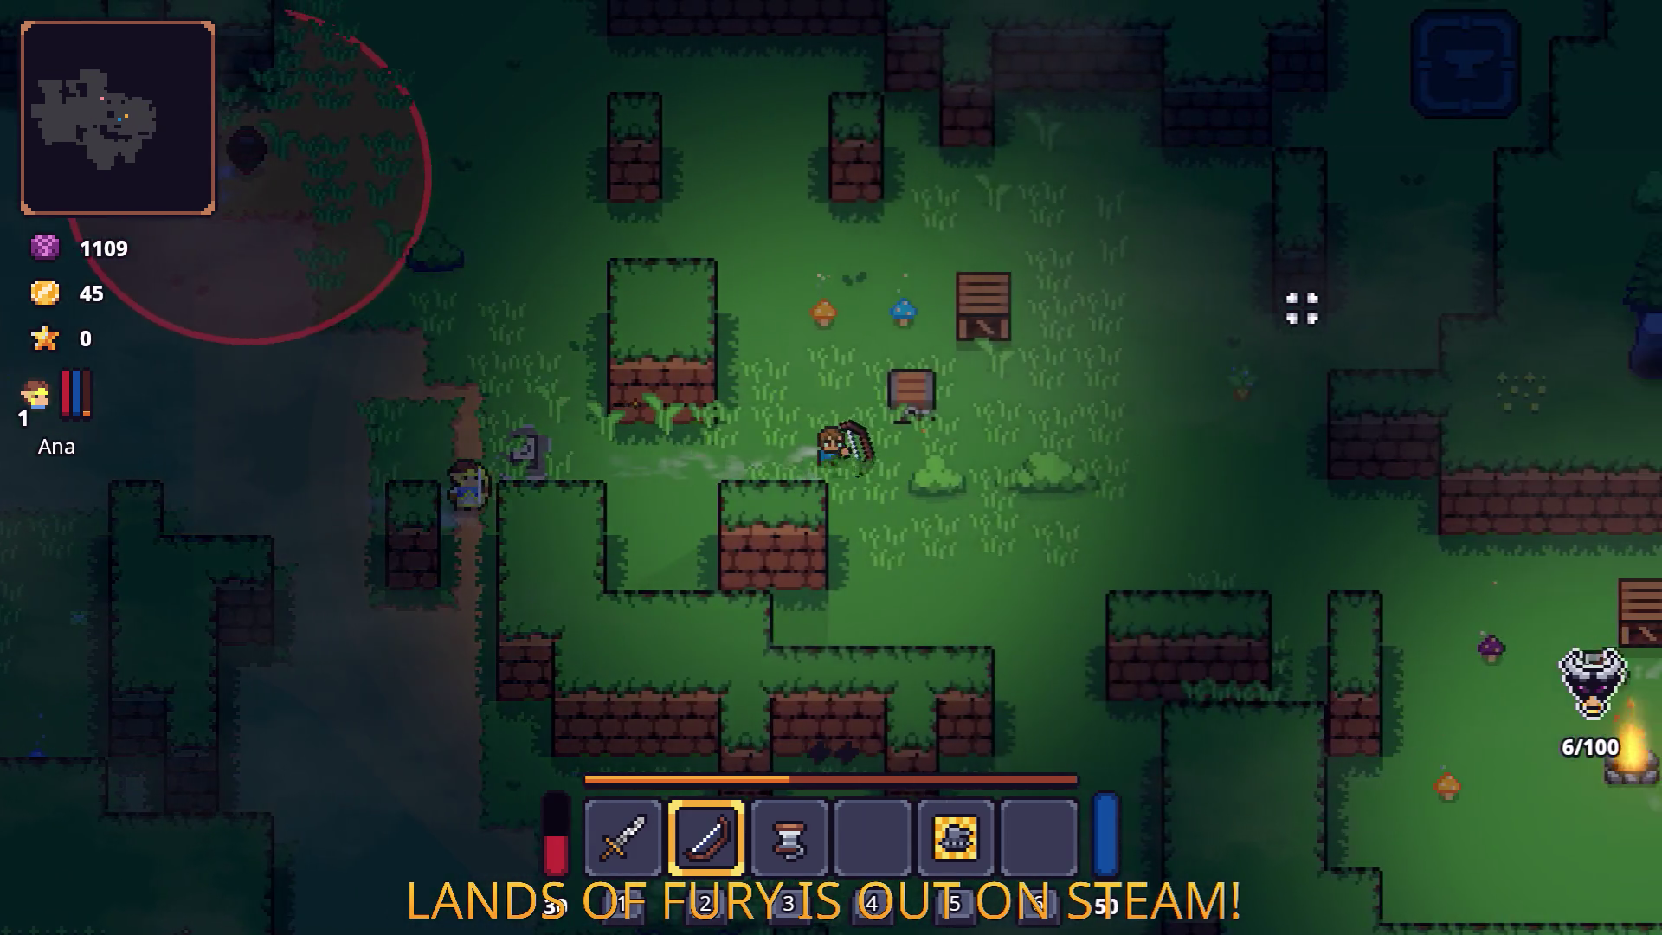
{"action": "key", "text": "d"}
{"action": "key", "text": "s"}
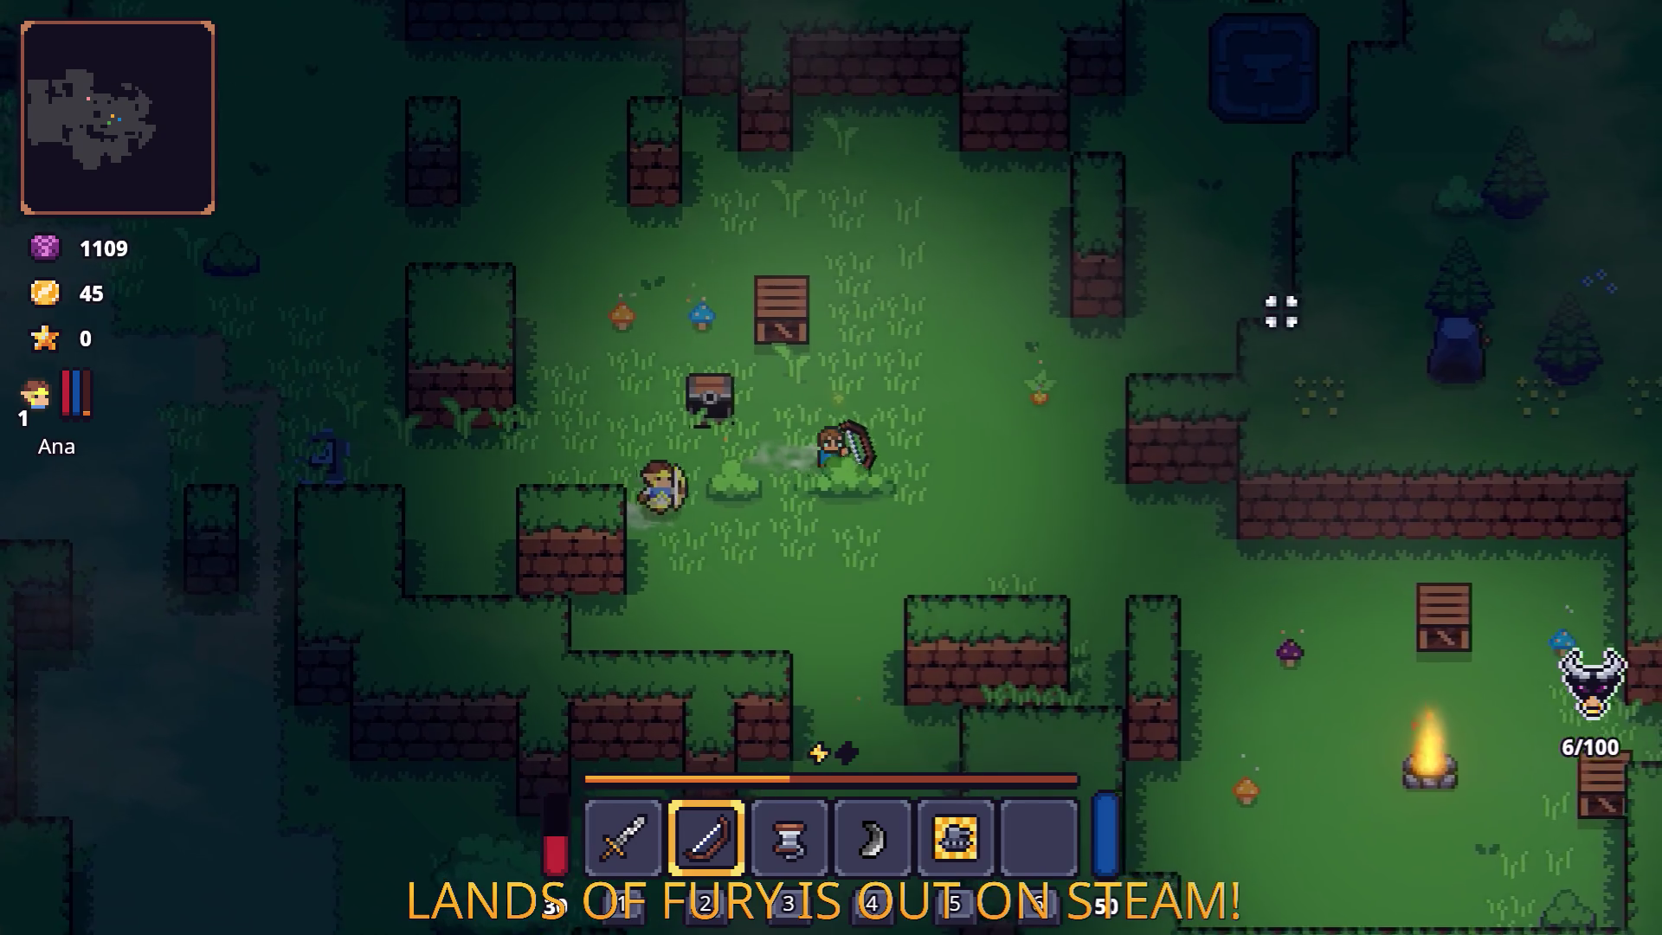
{"action": "key", "text": "d"}
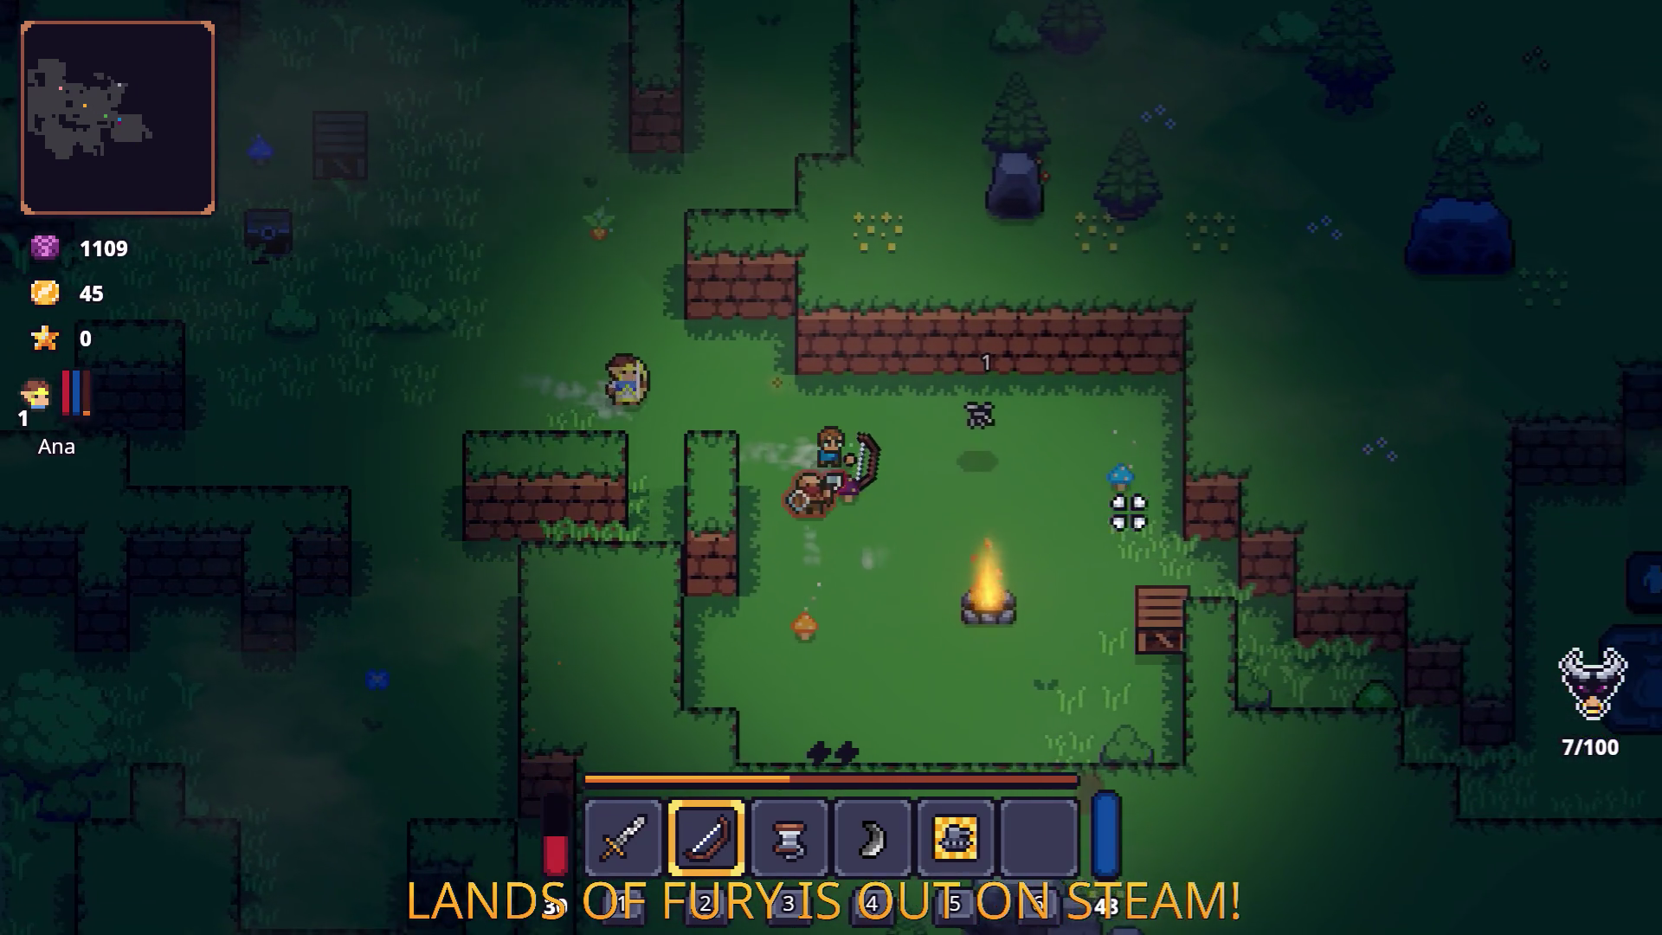
{"action": "left_click", "coordinate": [795, 450]}
{"action": "key", "text": "s"}
{"action": "key", "text": "d"}
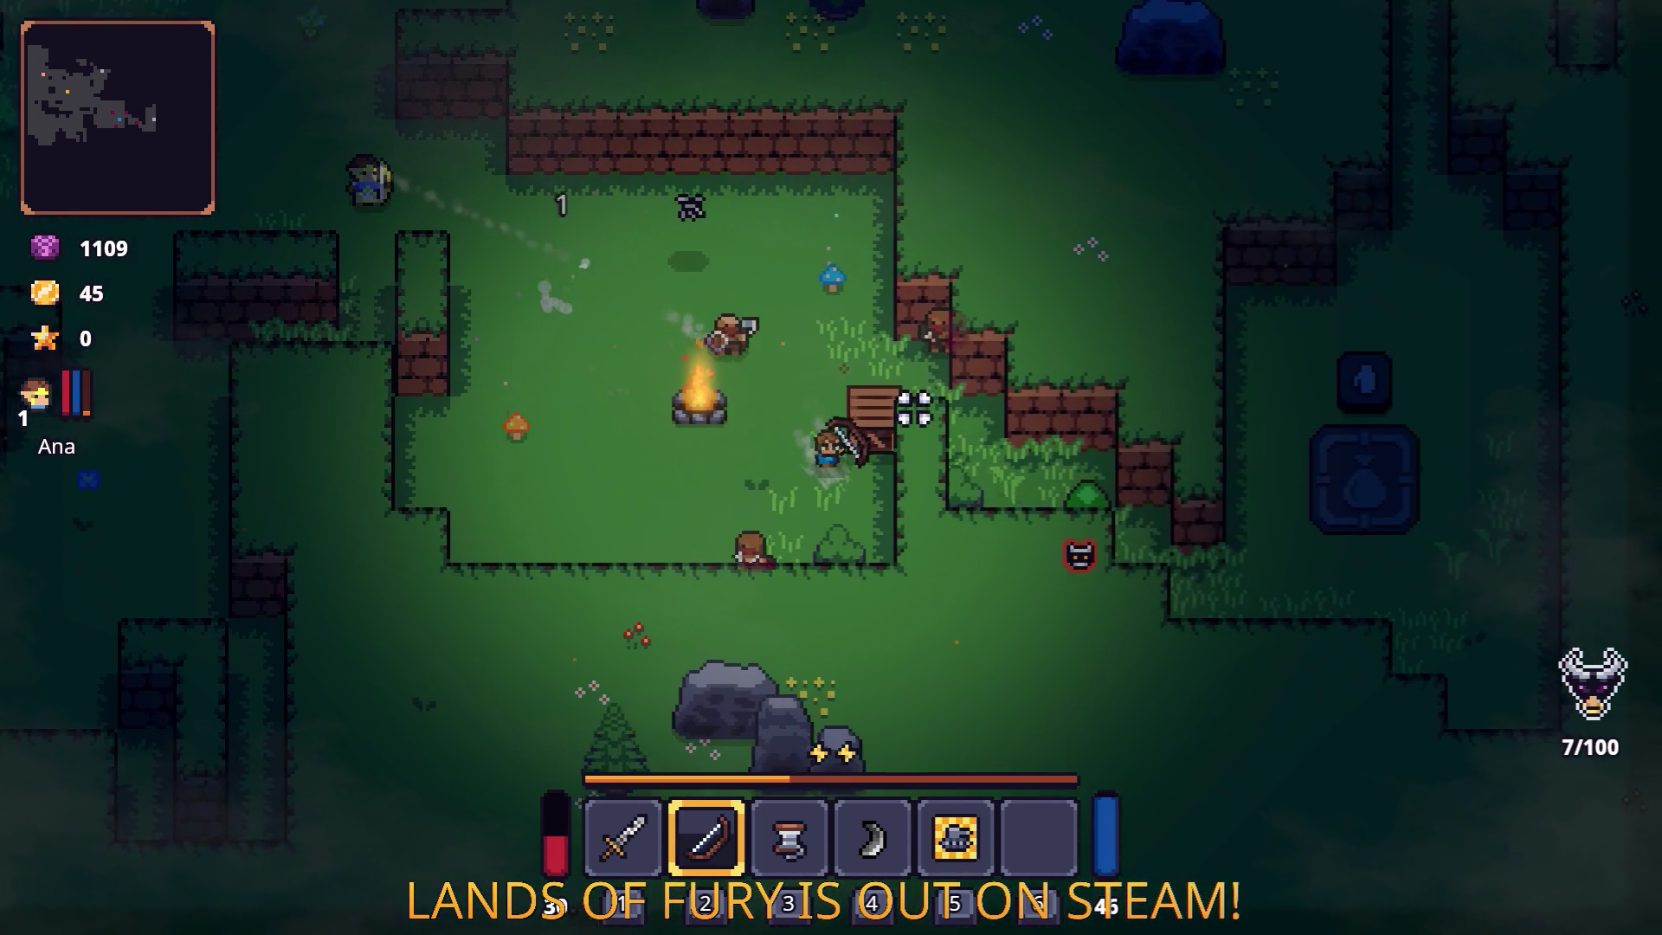
{"action": "left_click", "coordinate": [812, 377]}
Push on toward the altar, firing arrows at the approaching enemies.
{"action": "key", "text": "d"}
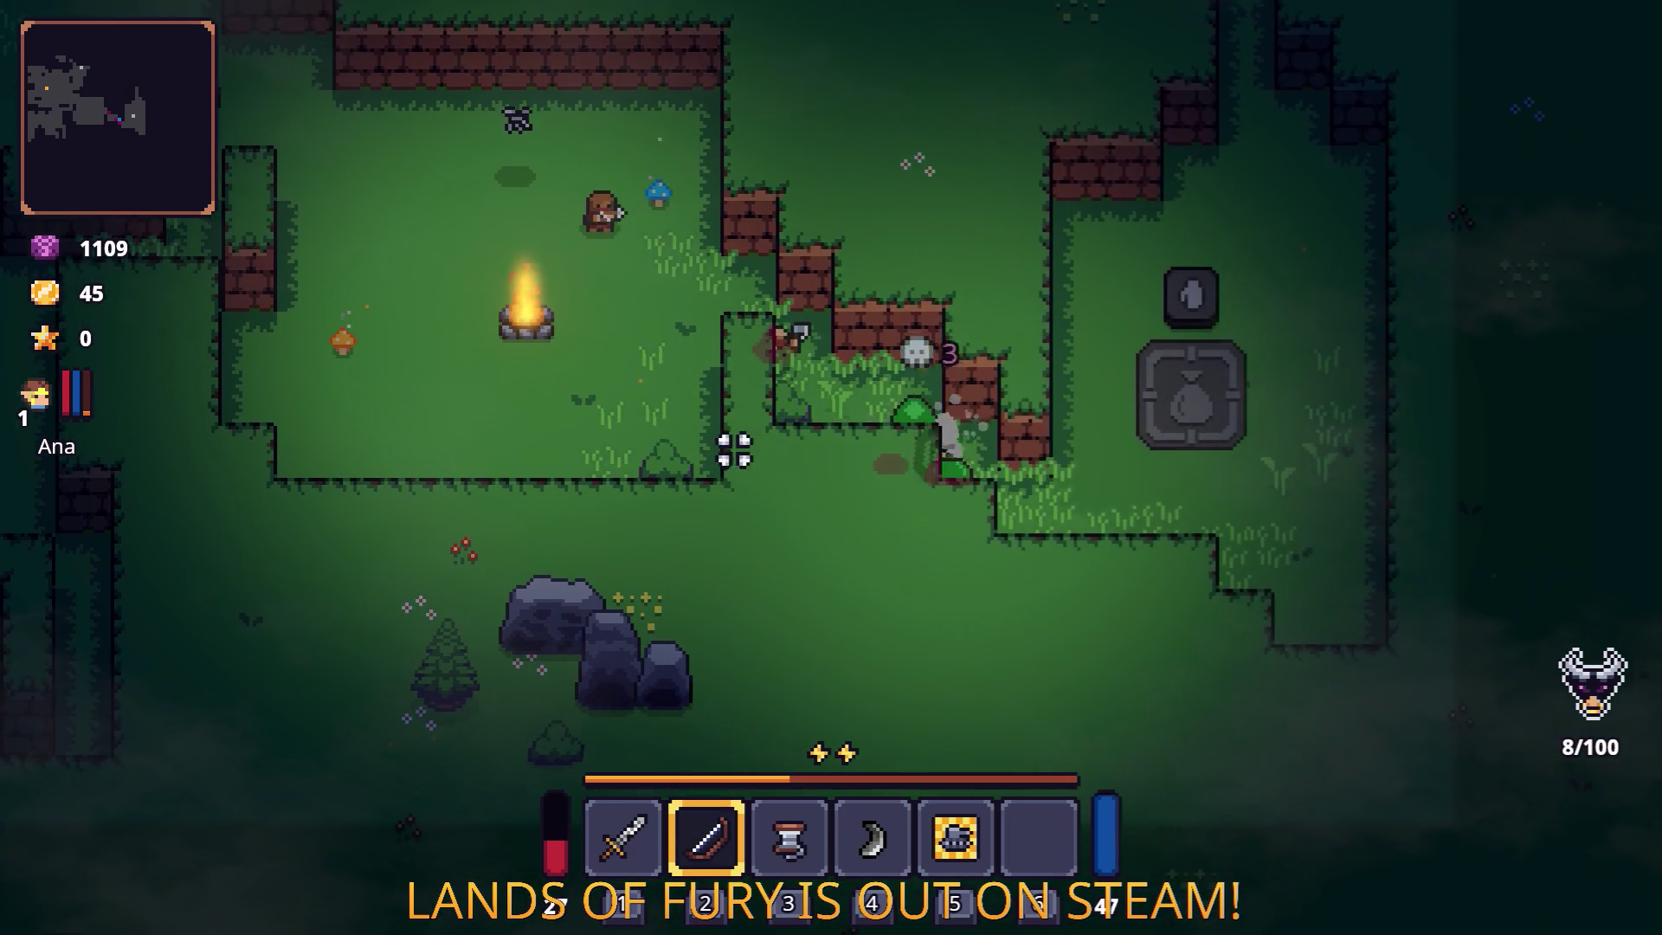
{"action": "key", "text": "d"}
{"action": "key", "text": "s"}
{"action": "left_click", "coordinate": [738, 408]}
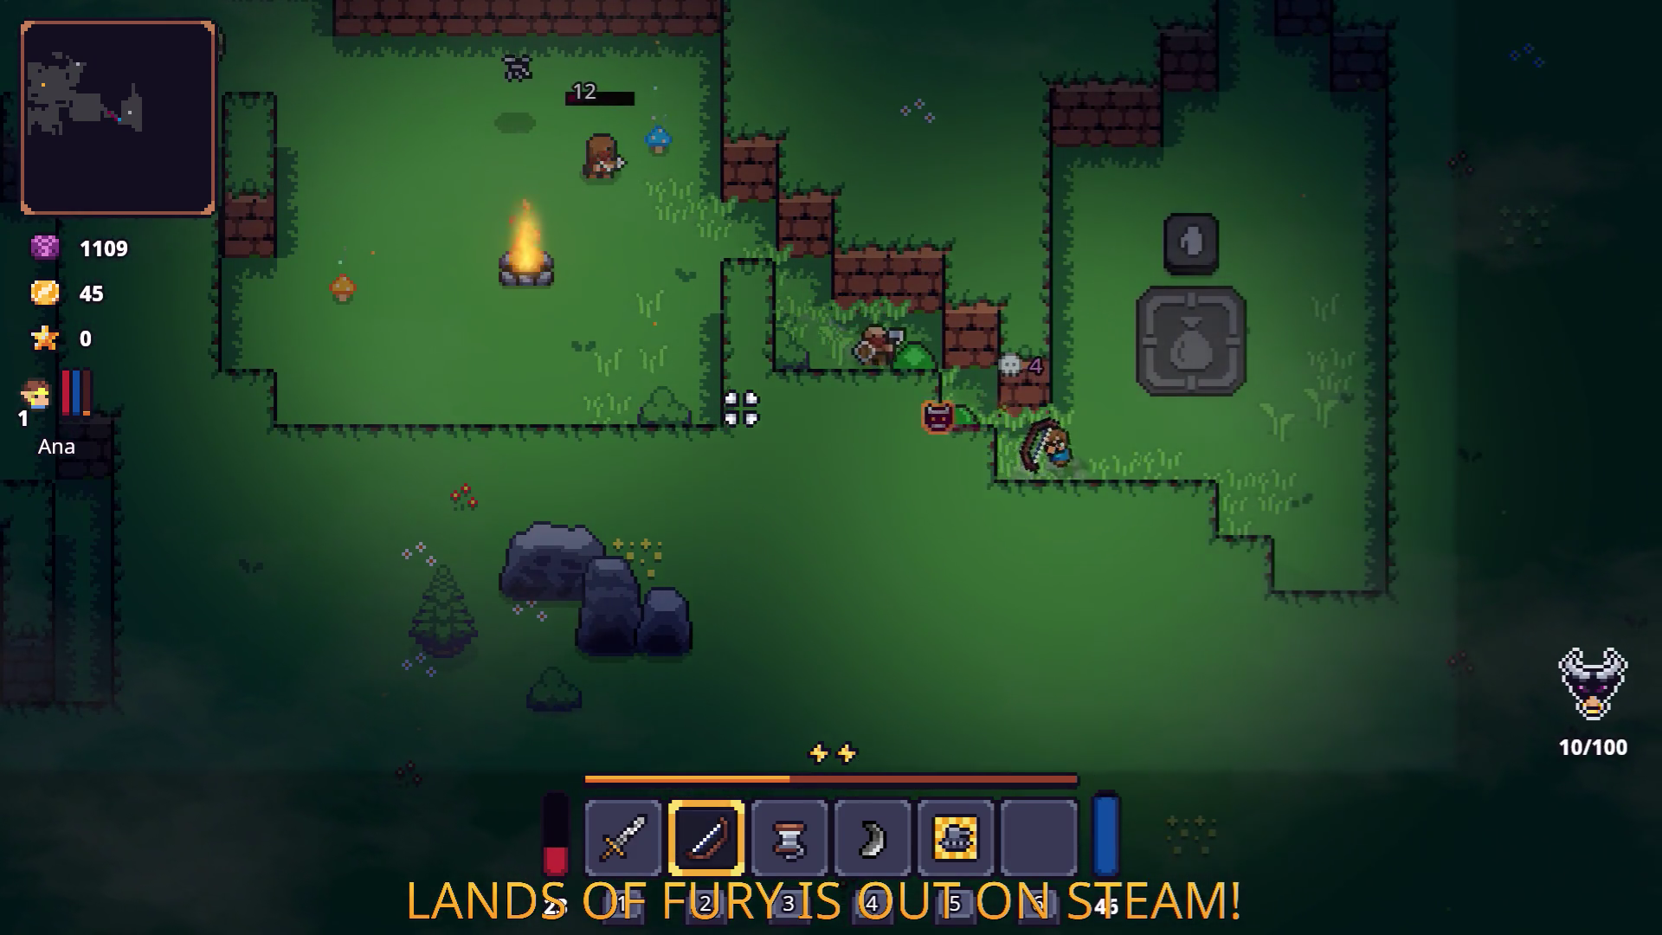
{"action": "key", "text": "d"}
{"action": "left_click", "coordinate": [743, 422]}
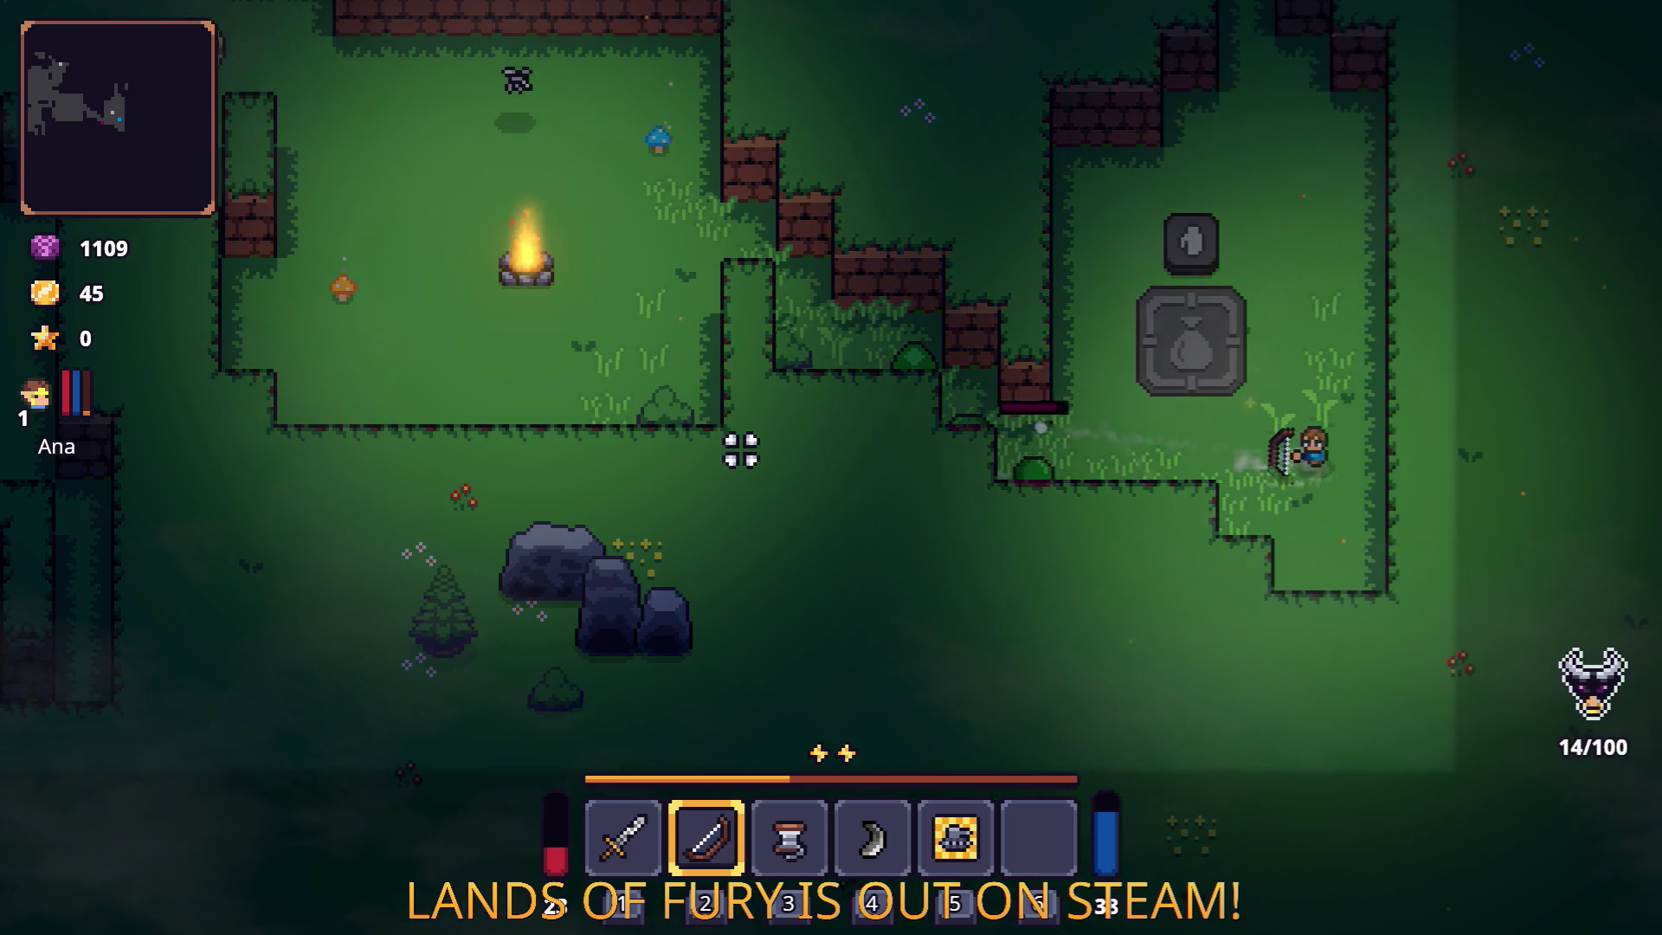
Switch to the sword and walk over to pick up the Corn.
{"action": "key", "text": "w"}
{"action": "key", "text": "1"}
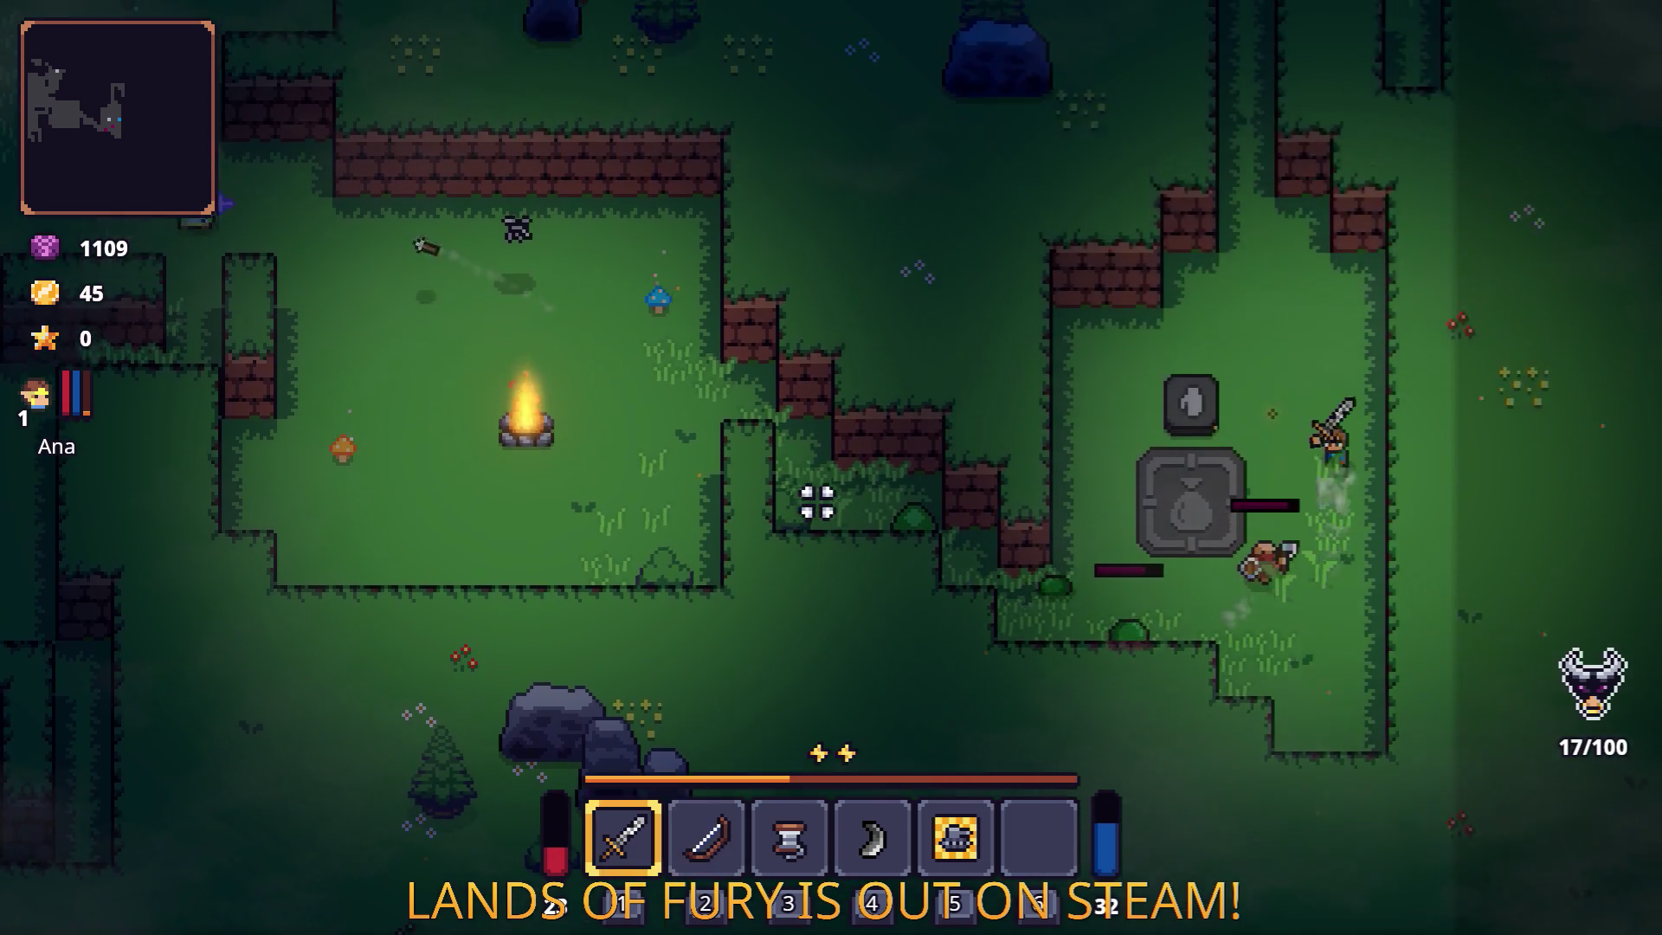
{"action": "key", "text": "w"}
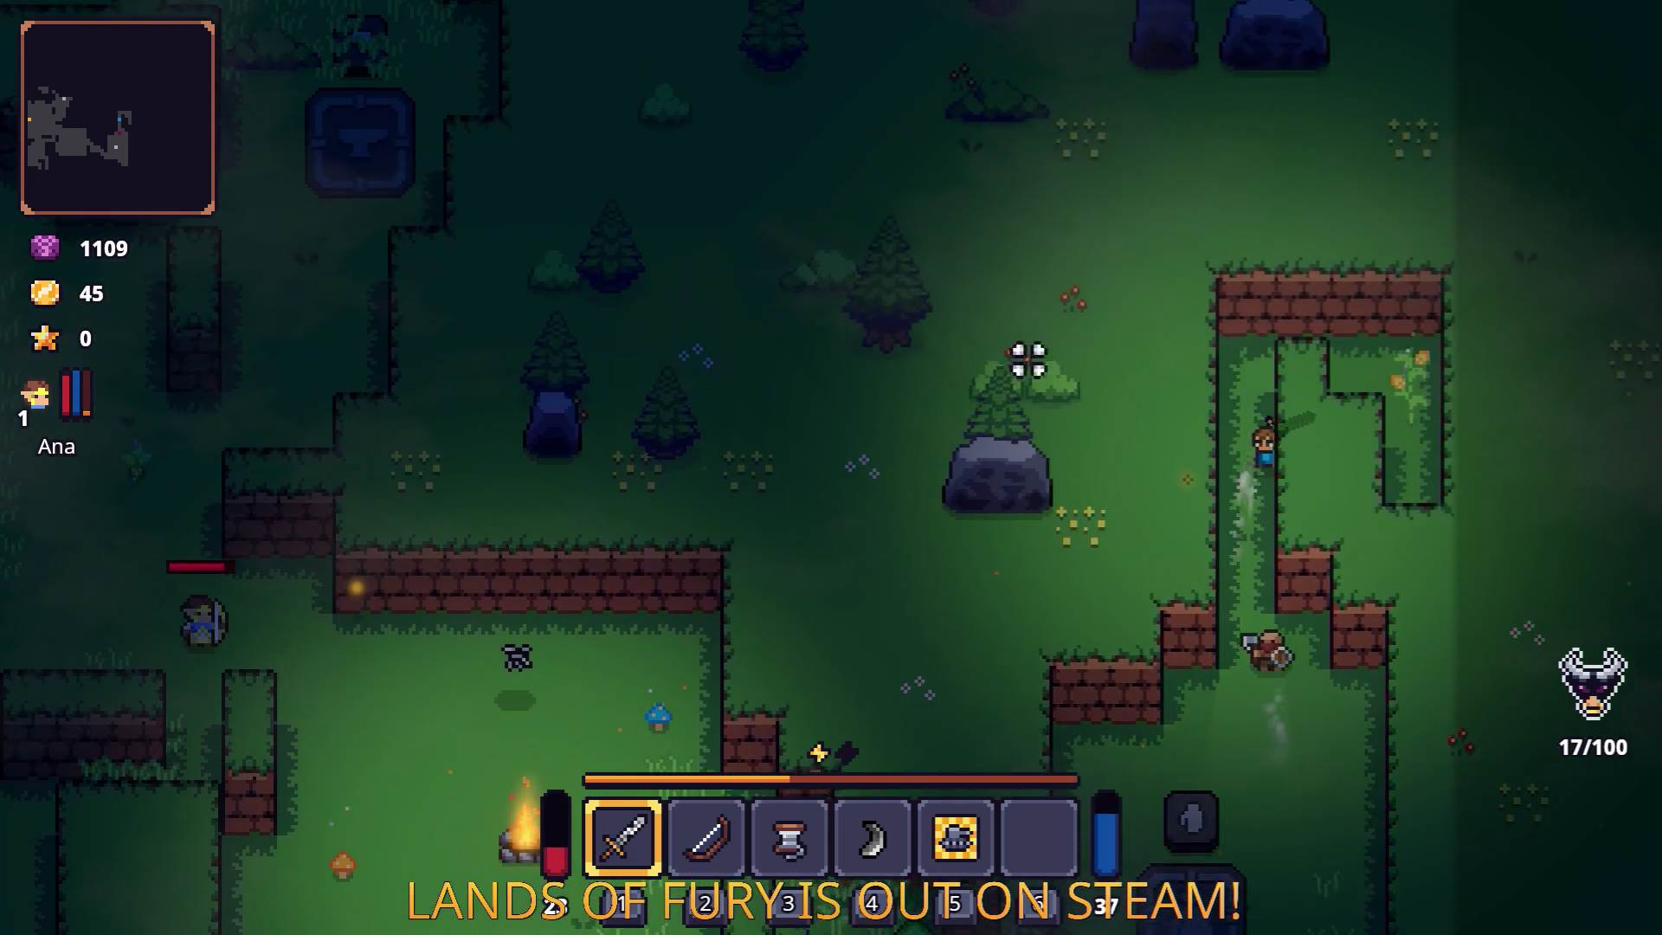
{"action": "key", "text": "d"}
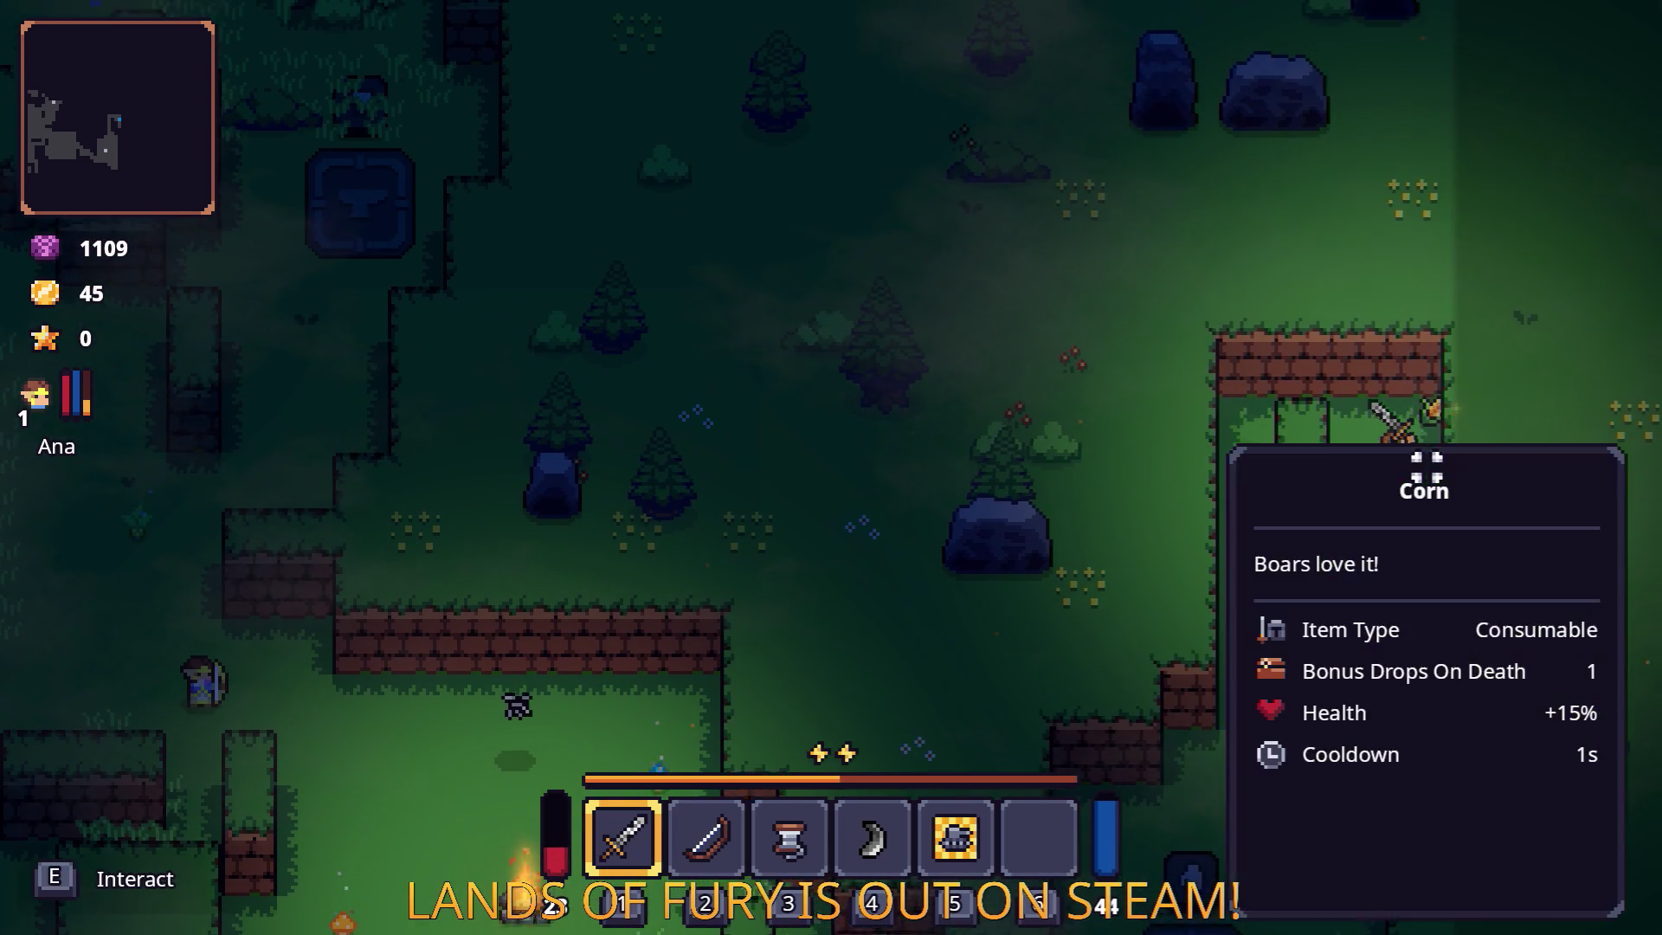
{"action": "key", "text": "e"}
{"action": "key", "text": "a"}
{"action": "key", "text": "w"}
Head back down toward the altar enemies and switch back to the bow.
{"action": "key", "text": "s"}
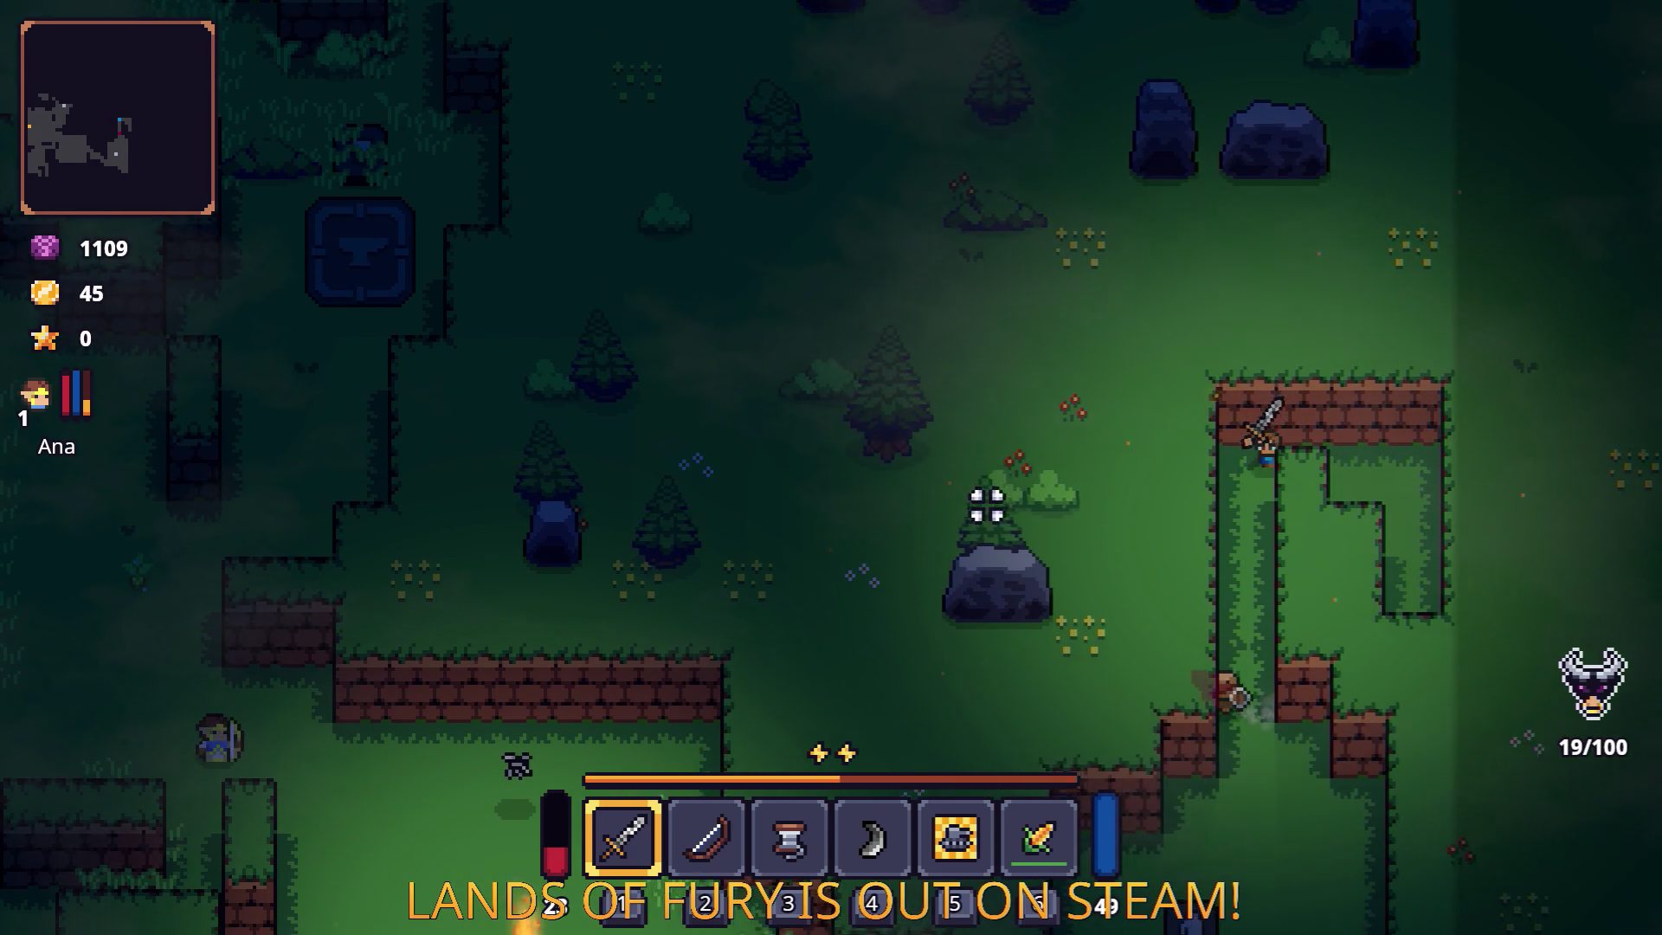
{"action": "key", "text": "s"}
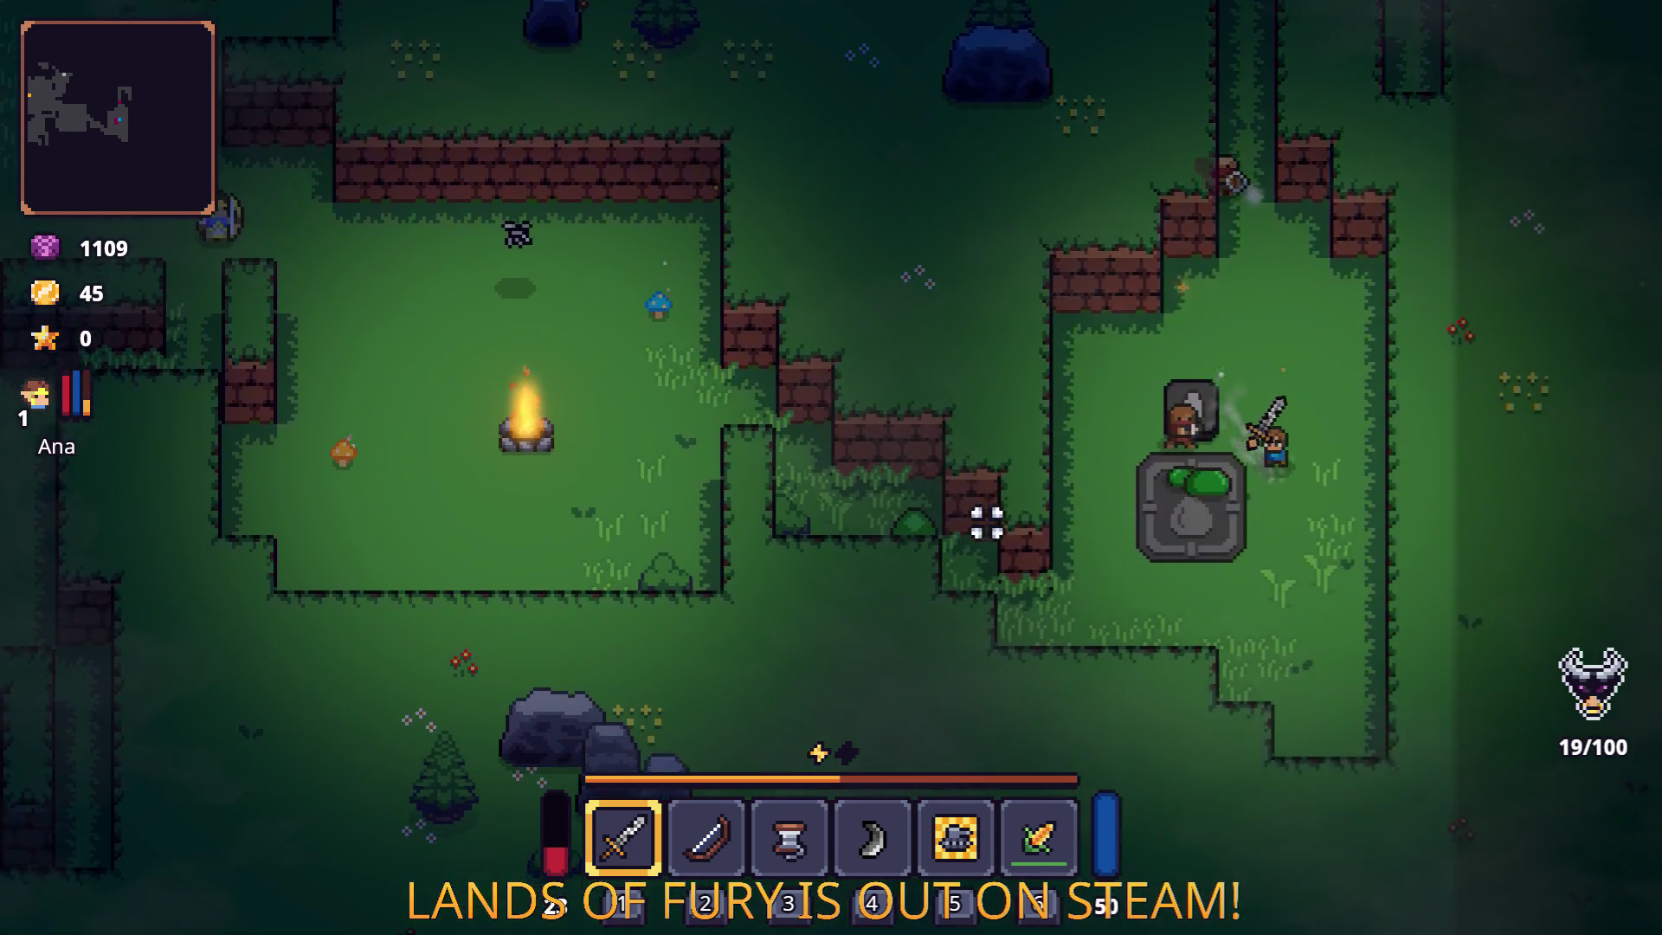
{"action": "key", "text": "a"}
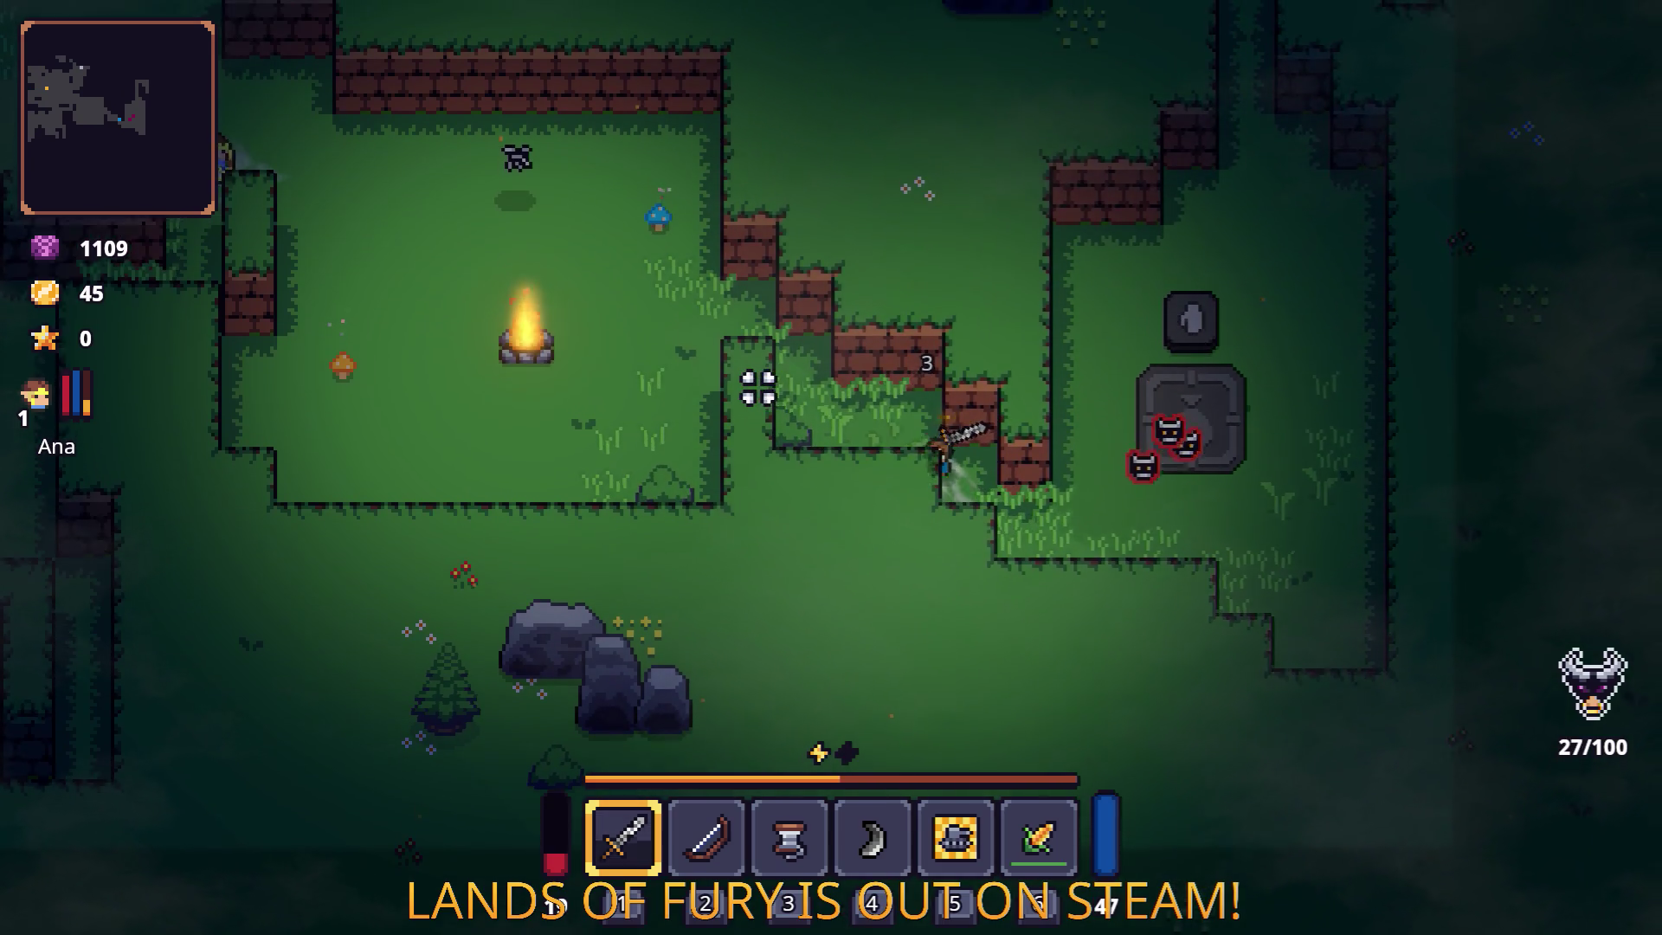
{"action": "key", "text": "w"}
{"action": "key", "text": "a"}
{"action": "key", "text": "2"}
Shoot arrows at the enemies approaching around the campfire.
{"action": "key", "text": "d"}
{"action": "key", "text": "s"}
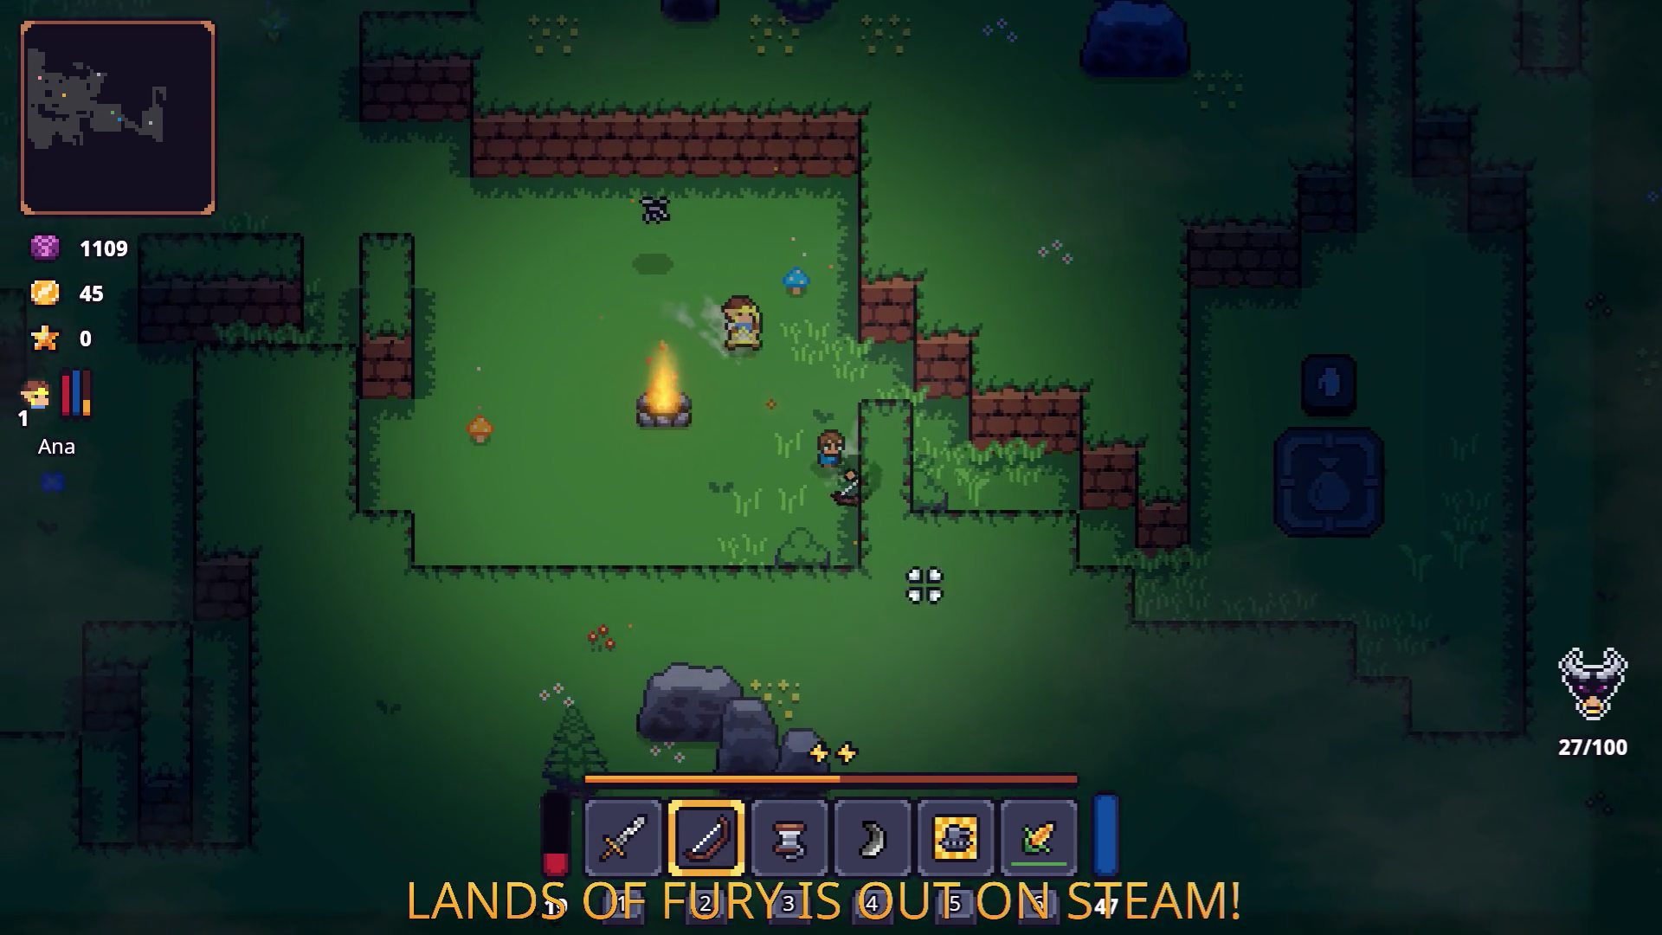
{"action": "left_click", "coordinate": [1083, 468]}
{"action": "left_click", "coordinate": [1090, 461]}
{"action": "left_click", "coordinate": [921, 434]}
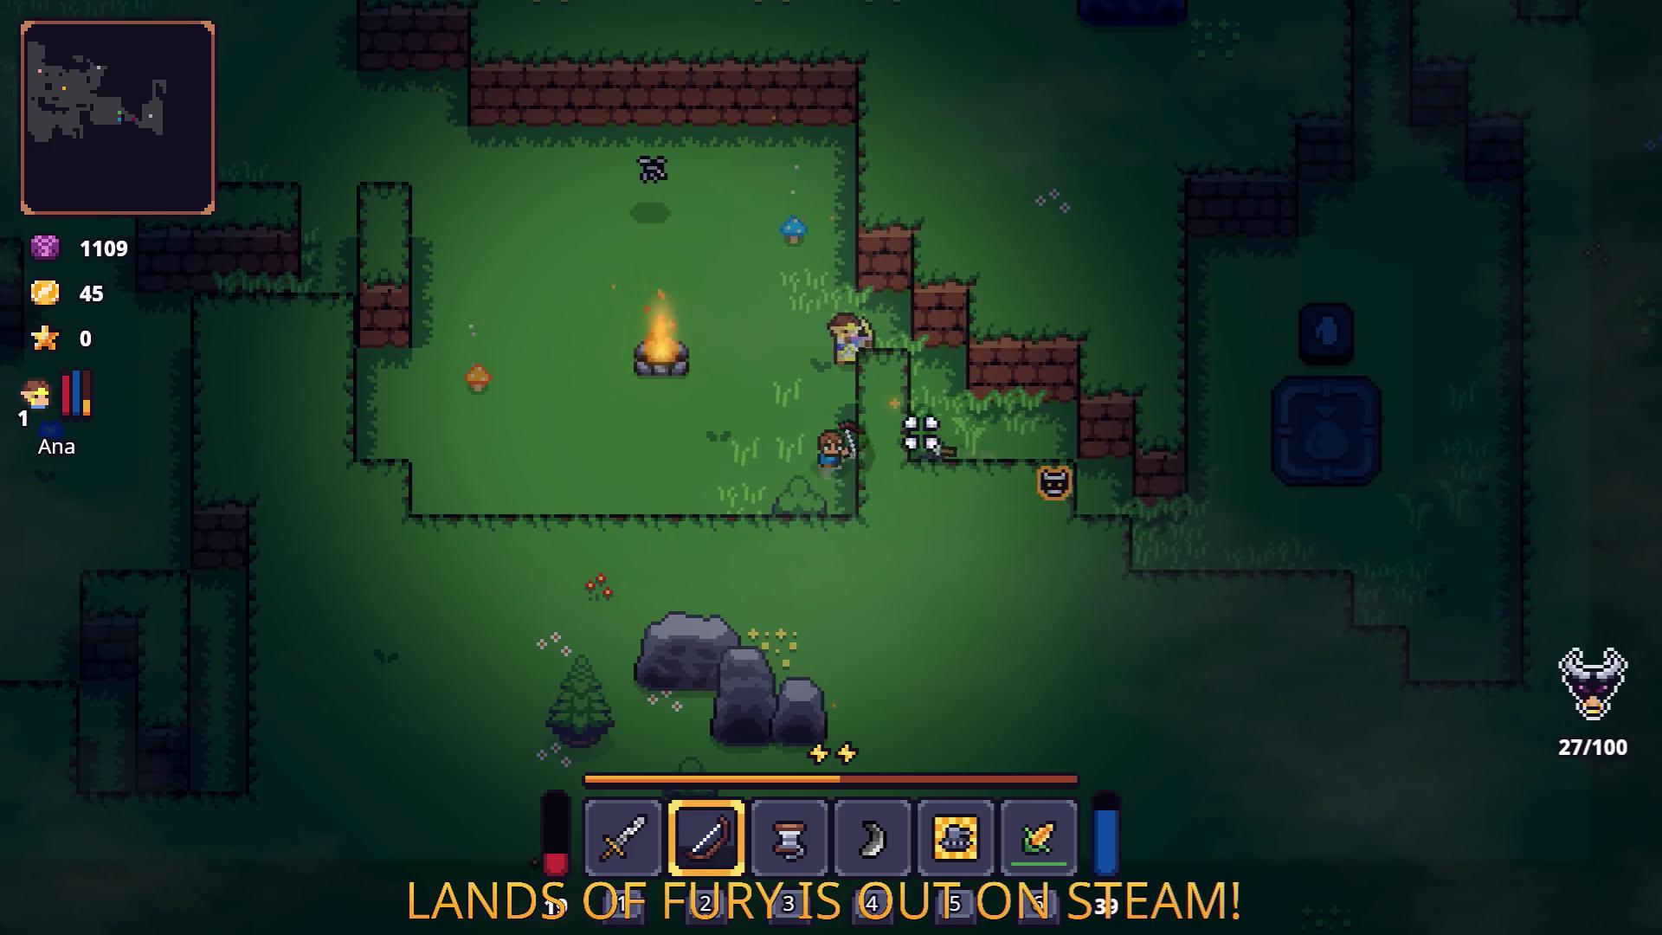
{"action": "key", "text": "a"}
{"action": "key", "text": "w"}
{"action": "left_click", "coordinate": [709, 410]}
Cycle through the carried items back to the bow and kill the enemy on the right.
{"action": "key", "text": "a"}
{"action": "key", "text": "3"}
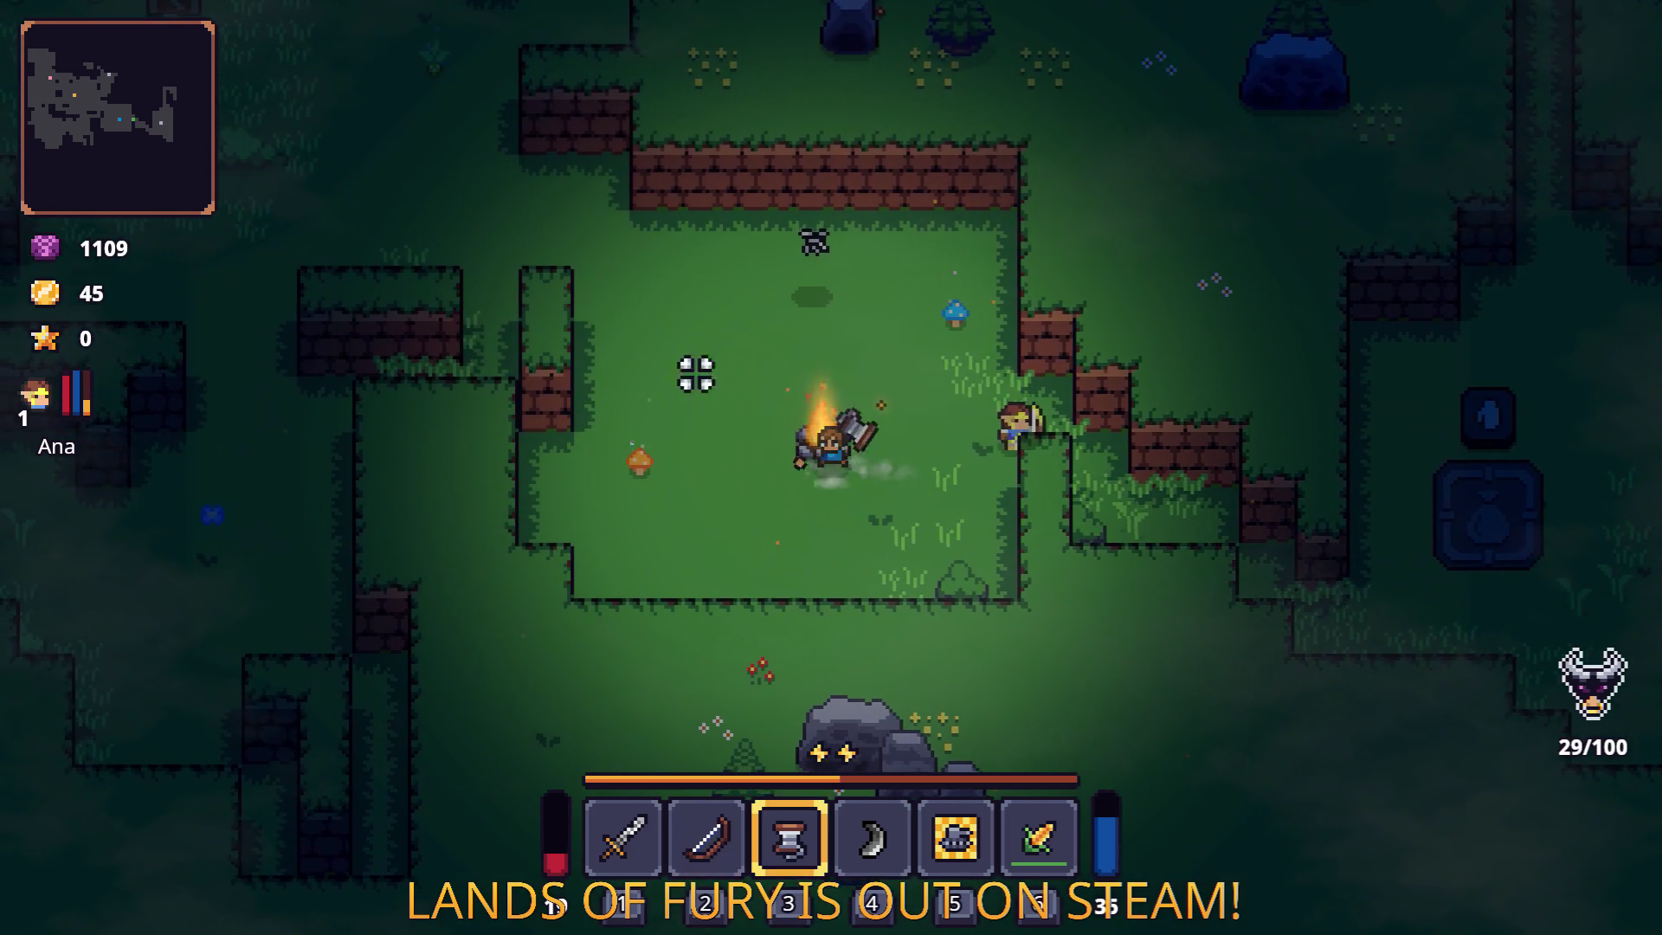
{"action": "key", "text": "1"}
{"action": "key", "text": "2"}
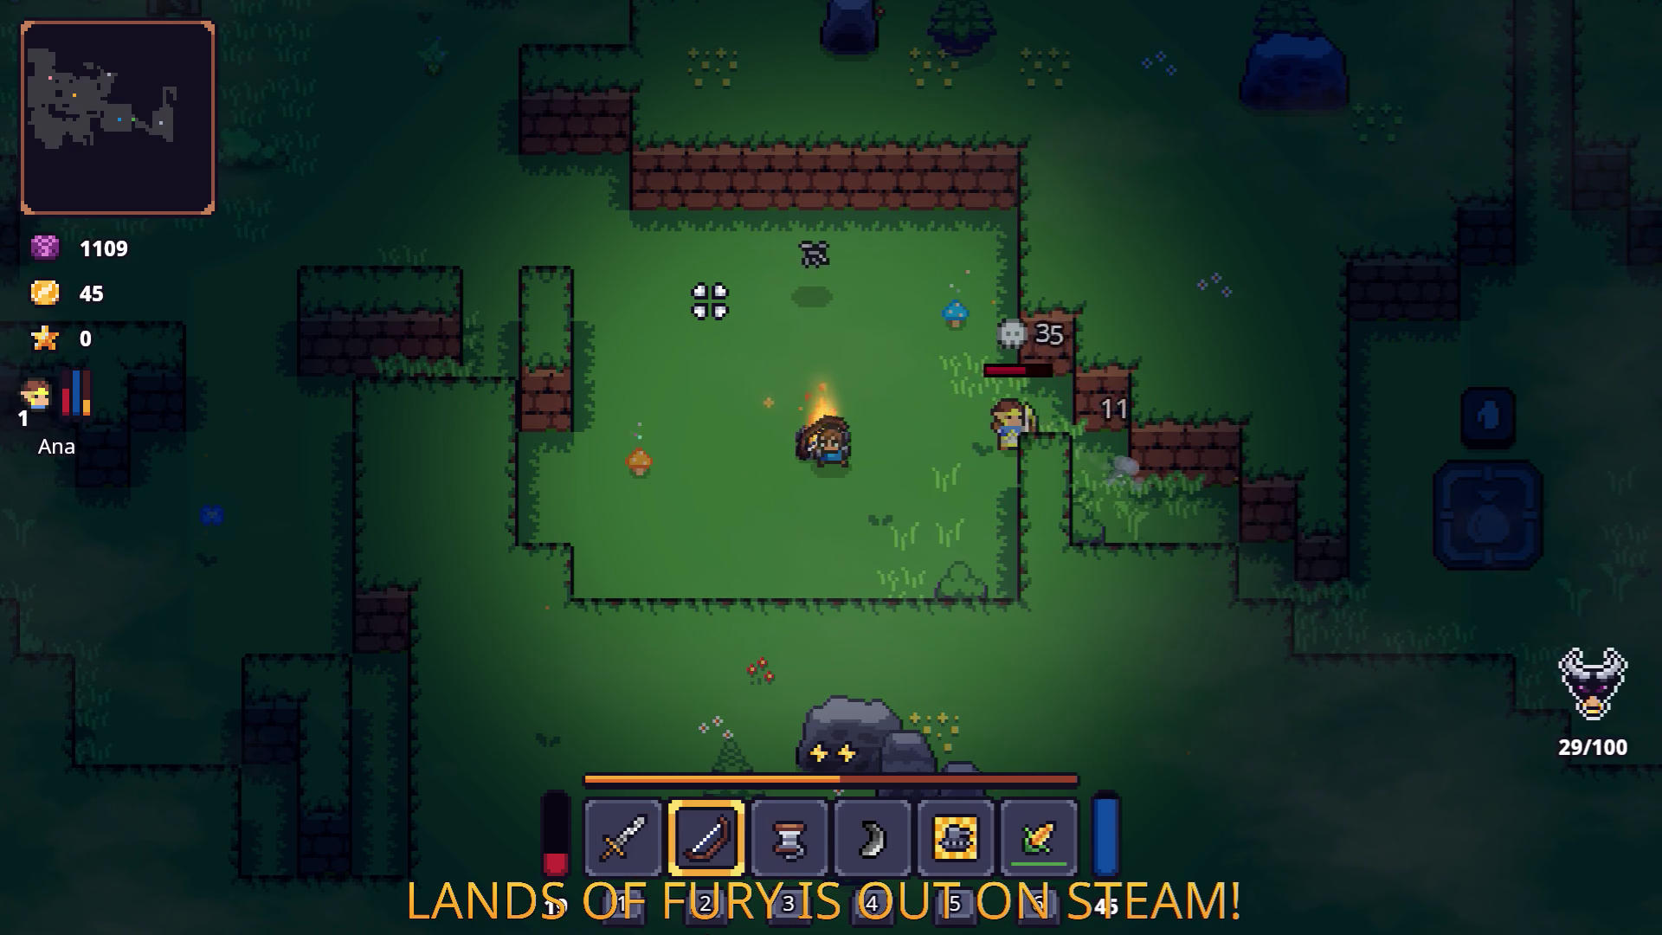
{"action": "left_click", "coordinate": [737, 312]}
{"action": "key", "text": "s"}
{"action": "left_click", "coordinate": [779, 327]}
{"action": "left_click", "coordinate": [787, 341]}
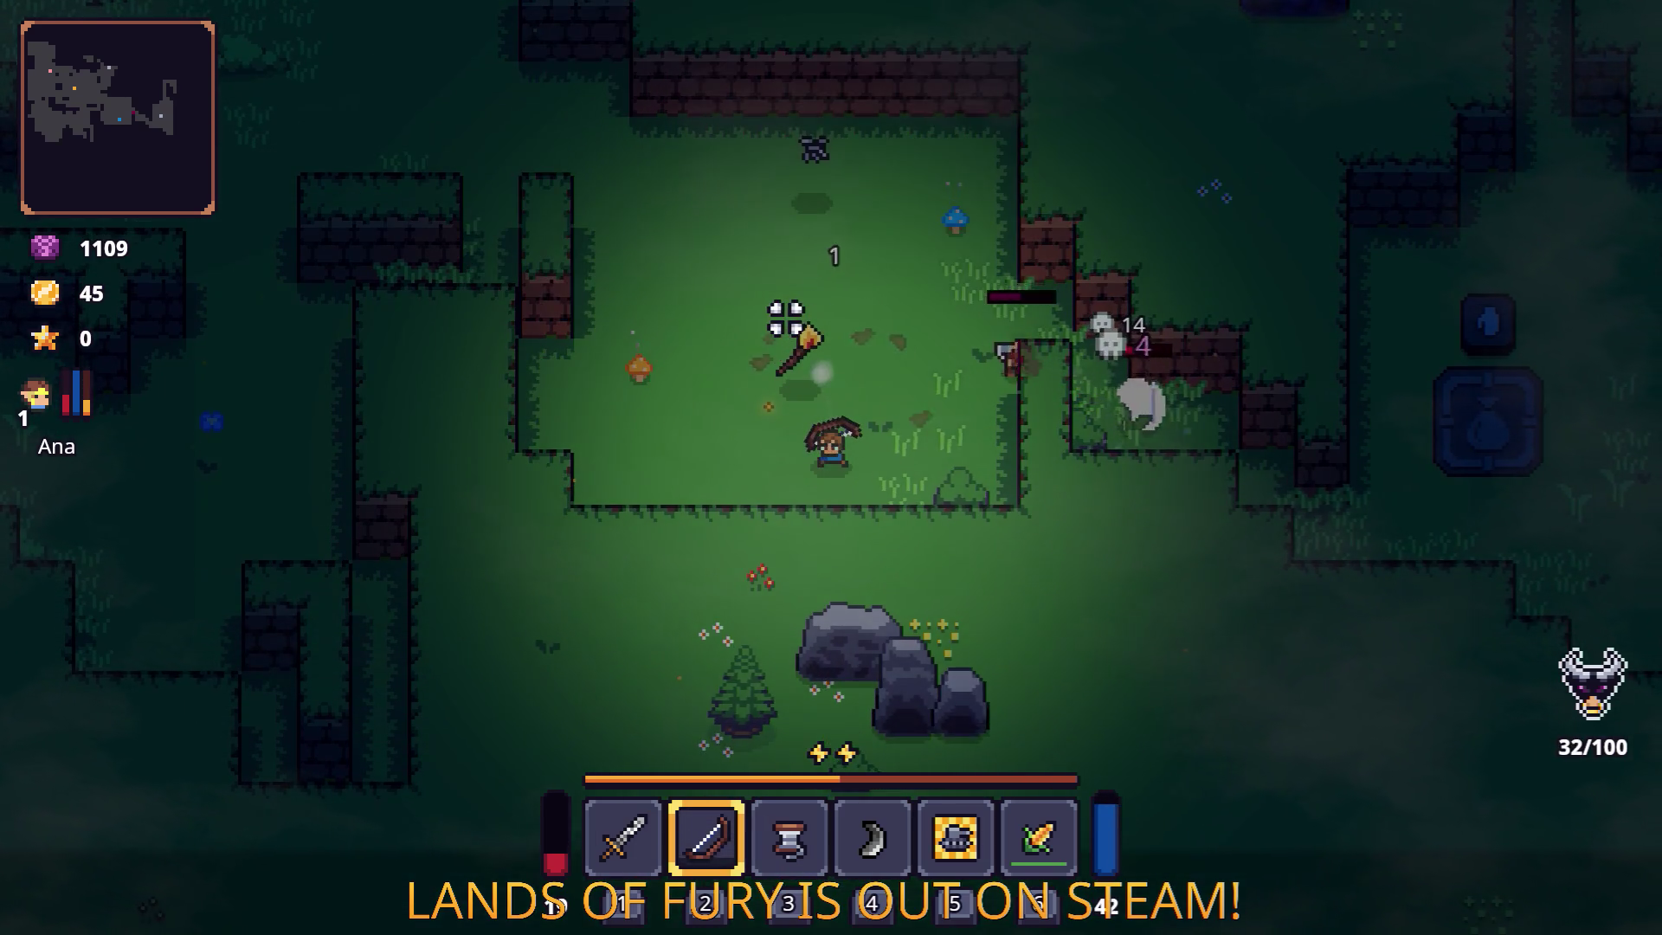
Move right and fire a volley of arrows at the enemy to the right.
{"action": "key", "text": "w"}
{"action": "key", "text": "a"}
{"action": "key", "text": "d"}
{"action": "left_click", "coordinate": [1087, 508]}
{"action": "left_click", "coordinate": [1087, 508]}
{"action": "left_click", "coordinate": [1054, 464]}
{"action": "left_click", "coordinate": [1053, 464]}
{"action": "left_click", "coordinate": [1042, 468]}
{"action": "left_click", "coordinate": [1028, 463]}
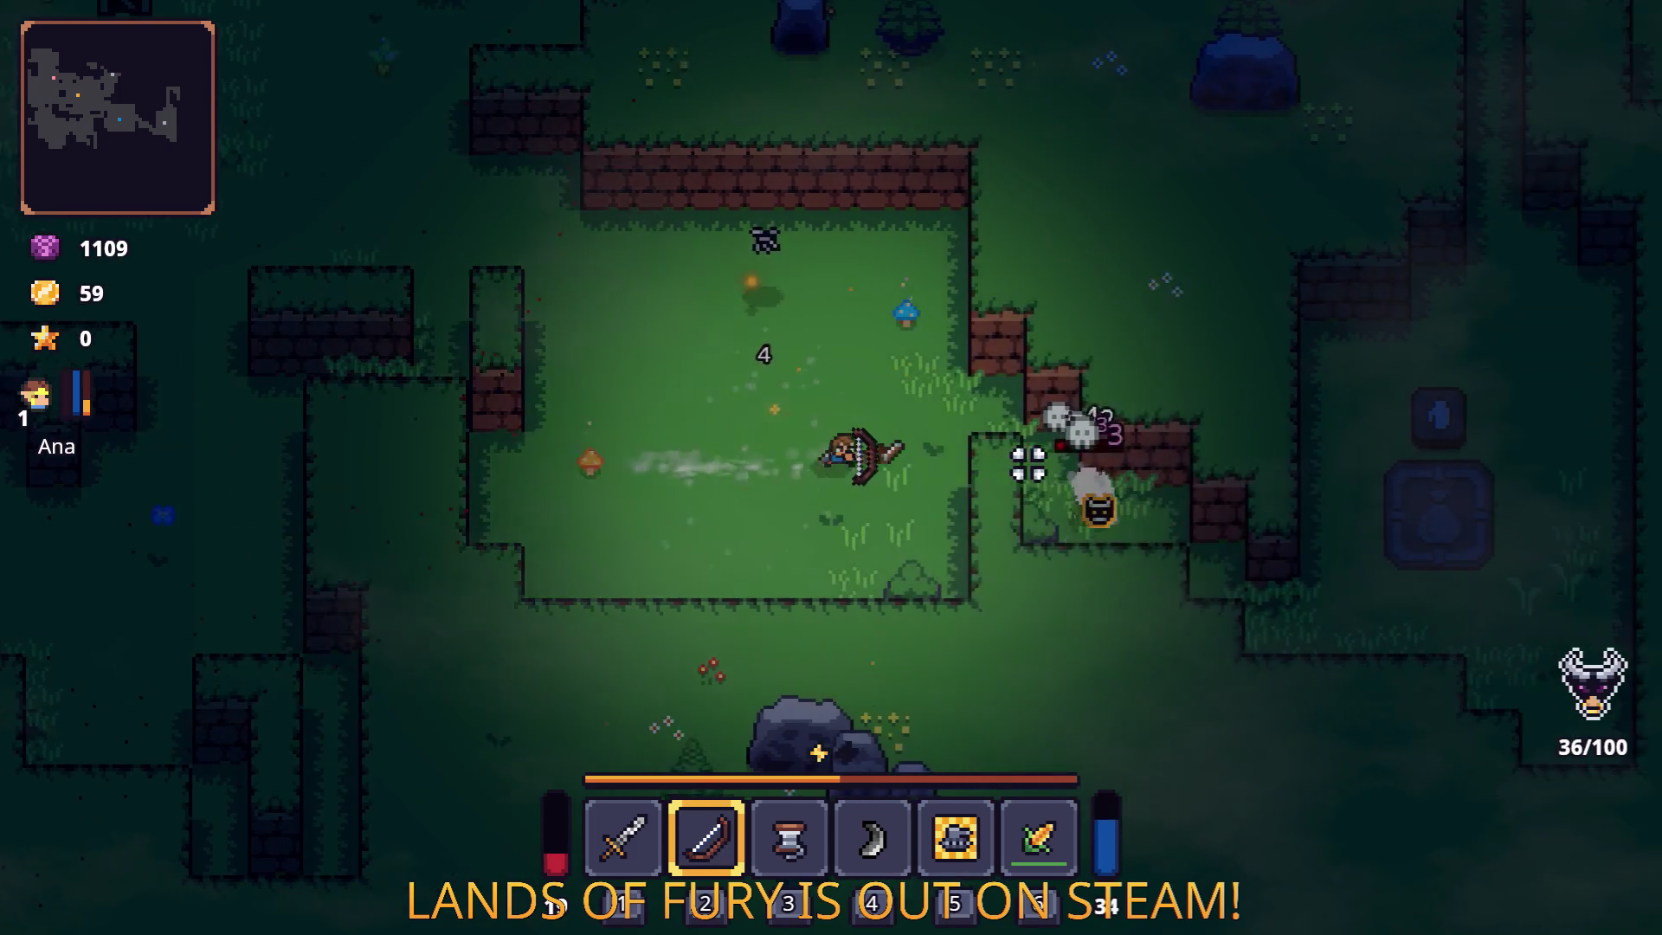
Keep firing arrows while sweeping left to clear the remaining enemies.
{"action": "key", "text": "d"}
{"action": "left_click", "coordinate": [1008, 472]}
{"action": "left_click", "coordinate": [991, 528]}
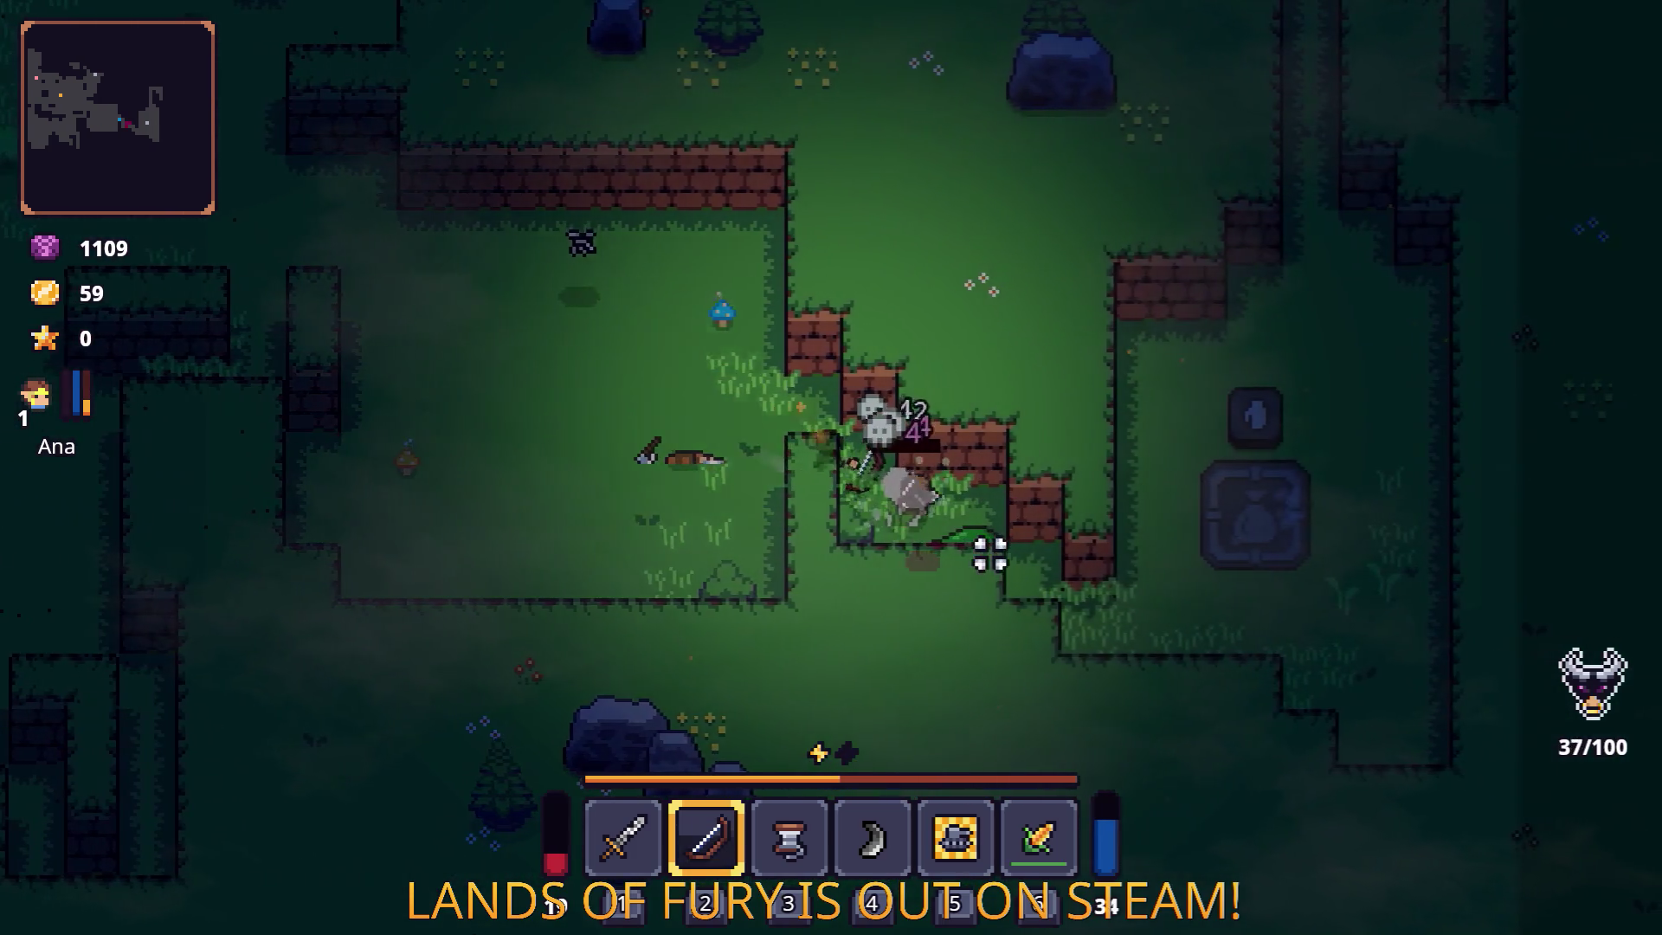
{"action": "left_click", "coordinate": [953, 537]}
{"action": "left_click", "coordinate": [892, 507]}
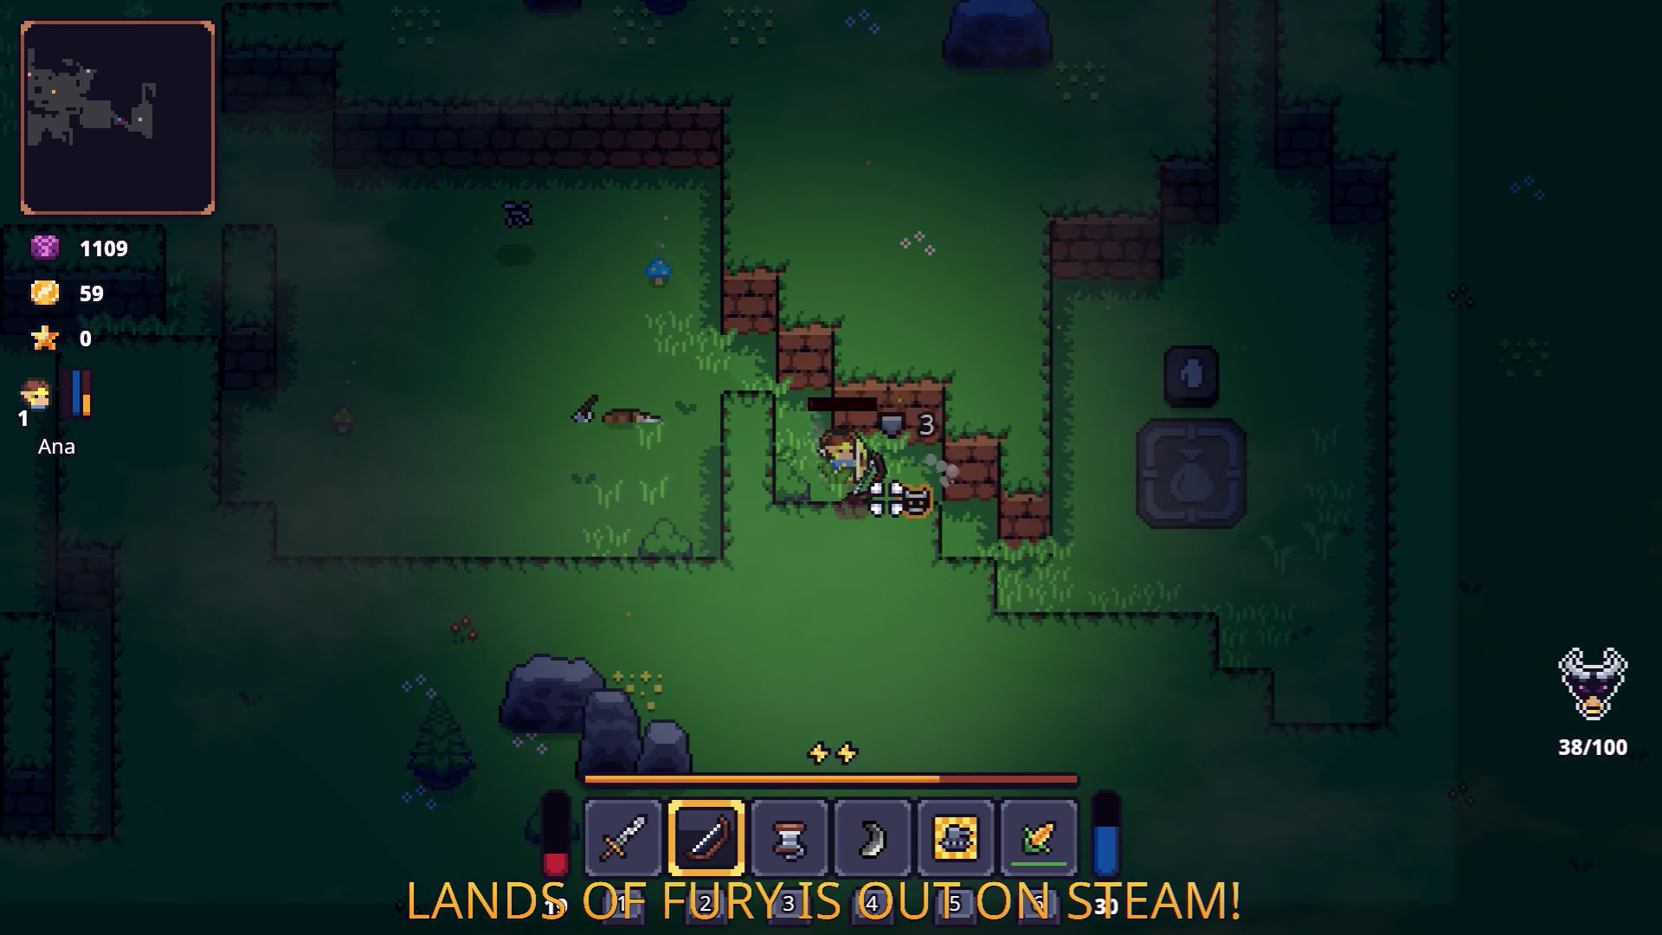
{"action": "left_click", "coordinate": [889, 489]}
{"action": "key", "text": "w"}
{"action": "key", "text": "a"}
{"action": "left_click", "coordinate": [808, 449]}
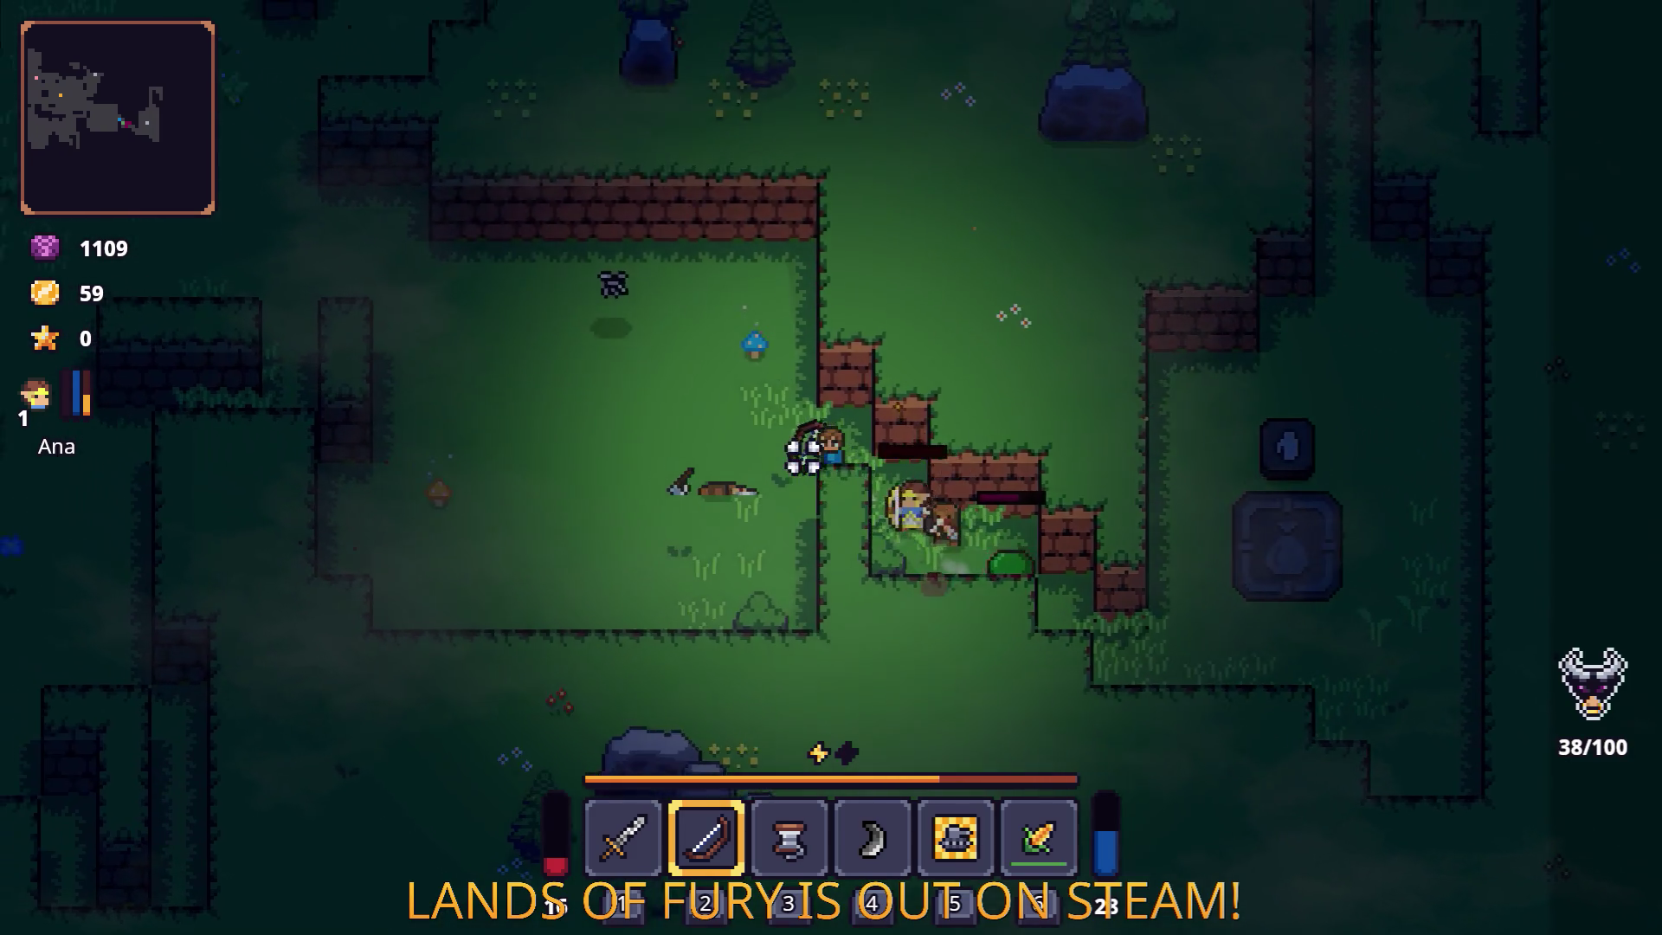
{"action": "left_click", "coordinate": [657, 438]}
{"action": "left_click", "coordinate": [657, 440]}
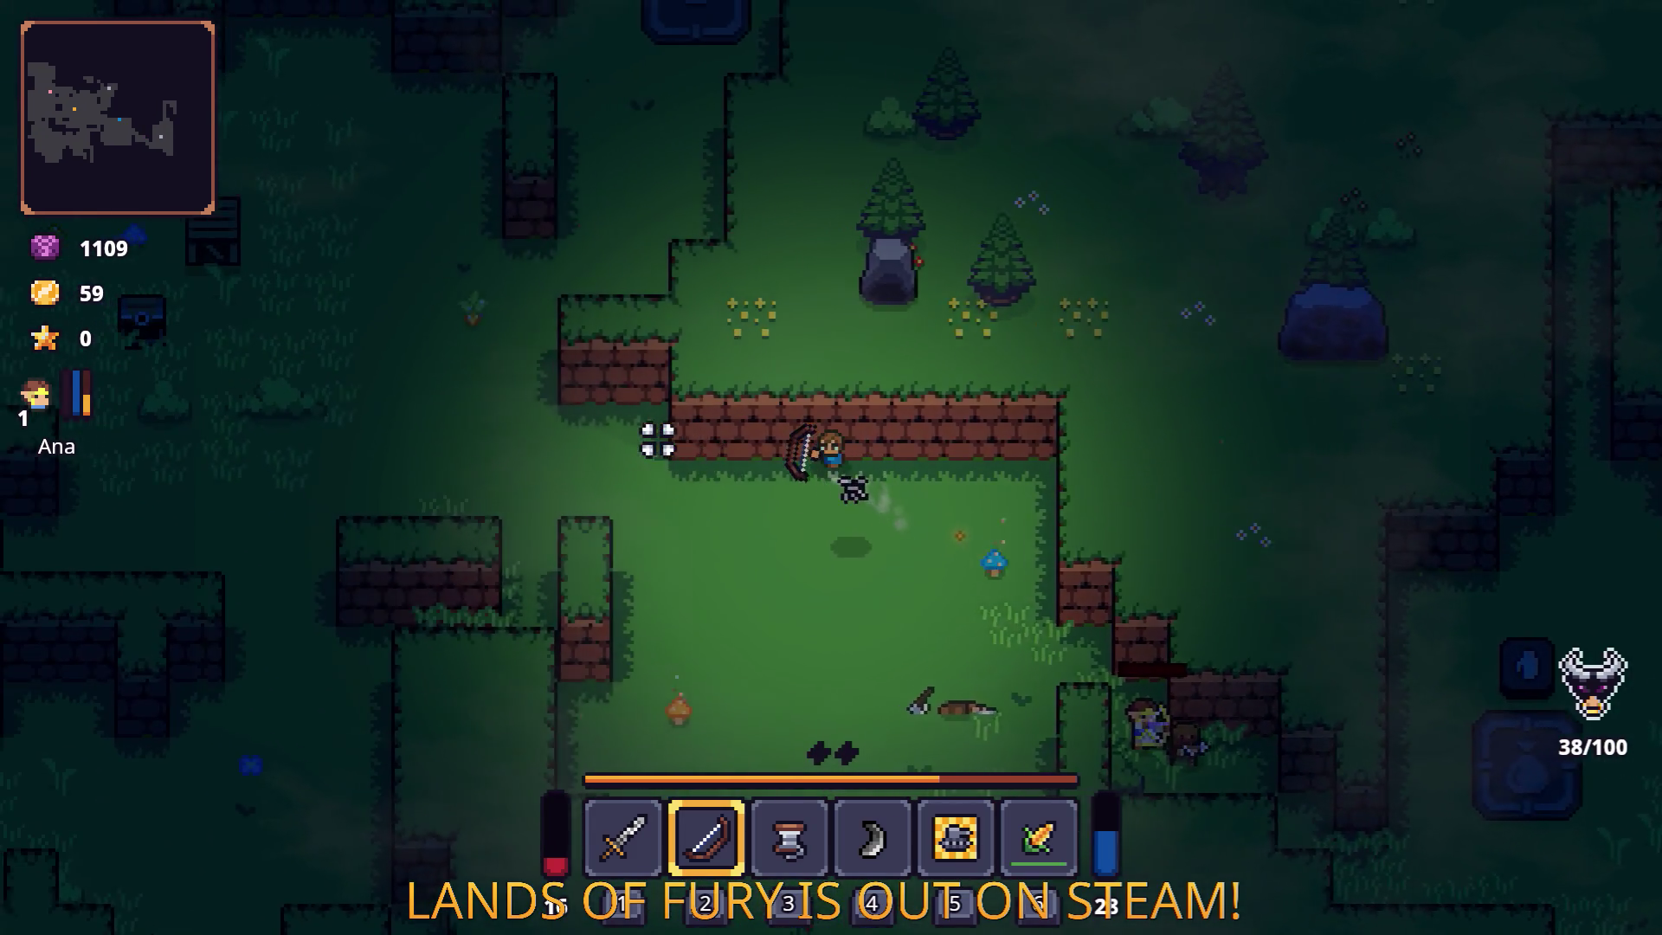
Walk up past the anvil, pause the game and quit to desktop.
{"action": "key", "text": "a"}
{"action": "key", "text": "w"}
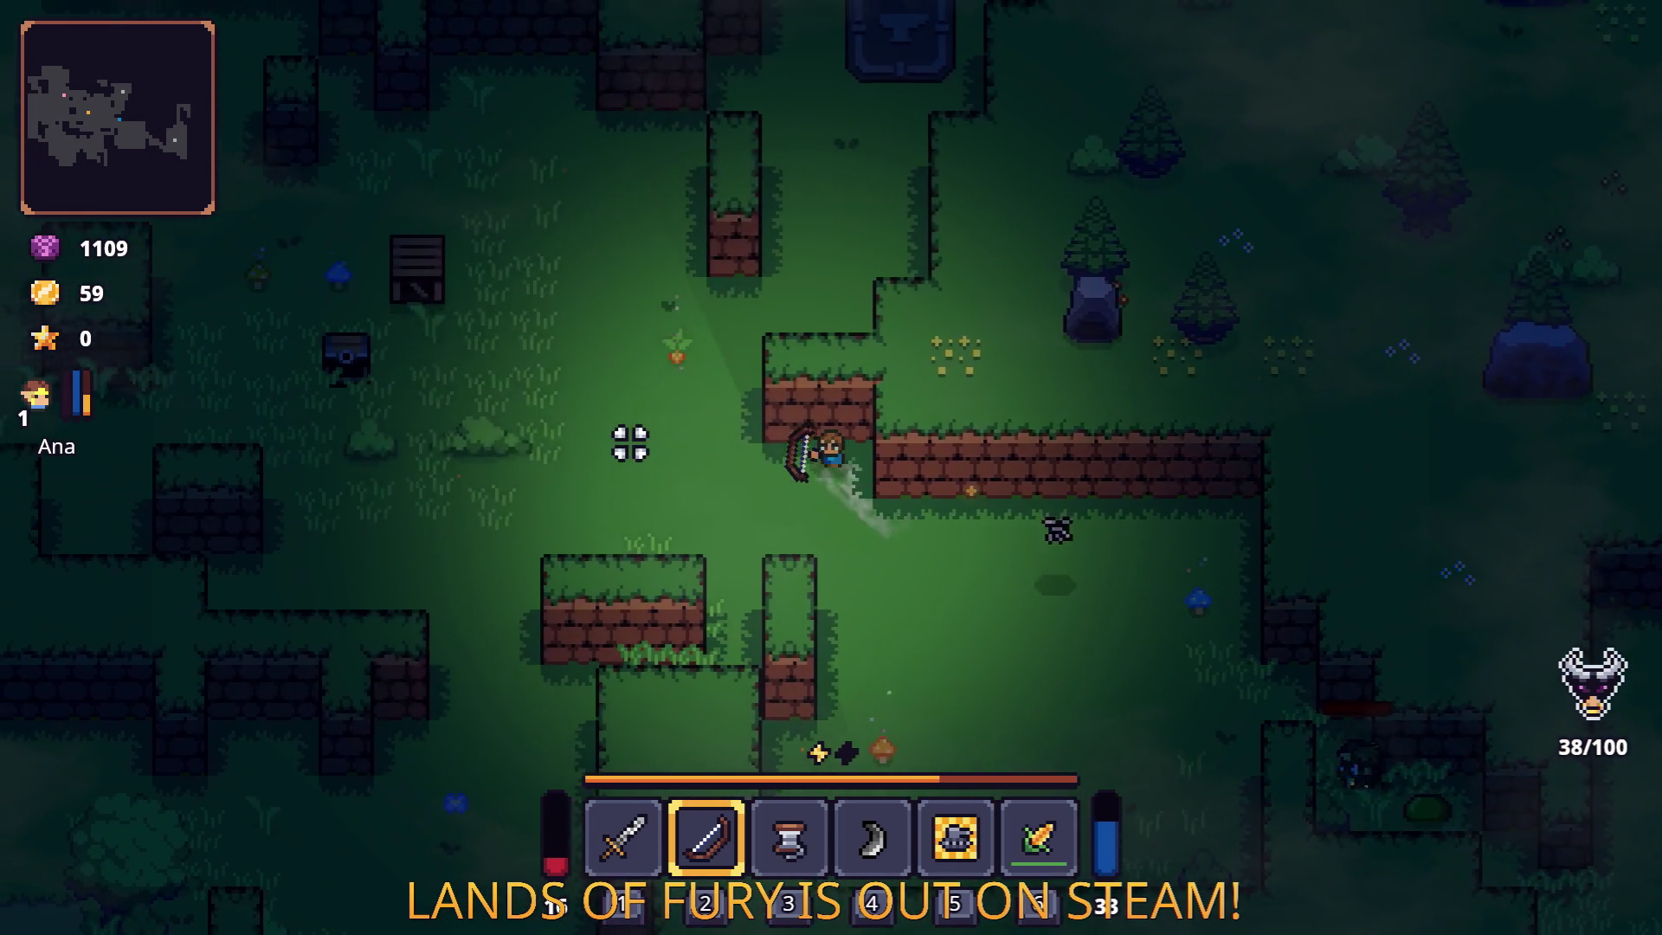
{"action": "key", "text": "F8"}
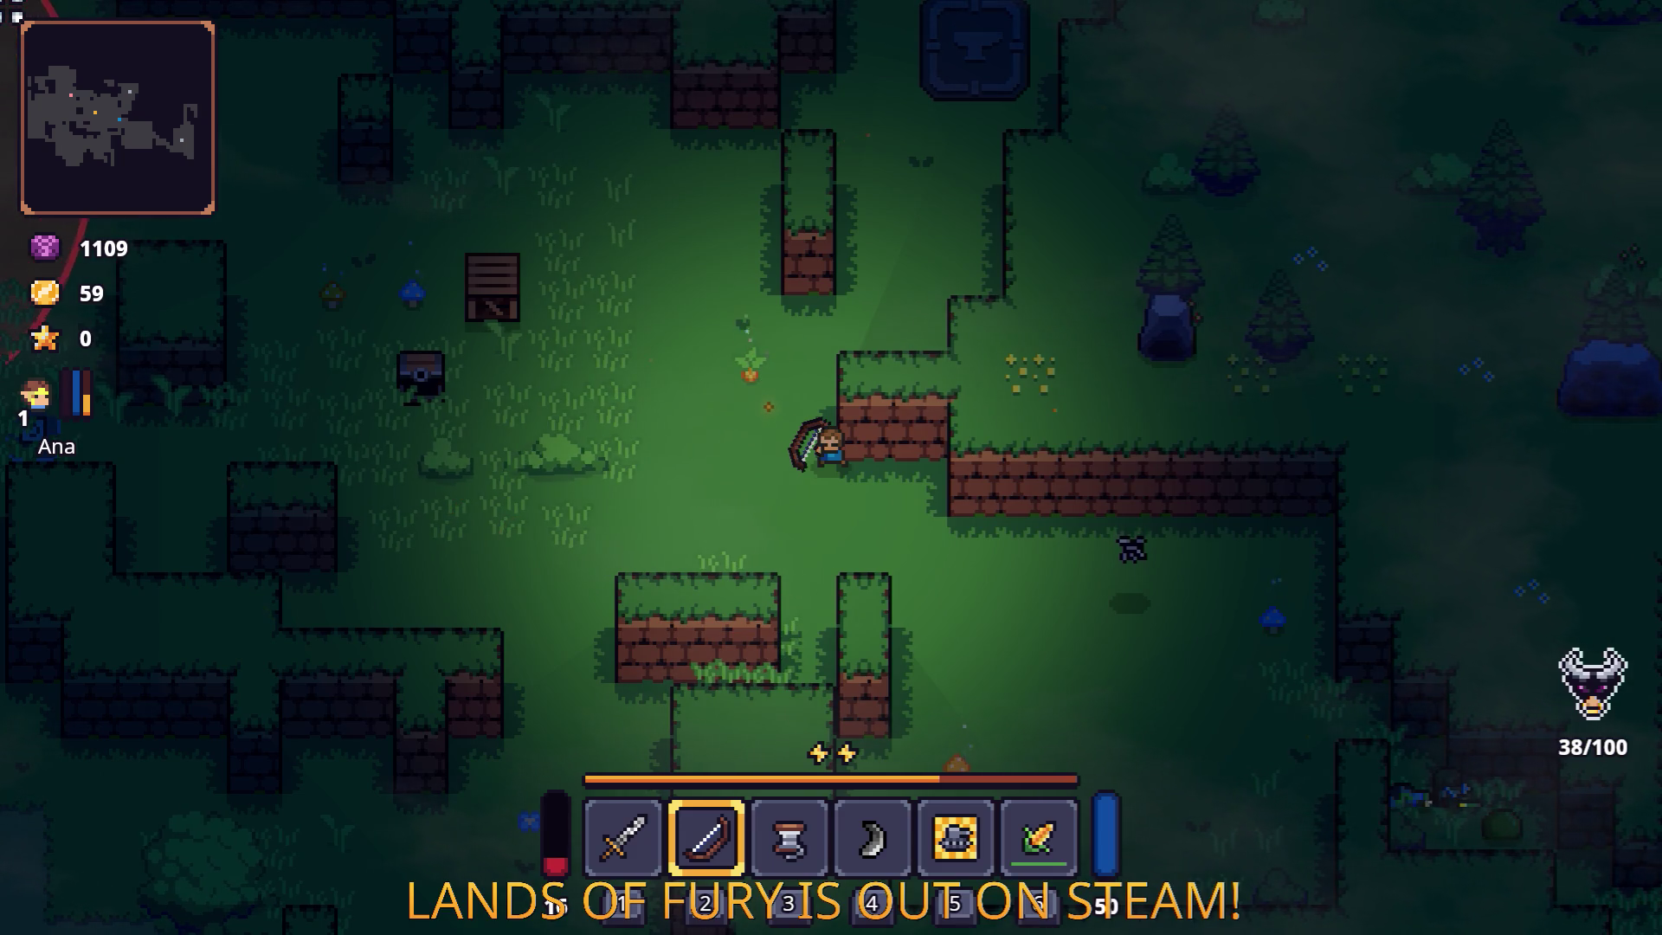
{"action": "key", "text": "w"}
{"action": "key", "text": "d"}
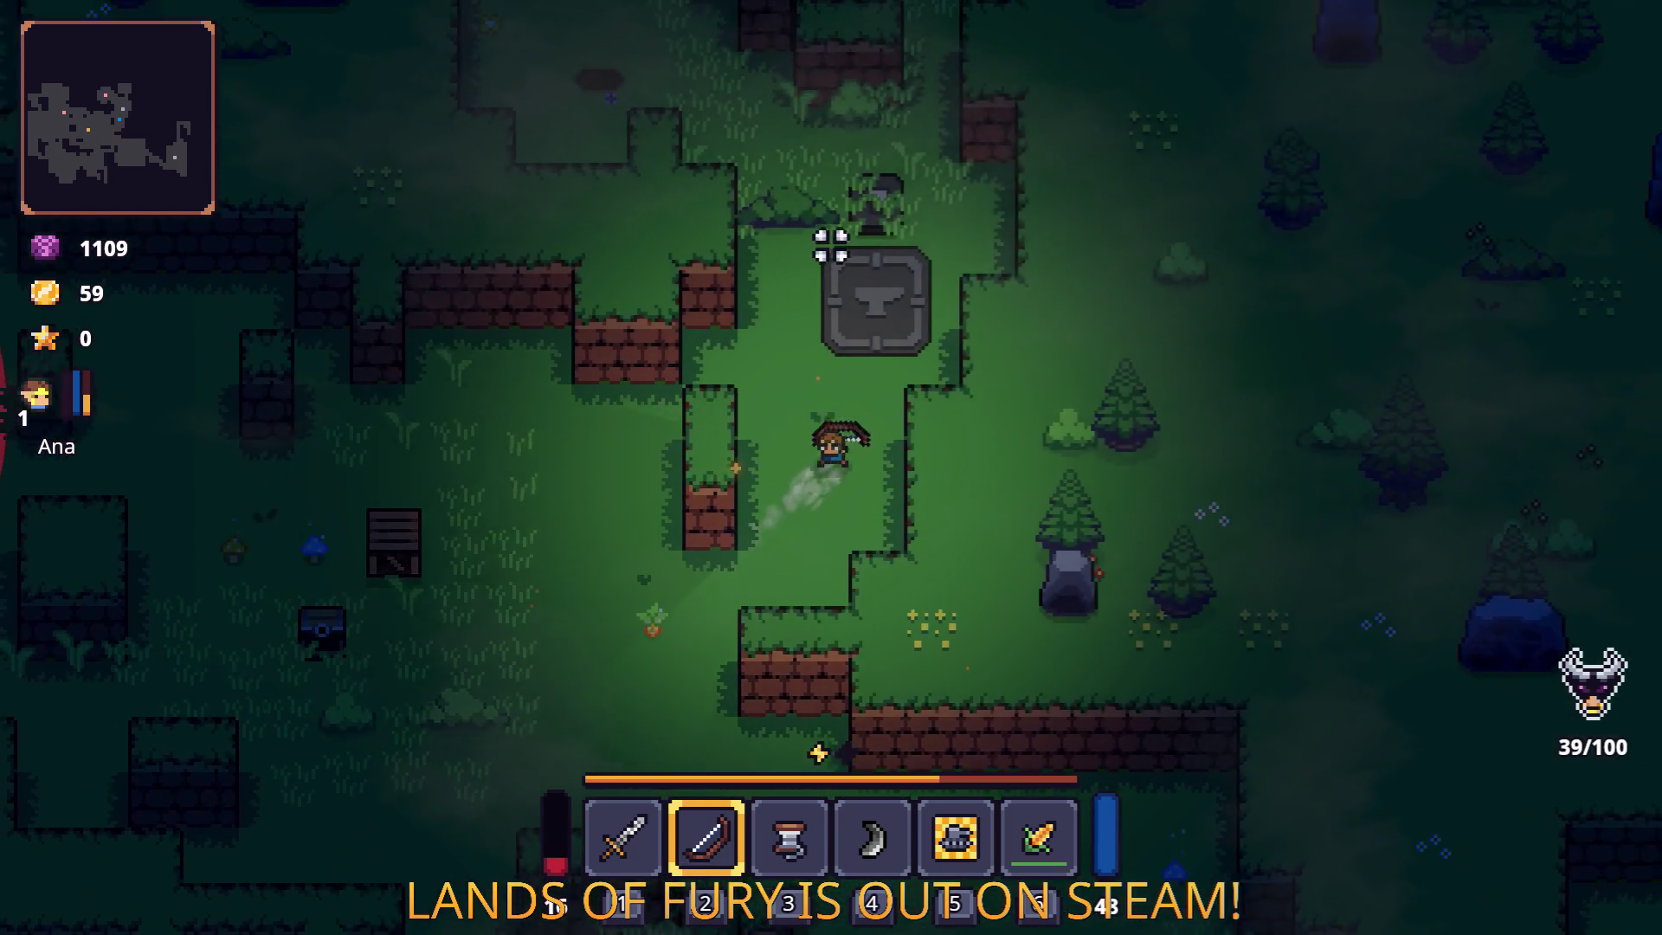
{"action": "key", "text": "space"}
{"action": "key", "text": "w"}
{"action": "key", "text": "d"}
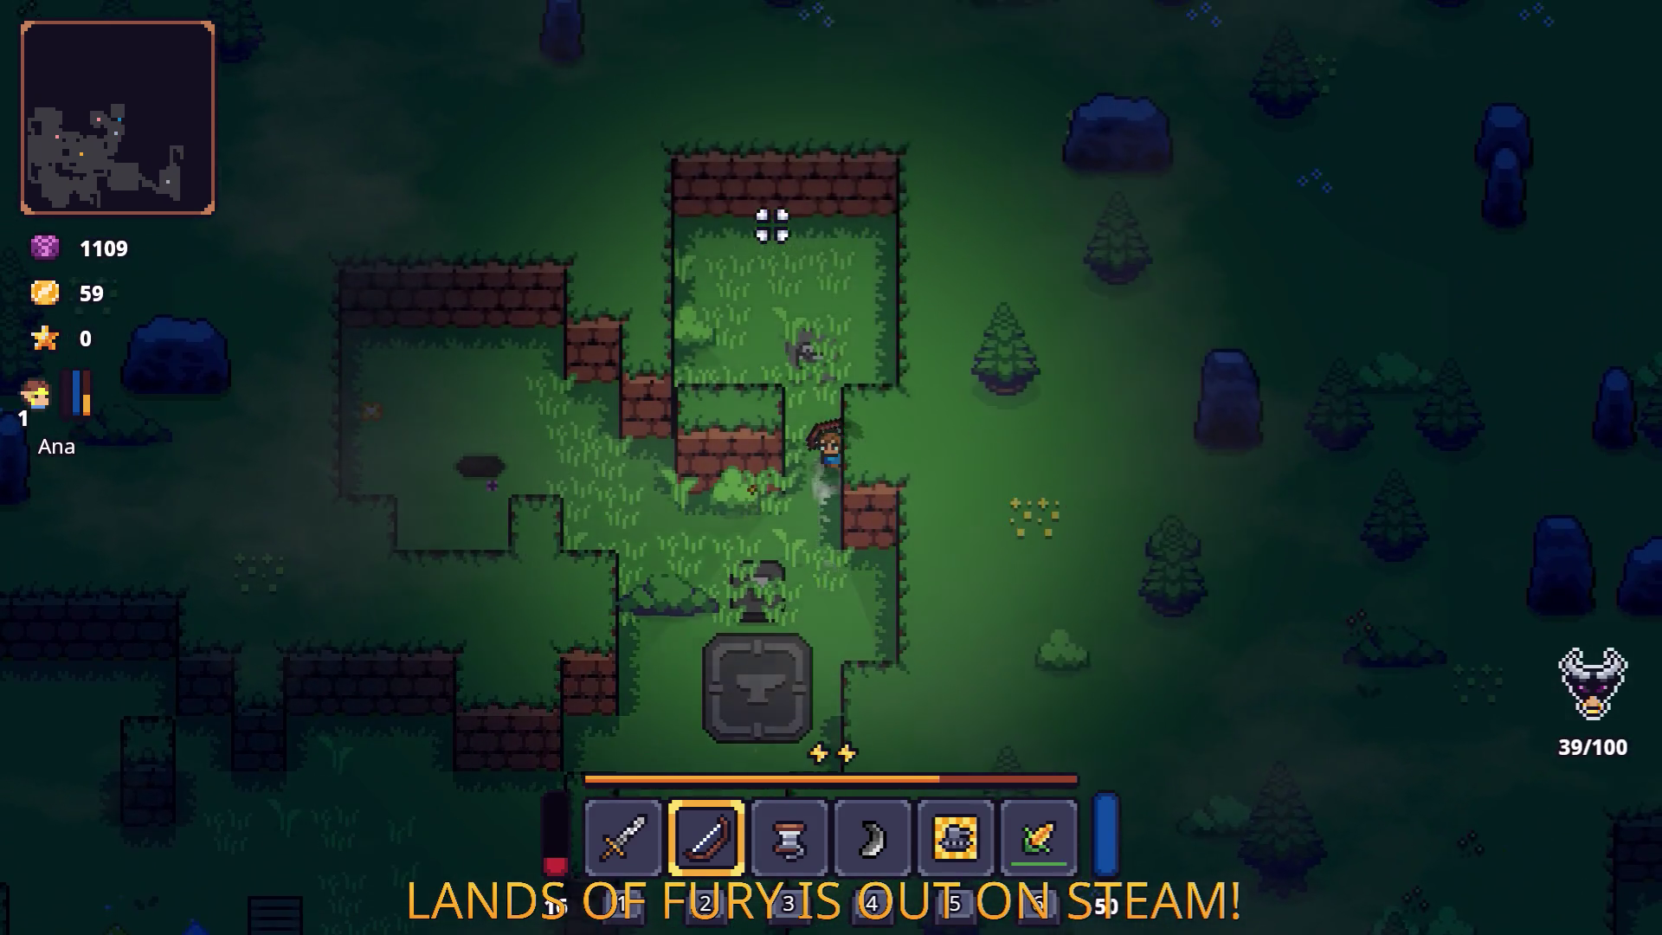
{"action": "key", "text": "Escape"}
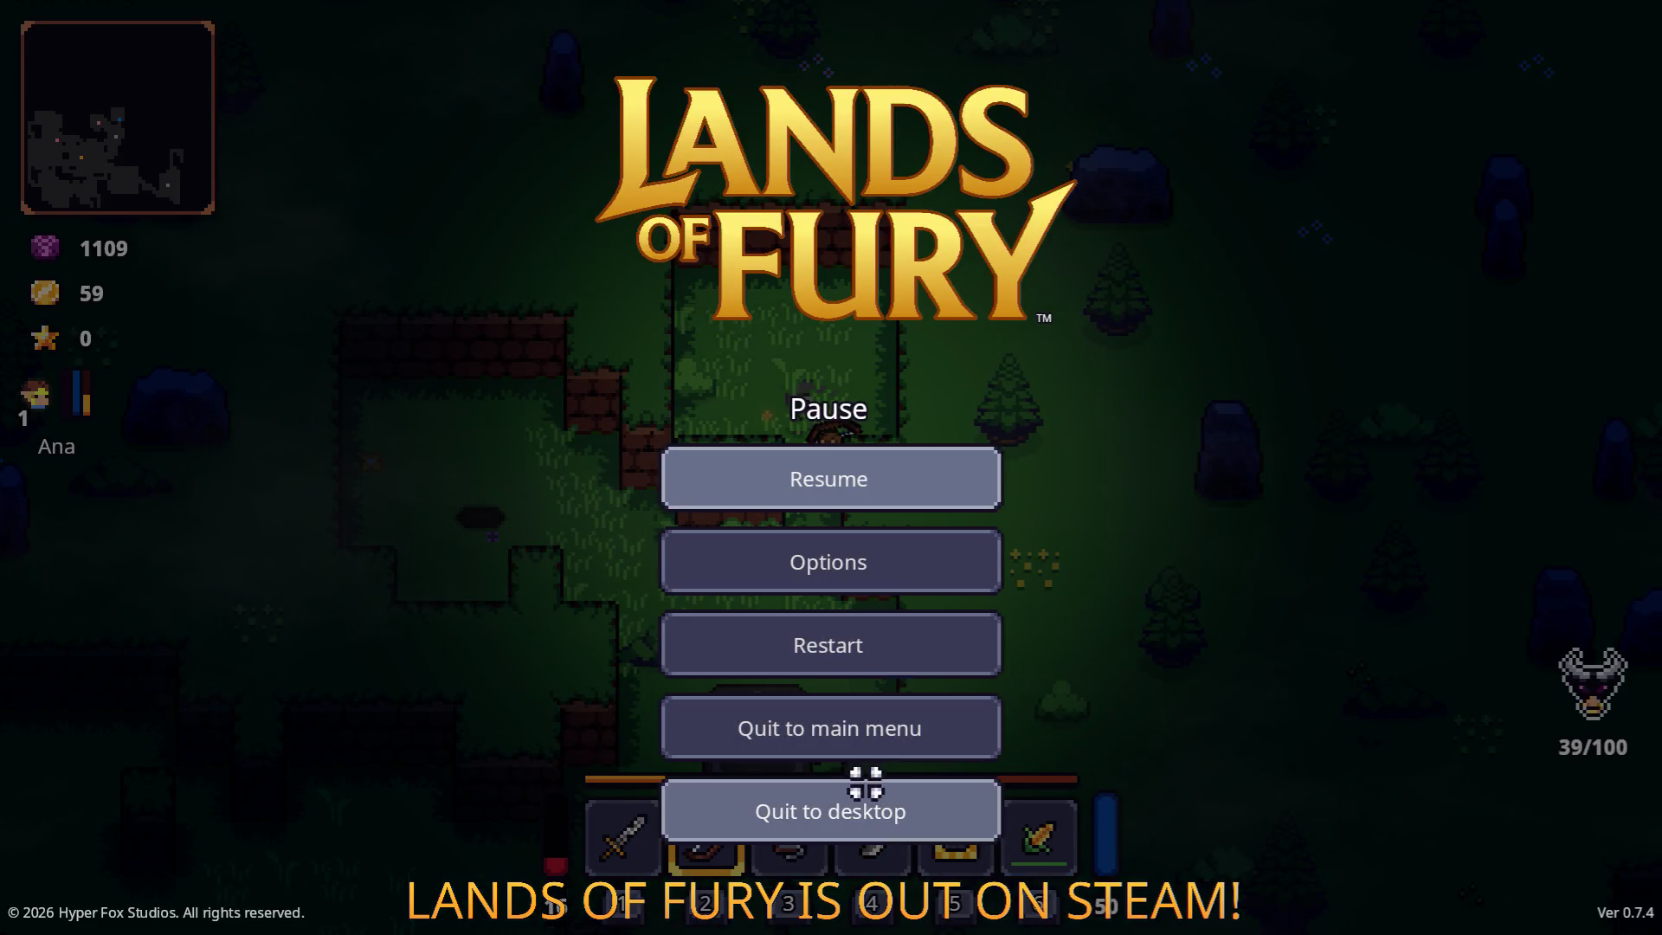
{"action": "left_click", "coordinate": [876, 803]}
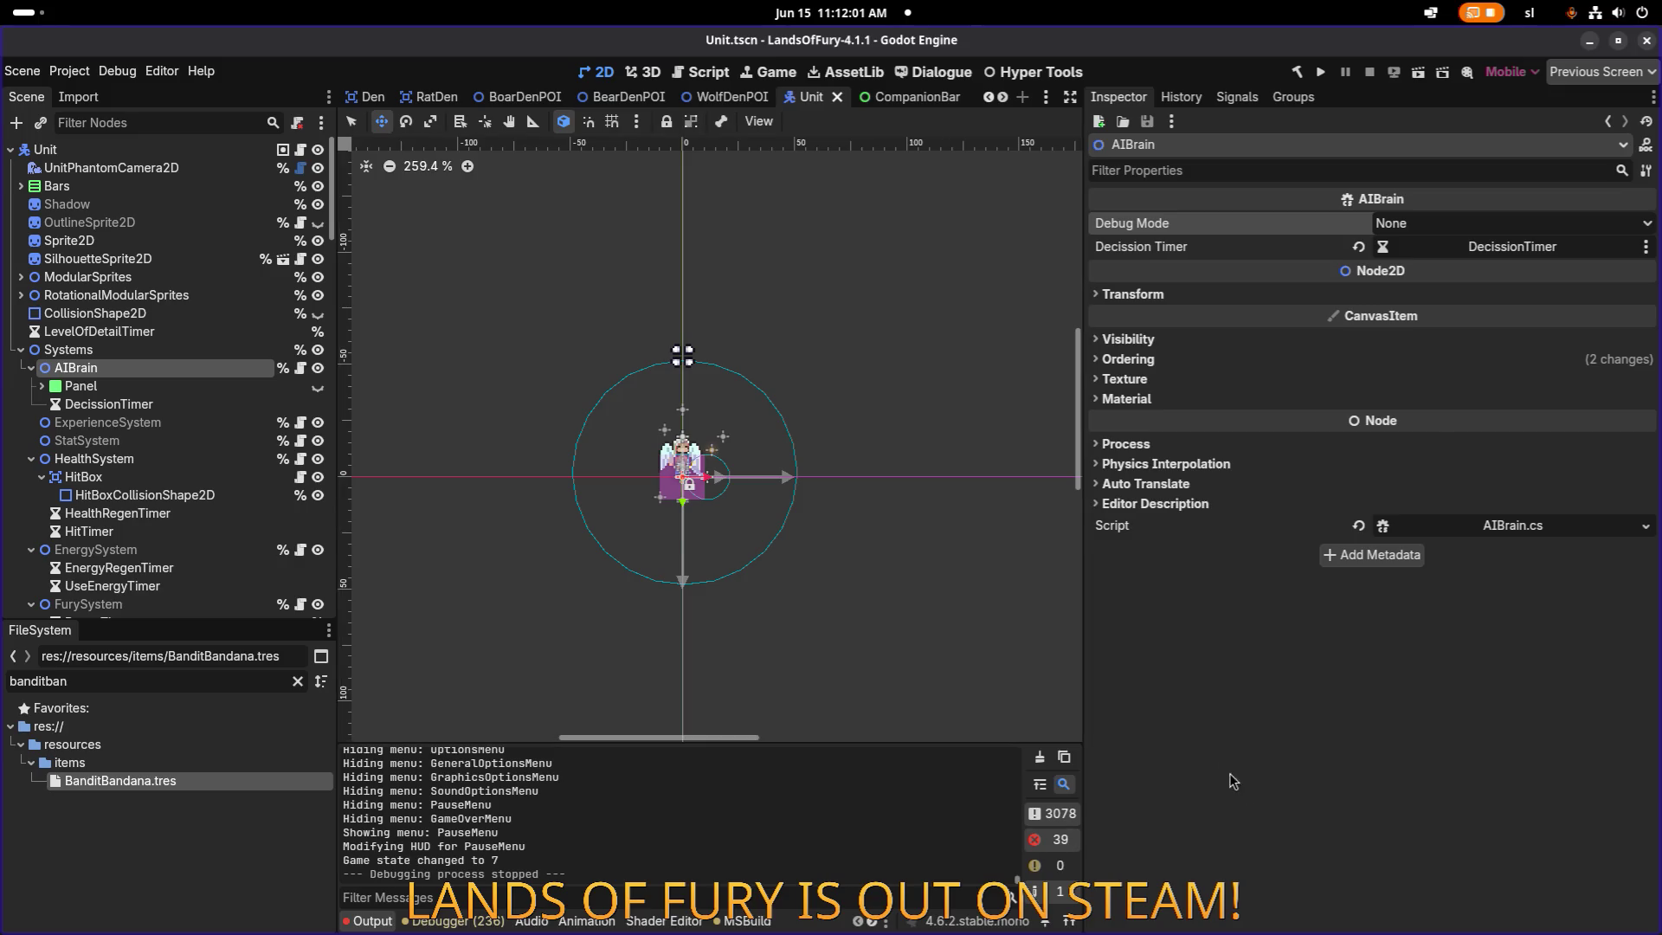
Check the completed git push output in VS Code's terminal, then return to the Godot editor.
{"action": "key", "text": "alt+Tab"}
{"action": "key", "text": "Tab"}
{"action": "key", "text": "Tab"}
{"action": "key", "text": "Tab"}
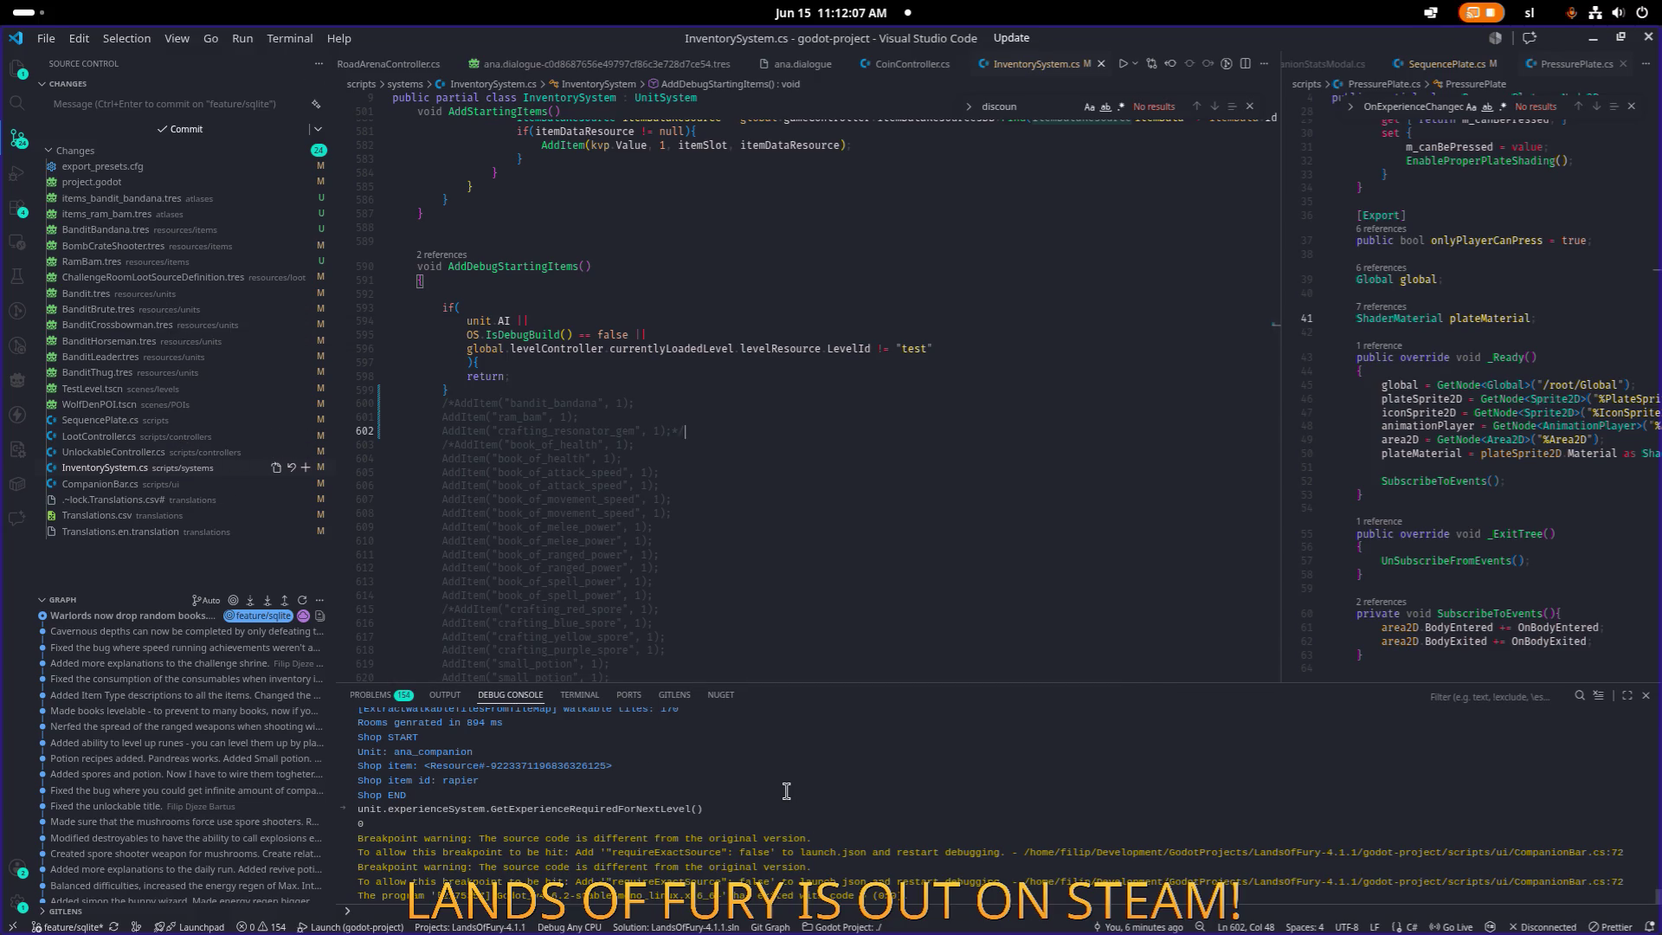
{"action": "left_click", "coordinate": [579, 694]}
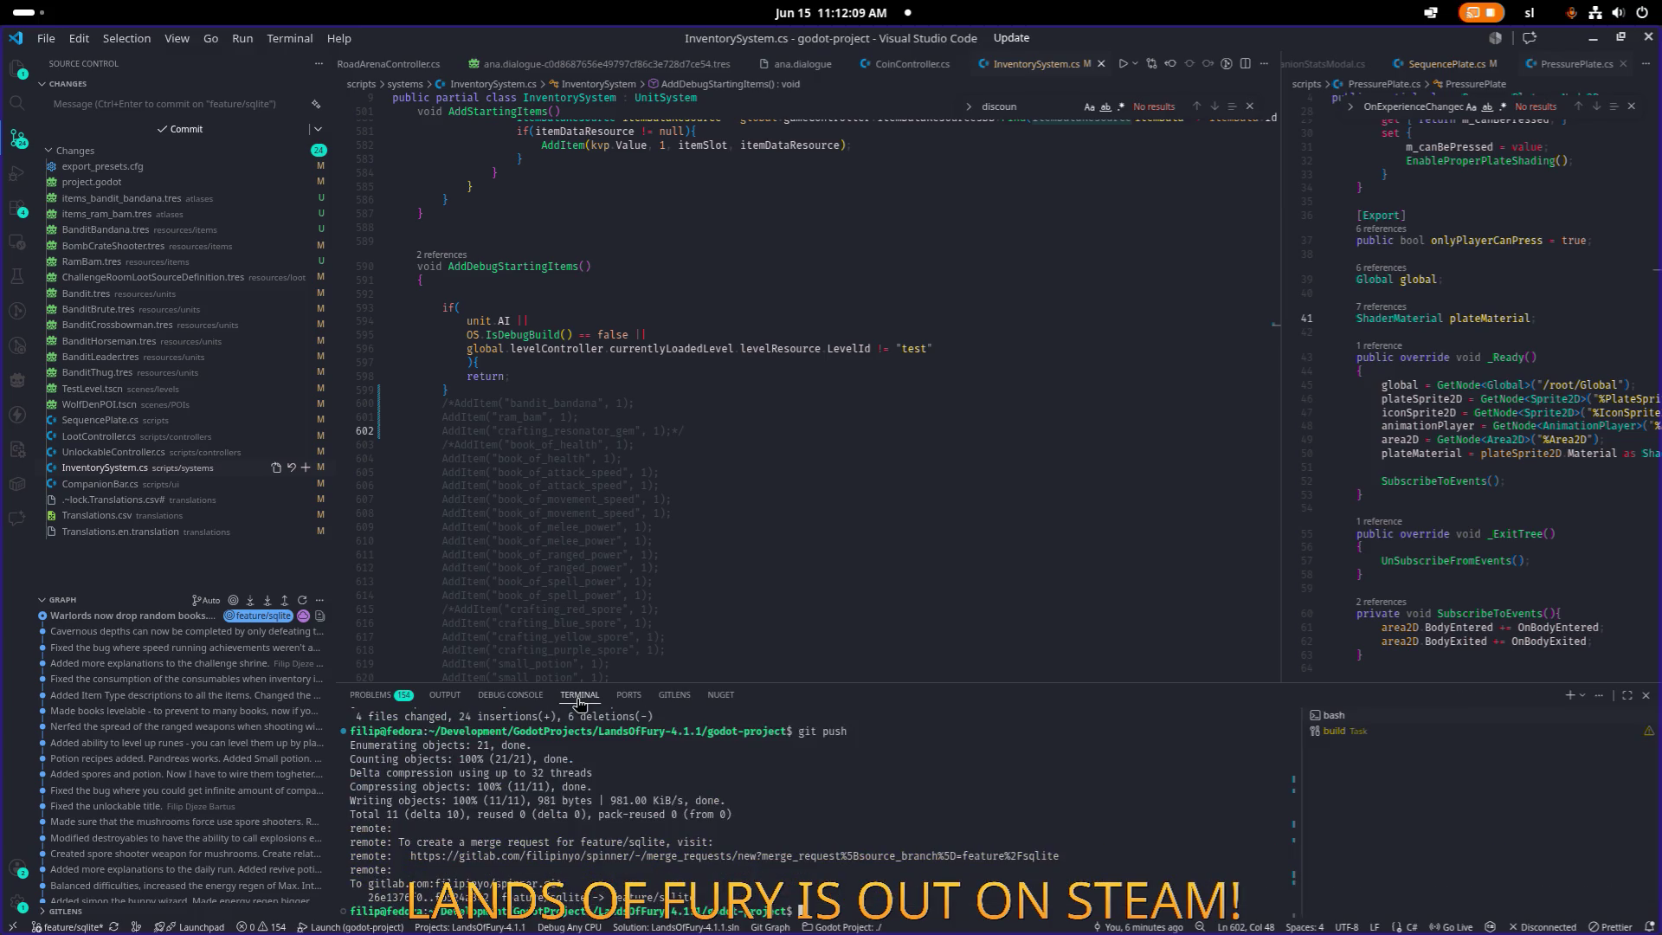
{"action": "key", "text": "alt+Tab"}
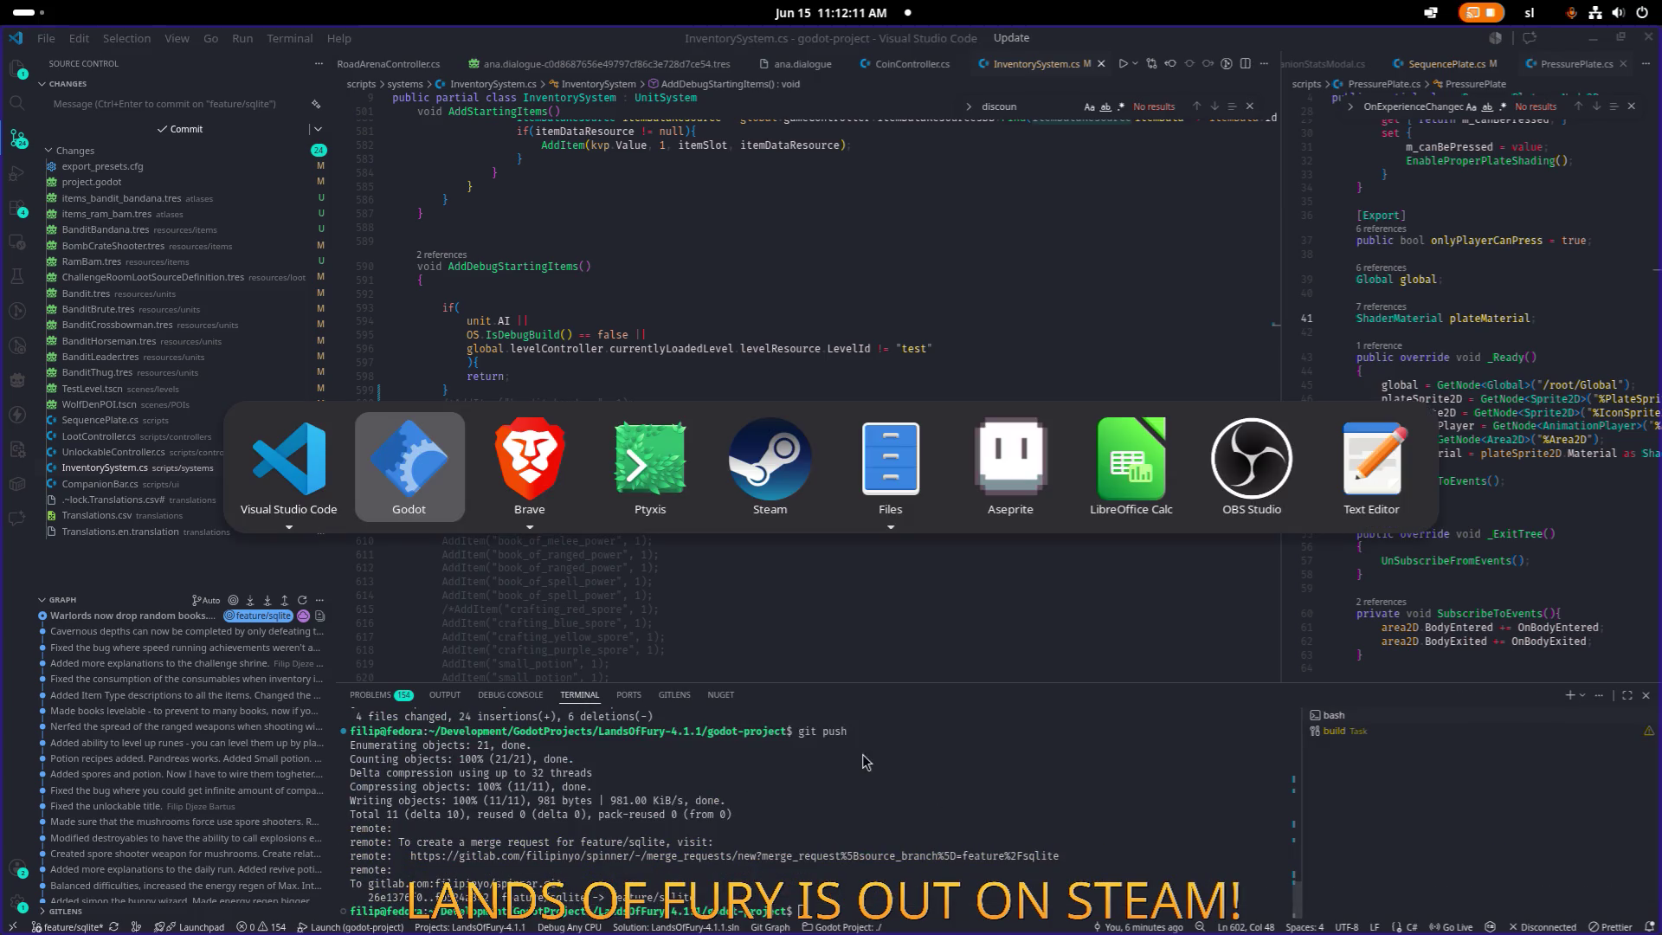
{"action": "left_click", "coordinate": [408, 468]}
Change application/config/version in Project Settings to 0.7.5, close it, and save the scene.
{"action": "left_click", "coordinate": [69, 70]}
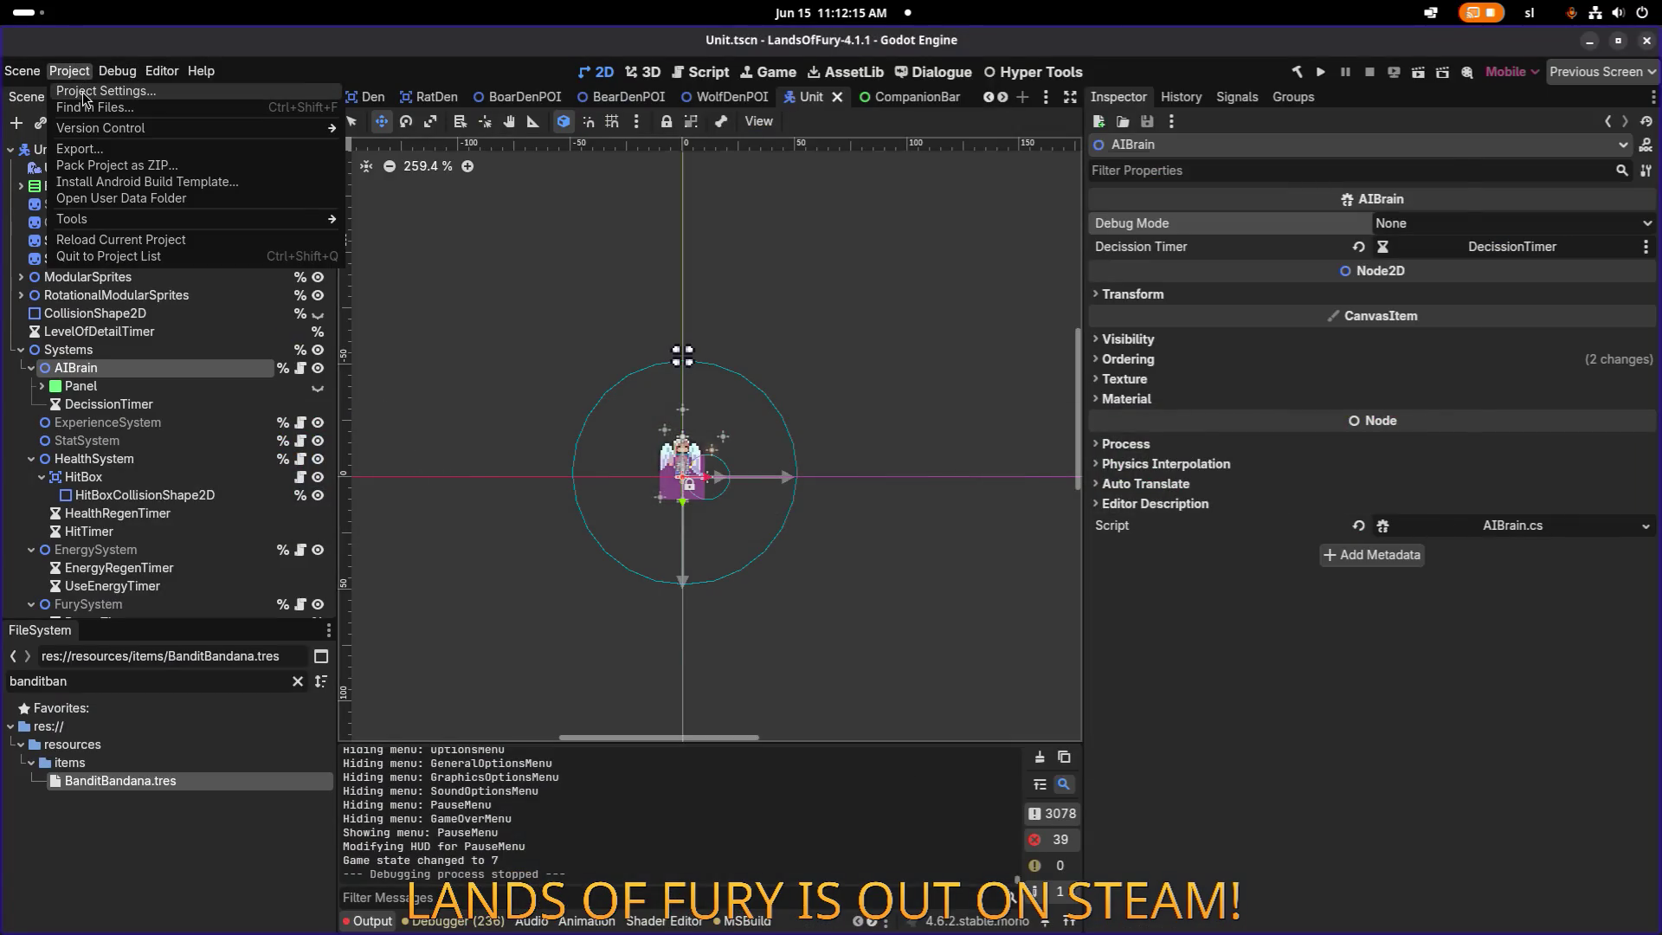
{"action": "left_click", "coordinate": [87, 91]}
{"action": "left_click", "coordinate": [1106, 443]}
{"action": "key", "text": "BackSpace"}
{"action": "type", "text": "5"}
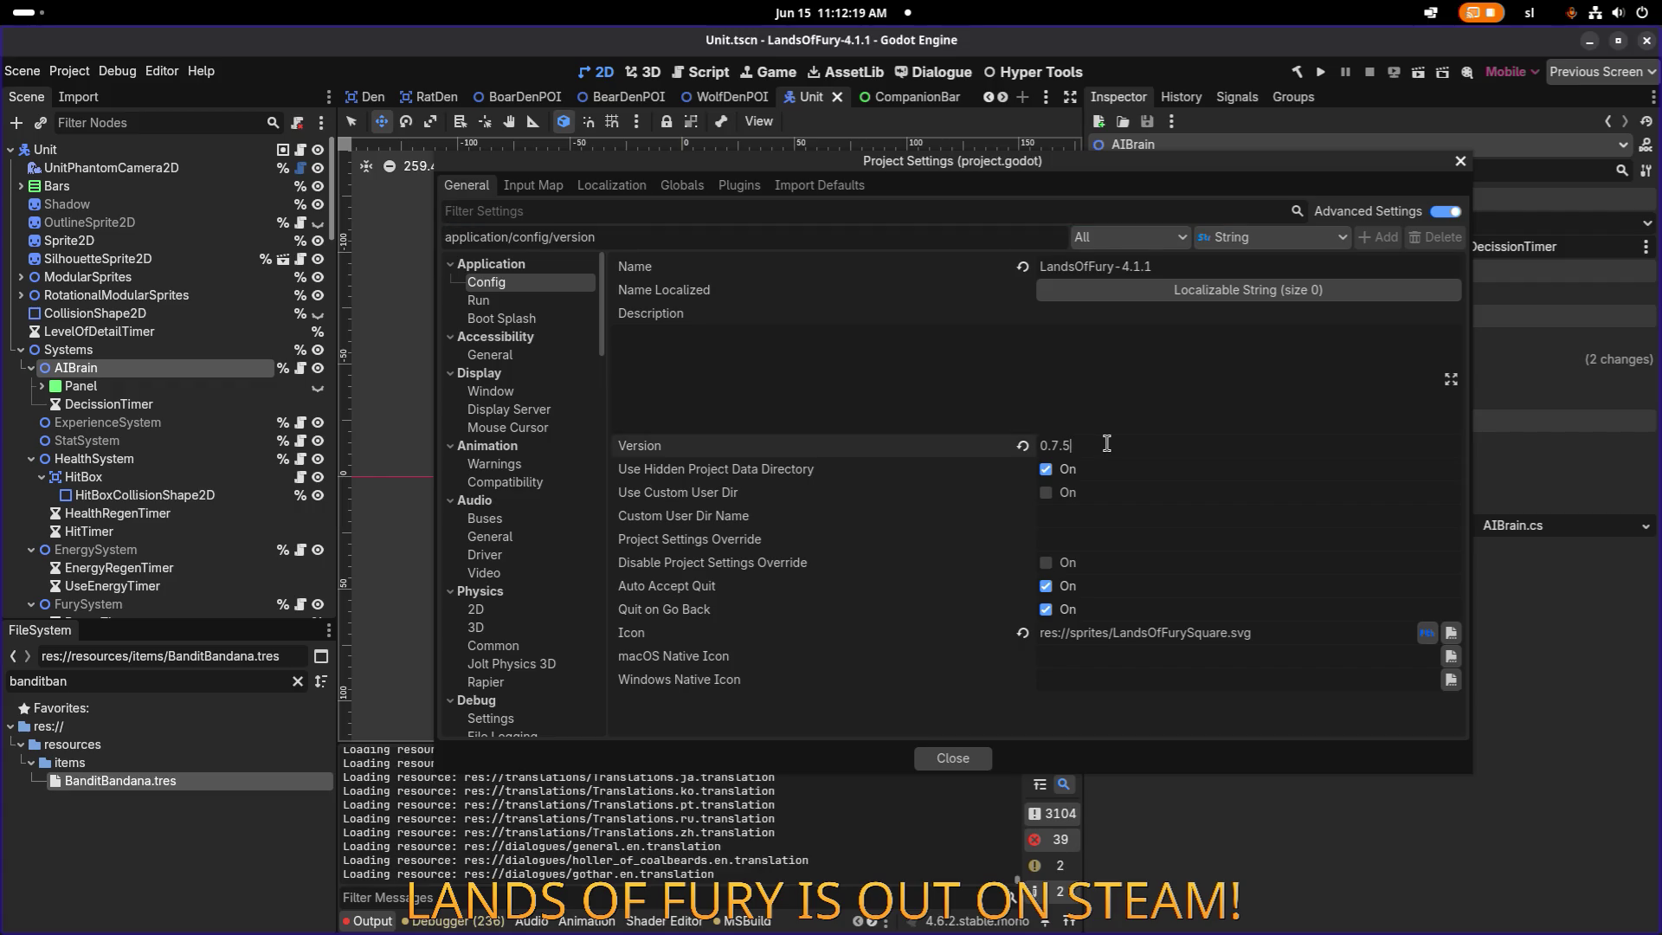
{"action": "left_click", "coordinate": [978, 758]}
{"action": "key", "text": "ctrl+s"}
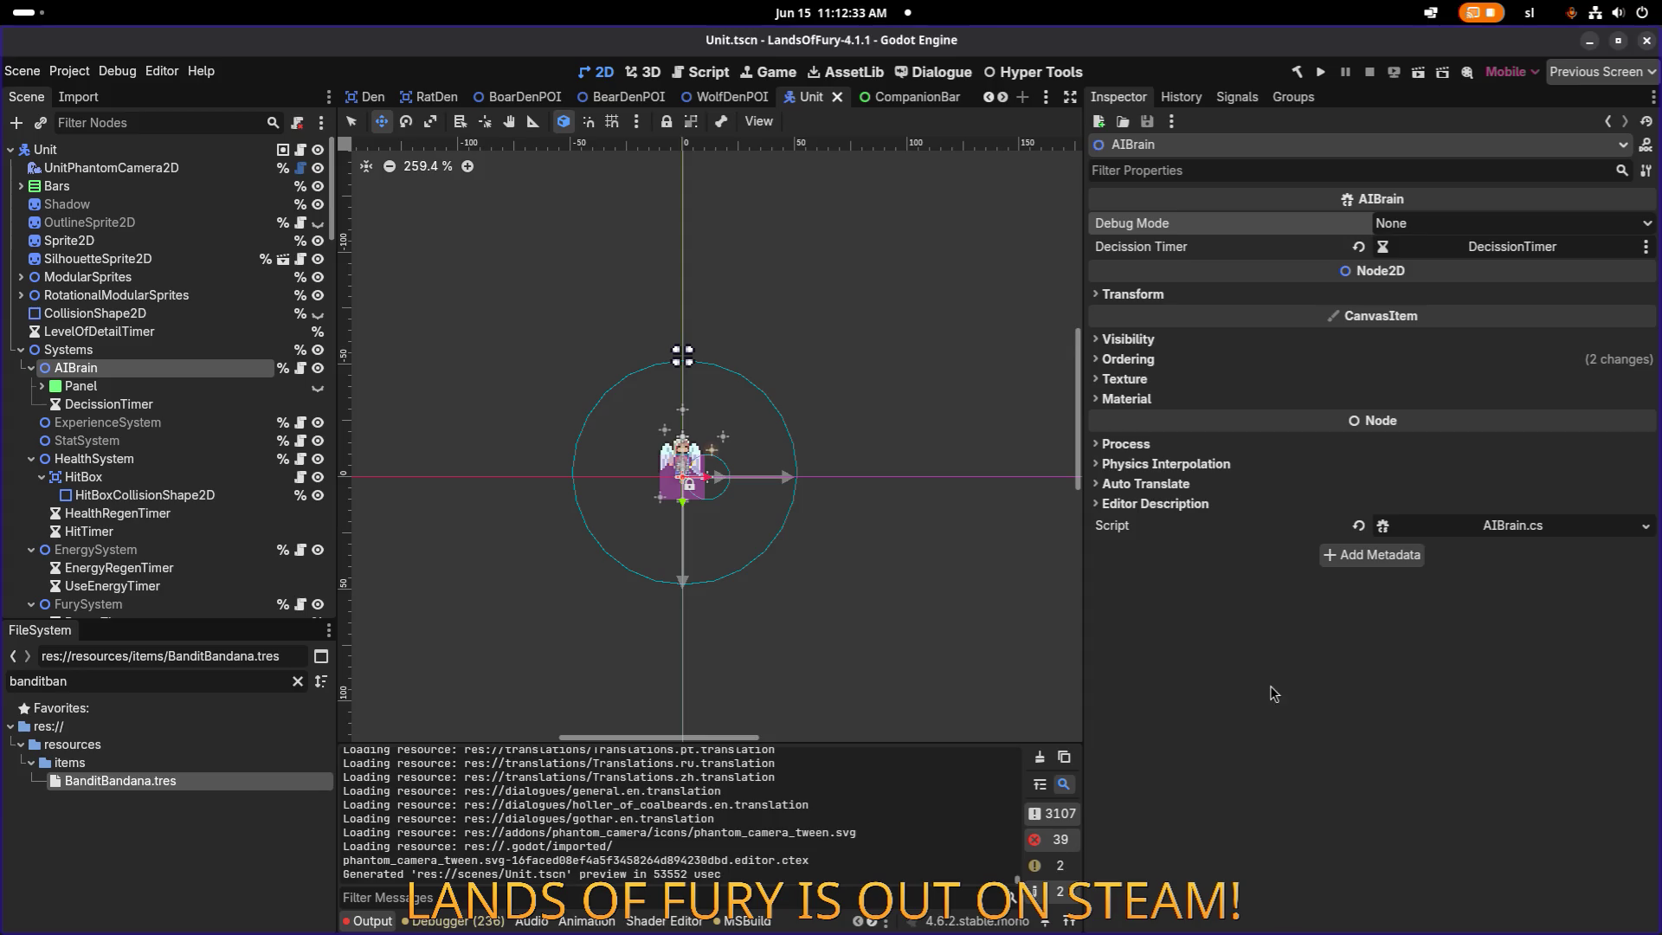
Bring Visual Studio Code to the front after one cancelled app switch.
{"action": "key", "text": "alt+Tab"}
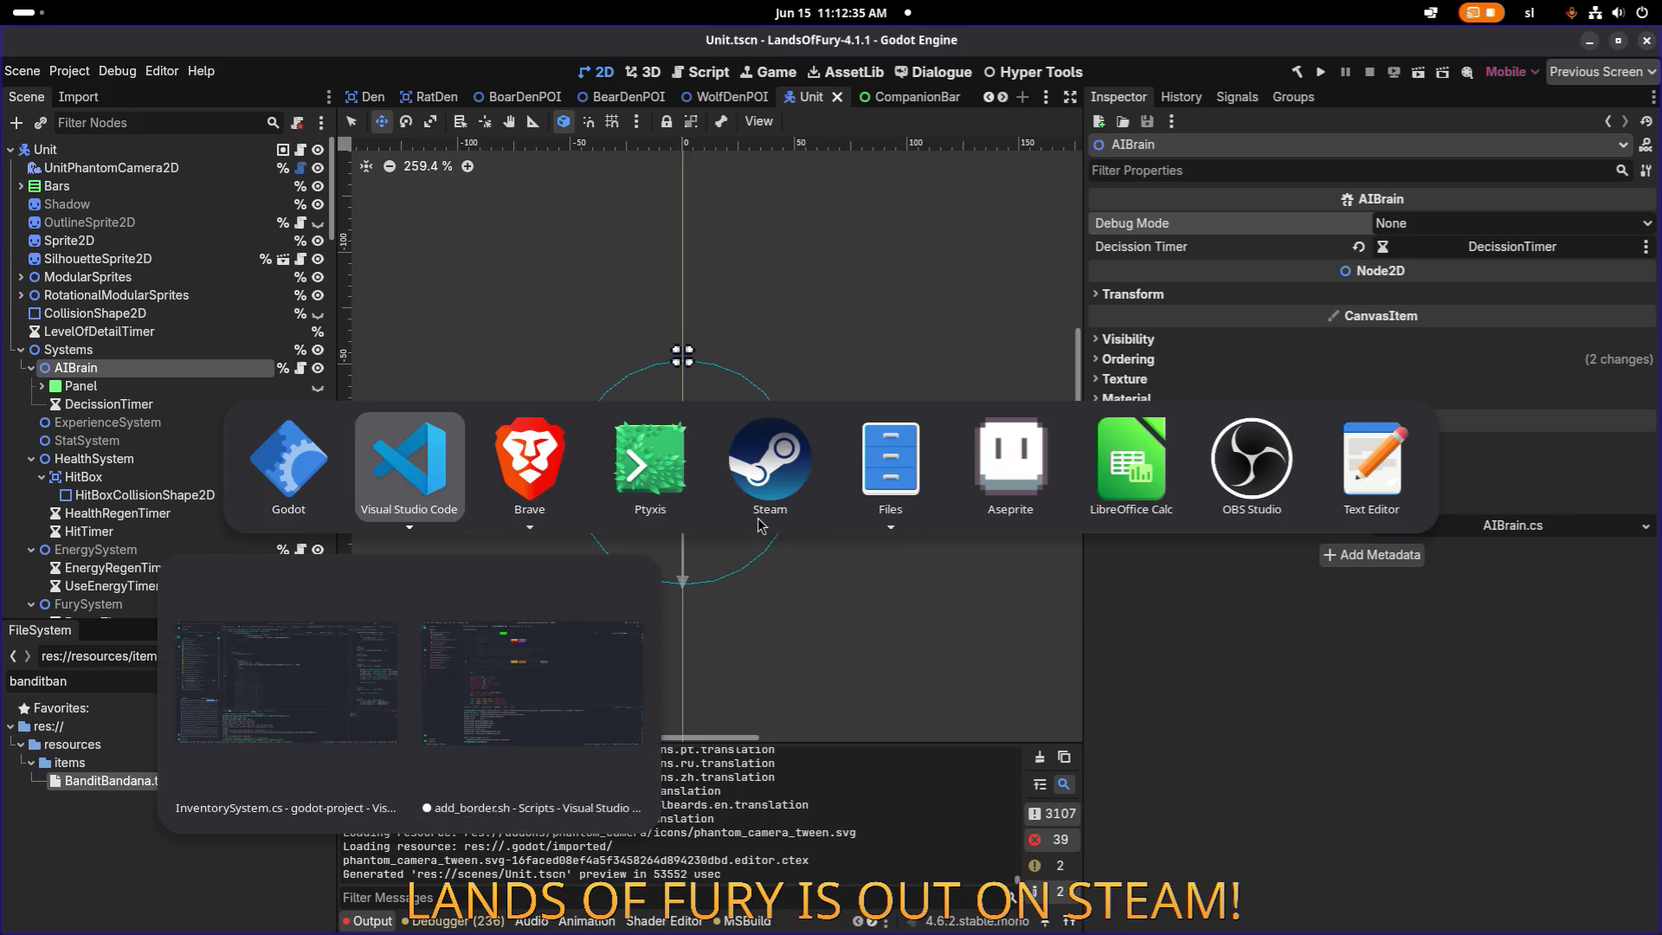
{"action": "key", "text": "Tab"}
{"action": "key", "text": "Tab"}
{"action": "key", "text": "Escape"}
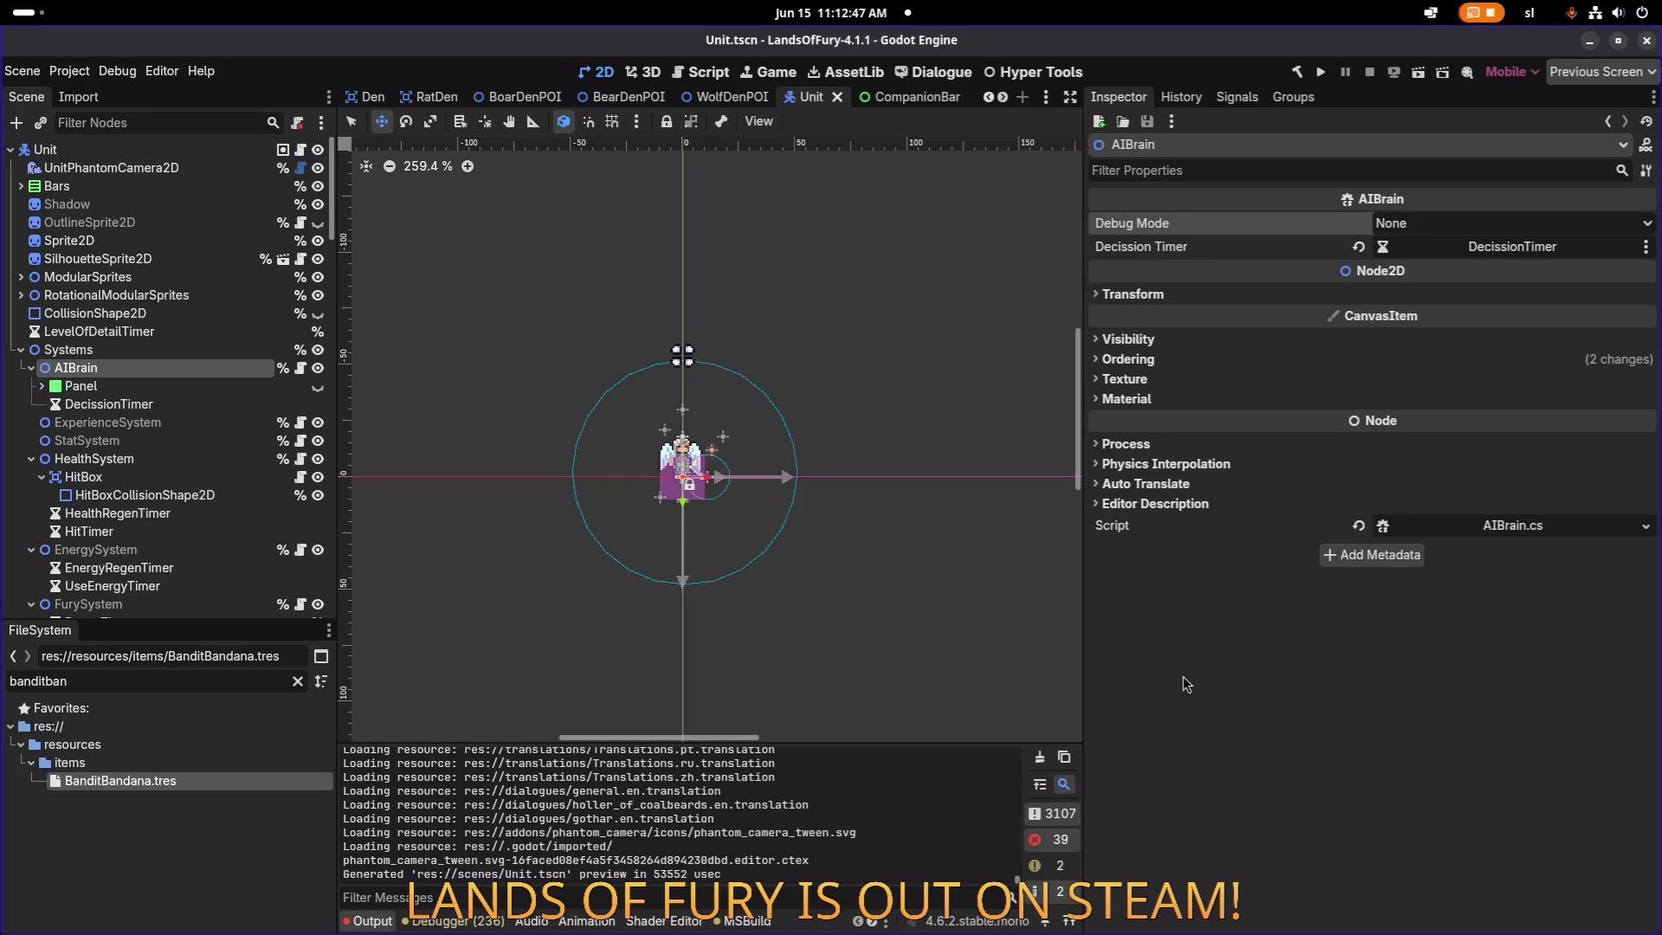
{"action": "key", "text": "alt+Tab"}
{"action": "key", "text": "Tab"}
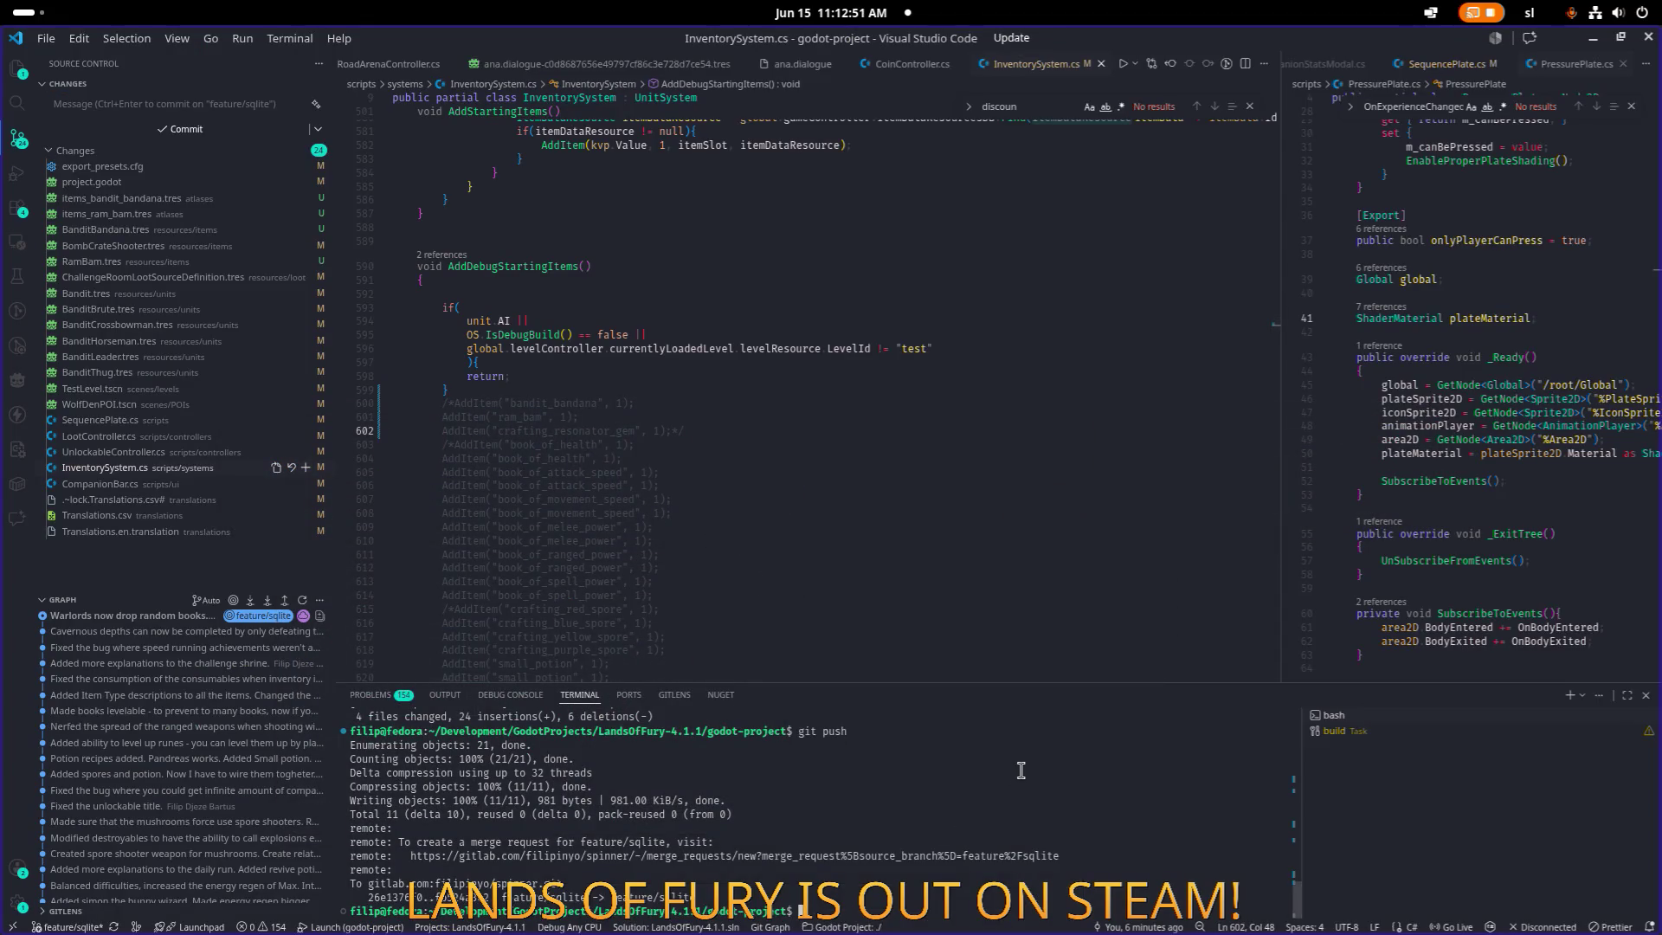
Run 'git add .', start typing 'git commit -m', and open the staged items_bandit_bandana.tres diff.
{"action": "type", "text": "it add "}
{"action": "type", "text": "."}
{"action": "key", "text": "BackSpace"}
{"action": "key", "text": "BackSpace"}
{"action": "key", "text": "BackSpace"}
{"action": "type", "text": "git add ."}
{"action": "key", "text": "Return"}
{"action": "type", "text": "git commit -m"}
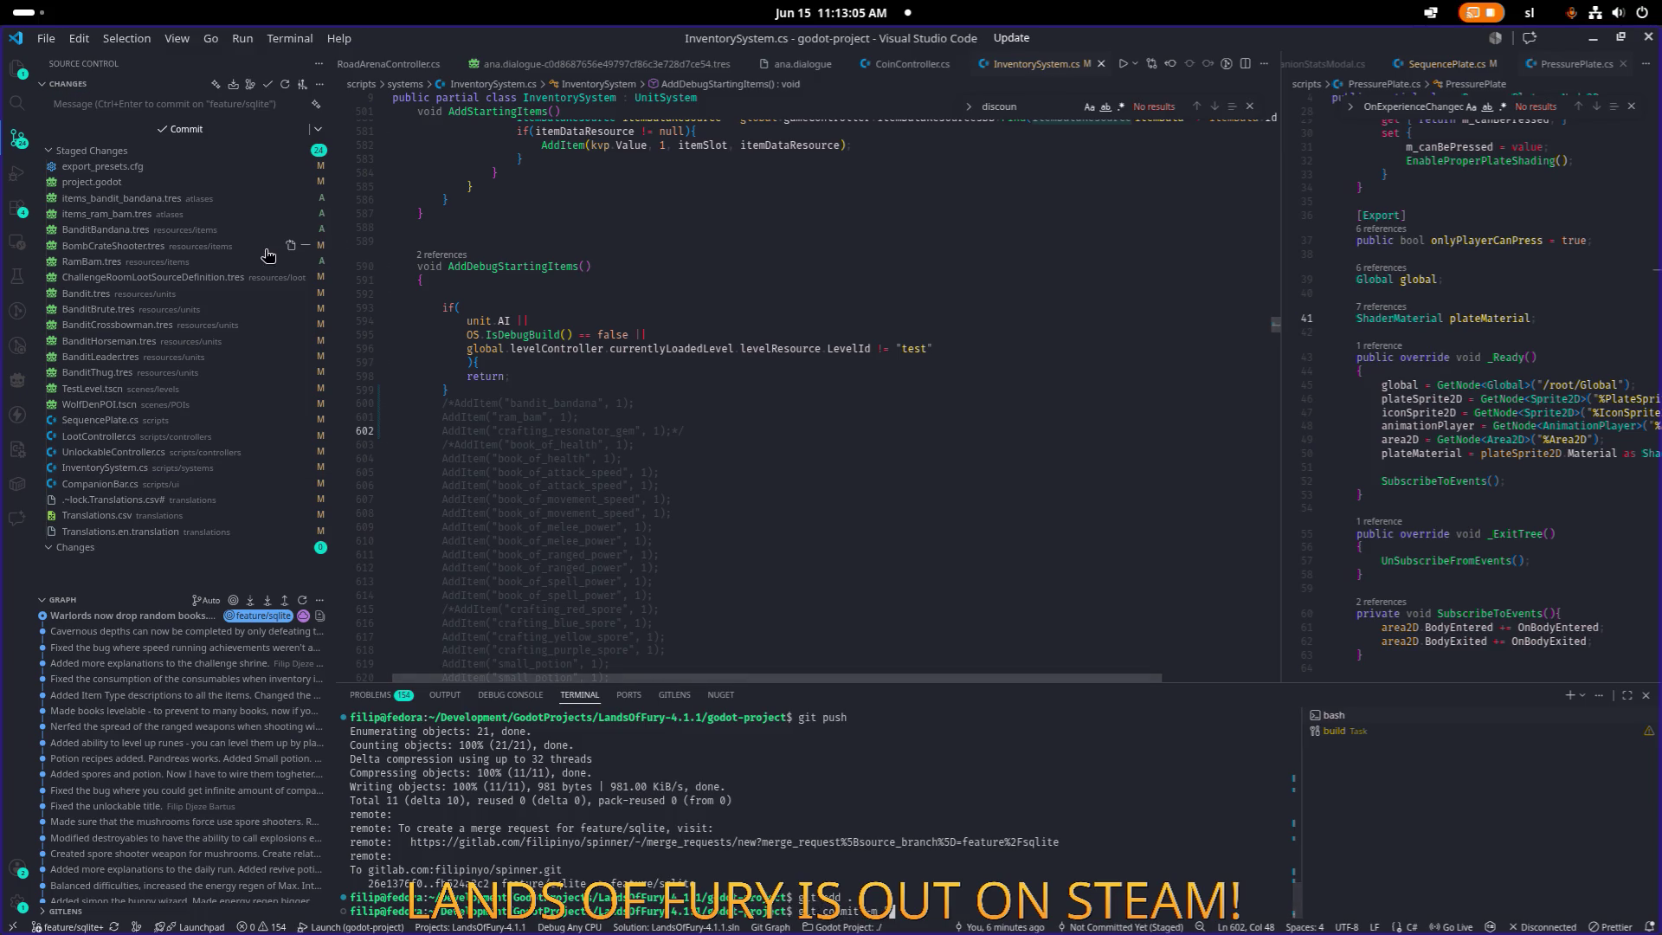
{"action": "left_click", "coordinate": [138, 198]}
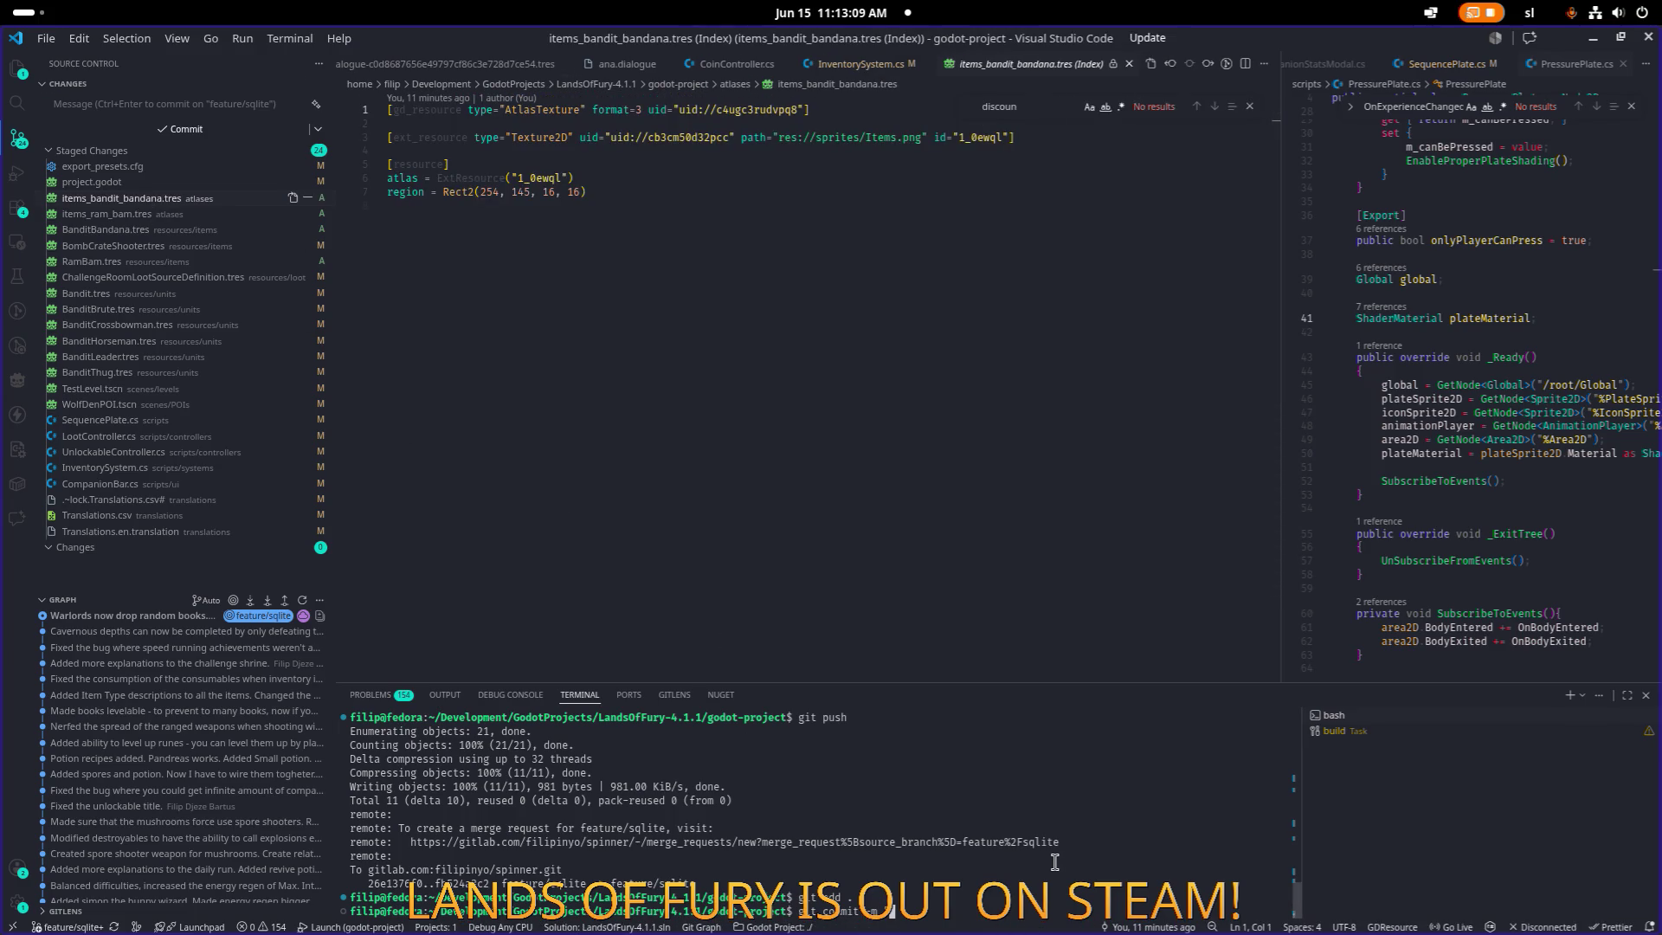
Write commit lines on the Ram Bam helmet knocking back enemies and bomb crates damaging walls.
{"action": "type", "text": "\"Ad"}
{"action": "type", "text": "- Added"}
{"action": "type", "text": " Ram B"}
{"action": "type", "text": "met th"}
{"action": "type", "text": "at really"}
{"action": "type", "text": " cle"}
{"action": "key", "text": "BackSpace"}
{"action": "key", "text": "BackSpace"}
{"action": "key", "text": "BackSpace"}
{"action": "type", "text": "cks ba"}
{"action": "type", "text": " e"}
{"action": "type", "text": "nemies."}
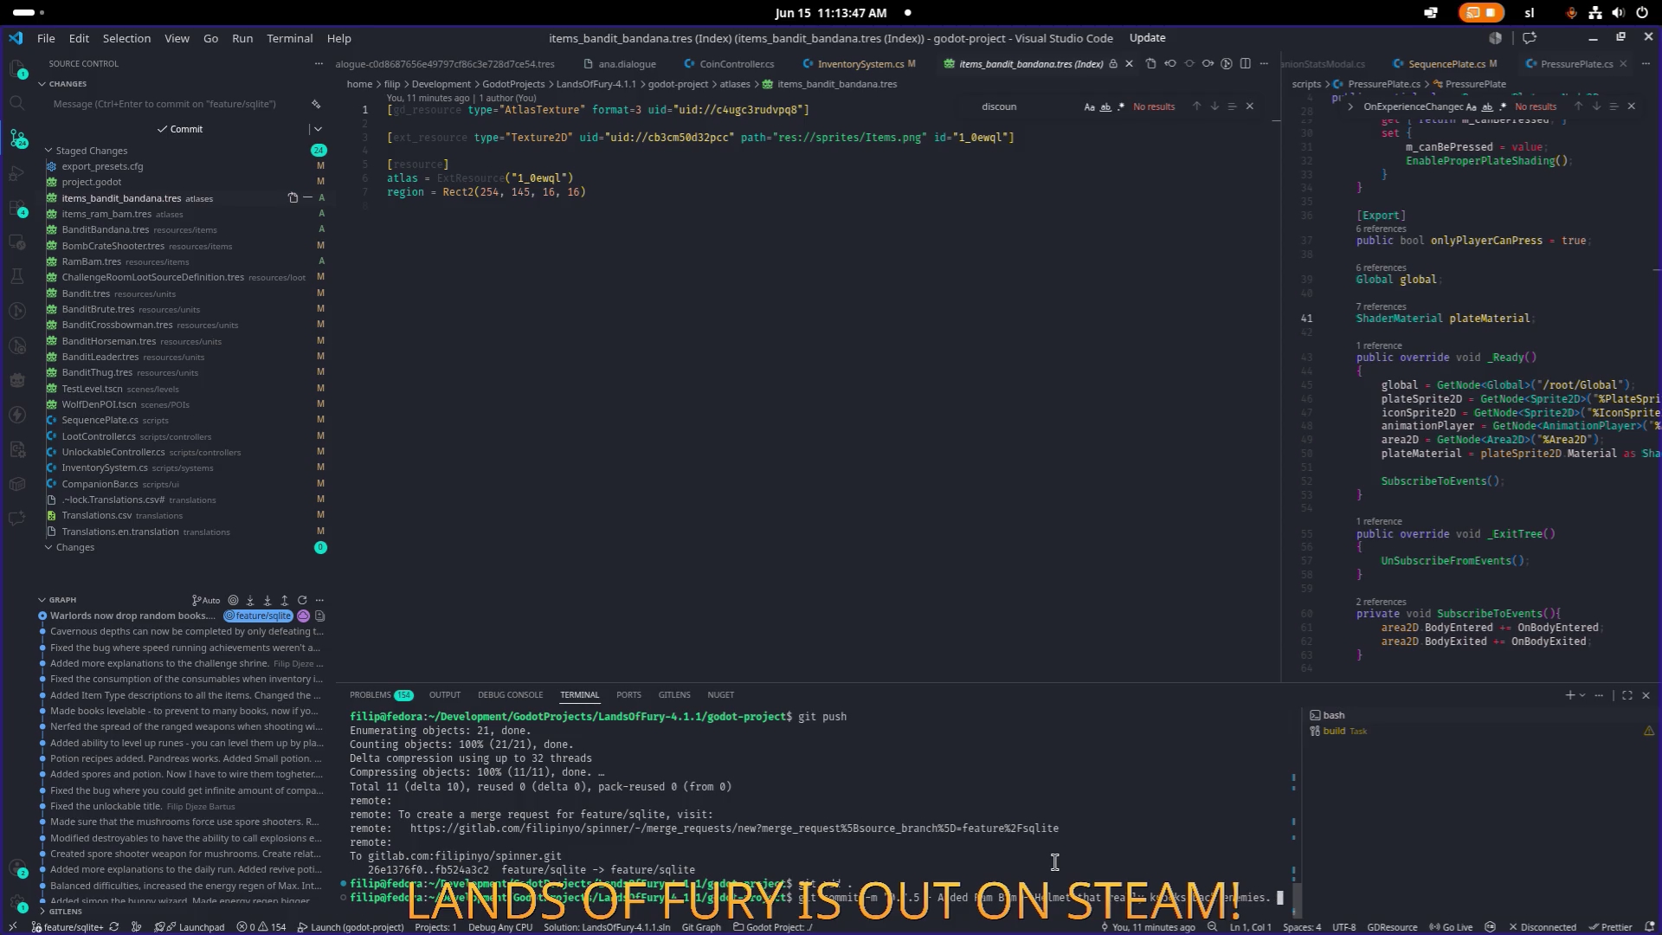
{"action": "type", "text": "Made b"}
{"action": "type", "text": "omb crate"}
{"action": "type", "text": "s damage e"}
{"action": "type", "text": "nvironment walls"}
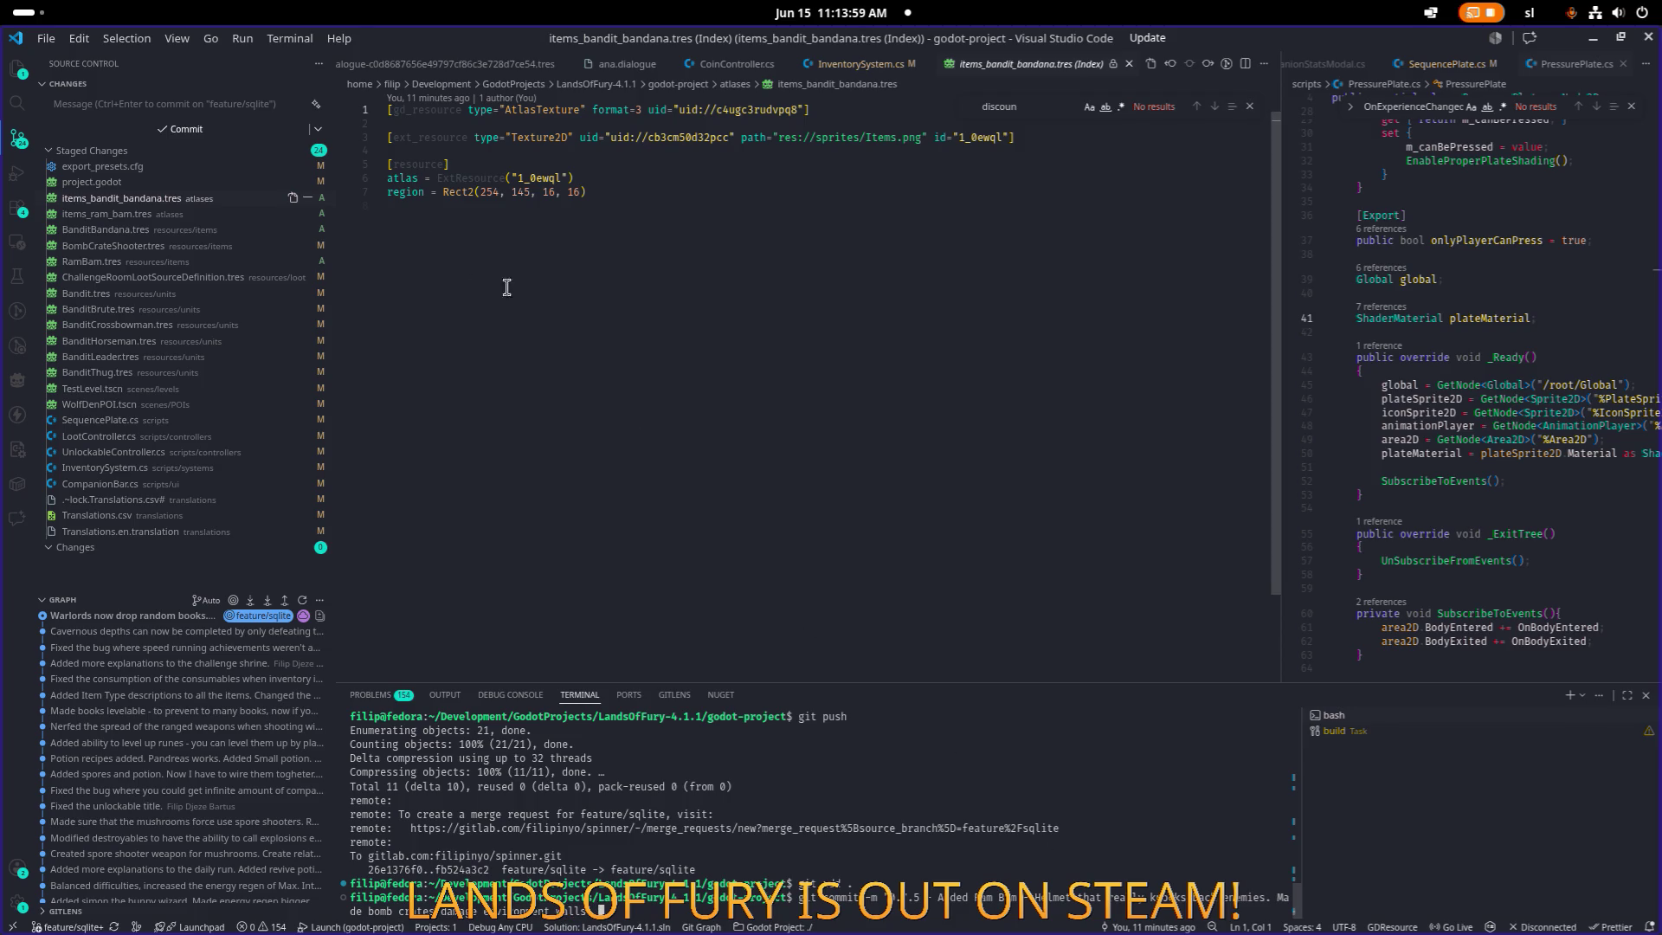
{"action": "left_click", "coordinate": [164, 245]}
Review the ram_bam loot table diff and add a line about ally-triggered sequence plates in challenge rooms.
{"action": "scroll", "coordinate": [665, 322], "scroll_direction": "down", "scroll_amount": 2}
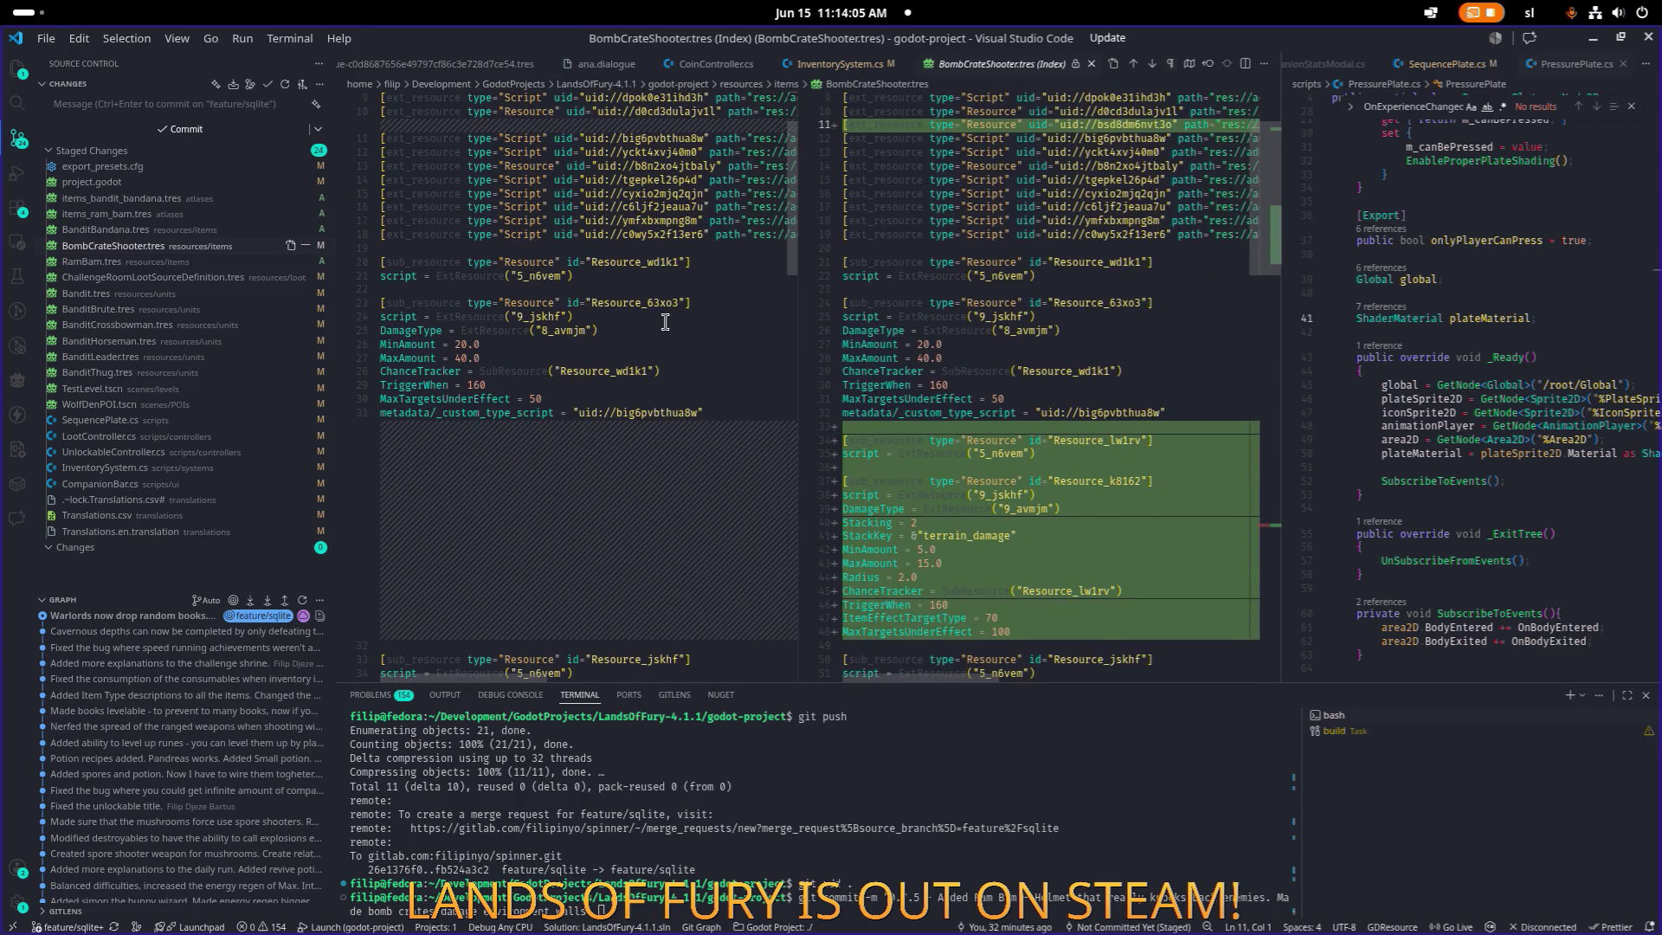
{"action": "left_click", "coordinate": [182, 277]}
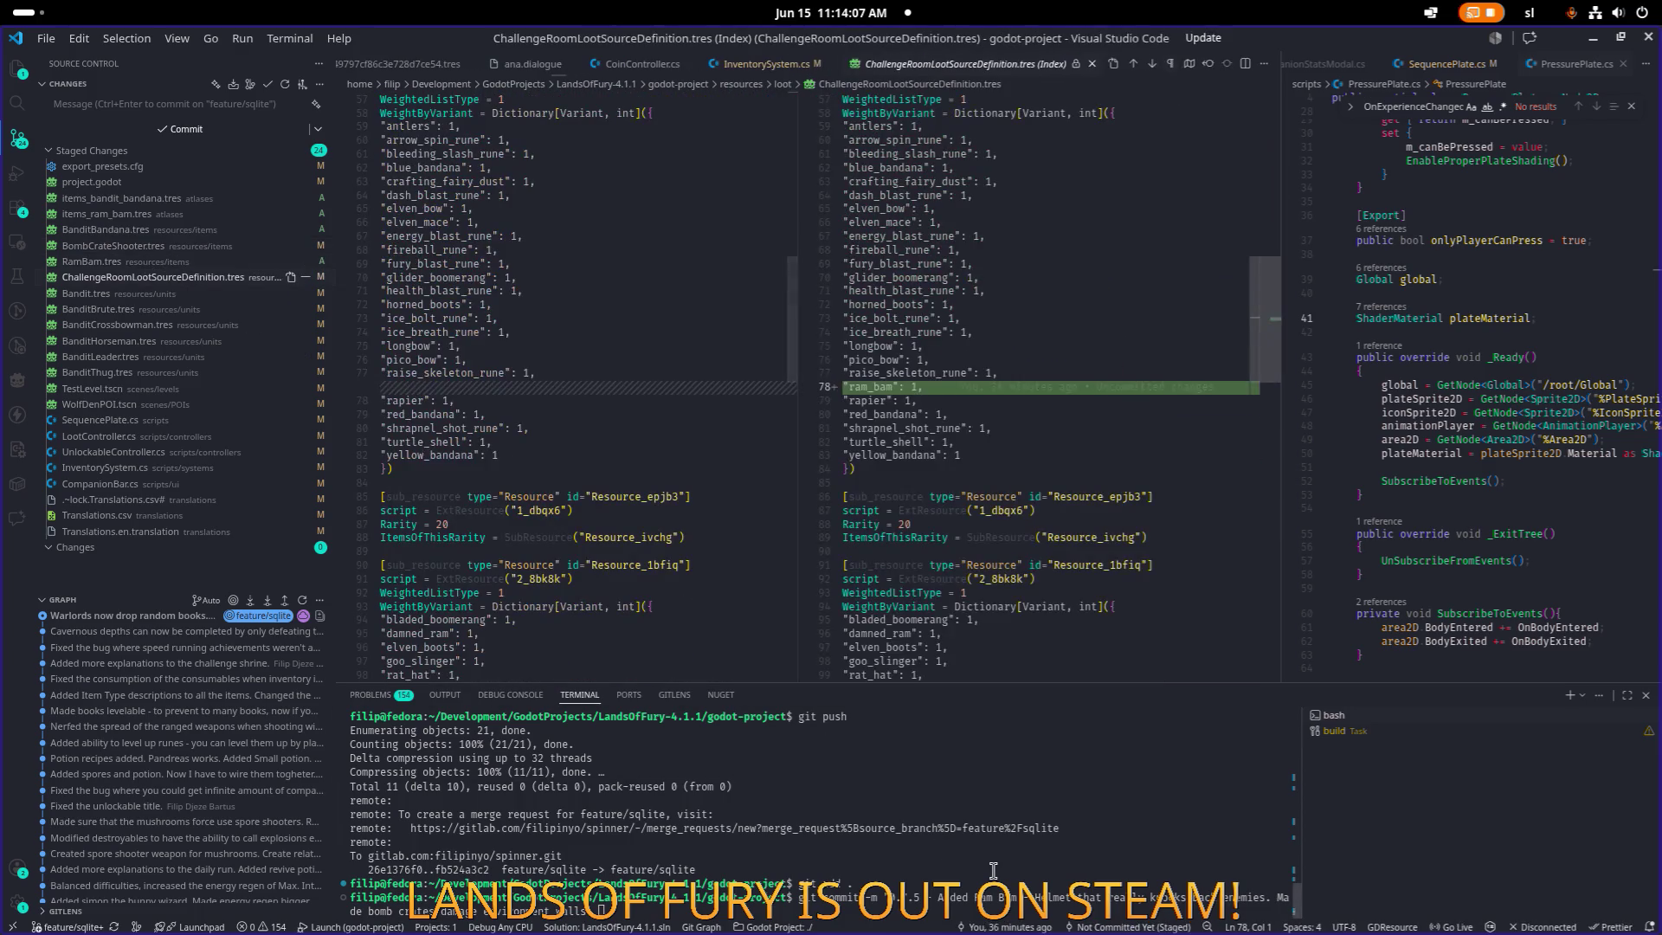
{"action": "left_click", "coordinate": [994, 870]}
{"action": "type", "text": "Prevent"}
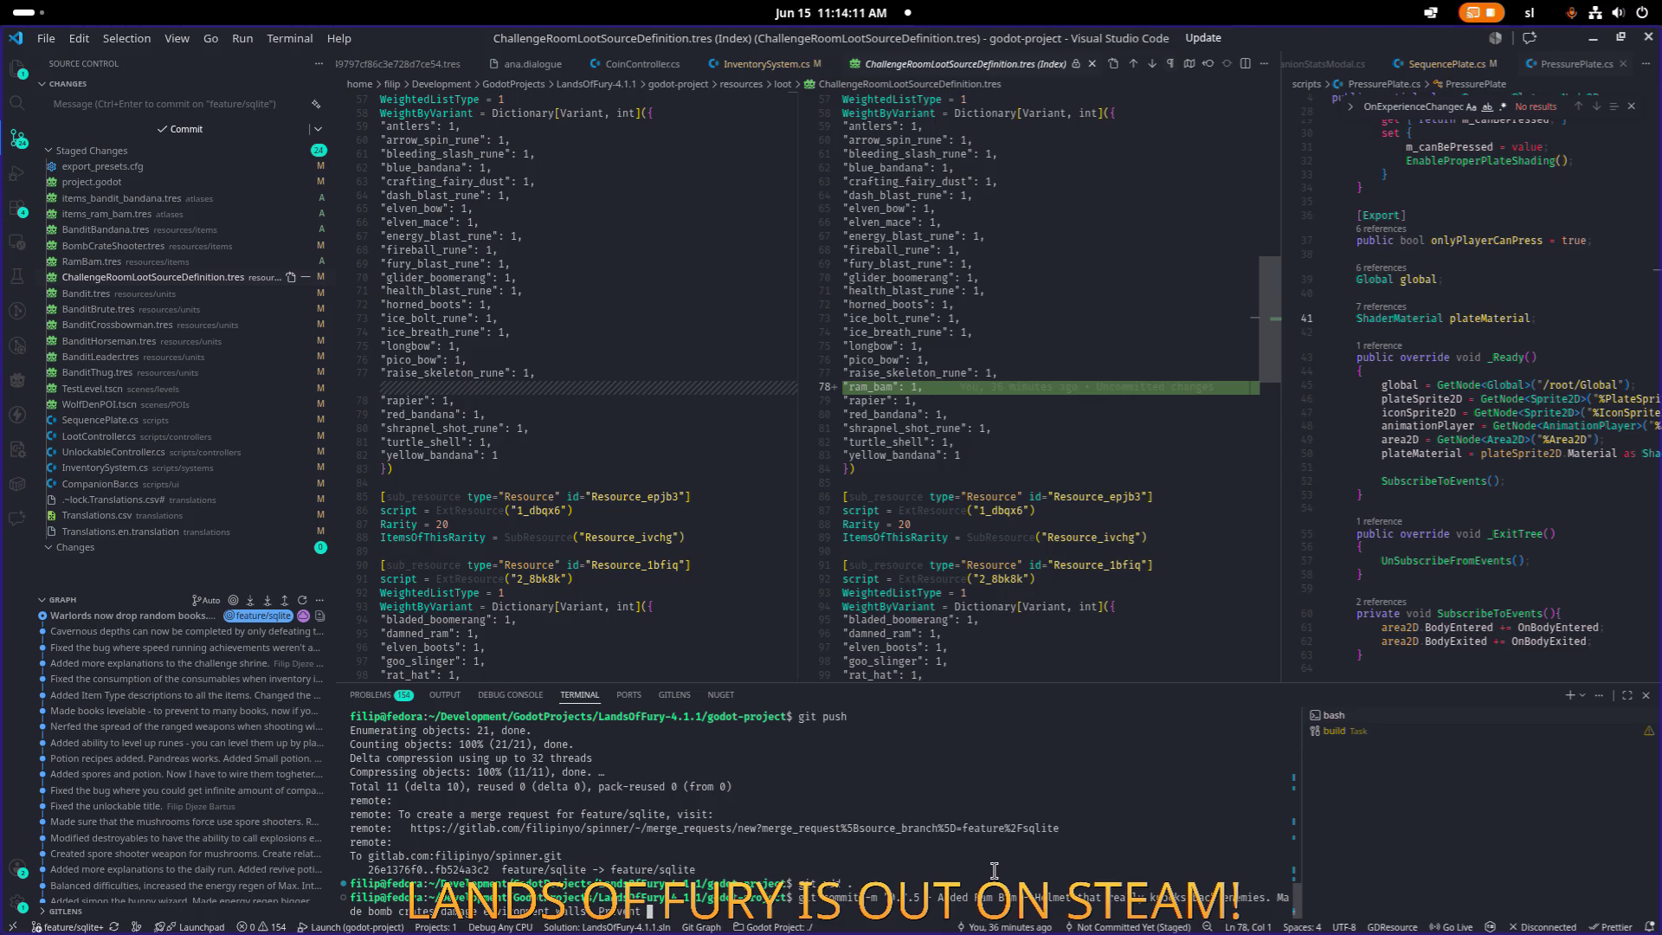
{"action": "type", "text": " combnat"}
{"action": "type", "text": "ions"}
{"action": "type", "text": " or ally c"}
{"action": "type", "text": "reatur"}
{"action": "type", "text": "es triggering the s"}
{"action": "type", "text": "equence"}
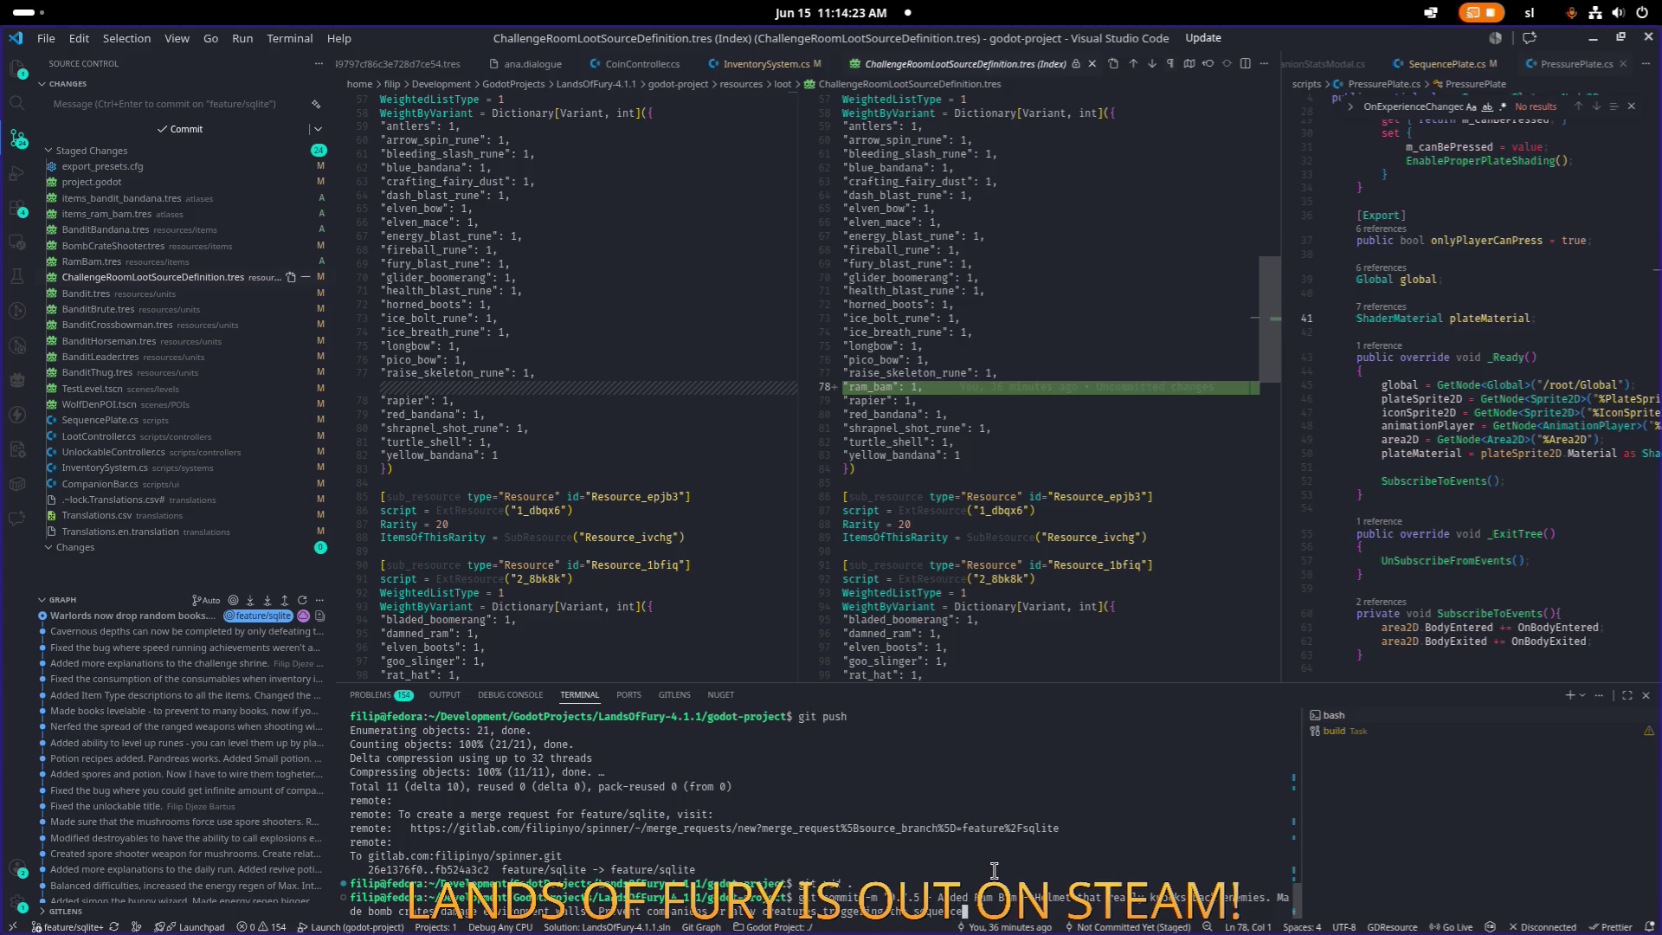
{"action": "type", "text": " plates.n challenge rooms."}
Review the bandit diffs and note the horseman bandit is less resistant to knockback.
{"action": "left_click", "coordinate": [151, 327]}
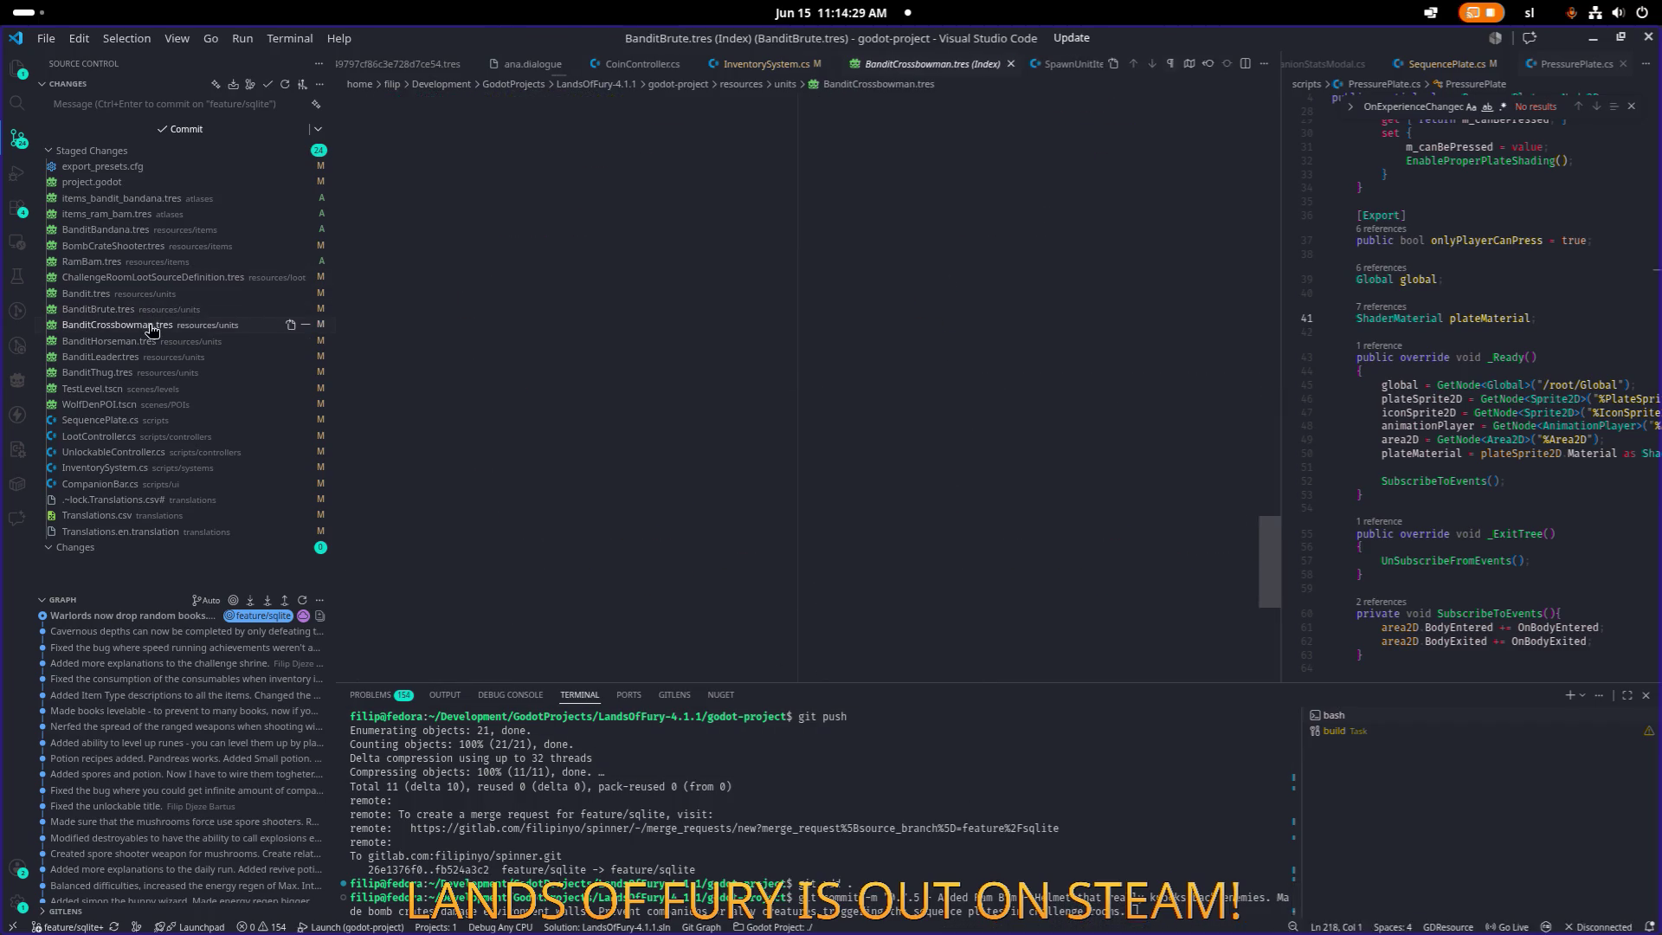
{"action": "left_click", "coordinate": [152, 343]}
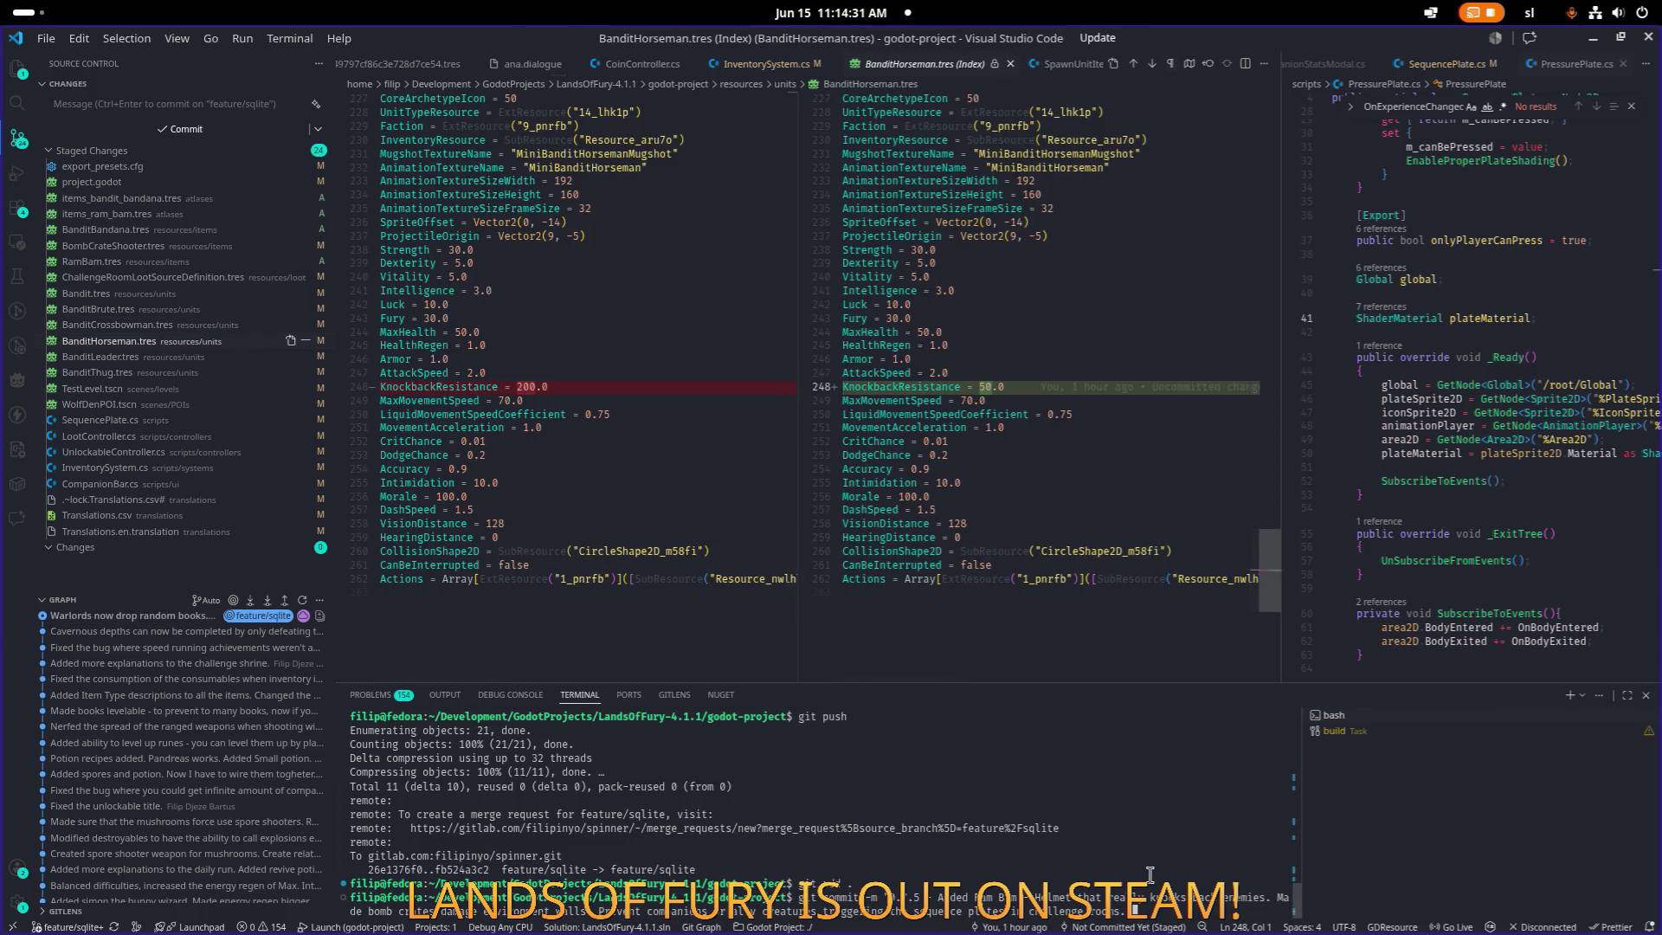
{"action": "type", "text": "Made bandit"}
{"action": "type", "text": "s less resis"}
{"action": "type", "text": "tan"}
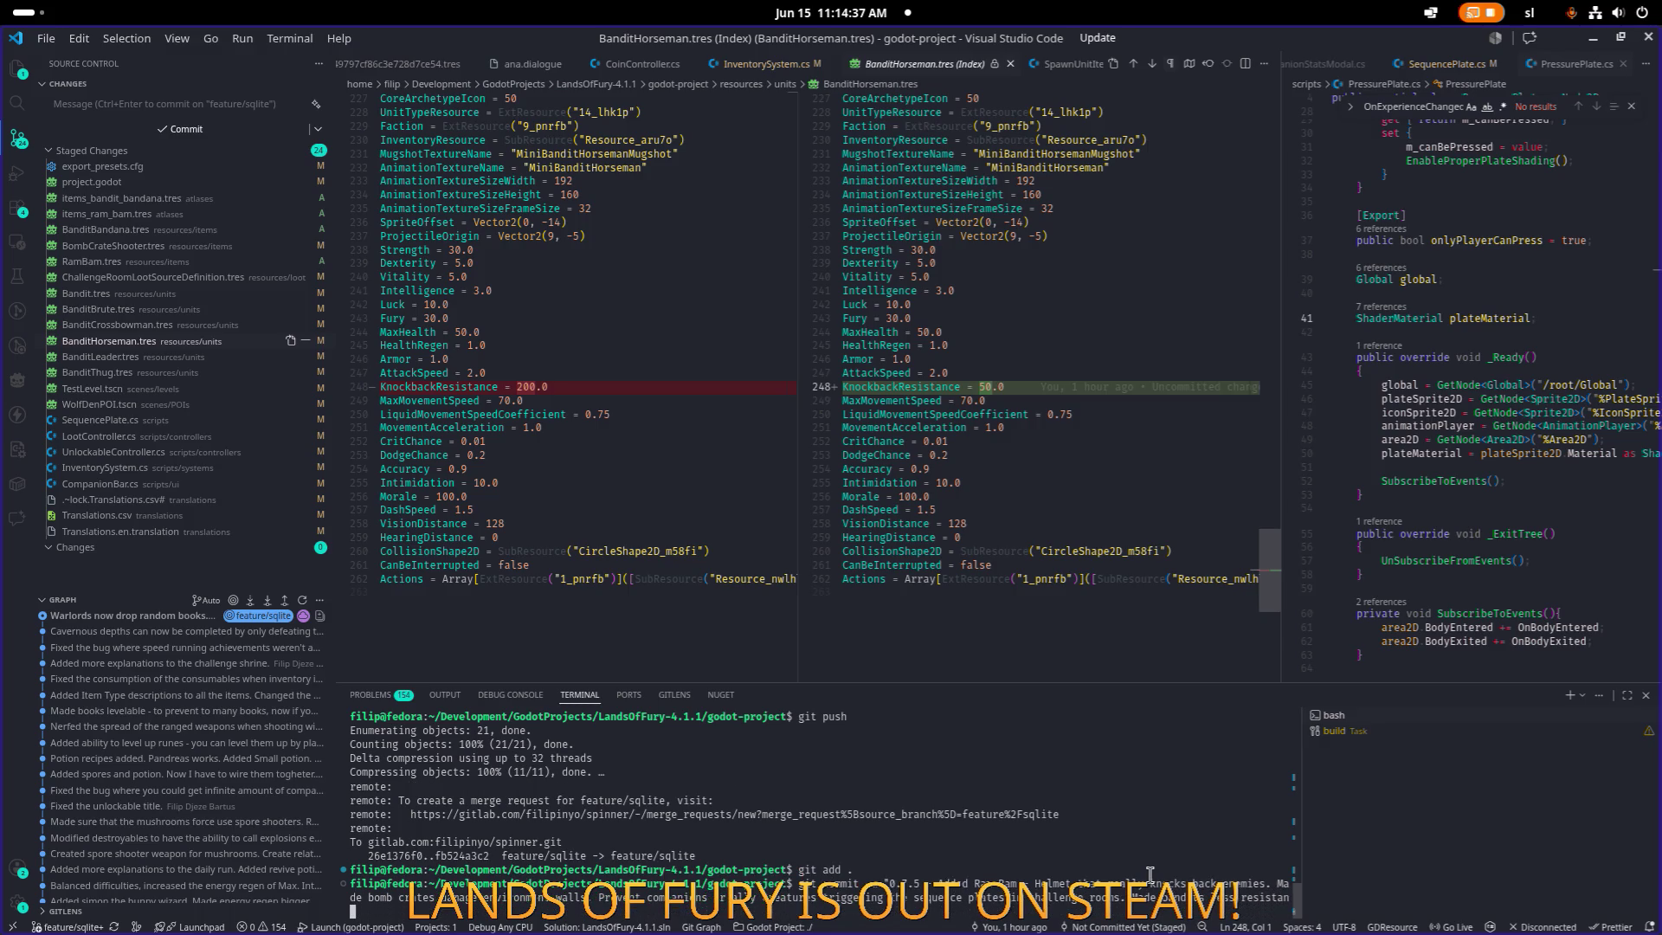
{"action": "type", "text": "t to knoc"}
{"action": "left_click", "coordinate": [138, 389]}
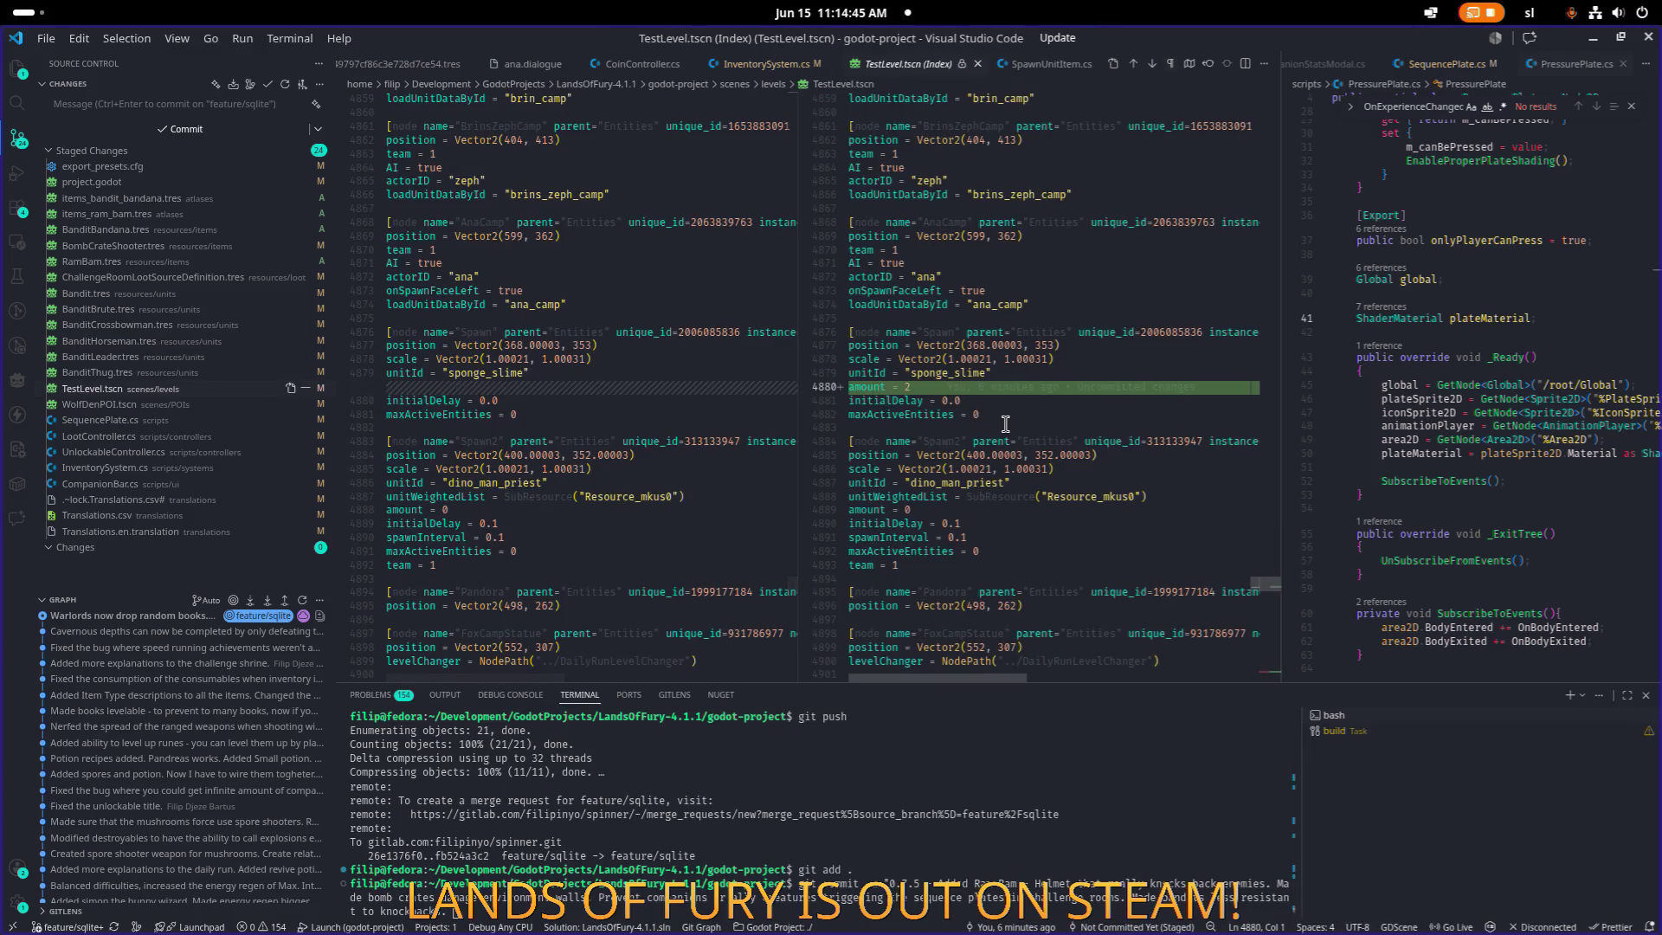
Review the WolfDenPOI.tscn diff, add 'tombstone achievements', then check SequencePlate.cs and LootController.cs diffs.
{"action": "scroll", "coordinate": [1004, 423], "scroll_direction": "down", "scroll_amount": 5}
{"action": "scroll", "coordinate": [1004, 423], "scroll_direction": "up", "scroll_amount": 5}
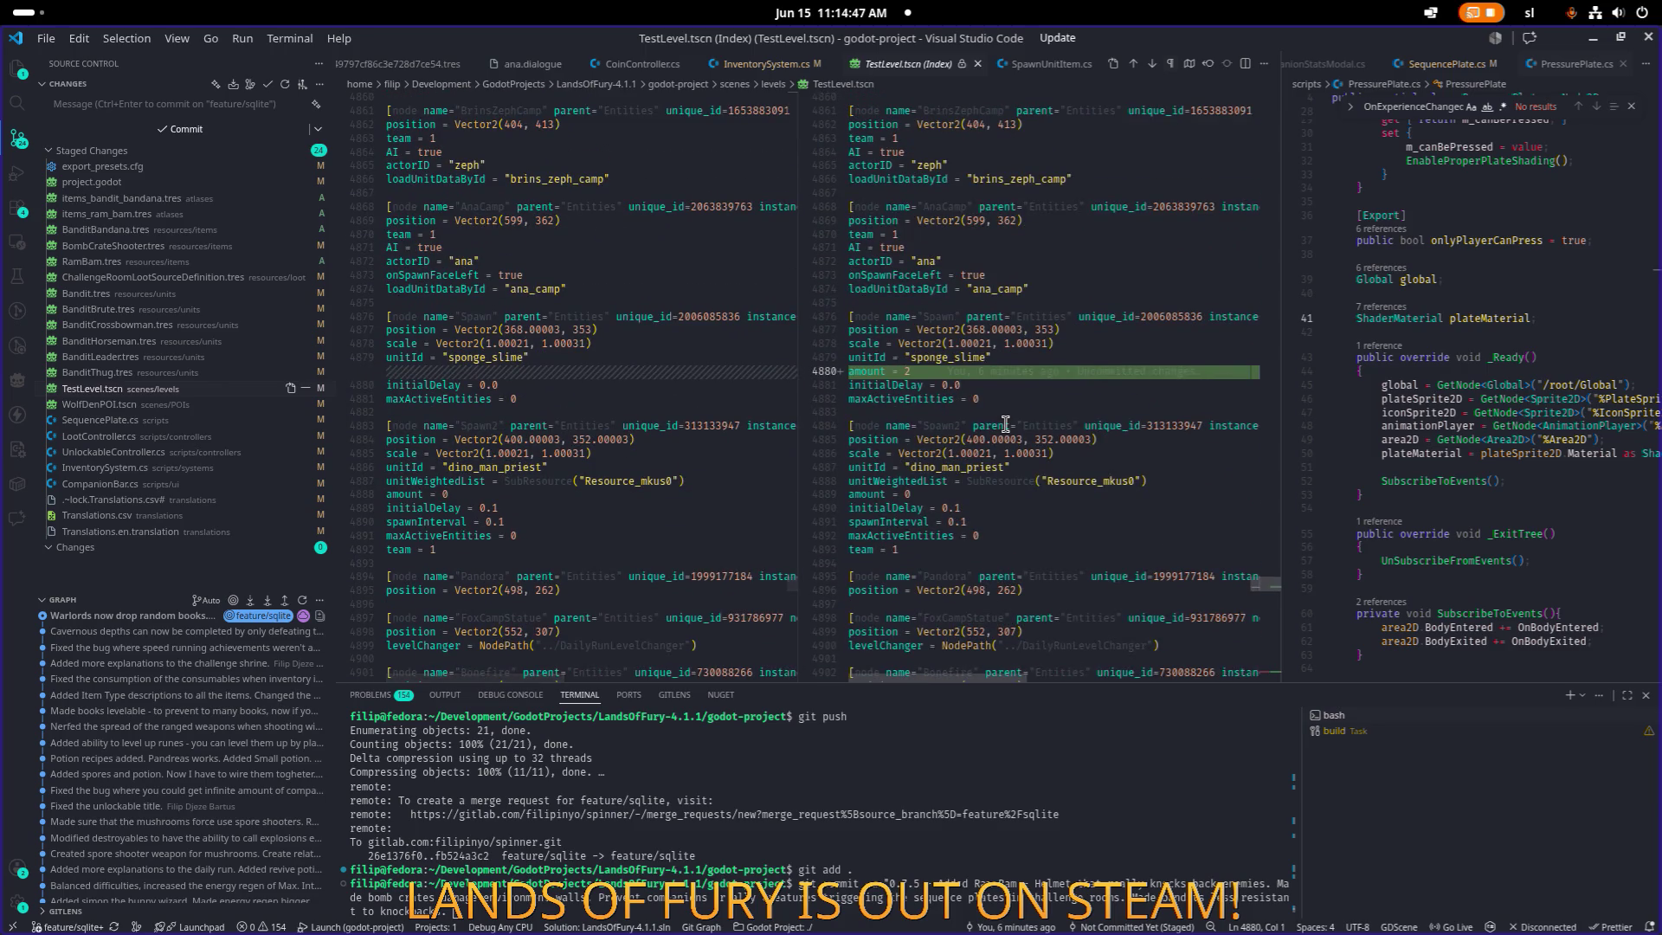
{"action": "scroll", "coordinate": [1005, 423], "scroll_direction": "down", "scroll_amount": 20}
{"action": "scroll", "coordinate": [1001, 426], "scroll_direction": "down", "scroll_amount": 10}
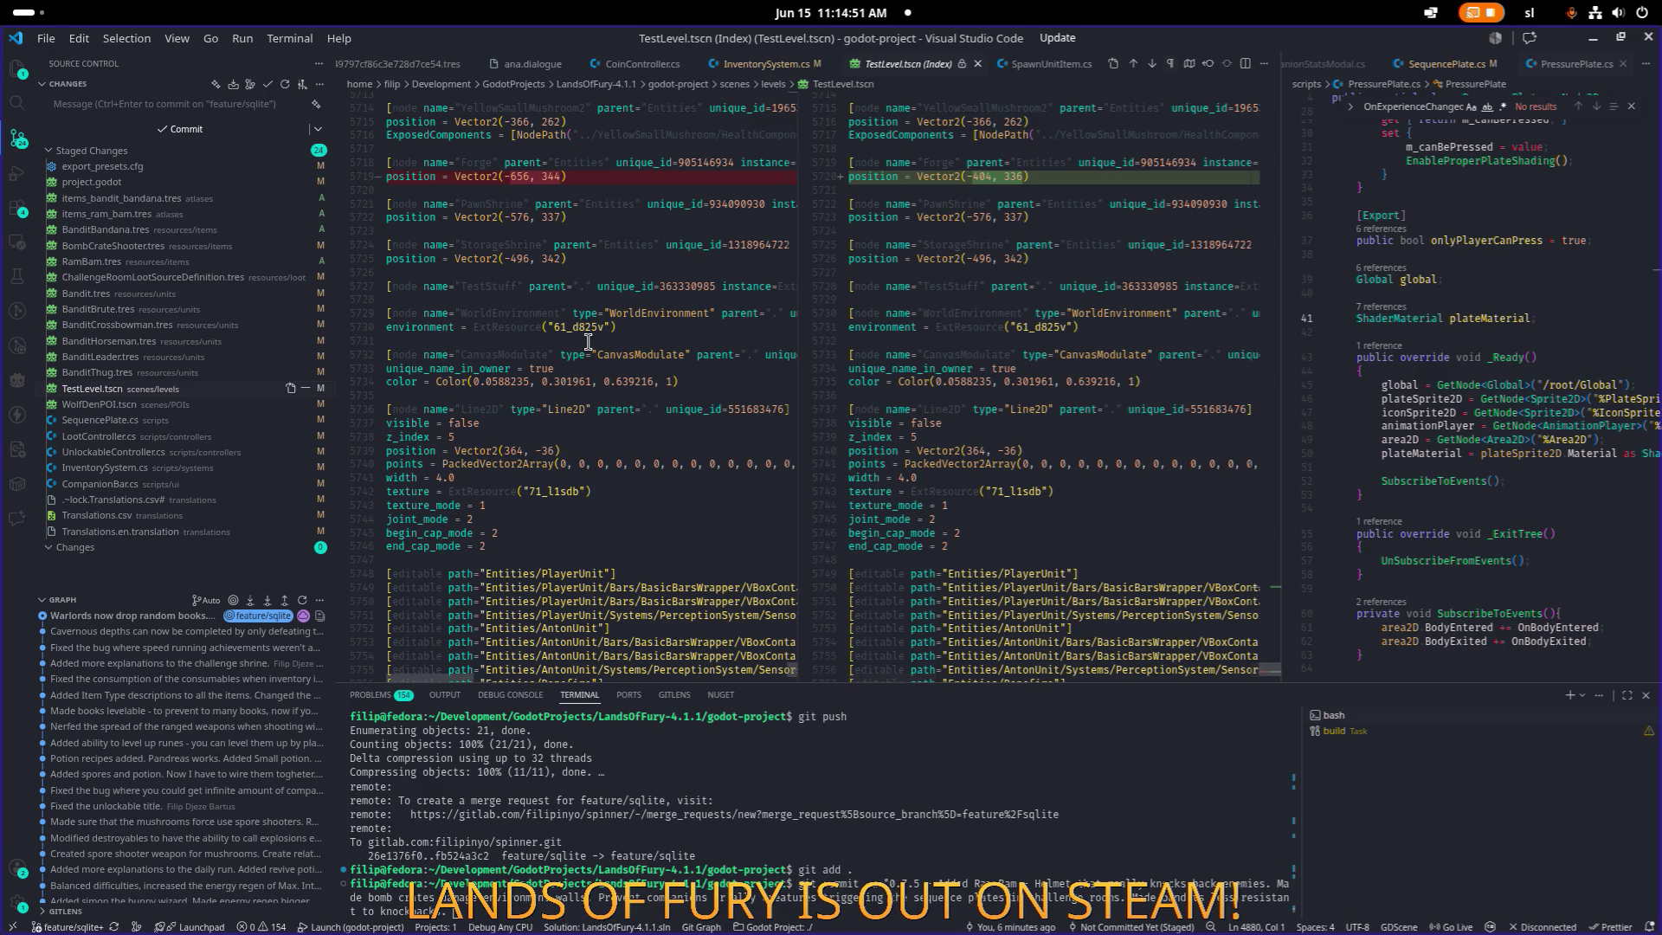
{"action": "left_click", "coordinate": [181, 406]}
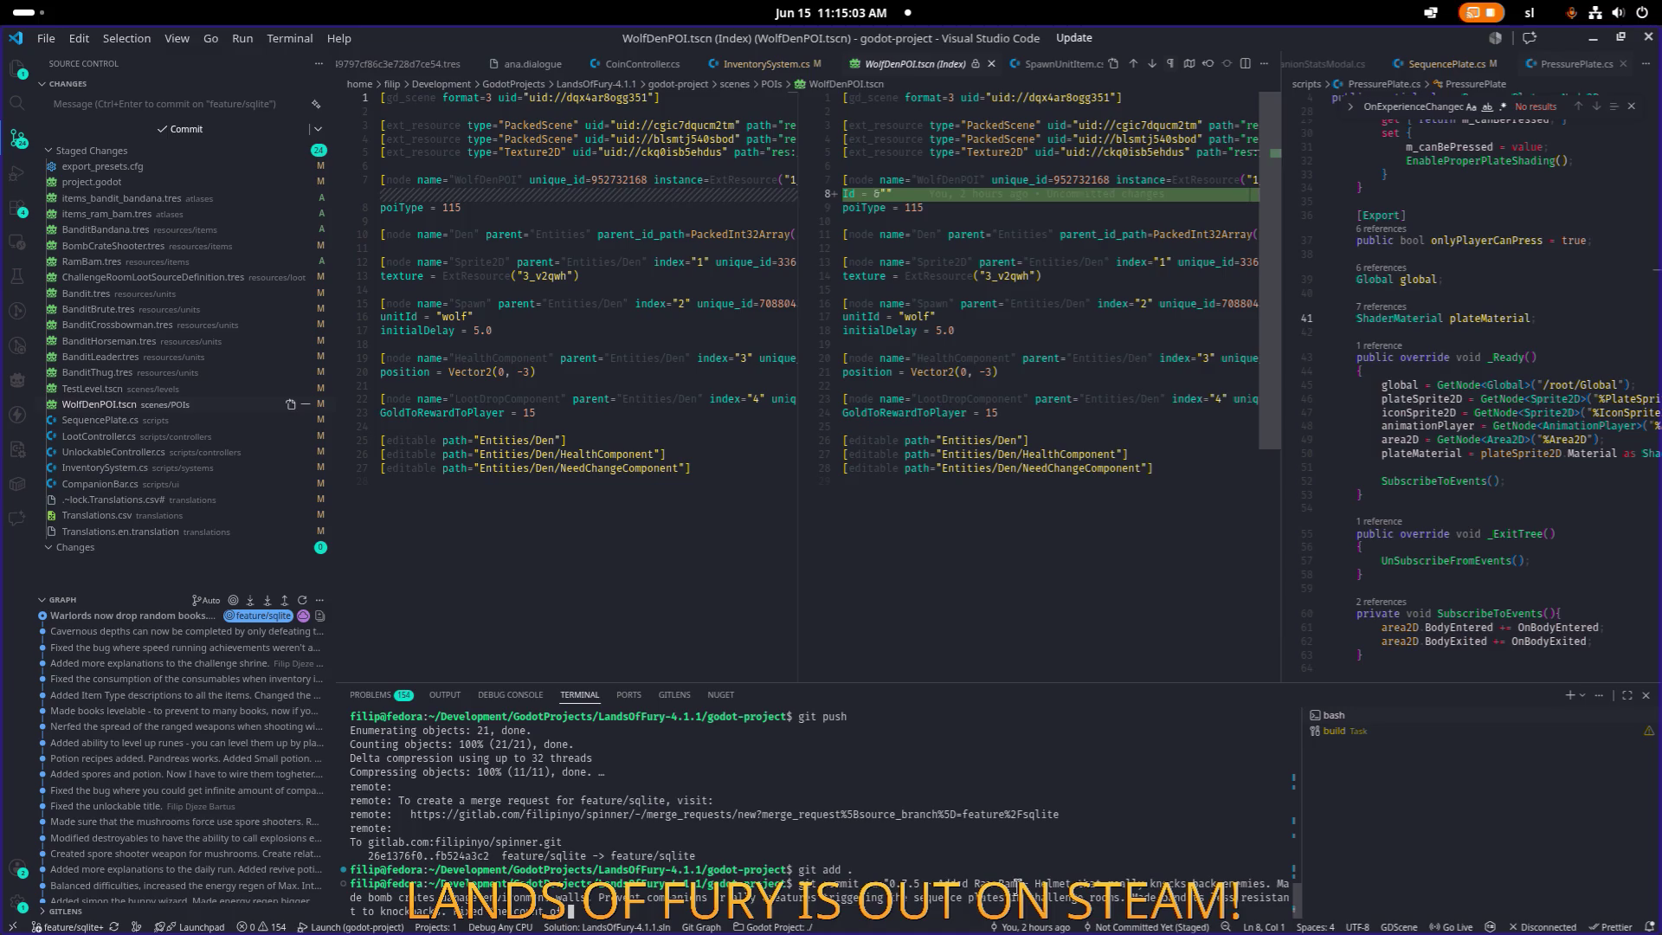
{"action": "type", "text": "tombstone achievements"}
{"action": "left_click", "coordinate": [130, 420]}
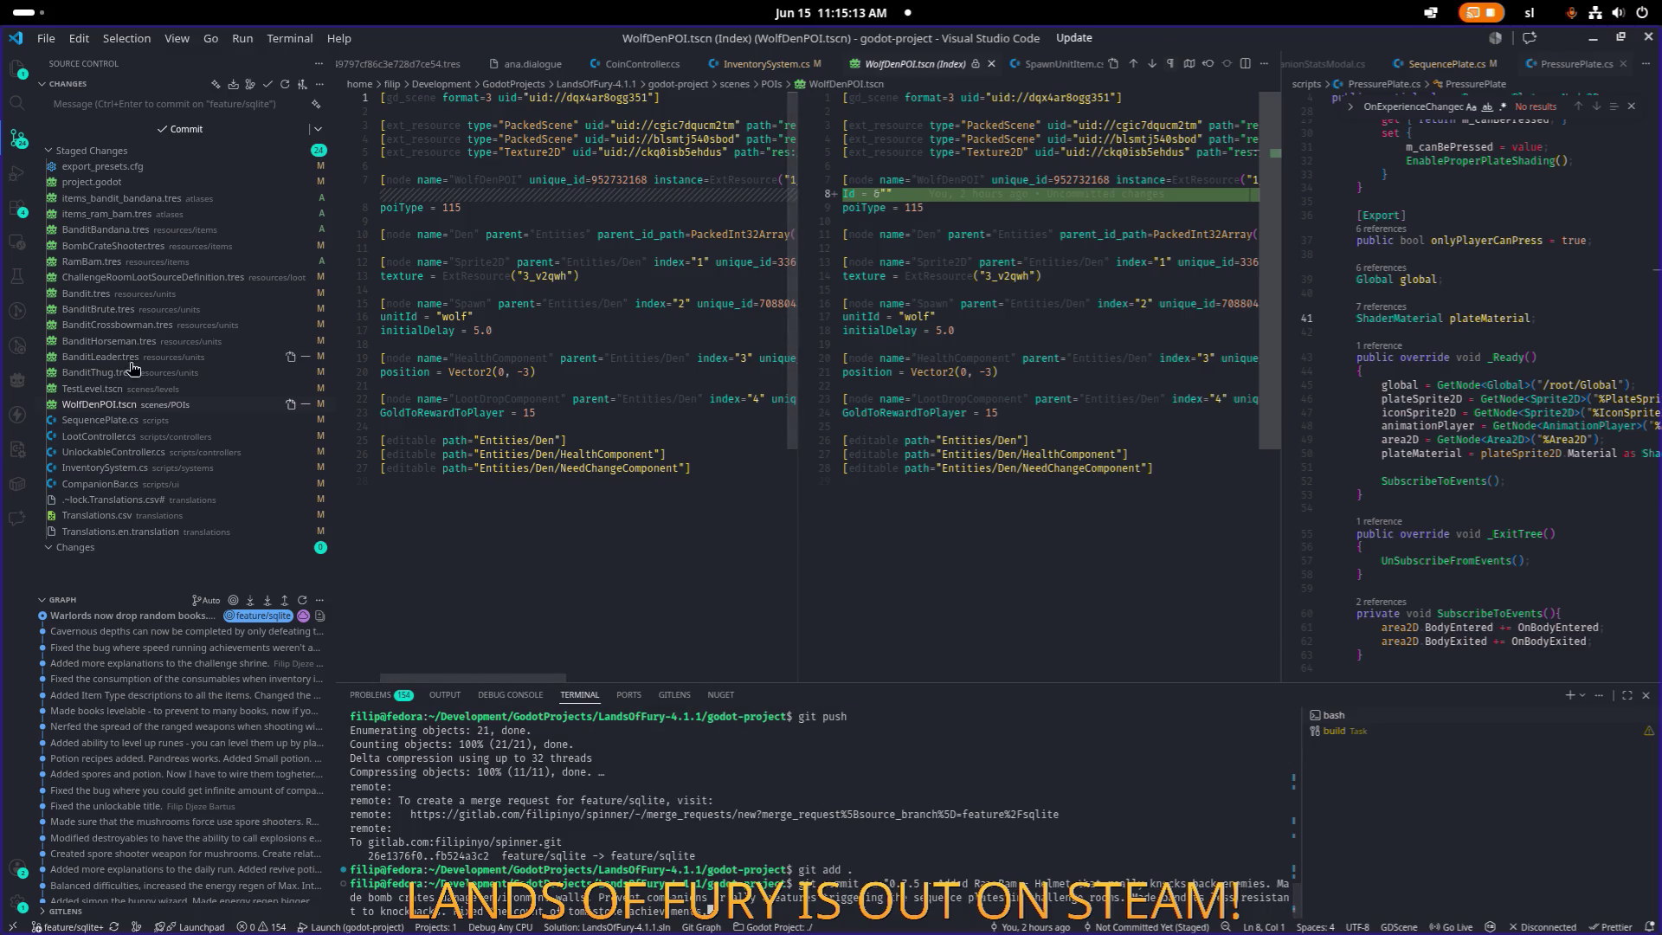
{"action": "left_click", "coordinate": [112, 437]}
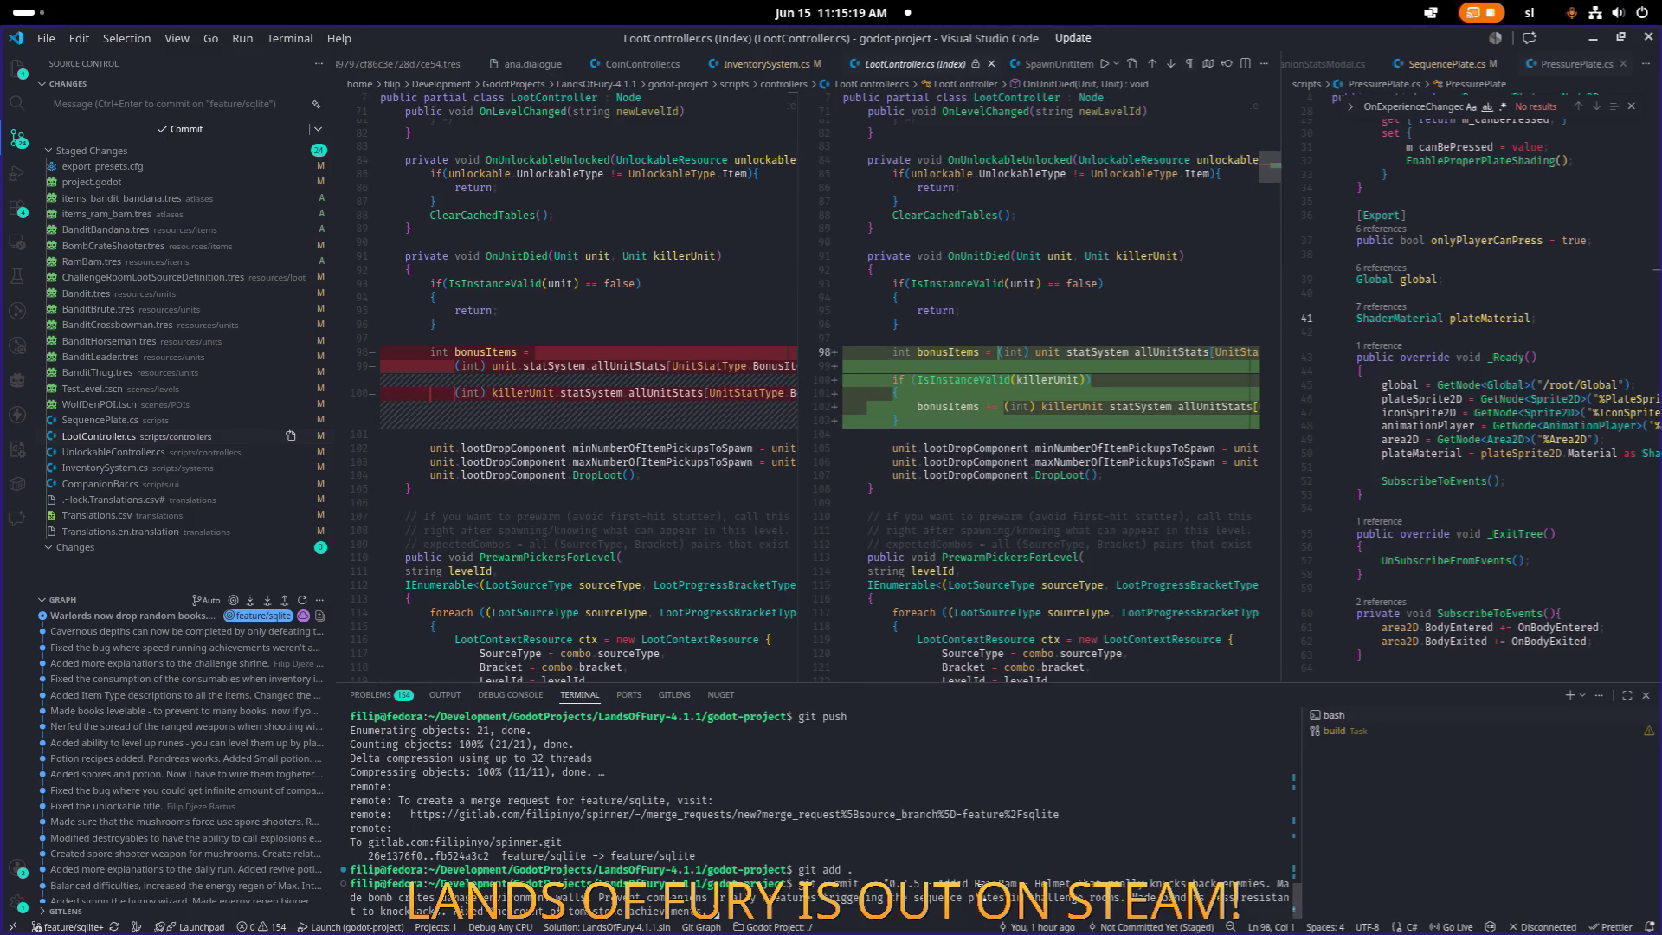
Finish the message with wave-progress and companion experience bar fixes, review remaining diffs, and commit.
{"action": "type", "text": "F"}
{"action": "type", "text": " when"}
{"action": "type", "text": " waves stopp"}
{"action": "type", "text": "ed"}
{"action": "type", "text": "pro"}
{"action": "type", "text": "g sould be fix"}
{"action": "type", "text": "ed now."}
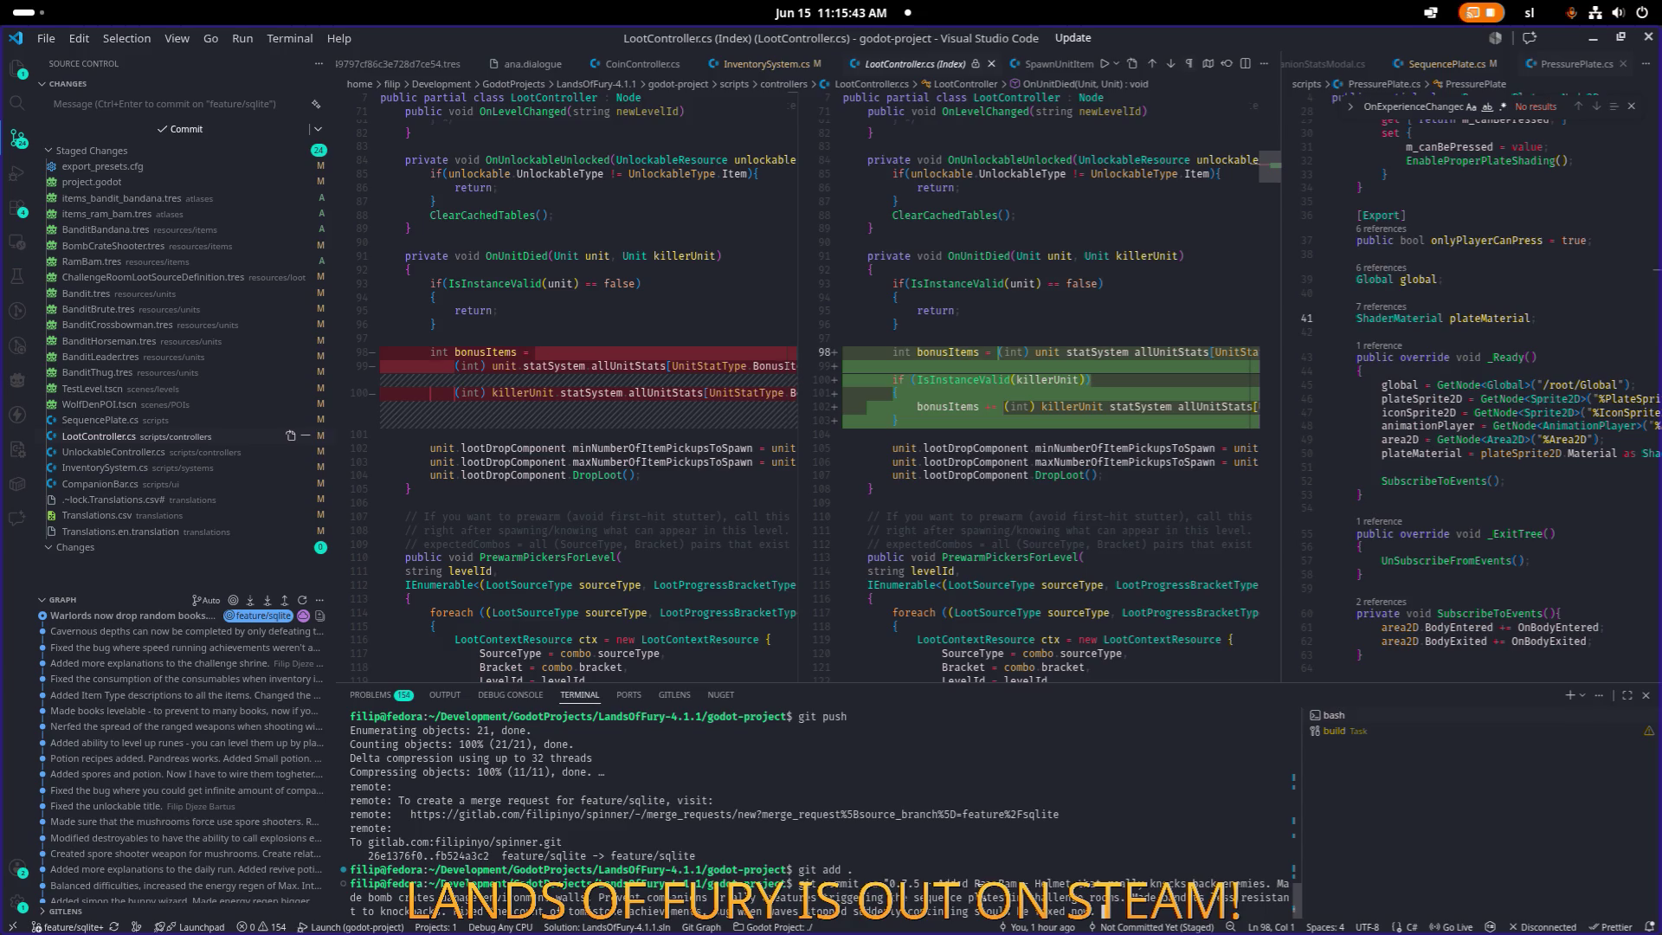
{"action": "type", "text": " Fixed the"}
{"action": "type", "text": " update of"}
{"action": "type", "text": " the companion "}
{"action": "type", "text": "experi"}
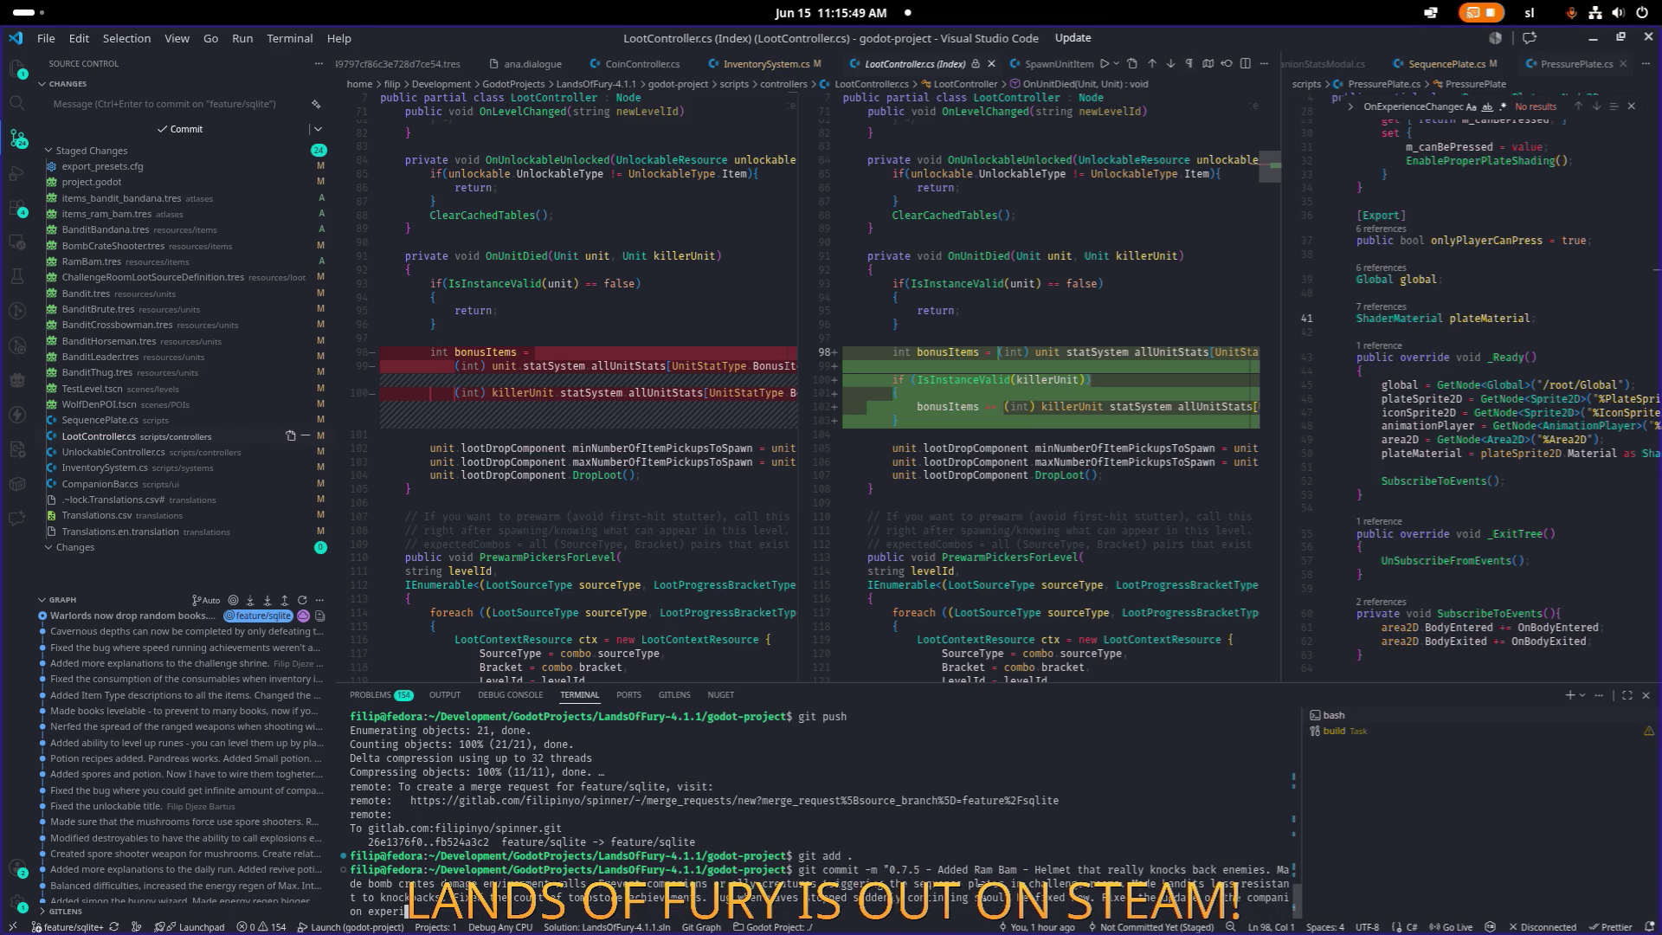
{"action": "type", "text": "er in the top left corner"}
{"action": "type", "text": "of the scr"}
{"action": "type", "text": "een."}
{"action": "left_click", "coordinate": [138, 463]}
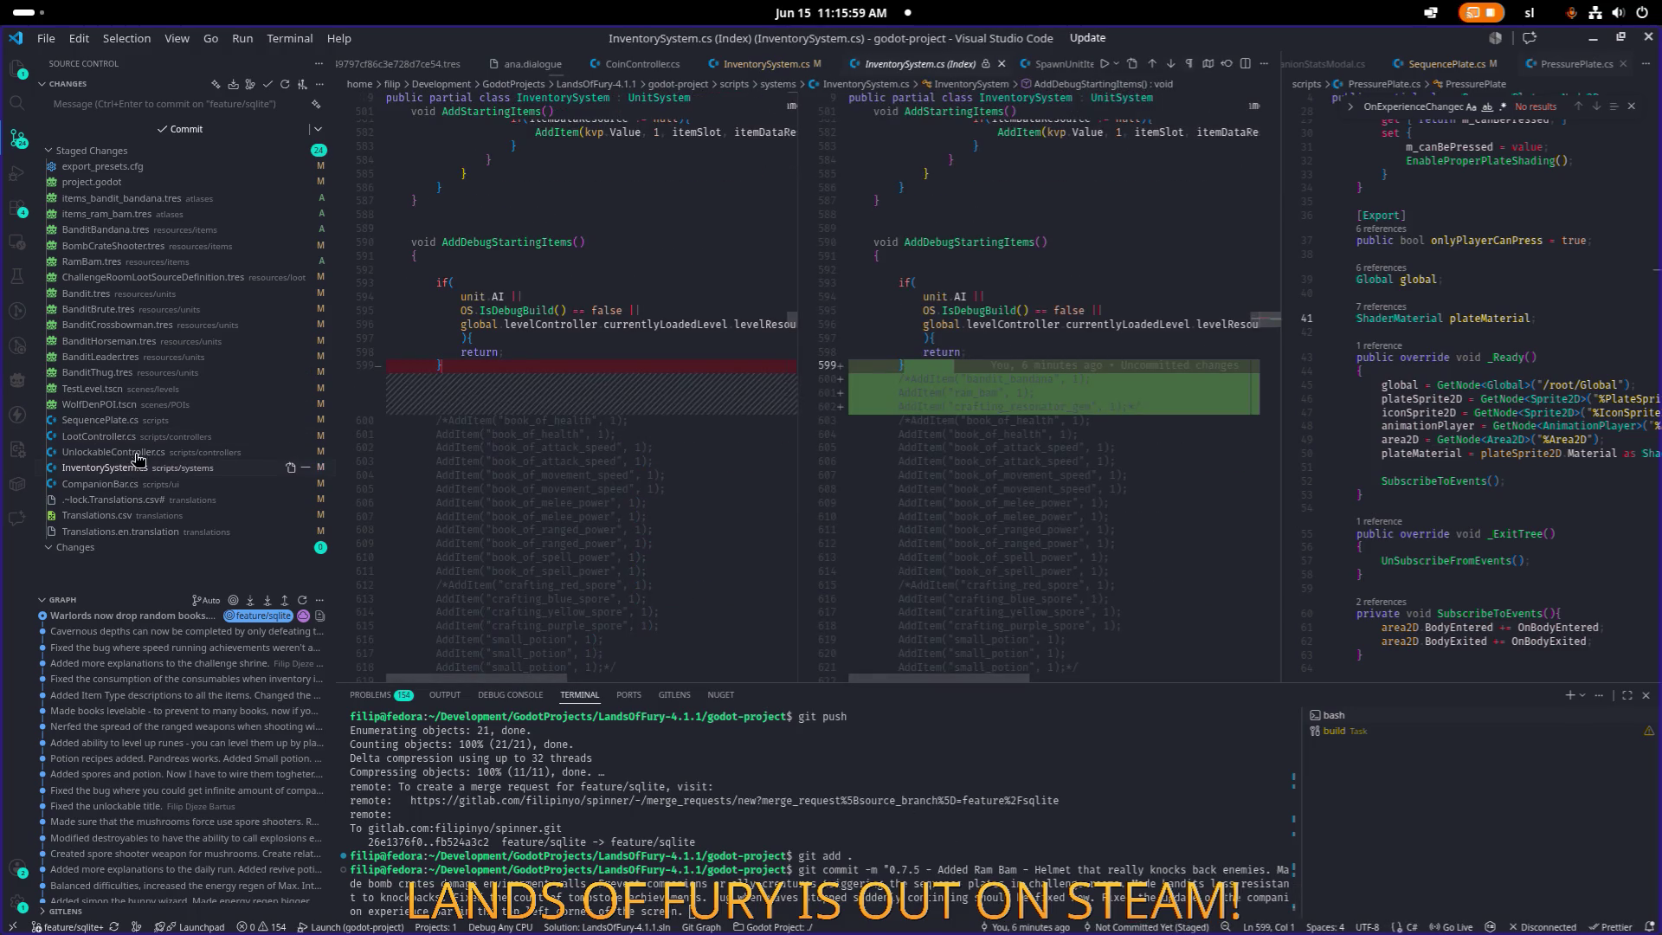
{"action": "left_click", "coordinate": [136, 452]}
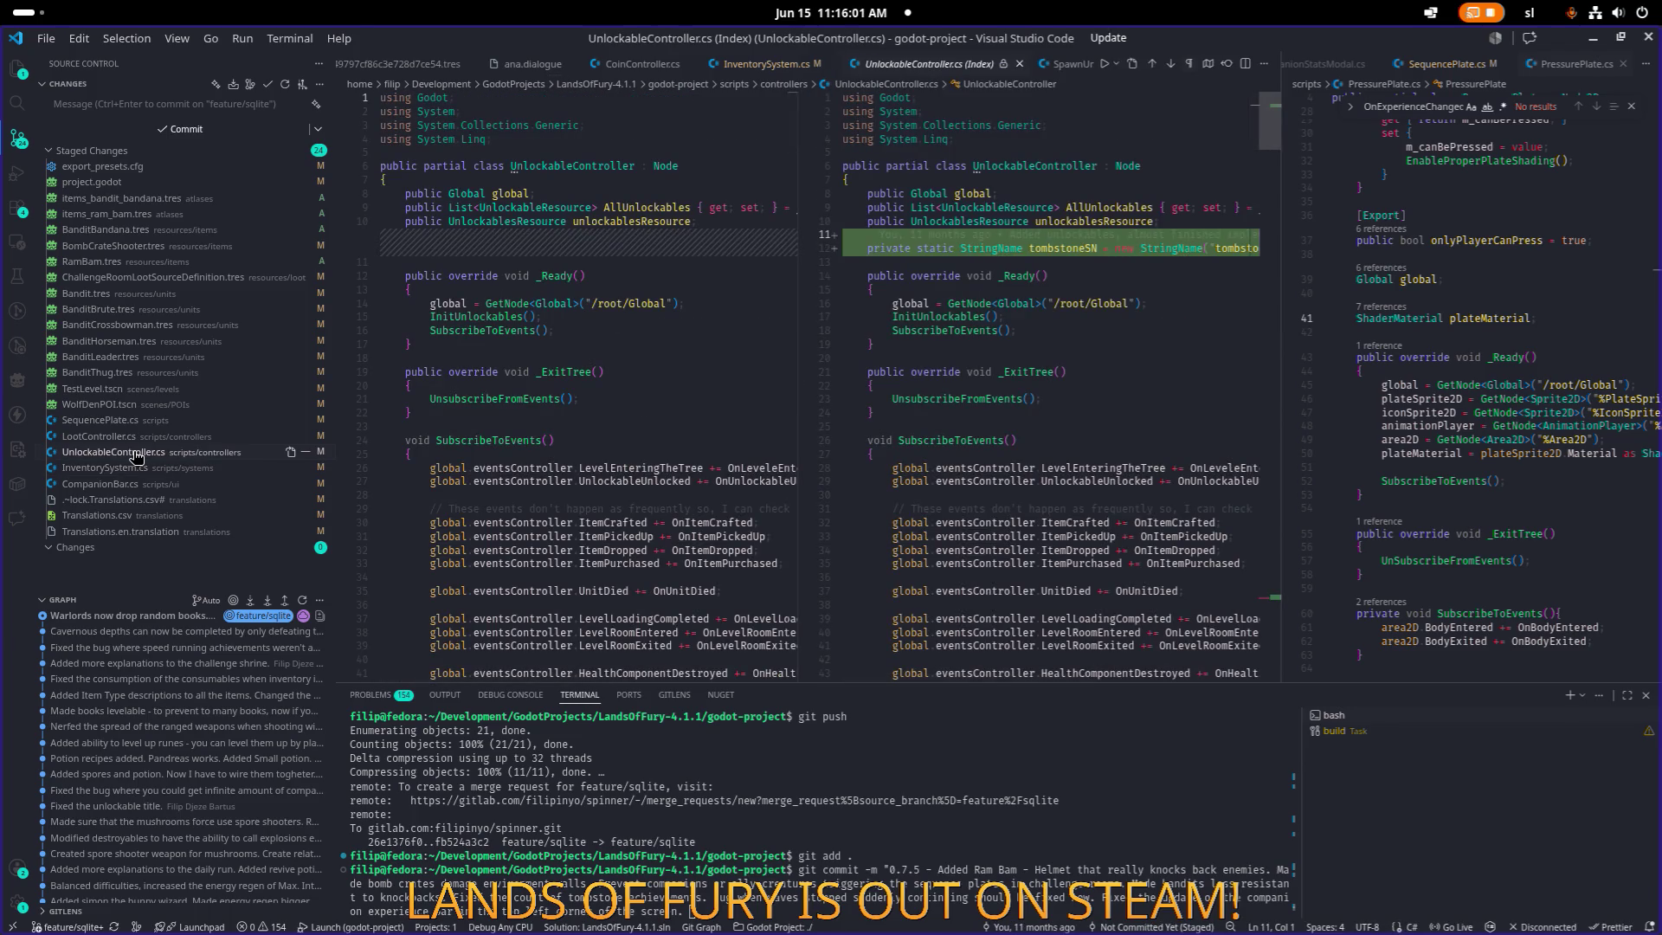
{"action": "left_click", "coordinate": [137, 486]}
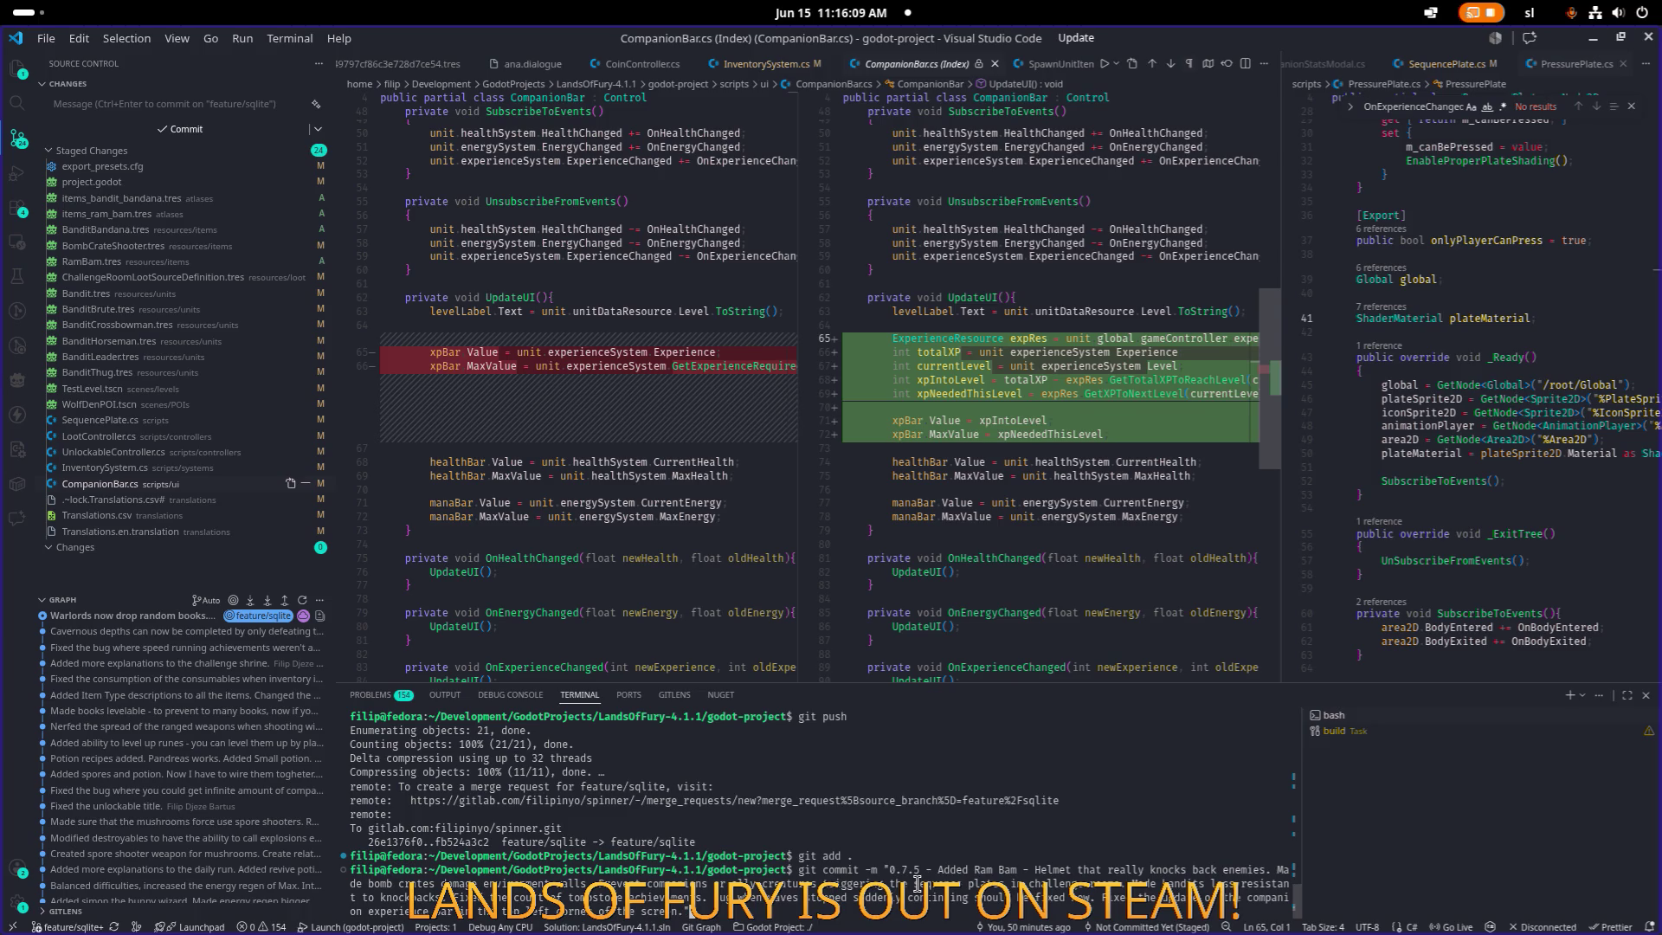
{"action": "key", "text": "Return"}
Run git push for the 0.7.5 commit, then minimize Visual Studio Code.
{"action": "type", "text": "git push"}
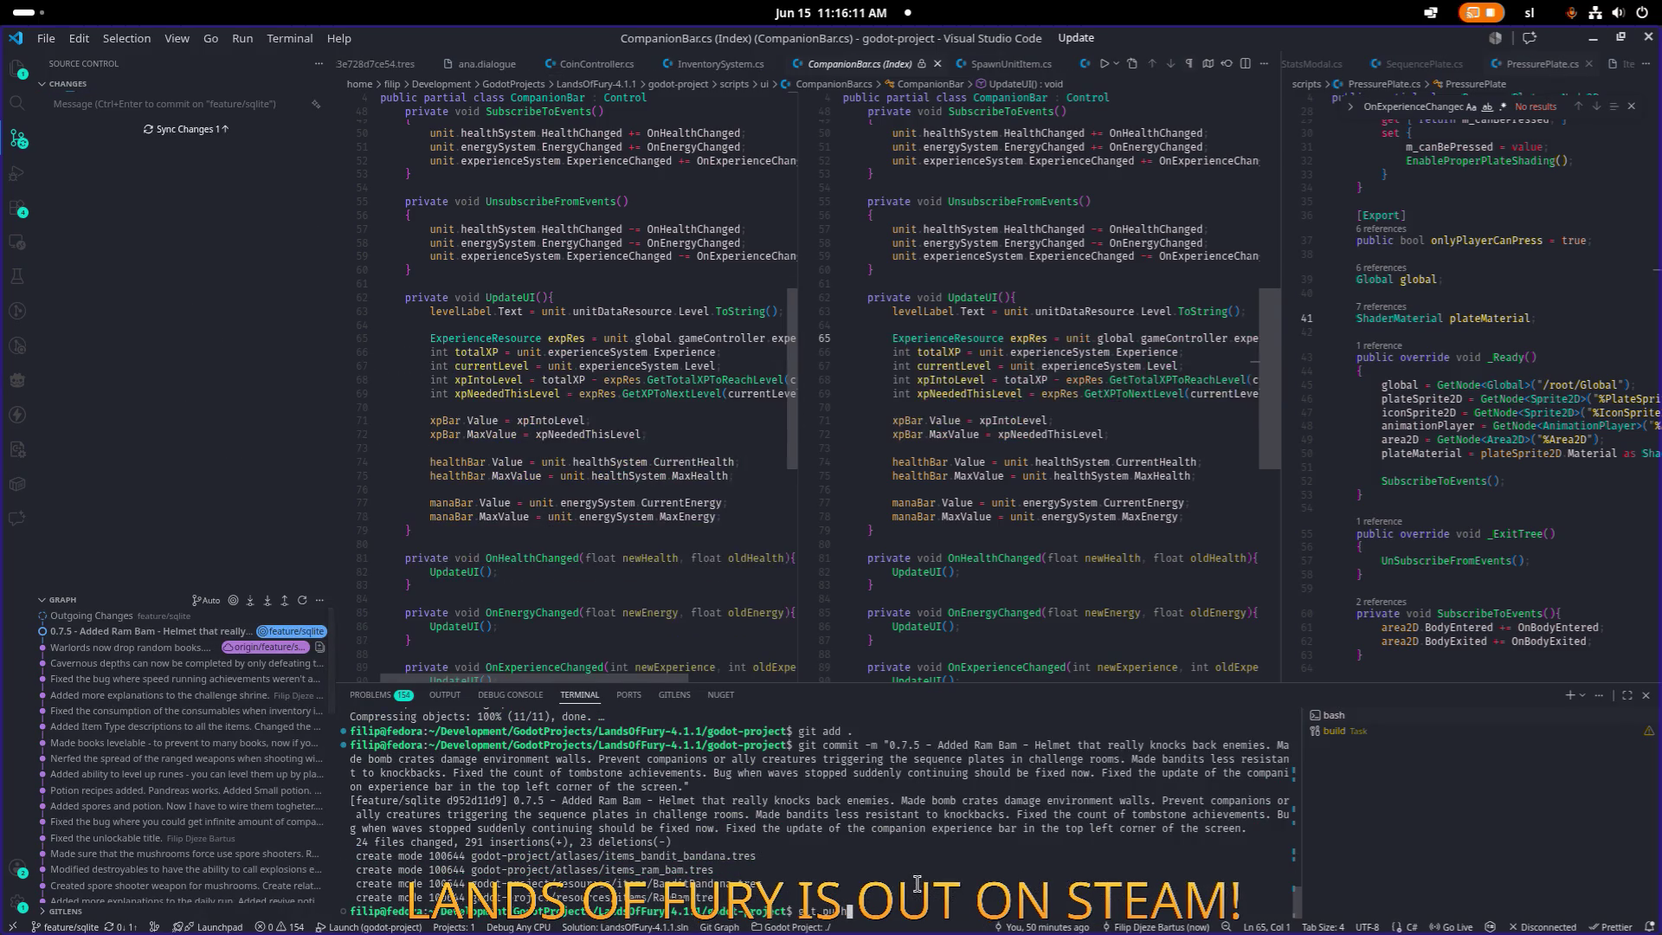
{"action": "key", "text": "Return"}
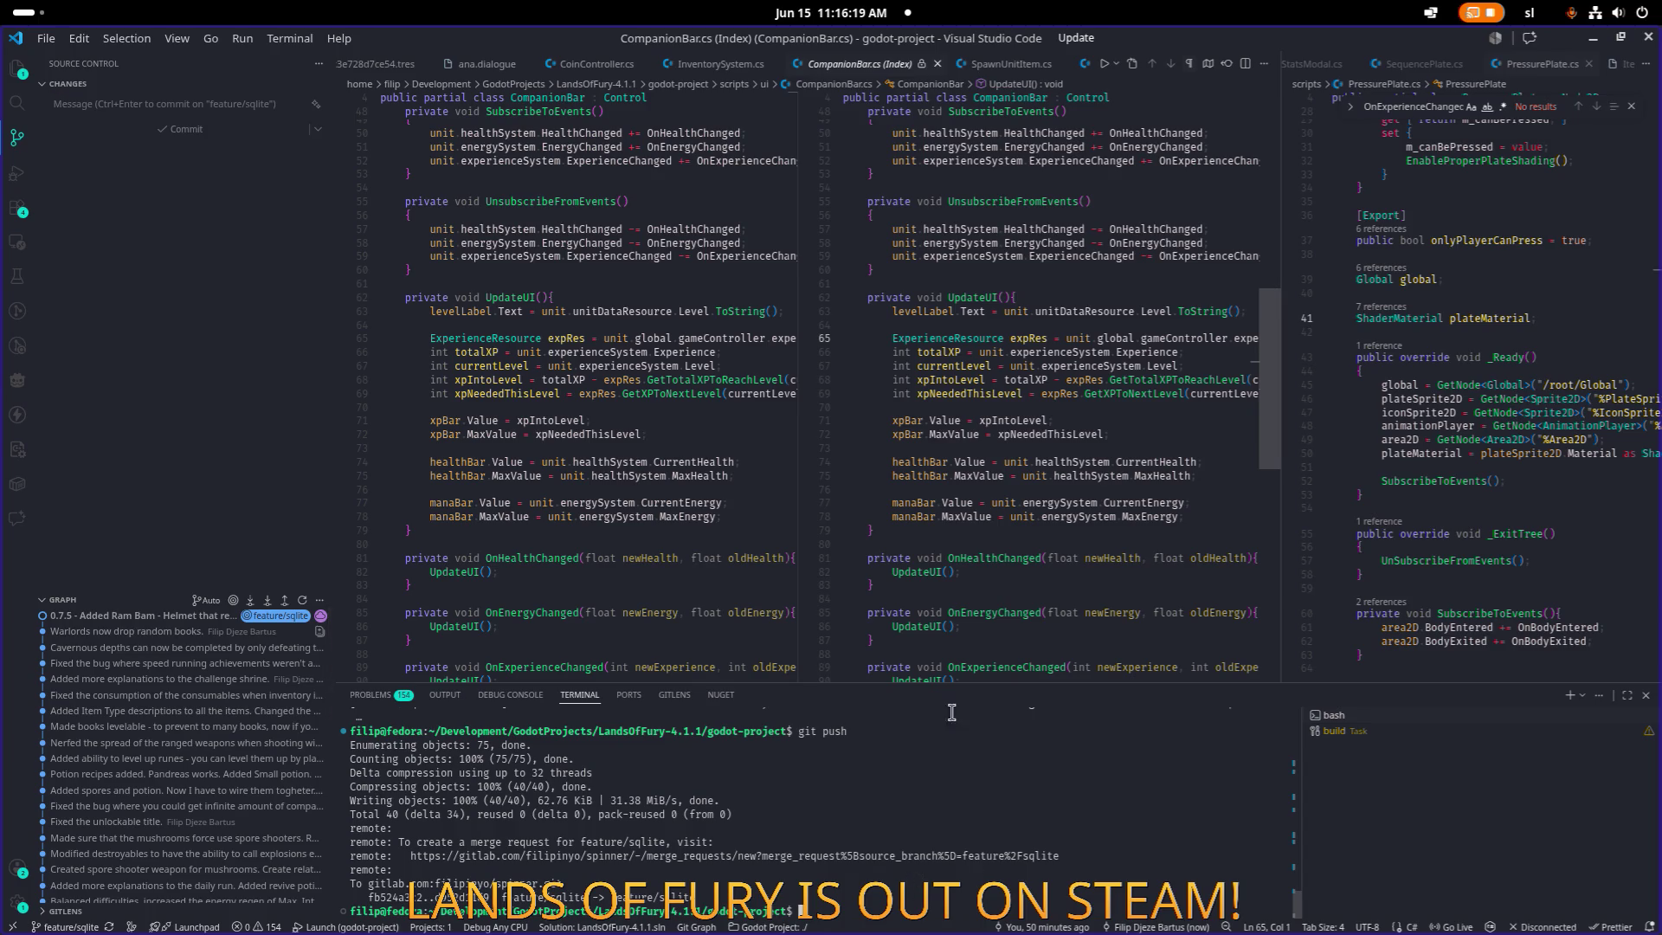
{"action": "left_click", "coordinate": [1593, 41]}
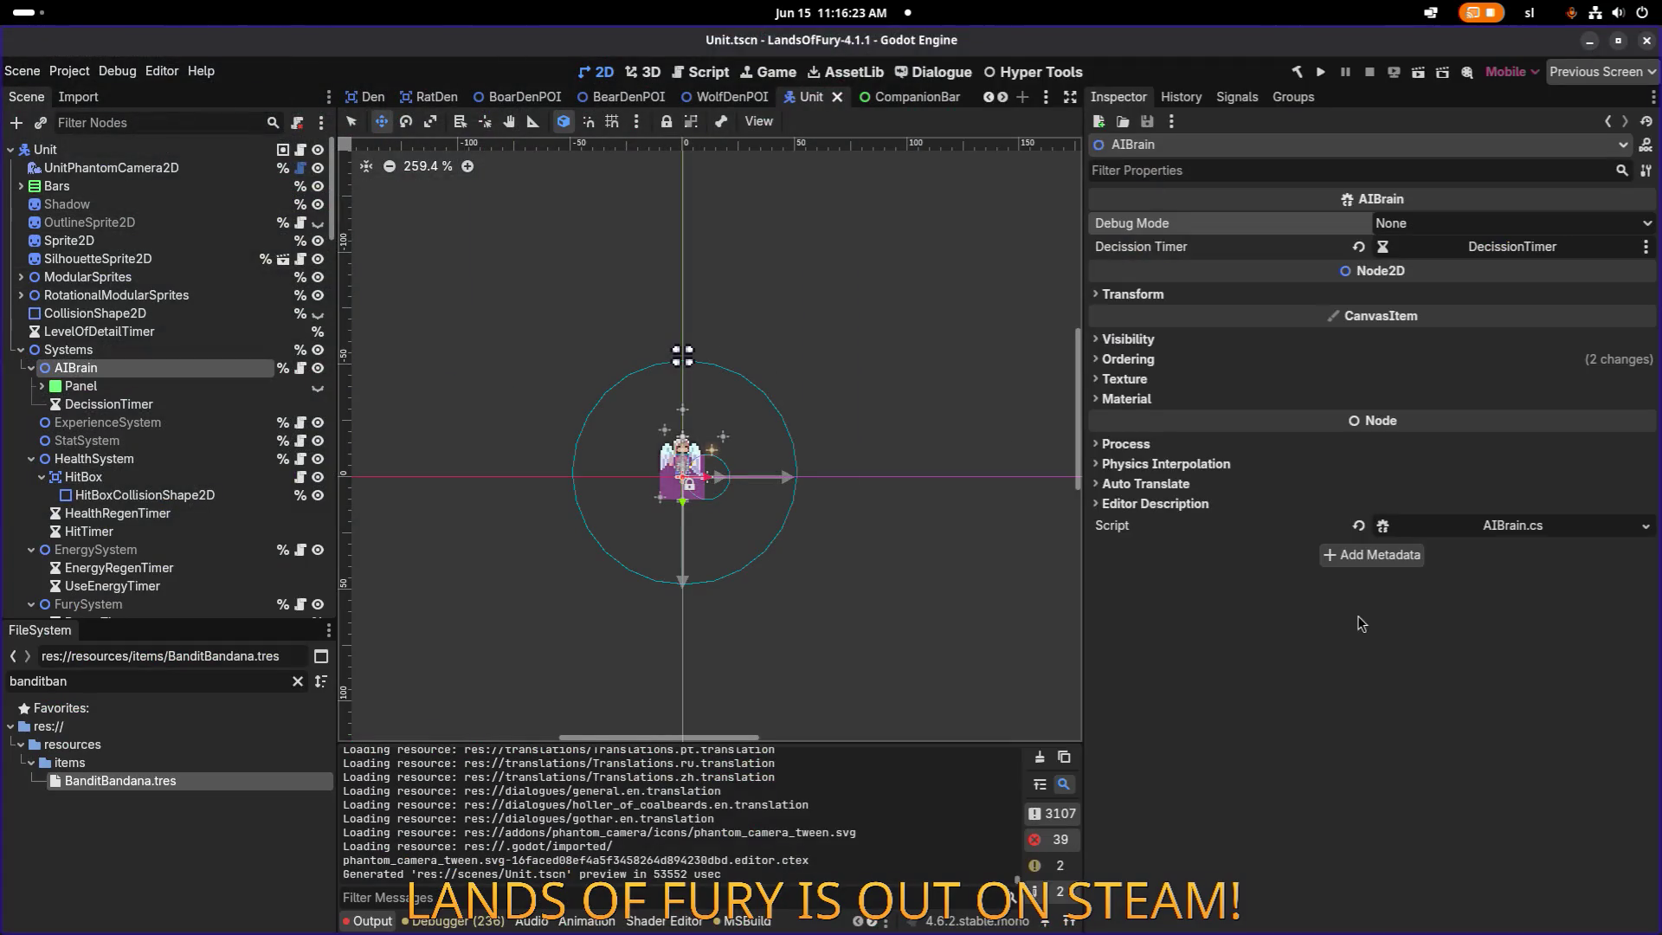
{"action": "left_click", "coordinate": [69, 71]}
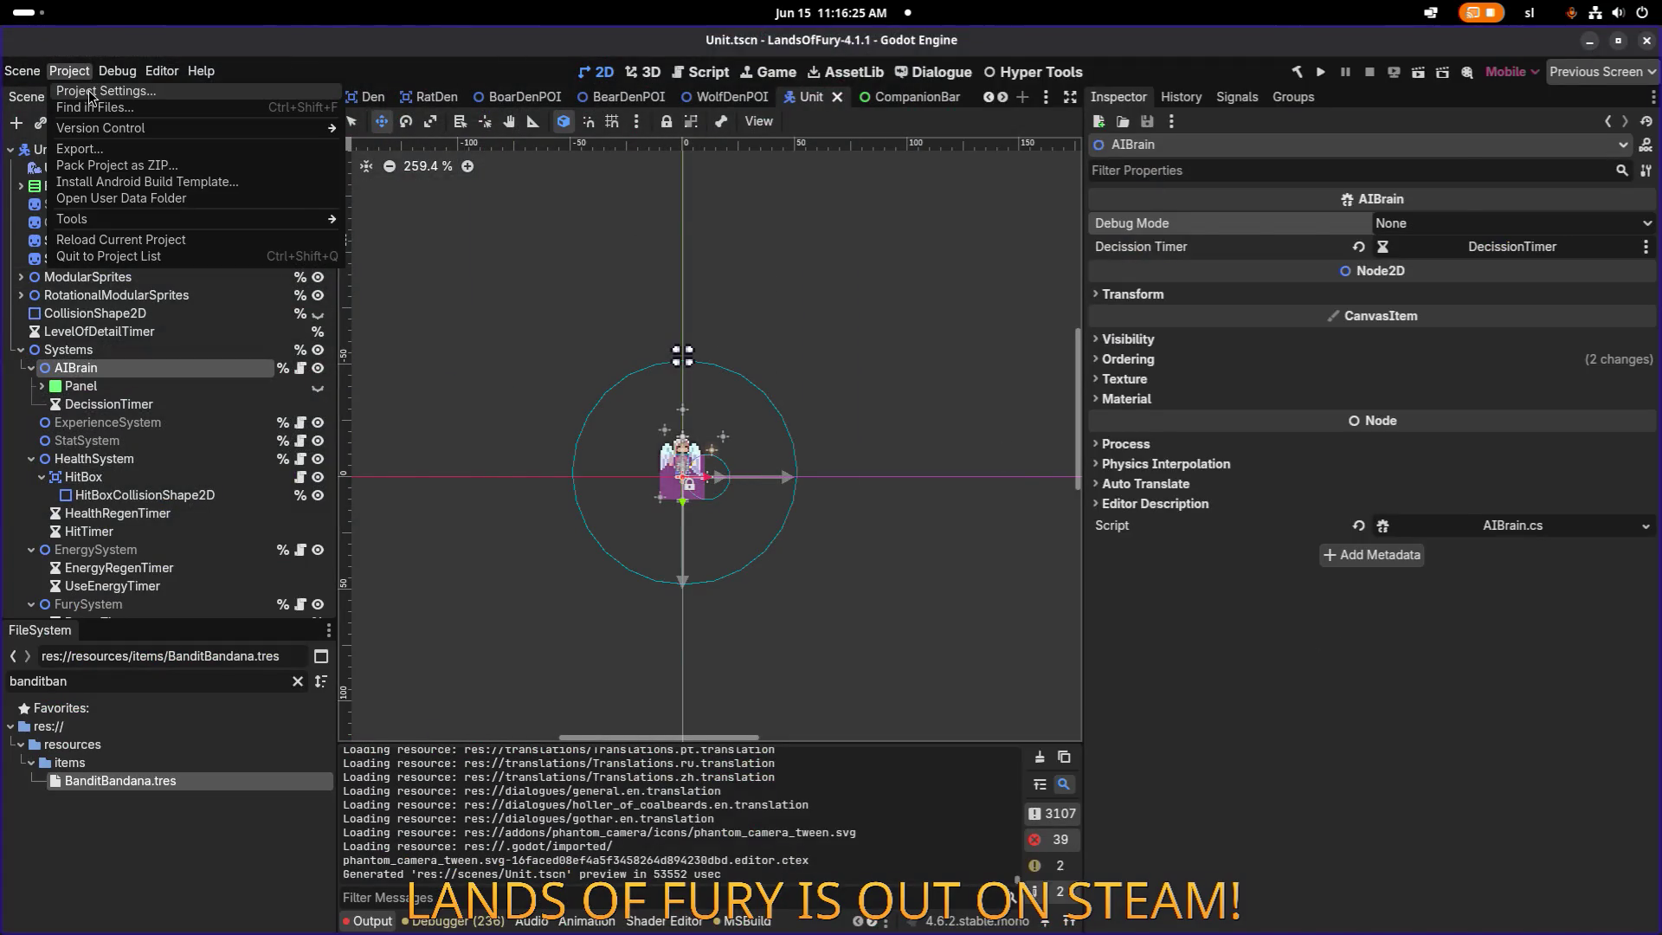
{"action": "left_click", "coordinate": [82, 96]}
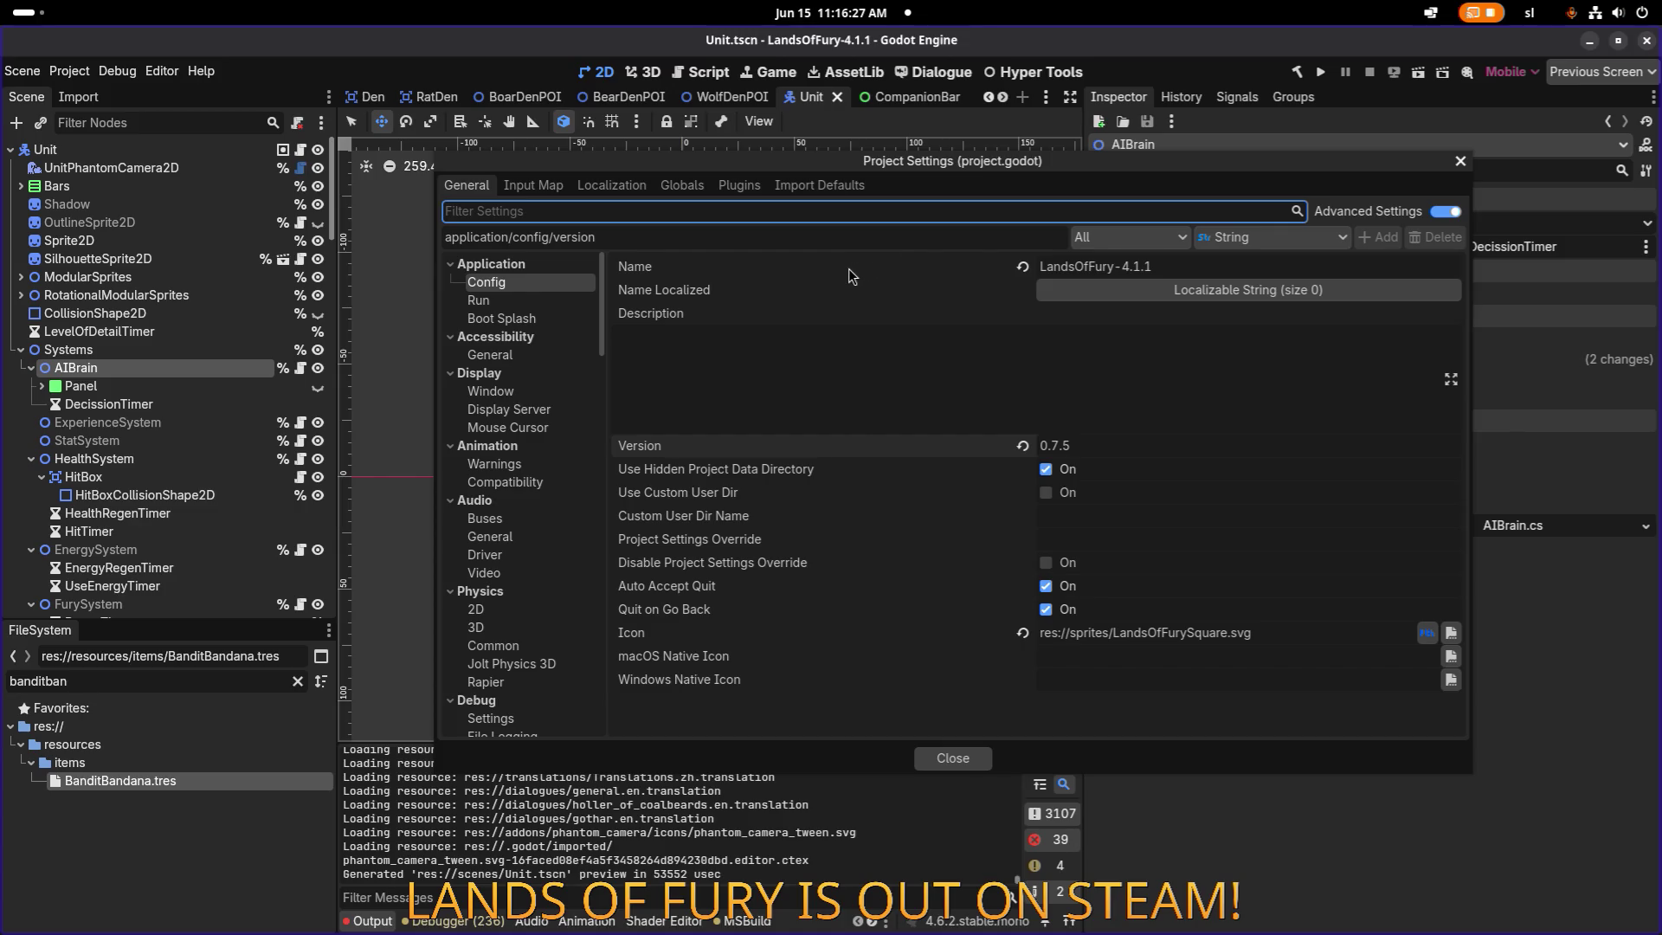
{"action": "mouse_move", "coordinate": [852, 274]}
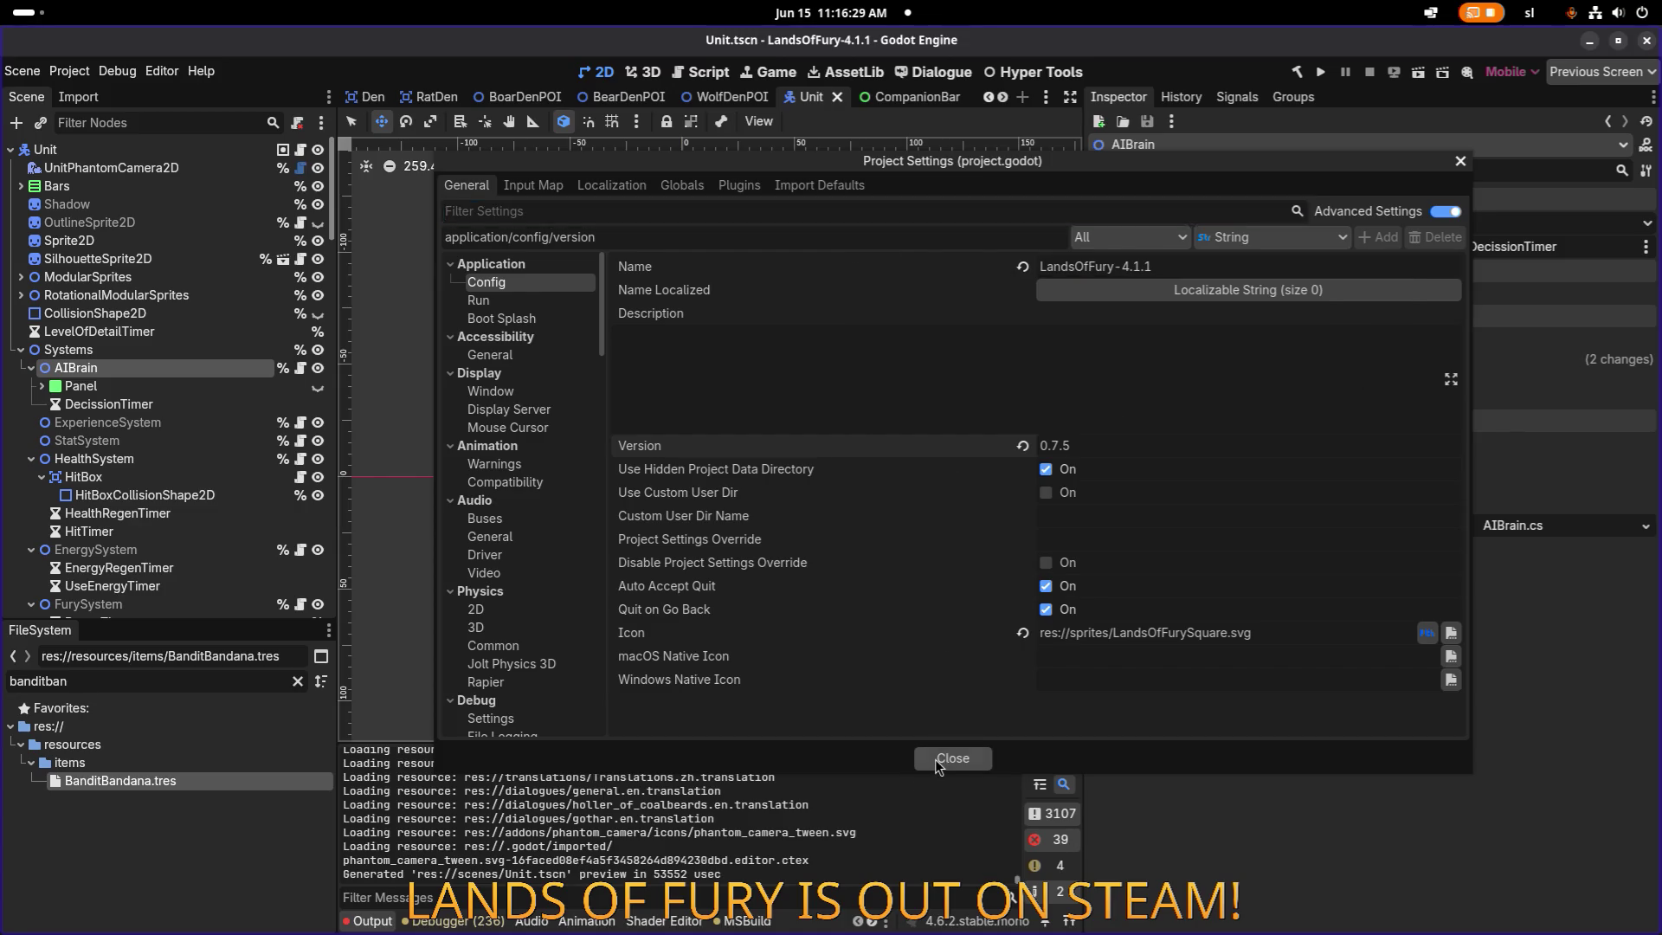
{"action": "left_click", "coordinate": [952, 758]}
{"action": "left_click", "coordinate": [69, 71]}
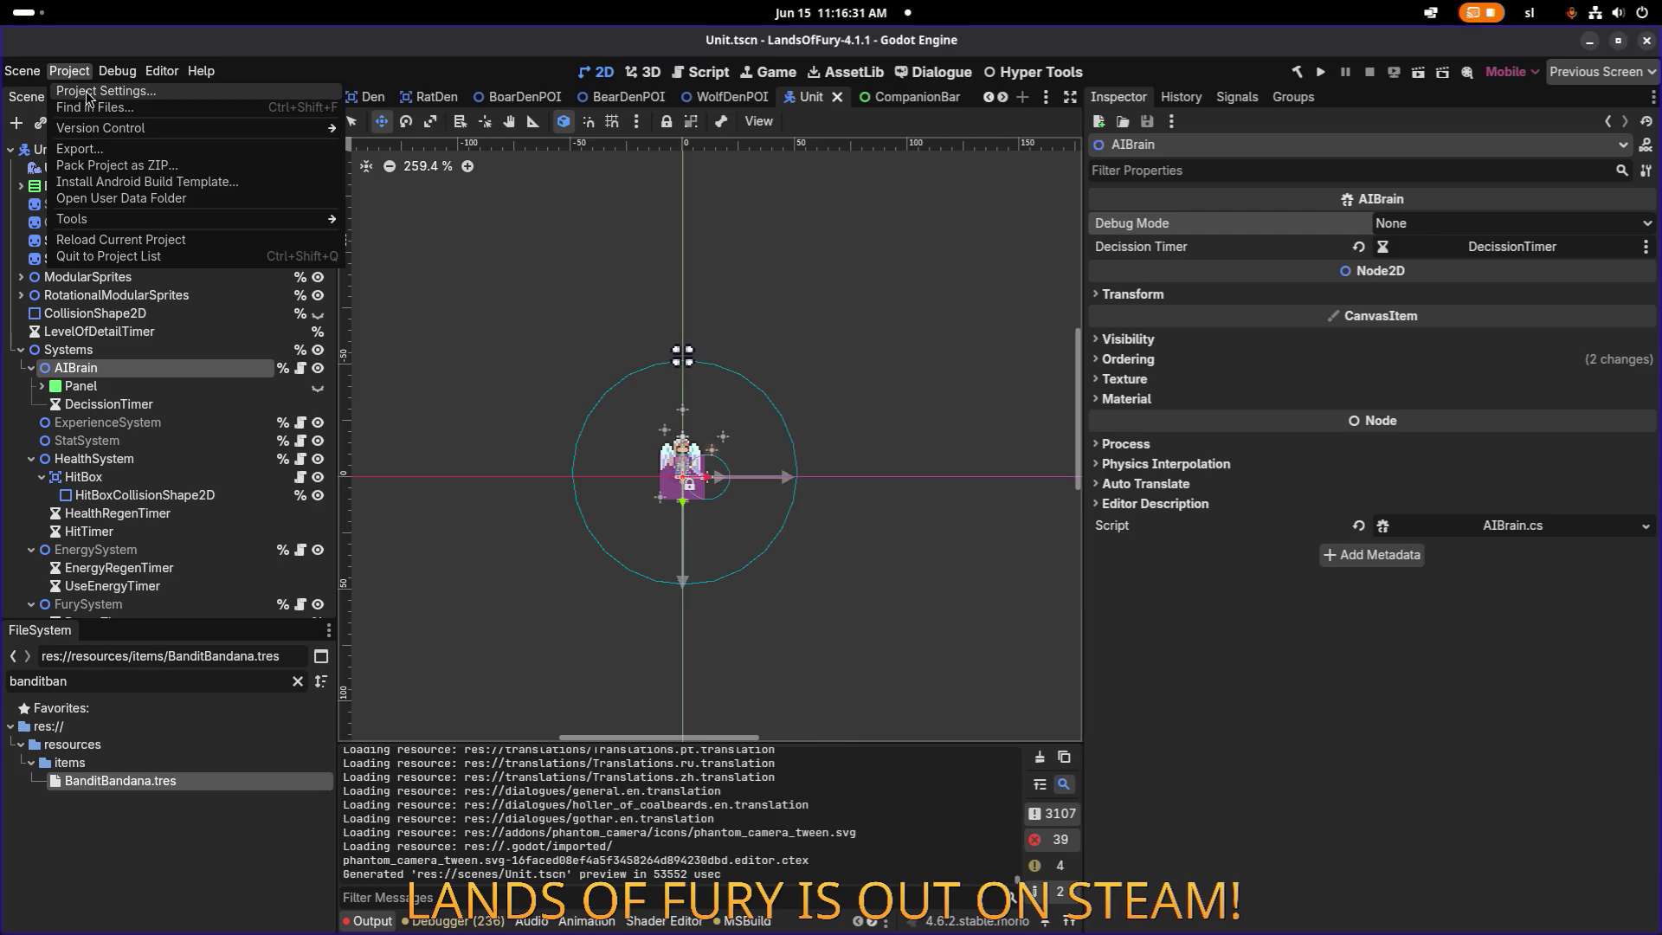
{"action": "left_click", "coordinate": [91, 96]}
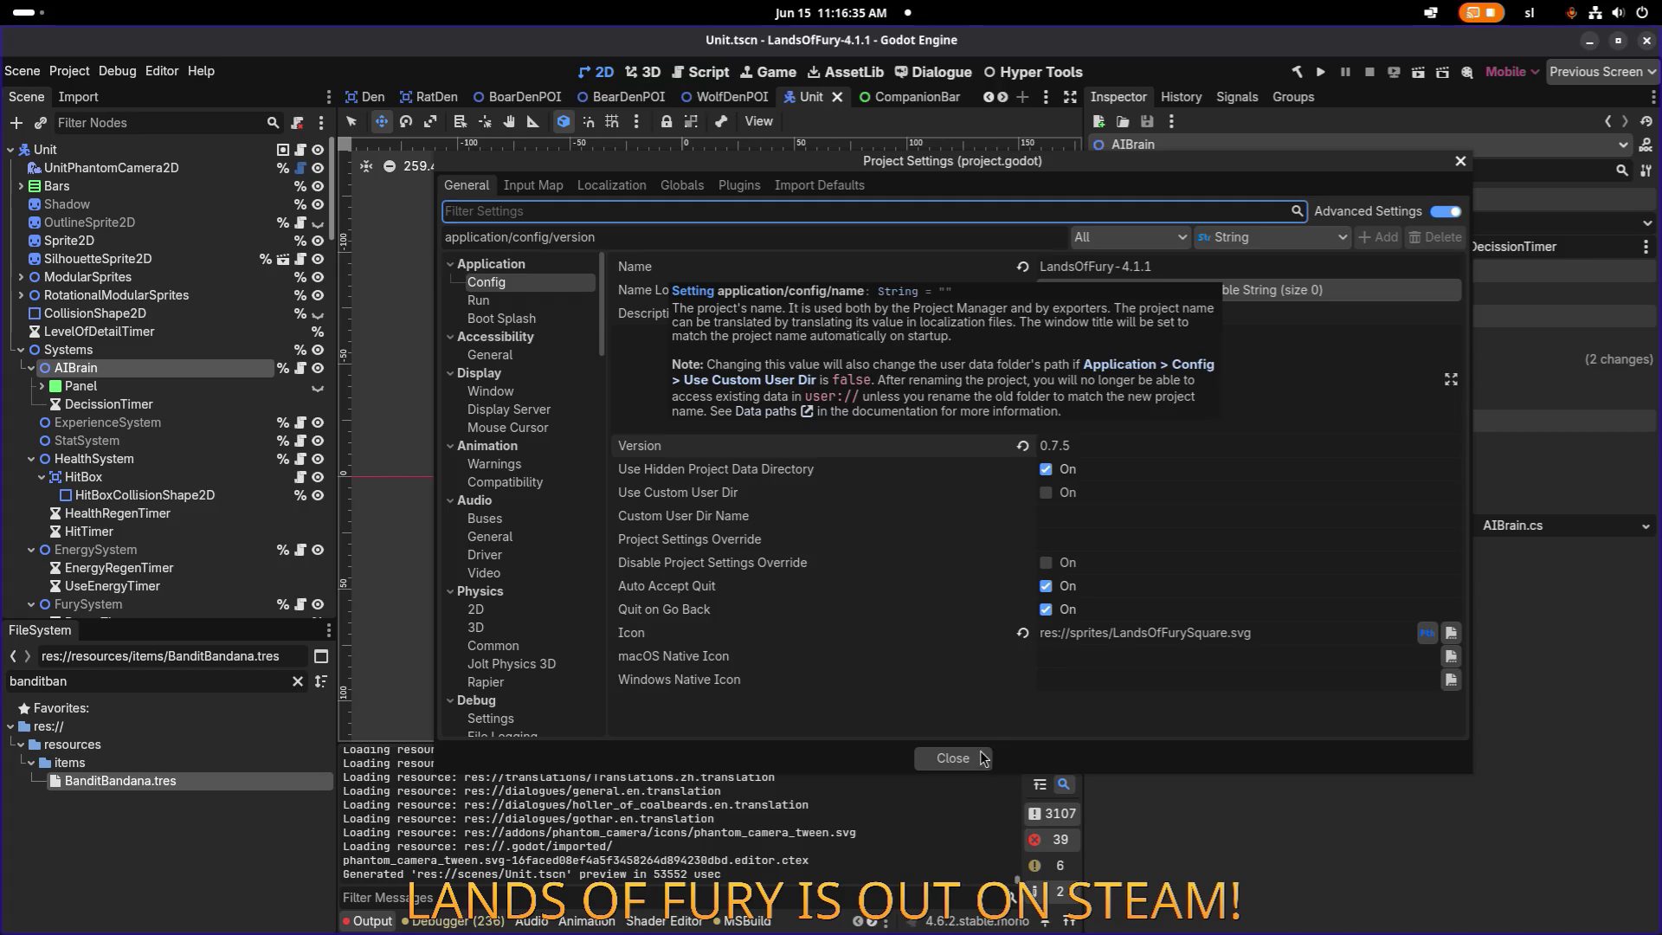
{"action": "left_click", "coordinate": [953, 759]}
{"action": "left_click", "coordinate": [70, 71]}
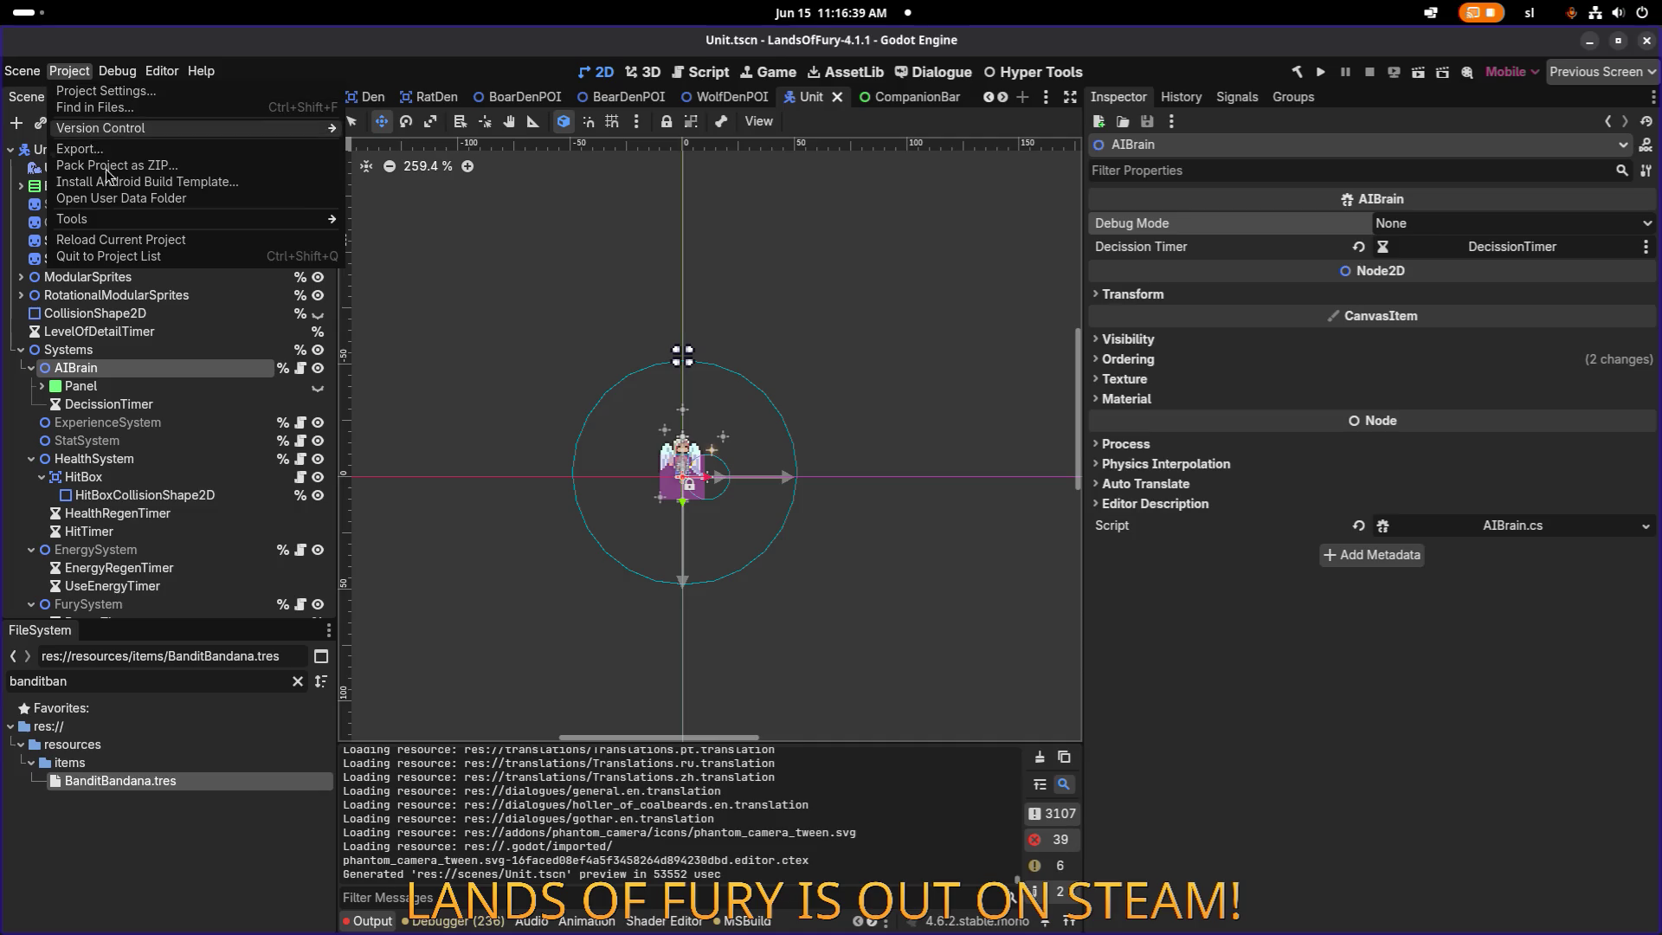
Export the Windows Desktop Playtest build into a new '0.7.5 - Playtest' folder under WindowsBuilds.
{"action": "left_click", "coordinate": [145, 154]}
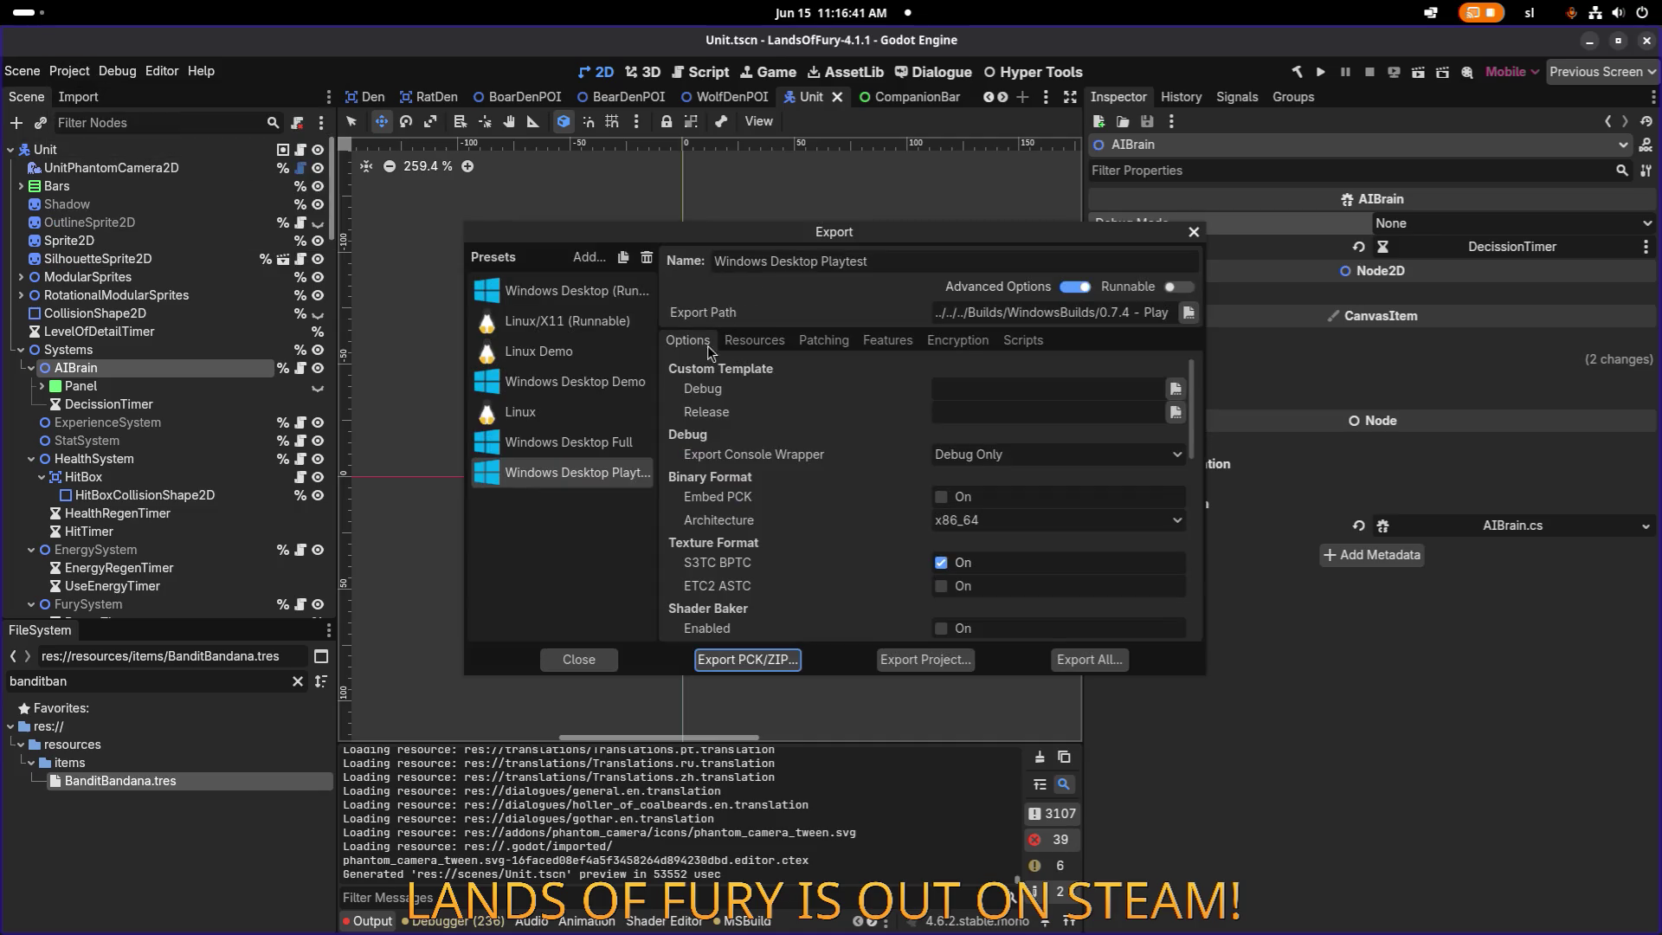
{"action": "left_click", "coordinate": [606, 472]}
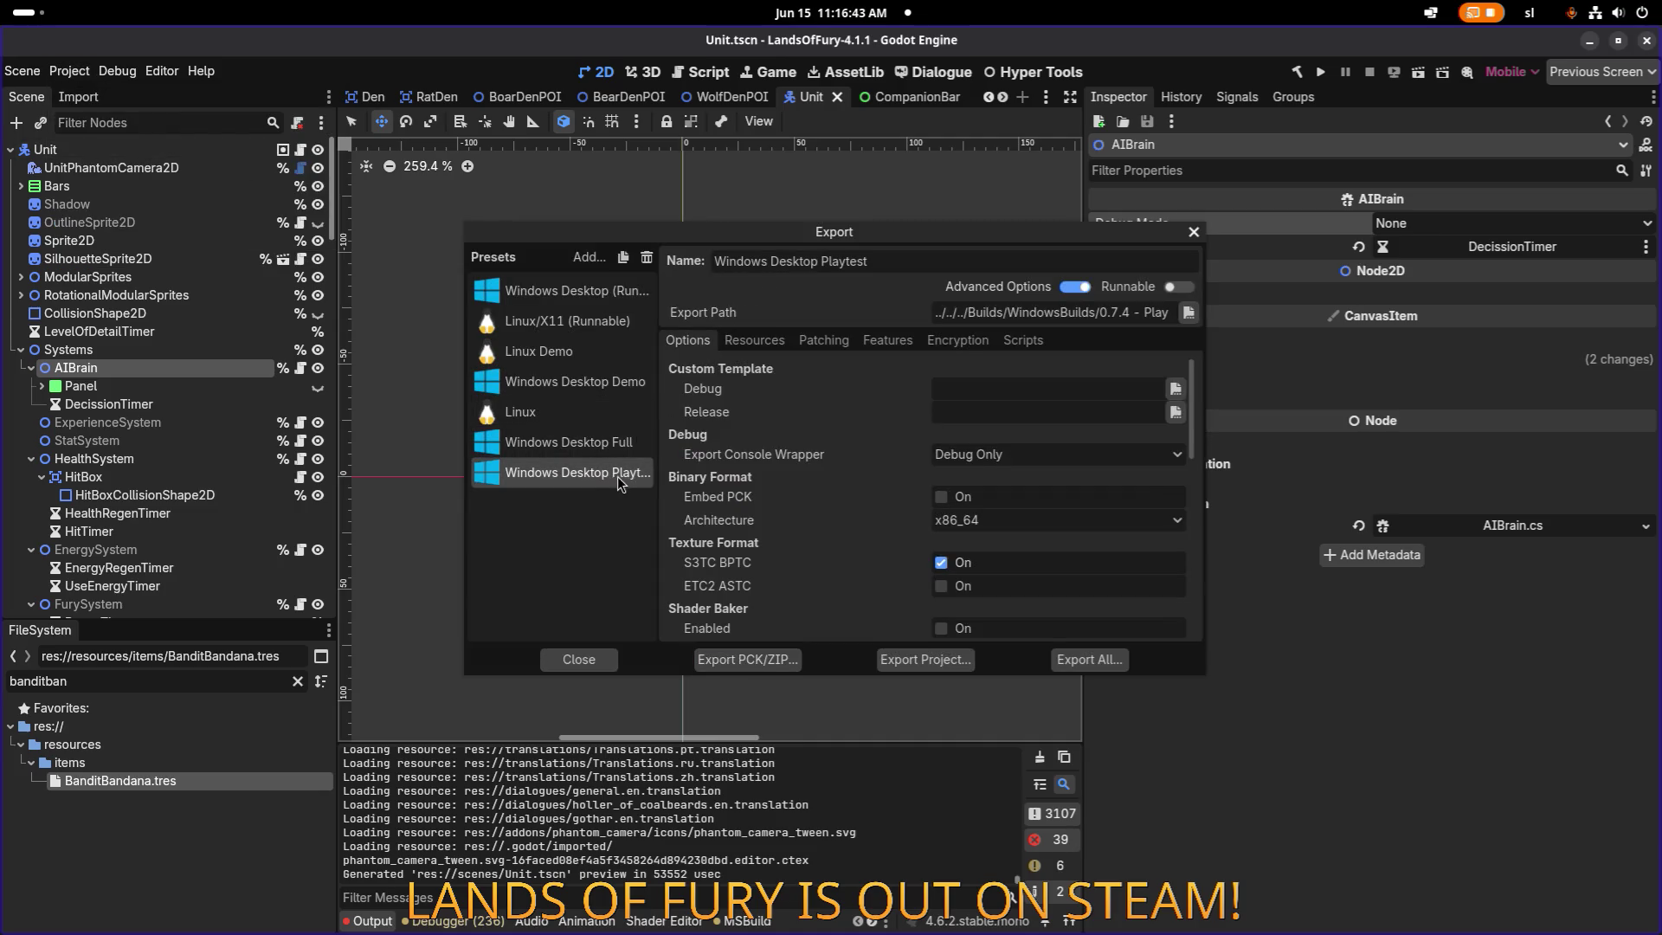
{"action": "left_click", "coordinate": [933, 665]}
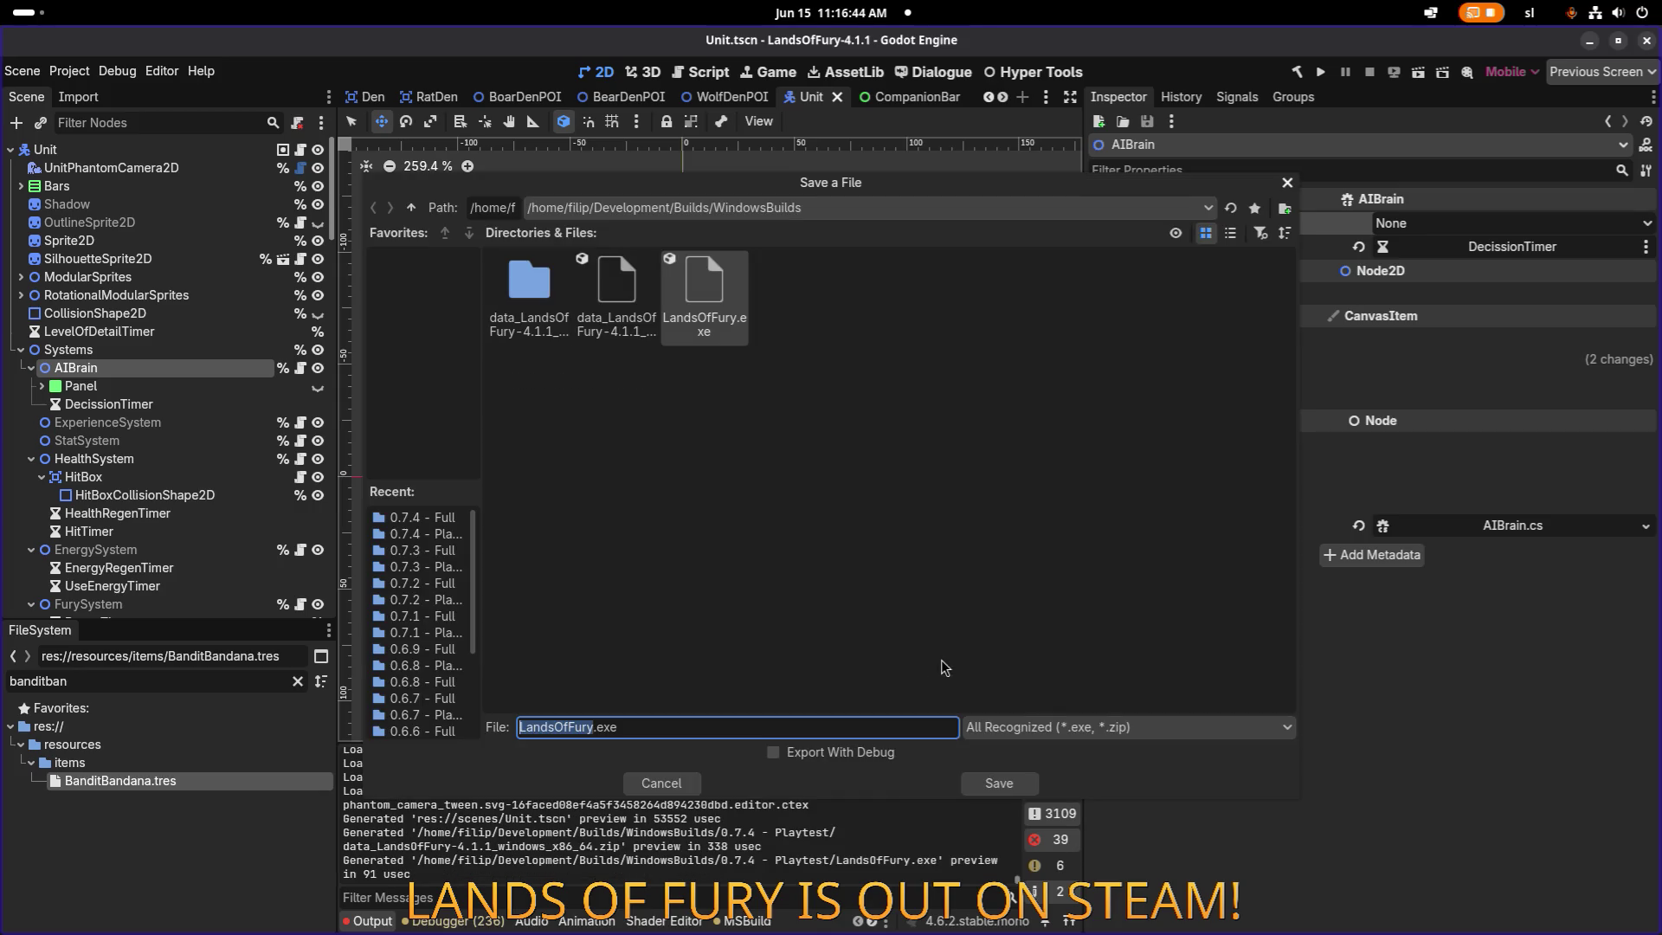
{"action": "left_click", "coordinate": [411, 208]}
{"action": "right_click", "coordinate": [829, 710]}
{"action": "left_click", "coordinate": [927, 724]}
{"action": "type", "text": "7.5 - Playtest"}
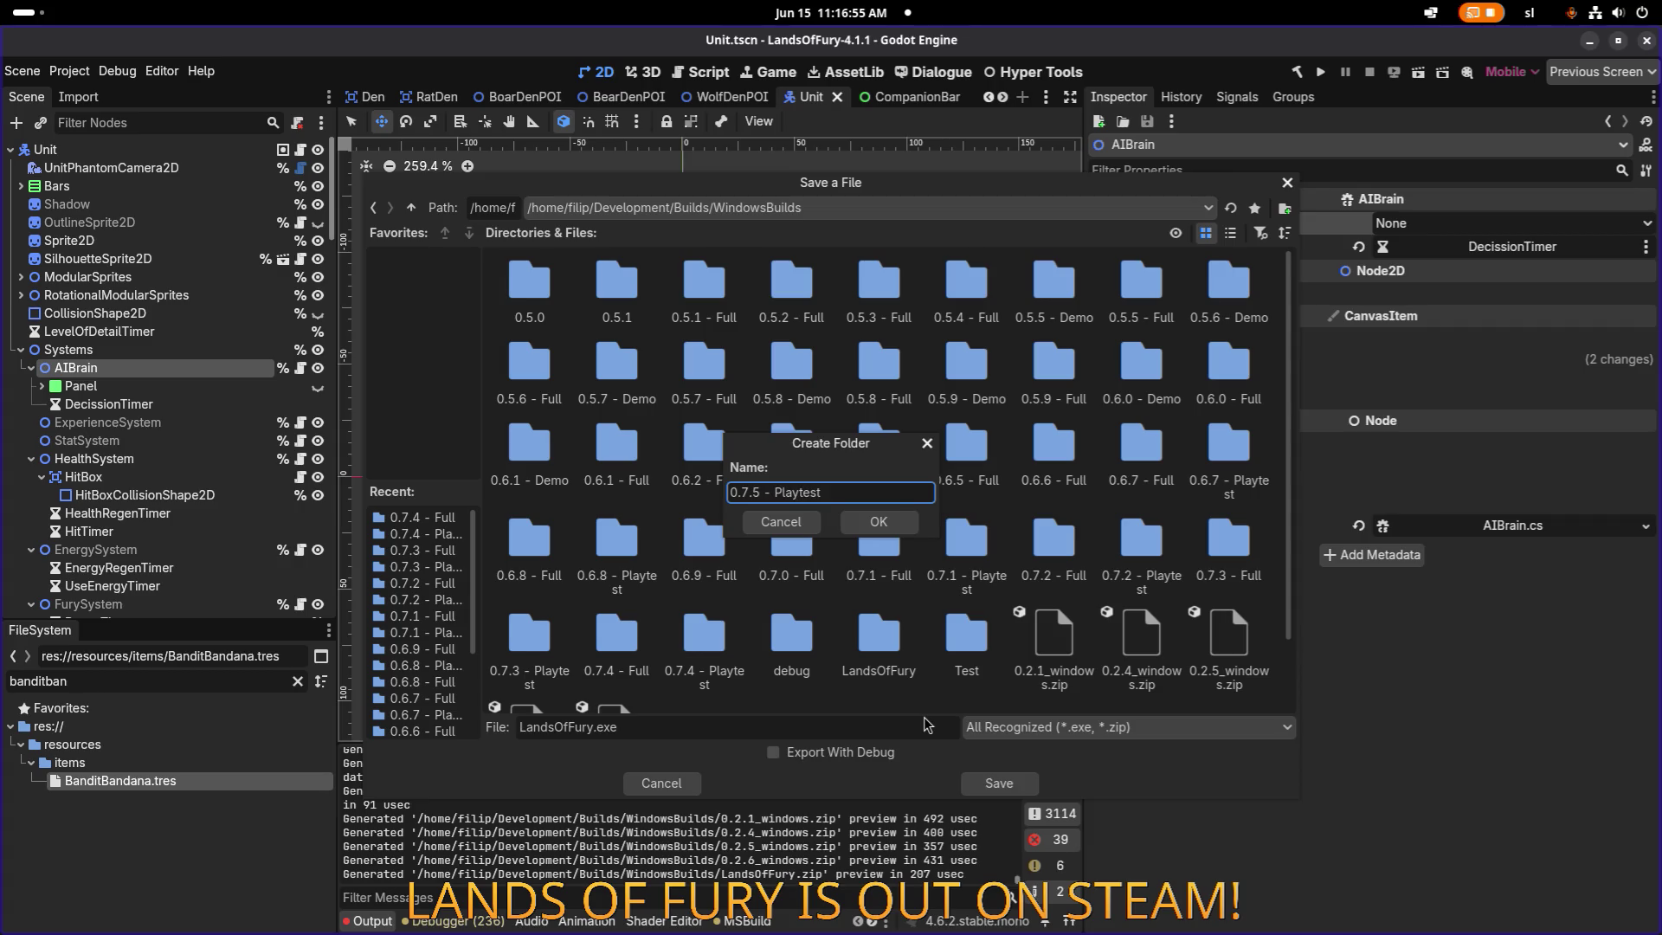
{"action": "left_click", "coordinate": [876, 524]}
{"action": "left_click", "coordinate": [999, 783]}
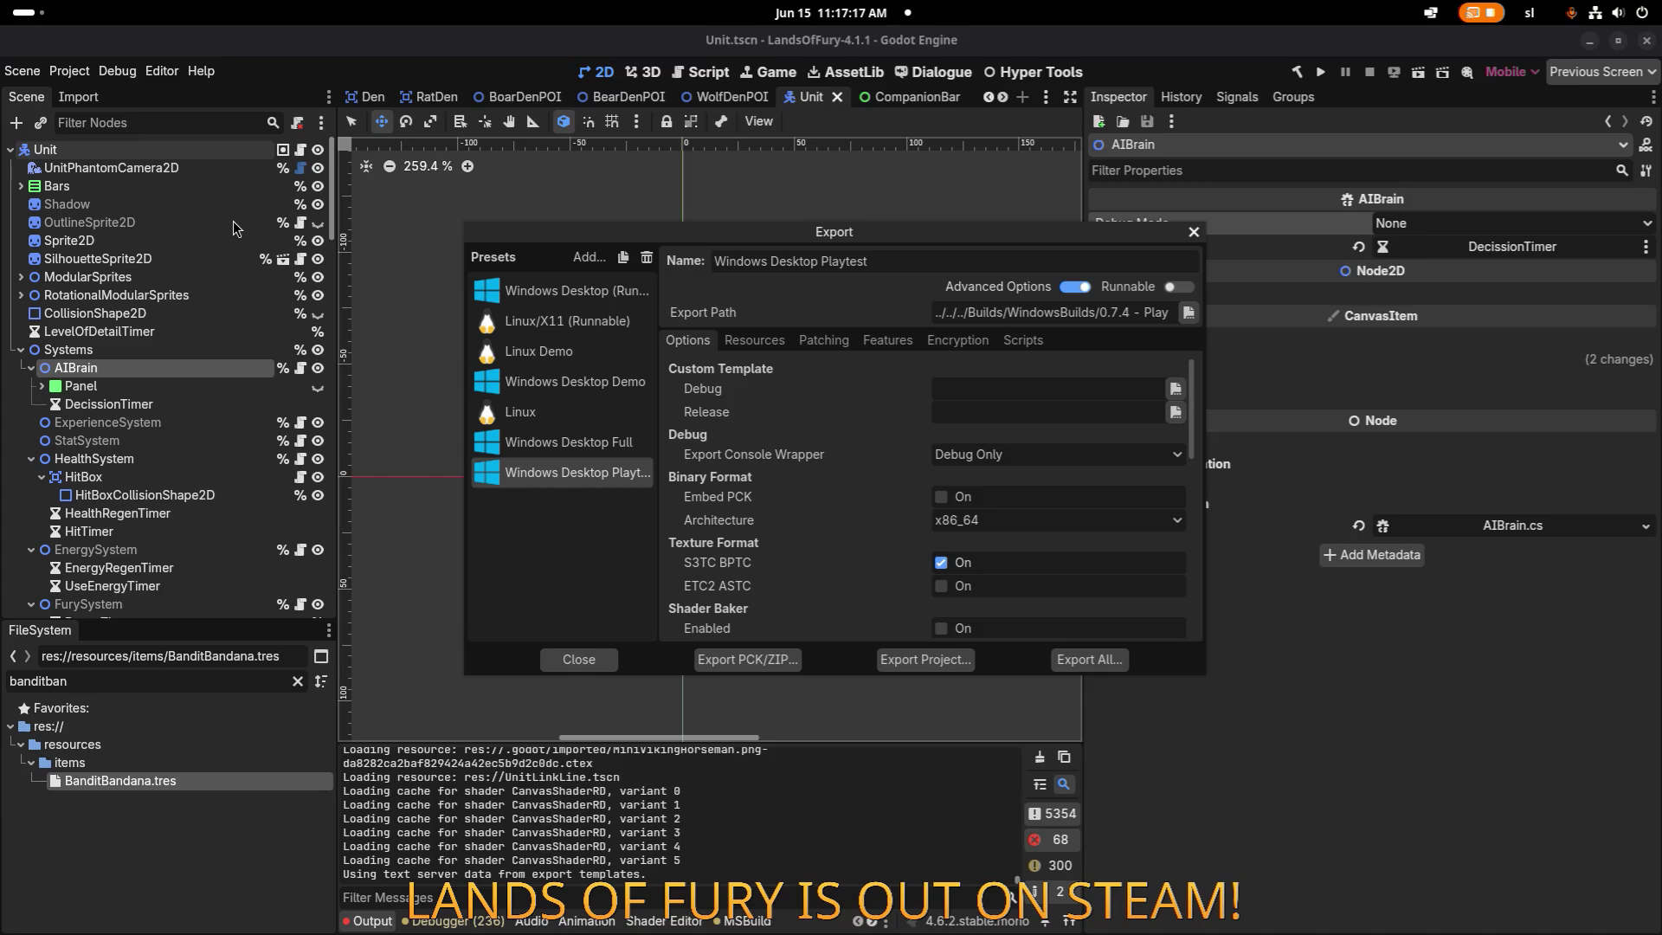
Close Export, glance at Project Settings, and reopen Export on the Windows Desktop Full preset.
{"action": "left_click", "coordinate": [593, 668]}
{"action": "left_click", "coordinate": [69, 71]}
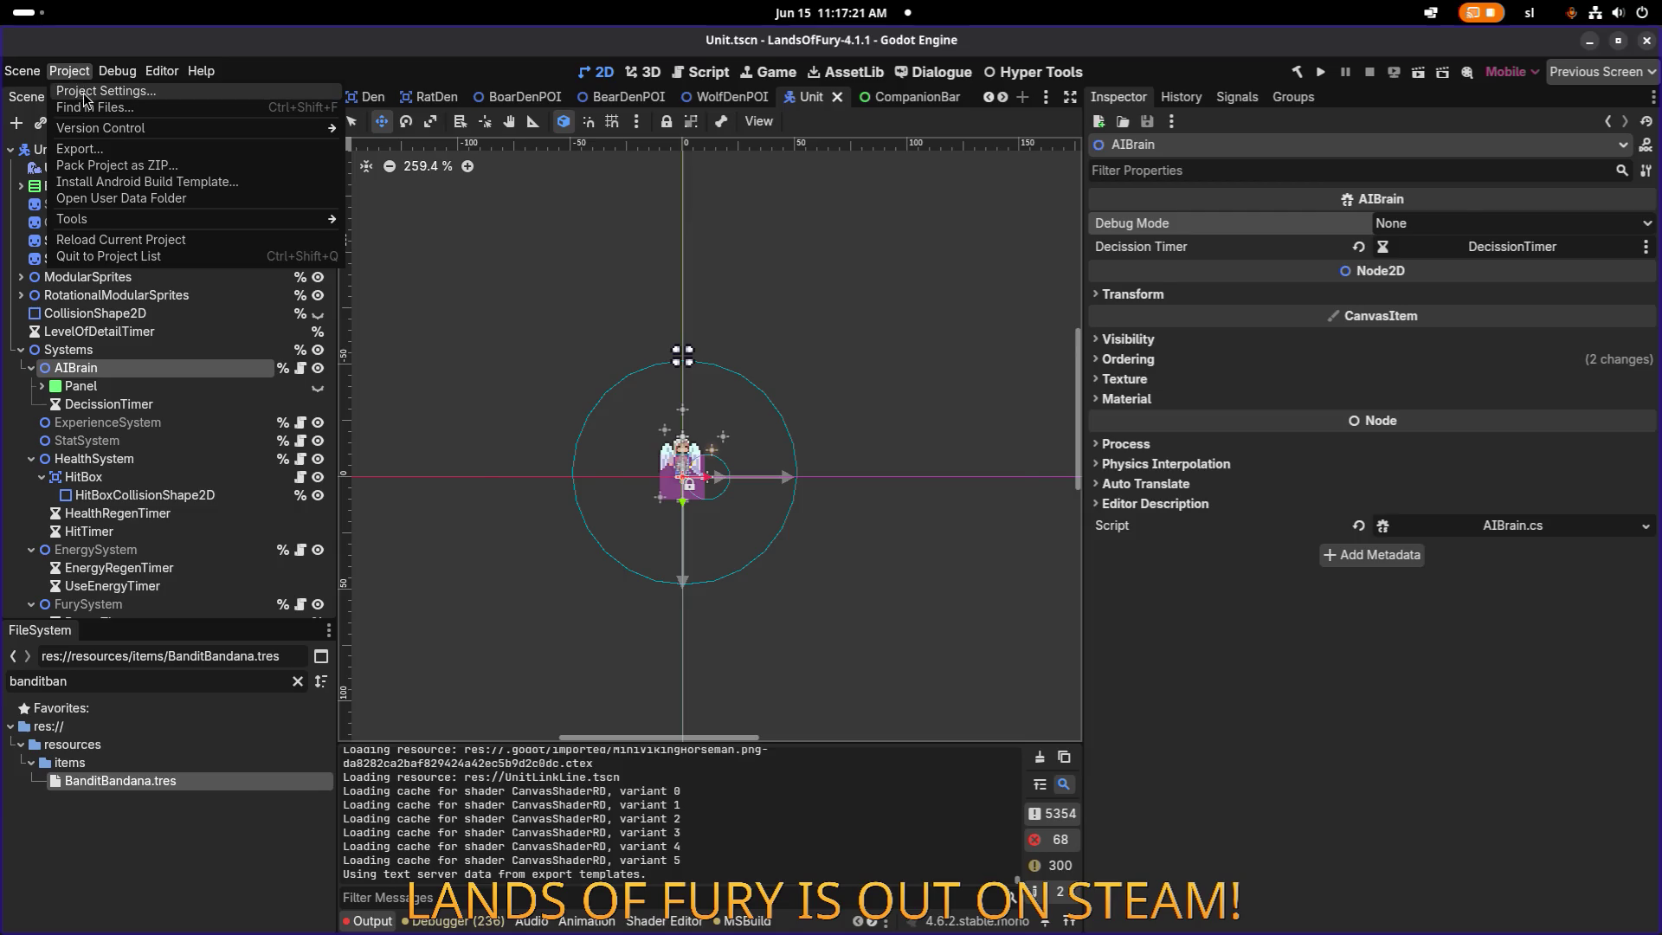
{"action": "left_click", "coordinate": [84, 97]}
{"action": "key", "text": "Escape"}
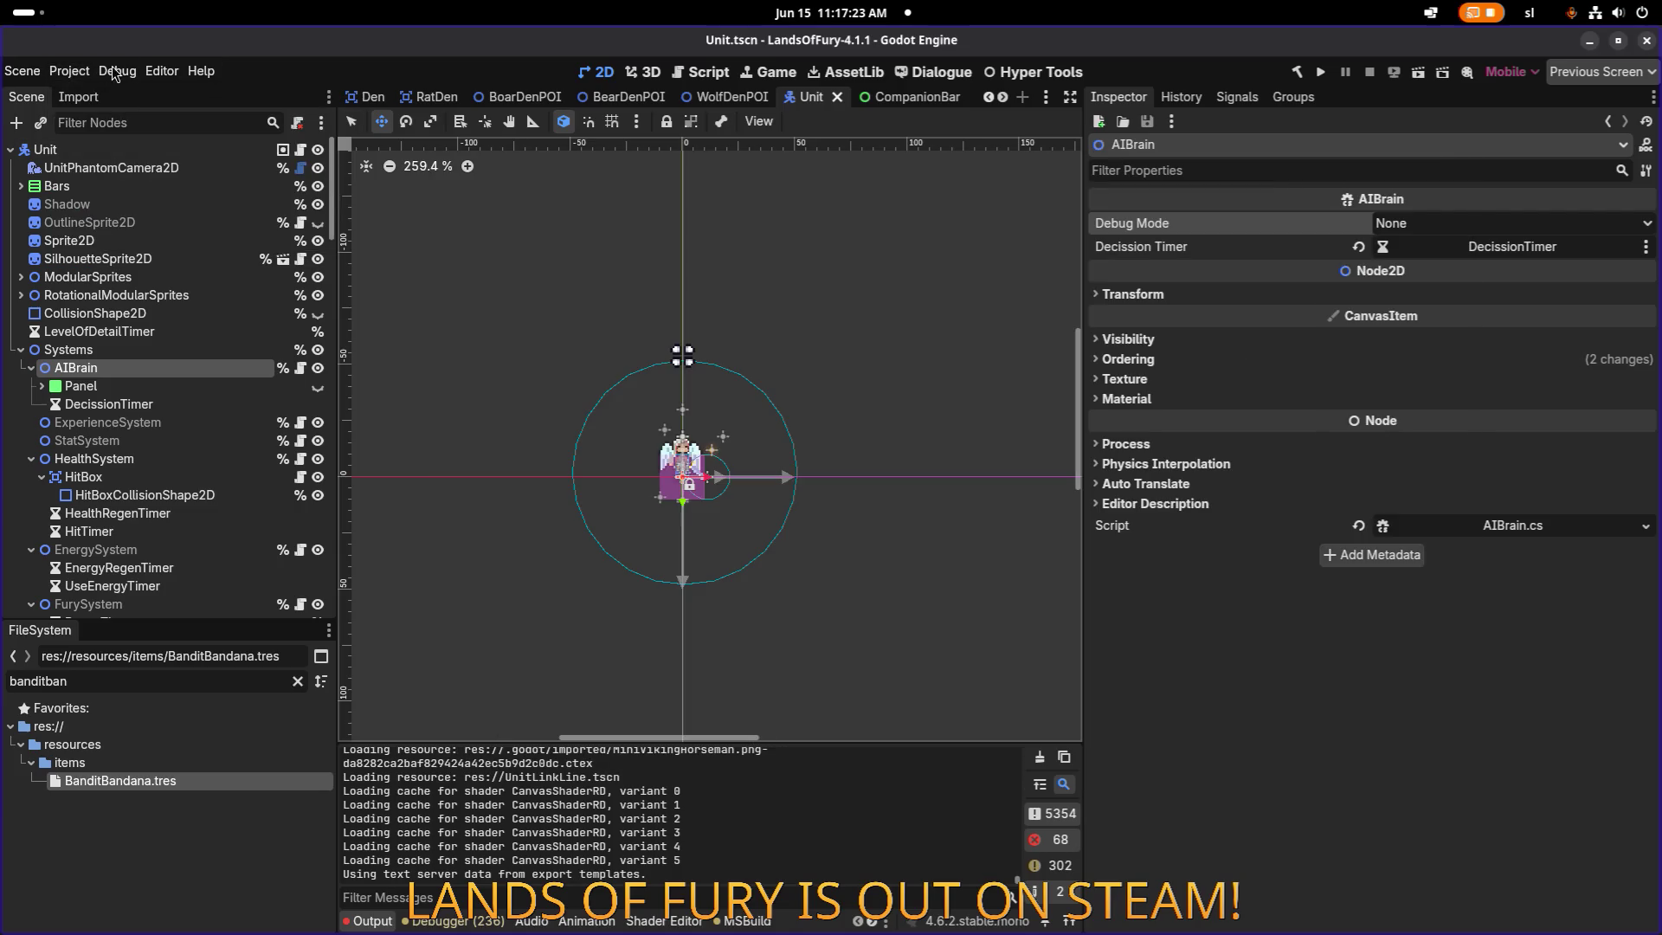
{"action": "left_click", "coordinate": [69, 71]}
{"action": "left_click", "coordinate": [86, 155]}
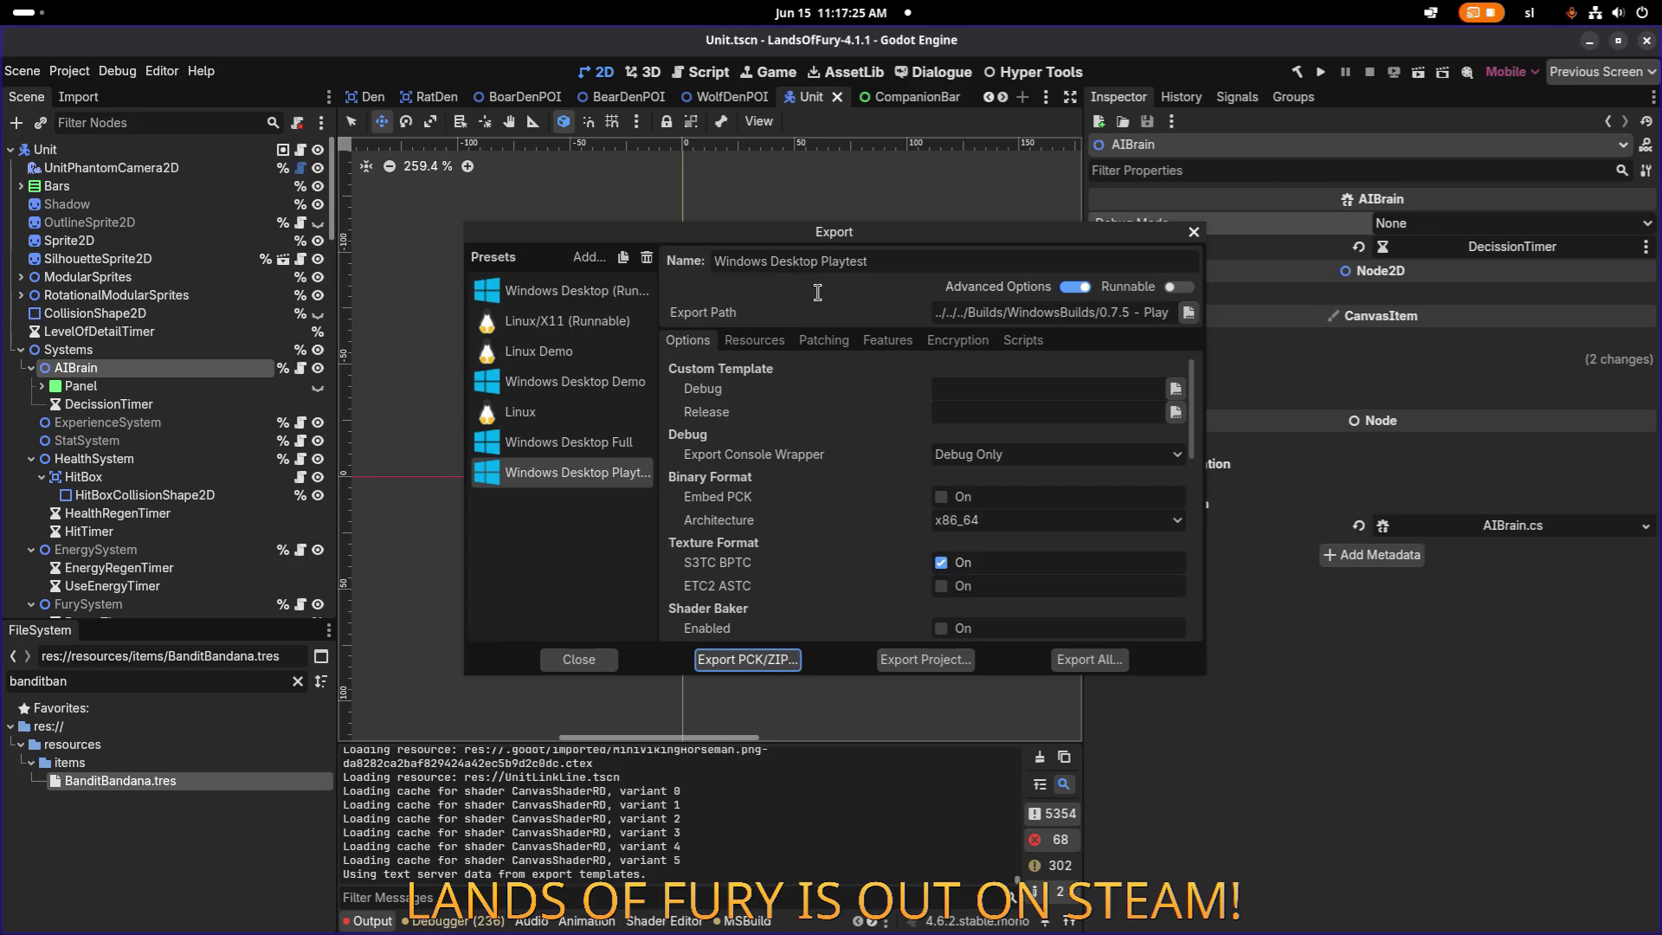
{"action": "left_click", "coordinate": [638, 450]}
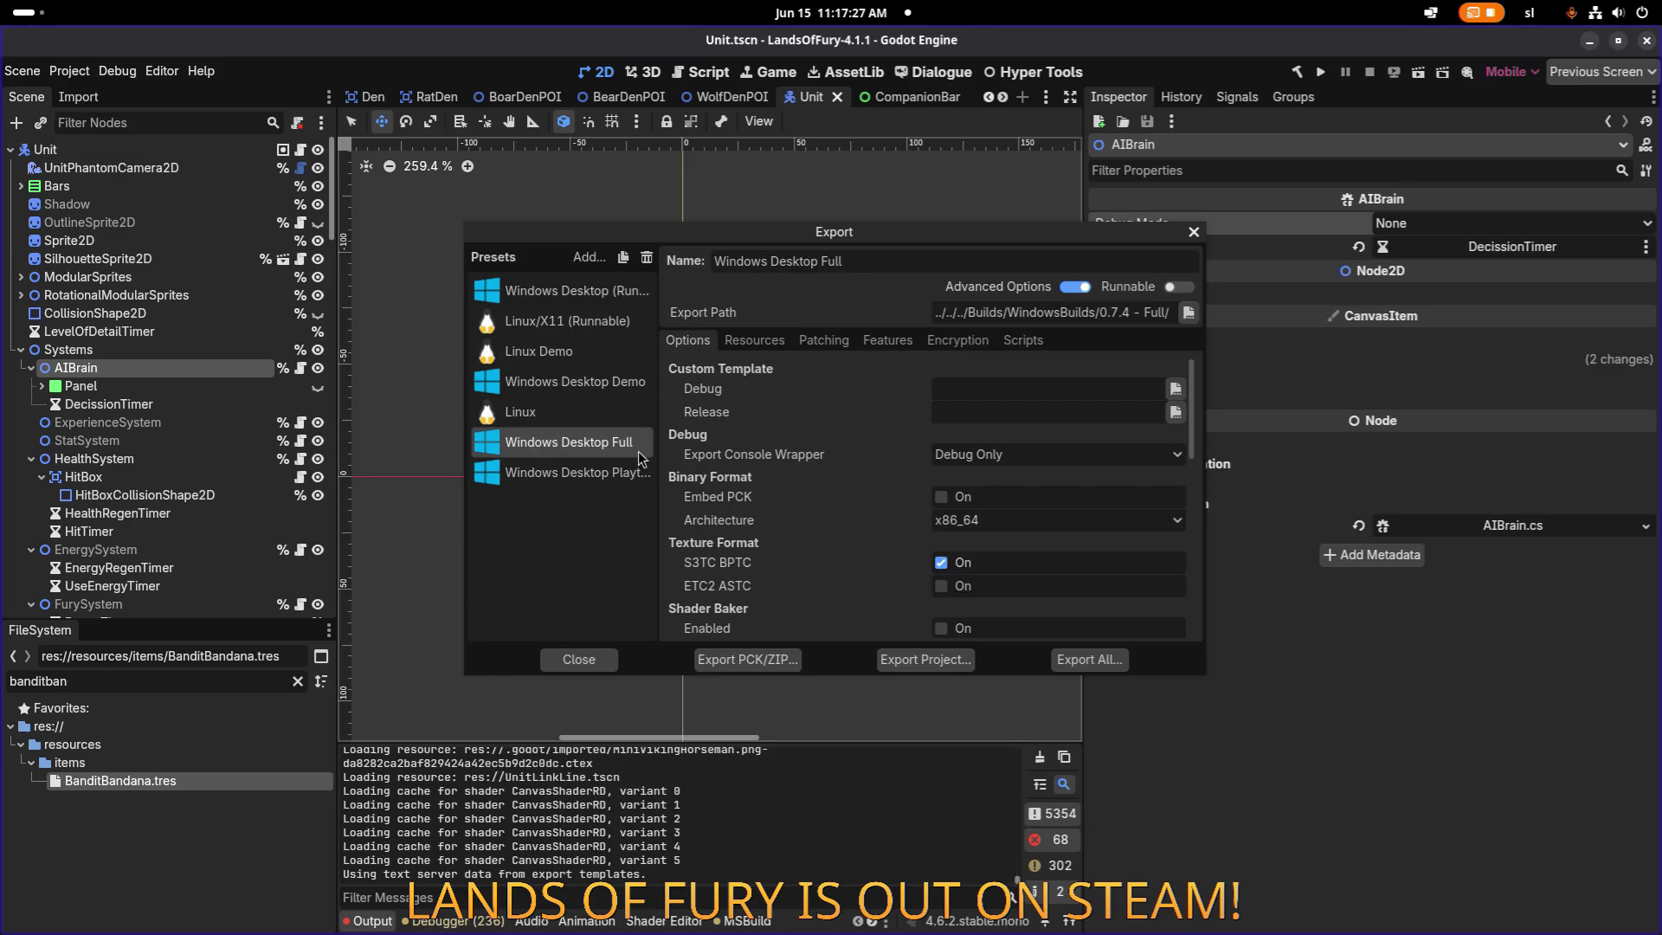
Export the Windows Desktop Full build into a new '0.7.5 - Full' folder in WindowsBuilds.
{"action": "left_click", "coordinate": [926, 659]}
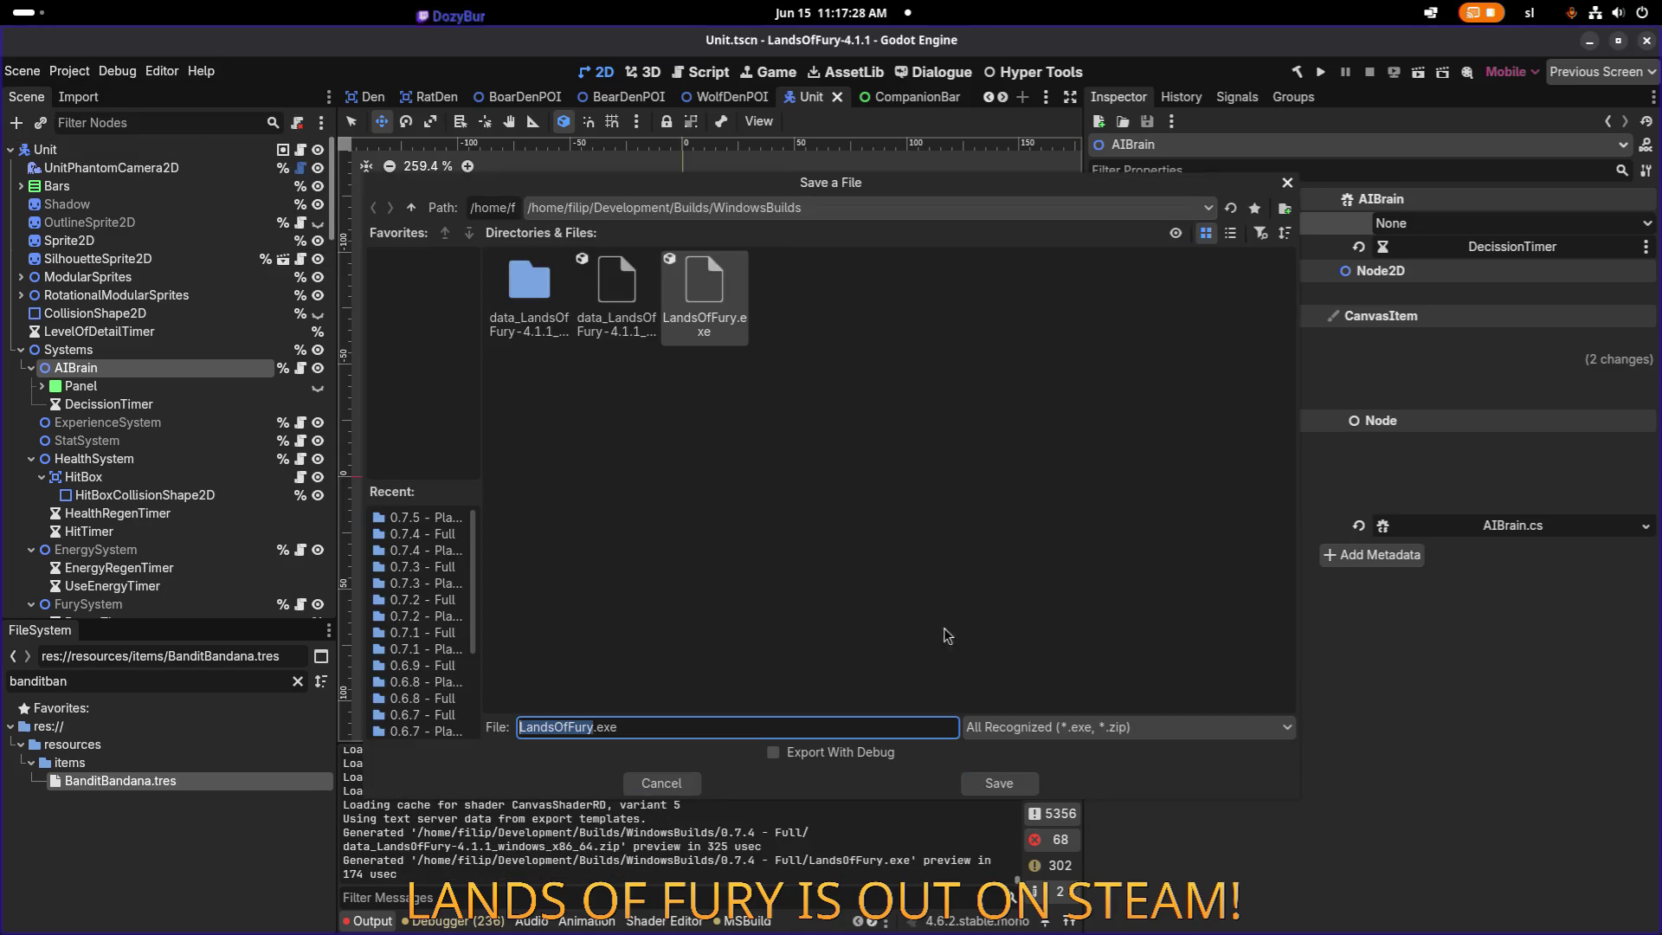
{"action": "left_click", "coordinate": [907, 481]}
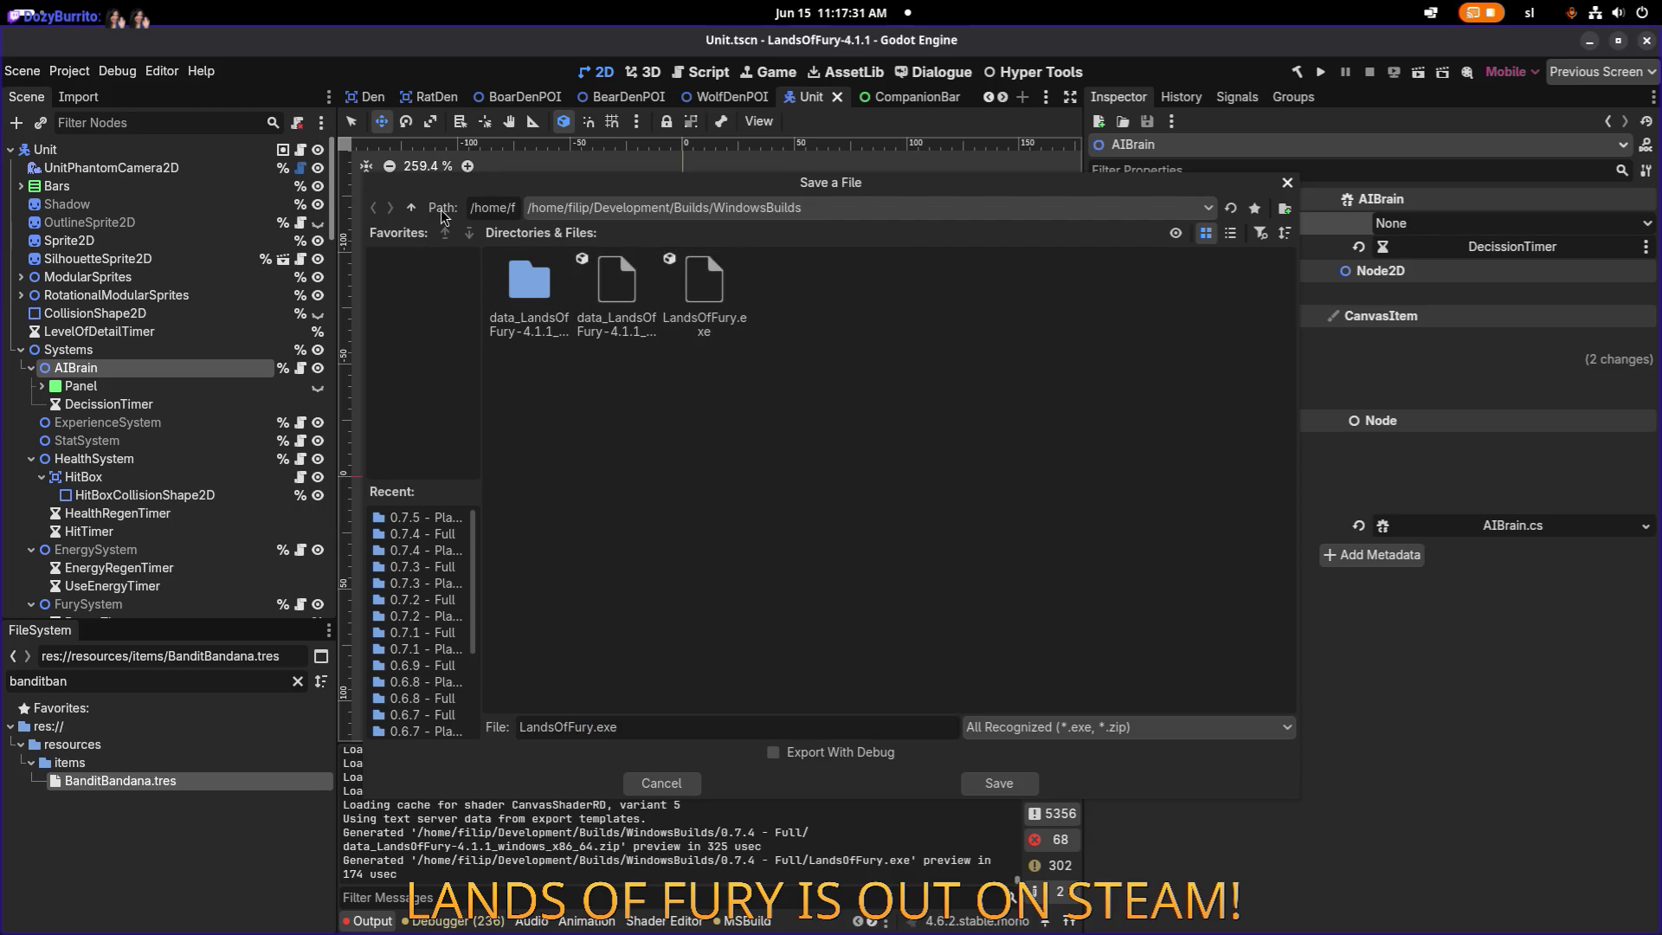
{"action": "left_click", "coordinate": [411, 207]}
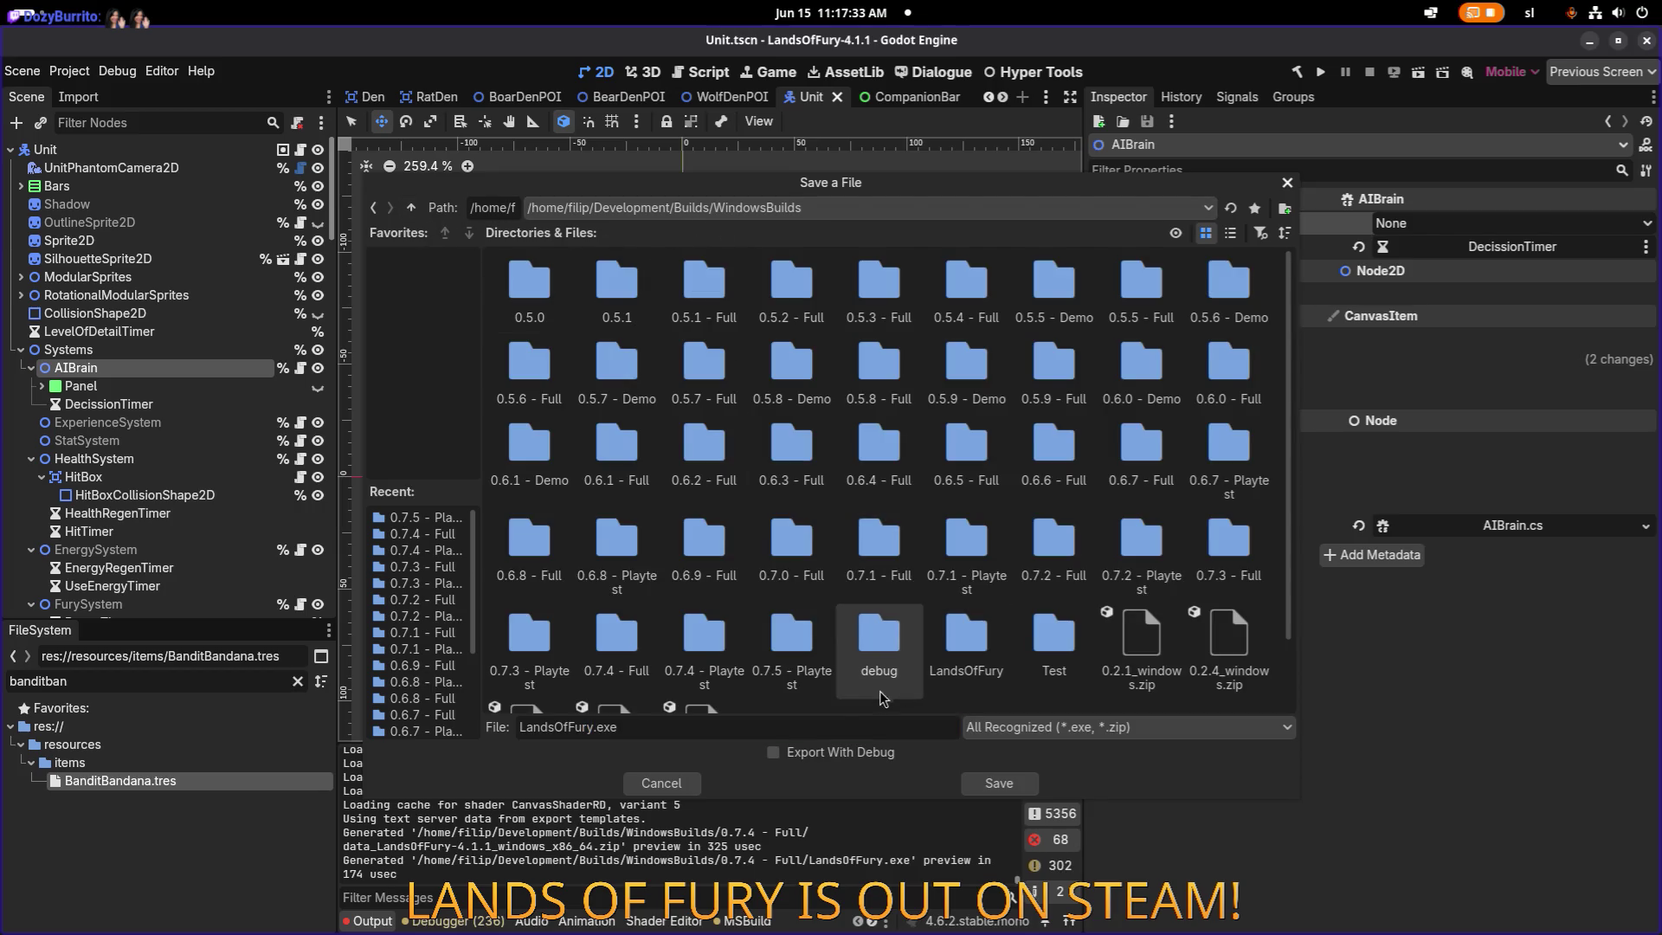
{"action": "scroll", "coordinate": [879, 688], "scroll_direction": "down", "scroll_amount": 1}
{"action": "right_click", "coordinate": [888, 651]}
{"action": "left_click", "coordinate": [957, 658]}
{"action": "type", "text": "0.7.5 - Full"}
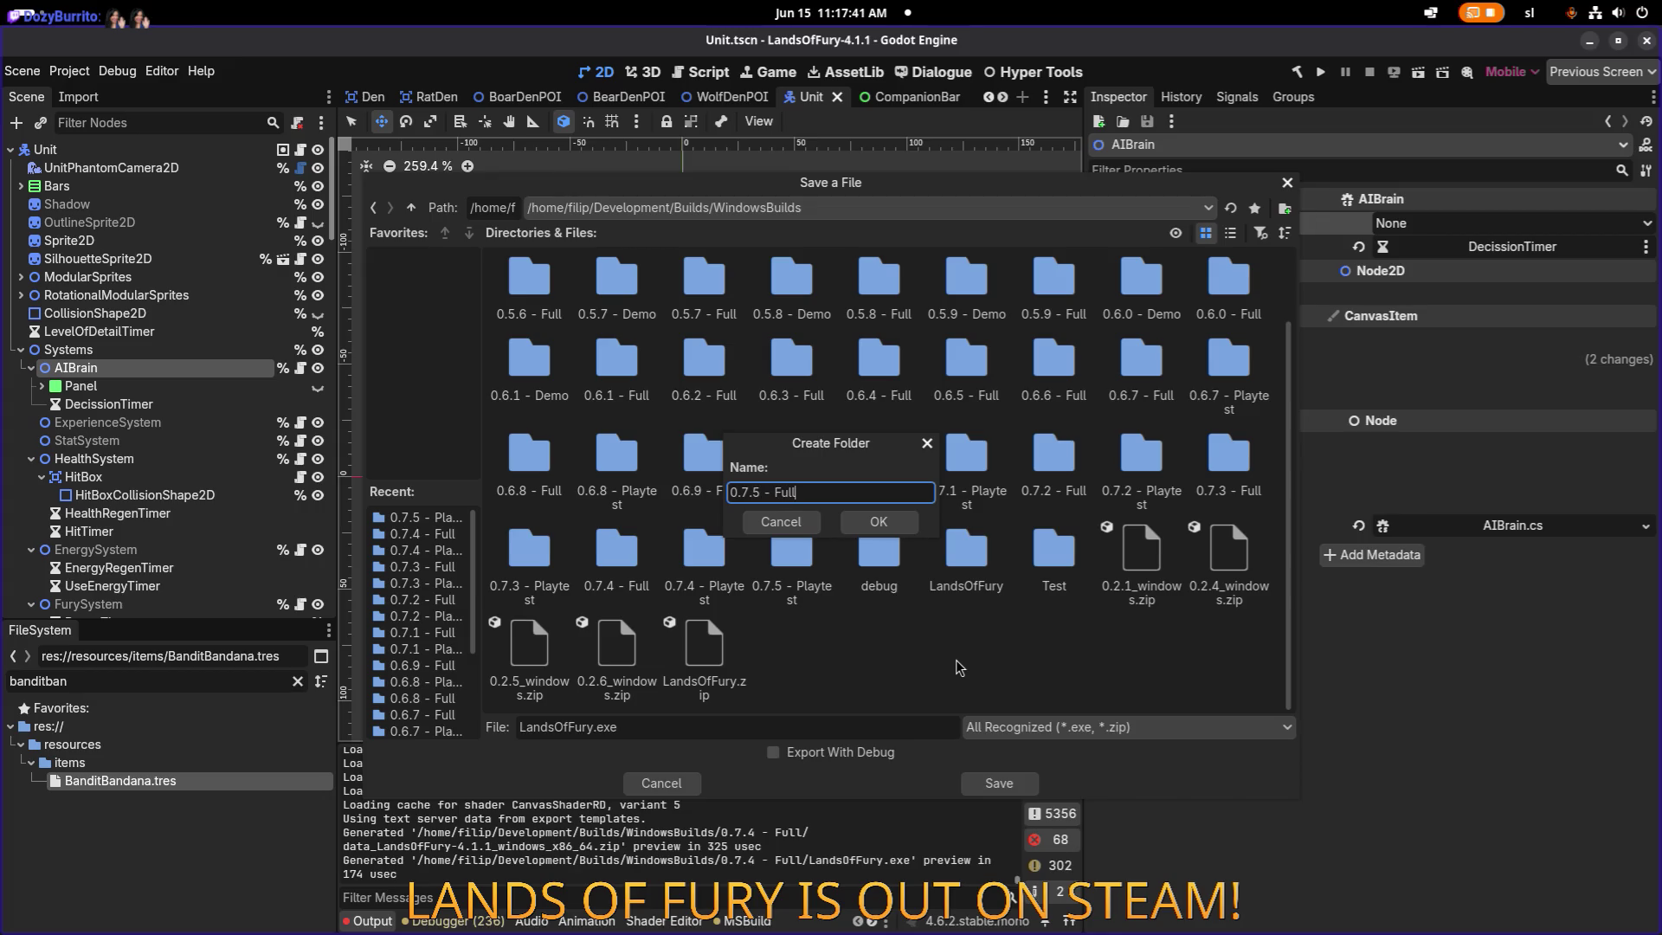
{"action": "key", "text": "Return"}
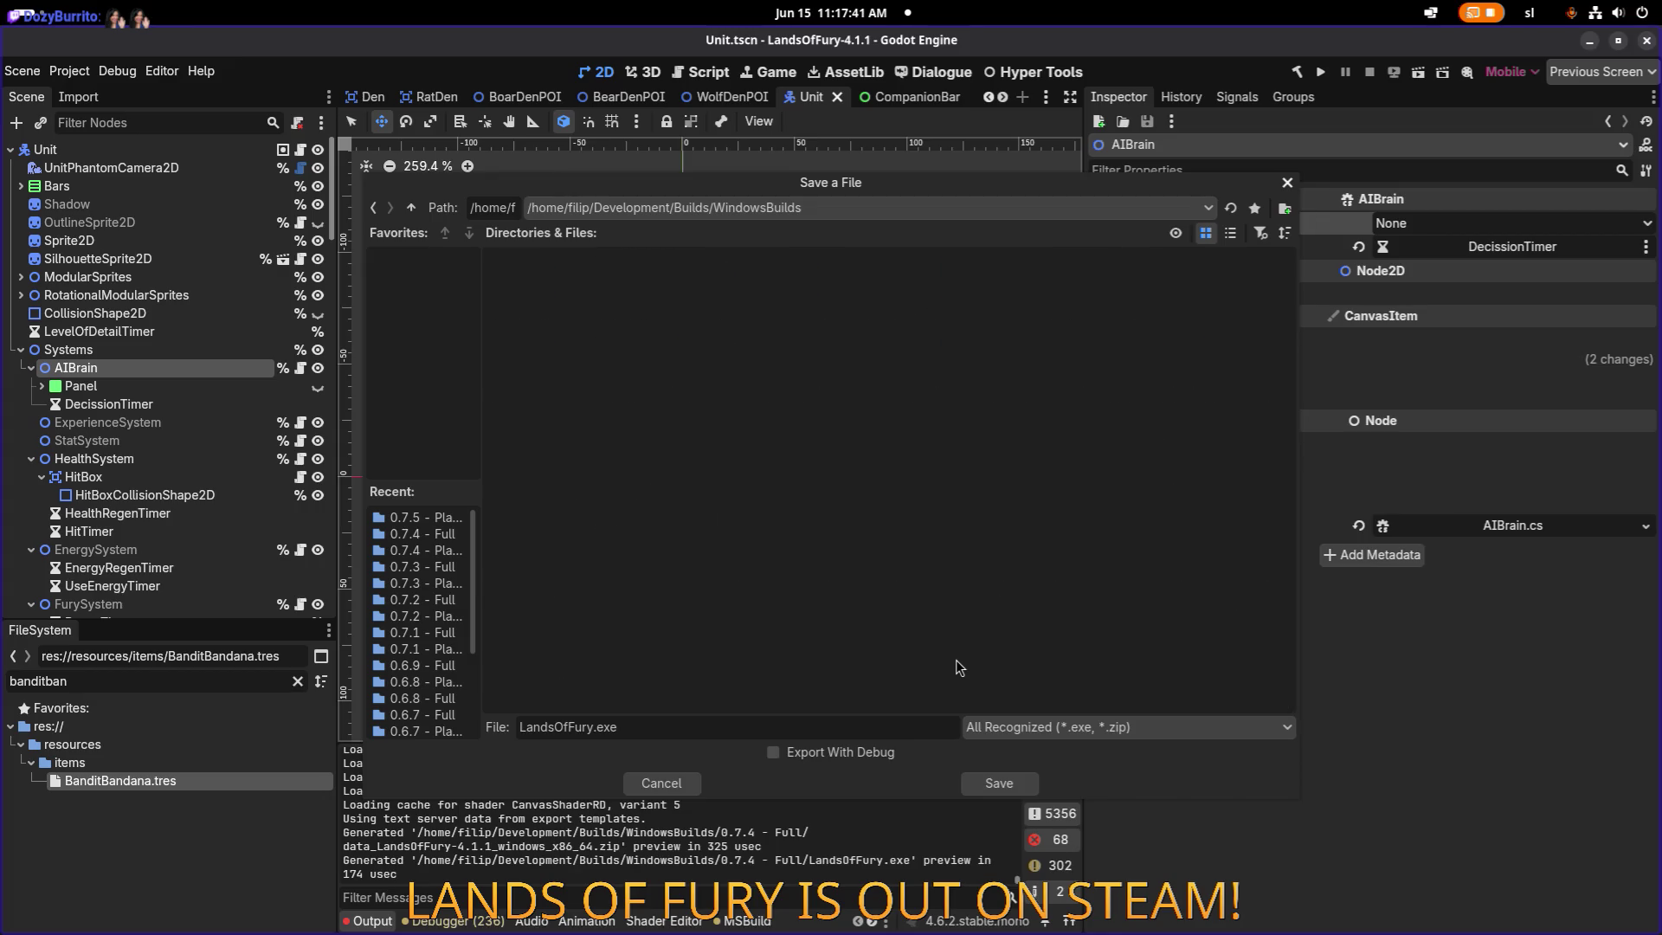
{"action": "left_click", "coordinate": [1007, 776]}
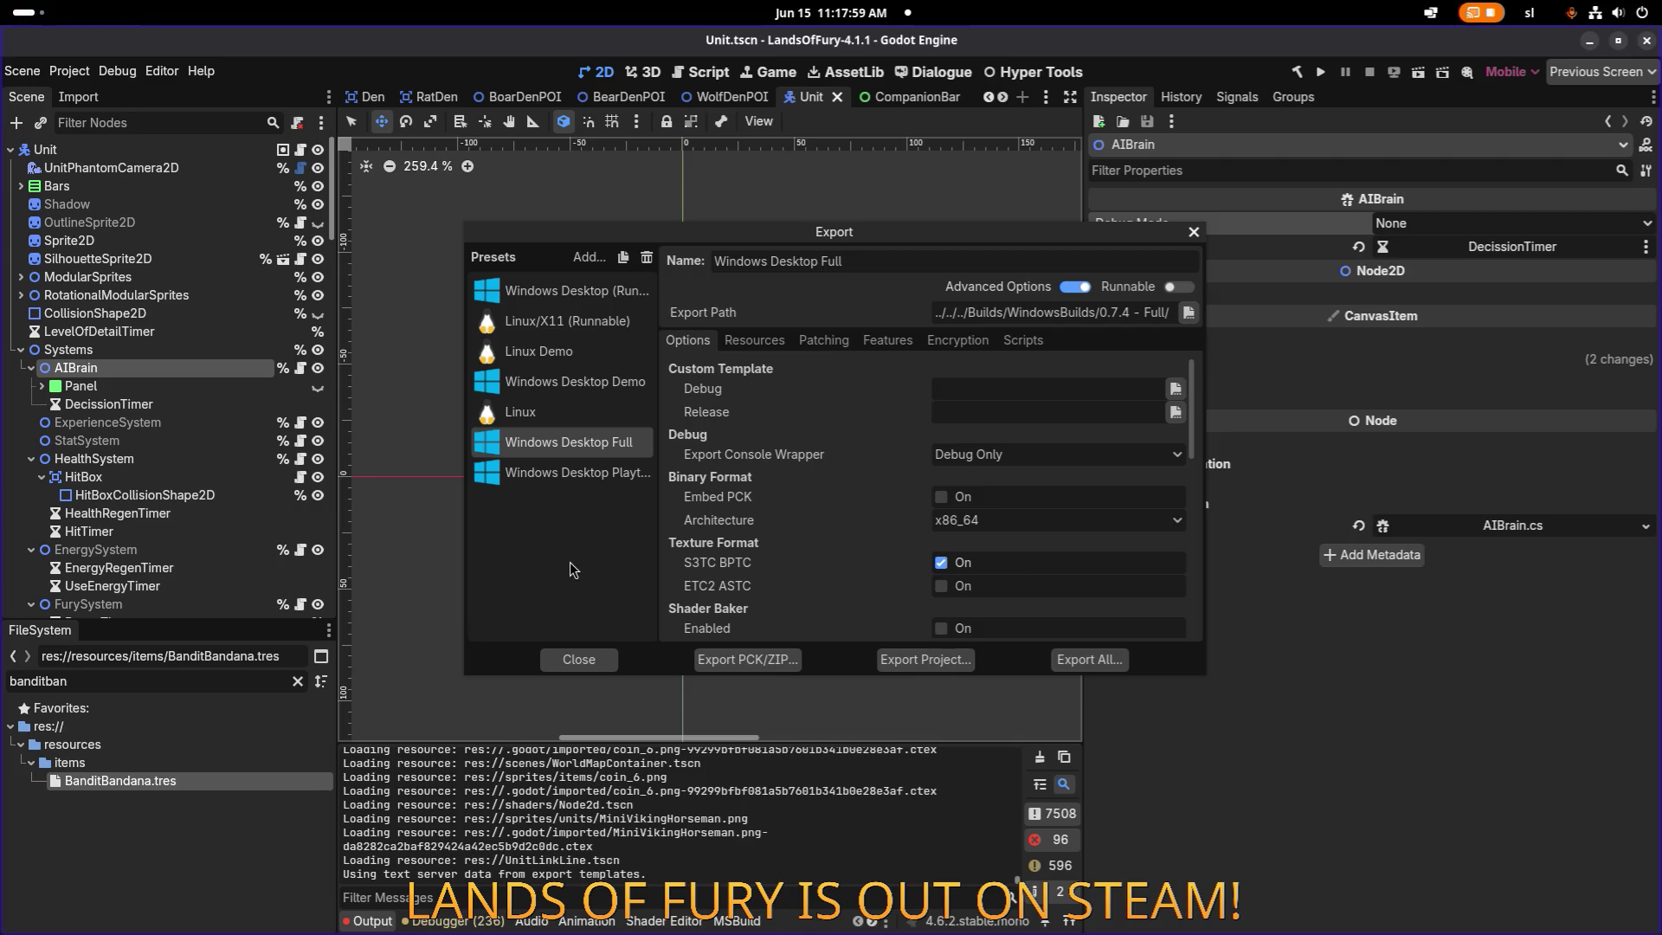
Review the Playtest and Full presets, then close the Export dialog.
{"action": "left_click", "coordinate": [596, 474]}
{"action": "left_click", "coordinate": [596, 443]}
{"action": "left_click", "coordinate": [602, 660]}
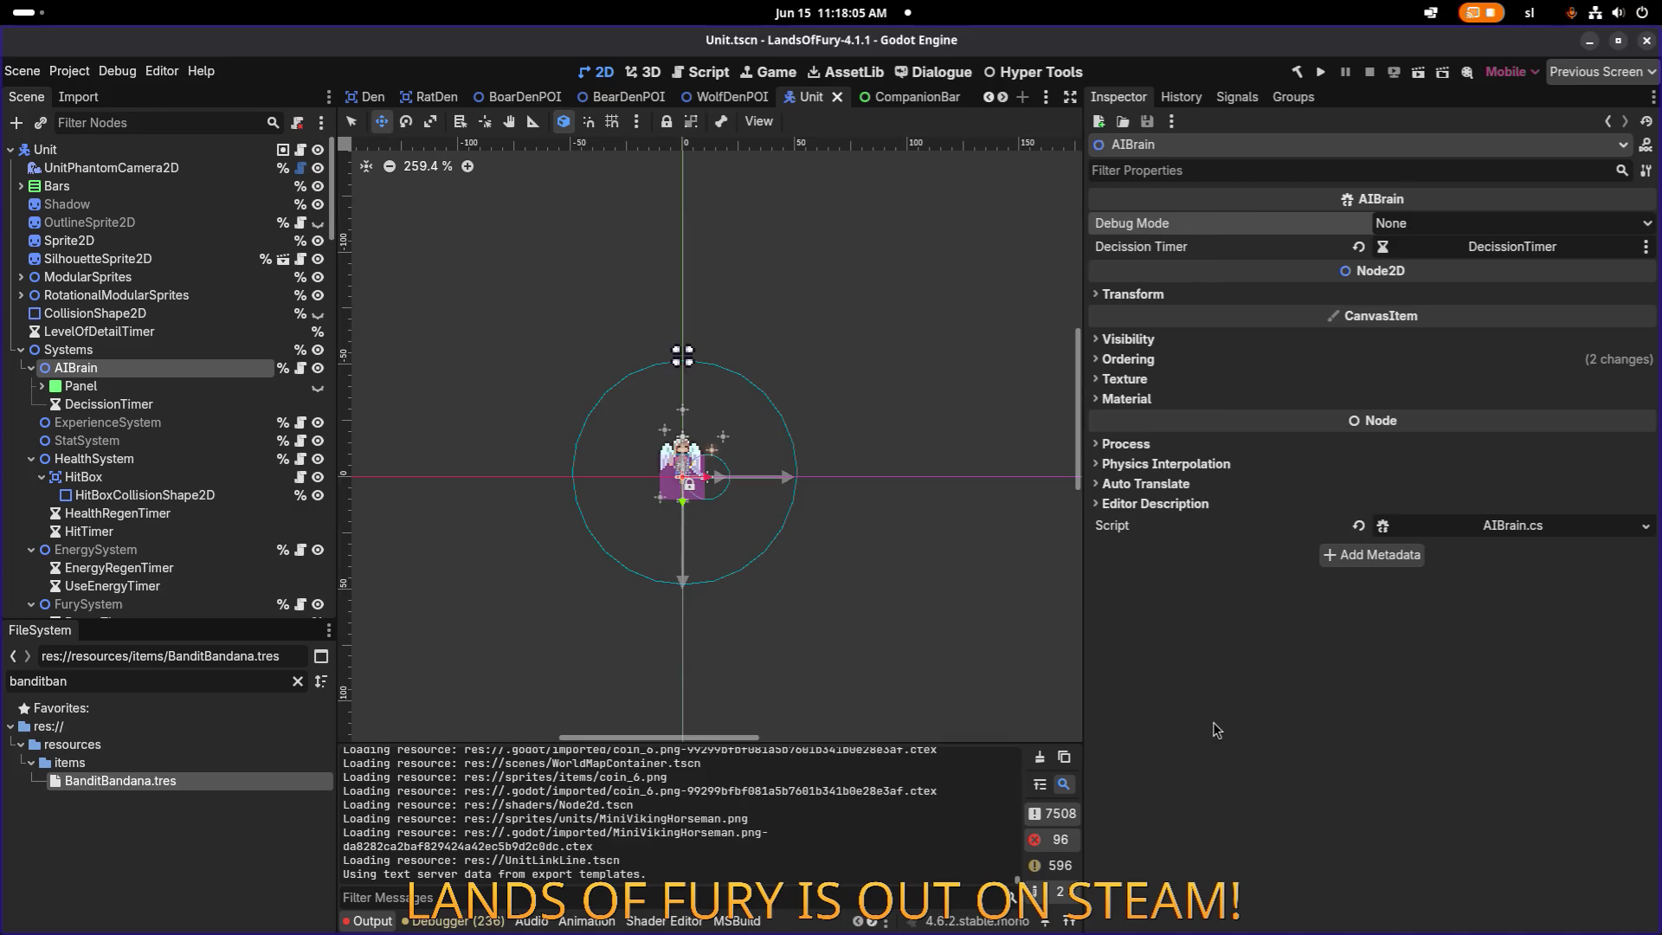
In Files list view, open WindowsBuilds/'0.7.5 - Playtest' and select all six build files.
{"action": "key", "text": "alt+Tab"}
{"action": "key", "text": "alt+Tab"}
{"action": "key", "text": "alt+Tab"}
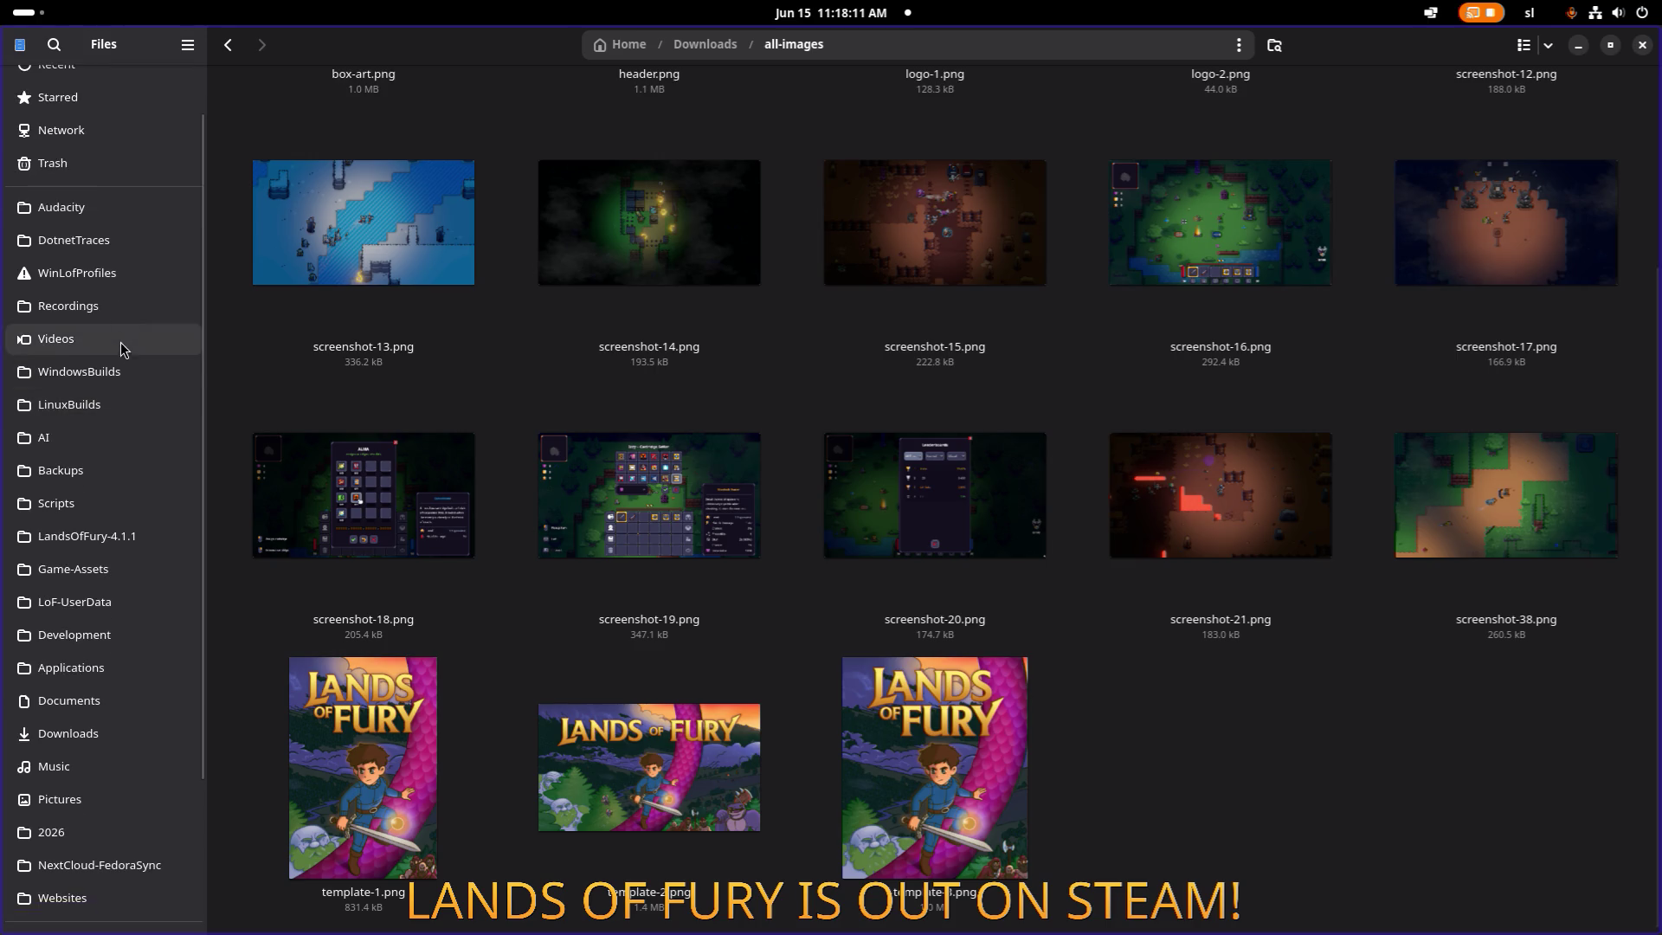
{"action": "scroll", "coordinate": [132, 554], "scroll_direction": "down", "scroll_amount": 4}
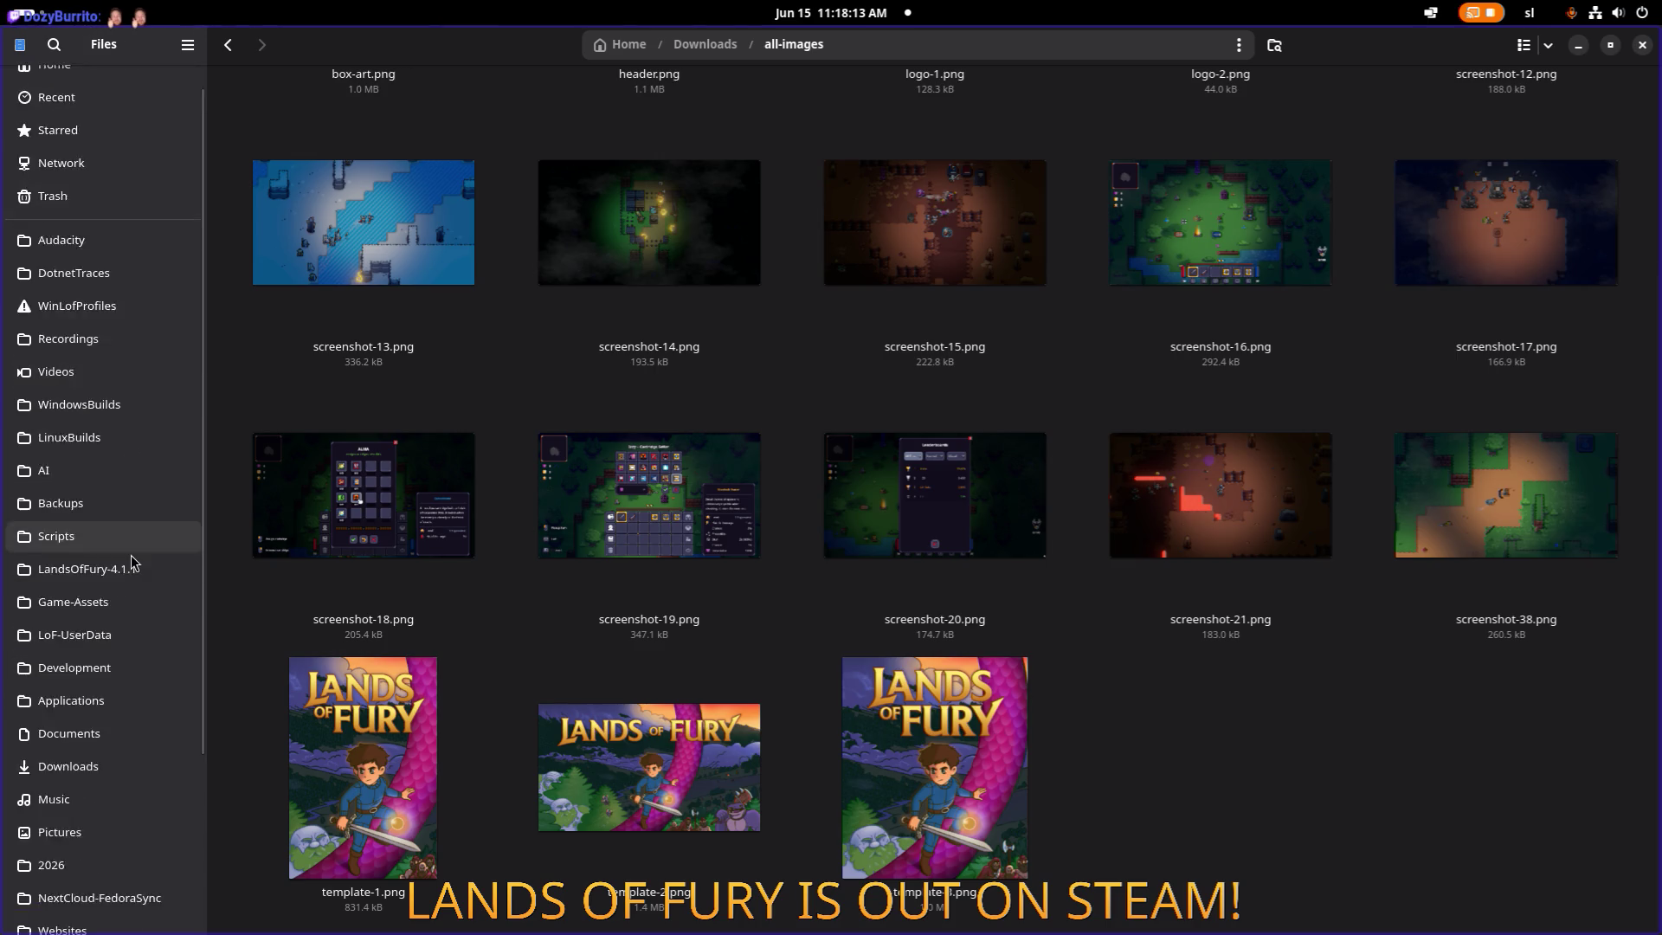
{"action": "scroll", "coordinate": [113, 683], "scroll_direction": "up", "scroll_amount": 4}
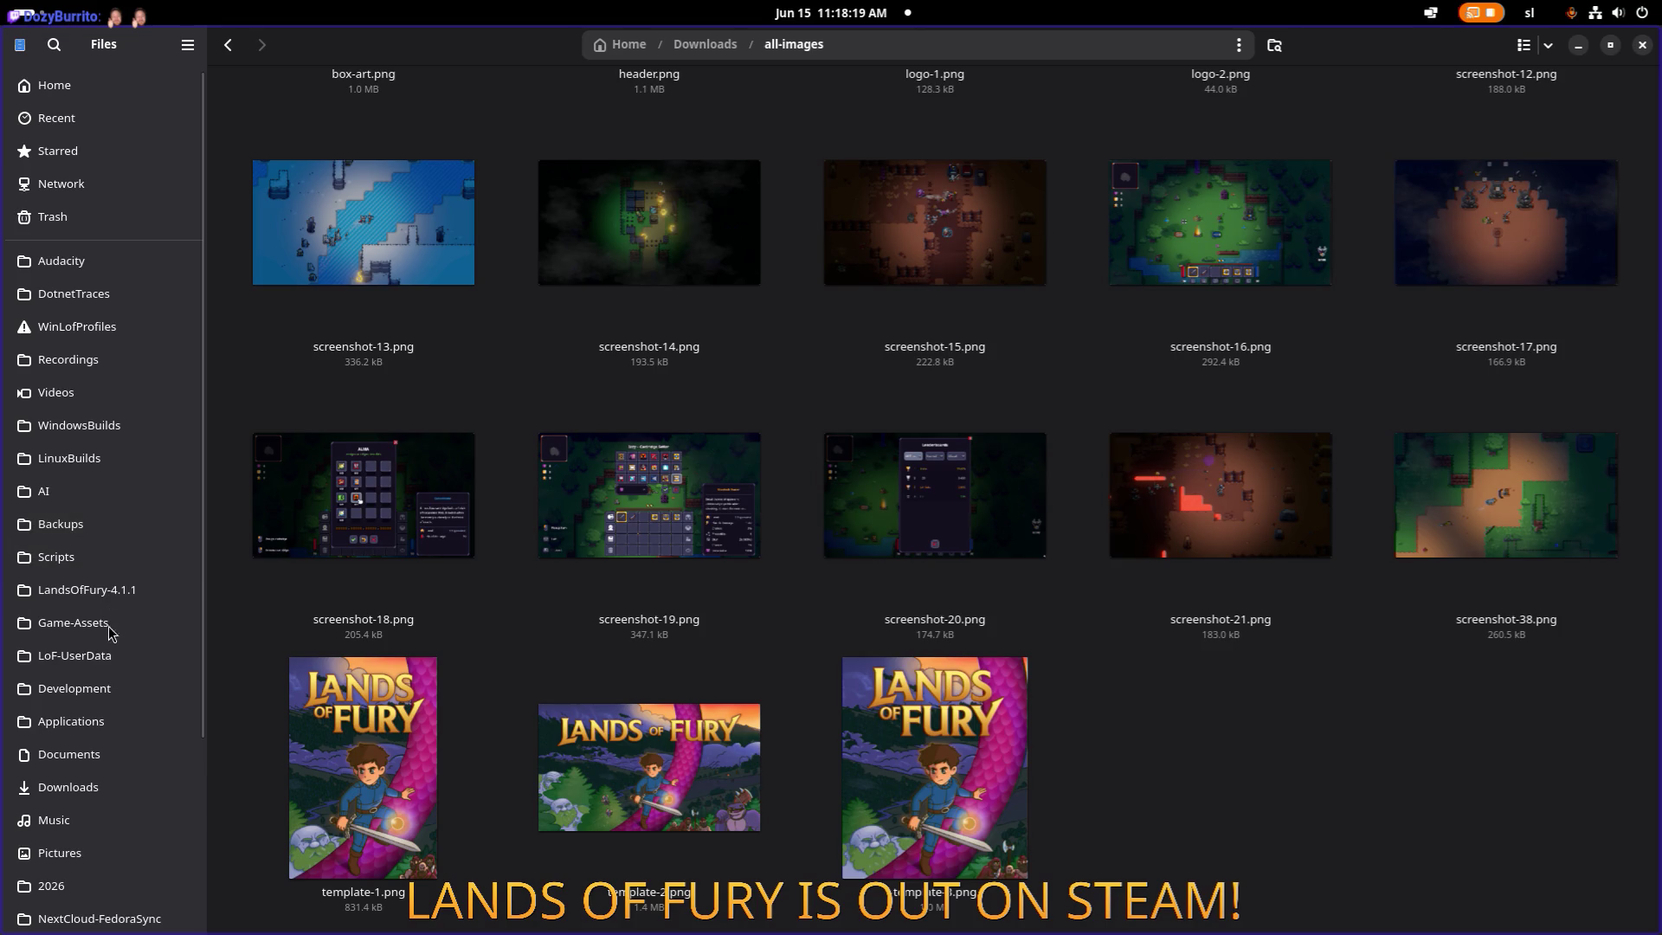
{"action": "left_click", "coordinate": [113, 425]}
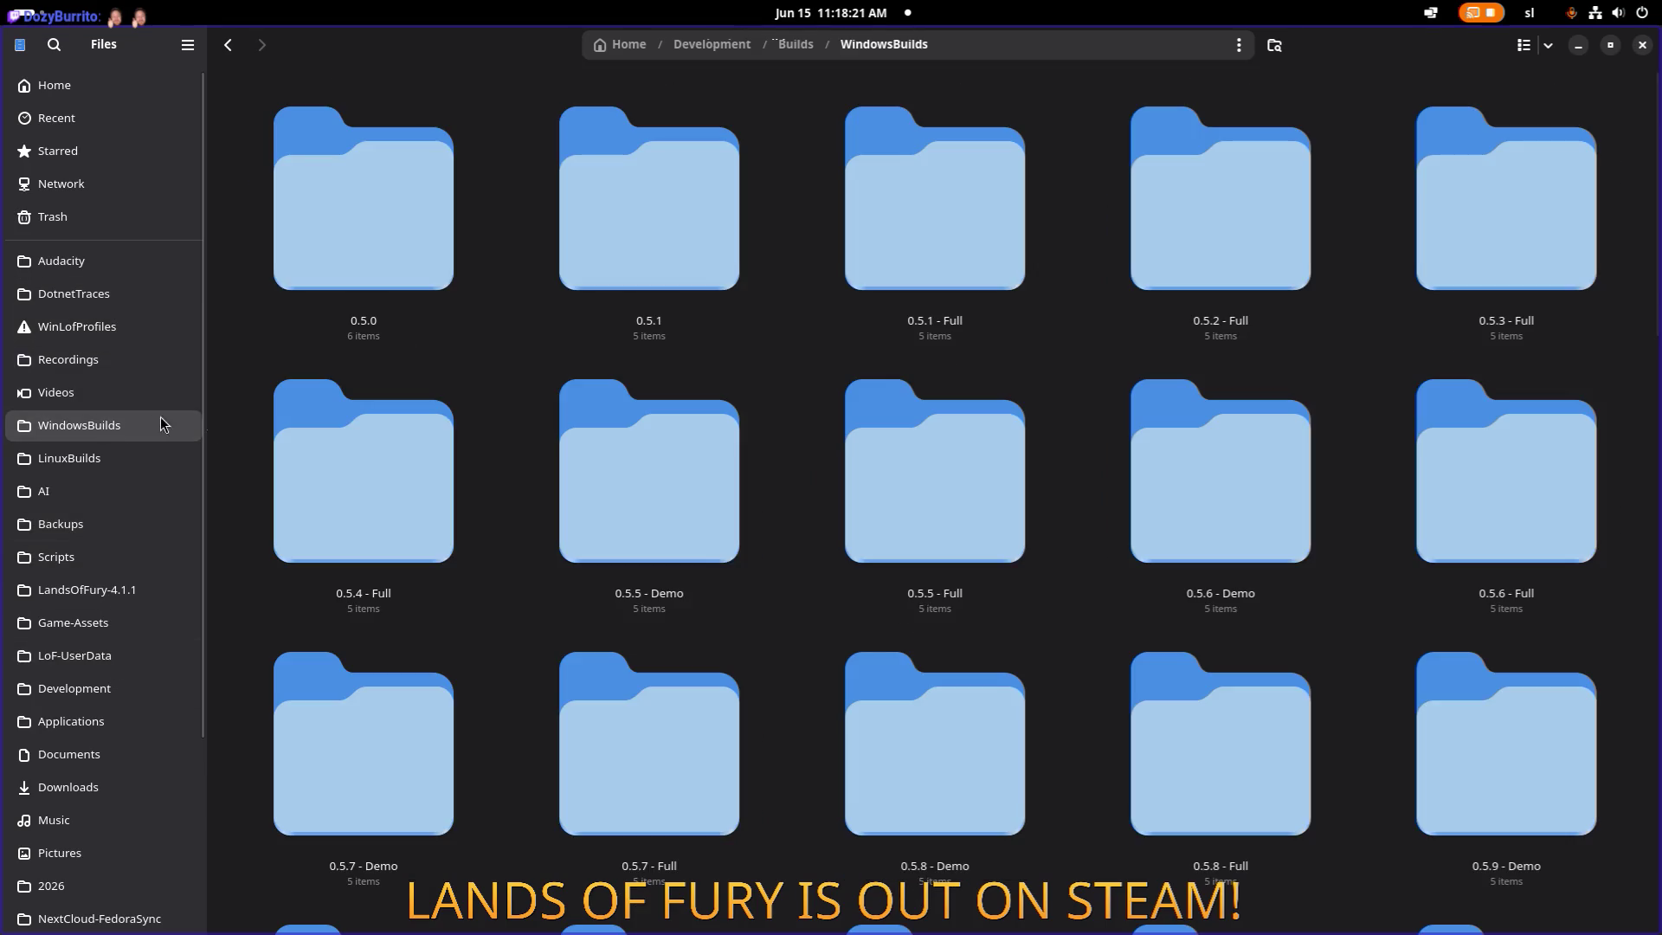
{"action": "left_click", "coordinate": [723, 420]}
{"action": "left_click", "coordinate": [1524, 45]}
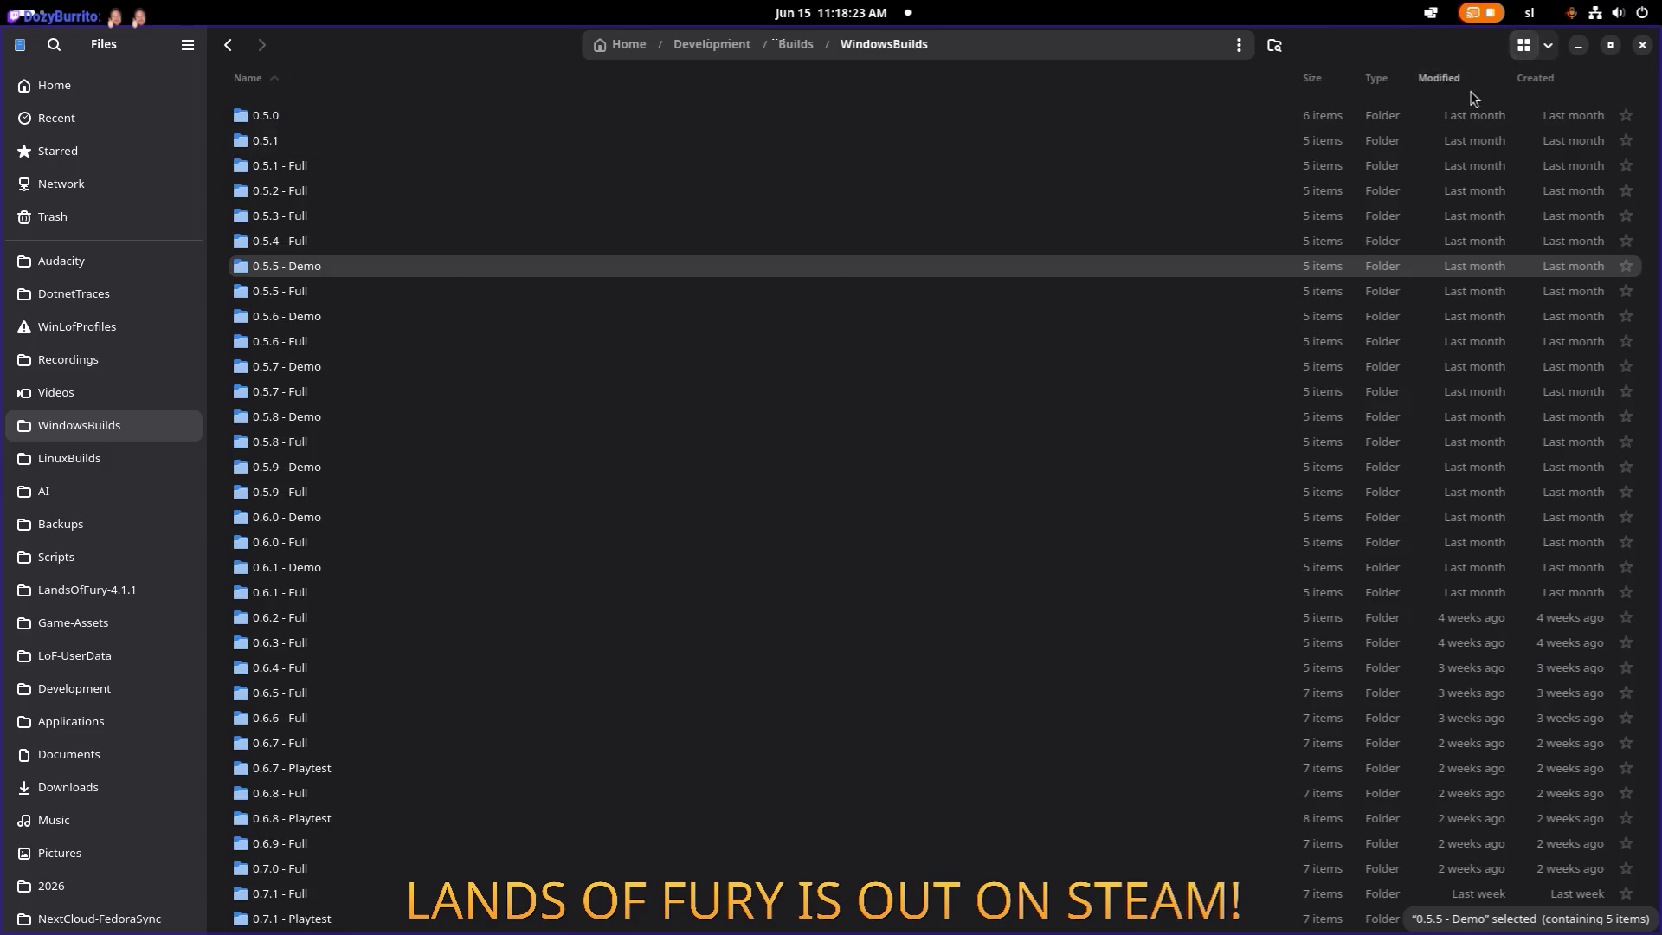
{"action": "scroll", "coordinate": [584, 364], "scroll_direction": "down", "scroll_amount": 5}
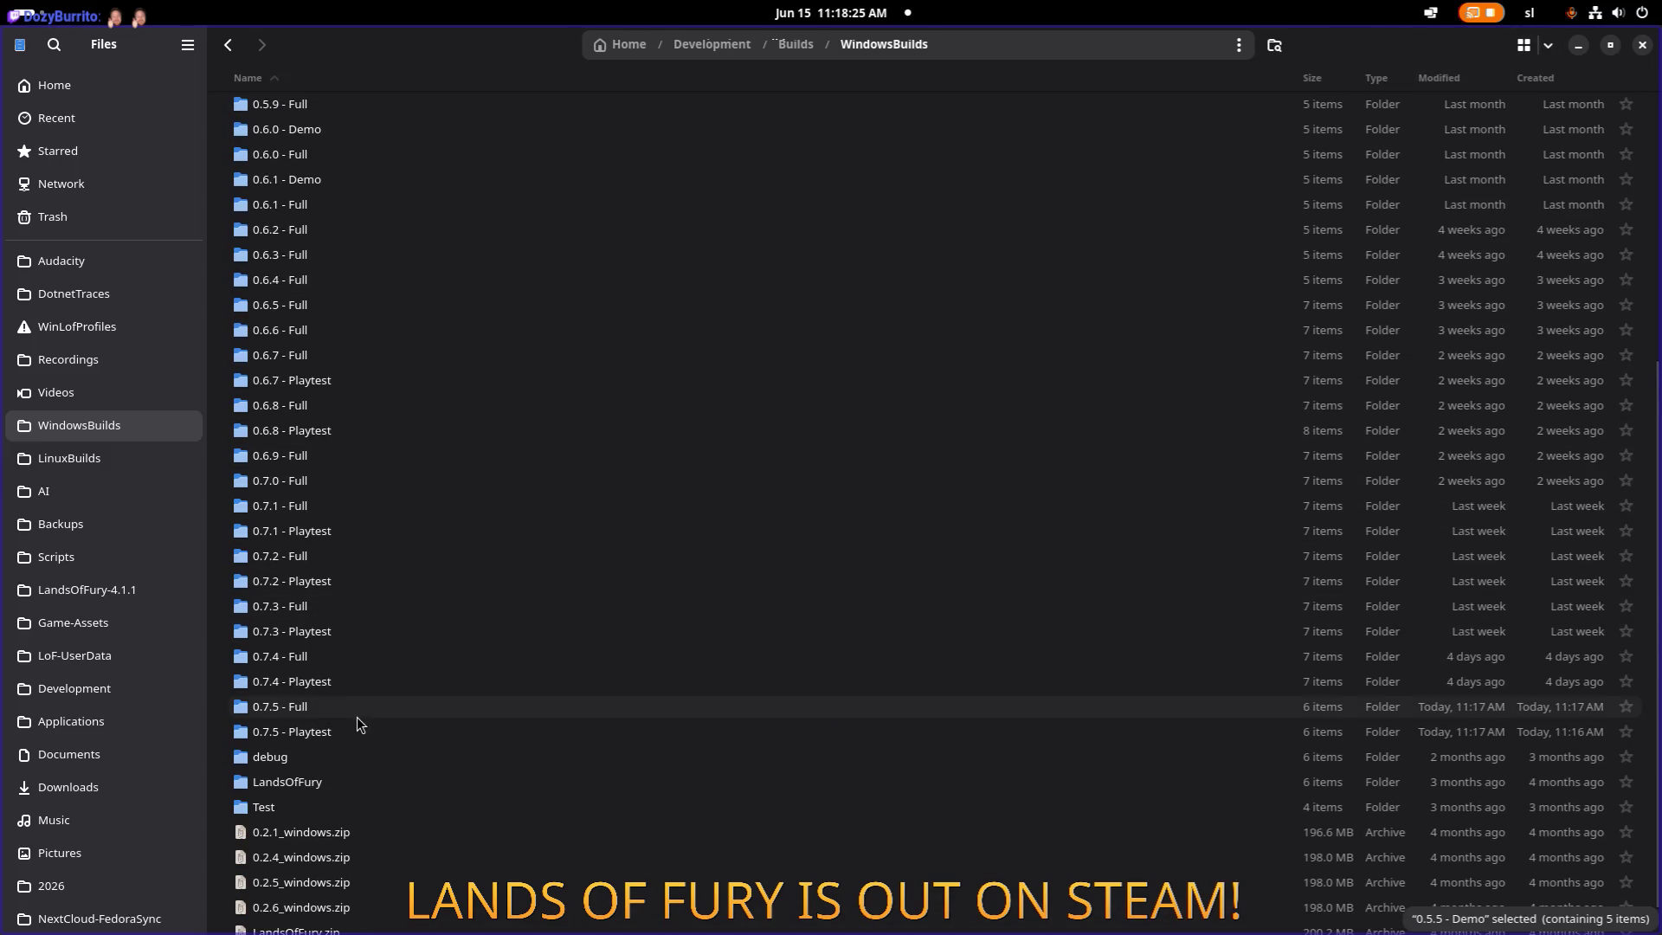
{"action": "left_click", "coordinate": [382, 727]}
{"action": "double_click", "coordinate": [382, 727]}
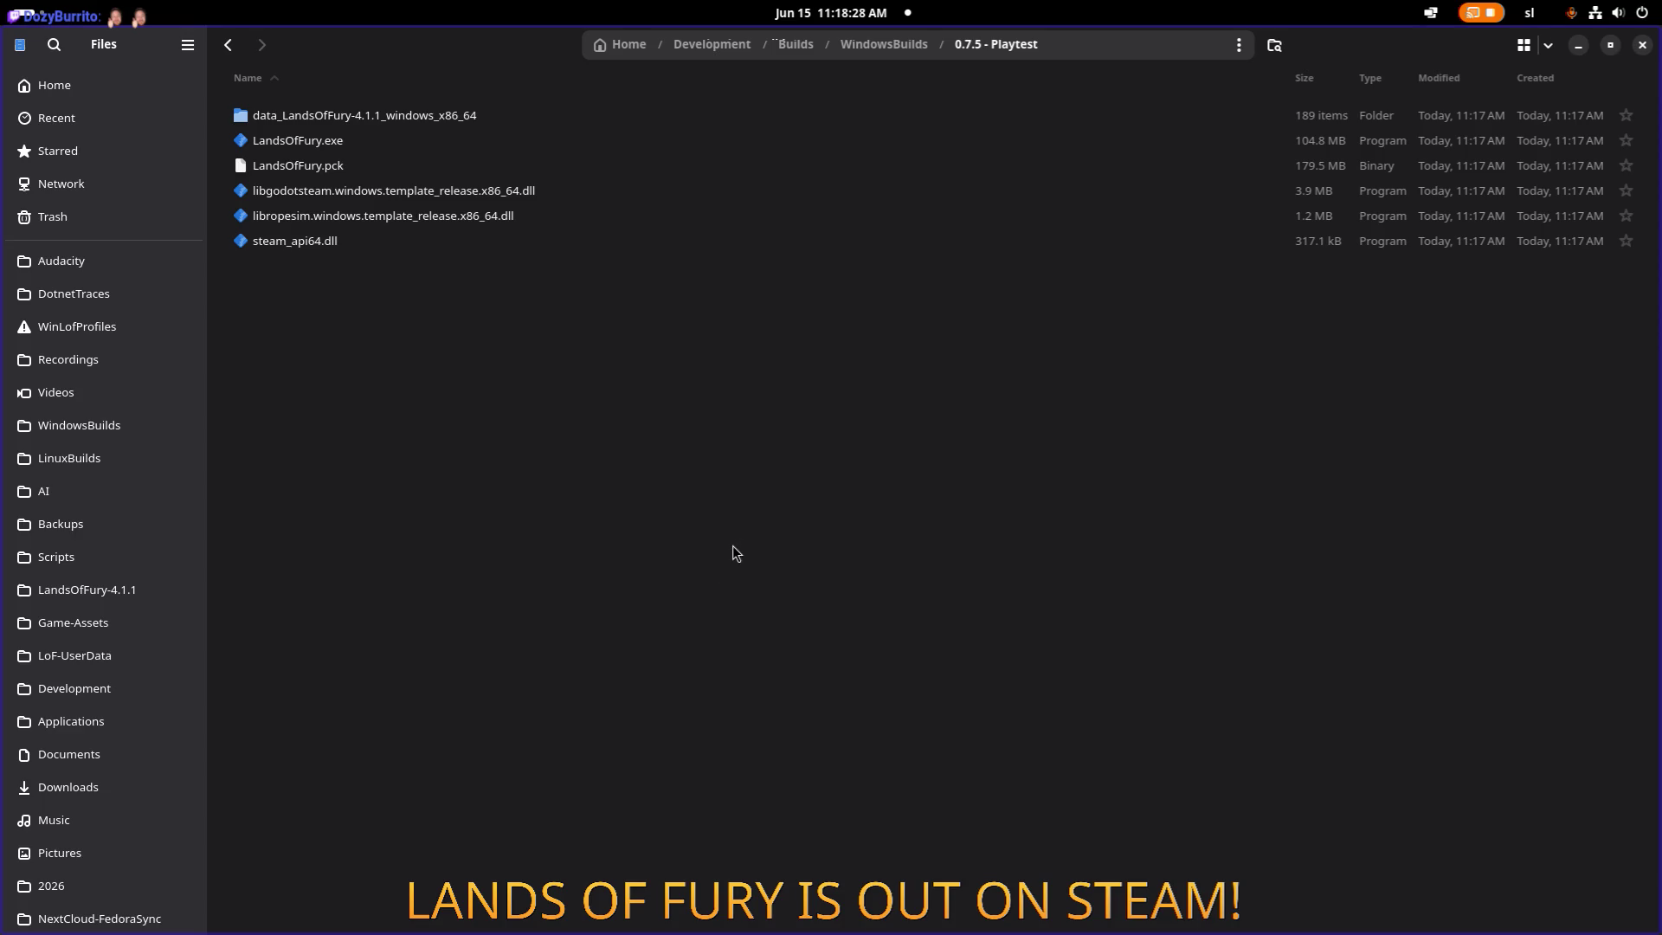
{"action": "key", "text": "ctrl+a"}
Compress the selected build files into data_LandsOfFury-4.1.1_windows_x86_64.zip (ZIP format).
{"action": "right_click", "coordinate": [647, 168]}
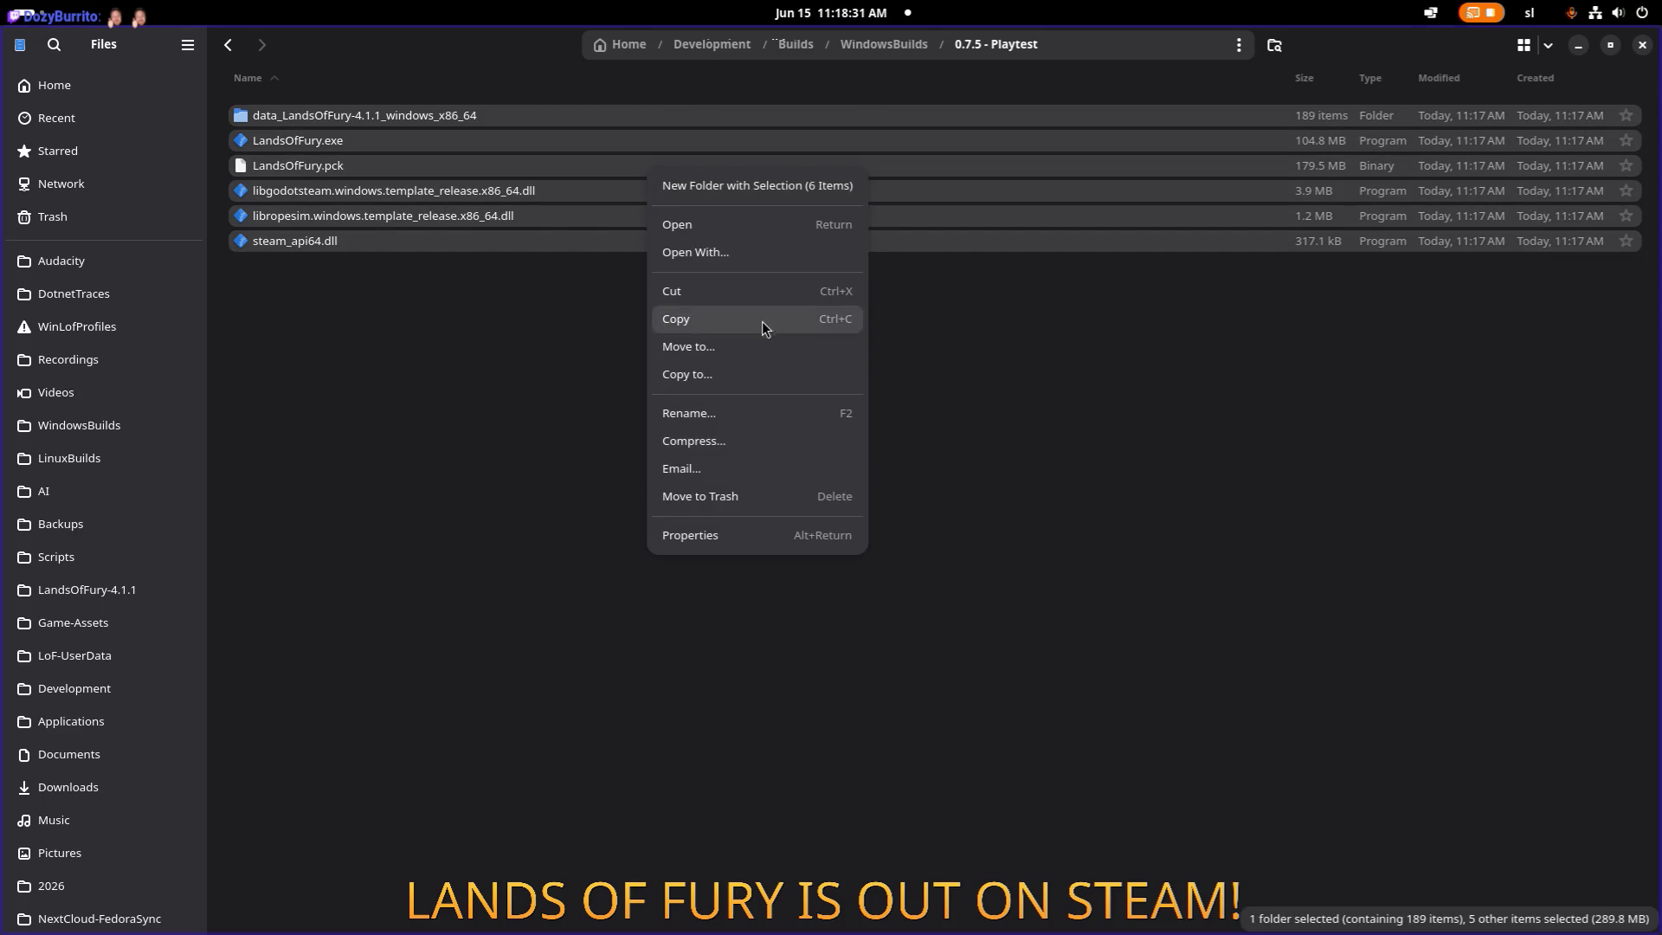
{"action": "left_click", "coordinate": [756, 441]}
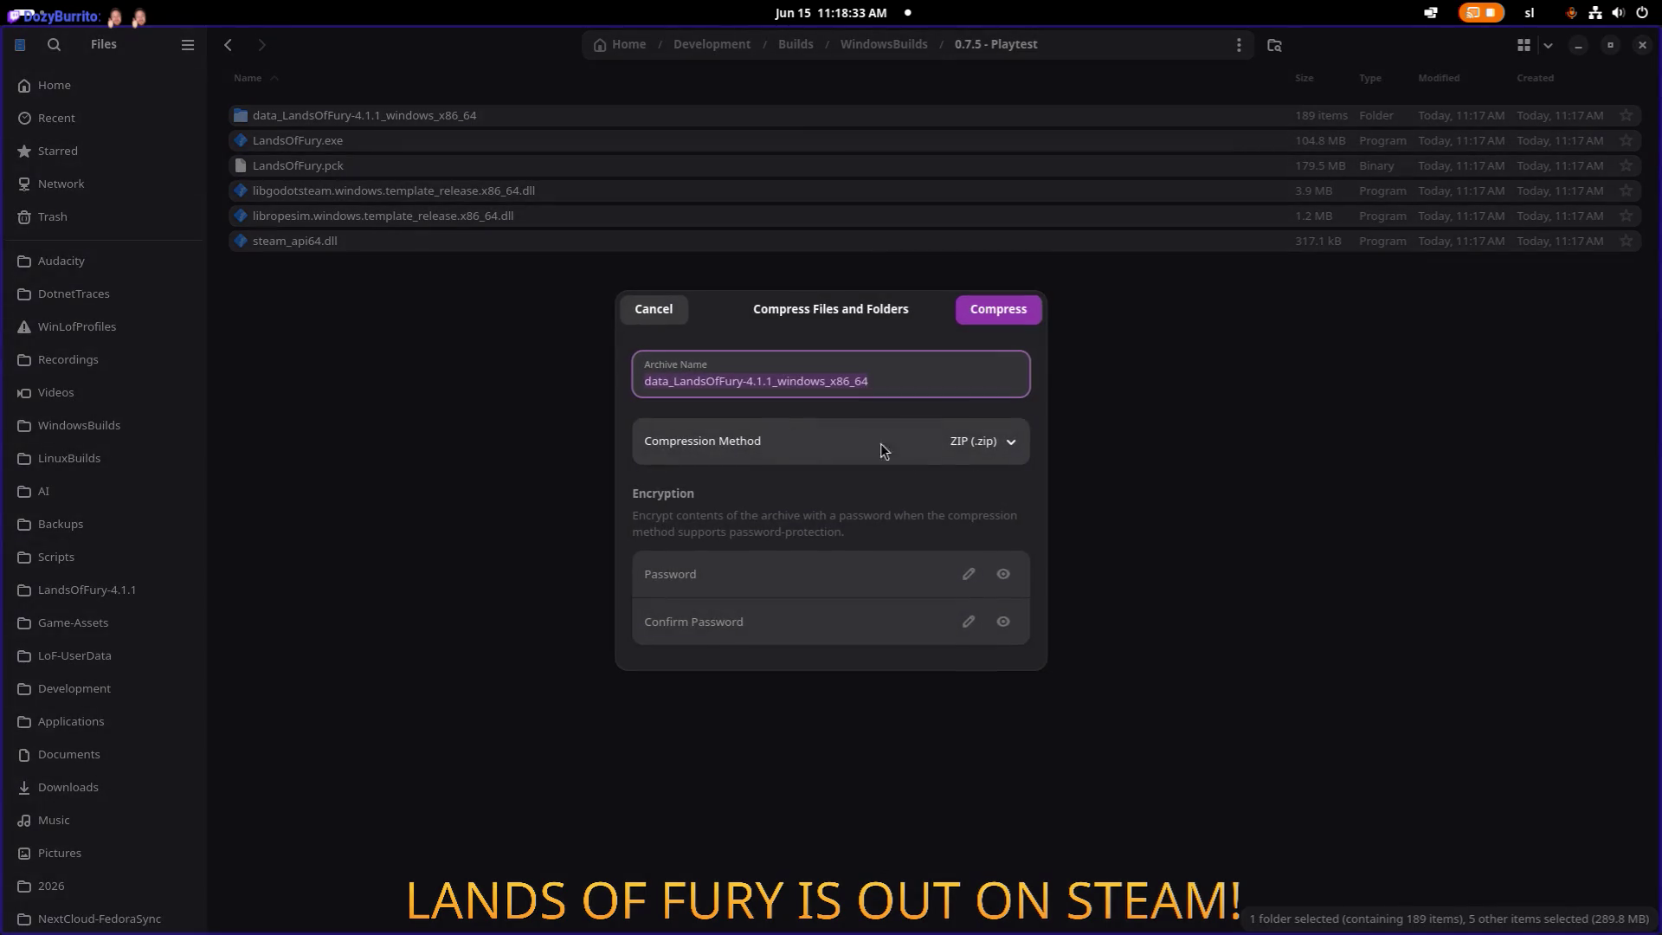
{"action": "left_click", "coordinate": [1014, 317]}
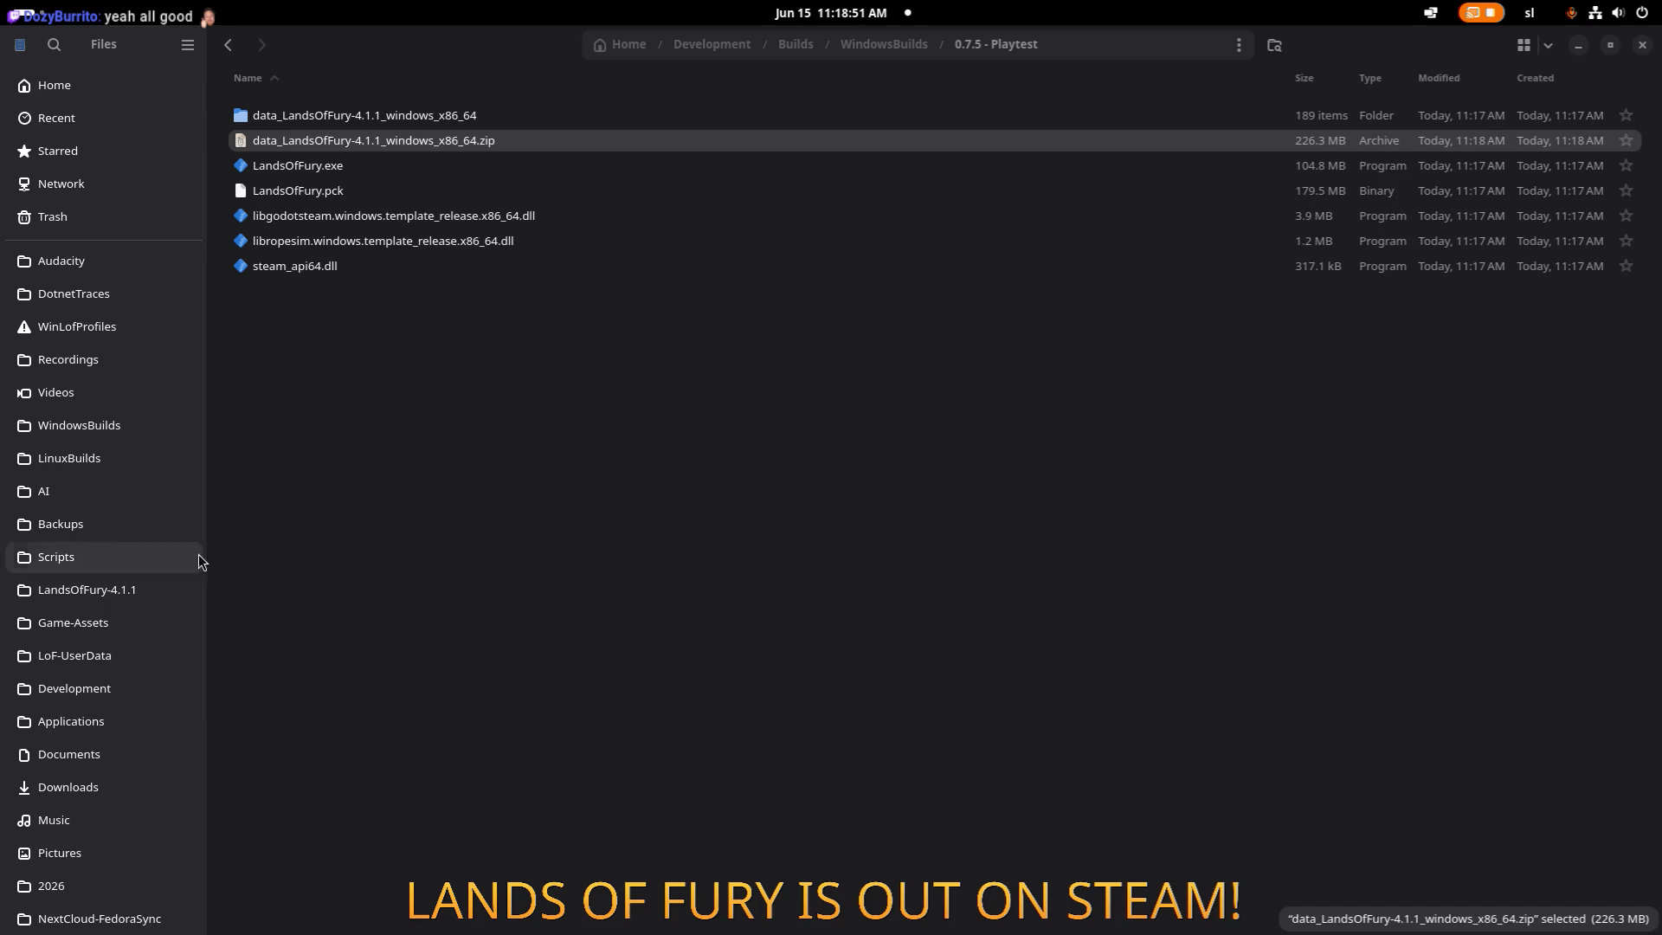
{"action": "key", "text": "alt+Tab"}
{"action": "key", "text": "alt+Tab"}
{"action": "key", "text": "alt+Tab"}
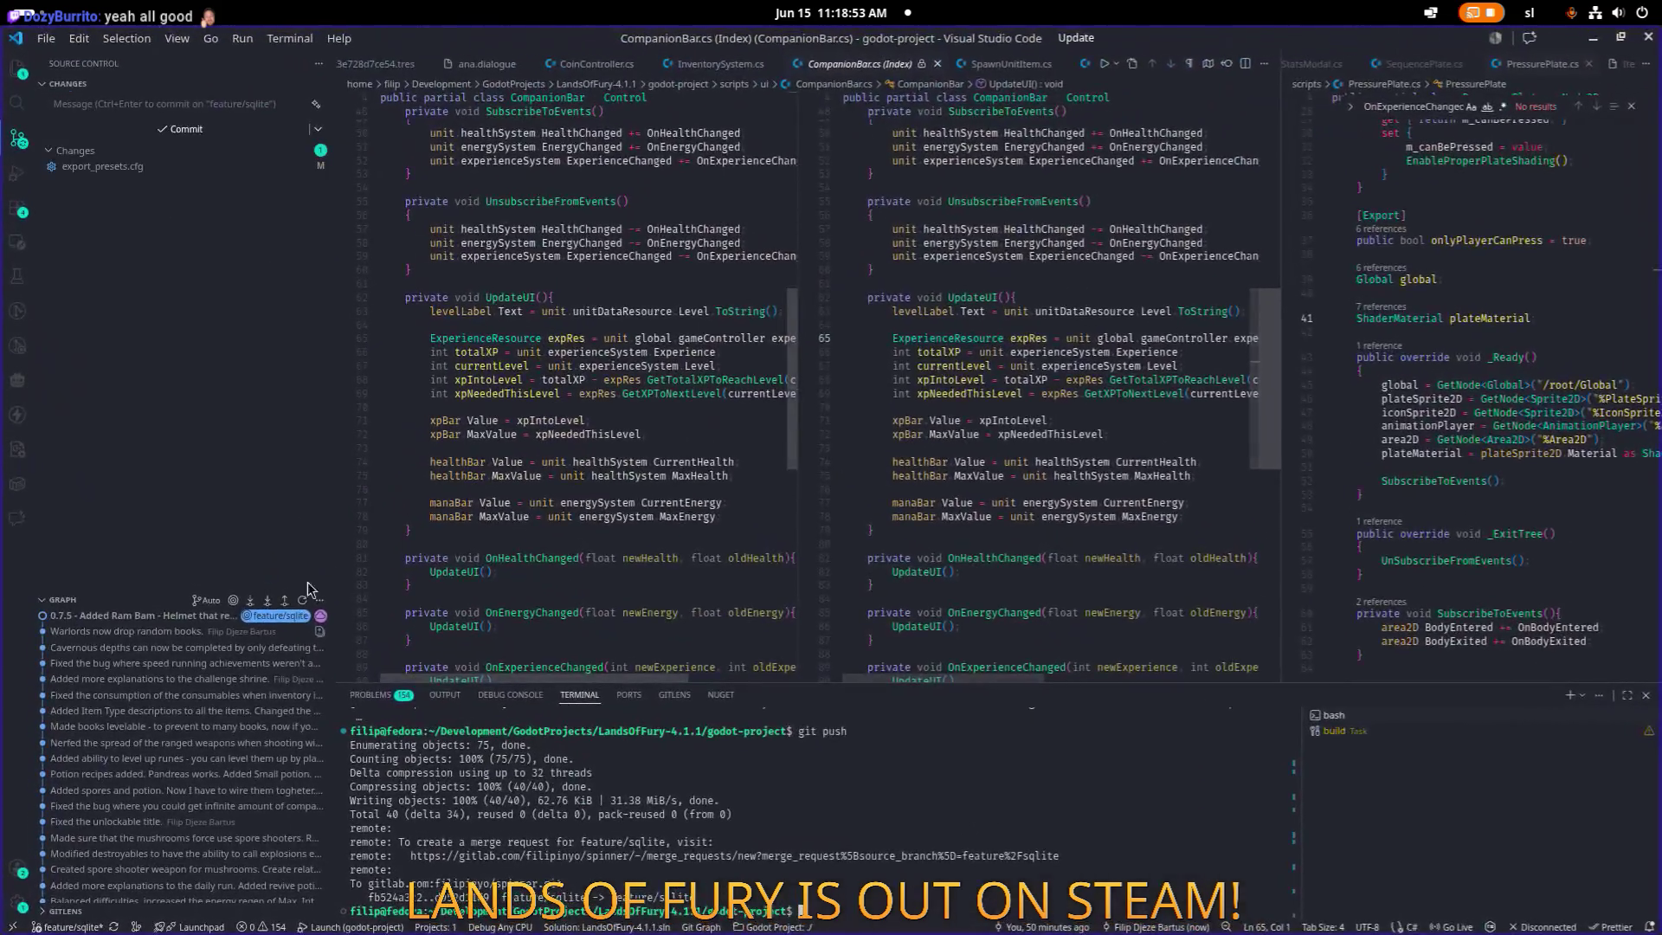
{"action": "mouse_move", "coordinate": [102, 643]}
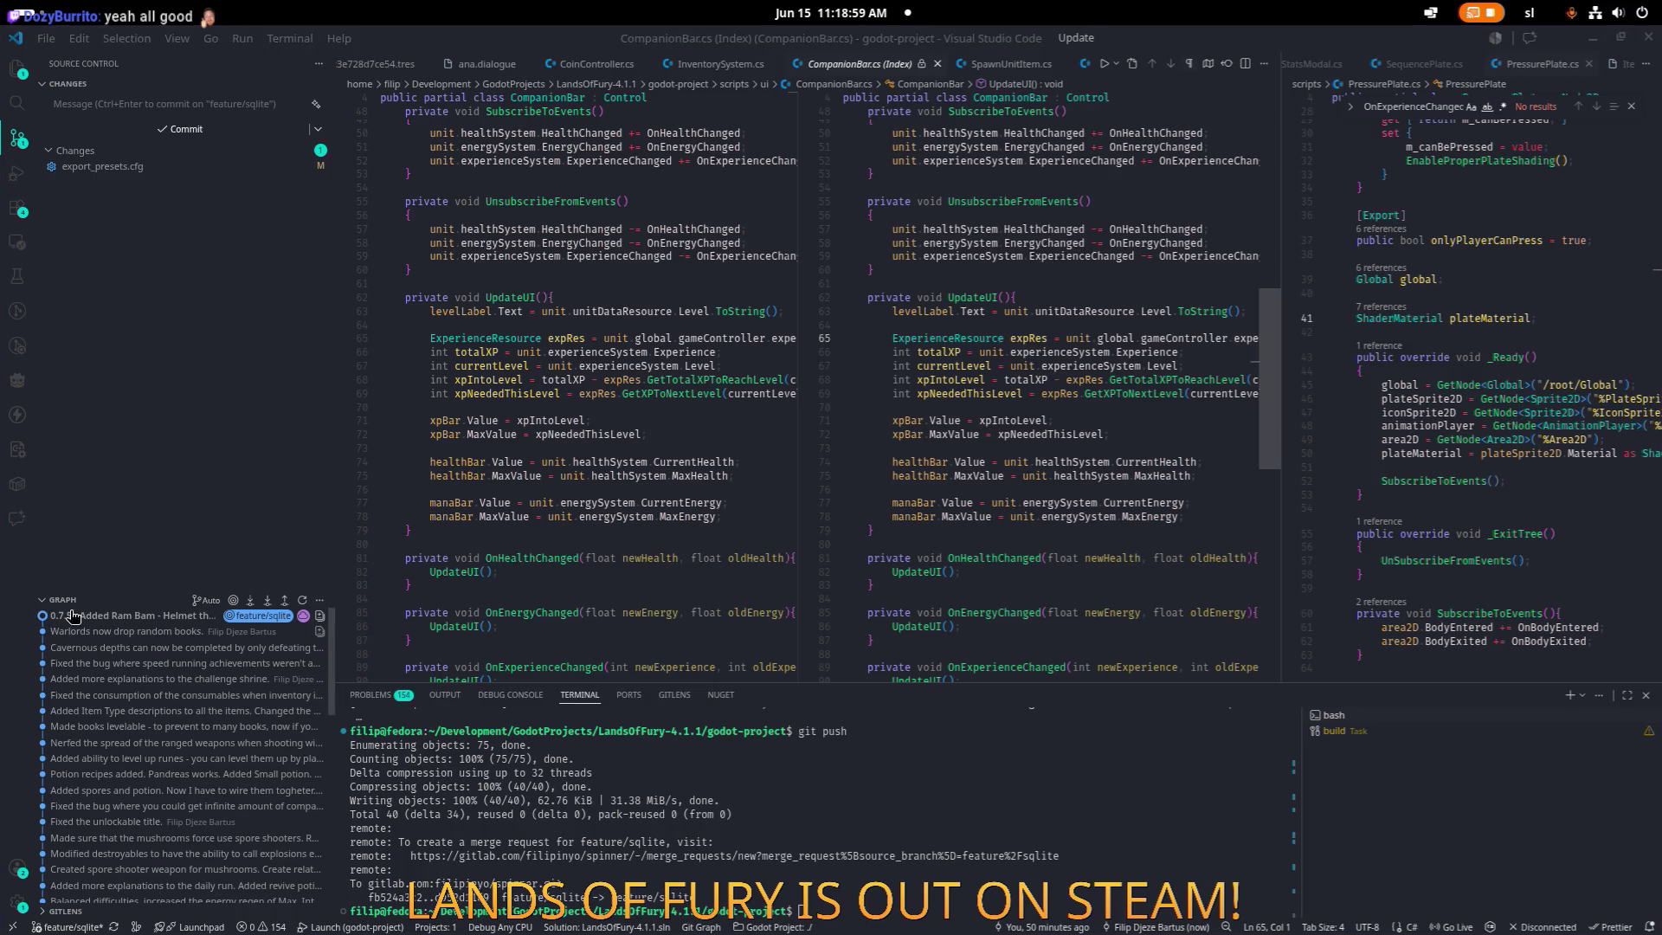
{"action": "right_click", "coordinate": [113, 618]}
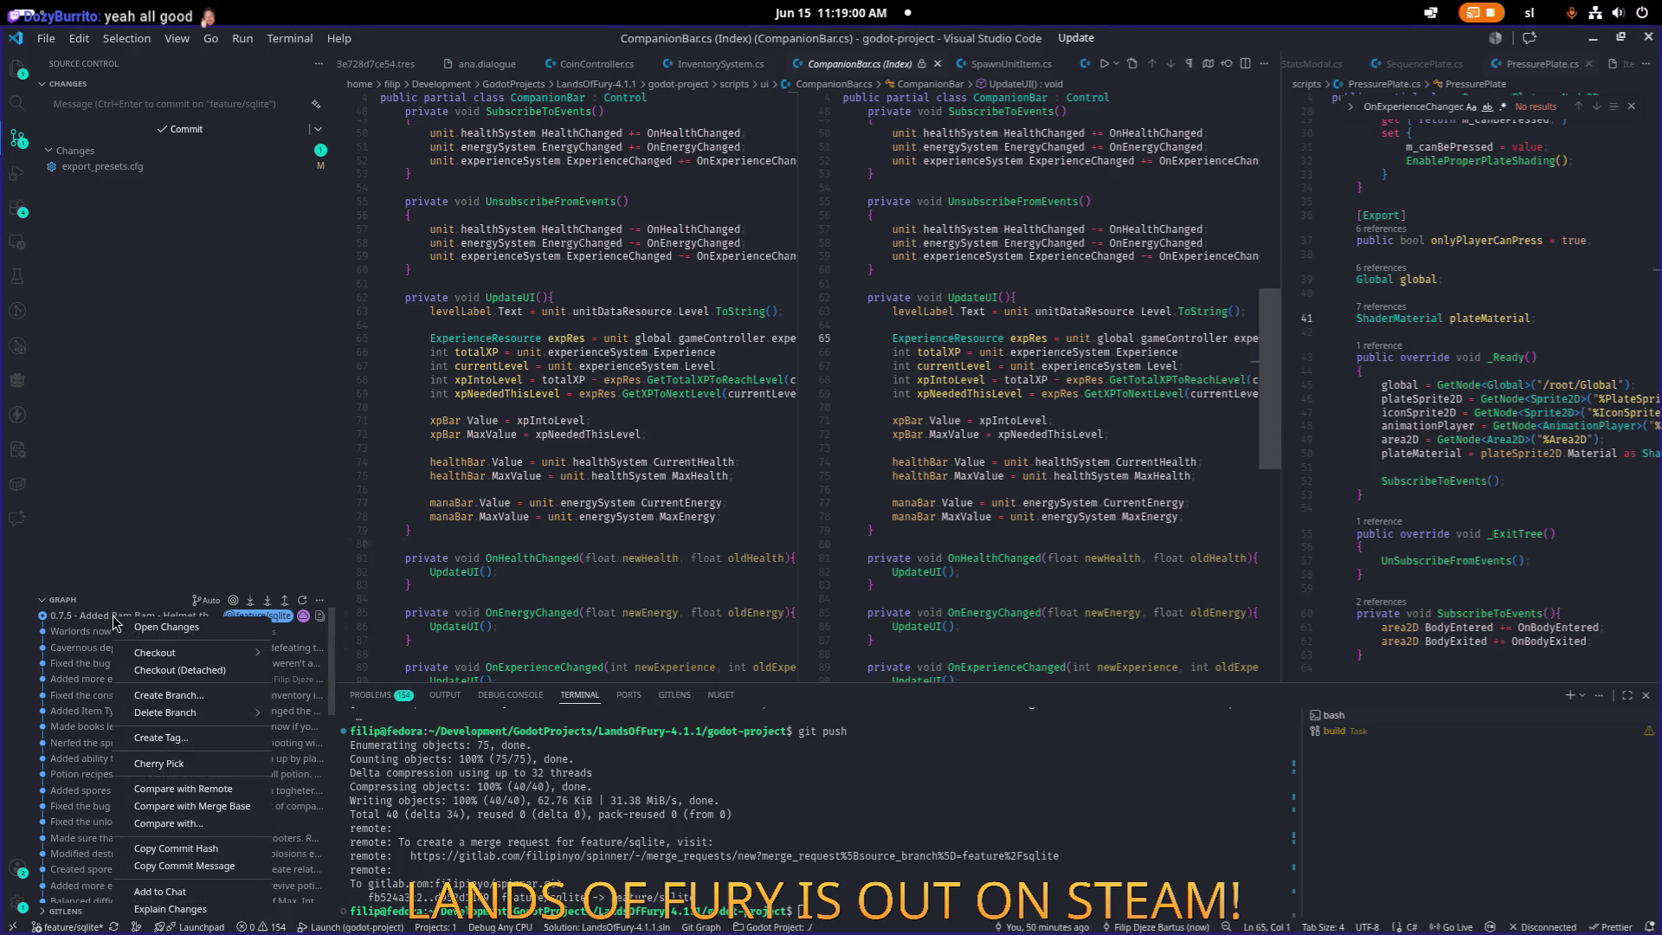
{"action": "left_click", "coordinate": [192, 866]}
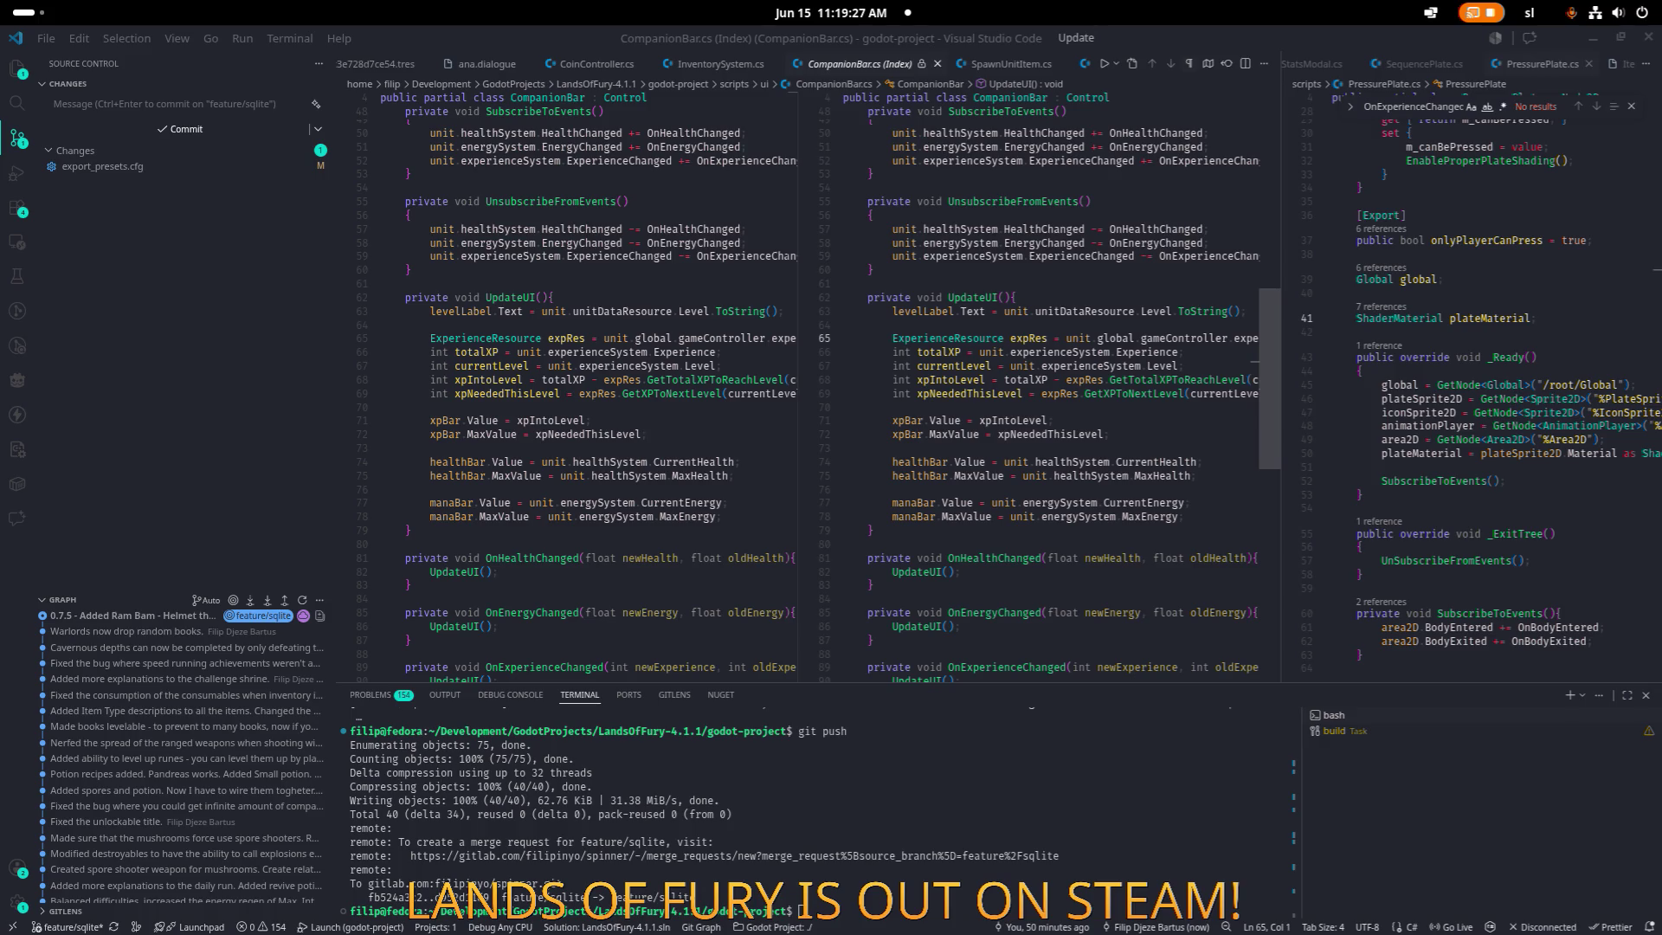
{"action": "mouse_move", "coordinate": [121, 623]}
{"action": "left_click", "coordinate": [638, 516]}
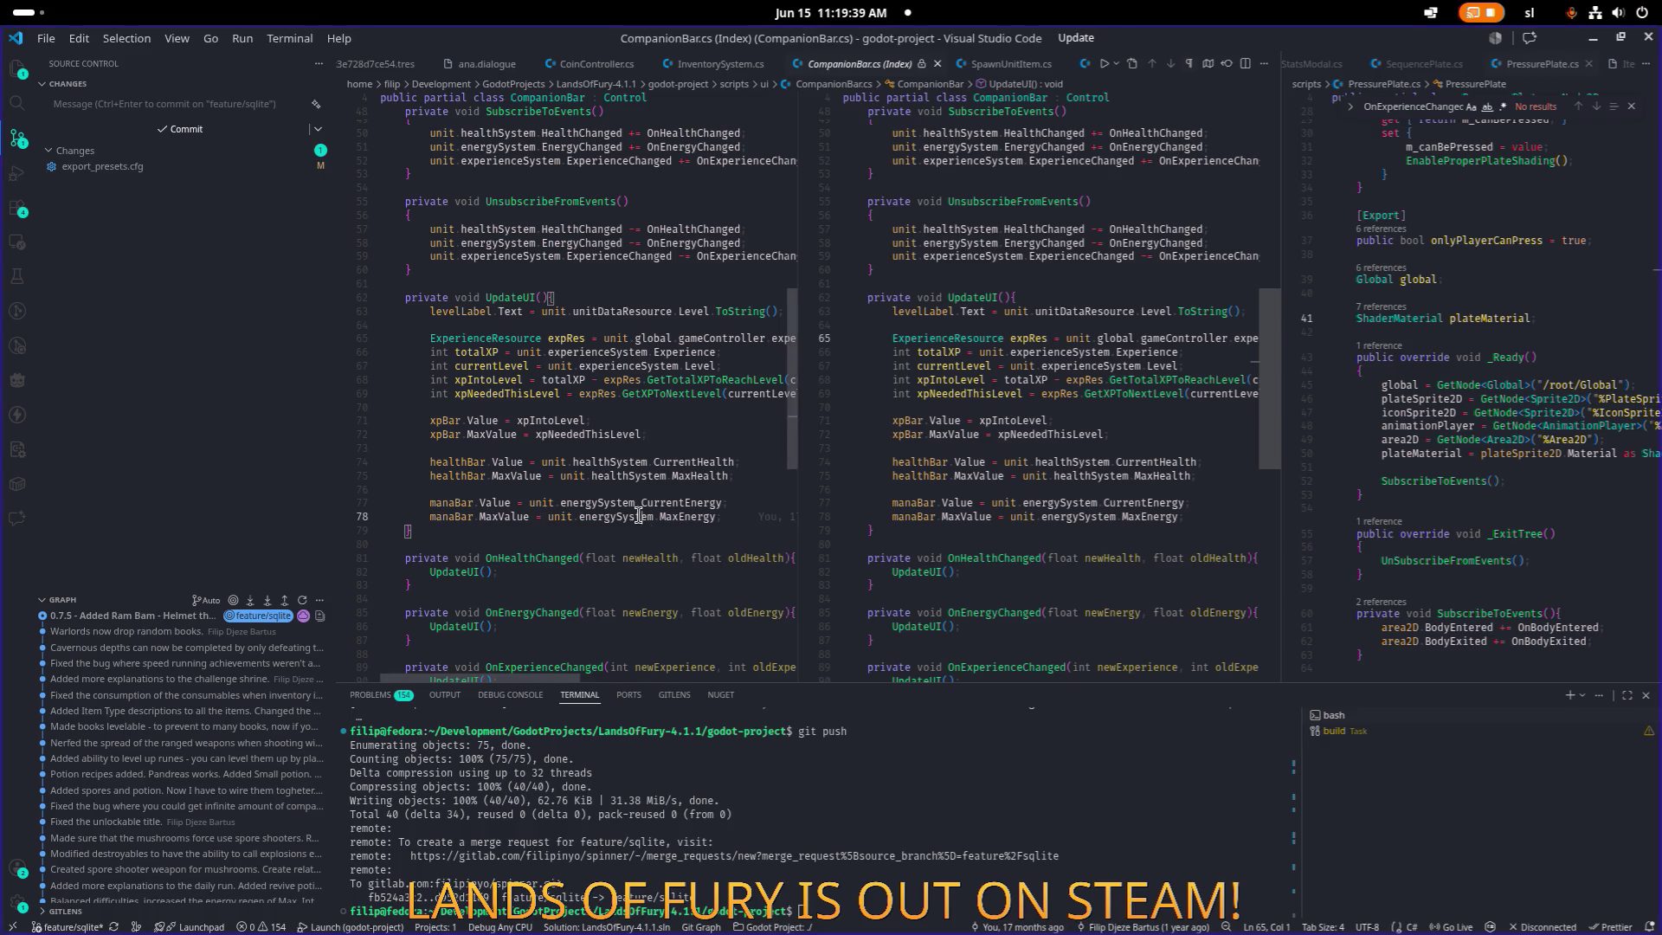
{"action": "key", "text": "ctrl+p"}
{"action": "type", "text": "ram"}
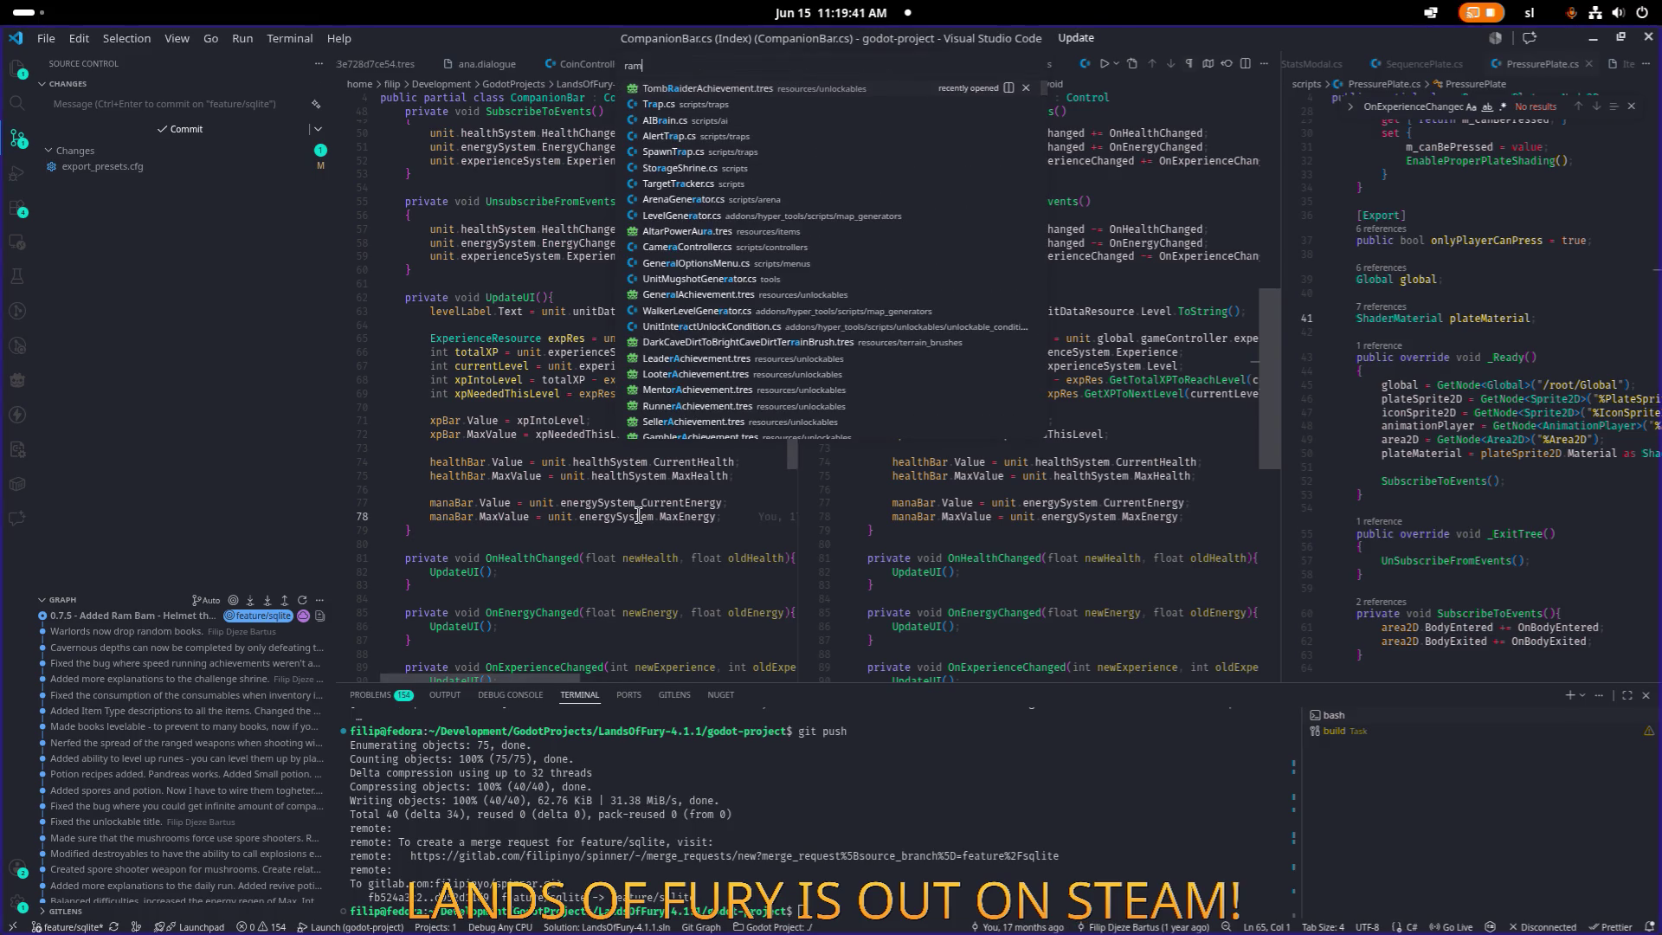
Dismiss the quick file search in Visual Studio Code.
{"action": "key", "text": "Escape"}
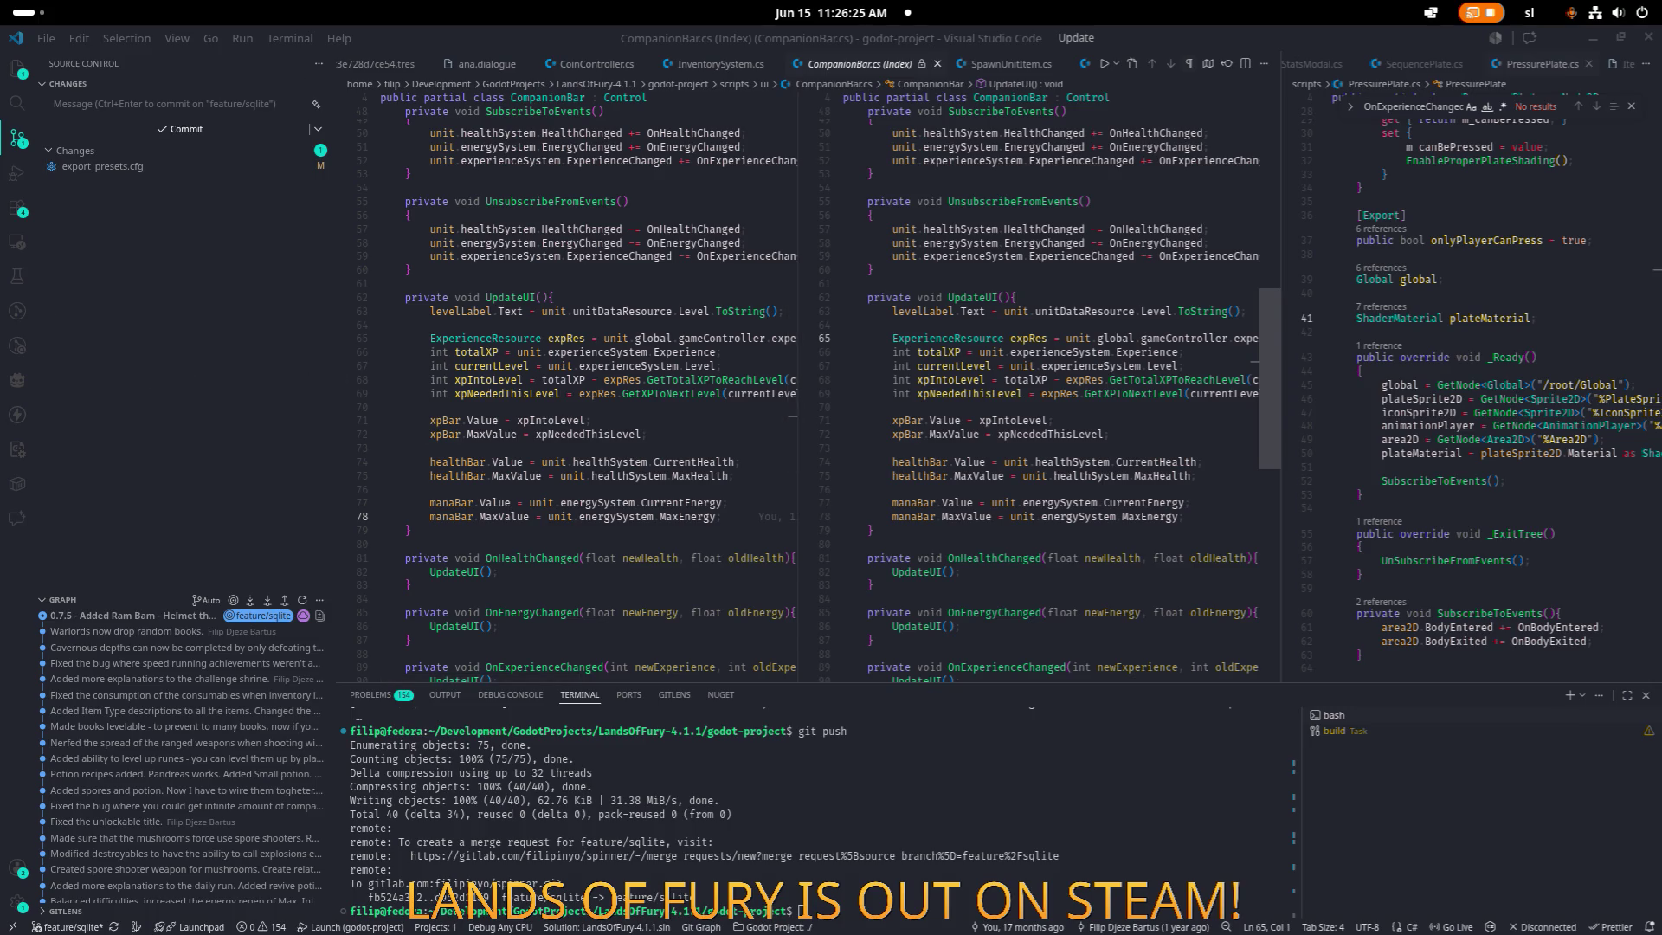
In Steam, go to the Lands of Fury Playtest library page, then the Downloads overview.
{"action": "key", "text": "alt+Tab"}
{"action": "key", "text": "alt+Tab"}
{"action": "left_click", "coordinate": [890, 459]}
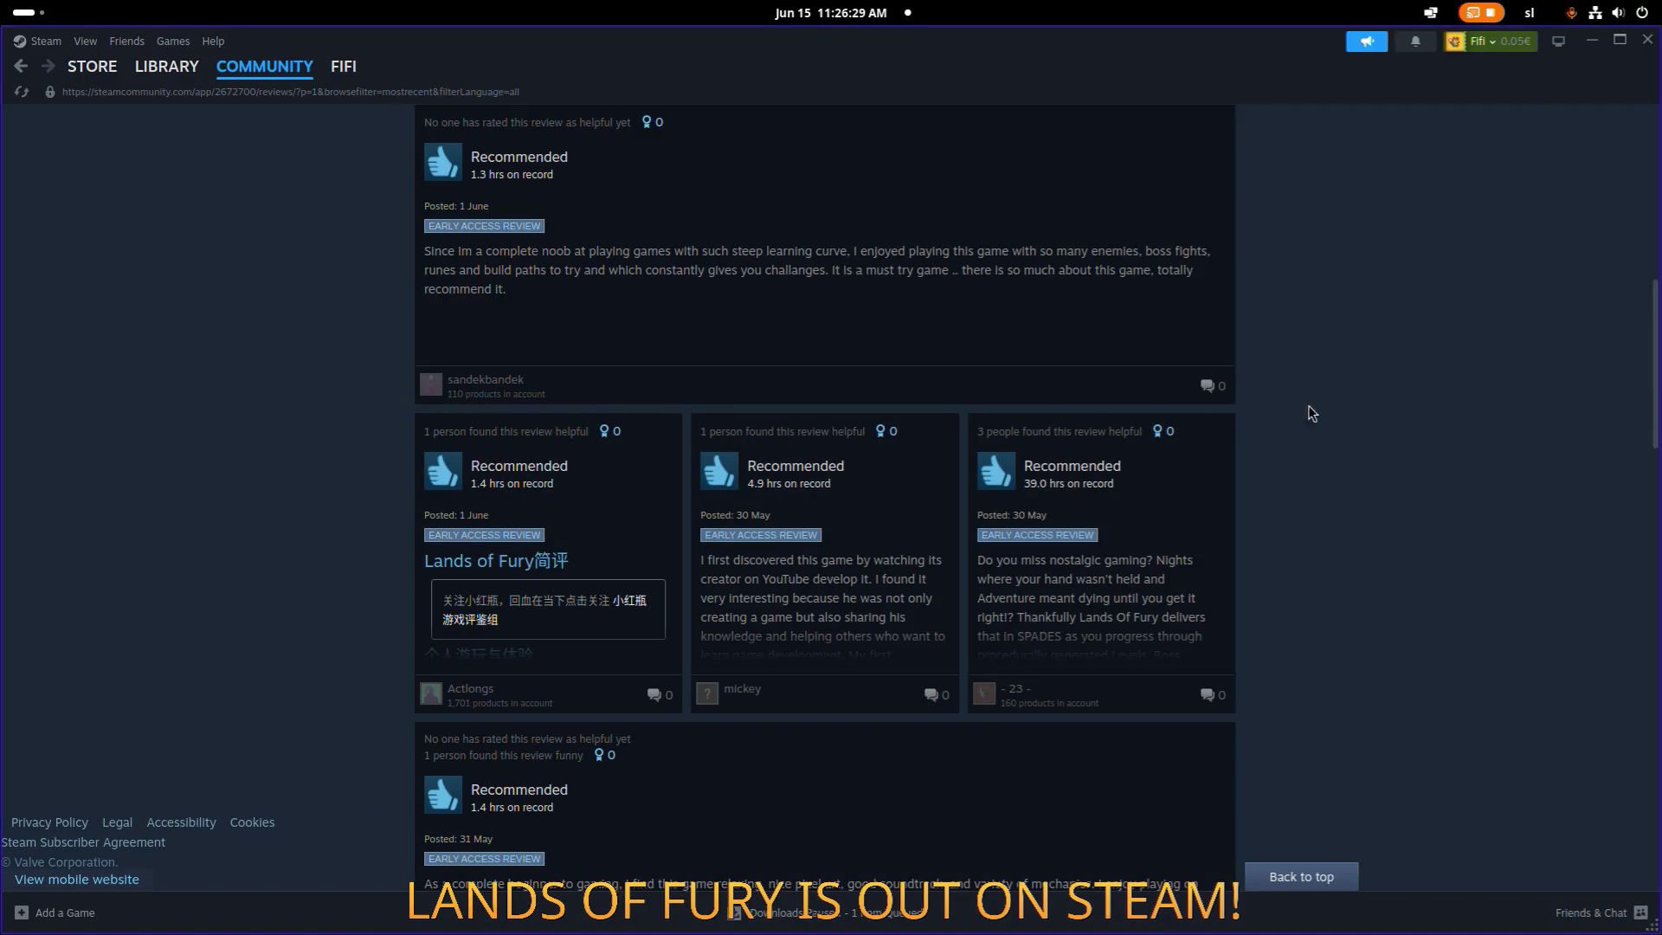
{"action": "left_click", "coordinate": [166, 67]}
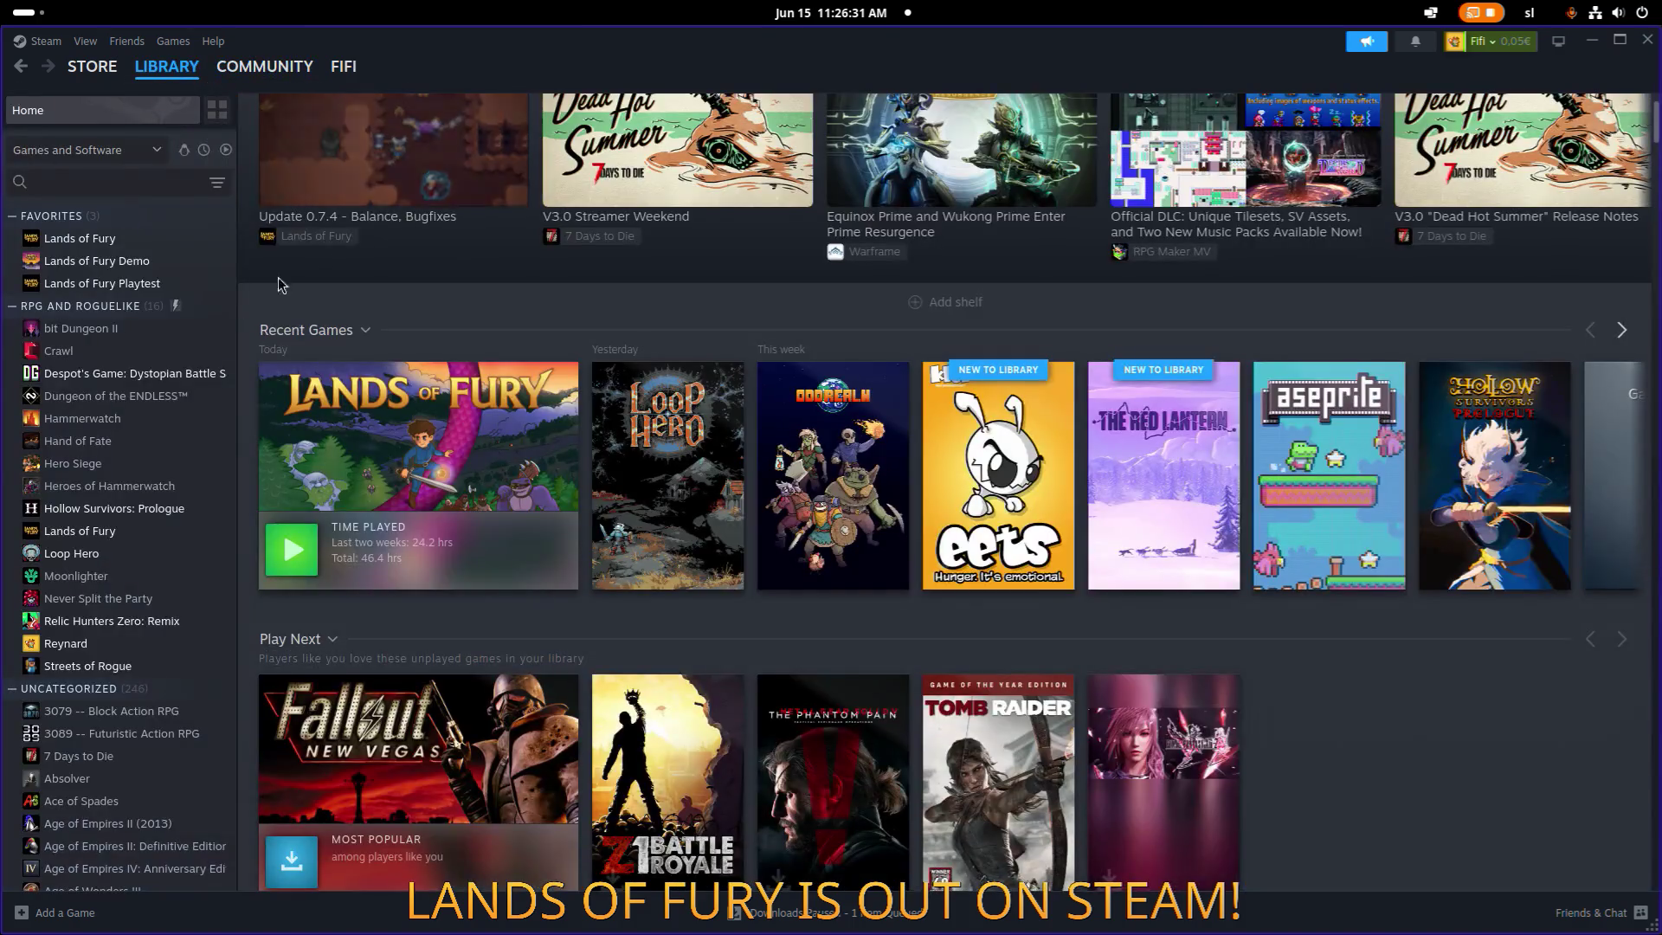
{"action": "left_click", "coordinate": [139, 286]}
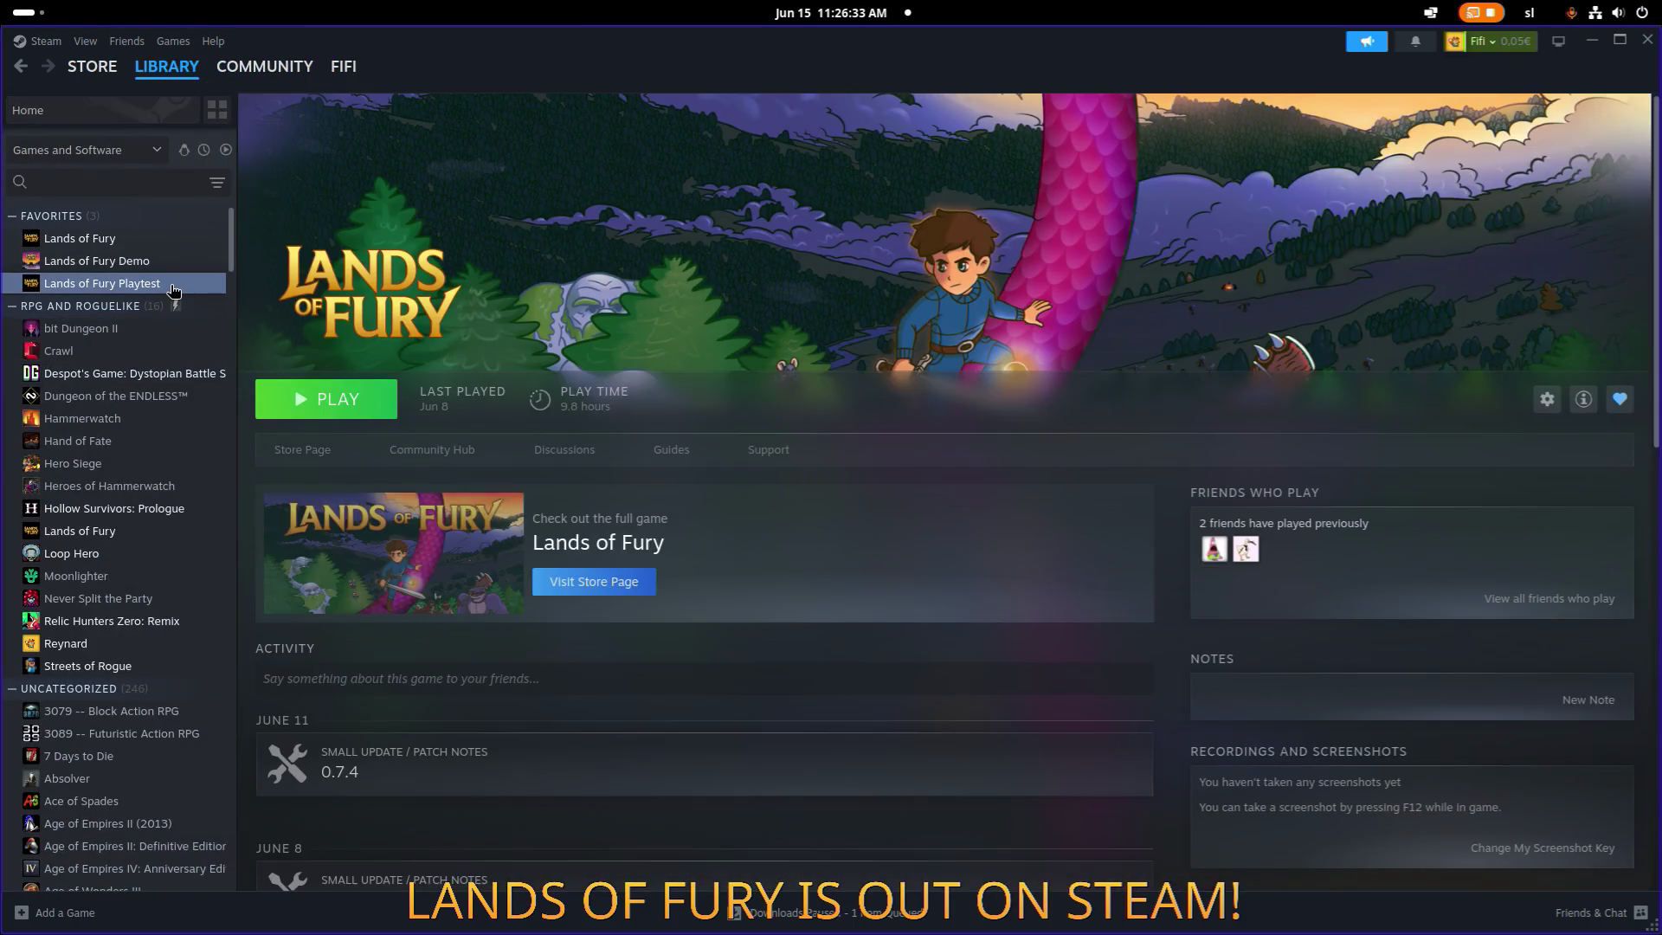
{"action": "left_click", "coordinate": [836, 913]}
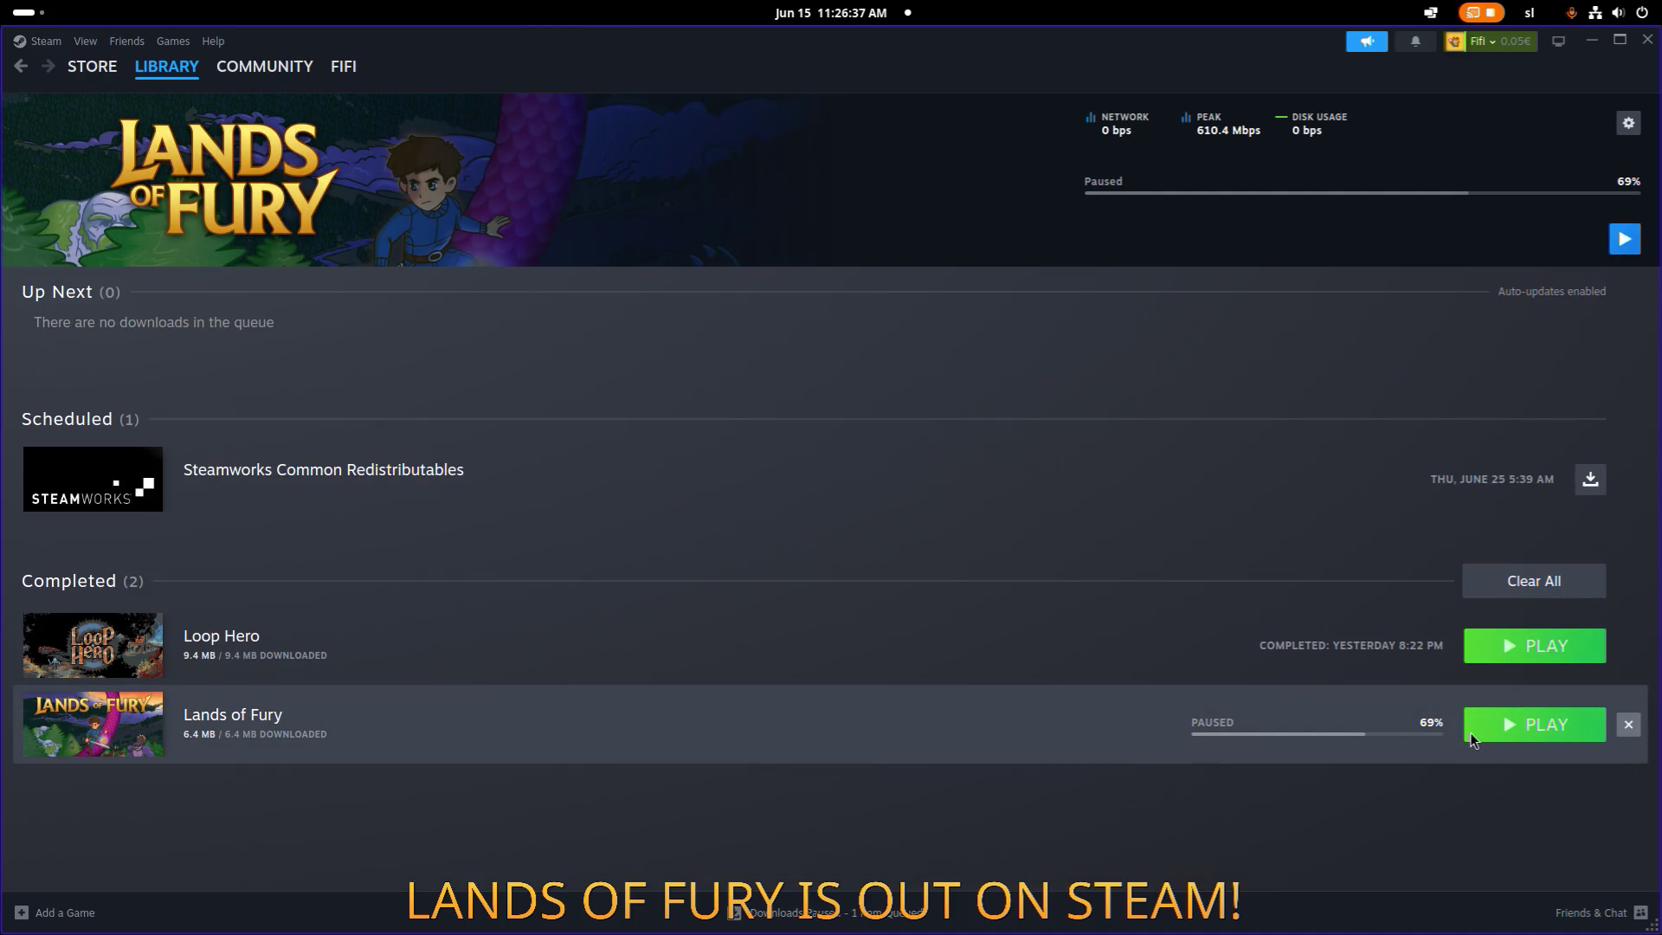
Launch Lands of Fury from Downloads, confirm the menu shows Ver 0.7.4, and quit.
{"action": "left_click", "coordinate": [1528, 732]}
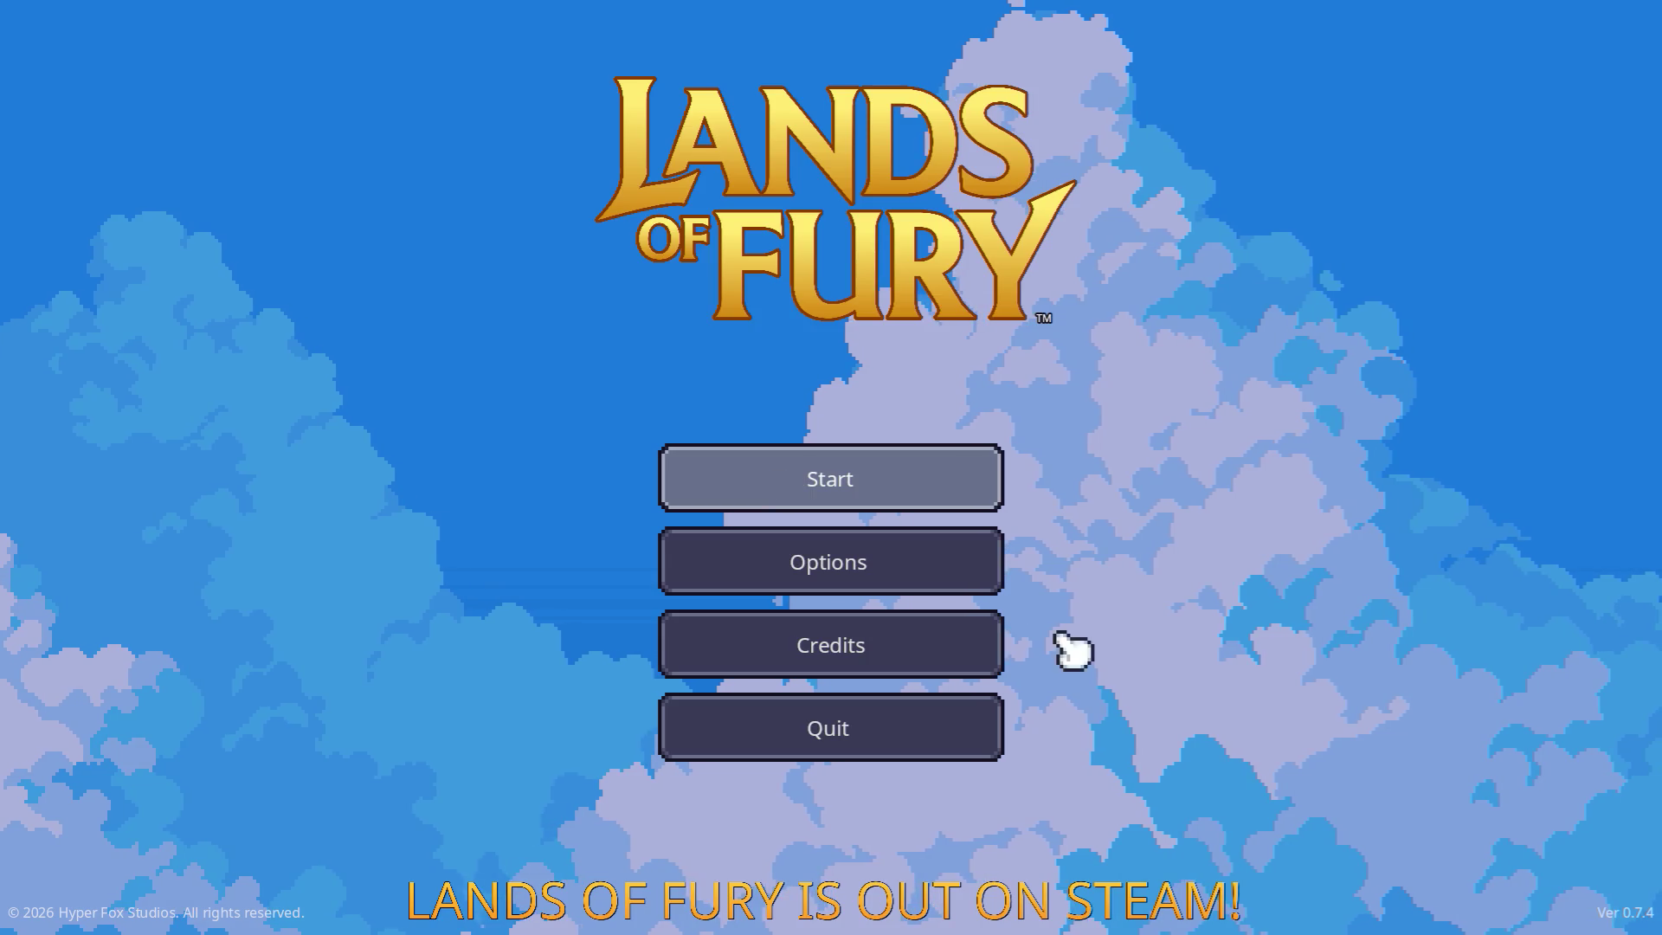
{"action": "left_click", "coordinate": [935, 708]}
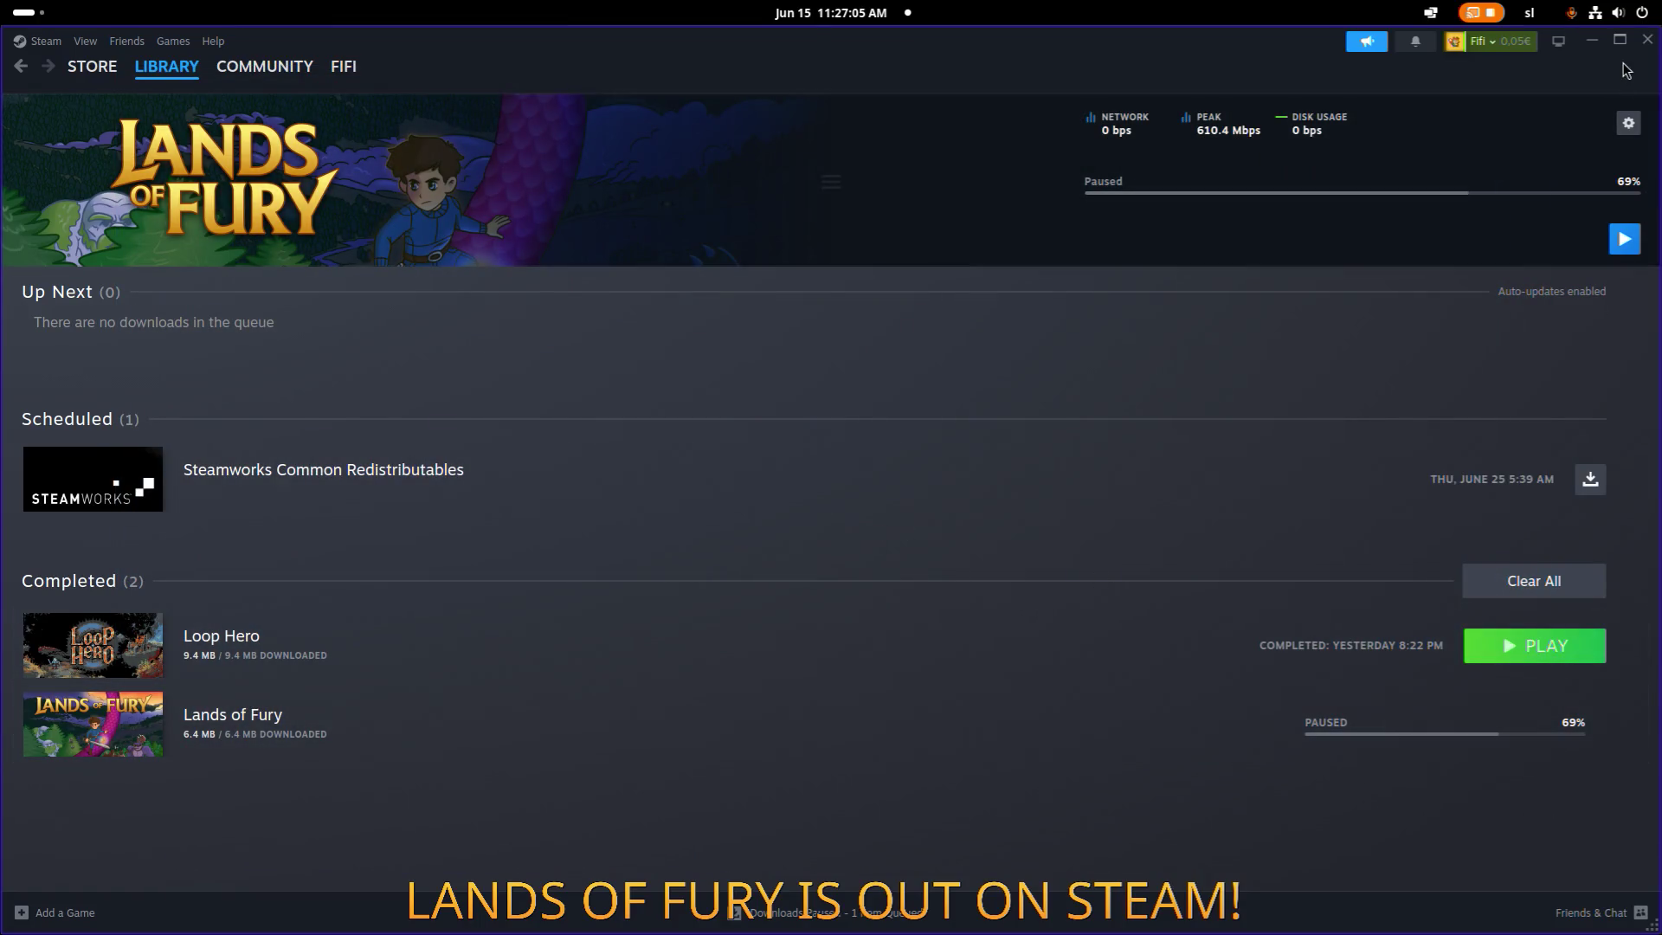
Resume the paused 6.6 MB Lands of Fury update, then relaunch the game once complete.
{"action": "left_click", "coordinate": [1631, 231]}
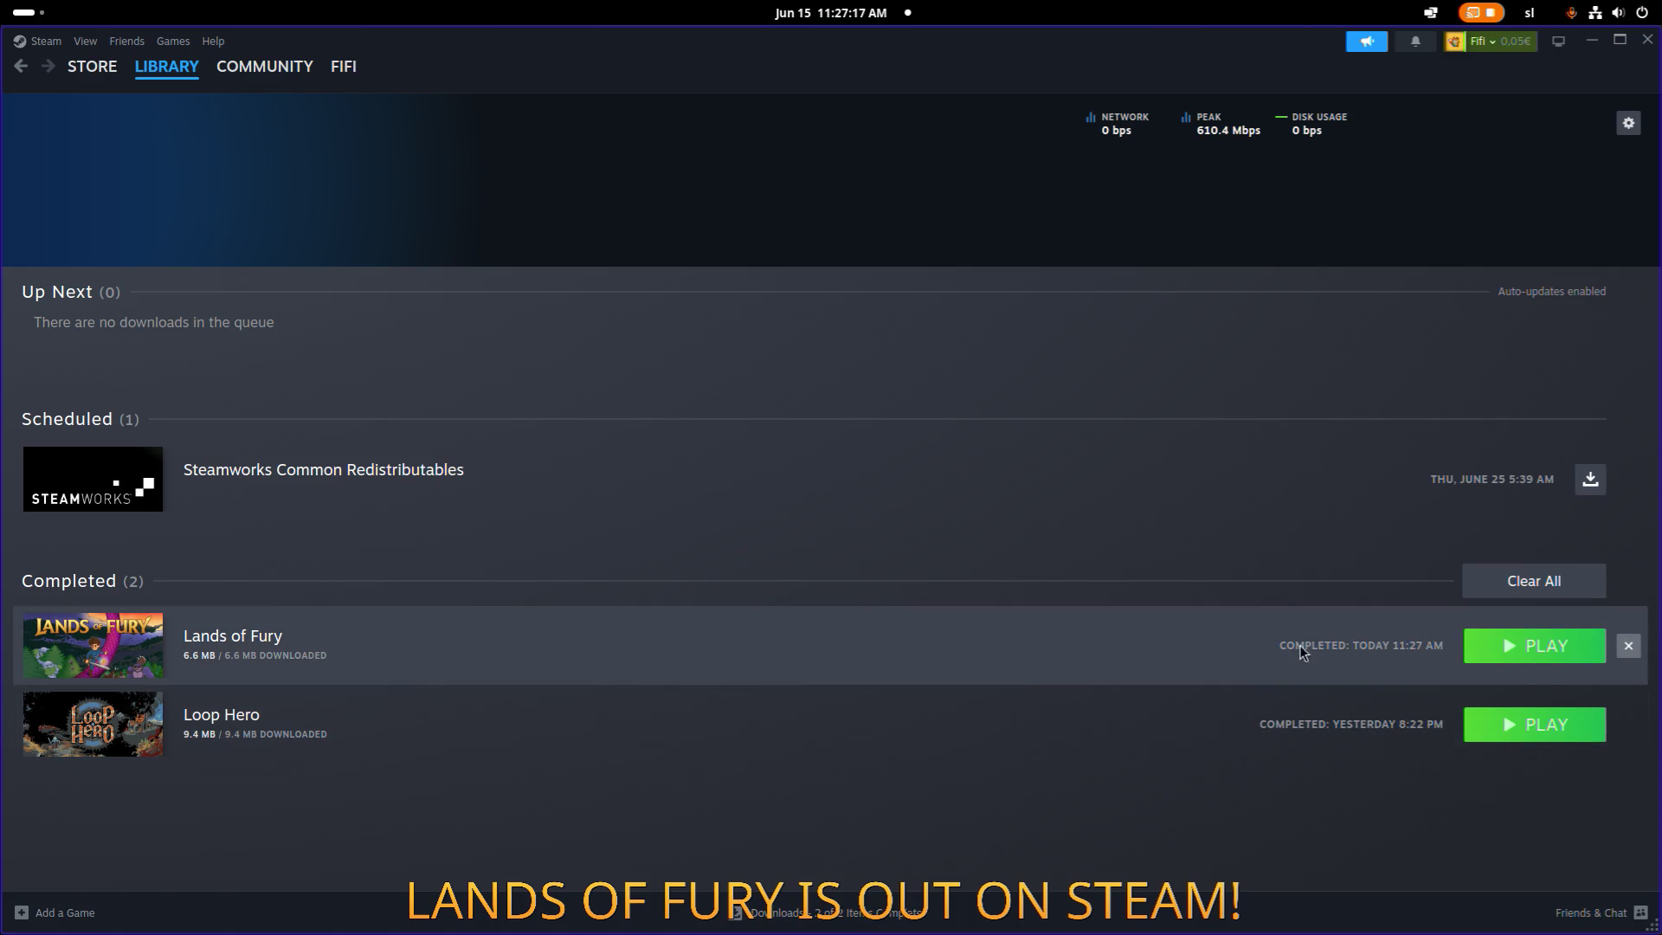
{"action": "left_click", "coordinate": [1546, 652]}
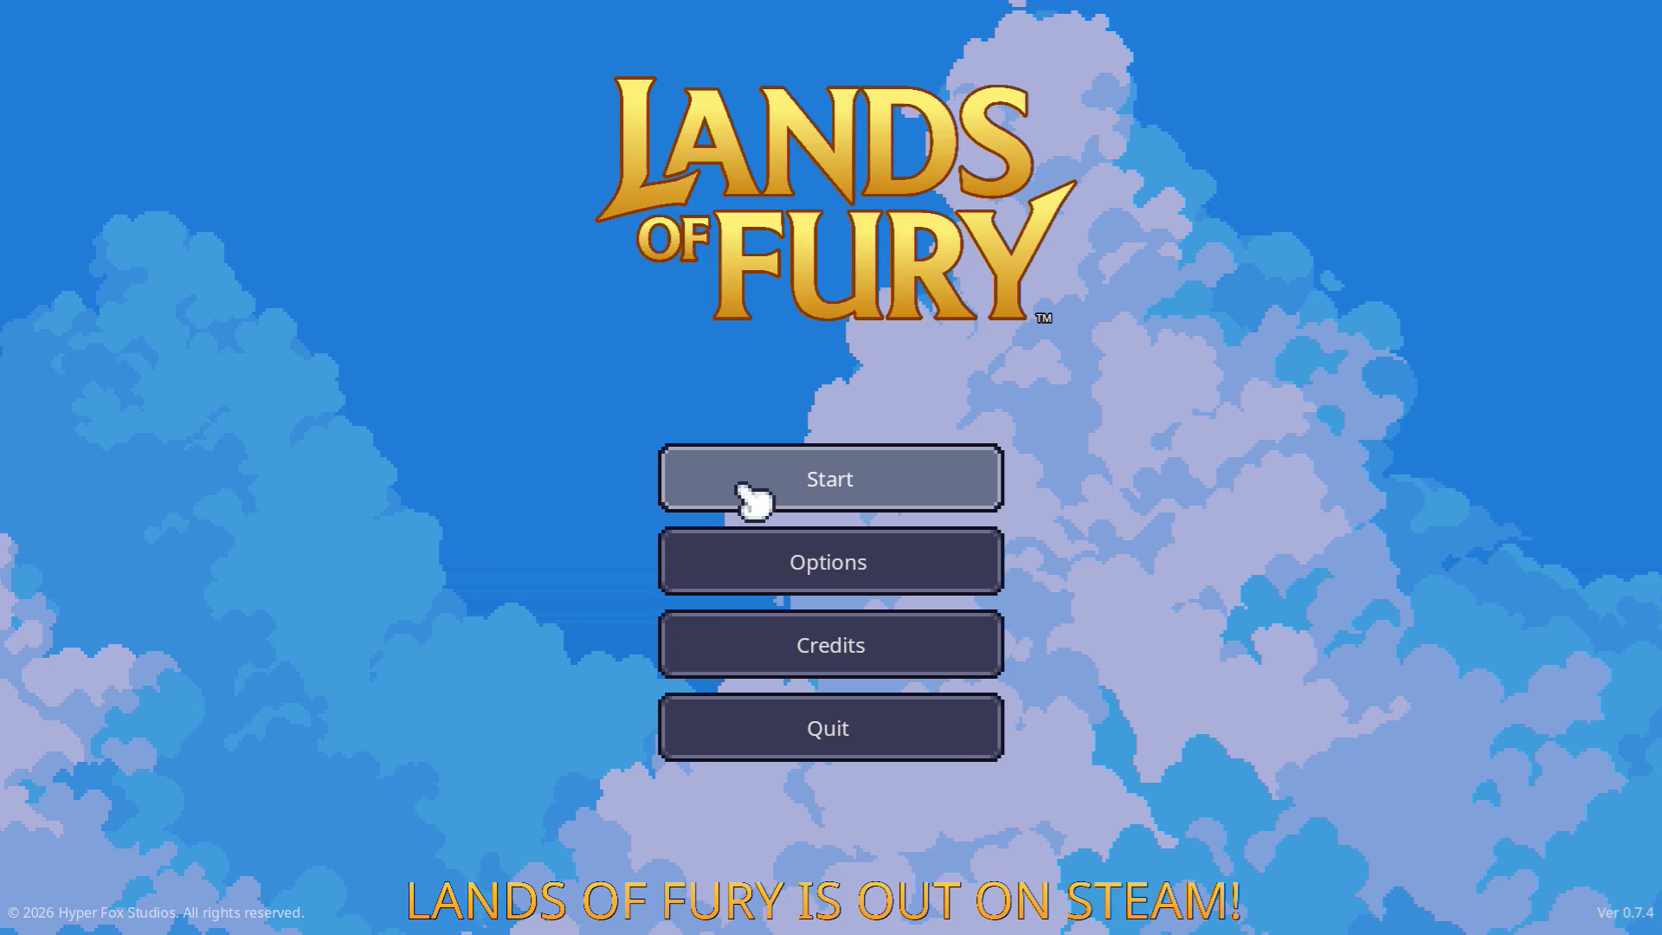
Load the first saved profile into The Glade, pause the game, and quit to desktop.
{"action": "left_click", "coordinate": [736, 485]}
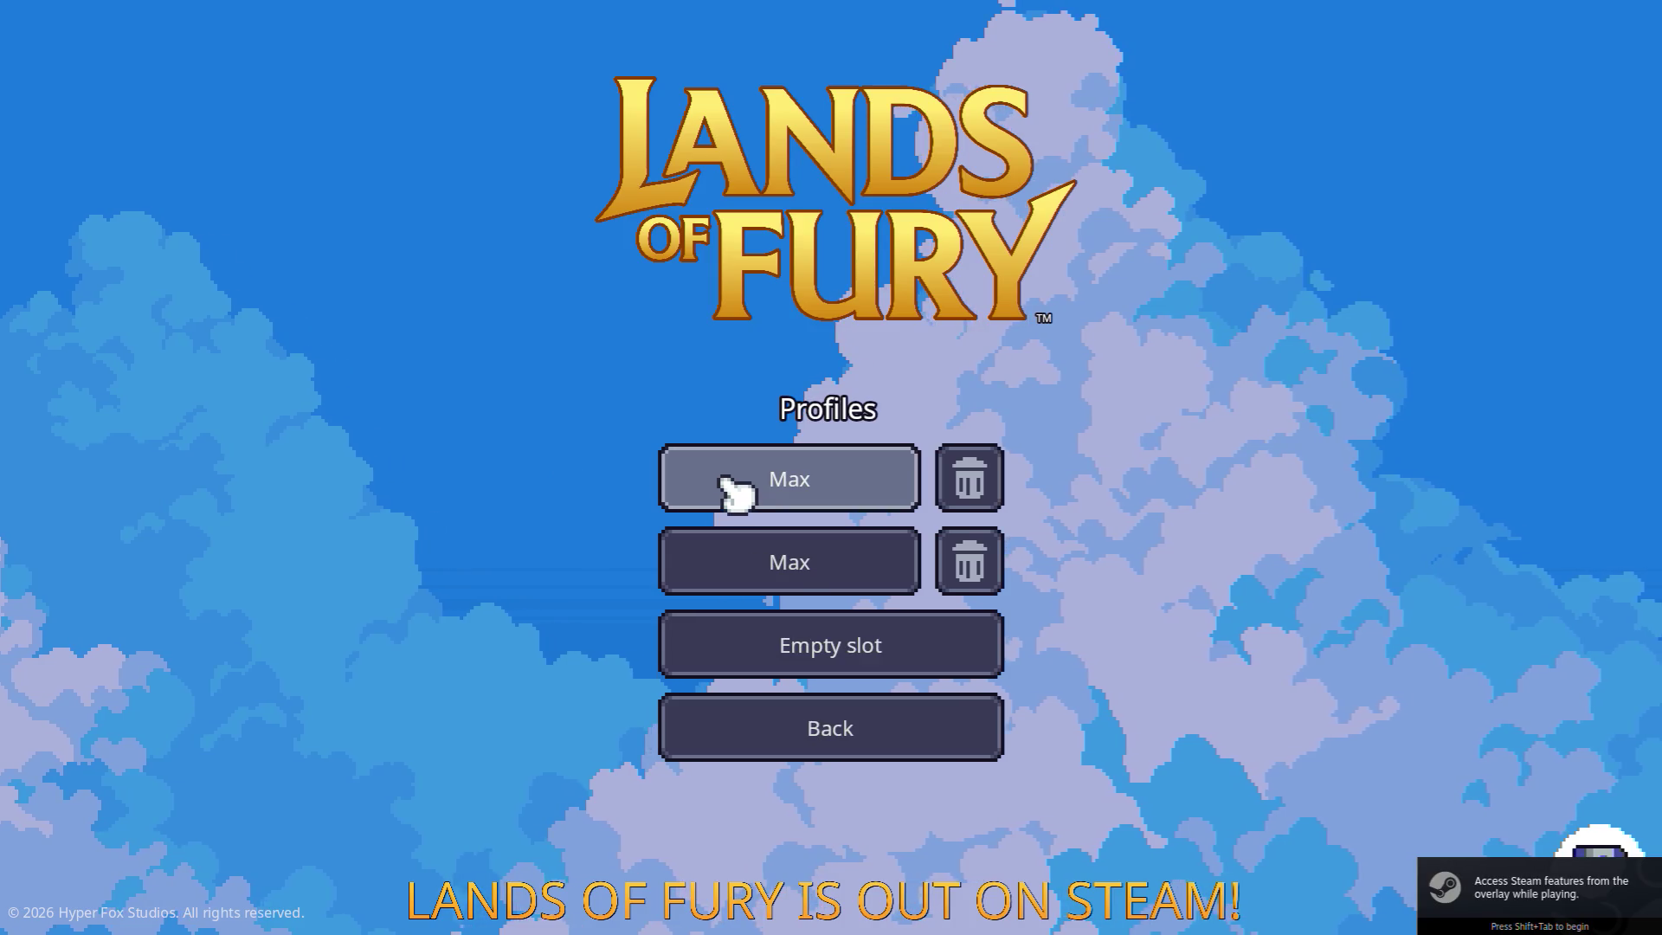
{"action": "left_click", "coordinate": [736, 485]}
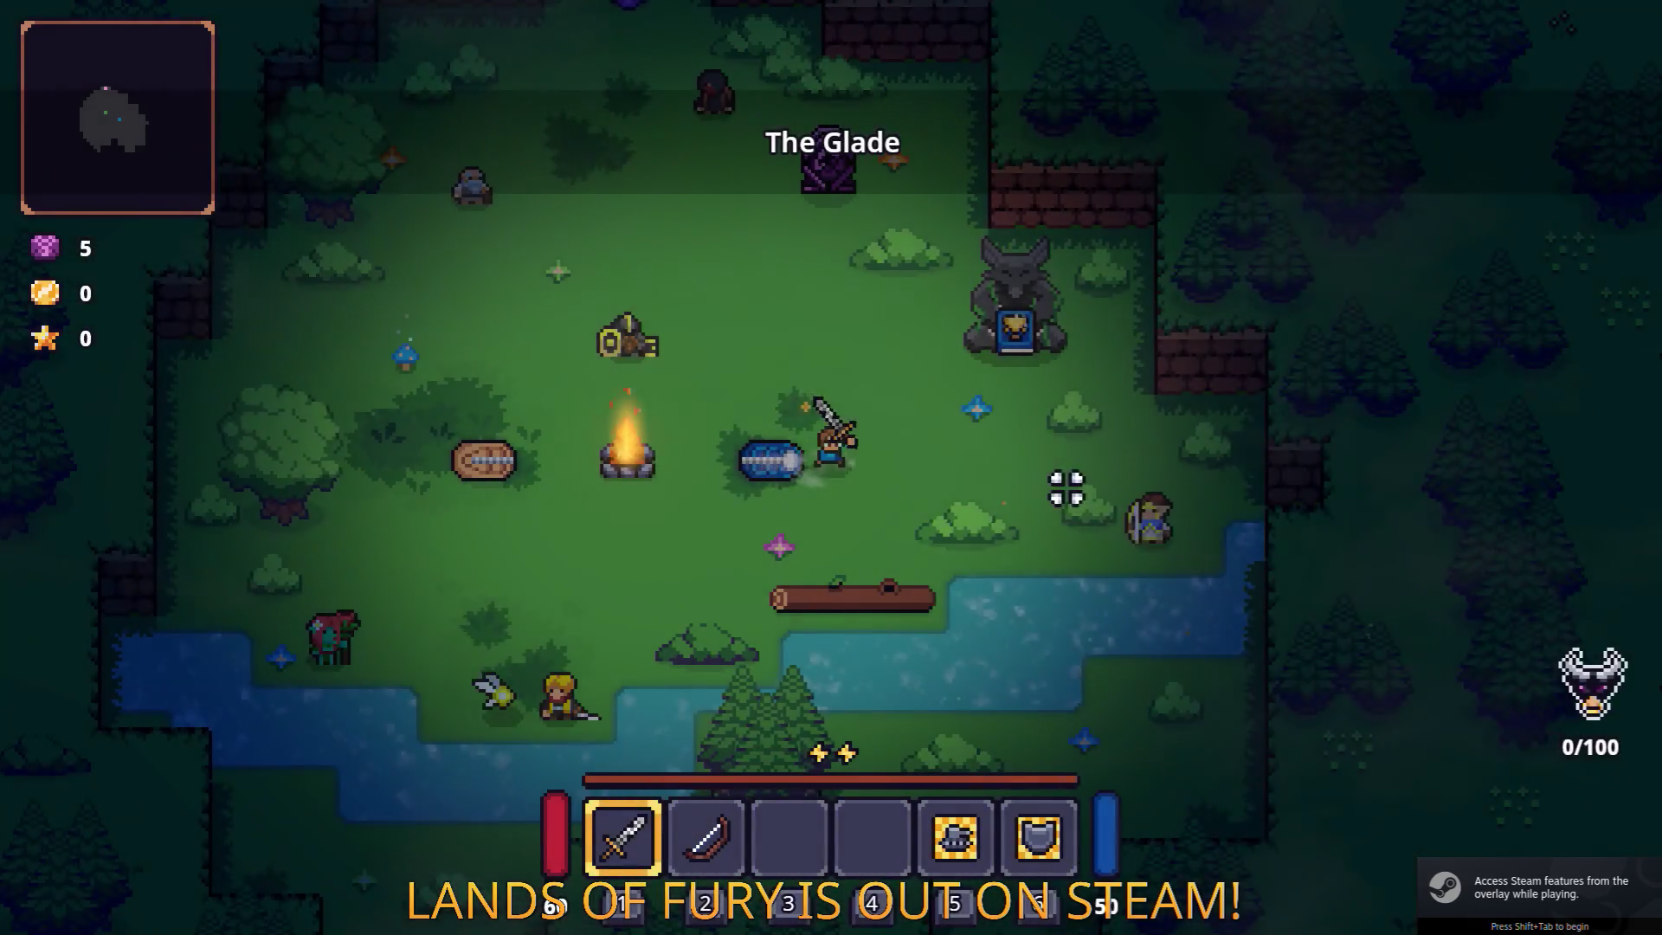
{"action": "key", "text": "Escape"}
{"action": "key", "text": "Escape"}
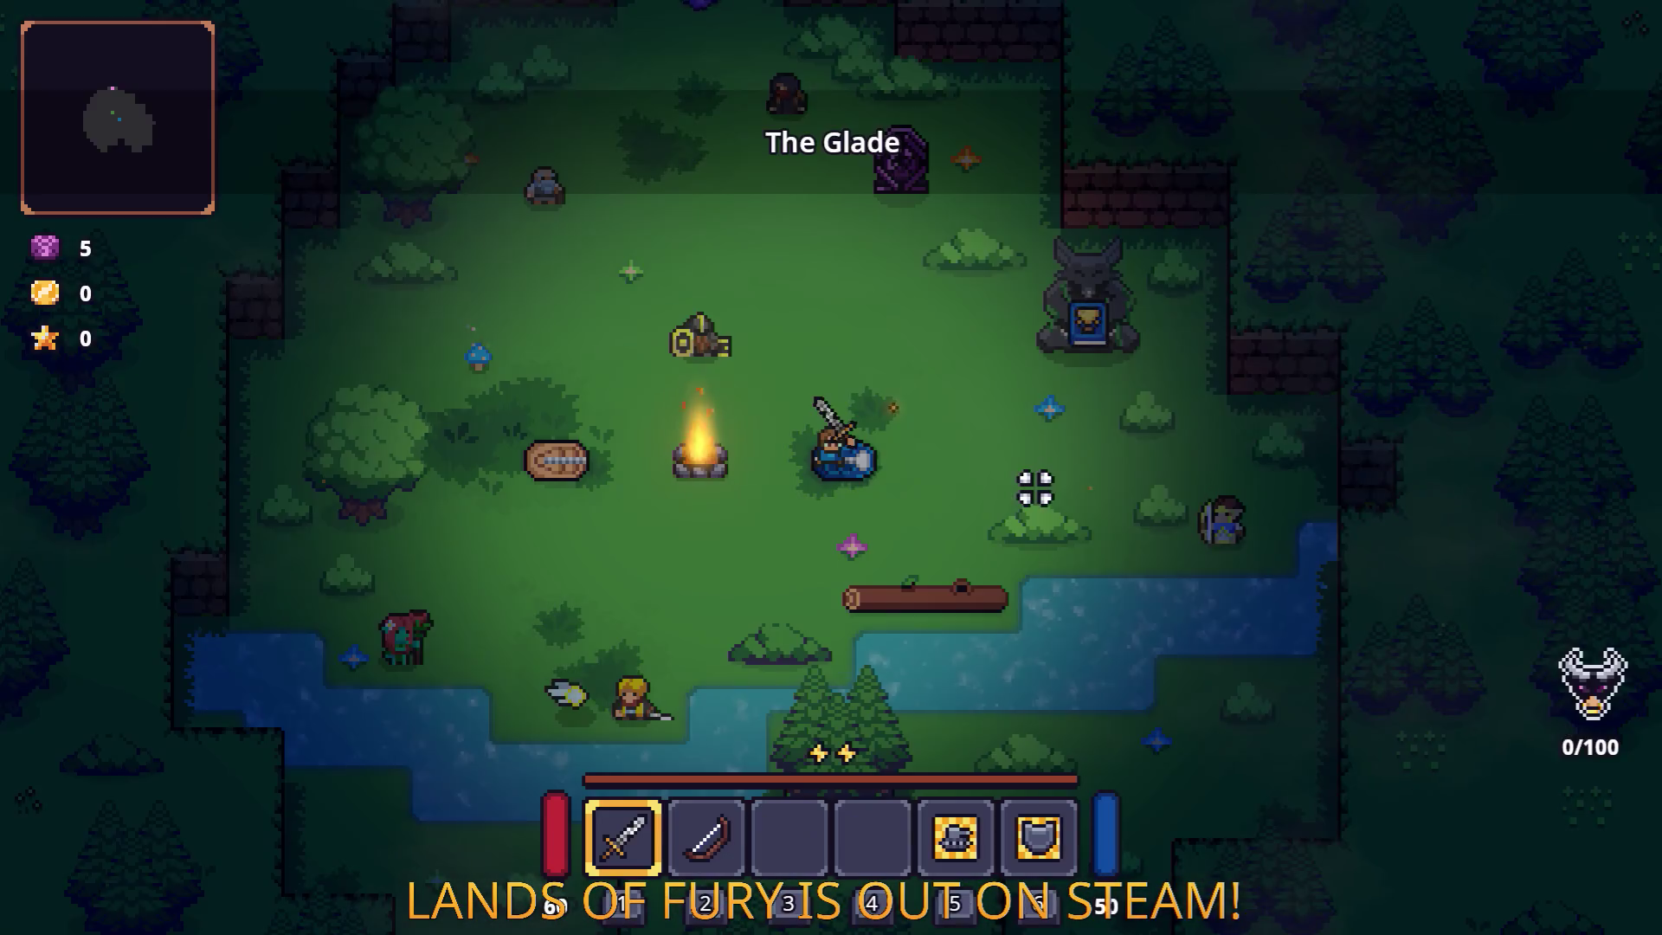
{"action": "key", "text": "Escape"}
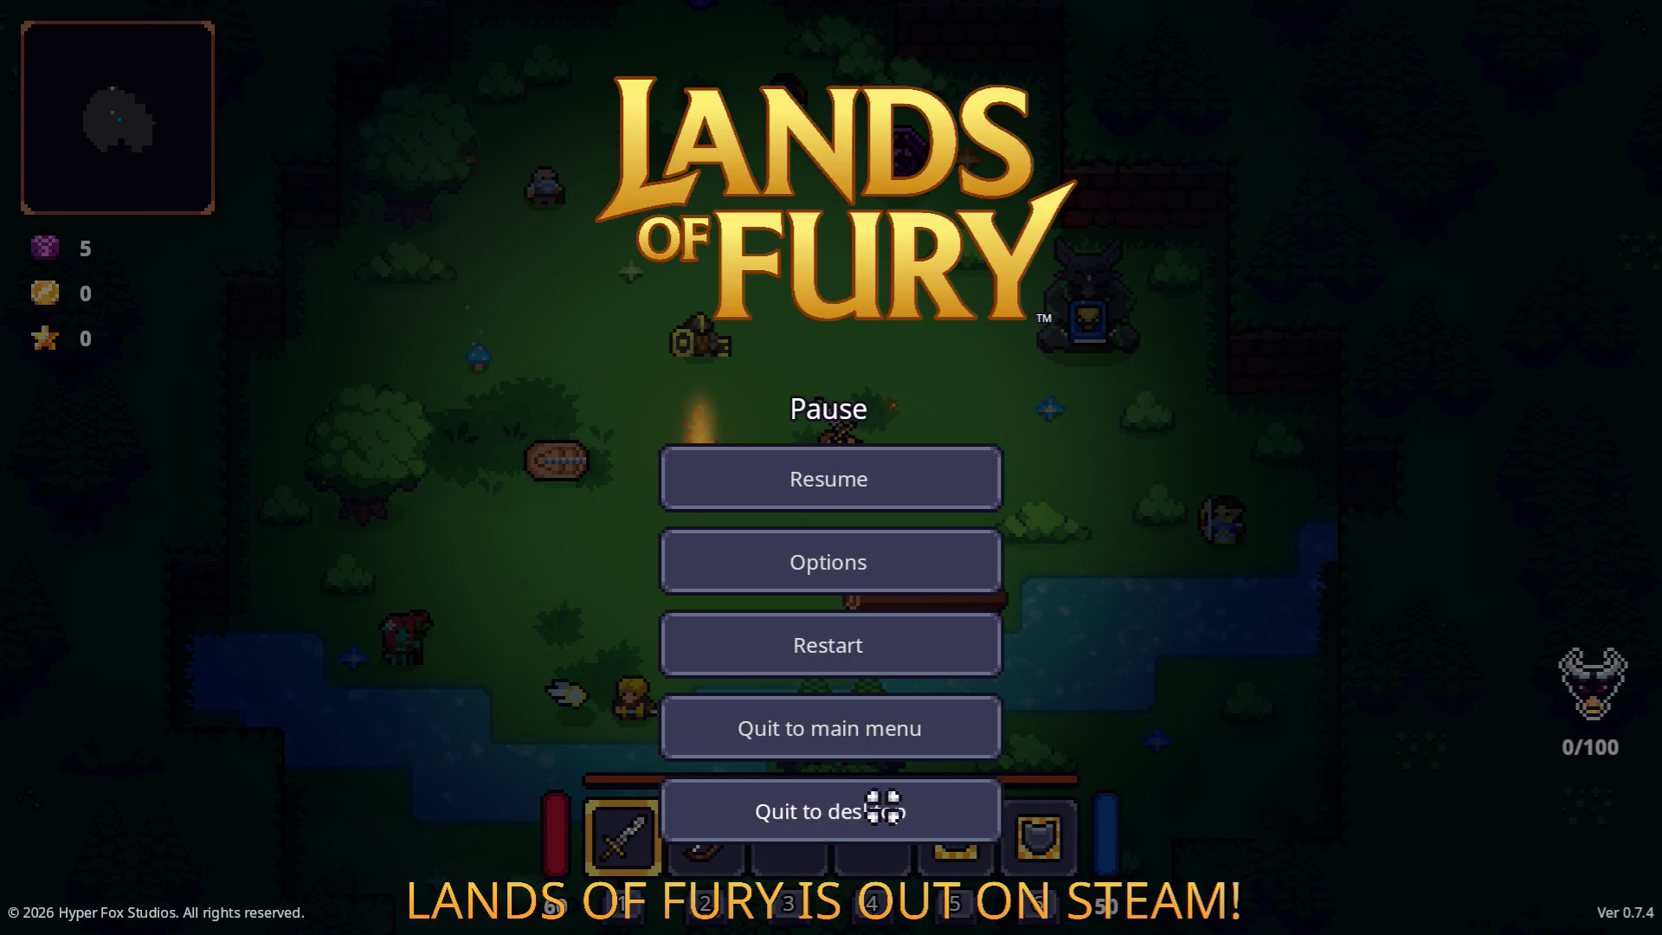
{"action": "left_click", "coordinate": [884, 808]}
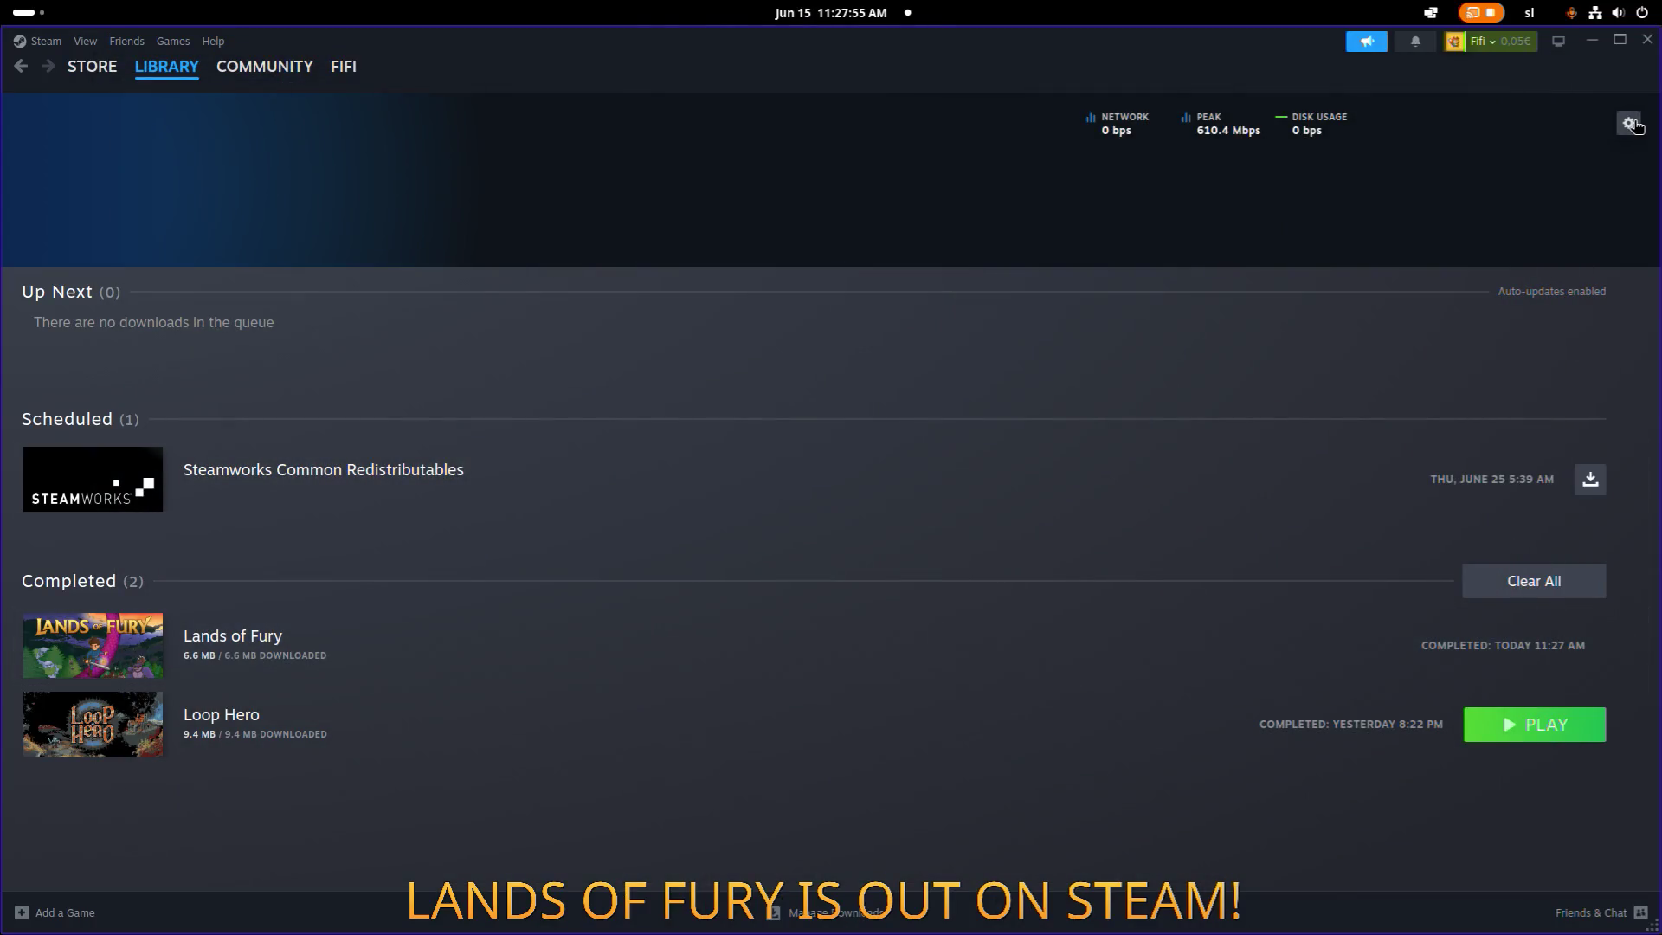
Clear Steam's download cache from the Downloads settings and confirm the prompt.
{"action": "left_click", "coordinate": [1630, 123]}
{"action": "scroll", "coordinate": [1113, 587], "scroll_direction": "down", "scroll_amount": 3}
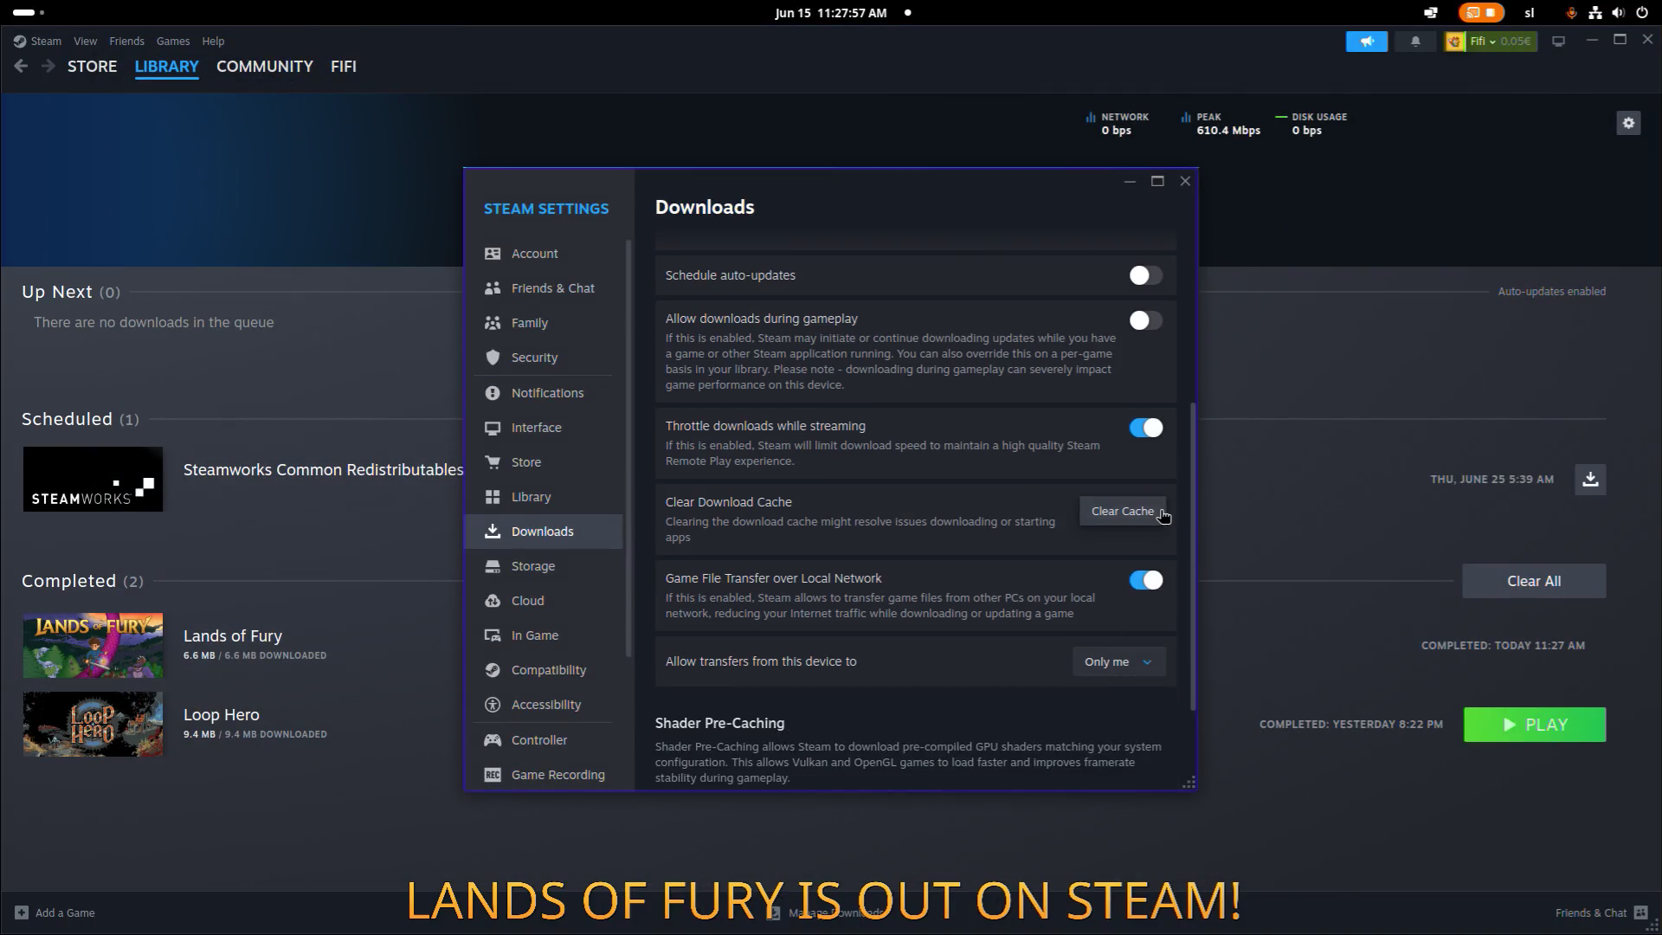
{"action": "left_click", "coordinate": [1121, 512]}
{"action": "left_click", "coordinate": [963, 535]}
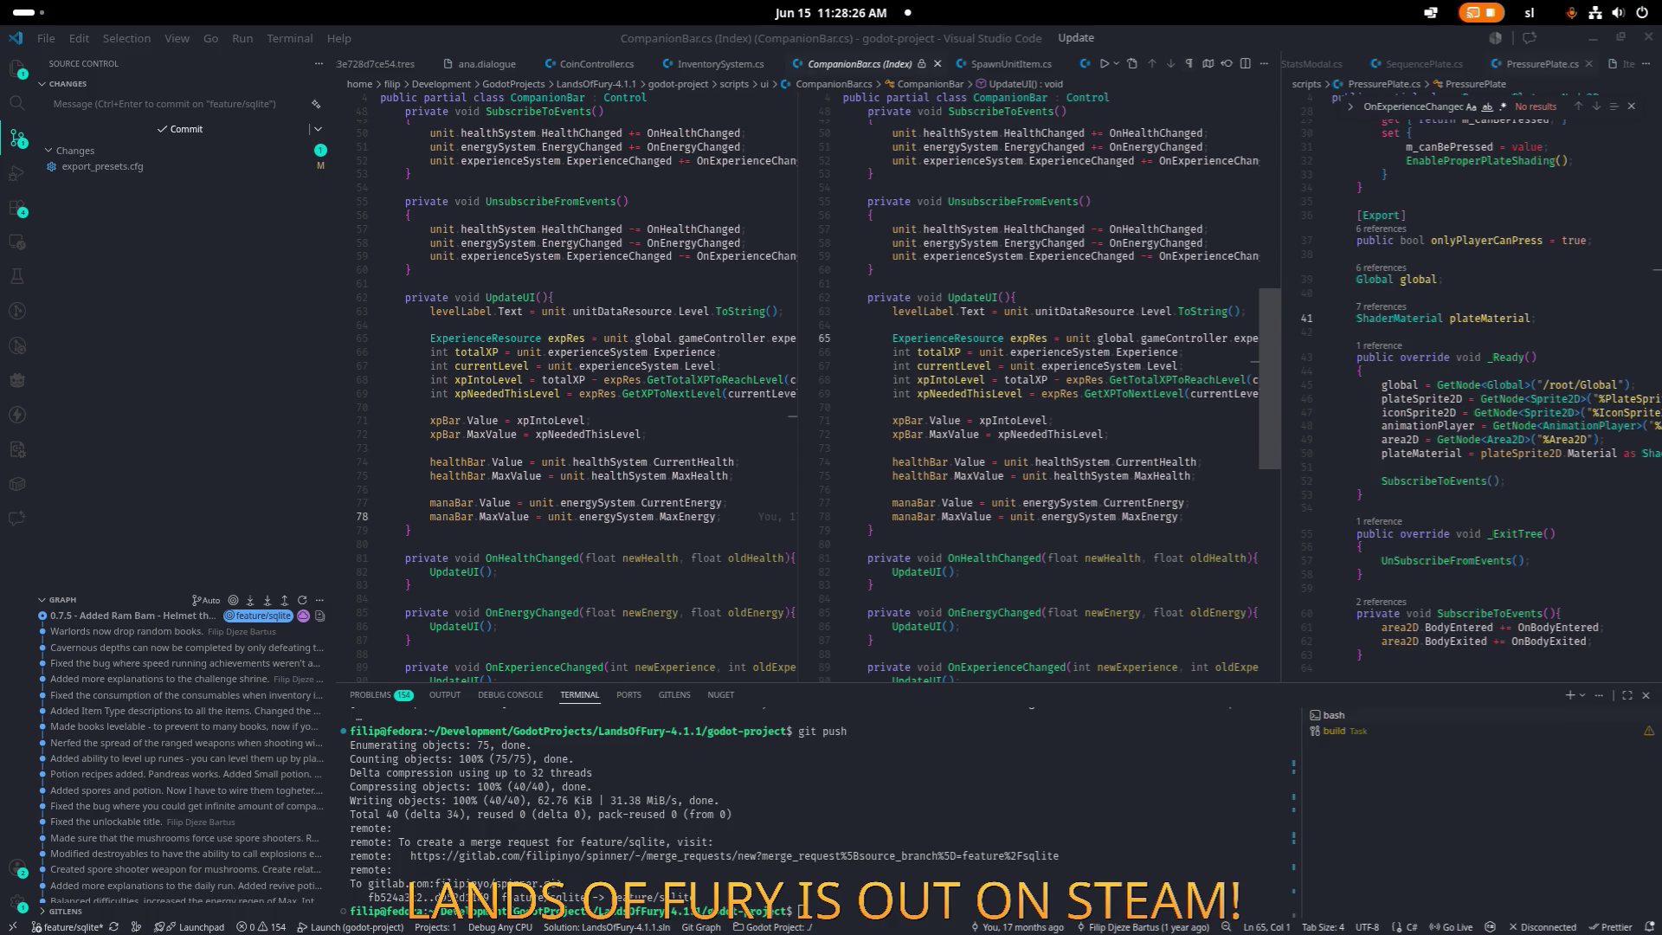
Relaunch Steam from the app search, sign in with the existing profile, and close the Weekend Deal popup.
{"action": "key", "text": "alt+Tab"}
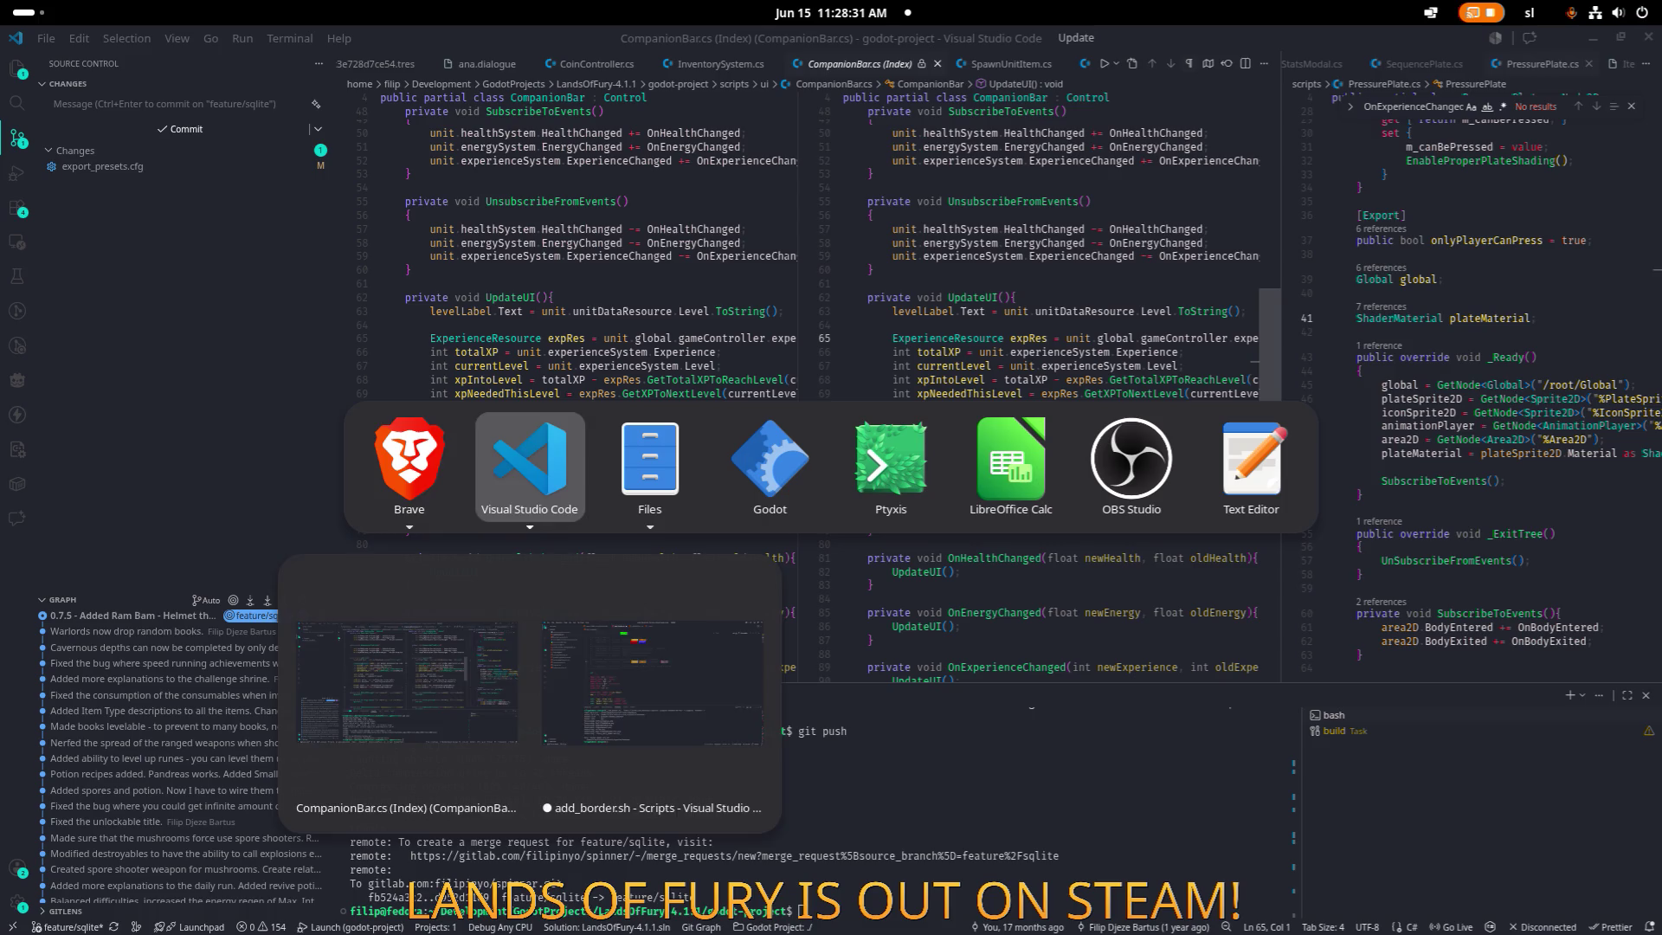
{"action": "key", "text": "super"}
{"action": "type", "text": "steam"}
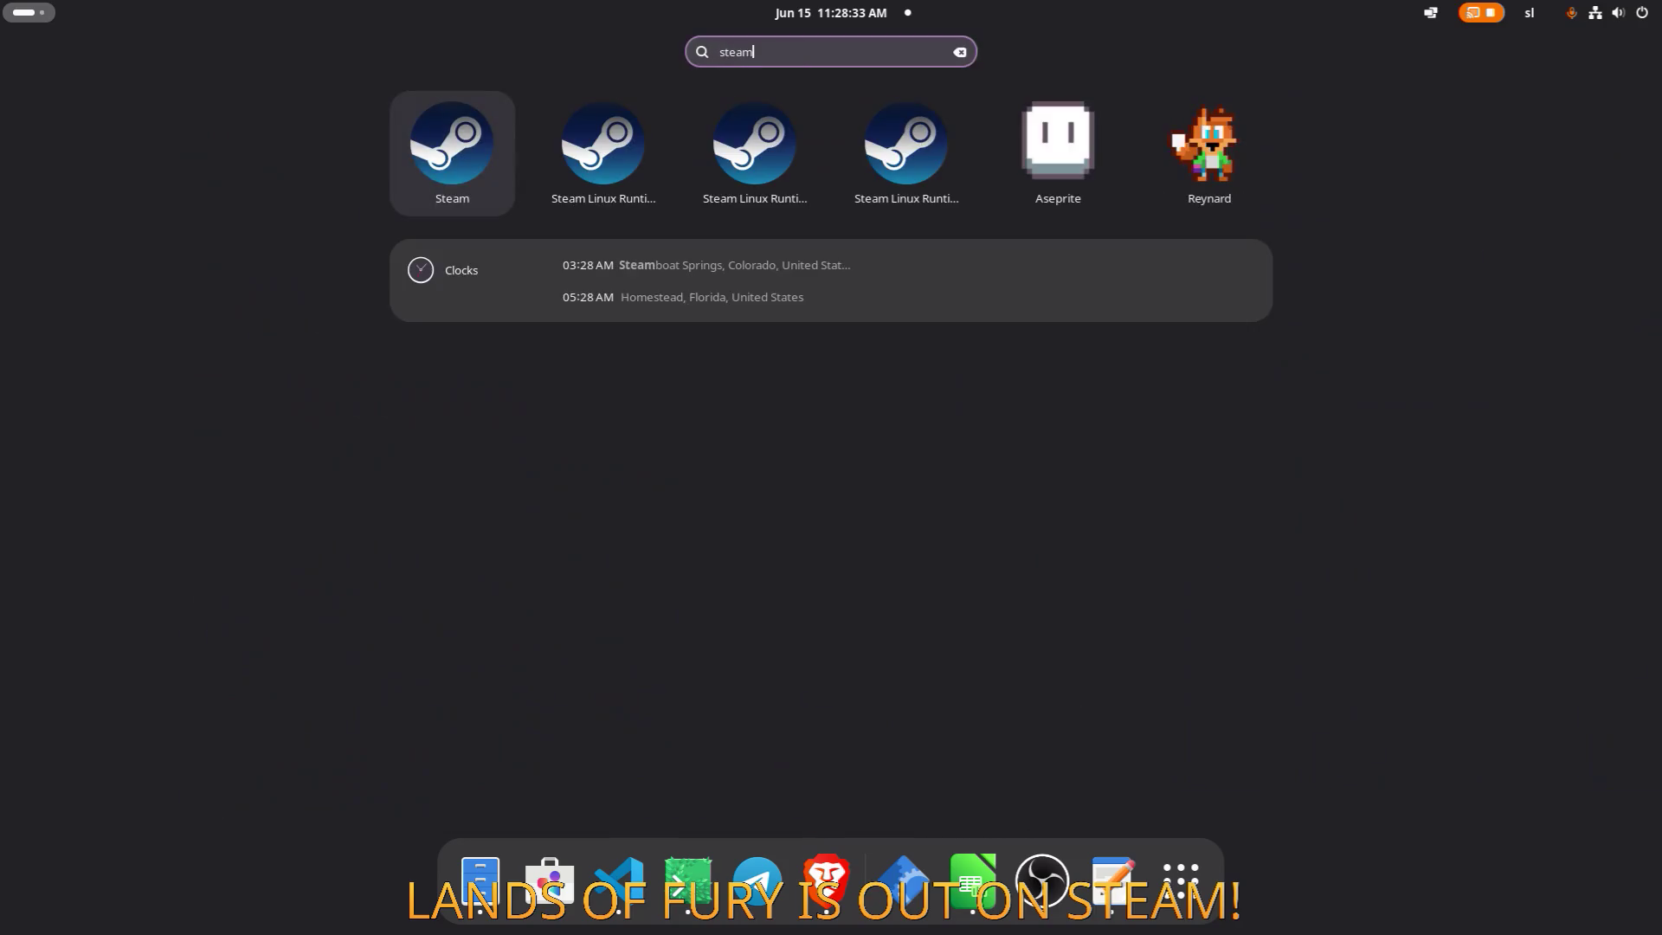
{"action": "key", "text": "Return"}
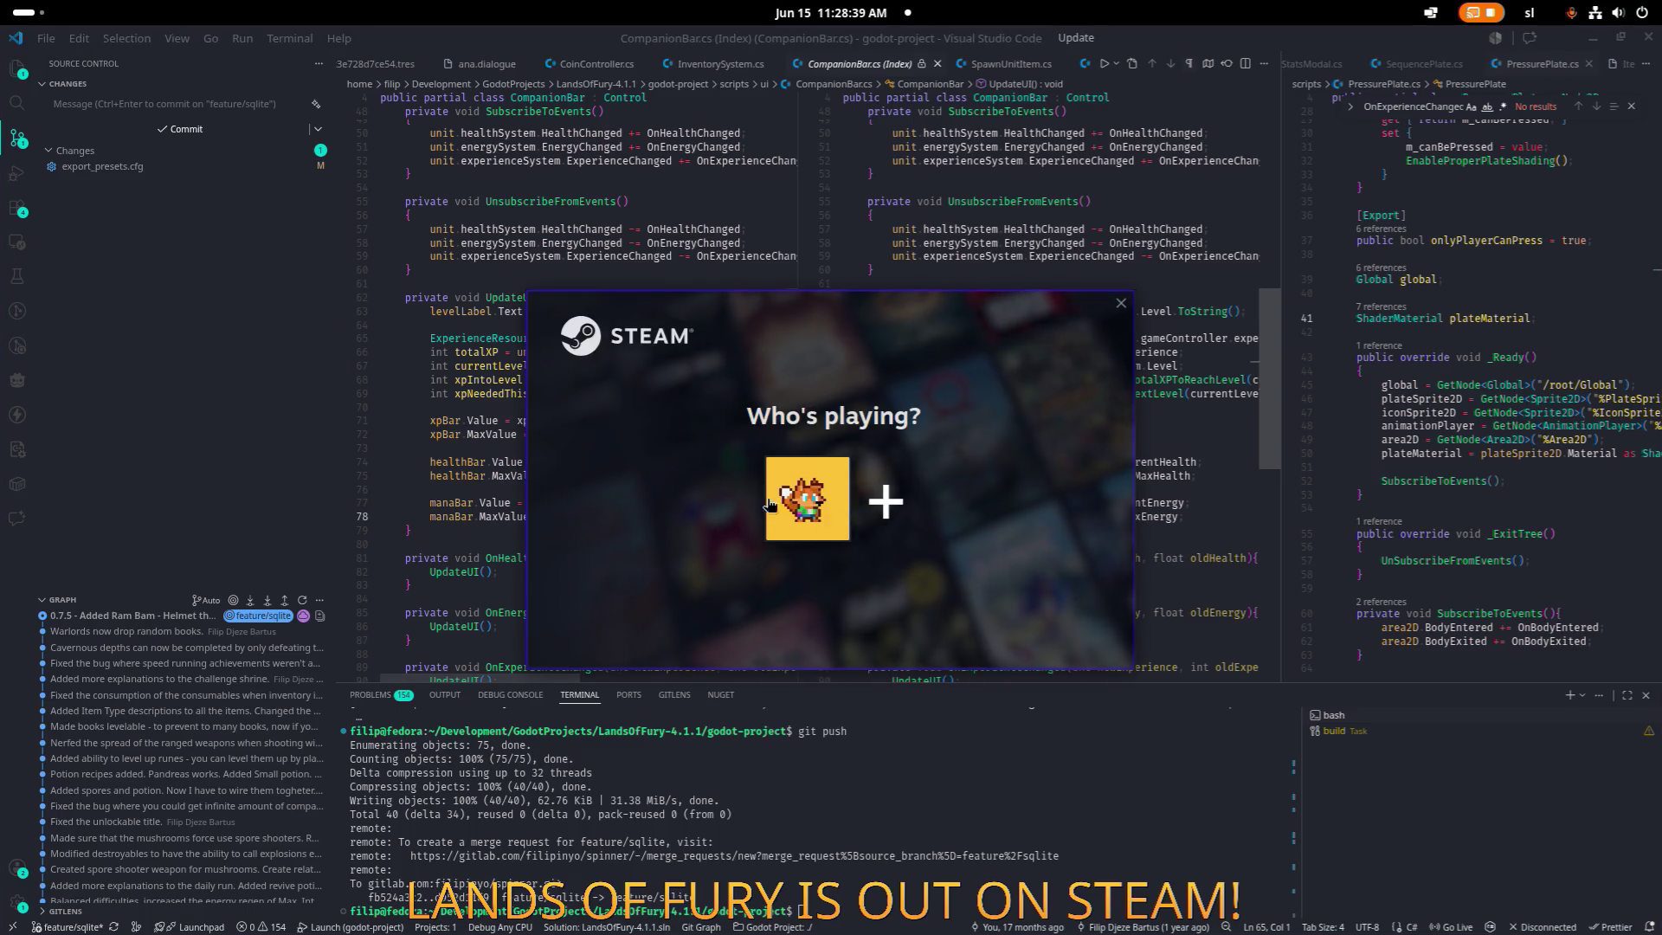
{"action": "left_click", "coordinate": [798, 506]}
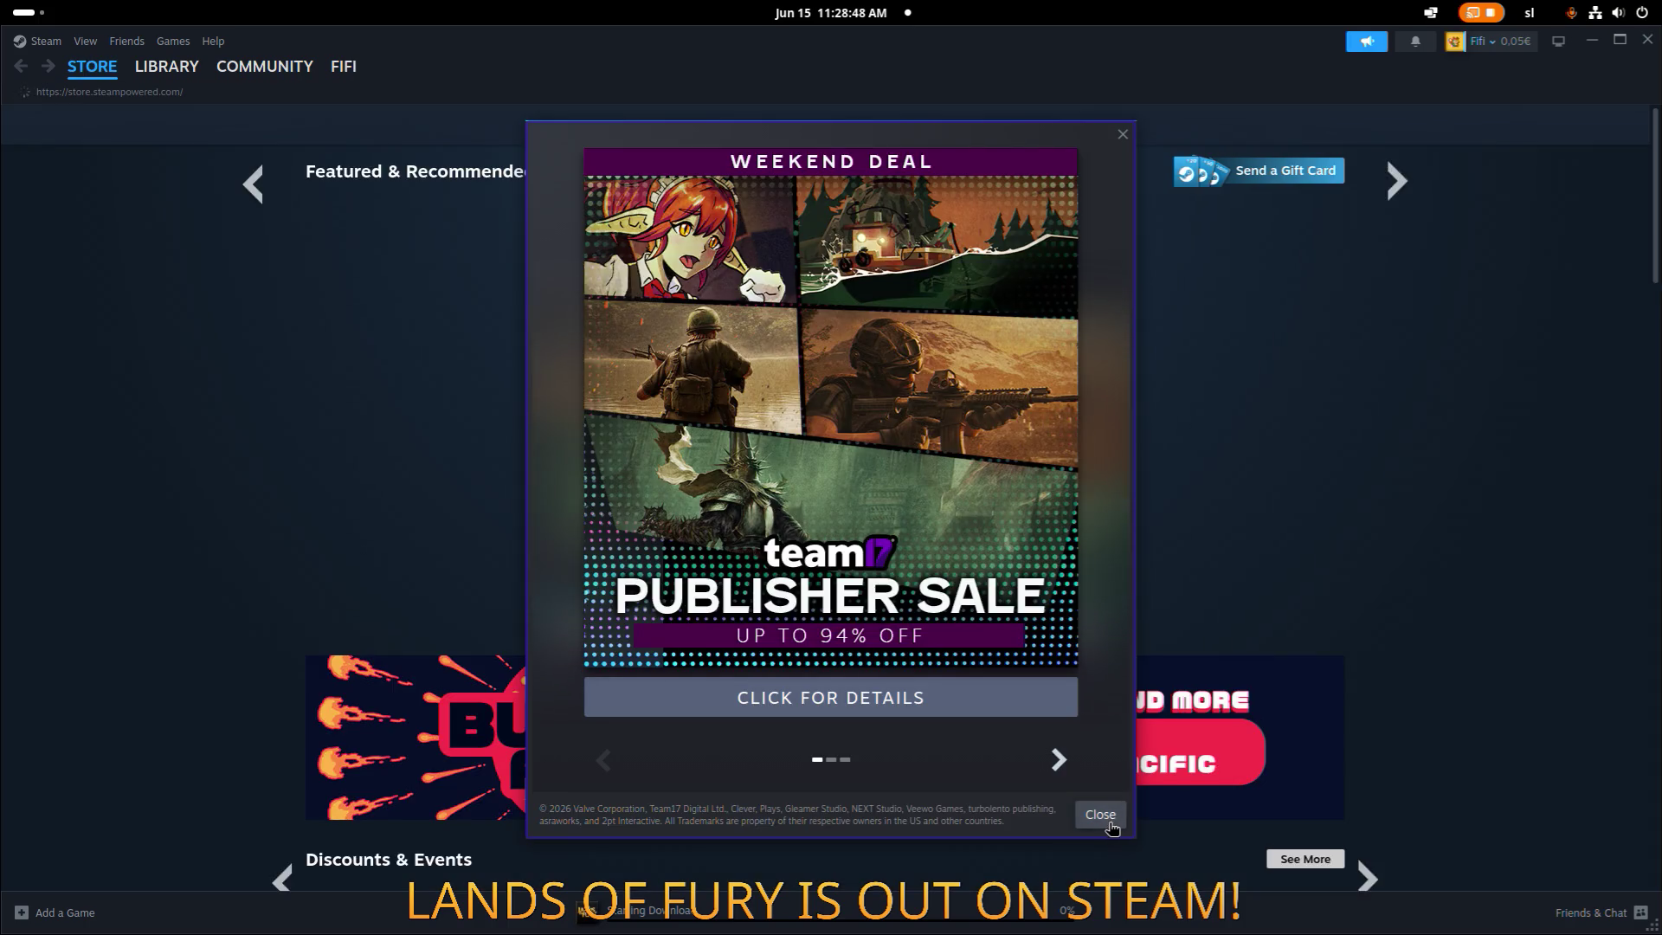
{"action": "left_click", "coordinate": [1104, 814]}
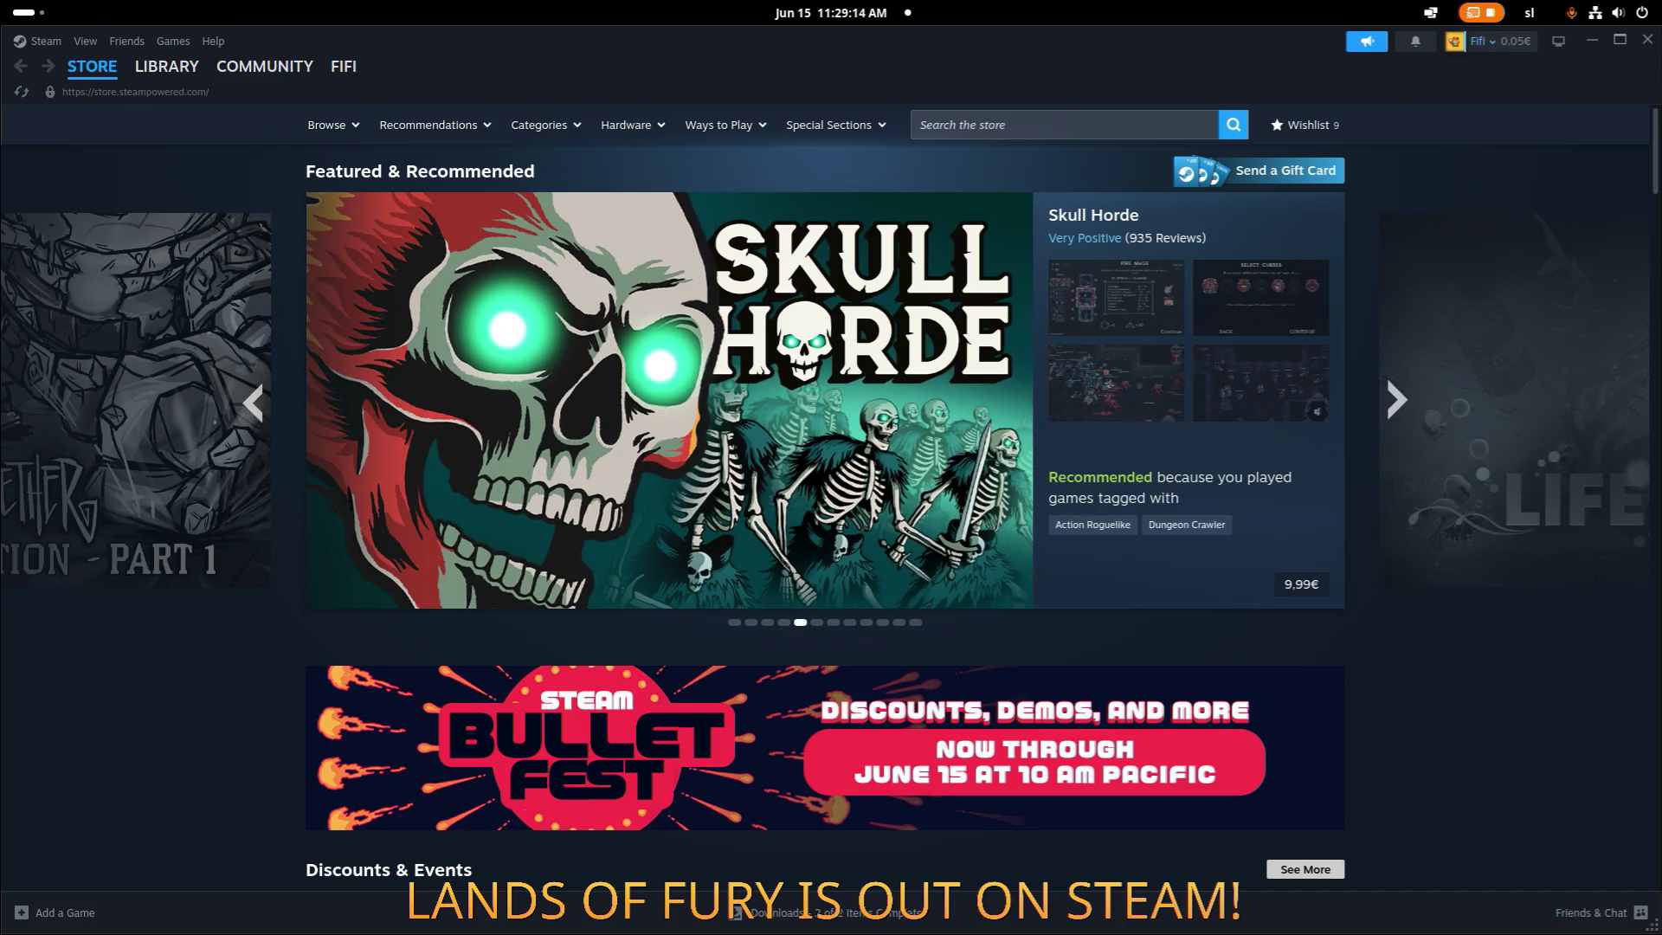
{"action": "mouse_move", "coordinate": [1027, 501]}
Play the Lands of Fury Playtest from Steam's Downloads page, reaching the Ver 0.7.5 main menu.
{"action": "left_click", "coordinate": [892, 914]}
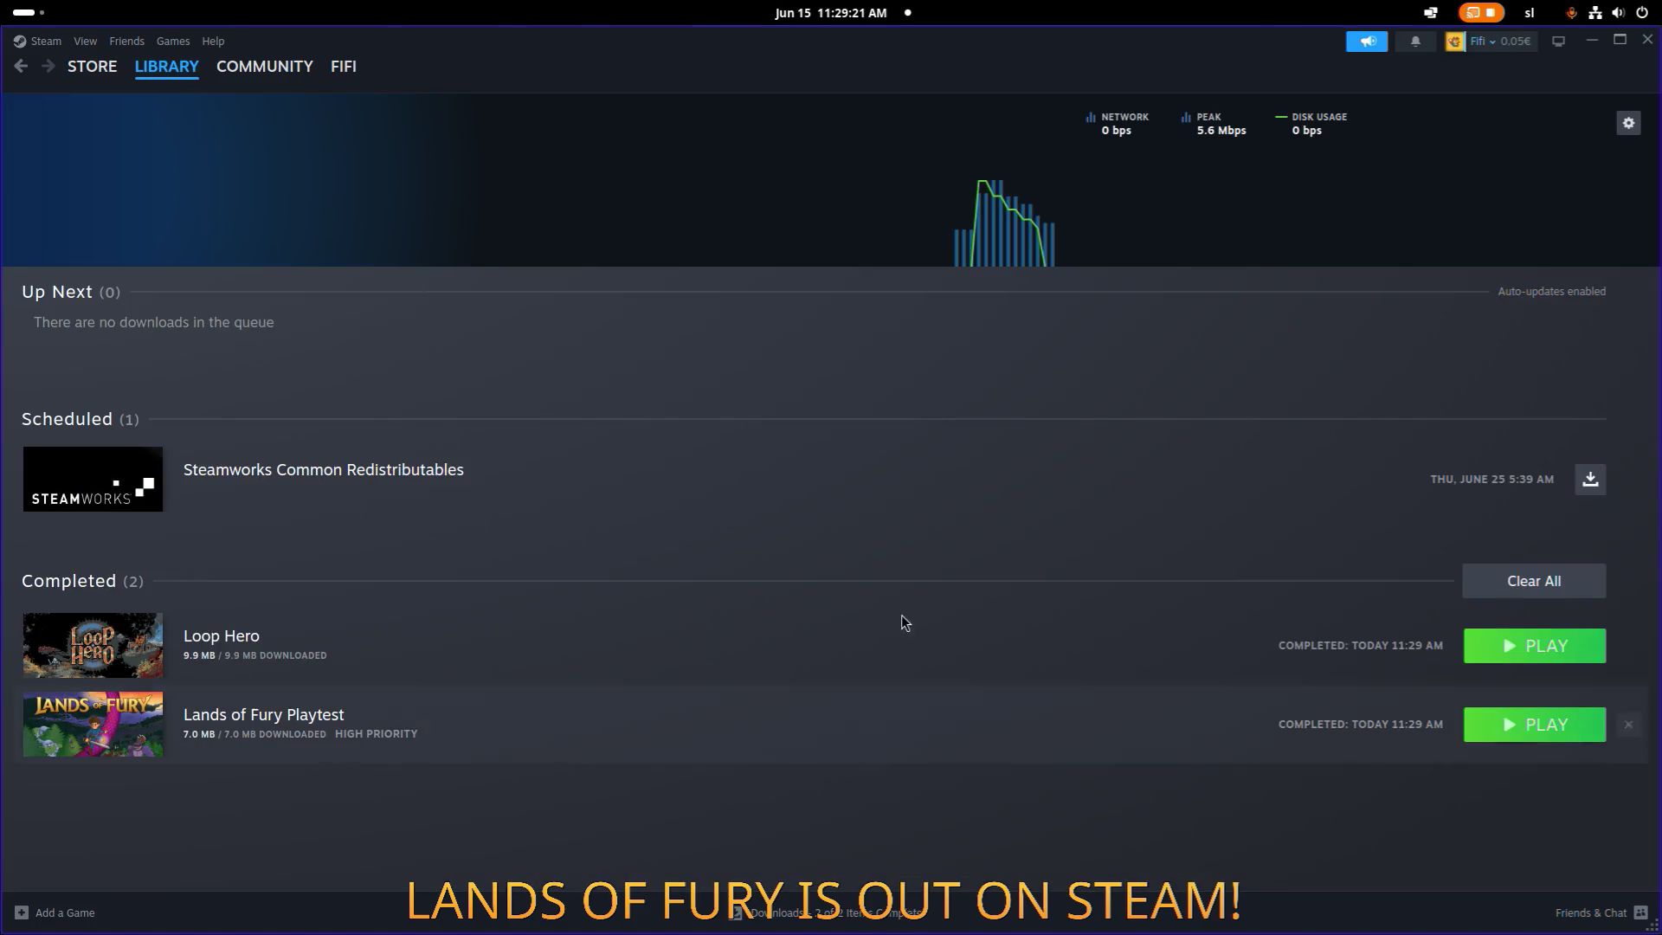
{"action": "left_click", "coordinate": [1548, 736]}
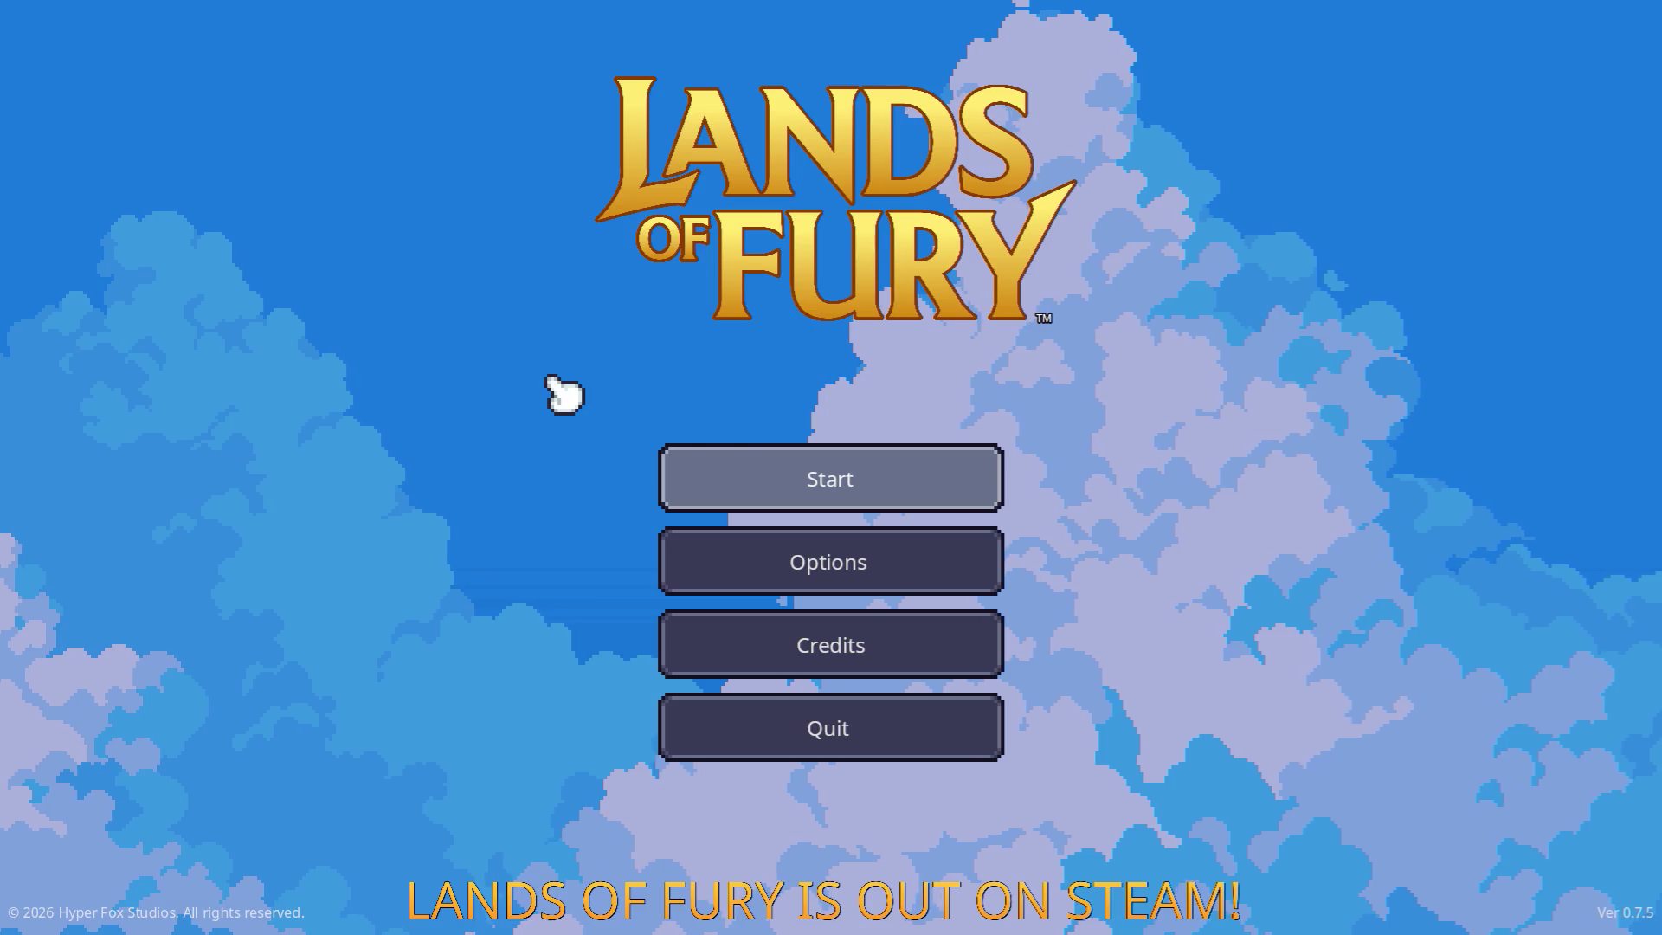
Load the first saved profile, enter the purple portal, and head up-left toward the campfire enemies.
{"action": "left_click", "coordinate": [905, 491]}
{"action": "left_click", "coordinate": [879, 482]}
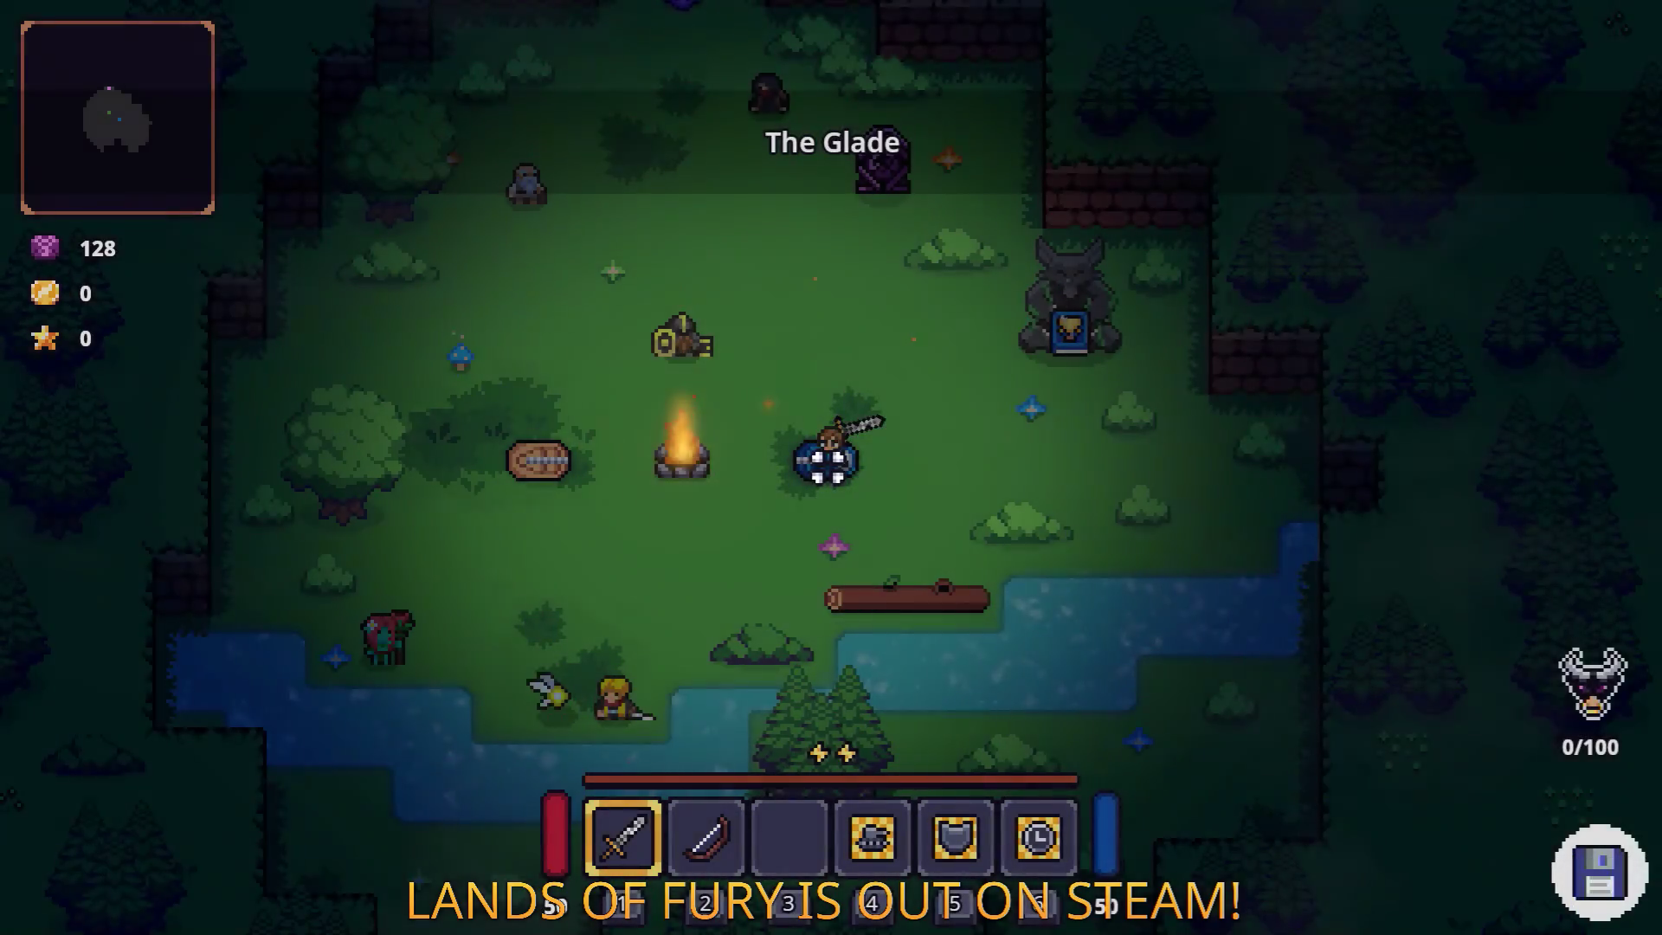
{"action": "key", "text": "w"}
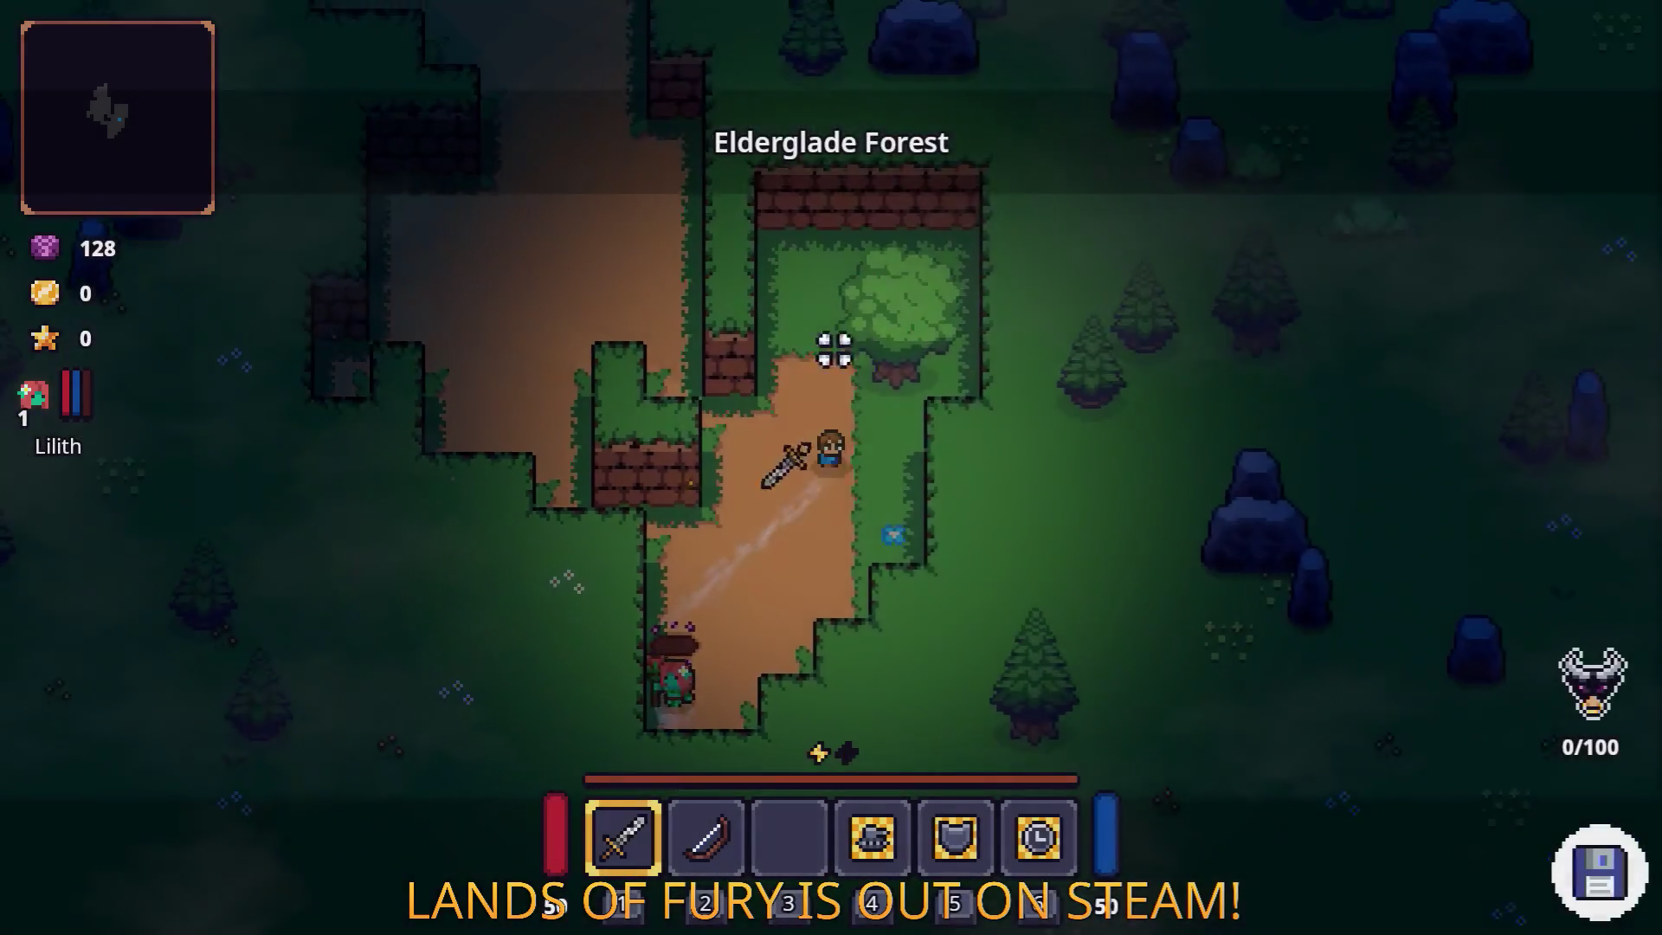
{"action": "key", "text": "w"}
{"action": "key", "text": "a"}
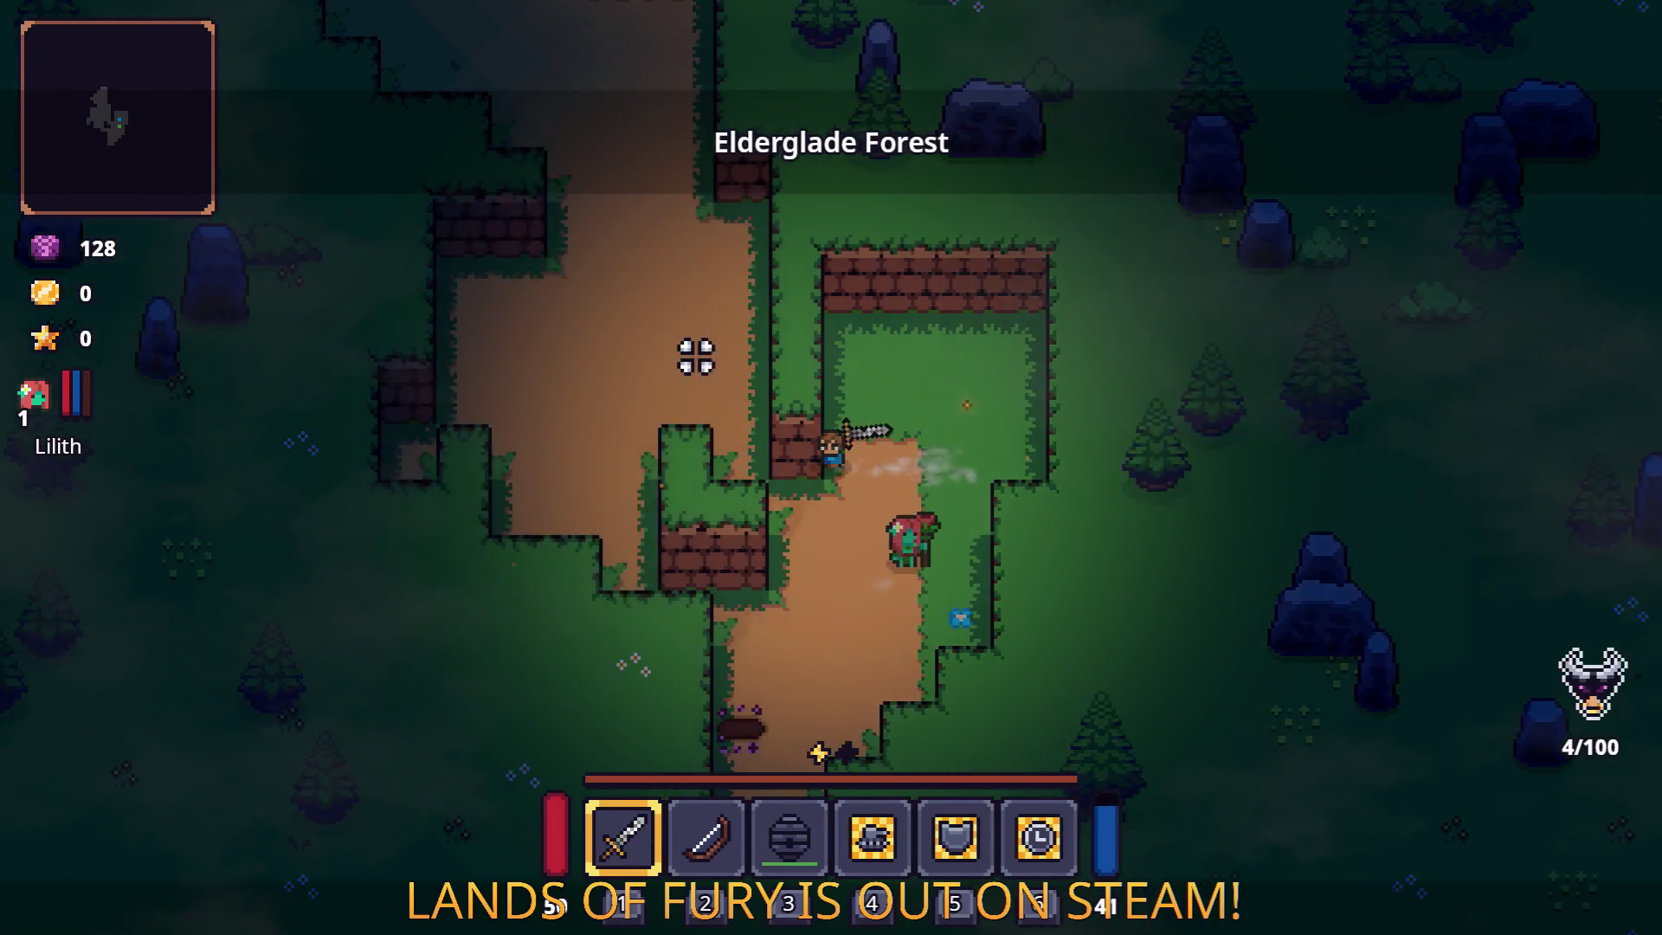
{"action": "key", "text": "w"}
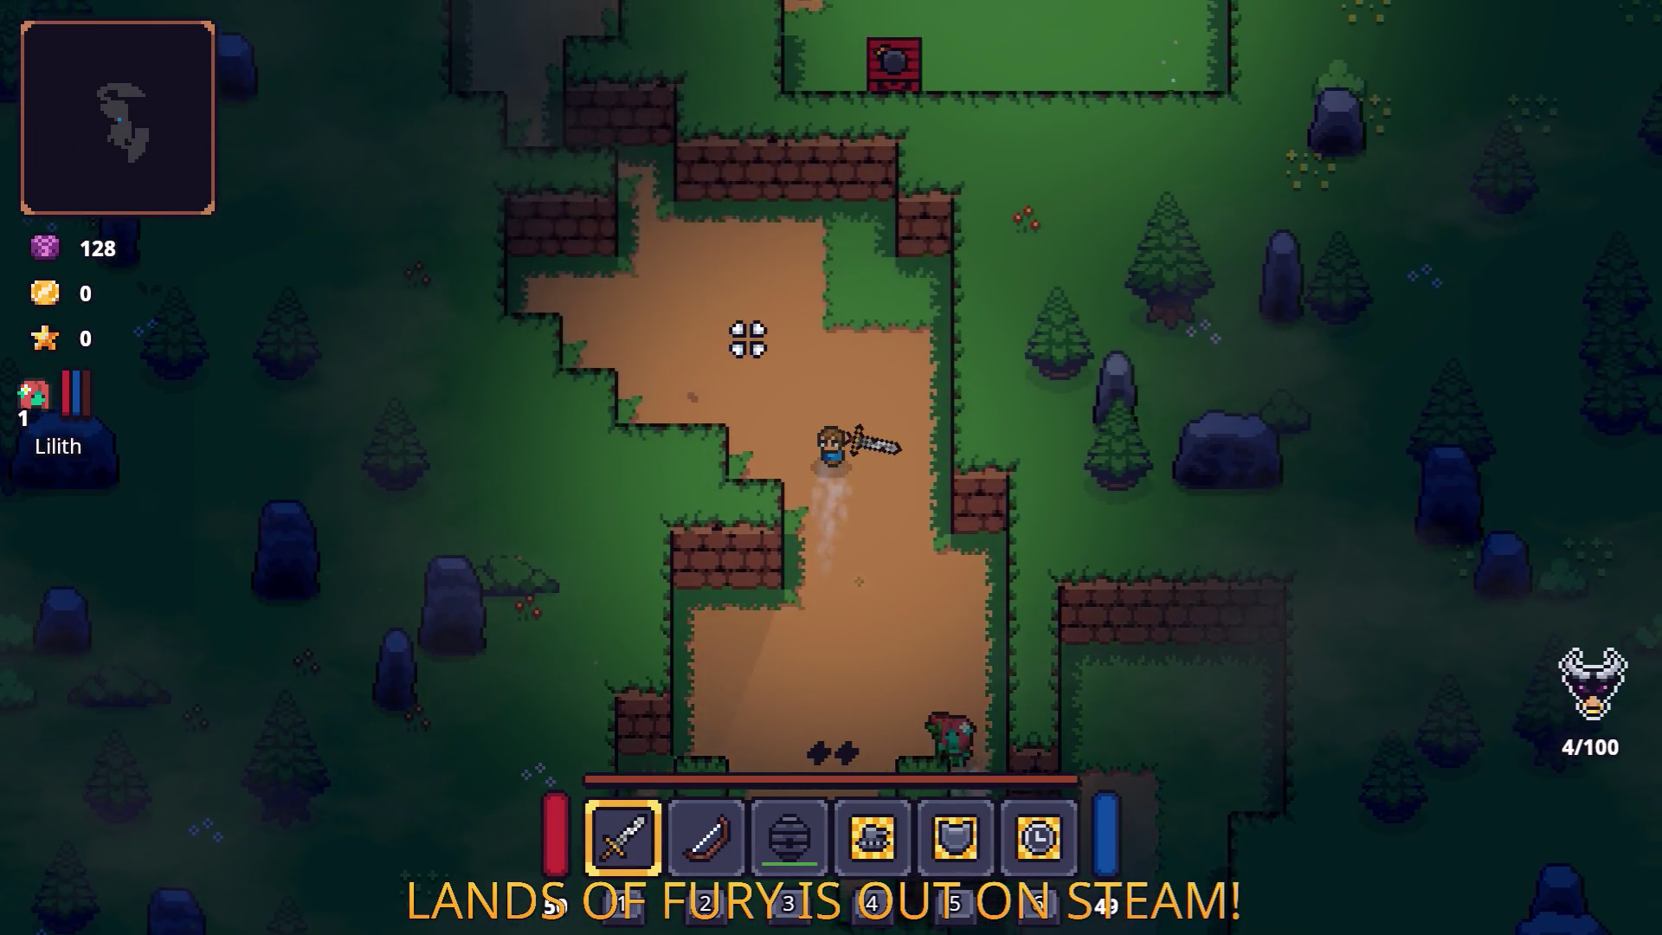
{"action": "key", "text": "w"}
{"action": "key", "text": "a"}
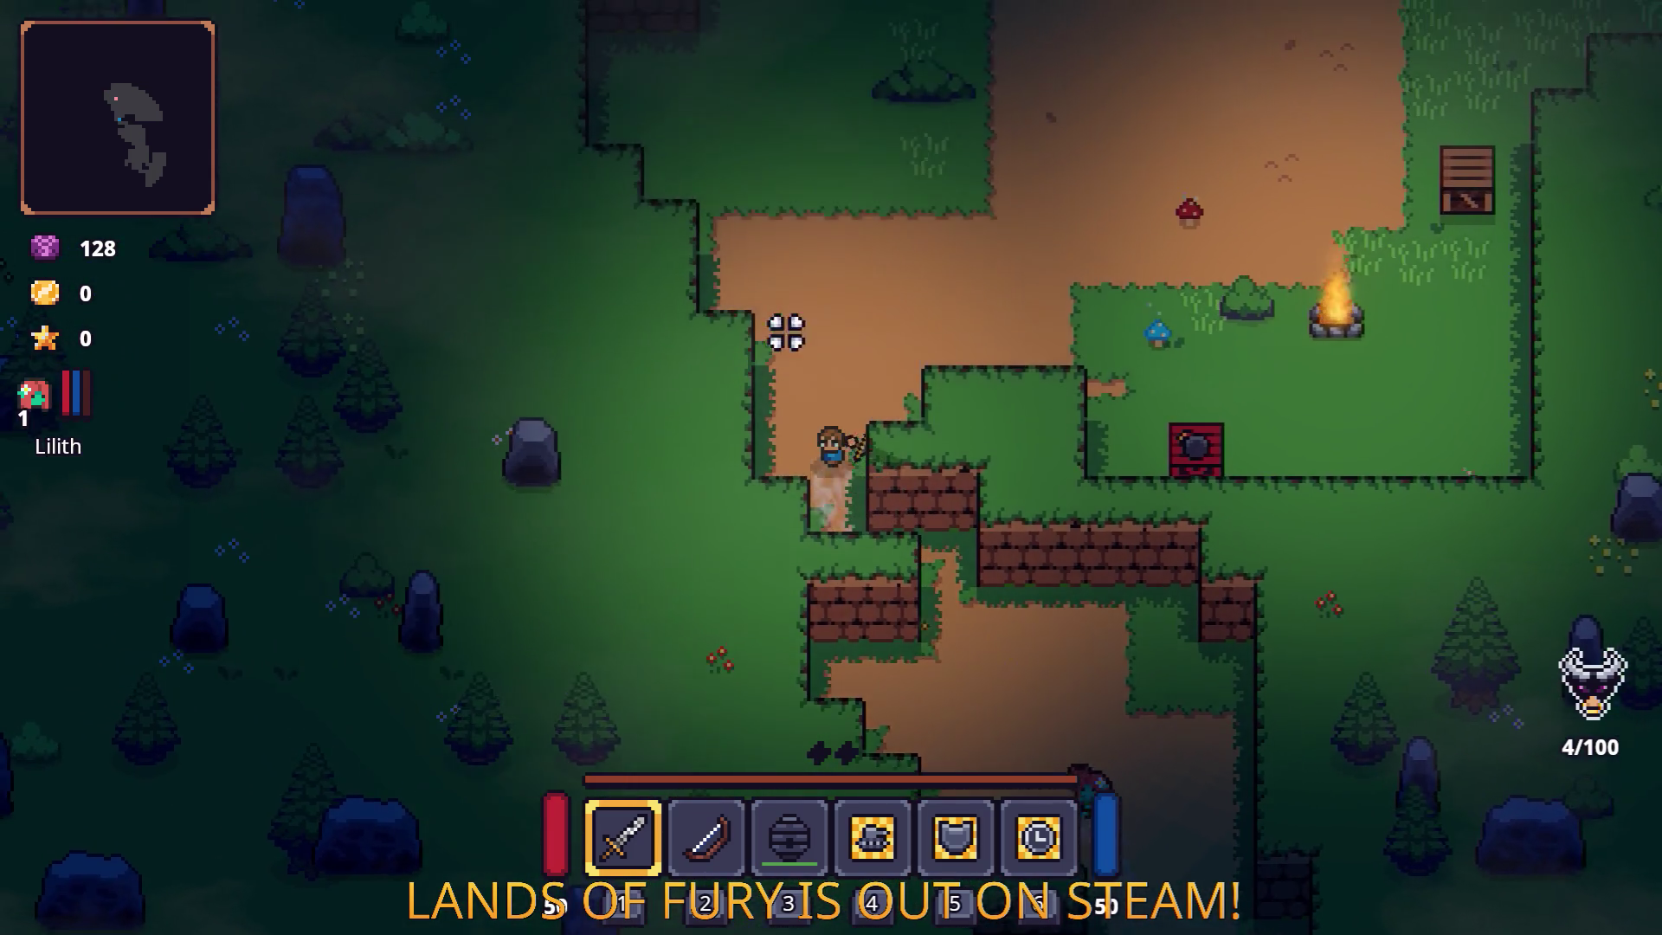
{"action": "key", "text": "w"}
{"action": "key", "text": "d"}
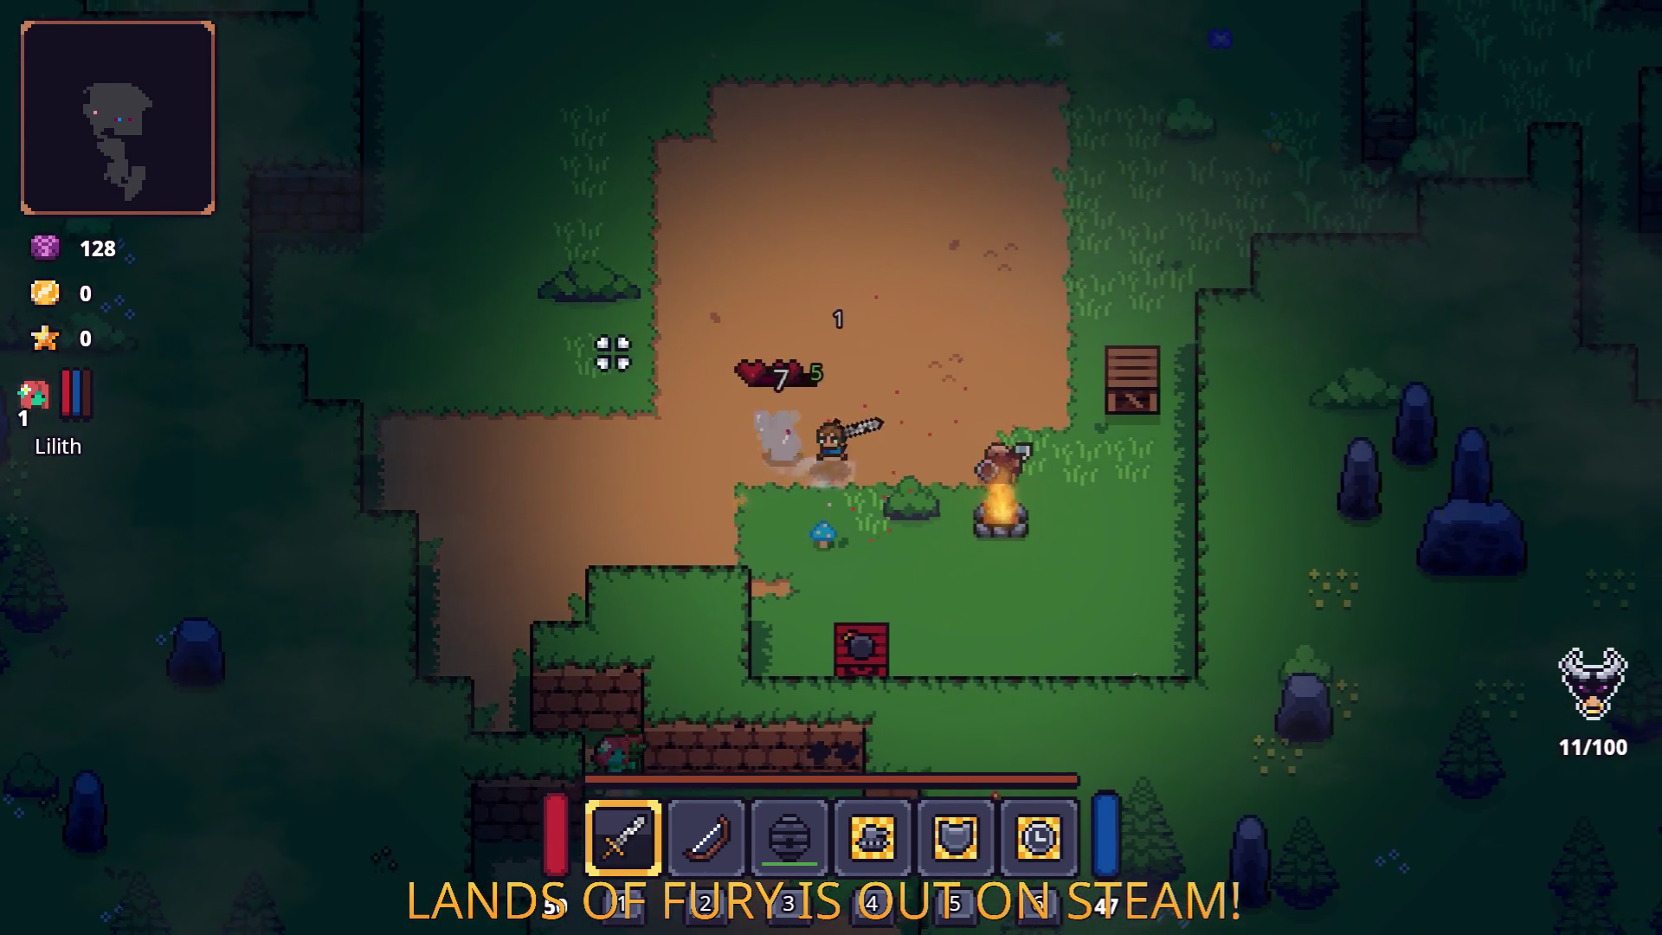
{"action": "key", "text": "d"}
Slash the enemies by the campfire until they die, then destroy the campfire.
{"action": "left_click", "coordinate": [606, 439]}
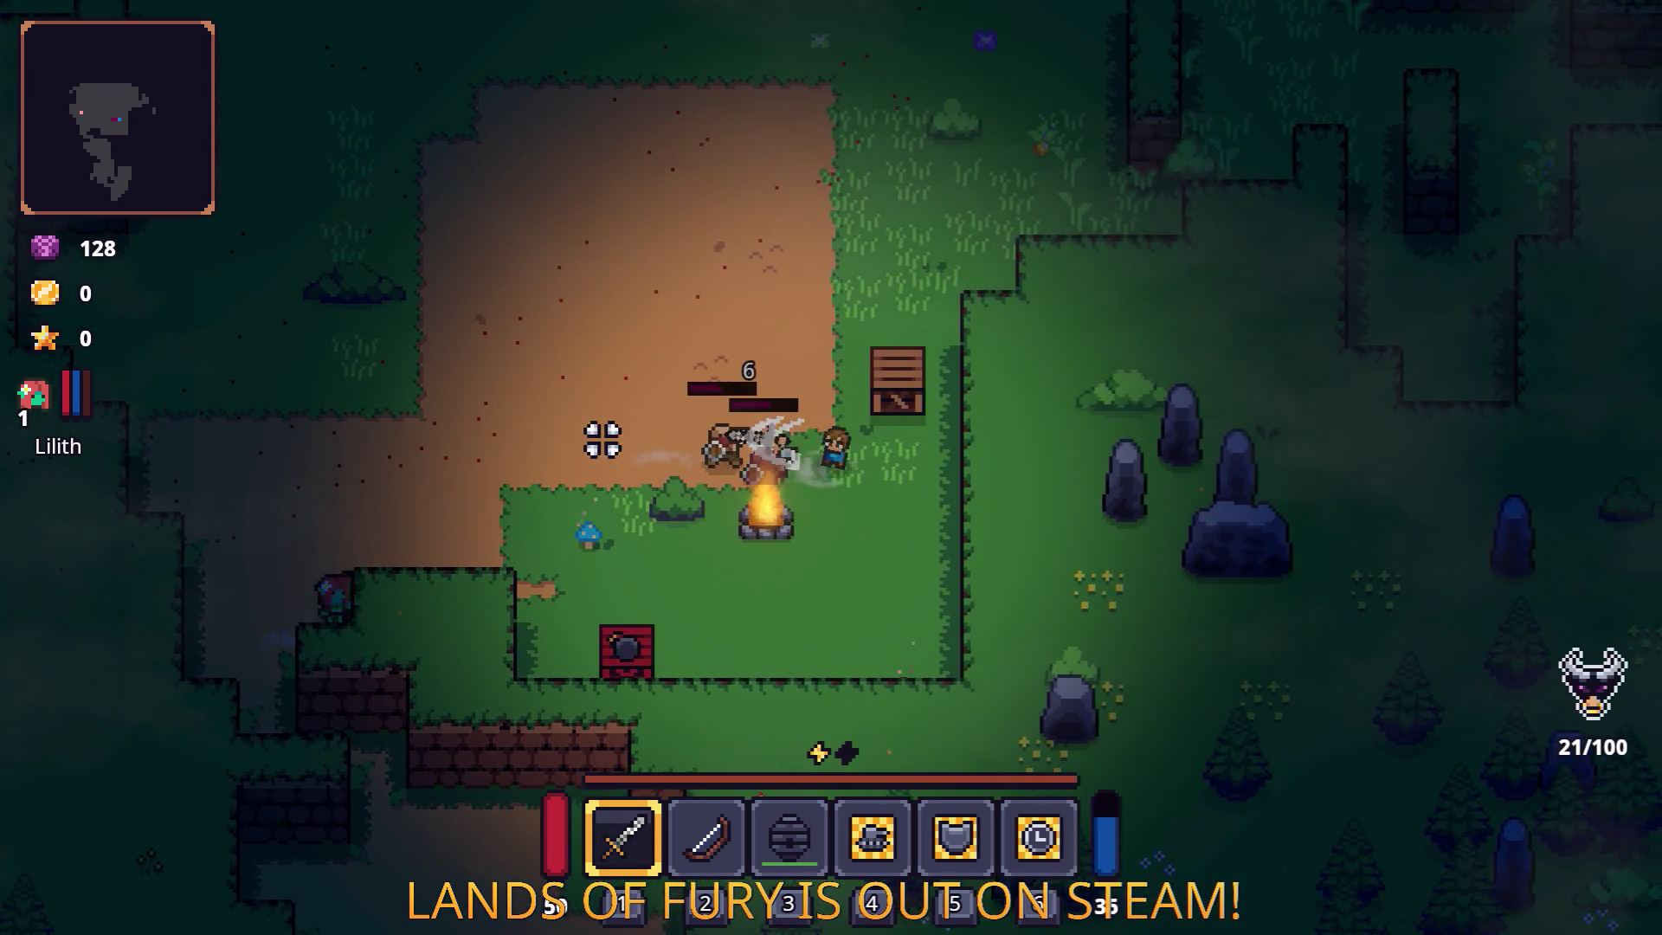
{"action": "left_click", "coordinate": [623, 438]}
{"action": "key", "text": "d"}
{"action": "key", "text": "w"}
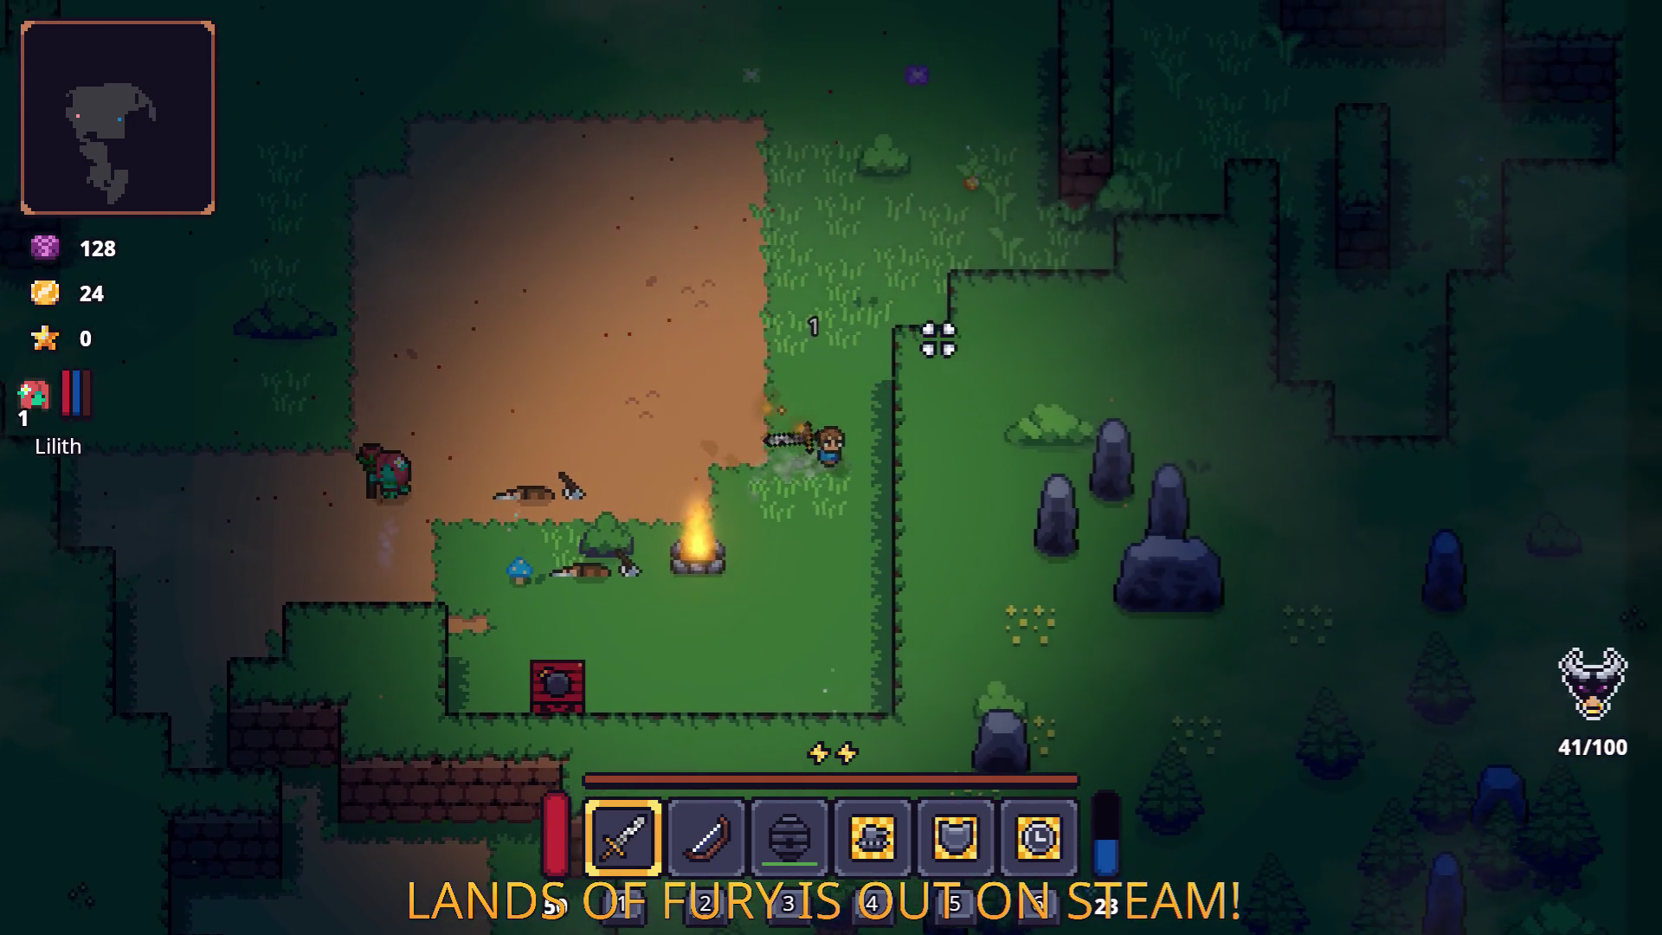
{"action": "key", "text": "s"}
{"action": "key", "text": "a"}
{"action": "left_click", "coordinate": [620, 482]}
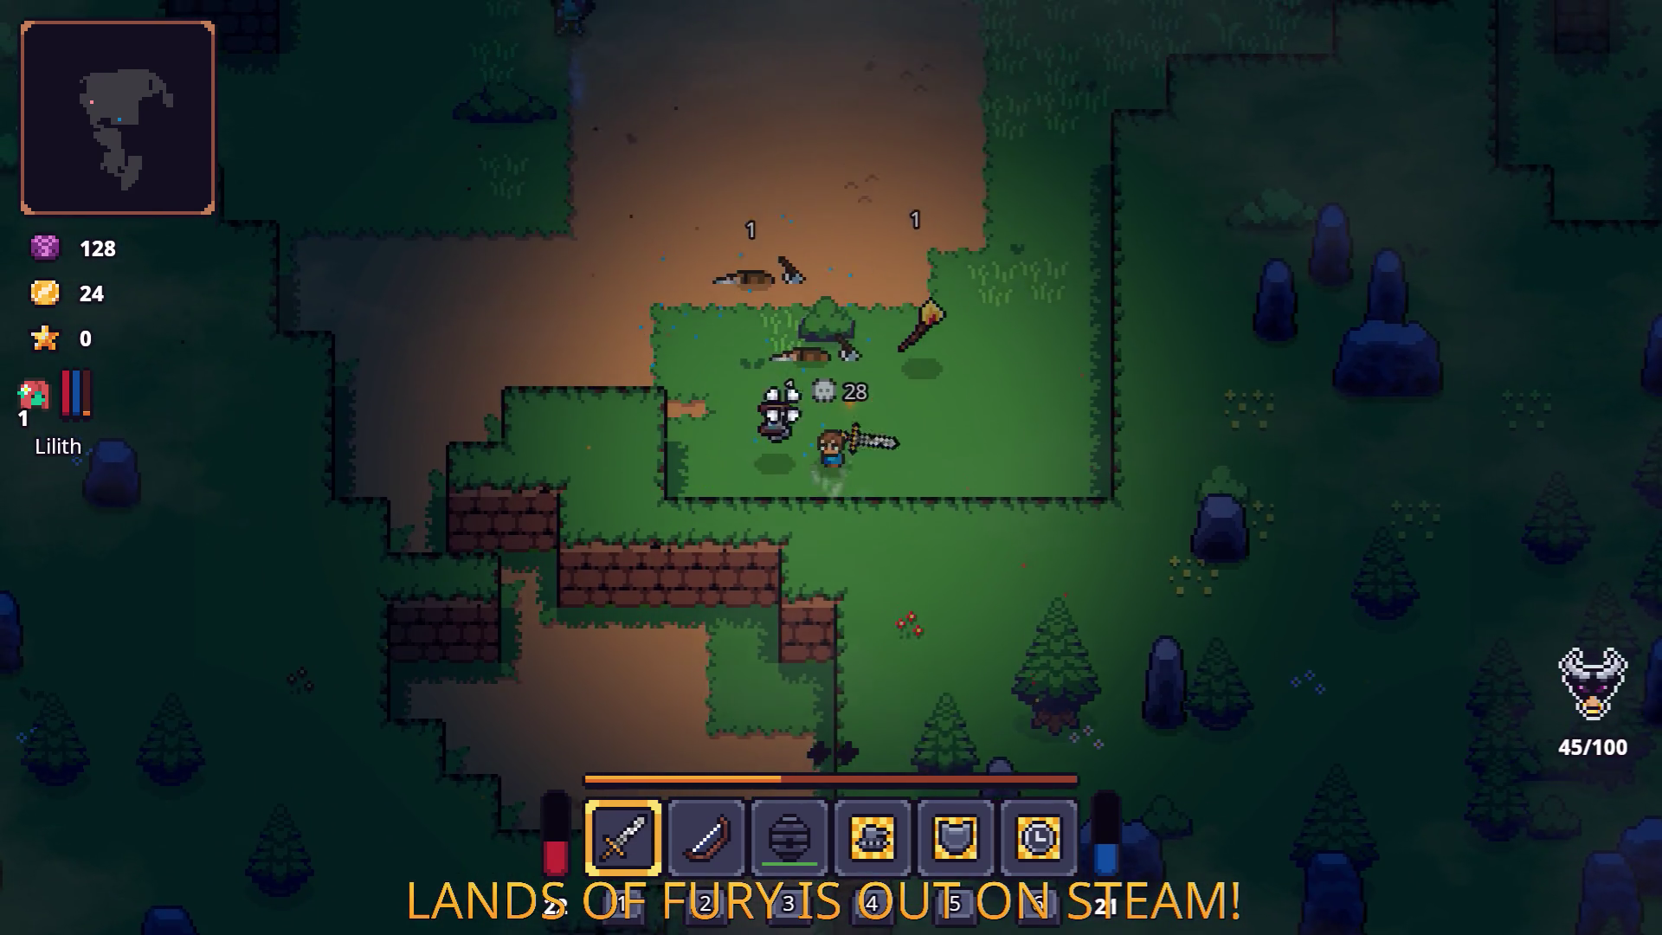
Walk north past the chest and east toward the lake, fighting among the enemies.
{"action": "key", "text": "w"}
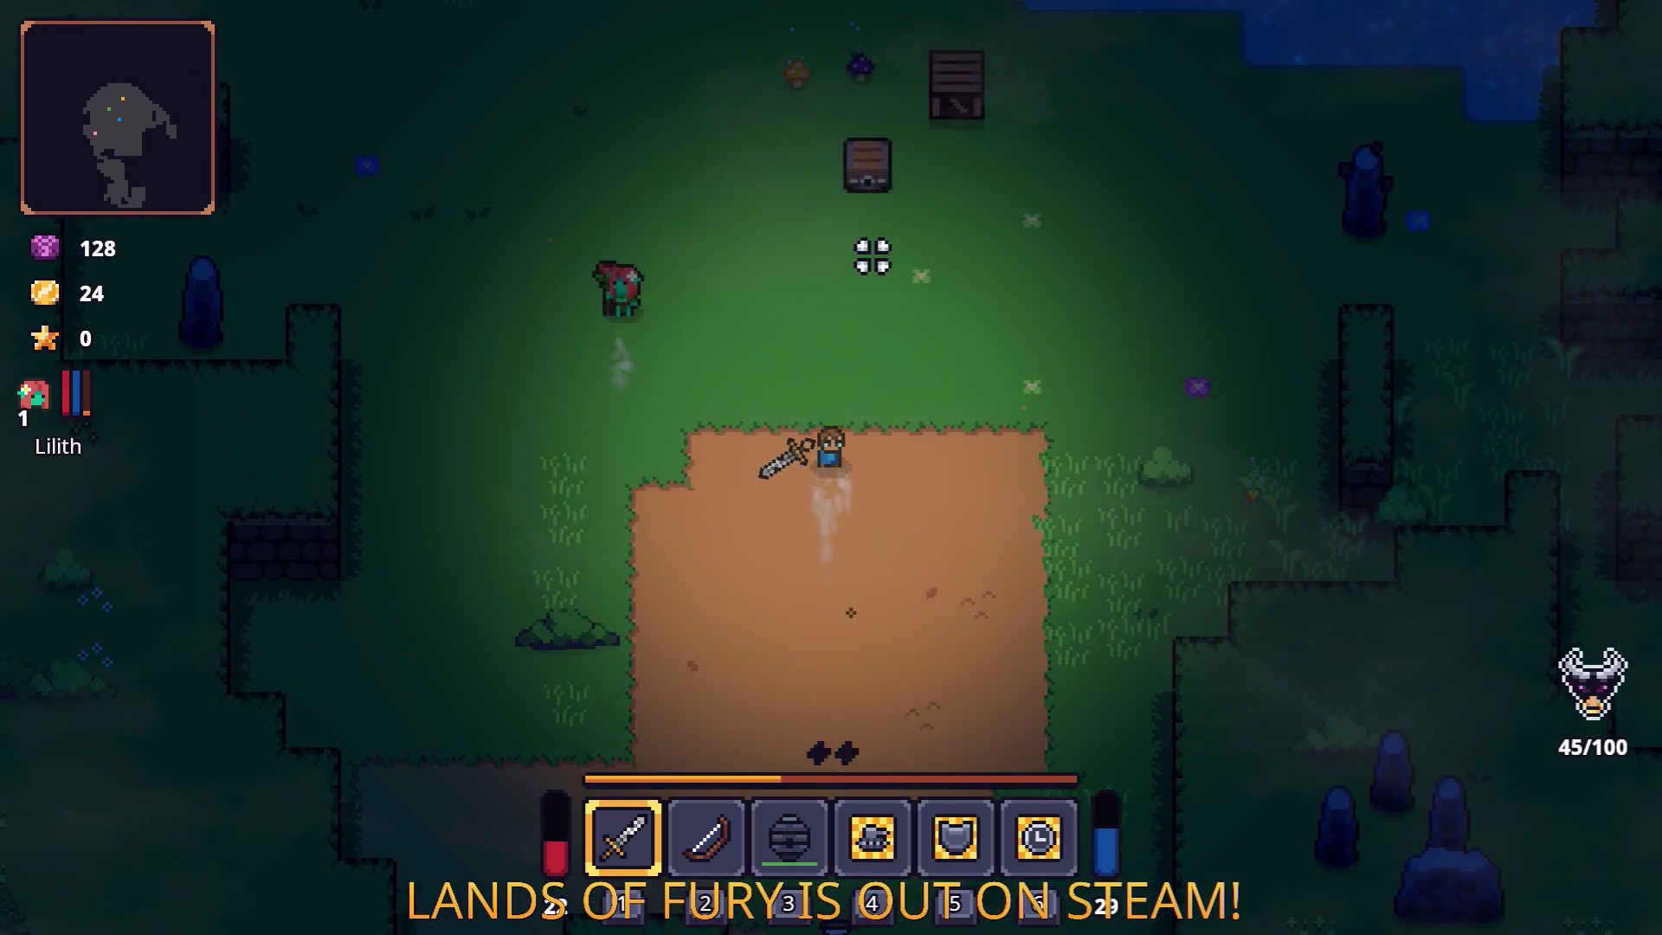
{"action": "key", "text": "w"}
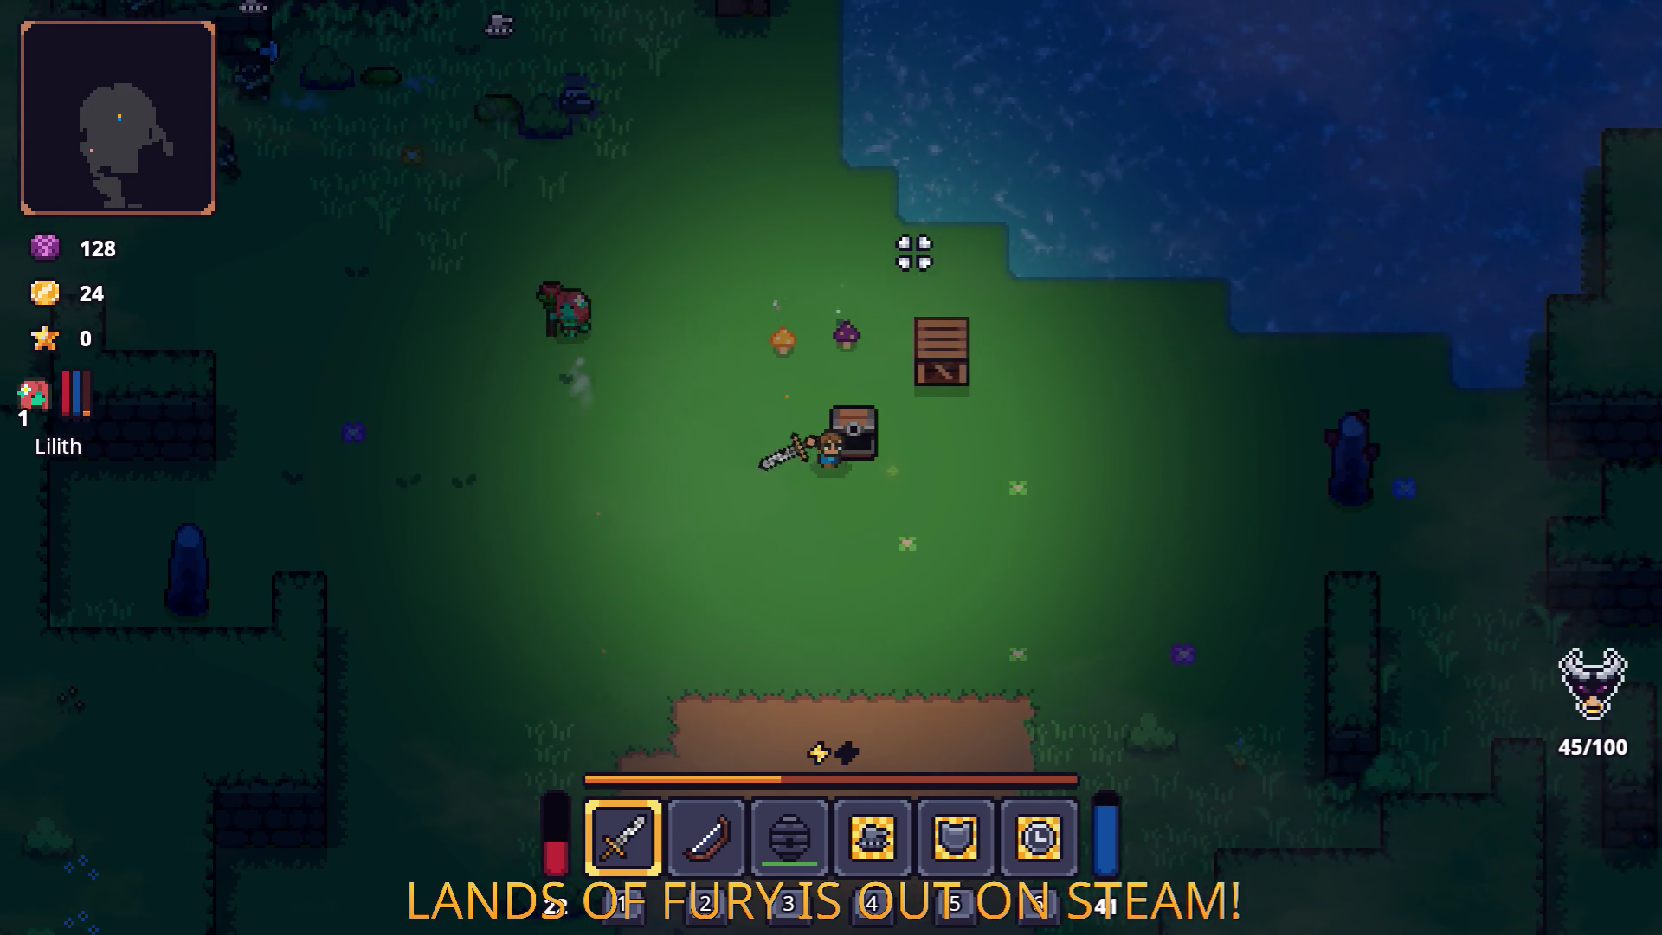
{"action": "key", "text": "w"}
{"action": "key", "text": "a"}
{"action": "key", "text": "a"}
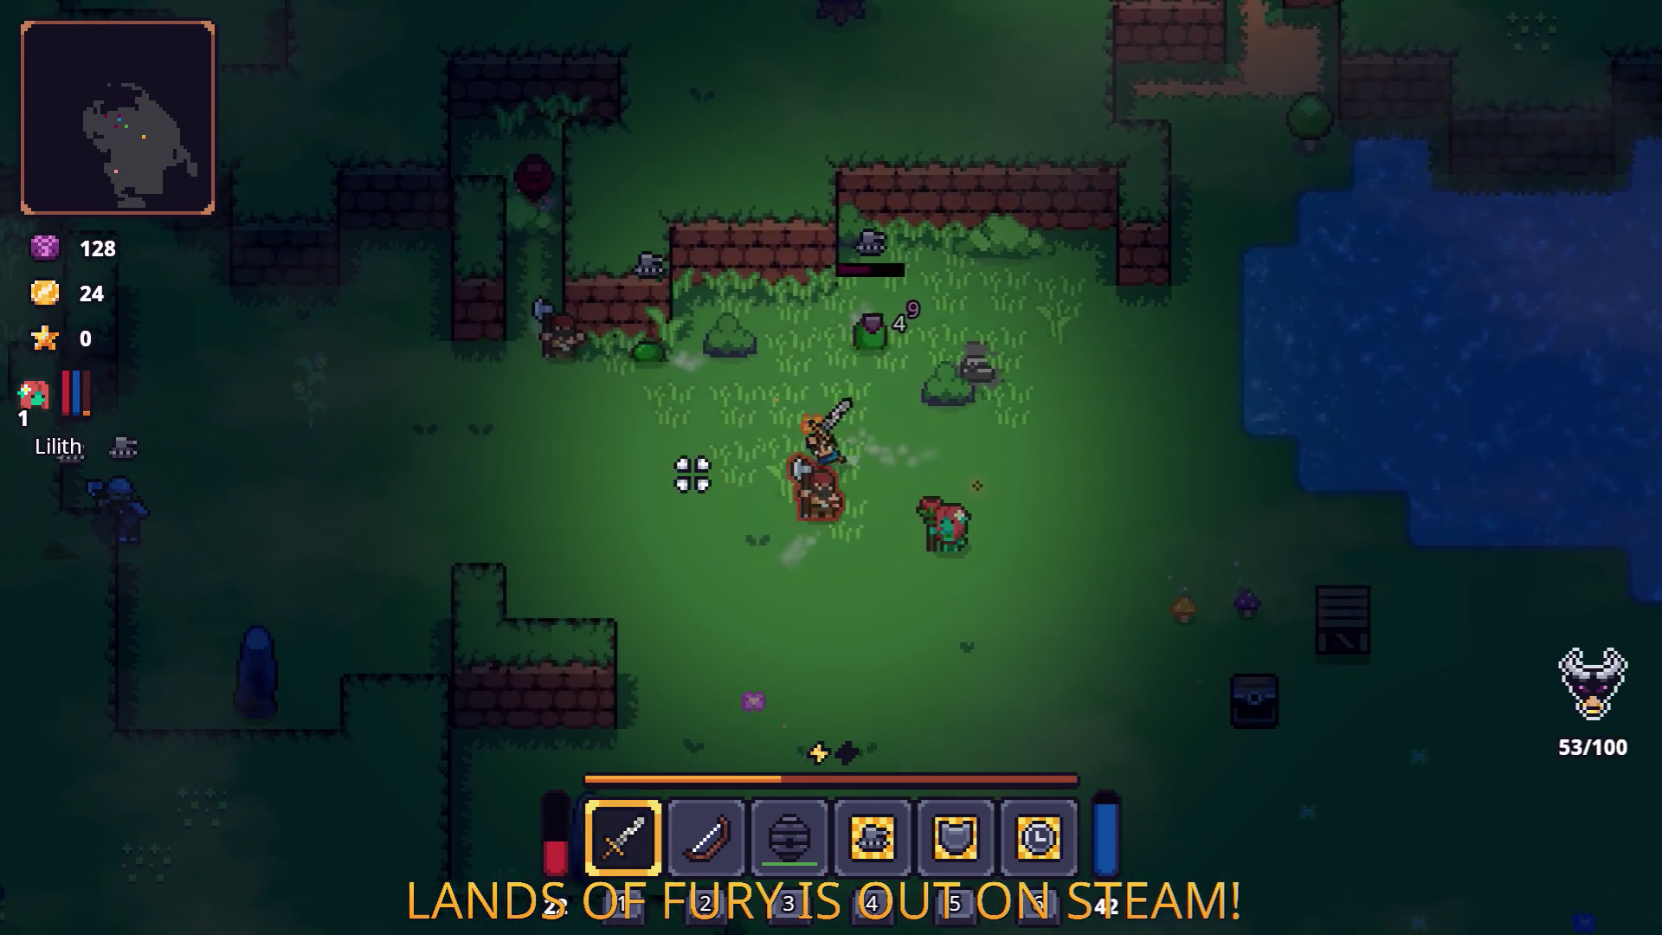
{"action": "key", "text": "d"}
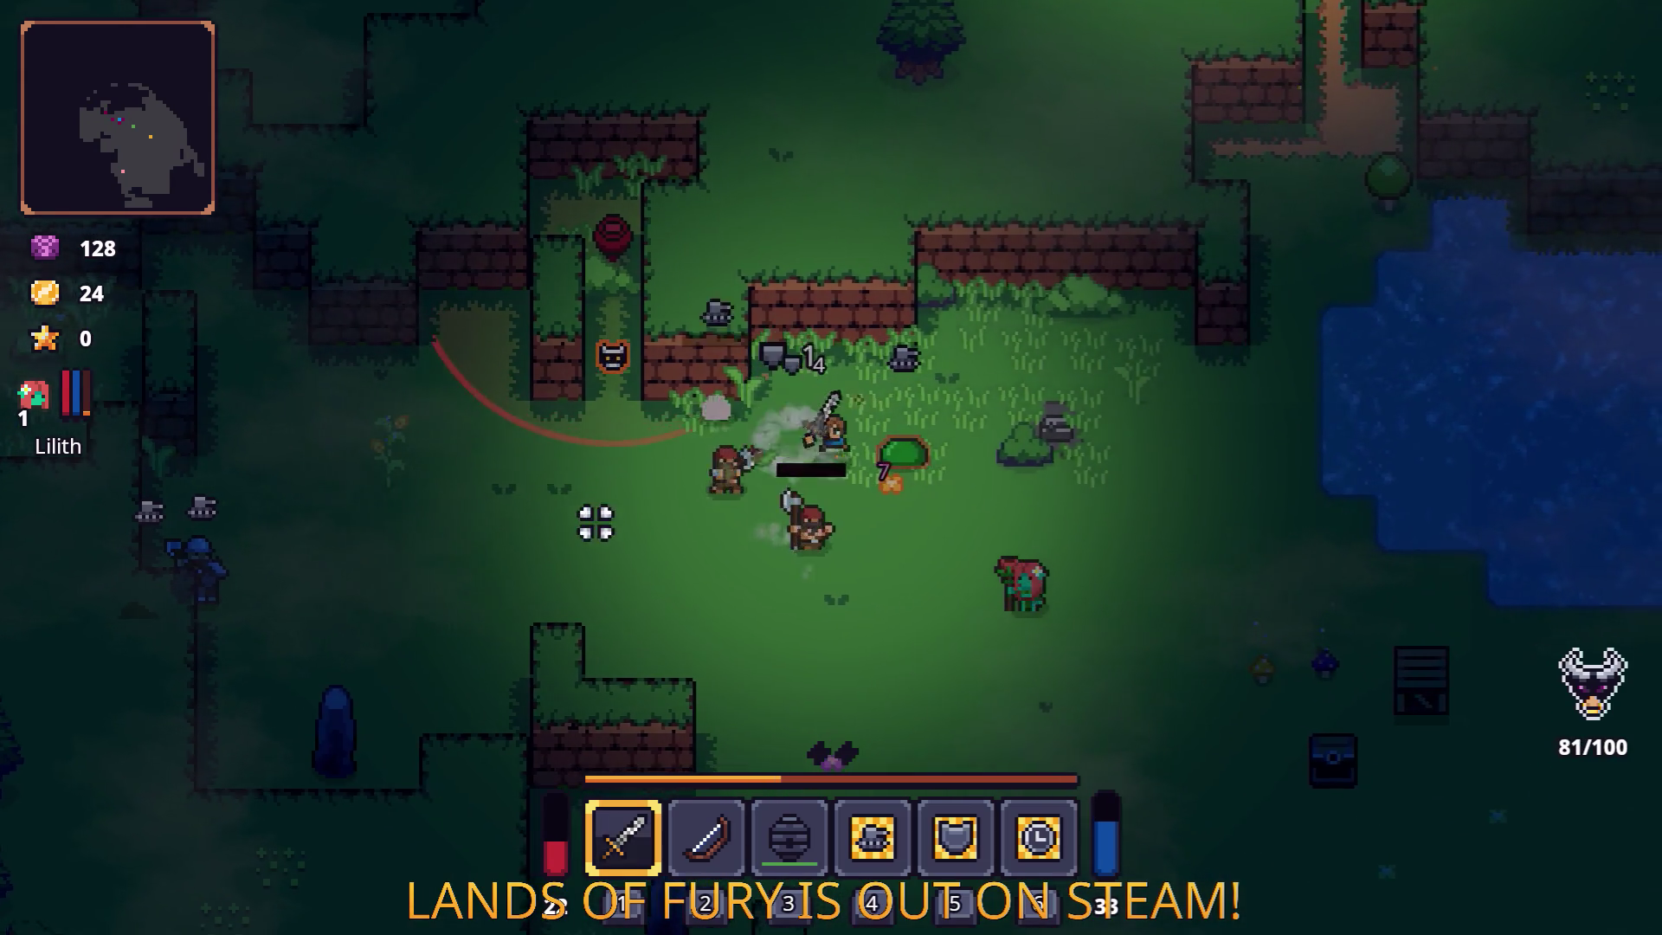
{"action": "key", "text": "d"}
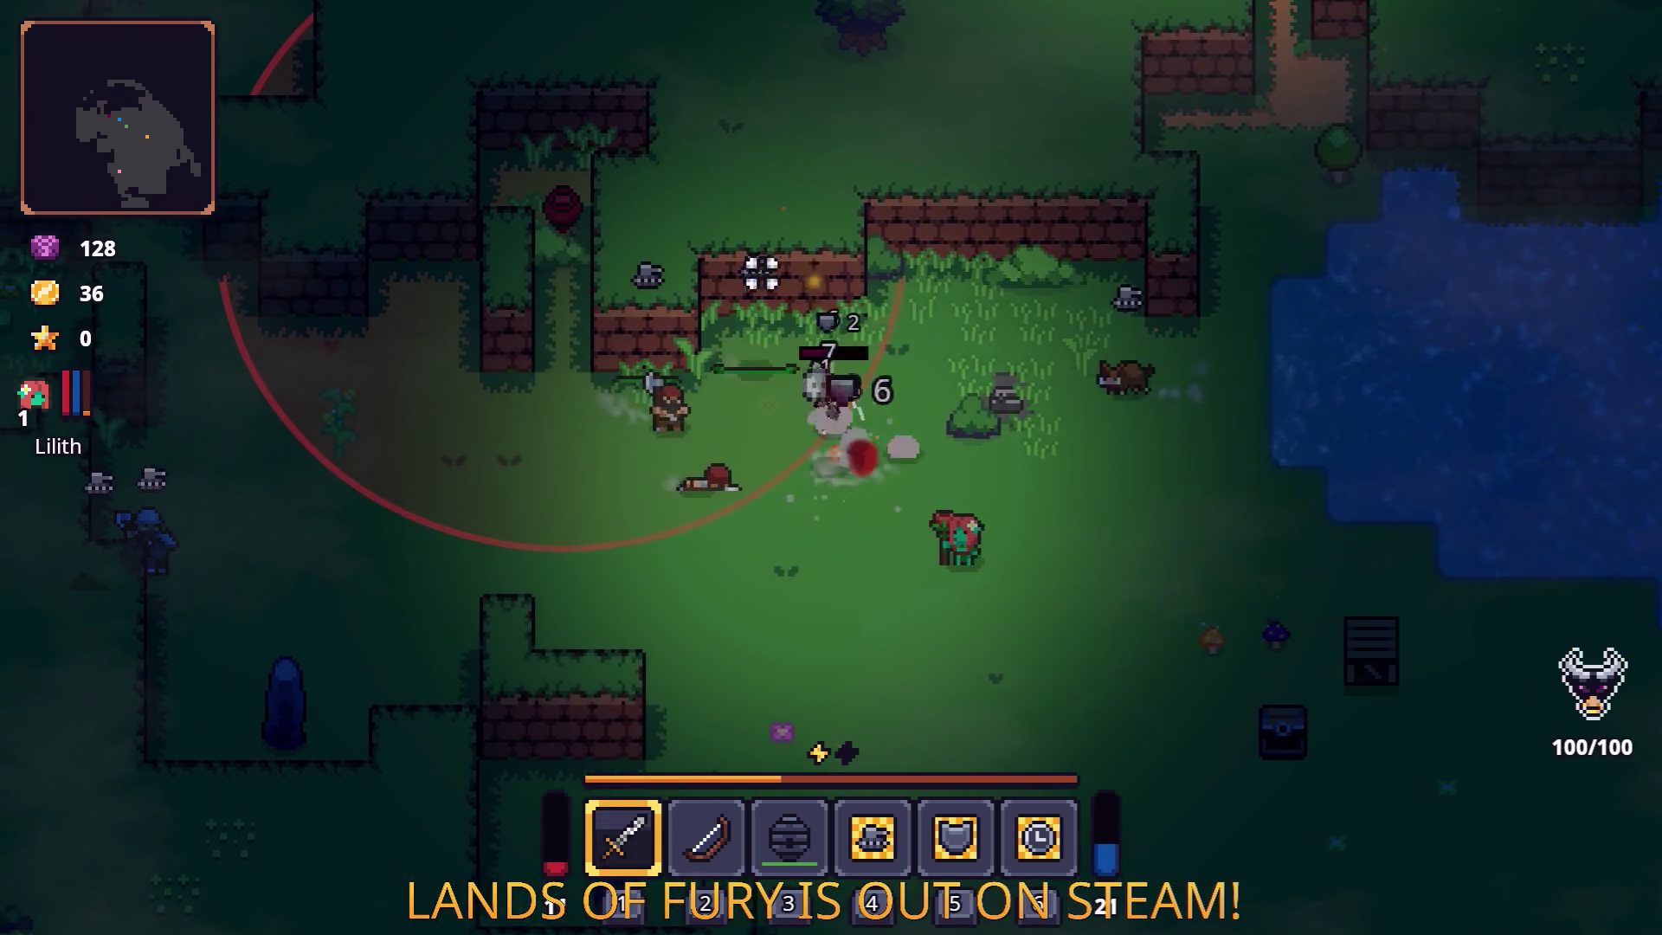
{"action": "key", "text": "w"}
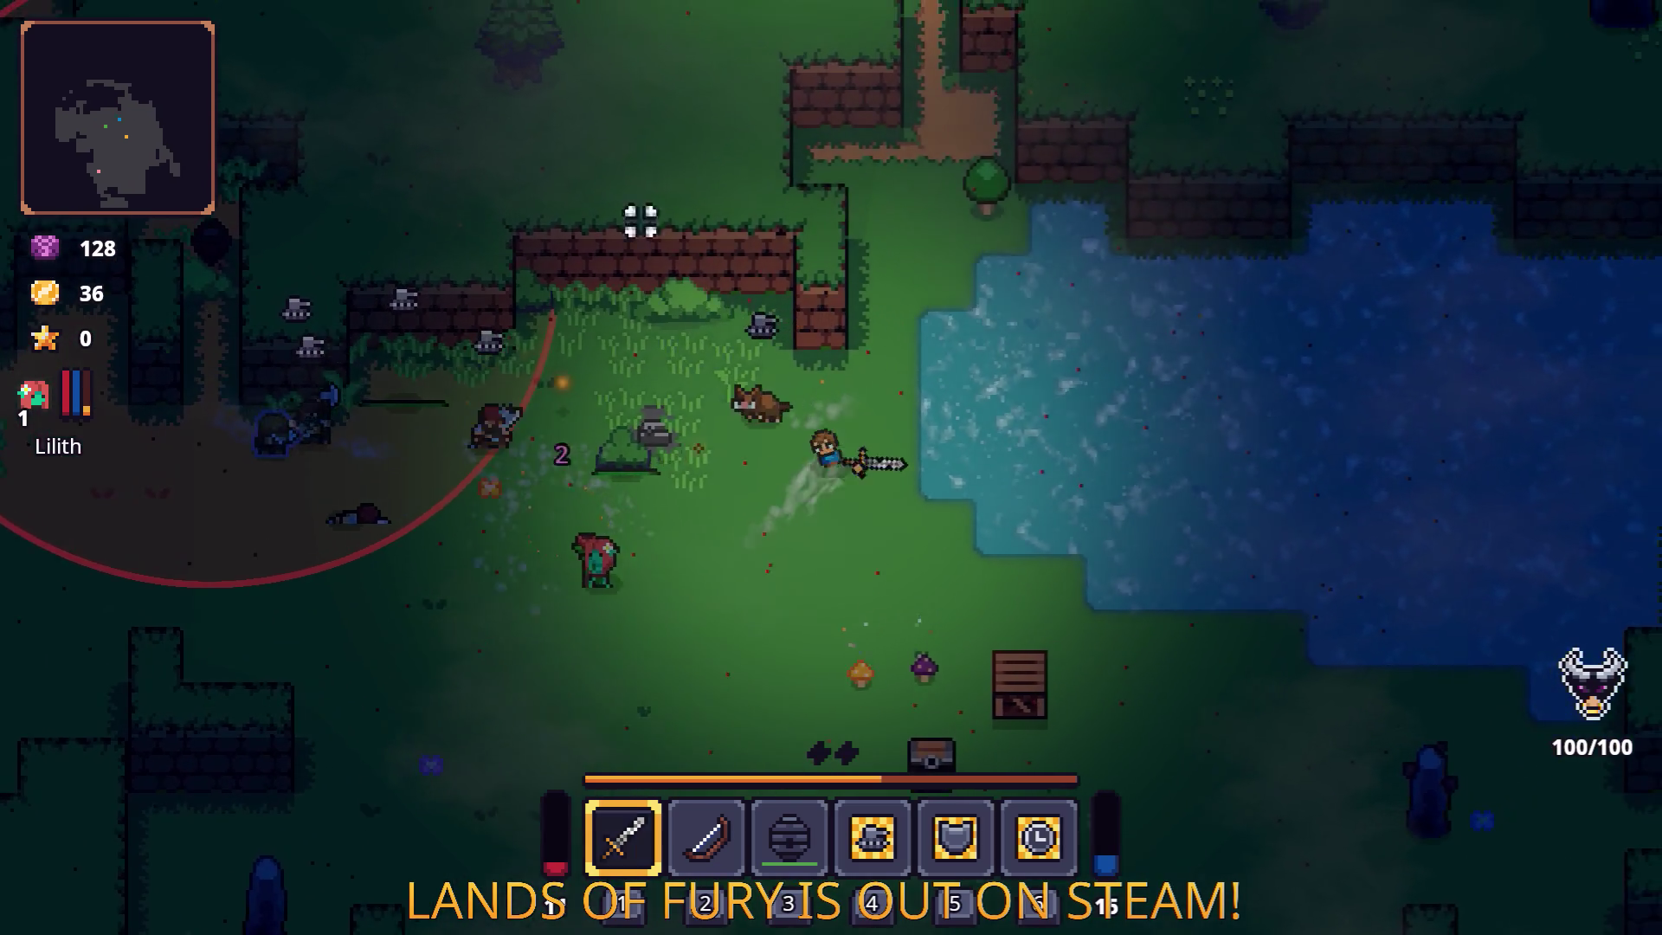
{"action": "key", "text": "a"}
{"action": "key", "text": "a"}
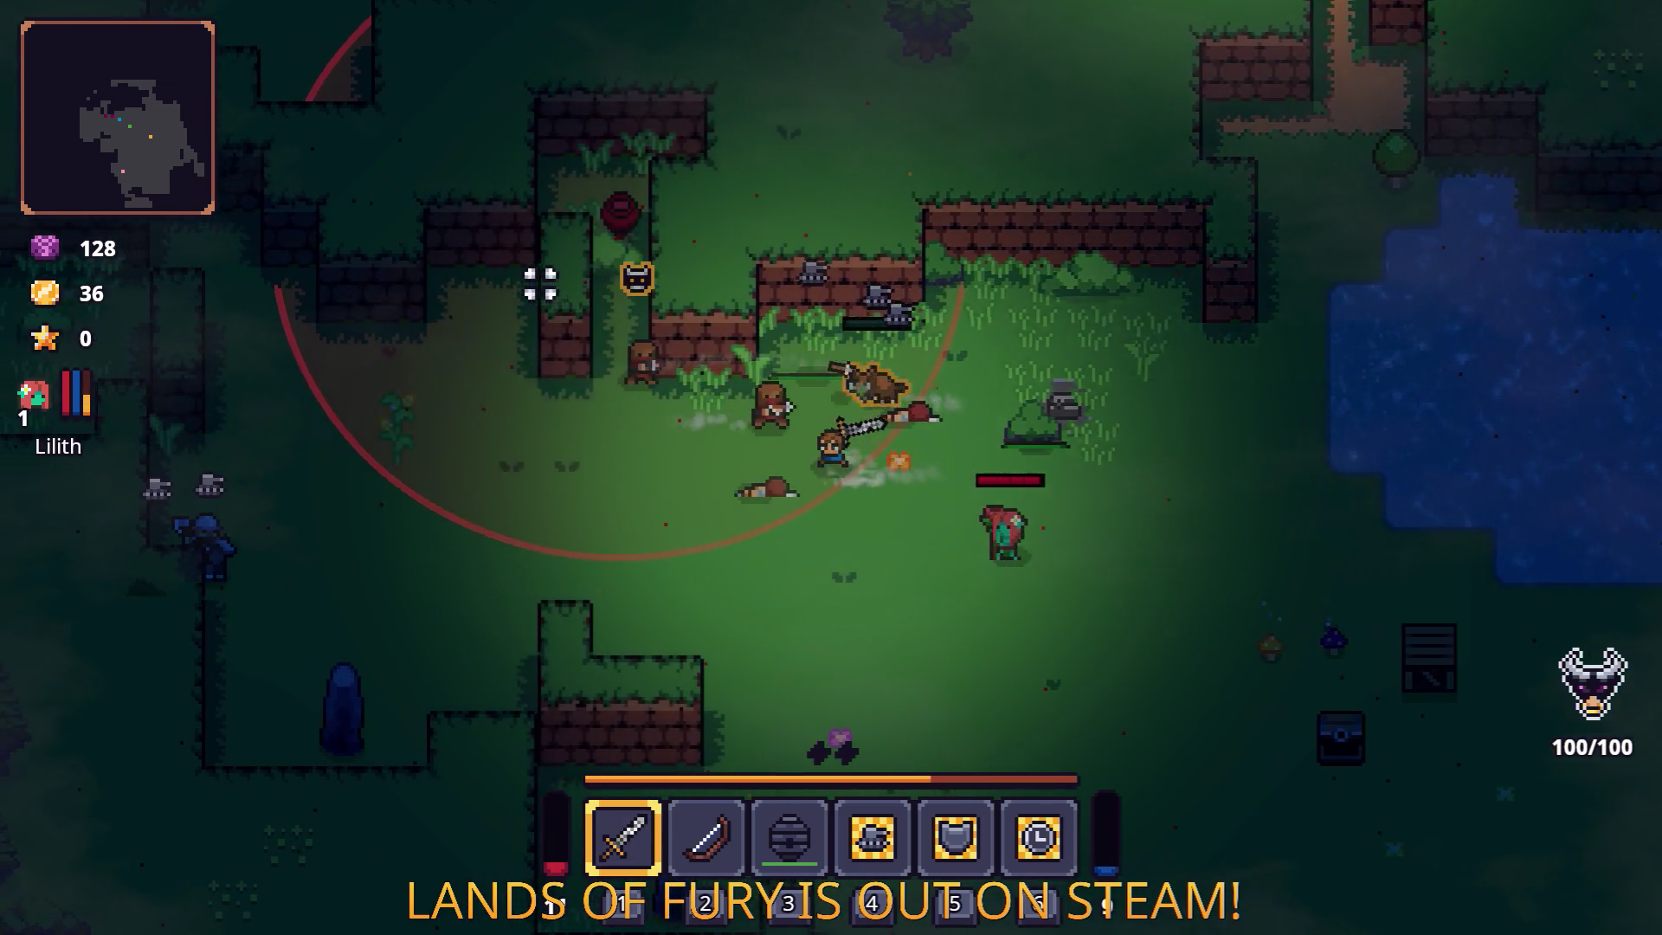
{"action": "key", "text": "w"}
{"action": "key", "text": "a"}
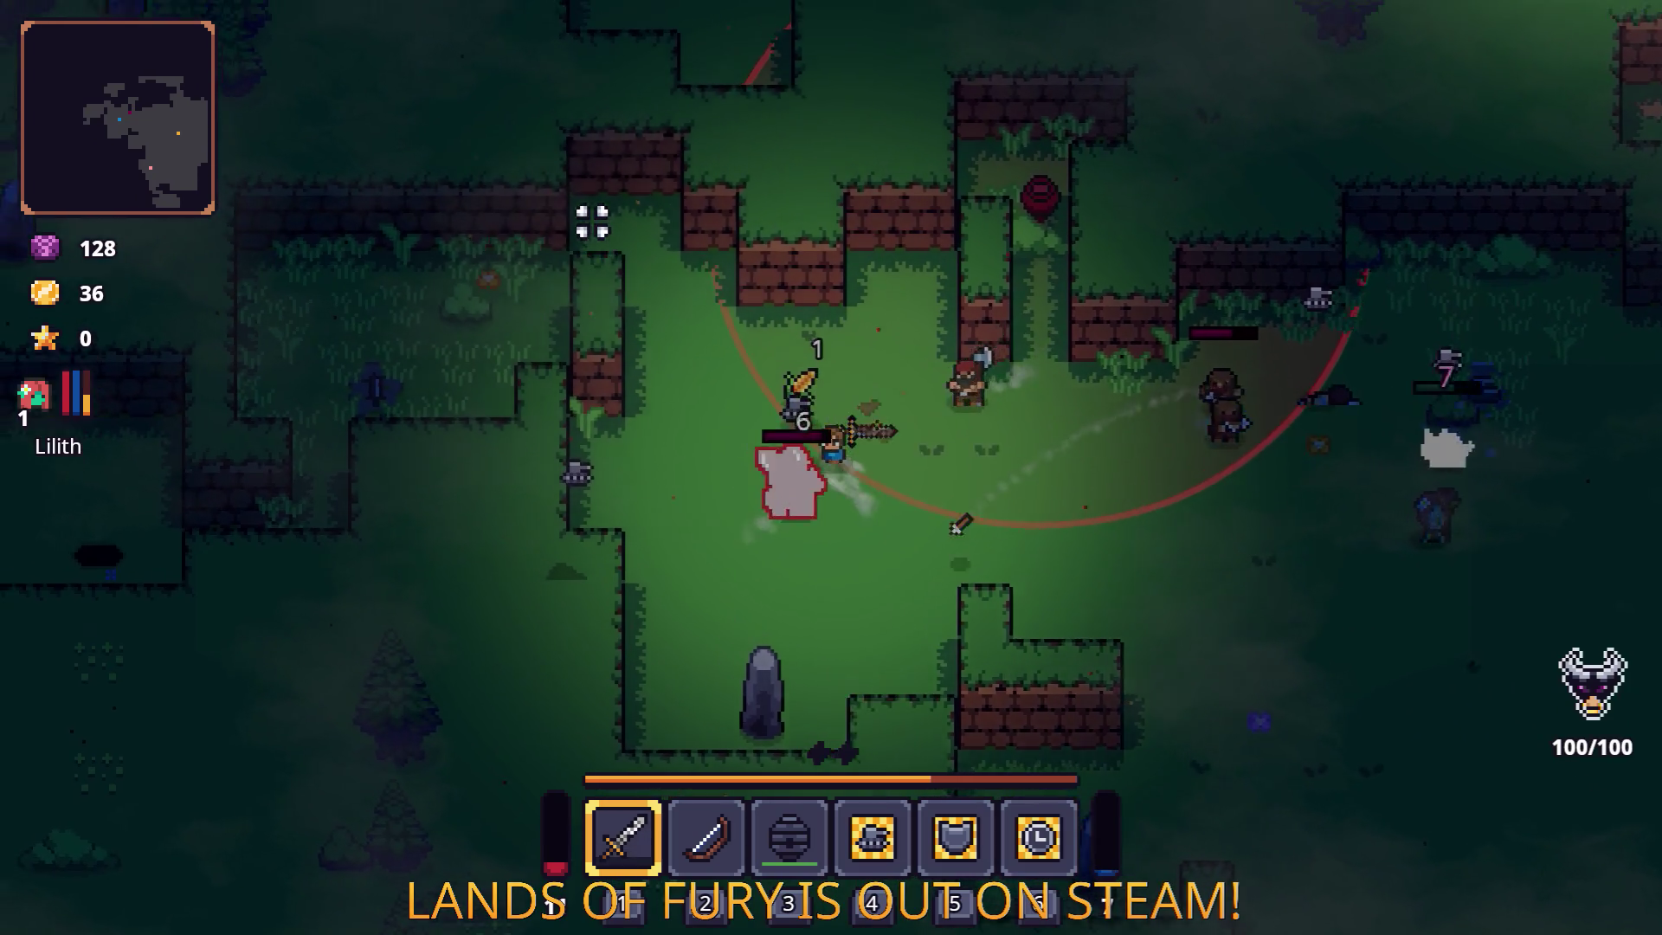
{"action": "key", "text": "s"}
{"action": "key", "text": "a"}
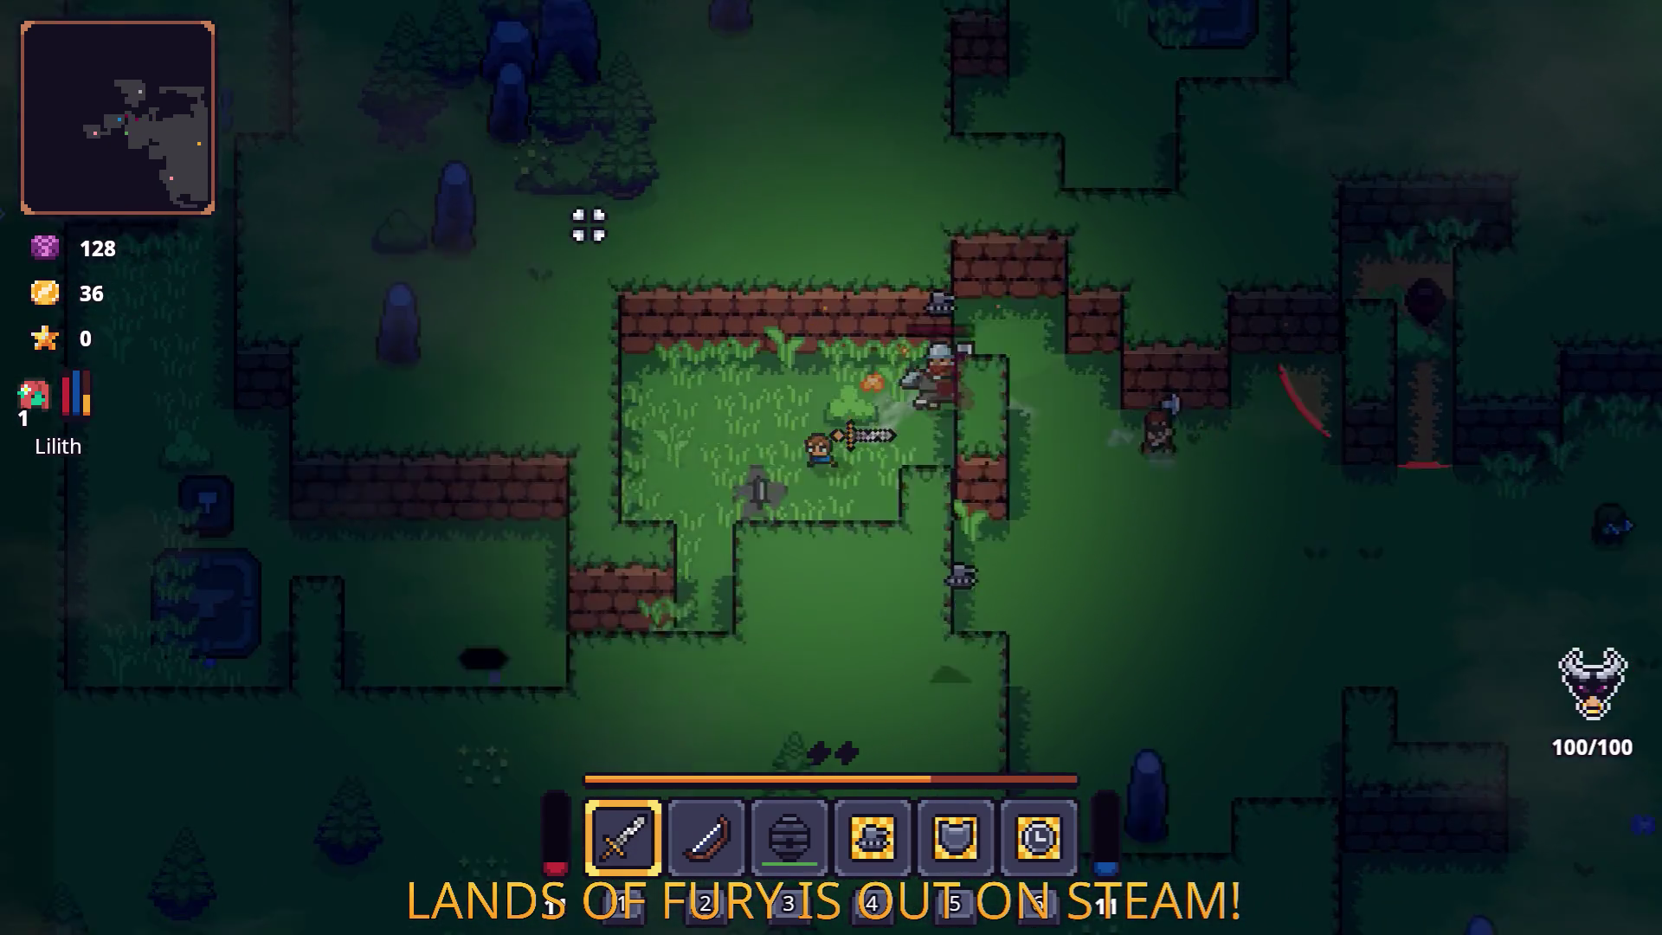
{"action": "key", "text": "a"}
Roam west to the anvil, past the skull tombstone and brick wall, then south toward Snip.
{"action": "key", "text": "w"}
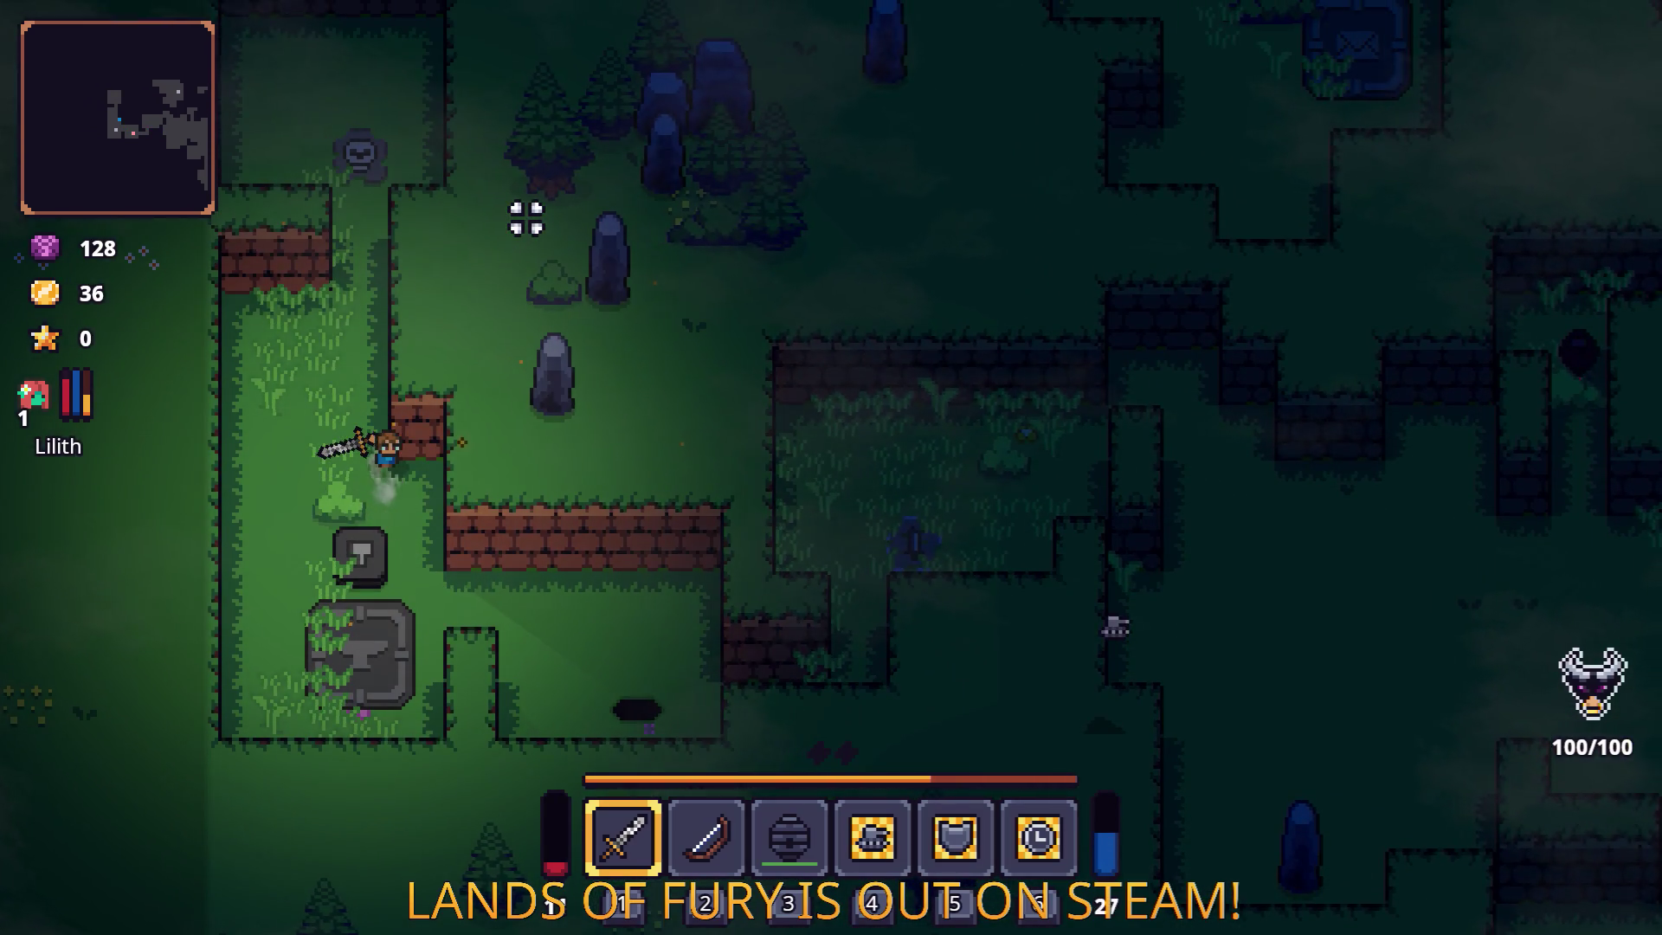
{"action": "key", "text": "w"}
{"action": "key", "text": "s"}
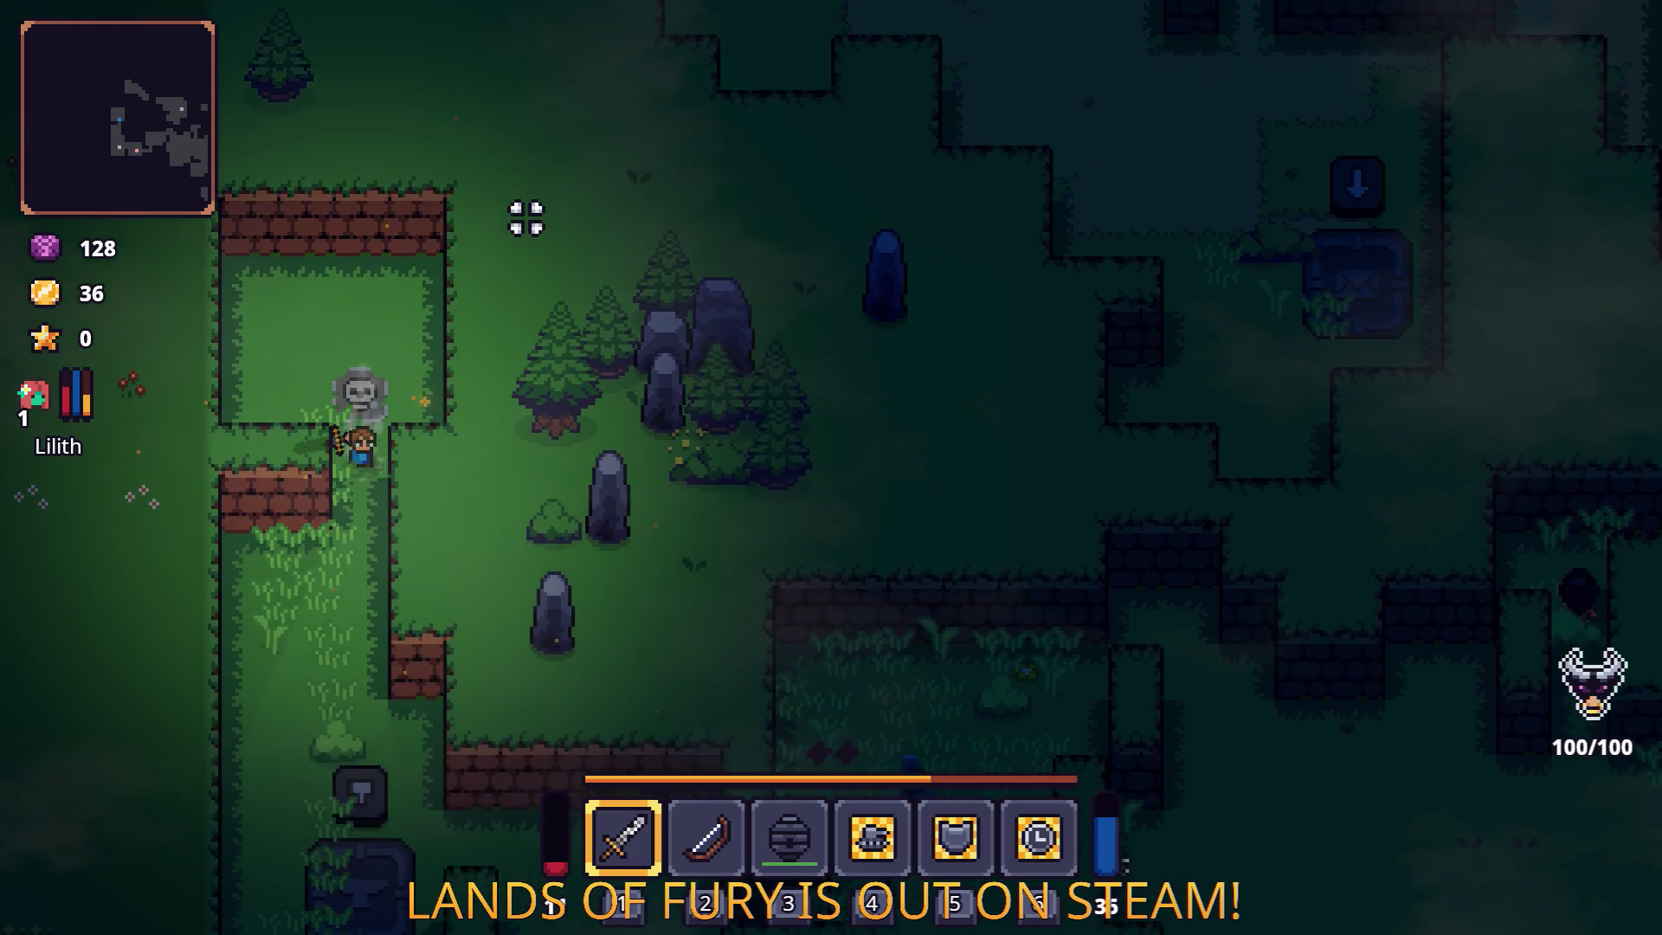
{"action": "key", "text": "d"}
{"action": "key", "text": "s"}
{"action": "key", "text": "d"}
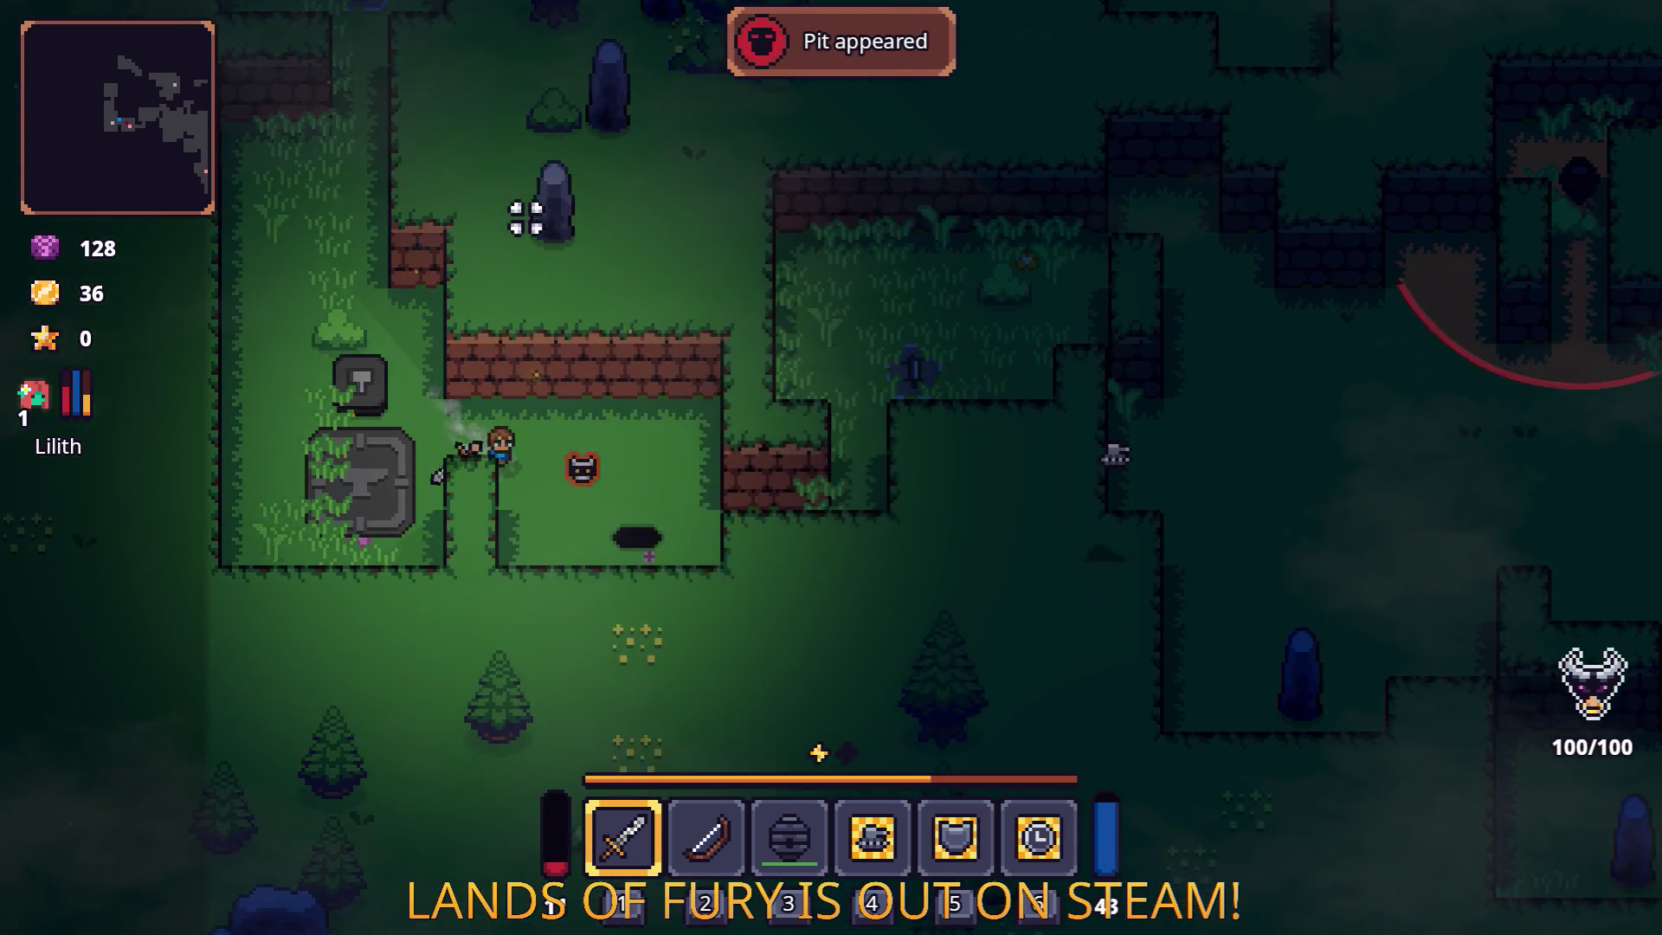
{"action": "key", "text": "w"}
{"action": "key", "text": "d"}
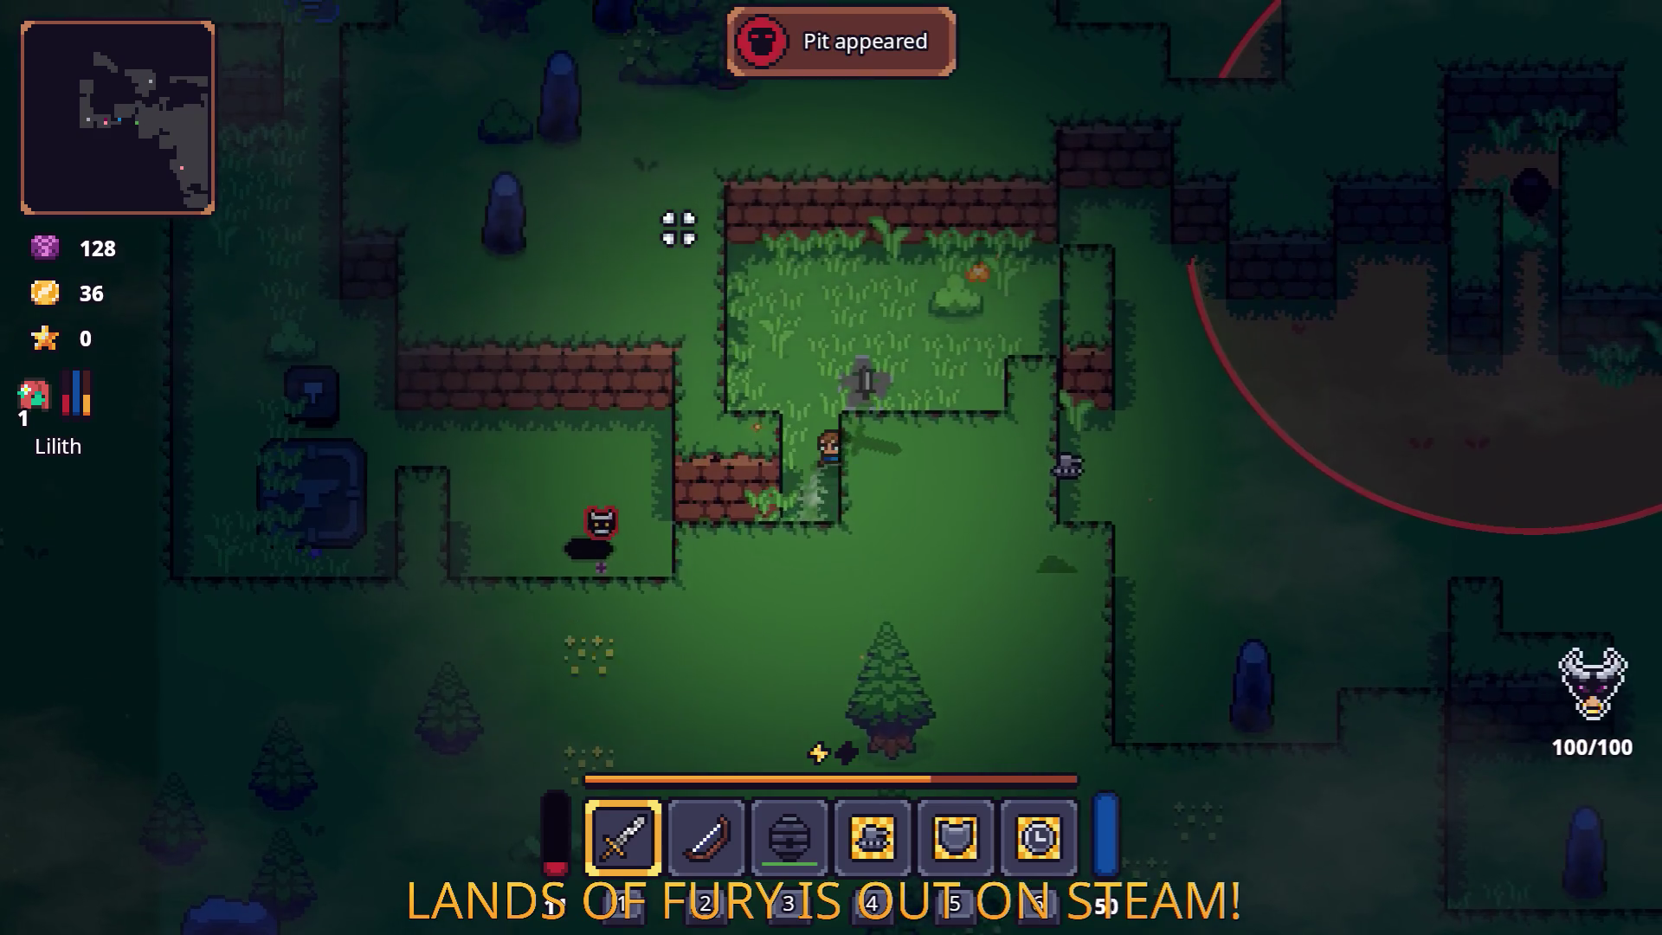
{"action": "key", "text": "s"}
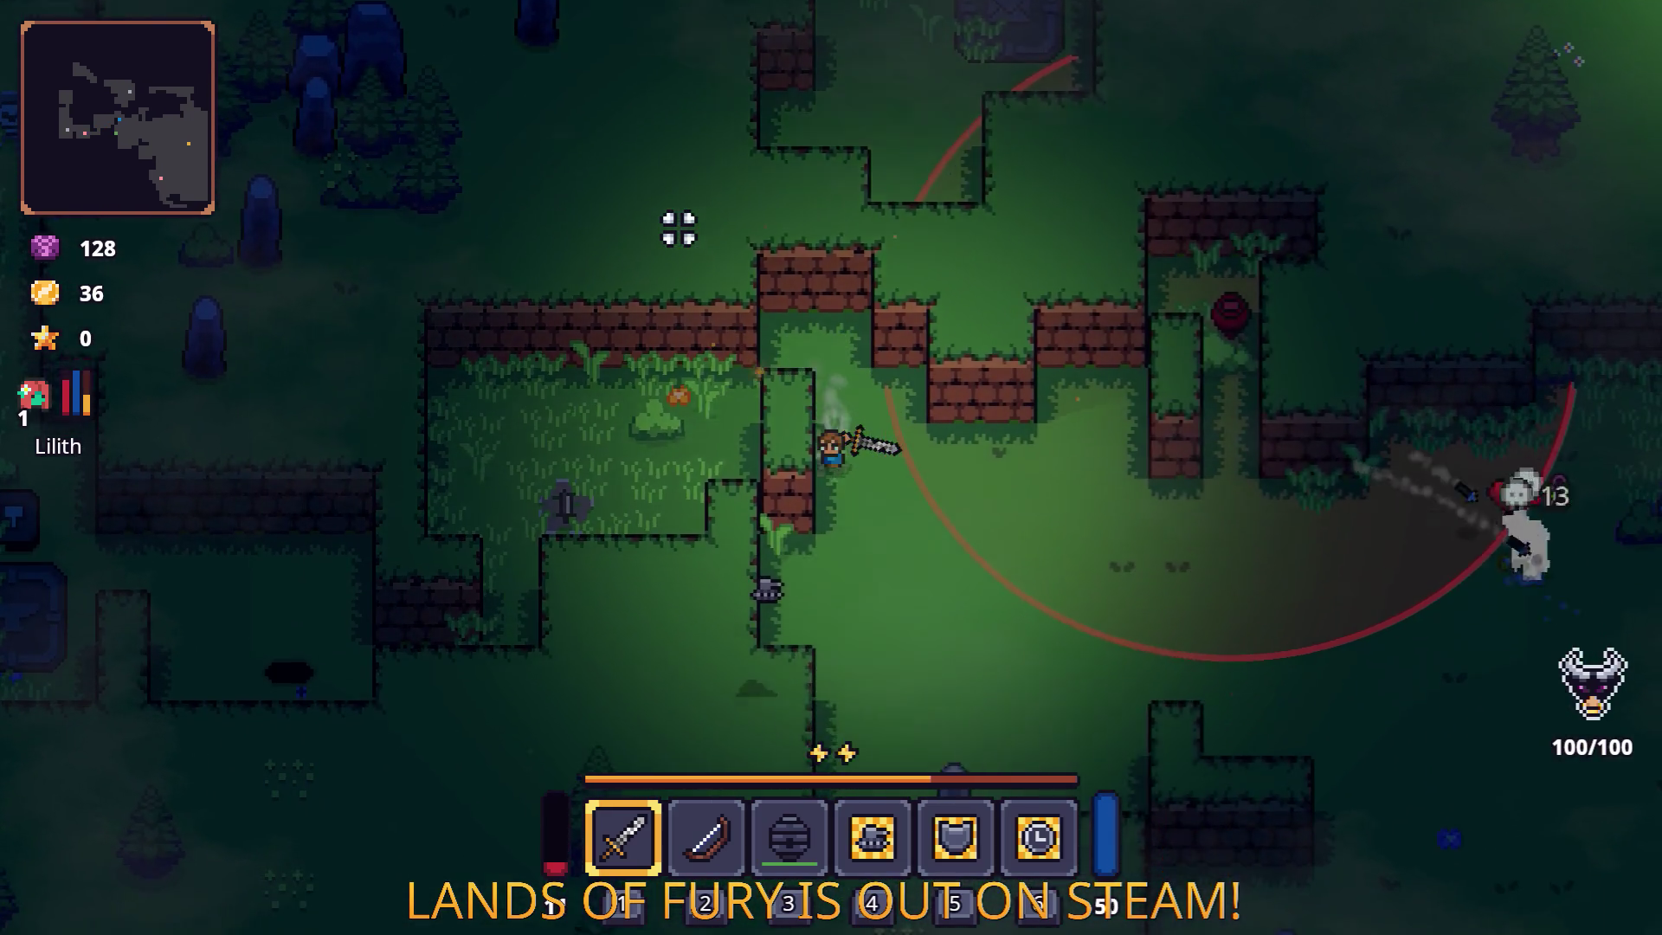
{"action": "key", "text": "e"}
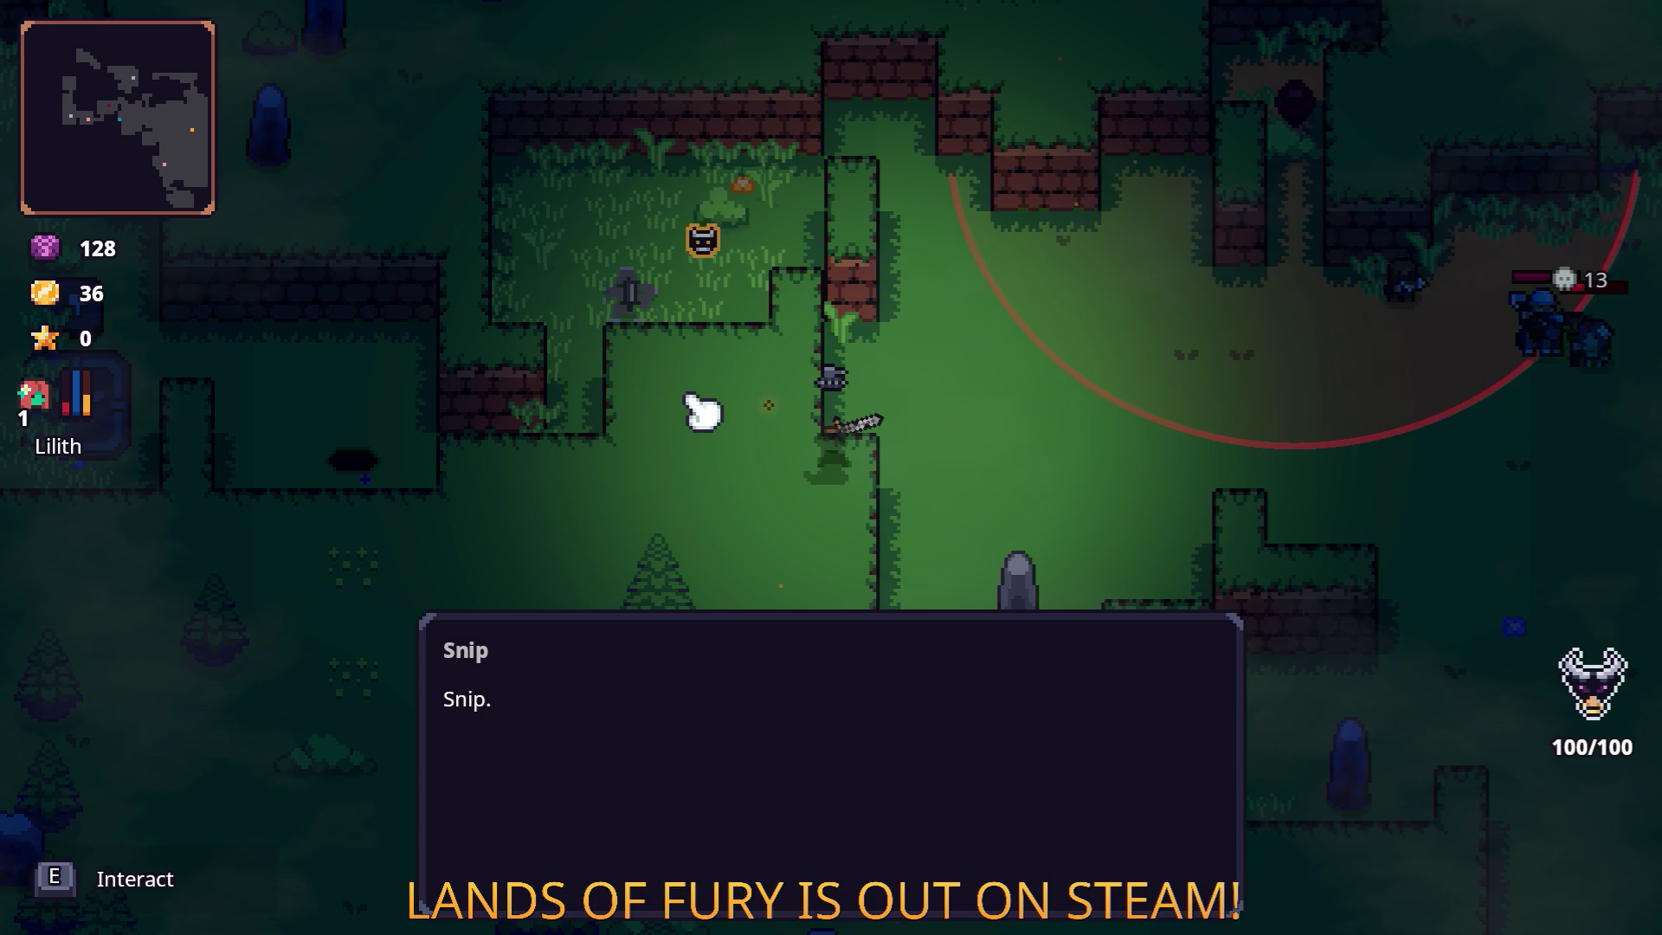
{"action": "key", "text": "e"}
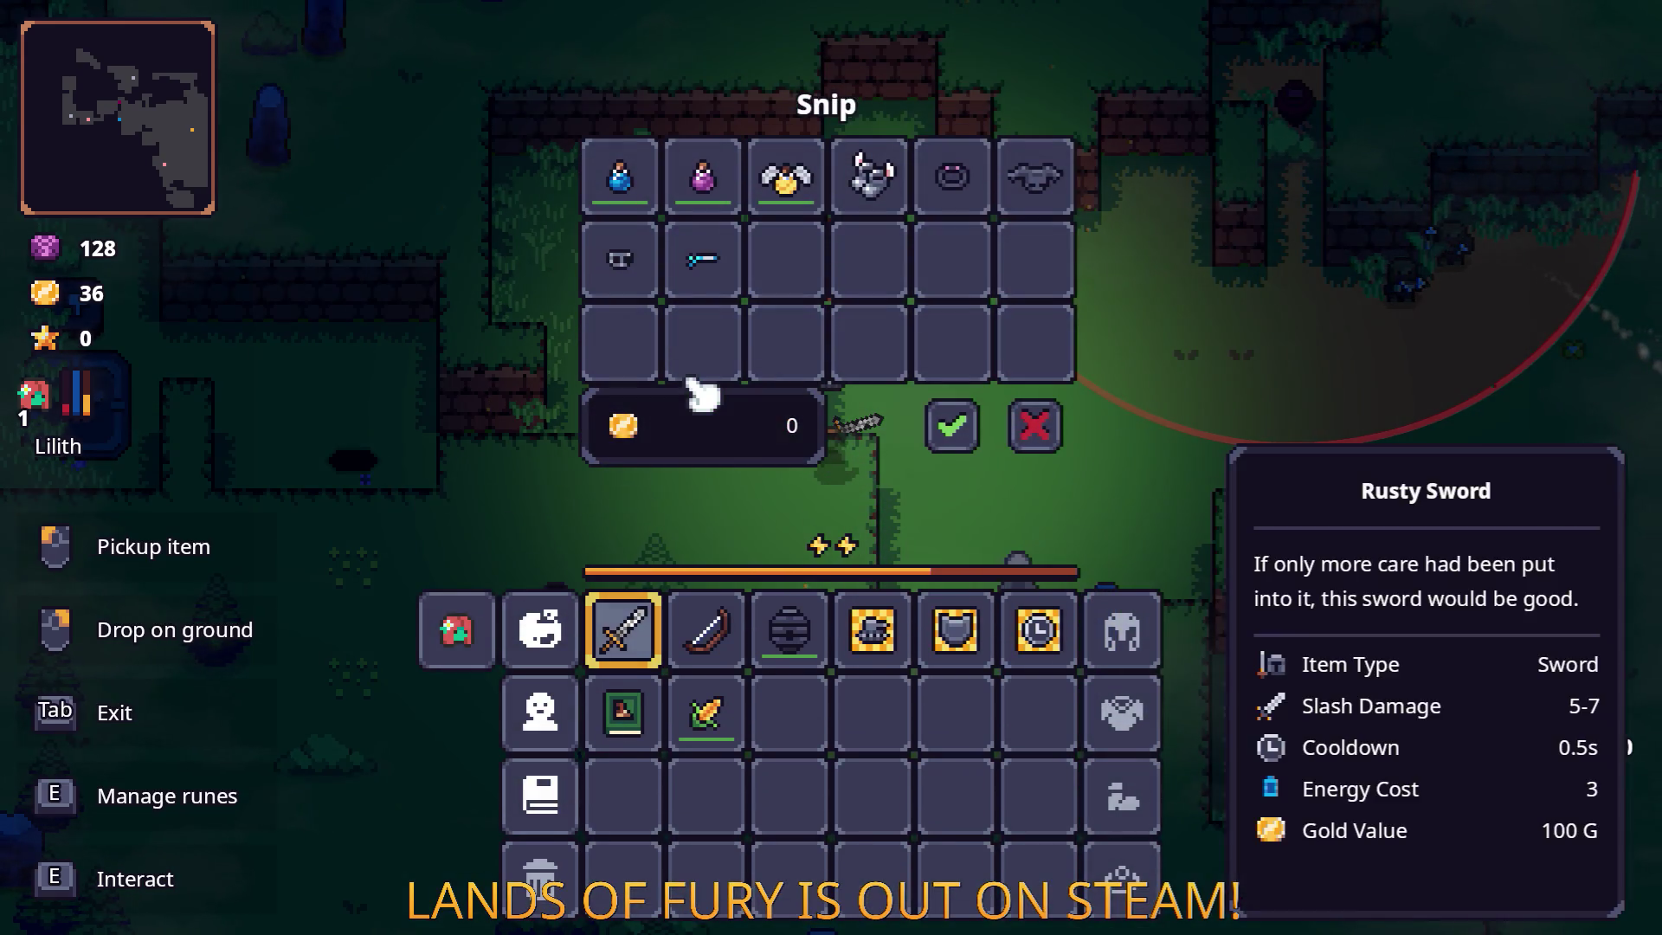
{"action": "mouse_move", "coordinate": [1035, 192]}
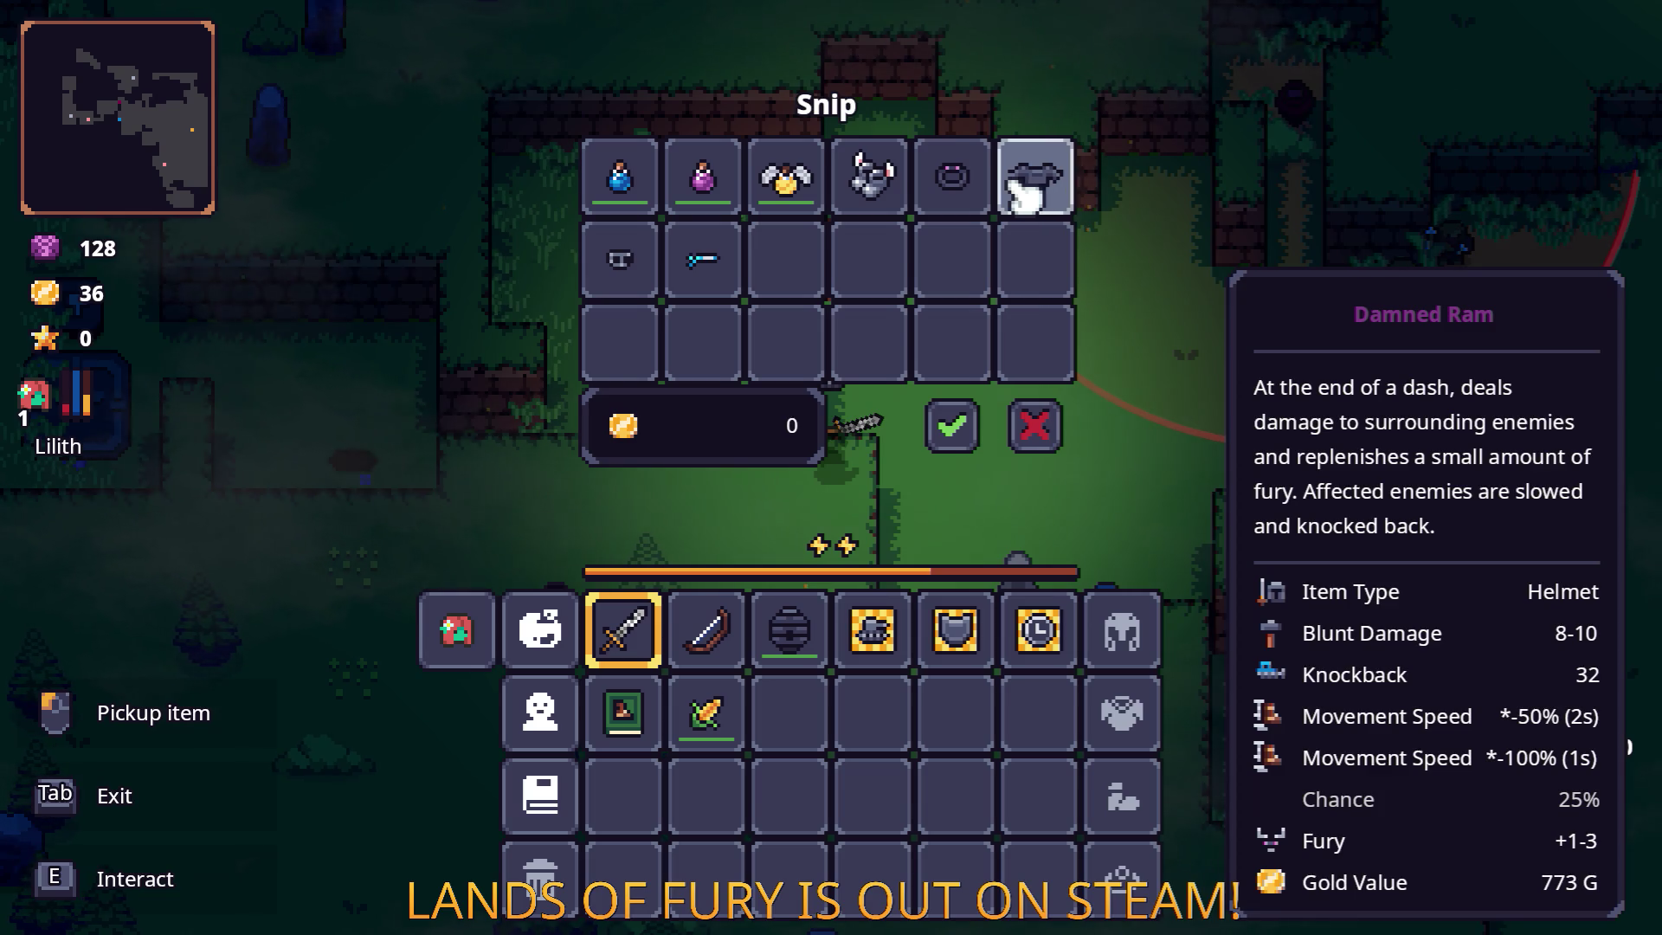
{"action": "left_click", "coordinate": [1034, 424]}
{"action": "key", "text": "d"}
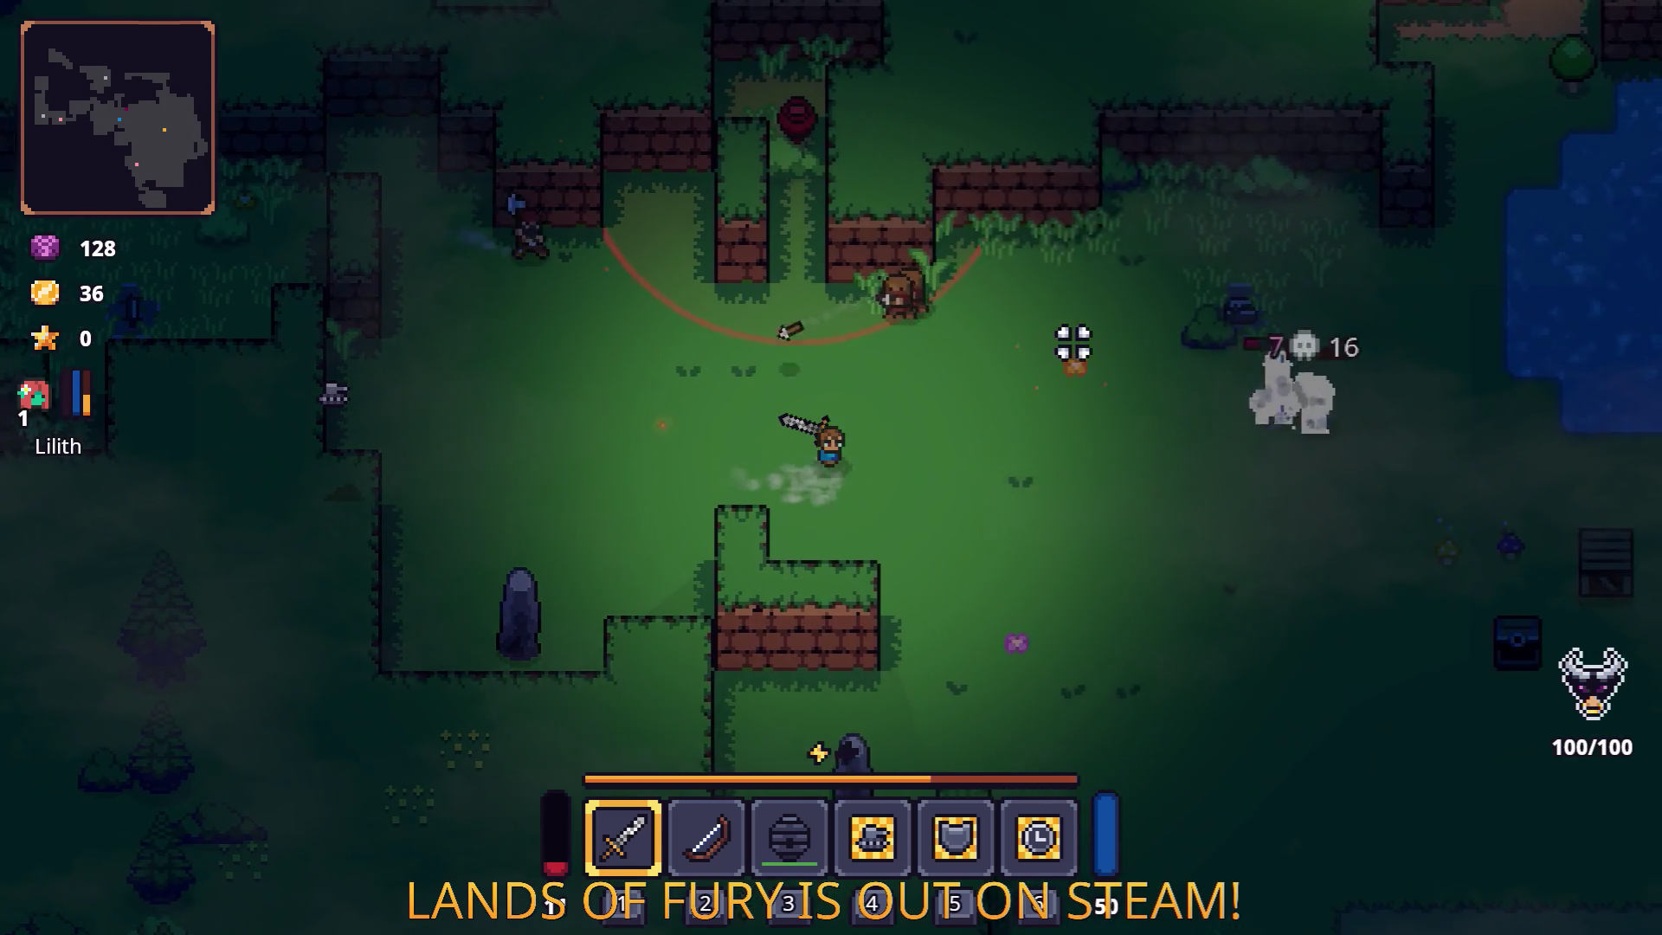
Walk right along the lake to fight the knight, then cross the lake and back out.
{"action": "key", "text": "d"}
{"action": "key", "text": "w"}
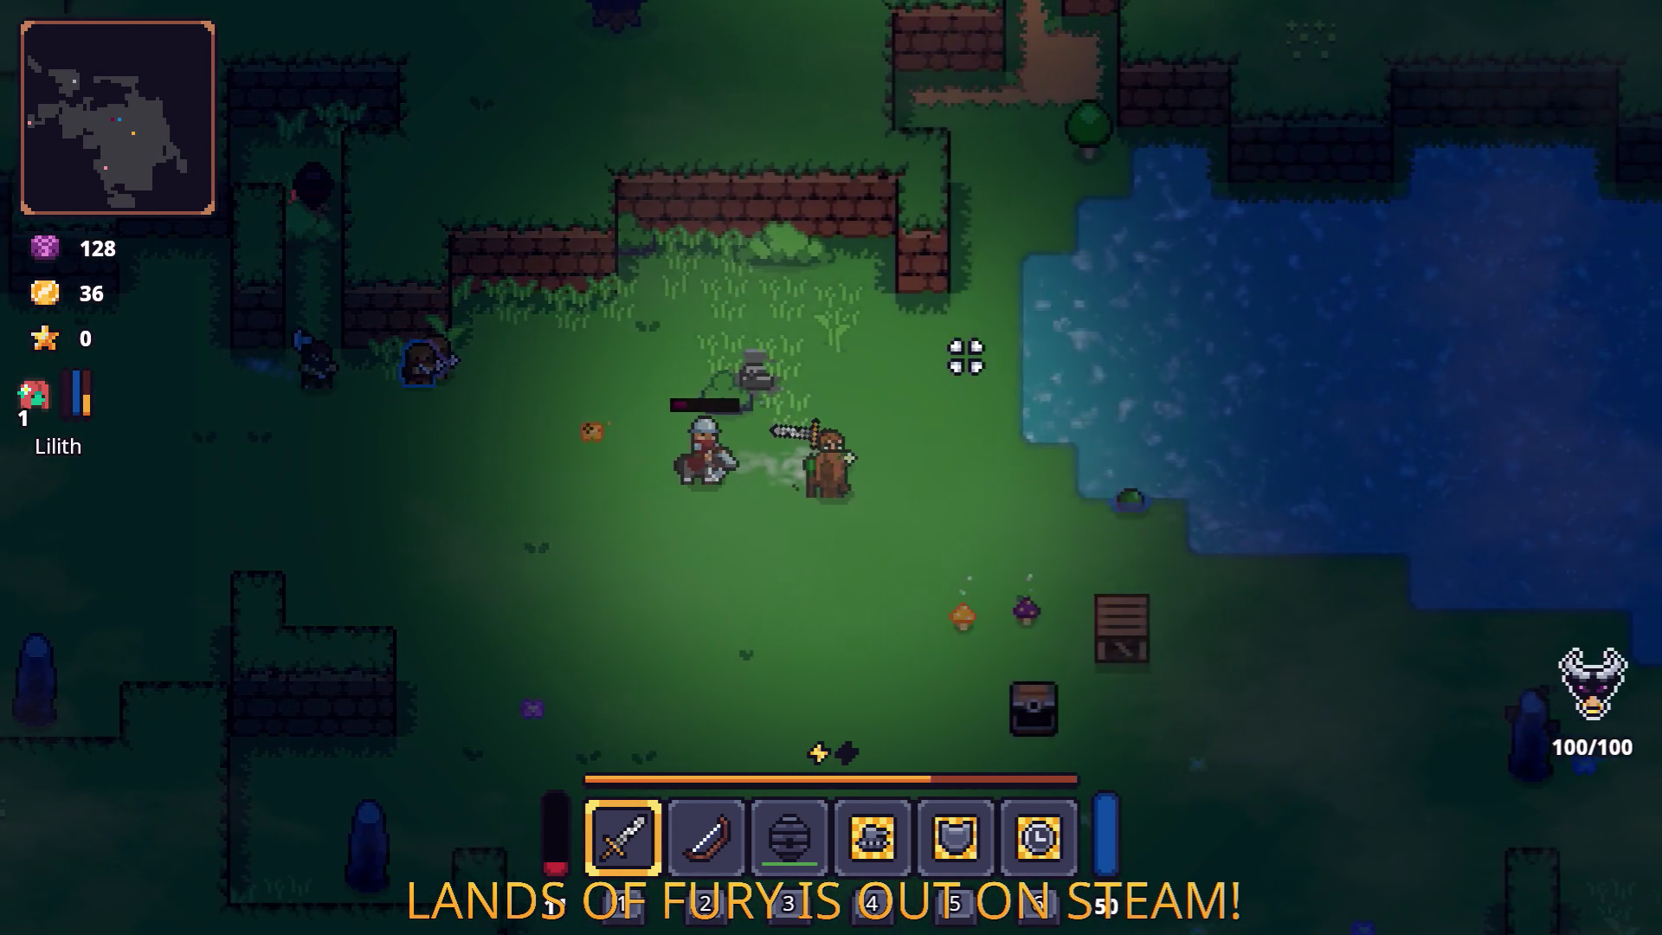
{"action": "key", "text": "d"}
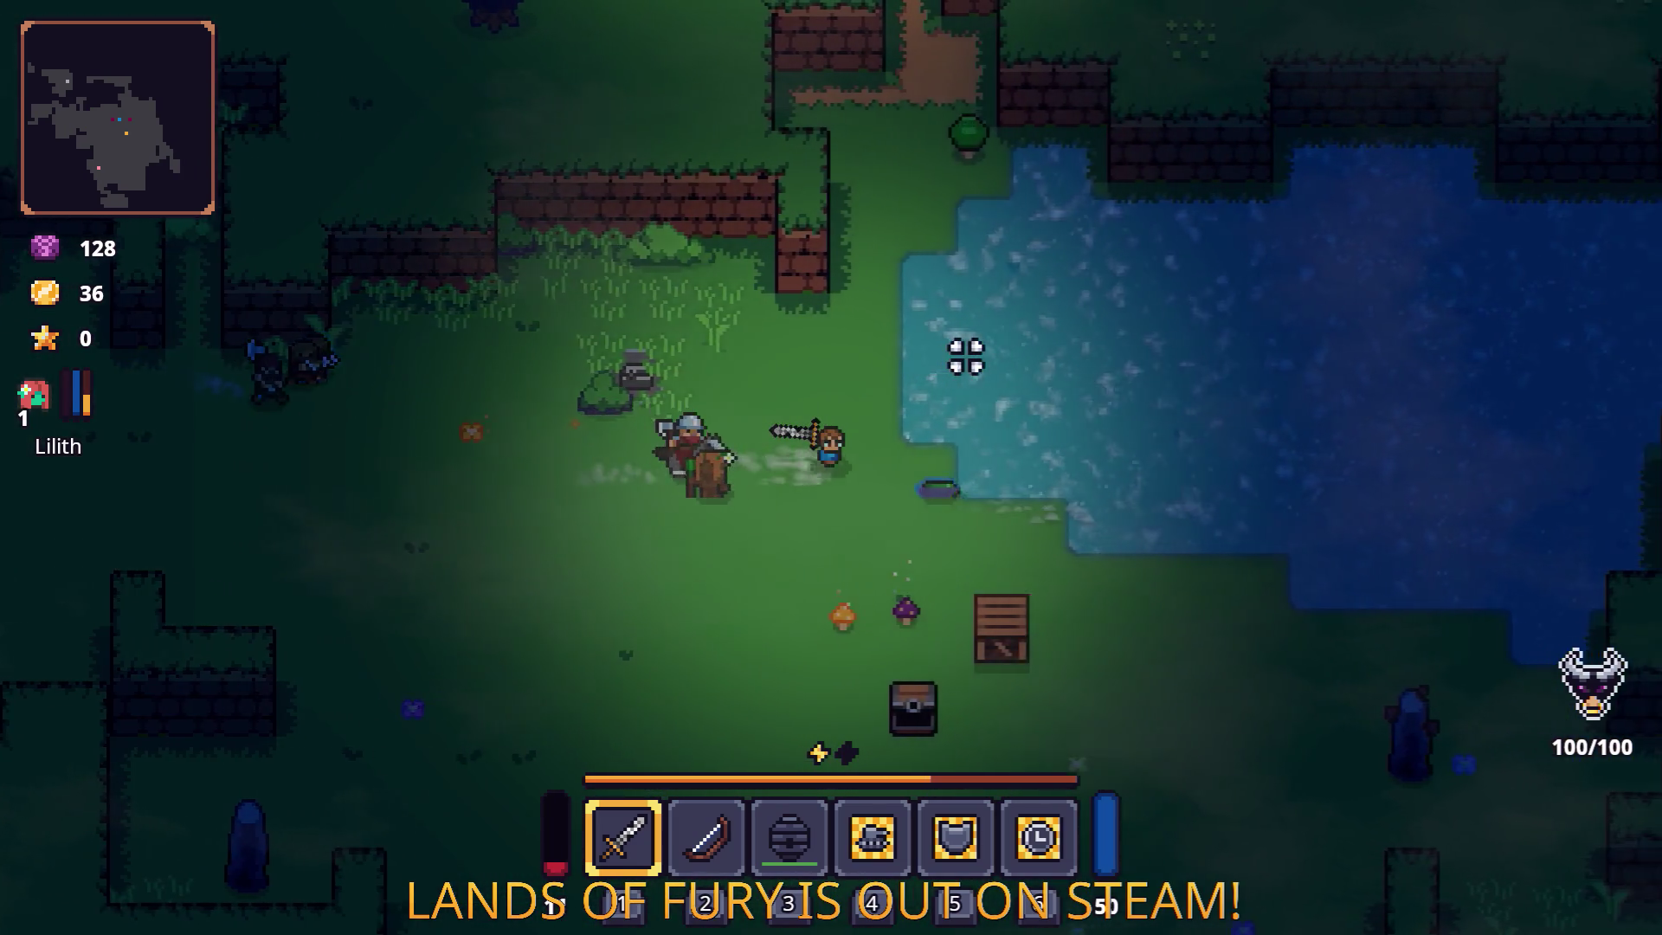
{"action": "key", "text": "s"}
{"action": "key", "text": "d"}
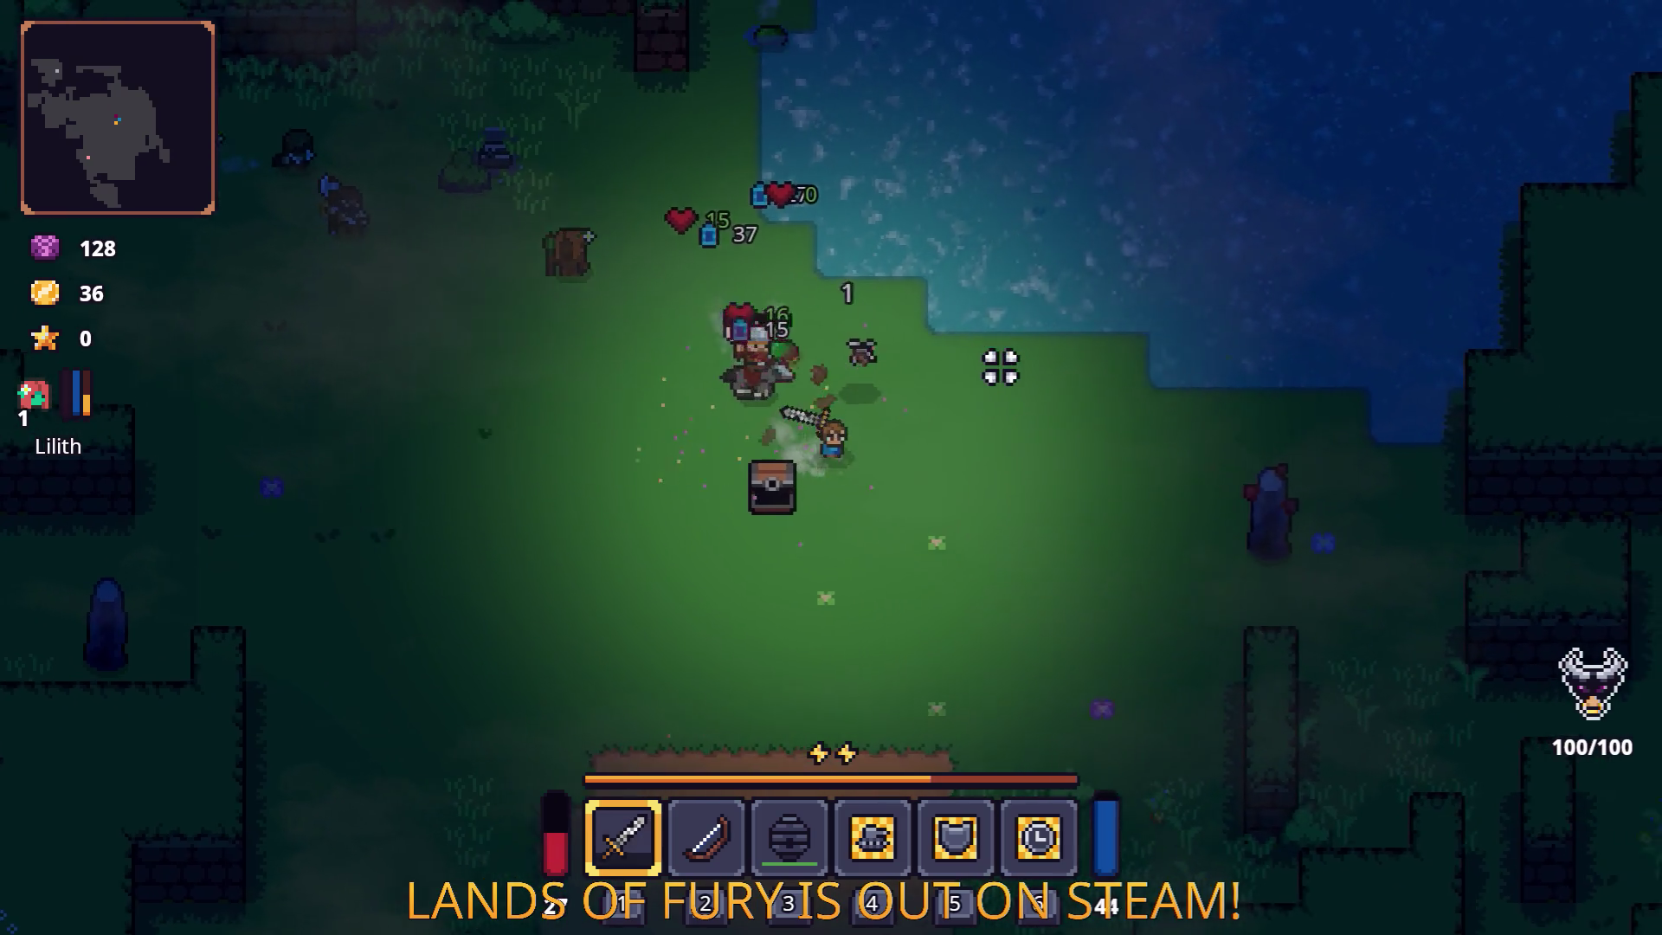
{"action": "key", "text": "w"}
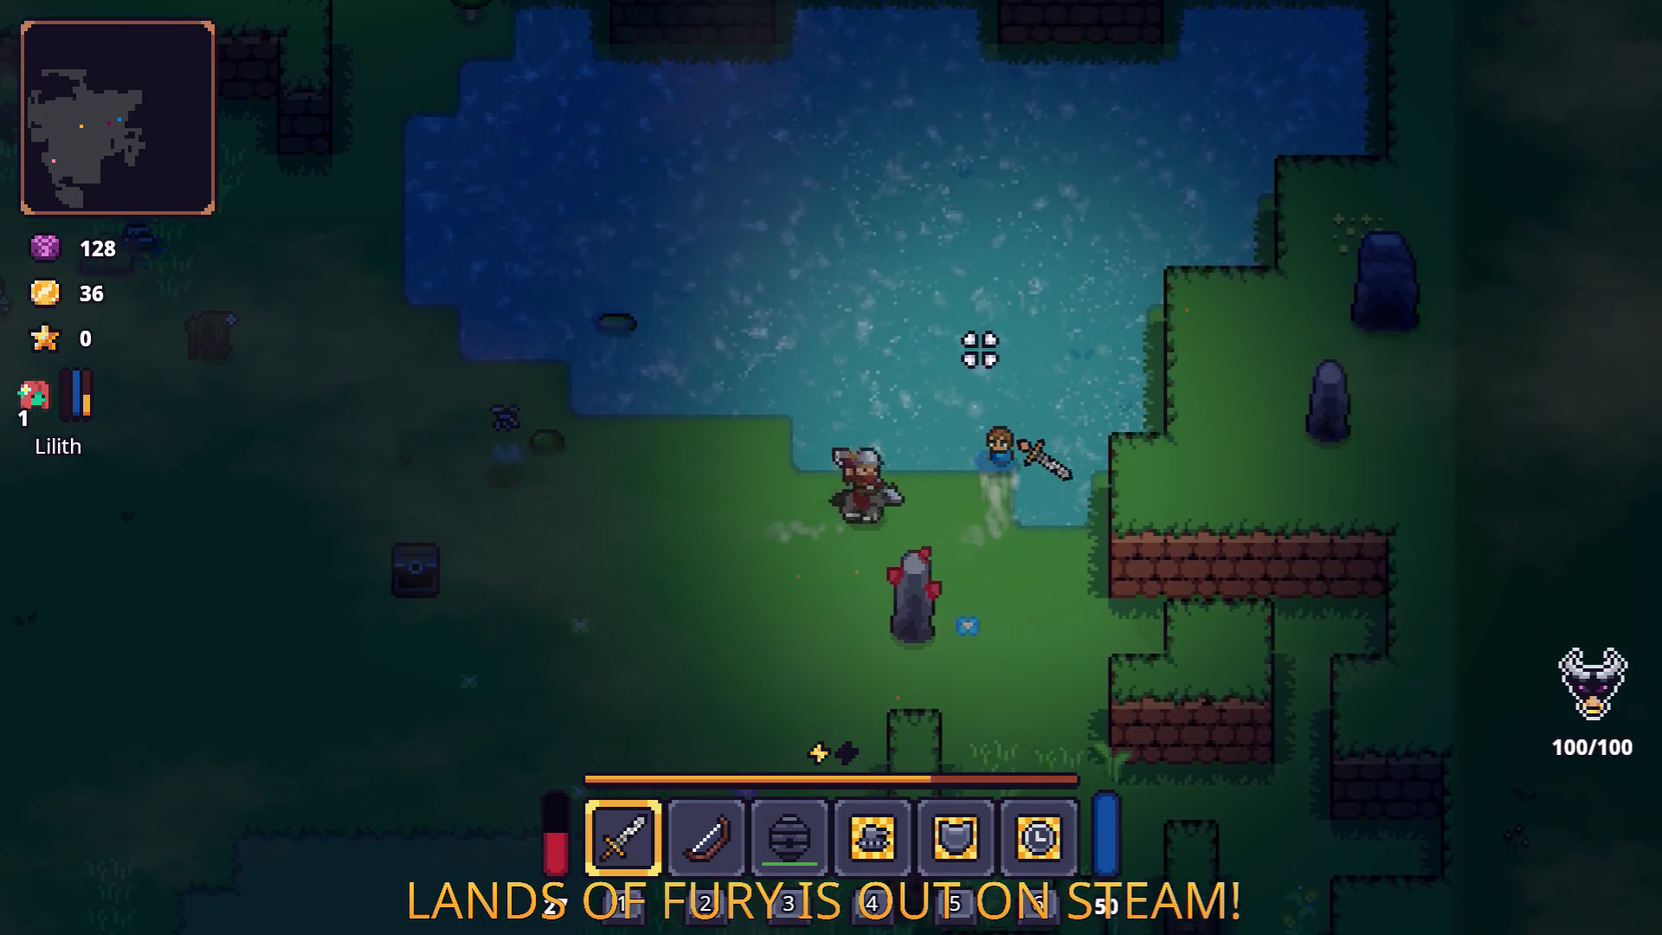
{"action": "key", "text": "w"}
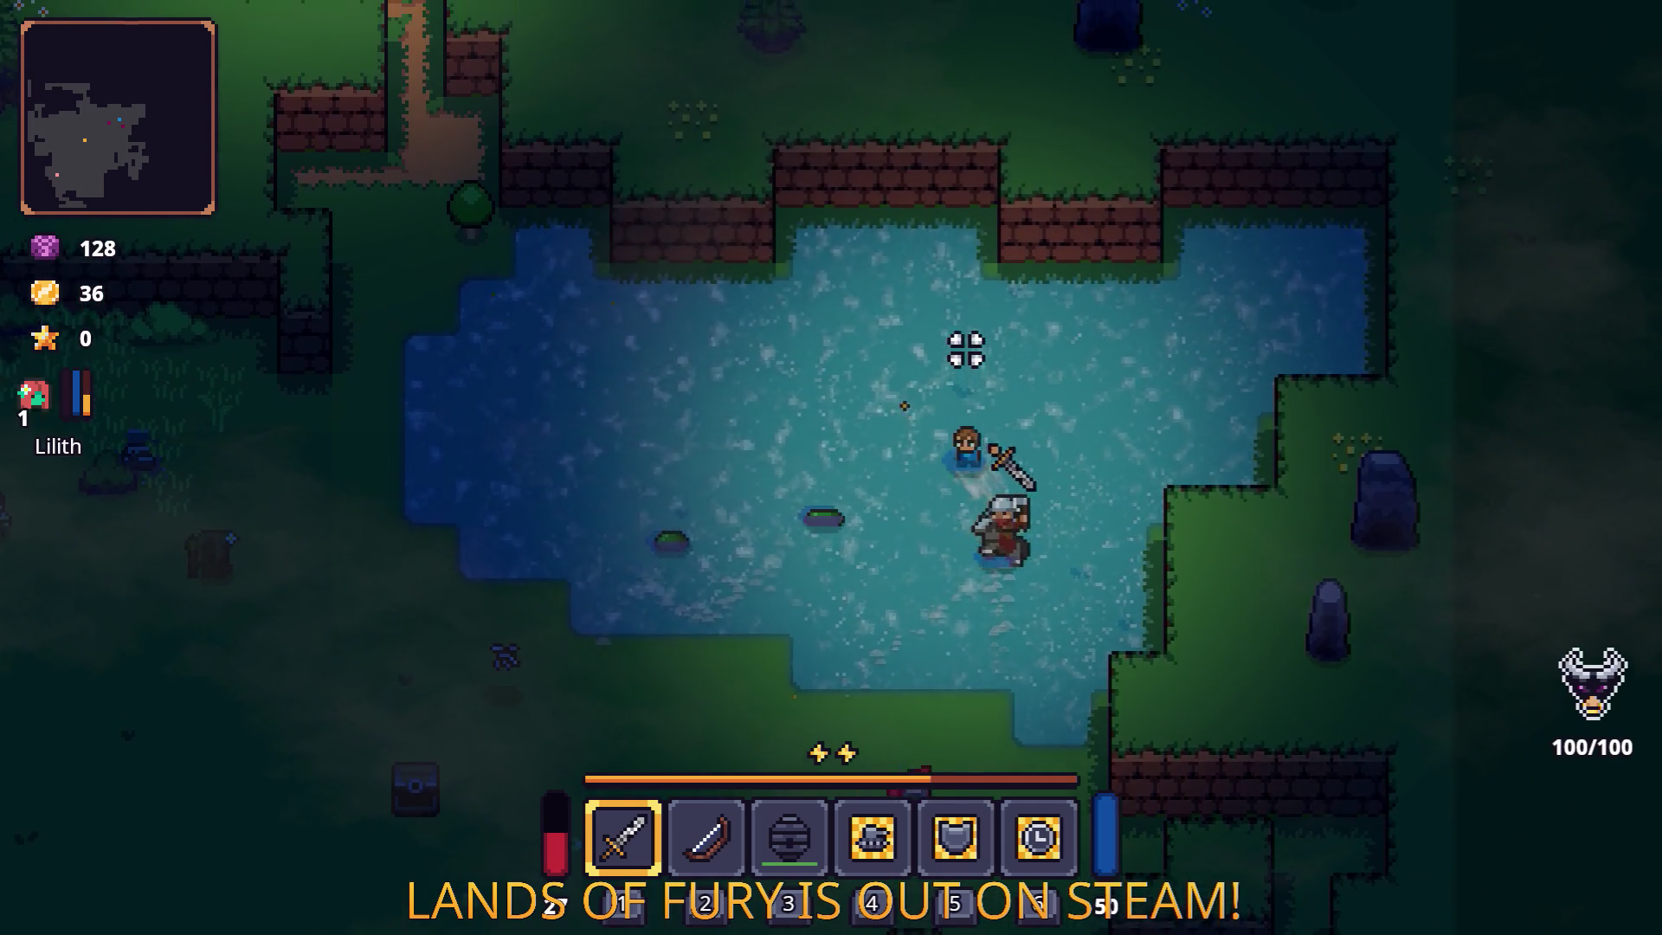
{"action": "key", "text": "a"}
{"action": "key", "text": "a"}
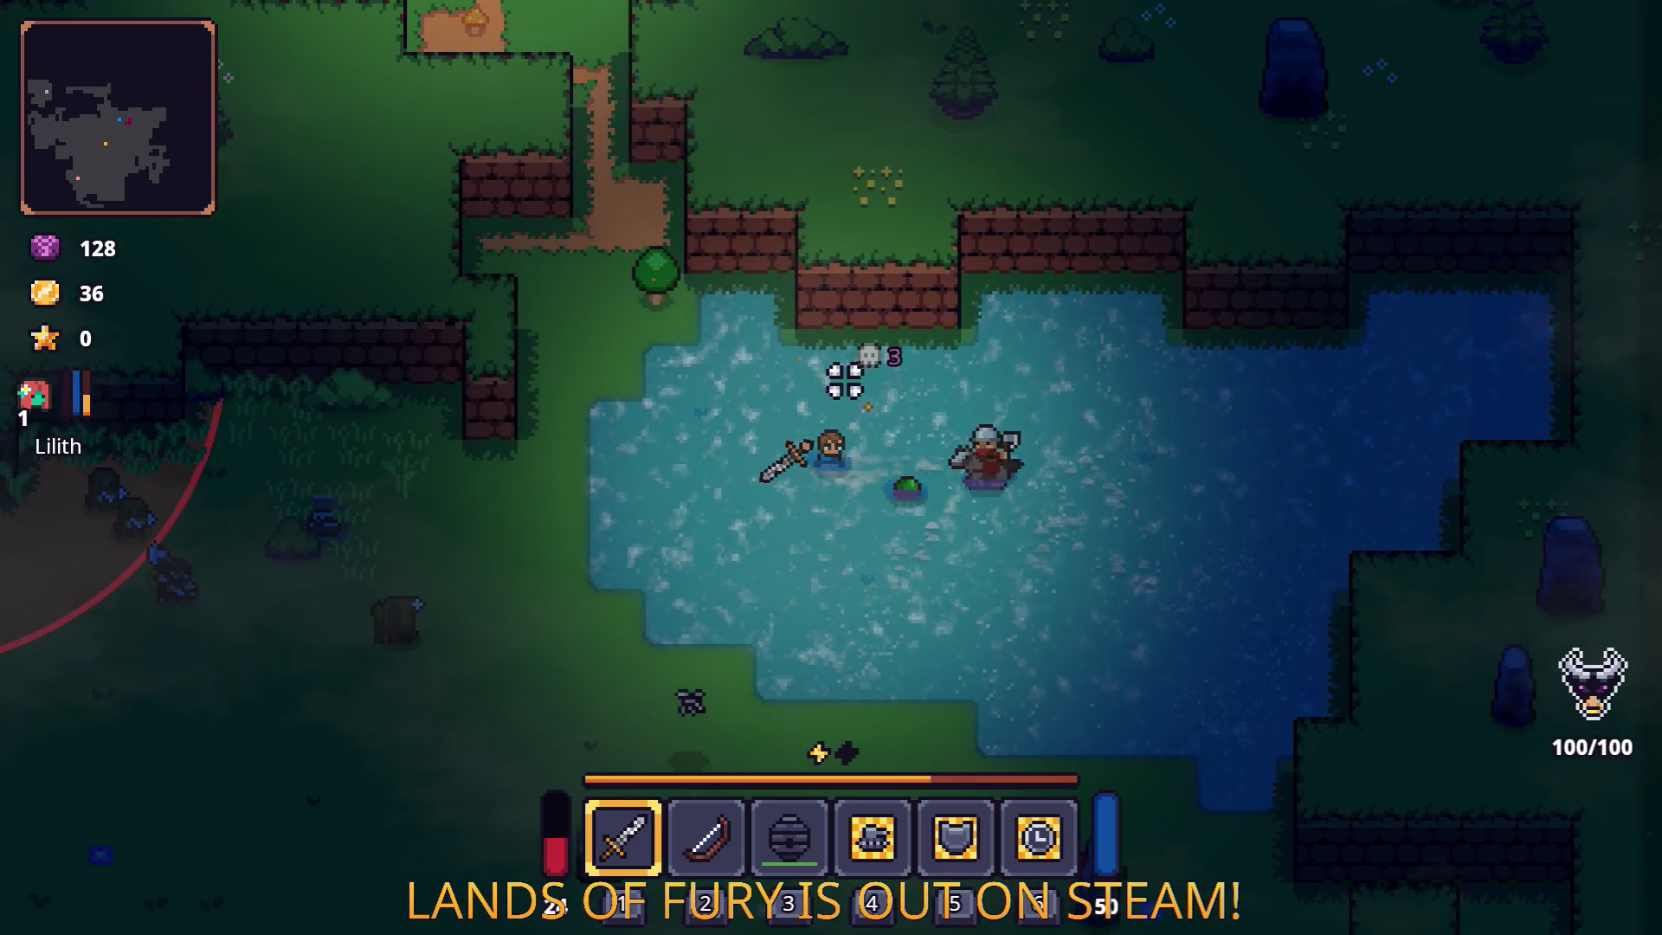
{"action": "key", "text": "s"}
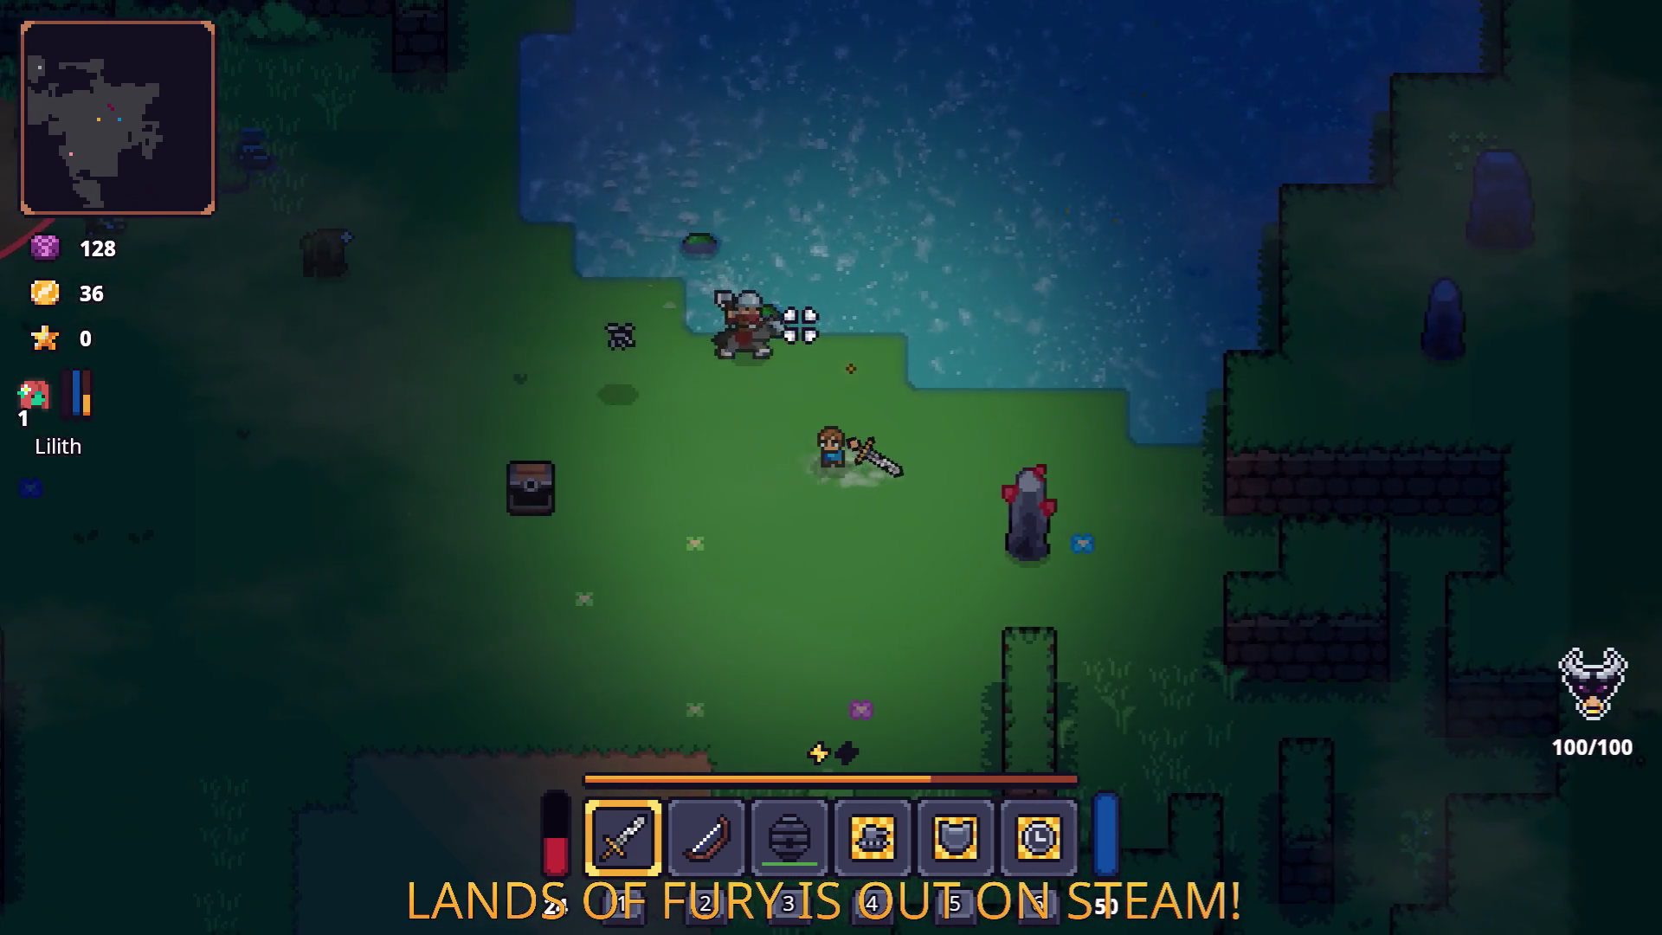
{"action": "key", "text": "a"}
{"action": "key", "text": "w"}
Fight enemies up-left, collect the dropped gold, and attack along the northern path past the campfire.
{"action": "key", "text": "a"}
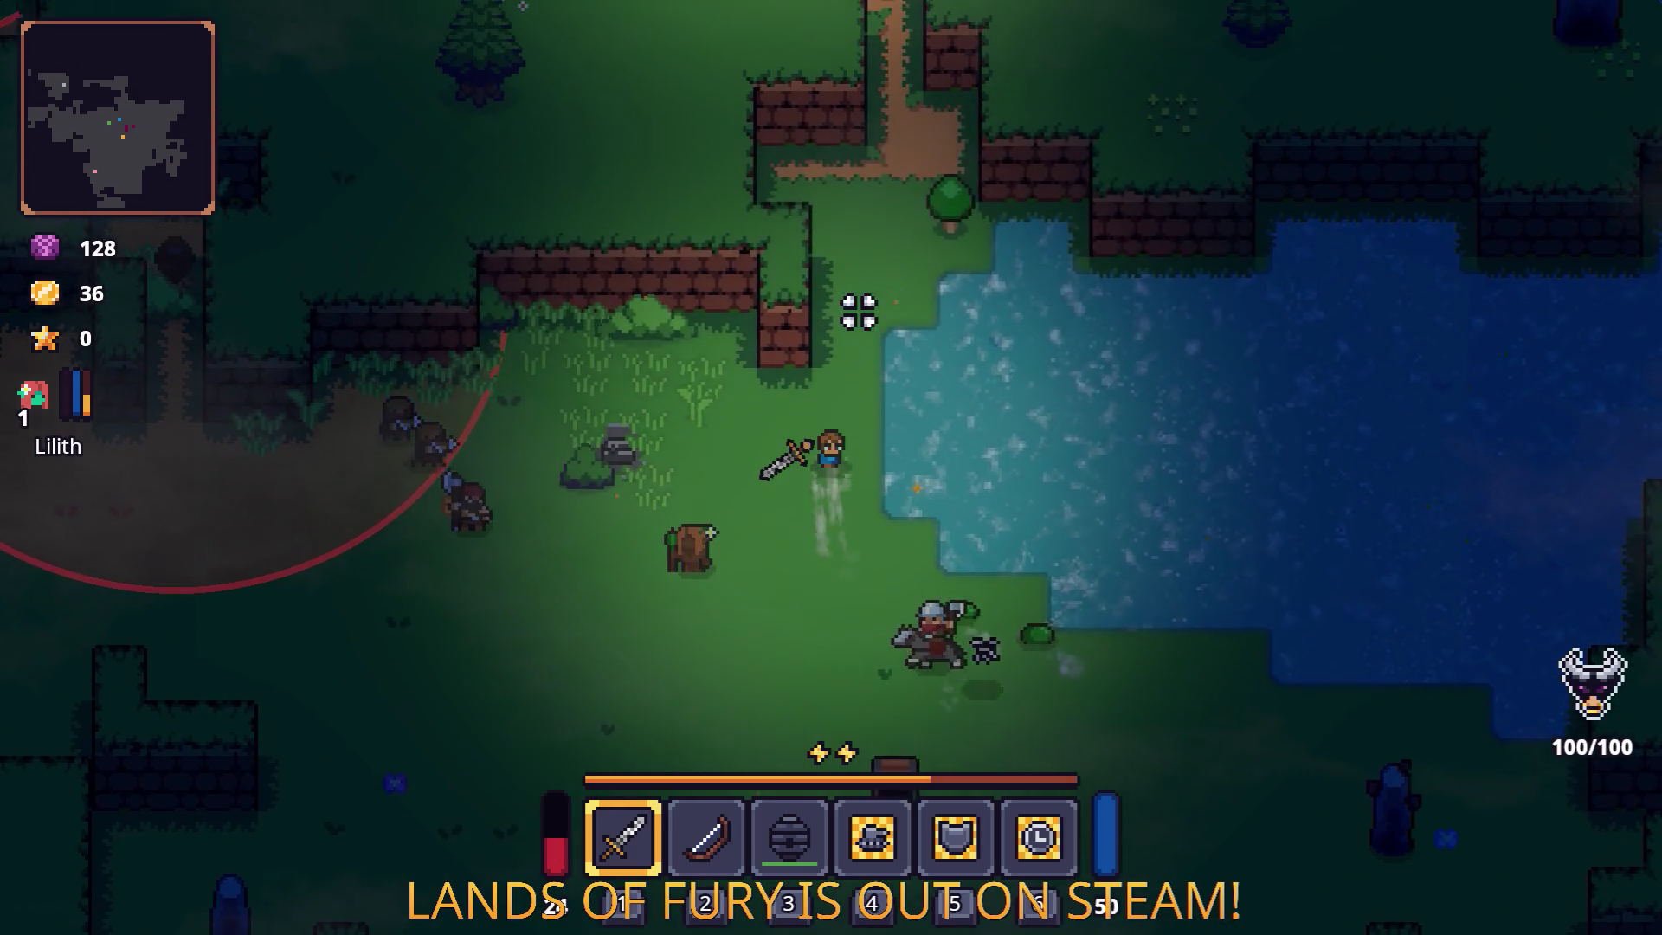
{"action": "key", "text": "w"}
{"action": "left_click", "coordinate": [575, 394]}
{"action": "key", "text": "d"}
{"action": "key", "text": "s"}
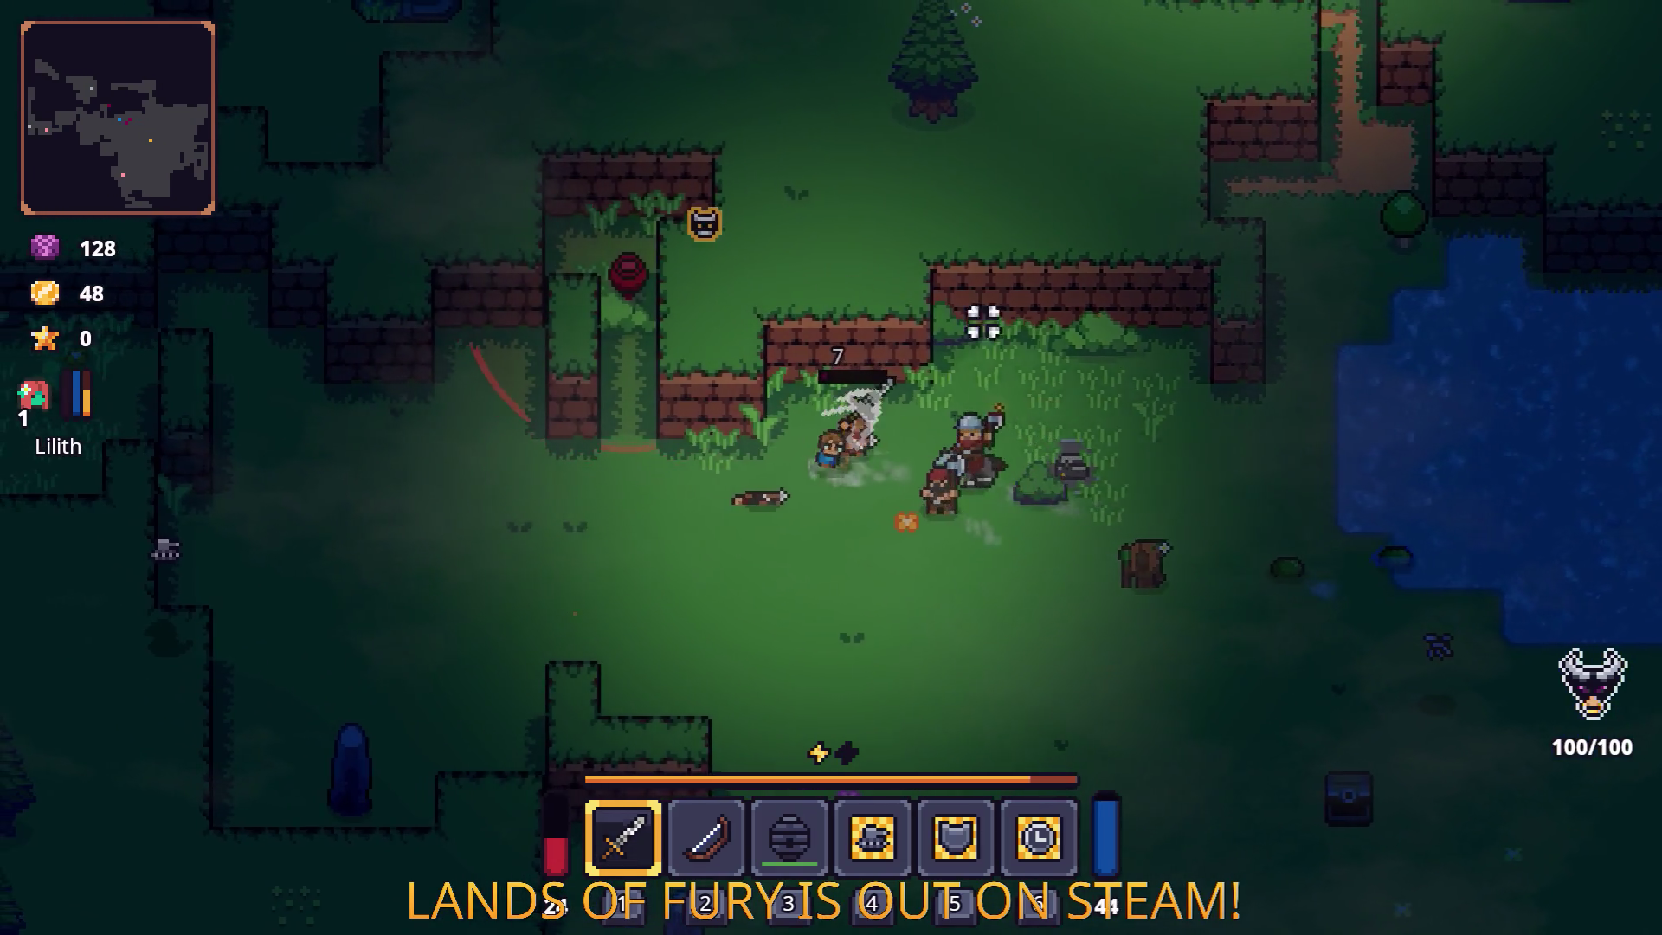
{"action": "key", "text": "w"}
{"action": "key", "text": "d"}
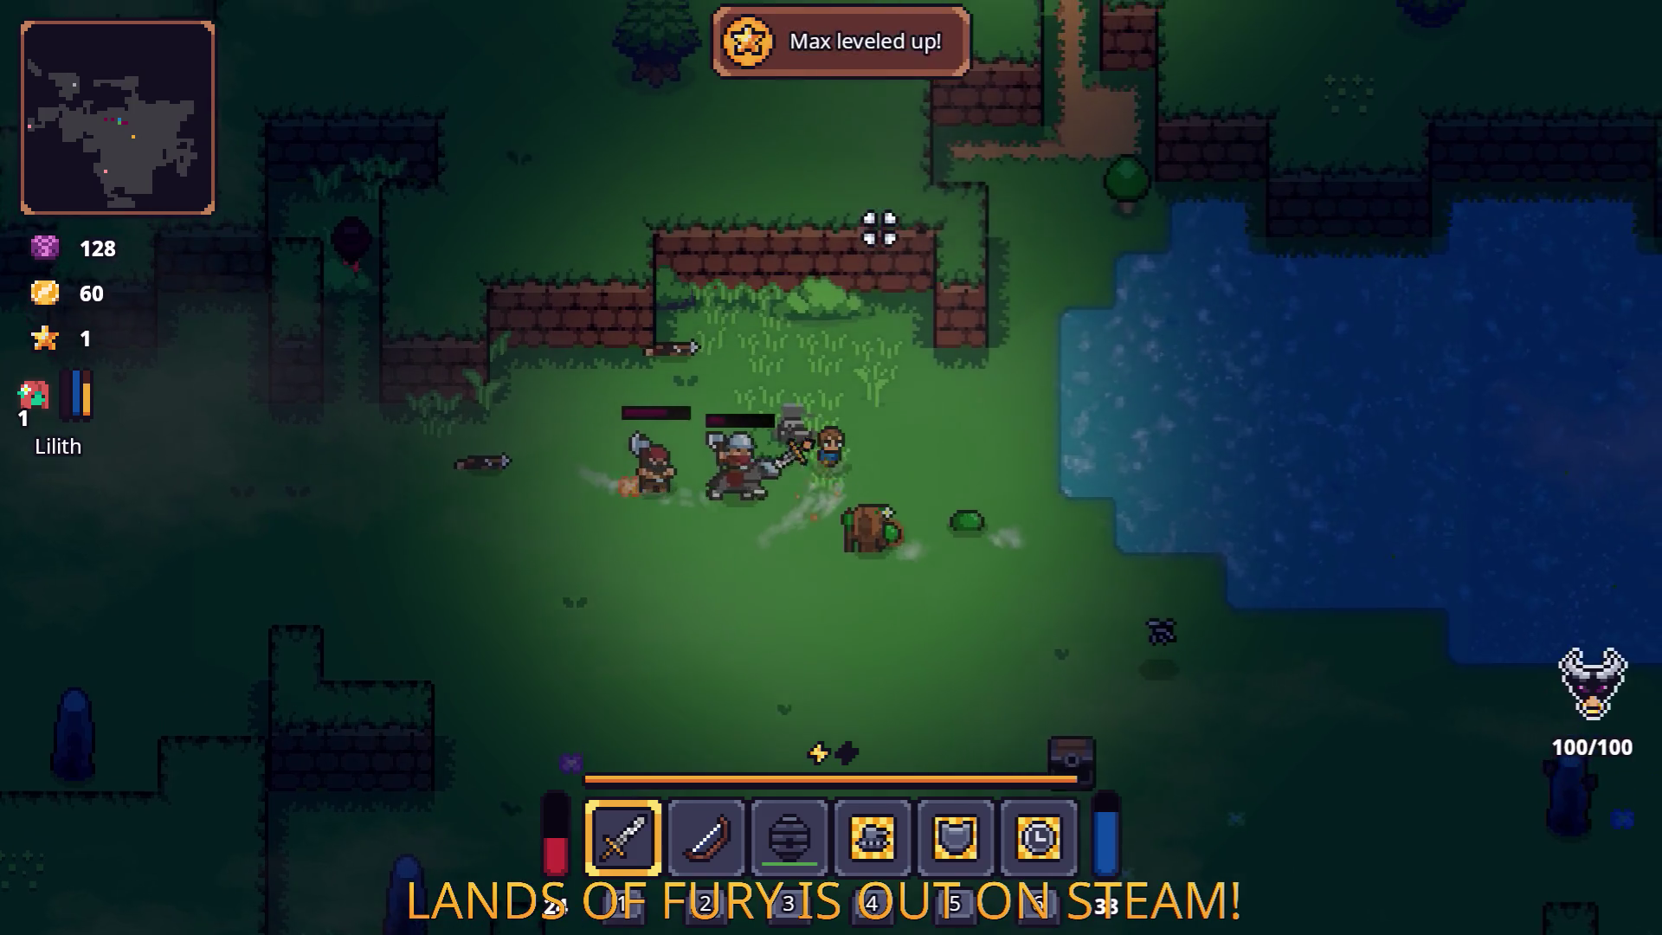
{"action": "key", "text": "w"}
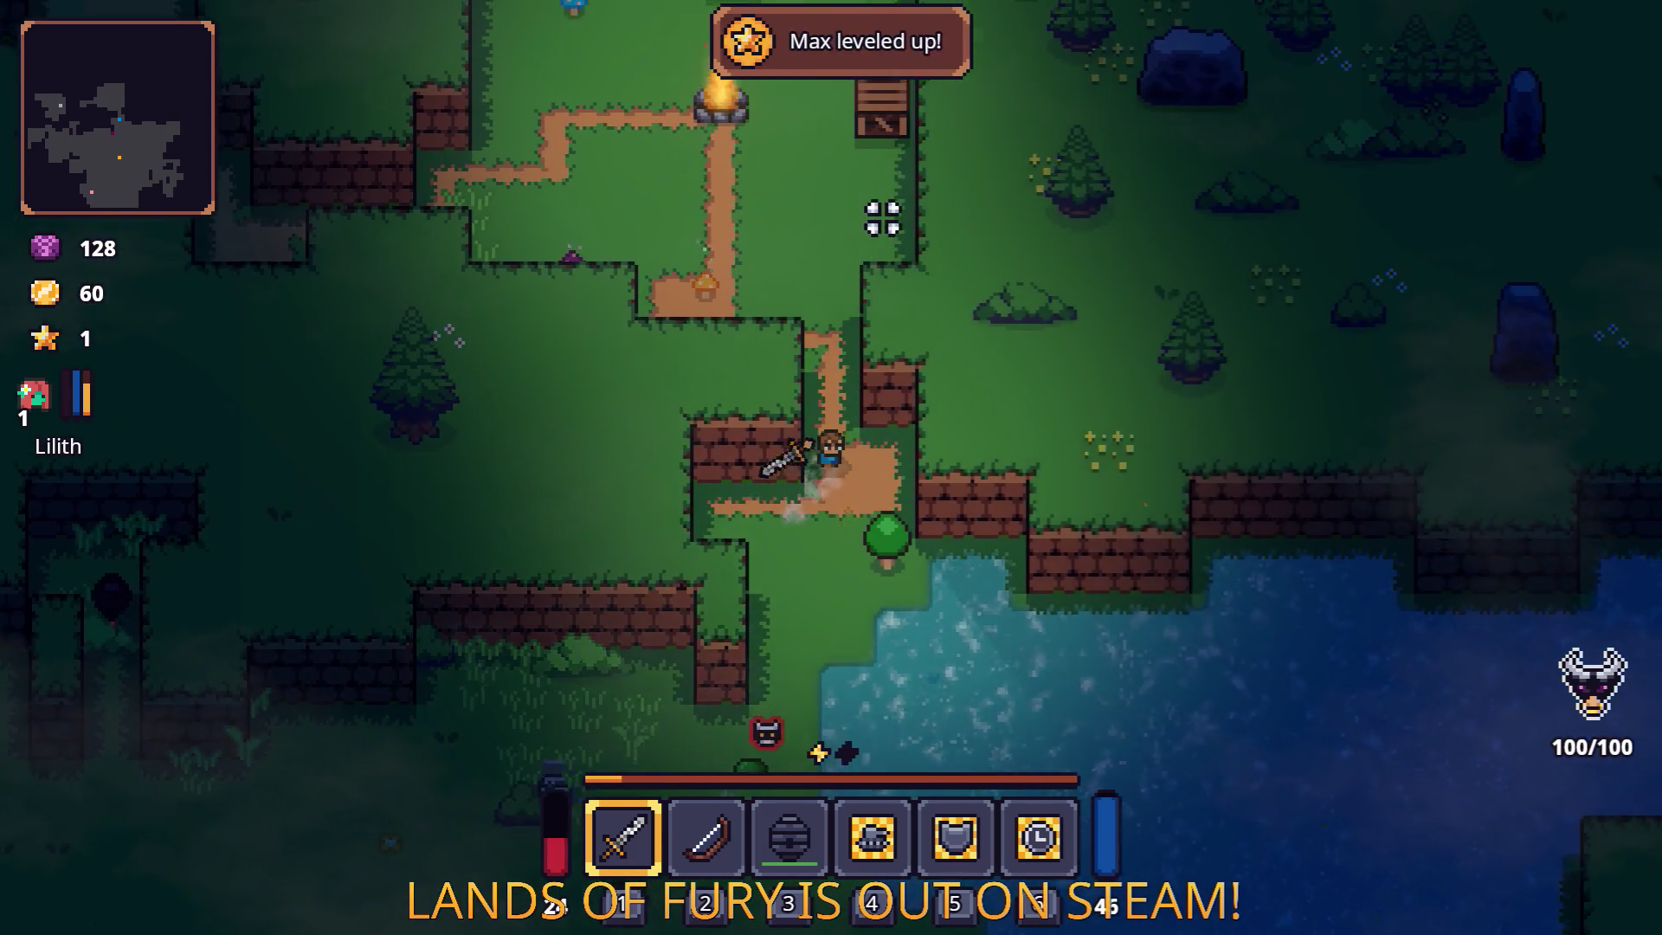
{"action": "key", "text": "d"}
{"action": "left_click", "coordinate": [880, 216]}
{"action": "key", "text": "a"}
{"action": "key", "text": "w"}
{"action": "left_click", "coordinate": [538, 289]}
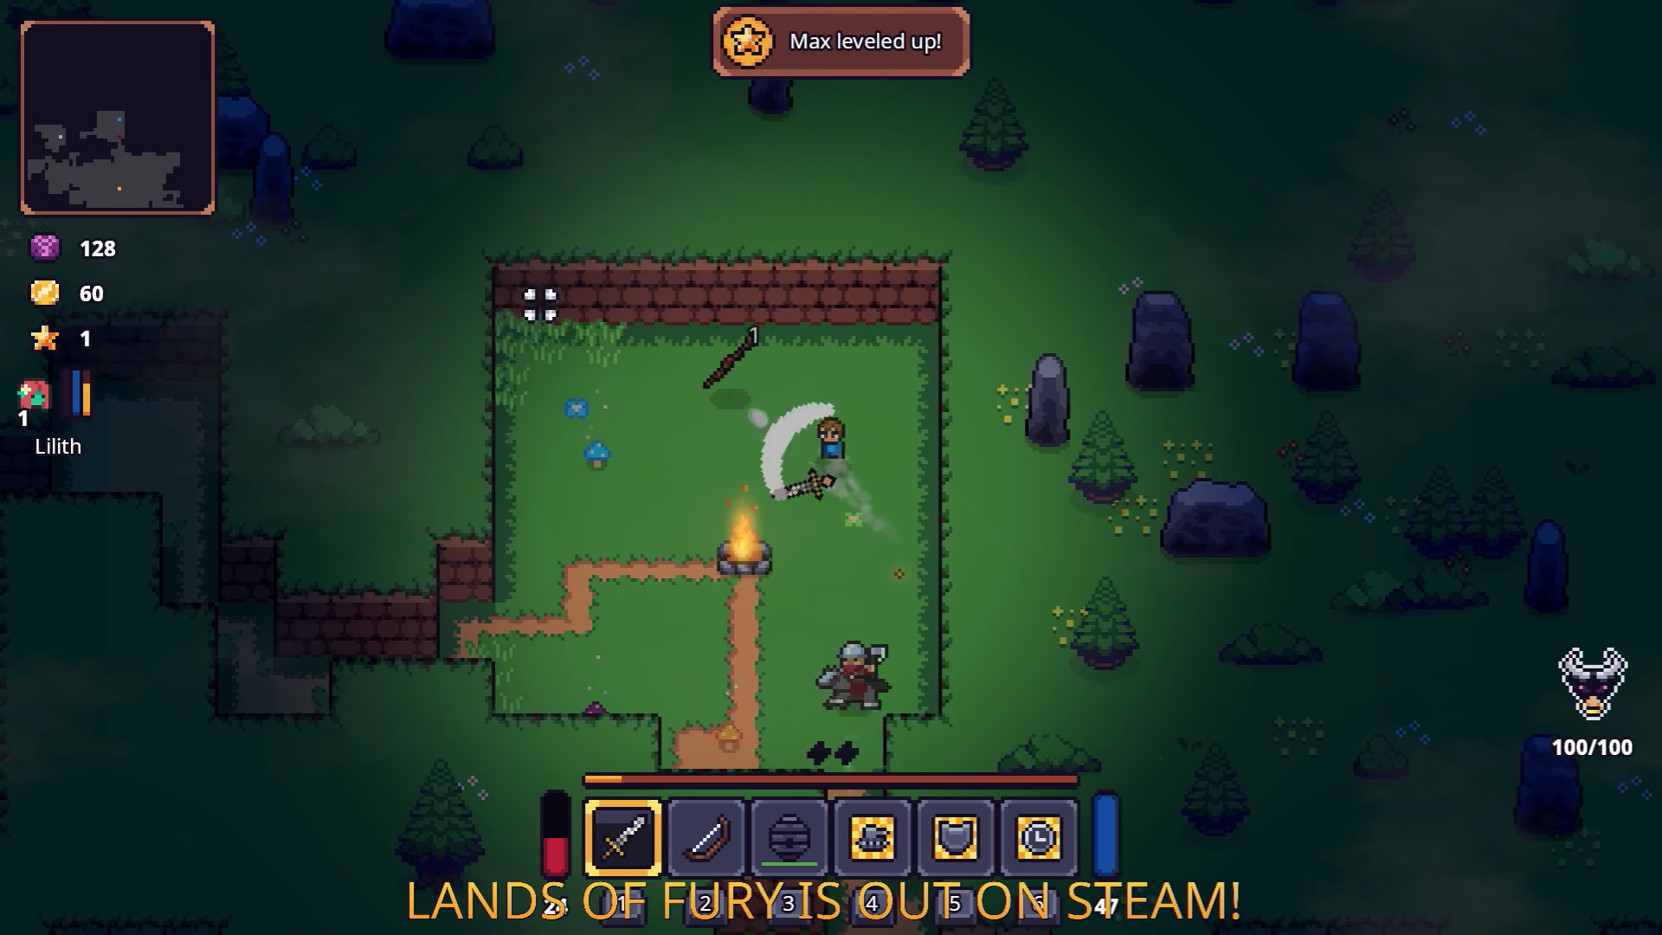
{"action": "key", "text": "s"}
Swim across the lake striking enemies until gold reaches 102, then pause the game.
{"action": "key", "text": "s"}
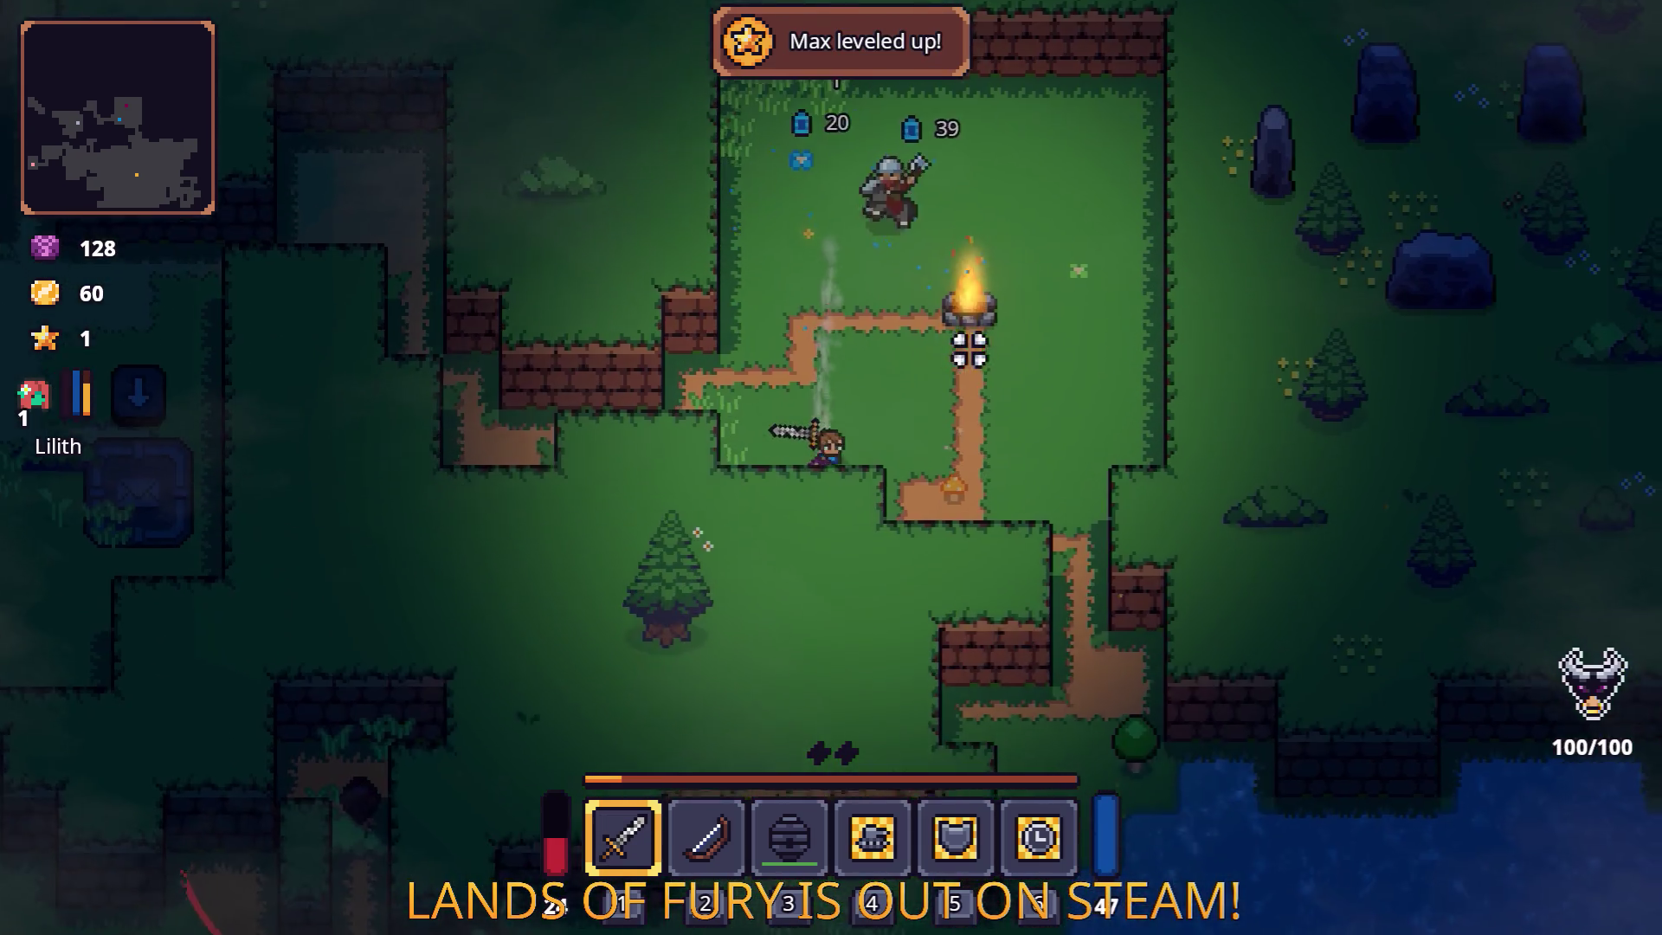
{"action": "key", "text": "d"}
{"action": "key", "text": "s"}
{"action": "key", "text": "d"}
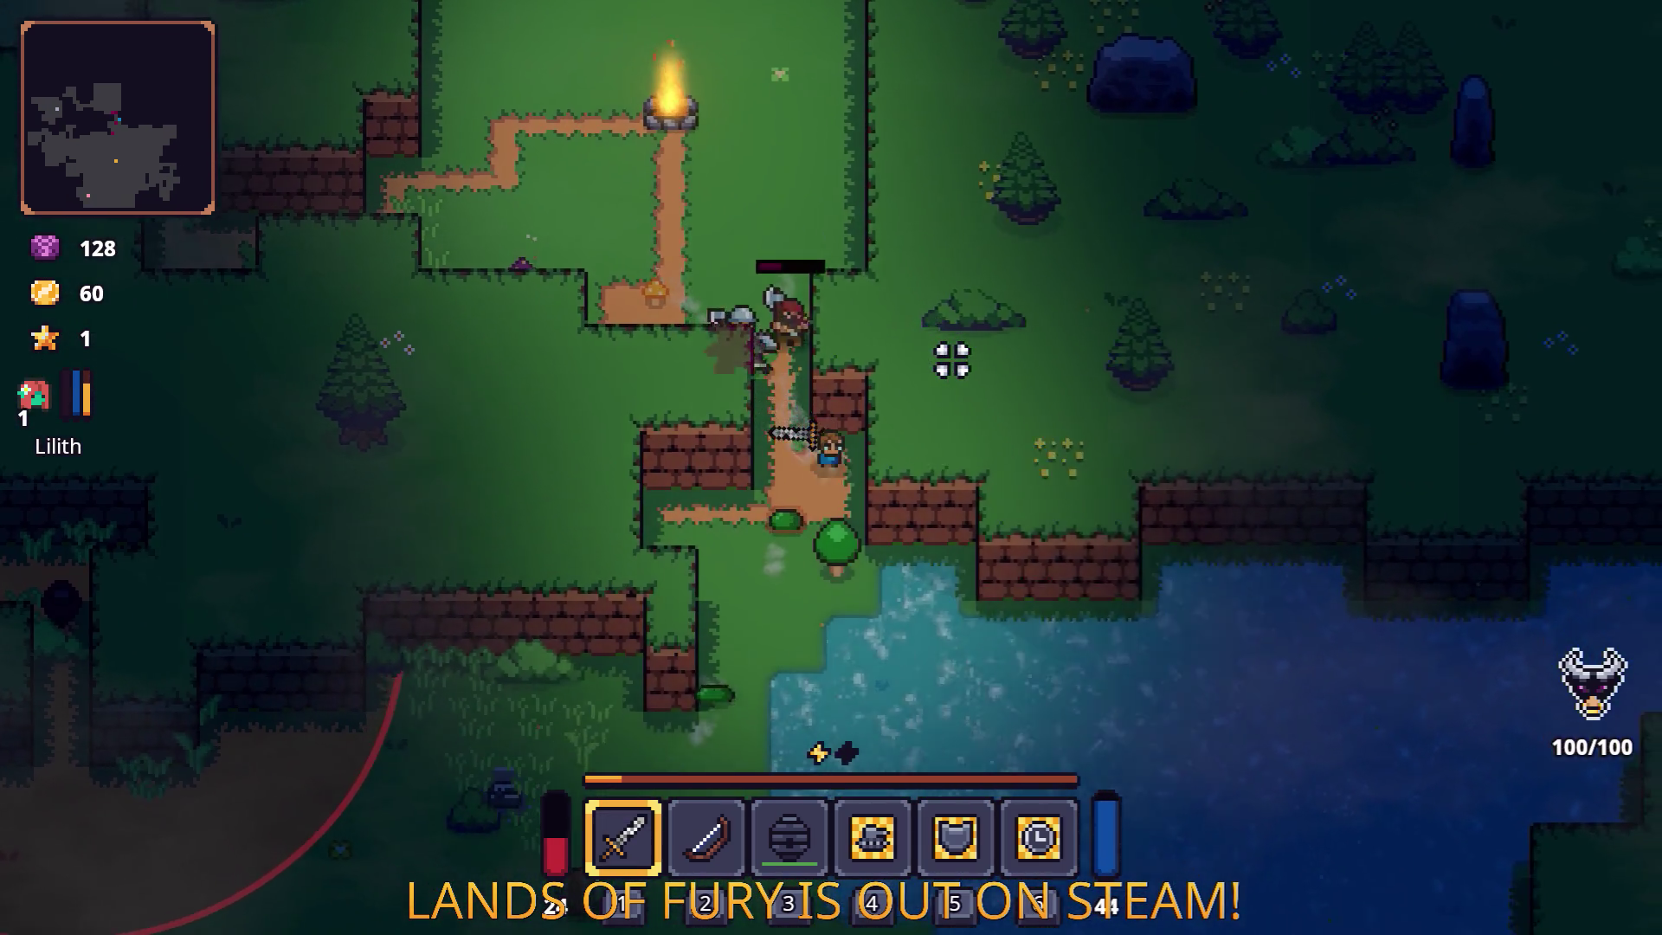
{"action": "key", "text": "d"}
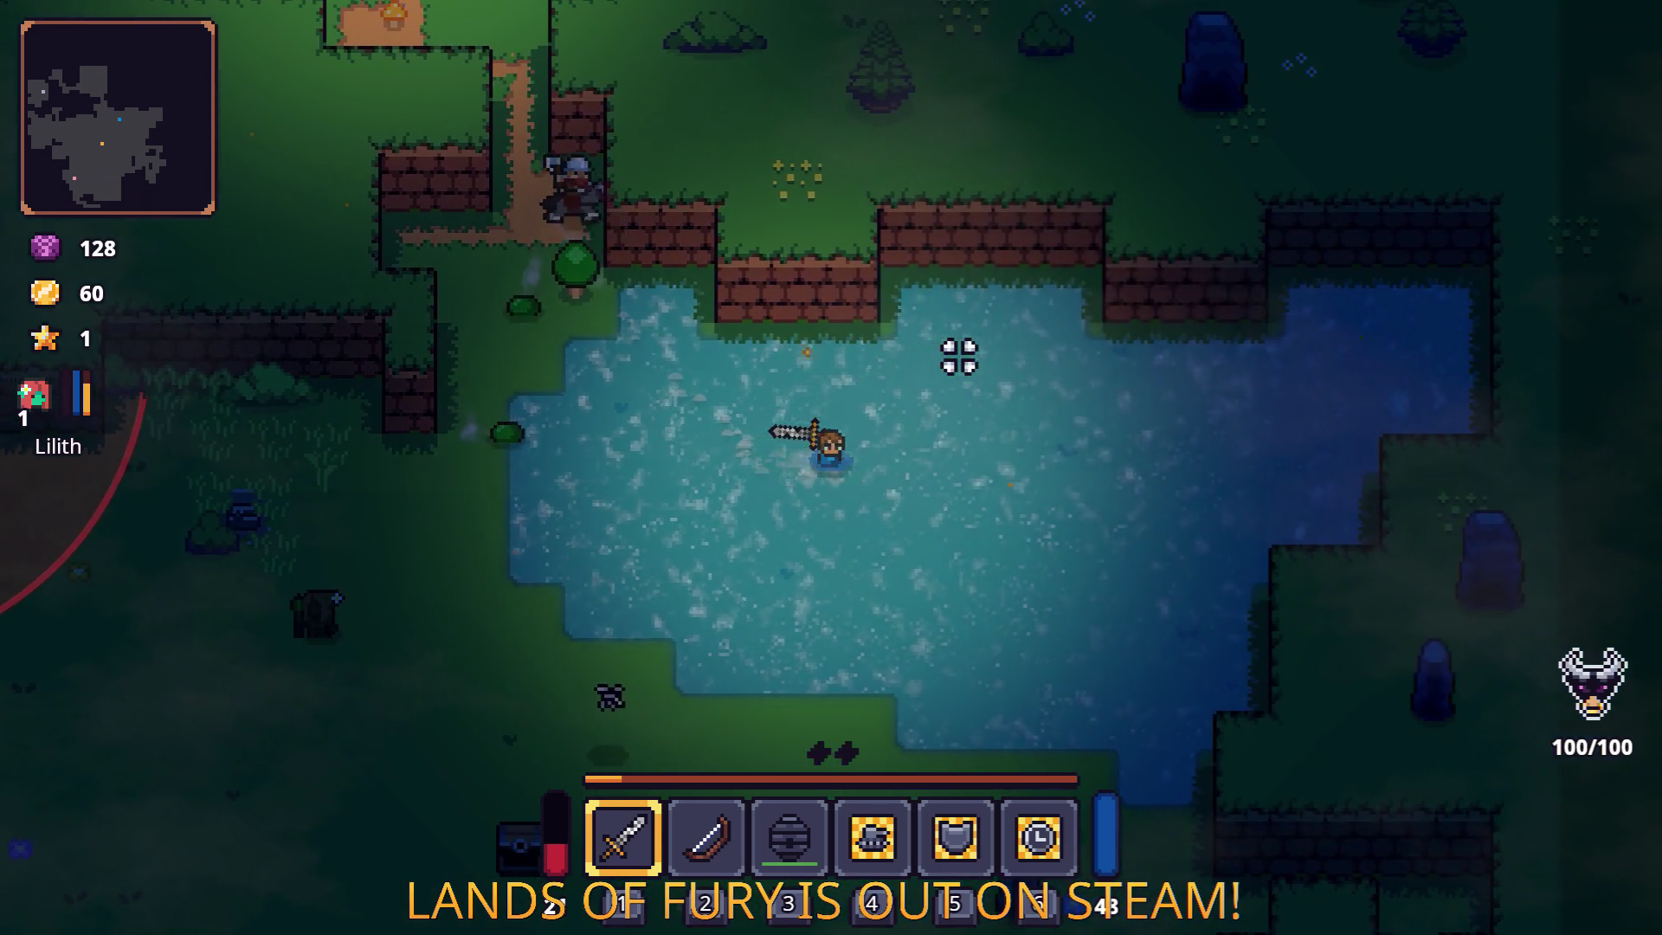
{"action": "key", "text": "w"}
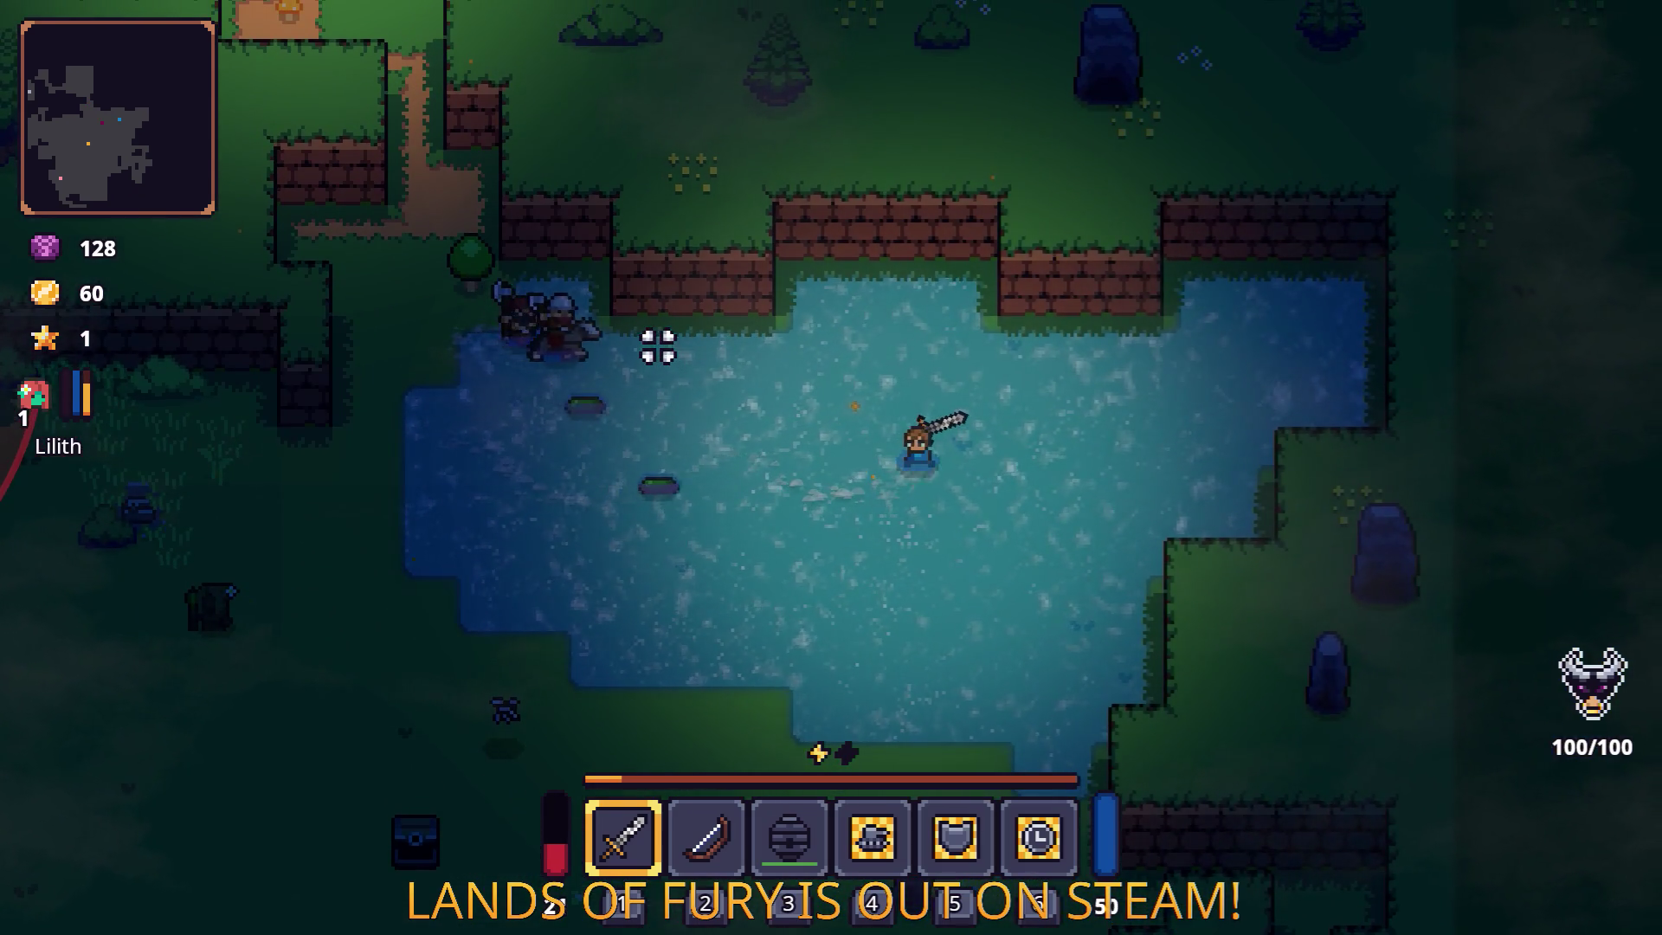
{"action": "left_click", "coordinate": [658, 343]}
{"action": "key", "text": "s"}
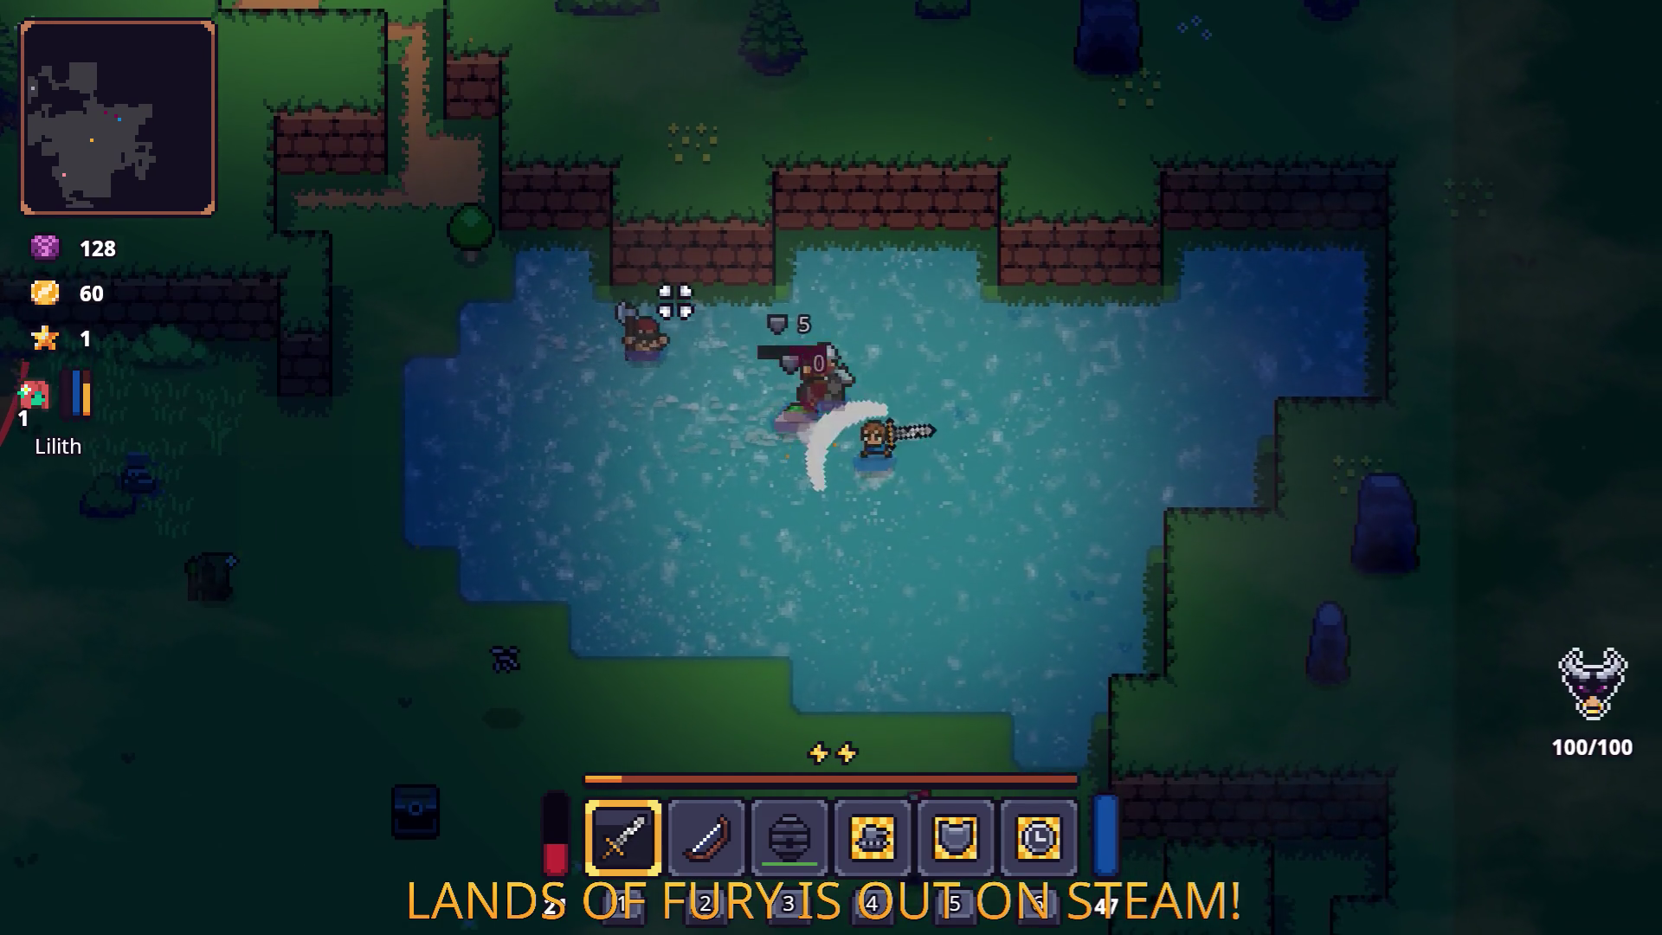
{"action": "key", "text": "d"}
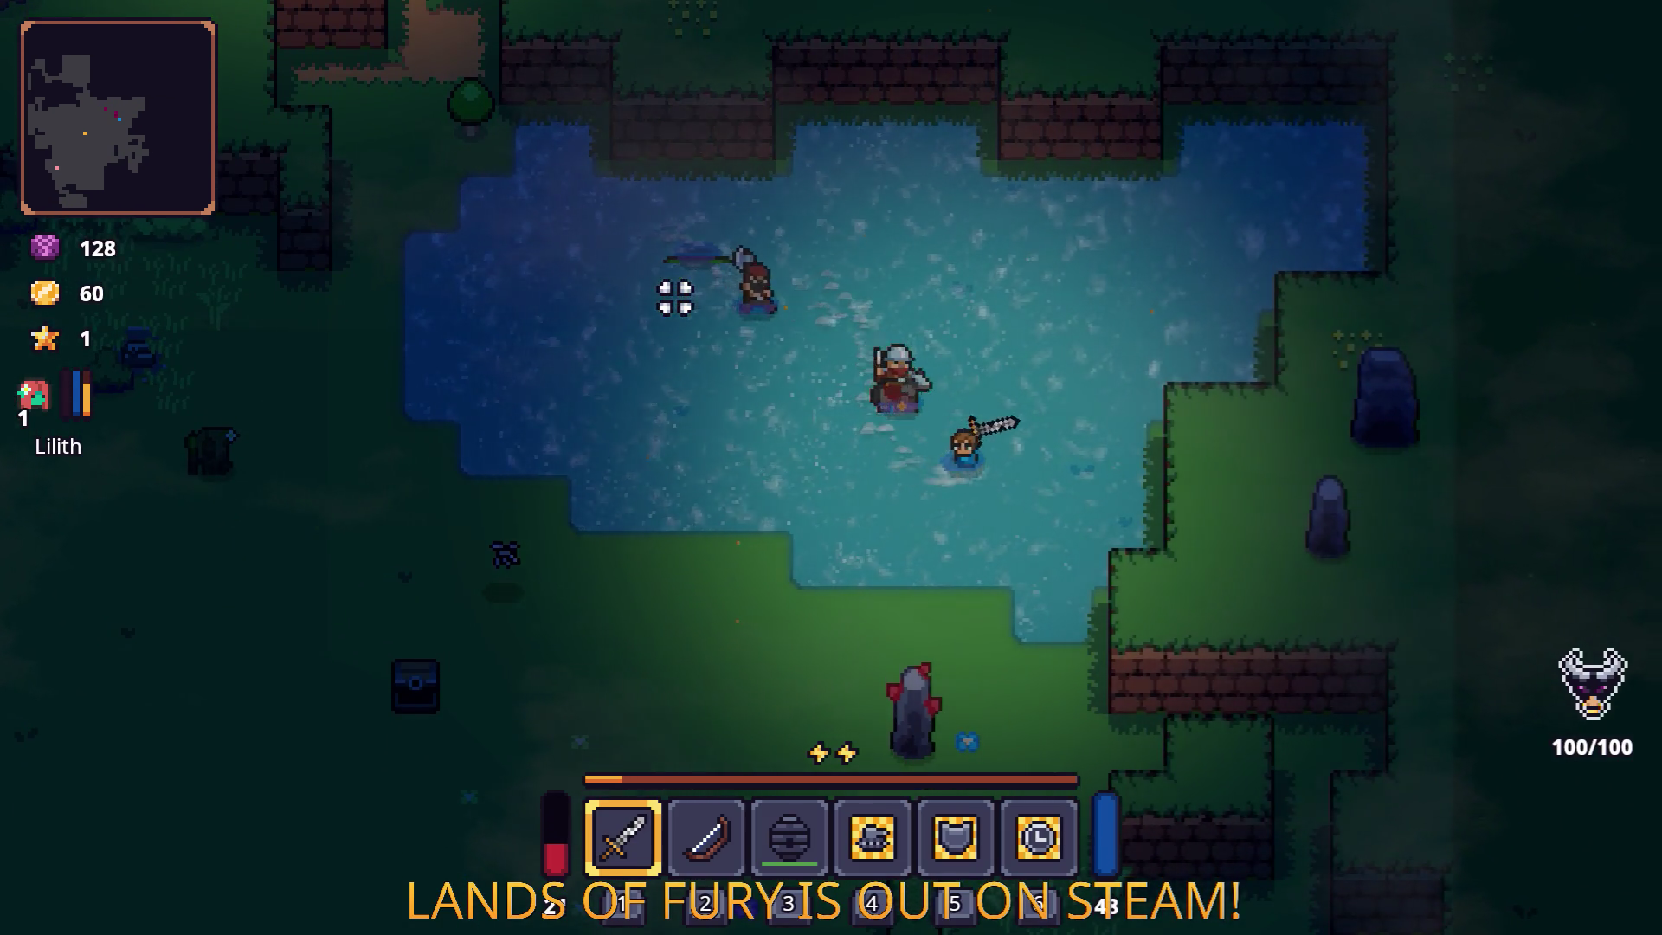
{"action": "key", "text": "w"}
{"action": "left_click", "coordinate": [651, 361]}
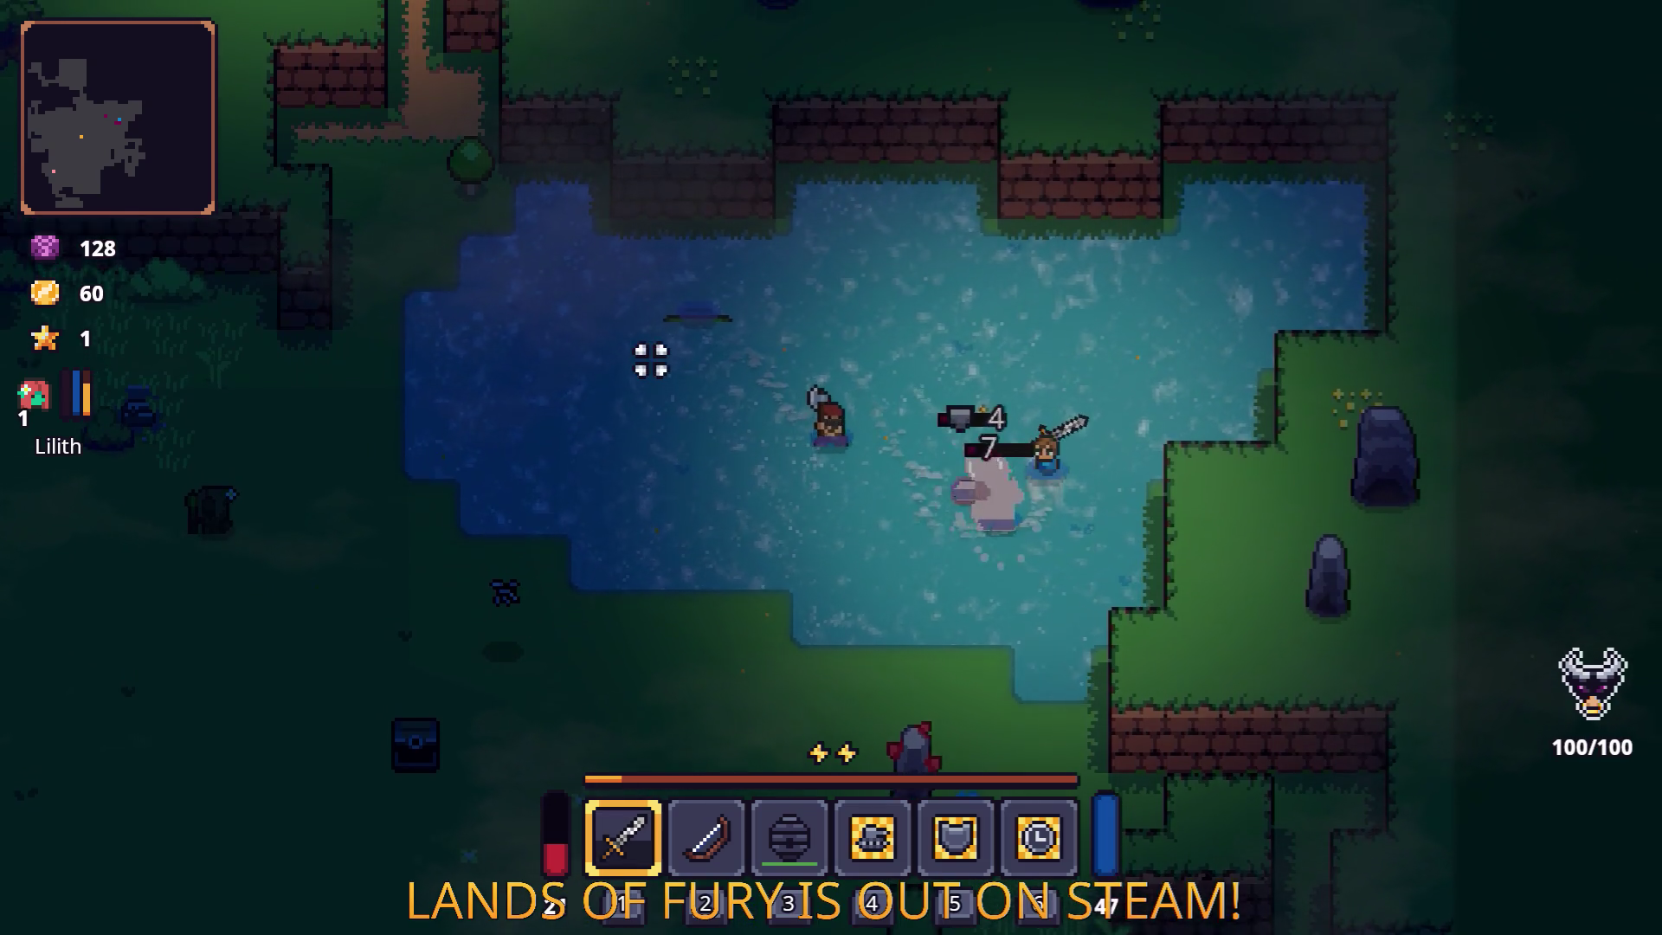
{"action": "left_click", "coordinate": [667, 467]}
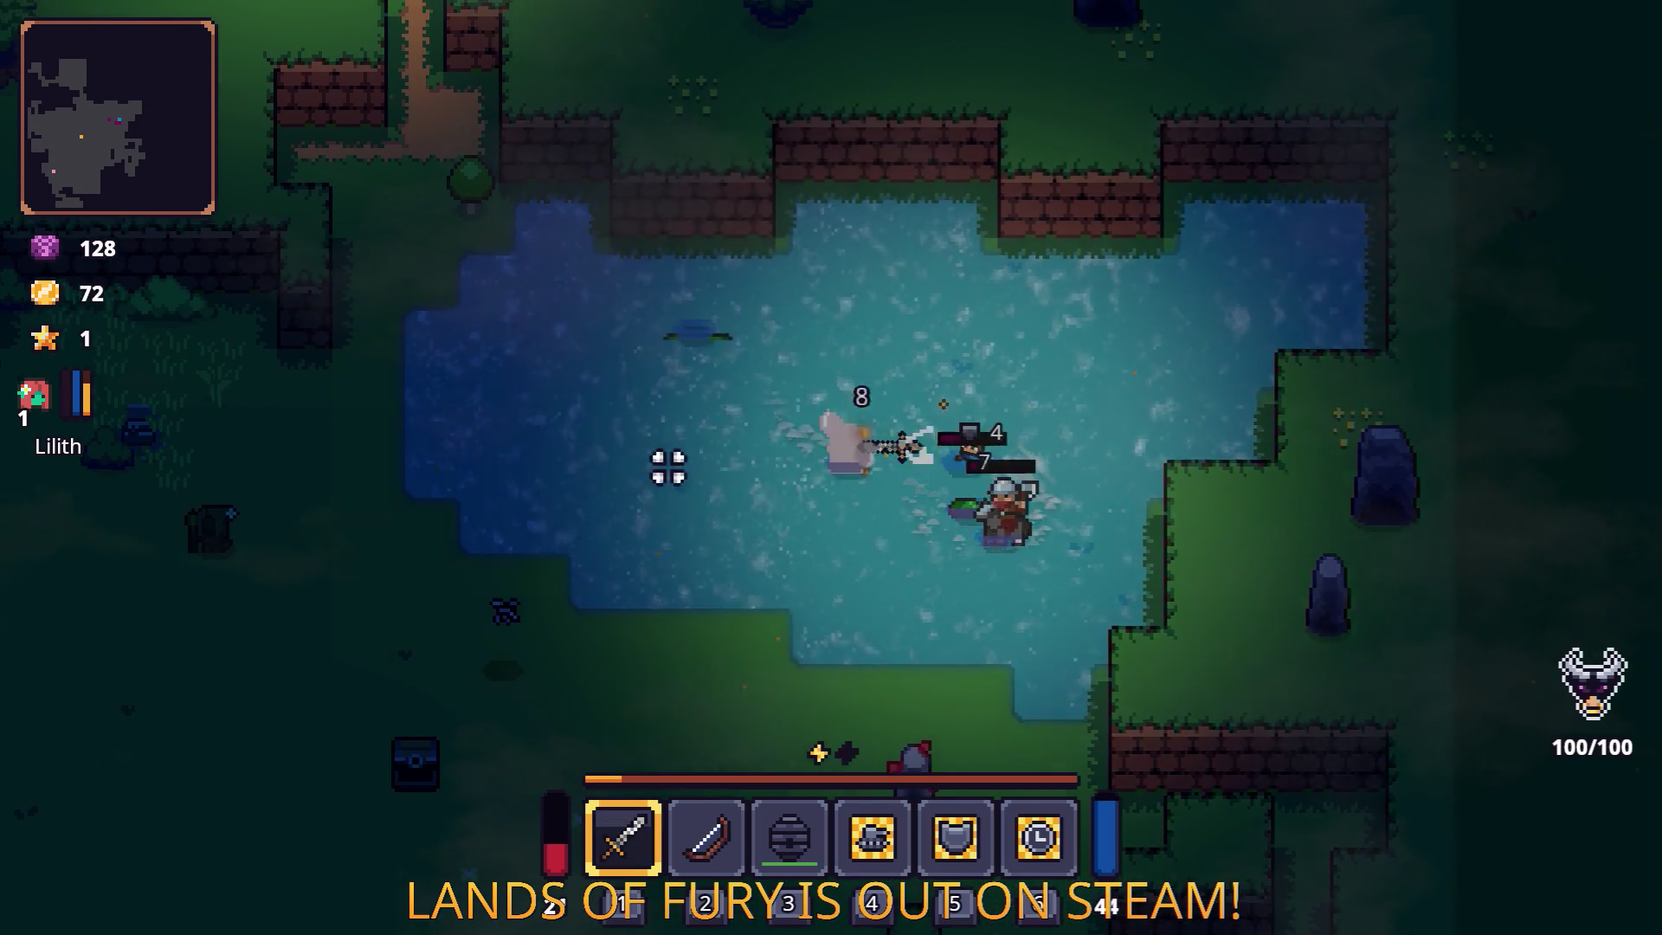
{"action": "key", "text": "a"}
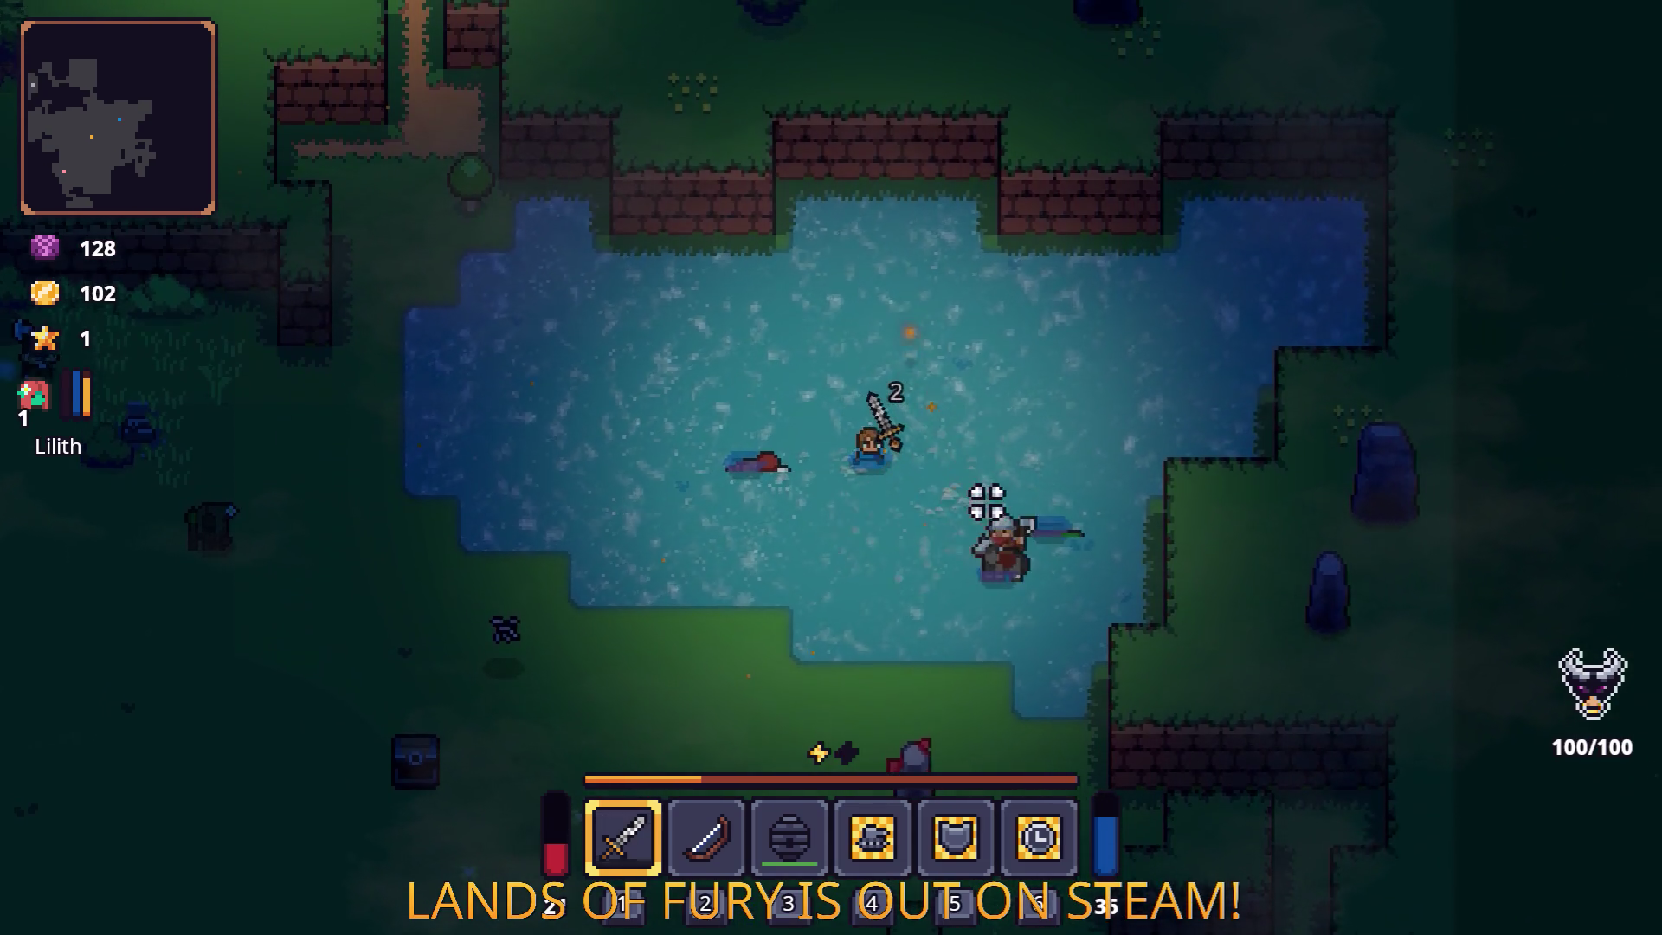
{"action": "key", "text": "Escape"}
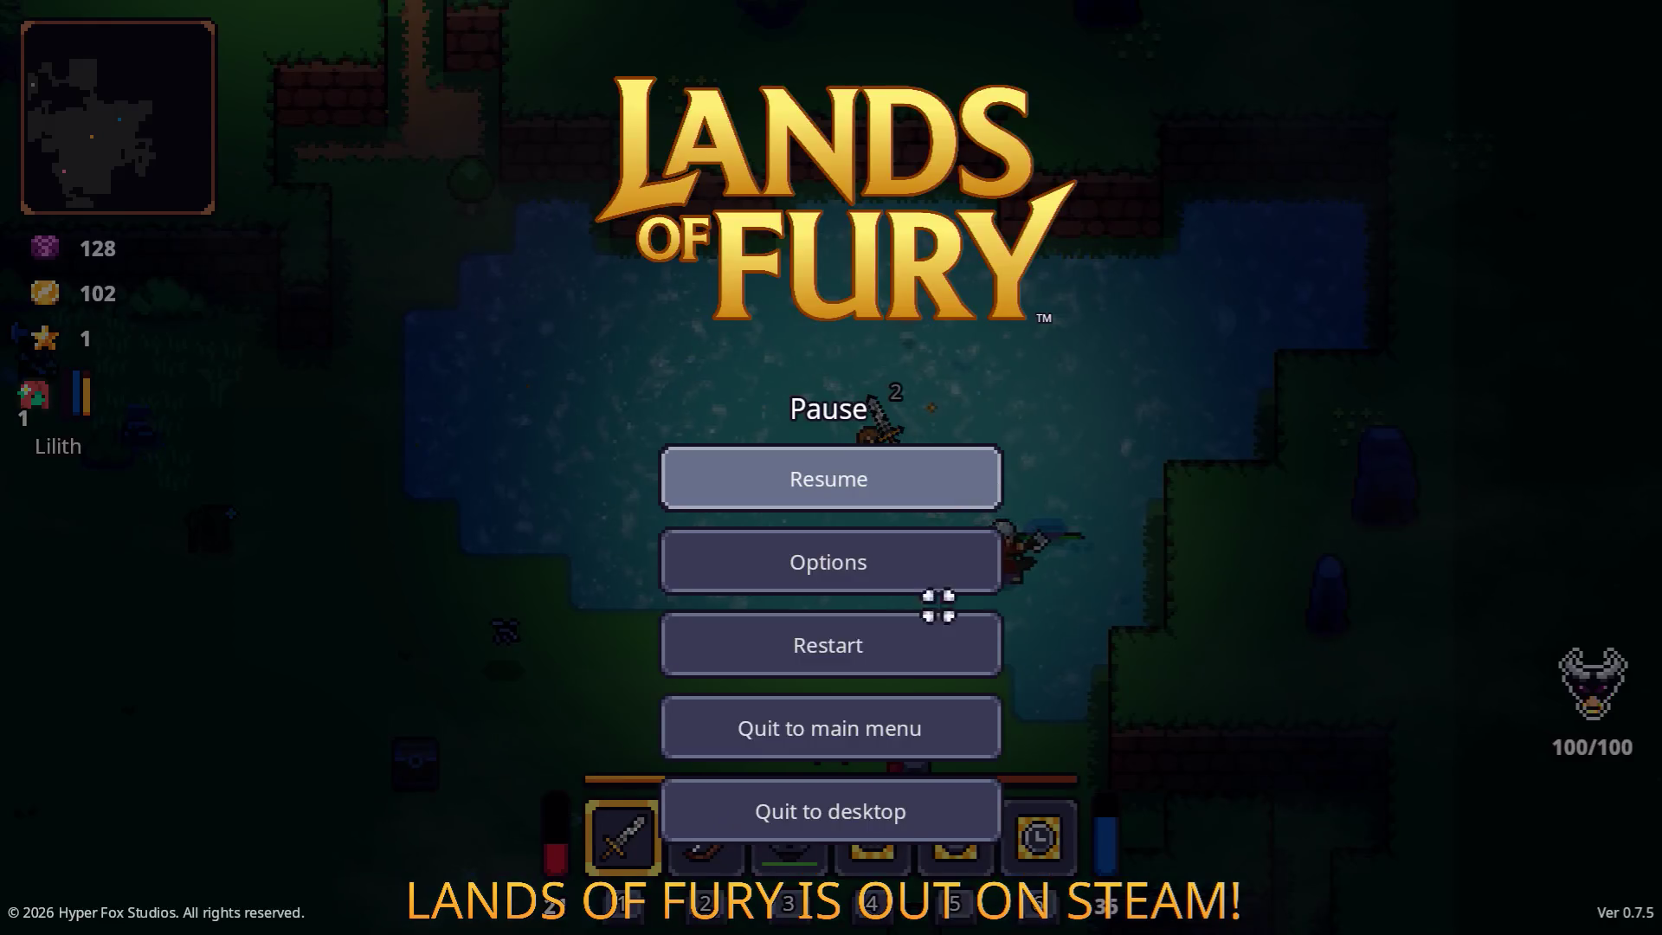
Quit Lands of Fury to desktop from the pause menu, returning to Steam's Downloads page.
{"action": "left_click", "coordinate": [883, 802]}
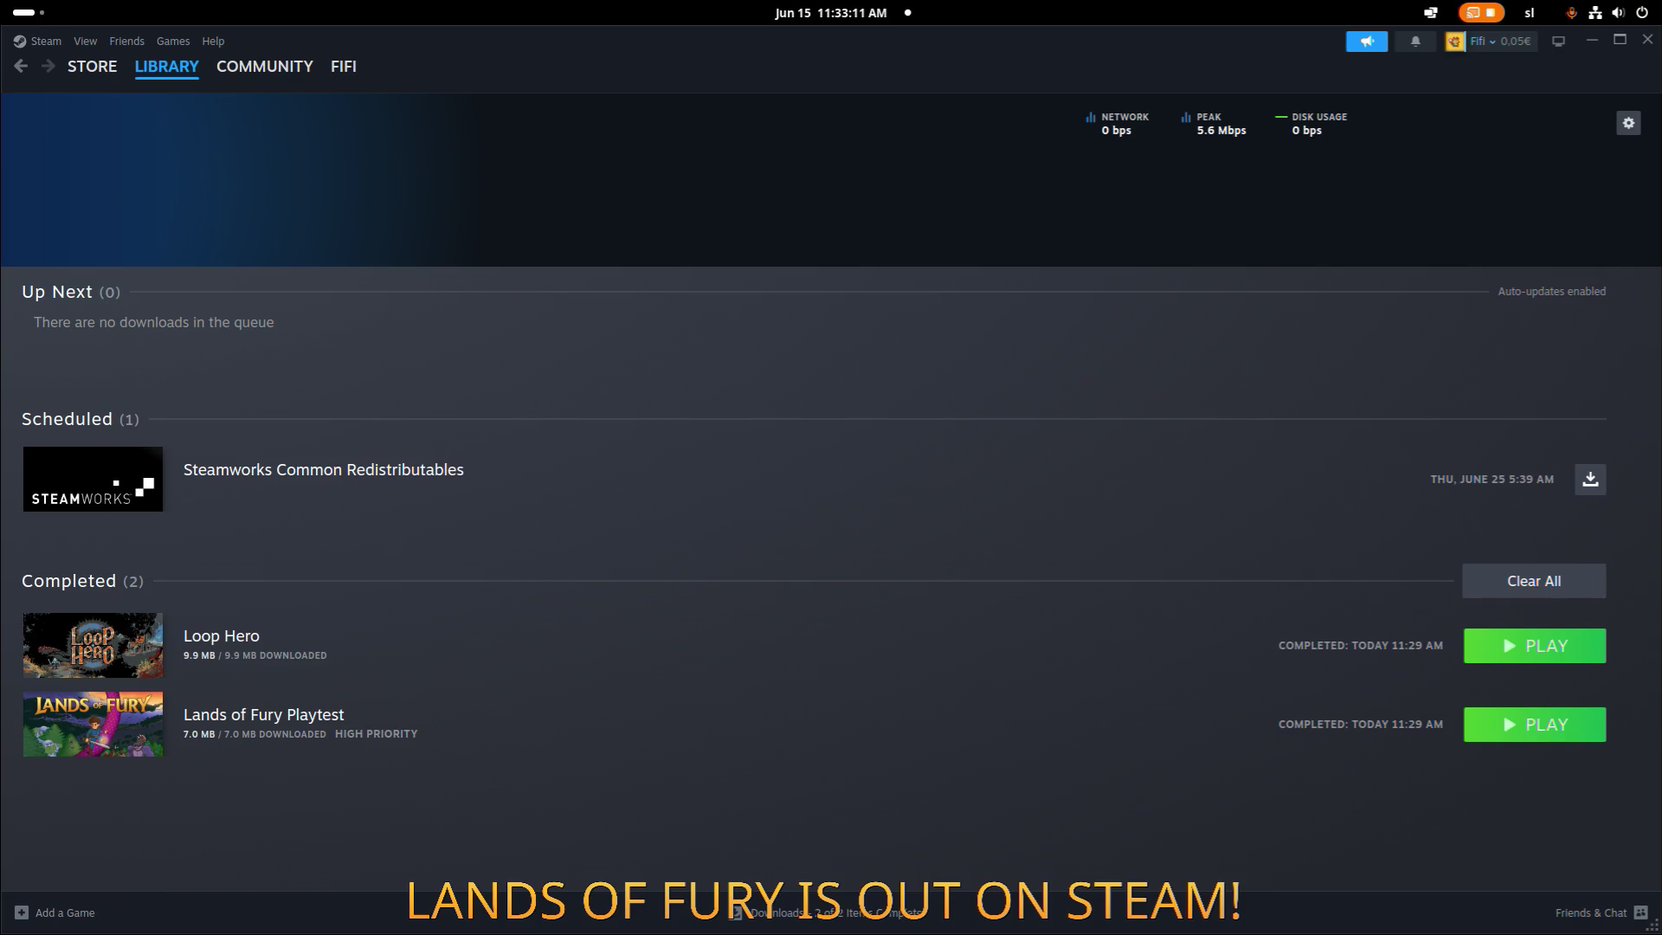
{"action": "key", "text": "alt+Tab"}
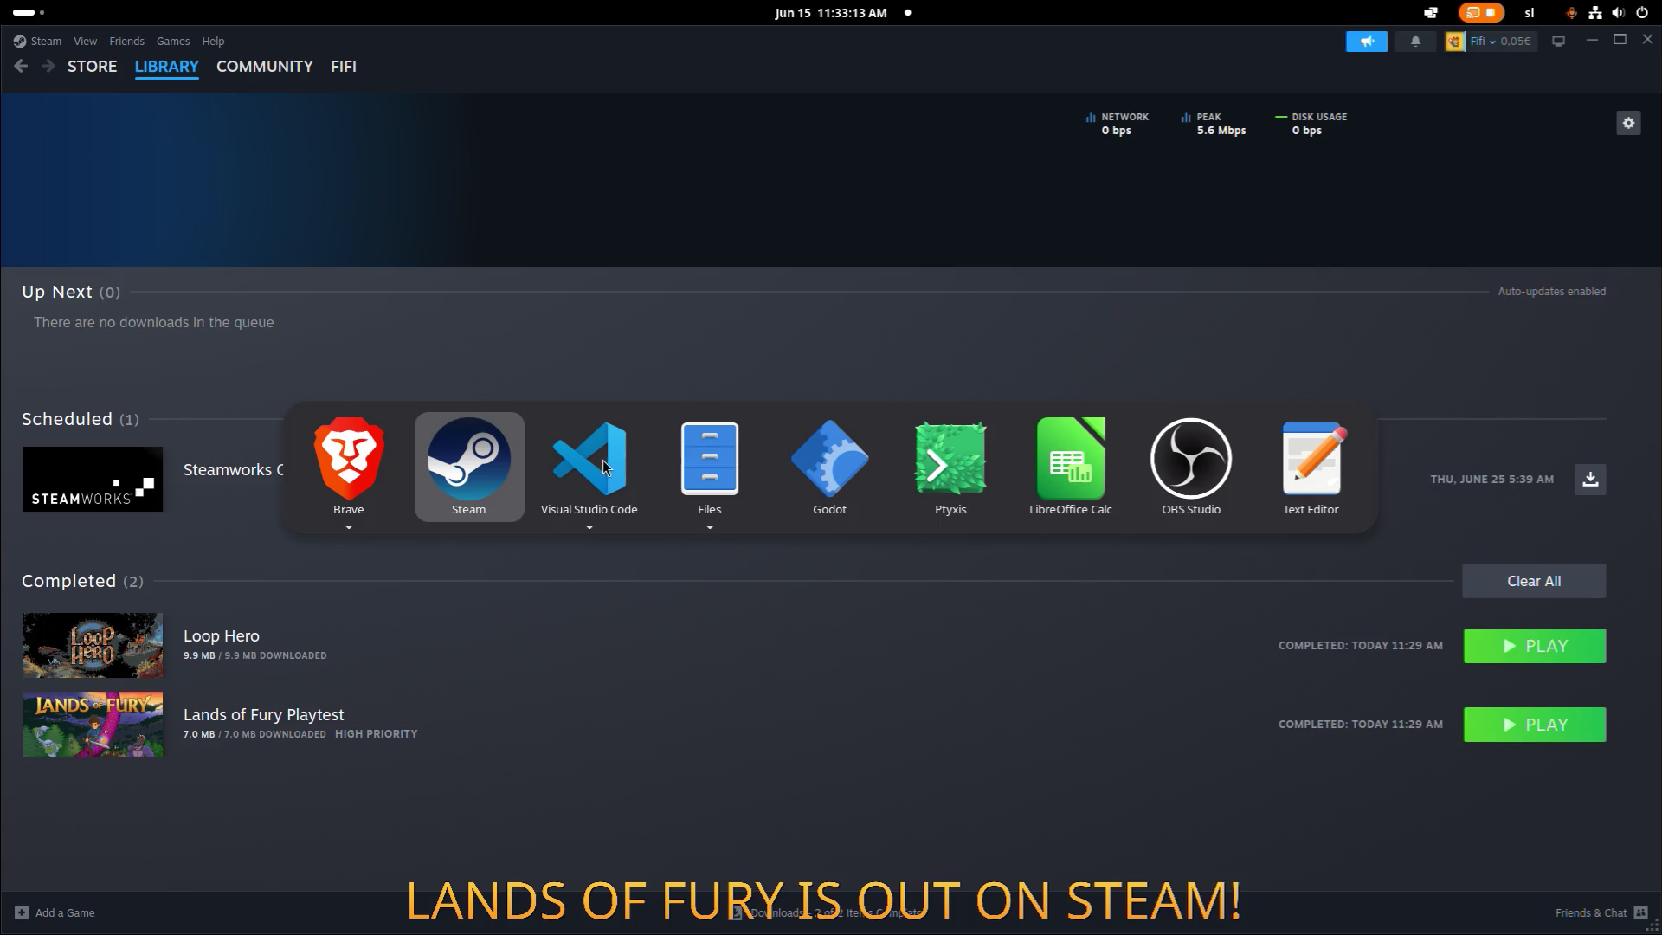
Zip all files in WindowsBuilds/0.7.5 - Full into data_LandsOfFury-4.1.1_windows_x86_64.zip, then deselect.
{"action": "left_click", "coordinate": [692, 457]}
{"action": "key", "text": "alt+Up"}
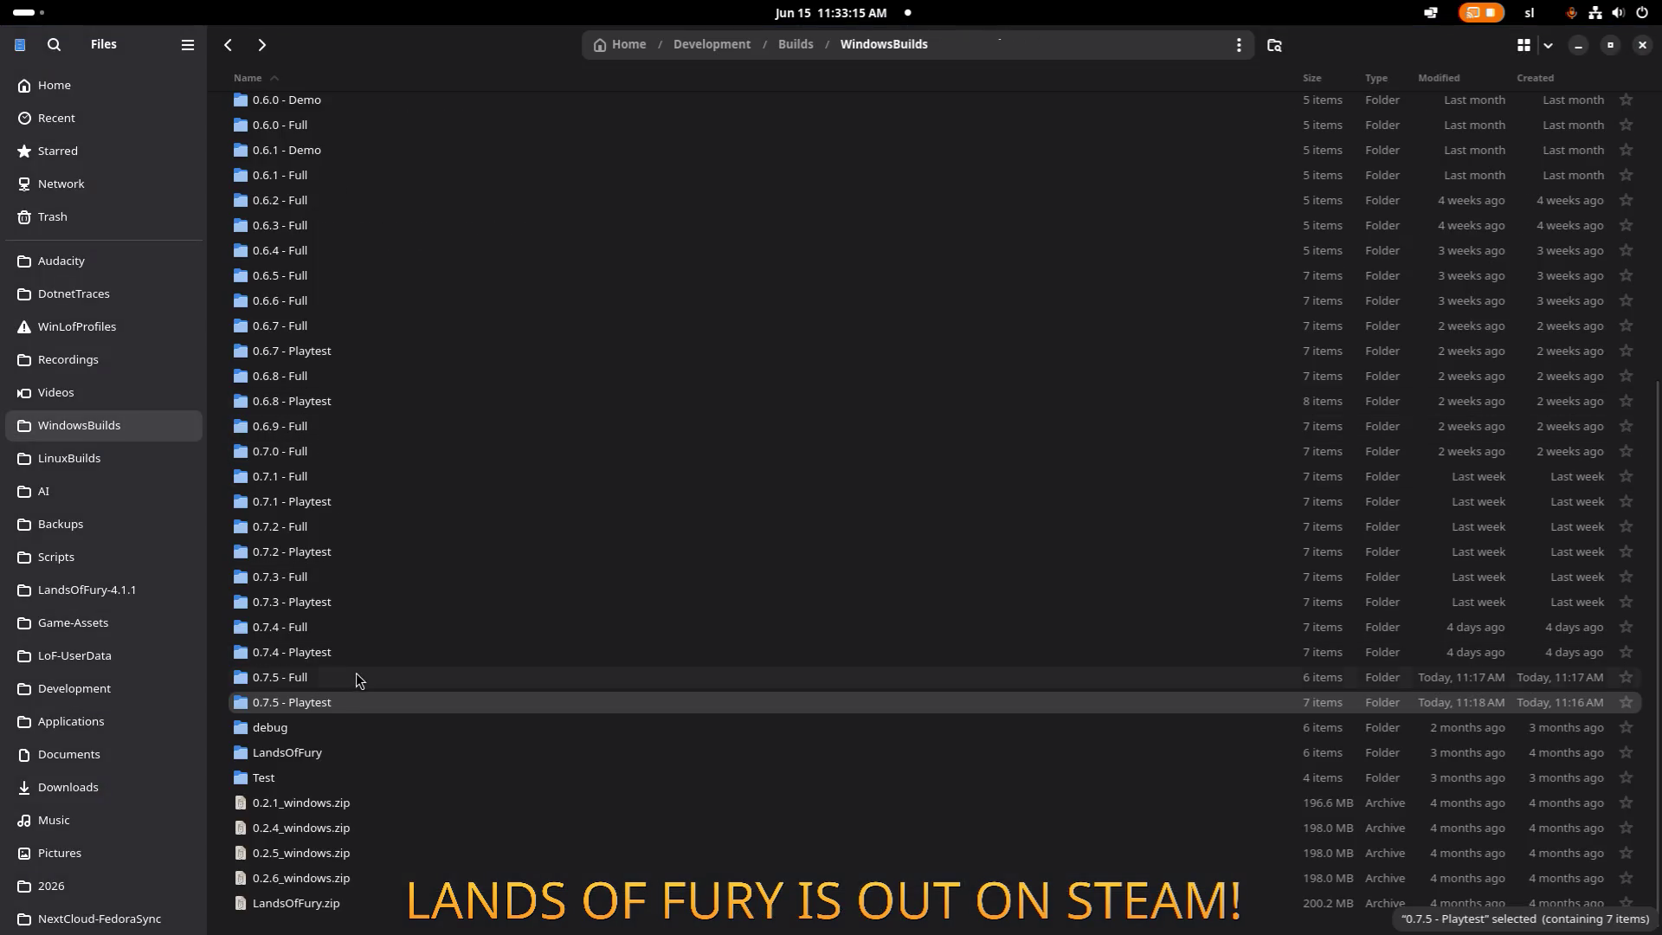
{"action": "double_click", "coordinate": [351, 679]}
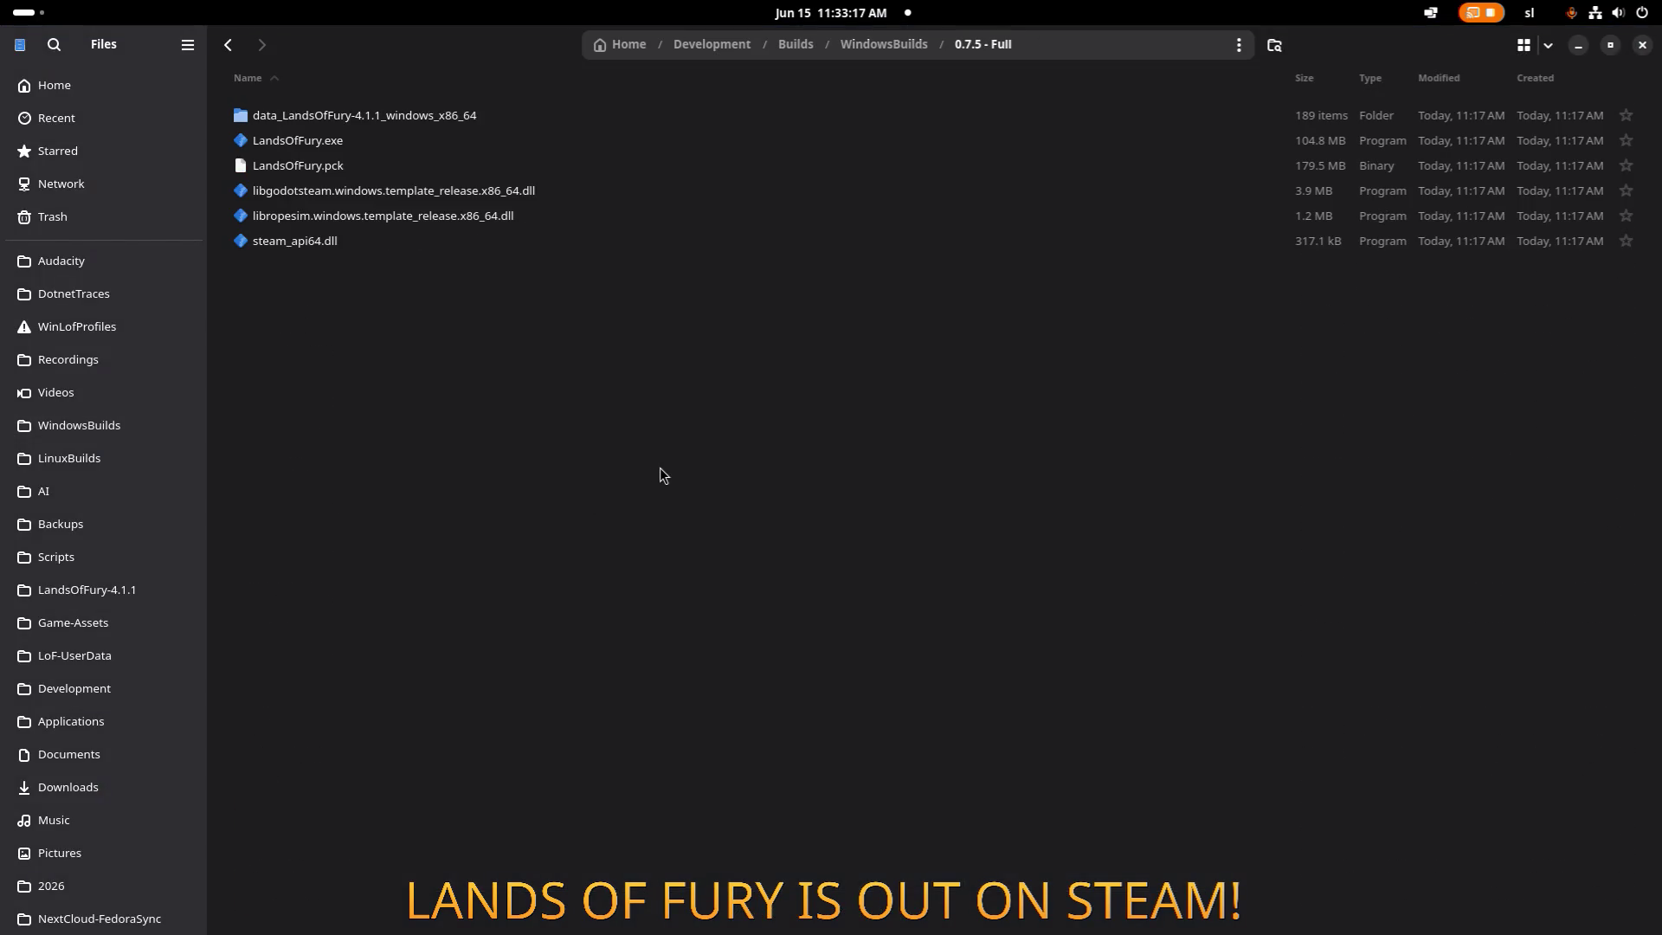
{"action": "key", "text": "ctrl+a"}
{"action": "right_click", "coordinate": [679, 170]}
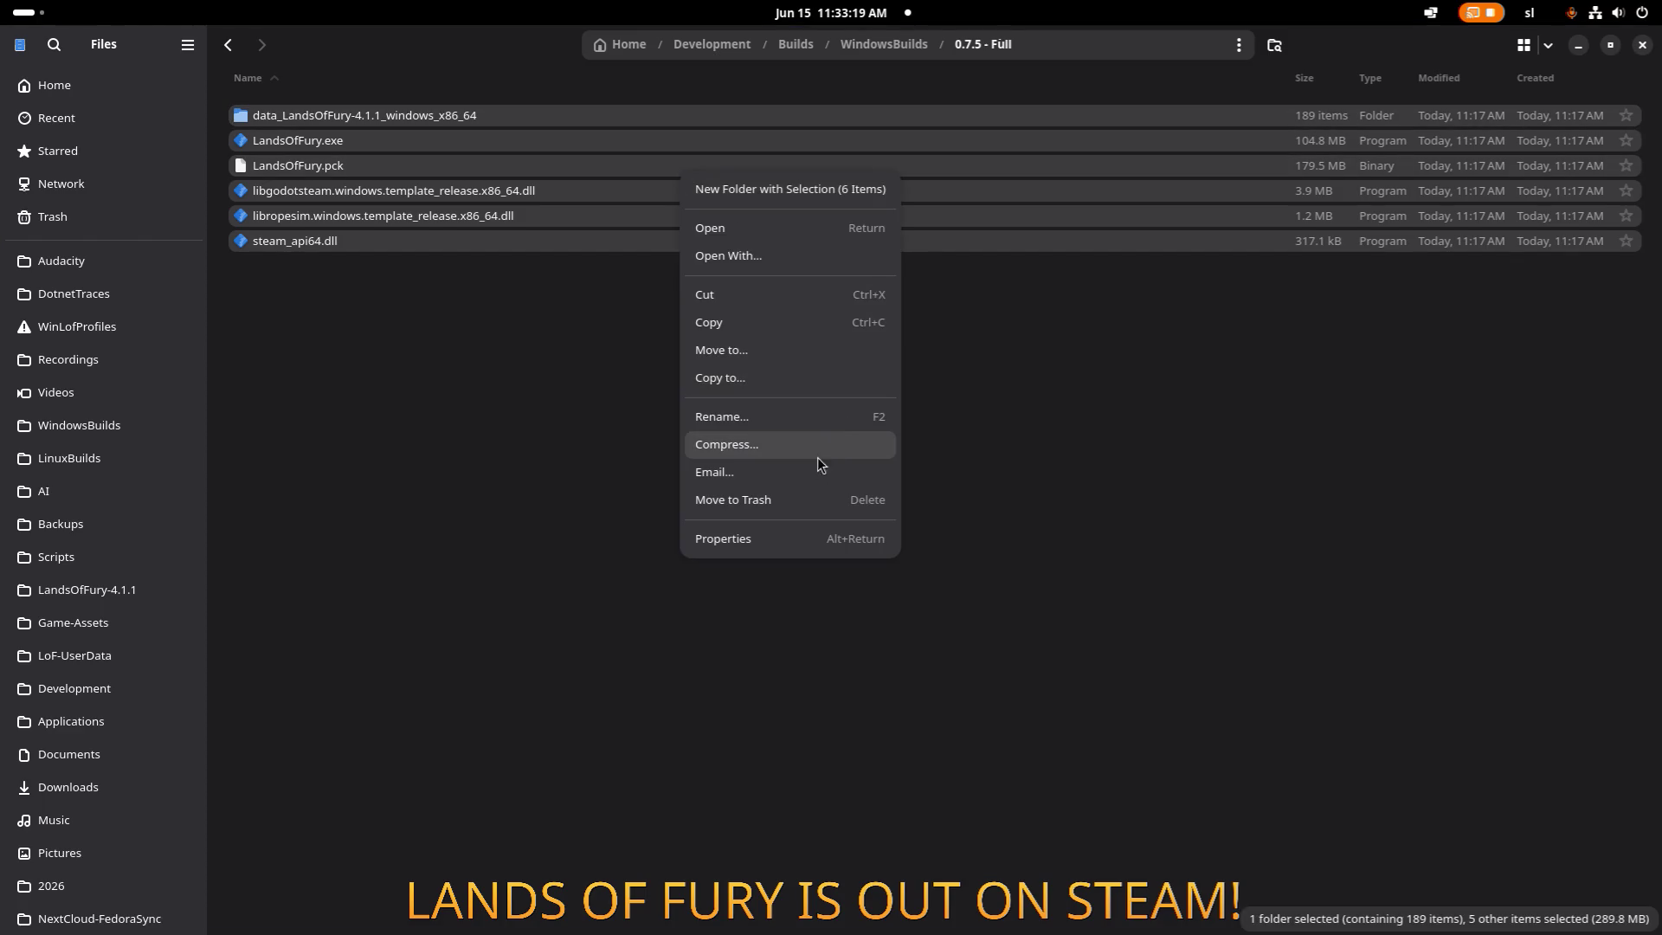
{"action": "left_click", "coordinate": [817, 457]}
{"action": "left_click", "coordinate": [1036, 308]}
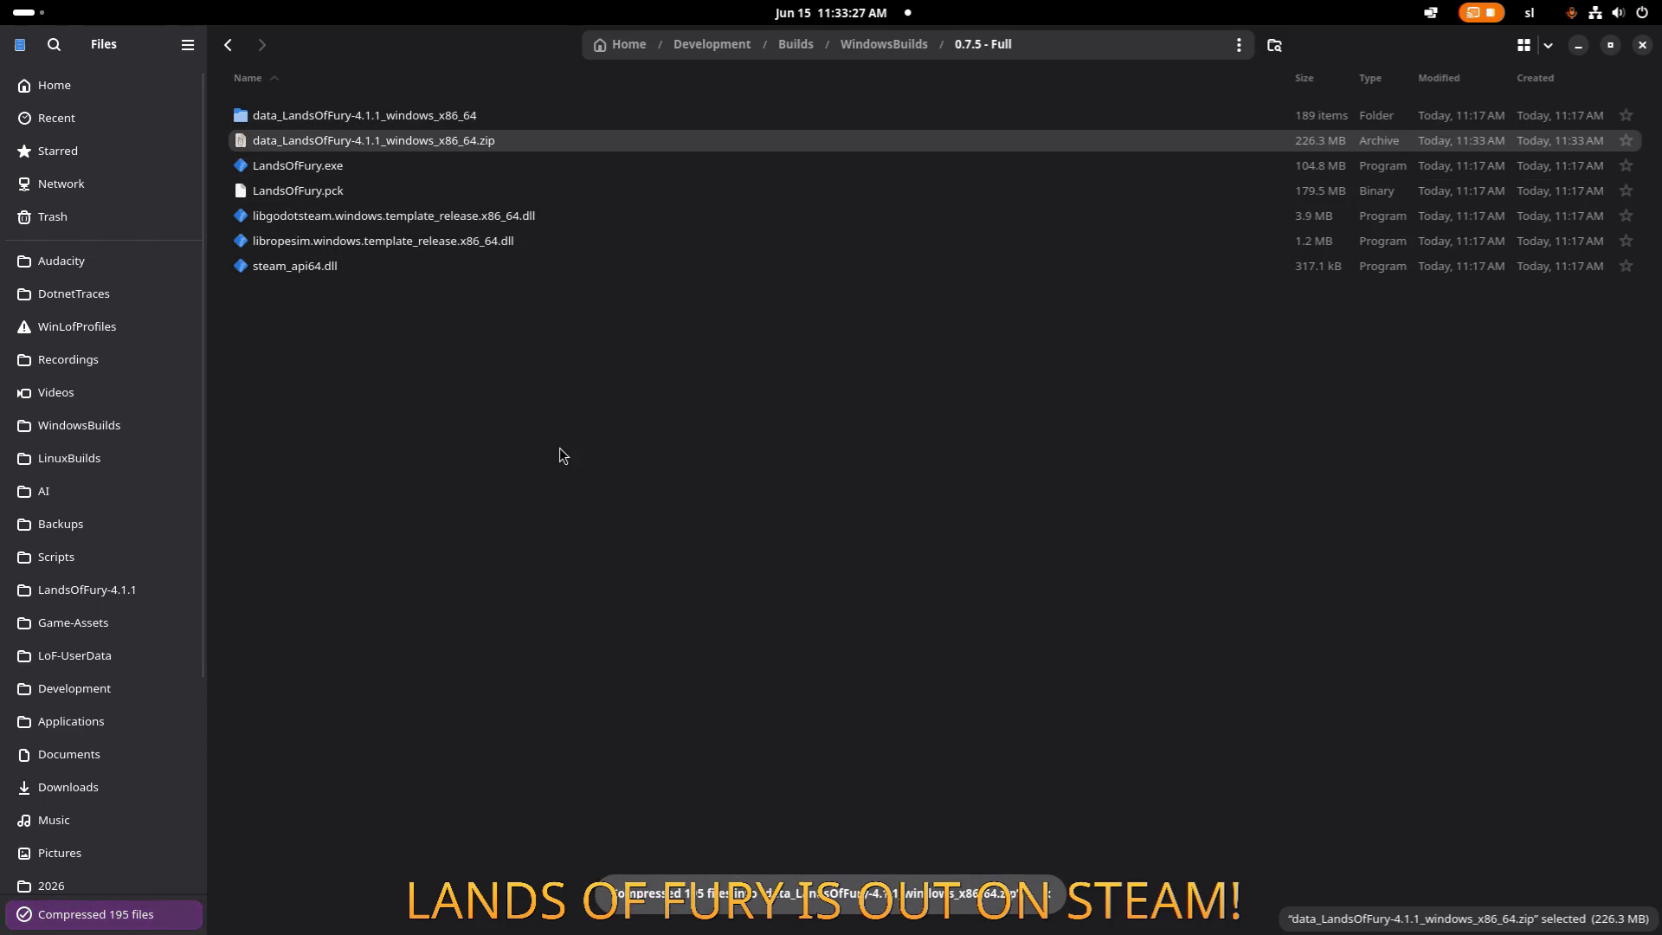
{"action": "left_click", "coordinate": [511, 438]}
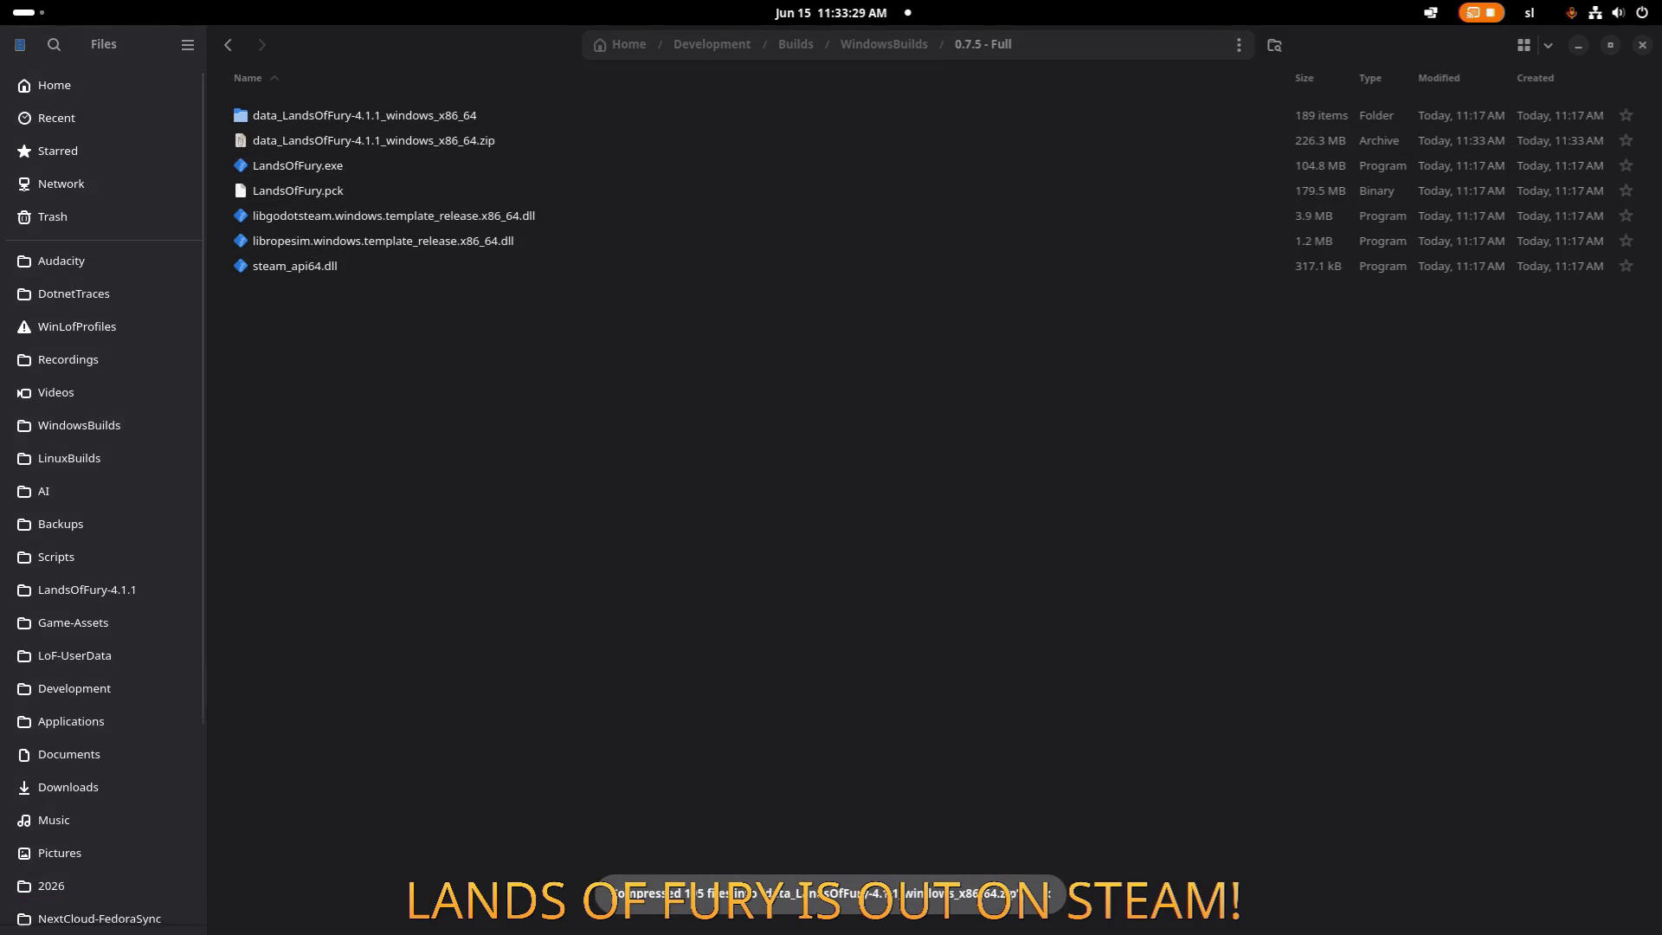